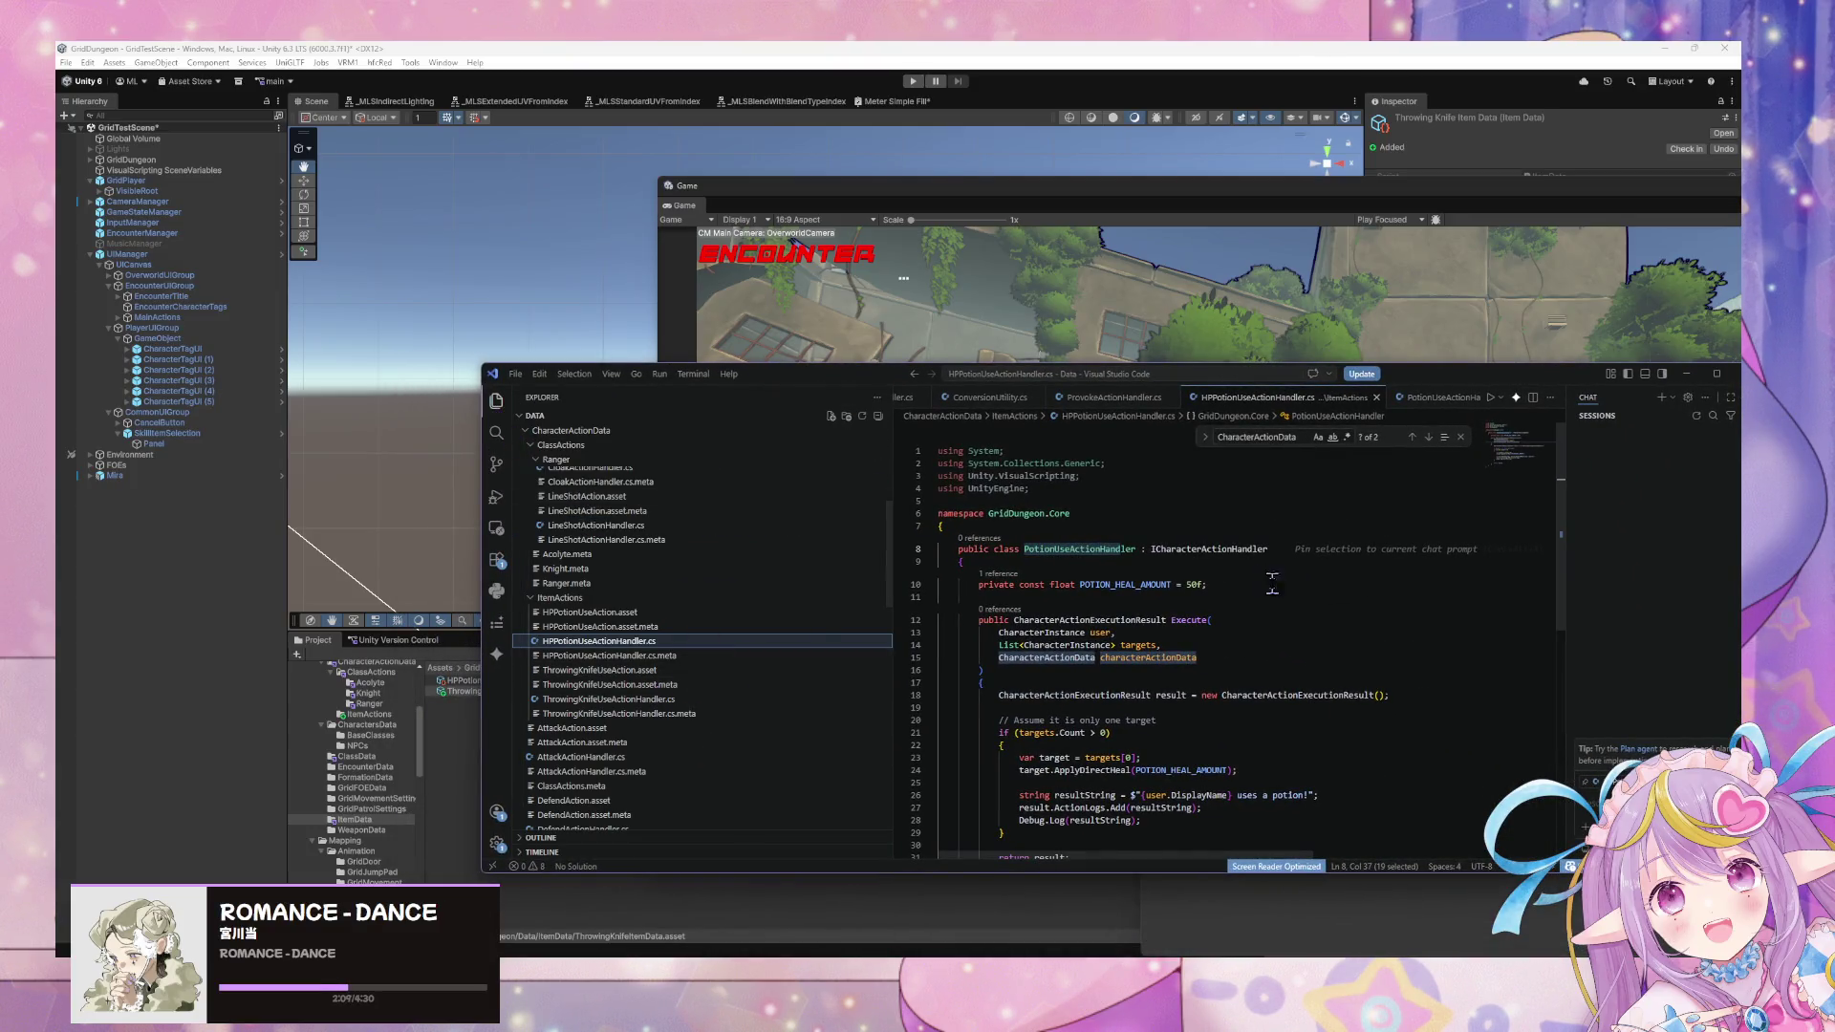
Open ProvokeActionHandler.cs in VS Code, then return to Unity's Knight class data folder.
{"action": "left_click", "coordinate": [1108, 397]}
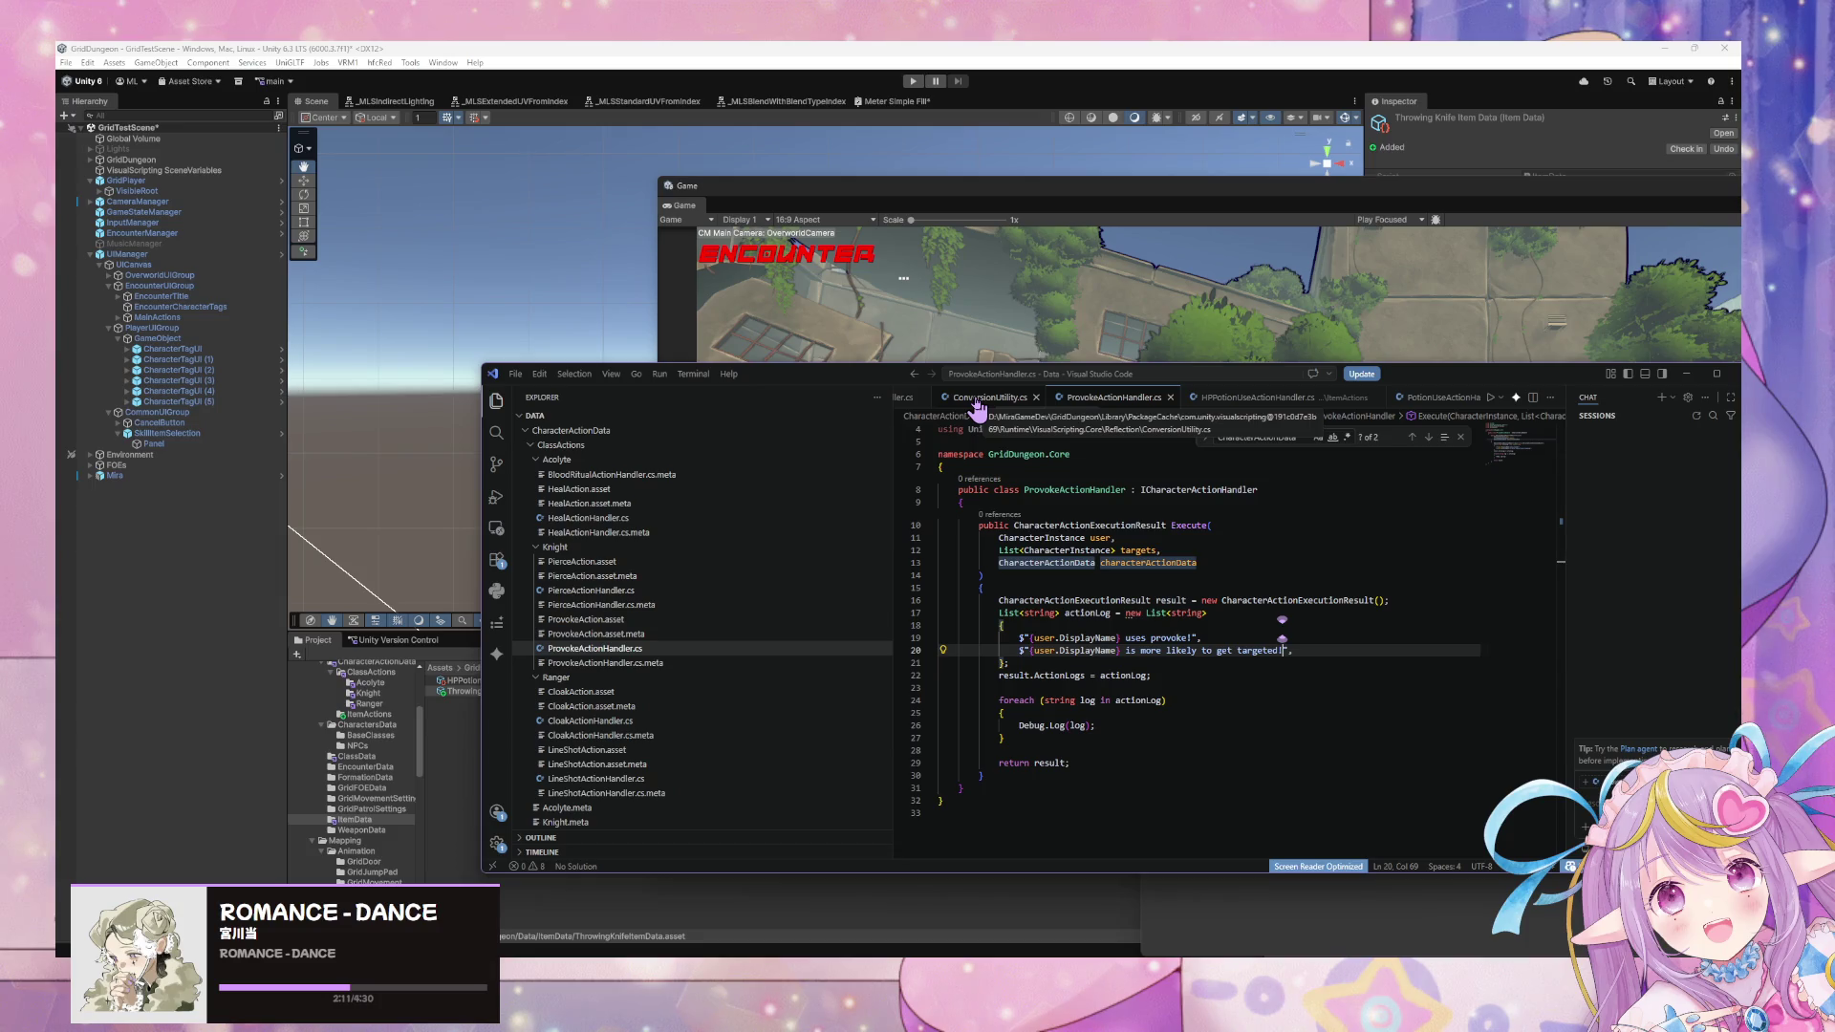
{"action": "left_click_drag", "start_coordinate": [812, 374], "coordinate": [1224, 658]}
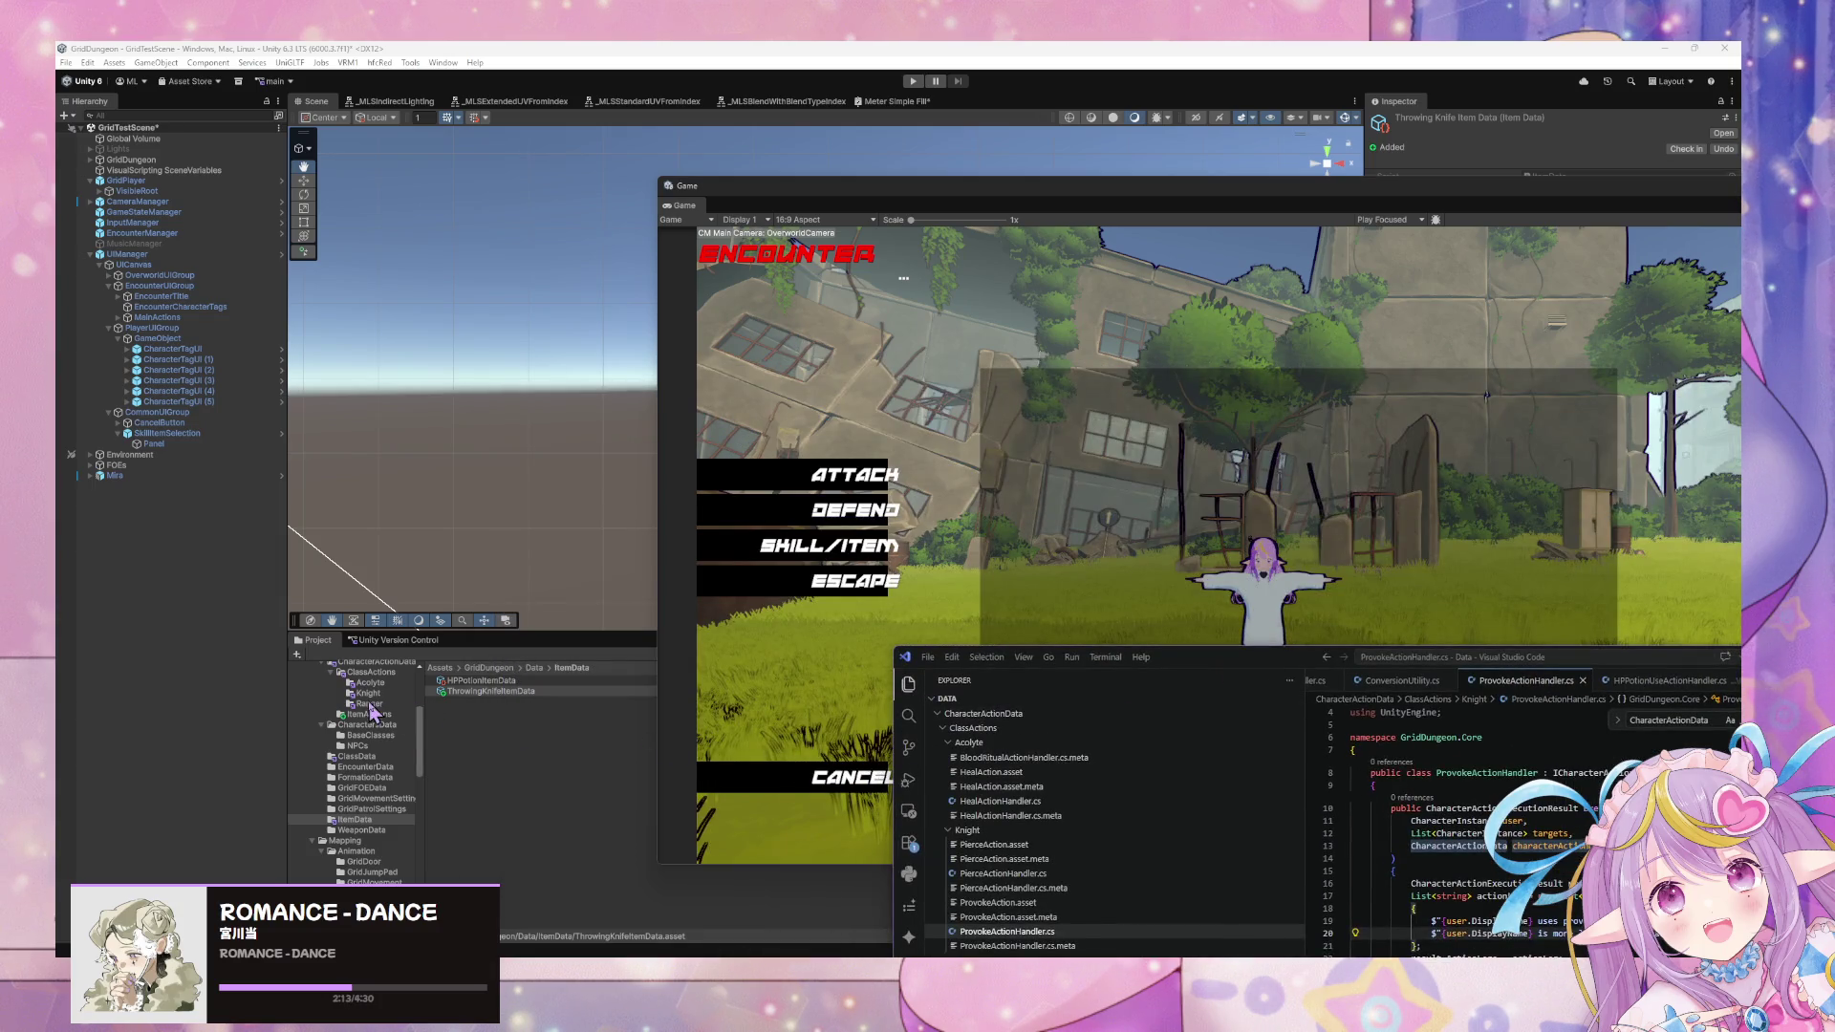
{"action": "left_click", "coordinate": [374, 709]}
{"action": "left_click", "coordinate": [368, 693]}
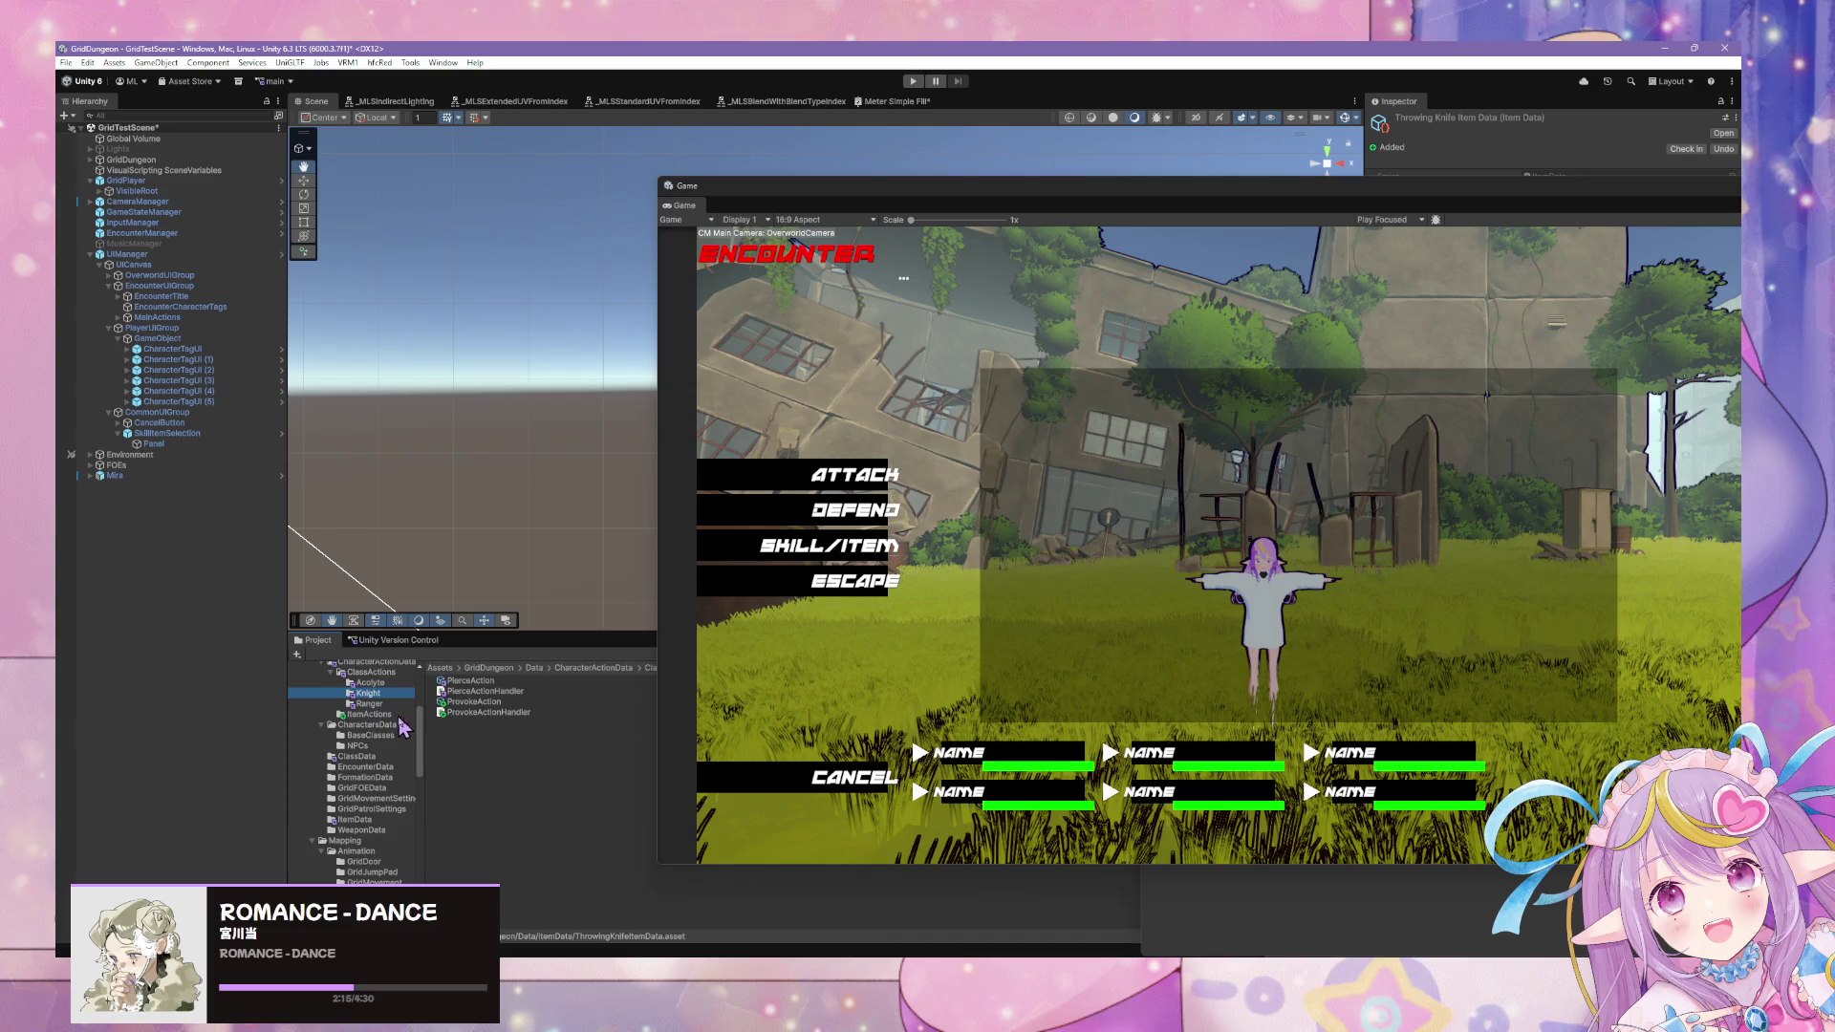
{"action": "left_click", "coordinate": [355, 756]}
Select KnightClassData and assign ProvokeAction to the second action slot, Element 1.
{"action": "left_click", "coordinate": [475, 691]}
{"action": "mouse_move", "coordinate": [1337, 178]}
{"action": "left_mouse_down"}
{"action": "mouse_move", "coordinate": [1309, 443]}
{"action": "mouse_move", "coordinate": [1282, 367]}
{"action": "left_mouse_up"}
{"action": "left_click", "coordinate": [1643, 234]}
{"action": "left_click", "coordinate": [1727, 234]}
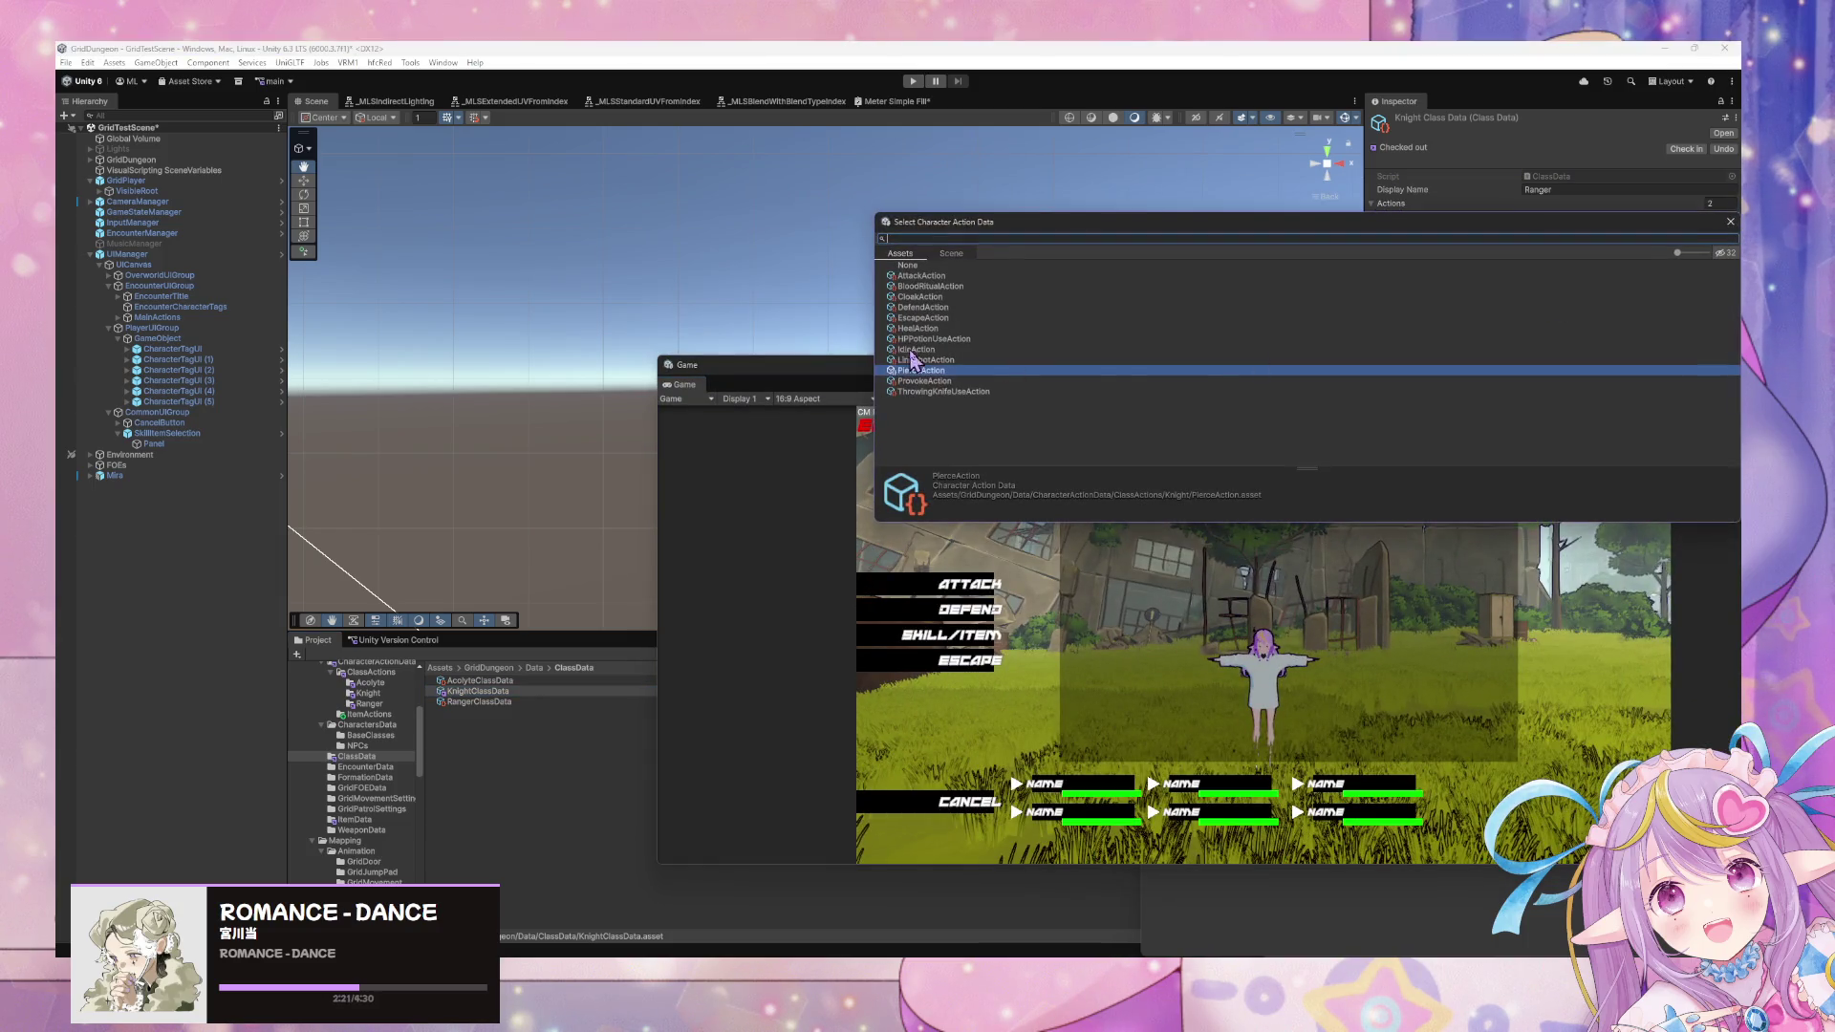
{"action": "double_click", "coordinate": [939, 382]}
Add eight more Provoke entries for ten actions in total, then enter play mode.
{"action": "left_click", "coordinate": [1703, 252]}
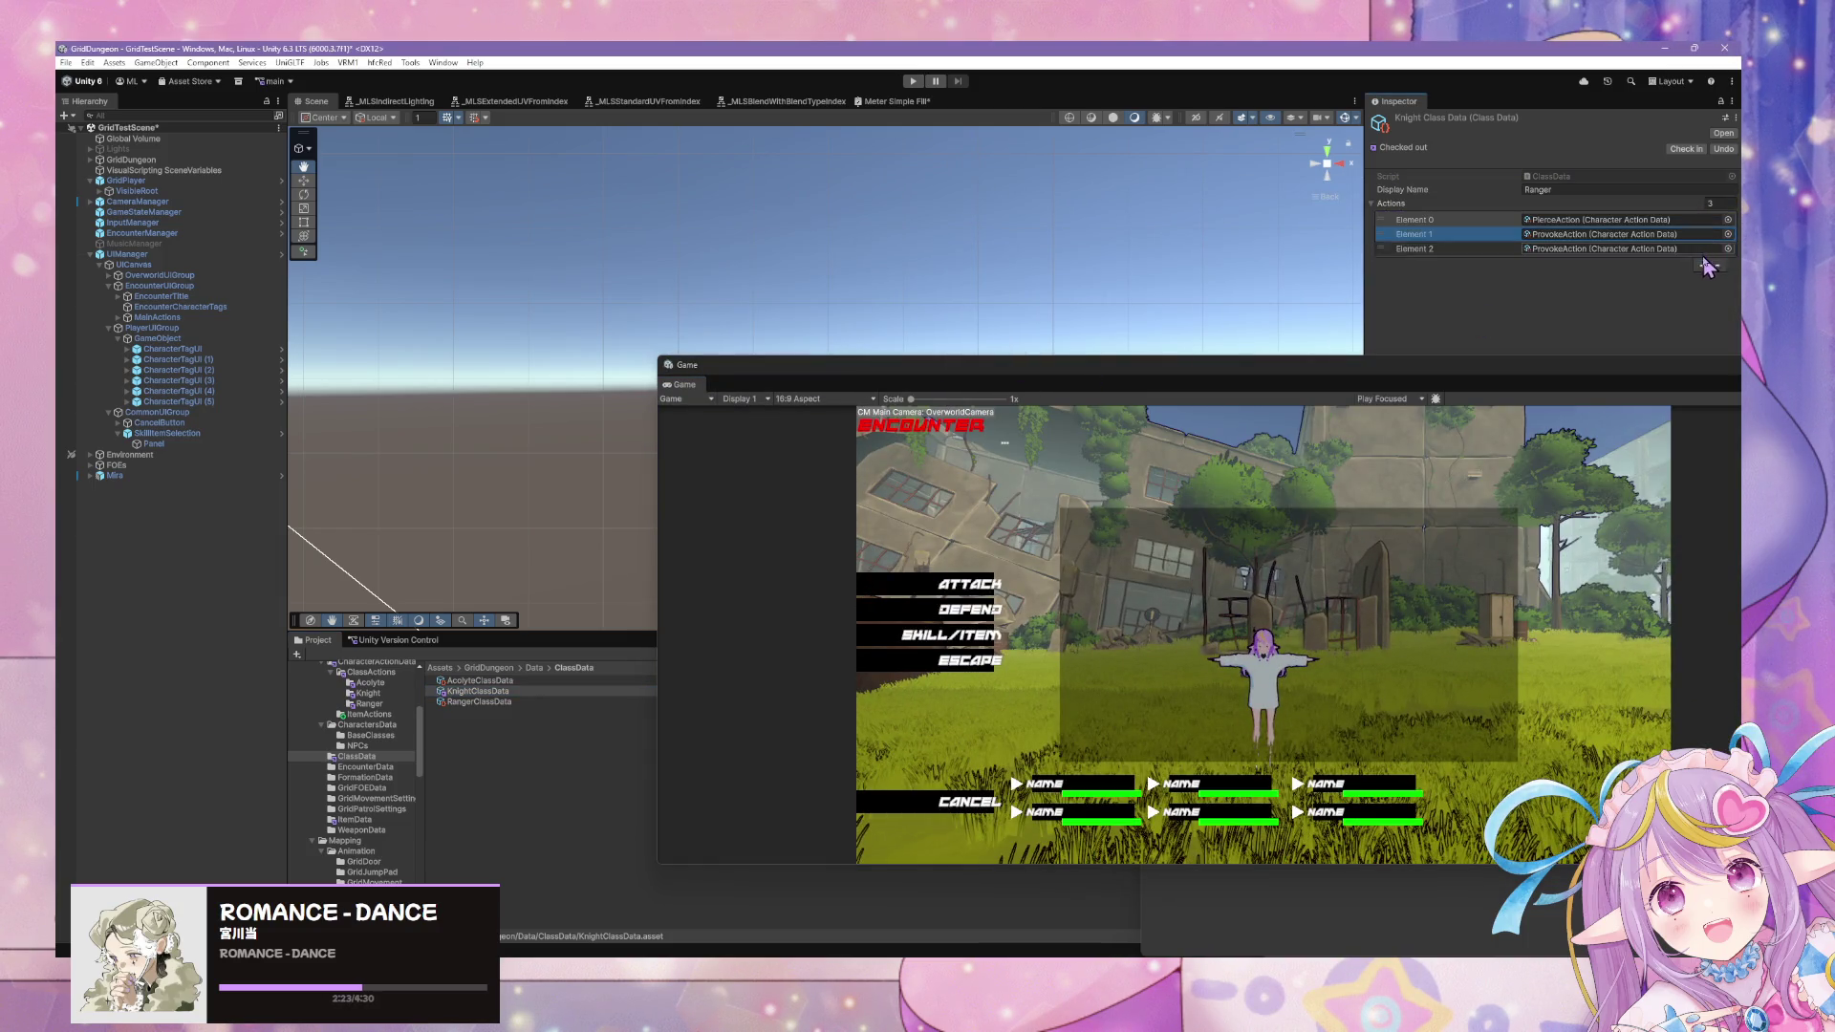
{"action": "left_click", "coordinate": [1702, 266]}
{"action": "left_click", "coordinate": [1703, 280]}
{"action": "left_click", "coordinate": [1702, 295]}
{"action": "left_click", "coordinate": [1702, 309]}
{"action": "left_click", "coordinate": [1701, 323]}
{"action": "left_click", "coordinate": [1703, 340]}
{"action": "left_click", "coordinate": [1703, 352]}
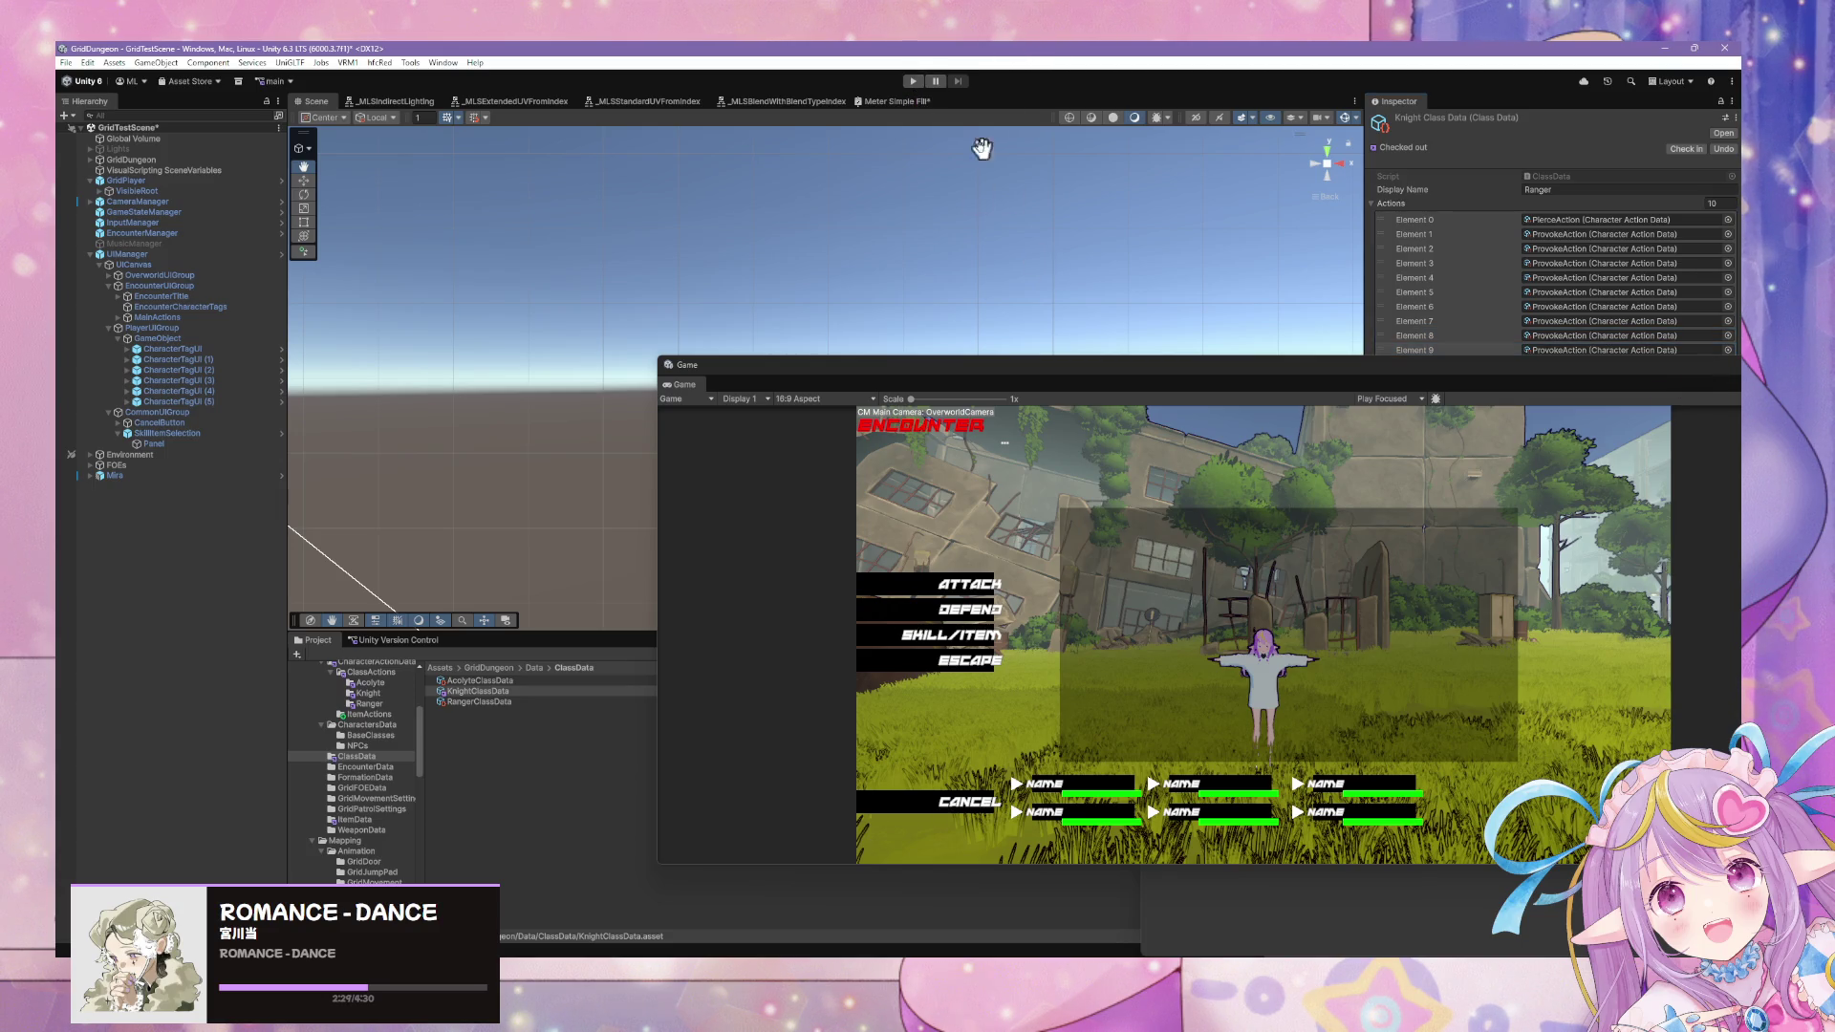
{"action": "left_click", "coordinate": [913, 81]}
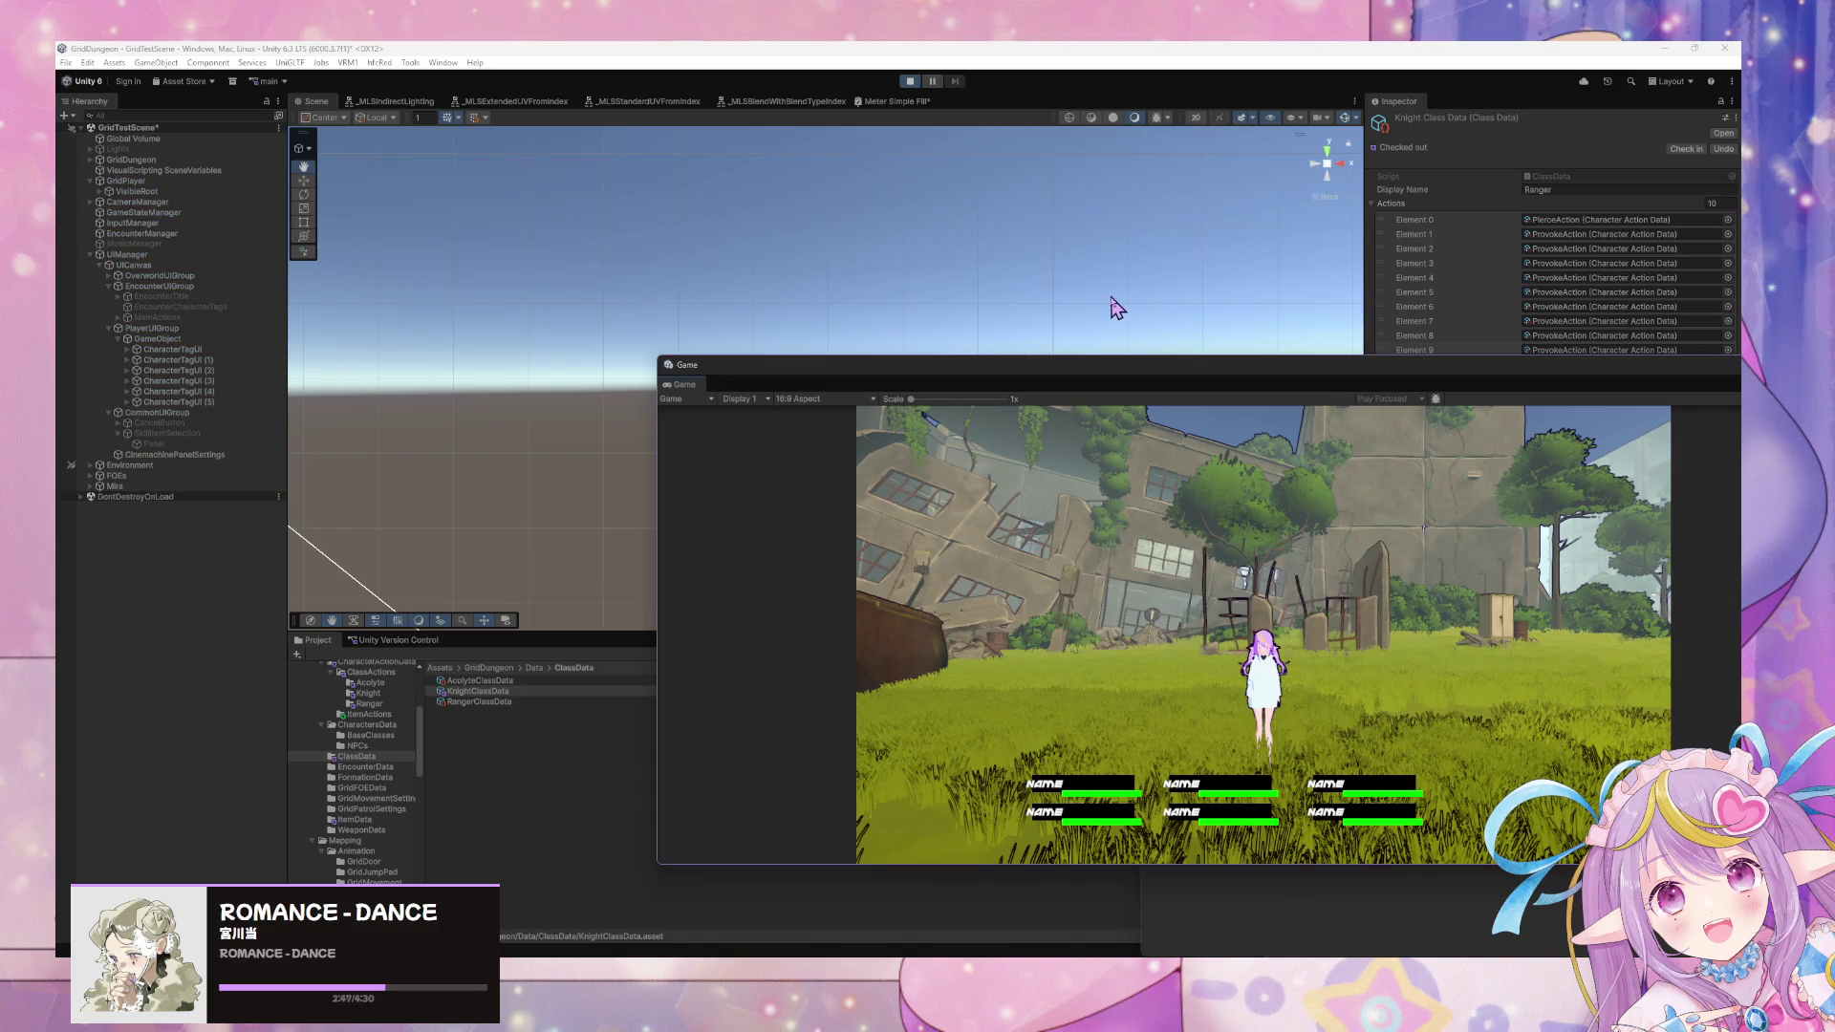
Move the floating Game window down-right while the Blue Slime encounter loads.
{"action": "left_click_drag", "start_coordinate": [1000, 369], "coordinate": [1259, 494]}
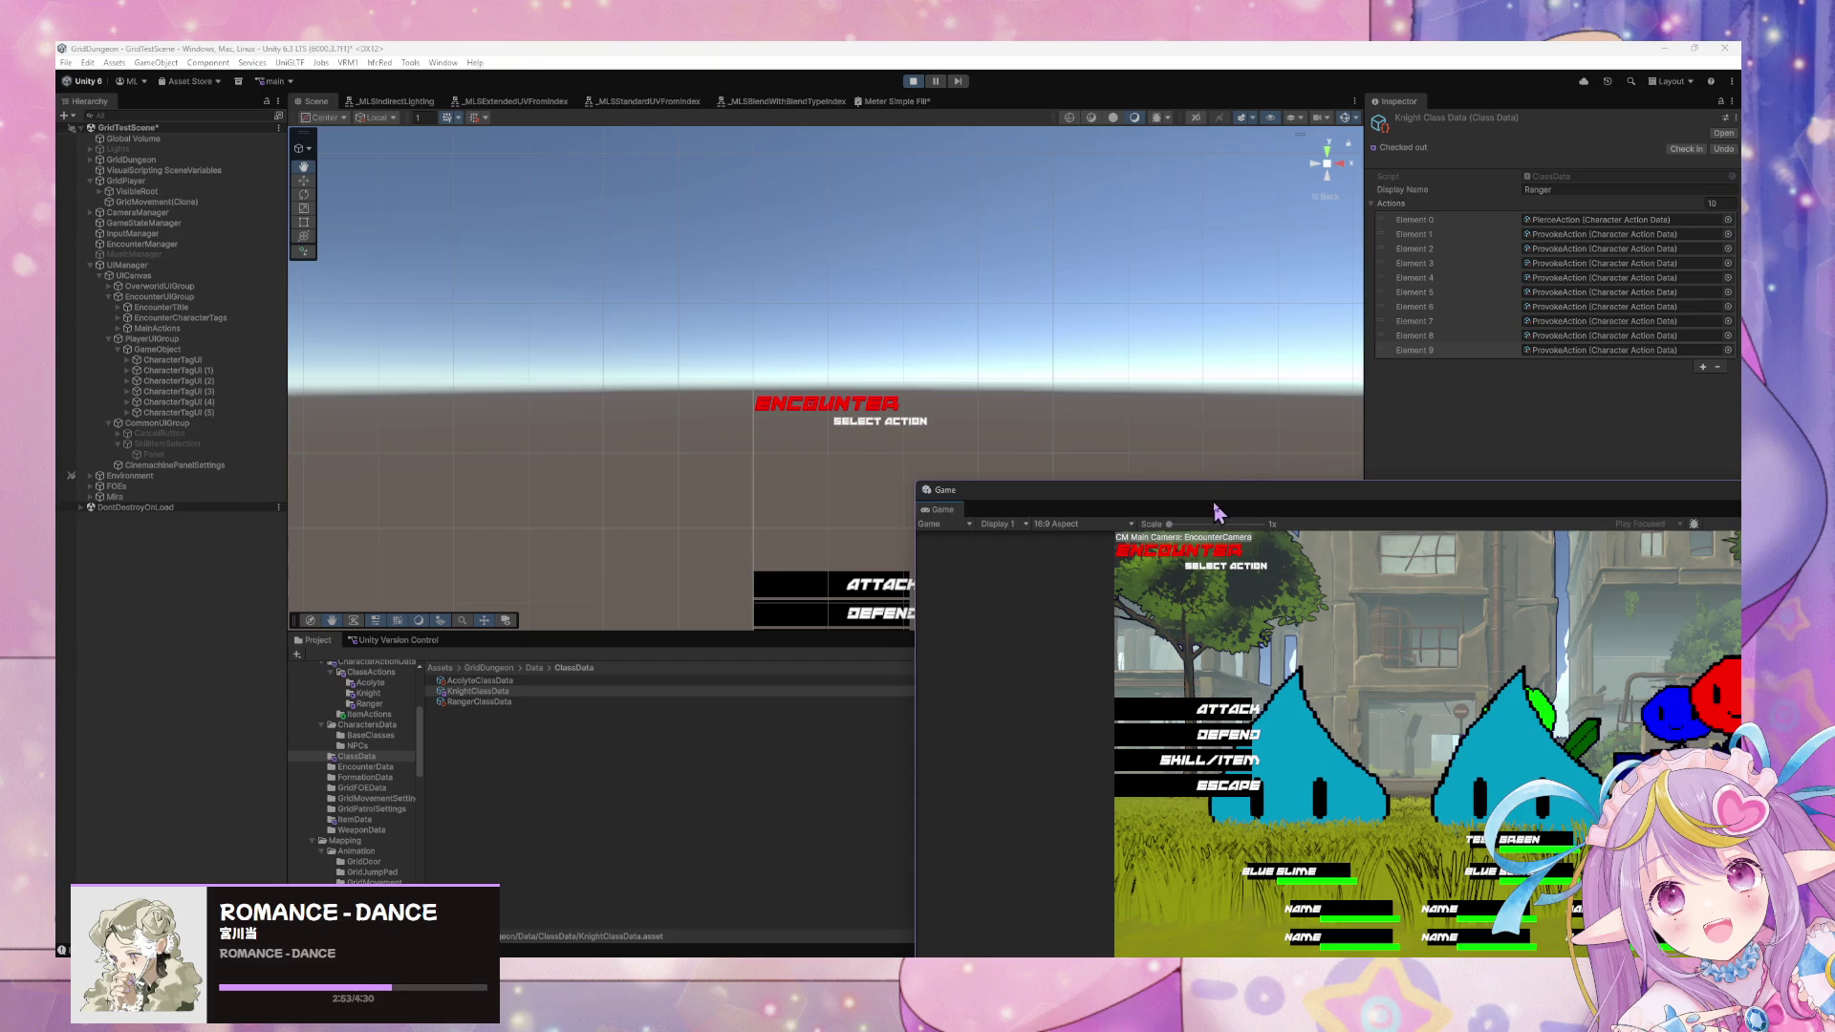
Attack the Blue Slime with two characters, checking and cancelling their skill lists.
{"action": "mouse_move", "coordinate": [1172, 504]}
{"action": "left_mouse_down"}
{"action": "mouse_move", "coordinate": [676, 264]}
{"action": "mouse_move", "coordinate": [779, 282]}
{"action": "left_mouse_up"}
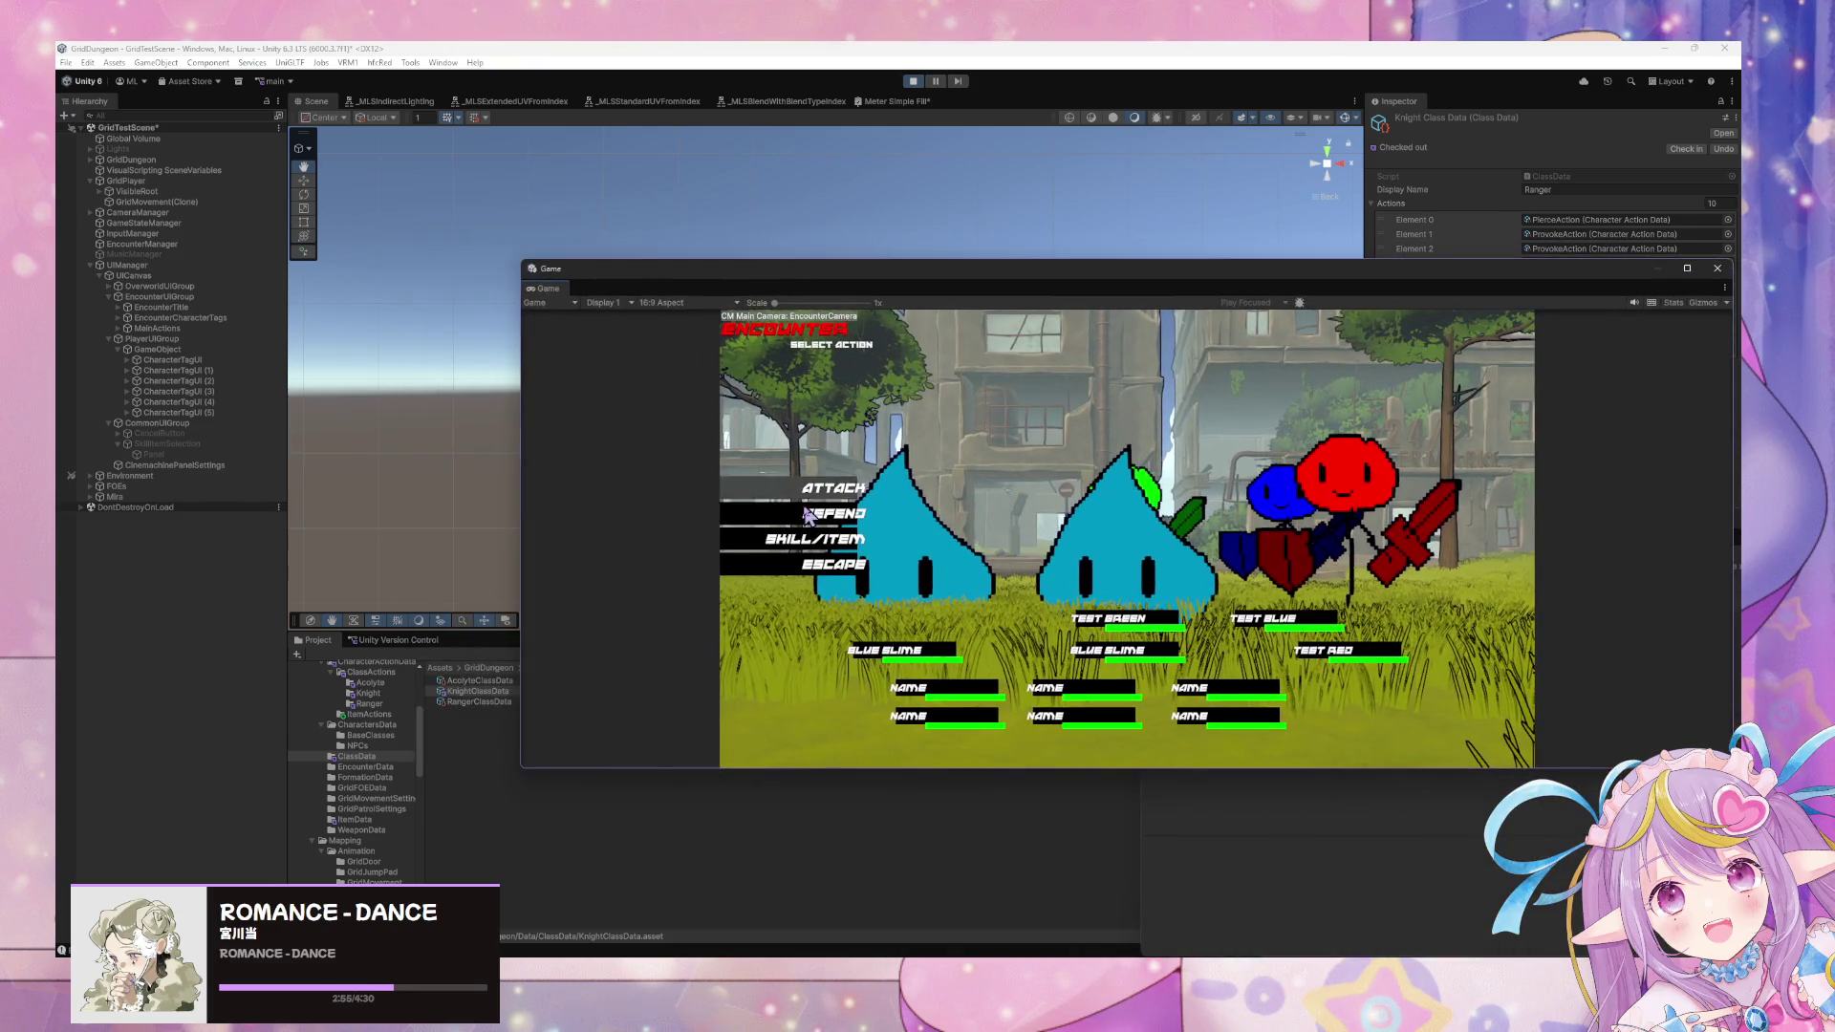
{"action": "left_click", "coordinate": [829, 490]}
{"action": "left_click", "coordinate": [934, 659]}
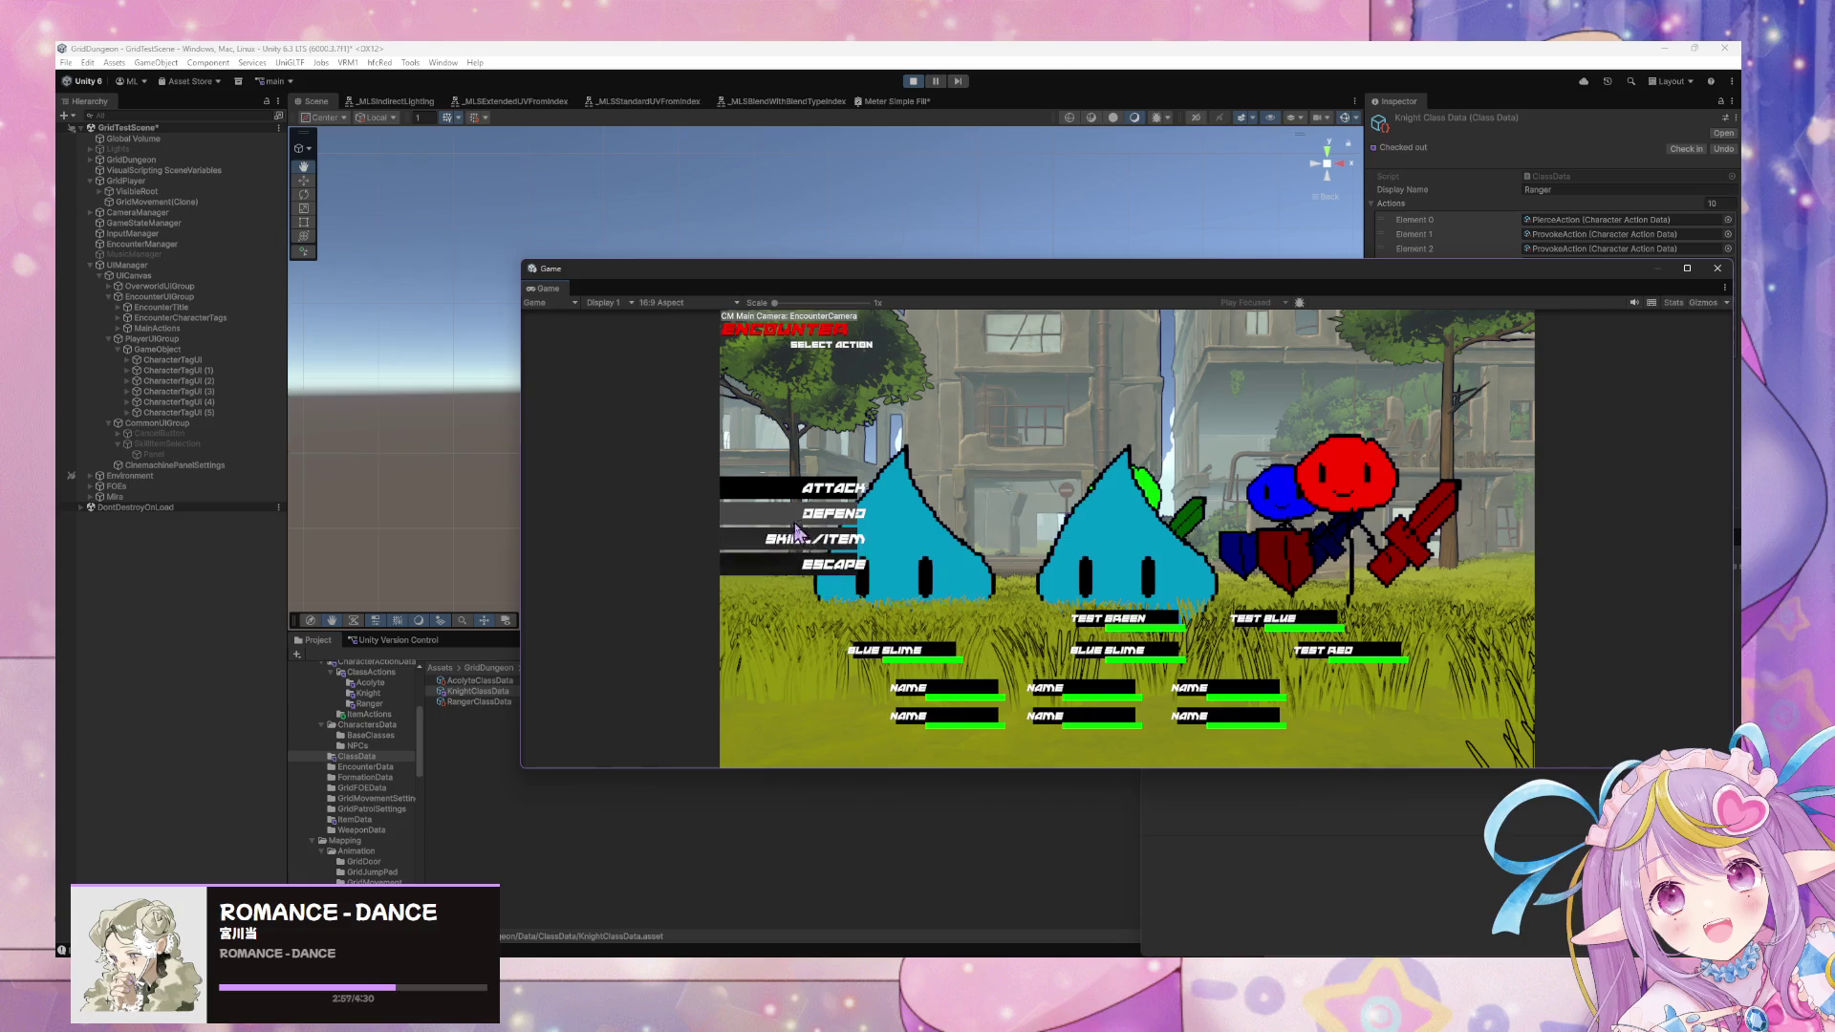
{"action": "left_click", "coordinate": [814, 546]}
{"action": "left_click", "coordinate": [827, 715]}
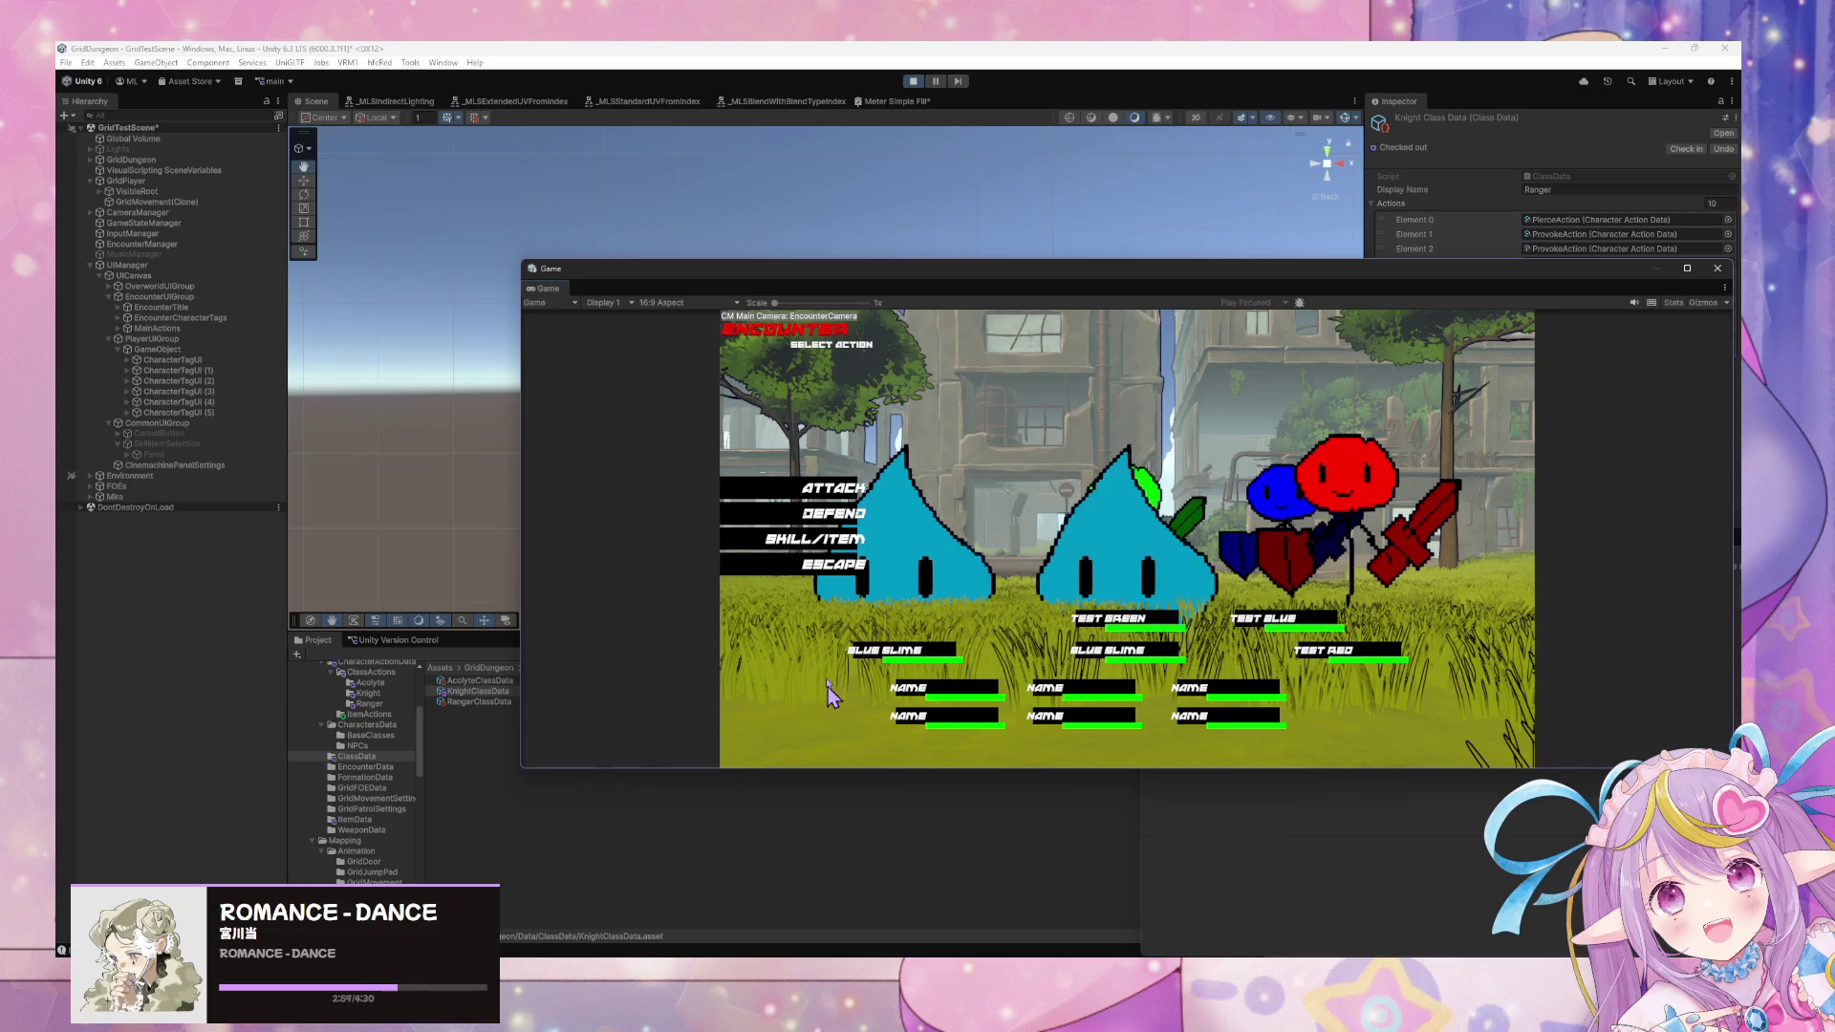
{"action": "left_click", "coordinate": [829, 492]}
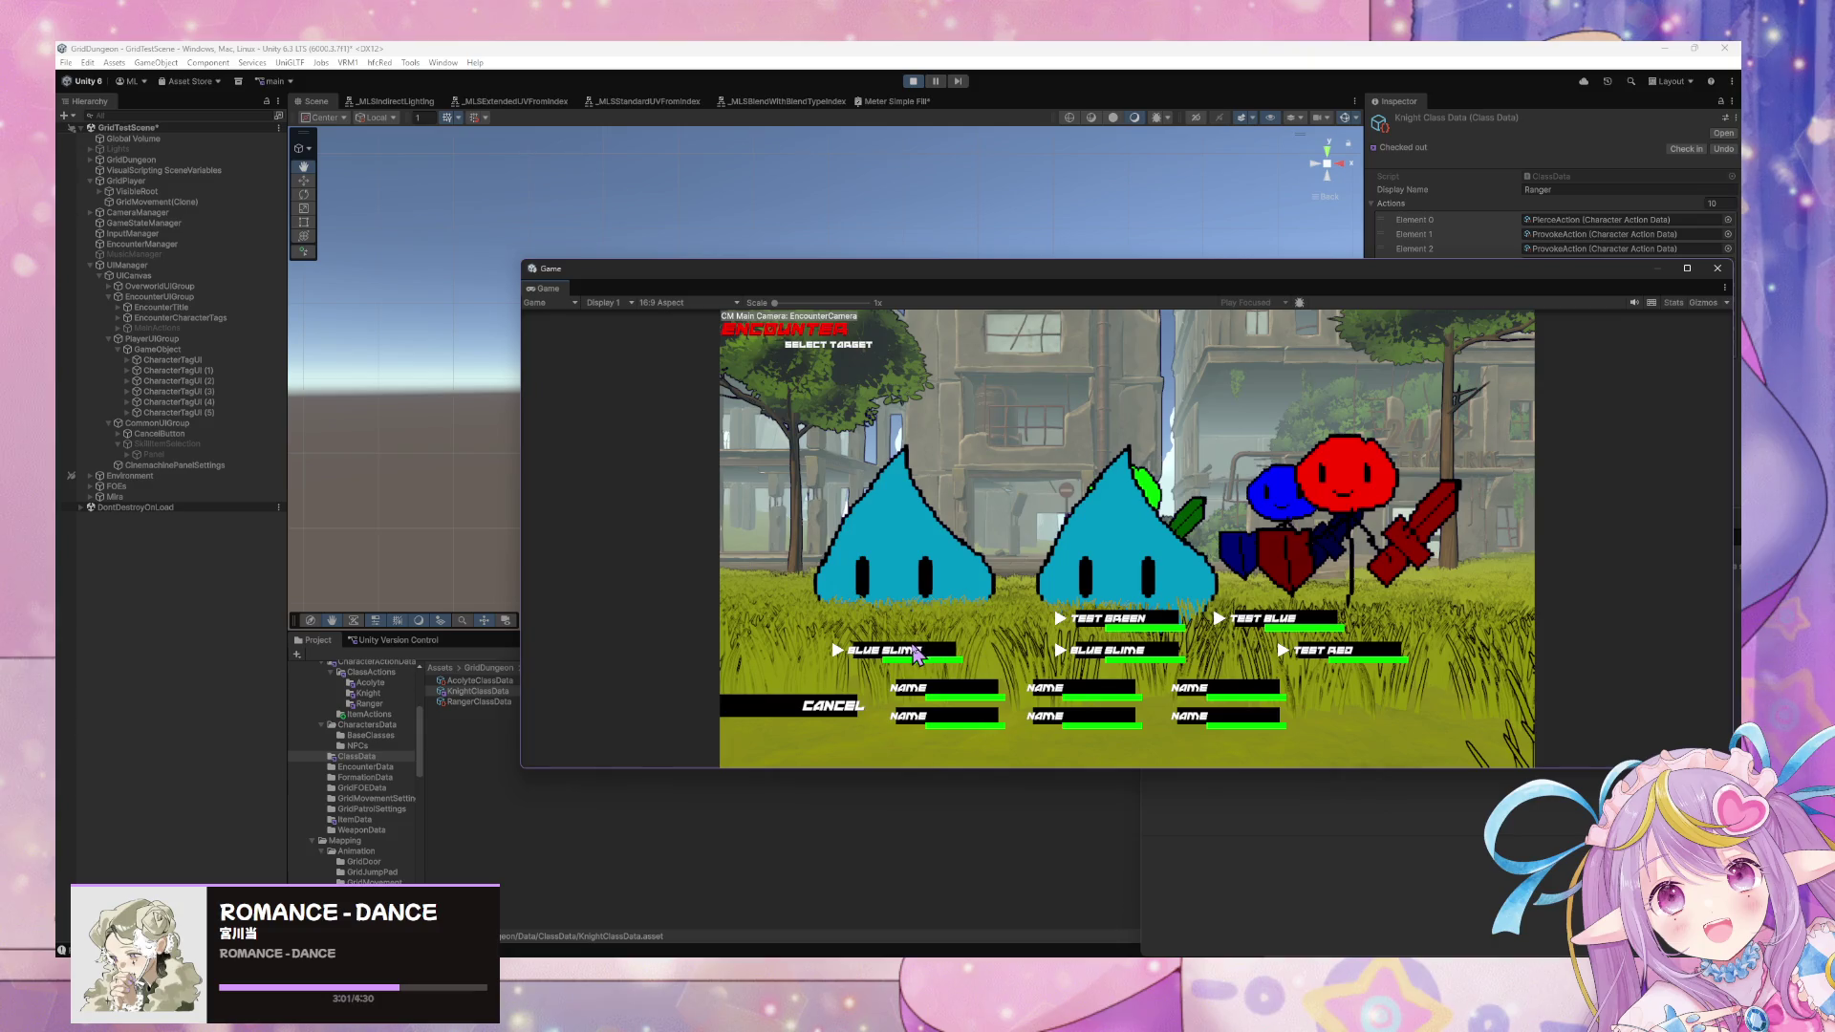
{"action": "left_click", "coordinate": [912, 648]}
{"action": "left_click", "coordinate": [810, 544]}
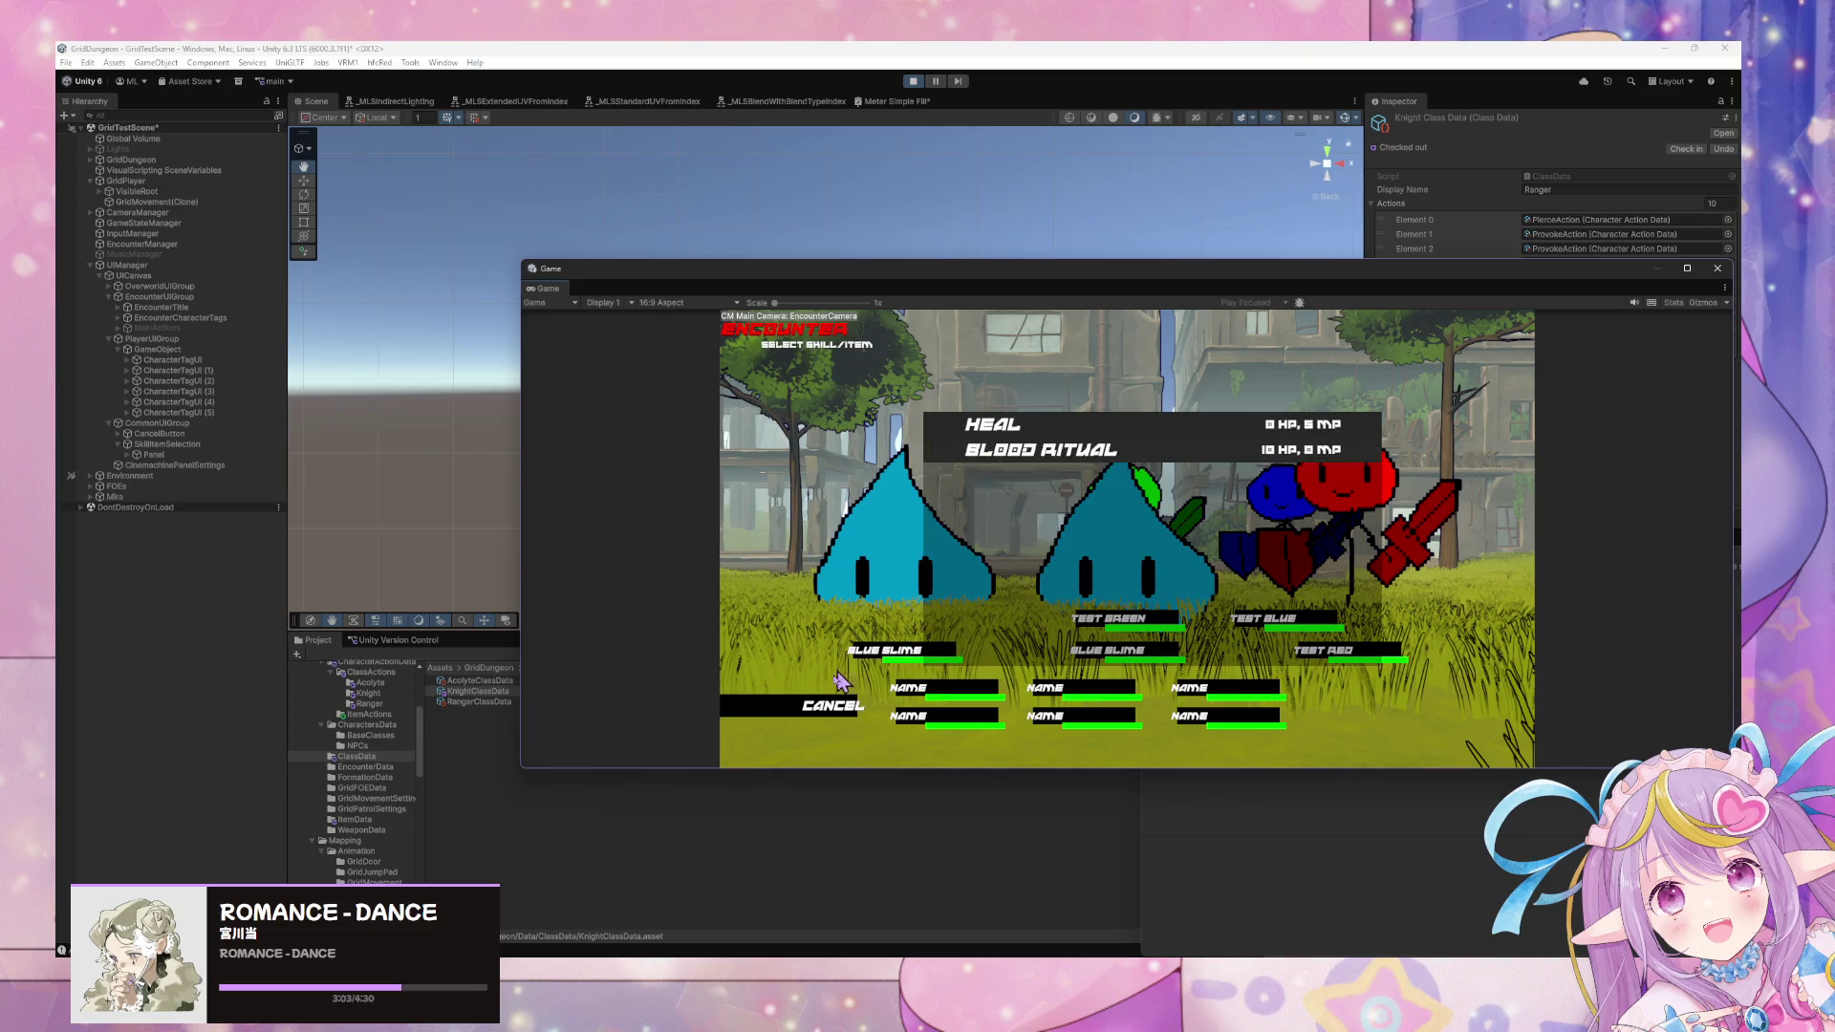
{"action": "left_click", "coordinate": [827, 707]}
Have the Acolyte defend, then open the Knight's list showing Pierce and nine Provoke entries.
{"action": "left_click", "coordinate": [827, 514]}
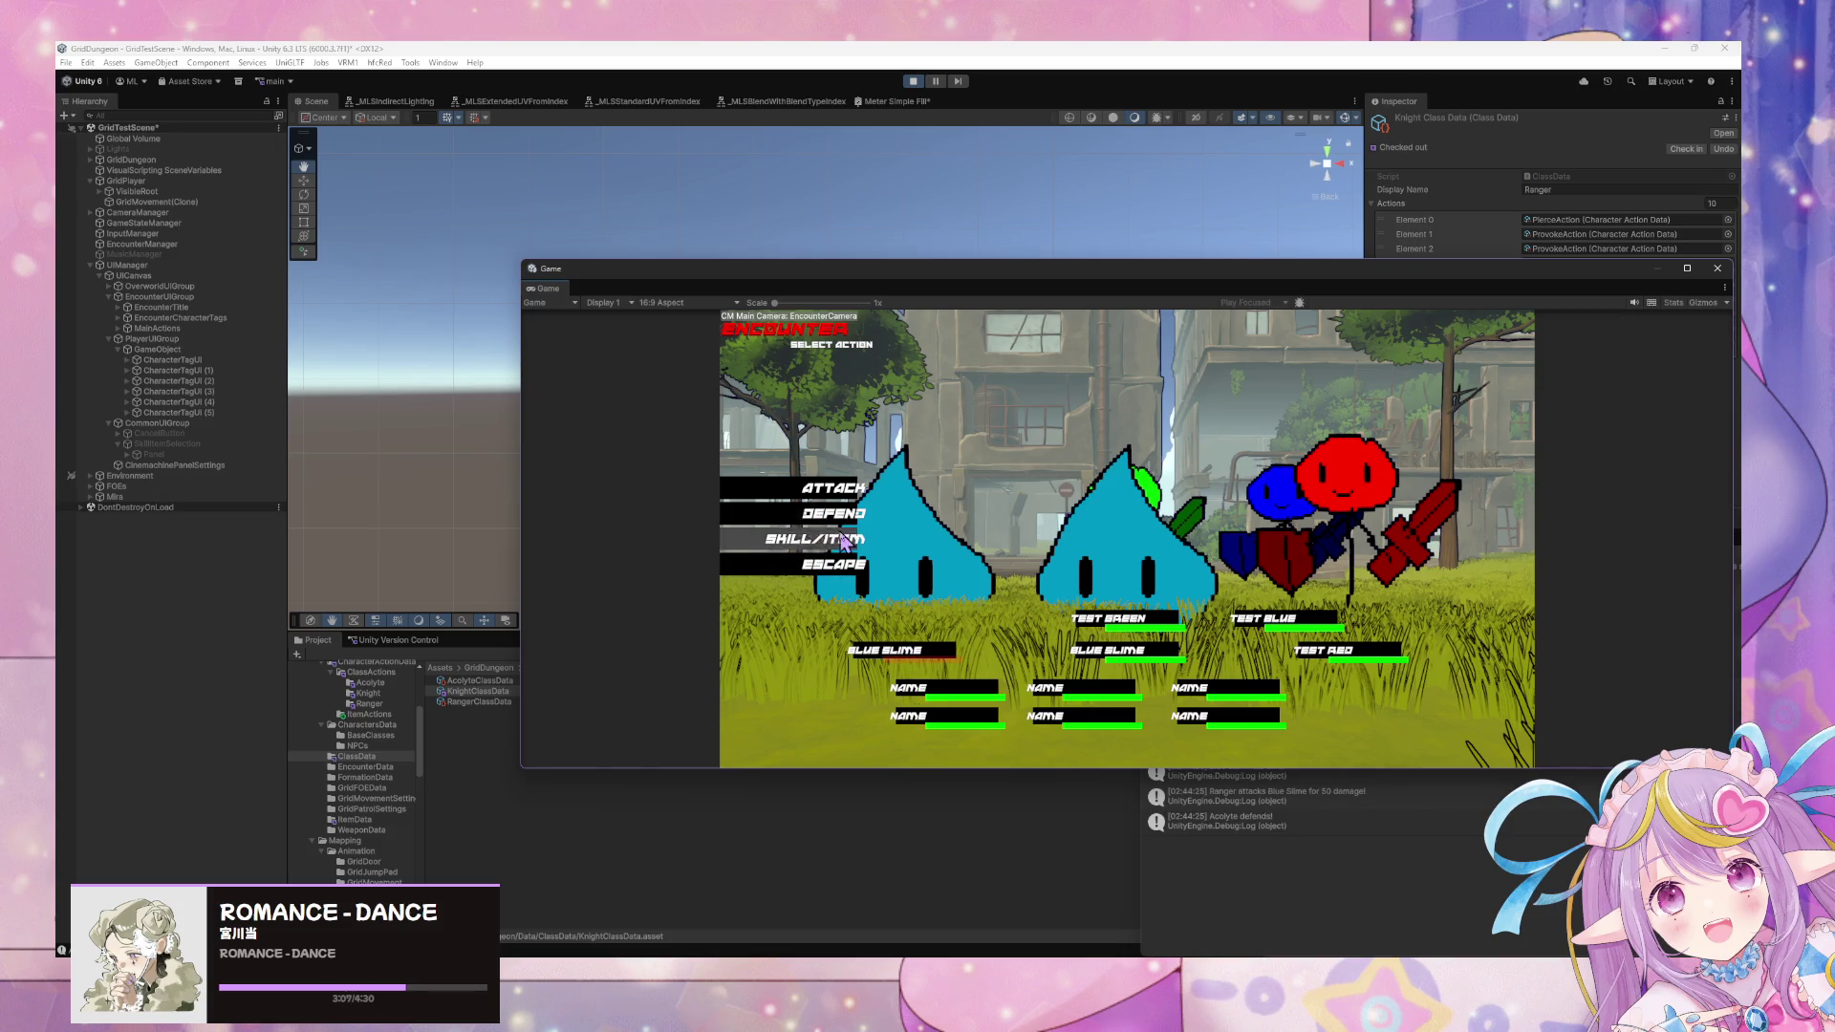
{"action": "left_click", "coordinate": [844, 541]}
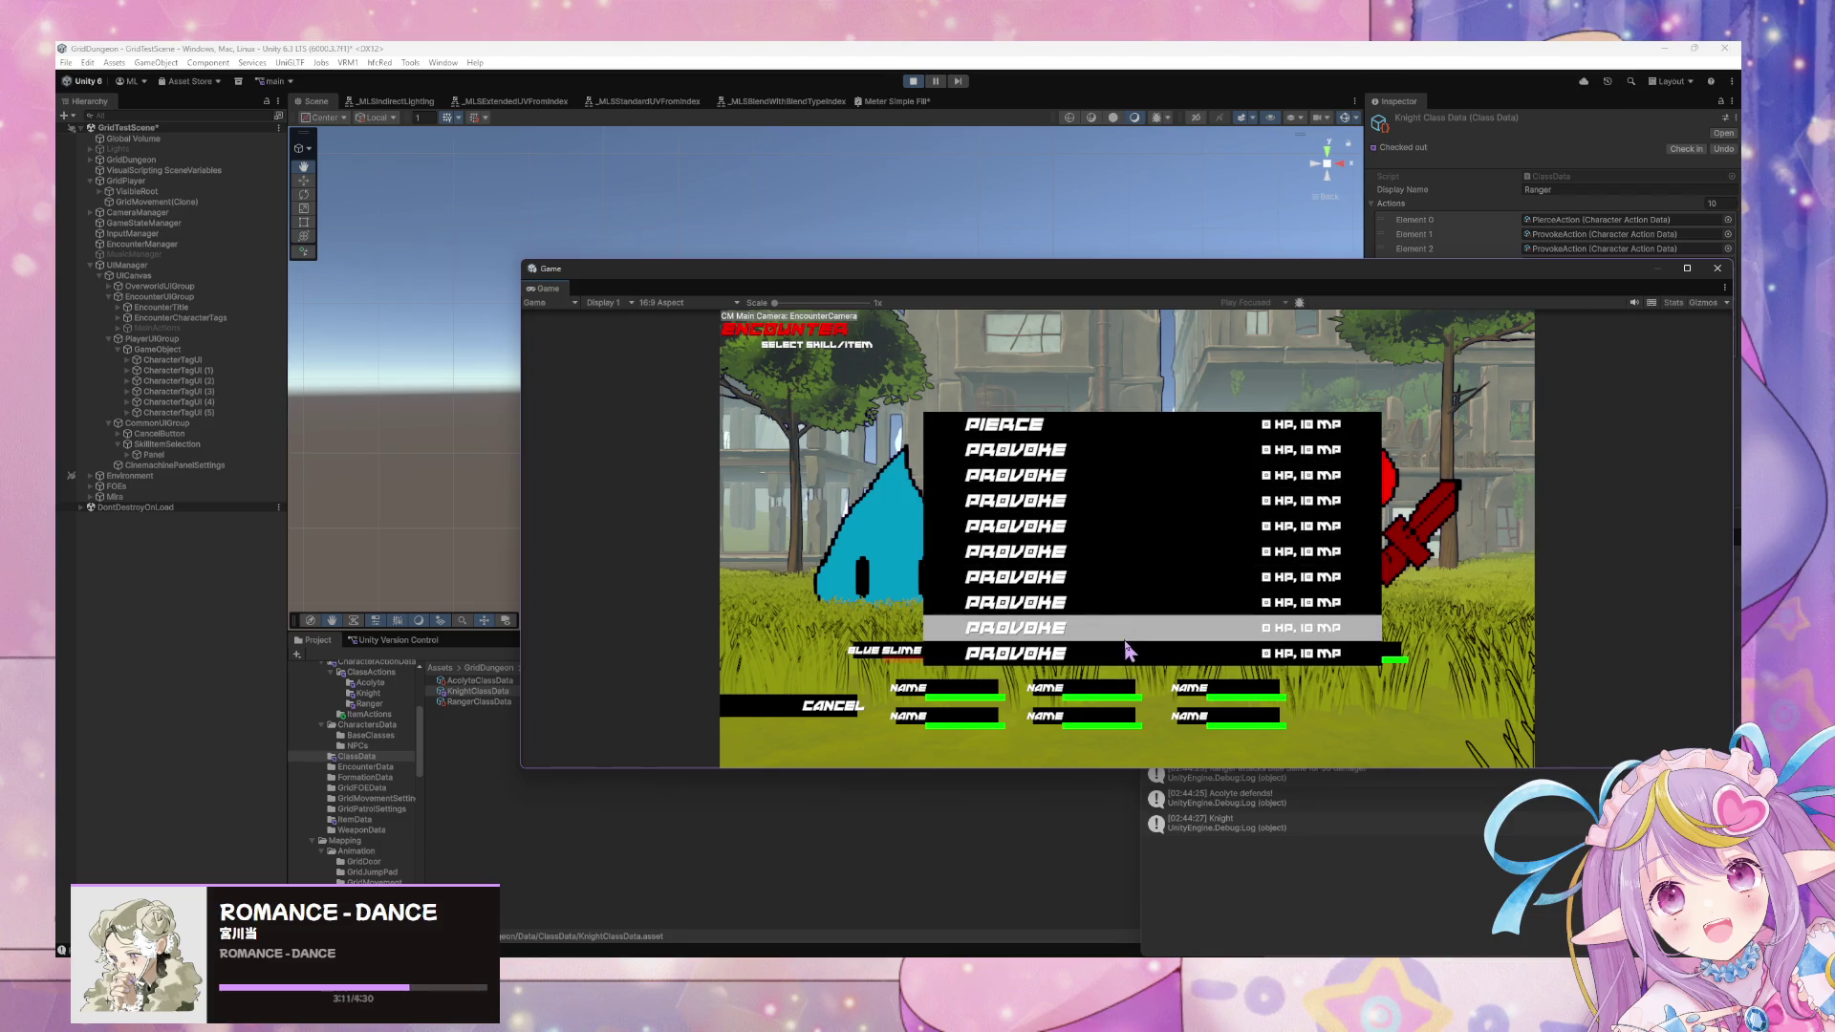
{"action": "left_click", "coordinate": [979, 432]}
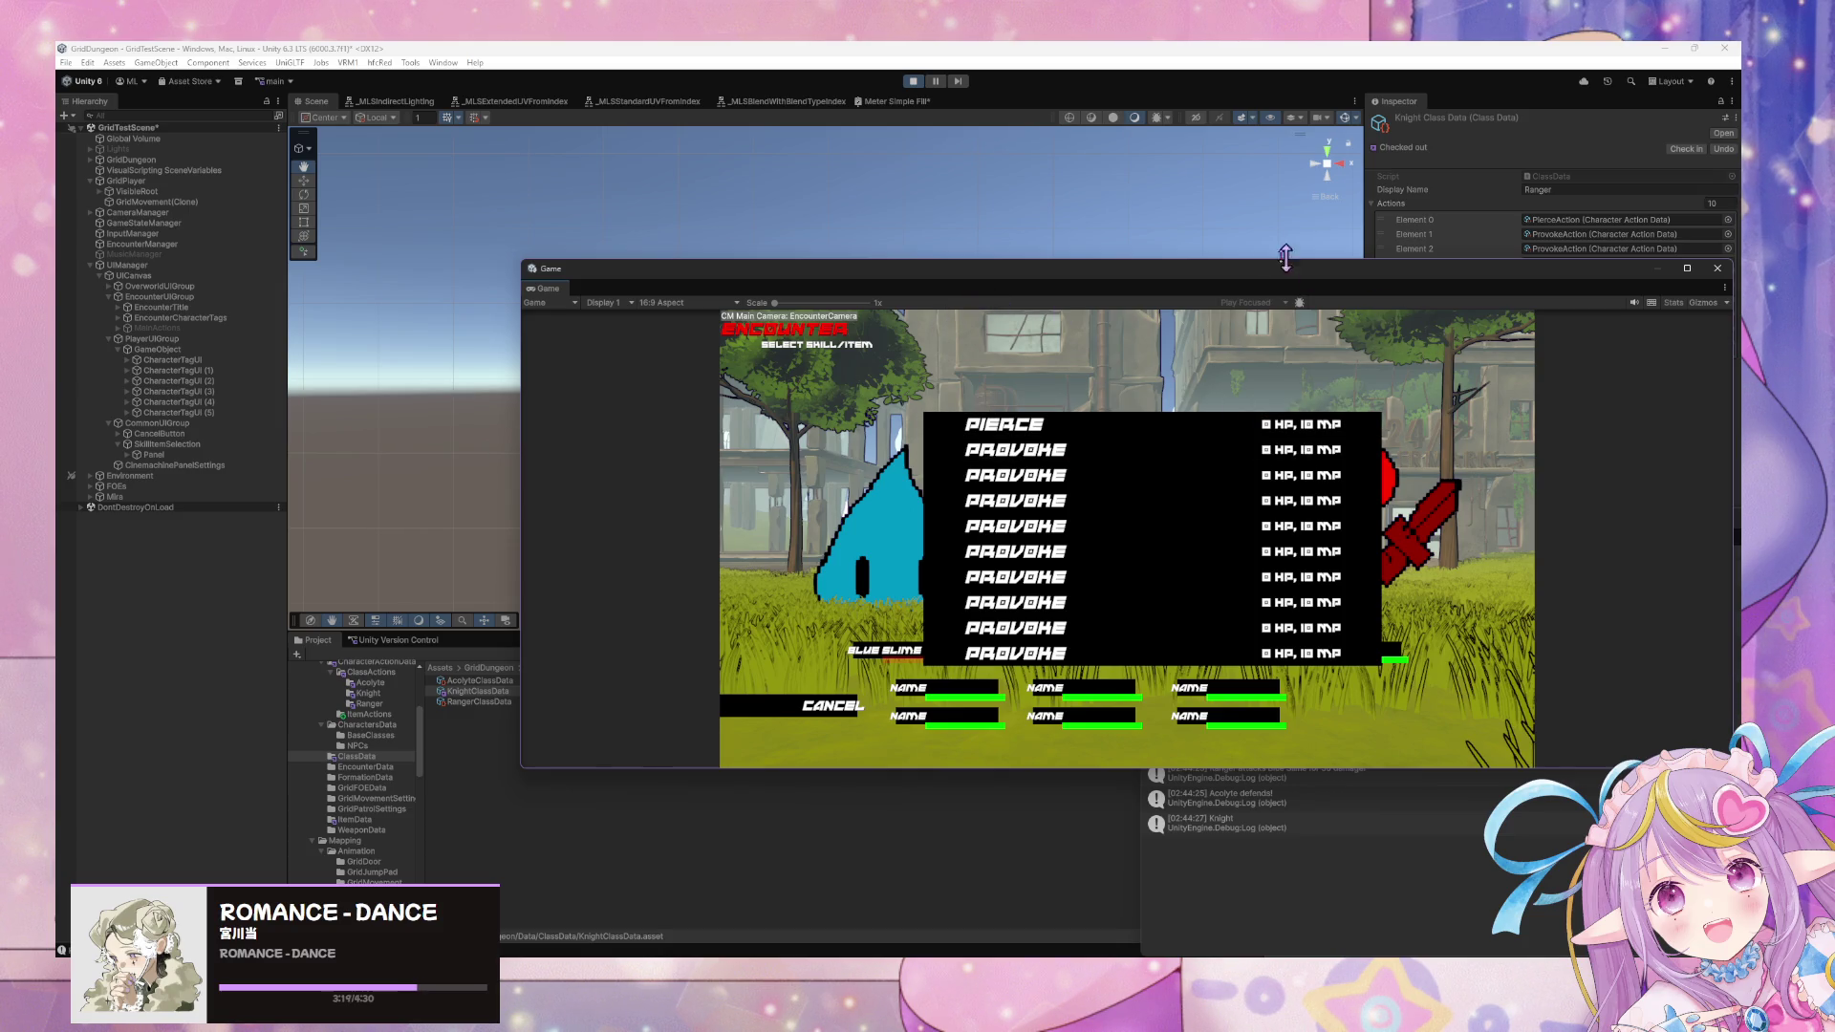
{"action": "mouse_move", "coordinate": [1226, 279]}
{"action": "left_mouse_down"}
{"action": "mouse_move", "coordinate": [994, 432]}
{"action": "mouse_move", "coordinate": [938, 492]}
{"action": "mouse_move", "coordinate": [1282, 537]}
{"action": "left_mouse_up"}
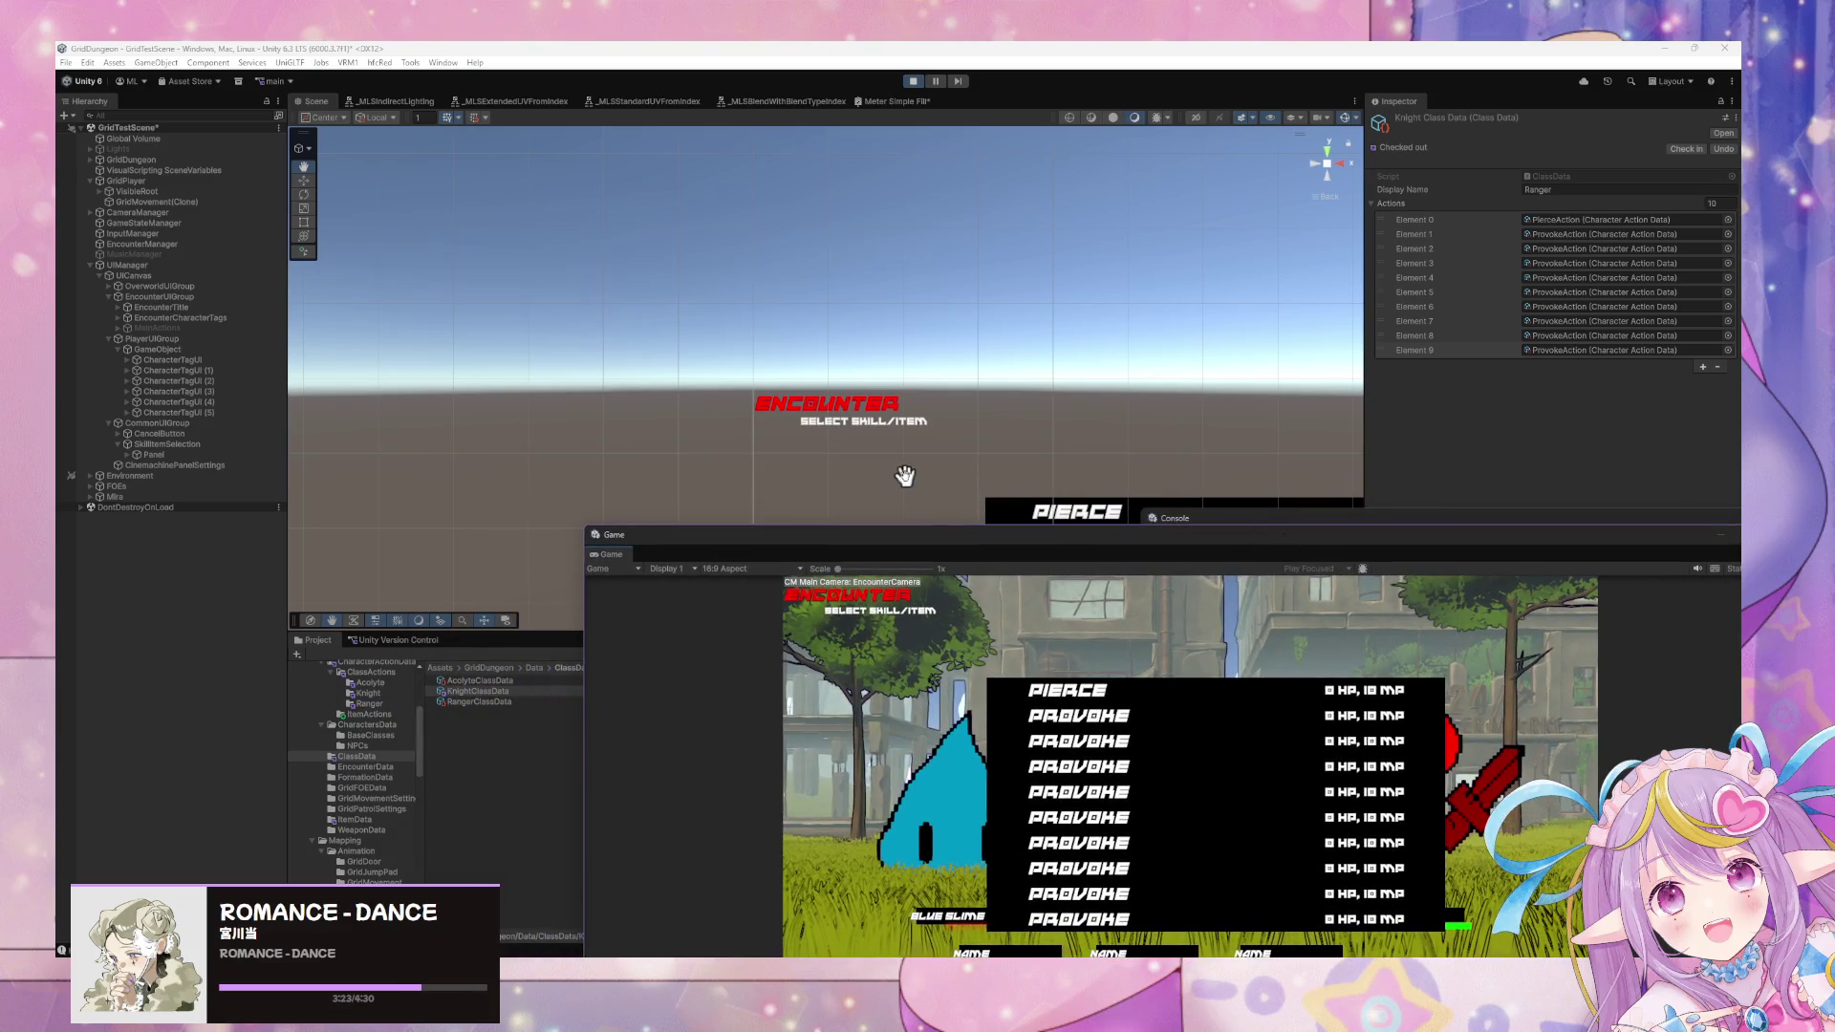
Add three more action entries to the Knight and open its battle skill list.
{"action": "left_click_drag", "start_coordinate": [885, 552], "coordinate": [923, 668]}
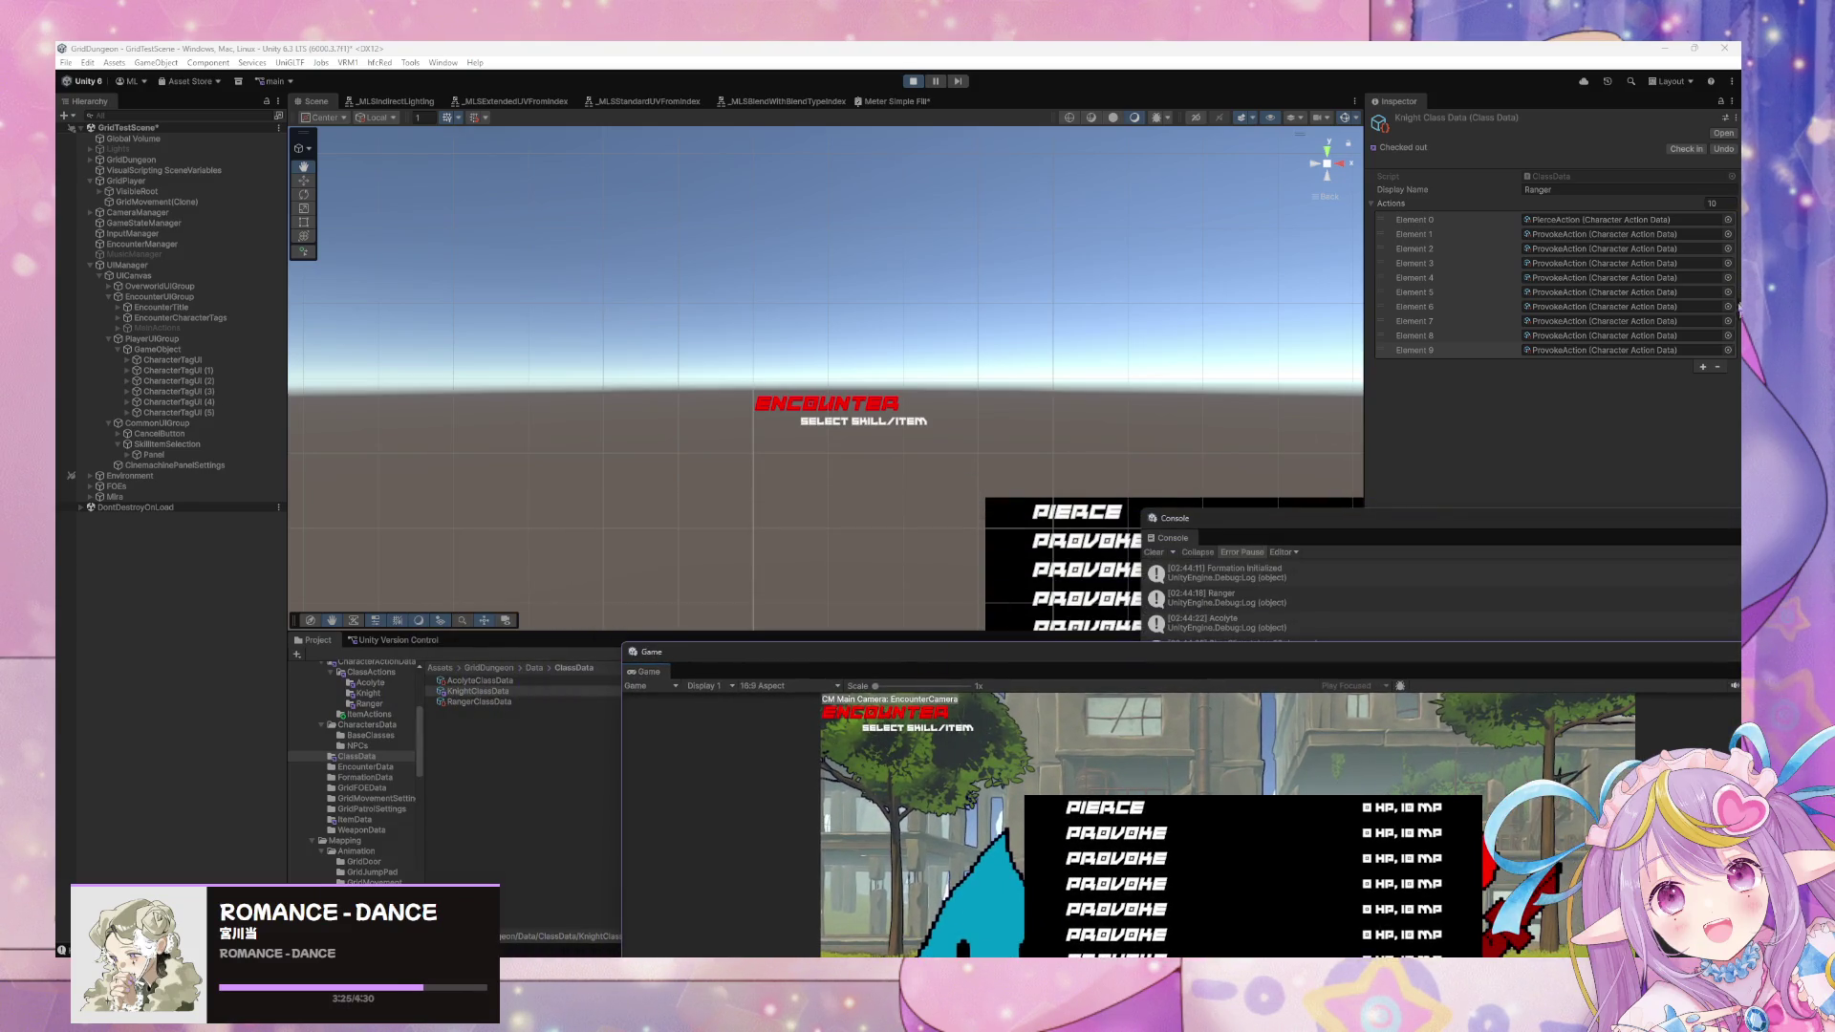
{"action": "left_click", "coordinate": [1703, 367]}
{"action": "left_click", "coordinate": [1703, 381]}
{"action": "left_click", "coordinate": [1703, 395]}
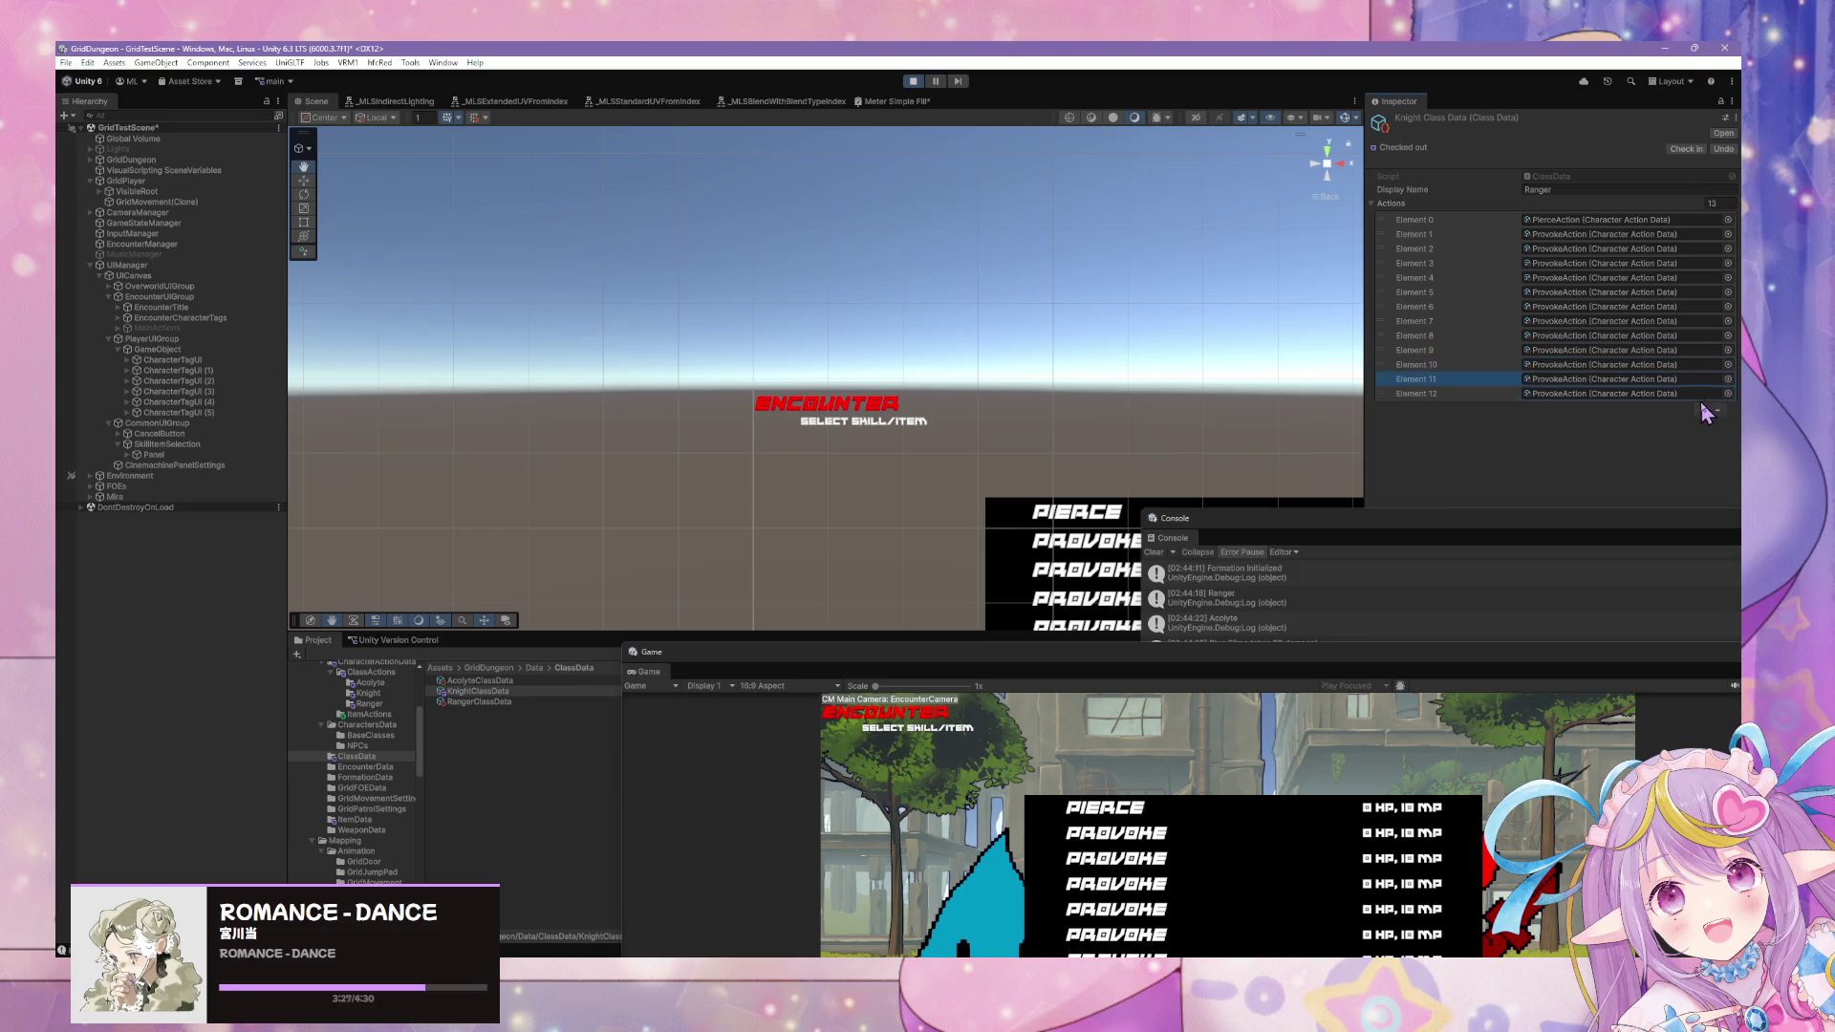
{"action": "left_click_drag", "start_coordinate": [1159, 649], "coordinate": [746, 426]}
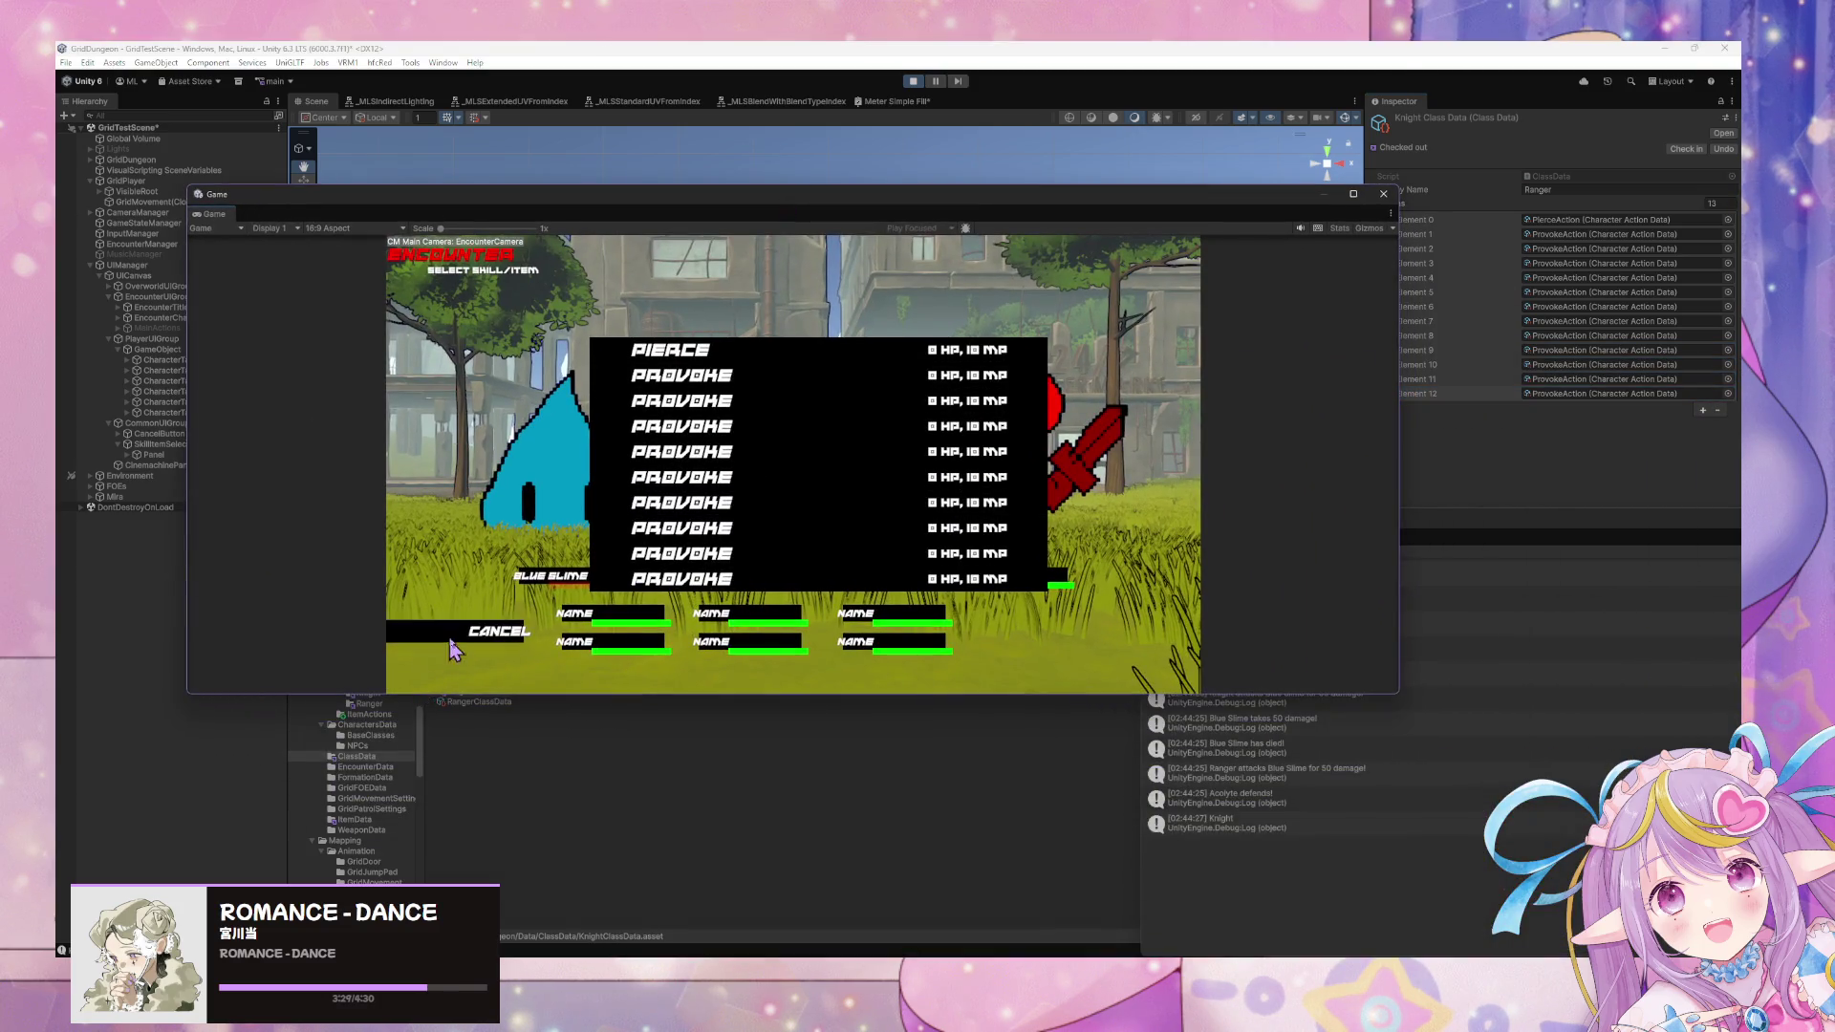
{"action": "left_click", "coordinate": [480, 465]}
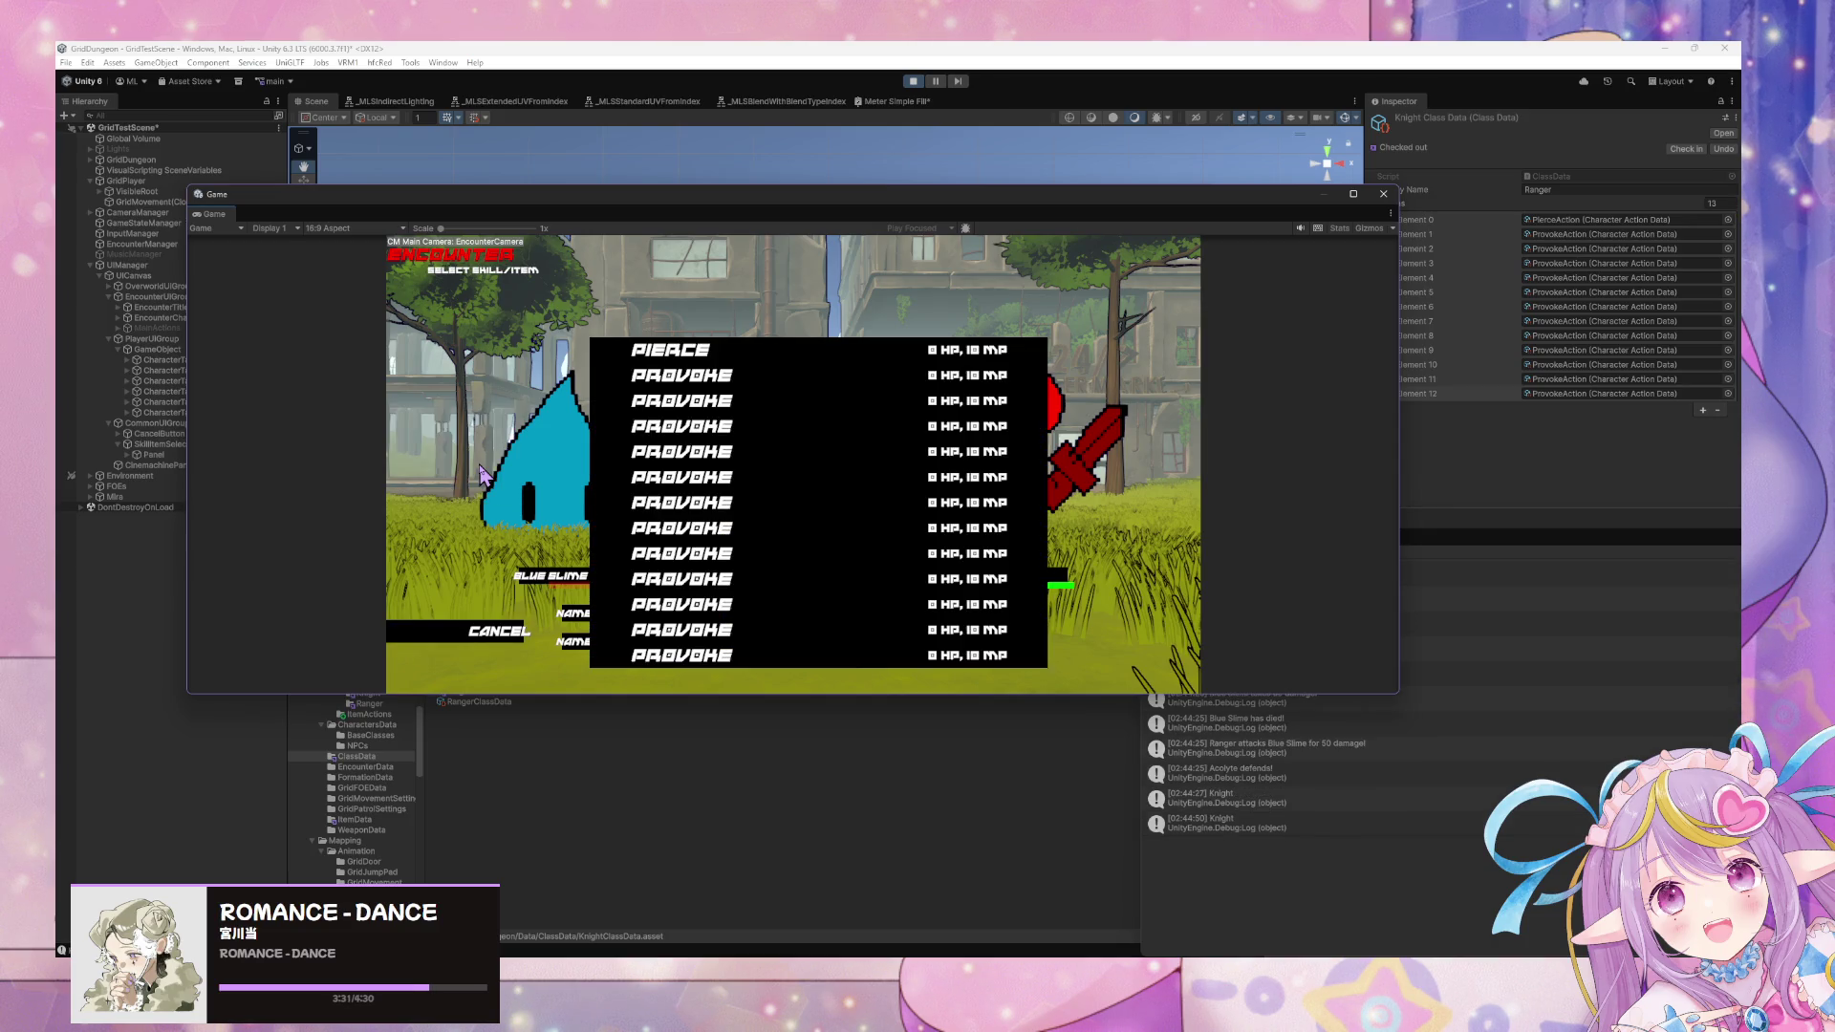
Add two more entries to reach 15 actions and reopen the skill list to check them.
{"action": "left_click_drag", "start_coordinate": [1277, 195], "coordinate": [1336, 419]}
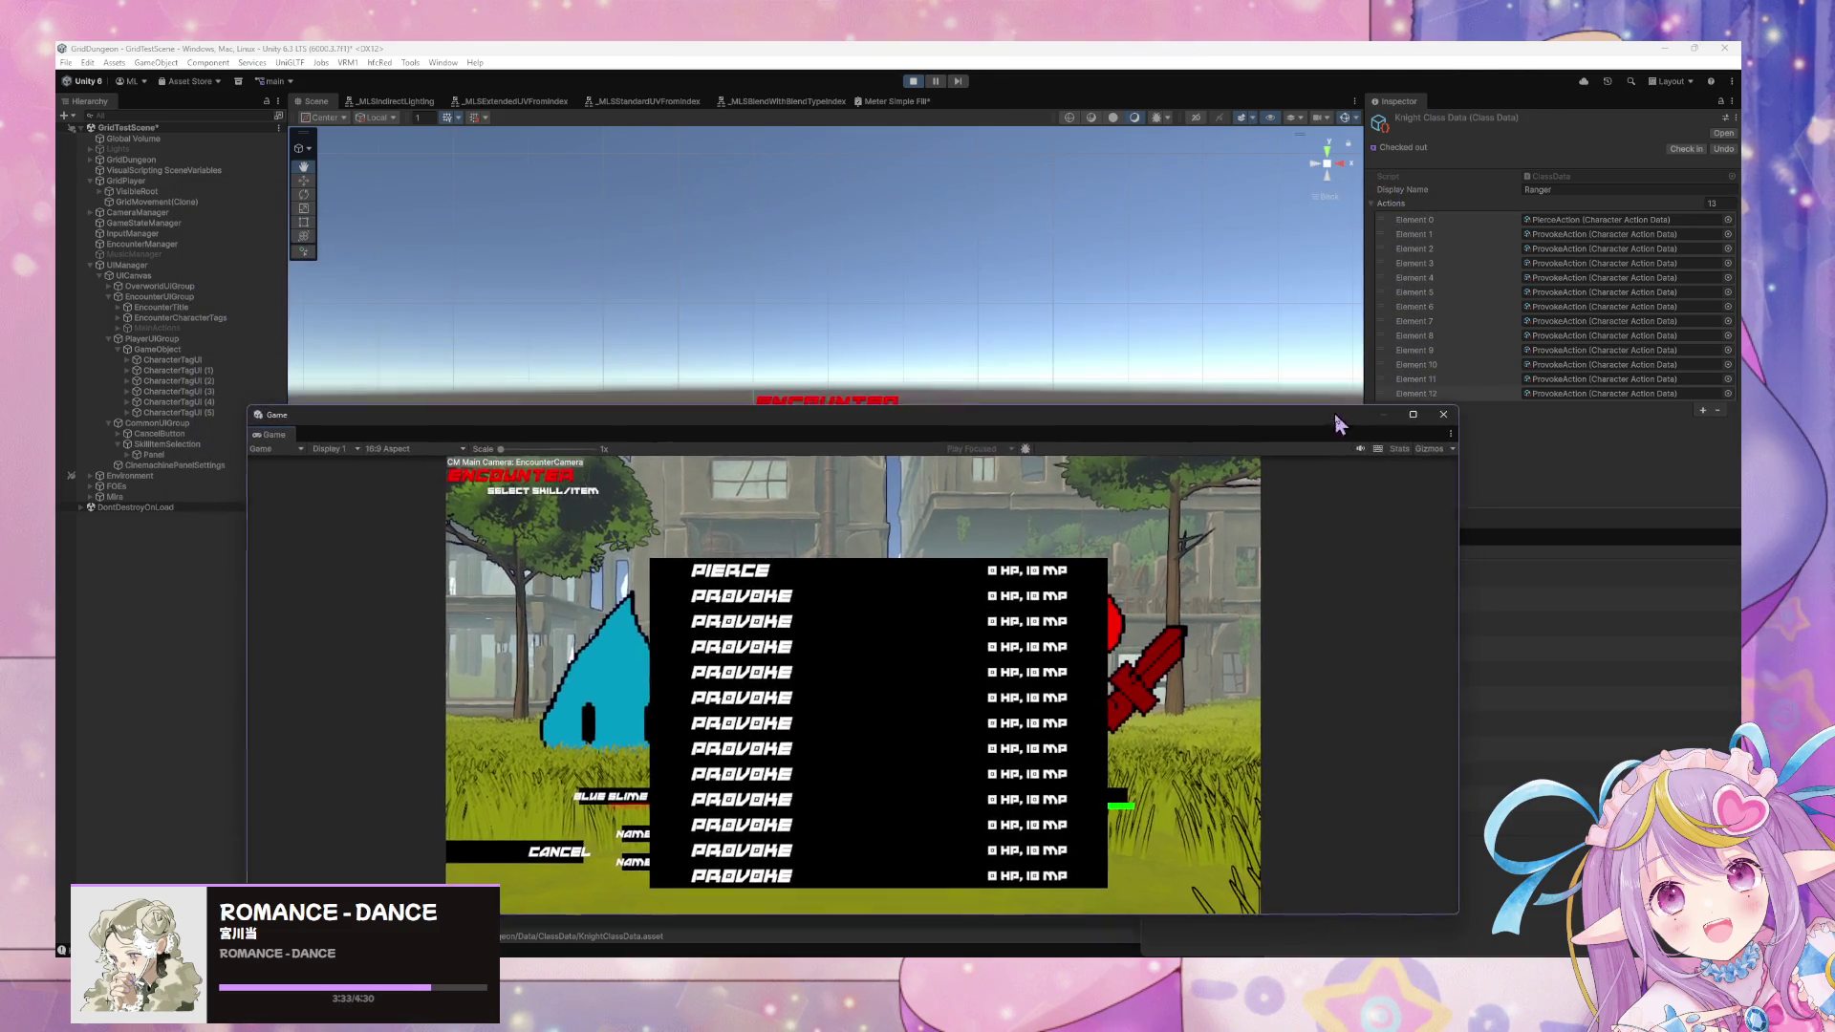
{"action": "left_click", "coordinate": [1702, 424]}
{"action": "left_click", "coordinate": [1701, 424]}
{"action": "left_click_drag", "start_coordinate": [1110, 428], "coordinate": [1194, 186]}
{"action": "left_click", "coordinate": [631, 613]}
{"action": "left_click", "coordinate": [611, 452]}
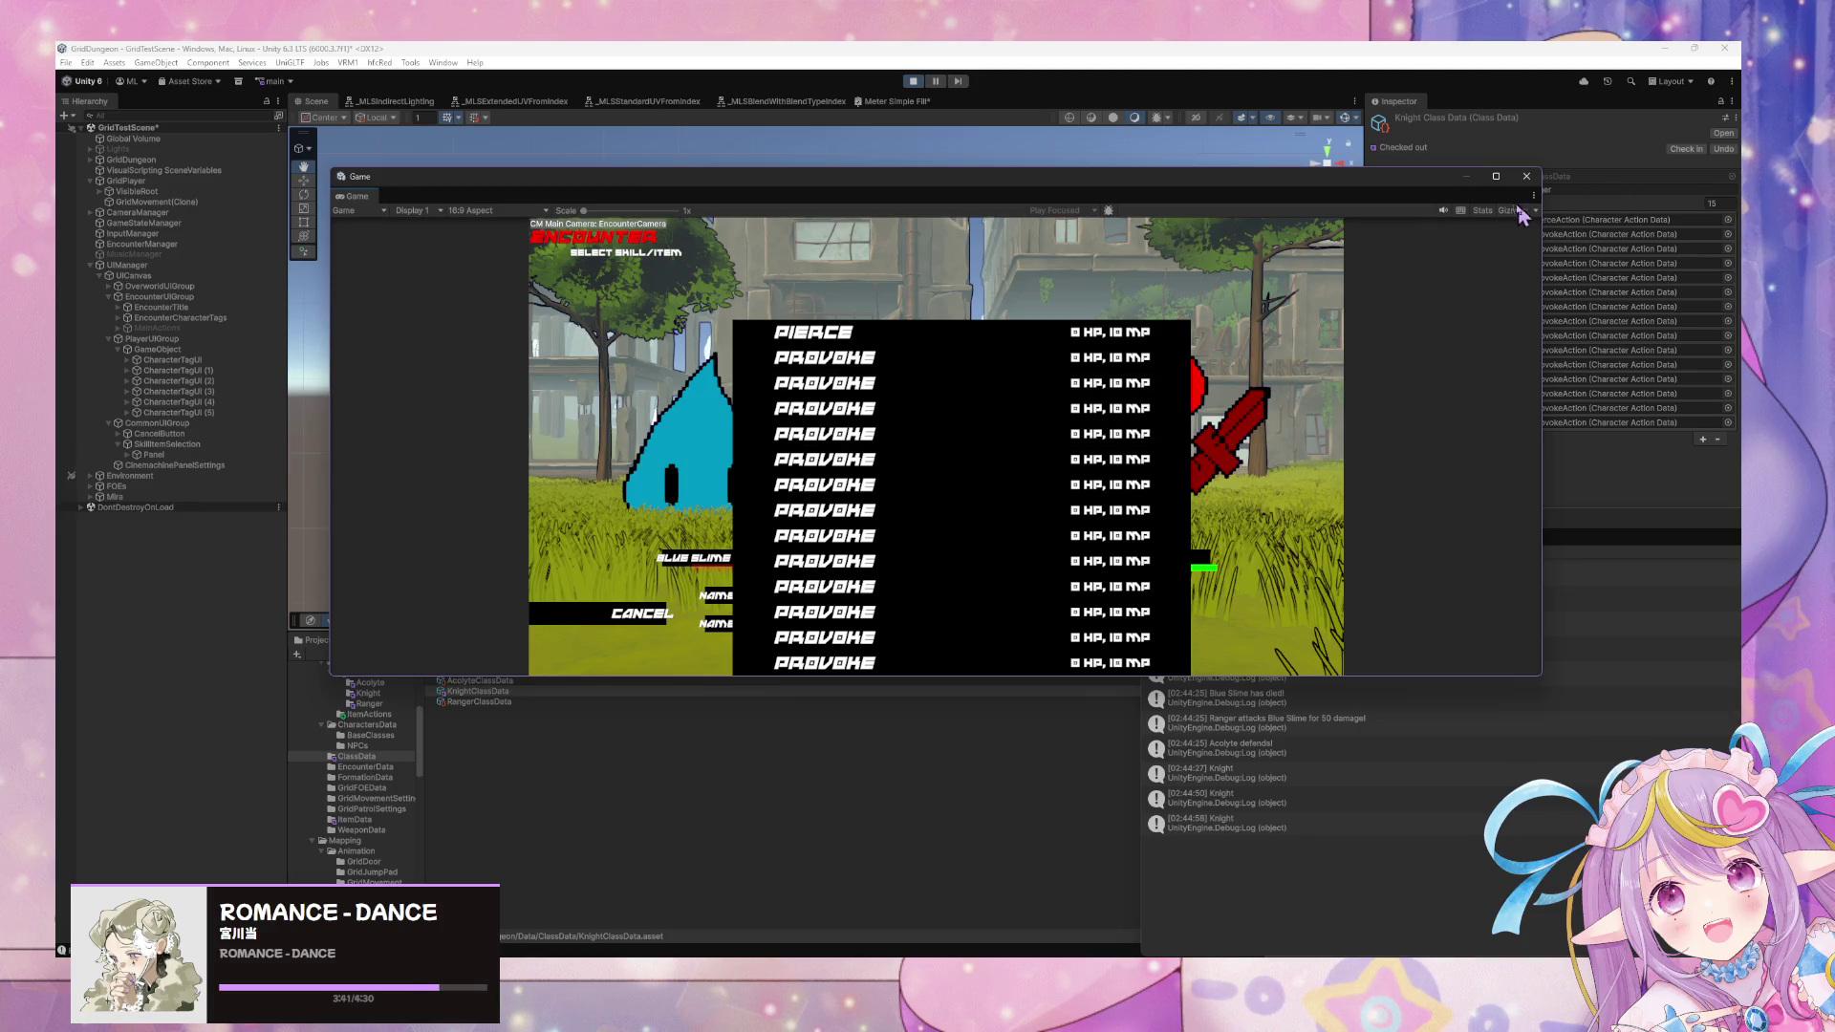
{"action": "left_click", "coordinate": [1667, 465]}
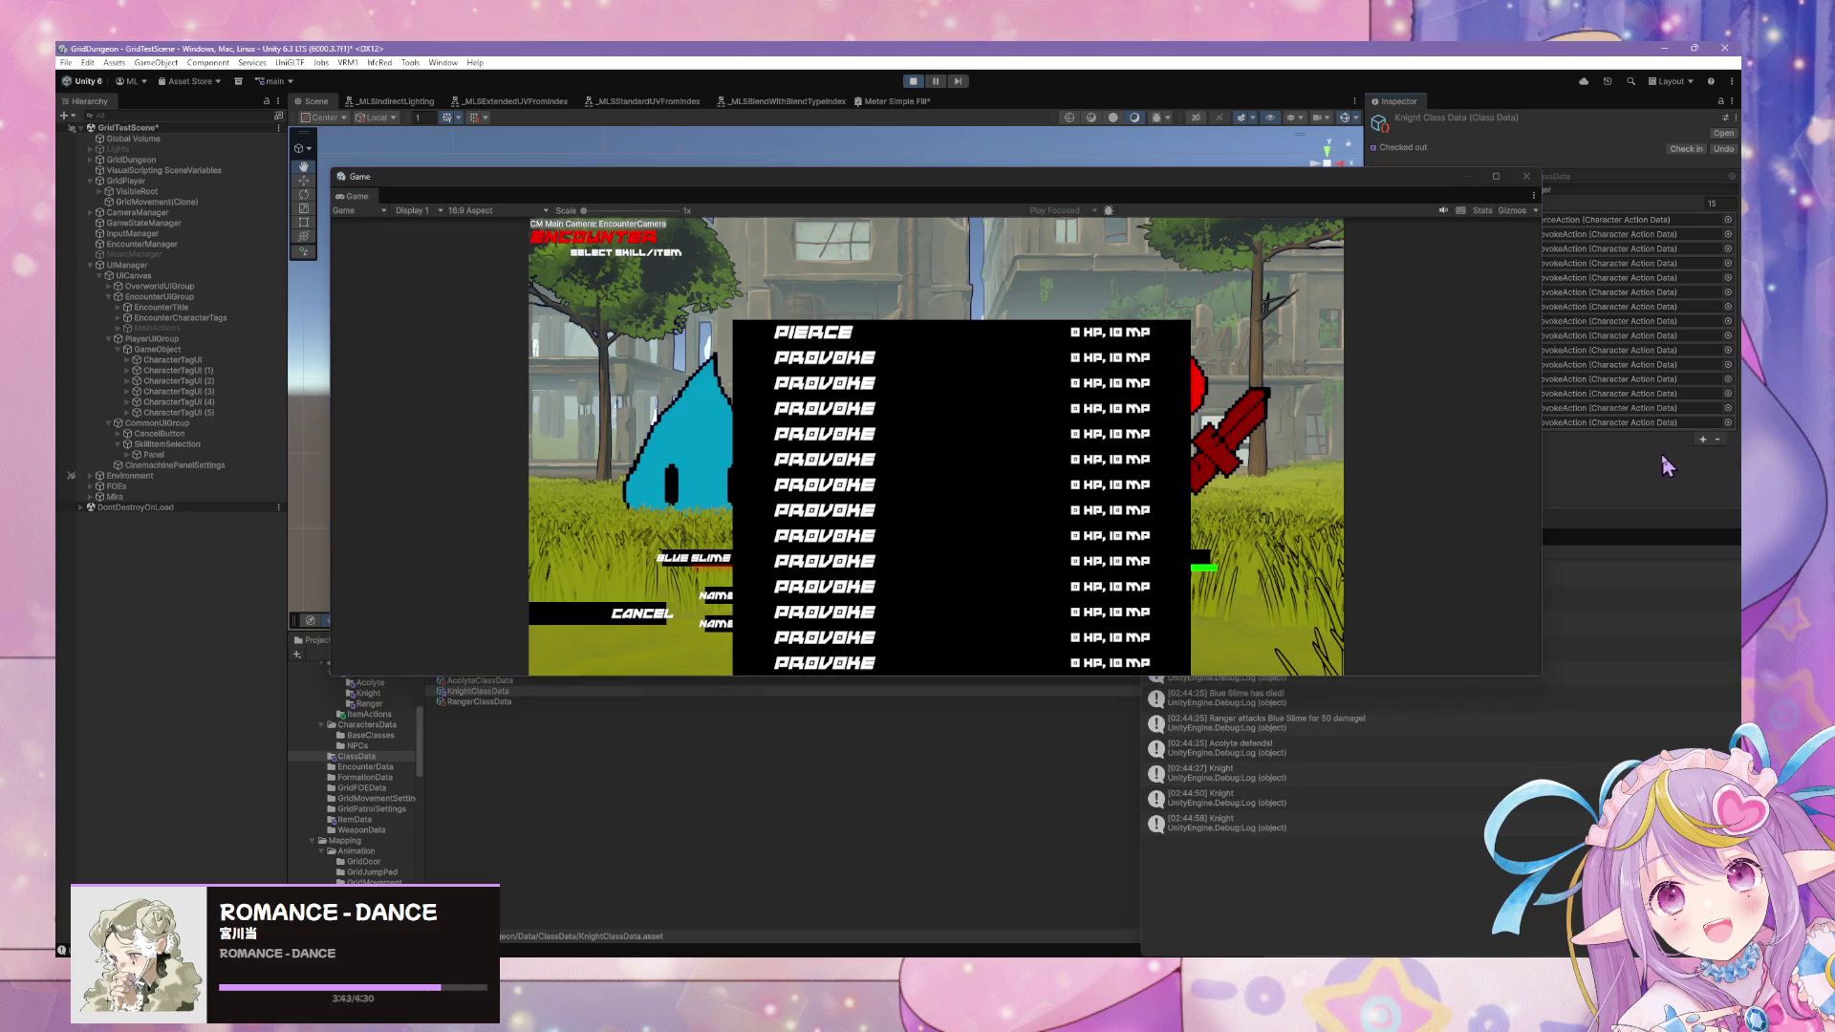
{"action": "left_click", "coordinate": [662, 613]}
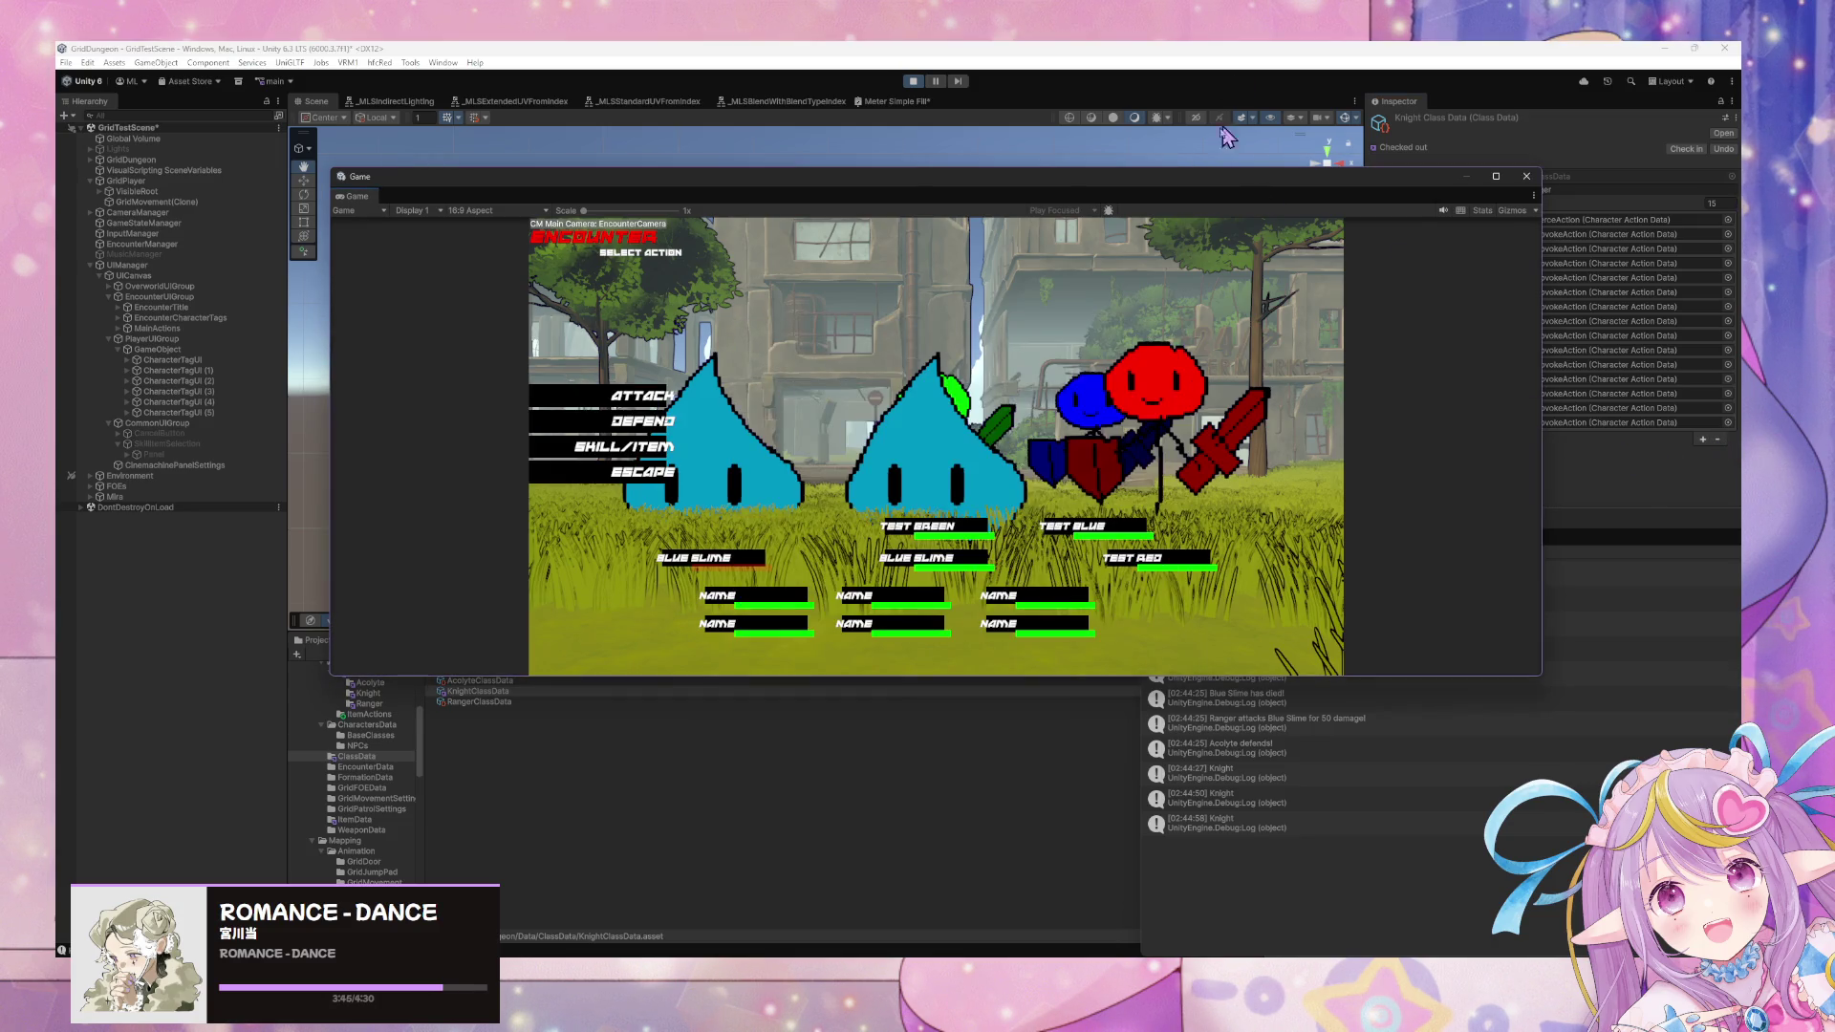
{"action": "left_click_drag", "start_coordinate": [1228, 183], "coordinate": [892, 156]}
{"action": "left_click", "coordinate": [1720, 423]}
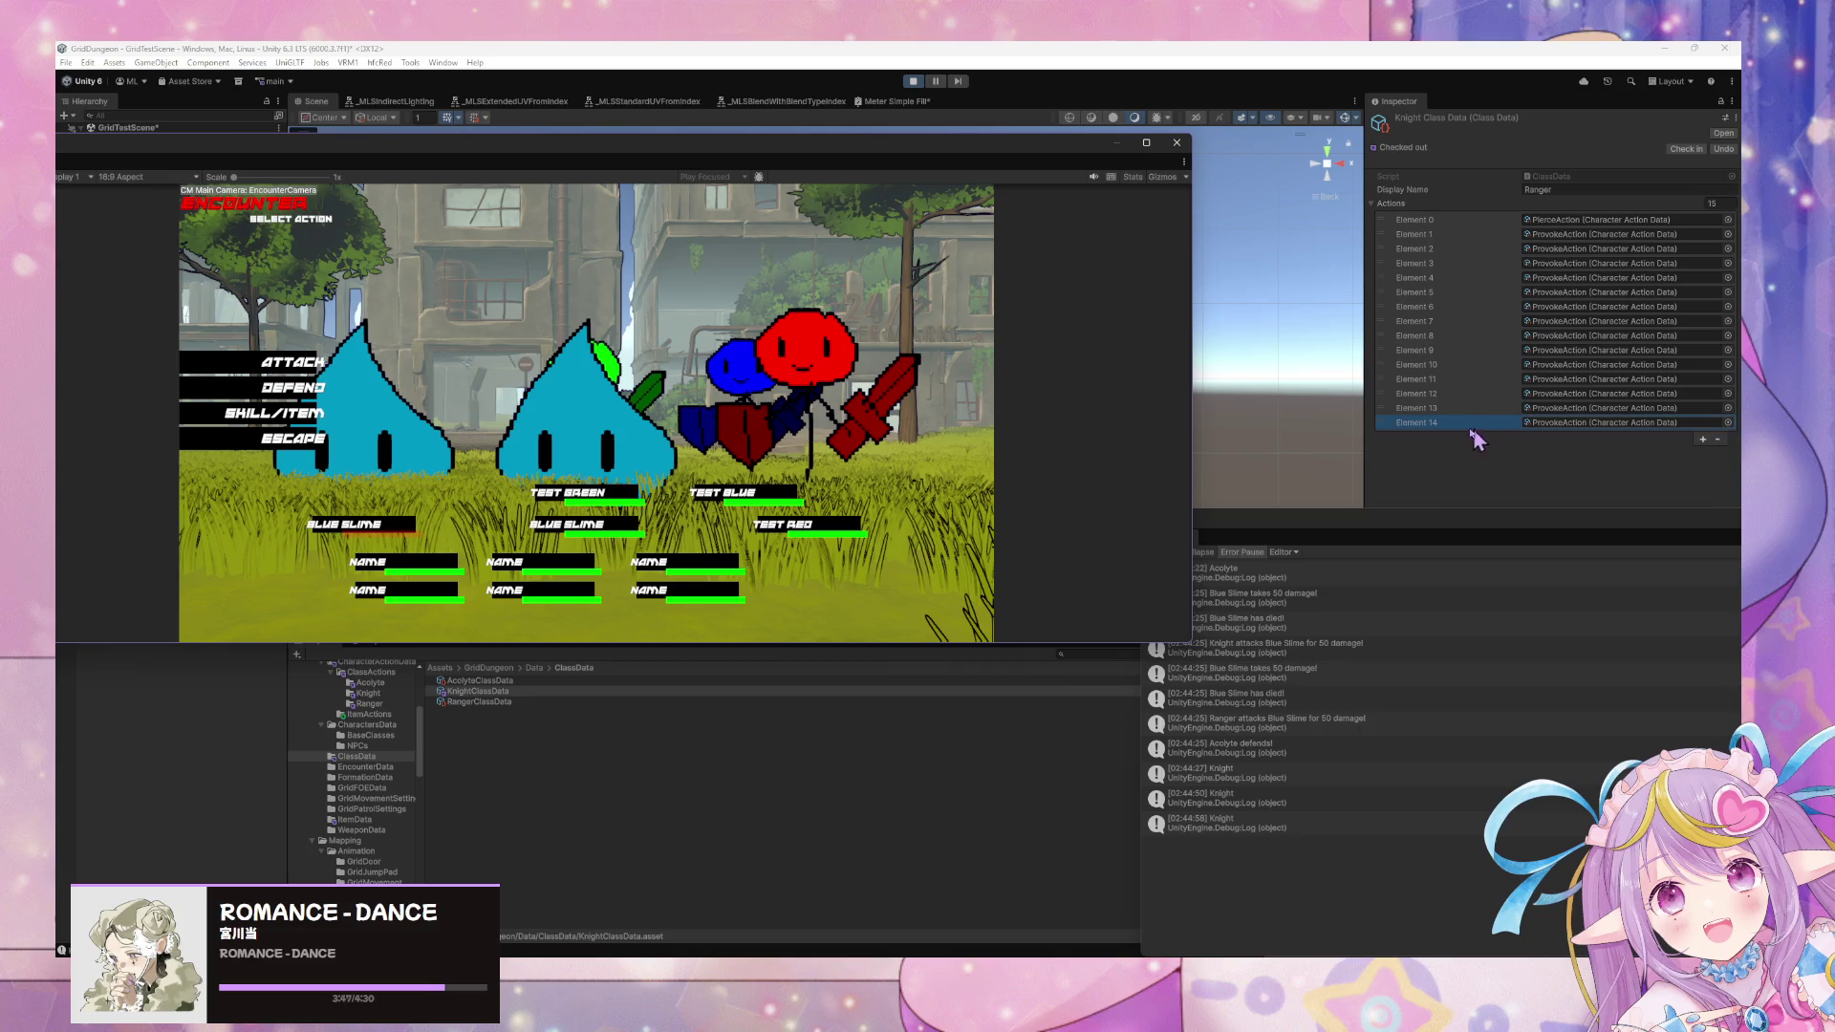
Remove four action entries from the end of the Knight's list and open the skill list.
{"action": "left_click", "coordinate": [1716, 439]}
{"action": "left_click", "coordinate": [1716, 425]}
{"action": "left_click", "coordinate": [1716, 410]}
{"action": "left_click", "coordinate": [1717, 396]}
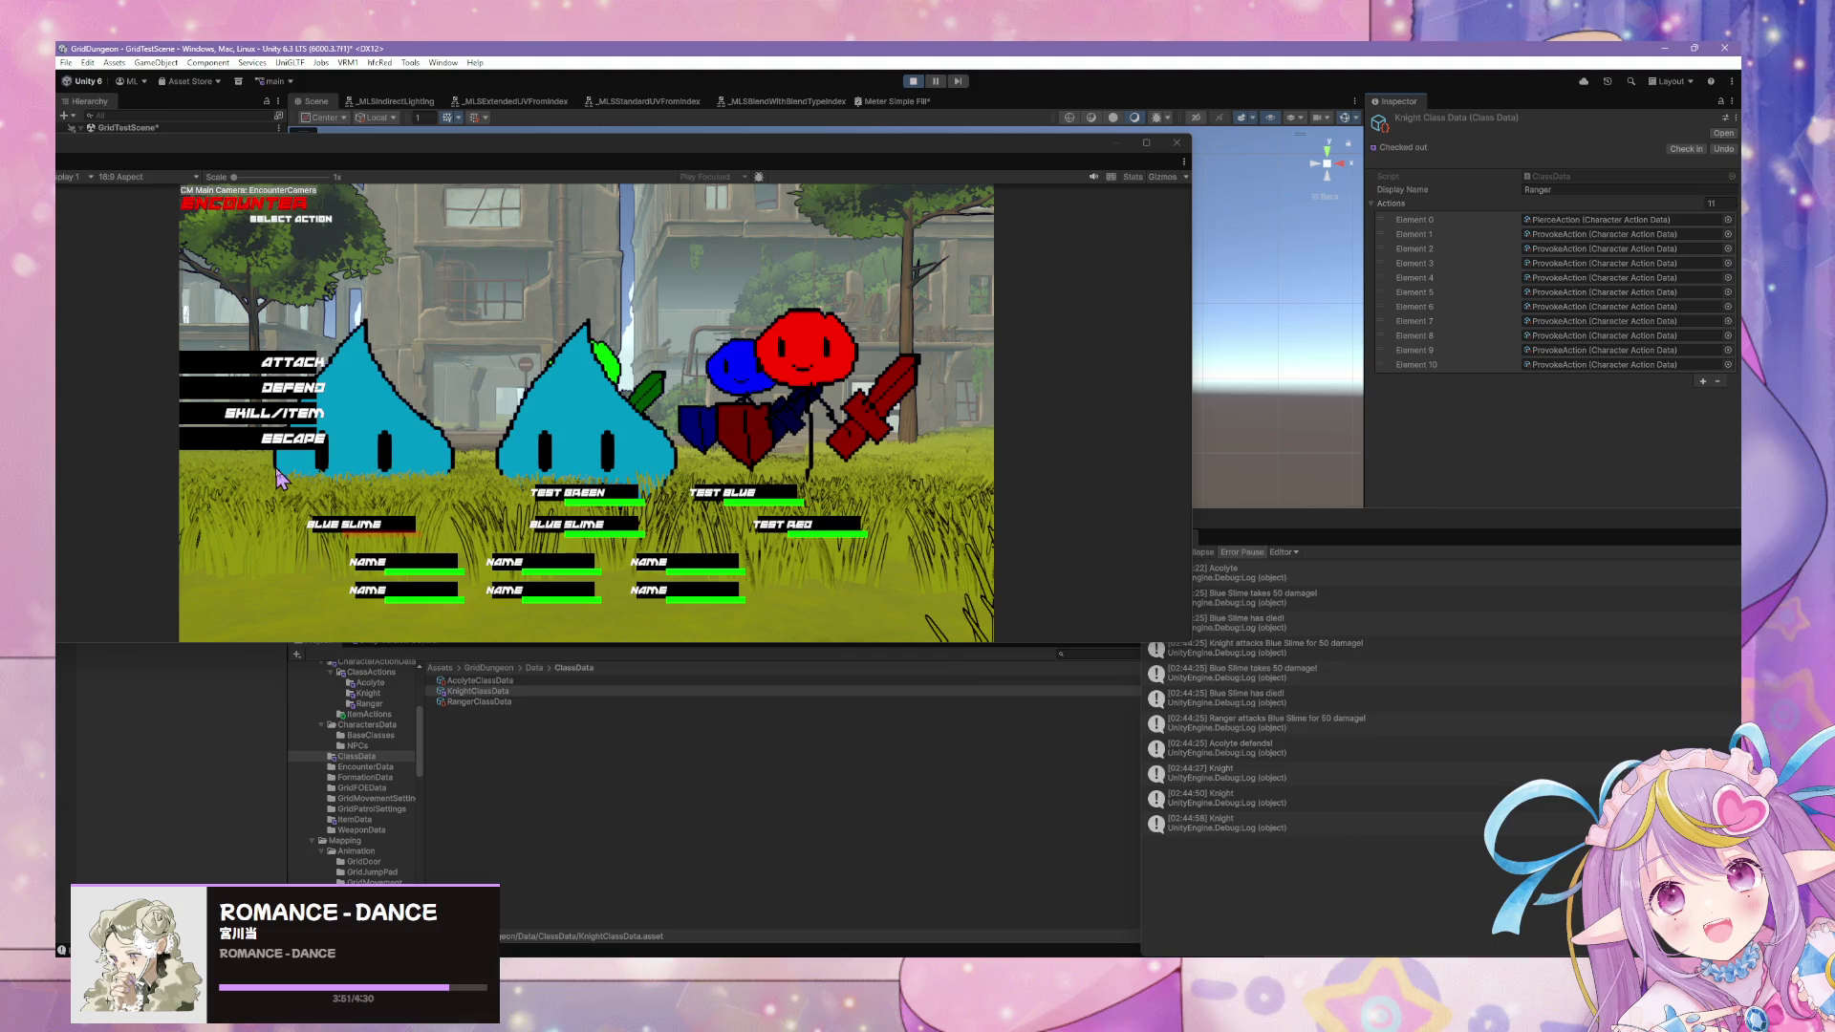
{"action": "left_click", "coordinate": [304, 416]}
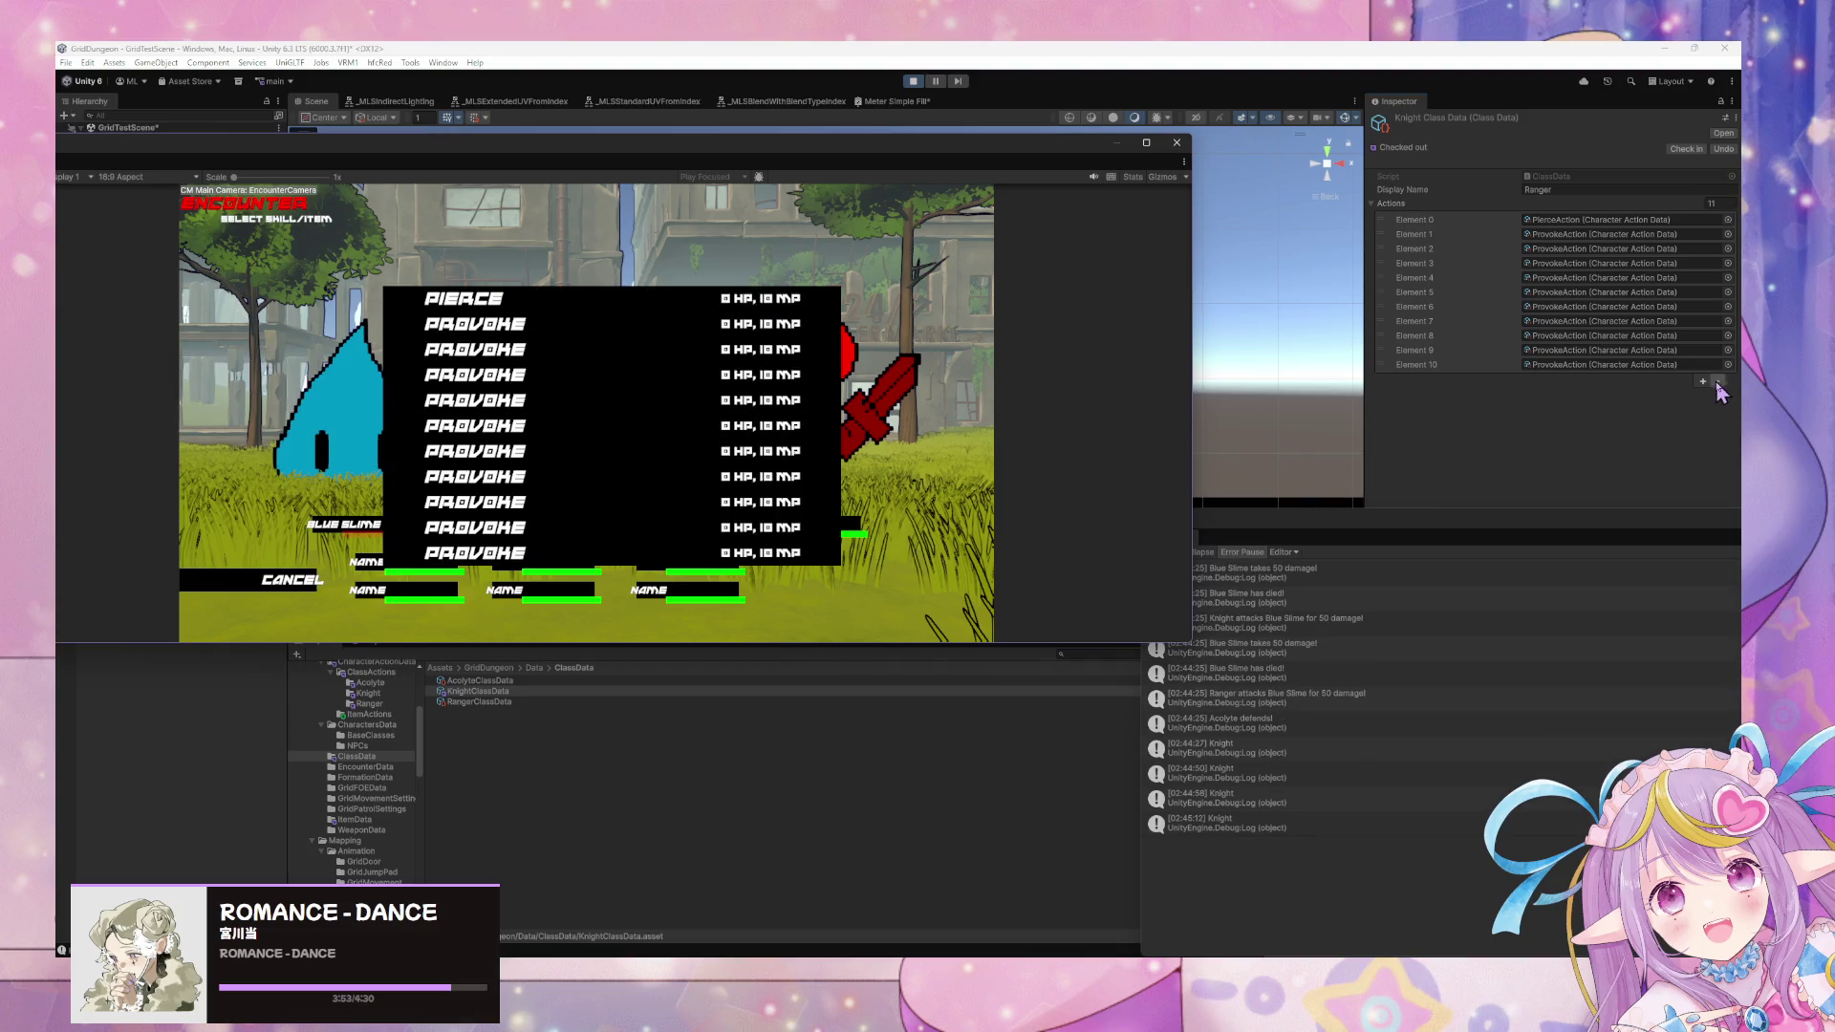
Remove Elements 10 and 9, recheck the skill list, and enlarge the floating game view.
{"action": "left_click", "coordinate": [1423, 364]}
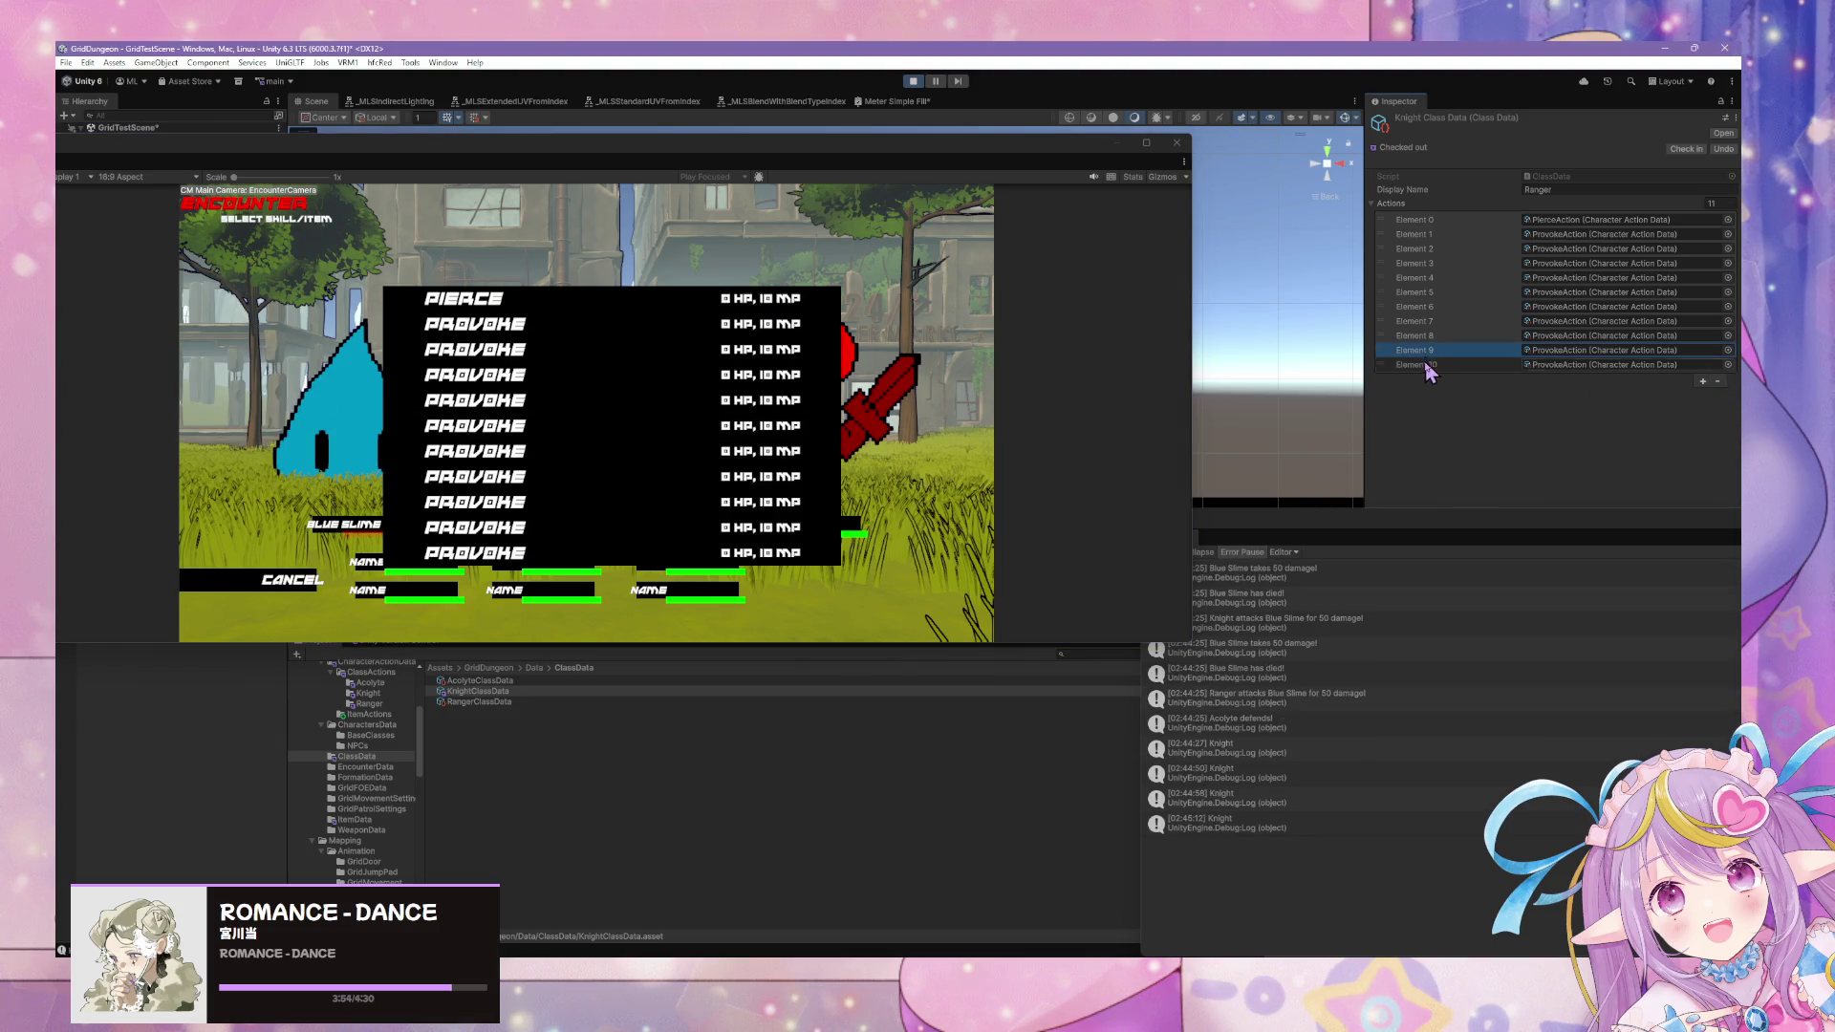
{"action": "left_click", "coordinate": [1717, 380]}
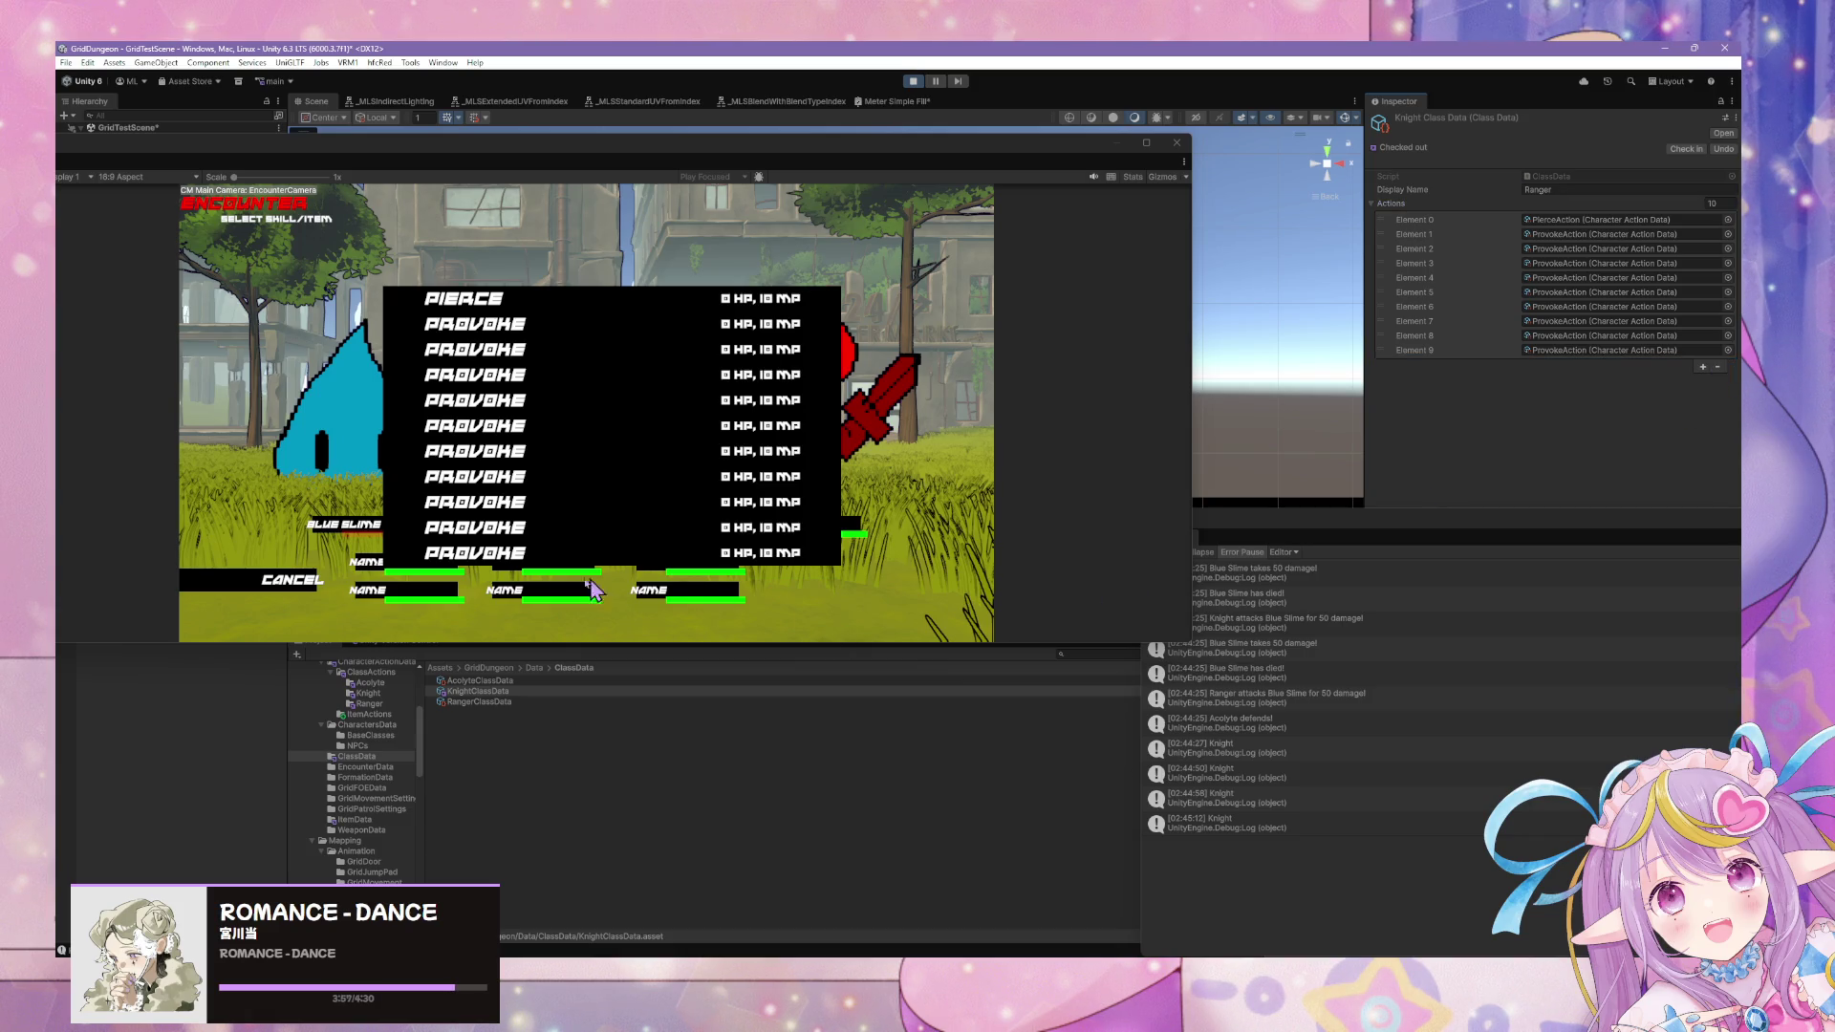
{"action": "left_click", "coordinate": [262, 585]}
{"action": "left_click", "coordinate": [275, 421]}
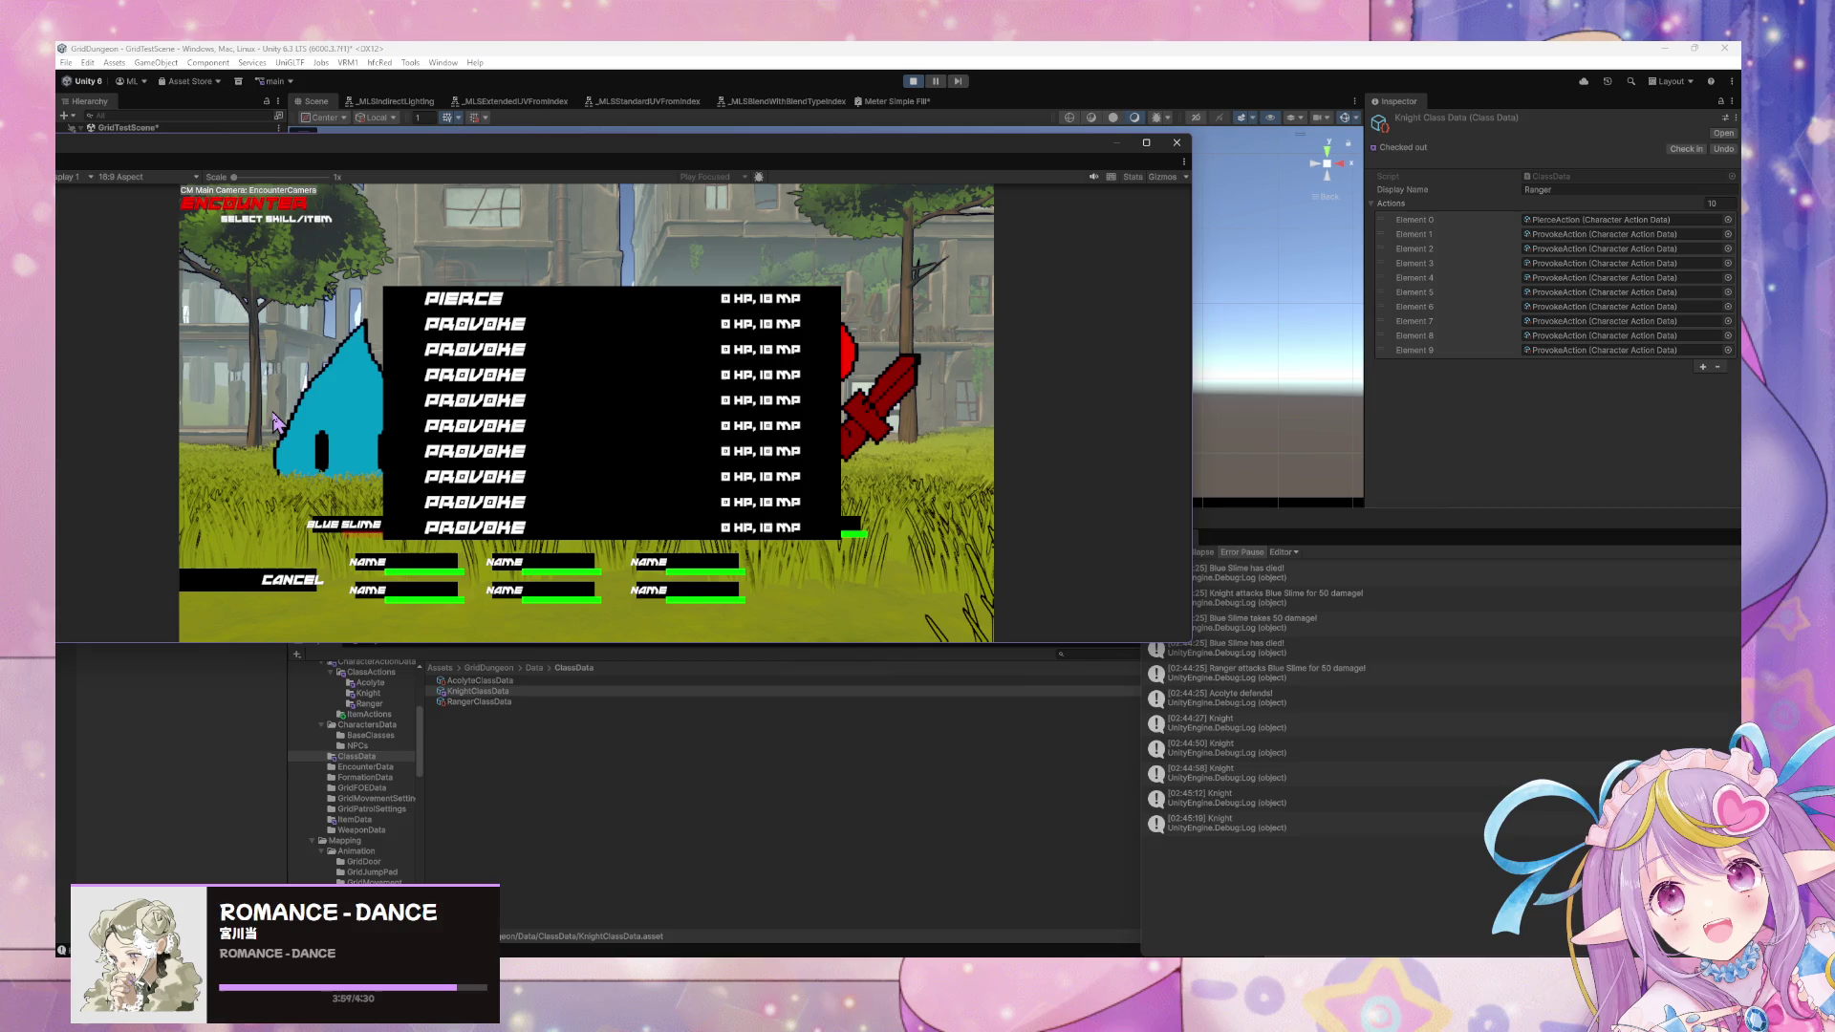
{"action": "left_click", "coordinate": [1414, 349]}
{"action": "left_click", "coordinate": [1717, 366]}
{"action": "left_click", "coordinate": [292, 579]}
{"action": "left_click", "coordinate": [277, 416]}
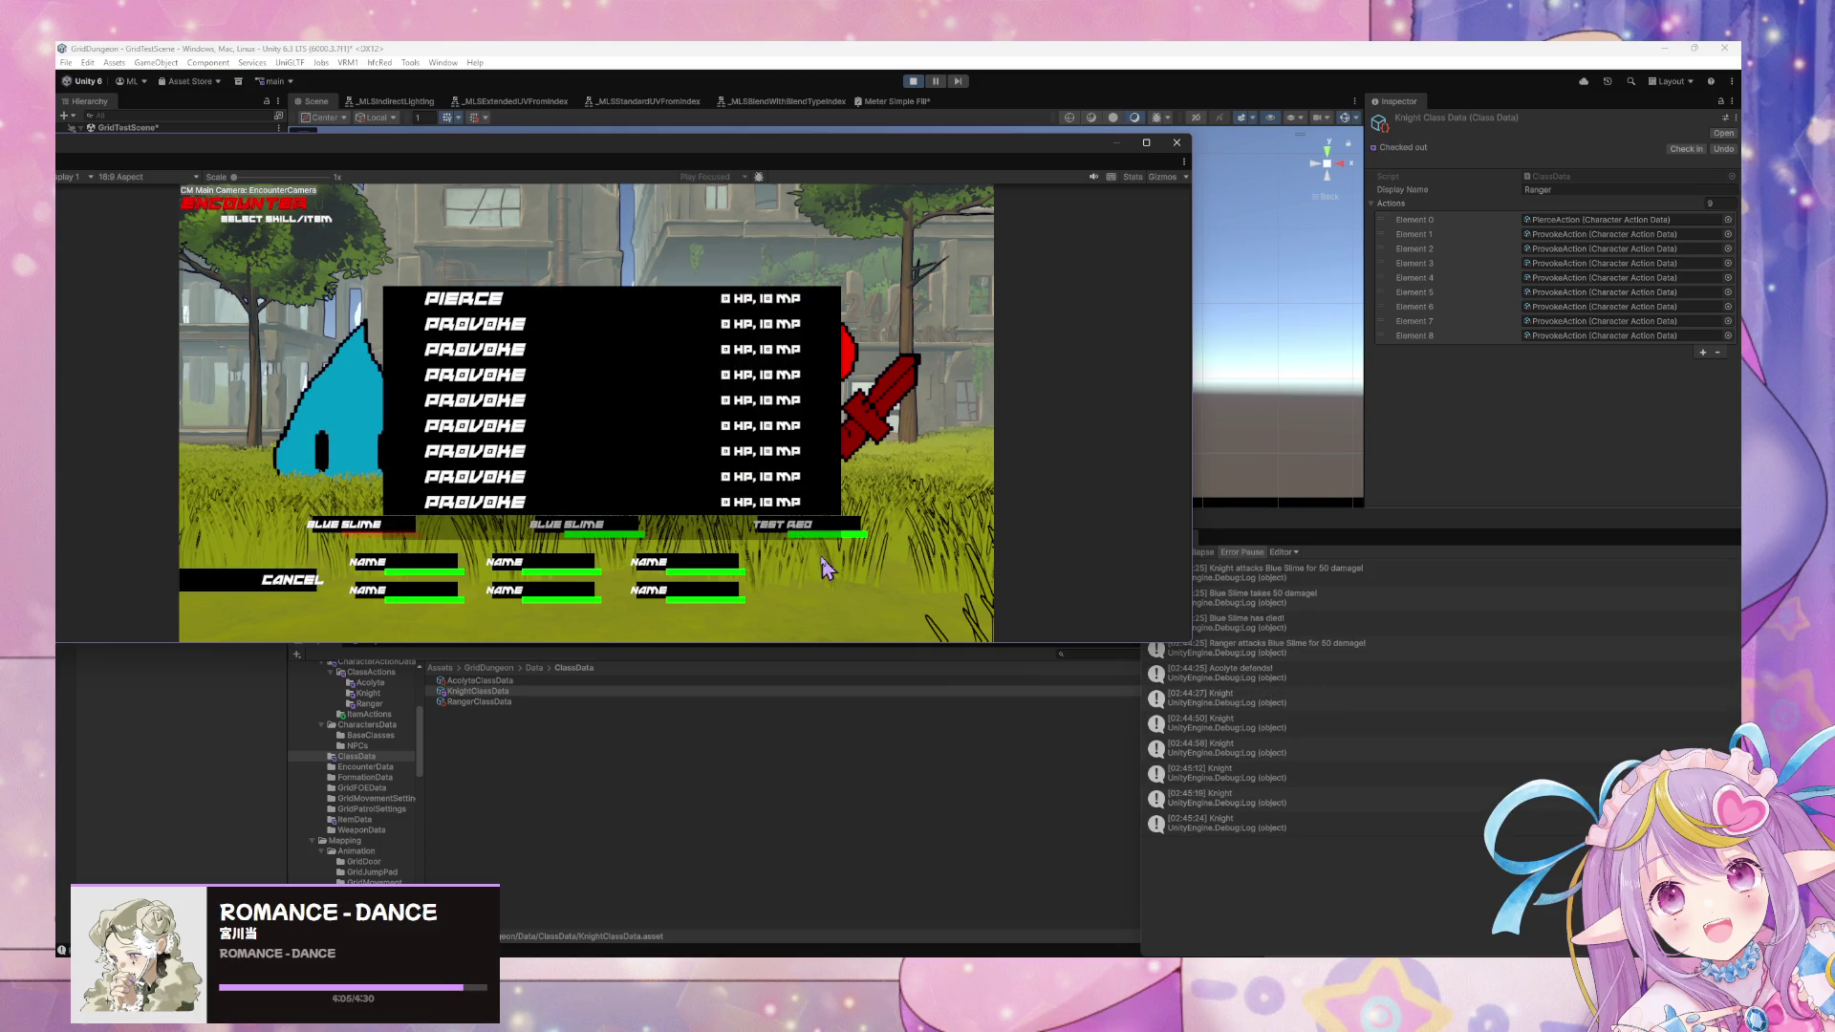
{"action": "mouse_move", "coordinate": [1194, 638]}
{"action": "left_mouse_down"}
{"action": "mouse_move", "coordinate": [1177, 819]}
{"action": "mouse_move", "coordinate": [1295, 905]}
{"action": "mouse_move", "coordinate": [1028, 632]}
{"action": "mouse_move", "coordinate": [1108, 770]}
{"action": "mouse_move", "coordinate": [1195, 770]}
{"action": "mouse_move", "coordinate": [916, 581]}
{"action": "left_mouse_up"}
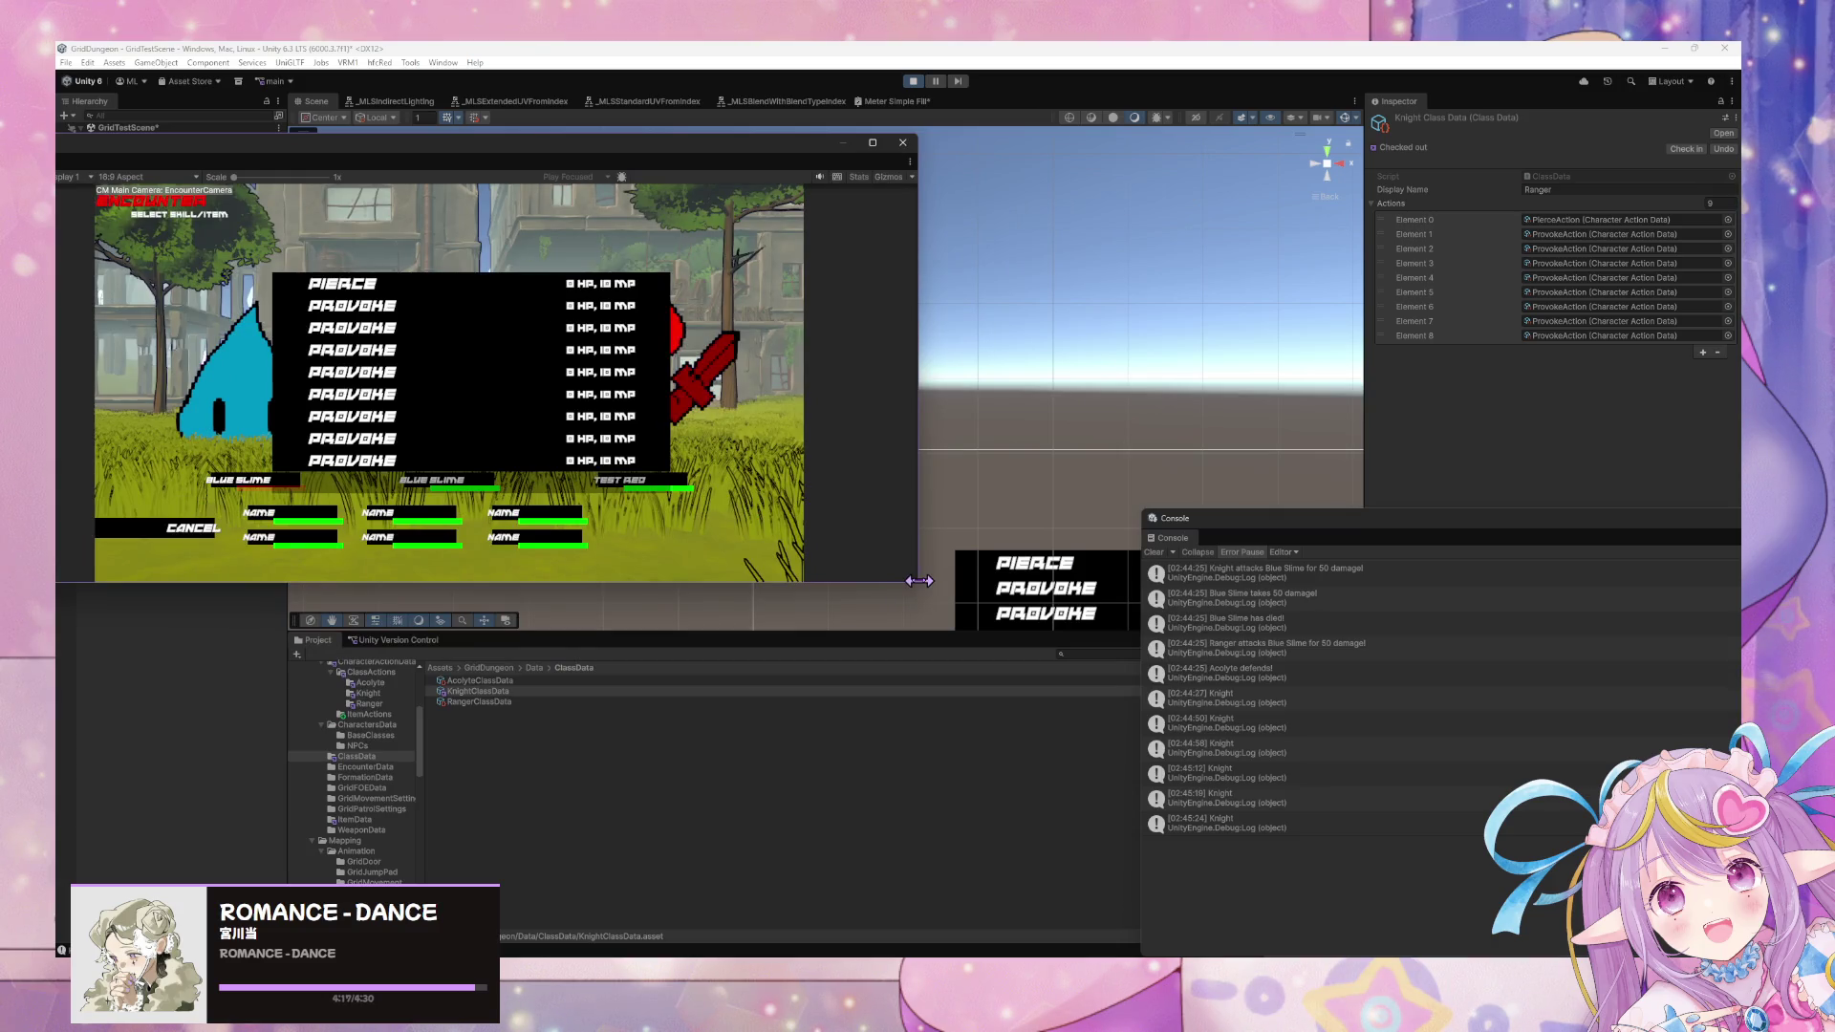
Remove Elements 8 and 7 from the Knight's actions and recheck the battle skill list.
{"action": "mouse_move", "coordinate": [914, 585]}
{"action": "left_mouse_down"}
{"action": "mouse_move", "coordinate": [1151, 767]}
{"action": "mouse_move", "coordinate": [905, 552]}
{"action": "mouse_move", "coordinate": [1152, 731]}
{"action": "mouse_move", "coordinate": [1065, 642]}
{"action": "mouse_move", "coordinate": [865, 488]}
{"action": "mouse_move", "coordinate": [1070, 655]}
{"action": "mouse_move", "coordinate": [1368, 842]}
{"action": "left_mouse_up"}
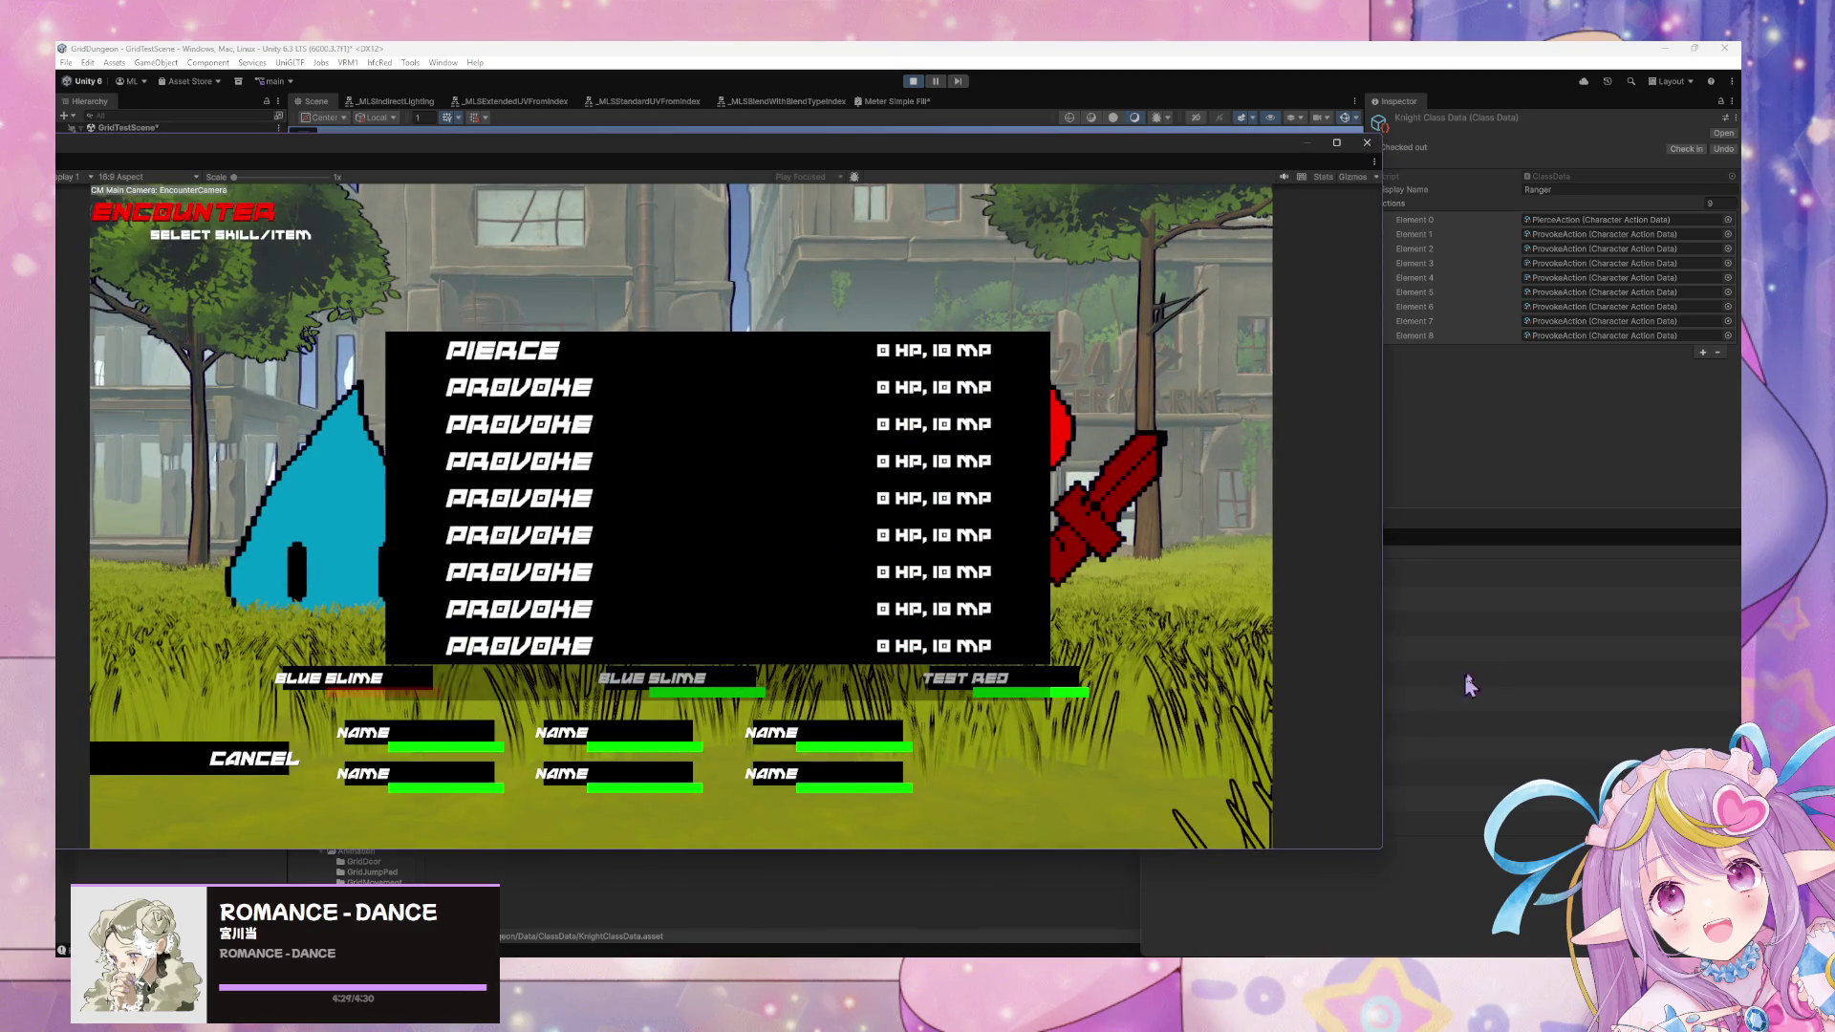
{"action": "left_click", "coordinate": [1545, 466]}
{"action": "left_click", "coordinate": [1542, 335]}
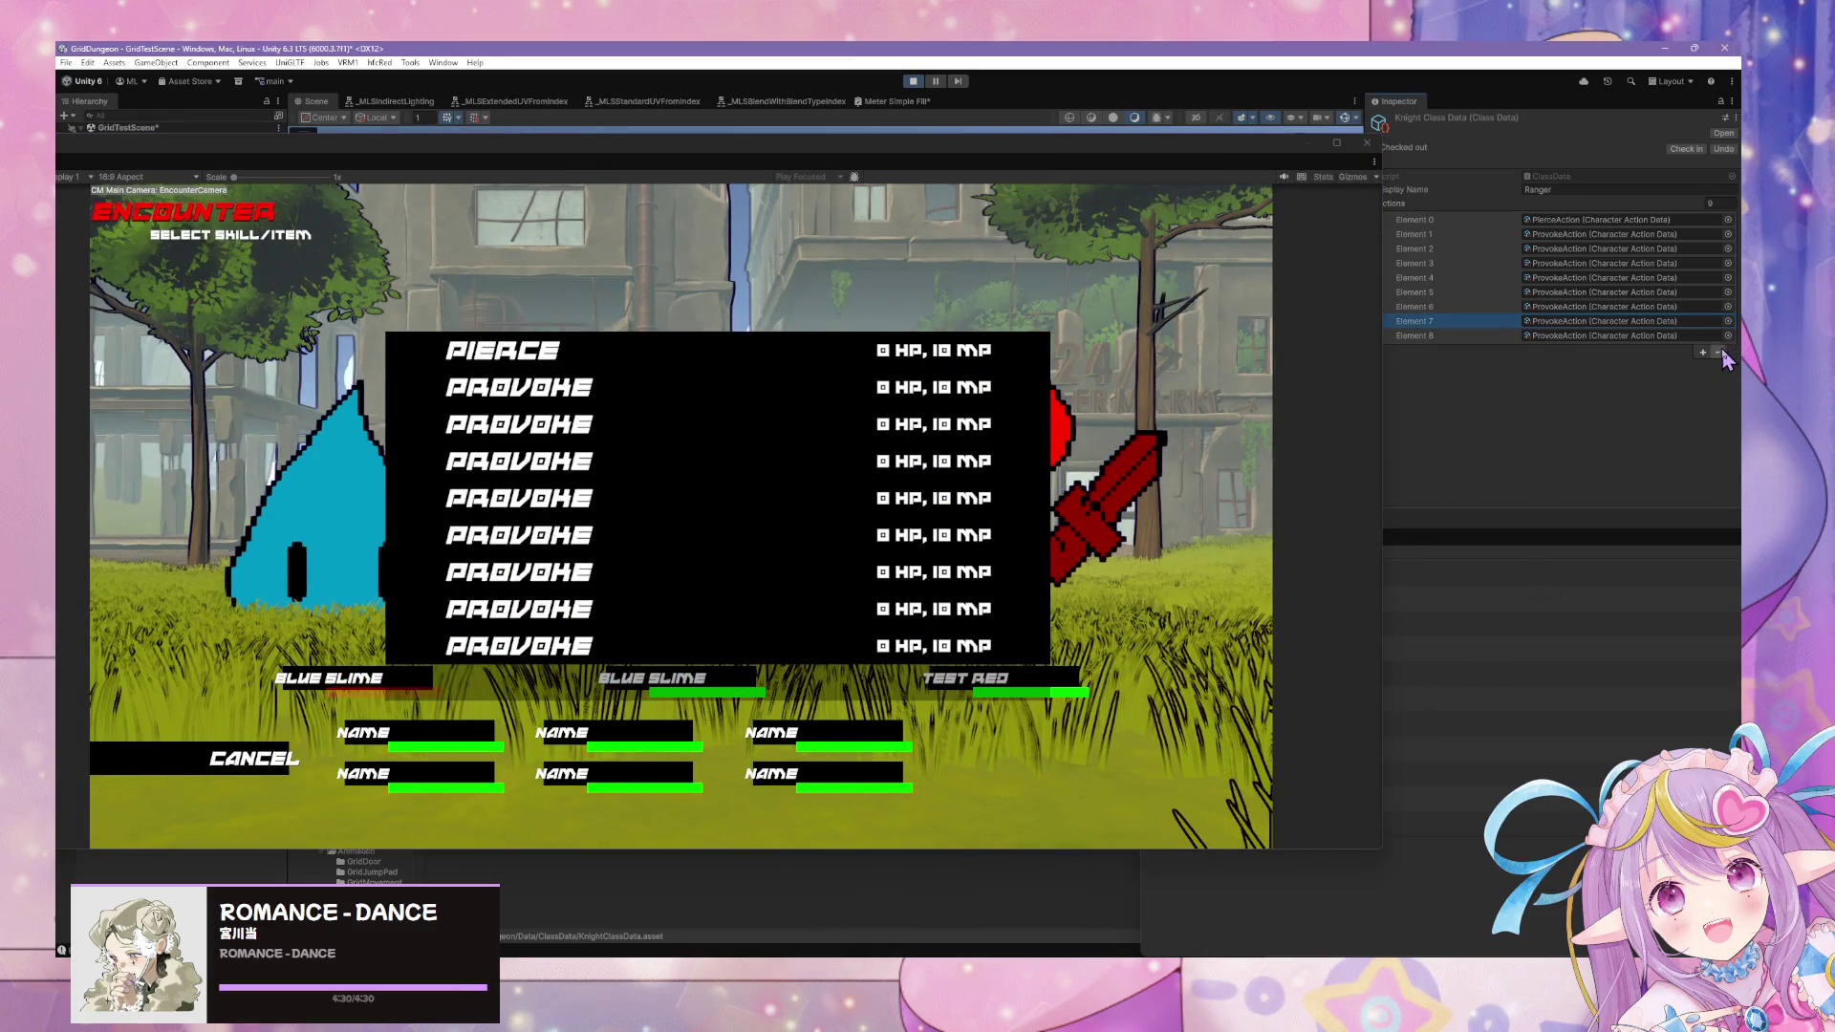
{"action": "key", "text": "Delete"}
{"action": "left_click", "coordinate": [1538, 322]}
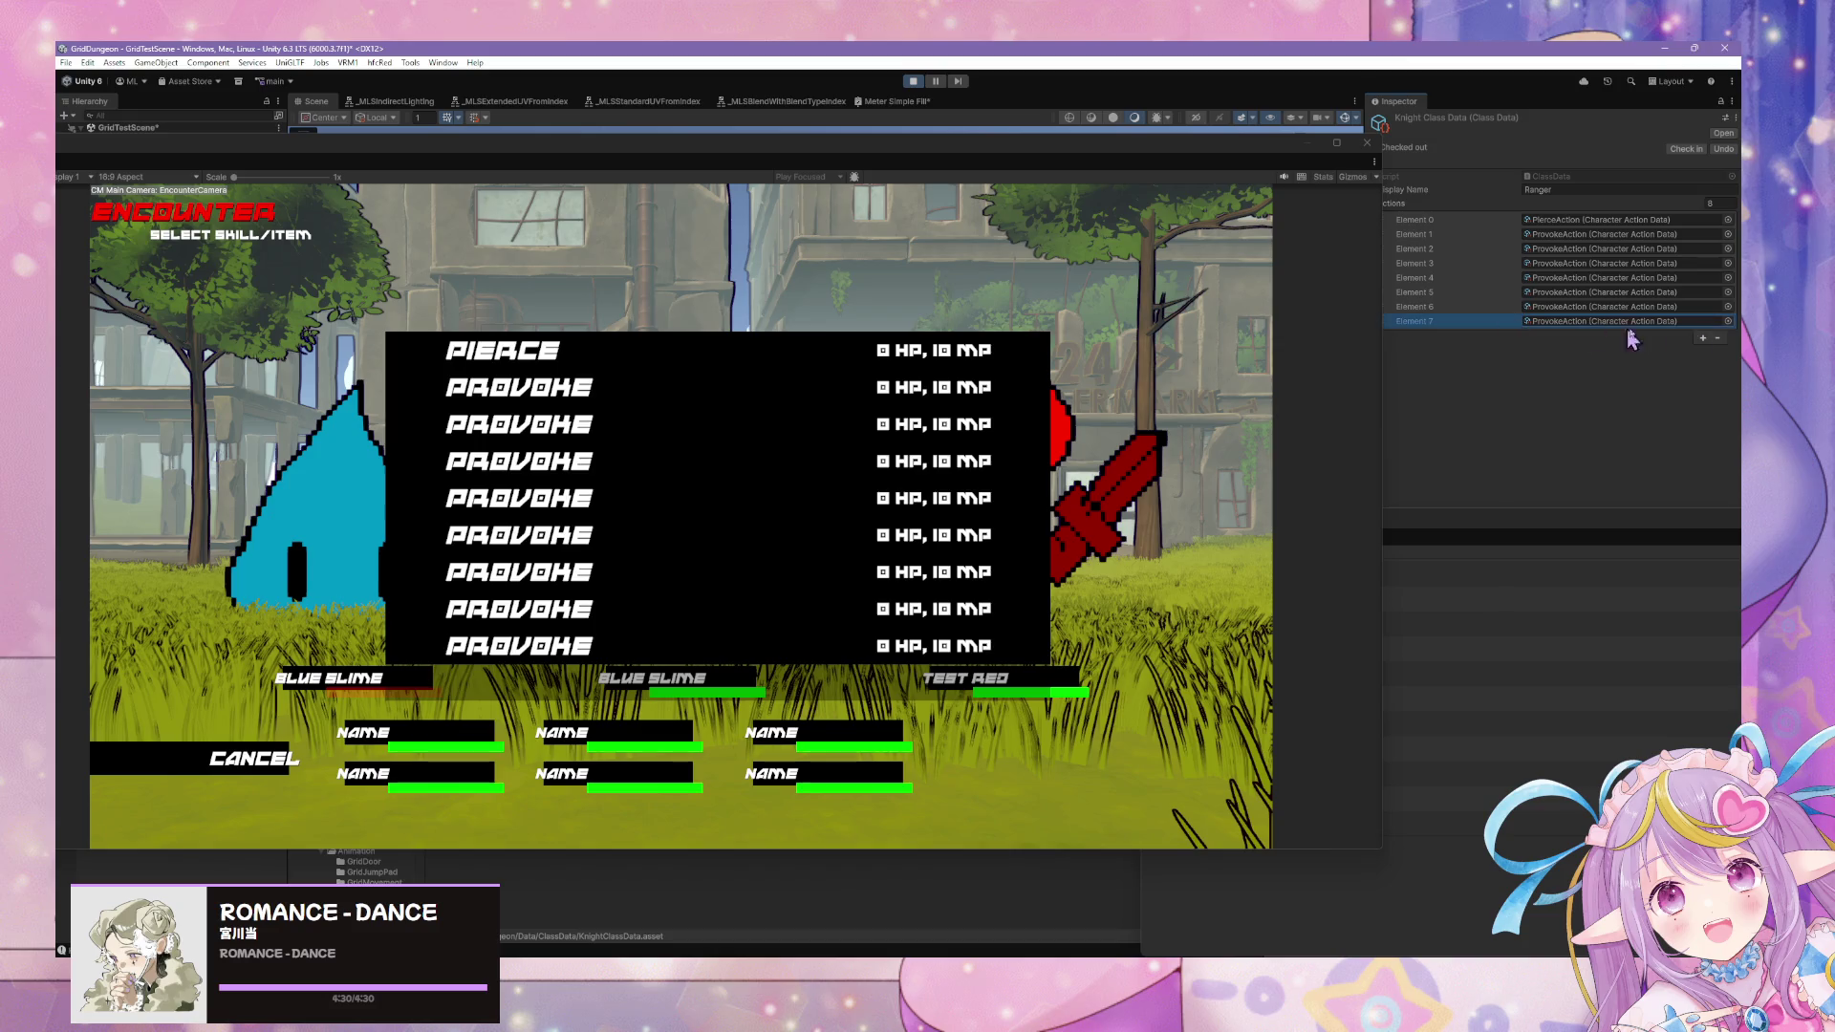
{"action": "left_click", "coordinate": [1719, 338]}
{"action": "left_click", "coordinate": [186, 761]}
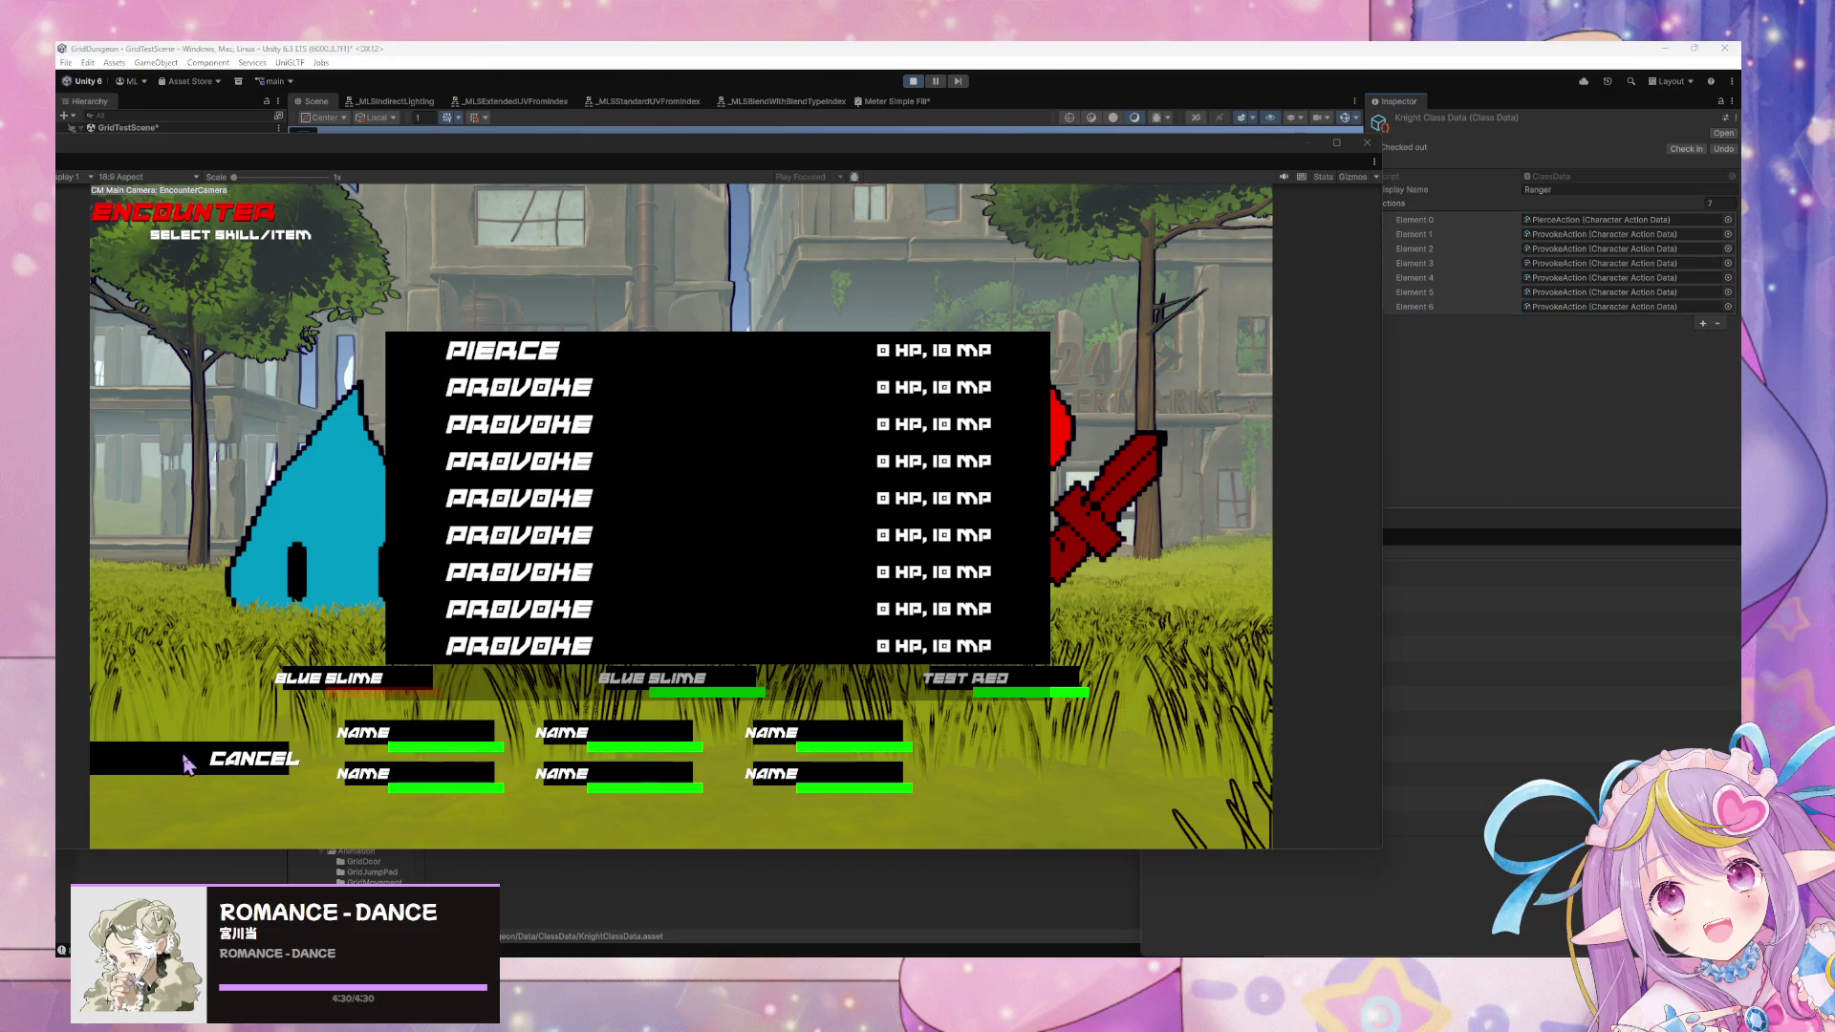
{"action": "left_click", "coordinate": [360, 523]}
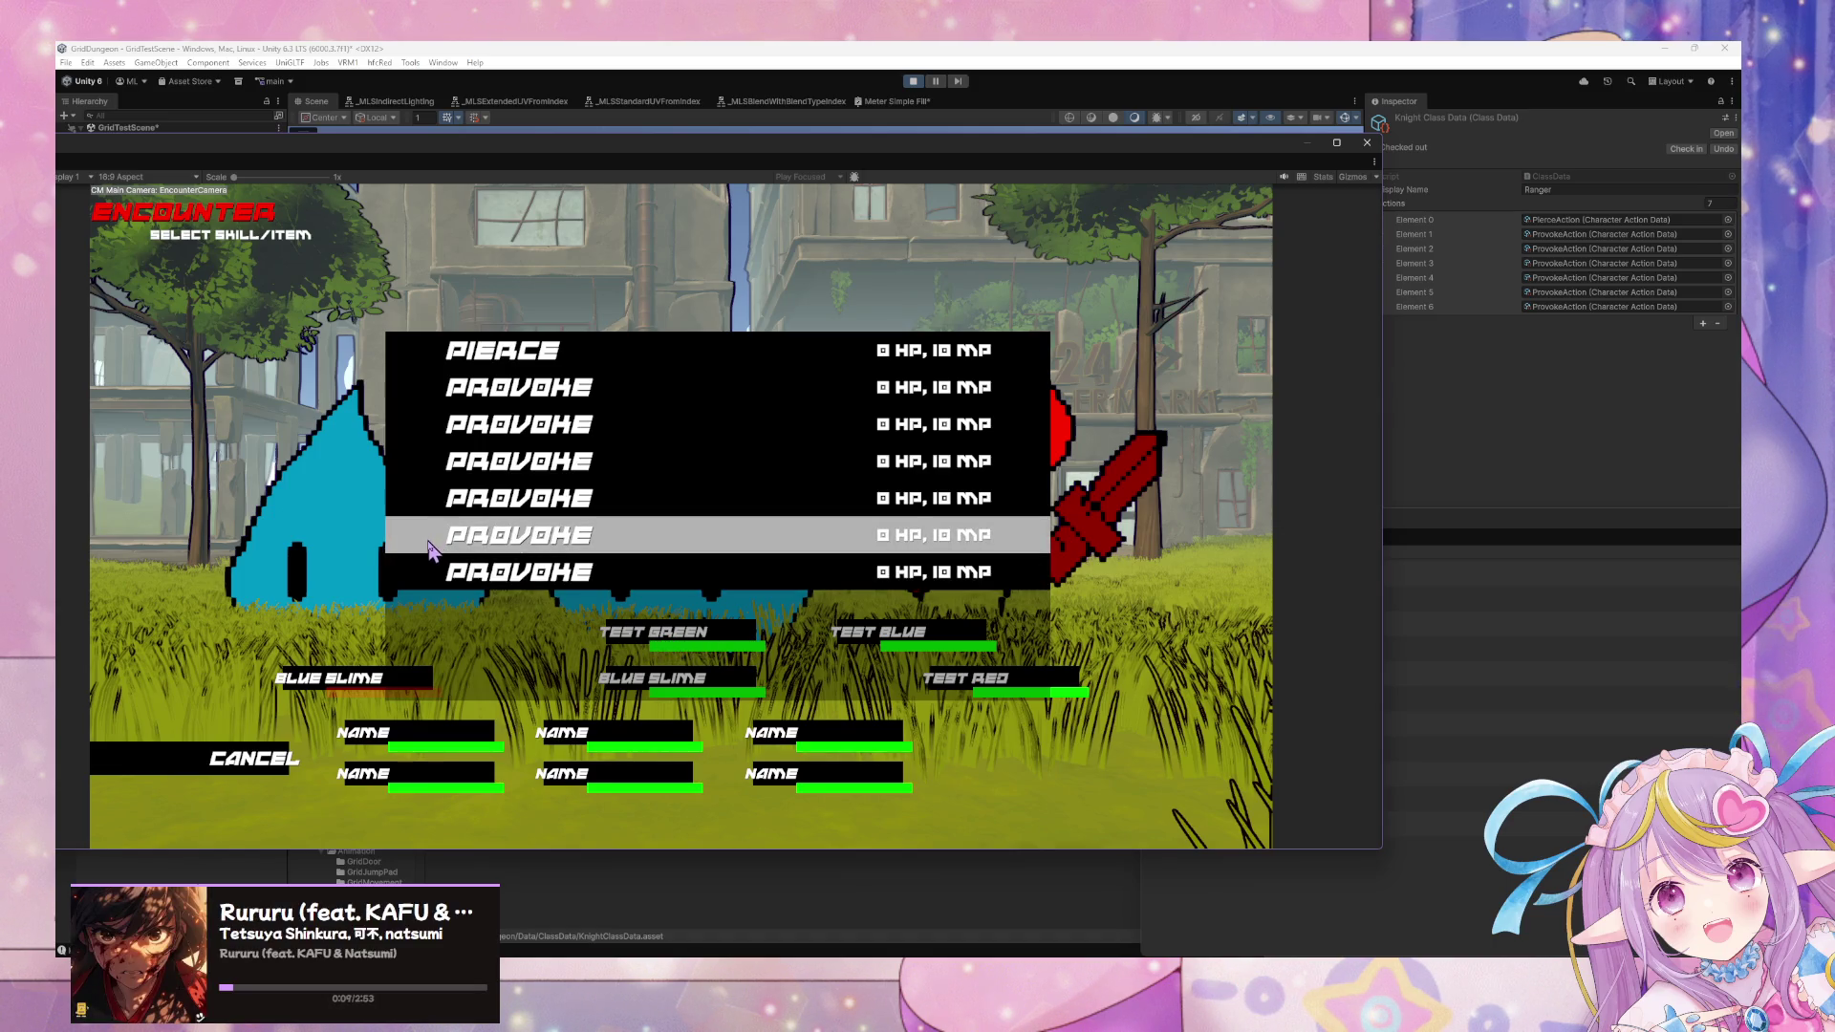
Remove Elements 6 and 5, leaving Pierce plus four Provoke, and stop the game.
{"action": "left_click", "coordinate": [1572, 308]}
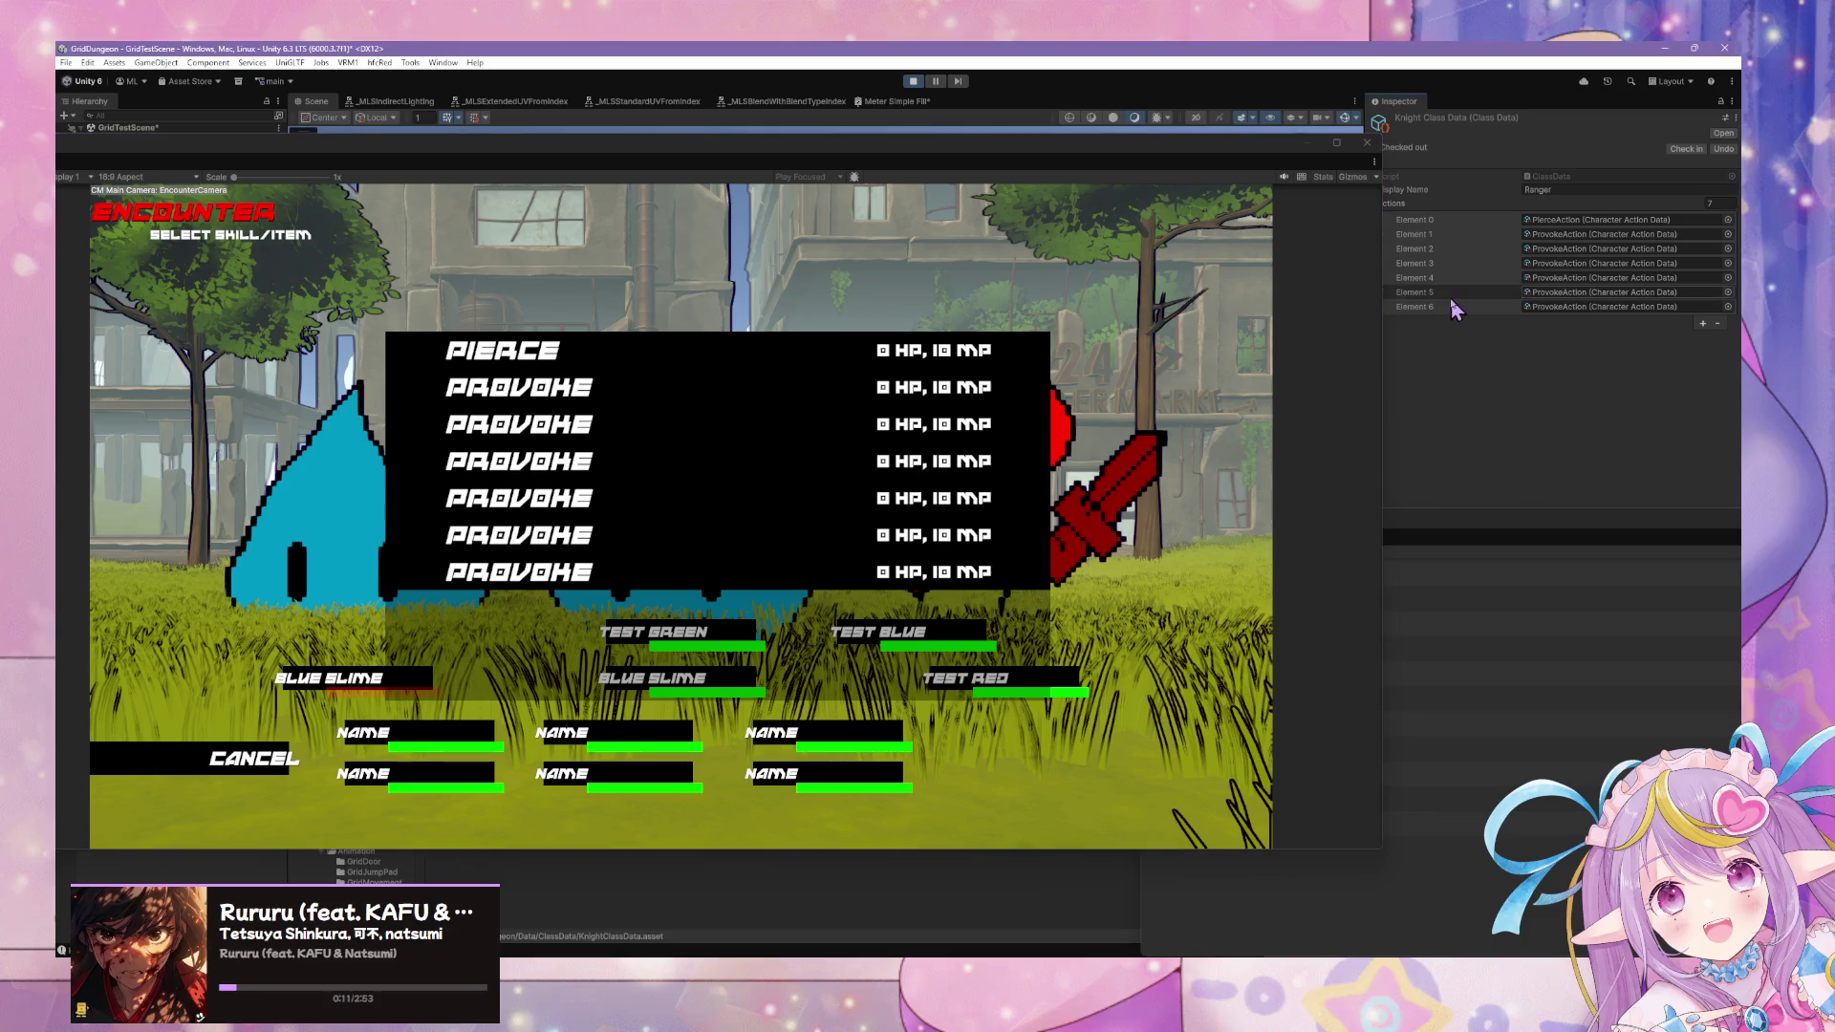
{"action": "left_click", "coordinate": [1715, 324]}
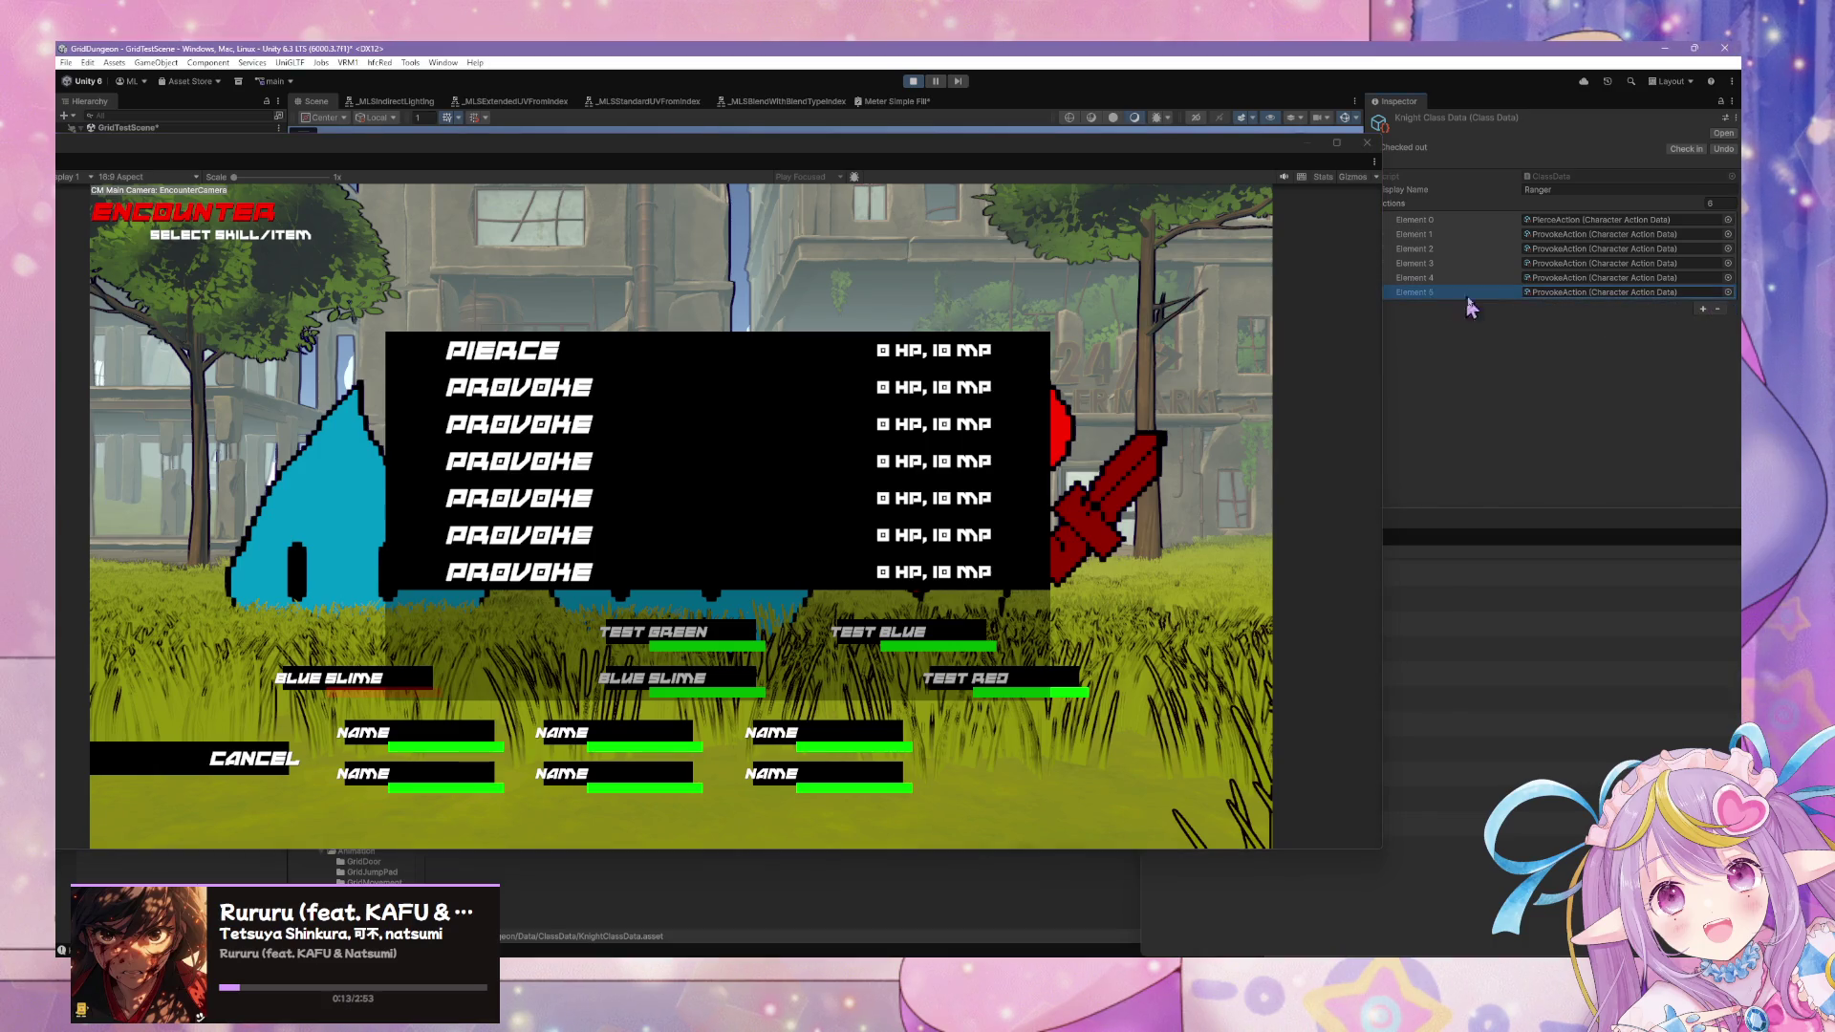
{"action": "left_click", "coordinate": [1718, 309]}
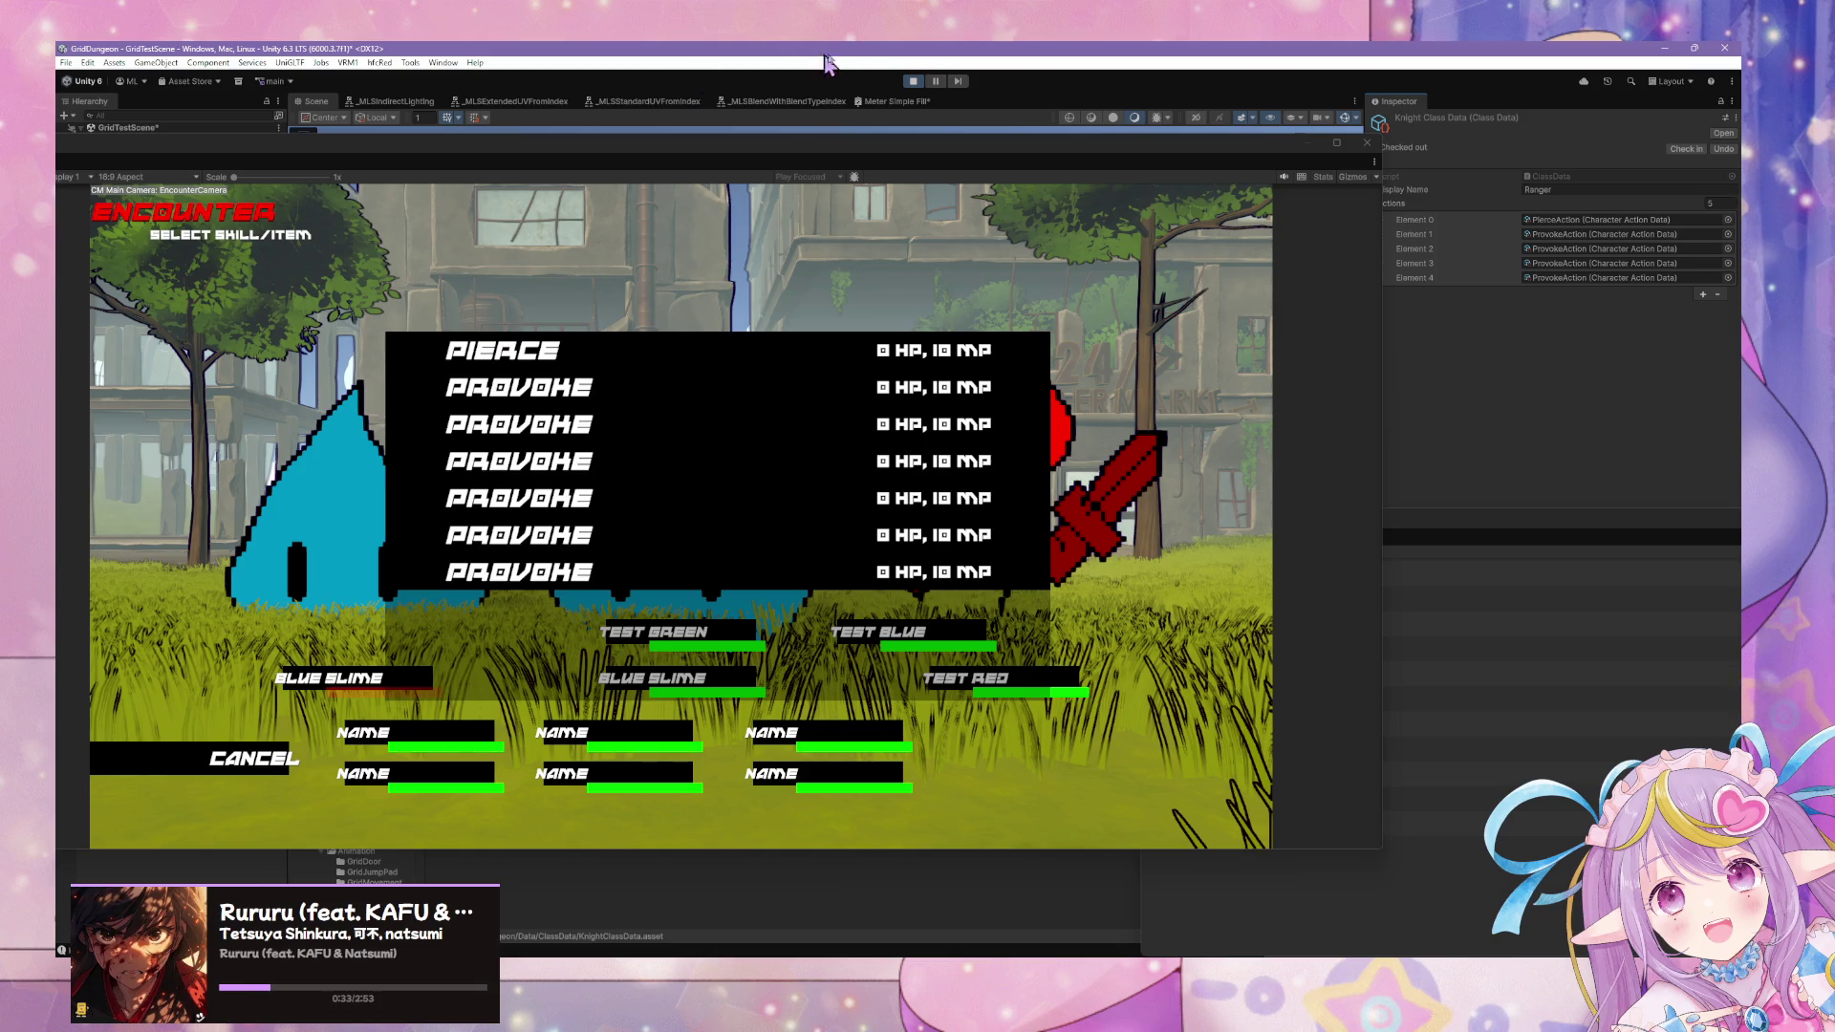
{"action": "left_click", "coordinate": [912, 82]}
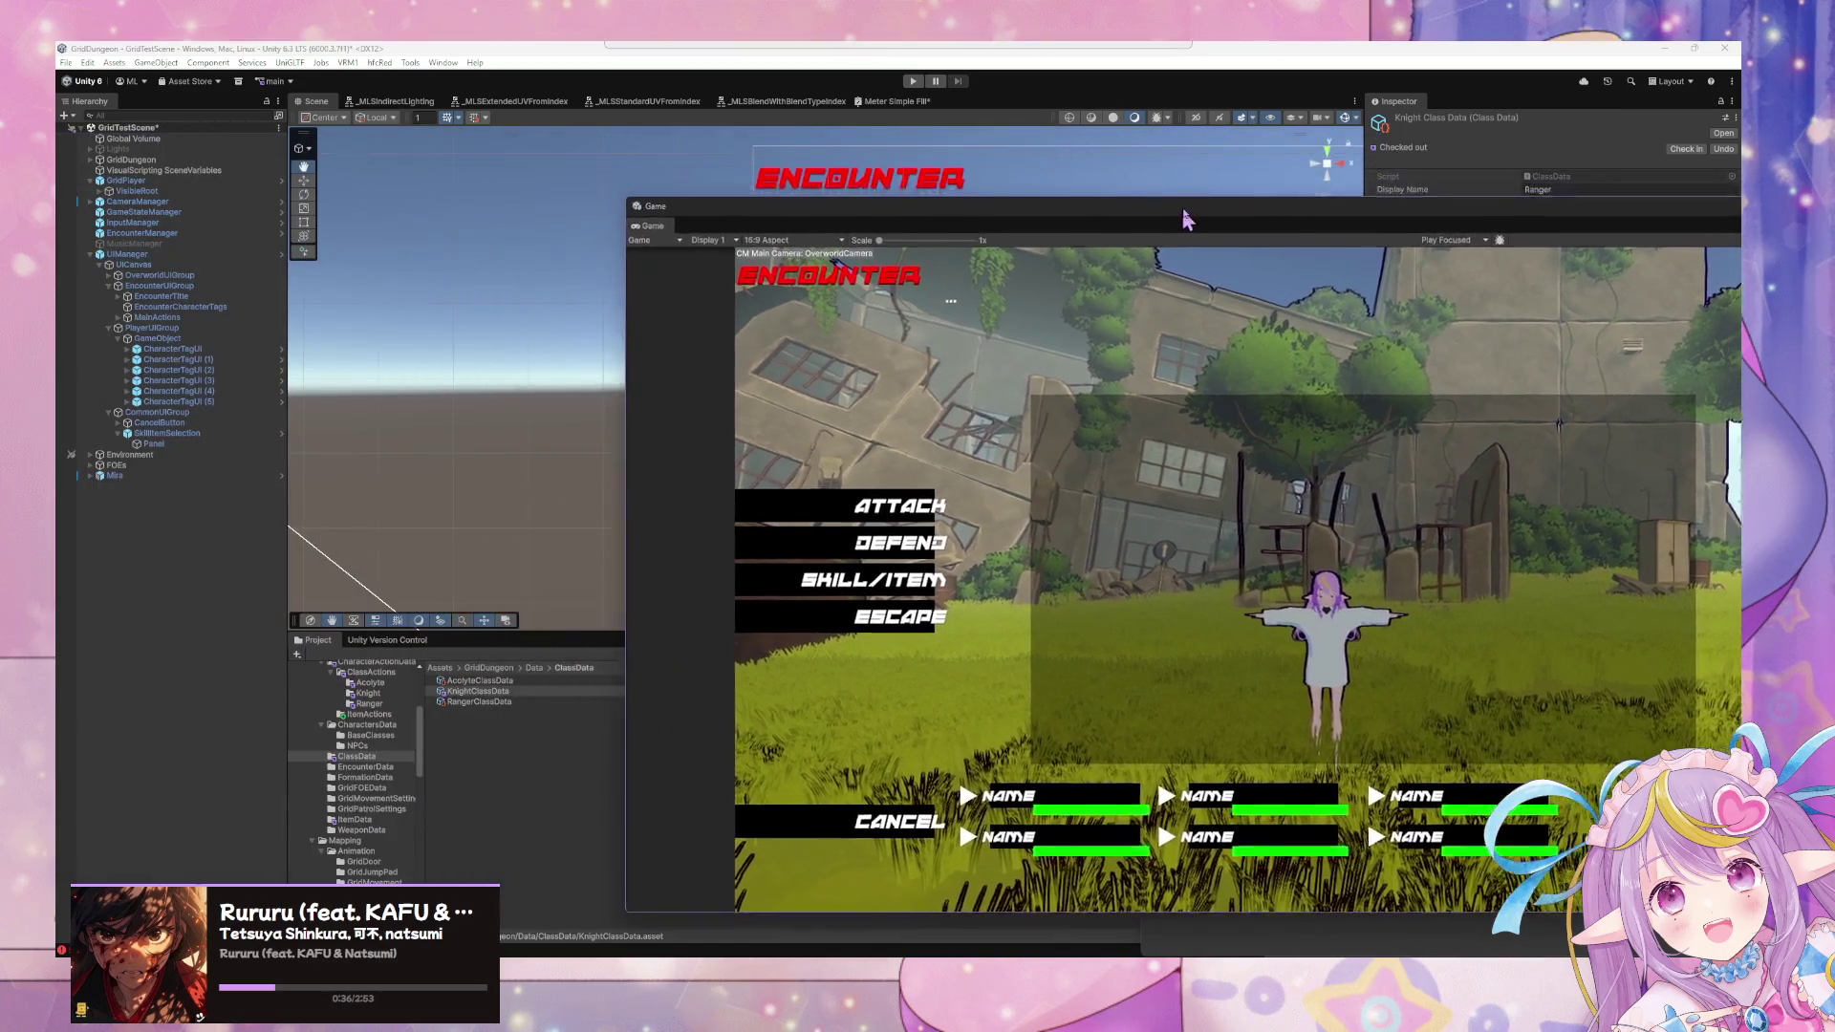
Move the floating Game view up-left and focus it on the encounter menu with Name tags.
{"action": "left_click_drag", "start_coordinate": [1183, 219], "coordinate": [987, 150]}
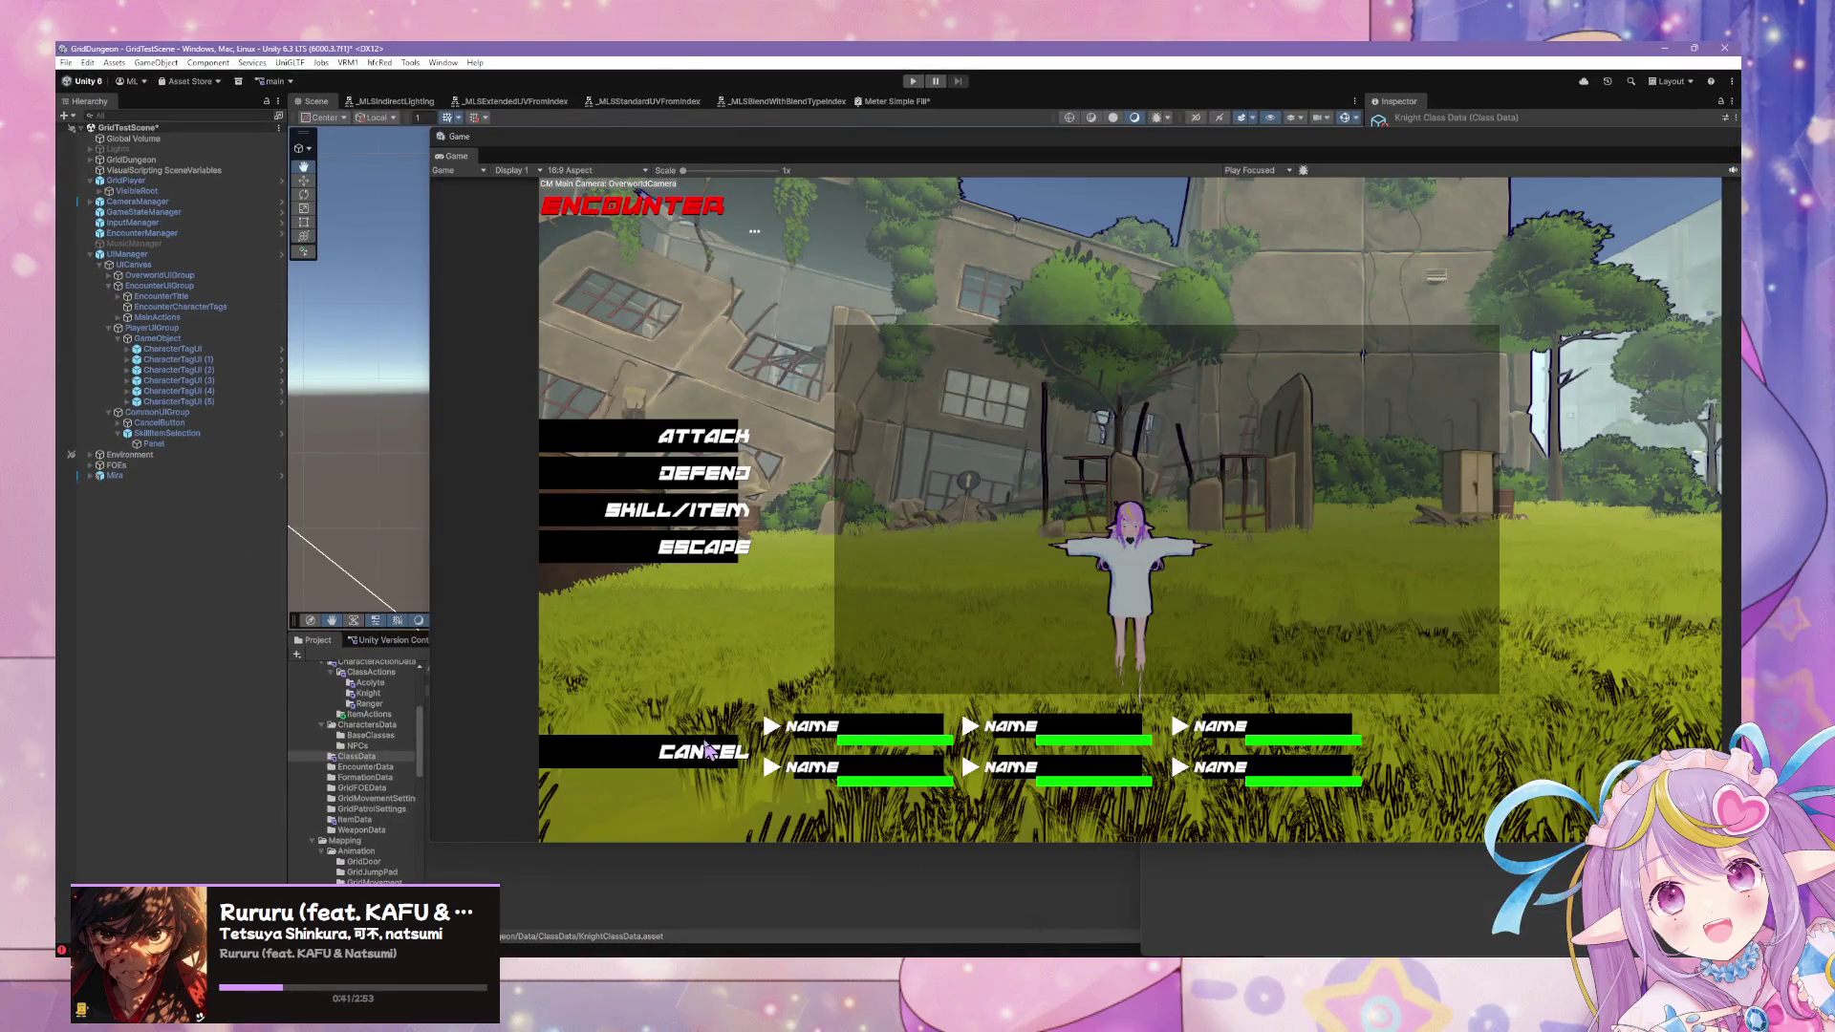
{"action": "left_click", "coordinate": [664, 549]}
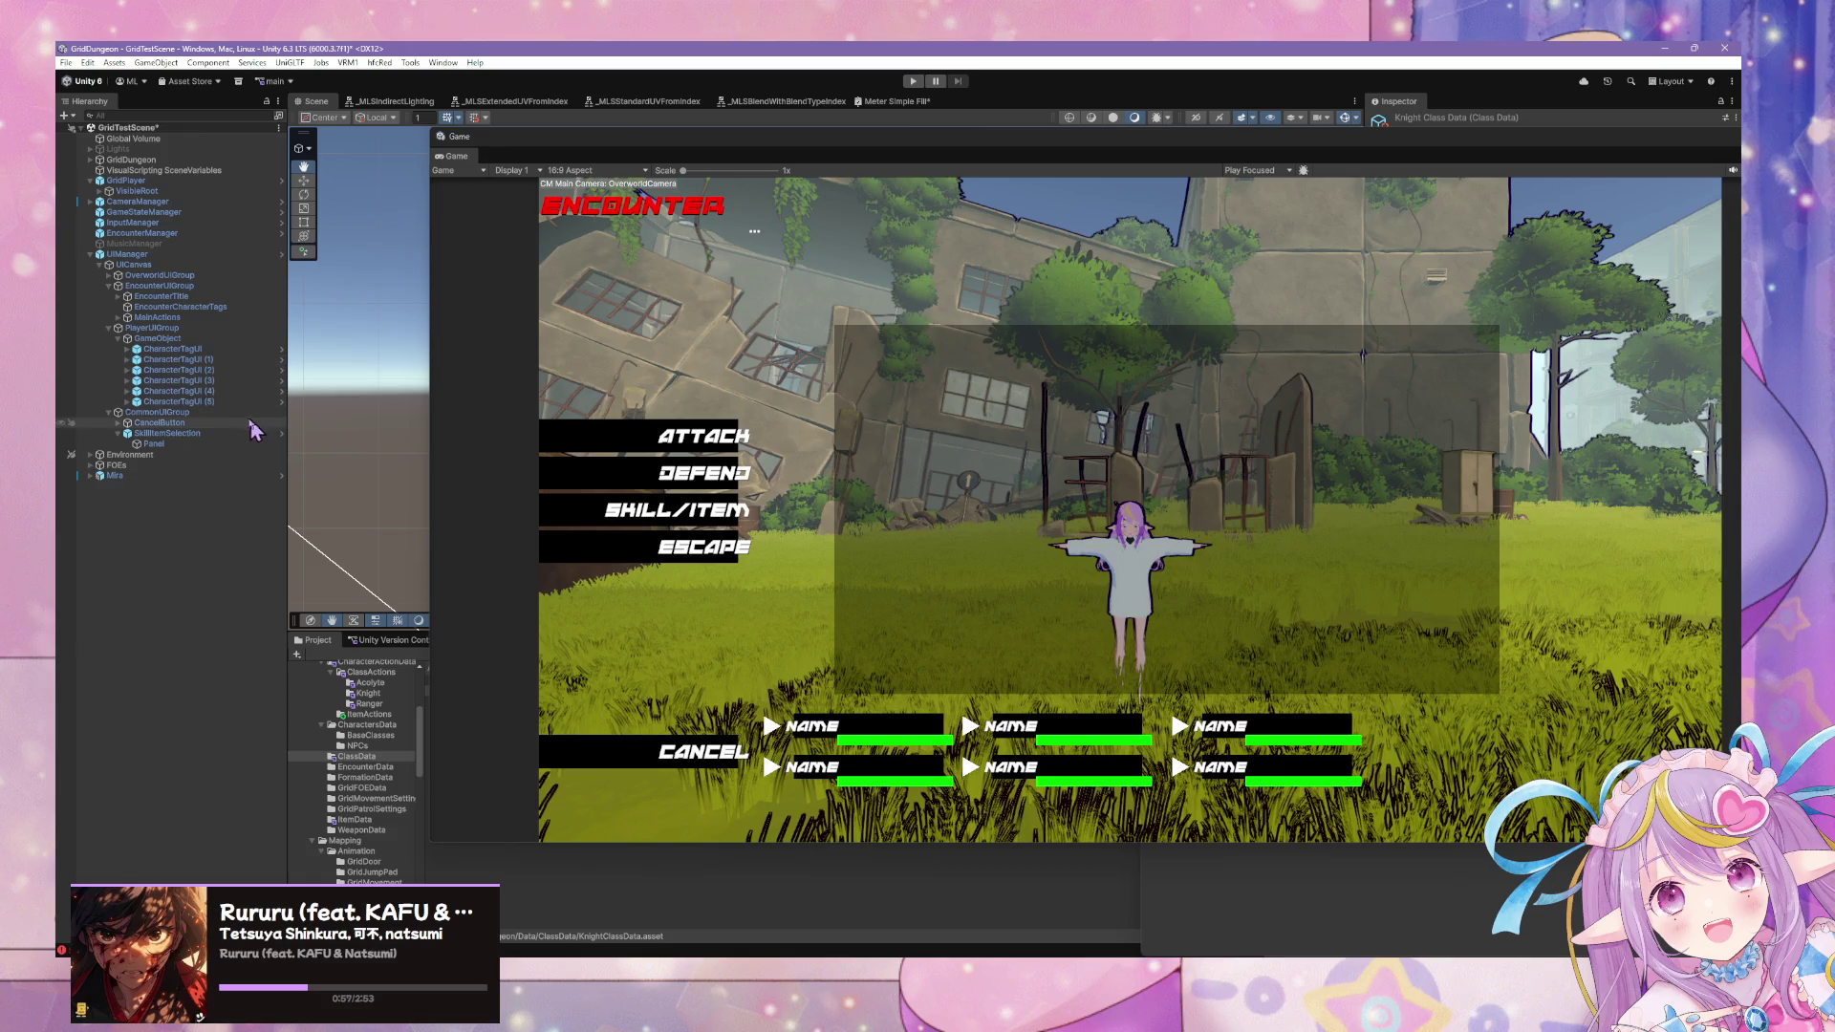
Select CancelButton, close the Console window, and reposition the Game view beside the hierarchy.
{"action": "left_click", "coordinate": [148, 422]}
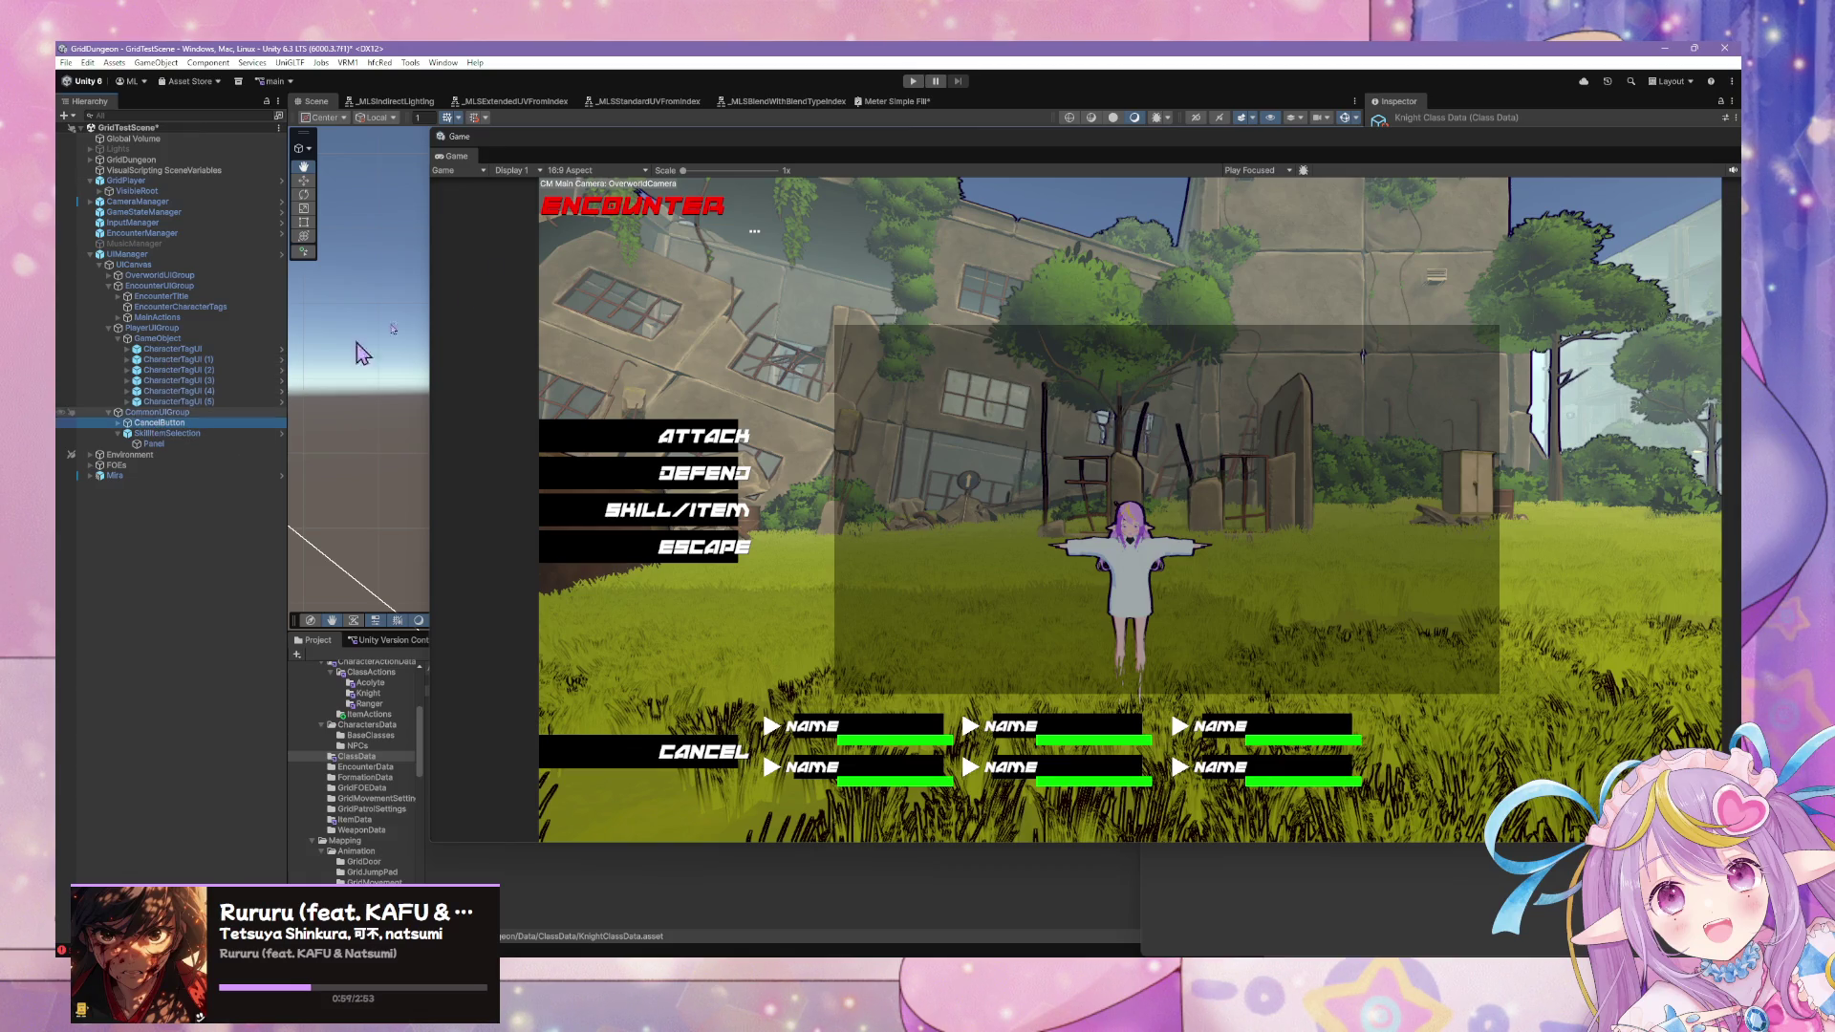
{"action": "mouse_move", "coordinate": [889, 143]}
{"action": "left_mouse_down"}
{"action": "mouse_move", "coordinate": [513, 478]}
{"action": "mouse_move", "coordinate": [713, 120]}
{"action": "mouse_move", "coordinate": [583, 72]}
{"action": "left_mouse_up"}
{"action": "left_click_drag", "start_coordinate": [1062, 71], "coordinate": [1090, 341]}
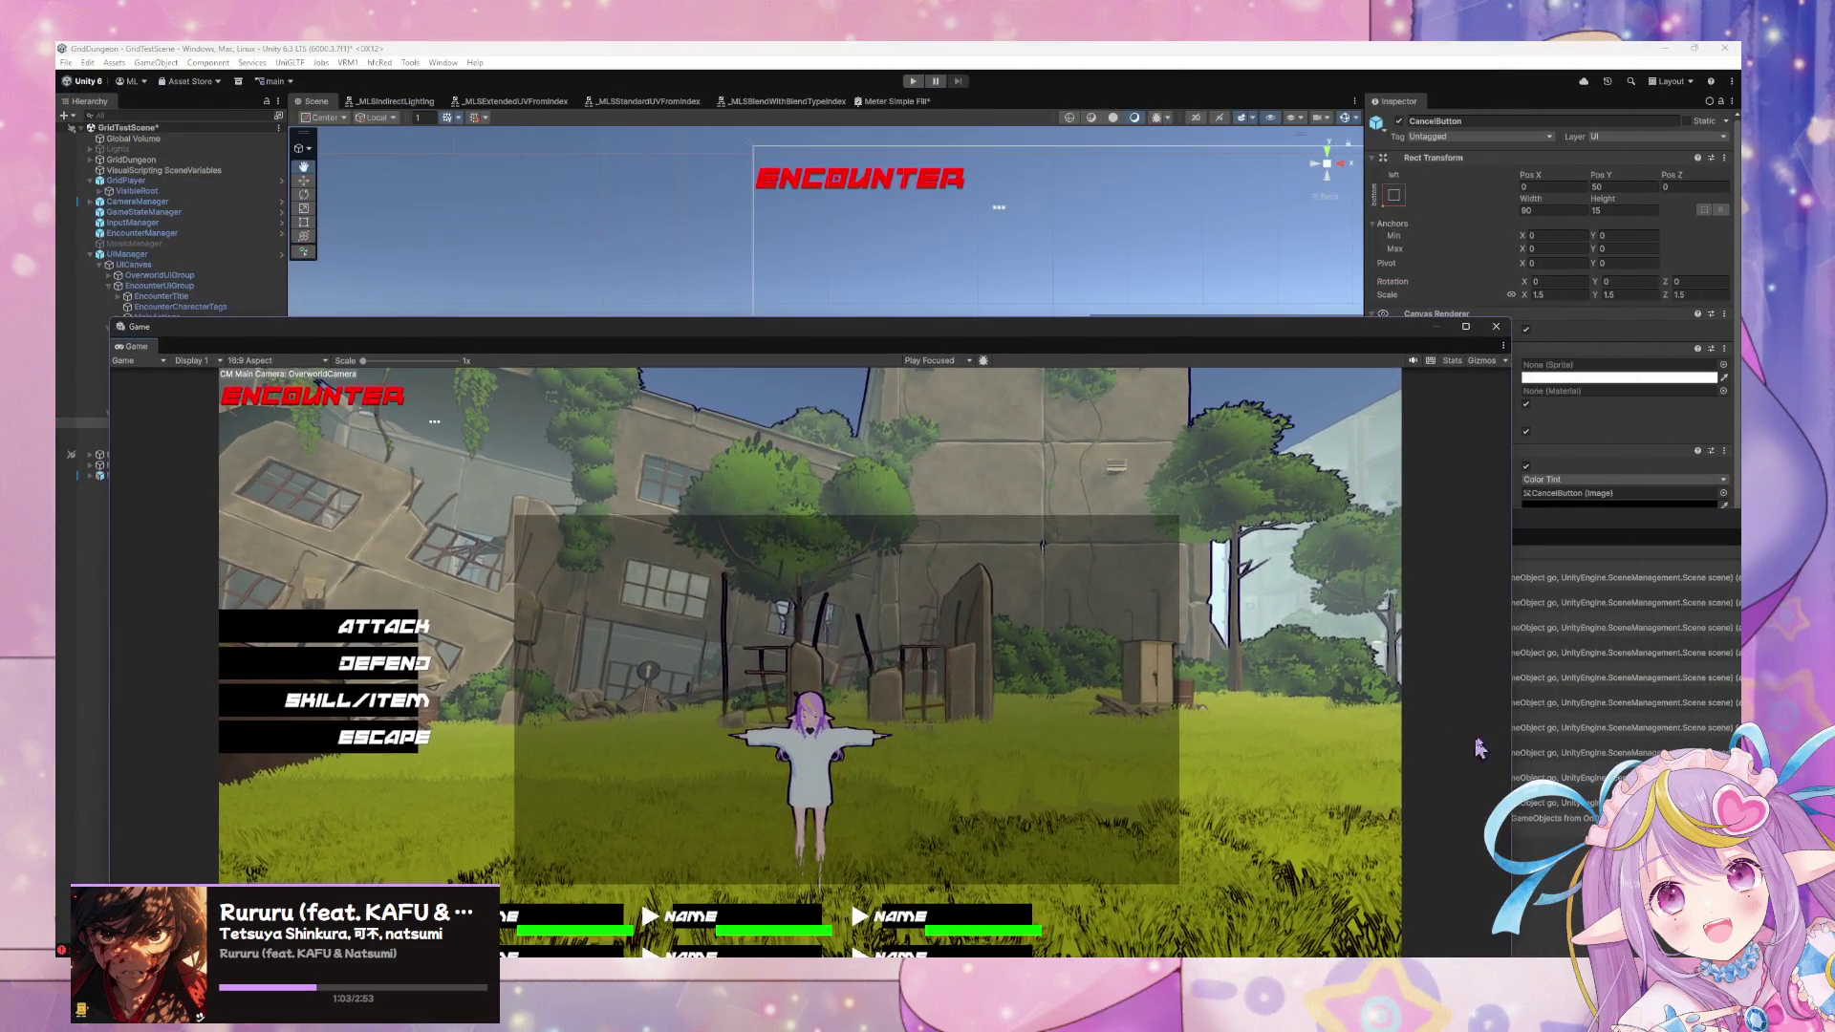
{"action": "left_click_drag", "start_coordinate": [1513, 390], "coordinate": [1009, 389]}
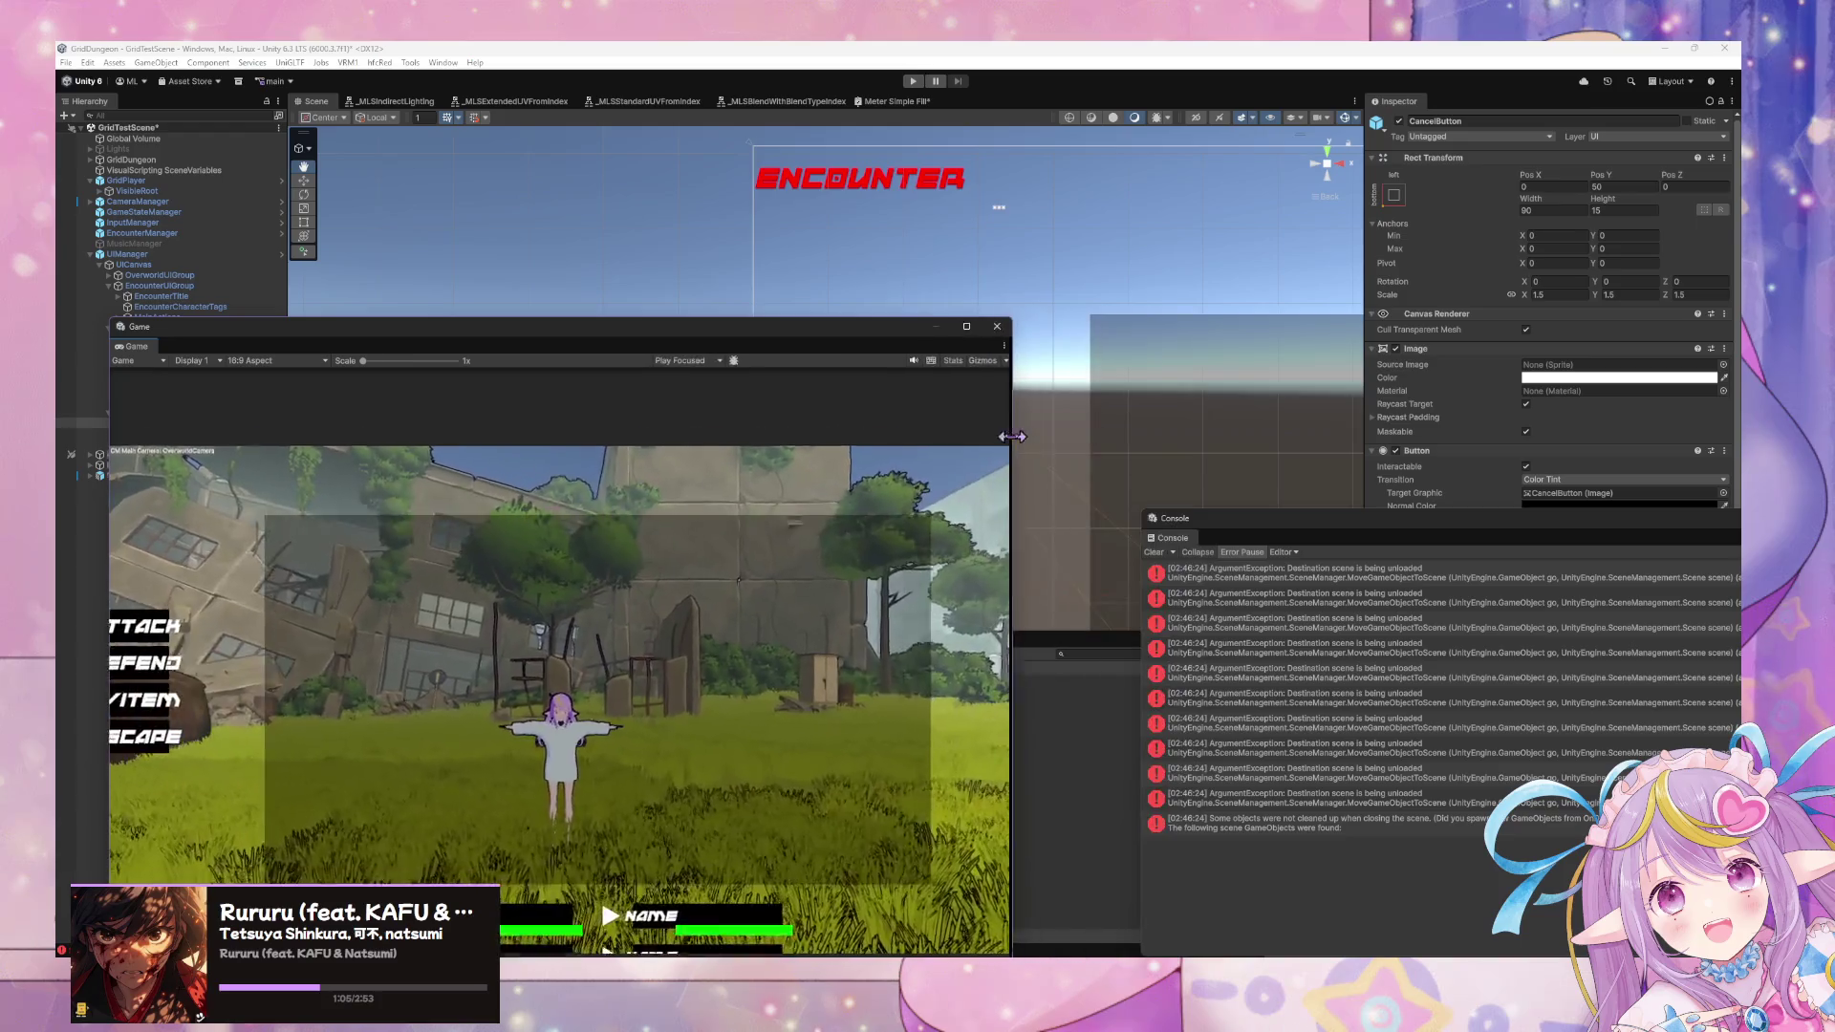
{"action": "left_click_drag", "start_coordinate": [1476, 528], "coordinate": [582, 484]}
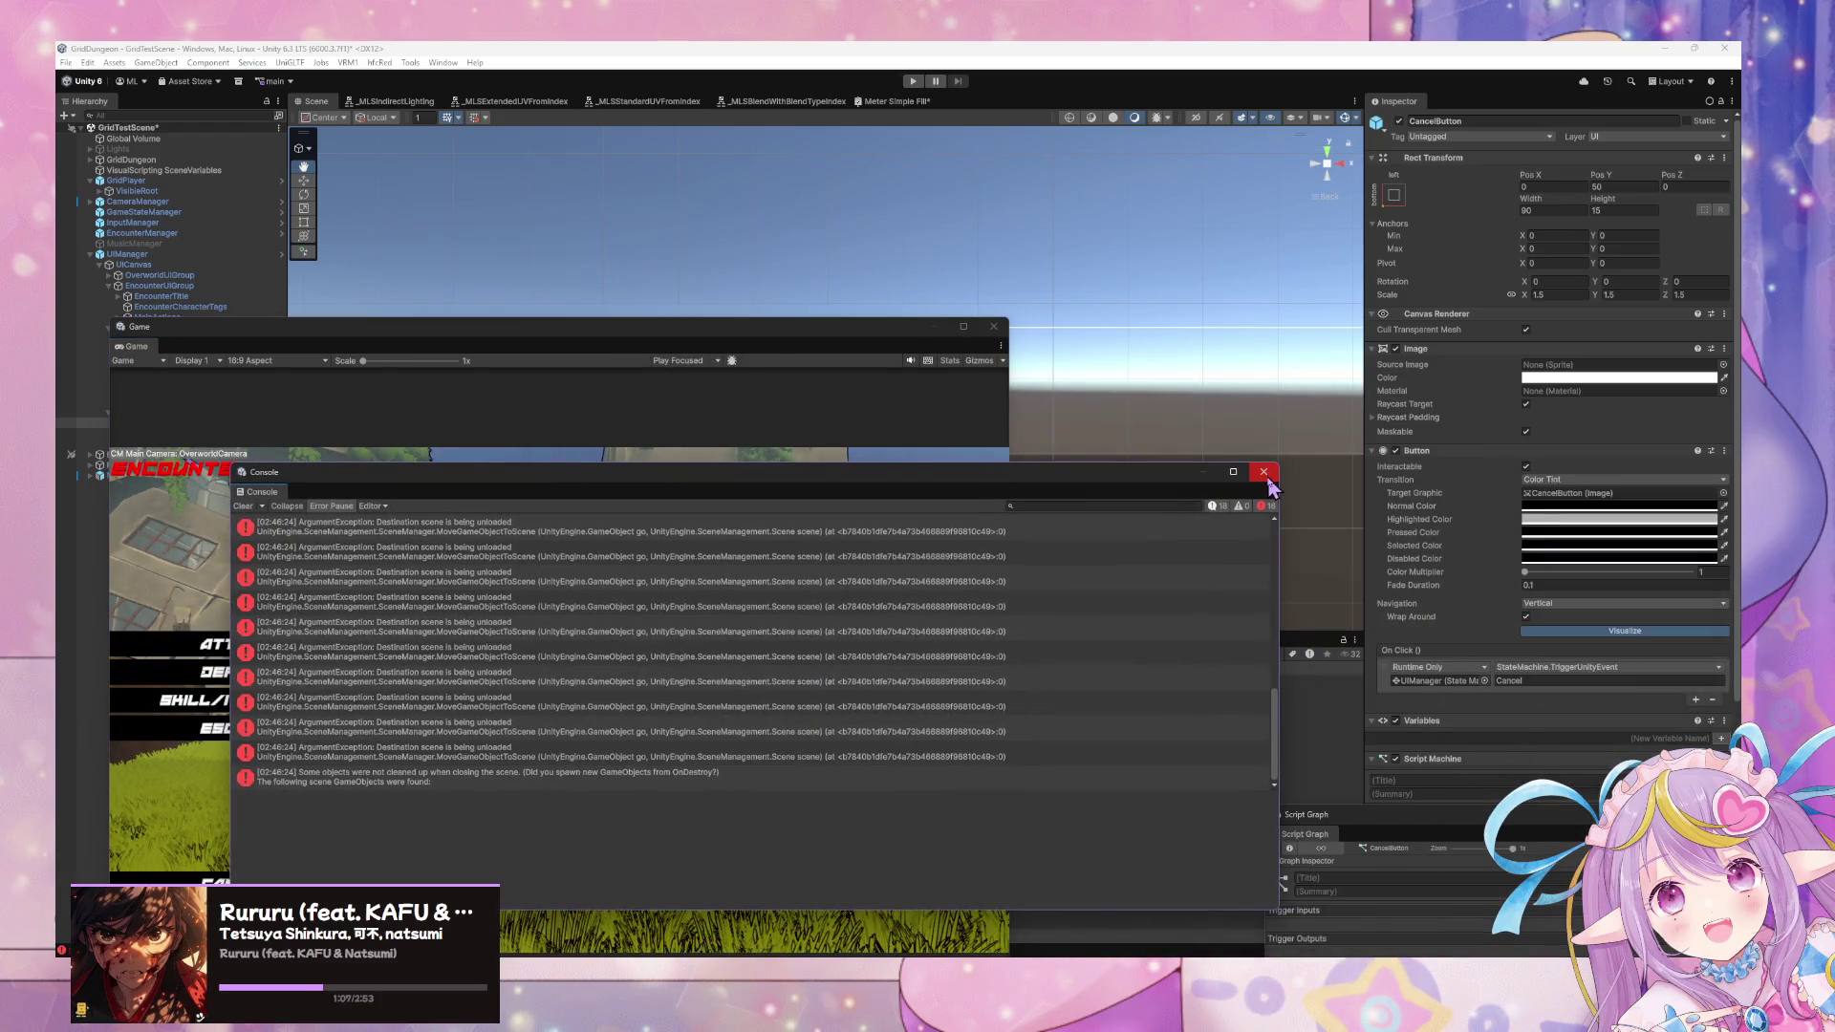
{"action": "left_click", "coordinate": [1261, 480]}
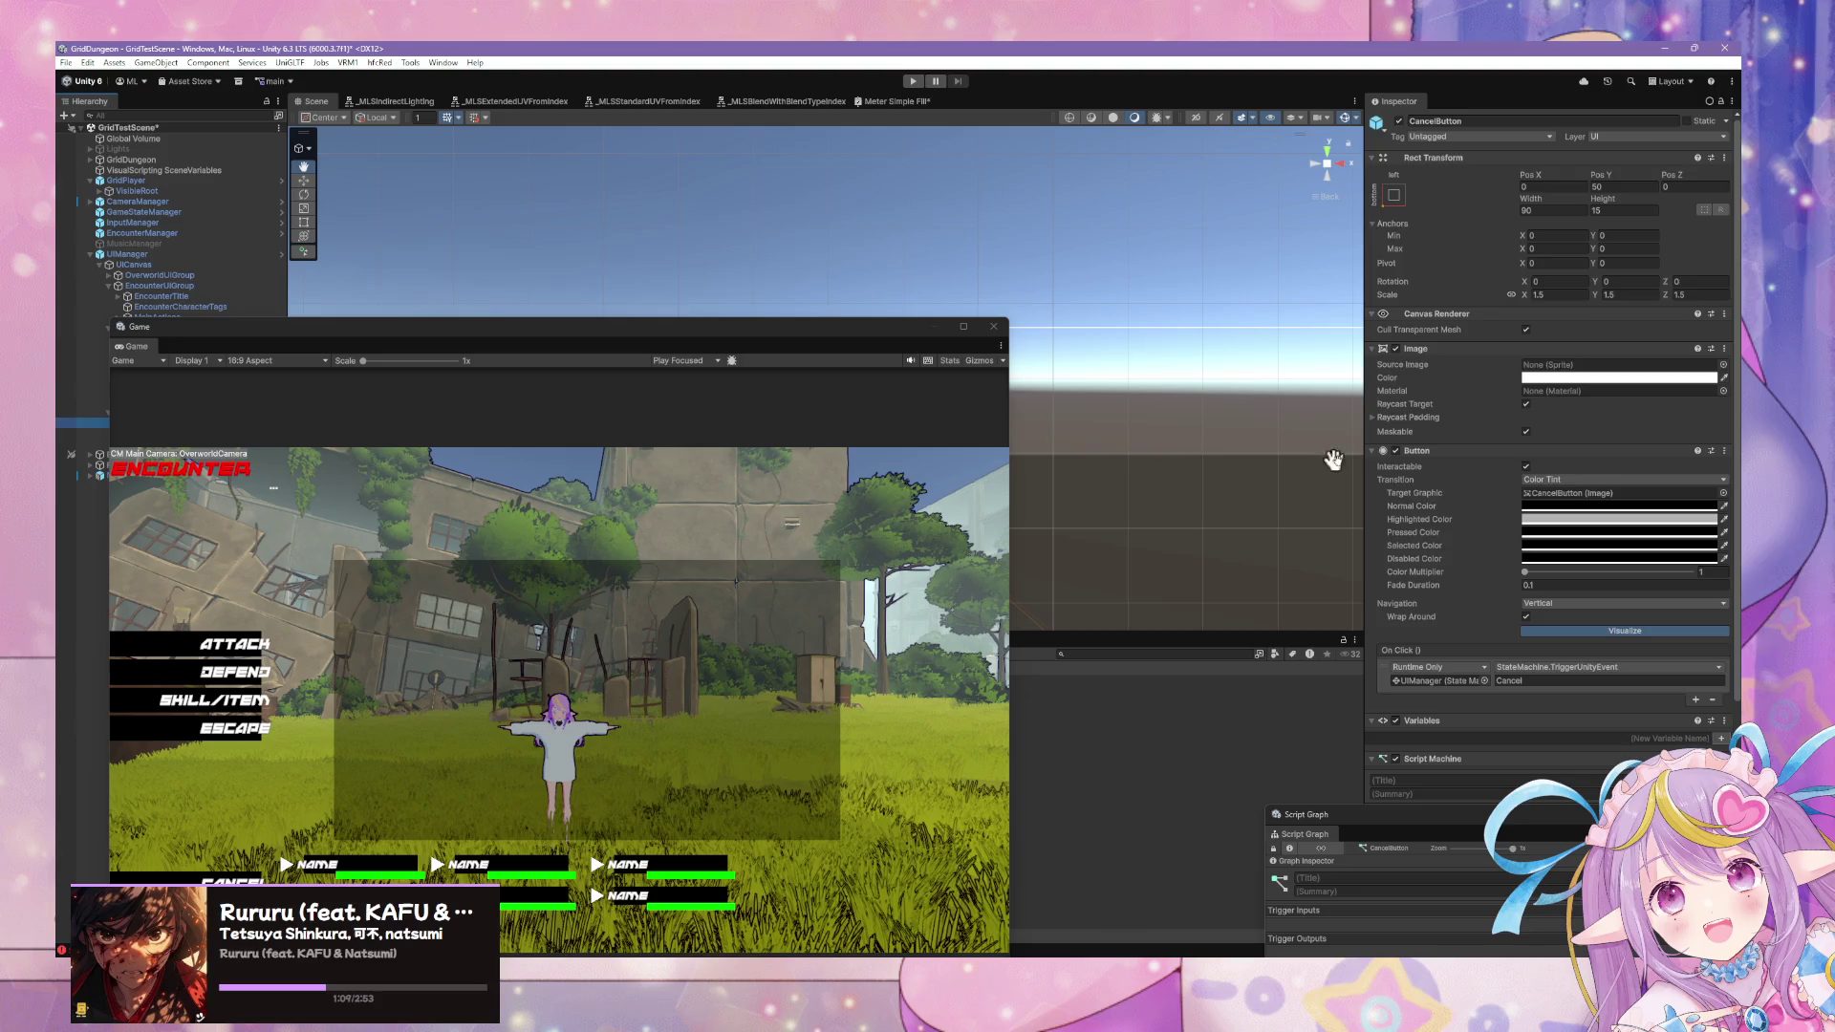
{"action": "scroll", "coordinate": [1438, 494], "scroll_direction": "down", "scroll_amount": 3}
{"action": "left_click_drag", "start_coordinate": [666, 342], "coordinate": [1191, 229]}
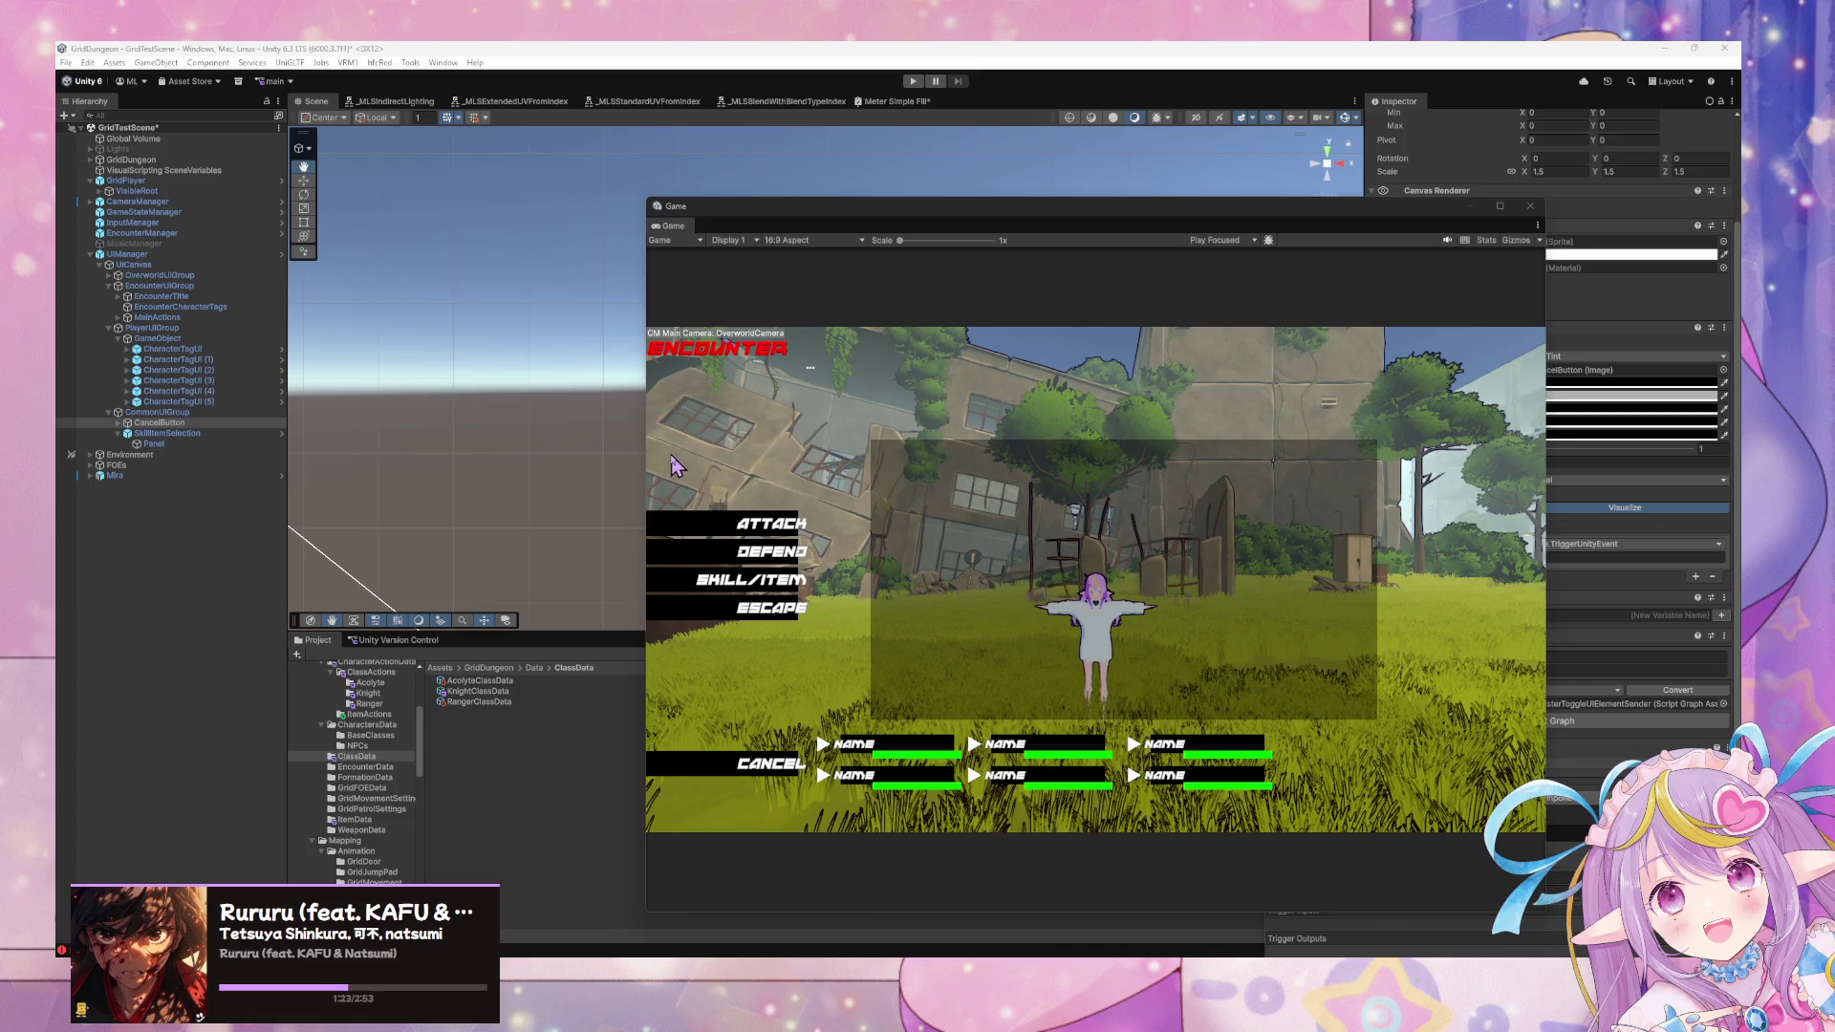
Delete the duplicates CharacterTagUI (1) through (5) and frame the remaining CharacterTagUI.
{"action": "left_click", "coordinate": [222, 349]}
{"action": "left_click", "coordinate": [201, 361]}
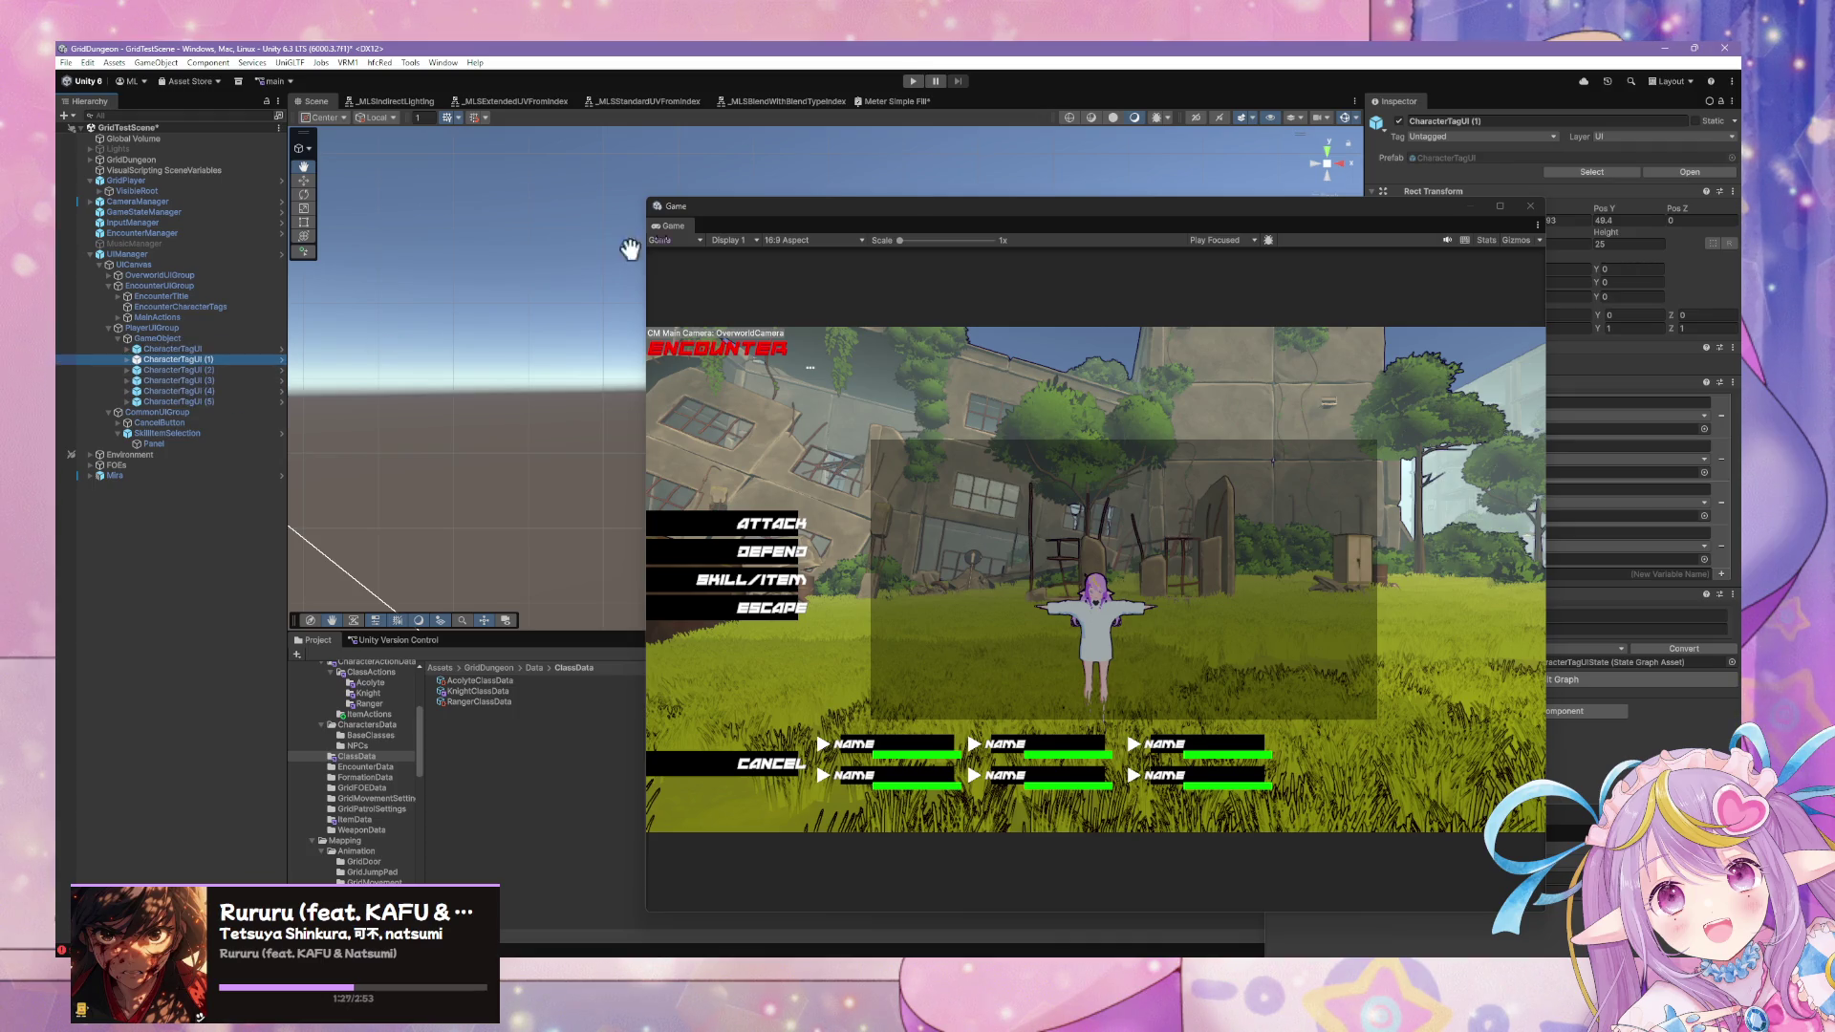
{"action": "left_click_drag", "start_coordinate": [840, 225], "coordinate": [1172, 438]}
{"action": "left_click", "coordinate": [197, 401], "text": "shift"}
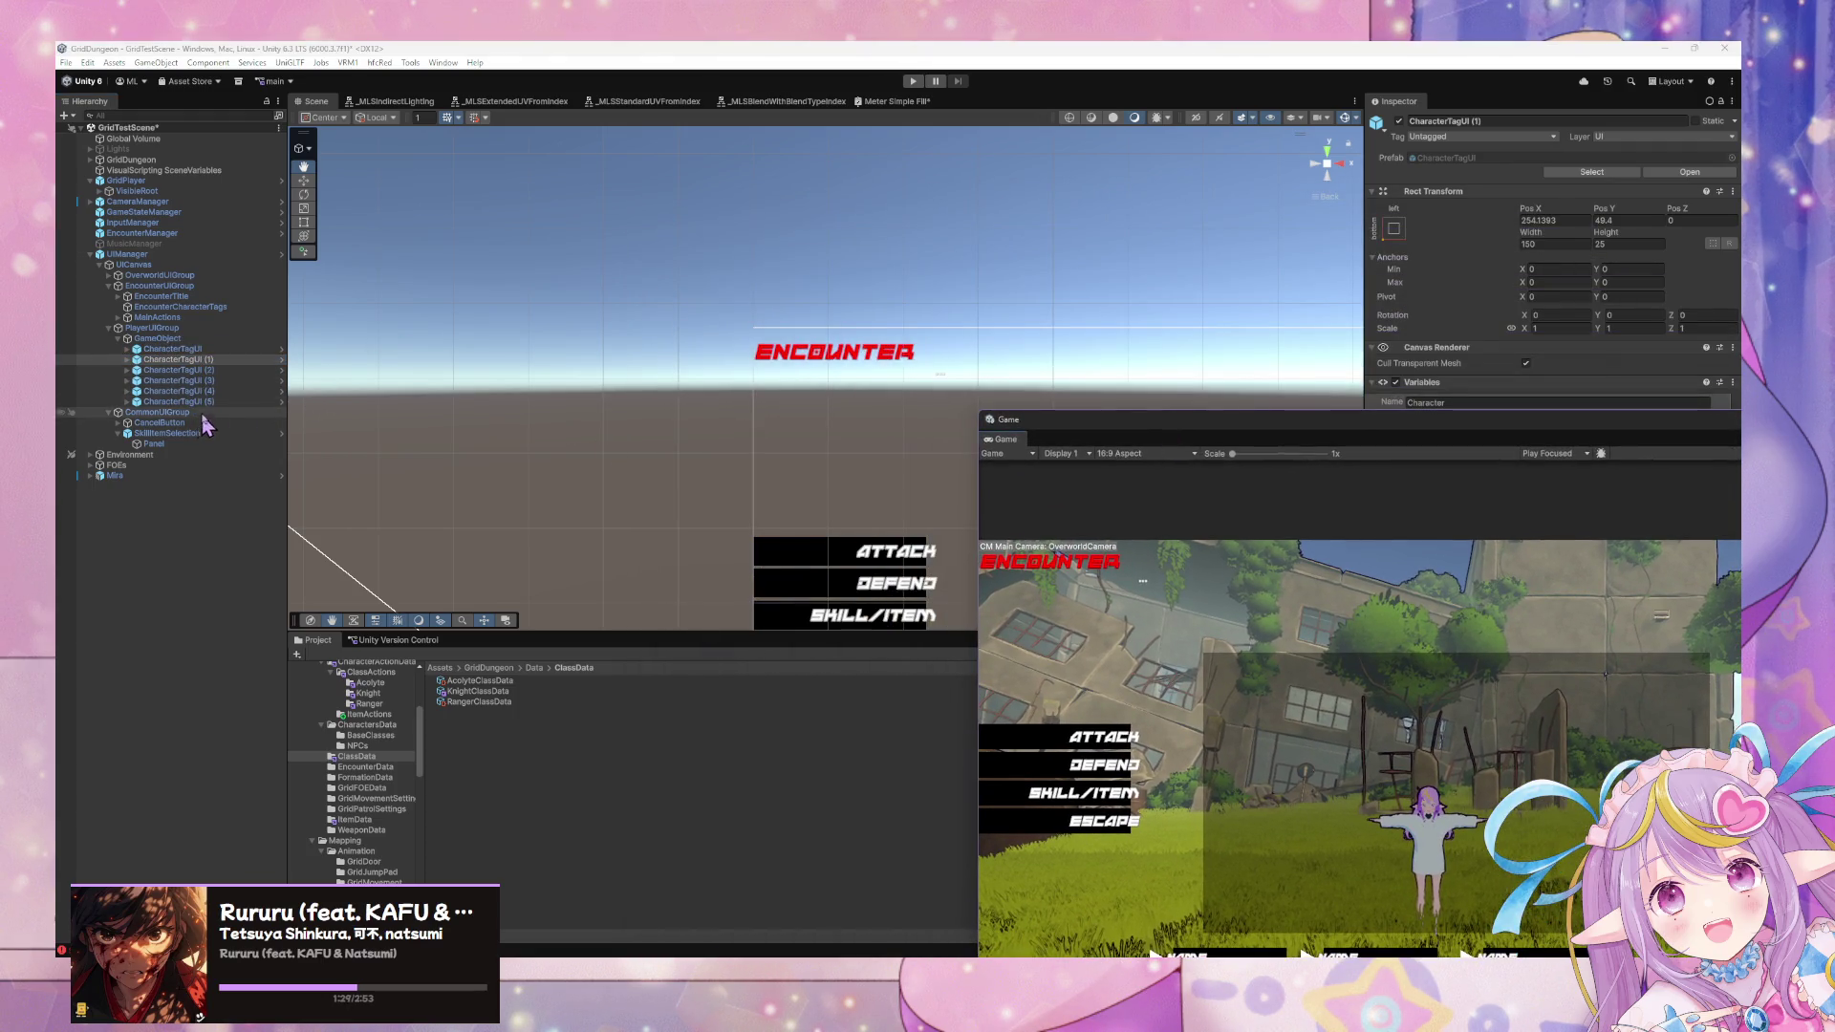
{"action": "key", "text": "Delete"}
{"action": "left_click", "coordinate": [172, 349]}
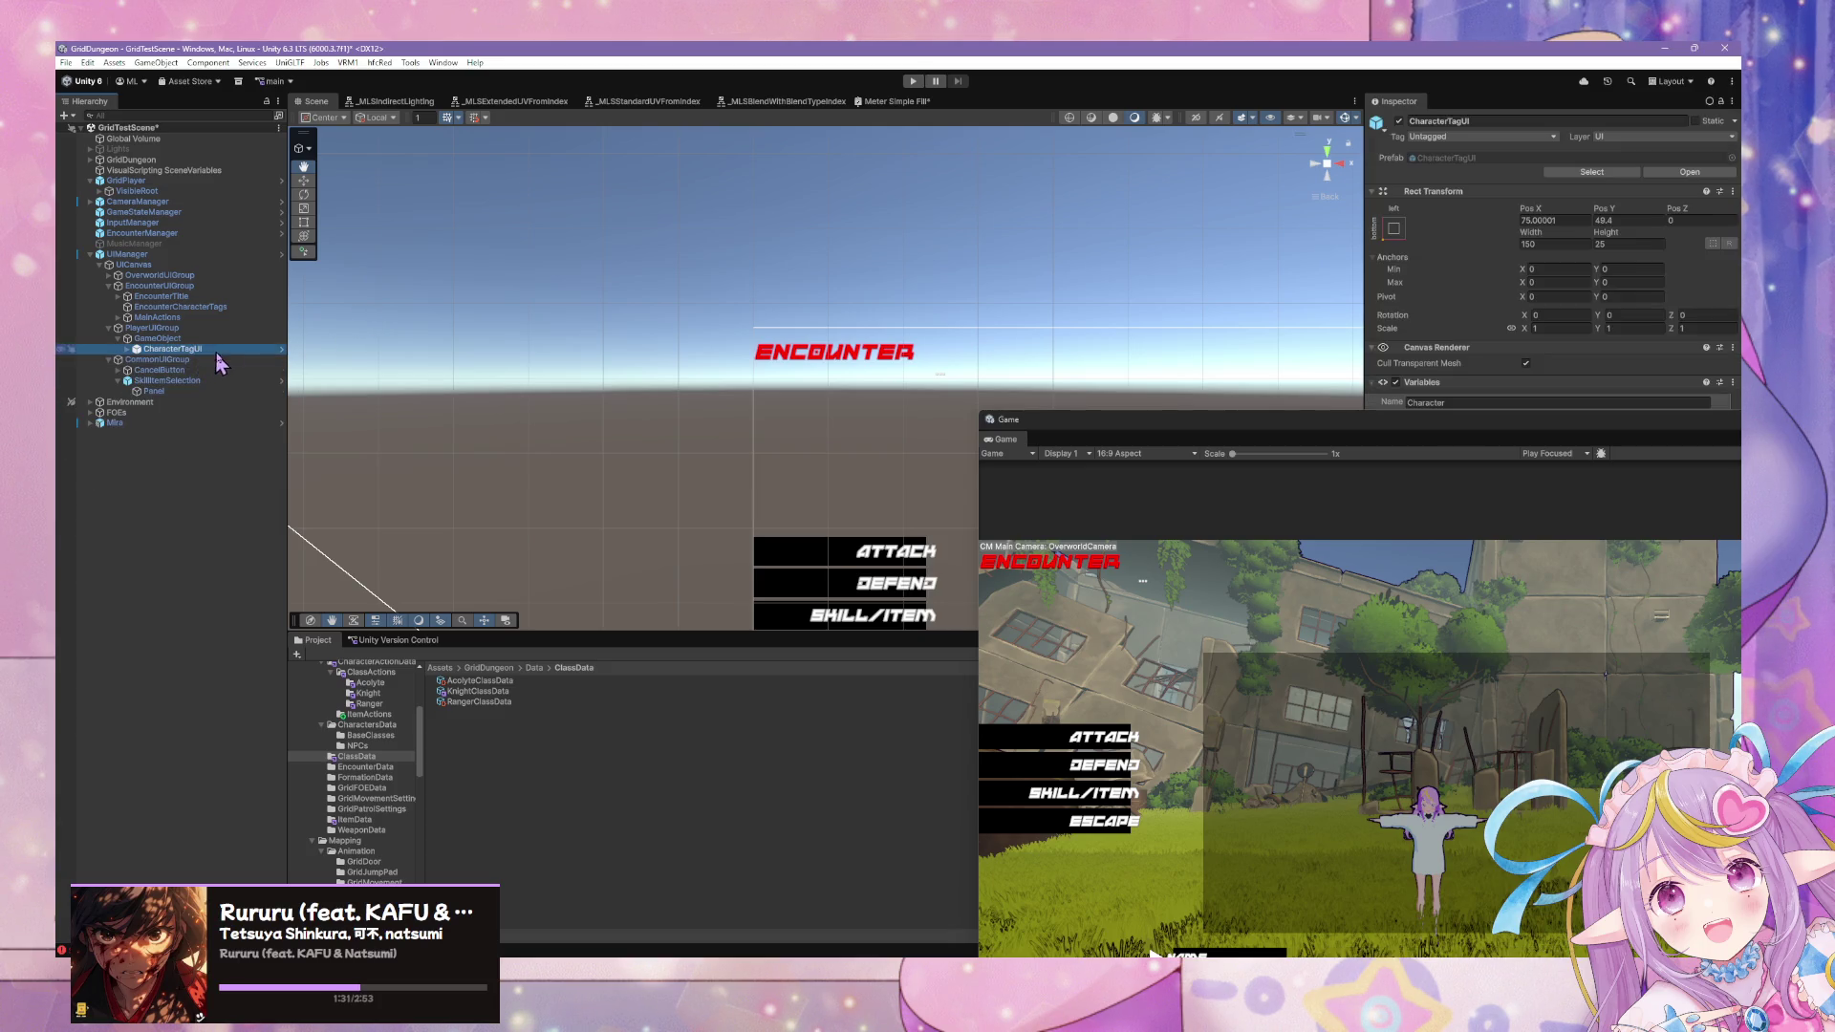
{"action": "key", "text": "f"}
{"action": "mouse_move", "coordinate": [1005, 419]}
{"action": "left_mouse_down"}
{"action": "mouse_move", "coordinate": [1023, 673]}
{"action": "mouse_move", "coordinate": [1012, 650]}
{"action": "left_mouse_up"}
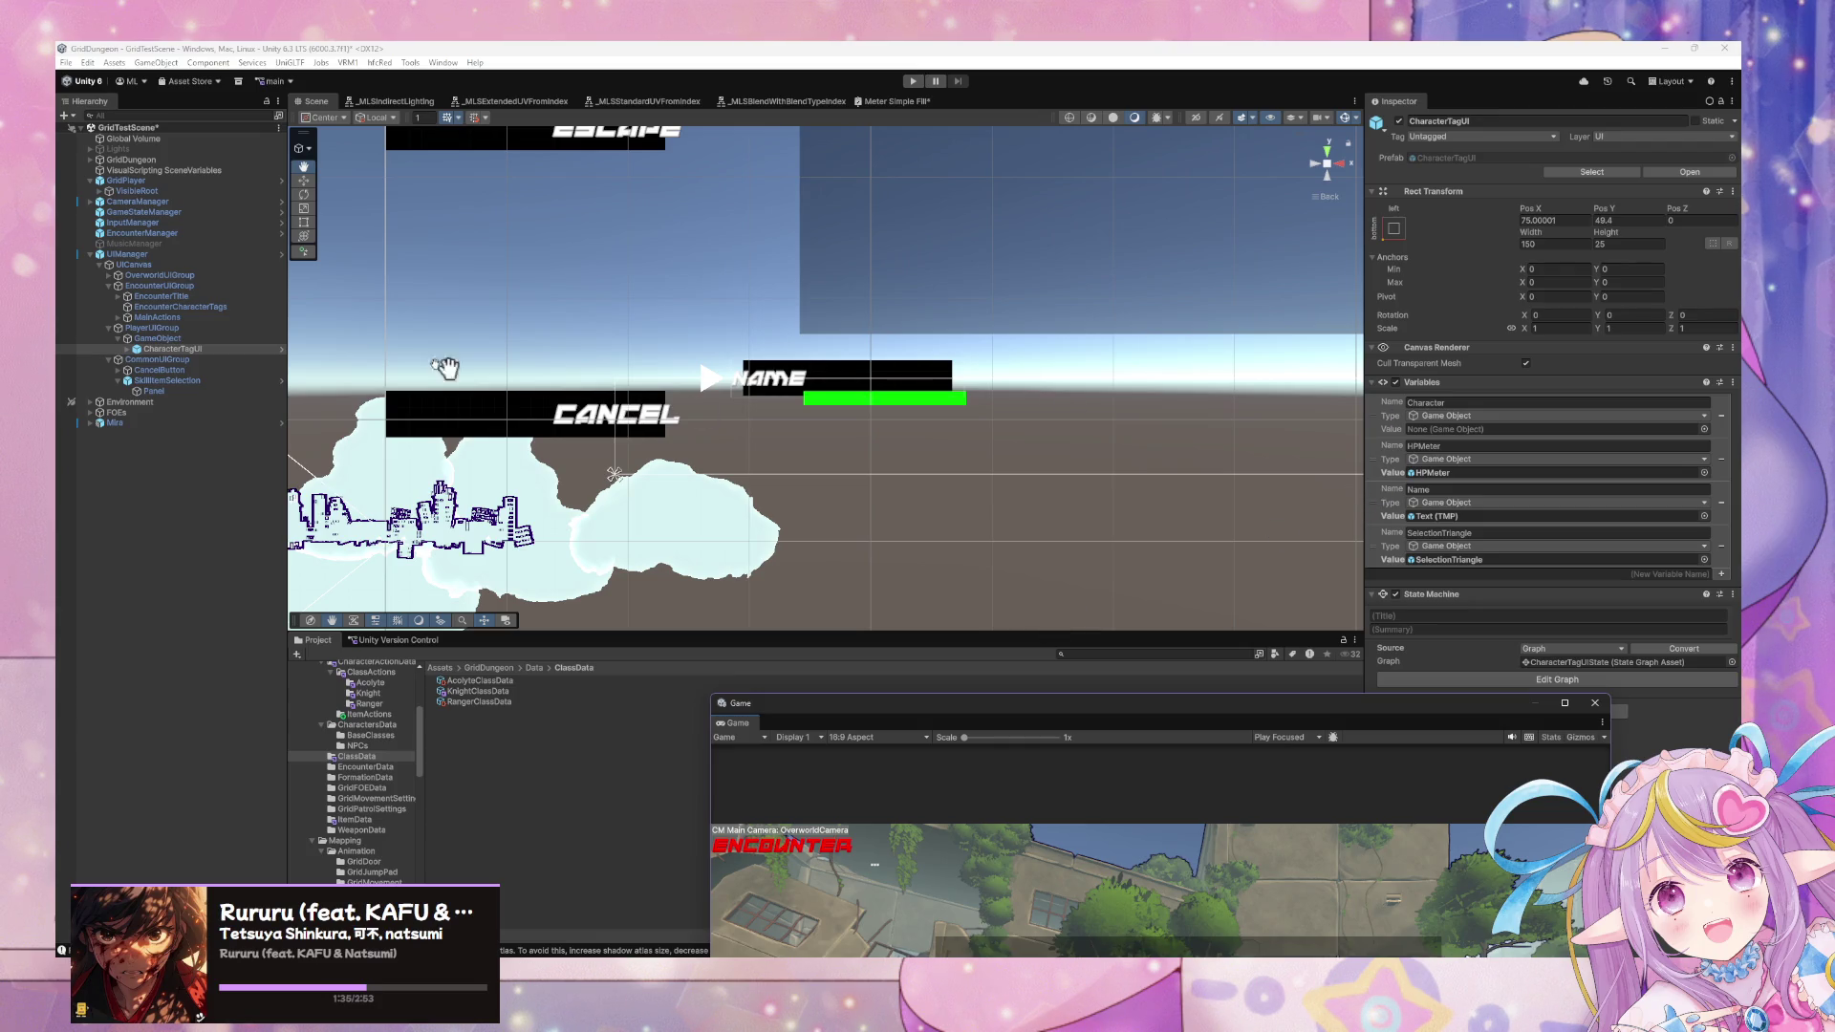
{"action": "left_click", "coordinate": [123, 351]}
Add a Button child under CharacterTagUI and repeatedly toggle its black background image.
{"action": "key", "text": "ctrl+shift+v"}
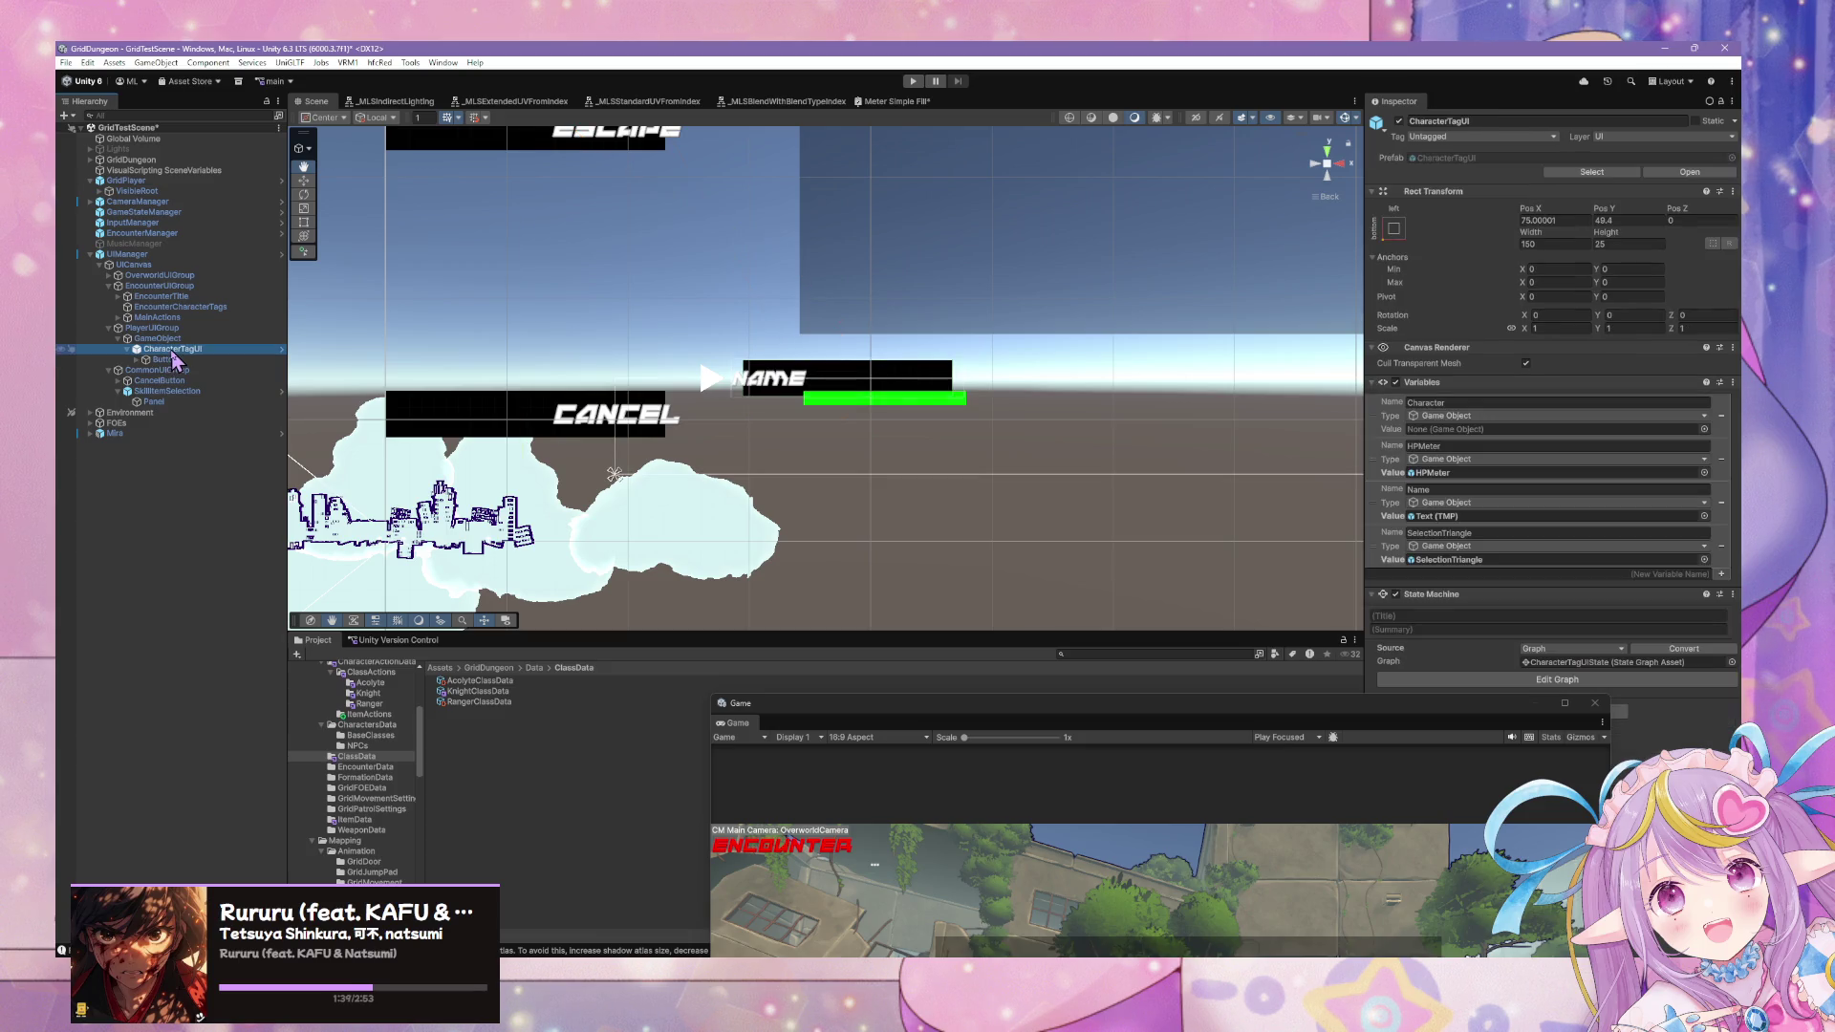
{"action": "left_click", "coordinate": [162, 360]}
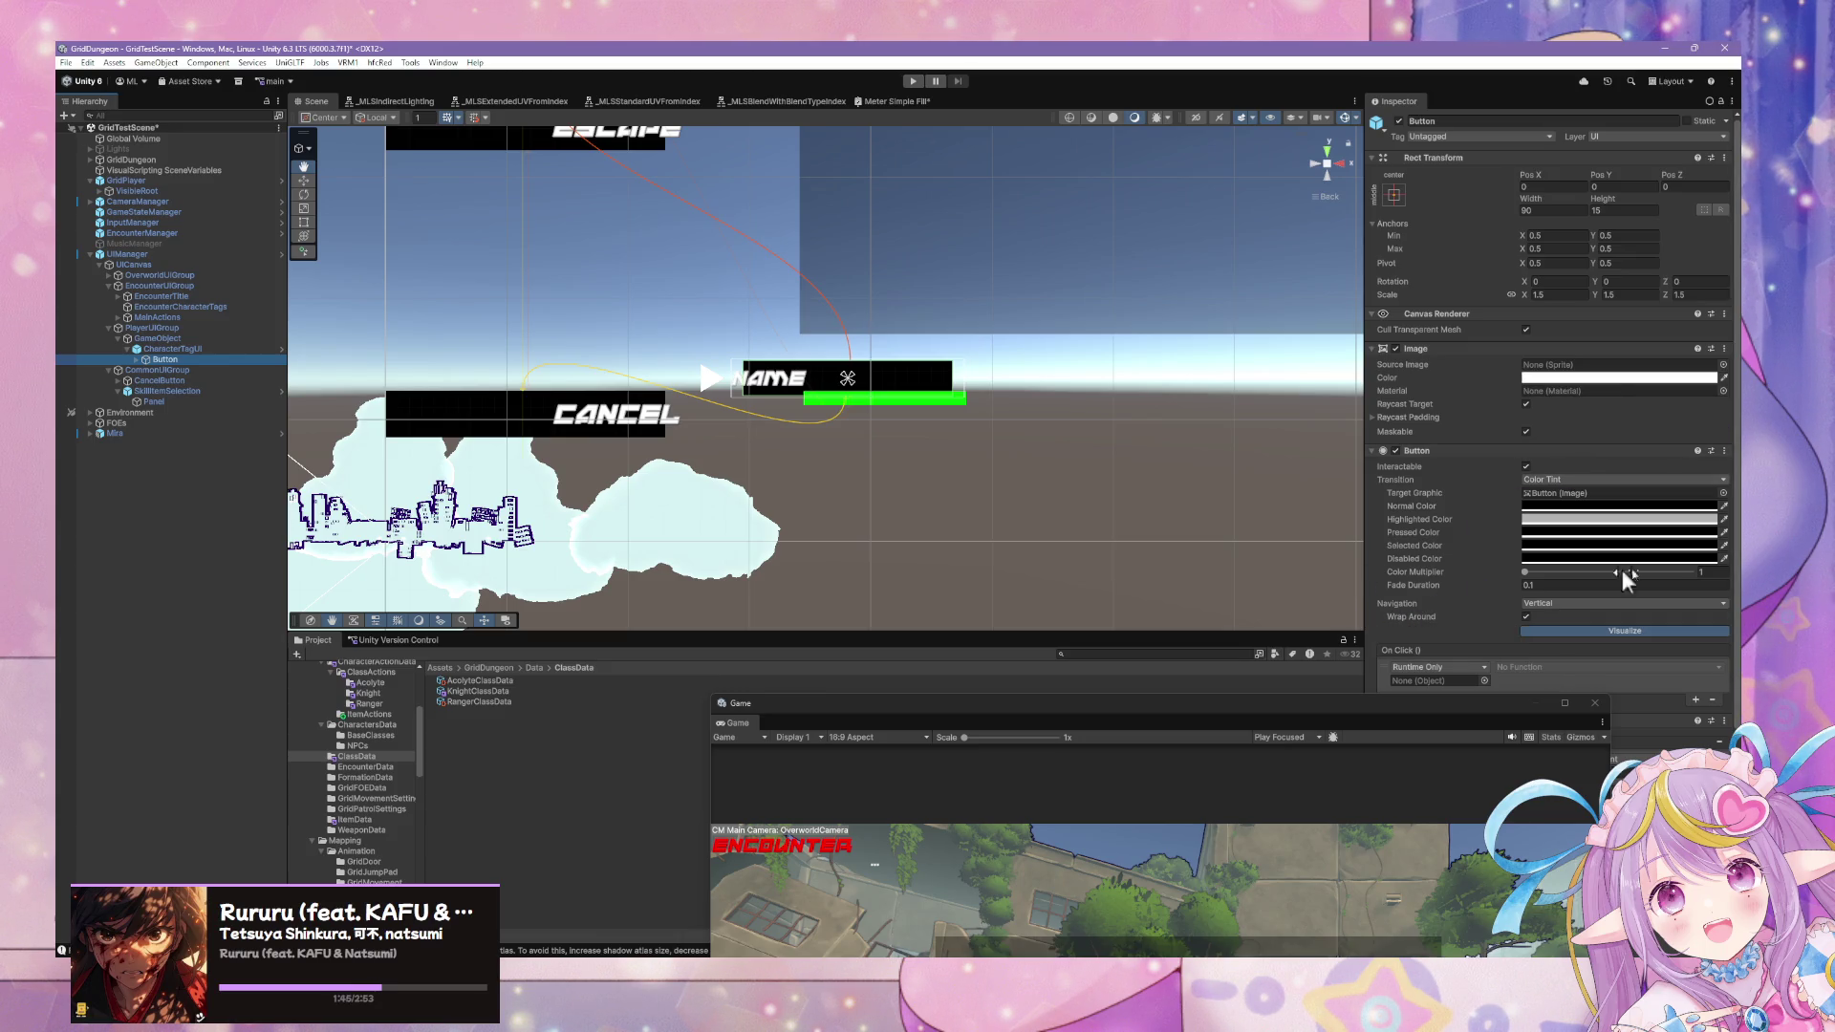
{"action": "left_click", "coordinate": [1395, 350]}
{"action": "left_click", "coordinate": [1395, 350]}
{"action": "left_click", "coordinate": [1395, 350]}
{"action": "left_click", "coordinate": [1395, 350]}
{"action": "left_click", "coordinate": [1395, 350]}
{"action": "left_click", "coordinate": [1395, 350]}
{"action": "left_click", "coordinate": [1395, 349]}
{"action": "left_click", "coordinate": [1395, 350]}
{"action": "left_click", "coordinate": [1395, 349]}
{"action": "left_click", "coordinate": [1395, 350]}
{"action": "left_click", "coordinate": [1395, 350]}
{"action": "left_click", "coordinate": [1395, 350]}
{"action": "left_click", "coordinate": [1395, 350]}
{"action": "left_click", "coordinate": [1395, 349]}
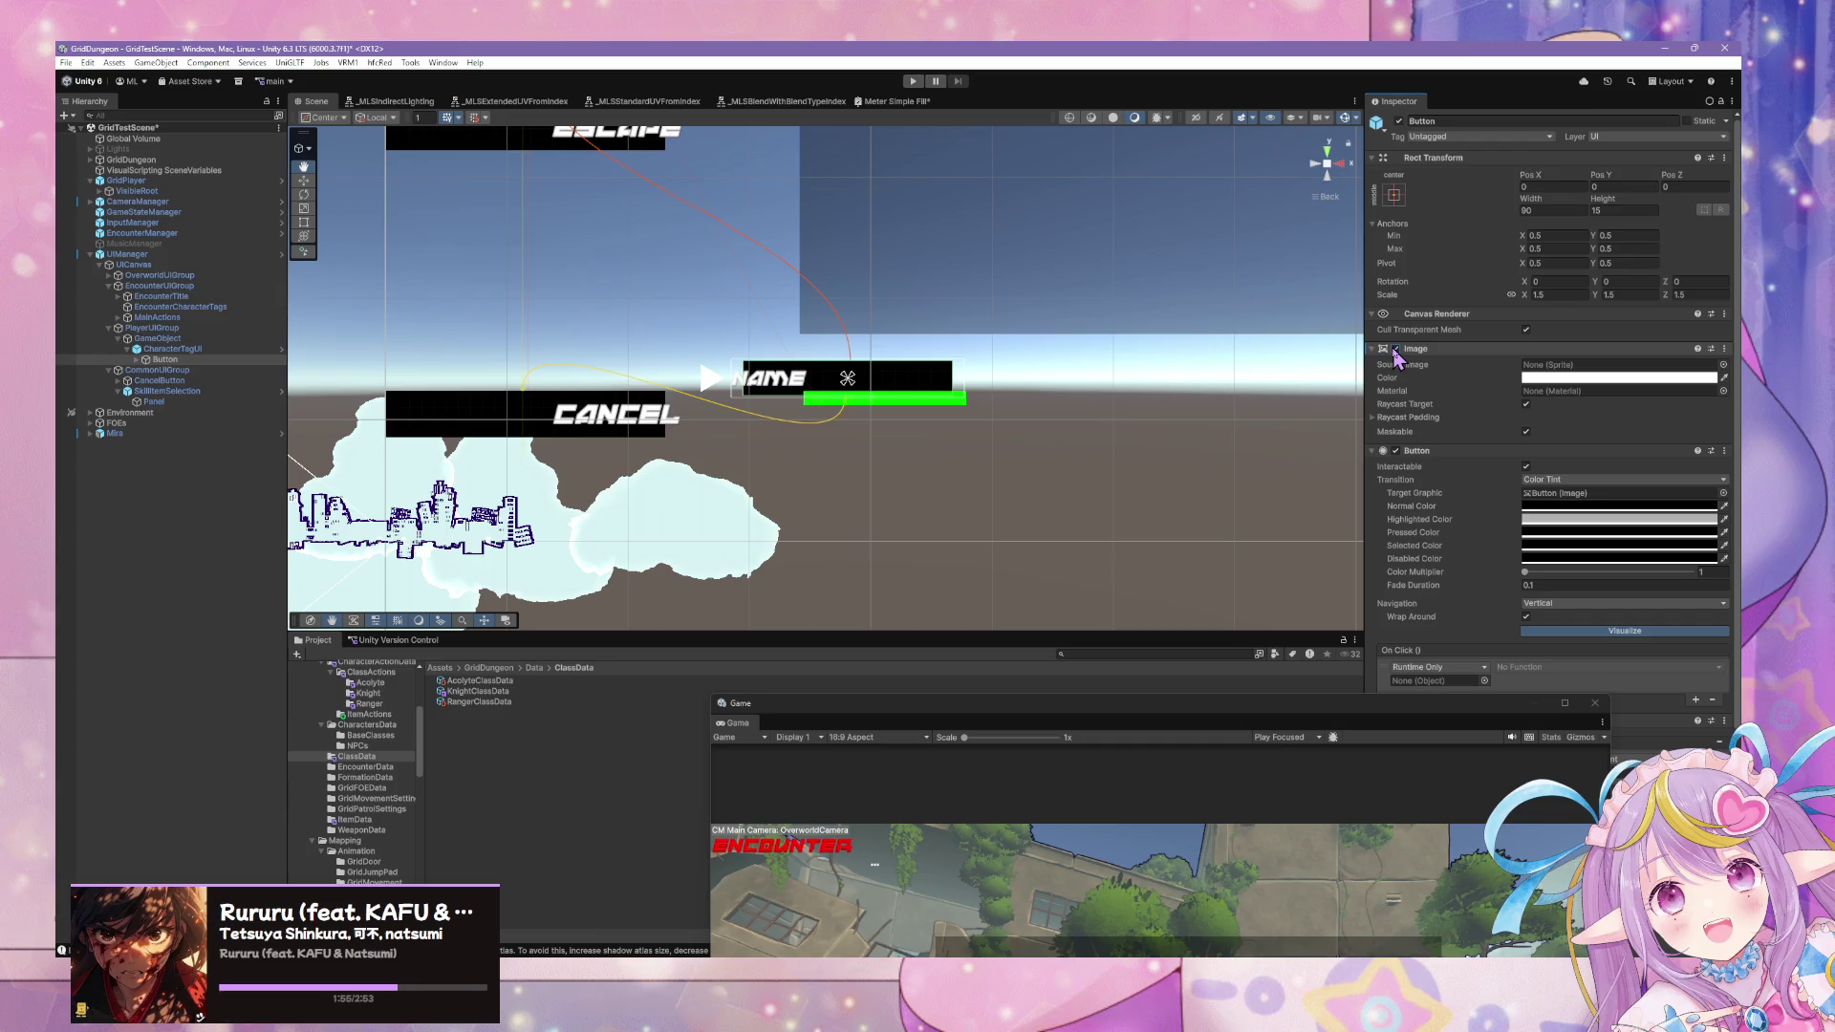
Leave the NAME button's background image switched back on, then select CharacterTagUI.
{"action": "left_click", "coordinate": [1395, 349]}
{"action": "left_click", "coordinate": [1395, 350]}
{"action": "left_click", "coordinate": [1395, 350]}
{"action": "left_click", "coordinate": [1395, 349]}
{"action": "left_click", "coordinate": [1395, 350]}
{"action": "left_click", "coordinate": [1395, 350]}
{"action": "left_click", "coordinate": [1395, 350]}
{"action": "left_click", "coordinate": [1395, 350]}
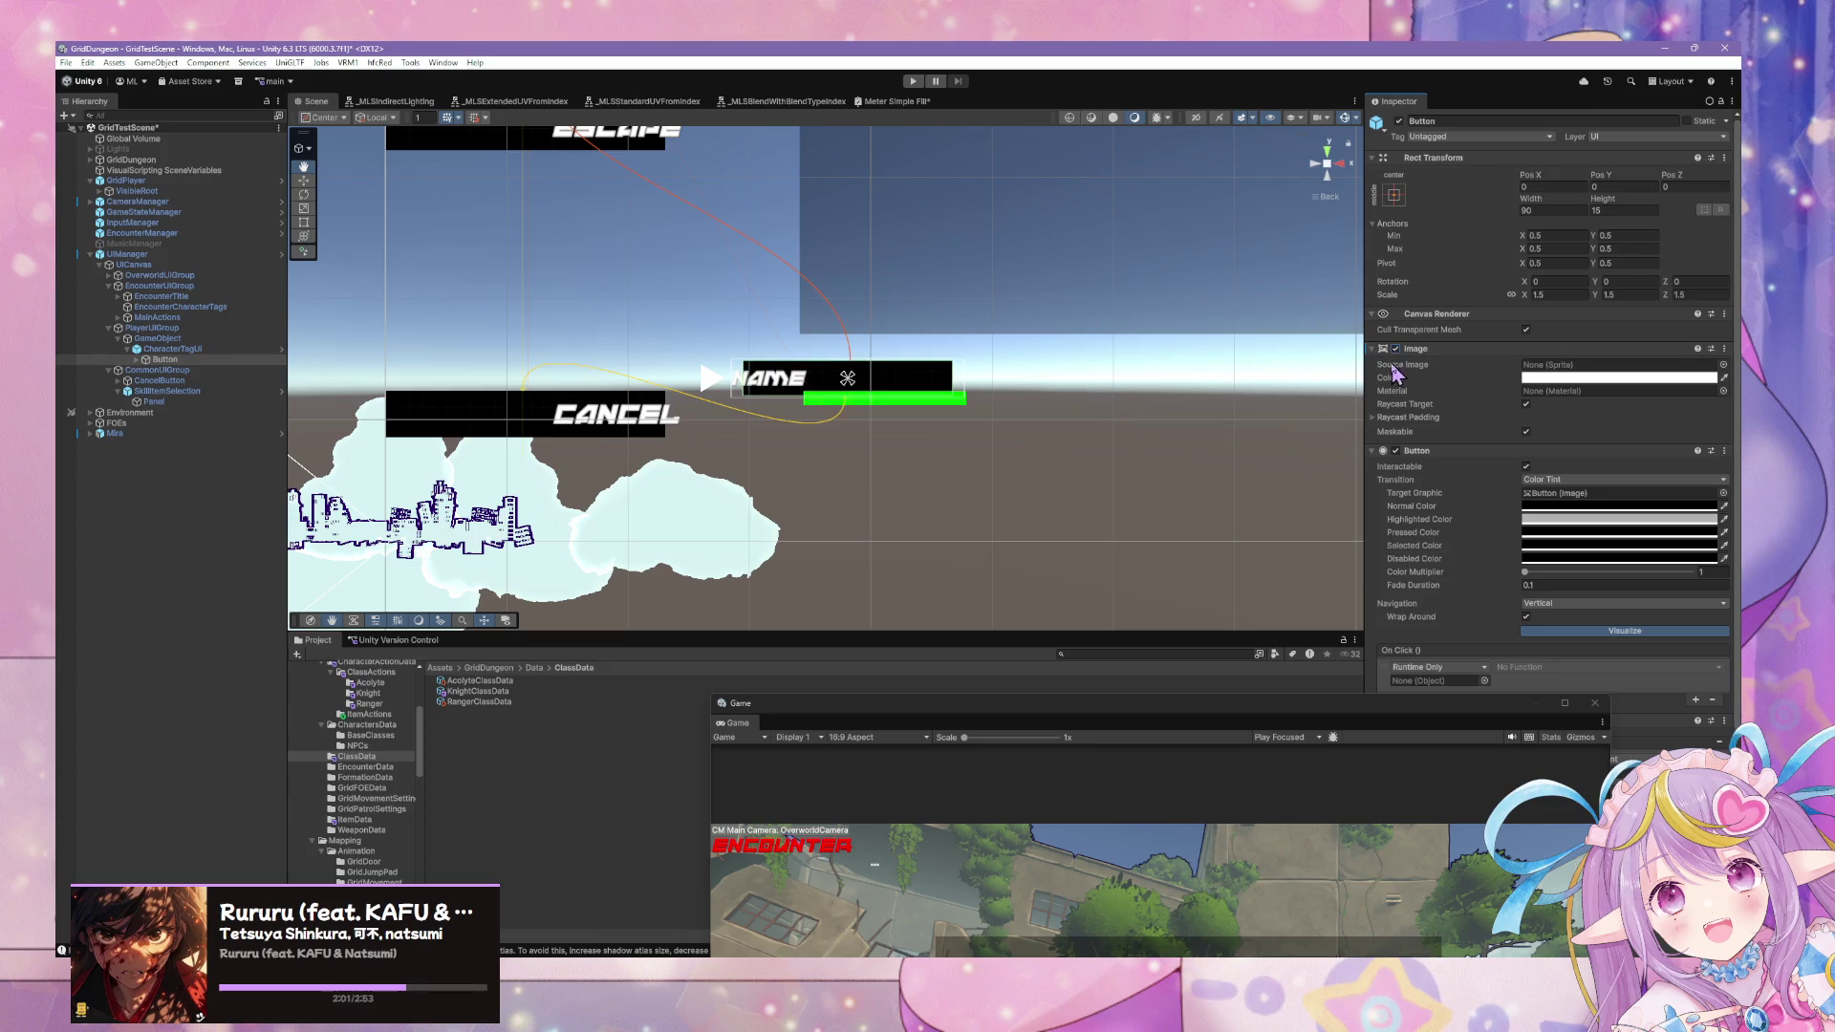
{"action": "left_click", "coordinate": [1395, 349]}
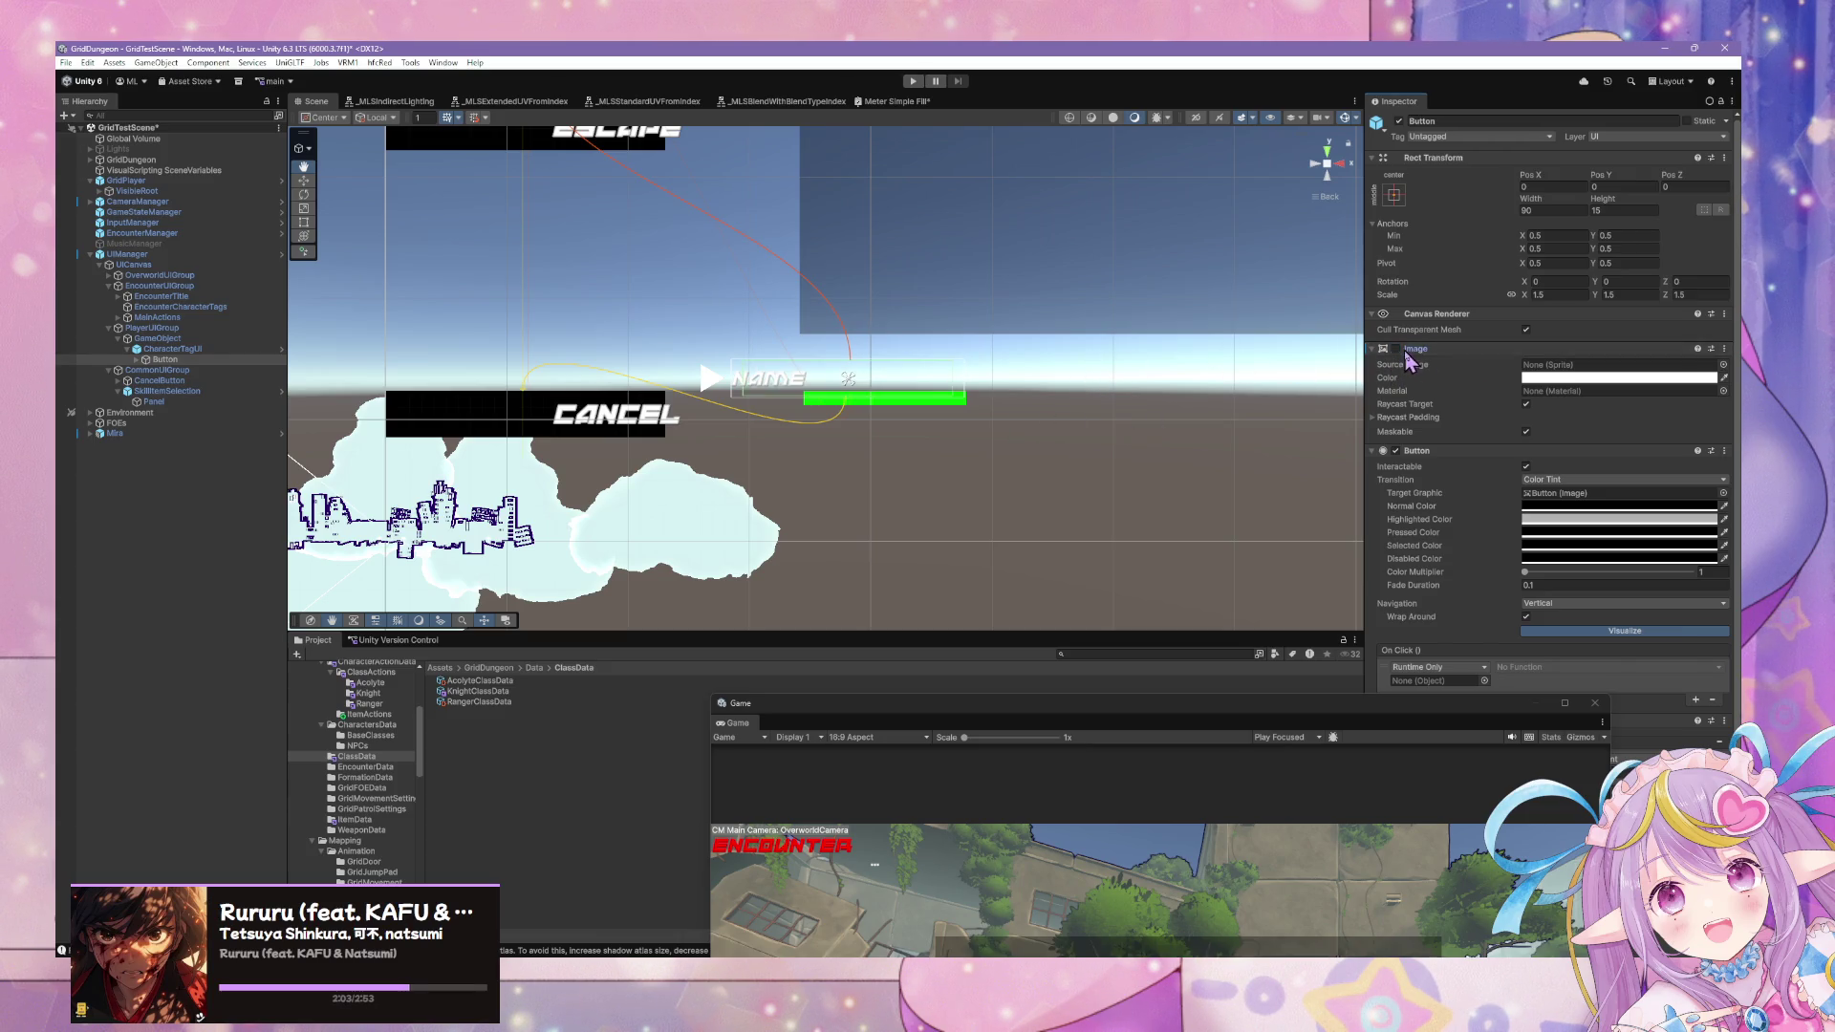
{"action": "left_click", "coordinate": [1371, 350]}
{"action": "left_click", "coordinate": [1372, 349]}
{"action": "left_click", "coordinate": [1395, 349]}
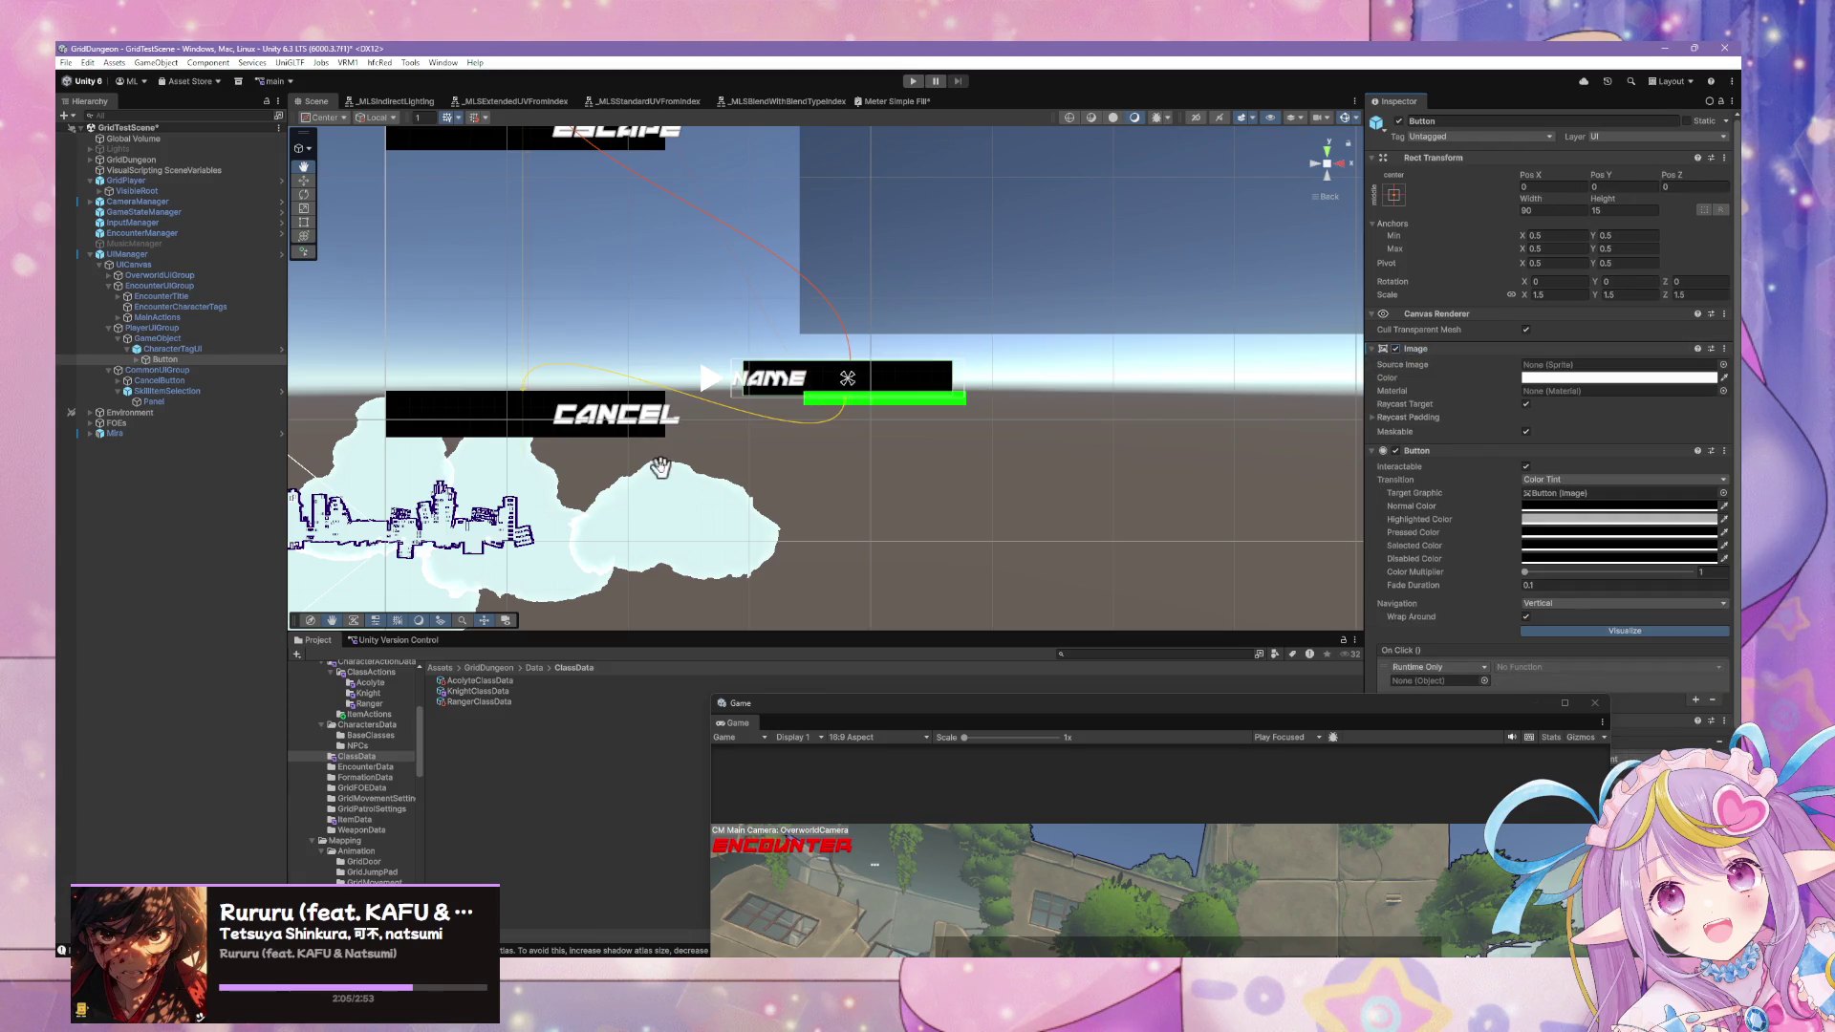
{"action": "left_click", "coordinate": [177, 349]}
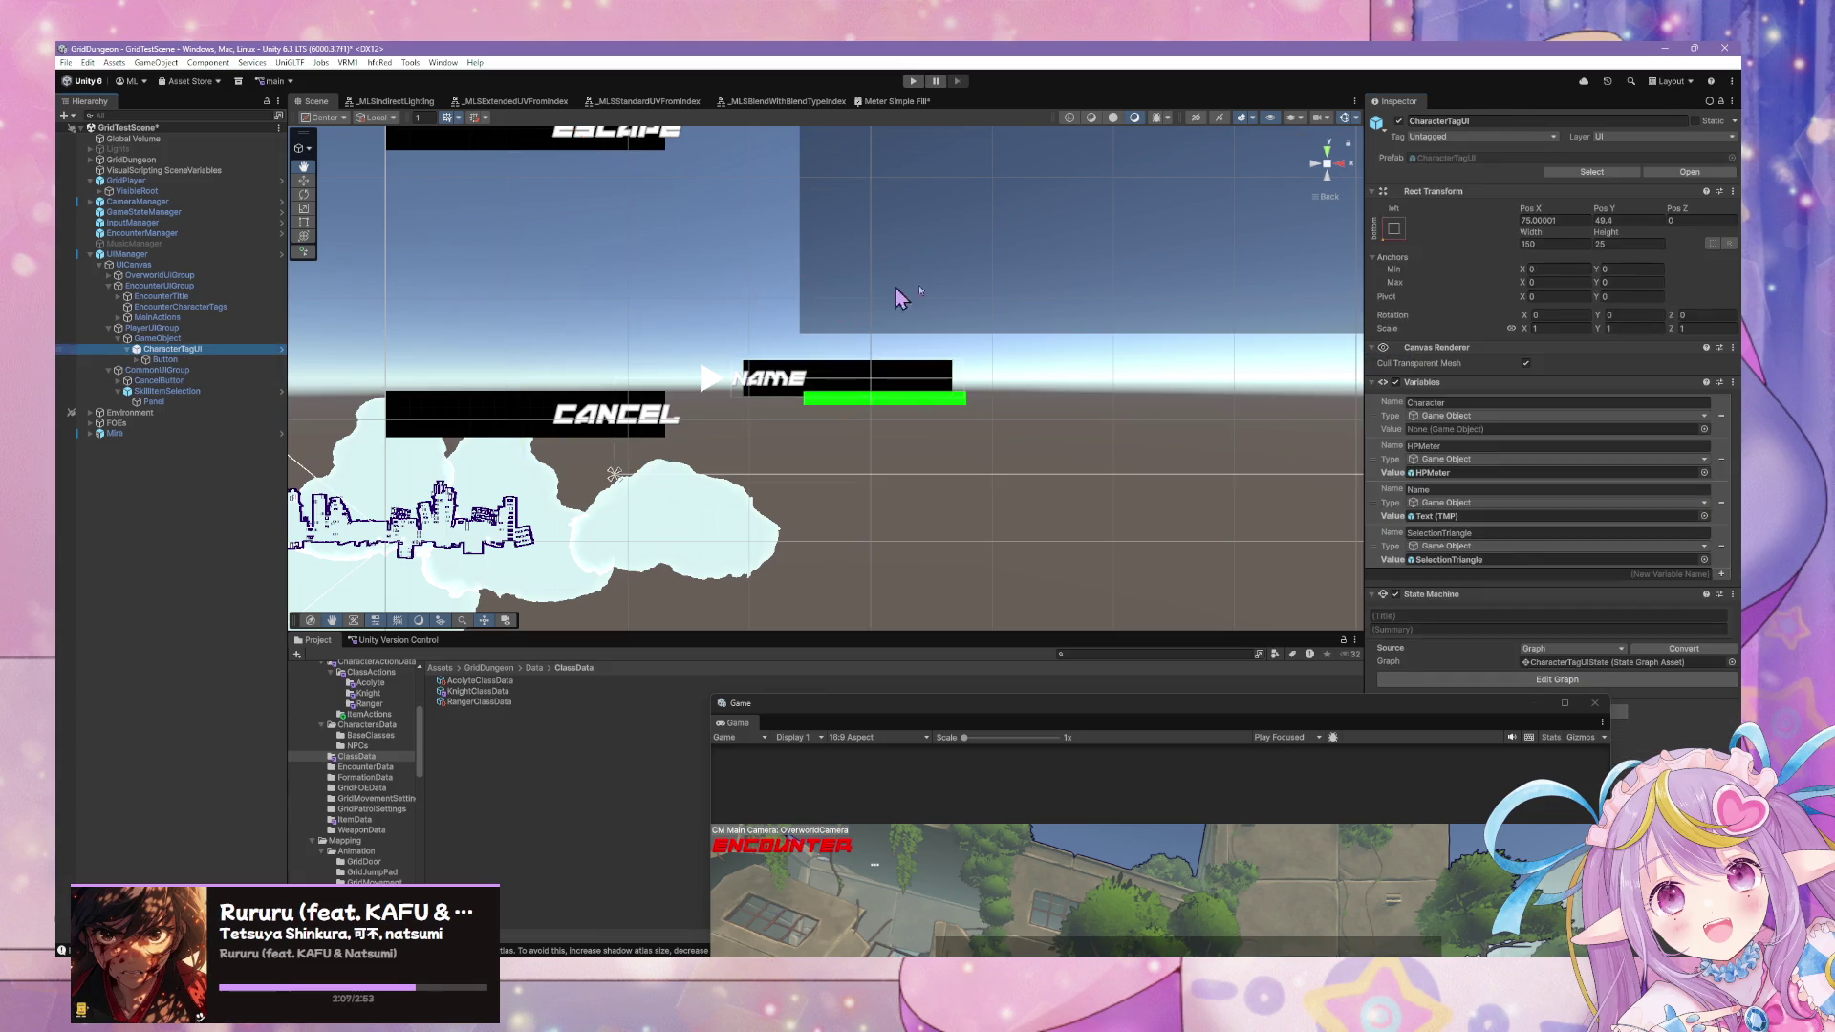
Look through CharacterTagUI's context menu for its prefab options.
{"action": "right_click", "coordinate": [209, 349]}
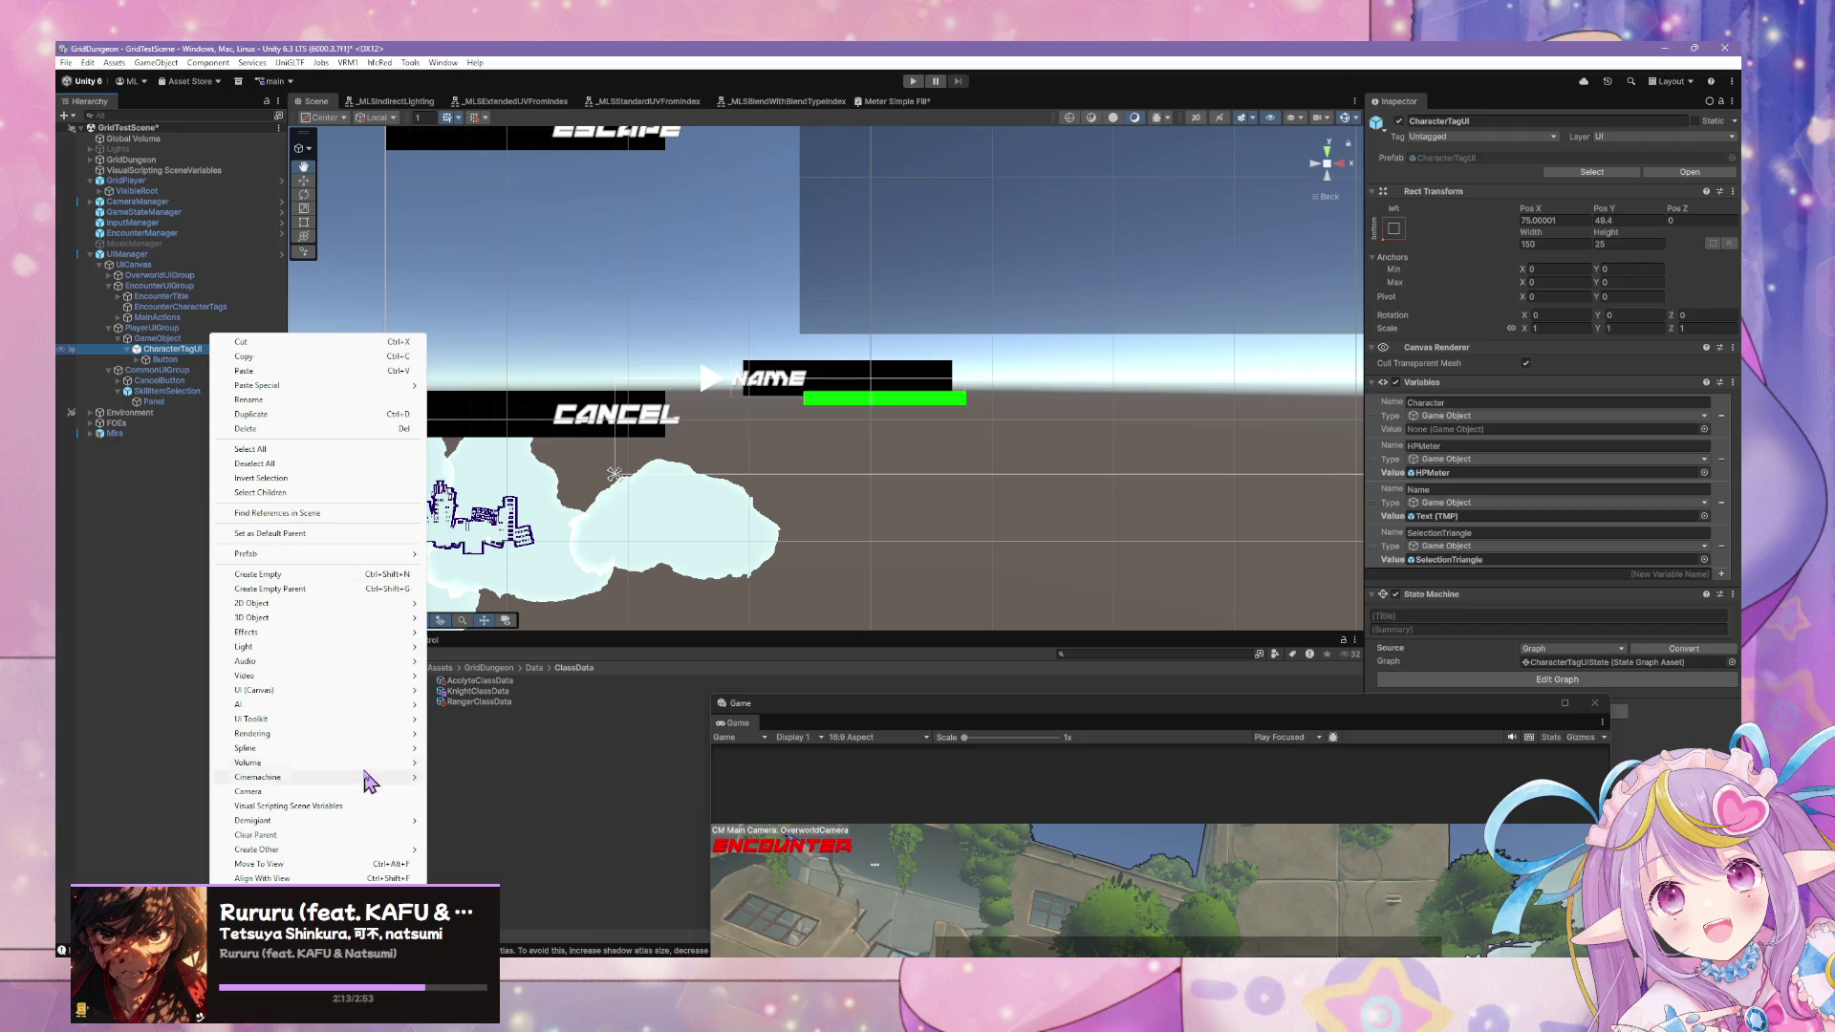
{"action": "mouse_move", "coordinate": [318, 607]}
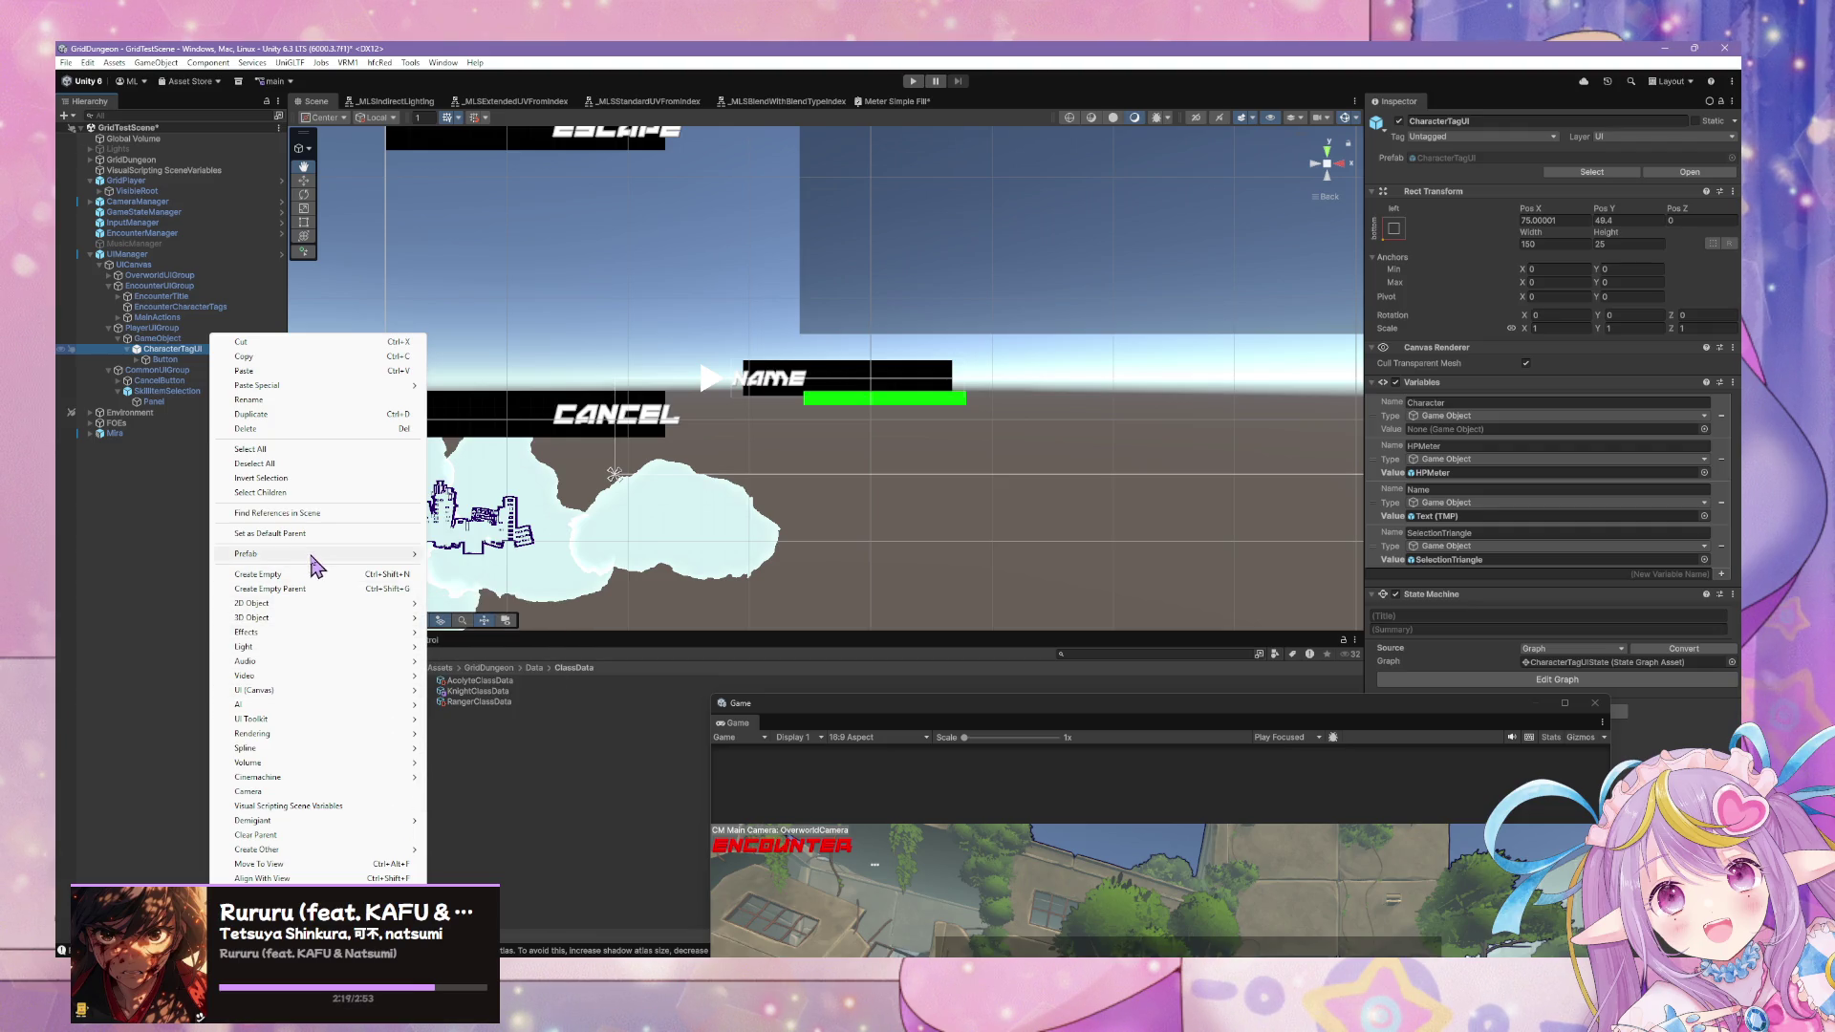
{"action": "mouse_move", "coordinate": [311, 556]}
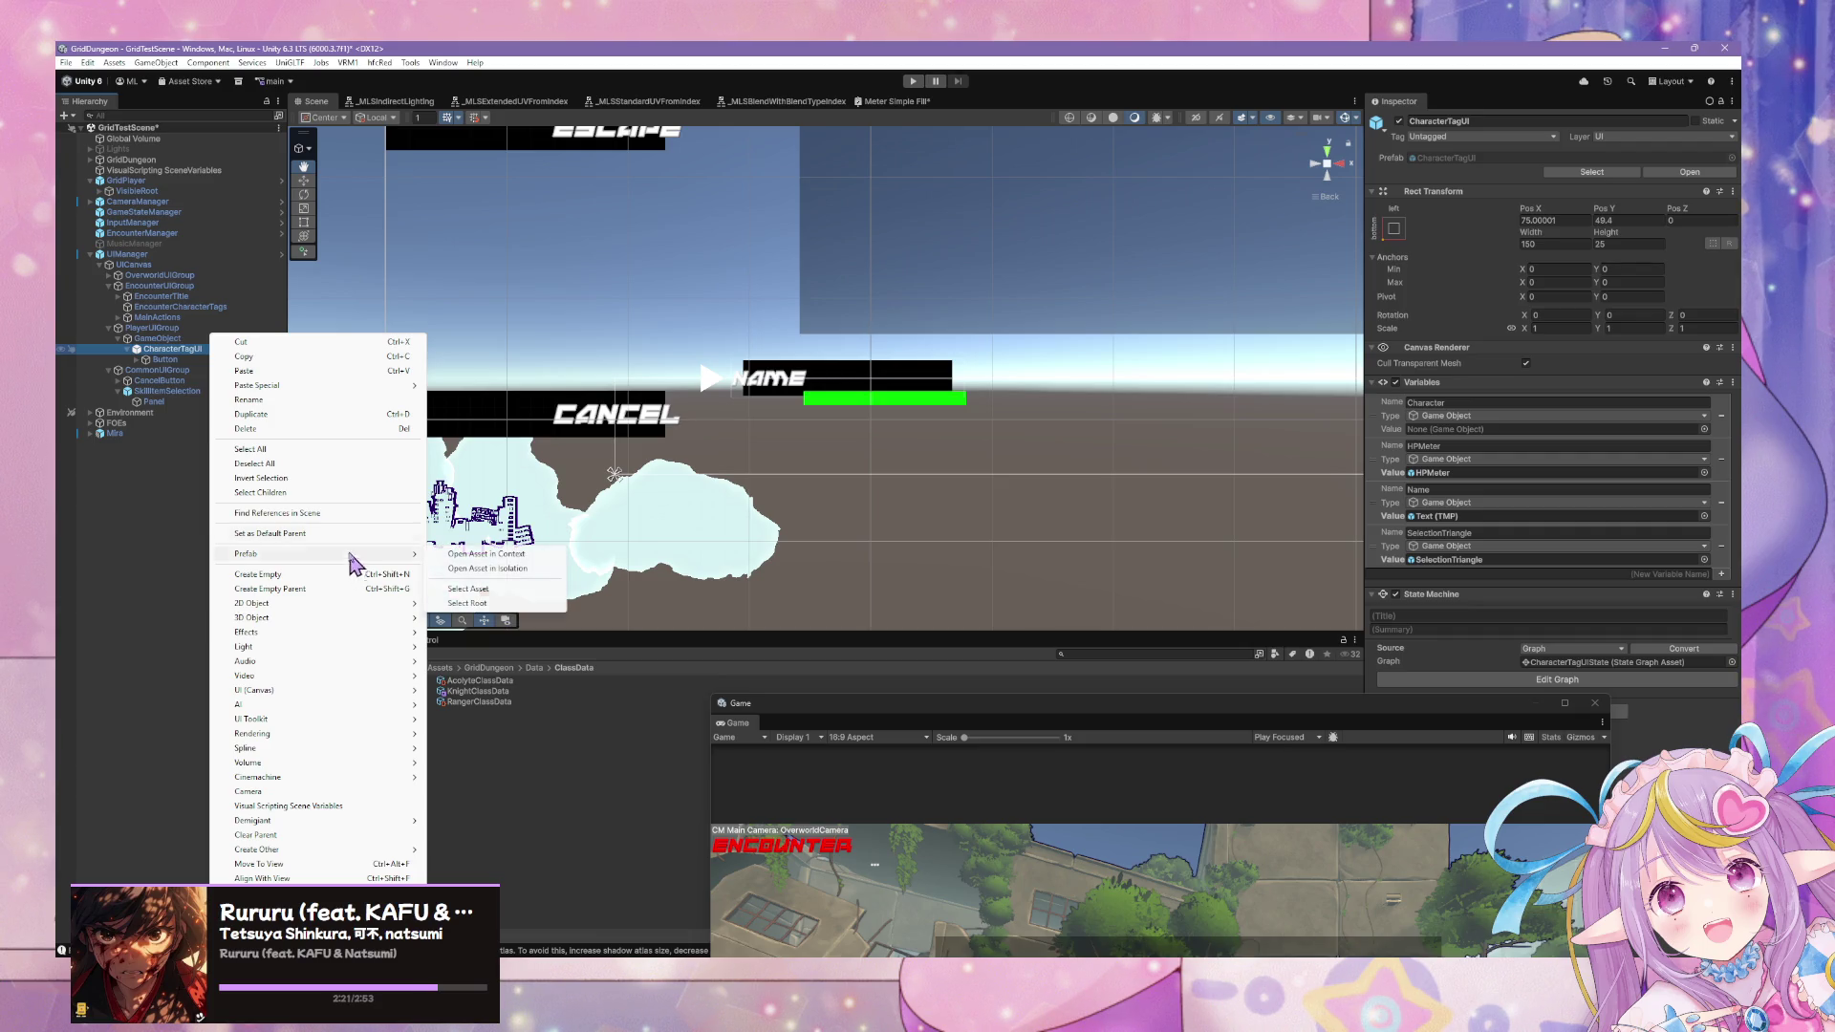
{"action": "right_click", "coordinate": [166, 364]}
{"action": "mouse_move", "coordinate": [273, 565]}
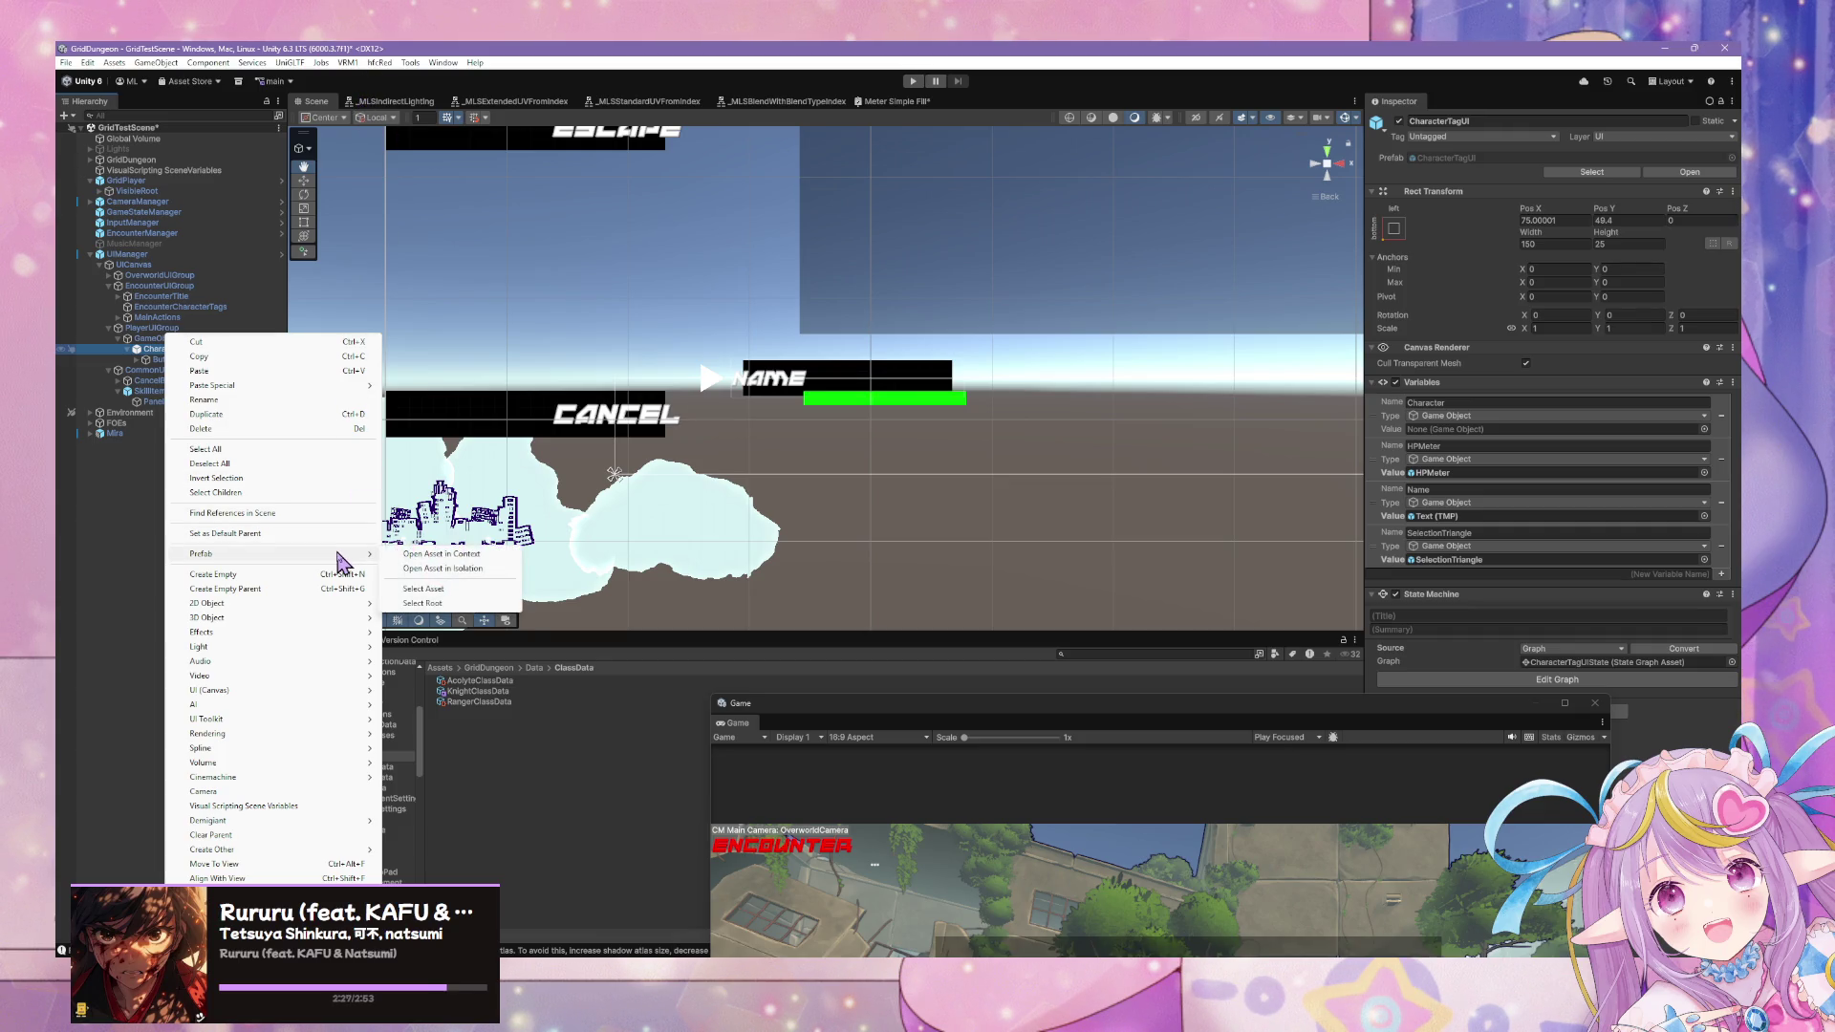
{"action": "left_click", "coordinate": [146, 342]}
Reselect CharacterTagUI in the Hierarchy, checking its prefab options again.
{"action": "left_click", "coordinate": [182, 353]}
{"action": "key", "text": "Left"}
{"action": "left_click", "coordinate": [180, 349]}
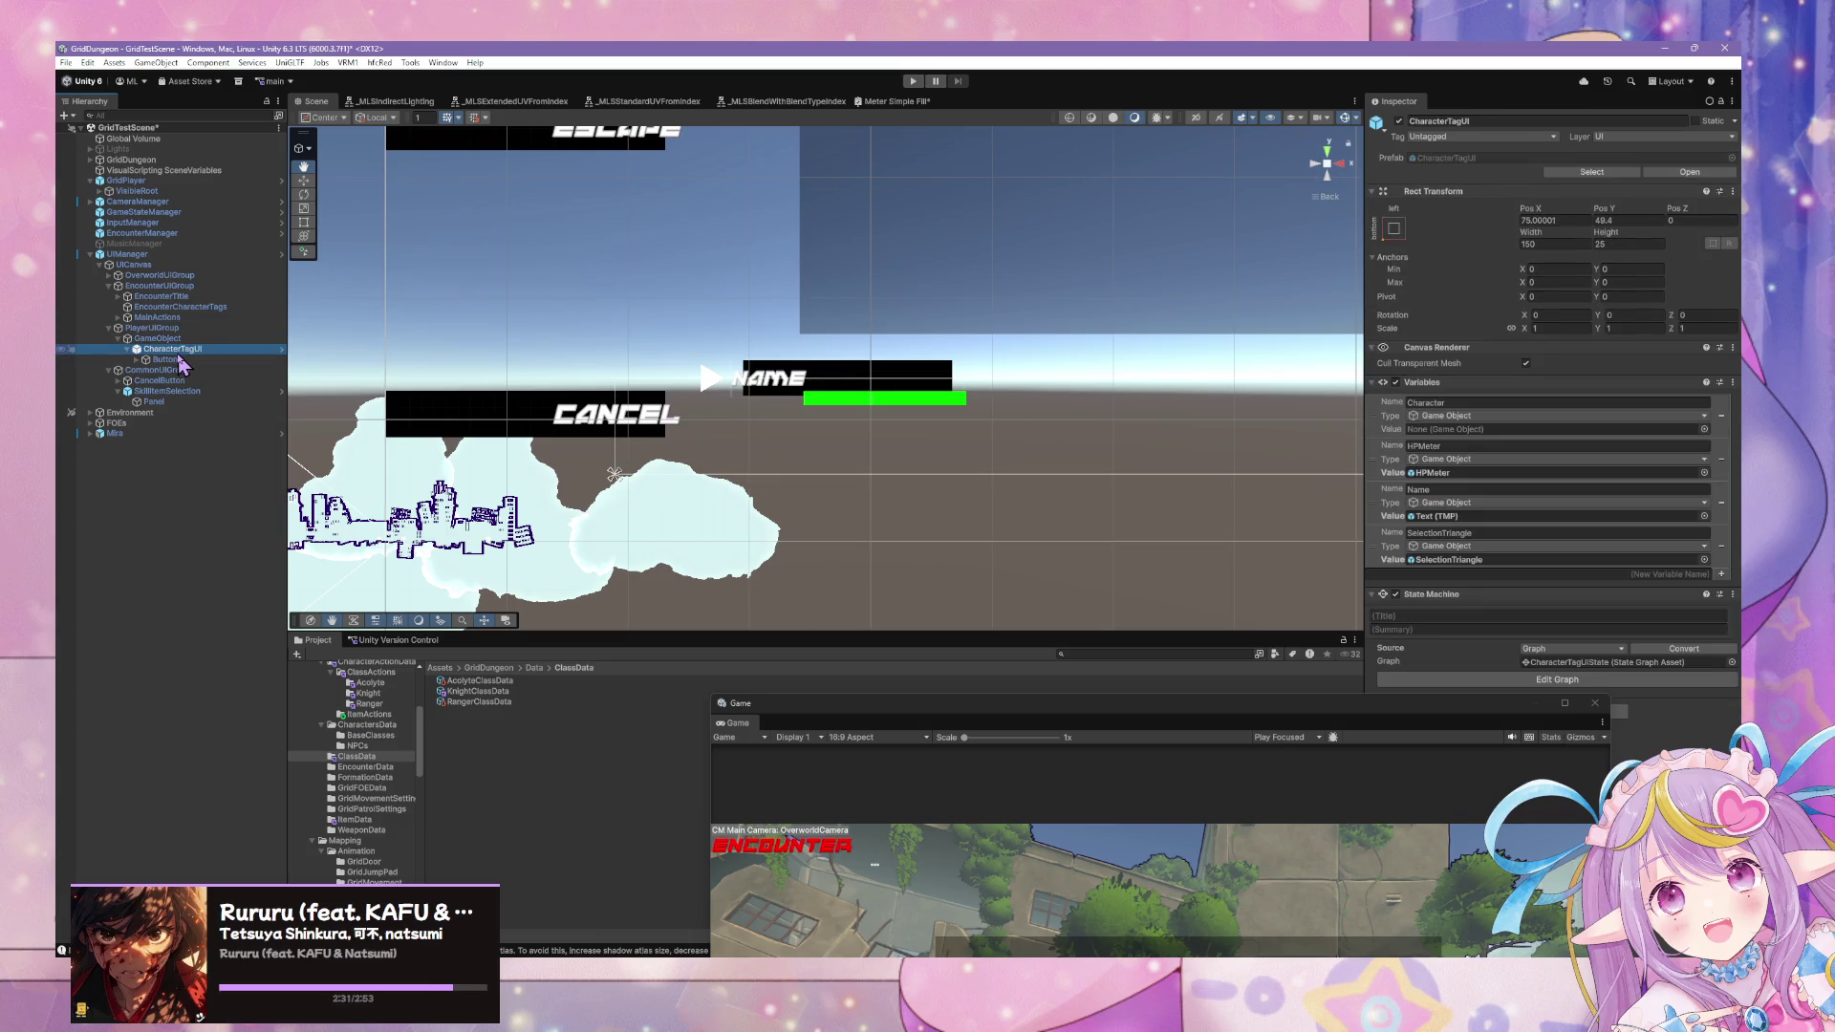
{"action": "right_click", "coordinate": [179, 358]}
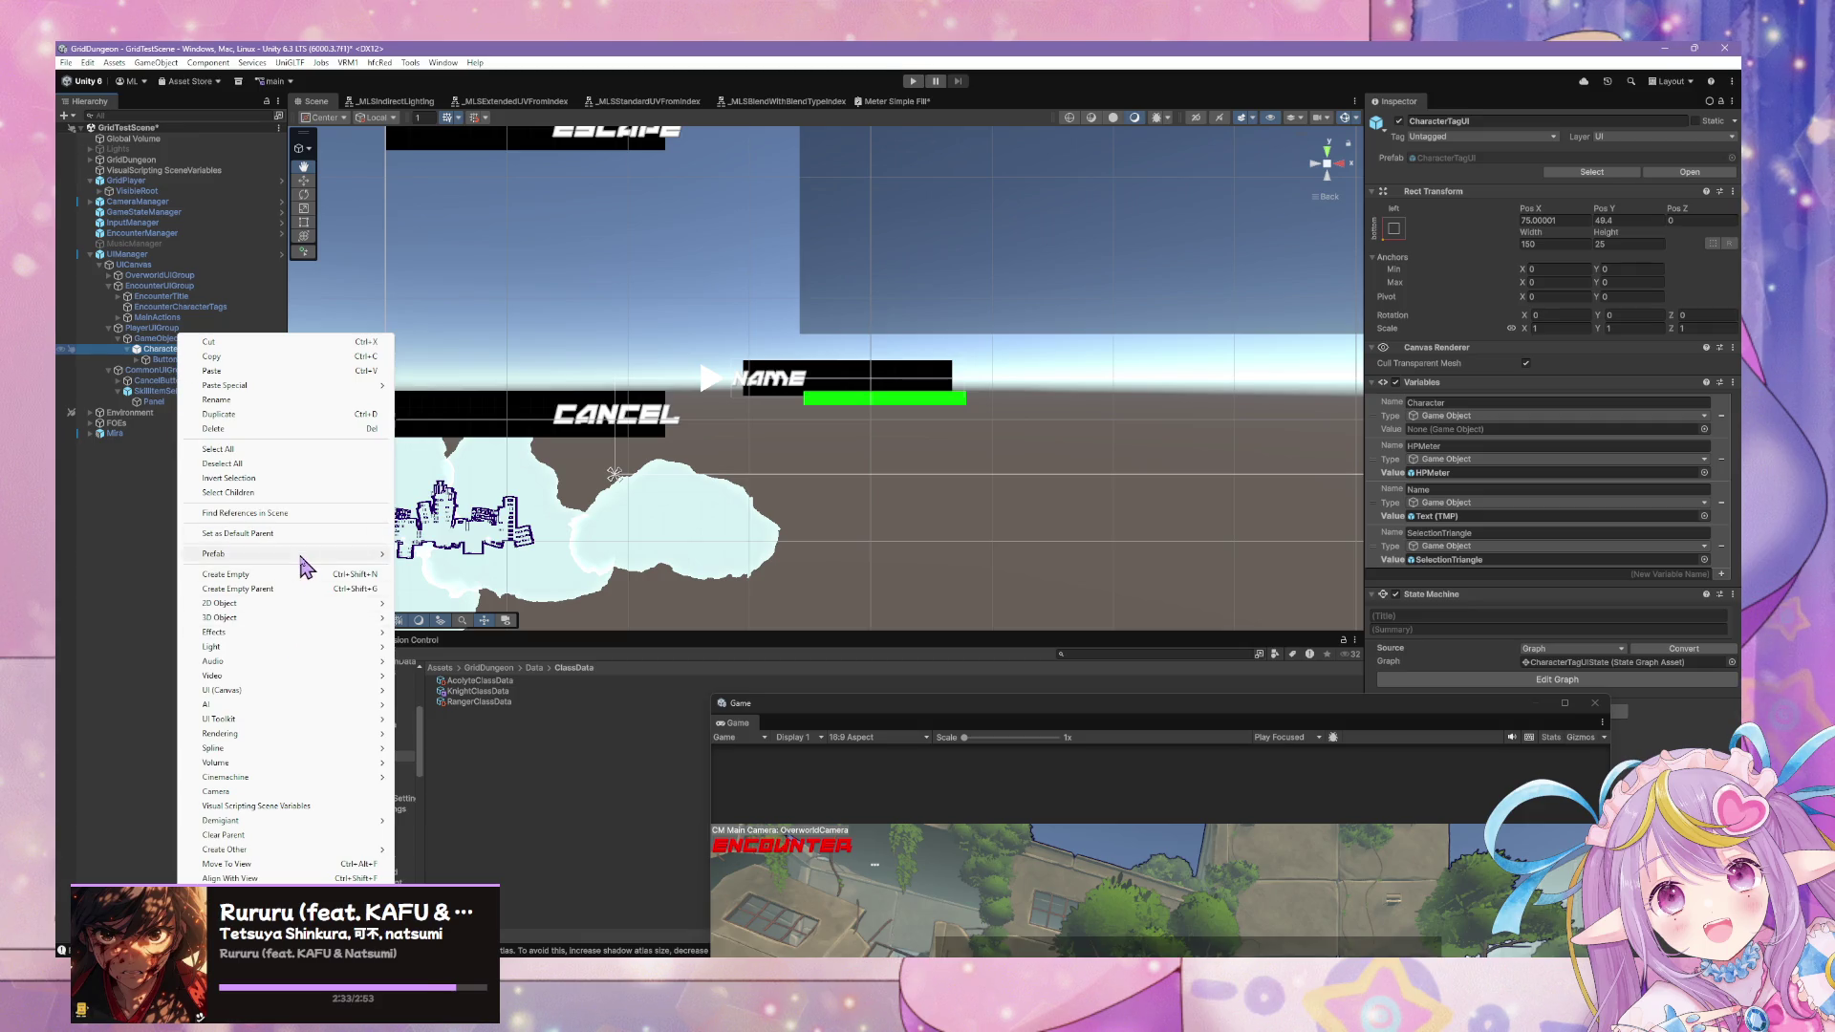
{"action": "mouse_move", "coordinate": [306, 564]}
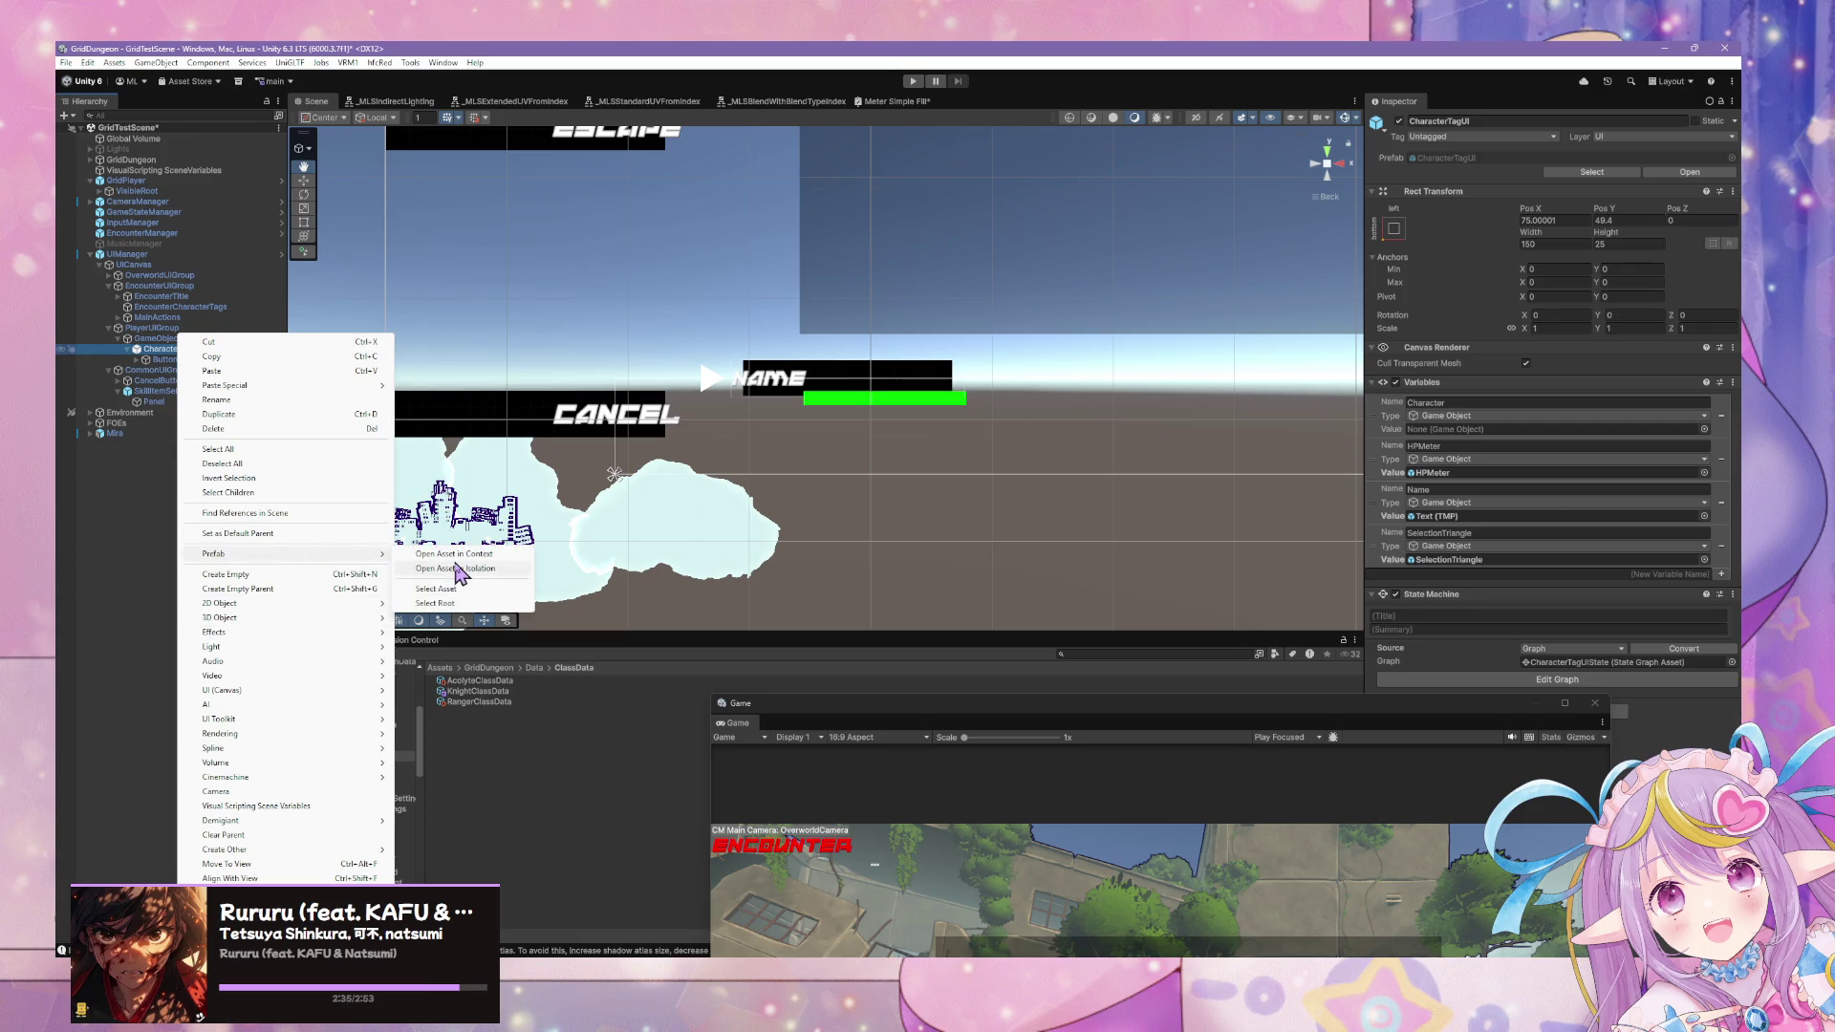
{"action": "left_click", "coordinate": [153, 370]}
{"action": "left_click", "coordinate": [161, 350]}
{"action": "left_click", "coordinate": [162, 359]}
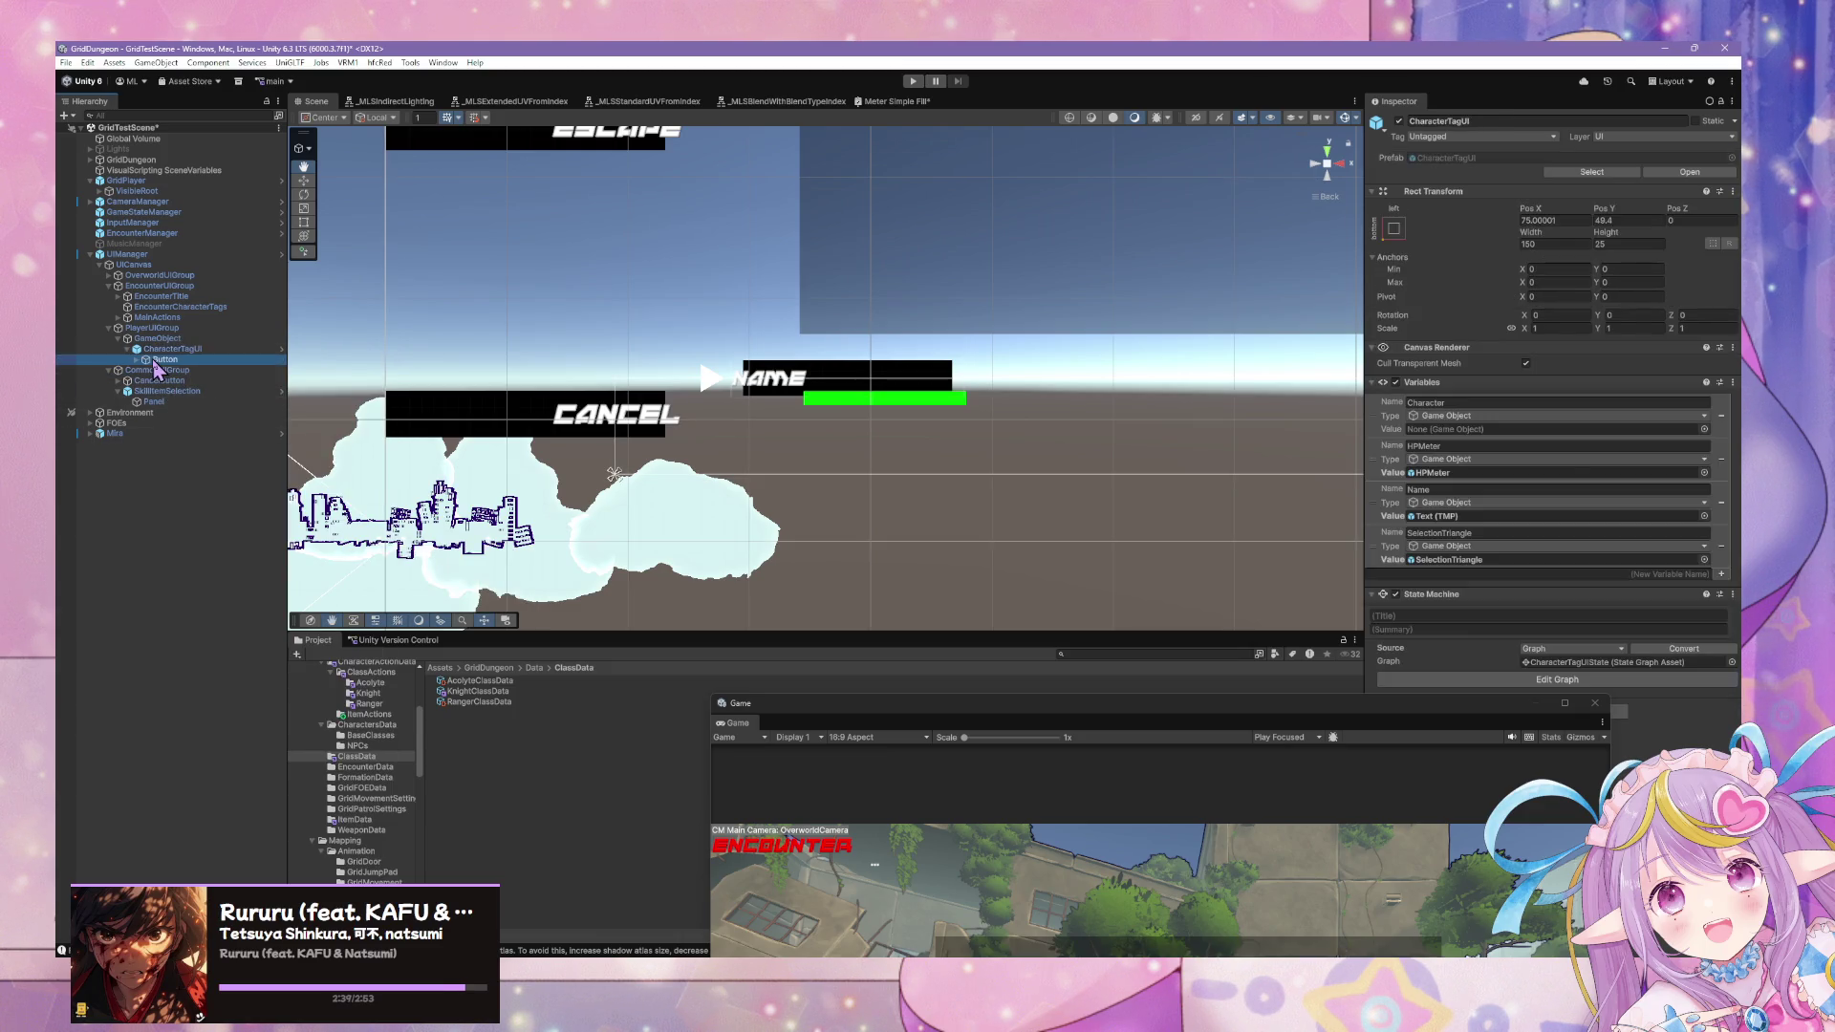
{"action": "left_click", "coordinate": [161, 350]}
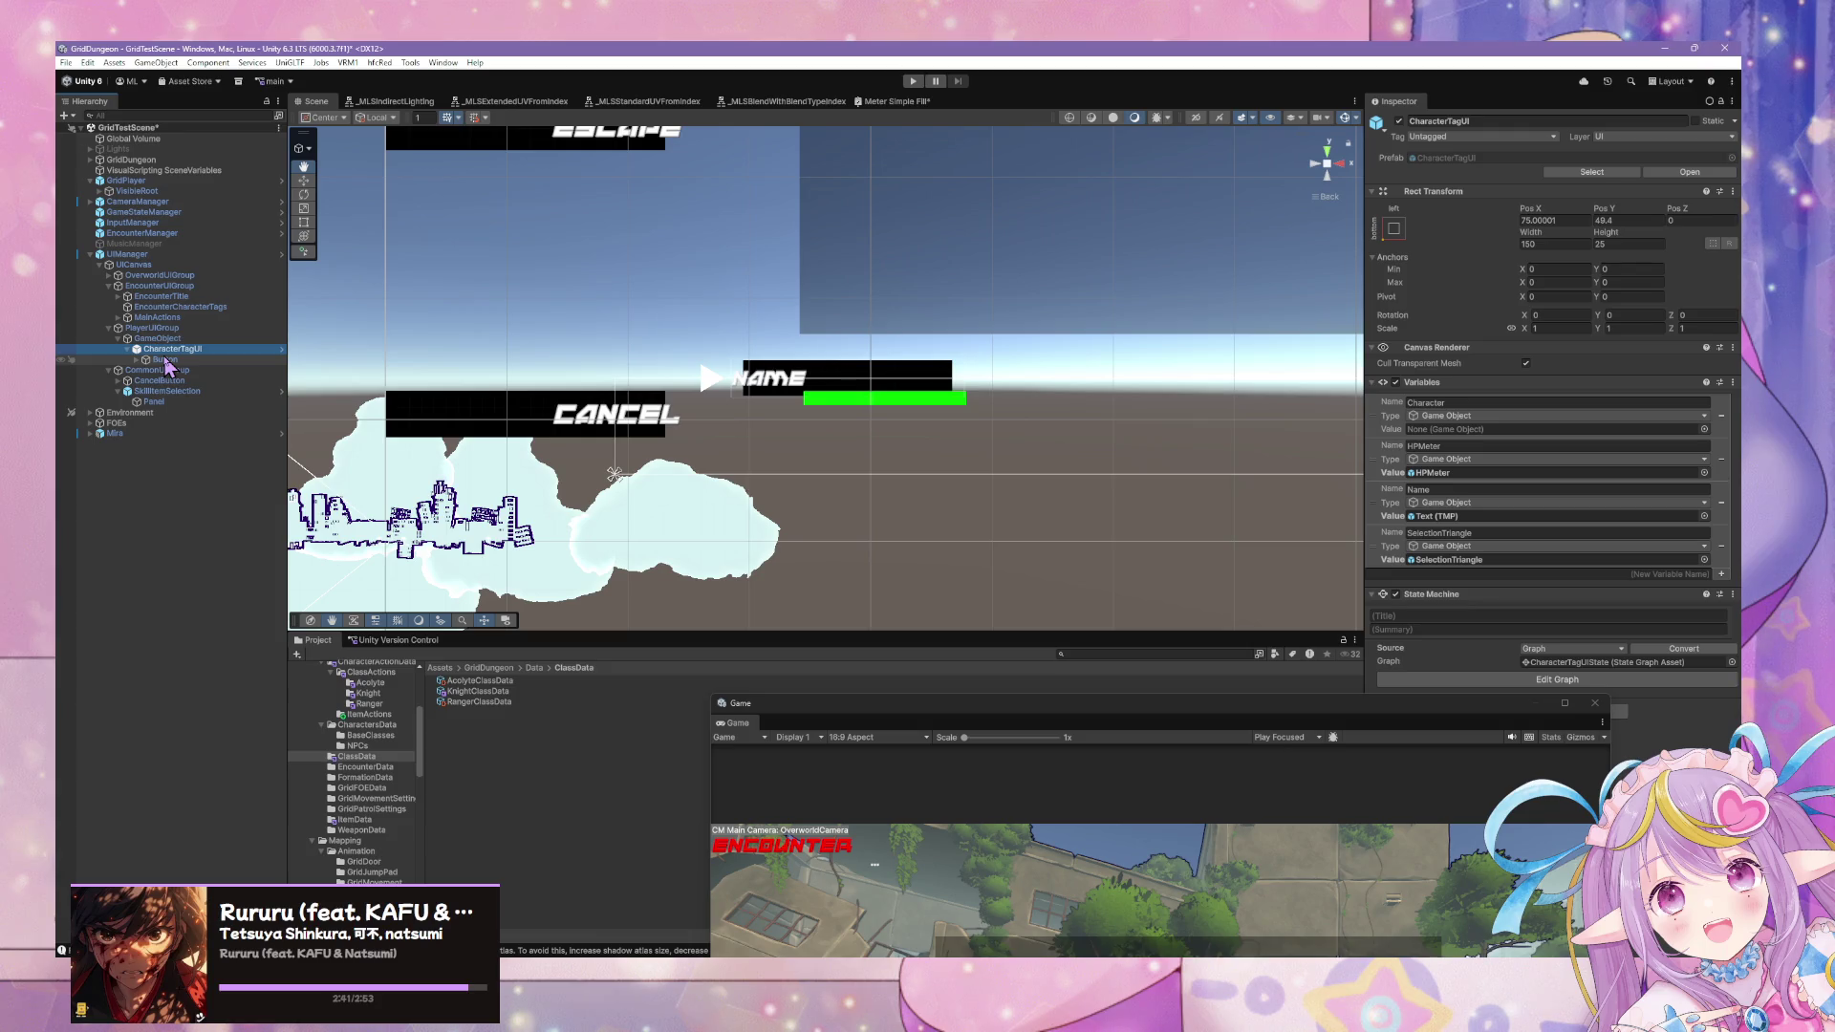
Duplicate CharacterTagUI and completely unpack the copy from its prefab.
{"action": "key", "text": "ctrl+d"}
{"action": "right_click", "coordinate": [179, 370]}
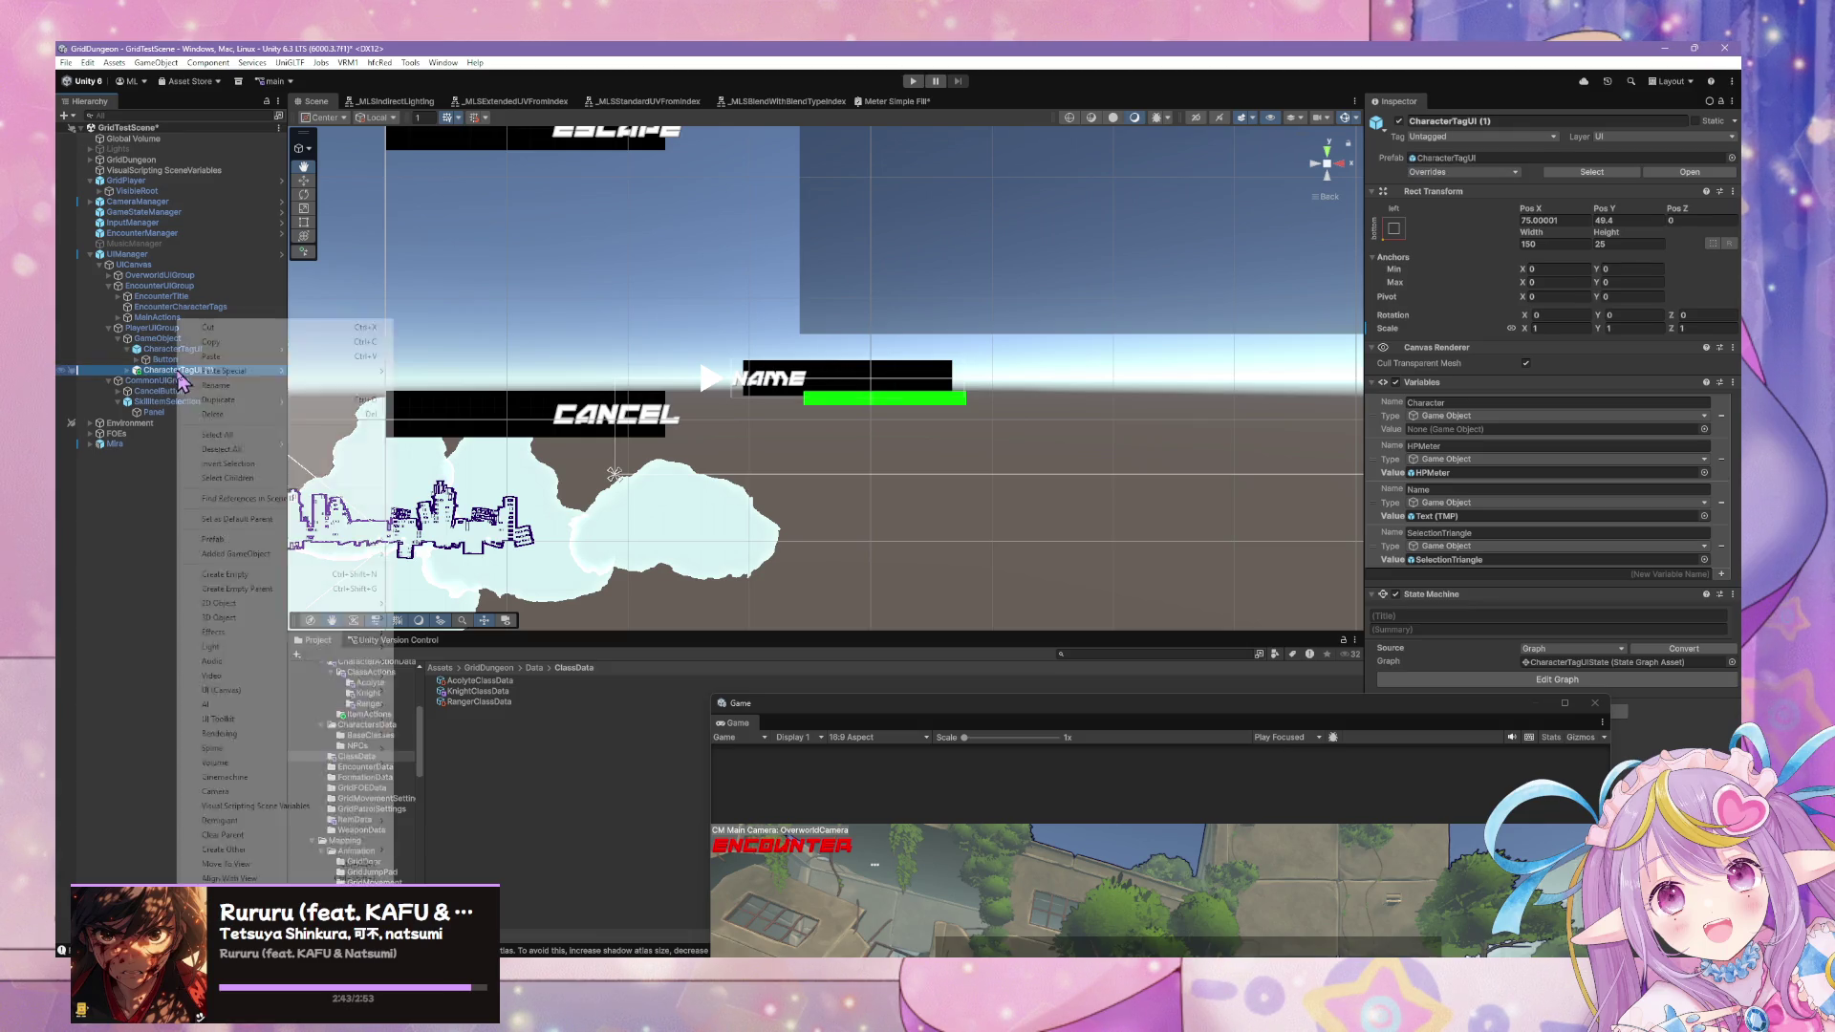
{"action": "mouse_move", "coordinate": [330, 540]}
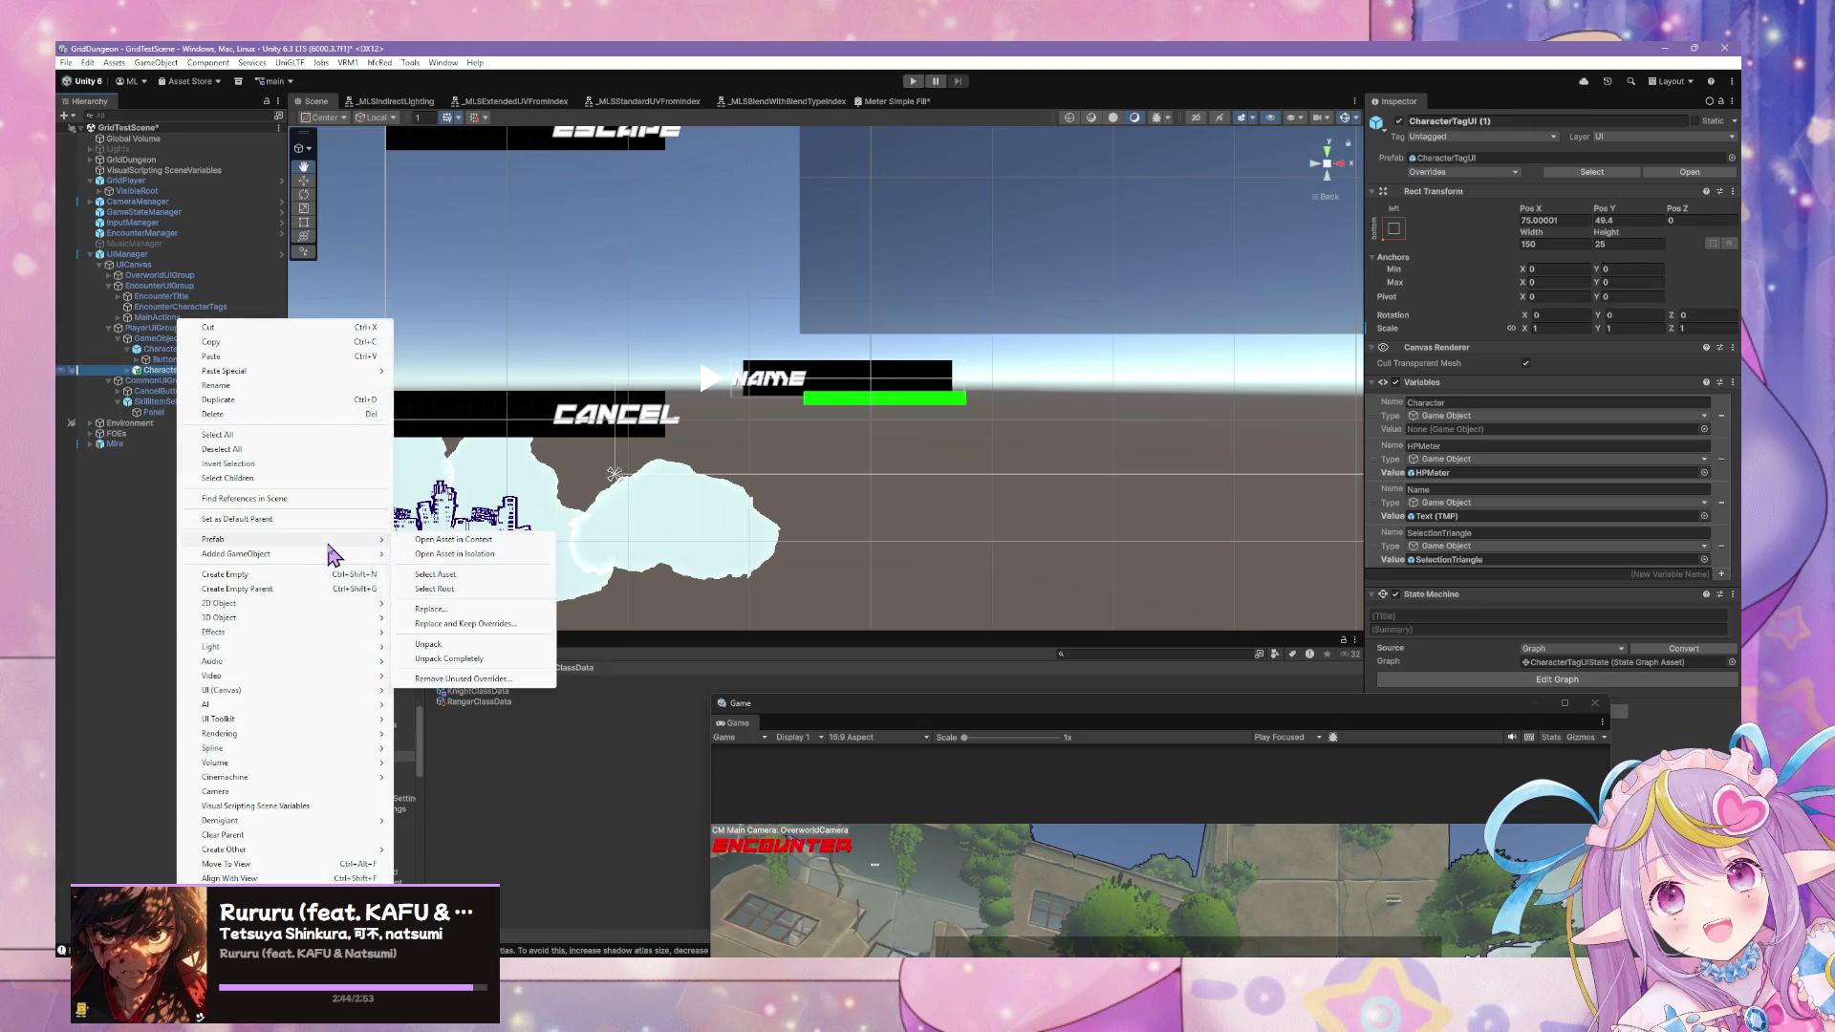
{"action": "left_click", "coordinate": [476, 659]}
Delete the original CharacterTagUI and select CharacterTagUI (1).
{"action": "left_click", "coordinate": [201, 350]}
{"action": "key", "text": "Delete"}
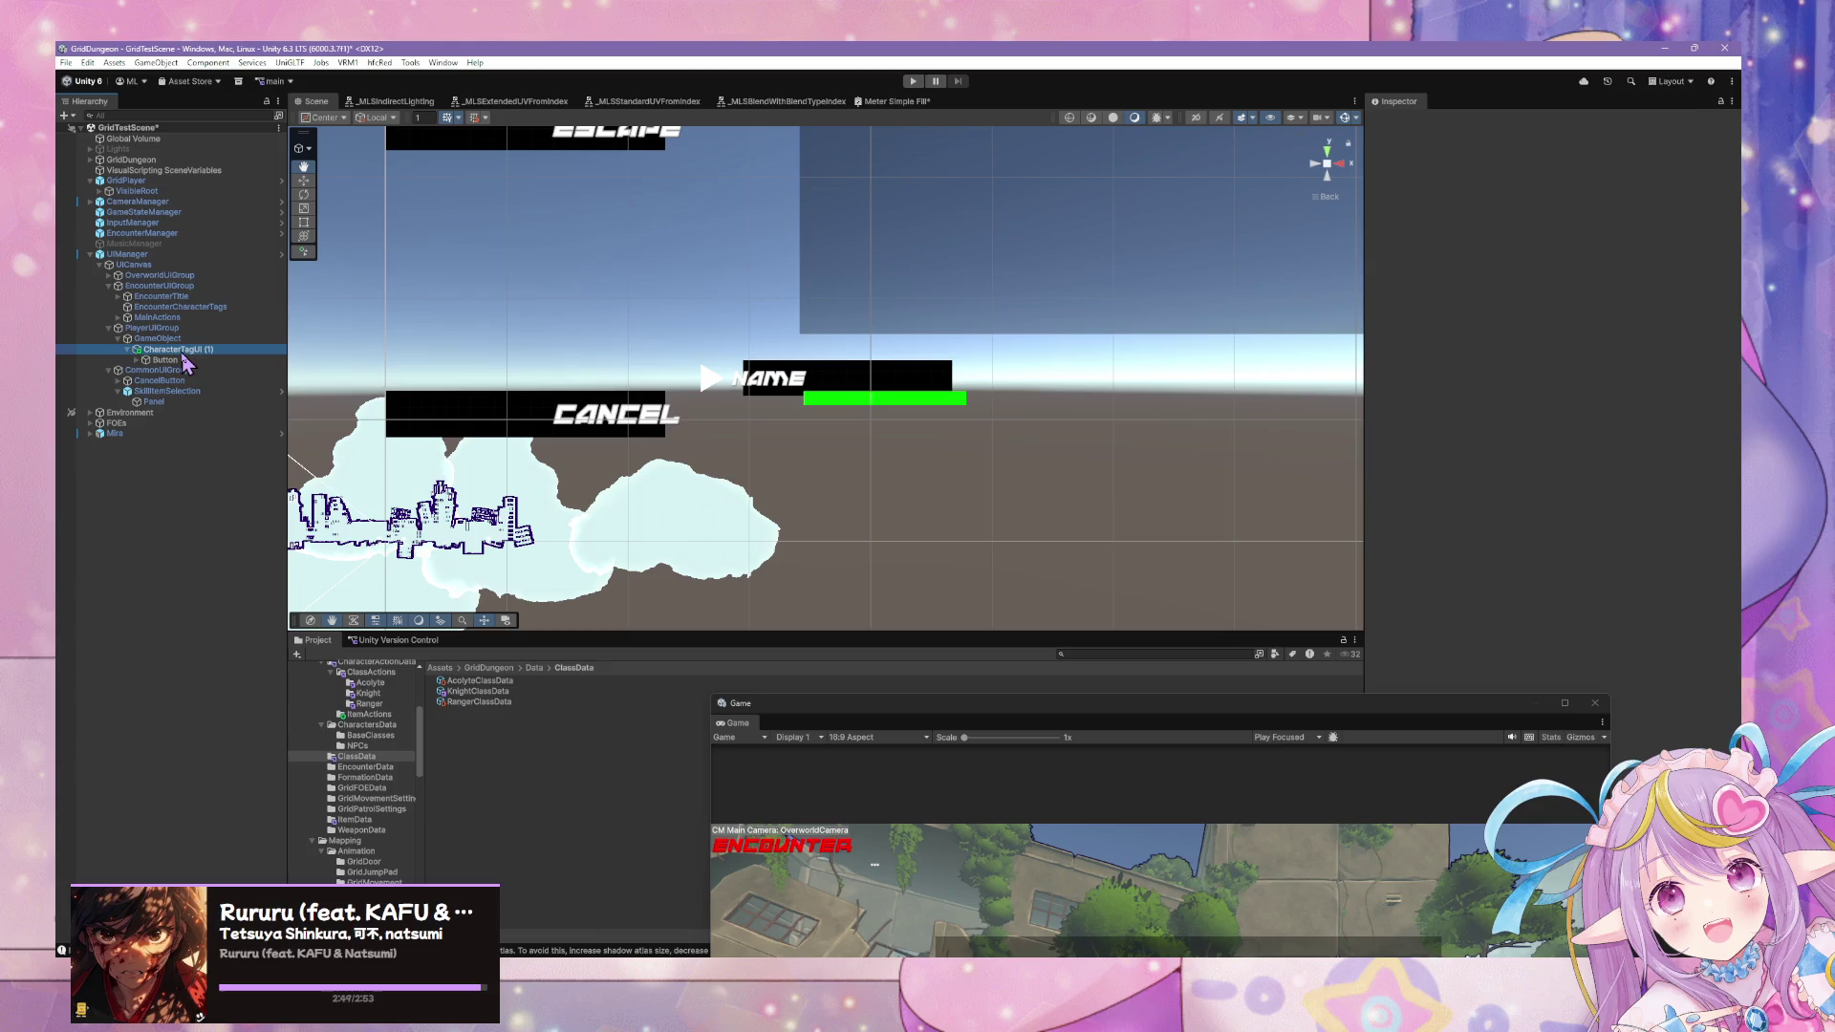
{"action": "left_click", "coordinate": [182, 350]}
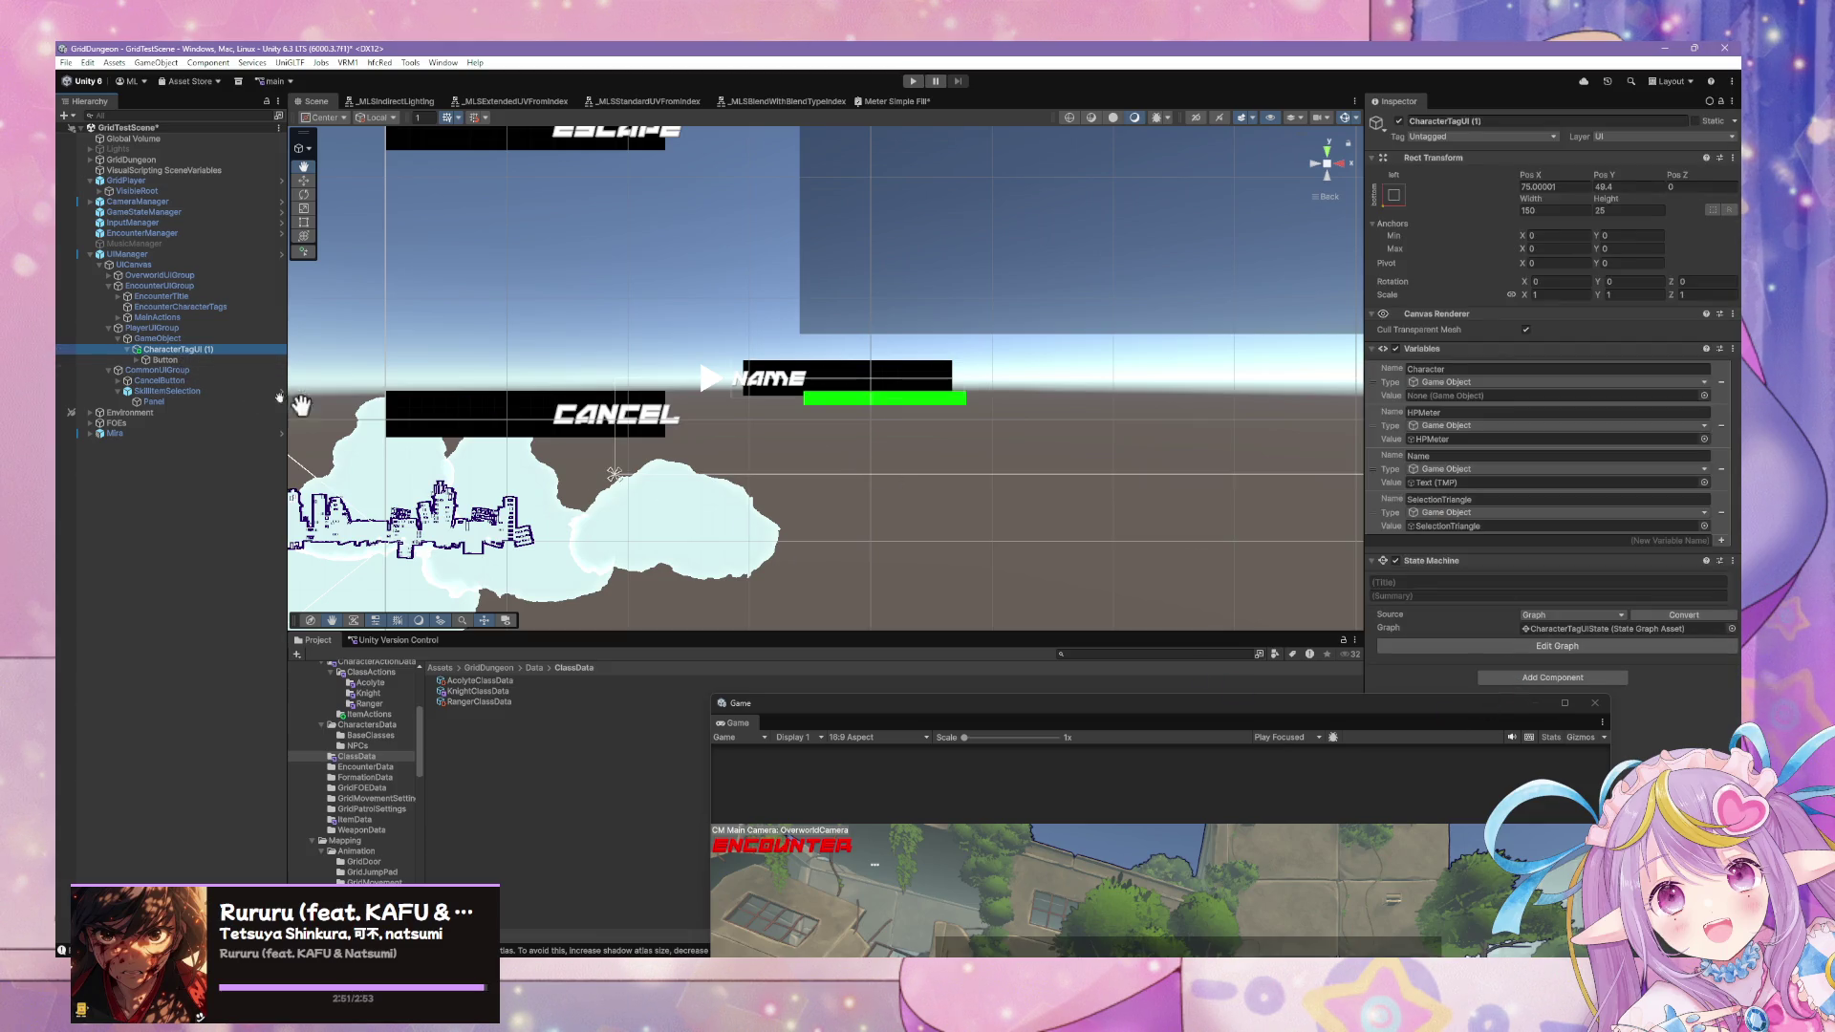
{"action": "left_click", "coordinate": [936, 414]}
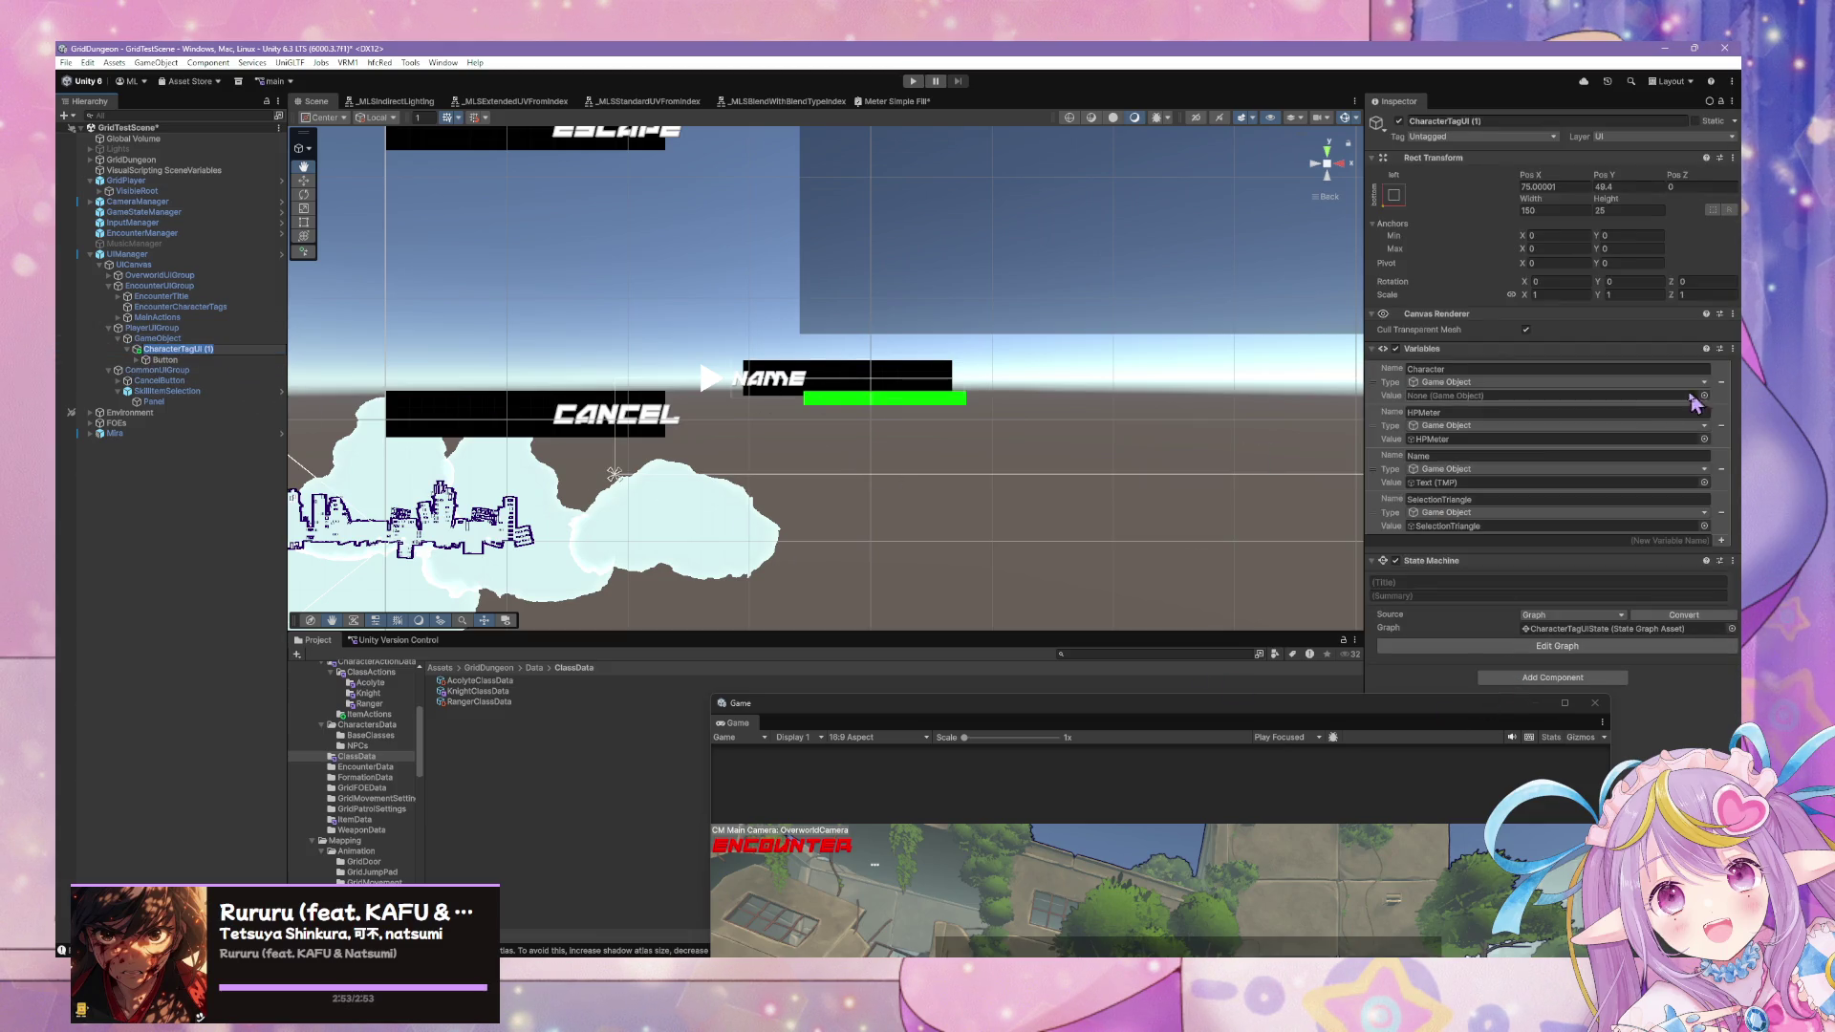
Select Button, toggle its black background Image, then remove the Image component.
{"action": "left_click_drag", "start_coordinate": [1438, 723], "coordinate": [817, 660]}
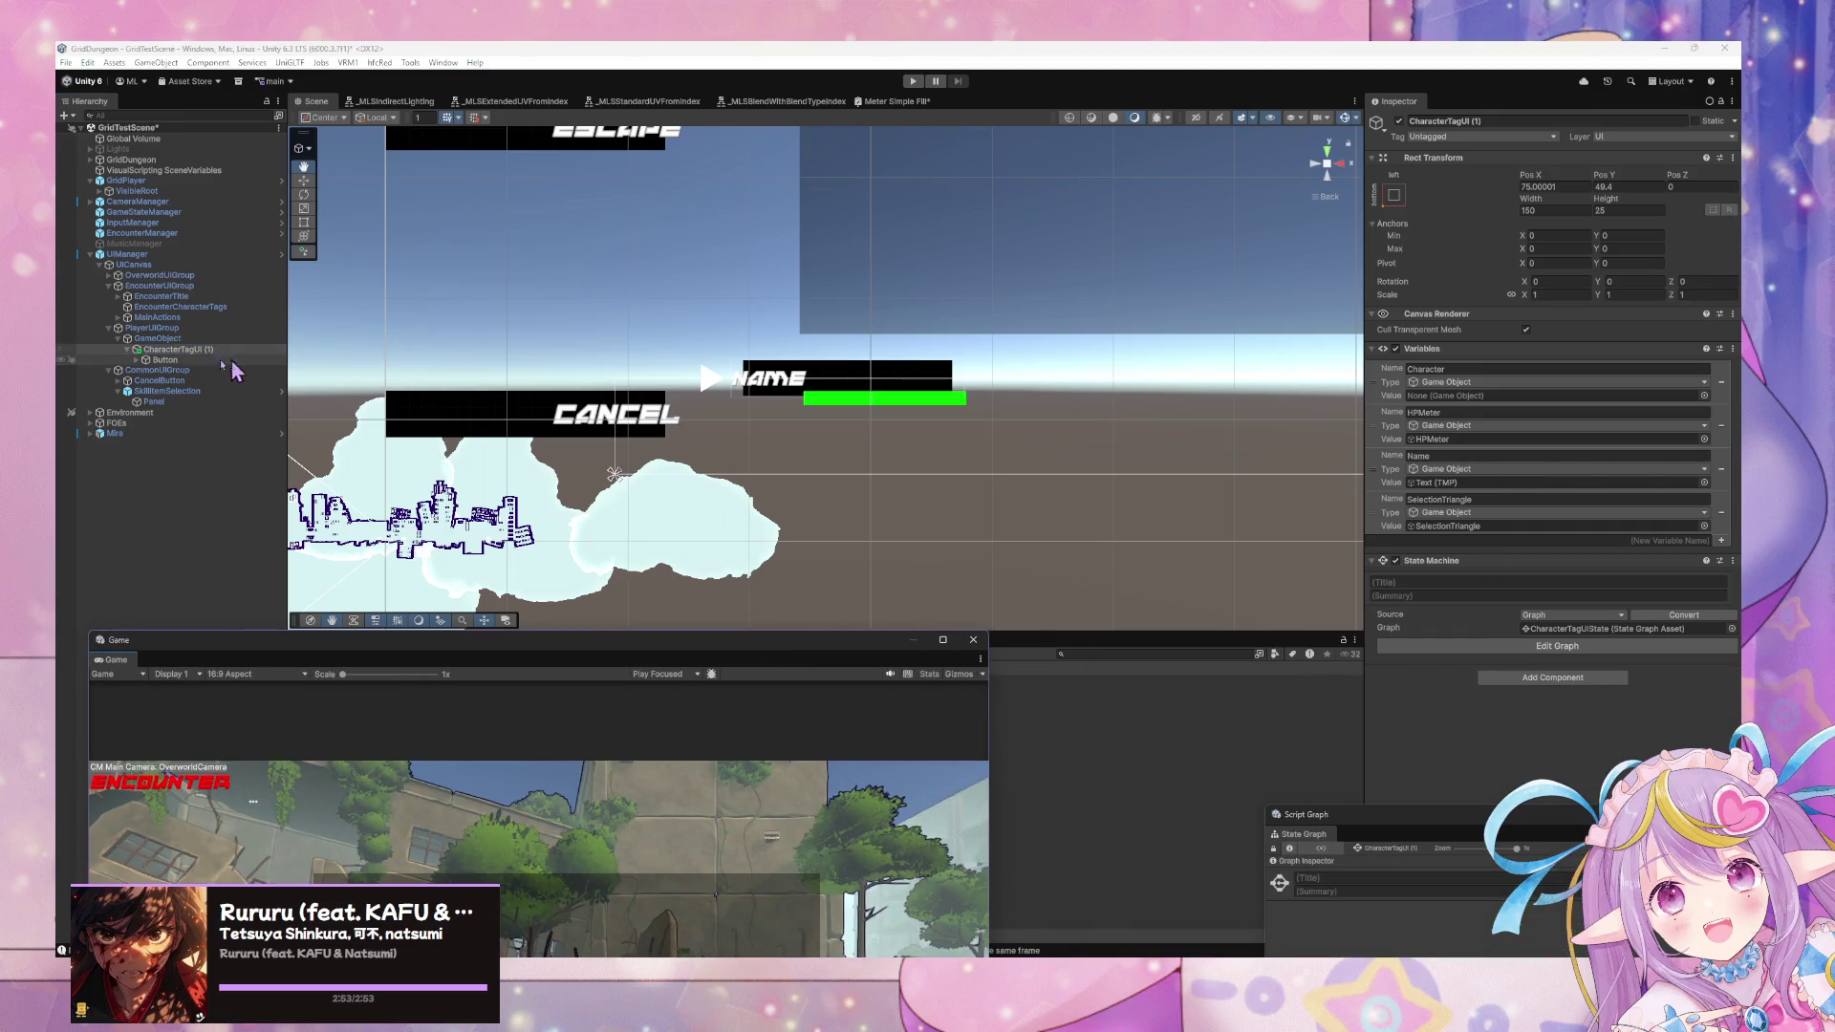
{"action": "left_click", "coordinate": [205, 360]}
{"action": "left_click", "coordinate": [1396, 349]}
{"action": "left_click", "coordinate": [1395, 349]}
{"action": "left_click", "coordinate": [1395, 349]}
{"action": "left_click", "coordinate": [1395, 349]}
{"action": "left_click", "coordinate": [1395, 349]}
{"action": "left_click", "coordinate": [1395, 349]}
{"action": "left_click", "coordinate": [1395, 349]}
{"action": "left_click", "coordinate": [1395, 348]}
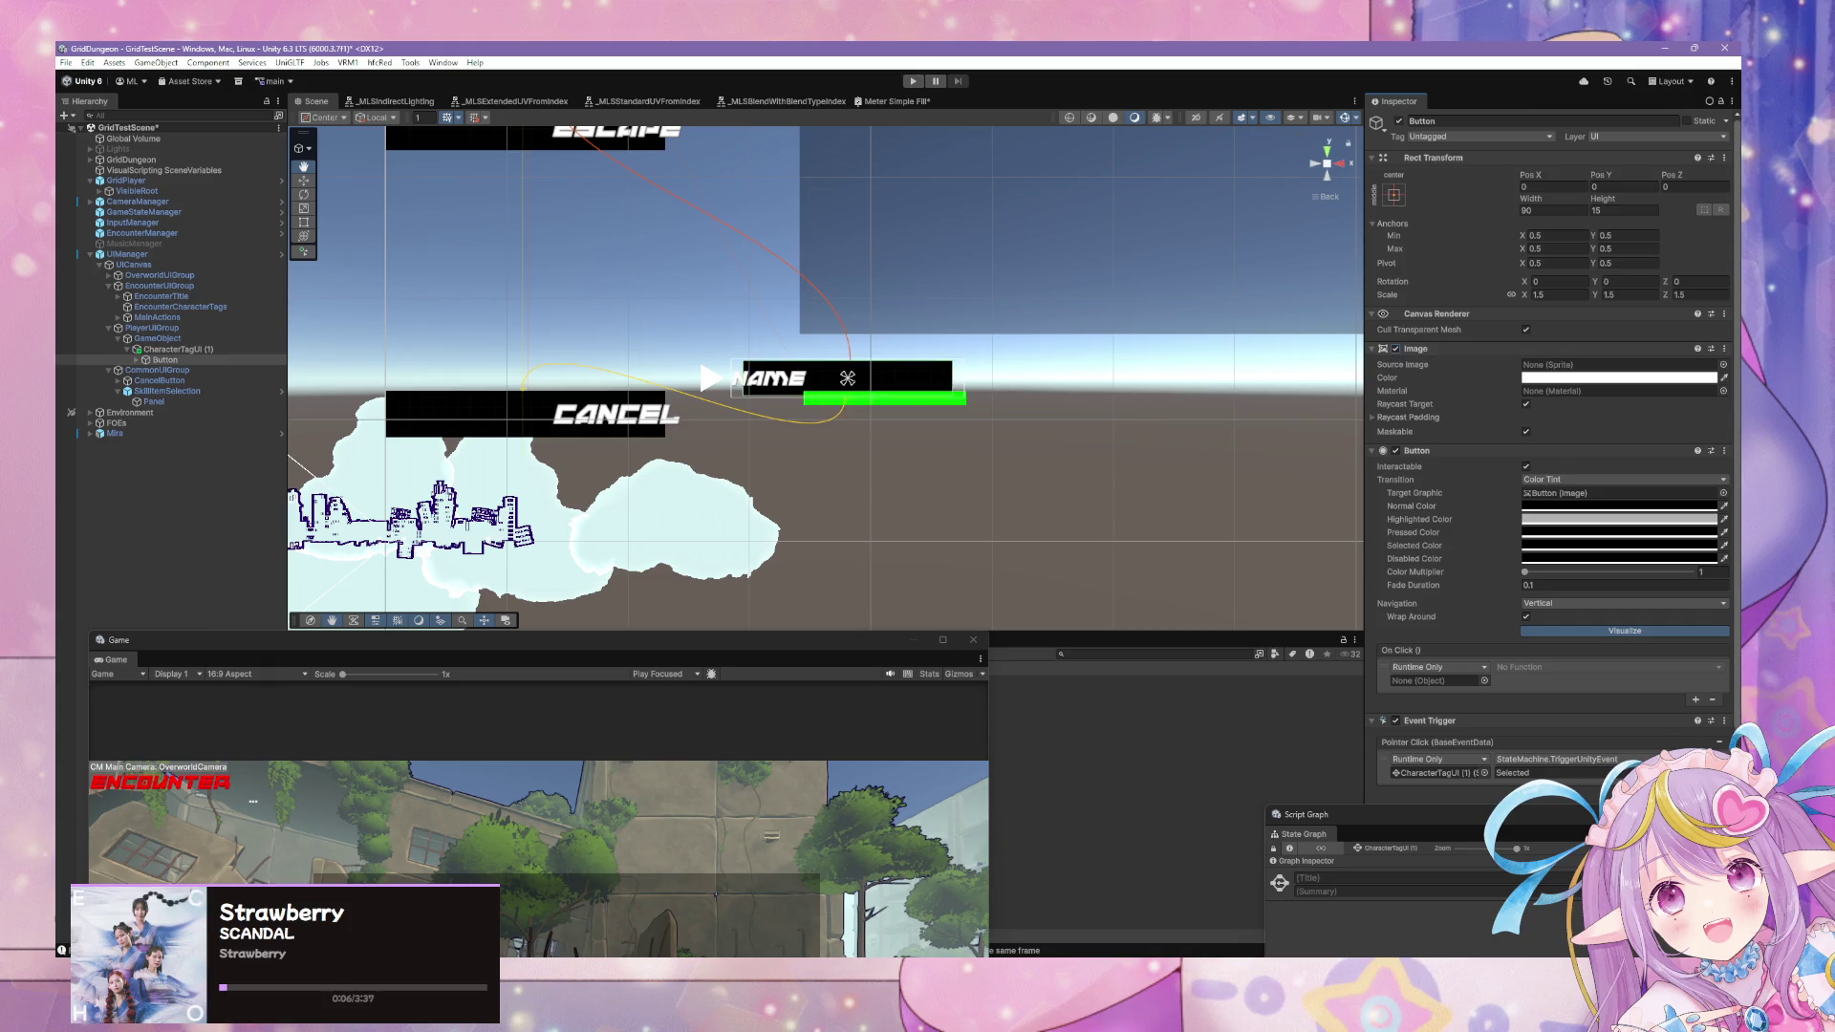
{"action": "left_click", "coordinate": [1724, 349]}
{"action": "left_click", "coordinate": [1667, 380]}
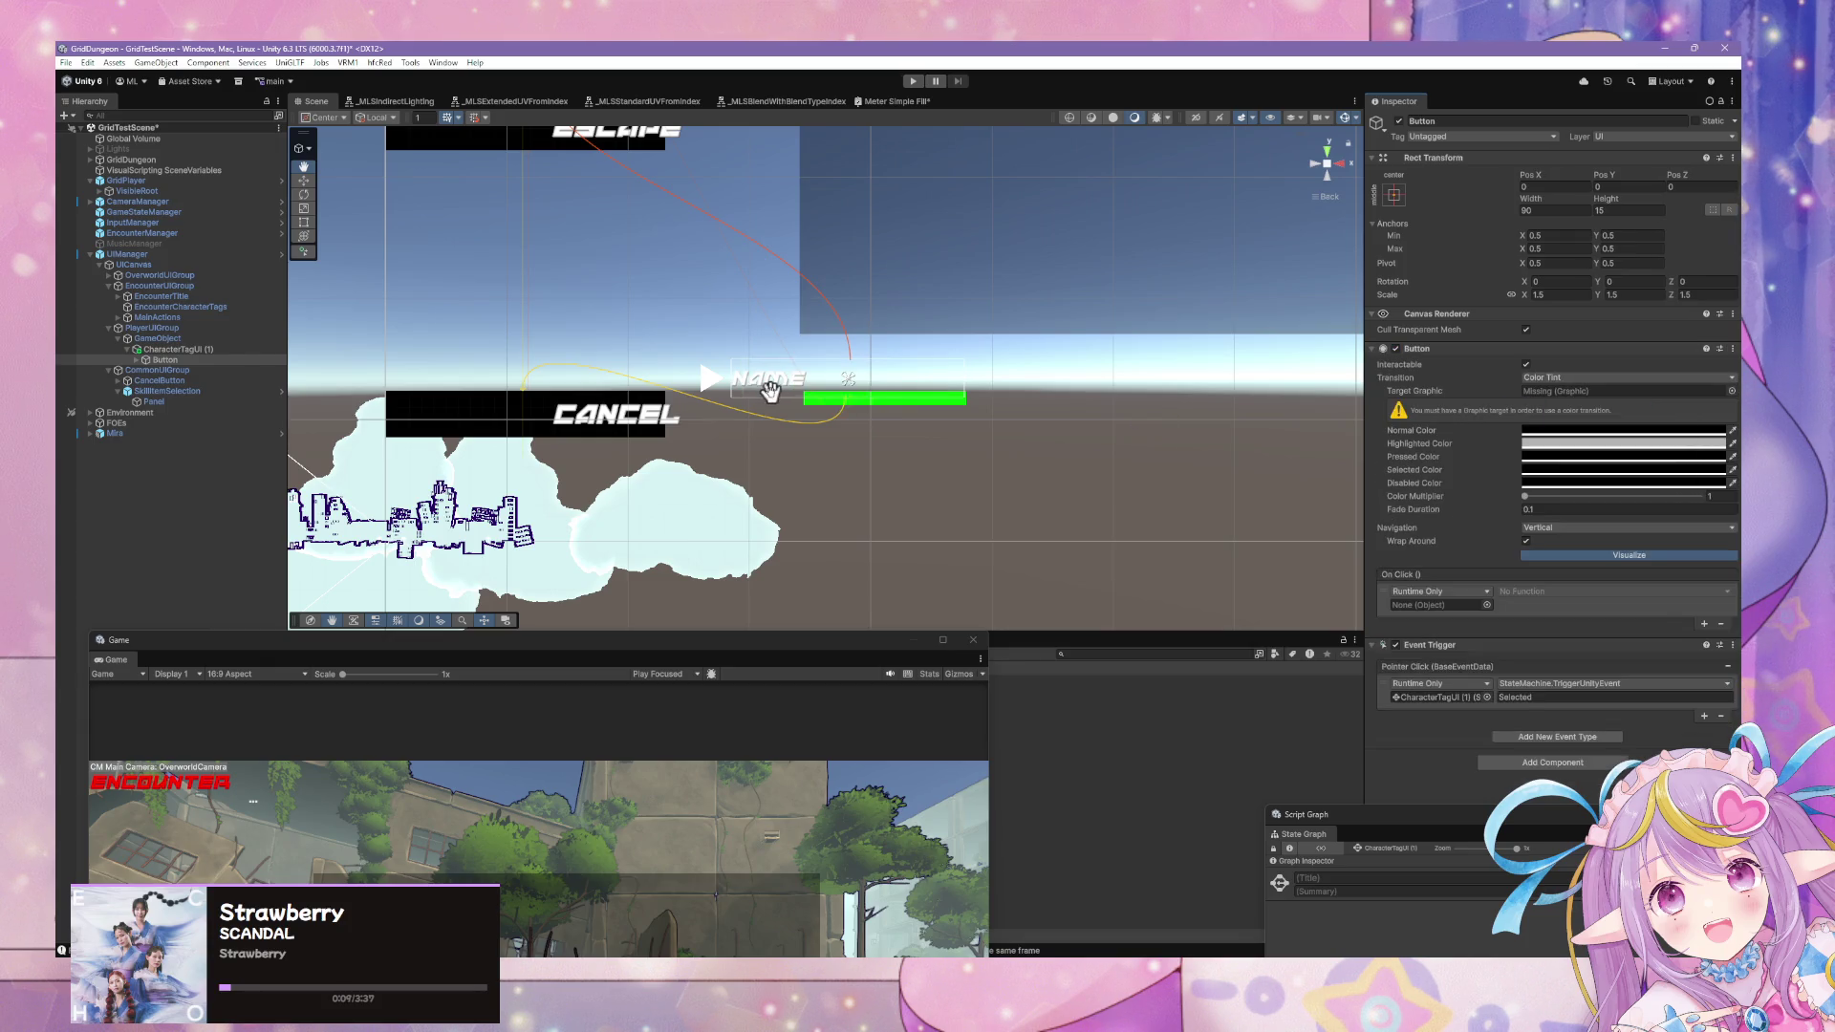
Add a UI Panel under Button, then undo and delete it.
{"action": "right_click", "coordinate": [203, 360]}
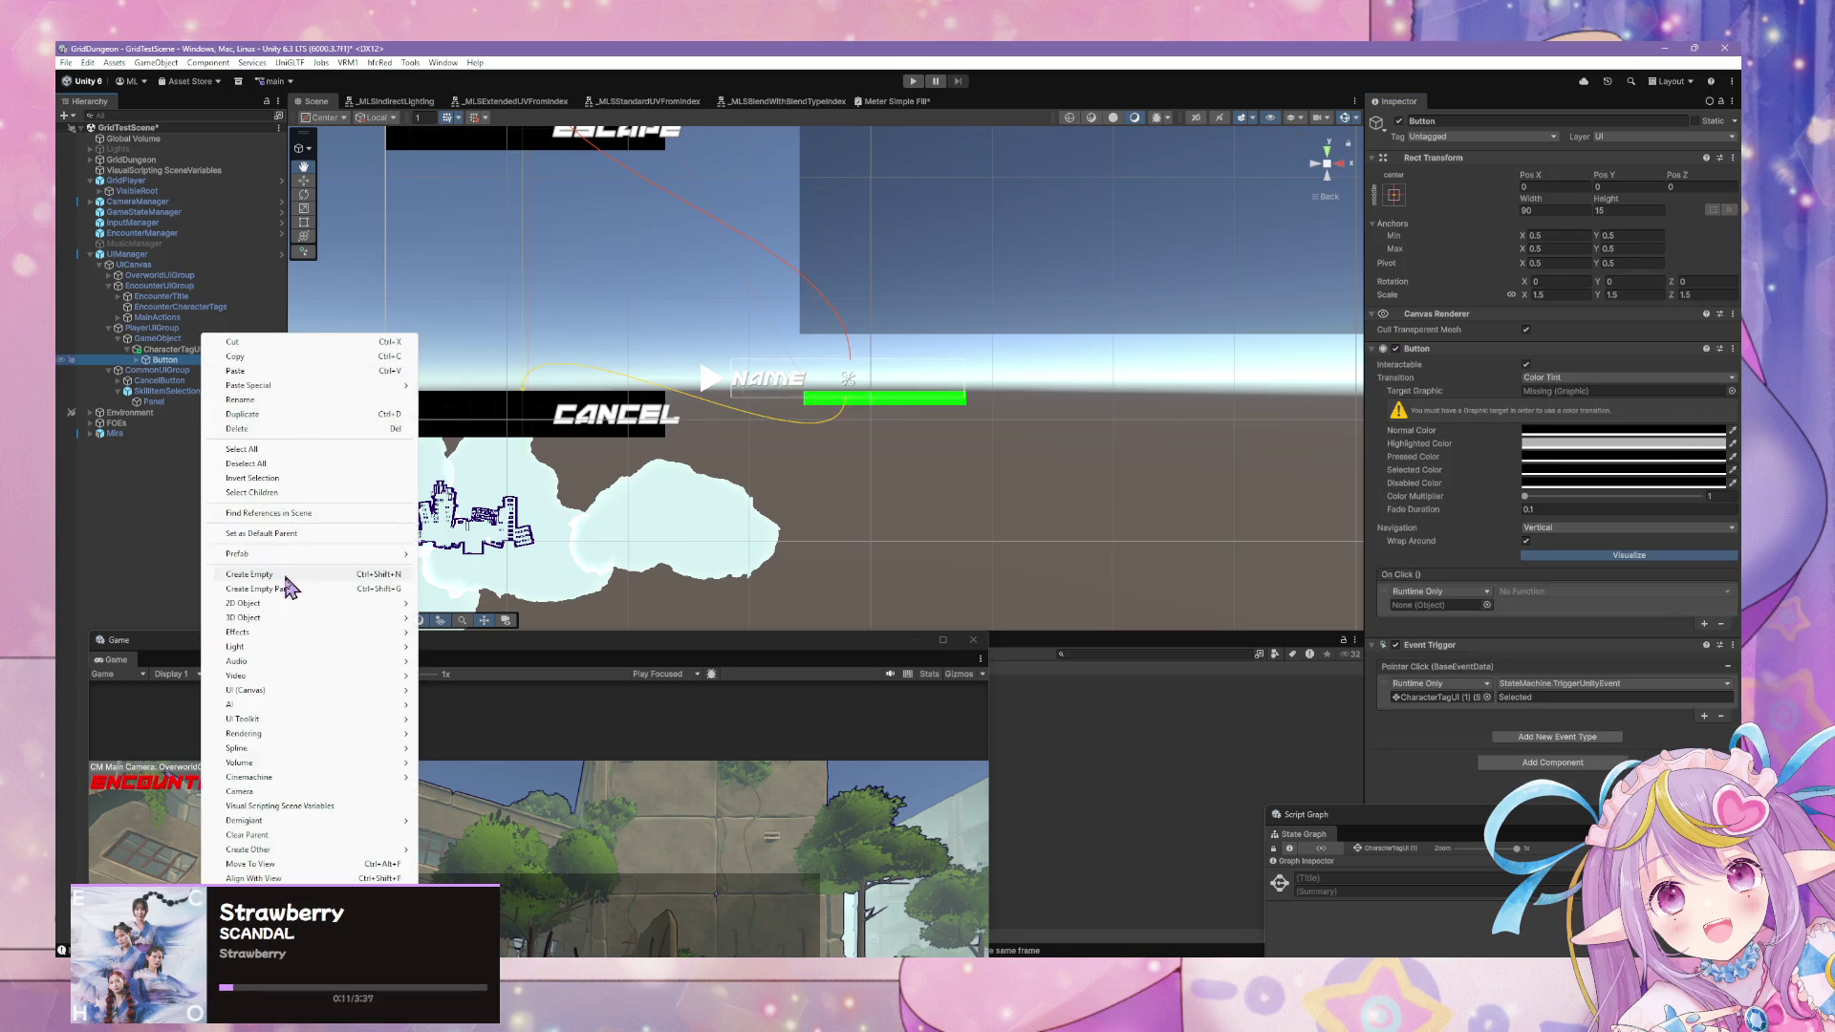
{"action": "mouse_move", "coordinate": [319, 692]}
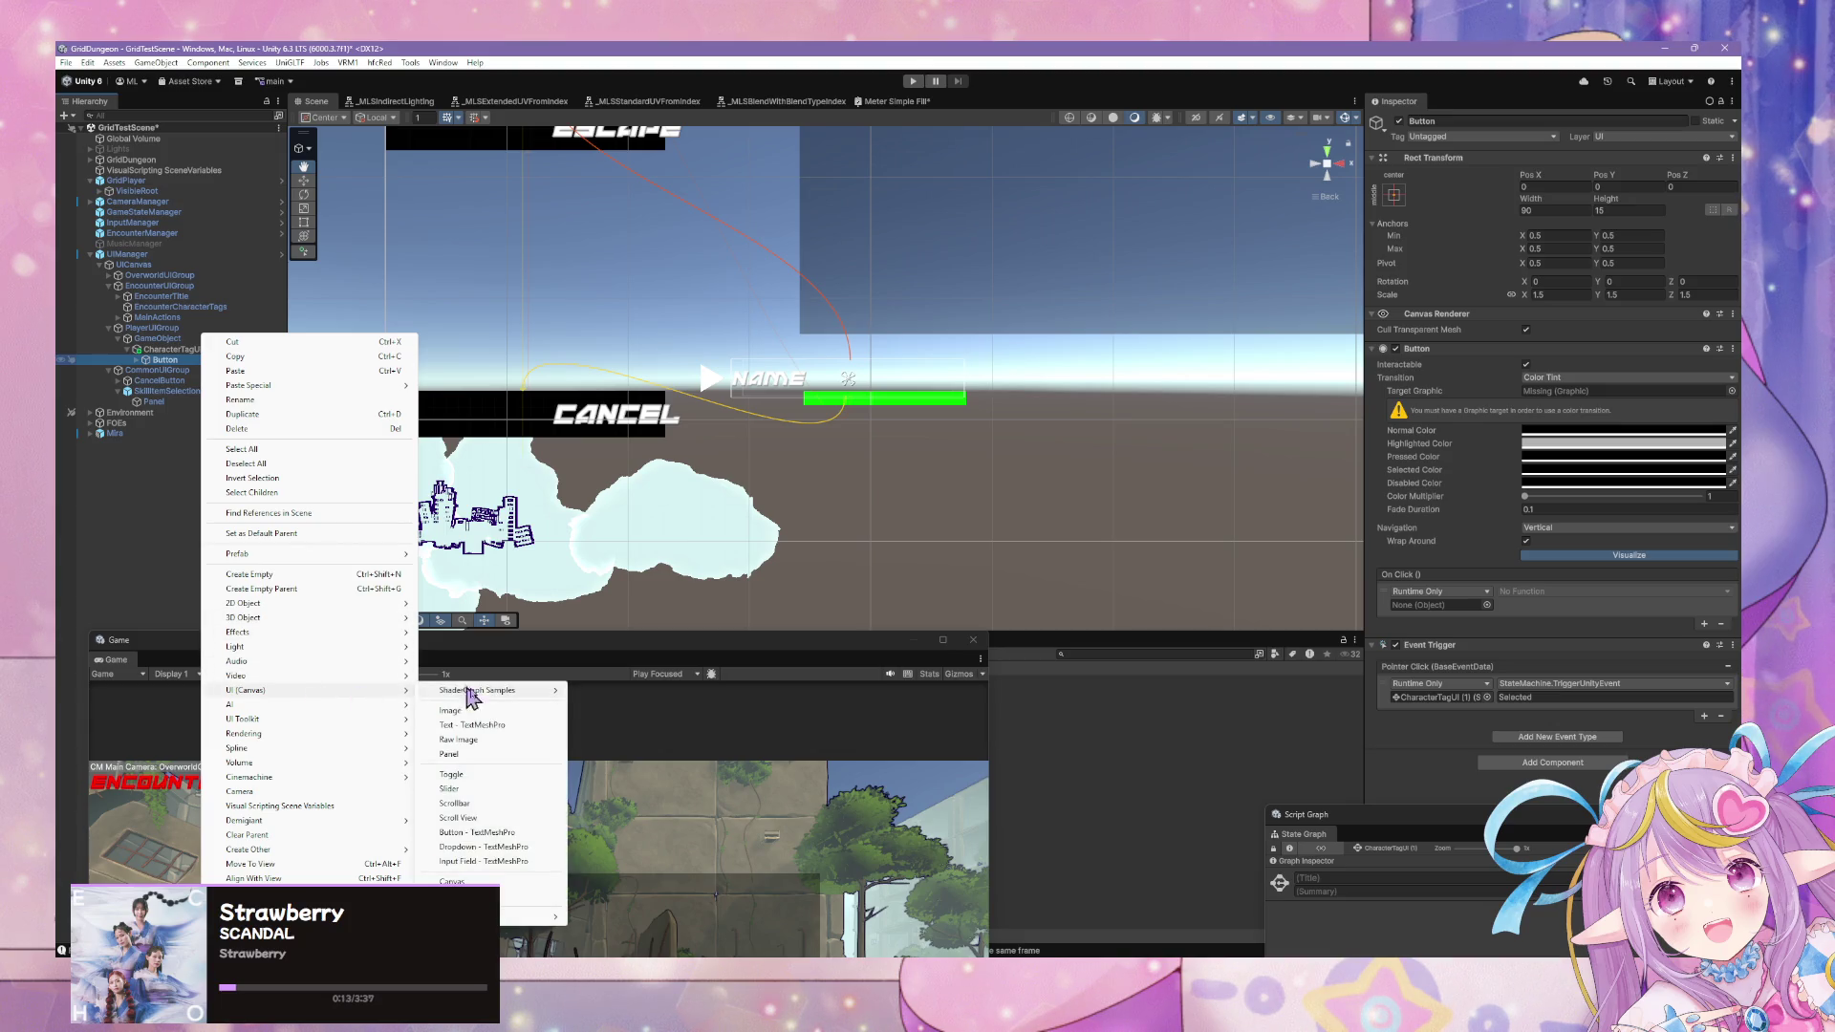
{"action": "left_click", "coordinate": [477, 754]}
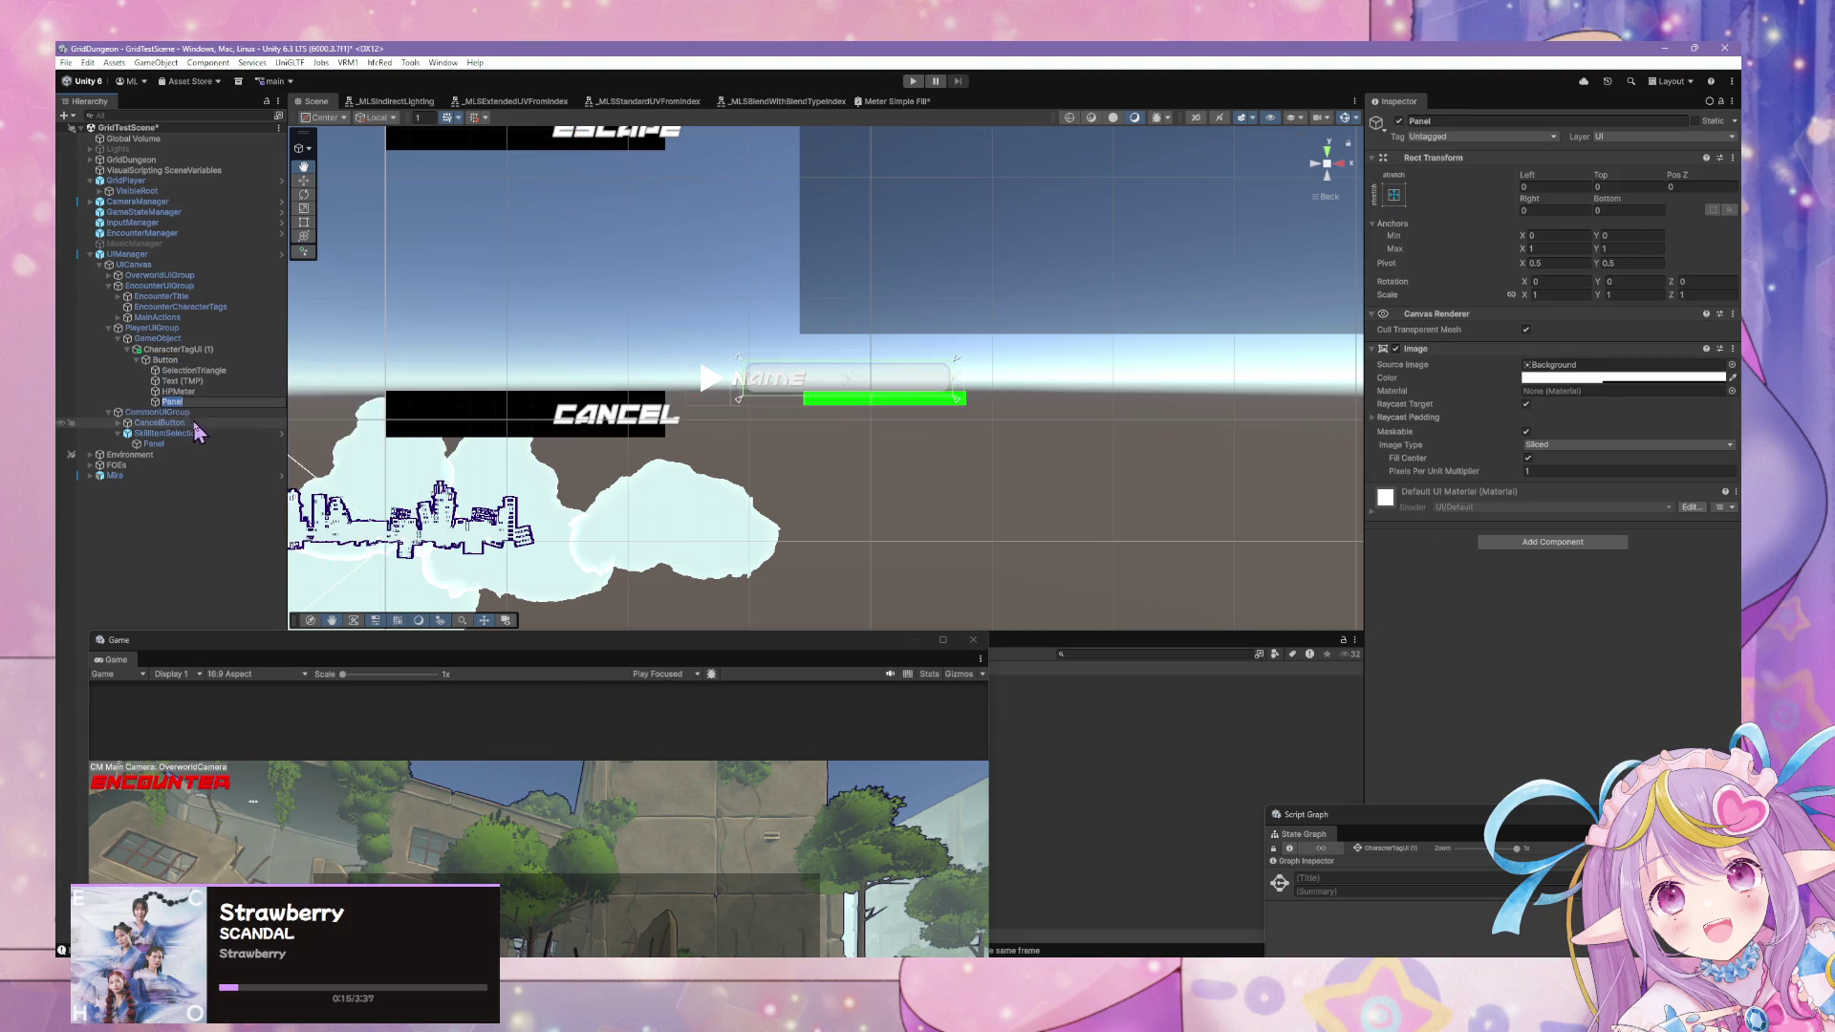
{"action": "mouse_move", "coordinate": [292, 401]}
{"action": "left_mouse_down"}
{"action": "mouse_move", "coordinate": [695, 355]}
{"action": "mouse_move", "coordinate": [409, 462]}
{"action": "left_mouse_up"}
{"action": "mouse_move", "coordinate": [182, 380]}
{"action": "left_mouse_down"}
{"action": "mouse_move", "coordinate": [205, 392]}
{"action": "mouse_move", "coordinate": [192, 408]}
{"action": "mouse_move", "coordinate": [177, 355]}
{"action": "left_mouse_up"}
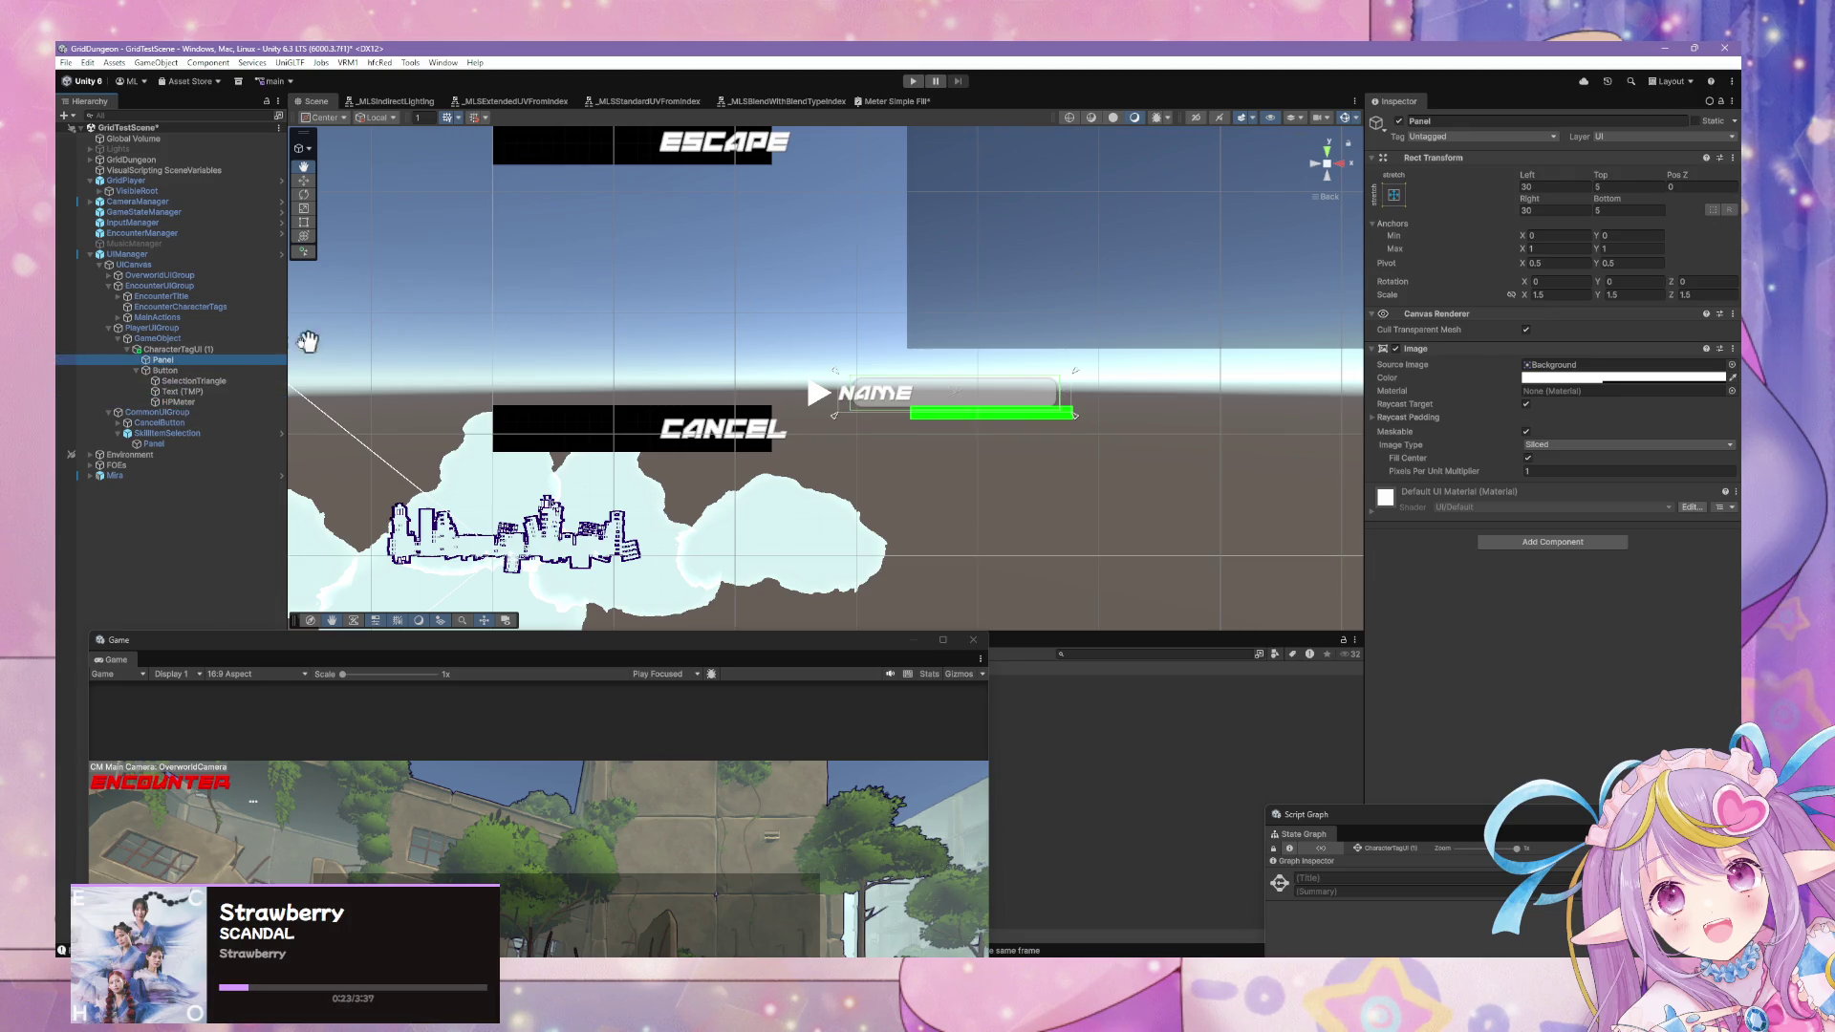
{"action": "key", "text": "ctrl+z"}
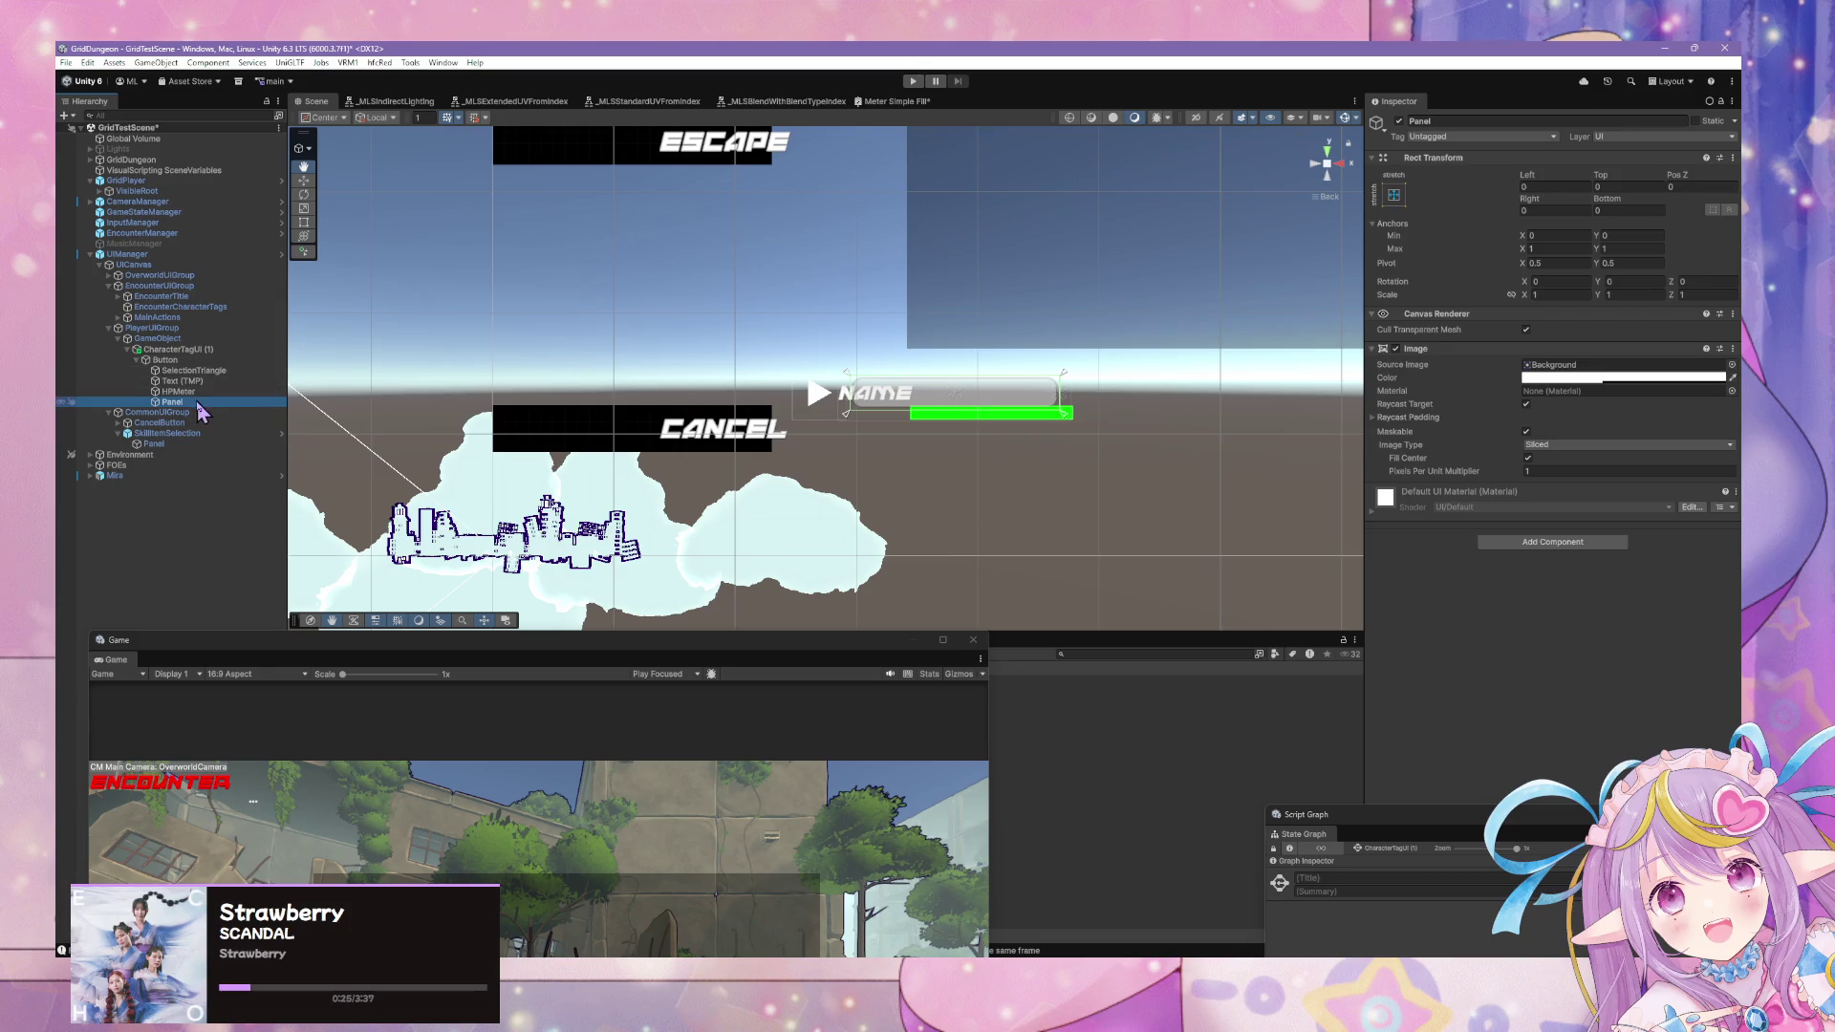
{"action": "key", "text": "Delete"}
{"action": "left_click", "coordinate": [189, 349]}
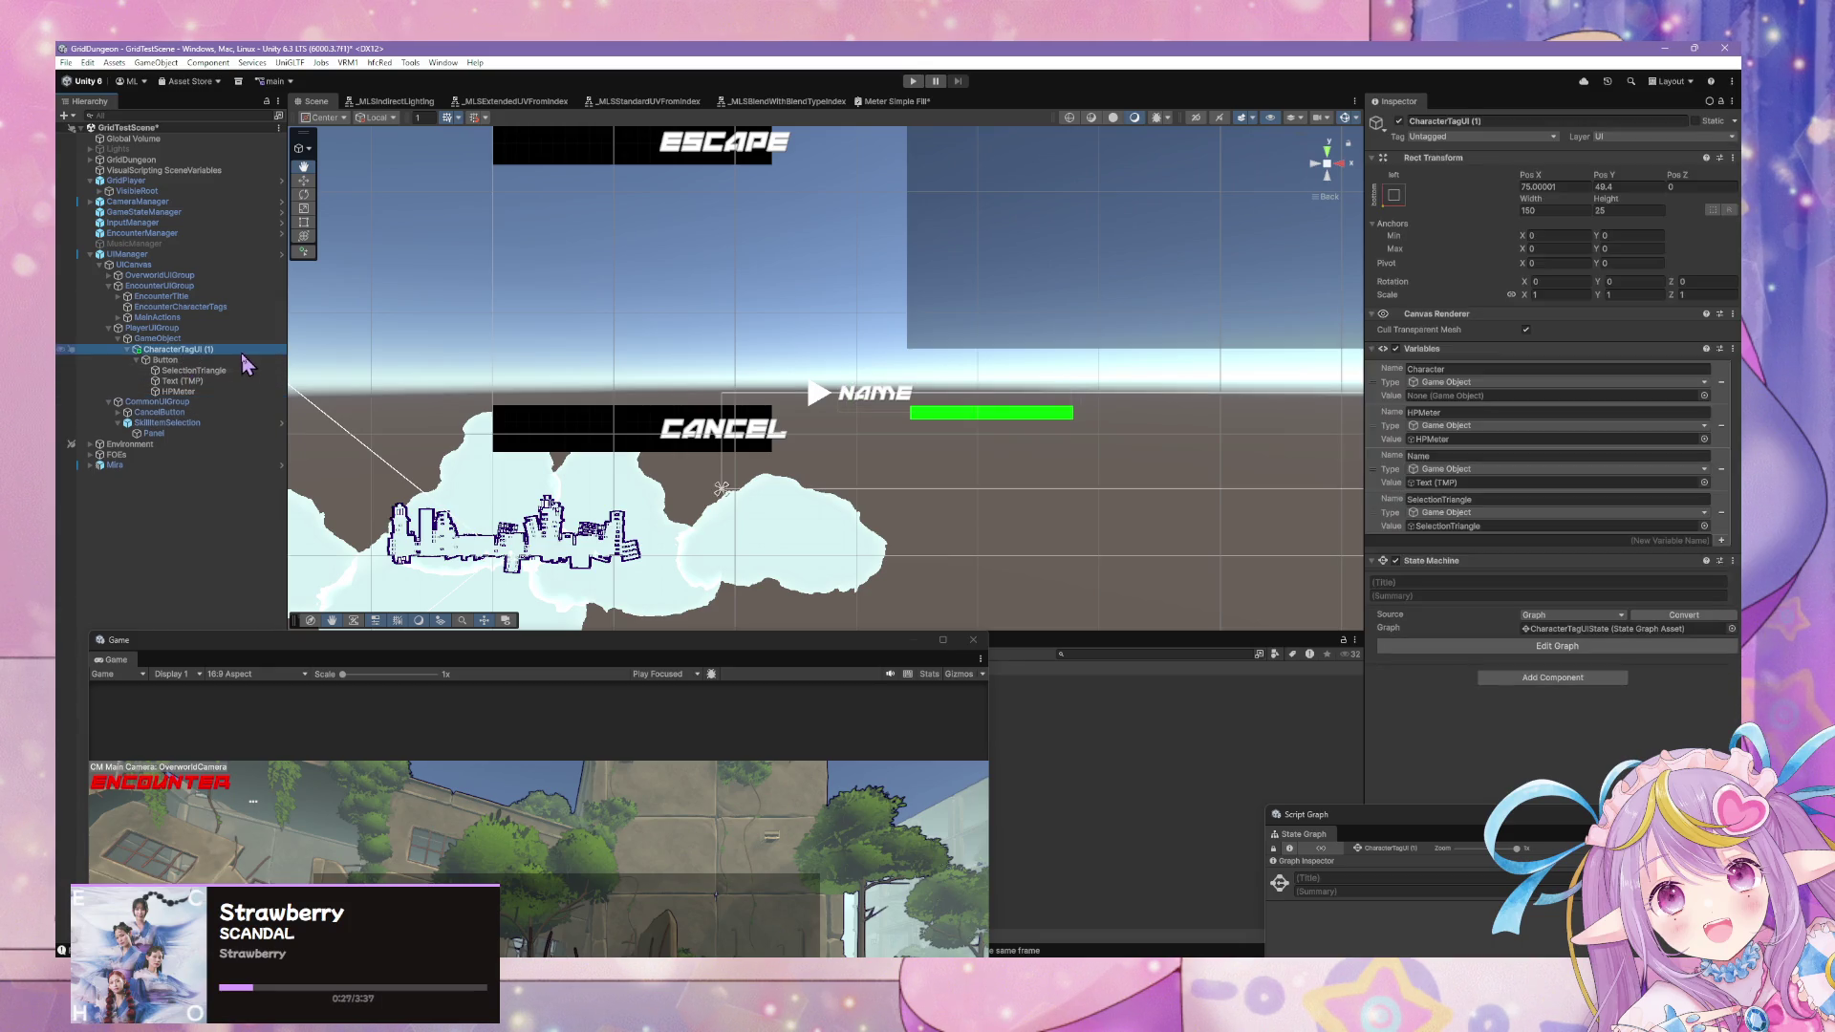
Rename the unpacked tag object to PlayerPartyCharacter.
{"action": "type", "text": "P"}
{"action": "key", "text": "BackSpace"}
{"action": "key", "text": "BackSpace"}
{"action": "key", "text": "BackSpace"}
{"action": "key", "text": "Return"}
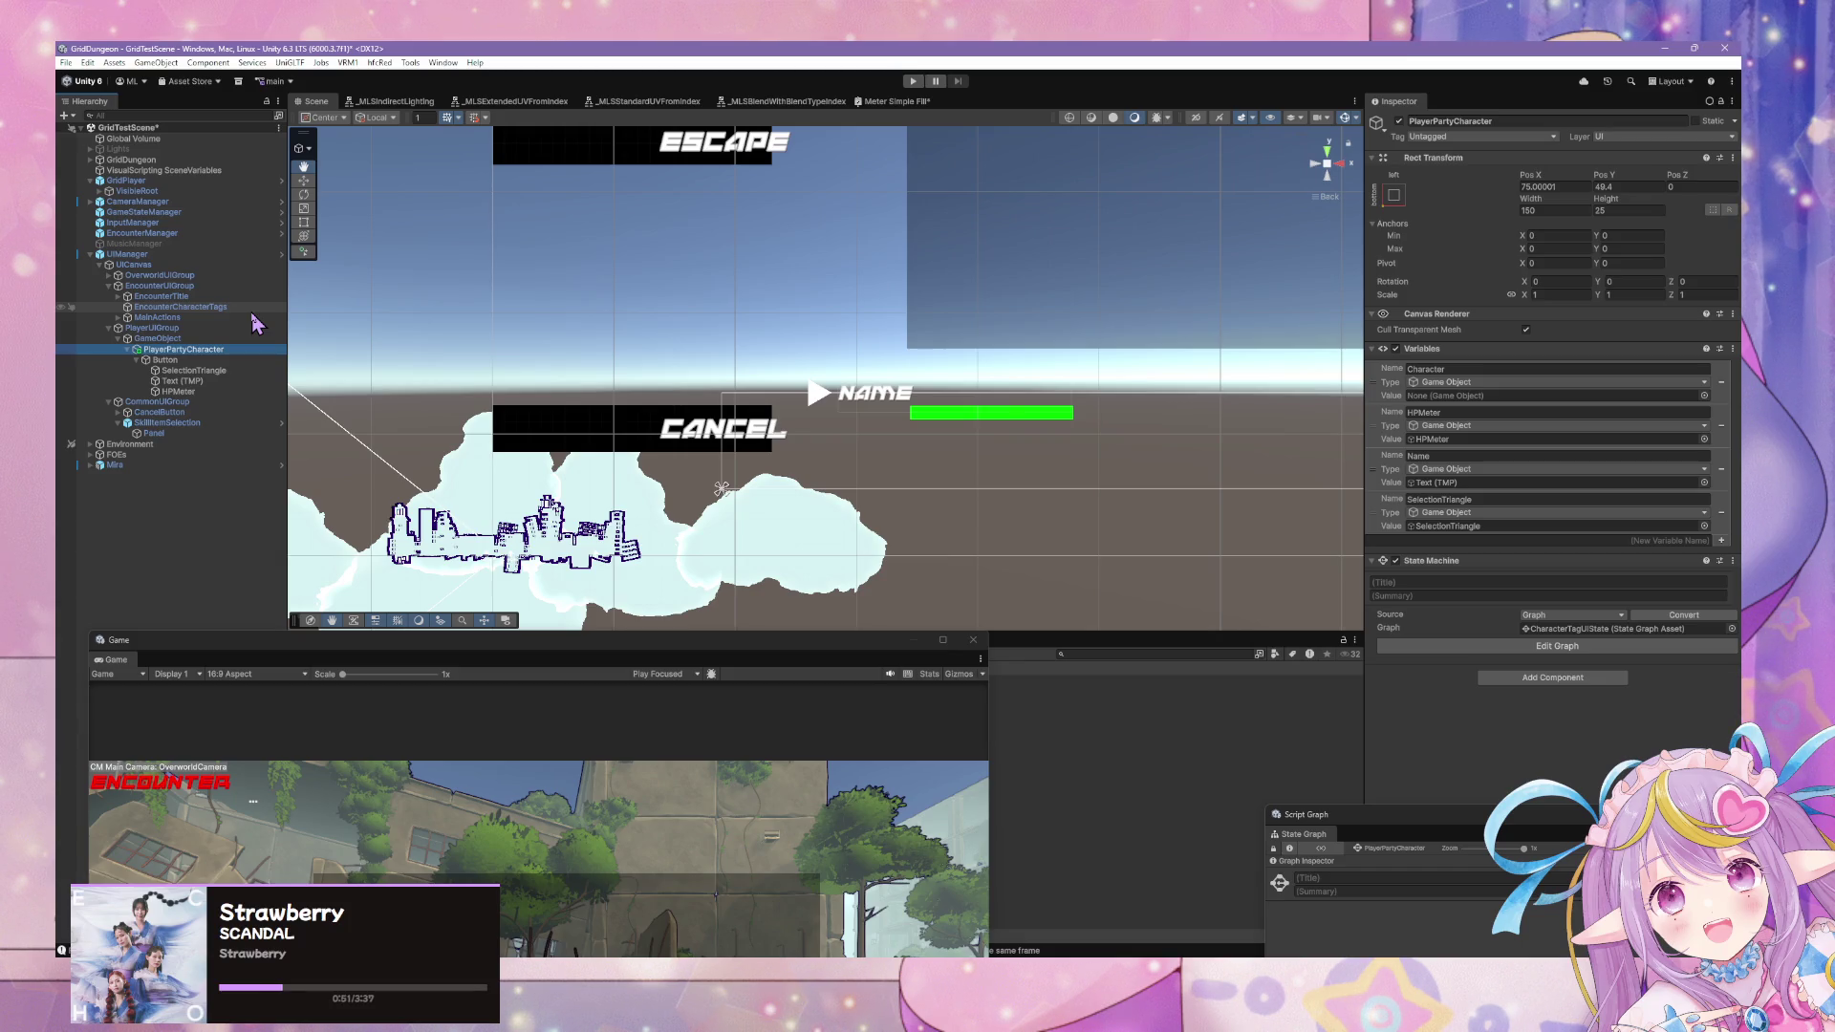
{"action": "left_click", "coordinate": [205, 350]}
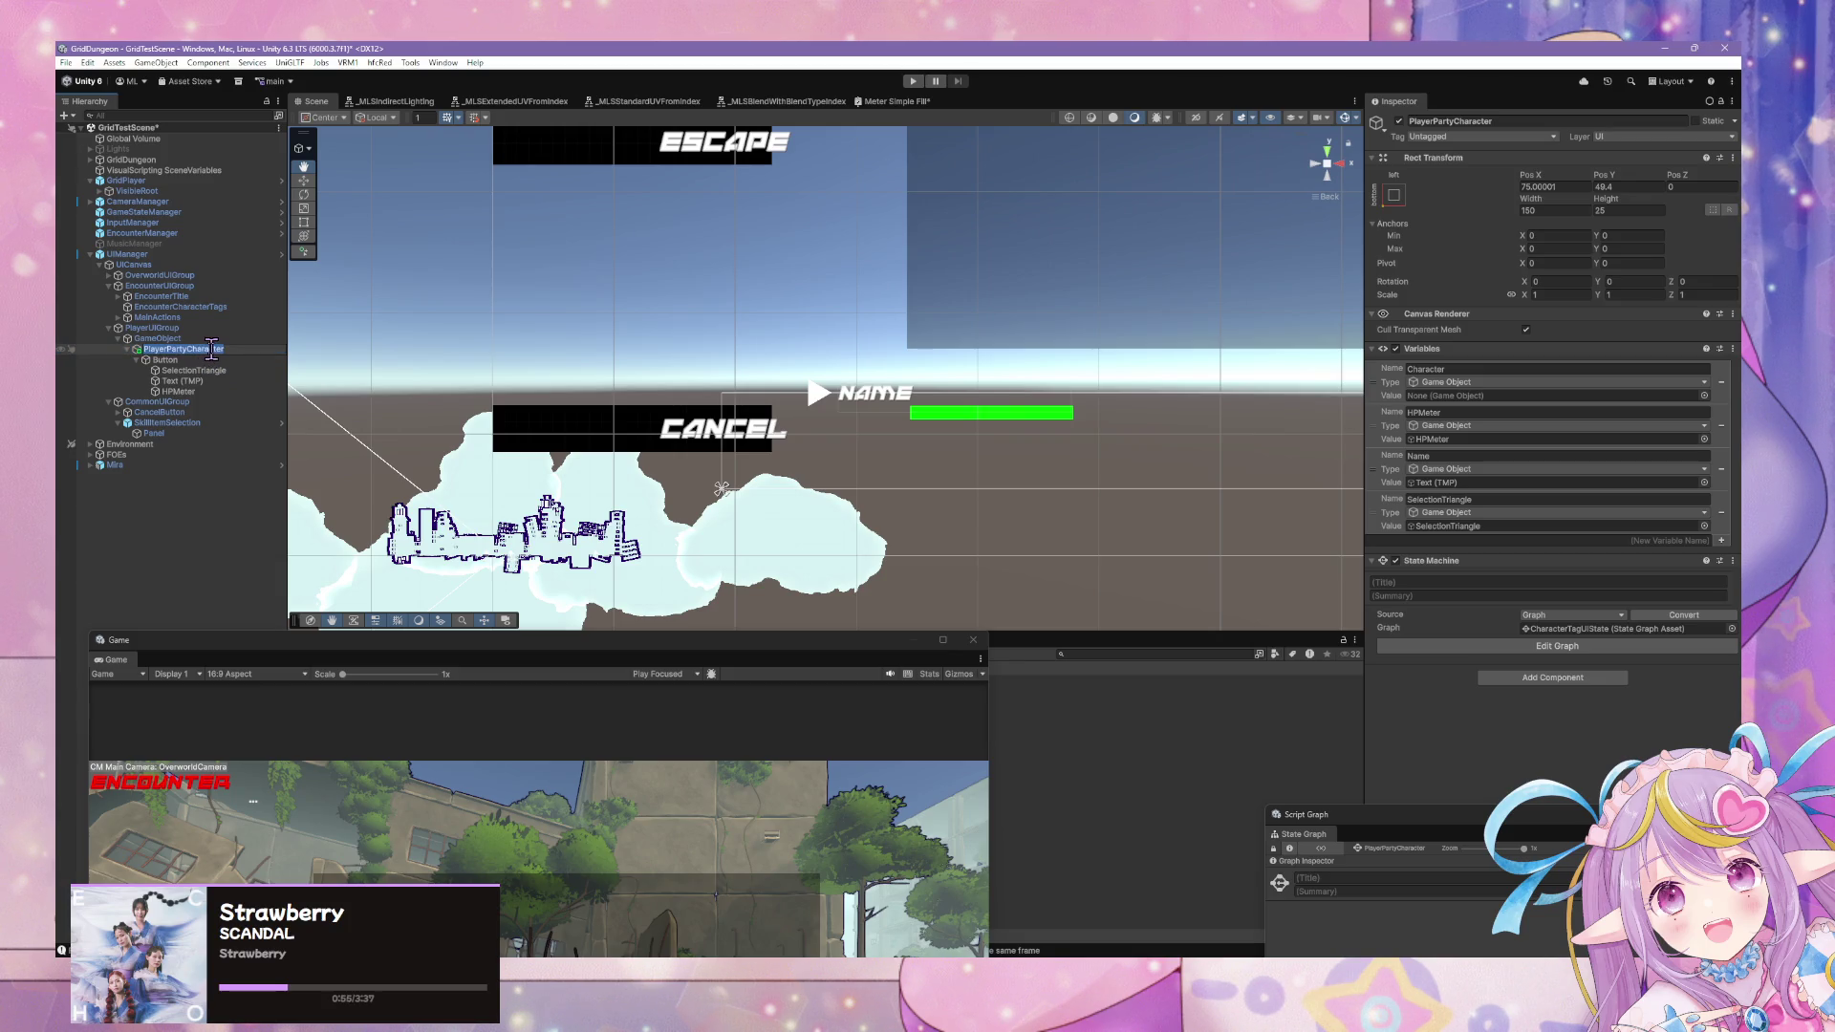
{"action": "left_click", "coordinate": [231, 349]}
{"action": "left_click", "coordinate": [190, 360]}
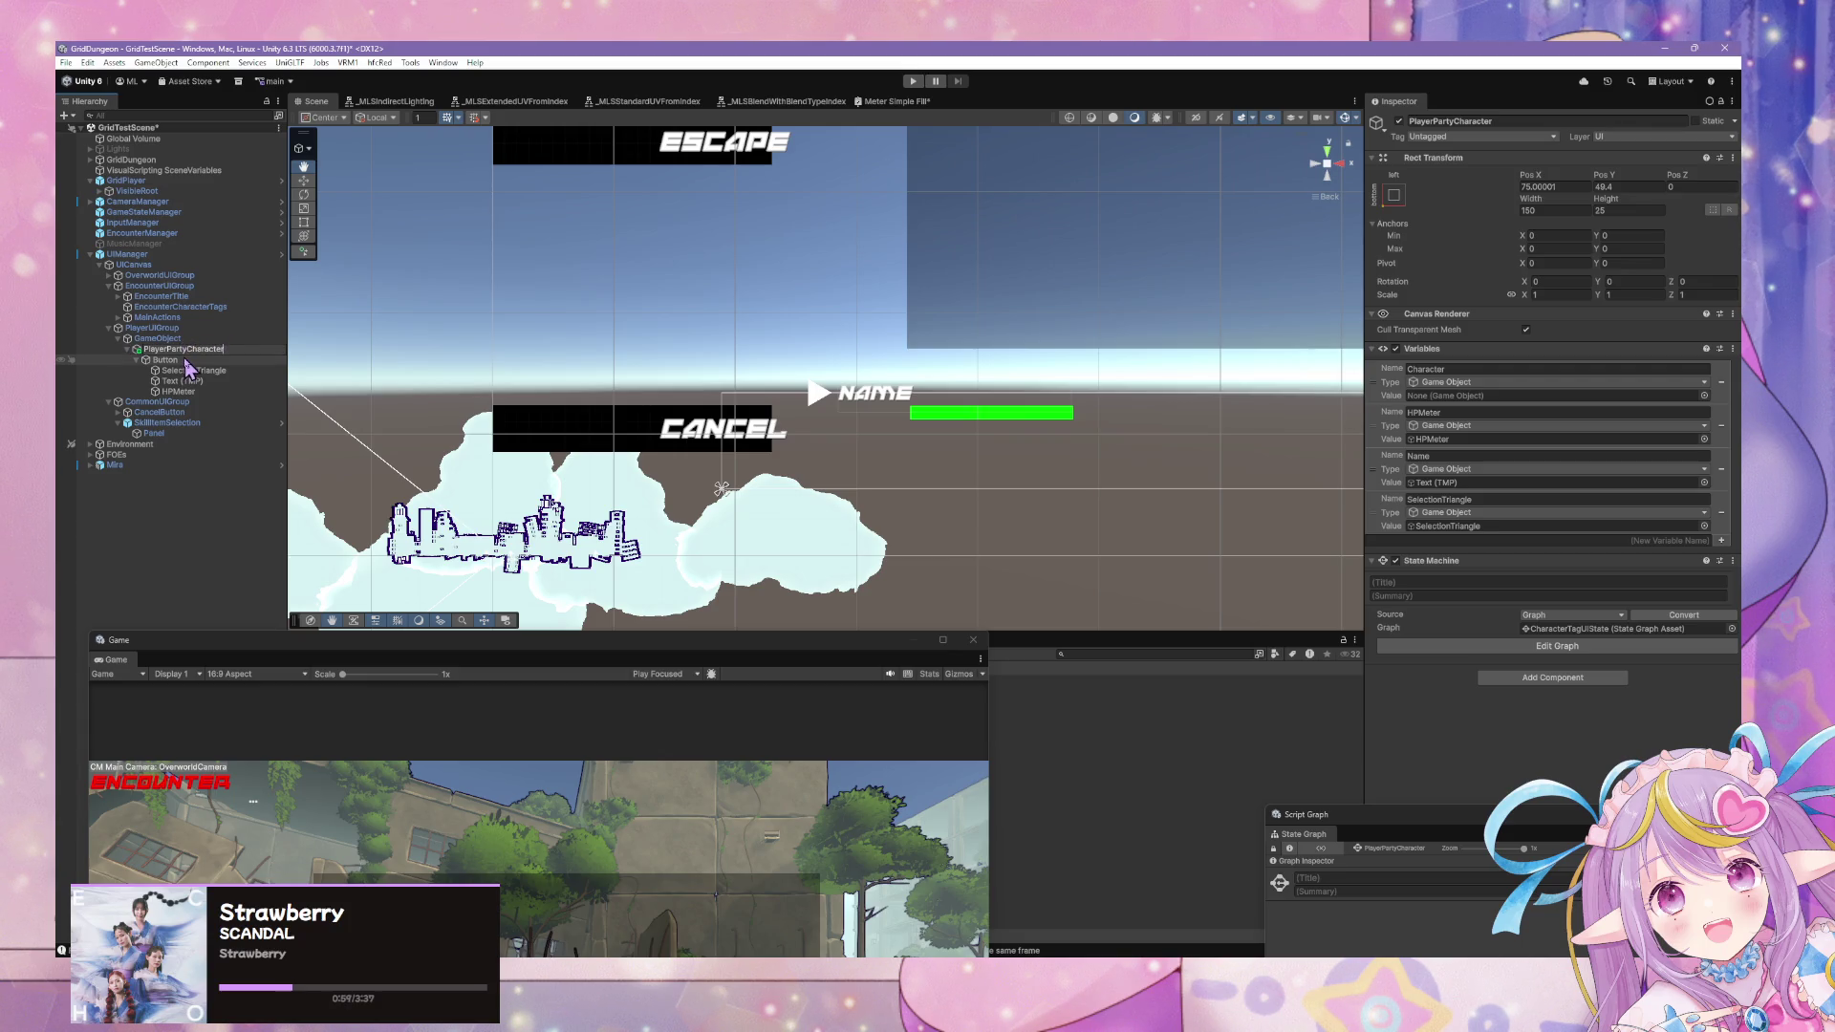
{"action": "left_click", "coordinate": [187, 351]}
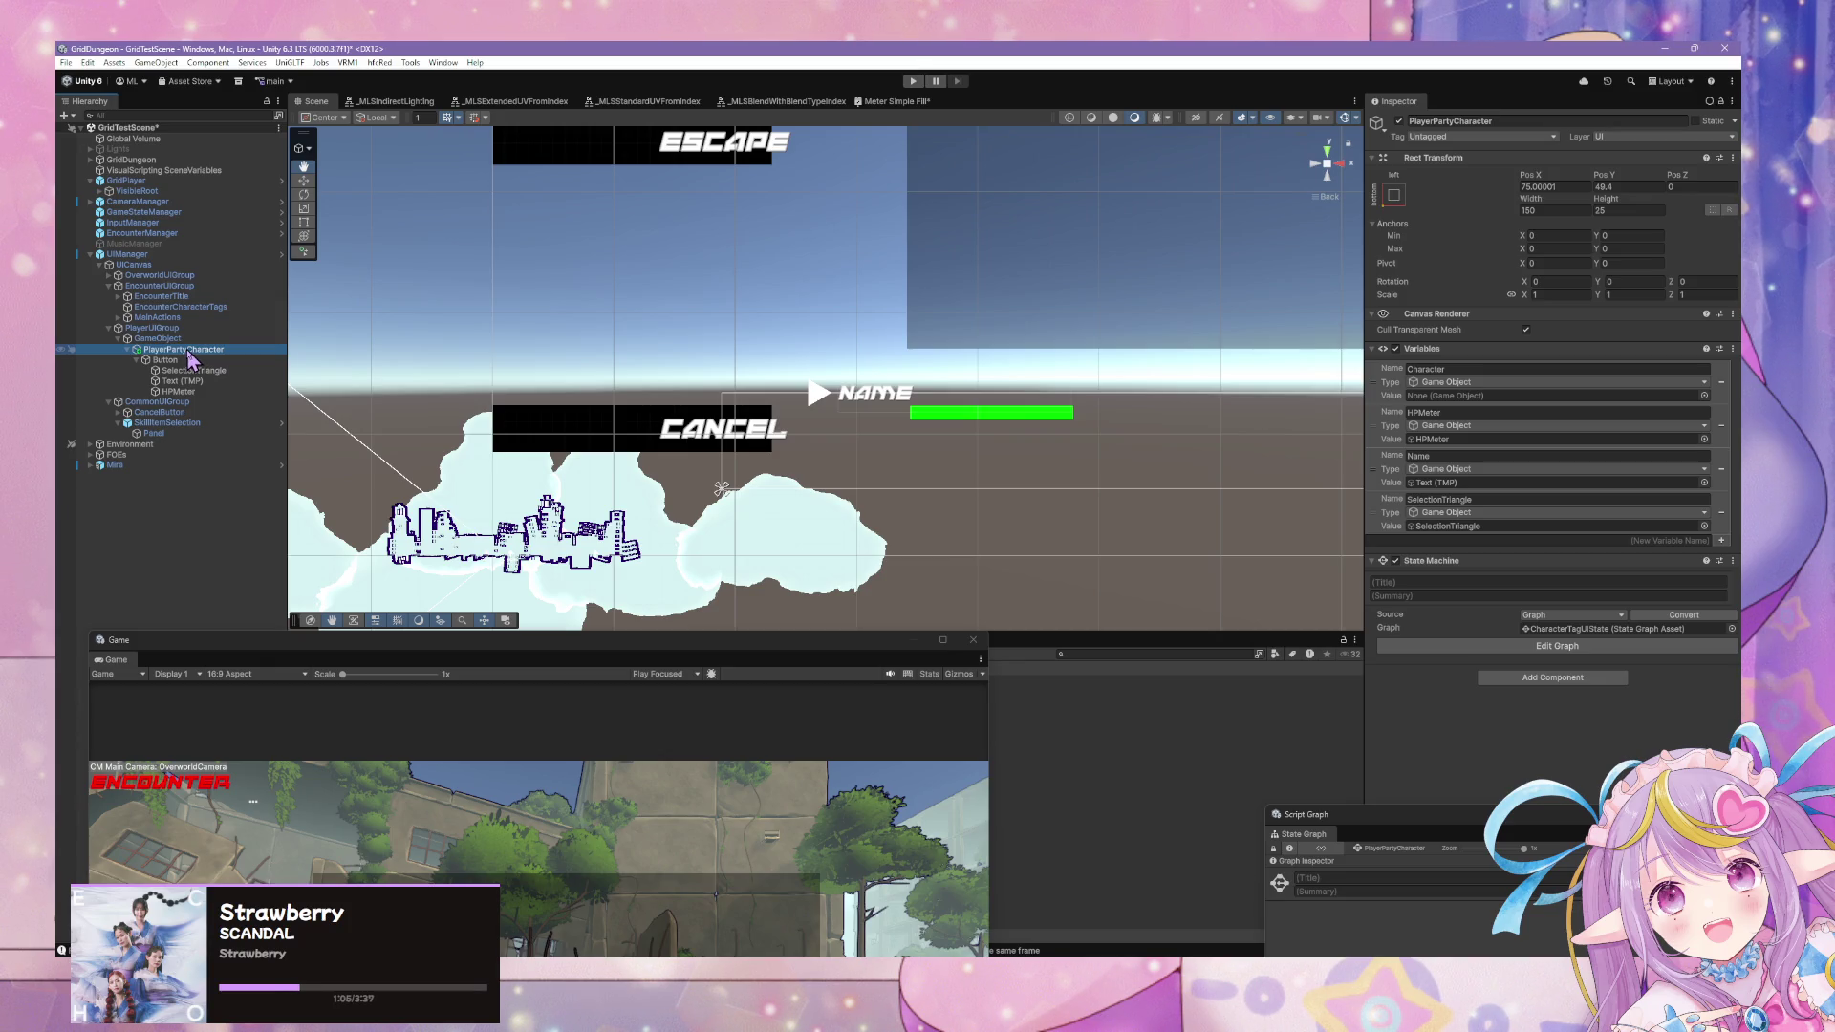
Inspect the Button and its child objects, checking the Button's height of 15.
{"action": "left_click", "coordinate": [189, 360]}
{"action": "left_click", "coordinate": [187, 350]}
{"action": "left_click", "coordinate": [182, 361]}
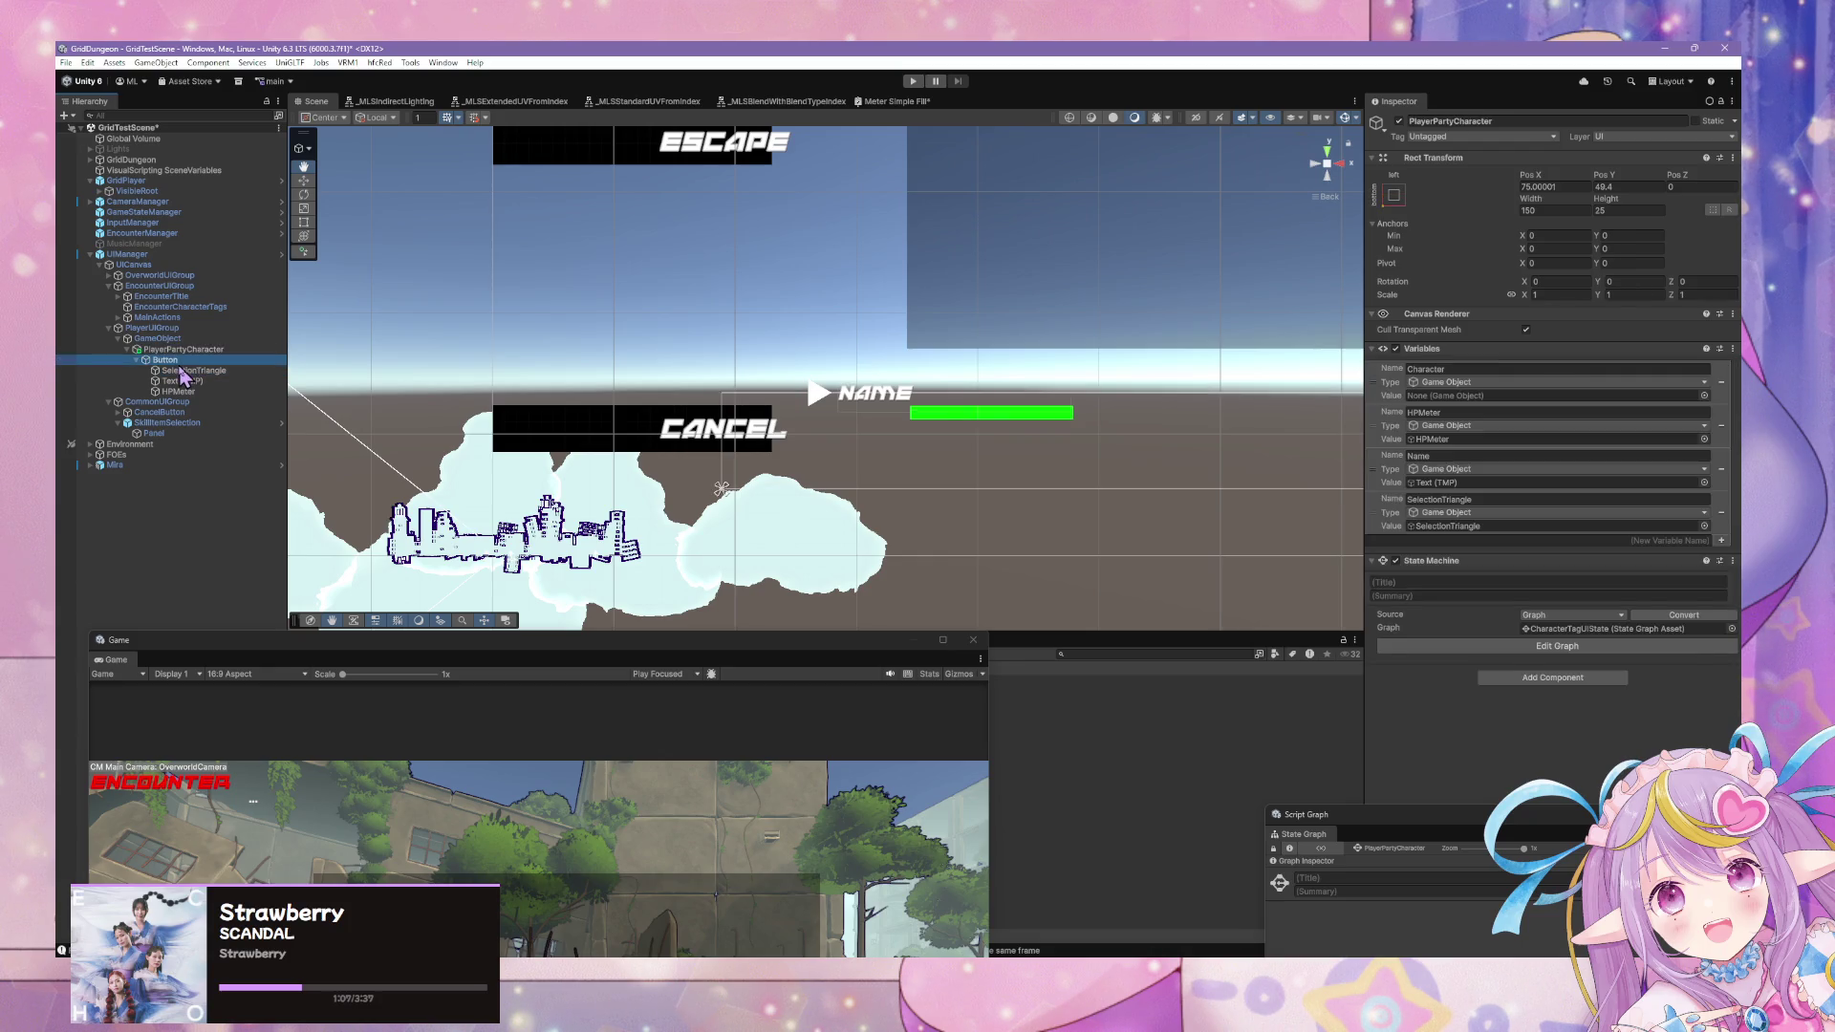
{"action": "left_click", "coordinate": [182, 371]}
{"action": "left_click", "coordinate": [177, 381]}
{"action": "left_click", "coordinate": [167, 361]}
{"action": "left_click", "coordinate": [187, 349]}
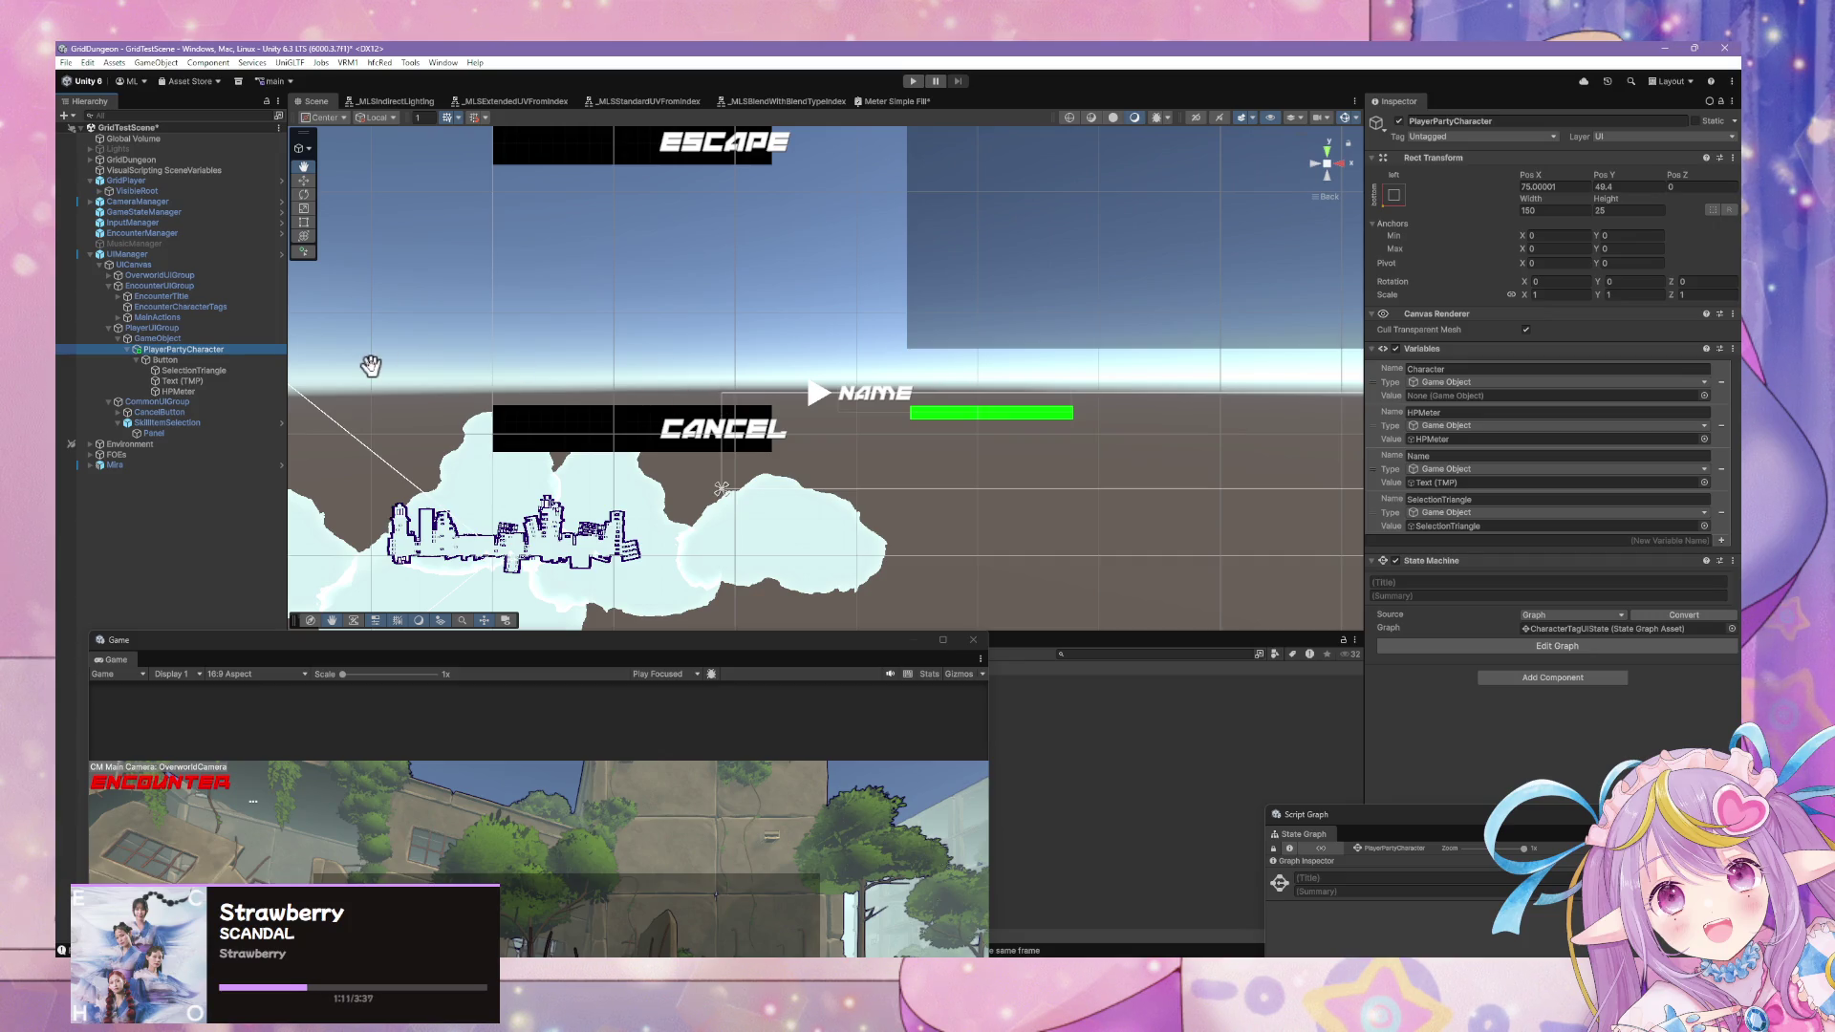
{"action": "left_click_drag", "start_coordinate": [688, 336], "coordinate": [608, 311]}
{"action": "scroll", "coordinate": [609, 311], "scroll_direction": "up", "scroll_amount": 2}
{"action": "scroll", "coordinate": [612, 314], "scroll_direction": "up", "scroll_amount": 1}
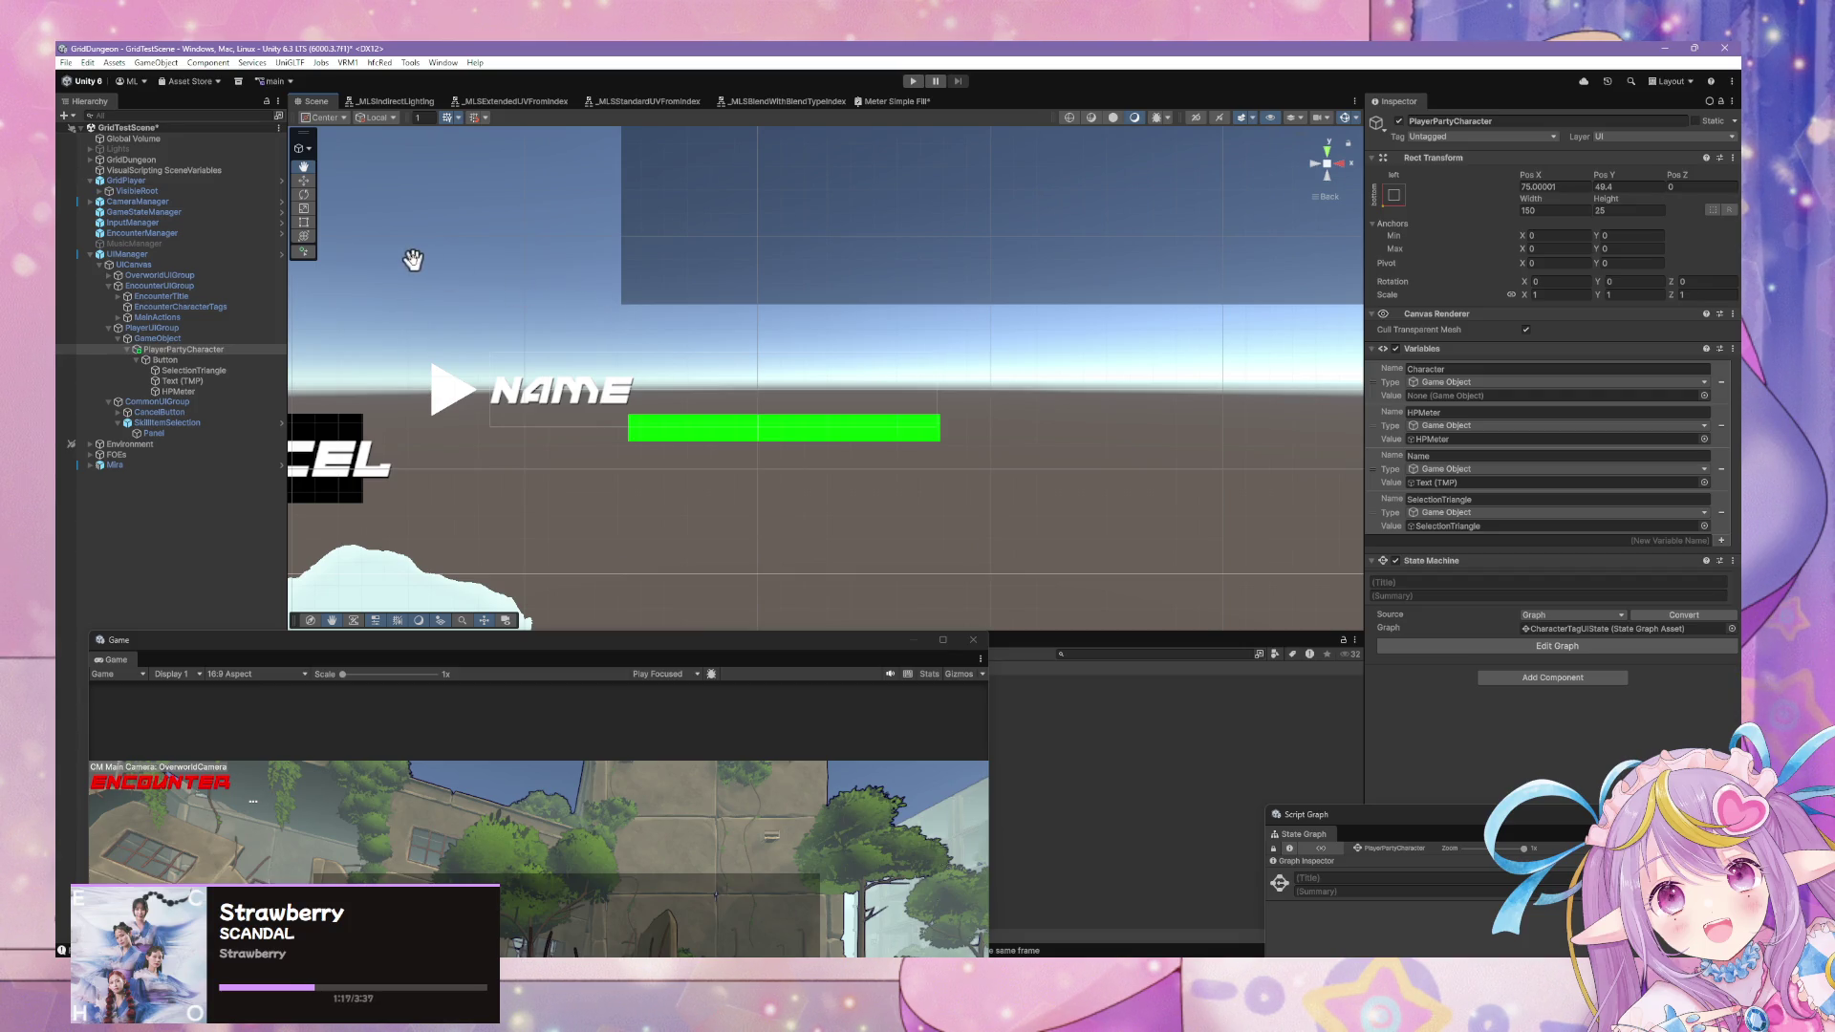
{"action": "left_click", "coordinate": [194, 362]}
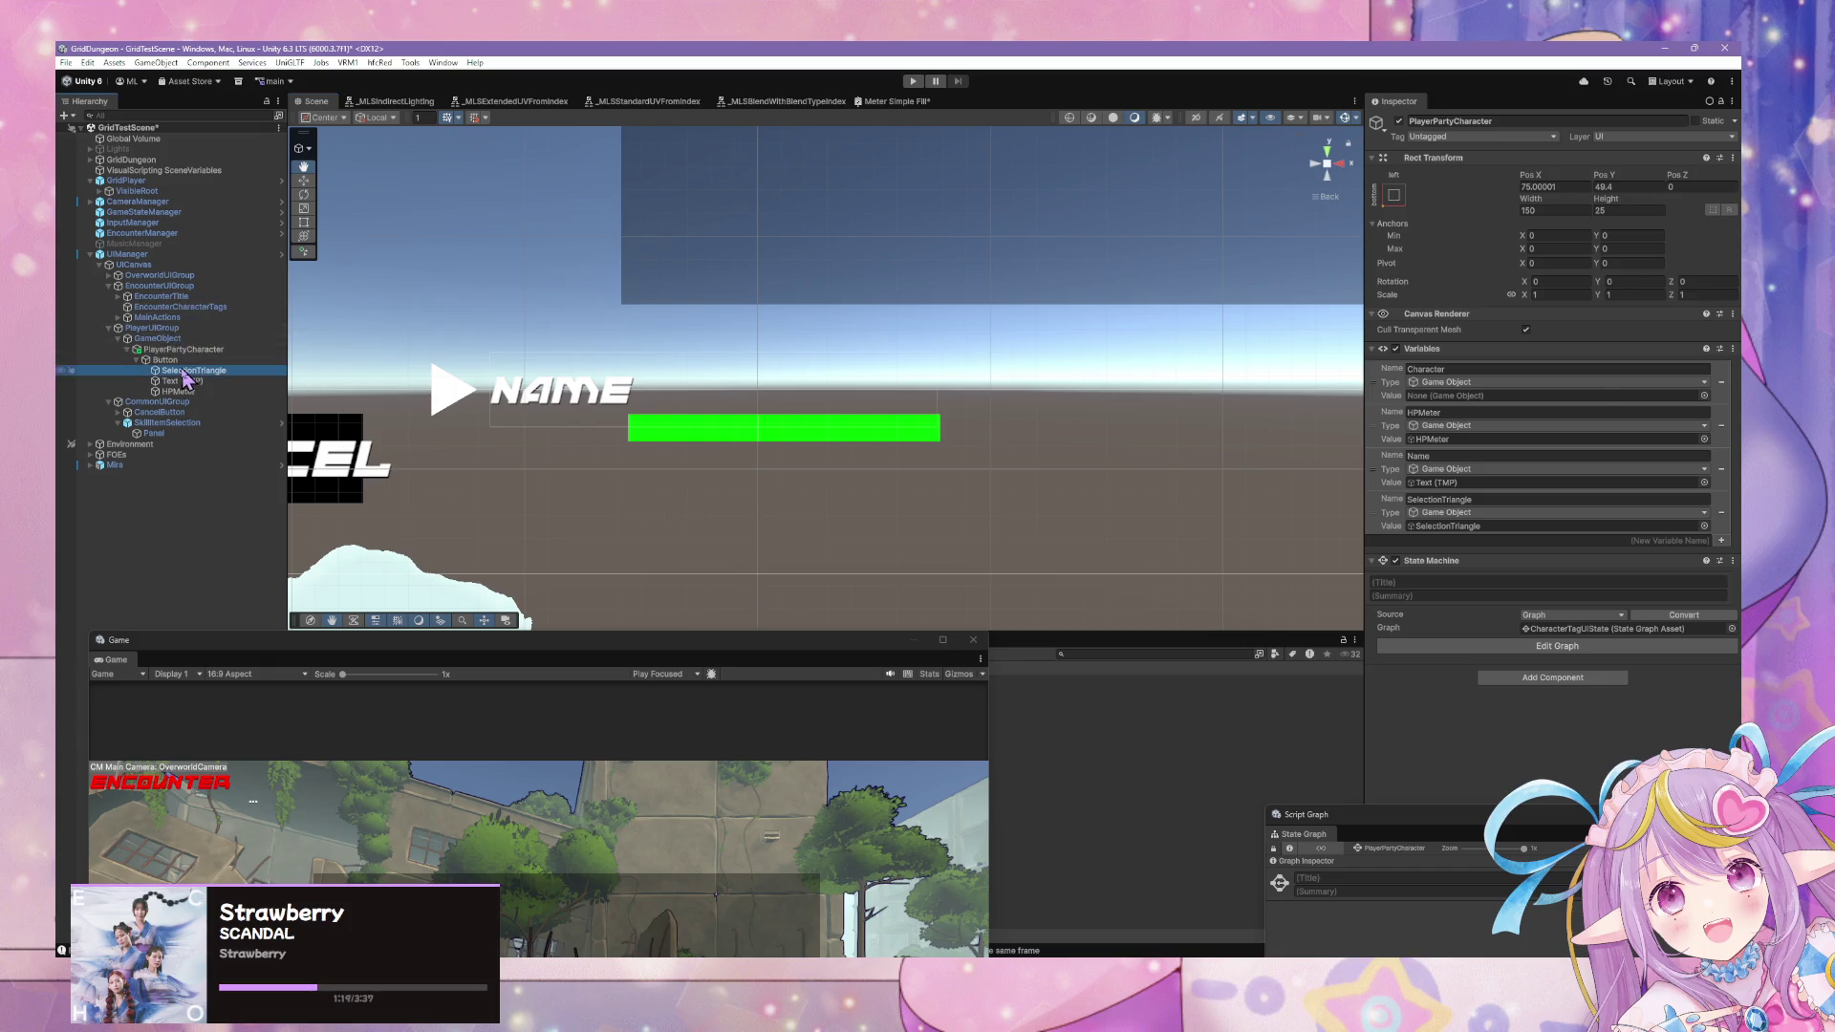
{"action": "left_click", "coordinate": [186, 348]}
{"action": "left_click", "coordinate": [186, 359]}
{"action": "left_click", "coordinate": [186, 349]}
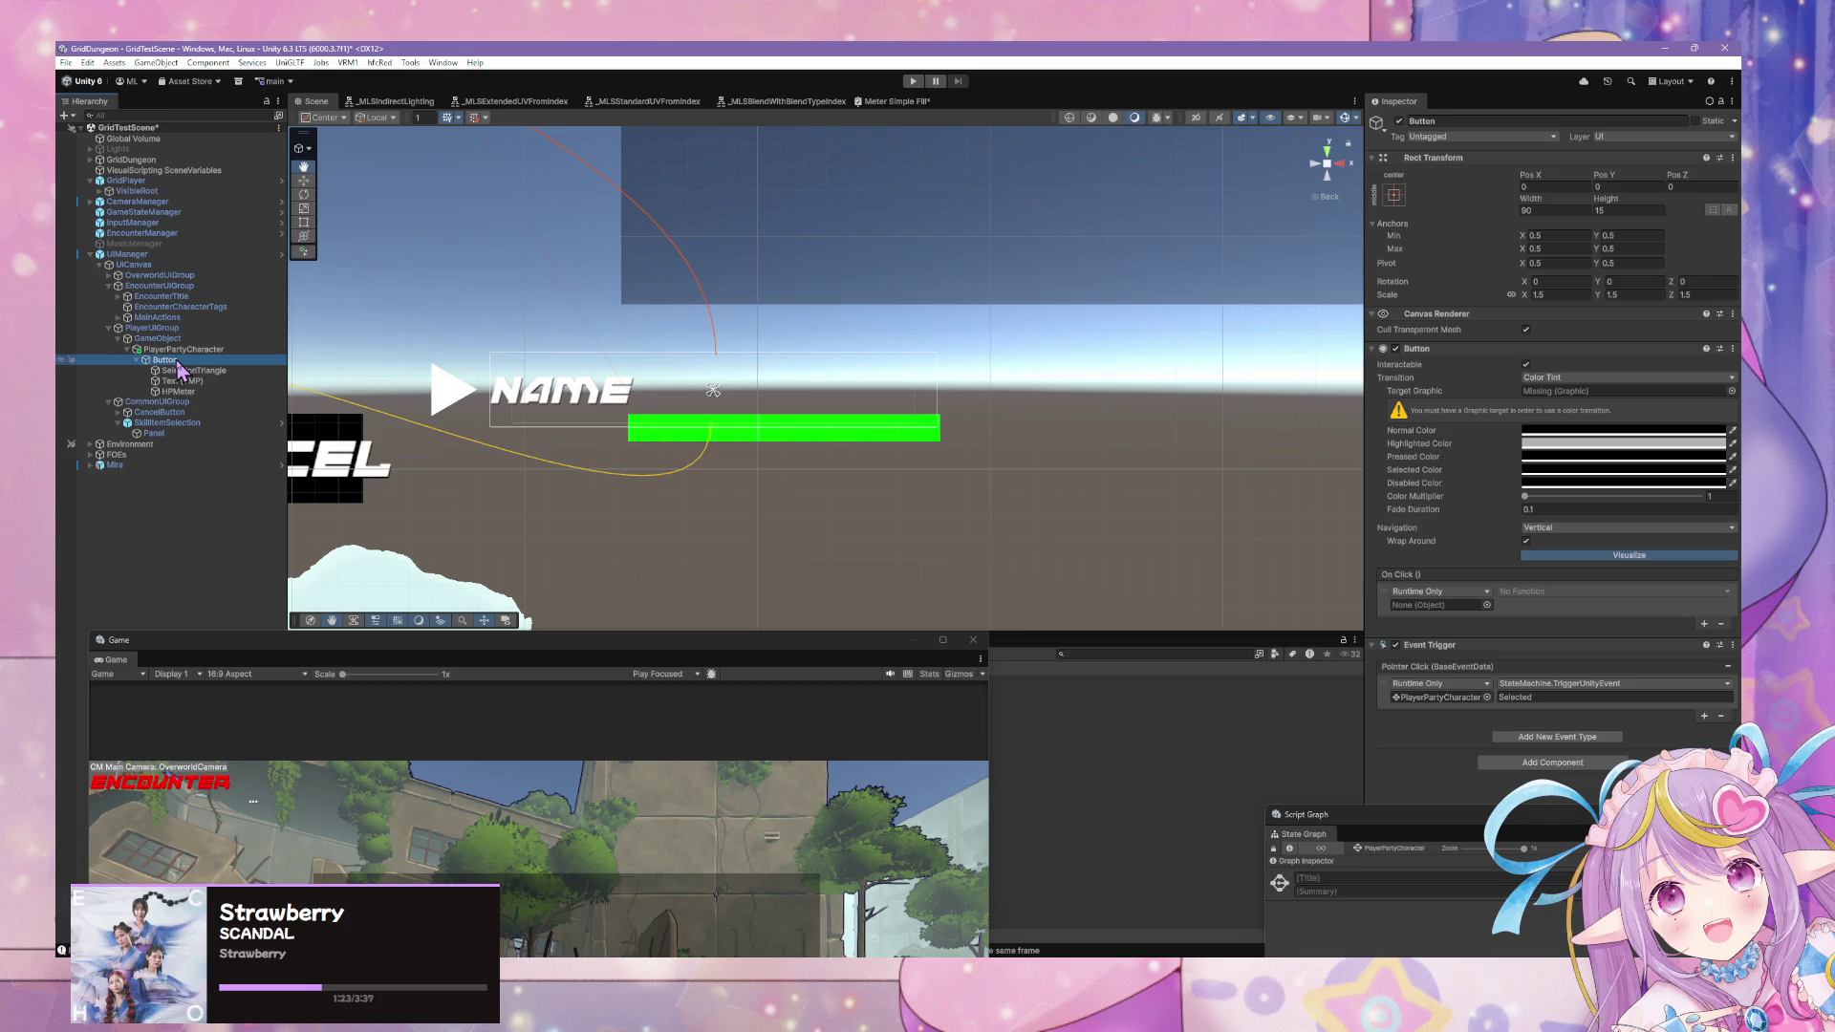
{"action": "scroll", "coordinate": [1175, 220], "scroll_direction": "down", "scroll_amount": 1}
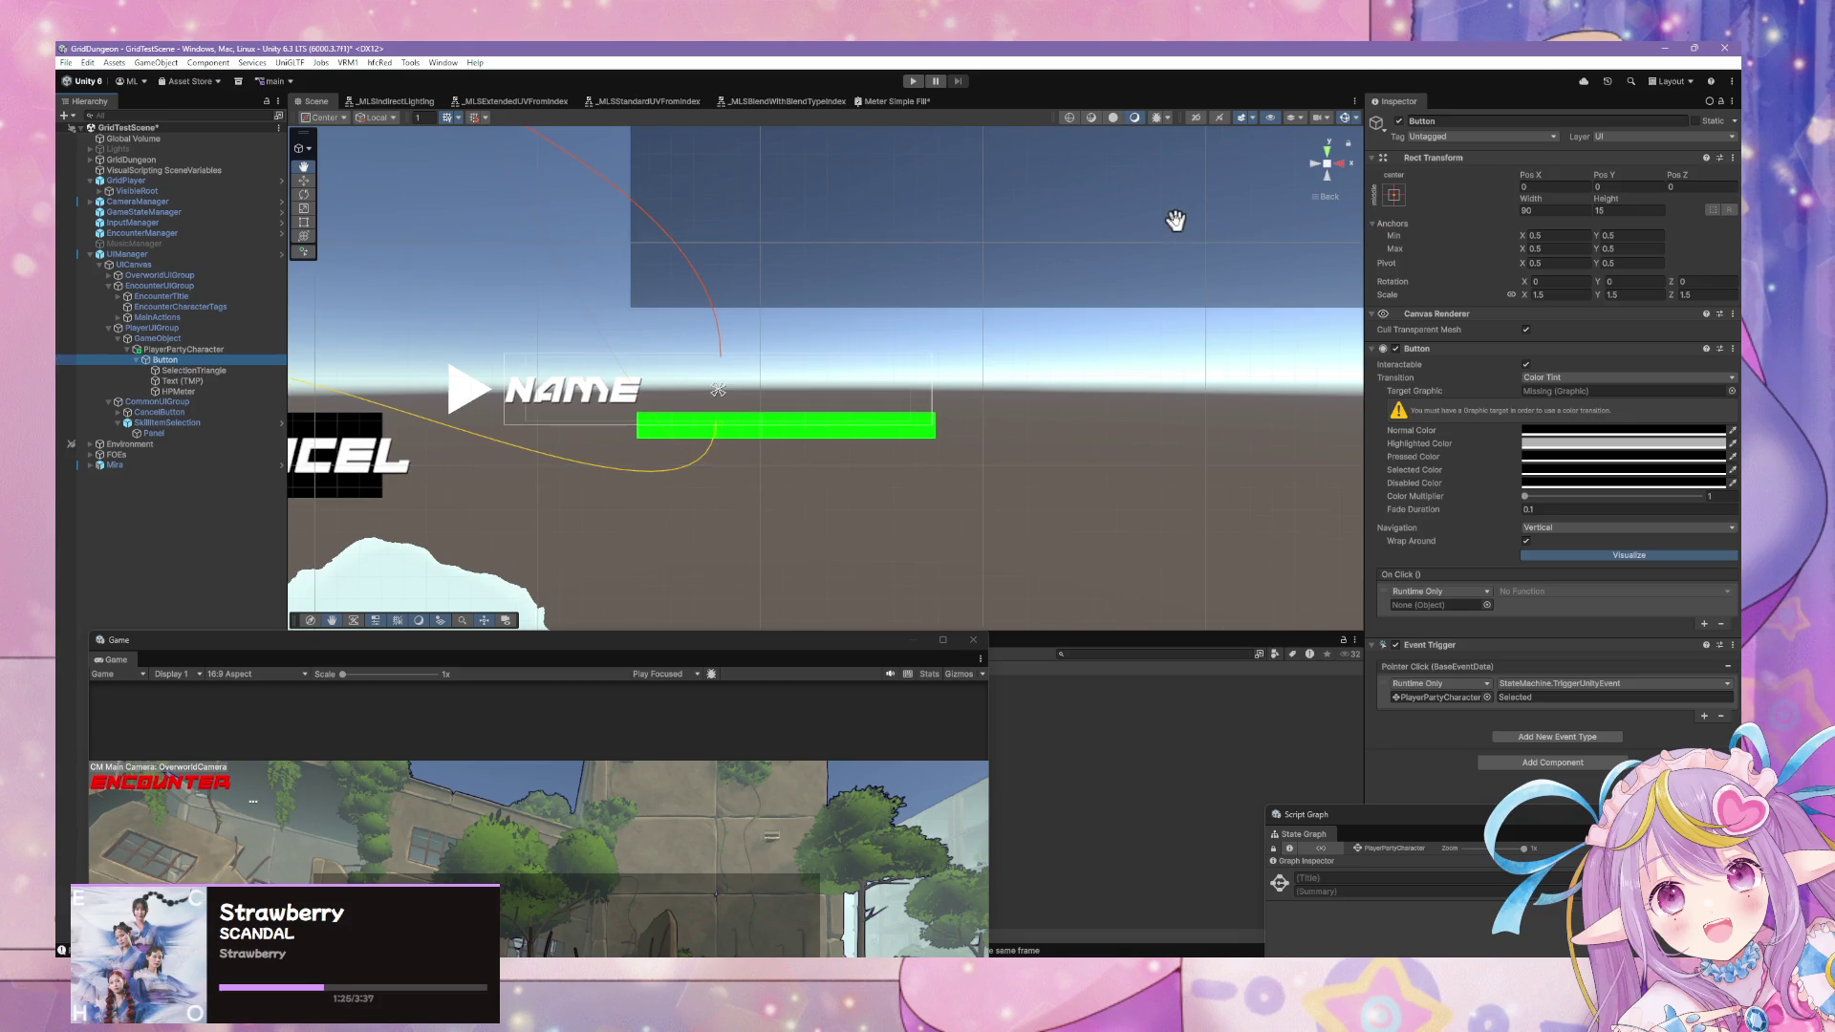
{"action": "left_click", "coordinate": [1624, 210]}
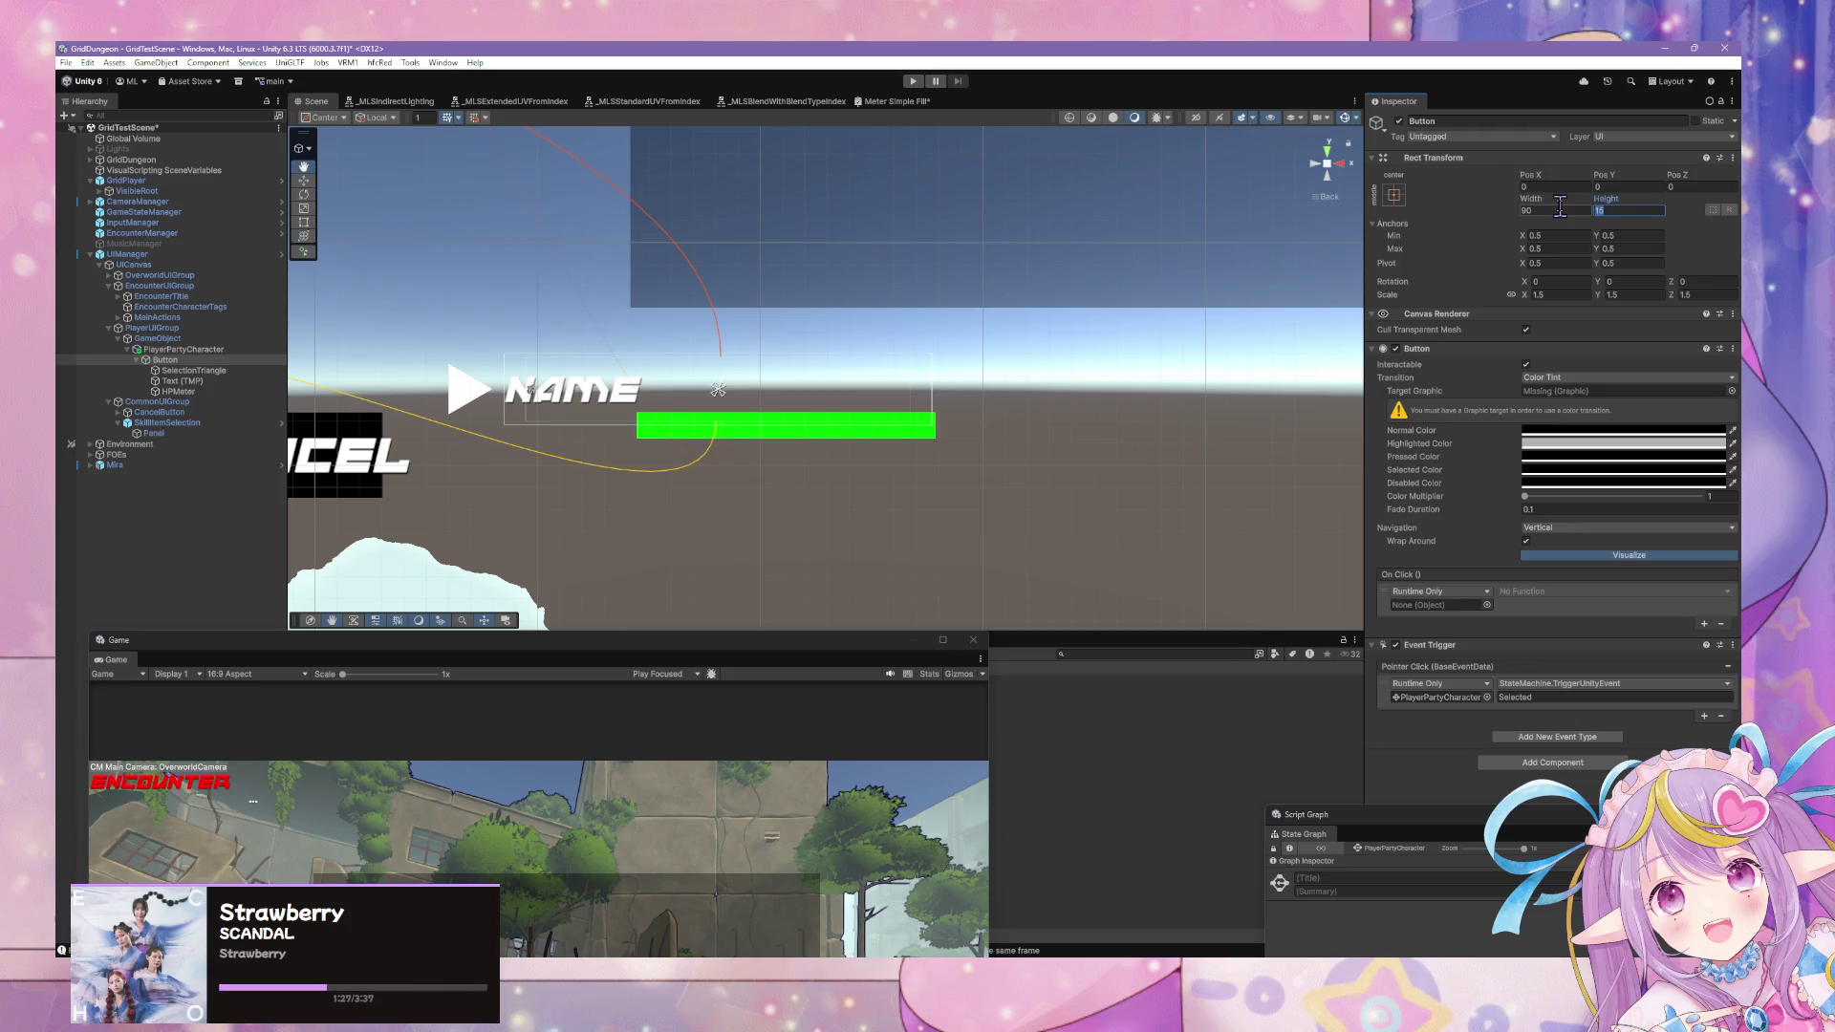
Set the GameObject container's scale from 0.75 to 1.
{"action": "left_click", "coordinate": [247, 340]}
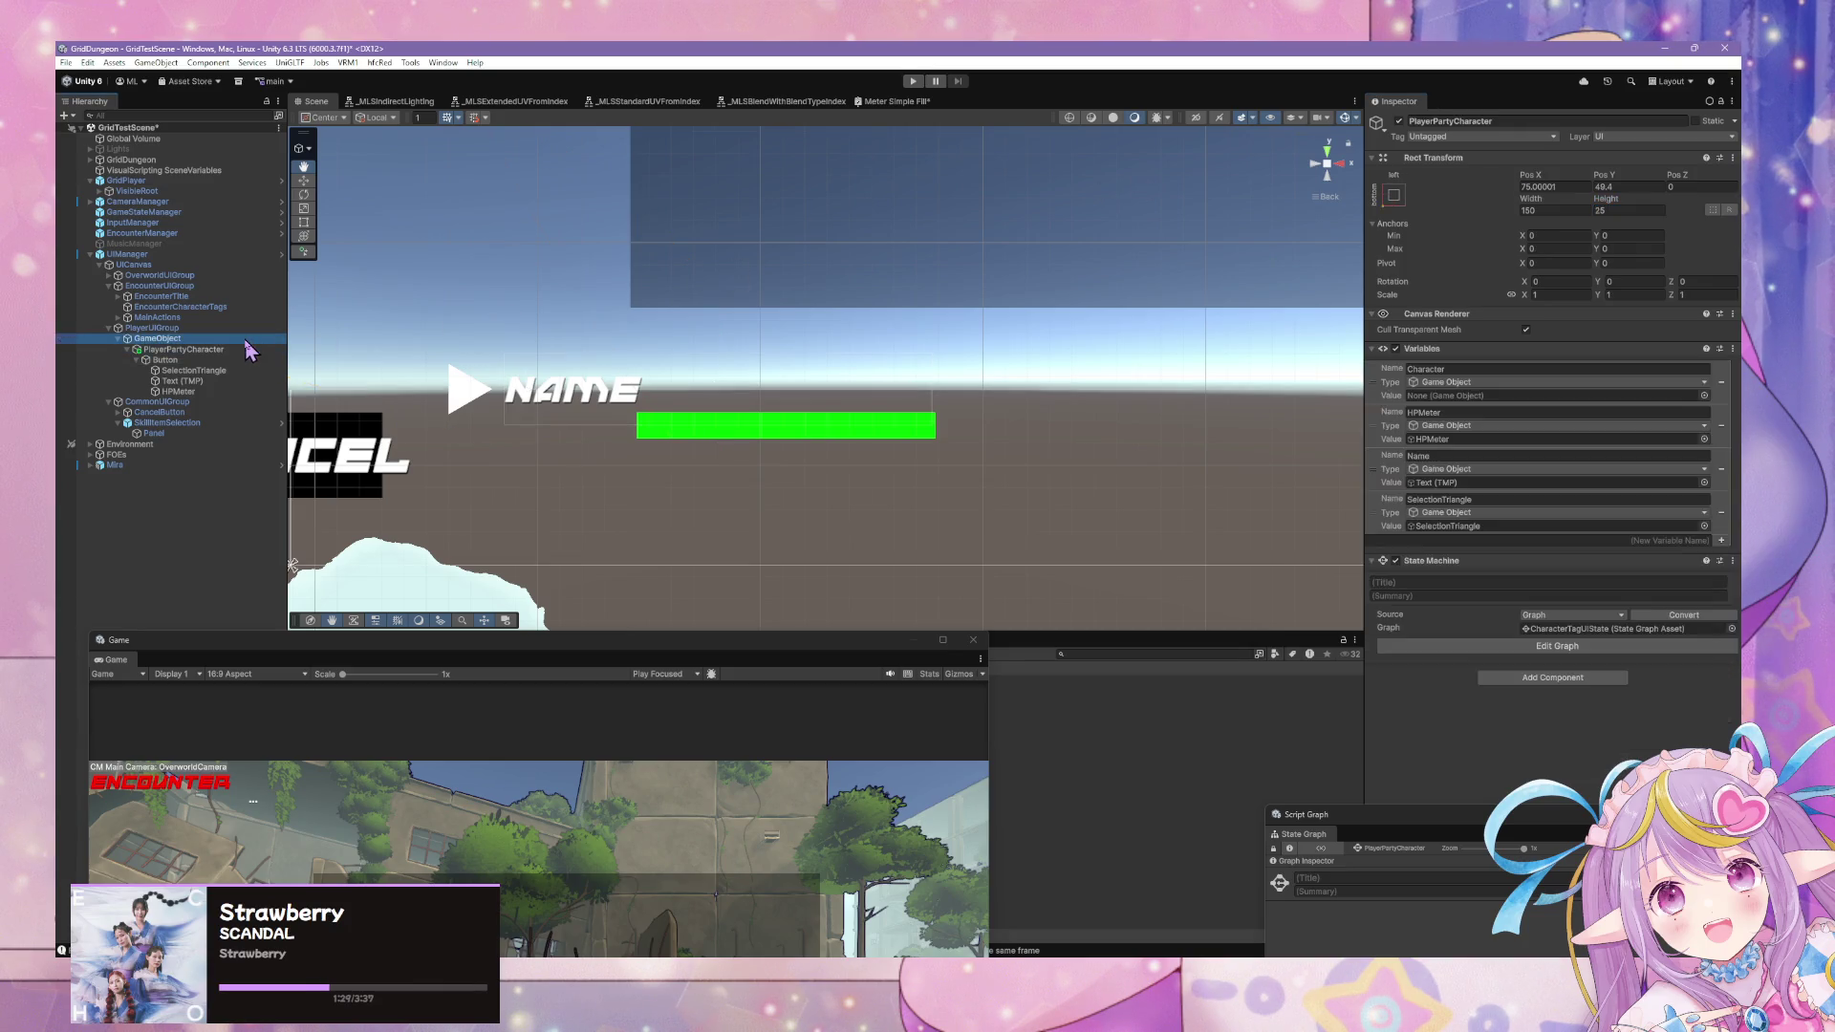
{"action": "left_click", "coordinate": [1557, 292]}
{"action": "type", "text": "1"}
{"action": "scroll", "coordinate": [915, 215], "scroll_direction": "down", "scroll_amount": 3}
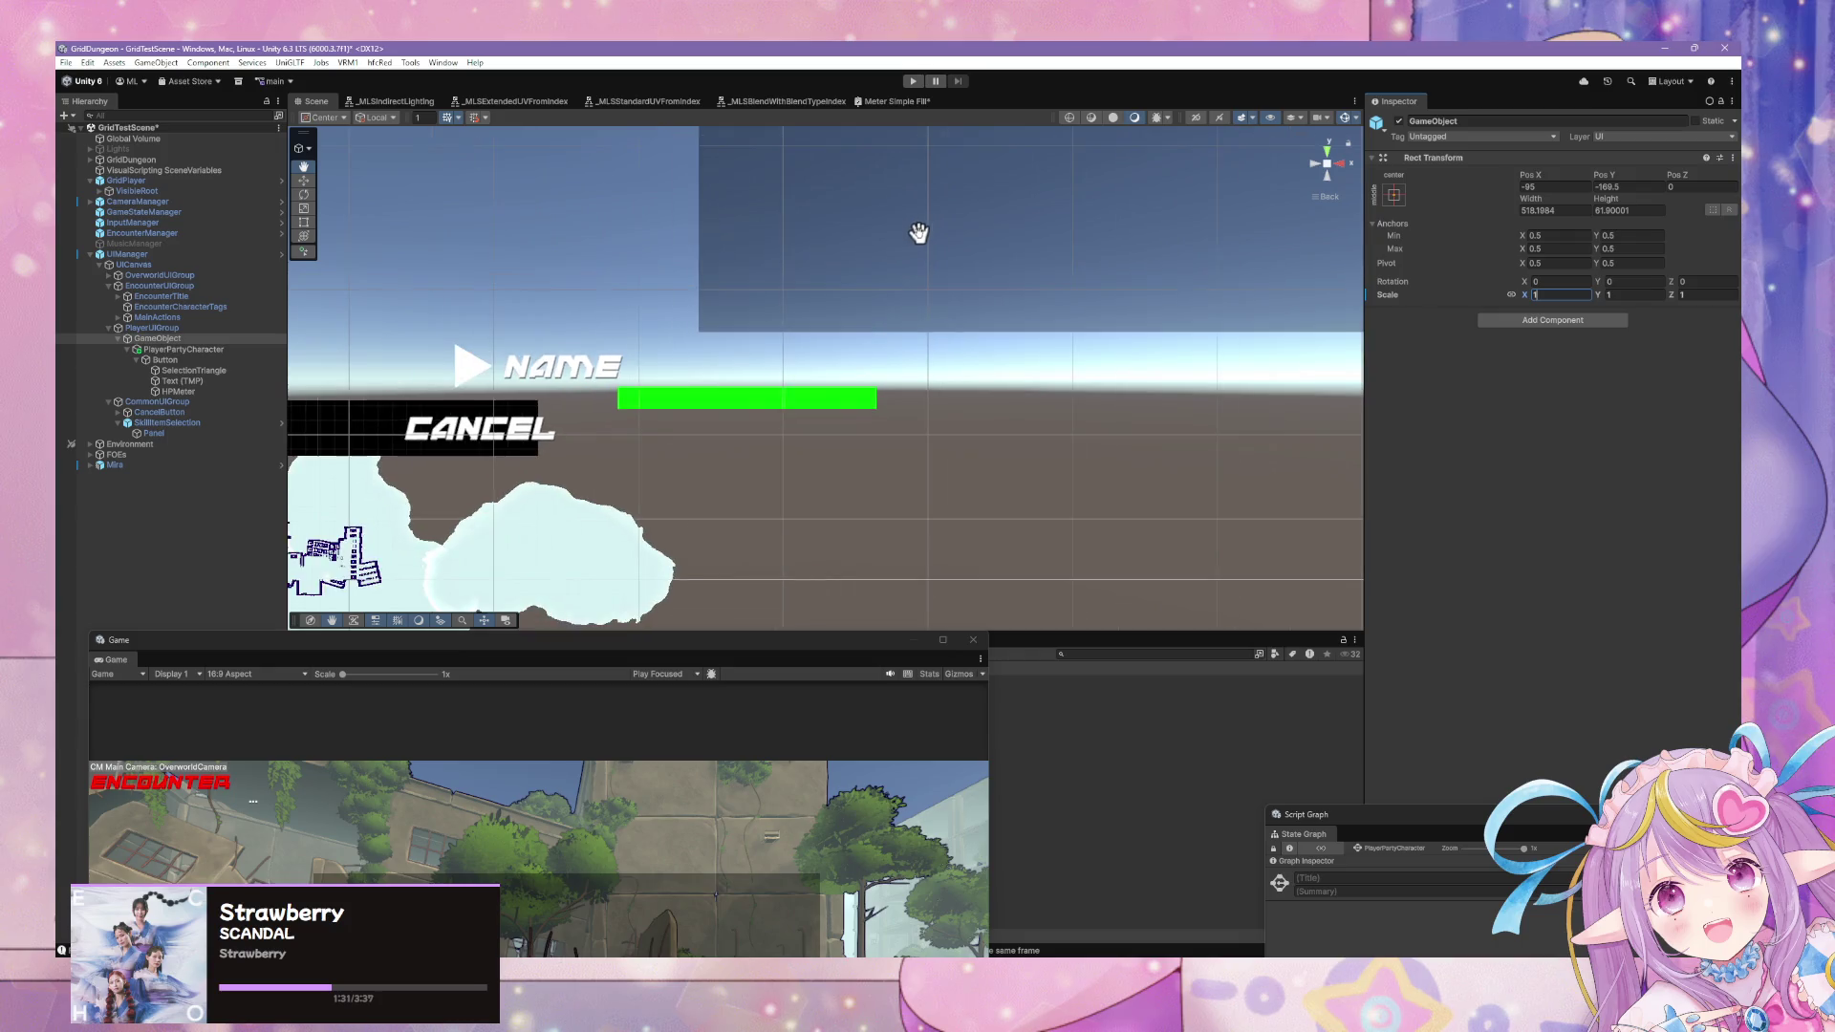
{"action": "left_click_drag", "start_coordinate": [769, 262], "coordinate": [964, 303]}
Set PlayerPartyCharacter's height from 25 to 50.
{"action": "left_click", "coordinate": [186, 350]}
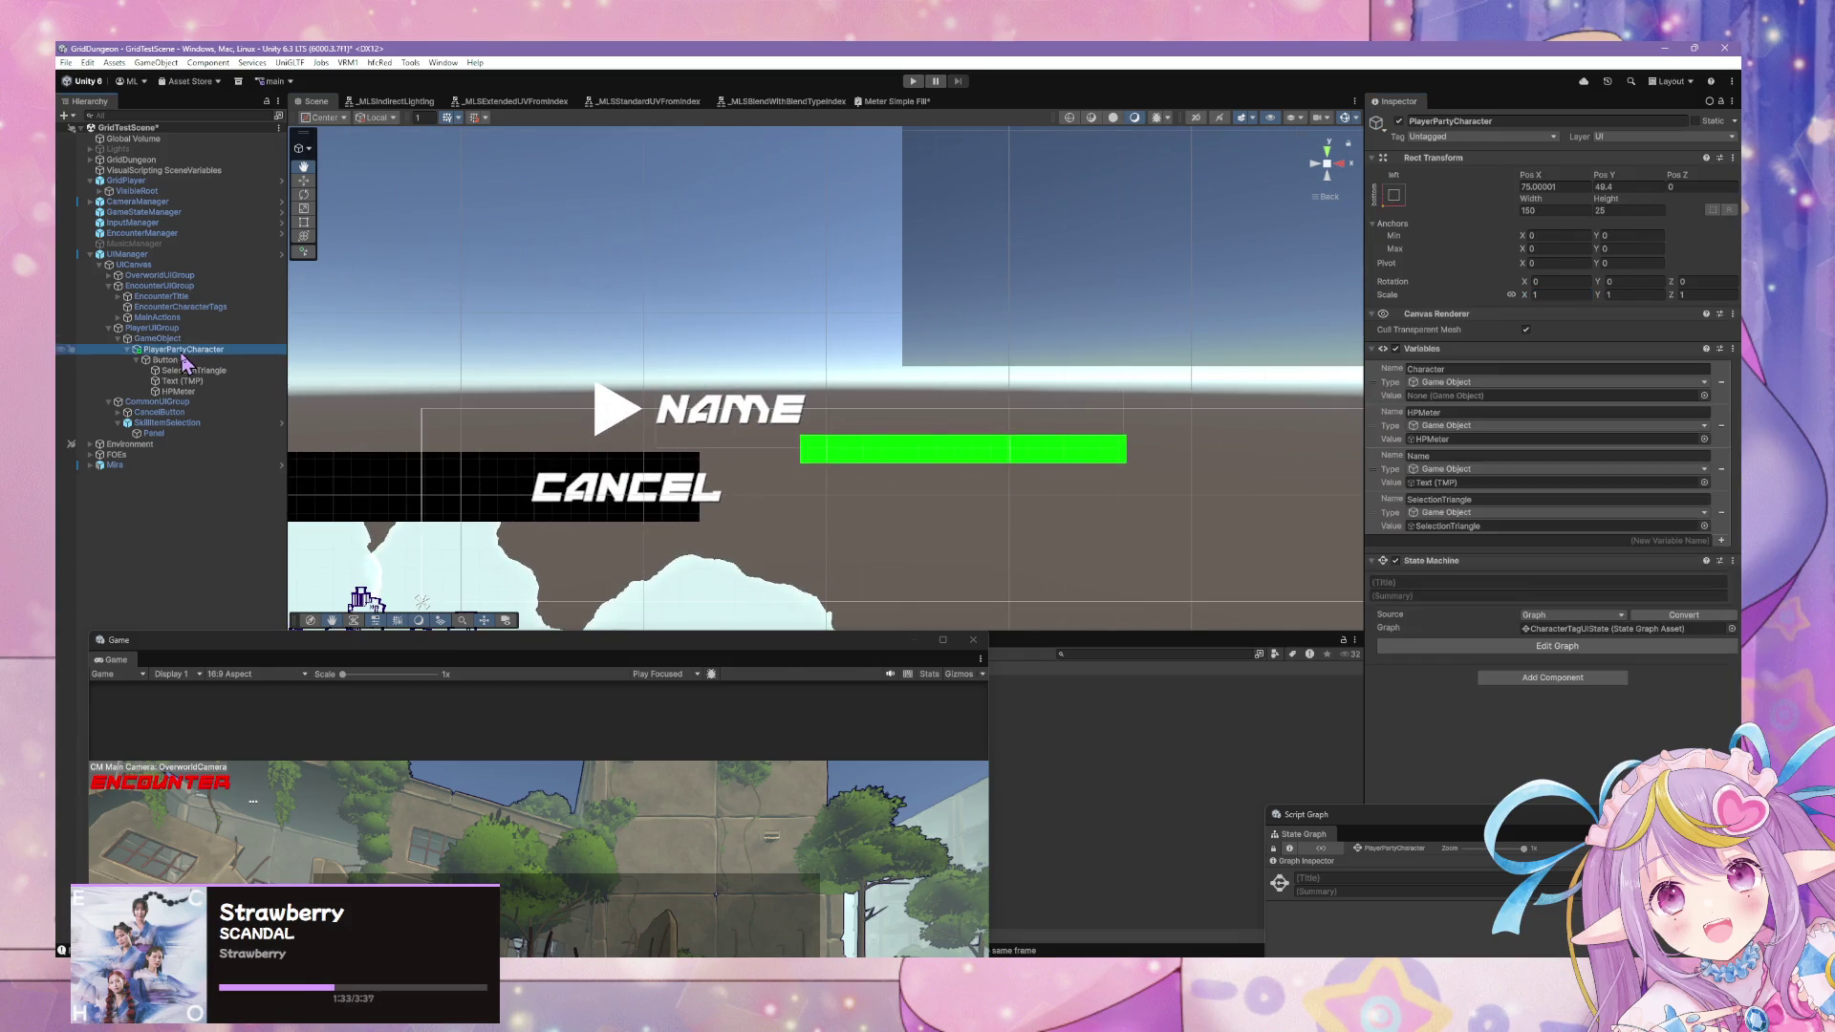
{"action": "left_click", "coordinate": [1619, 210]}
{"action": "type", "text": "5"}
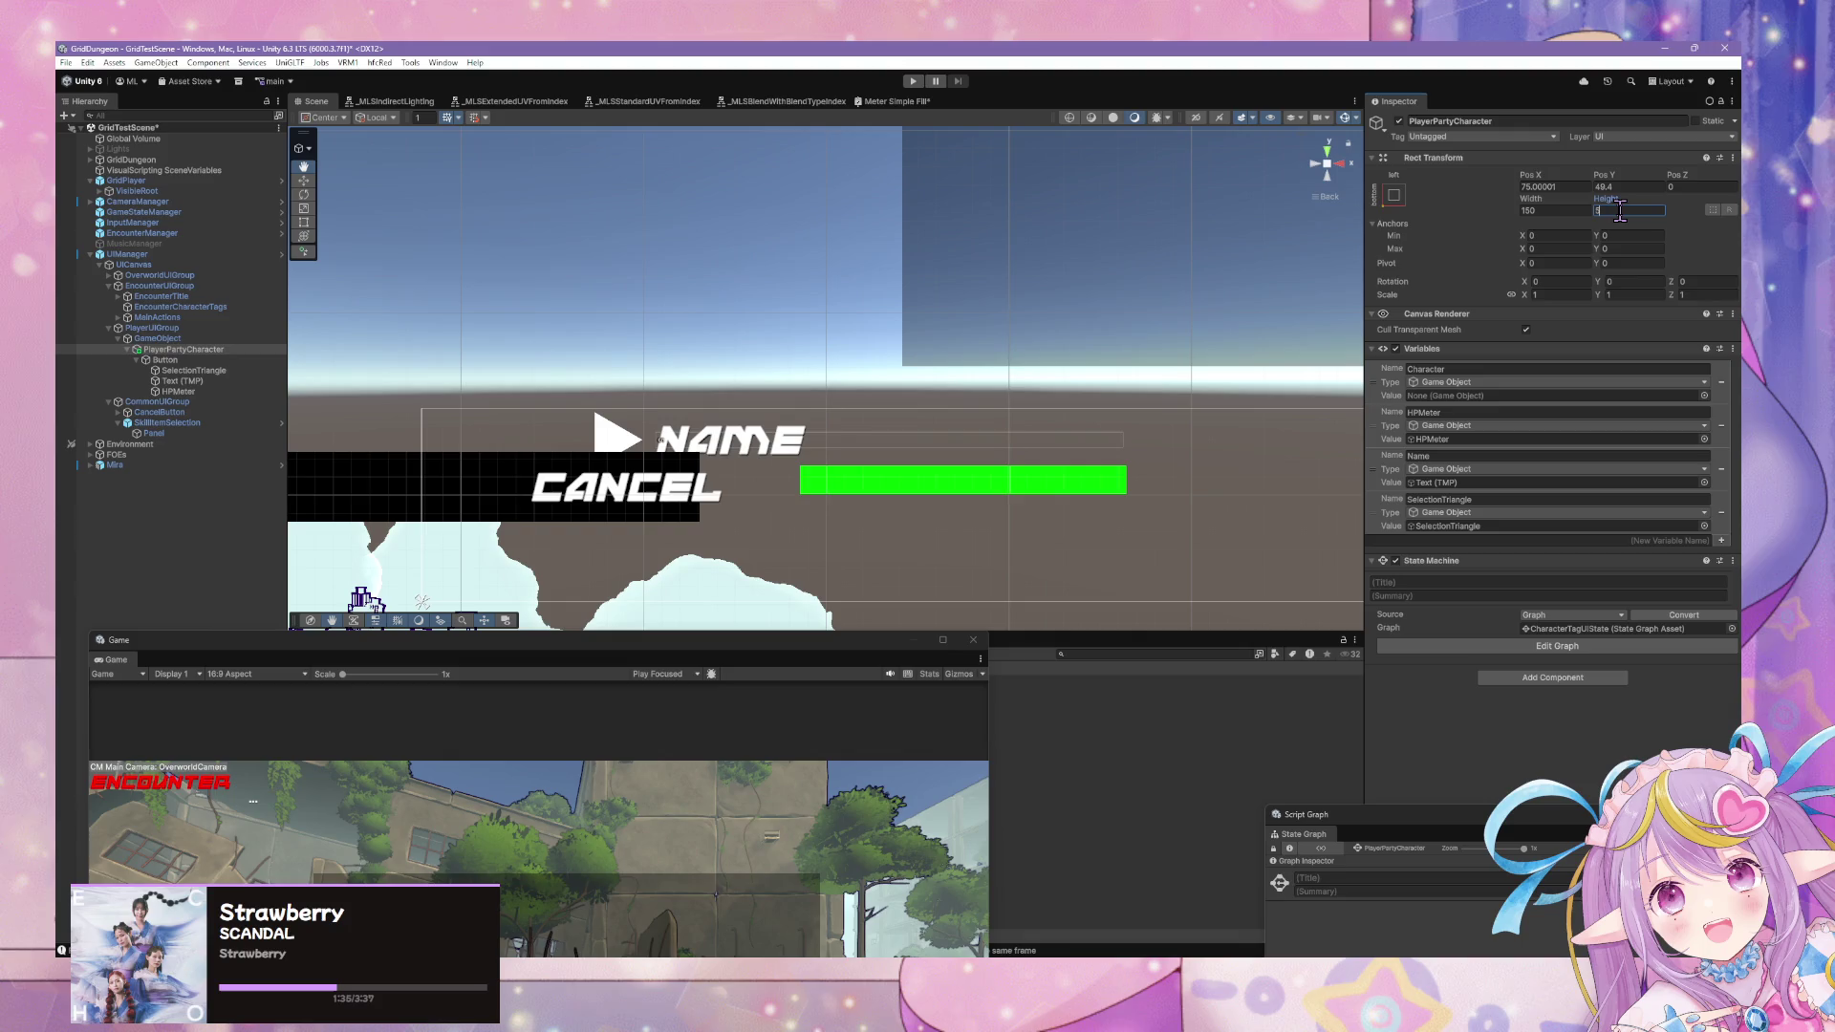
{"action": "type", "text": "0"}
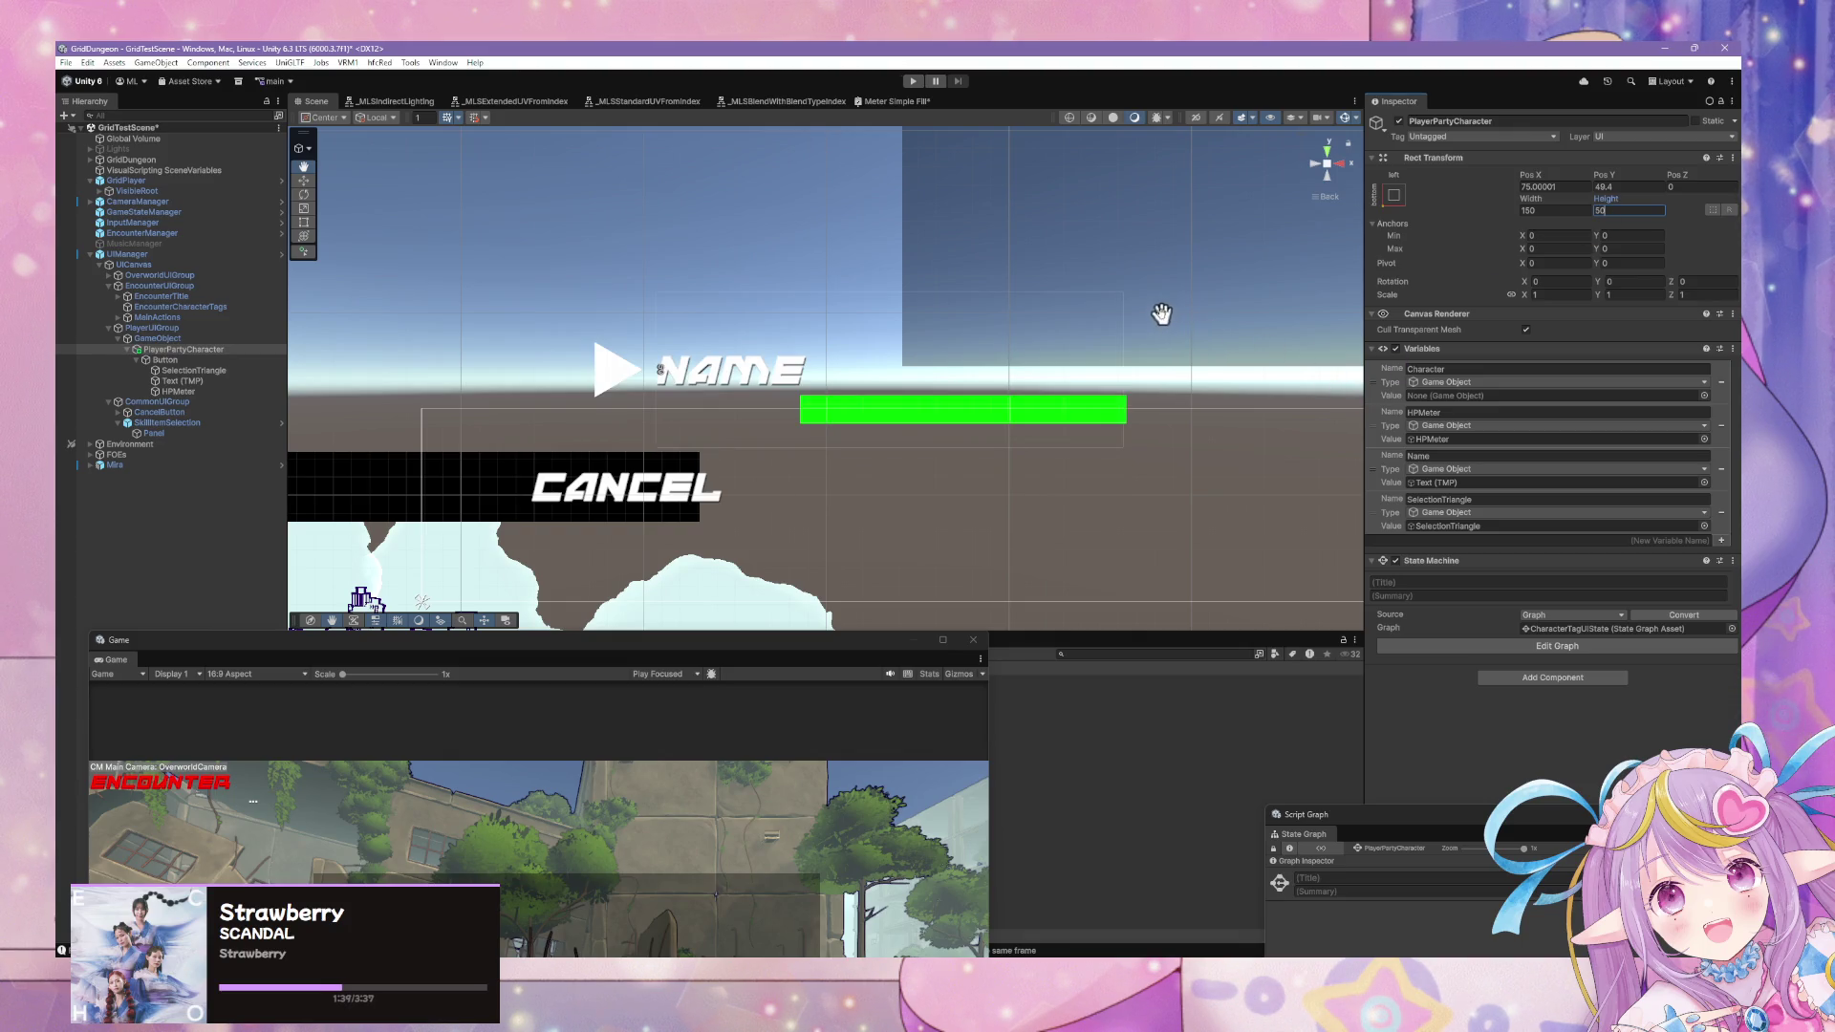
{"action": "left_click_drag", "start_coordinate": [1163, 312], "coordinate": [1134, 340]}
{"action": "right_click", "coordinate": [229, 361]}
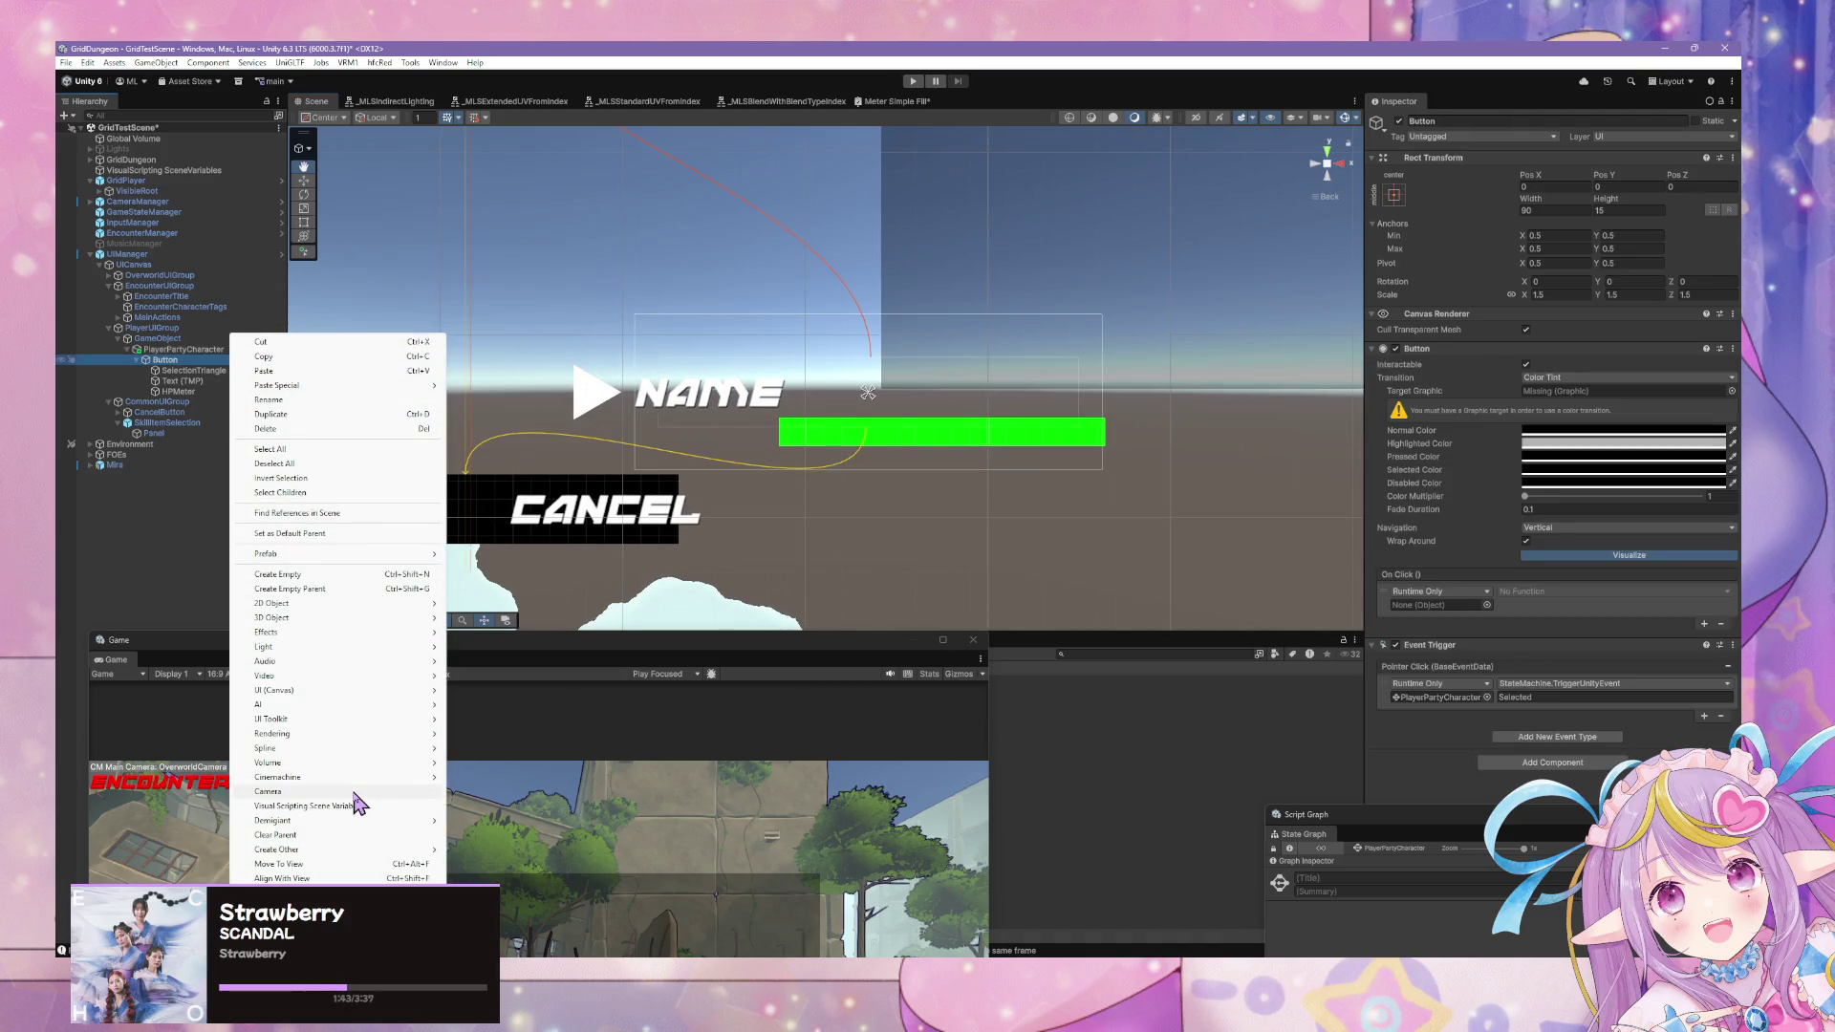
Add a Panel under Button, then delete that stray Panel.
{"action": "mouse_move", "coordinate": [394, 692]}
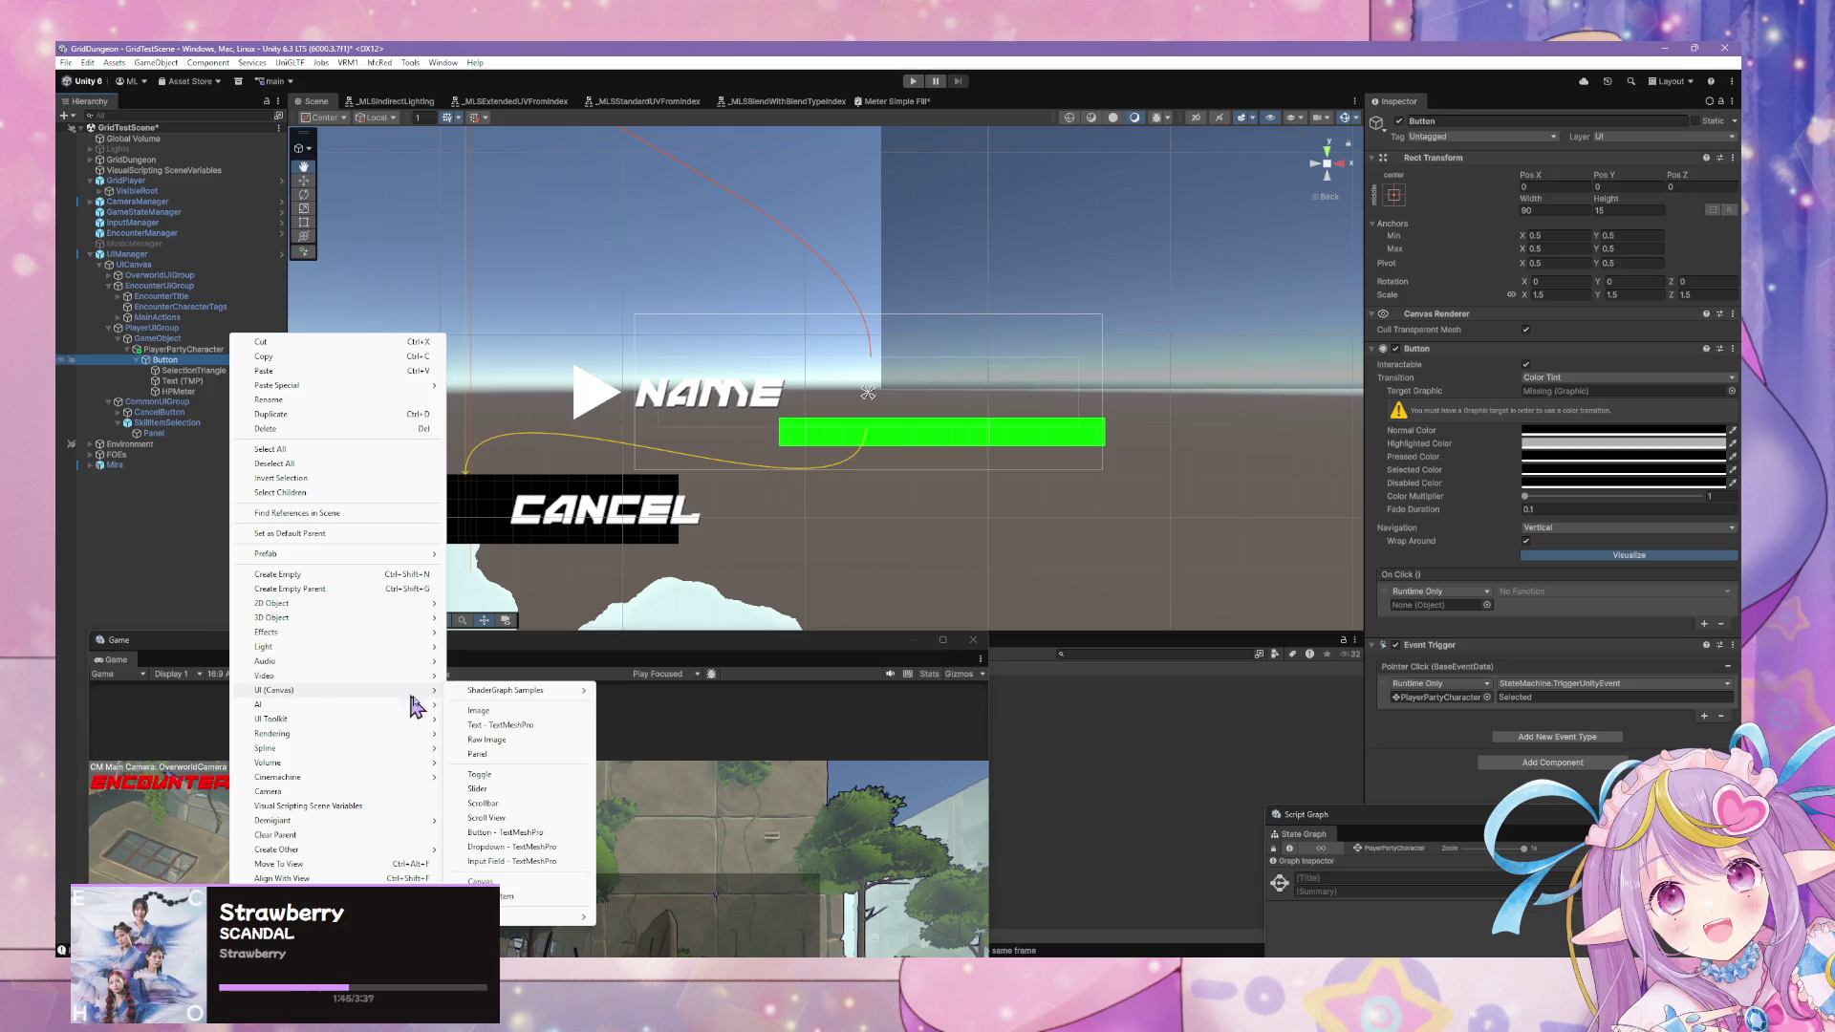
{"action": "left_click", "coordinate": [531, 755]}
{"action": "left_click", "coordinate": [166, 359]}
{"action": "left_click", "coordinate": [178, 391]}
{"action": "left_click", "coordinate": [172, 401]}
{"action": "key", "text": "Up"}
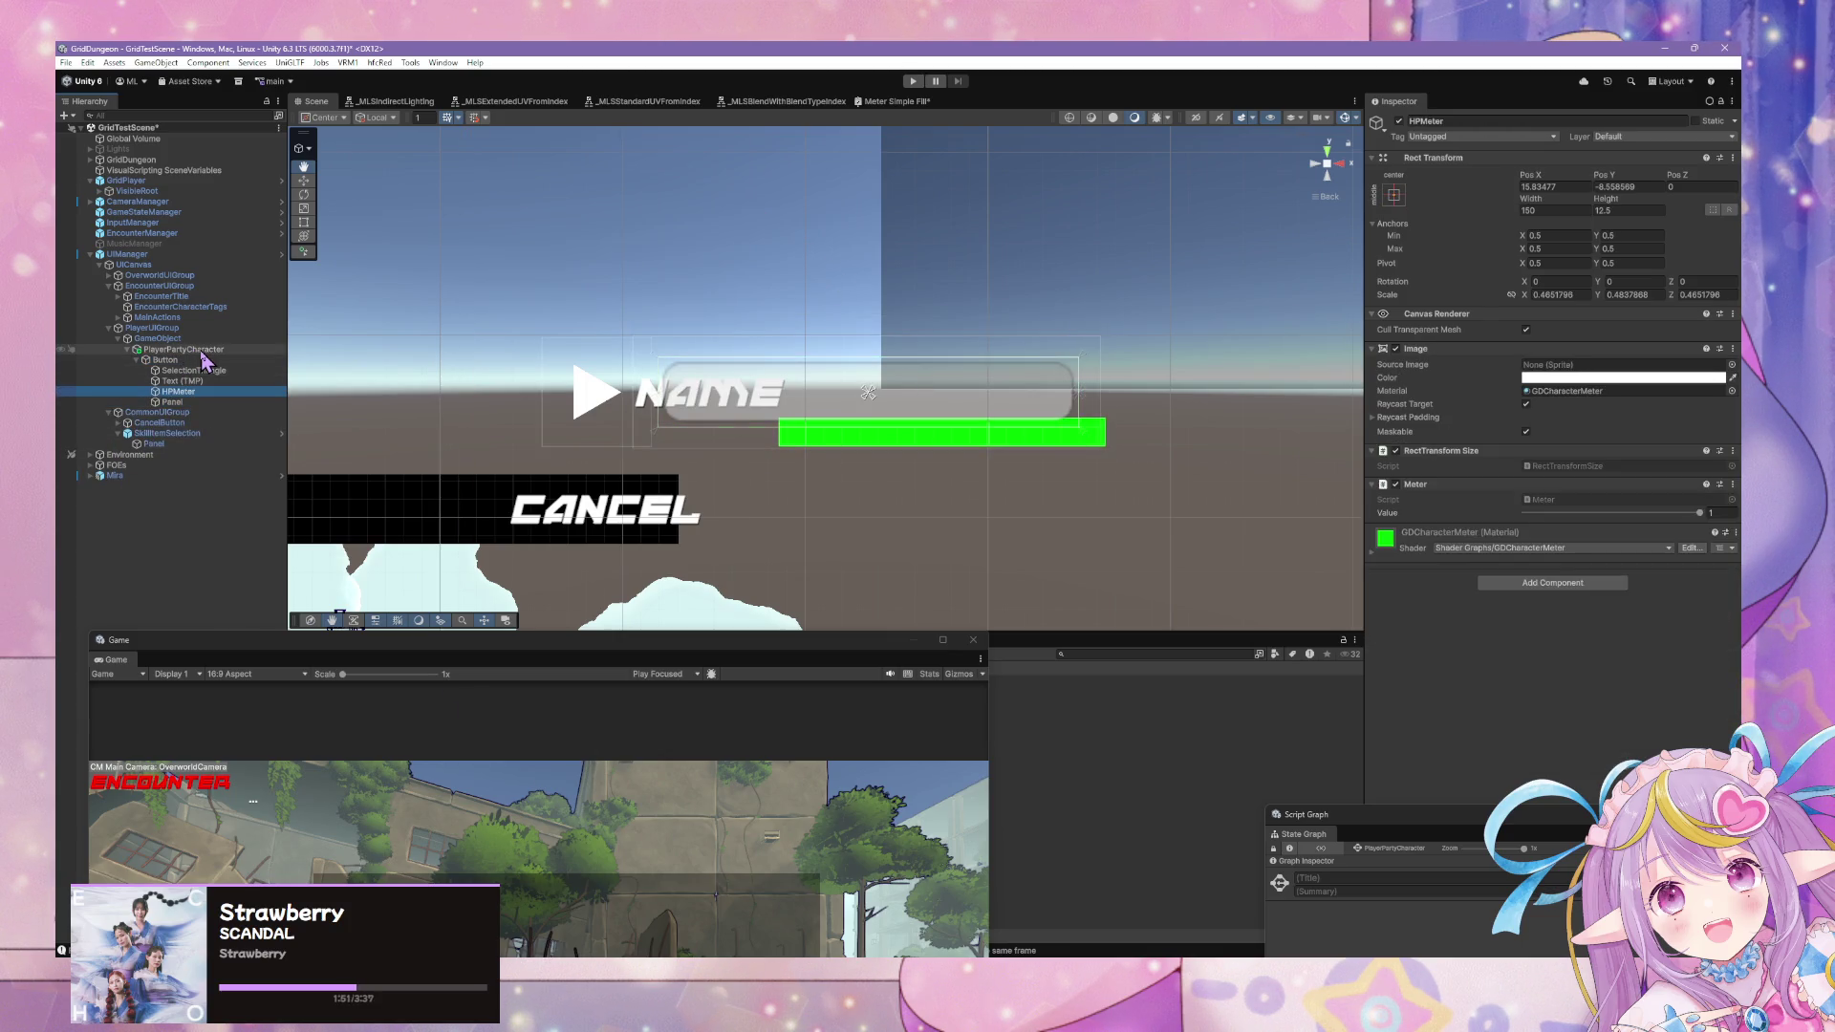
{"action": "key", "text": "Down"}
{"action": "key", "text": "Delete"}
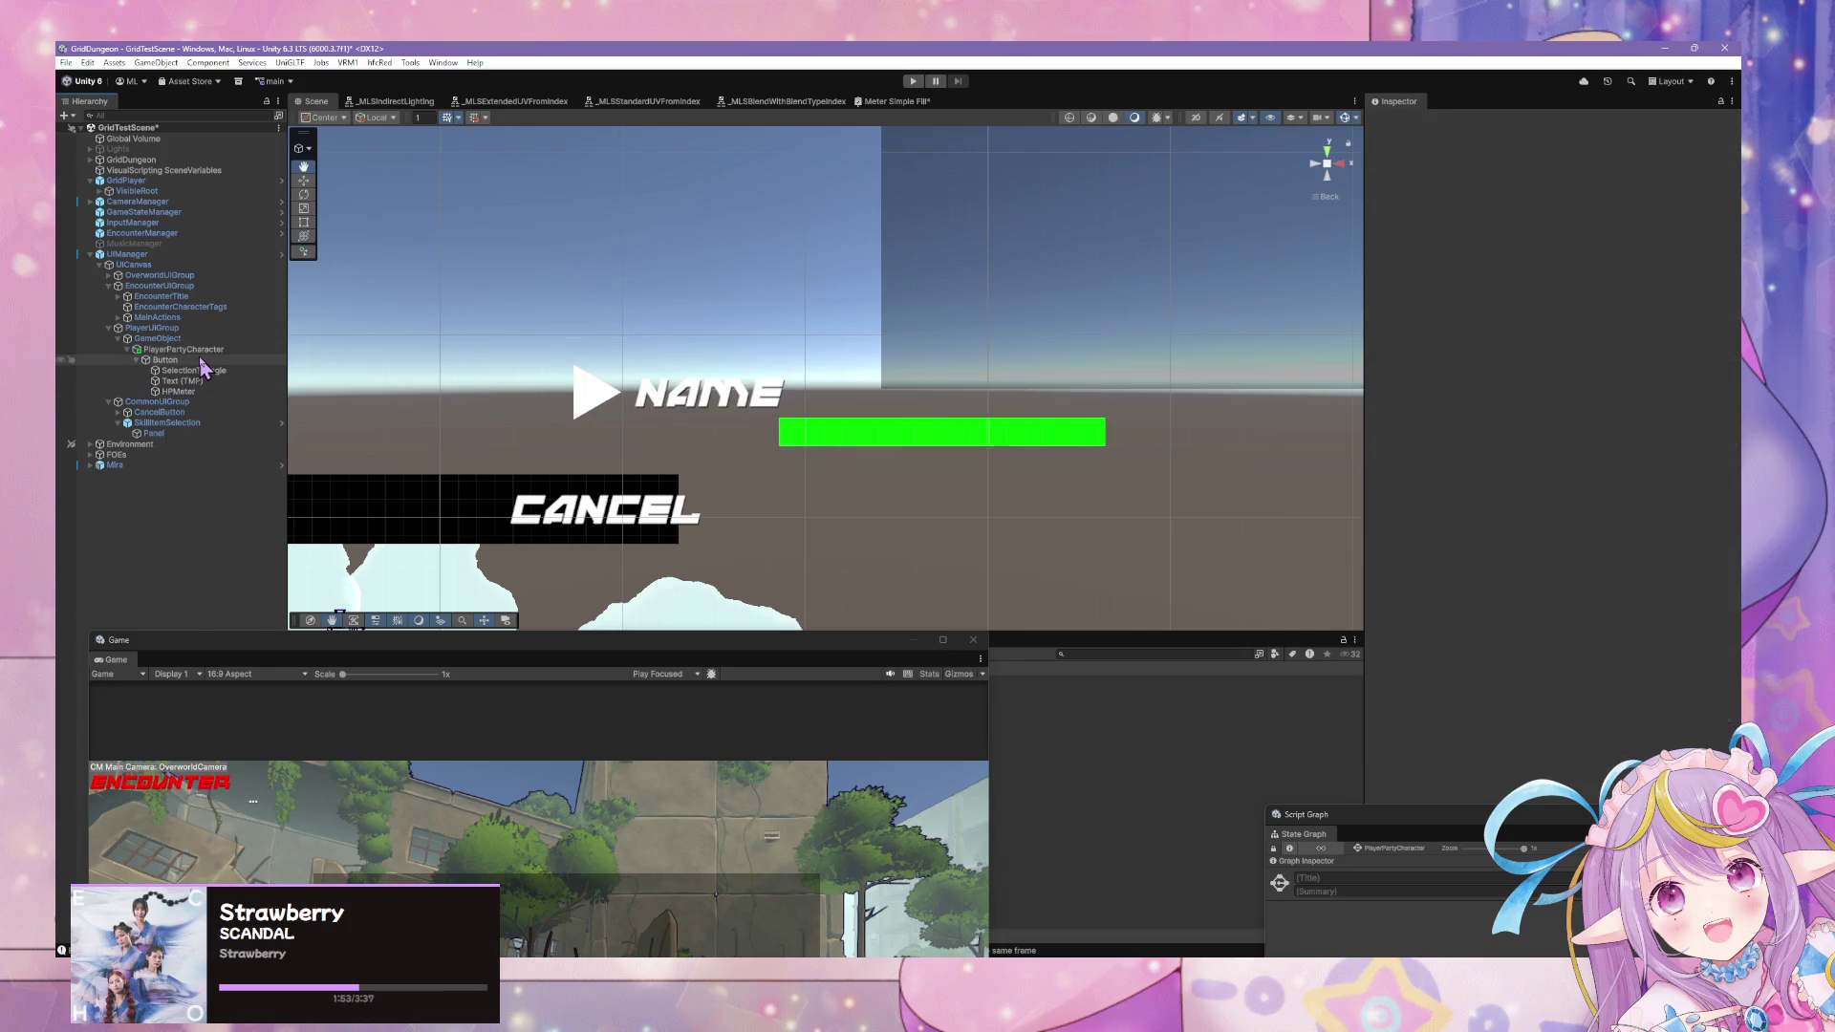
Add a UI Panel under PlayerPartyCharacter, then open the Button's Target Graphic picker.
{"action": "right_click", "coordinate": [202, 352]}
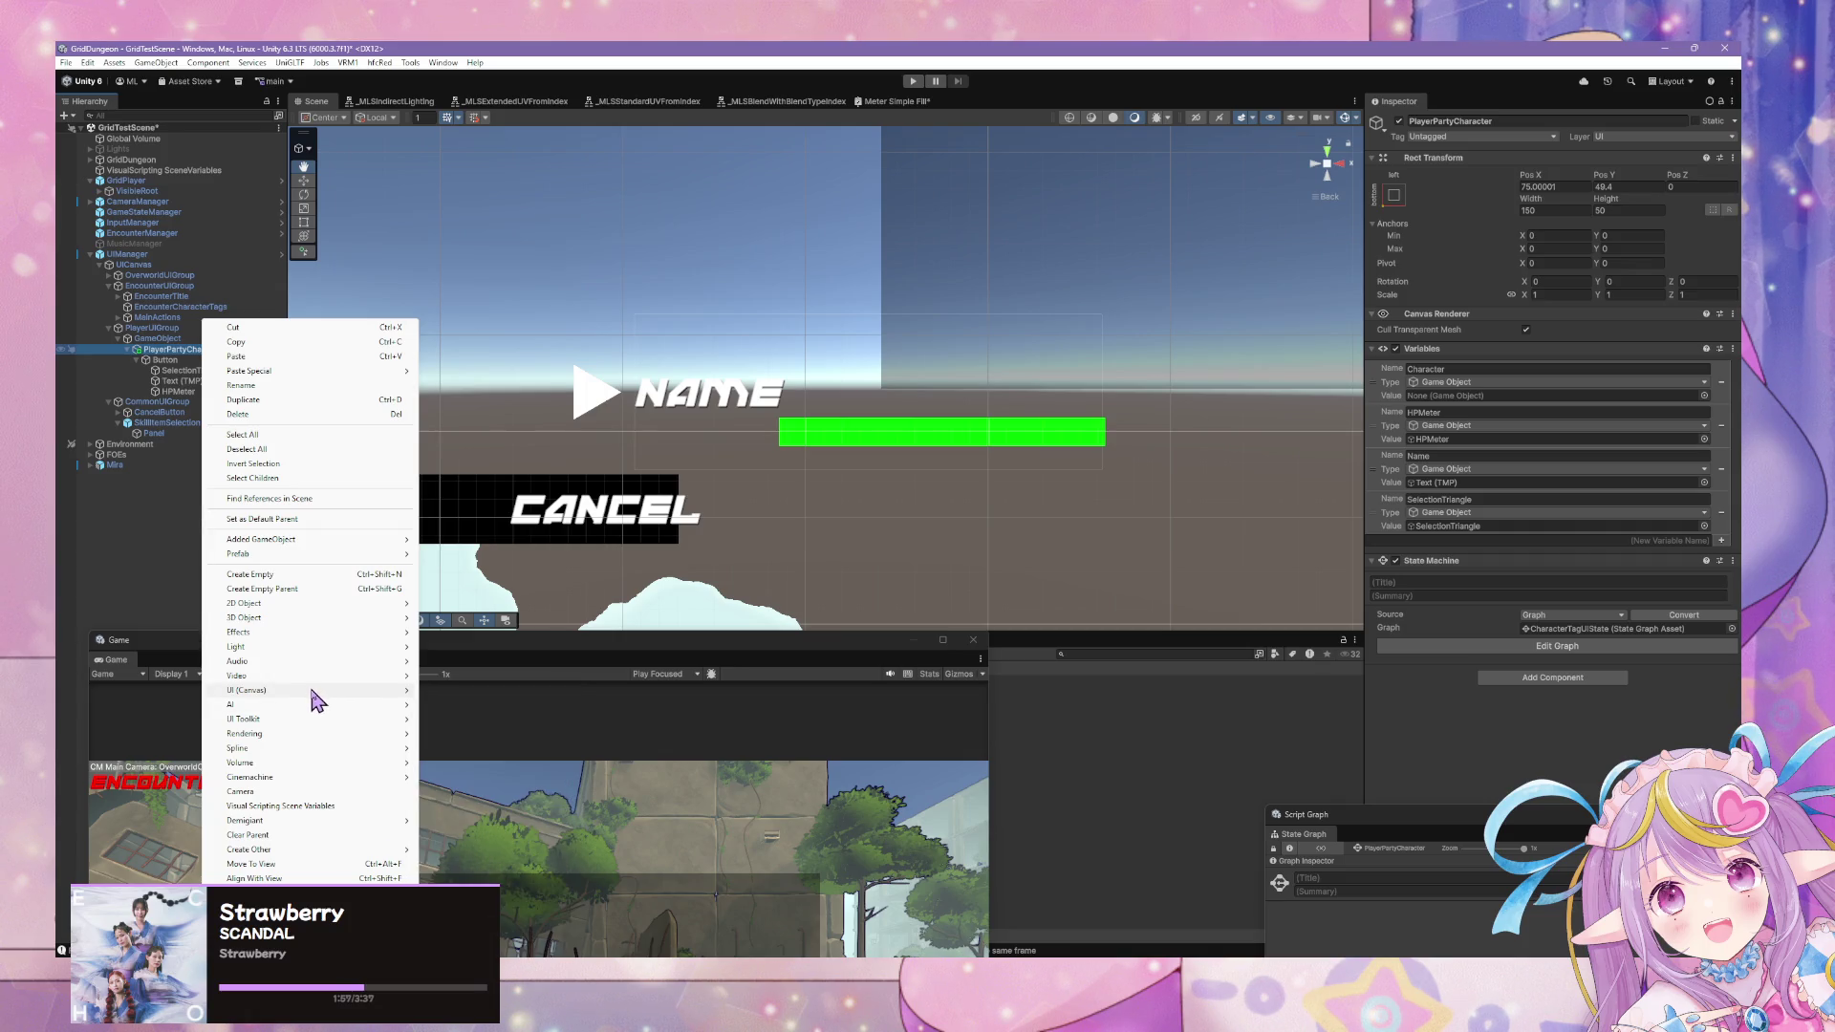
{"action": "mouse_move", "coordinate": [316, 702]}
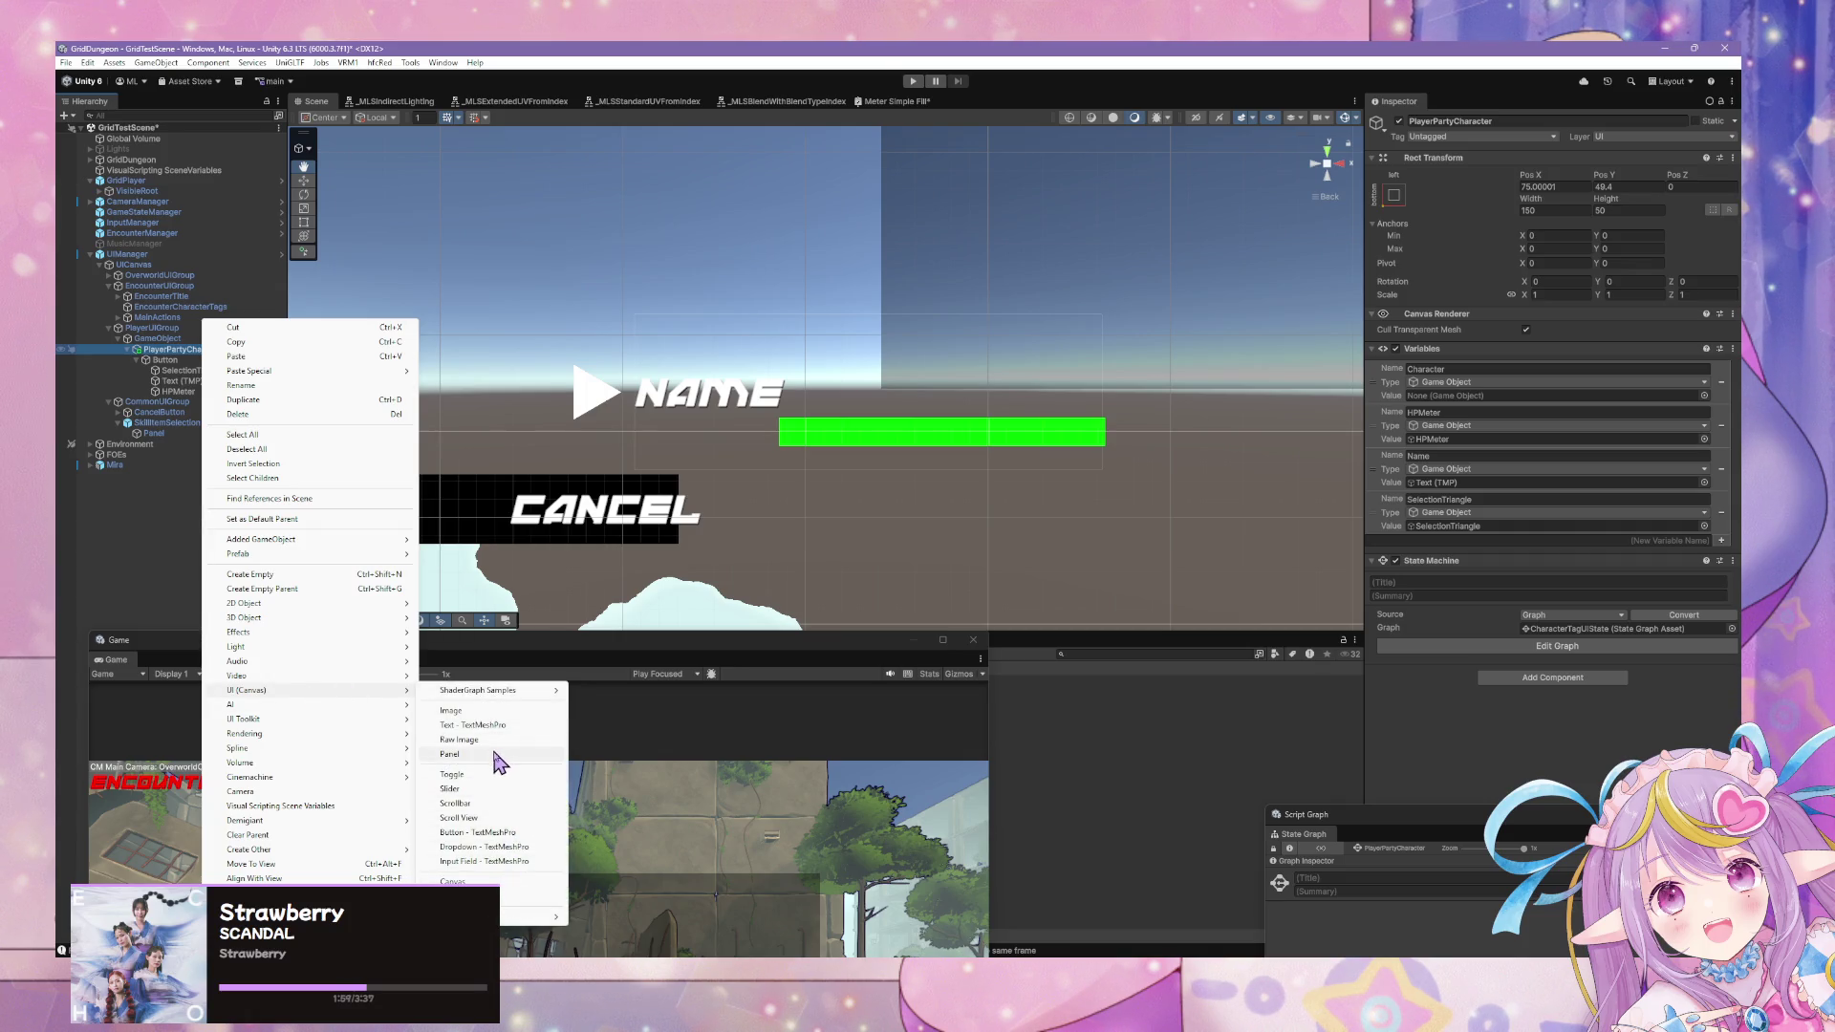
{"action": "left_click", "coordinate": [449, 753]}
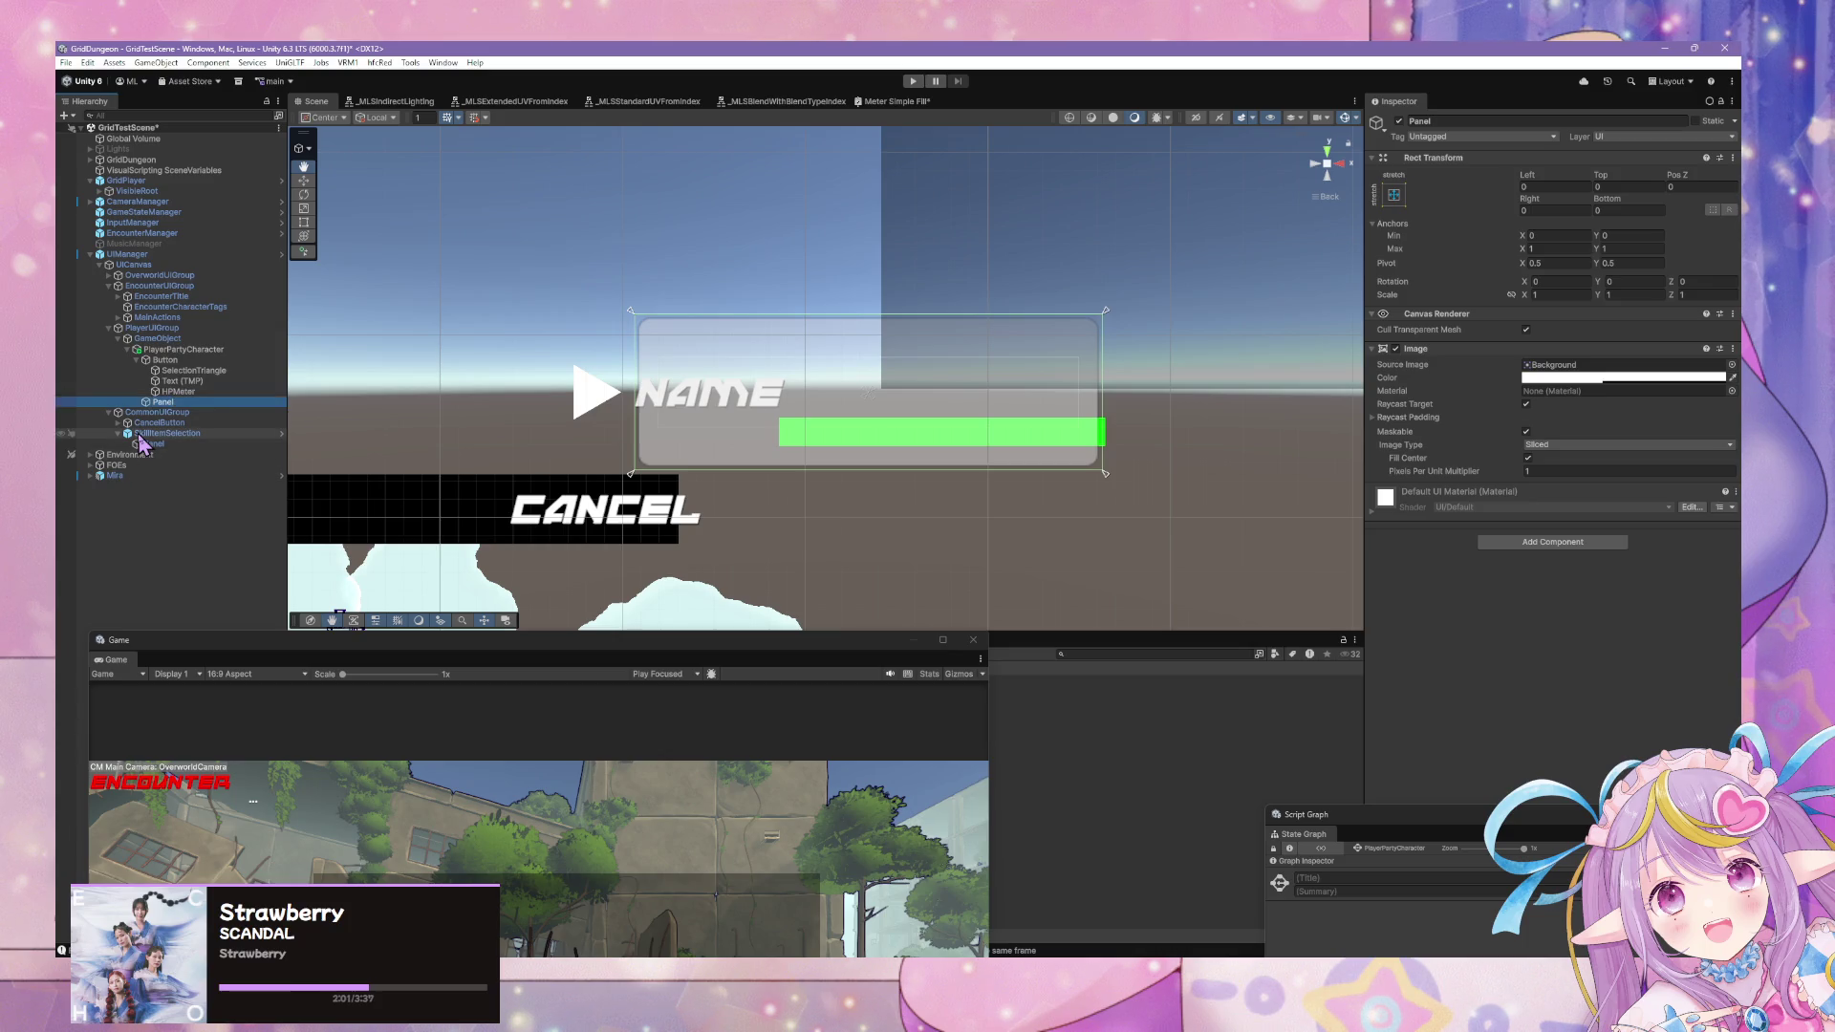
{"action": "left_click", "coordinate": [161, 360]}
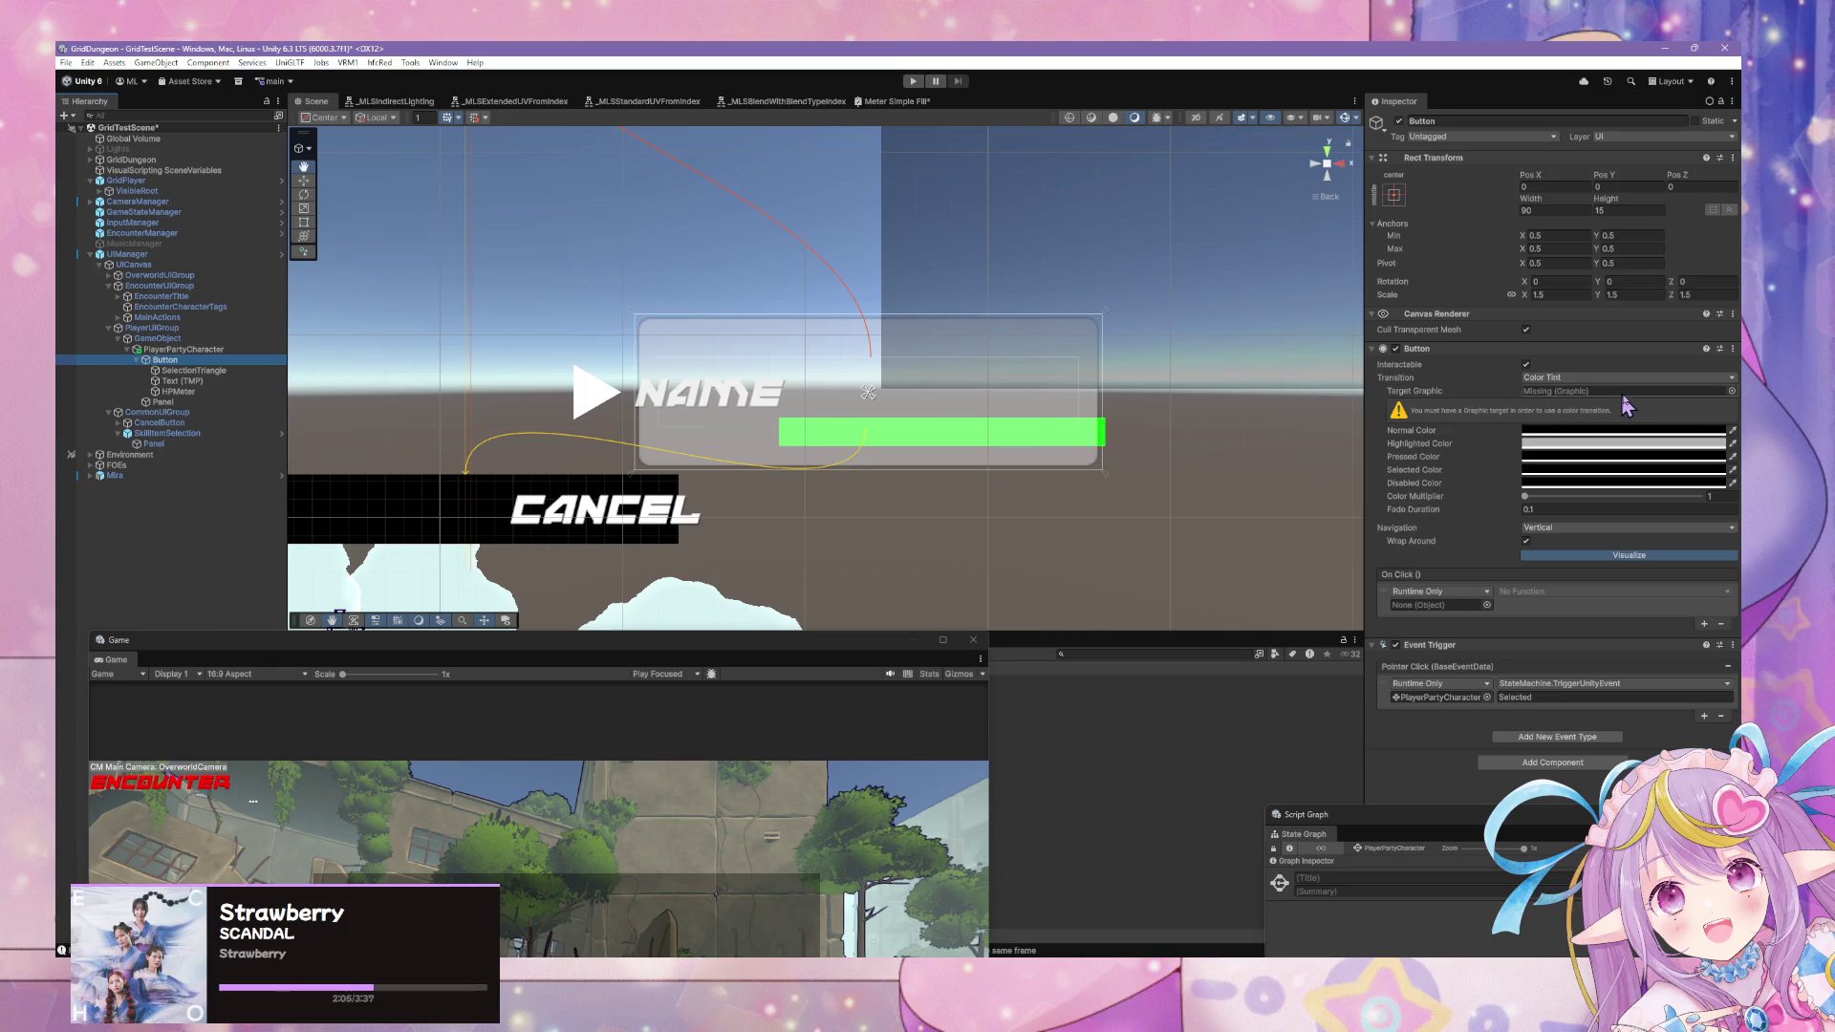
{"action": "left_click", "coordinate": [1731, 392]}
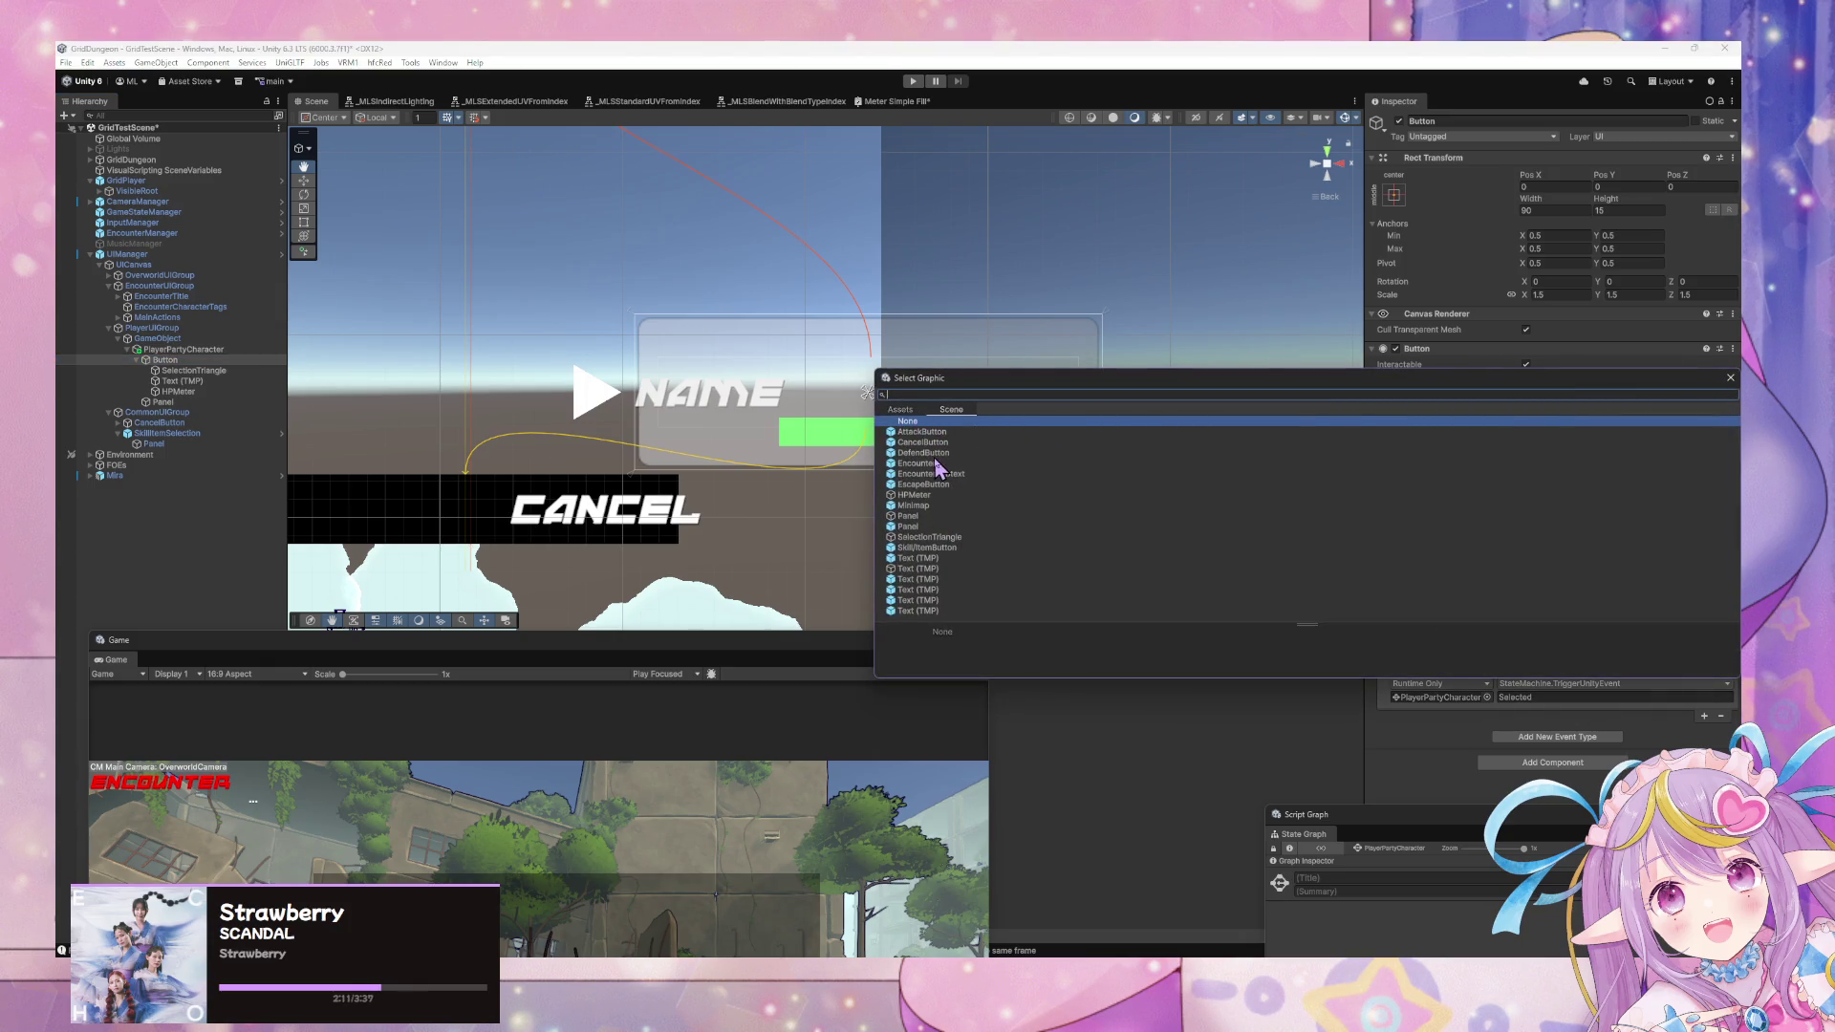
Close the graphic picker and set Button Transition to None after briefly trying Animation.
{"action": "left_click", "coordinate": [1730, 378]}
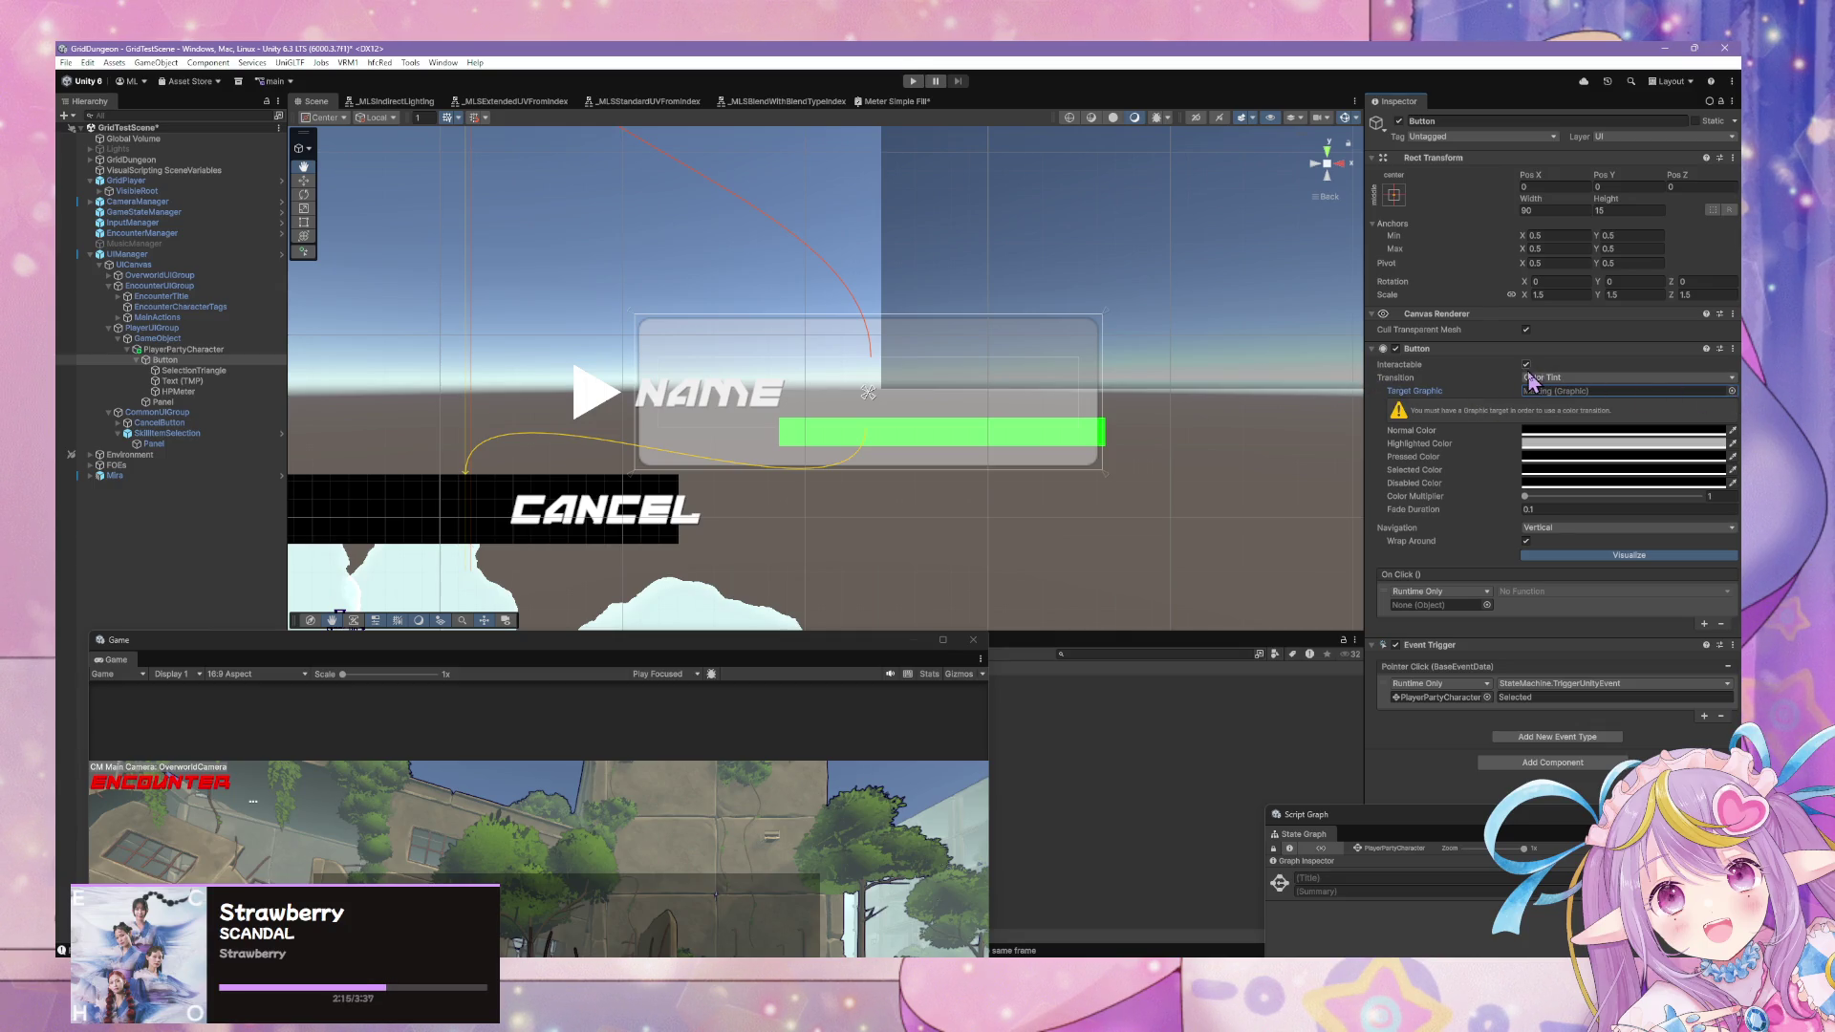
{"action": "left_click", "coordinate": [1525, 365]}
{"action": "left_click", "coordinate": [1615, 380]}
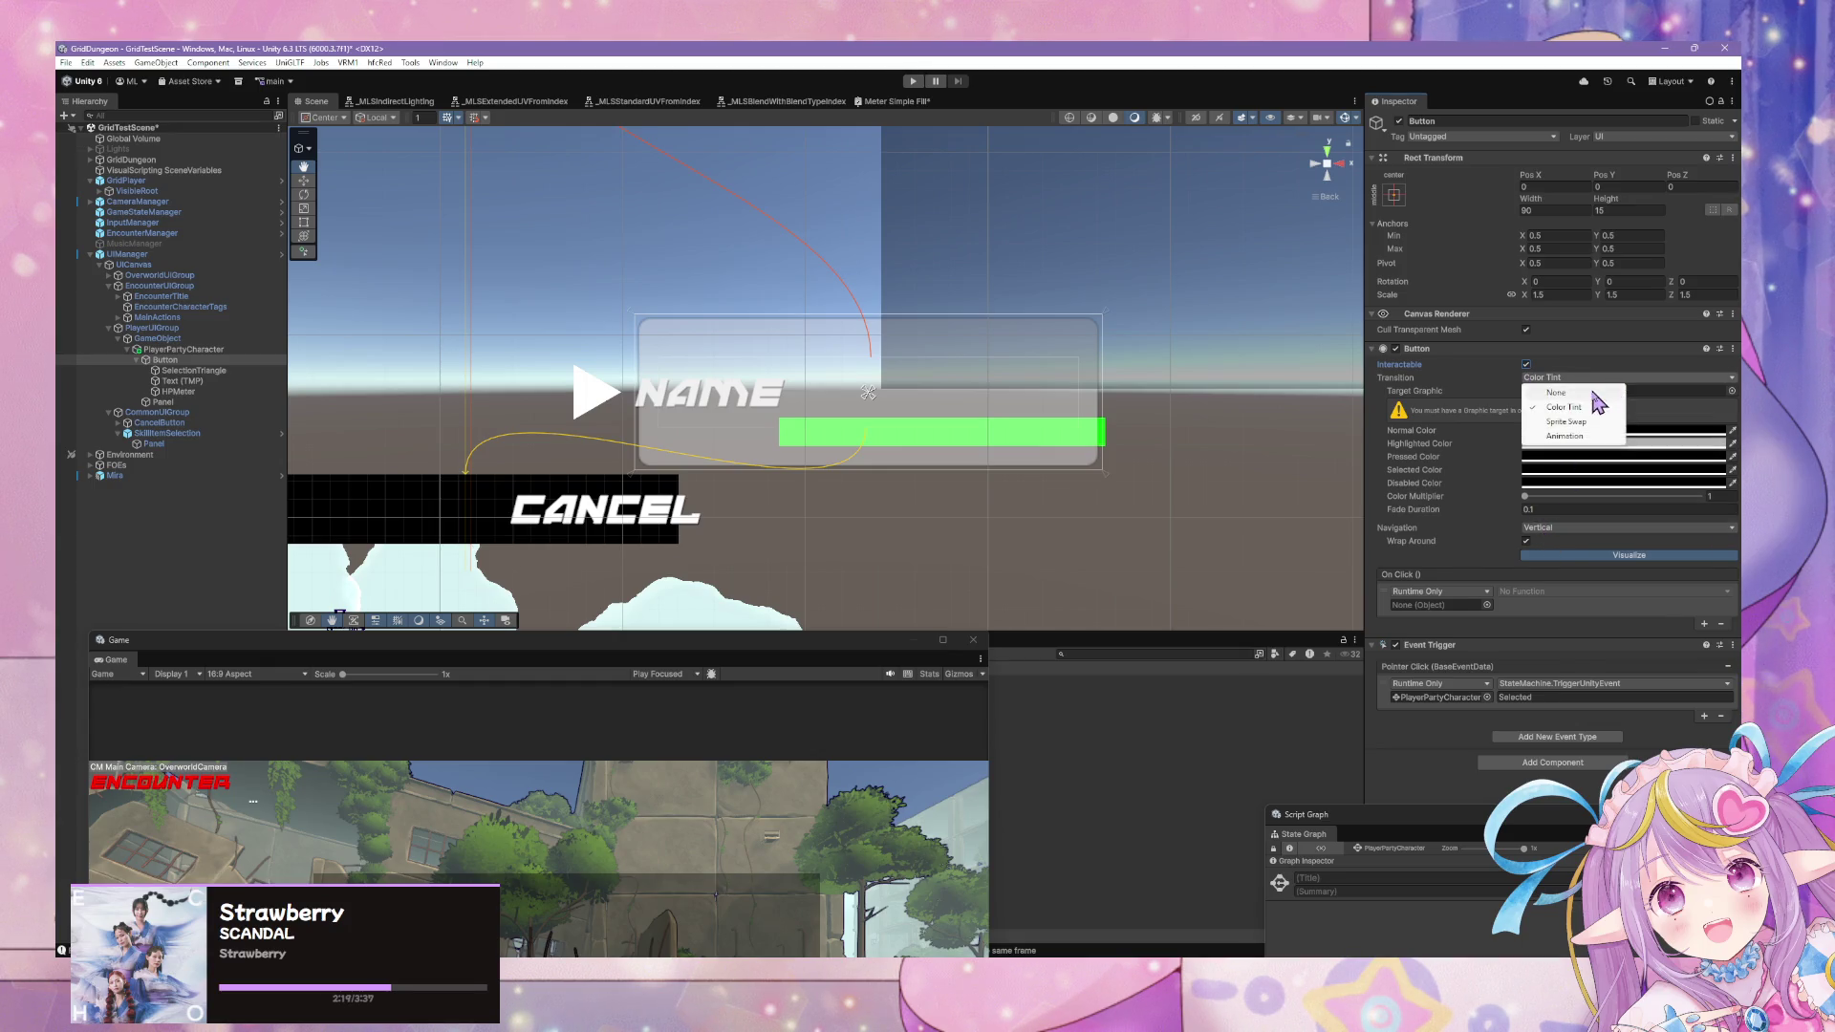
{"action": "left_click", "coordinate": [1586, 384]}
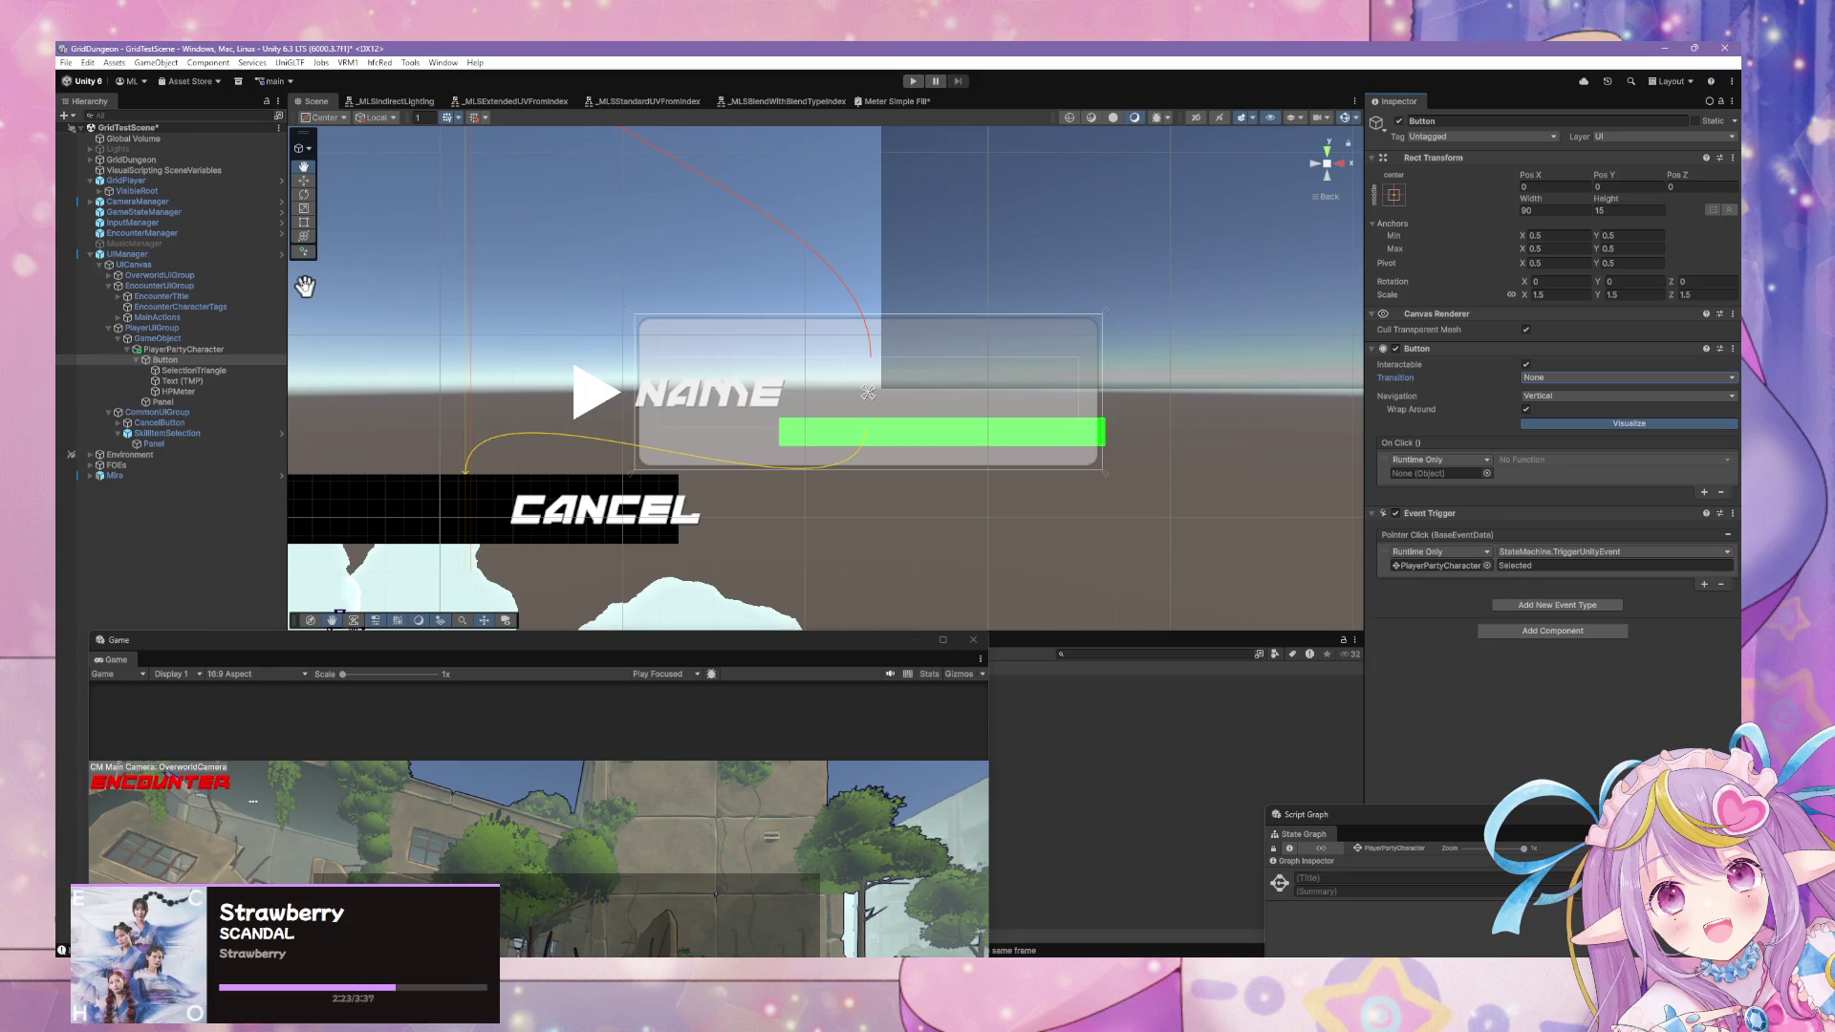
{"action": "left_click", "coordinate": [1536, 380]}
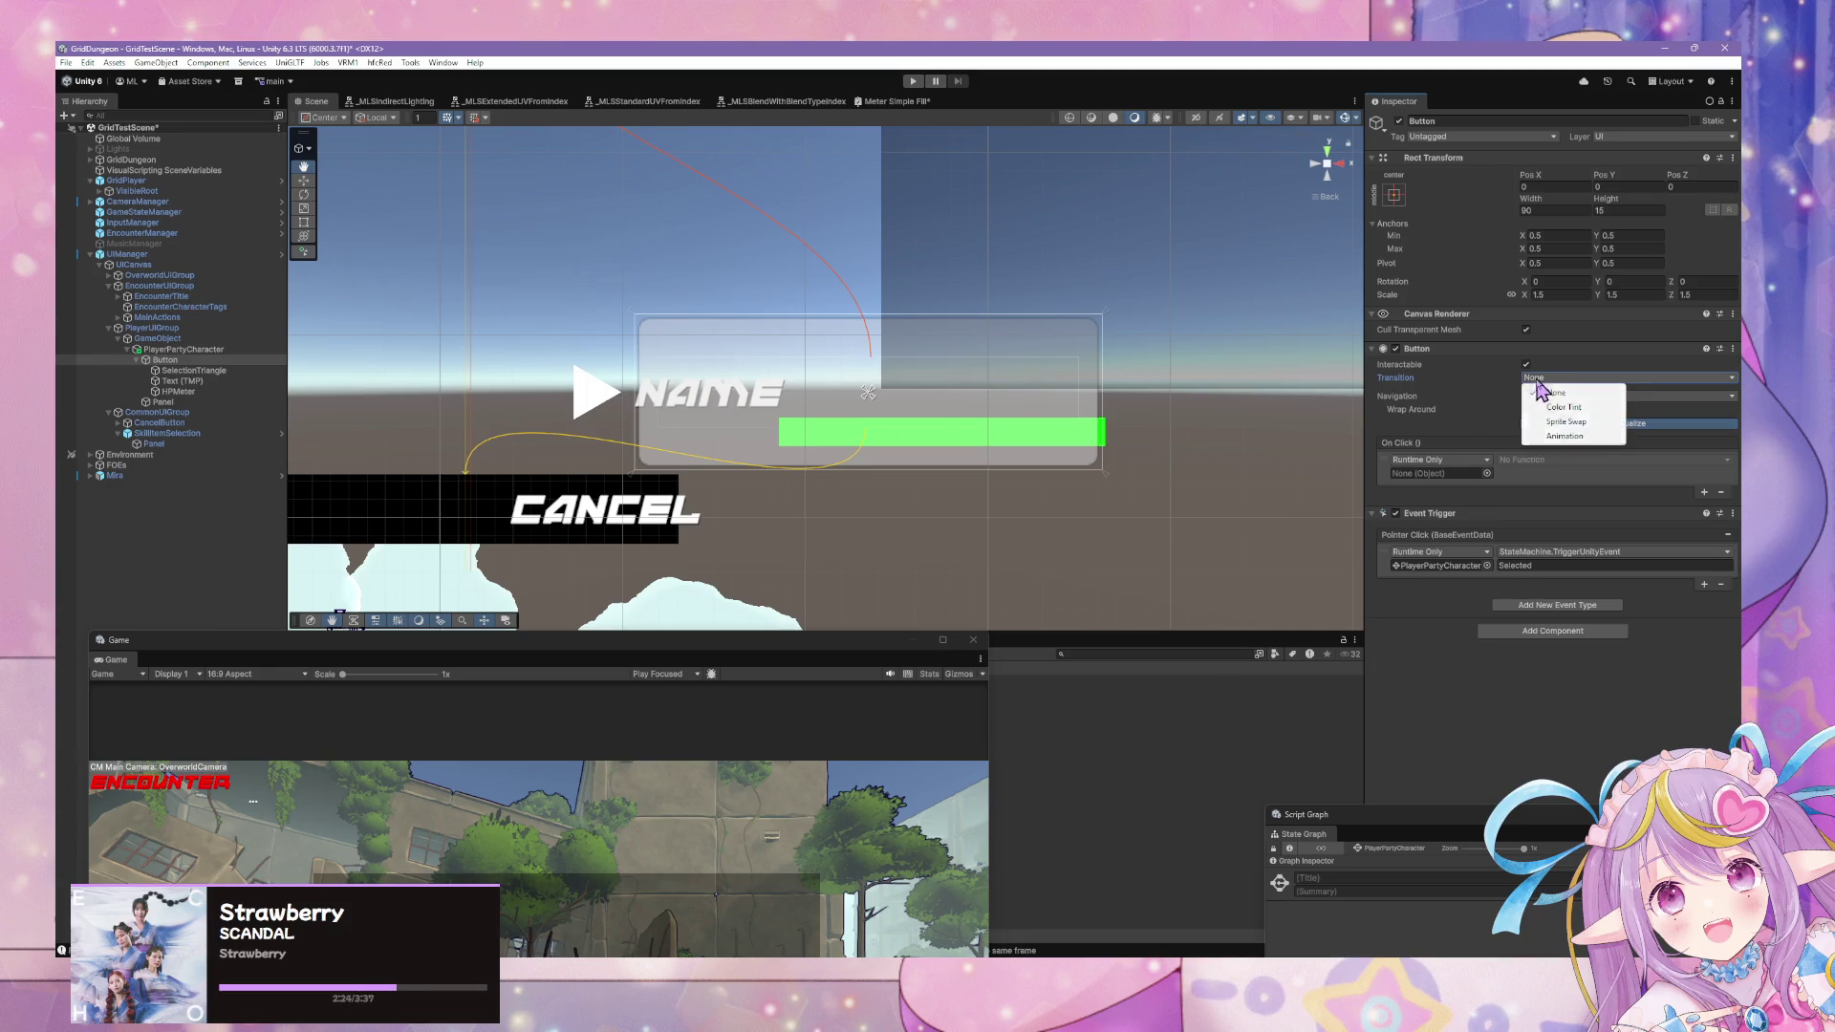
{"action": "left_click", "coordinate": [1563, 437]}
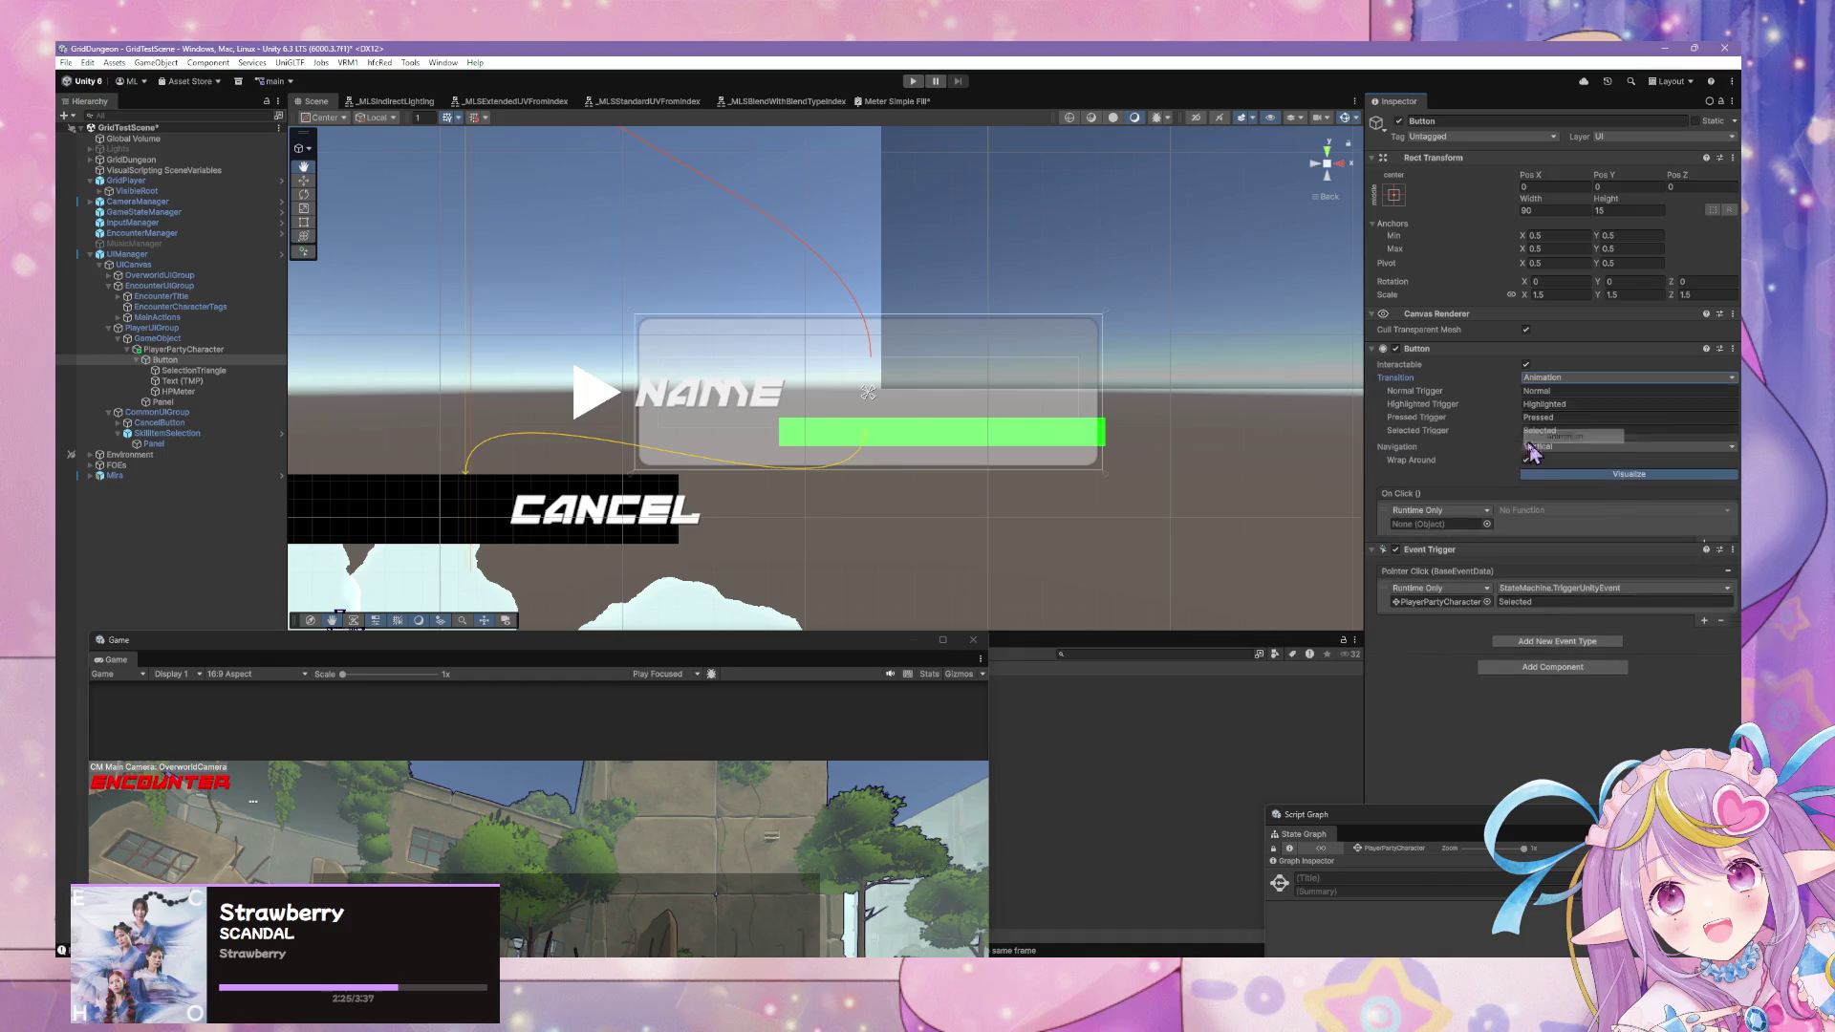
{"action": "left_click", "coordinate": [1564, 381]}
{"action": "left_click", "coordinate": [1556, 392]}
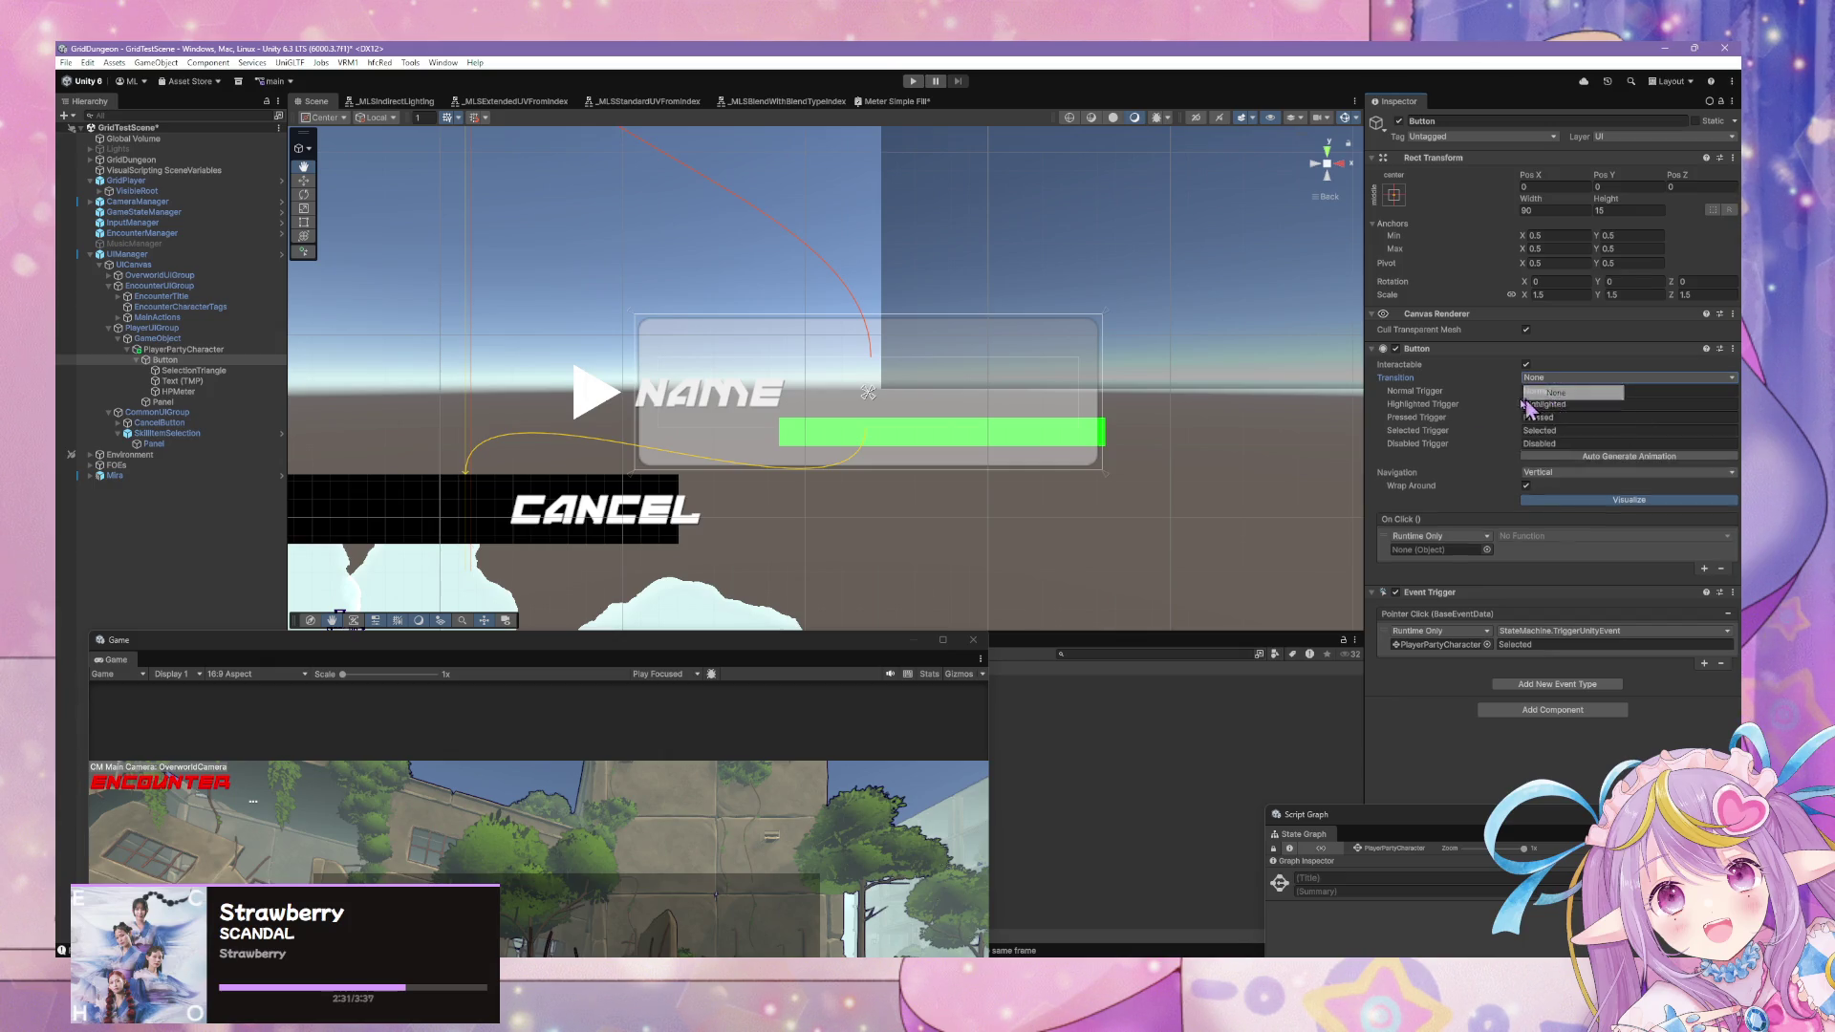
{"action": "left_click", "coordinate": [1554, 378]}
{"action": "left_click_drag", "start_coordinate": [1272, 443], "coordinate": [975, 364]}
{"action": "scroll", "coordinate": [956, 366], "scroll_direction": "down", "scroll_amount": 2}
{"action": "left_click_drag", "start_coordinate": [803, 356], "coordinate": [972, 372]}
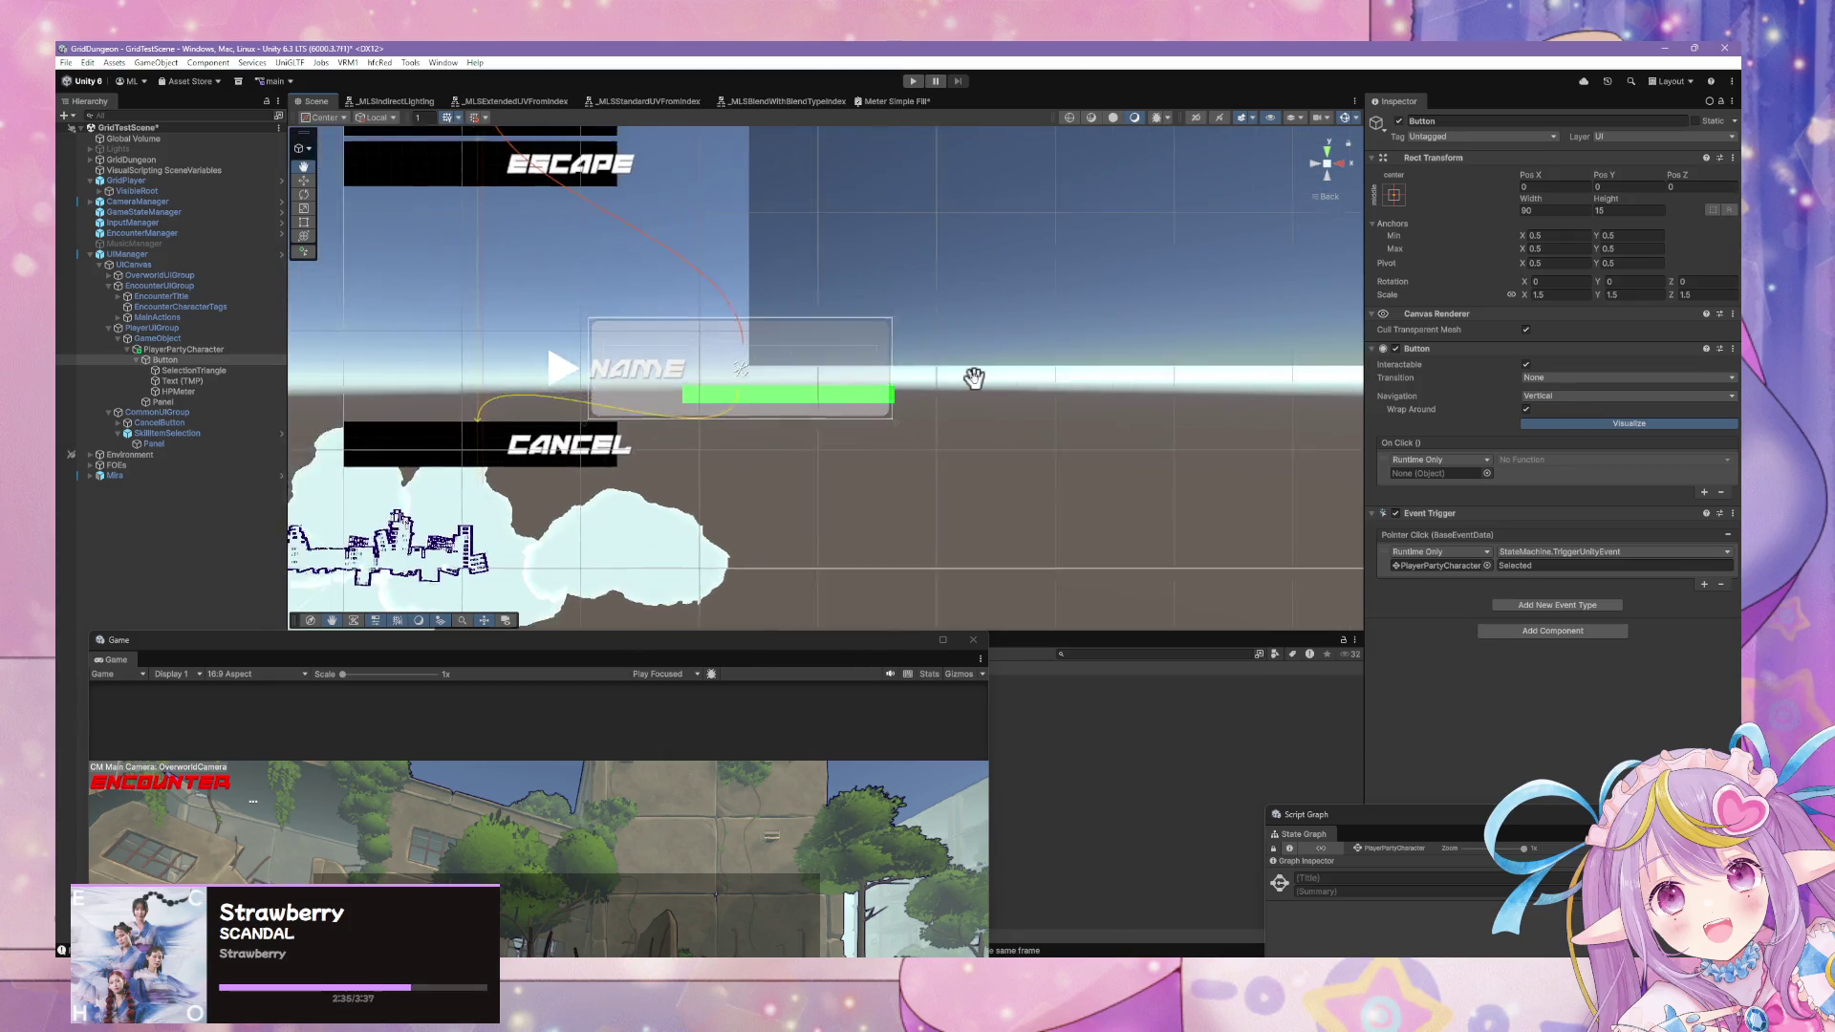
Set the Panel Image's Source Image to None.
{"action": "scroll", "coordinate": [971, 372], "scroll_direction": "up", "scroll_amount": 2}
{"action": "mouse_move", "coordinate": [680, 342]}
{"action": "left_mouse_down"}
{"action": "mouse_move", "coordinate": [788, 631]}
{"action": "mouse_move", "coordinate": [1440, 732]}
{"action": "left_mouse_up"}
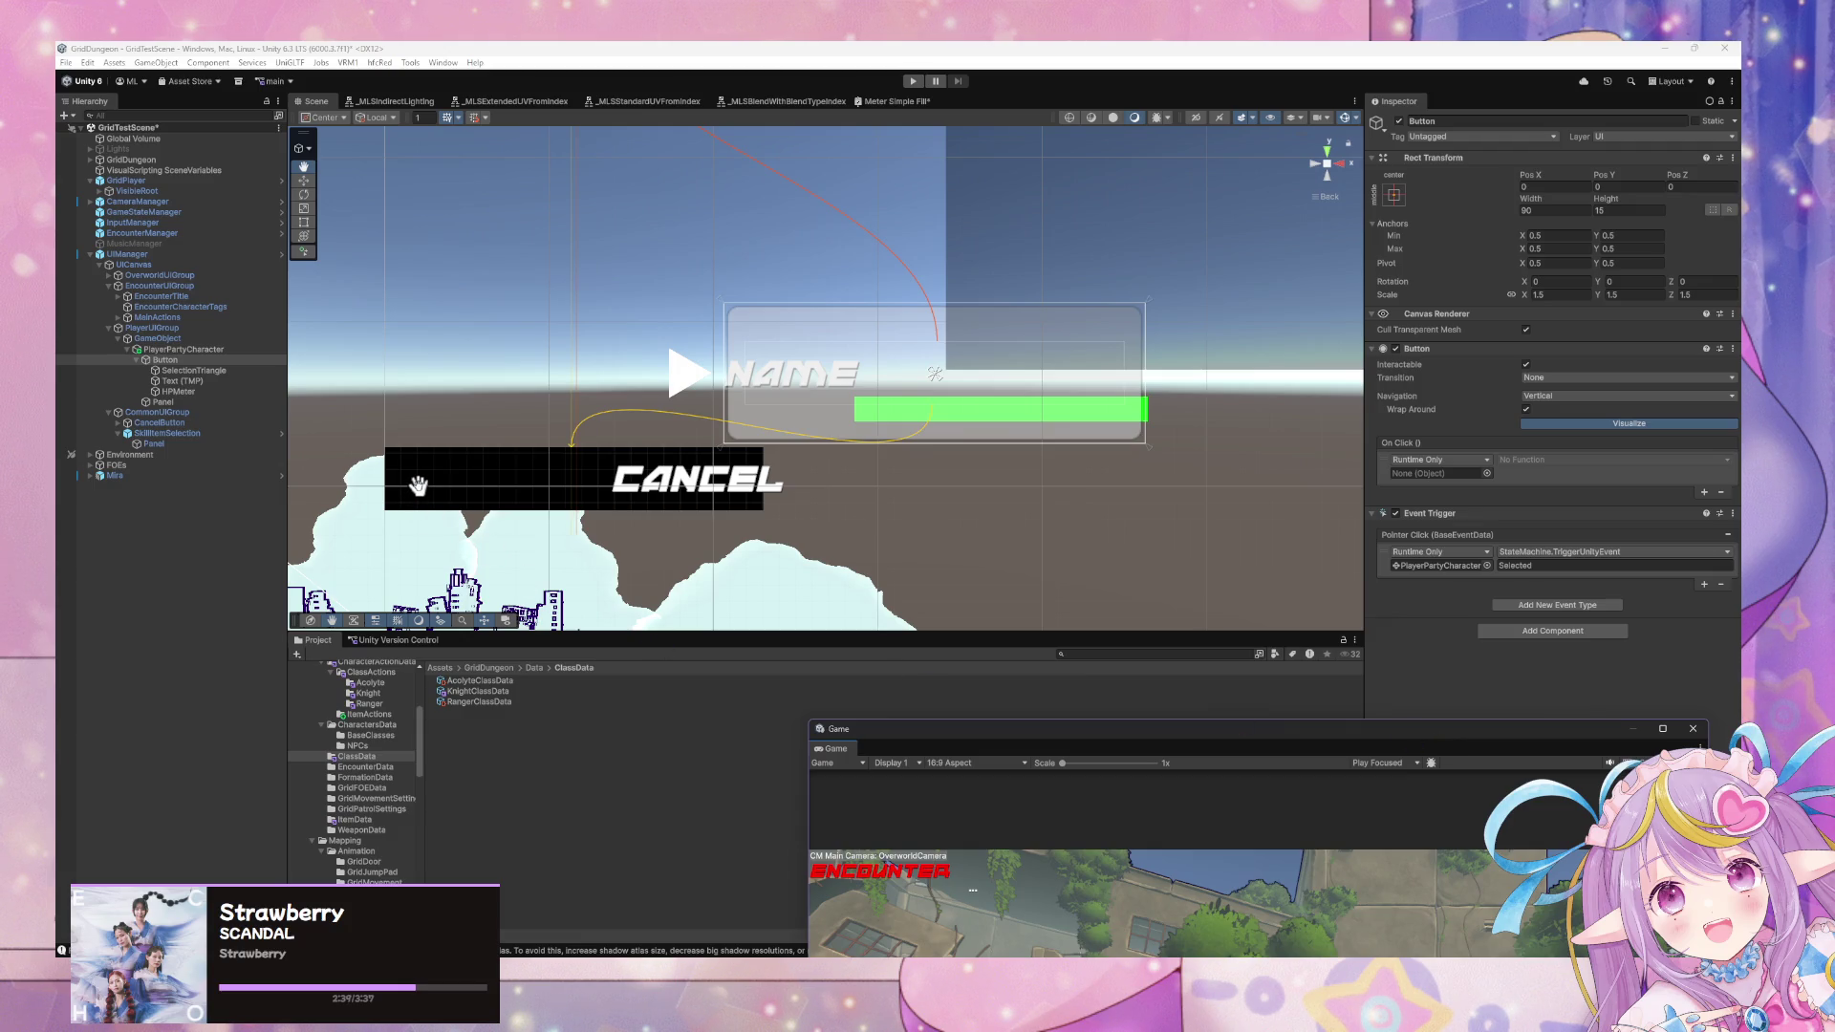
{"action": "scroll", "coordinate": [634, 509], "scroll_direction": "up", "scroll_amount": 3}
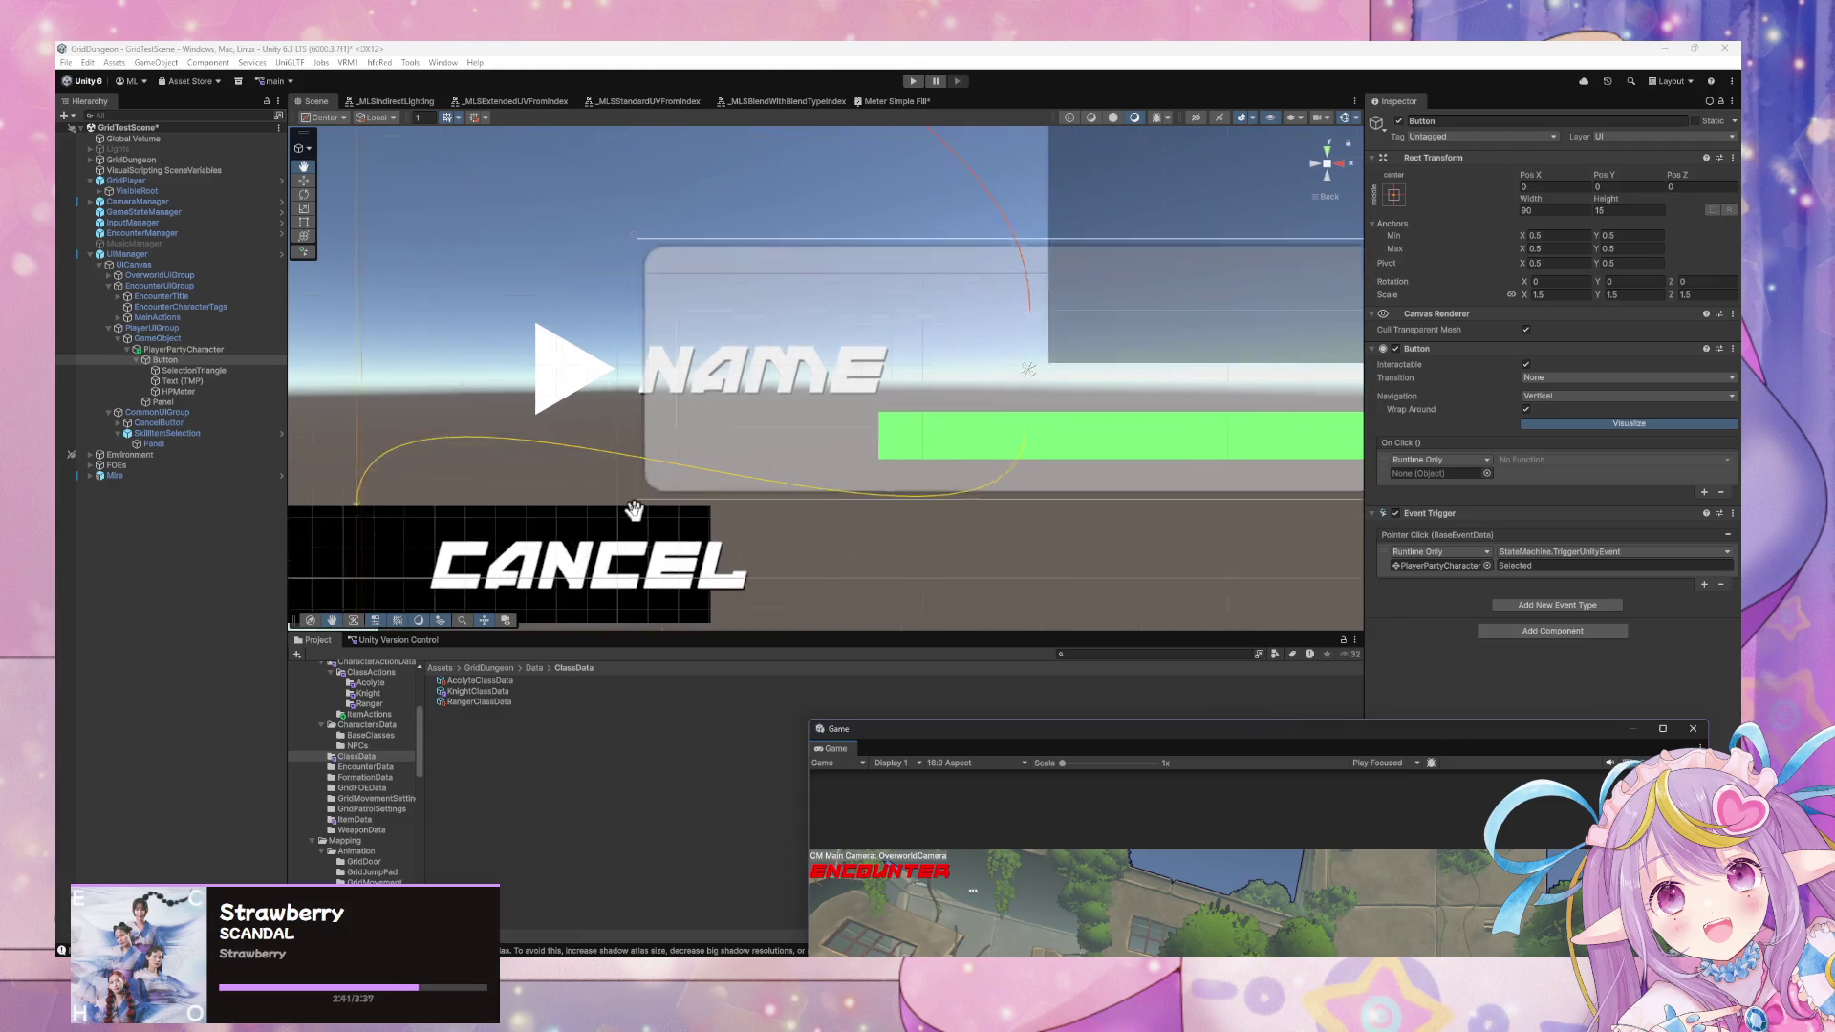
{"action": "scroll", "coordinate": [633, 509], "scroll_direction": "down", "scroll_amount": 3}
{"action": "left_click_drag", "start_coordinate": [984, 740], "coordinate": [669, 753]}
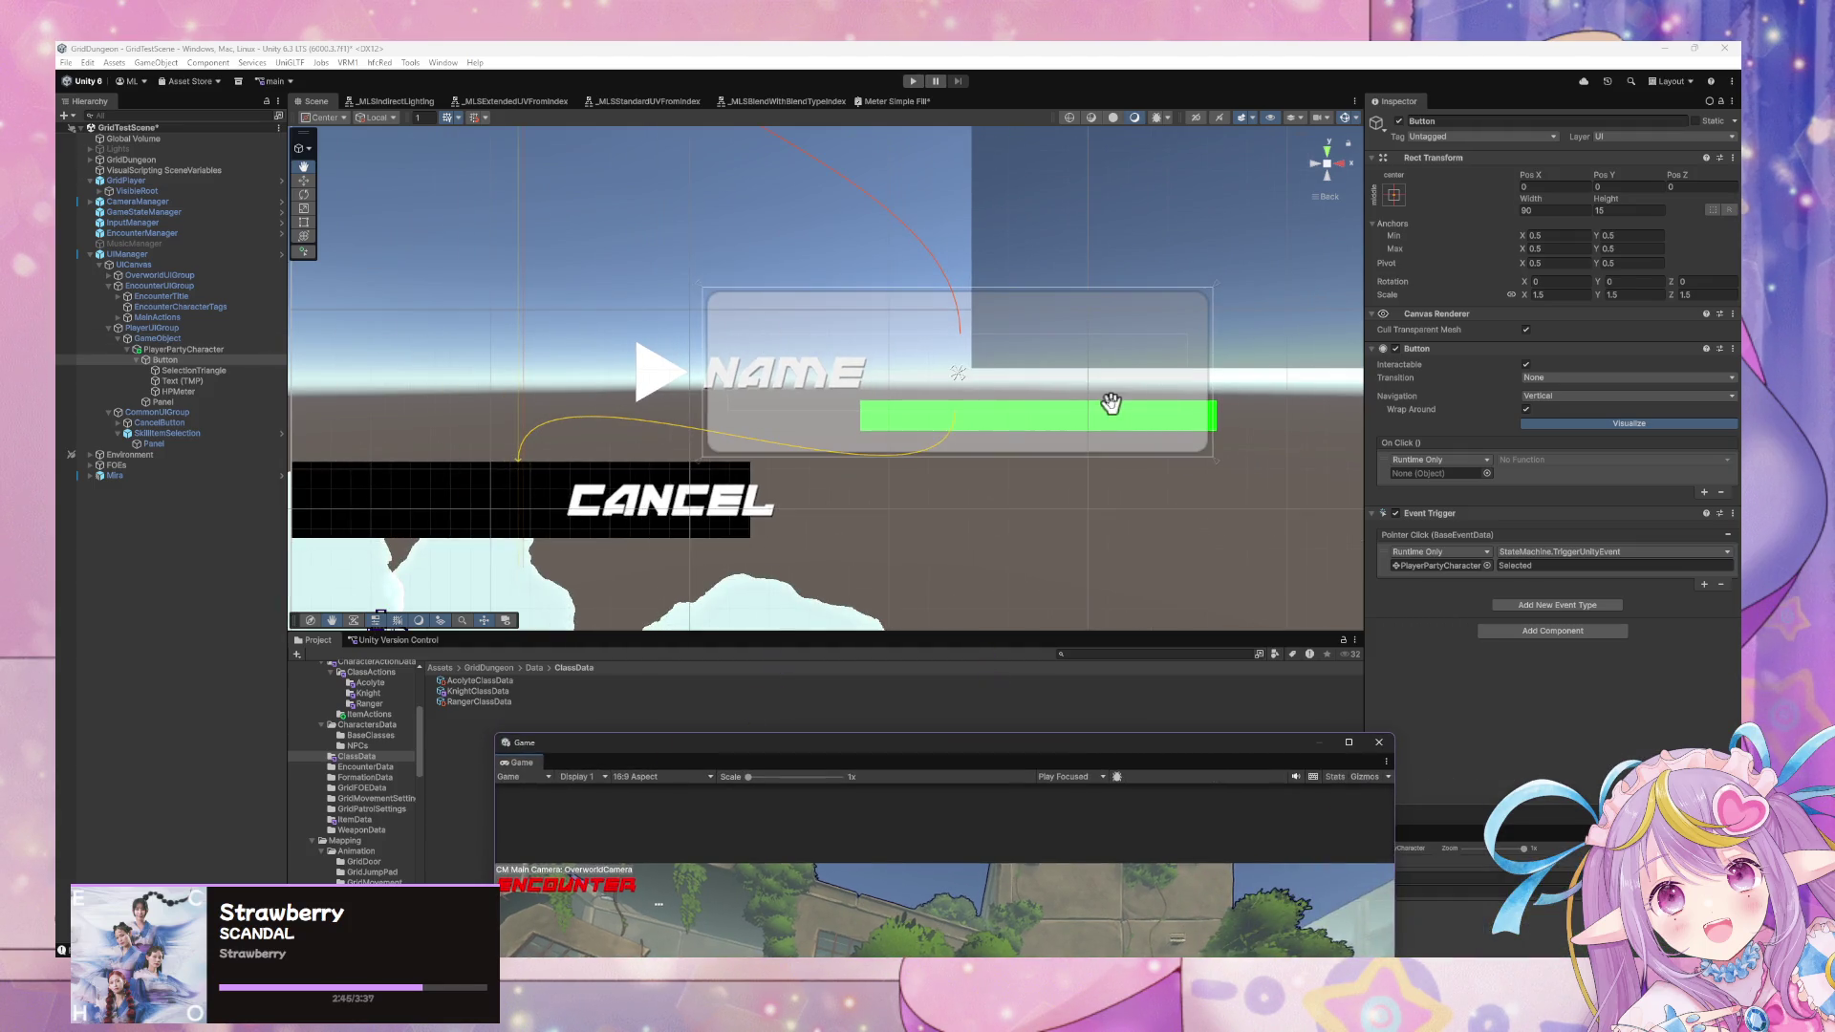
{"action": "left_click", "coordinate": [161, 402]}
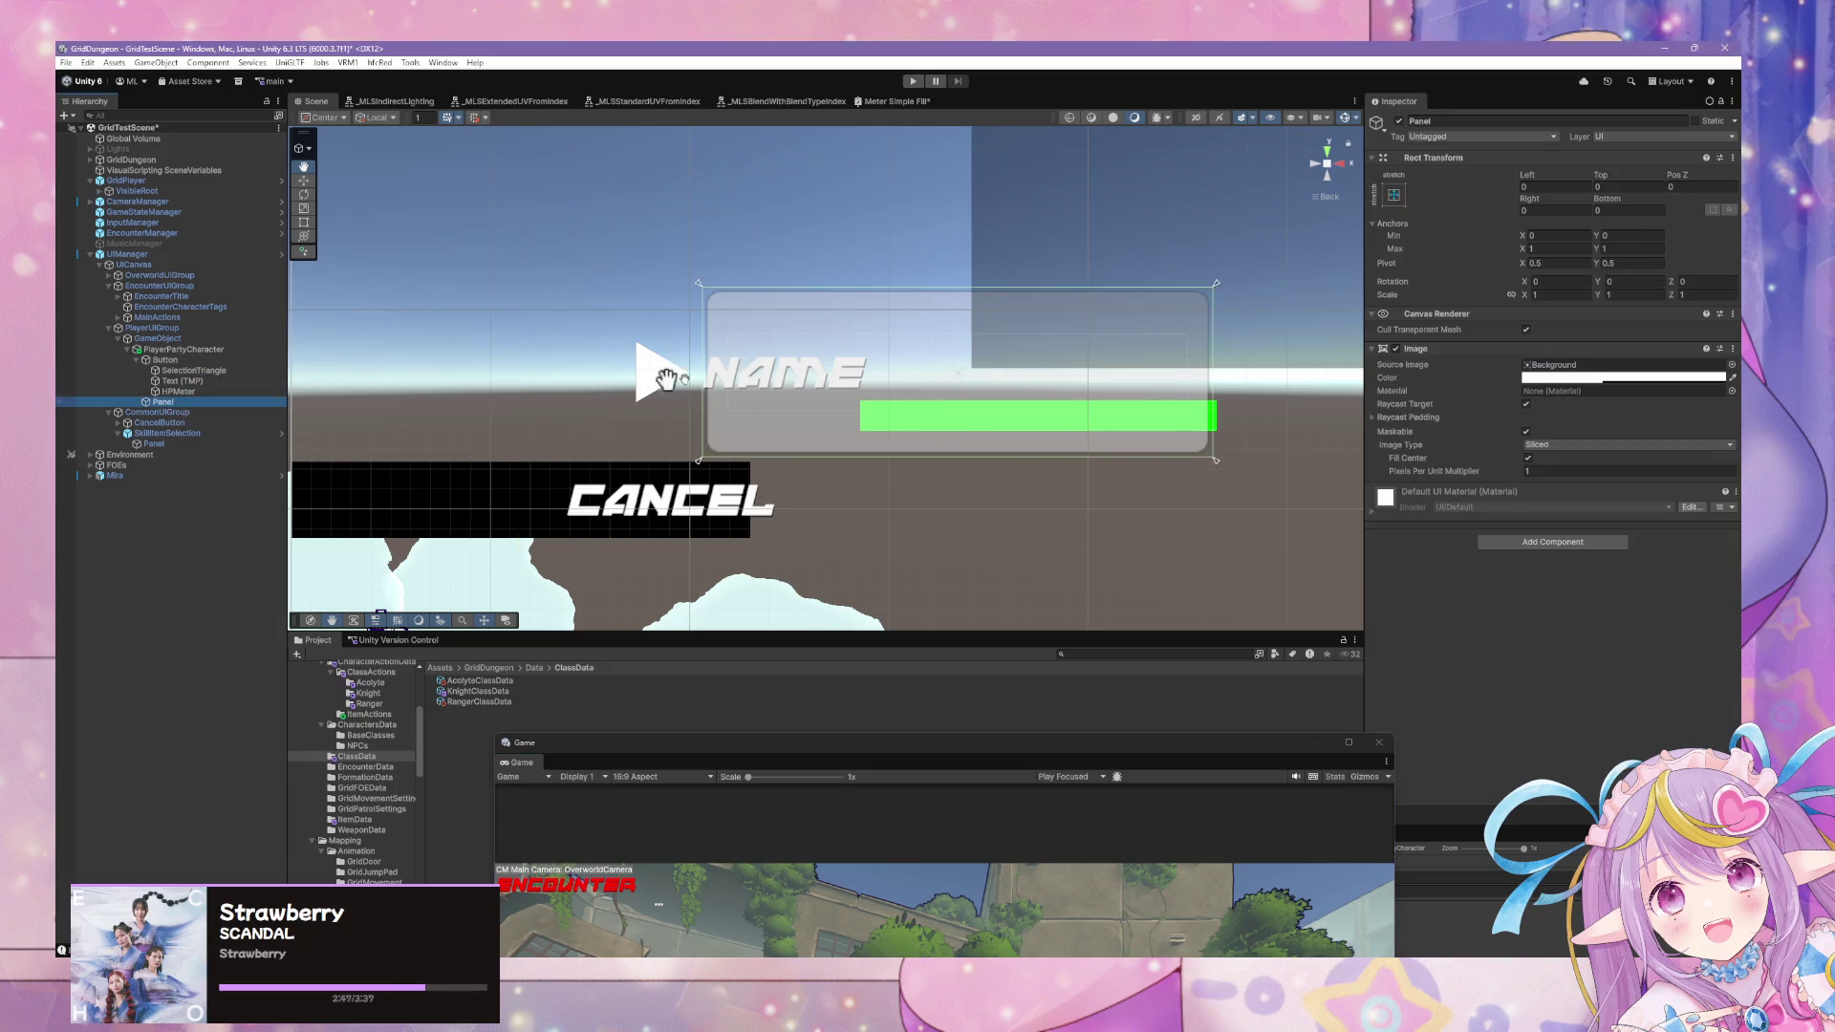
{"action": "left_click", "coordinate": [1728, 367]}
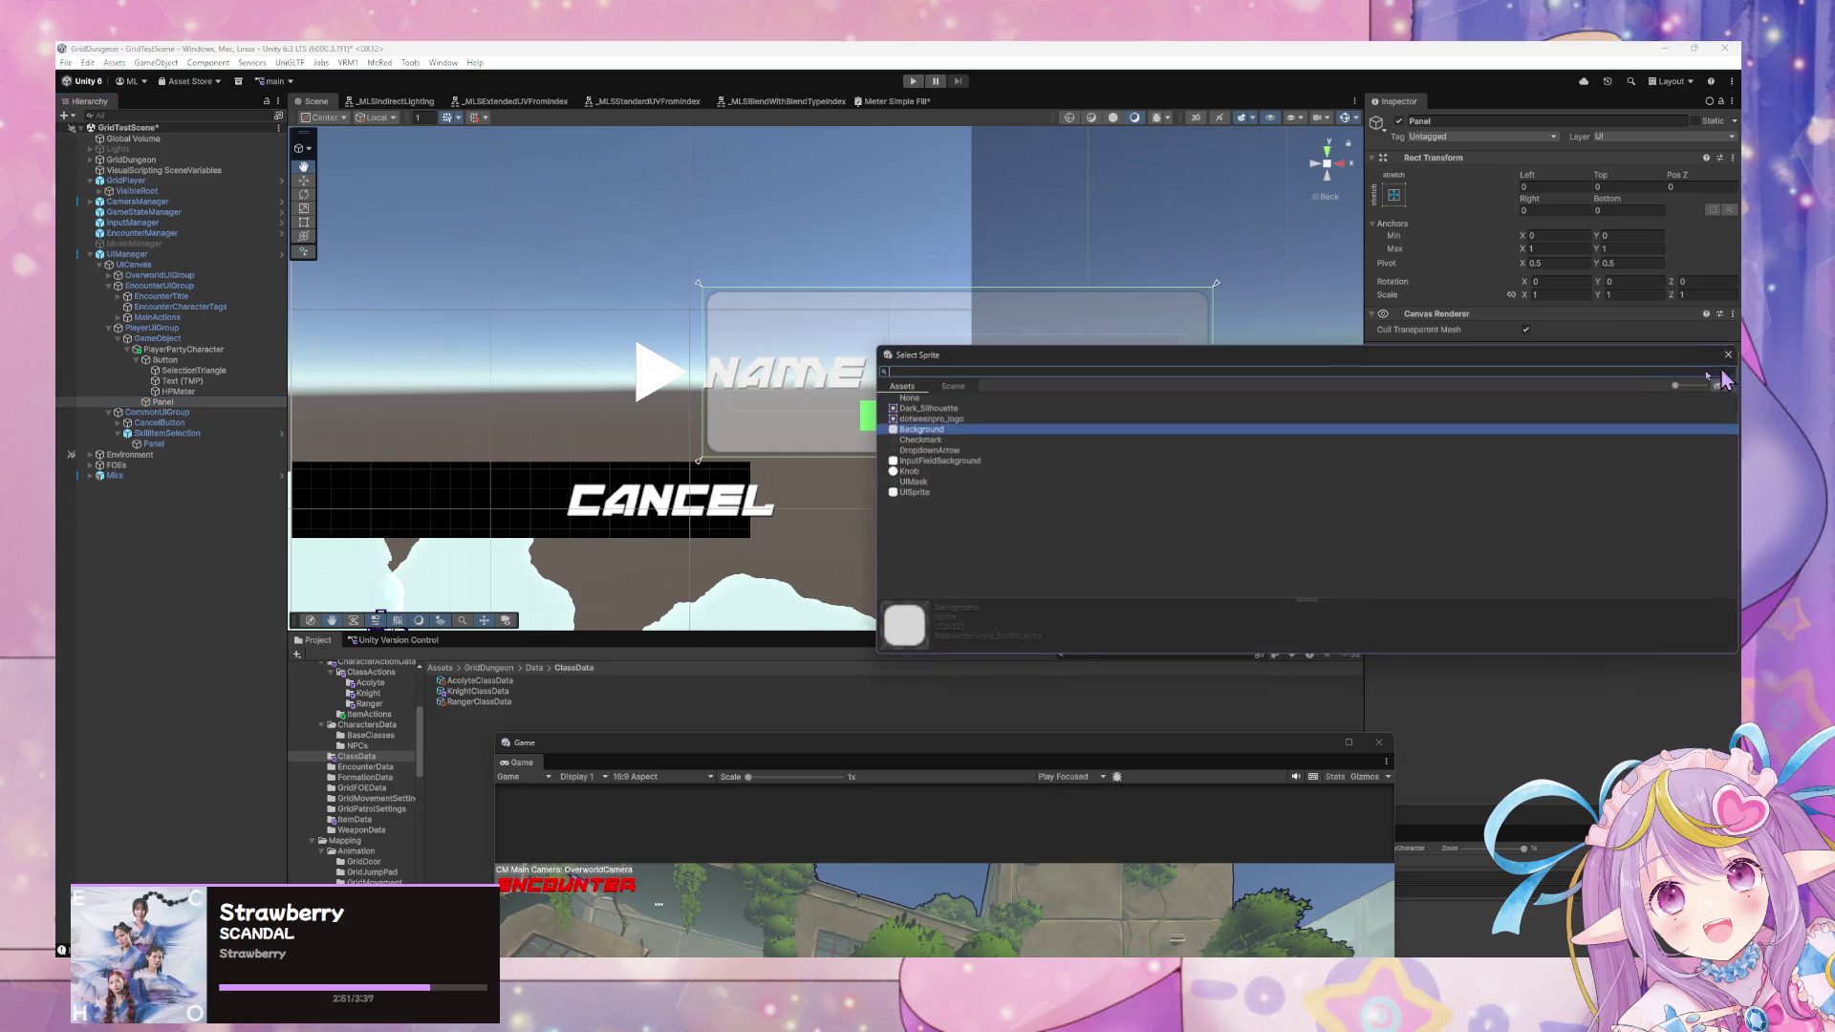
{"action": "left_click", "coordinate": [951, 387]}
{"action": "double_click", "coordinate": [908, 398]}
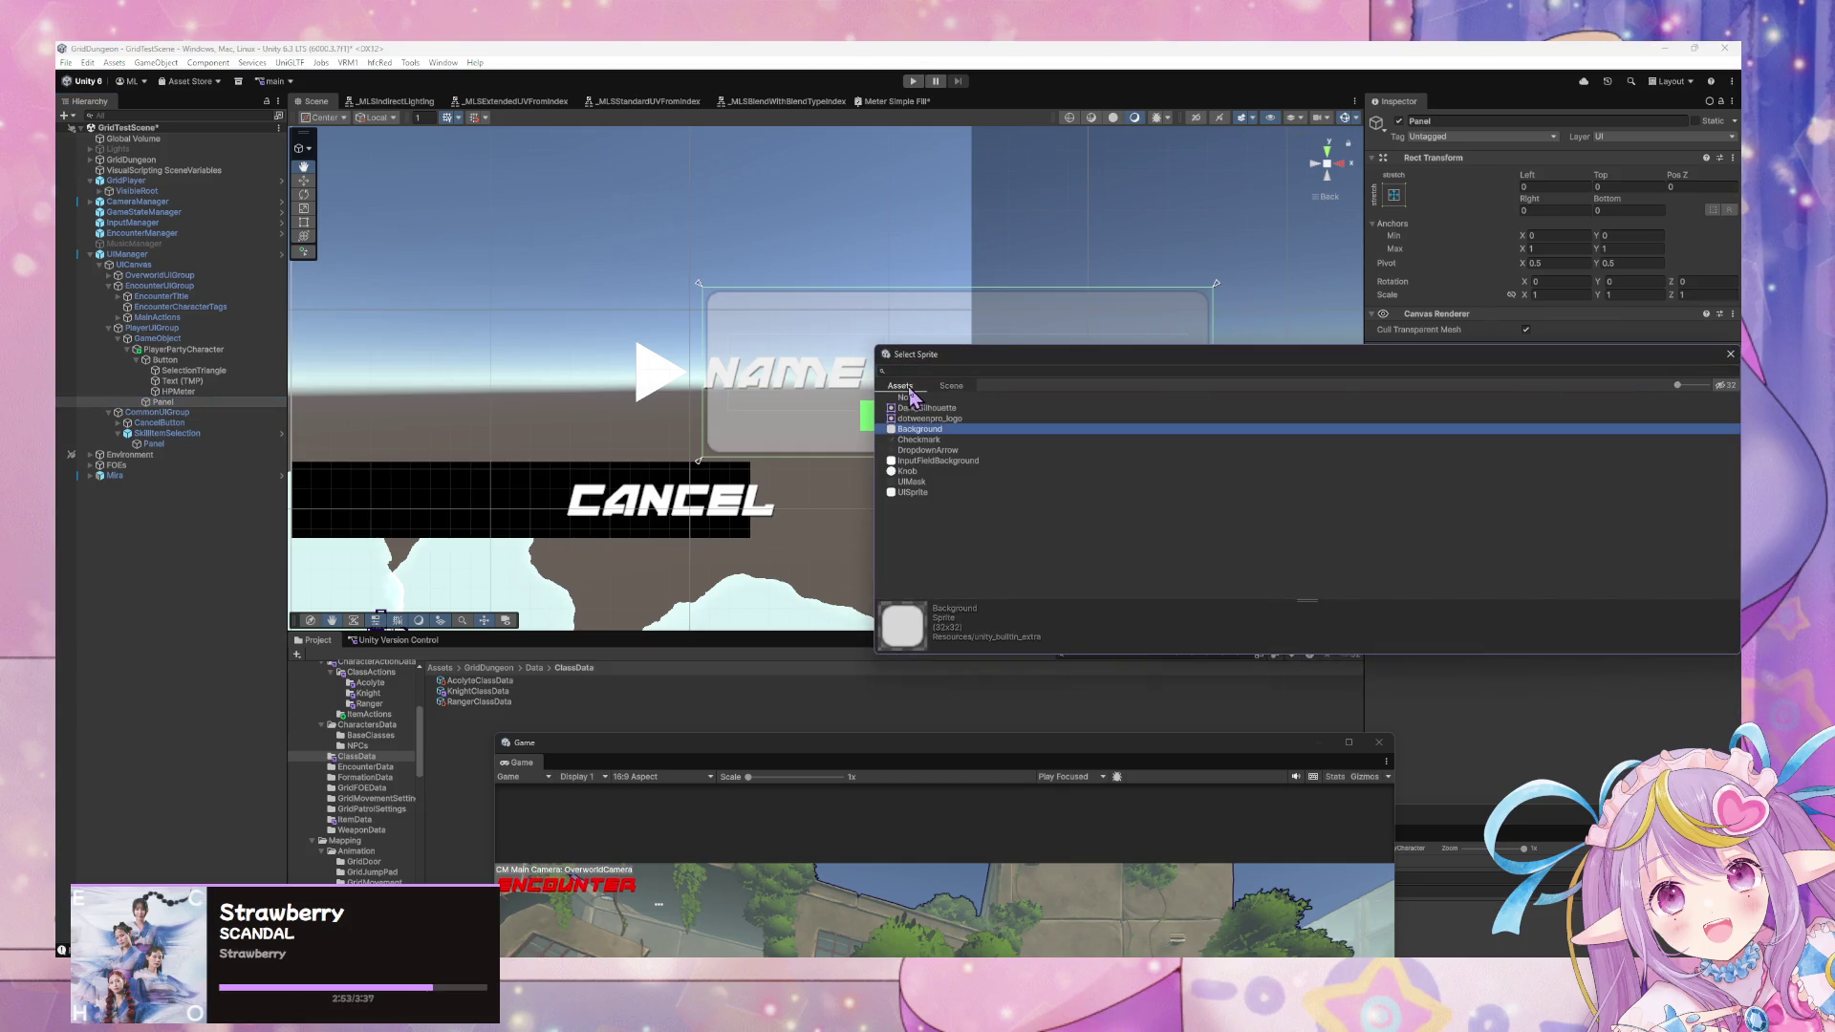
Make the Panel's Image colour fully opaque with alpha 255.
{"action": "mouse_move", "coordinate": [1170, 564]}
{"action": "left_mouse_down"}
{"action": "mouse_move", "coordinate": [1077, 512]}
{"action": "mouse_move", "coordinate": [918, 348]}
{"action": "mouse_move", "coordinate": [1108, 436]}
{"action": "left_mouse_up"}
{"action": "left_click", "coordinate": [1644, 378]}
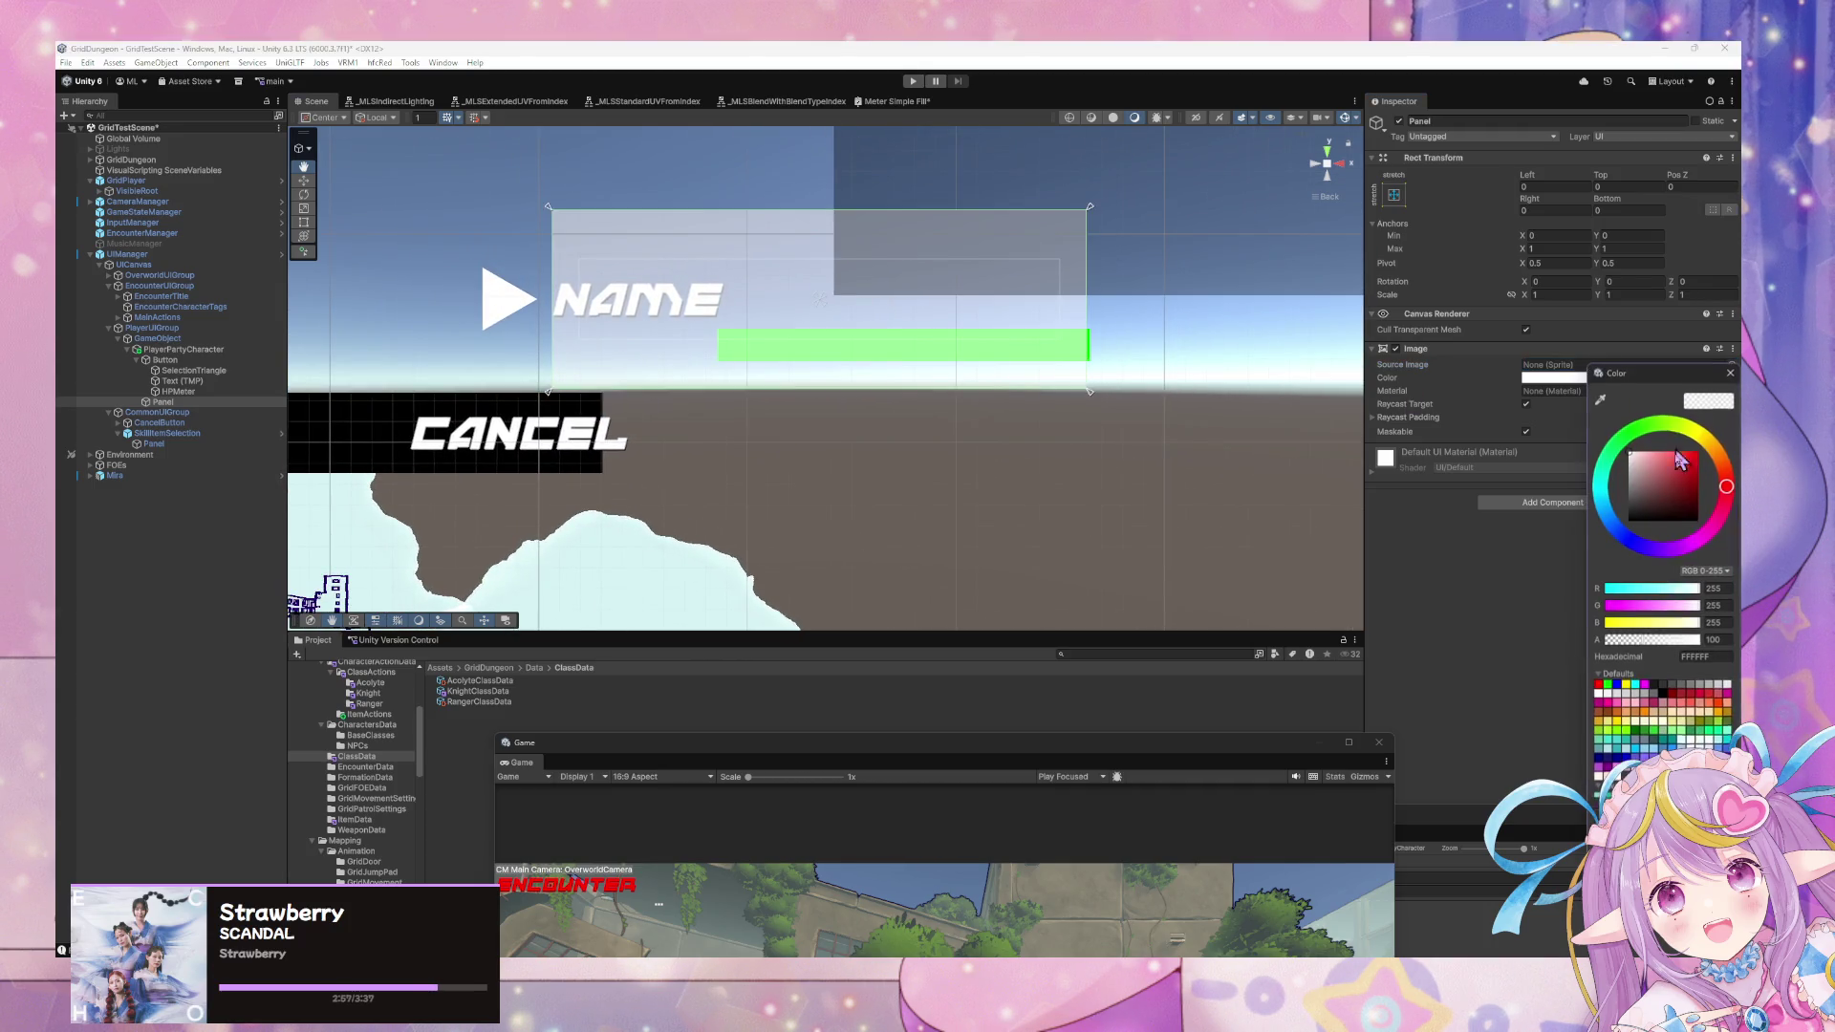
{"action": "left_click", "coordinate": [1694, 639]}
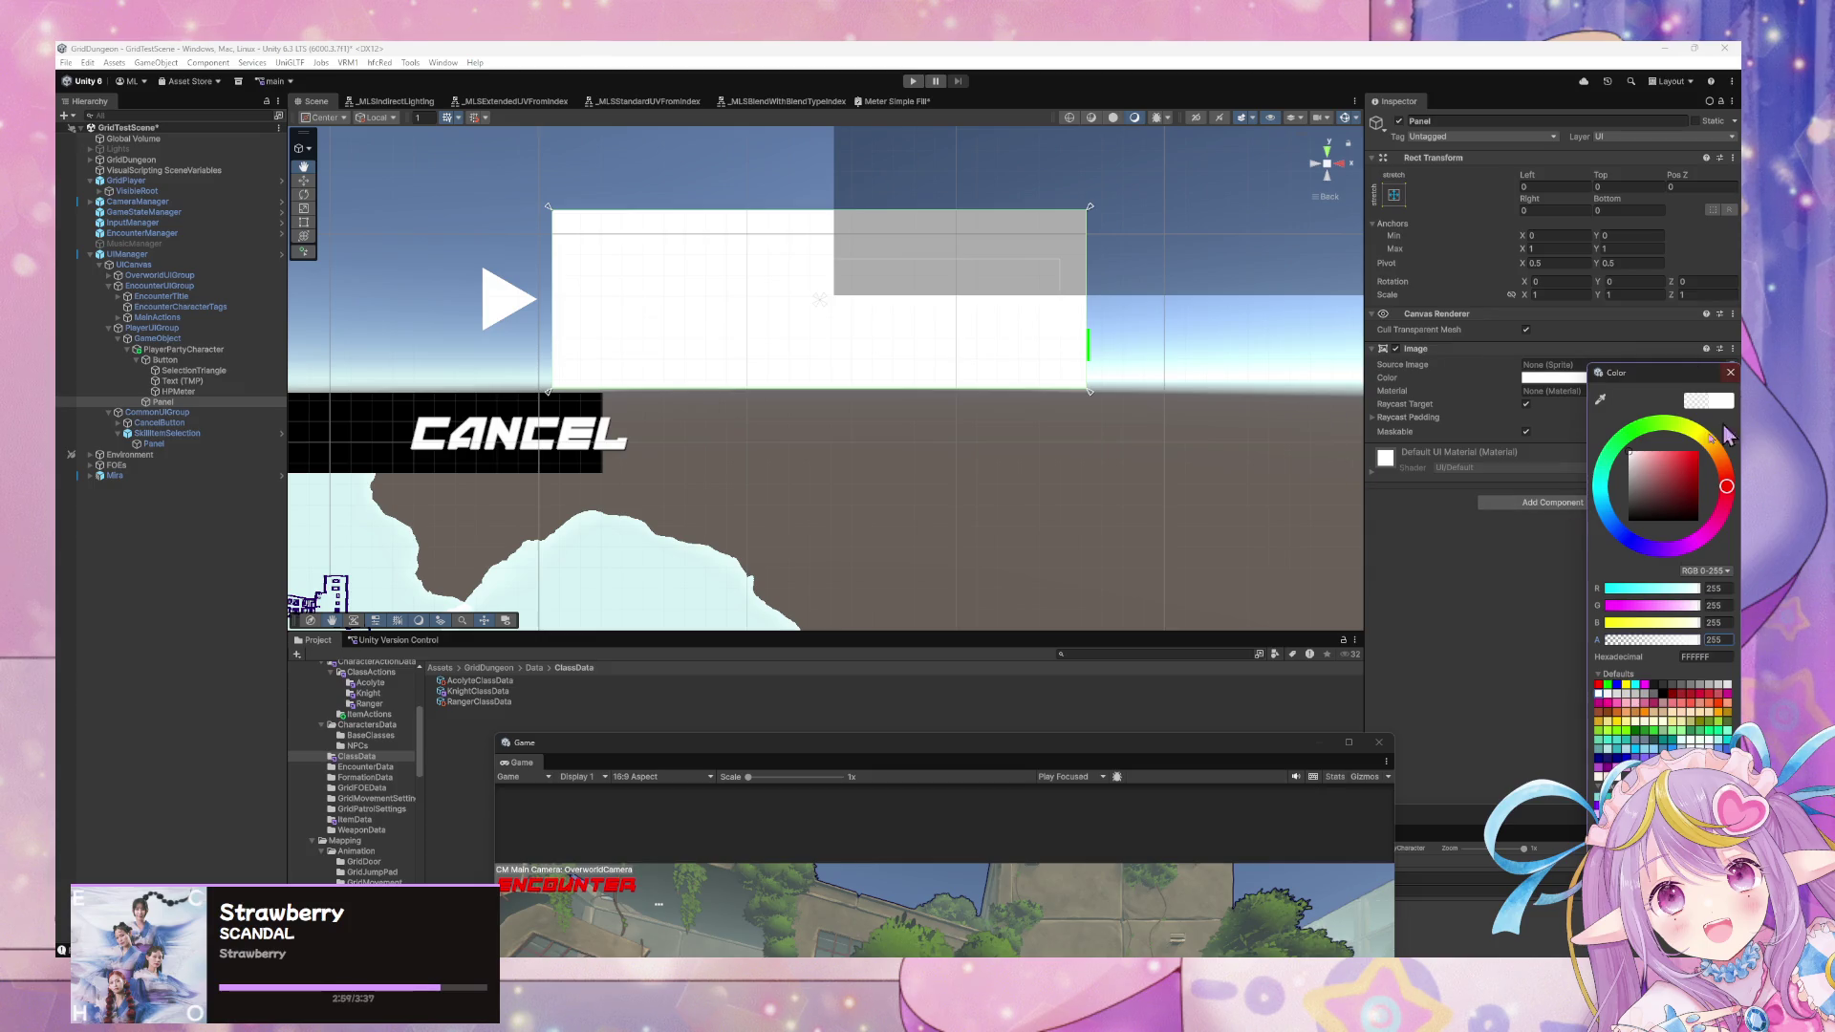
{"action": "left_click", "coordinate": [1729, 373]}
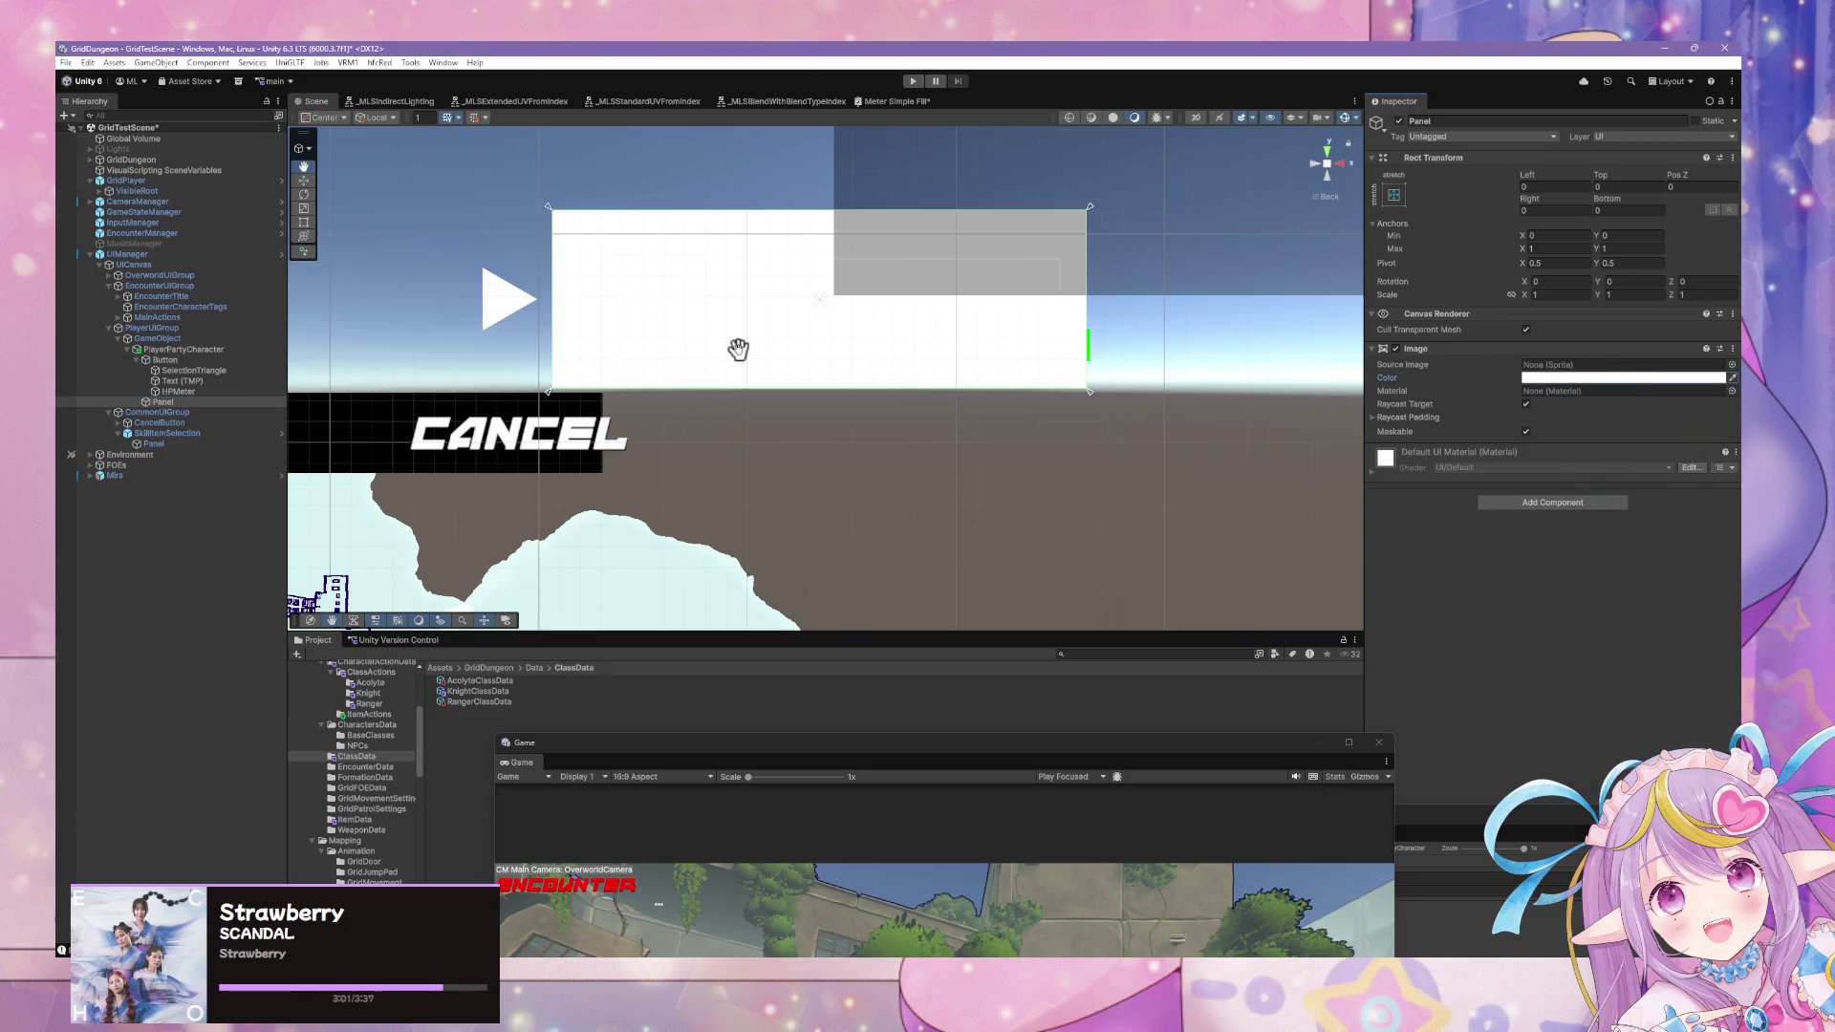
Move Panel to be PlayerPartyCharacter's first child so it sits behind NAME.
{"action": "left_click_drag", "start_coordinate": [181, 406], "coordinate": [165, 356]}
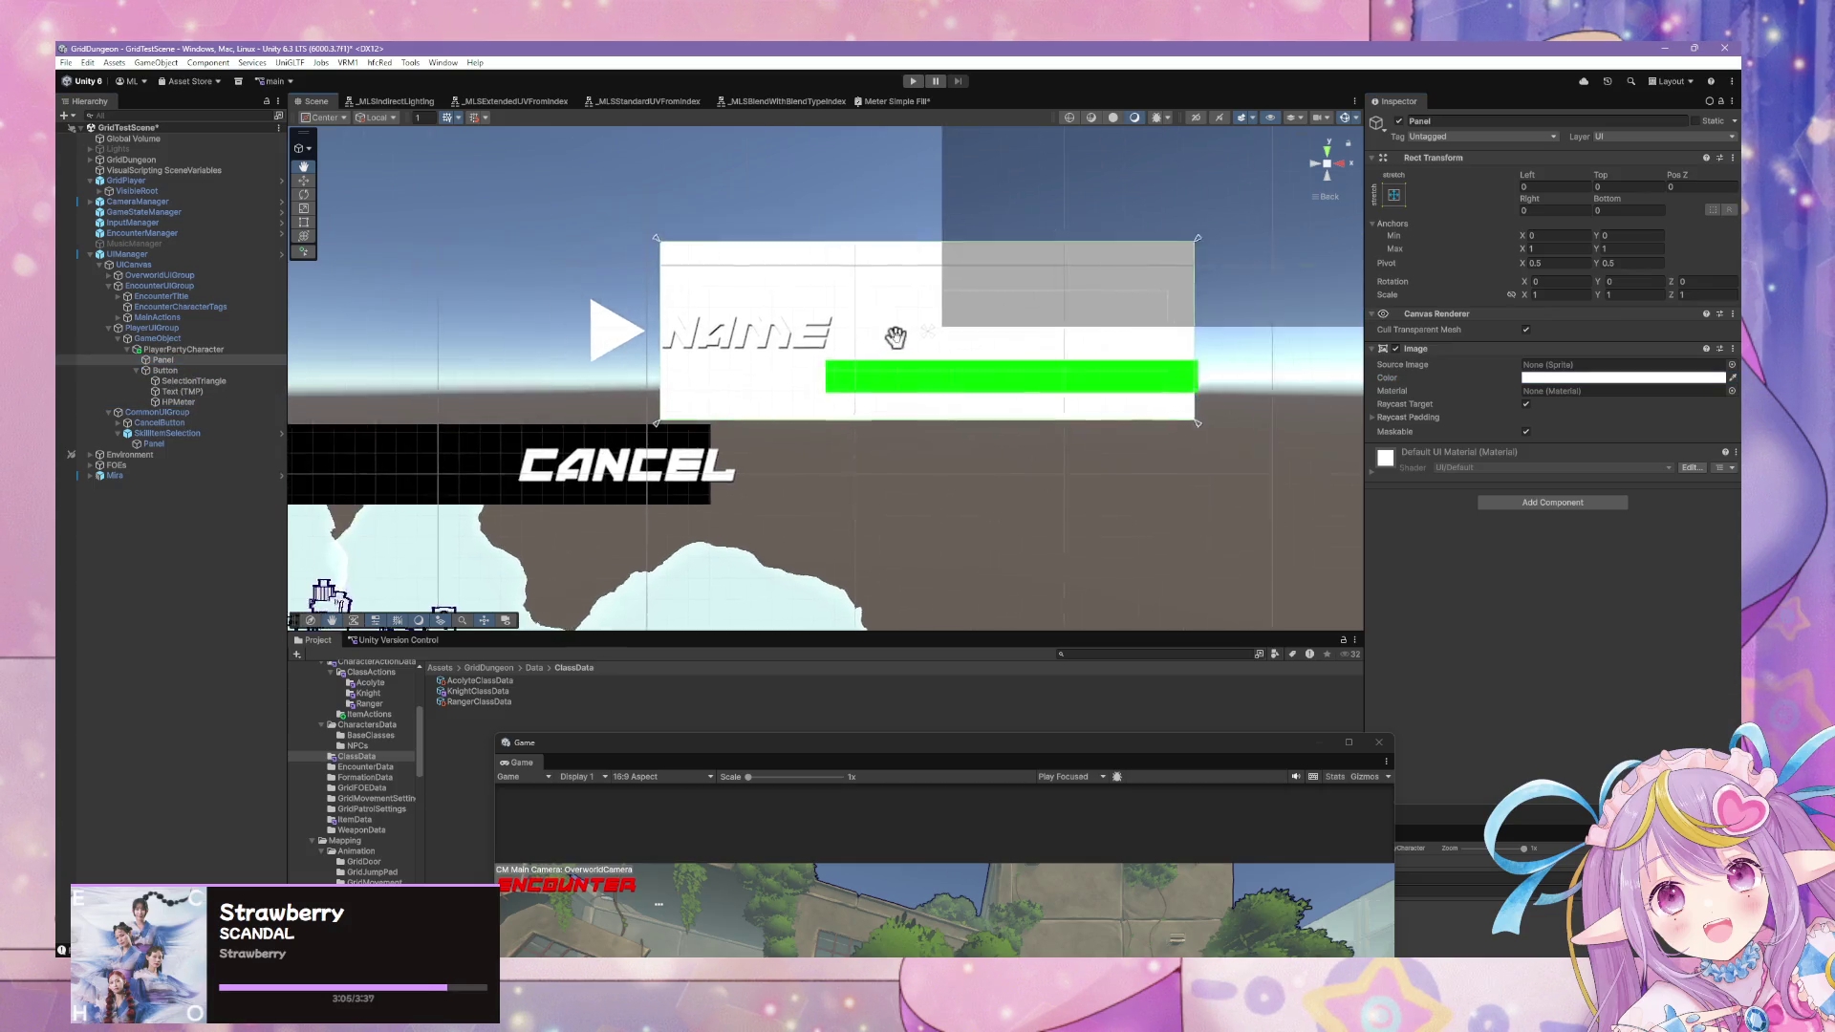
{"action": "scroll", "coordinate": [951, 369], "scroll_direction": "up", "scroll_amount": 3}
{"action": "scroll", "coordinate": [947, 366], "scroll_direction": "down", "scroll_amount": 2}
{"action": "scroll", "coordinate": [948, 365], "scroll_direction": "down", "scroll_amount": 1}
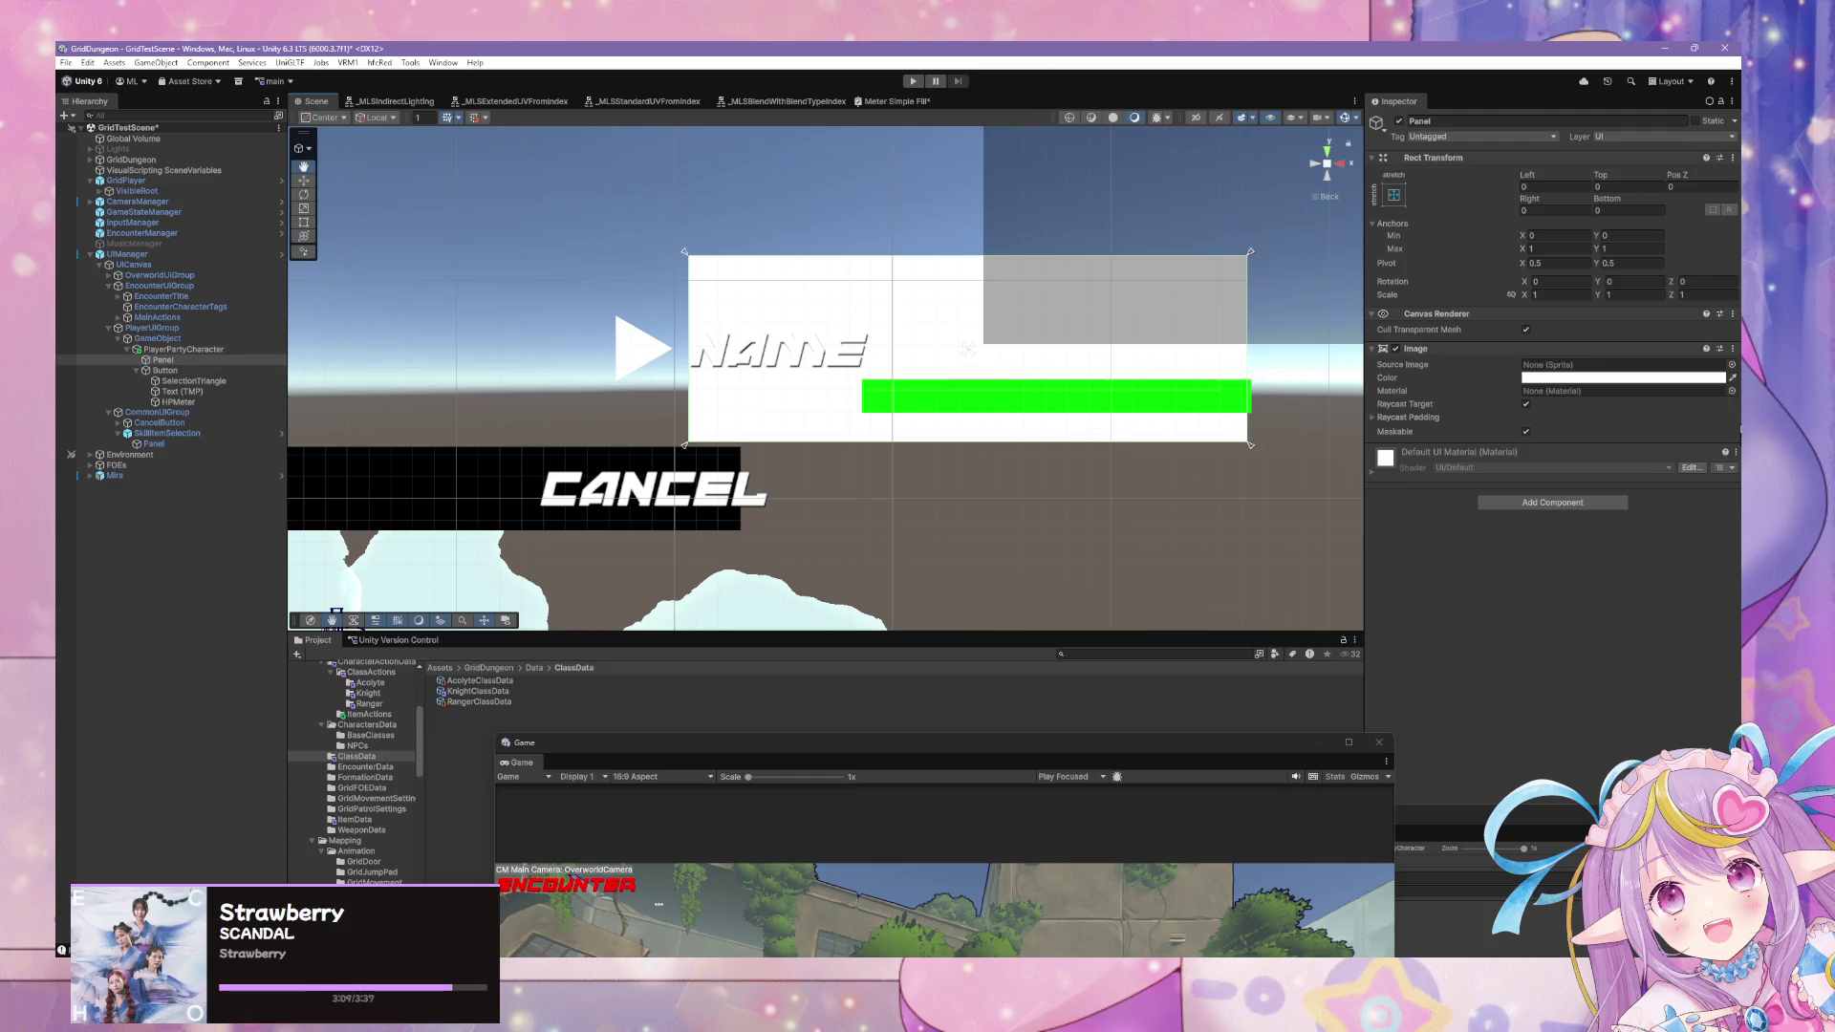
{"action": "mouse_move", "coordinate": [1192, 389]}
{"action": "left_mouse_down"}
{"action": "mouse_move", "coordinate": [954, 398]}
{"action": "mouse_move", "coordinate": [1027, 393]}
{"action": "mouse_move", "coordinate": [977, 434]}
{"action": "left_mouse_up"}
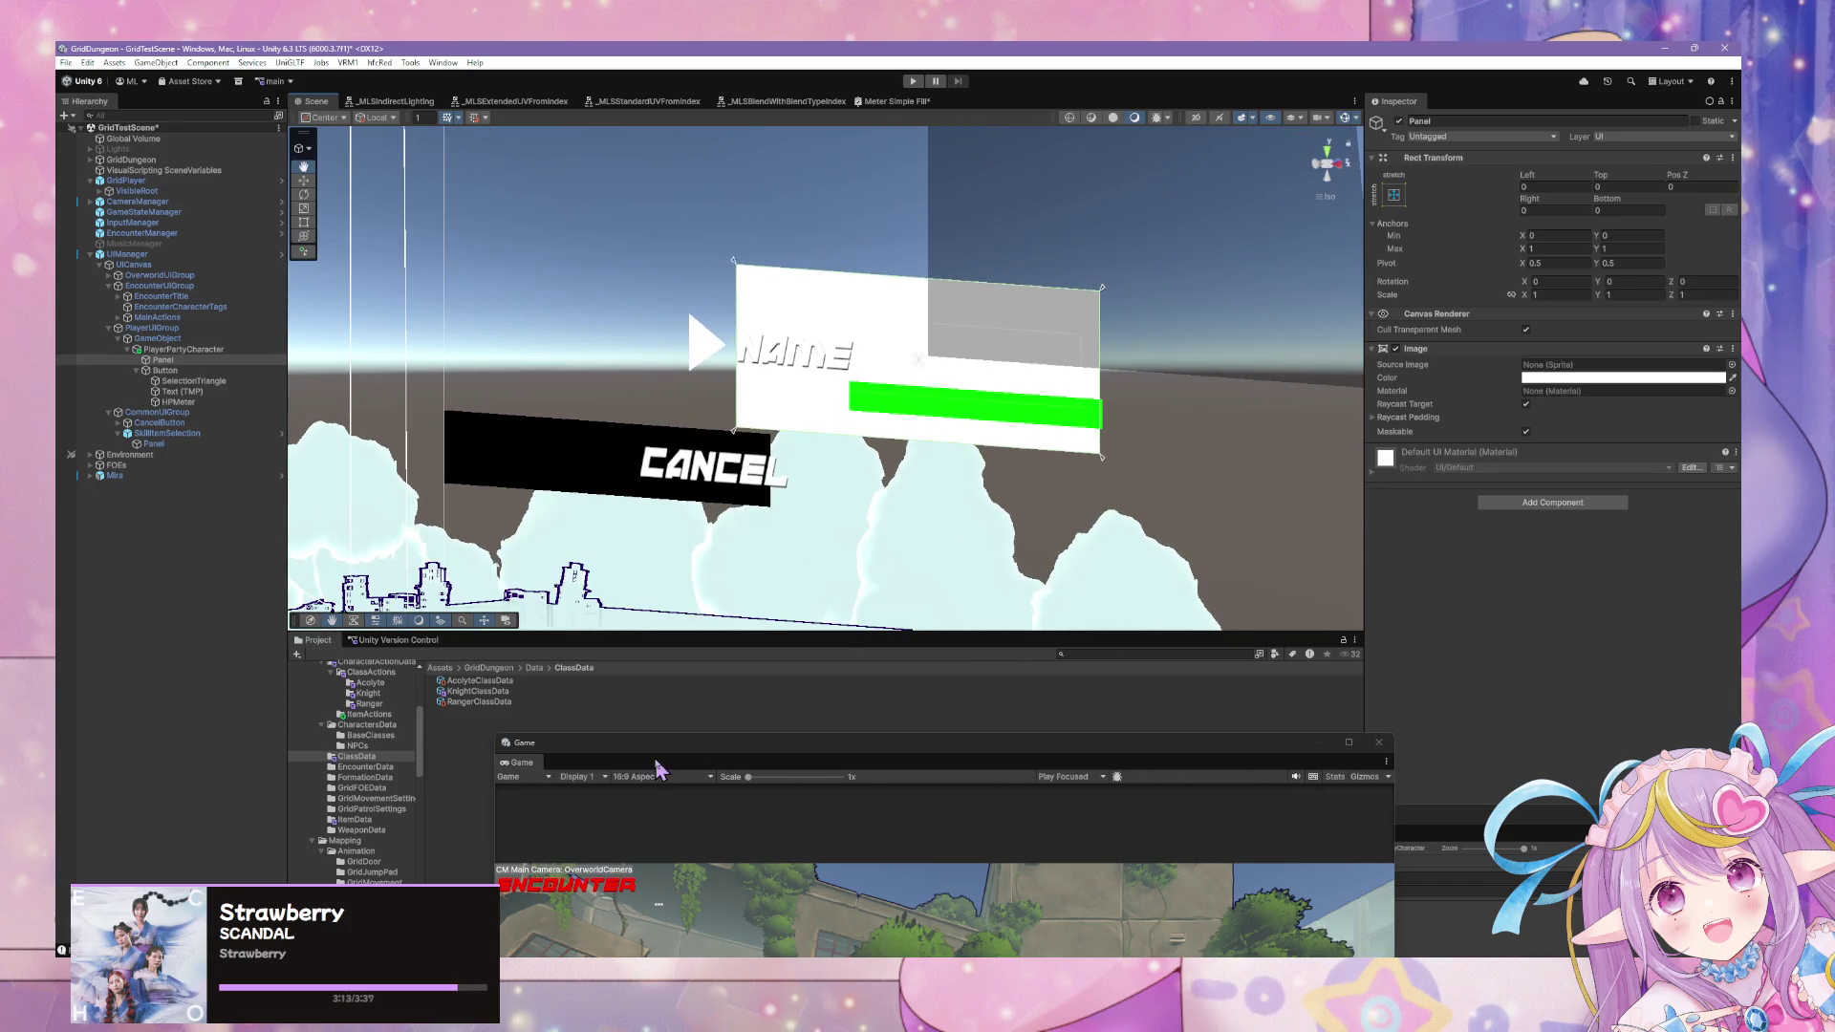
{"action": "scroll", "coordinate": [380, 835], "scroll_direction": "down", "scroll_amount": 2}
Open the UI folder in the Project window and browse its assets.
{"action": "scroll", "coordinate": [384, 833], "scroll_direction": "down", "scroll_amount": 6}
{"action": "left_click", "coordinate": [332, 827]}
{"action": "left_click_drag", "start_coordinate": [604, 746], "coordinate": [1023, 759]}
{"action": "left_click", "coordinate": [695, 734]}
{"action": "right_click", "coordinate": [695, 734]}
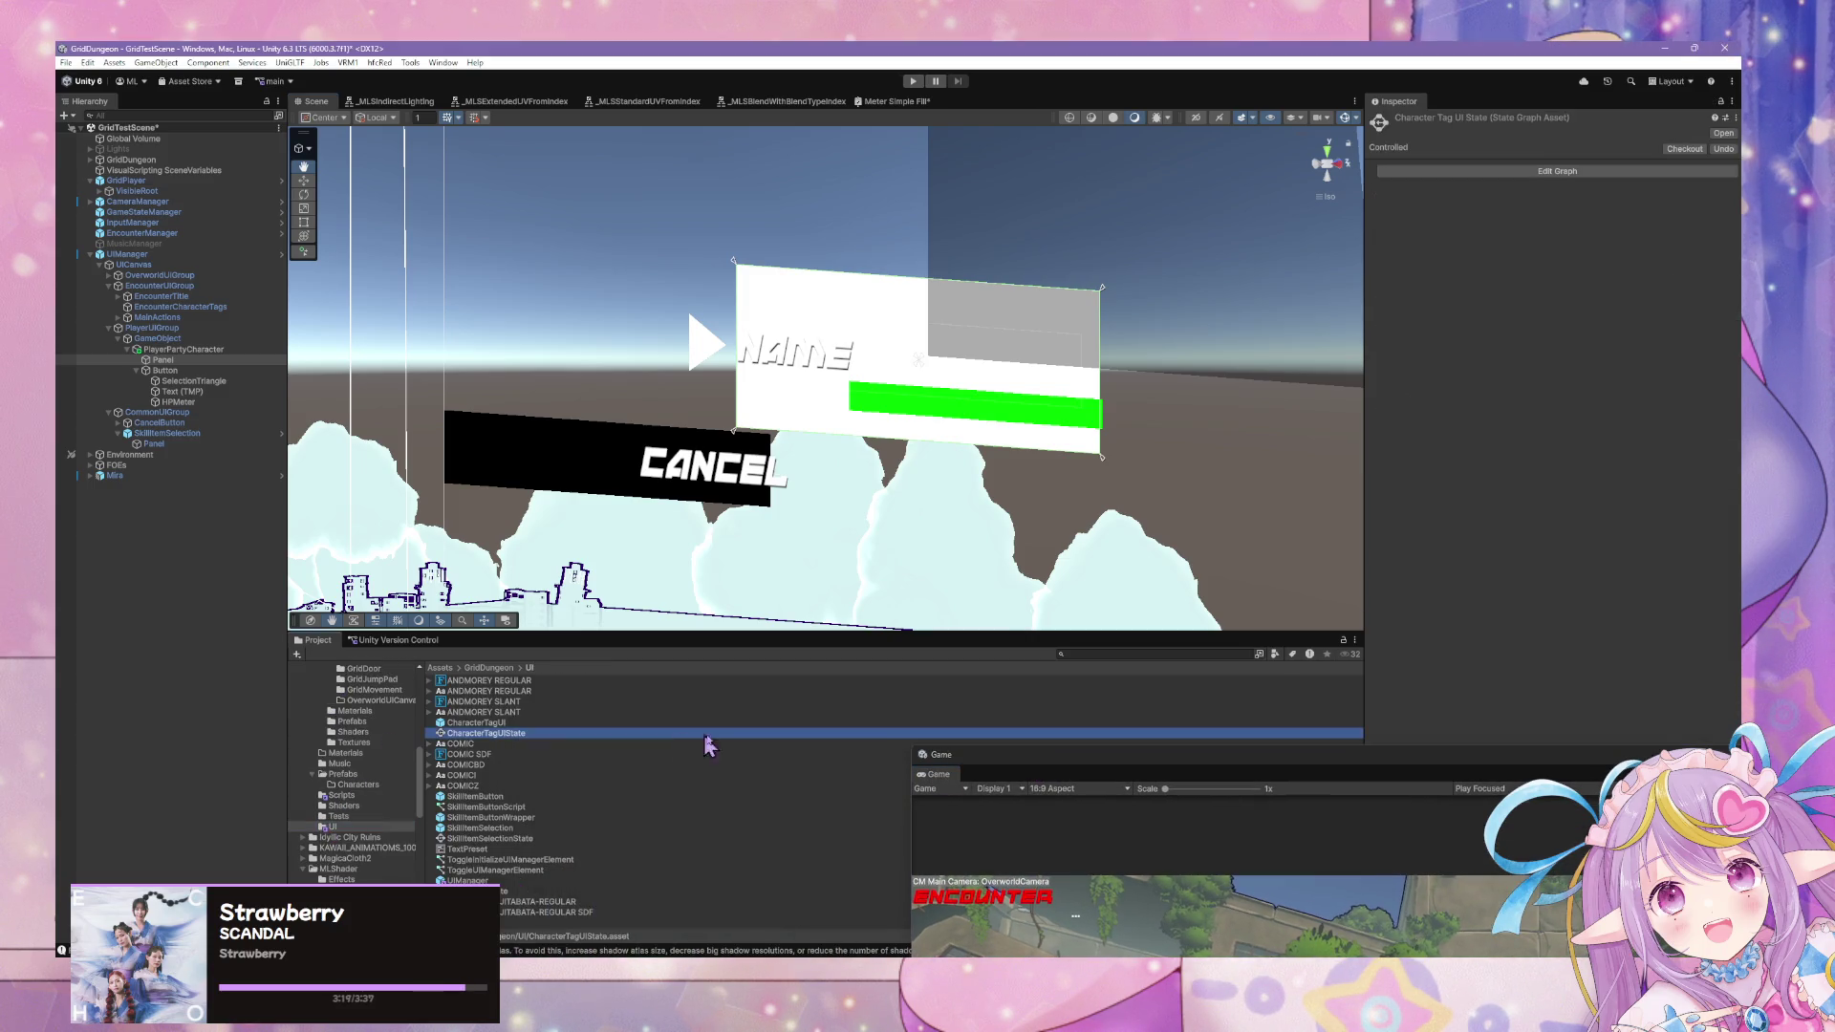
{"action": "right_click", "coordinate": [731, 838]}
{"action": "right_click", "coordinate": [812, 838]}
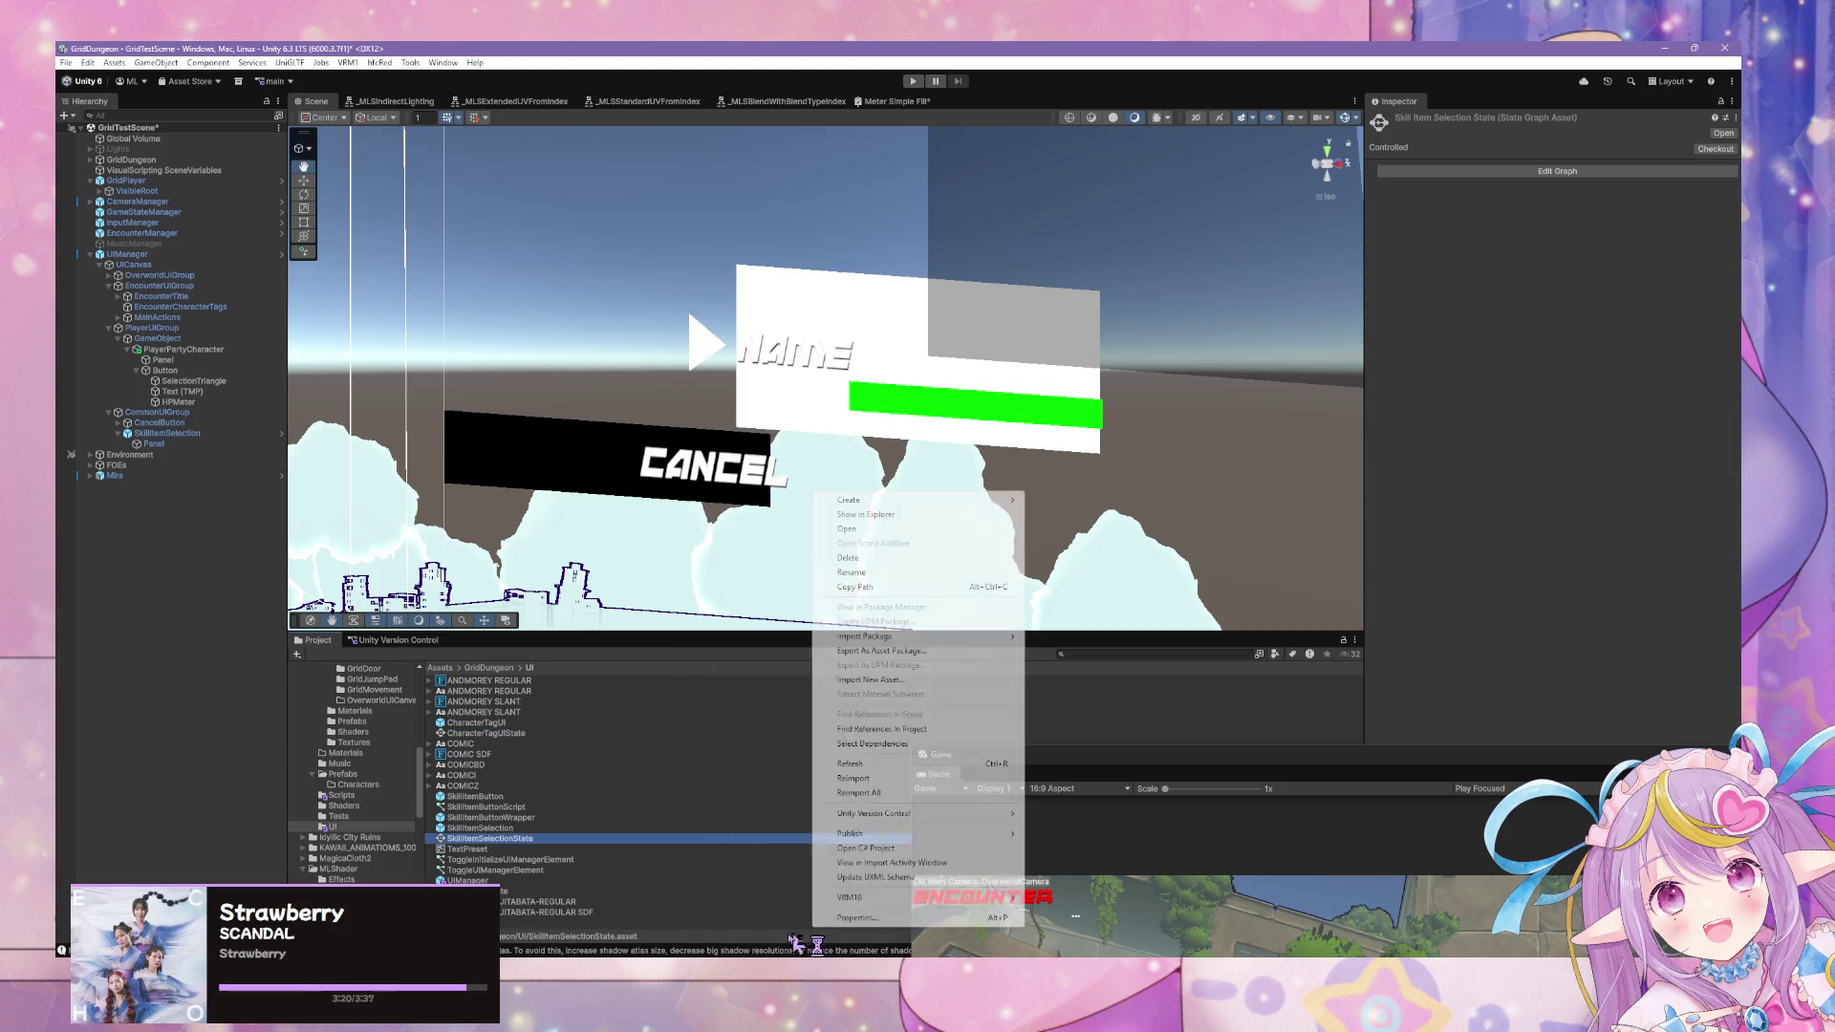
{"action": "right_click", "coordinate": [662, 939]}
{"action": "left_click", "coordinate": [774, 507]}
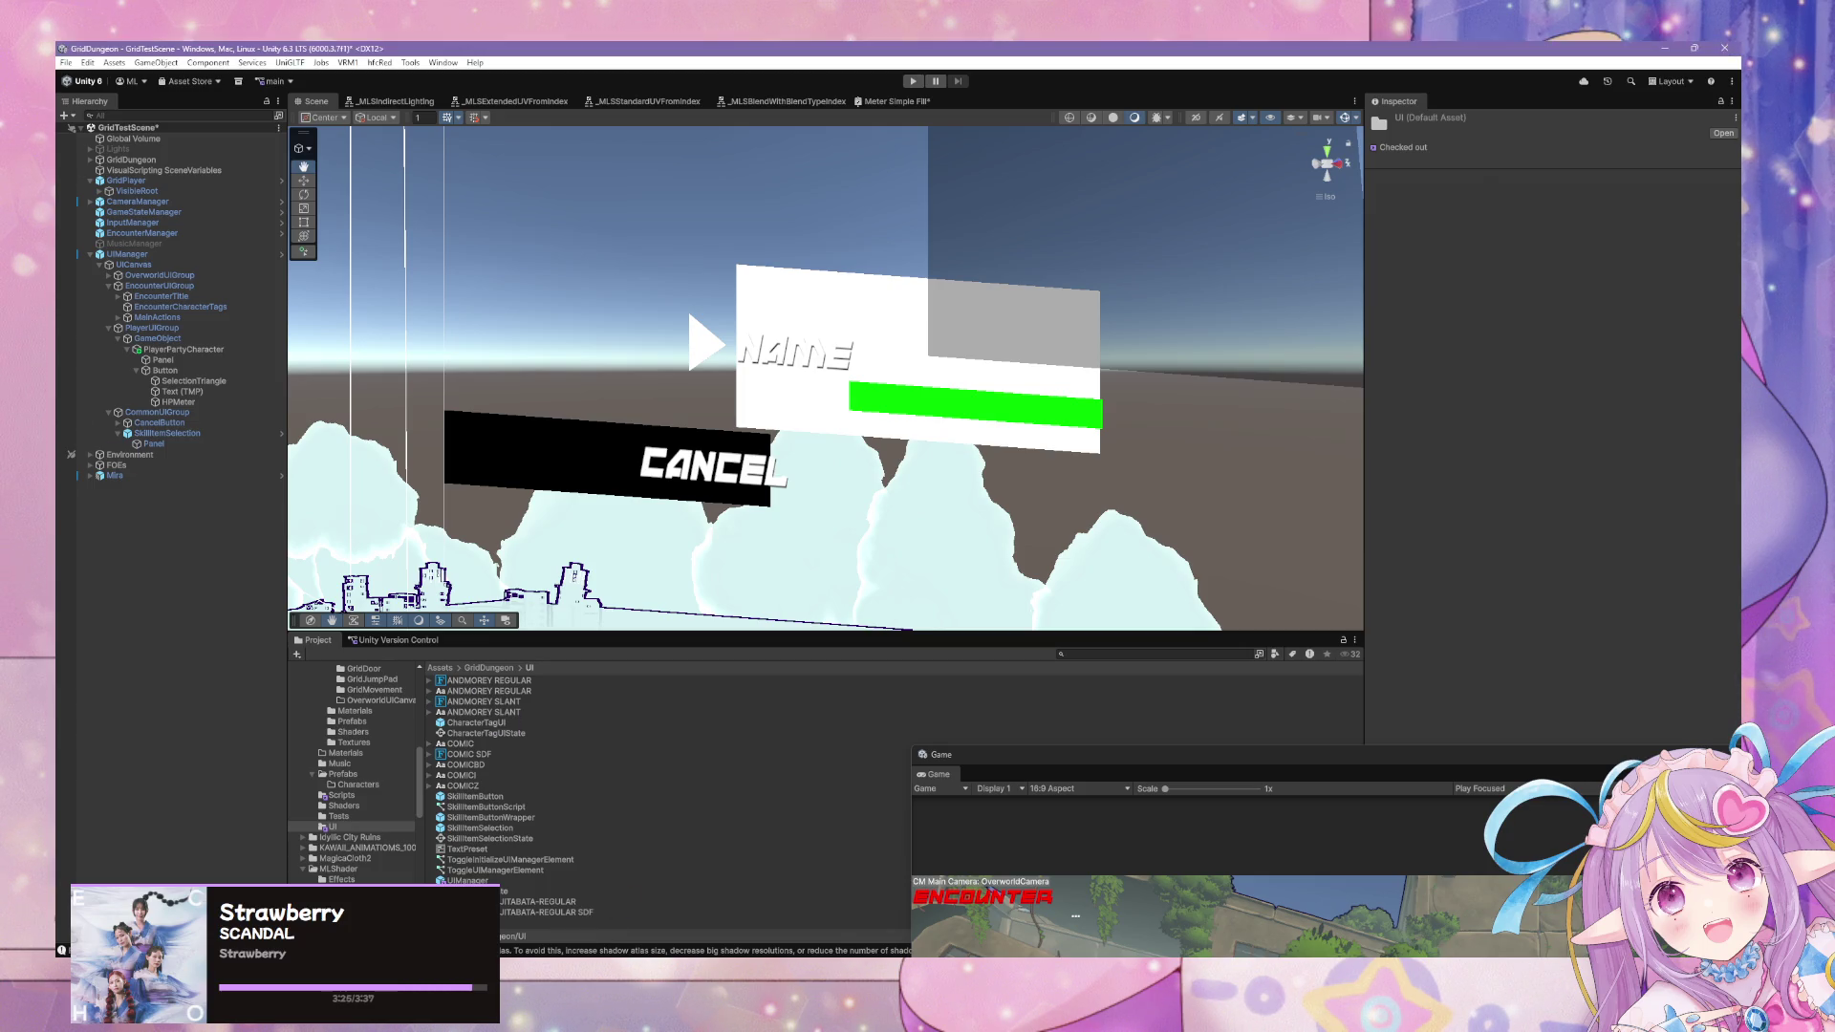
Create a URP Canvas Shader Graph in the UI folder and start naming it CharacterTagUIBackgroundShader.
{"action": "right_click", "coordinate": [554, 931]}
{"action": "mouse_move", "coordinate": [704, 499]}
{"action": "mouse_move", "coordinate": [860, 680]}
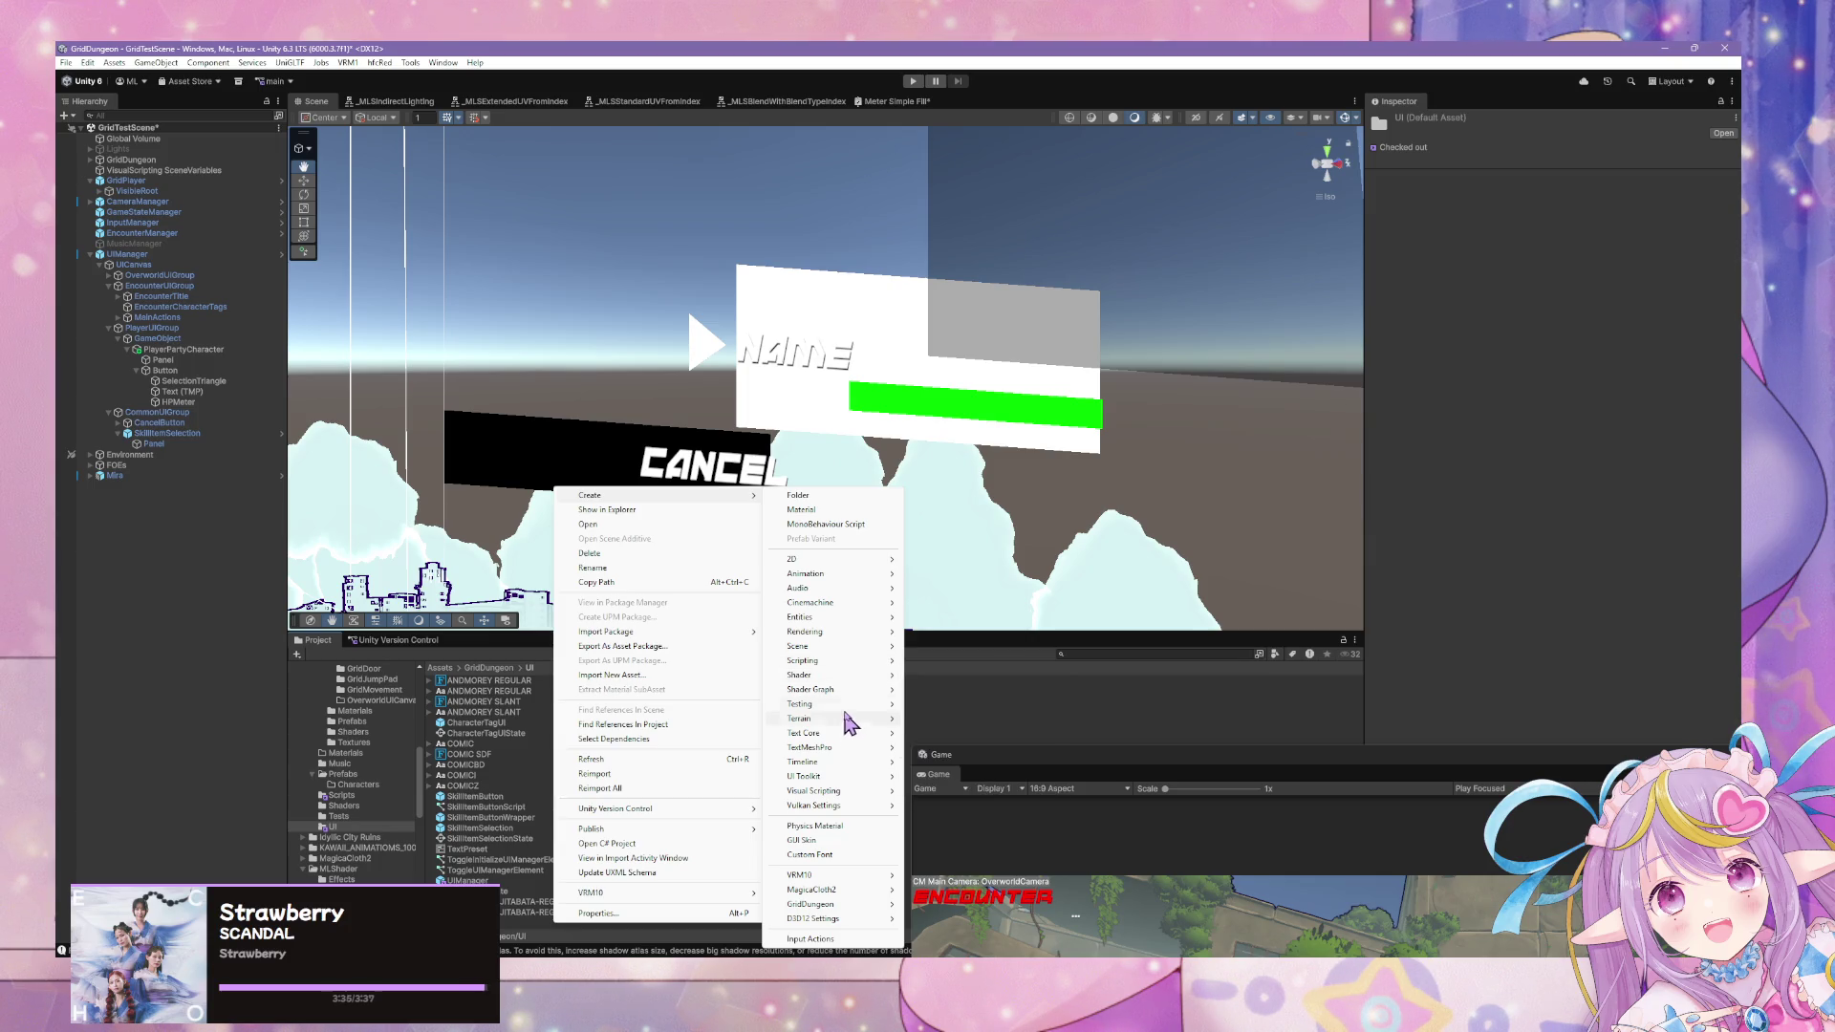
{"action": "mouse_move", "coordinate": [941, 690]}
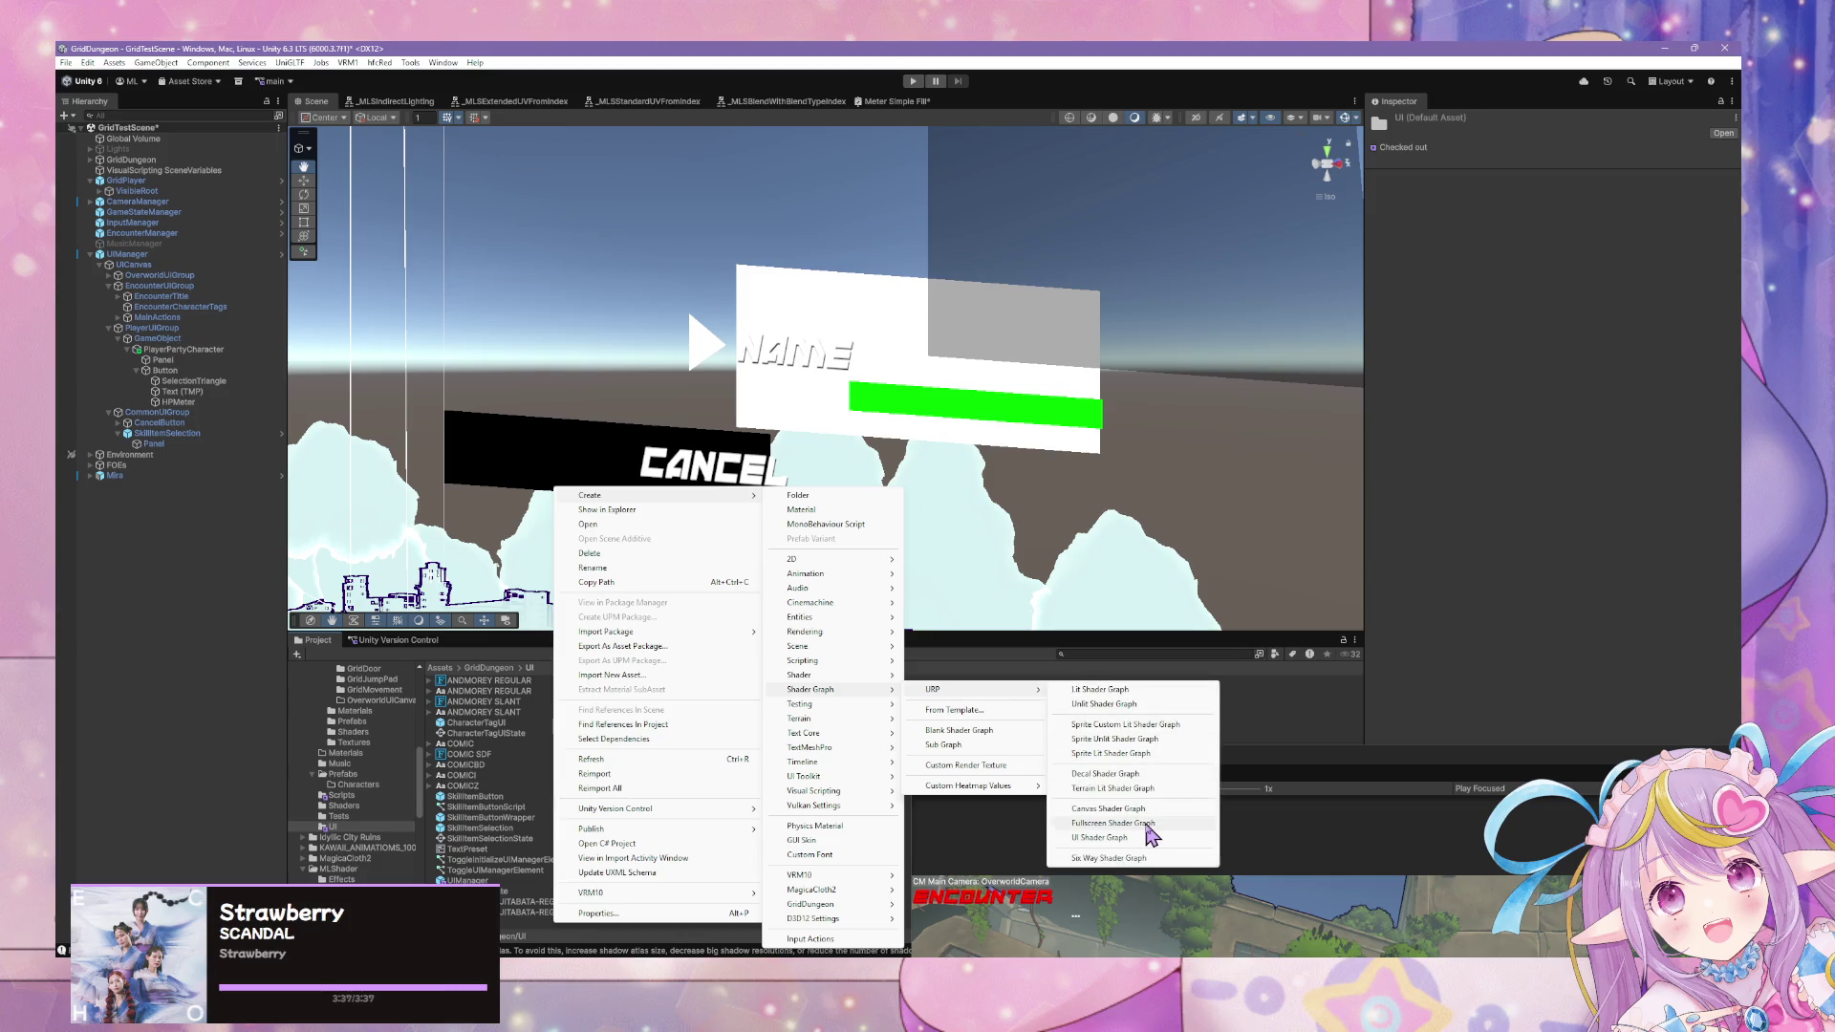
{"action": "left_click", "coordinate": [1108, 809]}
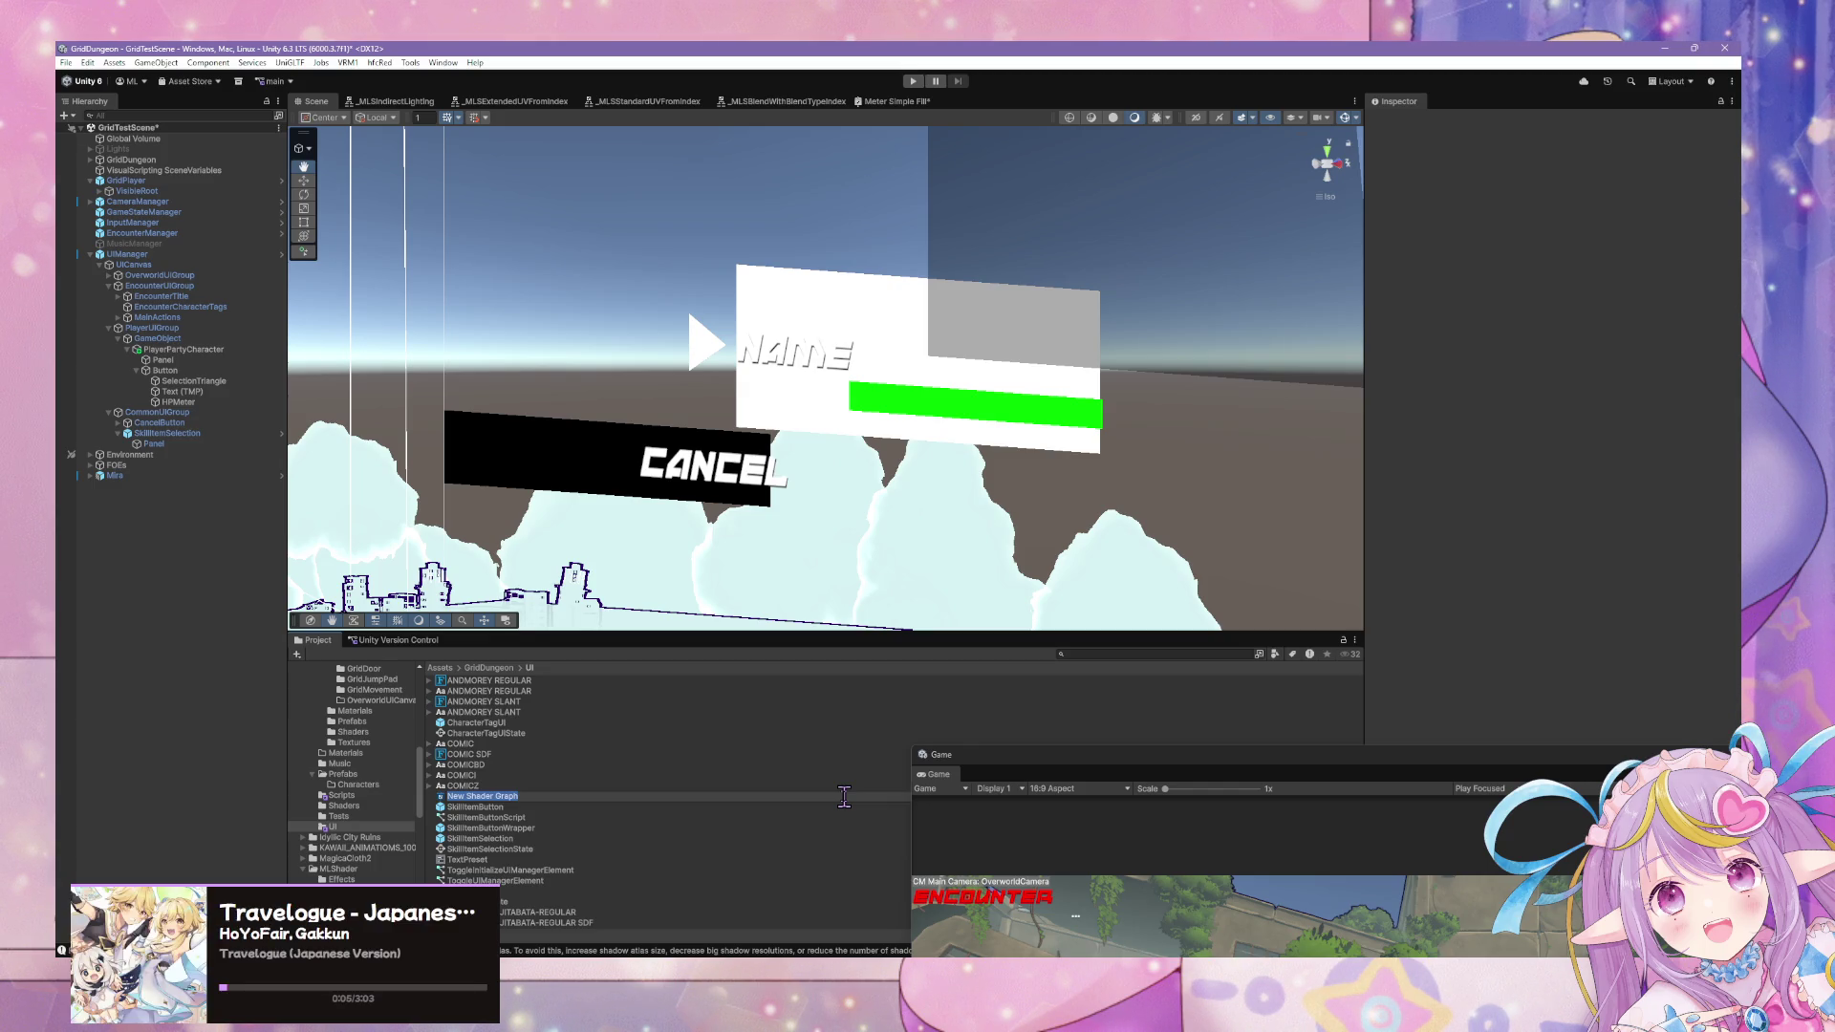
{"action": "type", "text": "CharacterTagUIBackgroundShader"}
Confirm the shader graph's name, float its editor window, and add a Color property.
{"action": "key", "text": "Return"}
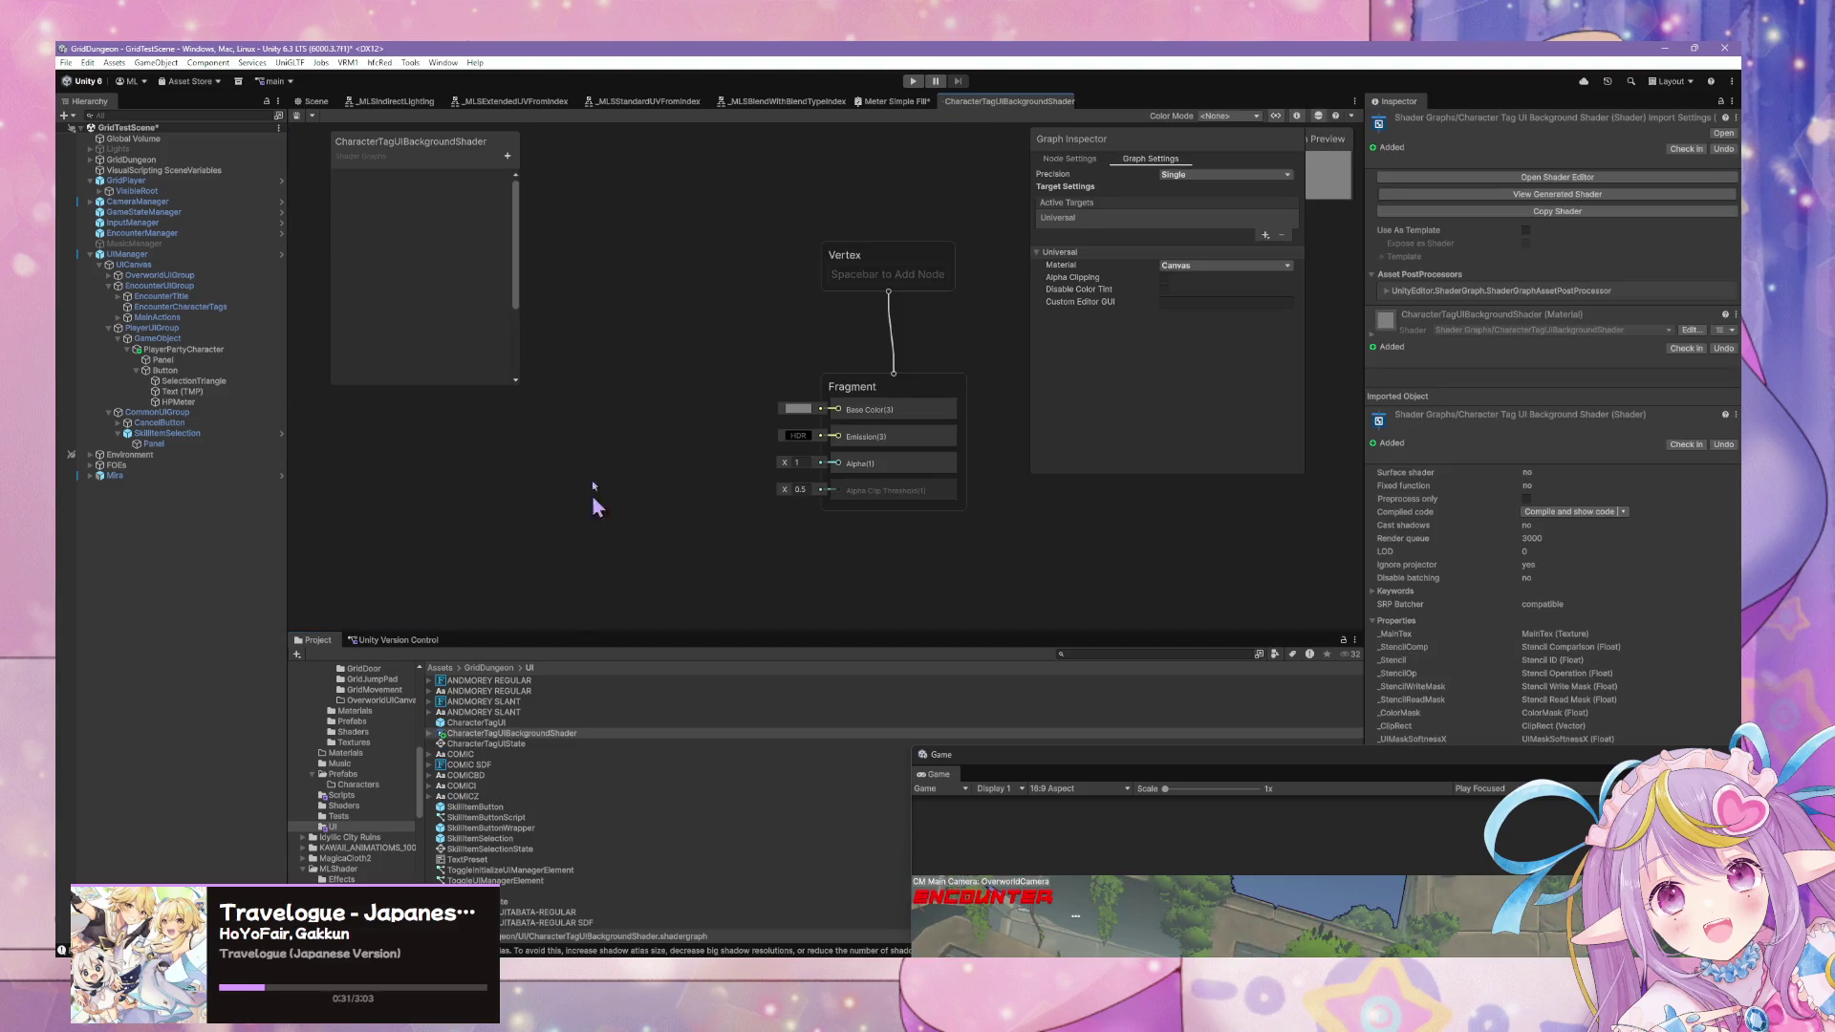
{"action": "mouse_move", "coordinate": [980, 112]}
{"action": "left_mouse_down"}
{"action": "mouse_move", "coordinate": [1097, 545]}
{"action": "mouse_move", "coordinate": [994, 442]}
{"action": "mouse_move", "coordinate": [1006, 261]}
{"action": "left_mouse_up"}
{"action": "left_click", "coordinate": [677, 239]}
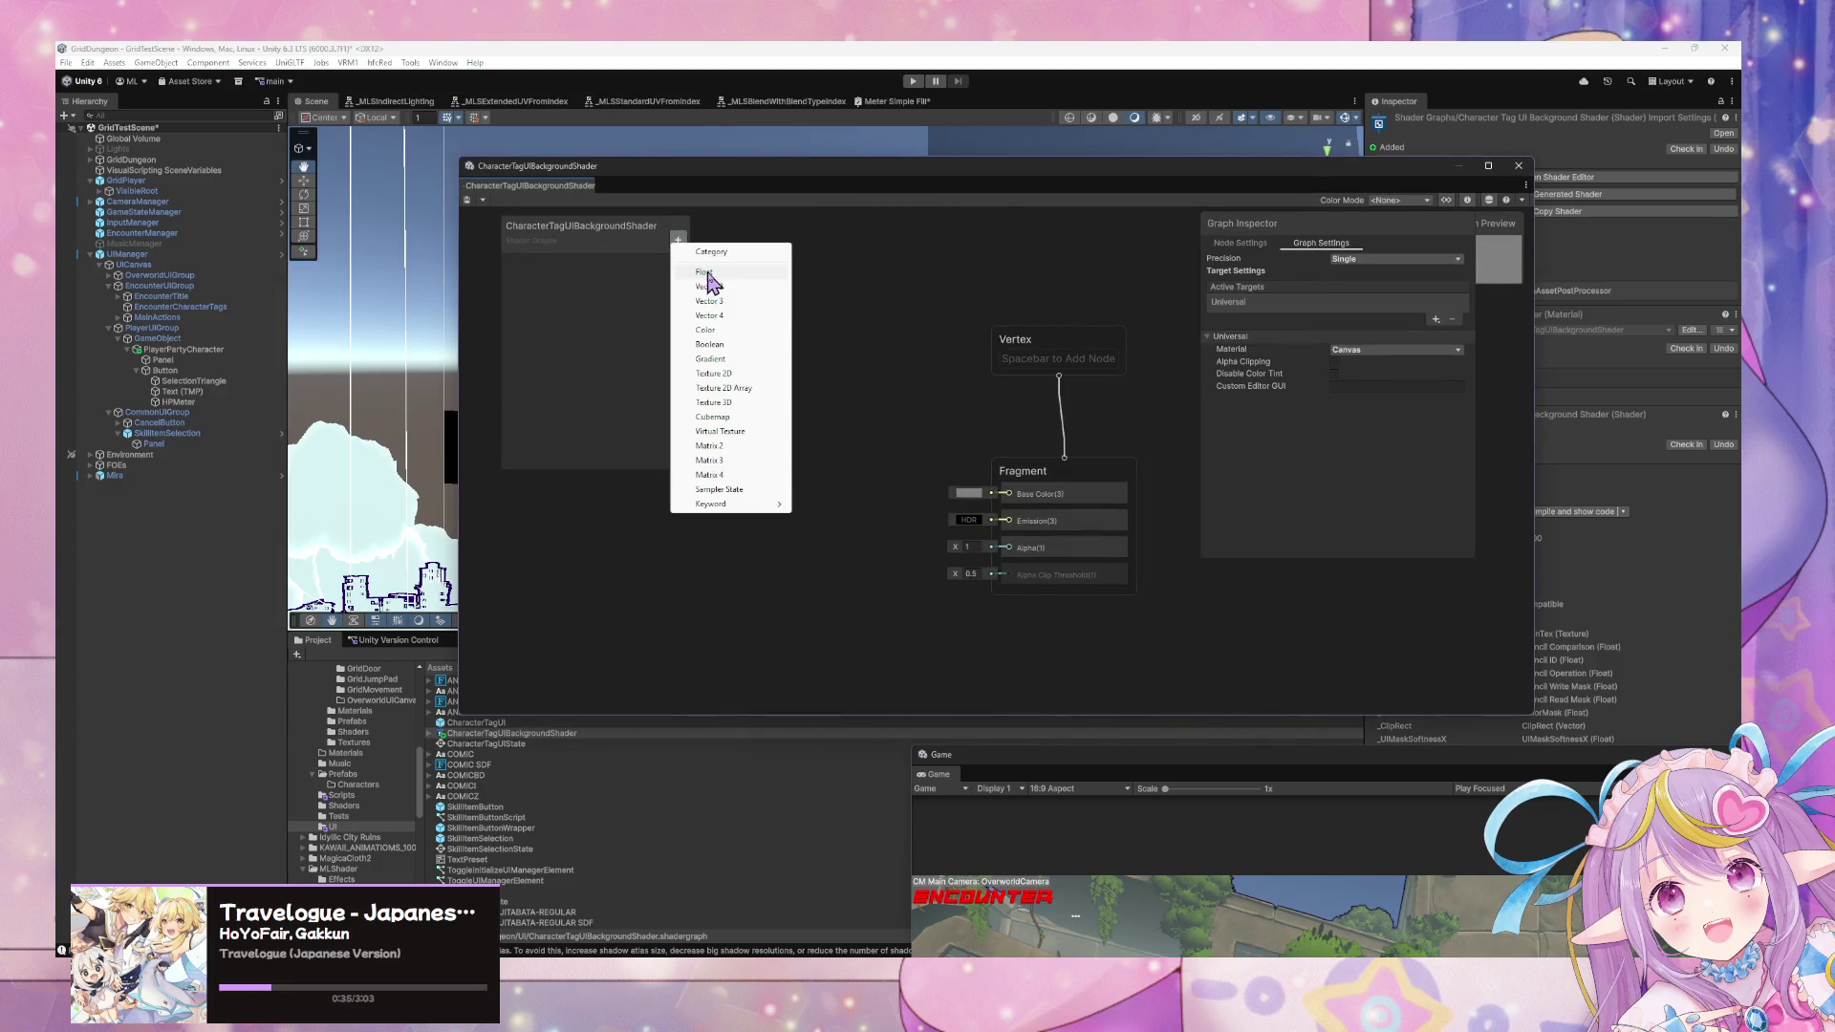
{"action": "left_click", "coordinate": [732, 332]}
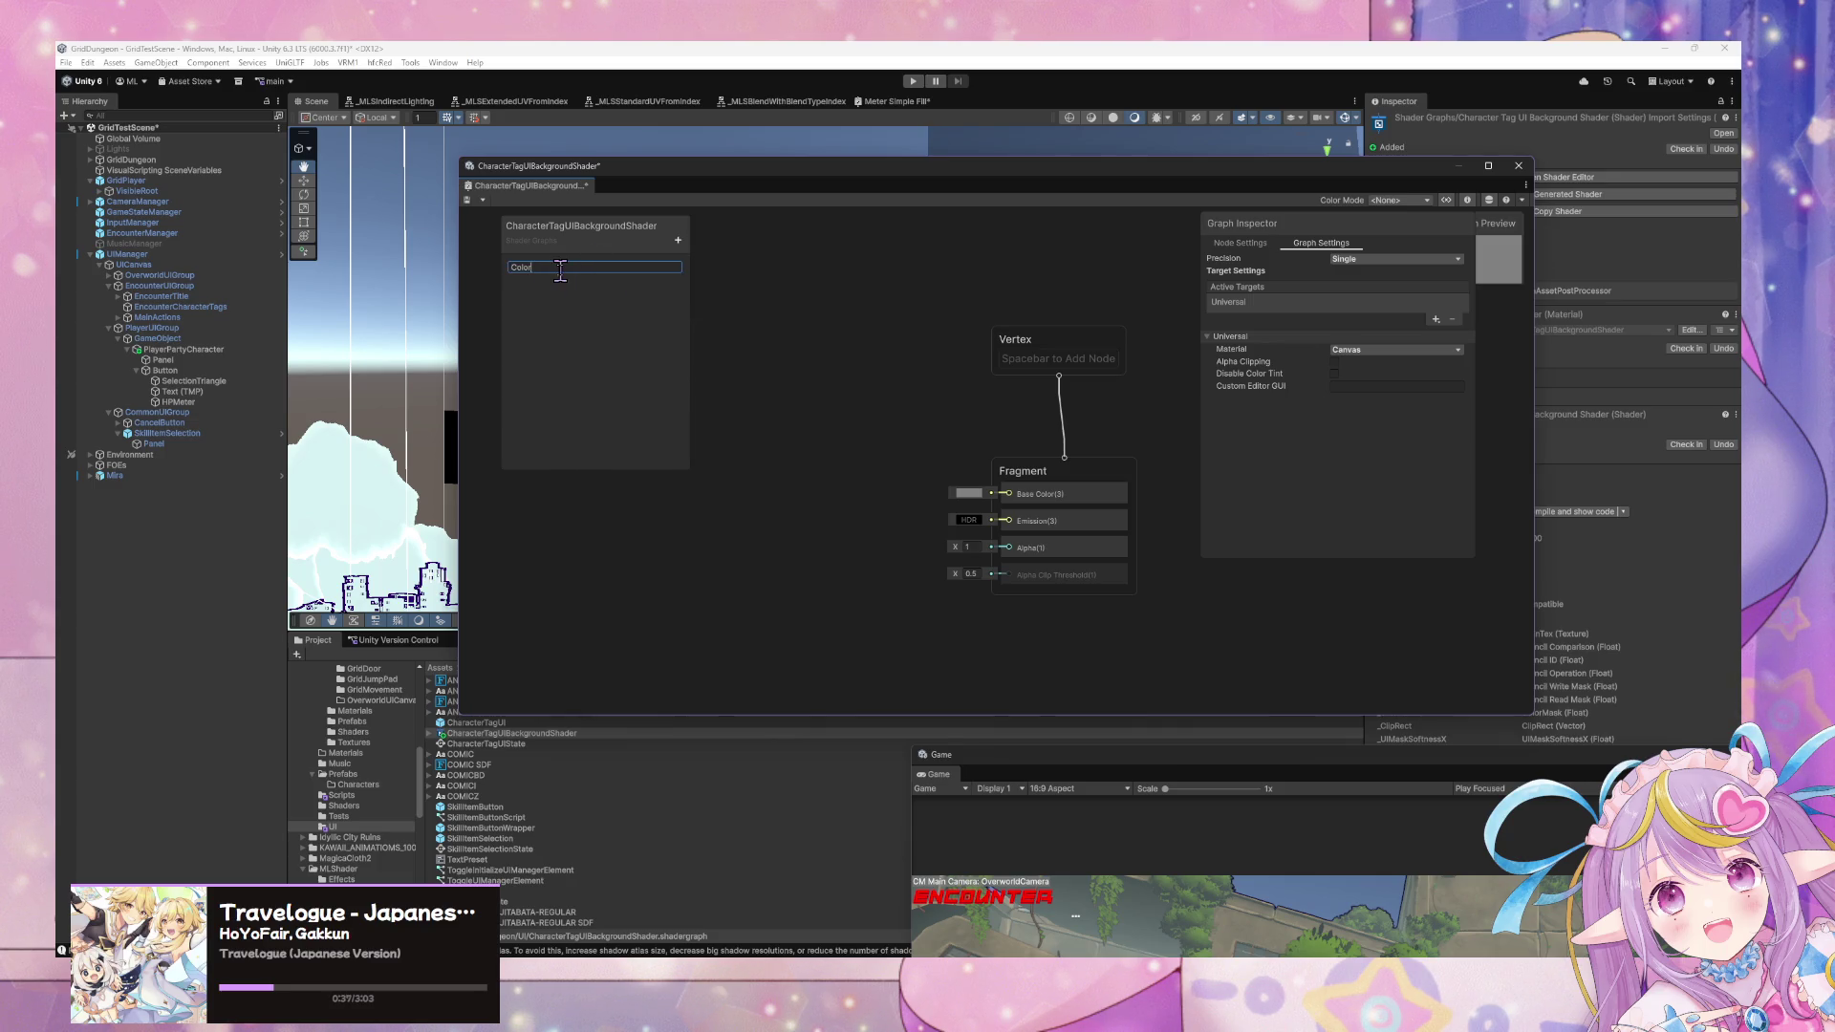
Make Color the main colour, feed it into Base Color, and select the Panel object.
{"action": "right_click", "coordinate": [532, 266]}
{"action": "left_click", "coordinate": [584, 274]}
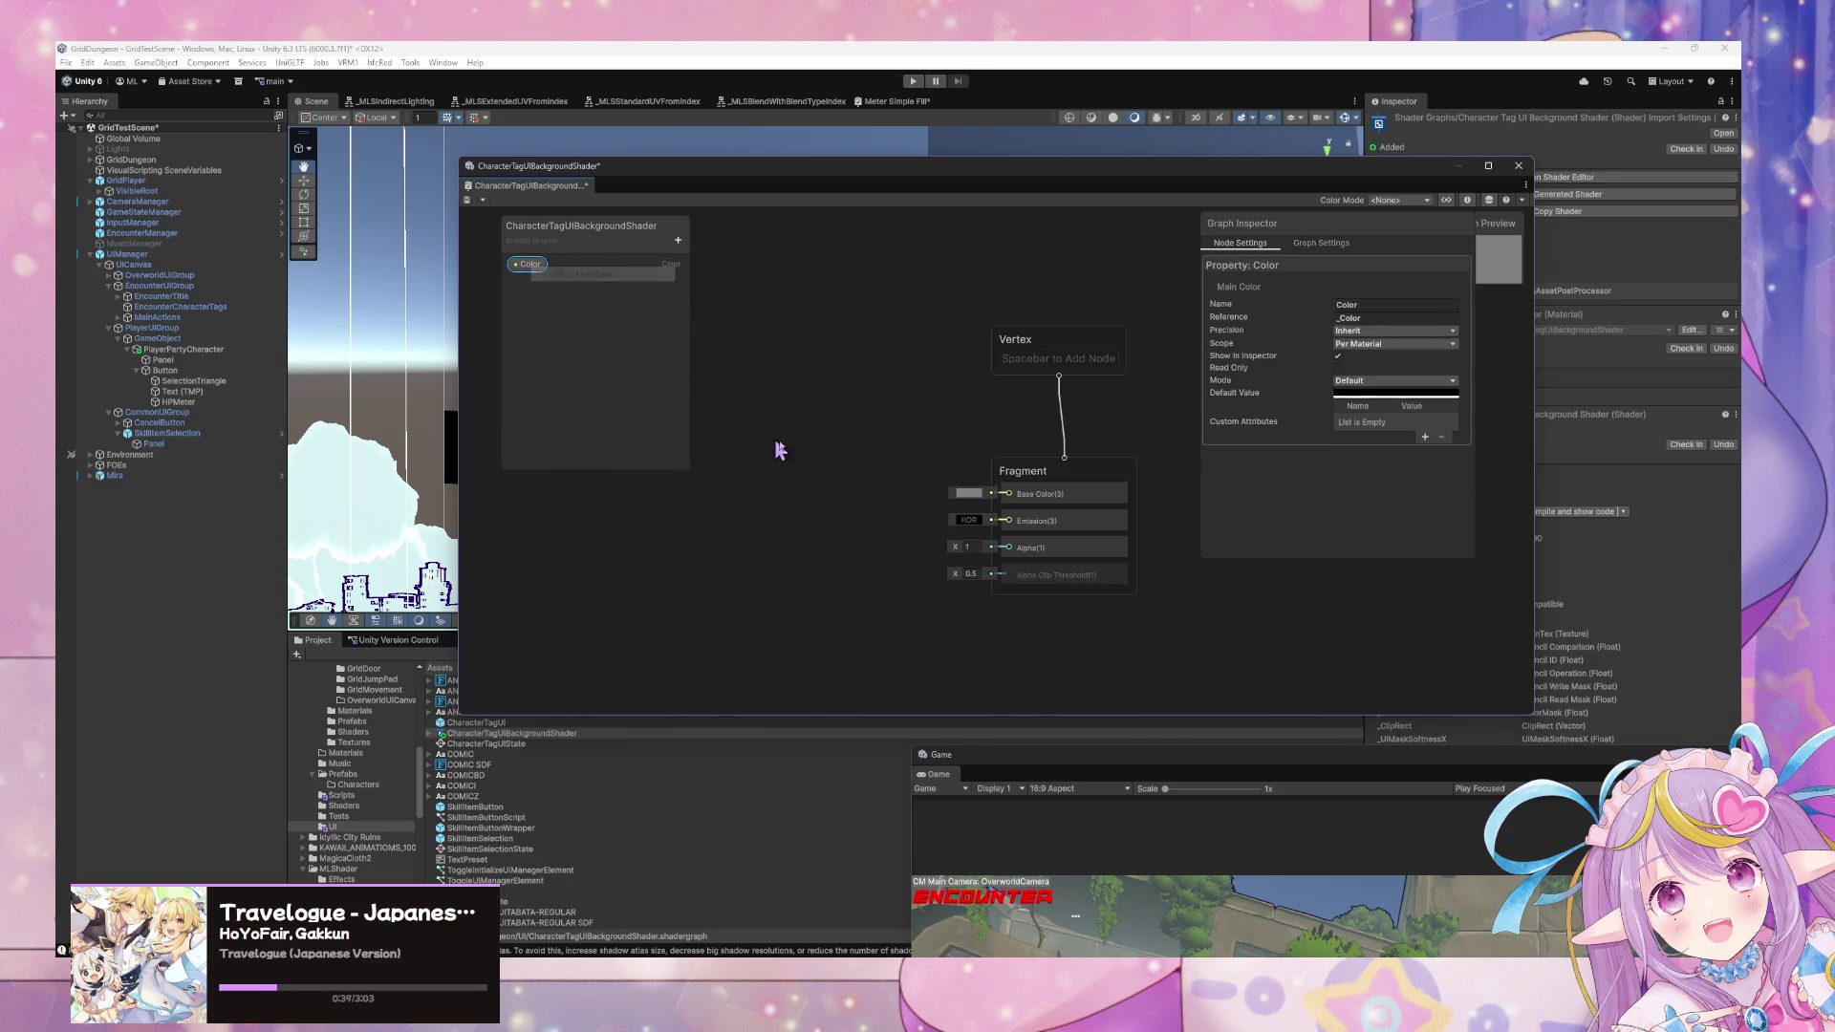
{"action": "mouse_move", "coordinate": [531, 265]}
{"action": "left_mouse_down"}
{"action": "mouse_move", "coordinate": [843, 476]}
{"action": "mouse_move", "coordinate": [1008, 494]}
{"action": "left_mouse_up"}
{"action": "left_click_drag", "start_coordinate": [919, 185], "coordinate": [860, 583]}
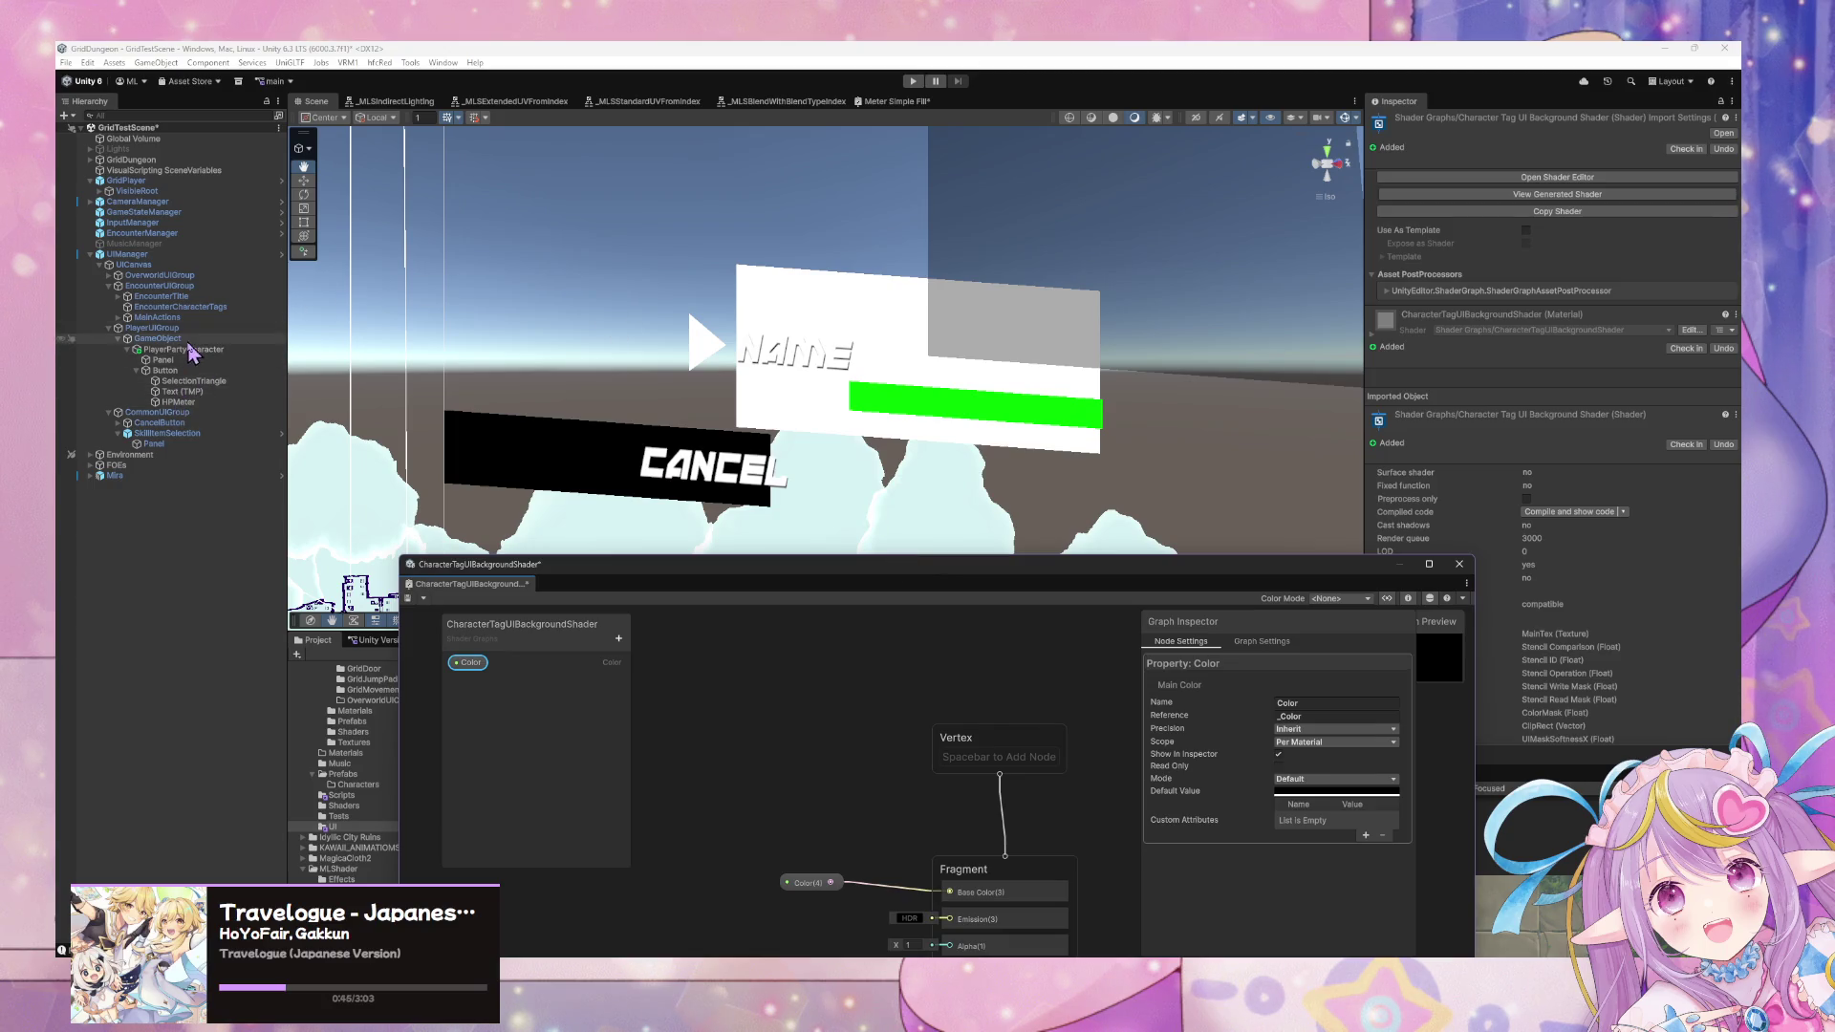
{"action": "left_click", "coordinate": [186, 348]}
{"action": "left_click", "coordinate": [181, 360]}
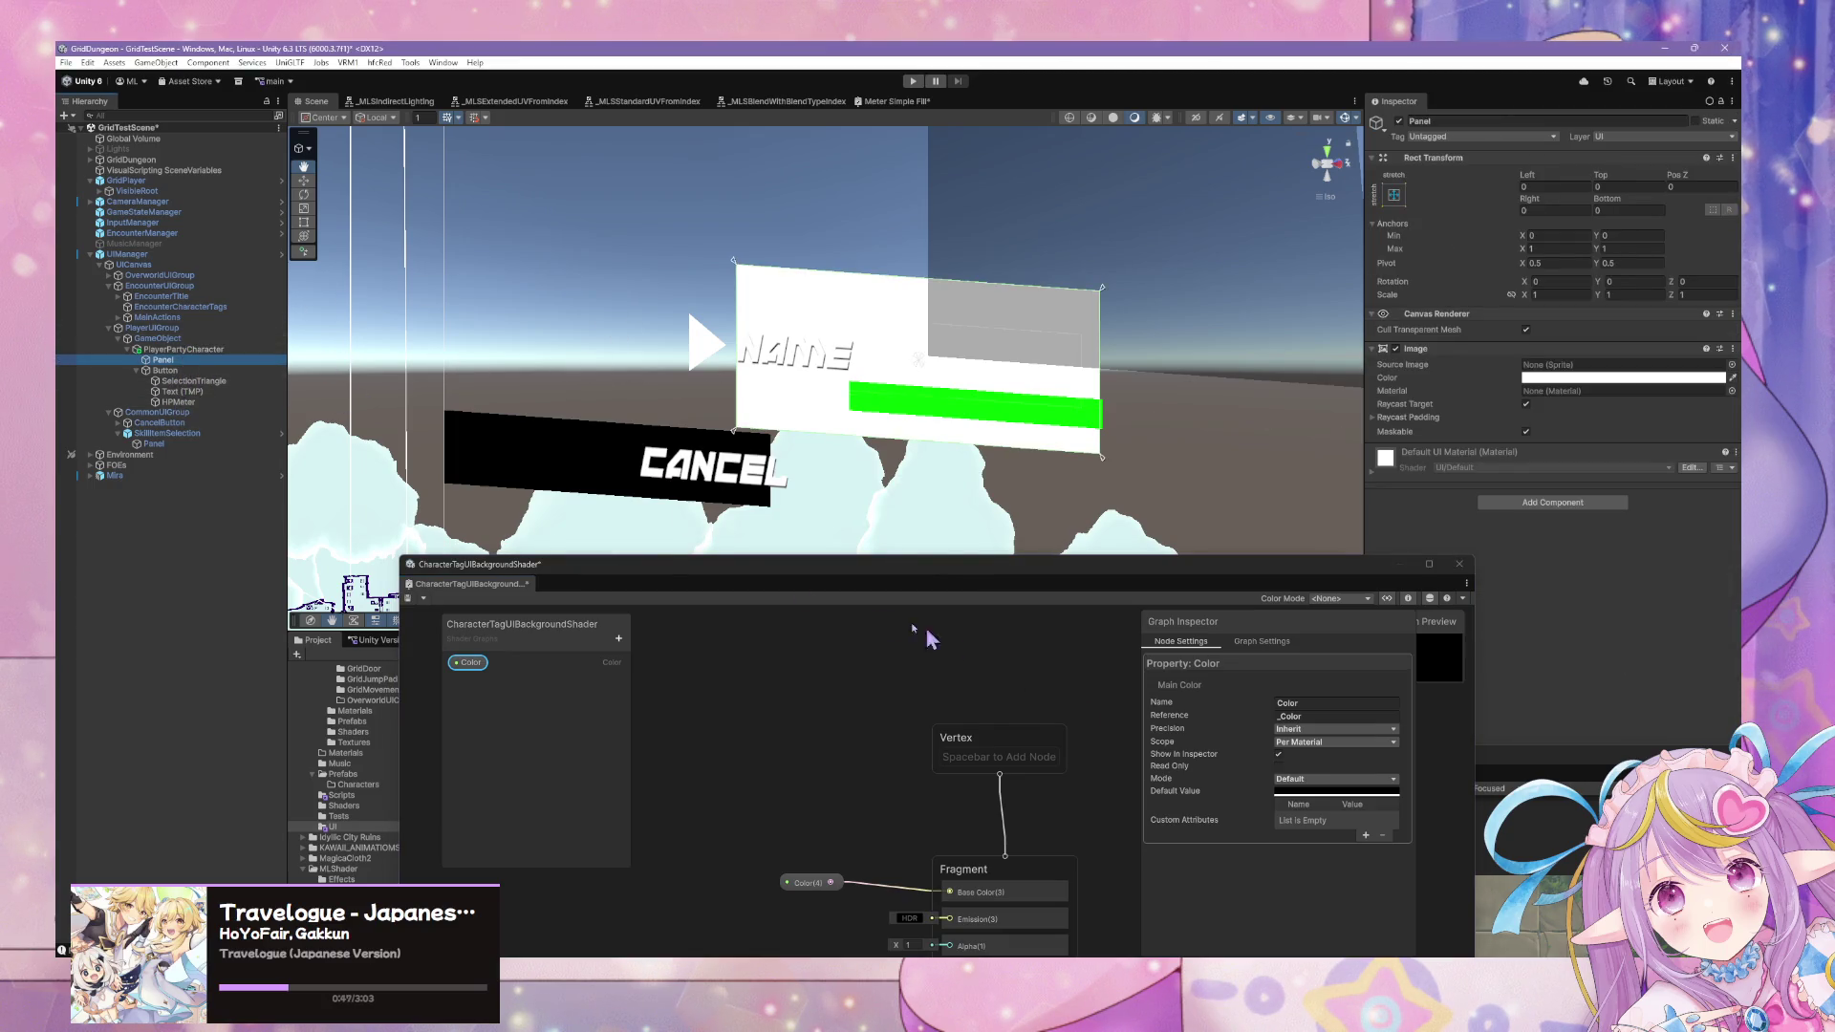
Rename the shader graph asset to CharacterTagUIPanelShader.
{"action": "left_click_drag", "start_coordinate": [638, 577], "coordinate": [1219, 552]}
{"action": "left_click", "coordinate": [540, 733]}
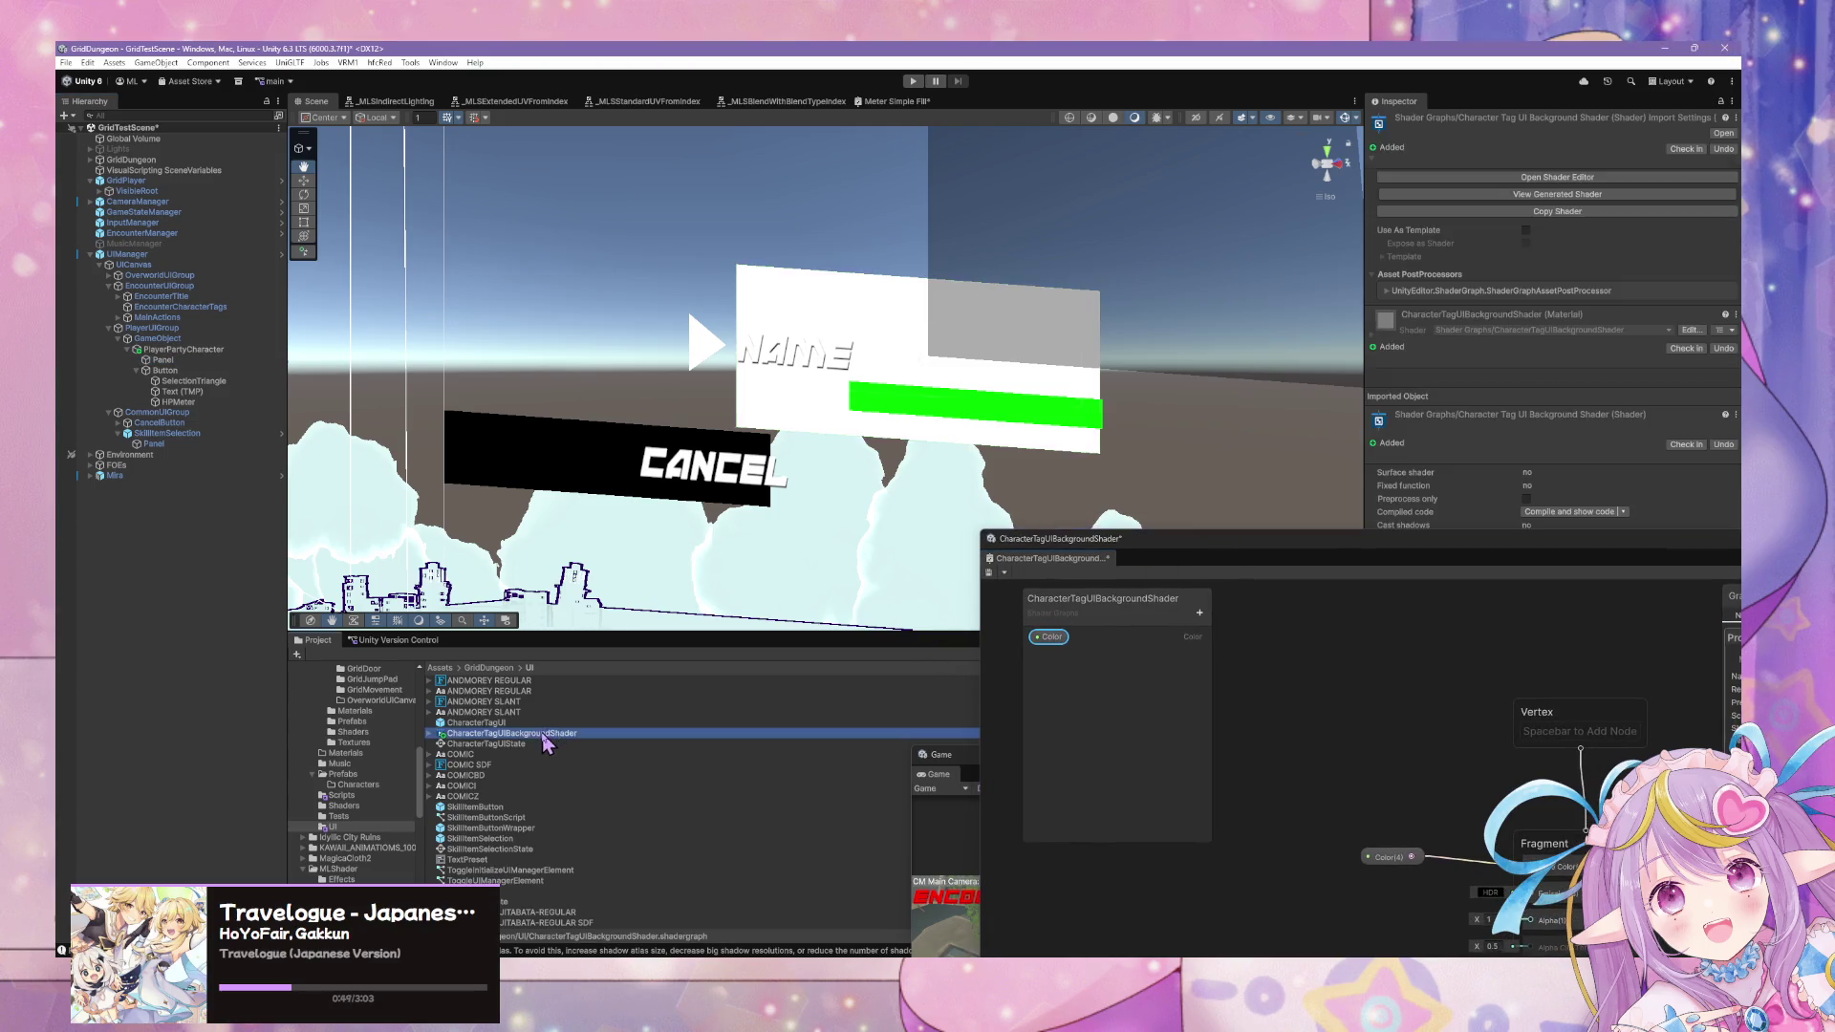
{"action": "key", "text": "Right"}
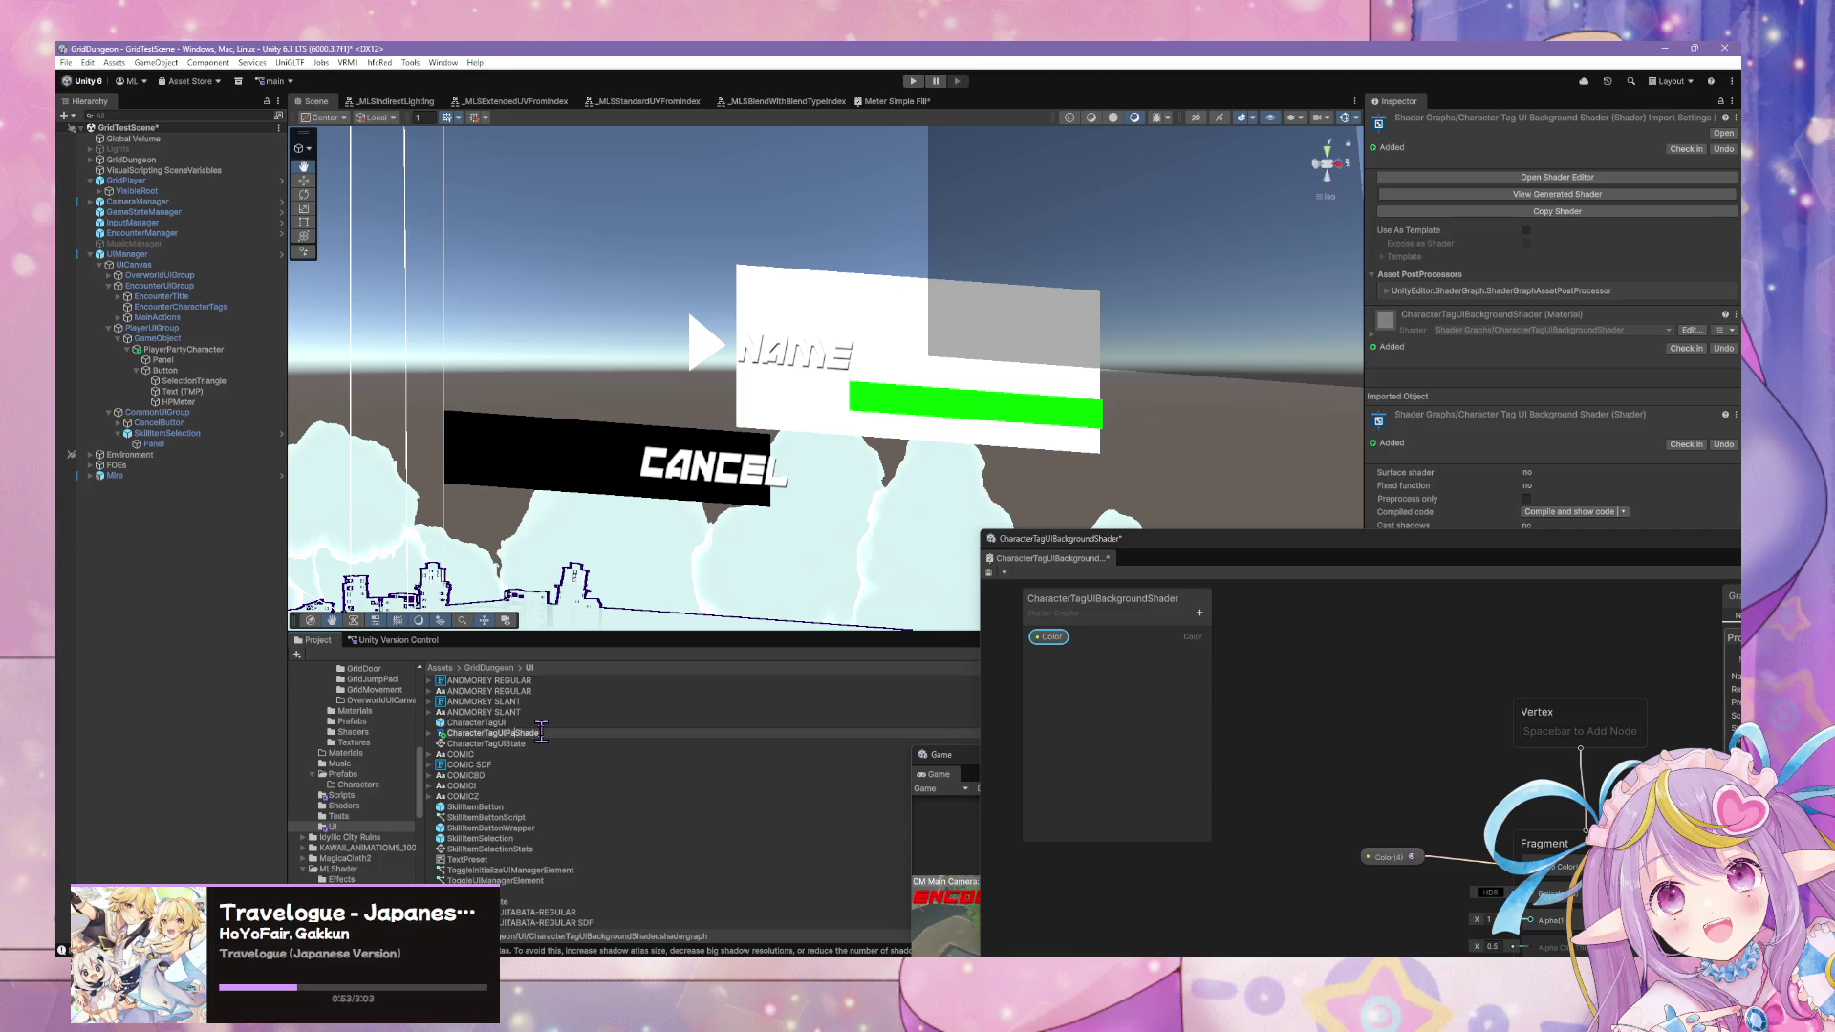
{"action": "type", "text": "Panel"}
{"action": "key", "text": "Return"}
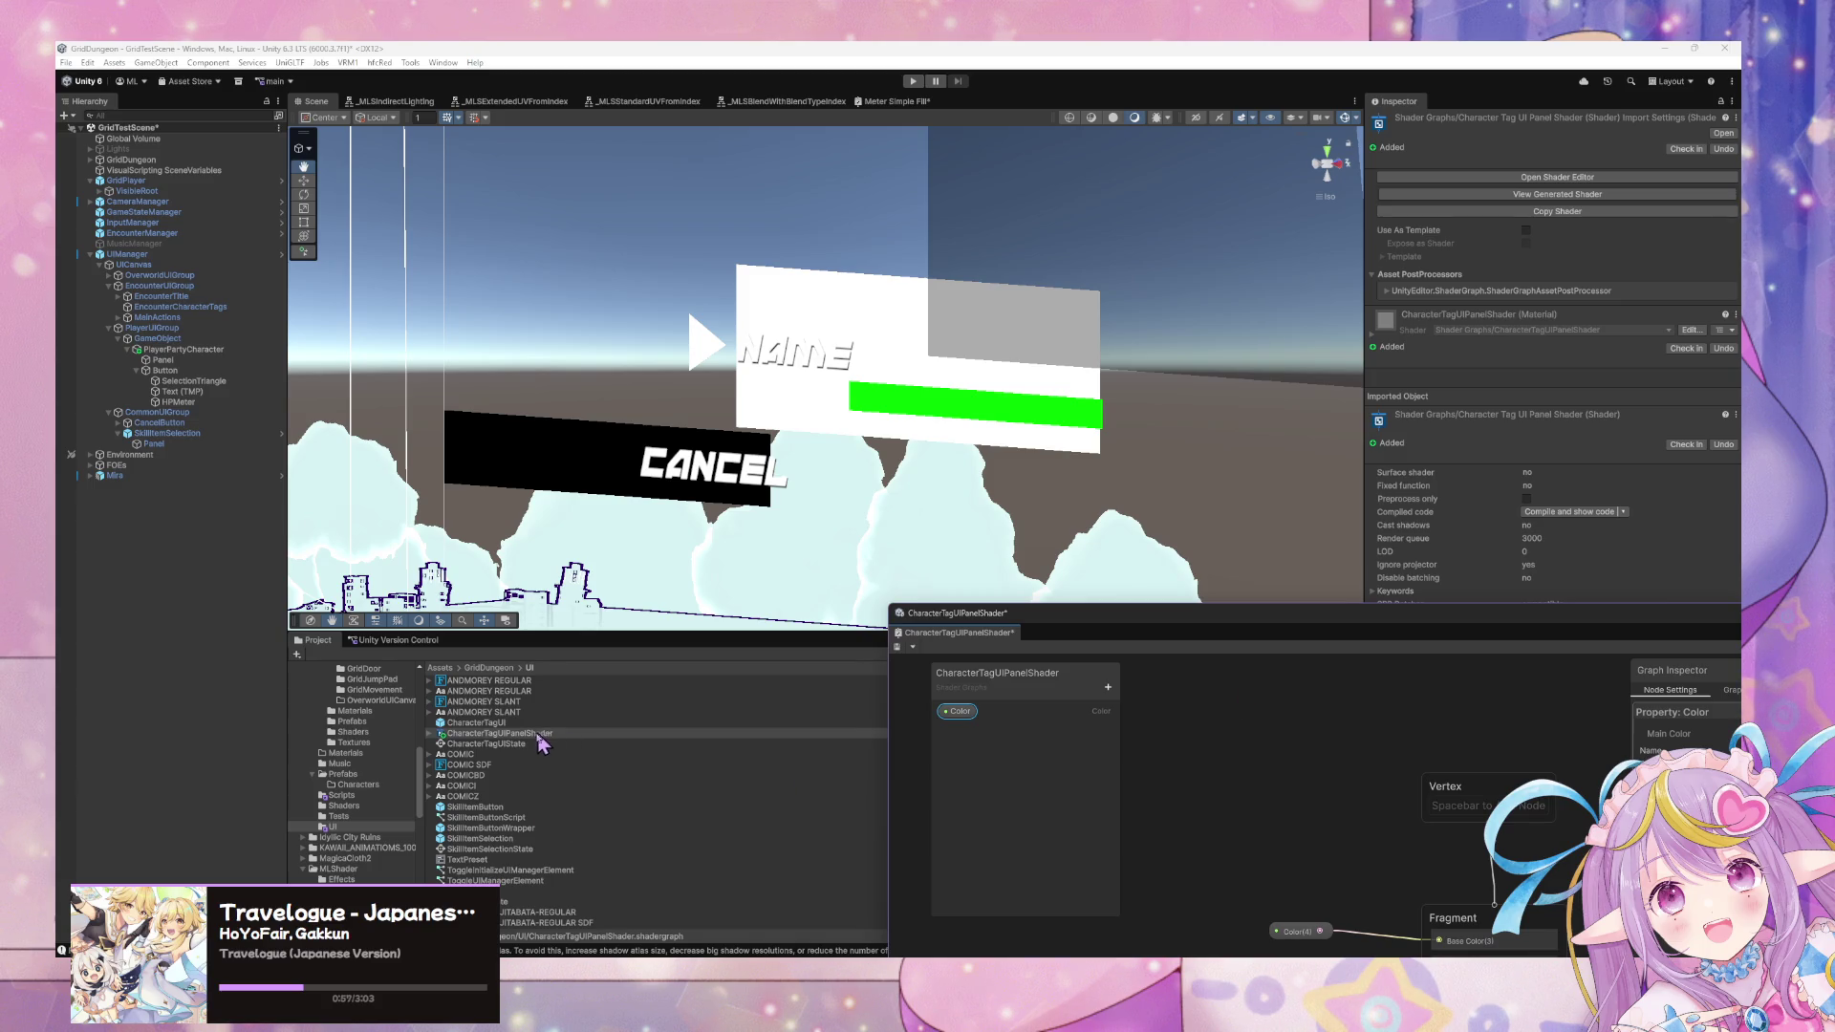
{"action": "right_click", "coordinate": [584, 723]}
Create a new material in the UI folder named CharacterTagUIPanel.
{"action": "mouse_move", "coordinate": [741, 292]}
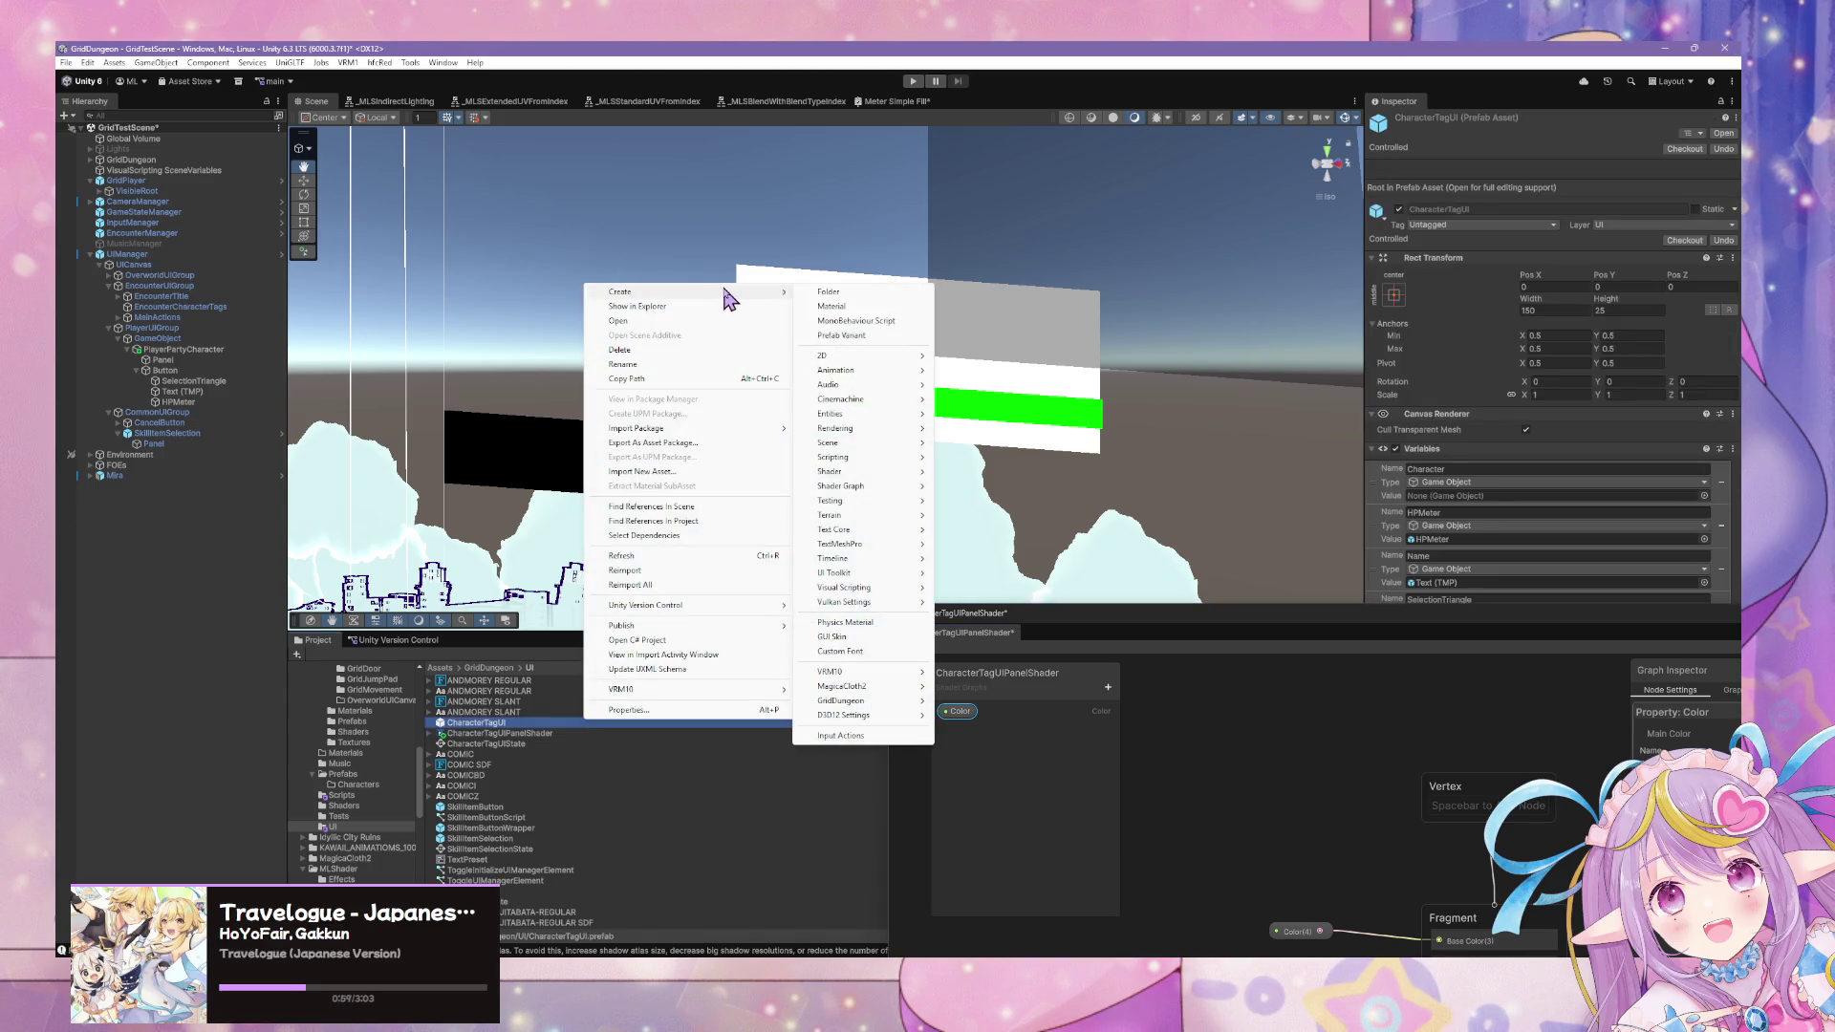
{"action": "left_click", "coordinate": [831, 307]}
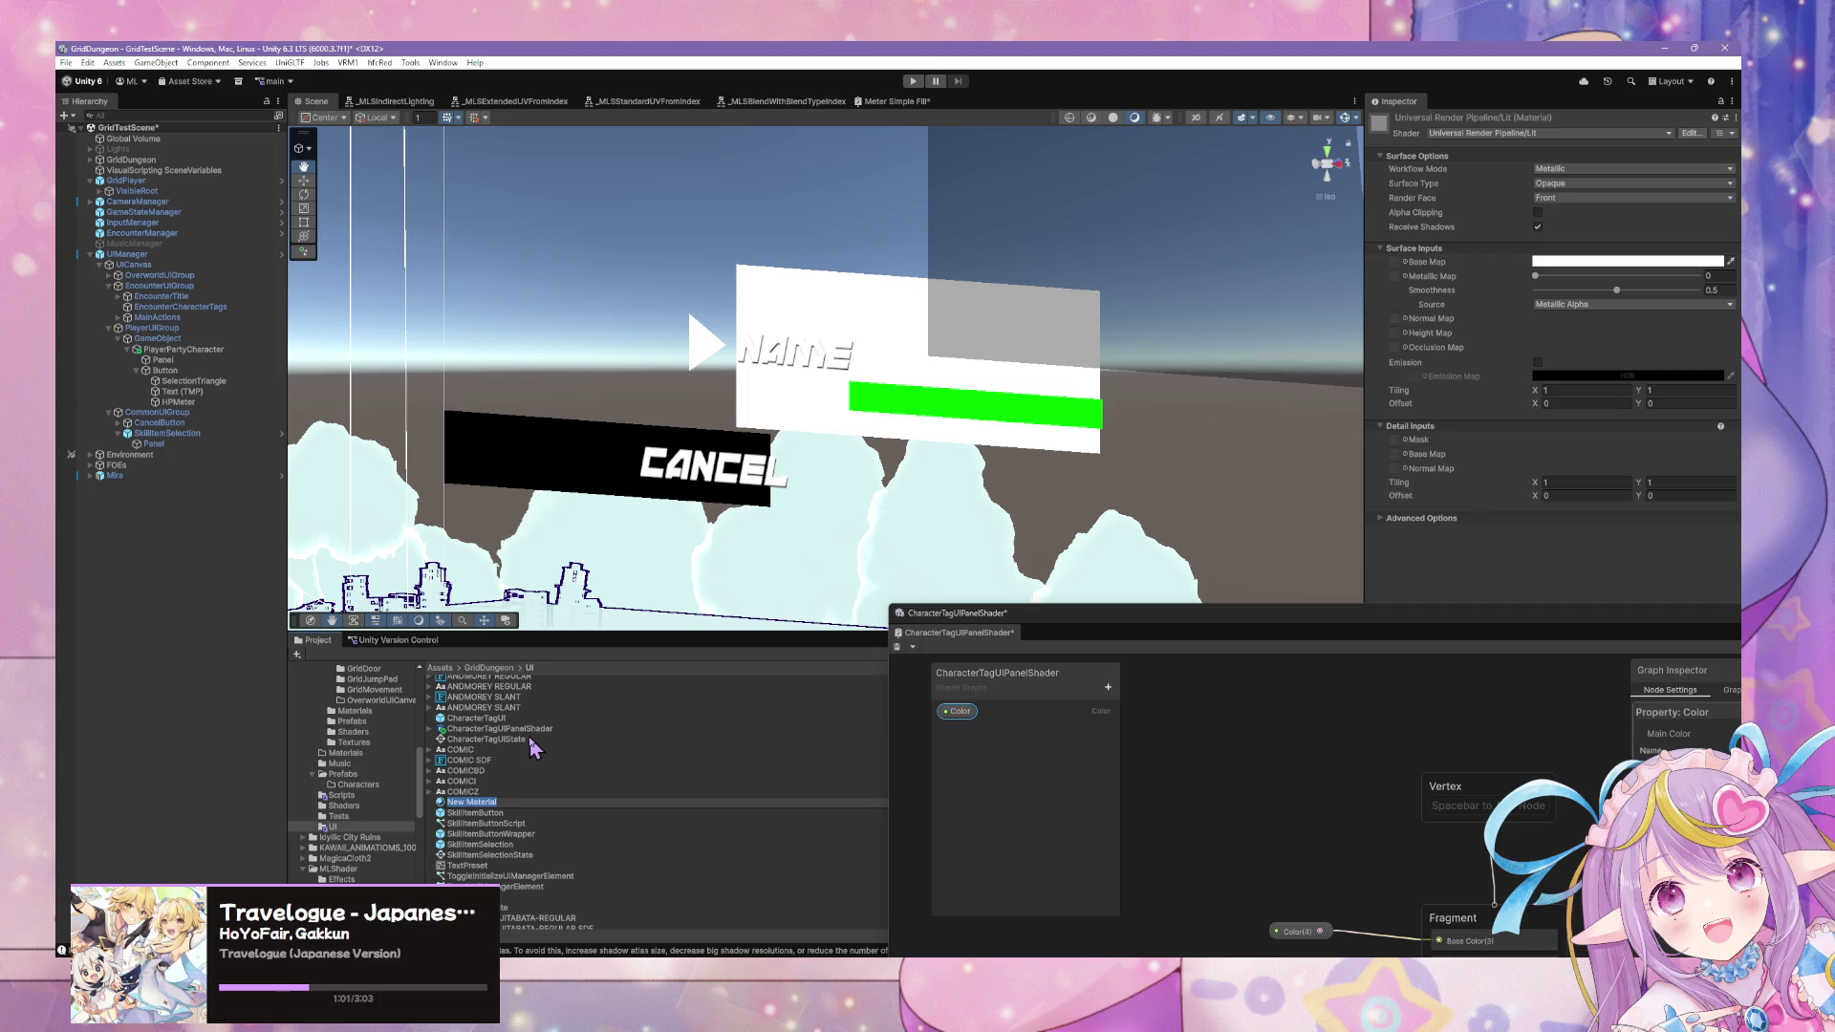
{"action": "type", "text": "CharacterTag"}
{"action": "type", "text": "nel"}
{"action": "key", "text": "Return"}
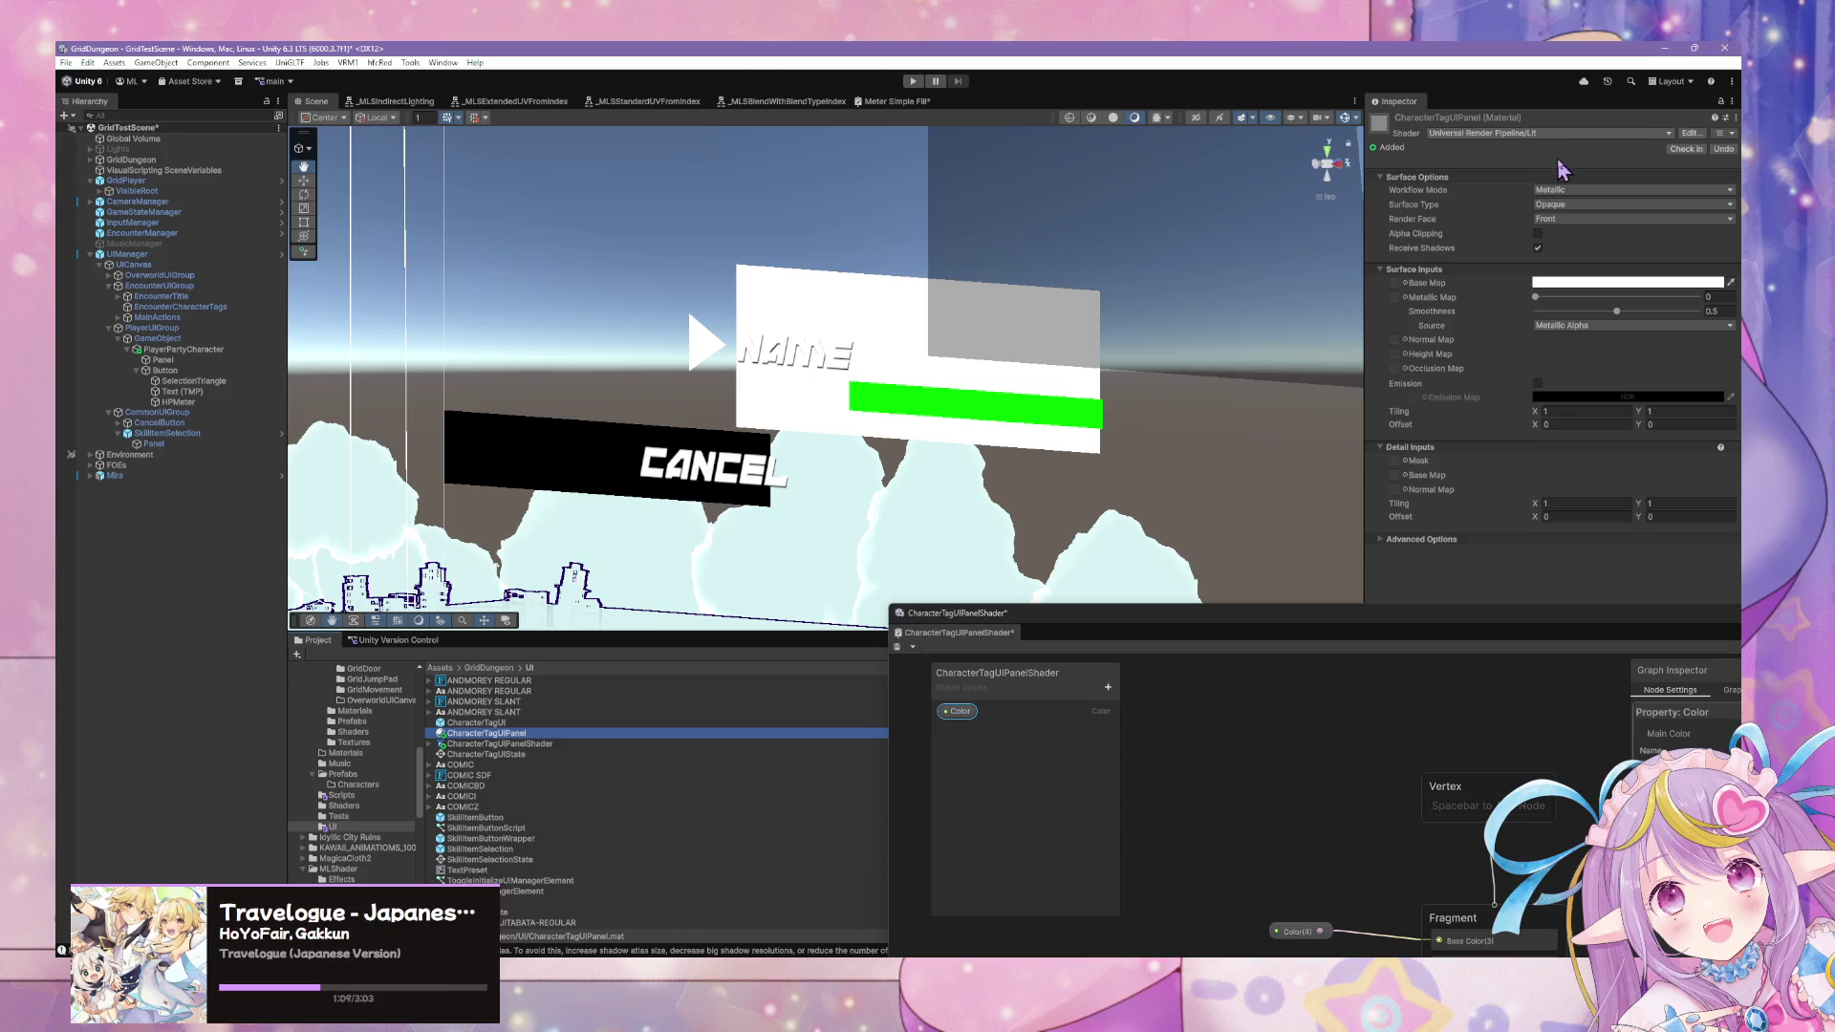
Set the material's shader to Shader Graphs/CharacterTagUIPanelShader.
{"action": "left_click", "coordinate": [1603, 135]}
{"action": "type", "text": "charac"}
{"action": "key", "text": "Return"}
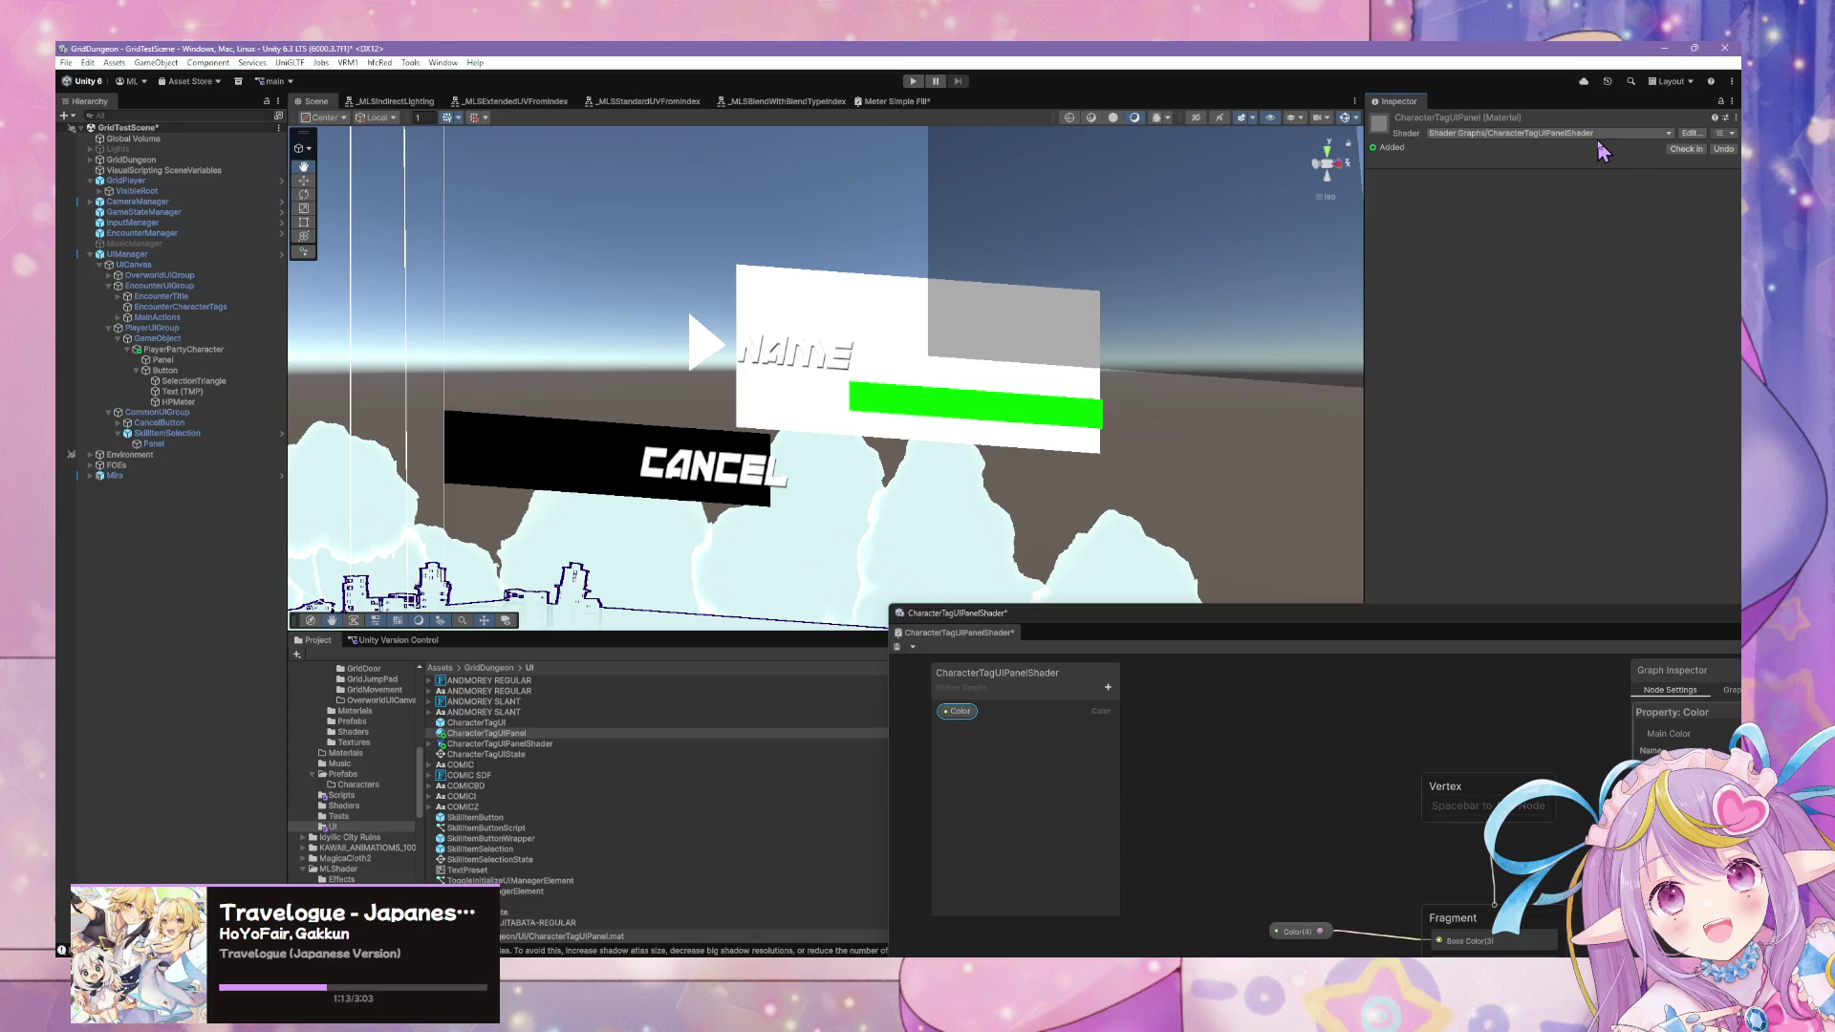
{"action": "left_click", "coordinate": [1150, 638]}
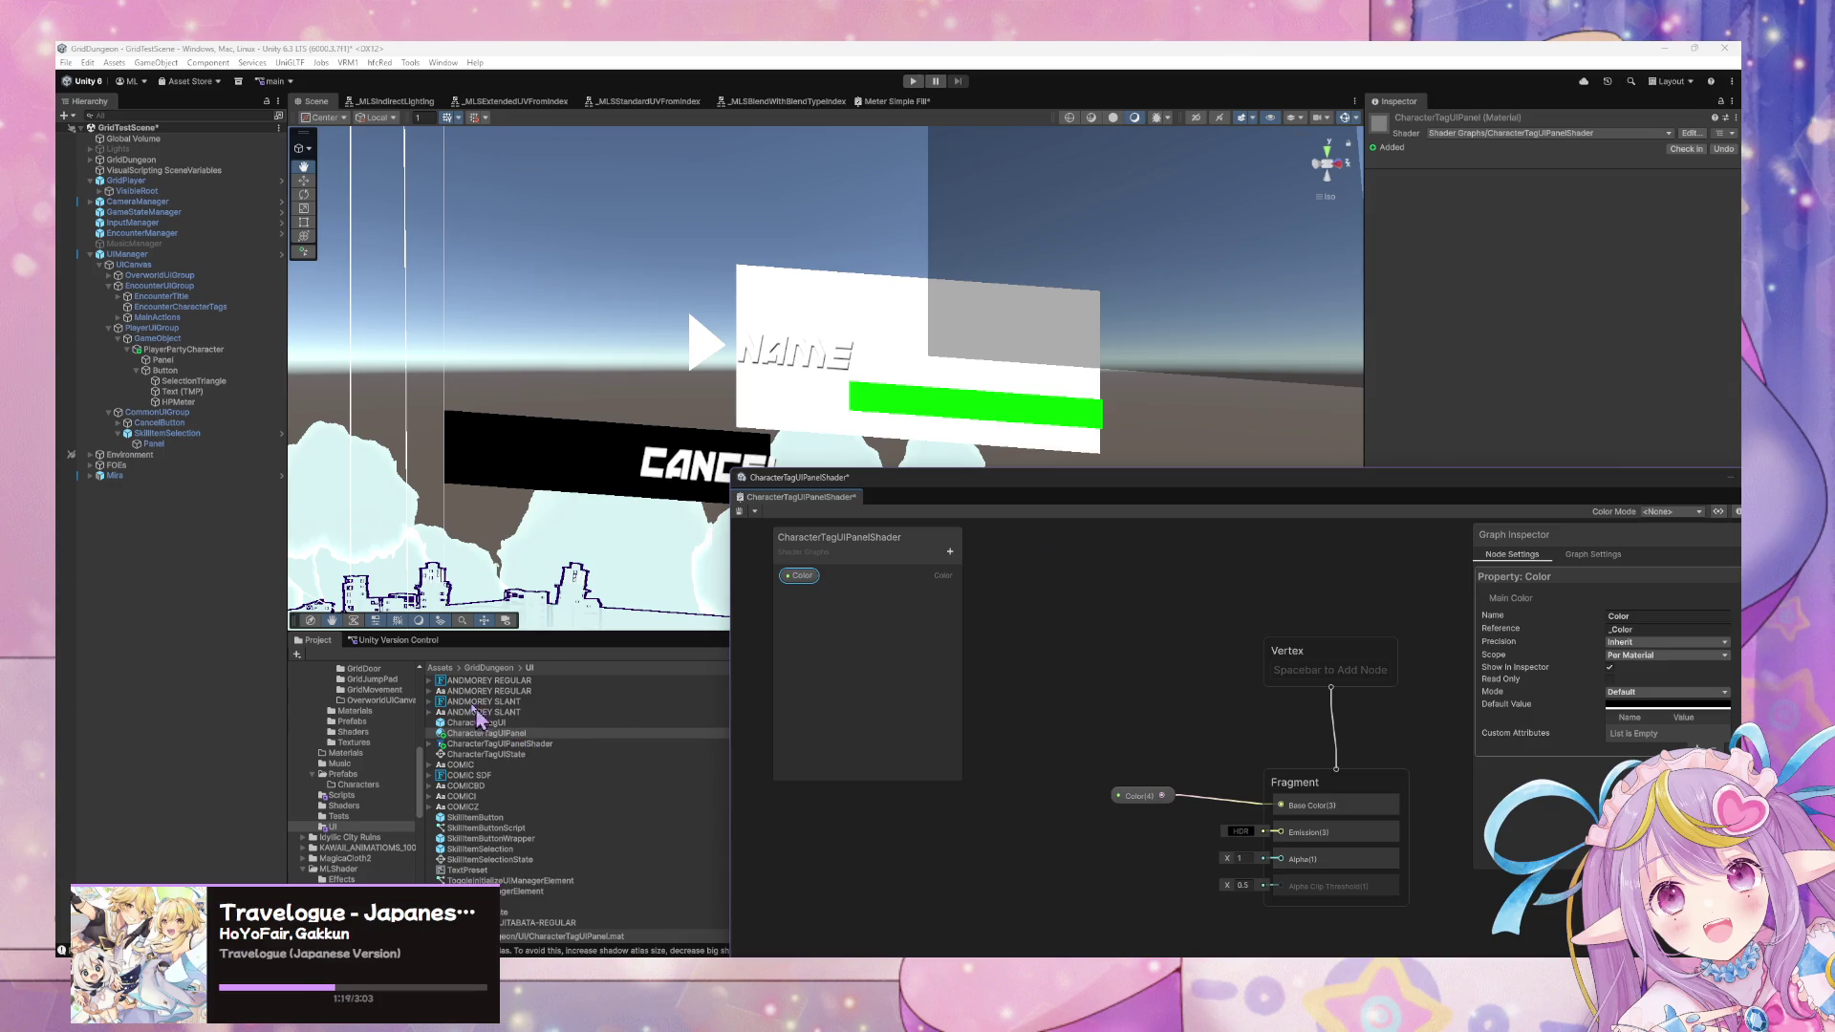
Assign the CharacterTagUIPanel material to the Panel's Image Material slot.
{"action": "left_click", "coordinate": [177, 361]}
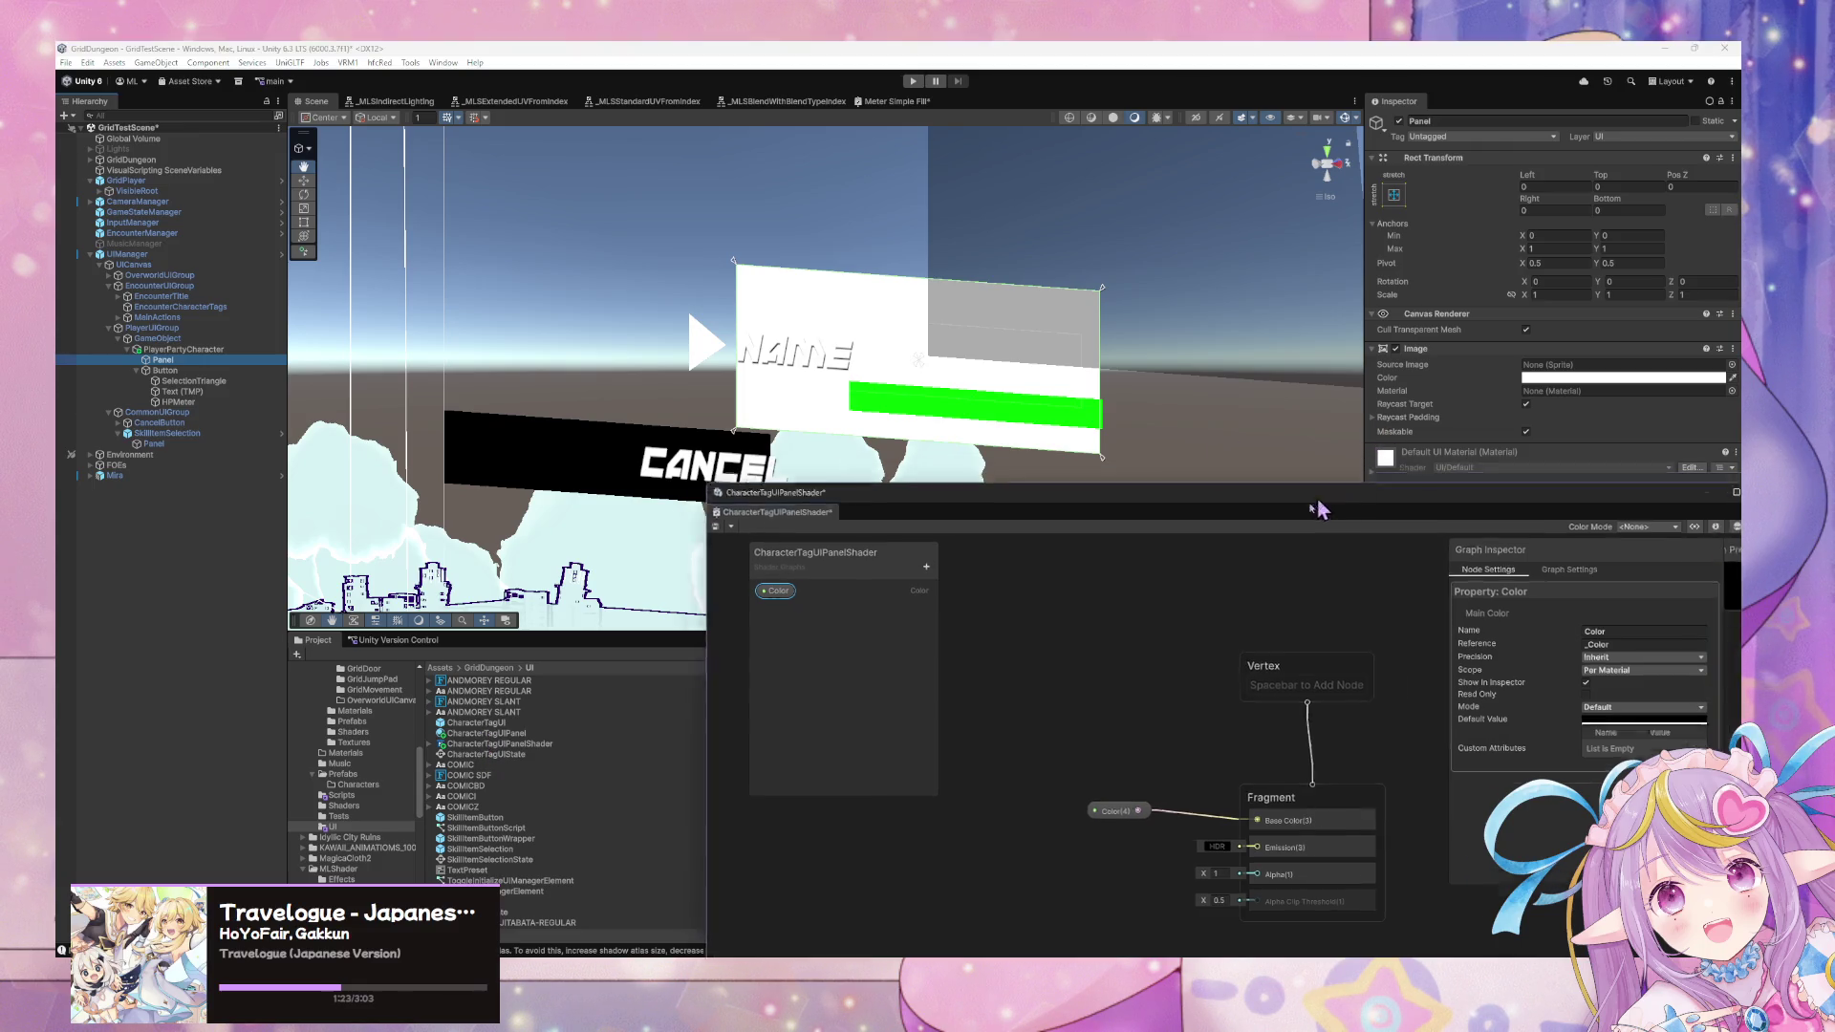
{"action": "left_click_drag", "start_coordinate": [1347, 482], "coordinate": [1290, 755]}
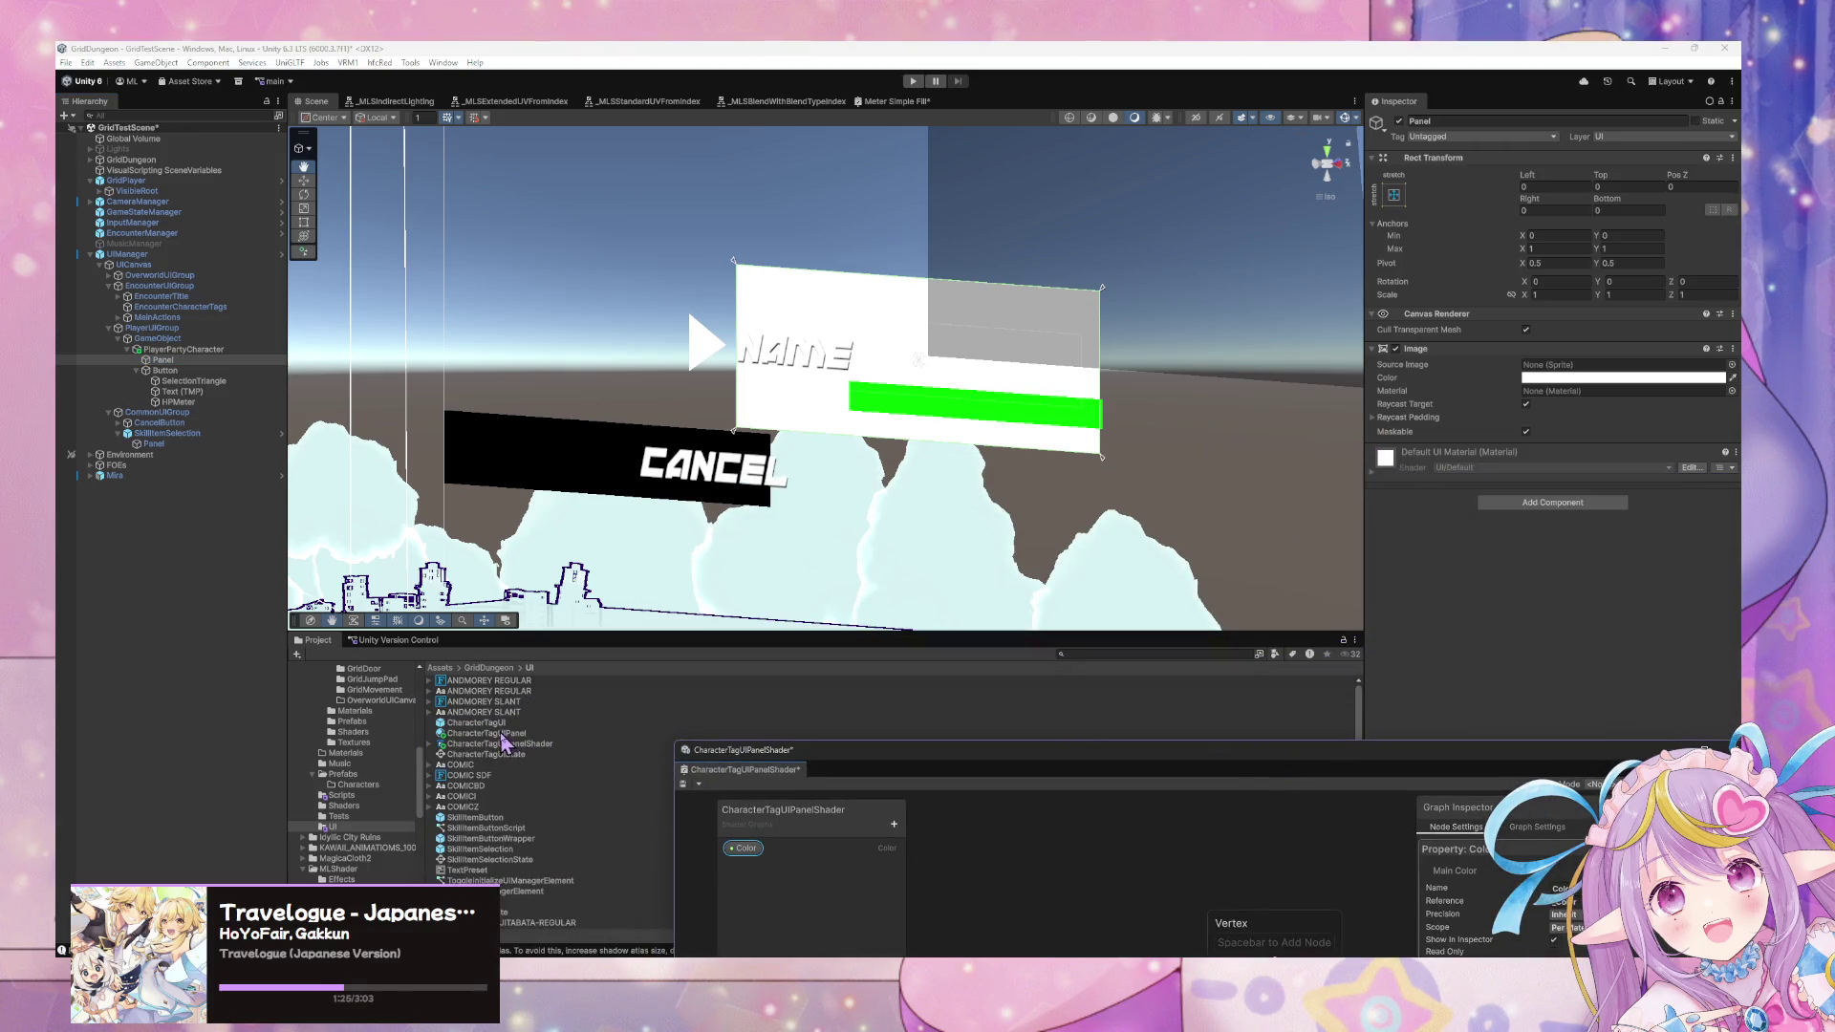
{"action": "left_click_drag", "start_coordinate": [1630, 358], "coordinate": [1632, 392]}
{"action": "mouse_move", "coordinate": [1032, 751]}
{"action": "left_mouse_down"}
{"action": "mouse_move", "coordinate": [819, 430]}
{"action": "mouse_move", "coordinate": [1022, 654]}
{"action": "left_mouse_up"}
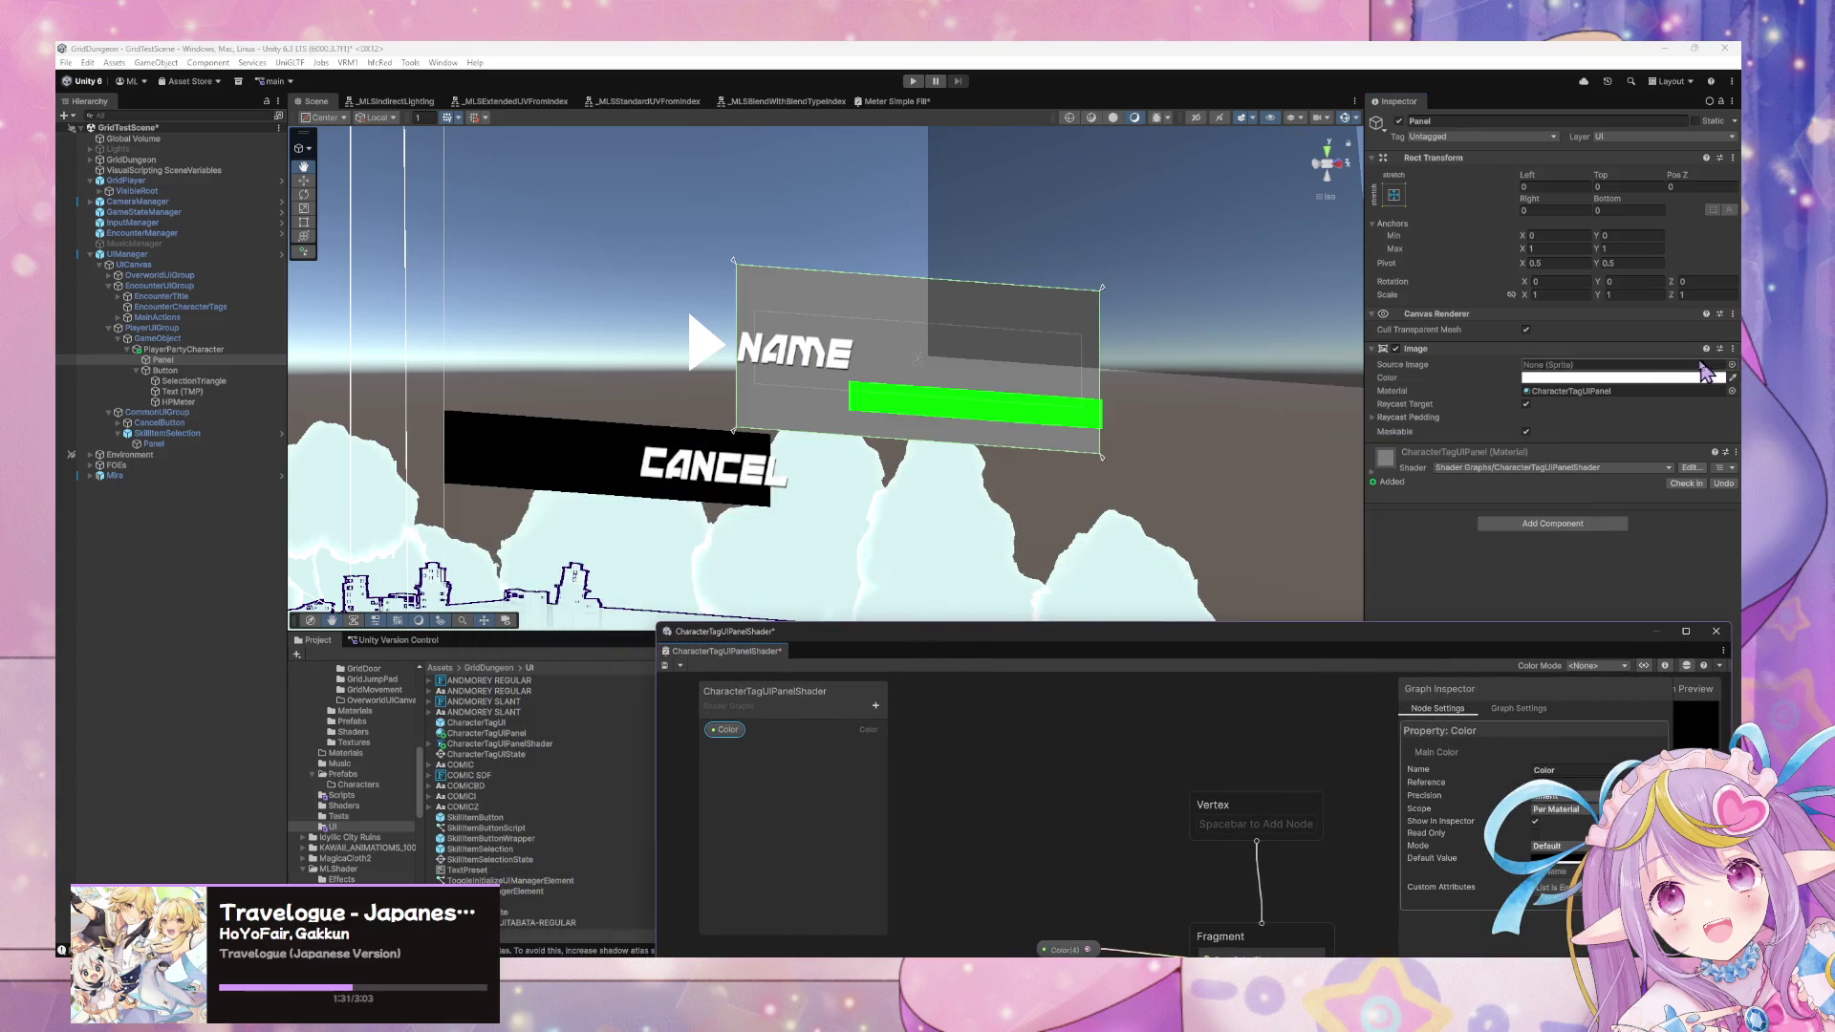
{"action": "left_click", "coordinate": [1624, 377]}
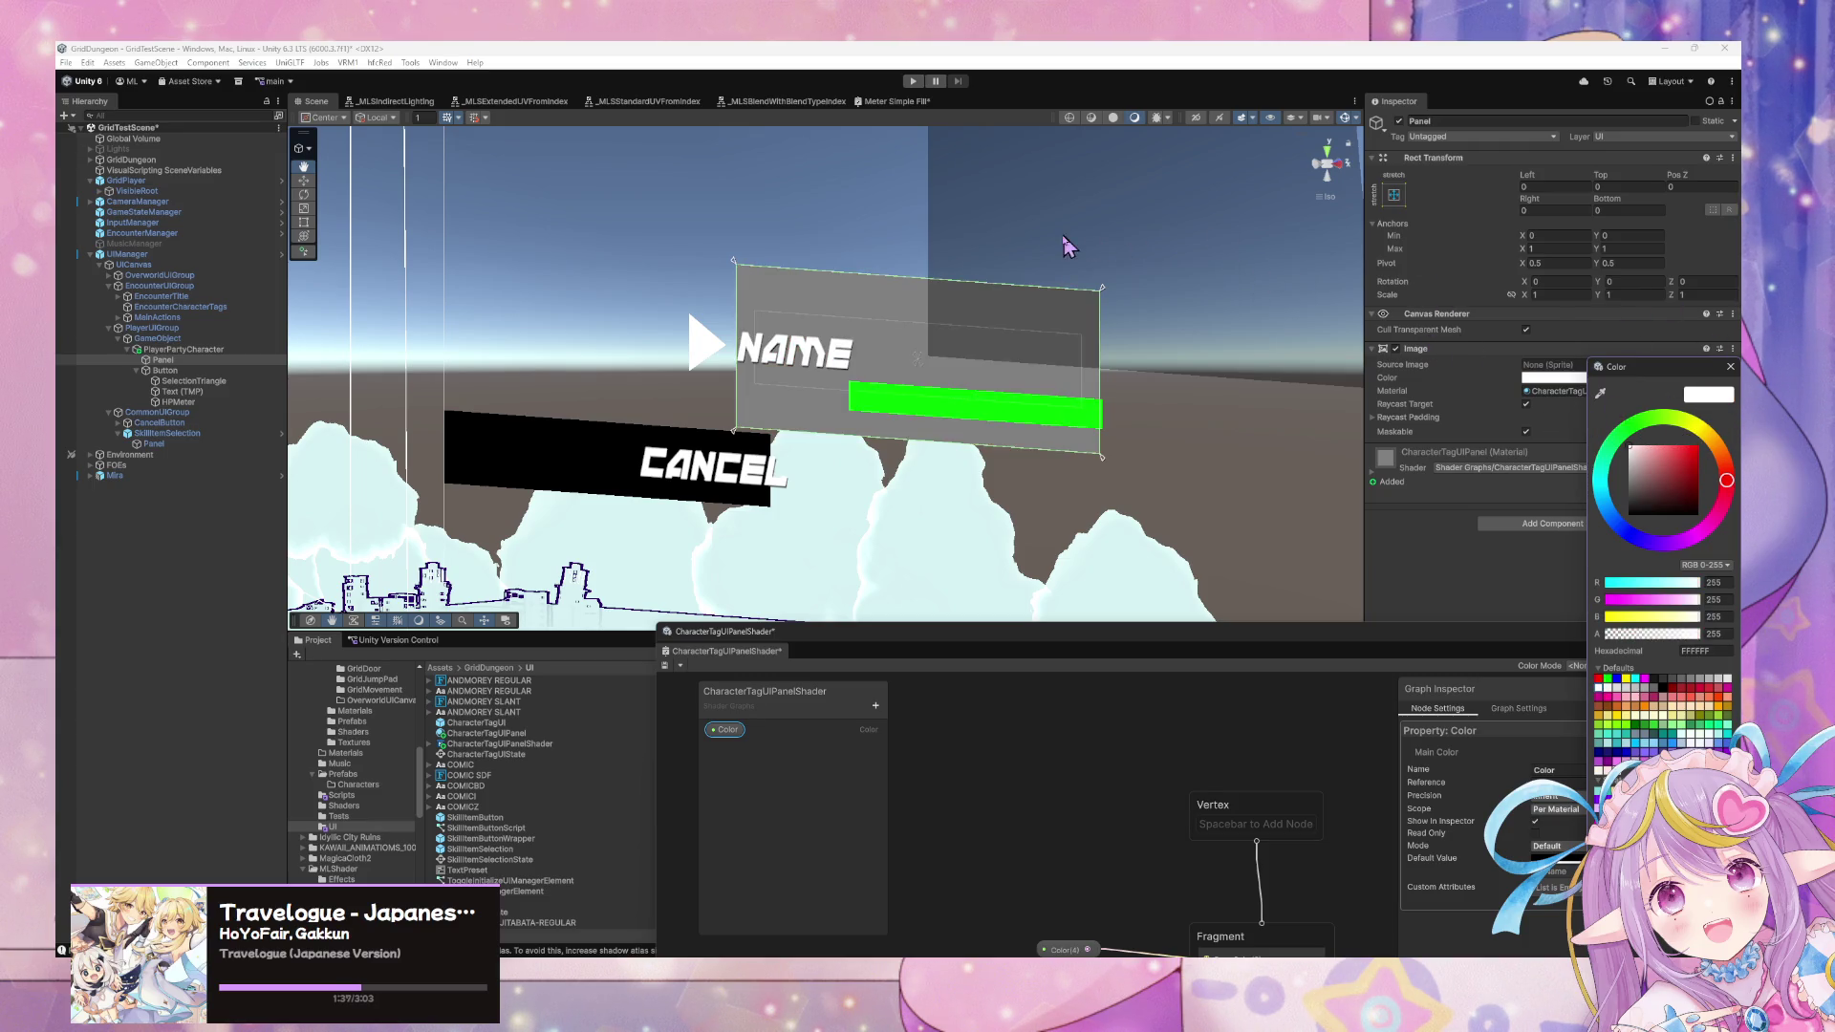
Orient and frame the Scene view so it faces the panel.
{"action": "mouse_move", "coordinate": [1116, 496]}
{"action": "left_mouse_down"}
{"action": "mouse_move", "coordinate": [1212, 445]}
{"action": "mouse_move", "coordinate": [1338, 430]}
{"action": "mouse_move", "coordinate": [1276, 420]}
{"action": "left_mouse_up"}
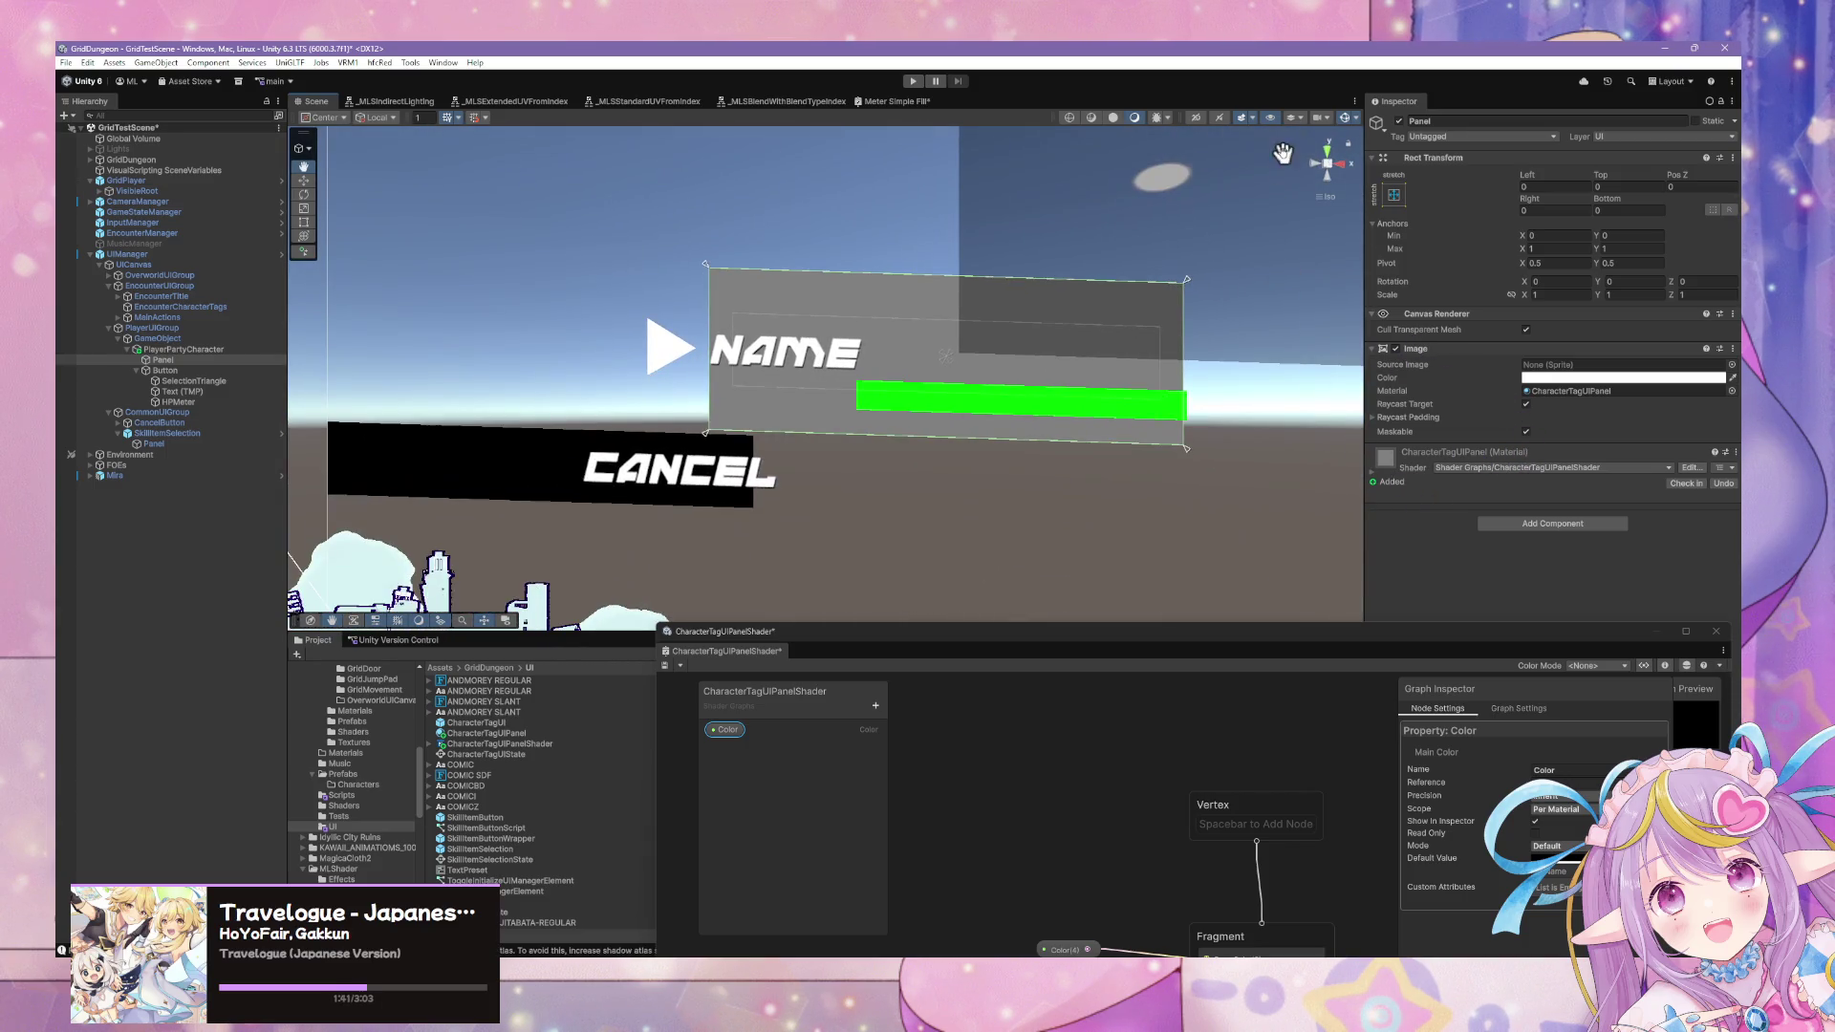
{"action": "left_click", "coordinate": [1343, 172]}
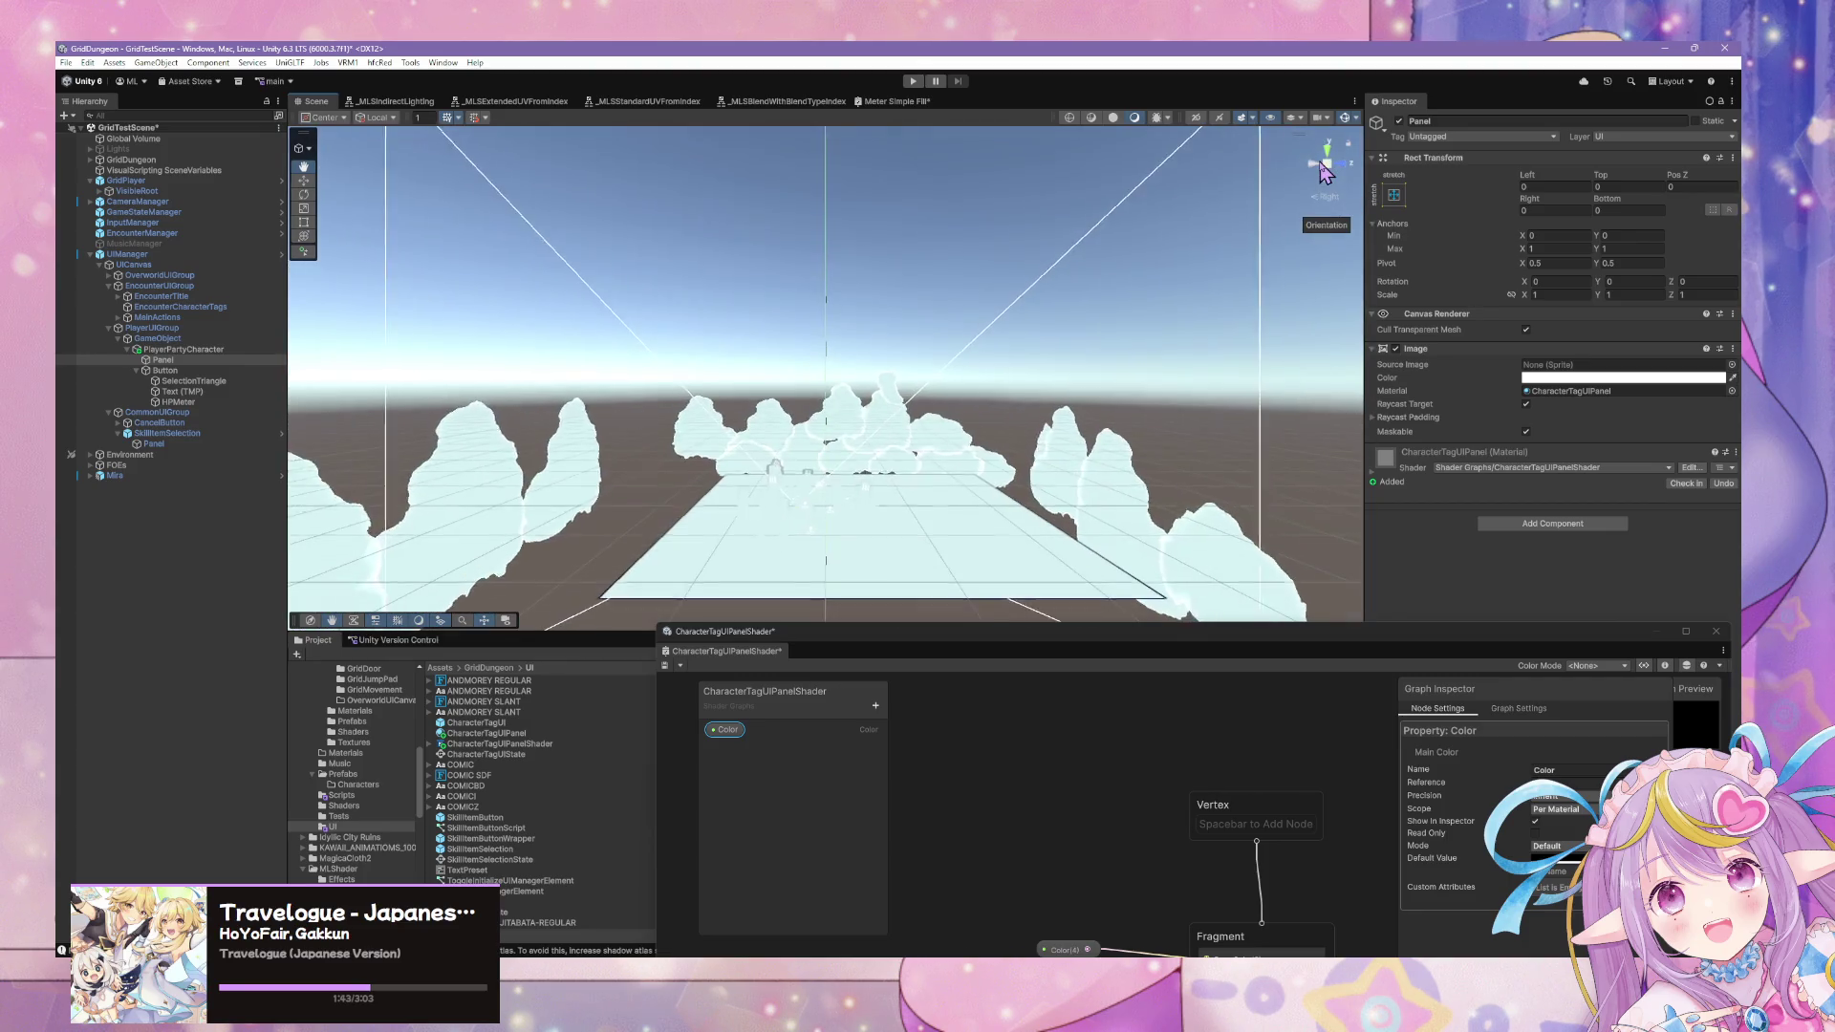
{"action": "left_click", "coordinate": [1322, 170]}
{"action": "scroll", "coordinate": [1057, 291], "scroll_direction": "up", "scroll_amount": 3}
{"action": "mouse_move", "coordinate": [1061, 283]}
{"action": "left_mouse_down"}
{"action": "mouse_move", "coordinate": [1042, 352]}
{"action": "mouse_move", "coordinate": [986, 360]}
{"action": "left_mouse_up"}
{"action": "left_click_drag", "start_coordinate": [840, 382], "coordinate": [1114, 300]}
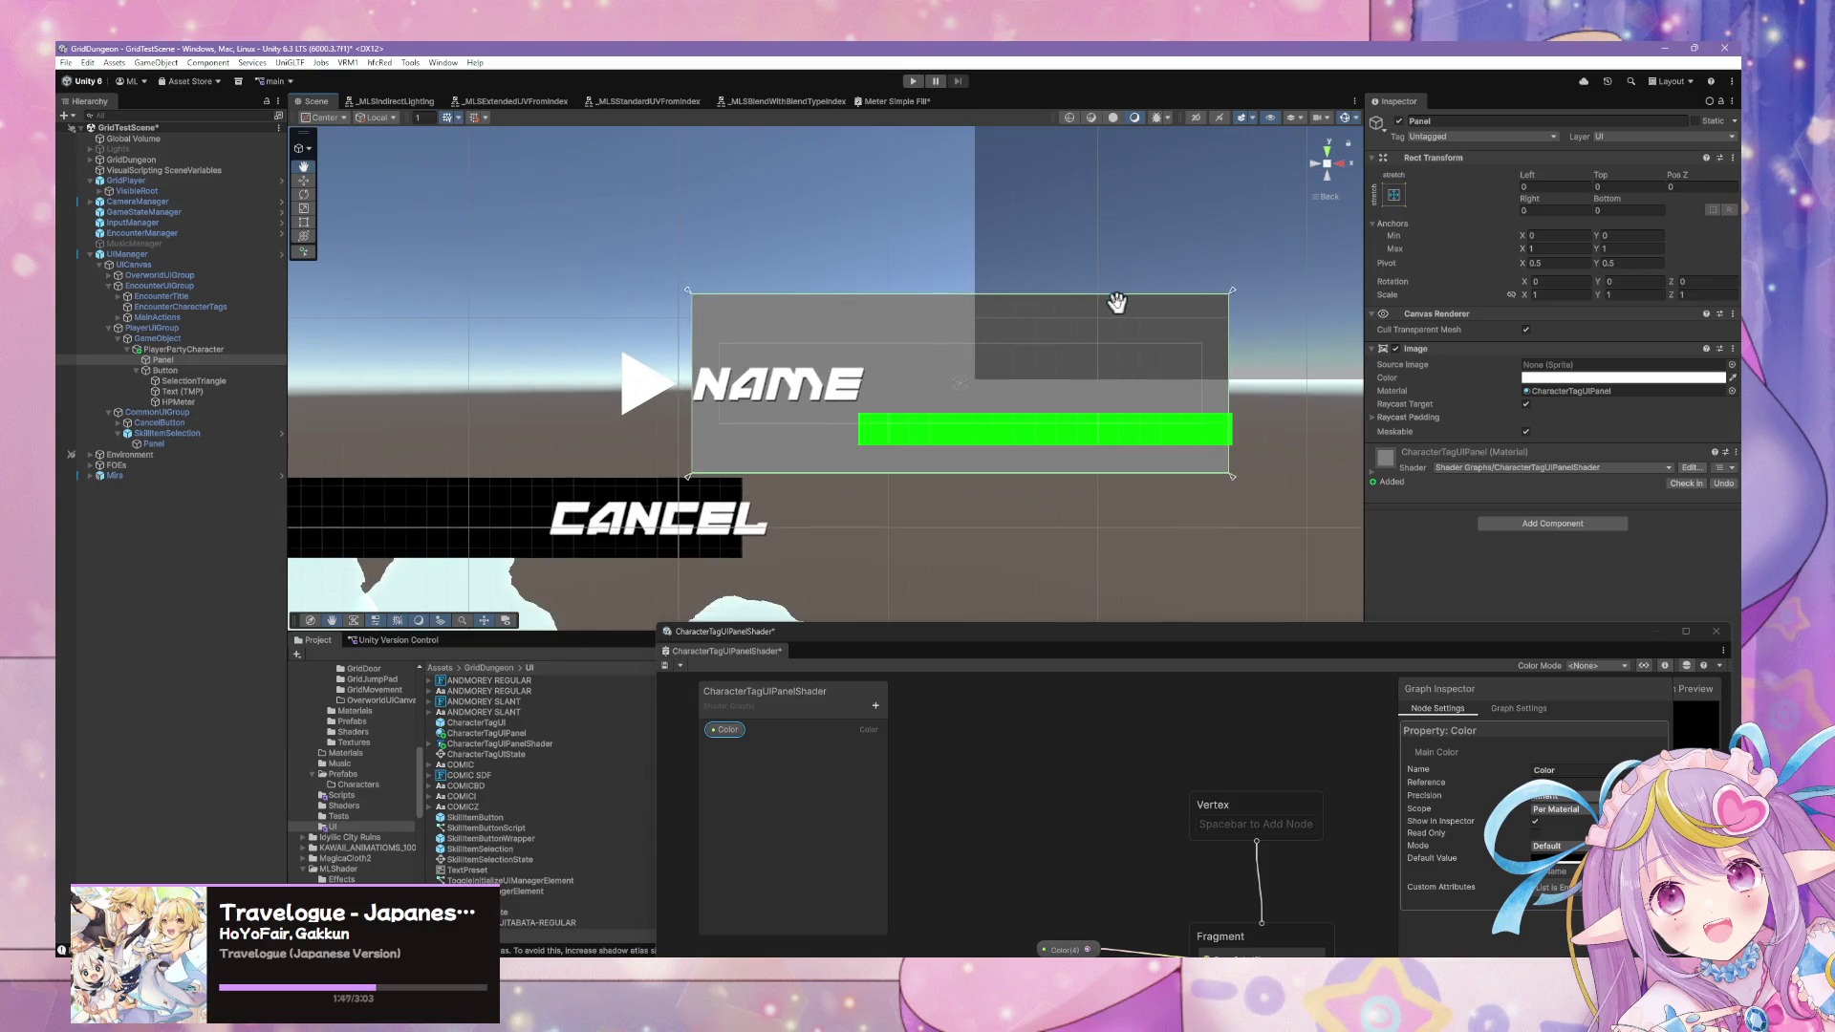
Reposition the shader graph window and shift the Color node slightly left.
{"action": "mouse_move", "coordinate": [1135, 649]}
{"action": "left_mouse_down"}
{"action": "mouse_move", "coordinate": [731, 482]}
{"action": "mouse_move", "coordinate": [802, 307]}
{"action": "left_mouse_up"}
{"action": "left_click_drag", "start_coordinate": [746, 619], "coordinate": [710, 619]}
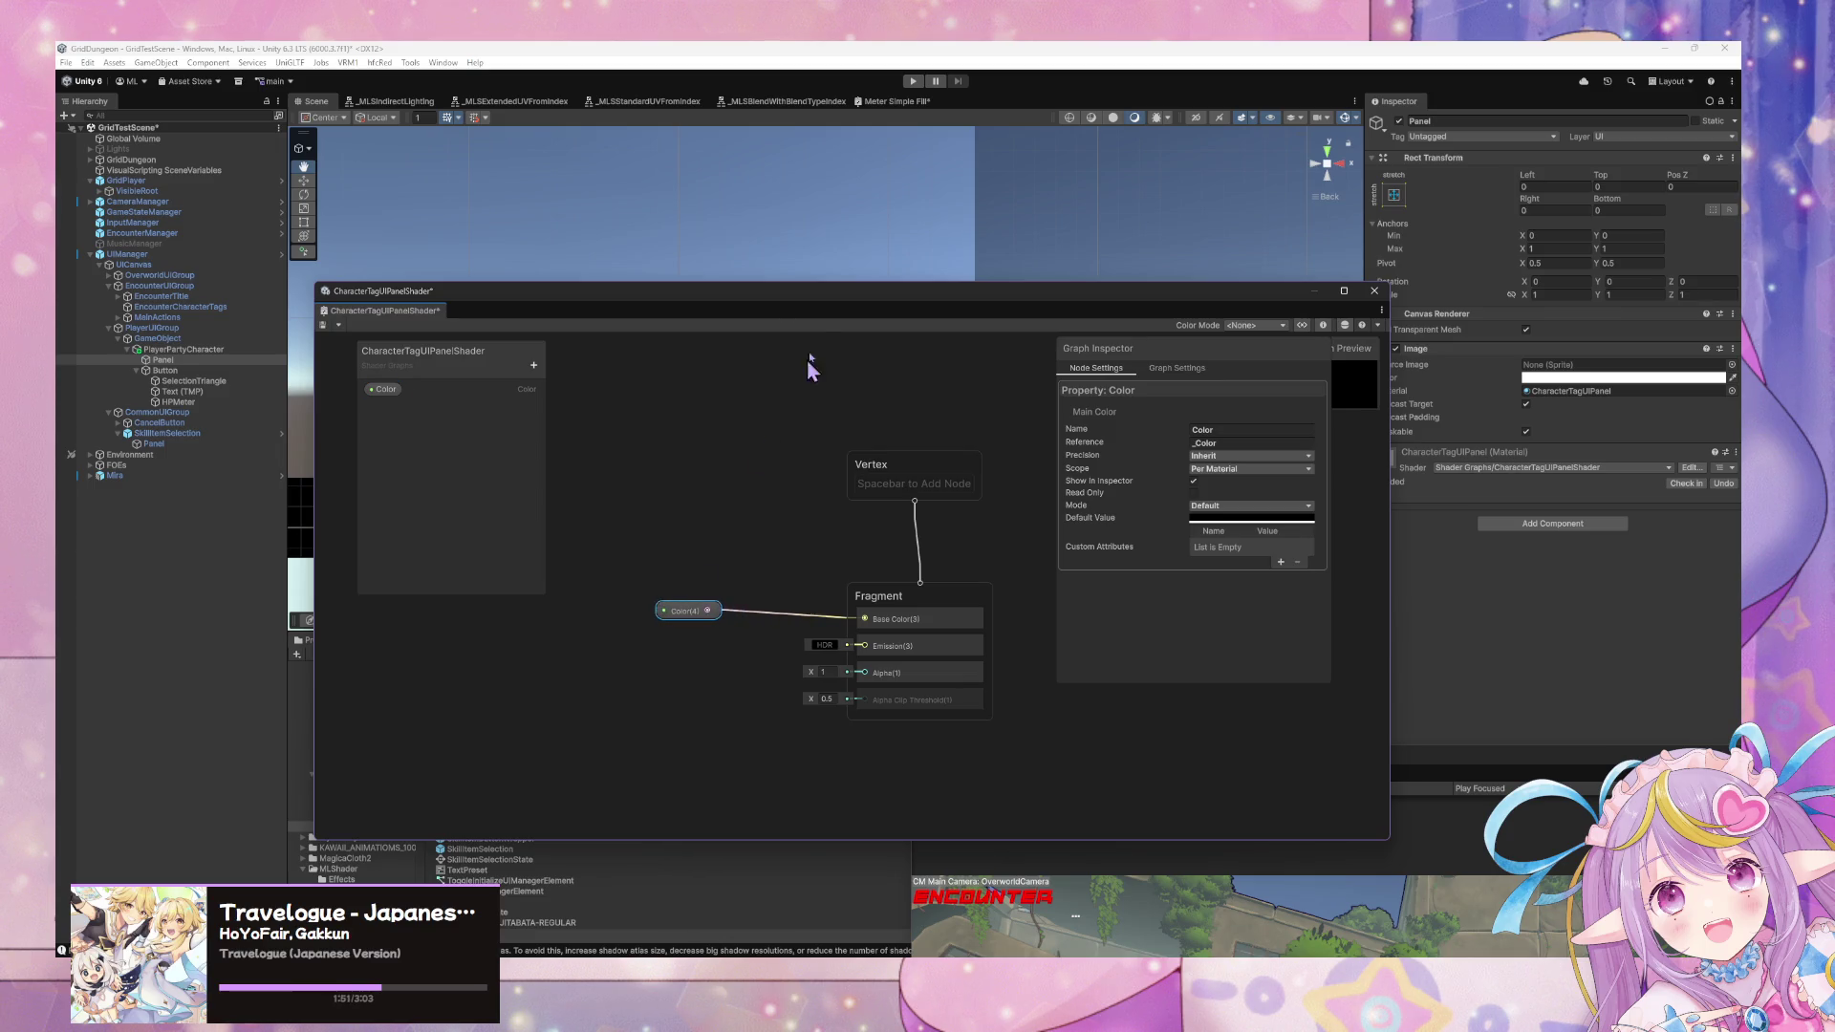
{"action": "left_click_drag", "start_coordinate": [765, 309], "coordinate": [1095, 351]}
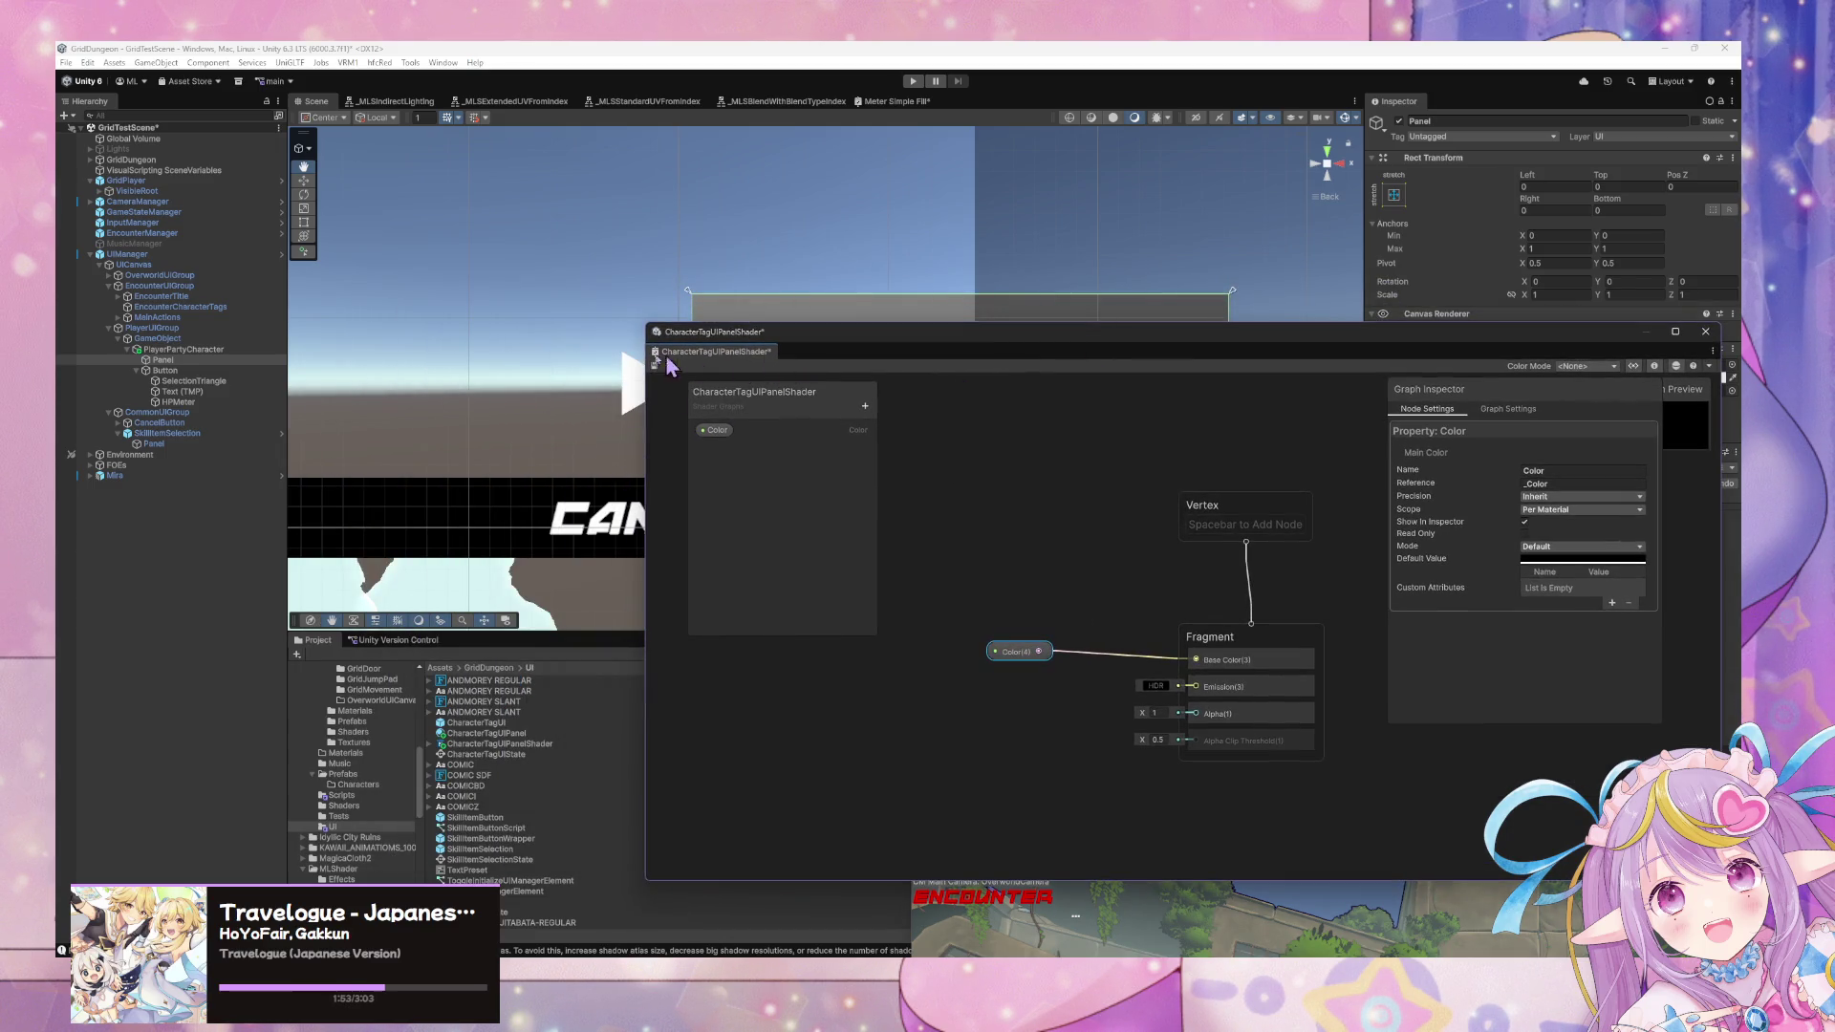
{"action": "left_click", "coordinate": [866, 183]}
Dock the Meter Simple Fill graph and inspect its Meter Value and RectTransform Size nodes.
{"action": "left_click_drag", "start_coordinate": [893, 101], "coordinate": [811, 360]}
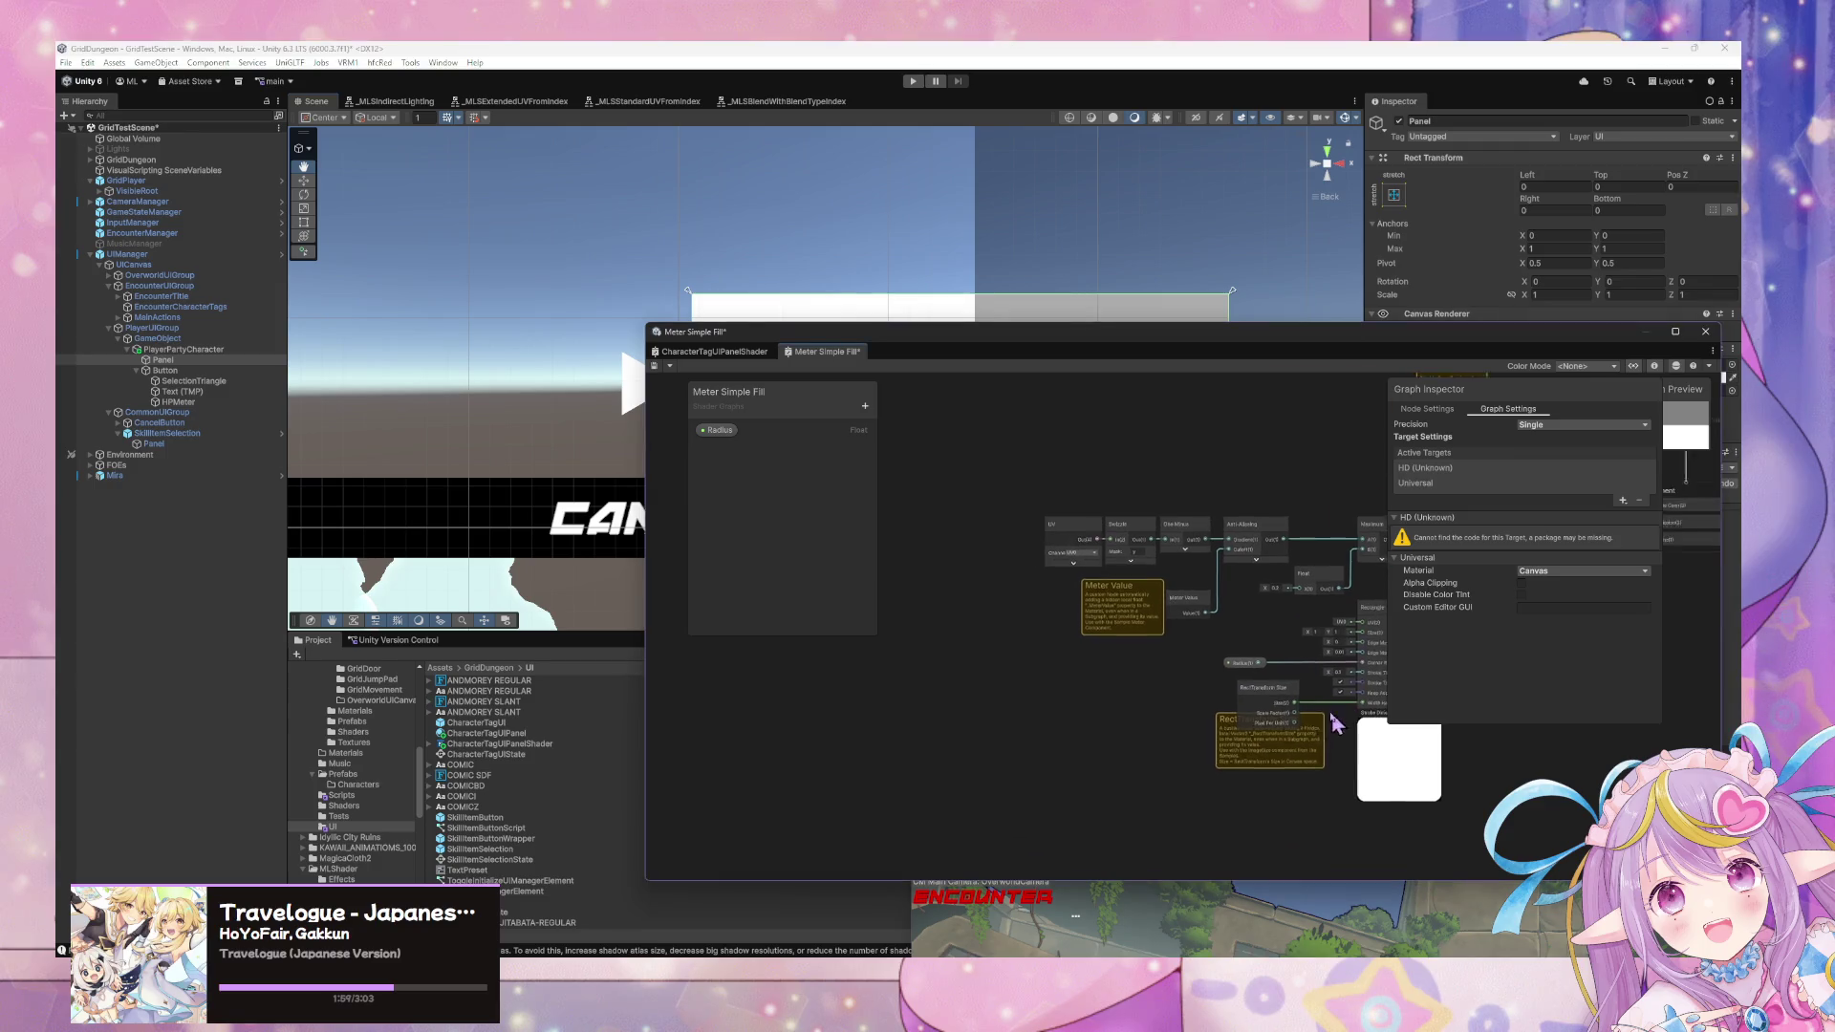
{"action": "scroll", "coordinate": [1194, 646], "scroll_direction": "up", "scroll_amount": 5}
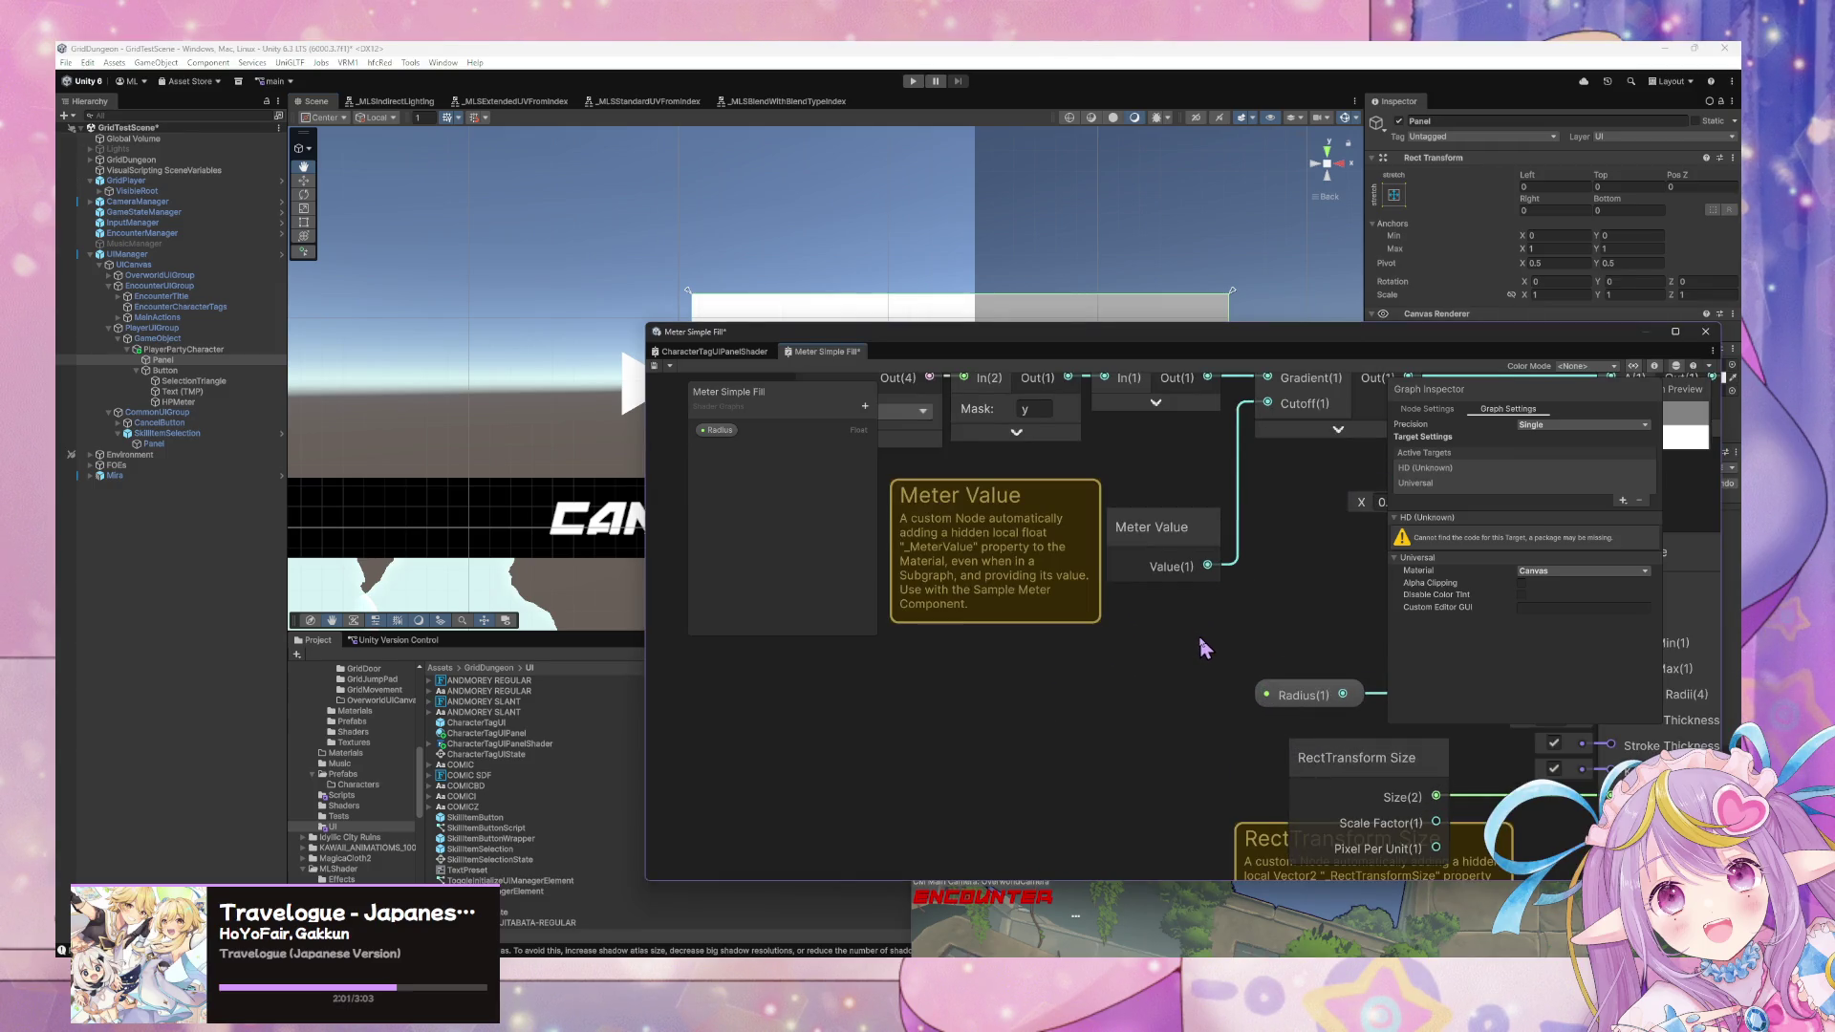
{"action": "left_click", "coordinate": [1171, 577]}
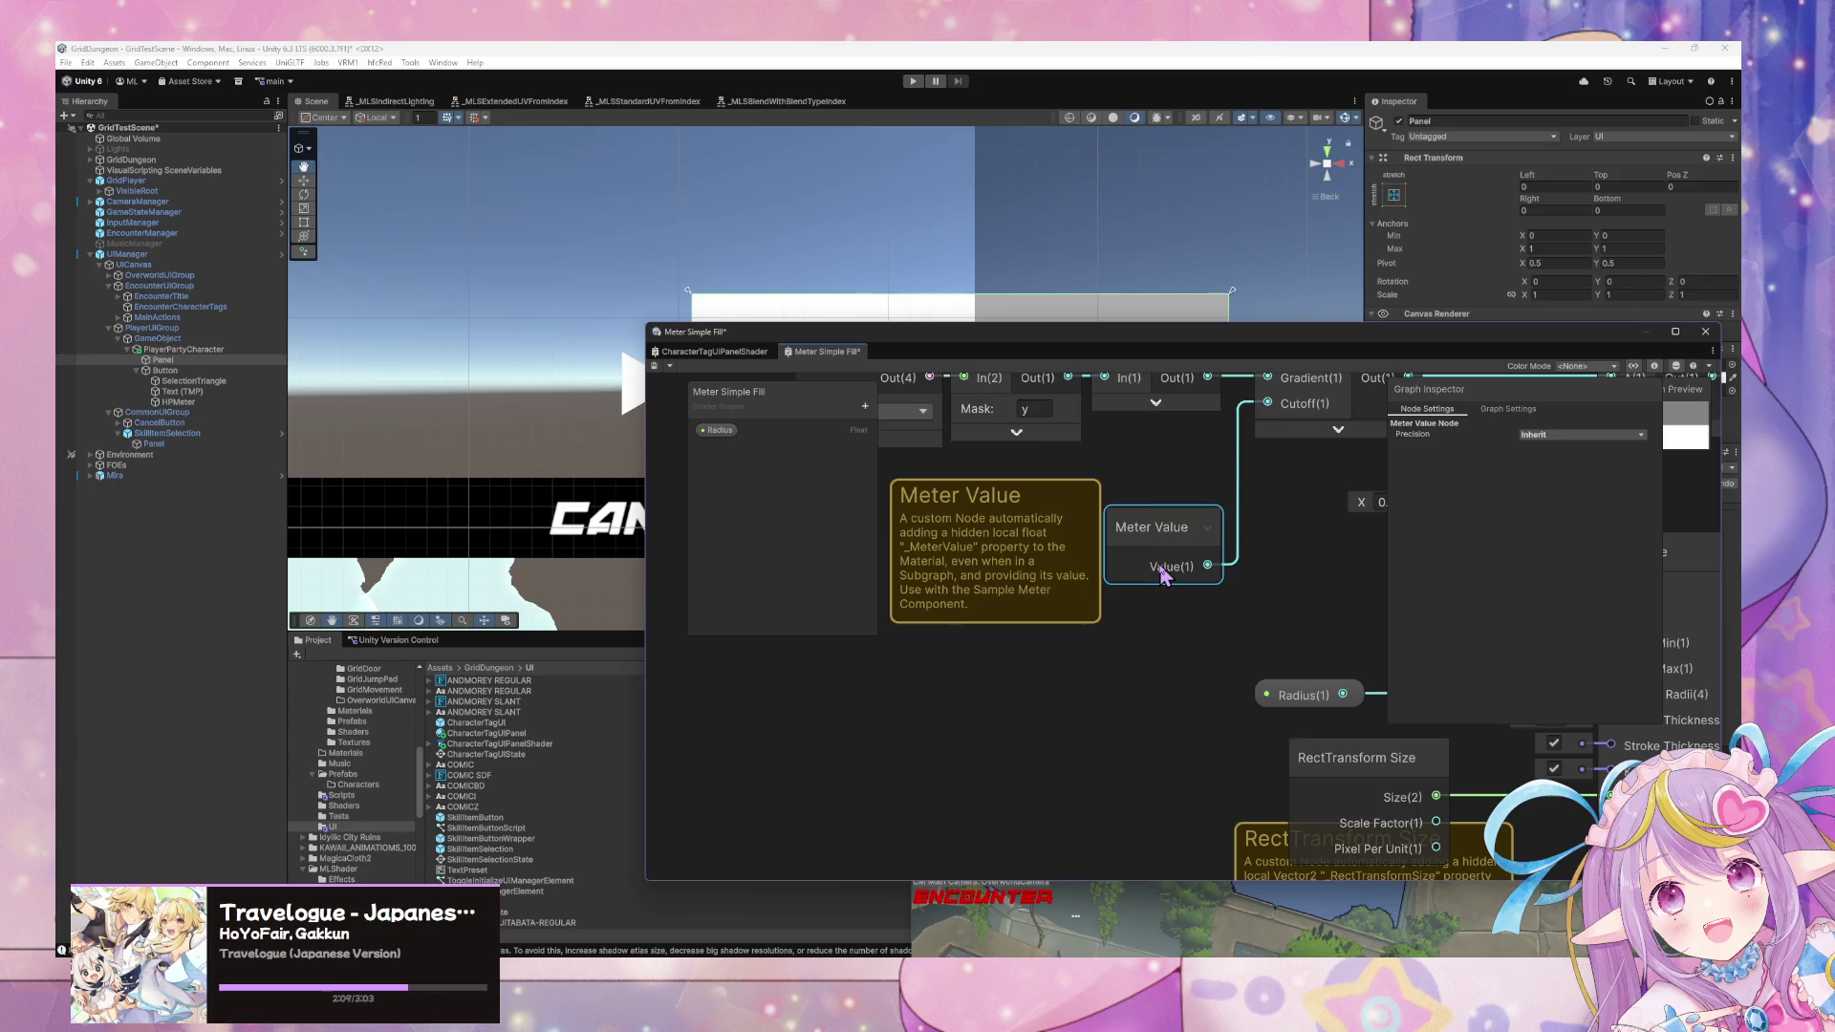
{"action": "mouse_move", "coordinate": [1423, 793]}
{"action": "left_mouse_down"}
{"action": "mouse_move", "coordinate": [1171, 663]}
{"action": "mouse_move", "coordinate": [1198, 538]}
{"action": "mouse_move", "coordinate": [1195, 659]}
{"action": "left_mouse_up"}
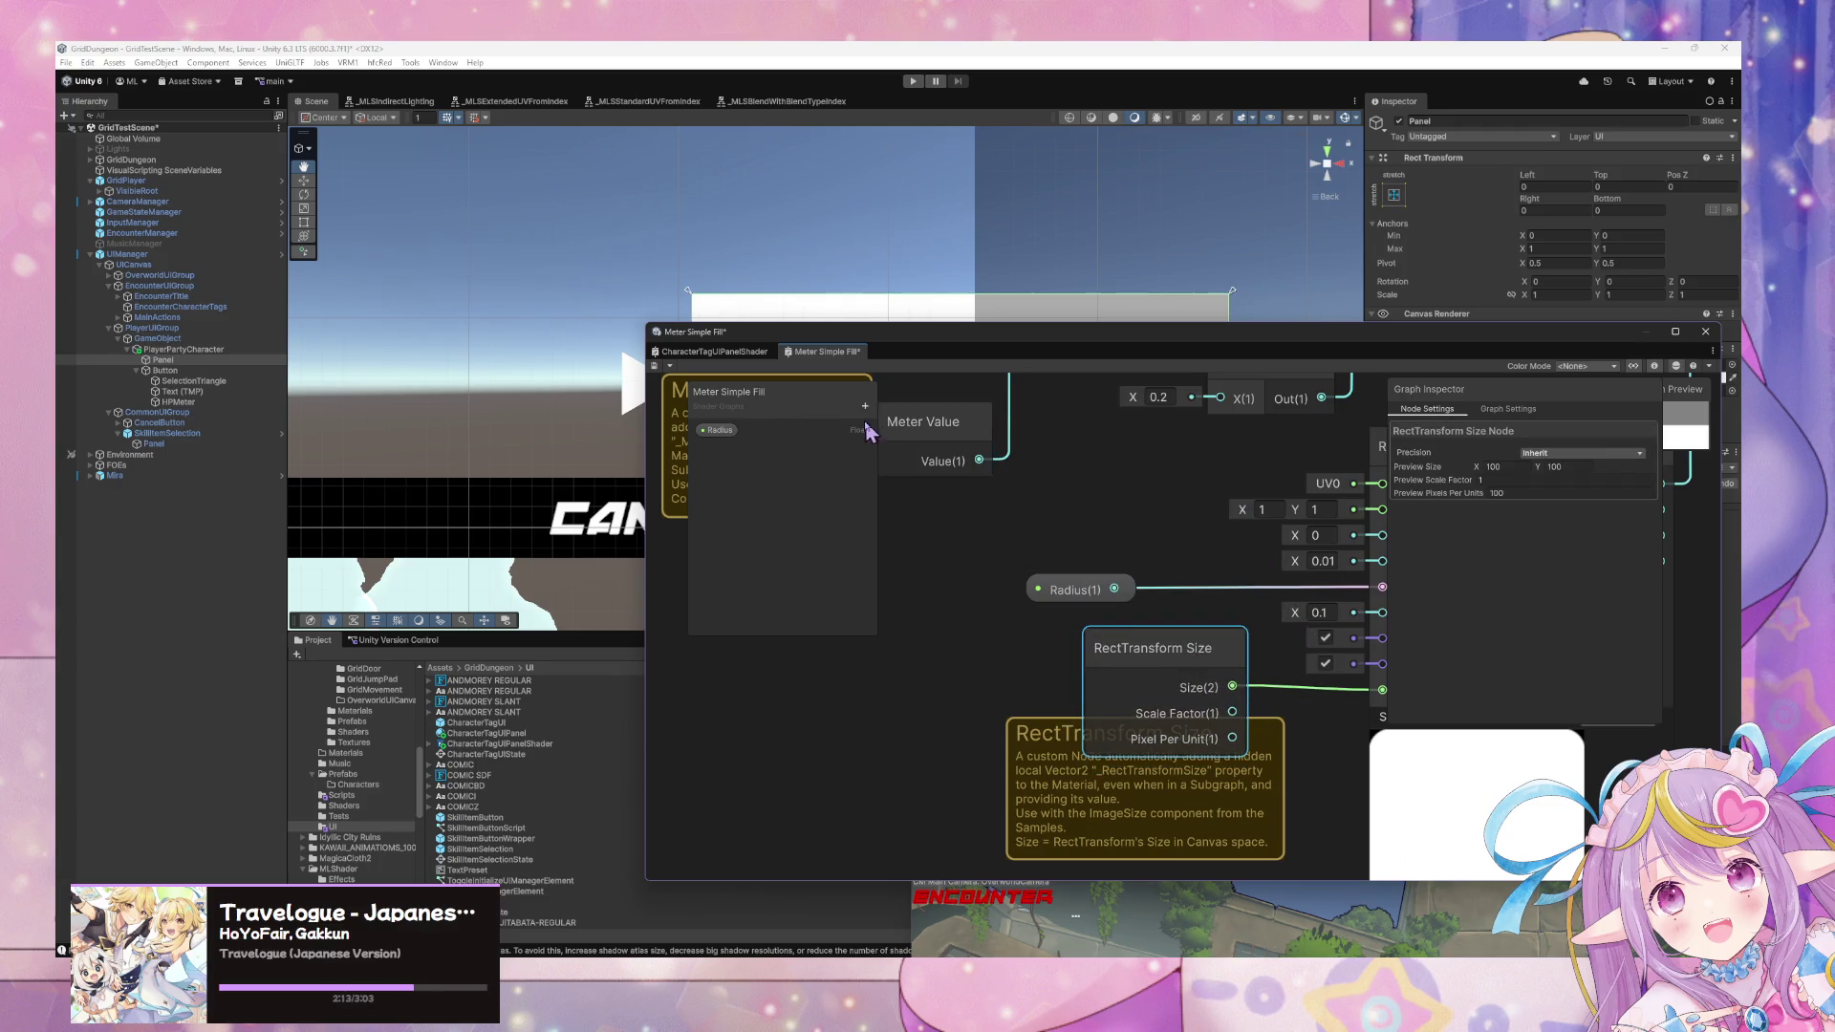
Select HPMeter and open its Meter script in VS Code.
{"action": "left_click", "coordinate": [197, 401]}
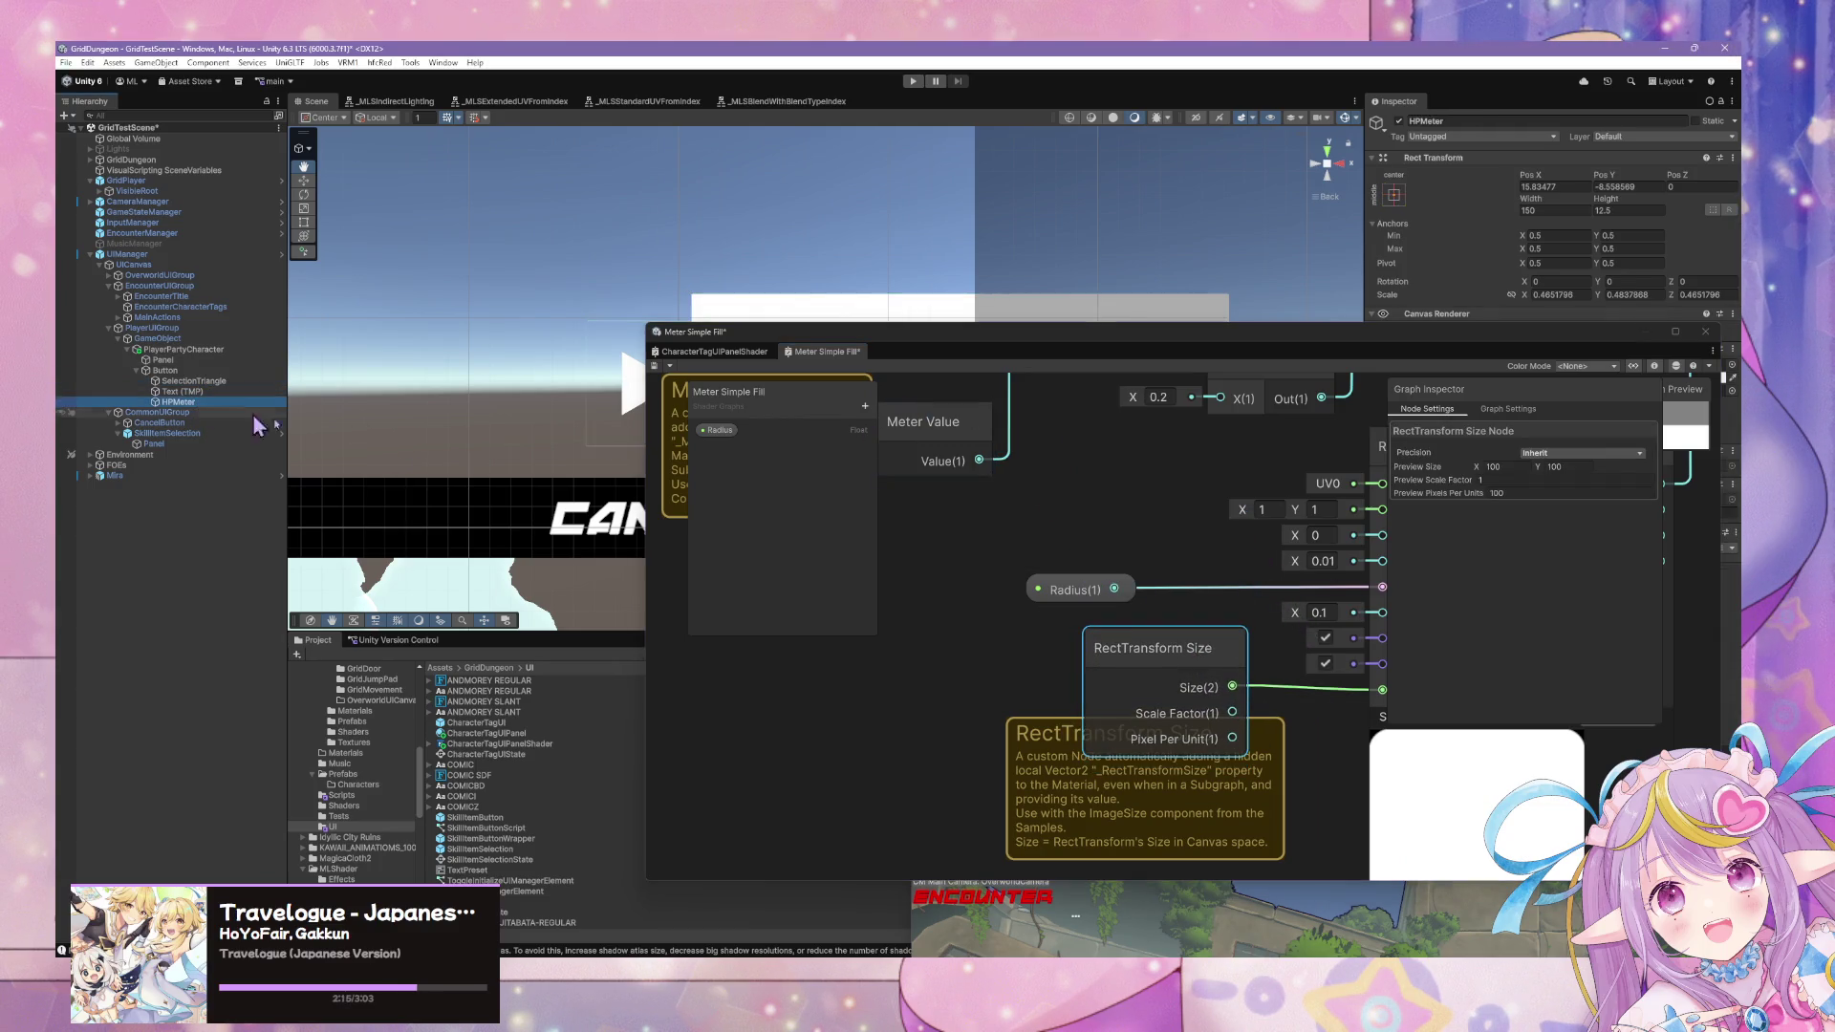
{"action": "left_click_drag", "start_coordinate": [867, 323], "coordinate": [574, 561]}
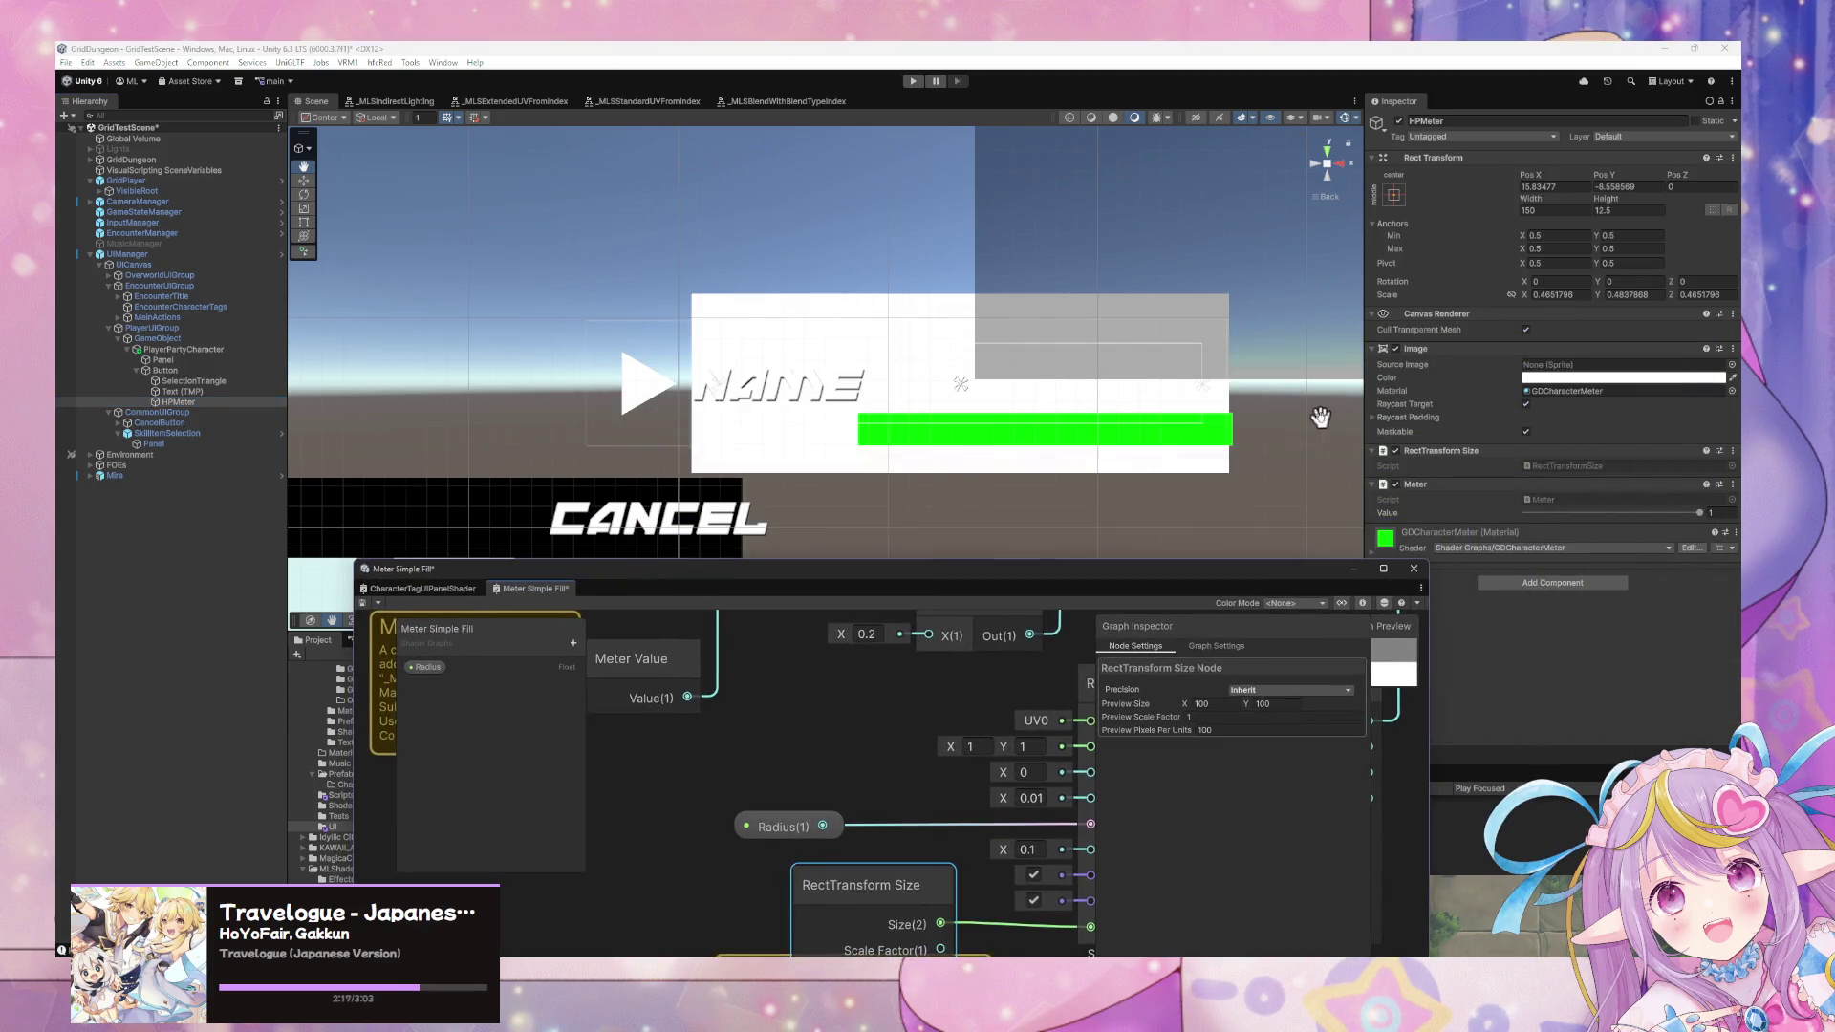
{"action": "double_click", "coordinate": [1653, 499]}
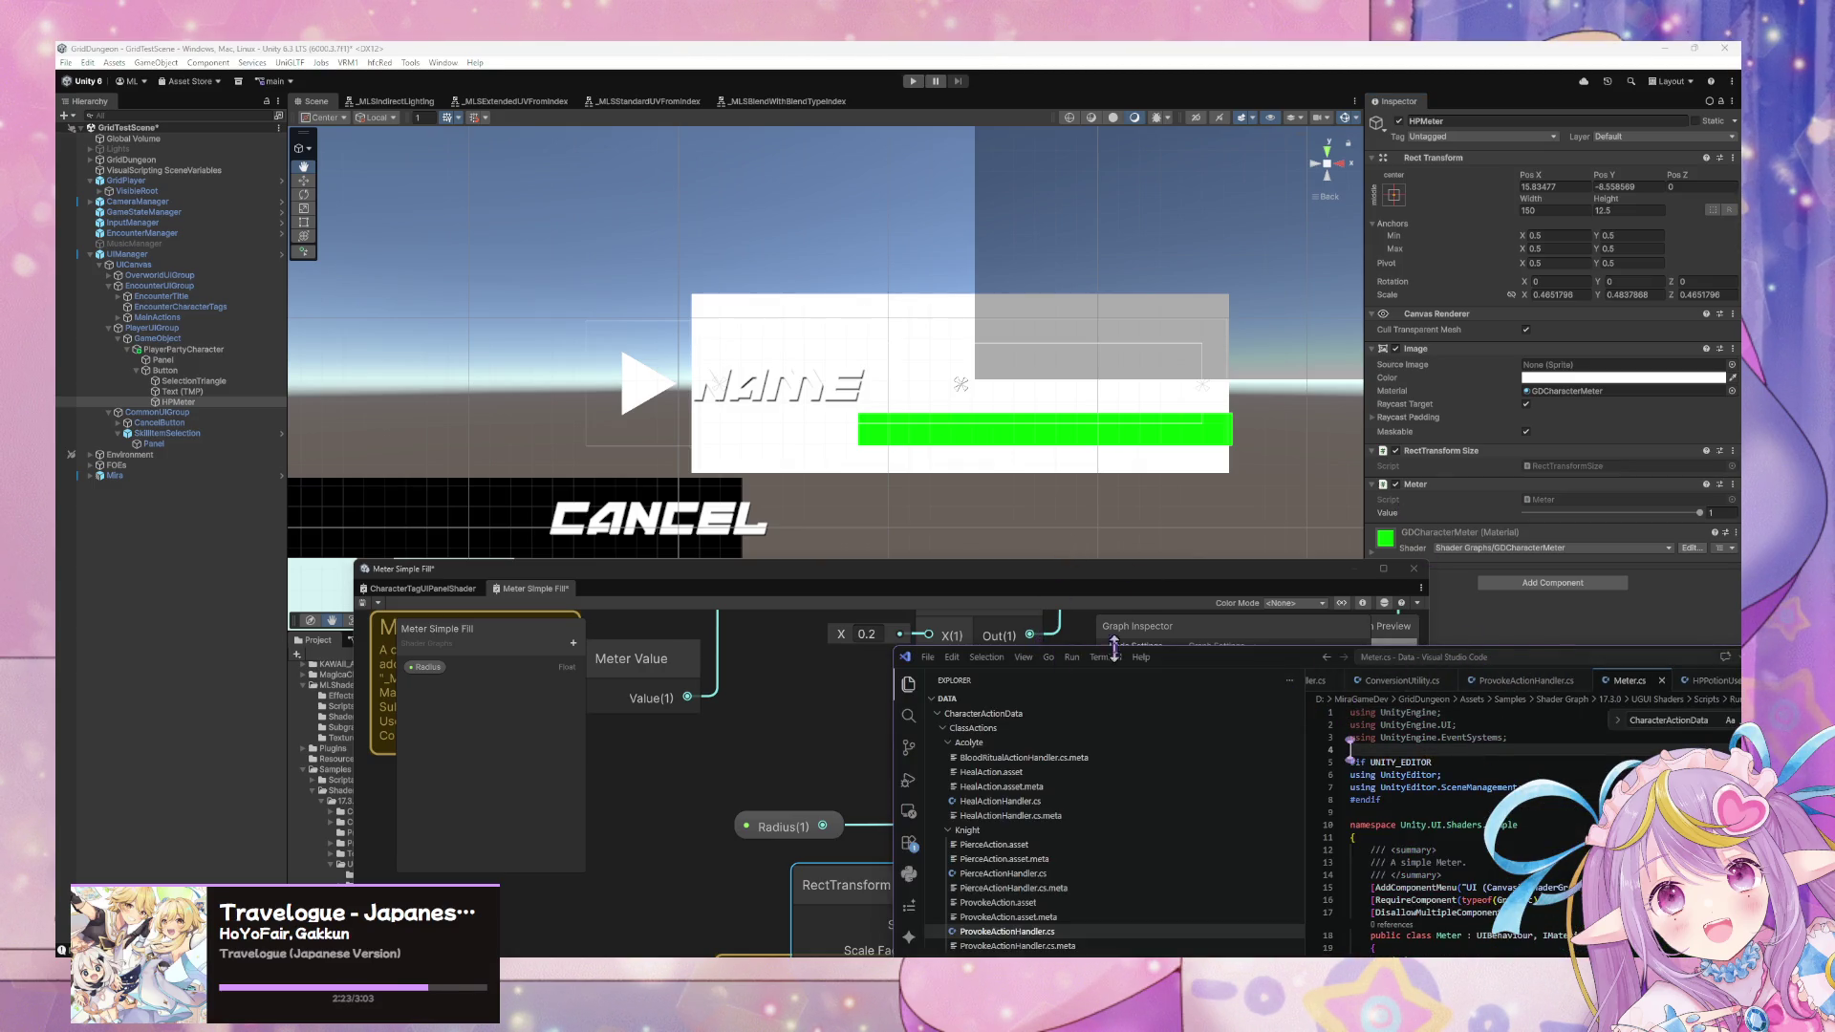
Read through Meter.cs from its using directives and fields down to GetModifiedMaterial.
{"action": "left_click", "coordinate": [1035, 524]}
{"action": "mouse_move", "coordinate": [1049, 509]}
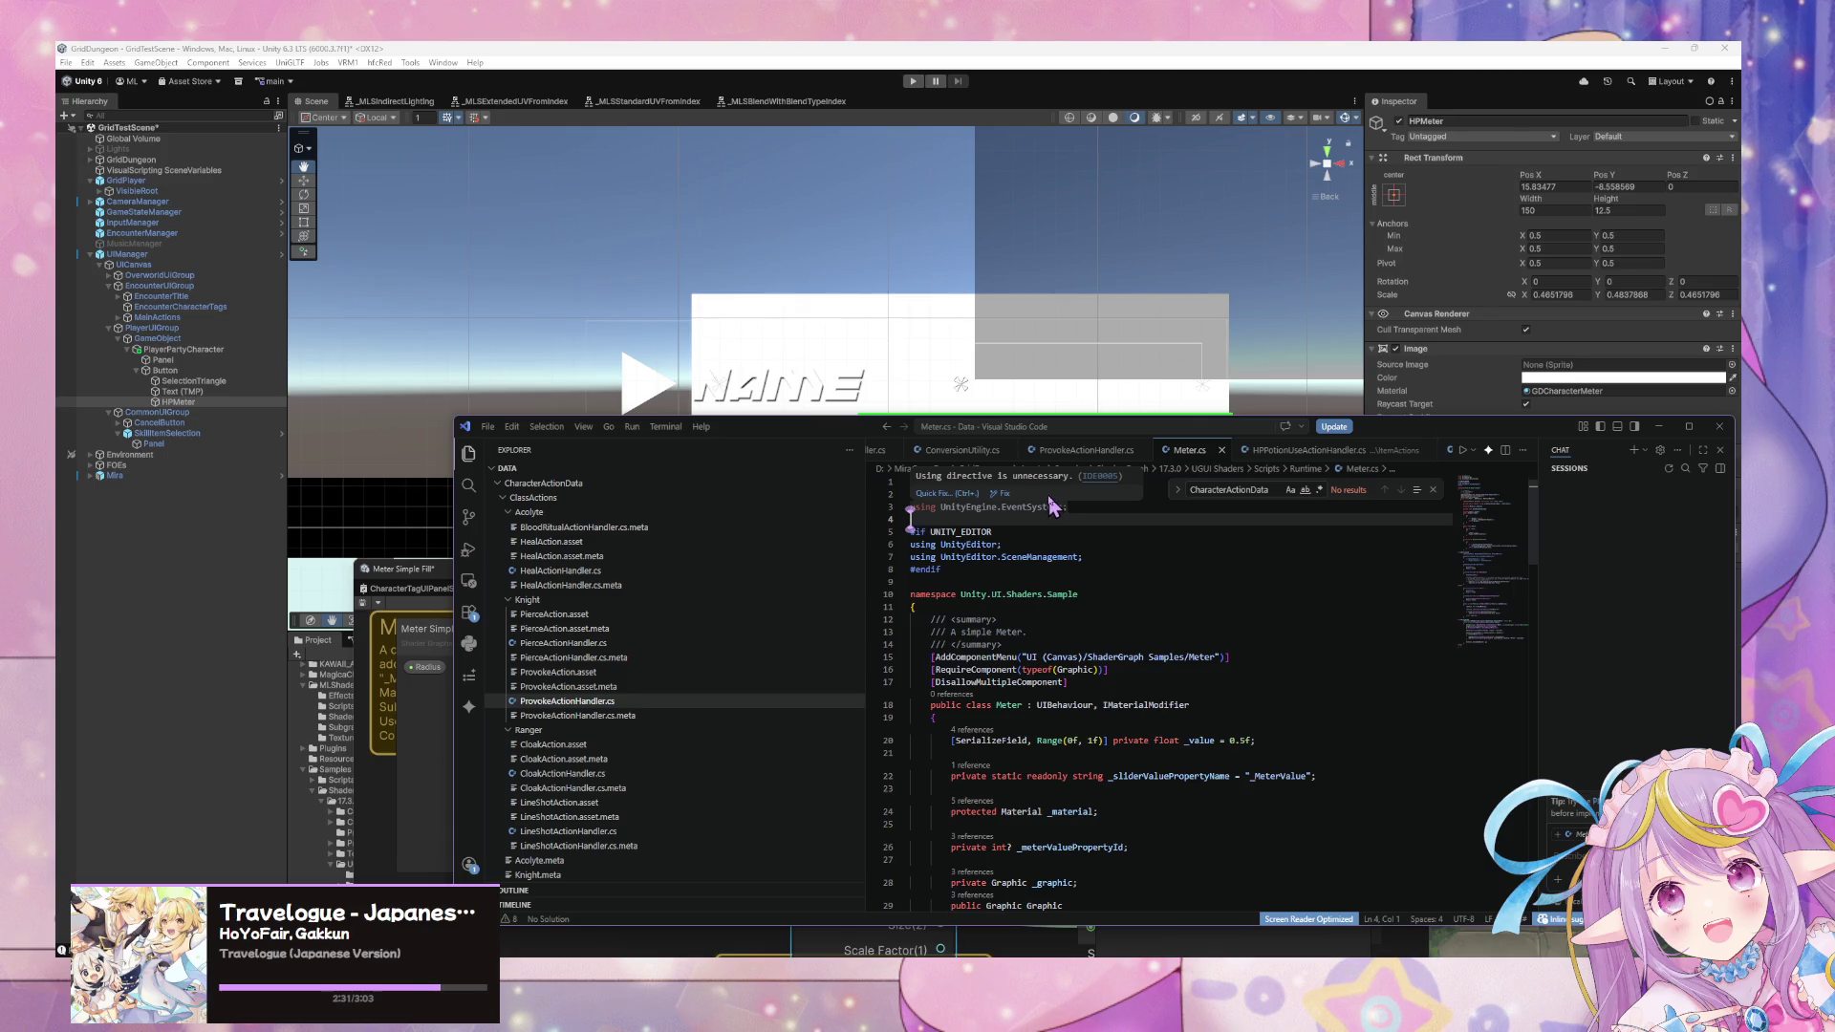
{"action": "scroll", "coordinate": [1051, 506], "scroll_direction": "down", "scroll_amount": 3}
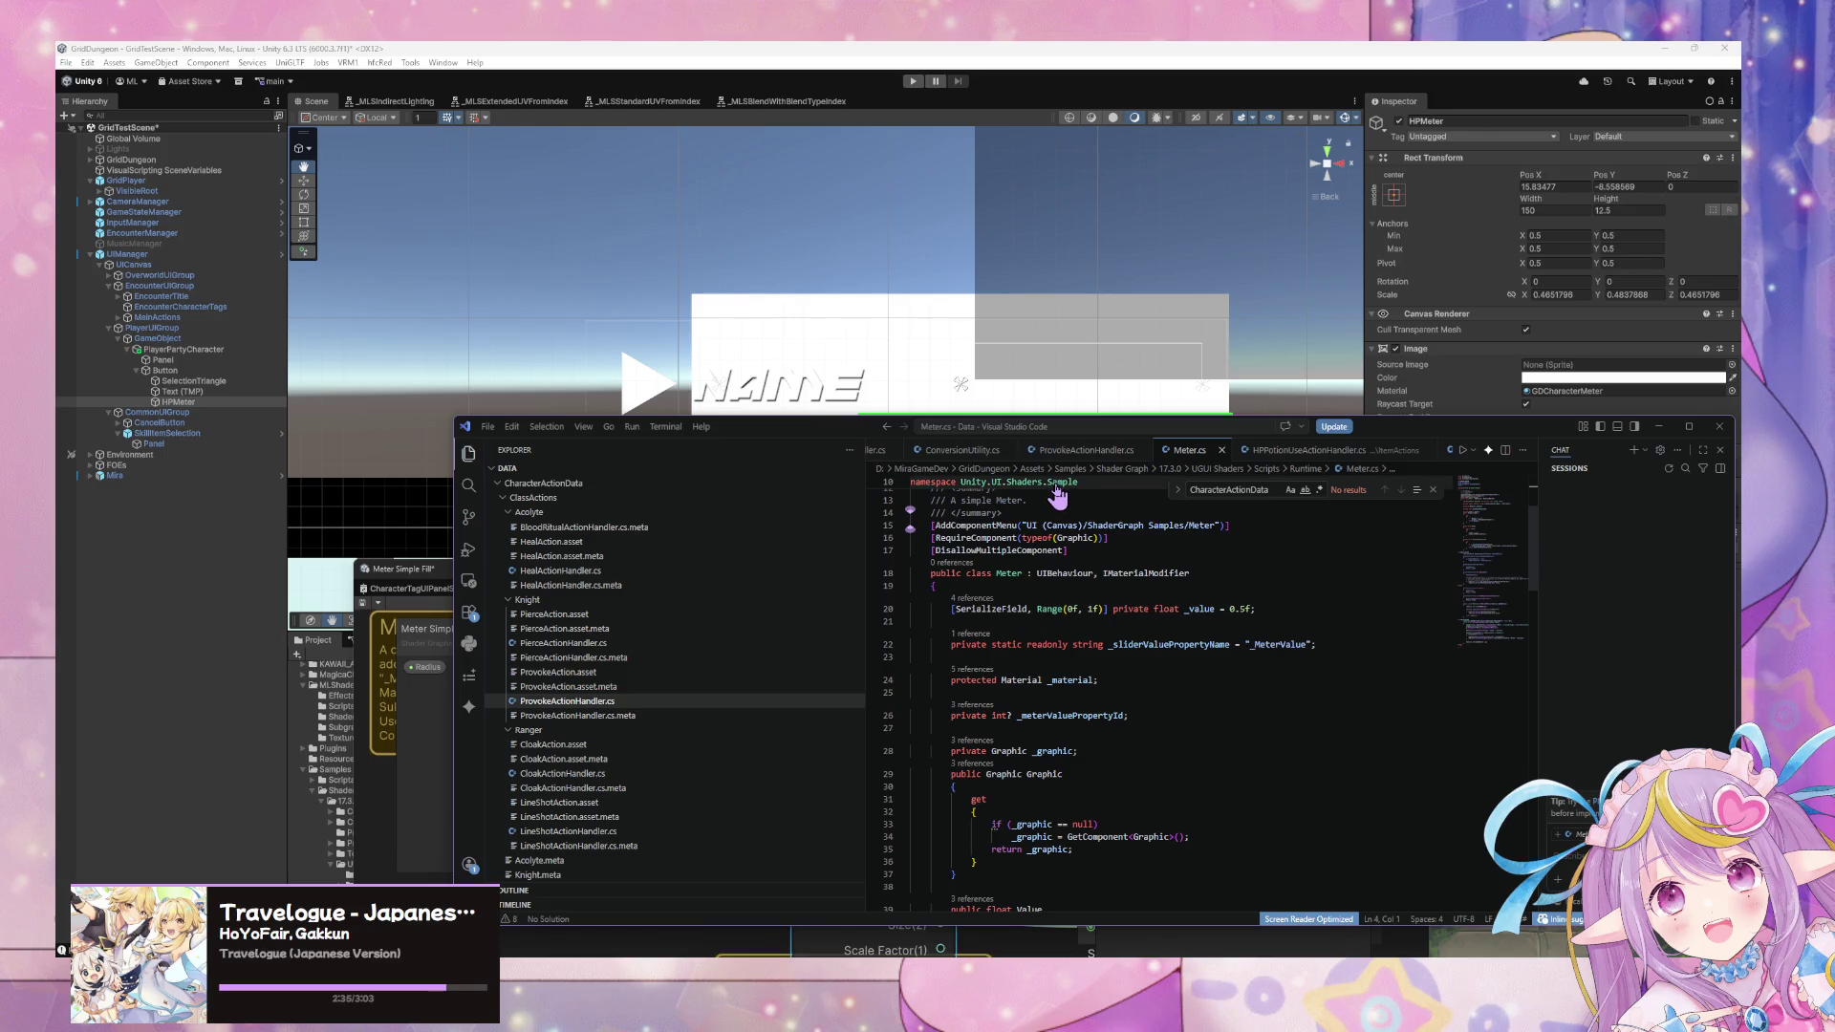
{"action": "scroll", "coordinate": [1061, 535], "scroll_direction": "down", "scroll_amount": 4}
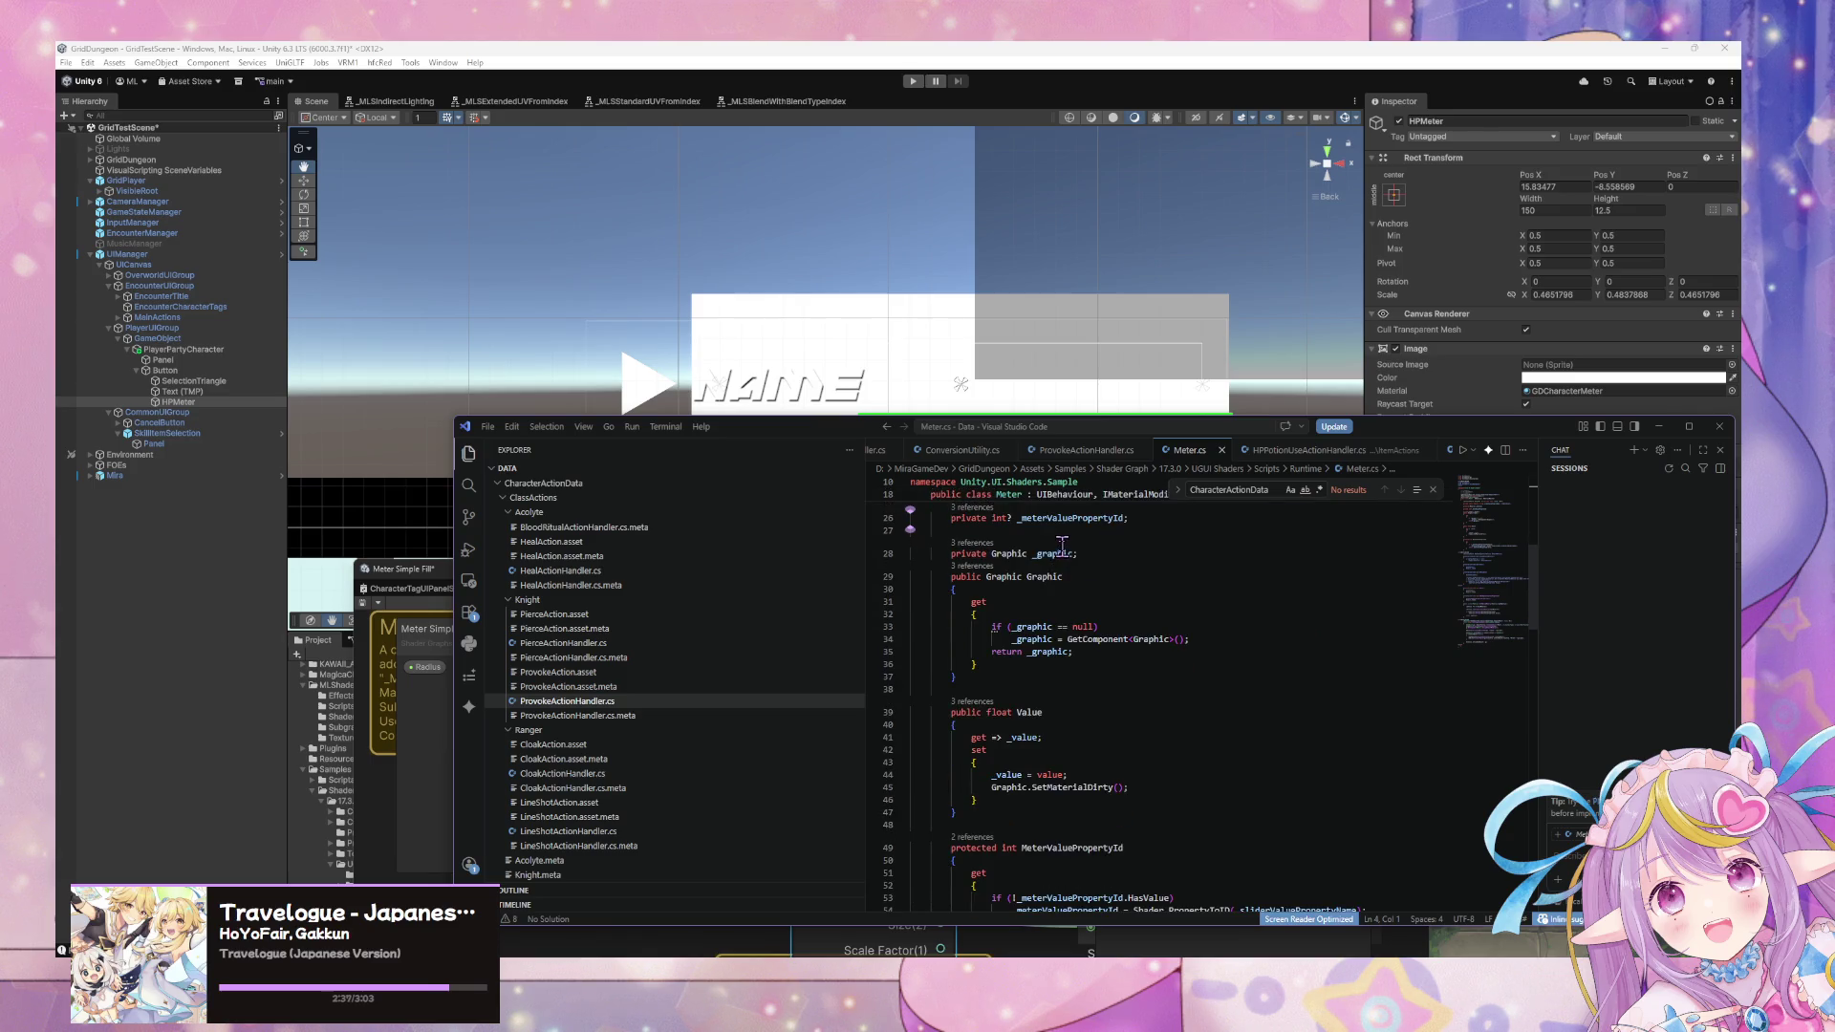
{"action": "scroll", "coordinate": [1115, 521], "scroll_direction": "down", "scroll_amount": 7}
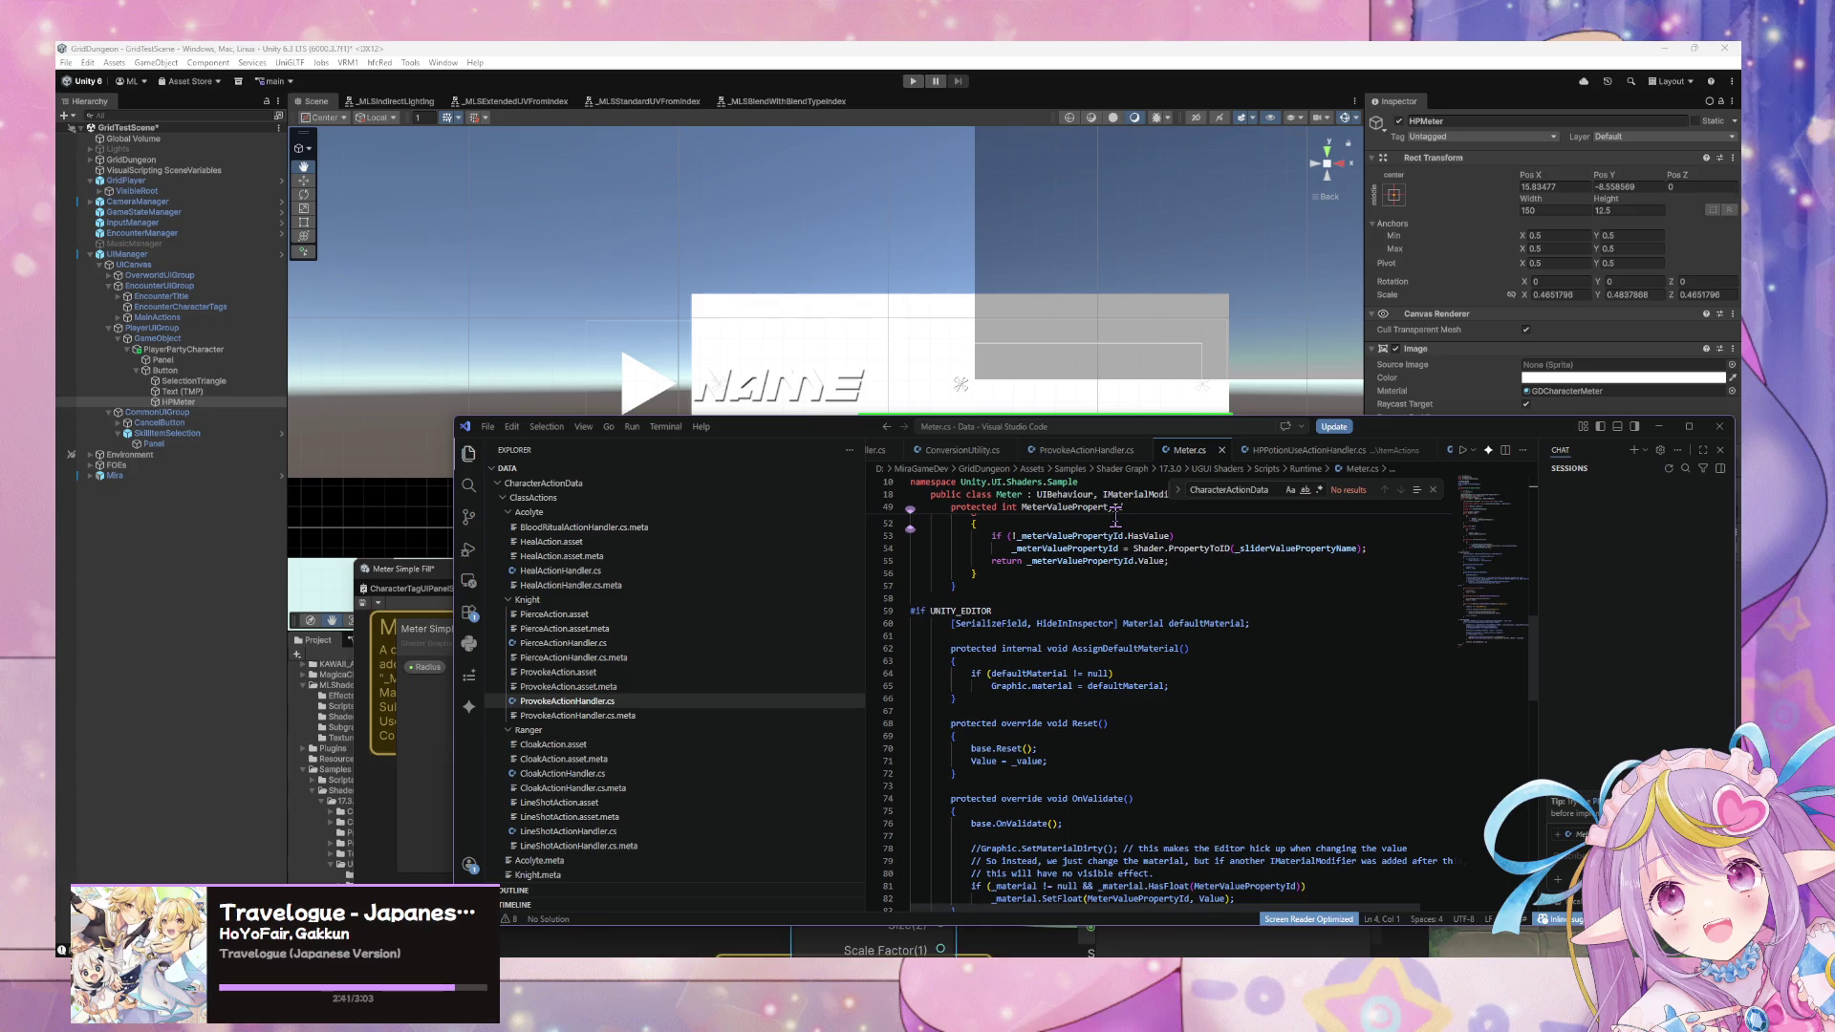
{"action": "scroll", "coordinate": [1115, 517], "scroll_direction": "down", "scroll_amount": 5}
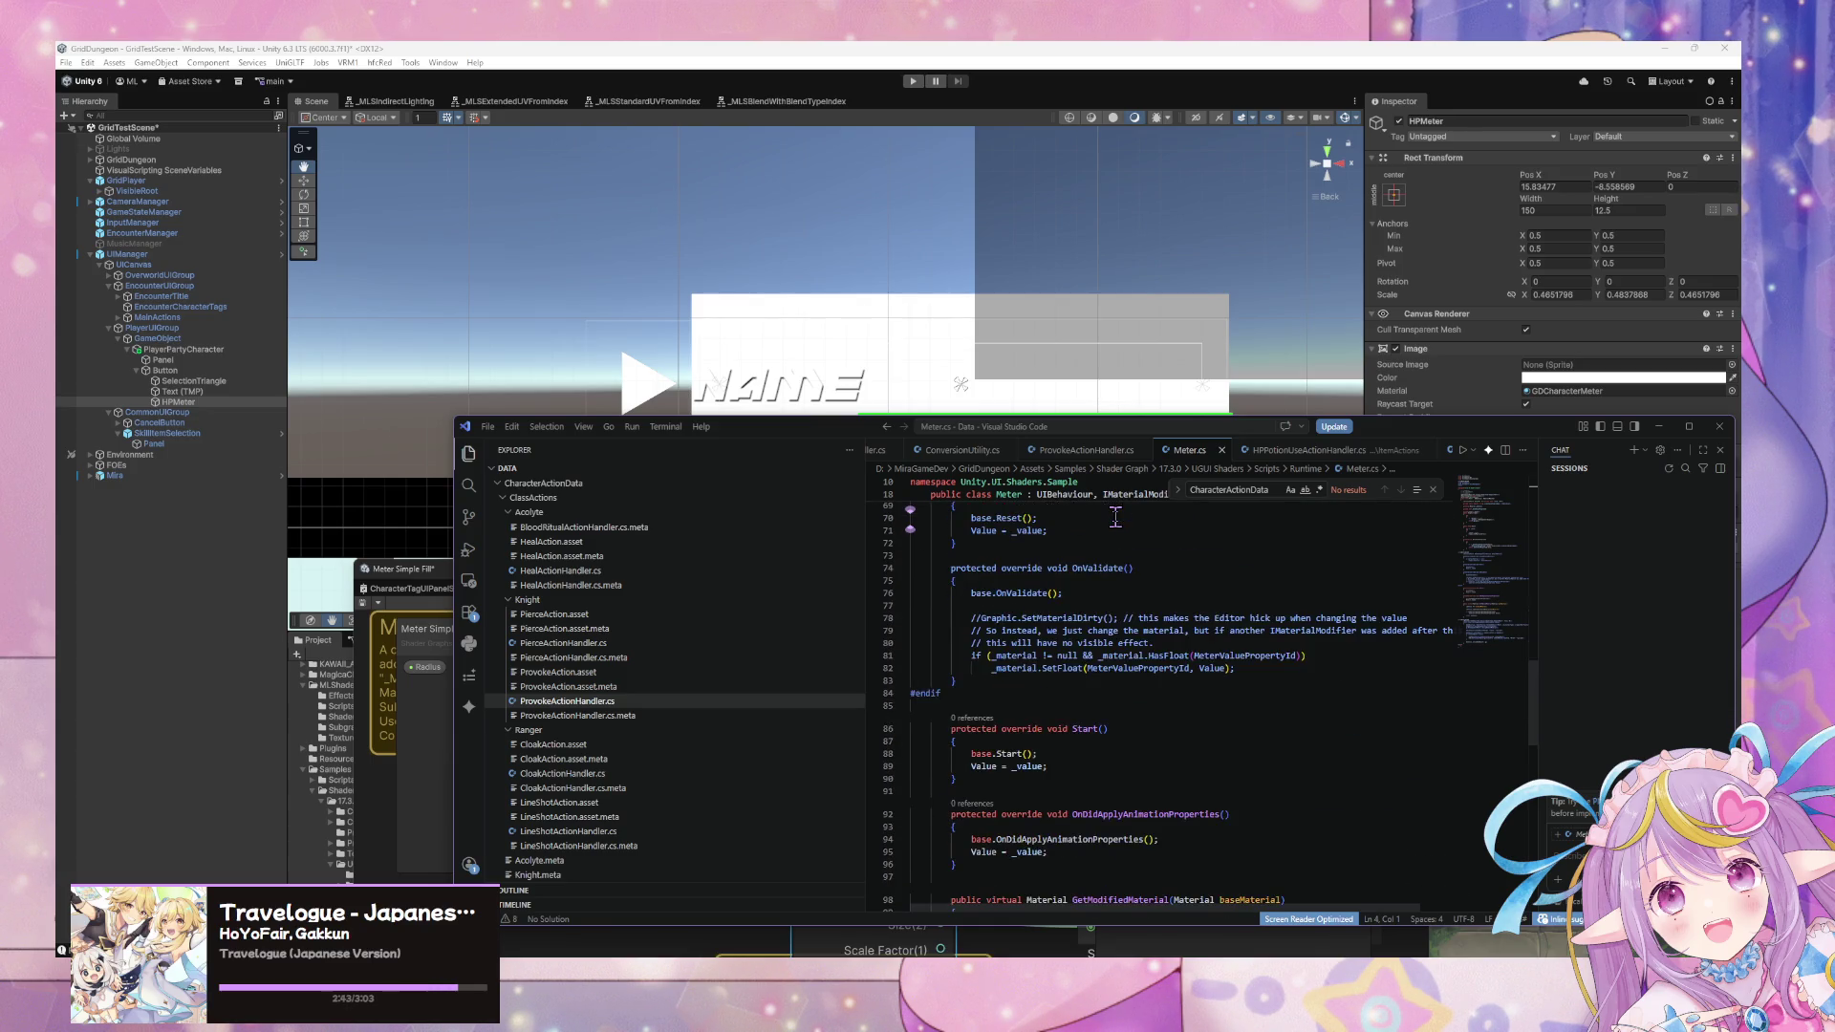
{"action": "scroll", "coordinate": [1115, 517], "scroll_direction": "down", "scroll_amount": 6}
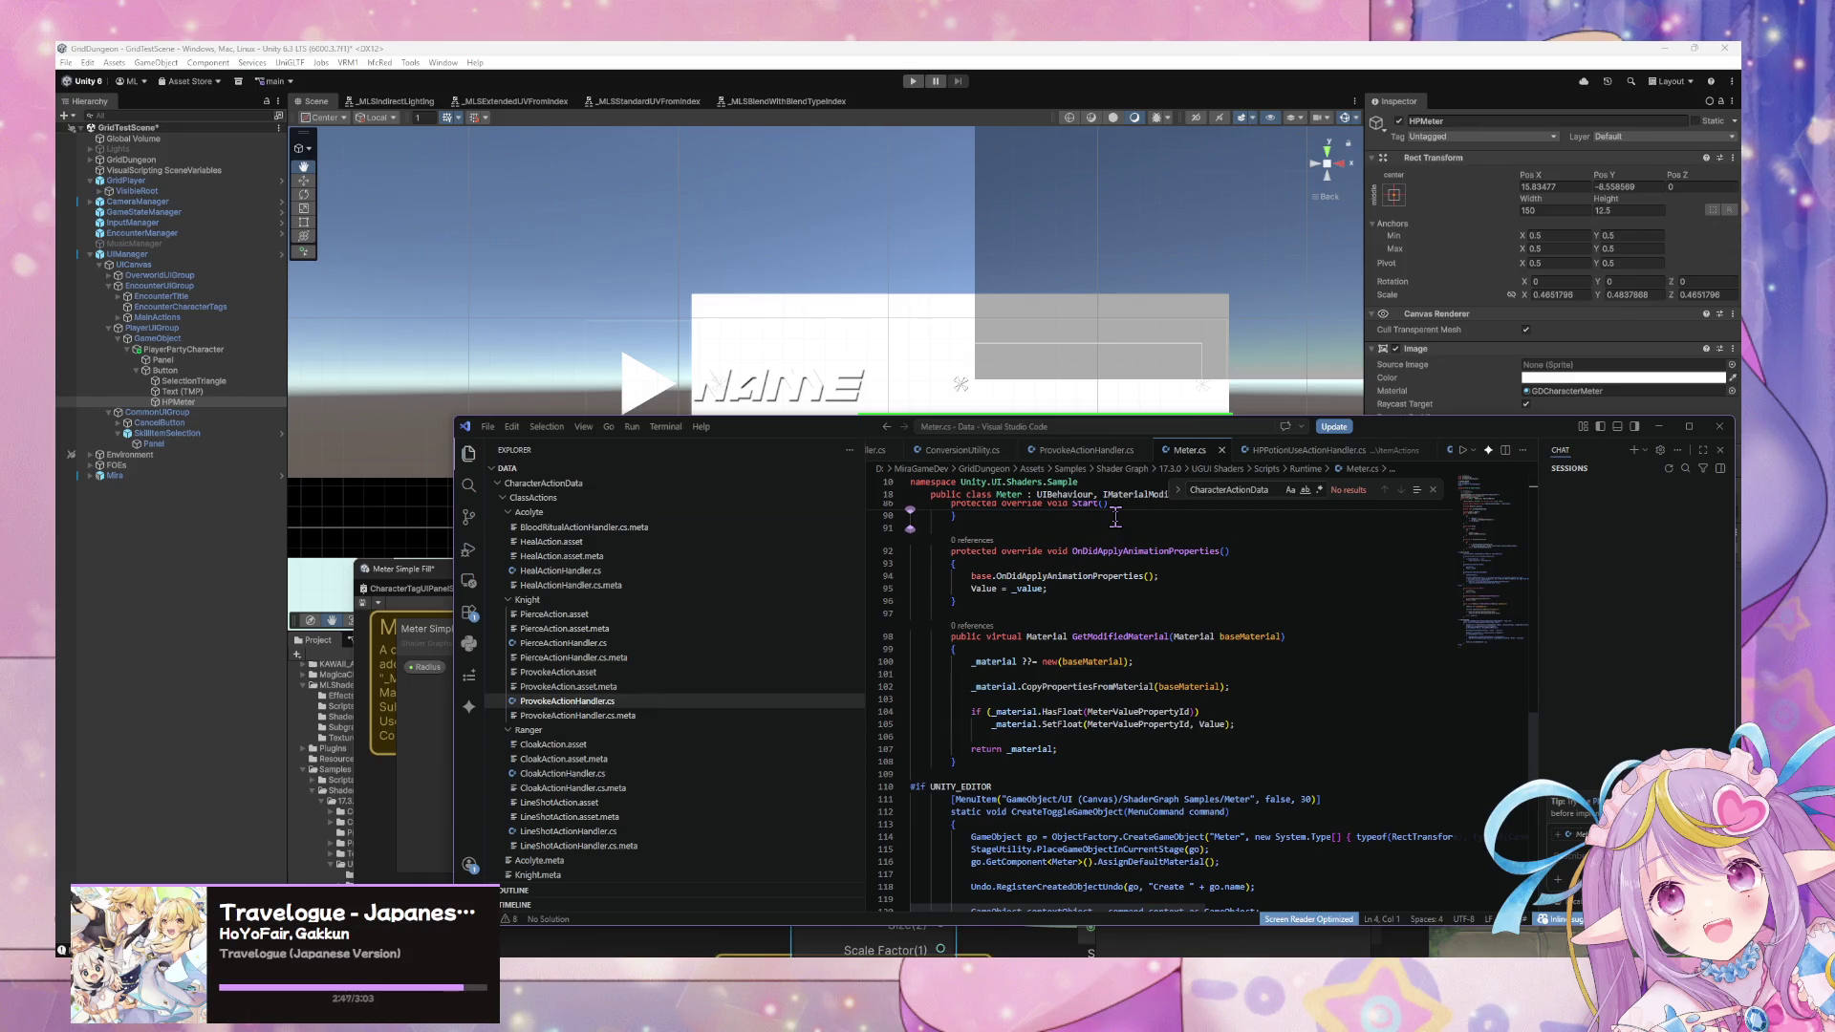
{"action": "scroll", "coordinate": [1115, 517], "scroll_direction": "down", "scroll_amount": 5}
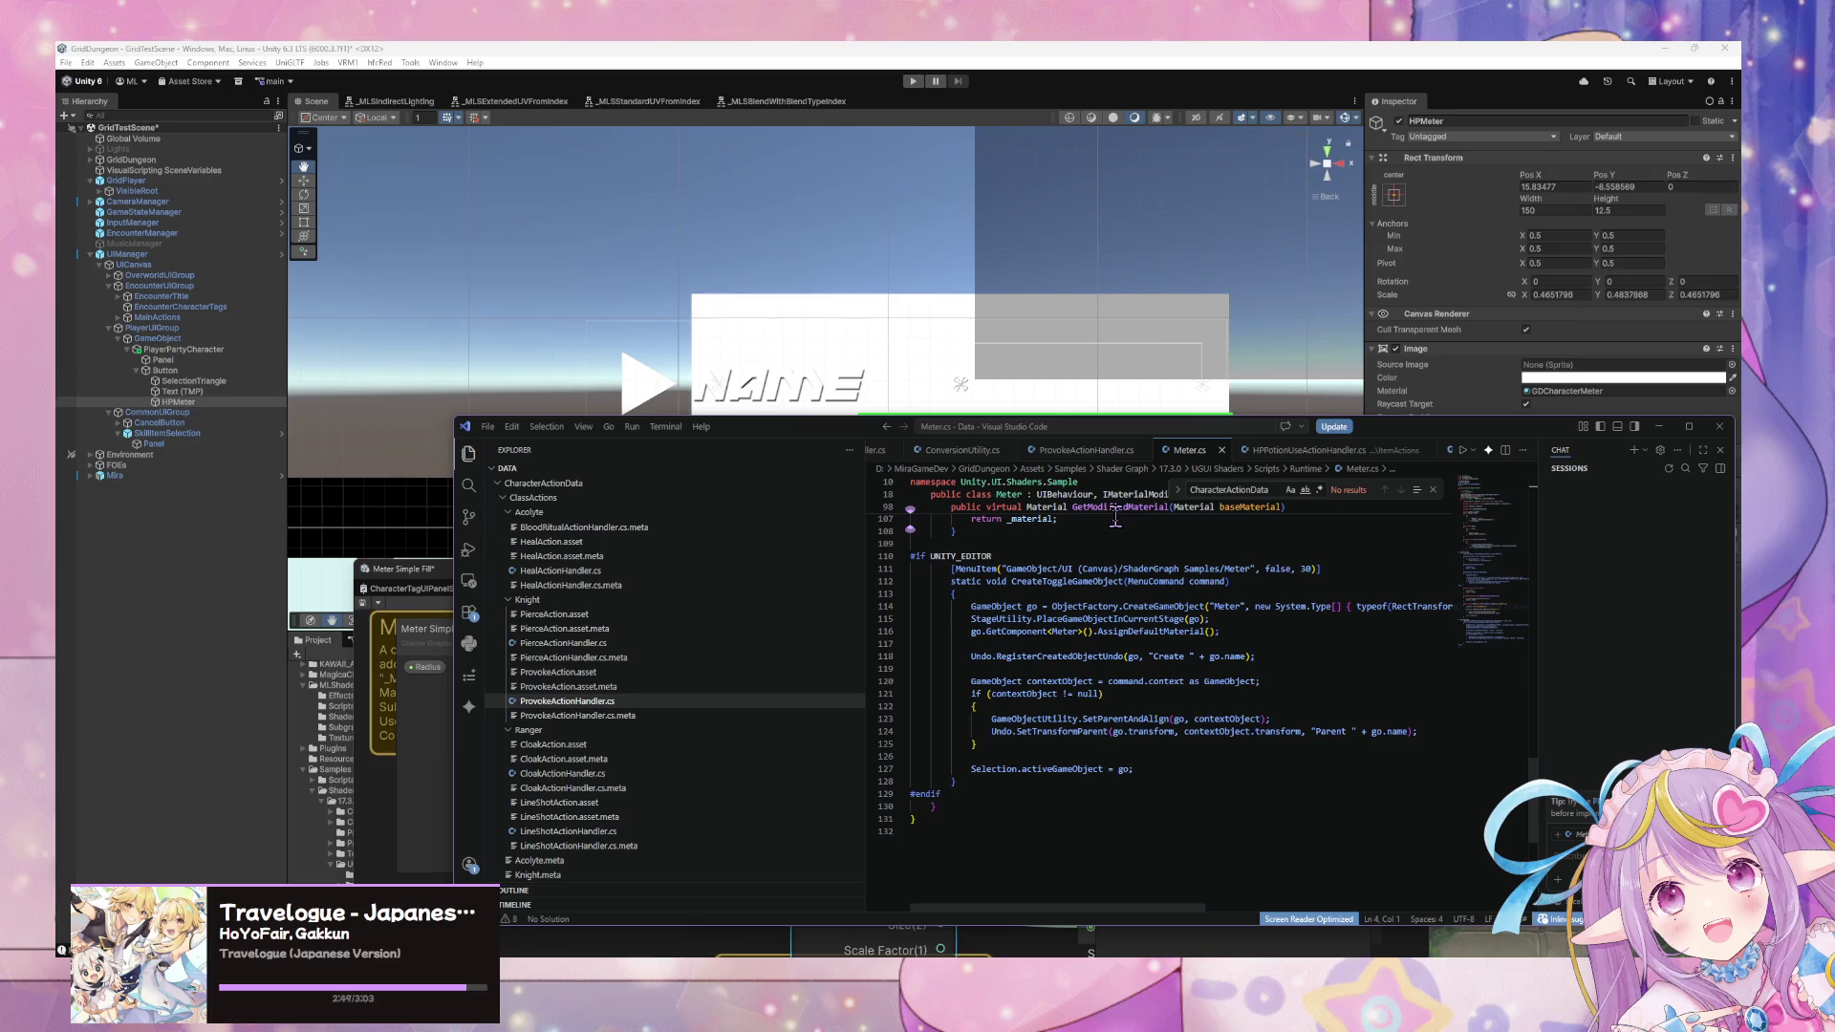
{"action": "scroll", "coordinate": [1115, 517], "scroll_direction": "up", "scroll_amount": 20}
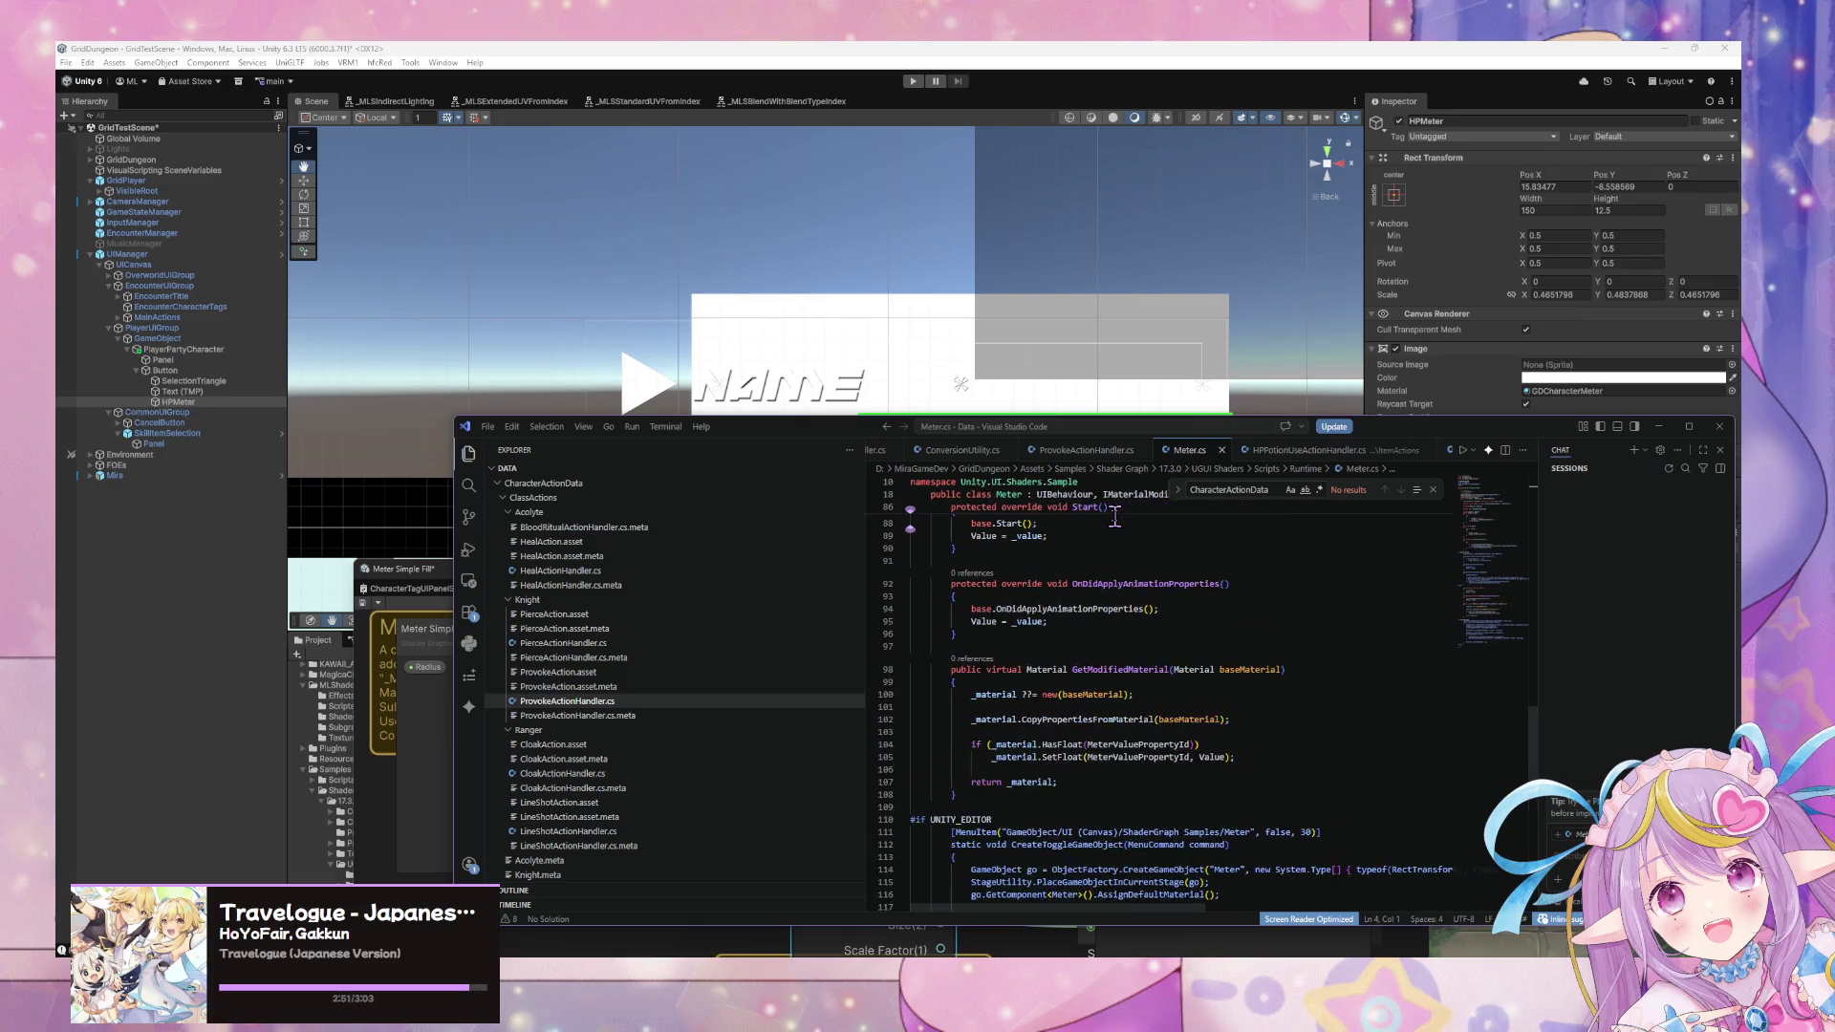
{"action": "scroll", "coordinate": [1115, 517], "scroll_direction": "up", "scroll_amount": 8}
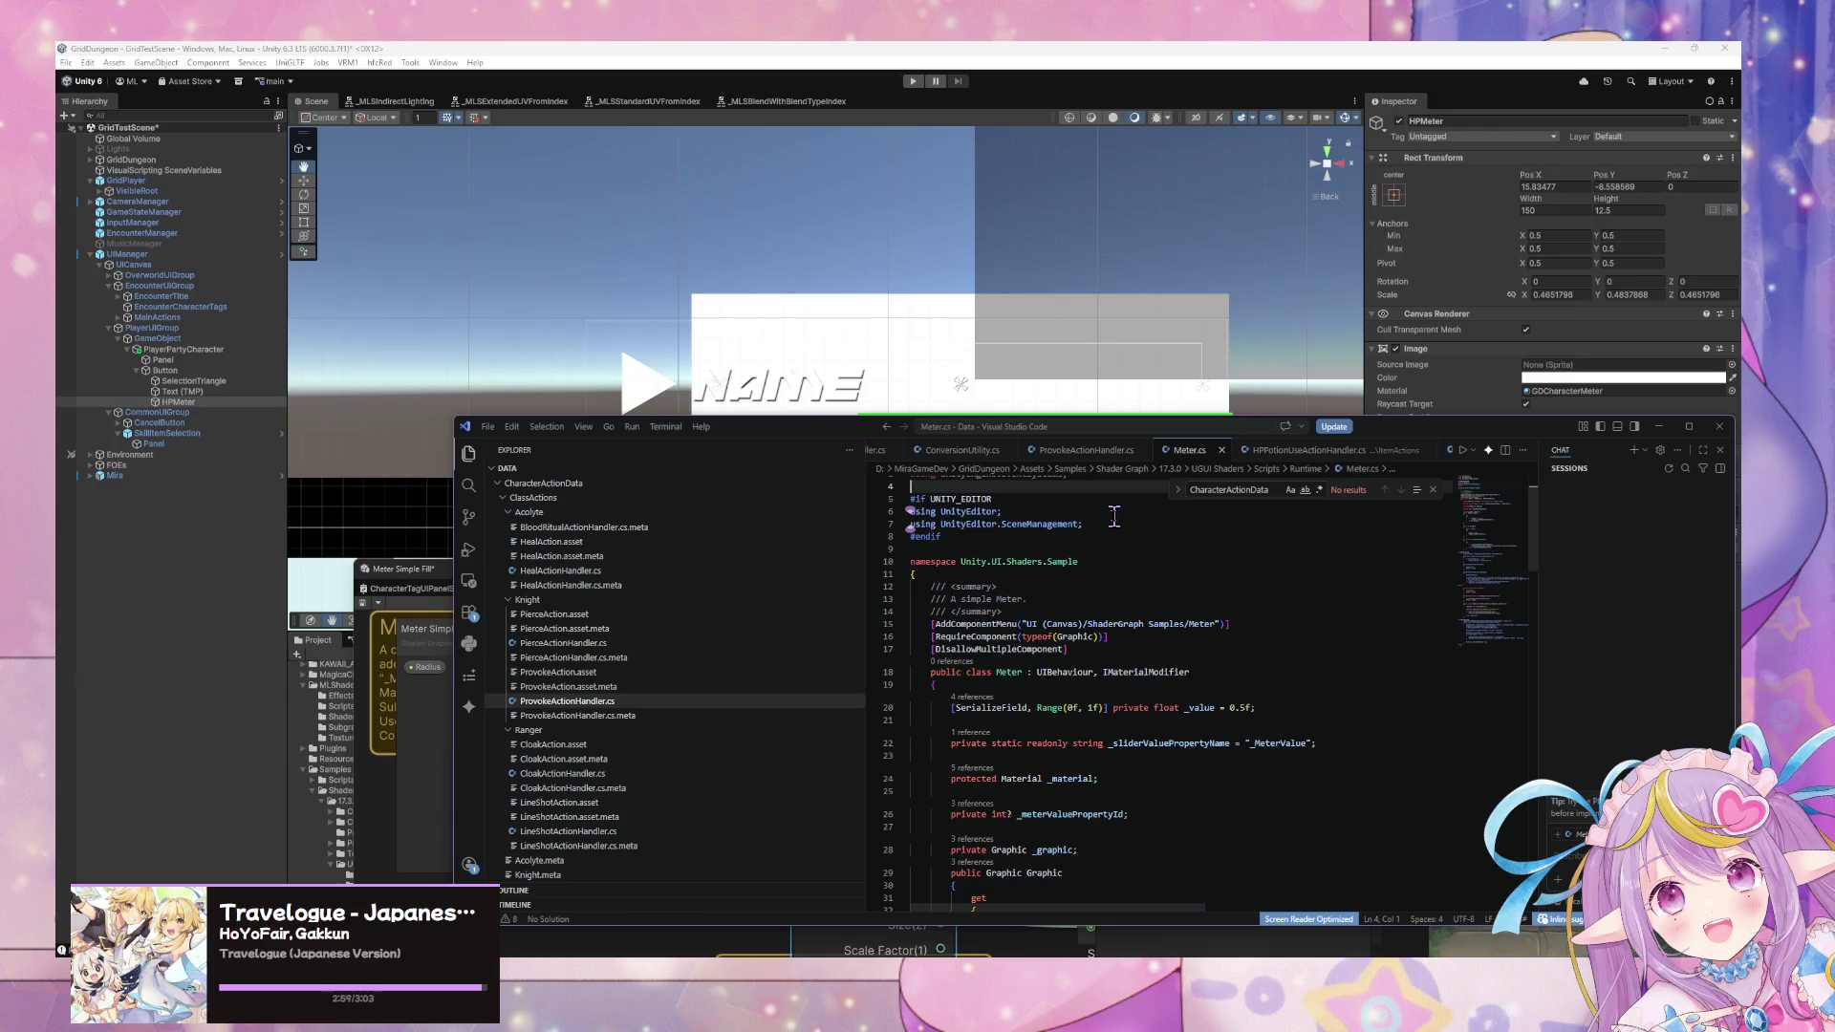
{"action": "scroll", "coordinate": [1114, 517], "scroll_direction": "up", "scroll_amount": 2}
{"action": "scroll", "coordinate": [1114, 517], "scroll_direction": "down", "scroll_amount": 3}
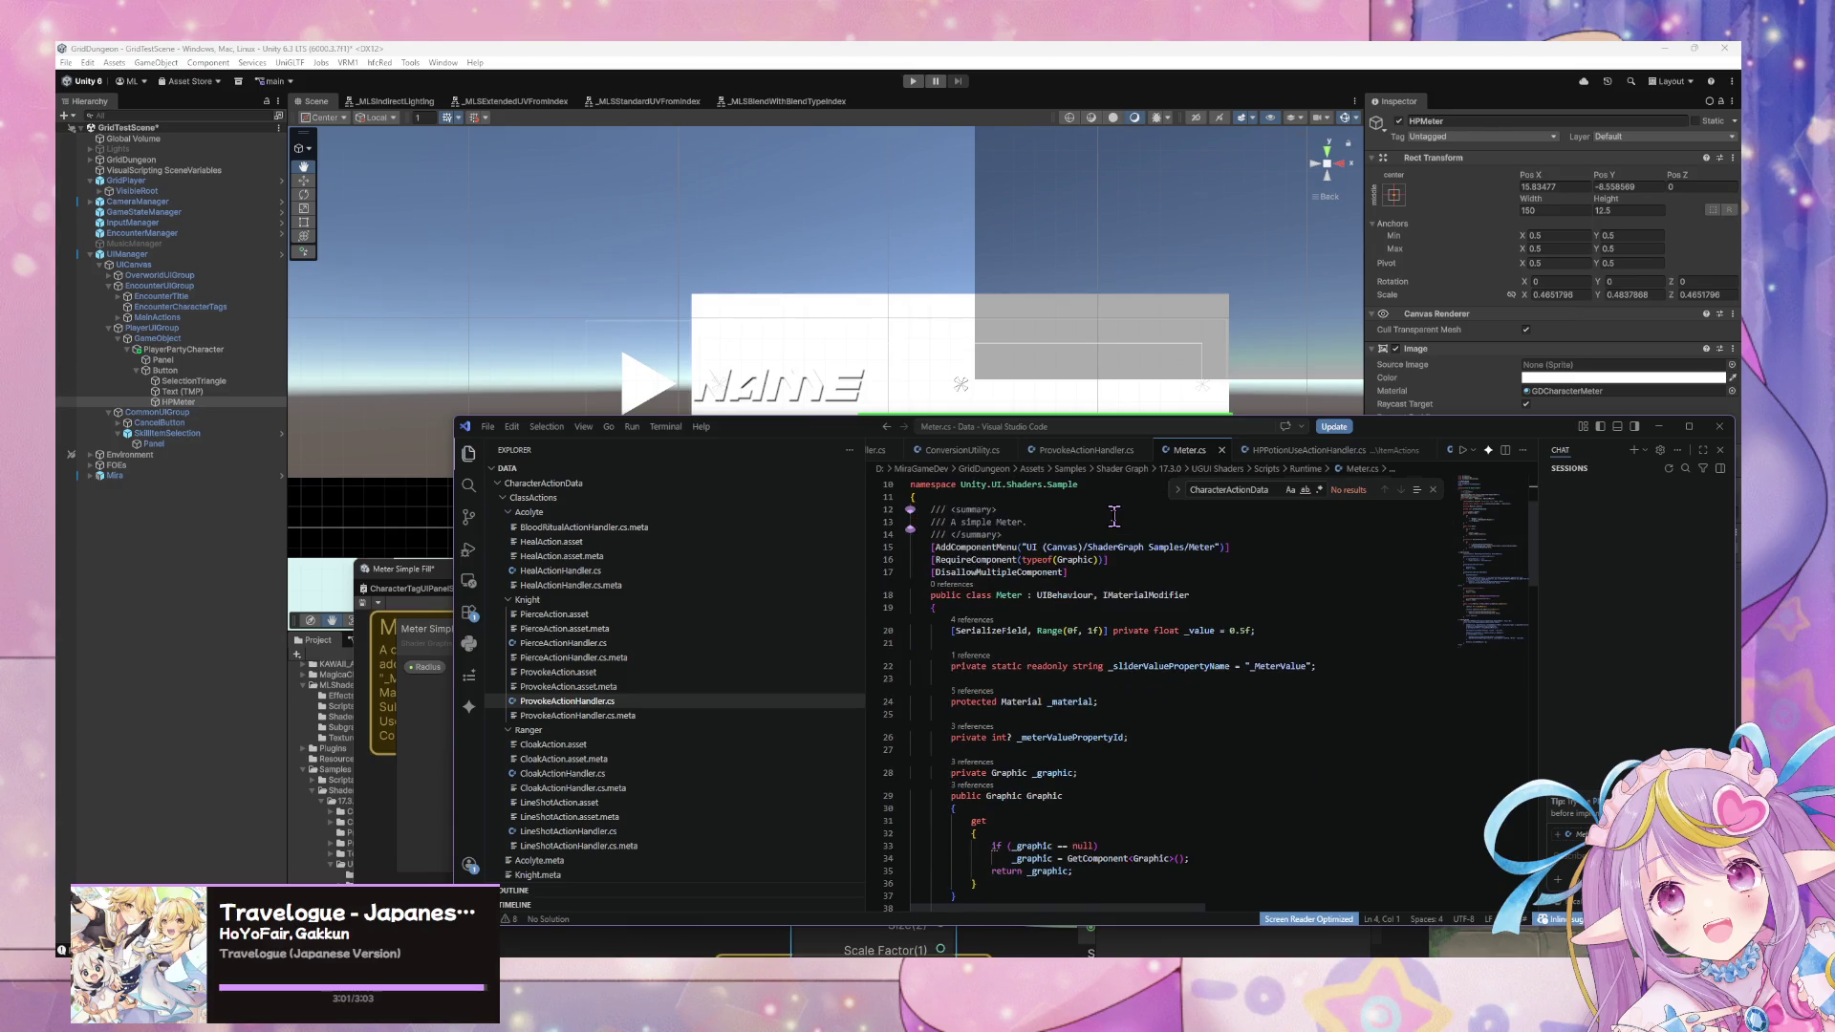
{"action": "scroll", "coordinate": [1114, 517], "scroll_direction": "up", "scroll_amount": 3}
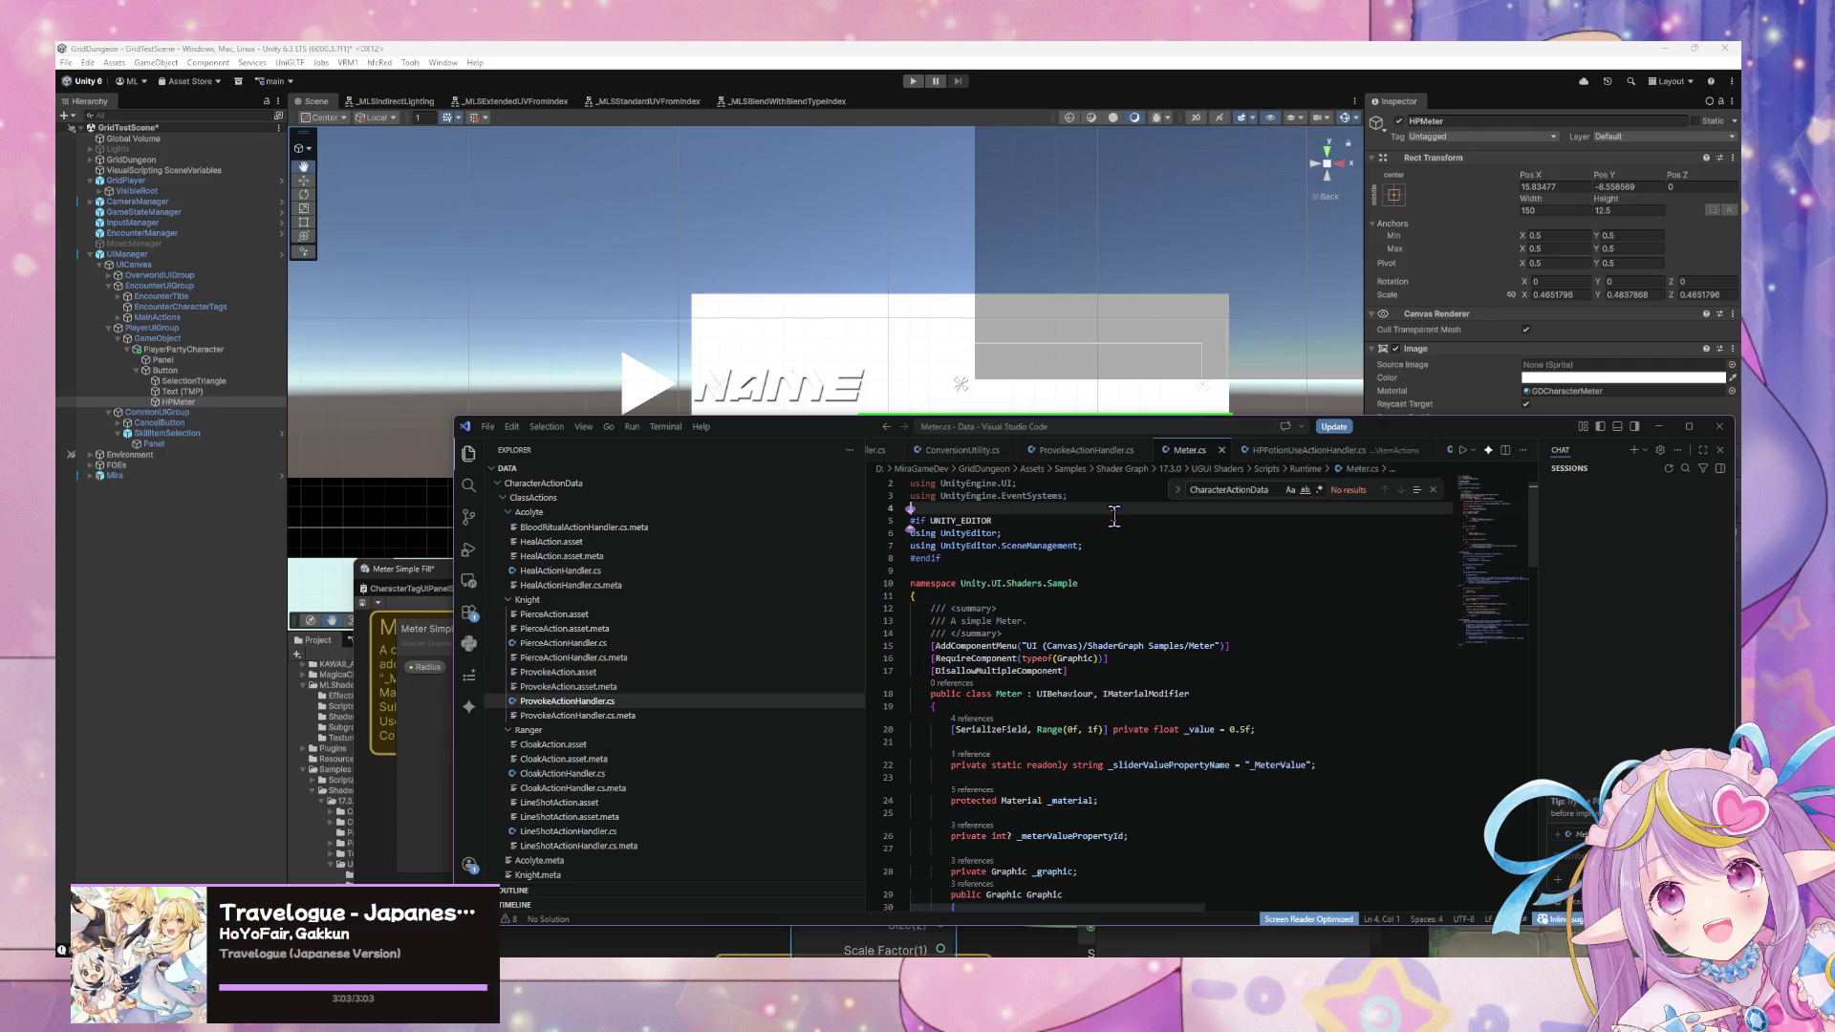
{"action": "scroll", "coordinate": [1115, 517], "scroll_direction": "down", "scroll_amount": 12}
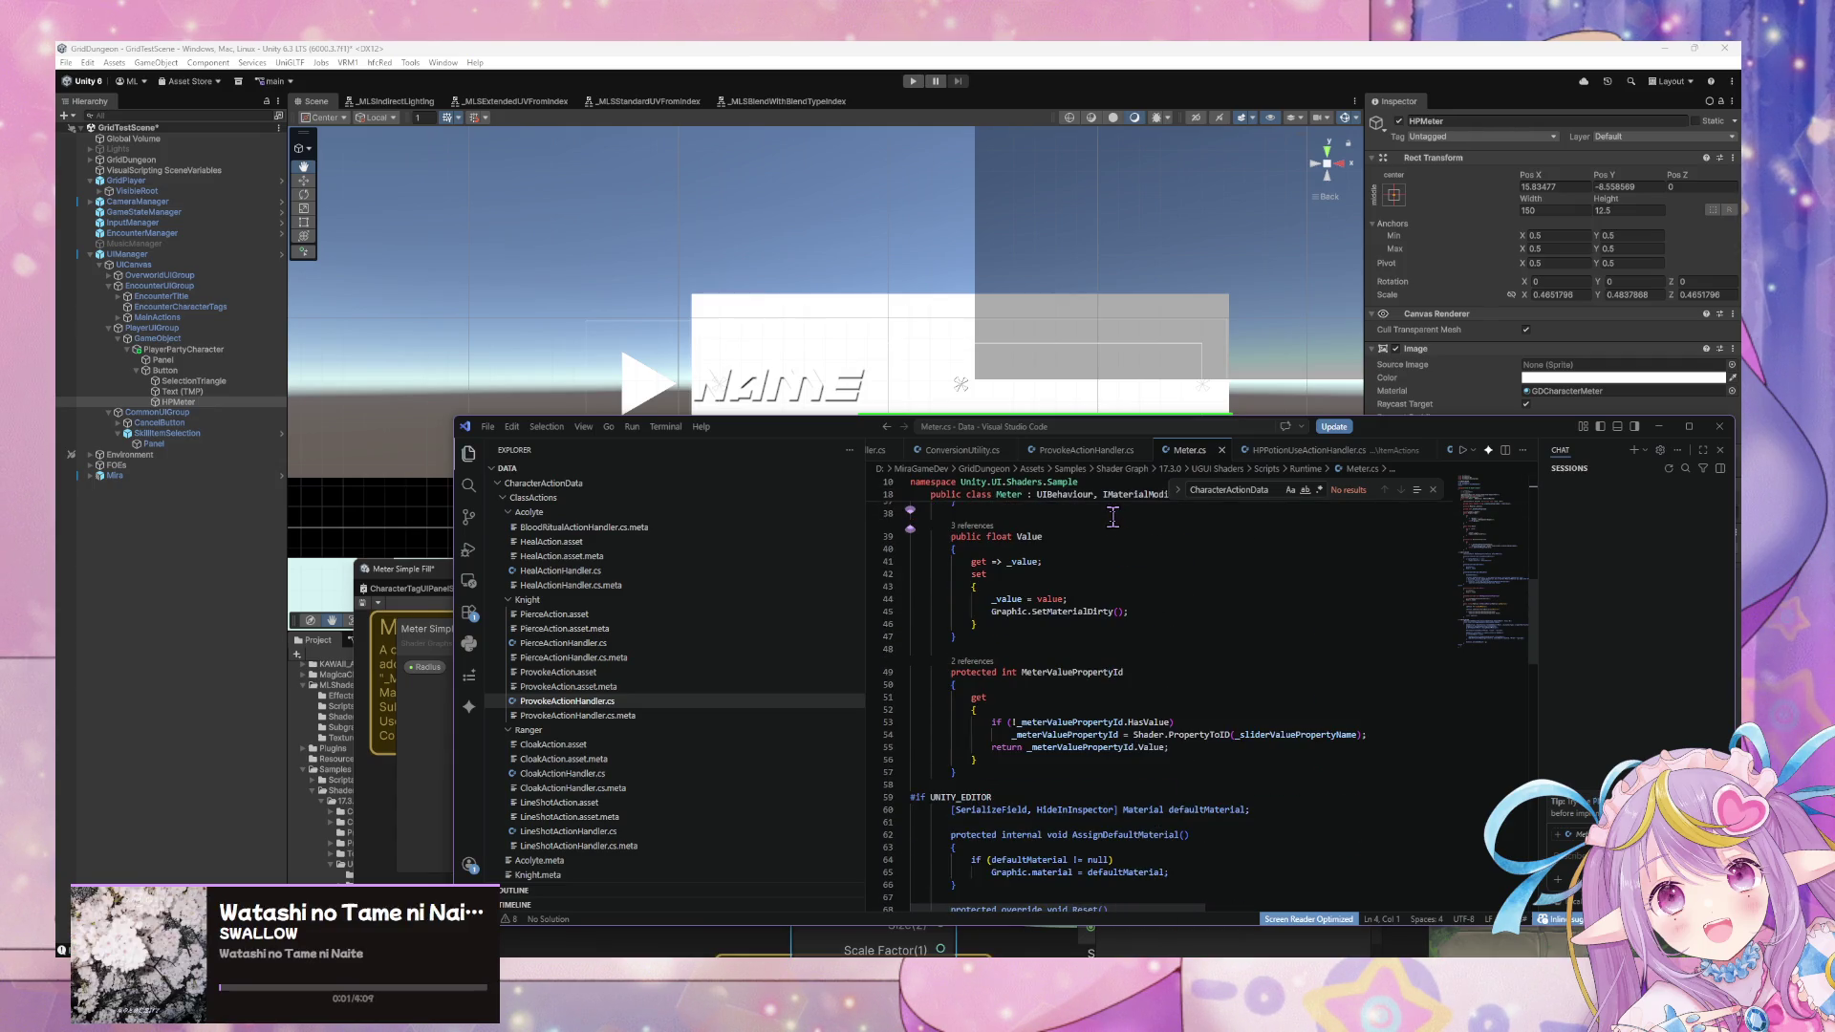
{"action": "scroll", "coordinate": [1114, 517], "scroll_direction": "down", "scroll_amount": 6}
{"action": "scroll", "coordinate": [1113, 516], "scroll_direction": "down", "scroll_amount": 5}
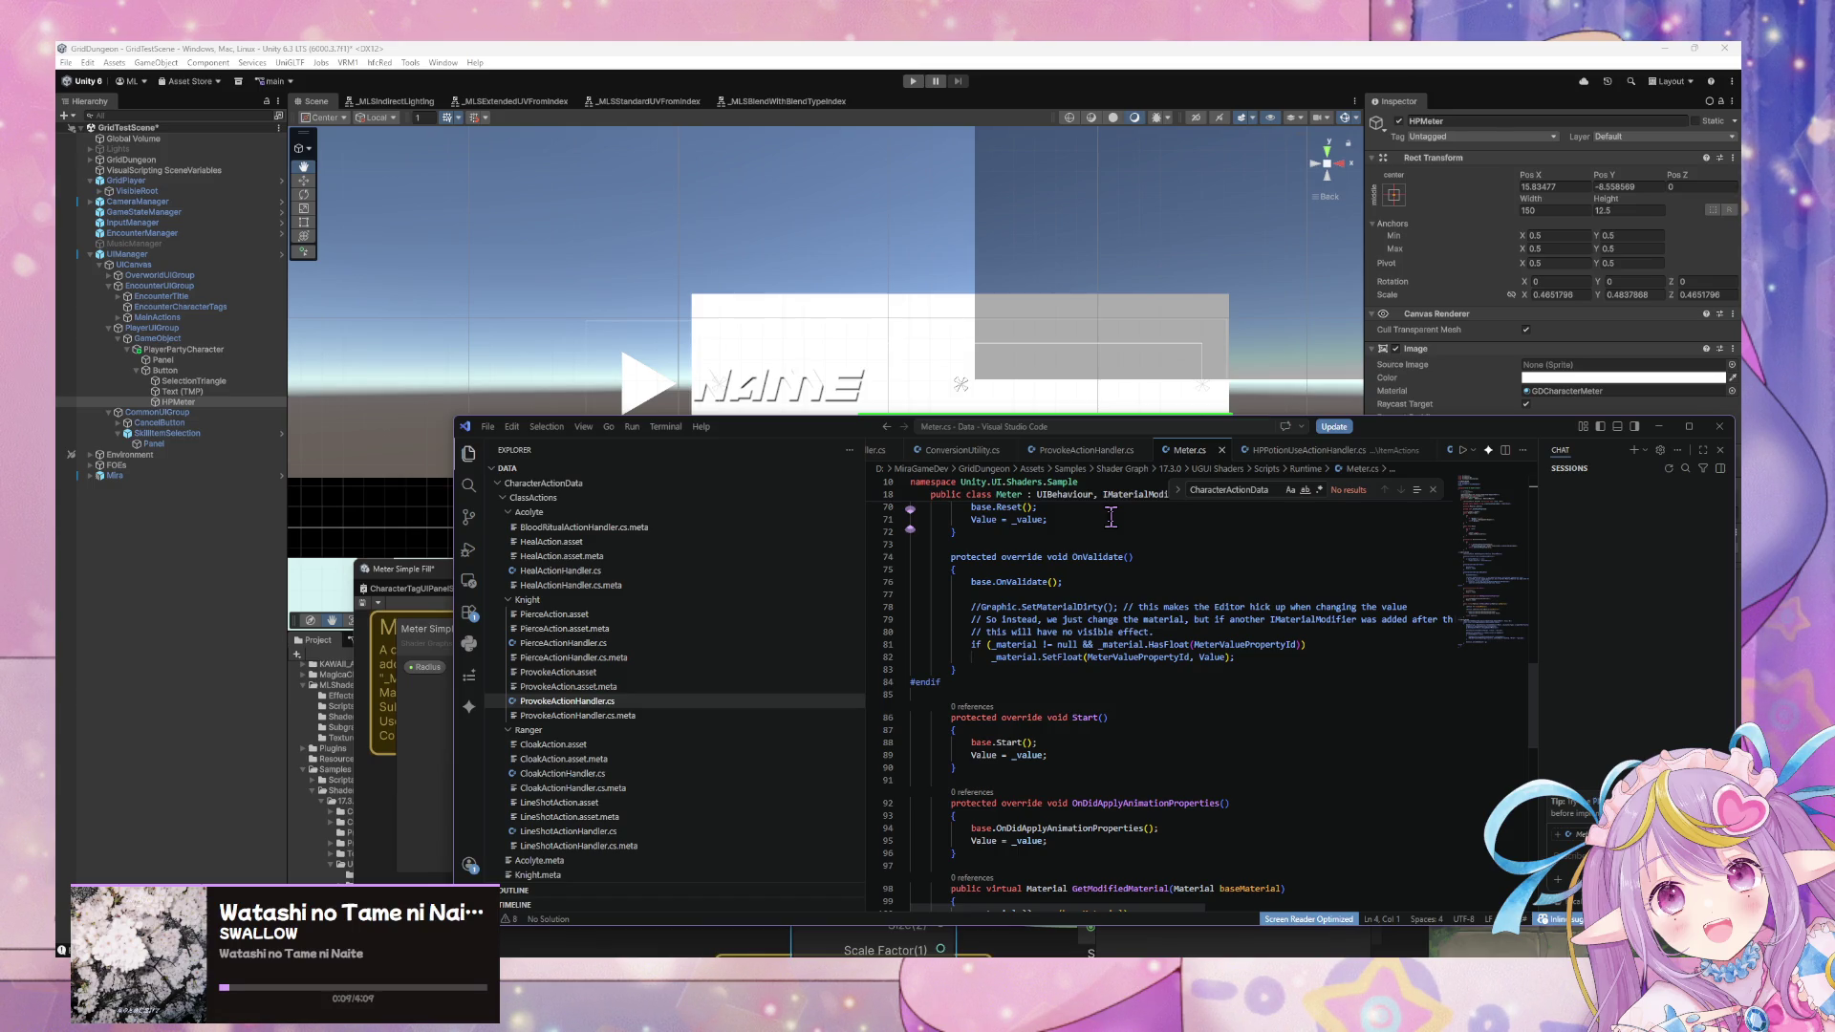
{"action": "scroll", "coordinate": [963, 507], "scroll_direction": "down", "scroll_amount": 2}
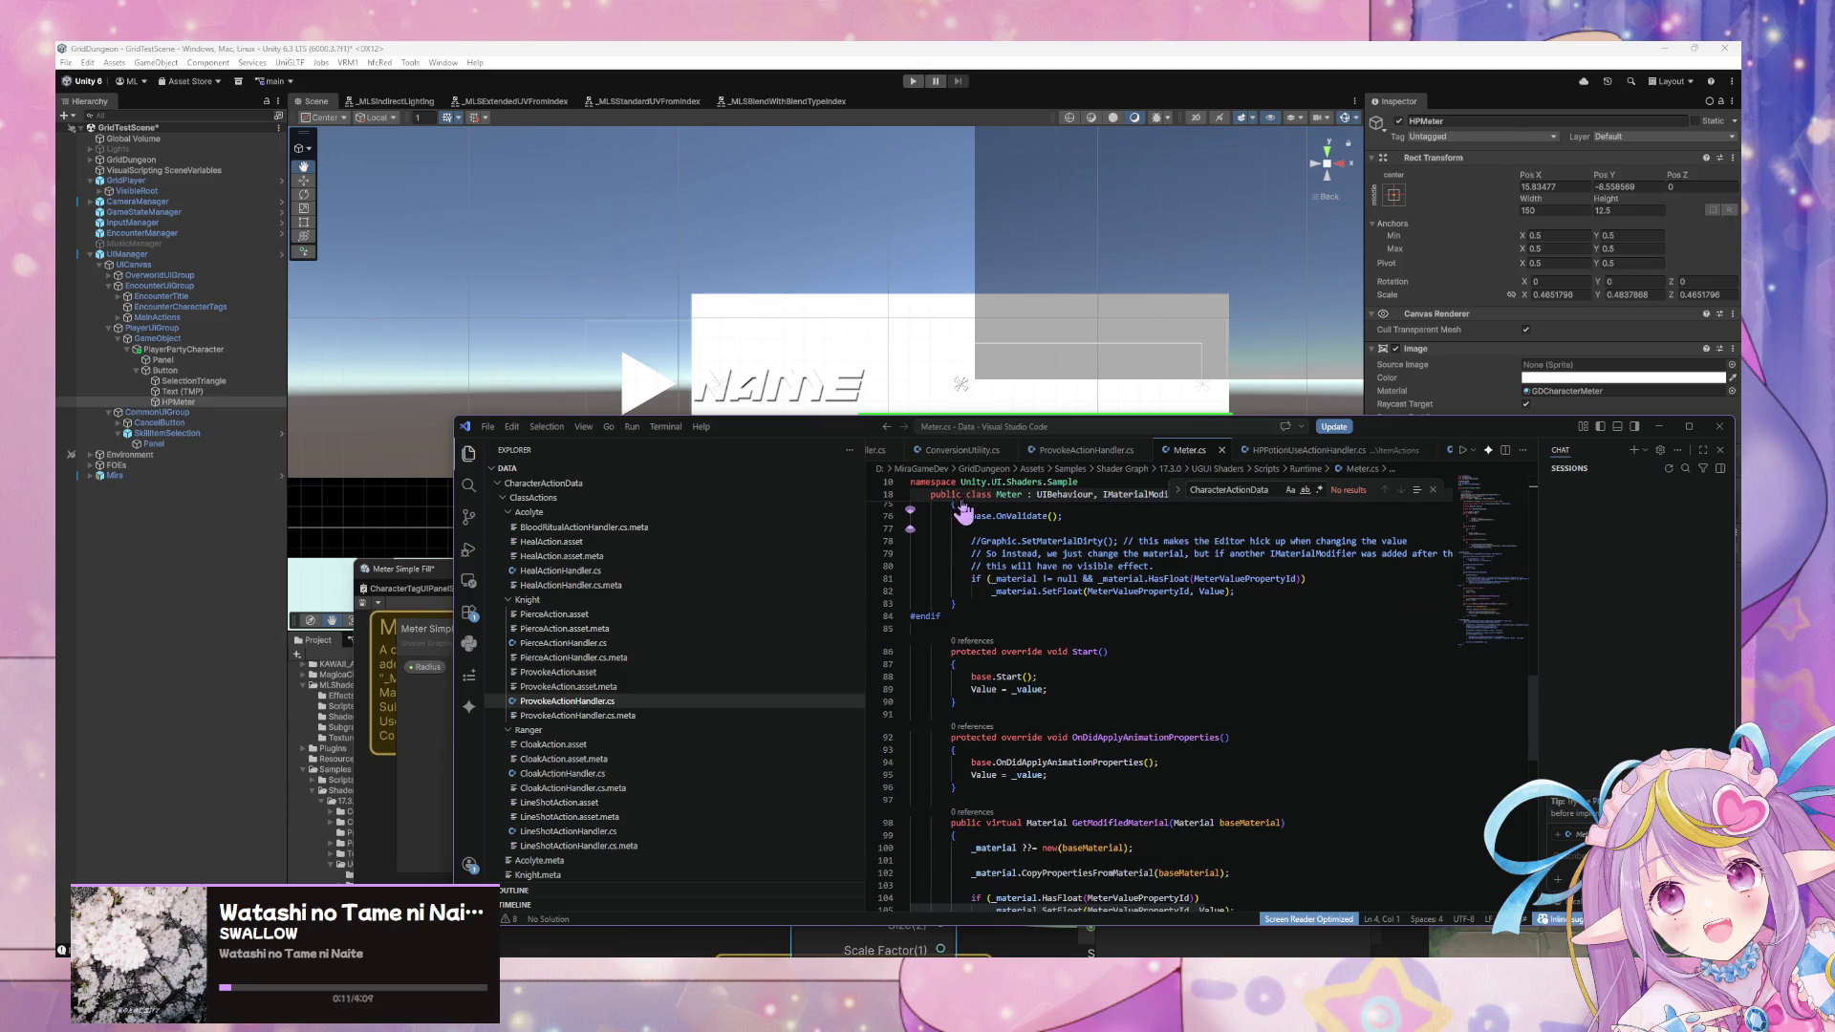
{"action": "scroll", "coordinate": [981, 527], "scroll_direction": "down", "scroll_amount": 4}
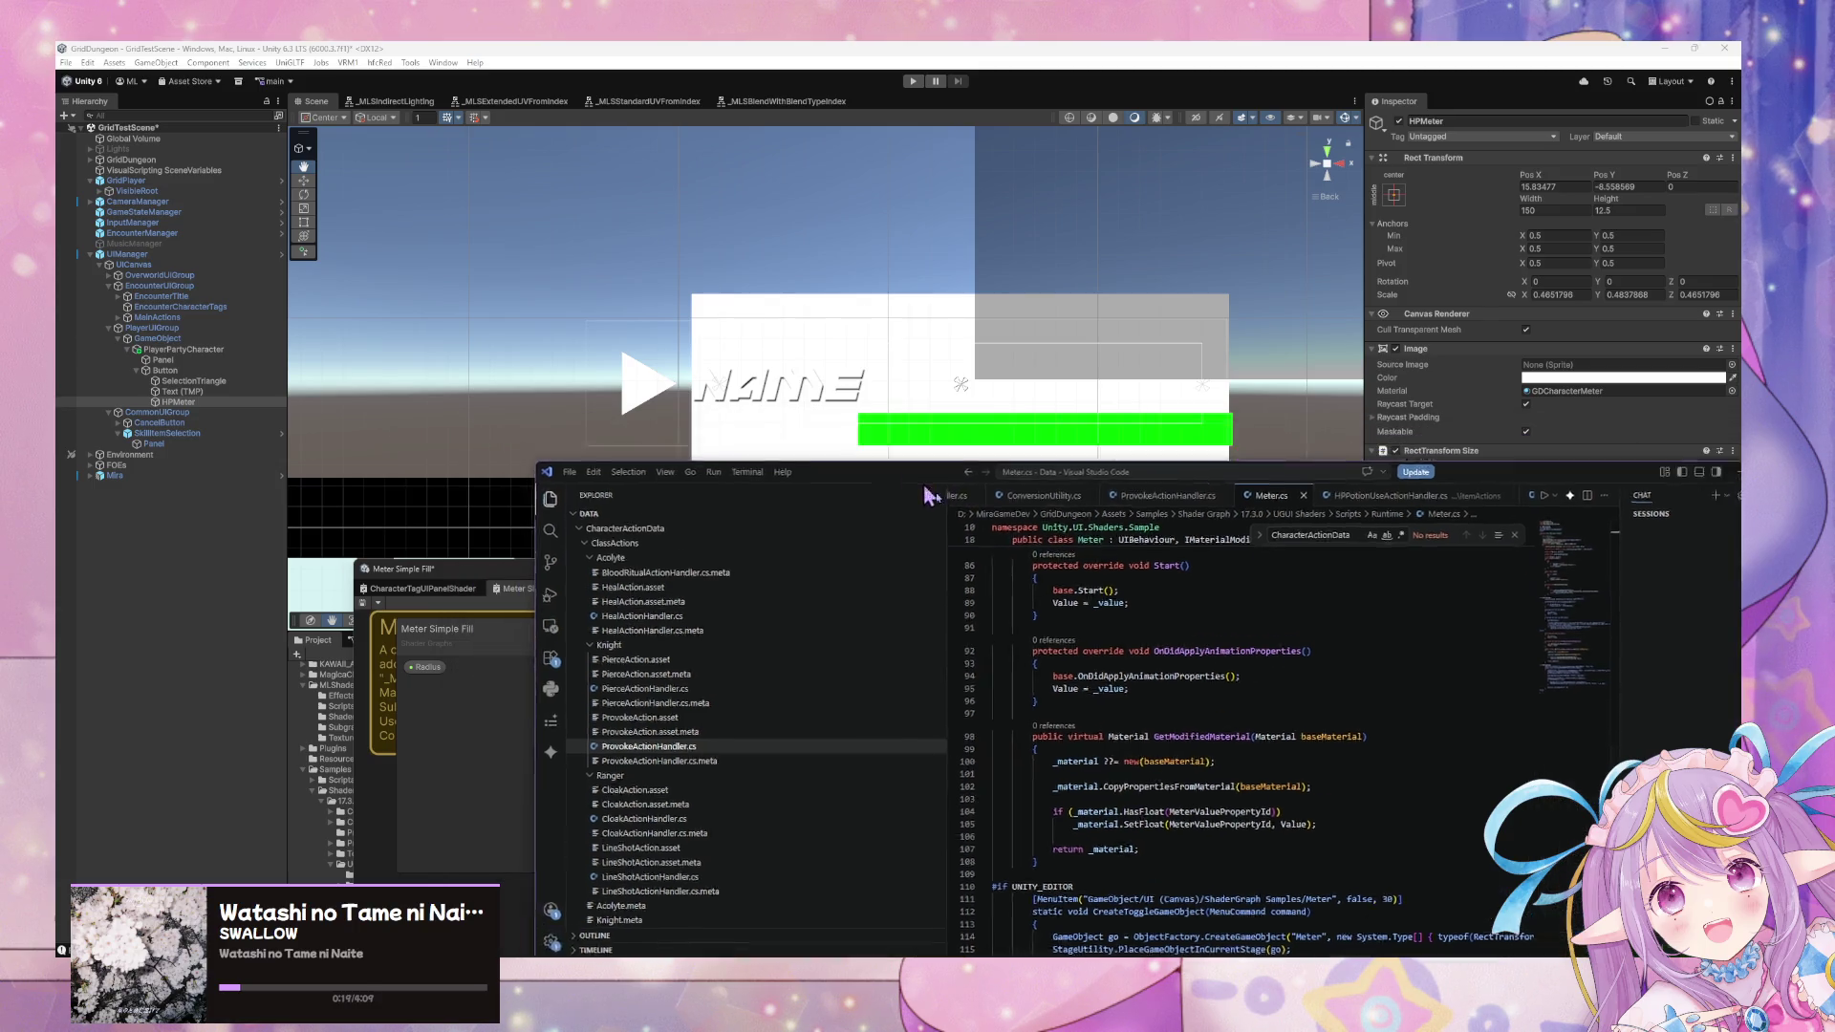
Revisit the Value property and OnValidate code, then return to the CharacterTagUIPanelShader graph.
{"action": "left_click_drag", "start_coordinate": [928, 582], "coordinate": [954, 443]}
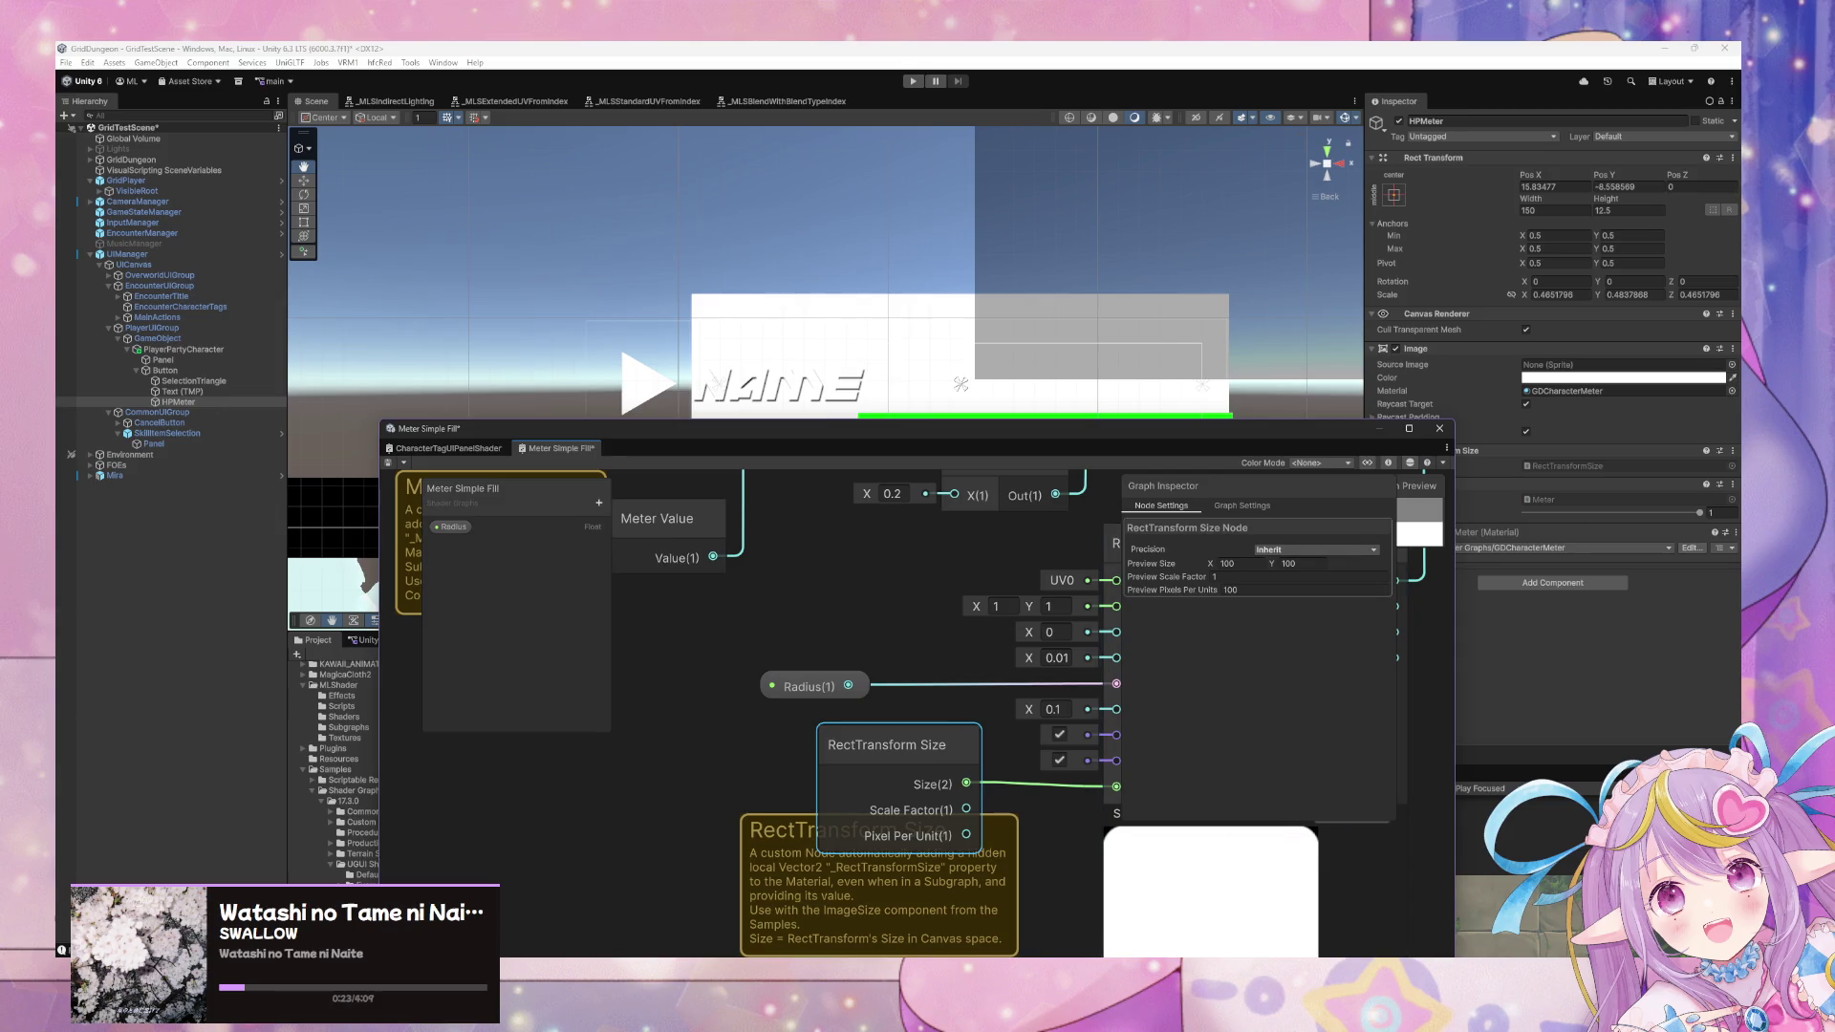
{"action": "key", "text": "alt+Tab"}
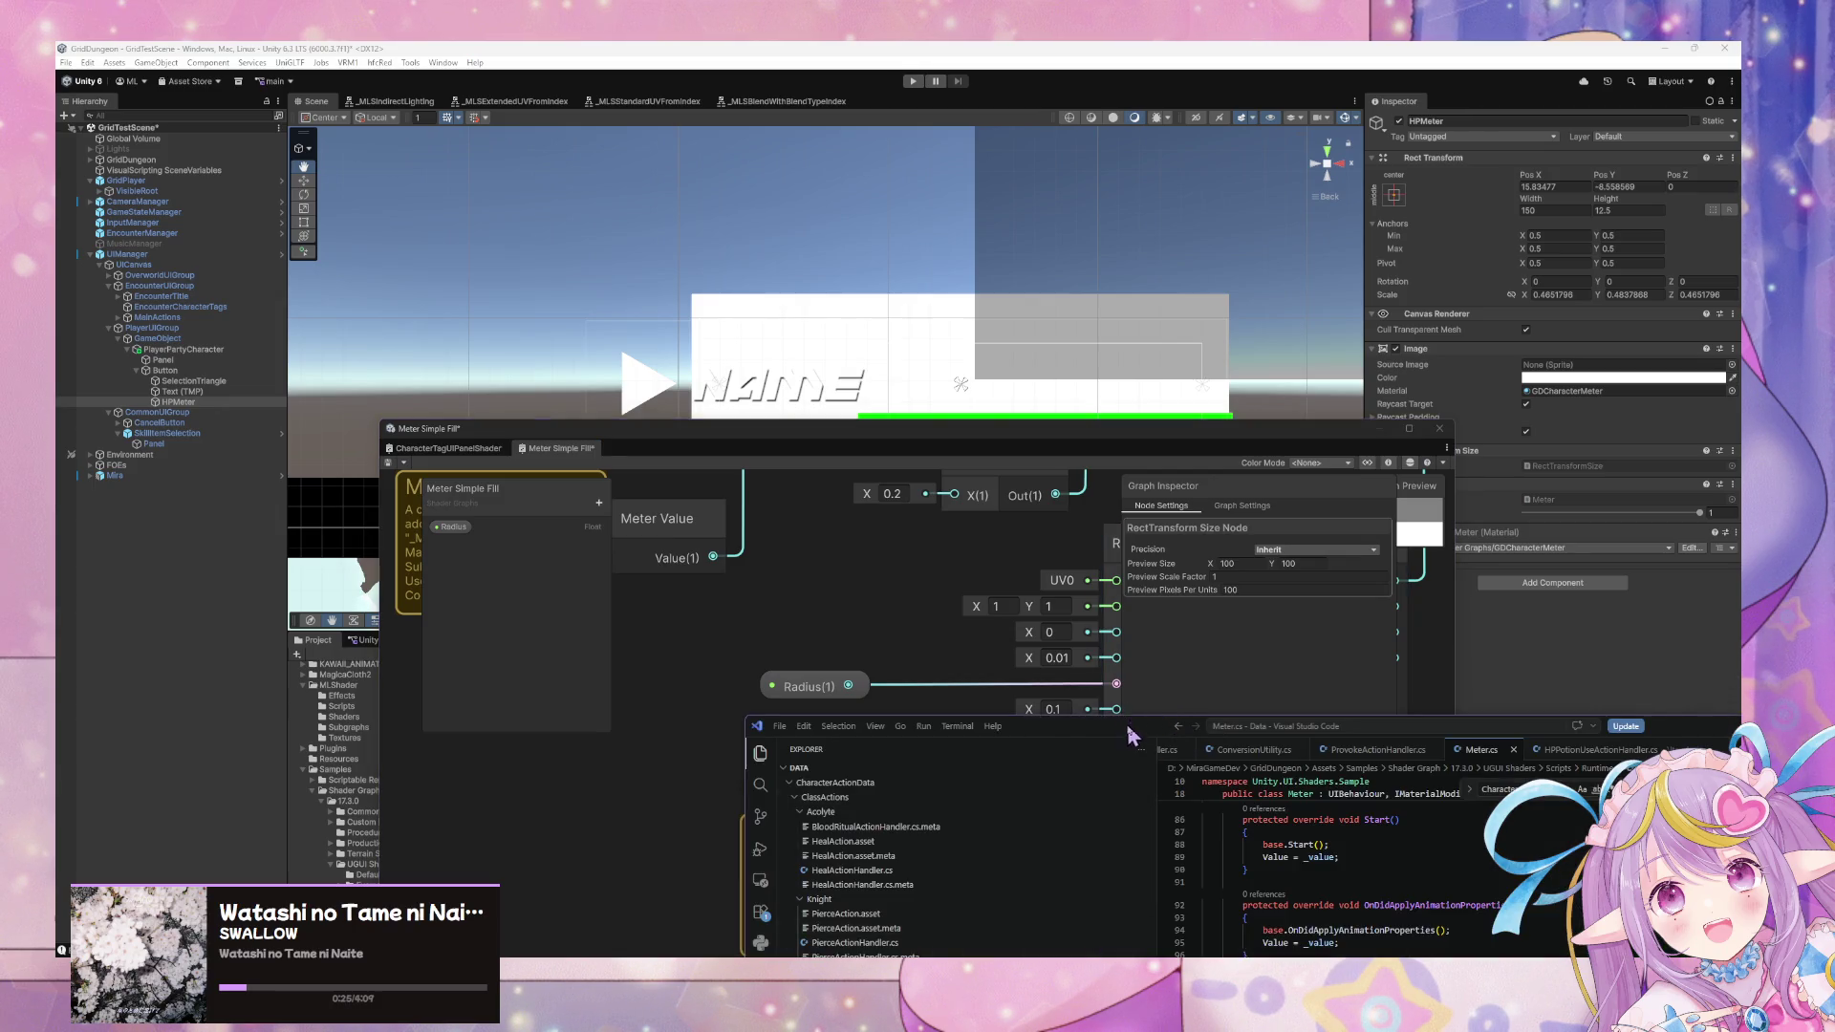
{"action": "left_click_drag", "start_coordinate": [1129, 732], "coordinate": [1016, 558]}
{"action": "scroll", "coordinate": [1264, 772], "scroll_direction": "up", "scroll_amount": 15}
{"action": "scroll", "coordinate": [1264, 772], "scroll_direction": "up", "scroll_amount": 12}
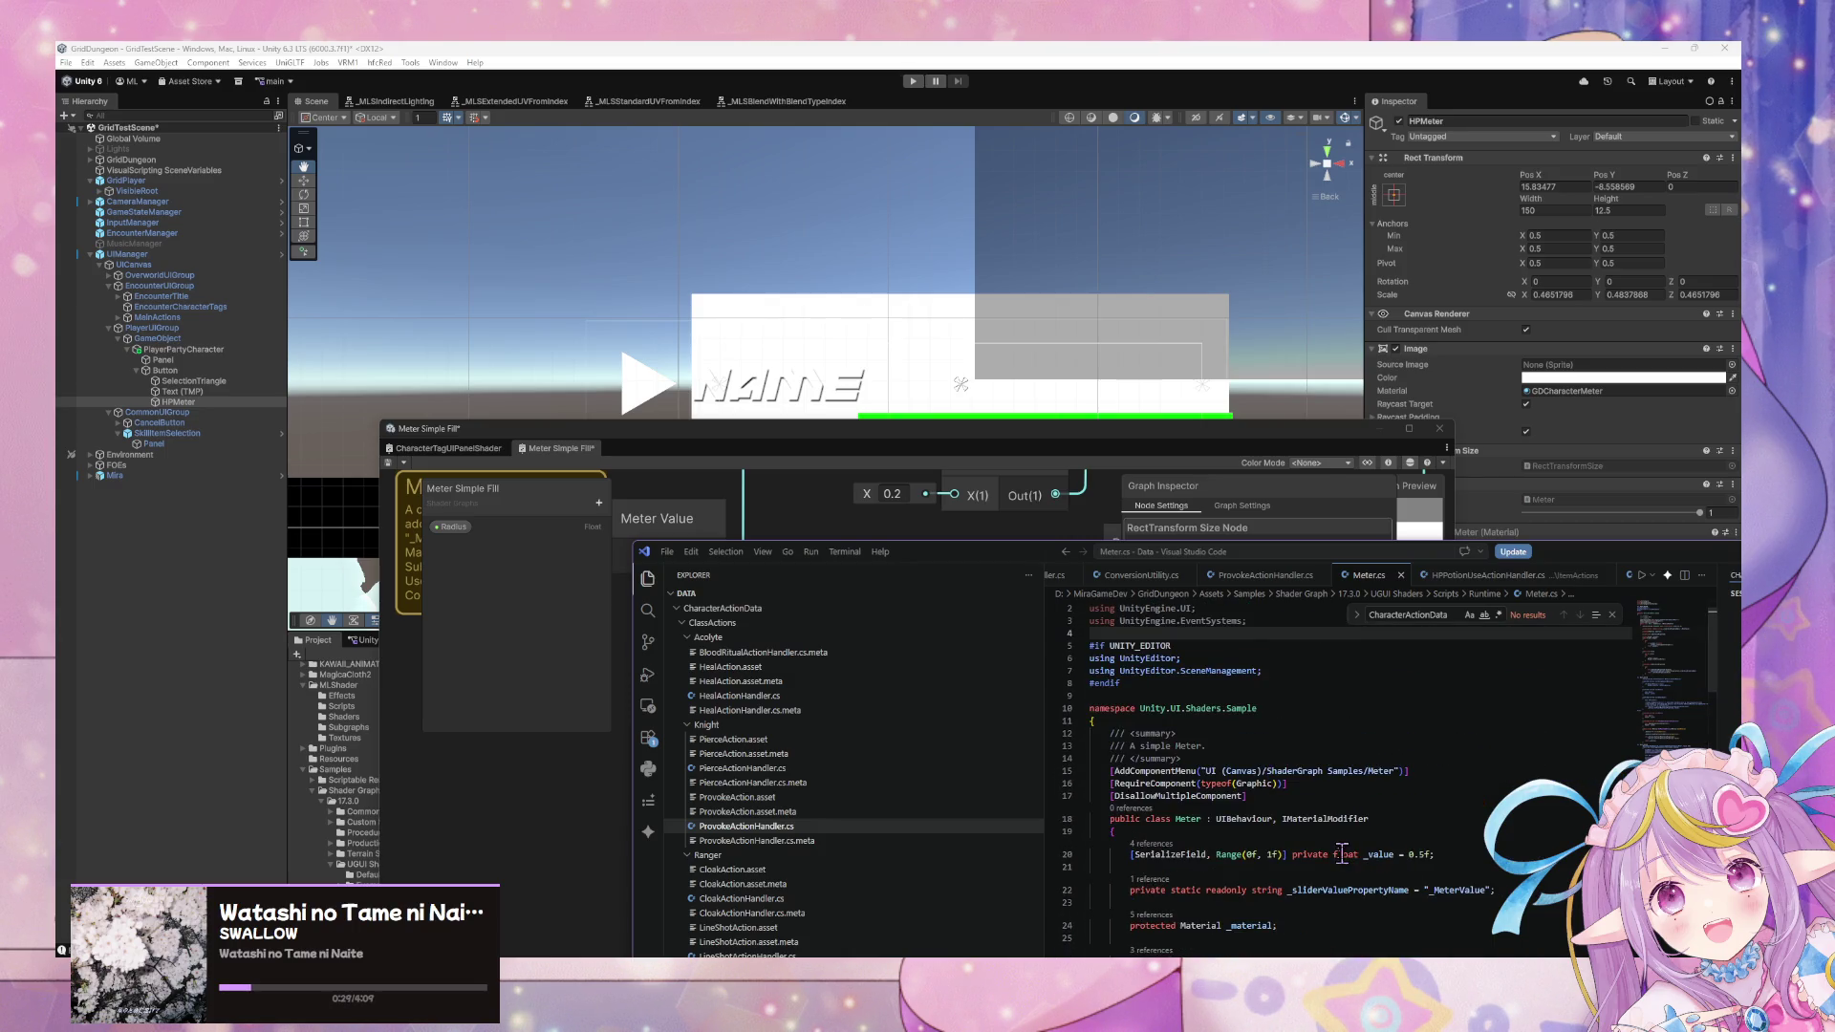
{"action": "mouse_move", "coordinate": [1335, 853]}
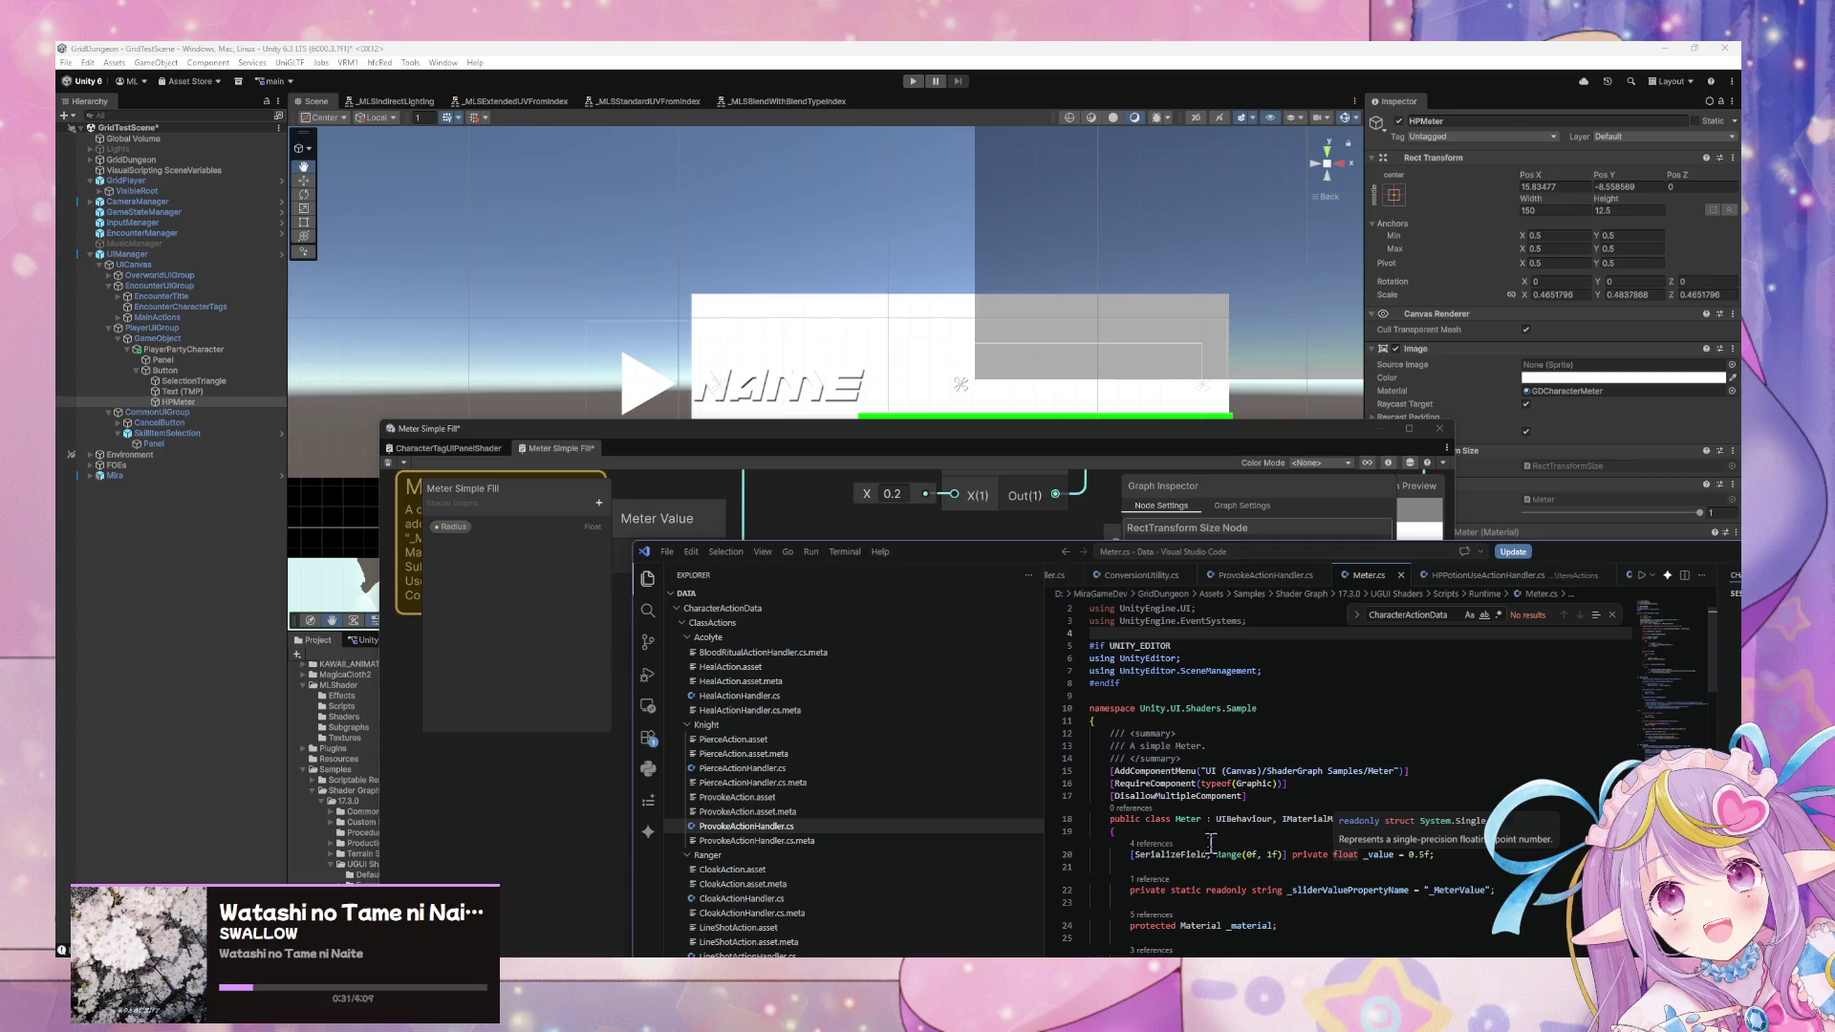
{"action": "scroll", "coordinate": [1207, 841], "scroll_direction": "down", "scroll_amount": 1}
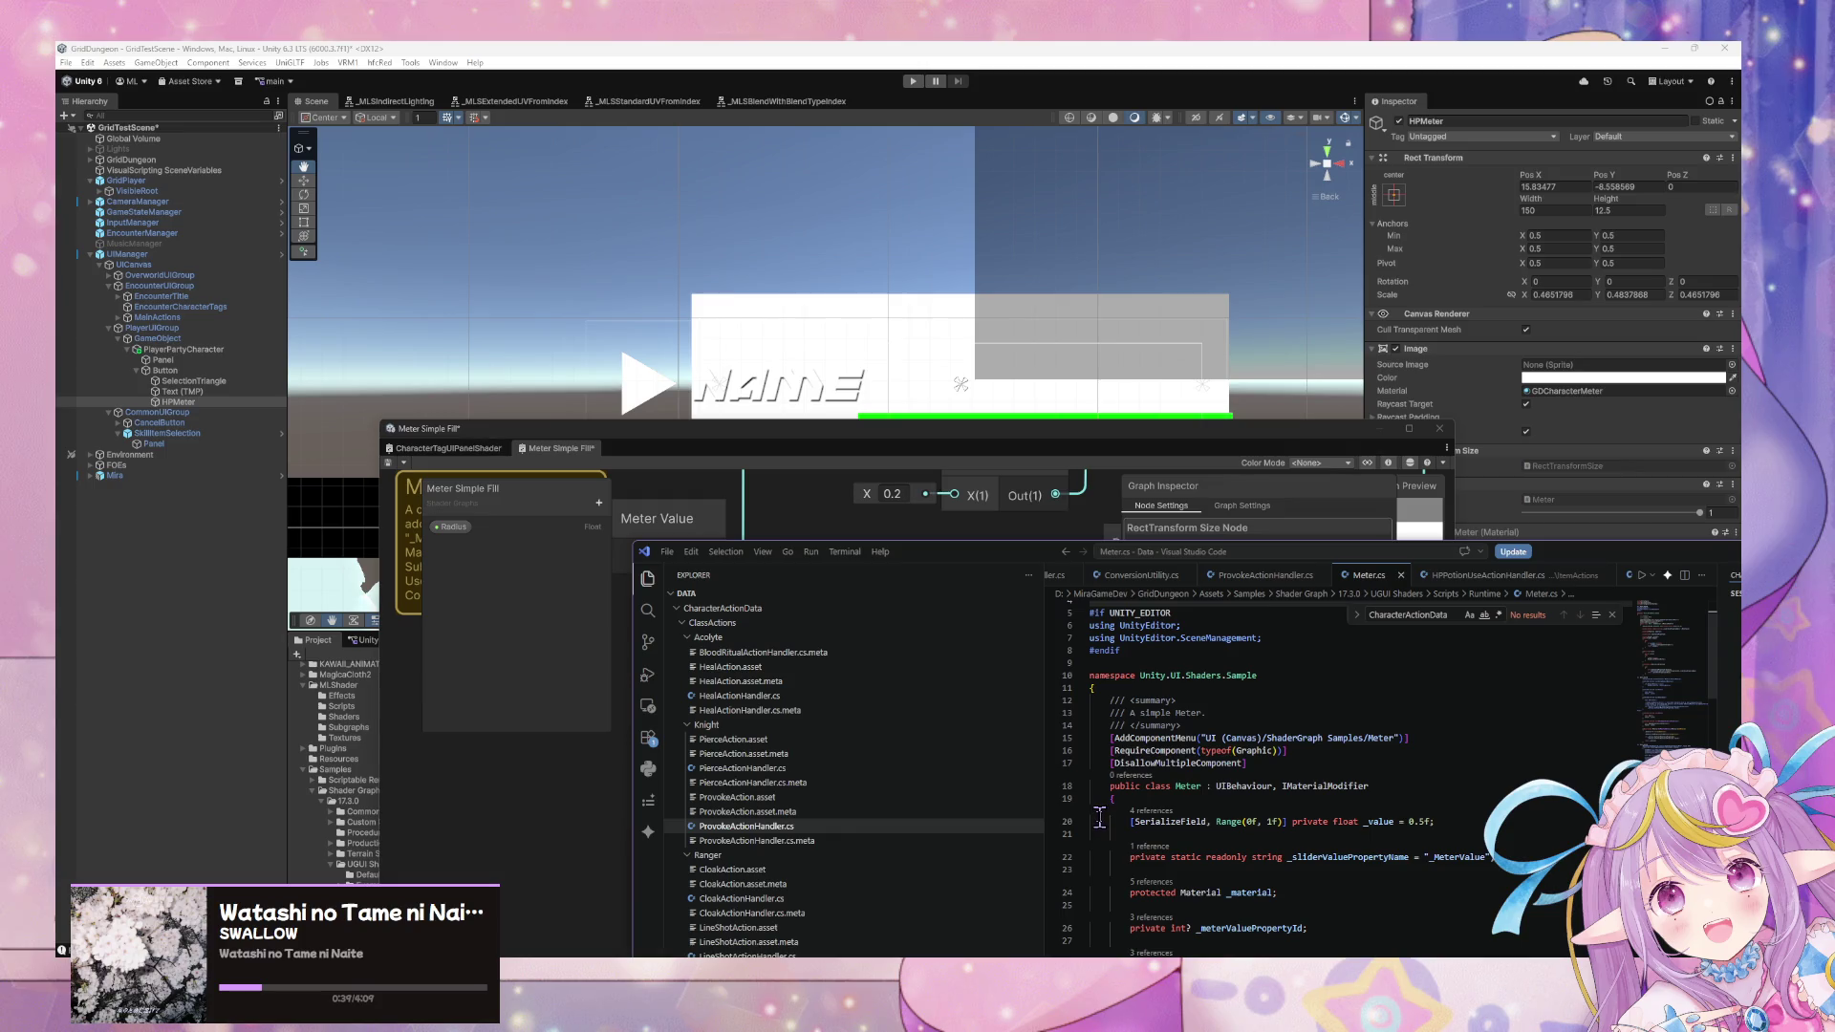
{"action": "scroll", "coordinate": [1105, 769], "scroll_direction": "down", "scroll_amount": 2}
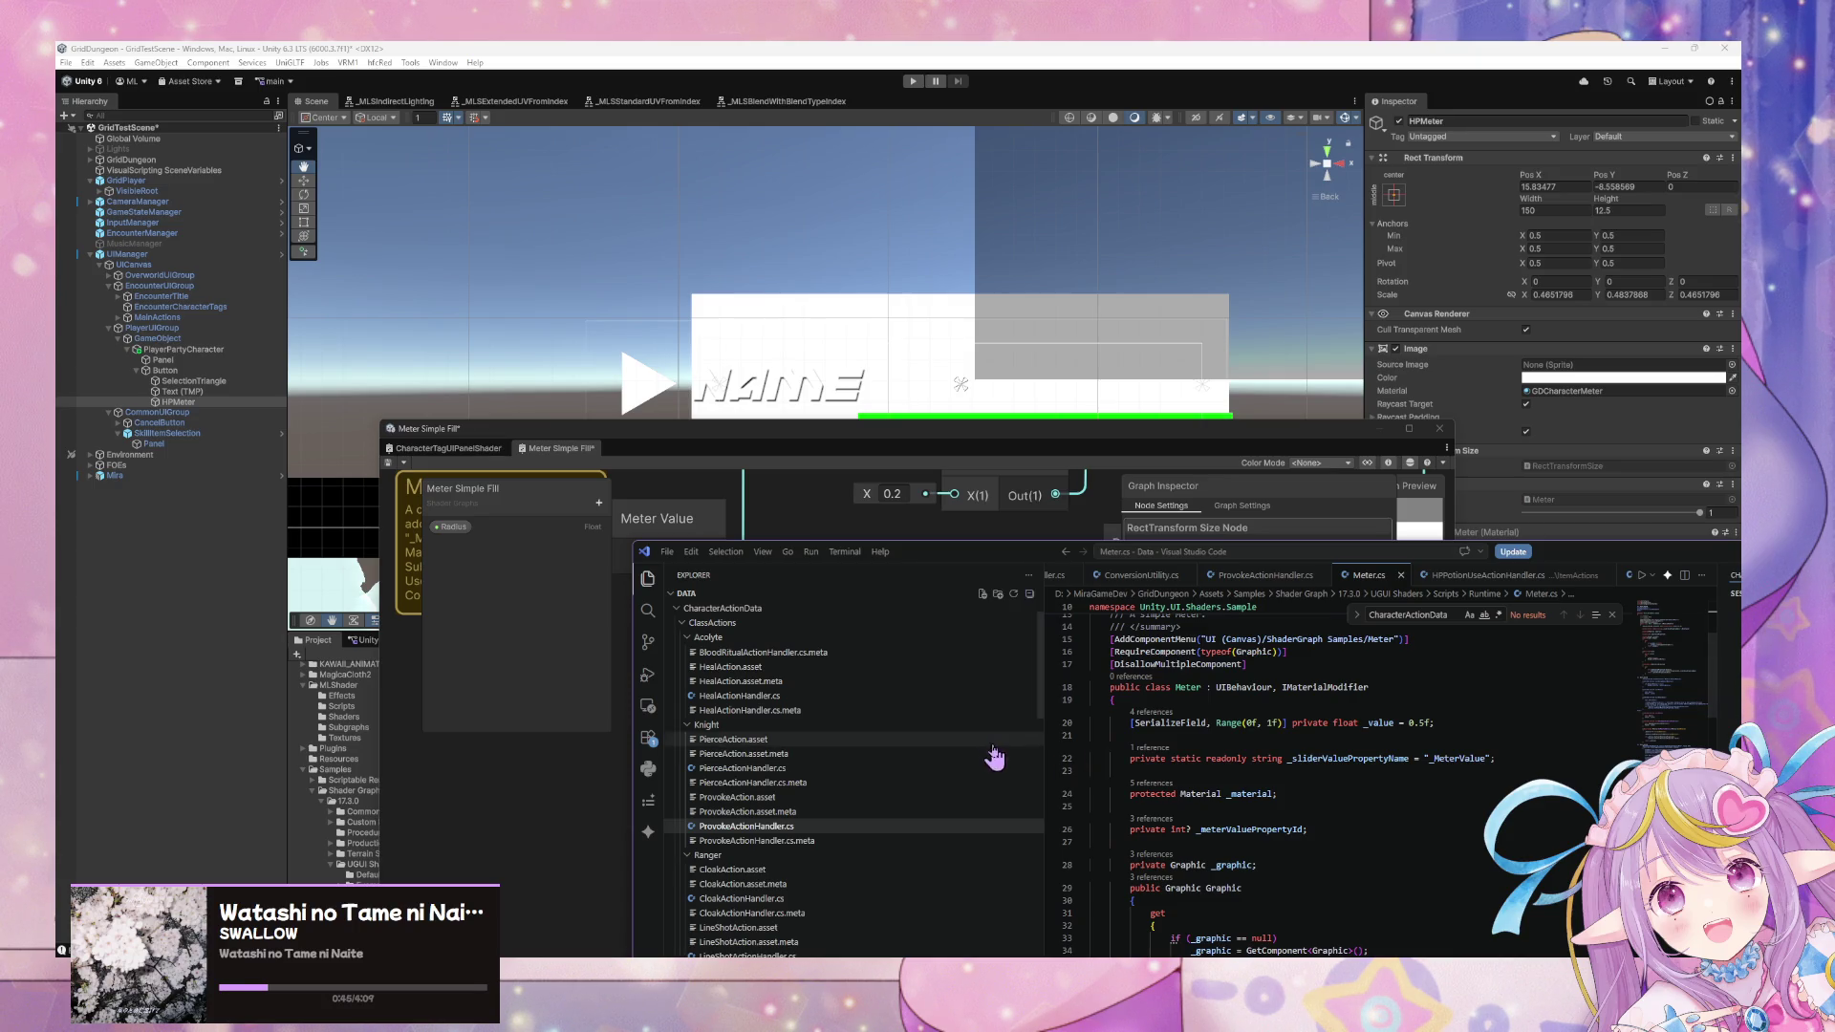
{"action": "left_click", "coordinate": [473, 449]}
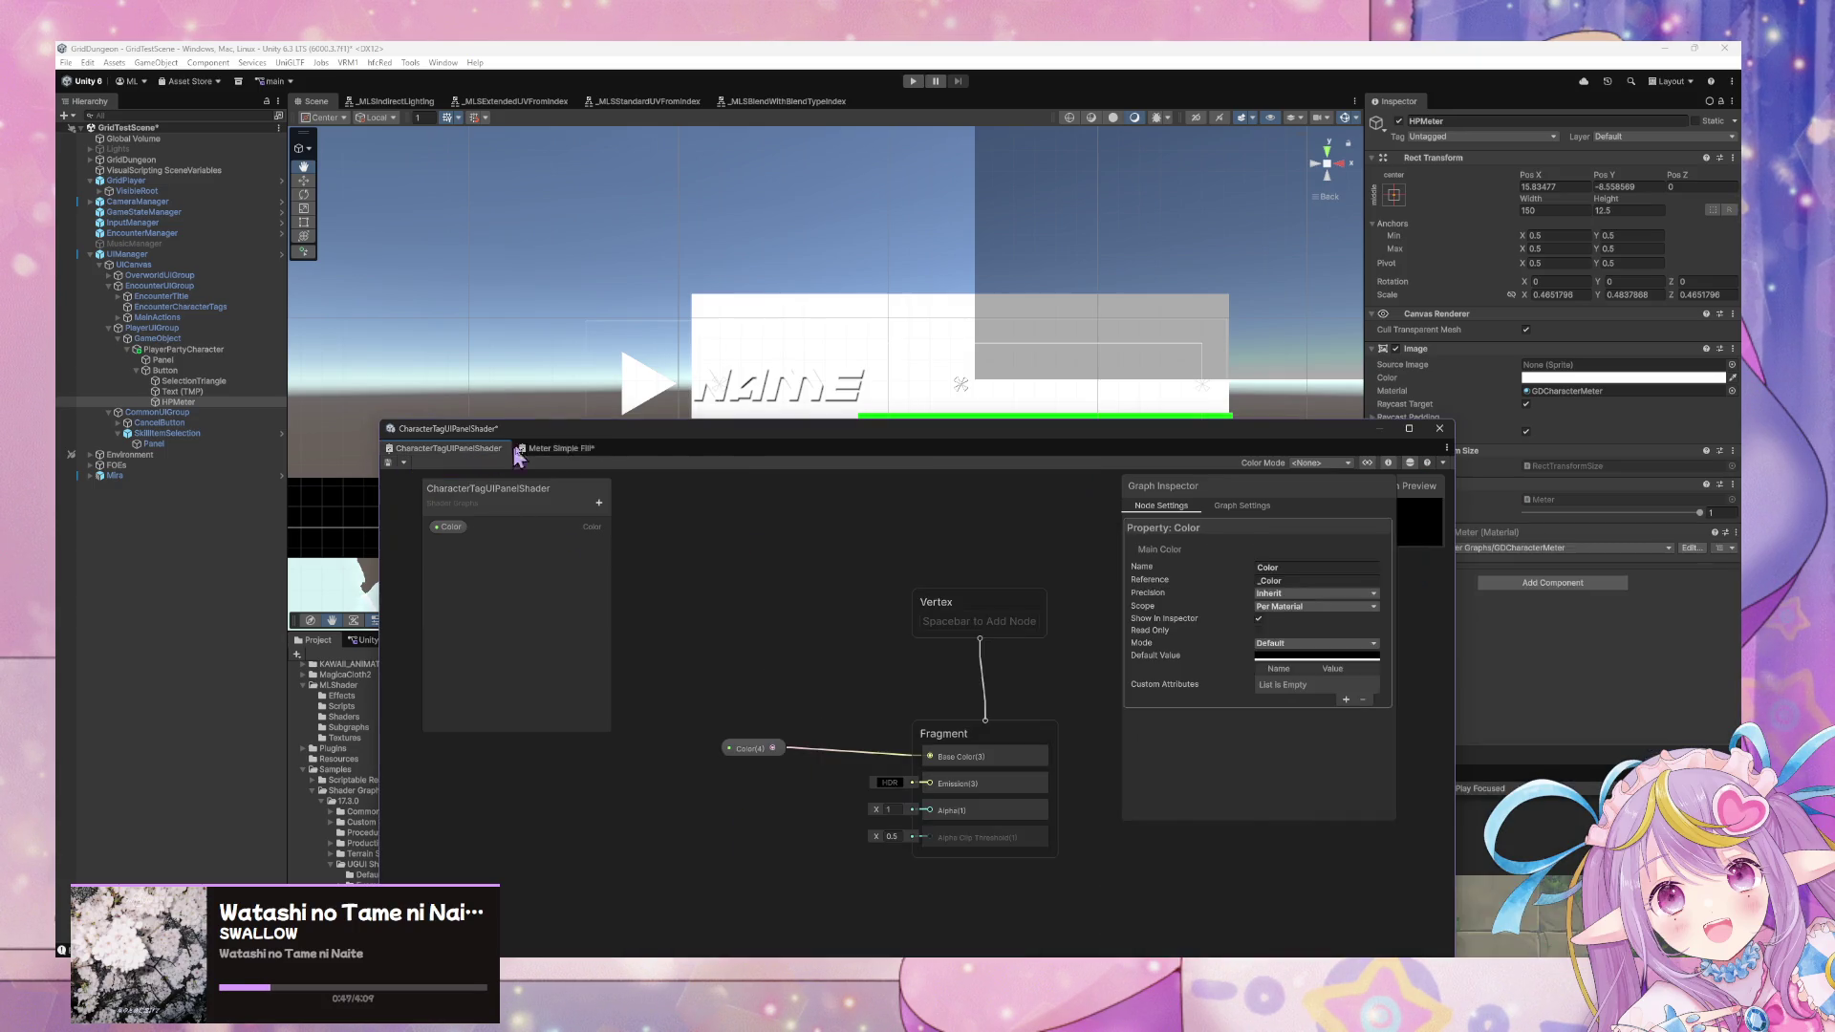
Reposition the shader graph window and move the Color node up and left.
{"action": "mouse_move", "coordinate": [740, 450]}
{"action": "left_mouse_down"}
{"action": "mouse_move", "coordinate": [1177, 536]}
{"action": "mouse_move", "coordinate": [1048, 489]}
{"action": "left_mouse_up"}
{"action": "left_click", "coordinate": [1074, 802]}
{"action": "mouse_move", "coordinate": [1074, 802]}
{"action": "left_mouse_down"}
{"action": "mouse_move", "coordinate": [984, 763]}
{"action": "mouse_move", "coordinate": [968, 723]}
{"action": "left_mouse_up"}
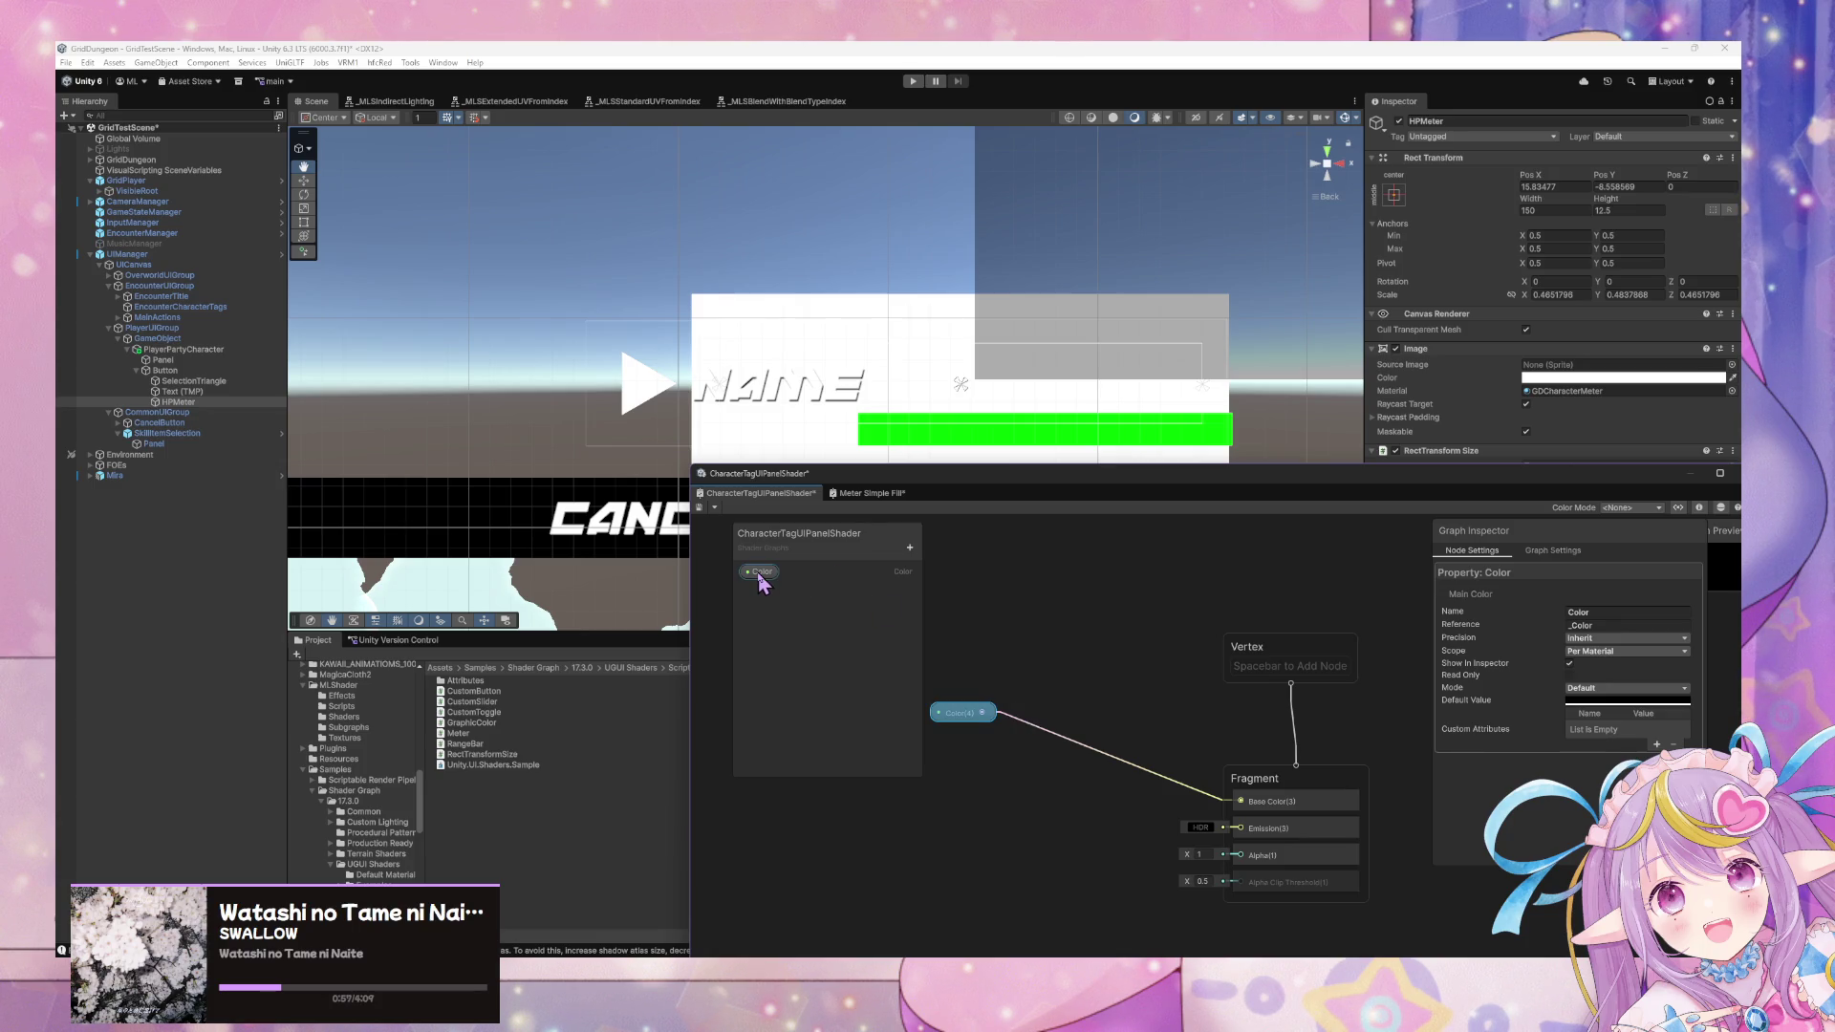
Browse the UGUI Shaders Scripts, Default Material and Scenes folders, then reach GridDungeon > UI.
{"action": "left_click", "coordinate": [472, 722]}
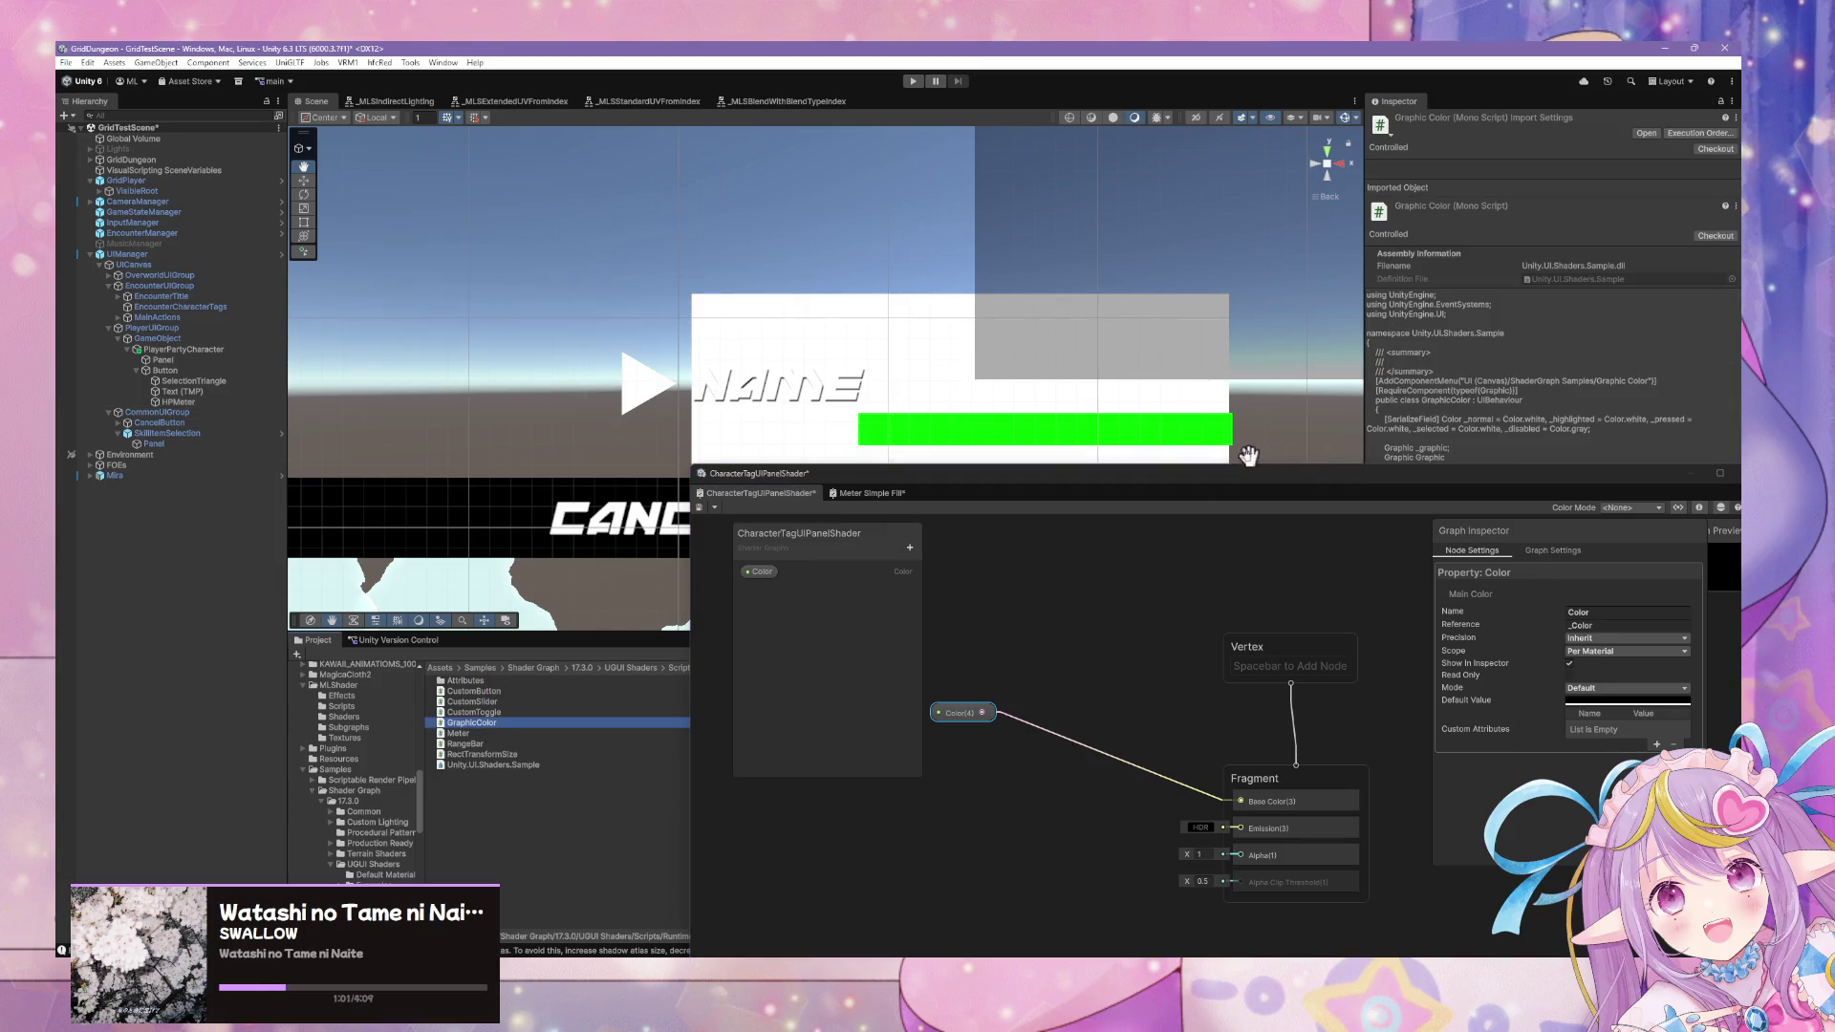
{"action": "scroll", "coordinate": [363, 765], "scroll_direction": "down", "scroll_amount": 4}
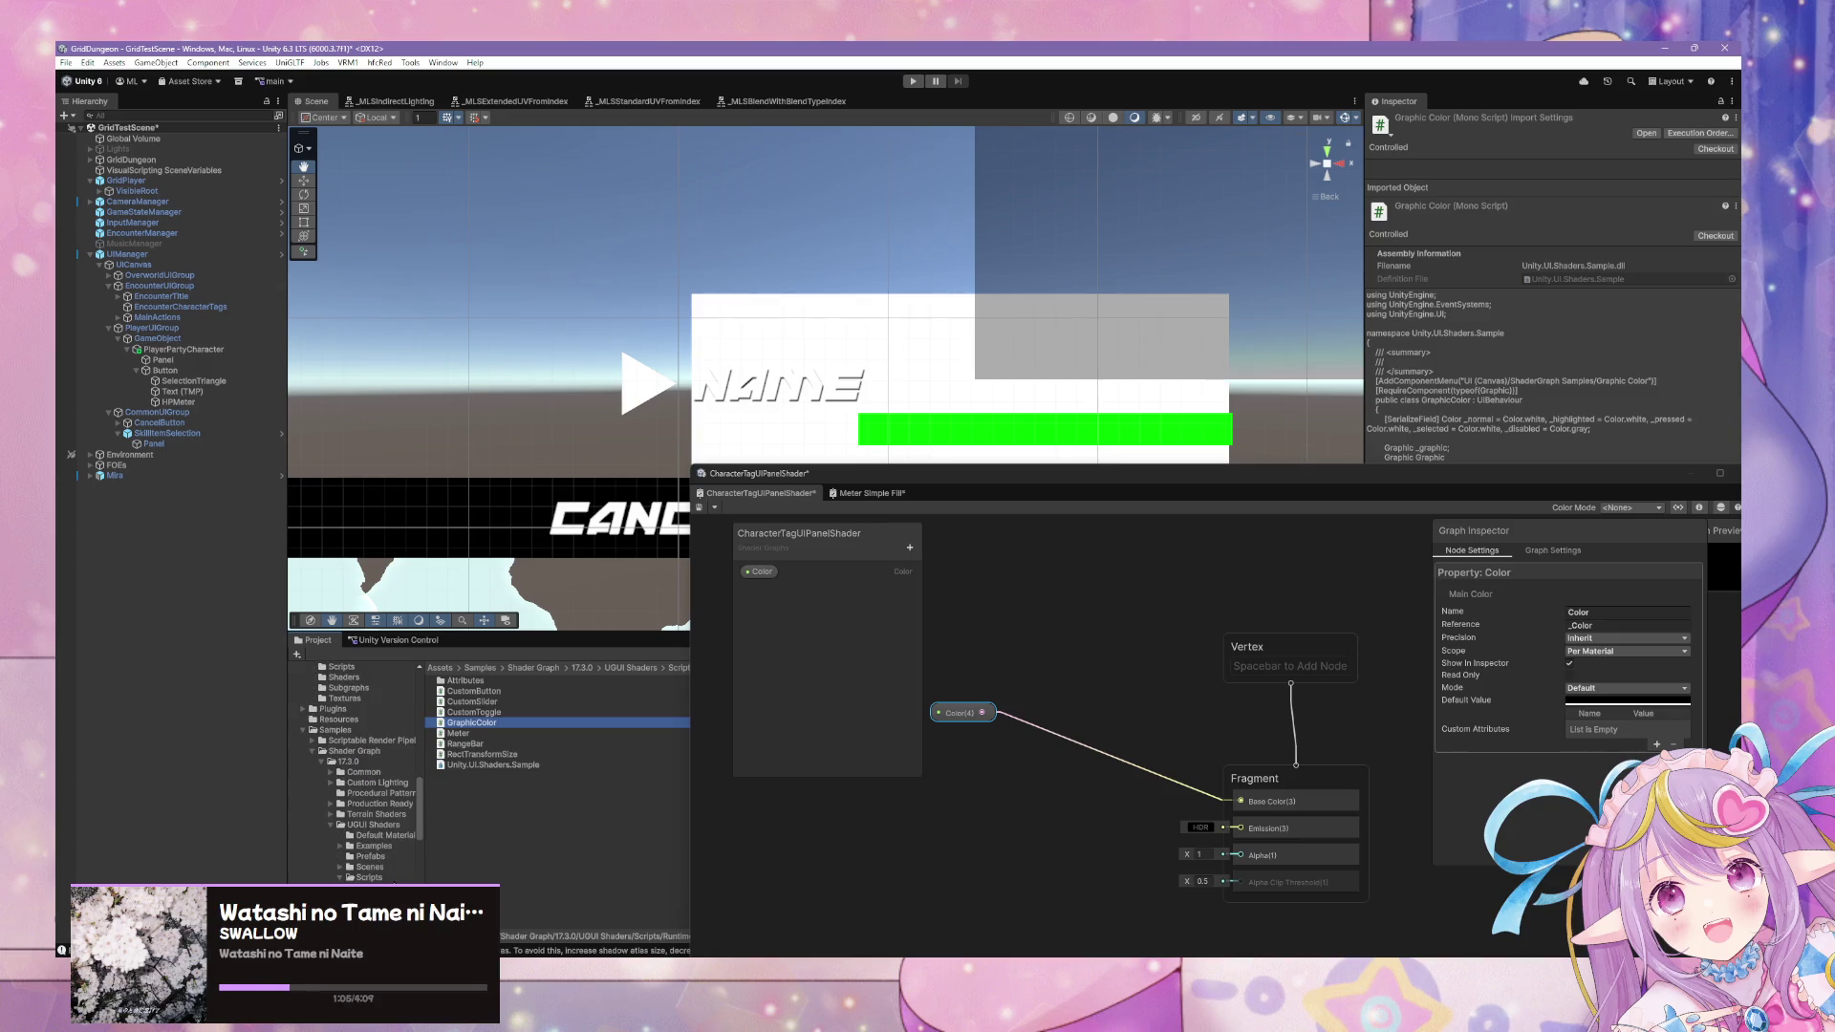
{"action": "left_click", "coordinate": [392, 880]}
{"action": "left_click", "coordinate": [401, 836]}
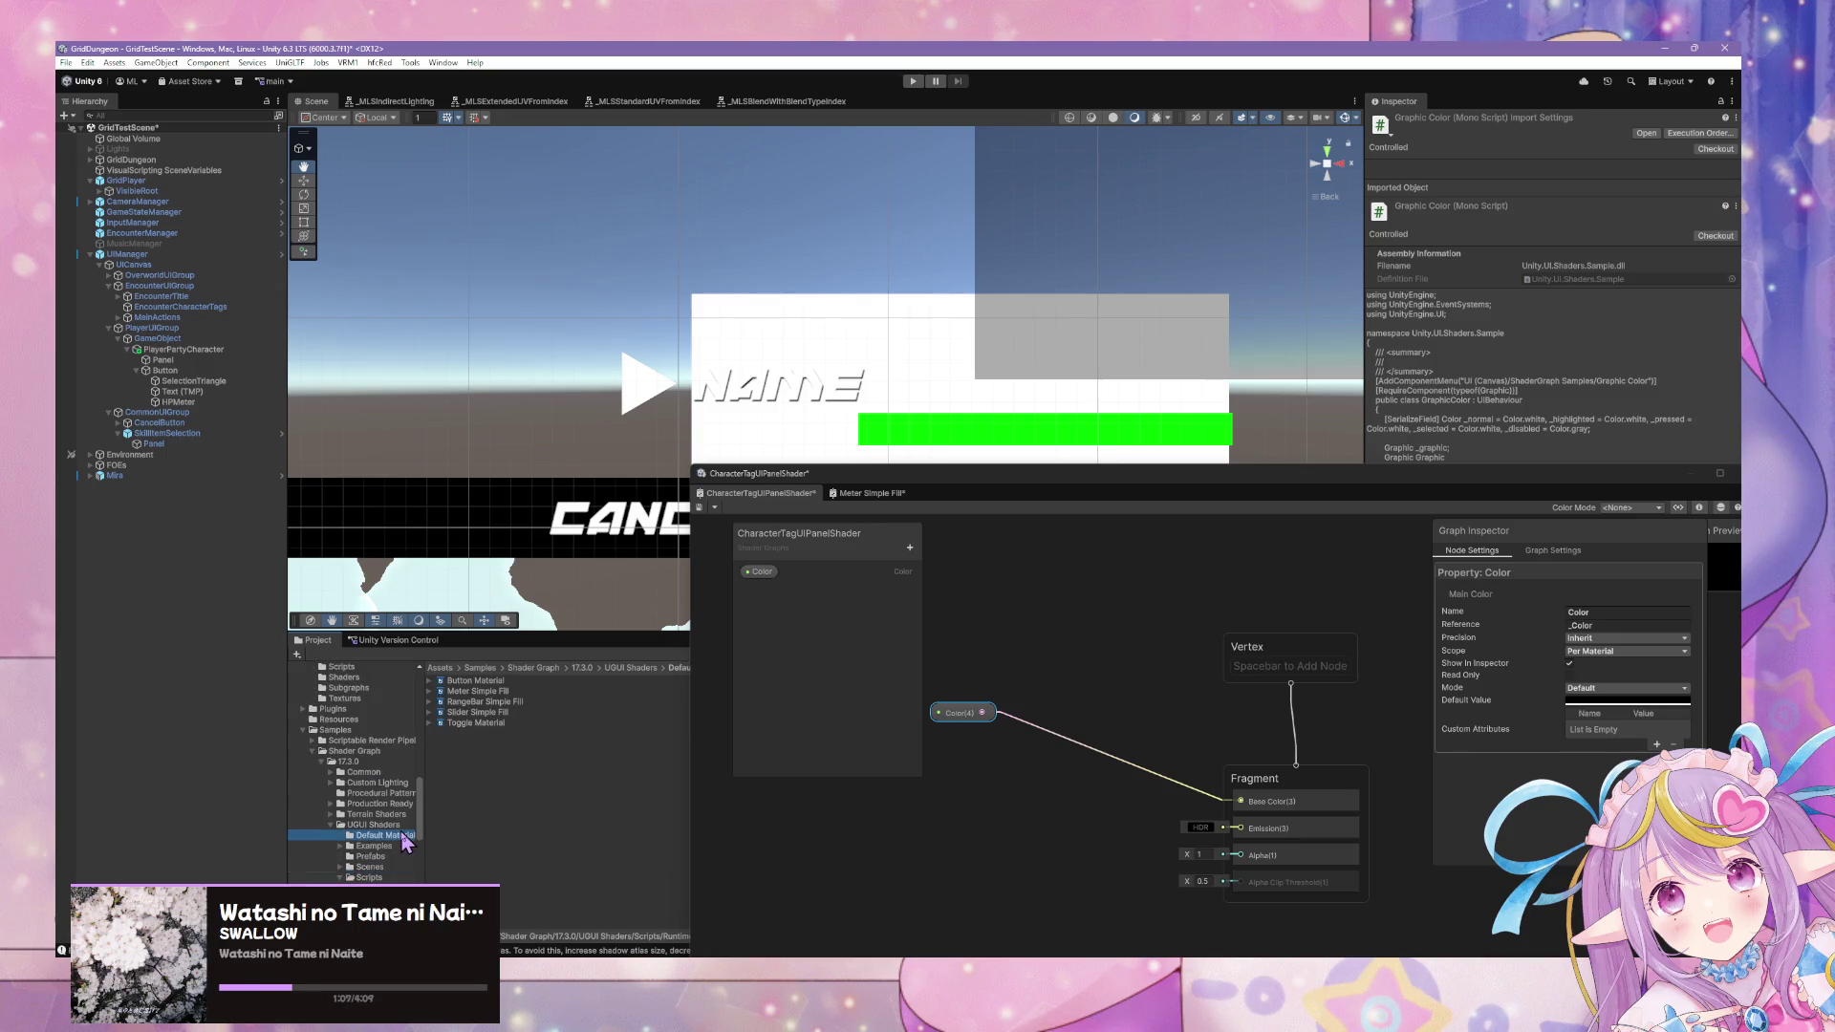
{"action": "key", "text": "Up"}
{"action": "left_click", "coordinate": [370, 867]}
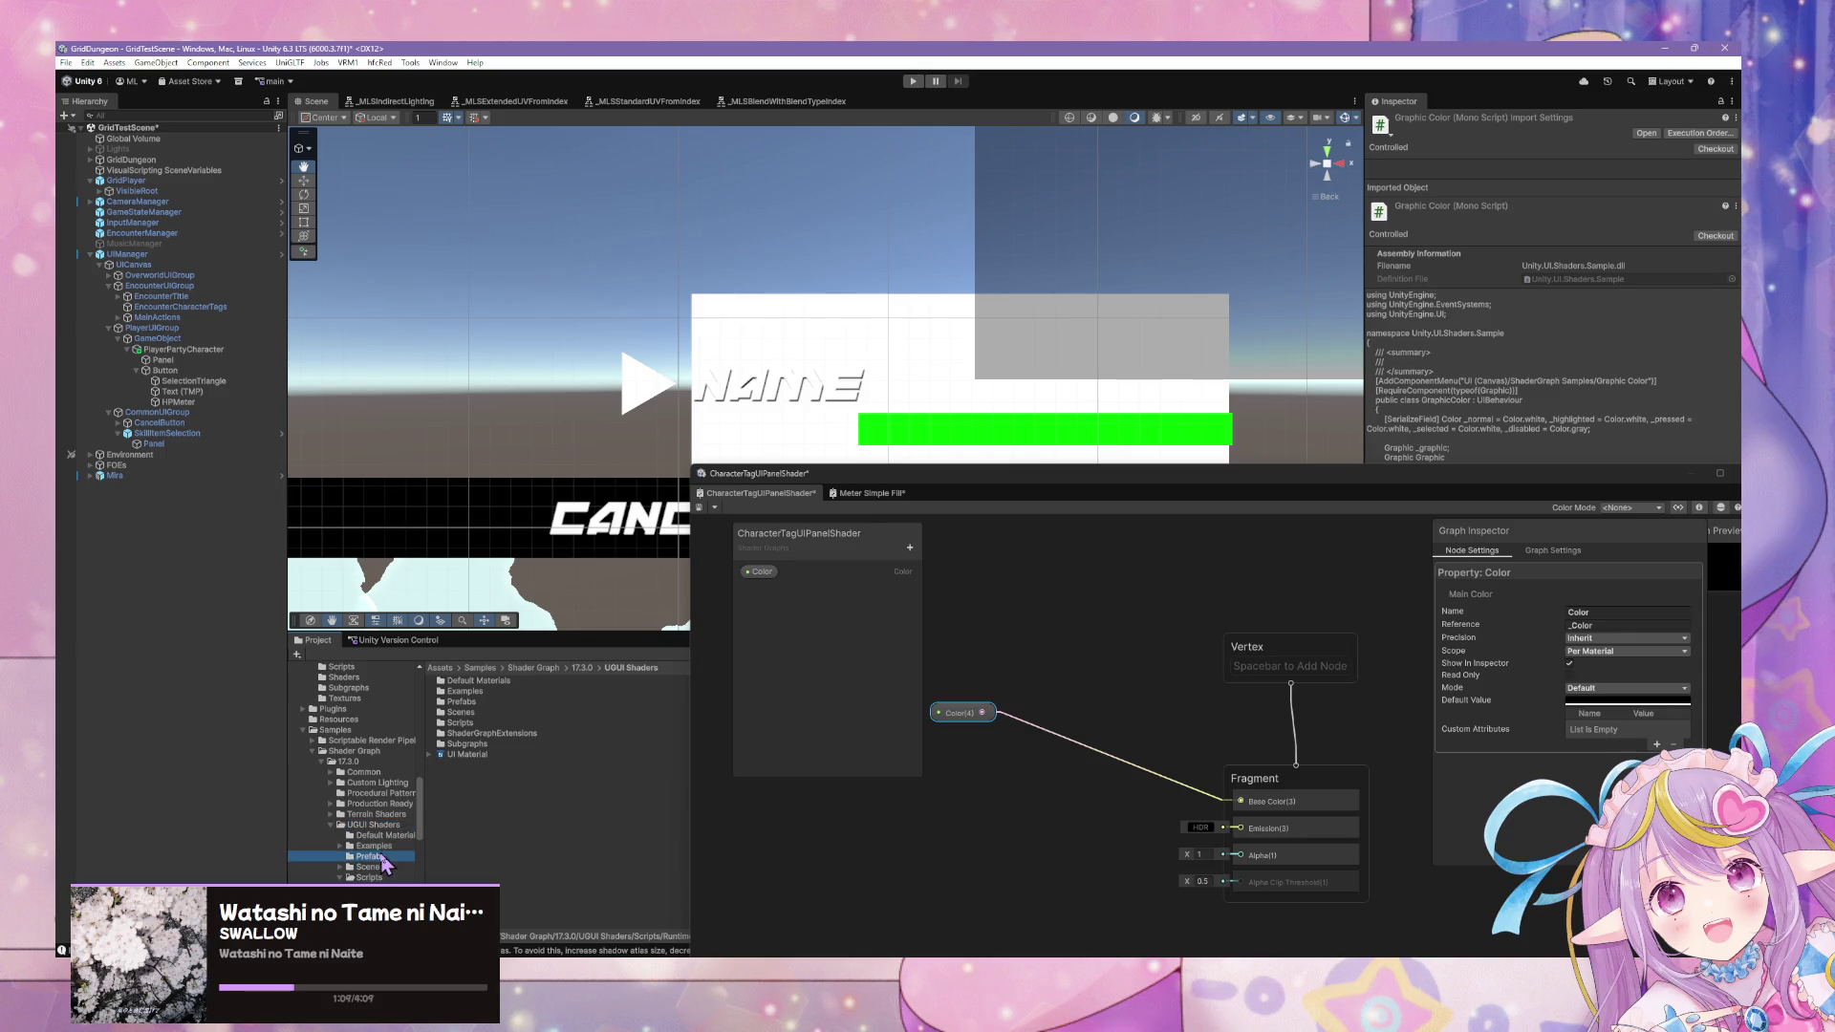
{"action": "scroll", "coordinate": [381, 807], "scroll_direction": "up", "scroll_amount": 5}
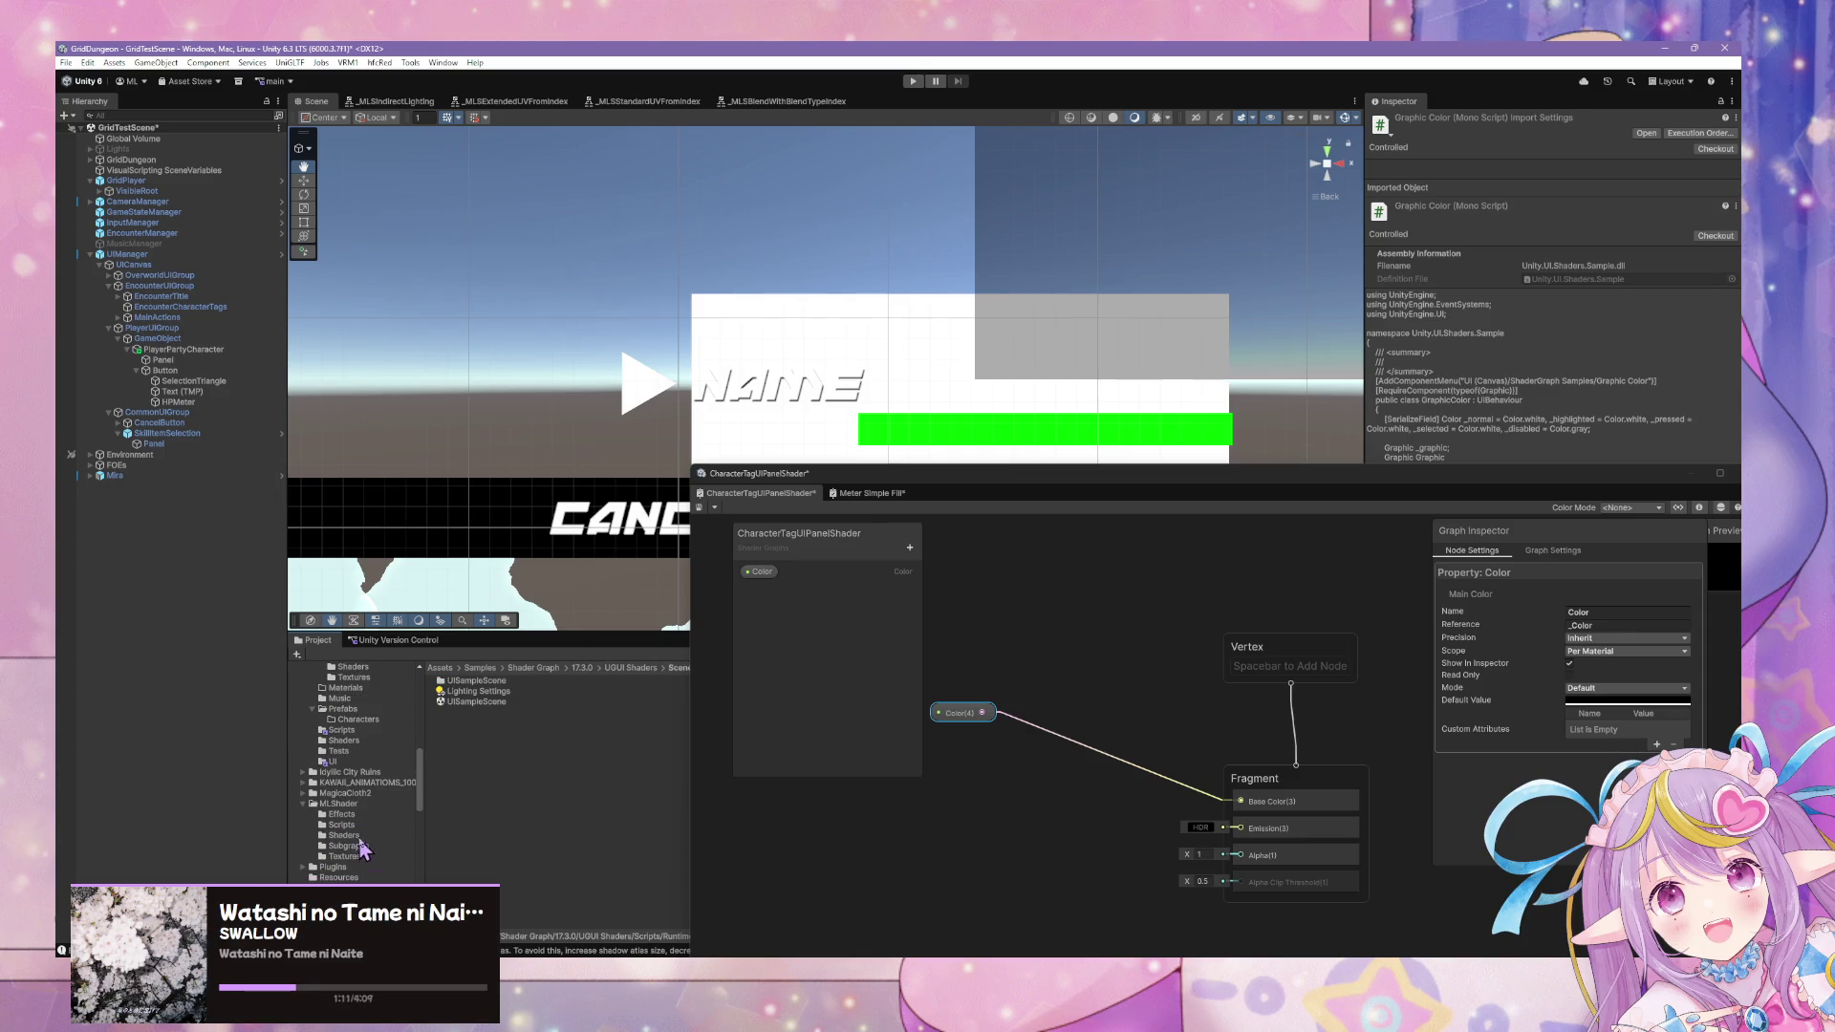
{"action": "scroll", "coordinate": [367, 840], "scroll_direction": "up", "scroll_amount": 2}
{"action": "left_click", "coordinate": [346, 802]}
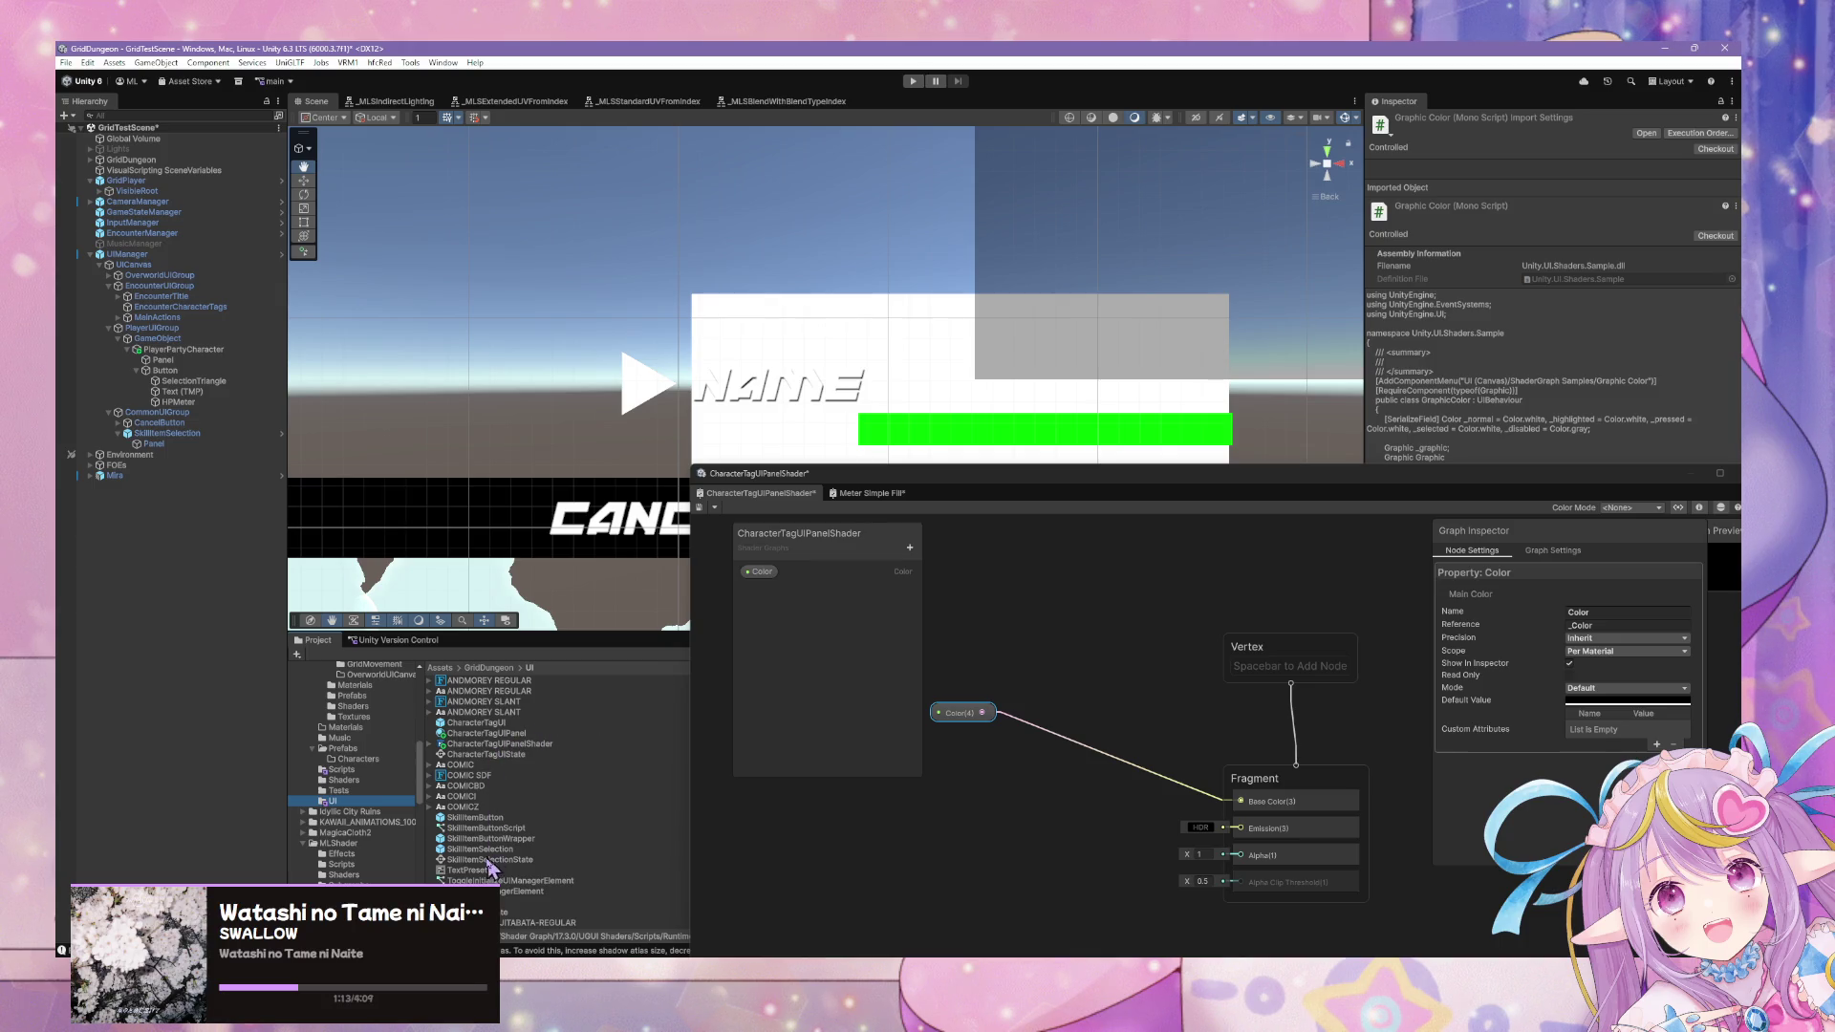
Select the CharacterTagUIPanel material and briefly try red for its Color before restoring white.
{"action": "left_click", "coordinate": [493, 734]}
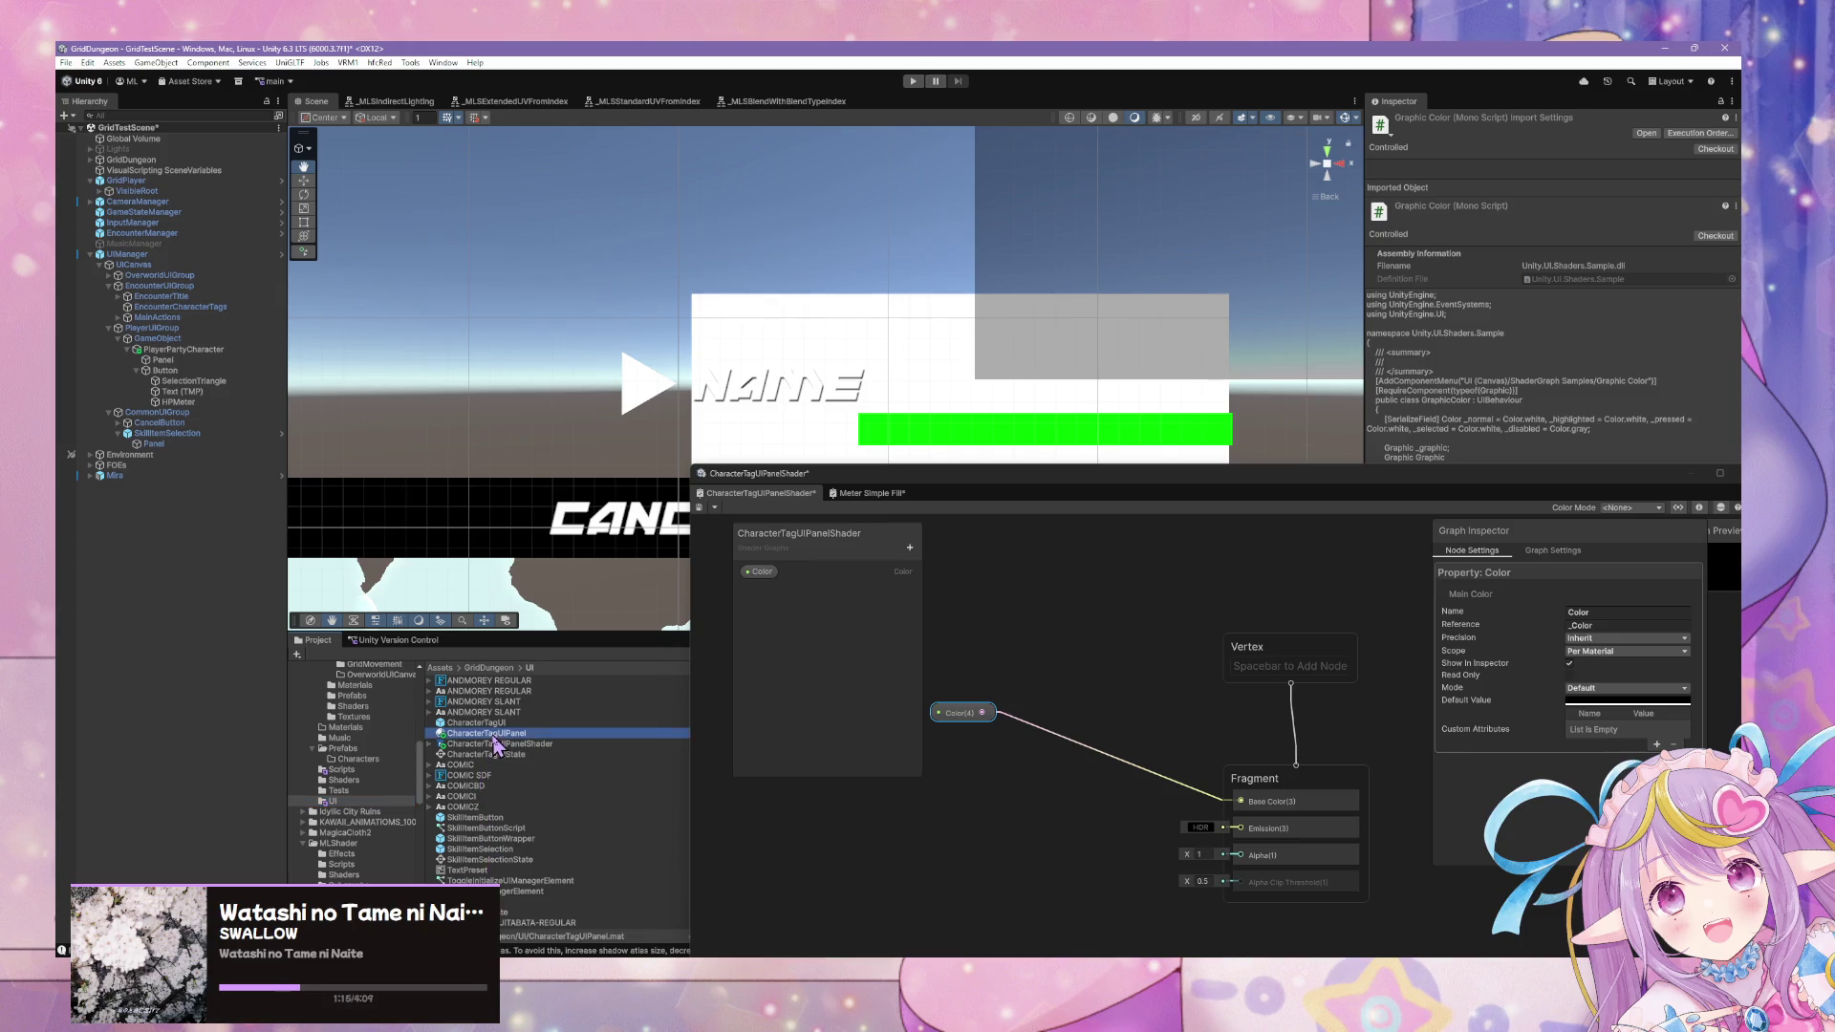
{"action": "left_click", "coordinate": [1568, 178]}
{"action": "mouse_move", "coordinate": [1615, 246]}
{"action": "left_mouse_down"}
{"action": "mouse_move", "coordinate": [1699, 225]}
{"action": "mouse_move", "coordinate": [1605, 225]}
{"action": "mouse_move", "coordinate": [1730, 225]}
{"action": "left_mouse_up"}
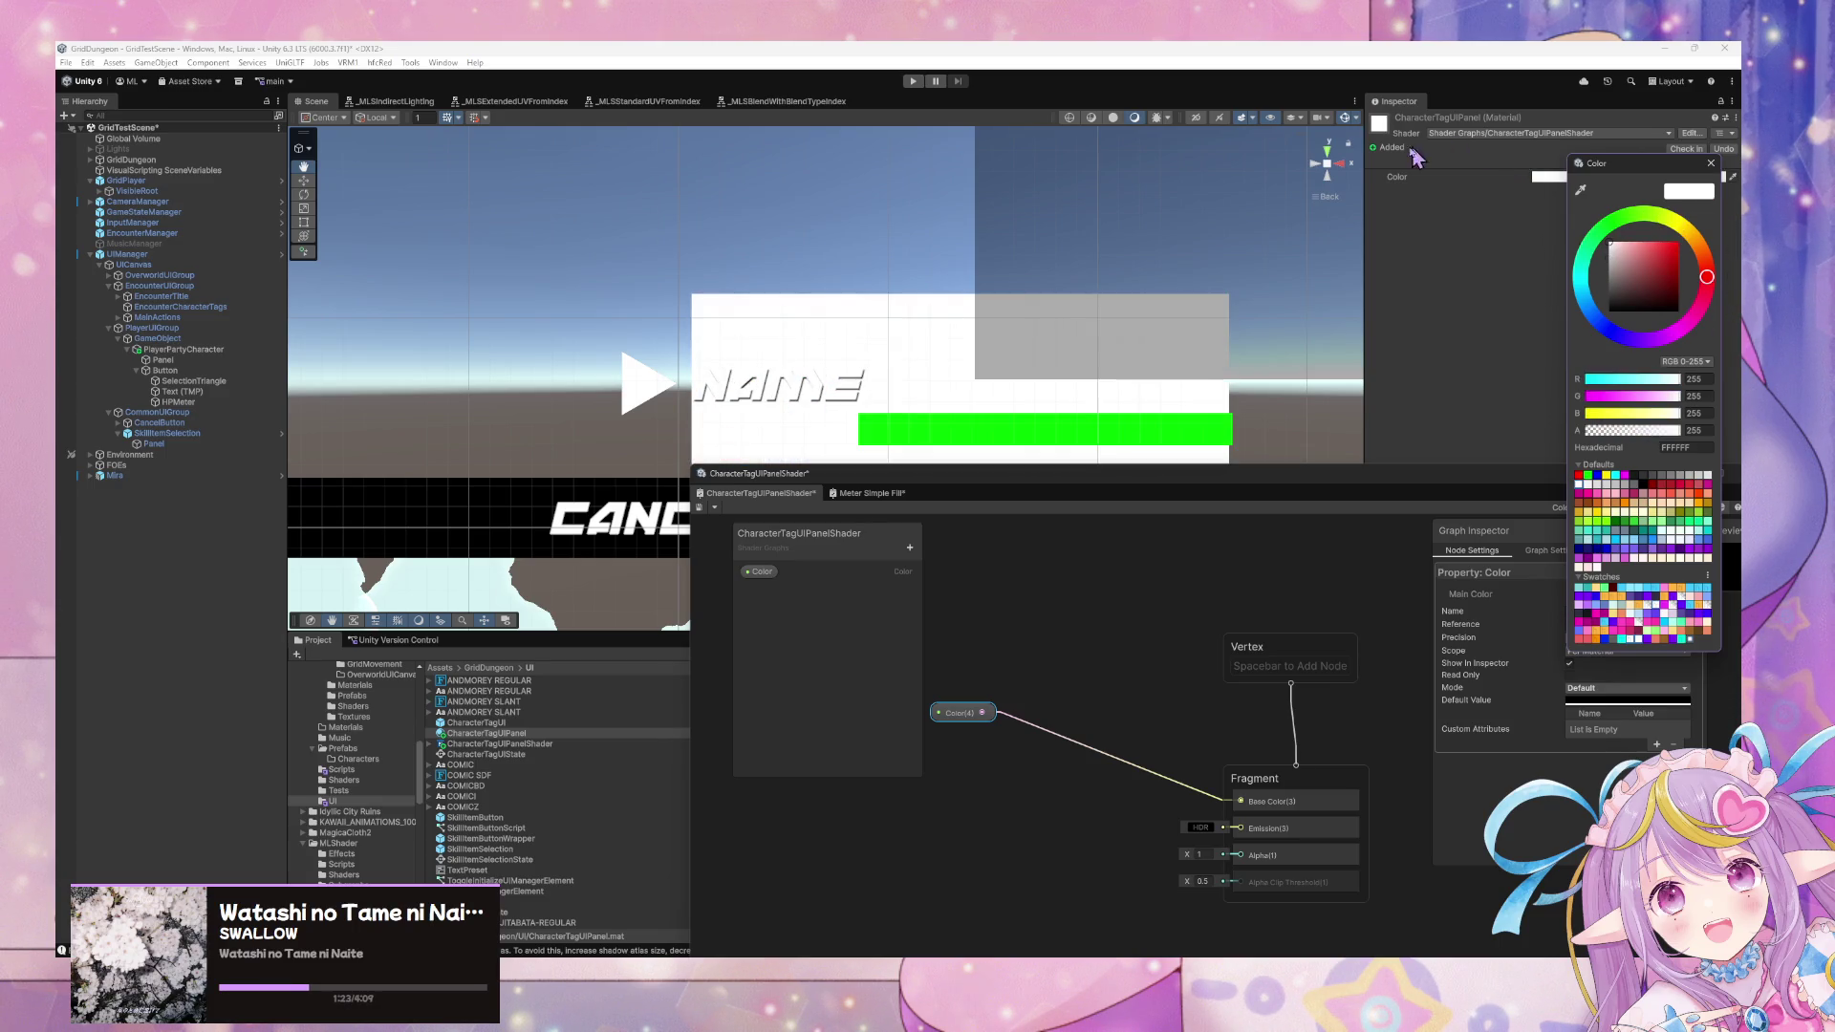
{"action": "left_click_drag", "start_coordinate": [1132, 466], "coordinate": [1052, 542]}
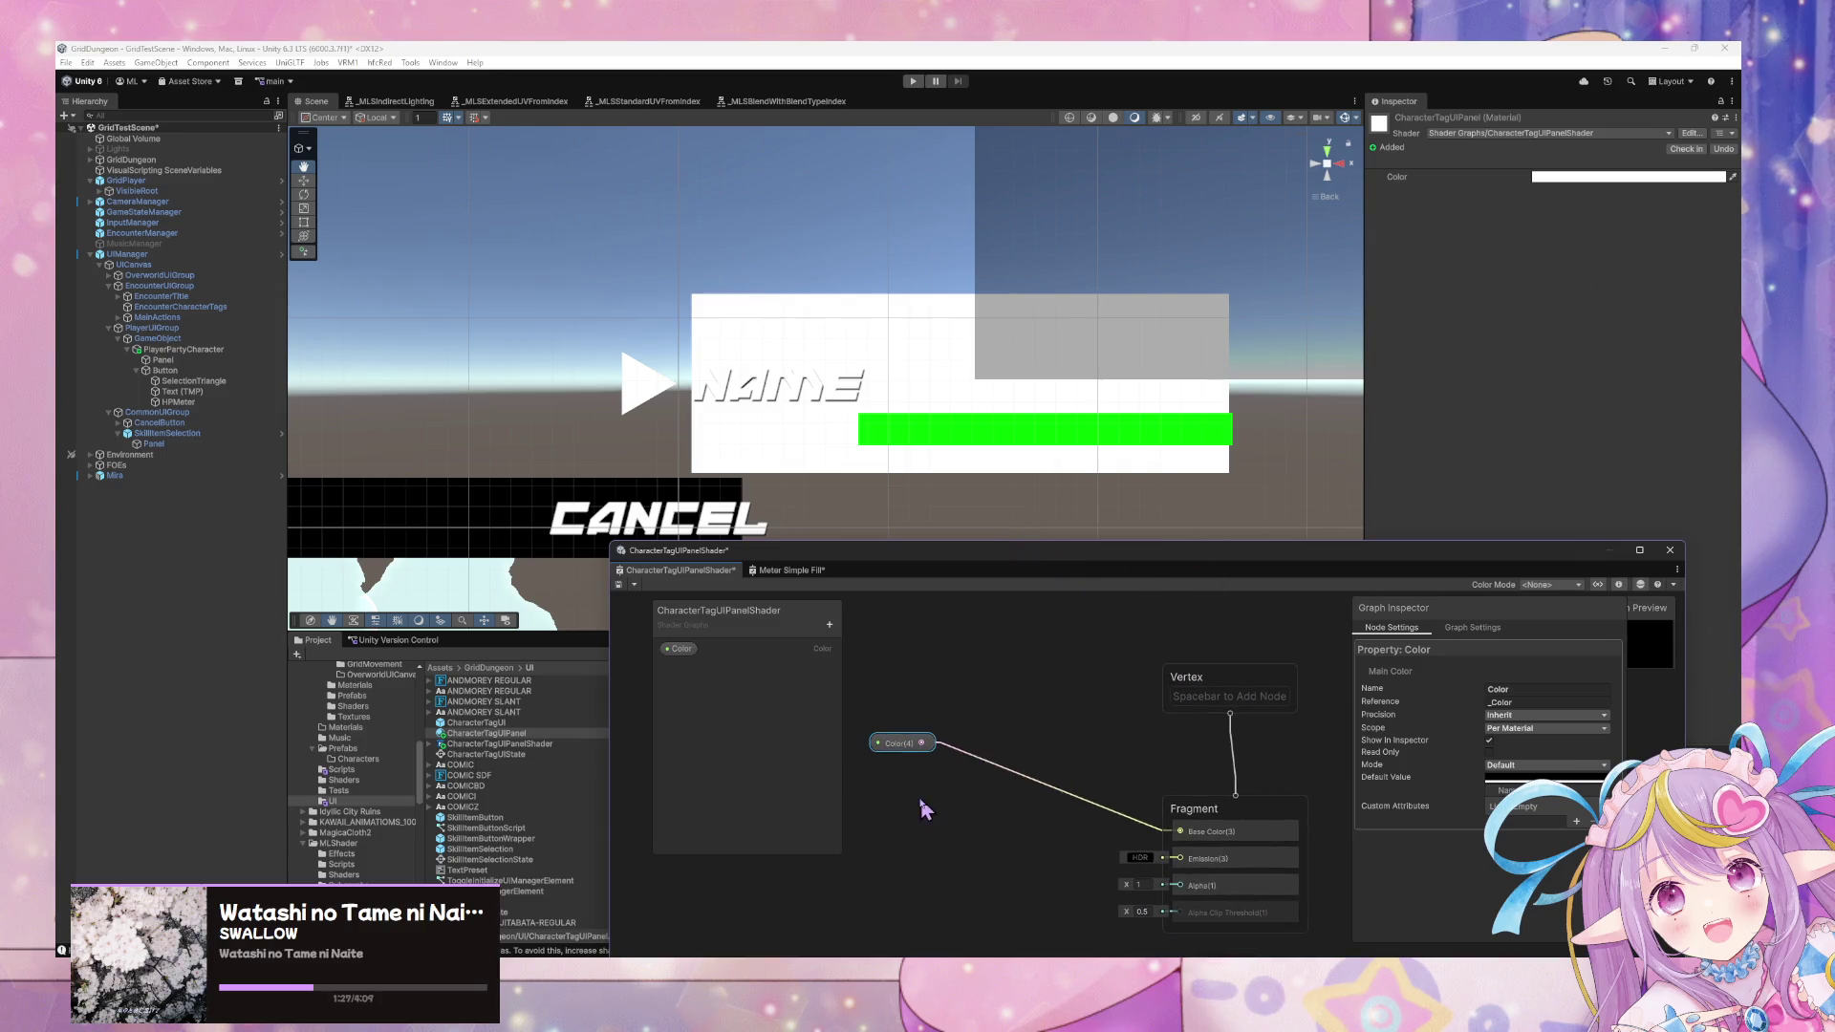
Bring up the Create Node search and enter 'ab'.
{"action": "right_click", "coordinate": [920, 793]}
{"action": "key", "text": "Escape"}
{"action": "key", "text": "space"}
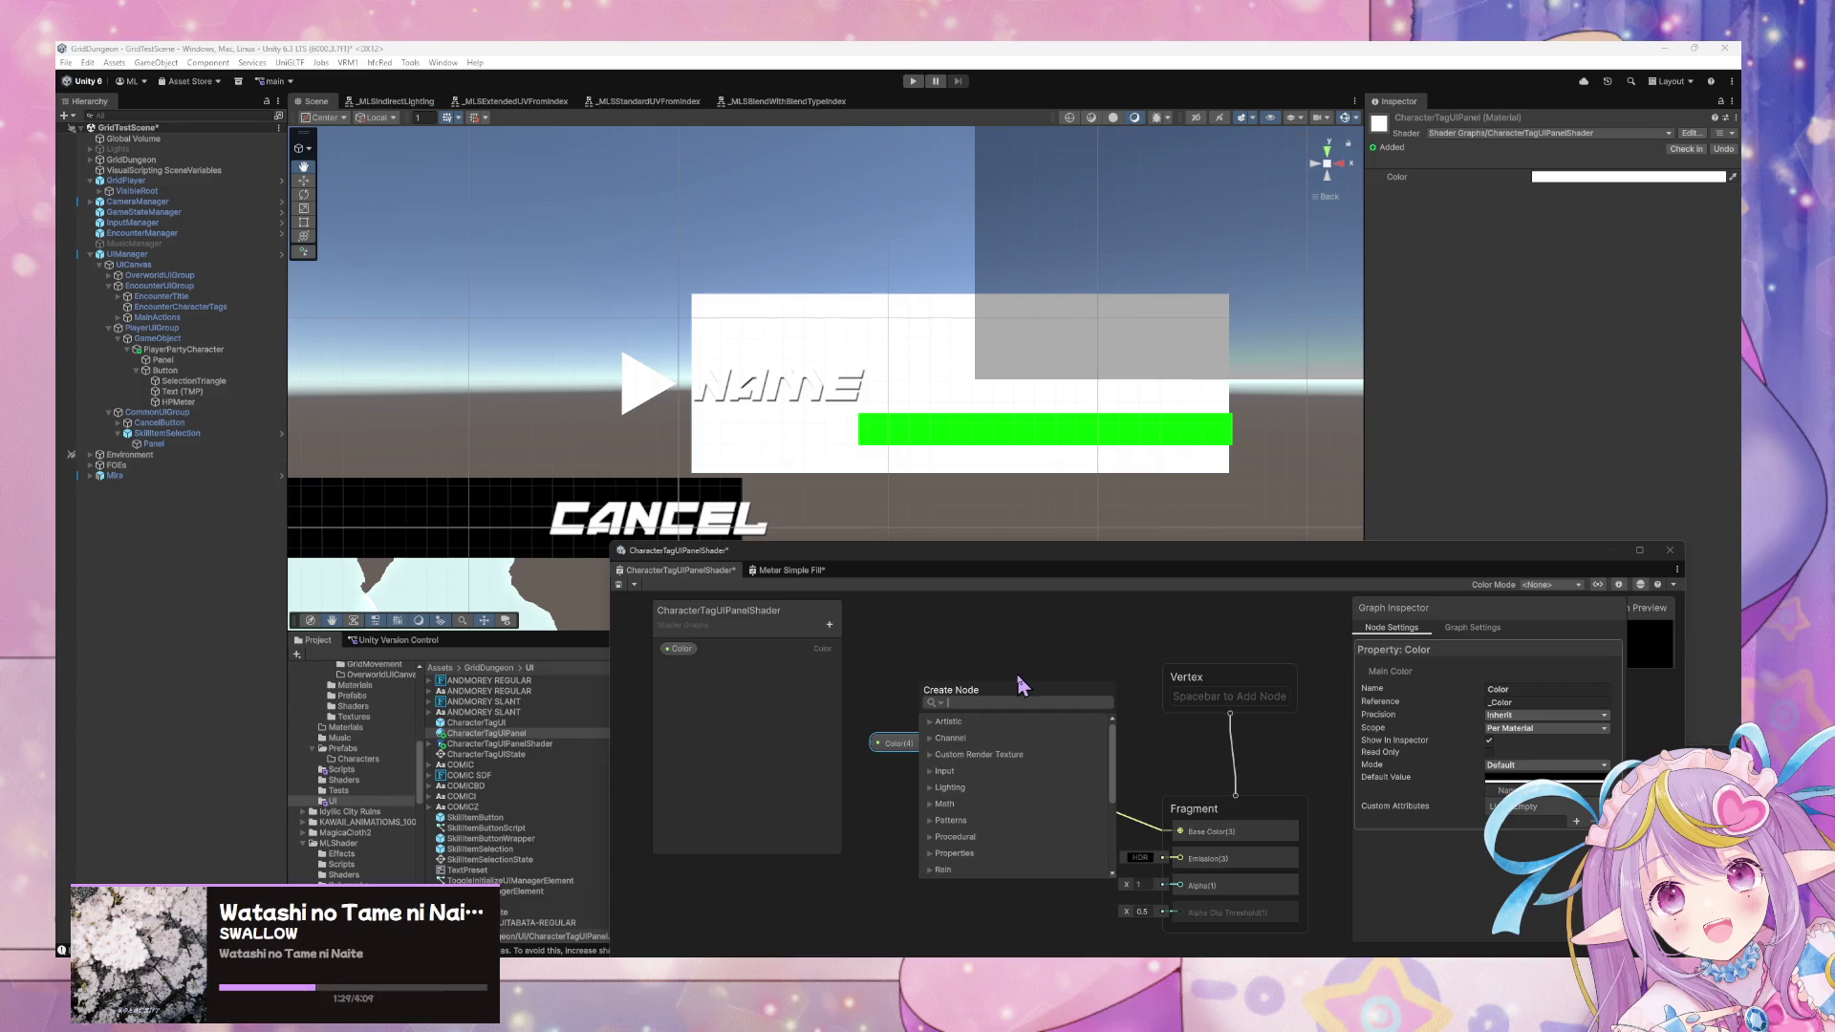
{"action": "type", "text": "ab"}
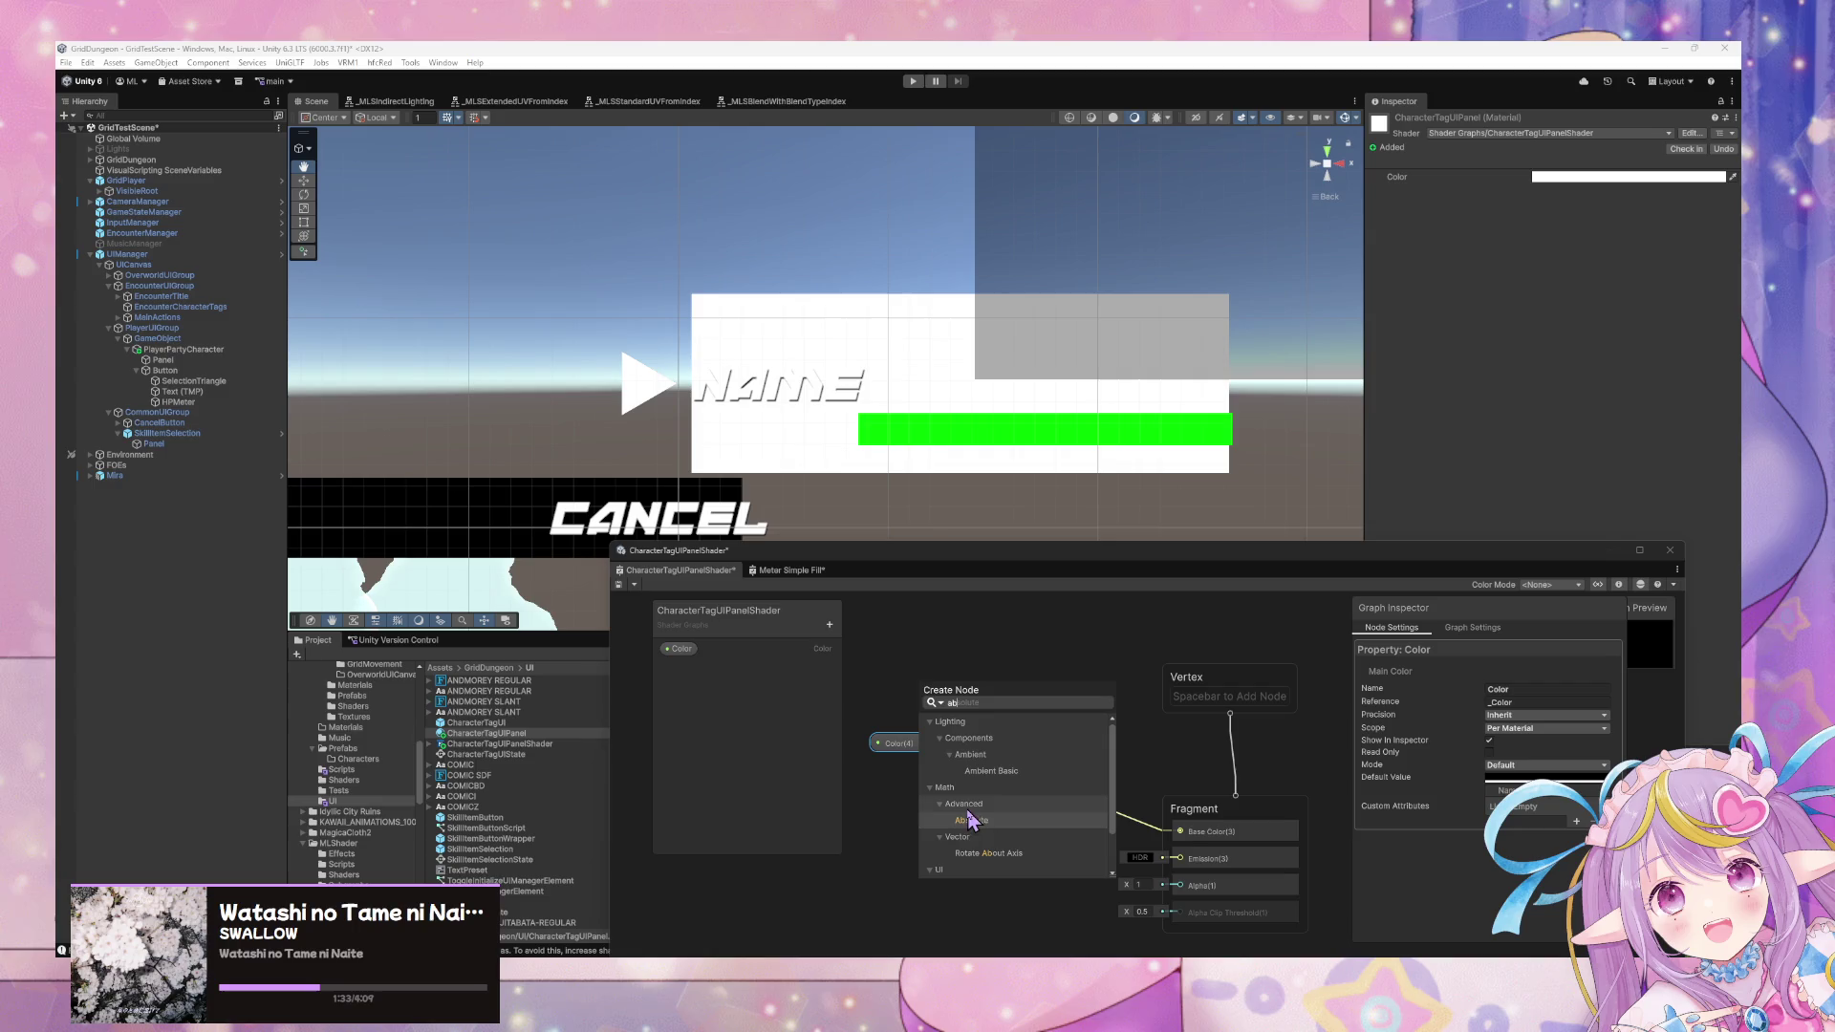
In Meter Simple Fill, zoom out and nudge the RectTransform Size node left.
{"action": "left_click", "coordinate": [791, 569]}
{"action": "scroll", "coordinate": [1107, 696], "scroll_direction": "down", "scroll_amount": 1}
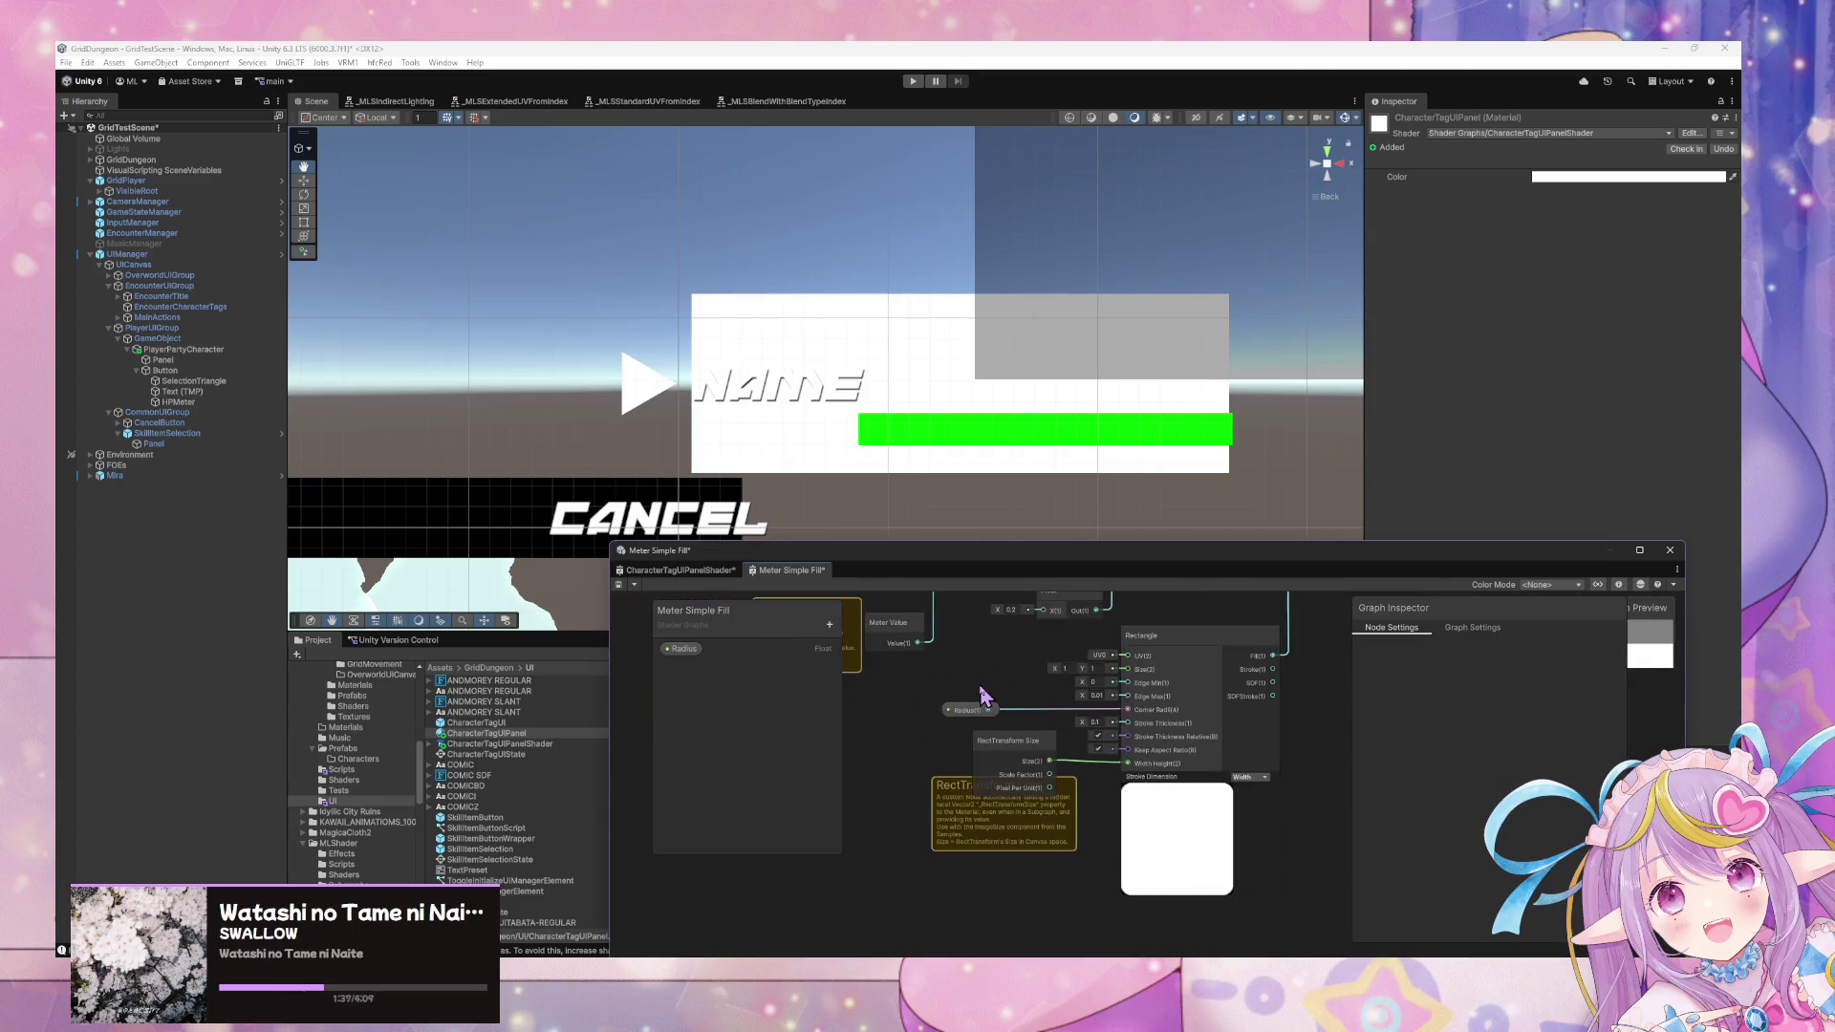
{"action": "left_click", "coordinate": [1041, 792]}
{"action": "left_click_drag", "start_coordinate": [1041, 791], "coordinate": [1007, 792]}
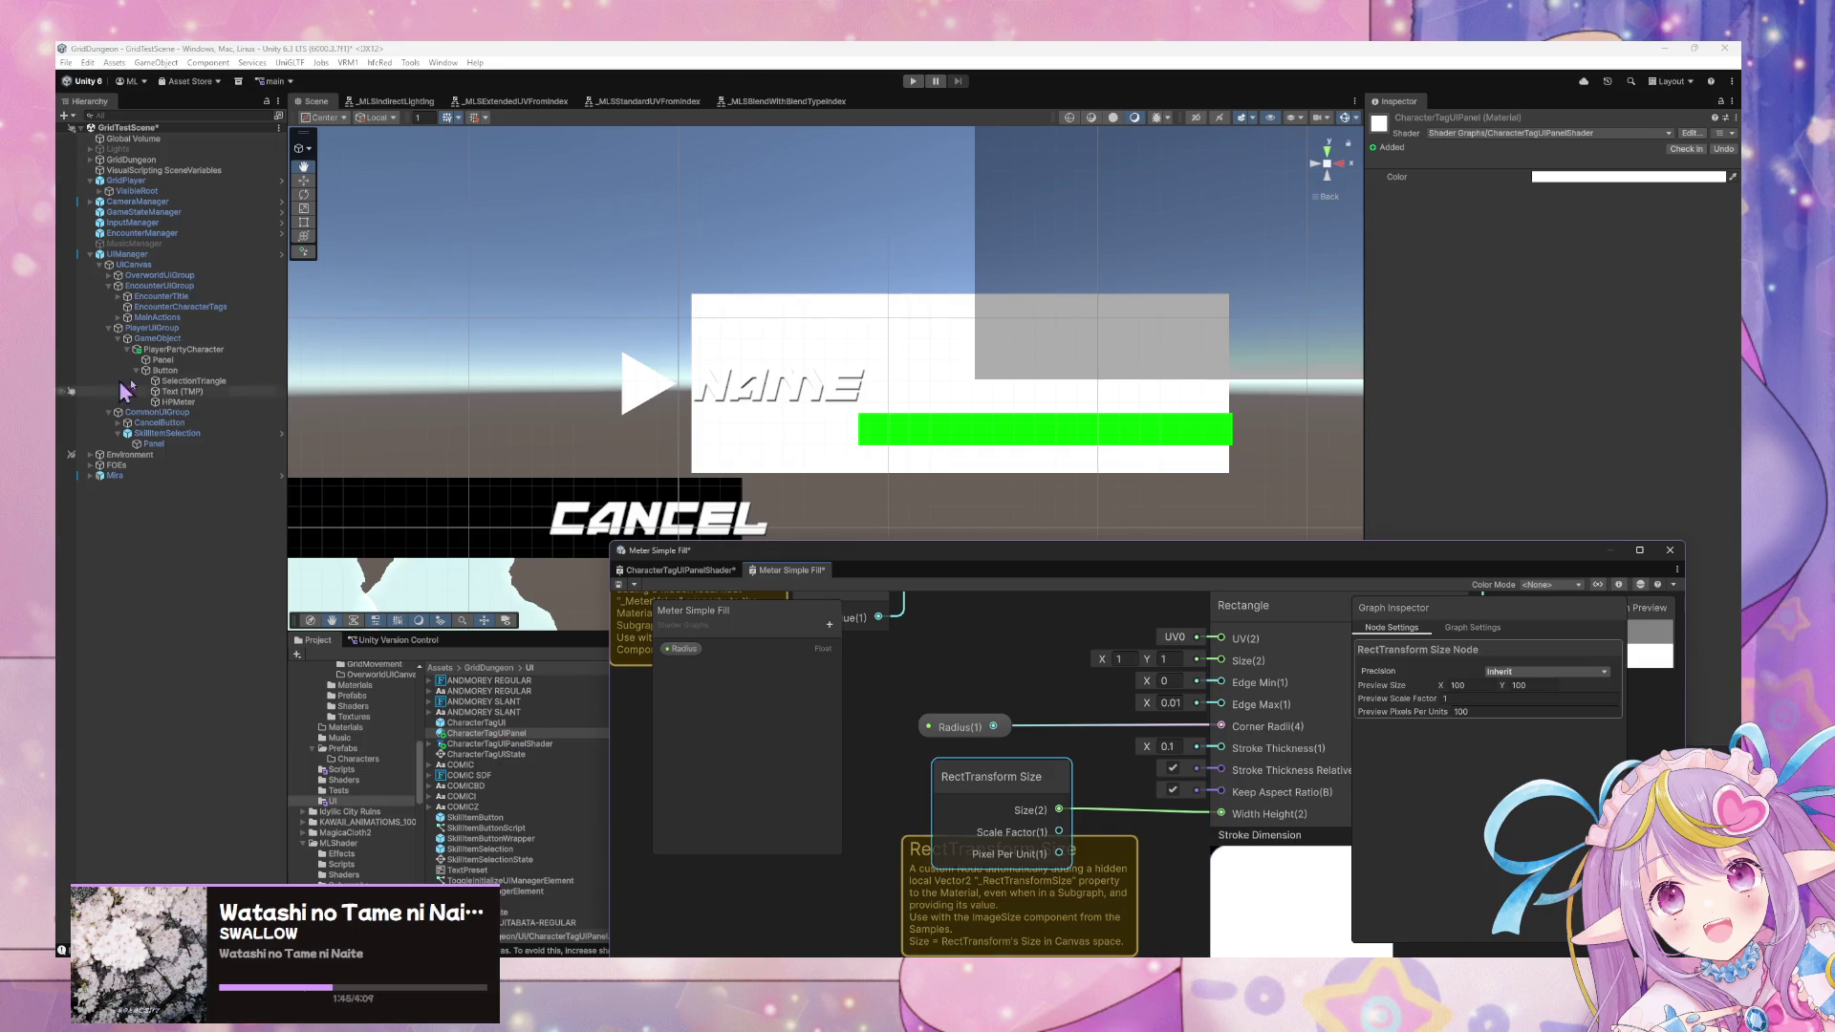
{"action": "left_click", "coordinate": [172, 434]}
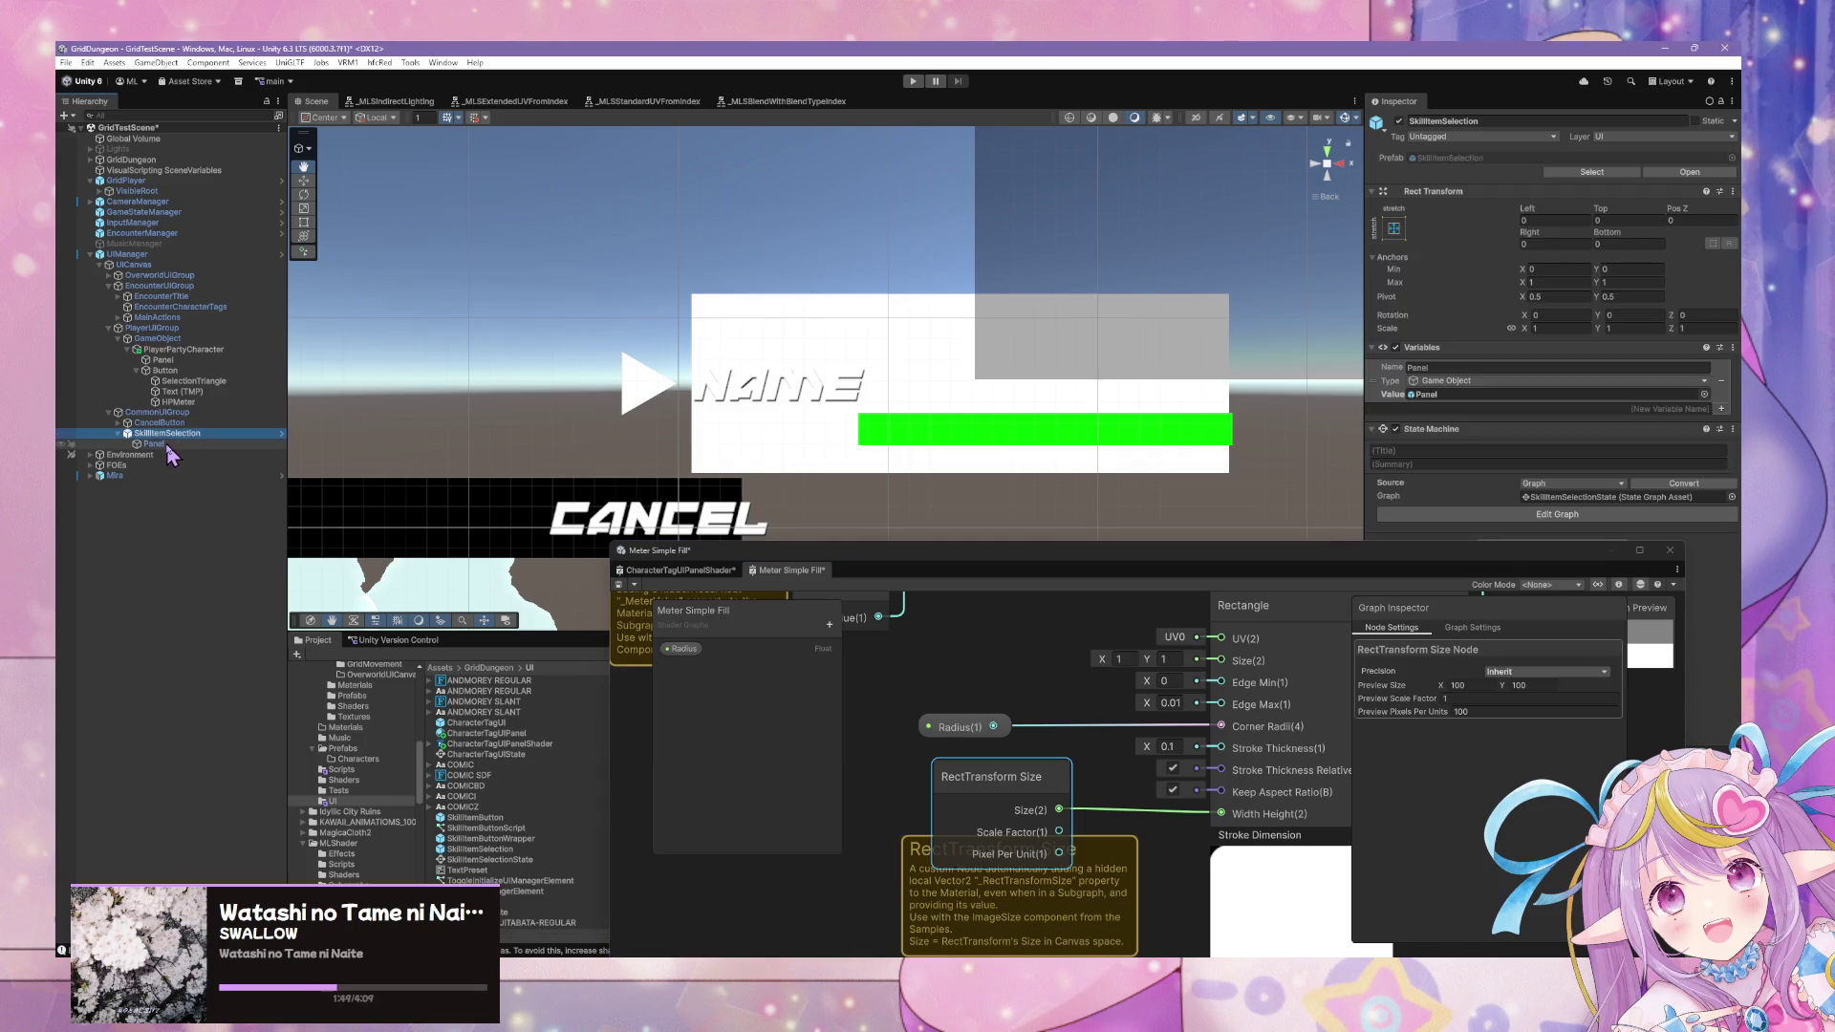
Add a RectTransform Size component to the Panel object.
{"action": "left_click", "coordinate": [179, 362]}
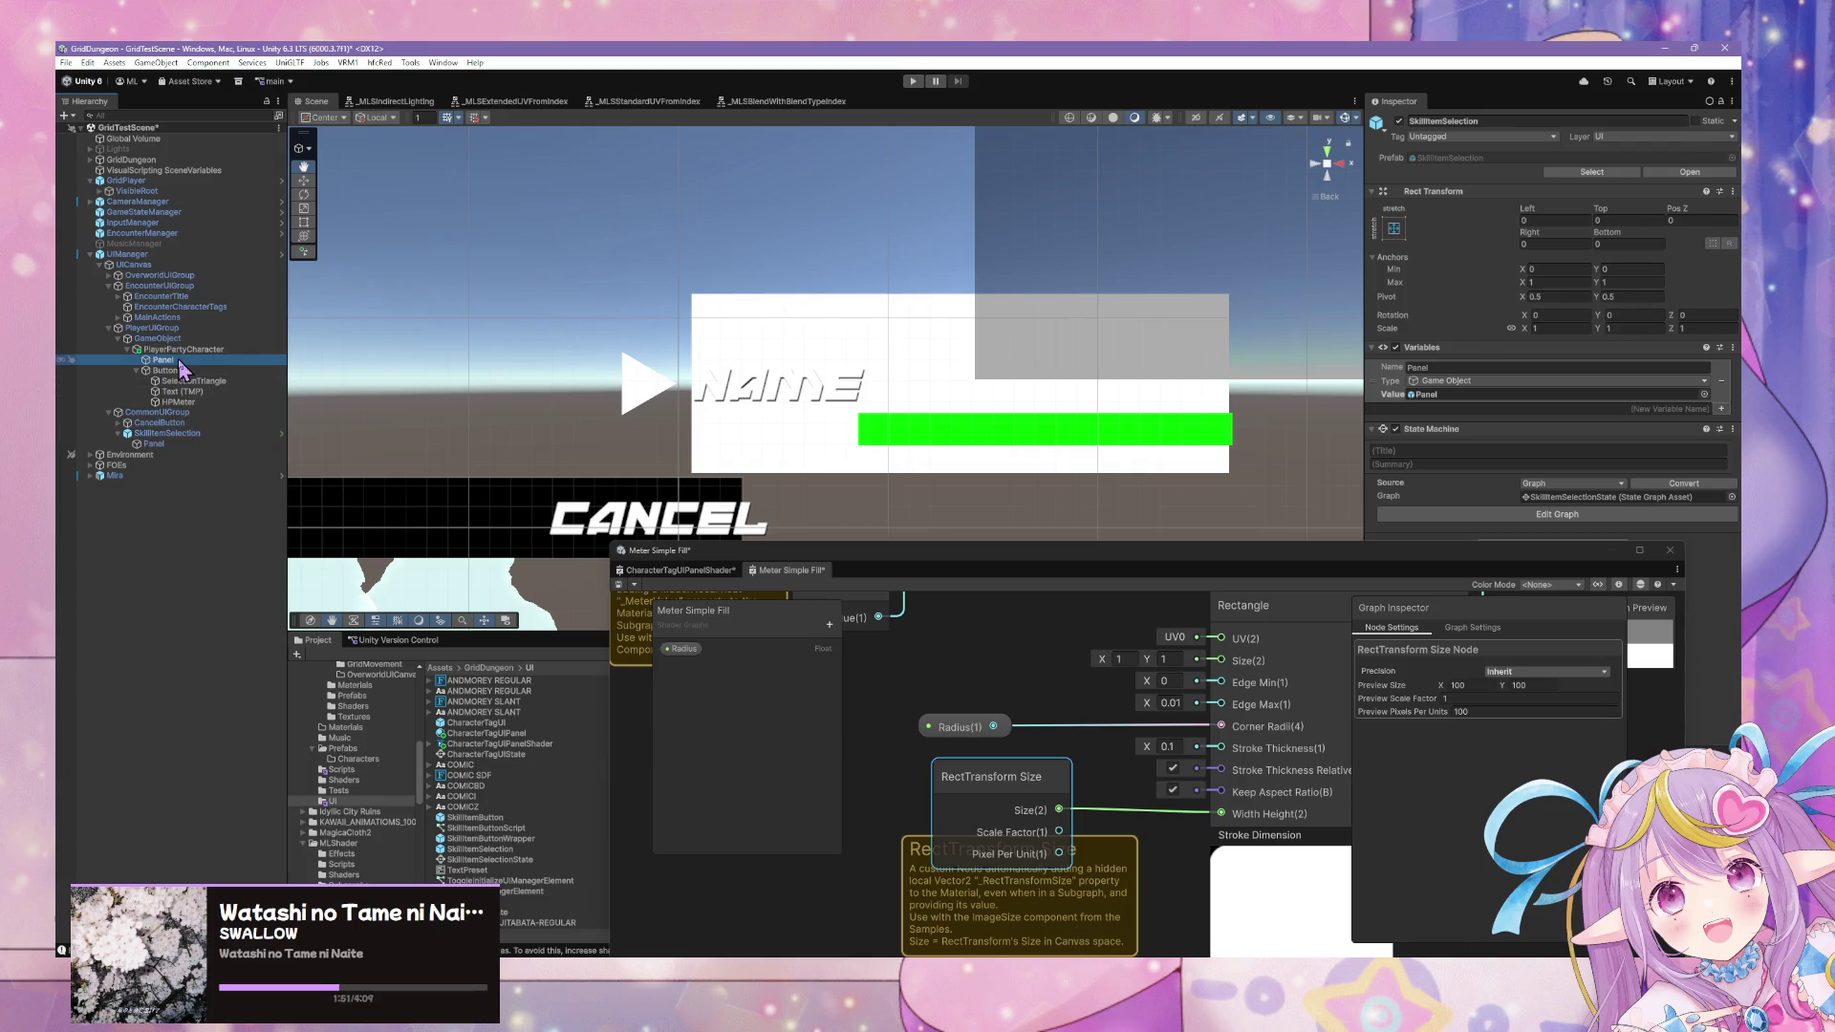
{"action": "left_click", "coordinate": [1555, 523]}
{"action": "type", "text": "sc"}
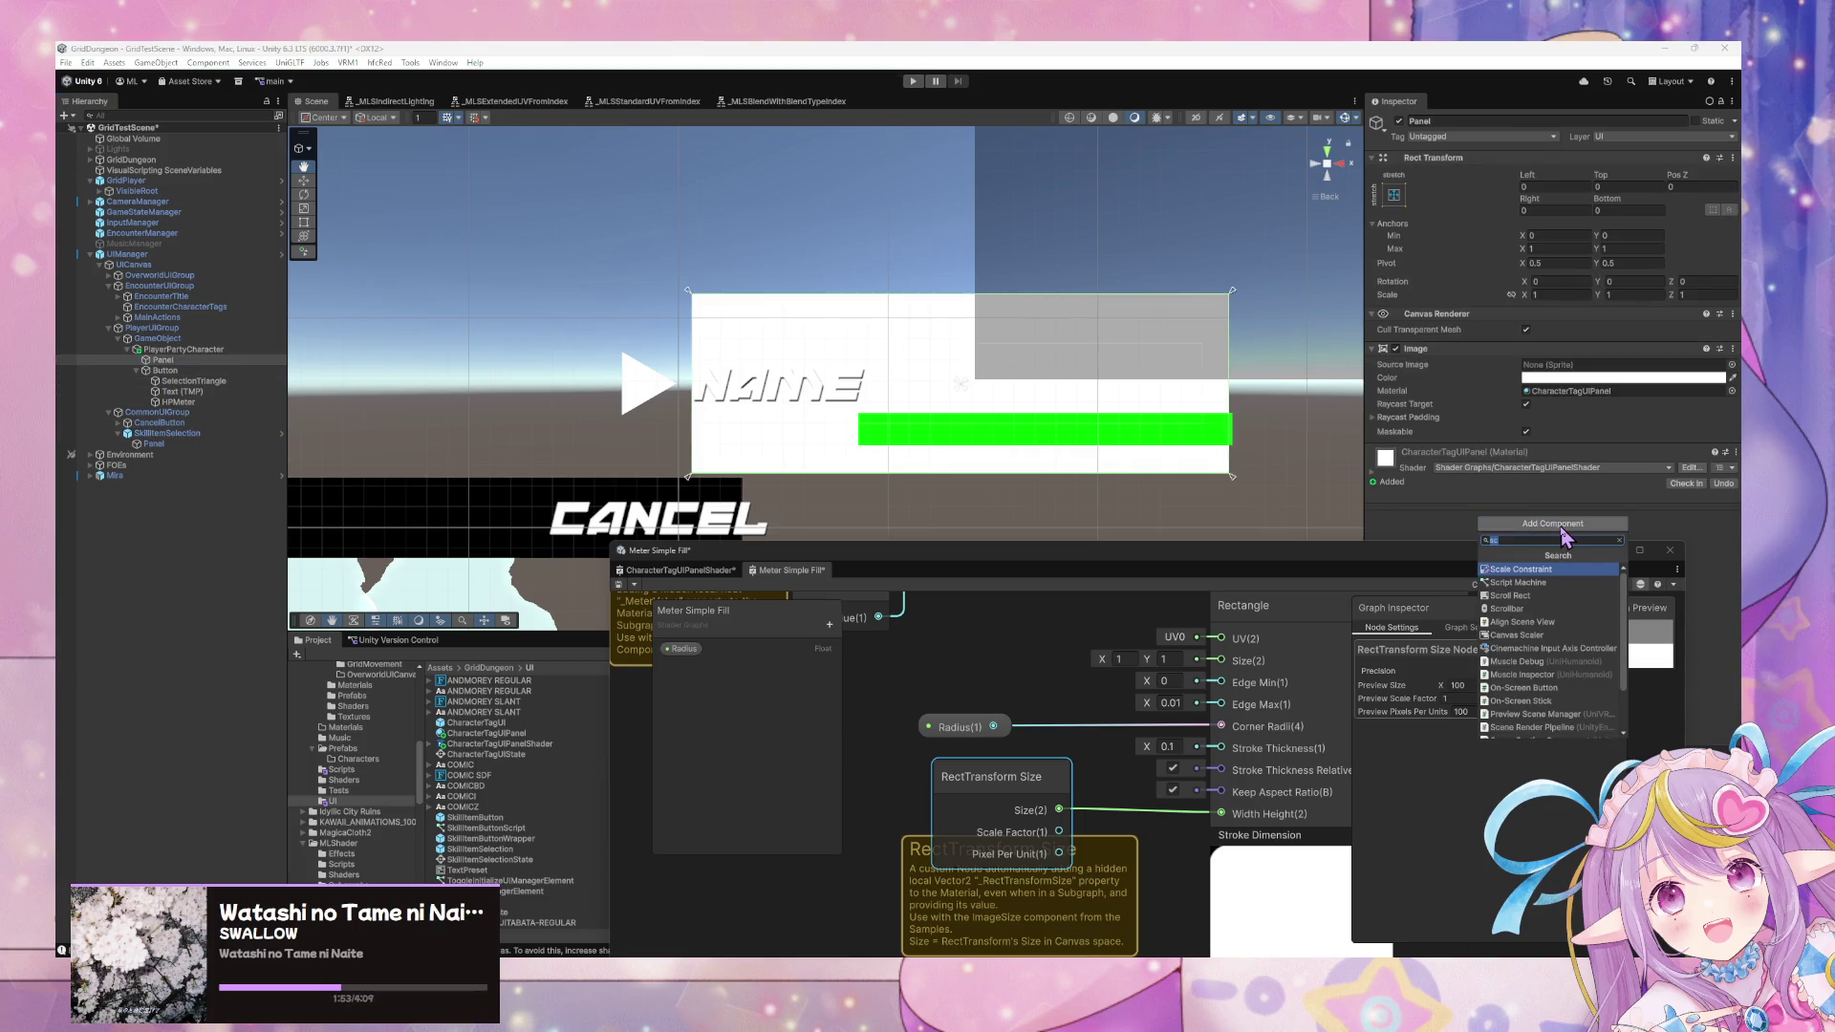
{"action": "key", "text": "BackSpace"}
{"action": "key", "text": "BackSpace"}
{"action": "type", "text": "rect"}
{"action": "key", "text": "Return"}
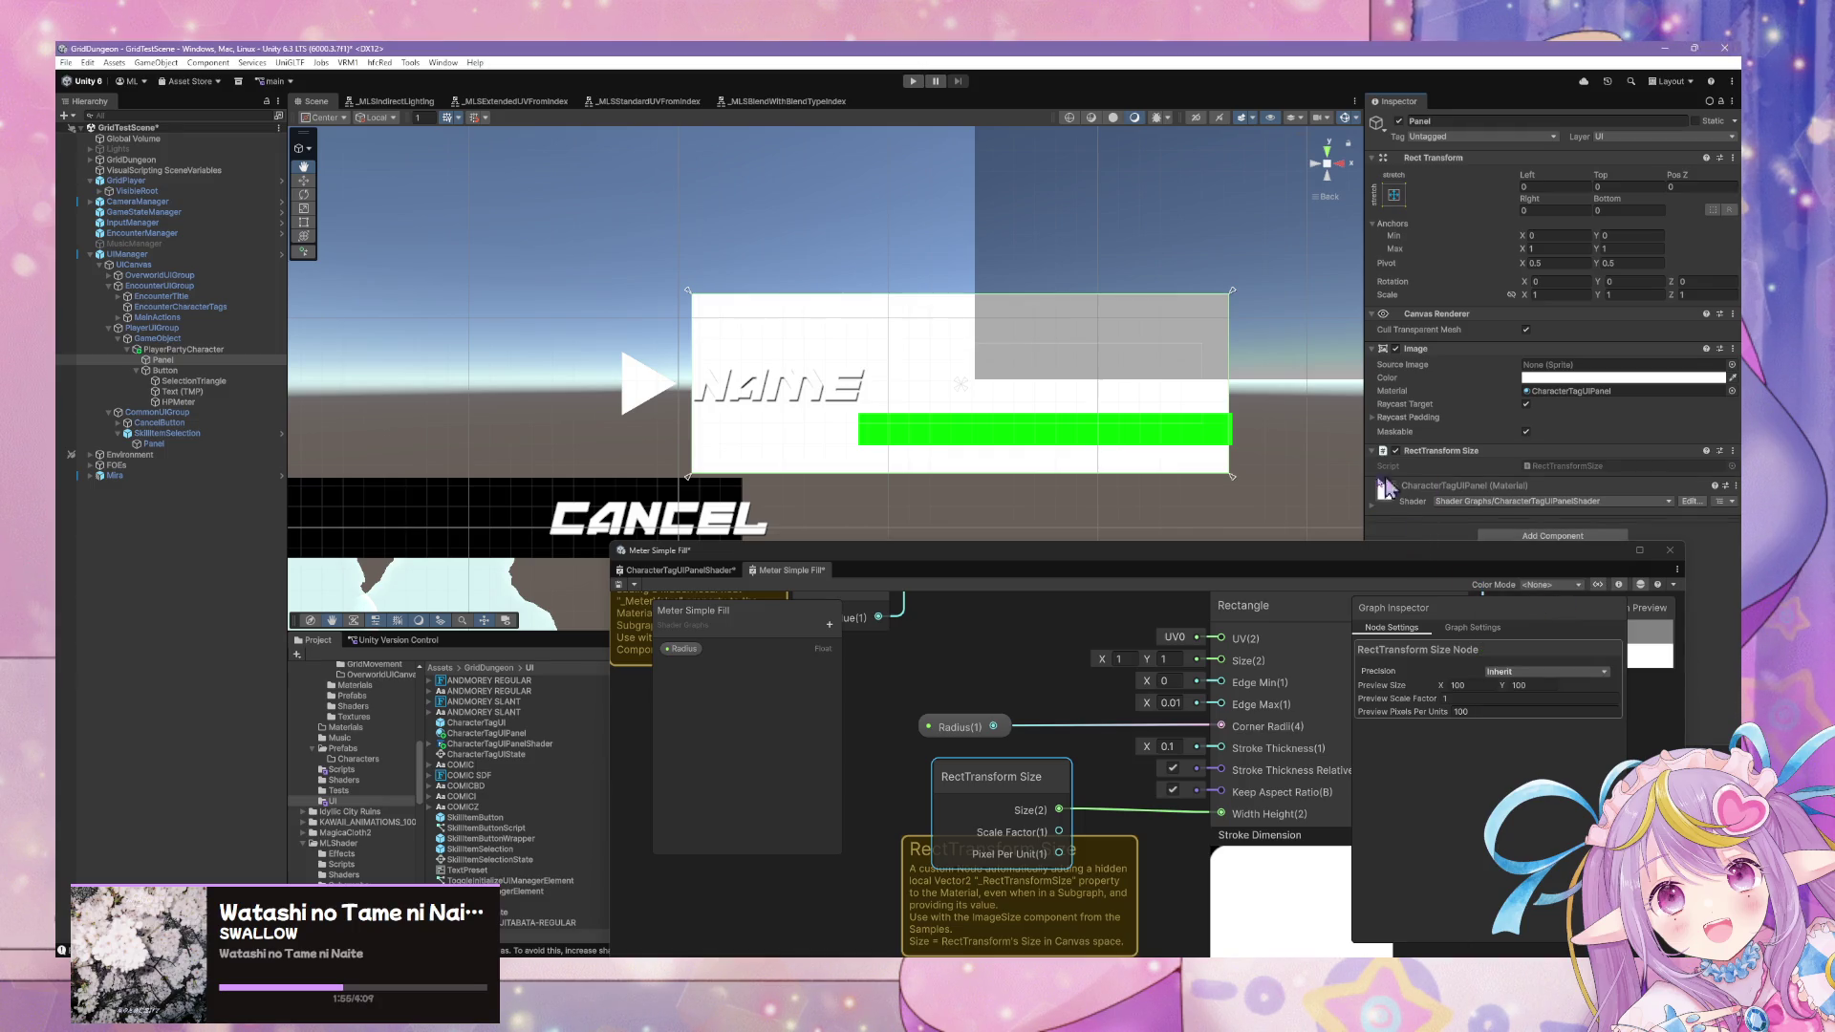
Copy the RectTransform Size node from Meter Simple Fill and paste it near Color in CharacterTagUIPanelShader.
{"action": "left_click", "coordinate": [1046, 773]}
{"action": "left_click", "coordinate": [679, 569]}
{"action": "key", "text": "ctrl+v"}
{"action": "left_click_drag", "start_coordinate": [1044, 728], "coordinate": [921, 798]}
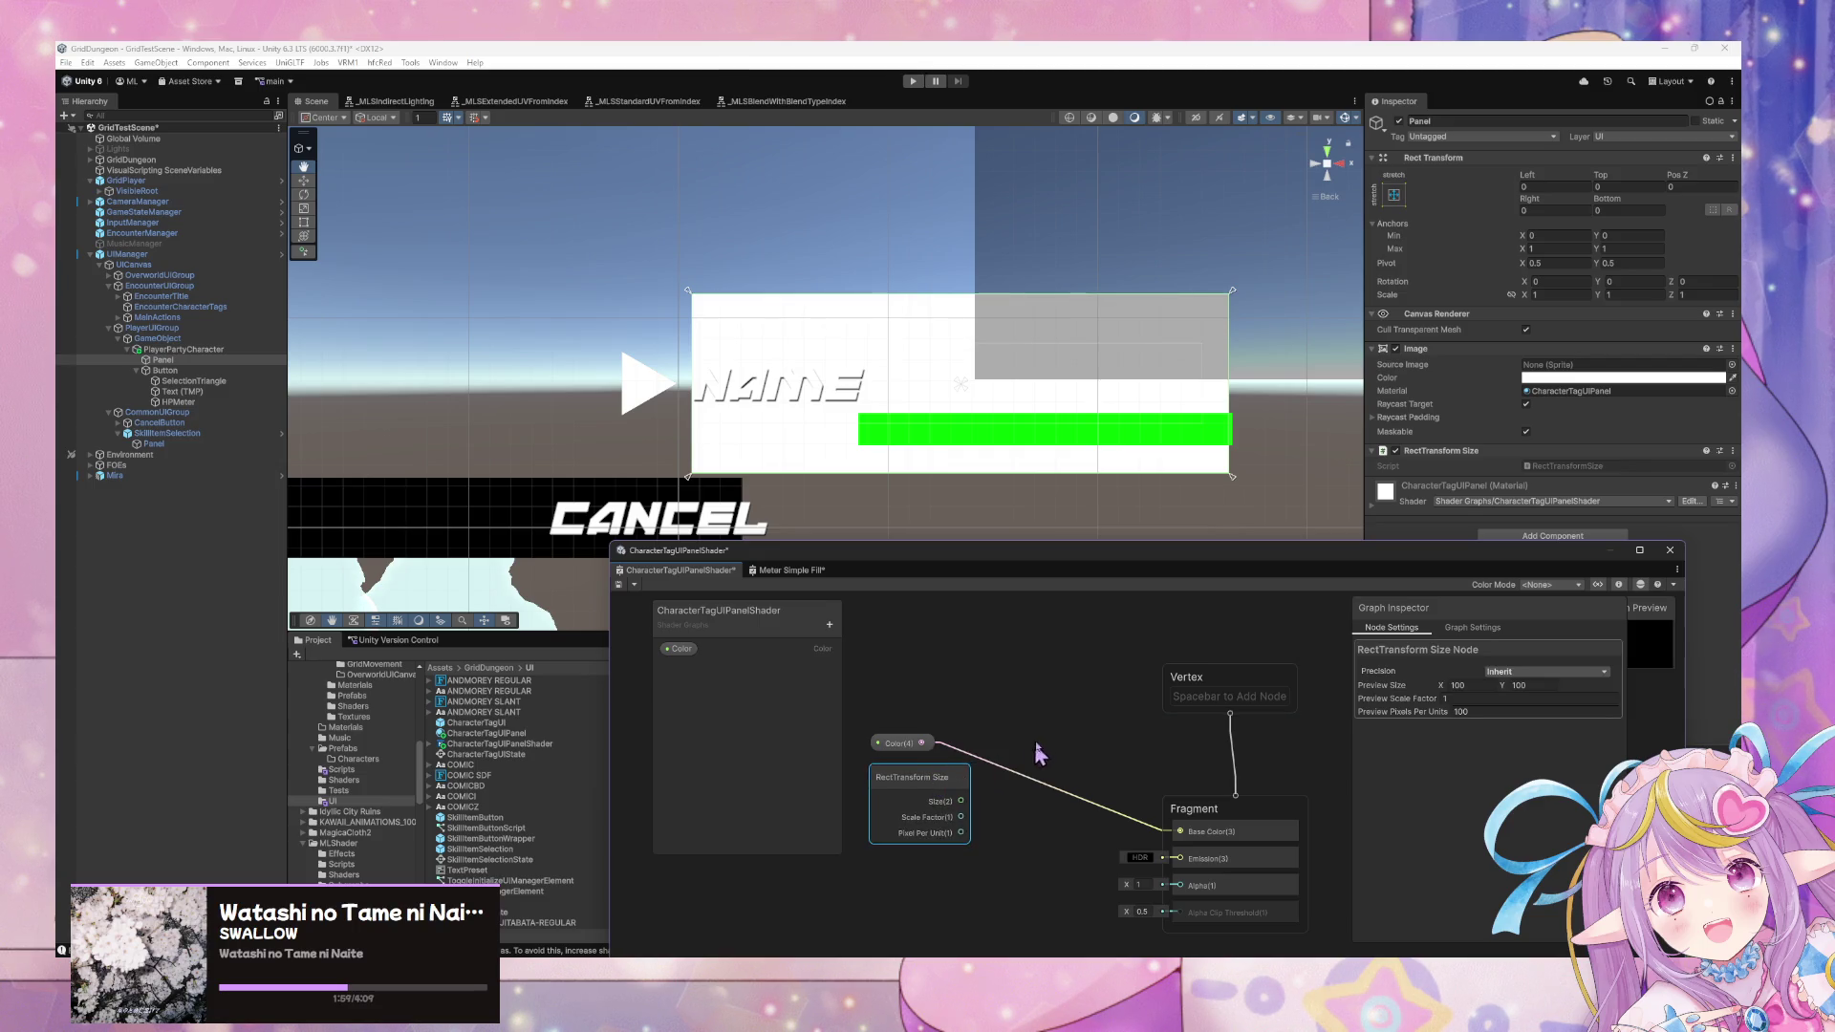
Check Meter Simple Fill's Rectangle setup, then add an SDF Rectangle node to the panel shader.
{"action": "left_click", "coordinate": [793, 571]}
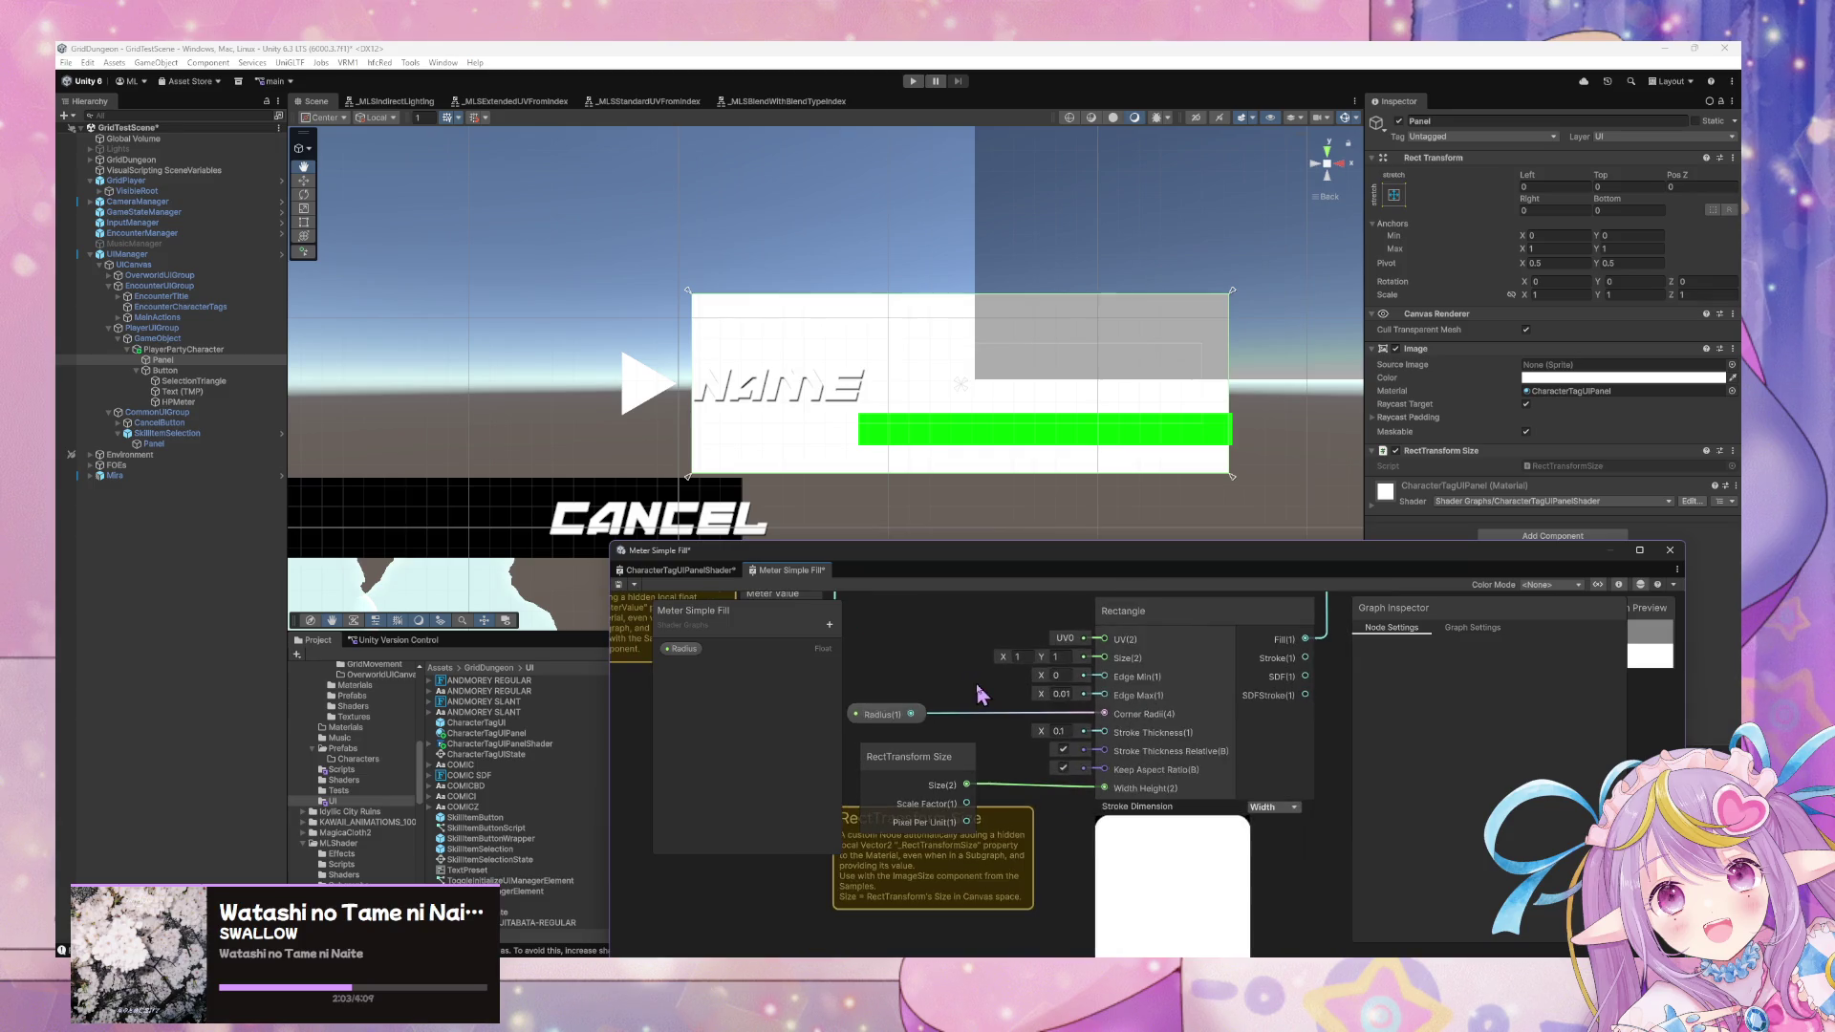
{"action": "left_click_drag", "start_coordinate": [1027, 677], "coordinate": [1094, 688]}
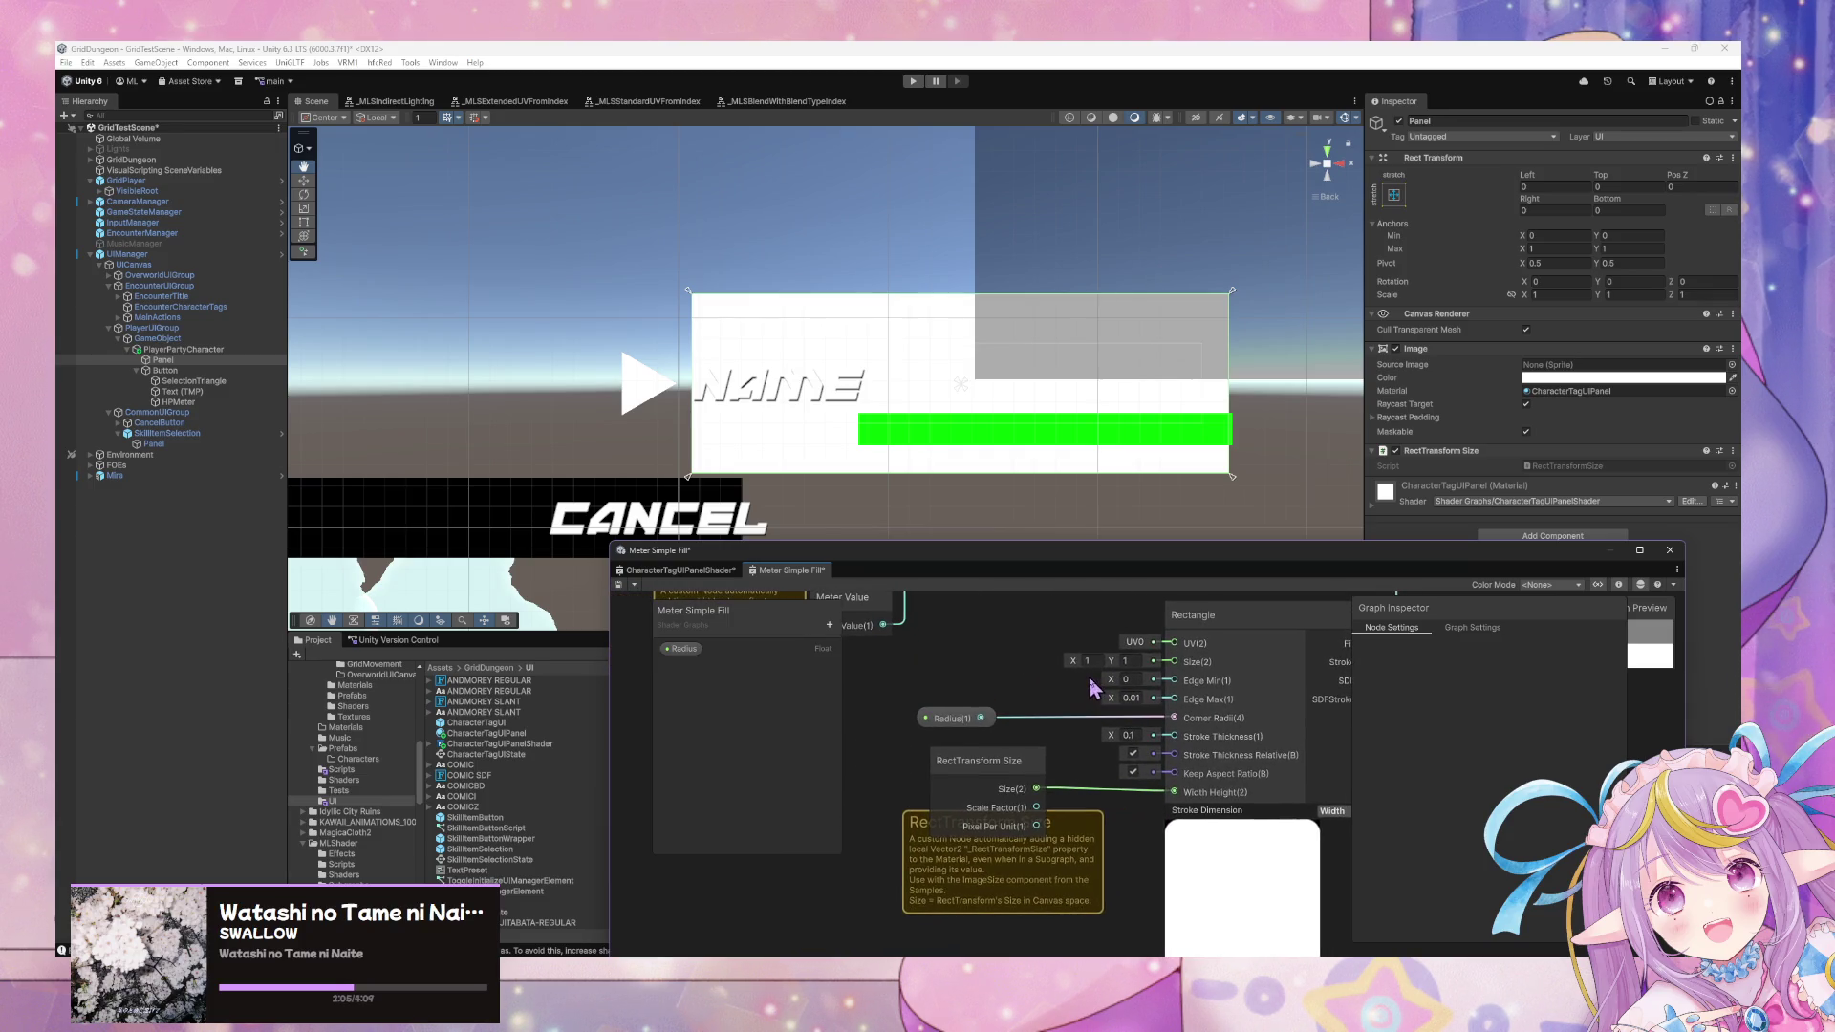
{"action": "left_click", "coordinate": [700, 574]}
{"action": "right_click", "coordinate": [996, 715]}
{"action": "left_click", "coordinate": [1023, 725]}
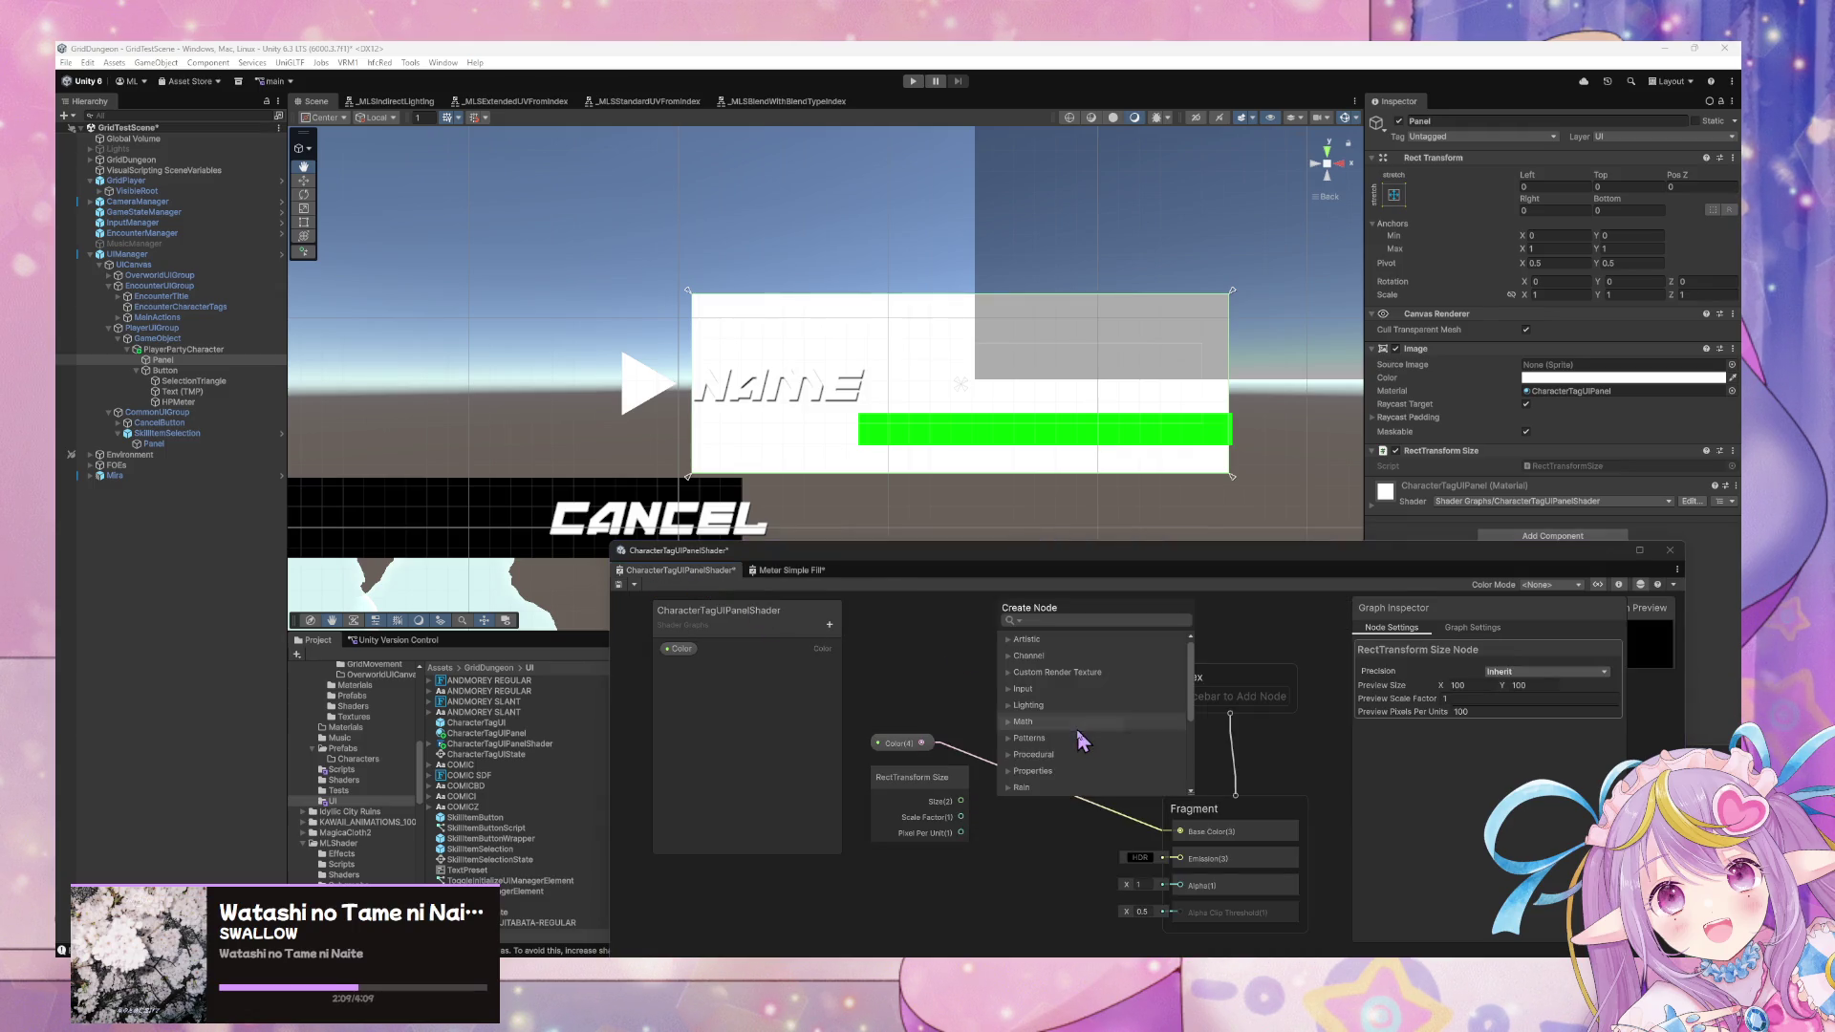
{"action": "type", "text": "rect"}
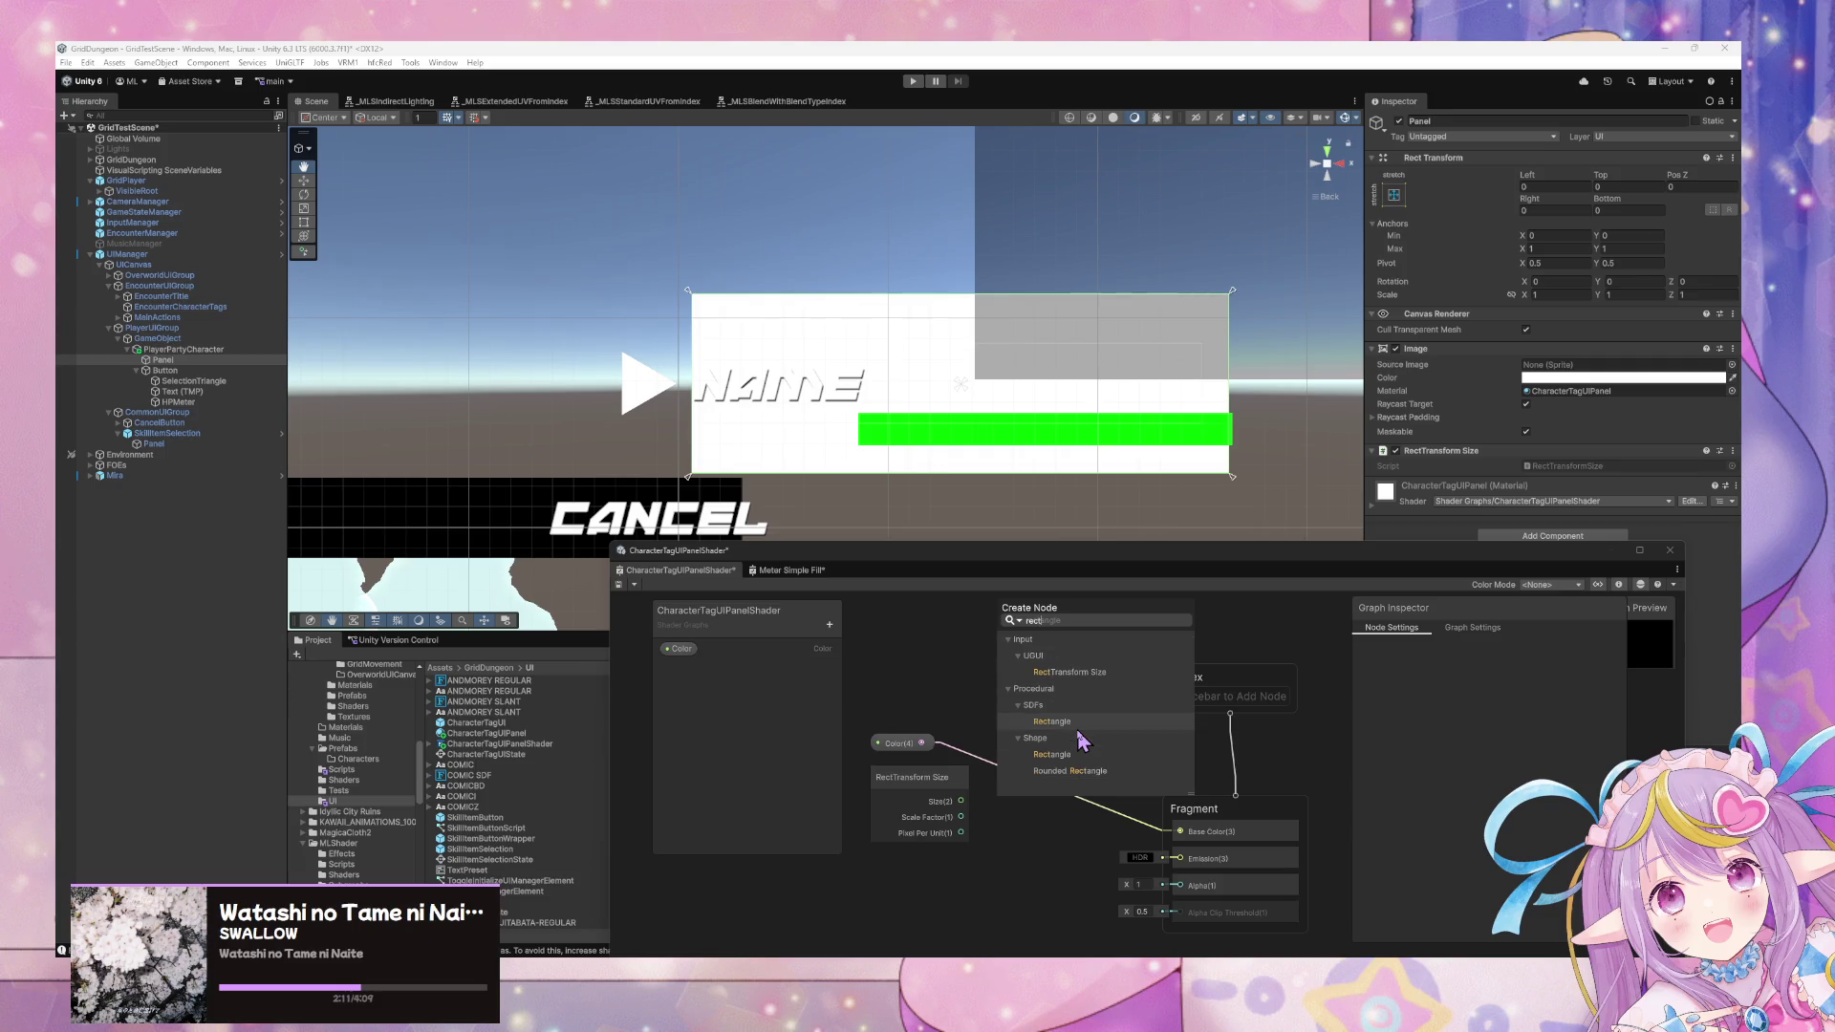
{"action": "left_click", "coordinate": [1077, 727]}
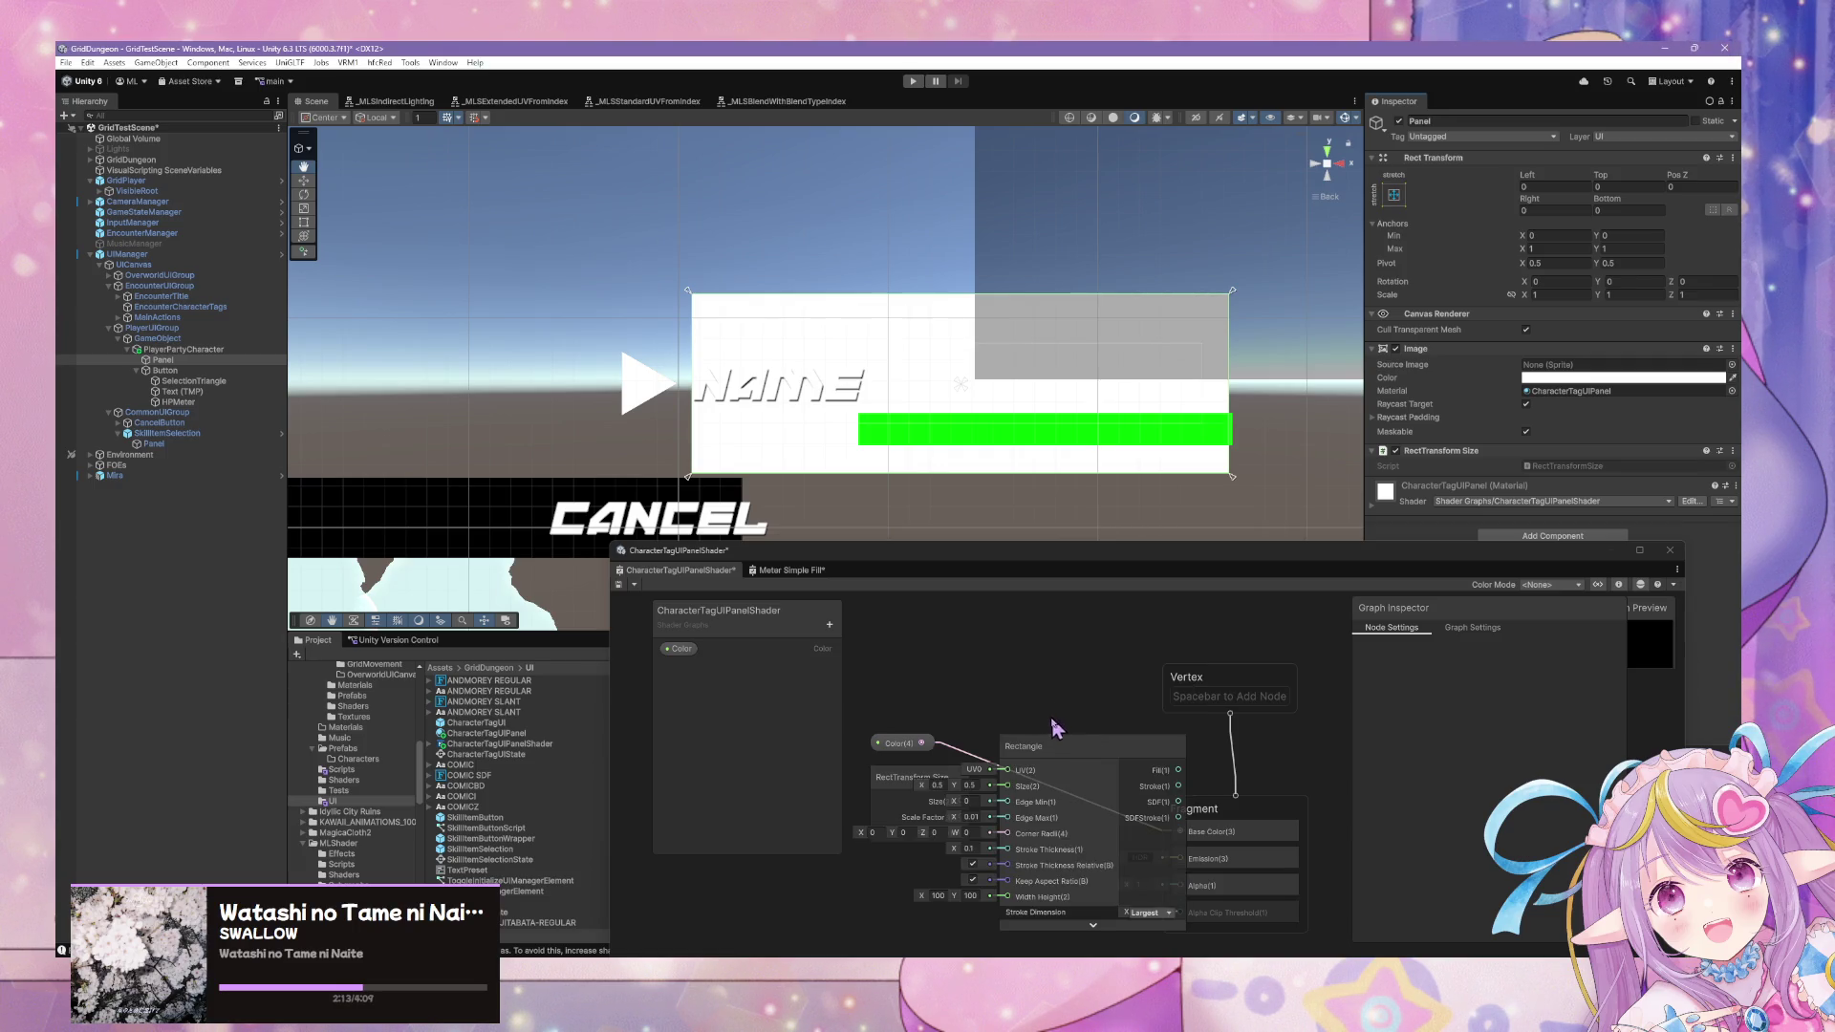
Wire RectTransform Size's Size into Rectangle's Width Height and tidy both nodes.
{"action": "left_click_drag", "start_coordinate": [903, 783], "coordinate": [767, 810]}
{"action": "left_click_drag", "start_coordinate": [951, 709], "coordinate": [1072, 681]}
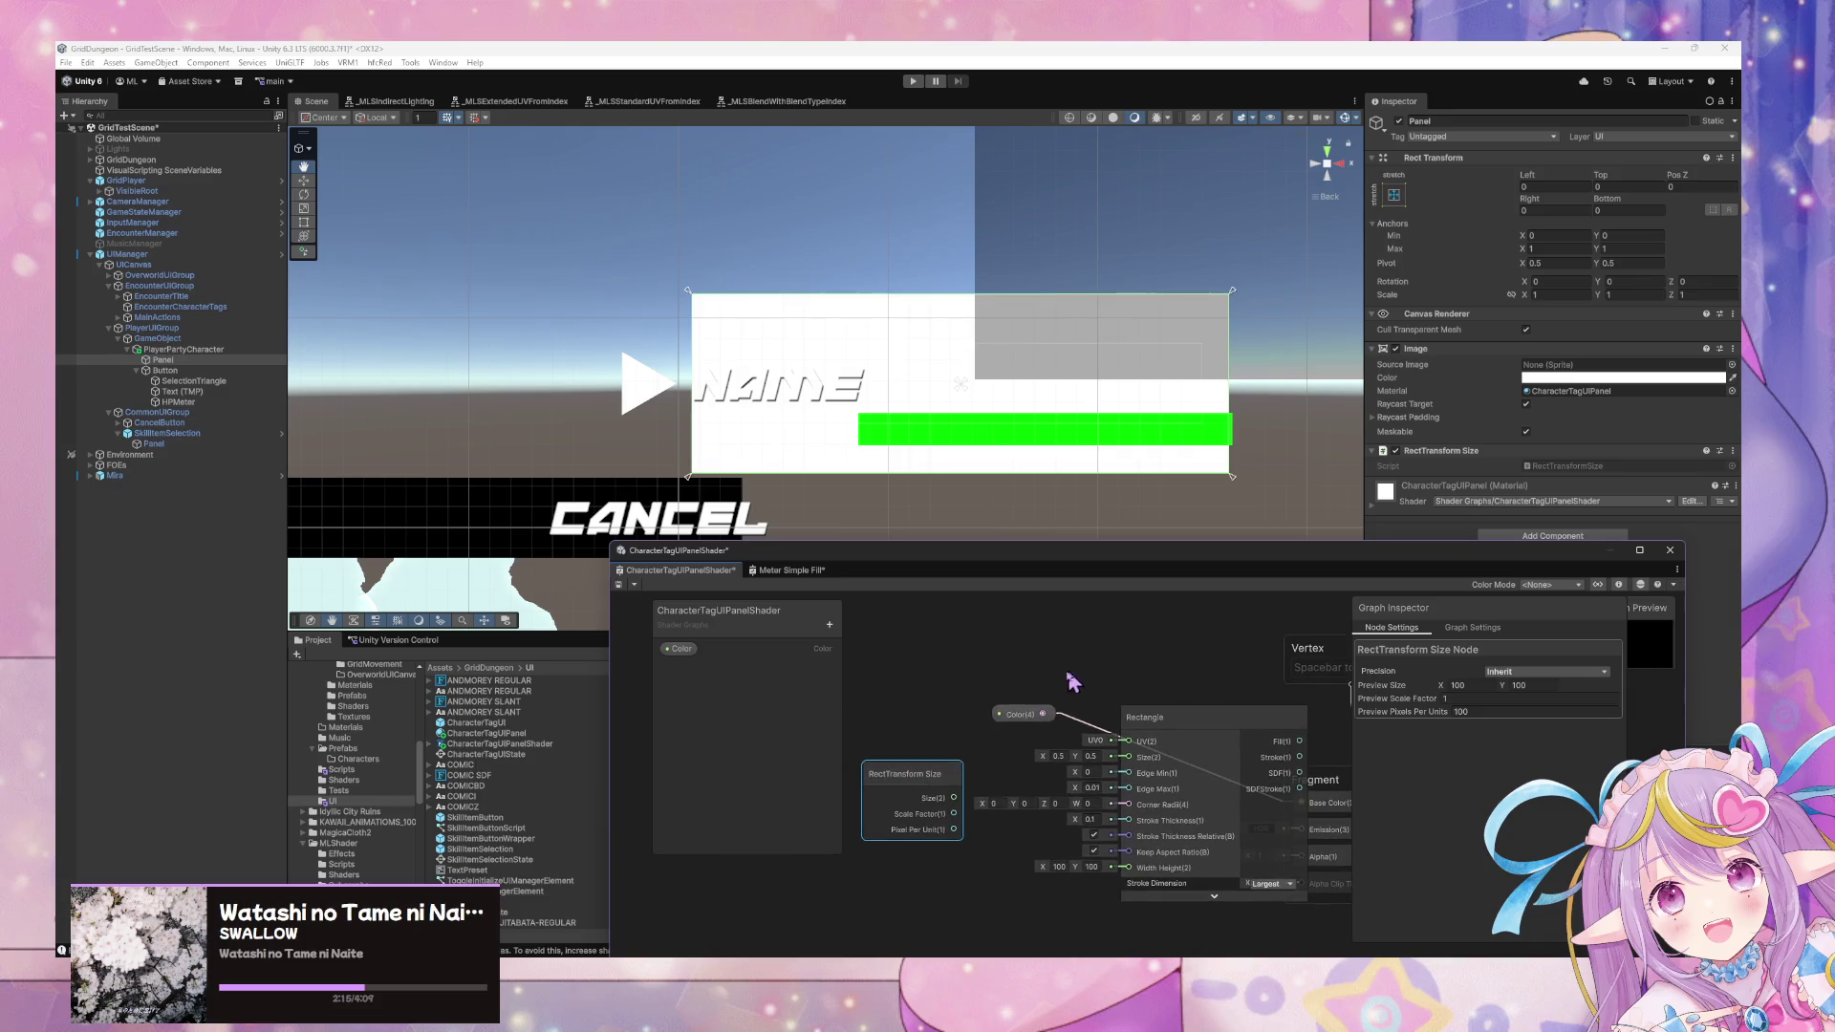
{"action": "mouse_move", "coordinate": [954, 797]}
{"action": "left_mouse_down"}
{"action": "mouse_move", "coordinate": [1032, 845]}
{"action": "mouse_move", "coordinate": [1129, 868]}
{"action": "mouse_move", "coordinate": [900, 840]}
{"action": "left_mouse_up"}
{"action": "mouse_move", "coordinate": [1212, 747]}
{"action": "left_mouse_down"}
{"action": "mouse_move", "coordinate": [1128, 750]}
{"action": "mouse_move", "coordinate": [1147, 812]}
{"action": "mouse_move", "coordinate": [1228, 755]}
{"action": "mouse_move", "coordinate": [1269, 837]}
{"action": "mouse_move", "coordinate": [1302, 856]}
{"action": "left_mouse_up"}
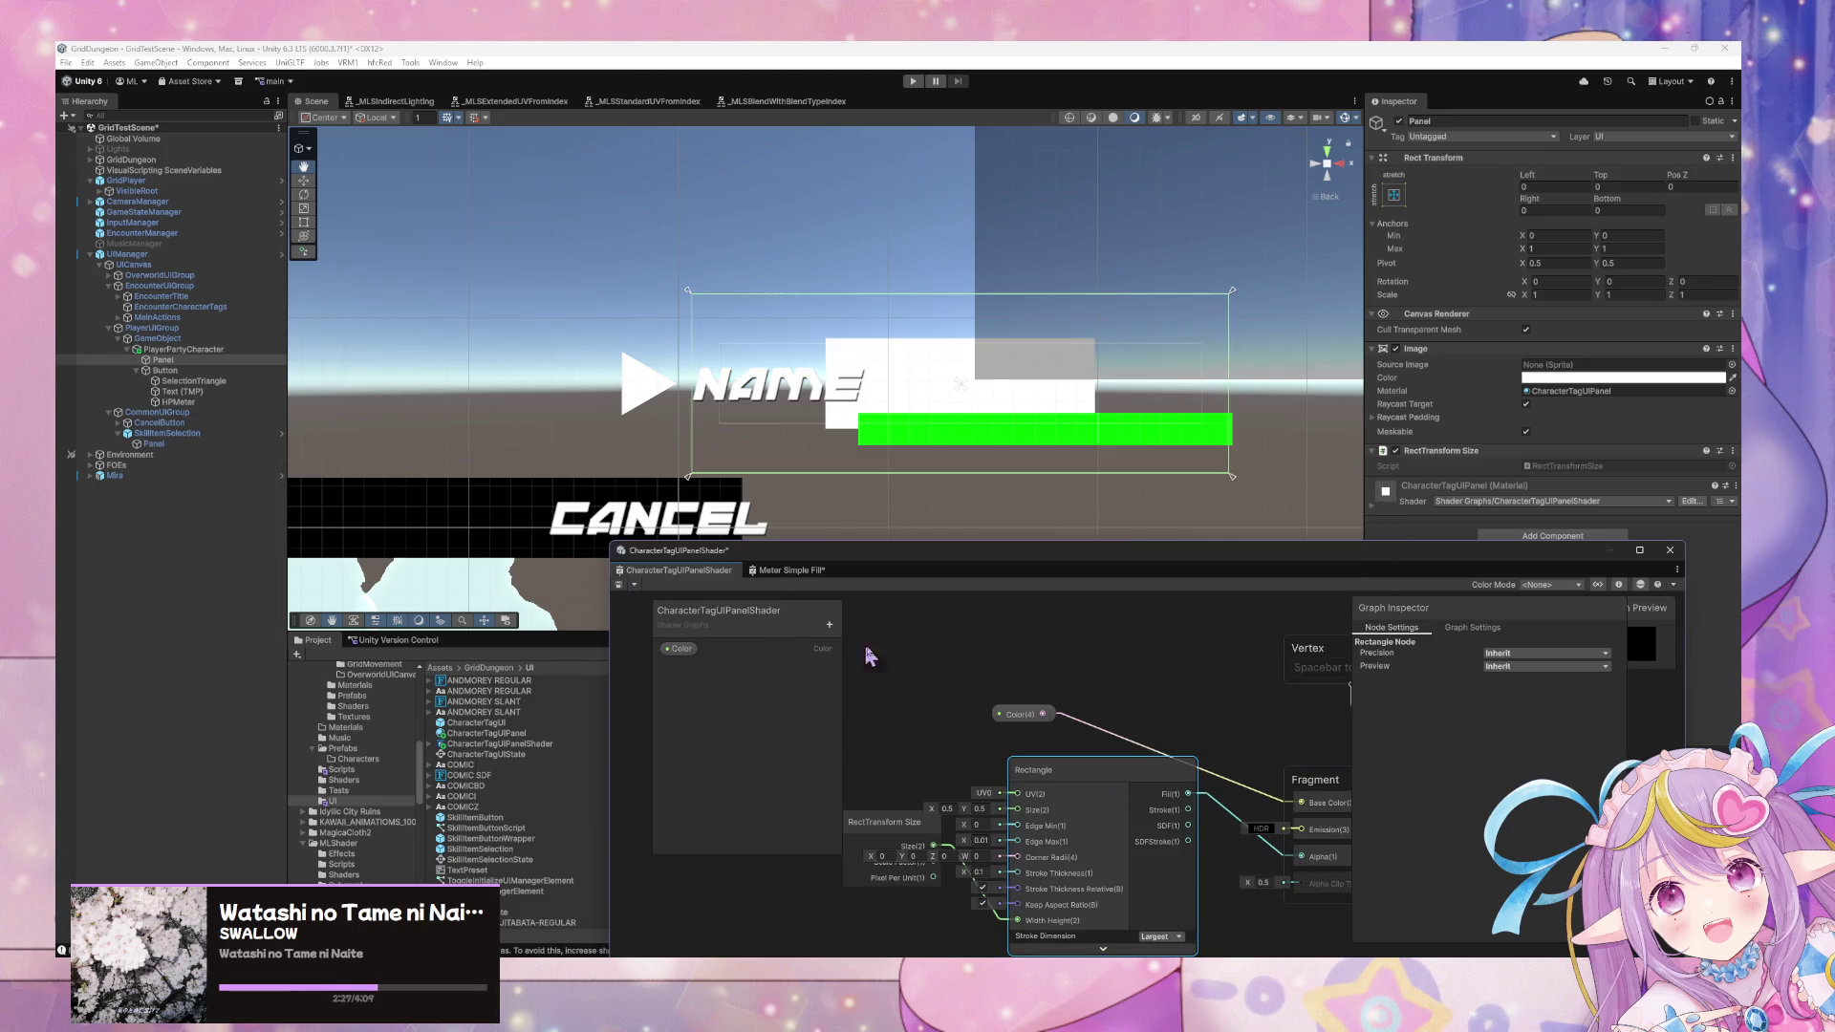
{"action": "left_click_drag", "start_coordinate": [945, 795], "coordinate": [881, 850]}
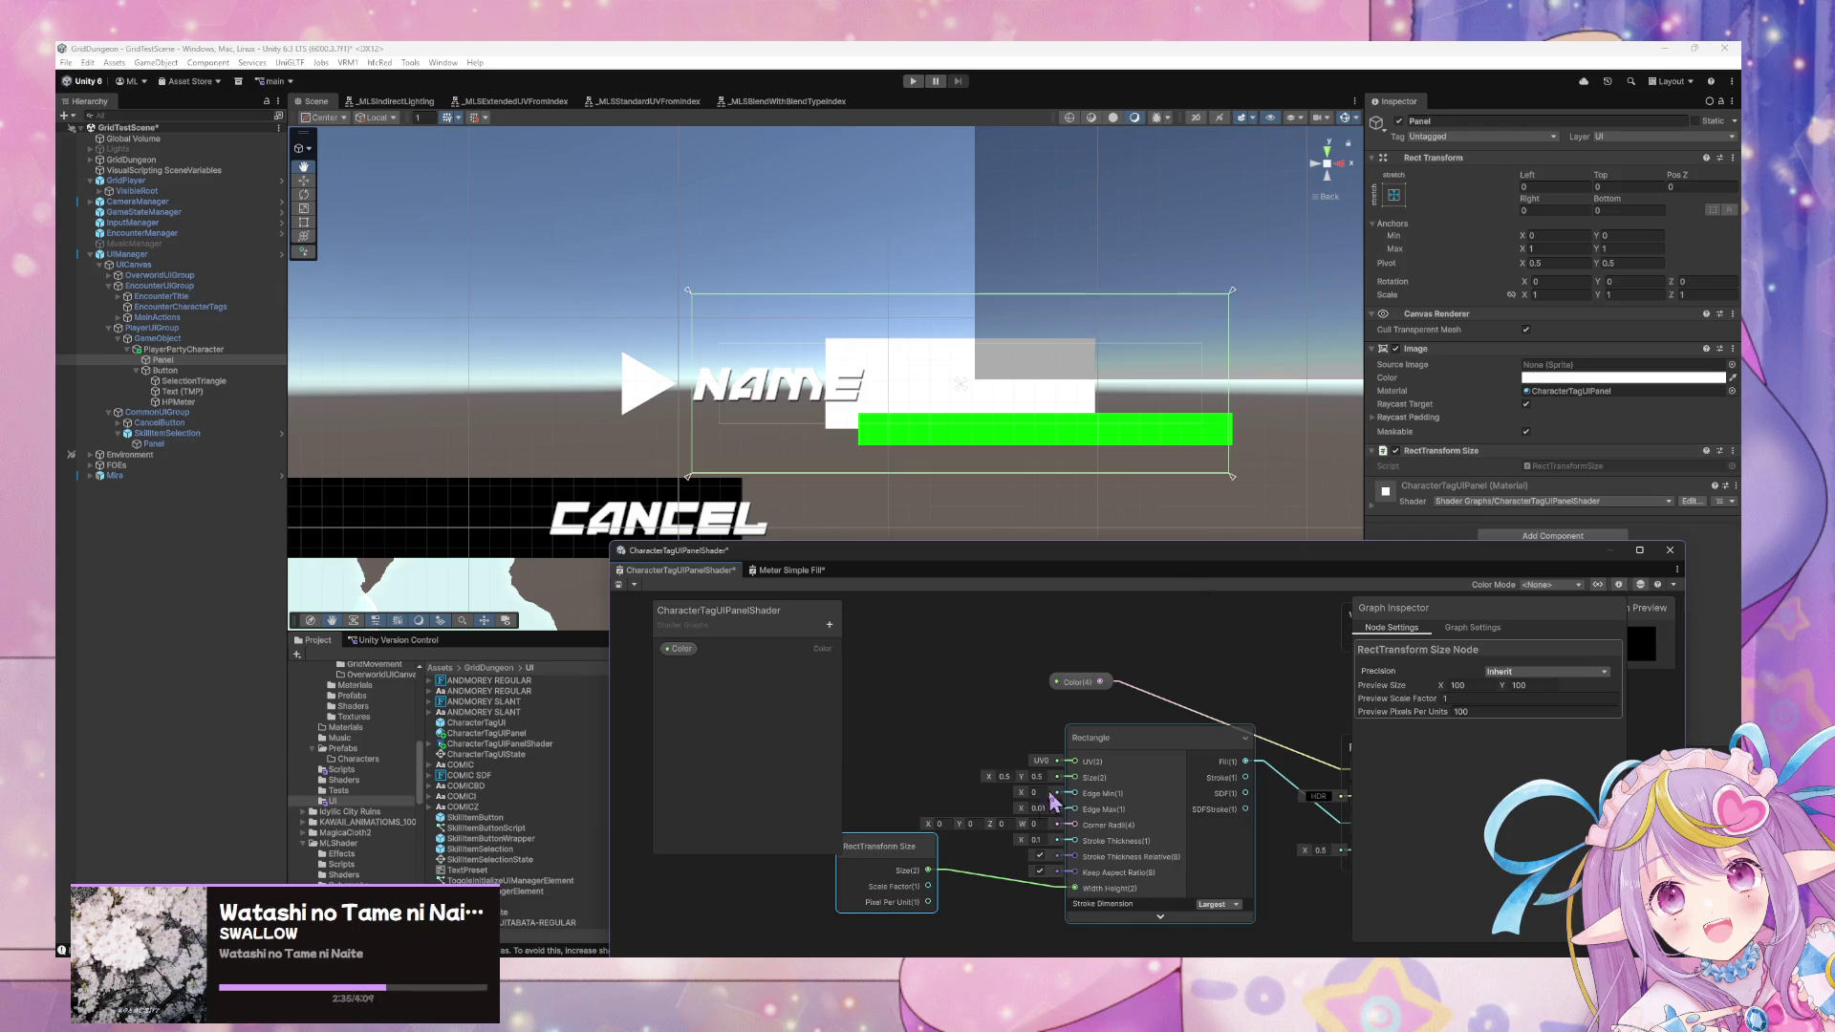
{"action": "left_click", "coordinate": [779, 573]}
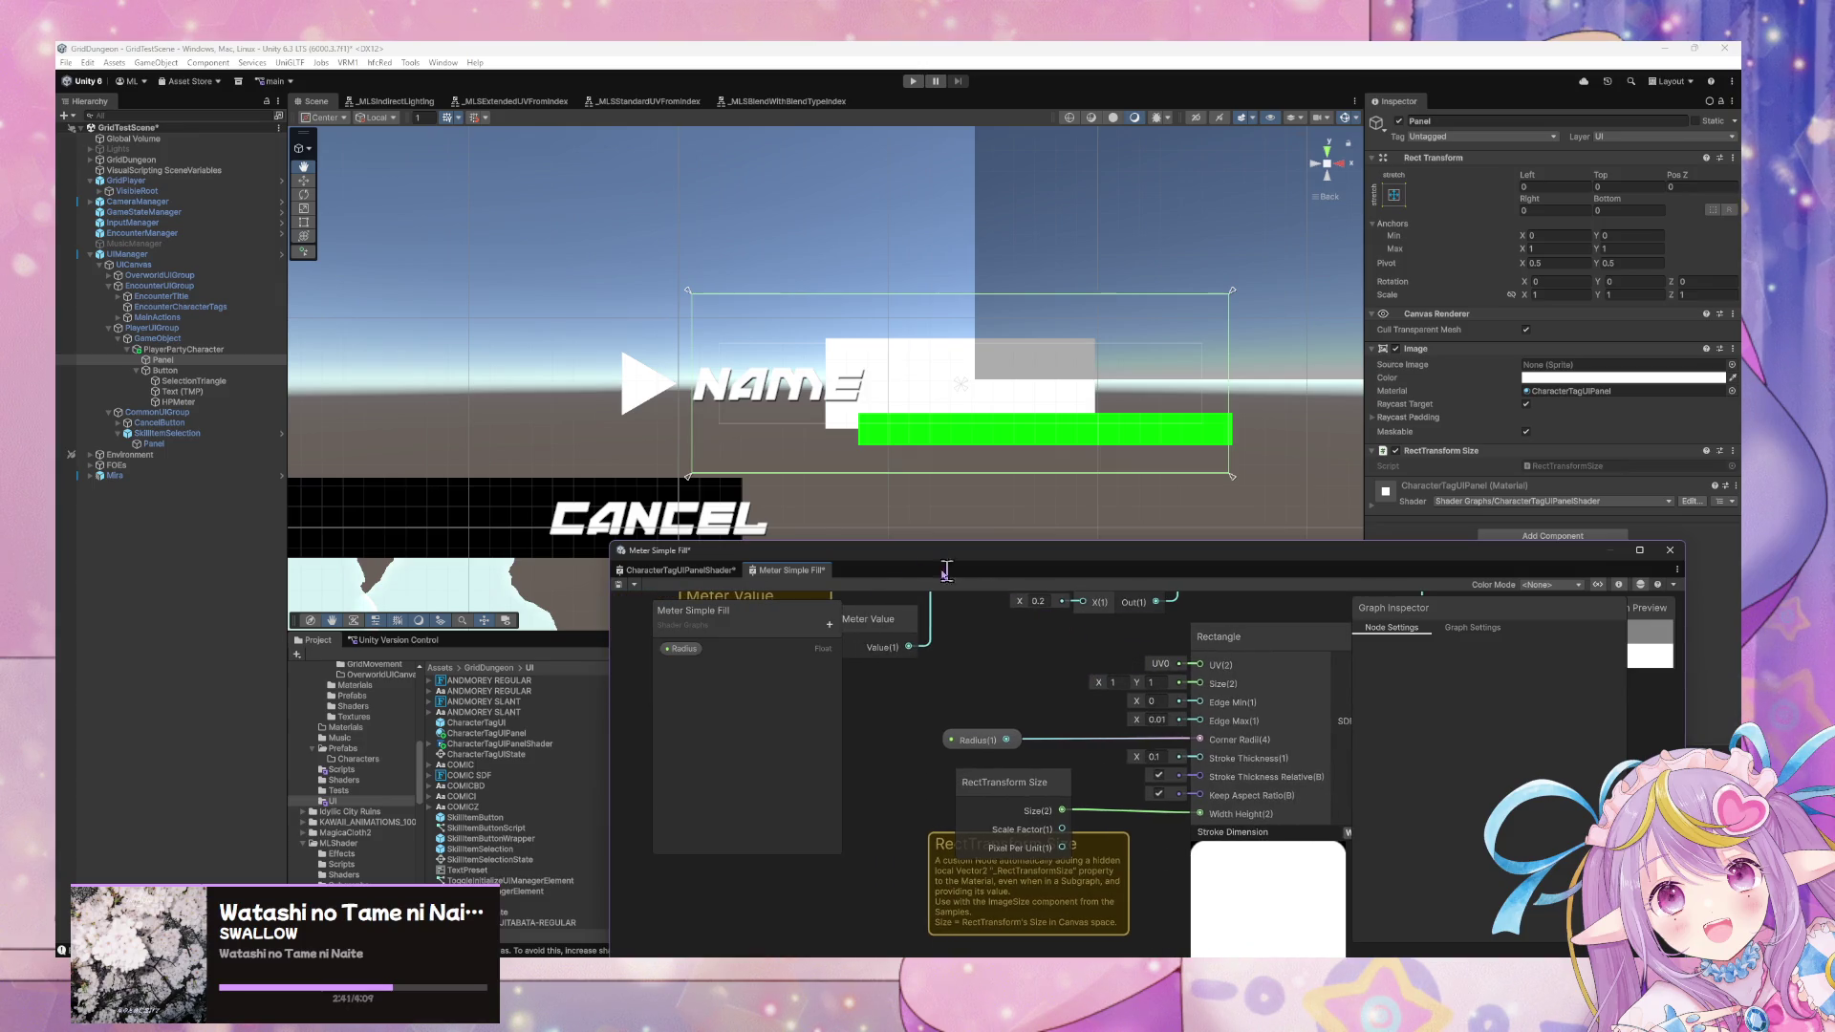
Select Panel and compare Meter Simple Fill with CharacterTagUIPanelShader, finishing on CharacterTagUIPanelShader.
{"action": "left_click", "coordinate": [182, 362]}
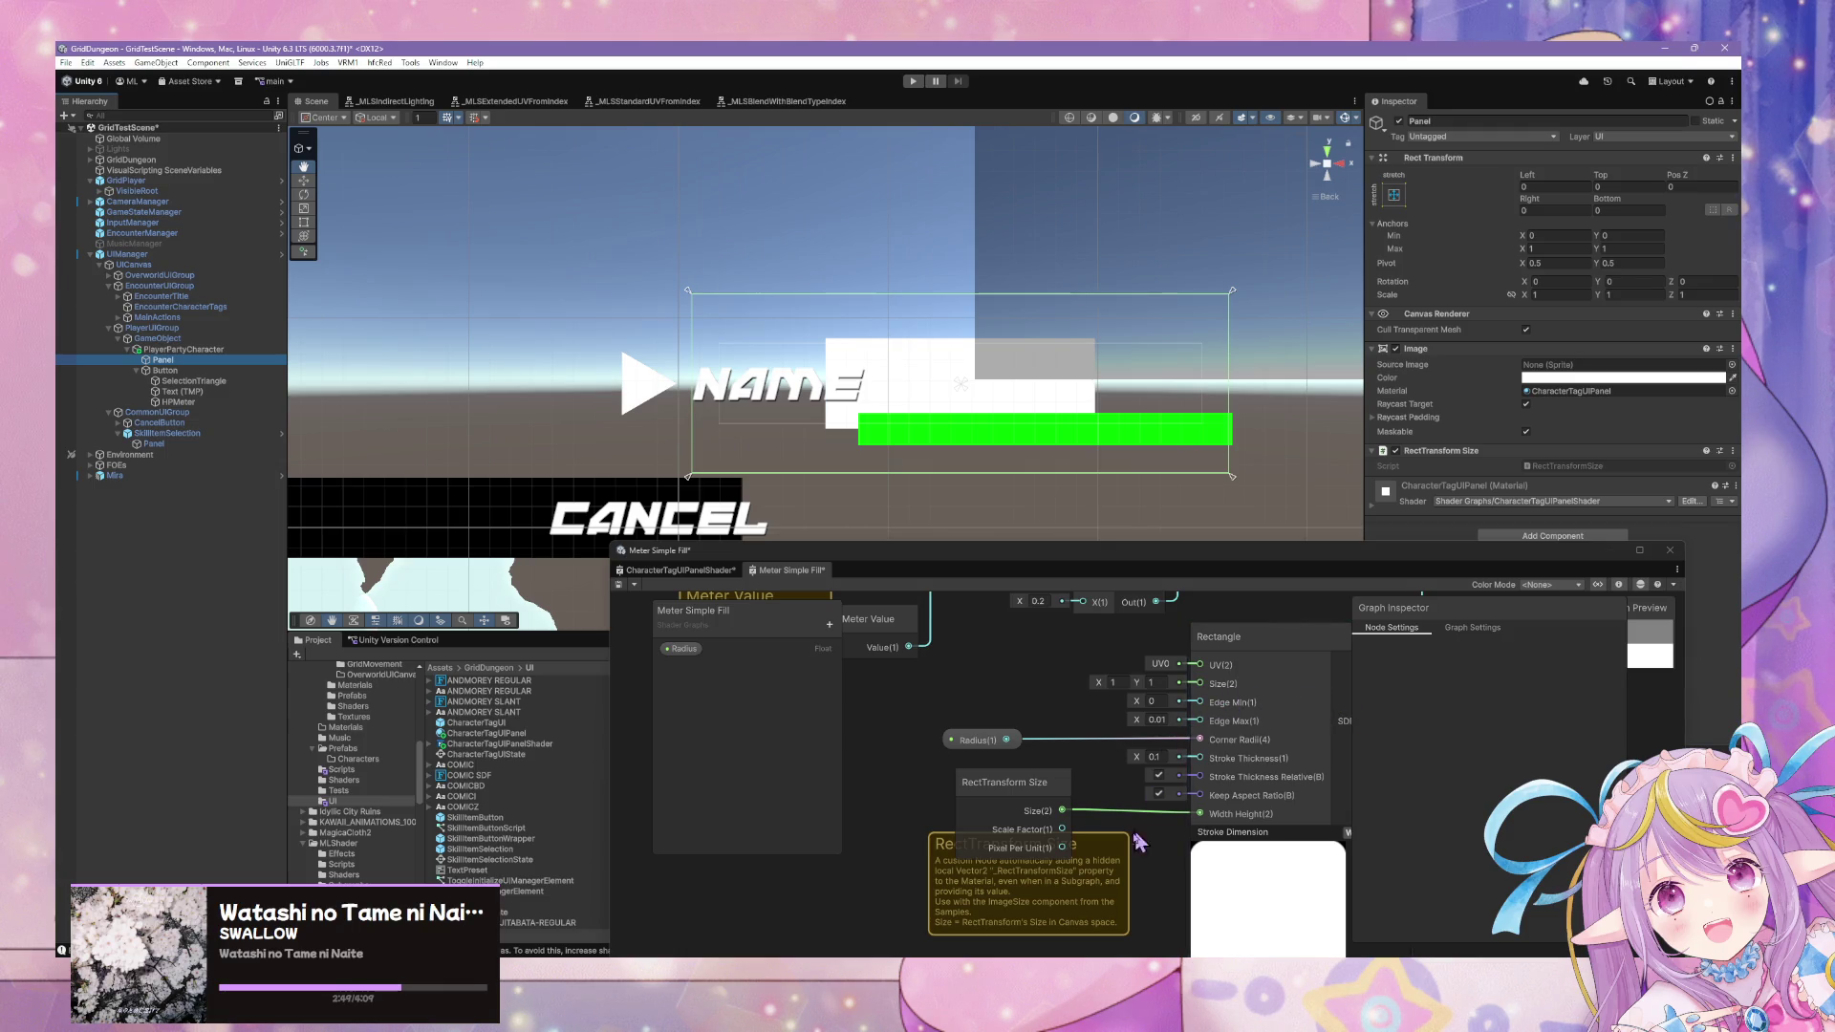
{"action": "left_click", "coordinate": [678, 571]}
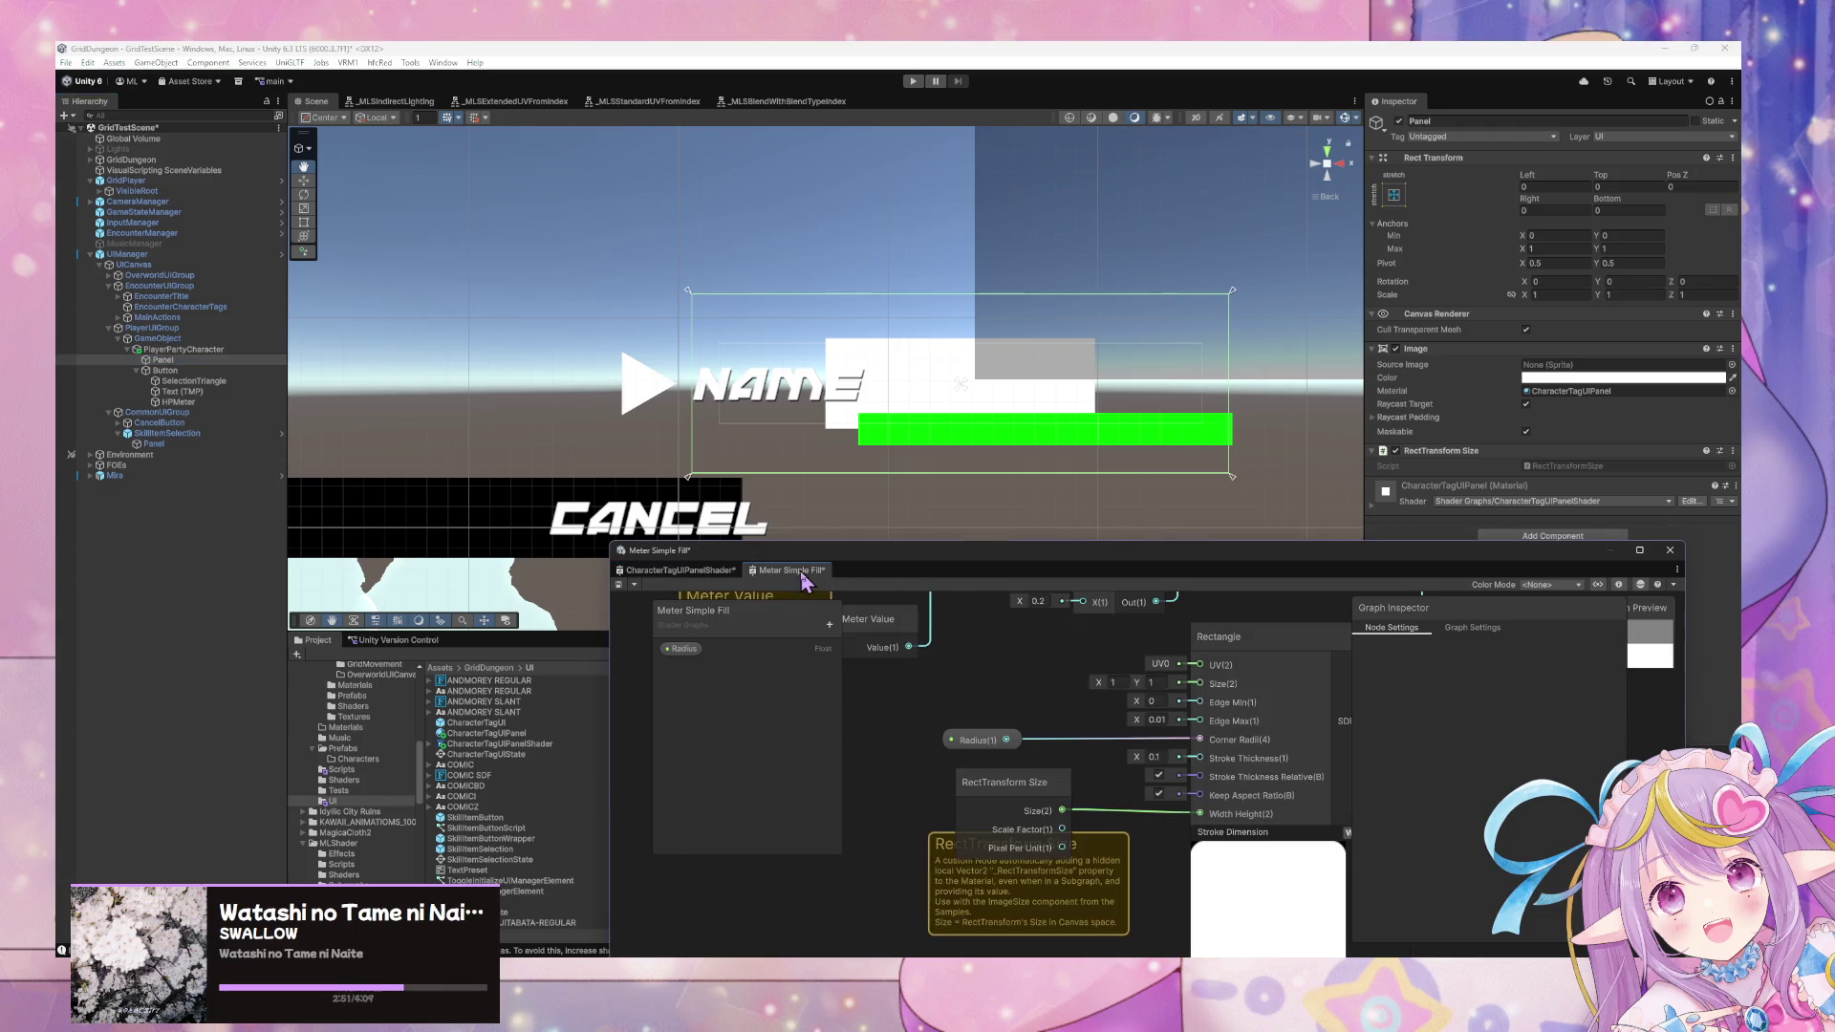
{"action": "scroll", "coordinate": [936, 596], "scroll_direction": "down", "scroll_amount": 2}
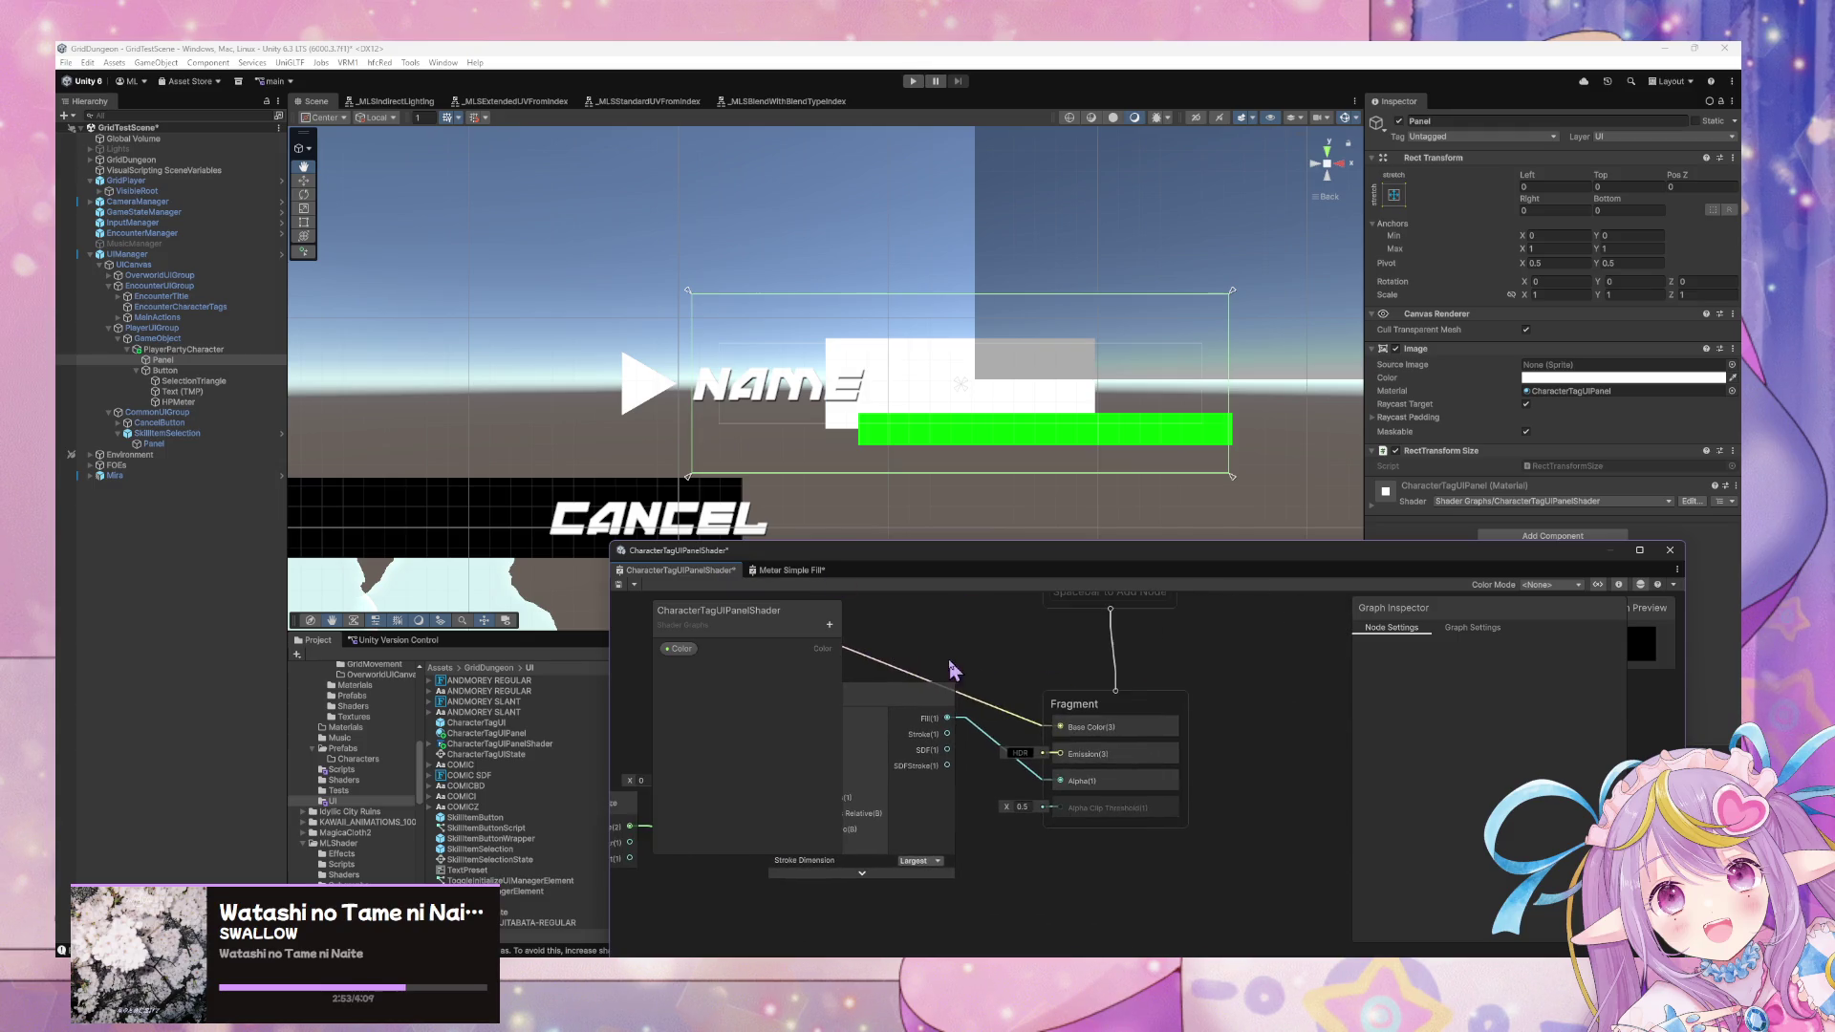
{"action": "scroll", "coordinate": [1232, 712], "scroll_direction": "up", "scroll_amount": 2}
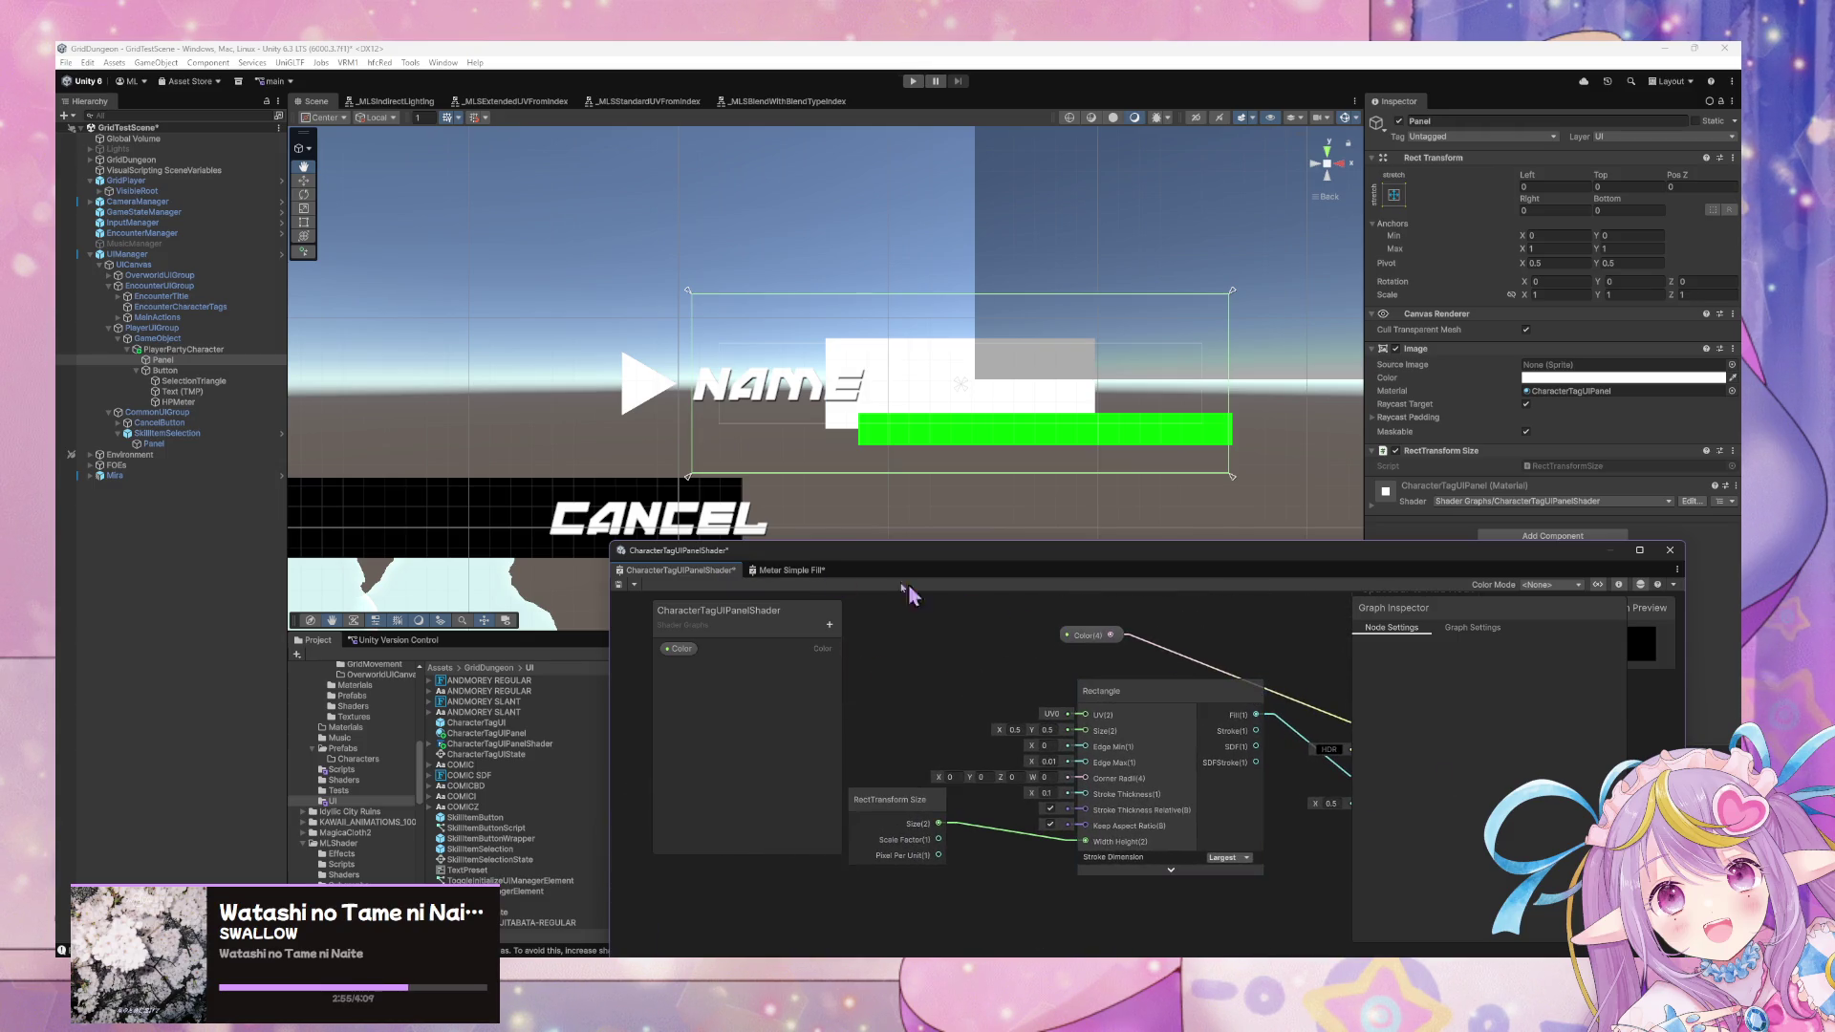
{"action": "left_click", "coordinate": [765, 571]}
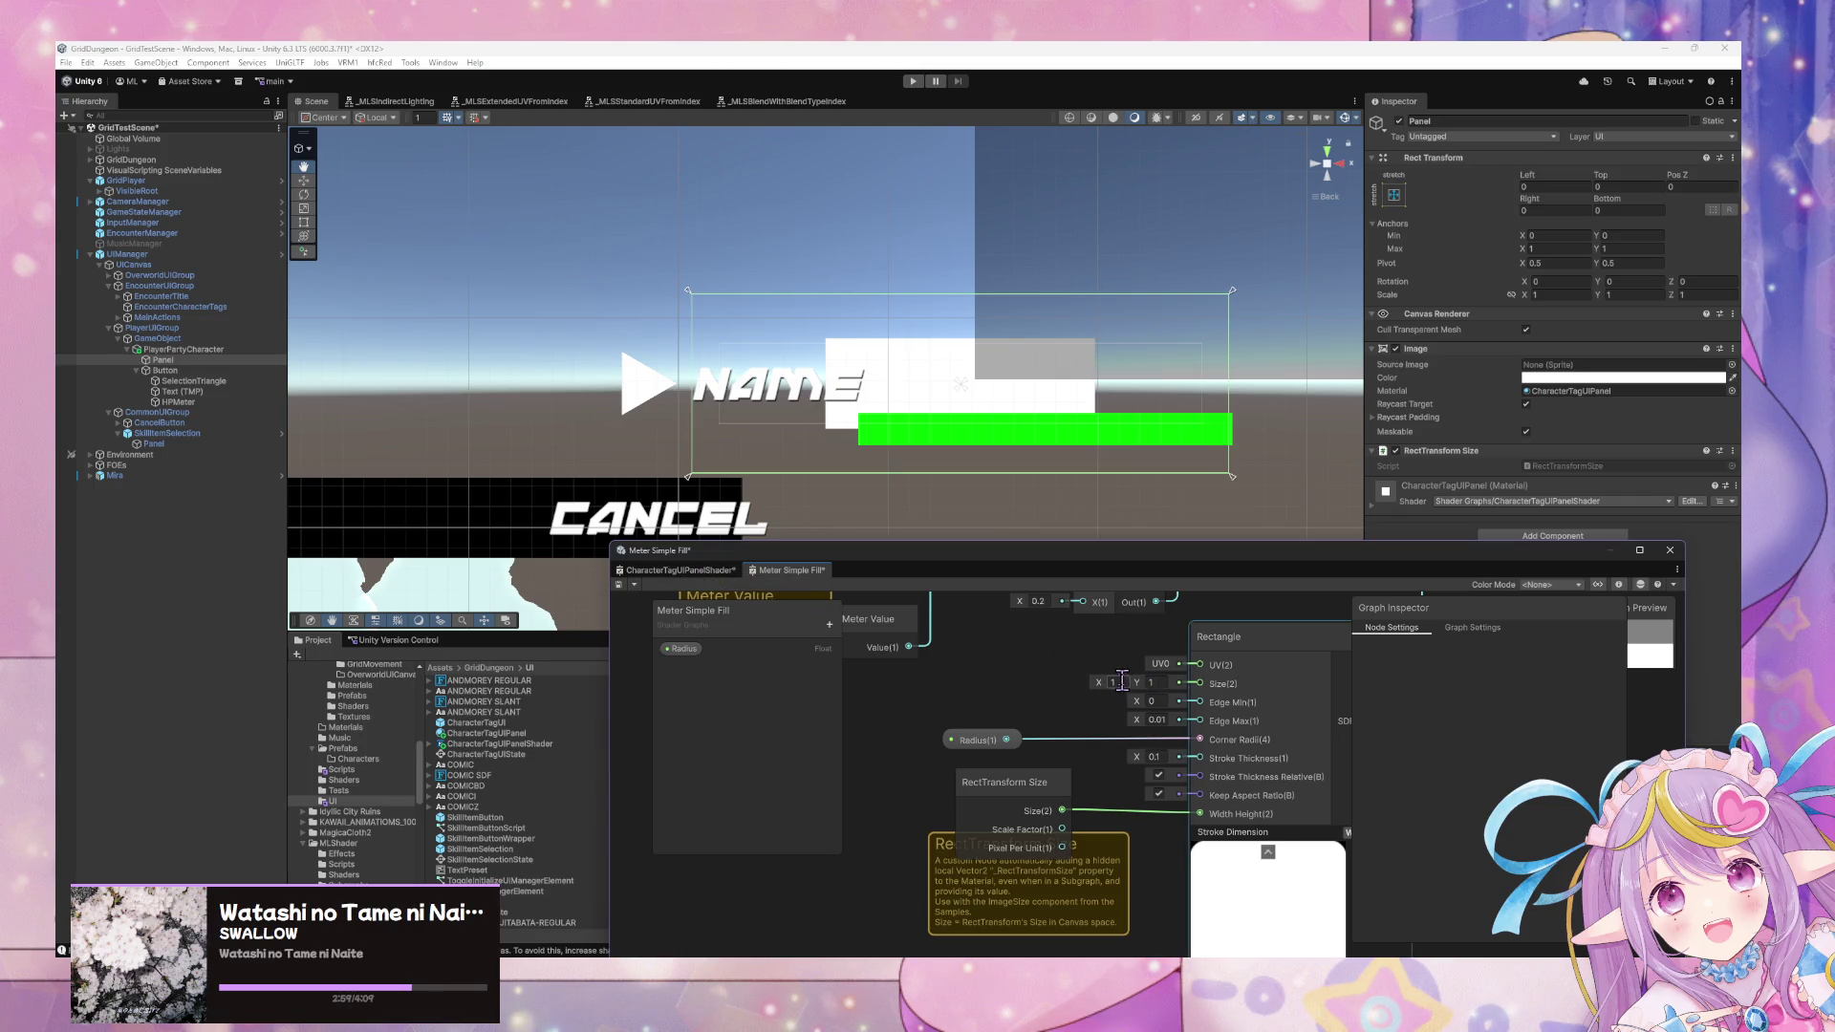
{"action": "left_click_drag", "start_coordinate": [1061, 783], "coordinate": [1039, 796]}
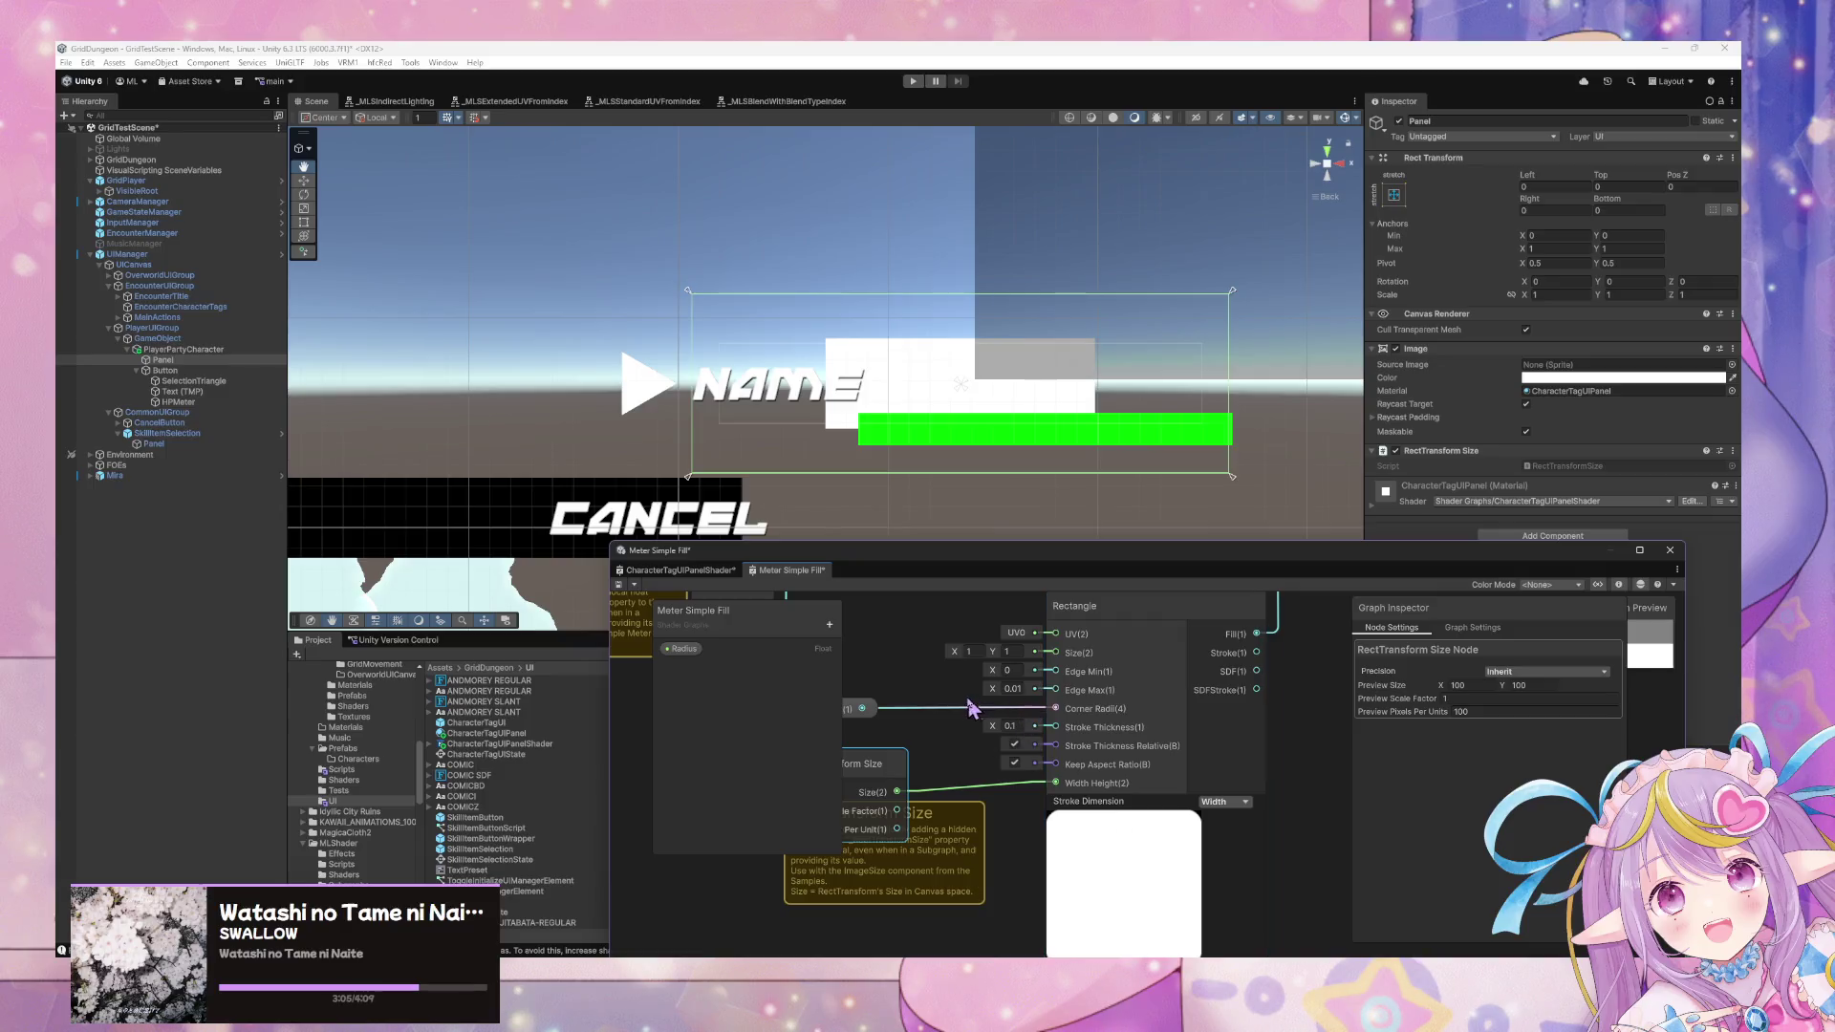
{"action": "left_click", "coordinate": [680, 570]}
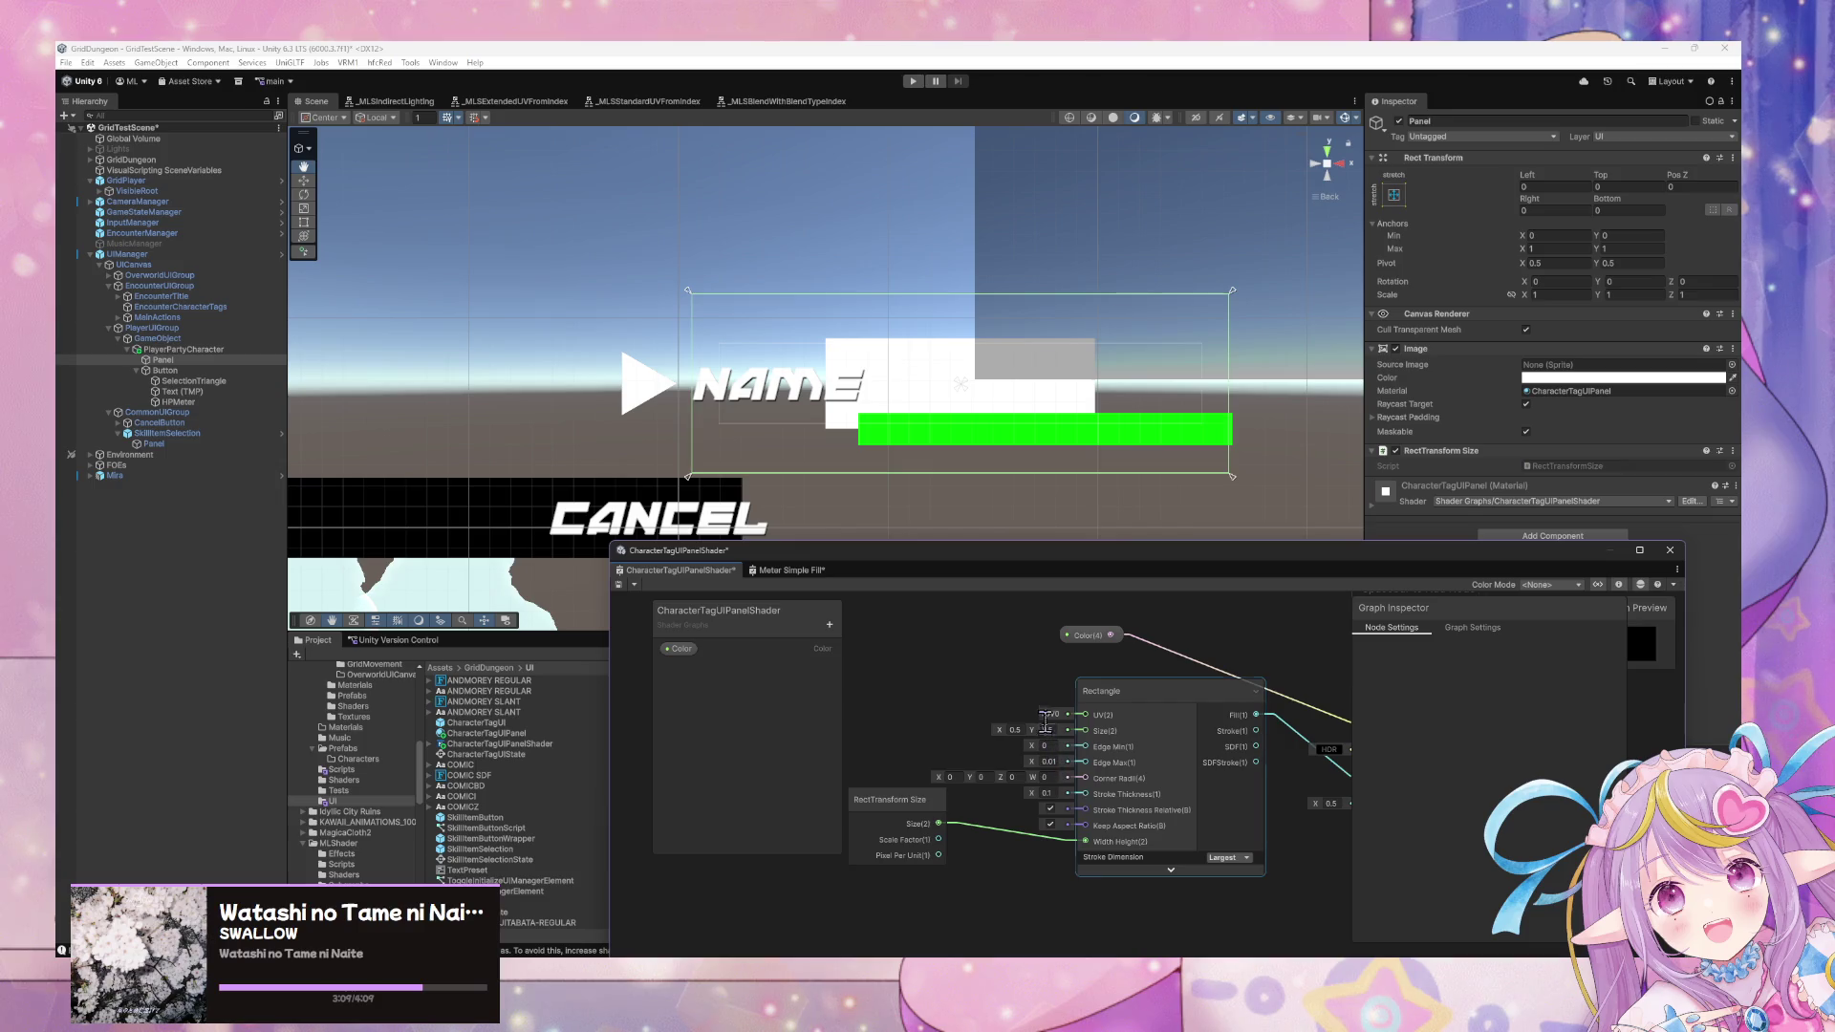
{"action": "left_click", "coordinate": [789, 571]}
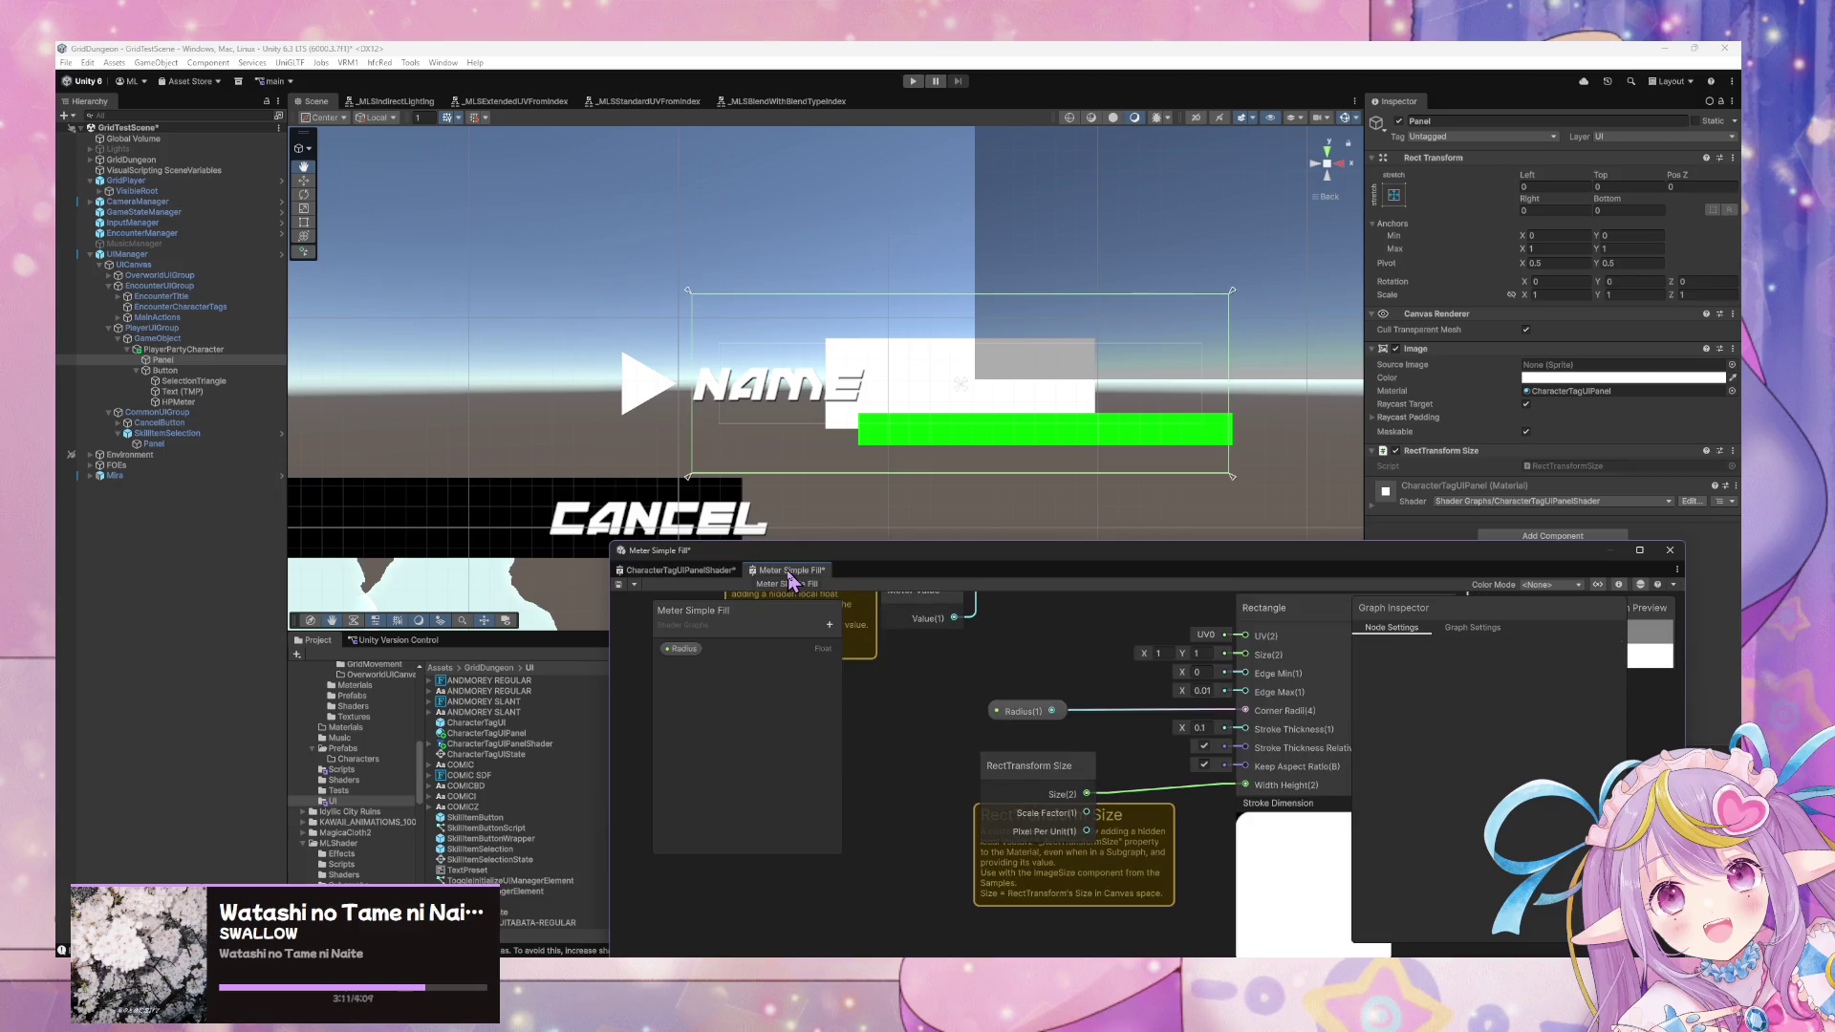
{"action": "left_click", "coordinate": [702, 572]}
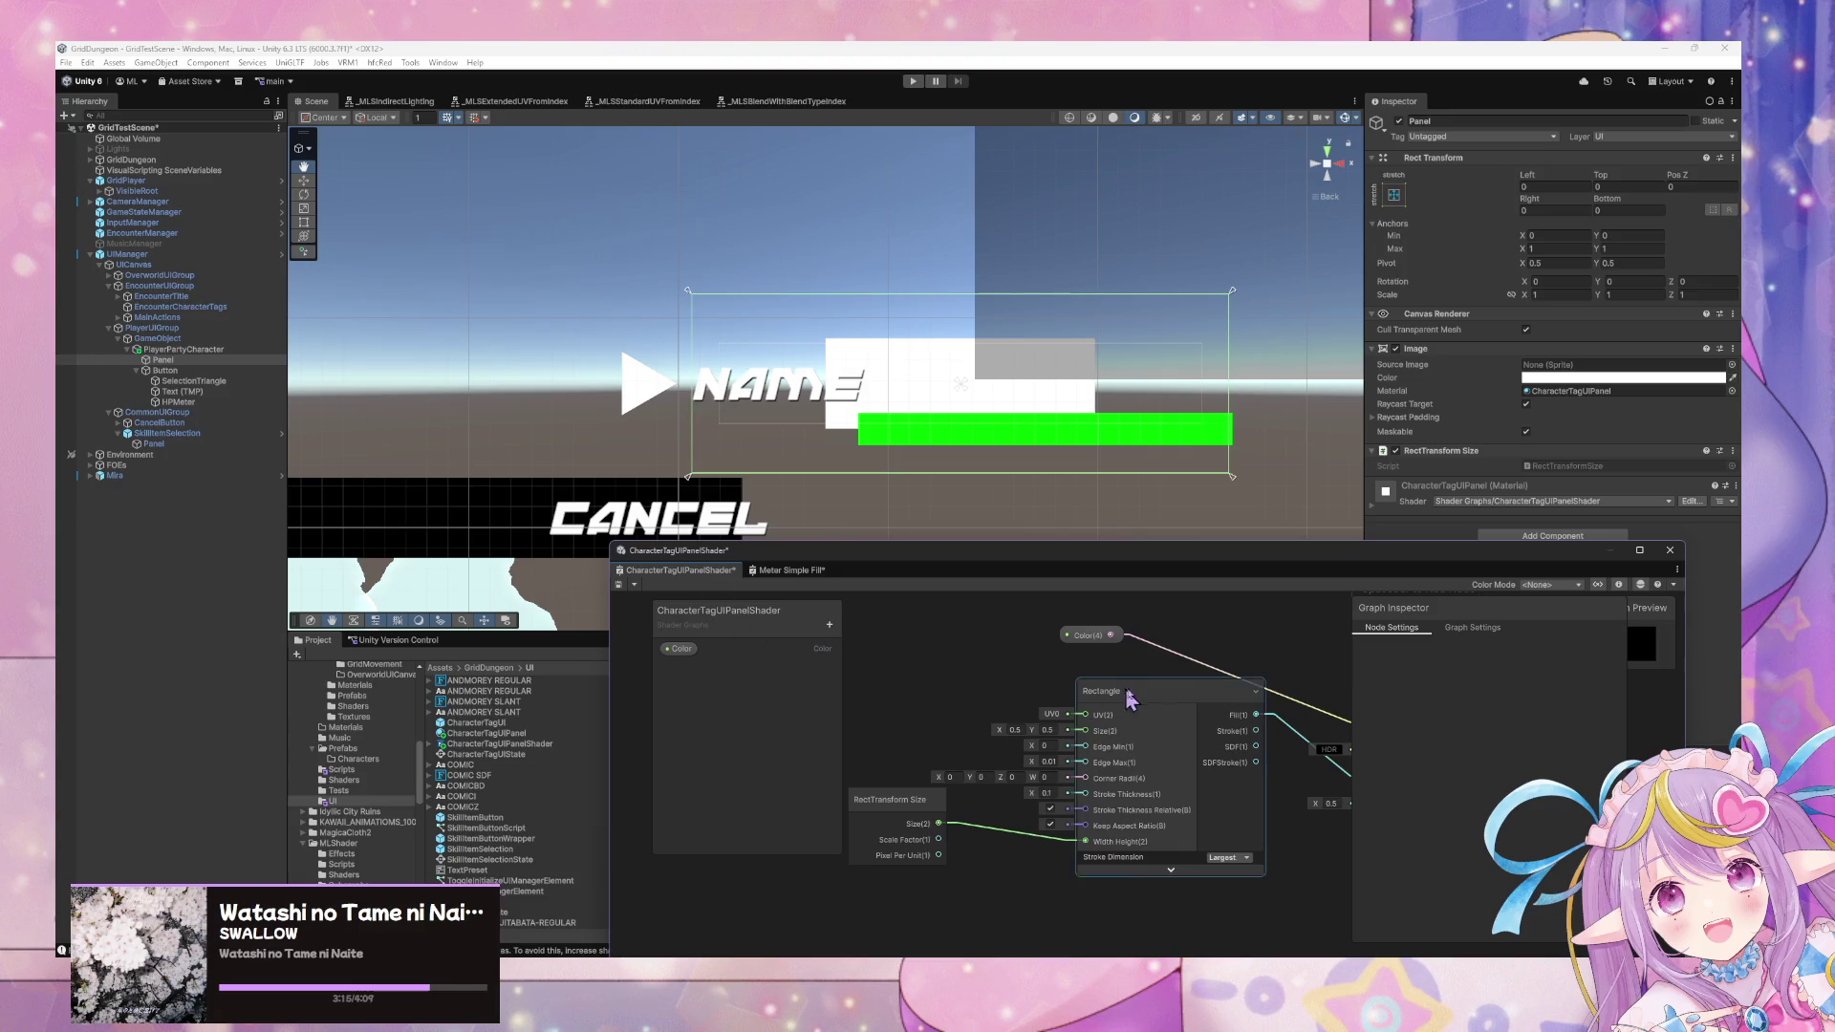
Set the Rectangle node's Stroke Dimension to Width and its Size to 1 by 1.
{"action": "left_click", "coordinate": [1119, 794]}
{"action": "left_click", "coordinate": [1178, 779]}
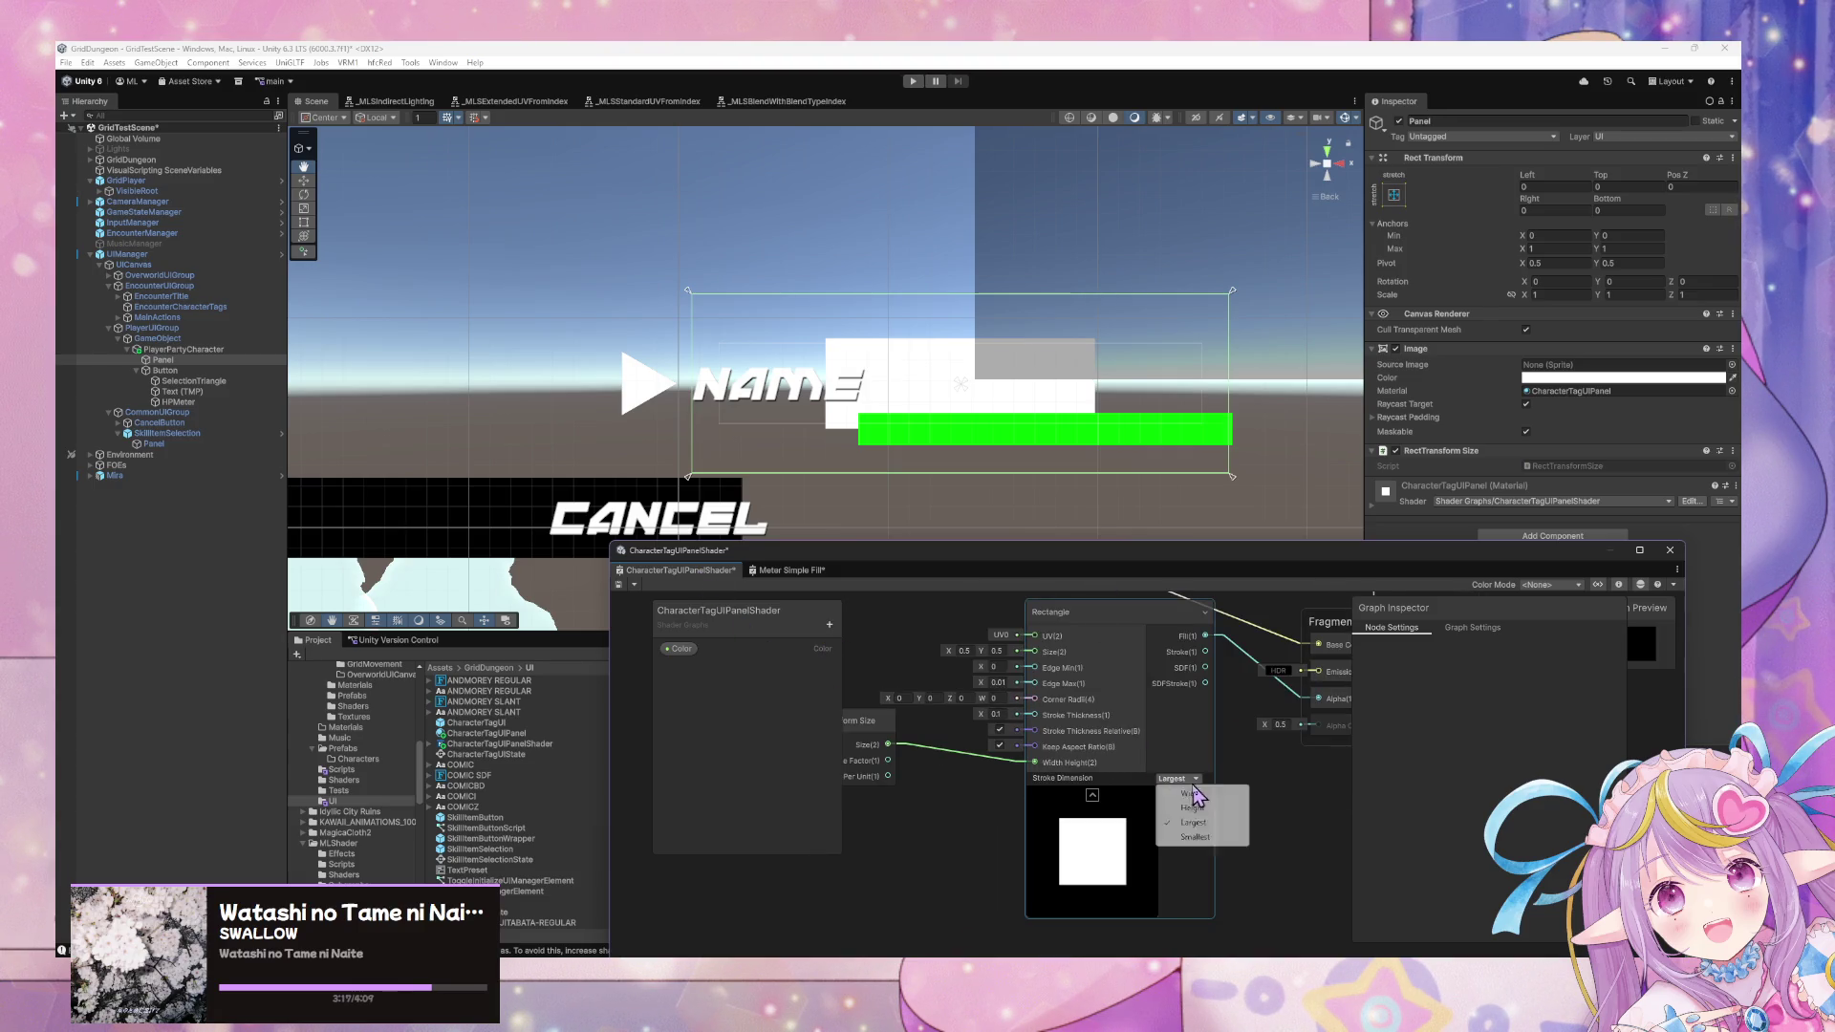
{"action": "left_click", "coordinate": [1180, 792]}
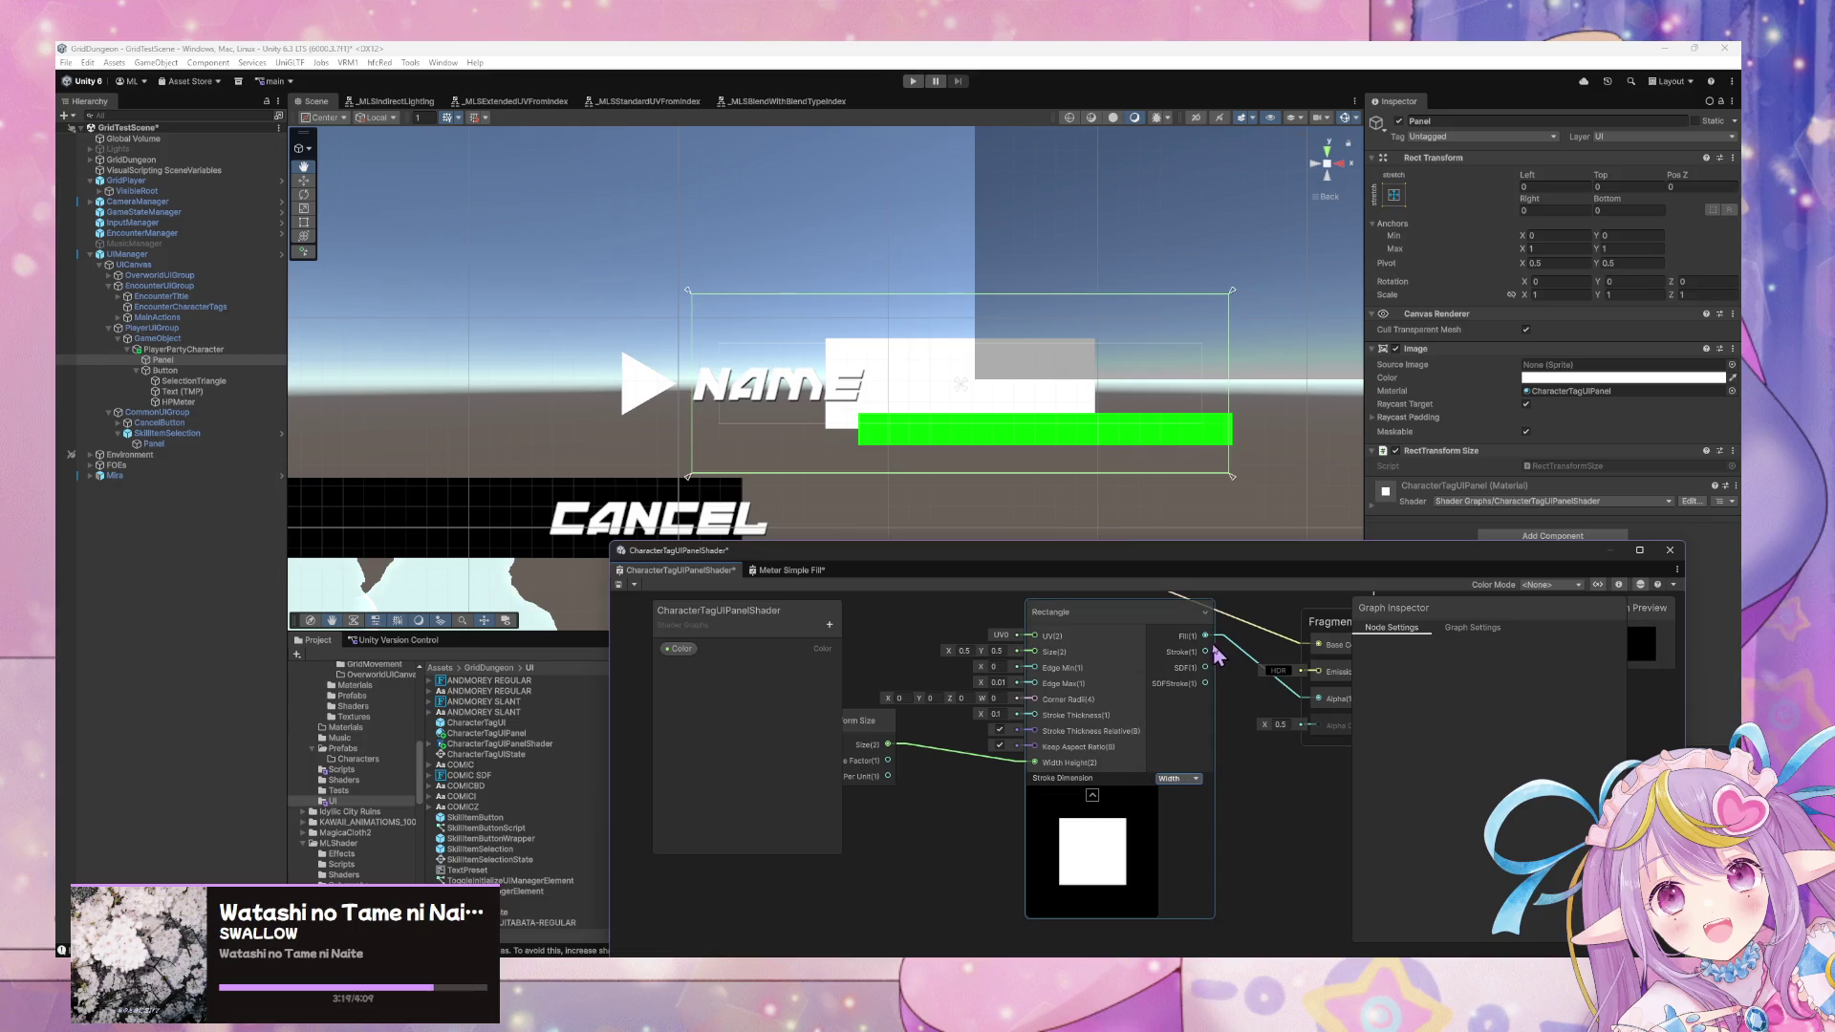
{"action": "left_click", "coordinate": [1006, 640]}
{"action": "type", "text": "1"}
{"action": "key", "text": "Tab"}
{"action": "type", "text": "1"}
Save the shader graph and reposition the RectTransform Size and Rectangle nodes.
{"action": "left_click", "coordinate": [619, 585]}
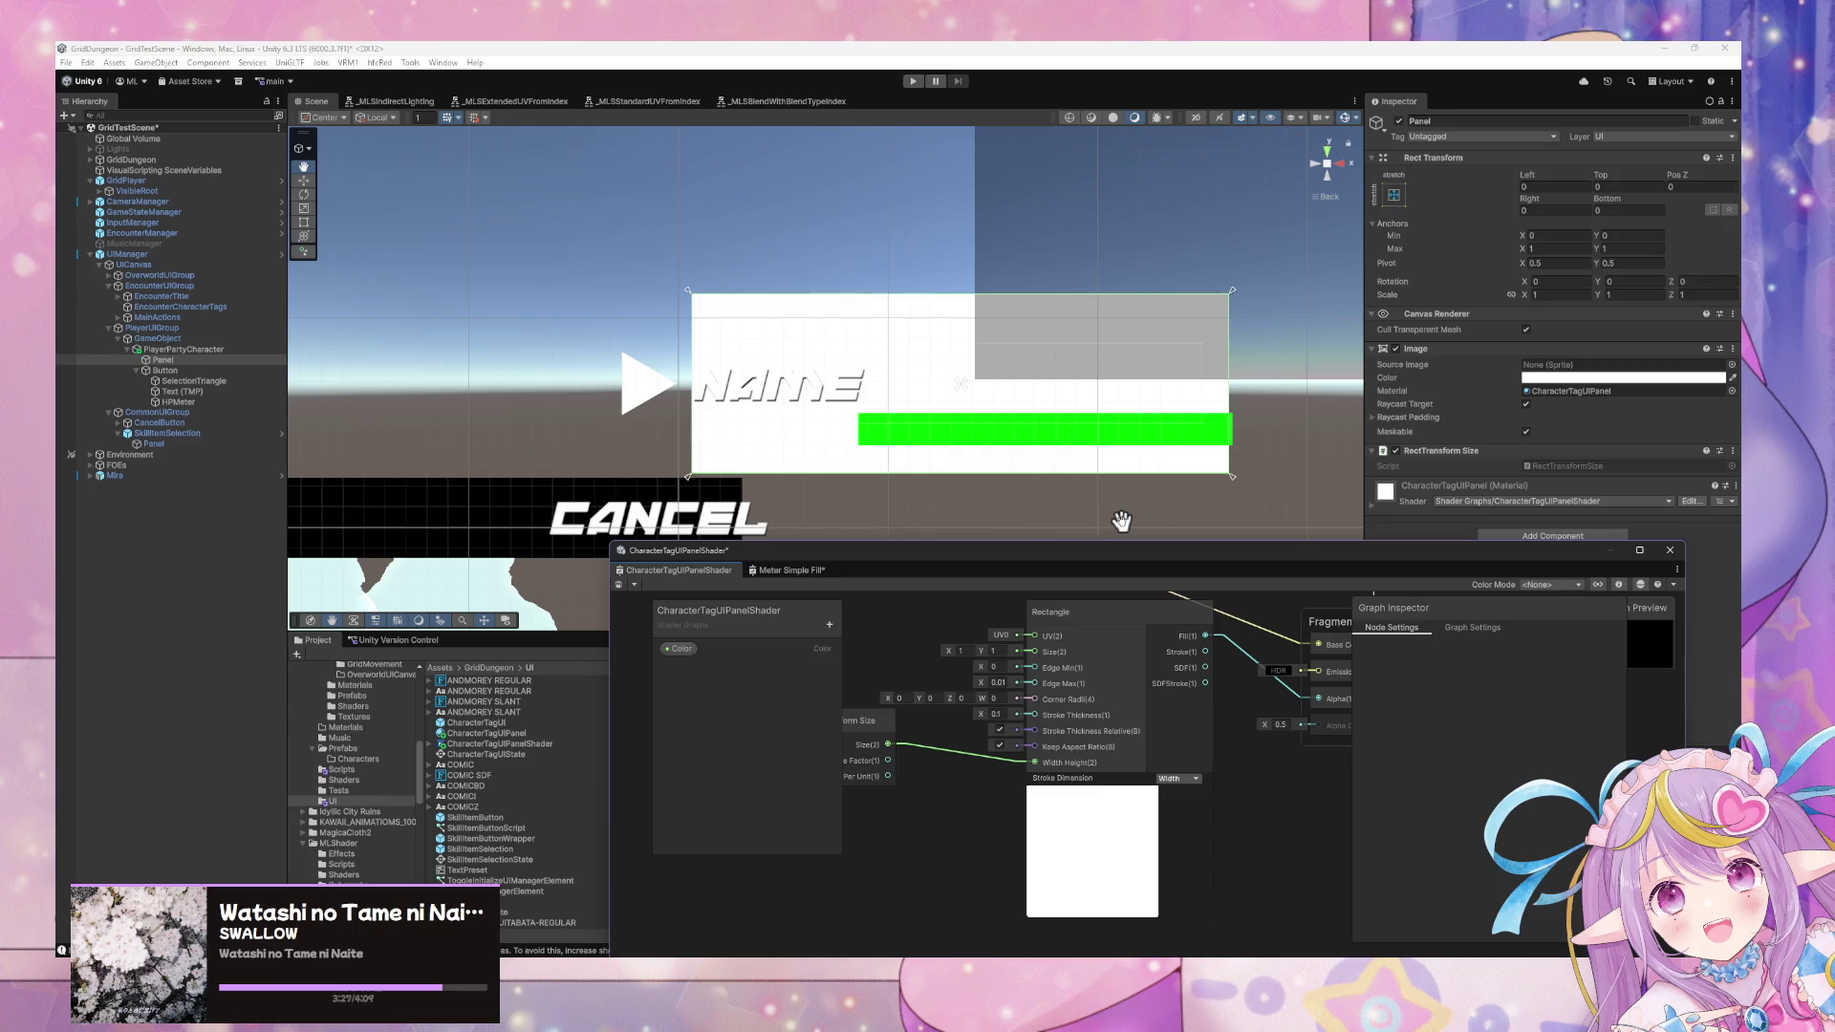
{"action": "left_click_drag", "start_coordinate": [865, 727], "coordinate": [960, 755]}
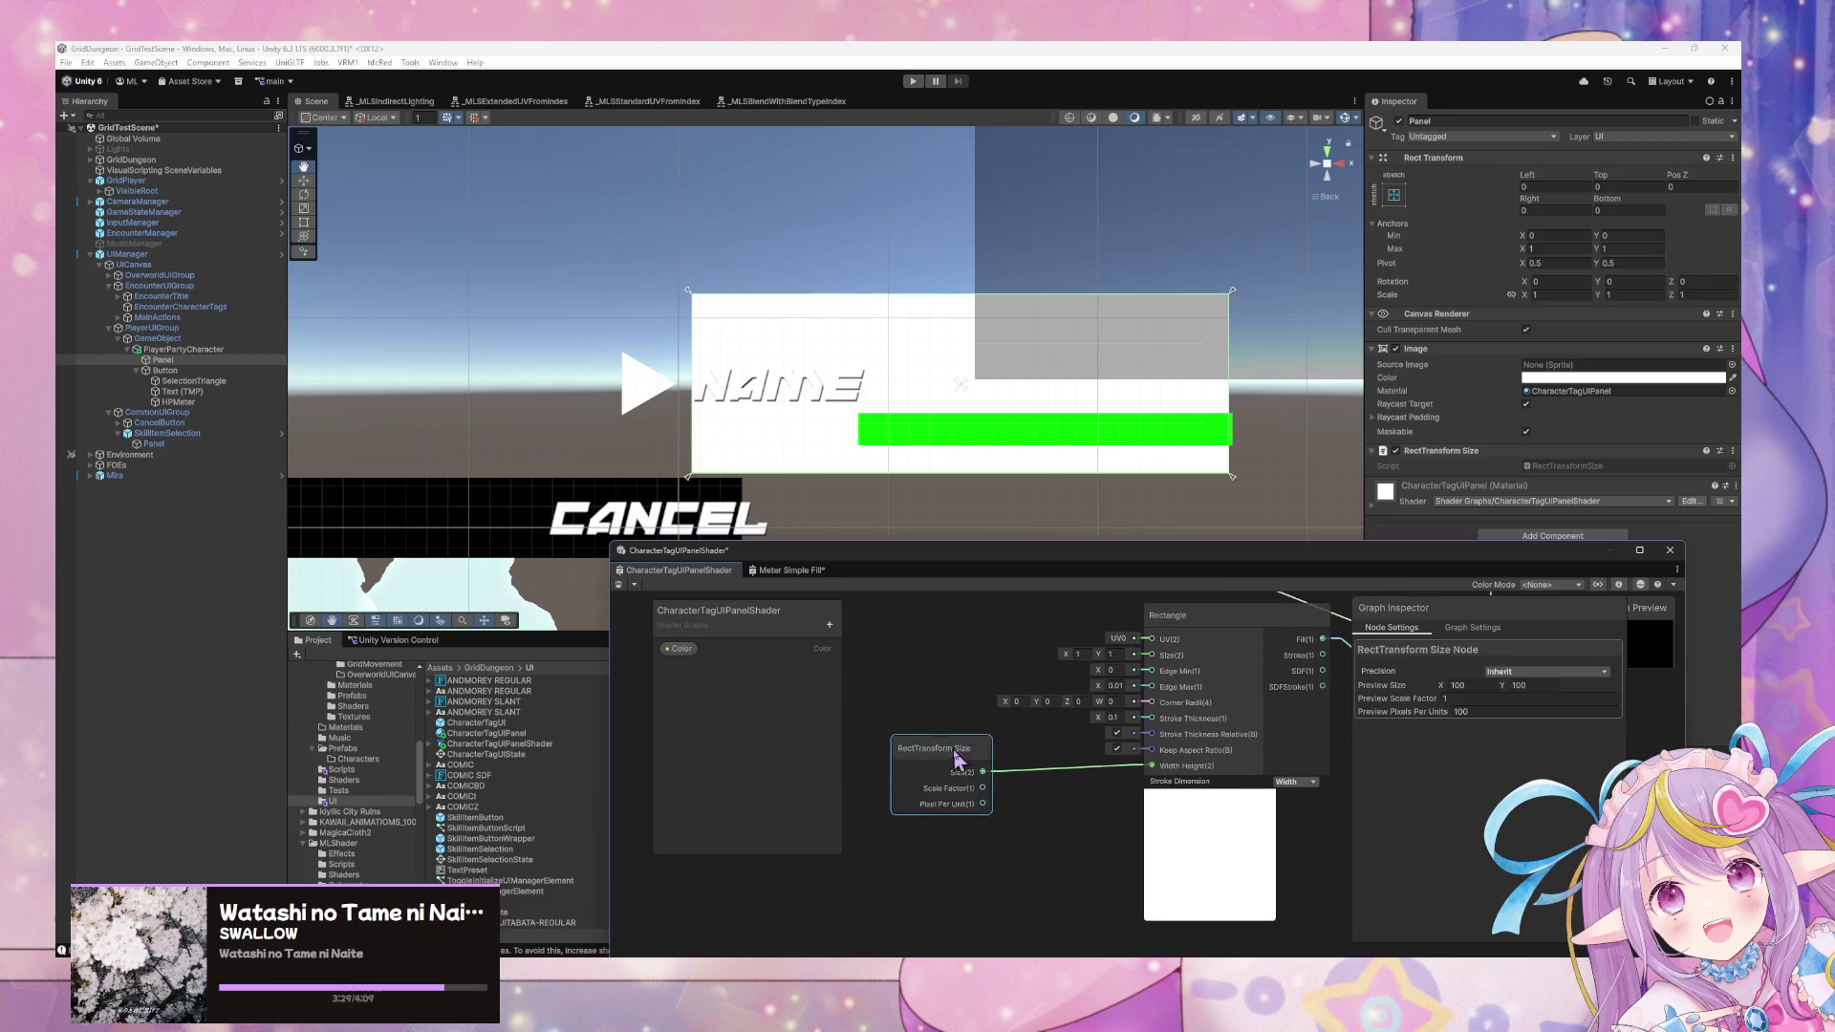
{"action": "mouse_move", "coordinate": [1233, 619]}
{"action": "left_mouse_down"}
{"action": "mouse_move", "coordinate": [1161, 655]}
{"action": "mouse_move", "coordinate": [1200, 700]}
{"action": "mouse_move", "coordinate": [1208, 682]}
{"action": "left_mouse_up"}
Add a UV node to the graph and show its preview.
{"action": "right_click", "coordinate": [992, 651]}
{"action": "left_click", "coordinate": [1013, 661]}
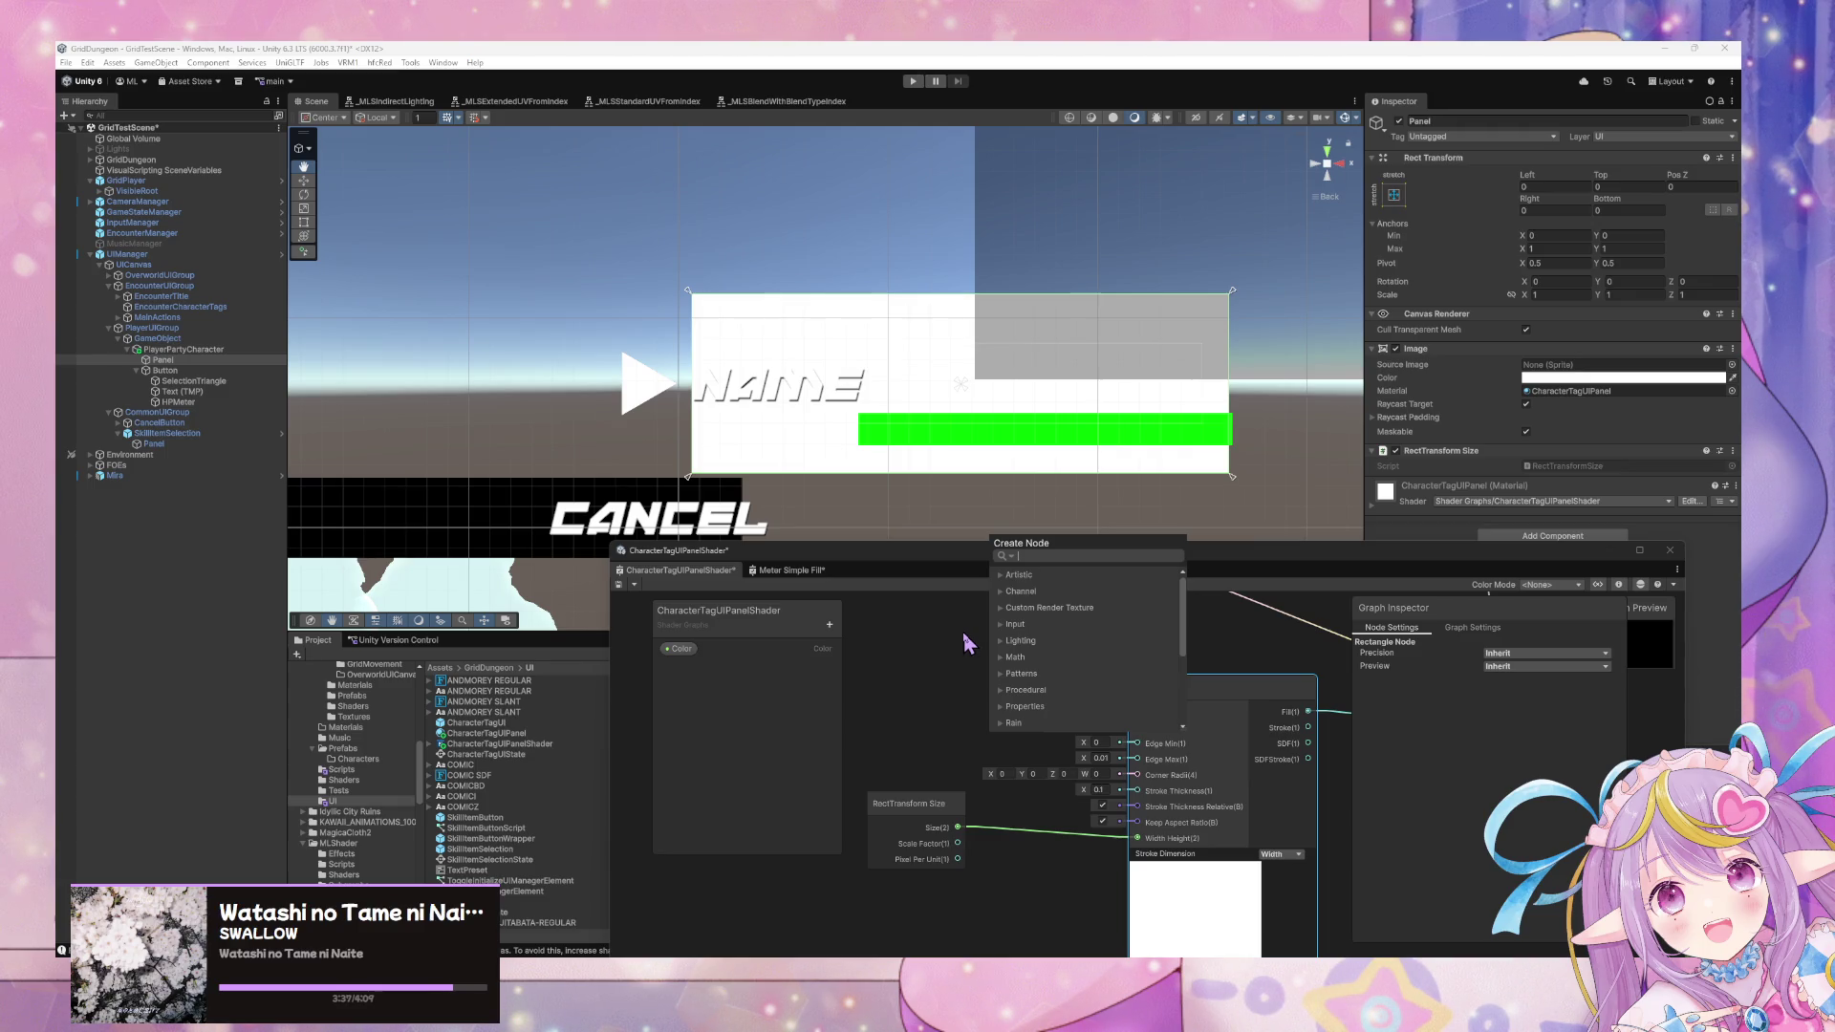
{"action": "left_click", "coordinate": [968, 639]}
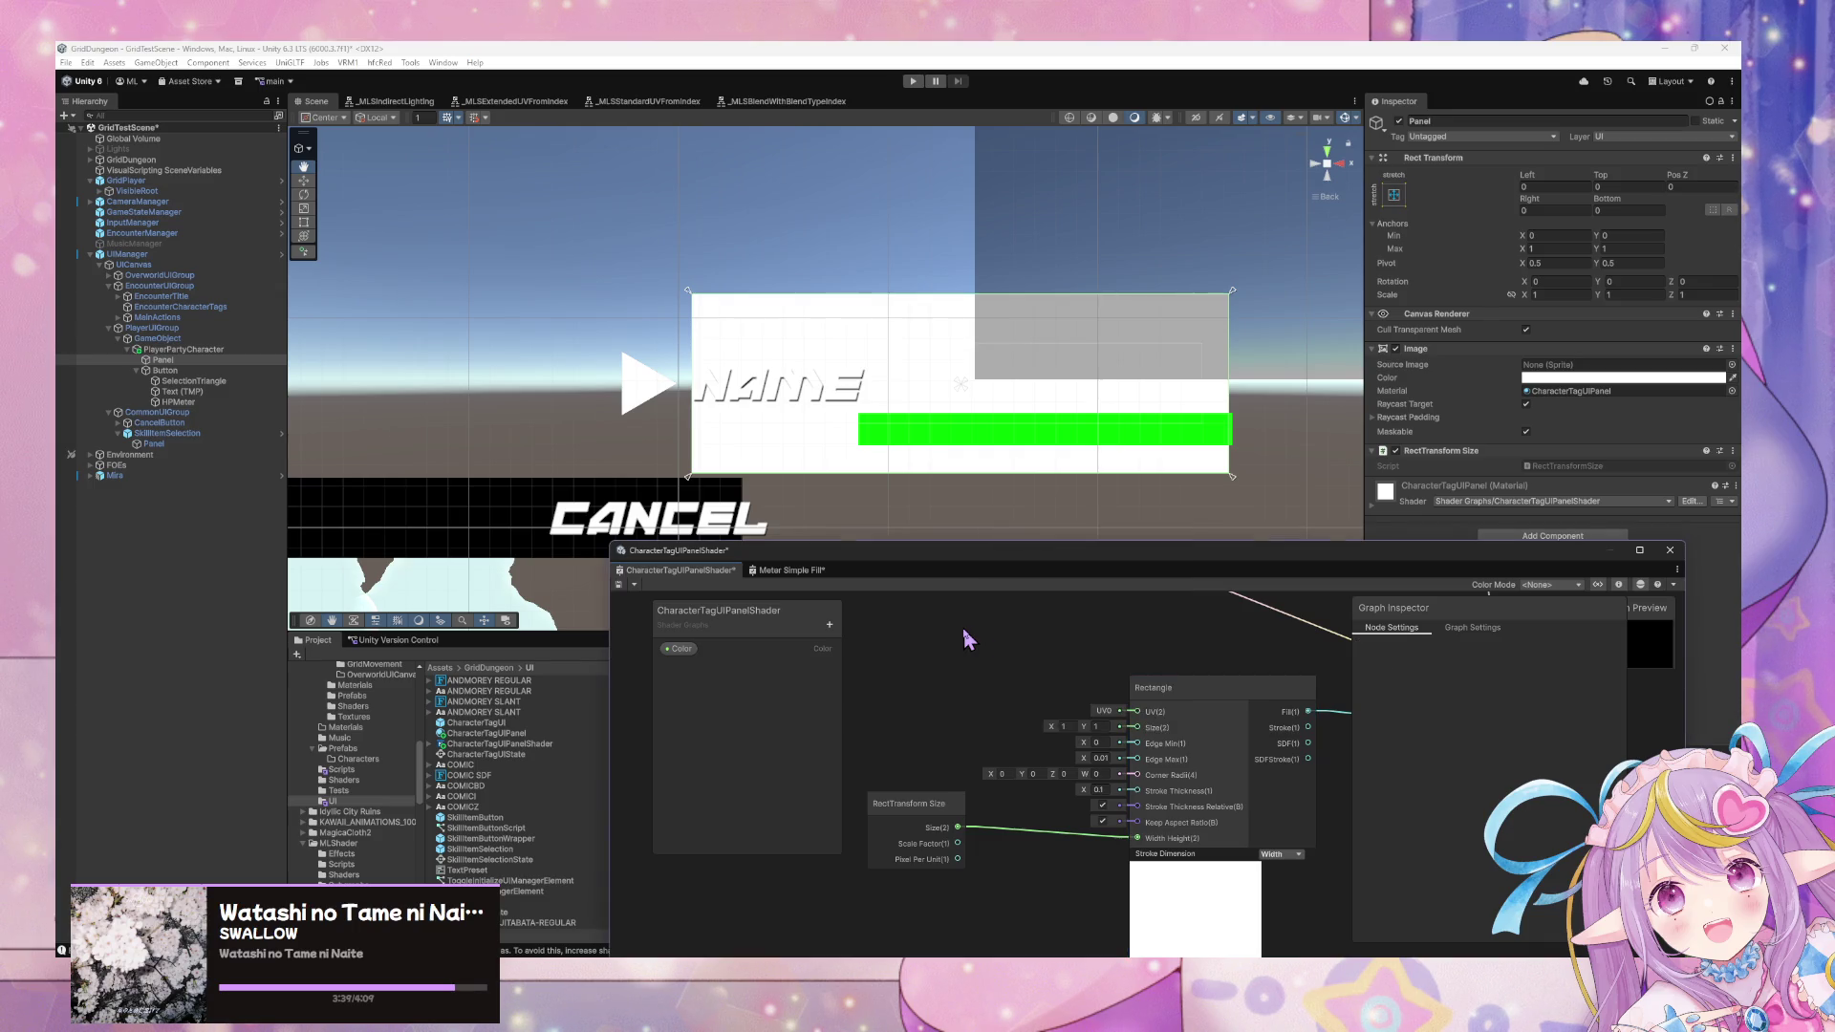
{"action": "right_click", "coordinate": [961, 634]}
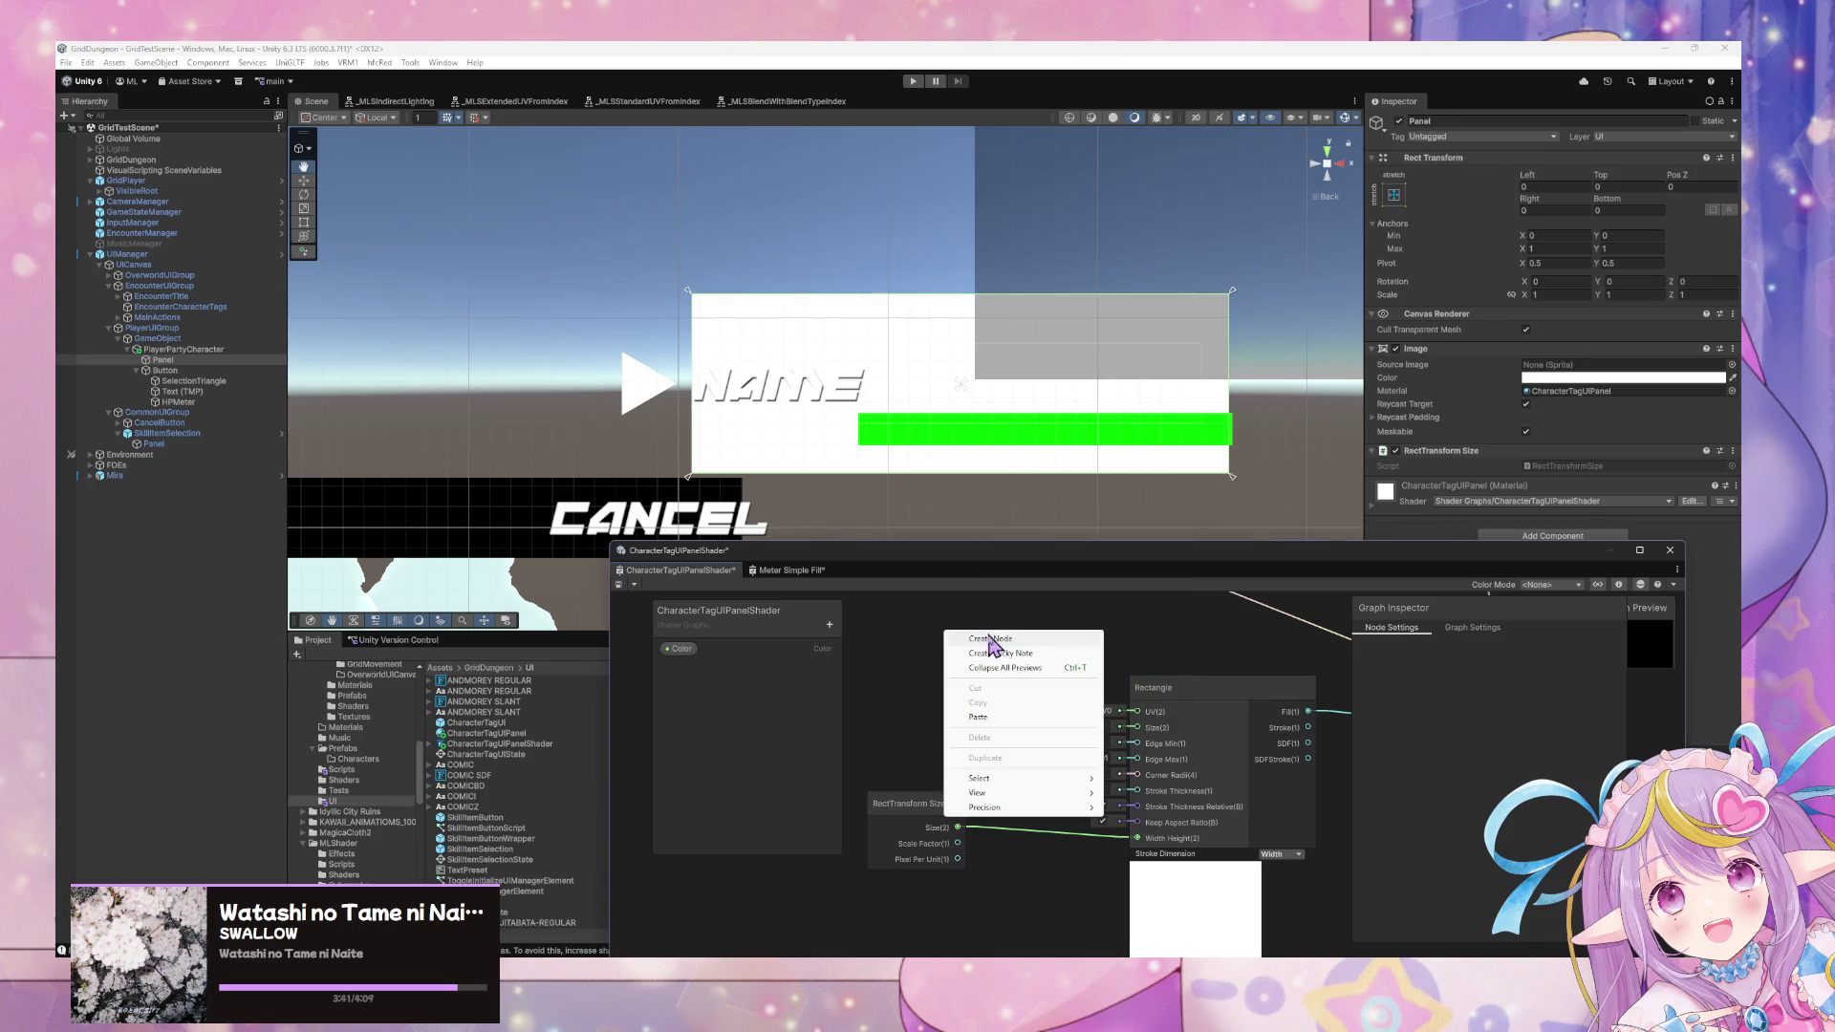
{"action": "left_click", "coordinate": [984, 640]}
{"action": "type", "text": "uv"}
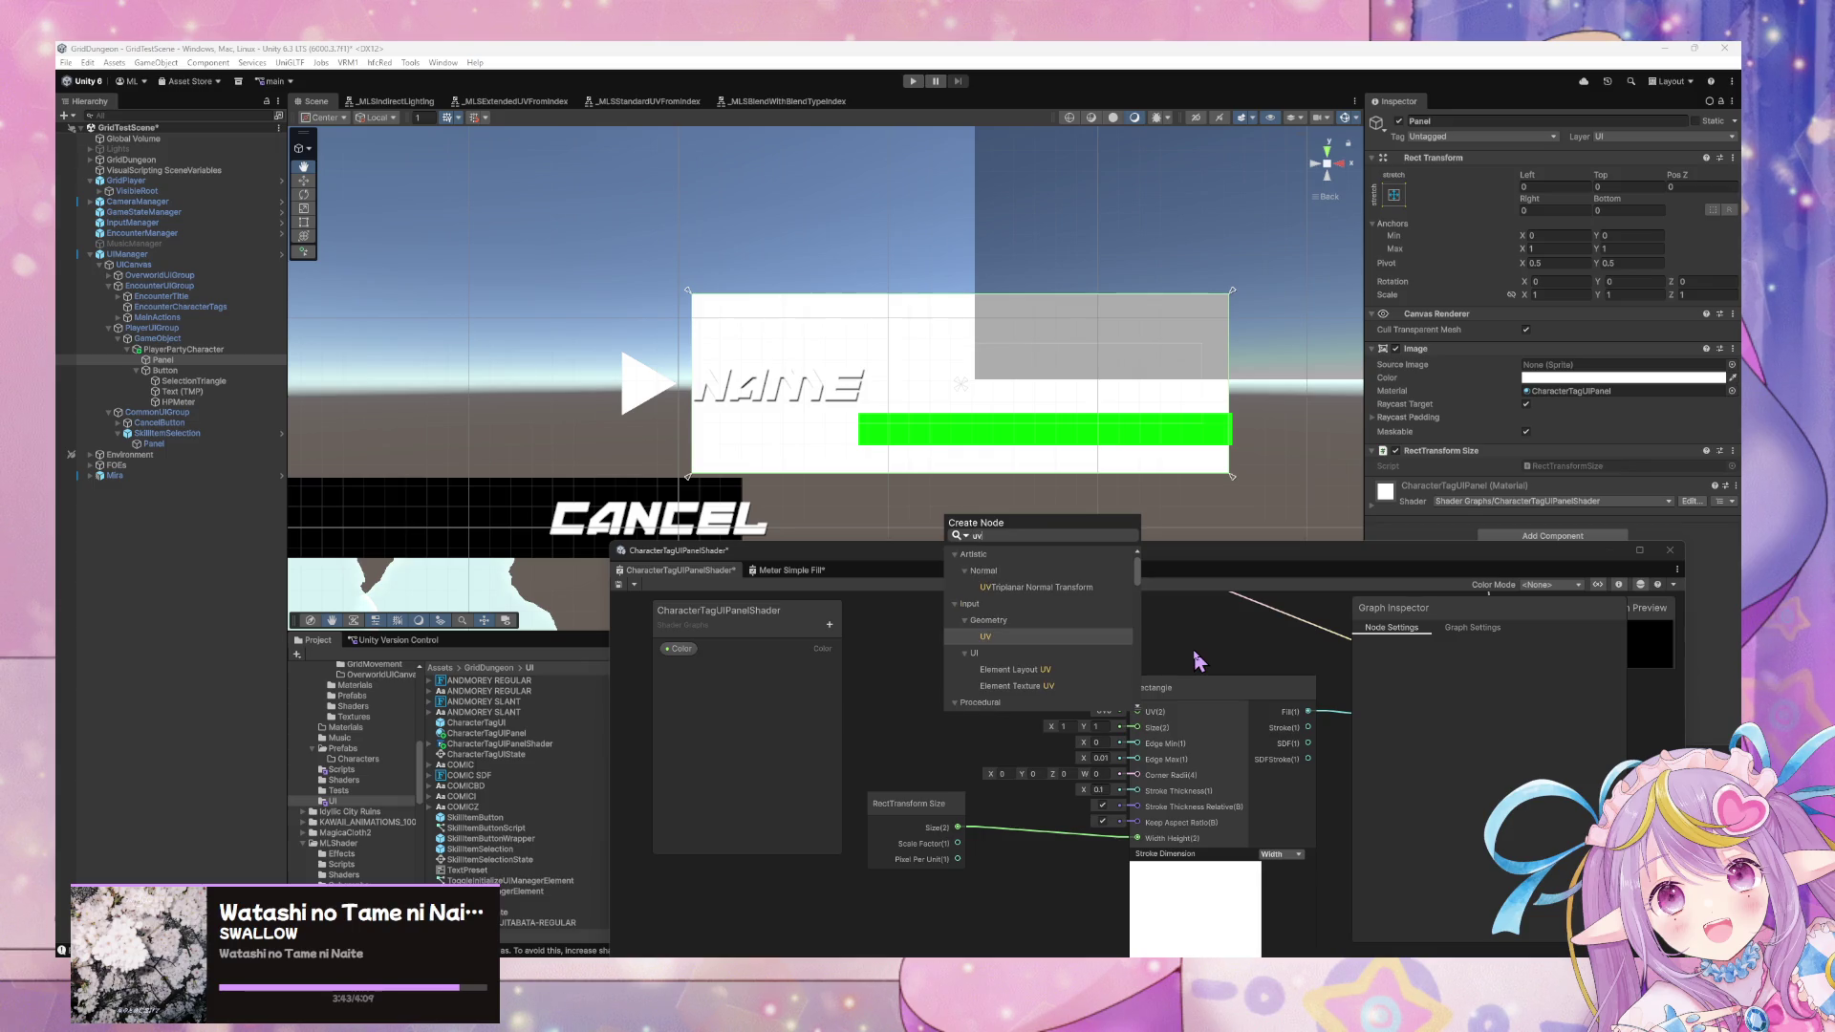
{"action": "key", "text": "Return"}
{"action": "mouse_move", "coordinate": [999, 659]}
{"action": "left_mouse_down"}
{"action": "mouse_move", "coordinate": [899, 659]}
{"action": "mouse_move", "coordinate": [1156, 664]}
{"action": "mouse_move", "coordinate": [1051, 668]}
{"action": "left_mouse_up"}
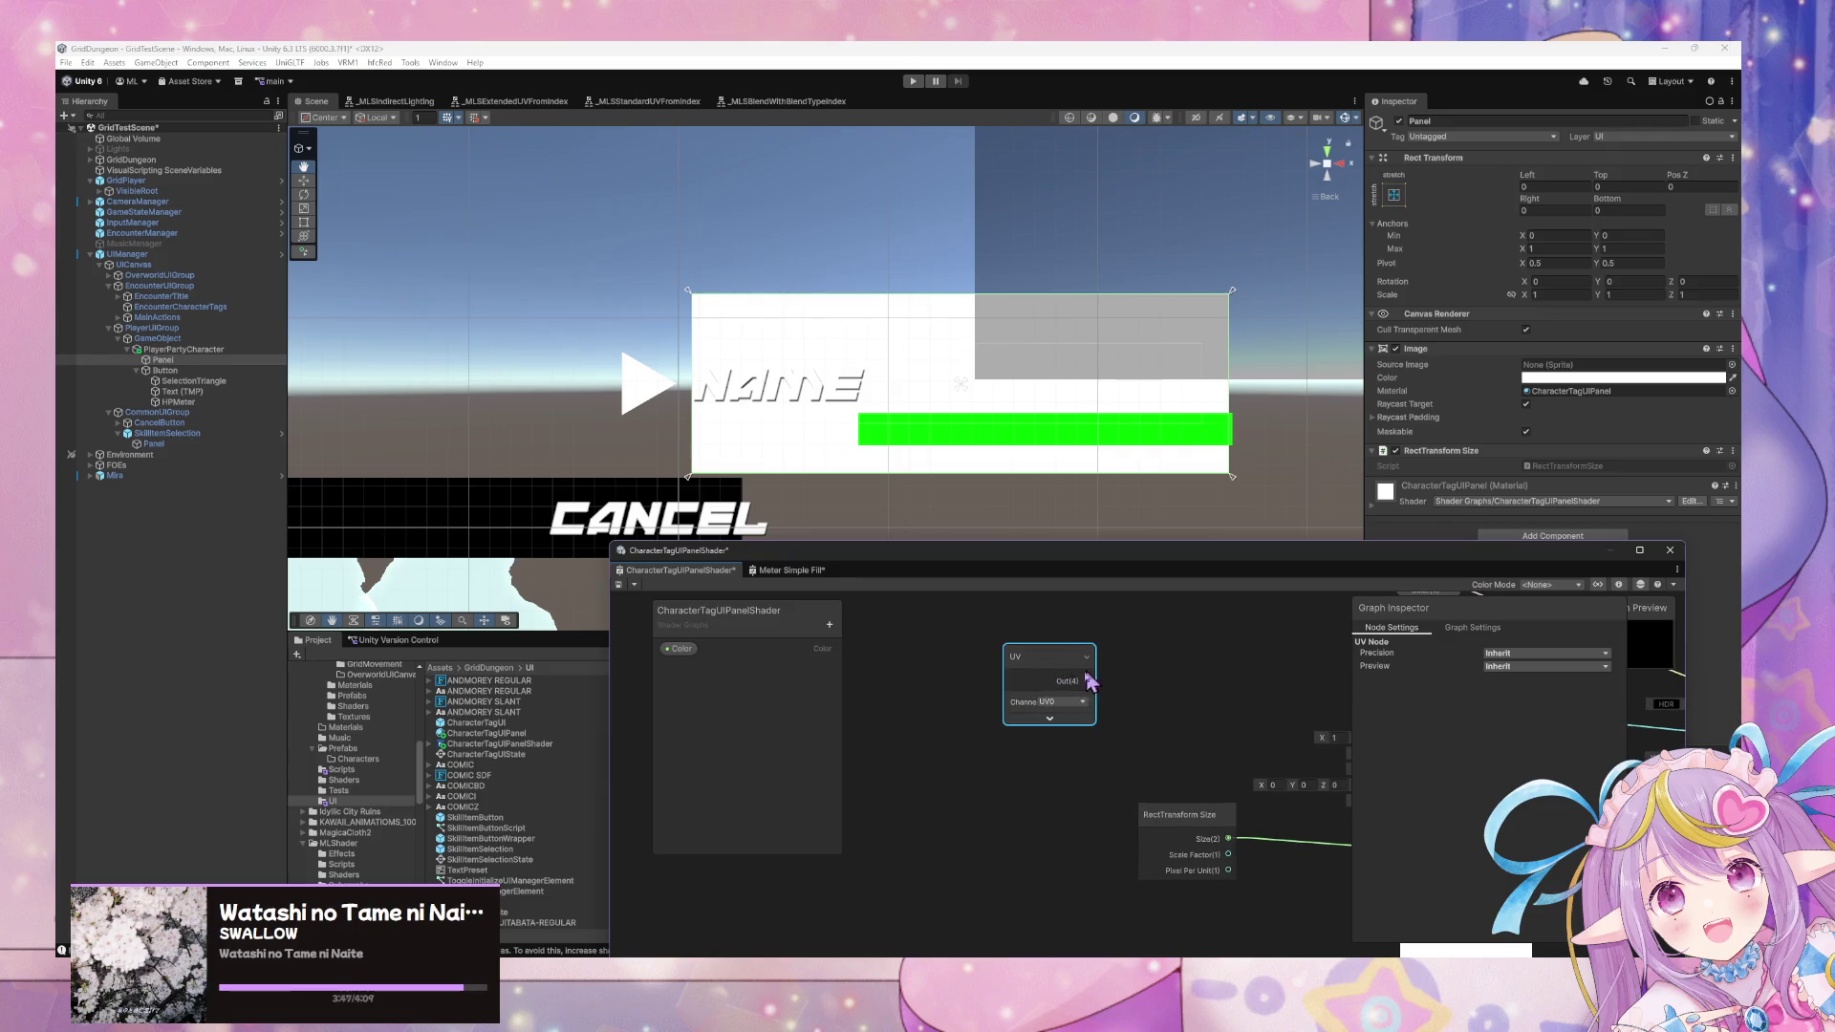
{"action": "left_click", "coordinate": [1049, 718]}
Add a Swizzle node and set its mask to x.
{"action": "right_click", "coordinate": [1222, 669]}
{"action": "left_click", "coordinate": [1248, 674]}
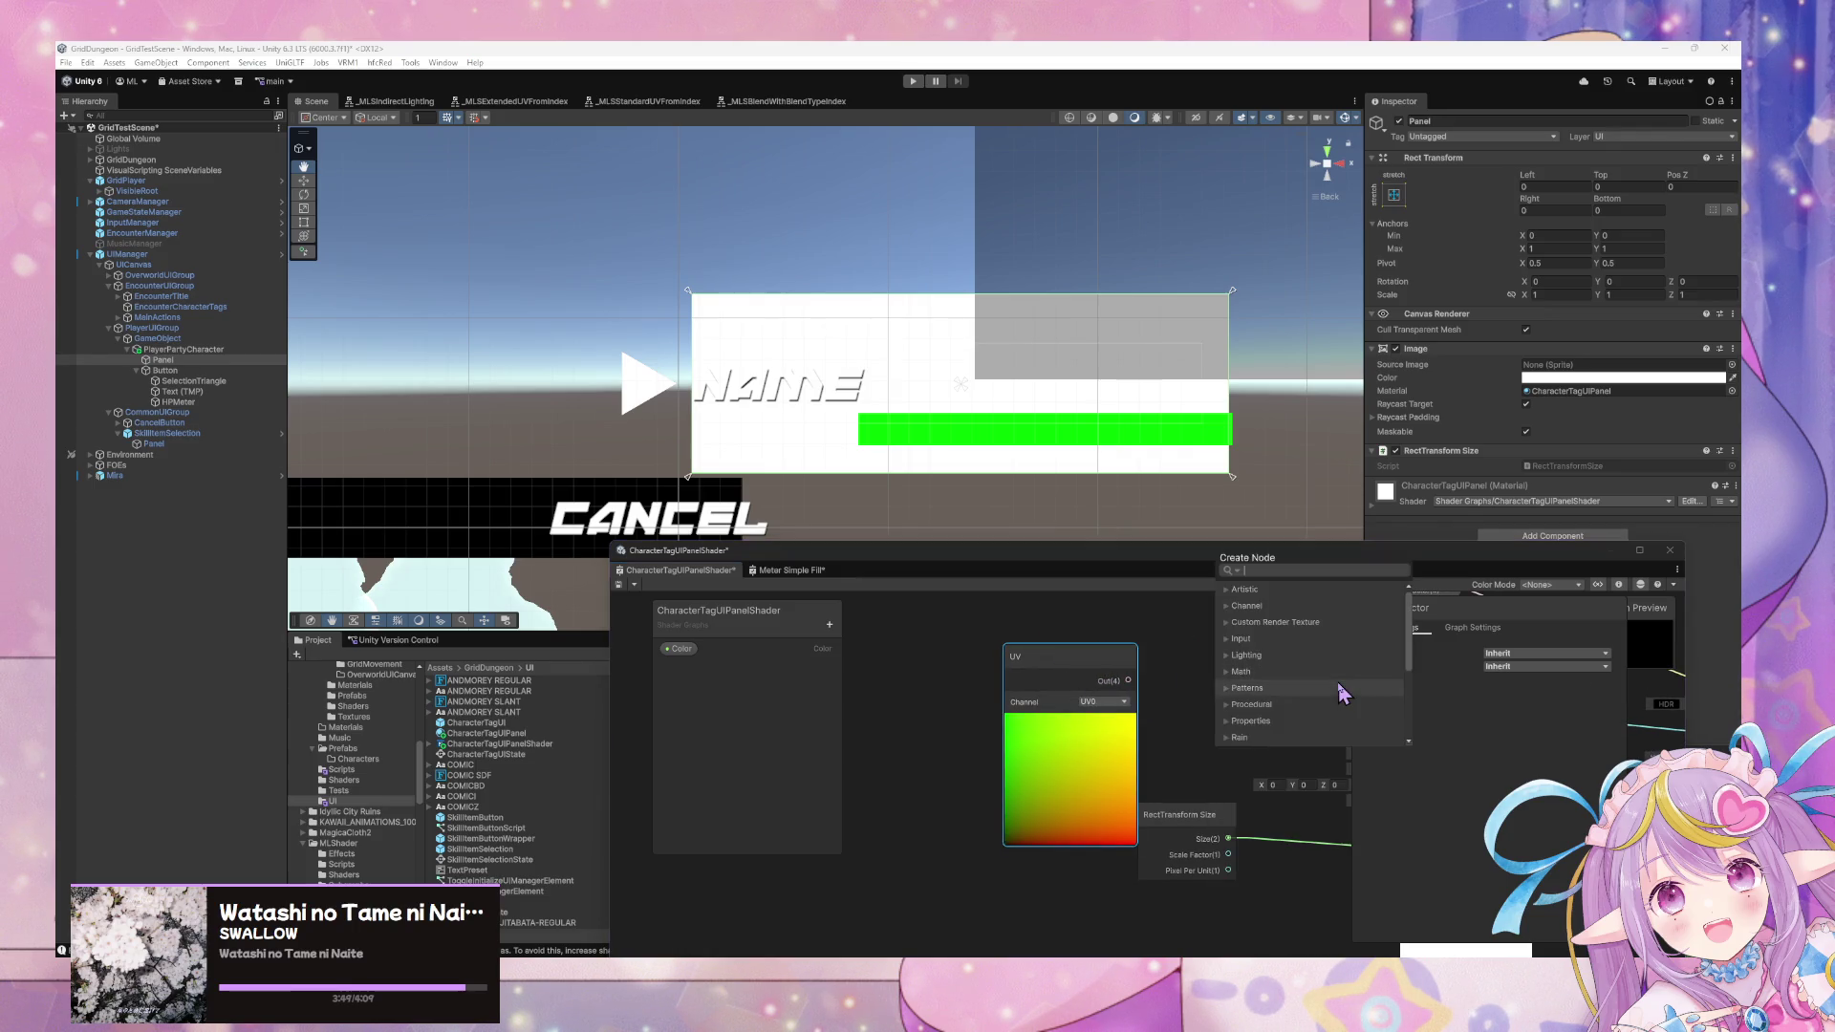
{"action": "type", "text": "swizzle"}
{"action": "key", "text": "Return"}
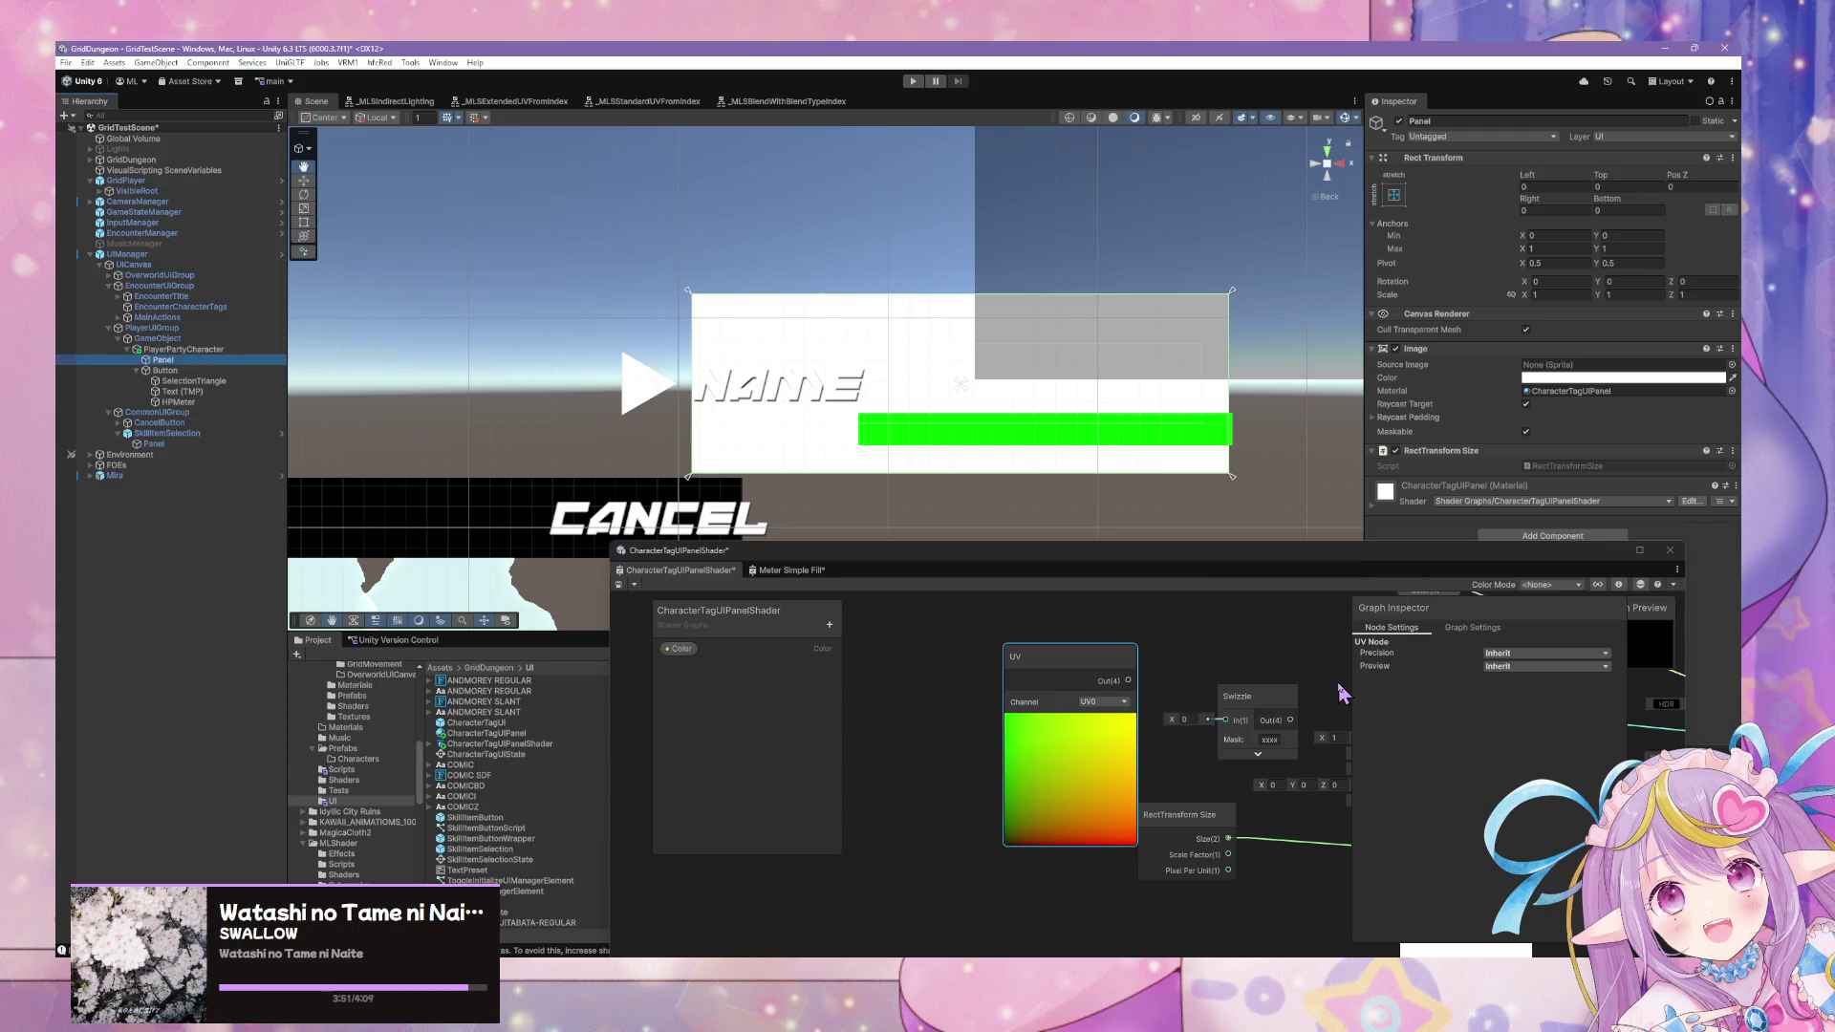
{"action": "left_click", "coordinate": [1284, 743]}
{"action": "type", "text": "x"}
{"action": "key", "text": "Return"}
Delete the Rectangle and RectTransform Size nodes, then expand the Swizzle preview.
{"action": "left_click_drag", "start_coordinate": [1331, 717], "coordinate": [1075, 664]}
{"action": "left_click", "coordinate": [1147, 674]}
{"action": "key", "text": "Delete"}
{"action": "left_click", "coordinate": [931, 797]}
{"action": "key", "text": "Delete"}
{"action": "left_click", "coordinate": [980, 729]}
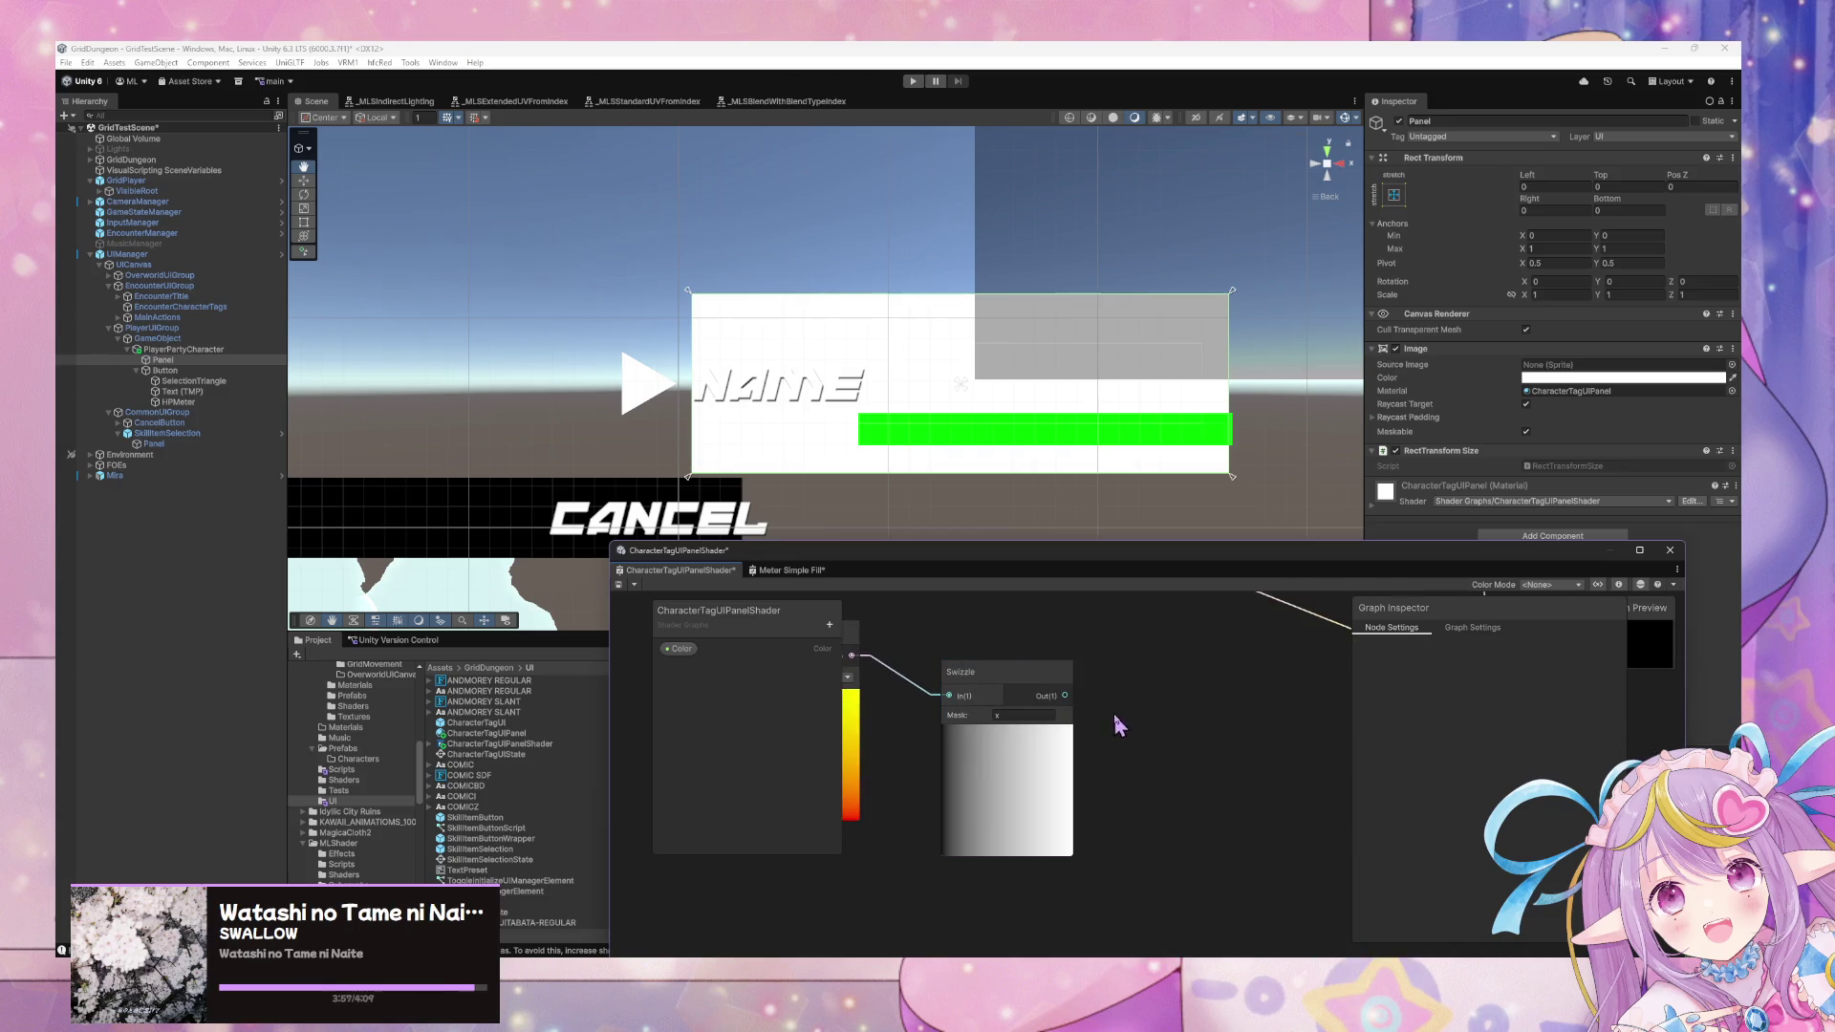
Try an Absolute node after the Swizzle, remove it, and search for Distance instead.
{"action": "right_click", "coordinate": [1150, 698]}
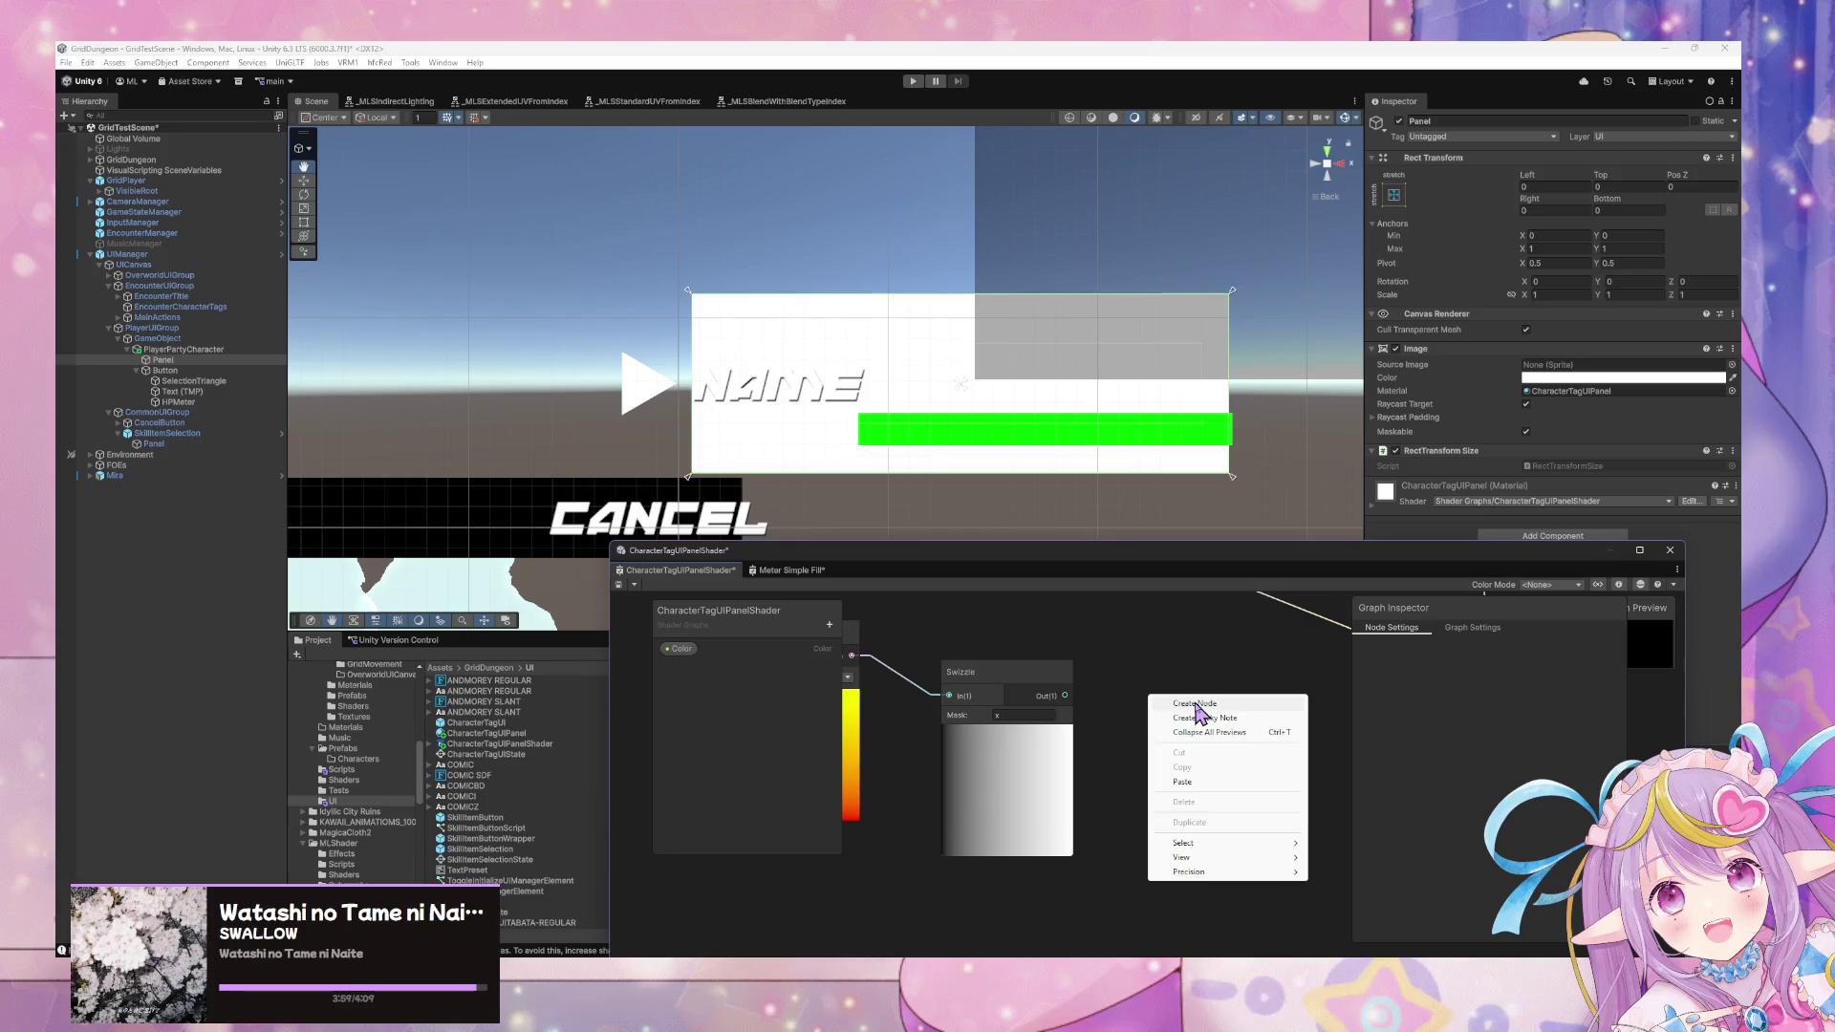
{"action": "left_click", "coordinate": [1190, 707]}
{"action": "type", "text": "ab"}
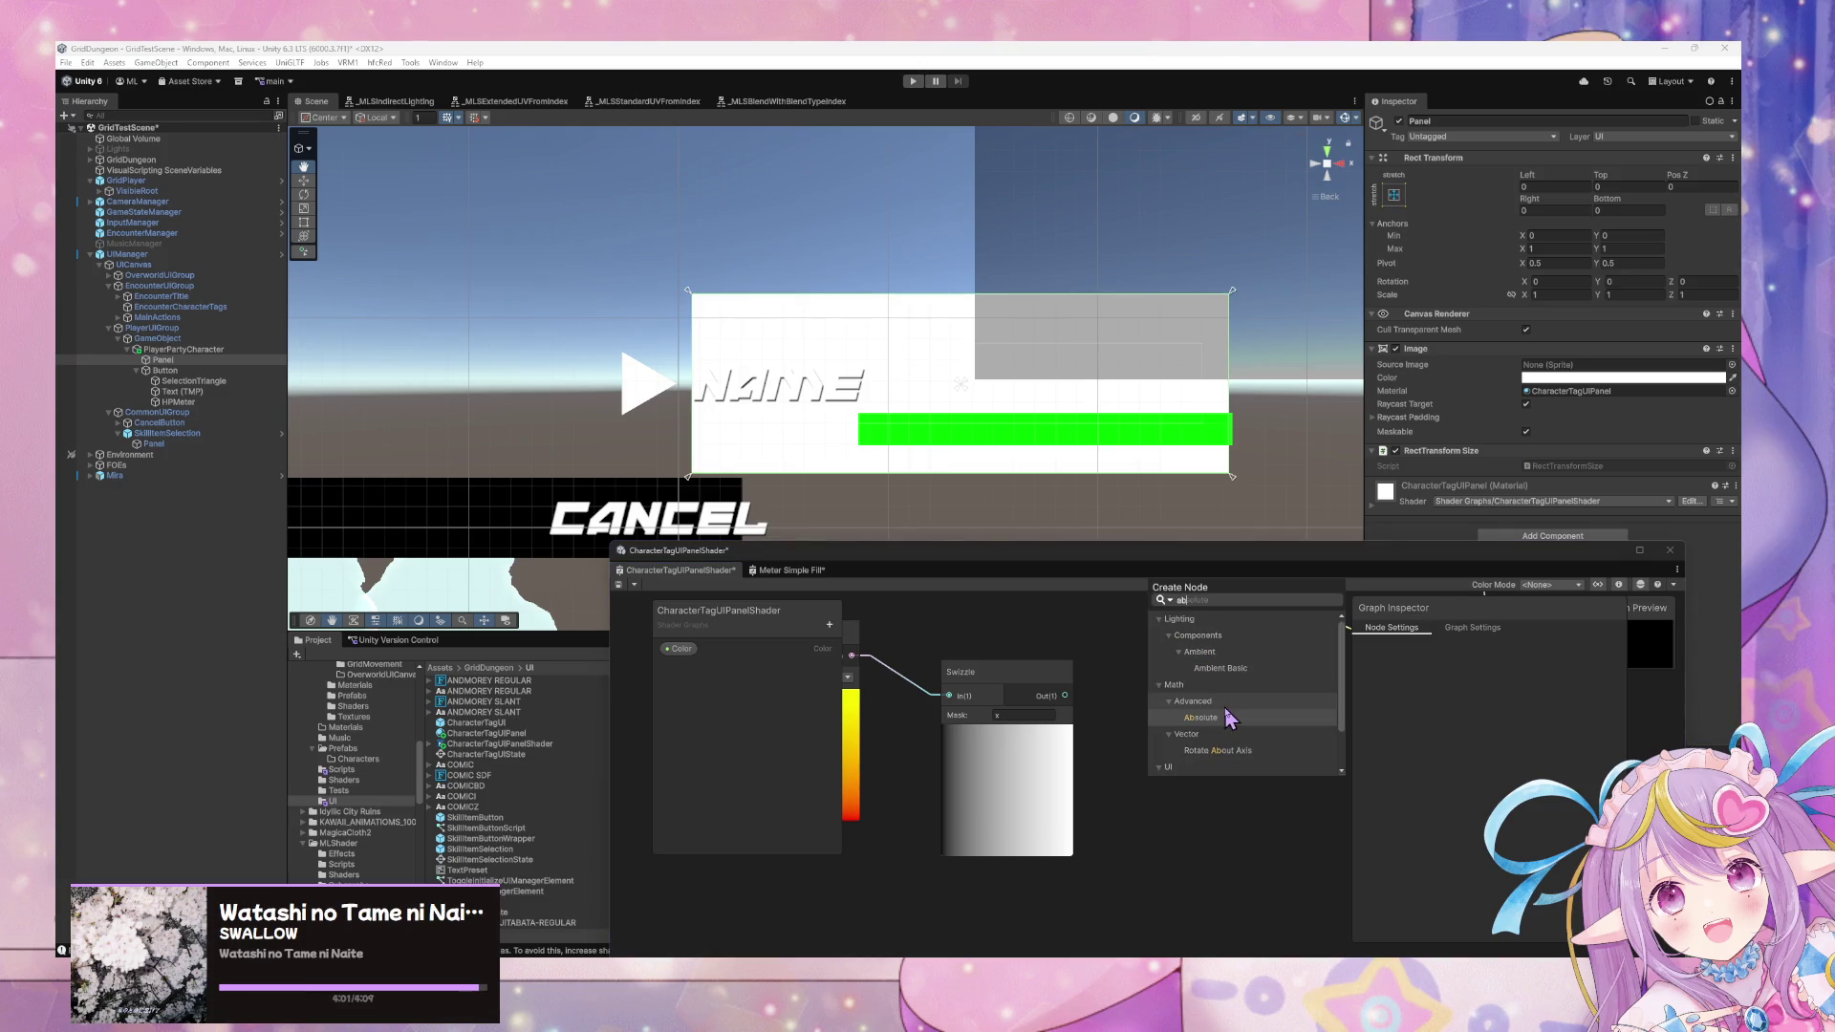
{"action": "left_click", "coordinate": [1230, 718]}
{"action": "mouse_move", "coordinate": [1066, 695]}
{"action": "left_mouse_down"}
{"action": "mouse_move", "coordinate": [1176, 755]}
{"action": "mouse_move", "coordinate": [1221, 689]}
{"action": "left_mouse_up"}
{"action": "left_click", "coordinate": [1190, 764]}
{"action": "key", "text": "Delete"}
{"action": "left_click_drag", "start_coordinate": [1065, 695], "coordinate": [1166, 707]}
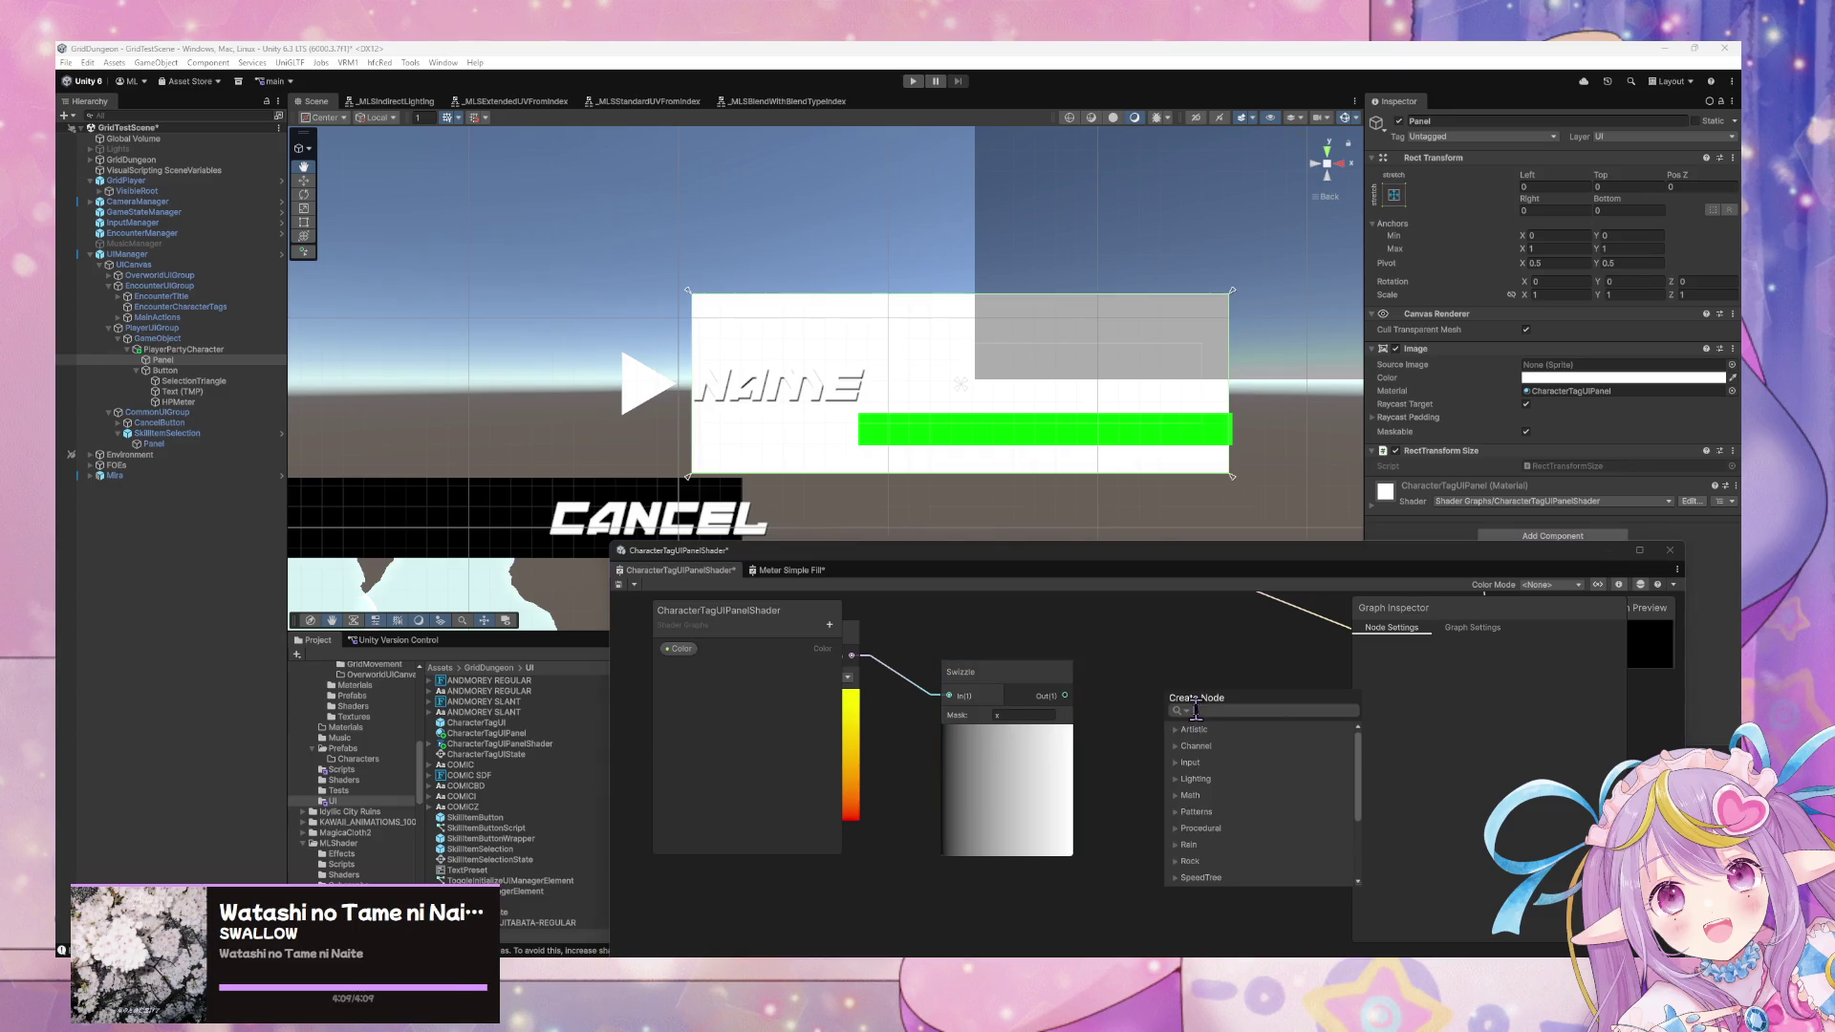
{"action": "type", "text": "distance"}
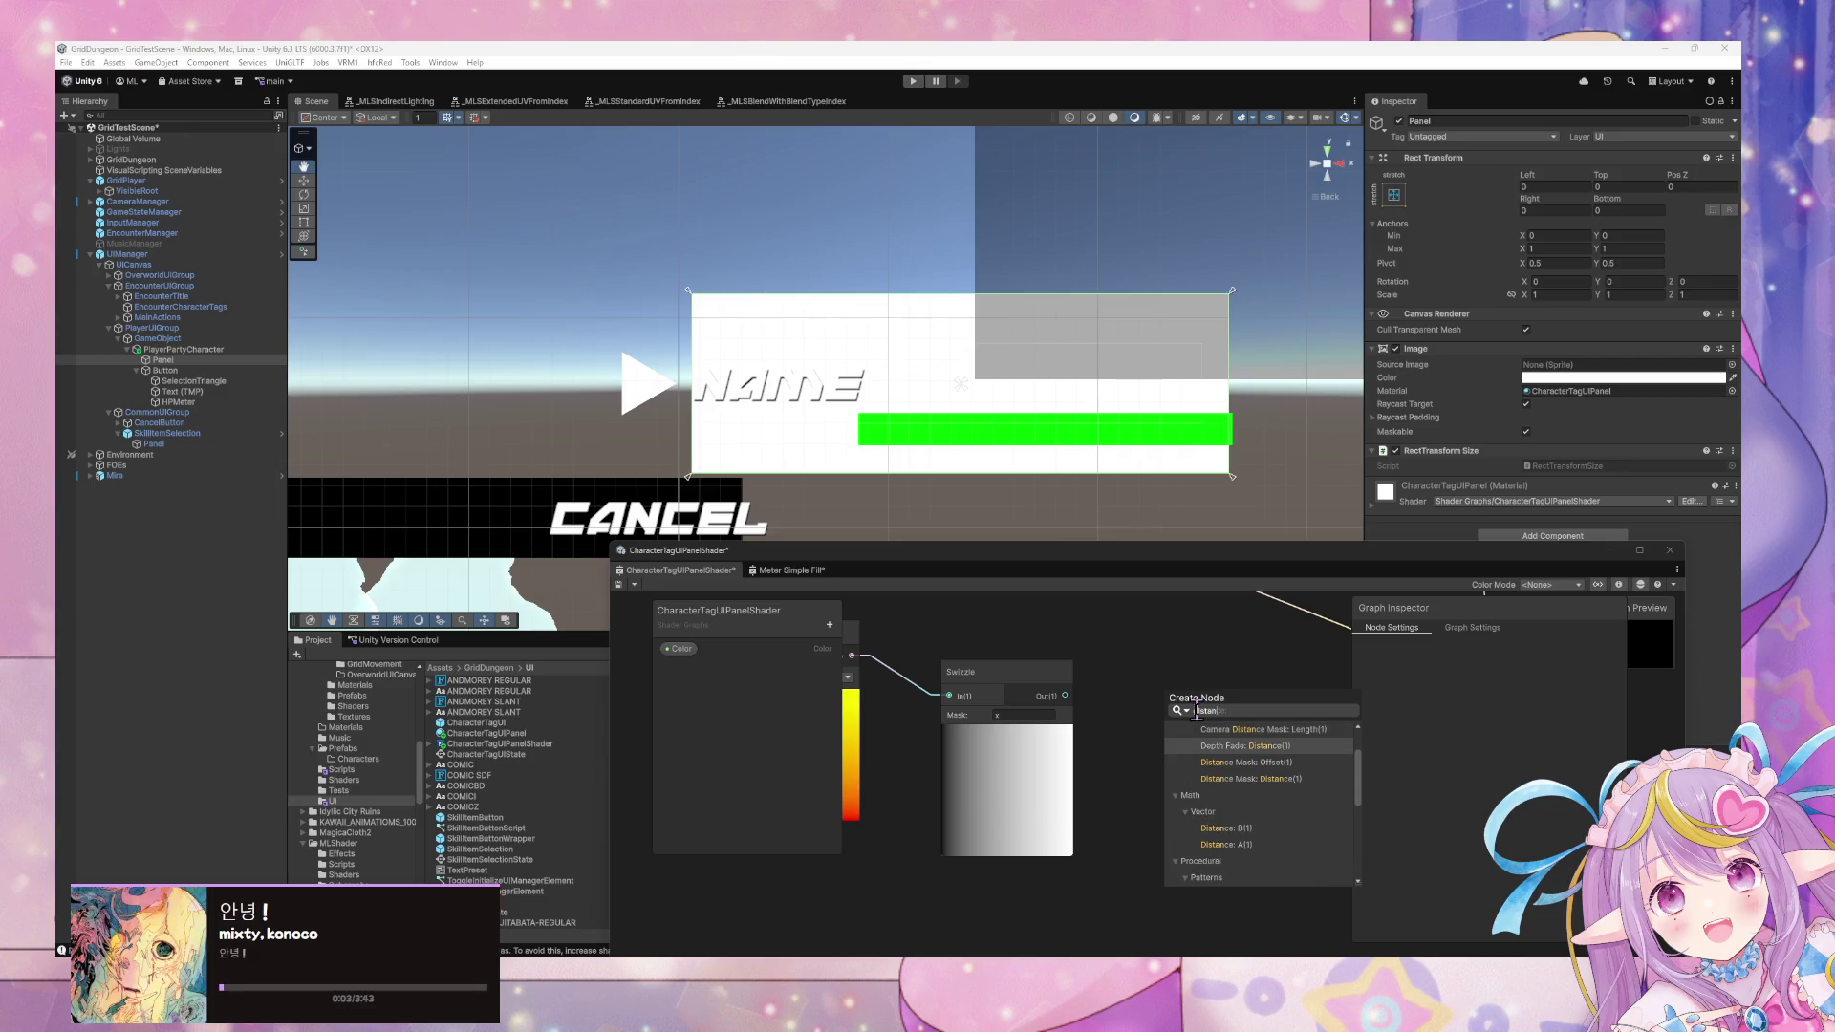
Add a Distance node with A from the Swizzle and B set to 0.5.
{"action": "key", "text": "Down"}
{"action": "key", "text": "Return"}
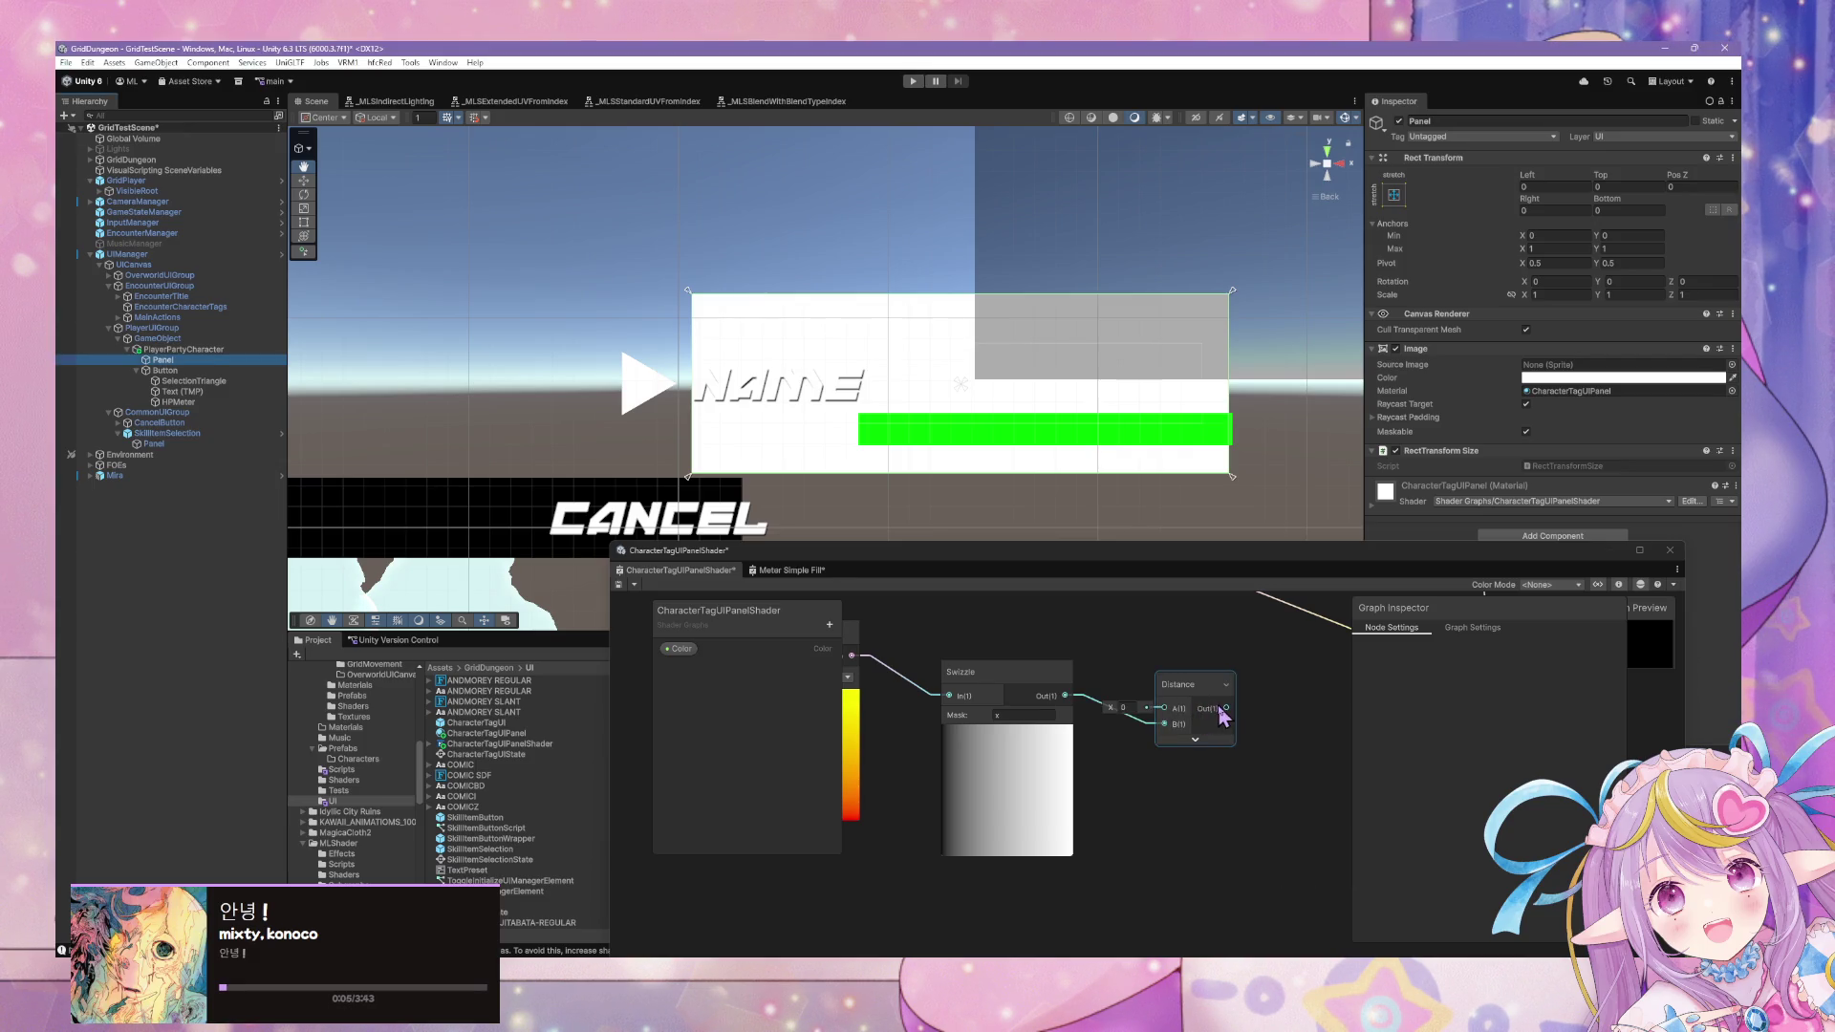
{"action": "left_click_drag", "start_coordinate": [1065, 696], "coordinate": [1163, 708]}
{"action": "left_click", "coordinate": [1163, 734]}
{"action": "right_click", "coordinate": [1163, 733]}
{"action": "key", "text": "Escape"}
{"action": "left_click", "coordinate": [1130, 744]}
{"action": "key", "text": "Delete"}
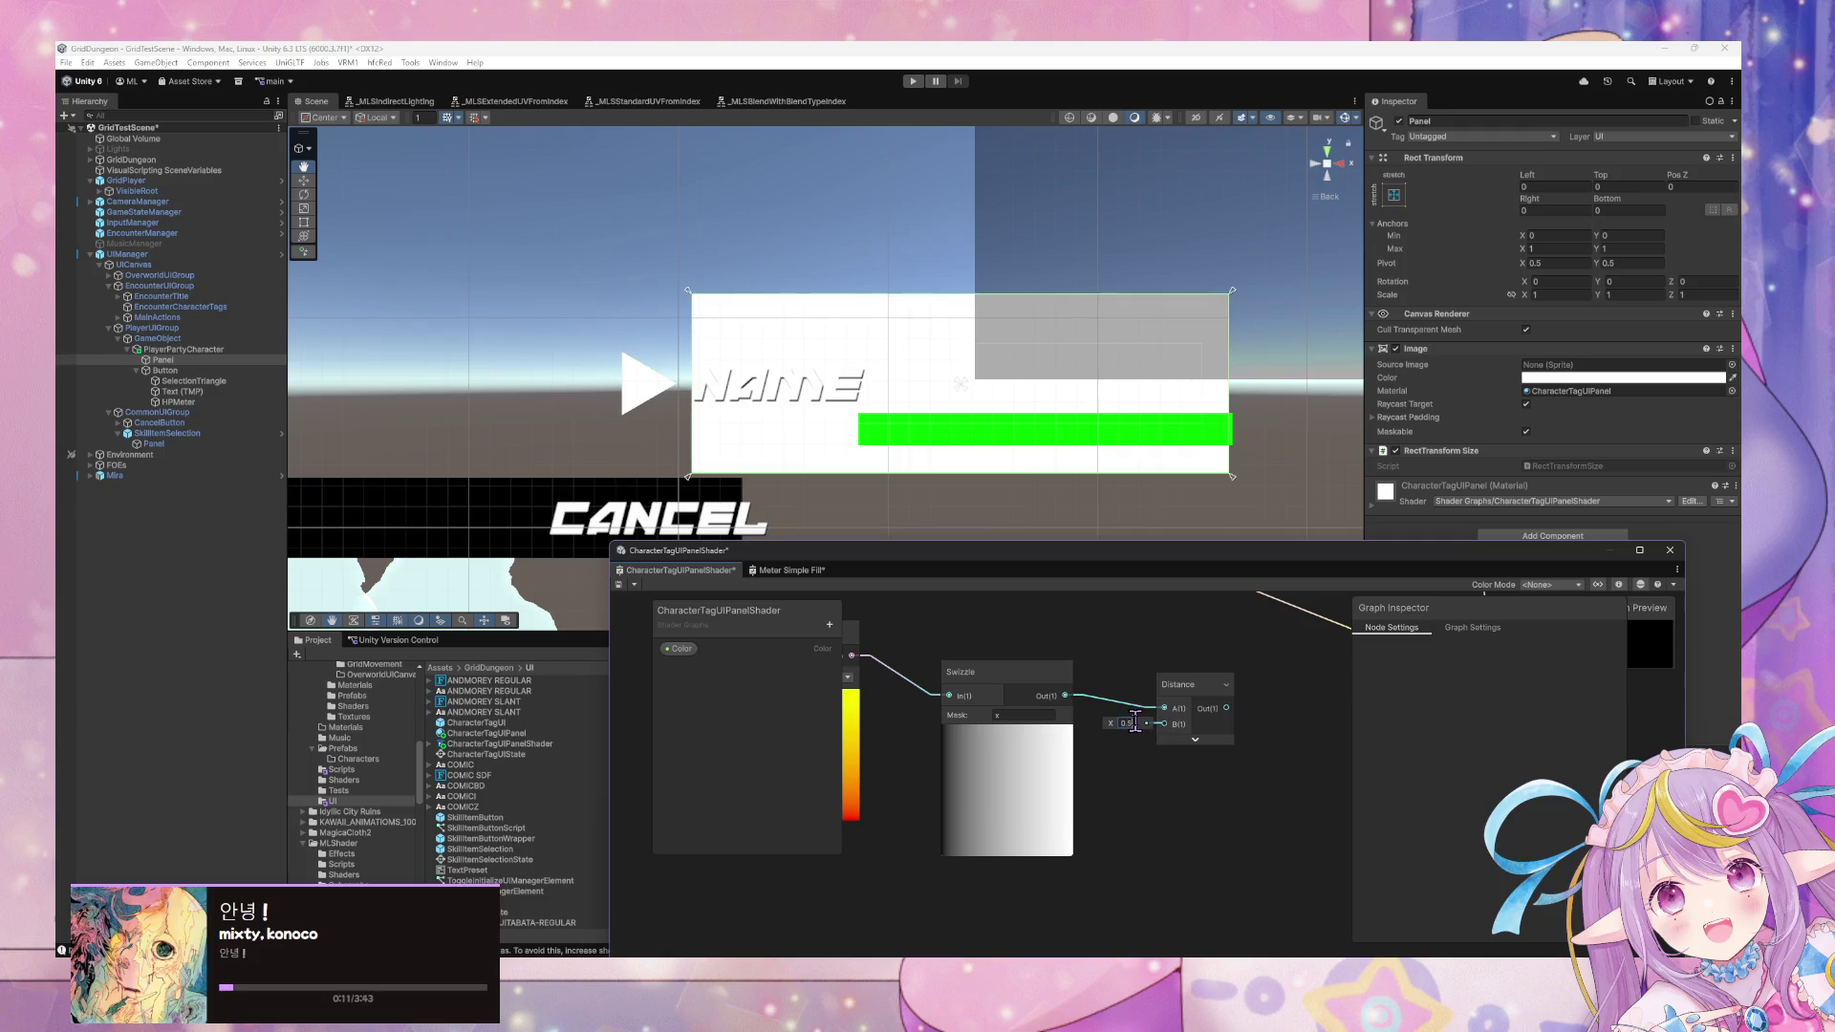
{"action": "left_click", "coordinate": [1194, 739]}
Add a Step node fed by Distance and set its Edge to 0.38.
{"action": "mouse_move", "coordinate": [1281, 677]}
{"action": "left_mouse_down"}
{"action": "mouse_move", "coordinate": [1390, 691]}
{"action": "mouse_move", "coordinate": [1293, 656]}
{"action": "left_mouse_up"}
{"action": "left_click_drag", "start_coordinate": [1176, 656], "coordinate": [1266, 728]}
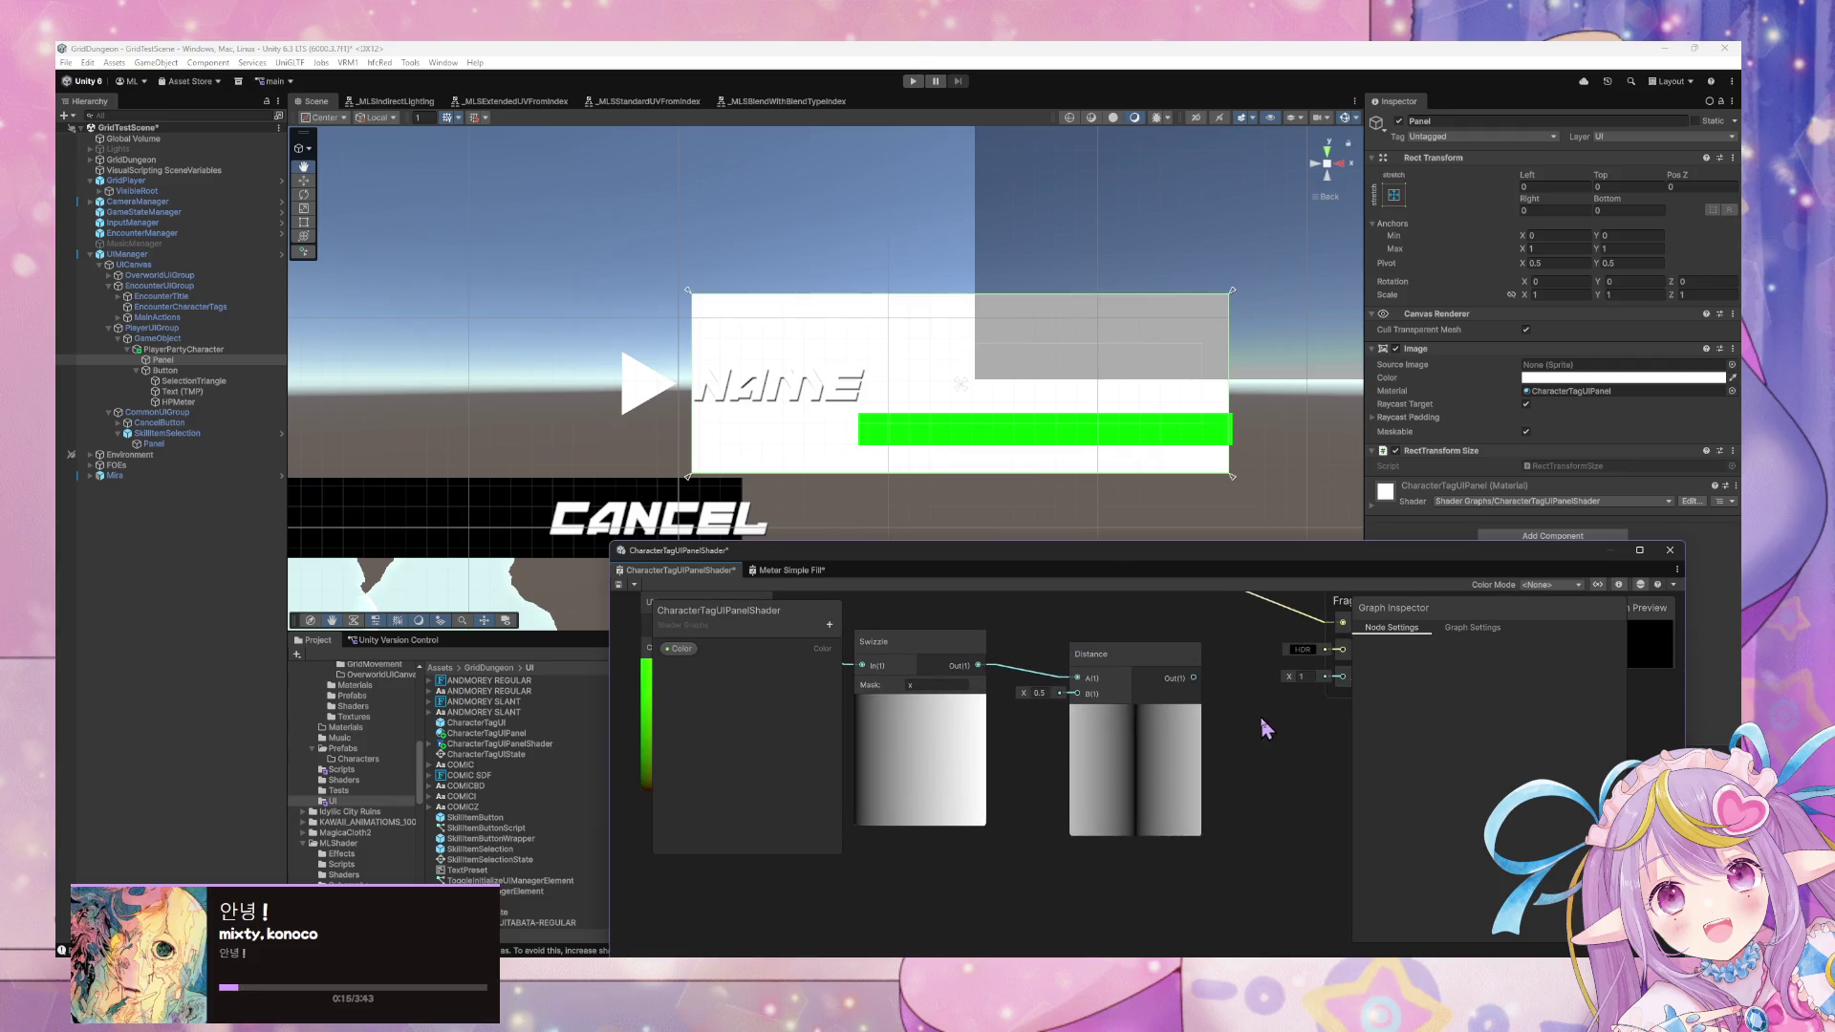
{"action": "right_click", "coordinate": [1258, 731]}
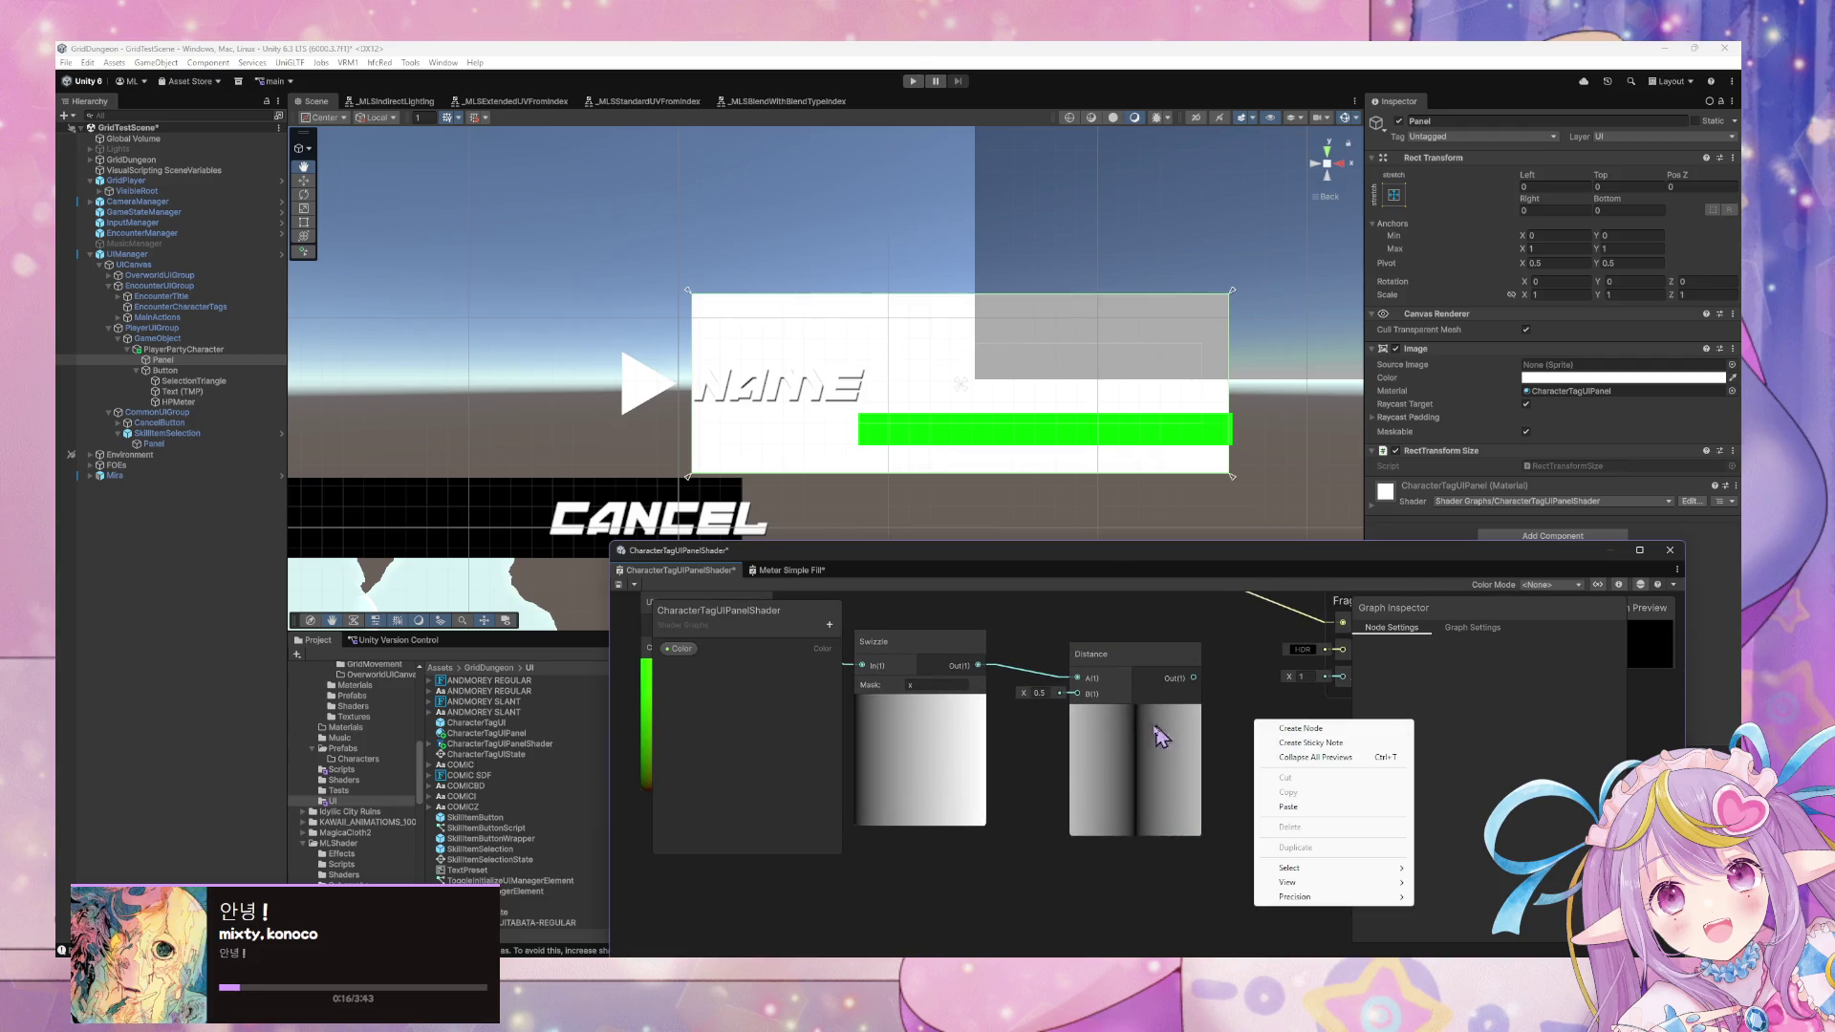
{"action": "left_click", "coordinate": [1323, 741]}
{"action": "type", "text": "step"}
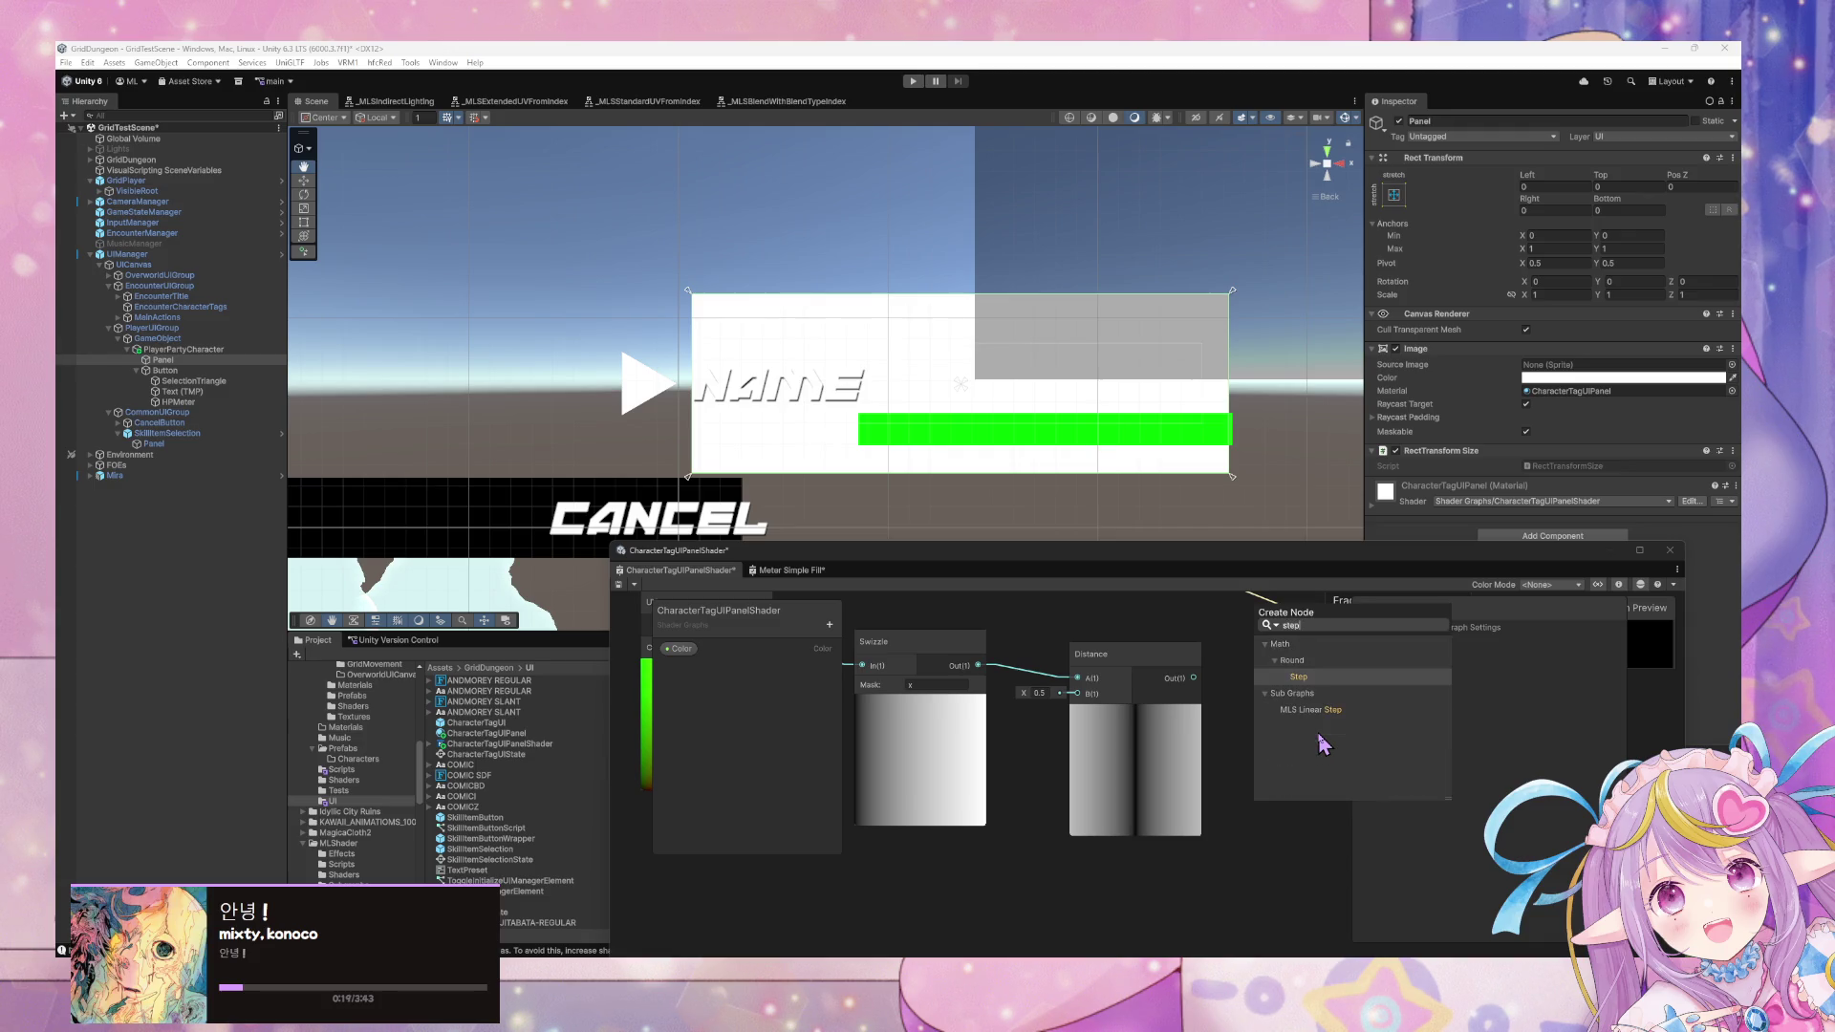
{"action": "key", "text": "Return"}
{"action": "mouse_move", "coordinate": [1193, 678]}
{"action": "left_mouse_down"}
{"action": "mouse_move", "coordinate": [1216, 770]}
{"action": "mouse_move", "coordinate": [1245, 799]}
{"action": "mouse_move", "coordinate": [1265, 790]}
{"action": "mouse_move", "coordinate": [1219, 759]}
{"action": "left_mouse_up"}
{"action": "left_click", "coordinate": [1307, 808]}
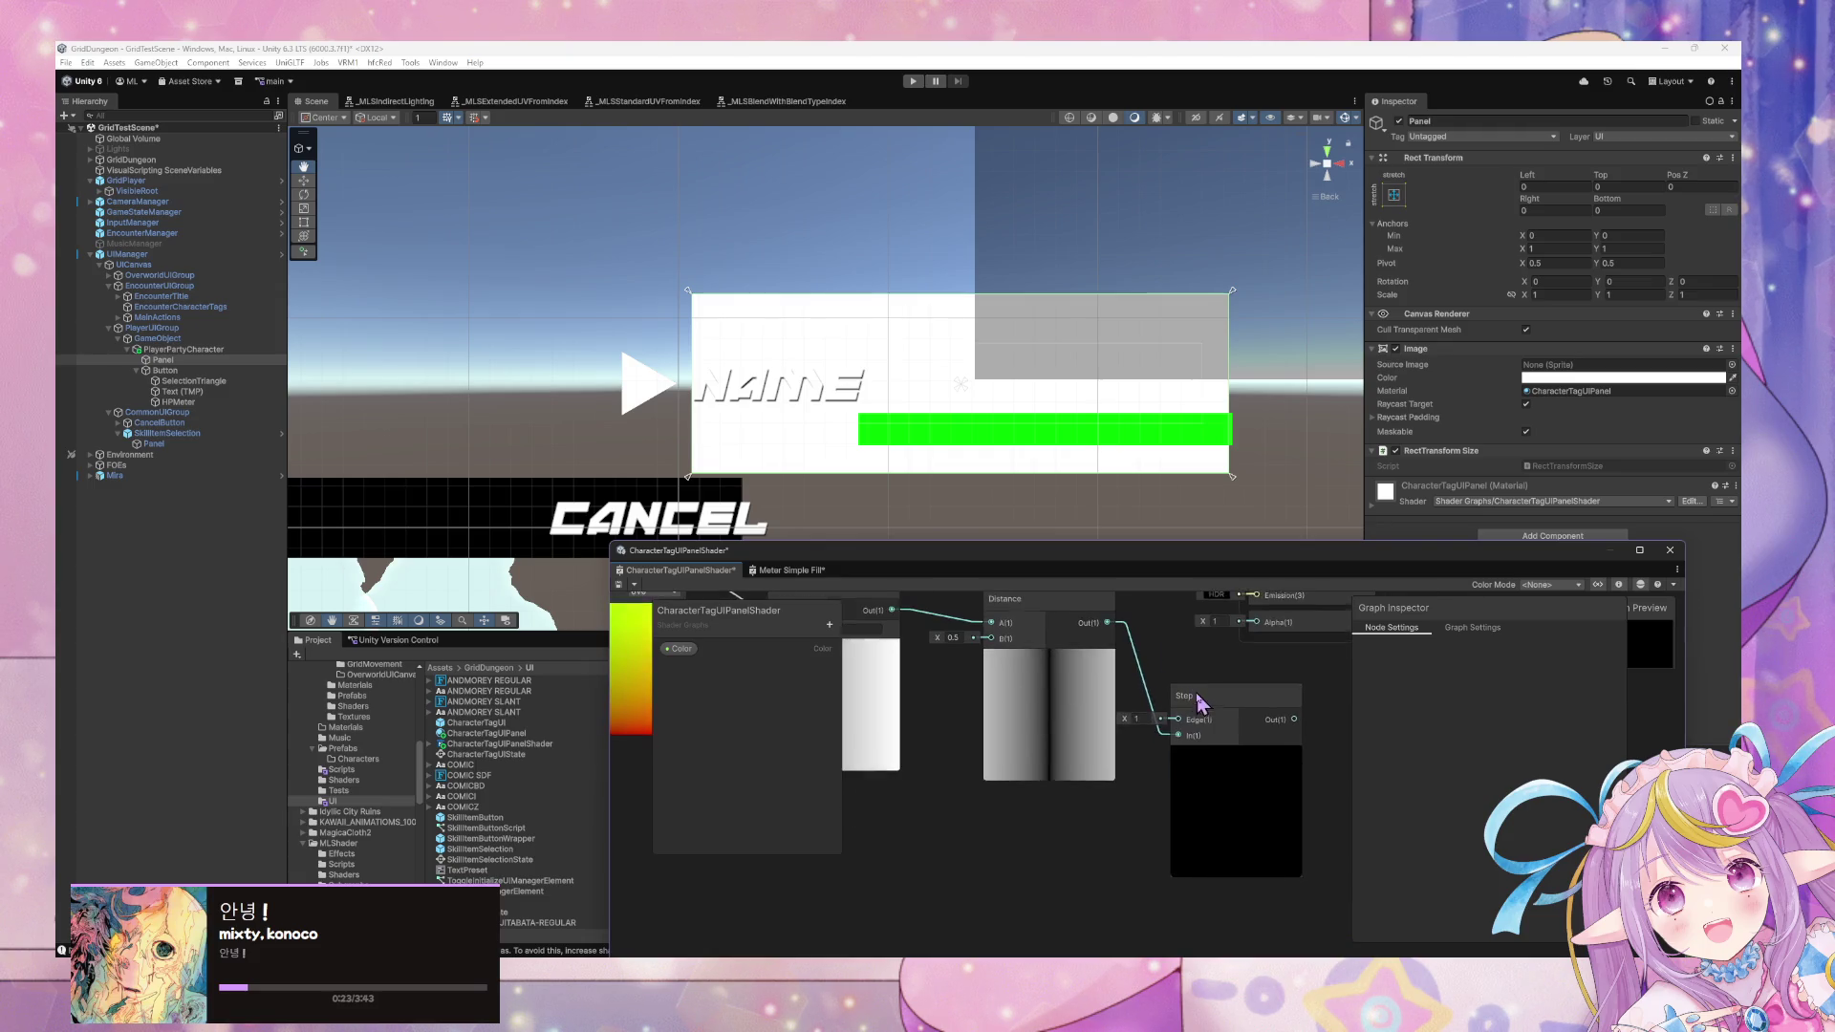
{"action": "mouse_move", "coordinate": [1126, 717]}
{"action": "left_mouse_down"}
{"action": "mouse_move", "coordinate": [1099, 724]}
{"action": "mouse_move", "coordinate": [1118, 729]}
{"action": "left_mouse_up"}
Tidy the layout by moving the Distance and UV nodes around the Swizzle.
{"action": "left_click", "coordinate": [1028, 766]}
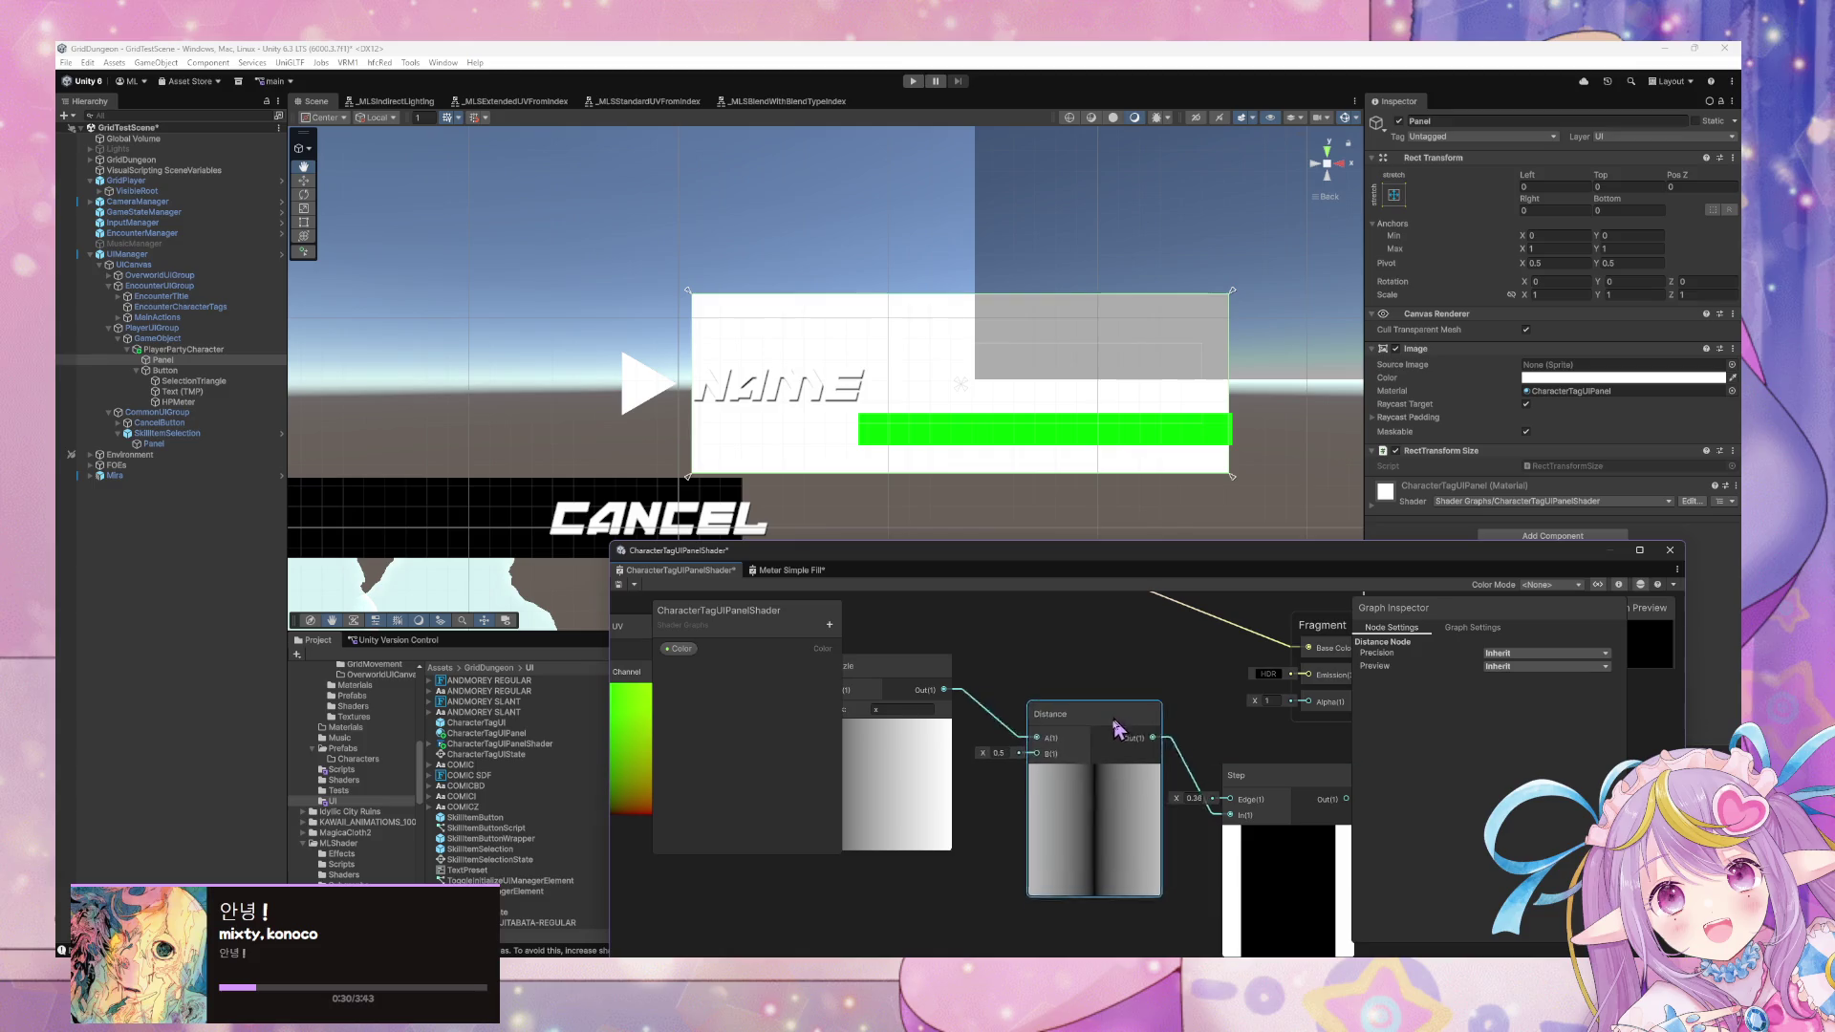
{"action": "left_click", "coordinate": [946, 657]}
{"action": "key", "text": "f"}
{"action": "left_click_drag", "start_coordinate": [952, 612], "coordinate": [906, 690]}
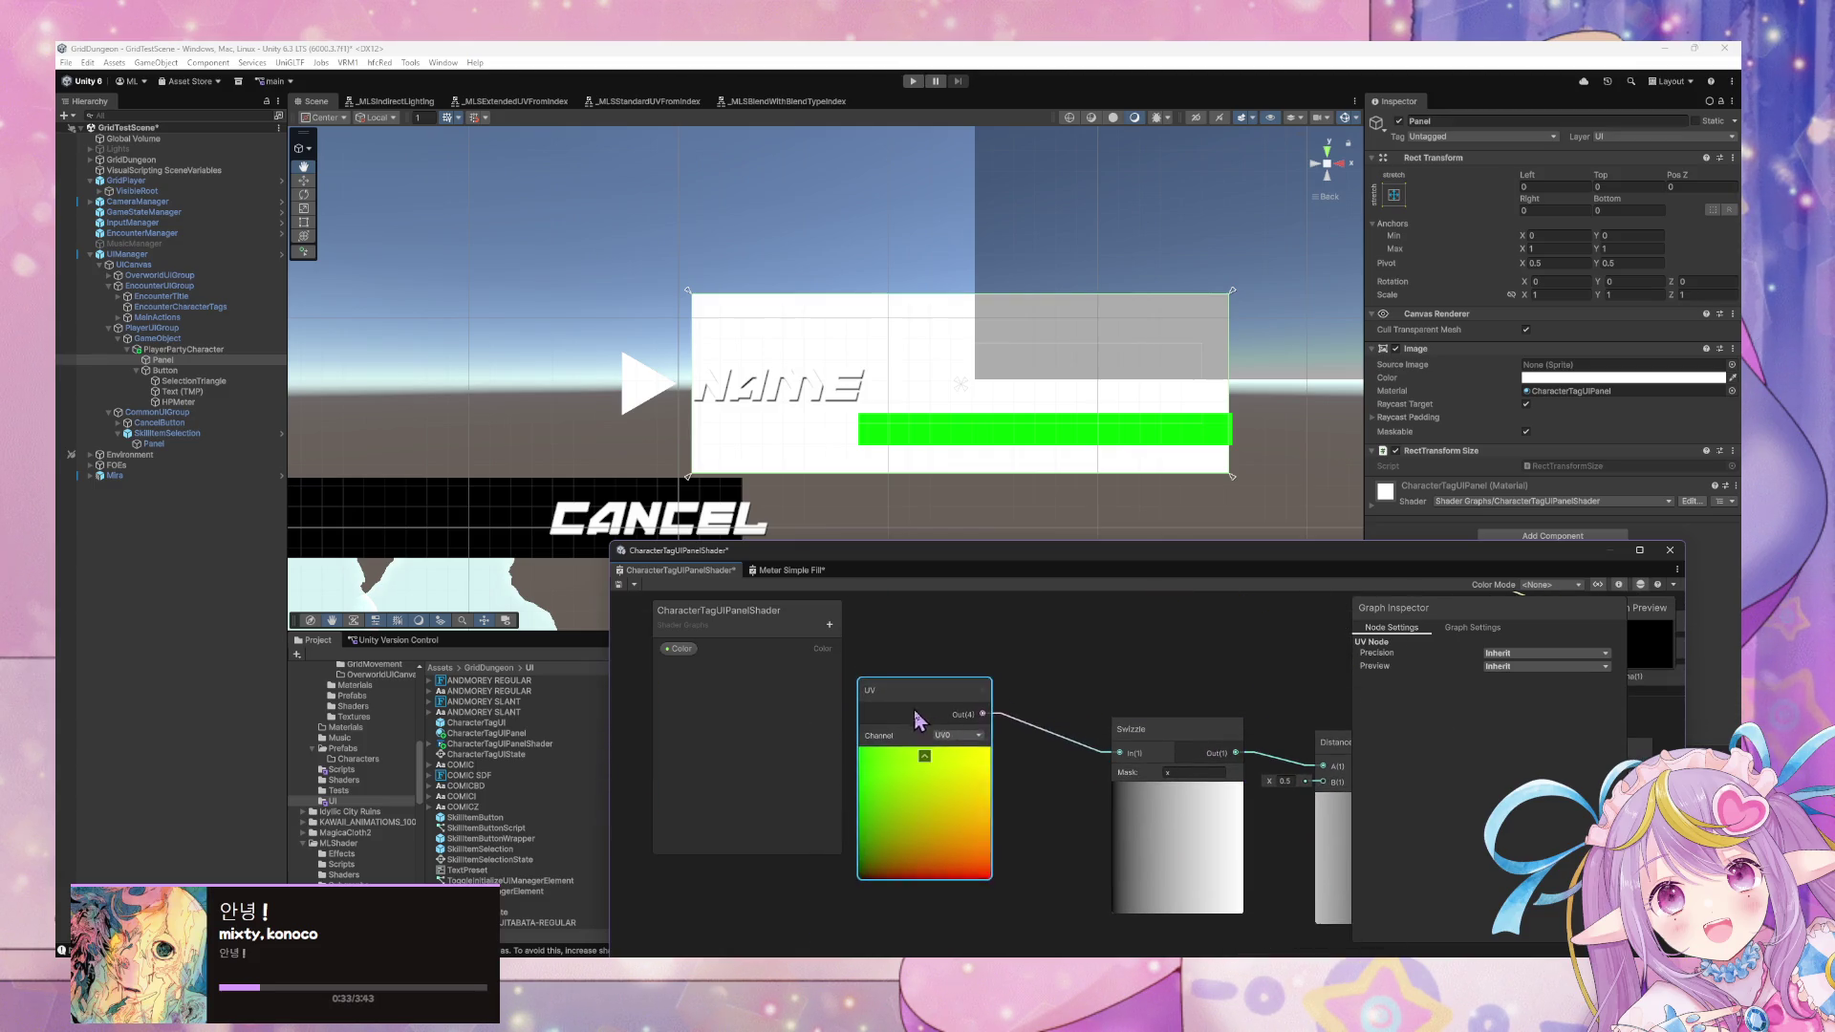
{"action": "scroll", "coordinate": [1113, 681], "scroll_direction": "down", "scroll_amount": 3}
Insert a Rotate node between the UV and Swizzle nodes.
{"action": "right_click", "coordinate": [1103, 650]}
{"action": "left_click", "coordinate": [1123, 658]}
{"action": "type", "text": "rotate"}
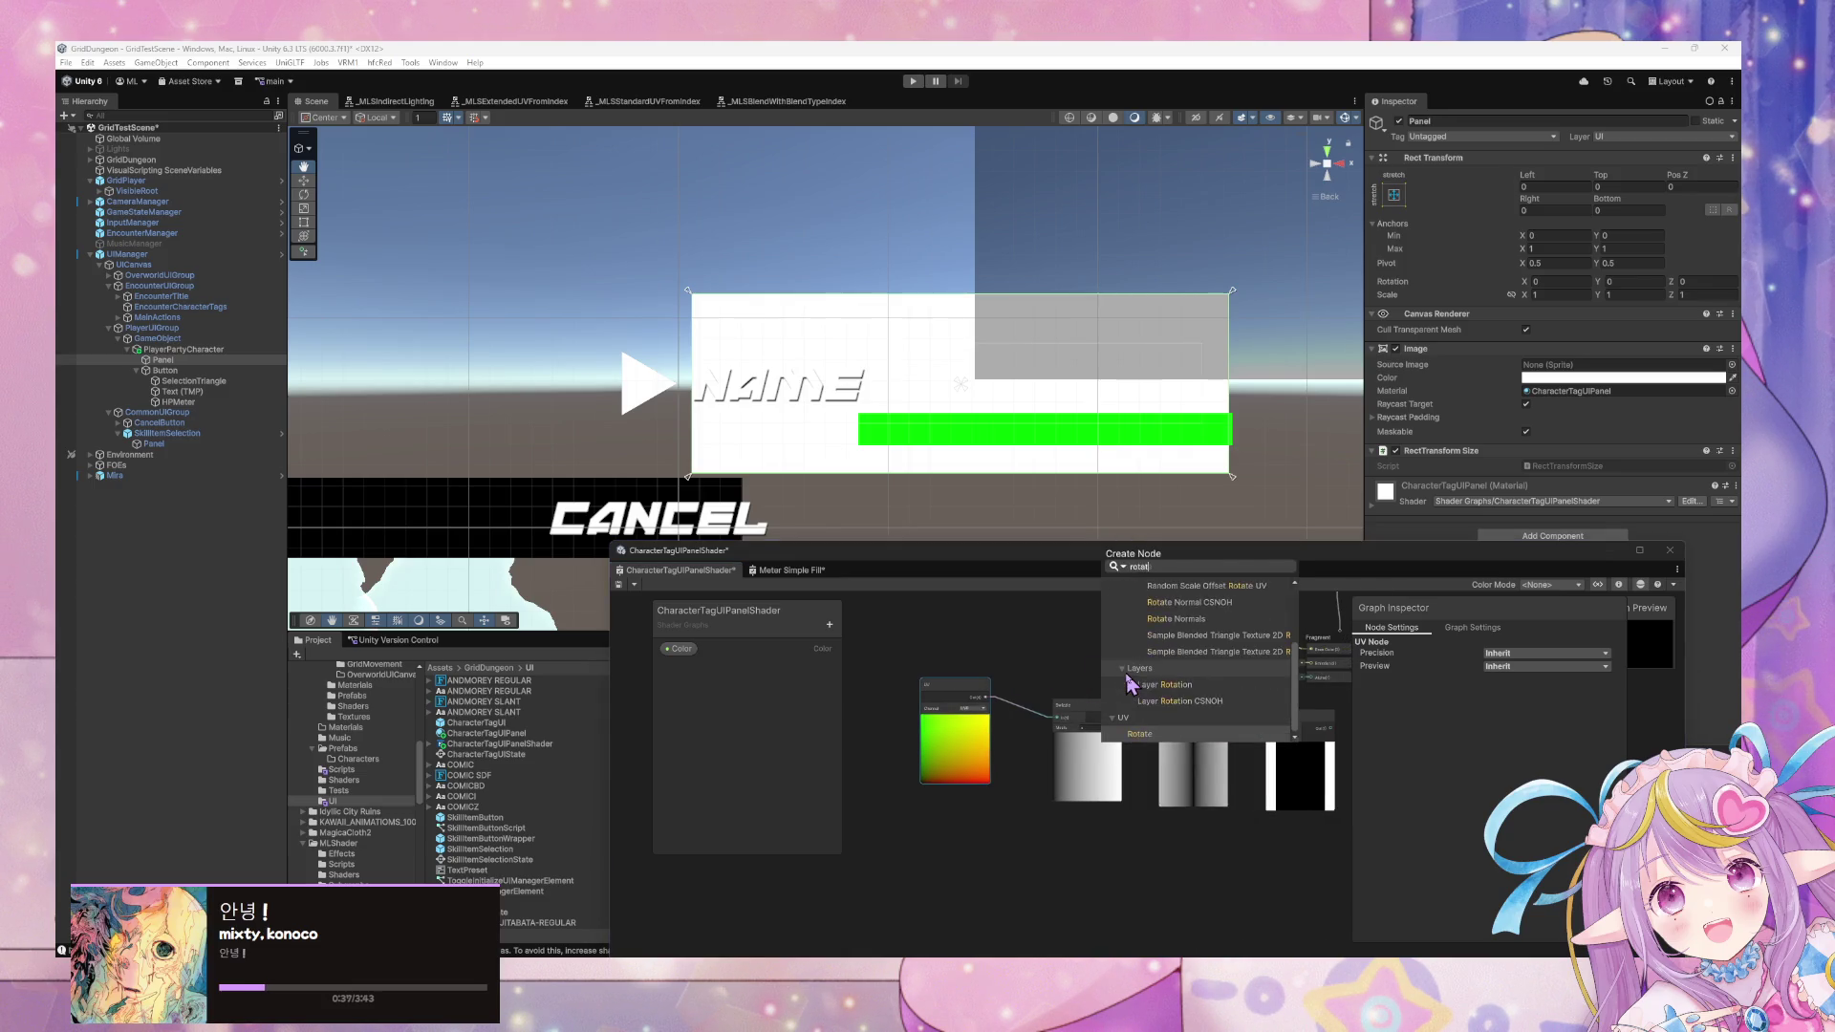
{"action": "key", "text": "Return"}
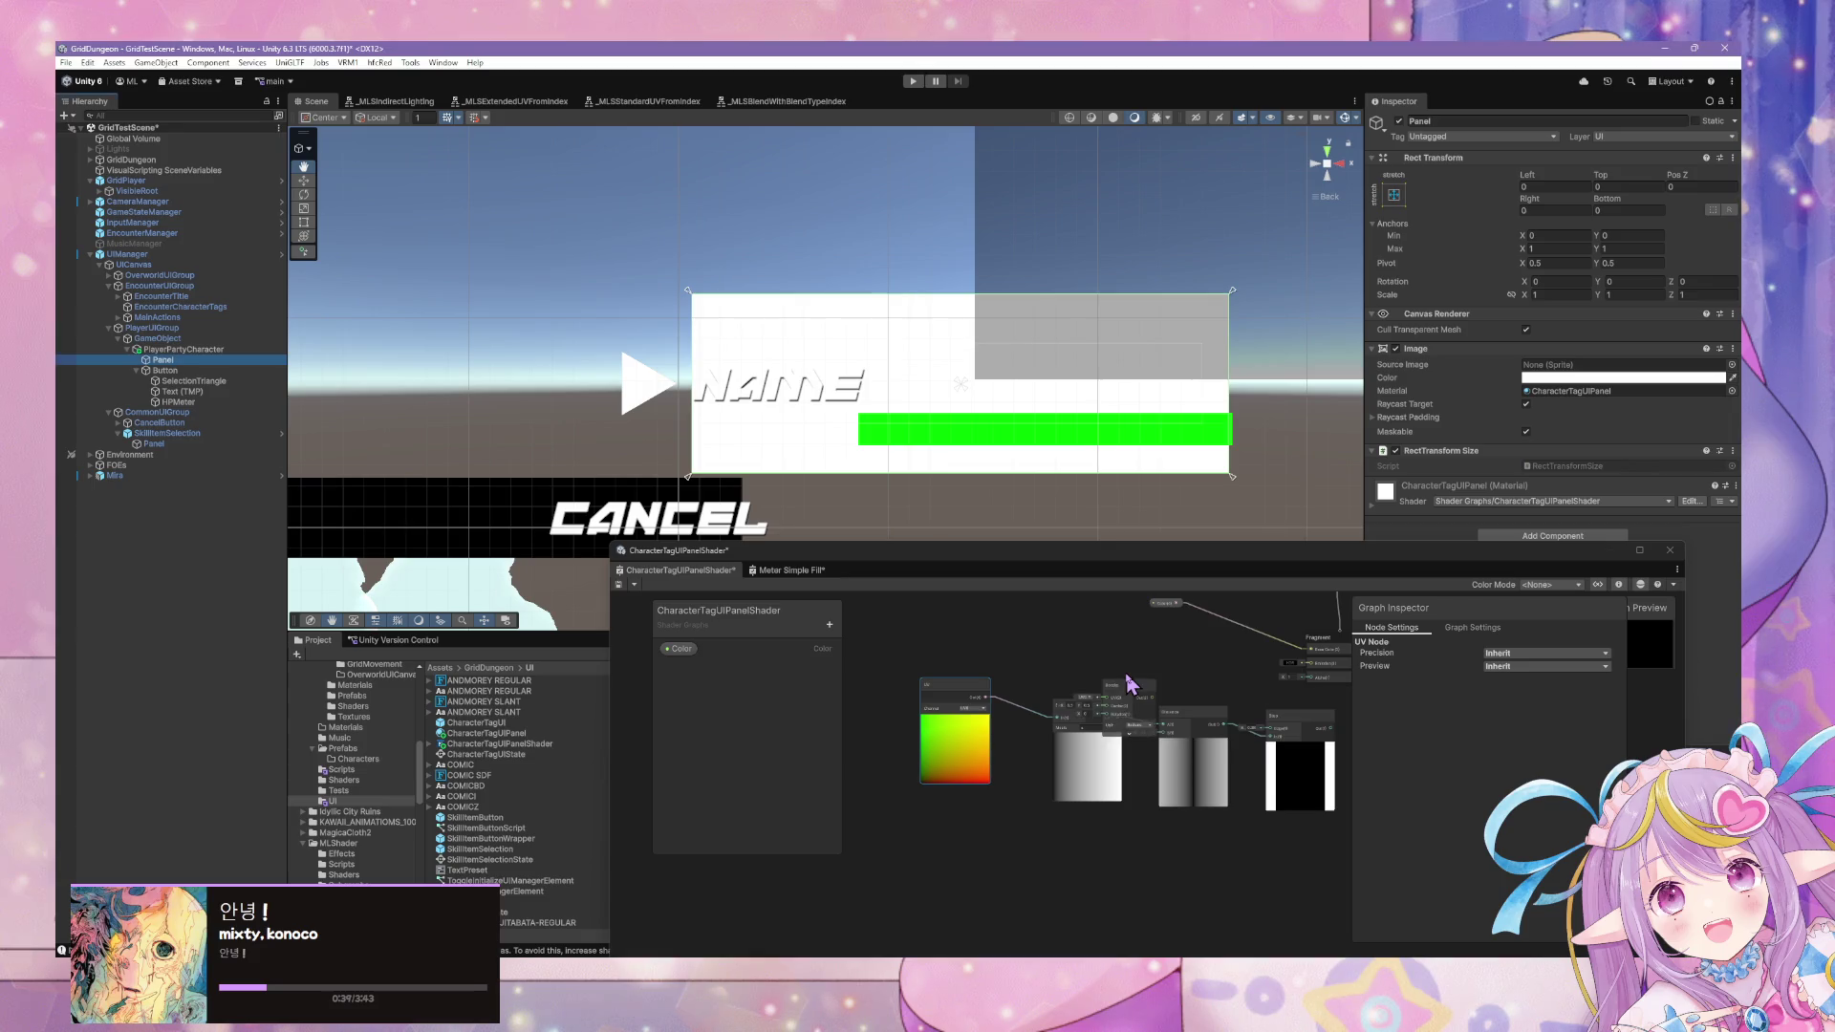
{"action": "mouse_move", "coordinate": [1106, 696]}
{"action": "left_mouse_down"}
{"action": "mouse_move", "coordinate": [1042, 635]}
{"action": "mouse_move", "coordinate": [1013, 774]}
{"action": "left_mouse_up"}
{"action": "scroll", "coordinate": [1087, 671], "scroll_direction": "up", "scroll_amount": 3}
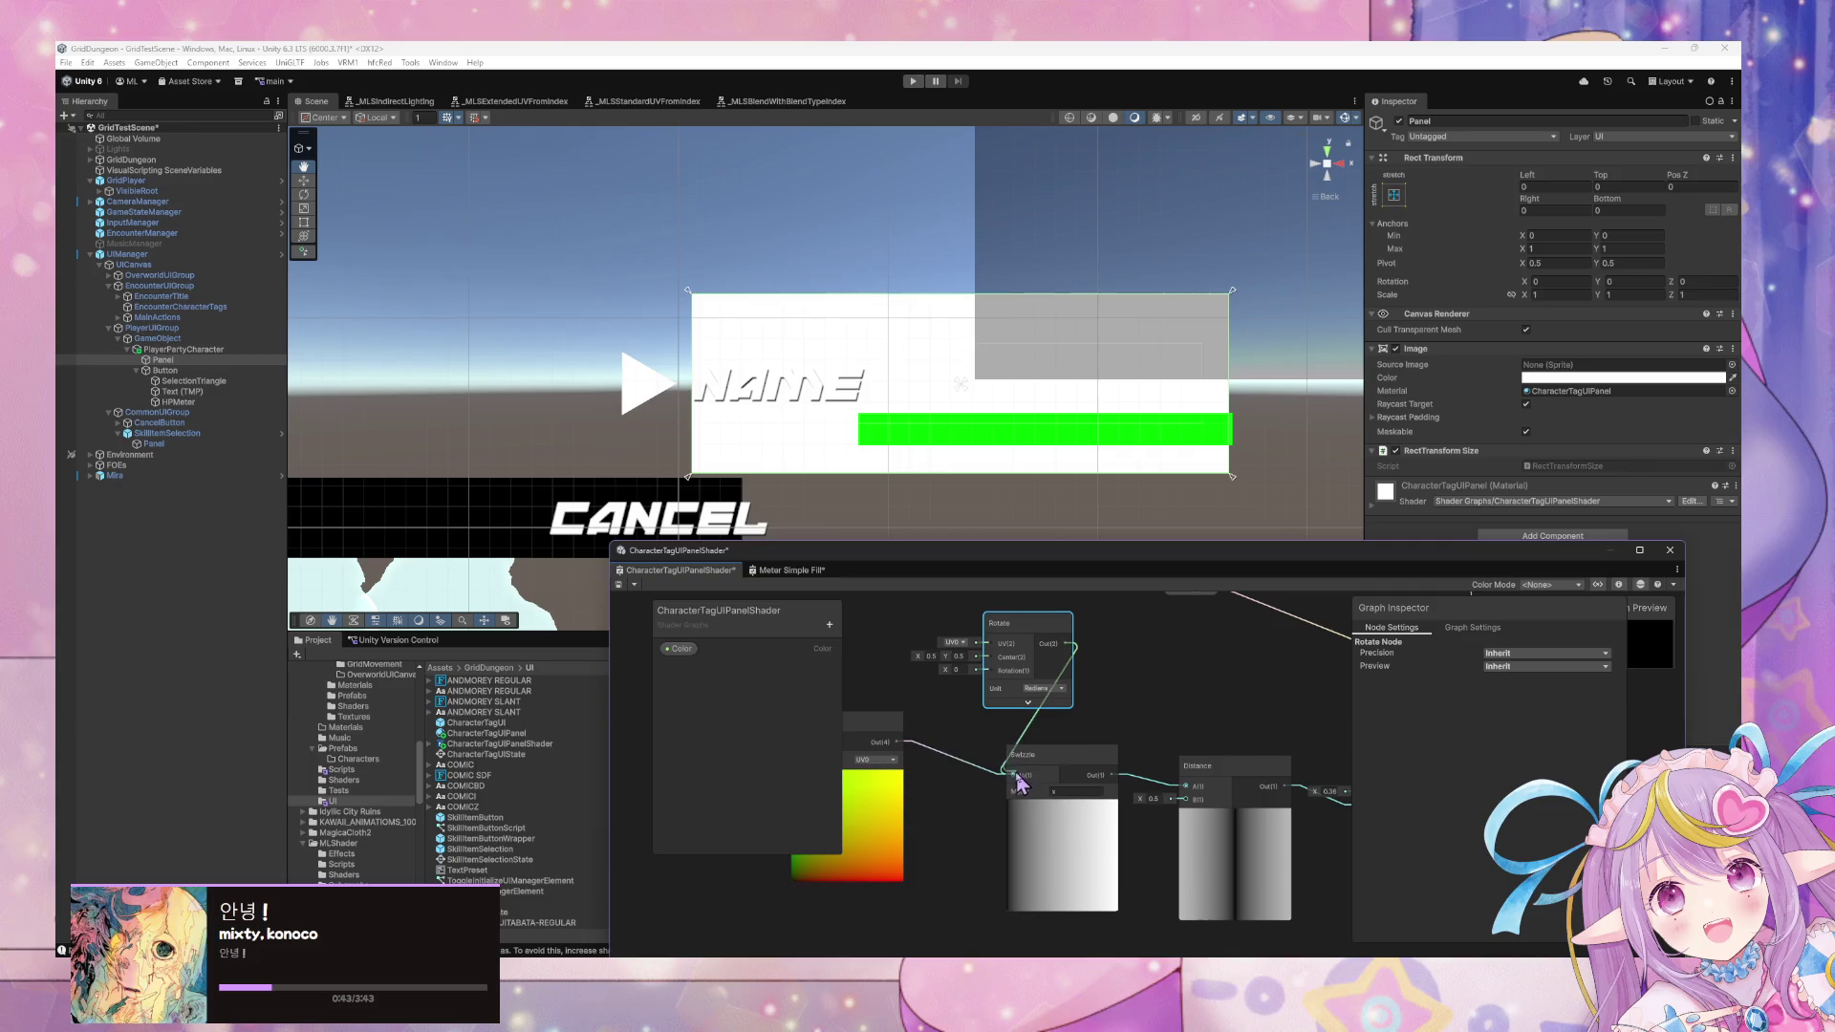
Set Rotate to Degrees with -45 rotation and raise the Step edge to leave only corners.
{"action": "left_click", "coordinate": [1051, 689]}
{"action": "left_click", "coordinate": [1062, 719]}
{"action": "left_click", "coordinate": [957, 670]}
{"action": "type", "text": "45"}
{"action": "left_click_drag", "start_coordinate": [1041, 694], "coordinate": [1022, 672]}
{"action": "left_click", "coordinate": [941, 649]}
{"action": "type", "text": "-45"}
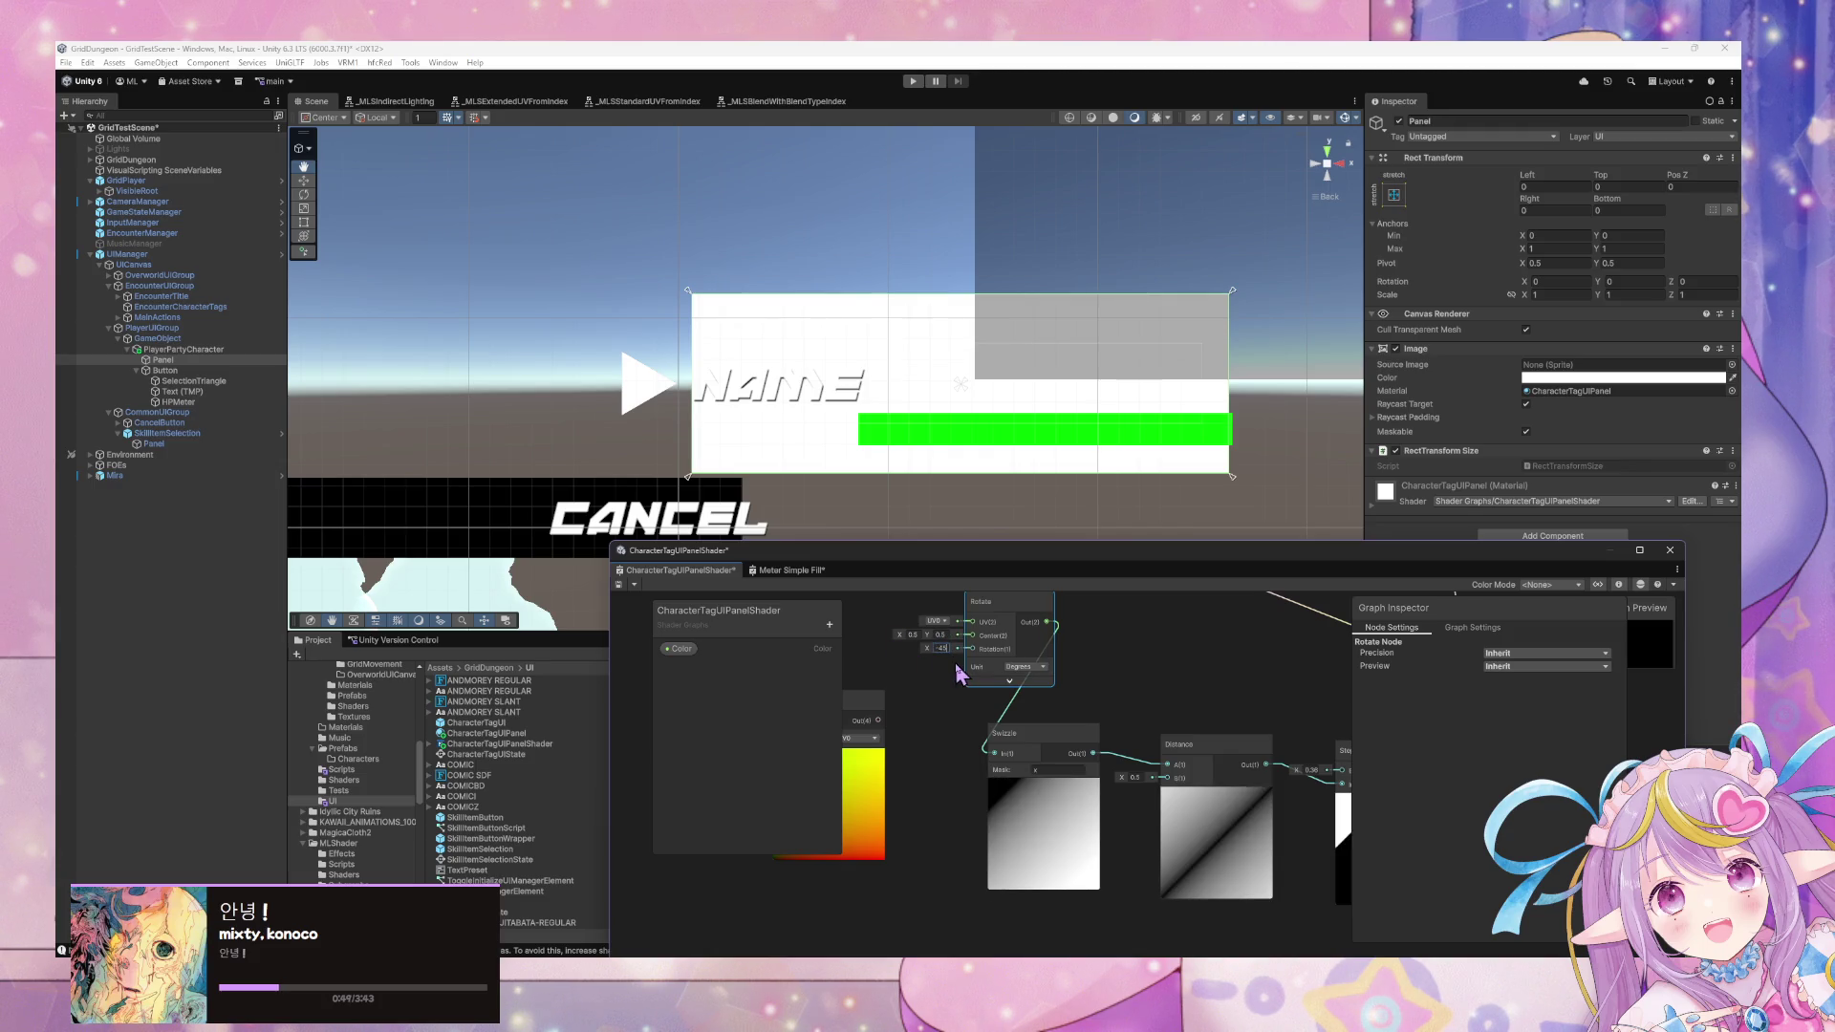
{"action": "mouse_move", "coordinate": [1142, 732]}
{"action": "left_mouse_down"}
{"action": "mouse_move", "coordinate": [967, 676]}
{"action": "mouse_move", "coordinate": [1039, 754]}
{"action": "left_mouse_up"}
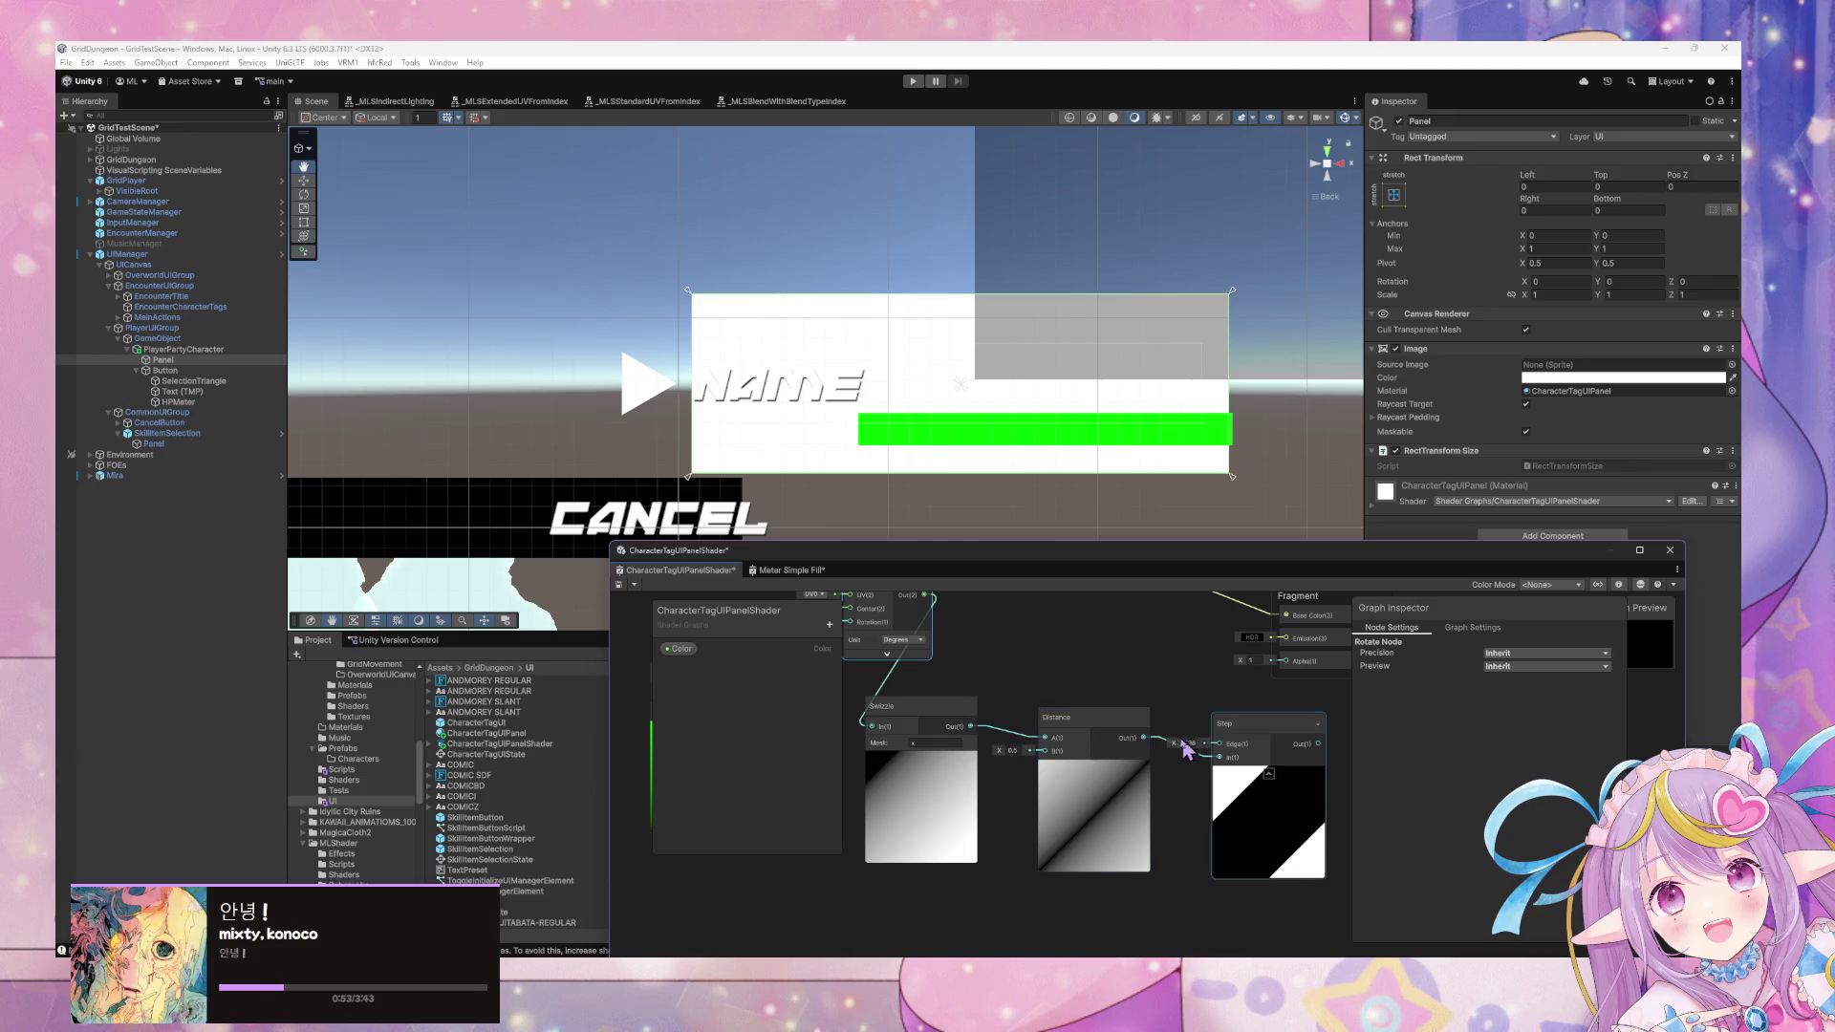
{"action": "left_click_drag", "start_coordinate": [1173, 742], "coordinate": [1072, 752]}
Add a One Minus node fed by the Step output.
{"action": "right_click", "coordinate": [1315, 522]}
{"action": "left_click", "coordinate": [1388, 542]}
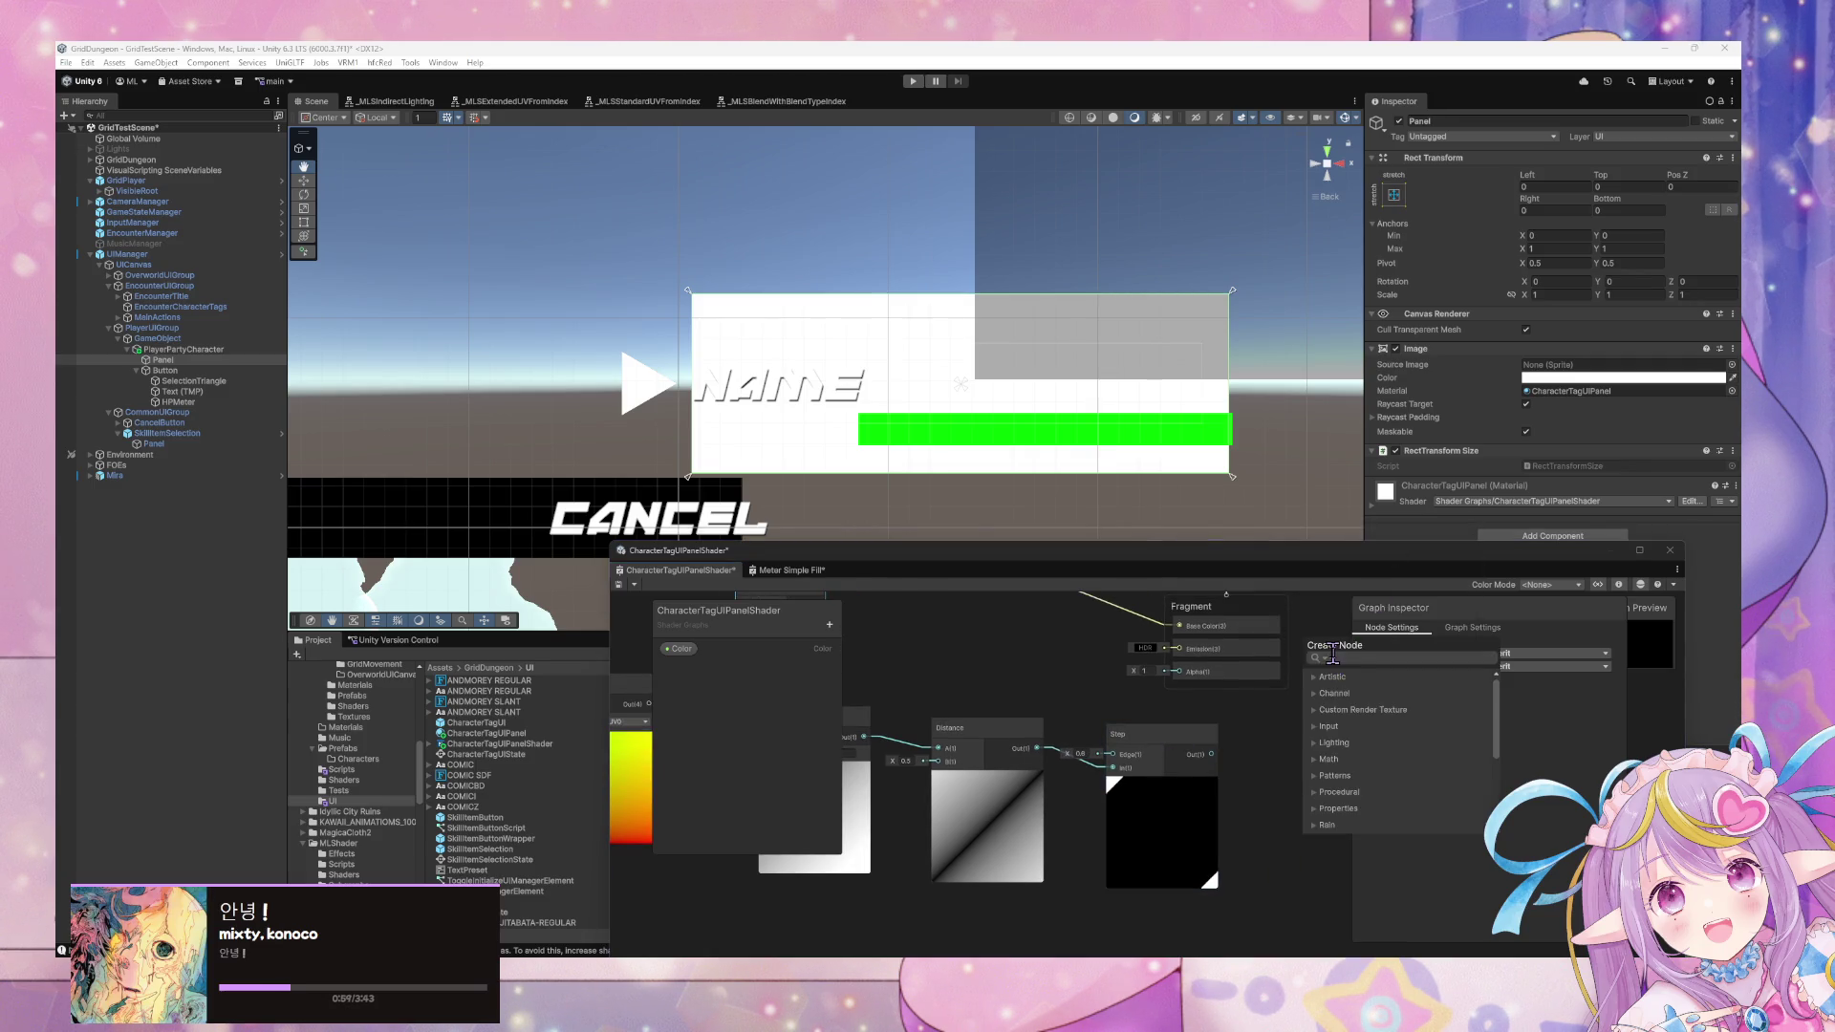
{"action": "mouse_move", "coordinate": [1212, 754]}
{"action": "left_mouse_down"}
{"action": "mouse_move", "coordinate": [1310, 801]}
{"action": "mouse_move", "coordinate": [1216, 738]}
{"action": "mouse_move", "coordinate": [1161, 760]}
{"action": "left_mouse_up"}
{"action": "left_click", "coordinate": [1216, 737]}
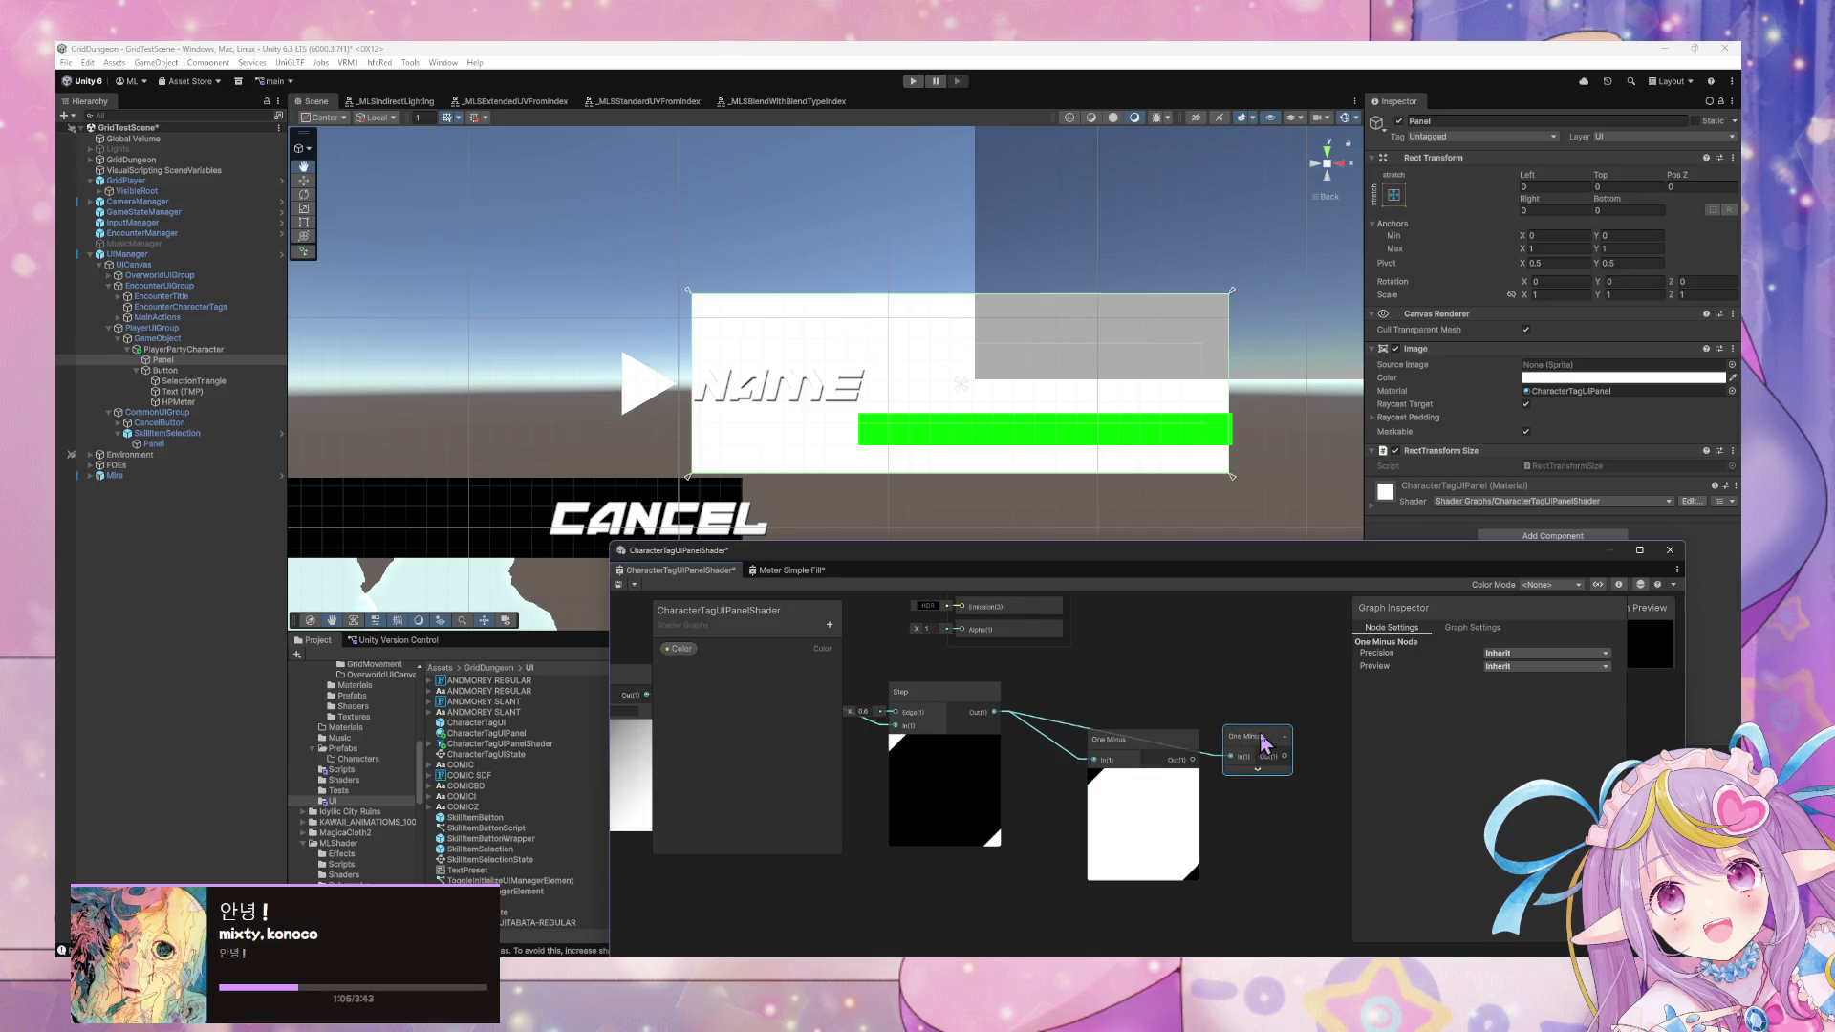
{"action": "left_click", "coordinate": [1209, 754]}
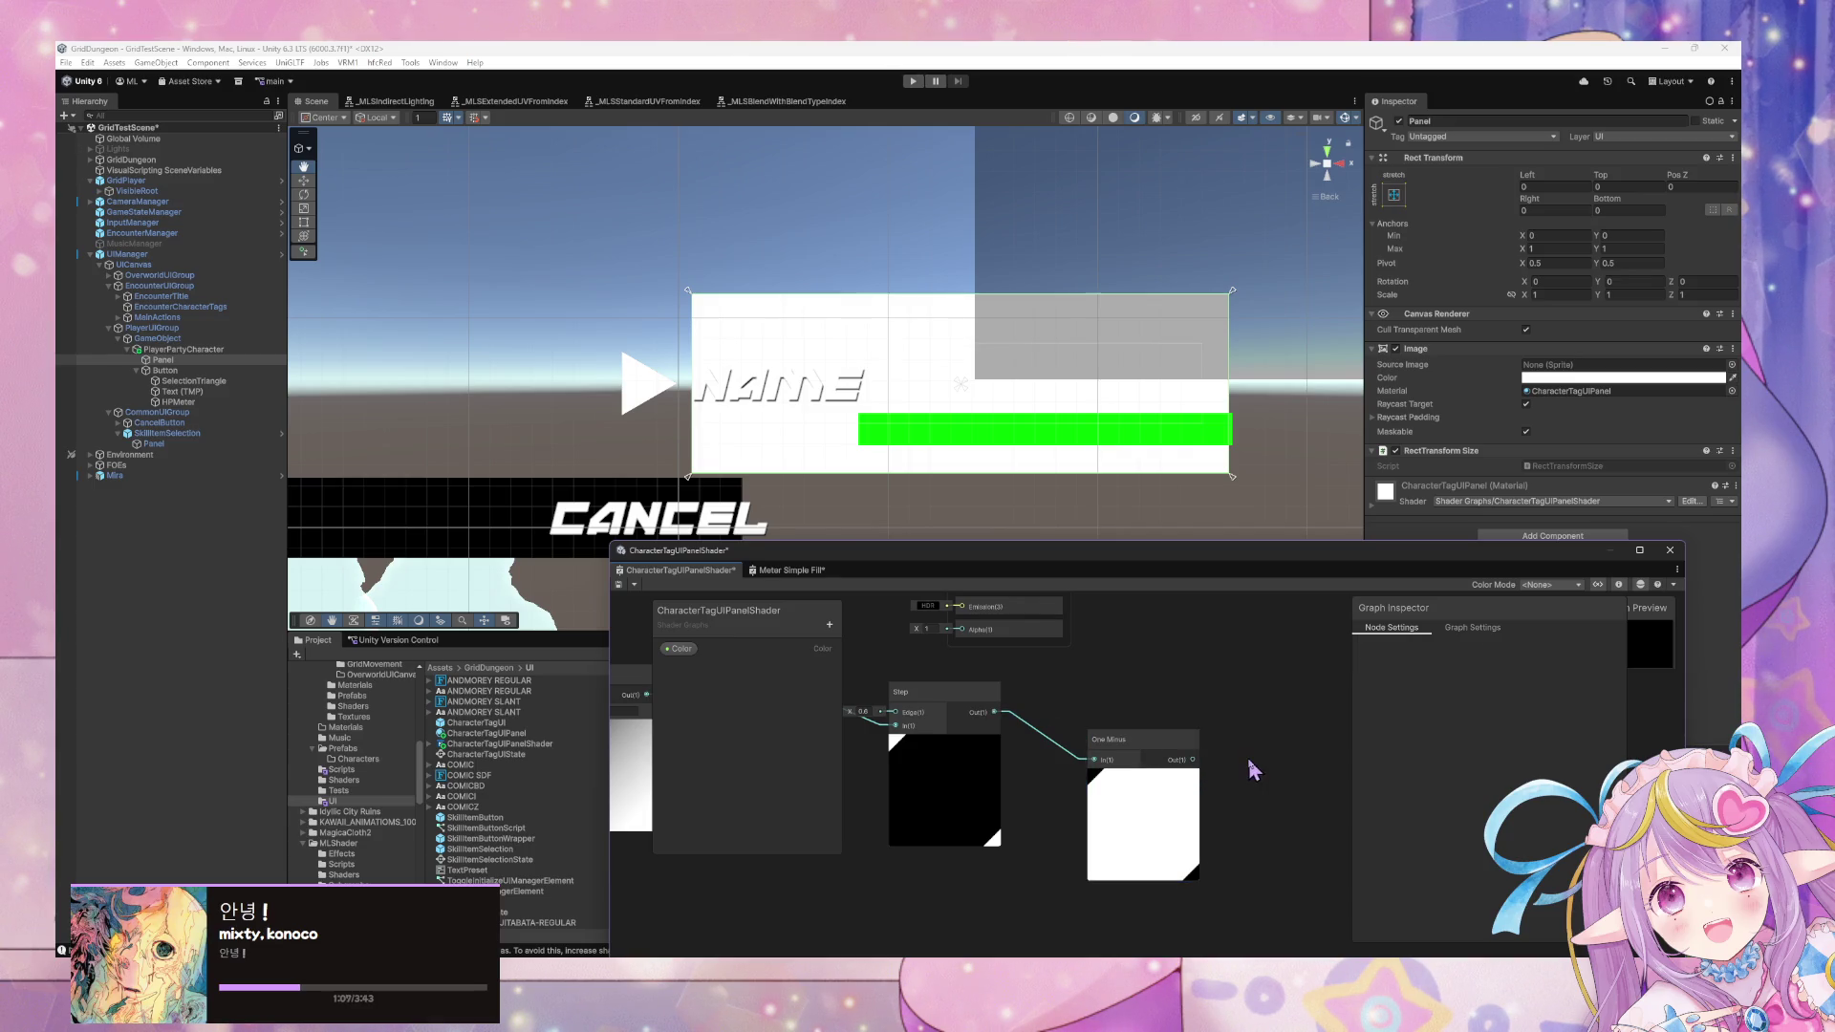
Add a Saturate node after One Minus and wire it into the Fragment Alpha.
{"action": "left_click_drag", "start_coordinate": [1194, 760], "coordinate": [1251, 765]}
{"action": "type", "text": "sat"}
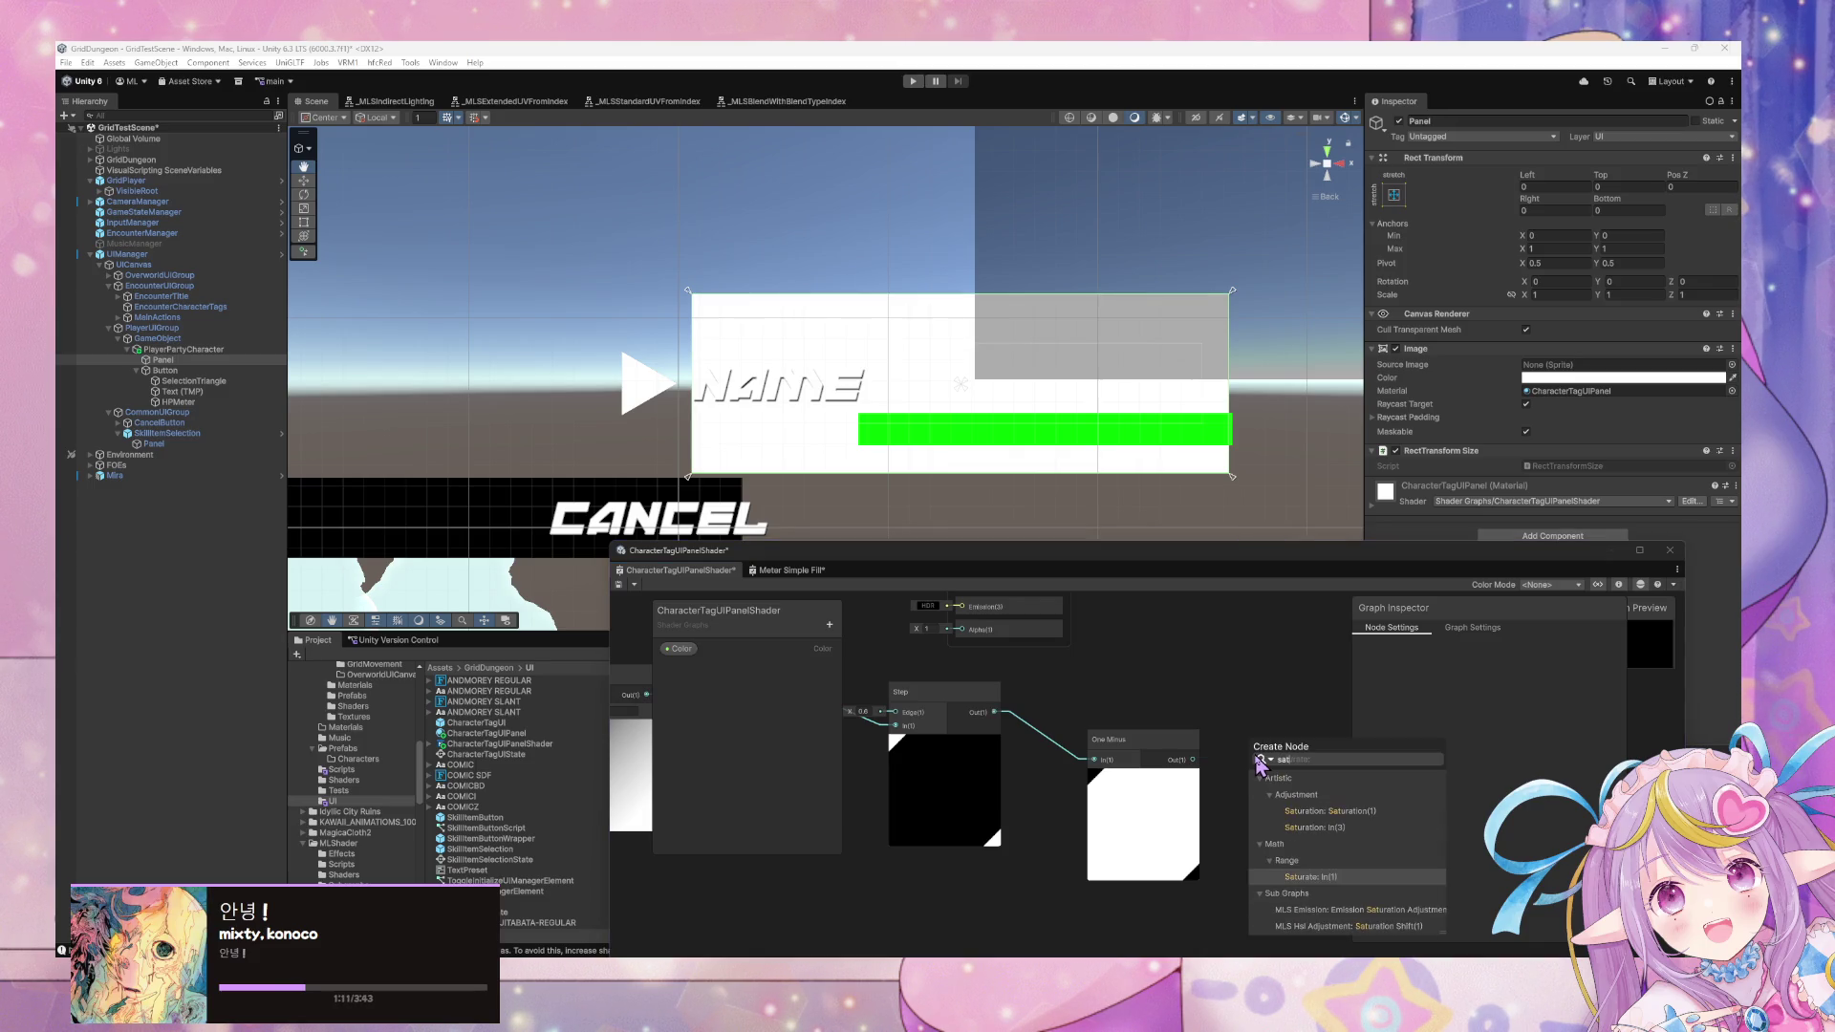
{"action": "key", "text": "Return"}
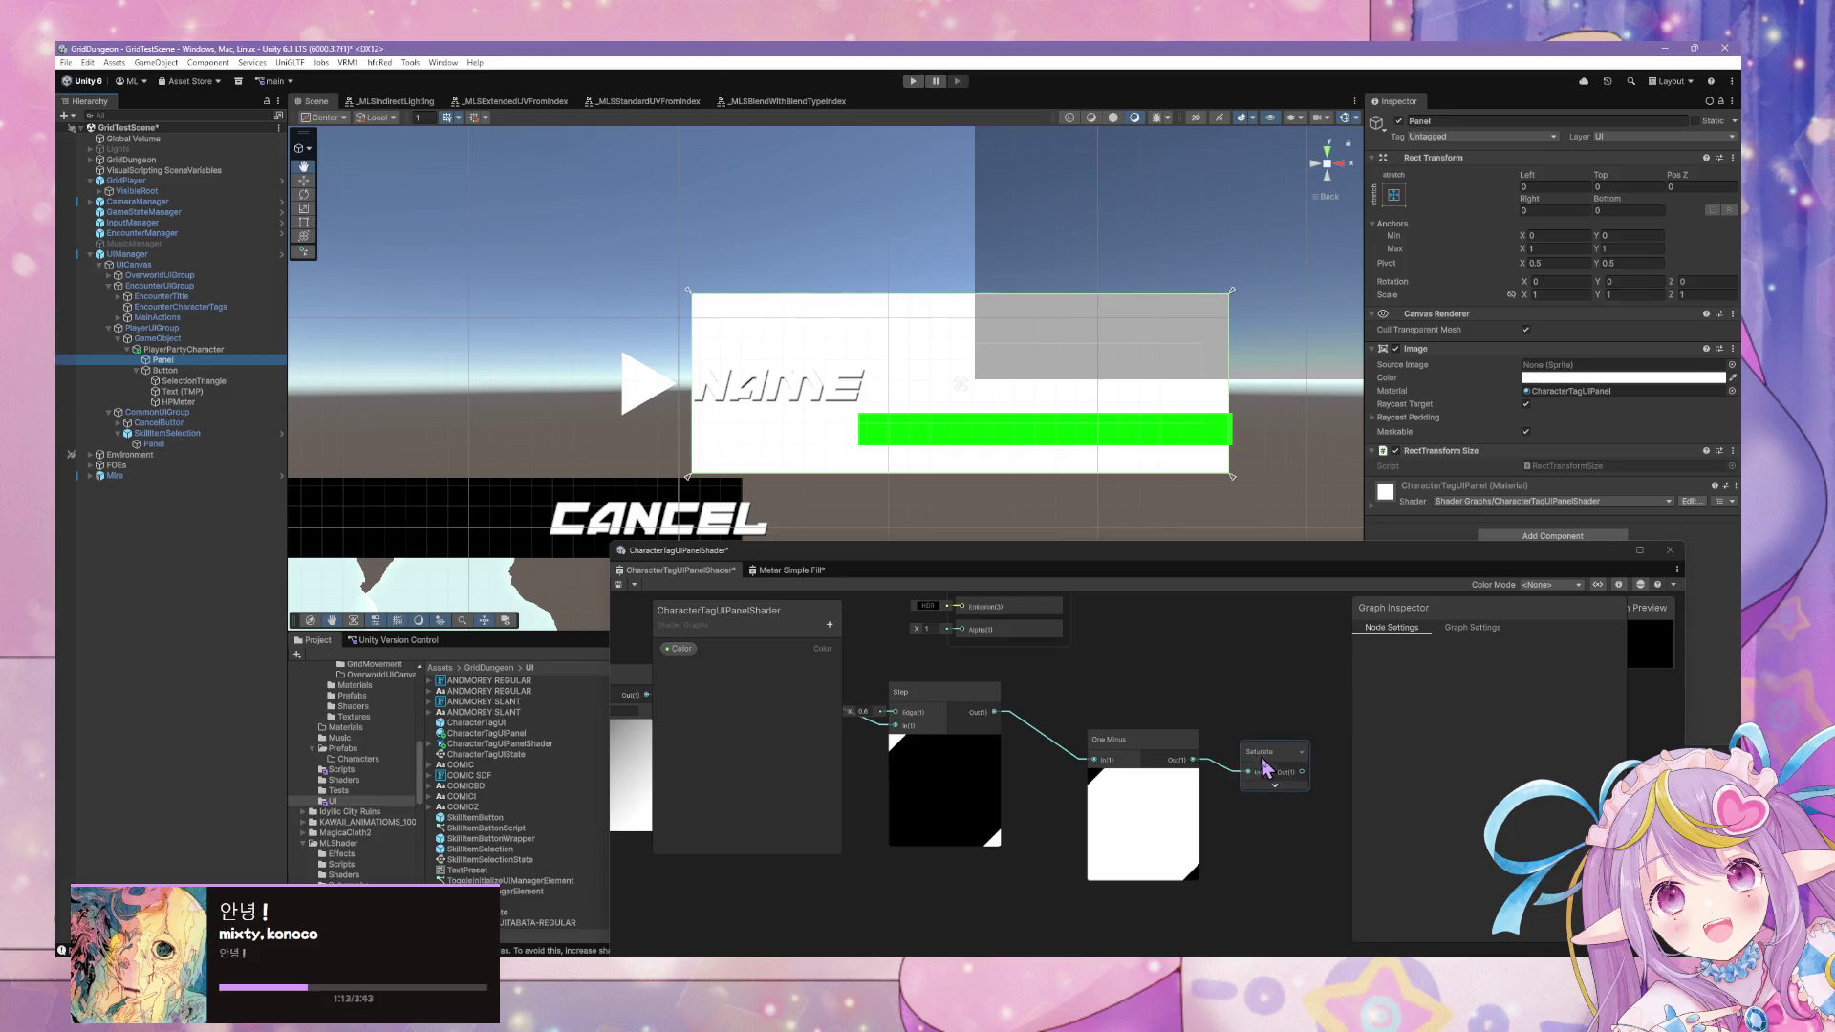
{"action": "mouse_move", "coordinate": [1301, 771]}
{"action": "left_mouse_down"}
{"action": "mouse_move", "coordinate": [955, 630]}
{"action": "mouse_move", "coordinate": [961, 688]}
{"action": "mouse_move", "coordinate": [1012, 707]}
{"action": "mouse_move", "coordinate": [1070, 687]}
{"action": "mouse_move", "coordinate": [989, 737]}
{"action": "mouse_move", "coordinate": [947, 728]}
{"action": "left_mouse_up"}
{"action": "scroll", "coordinate": [1104, 678], "scroll_direction": "down", "scroll_amount": 2}
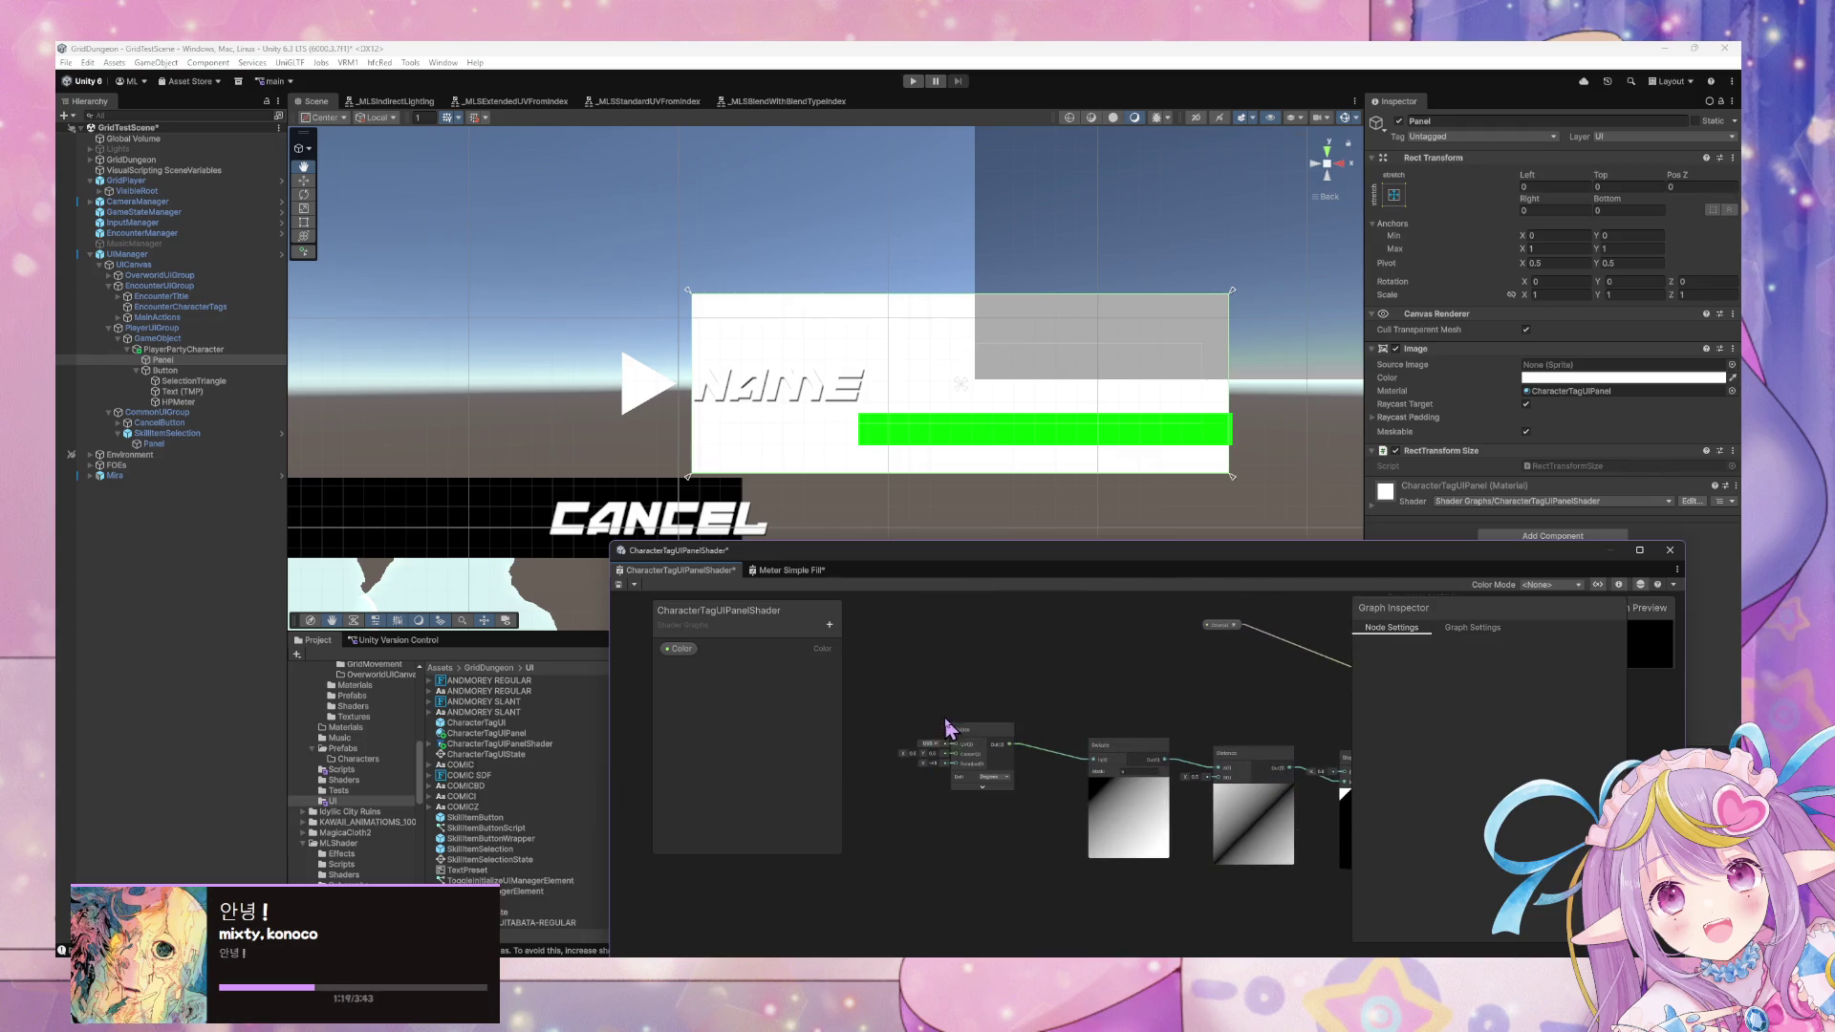
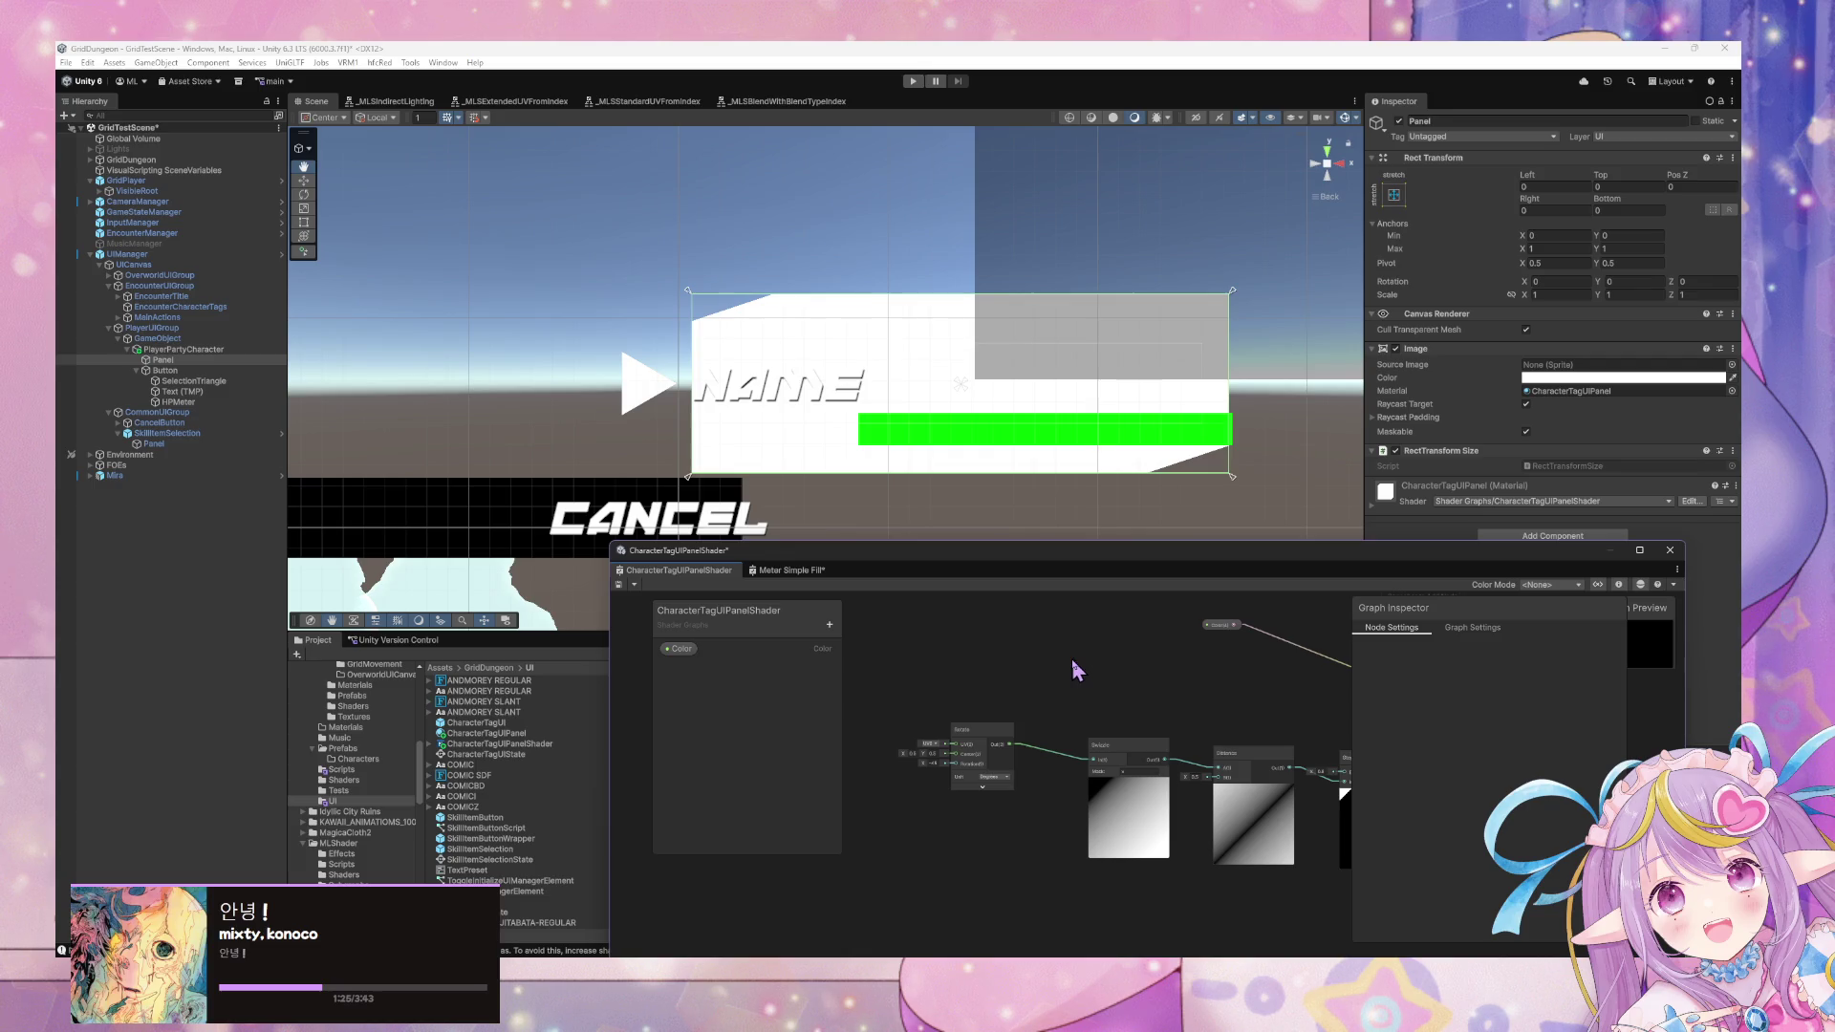
In the Meter Simple Fill graph, open the Rectangle node's sub-graph in its own tab.
{"action": "mouse_move", "coordinate": [1074, 668]}
{"action": "left_mouse_down"}
{"action": "mouse_move", "coordinate": [1049, 688]}
{"action": "mouse_move", "coordinate": [1075, 692]}
{"action": "mouse_move", "coordinate": [815, 649]}
{"action": "mouse_move", "coordinate": [1233, 663]}
{"action": "mouse_move", "coordinate": [999, 623]}
{"action": "left_mouse_up"}
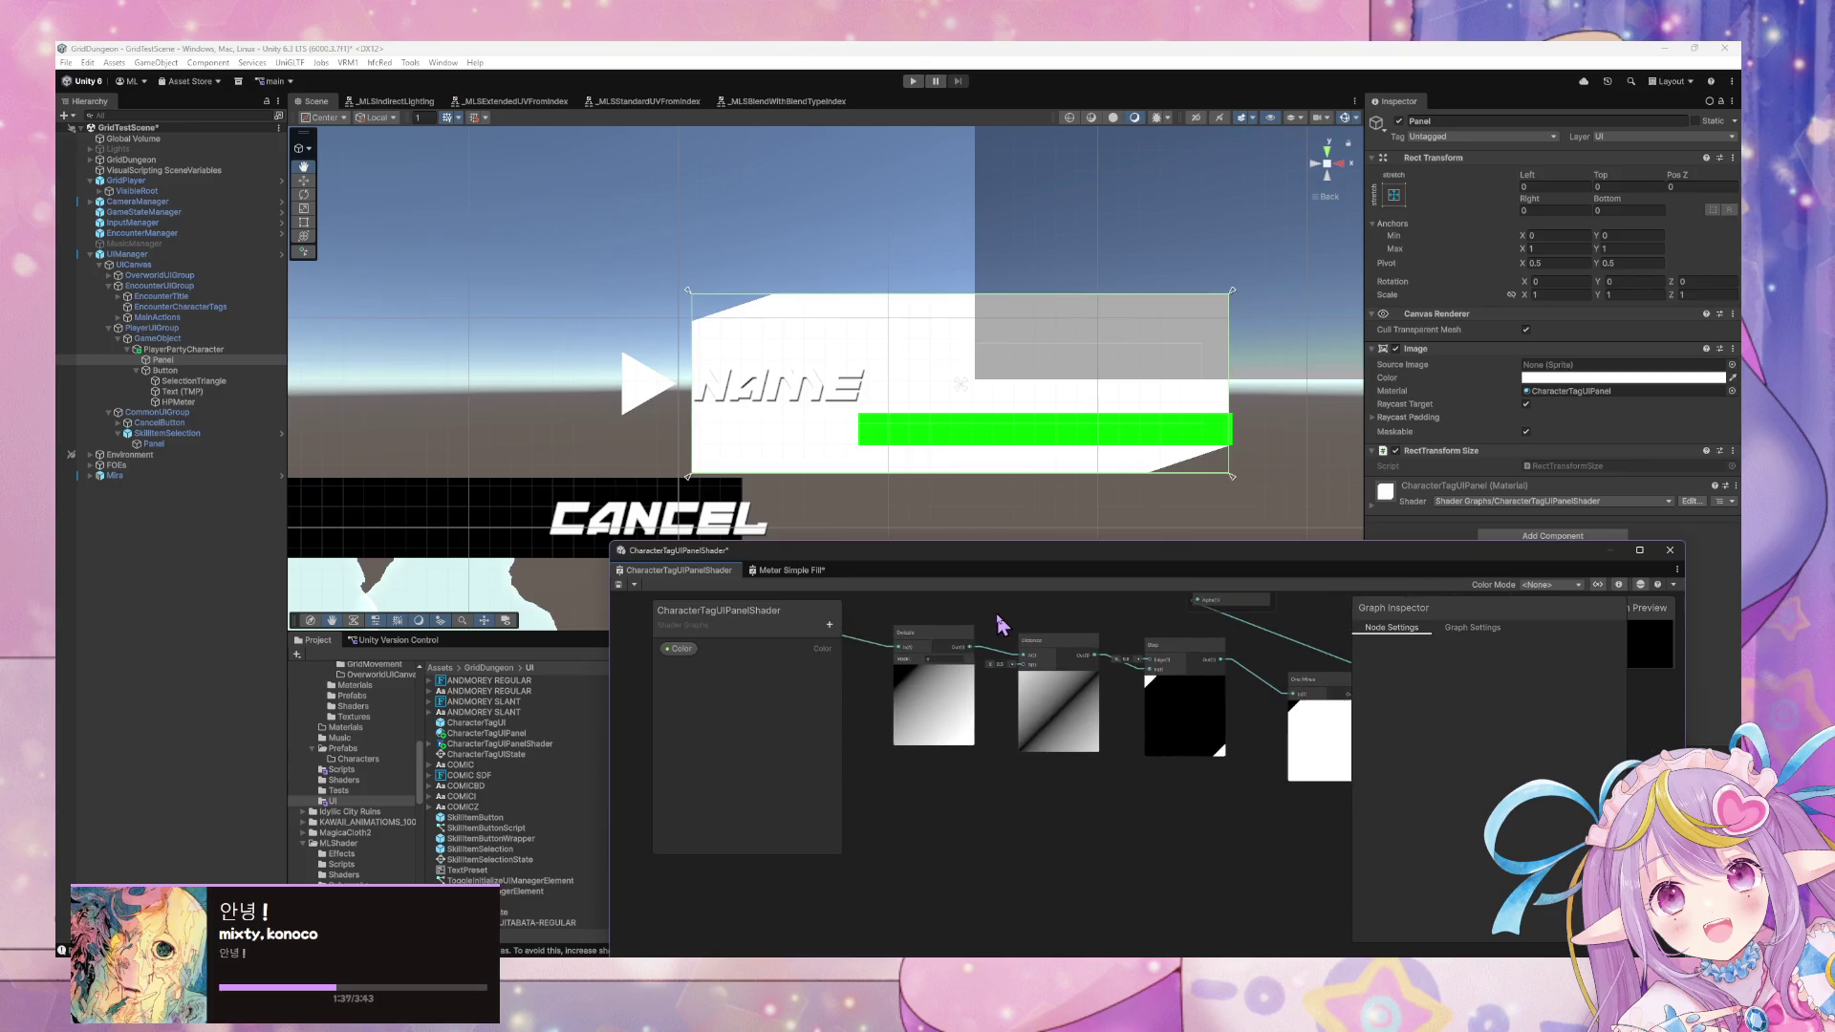
{"action": "left_click", "coordinate": [791, 570]}
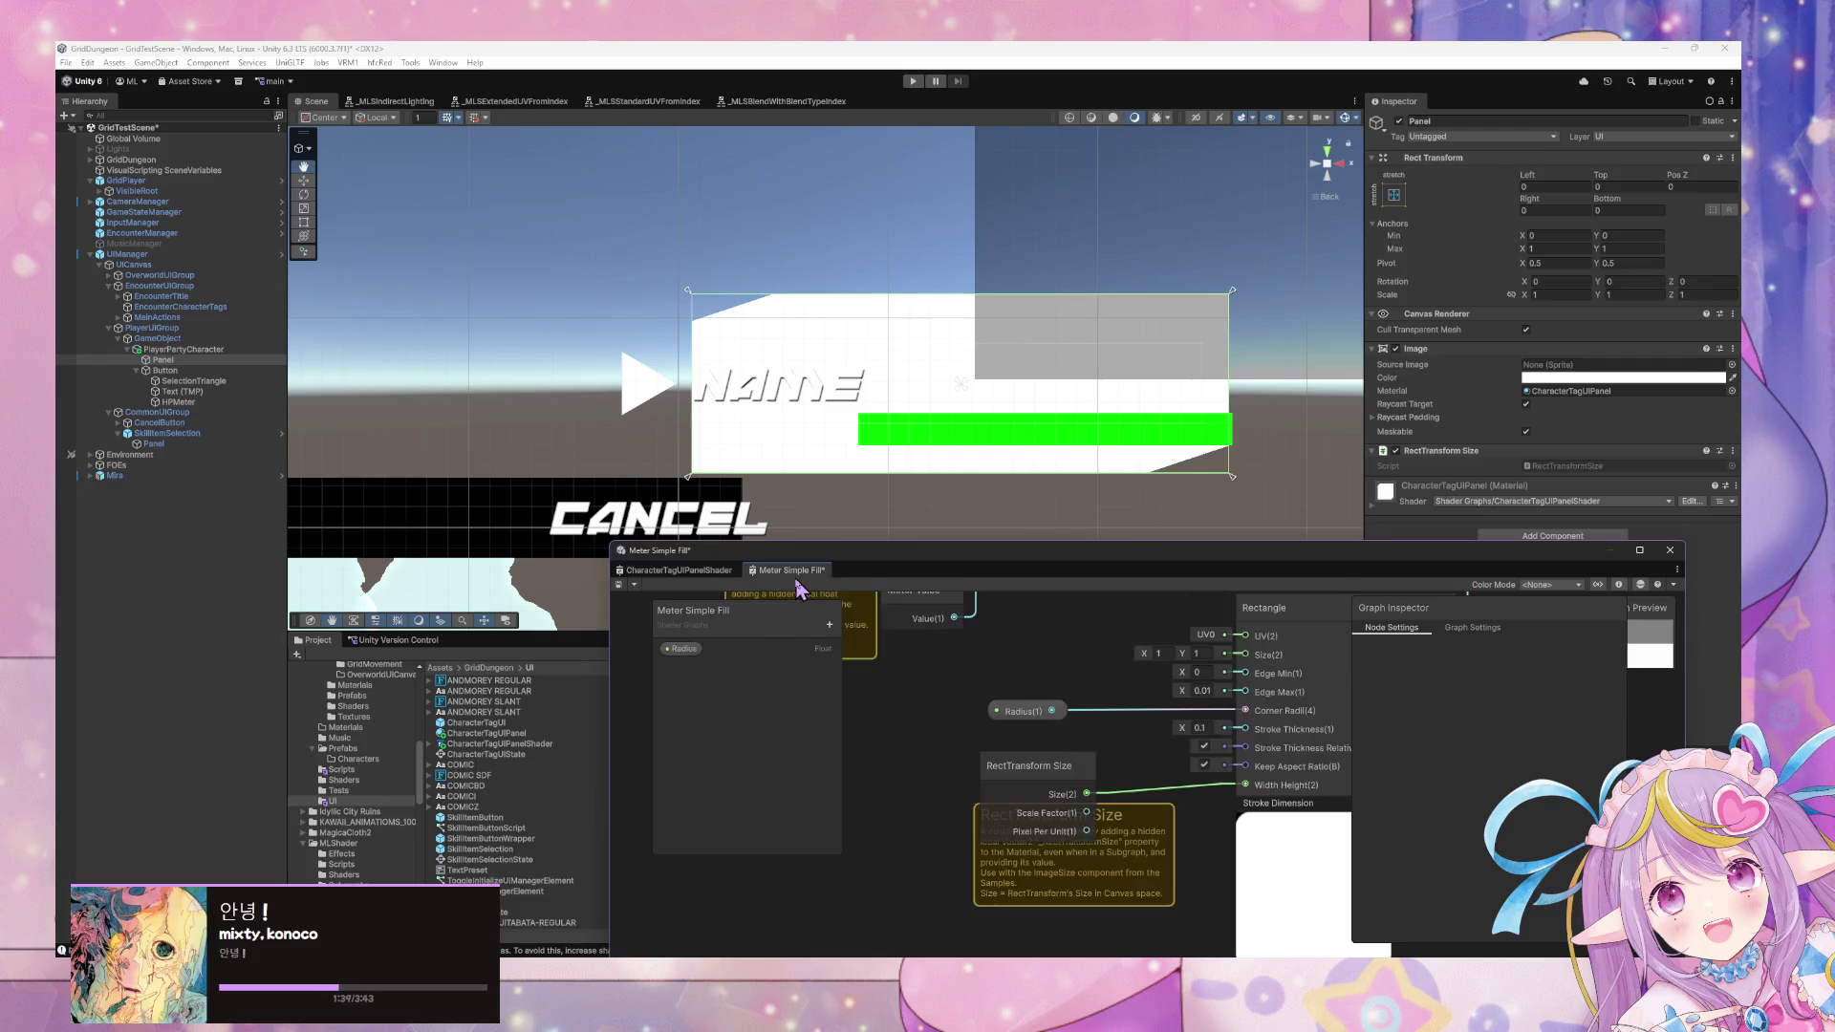
{"action": "scroll", "coordinate": [1153, 704], "scroll_direction": "up", "scroll_amount": 2}
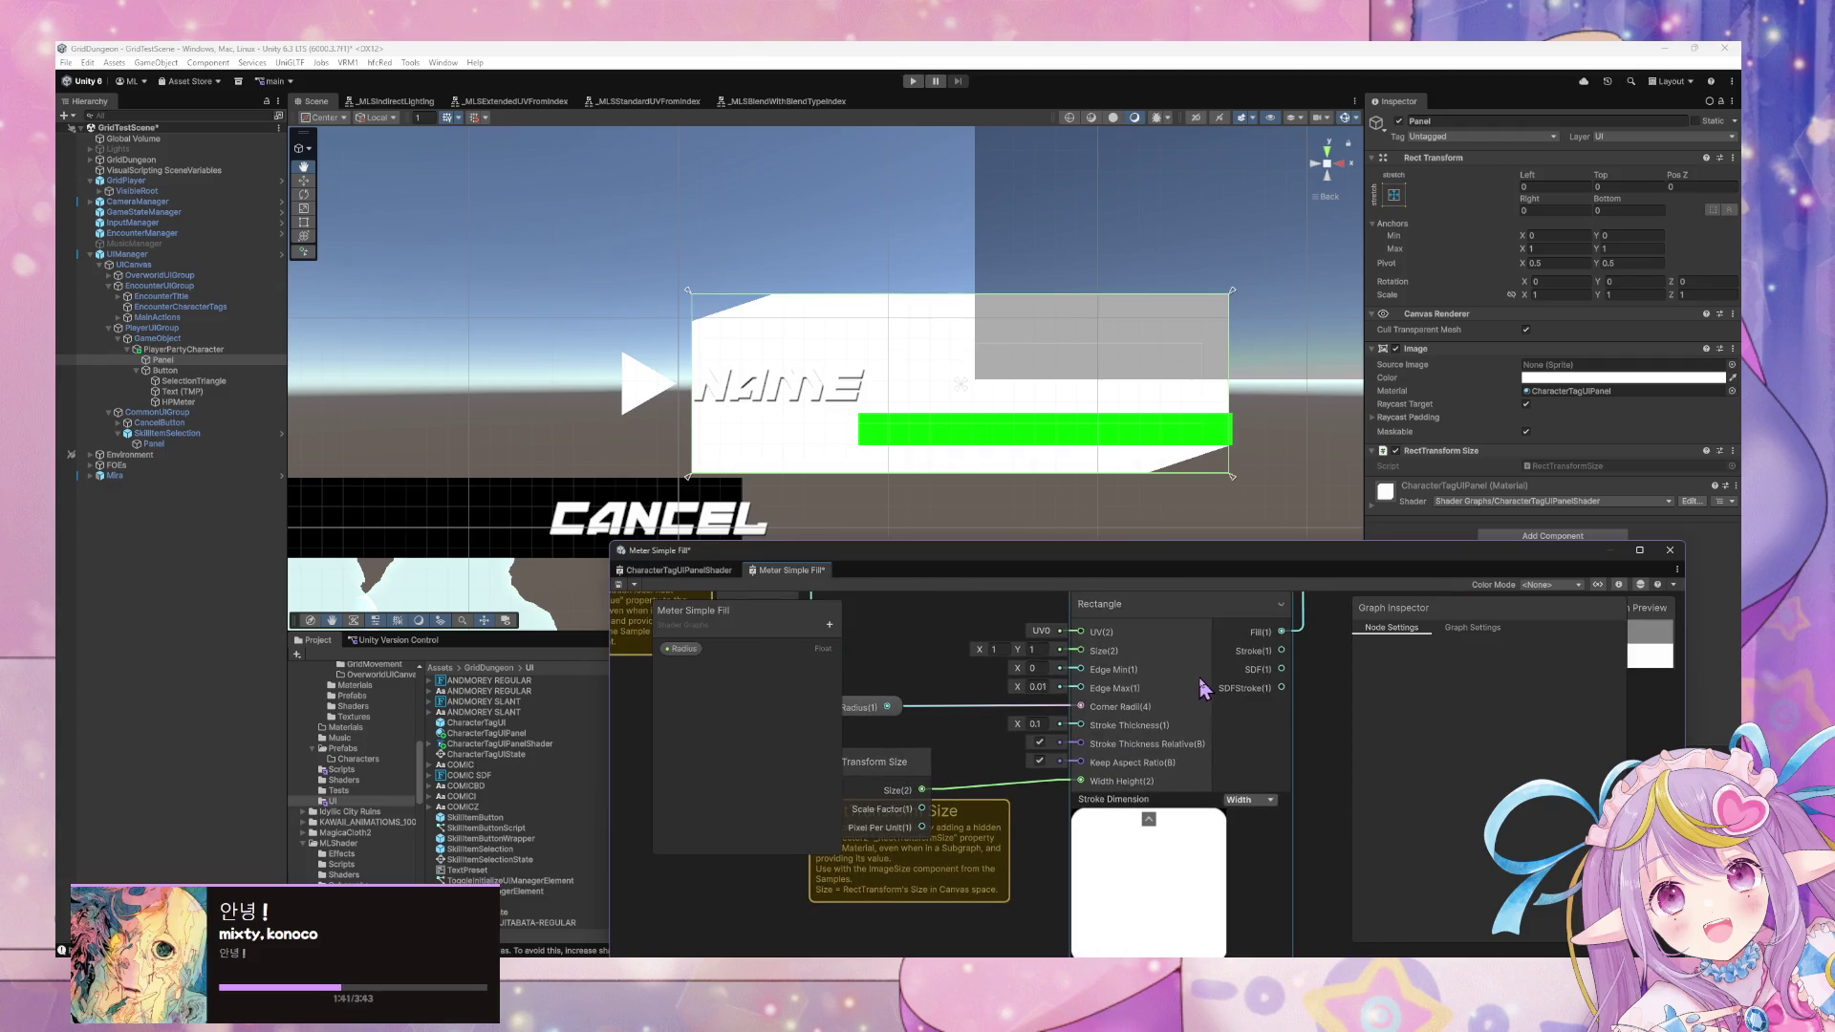
{"action": "left_click_drag", "start_coordinate": [1168, 700], "coordinate": [1197, 710]}
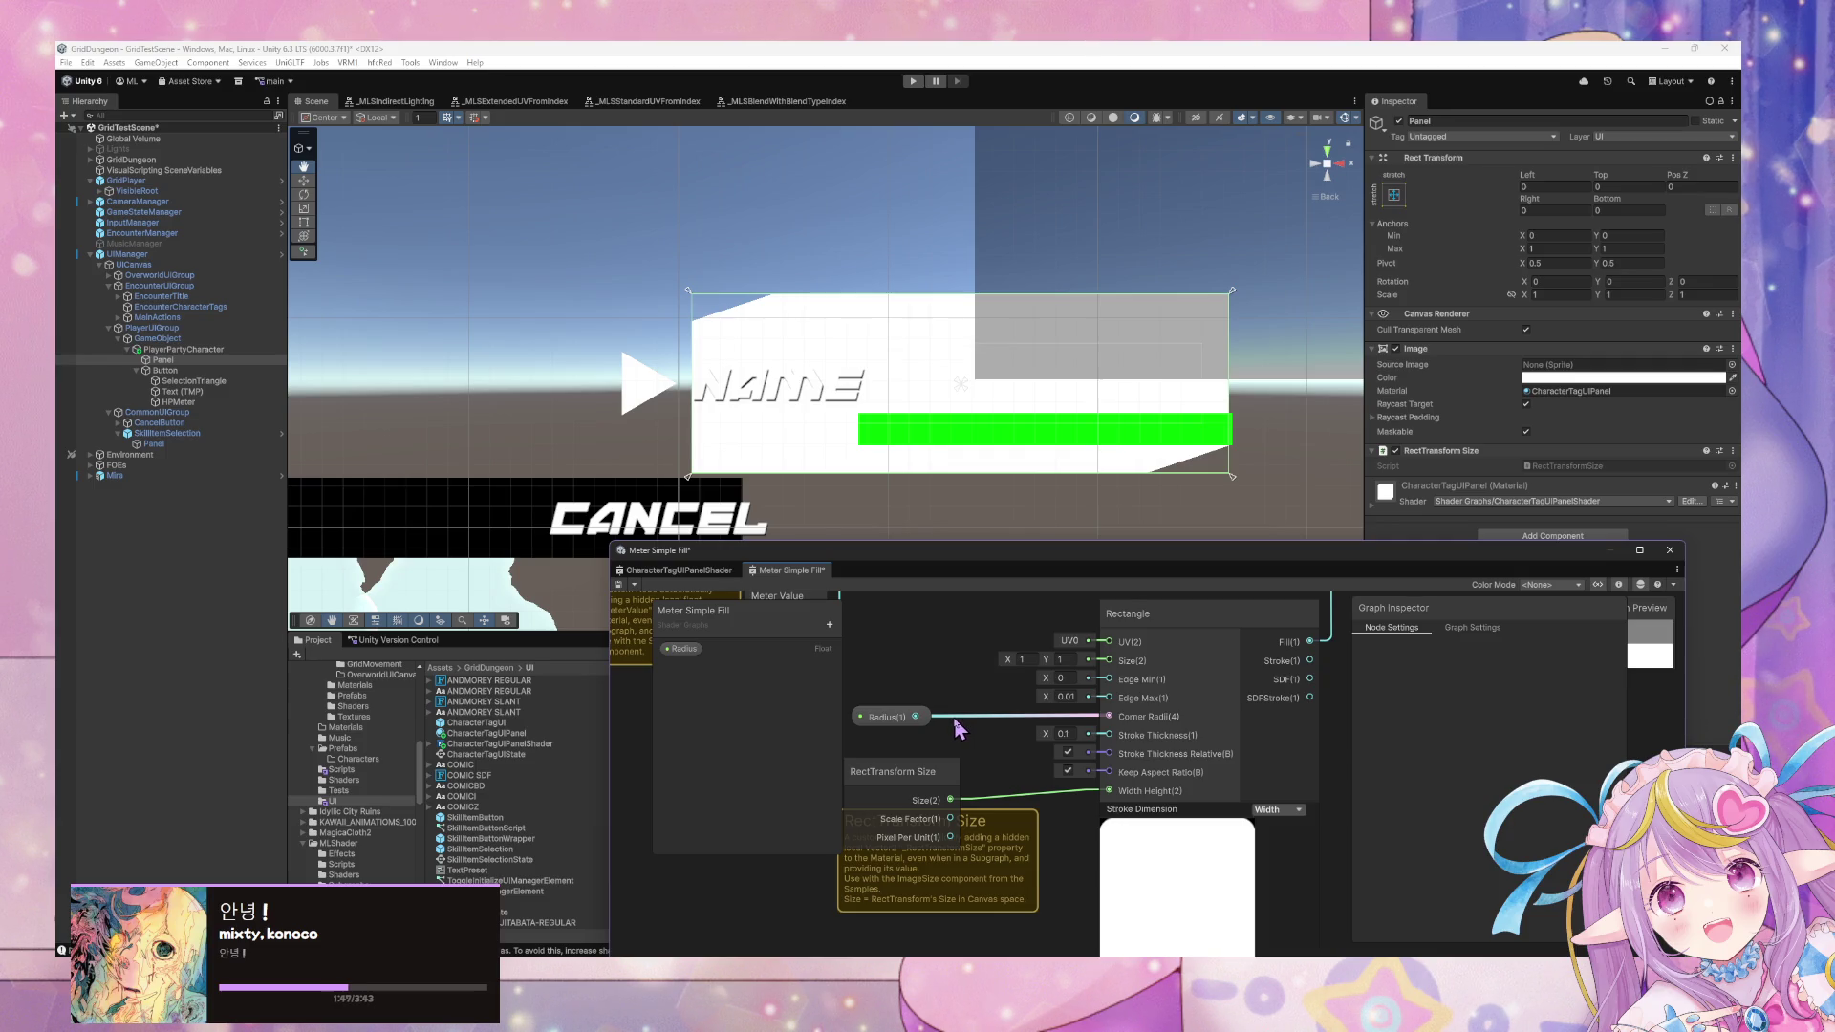
{"action": "left_click", "coordinate": [1188, 709]}
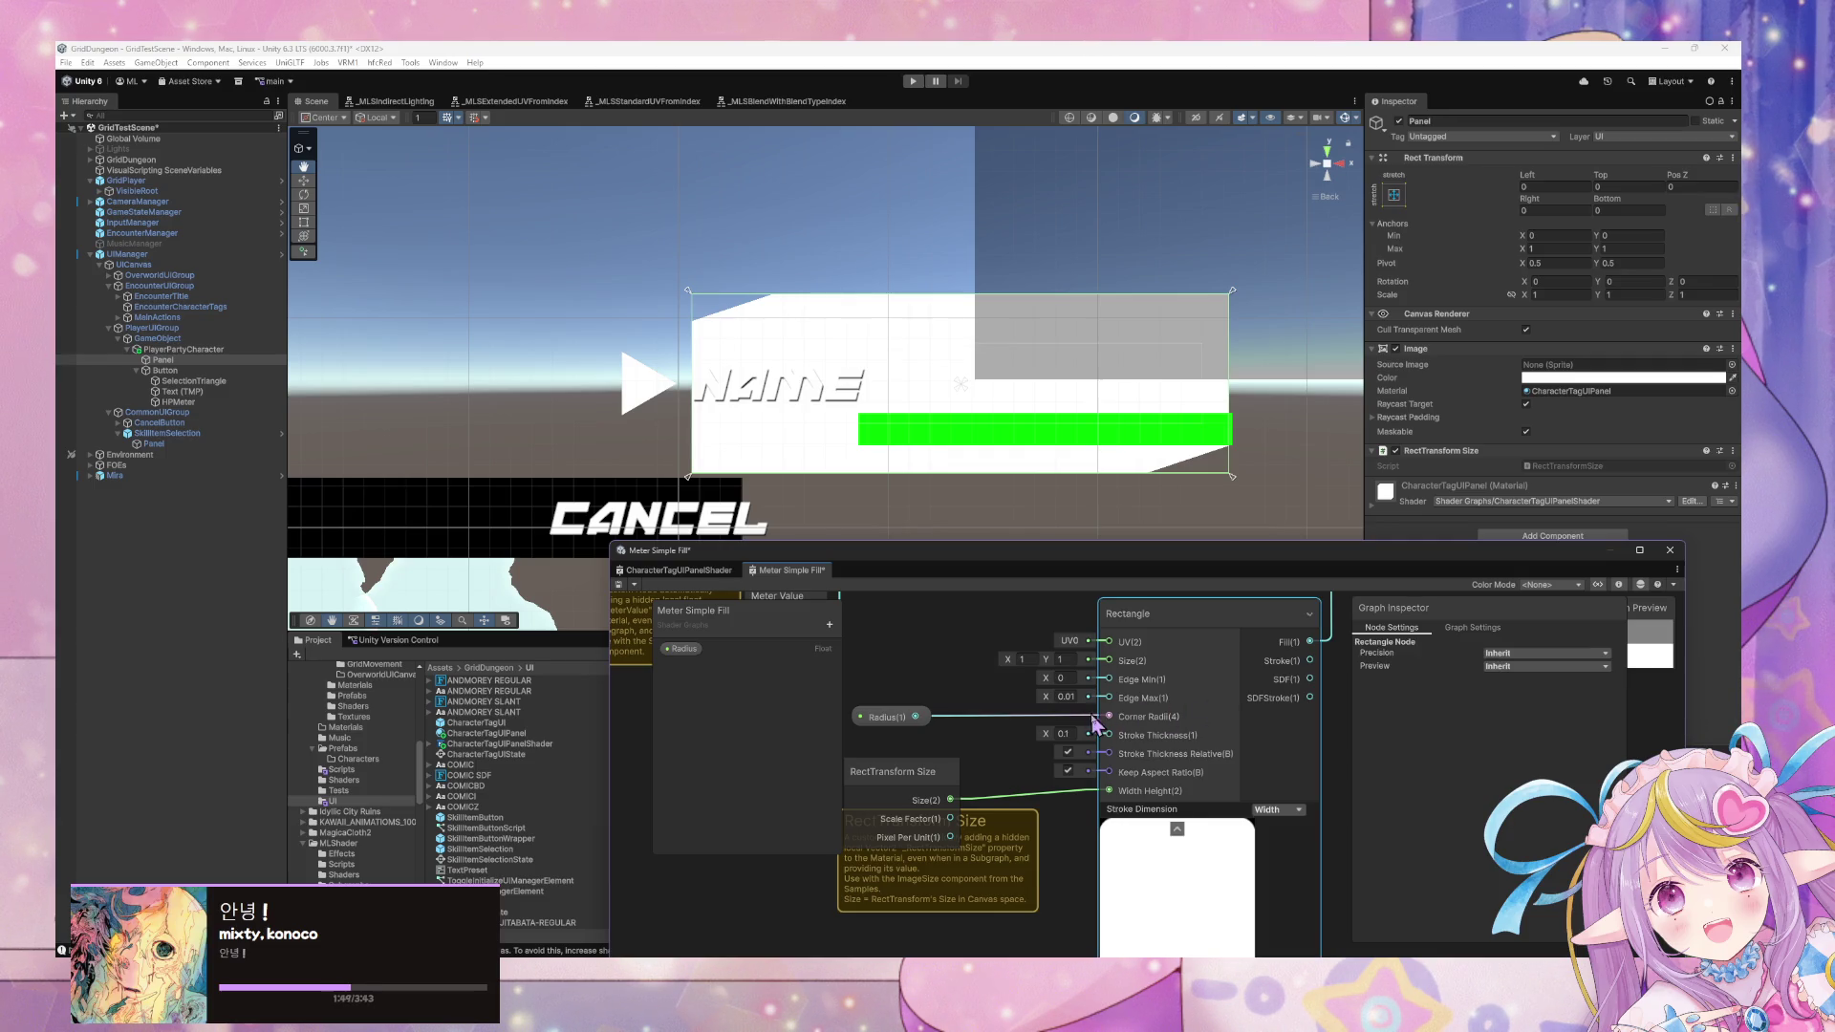
{"action": "double_click", "coordinate": [1159, 653]}
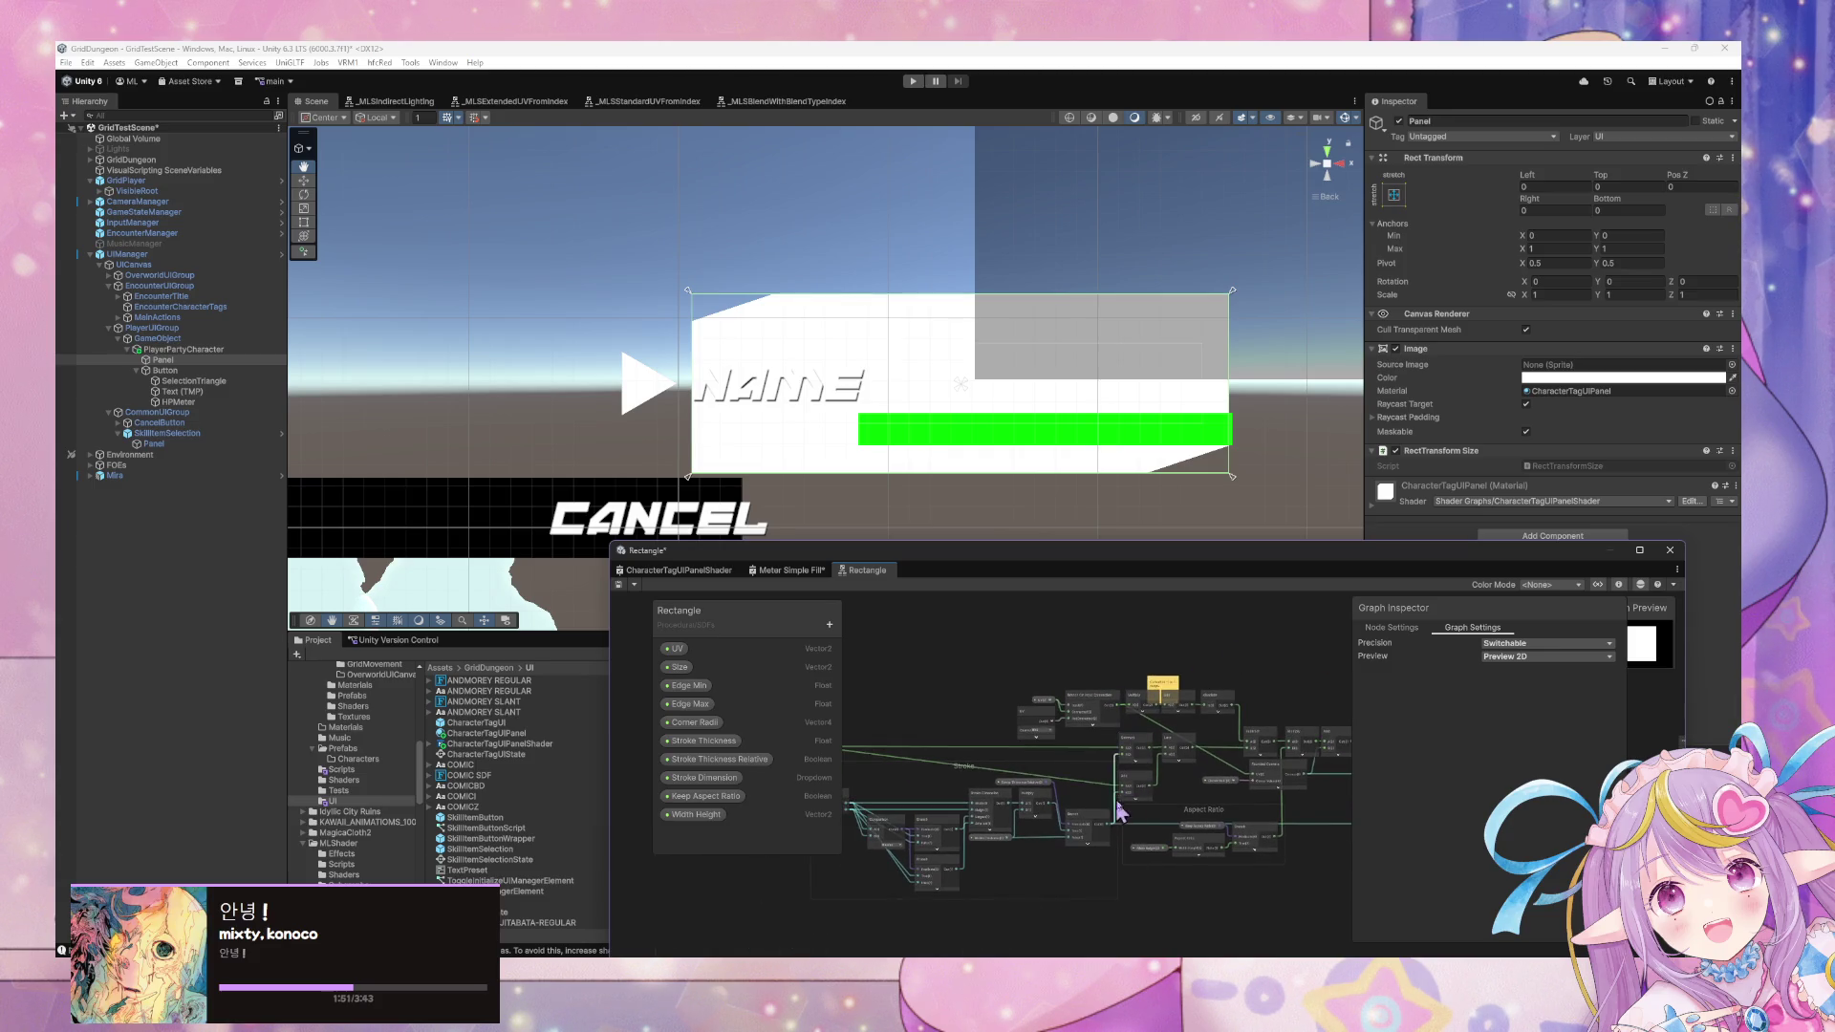
Look around the Rectangle sub-graph, then open its Rounded Corners node as a new tab.
{"action": "scroll", "coordinate": [1228, 786], "scroll_direction": "up", "scroll_amount": 1}
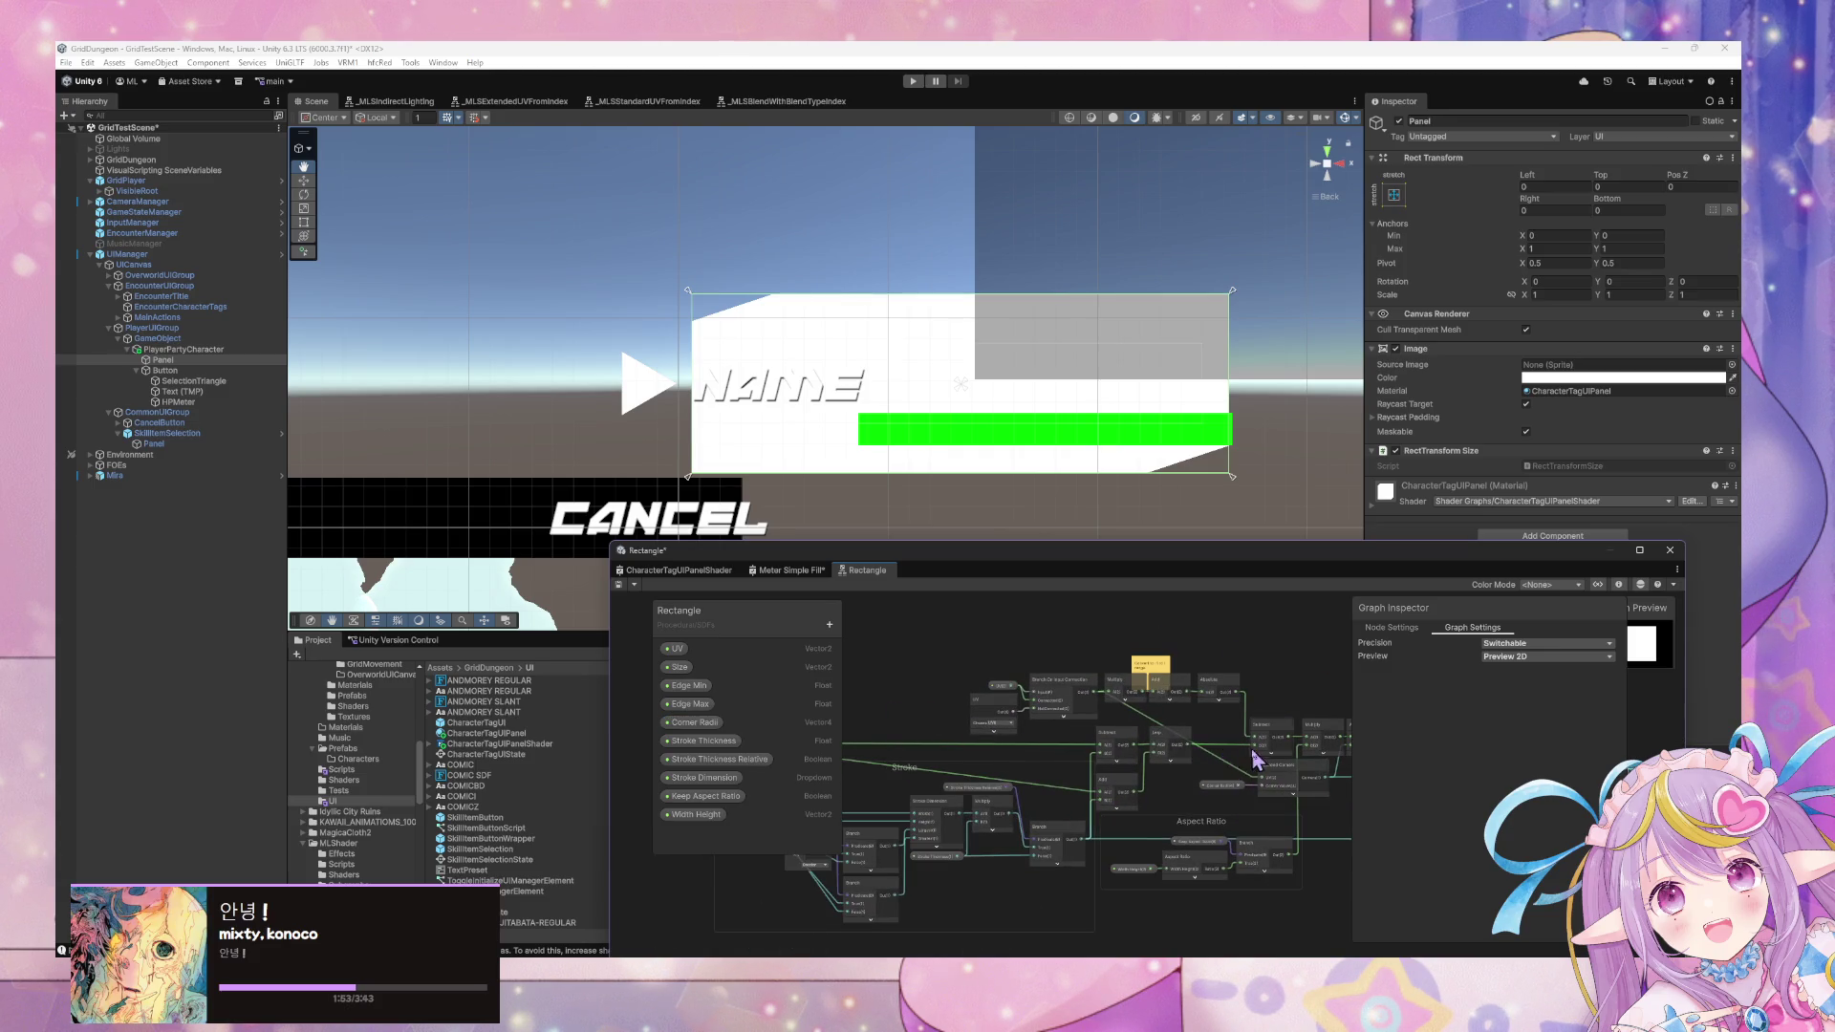
{"action": "left_click_drag", "start_coordinate": [1206, 755], "coordinate": [1049, 764]}
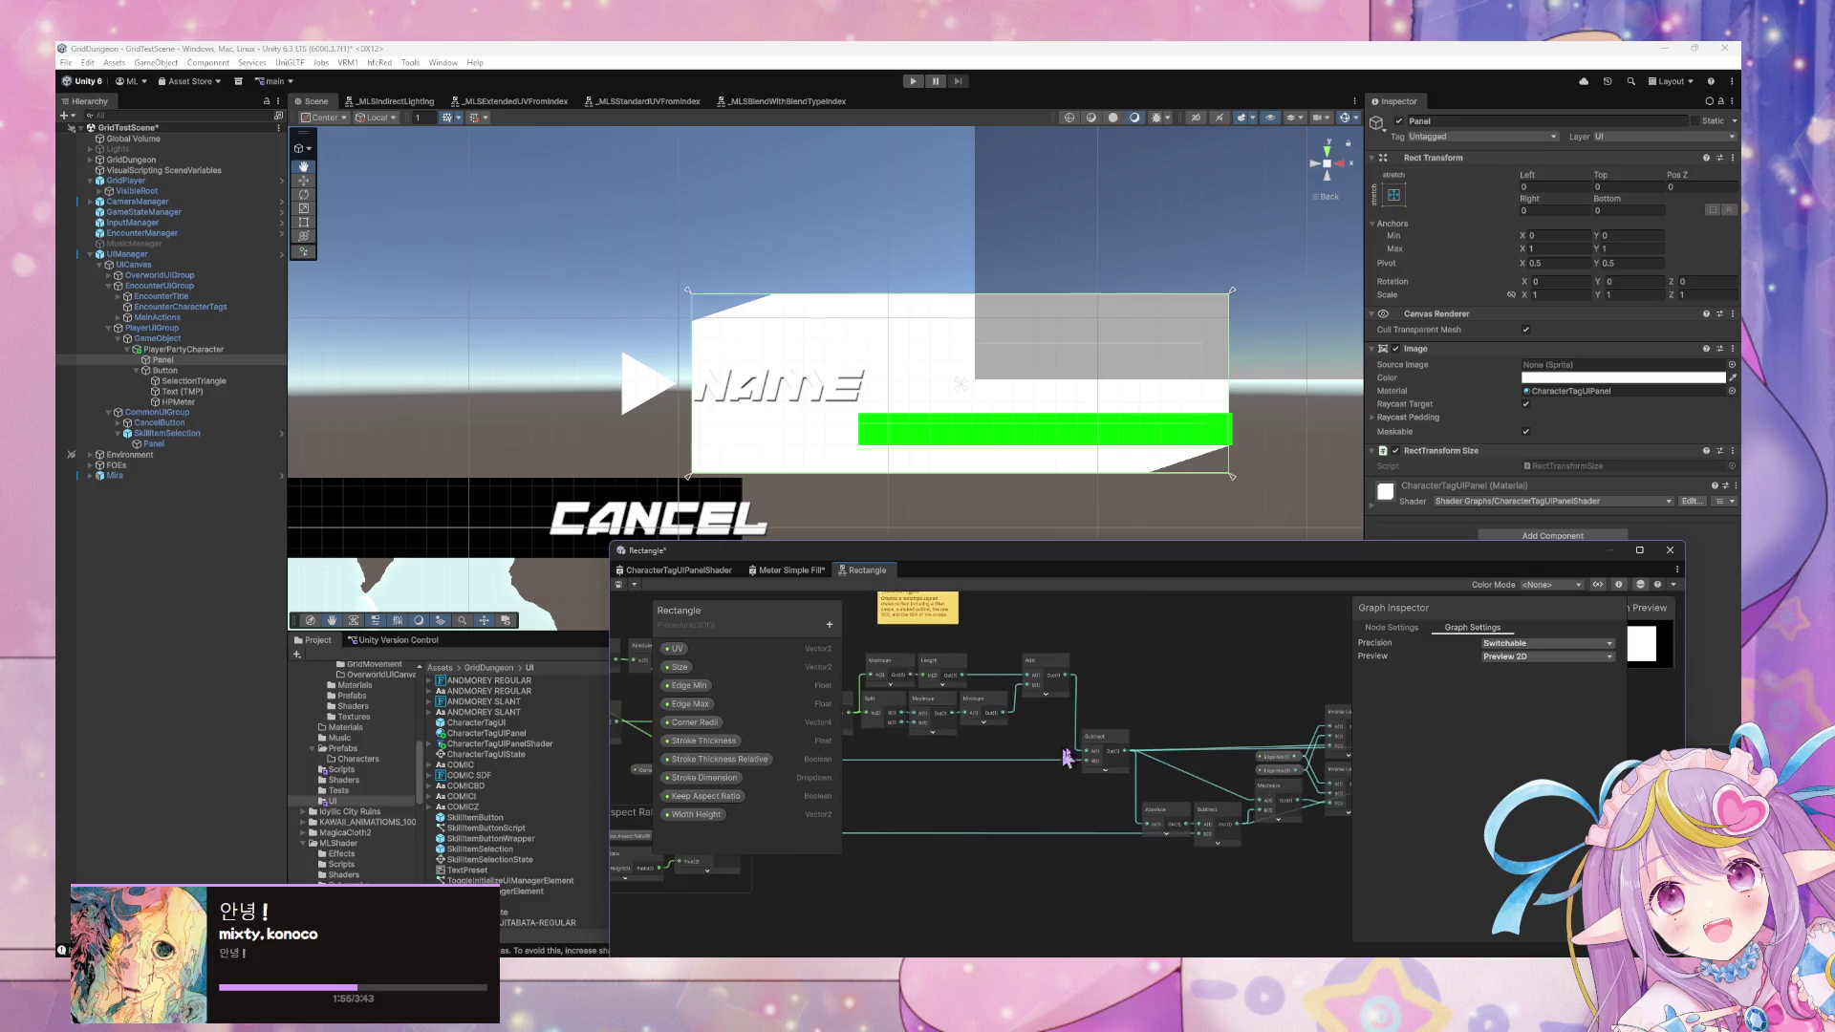
{"action": "scroll", "coordinate": [1054, 758], "scroll_direction": "up", "scroll_amount": 4}
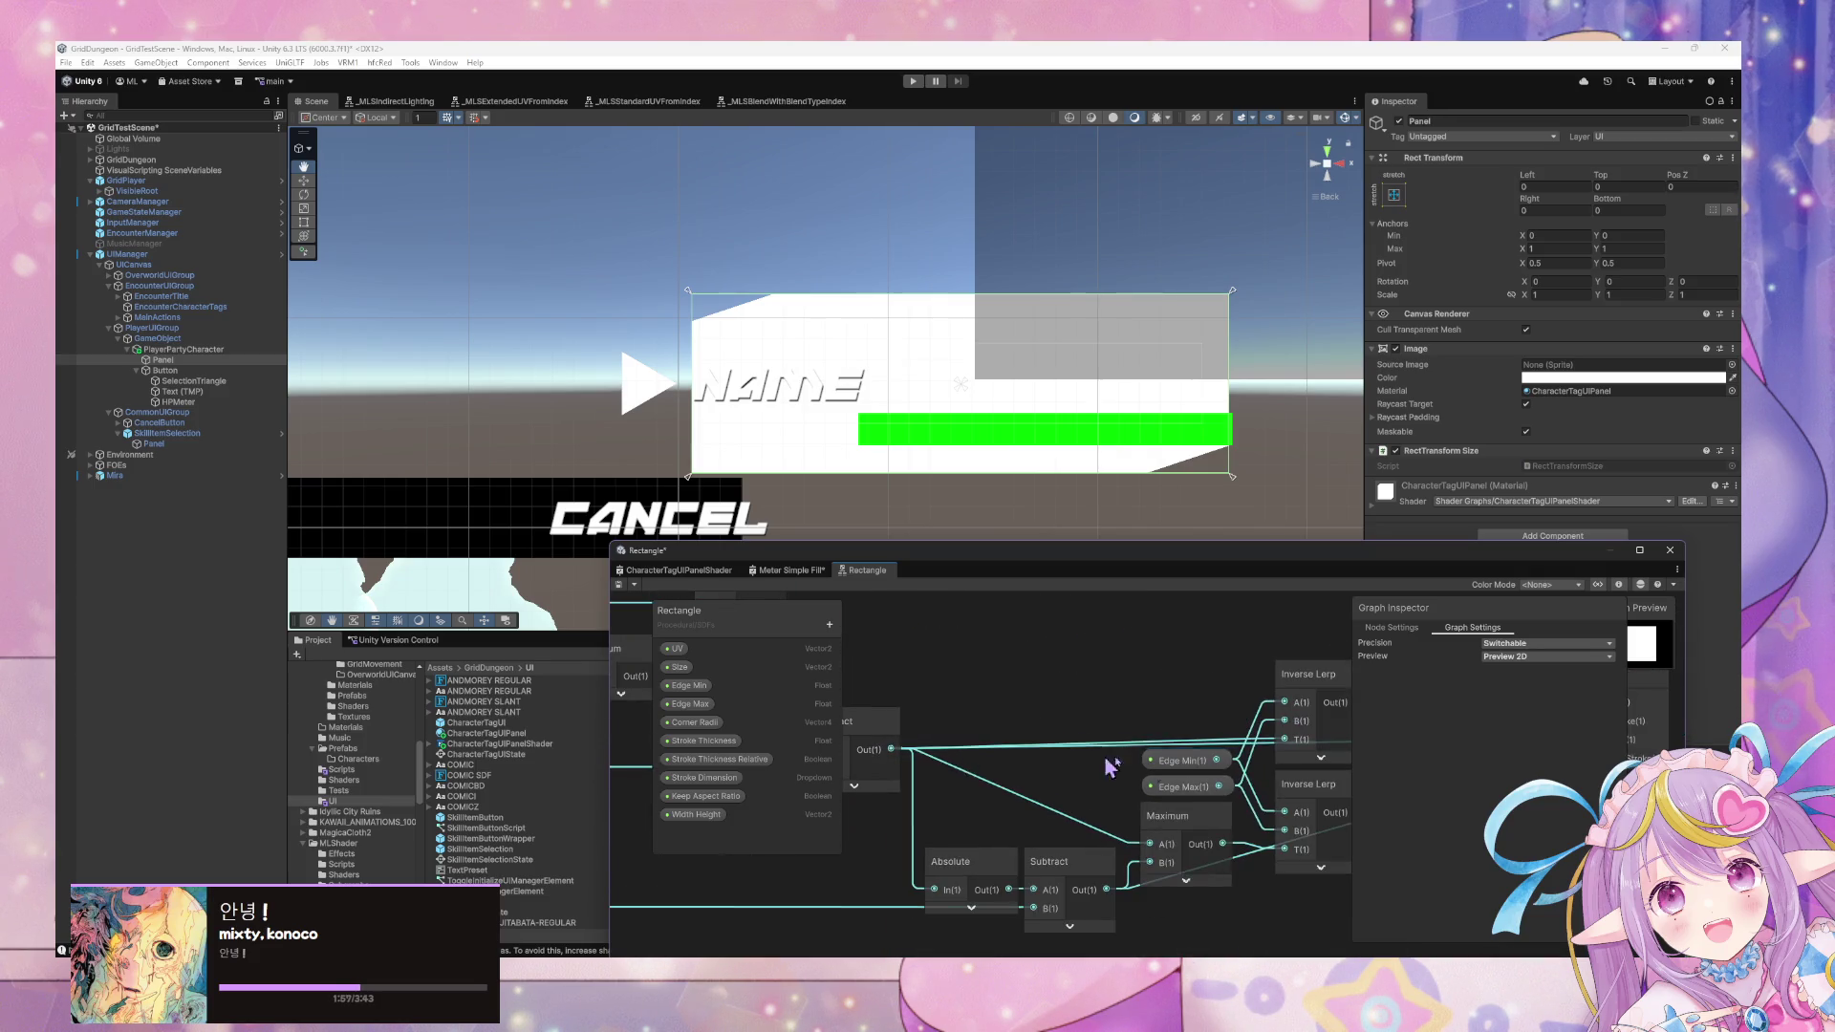
{"action": "scroll", "coordinate": [1075, 755], "scroll_direction": "down", "scroll_amount": 2}
{"action": "scroll", "coordinate": [1051, 736], "scroll_direction": "up", "scroll_amount": 2}
{"action": "scroll", "coordinate": [1044, 733], "scroll_direction": "down", "scroll_amount": 2}
{"action": "scroll", "coordinate": [1048, 811], "scroll_direction": "up", "scroll_amount": 2}
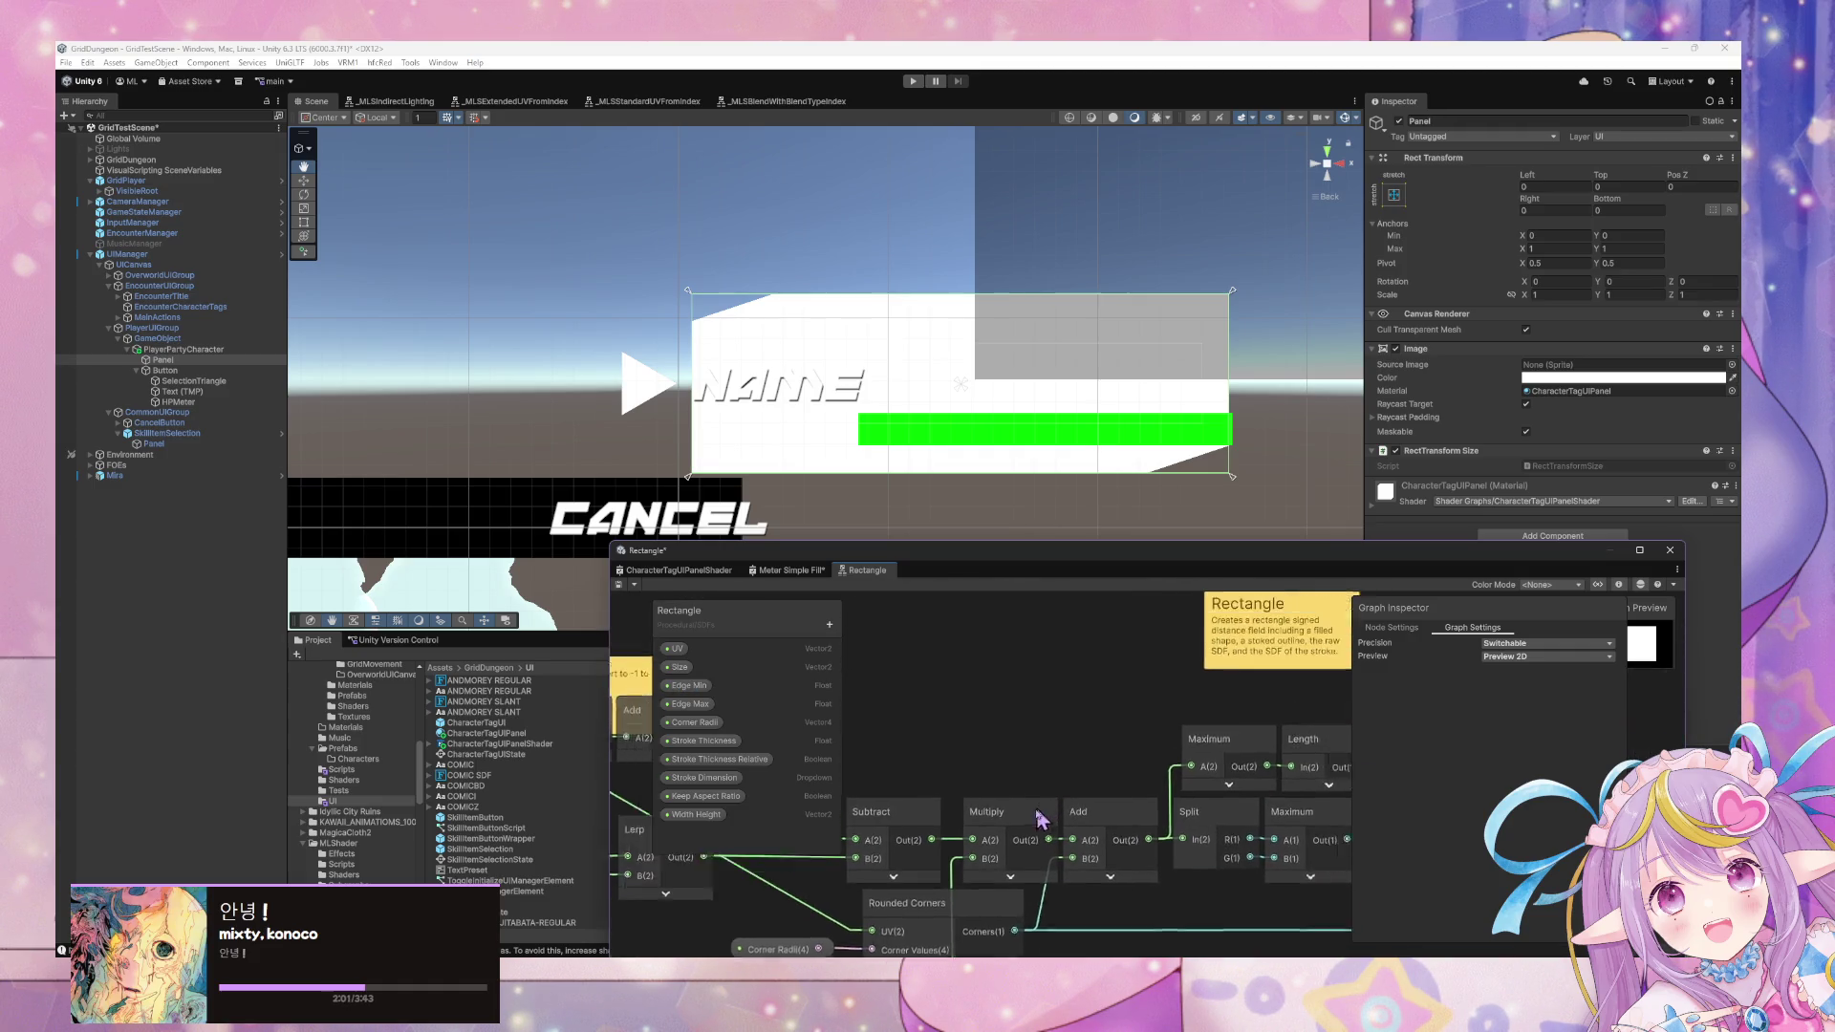
{"action": "scroll", "coordinate": [1048, 810], "scroll_direction": "up", "scroll_amount": 3}
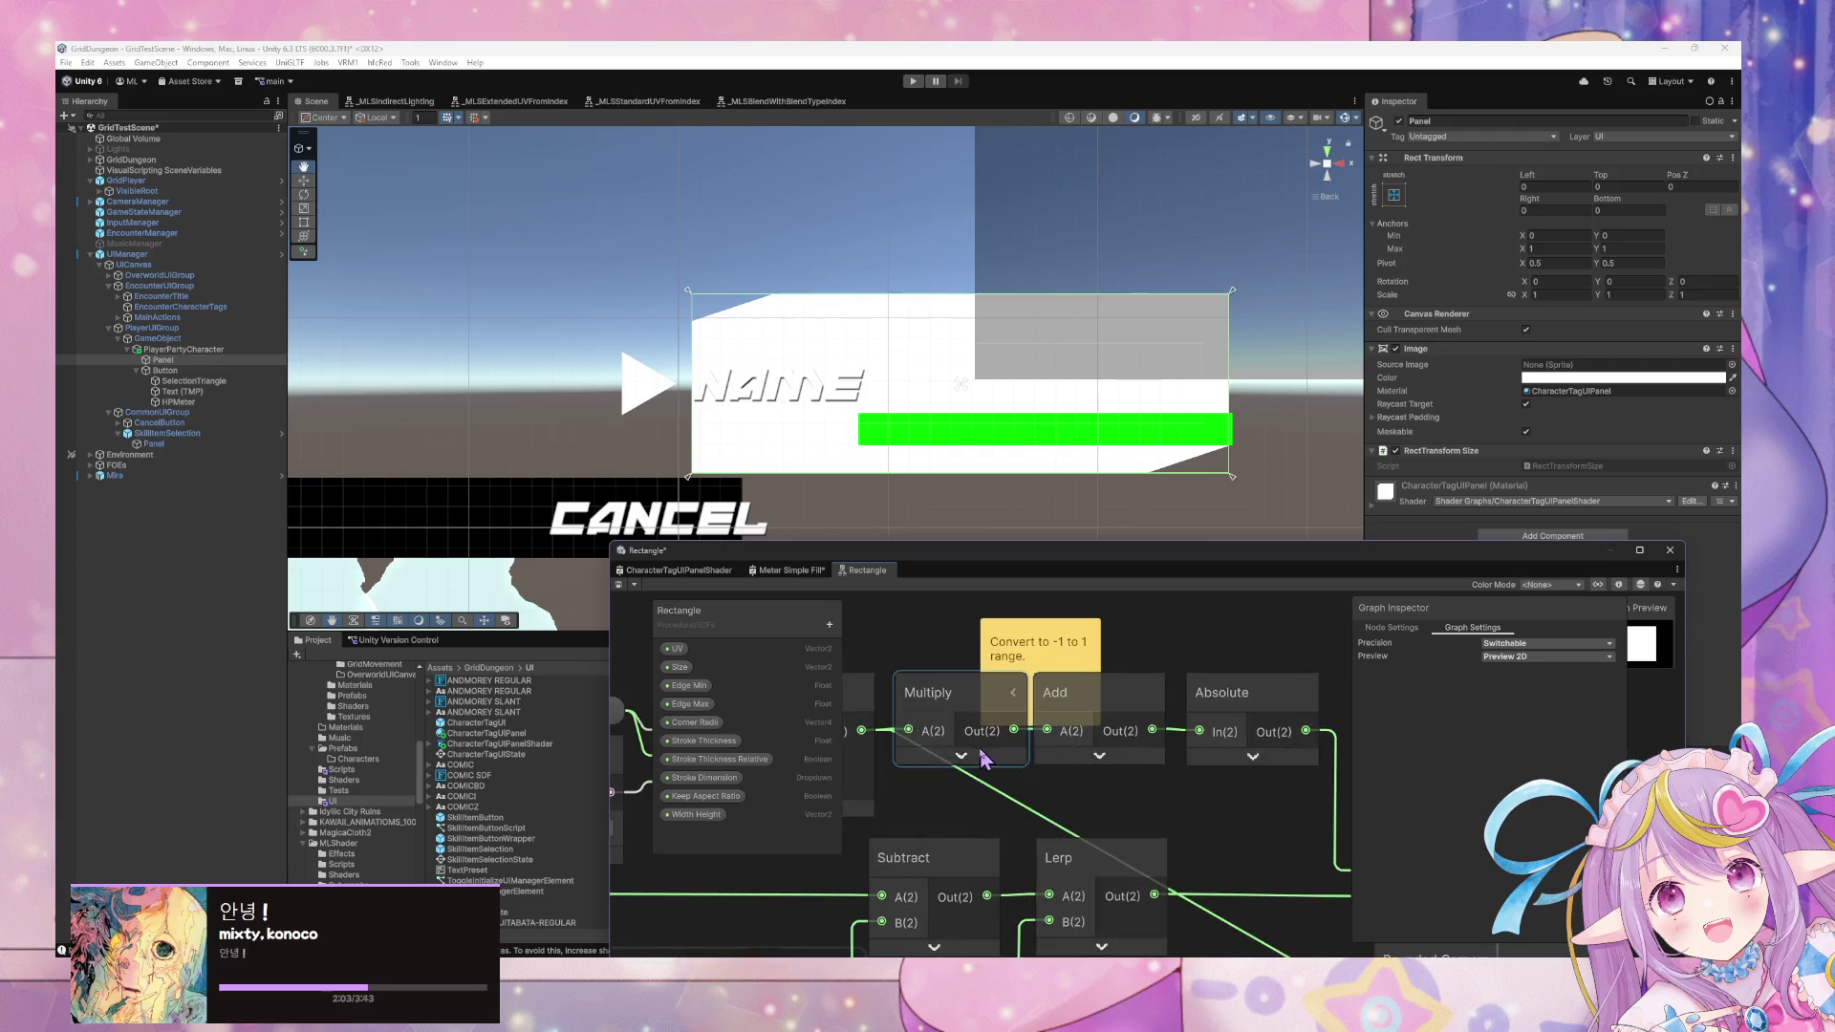
{"action": "scroll", "coordinate": [985, 760], "scroll_direction": "down", "scroll_amount": 5}
{"action": "scroll", "coordinate": [1072, 772], "scroll_direction": "left", "scroll_amount": 5}
{"action": "scroll", "coordinate": [1156, 747], "scroll_direction": "left", "scroll_amount": 6}
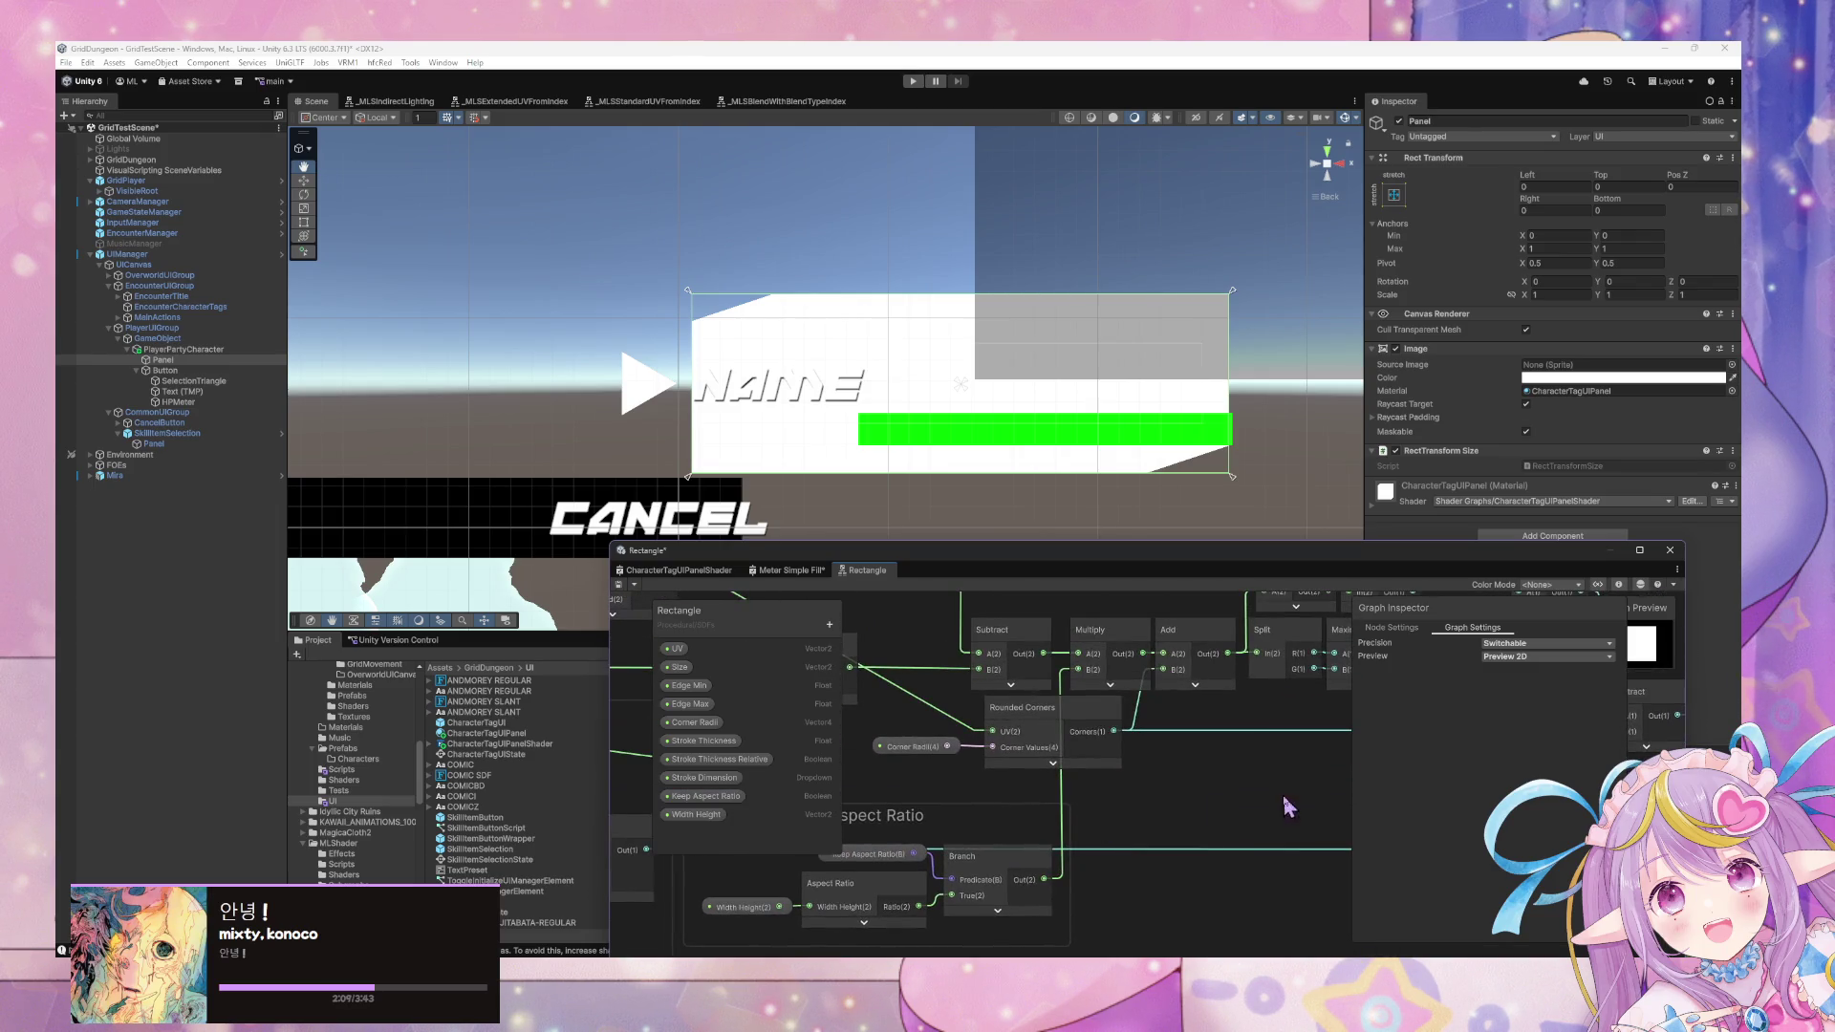
{"action": "scroll", "coordinate": [1280, 797], "scroll_direction": "left", "scroll_amount": 1}
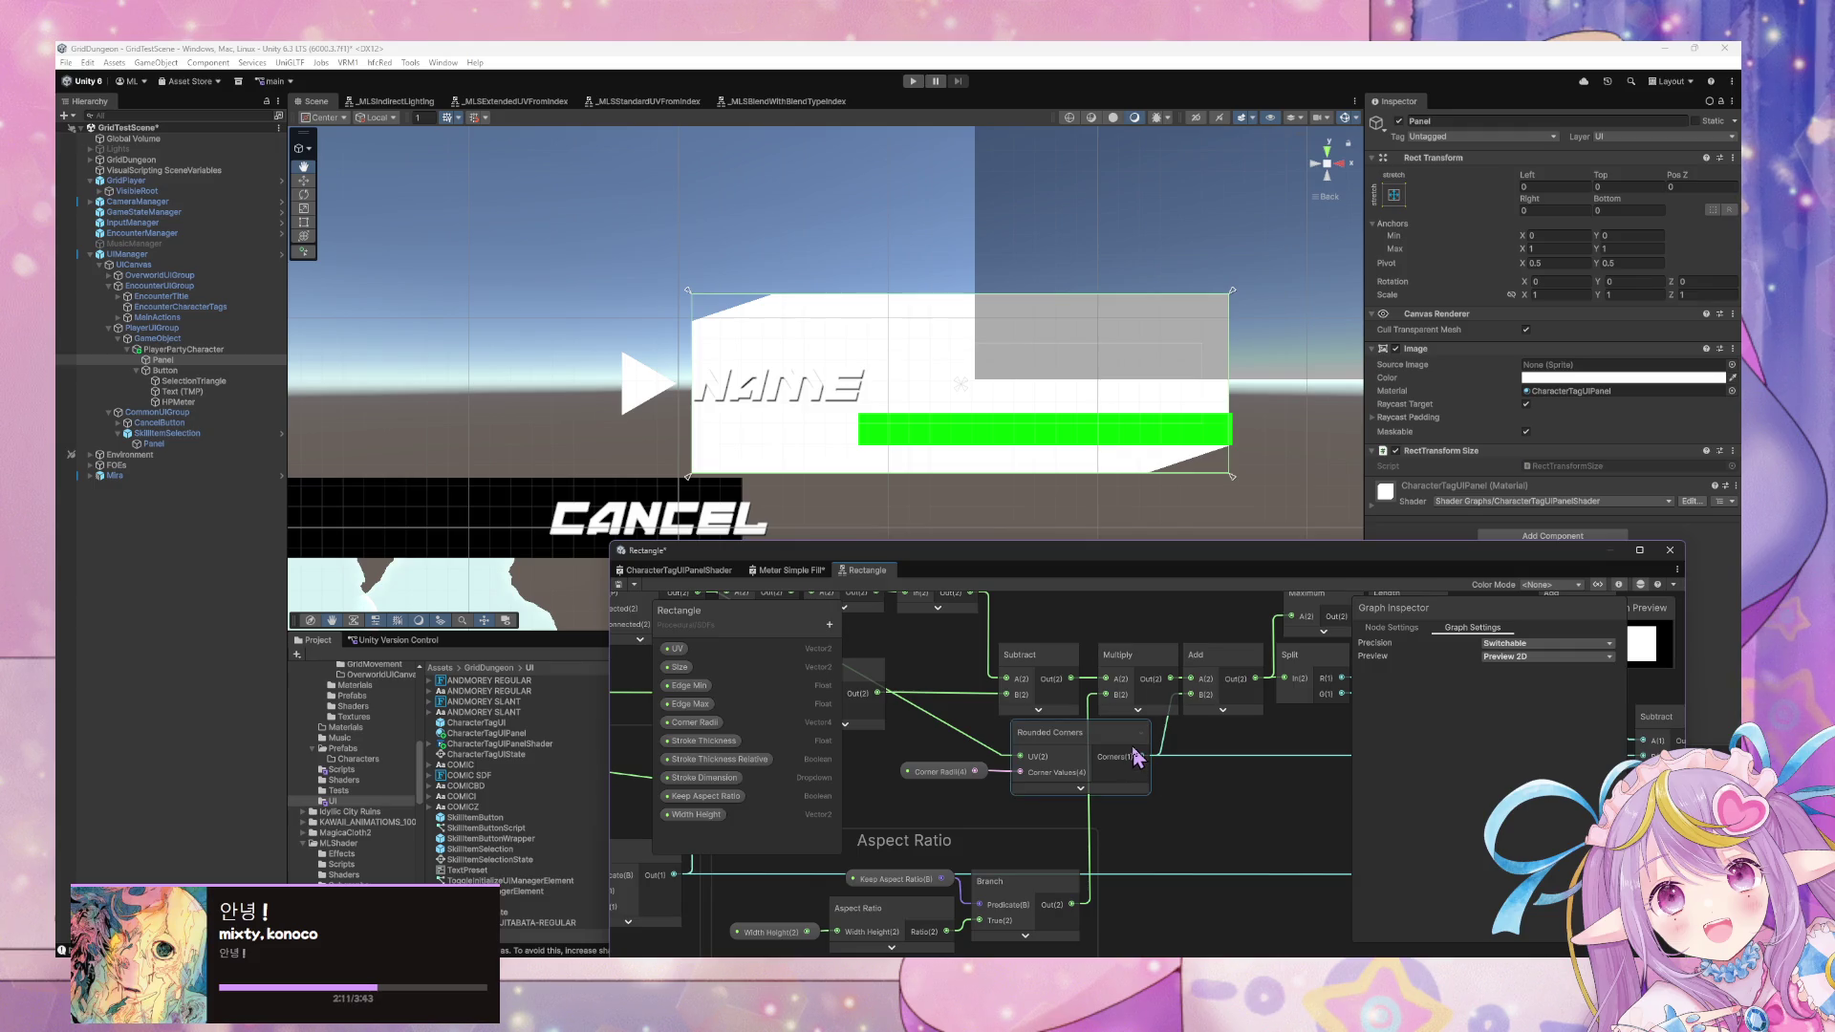
{"action": "left_click", "coordinate": [1133, 758]}
{"action": "double_click", "coordinate": [1120, 755]}
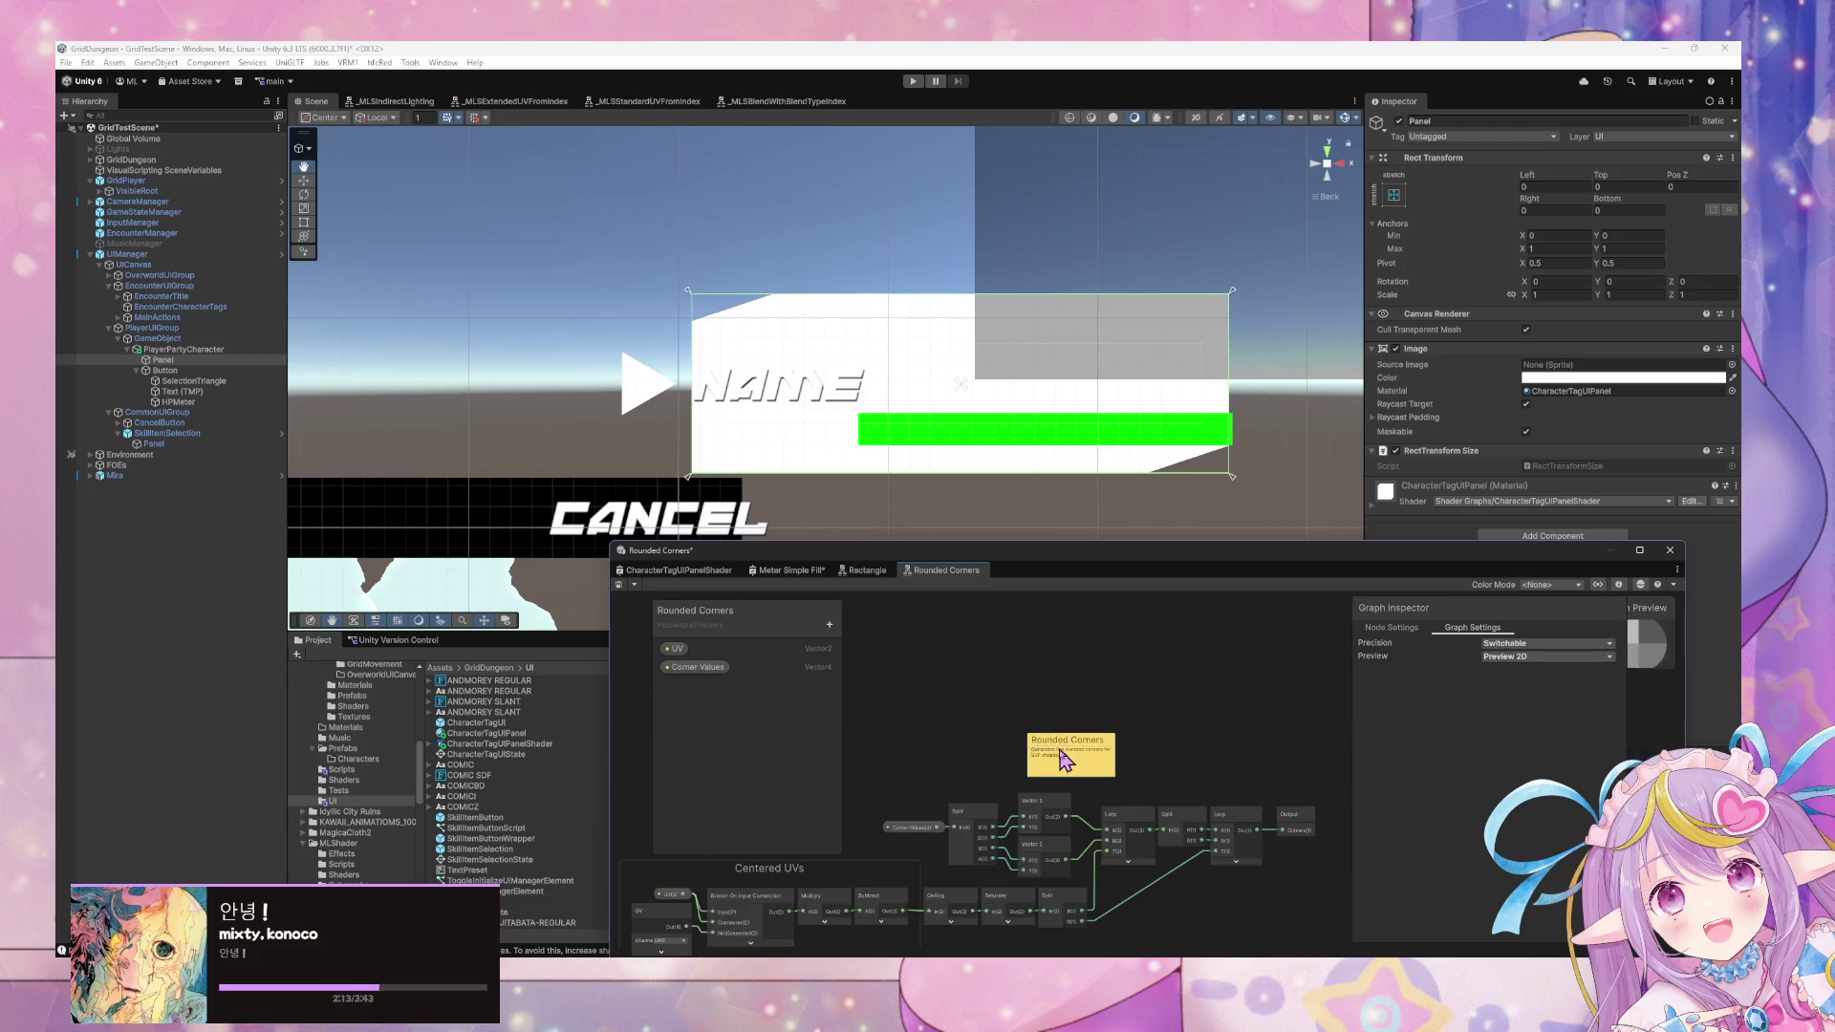
Inspect the Corner Values, Vector 2, Lerp and Split nodes in Rounded Corners.
{"action": "left_click", "coordinate": [1235, 701]}
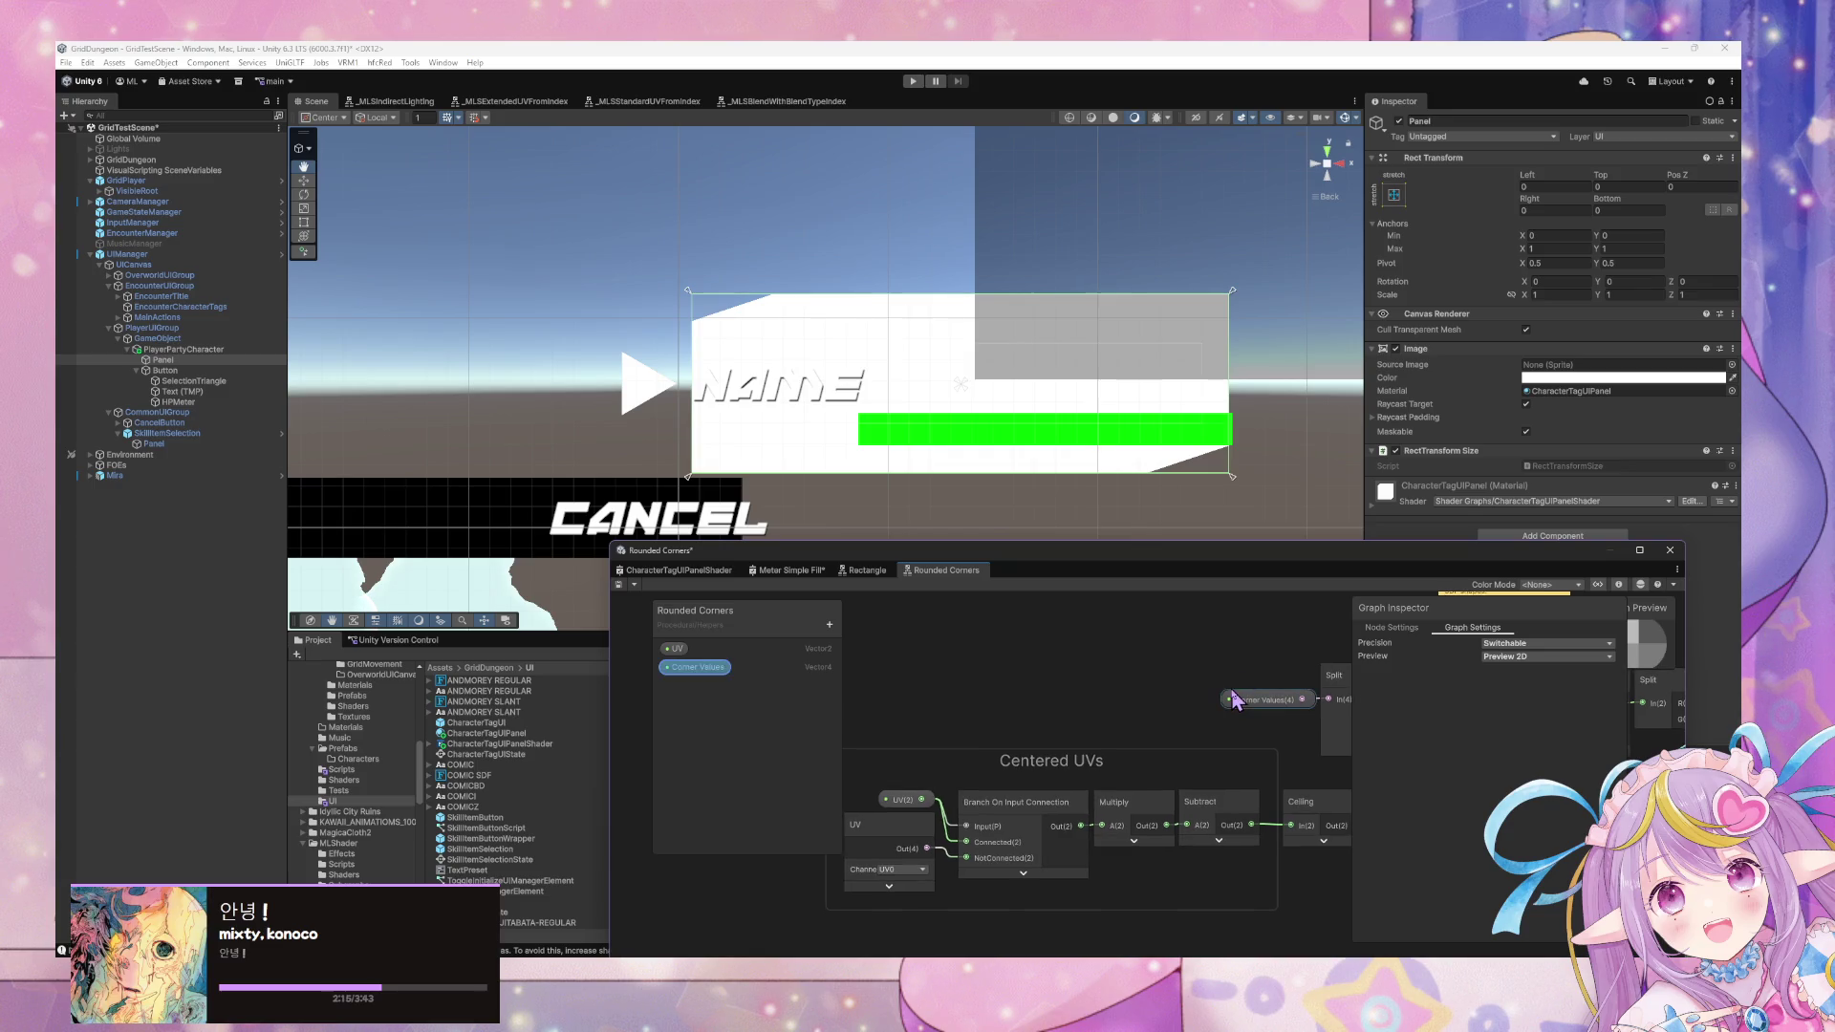
{"action": "left_click_drag", "start_coordinate": [1232, 701], "coordinate": [1020, 723]}
{"action": "left_click", "coordinate": [1244, 750]}
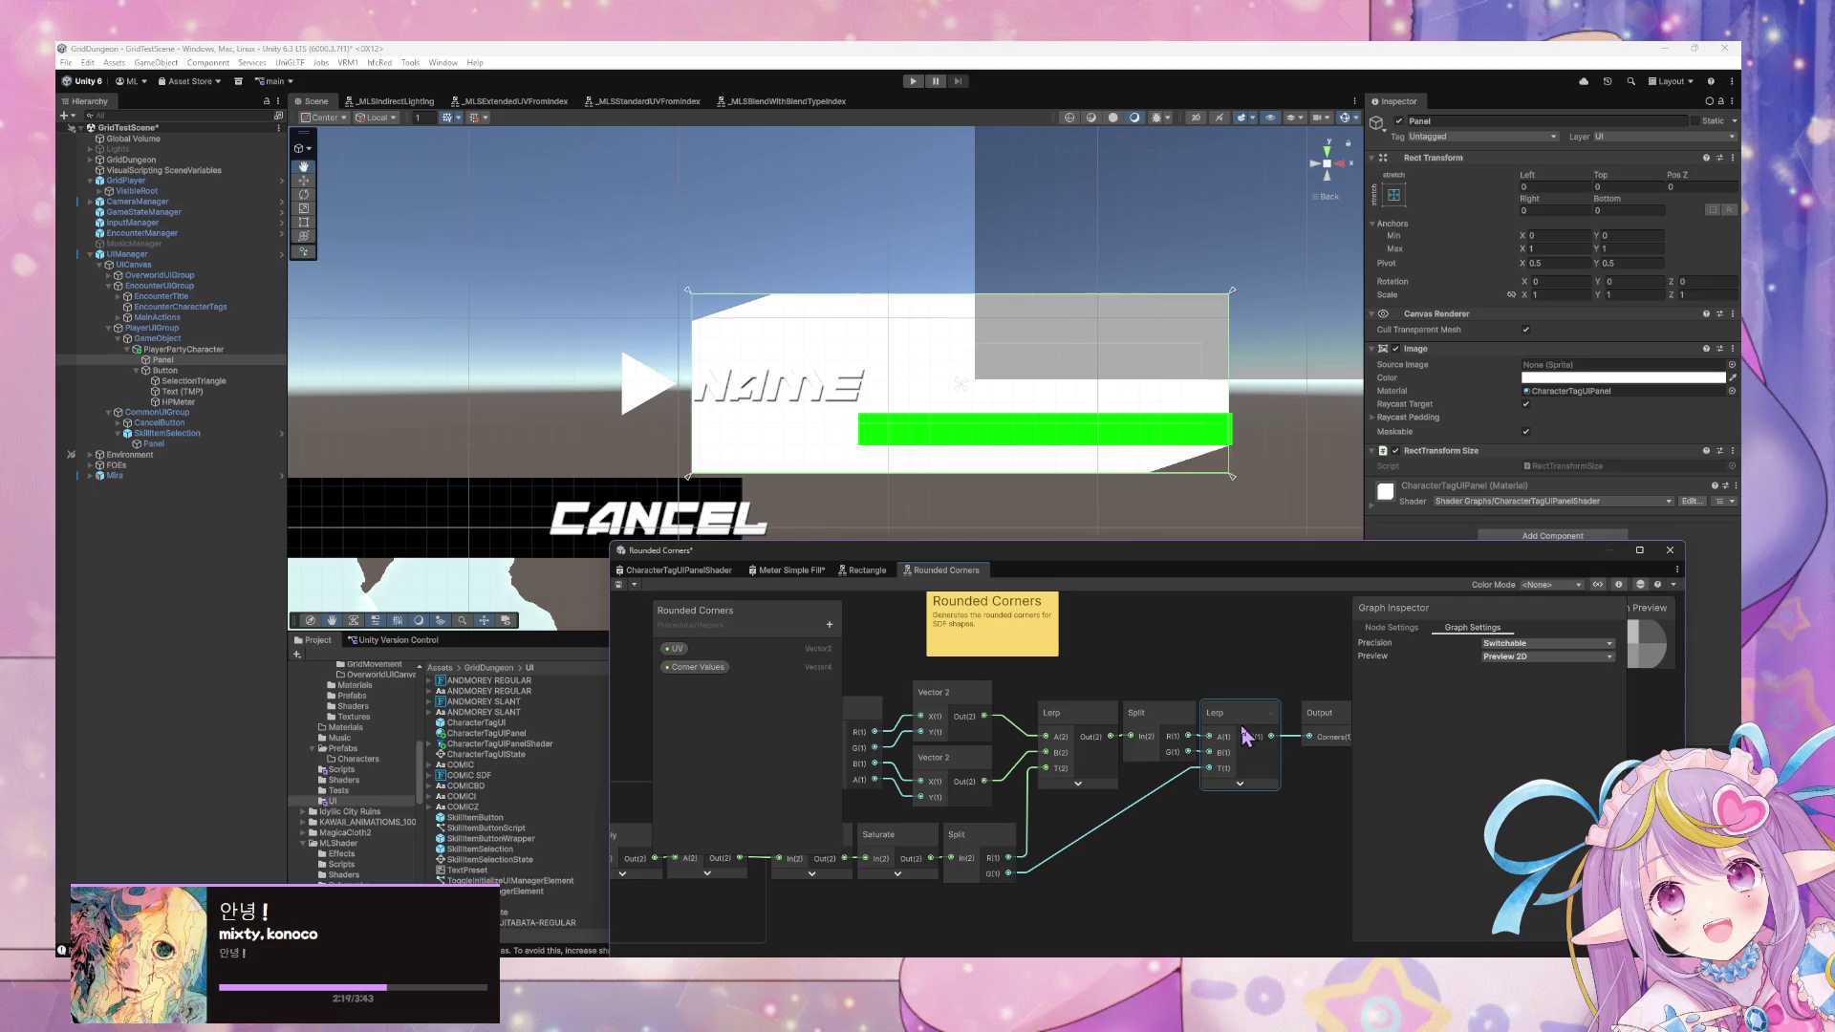
{"action": "mouse_move", "coordinate": [1028, 801]}
{"action": "left_mouse_down"}
{"action": "mouse_move", "coordinate": [1331, 736]}
{"action": "mouse_move", "coordinate": [1113, 764]}
{"action": "left_mouse_up"}
Expand the previews of the Multiply, Subtract, Ceiling, Saturate and both Lerp nodes.
{"action": "left_click", "coordinate": [1113, 762]}
{"action": "left_click", "coordinate": [1114, 764]}
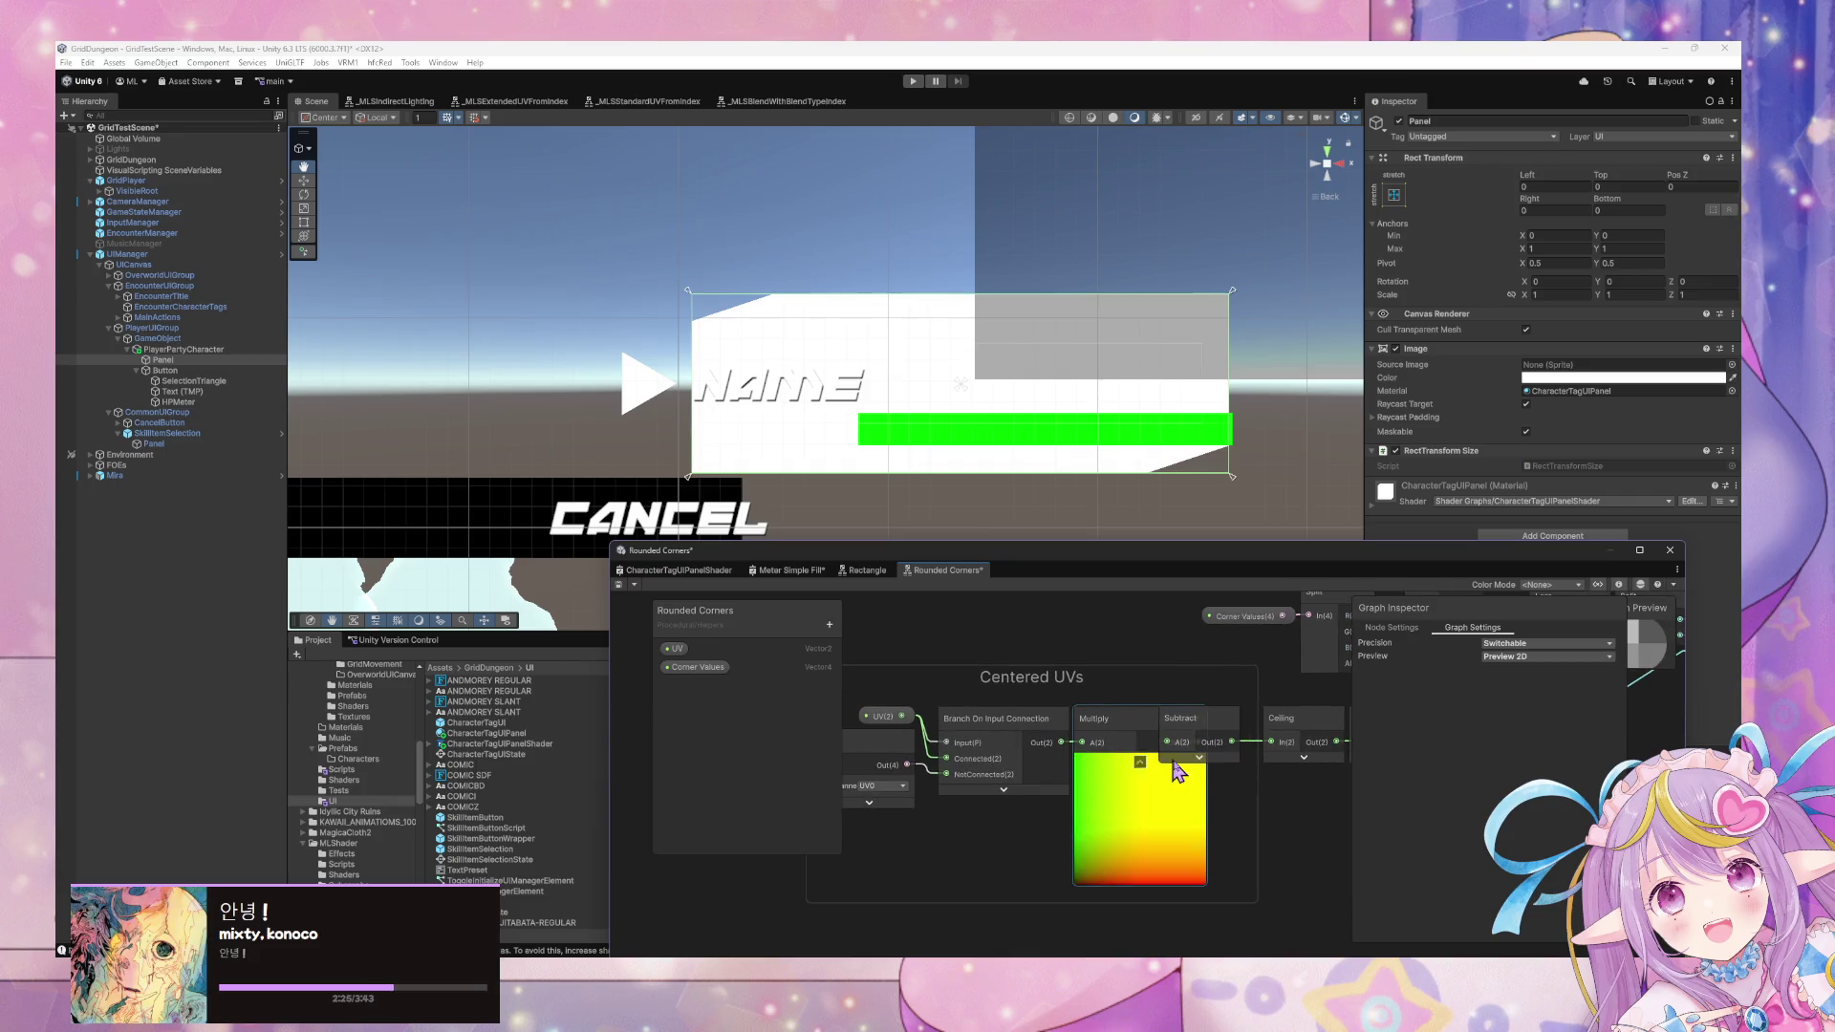
{"action": "left_click", "coordinate": [1199, 757]}
{"action": "left_click_drag", "start_coordinate": [1242, 770], "coordinate": [1118, 744]}
{"action": "left_click", "coordinate": [1107, 730]}
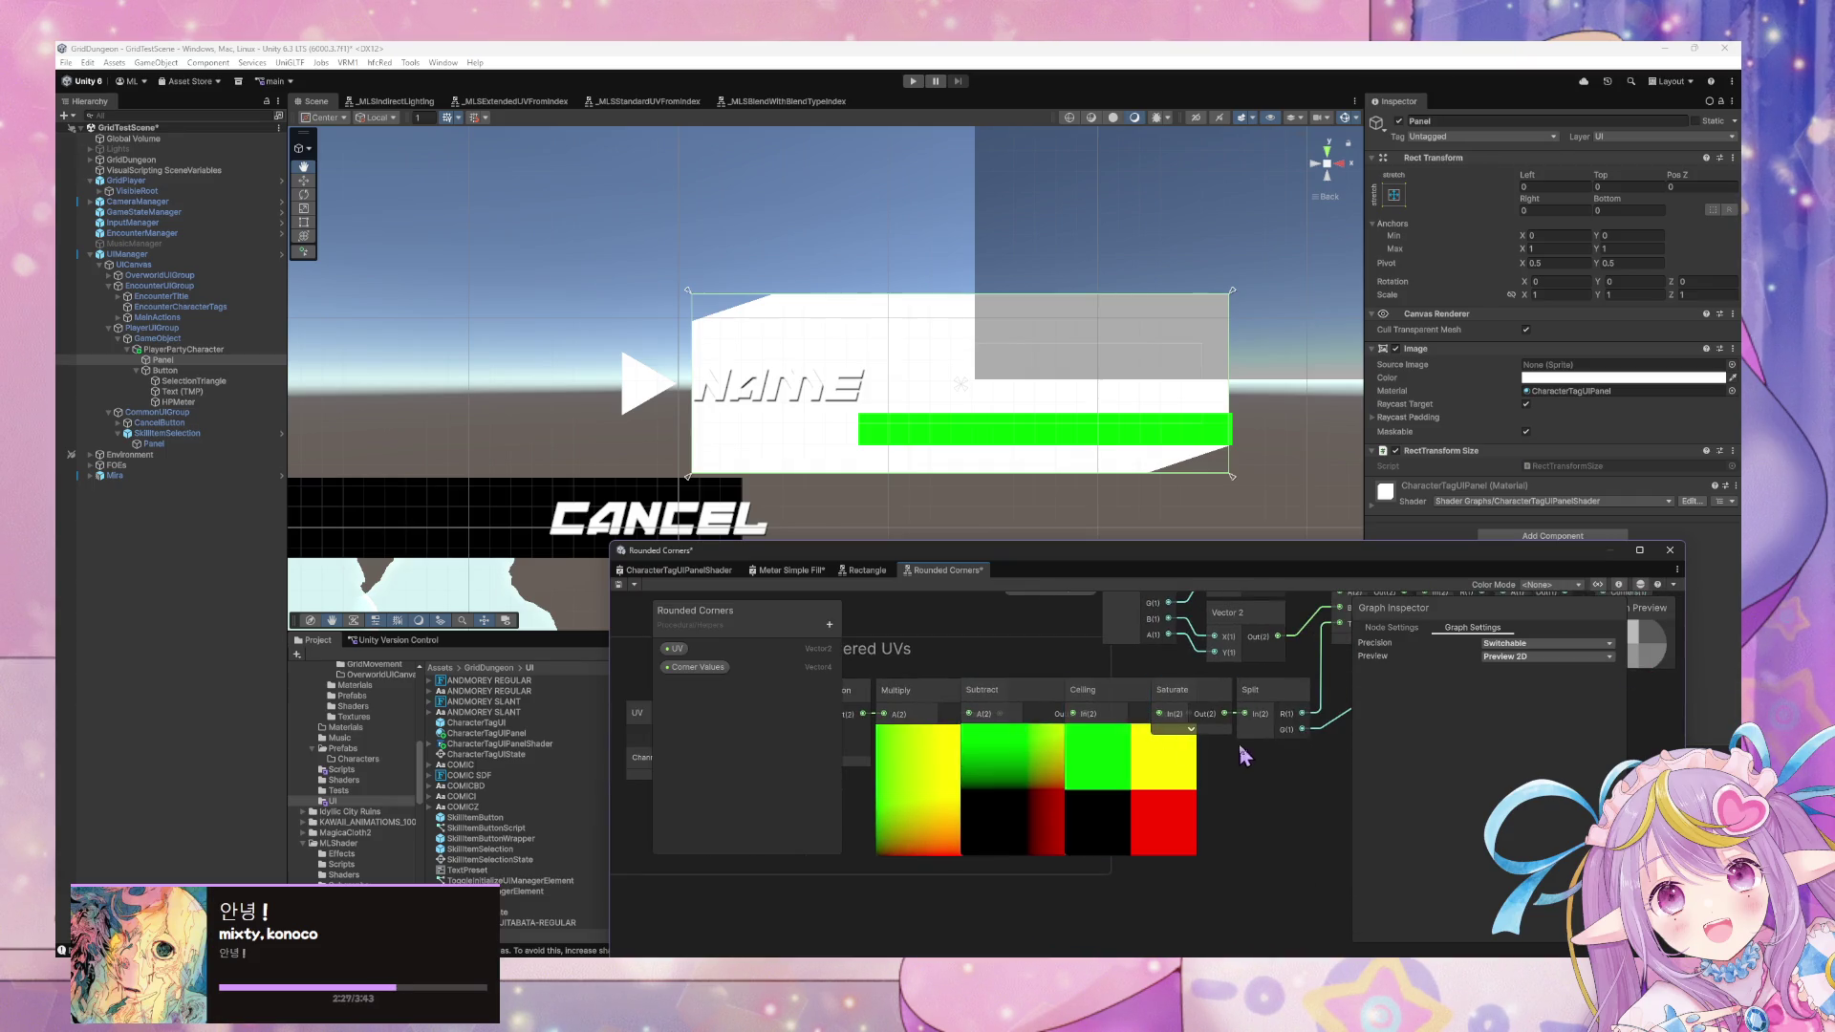
{"action": "left_click", "coordinate": [1192, 730]}
{"action": "mouse_move", "coordinate": [1285, 762]}
{"action": "left_mouse_down"}
{"action": "mouse_move", "coordinate": [1118, 755]}
{"action": "mouse_move", "coordinate": [1175, 839]}
{"action": "left_mouse_up"}
{"action": "left_click", "coordinate": [1181, 758]}
{"action": "left_click_drag", "start_coordinate": [1181, 759], "coordinate": [969, 749]}
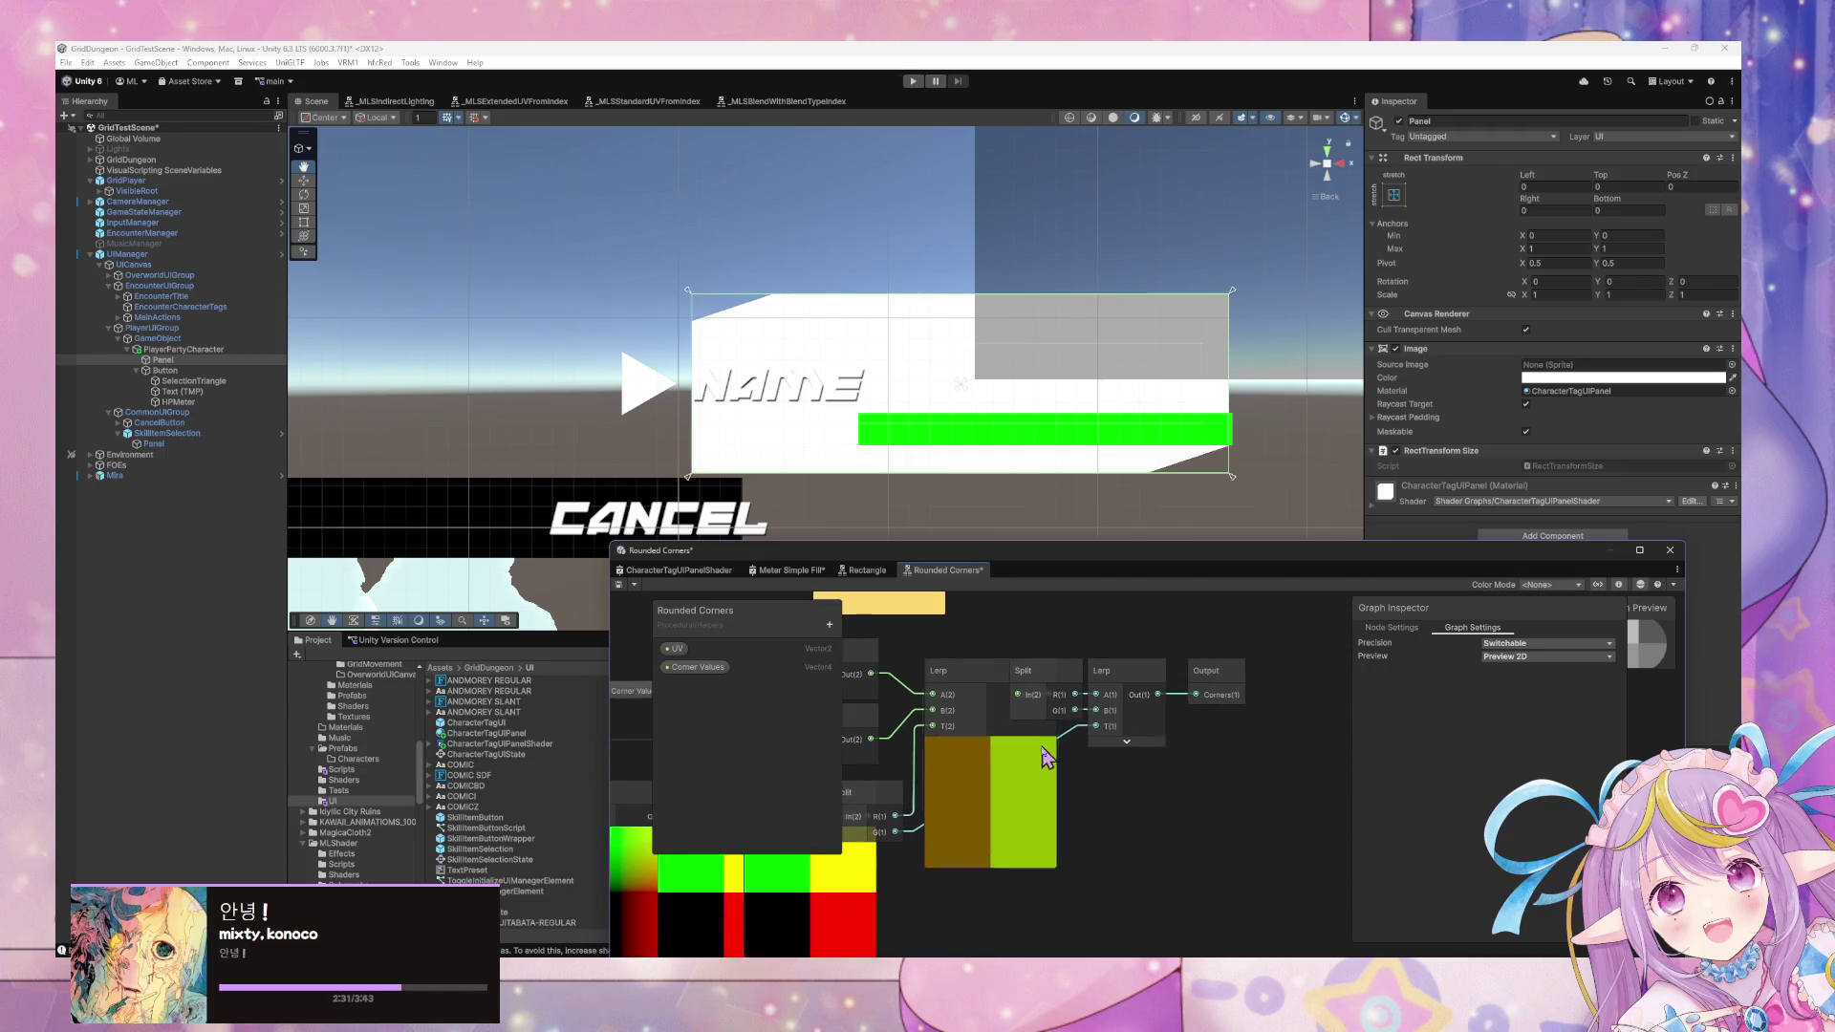
{"action": "left_click", "coordinate": [1151, 746]}
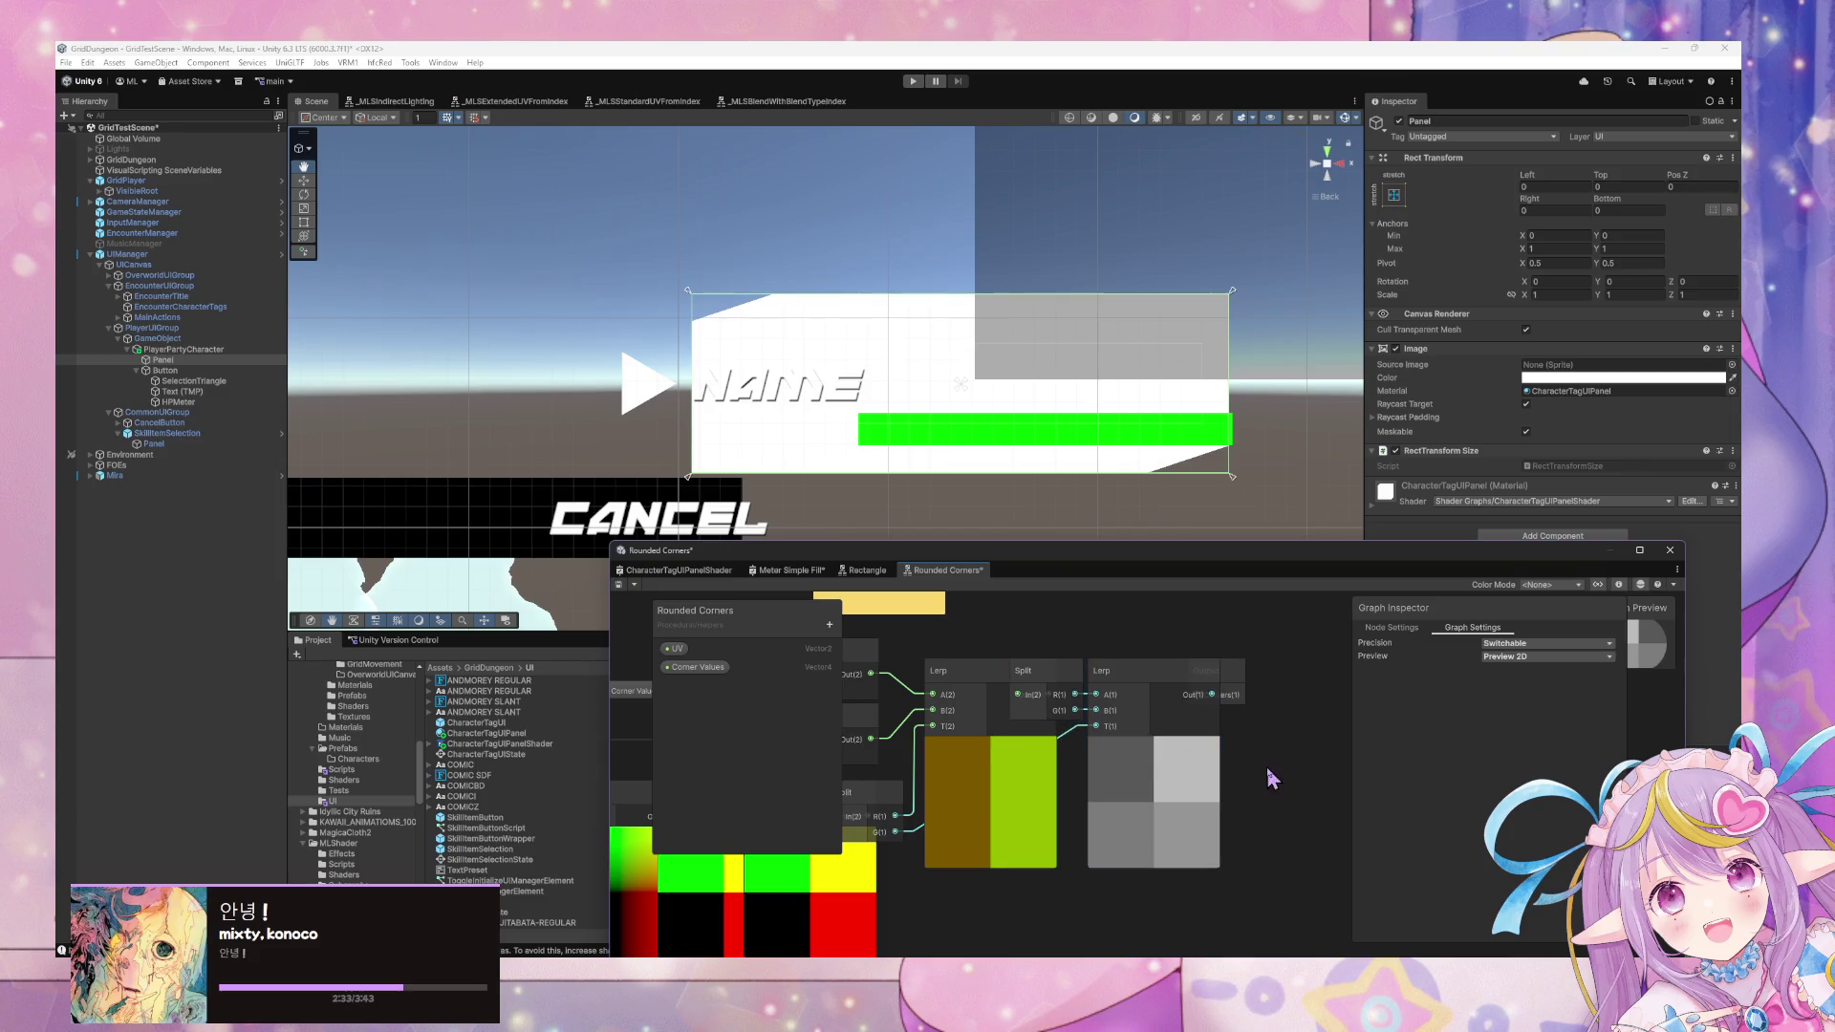
Review the Output, Split and Vector 2 nodes, briefly checking the Rectangle sub-graph.
{"action": "left_click", "coordinate": [1237, 705]}
{"action": "left_click_drag", "start_coordinate": [950, 762], "coordinate": [1293, 732]}
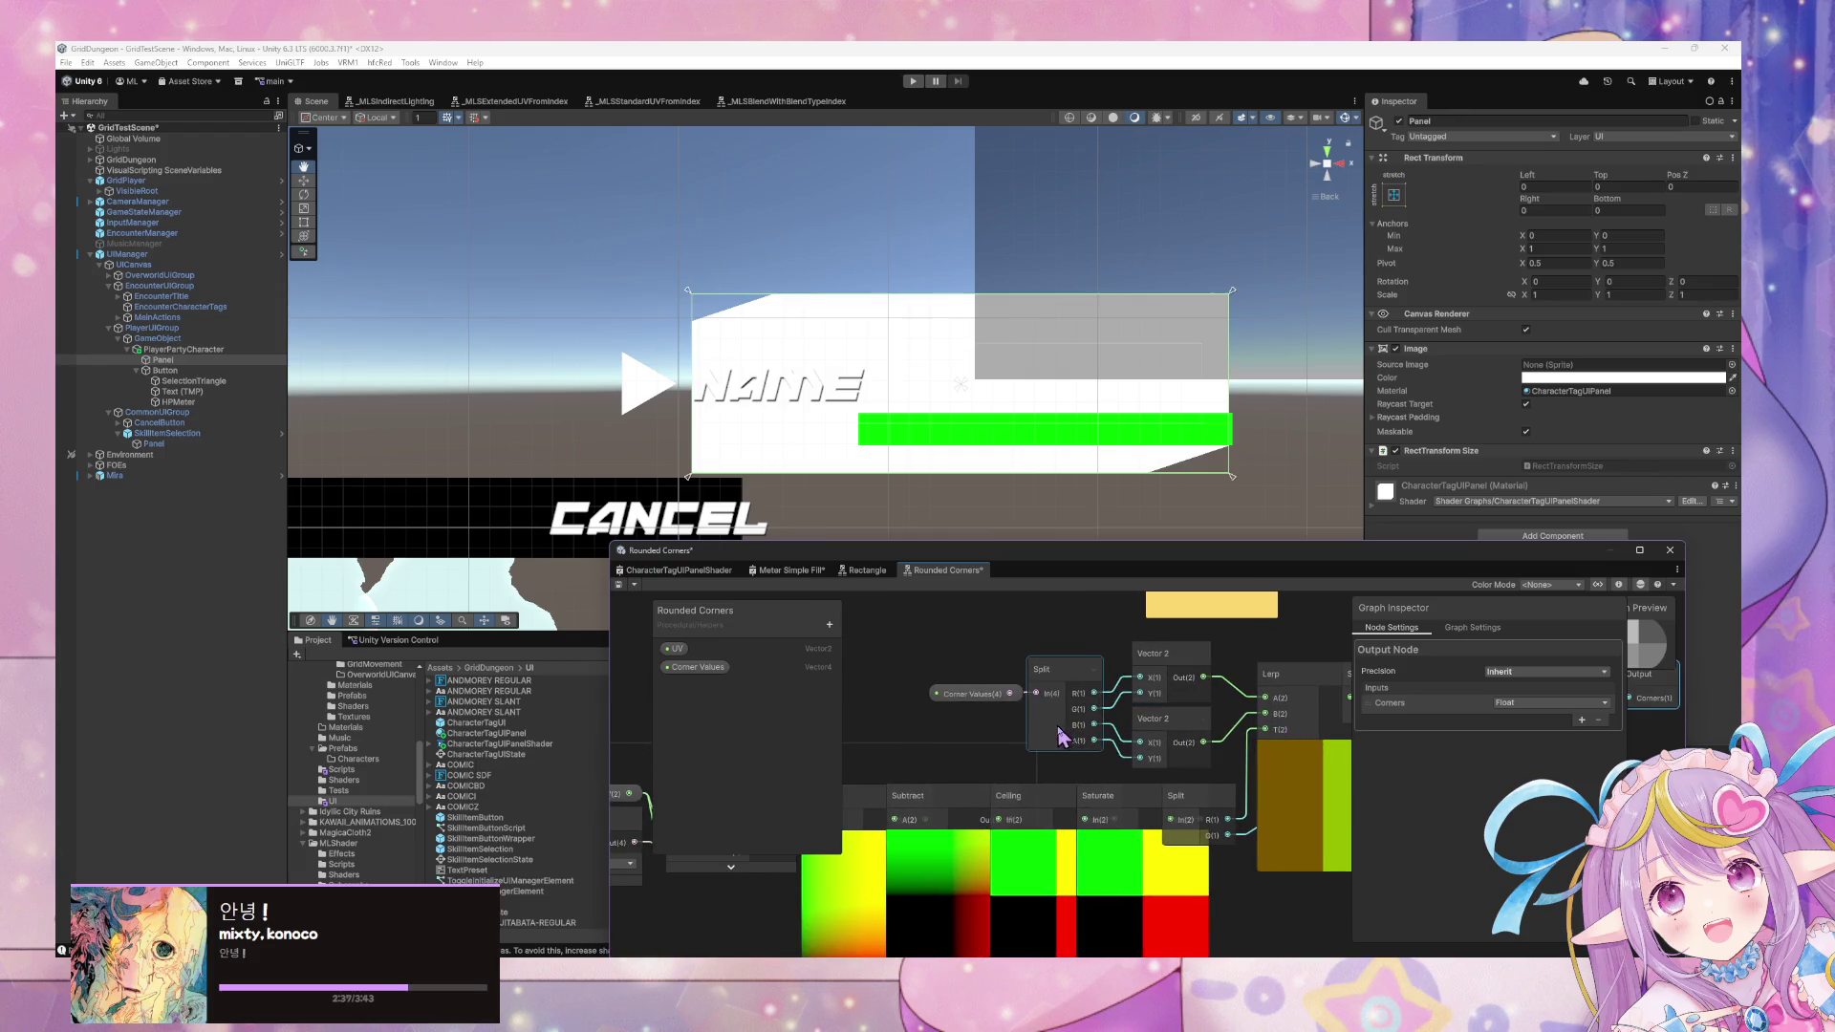
{"action": "left_click_drag", "start_coordinate": [1062, 737], "coordinate": [966, 736]}
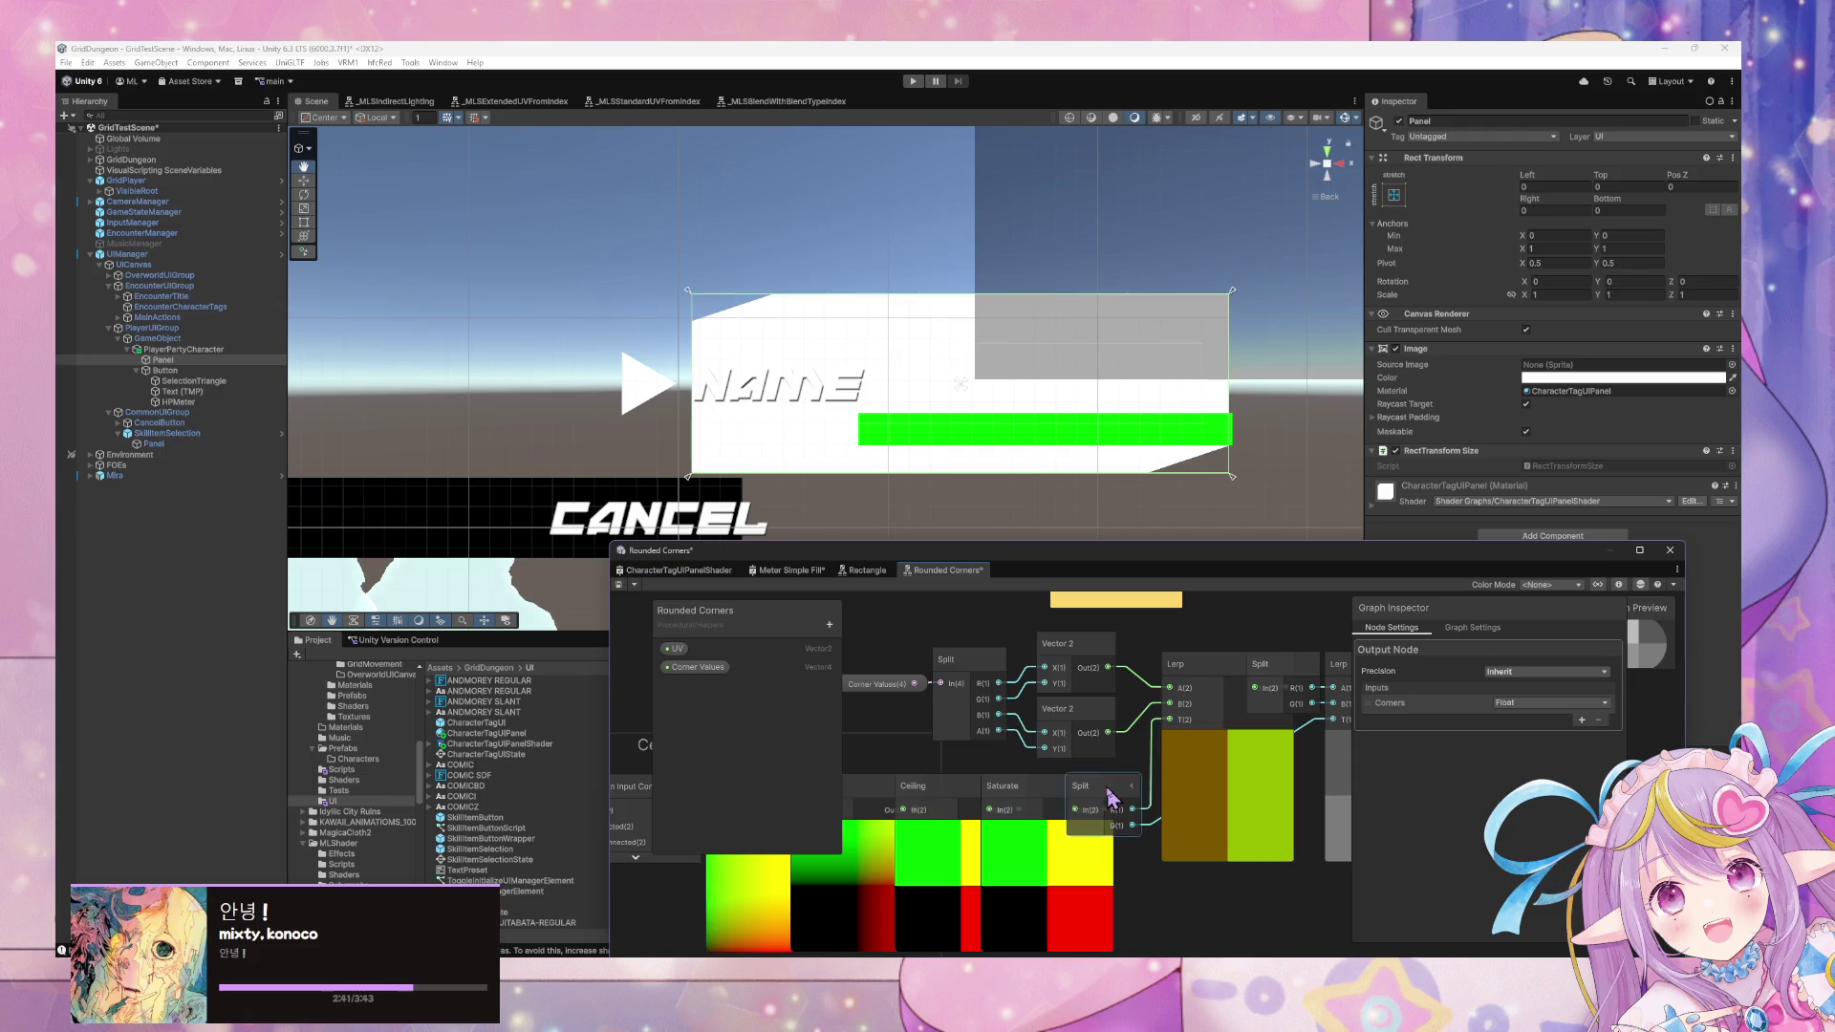
{"action": "left_click", "coordinate": [994, 726]}
{"action": "mouse_move", "coordinate": [1046, 769]}
{"action": "left_mouse_down"}
{"action": "mouse_move", "coordinate": [1331, 736]}
{"action": "mouse_move", "coordinate": [1220, 786]}
{"action": "left_mouse_up"}
{"action": "left_click_drag", "start_coordinate": [1093, 824], "coordinate": [1030, 824]}
{"action": "mouse_move", "coordinate": [1224, 779]}
{"action": "left_mouse_down"}
{"action": "mouse_move", "coordinate": [1056, 717]}
{"action": "mouse_move", "coordinate": [1046, 753]}
{"action": "left_mouse_up"}
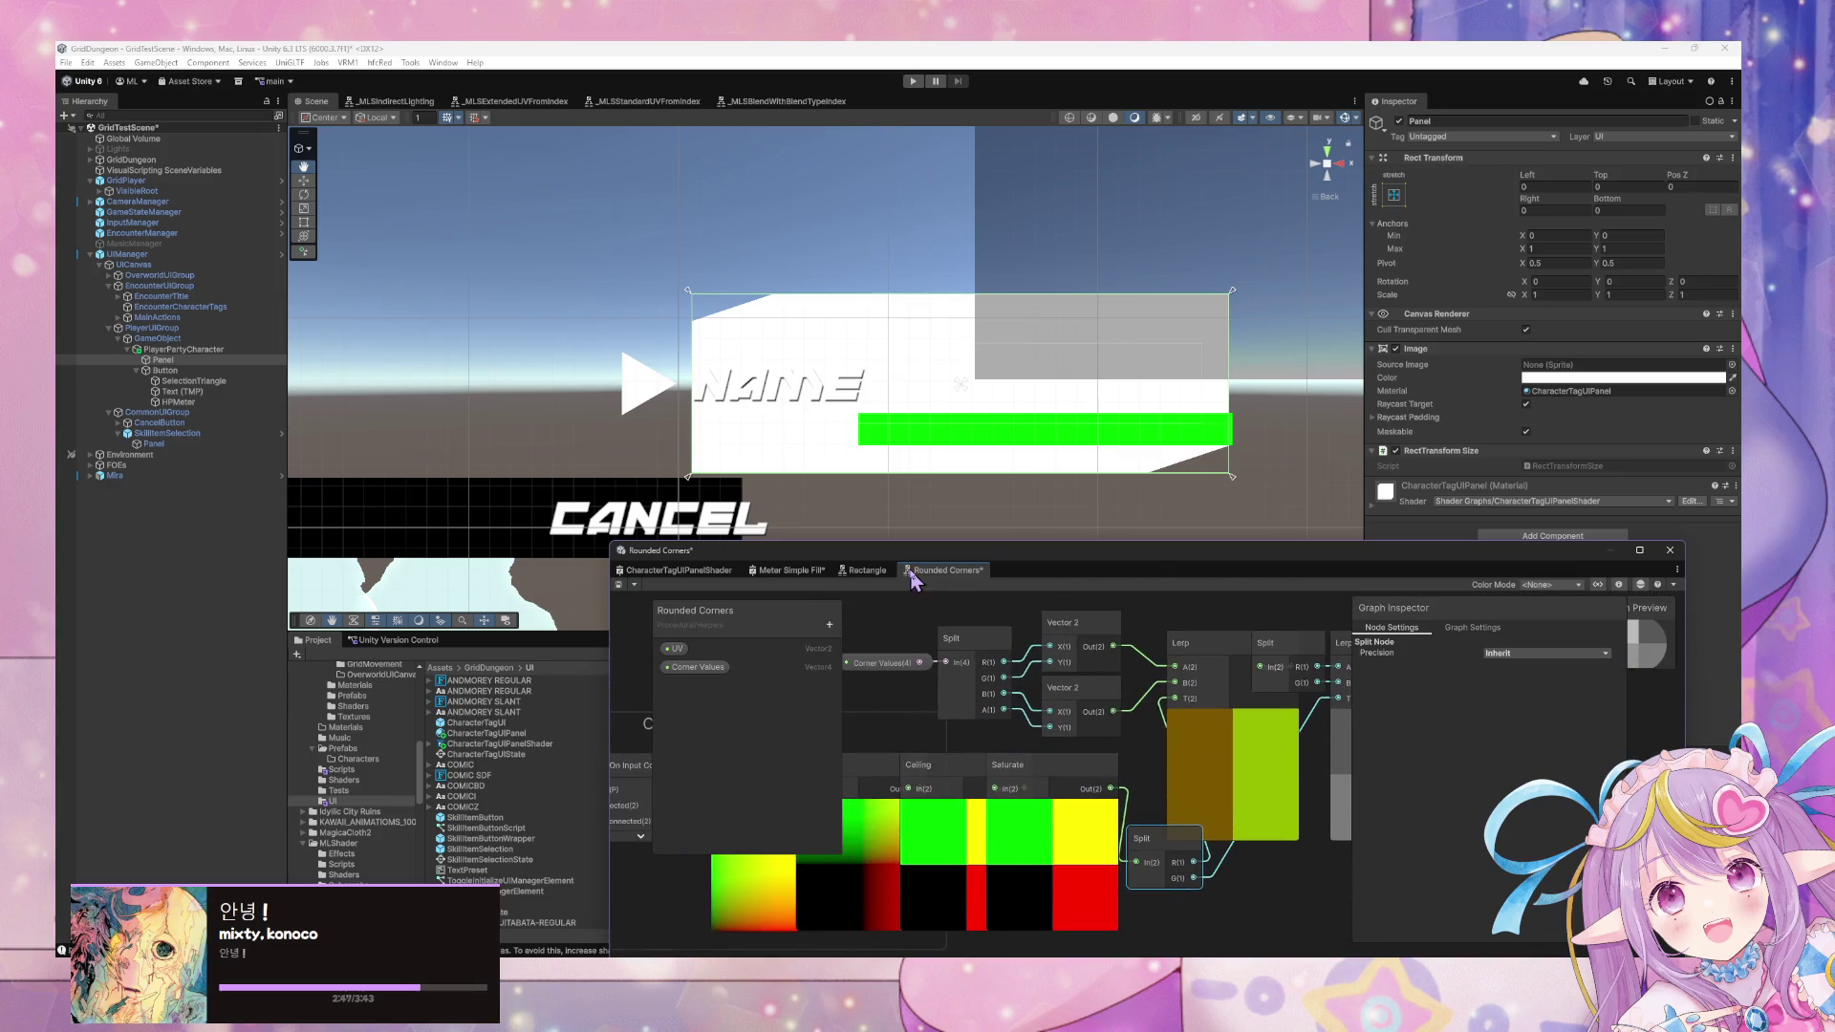
{"action": "left_click", "coordinate": [867, 570]}
{"action": "left_click", "coordinate": [910, 571]}
{"action": "mouse_move", "coordinate": [1175, 774]}
{"action": "left_mouse_down"}
{"action": "mouse_move", "coordinate": [1051, 740]}
{"action": "mouse_move", "coordinate": [908, 764]}
{"action": "mouse_move", "coordinate": [1301, 811]}
{"action": "mouse_move", "coordinate": [1027, 814]}
{"action": "mouse_move", "coordinate": [1031, 831]}
{"action": "mouse_move", "coordinate": [880, 753]}
{"action": "left_mouse_up"}
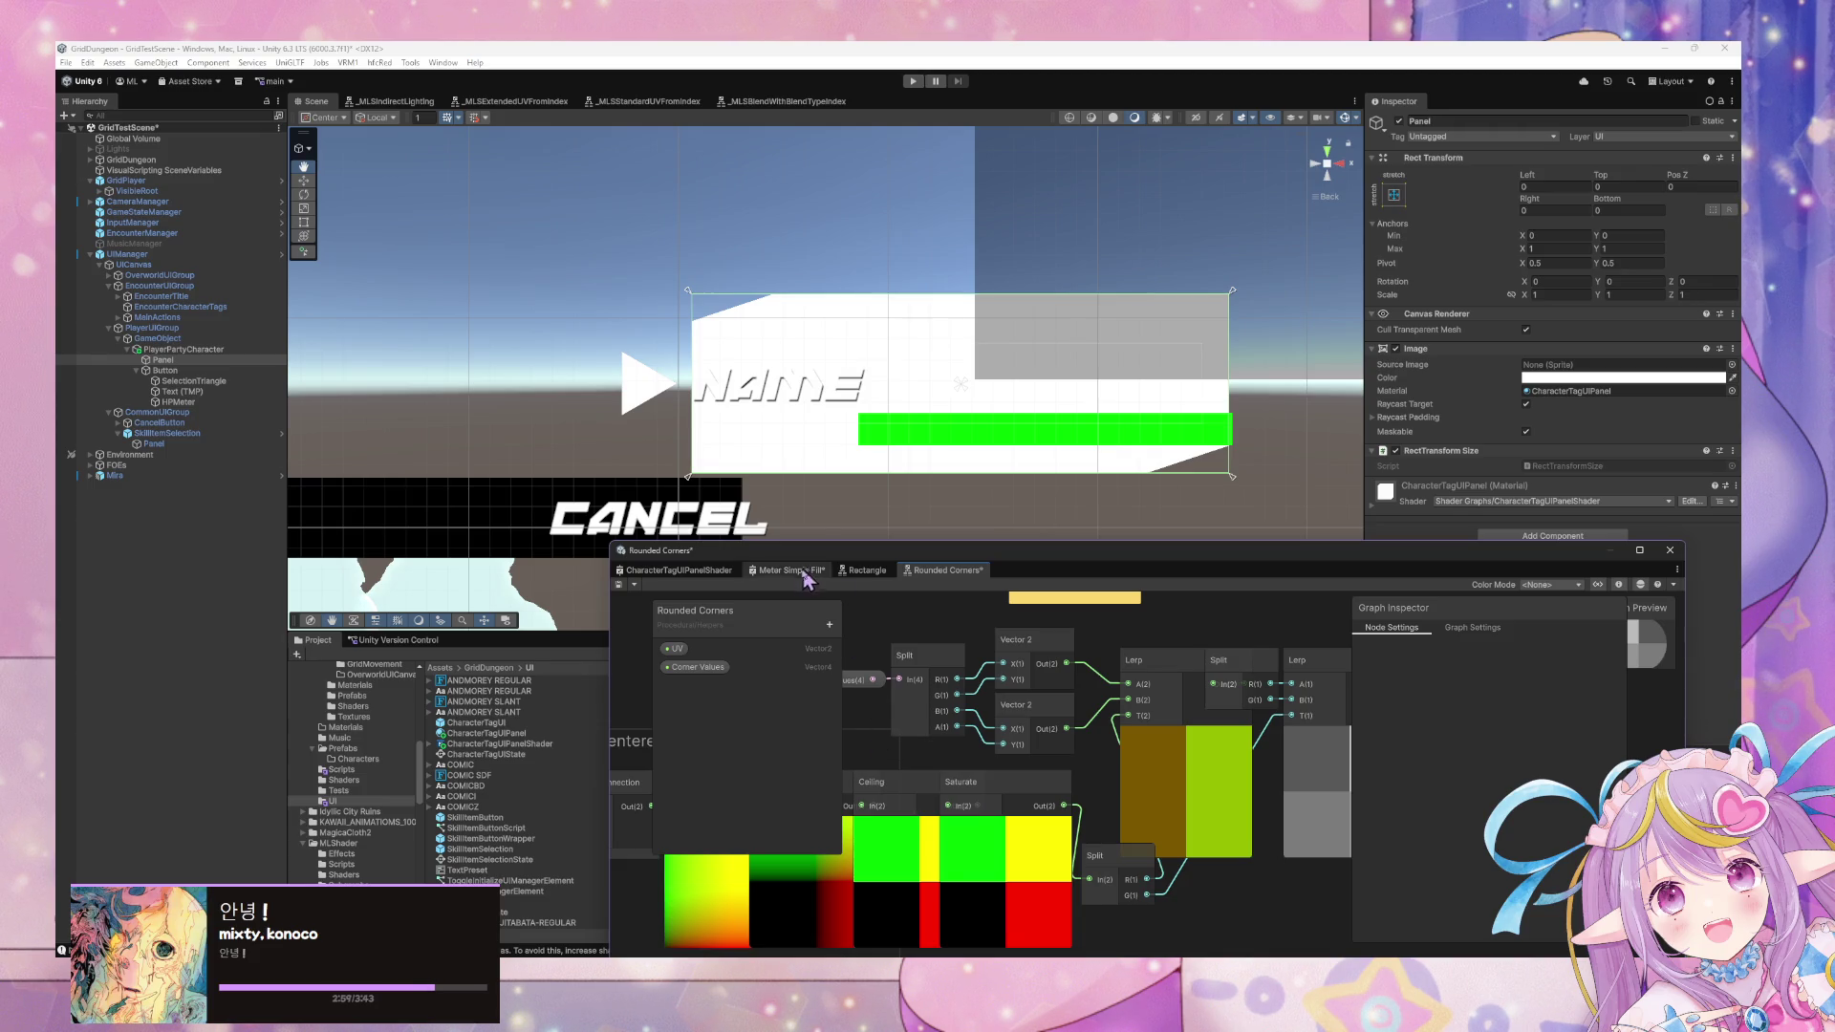
Return to the CharacterTagUIPanelShader graph and bring up node creation near the Rotate node.
{"action": "left_click", "coordinate": [678, 572]}
{"action": "mouse_move", "coordinate": [1042, 779]}
{"action": "left_mouse_down"}
{"action": "mouse_move", "coordinate": [893, 766]}
{"action": "mouse_move", "coordinate": [975, 811]}
{"action": "mouse_move", "coordinate": [1098, 808]}
{"action": "left_mouse_up"}
{"action": "right_click", "coordinate": [1118, 806]}
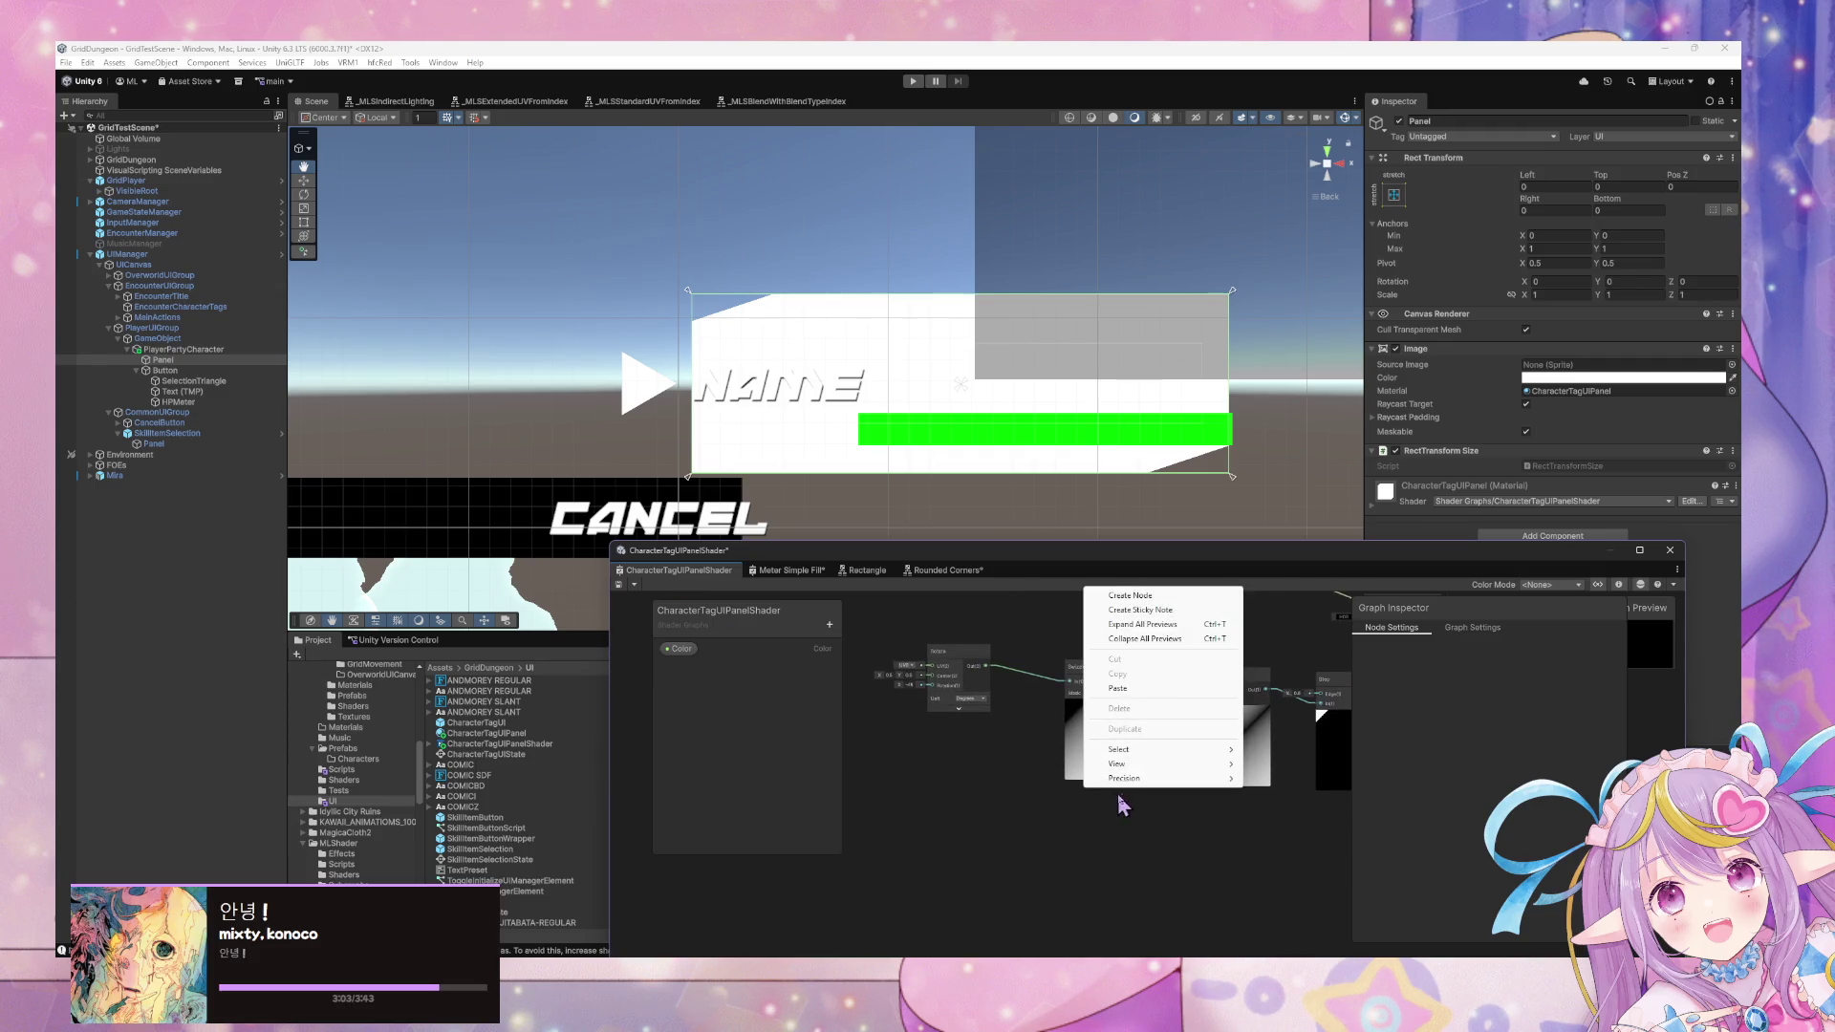
Add a Rounded Corners node using a 'corn' node search.
{"action": "left_click", "coordinate": [1131, 596]}
{"action": "type", "text": "rounded"}
{"action": "key", "text": "Down"}
{"action": "key", "text": "Down"}
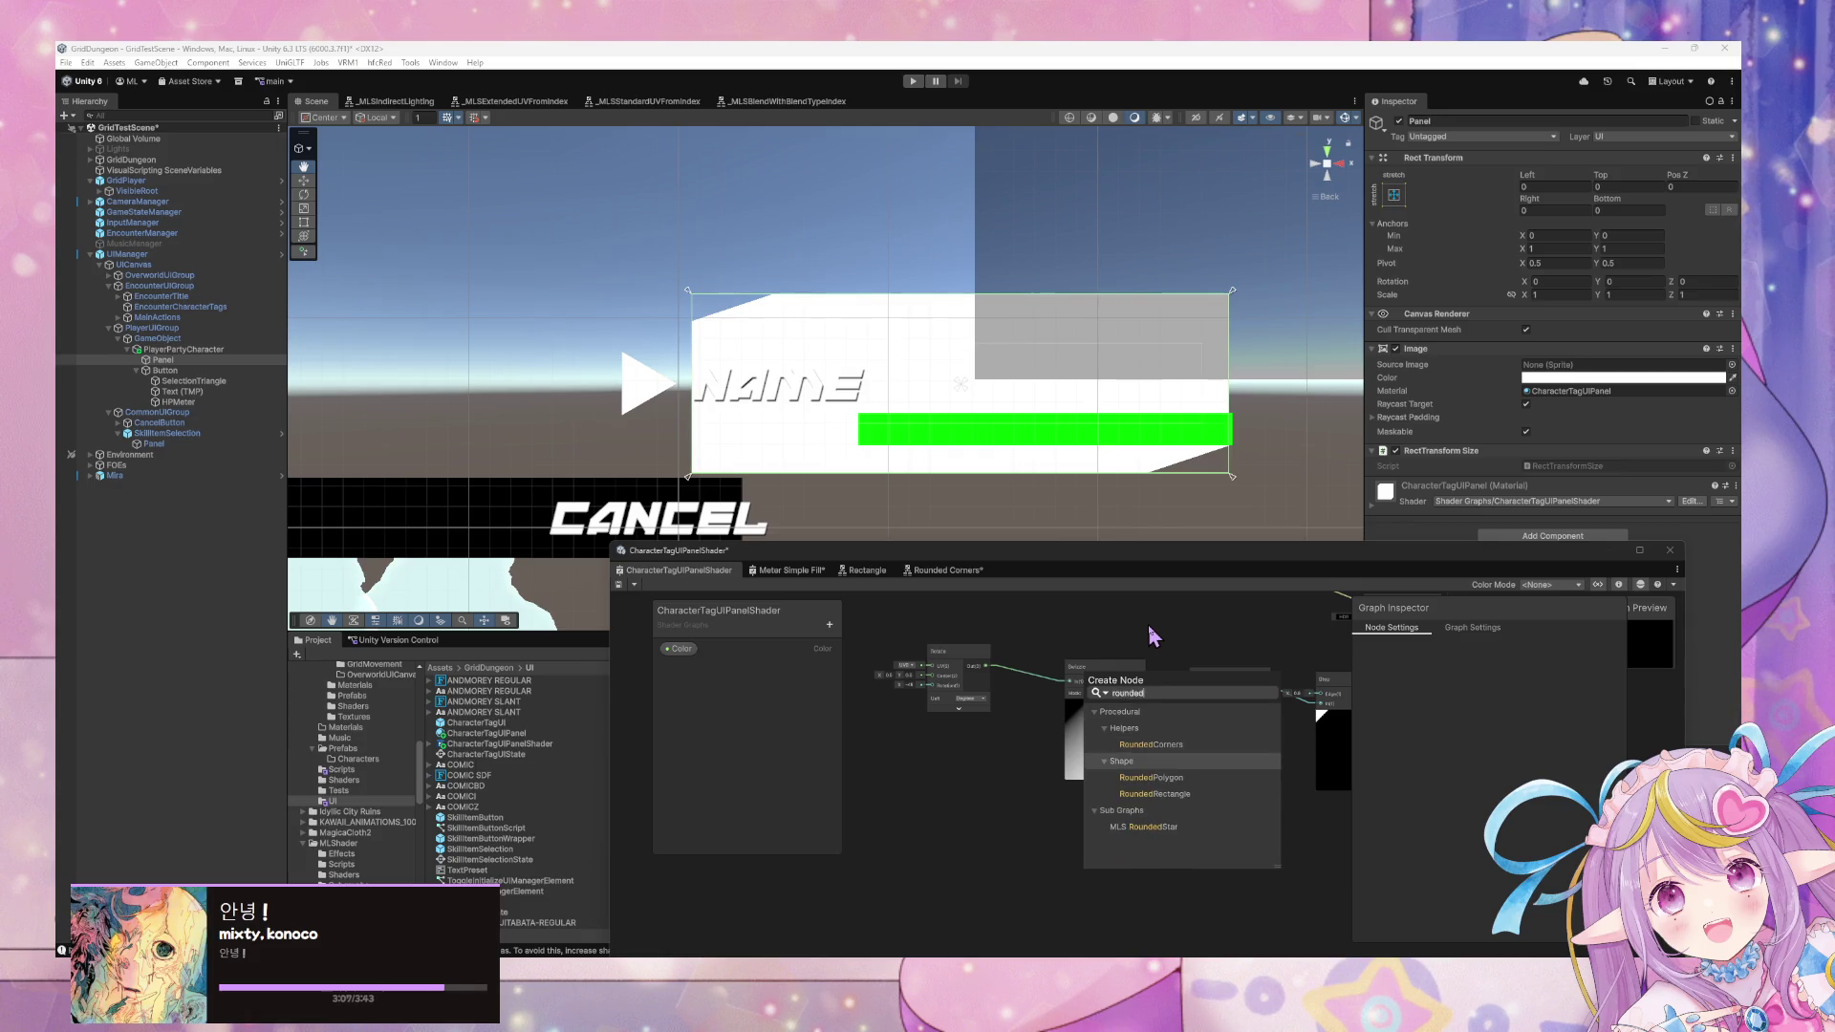
{"action": "key", "text": "ctrl+a"}
{"action": "type", "text": "xc"}
{"action": "key", "text": "BackSpace"}
{"action": "type", "text": "corn"}
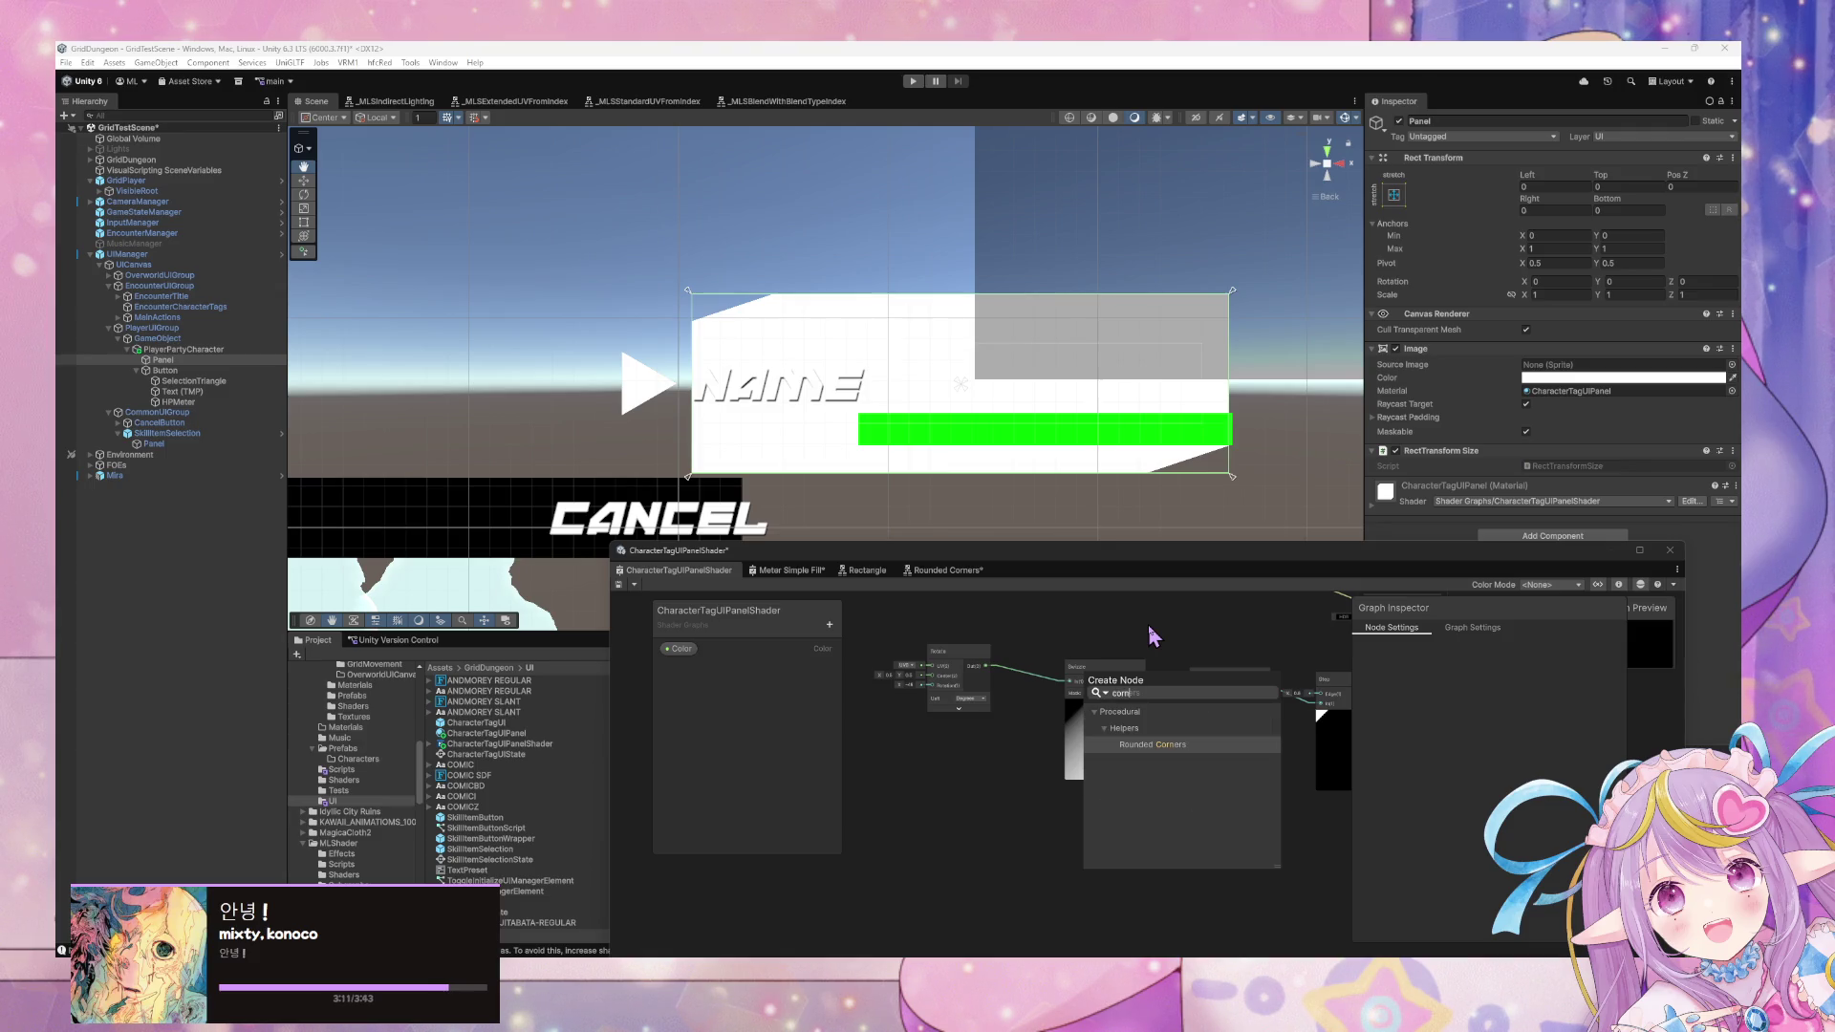
{"action": "key", "text": "Return"}
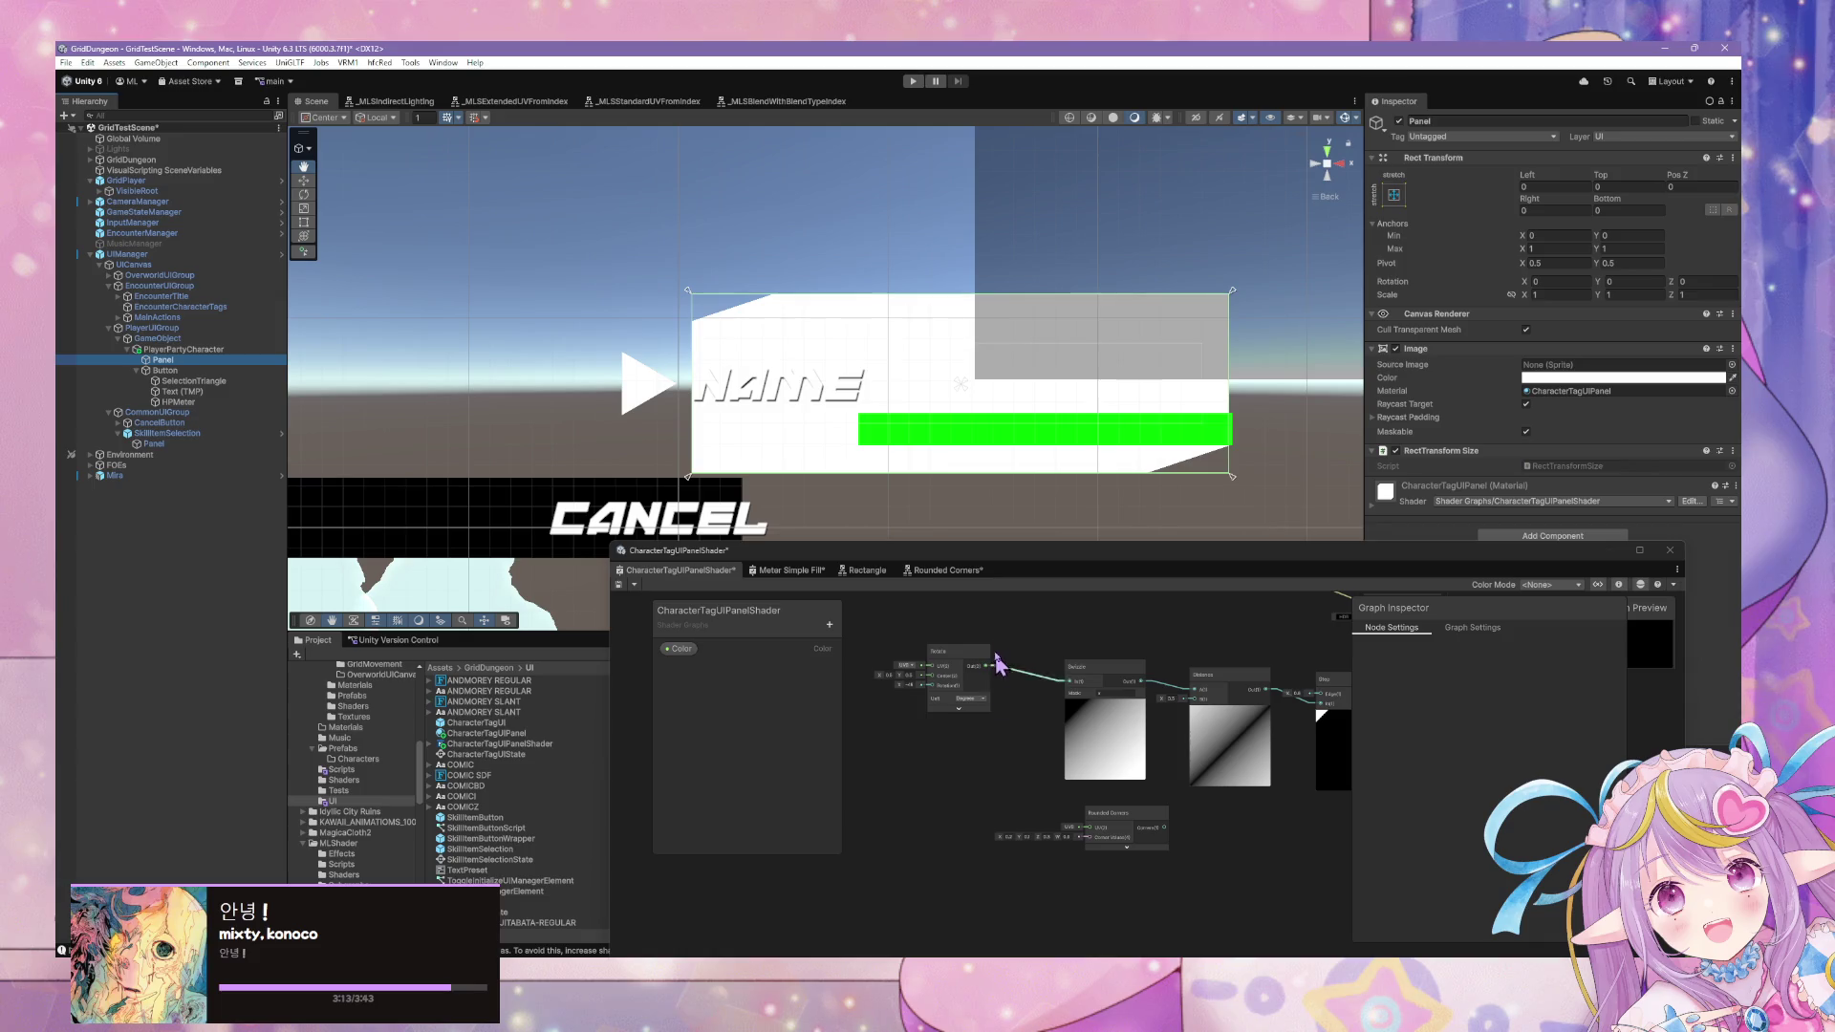
Connect the Rotate output to the Rounded Corners UV input.
{"action": "mouse_move", "coordinate": [1162, 765]}
{"action": "left_mouse_down"}
{"action": "mouse_move", "coordinate": [1120, 787]}
{"action": "mouse_move", "coordinate": [1120, 841]}
{"action": "mouse_move", "coordinate": [1159, 688]}
{"action": "left_mouse_up"}
{"action": "left_click_drag", "start_coordinate": [943, 739], "coordinate": [1115, 707]}
{"action": "mouse_move", "coordinate": [1281, 663]}
{"action": "left_mouse_down"}
{"action": "mouse_move", "coordinate": [1210, 654]}
{"action": "mouse_move", "coordinate": [1254, 698]}
{"action": "left_mouse_up"}
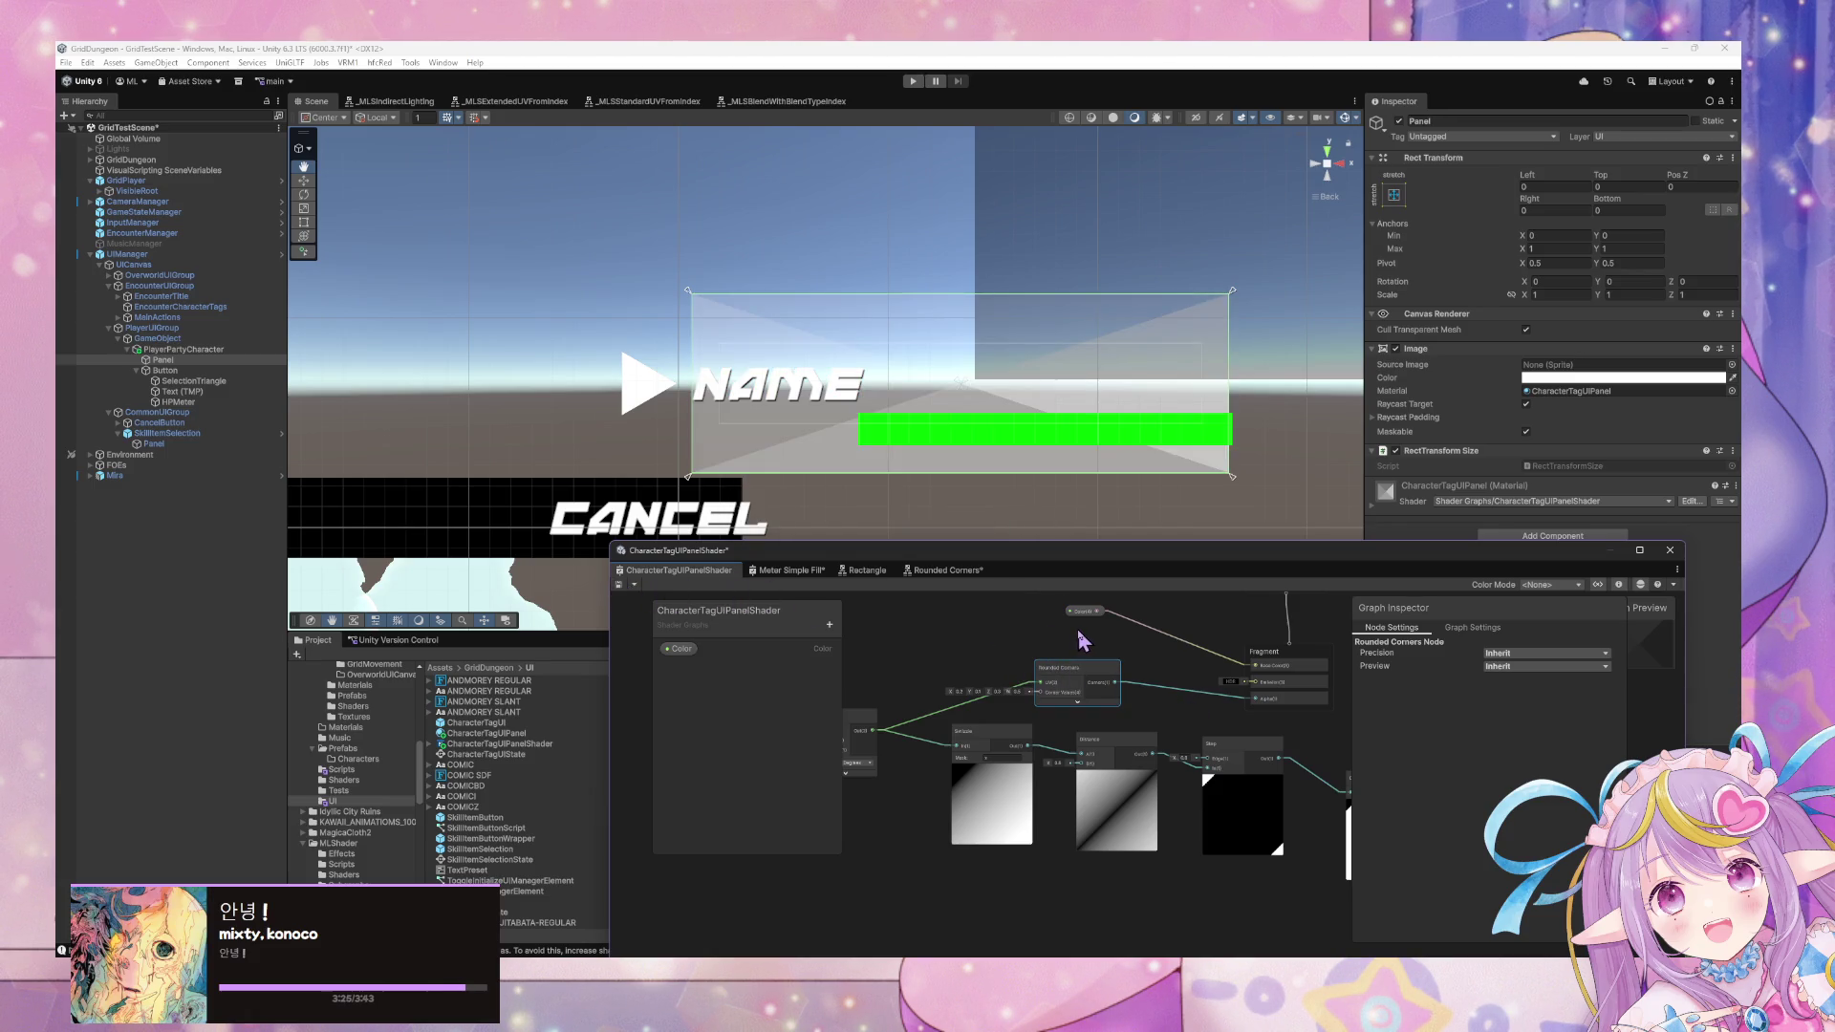
{"action": "left_click_drag", "start_coordinate": [952, 637], "coordinate": [1049, 613]}
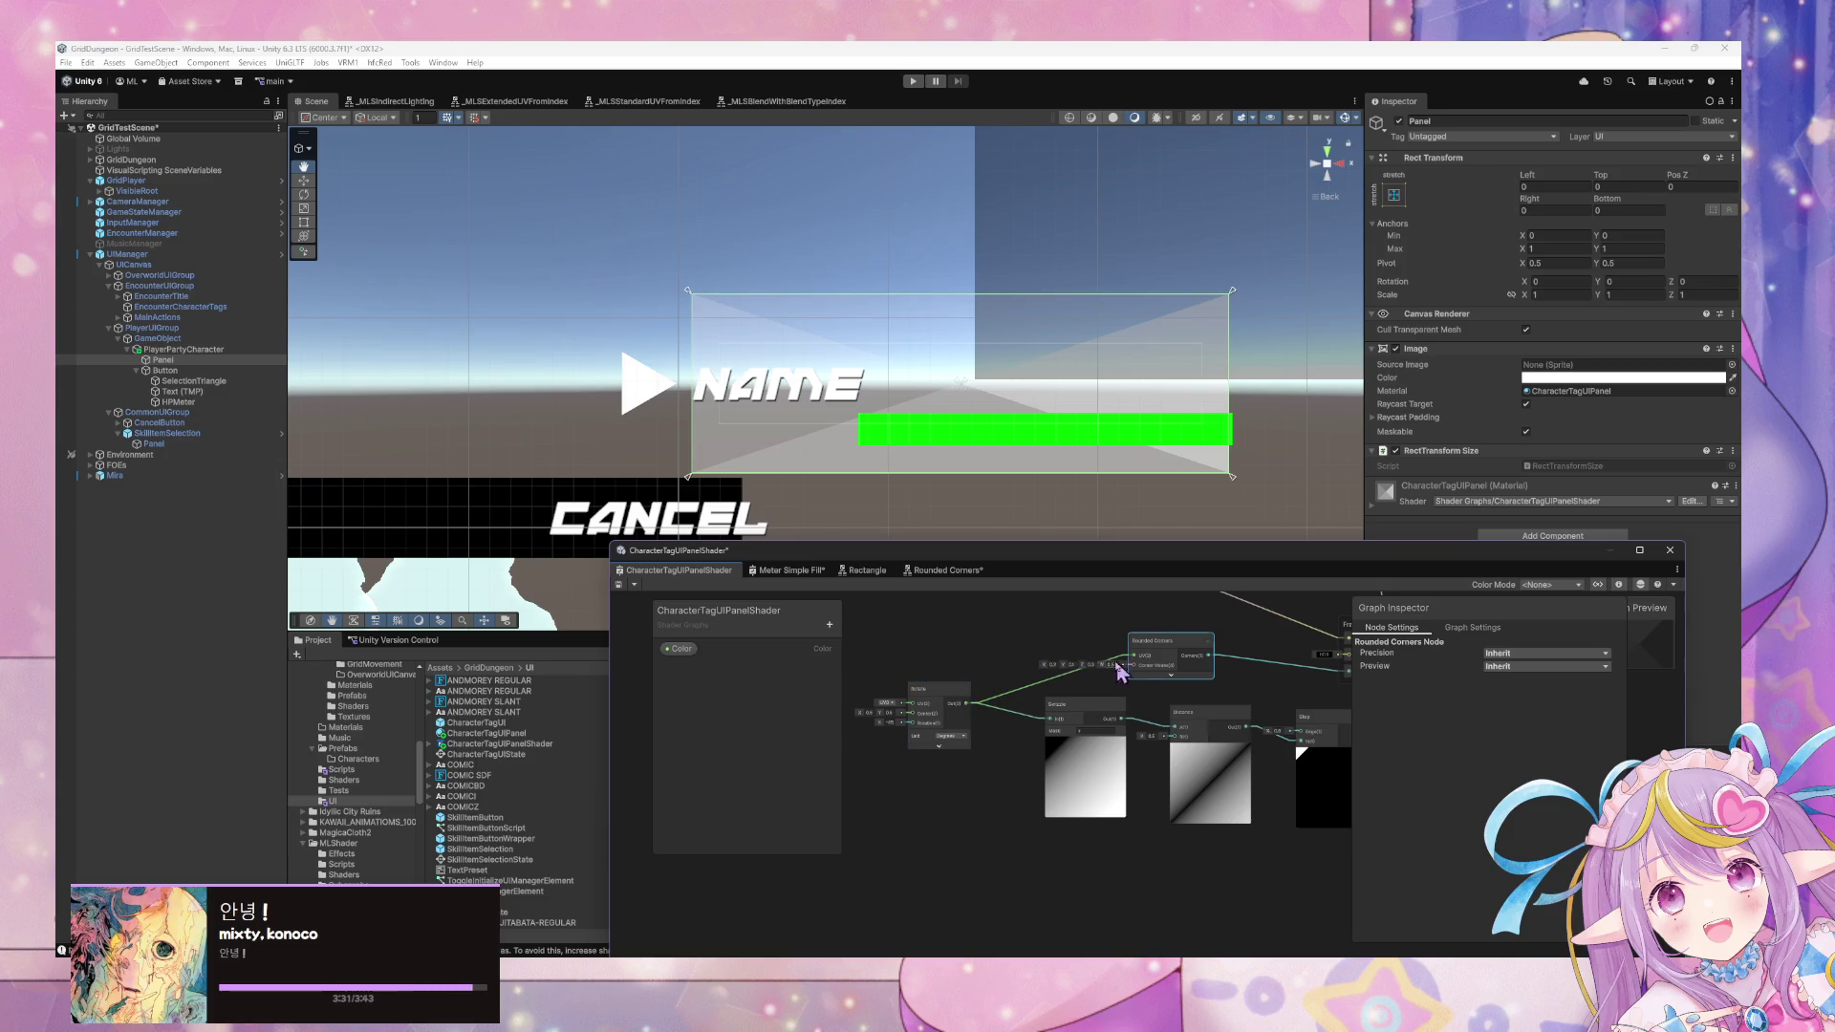
Delete the rotated-UV link so Rounded Corners falls back to UV0.
{"action": "left_click", "coordinate": [1025, 688]}
{"action": "key", "text": "Delete"}
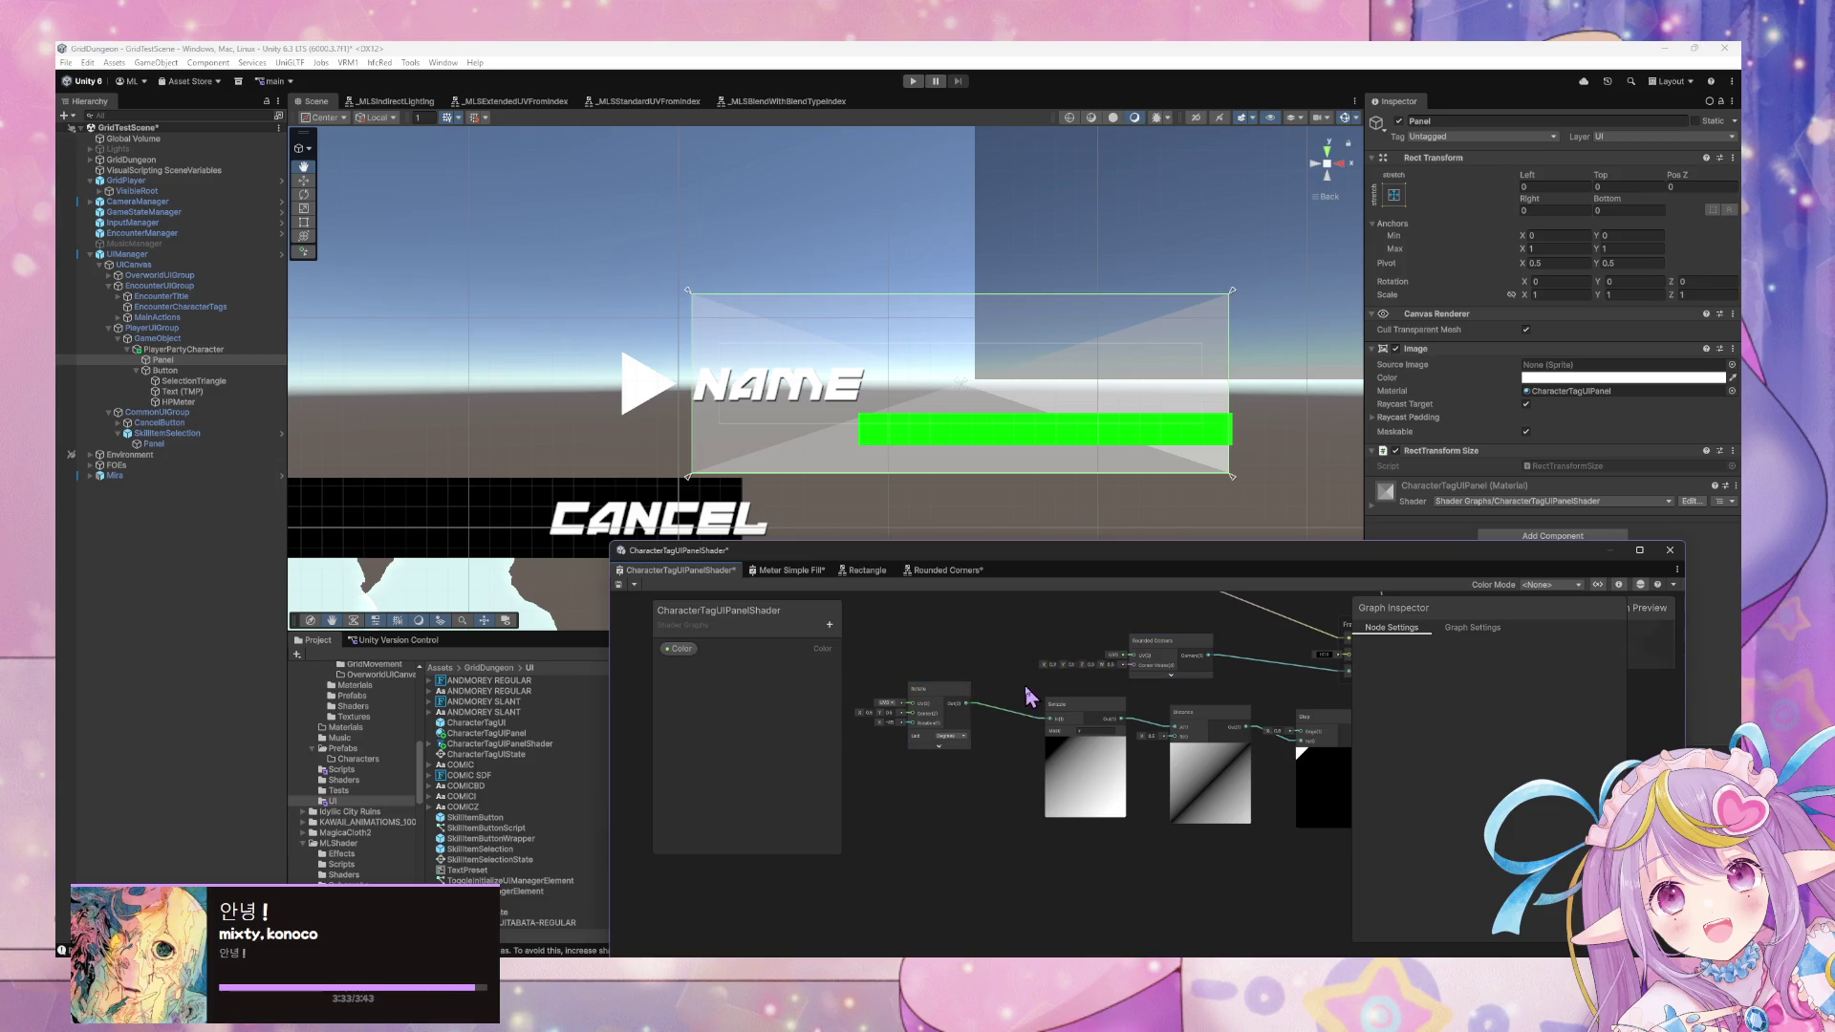
{"action": "left_click_drag", "start_coordinate": [1163, 688], "coordinate": [1081, 684]}
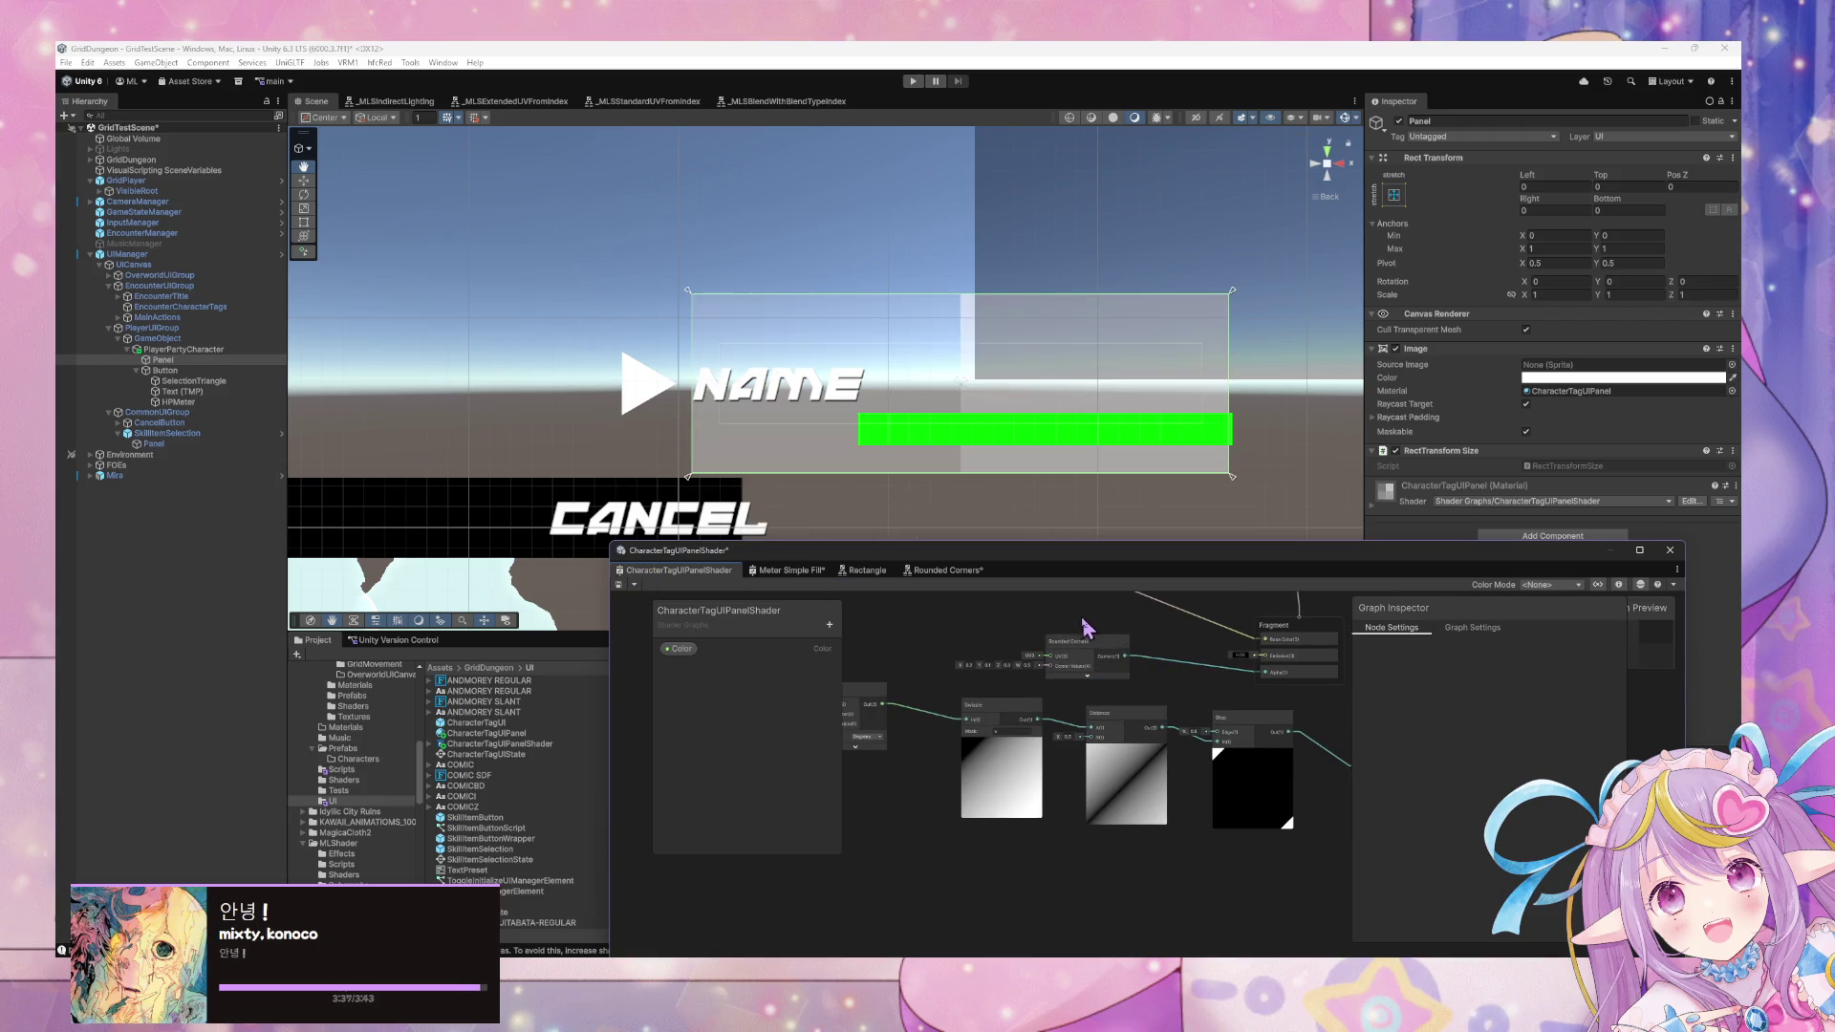
Replace the Rounded Corners node with a Hexagon node placed near Distance.
{"action": "right_click", "coordinate": [927, 650]}
{"action": "left_click", "coordinate": [984, 646]}
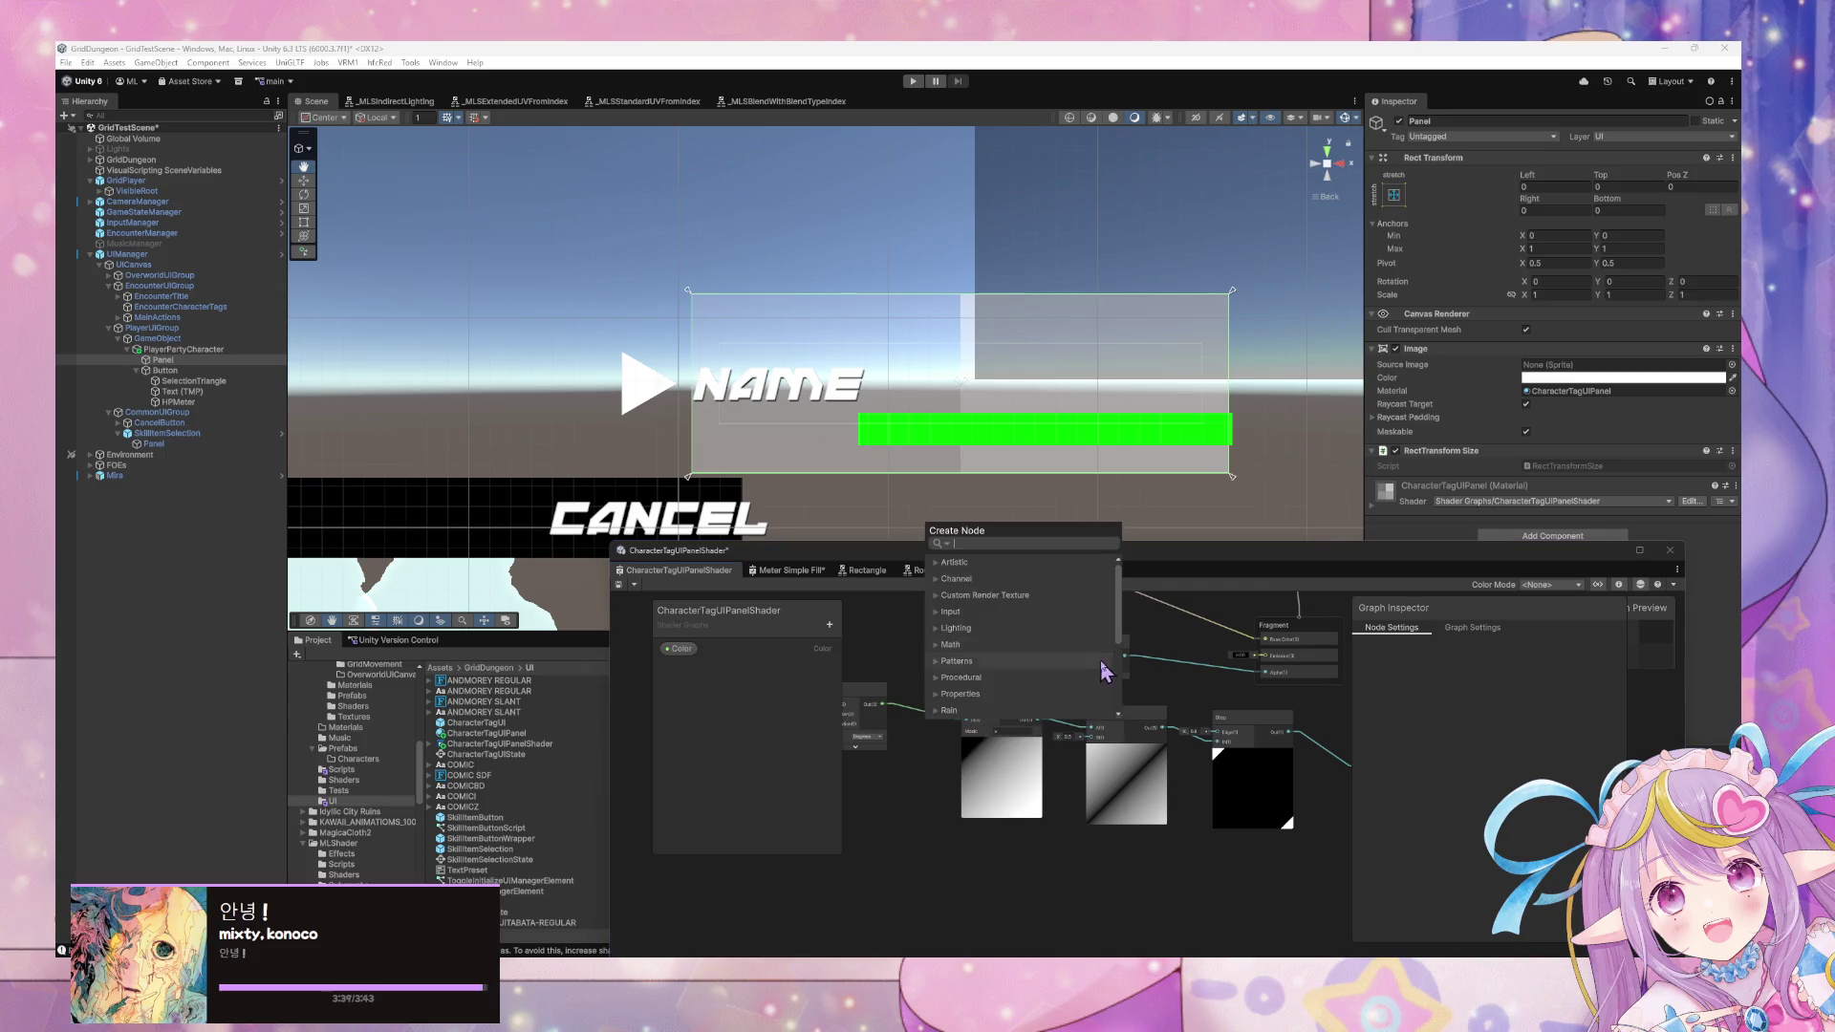
{"action": "type", "text": "hex"}
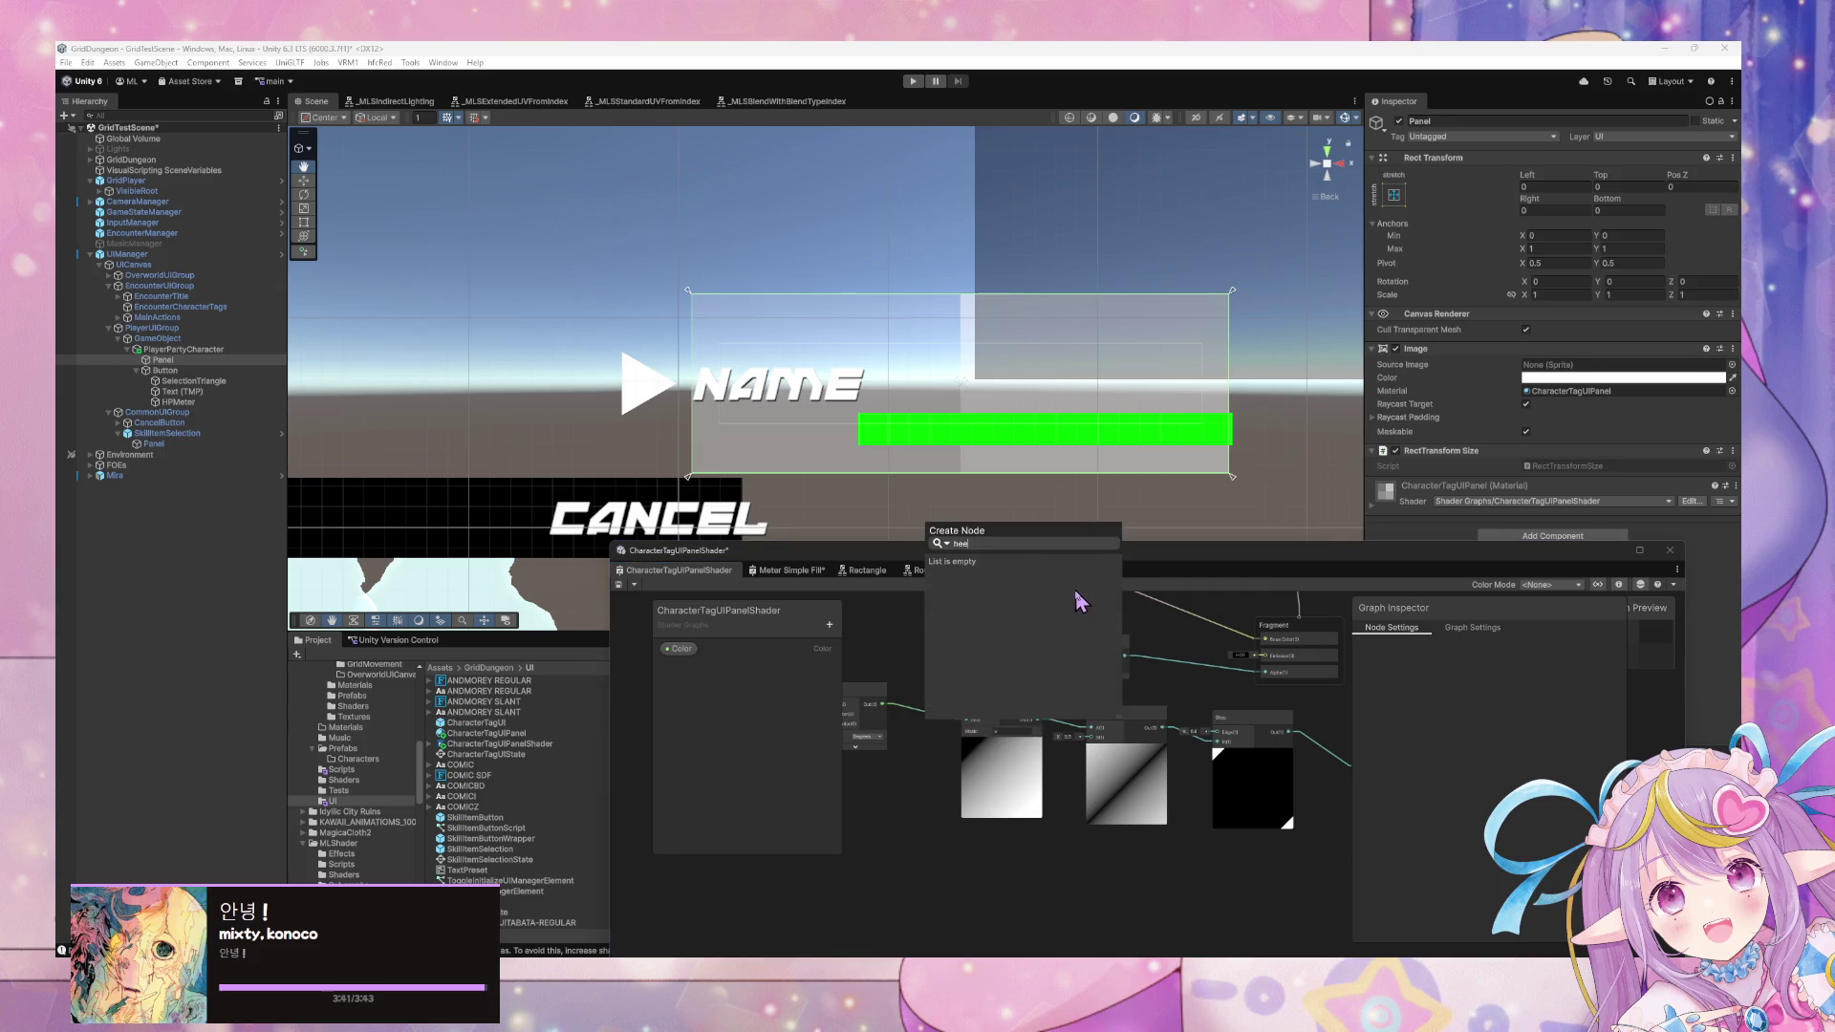
{"action": "key", "text": "Return"}
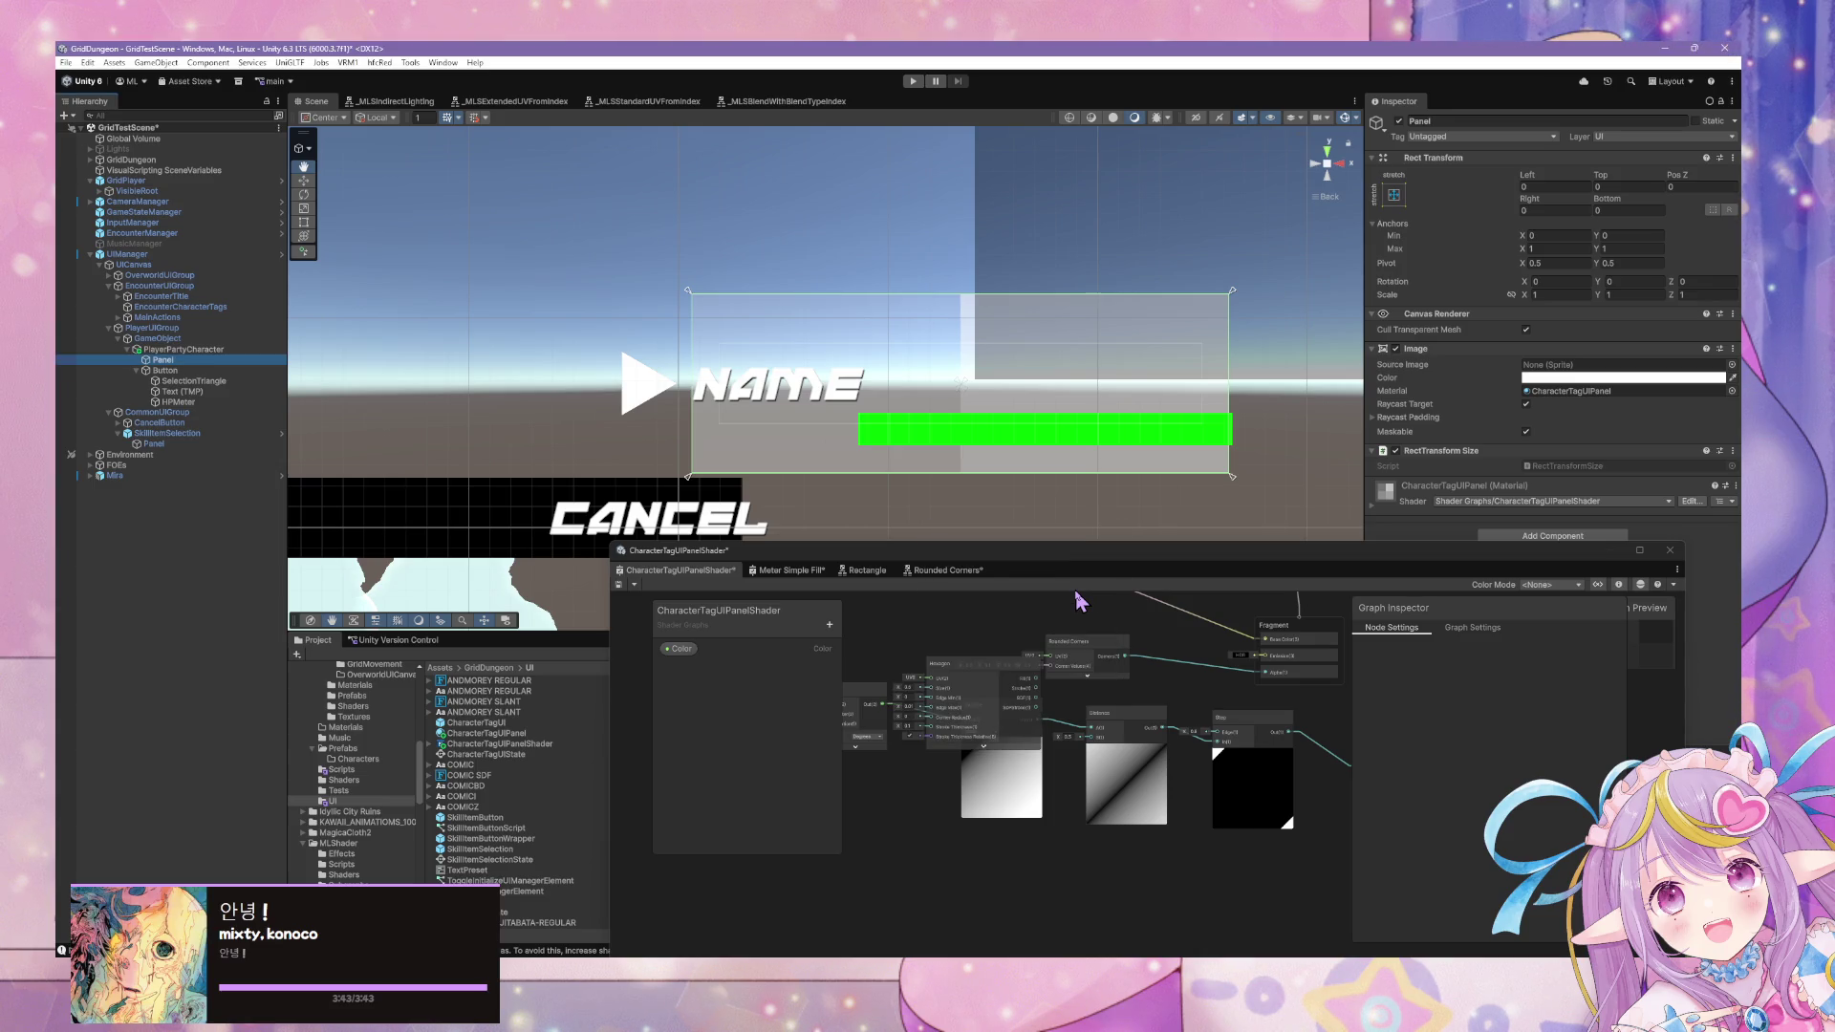
{"action": "mouse_move", "coordinate": [1020, 665]}
{"action": "left_mouse_down"}
{"action": "mouse_move", "coordinate": [1003, 635]}
{"action": "mouse_move", "coordinate": [1247, 750]}
{"action": "mouse_move", "coordinate": [1264, 732]}
{"action": "left_mouse_up"}
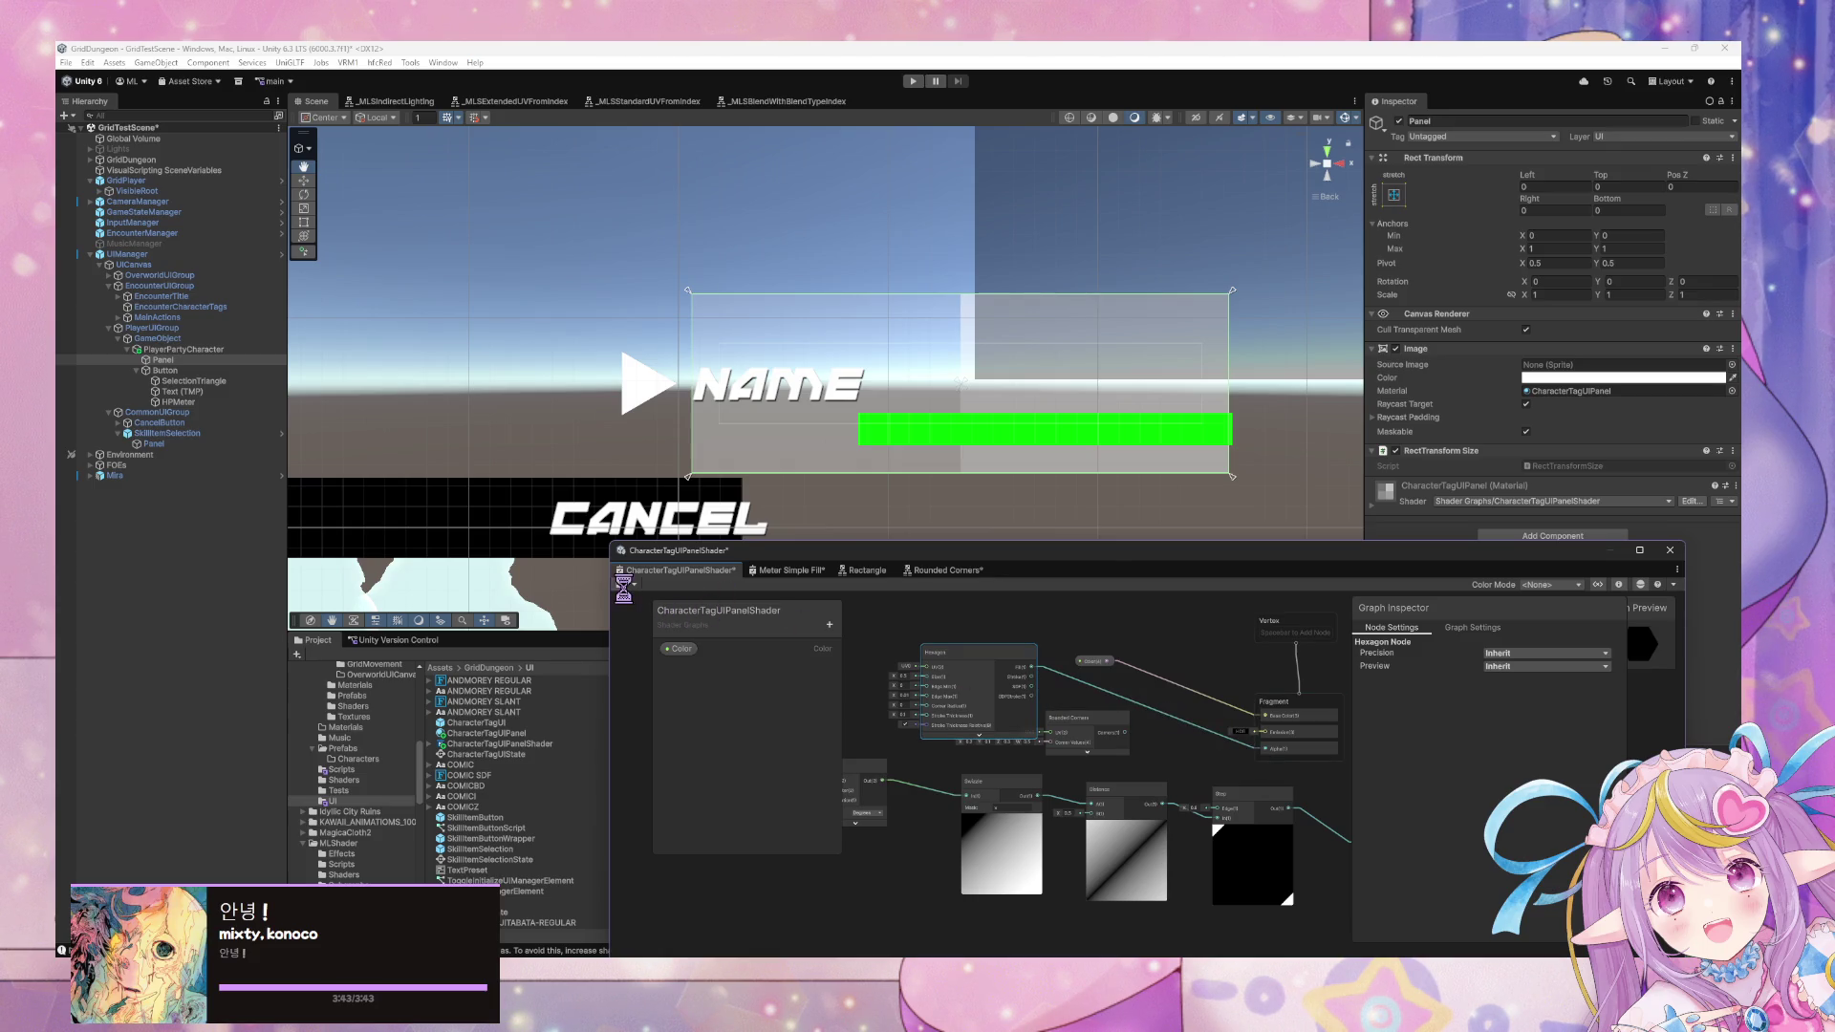
{"action": "left_click", "coordinate": [1110, 743]}
{"action": "key", "text": "Delete"}
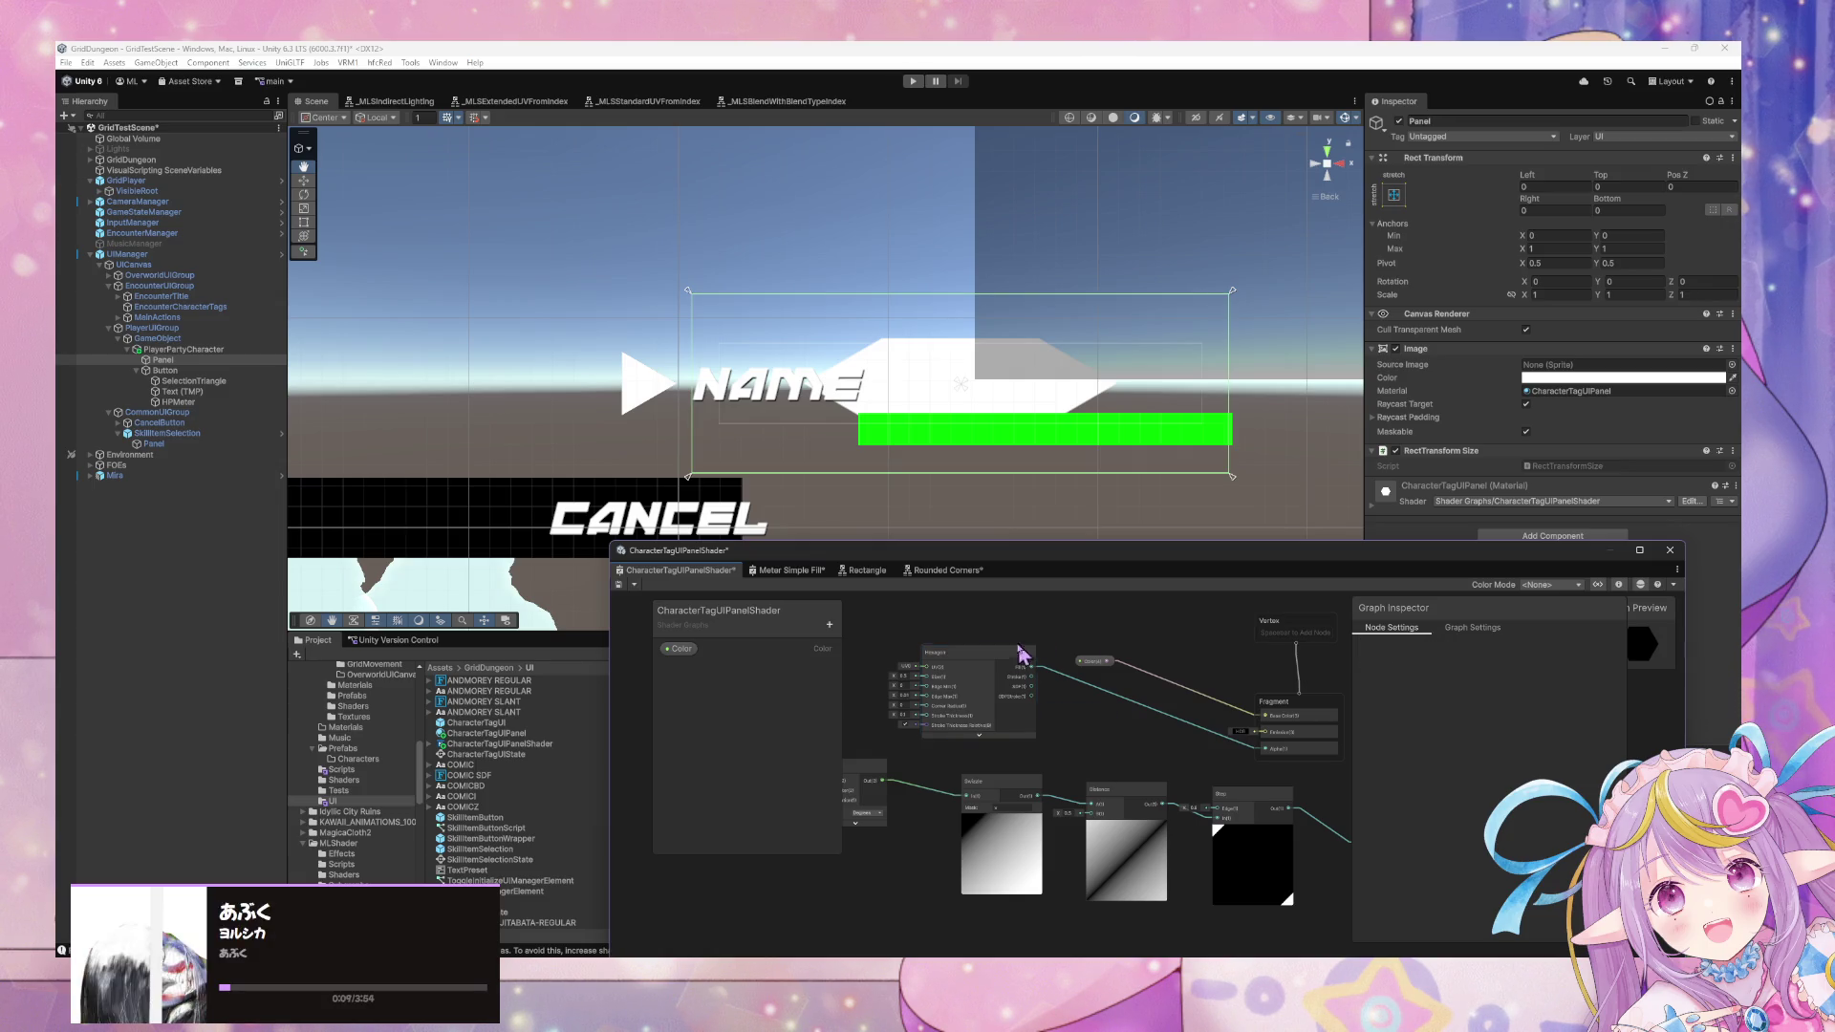
{"action": "mouse_move", "coordinate": [952, 652]}
{"action": "left_mouse_down"}
{"action": "mouse_move", "coordinate": [1055, 703]}
{"action": "mouse_move", "coordinate": [938, 583]}
{"action": "mouse_move", "coordinate": [966, 662]}
{"action": "left_mouse_up"}
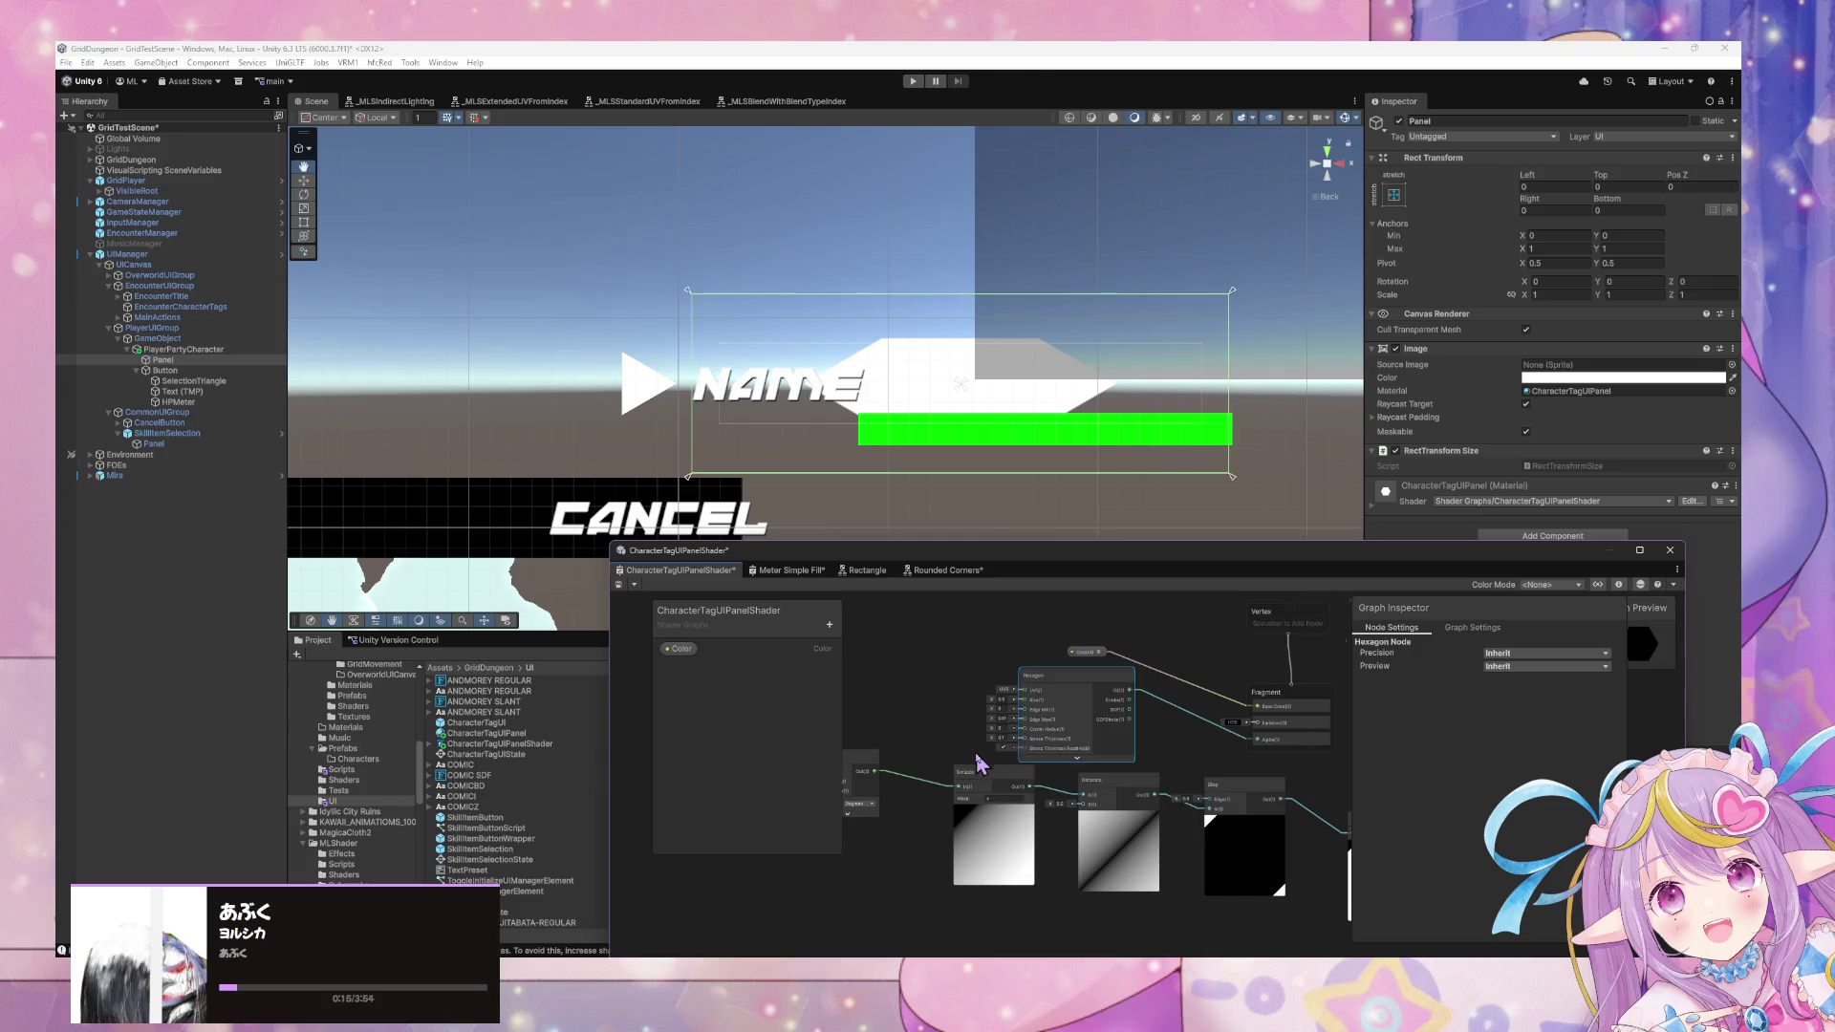
Shrink the Hexagon size to about 0.9, save the shader, then delete the Hexagon.
{"action": "scroll", "coordinate": [981, 762], "scroll_direction": "up", "scroll_amount": 2}
{"action": "scroll", "coordinate": [984, 760], "scroll_direction": "up", "scroll_amount": 2}
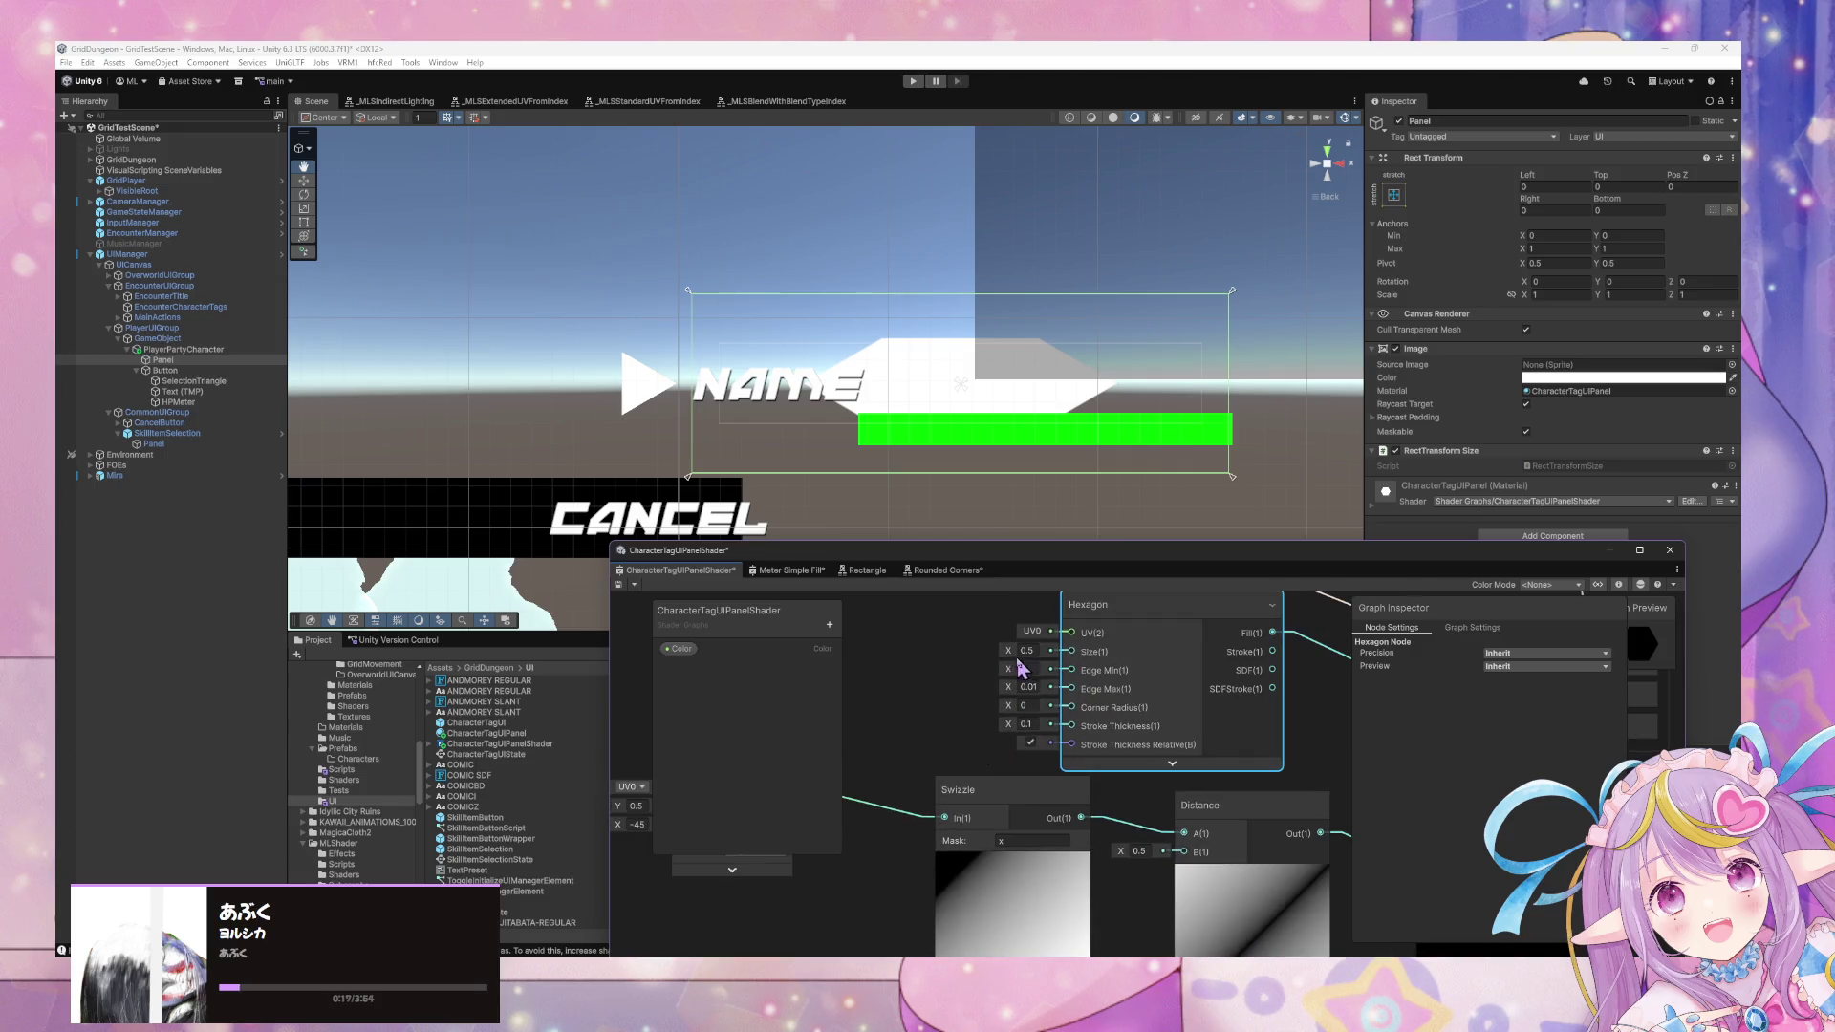
{"action": "type", "text": "1"}
{"action": "left_click", "coordinate": [616, 581]}
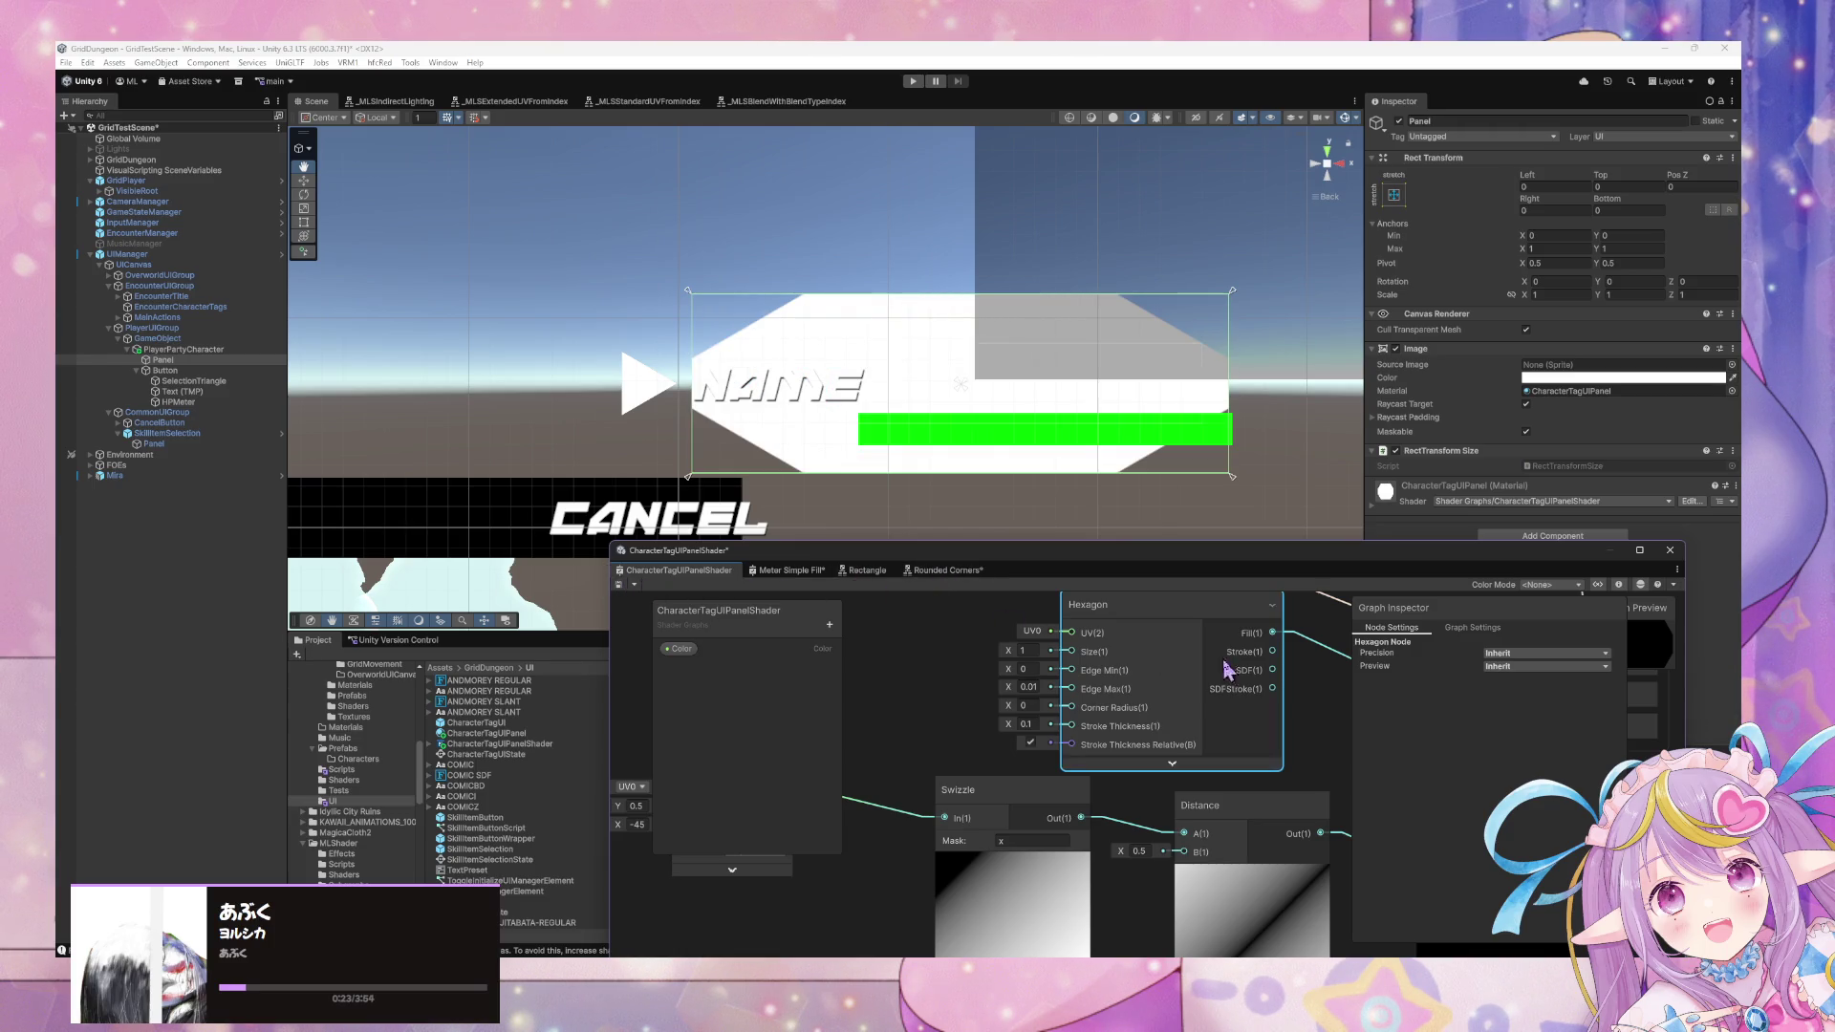
{"action": "left_click", "coordinate": [1173, 764]}
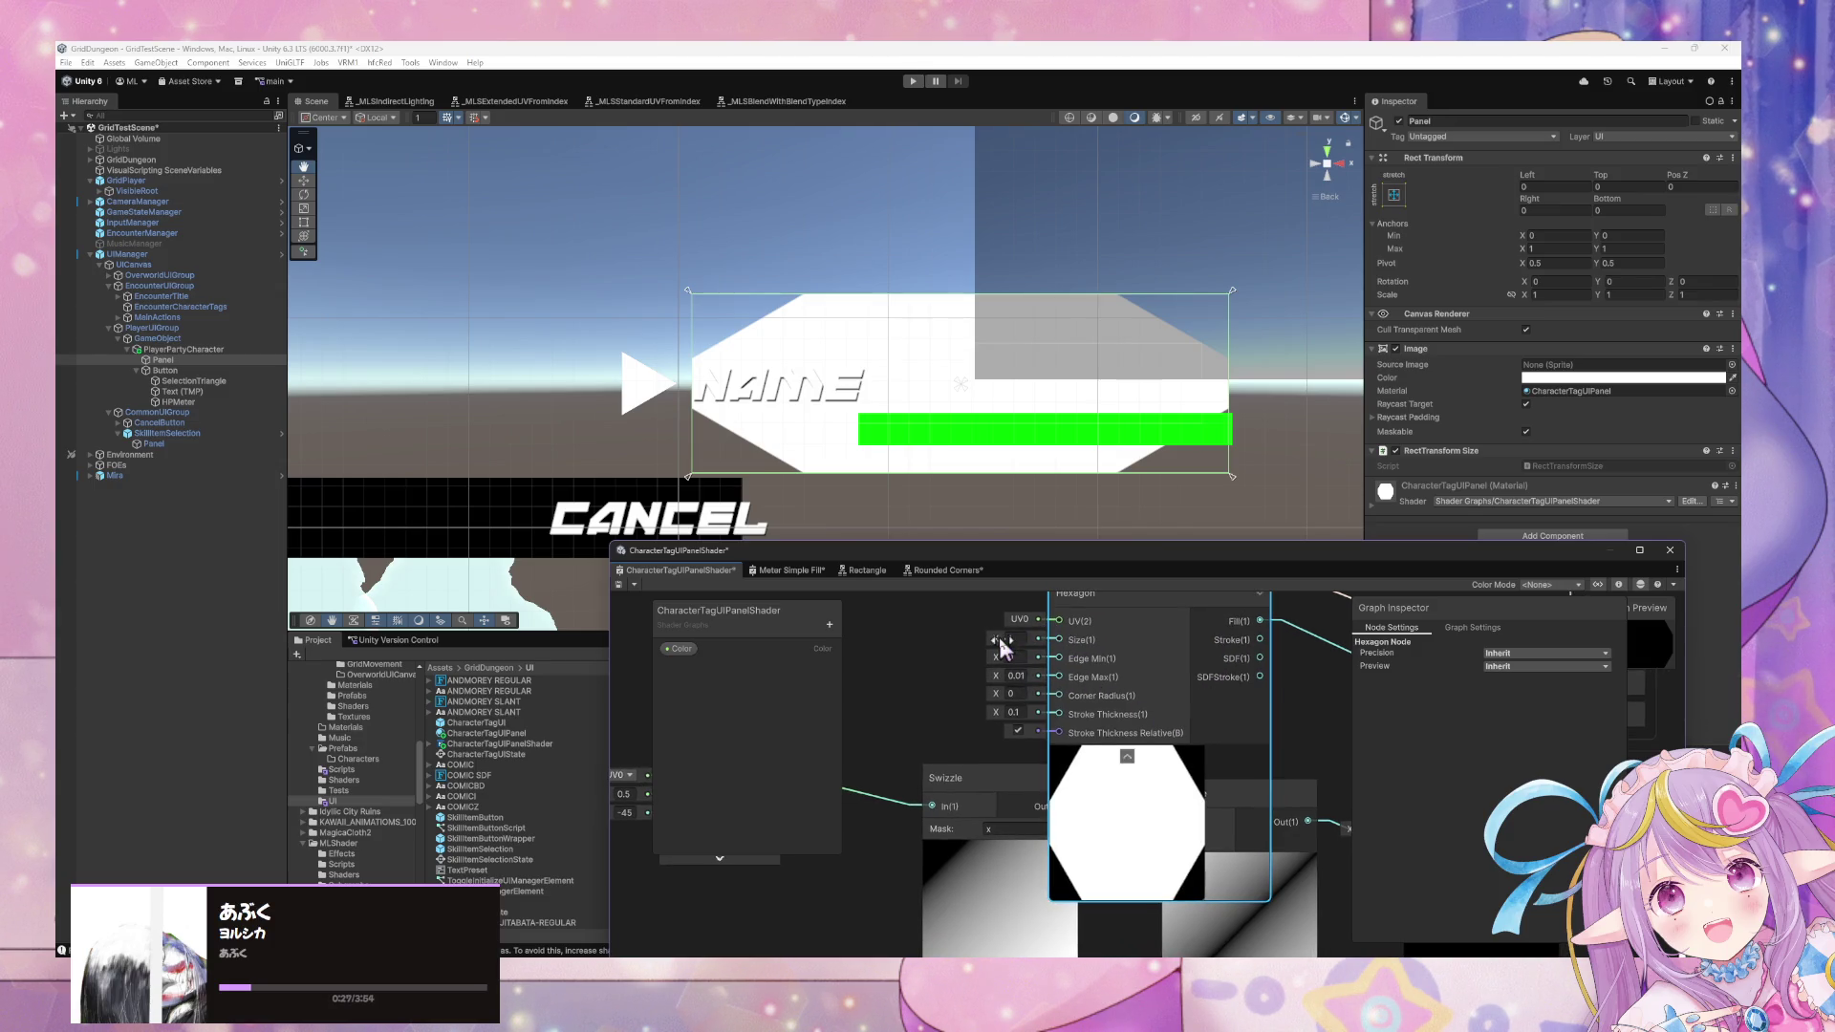
{"action": "left_click_drag", "start_coordinate": [990, 639], "coordinate": [978, 633]}
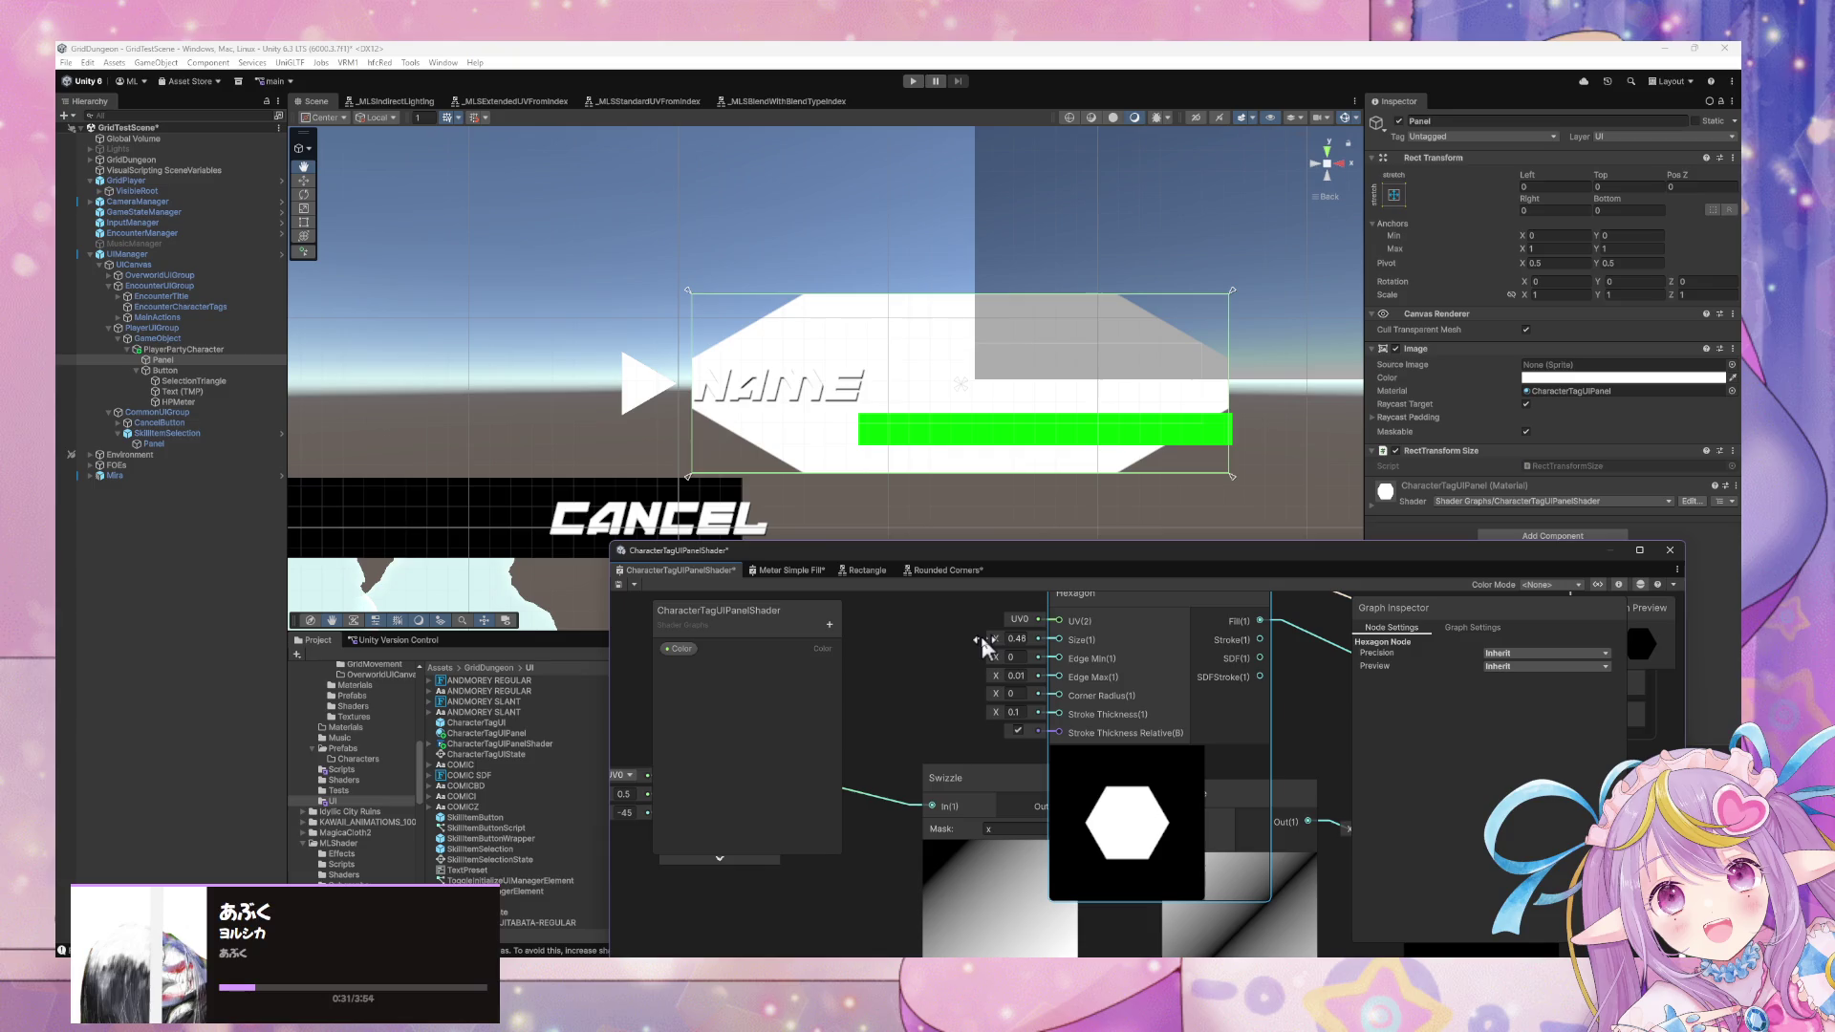
{"action": "left_click", "coordinate": [618, 584]}
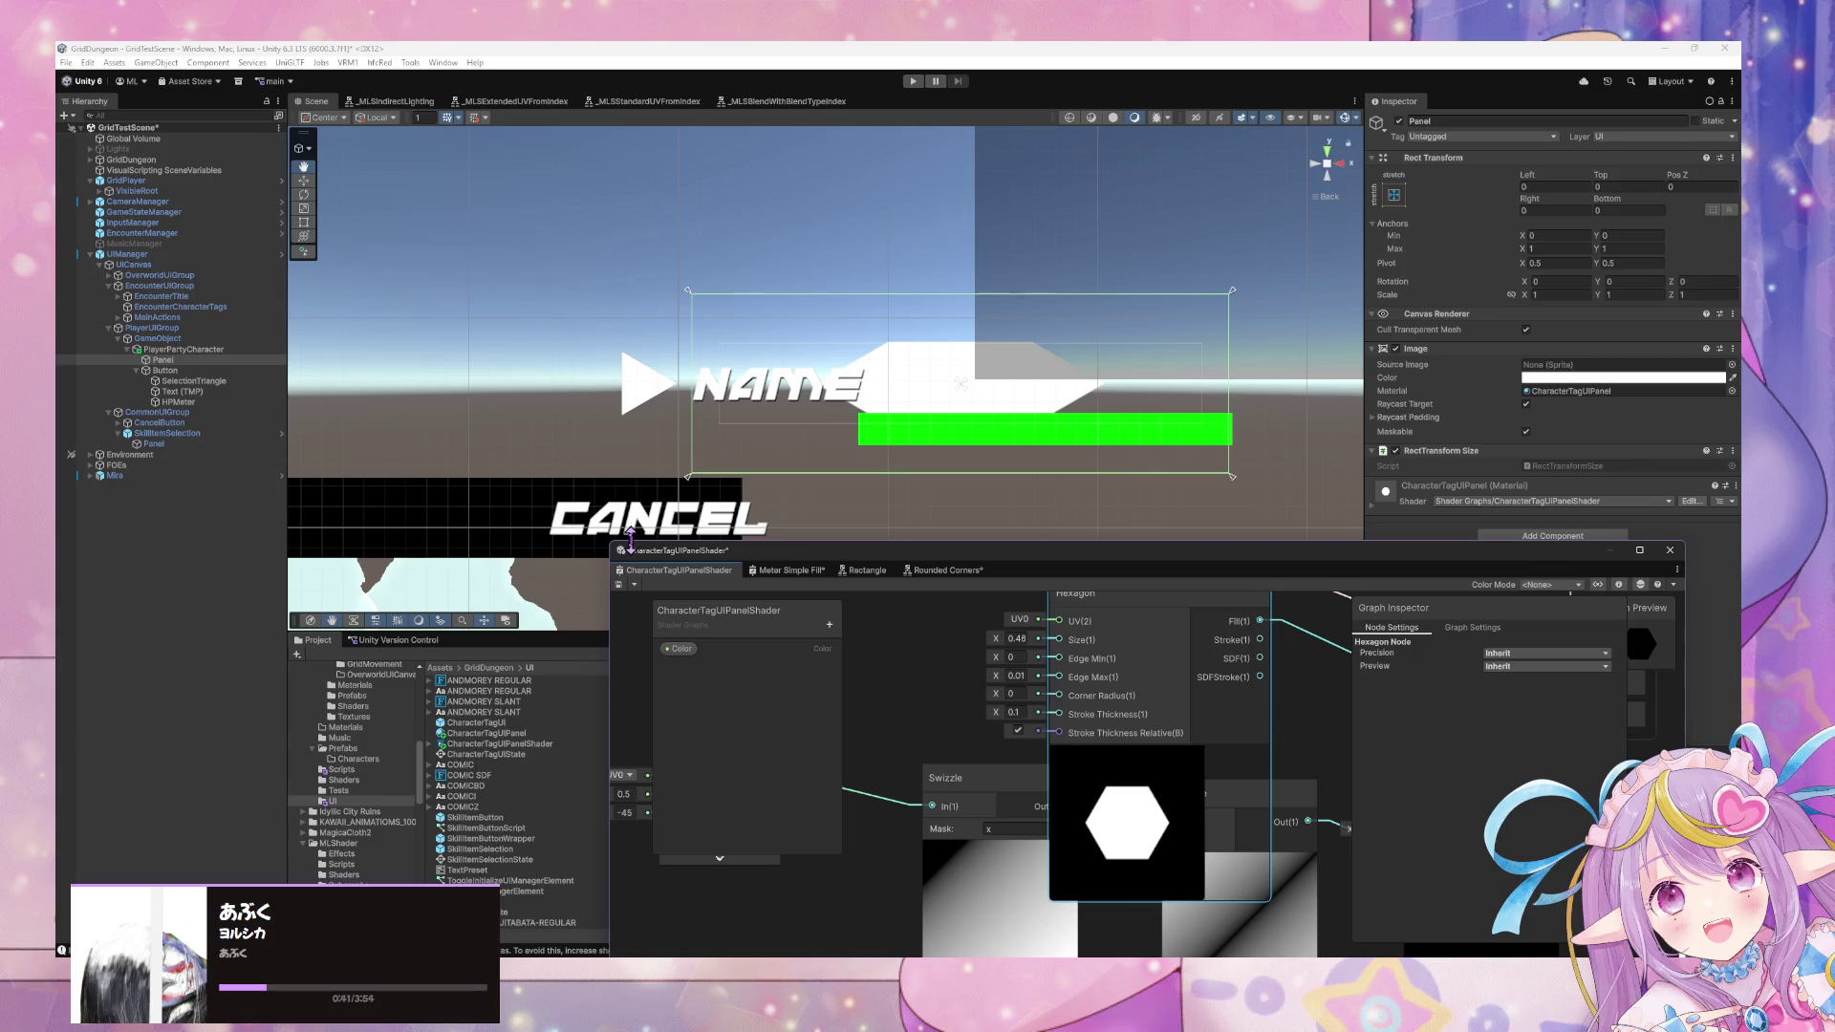
{"action": "key", "text": "Delete"}
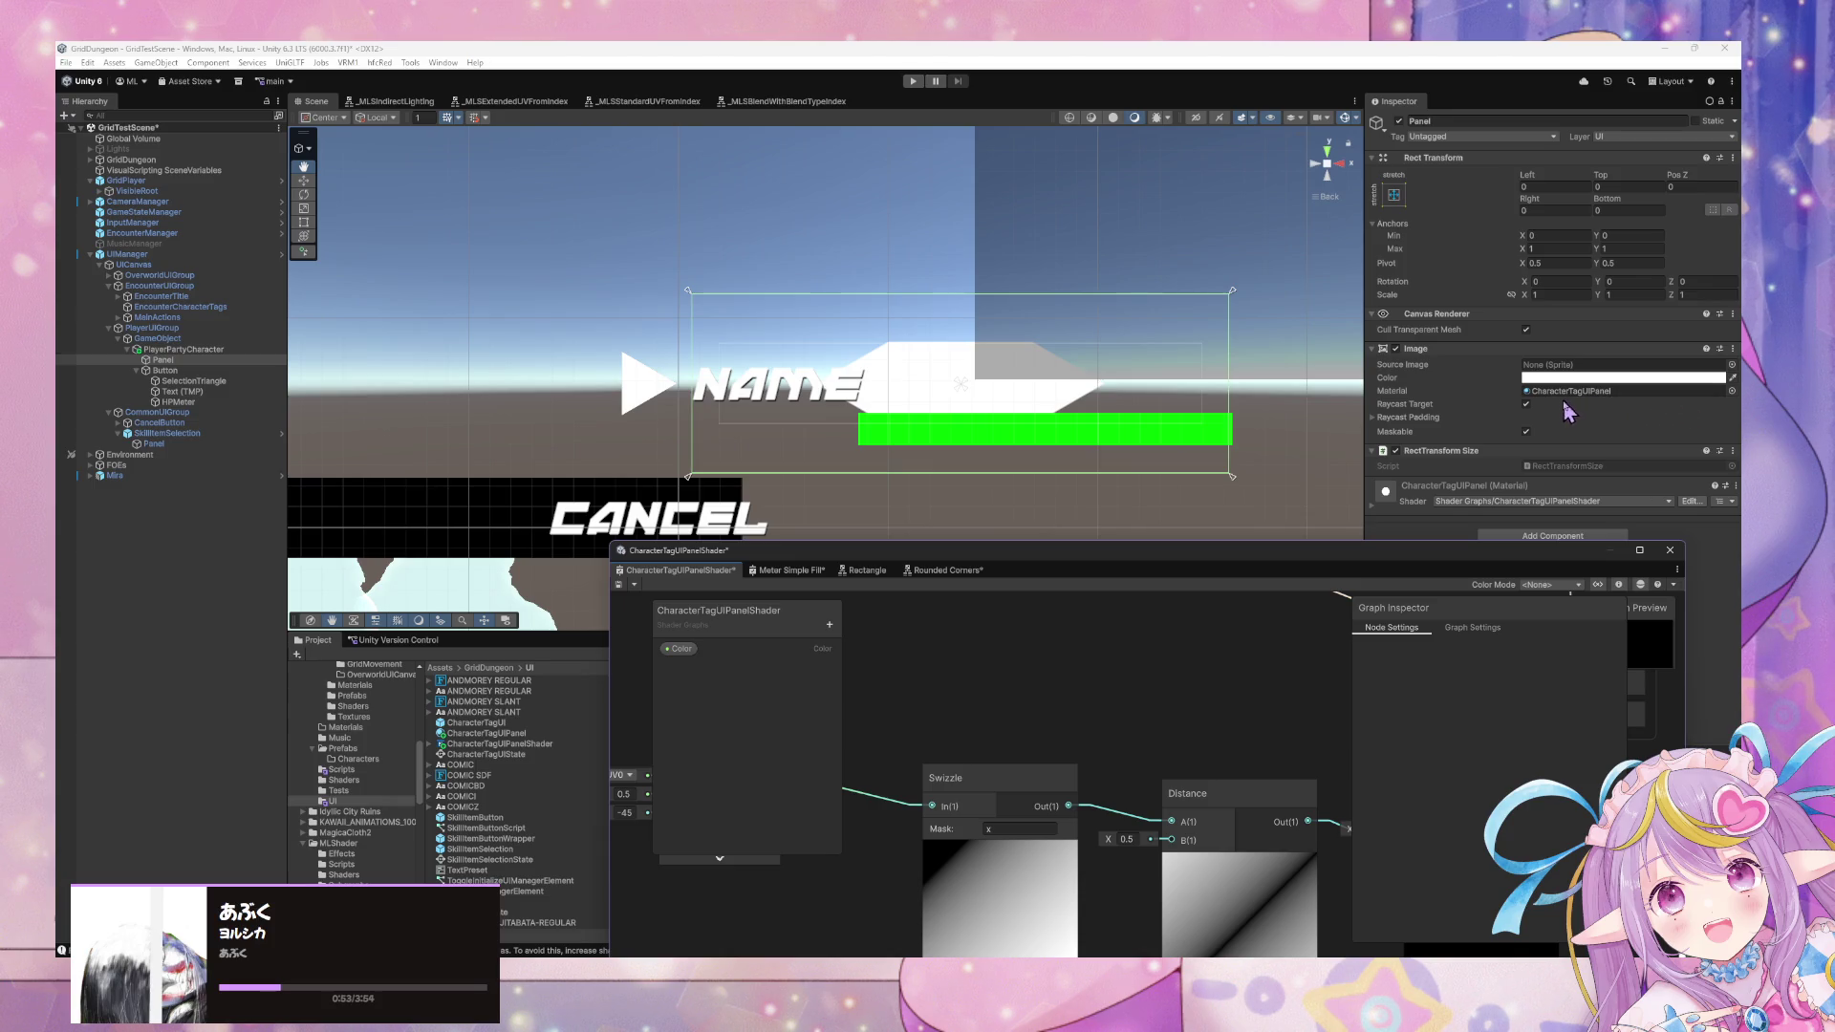
Add a Rounded Polygon node from a 'shape' search and place it above Distance.
{"action": "right_click", "coordinate": [1031, 684]}
{"action": "left_click", "coordinate": [1063, 693]}
{"action": "type", "text": "trap"}
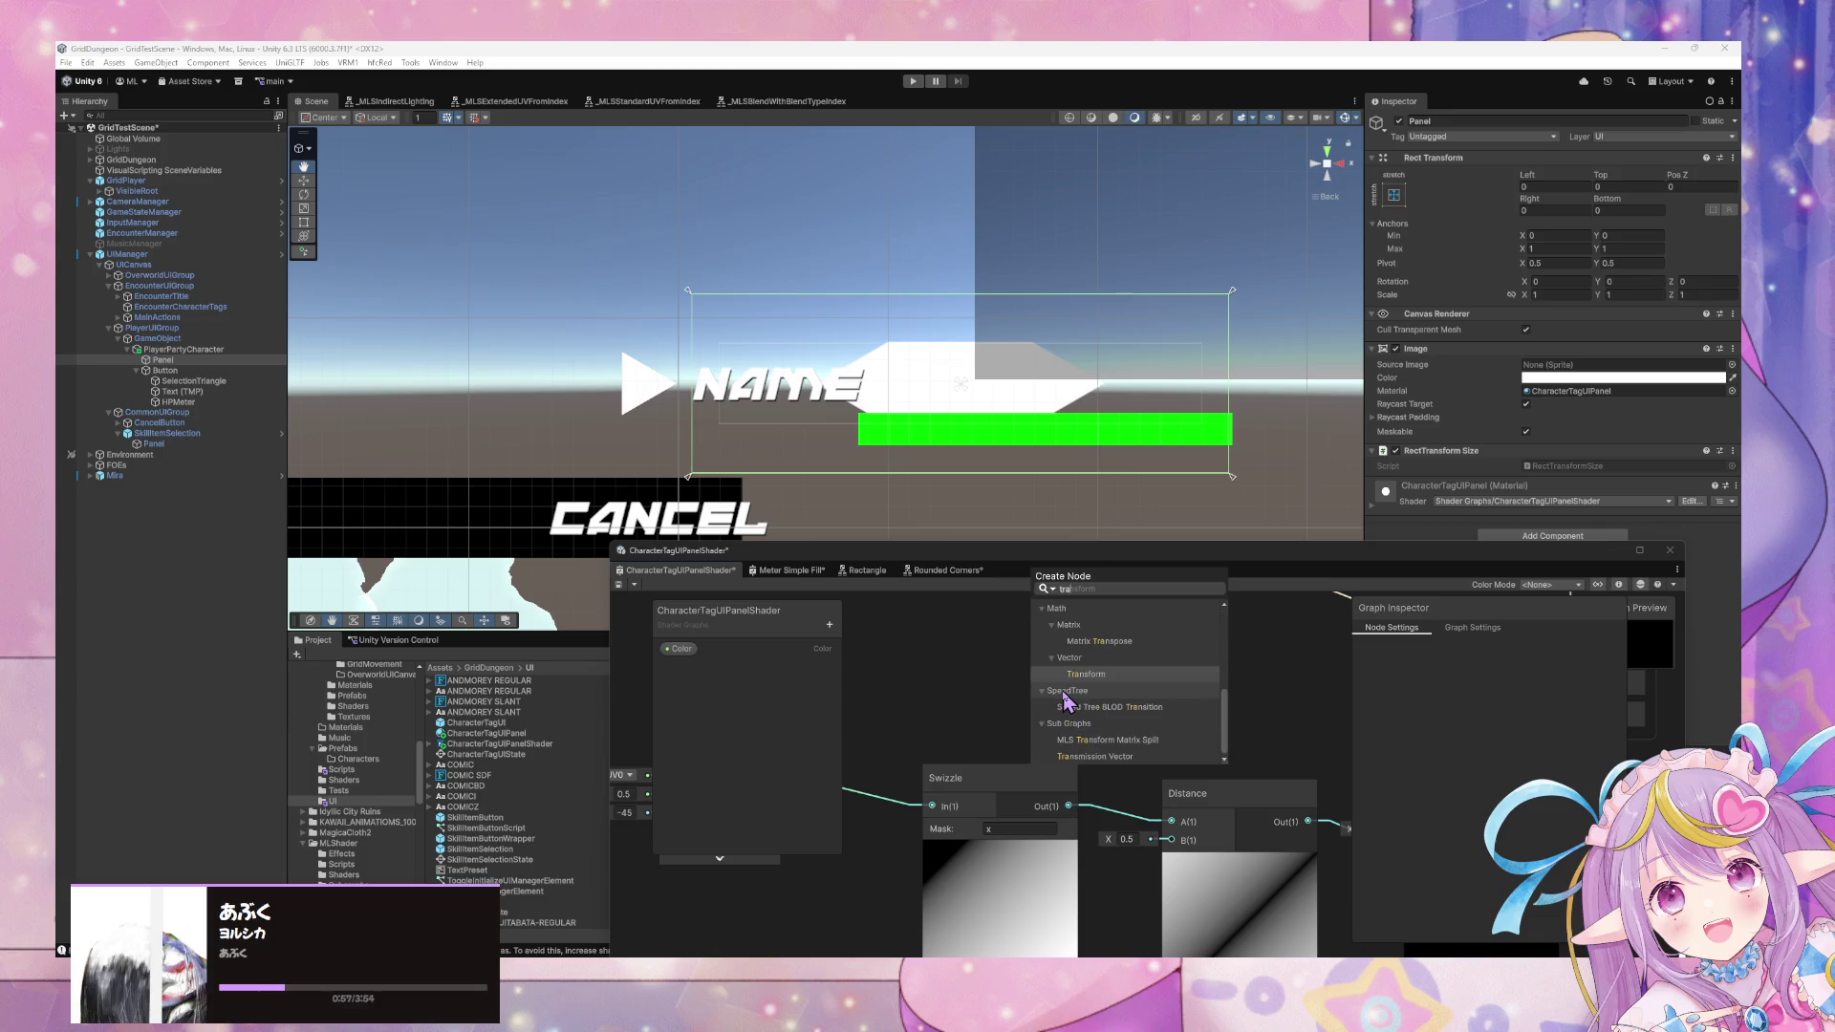
{"action": "key", "text": "BackSpace"}
{"action": "key", "text": "BackSpace"}
{"action": "key", "text": "BackSpace"}
{"action": "type", "text": "shape"}
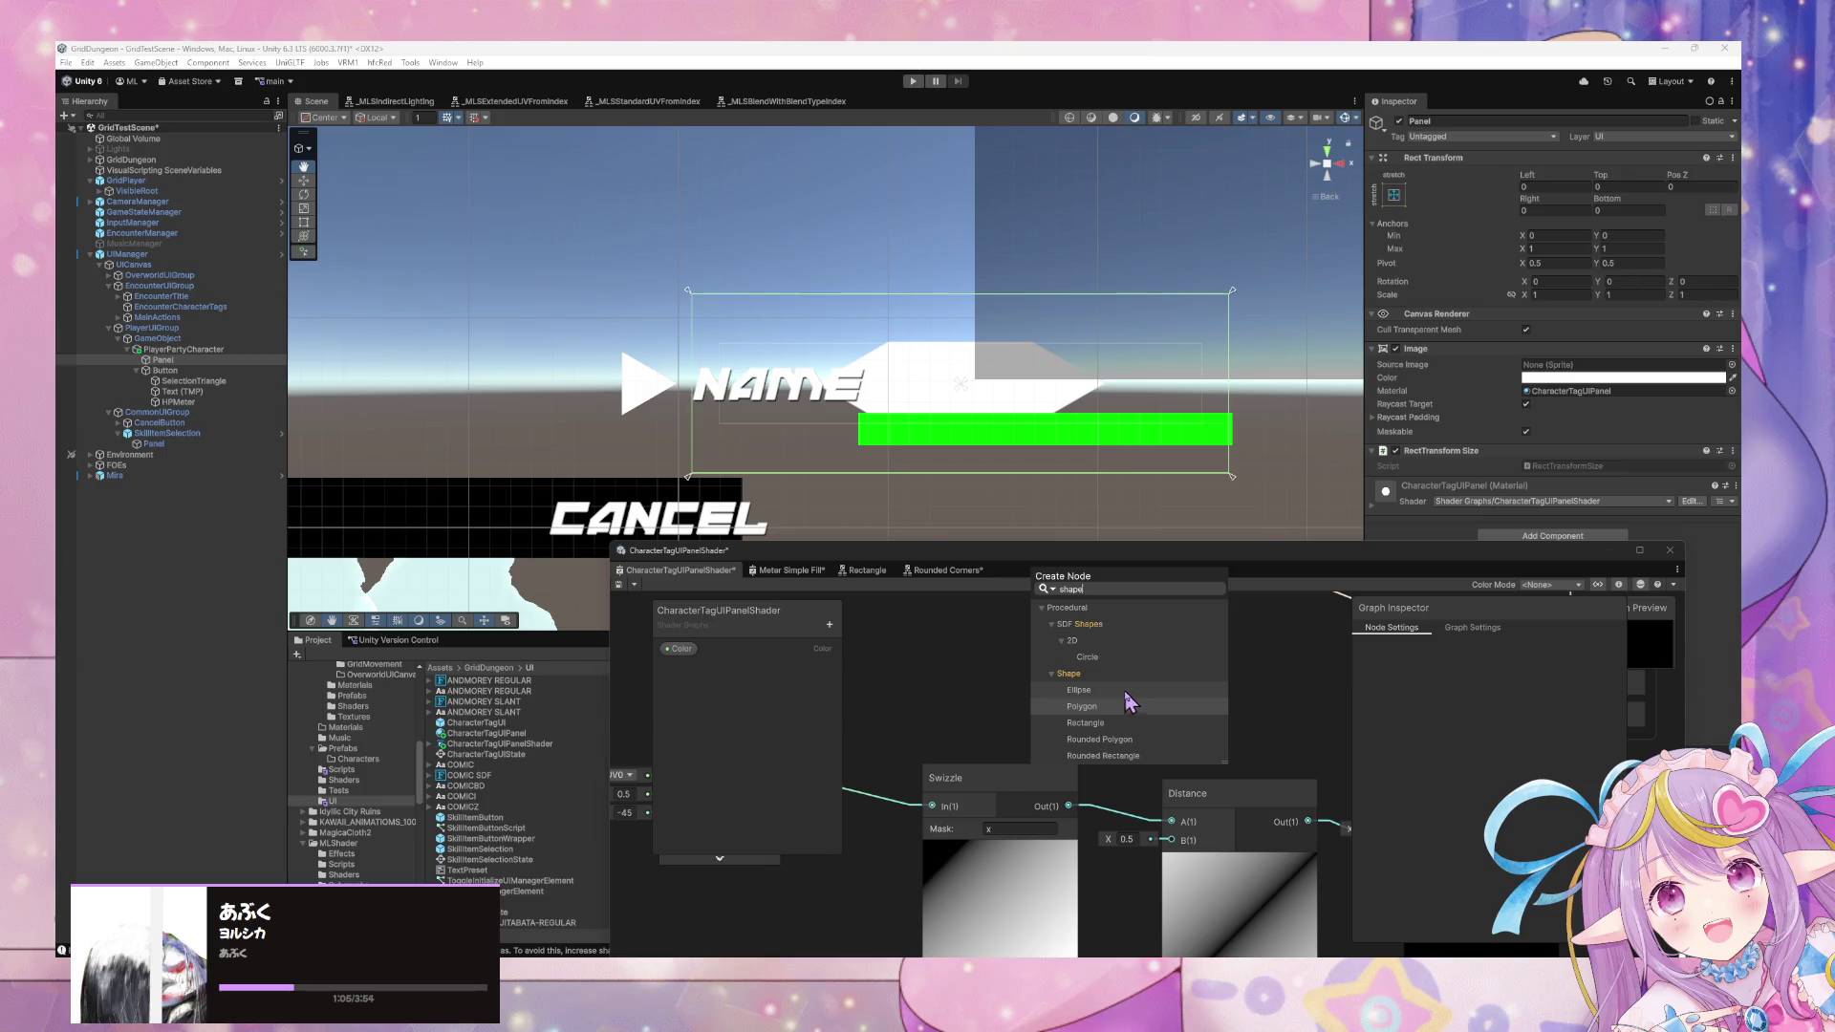
{"action": "left_click", "coordinate": [1107, 740]}
{"action": "left_click_drag", "start_coordinate": [1077, 719], "coordinate": [1205, 656]}
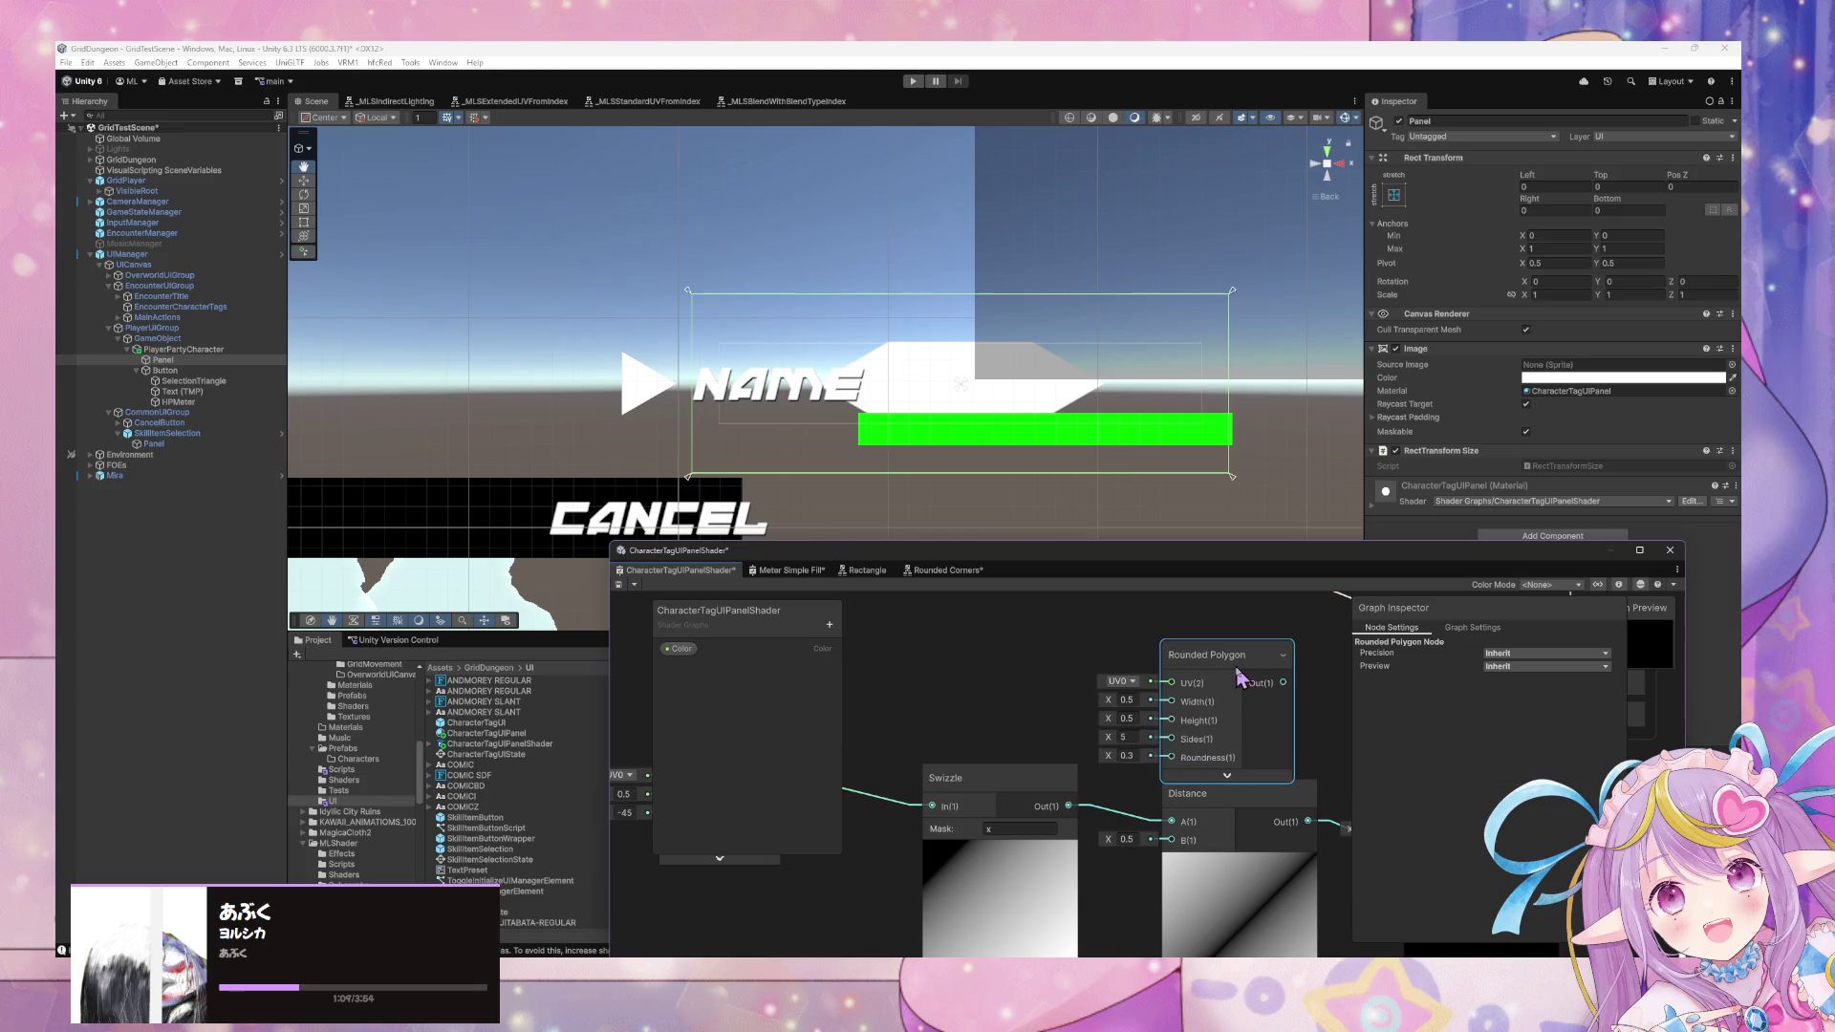
Expand the Rounded Polygon preview, set it to 6 sides, and save.
{"action": "left_click", "coordinate": [1227, 775]}
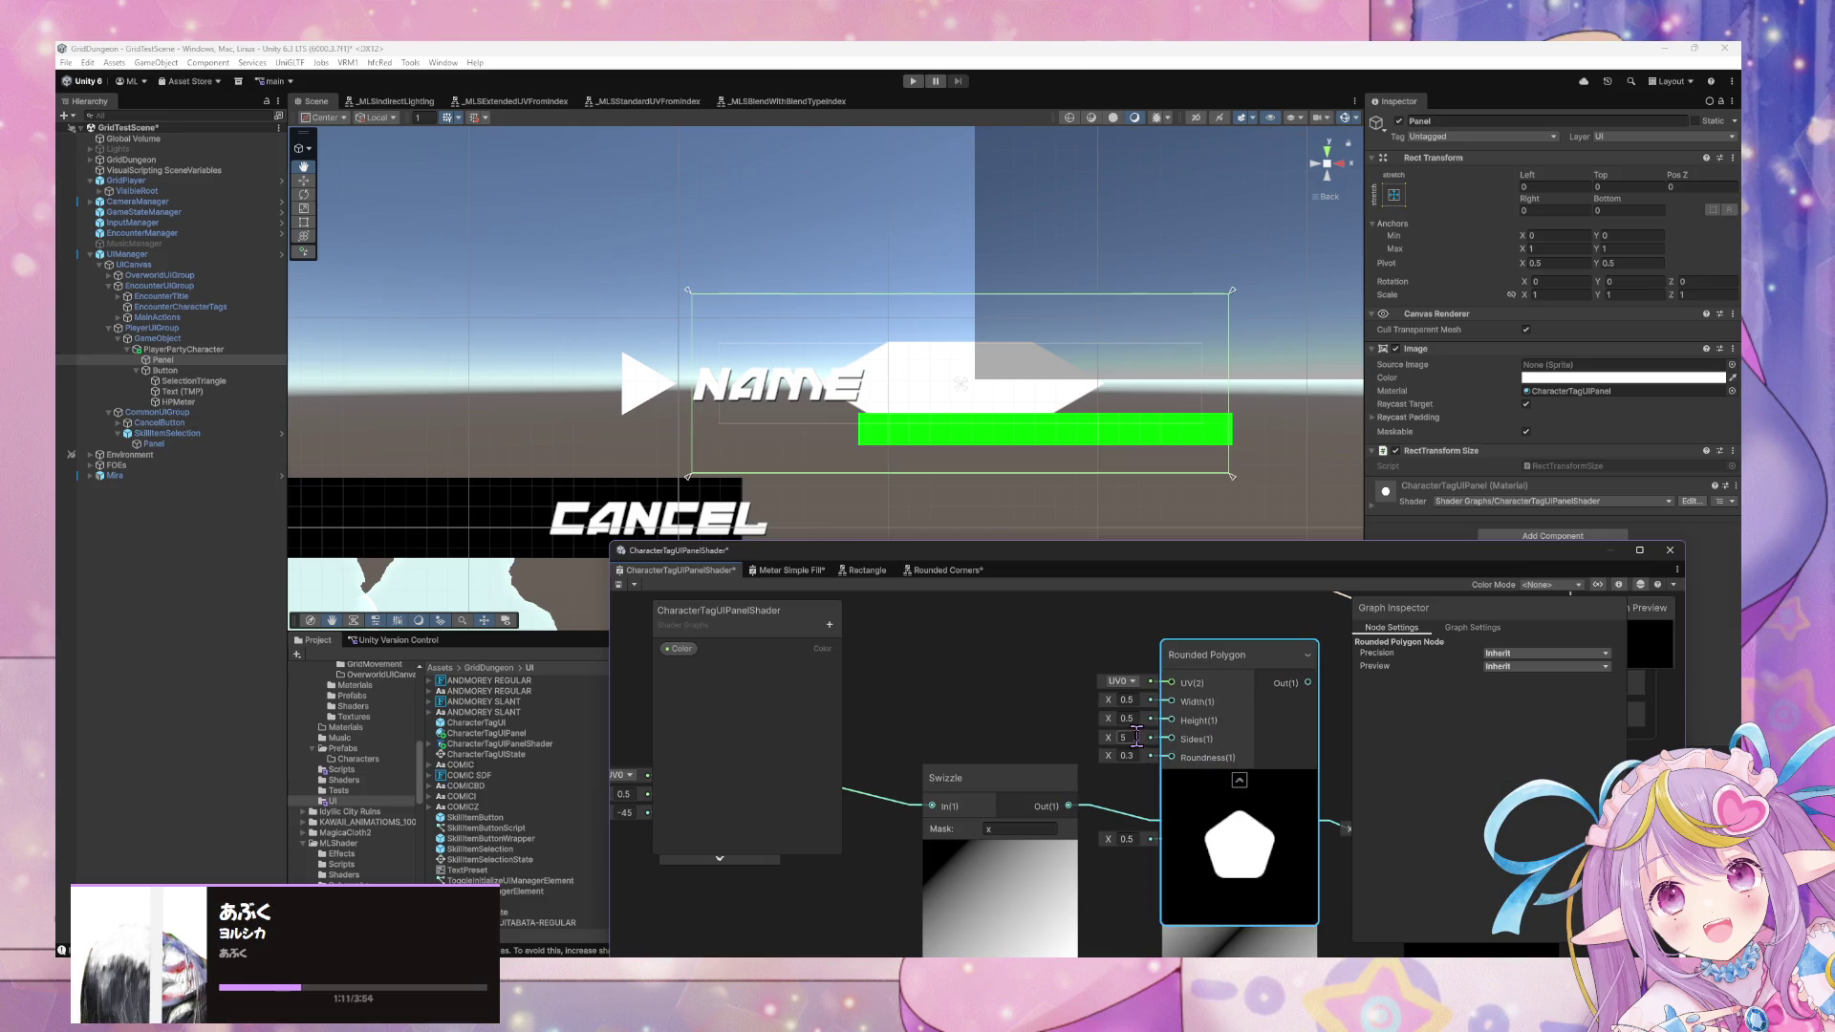
{"action": "type", "text": "3"}
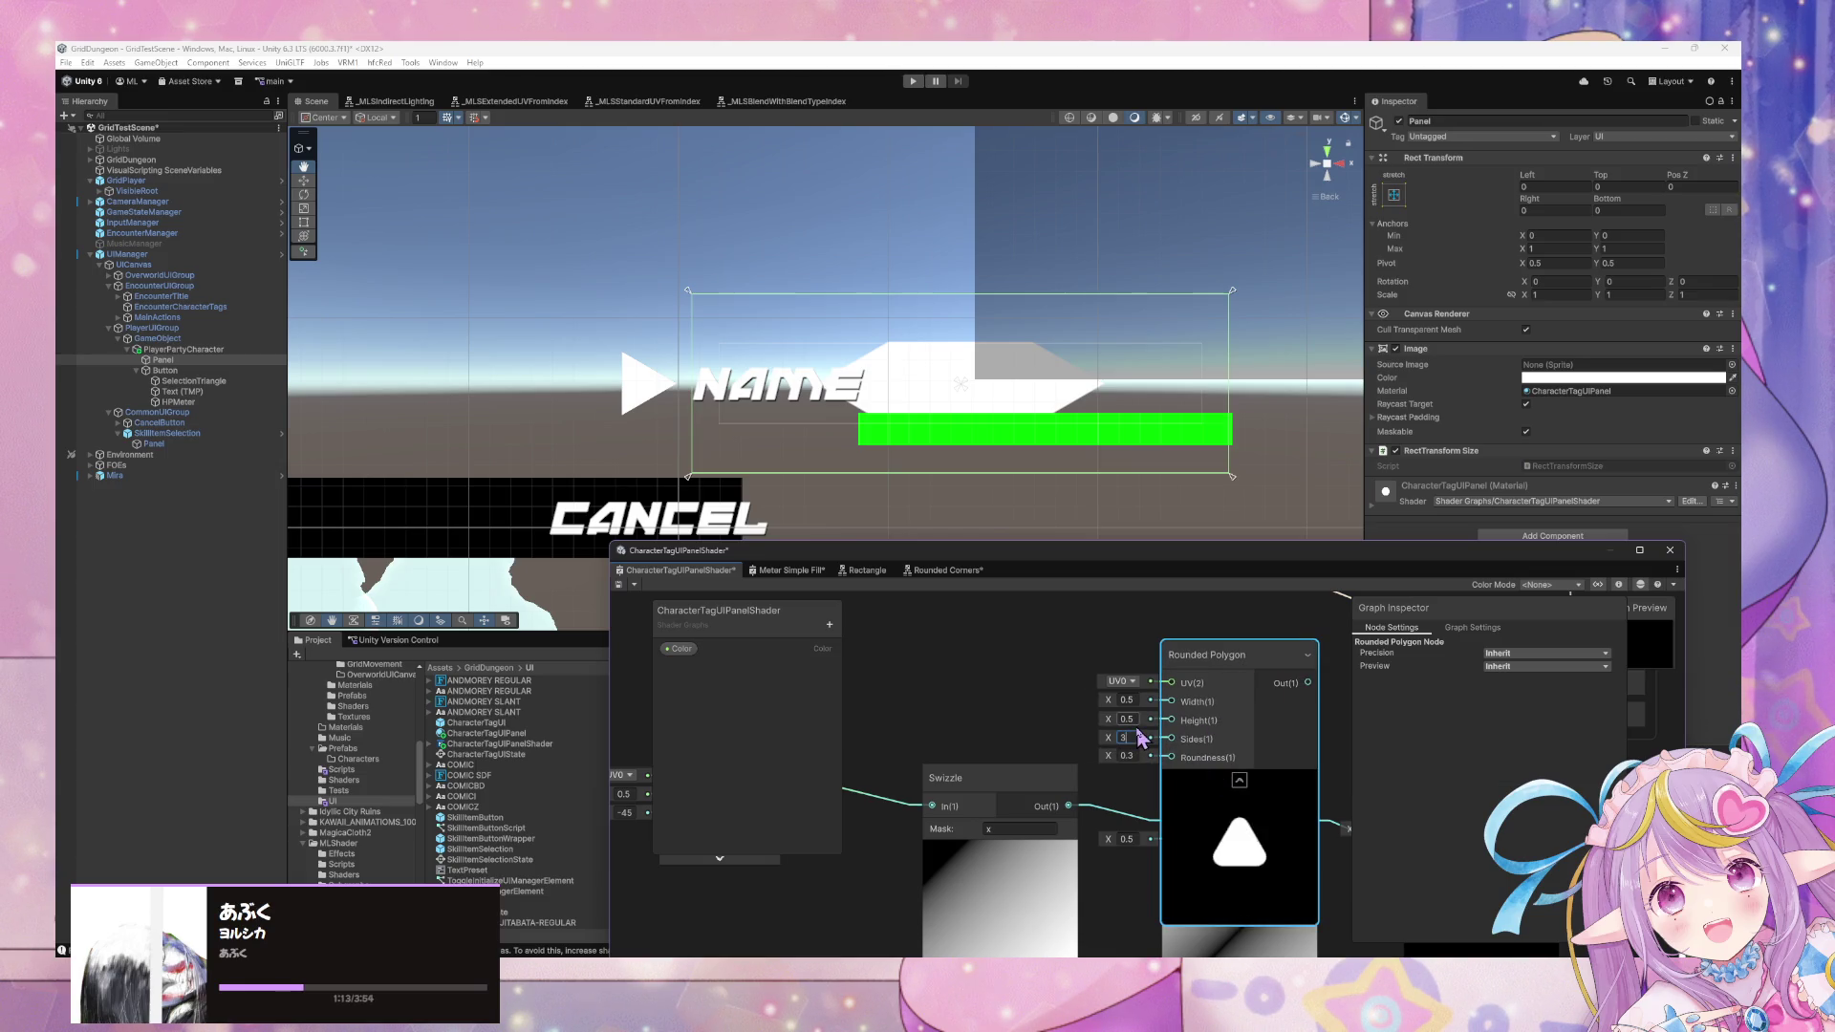
{"action": "key", "text": "BackSpace"}
{"action": "type", "text": "5"}
{"action": "key", "text": "BackSpace"}
{"action": "type", "text": "6"}
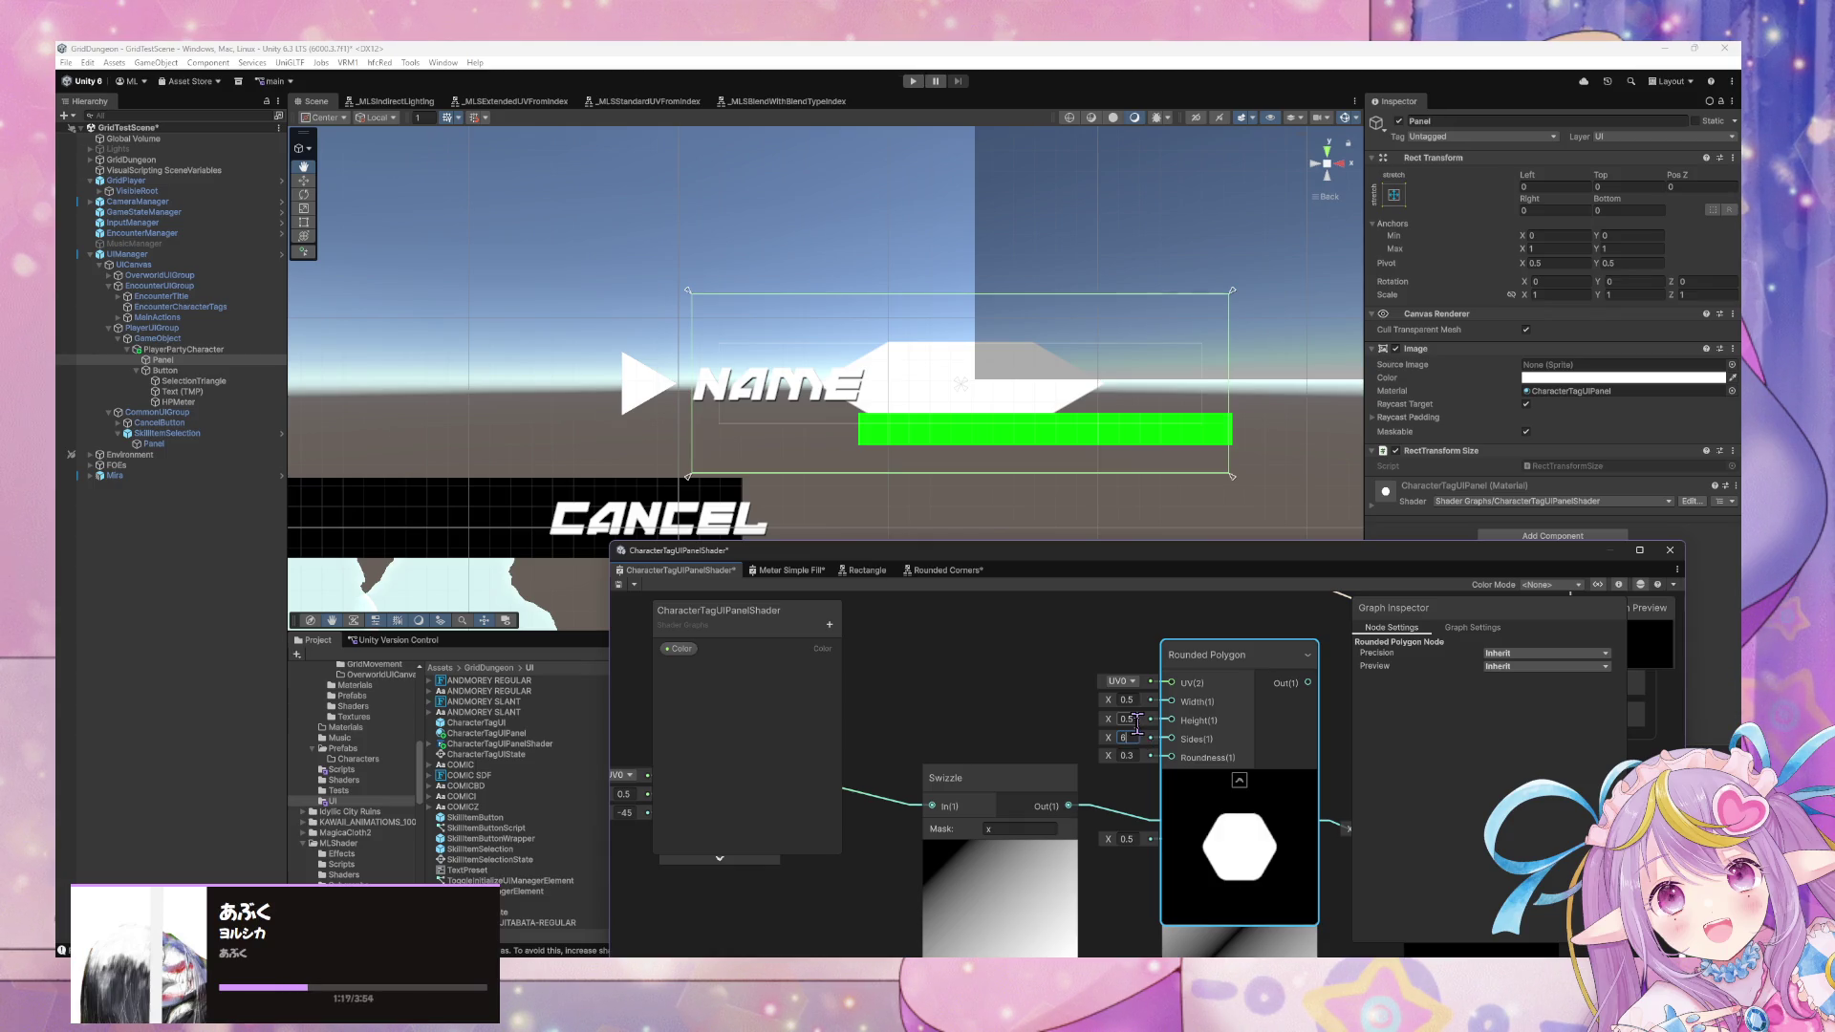
{"action": "left_click_drag", "start_coordinate": [1078, 712], "coordinate": [891, 709]}
{"action": "mouse_move", "coordinate": [1123, 684]}
{"action": "left_mouse_down"}
{"action": "mouse_move", "coordinate": [1057, 680]}
{"action": "mouse_move", "coordinate": [1250, 712]}
{"action": "left_mouse_up"}
{"action": "left_click", "coordinate": [619, 584]}
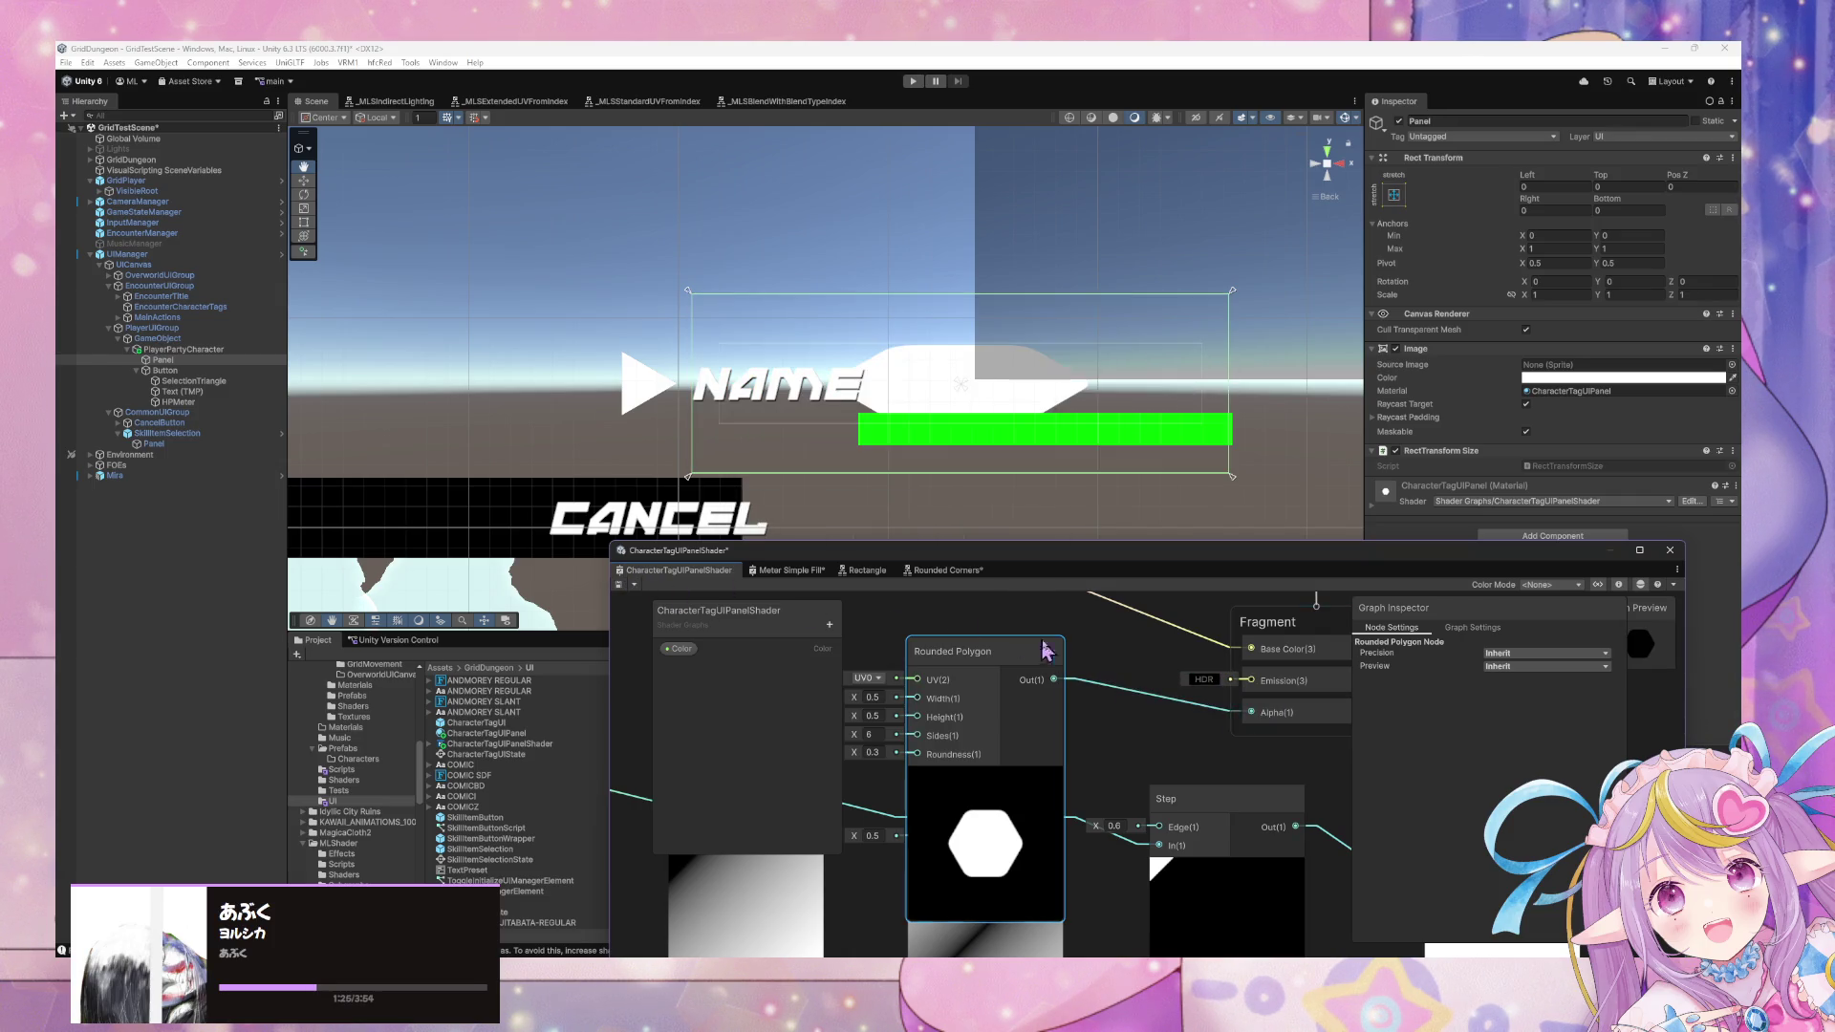
Set the polygon width and height to 1, save, then delete the Rounded Polygon node.
{"action": "left_click", "coordinate": [1123, 686]}
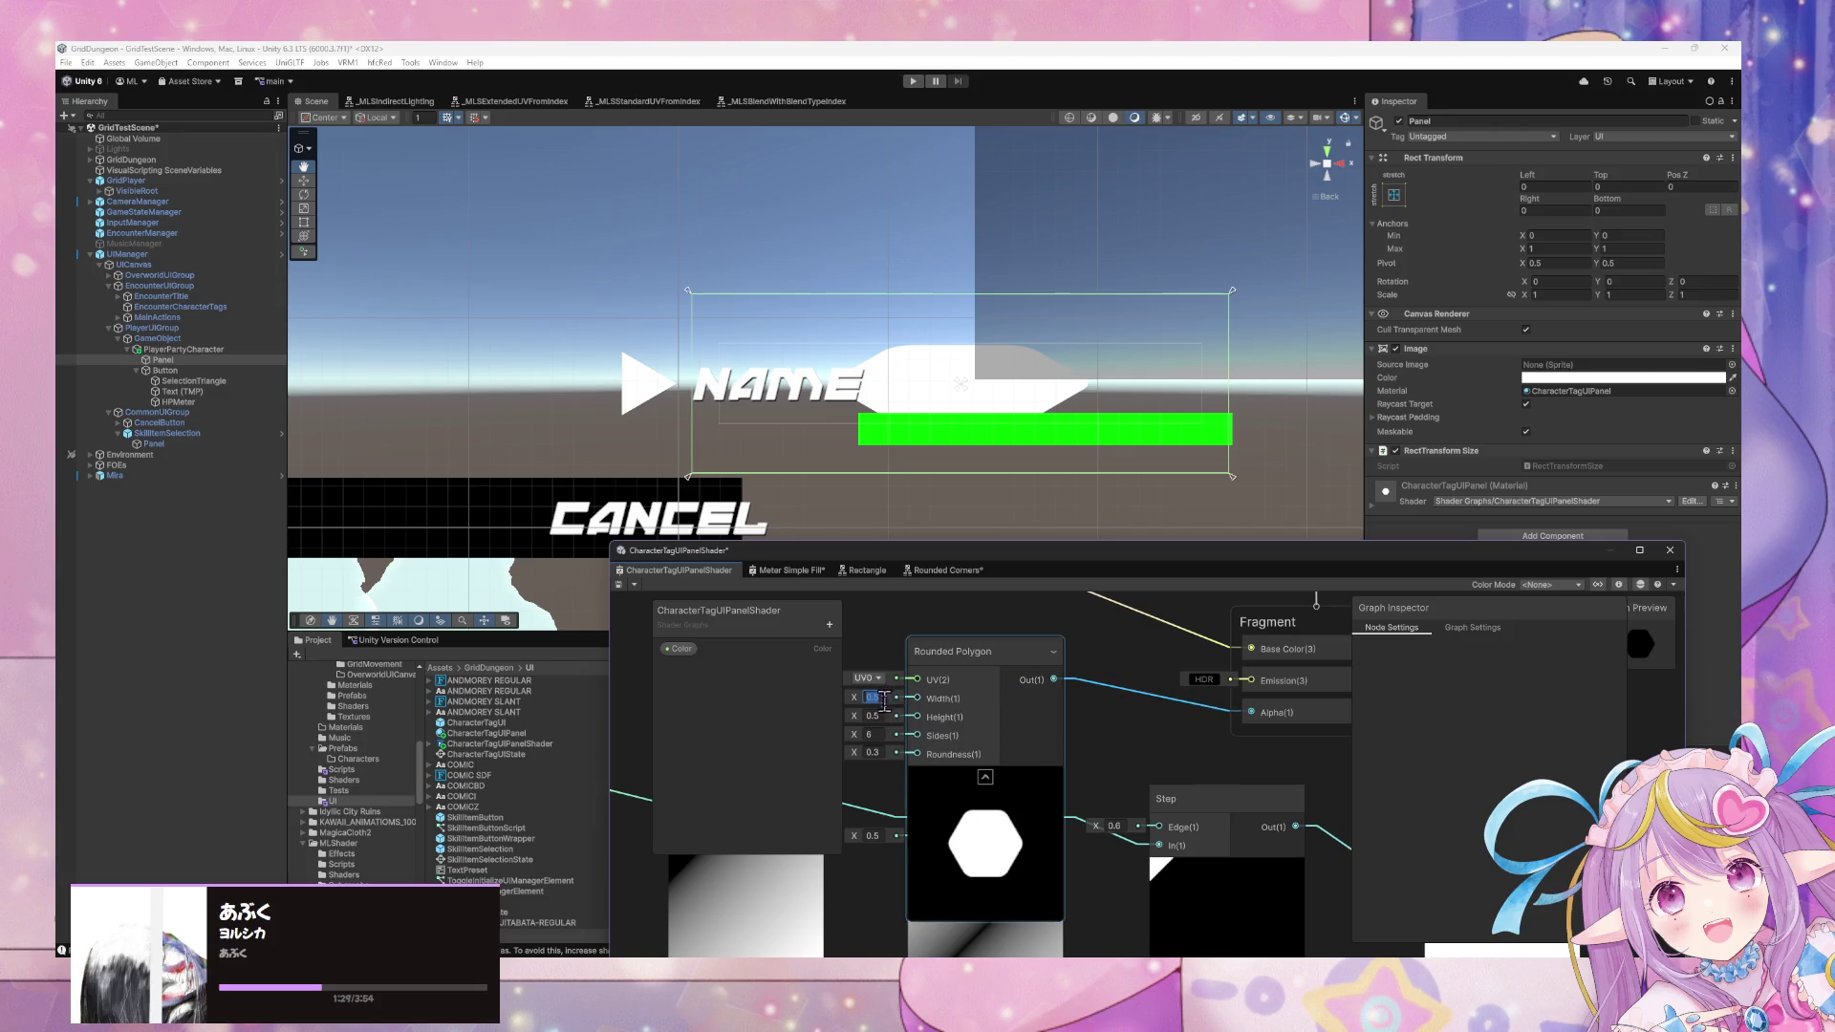
{"action": "type", "text": "1"}
{"action": "key", "text": "Tab"}
{"action": "type", "text": "1"}
{"action": "key", "text": "Tab"}
{"action": "type", "text": "1"}
{"action": "left_click", "coordinate": [620, 585]}
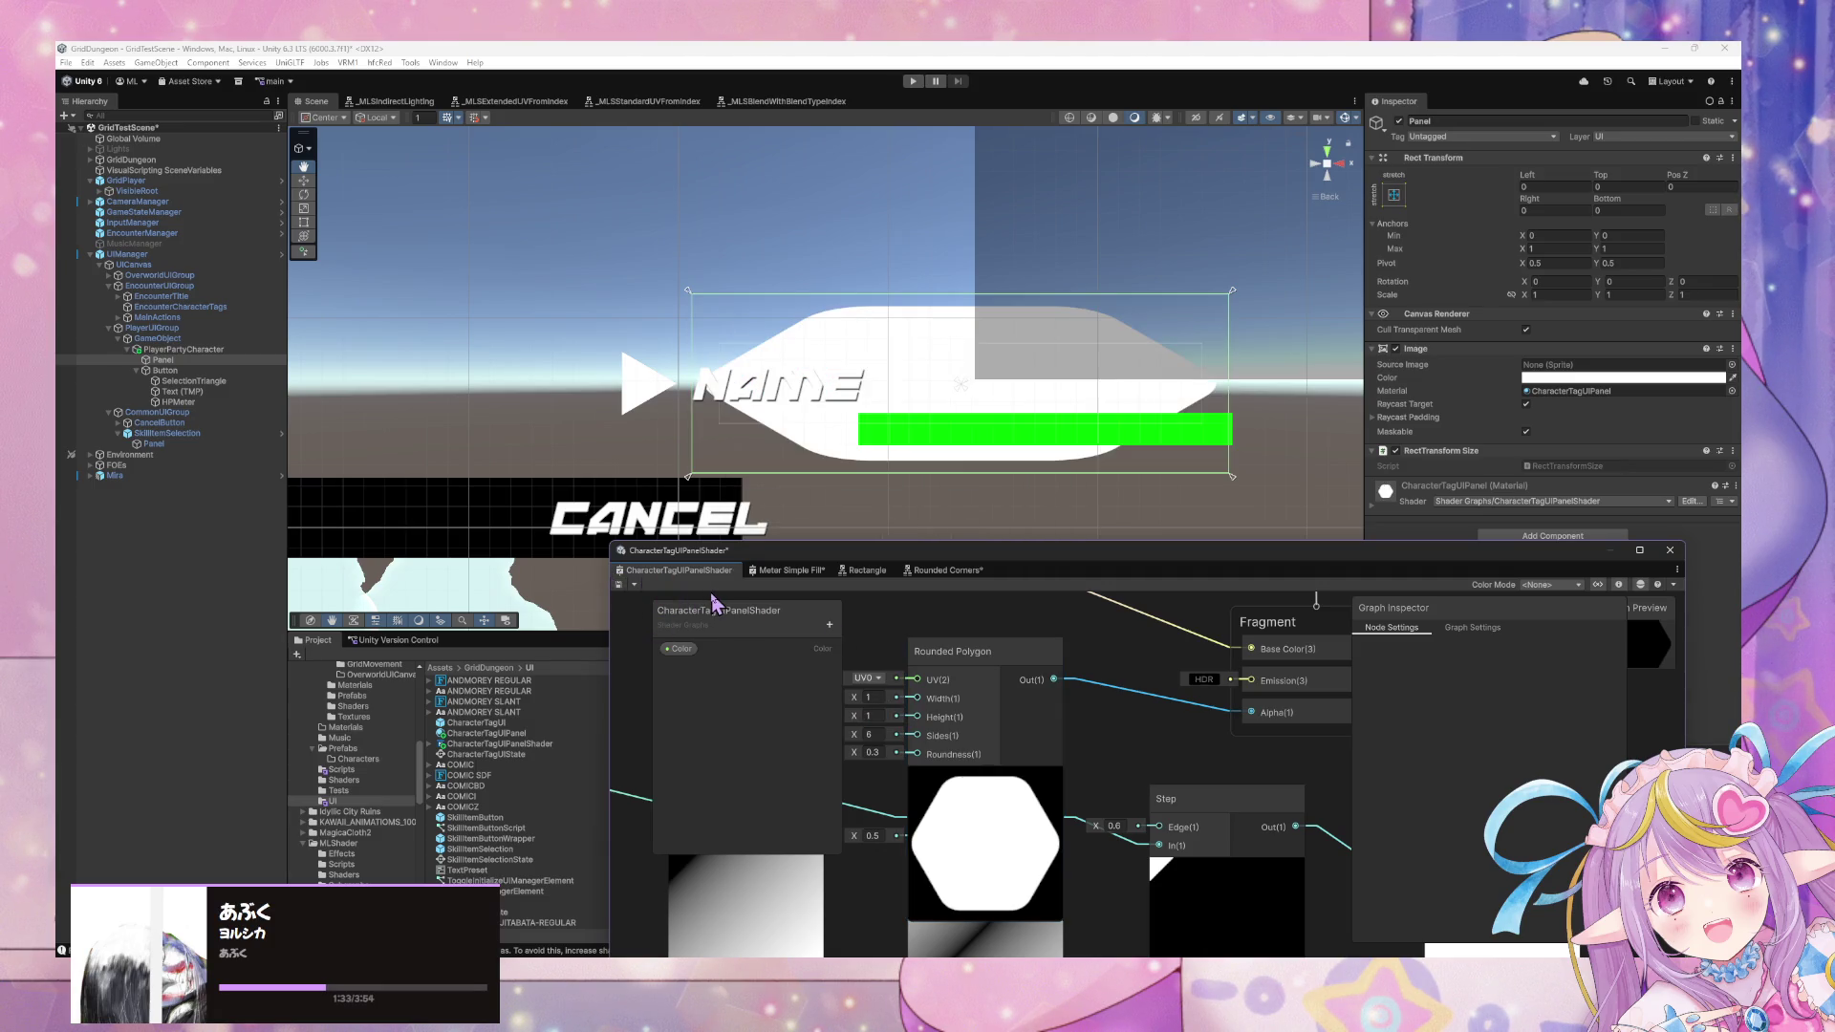
{"action": "left_click", "coordinate": [1052, 650]}
{"action": "key", "text": "Delete"}
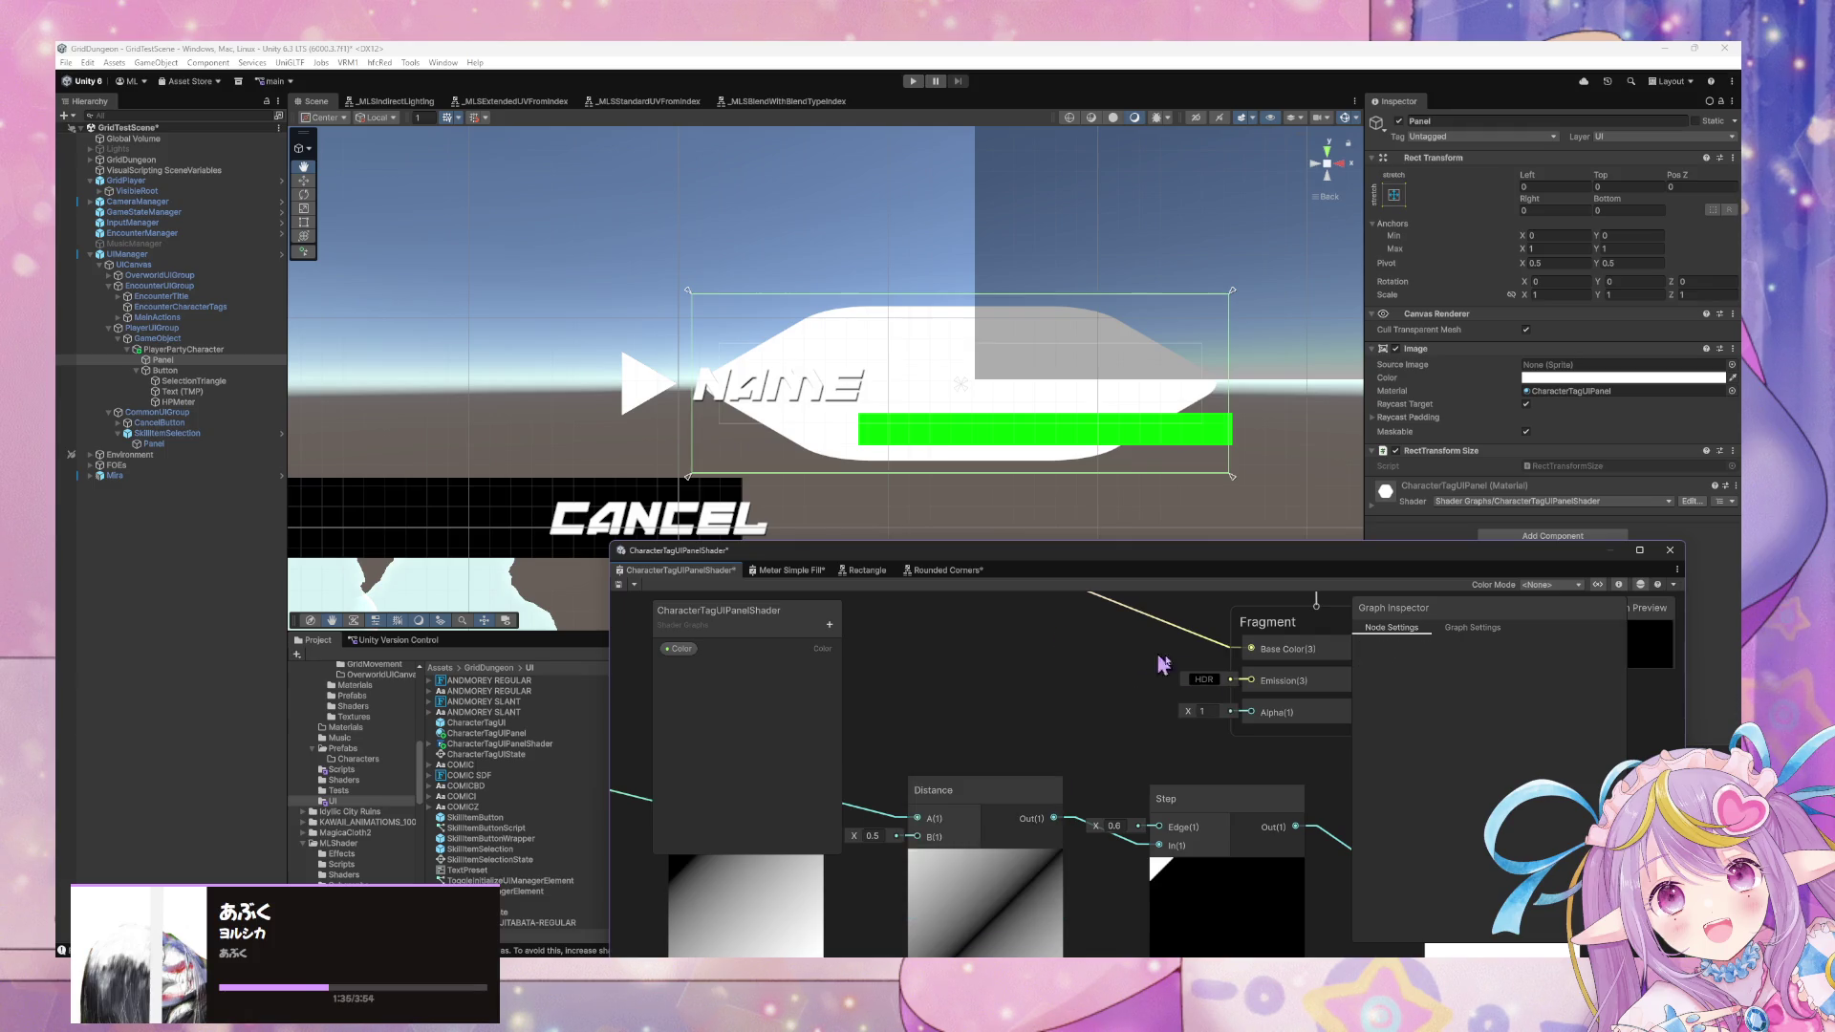
{"action": "scroll", "coordinate": [1069, 662], "scroll_direction": "up", "scroll_amount": 1}
{"action": "scroll", "coordinate": [1137, 645], "scroll_direction": "down", "scroll_amount": 4}
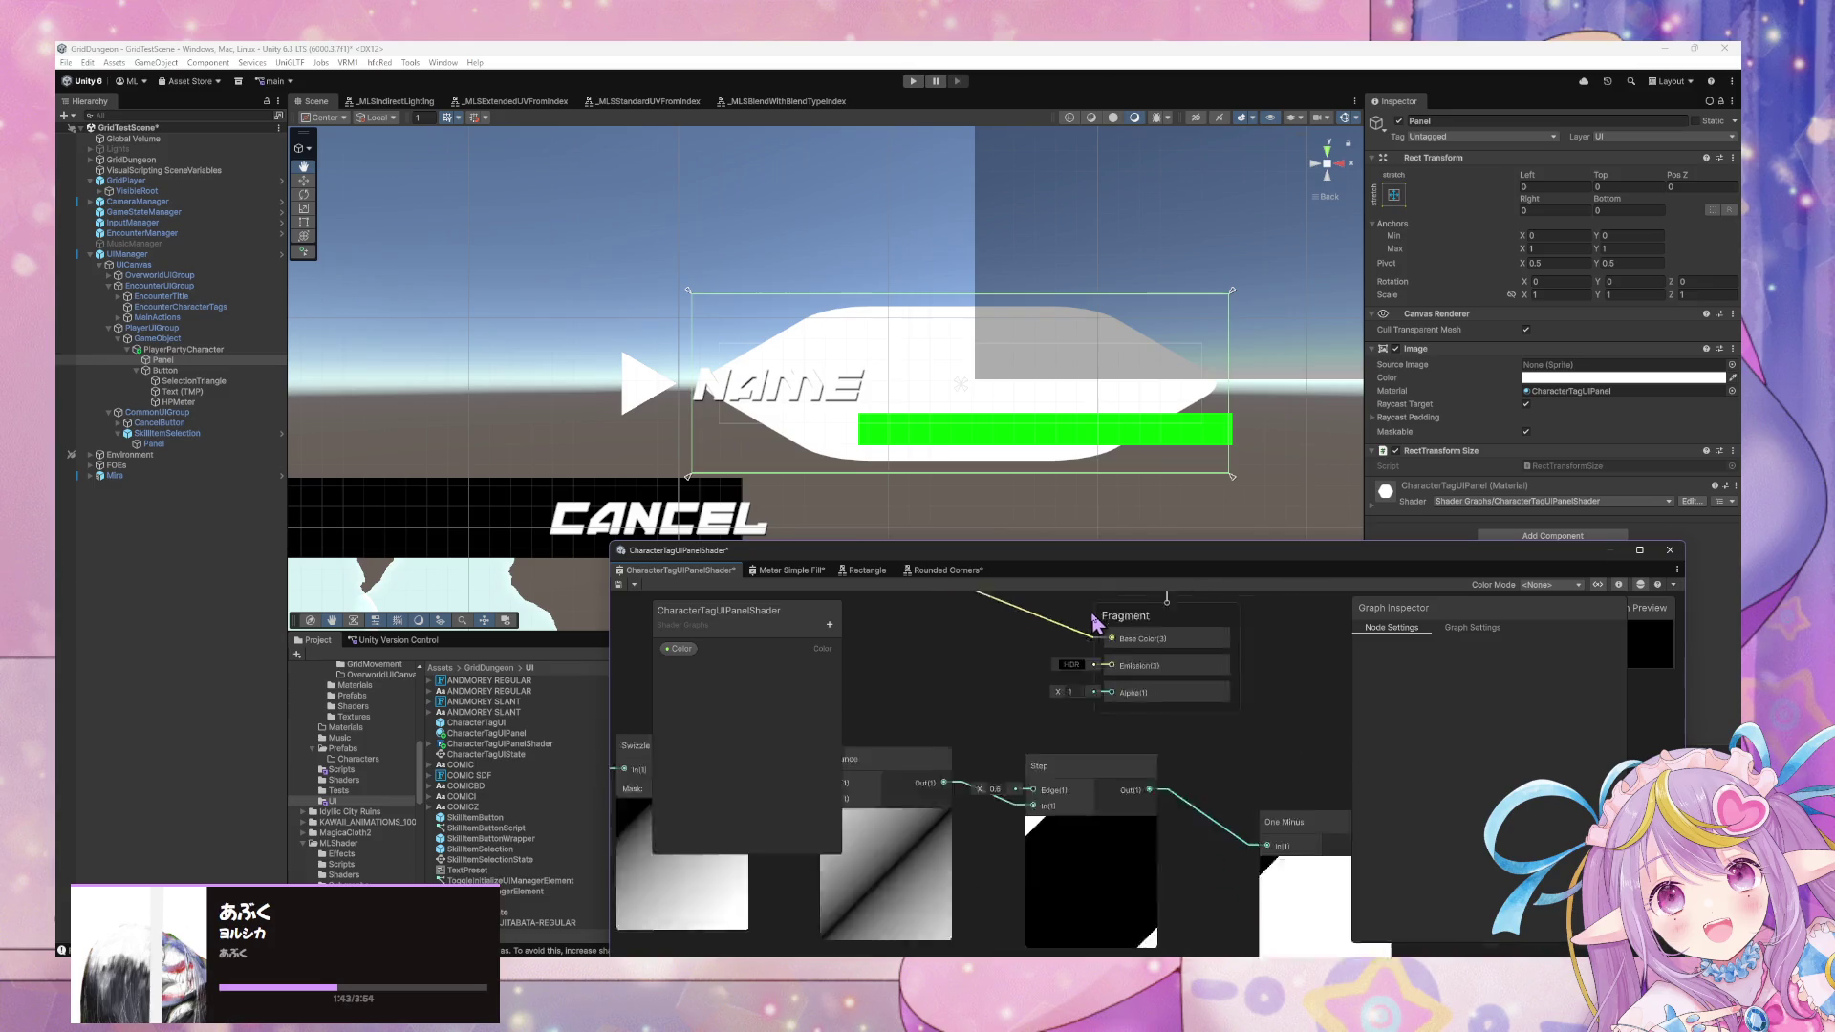
{"action": "left_click_drag", "start_coordinate": [946, 643], "coordinate": [1192, 643]}
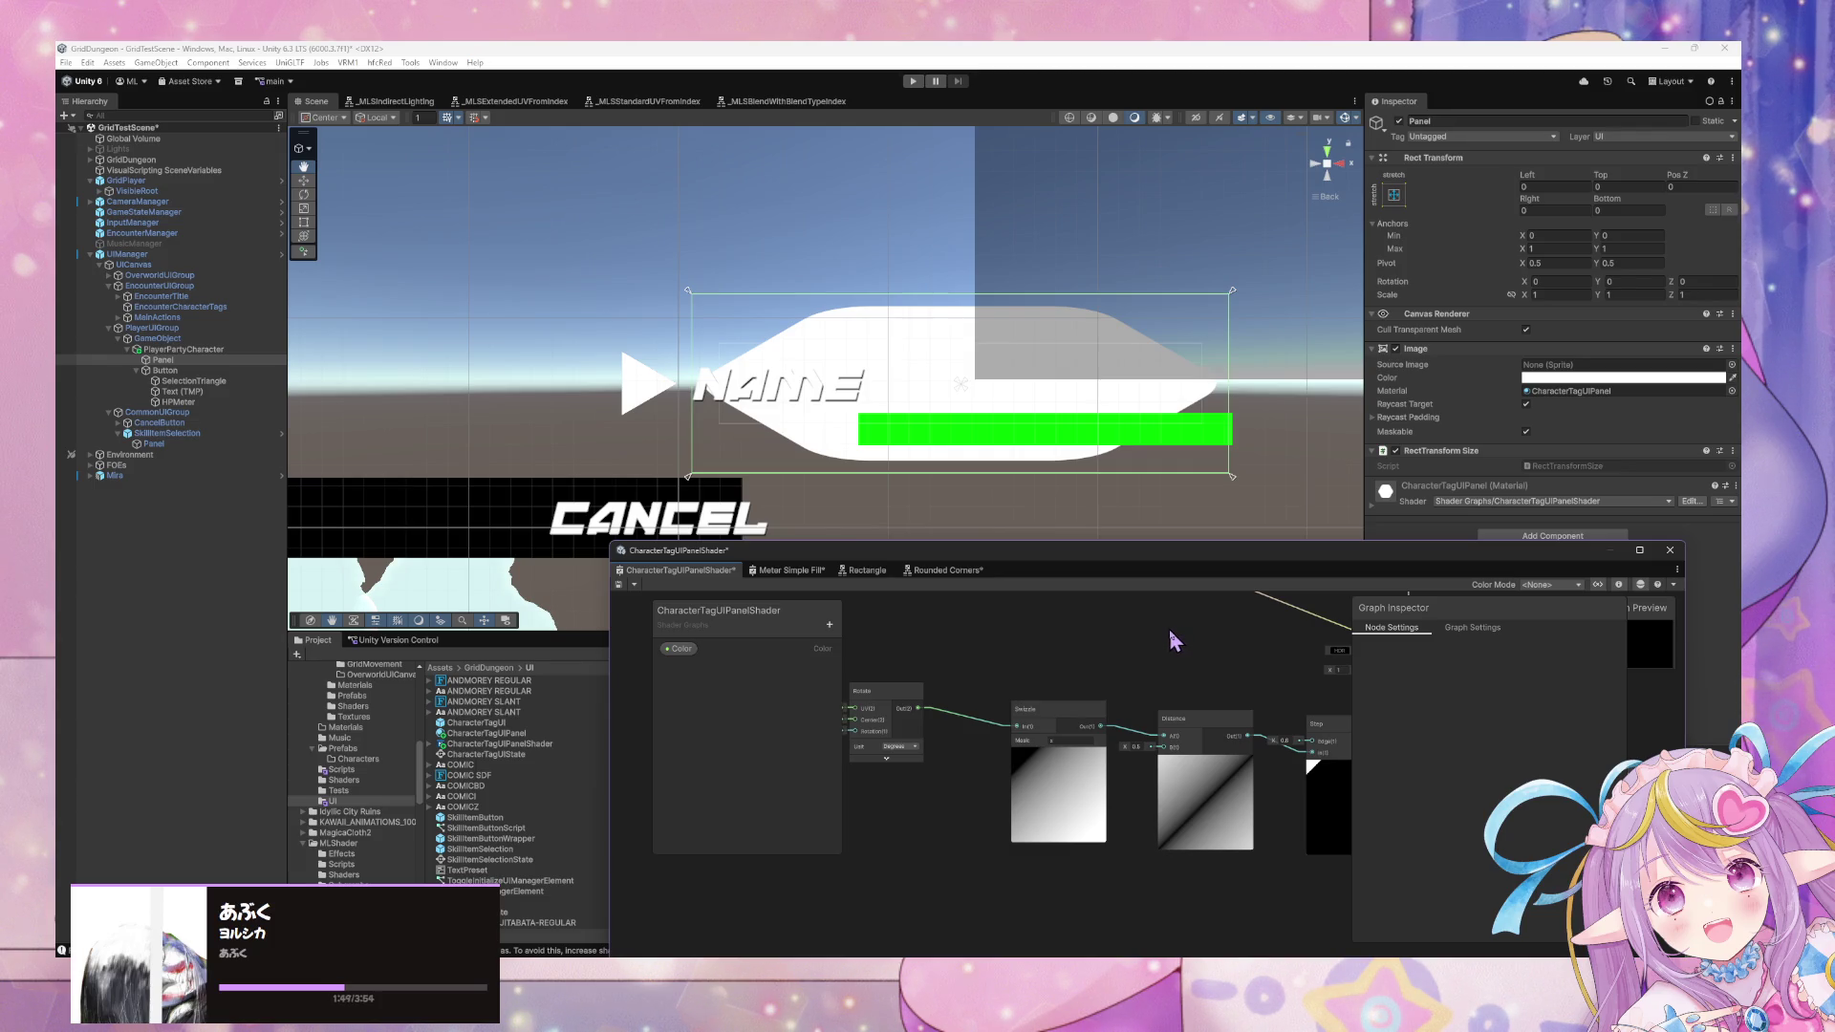
{"action": "scroll", "coordinate": [1167, 627], "scroll_direction": "up", "scroll_amount": 3}
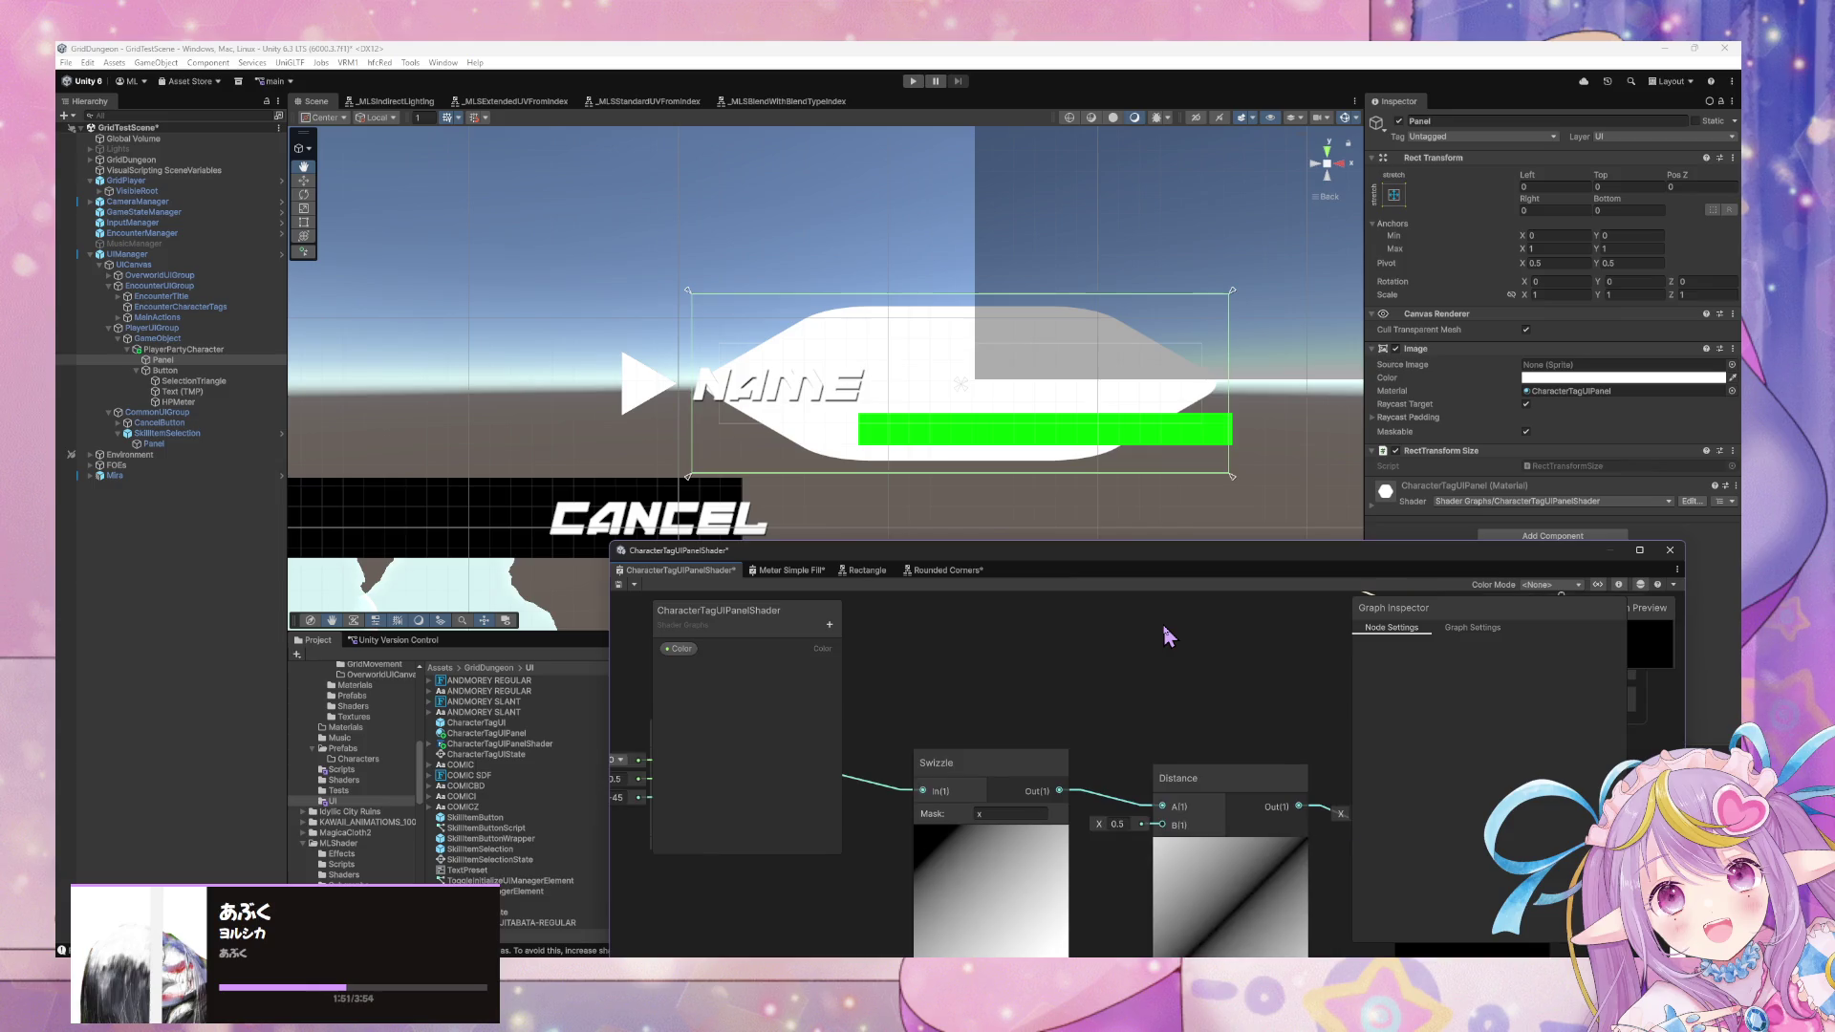
{"action": "left_click_drag", "start_coordinate": [1206, 660], "coordinate": [968, 658]}
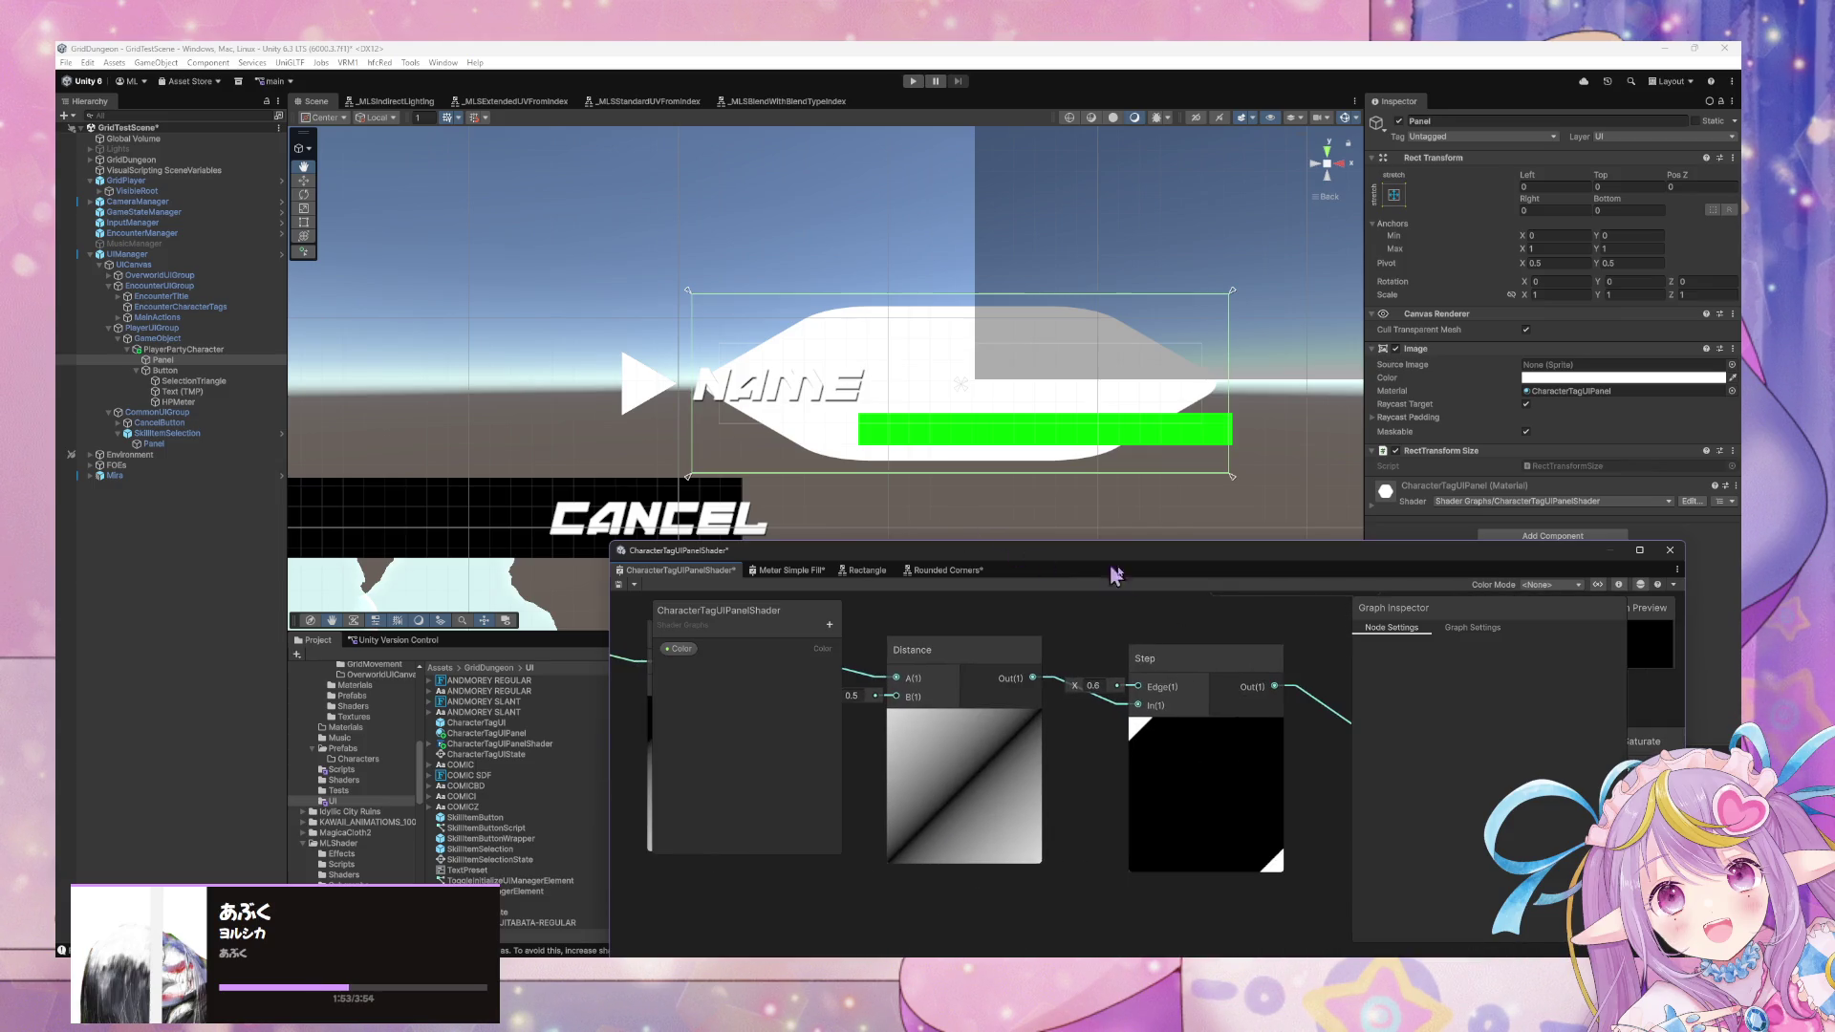
{"action": "mouse_move", "coordinate": [1098, 645]}
{"action": "left_mouse_down"}
{"action": "mouse_move", "coordinate": [936, 643]}
{"action": "mouse_move", "coordinate": [1175, 659]}
{"action": "left_mouse_up"}
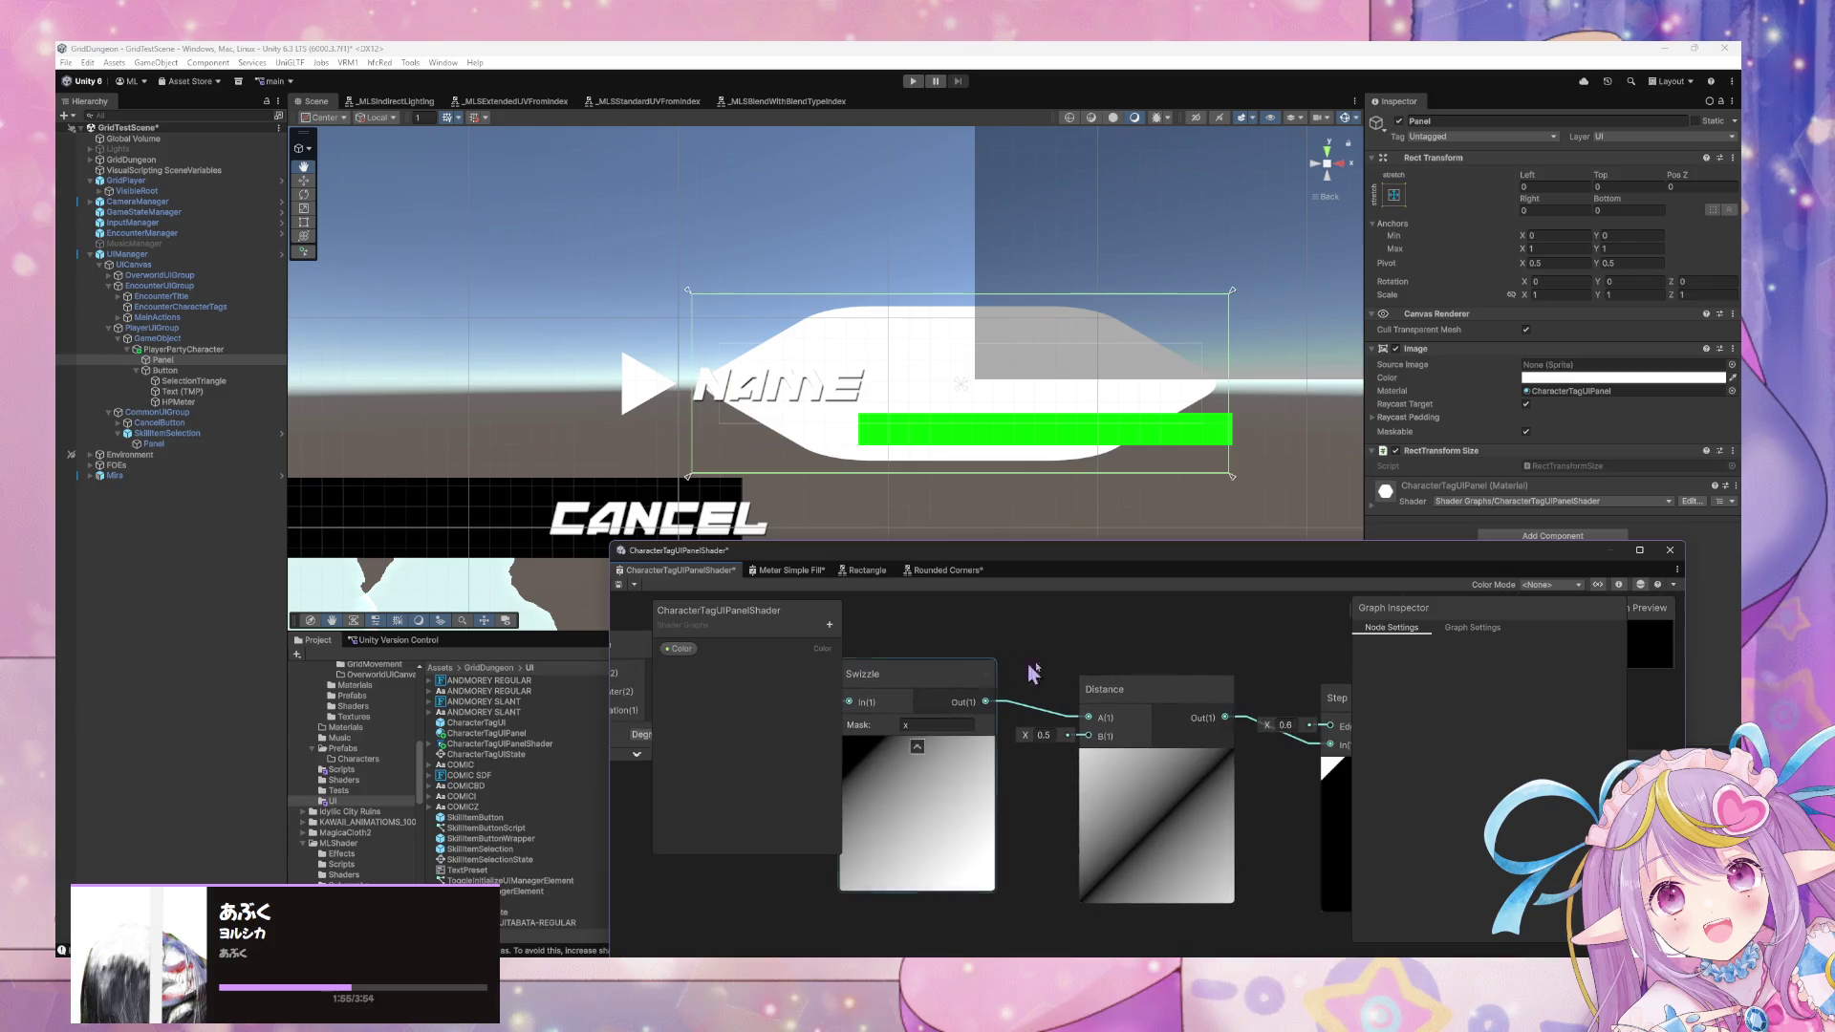
{"action": "left_click_drag", "start_coordinate": [931, 669], "coordinate": [1179, 672]}
{"action": "left_click_drag", "start_coordinate": [1023, 650], "coordinate": [1153, 648]}
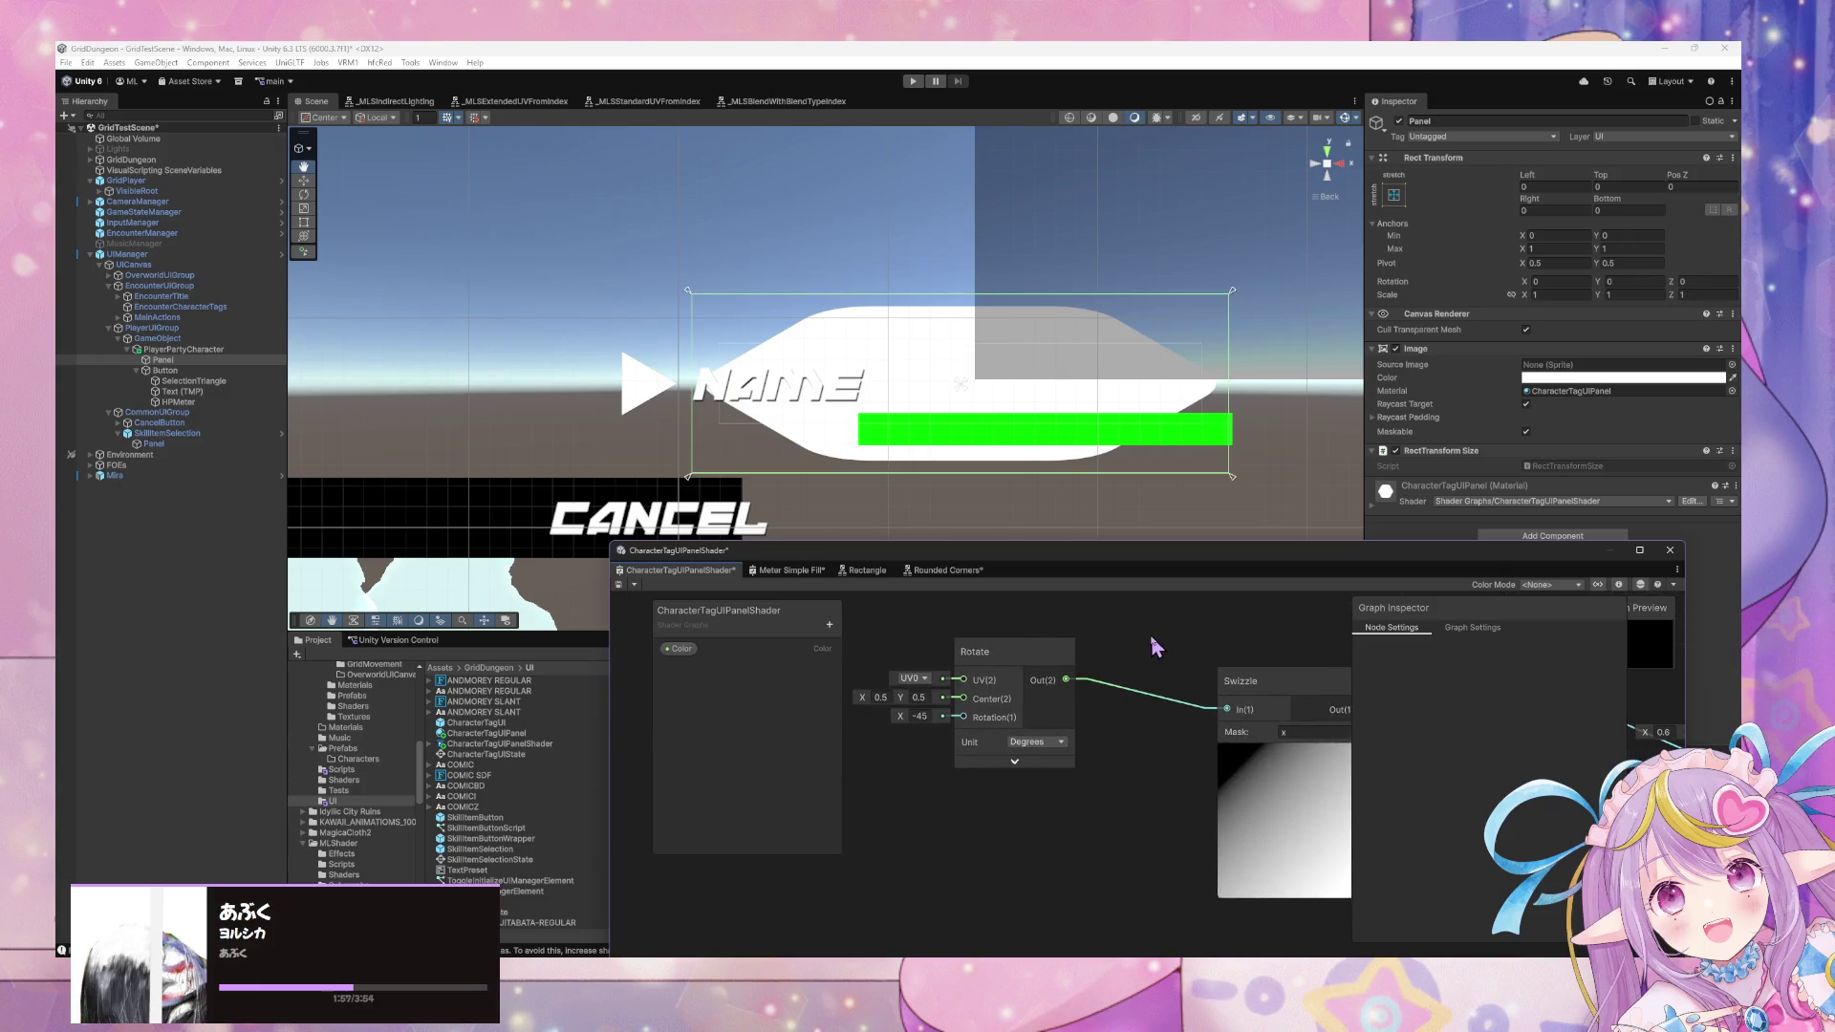
Keep Rotate on UV0 and add a Position node set to Object space.
{"action": "left_click", "coordinate": [928, 681]}
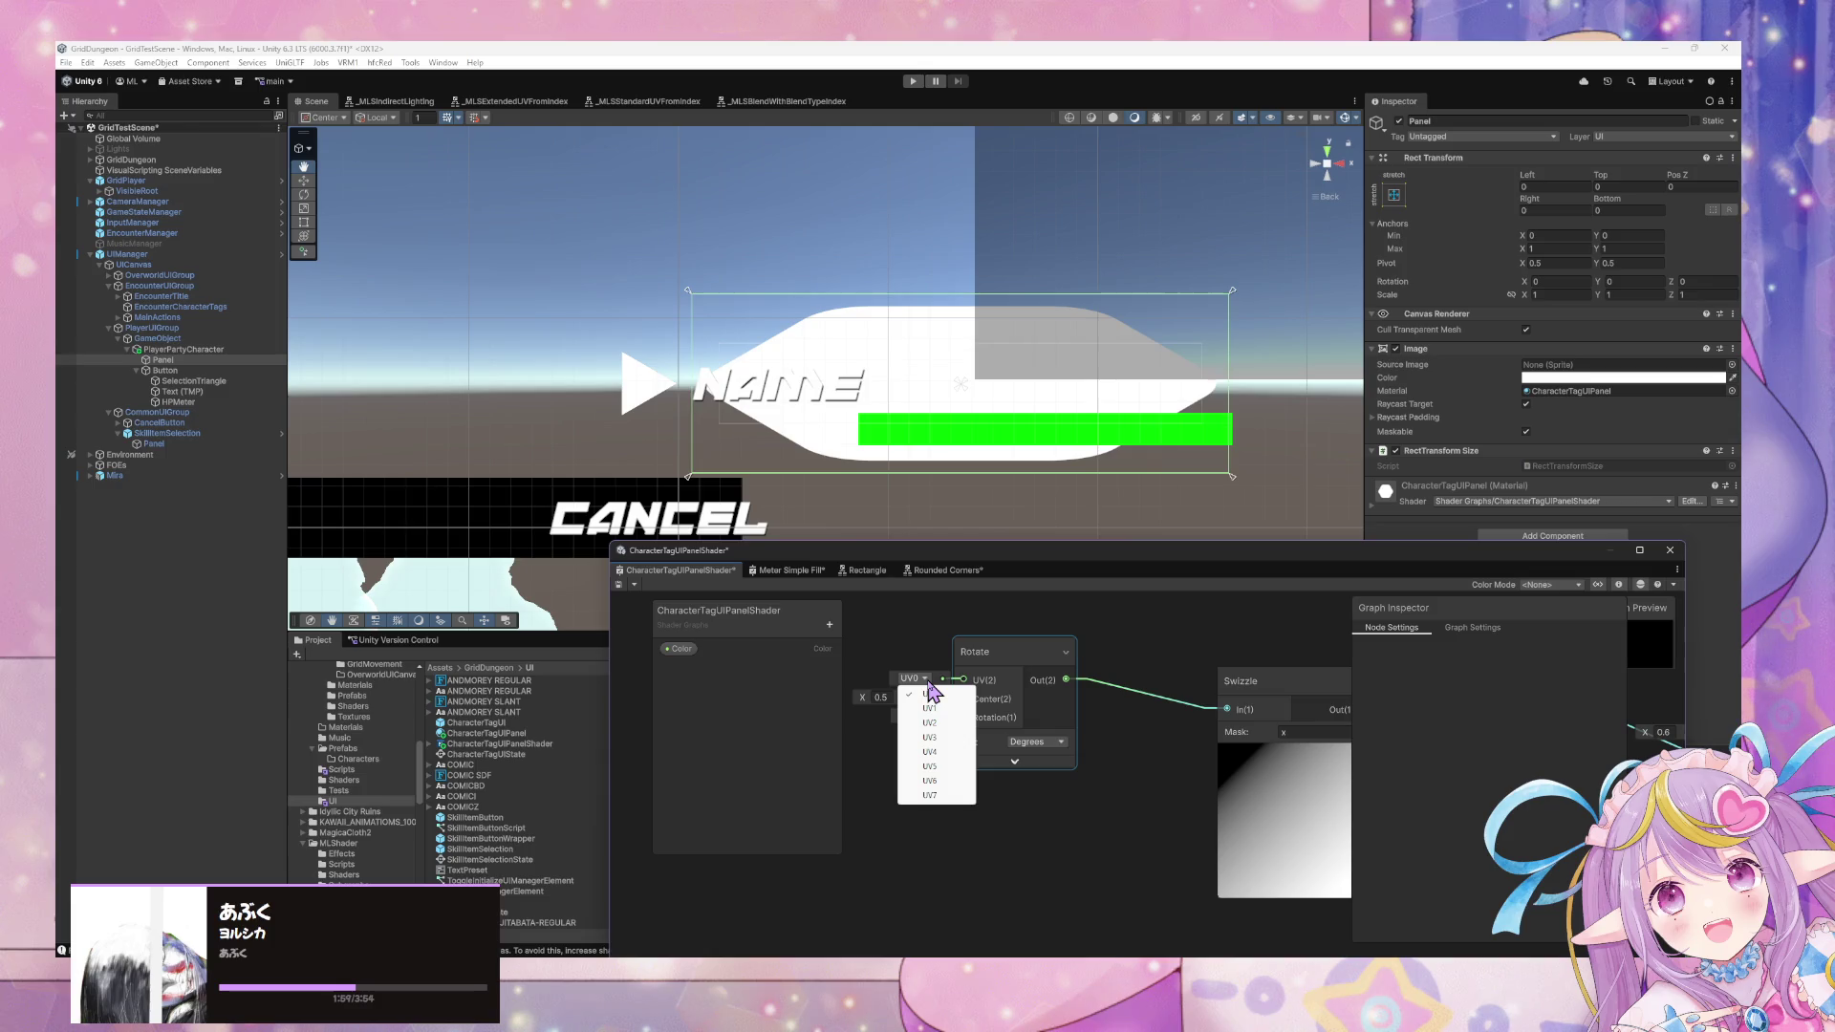
{"action": "left_click", "coordinate": [920, 666]}
{"action": "right_click", "coordinate": [932, 647]}
{"action": "left_click", "coordinate": [956, 646]}
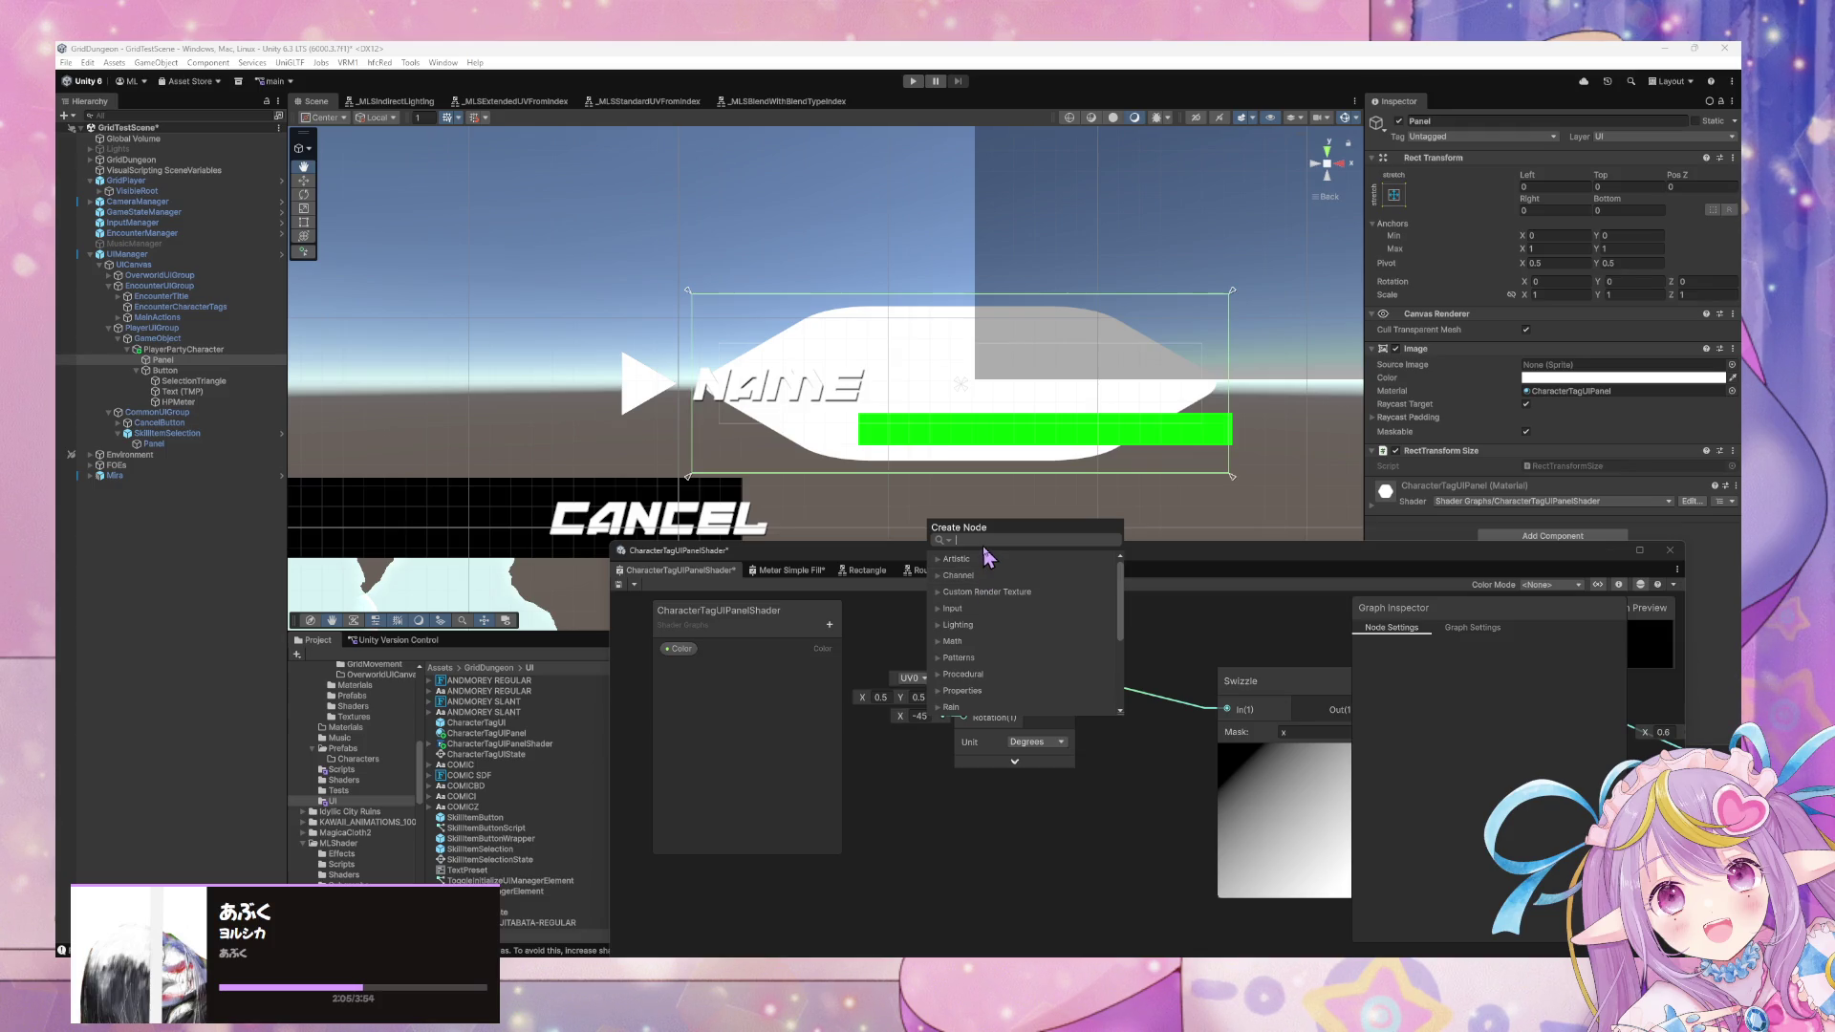
{"action": "type", "text": "position"}
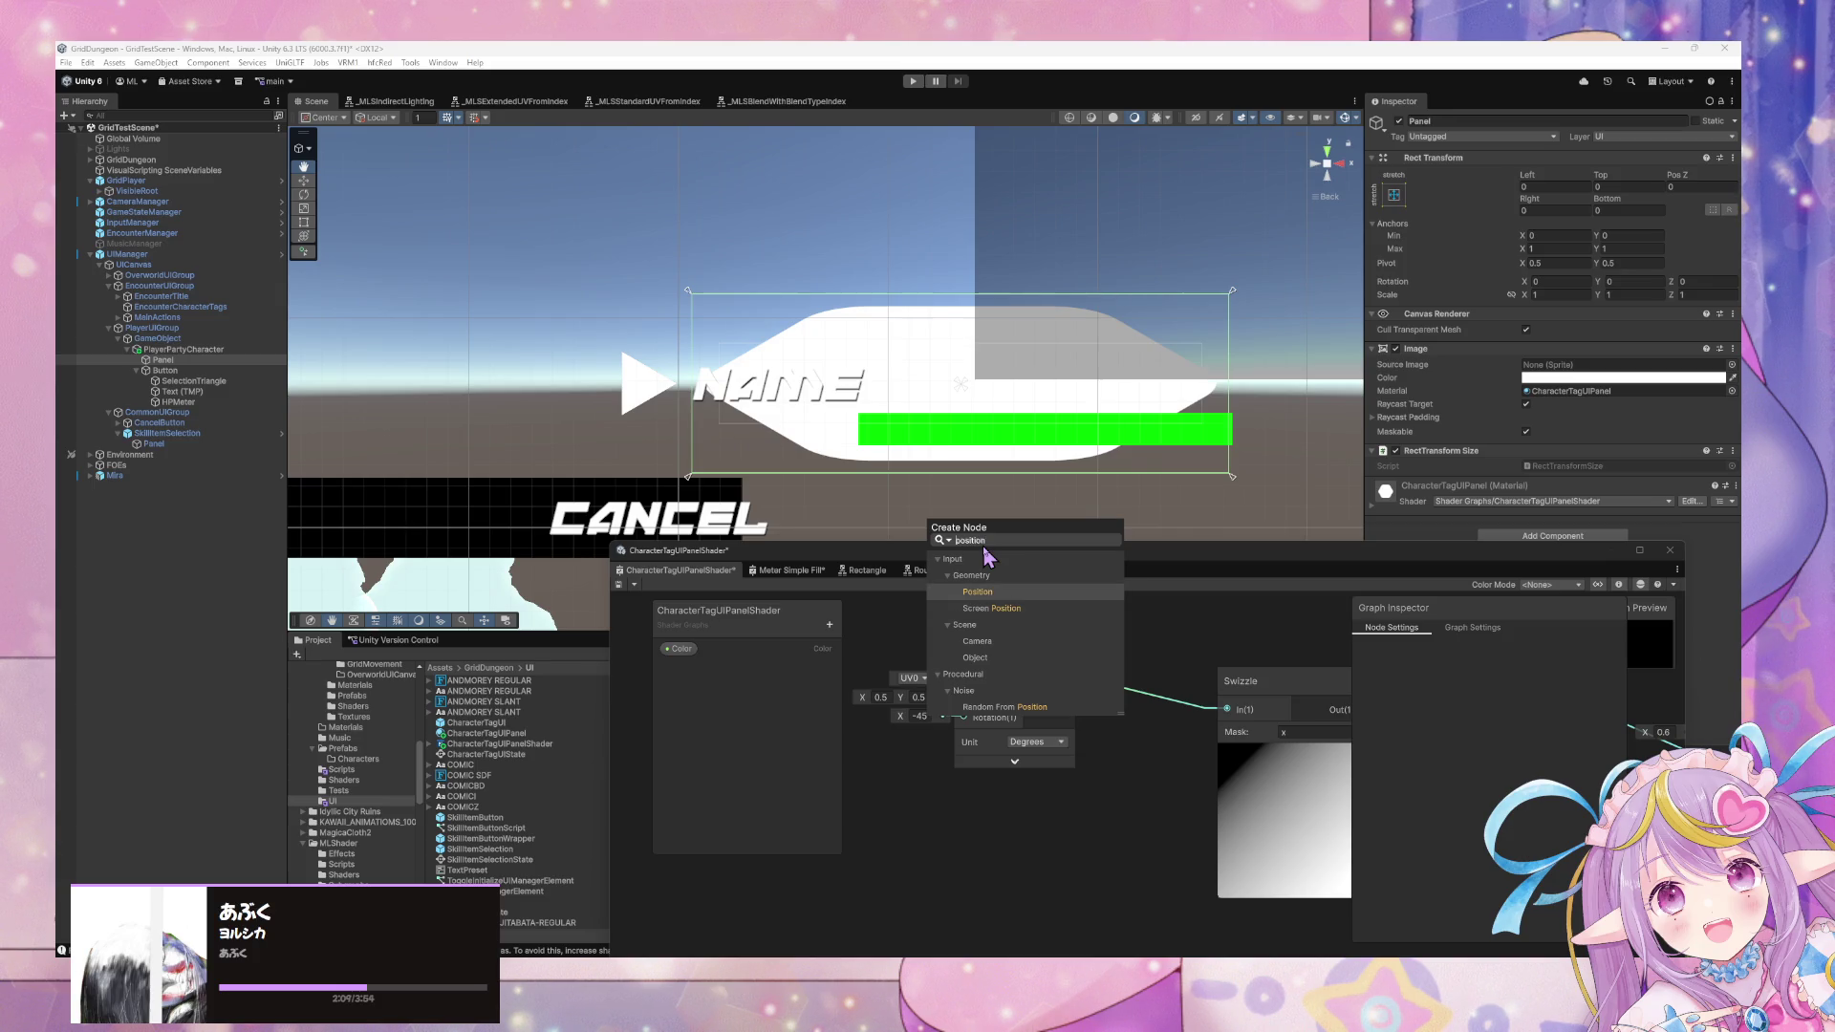
{"action": "key", "text": "Return"}
{"action": "mouse_move", "coordinate": [982, 676]}
{"action": "left_mouse_down"}
{"action": "mouse_move", "coordinate": [888, 775]}
{"action": "mouse_move", "coordinate": [941, 707]}
{"action": "mouse_move", "coordinate": [914, 647]}
{"action": "left_mouse_up"}
{"action": "left_click", "coordinate": [950, 820]}
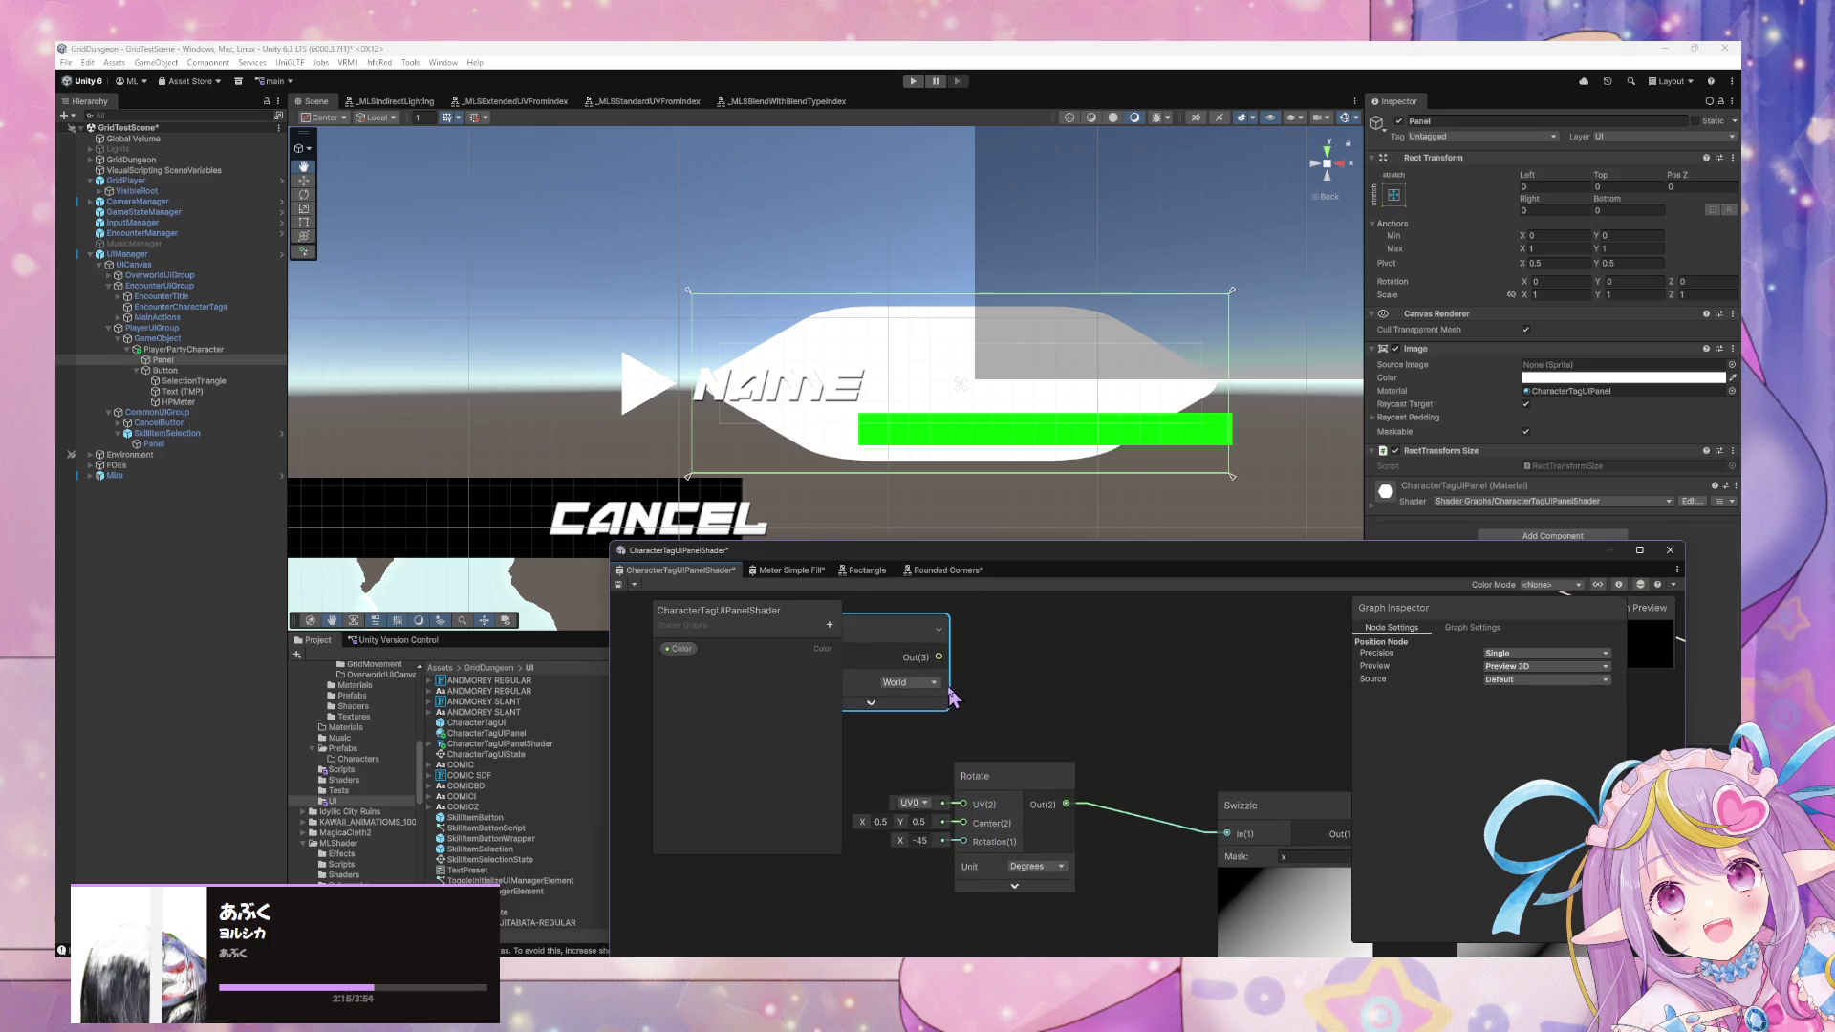
{"action": "left_click", "coordinate": [934, 697]}
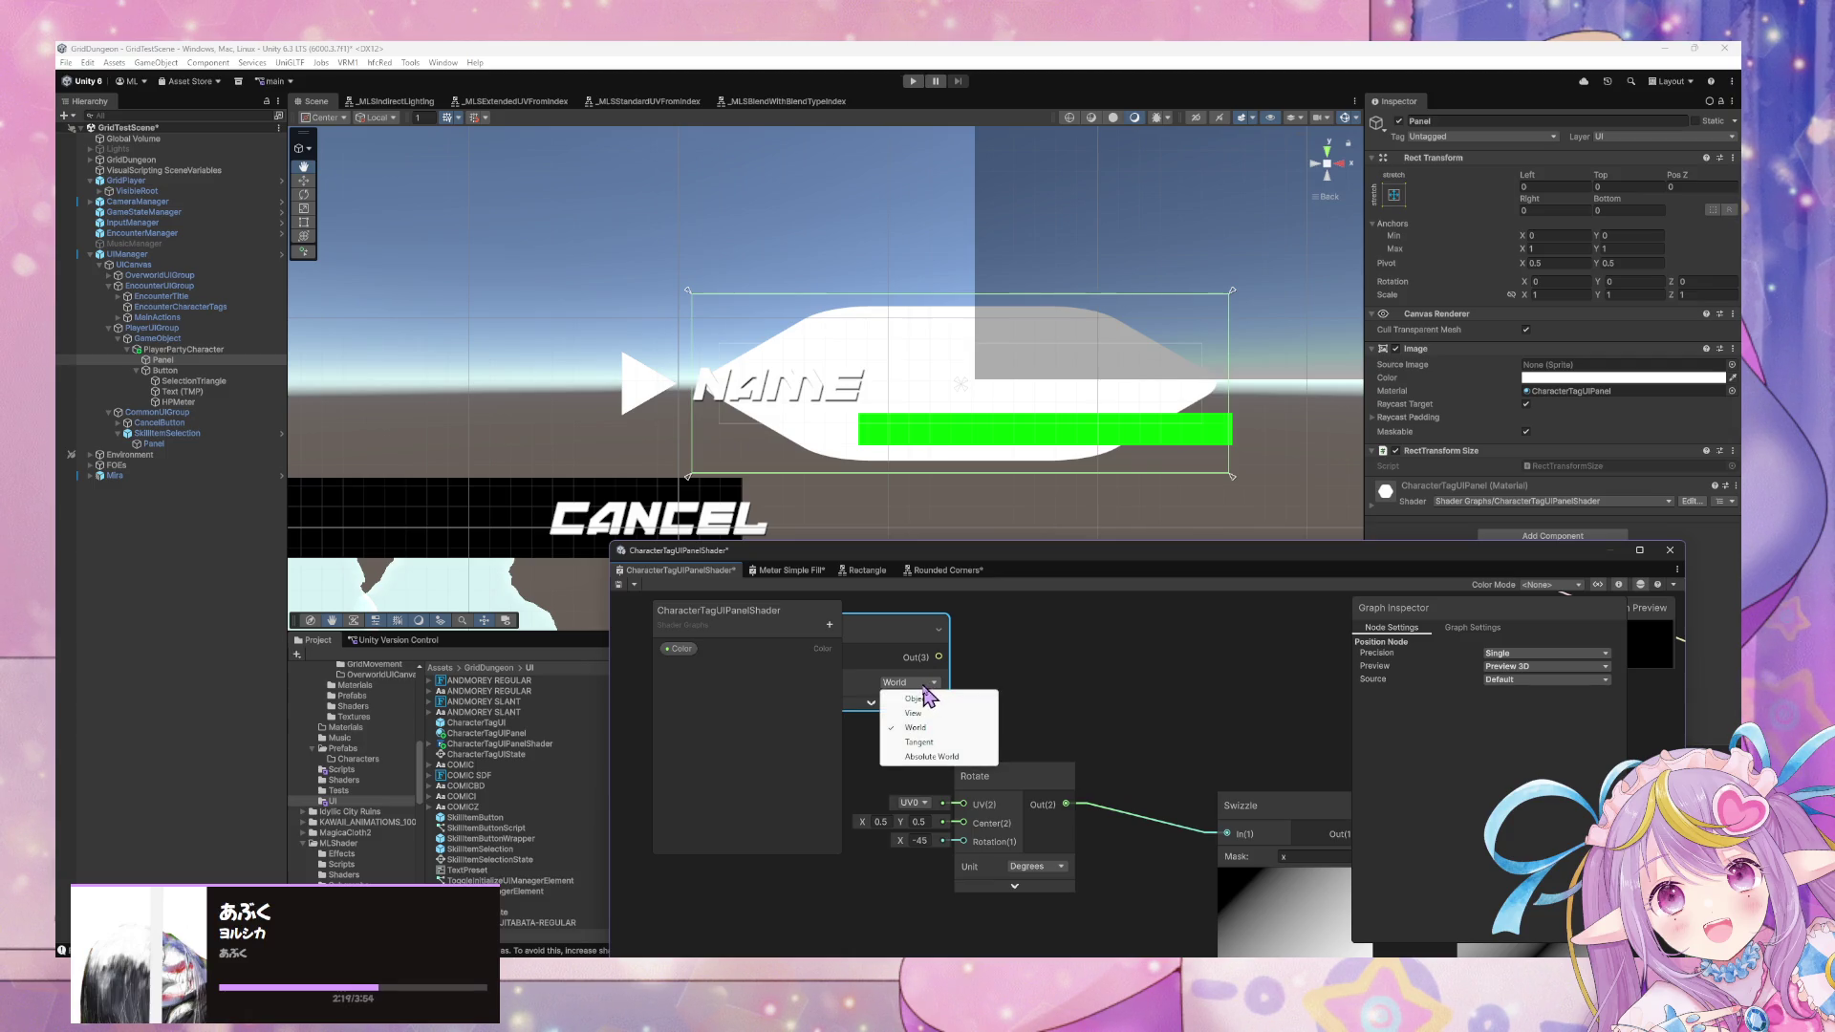
{"action": "left_click", "coordinate": [911, 699]}
{"action": "left_click_drag", "start_coordinate": [904, 656], "coordinate": [901, 663]}
Duplicate the Position node, set the copy to World space, and move Rotate down.
{"action": "key", "text": "ctrl+d"}
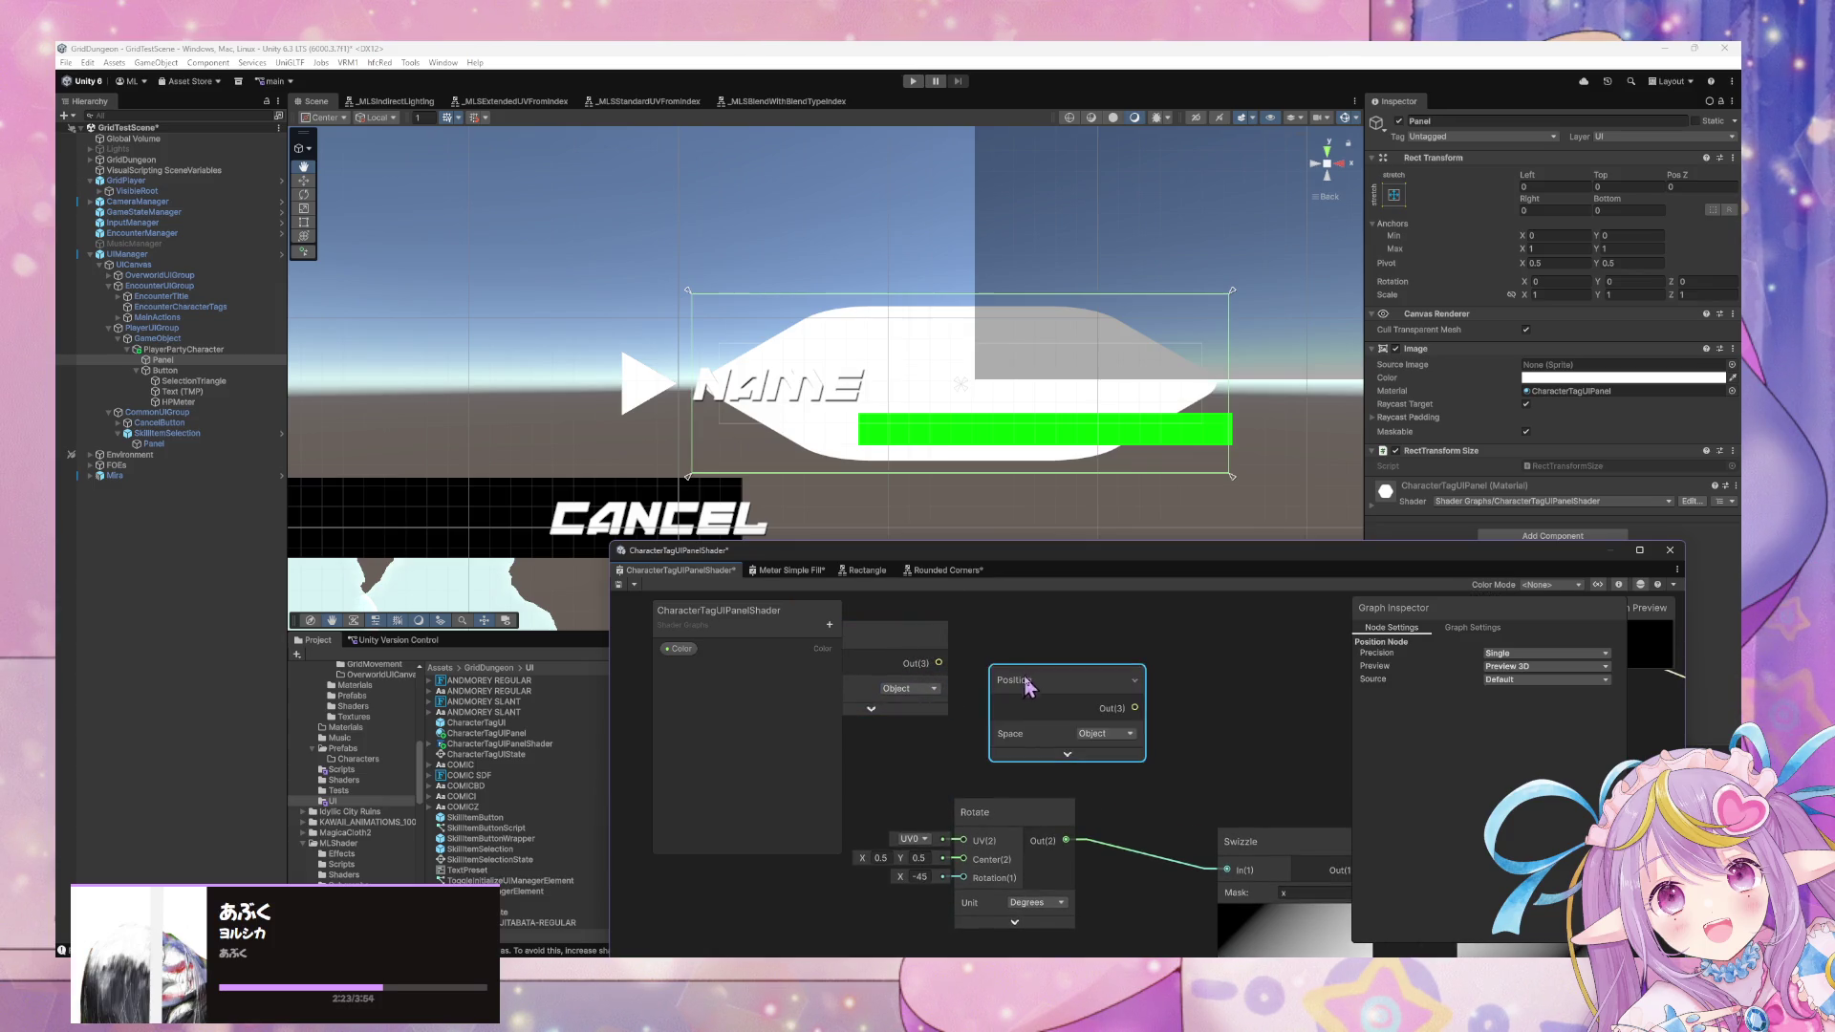
{"action": "left_click_drag", "start_coordinate": [1051, 681], "coordinate": [905, 735]}
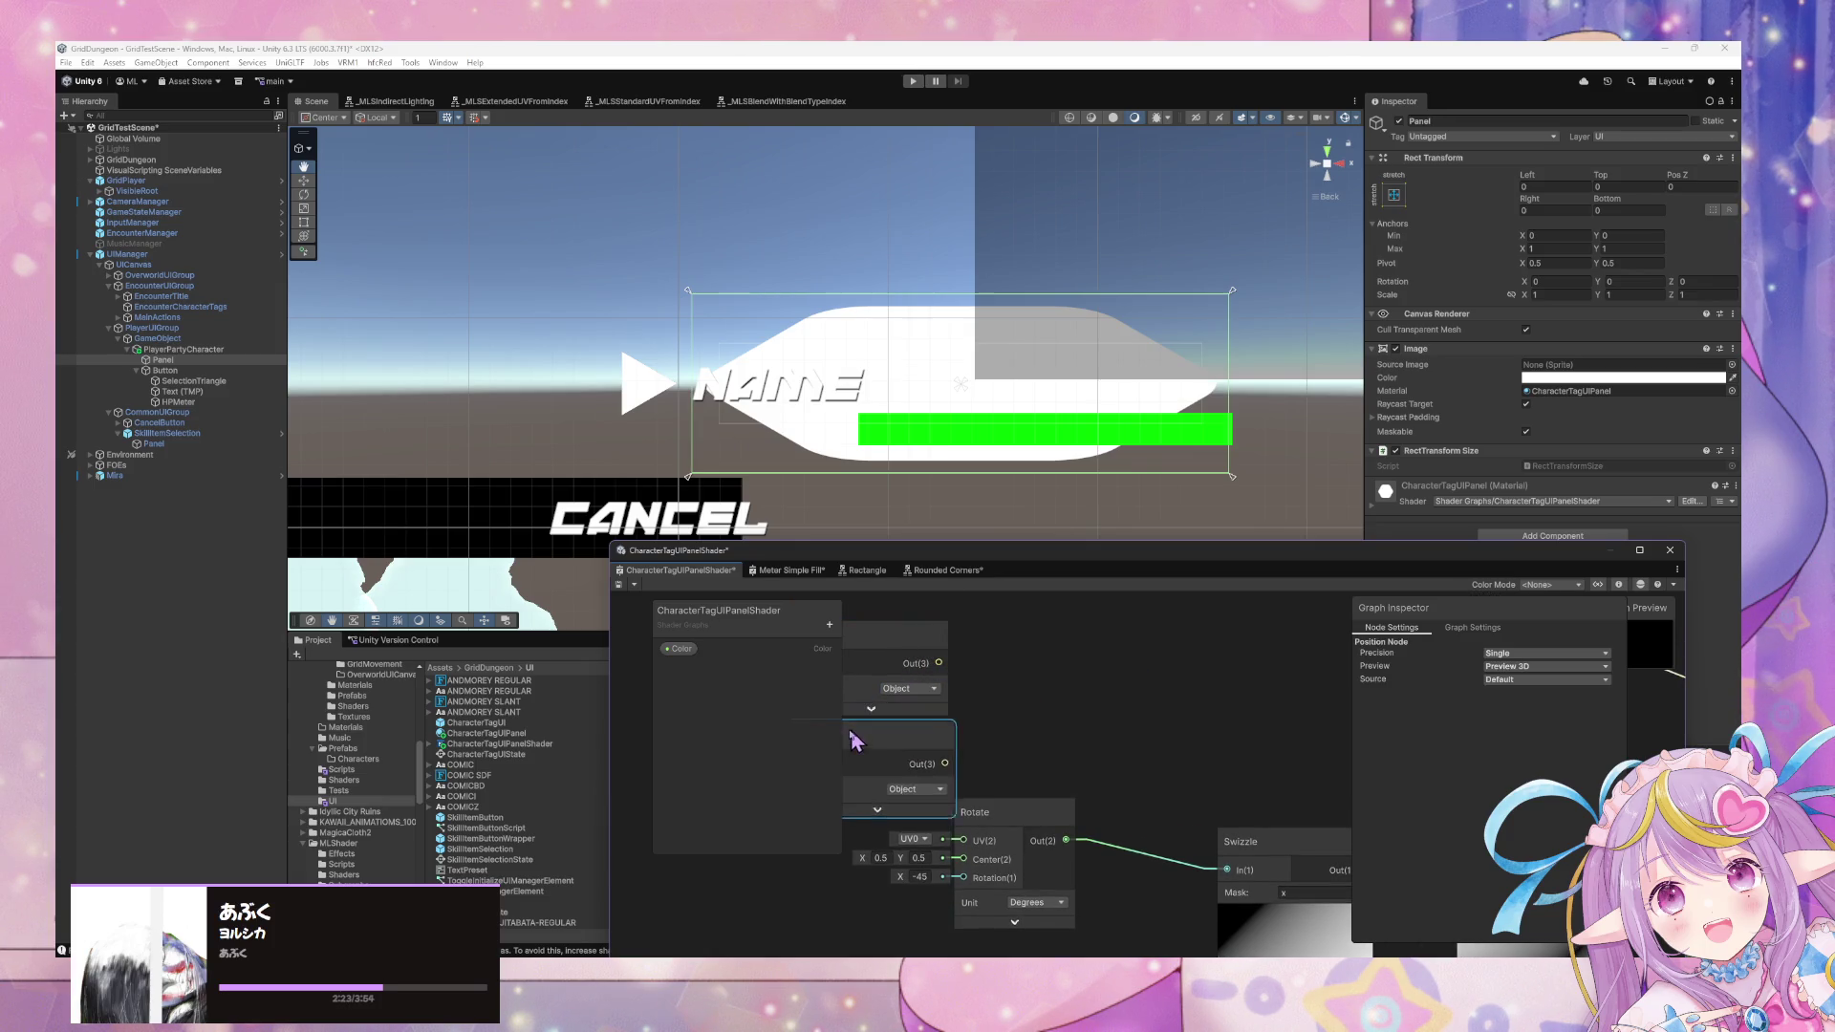
{"action": "left_click", "coordinate": [918, 785]}
{"action": "left_click", "coordinate": [916, 828]}
{"action": "left_click_drag", "start_coordinate": [976, 812], "coordinate": [969, 841]}
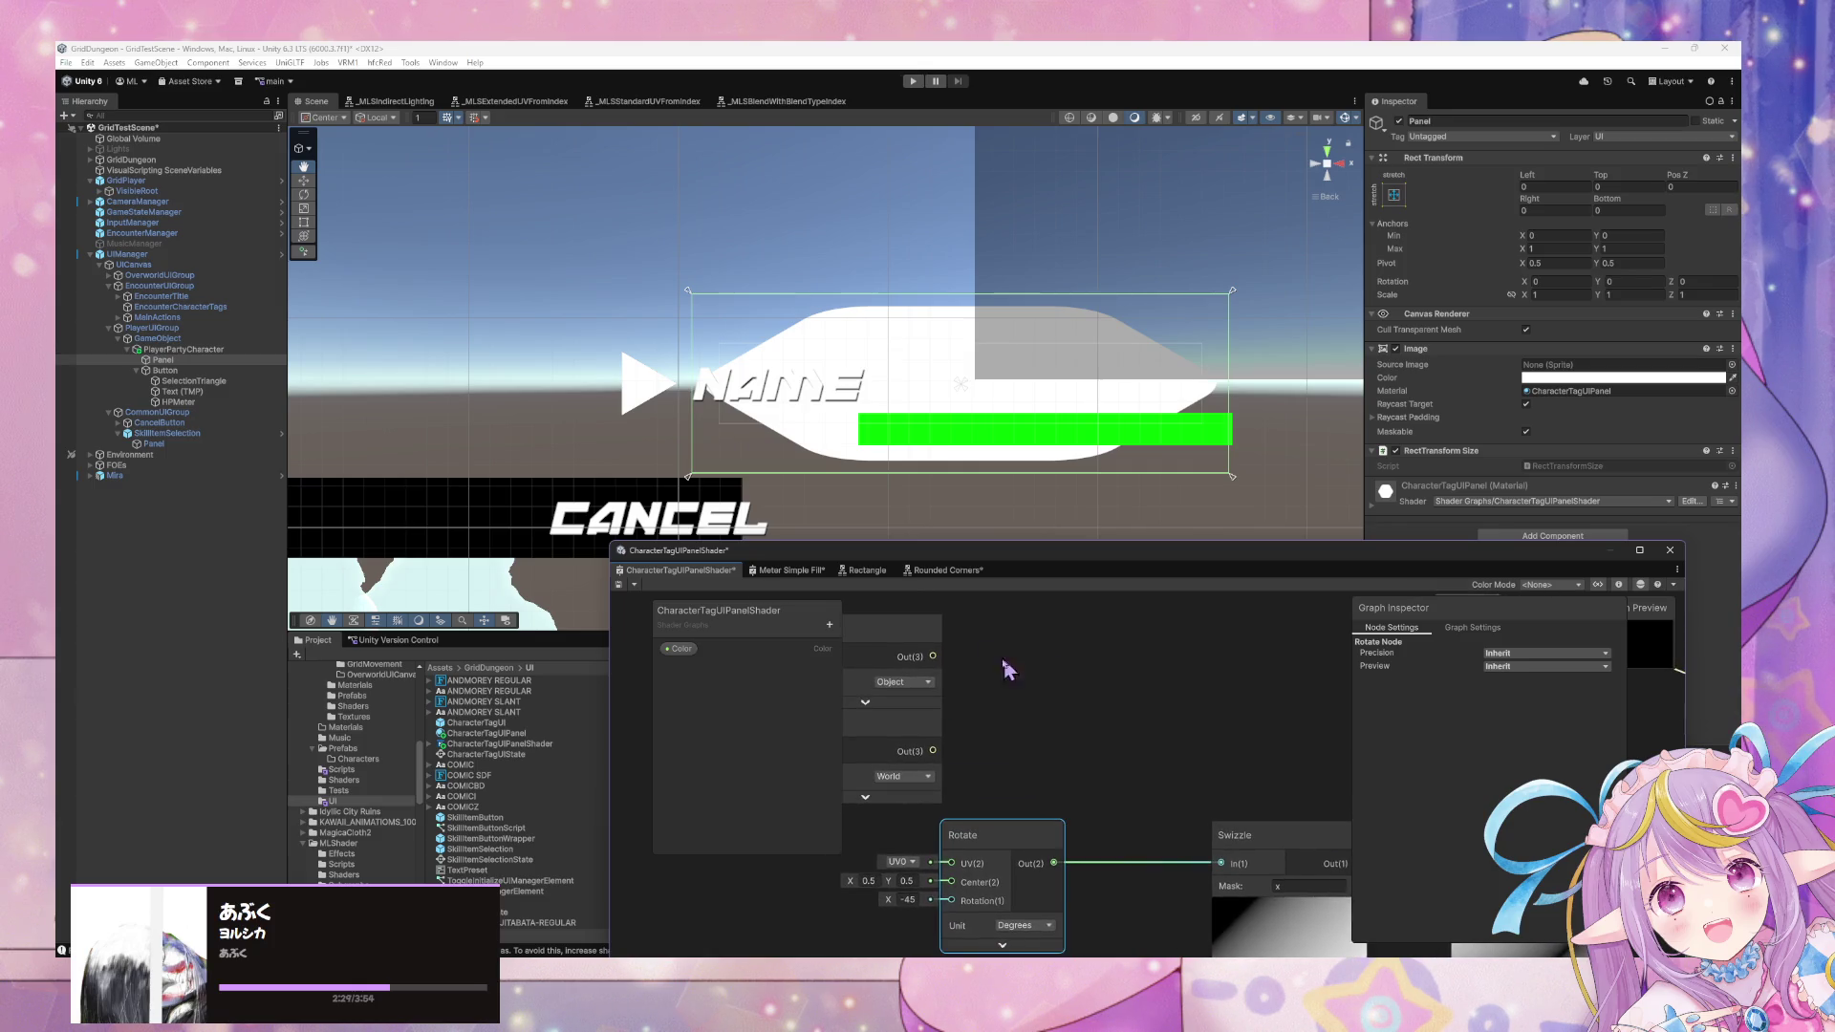
{"action": "right_click", "coordinate": [1081, 722]}
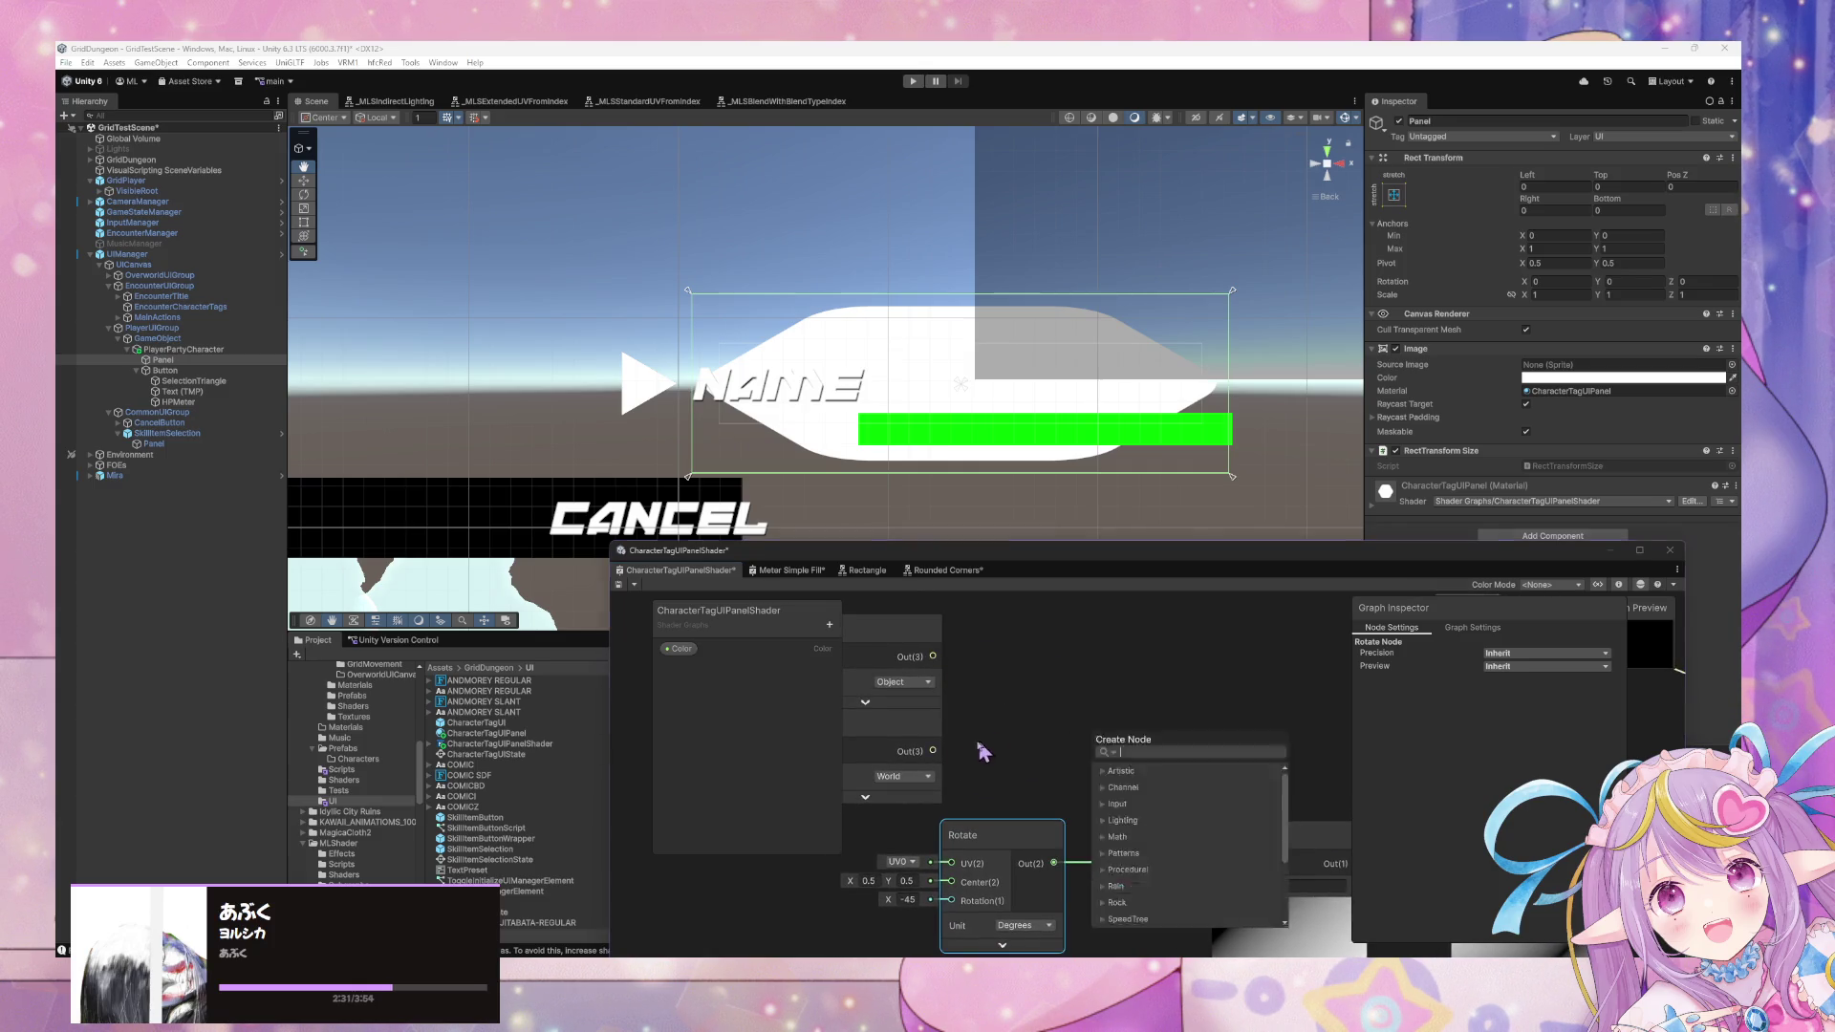
Wire the Object-space Position into Swizzle and switch the other Position node to View space, saving.
{"action": "left_click_drag", "start_coordinate": [933, 753], "coordinate": [1231, 865]}
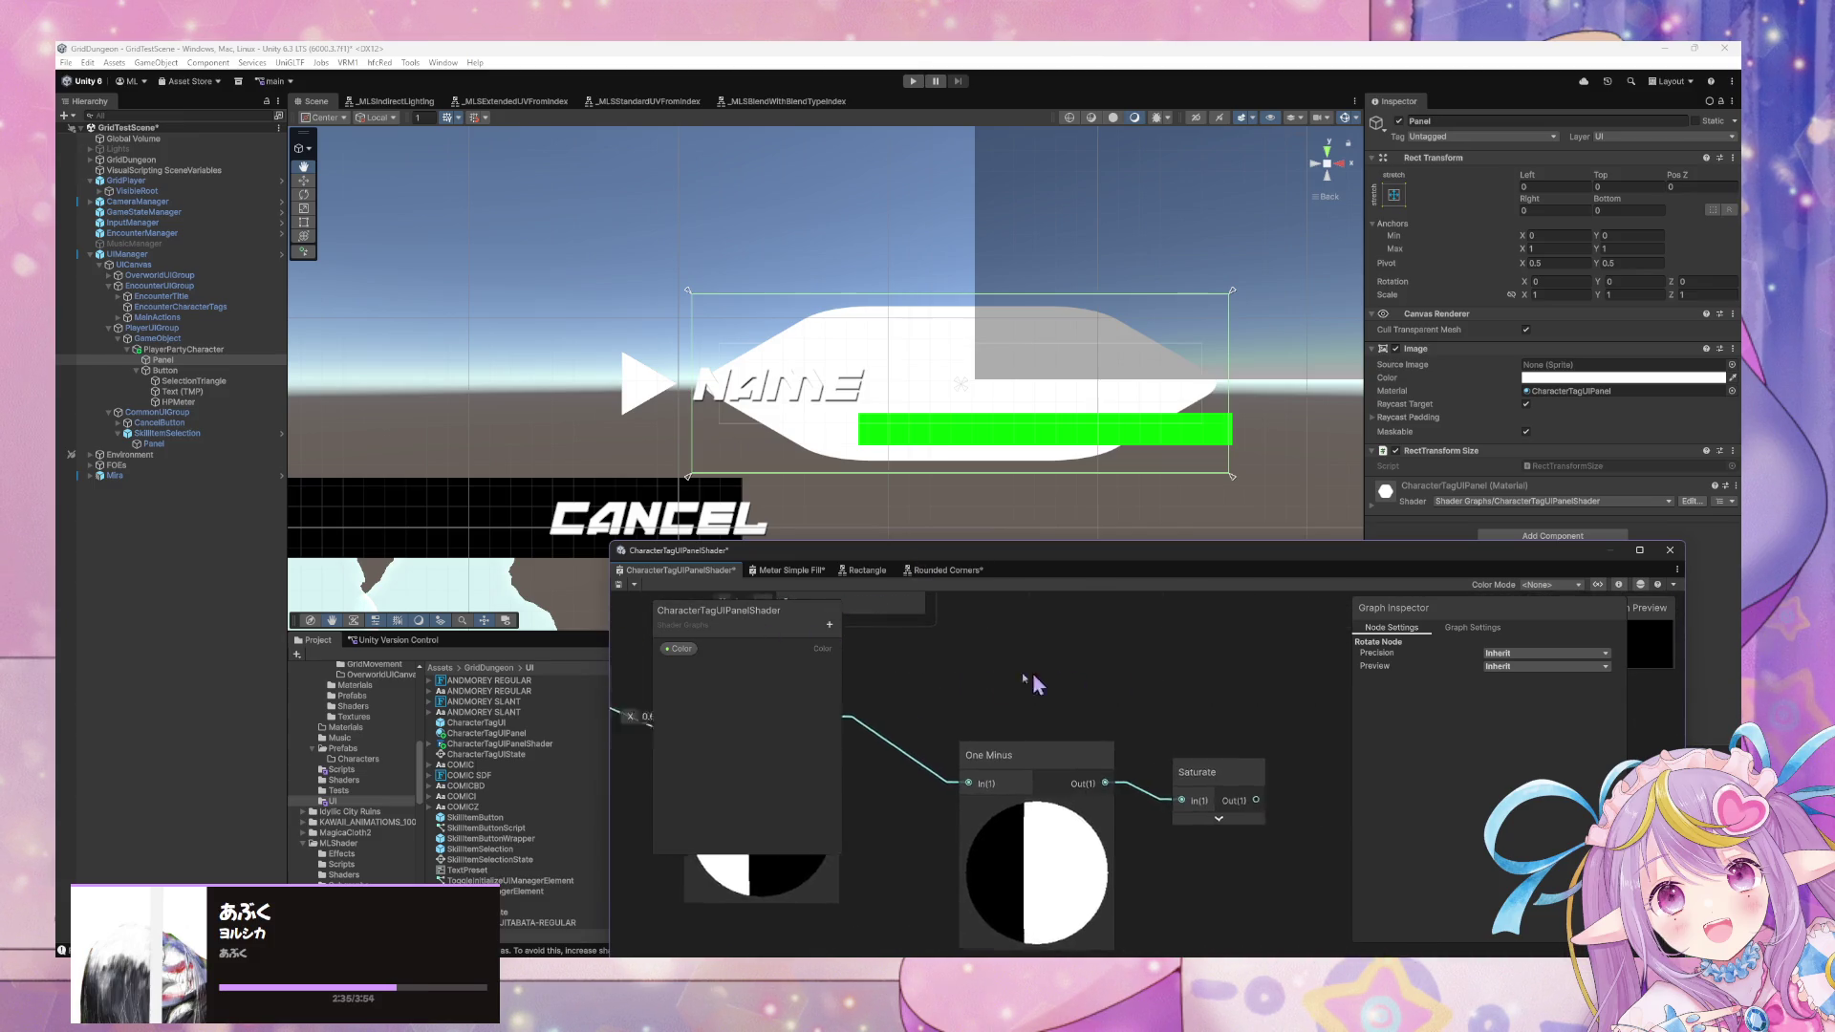
{"action": "left_click", "coordinate": [618, 584]}
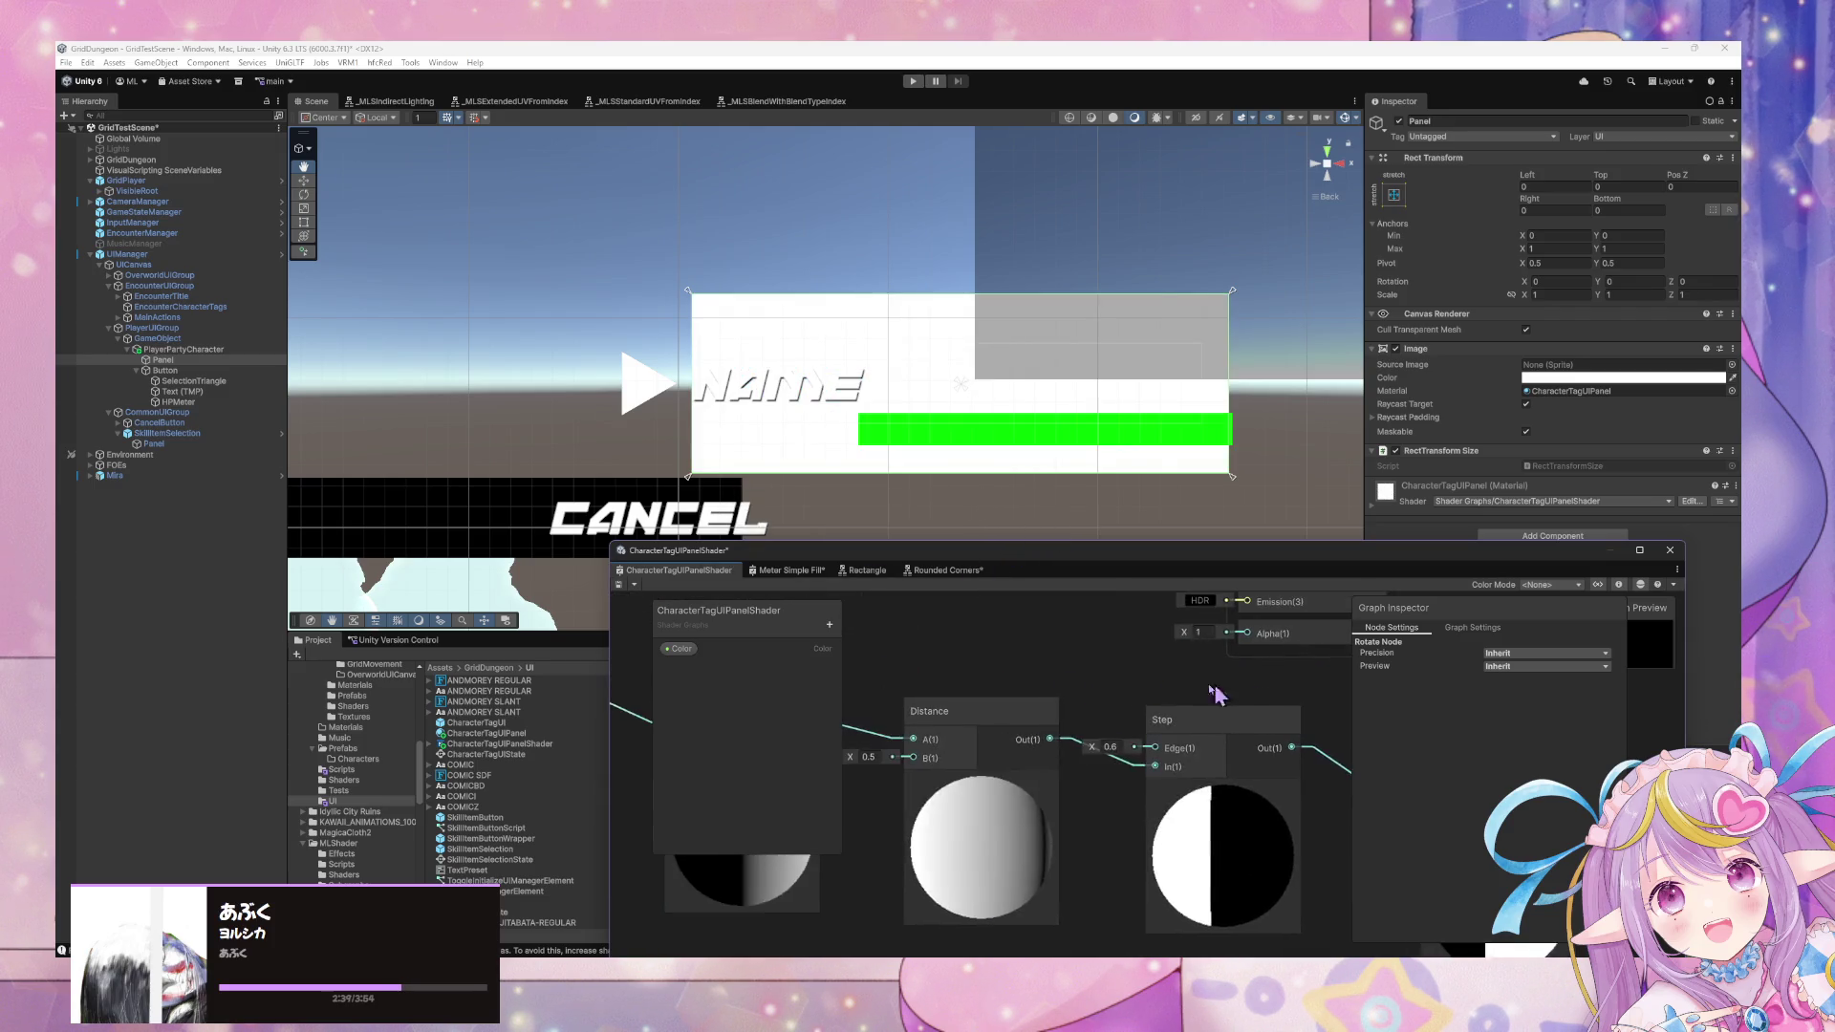
{"action": "left_click", "coordinate": [999, 705]}
{"action": "left_click", "coordinate": [1012, 736]}
{"action": "left_click", "coordinate": [619, 583]}
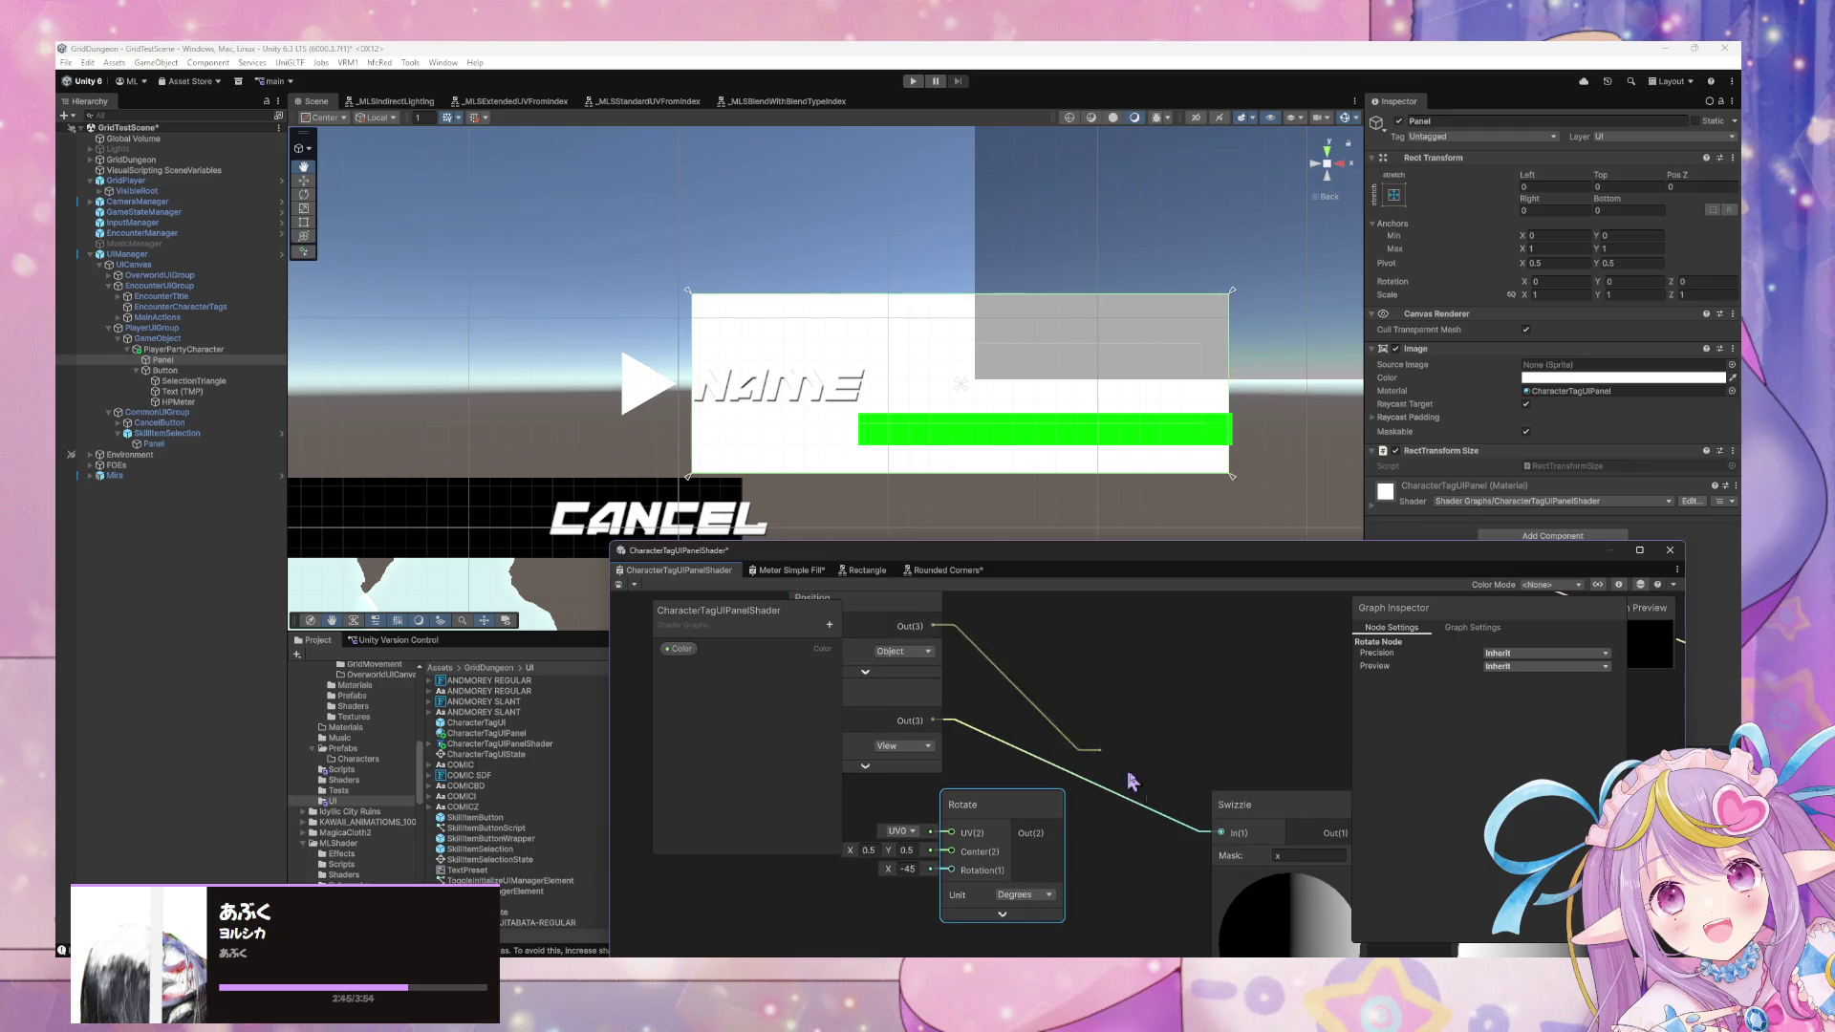
{"action": "left_click", "coordinate": [622, 586]}
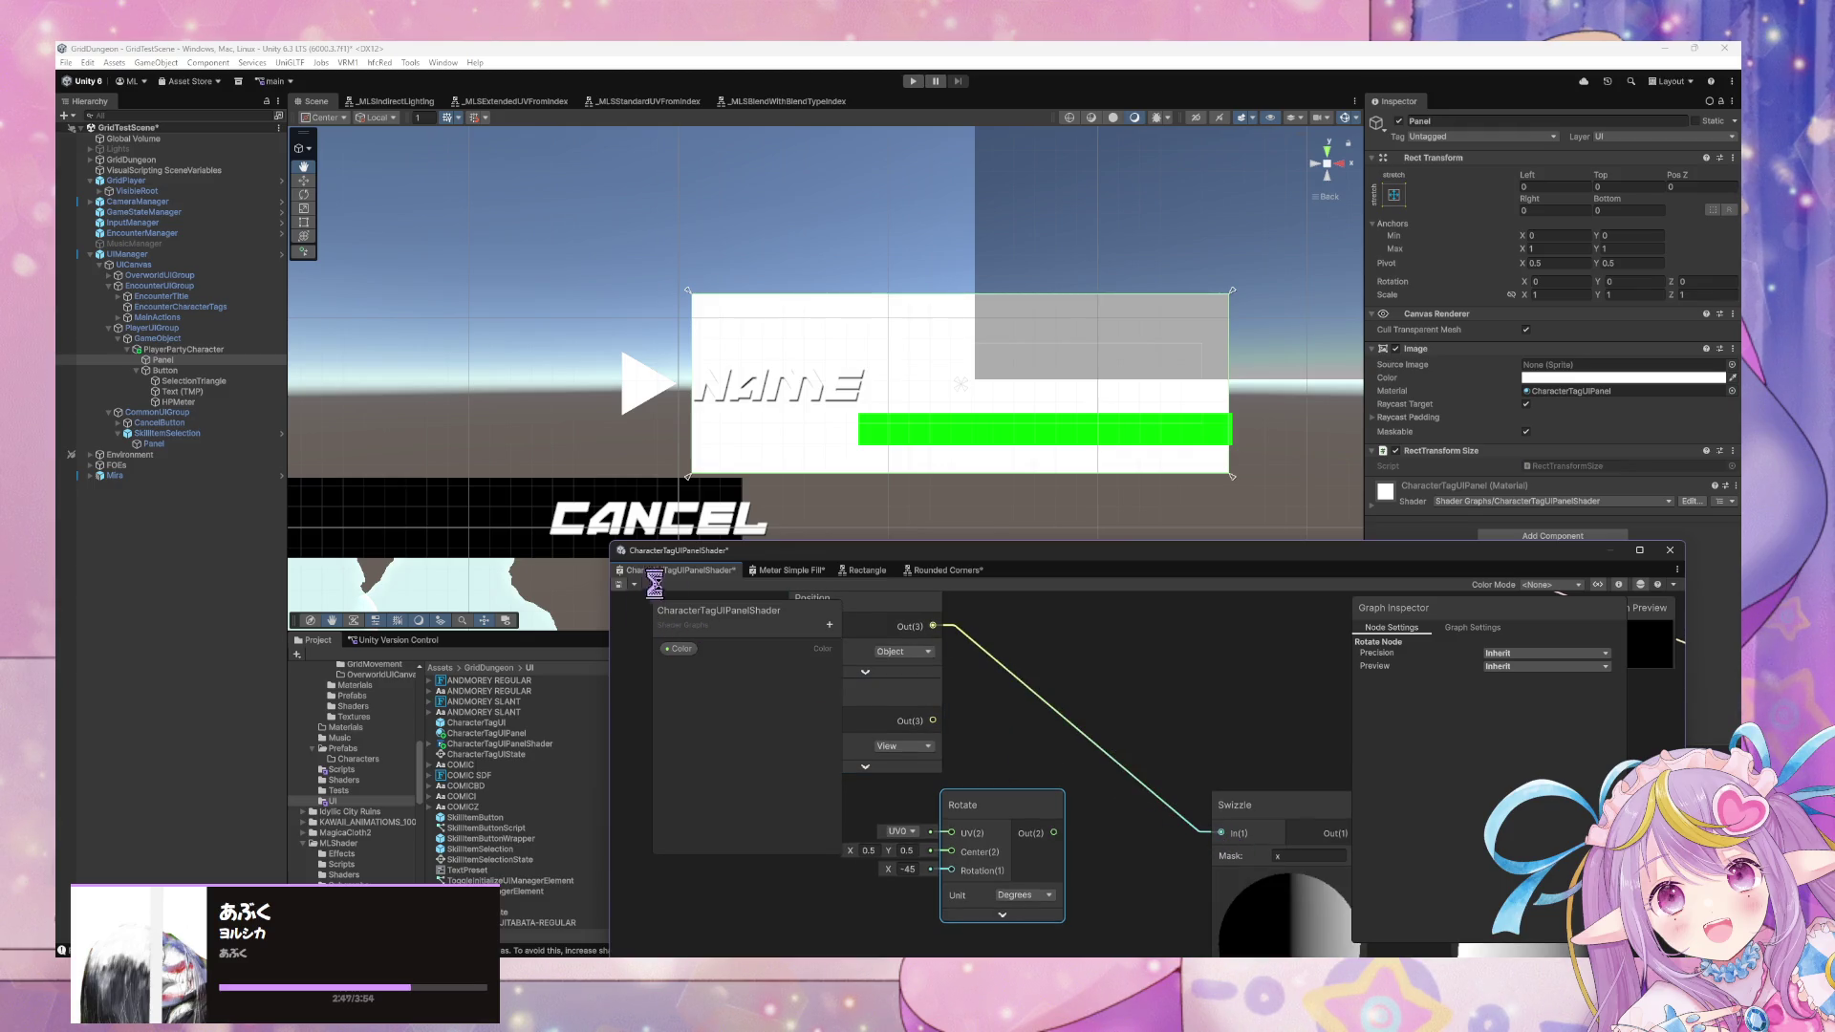
Expand the Saturate preview, set the Distance node to Preview 2D, and save.
{"action": "mouse_move", "coordinate": [1294, 726]}
{"action": "left_mouse_down"}
{"action": "mouse_move", "coordinate": [955, 622]}
{"action": "mouse_move", "coordinate": [1159, 655]}
{"action": "mouse_move", "coordinate": [1159, 635]}
{"action": "mouse_move", "coordinate": [955, 593]}
{"action": "mouse_move", "coordinate": [1229, 644]}
{"action": "mouse_move", "coordinate": [1044, 636]}
{"action": "left_mouse_up"}
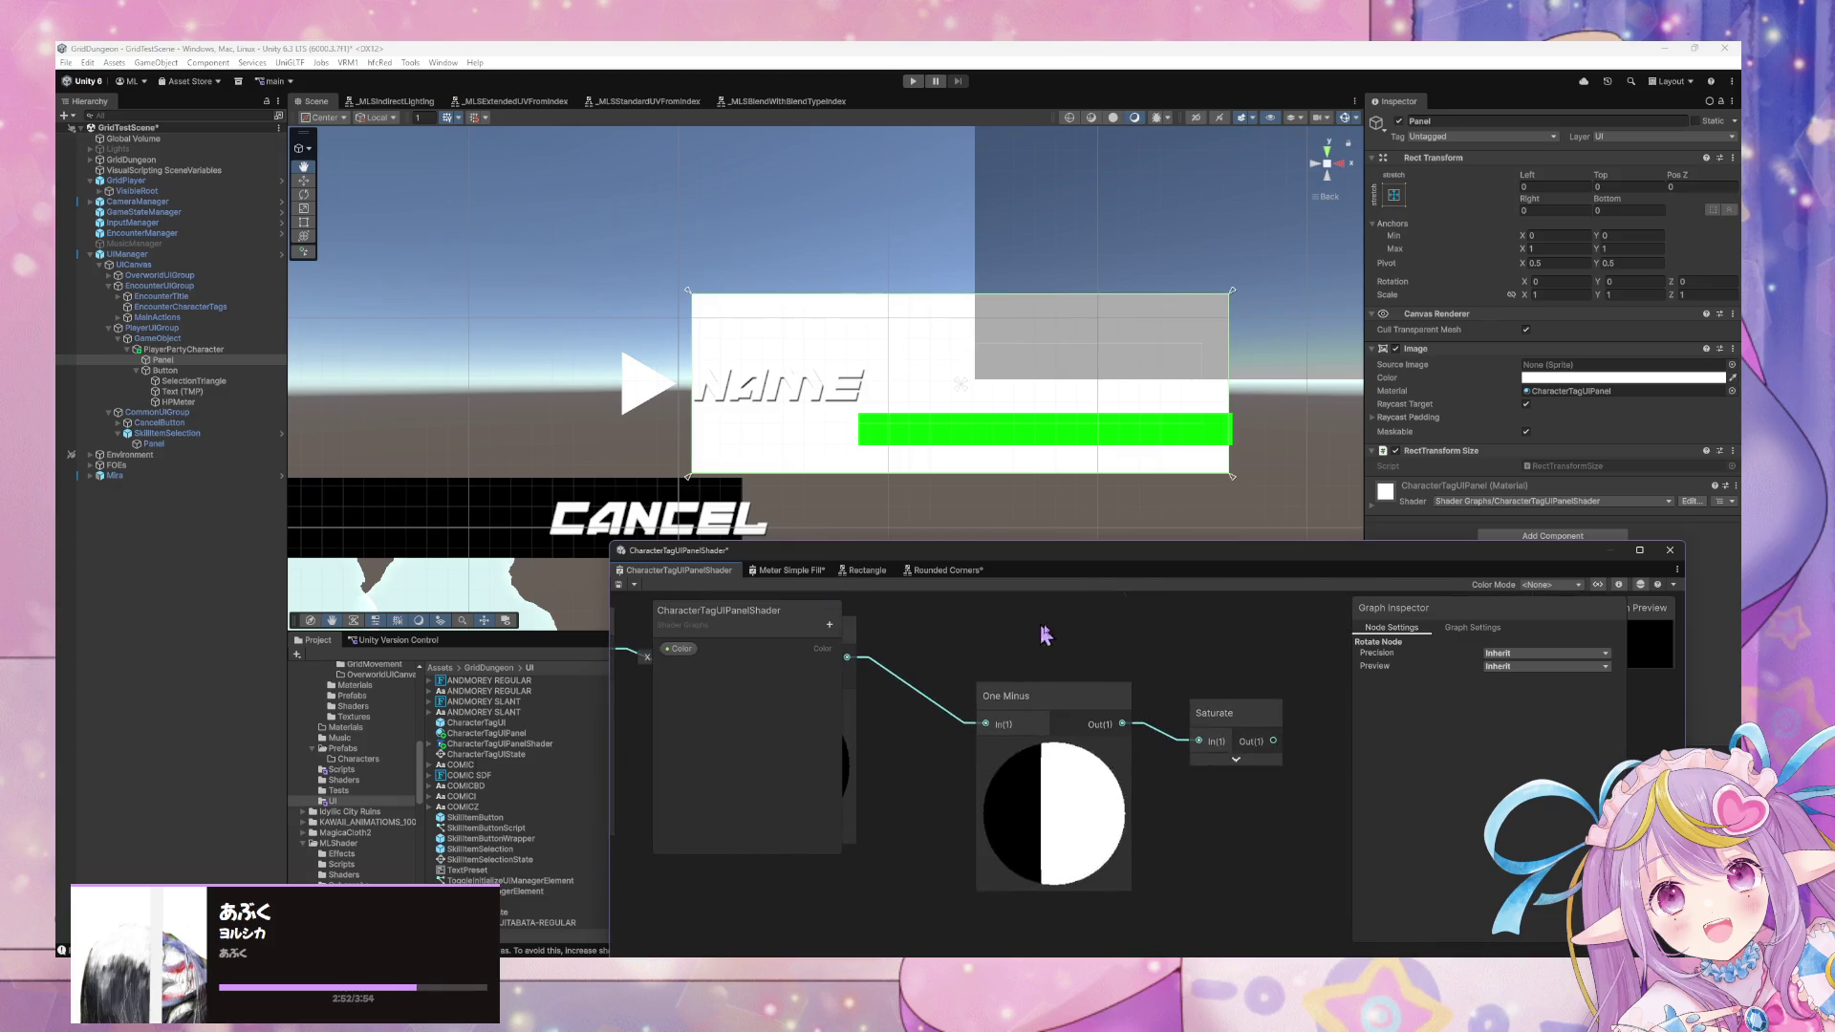
{"action": "left_click", "coordinate": [1235, 759]}
{"action": "left_click_drag", "start_coordinate": [715, 621], "coordinate": [1232, 672]}
{"action": "mouse_move", "coordinate": [1058, 779]}
{"action": "left_mouse_down"}
{"action": "mouse_move", "coordinate": [1016, 779]}
{"action": "mouse_move", "coordinate": [1099, 770]}
{"action": "left_mouse_up"}
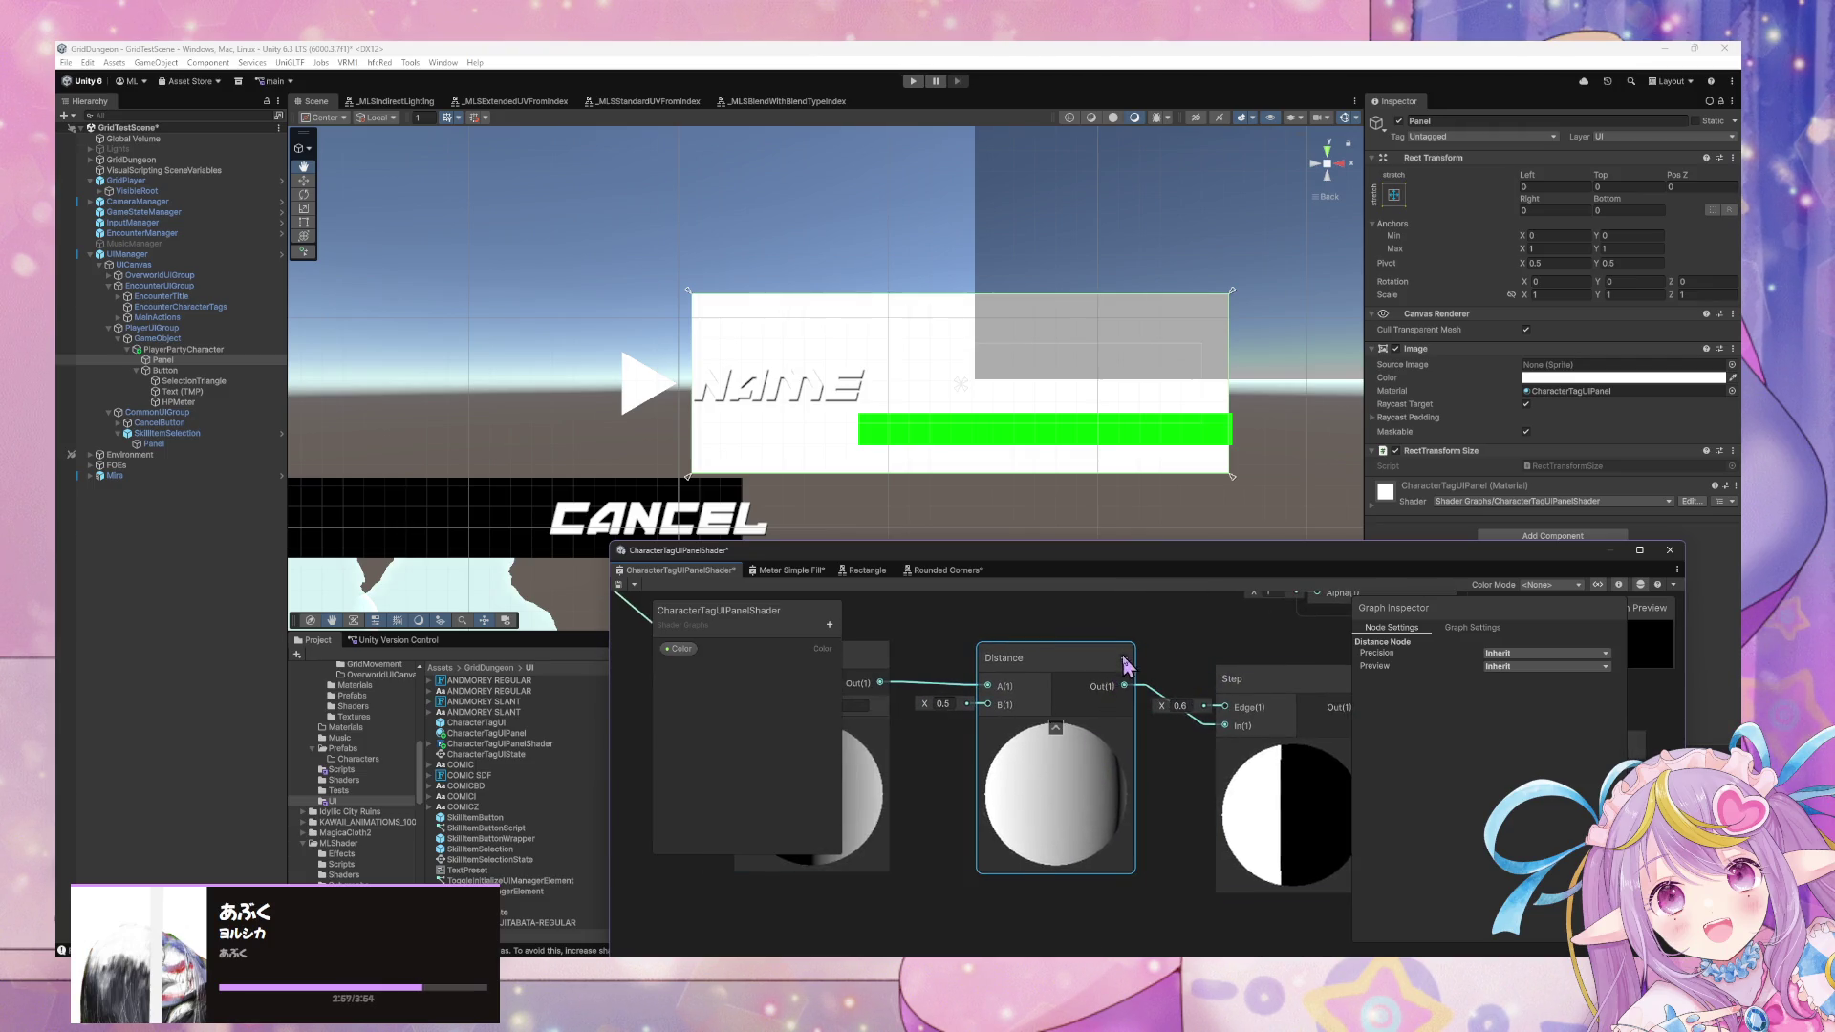
{"action": "left_click", "coordinate": [1526, 668]}
{"action": "left_click", "coordinate": [1528, 697]}
{"action": "scroll", "coordinate": [1144, 657], "scroll_direction": "down", "scroll_amount": 5}
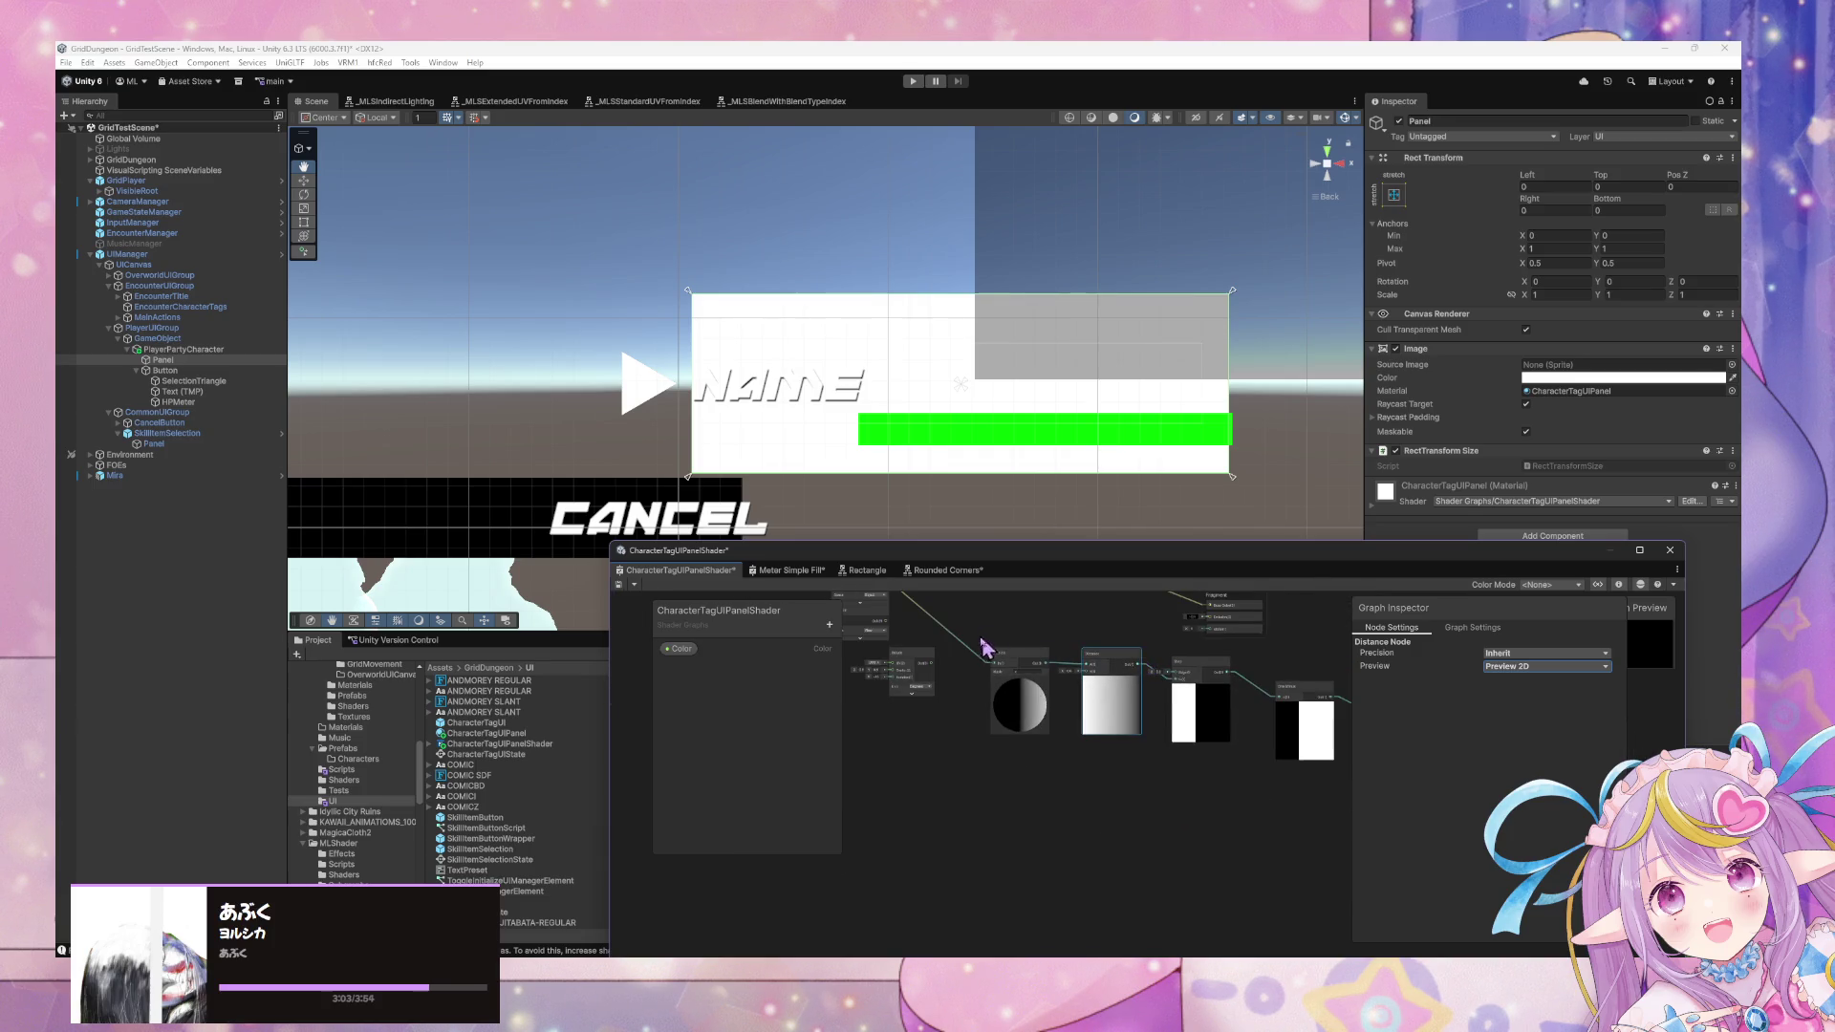
{"action": "left_click_drag", "start_coordinate": [992, 648], "coordinate": [820, 646]}
{"action": "scroll", "coordinate": [1116, 664], "scroll_direction": "up", "scroll_amount": 2}
{"action": "scroll", "coordinate": [963, 651], "scroll_direction": "up", "scroll_amount": 3}
{"action": "key", "text": "f"}
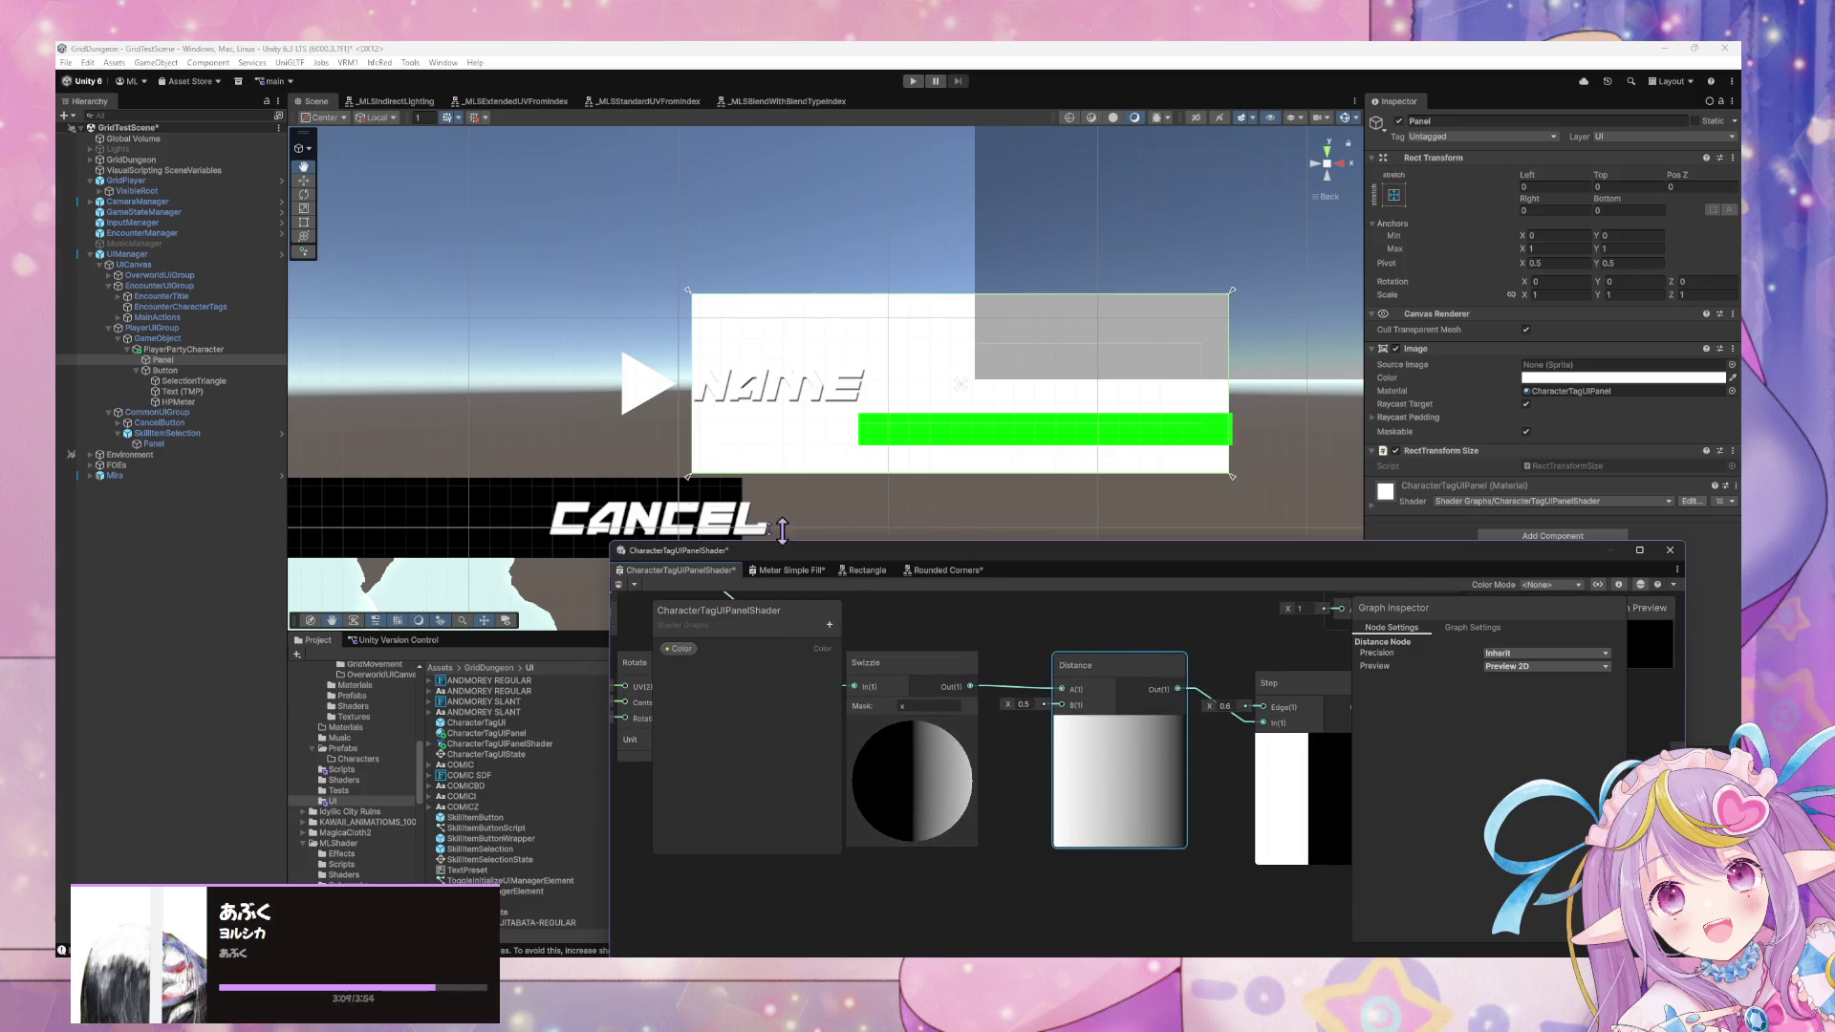
{"action": "left_click", "coordinate": [618, 584]}
{"action": "left_click_drag", "start_coordinate": [885, 621], "coordinate": [1358, 717]}
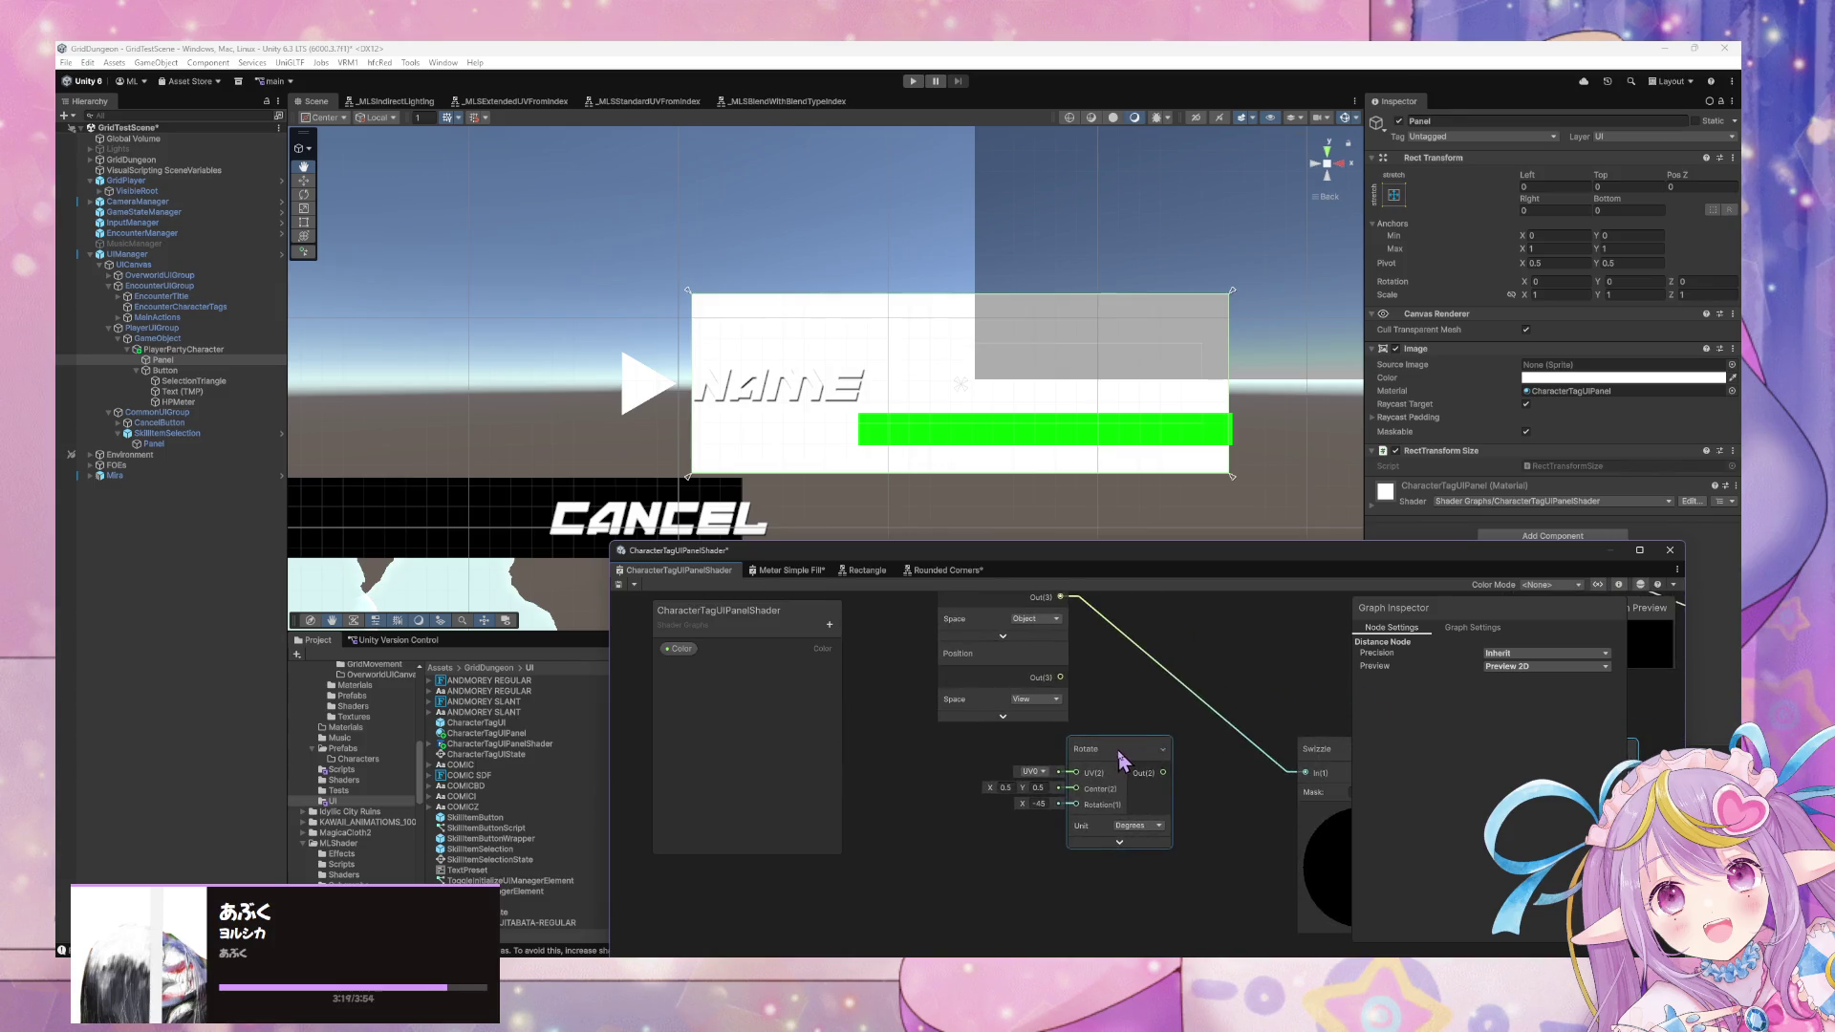
Delete both Position nodes and add a Rectangle node via a 'rect' search.
{"action": "left_click", "coordinate": [1063, 632]}
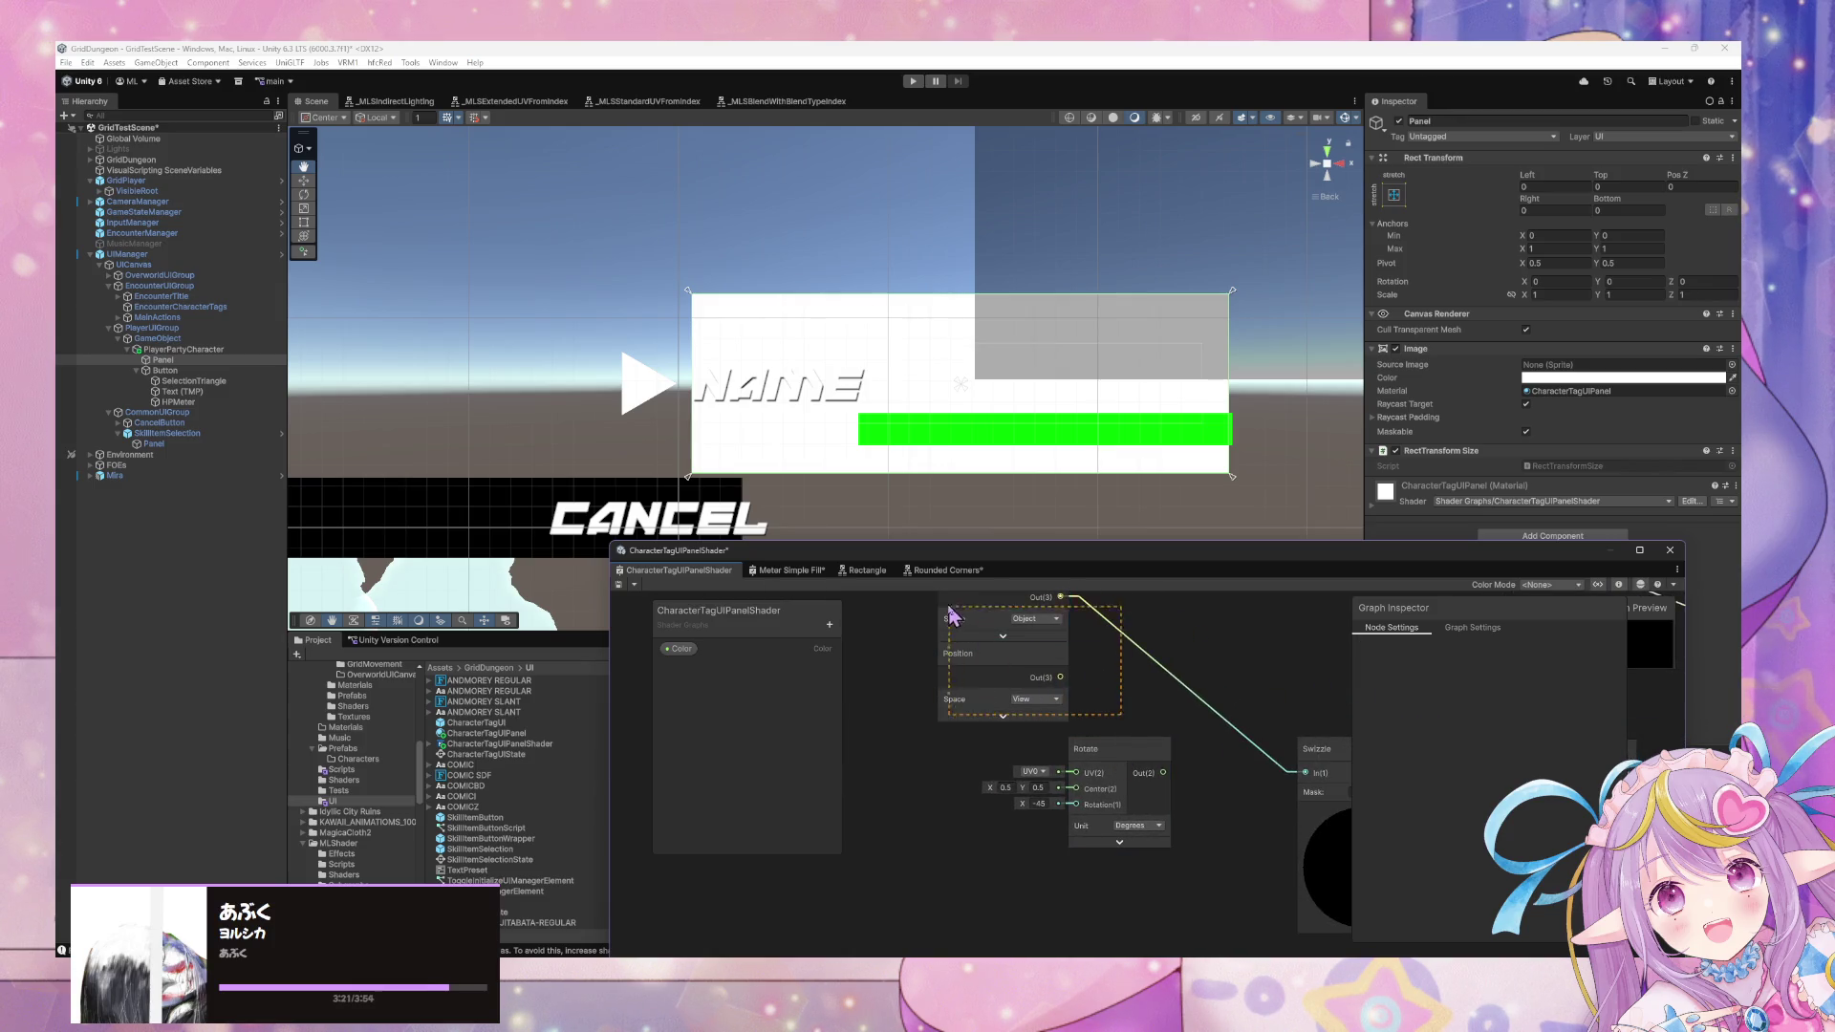
{"action": "key", "text": "Delete"}
{"action": "mouse_move", "coordinate": [1196, 720]}
{"action": "left_mouse_down"}
{"action": "mouse_move", "coordinate": [956, 707]}
{"action": "mouse_move", "coordinate": [1015, 756]}
{"action": "mouse_move", "coordinate": [1157, 767]}
{"action": "left_mouse_up"}
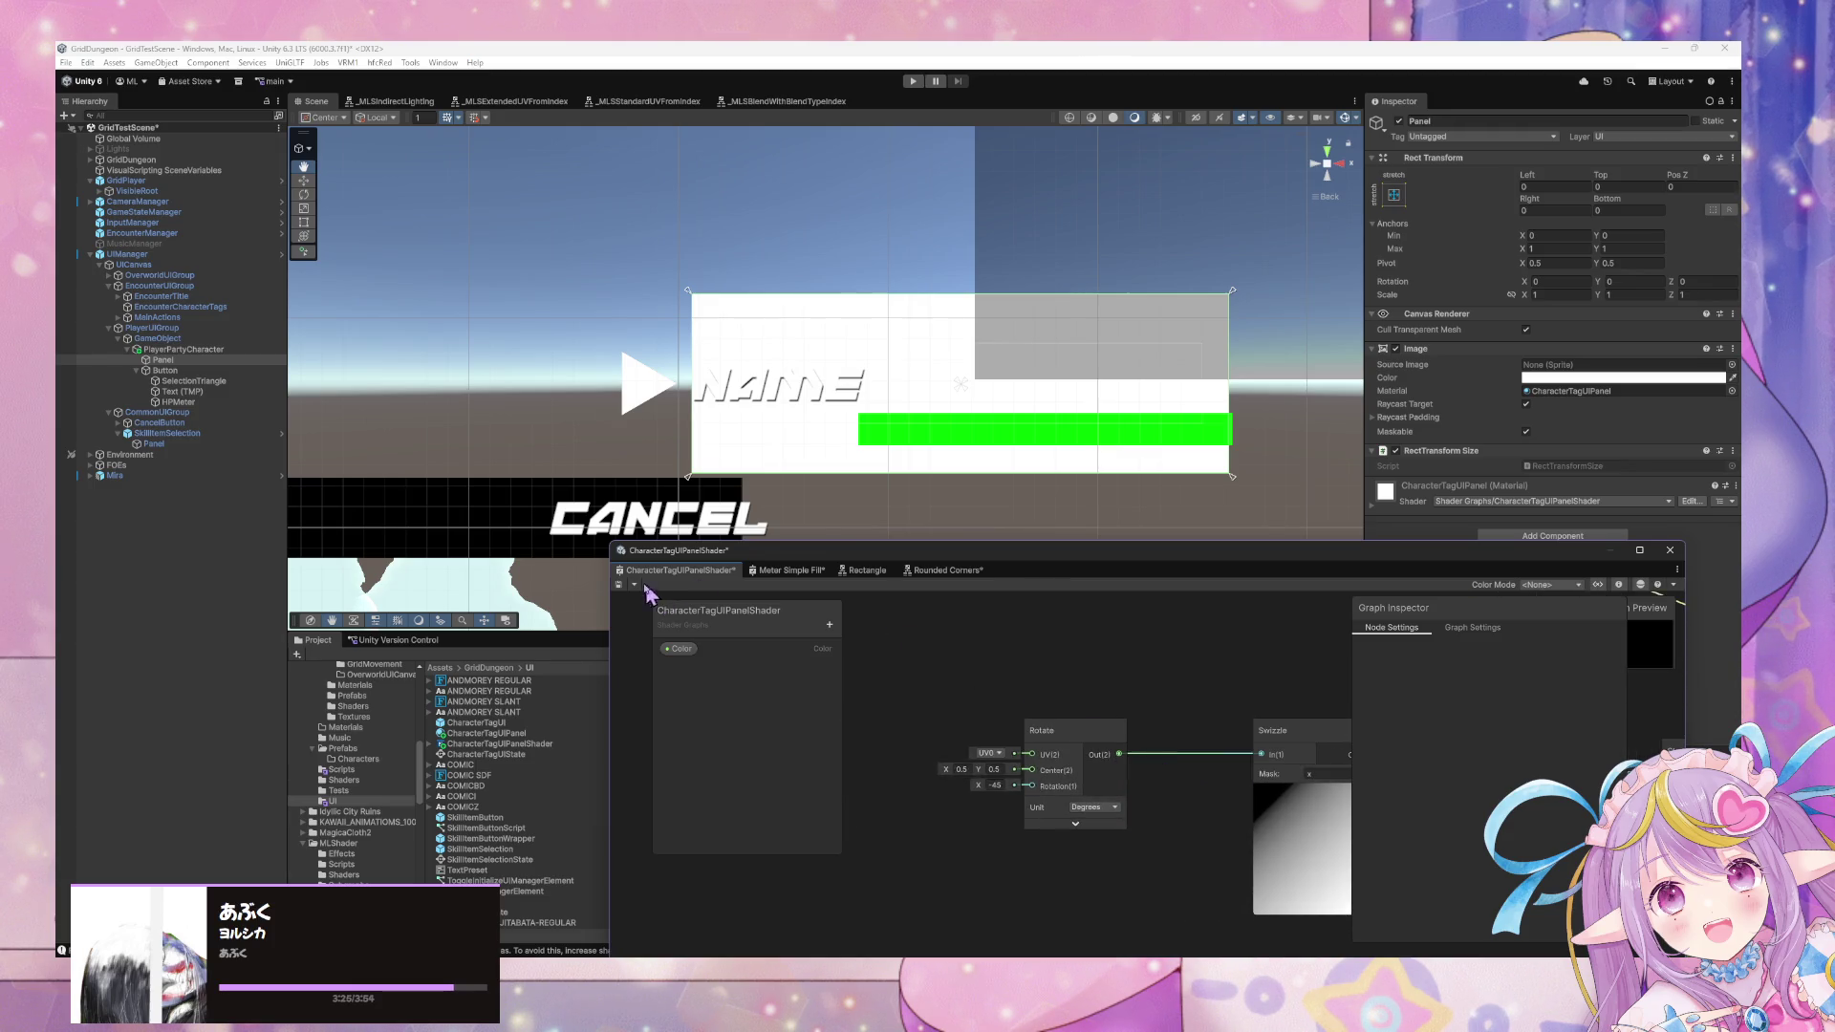
{"action": "key", "text": "a"}
{"action": "scroll", "coordinate": [1177, 674], "scroll_direction": "up", "scroll_amount": 2}
{"action": "mouse_move", "coordinate": [1274, 860]}
{"action": "left_mouse_down"}
{"action": "mouse_move", "coordinate": [1039, 784]}
{"action": "mouse_move", "coordinate": [704, 717]}
{"action": "mouse_move", "coordinate": [631, 736]}
{"action": "left_mouse_up"}
{"action": "right_click", "coordinate": [1065, 697]}
{"action": "left_click", "coordinate": [1108, 707]}
{"action": "type", "text": "rect"}
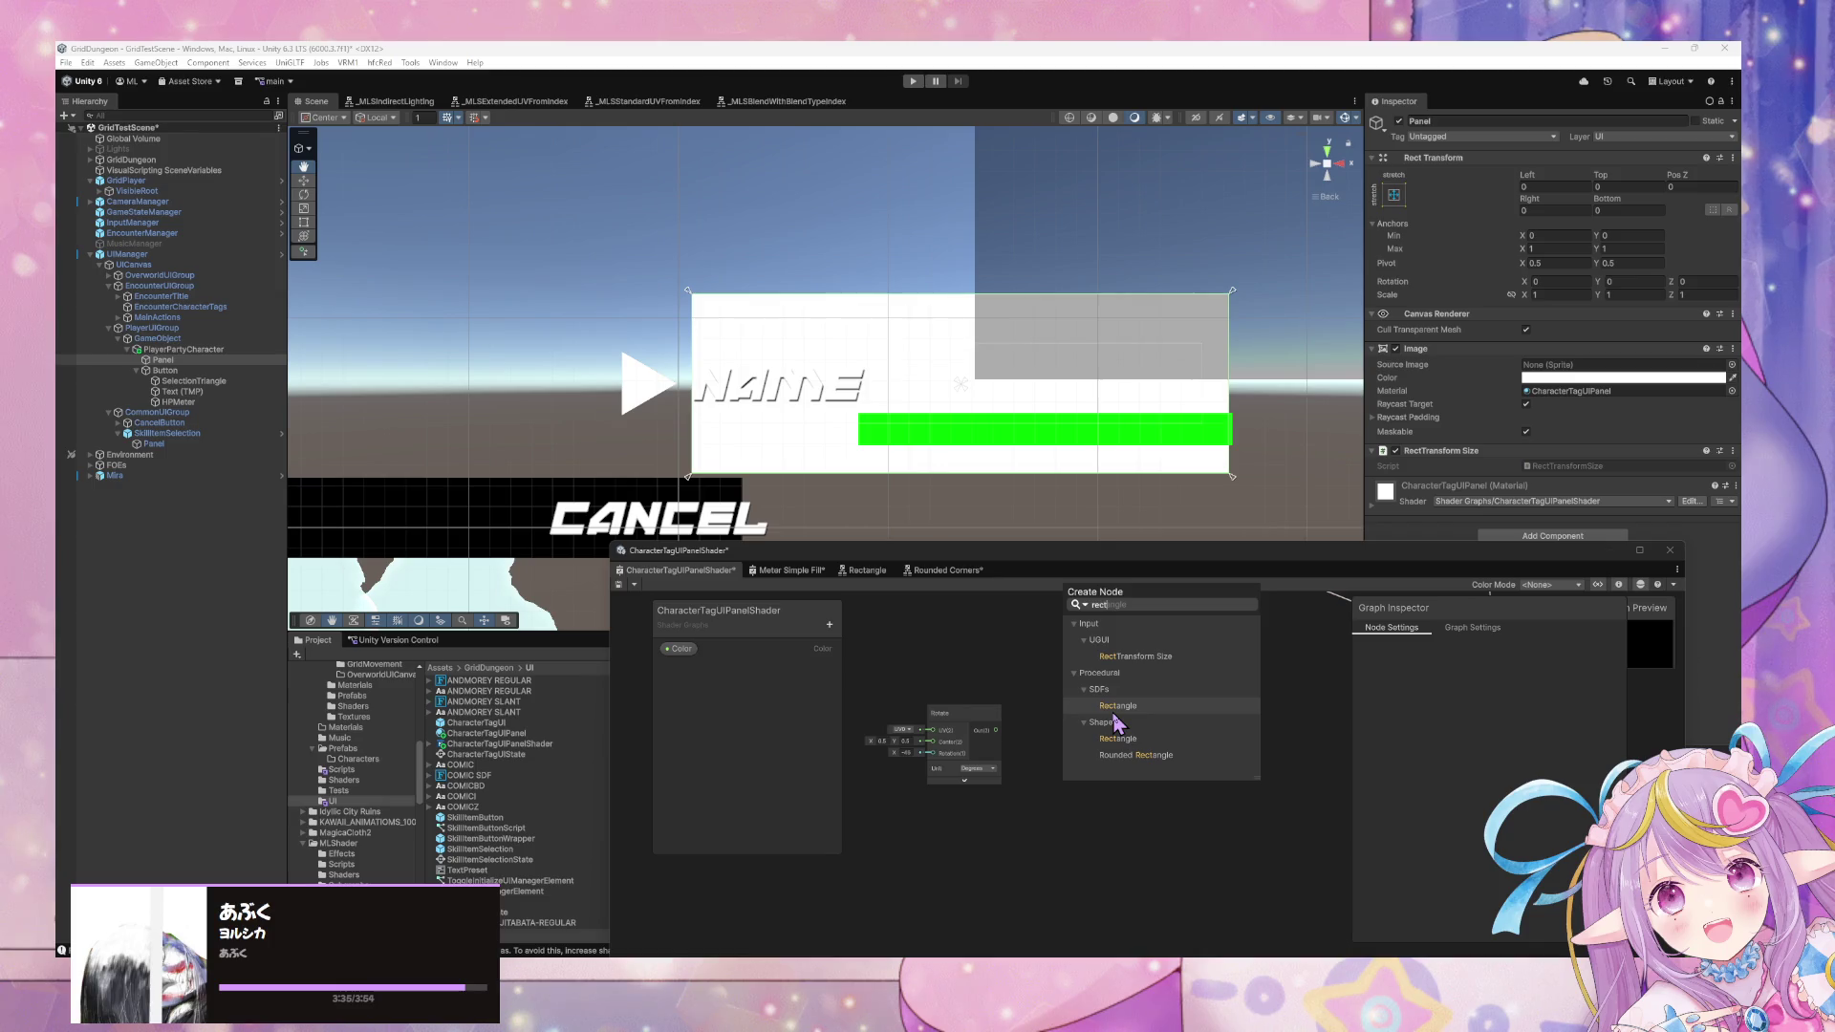
{"action": "left_click", "coordinate": [1117, 739]}
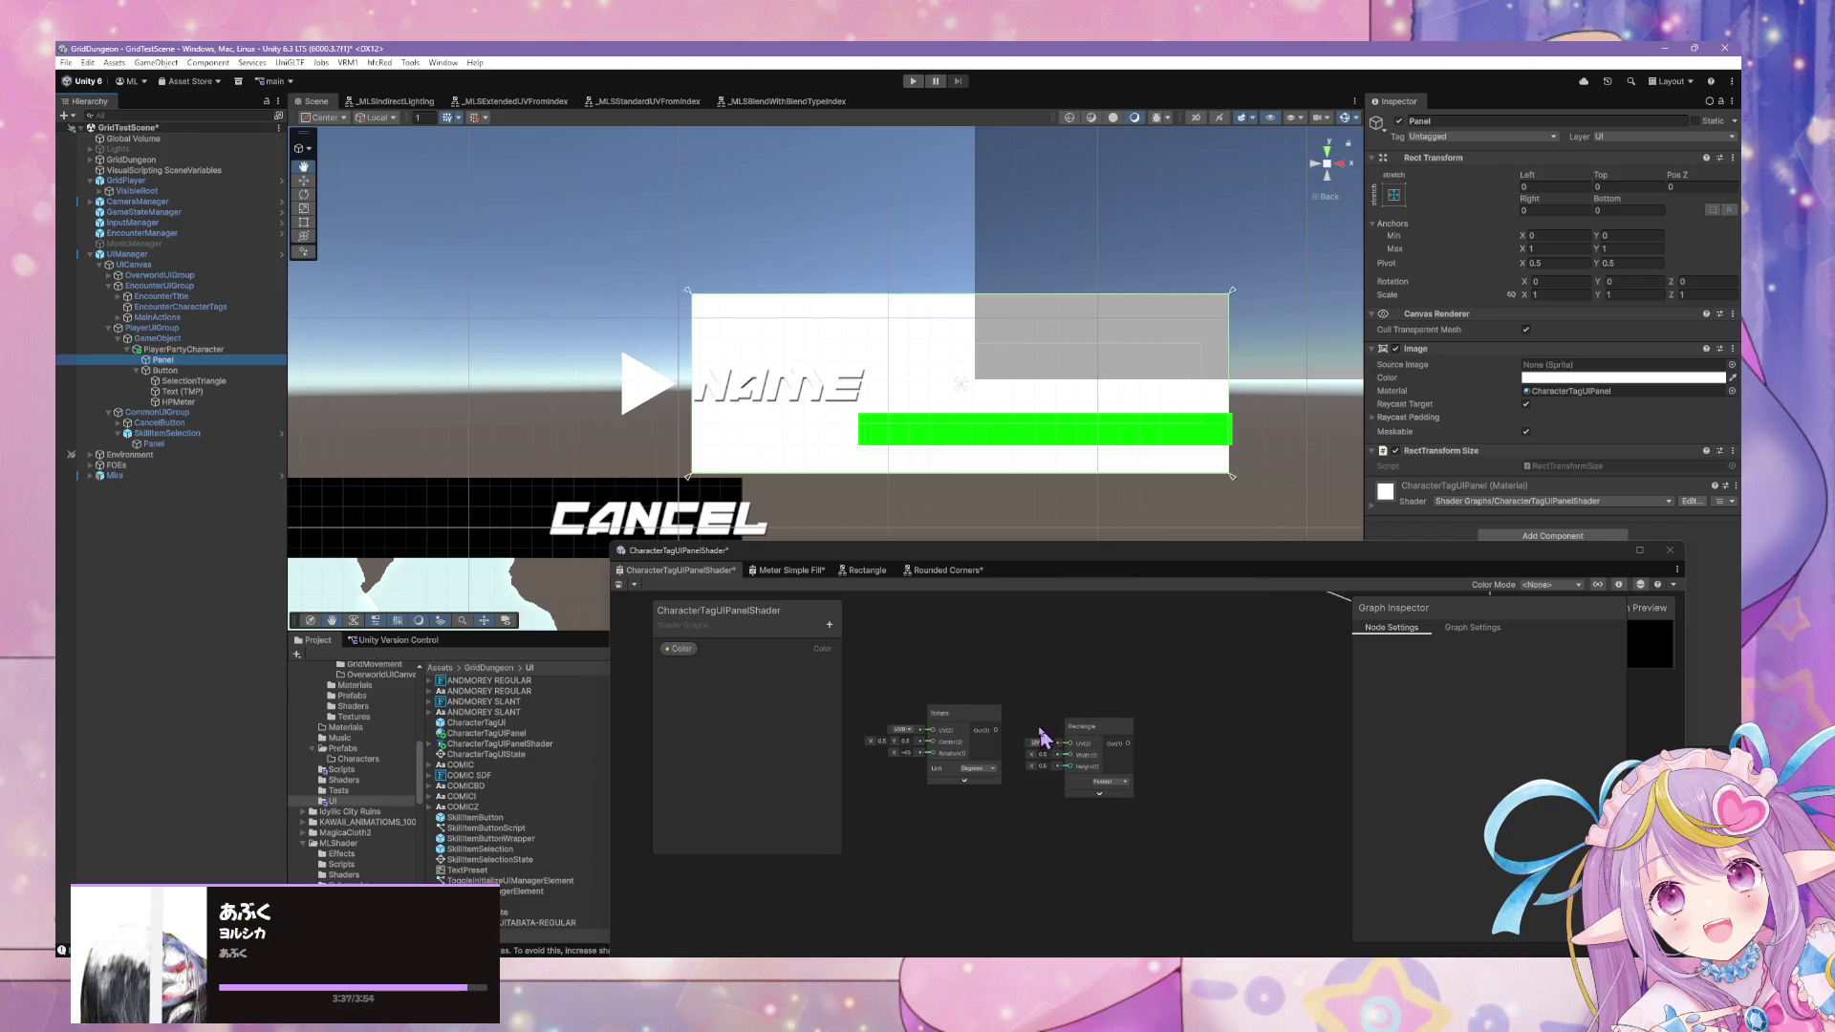
Wire the Rotate output into the Rectangle UV and set its precision to Nicest.
{"action": "scroll", "coordinate": [1020, 723], "scroll_direction": "up", "scroll_amount": 3}
{"action": "left_click_drag", "start_coordinate": [937, 723], "coordinate": [1105, 775]}
{"action": "left_click", "coordinate": [1161, 873]}
{"action": "left_click", "coordinate": [1233, 849]}
{"action": "left_click", "coordinate": [1259, 881]}
{"action": "left_click_drag", "start_coordinate": [1309, 852], "coordinate": [1252, 750]}
{"action": "key", "text": "f"}
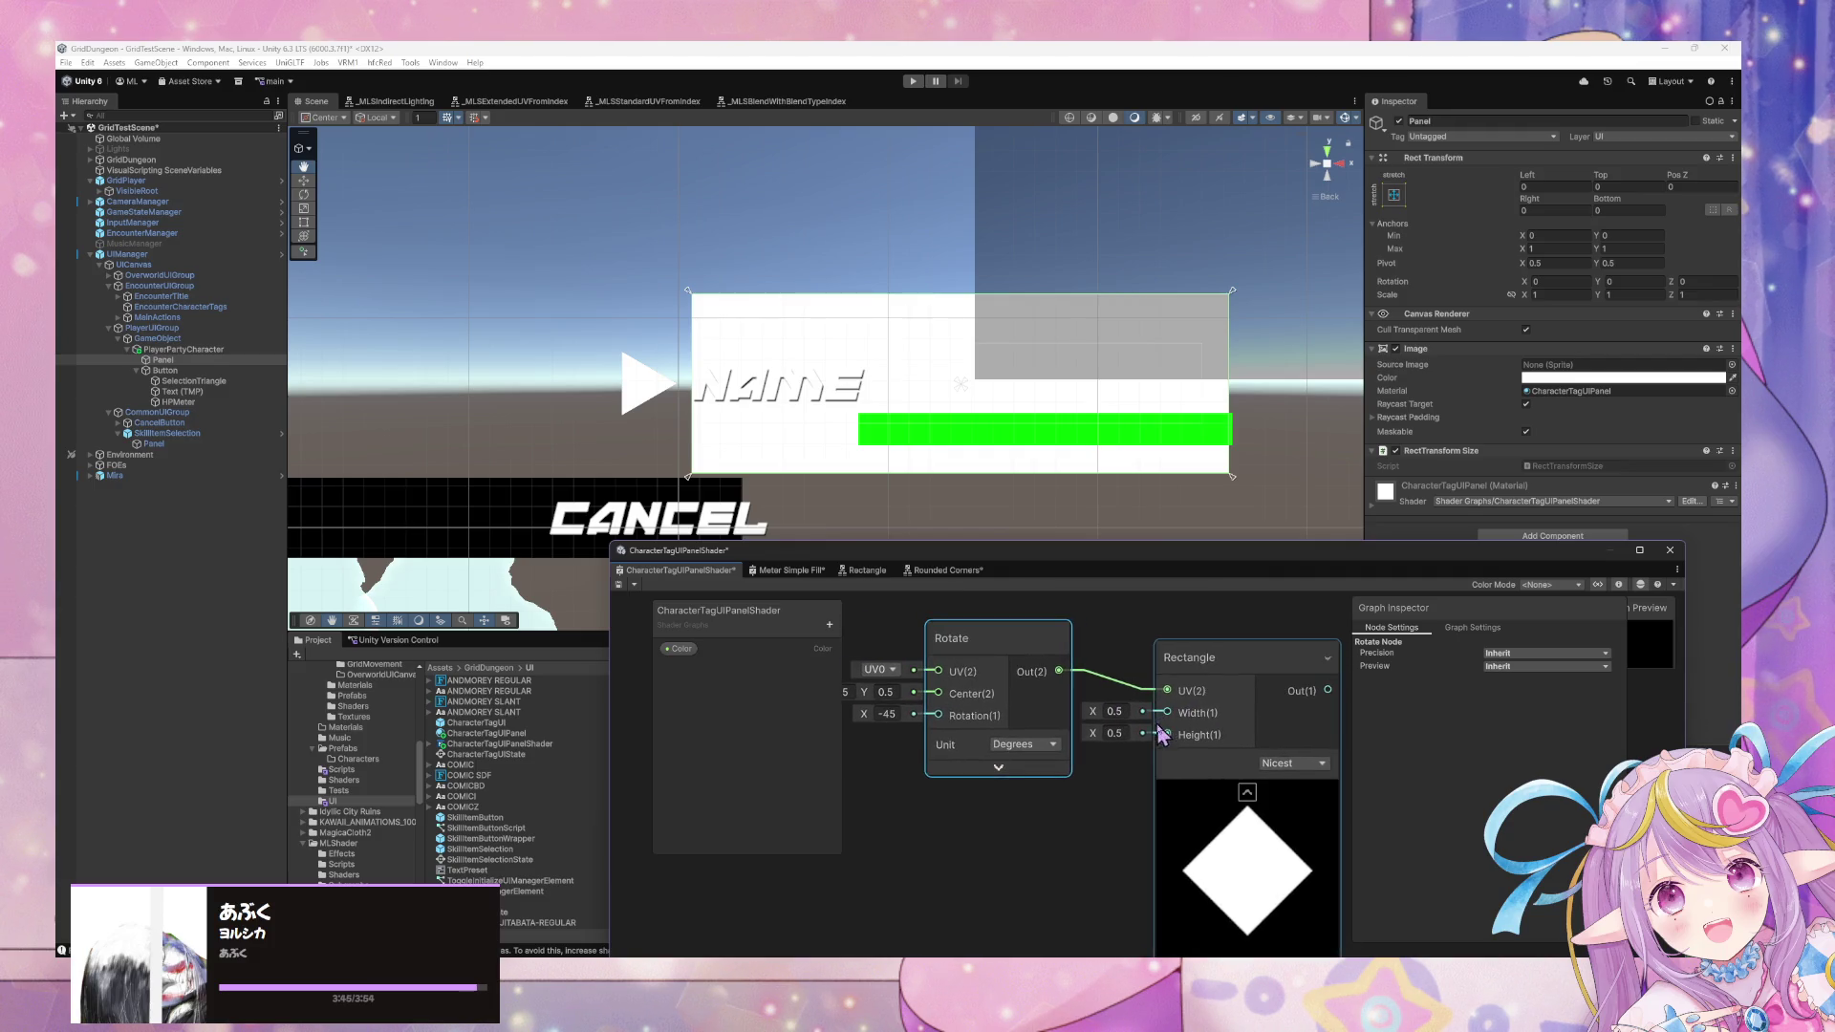
Set the Rectangle width and height to 1 and reposition it with the Rotate node.
{"action": "type", "text": "1"}
{"action": "key", "text": "Tab"}
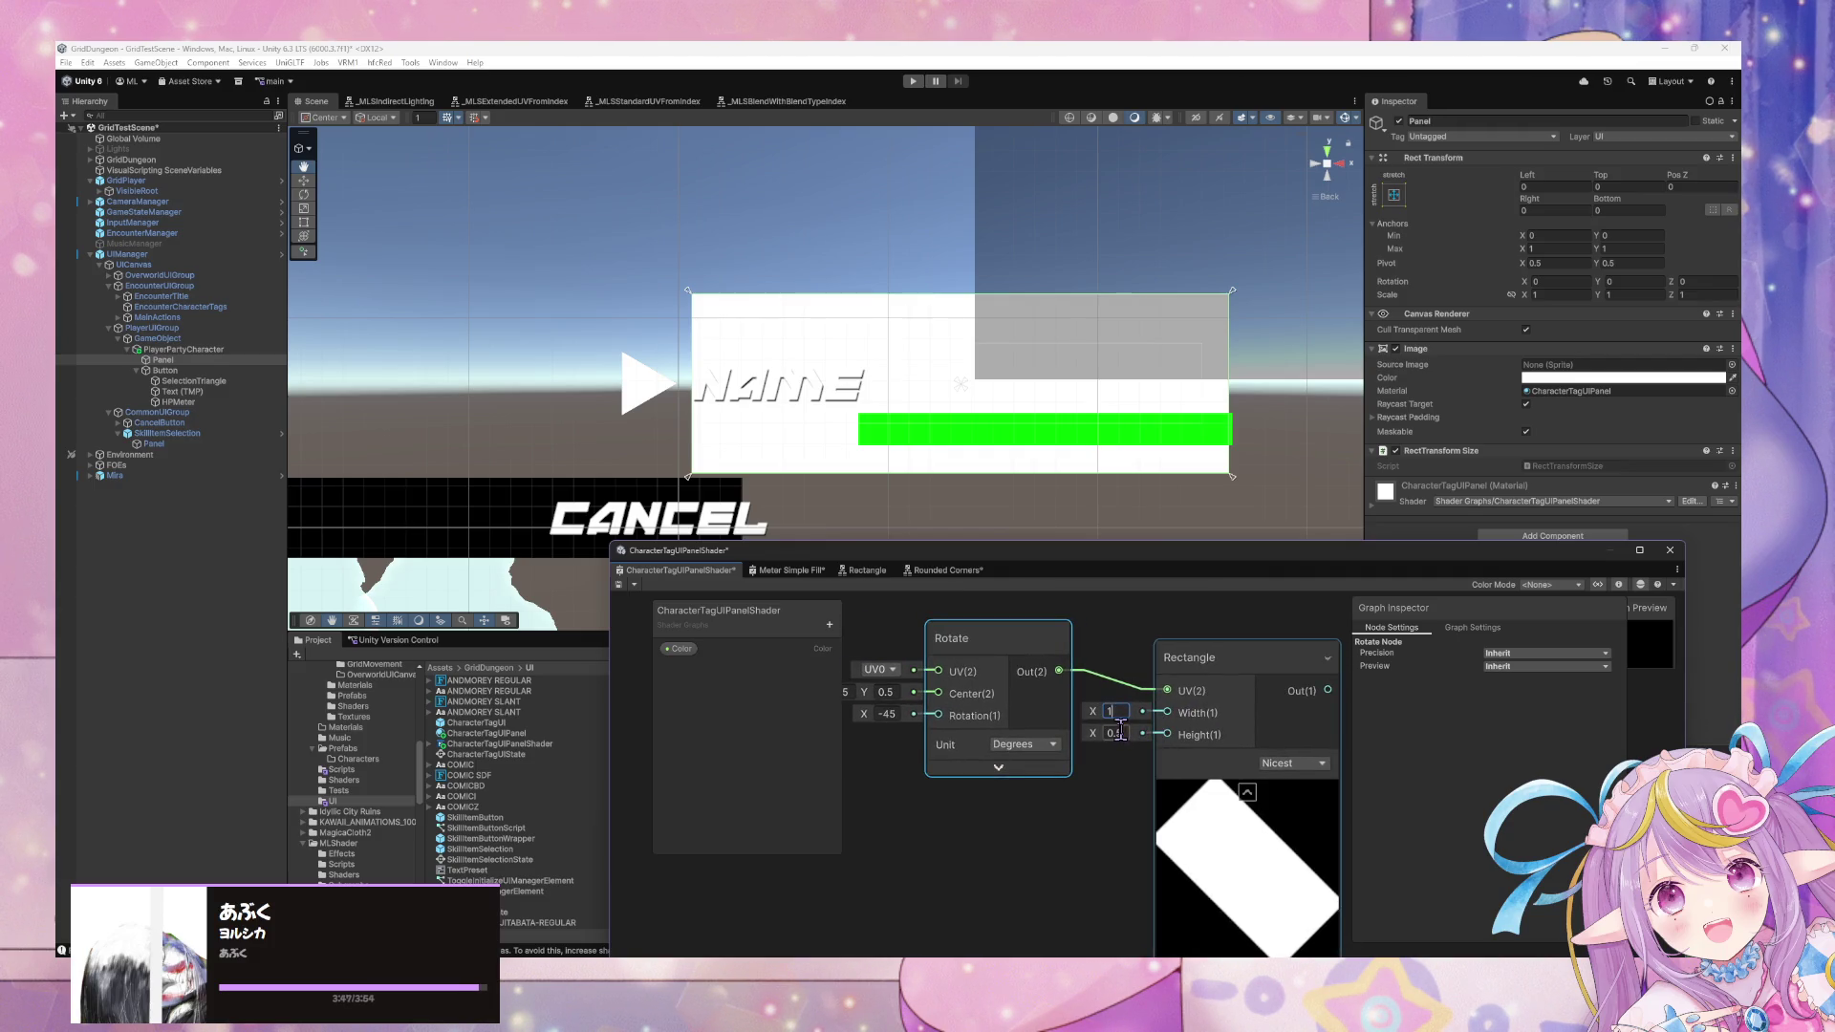
{"action": "type", "text": "1"}
{"action": "mouse_move", "coordinate": [1321, 767]}
{"action": "left_mouse_down"}
{"action": "mouse_move", "coordinate": [1004, 738]}
{"action": "mouse_move", "coordinate": [1007, 705]}
{"action": "left_mouse_up"}
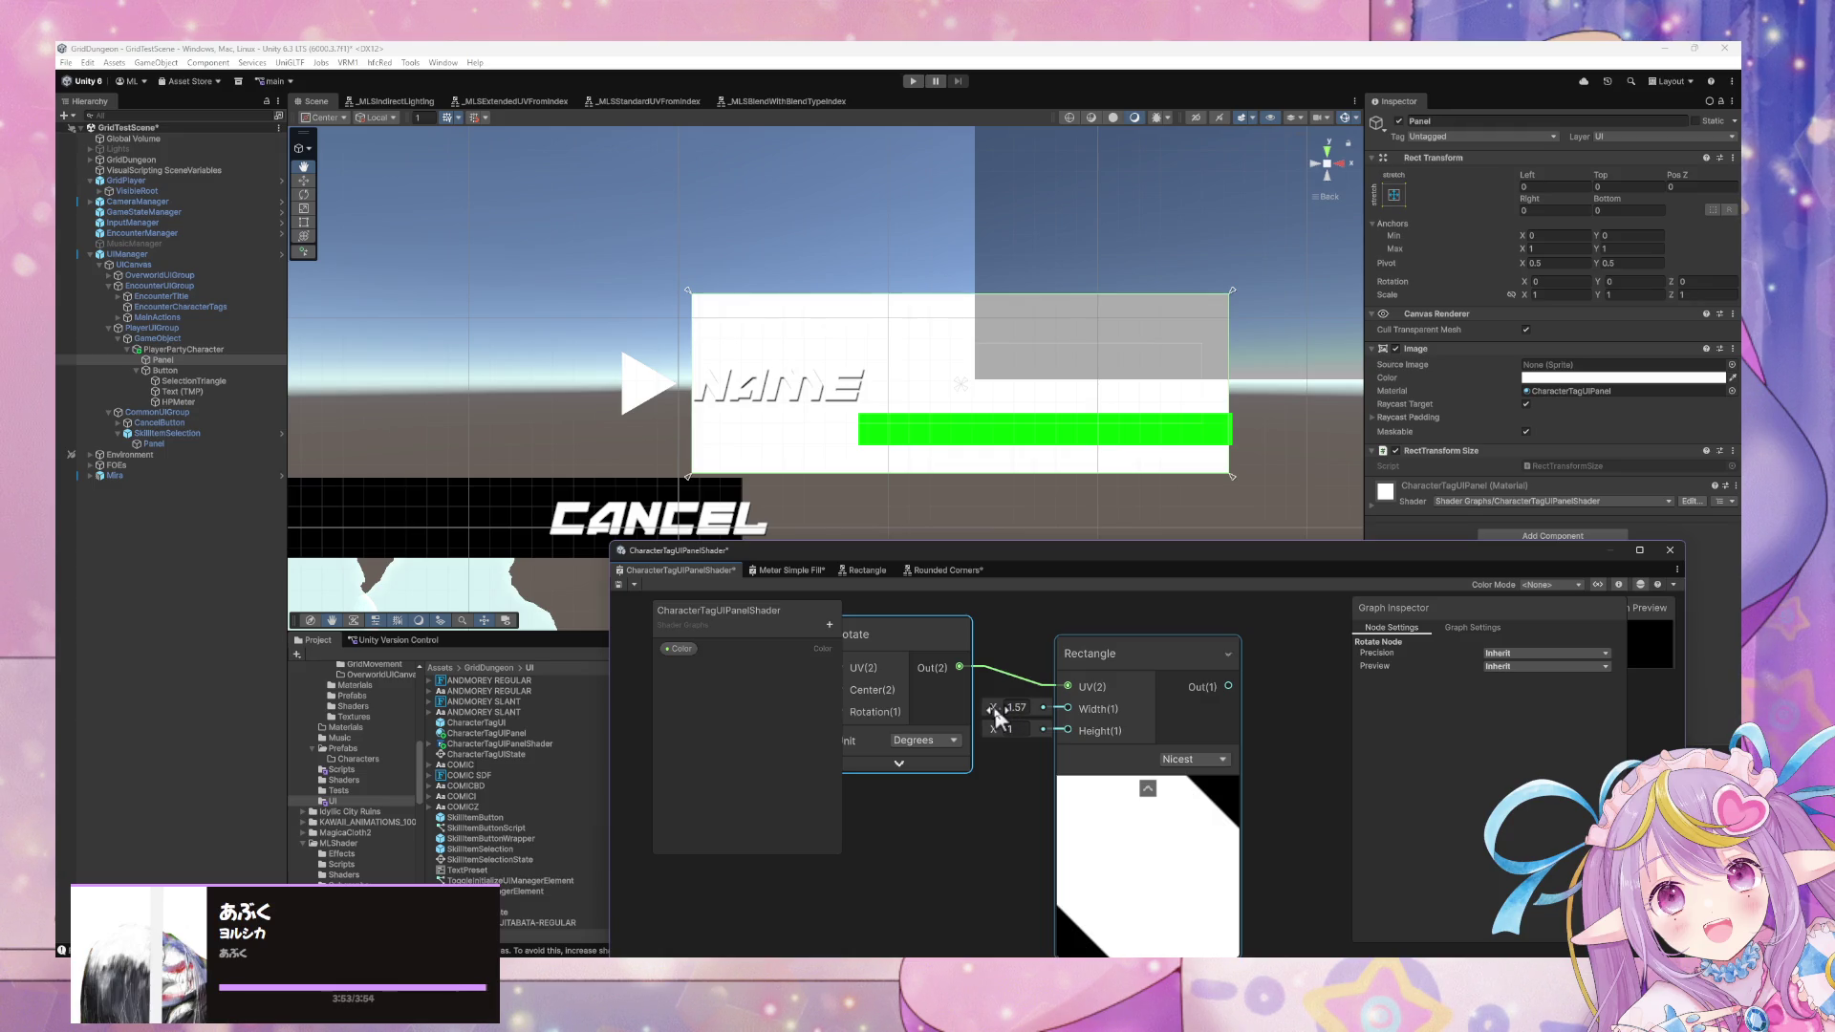
{"action": "scroll", "coordinate": [1132, 716], "scroll_direction": "down", "scroll_amount": 5}
{"action": "left_click", "coordinate": [1156, 695], "text": "shift"}
{"action": "mouse_move", "coordinate": [1156, 695]}
{"action": "left_mouse_down"}
{"action": "mouse_move", "coordinate": [1252, 723]}
{"action": "mouse_move", "coordinate": [1008, 765]}
{"action": "left_mouse_up"}
{"action": "scroll", "coordinate": [1051, 750], "scroll_direction": "up", "scroll_amount": 5}
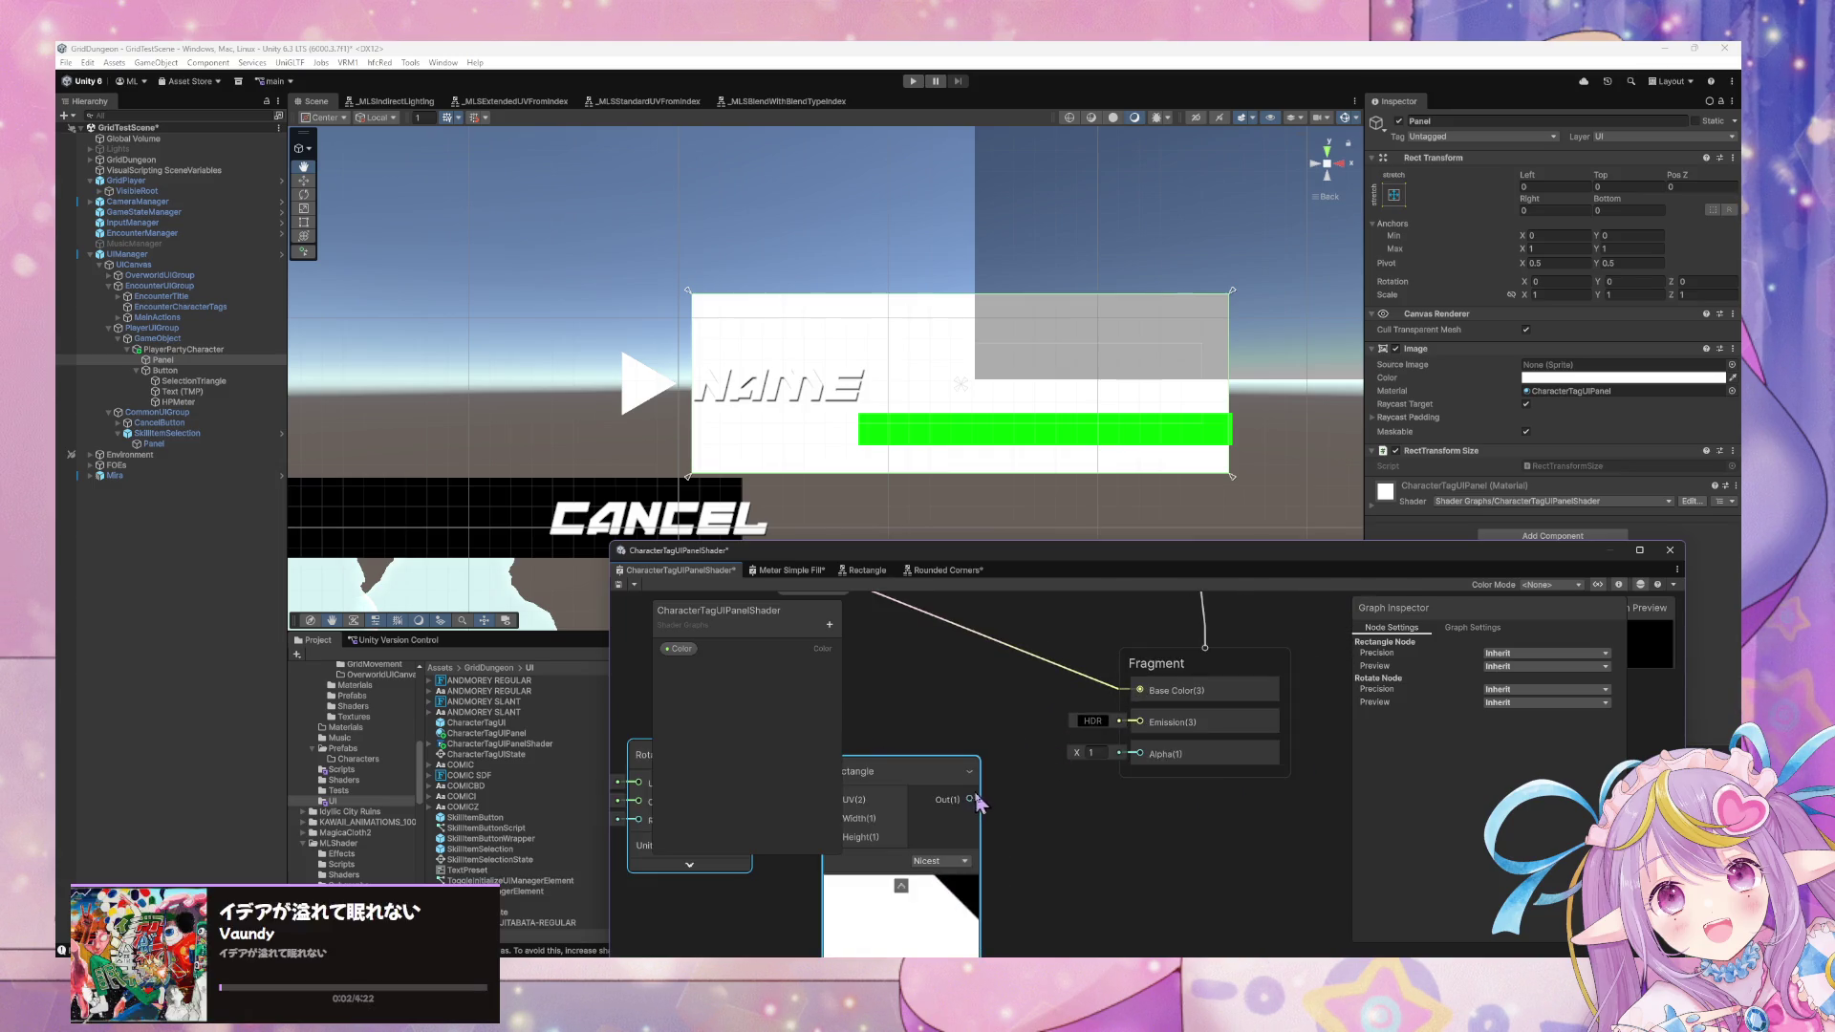
Reconnect the Rectangle output from Emission to Fragment Alpha and save the graph.
{"action": "left_click", "coordinate": [1109, 733]}
{"action": "key", "text": "Delete"}
{"action": "left_click_drag", "start_coordinate": [971, 800], "coordinate": [1140, 754]}
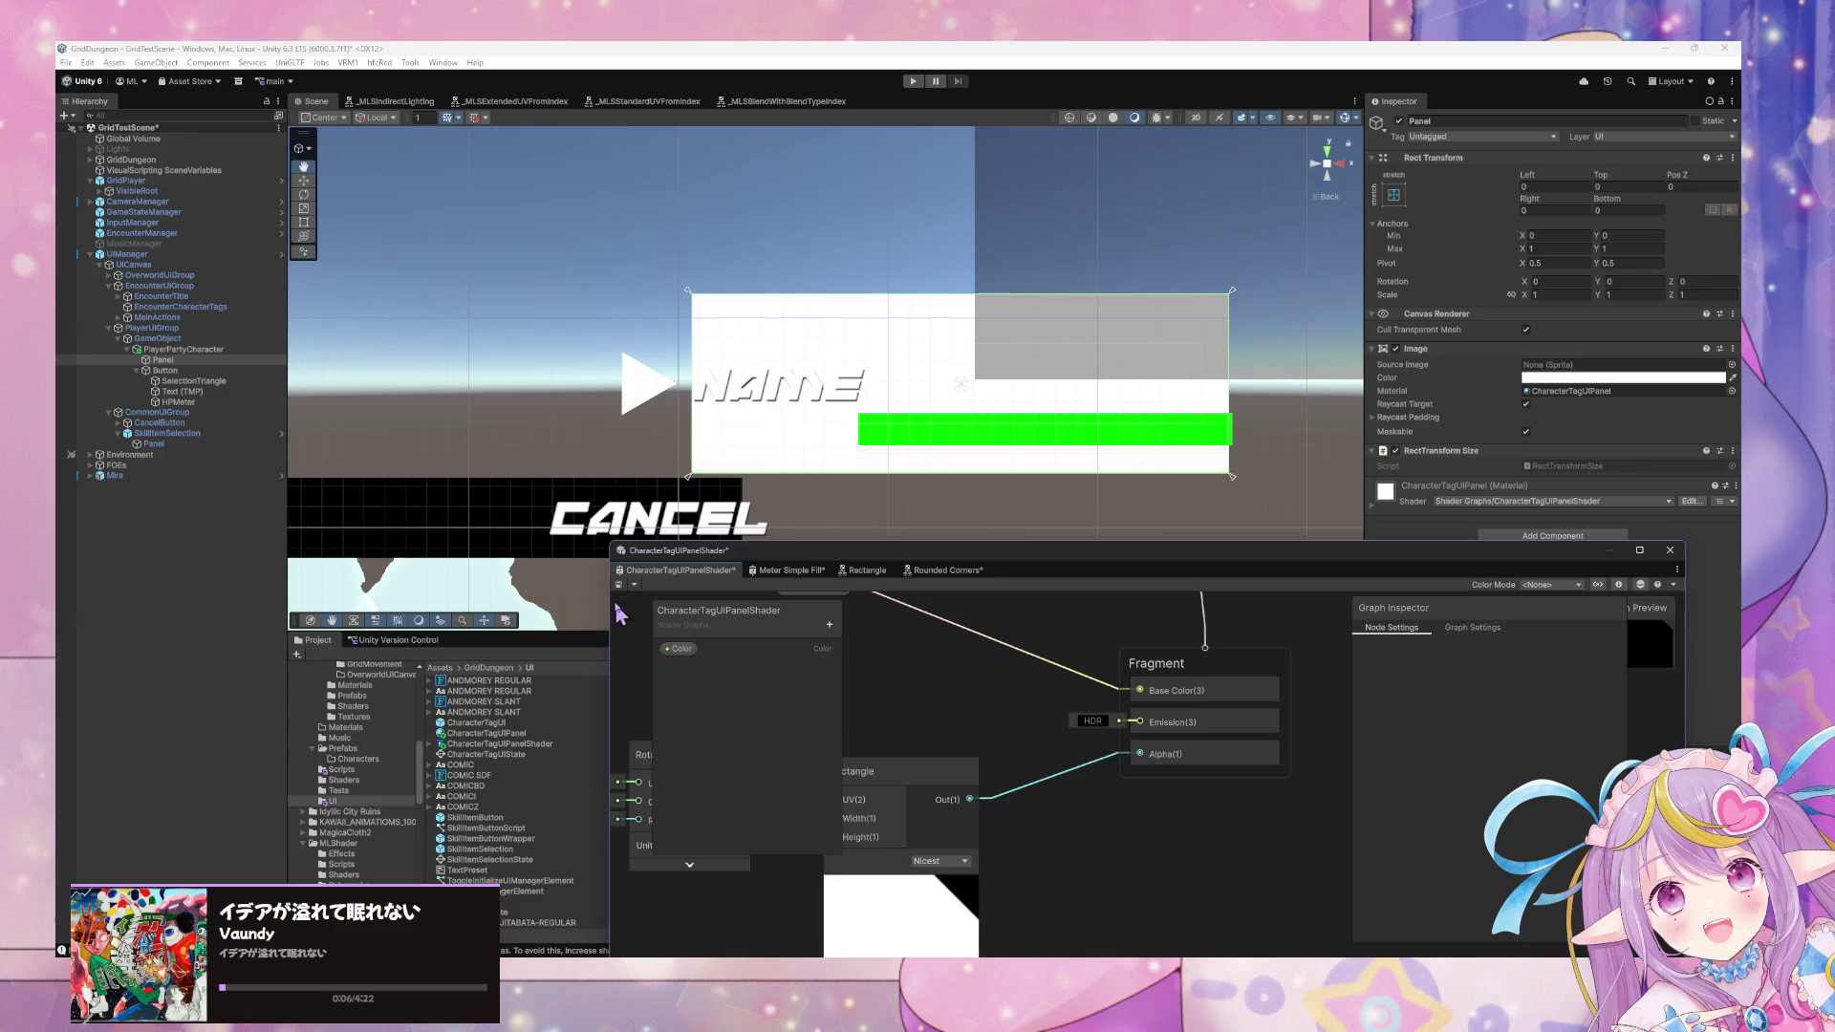
{"action": "left_click", "coordinate": [618, 584]}
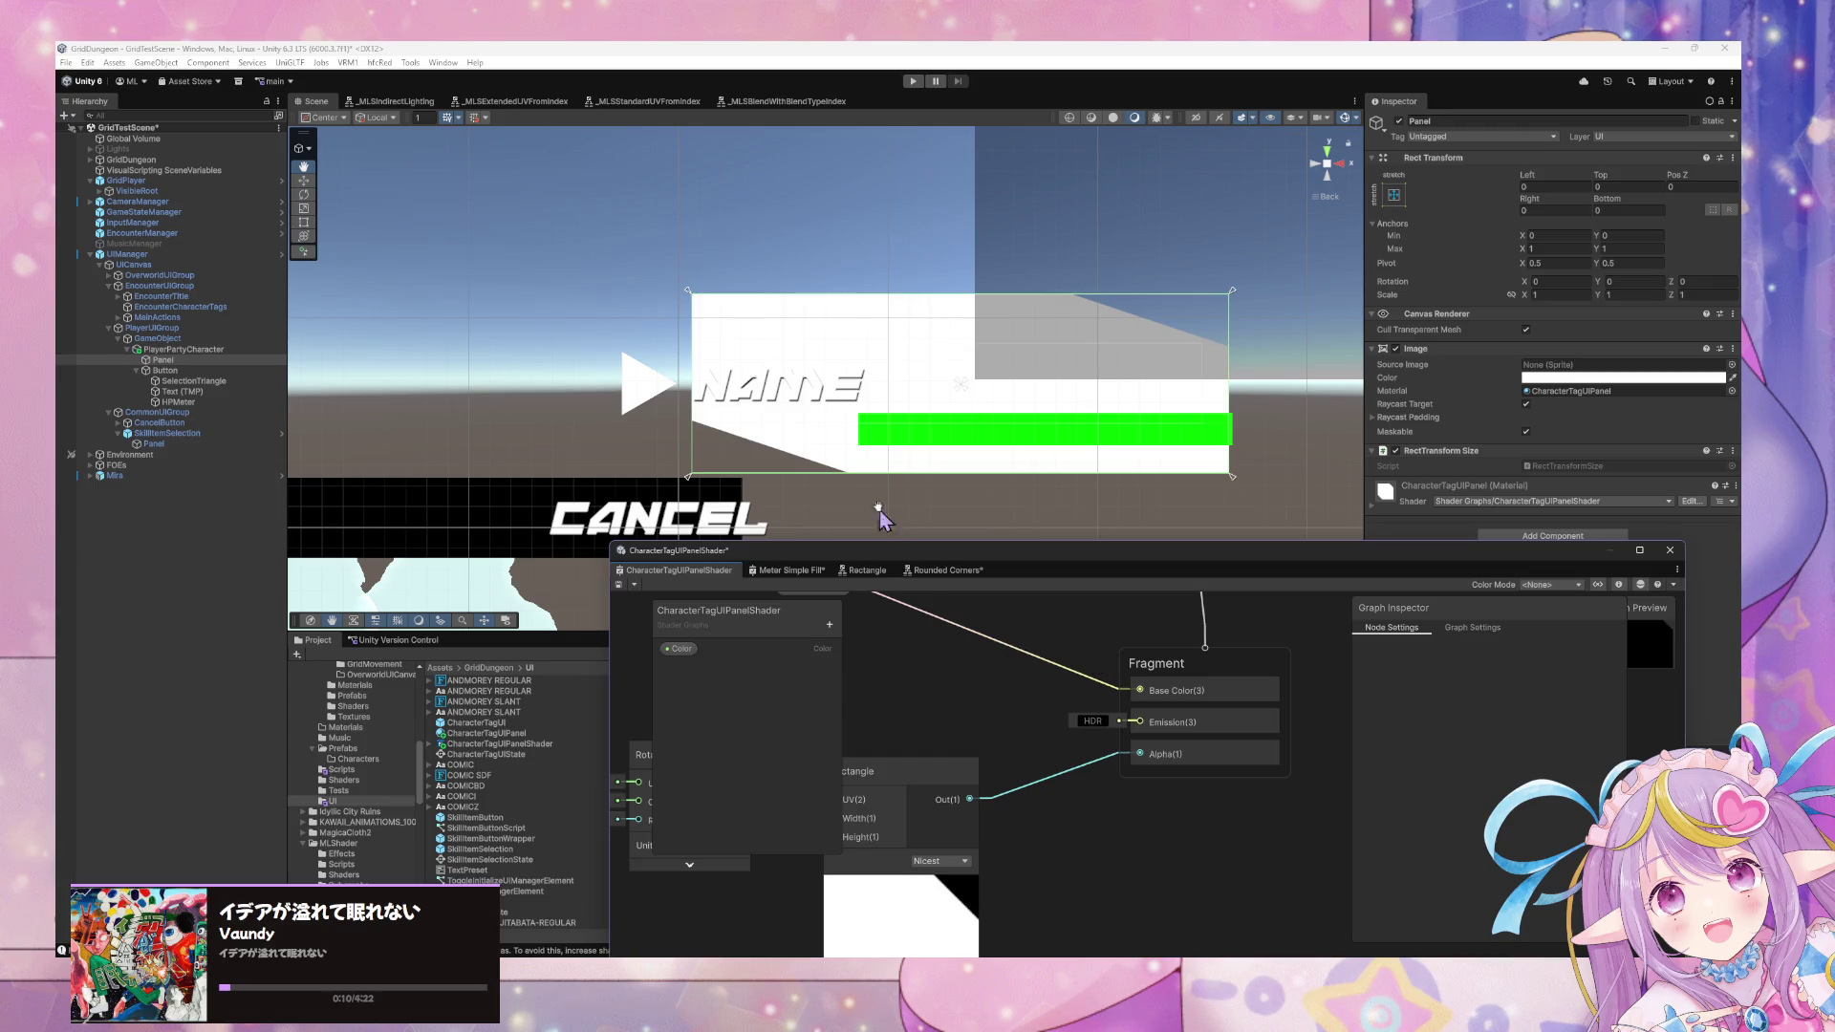
Set the Rectangle width to 1 and height to 2, then save the graph.
{"action": "left_click_drag", "start_coordinate": [949, 773], "coordinate": [996, 729]}
{"action": "left_click_drag", "start_coordinate": [812, 785], "coordinate": [1060, 707]}
{"action": "type", "text": "2"}
{"action": "key", "text": "Return"}
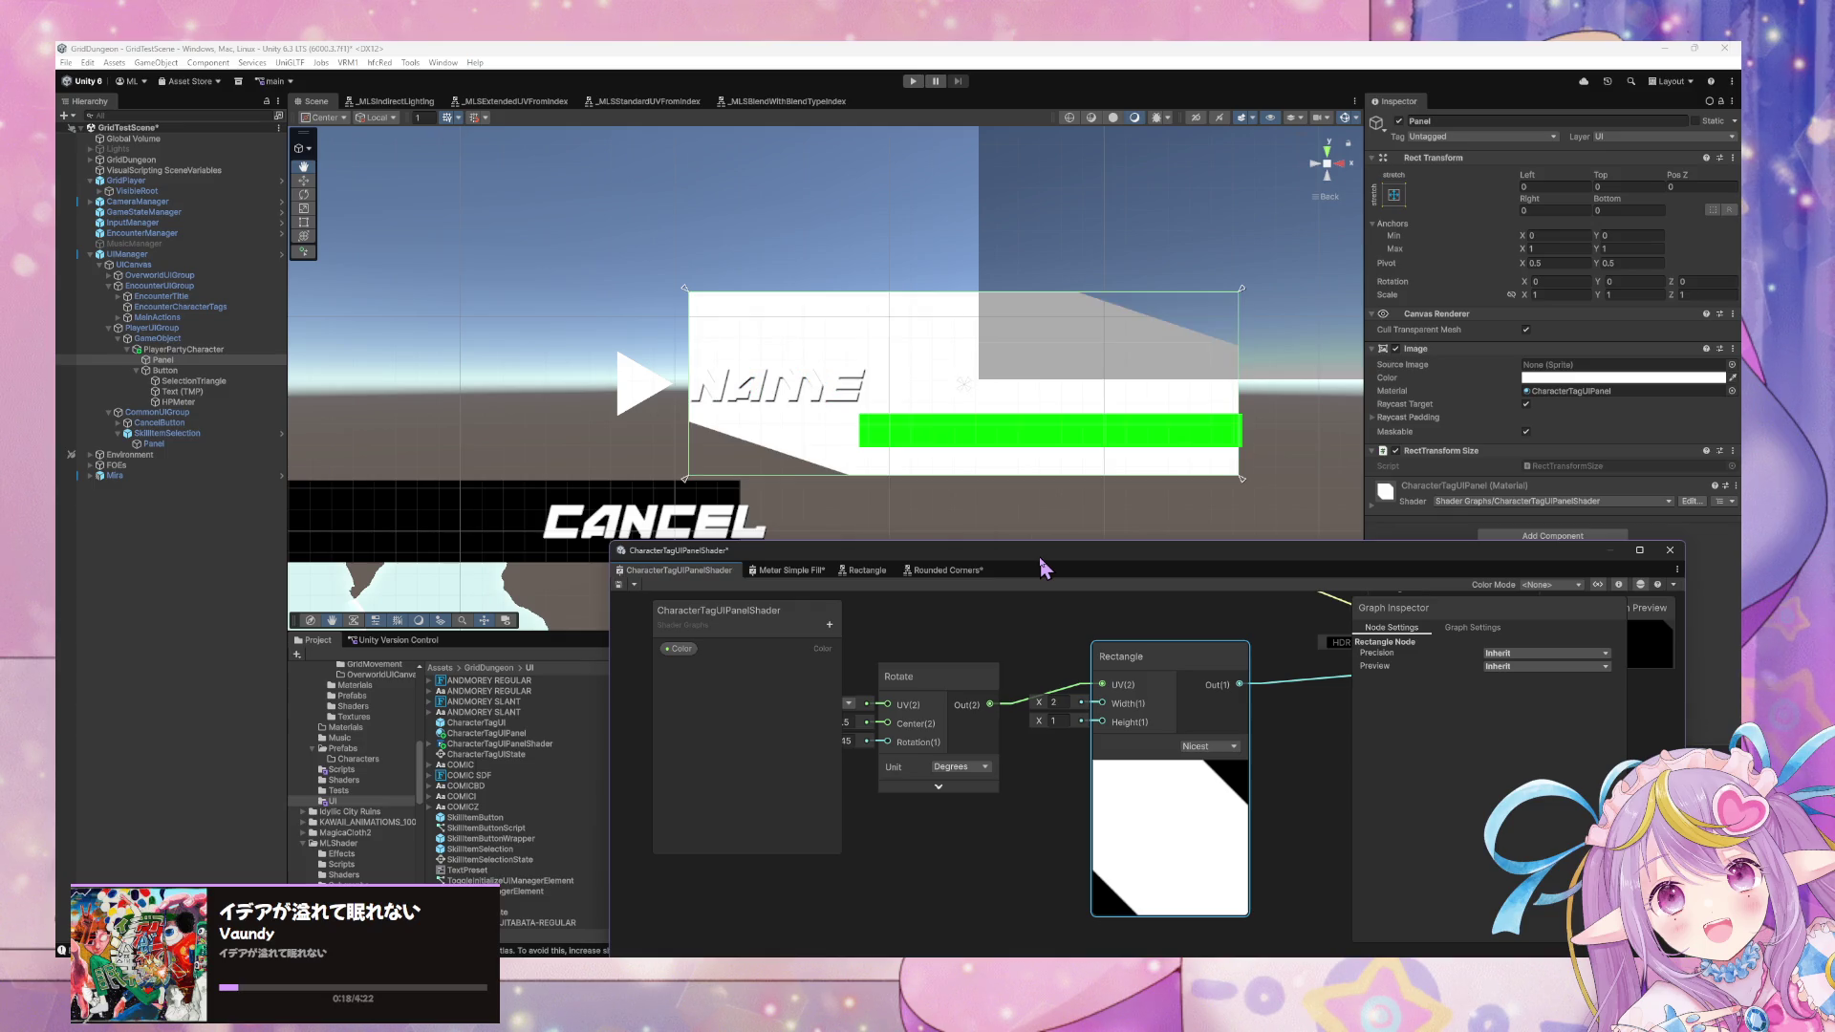
{"action": "double_click", "coordinate": [1053, 703]}
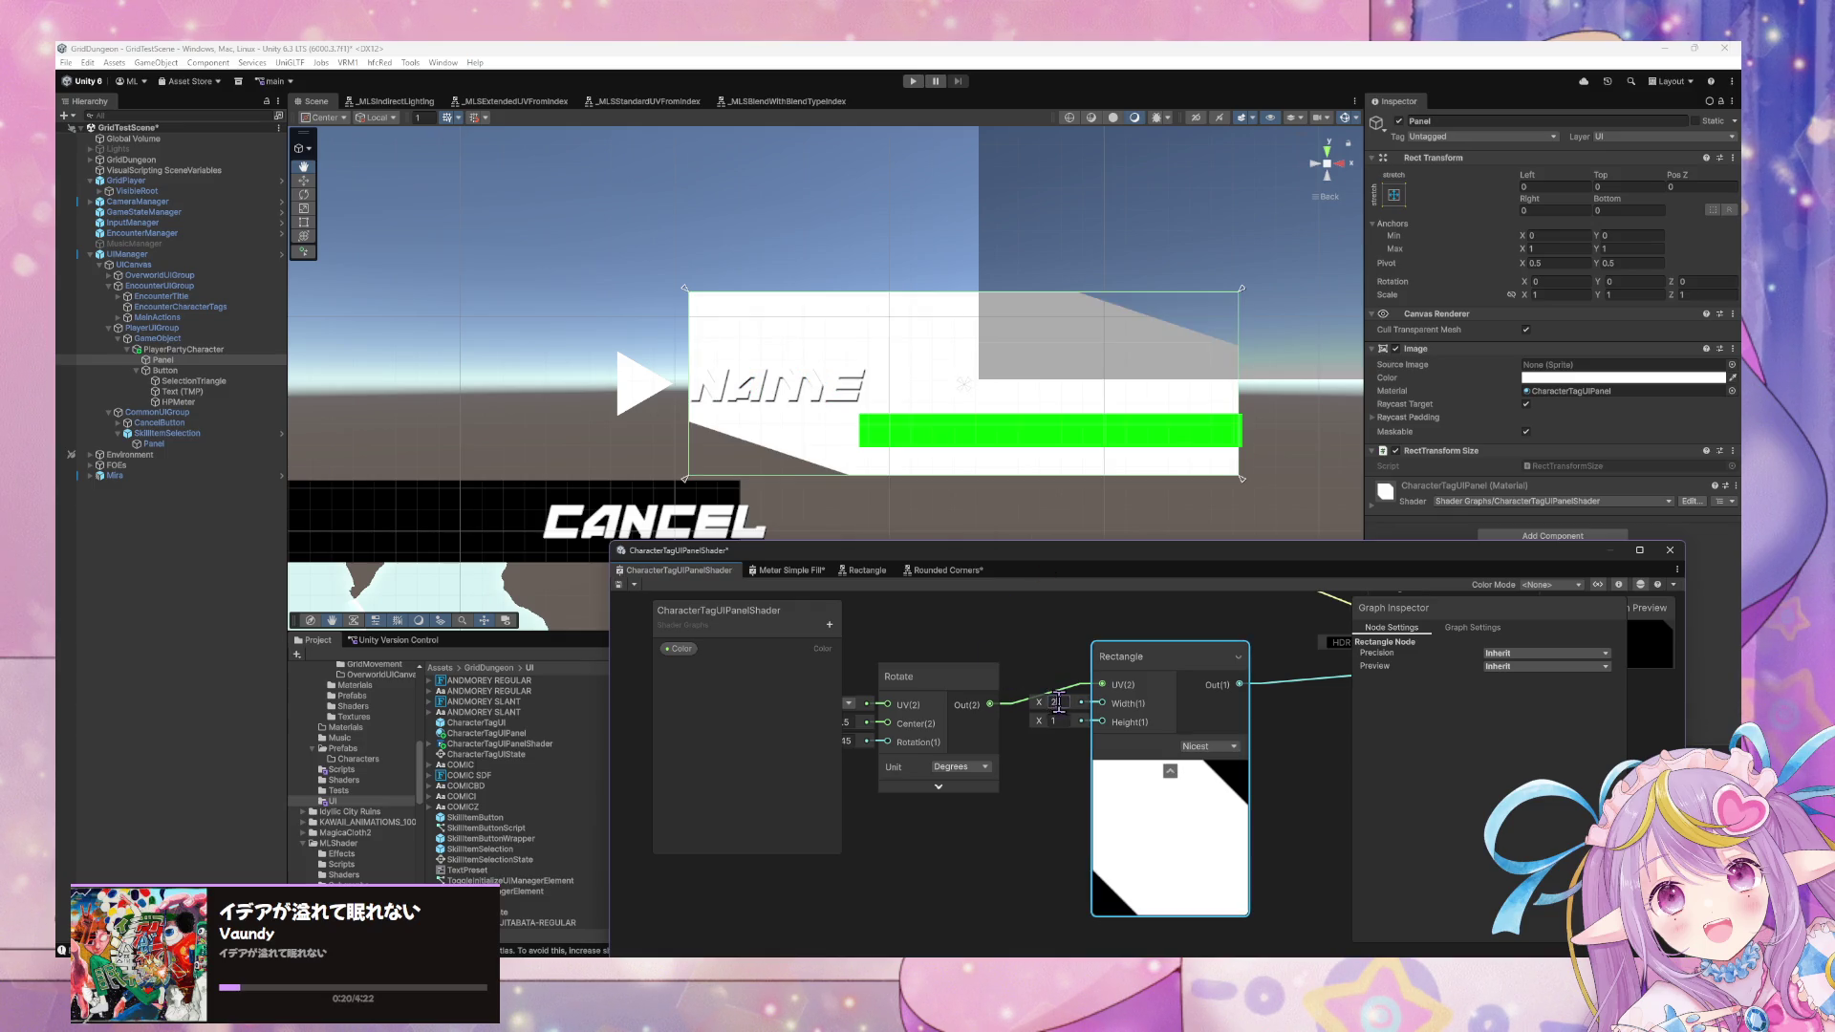
{"action": "type", "text": "1"}
{"action": "double_click", "coordinate": [1053, 720]}
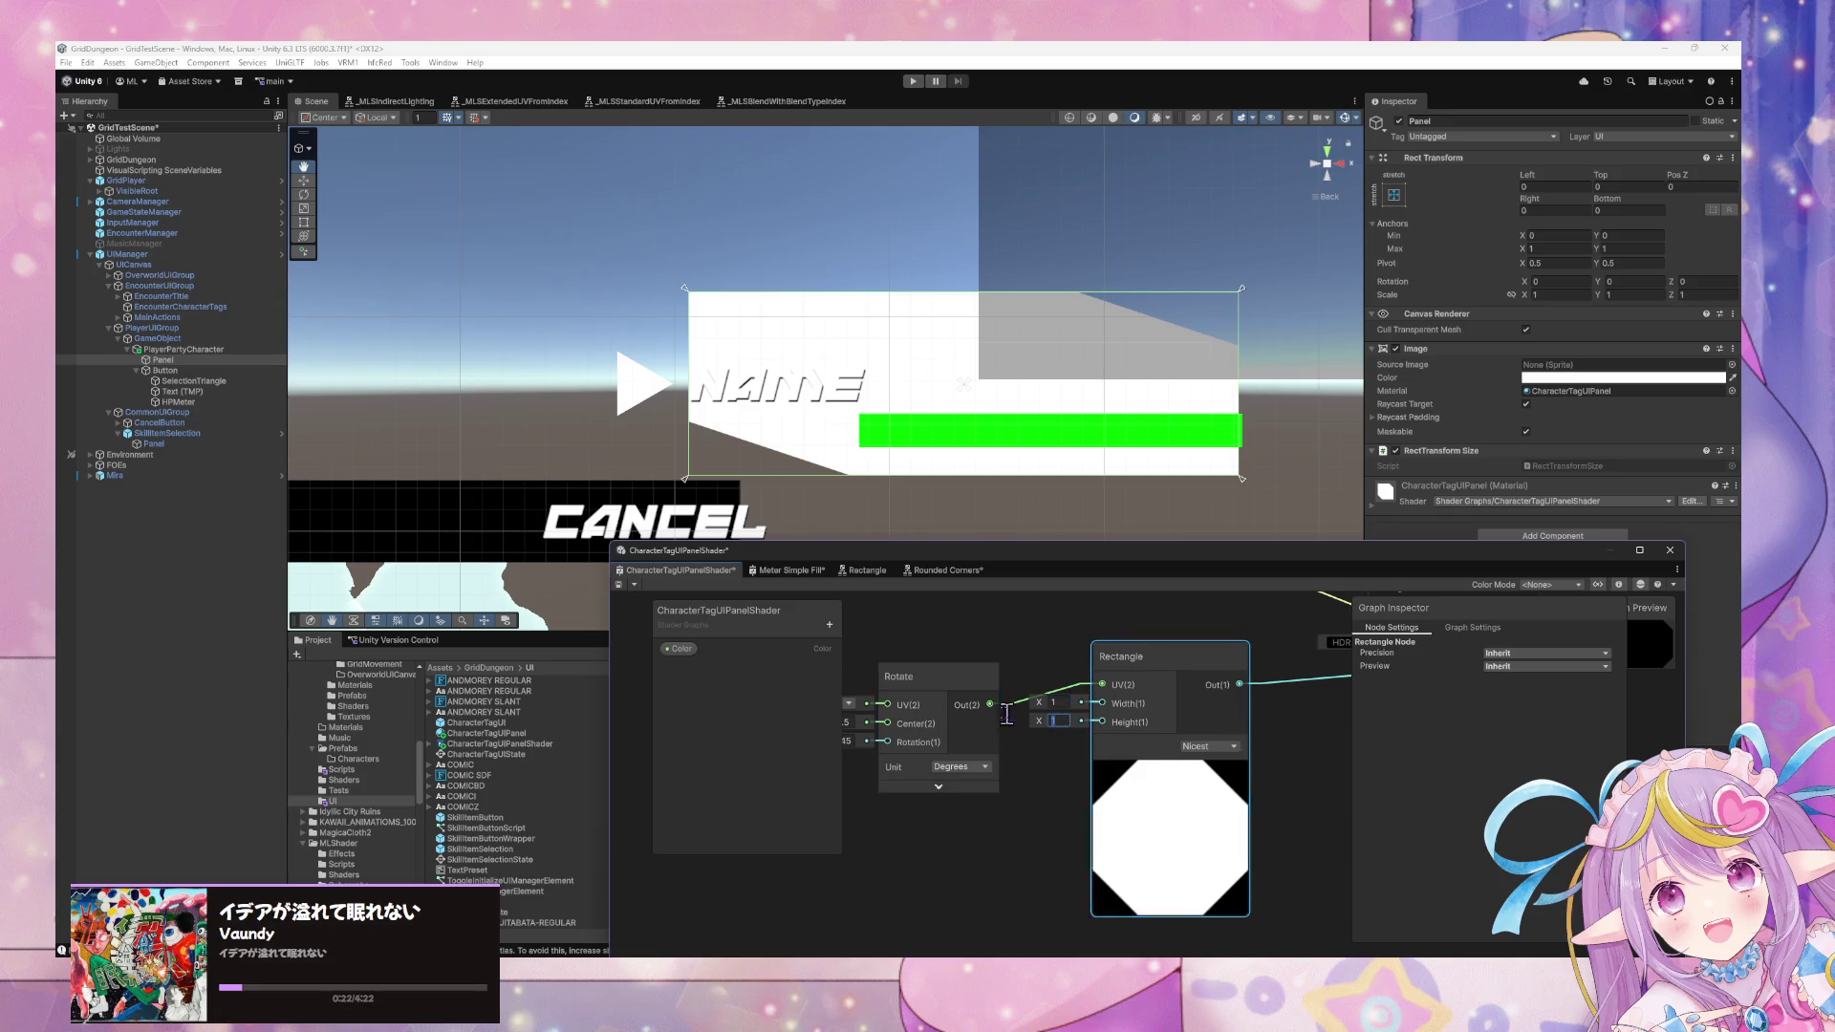
{"action": "type", "text": "2"}
{"action": "key", "text": "Return"}
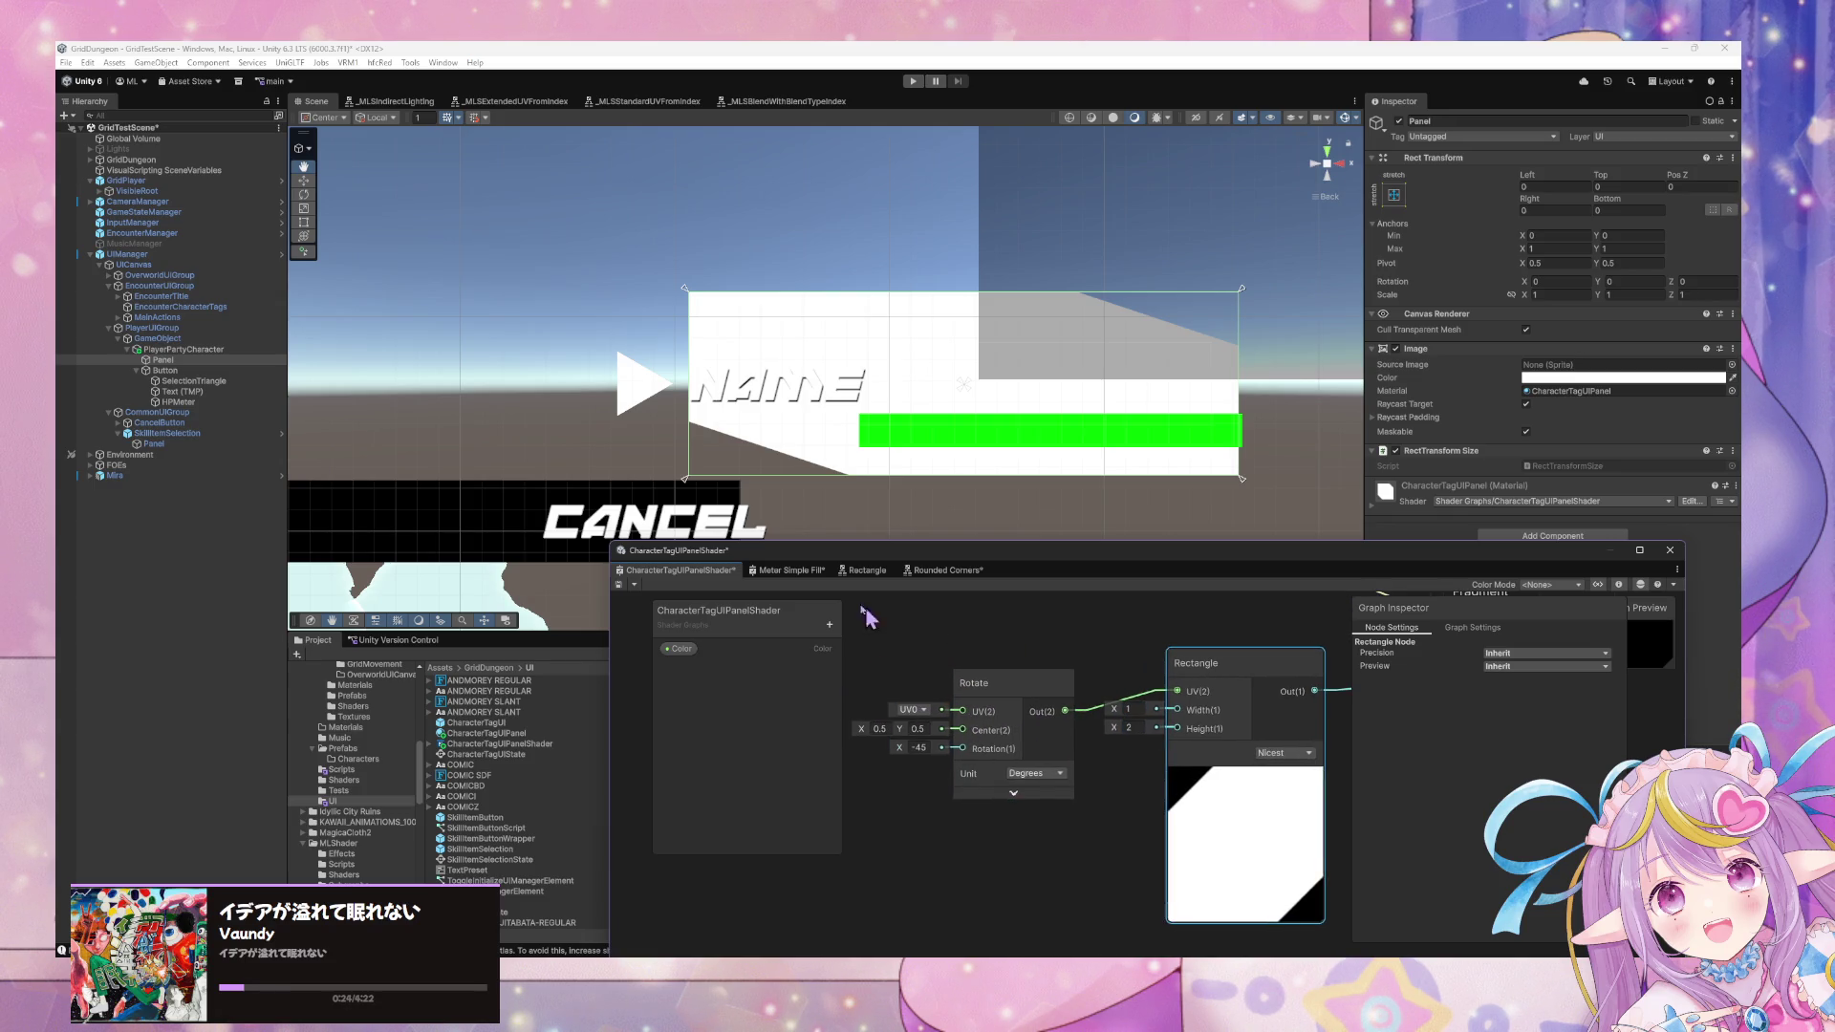
{"action": "left_click", "coordinate": [621, 587]}
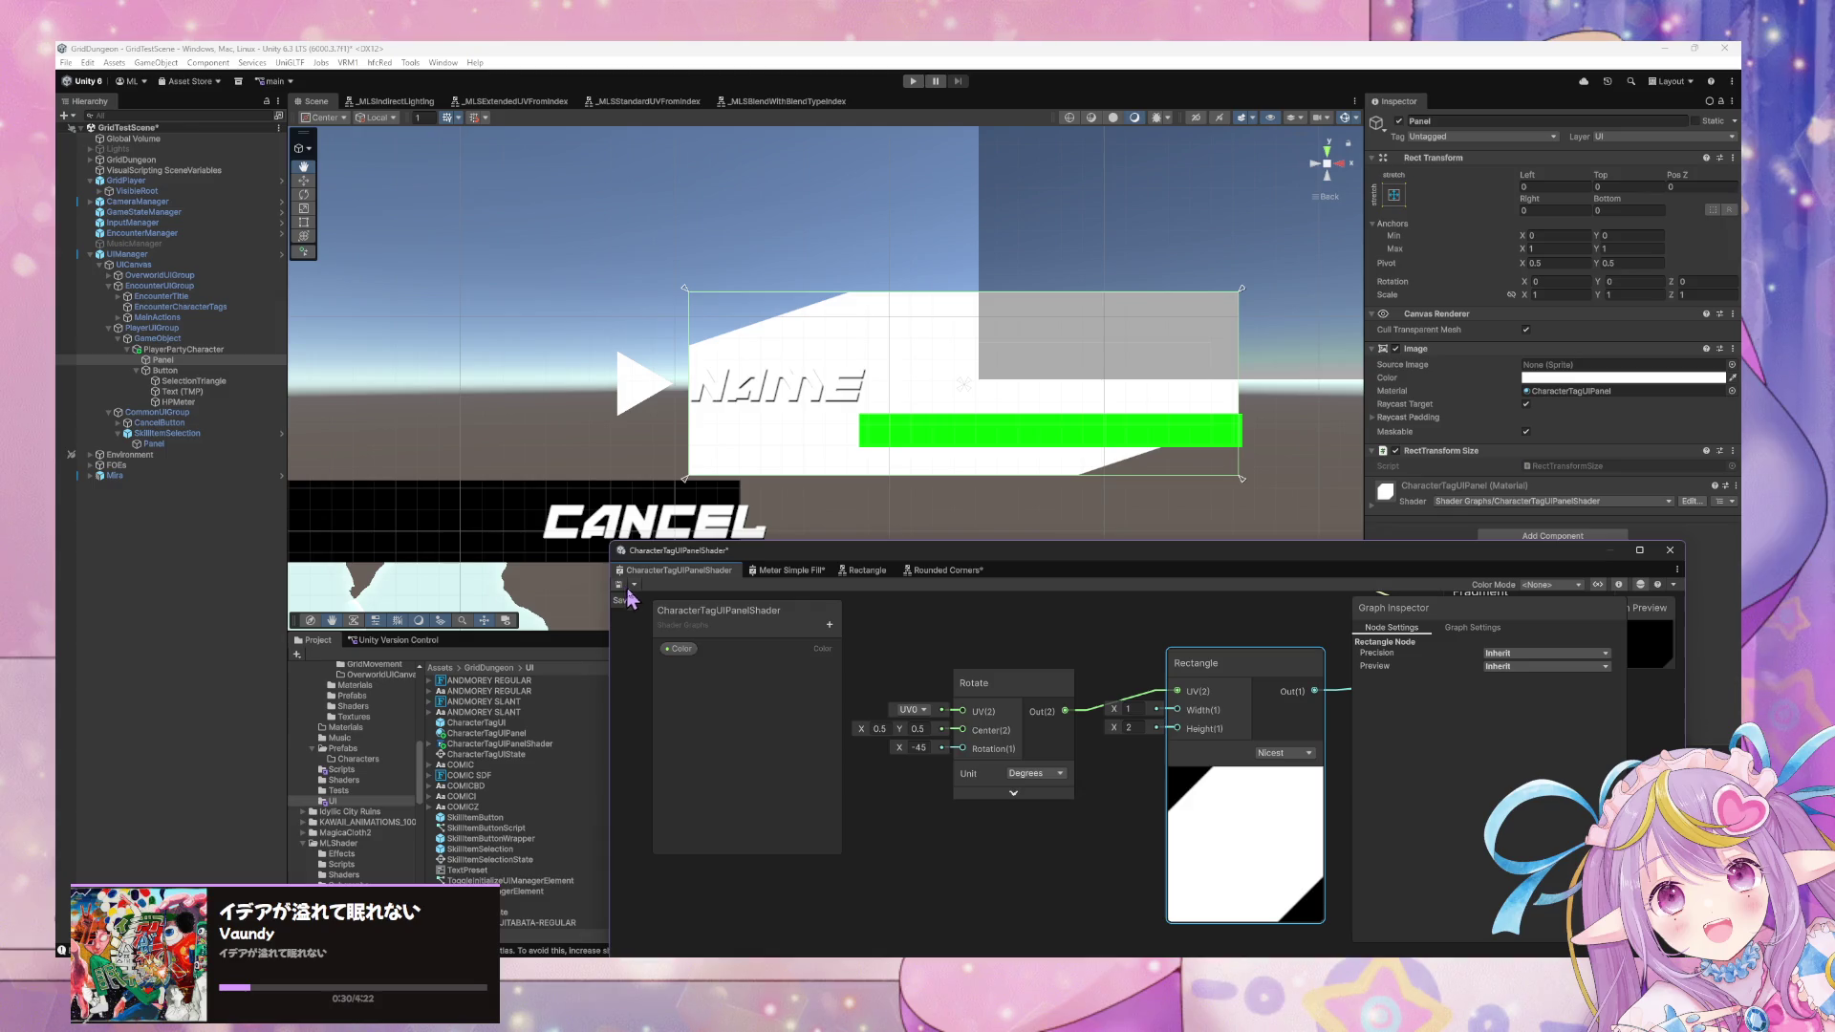
Deselect the Rectangle and move the Shader Graph window to the lower right.
{"action": "mouse_move", "coordinate": [928, 953]}
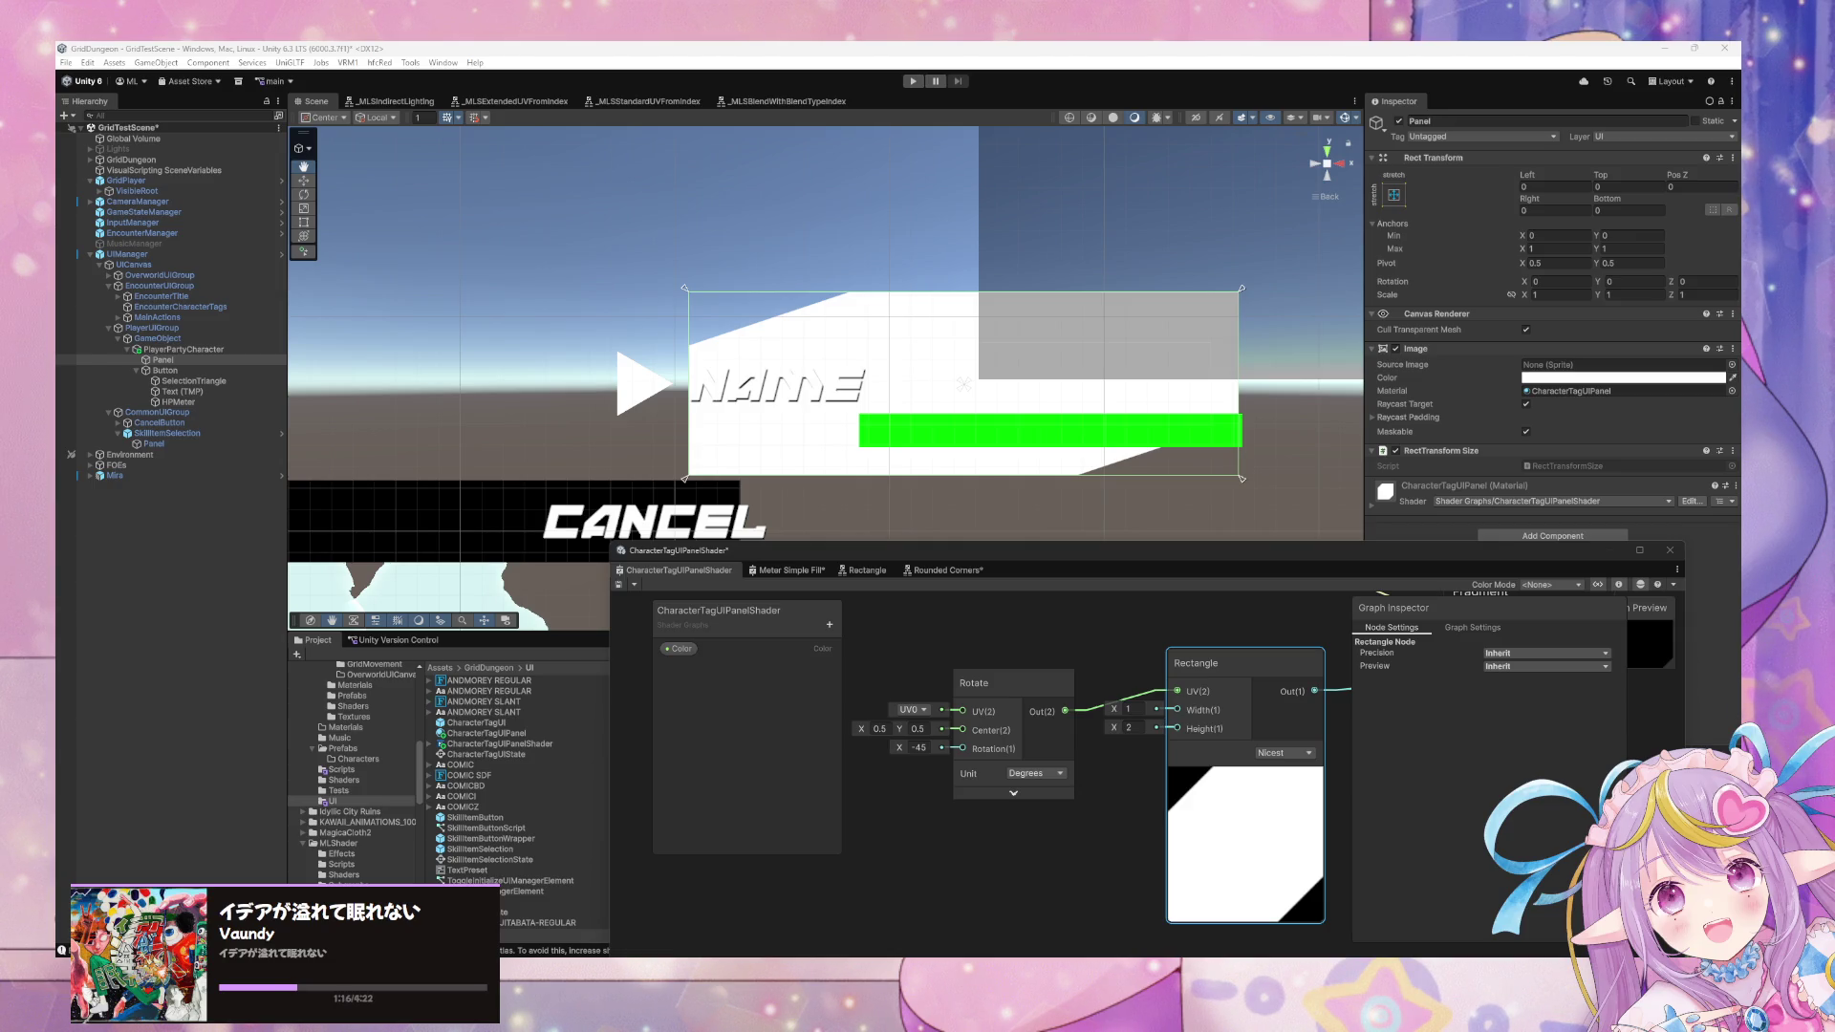
{"action": "right_click", "coordinate": [900, 649]}
{"action": "left_click", "coordinate": [860, 631]}
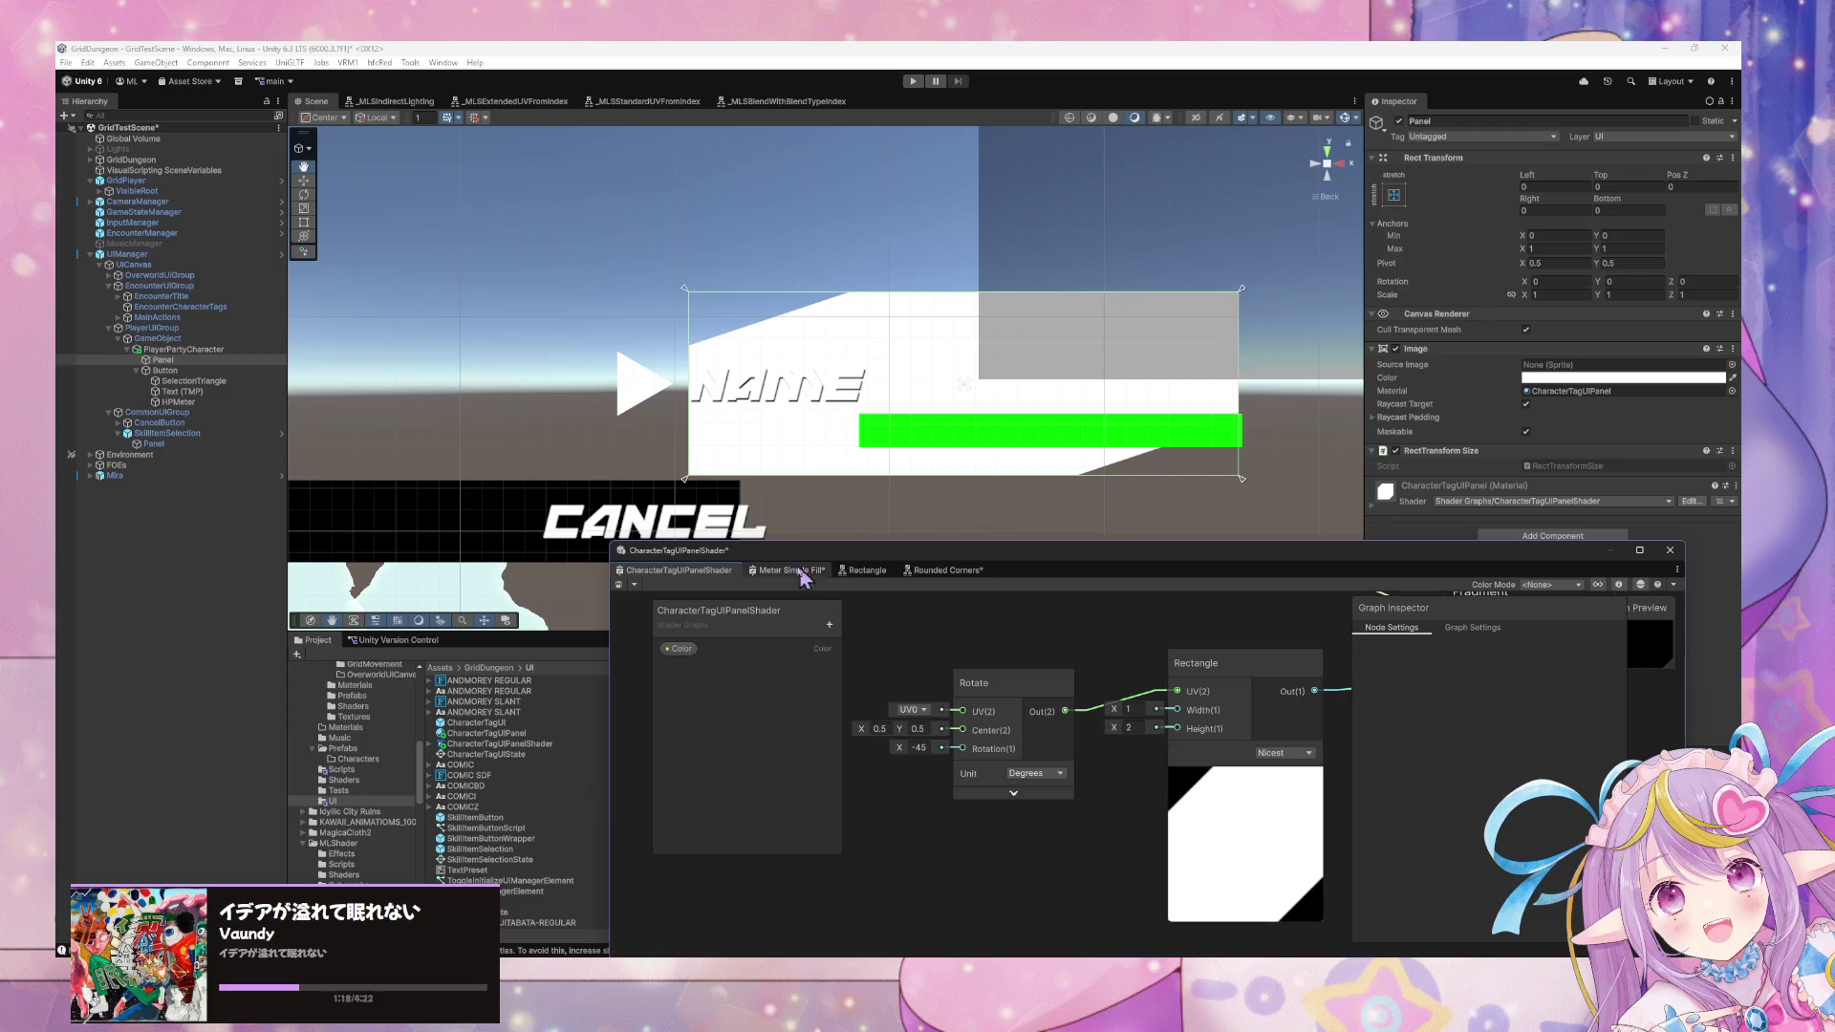
{"action": "left_click_drag", "start_coordinate": [822, 562], "coordinate": [1097, 813]}
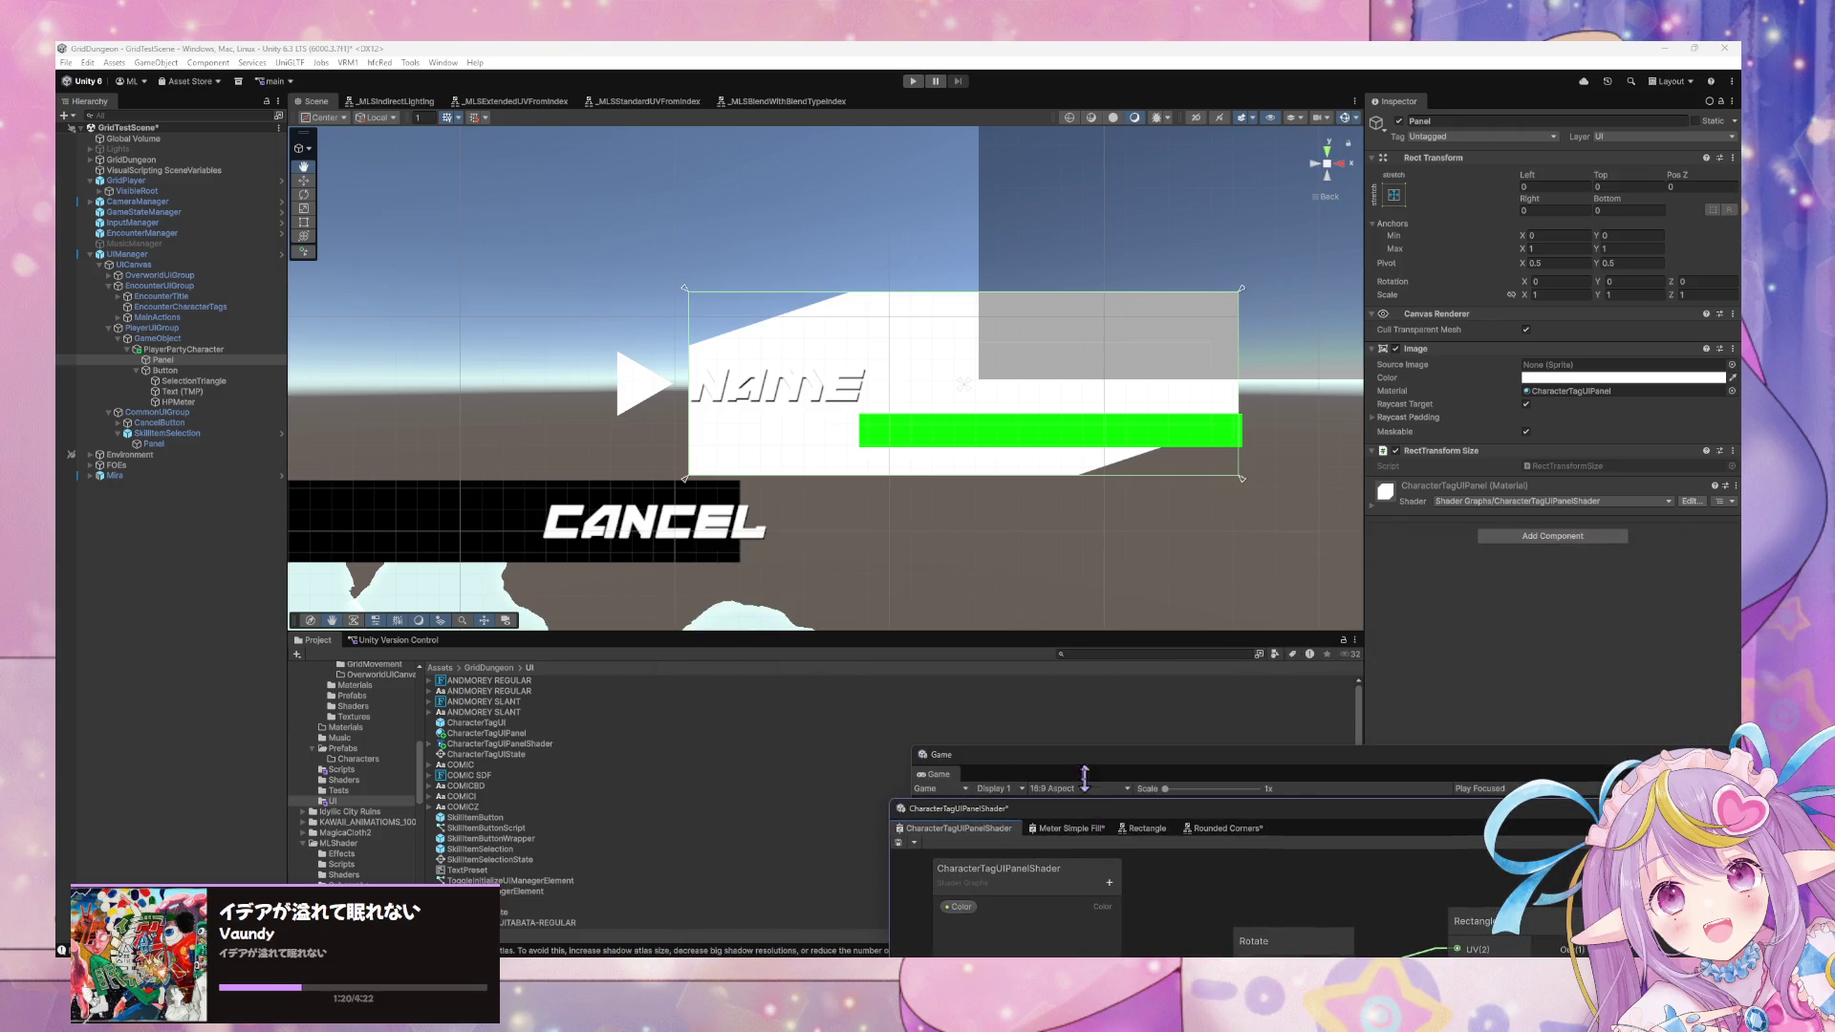
Open the UGUI Shaders Examples and browse Backgrounds from 80s Sunset to Rounded Rectangle Bubble.
{"action": "scroll", "coordinate": [401, 802], "scroll_direction": "down", "scroll_amount": 4}
{"action": "scroll", "coordinate": [399, 803], "scroll_direction": "down", "scroll_amount": 4}
{"action": "left_click", "coordinate": [367, 785]}
{"action": "left_click", "coordinate": [370, 808]}
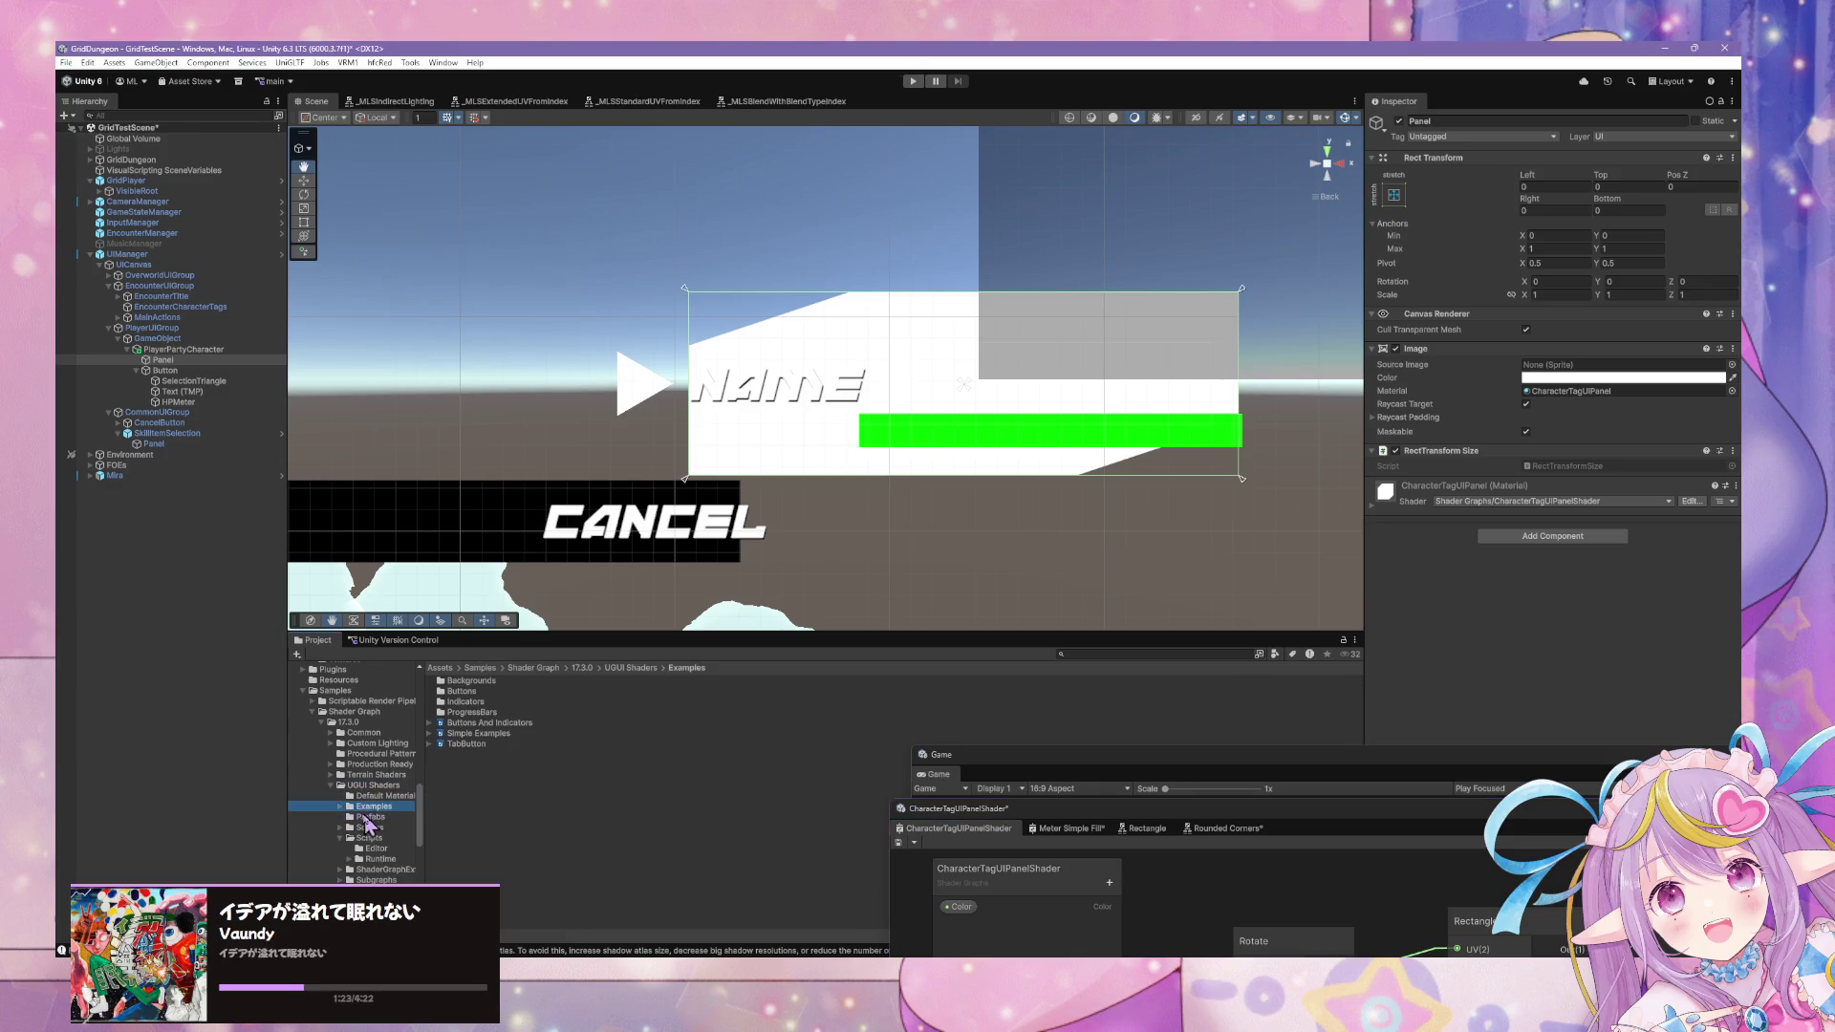
{"action": "left_click", "coordinate": [472, 682]}
{"action": "left_click", "coordinate": [464, 701]}
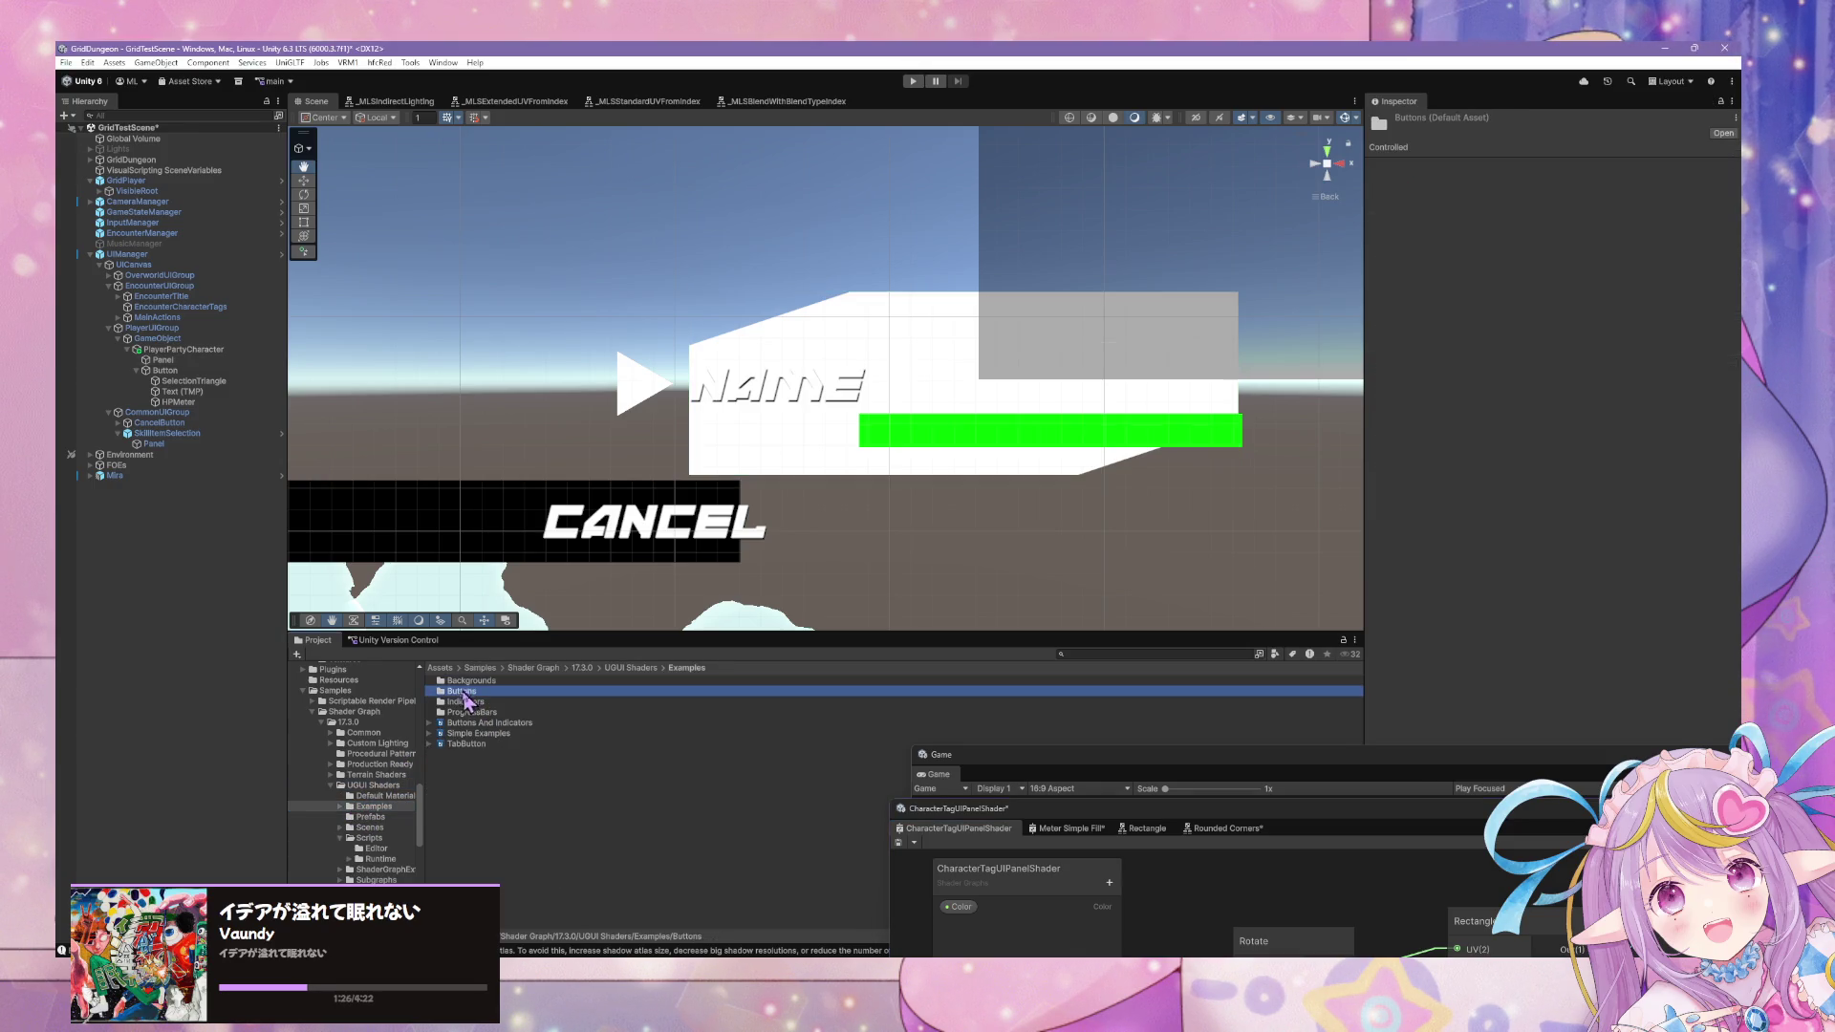
{"action": "left_click", "coordinate": [464, 681]}
{"action": "double_click", "coordinate": [464, 682]}
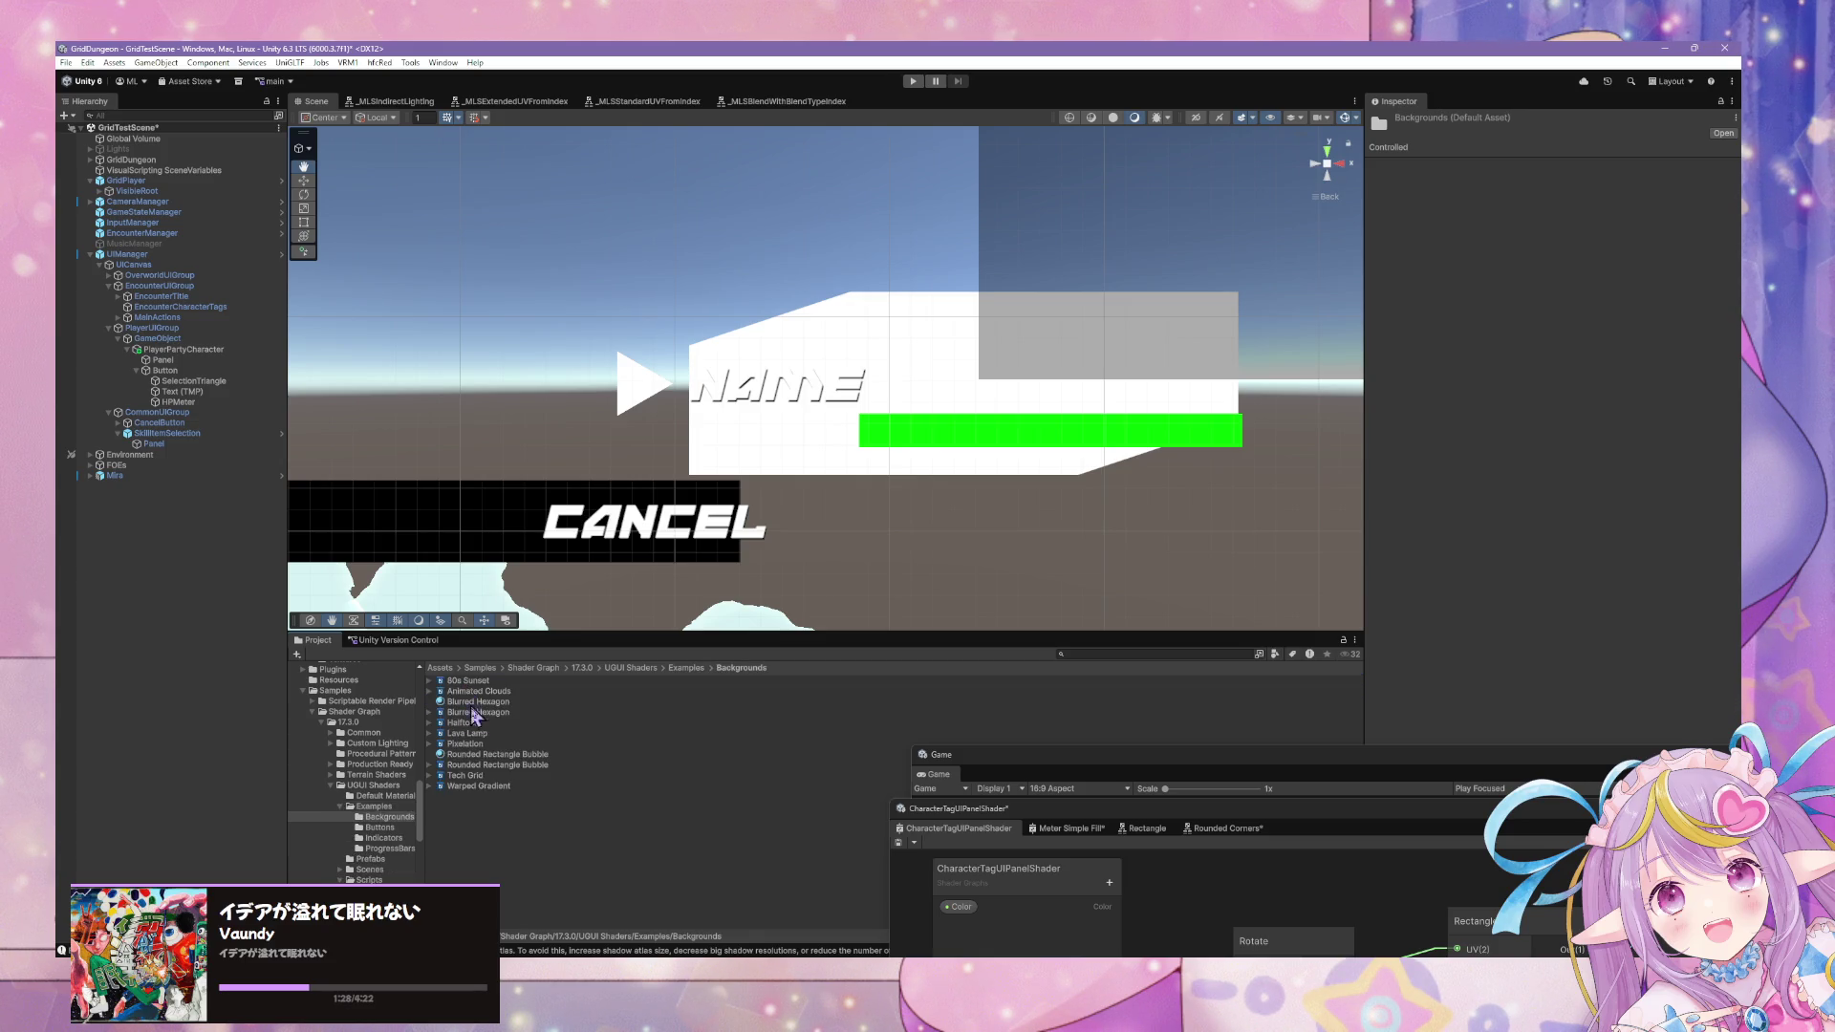
{"action": "left_click", "coordinate": [464, 682]}
{"action": "key", "text": "Down"}
{"action": "key", "text": "Down"}
{"action": "key", "text": "Down"}
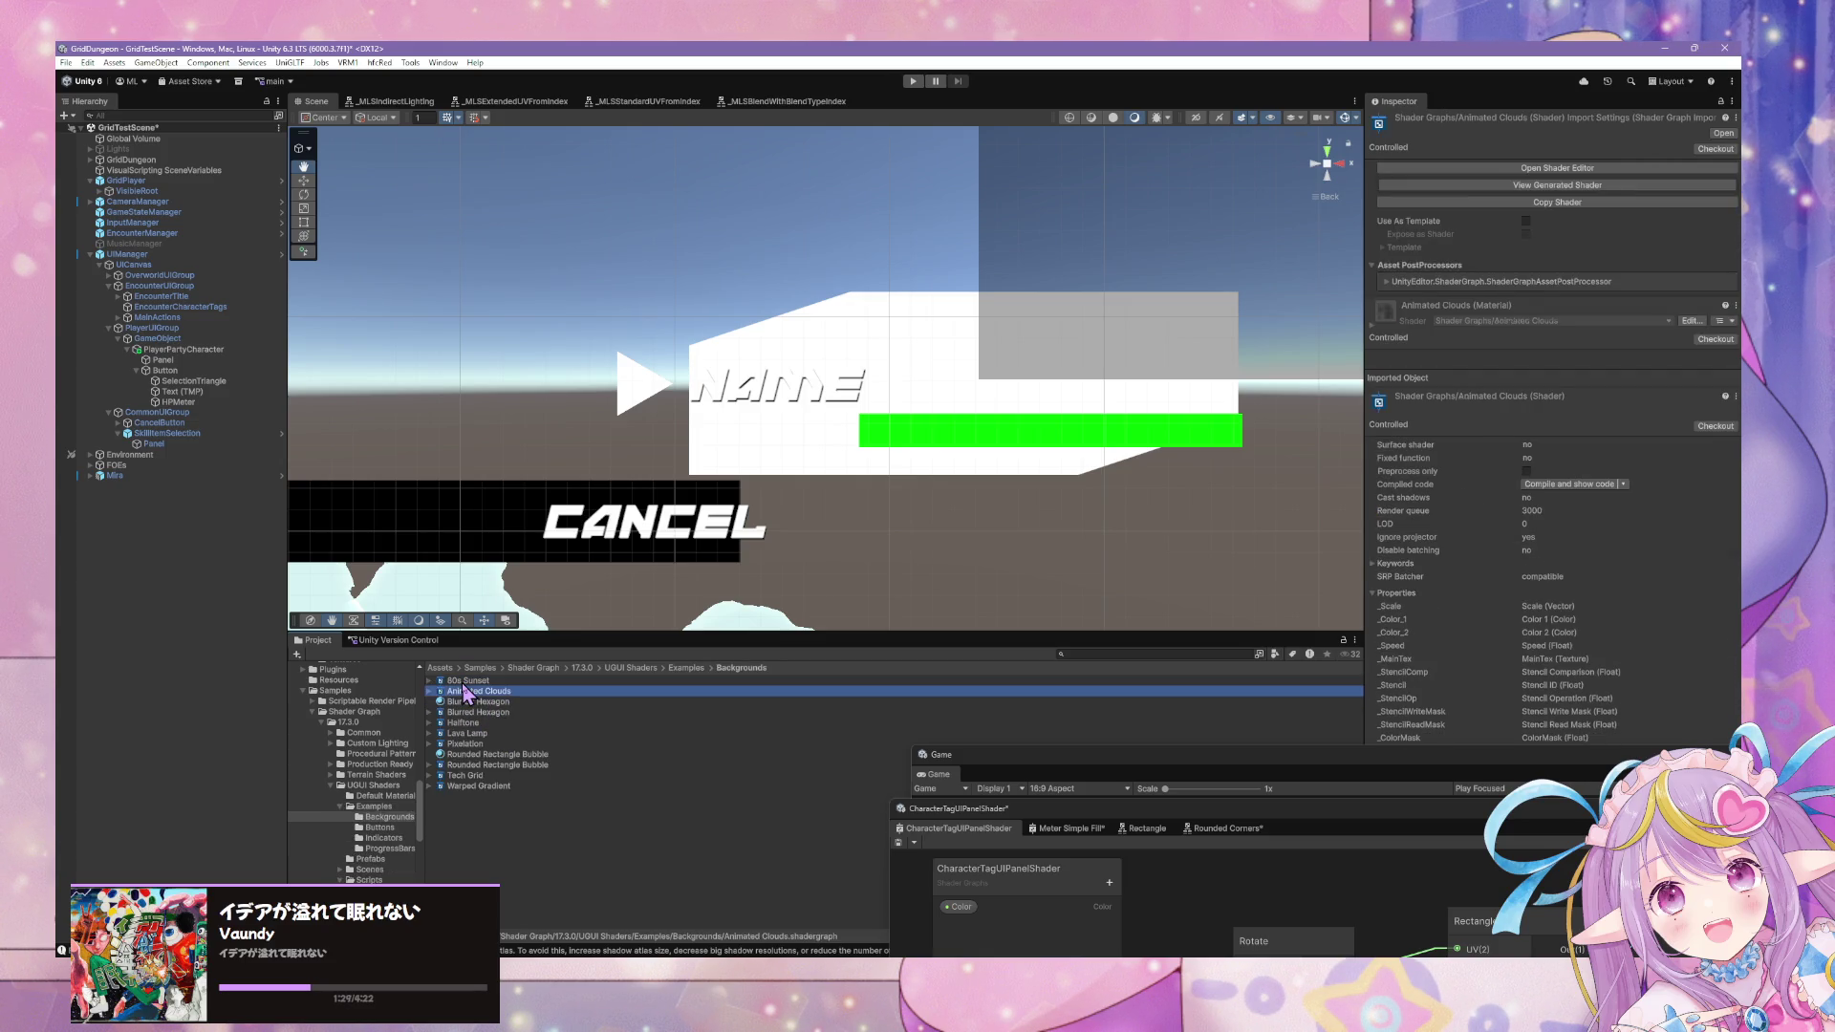
{"action": "key", "text": "Down"}
{"action": "key", "text": "Down"}
{"action": "key", "text": "Down"}
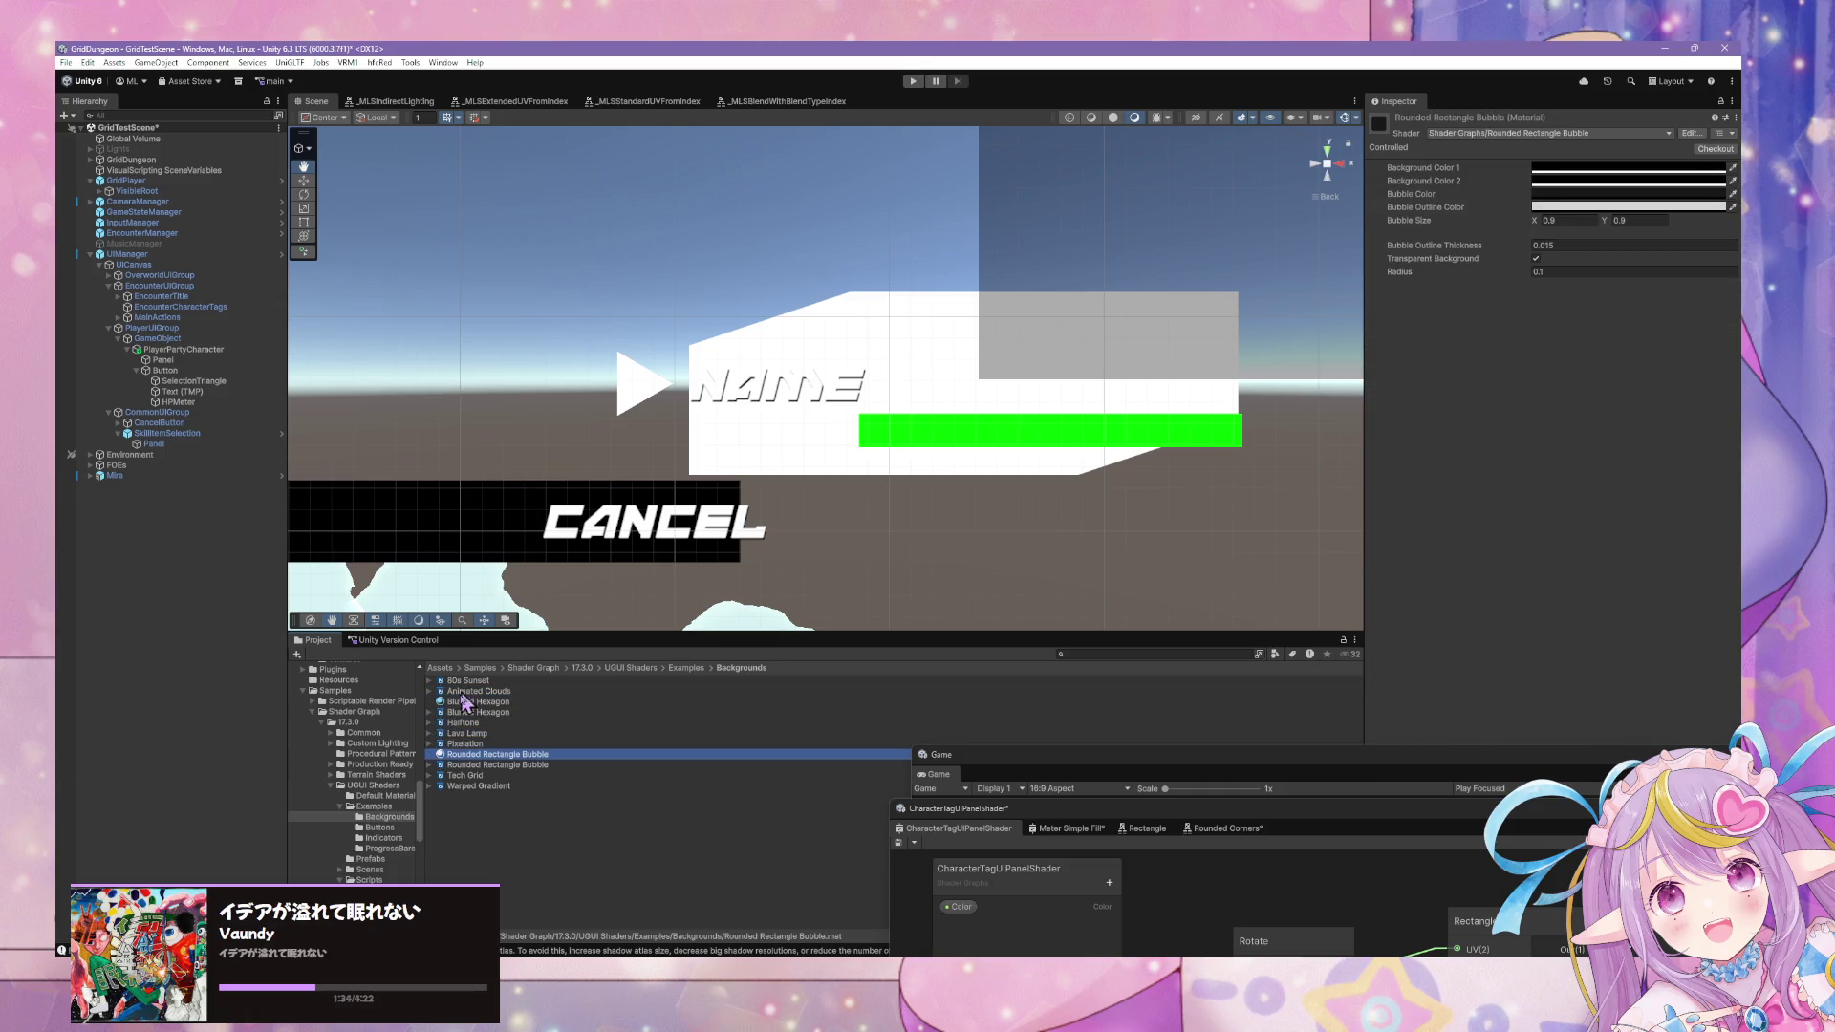
Browse the Buttons examples to select SciFi2 Button, then select Panel in the Hierarchy.
{"action": "left_click", "coordinate": [382, 829]}
{"action": "left_click", "coordinate": [506, 681]}
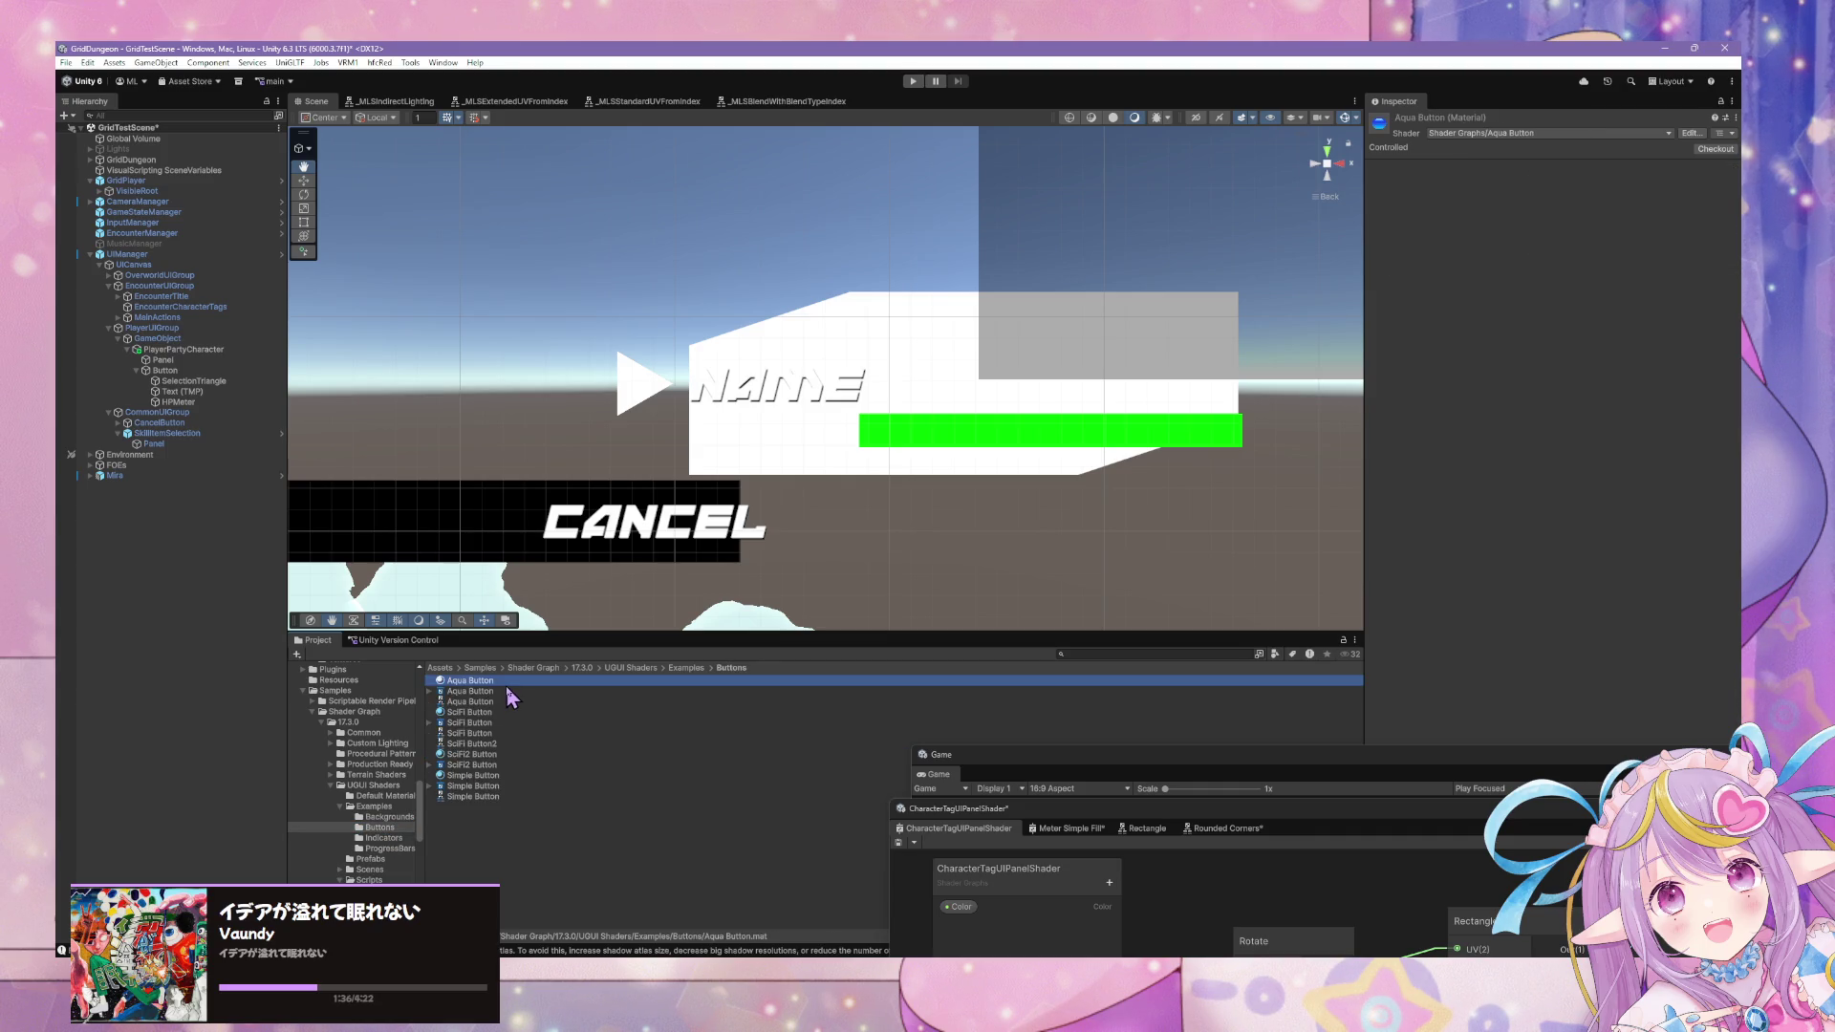
{"action": "key", "text": "Down"}
{"action": "key", "text": "Down"}
{"action": "key", "text": "Down"}
{"action": "key", "text": "Down"}
{"action": "key", "text": "Down"}
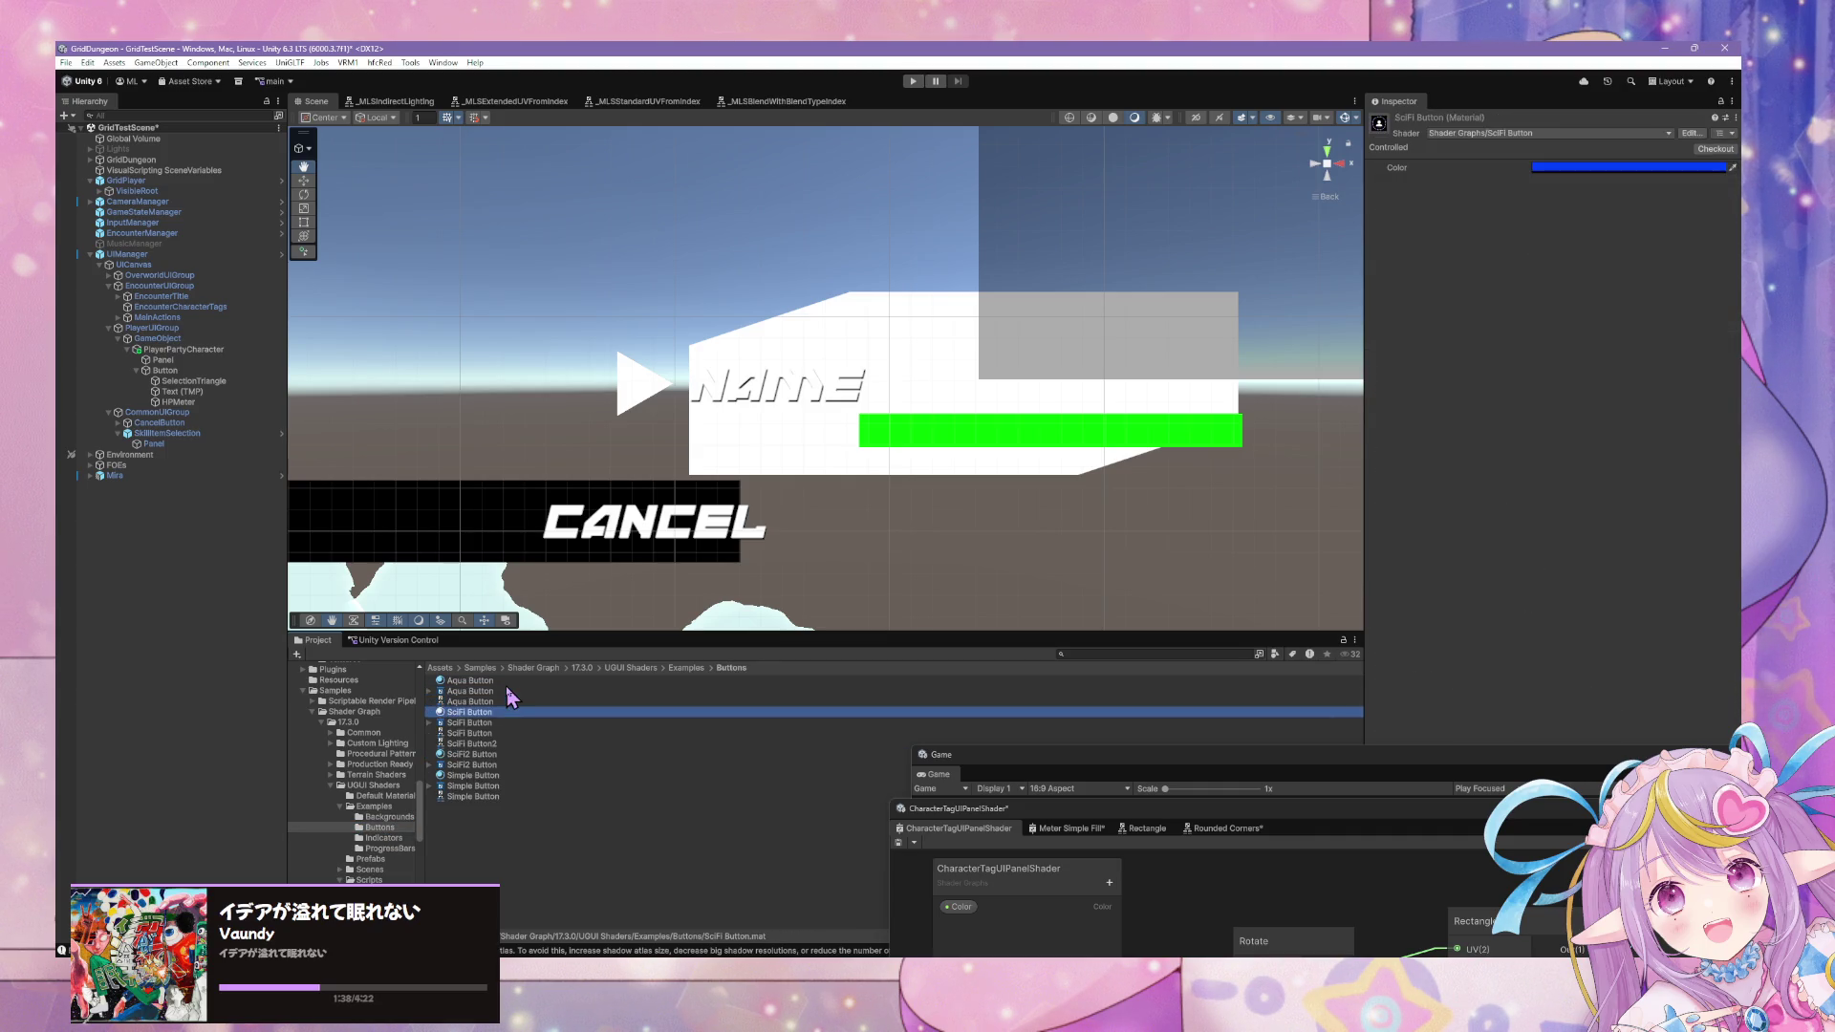
{"action": "key", "text": "Down"}
{"action": "key", "text": "Down"}
{"action": "key", "text": "Up"}
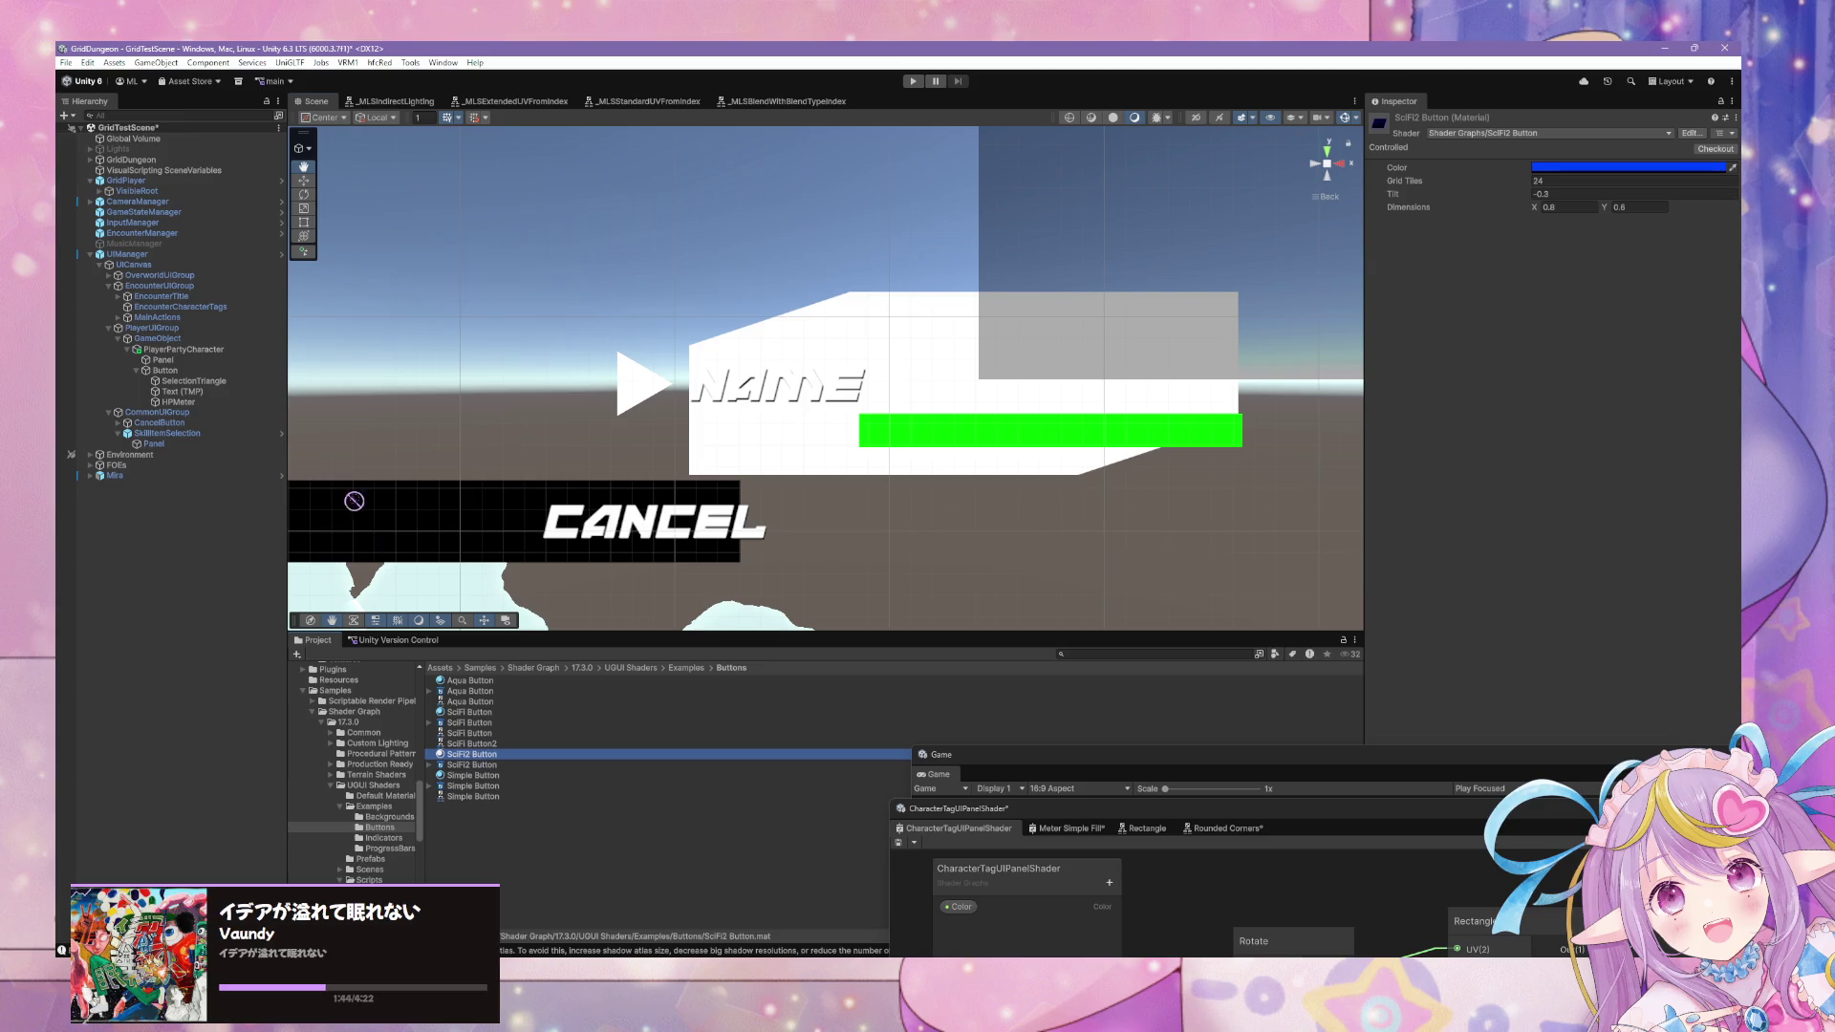
{"action": "left_click", "coordinate": [165, 361]}
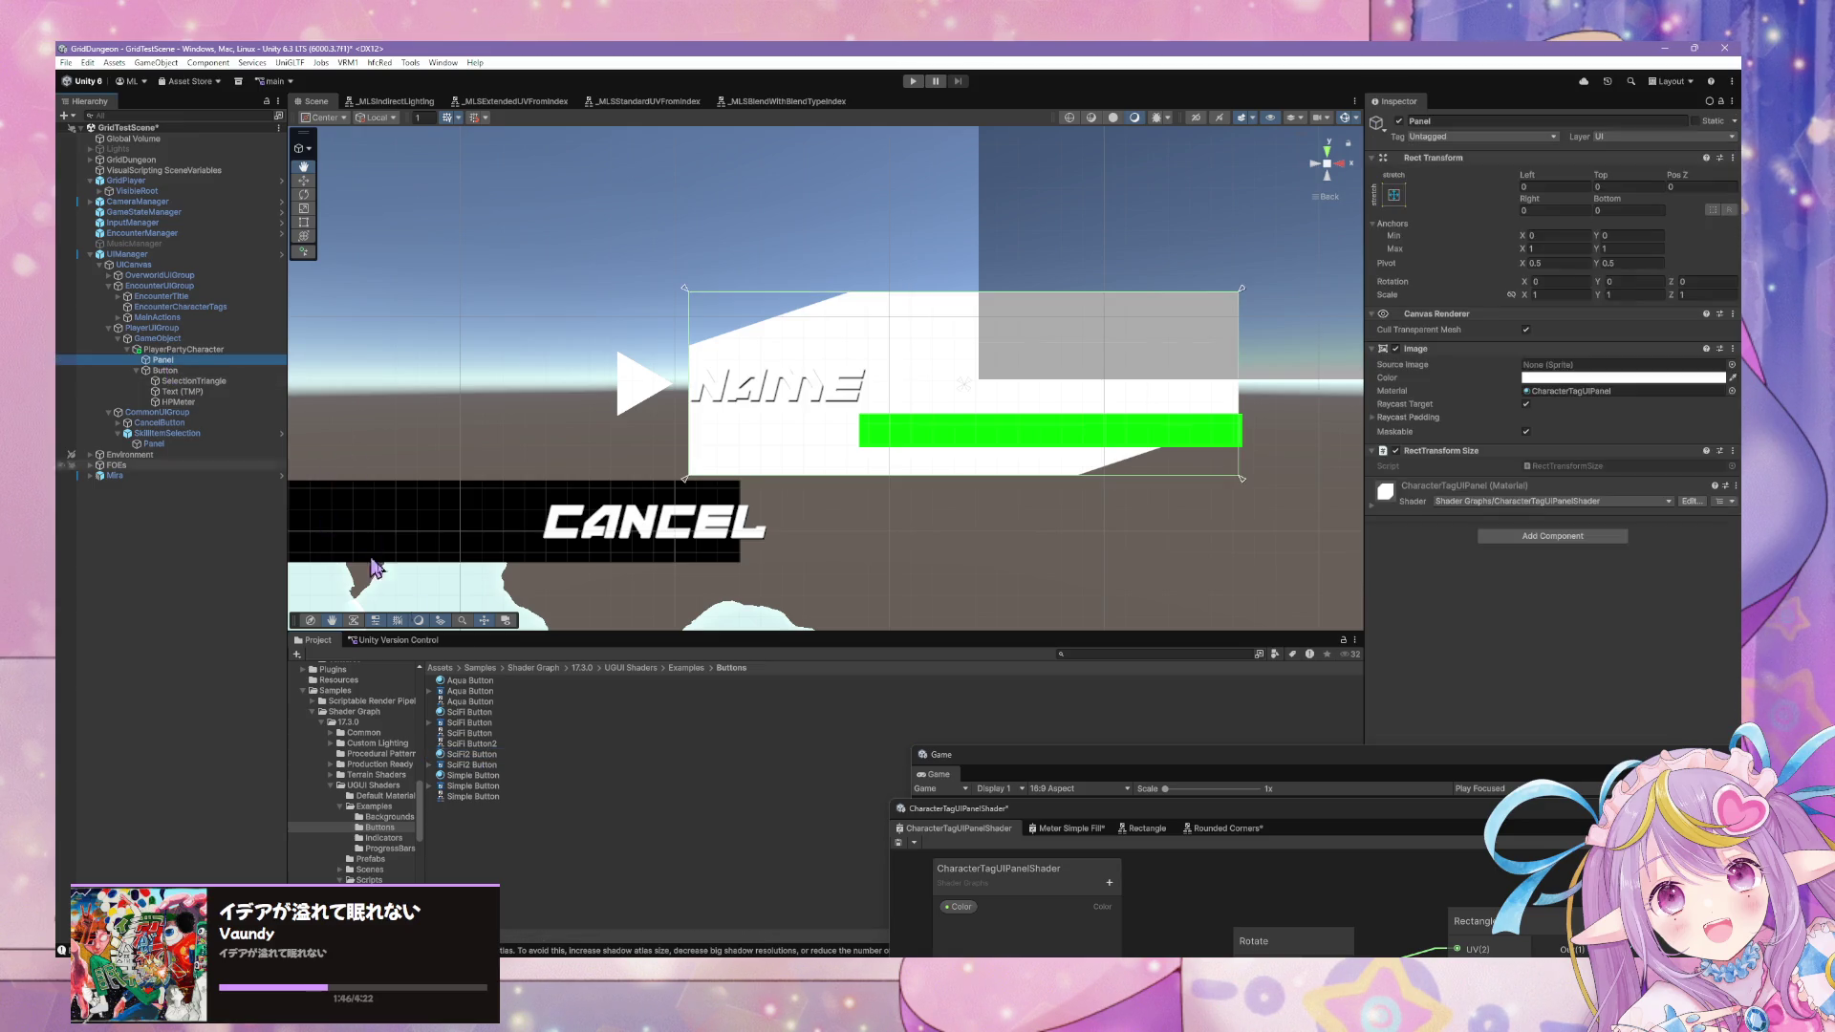
Apply the SciFi2 Button and then the Simple Button material to the Panel's Image.
{"action": "mouse_move", "coordinate": [474, 757]}
{"action": "left_mouse_down"}
{"action": "mouse_move", "coordinate": [1185, 598]}
{"action": "mouse_move", "coordinate": [1603, 392]}
{"action": "left_mouse_up"}
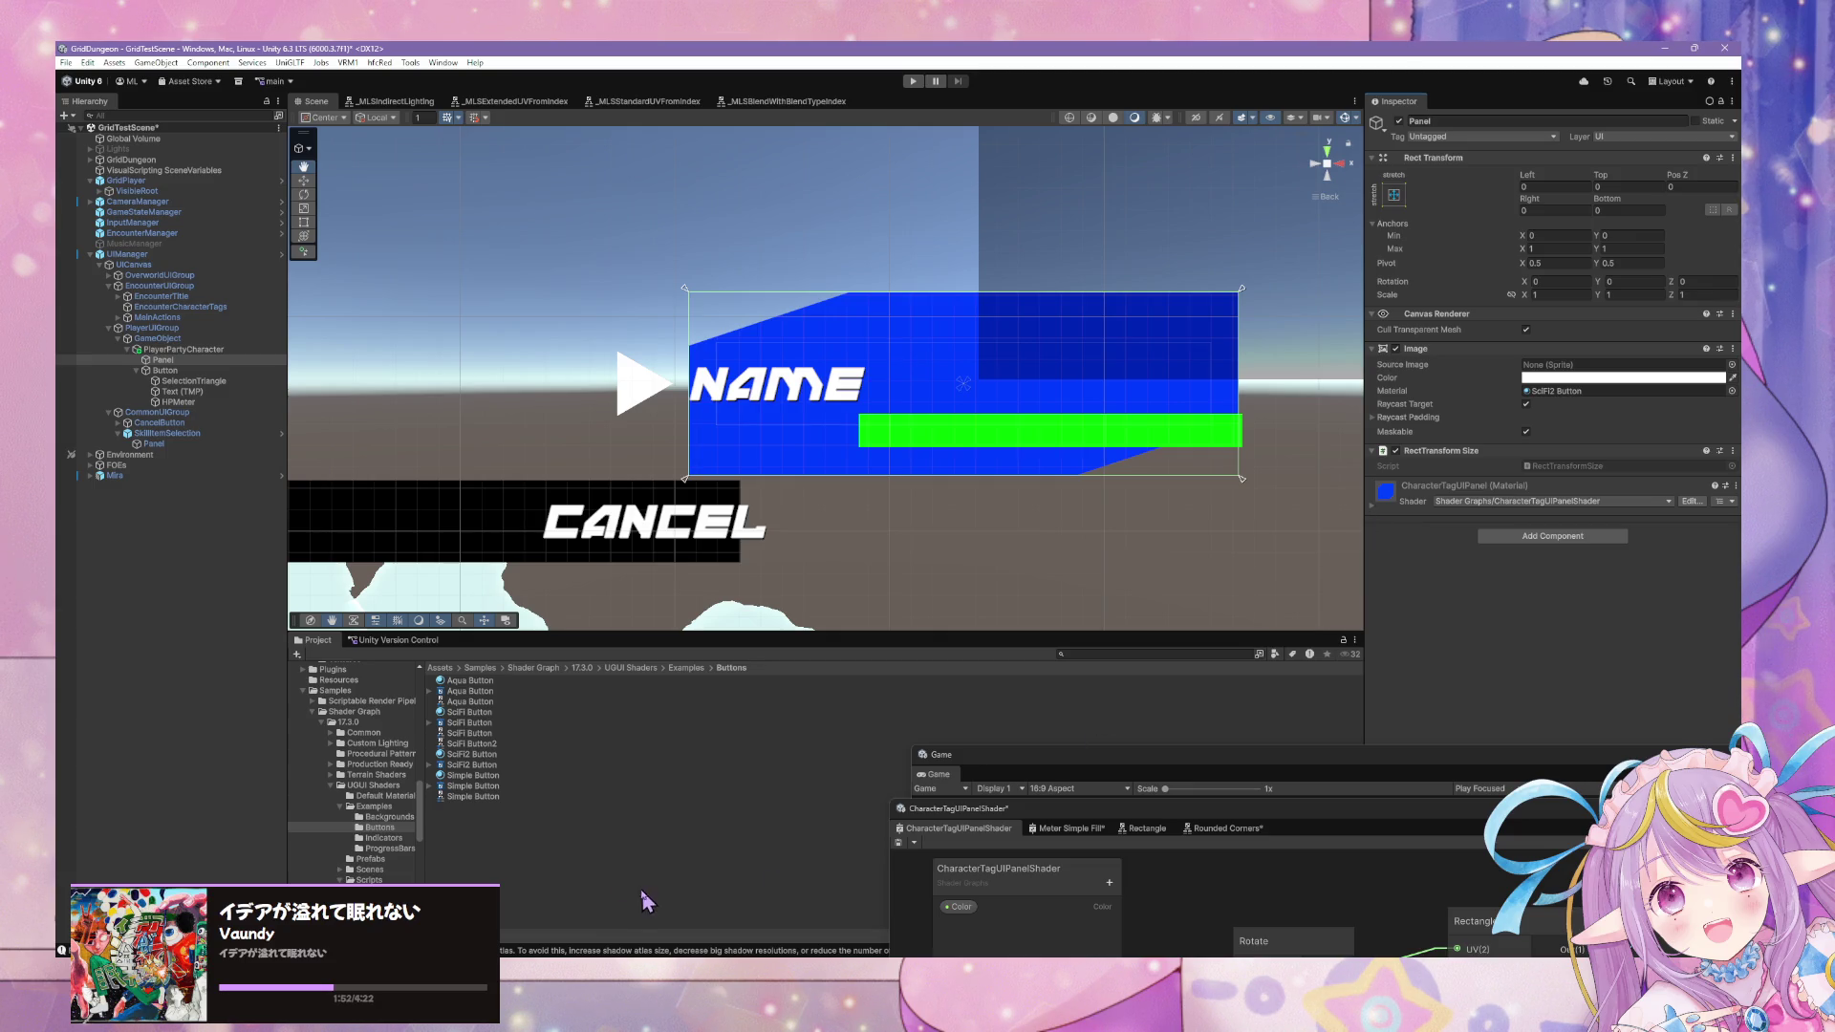
{"action": "mouse_move", "coordinate": [475, 786]}
{"action": "left_mouse_down"}
{"action": "mouse_move", "coordinate": [1580, 444]}
{"action": "mouse_move", "coordinate": [1576, 388]}
{"action": "left_mouse_up"}
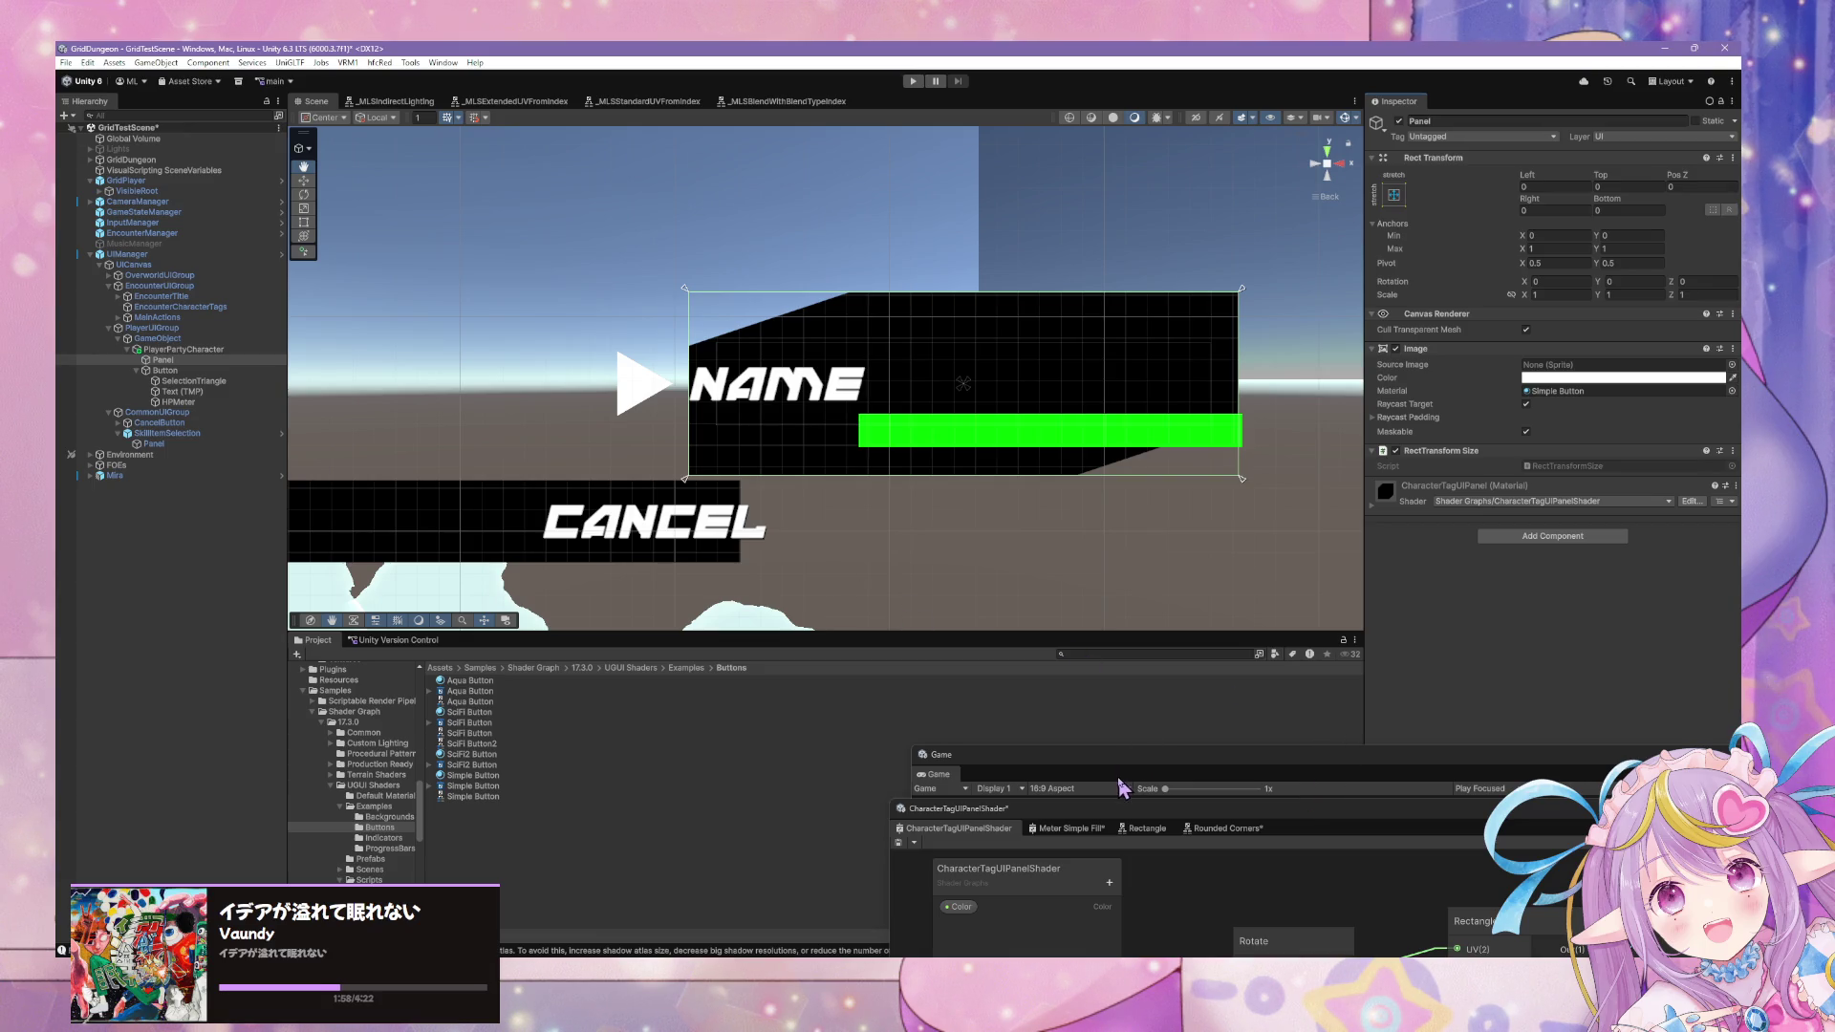
{"action": "mouse_move", "coordinate": [1115, 811]}
{"action": "left_mouse_down"}
{"action": "mouse_move", "coordinate": [816, 524]}
{"action": "mouse_move", "coordinate": [1071, 770]}
{"action": "mouse_move", "coordinate": [1046, 757]}
{"action": "left_mouse_up"}
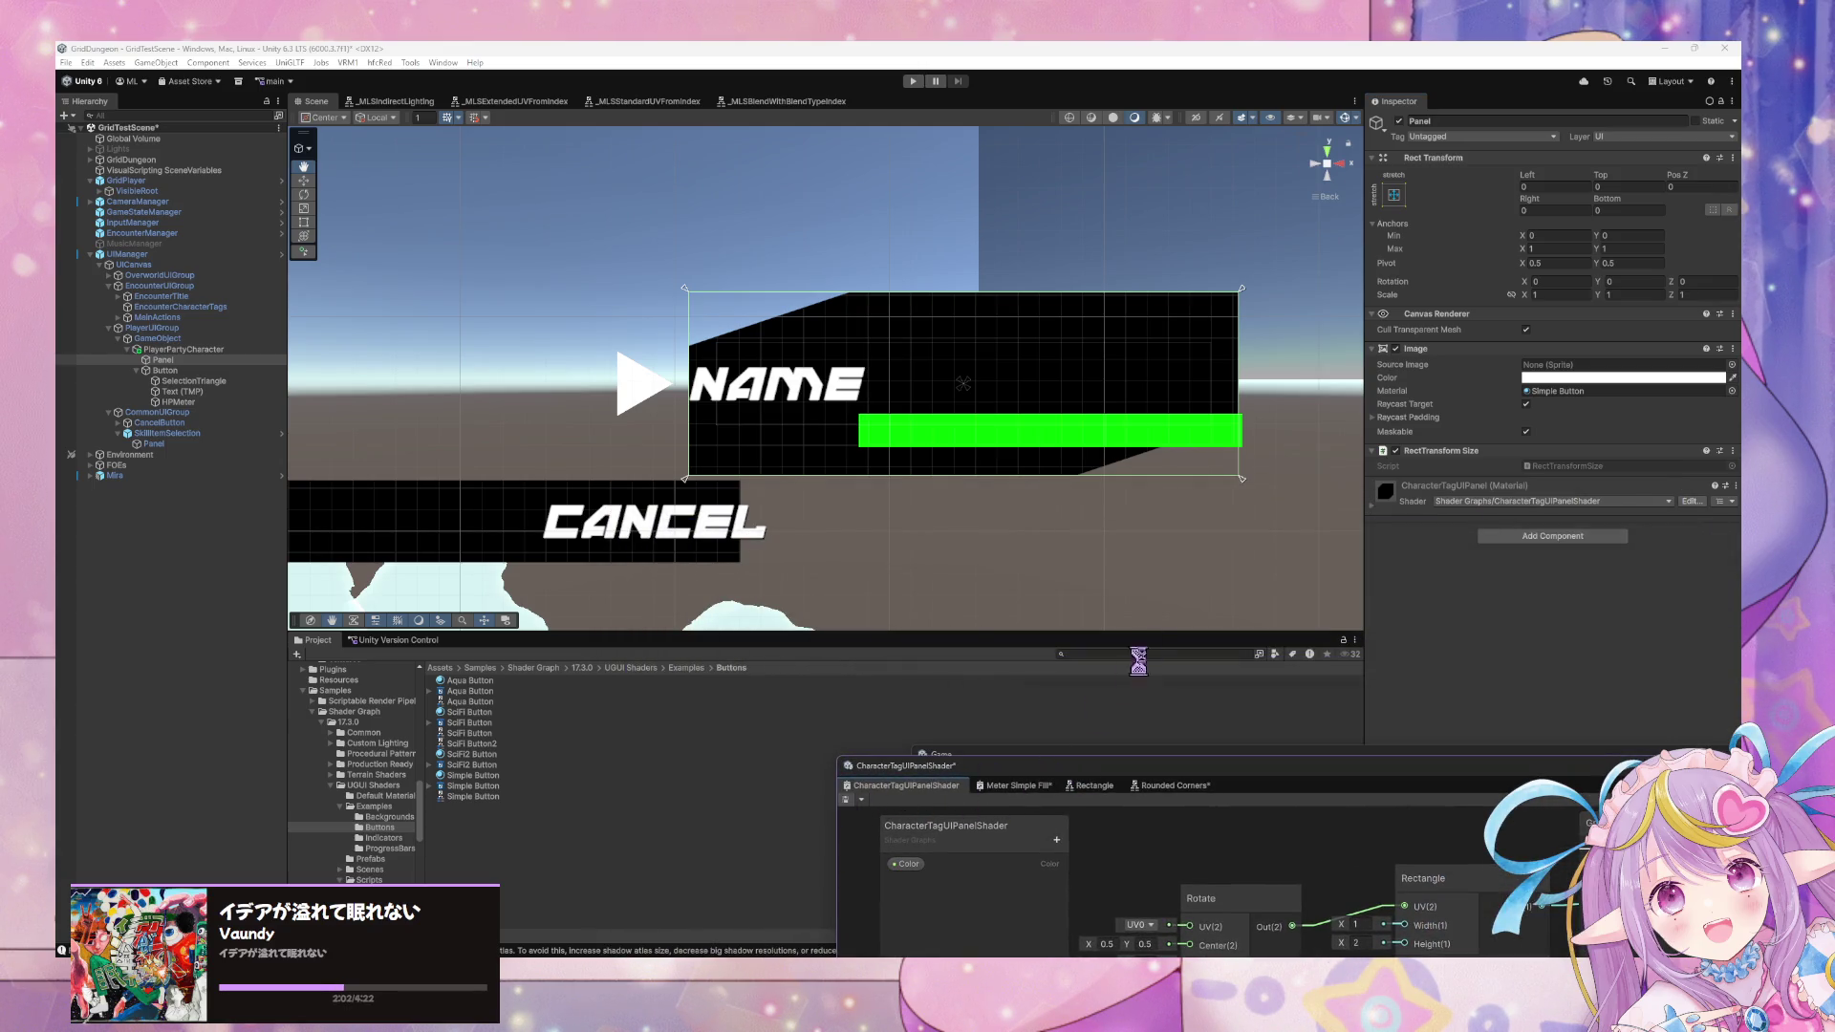
{"action": "mouse_move", "coordinate": [1106, 565]}
{"action": "left_mouse_down"}
{"action": "mouse_move", "coordinate": [1057, 532]}
{"action": "mouse_move", "coordinate": [659, 557]}
{"action": "mouse_move", "coordinate": [1099, 573]}
{"action": "left_mouse_up"}
Delete the mask's connection into Fragment Alpha and save the shader graph.
{"action": "left_click_drag", "start_coordinate": [1259, 772], "coordinate": [942, 453]}
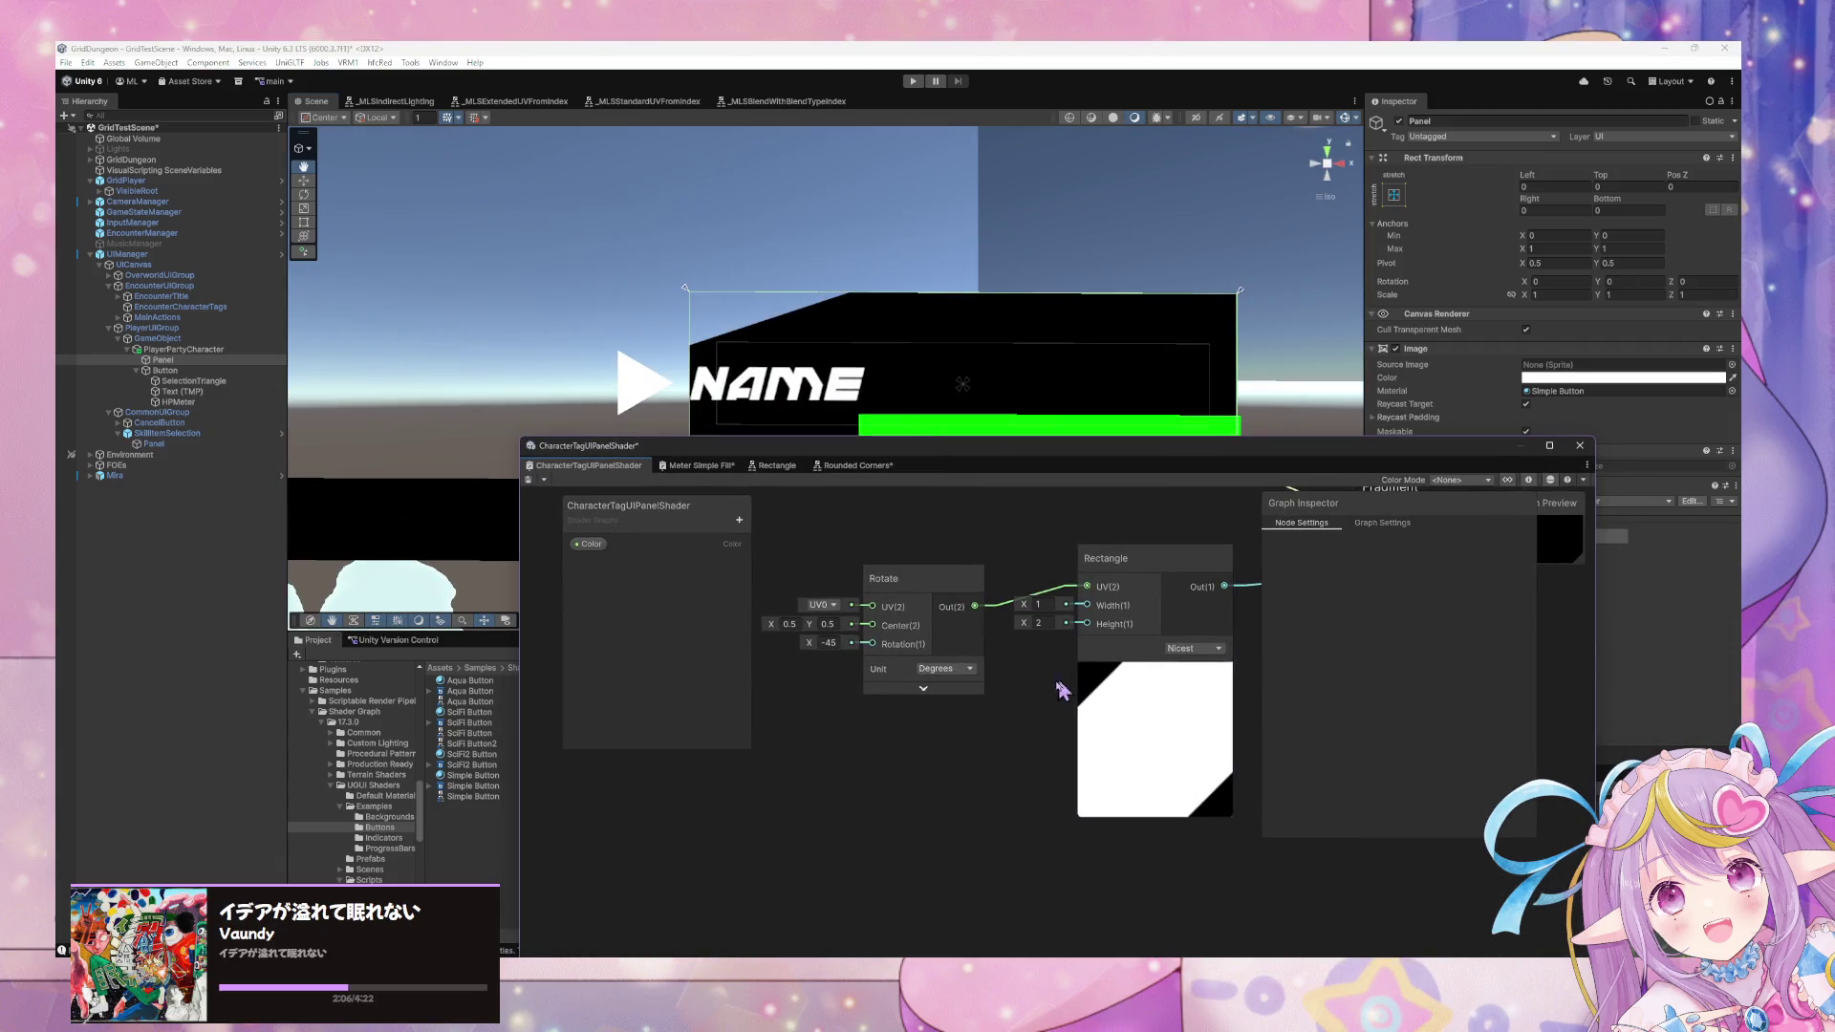
{"action": "left_click", "coordinate": [979, 585]}
{"action": "key", "text": "Delete"}
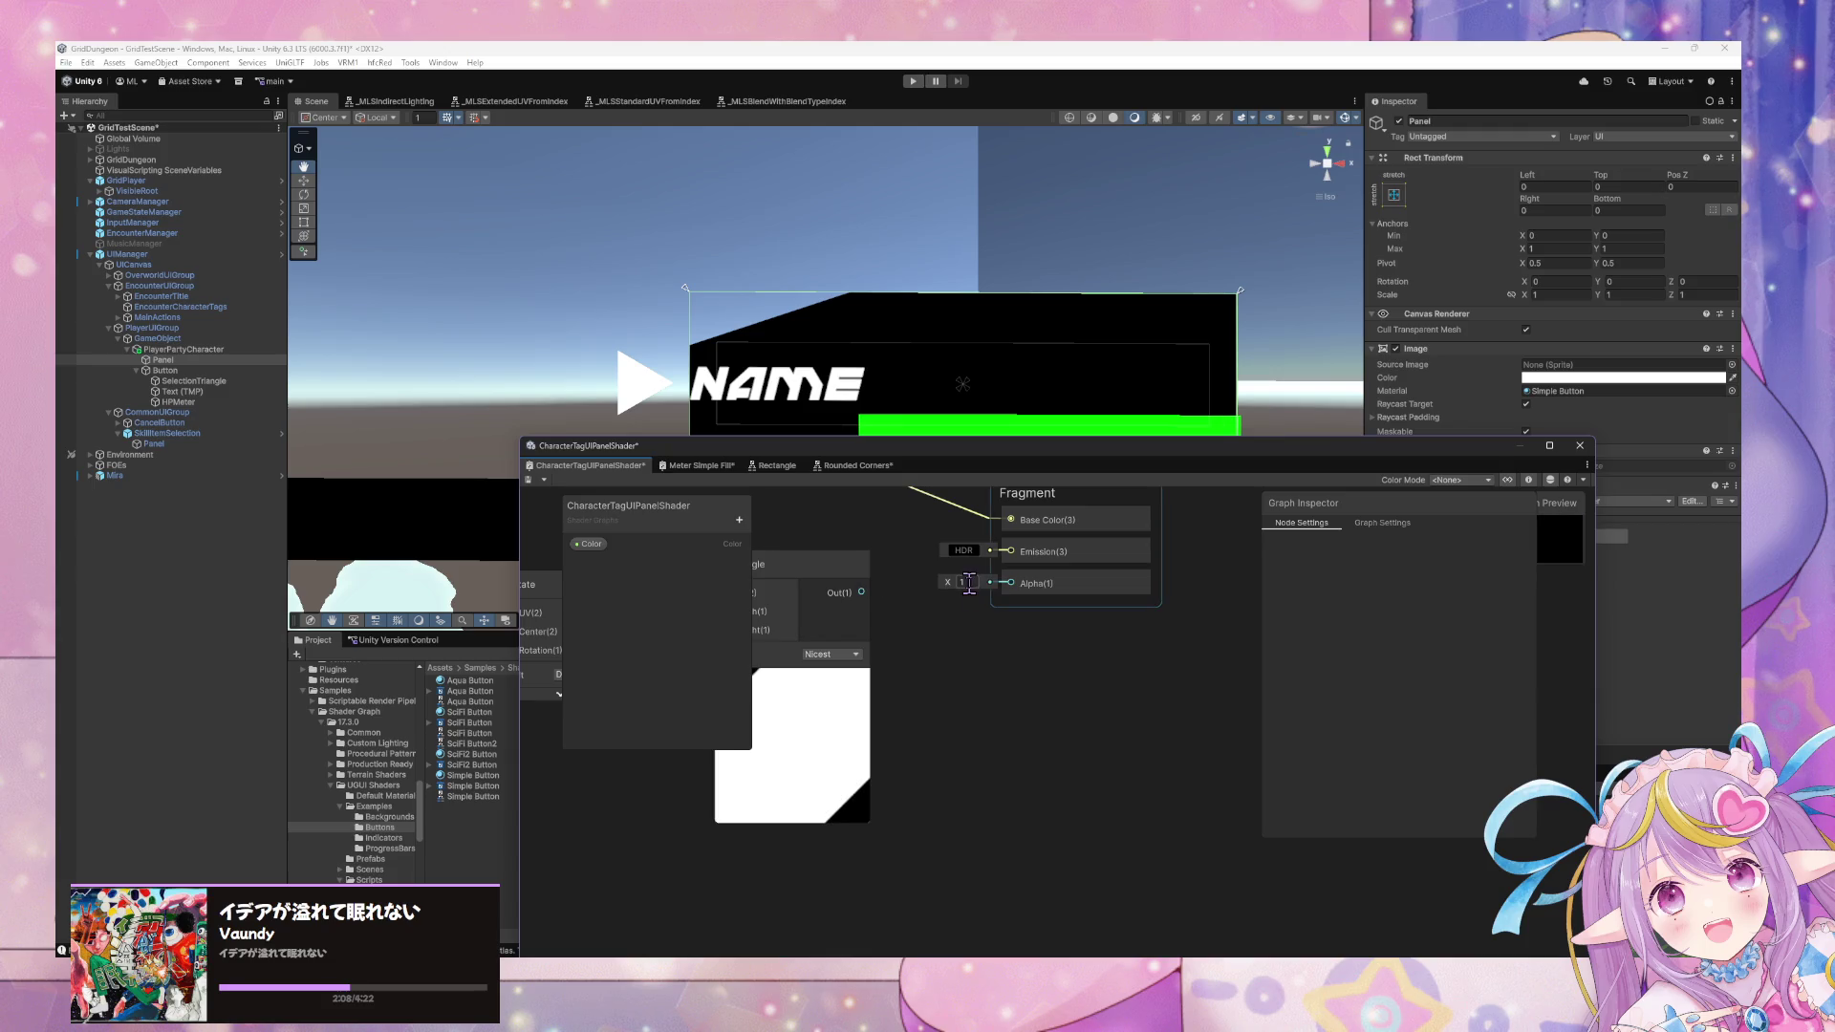
{"action": "left_click", "coordinate": [528, 481]}
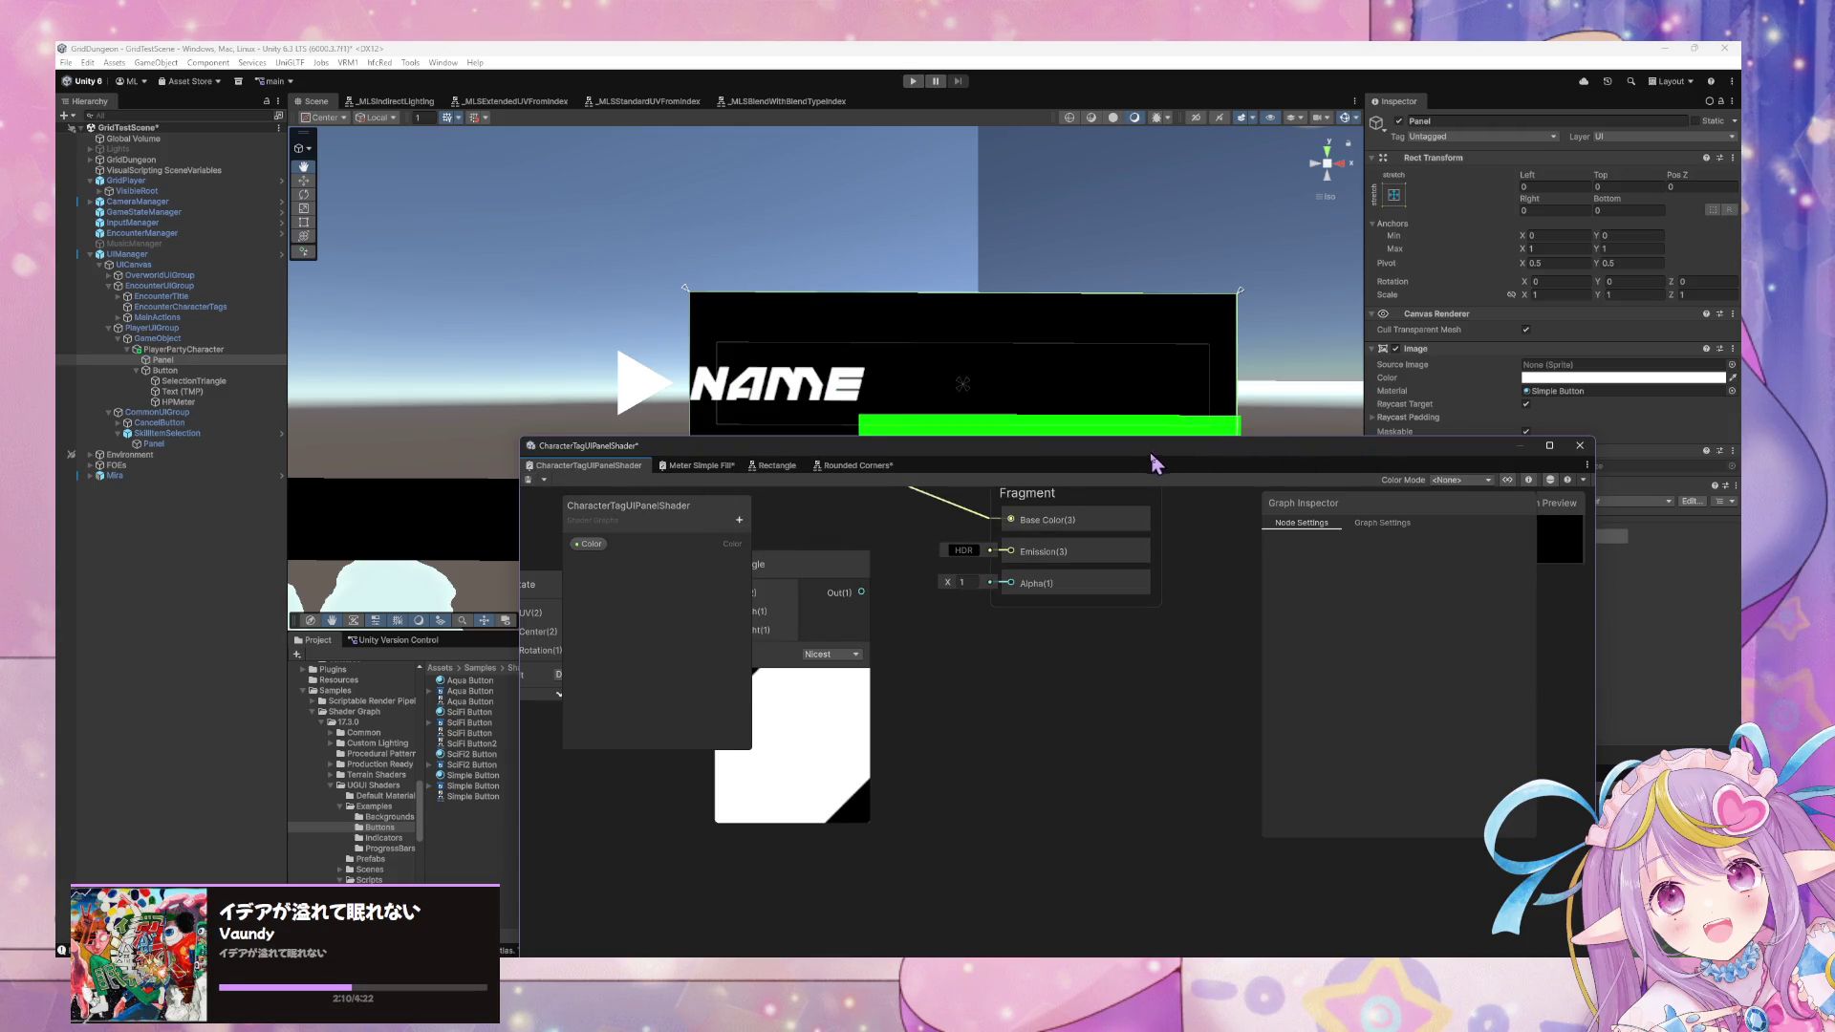
{"action": "mouse_move", "coordinate": [1252, 471]}
{"action": "left_mouse_down"}
{"action": "mouse_move", "coordinate": [1282, 532]}
{"action": "mouse_move", "coordinate": [1283, 706]}
{"action": "left_mouse_up"}
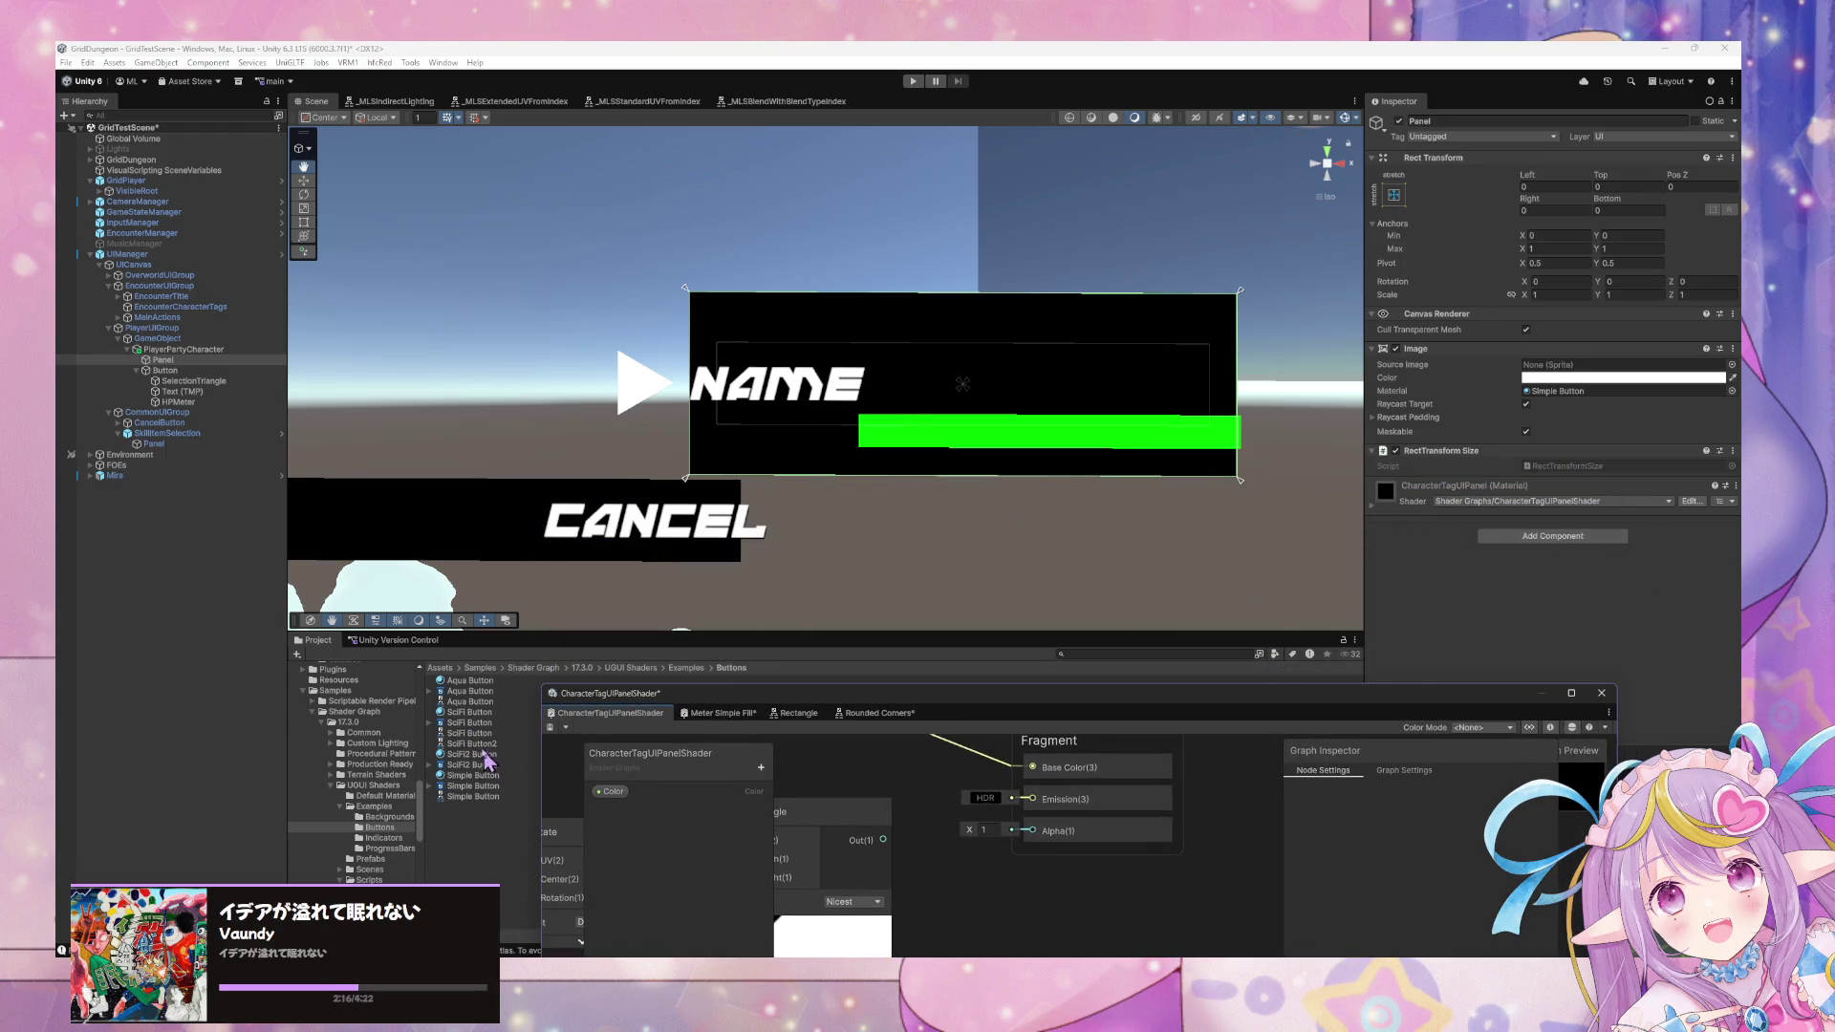
{"action": "left_click", "coordinate": [1680, 291]}
Paste the SciFi Button material into the Panel's Image Material so it renders blue.
{"action": "left_click", "coordinate": [1576, 391]}
{"action": "key", "text": "ctrl+v"}
{"action": "mouse_move", "coordinate": [1129, 468]}
{"action": "left_mouse_down"}
{"action": "mouse_move", "coordinate": [956, 458]}
{"action": "mouse_move", "coordinate": [1183, 475]}
{"action": "mouse_move", "coordinate": [860, 430]}
{"action": "mouse_move", "coordinate": [688, 463]}
{"action": "mouse_move", "coordinate": [594, 438]}
{"action": "mouse_move", "coordinate": [982, 512]}
{"action": "mouse_move", "coordinate": [1179, 500]}
{"action": "left_mouse_up"}
Run Remove Unused Properties from the material's options menu.
{"action": "left_click", "coordinate": [1462, 501]}
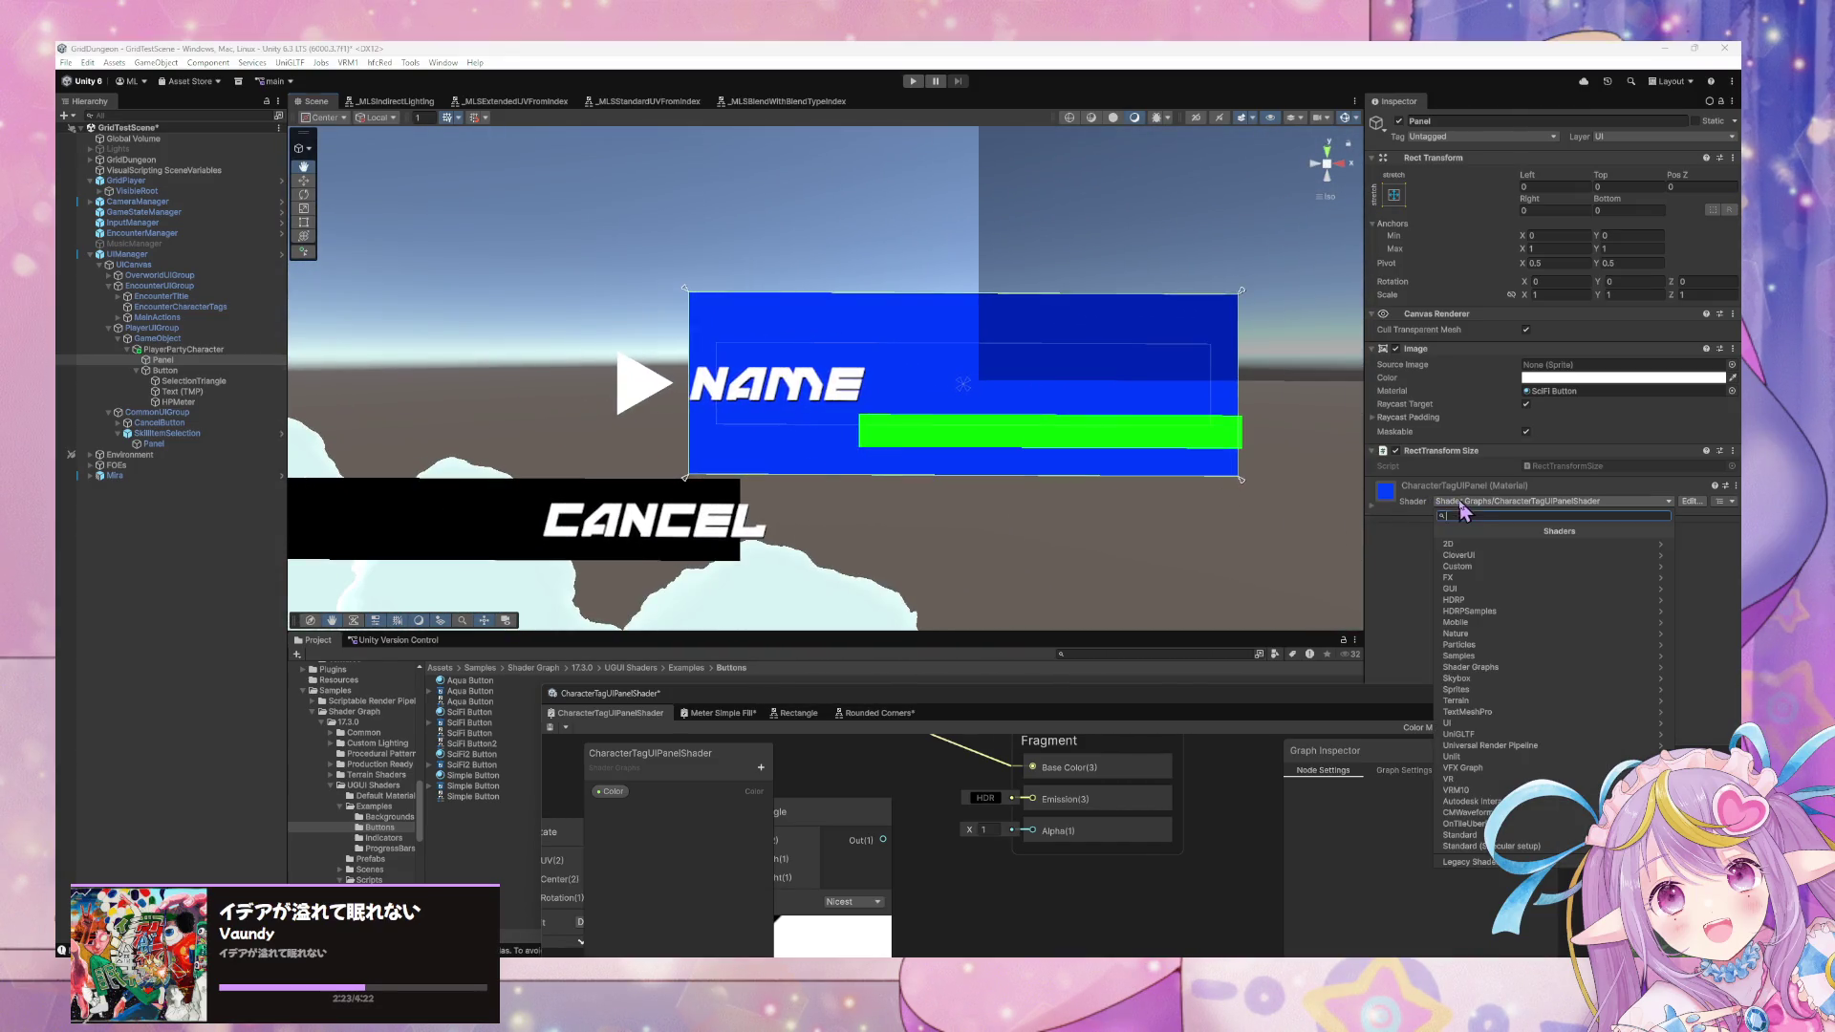
{"action": "left_click", "coordinate": [1376, 514]}
{"action": "left_click", "coordinate": [1734, 486]}
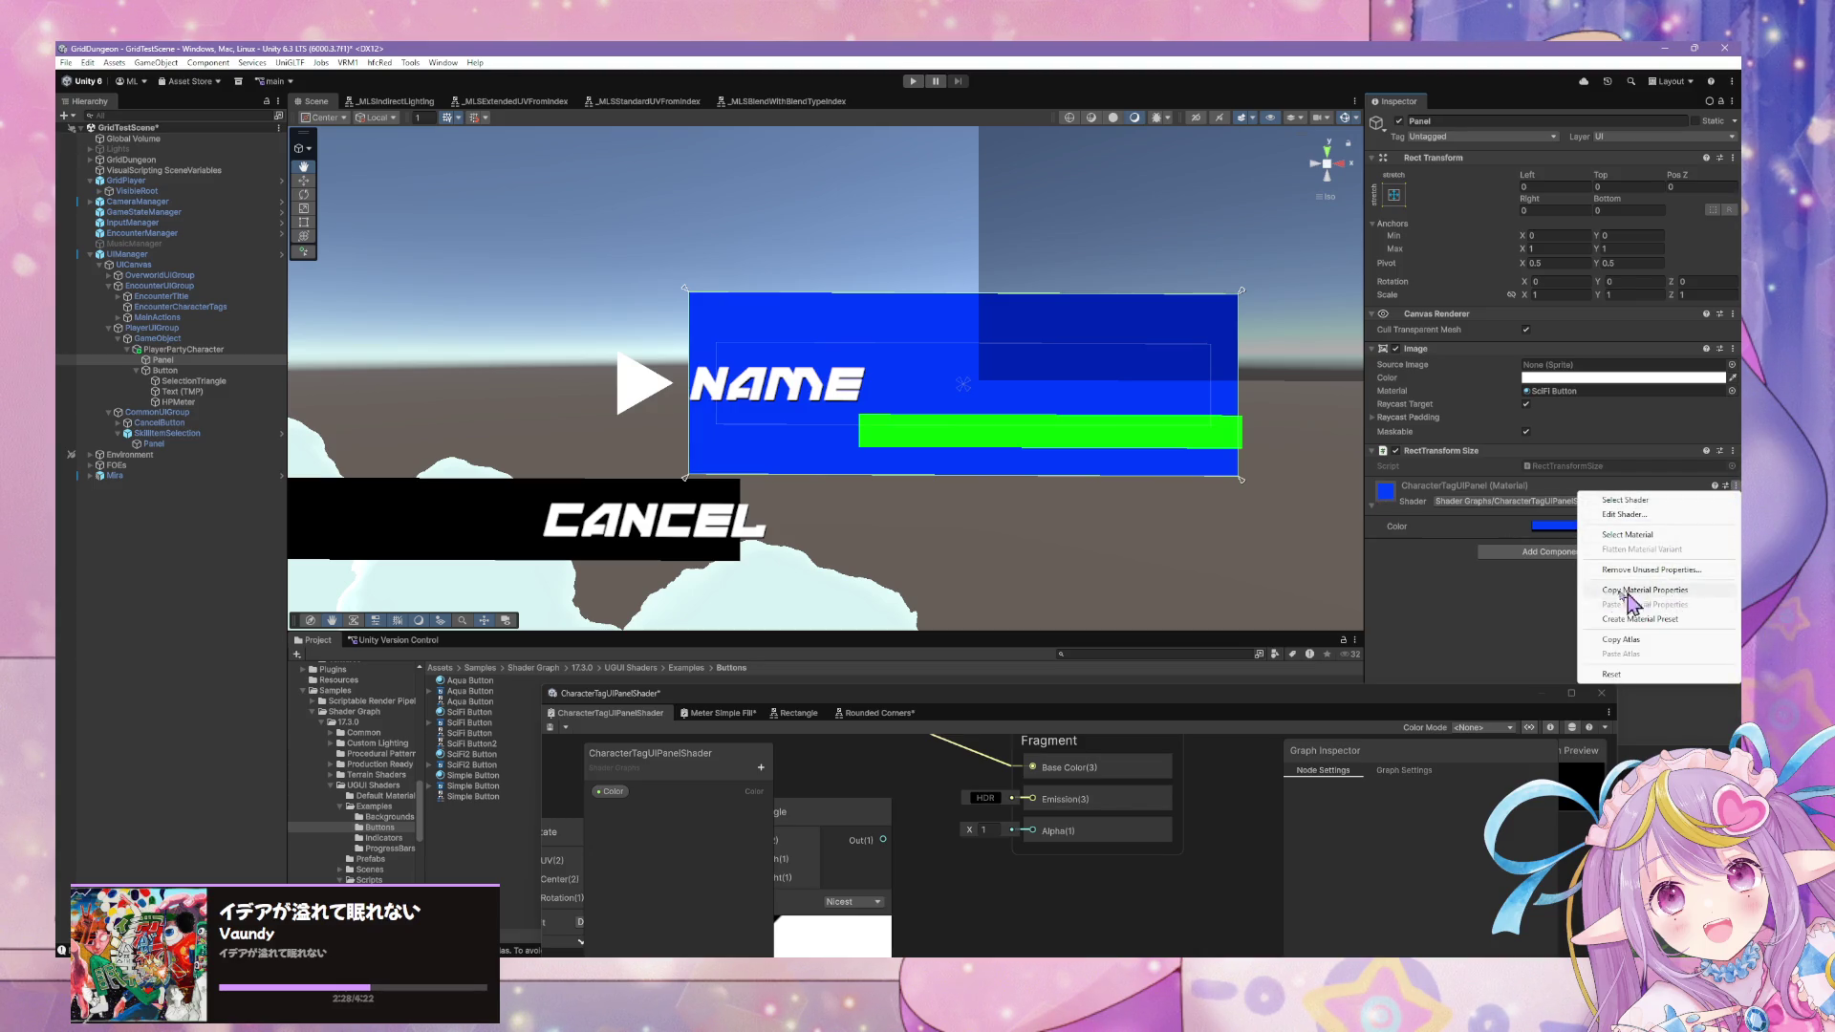
{"action": "left_click", "coordinate": [1422, 578]}
{"action": "left_click", "coordinate": [1554, 500]}
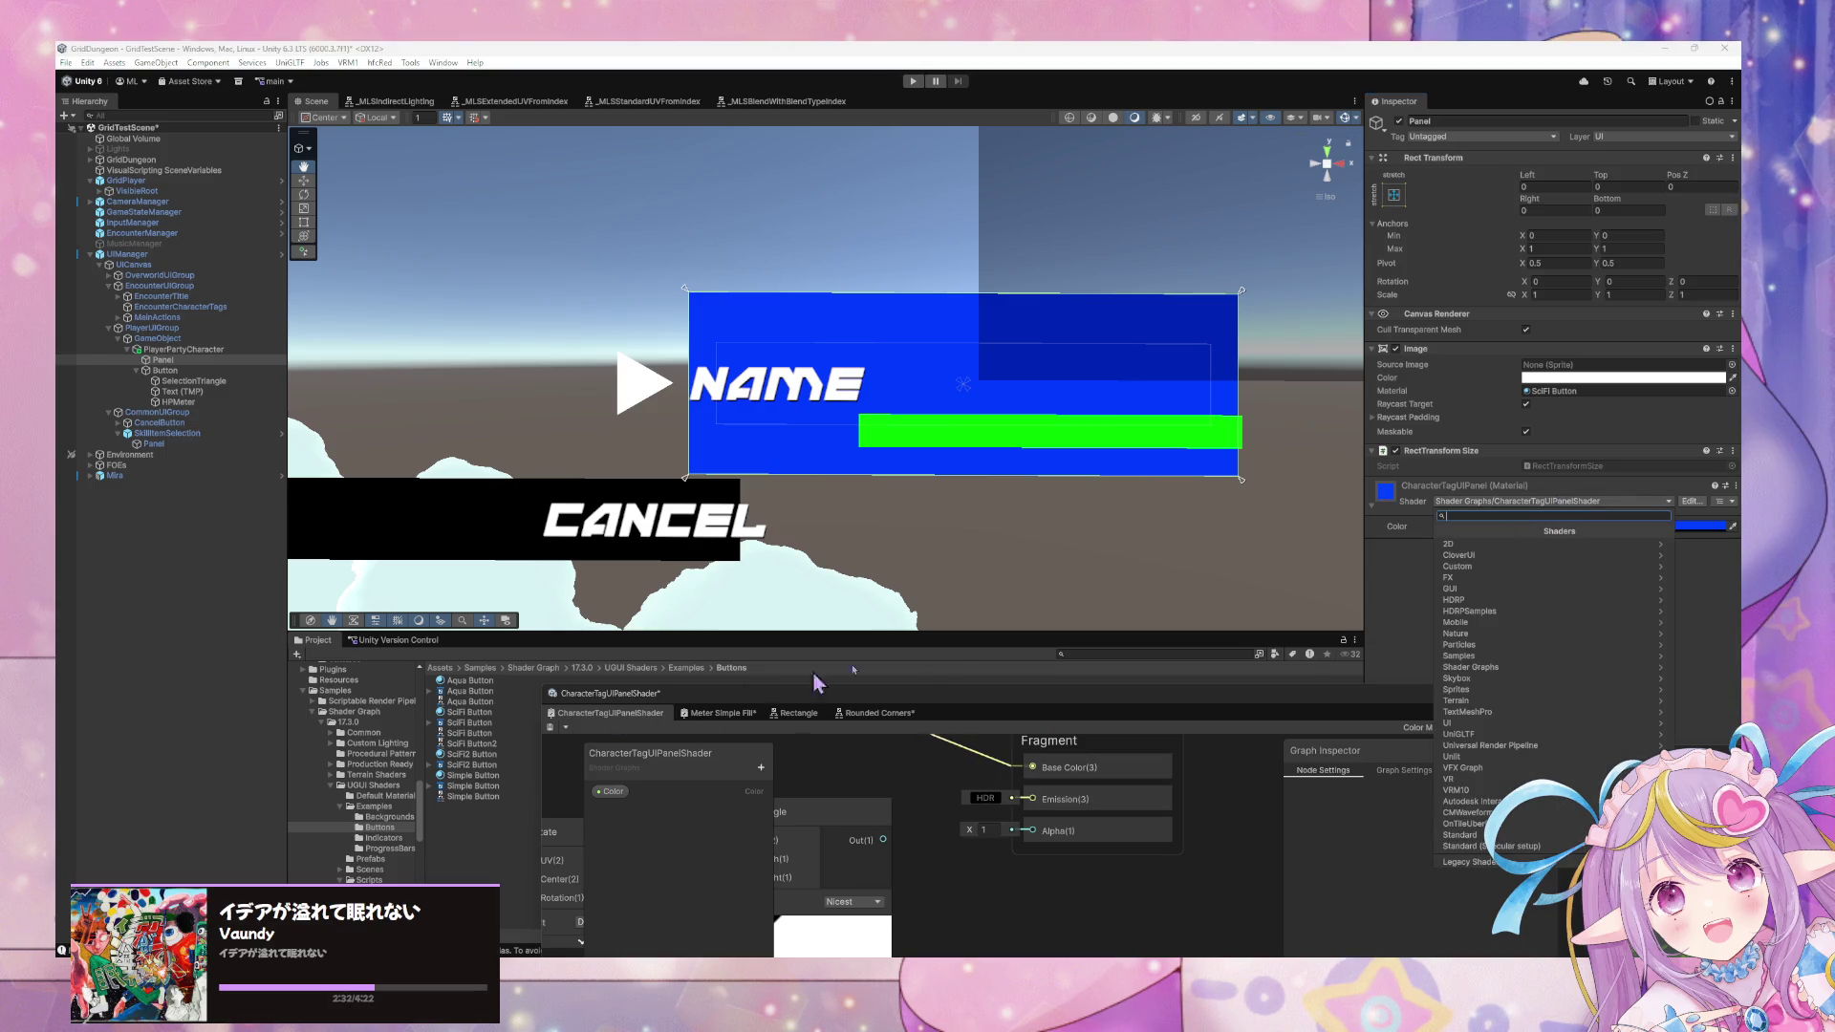
{"action": "left_click", "coordinate": [1720, 492]}
{"action": "left_click", "coordinate": [1733, 486]}
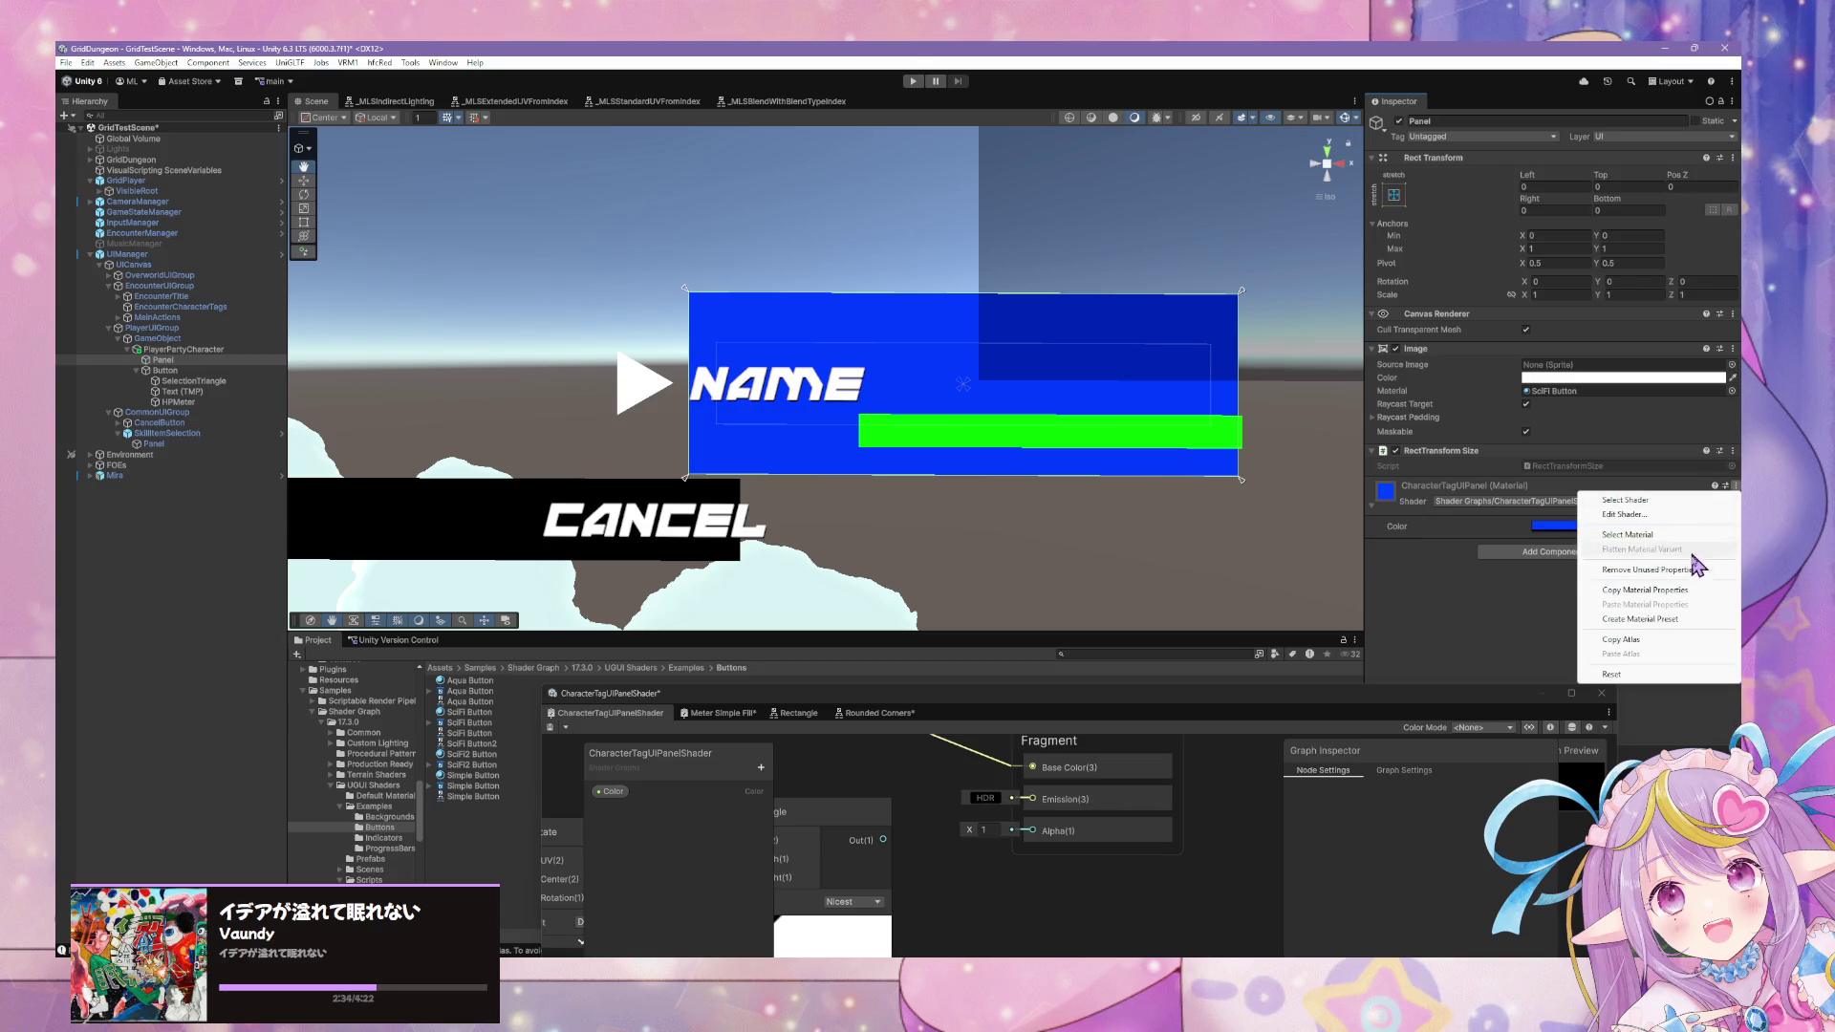
{"action": "left_click", "coordinate": [1442, 542]}
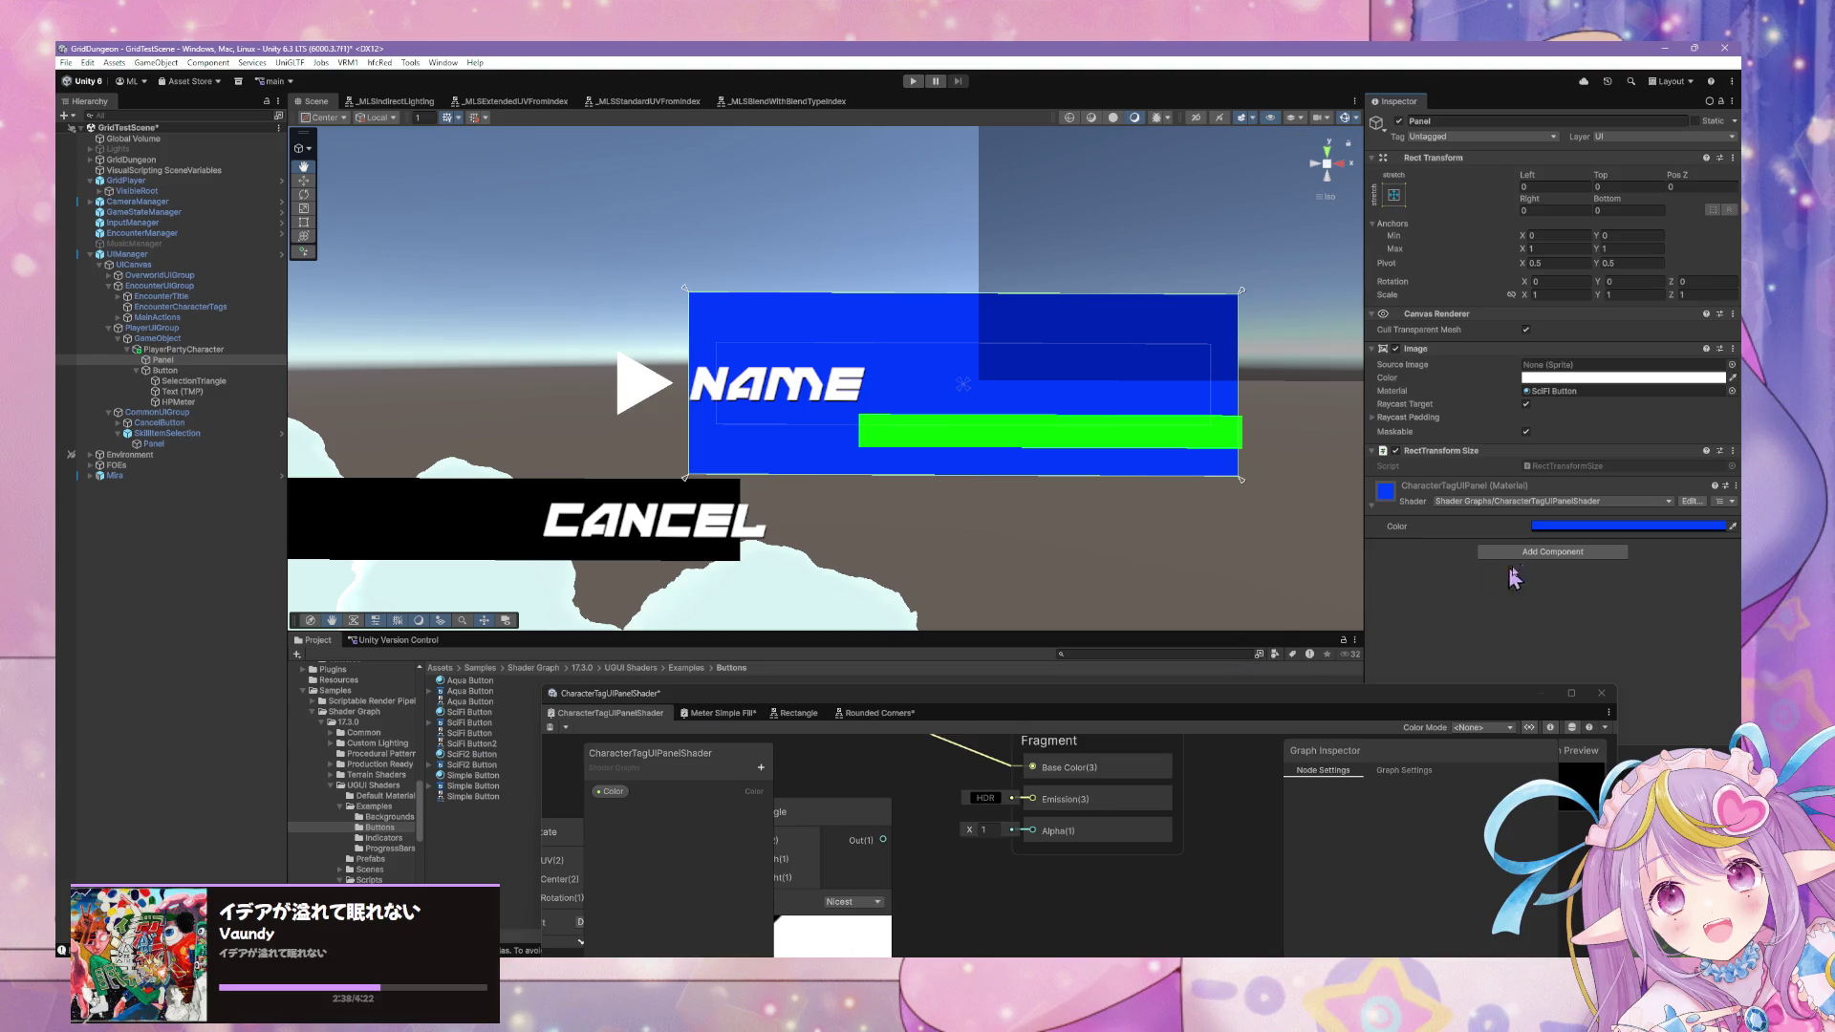
{"action": "left_click", "coordinate": [1501, 503]}
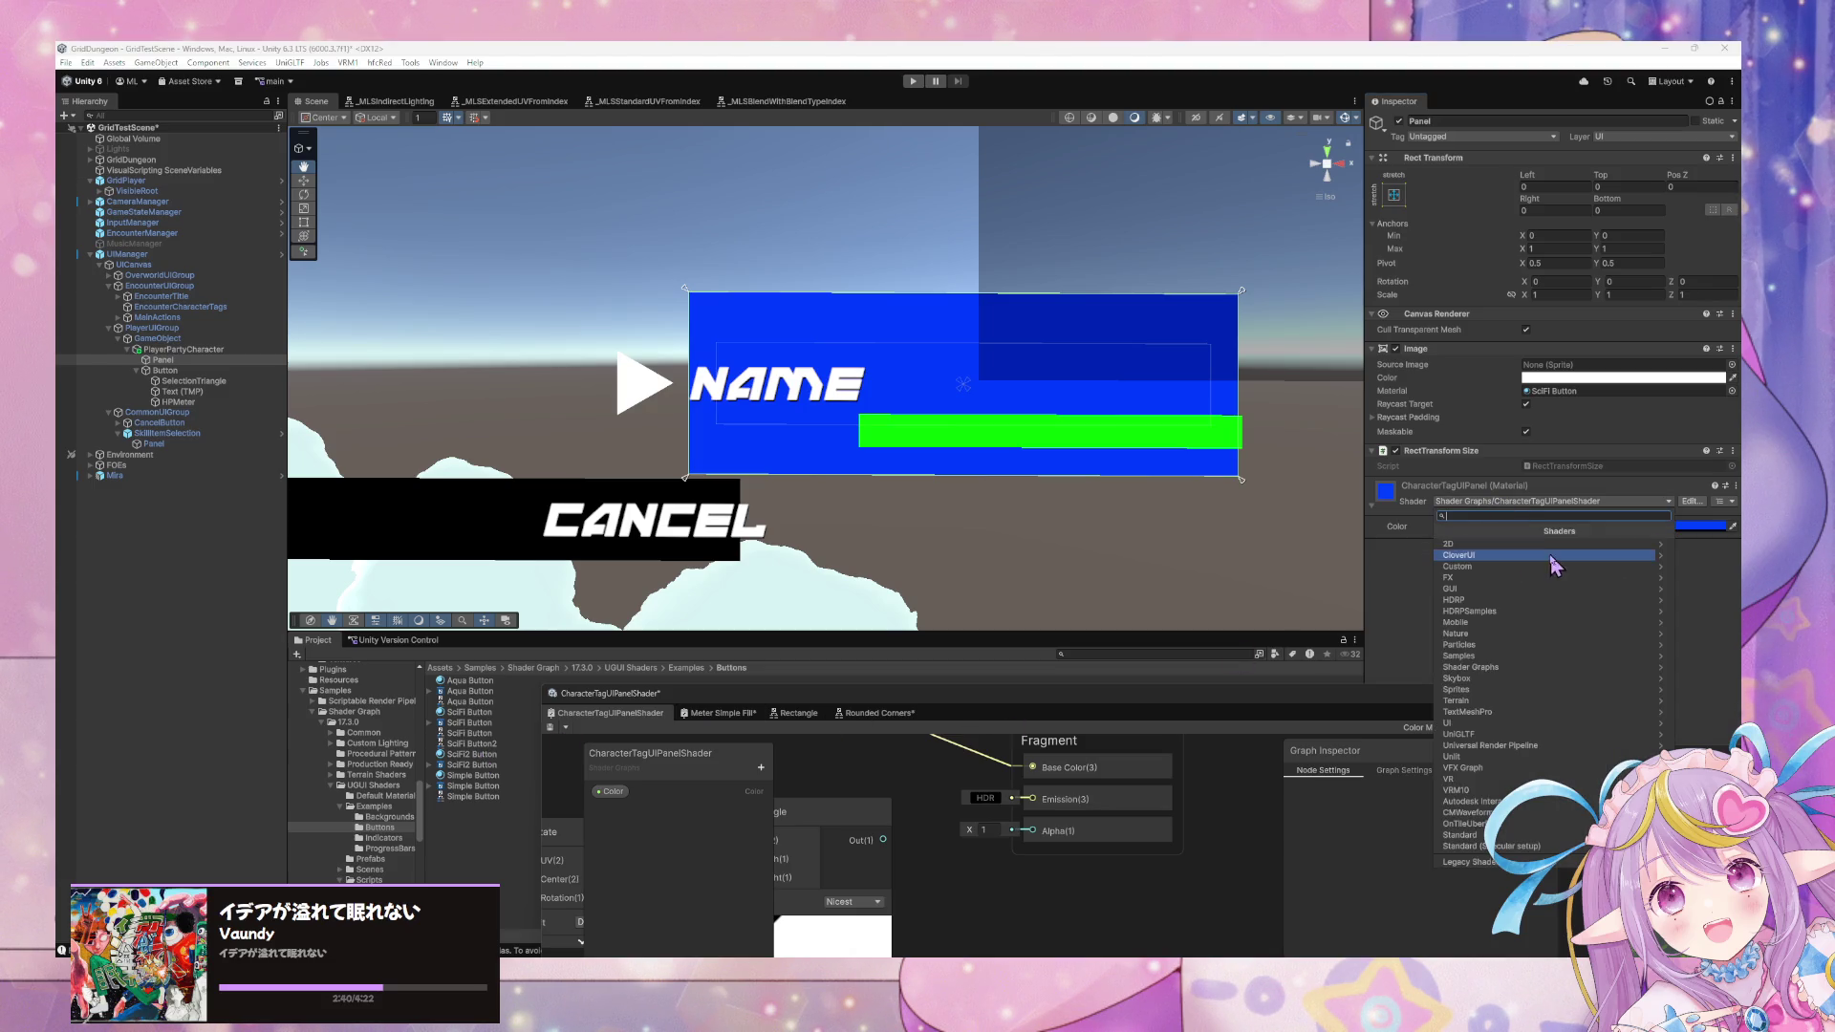
{"action": "left_click", "coordinate": [1367, 622]}
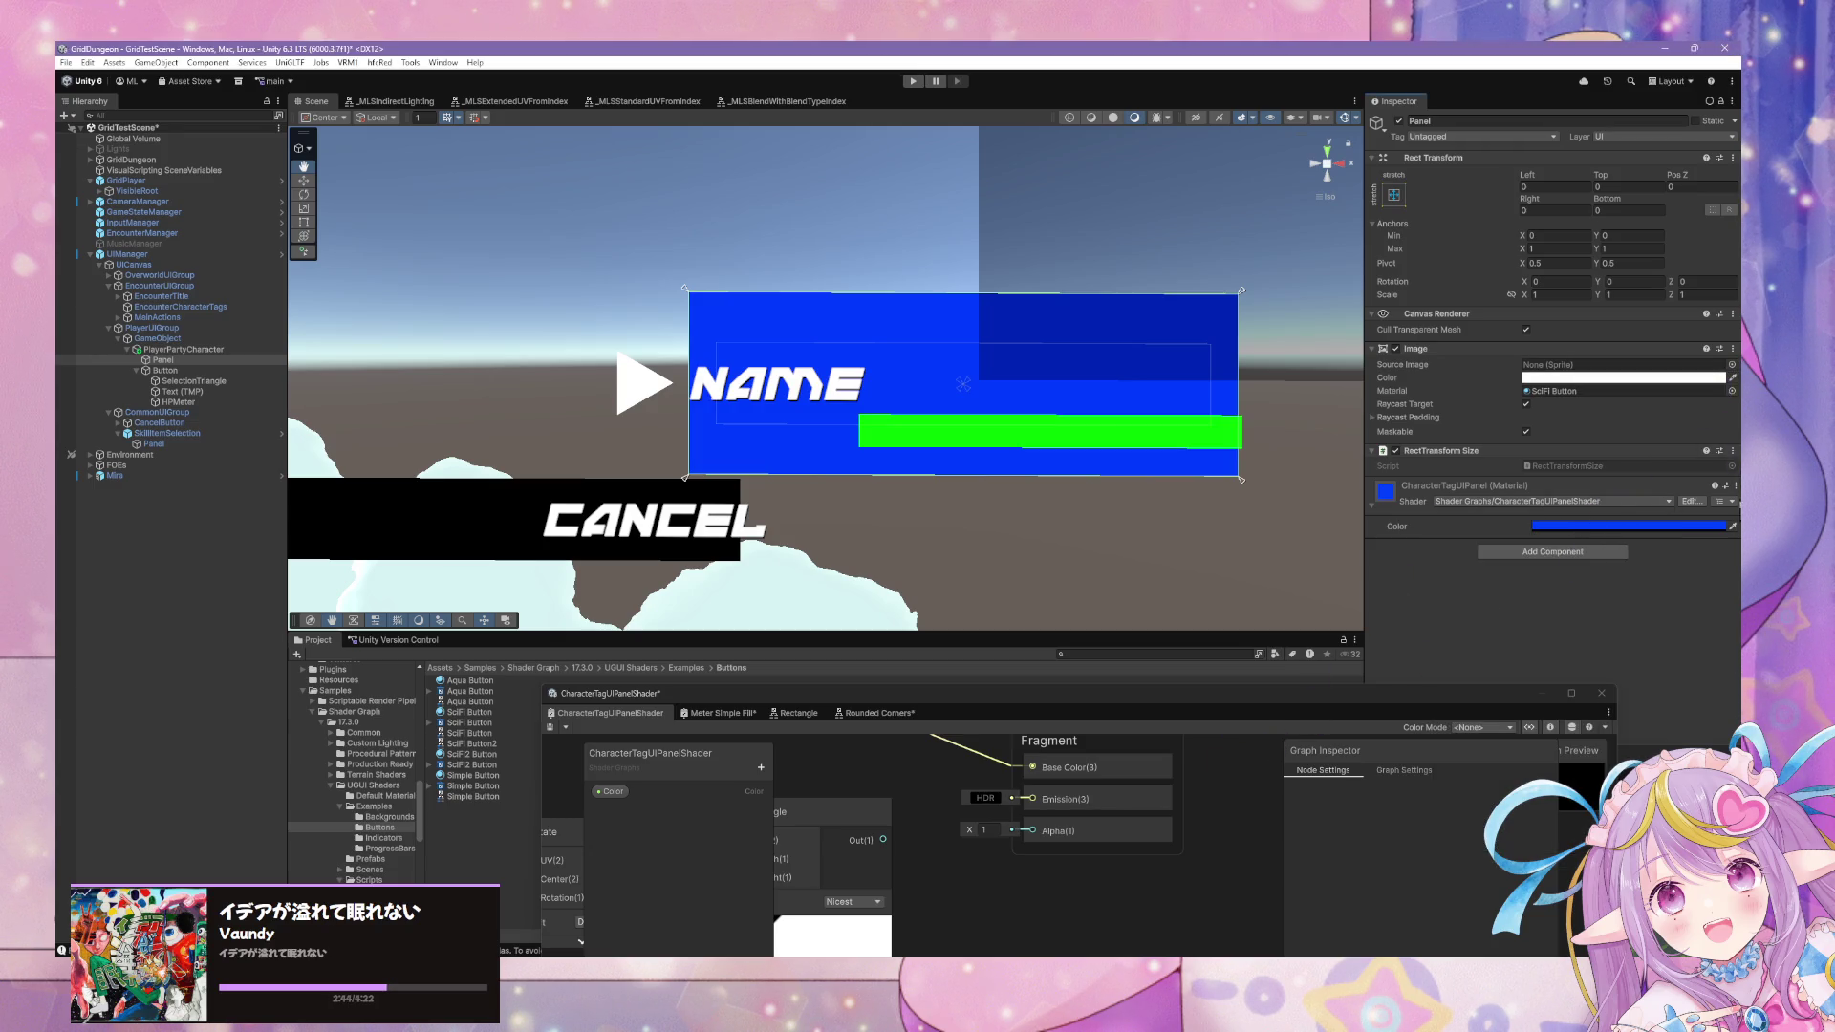
{"action": "left_click", "coordinate": [1735, 488]}
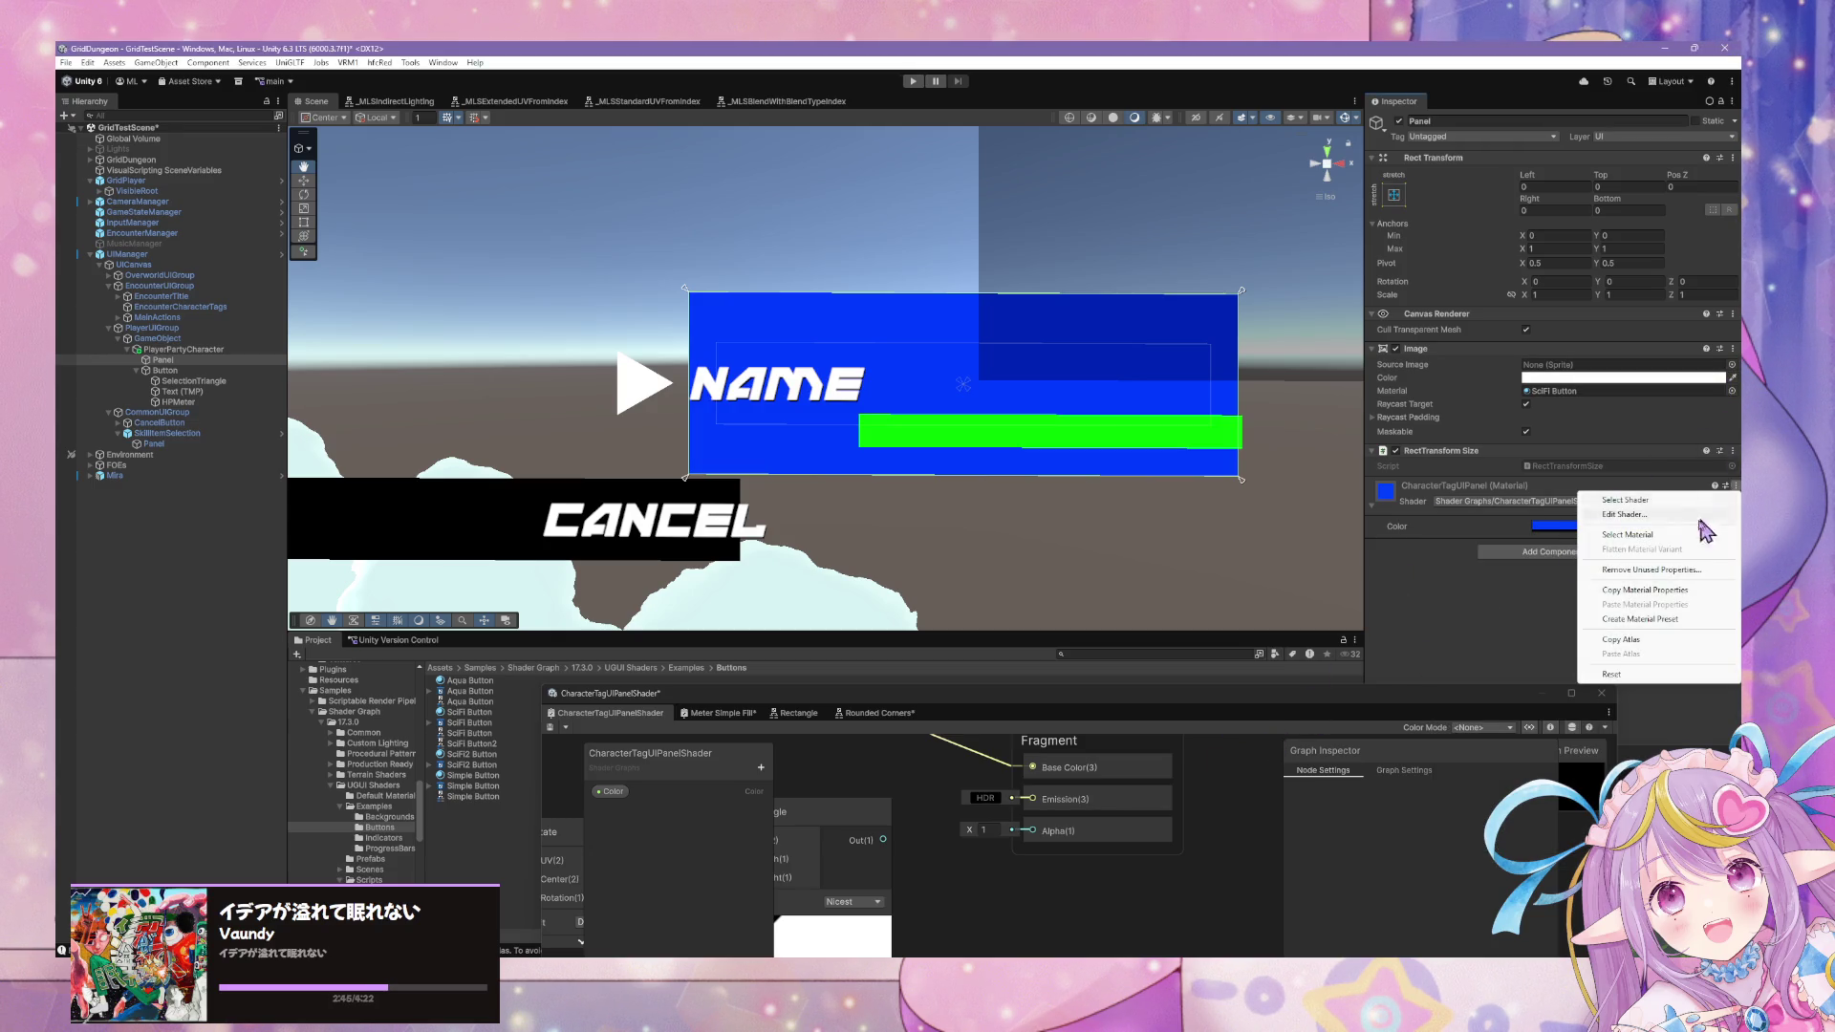
{"action": "left_click", "coordinate": [1682, 572]}
Locate the SciFi Button material in the project, then bring up the shader list.
{"action": "left_click", "coordinate": [1642, 393]}
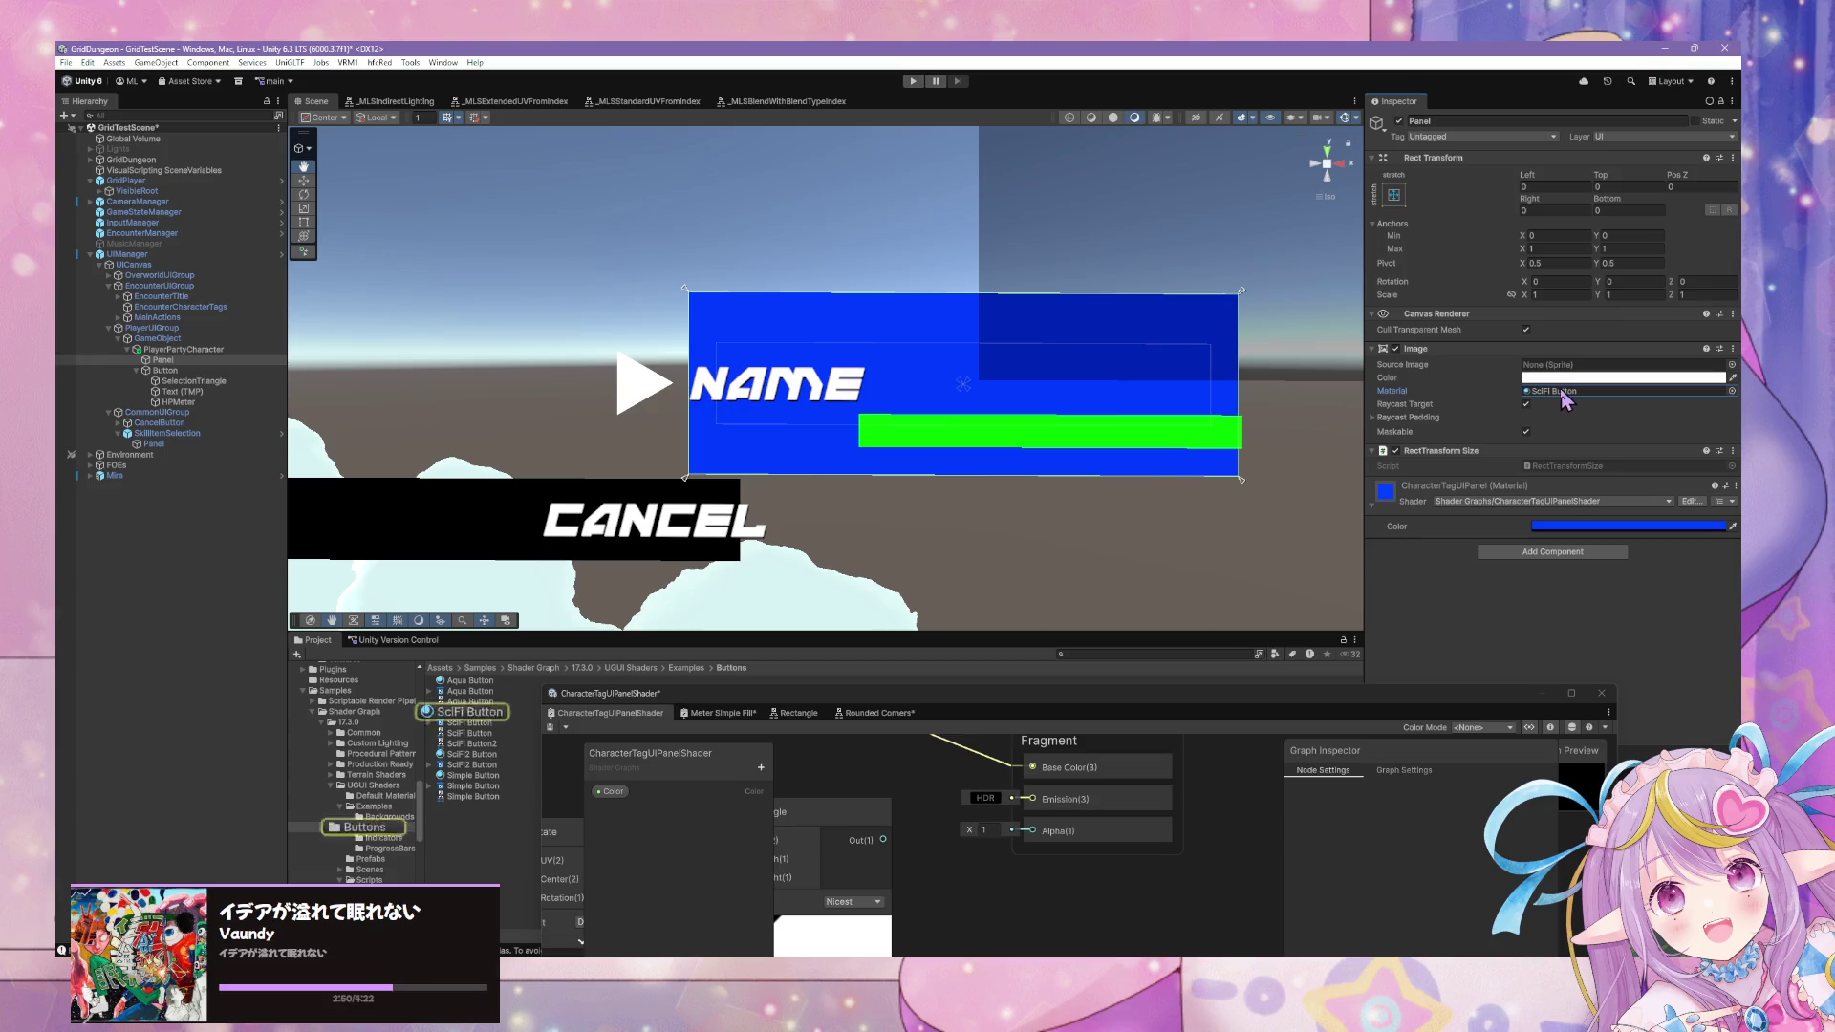
{"action": "left_click", "coordinate": [1571, 525]}
{"action": "left_click", "coordinate": [1714, 460]}
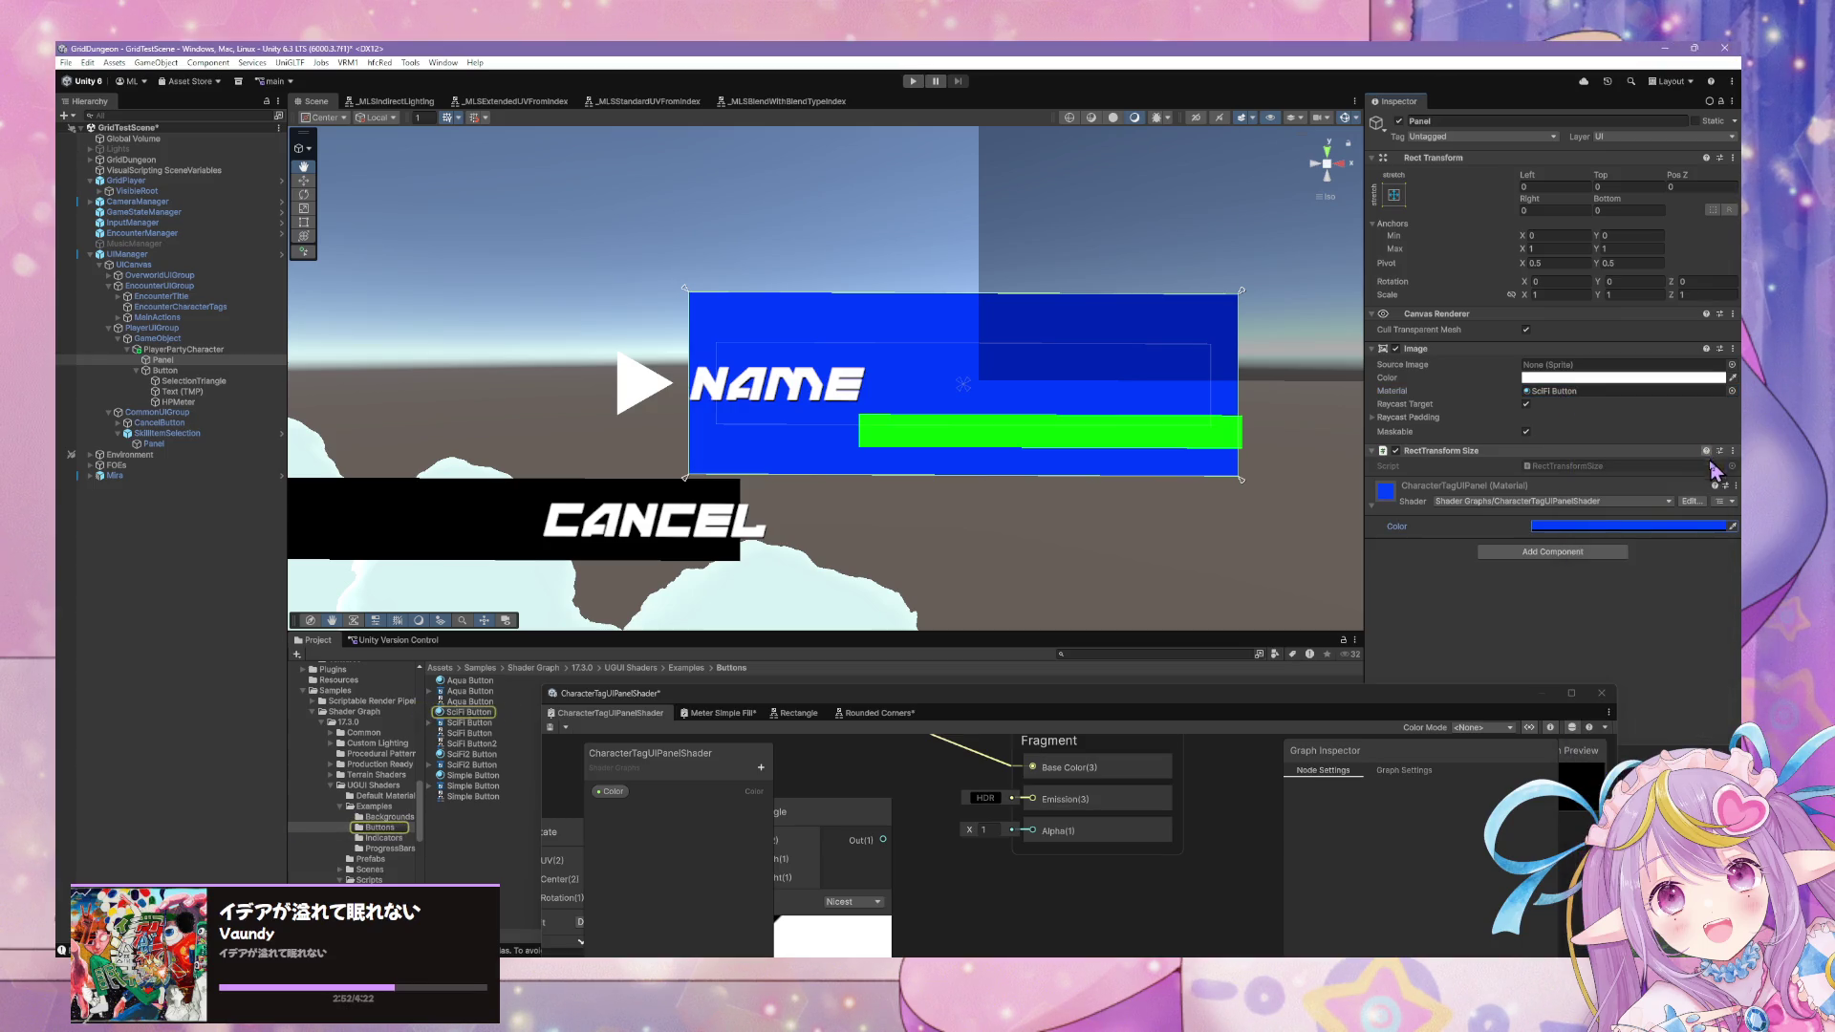
{"action": "left_click", "coordinate": [1553, 502]}
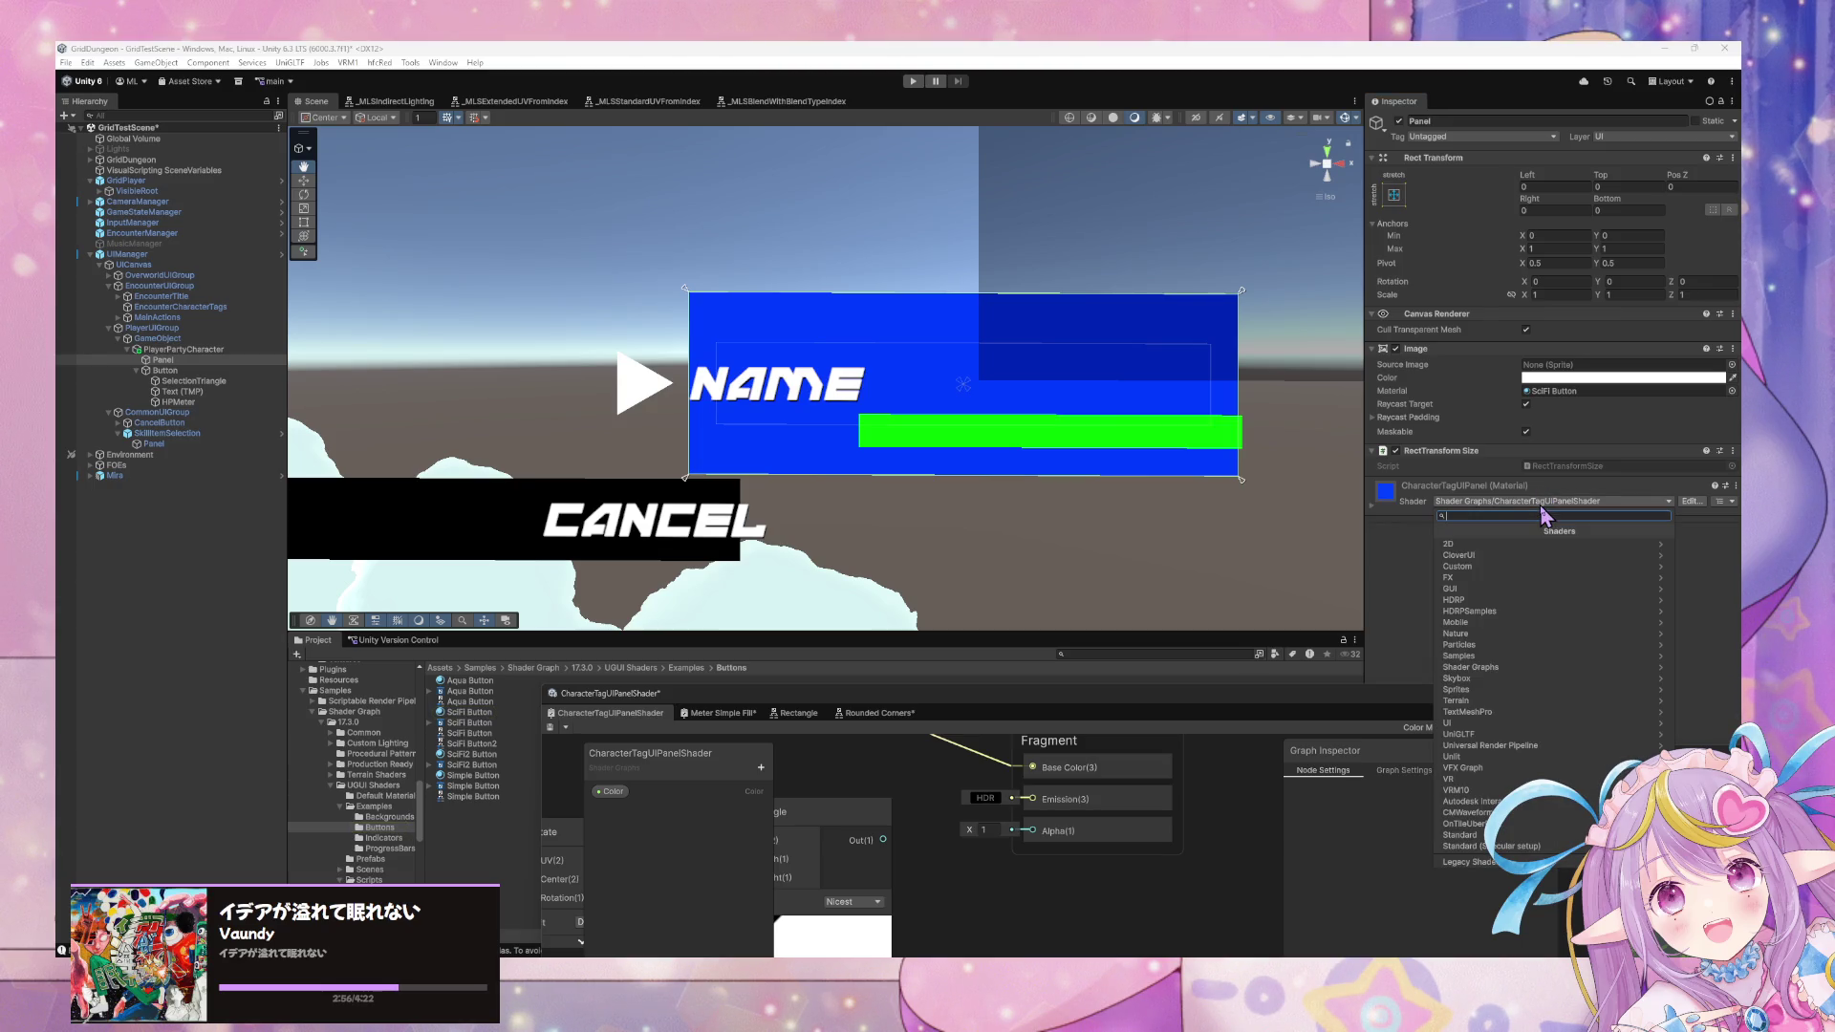
Switch the material's shader to SciFi Button, then to SciFi Meter.
{"action": "type", "text": "scifi"}
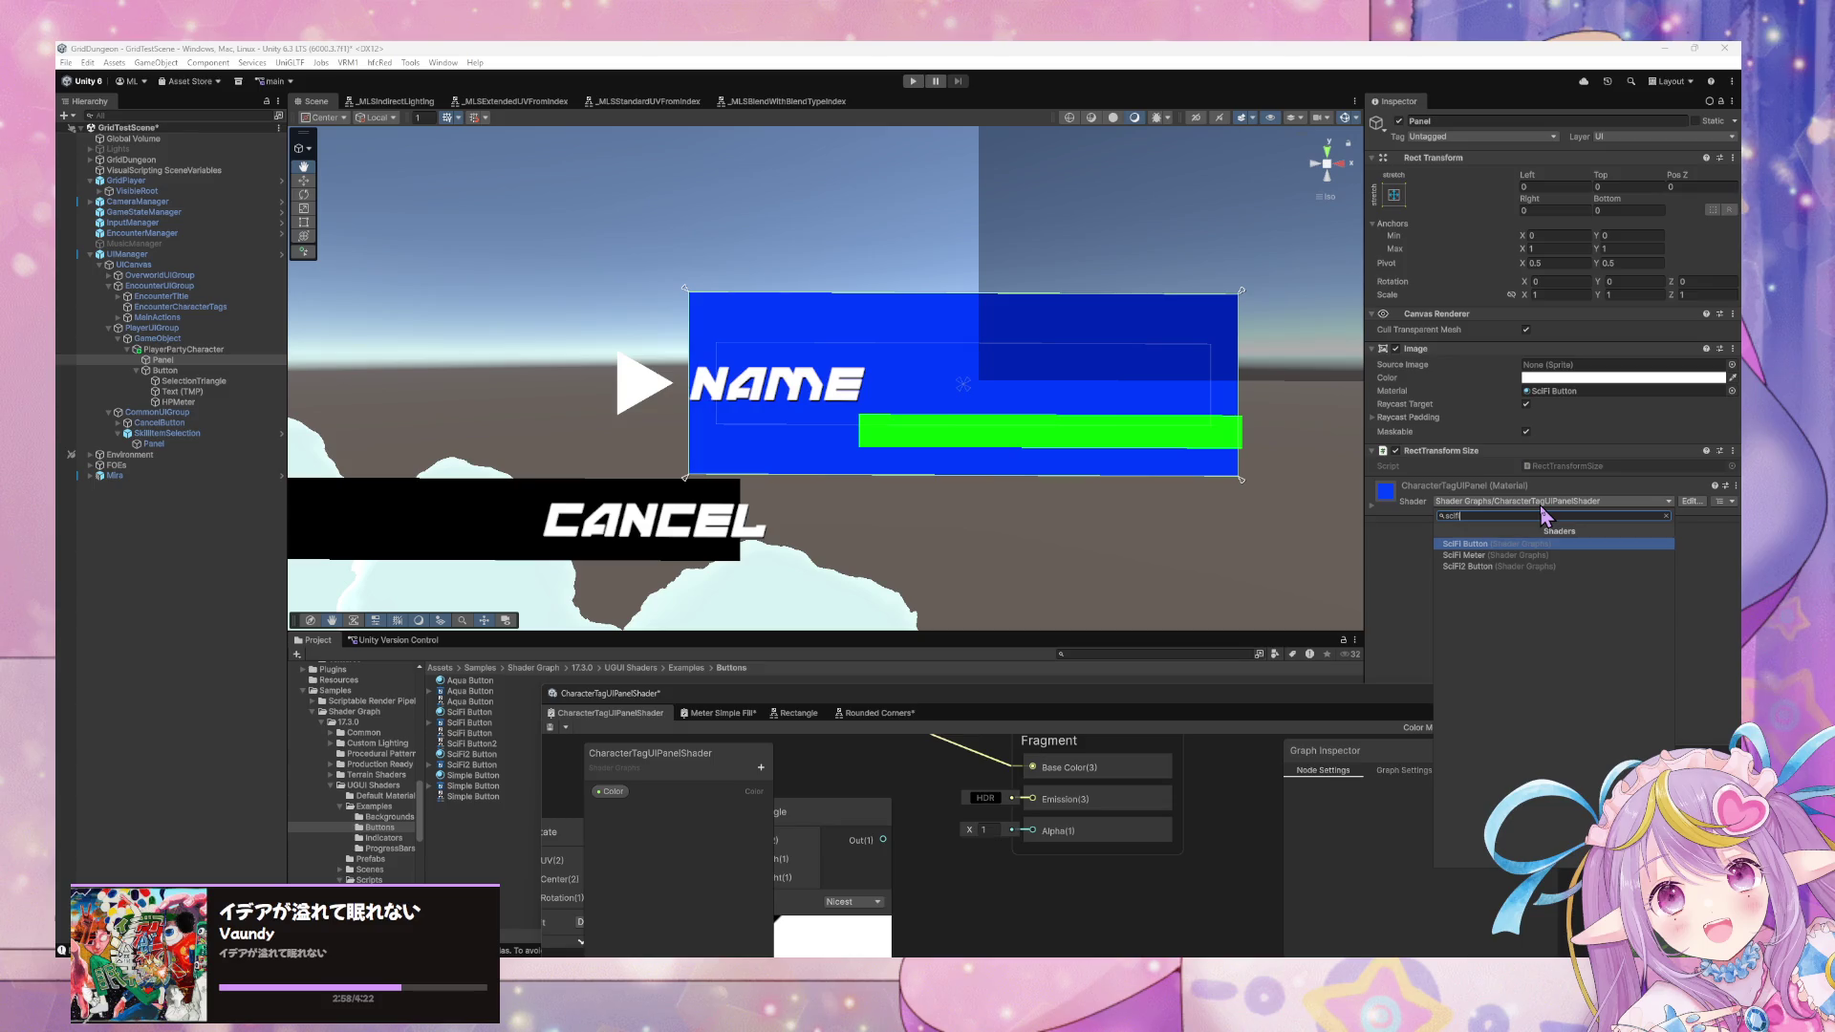
{"action": "key", "text": "Return"}
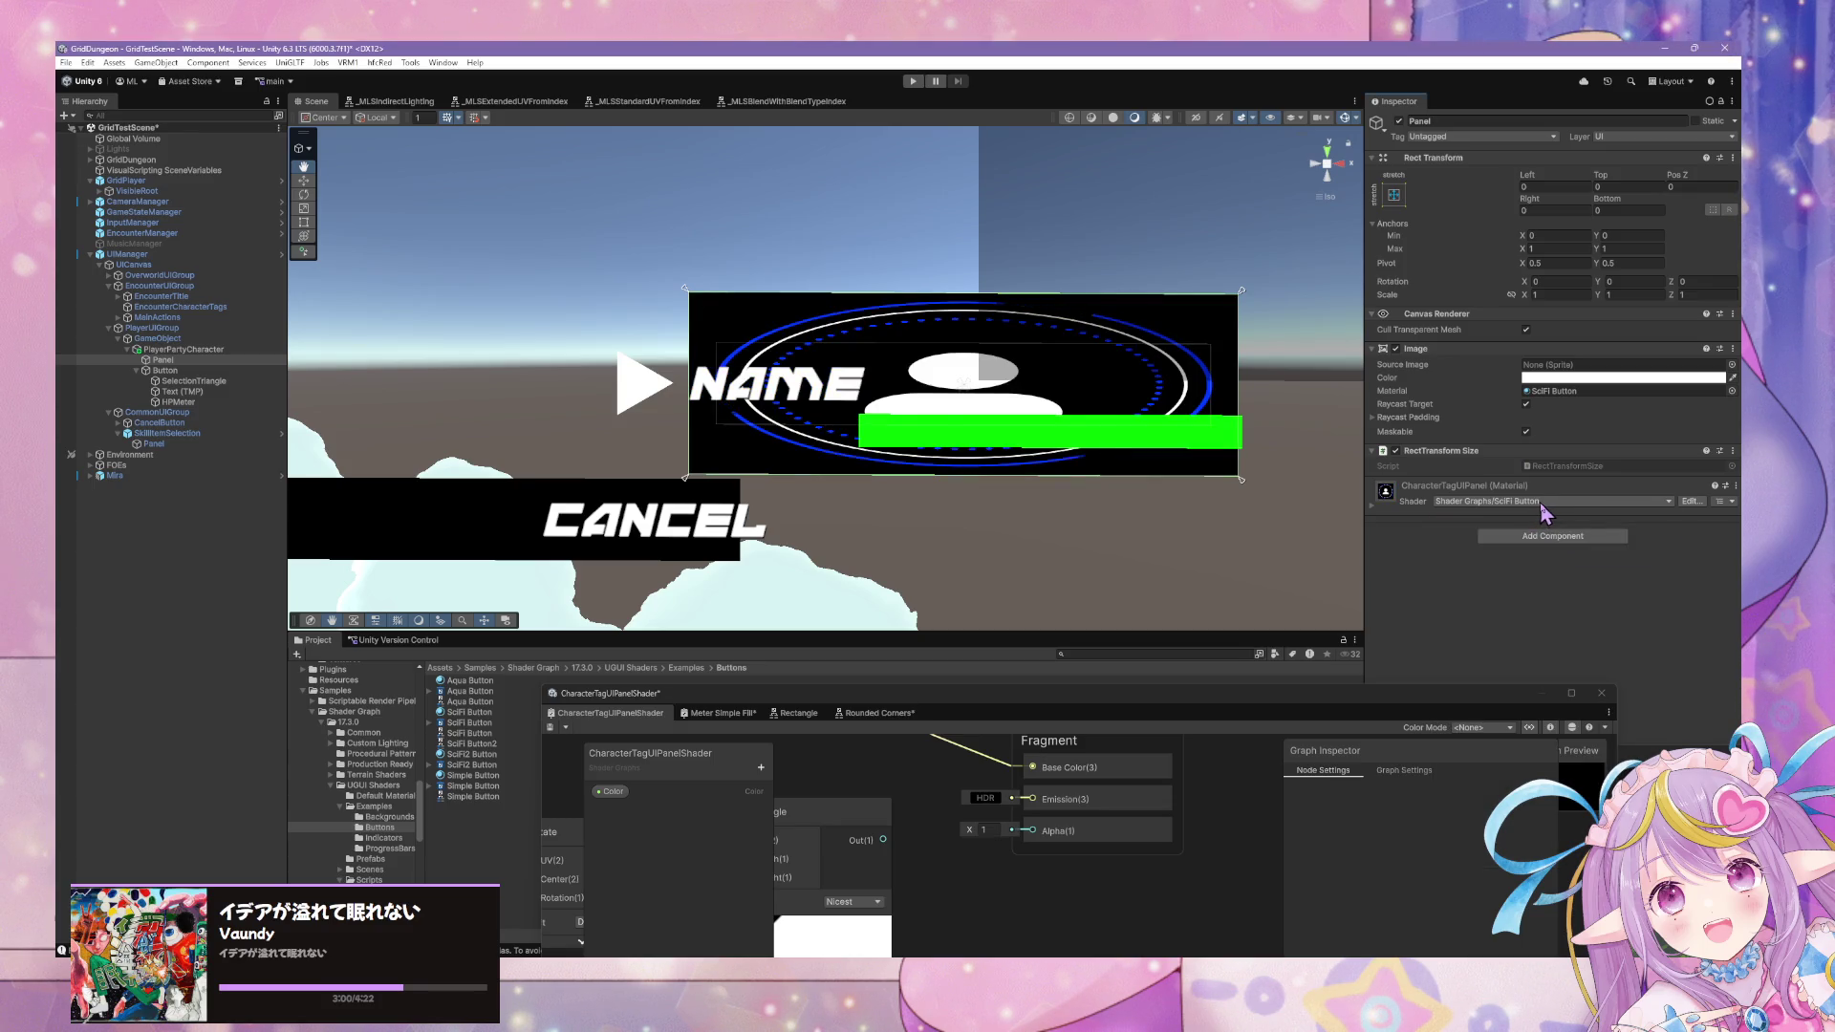
{"action": "left_click", "coordinate": [1521, 501]}
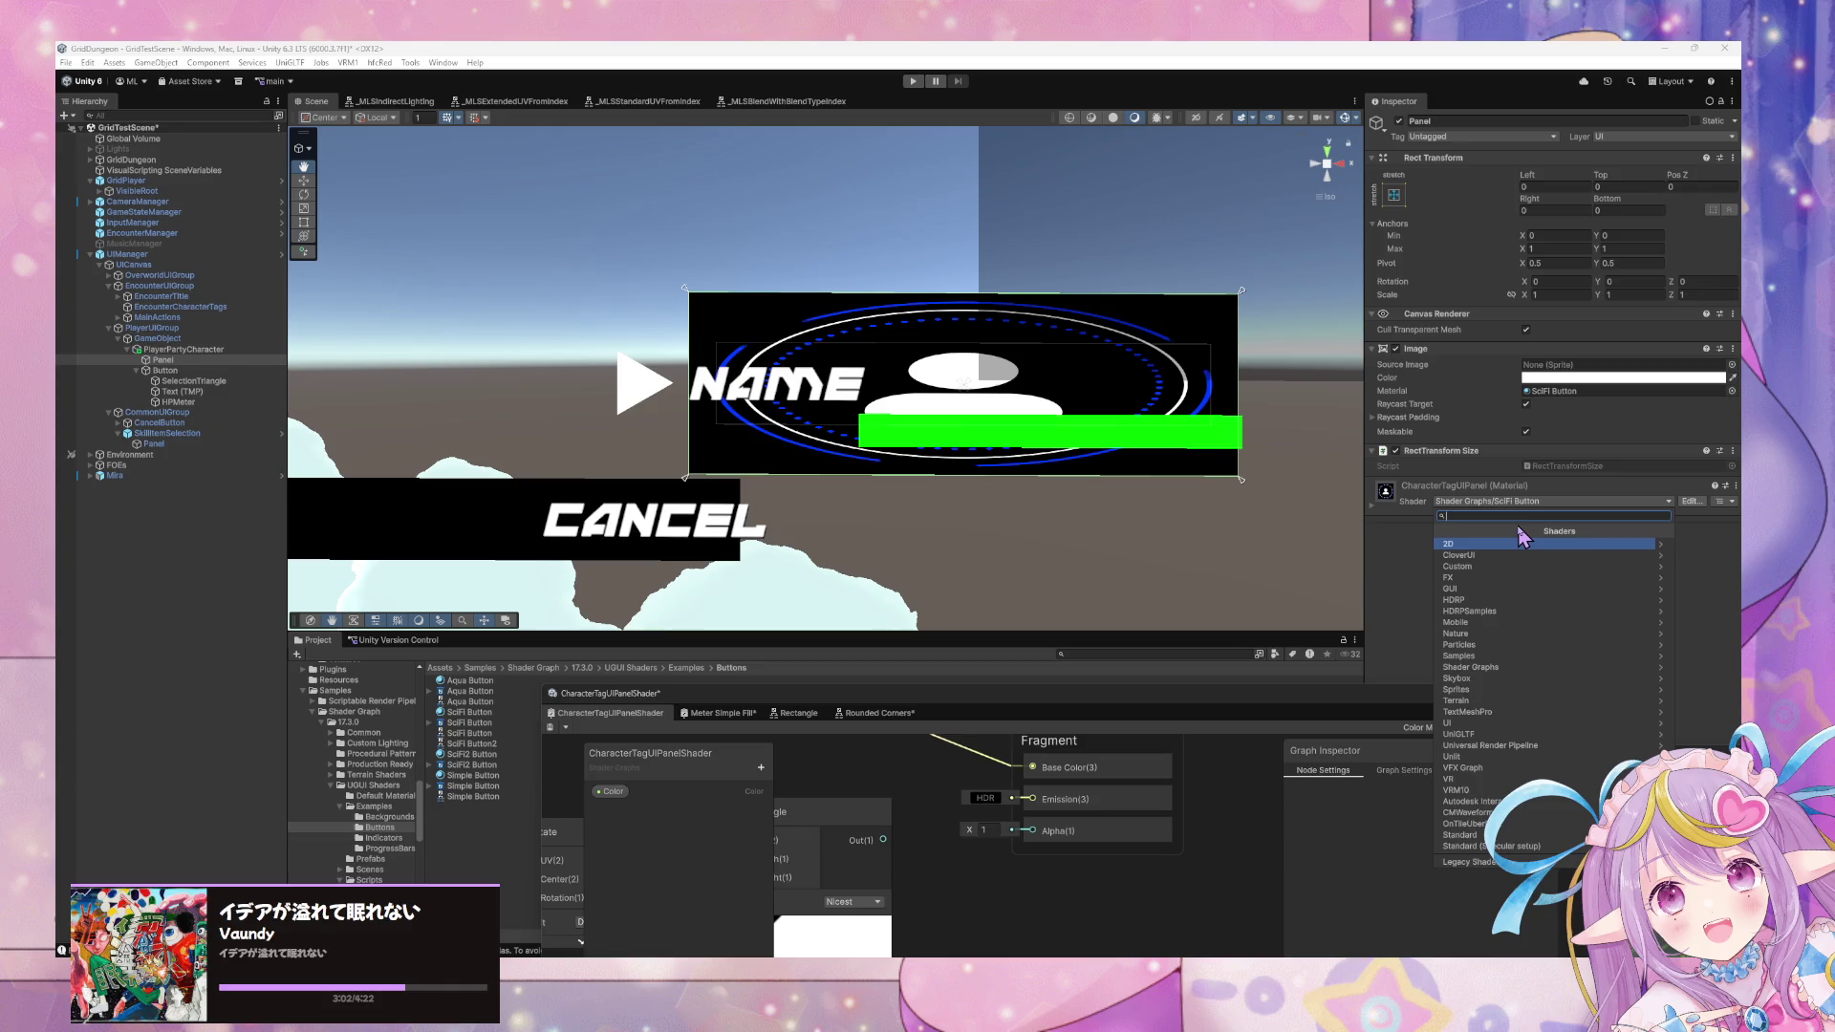
{"action": "type", "text": "scifi"}
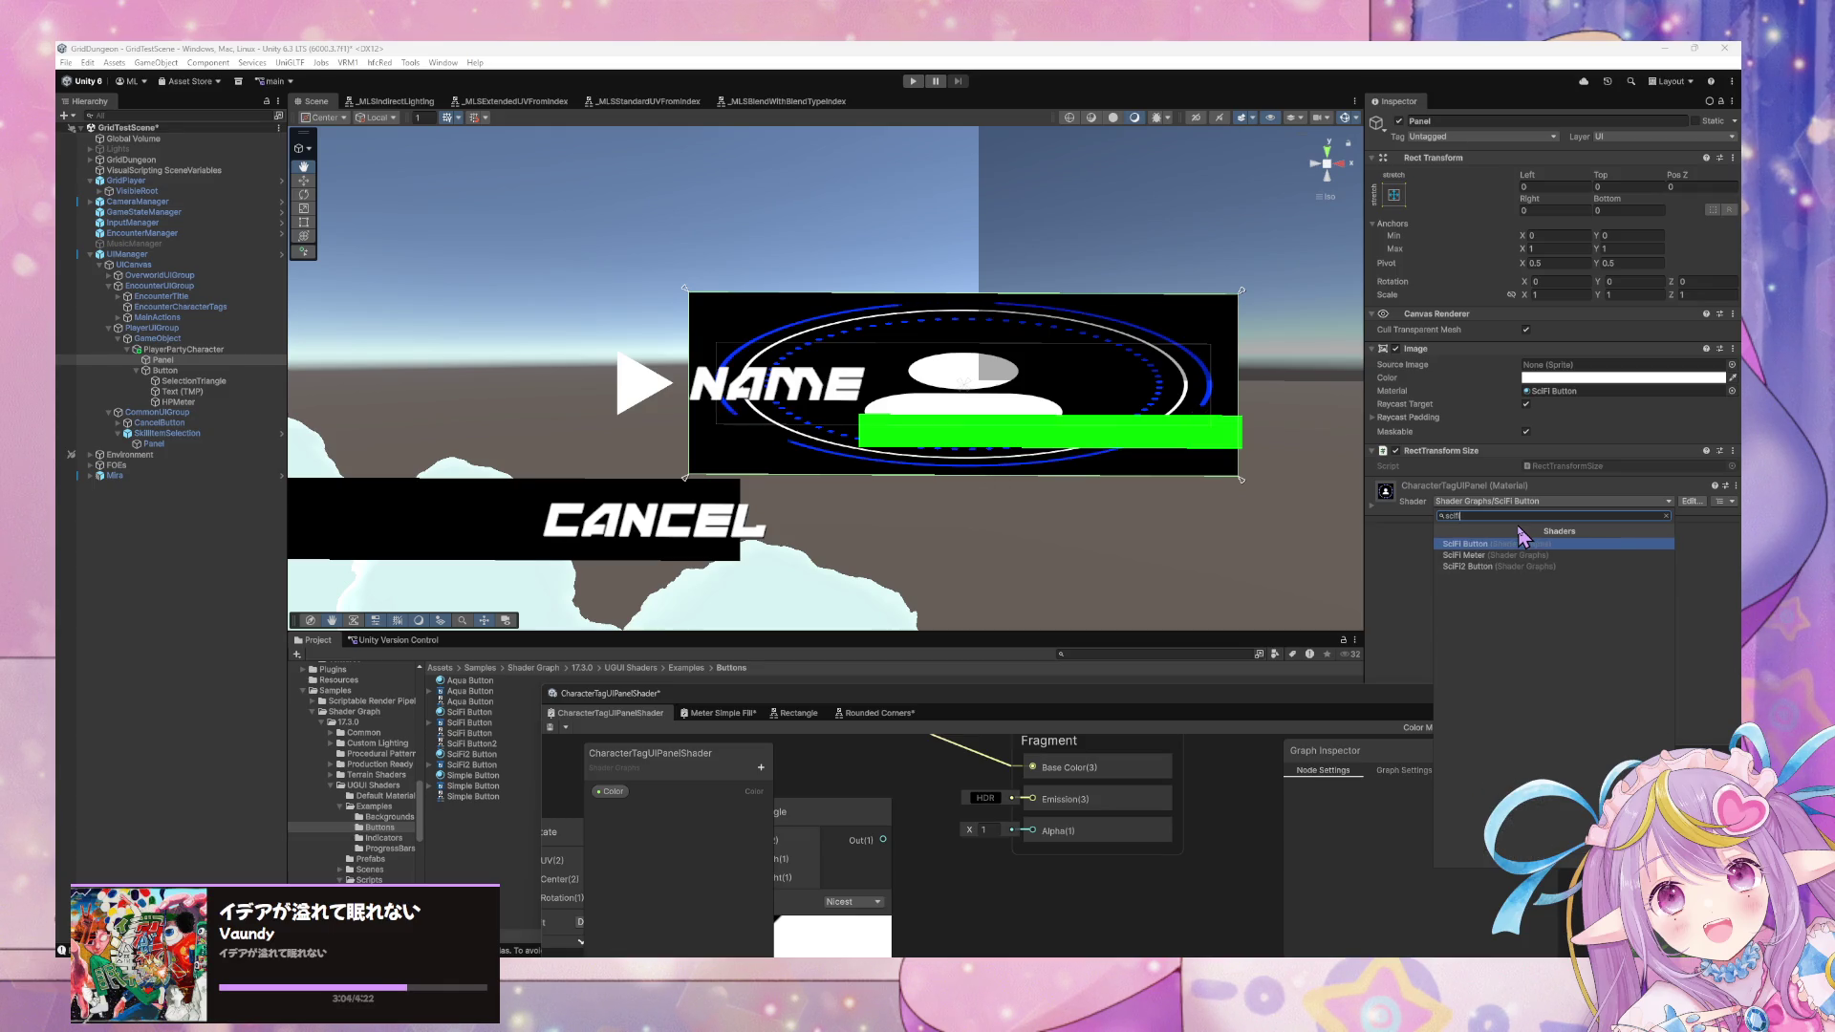
{"action": "key", "text": "Down"}
{"action": "key", "text": "Down"}
{"action": "key", "text": "Up"}
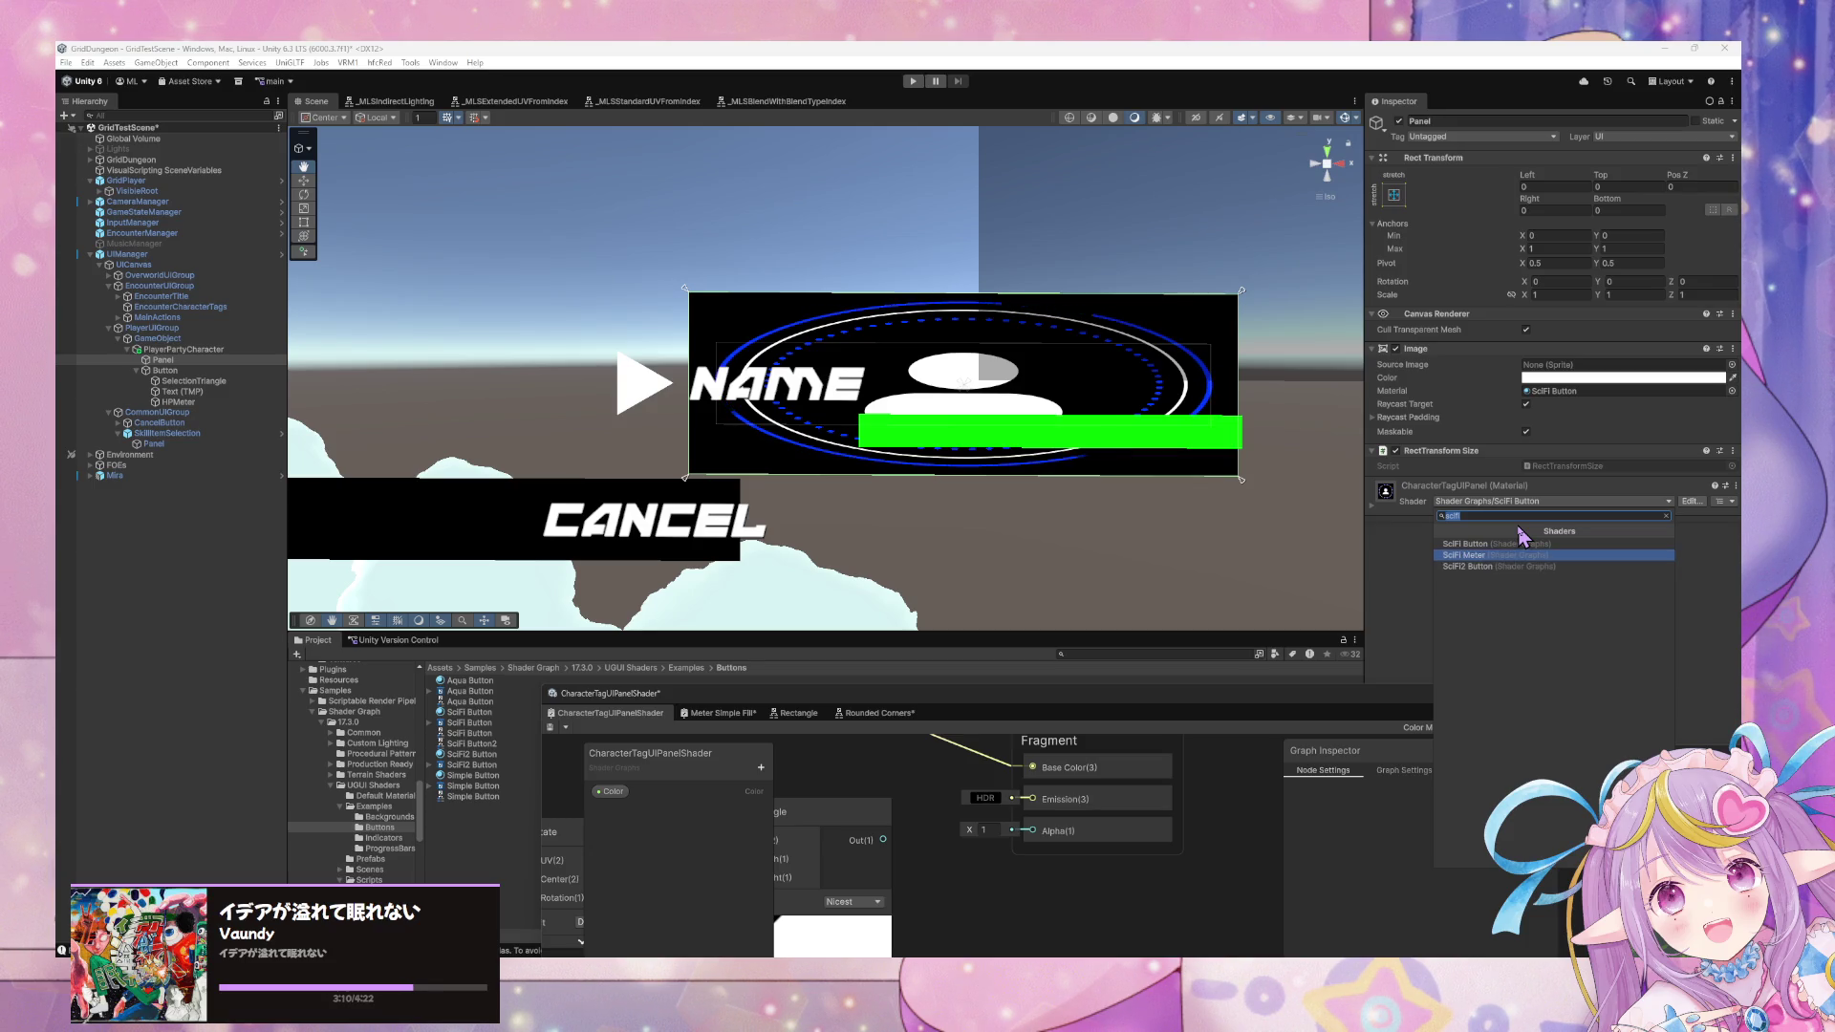
{"action": "key", "text": "Return"}
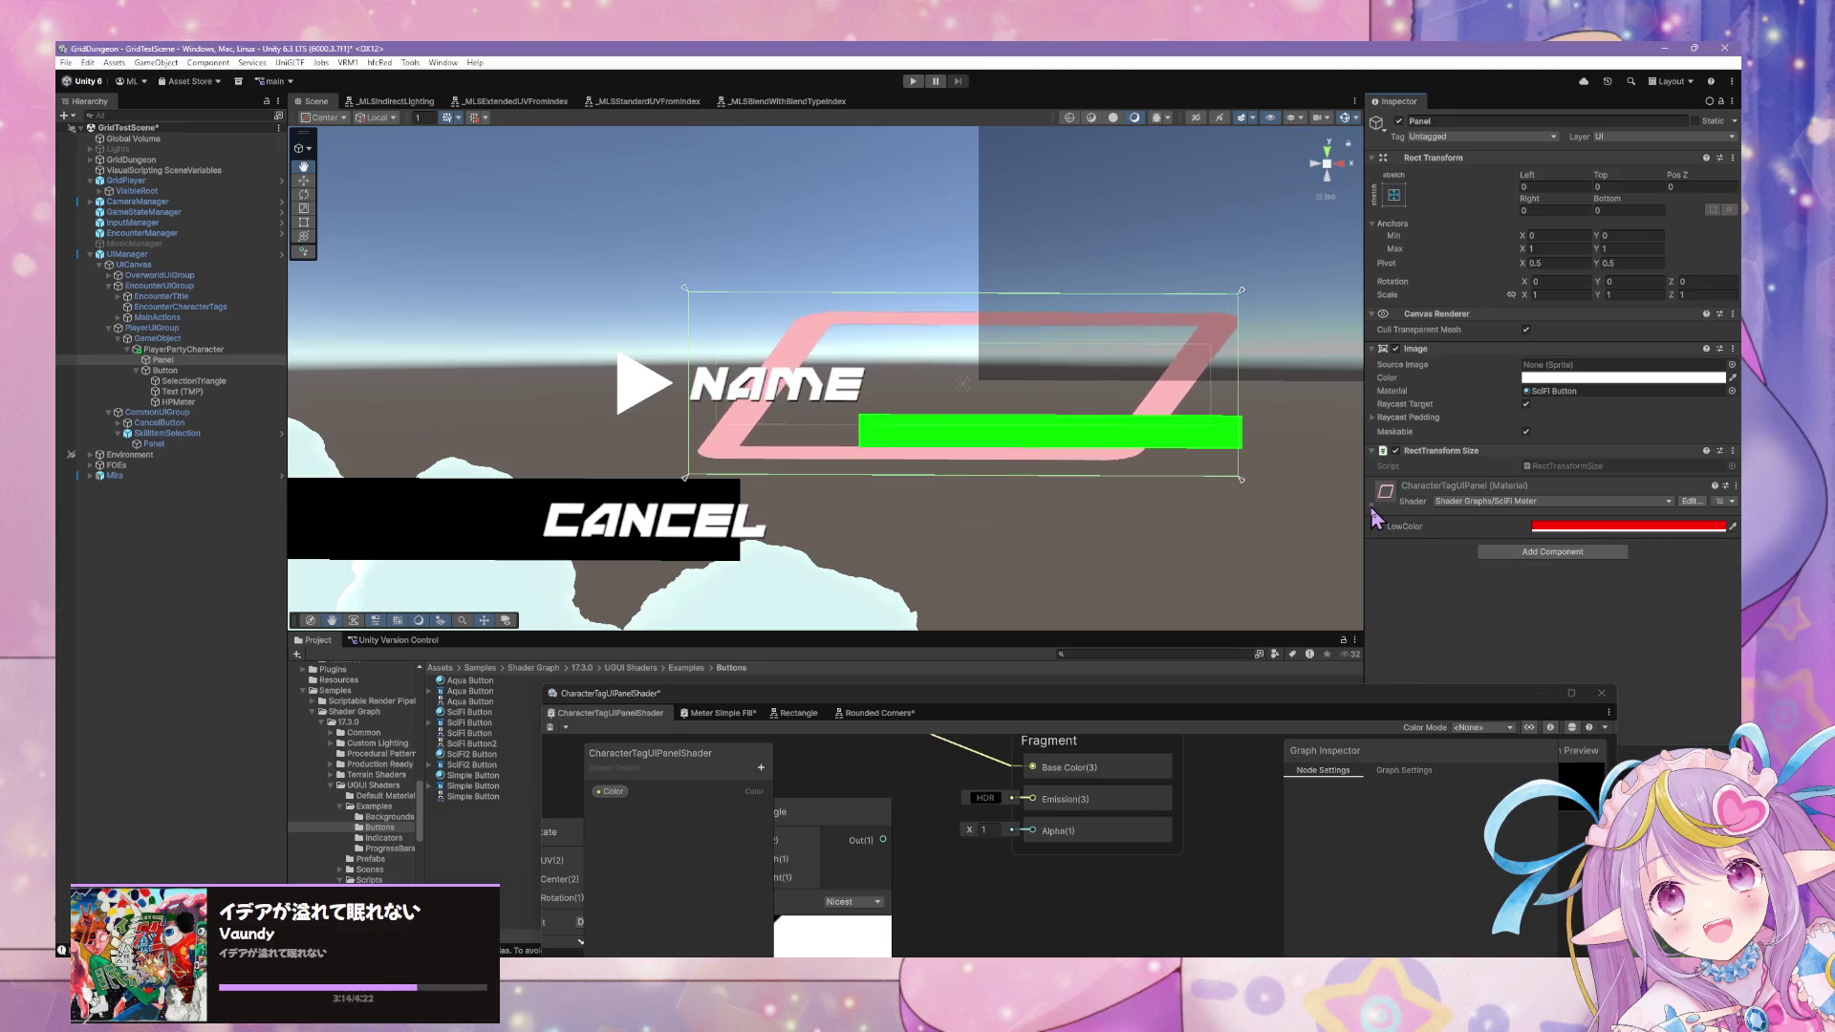
Switch the shader to SciFi2 Button via an 'sc' search and begin editing its colour.
{"action": "left_click", "coordinate": [1515, 502]}
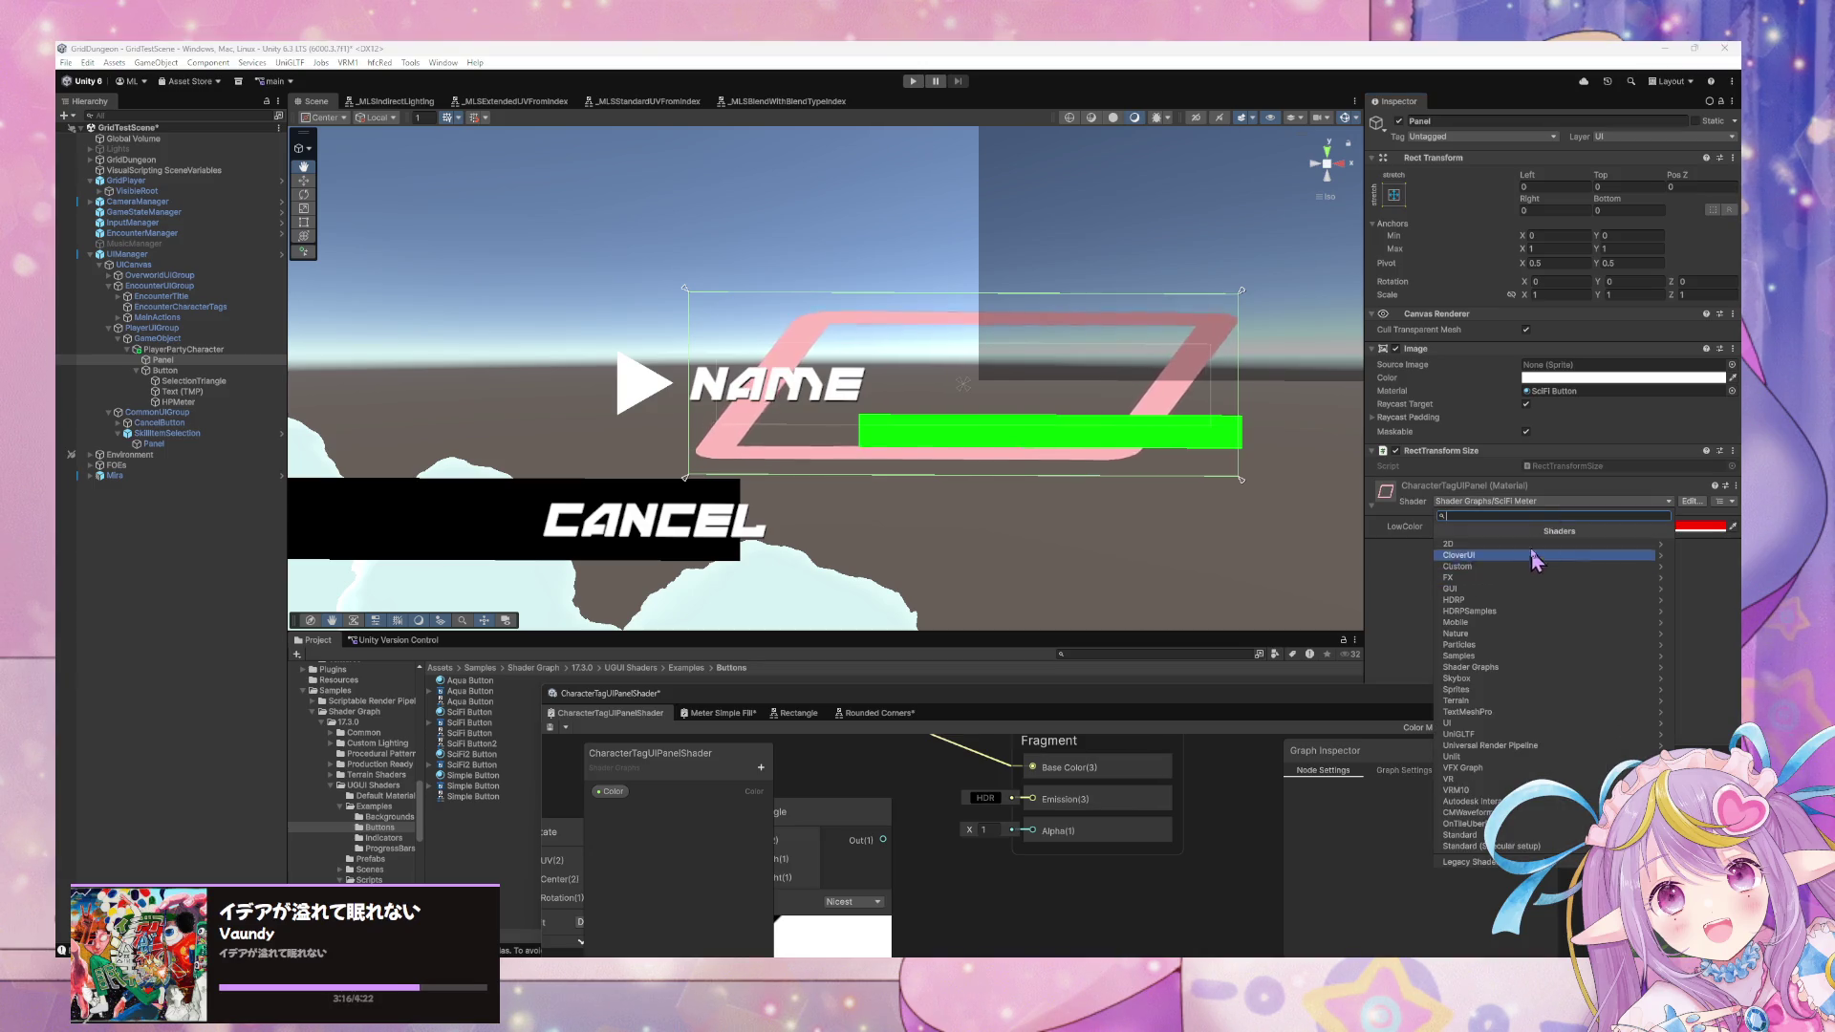
{"action": "type", "text": "sci"}
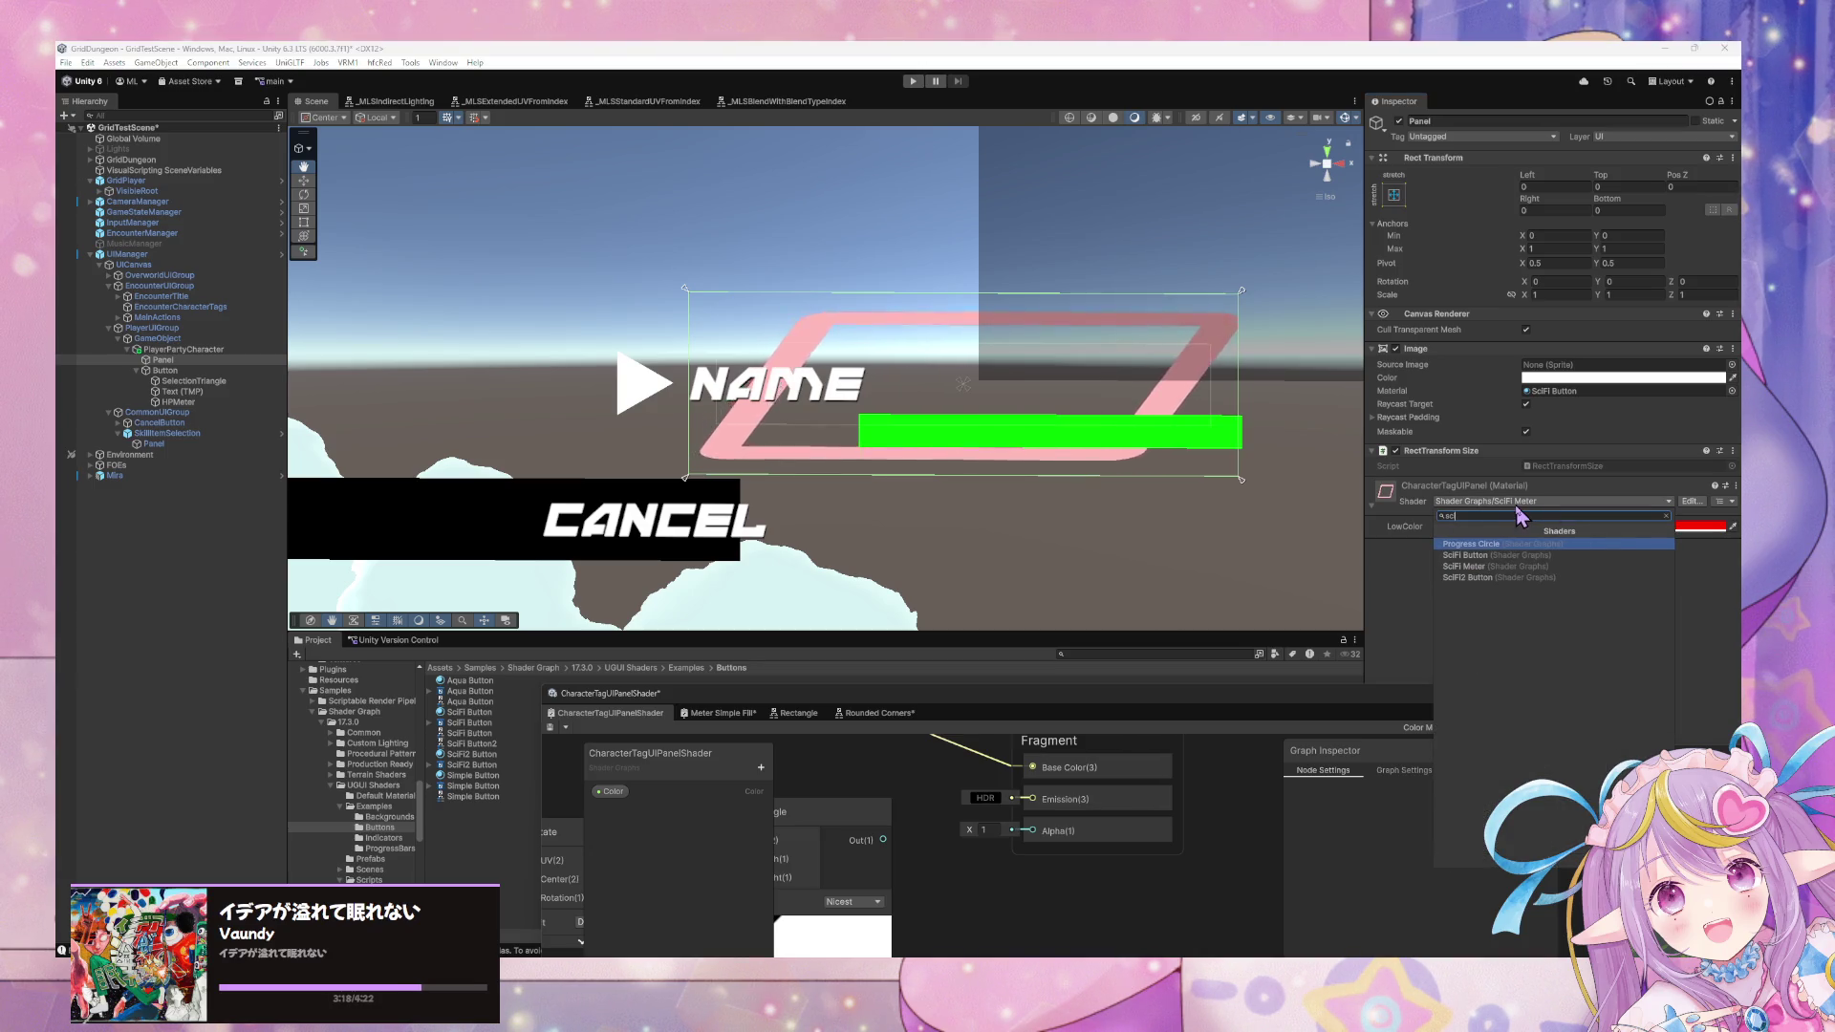
{"action": "key", "text": "Down"}
{"action": "key", "text": "Down"}
{"action": "key", "text": "Down"}
{"action": "key", "text": "Return"}
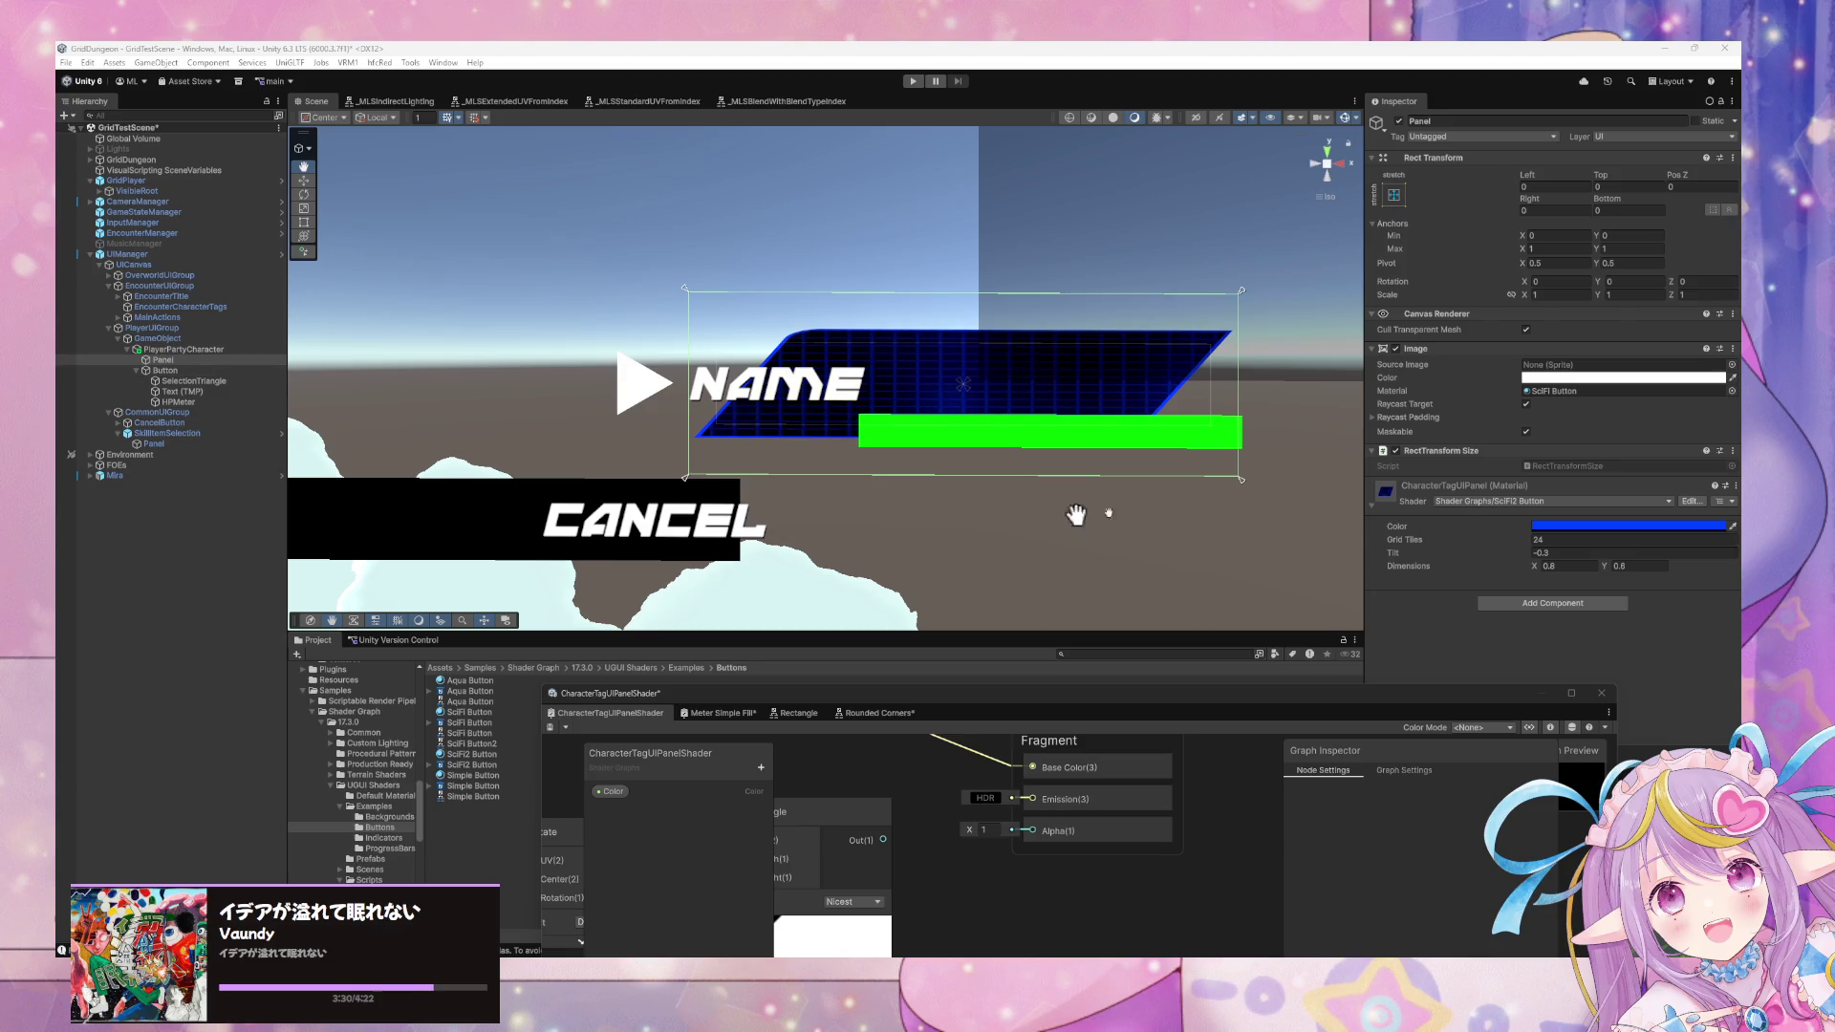
{"action": "left_click", "coordinate": [1545, 525]}
{"action": "mouse_move", "coordinate": [1683, 569]}
{"action": "left_mouse_down"}
{"action": "mouse_move", "coordinate": [1687, 589]}
{"action": "mouse_move", "coordinate": [1608, 636]}
{"action": "mouse_move", "coordinate": [1608, 511]}
{"action": "mouse_move", "coordinate": [1654, 544]}
{"action": "mouse_move", "coordinate": [1625, 643]}
{"action": "mouse_move", "coordinate": [1734, 621]}
{"action": "mouse_move", "coordinate": [1710, 507]}
{"action": "left_mouse_up"}
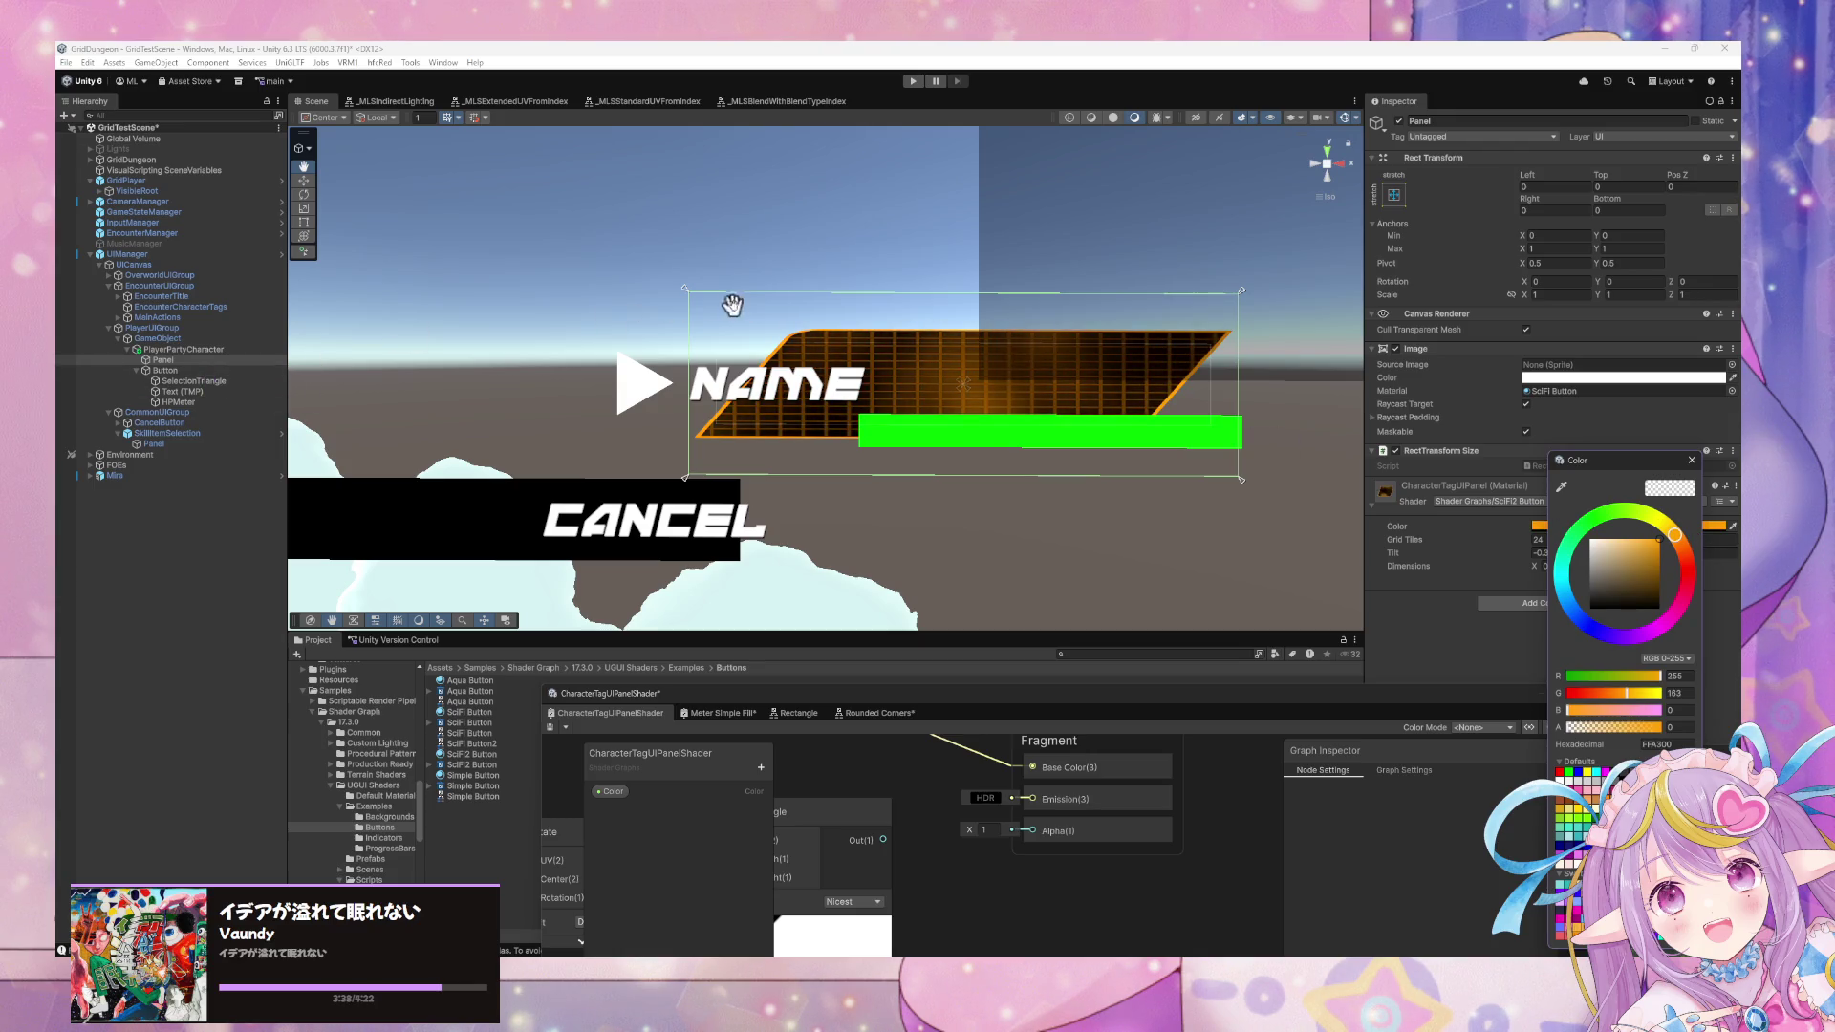
{"action": "left_click", "coordinate": [304, 179]}
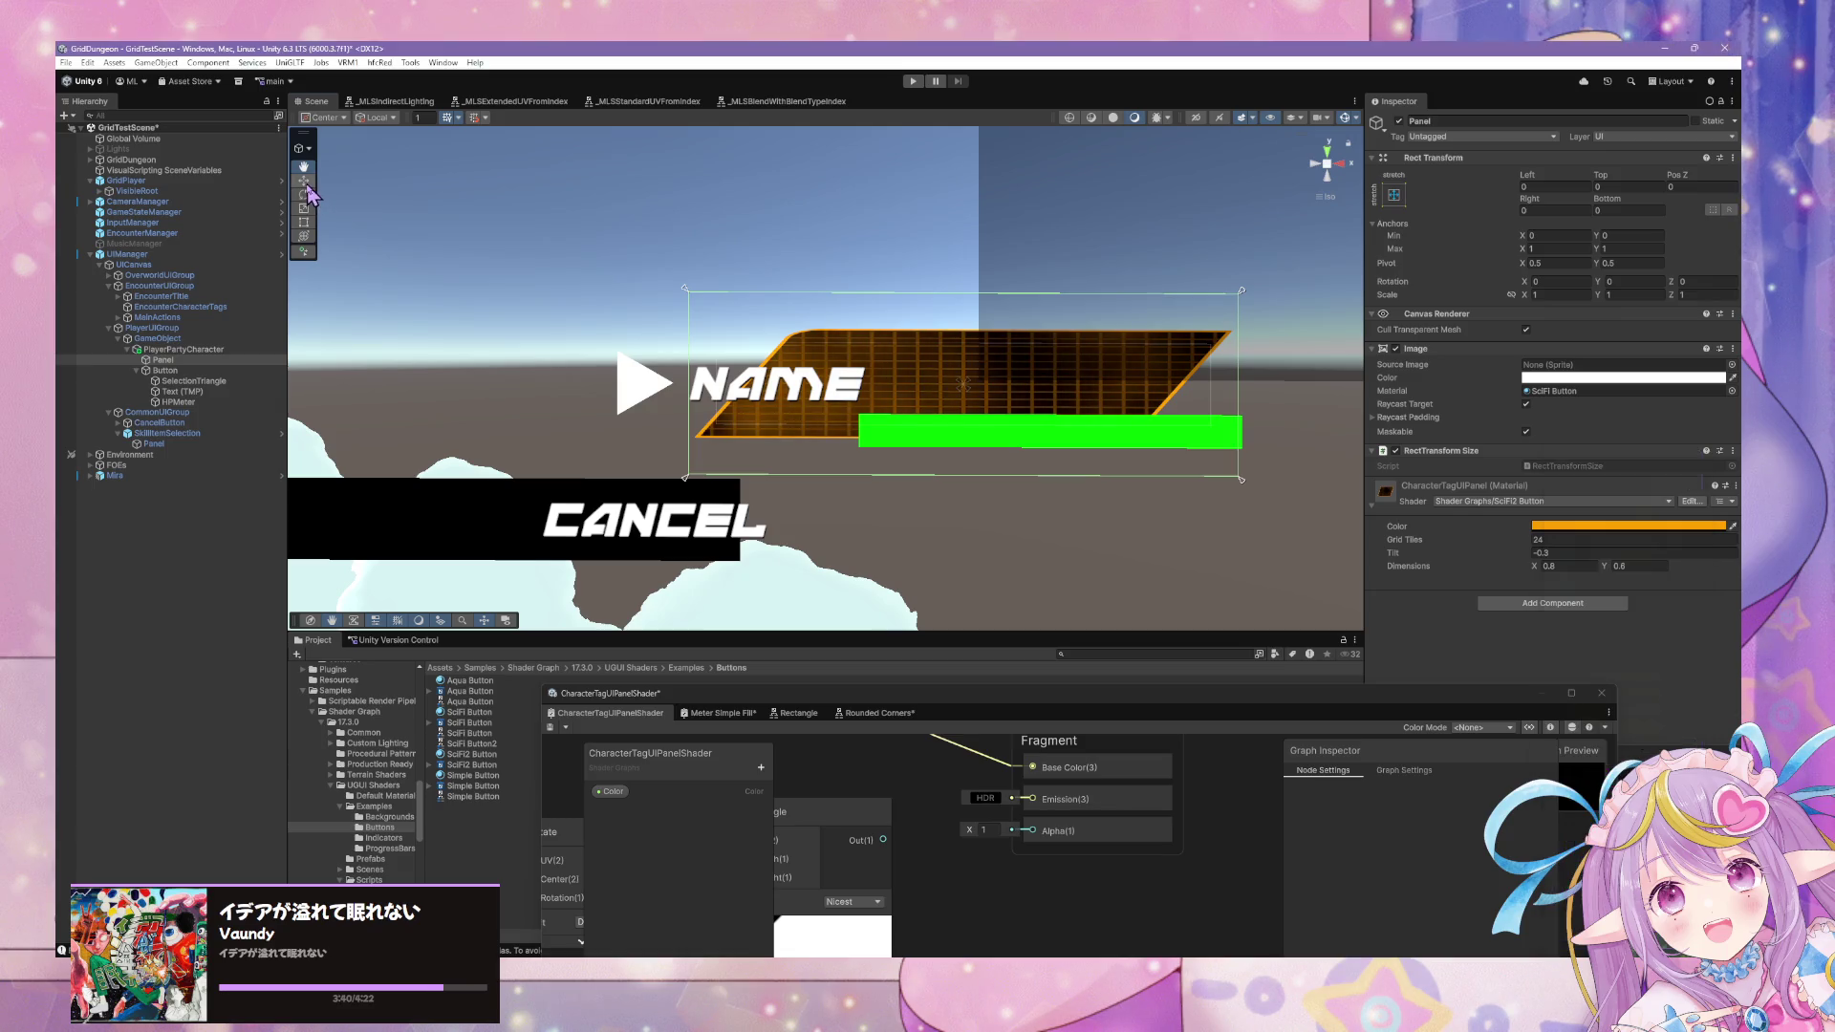
{"action": "left_click", "coordinate": [304, 209]}
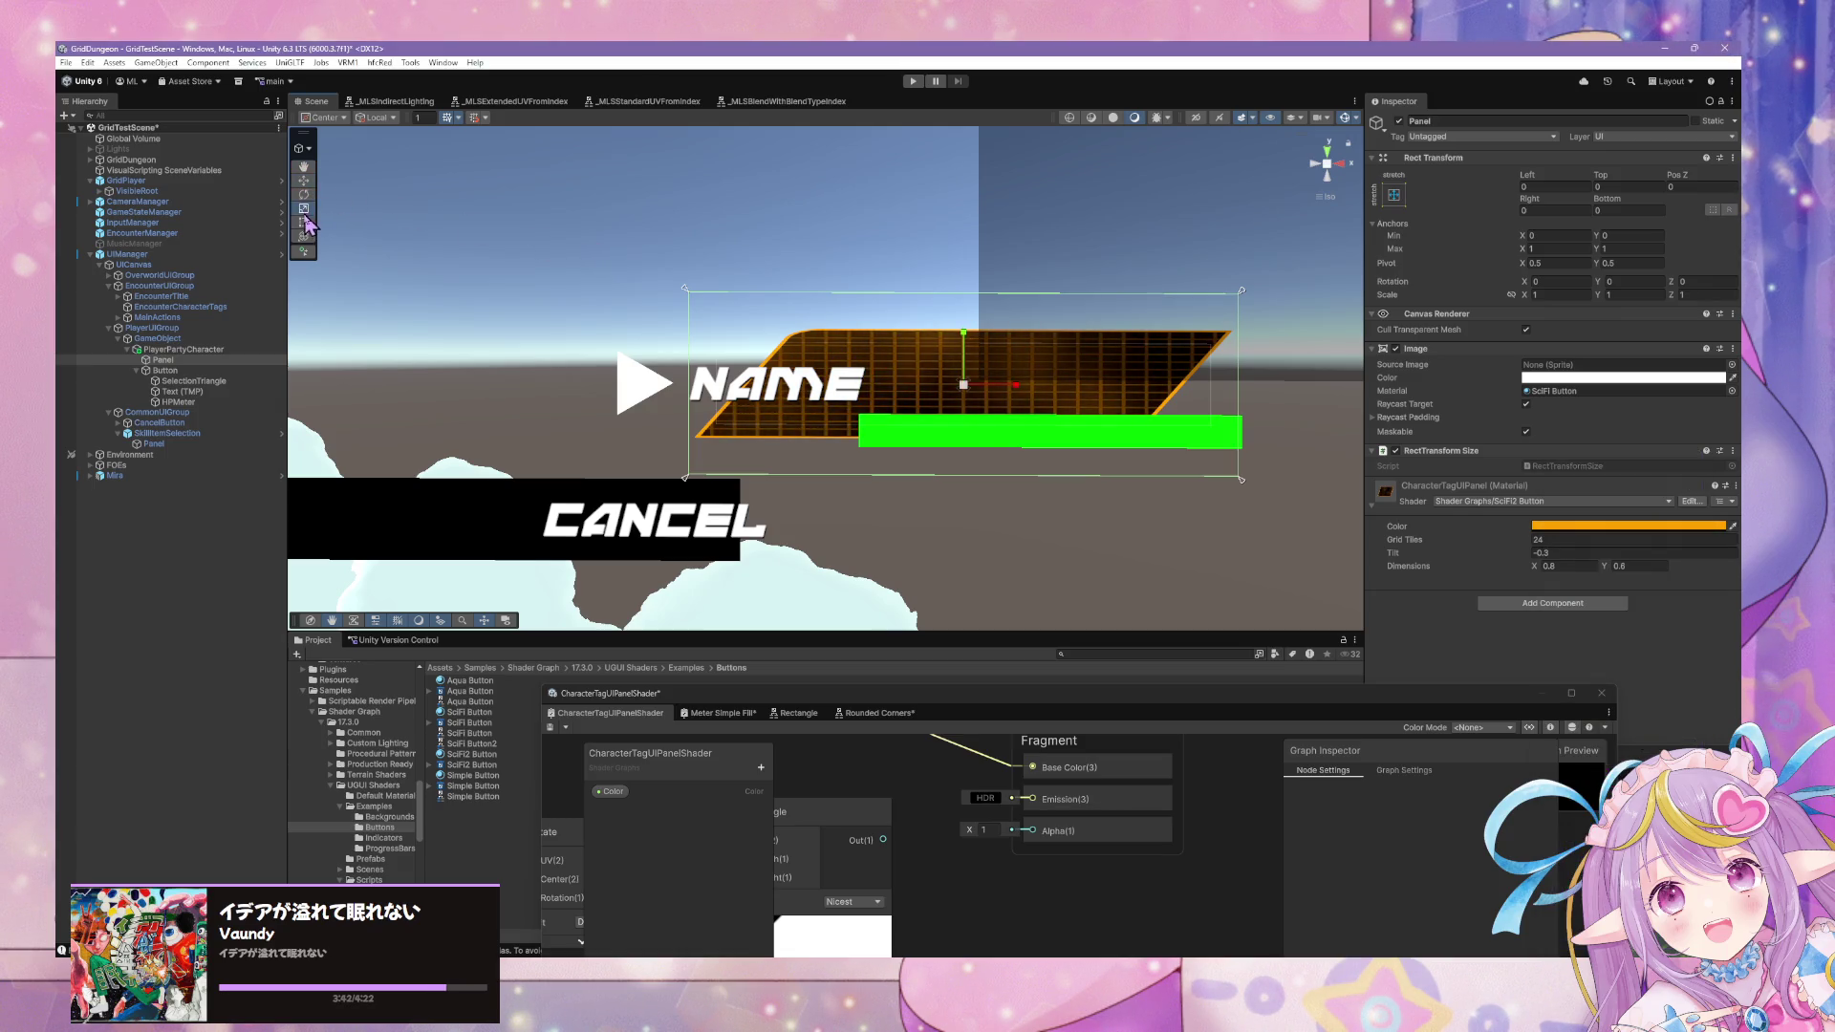
{"action": "left_click_drag", "start_coordinate": [1016, 384], "coordinate": [989, 387]}
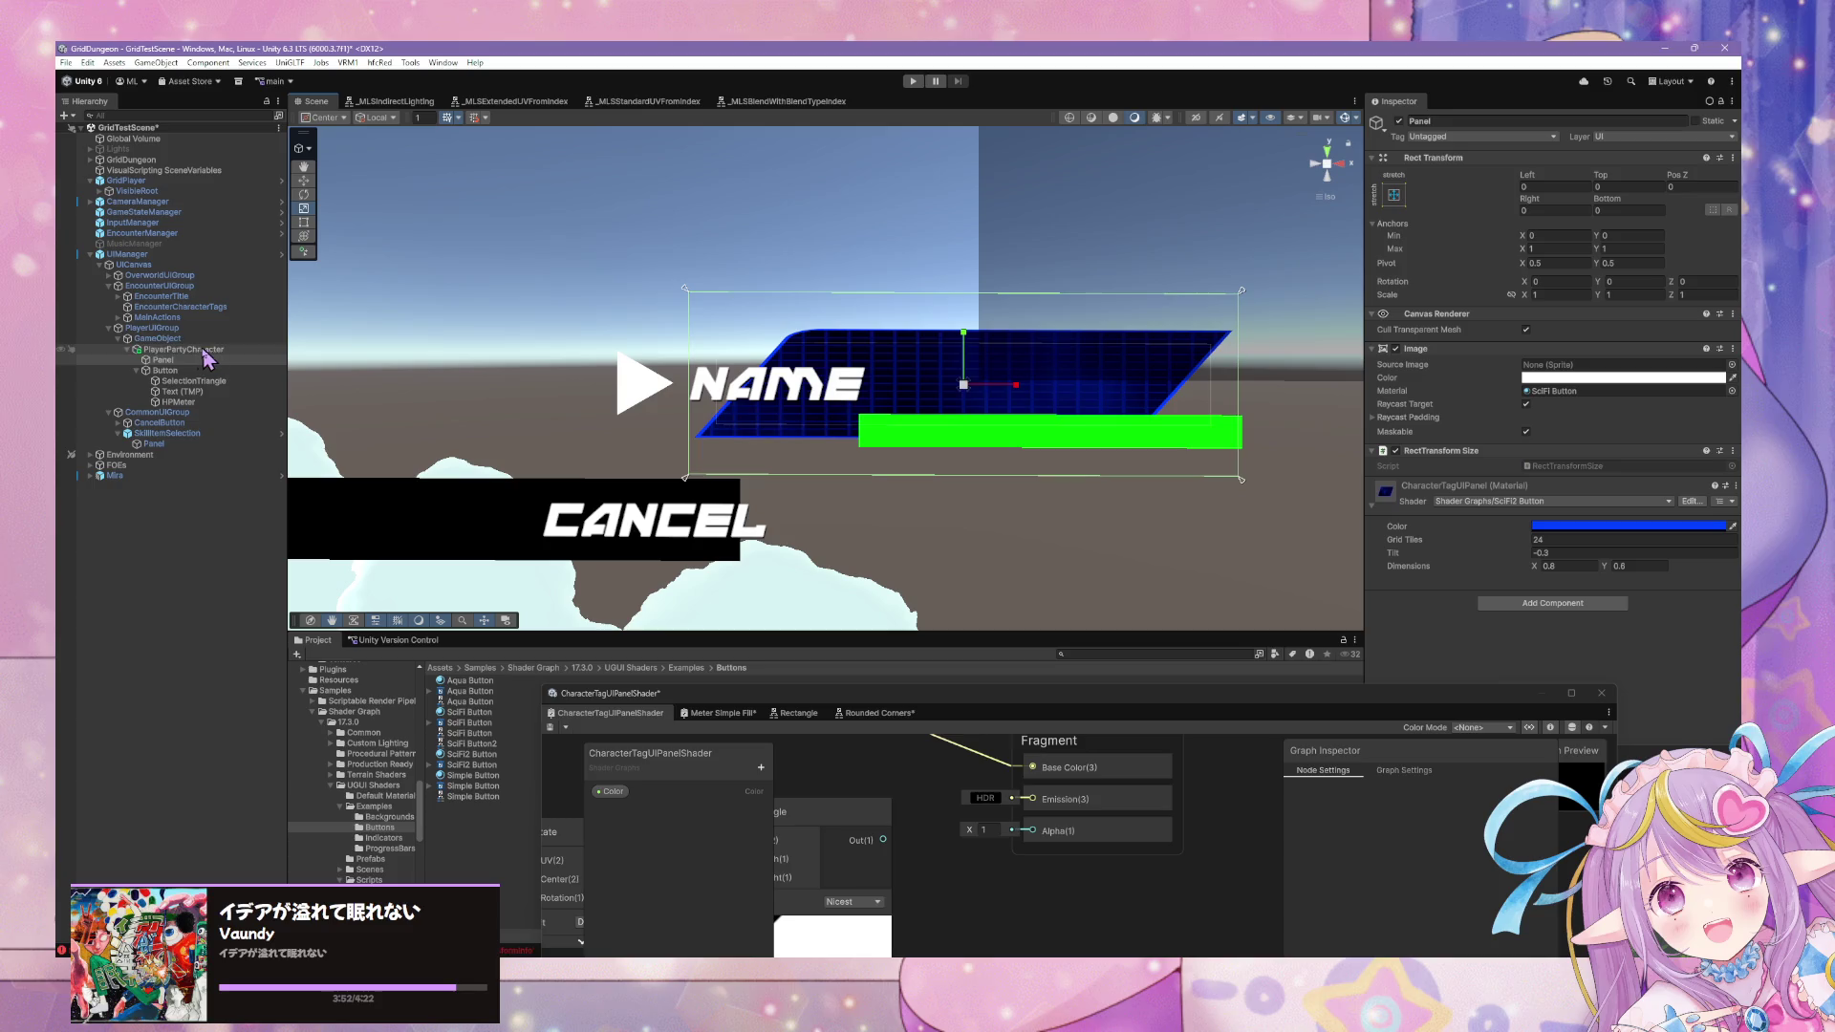
Inspect PlayerPartyCharacter and its children, return to Panel, and show its material's shader list.
{"action": "scroll", "coordinate": [946, 287], "scroll_direction": "down", "scroll_amount": 6}
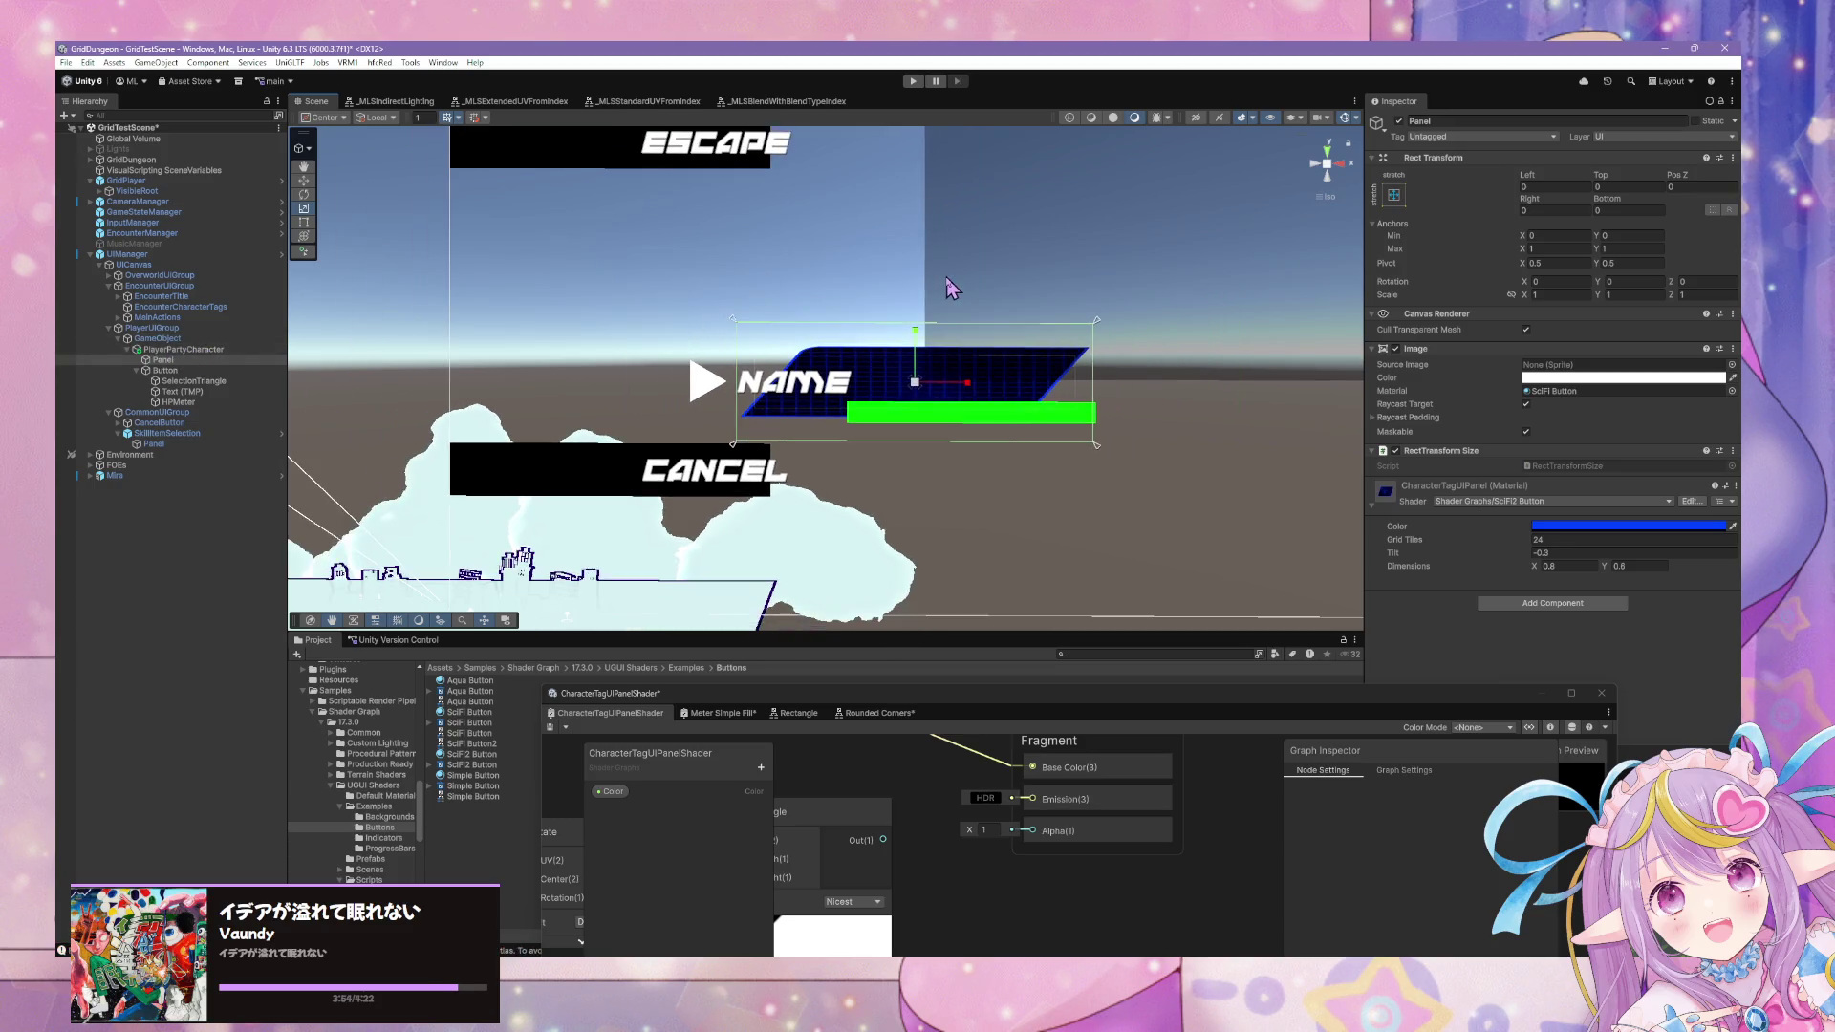
{"action": "scroll", "coordinate": [949, 288], "scroll_direction": "up", "scroll_amount": 4}
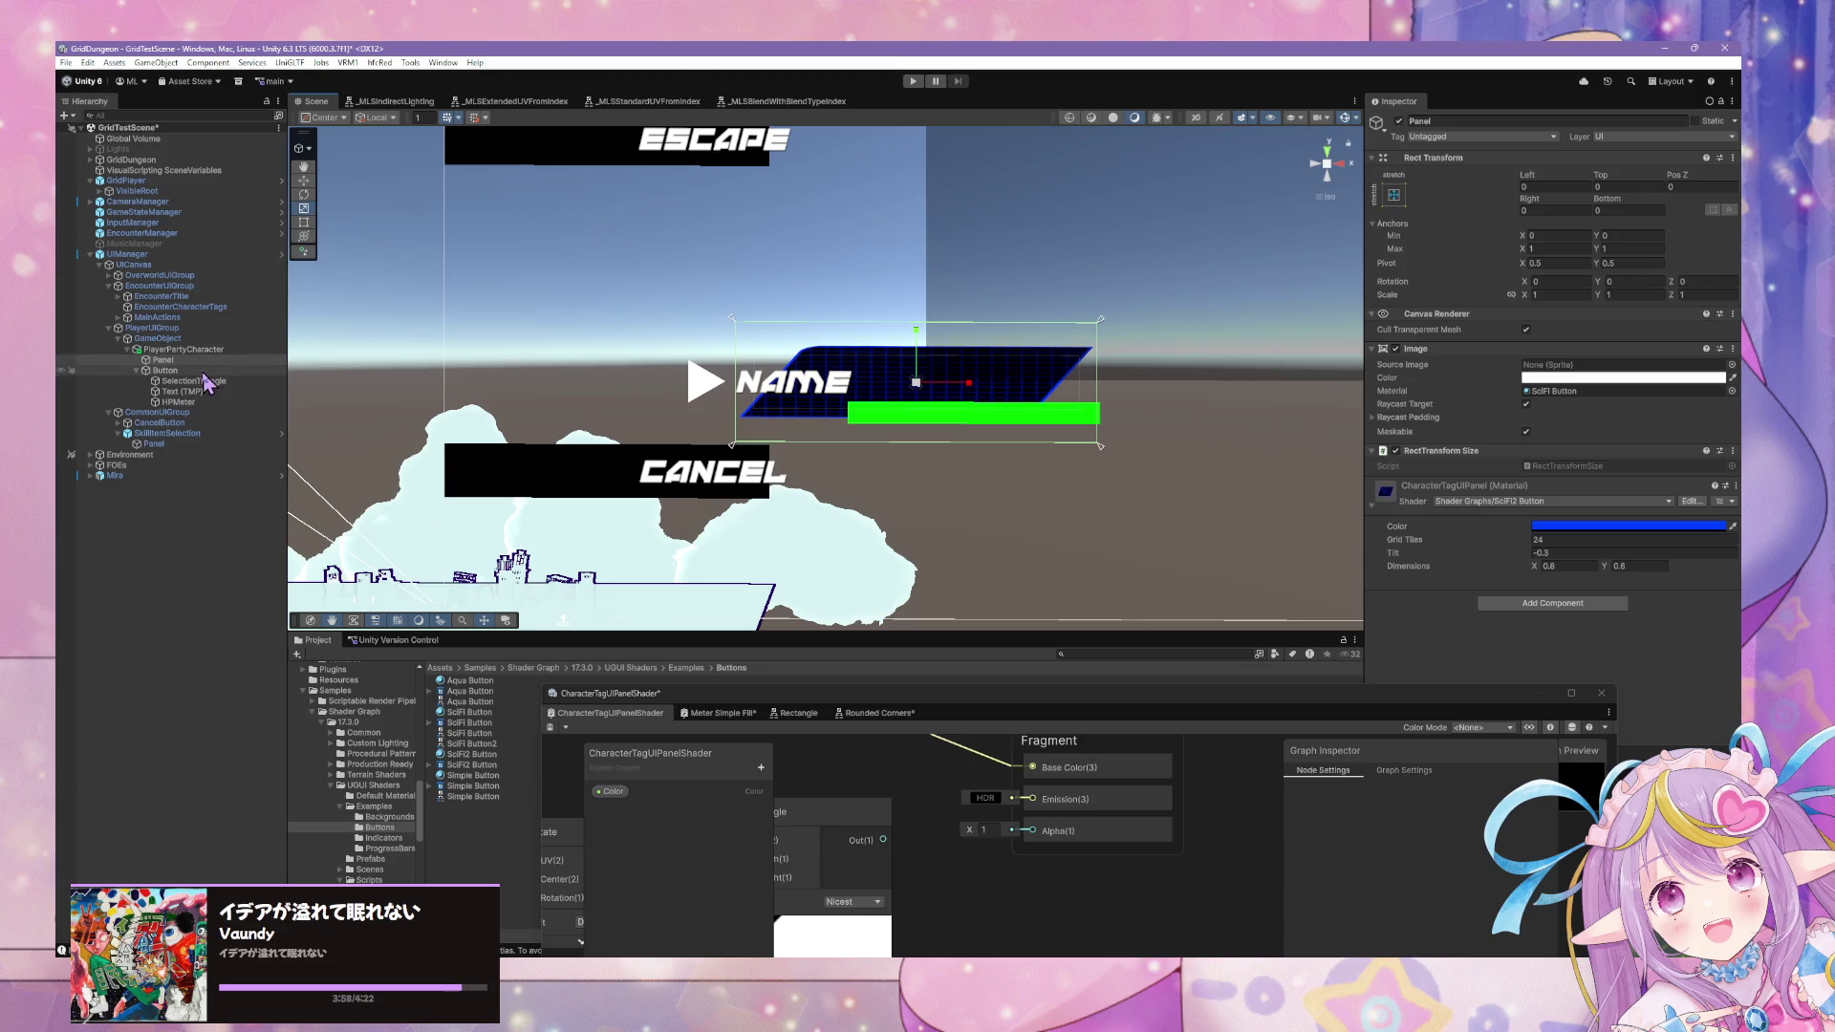
{"action": "left_click", "coordinate": [219, 351]}
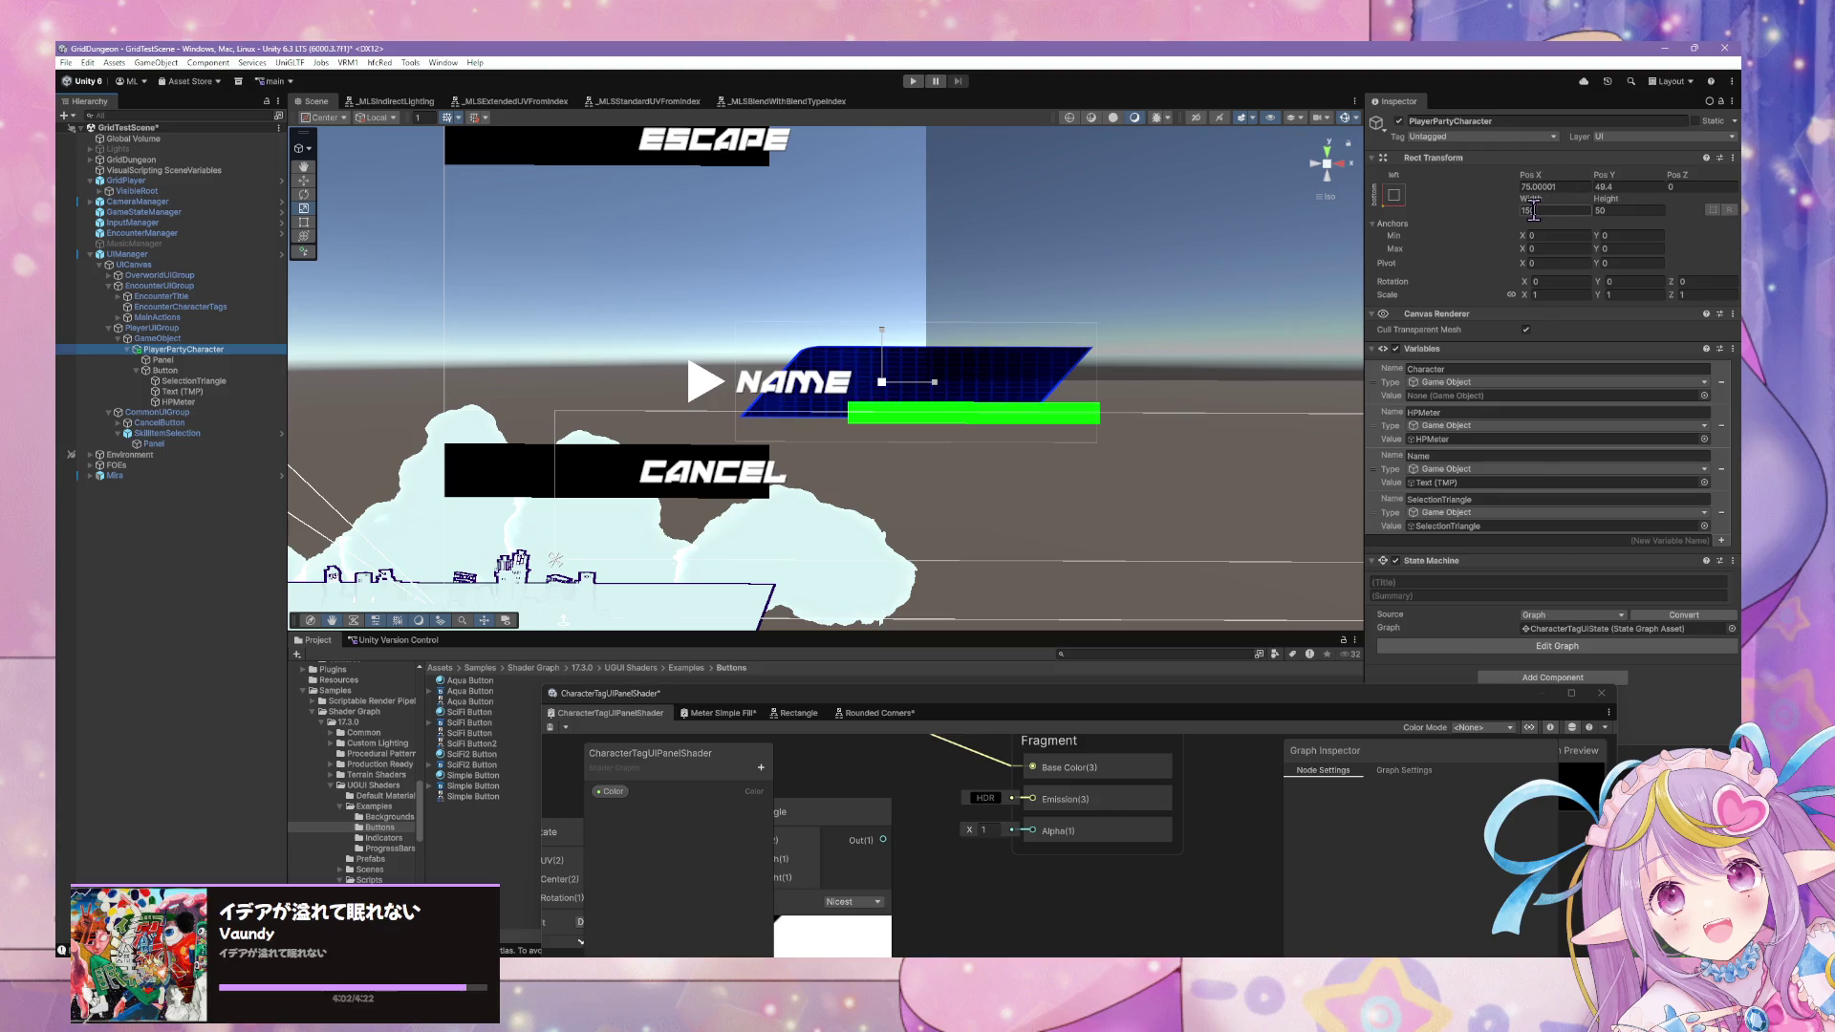
{"action": "left_click", "coordinate": [172, 371]}
{"action": "left_click", "coordinate": [212, 350]}
{"action": "left_click", "coordinate": [191, 360]}
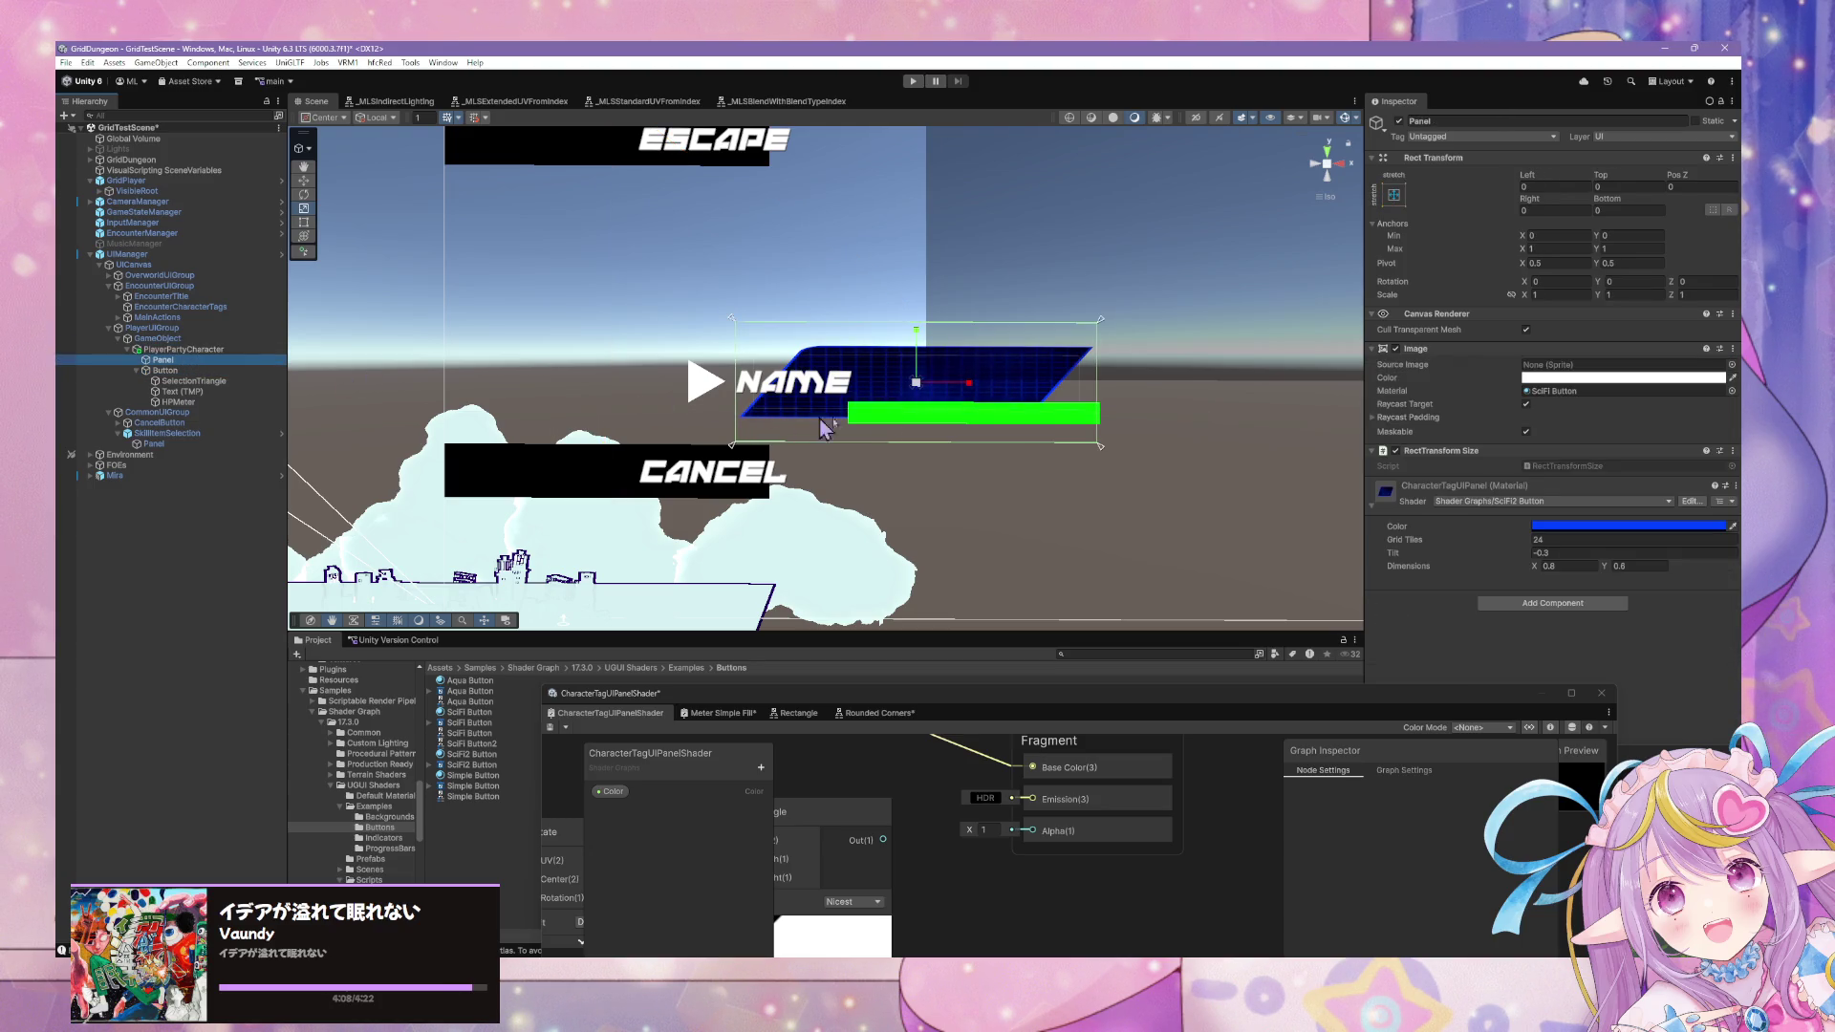
{"action": "left_click", "coordinate": [1611, 502]}
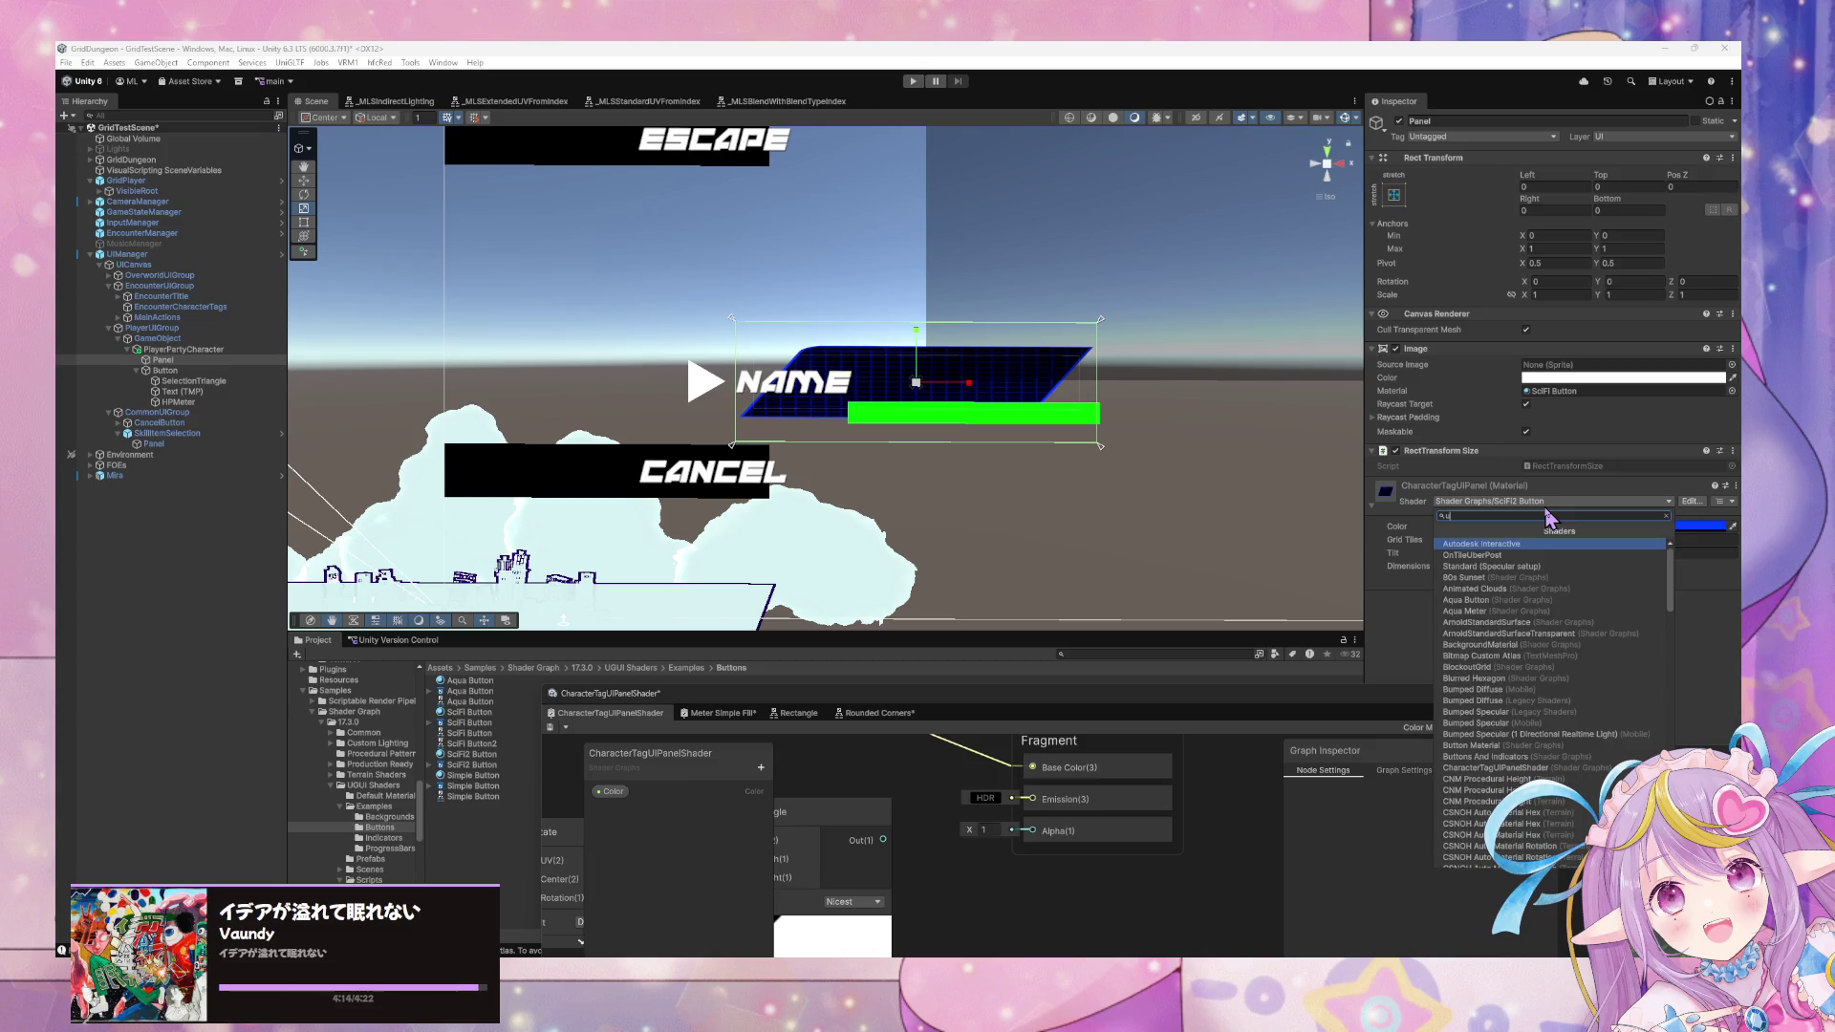
Switch the material to CharacterTagUIPanelShader and set its colour to white.
{"action": "type", "text": "cha"}
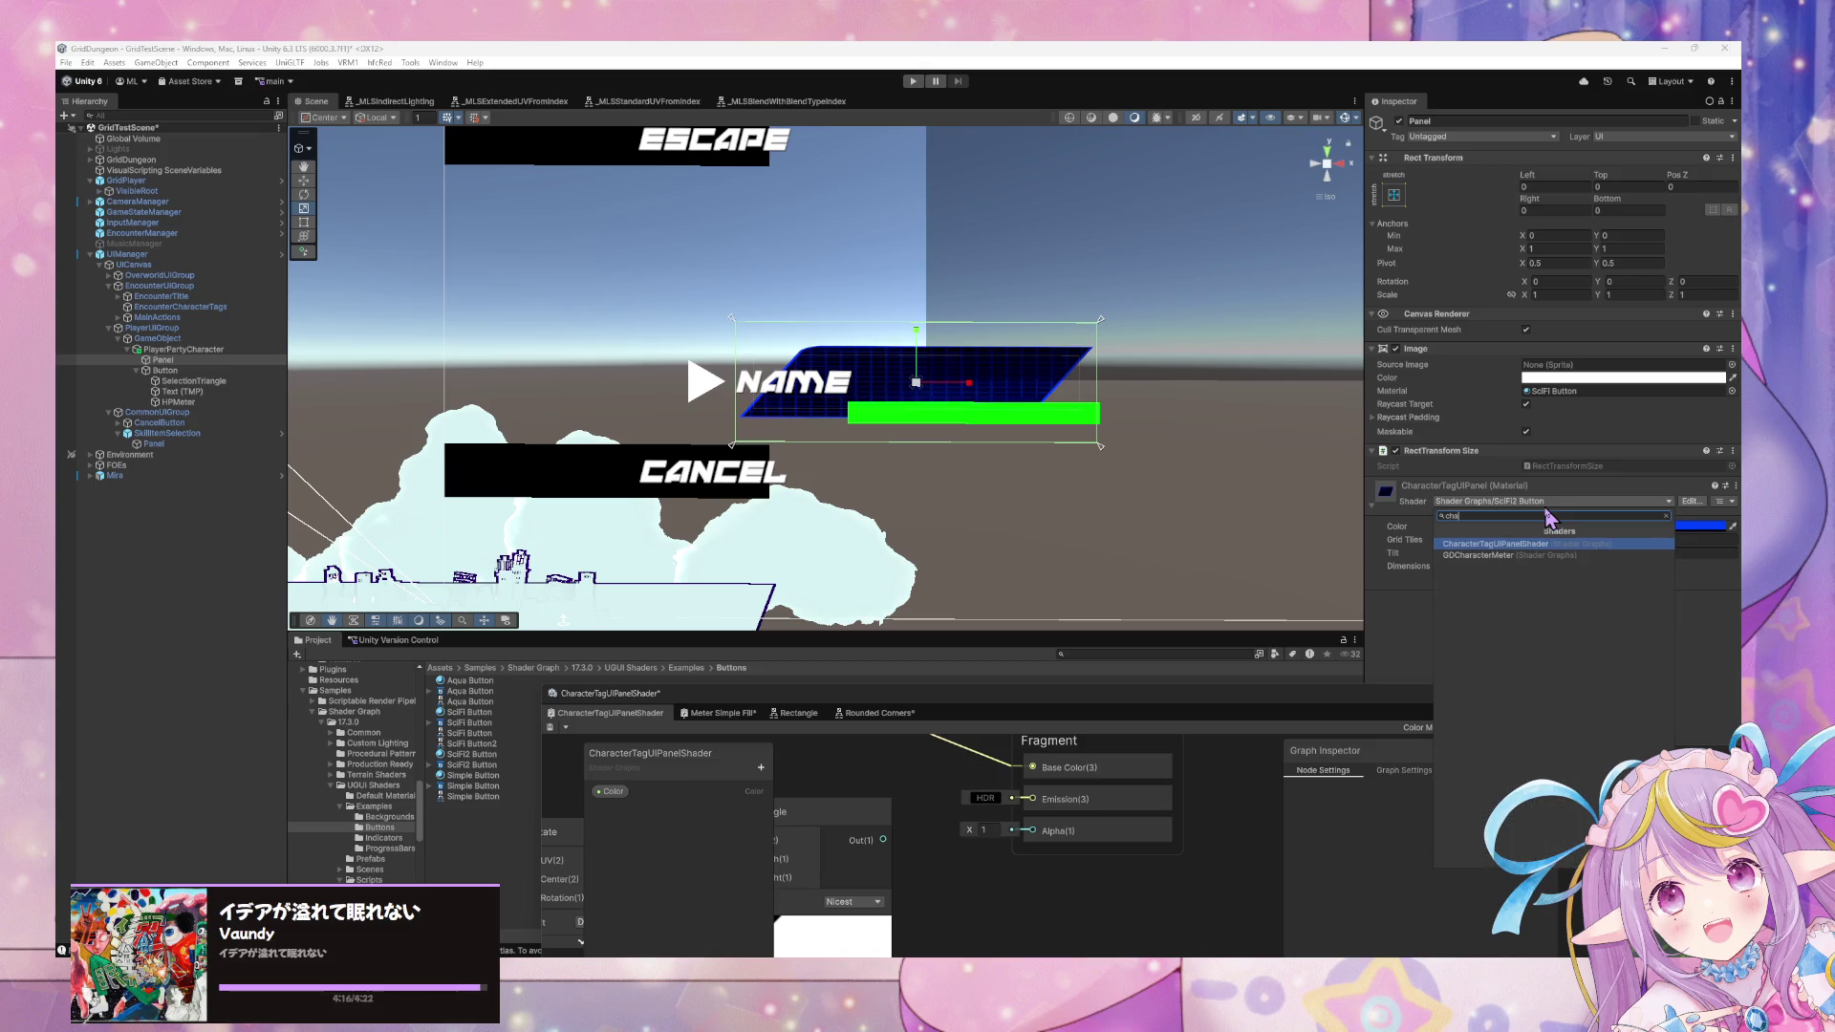
{"action": "key", "text": "Return"}
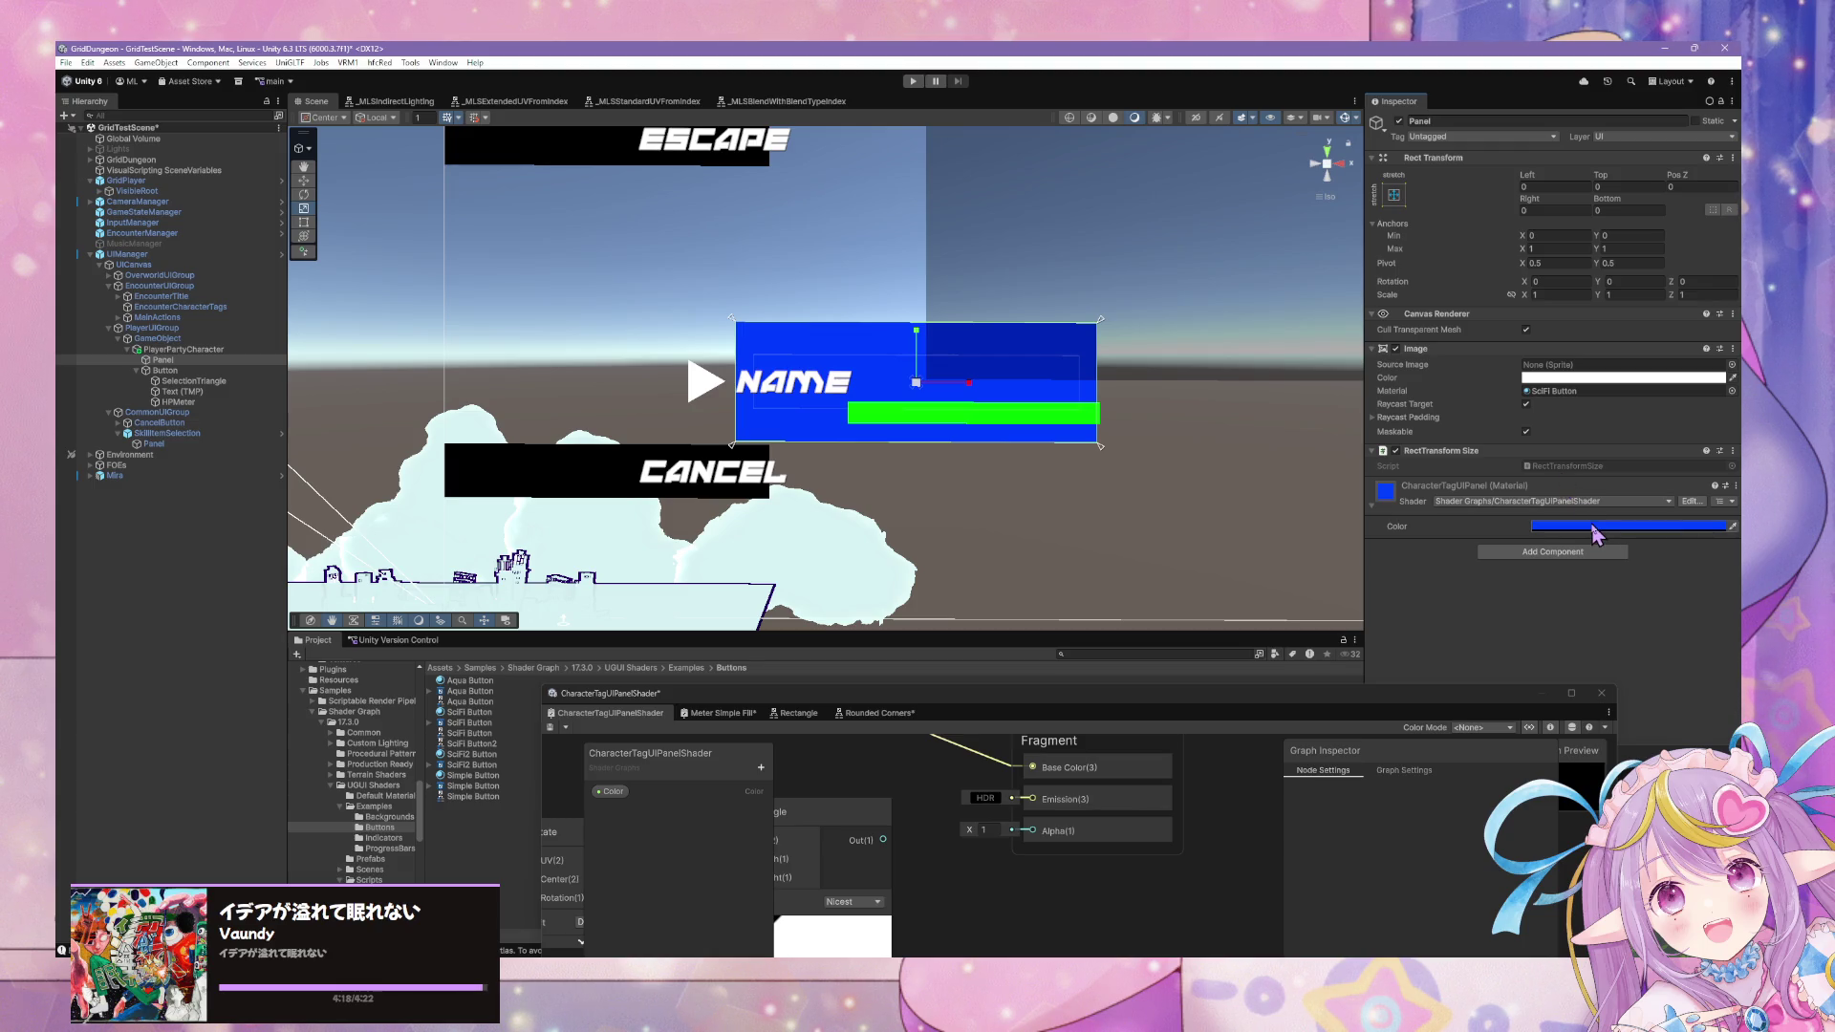
{"action": "left_click", "coordinate": [1588, 531]}
{"action": "left_click_drag", "start_coordinate": [1662, 574], "coordinate": [1537, 483]}
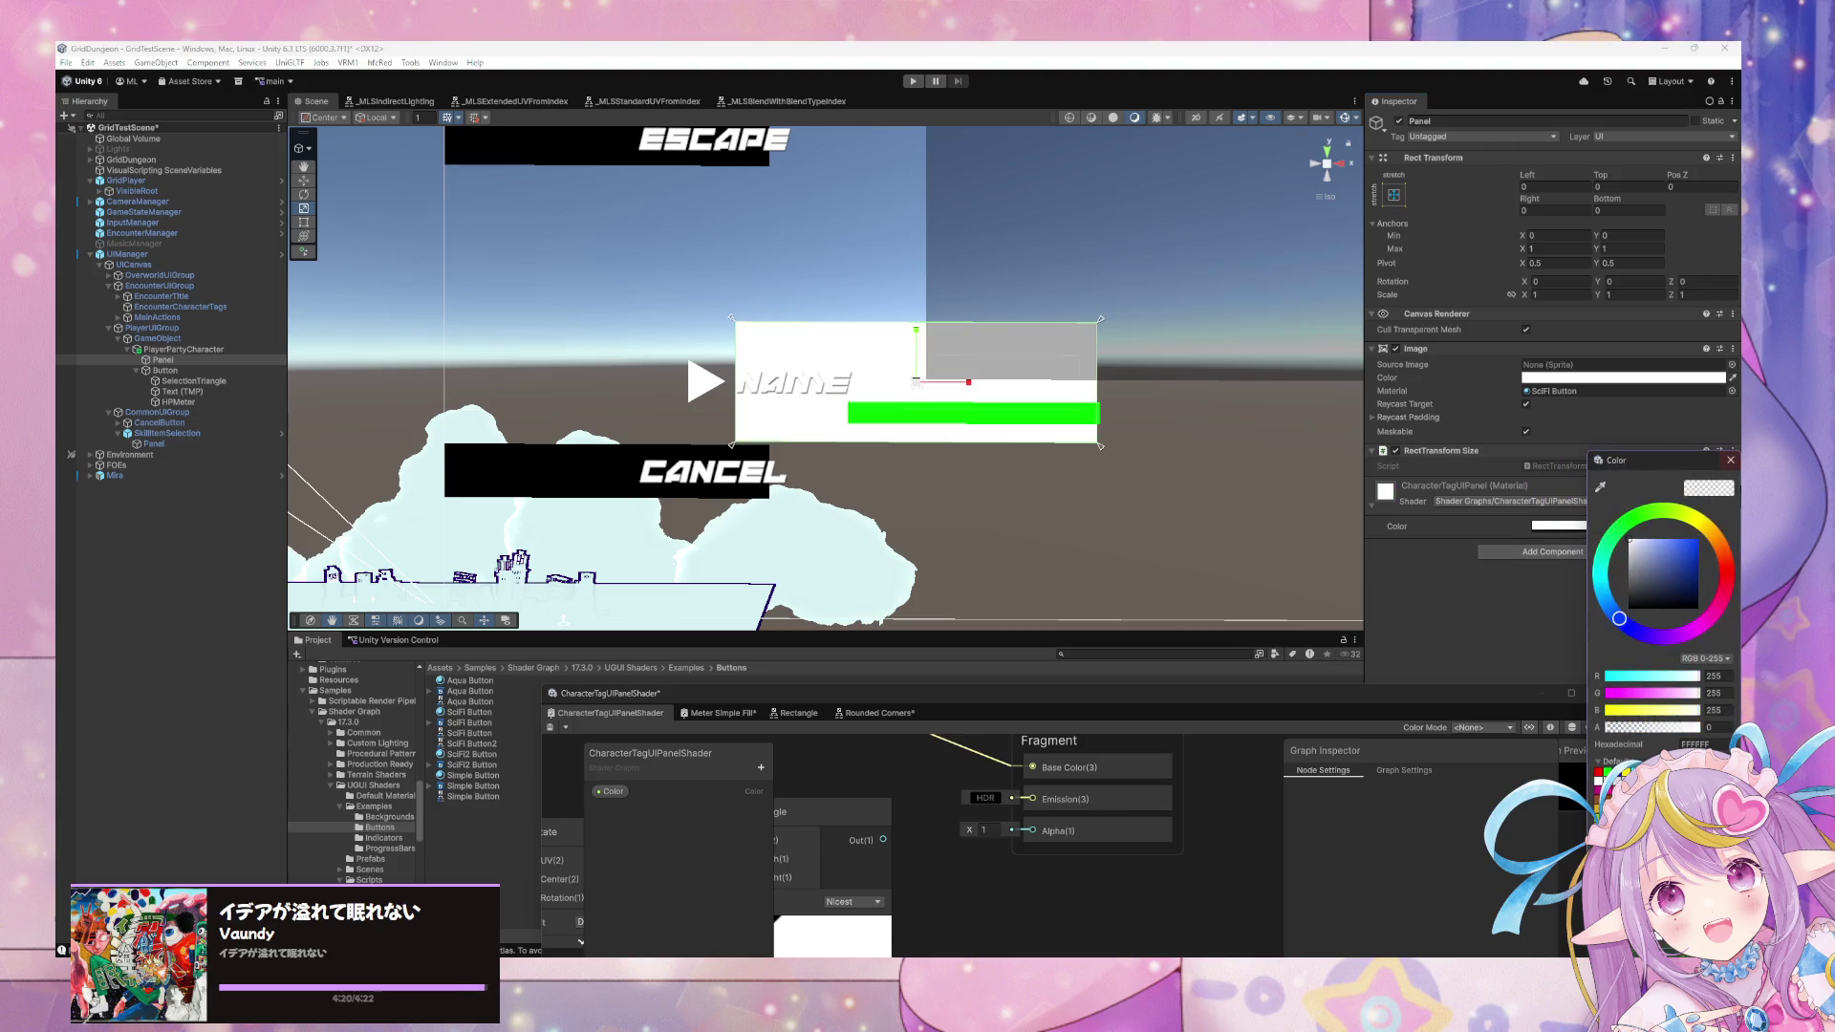
{"action": "left_click", "coordinate": [1727, 475]}
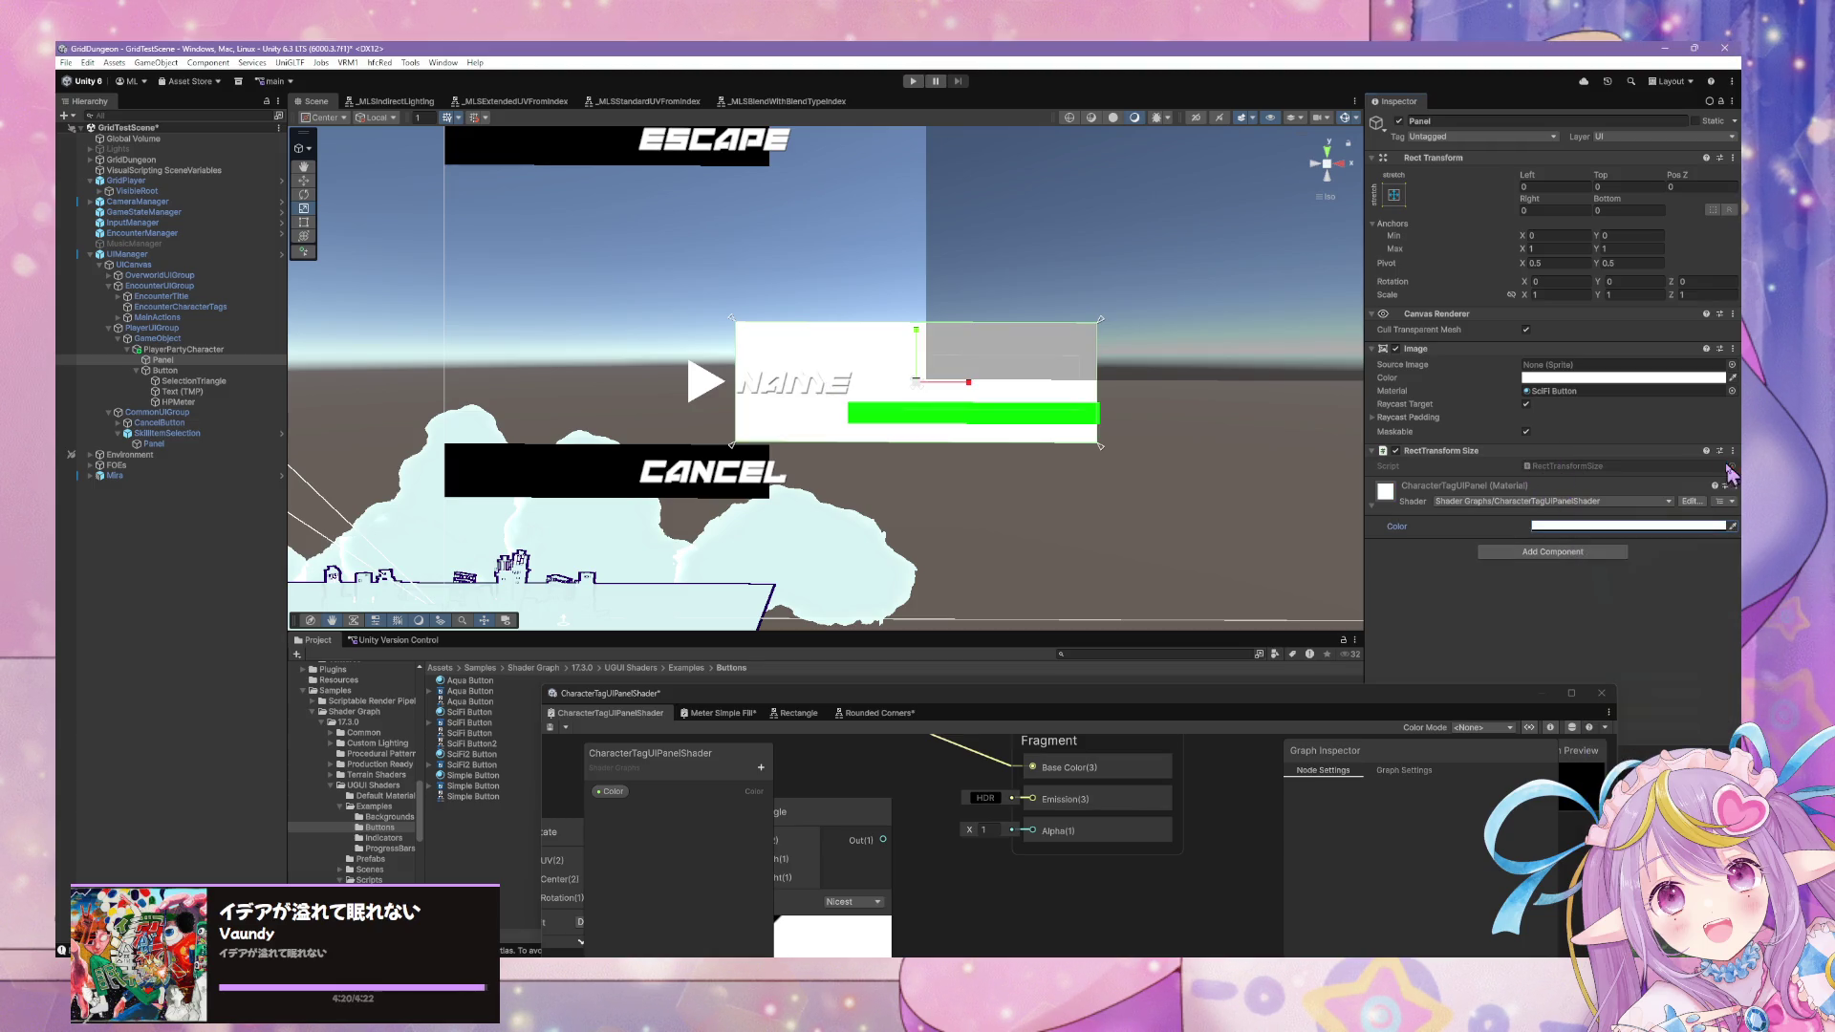
Assign the CharacterTagUIPanel material to the Panel's Image through the material picker.
{"action": "left_click", "coordinate": [1727, 391]}
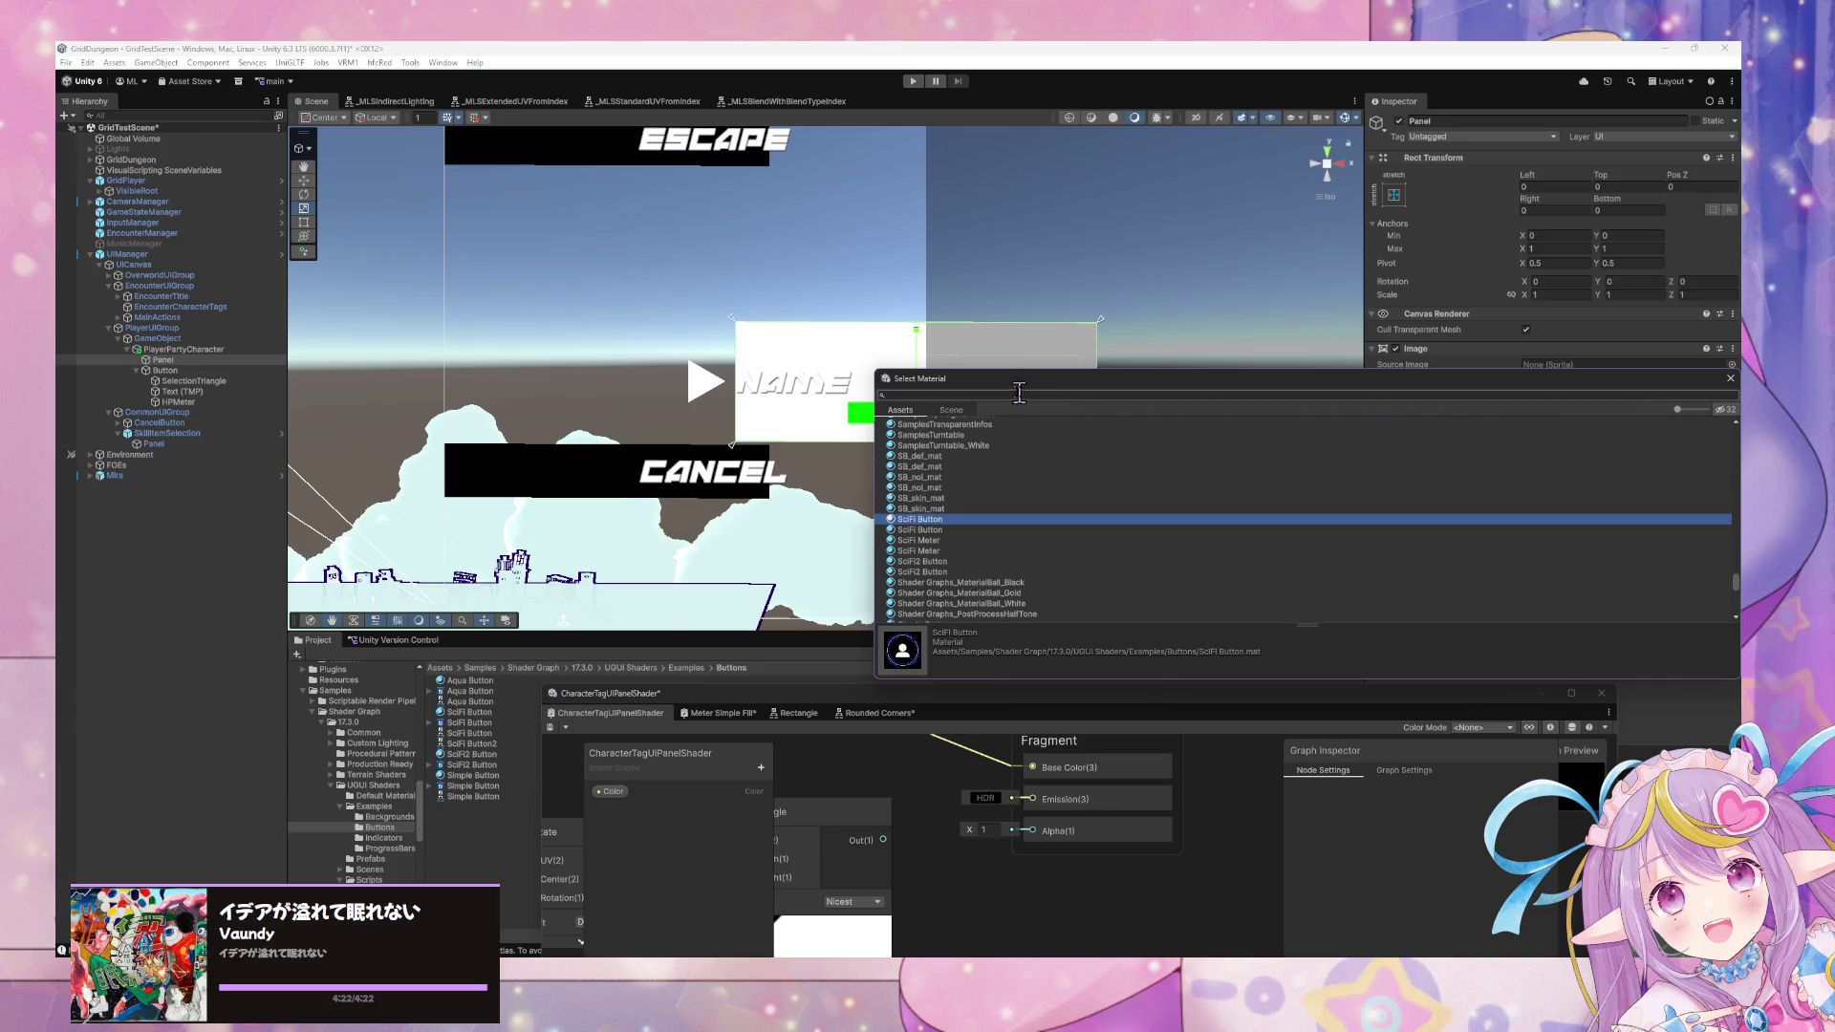
{"action": "type", "text": "haracter"}
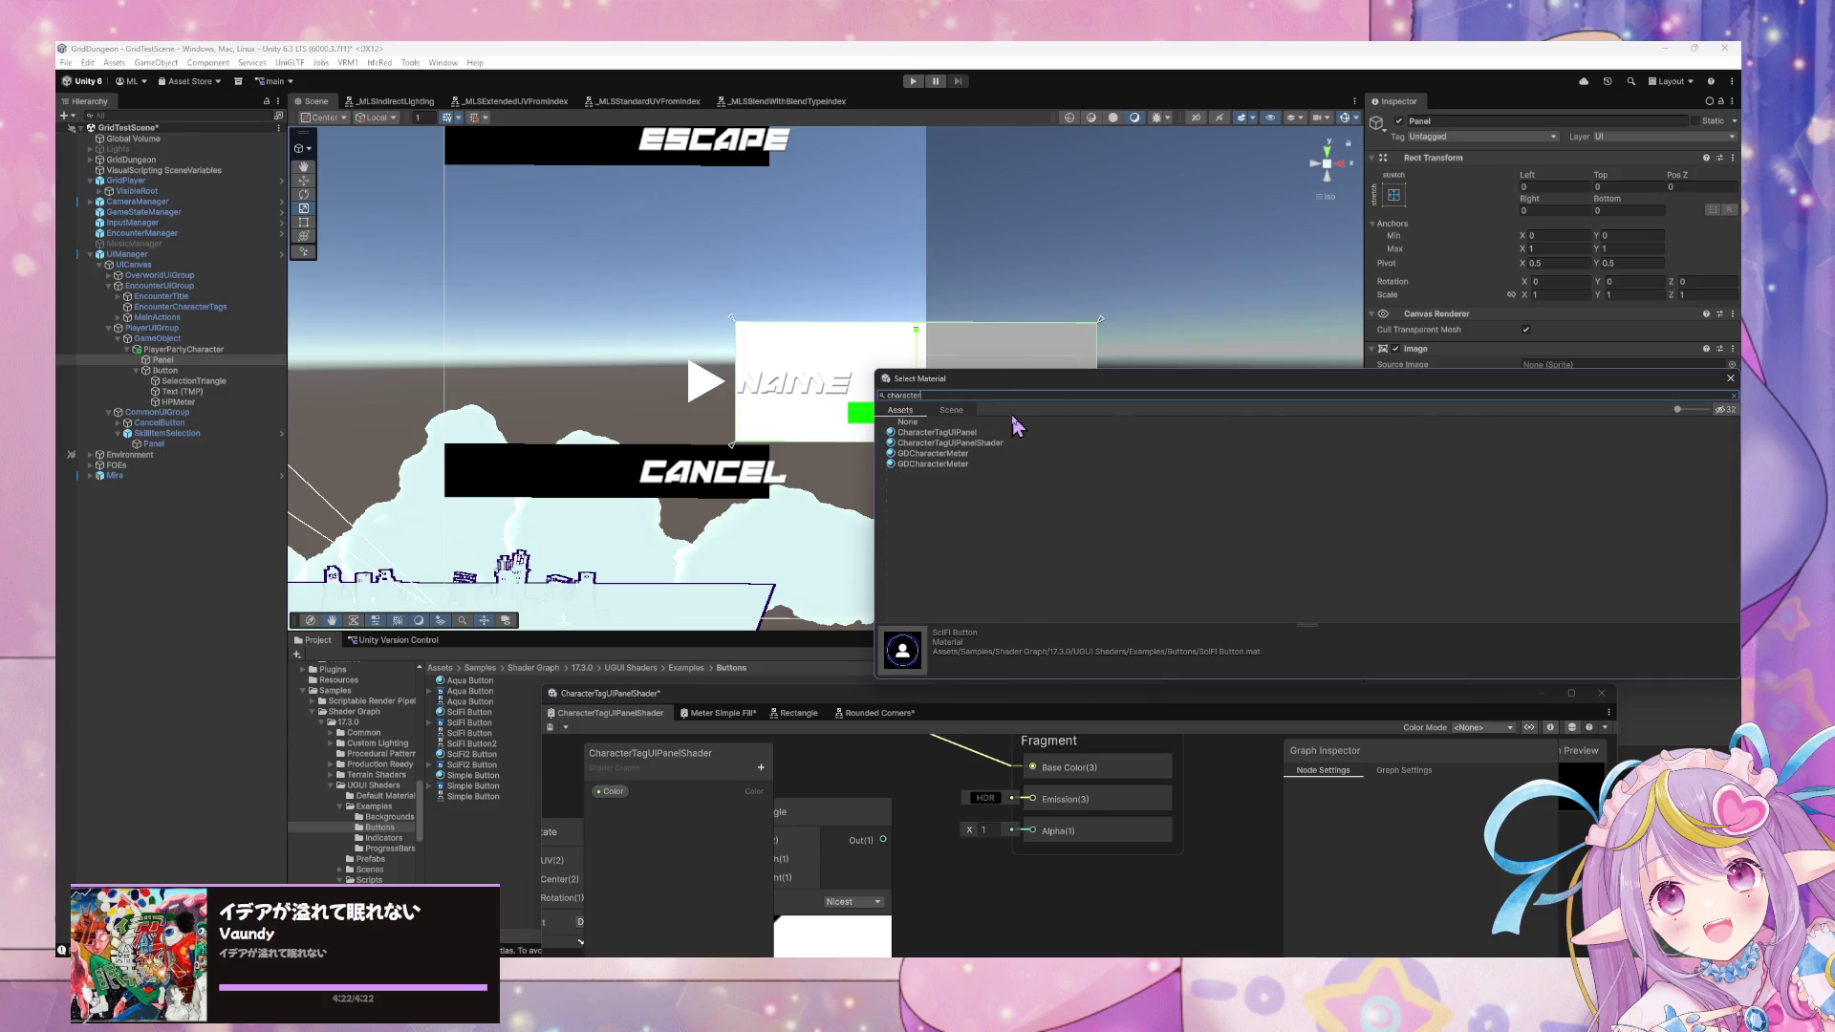
{"action": "double_click", "coordinate": [989, 433]}
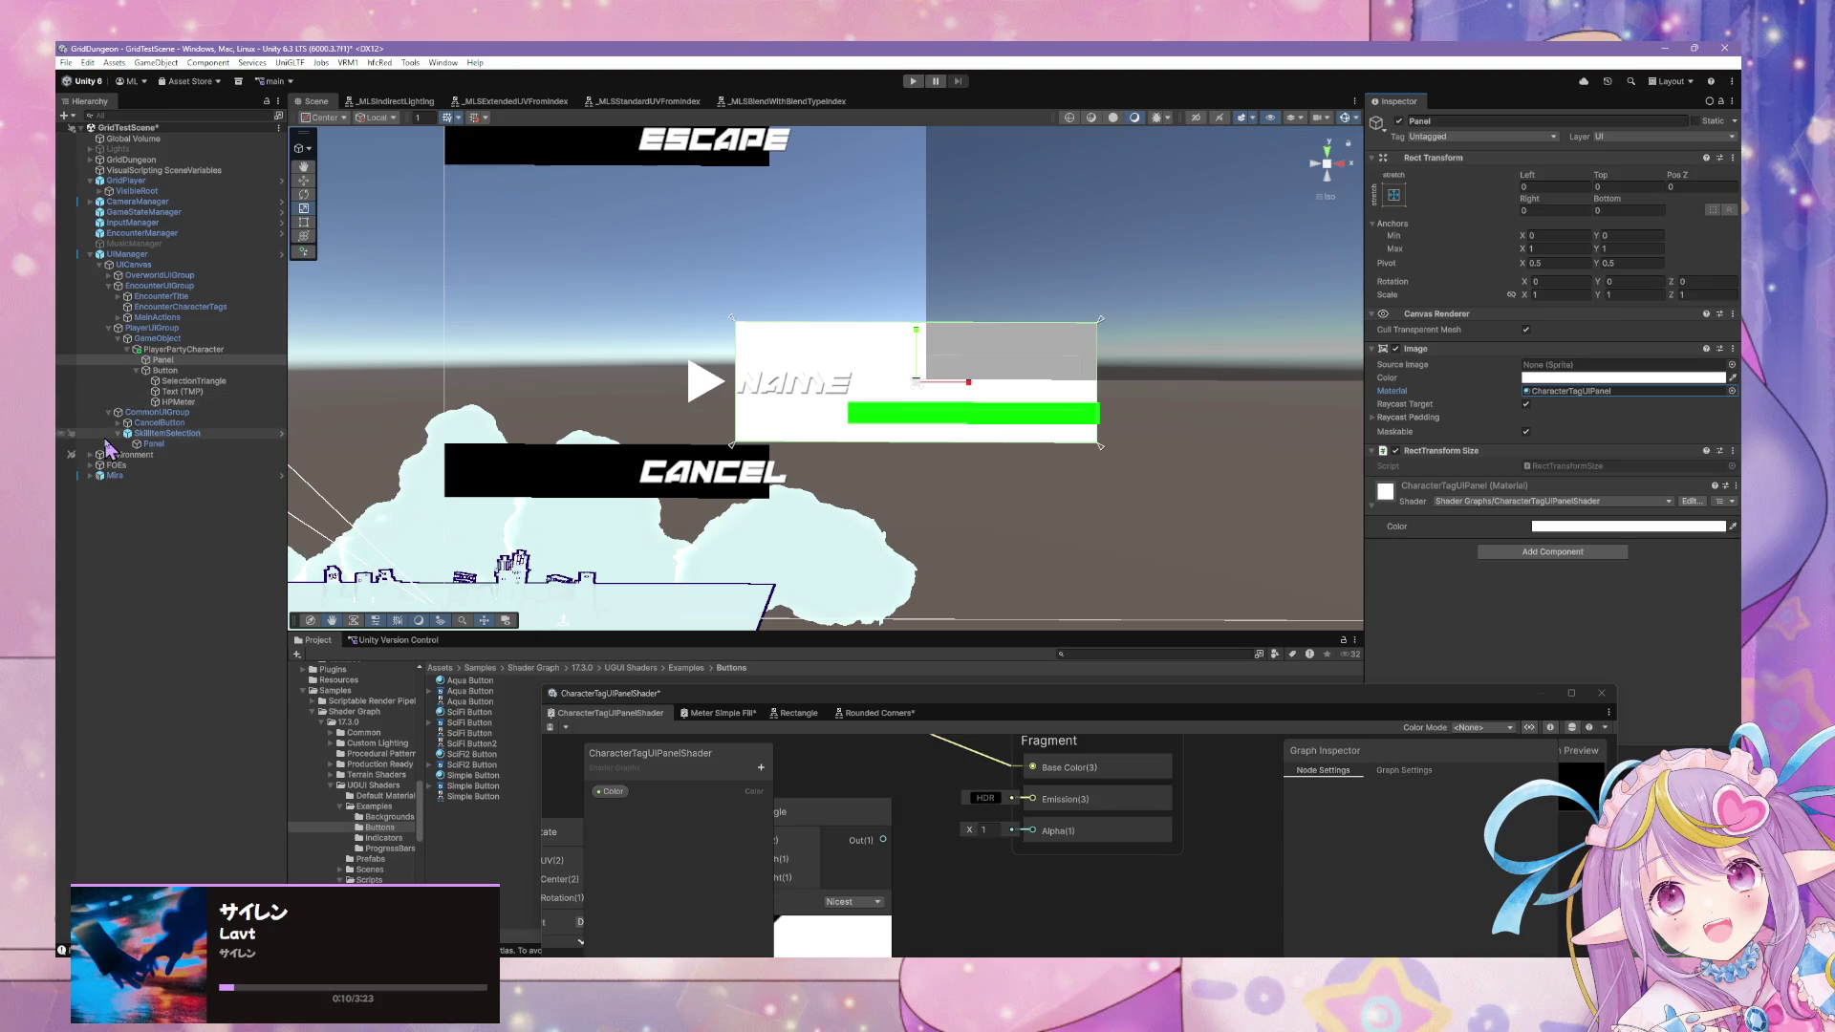
Set PlayerPartyCharacter's height to 100, then change it to 200.
{"action": "left_click", "coordinate": [205, 350]}
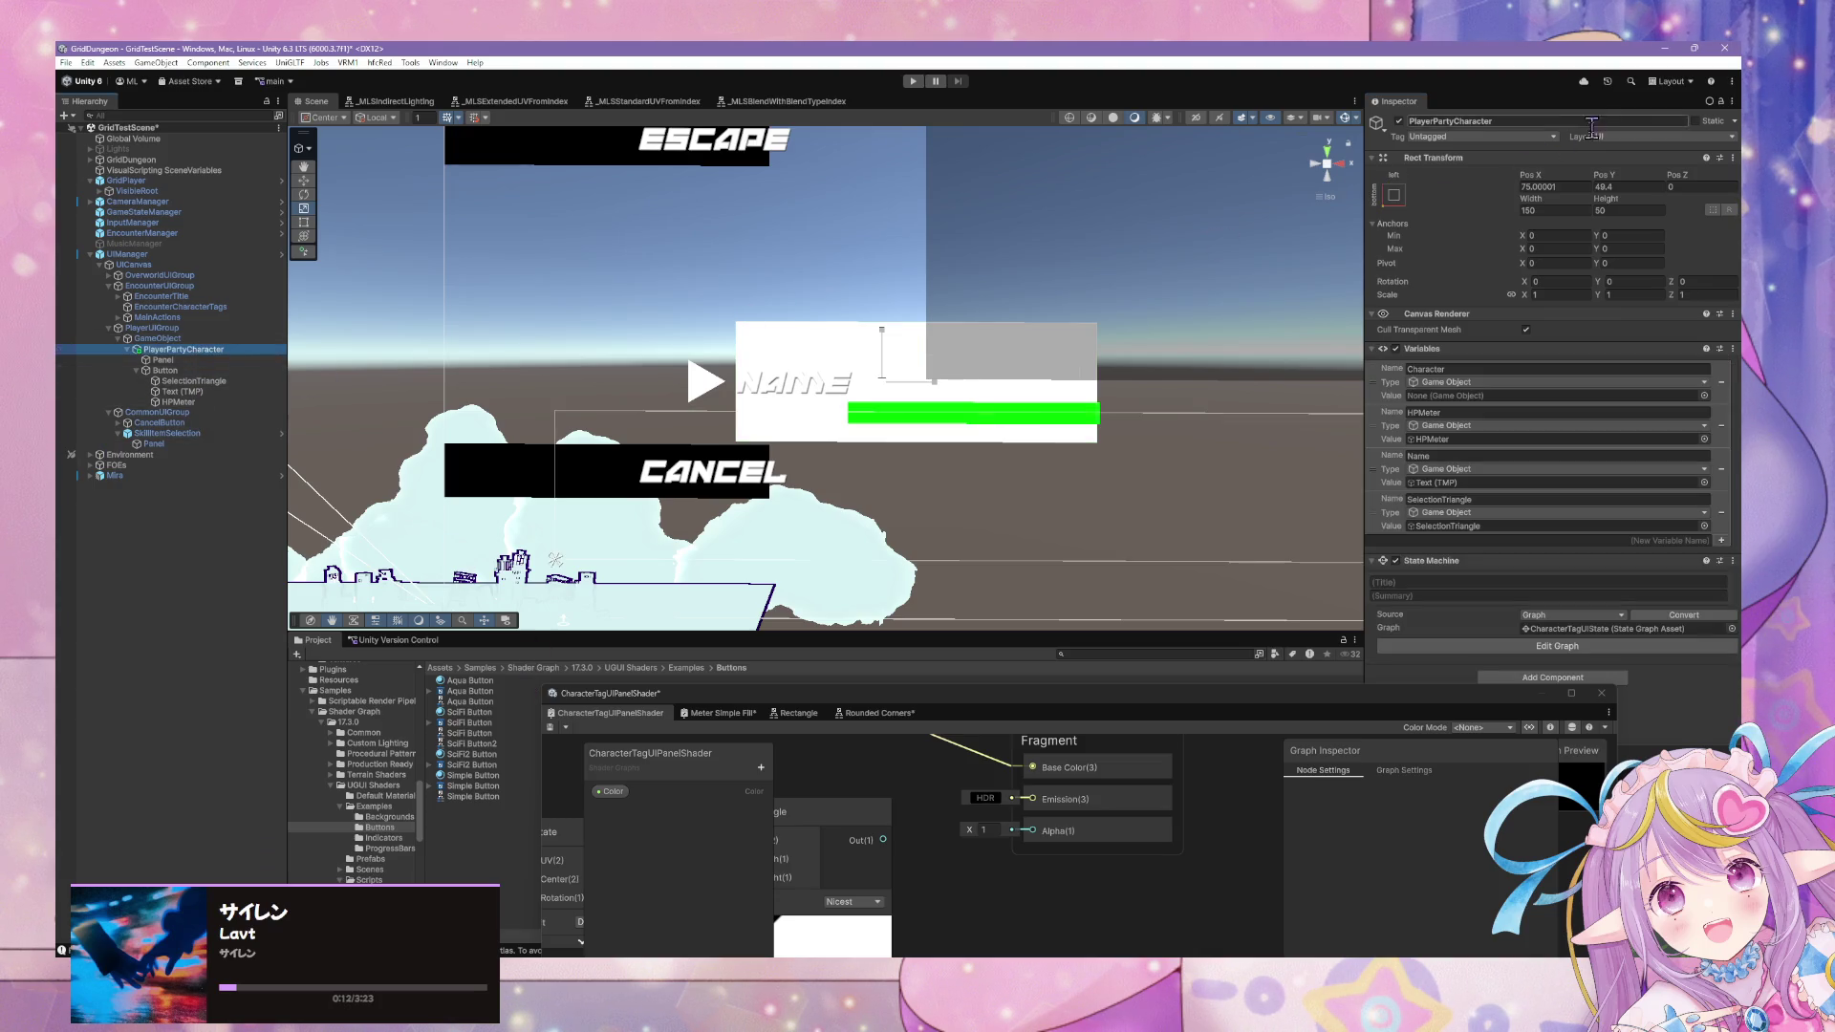
{"action": "left_click", "coordinate": [1558, 210]}
{"action": "left_click", "coordinate": [1630, 211]}
{"action": "type", "text": "100"}
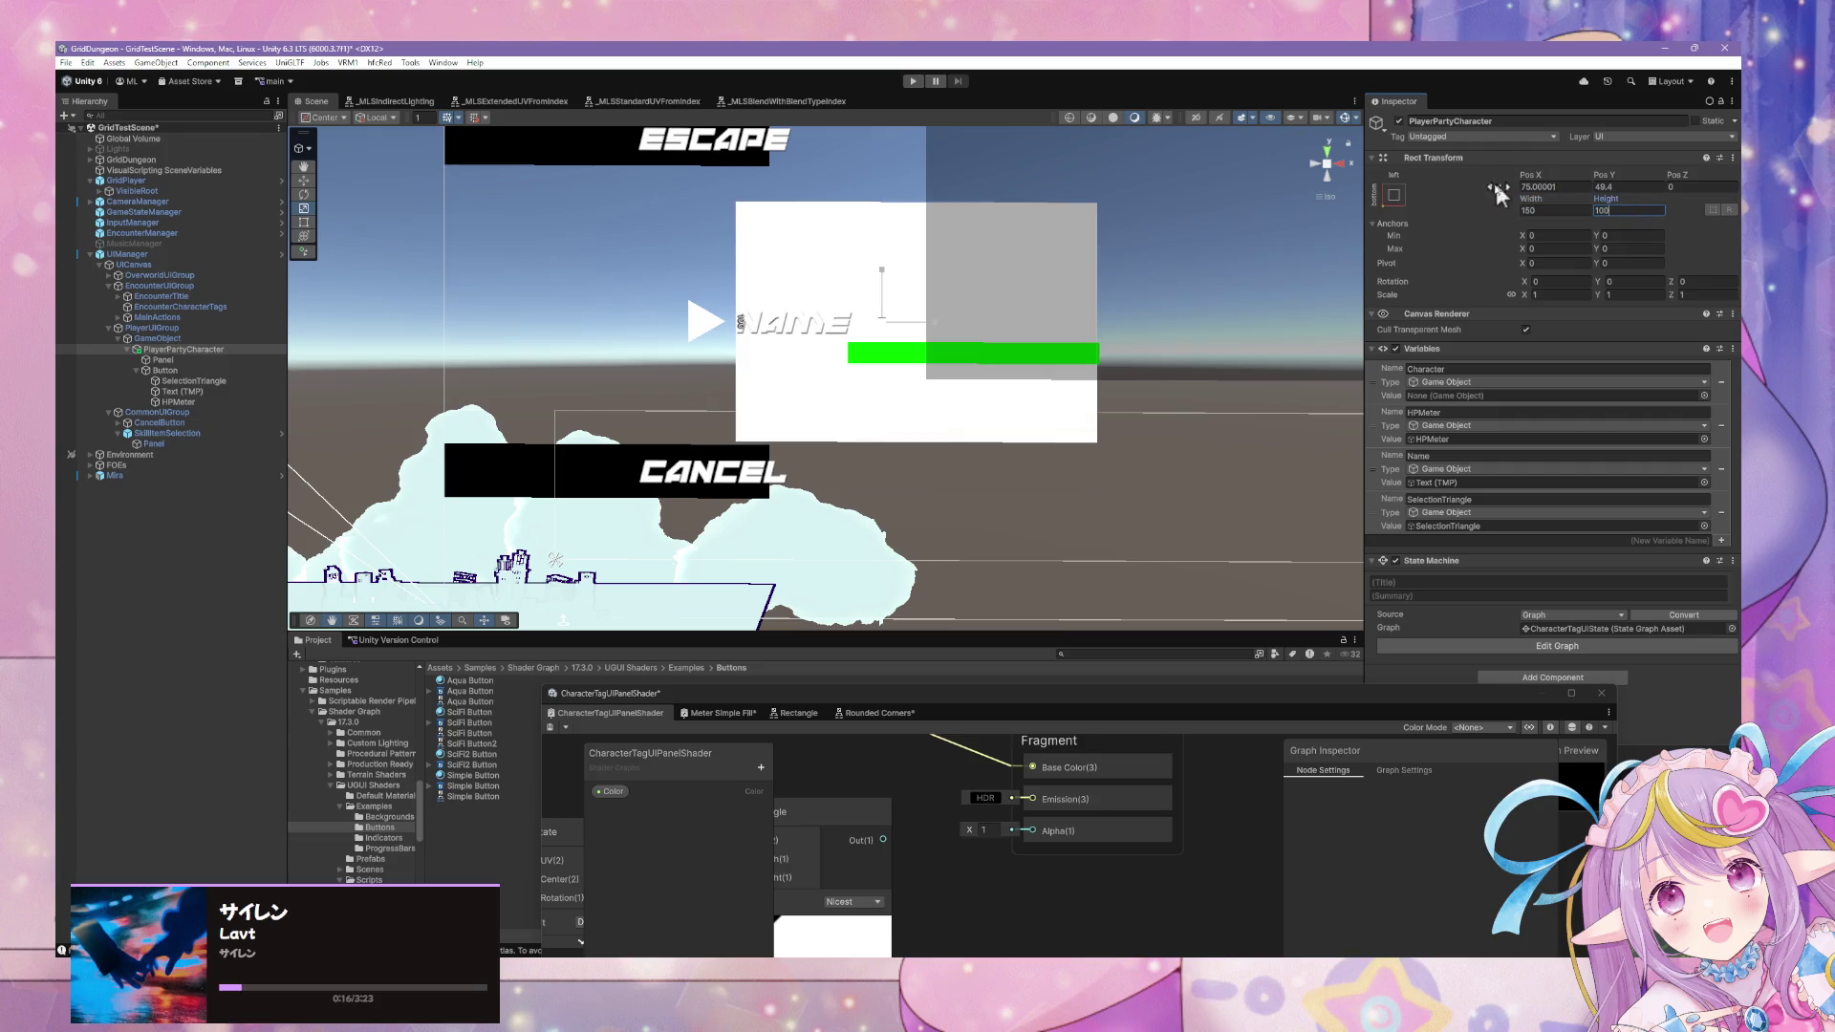
{"action": "left_click", "coordinate": [160, 361]}
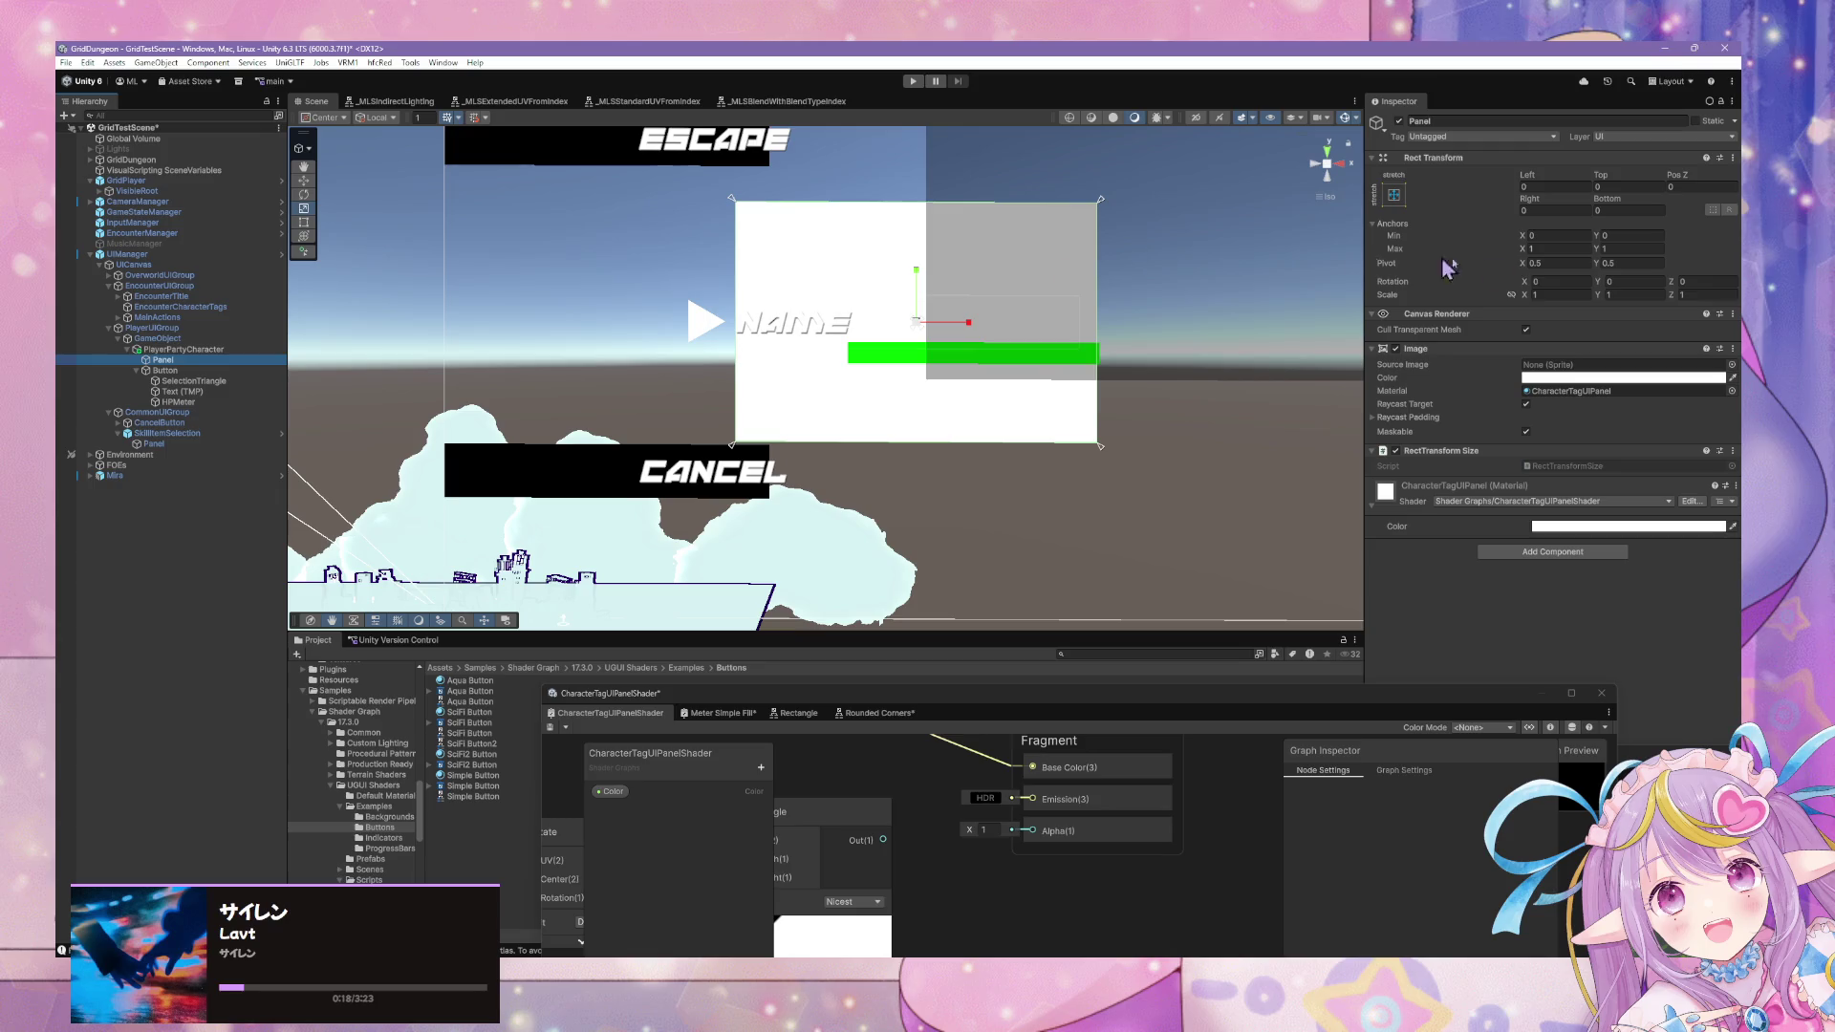
{"action": "left_click", "coordinate": [203, 351]}
{"action": "left_click", "coordinate": [1610, 209]}
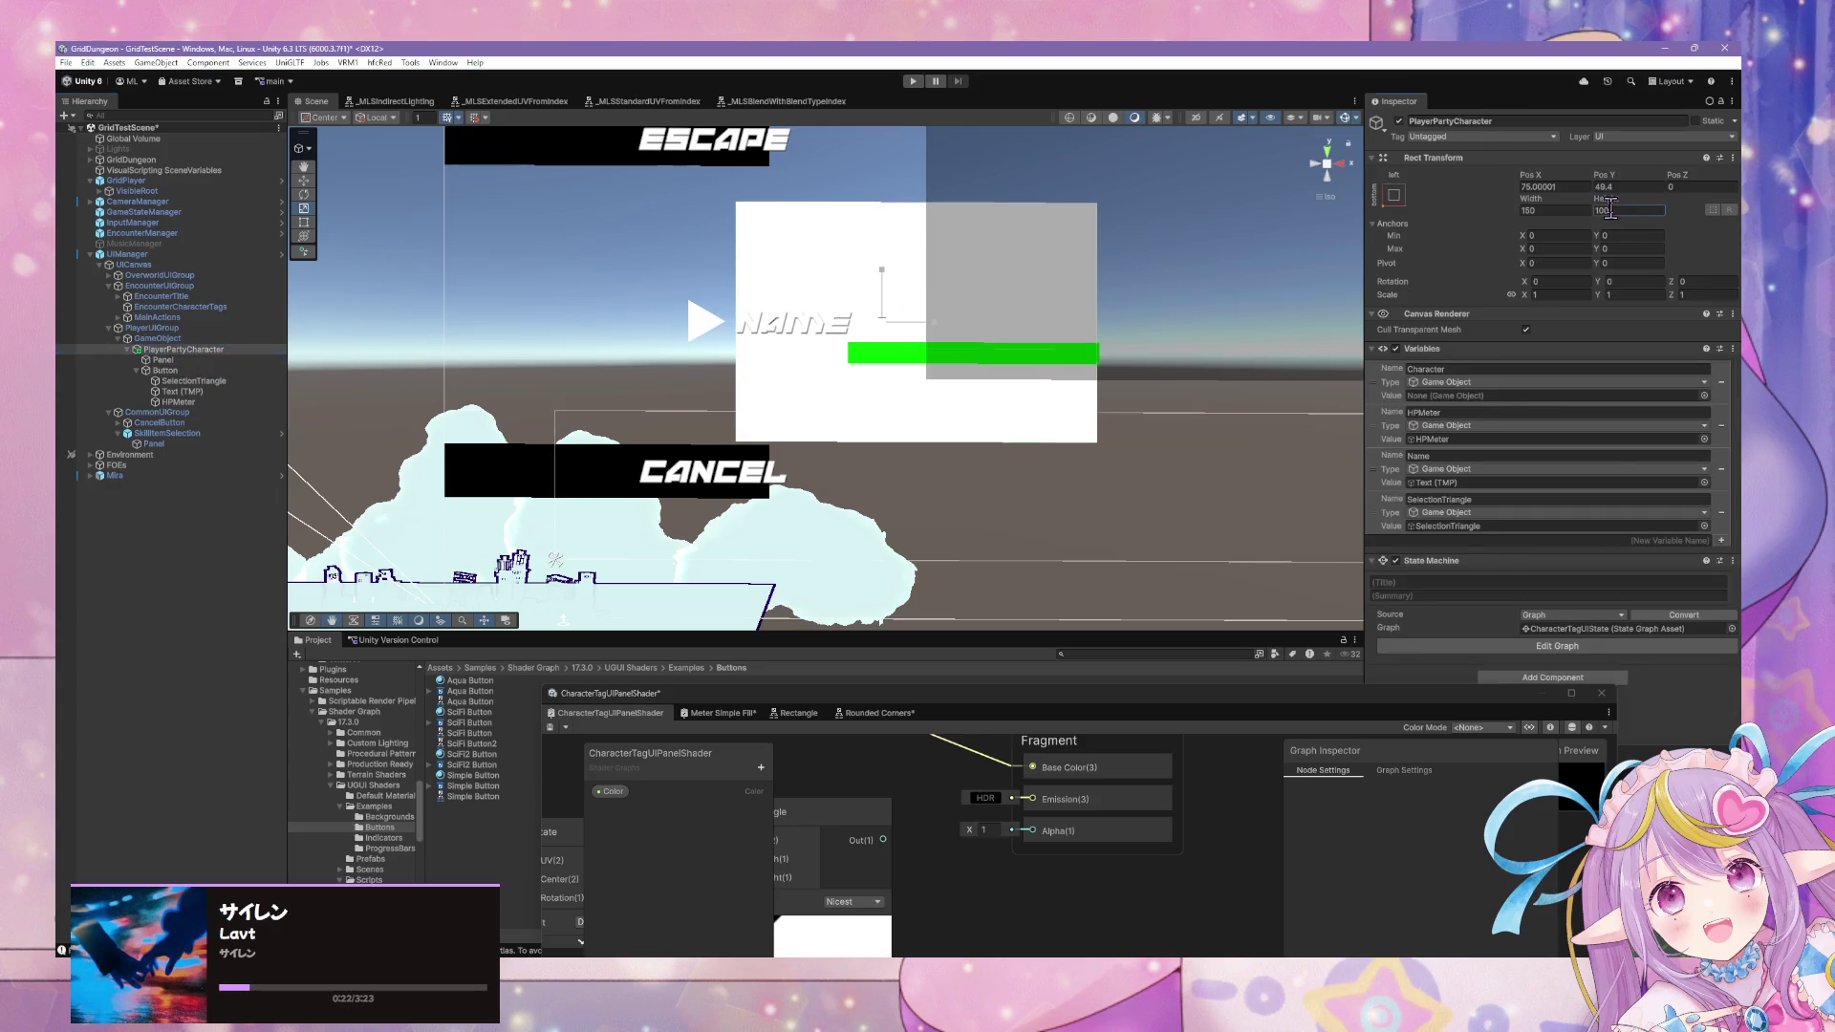
{"action": "type", "text": "200"}
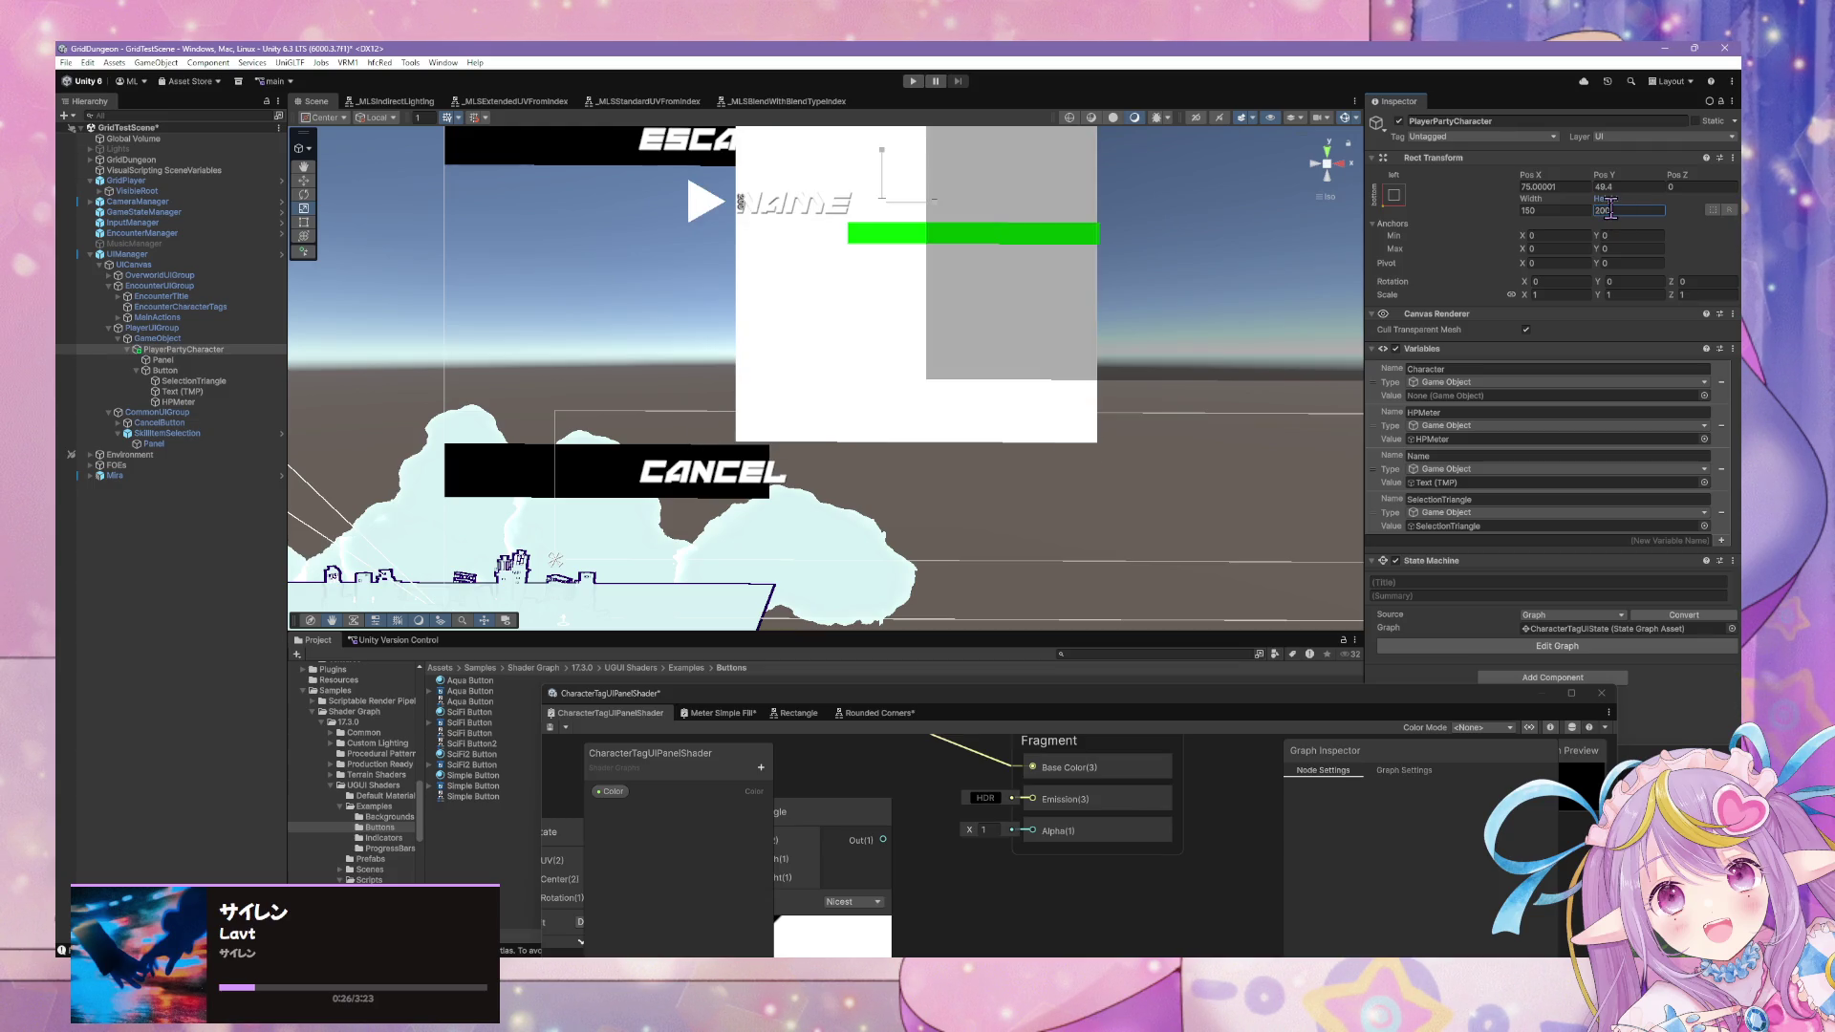
{"action": "left_click", "coordinate": [186, 391]}
{"action": "left_click", "coordinate": [212, 351]}
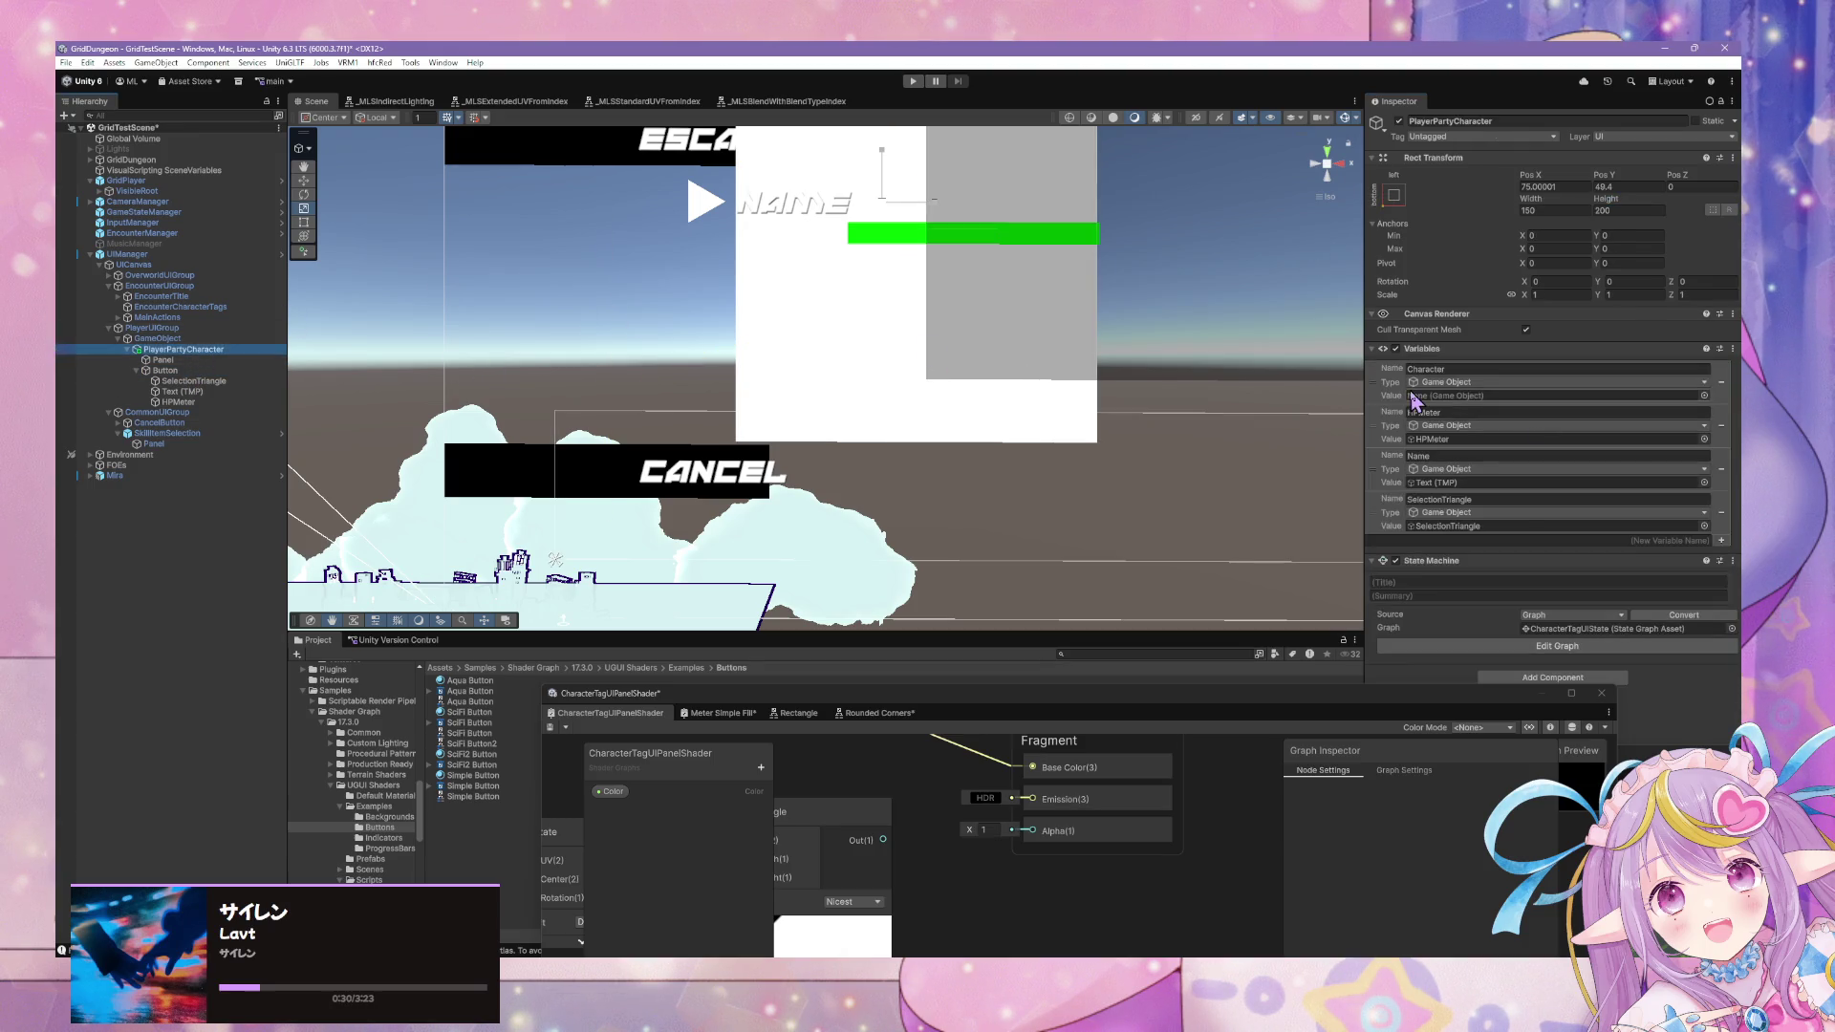
Select the Panel, expand and collapse its Raycast Padding, and frame it in the Scene view.
{"action": "left_click", "coordinate": [1417, 698]}
{"action": "mouse_move", "coordinate": [1306, 710]}
{"action": "left_mouse_down"}
{"action": "mouse_move", "coordinate": [1152, 712]}
{"action": "mouse_move", "coordinate": [962, 679]}
{"action": "left_mouse_up"}
{"action": "left_click", "coordinate": [1064, 385]}
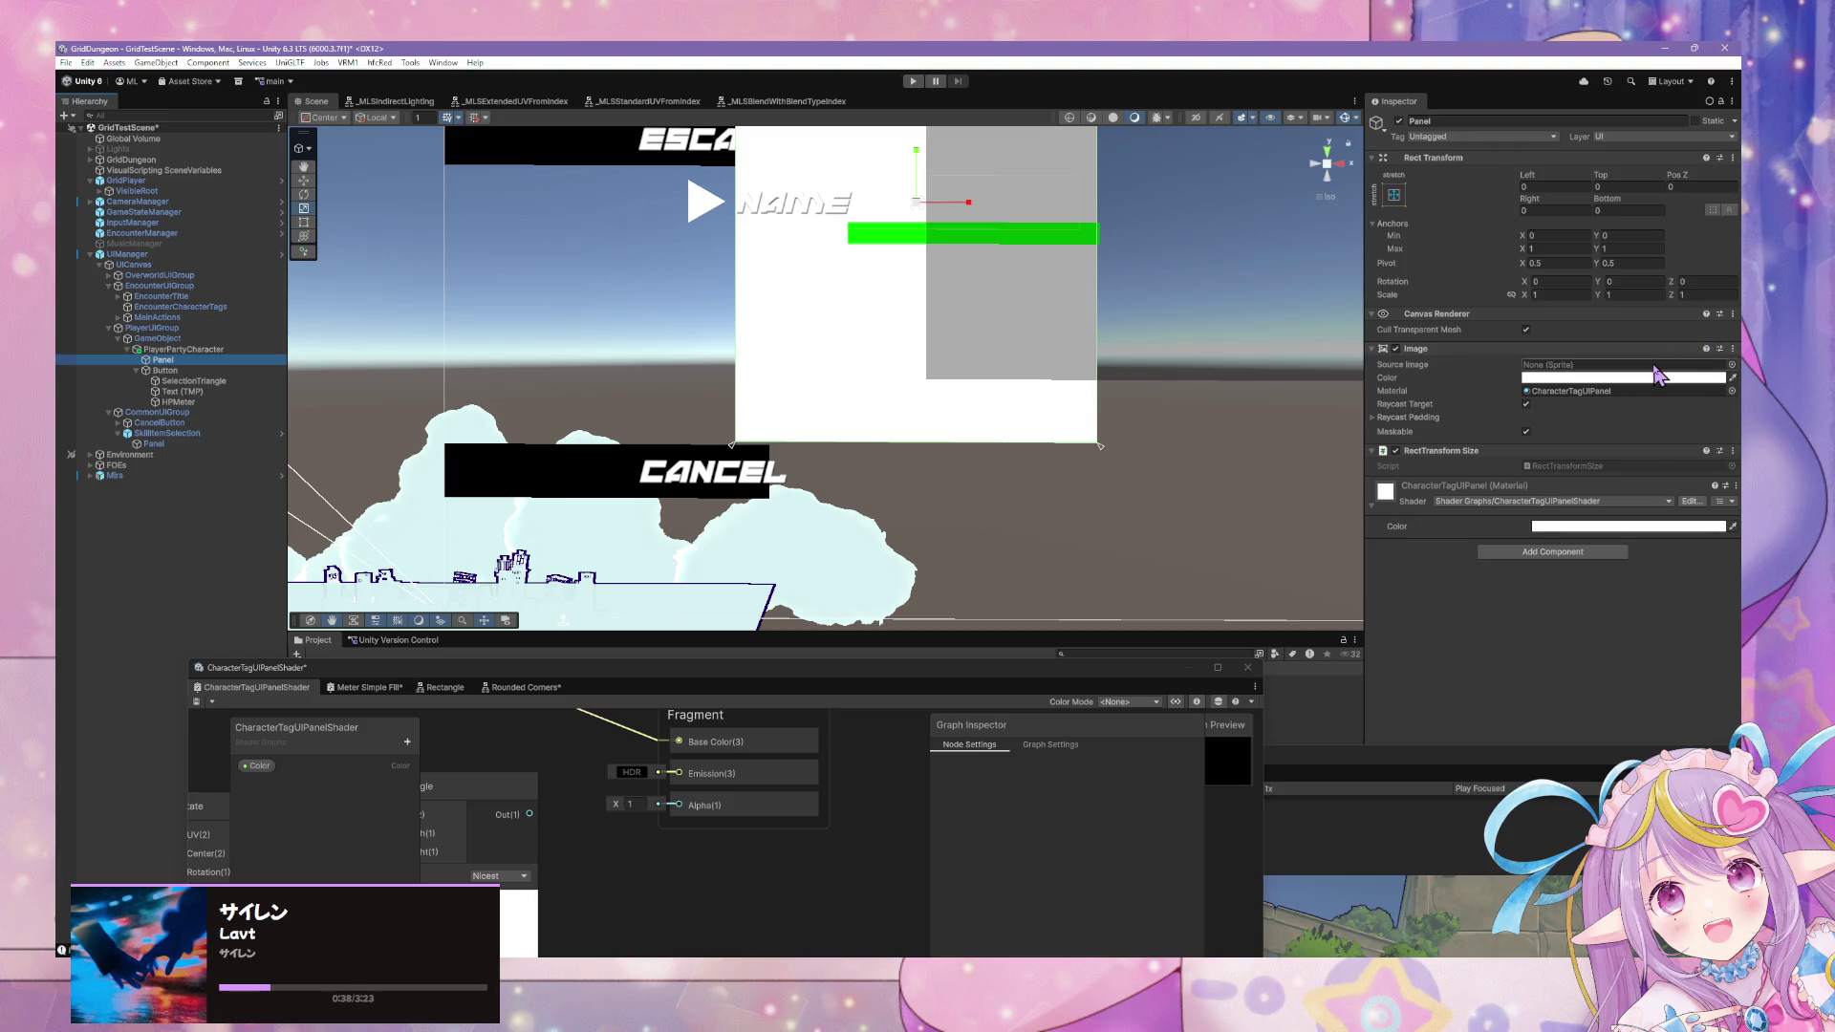
{"action": "scroll", "coordinate": [962, 340], "scroll_direction": "down", "scroll_amount": 2}
{"action": "left_click", "coordinate": [1396, 423]}
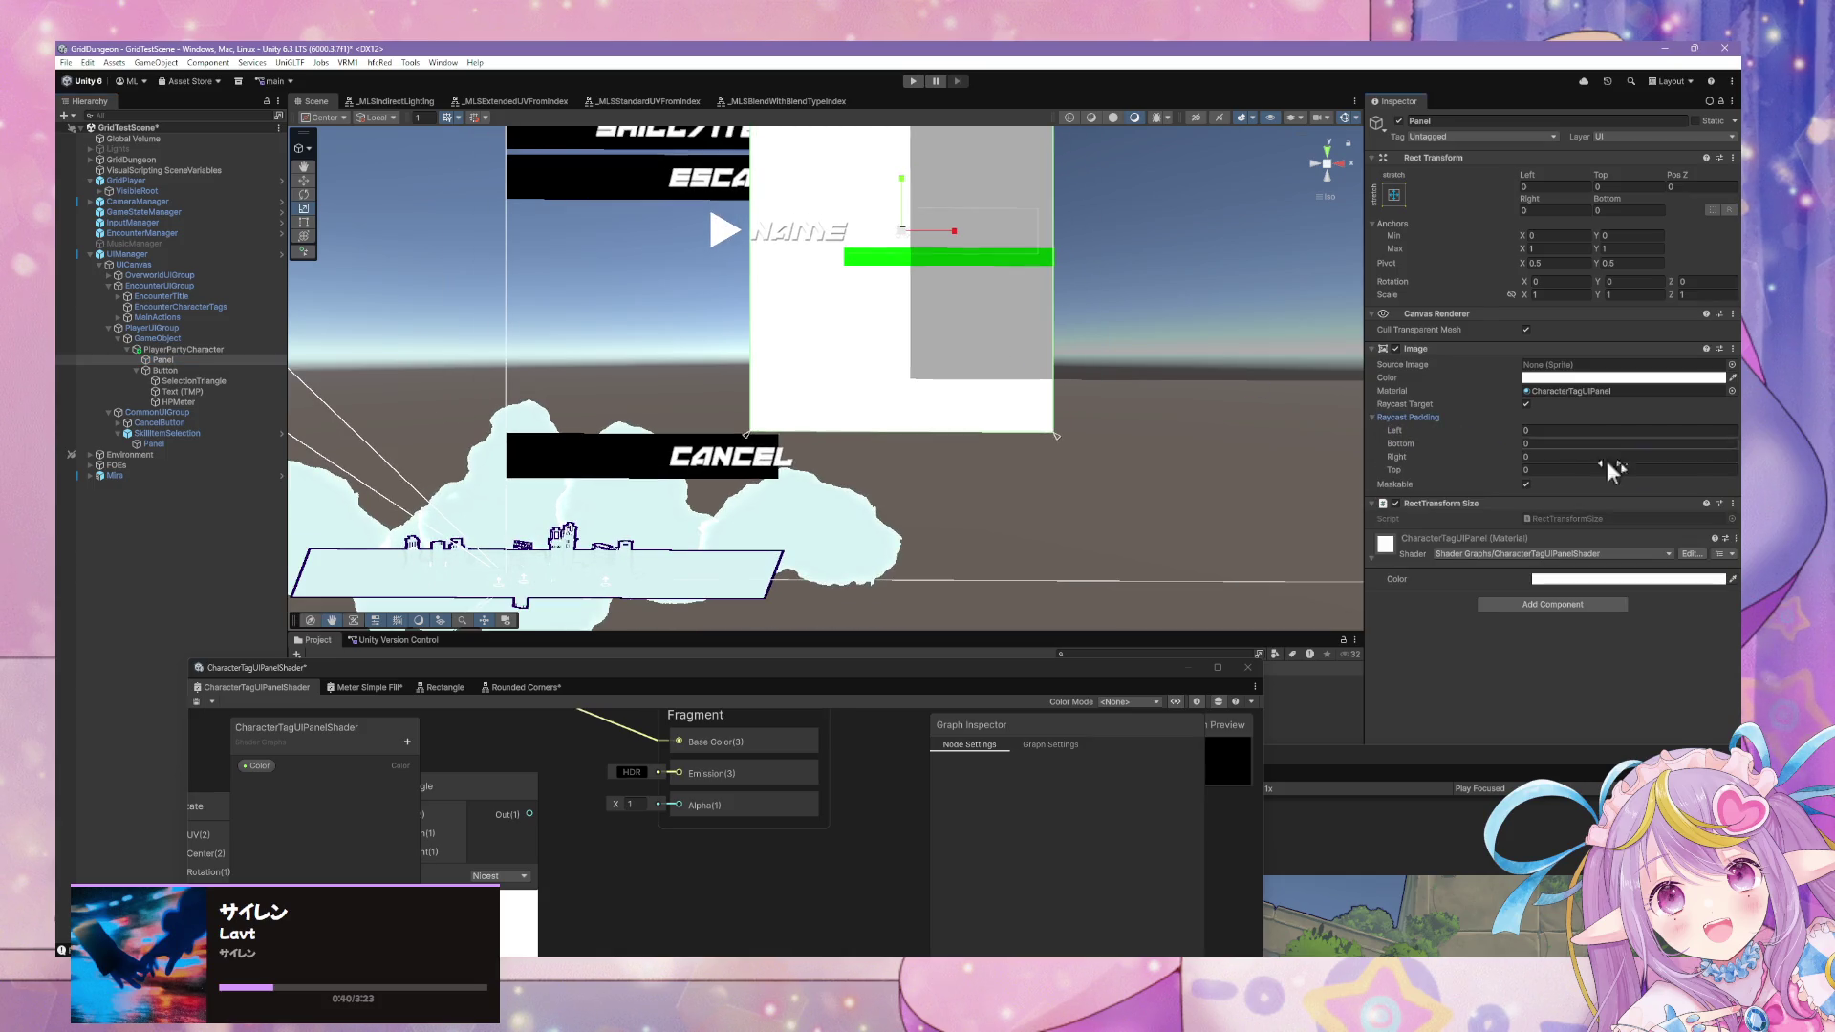
{"action": "left_click", "coordinate": [1372, 421]}
{"action": "key", "text": "f"}
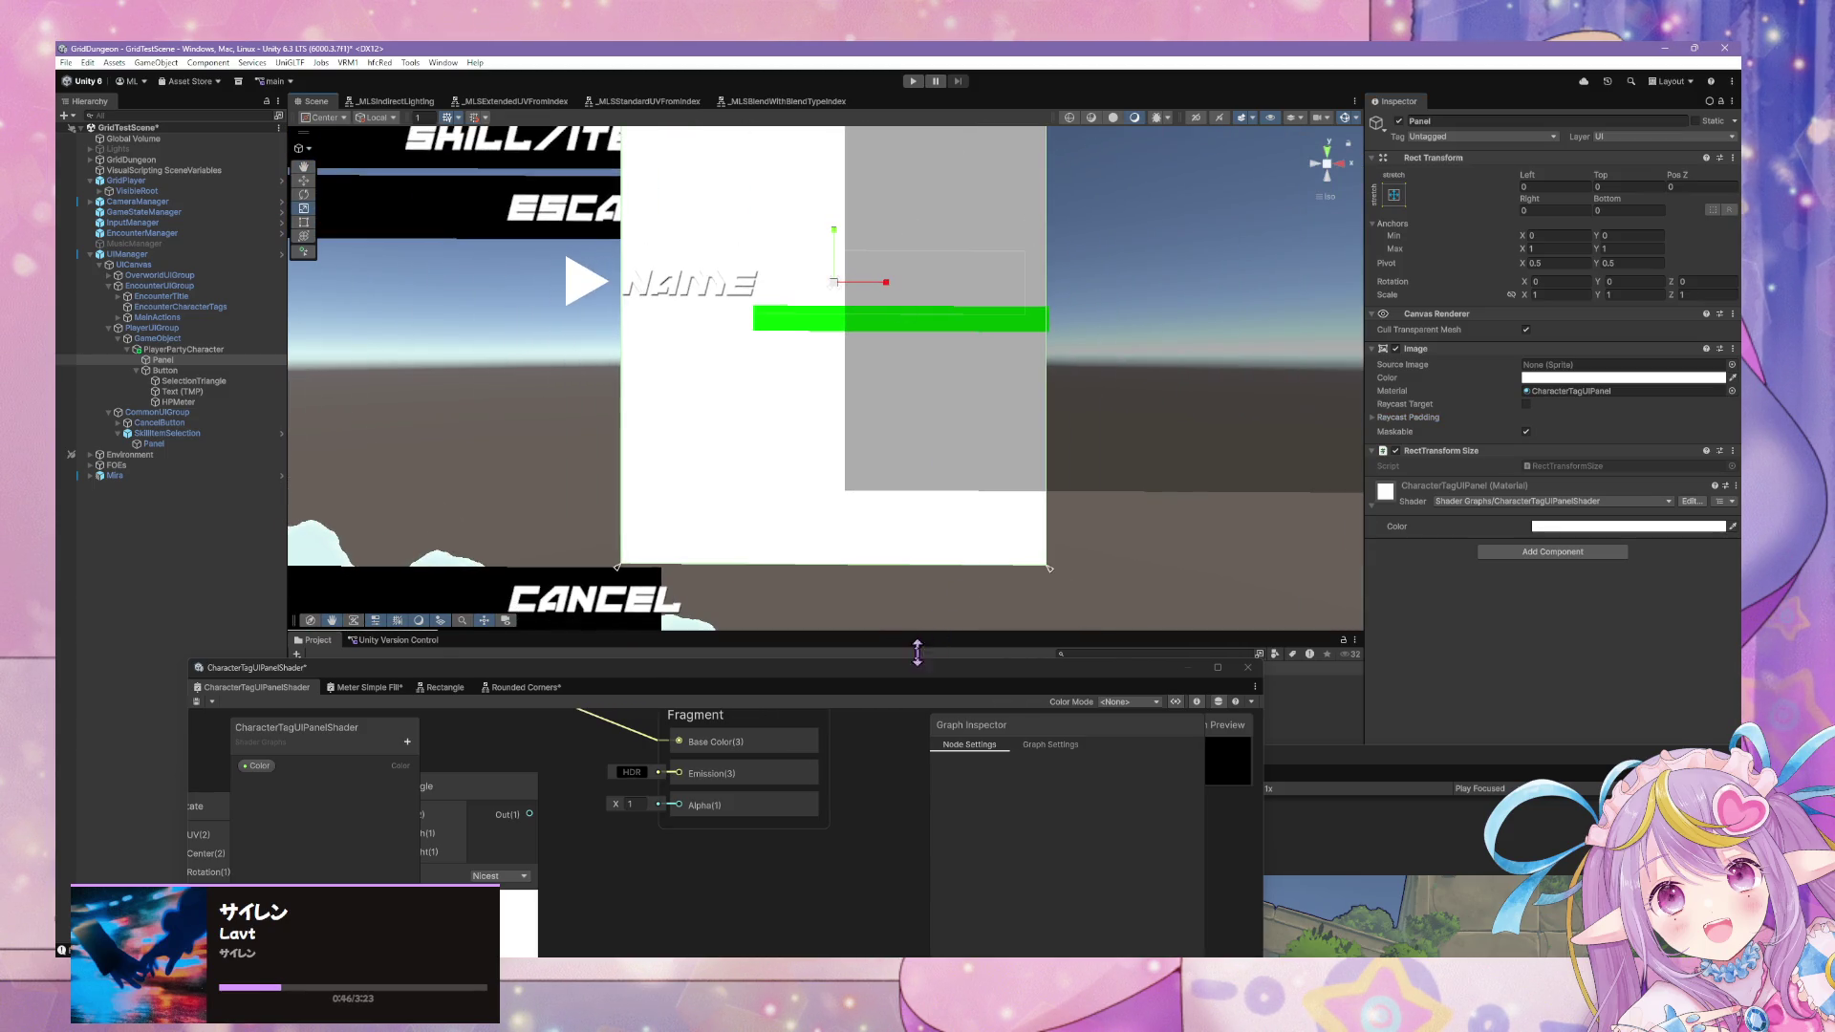
Wire the rotated Rectangle output into the Fragment Alpha and save the shader graph.
{"action": "left_click_drag", "start_coordinate": [934, 667], "coordinate": [1372, 296]}
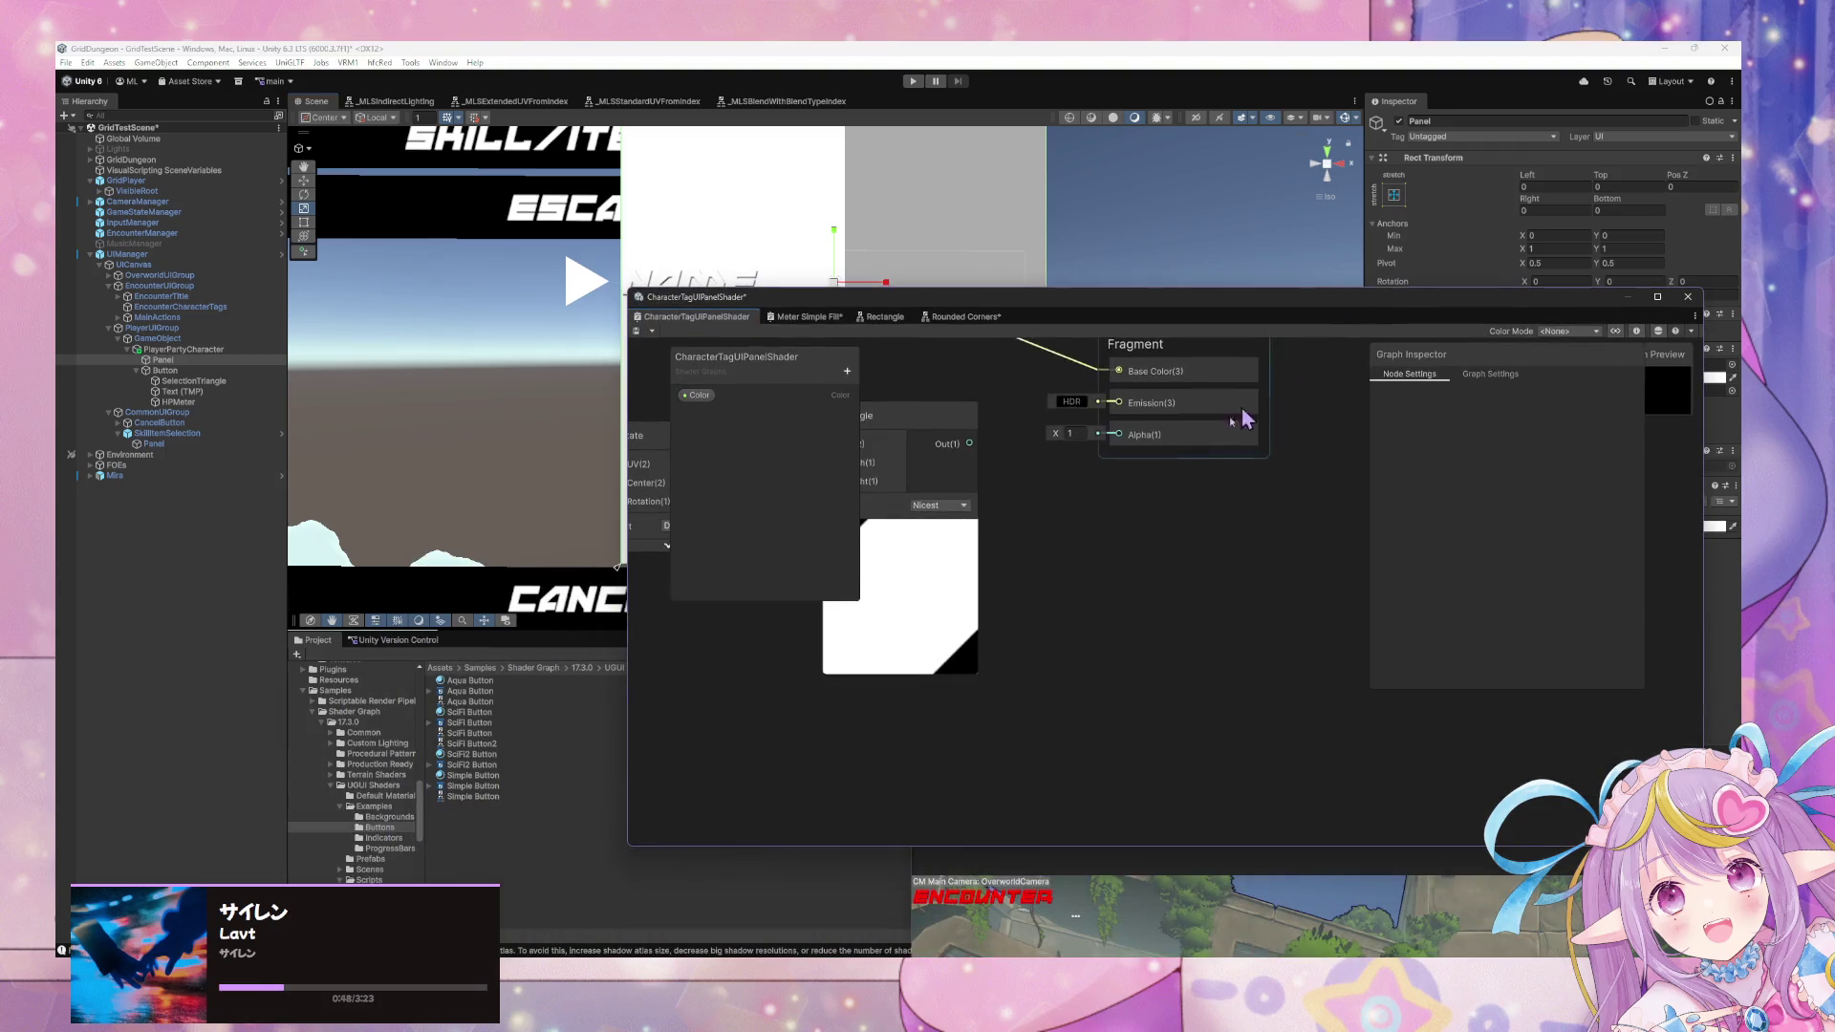
{"action": "left_click_drag", "start_coordinate": [1094, 579], "coordinate": [1242, 570]}
{"action": "left_click", "coordinate": [637, 332]}
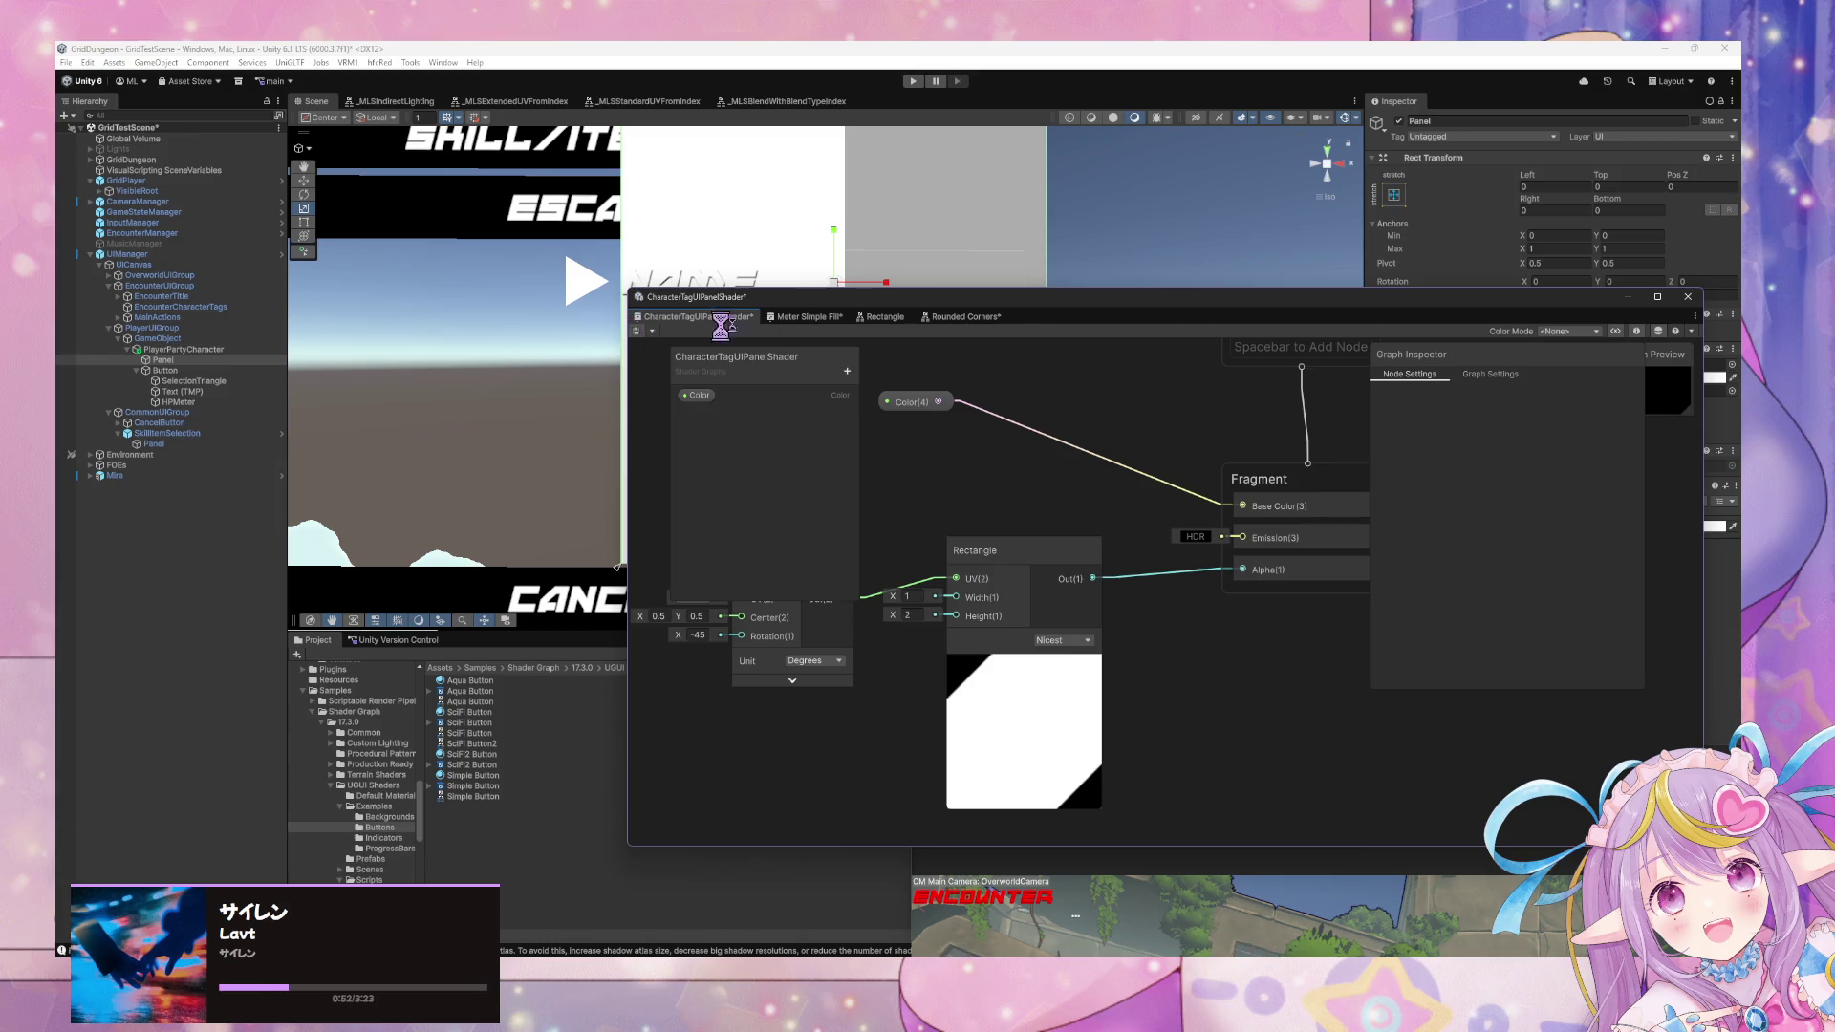
Change PlayerPartyCharacter's Rect Transform width from 150 to 200.
{"action": "mouse_move", "coordinate": [955, 296]}
{"action": "left_mouse_down"}
{"action": "mouse_move", "coordinate": [1262, 421]}
{"action": "mouse_move", "coordinate": [1295, 489]}
{"action": "mouse_move", "coordinate": [1568, 581]}
{"action": "left_mouse_up"}
{"action": "scroll", "coordinate": [1018, 370], "scroll_direction": "down", "scroll_amount": 6}
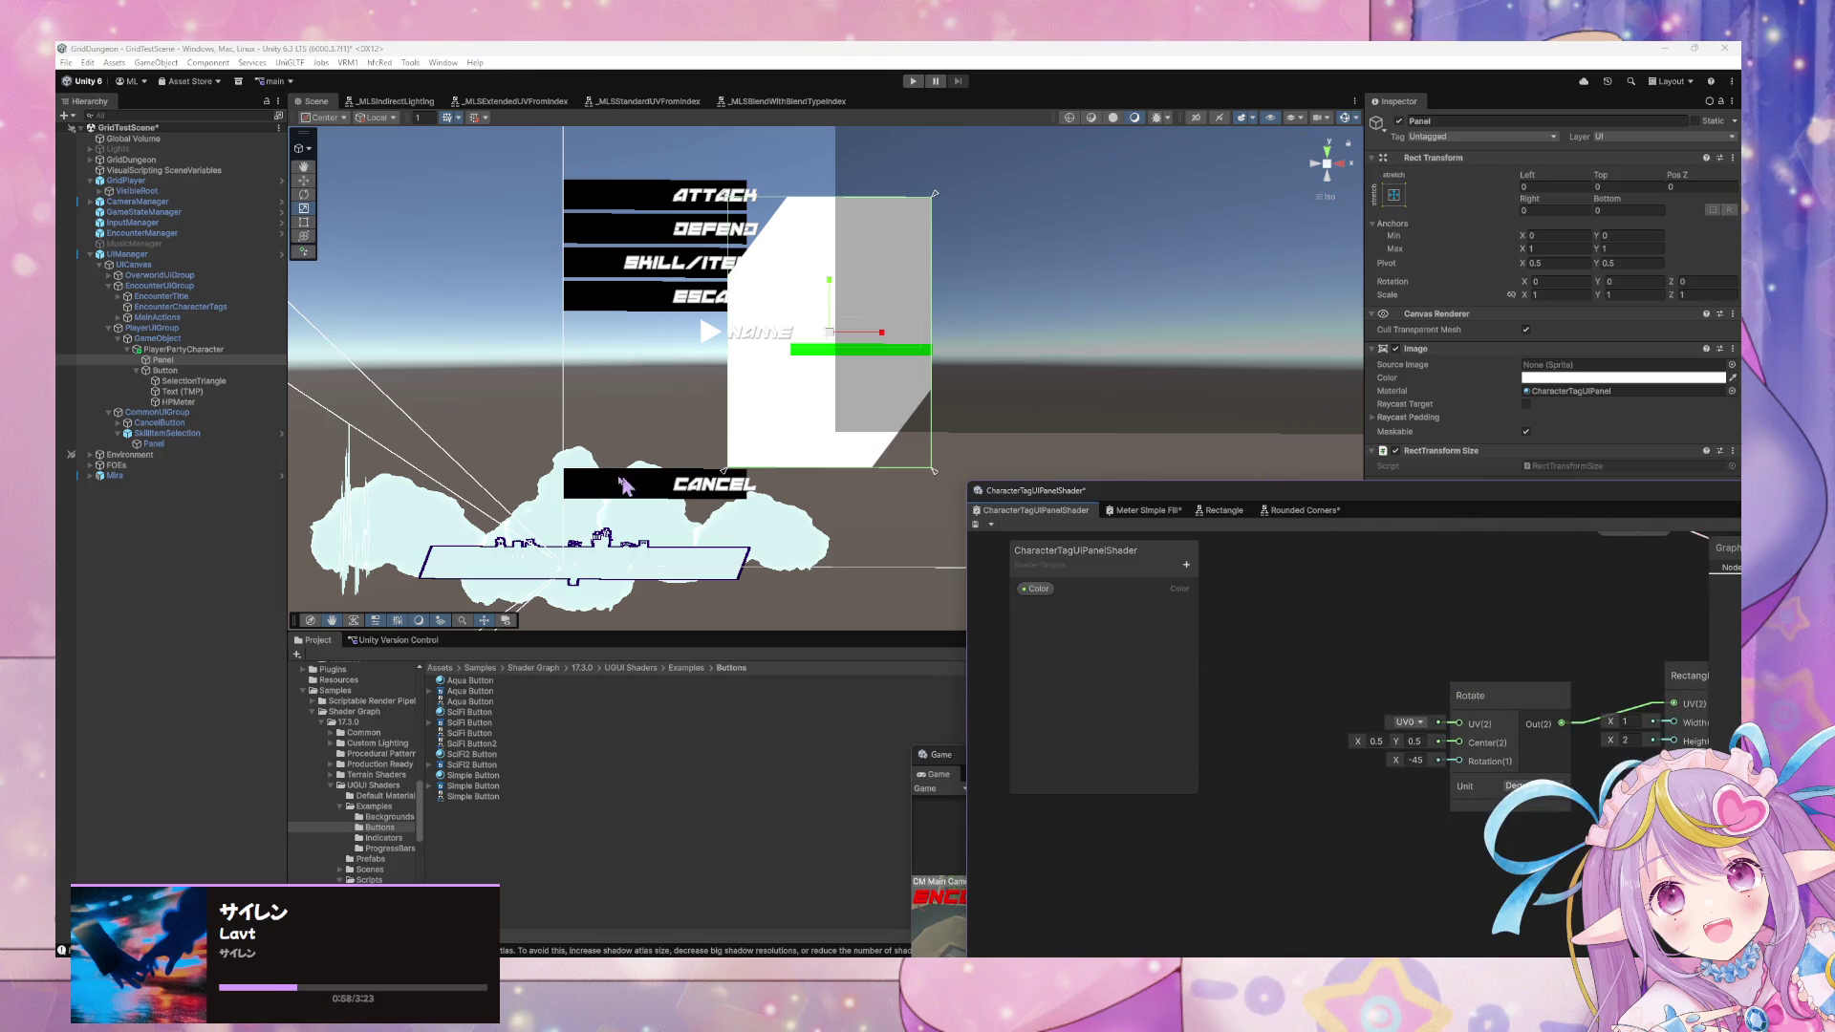
{"action": "left_click", "coordinate": [183, 349]}
{"action": "left_click", "coordinate": [1566, 211]}
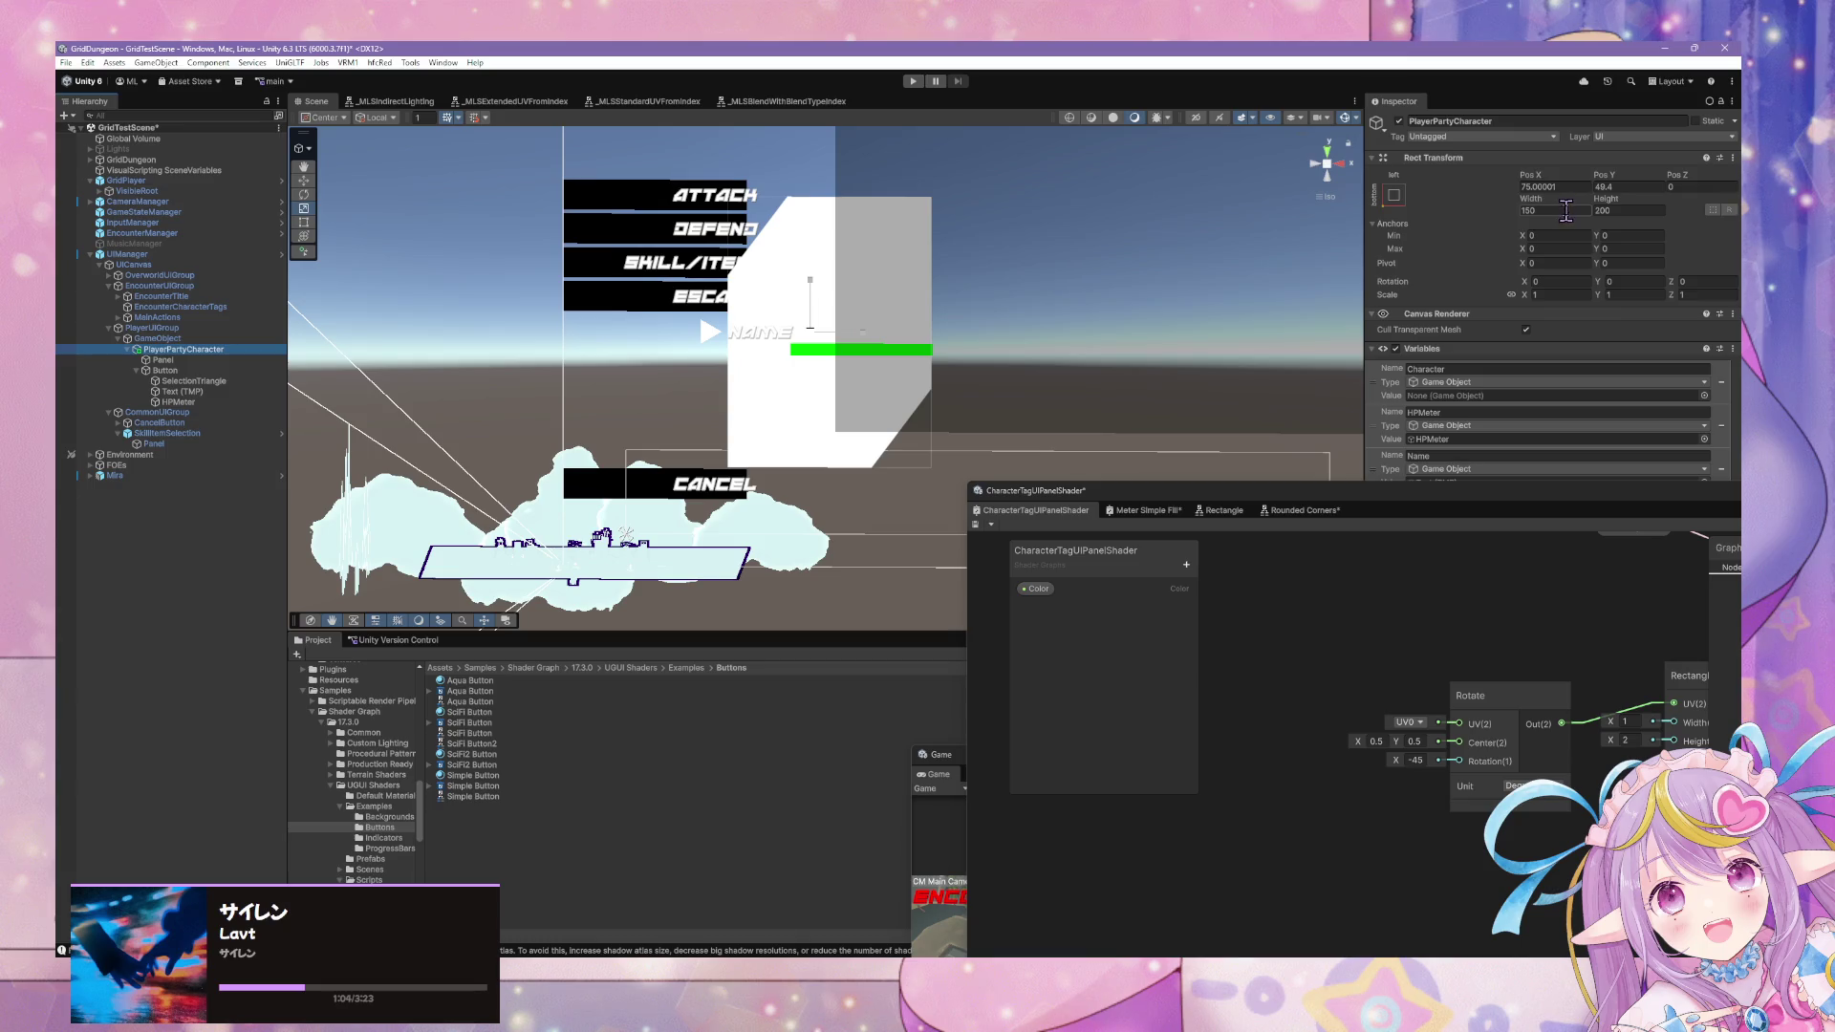
{"action": "type", "text": "200"}
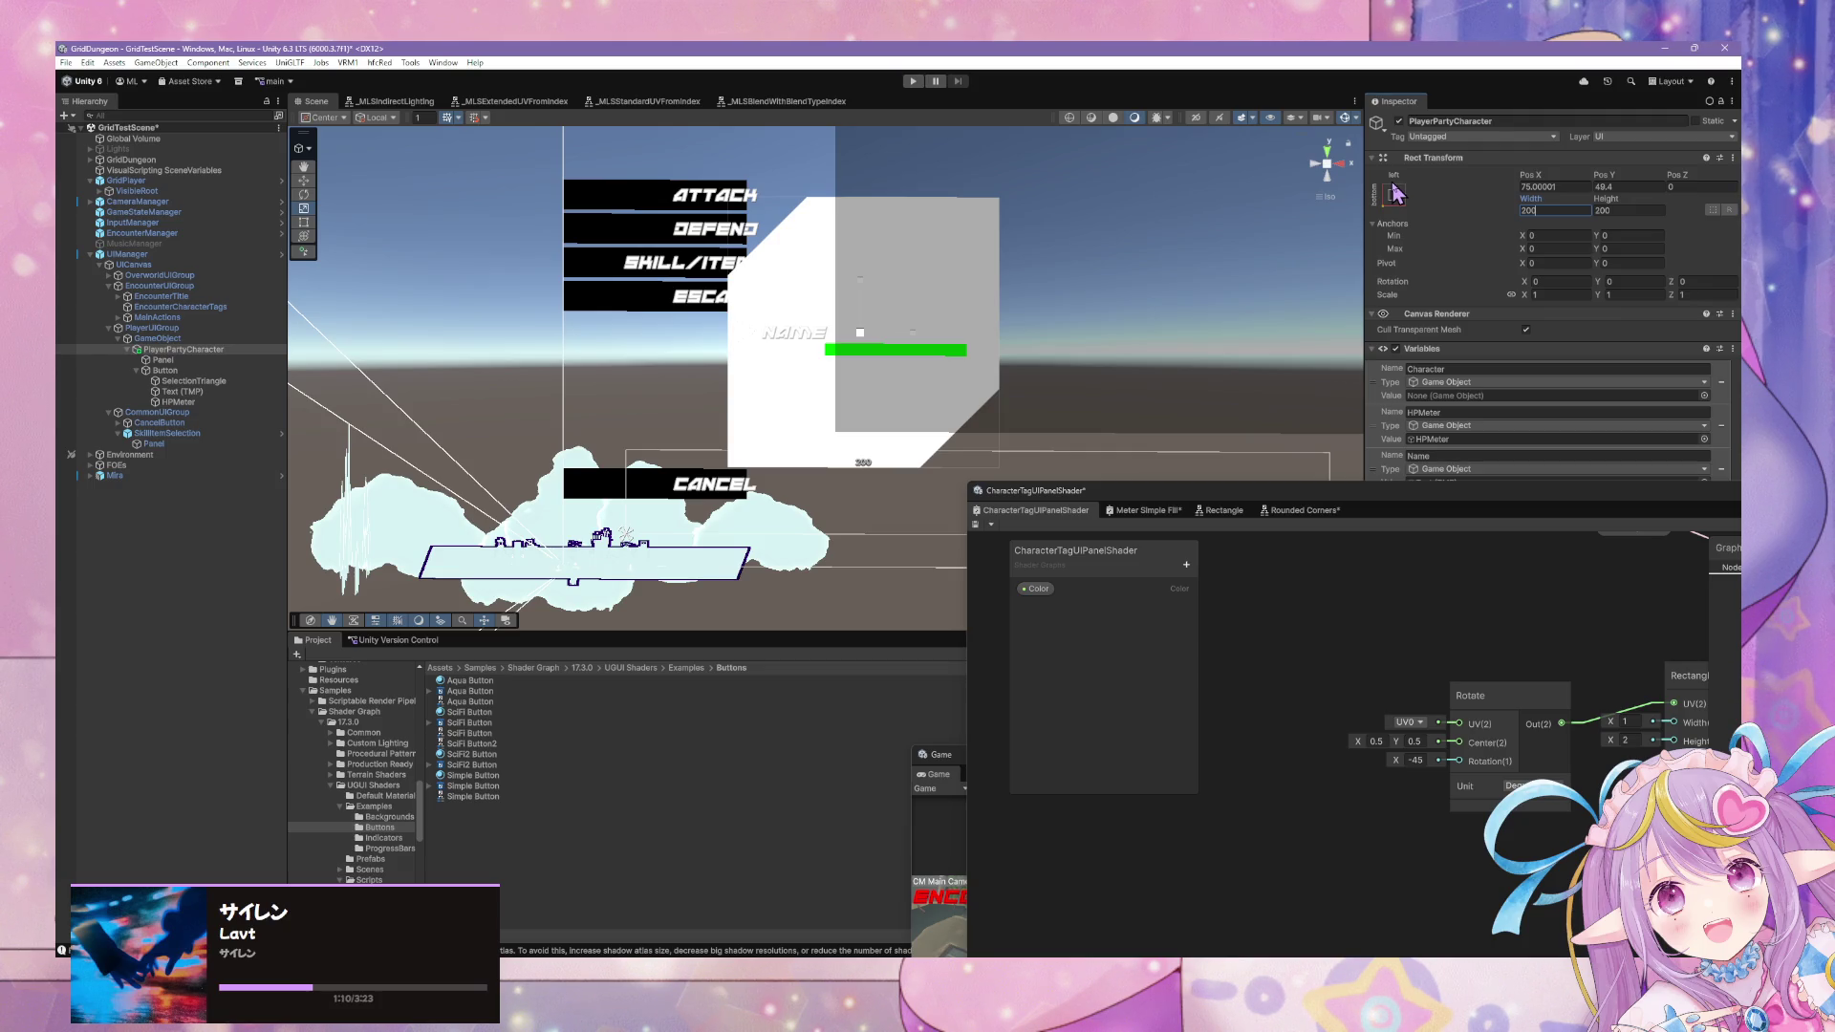
{"action": "scroll", "coordinate": [1010, 148], "scroll_direction": "up", "scroll_amount": 4}
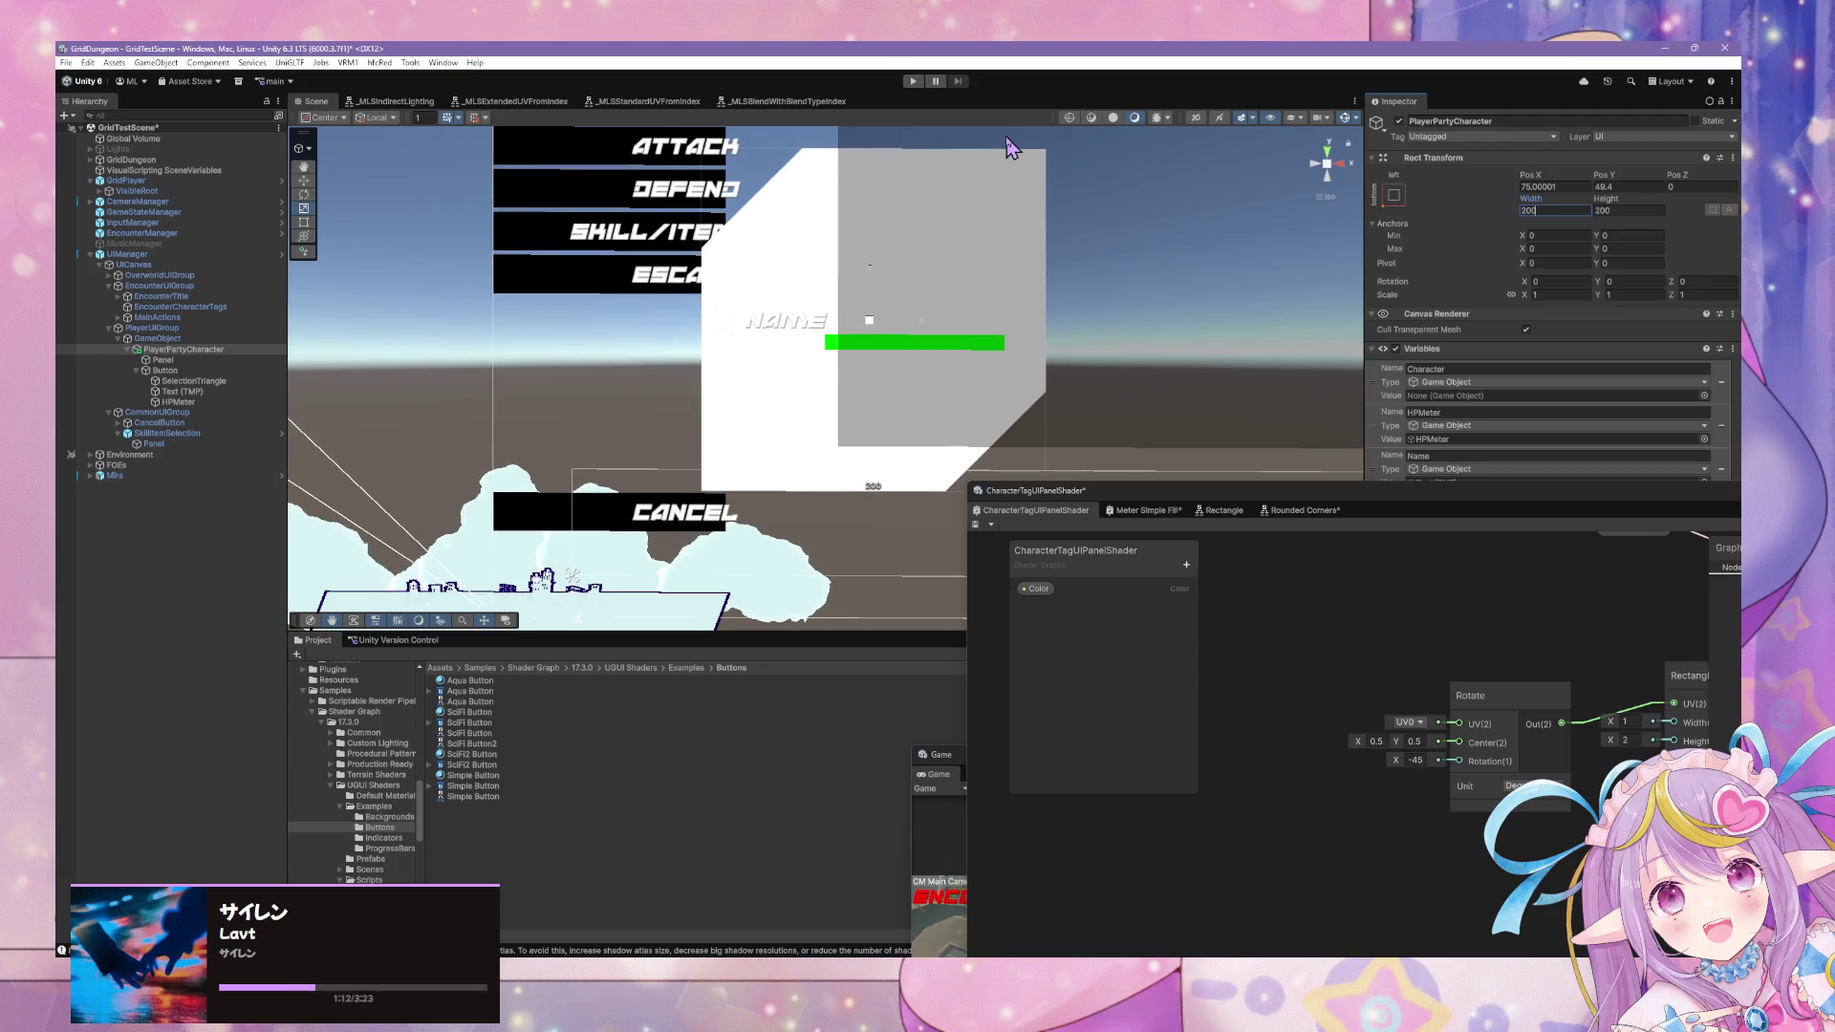
{"action": "scroll", "coordinate": [1010, 148], "scroll_direction": "down", "scroll_amount": 2}
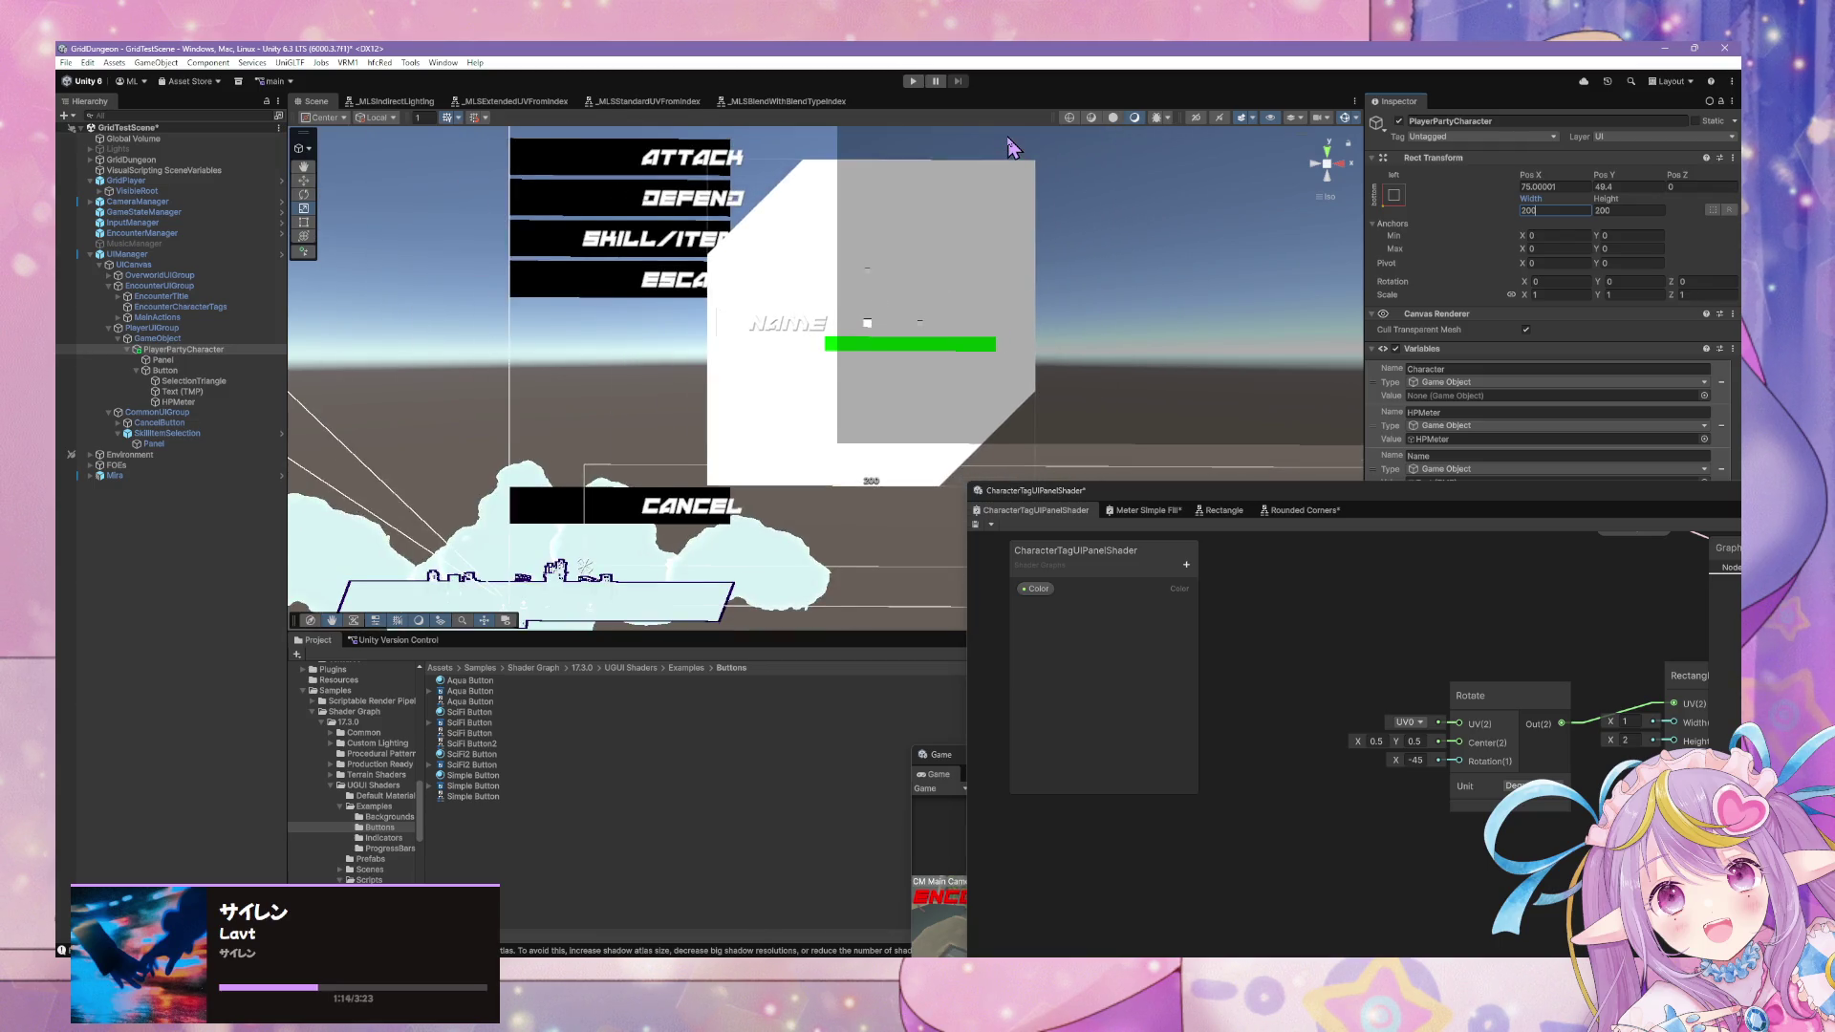
{"action": "scroll", "coordinate": [1010, 145], "scroll_direction": "down", "scroll_amount": 3}
{"action": "scroll", "coordinate": [1013, 143], "scroll_direction": "up", "scroll_amount": 3}
{"action": "scroll", "coordinate": [1010, 143], "scroll_direction": "down", "scroll_amount": 1}
{"action": "scroll", "coordinate": [1010, 144], "scroll_direction": "up", "scroll_amount": 2}
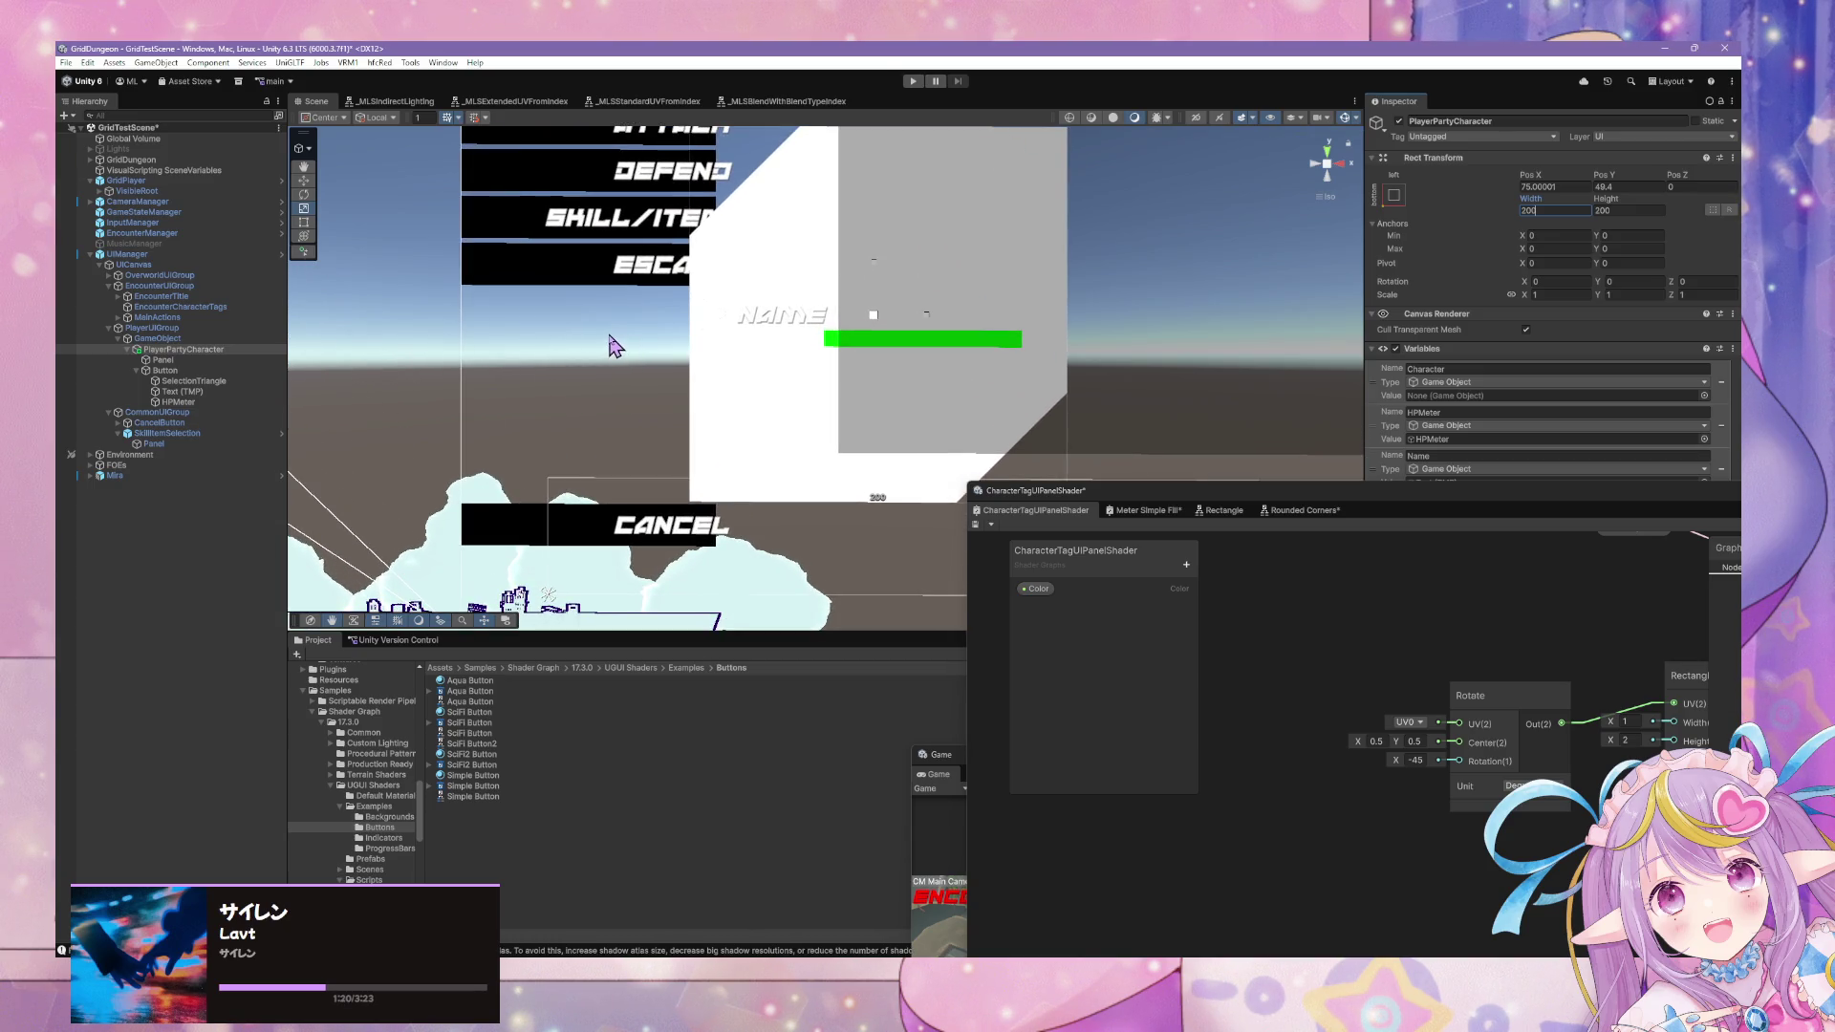
{"action": "mouse_move", "coordinate": [669, 302]}
{"action": "left_mouse_down"}
{"action": "mouse_move", "coordinate": [811, 295]}
{"action": "mouse_move", "coordinate": [1184, 410]}
{"action": "mouse_move", "coordinate": [582, 262]}
{"action": "mouse_move", "coordinate": [770, 274]}
{"action": "mouse_move", "coordinate": [941, 322]}
{"action": "left_mouse_up"}
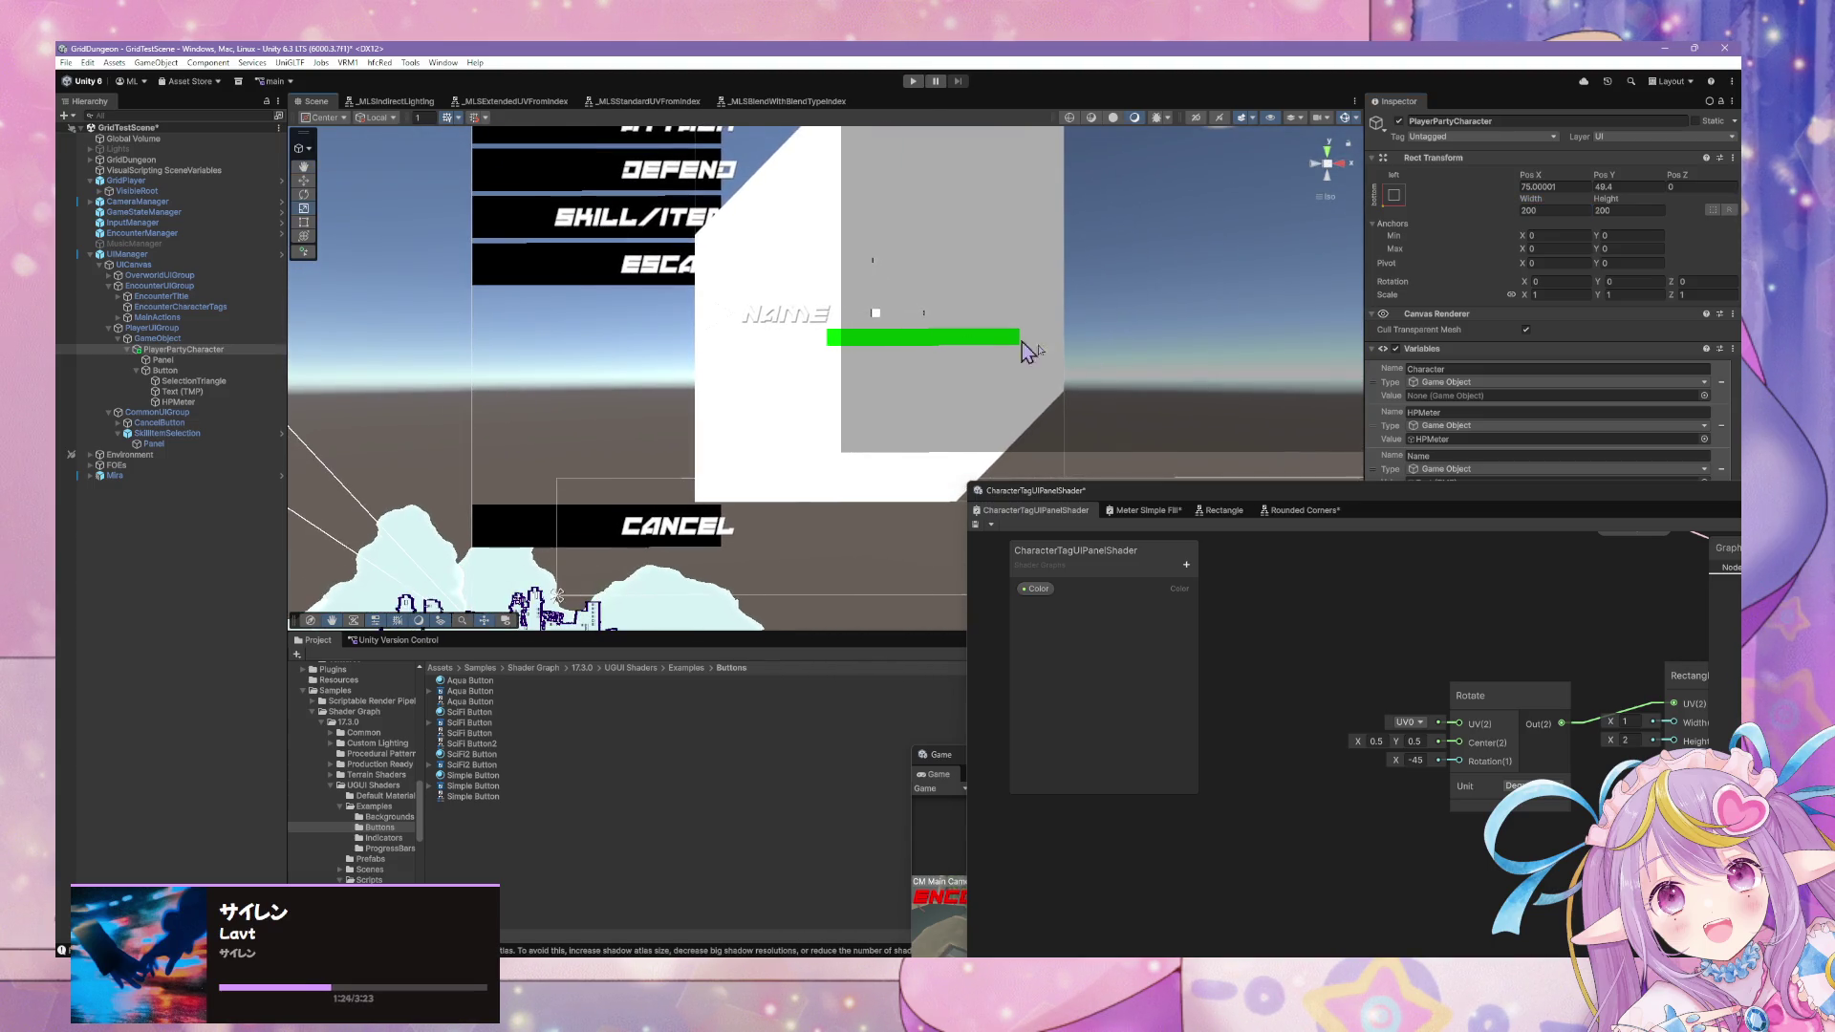
{"action": "left_click_drag", "start_coordinate": [1213, 497], "coordinate": [793, 428]}
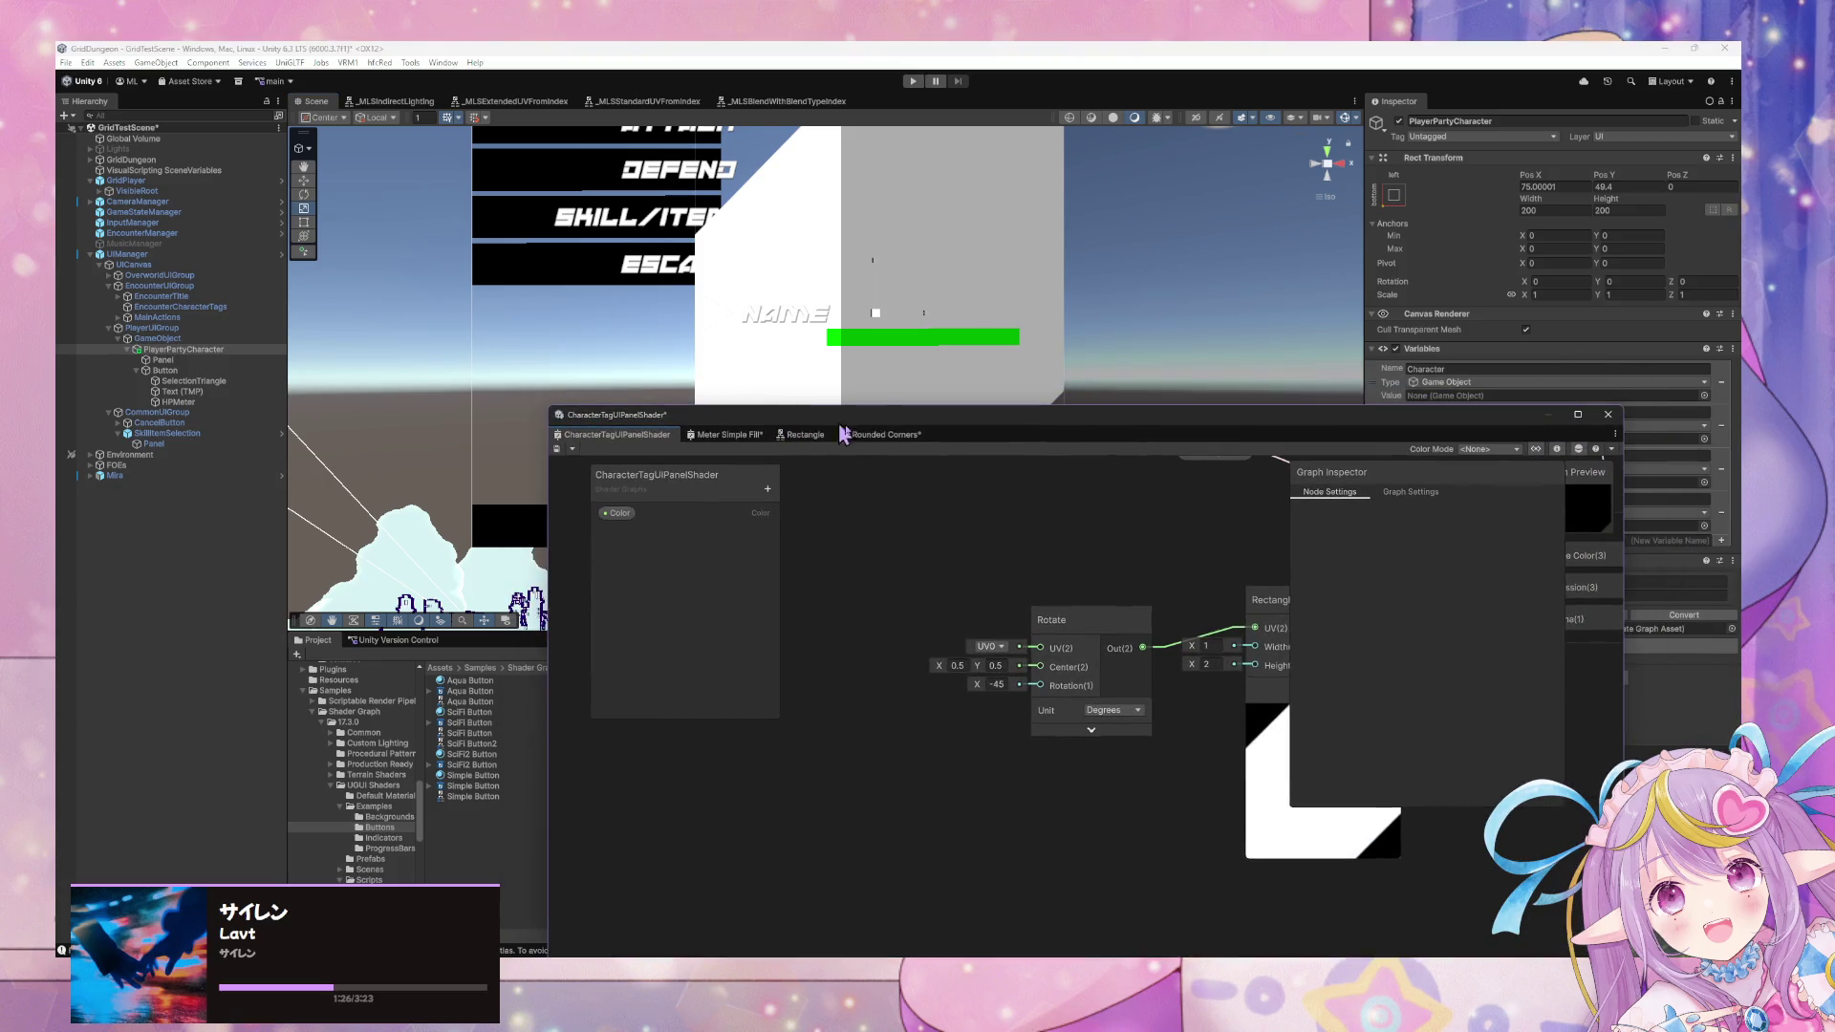
Add a Multiply node from the Math category near the Rectangle node.
{"action": "mouse_move", "coordinate": [1228, 536]}
{"action": "left_mouse_down"}
{"action": "mouse_move", "coordinate": [847, 520]}
{"action": "mouse_move", "coordinate": [831, 573]}
{"action": "mouse_move", "coordinate": [1209, 564]}
{"action": "mouse_move", "coordinate": [1151, 600]}
{"action": "mouse_move", "coordinate": [1036, 616]}
{"action": "left_mouse_up"}
{"action": "right_click", "coordinate": [1175, 673]}
{"action": "left_click", "coordinate": [1232, 678]}
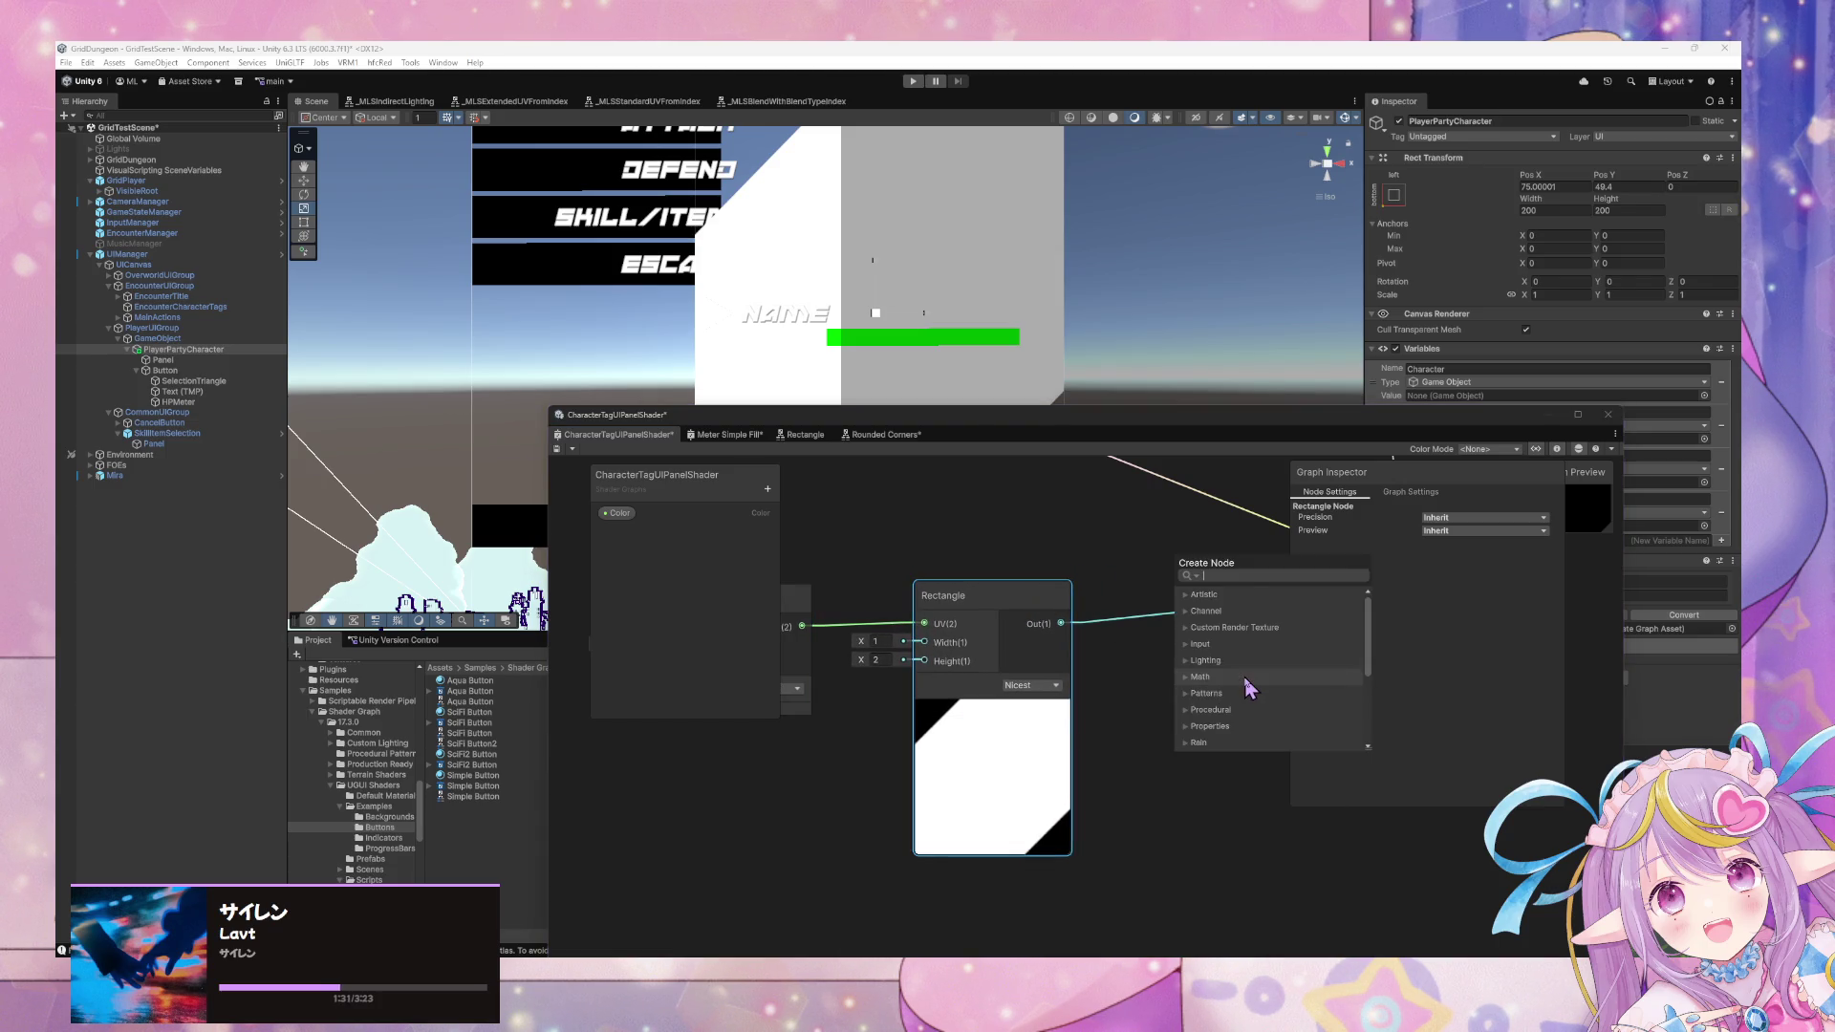
{"action": "left_click", "coordinate": [1245, 677]}
{"action": "left_click", "coordinate": [1245, 687]}
{"action": "left_click", "coordinate": [1245, 687]}
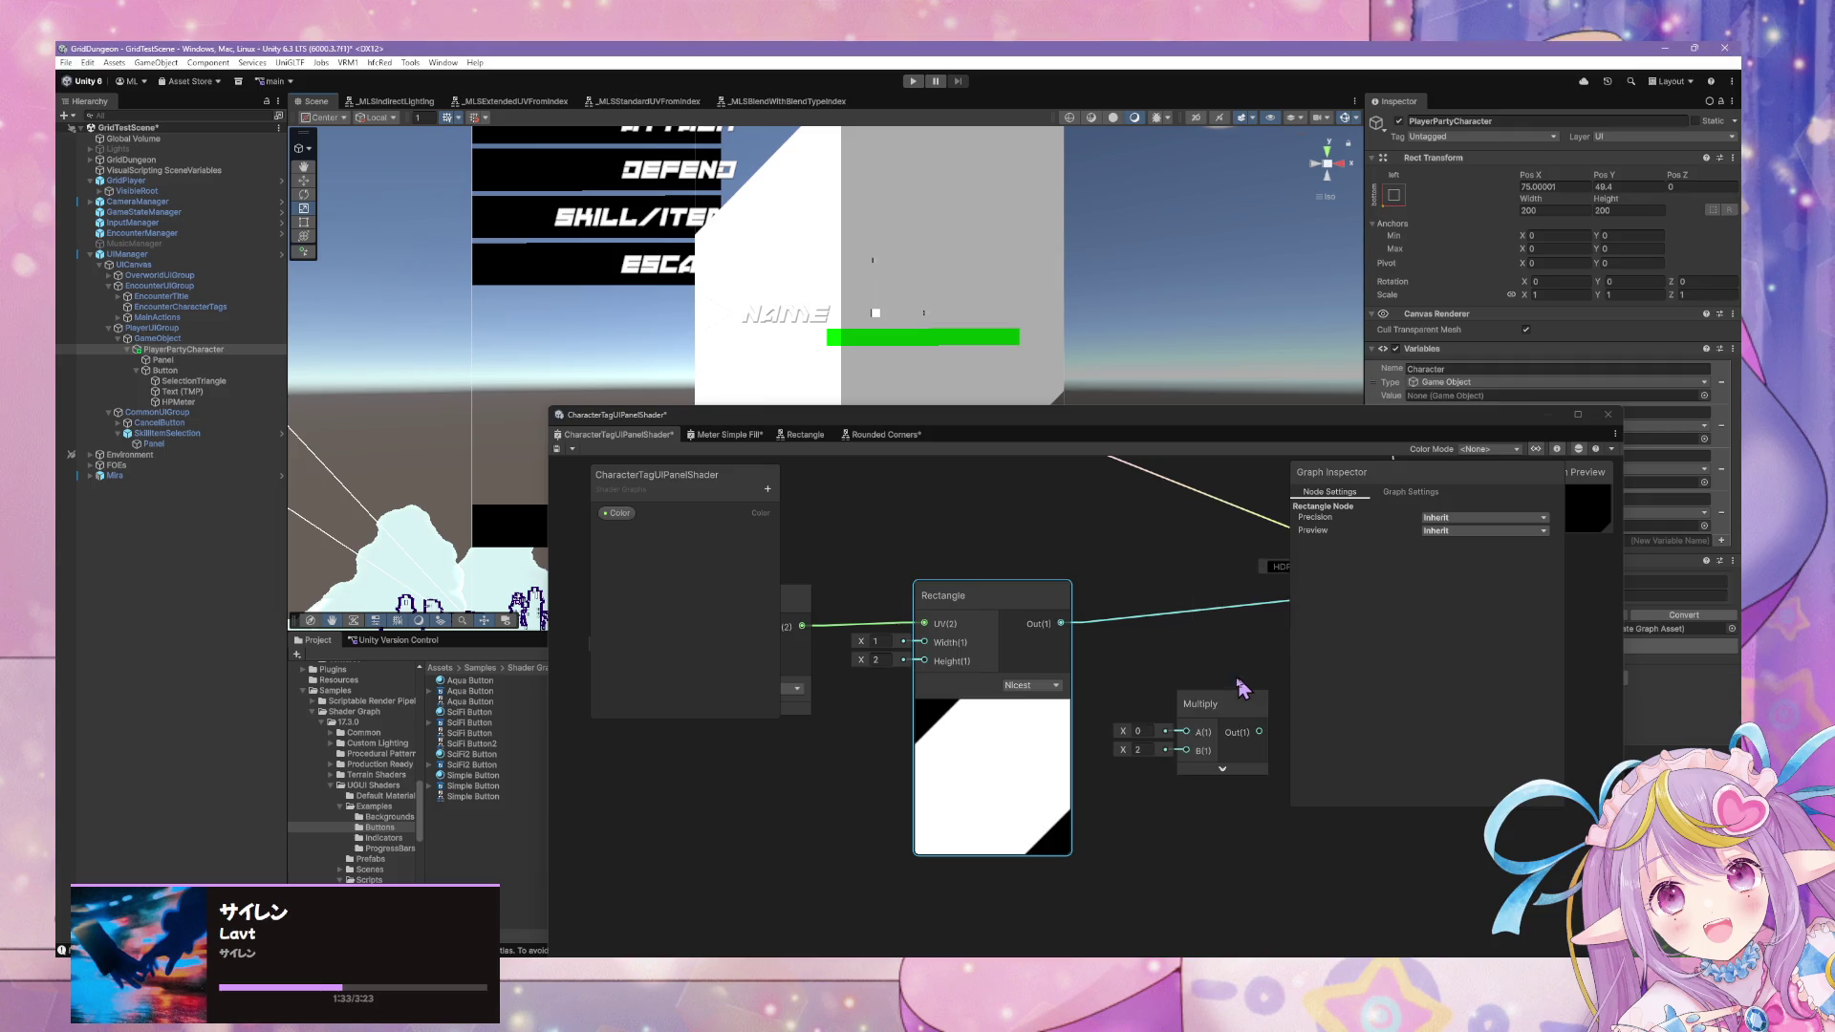
{"action": "left_click_drag", "start_coordinate": [1233, 703], "coordinate": [1233, 747]}
Bring the Swizzle node into view beside Rotate and Rectangle and expand its preview.
{"action": "mouse_move", "coordinate": [860, 676]}
{"action": "left_mouse_down"}
{"action": "mouse_move", "coordinate": [1105, 675]}
{"action": "mouse_move", "coordinate": [1077, 678]}
{"action": "left_mouse_up"}
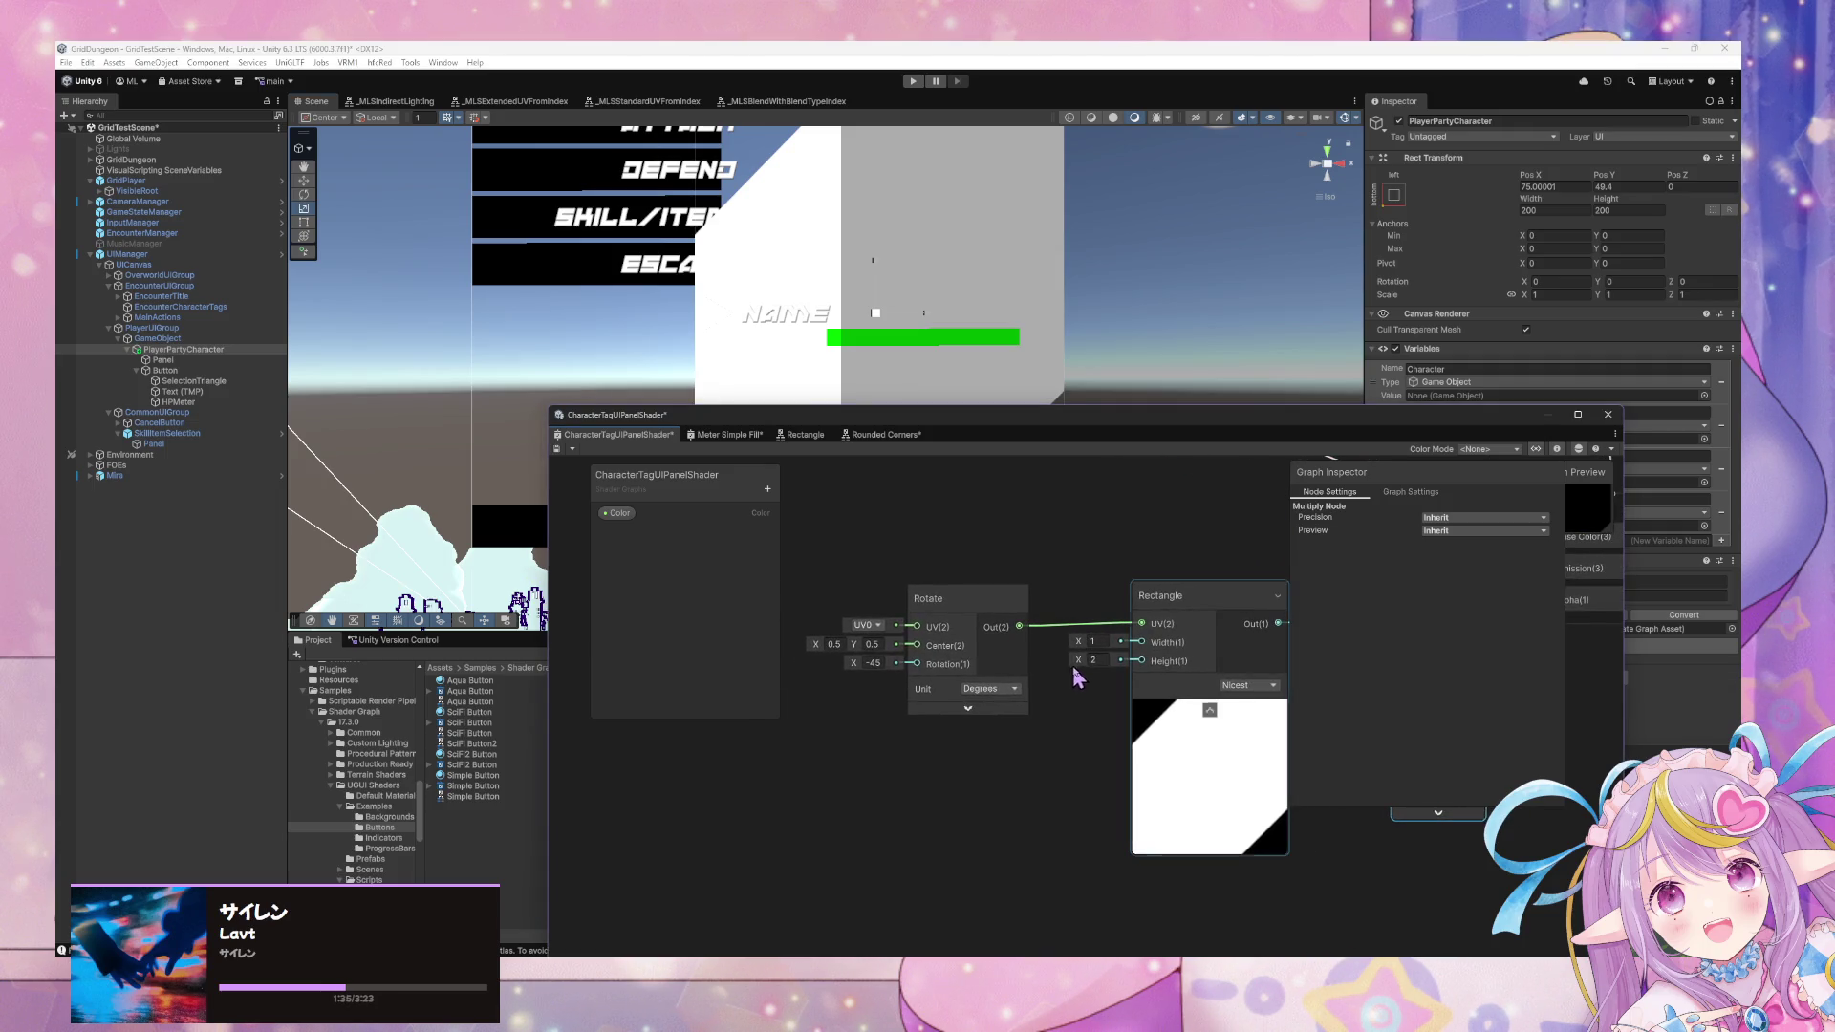
{"action": "mouse_move", "coordinate": [1263, 694]}
{"action": "left_mouse_down"}
{"action": "mouse_move", "coordinate": [1022, 674]}
{"action": "mouse_move", "coordinate": [1044, 677]}
{"action": "left_mouse_up"}
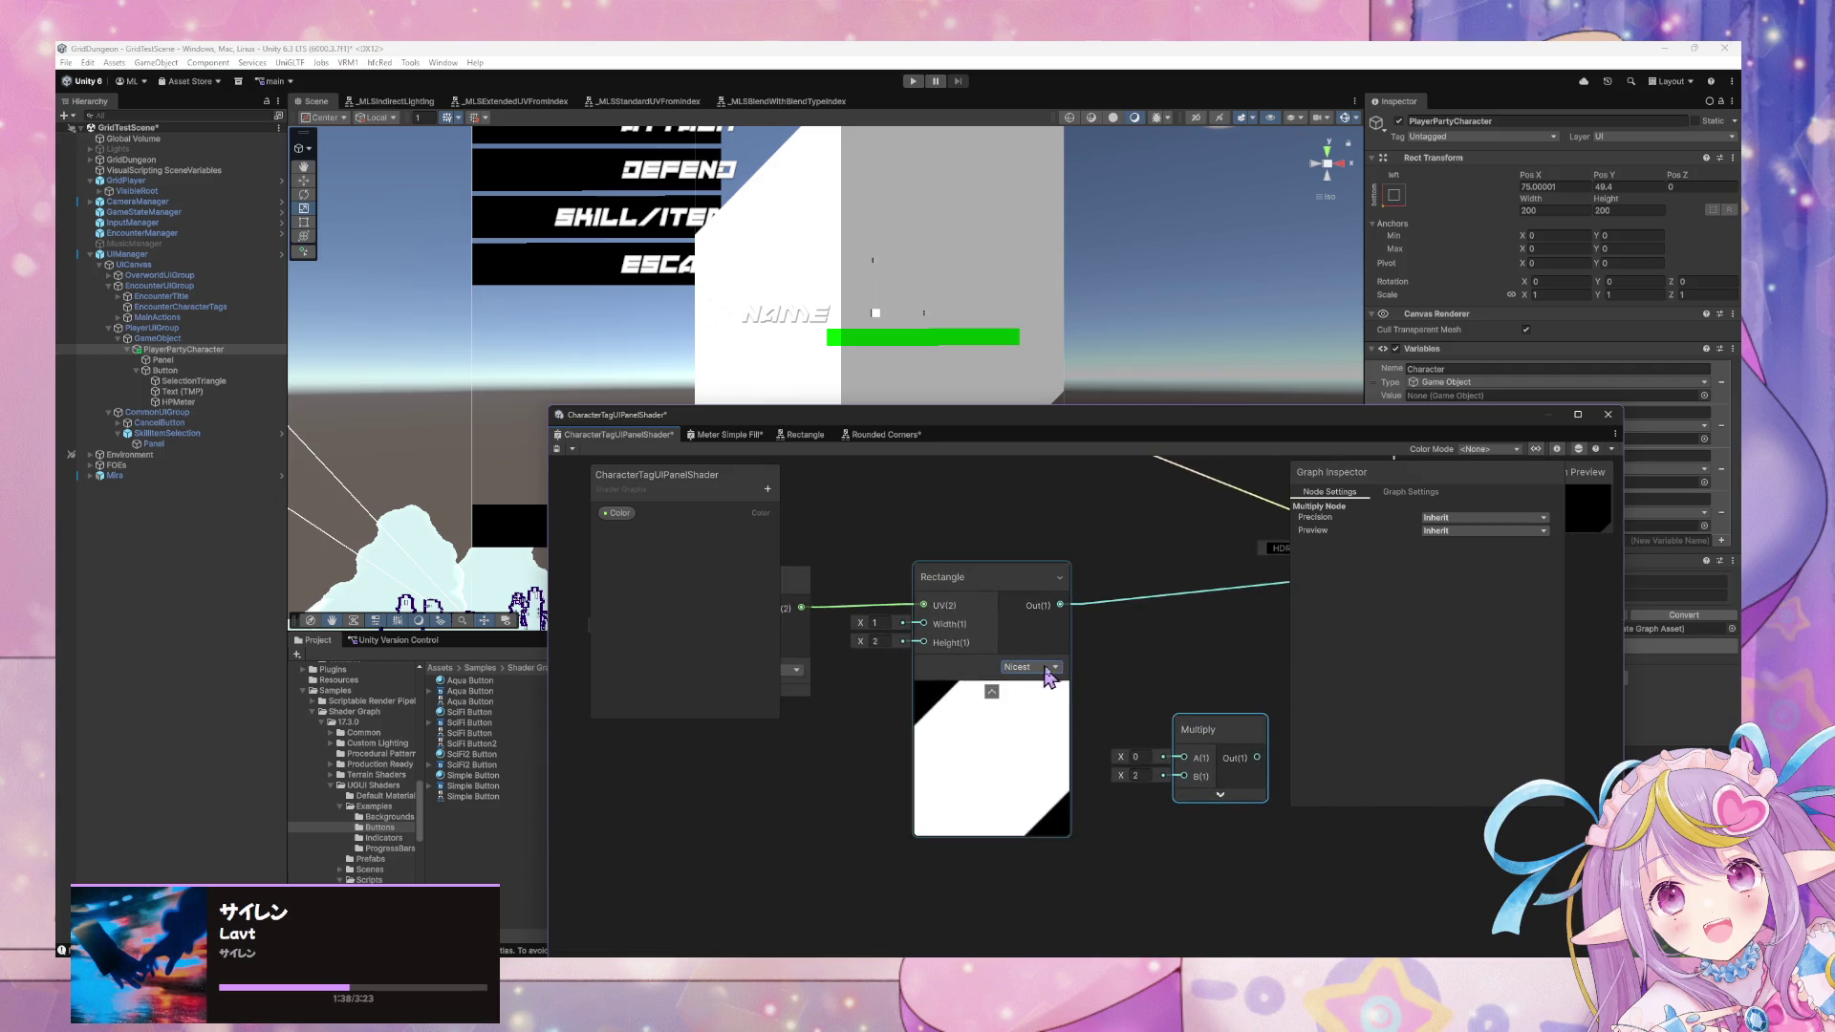
{"action": "right_click", "coordinate": [864, 674]}
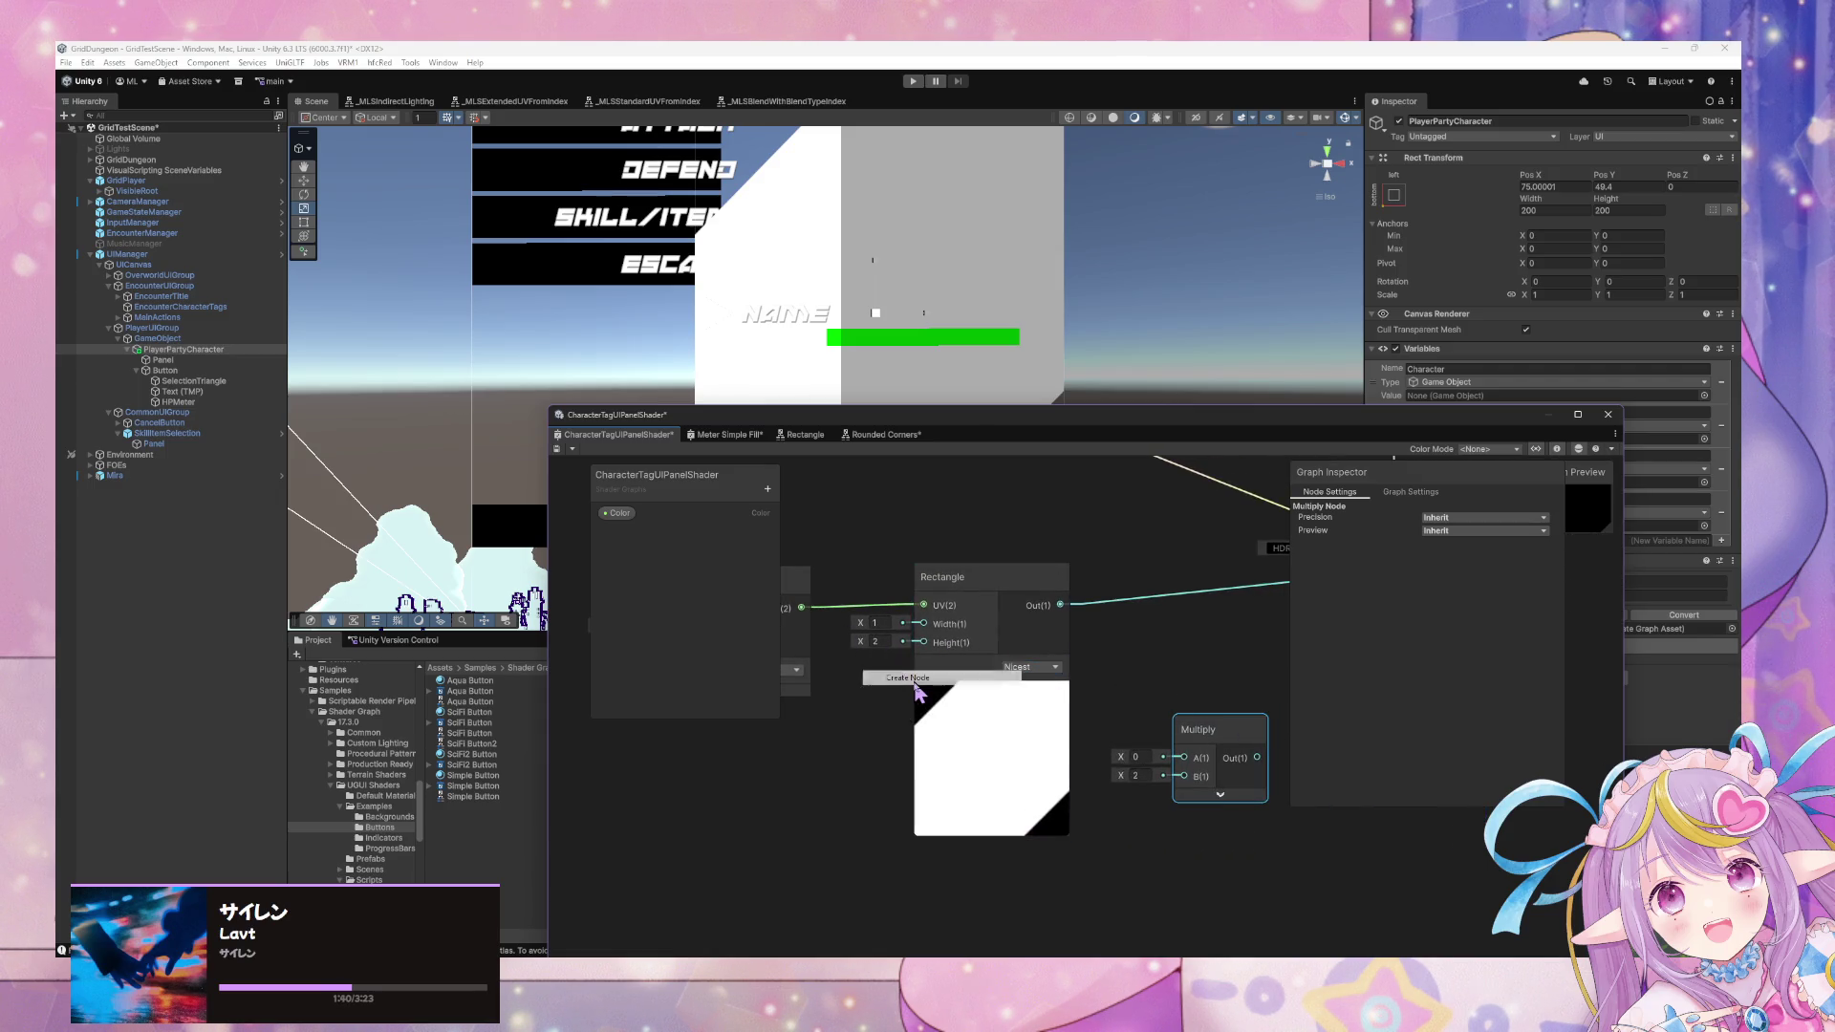
{"action": "left_click", "coordinate": [914, 681]}
{"action": "type", "text": "swizz"}
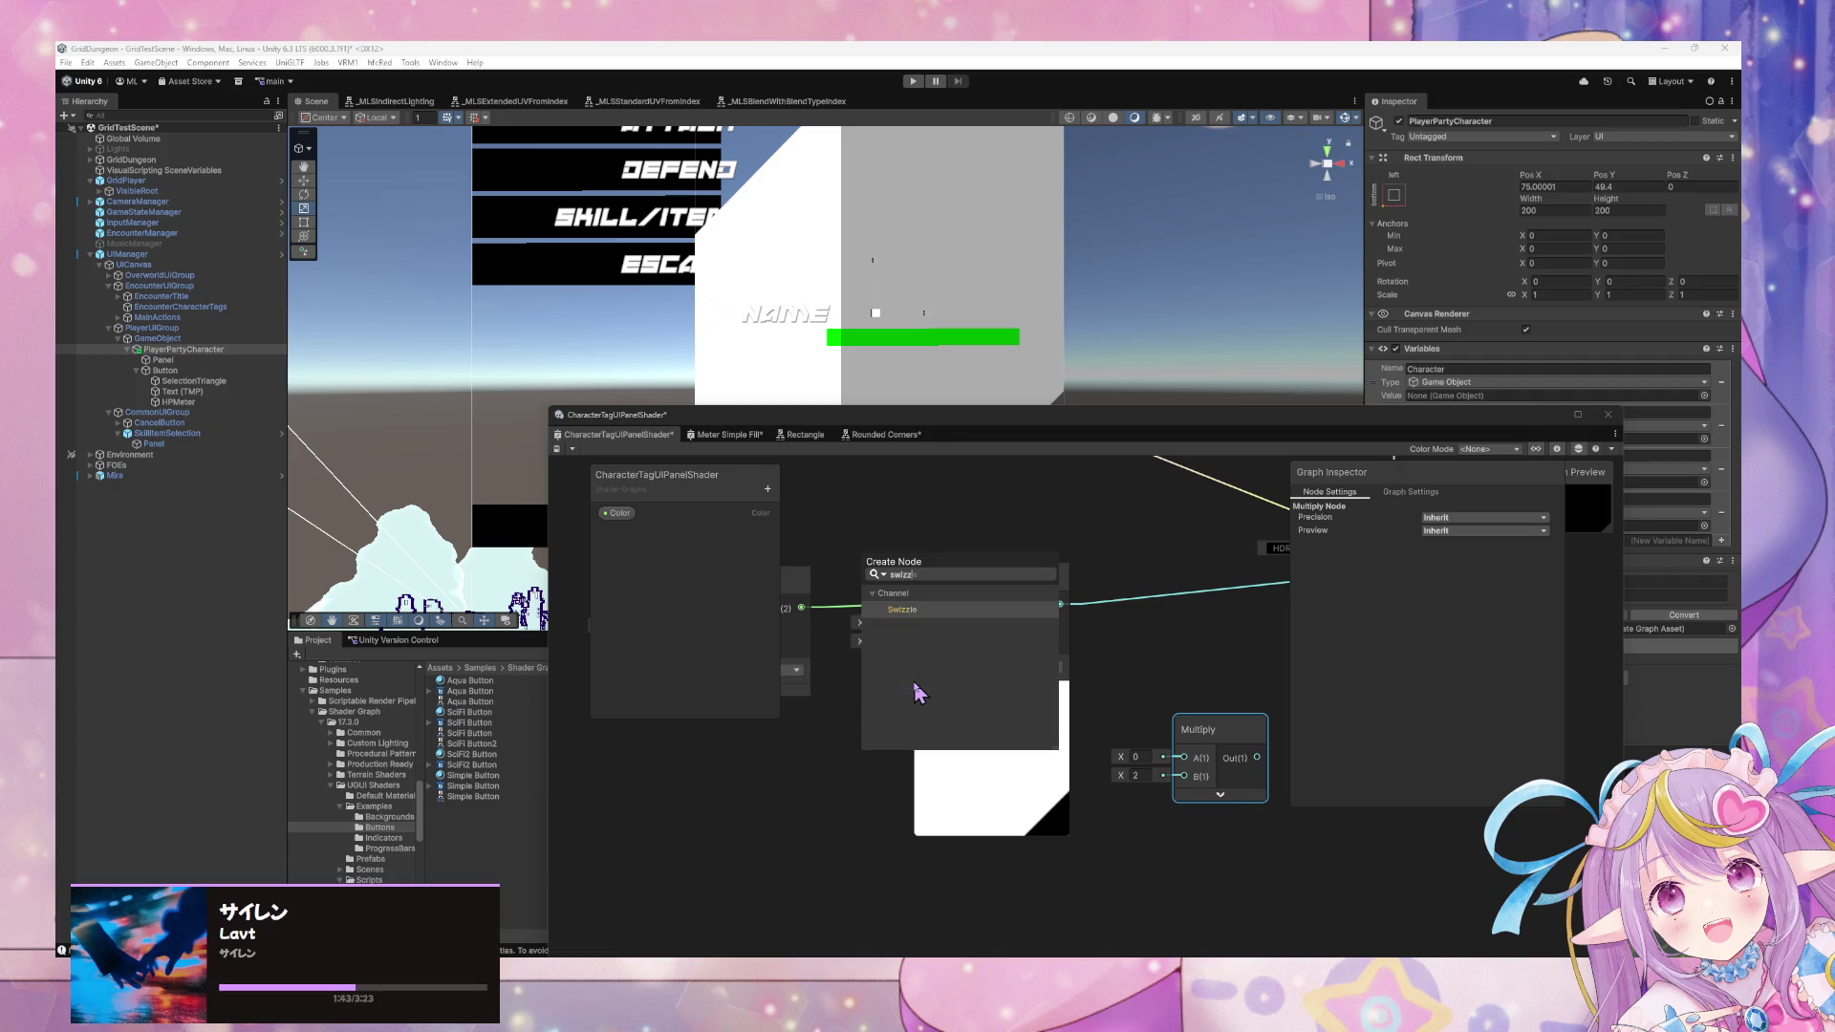
{"action": "key", "text": "Escape"}
{"action": "mouse_move", "coordinate": [796, 629]}
{"action": "left_mouse_down"}
{"action": "mouse_move", "coordinate": [872, 622]}
{"action": "mouse_move", "coordinate": [884, 669]}
{"action": "mouse_move", "coordinate": [948, 722]}
{"action": "left_mouse_up"}
{"action": "left_click", "coordinate": [987, 763]}
{"action": "left_click_drag", "start_coordinate": [1222, 676], "coordinate": [1119, 619]}
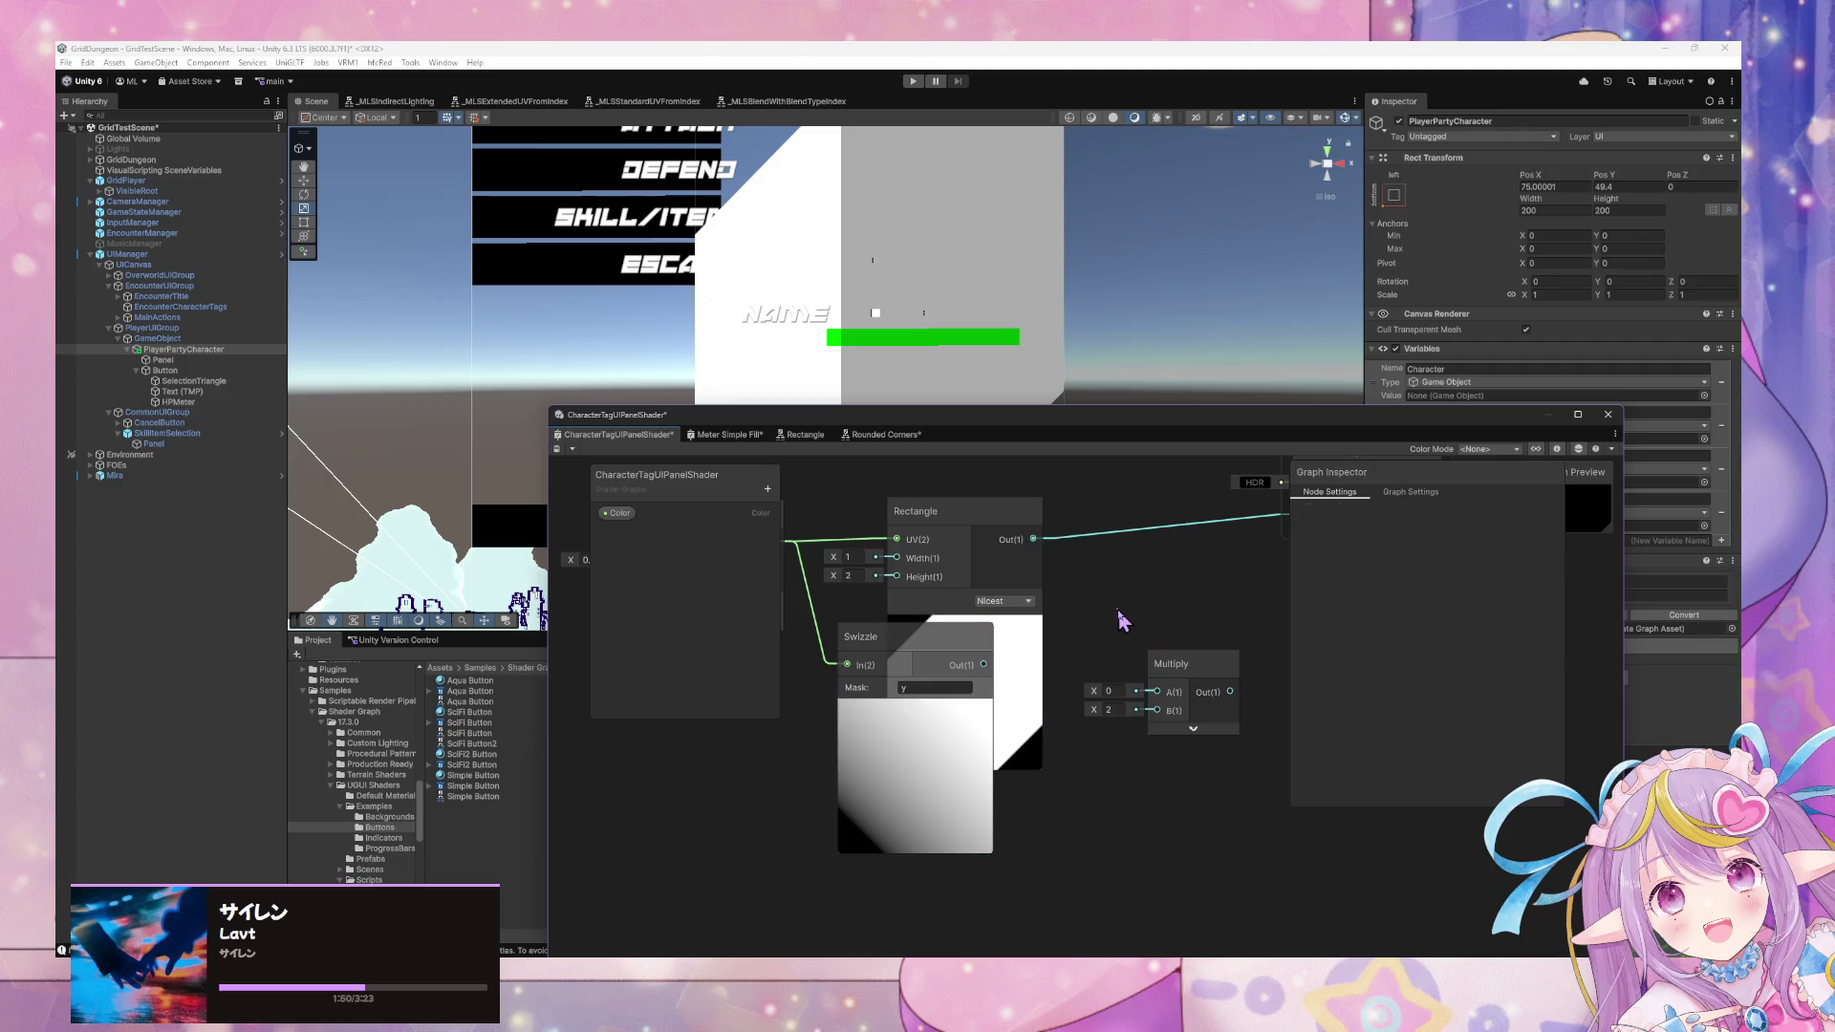
Add a Distance node fed by the Swizzle output and place it below Multiply.
{"action": "left_click_drag", "start_coordinate": [984, 664], "coordinate": [1165, 617]}
{"action": "key", "text": "space"}
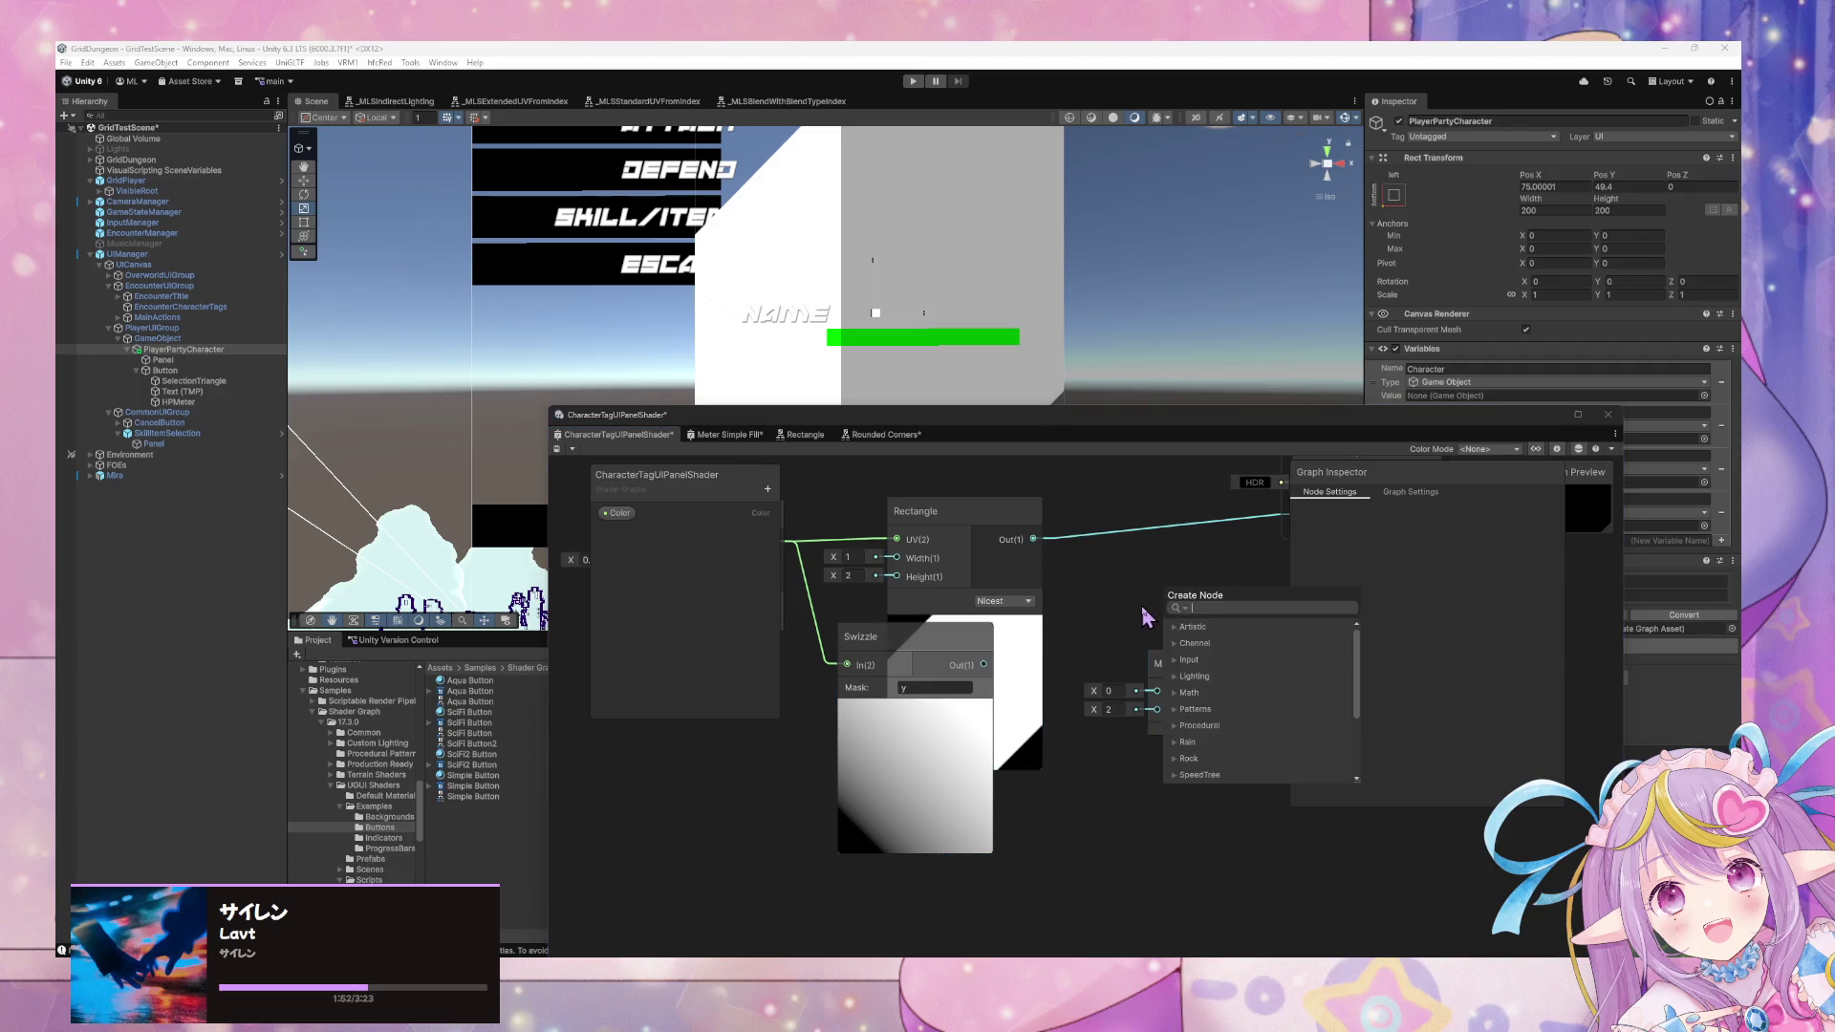
{"action": "type", "text": "dista"}
{"action": "scroll", "coordinate": [1266, 681], "scroll_direction": "up", "scroll_amount": 2}
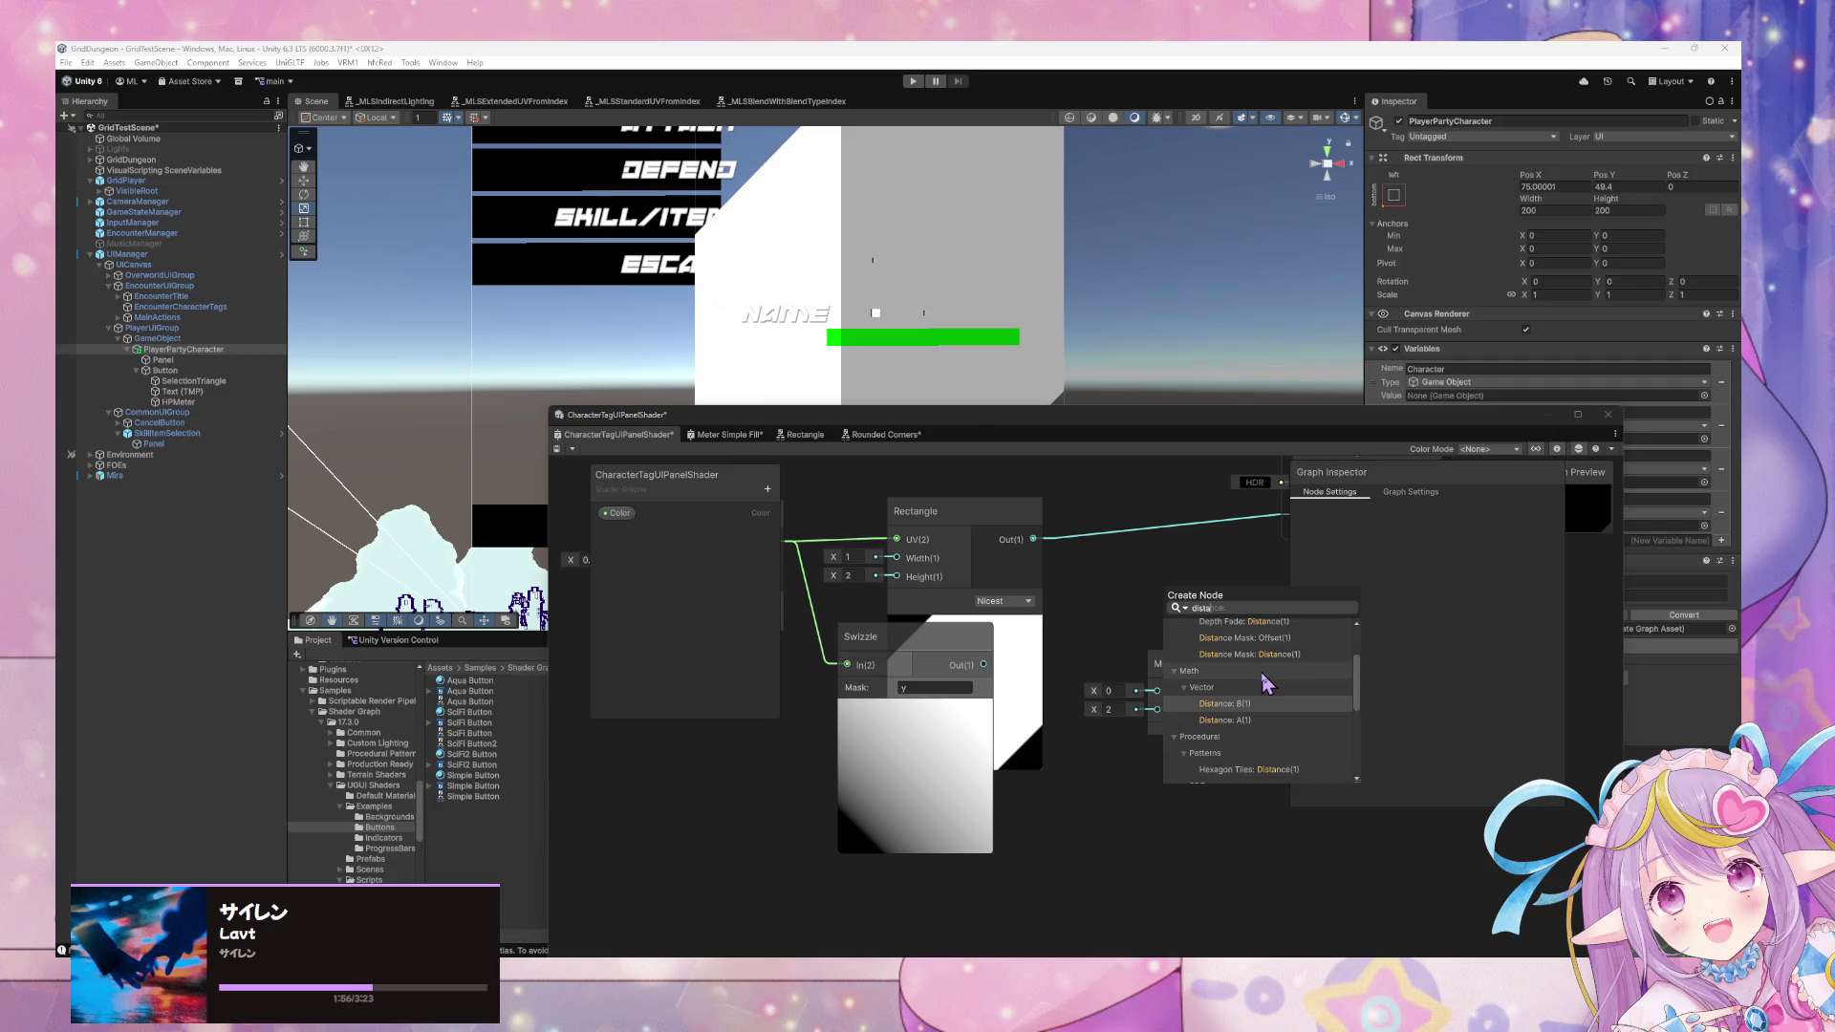
{"action": "scroll", "coordinate": [1266, 680], "scroll_direction": "down", "scroll_amount": 2}
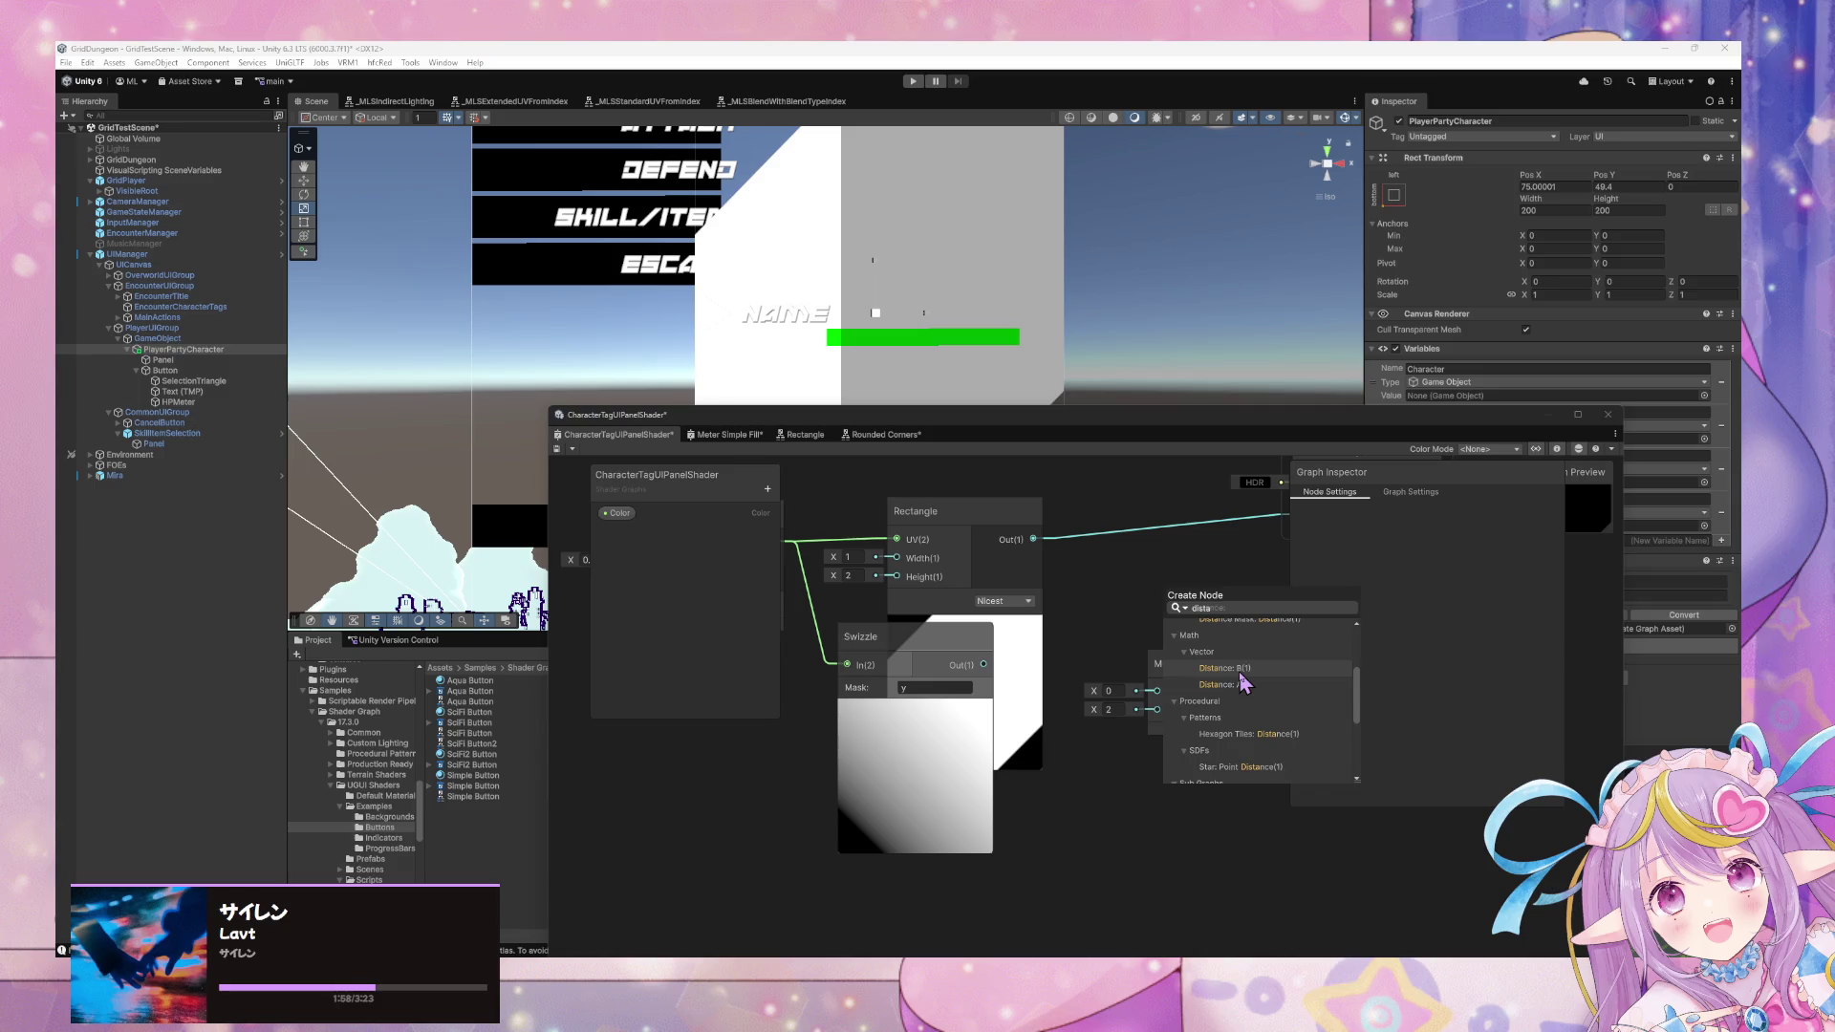
{"action": "left_click", "coordinate": [1239, 670]}
{"action": "left_click", "coordinate": [1126, 600]}
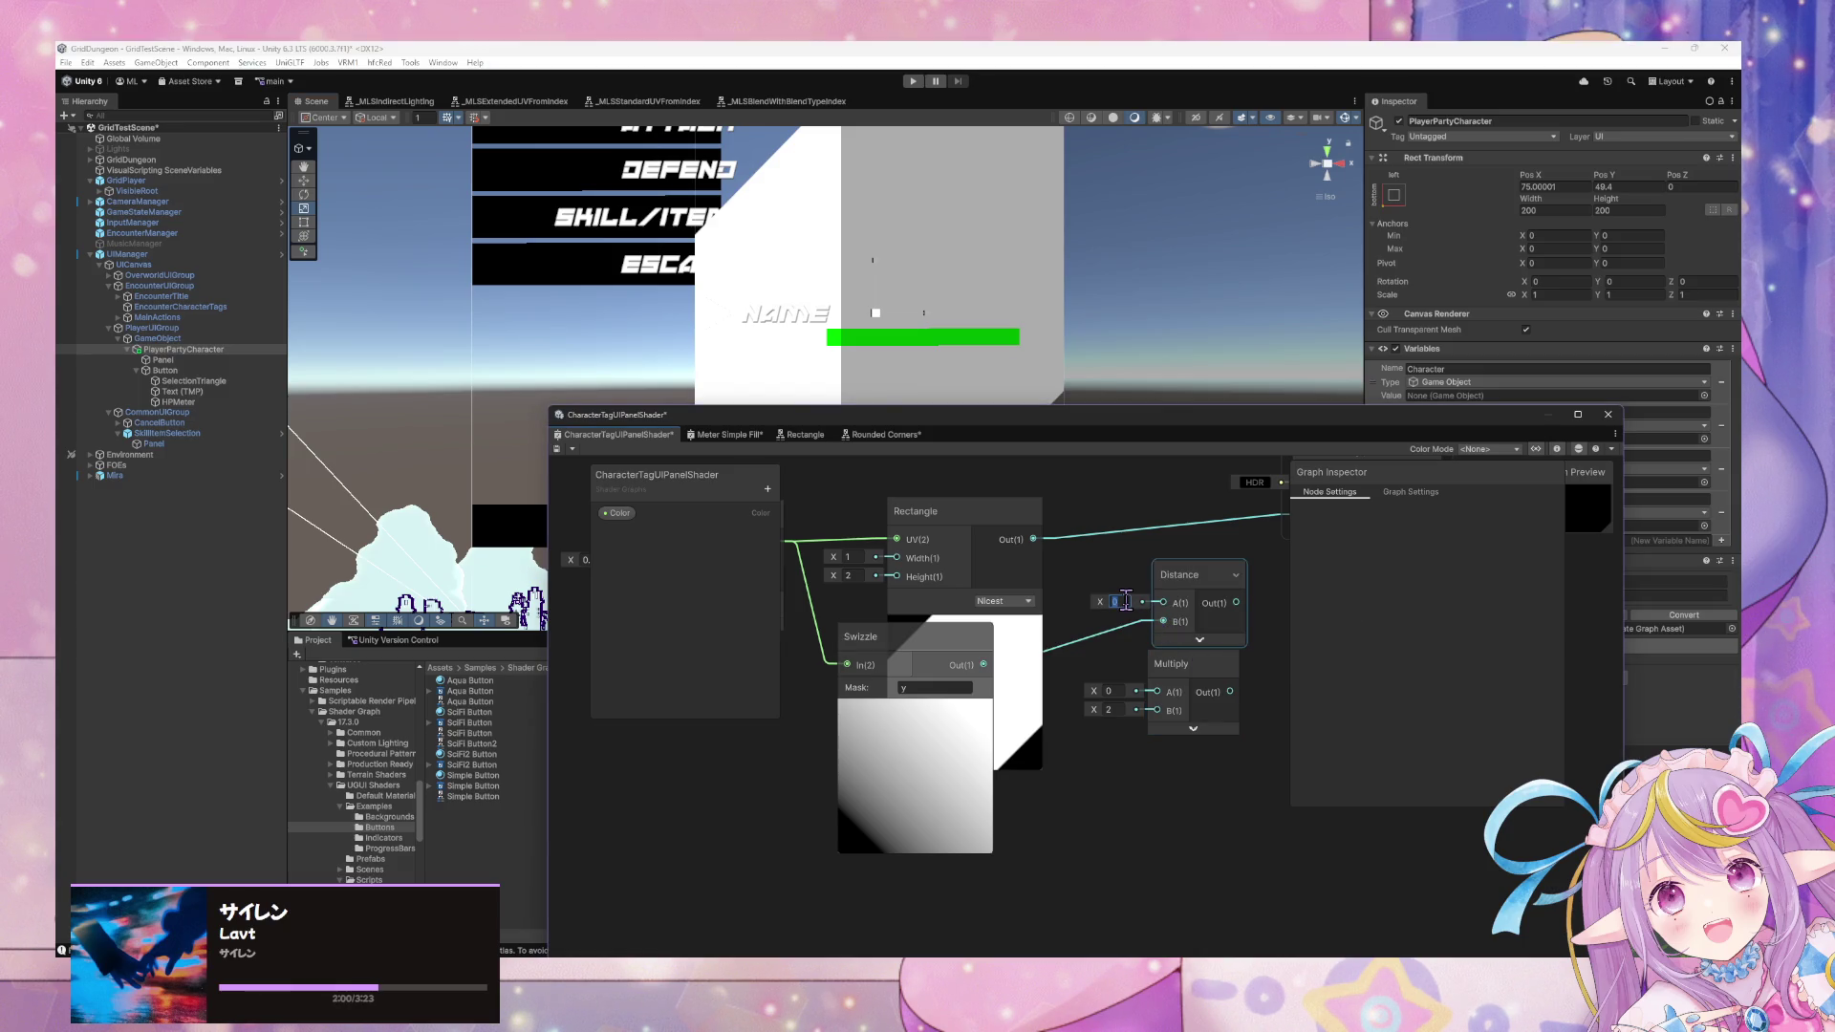
{"action": "left_click_drag", "start_coordinate": [1206, 604], "coordinate": [1200, 762]}
{"action": "left_click", "coordinate": [1194, 796]}
{"action": "mouse_move", "coordinate": [1187, 679]}
{"action": "left_mouse_down"}
{"action": "mouse_move", "coordinate": [1127, 668]}
{"action": "mouse_move", "coordinate": [1218, 667]}
{"action": "left_mouse_up"}
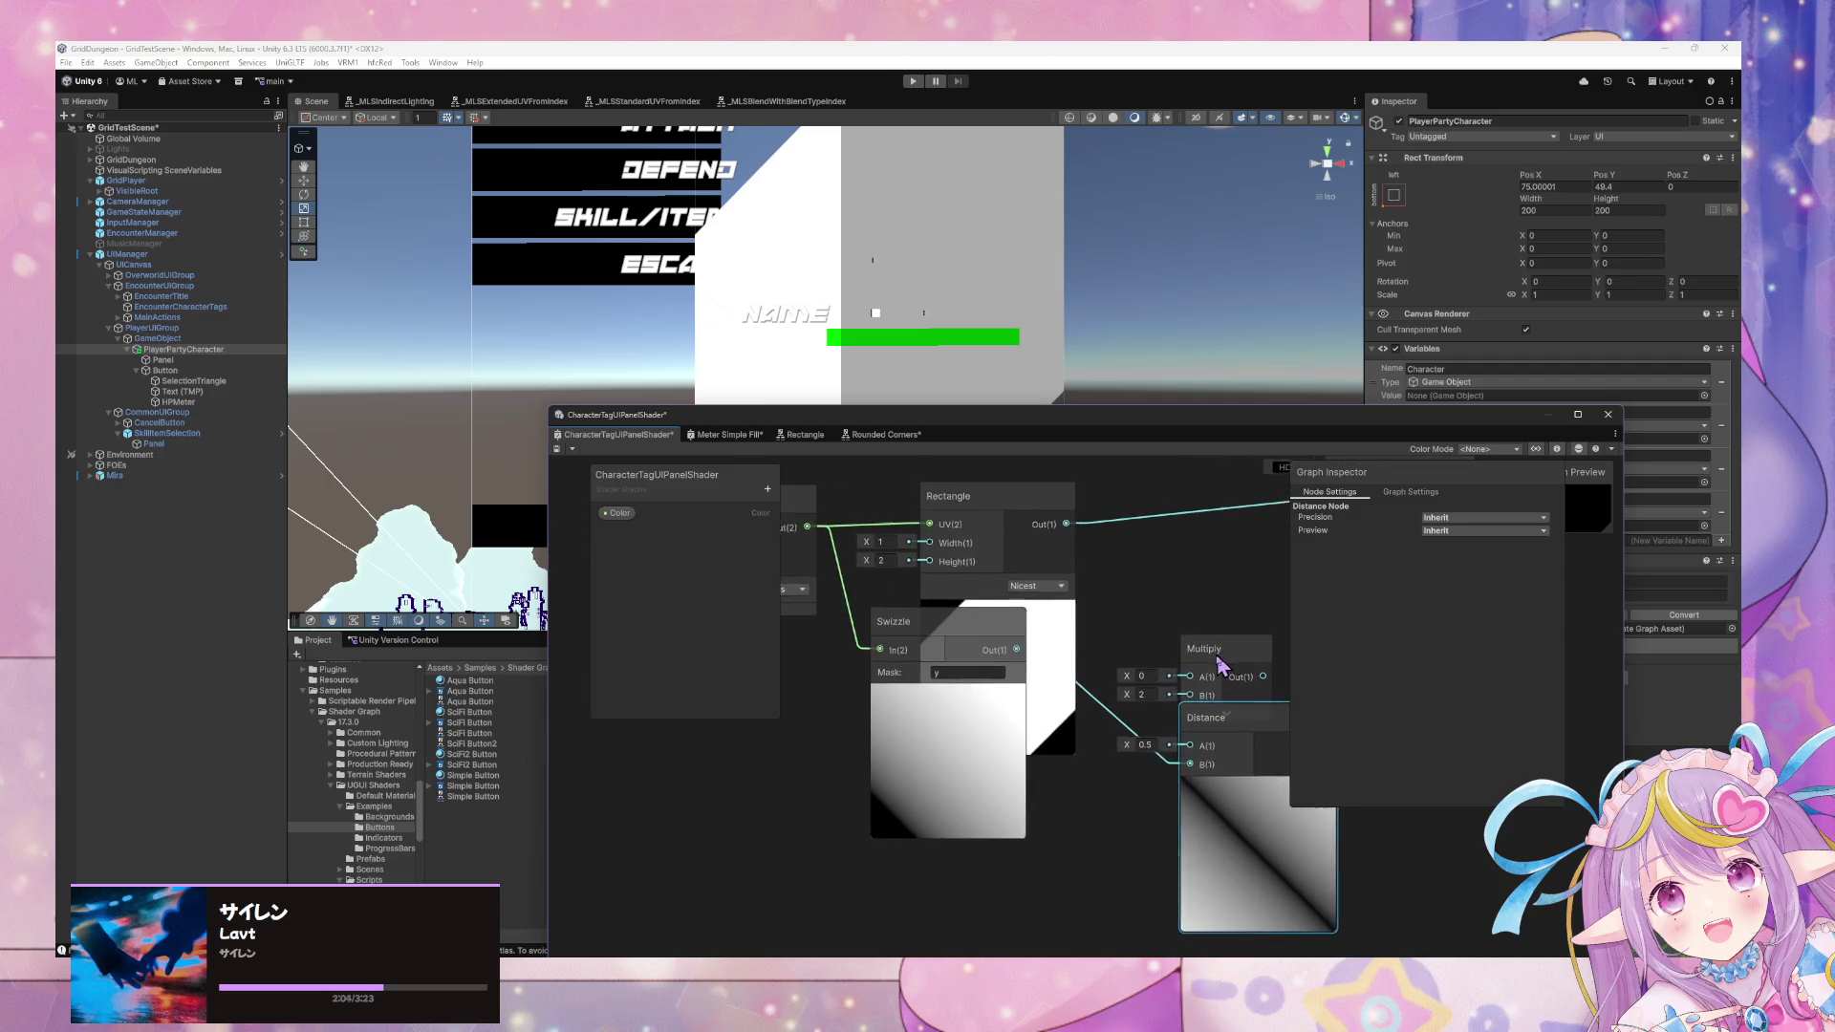
Replace the Rotate-to-Swizzle connection with a new UV node feeding Swizzle.
{"action": "left_click", "coordinate": [1218, 660]}
{"action": "left_click_drag", "start_coordinate": [914, 659], "coordinate": [1060, 660]}
{"action": "left_click", "coordinate": [1005, 654]}
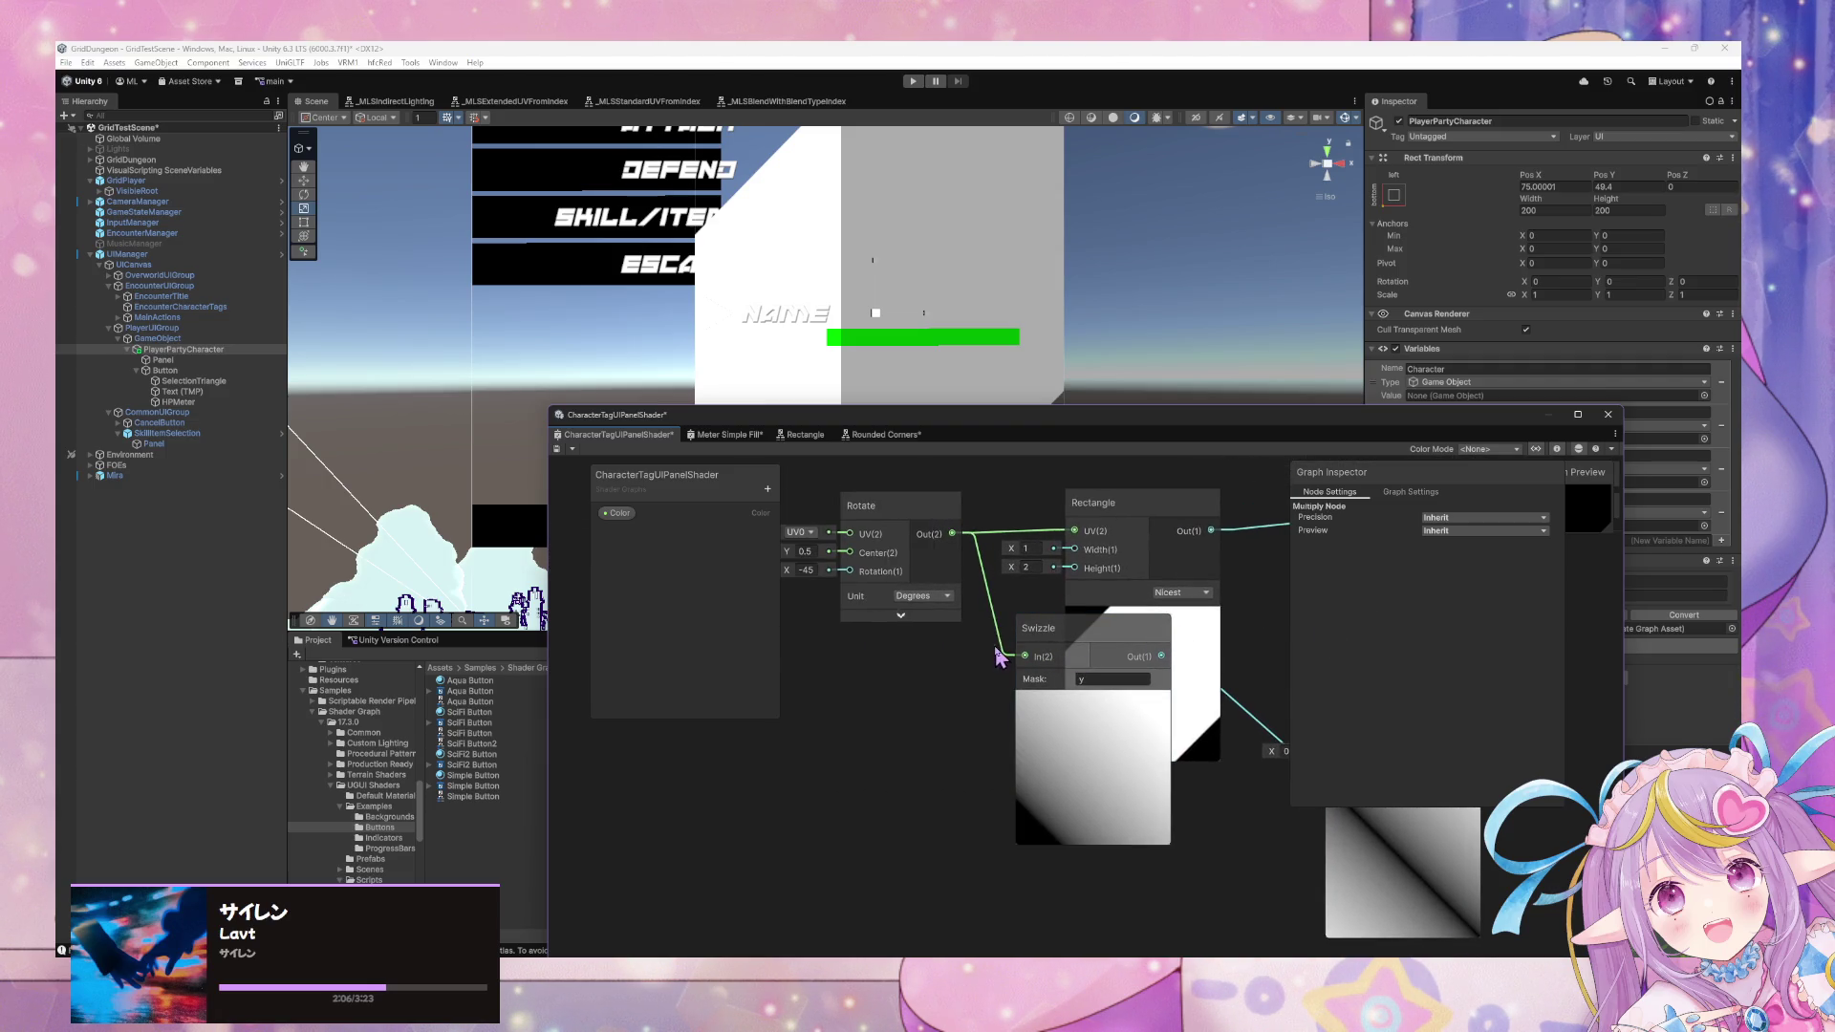
{"action": "key", "text": "Delete"}
{"action": "right_click", "coordinate": [956, 719]}
{"action": "left_click", "coordinate": [960, 716]}
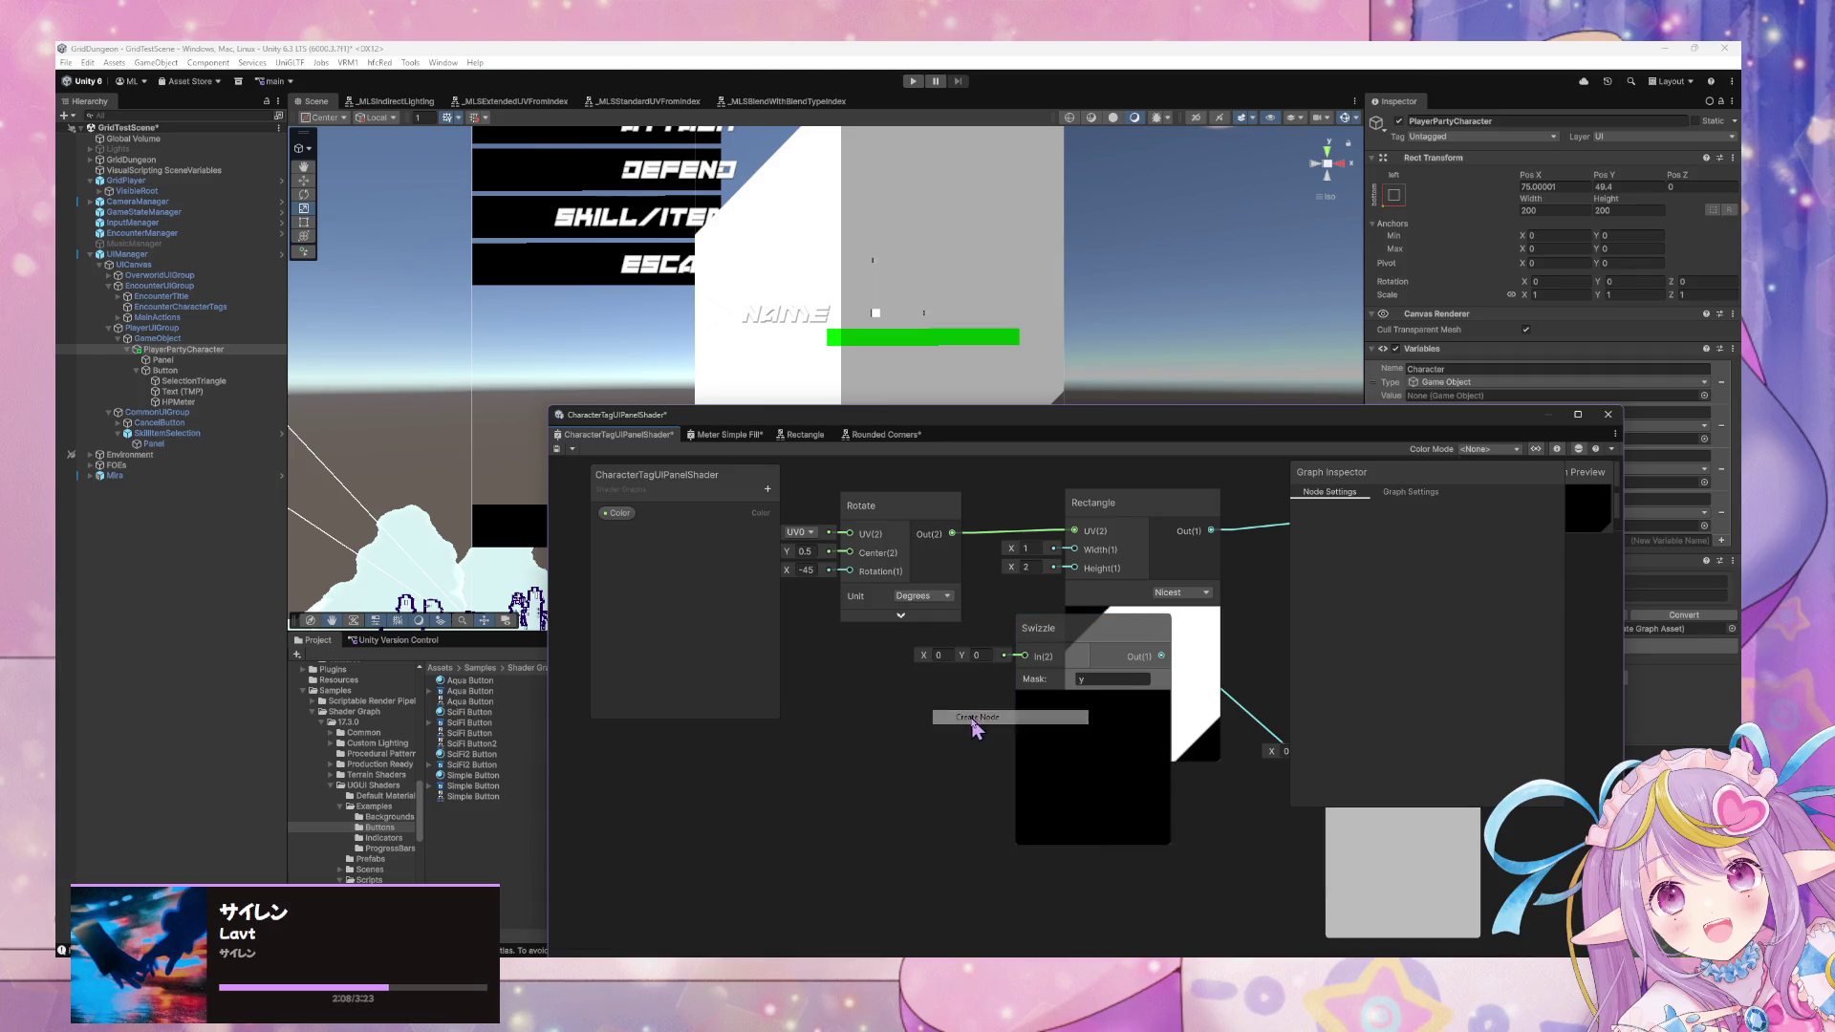
{"action": "type", "text": "uv"}
{"action": "left_click", "coordinate": [973, 716]}
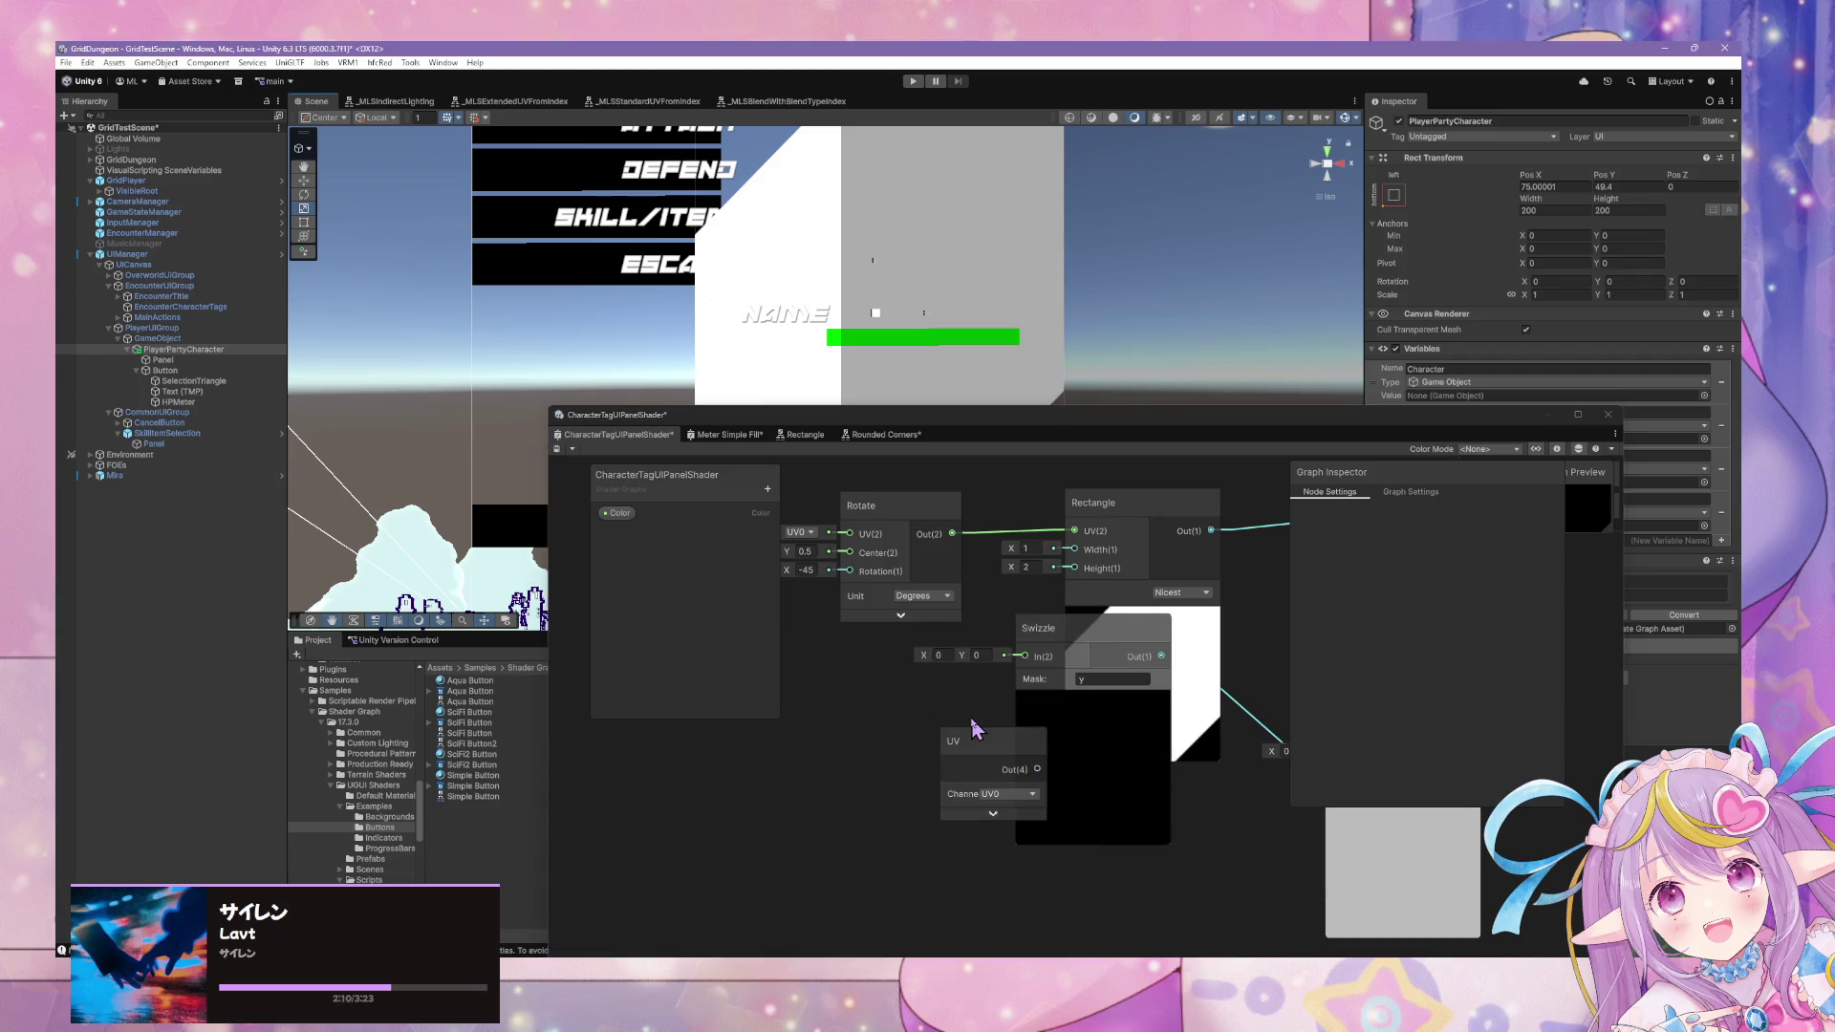
{"action": "mouse_move", "coordinate": [973, 750]}
{"action": "left_mouse_down"}
{"action": "mouse_move", "coordinate": [951, 718]}
{"action": "mouse_move", "coordinate": [1024, 657]}
{"action": "left_mouse_up"}
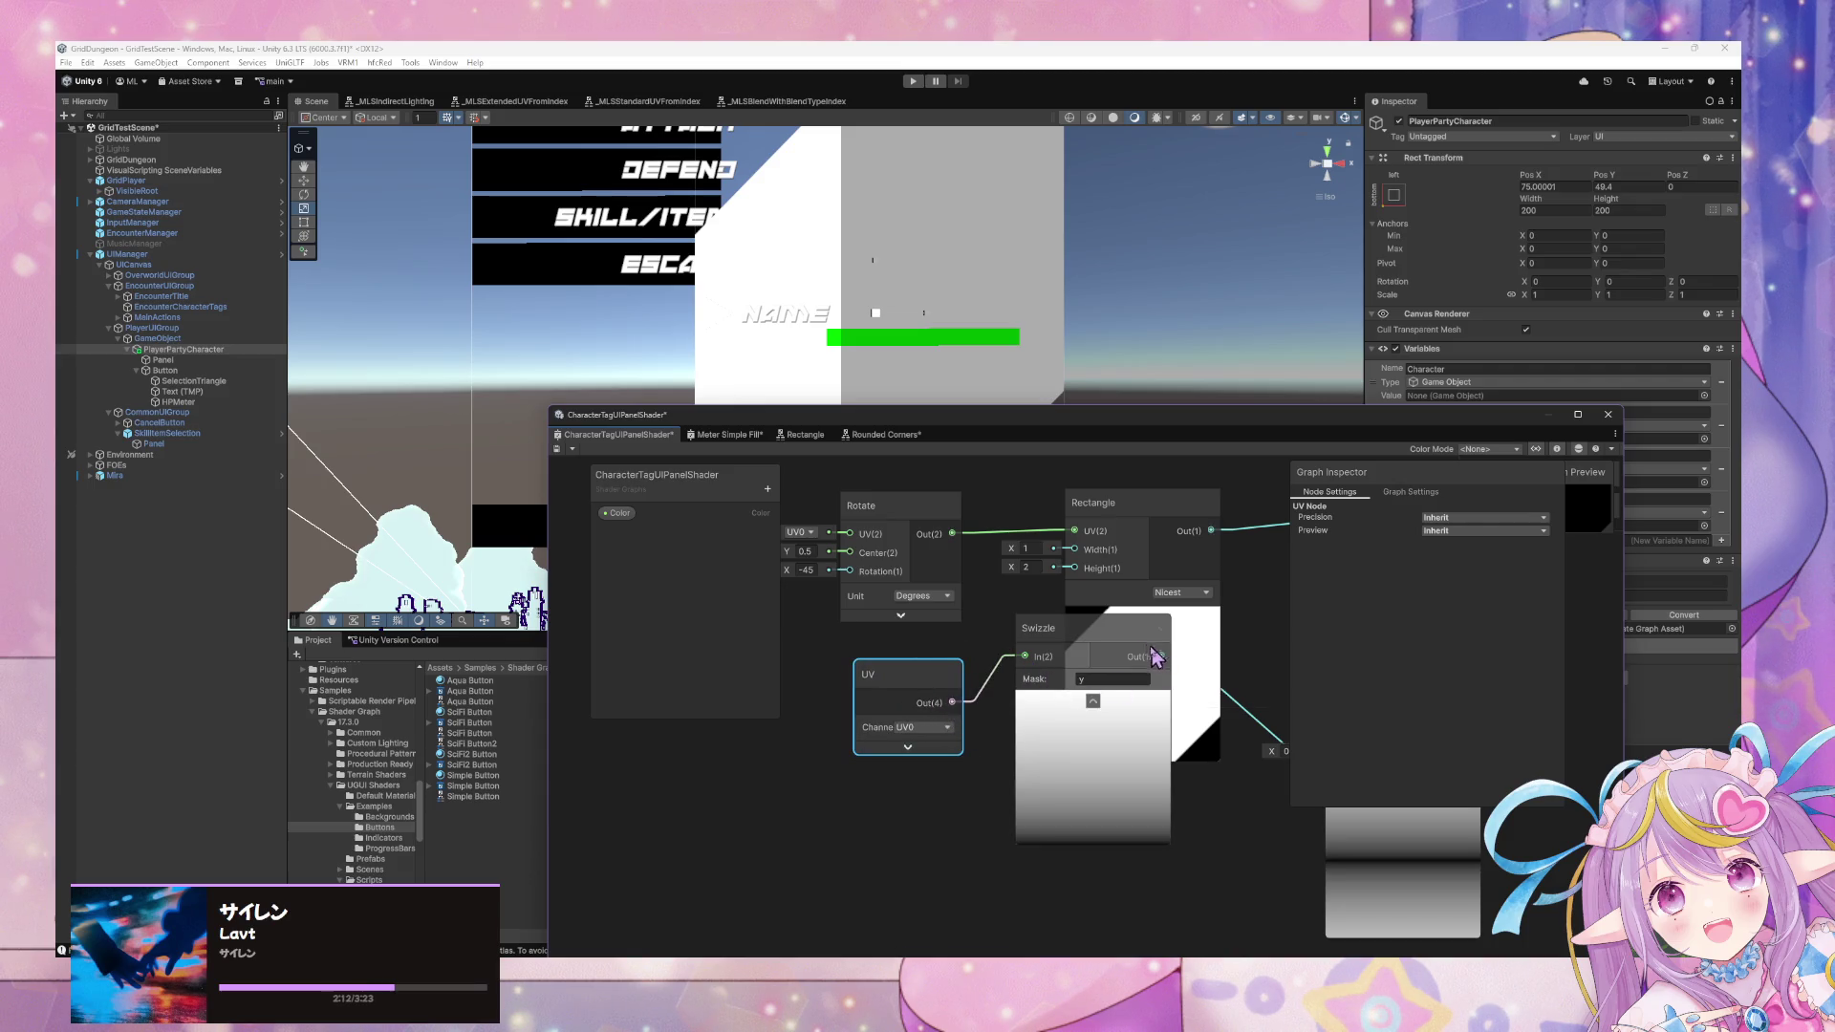
{"action": "left_click", "coordinate": [1156, 719]}
{"action": "left_click_drag", "start_coordinate": [1156, 718], "coordinate": [1115, 690]}
{"action": "left_click", "coordinate": [1141, 755]}
Add a Step node on the Distance result and set its edge to 0.26.
{"action": "right_click", "coordinate": [1113, 732]}
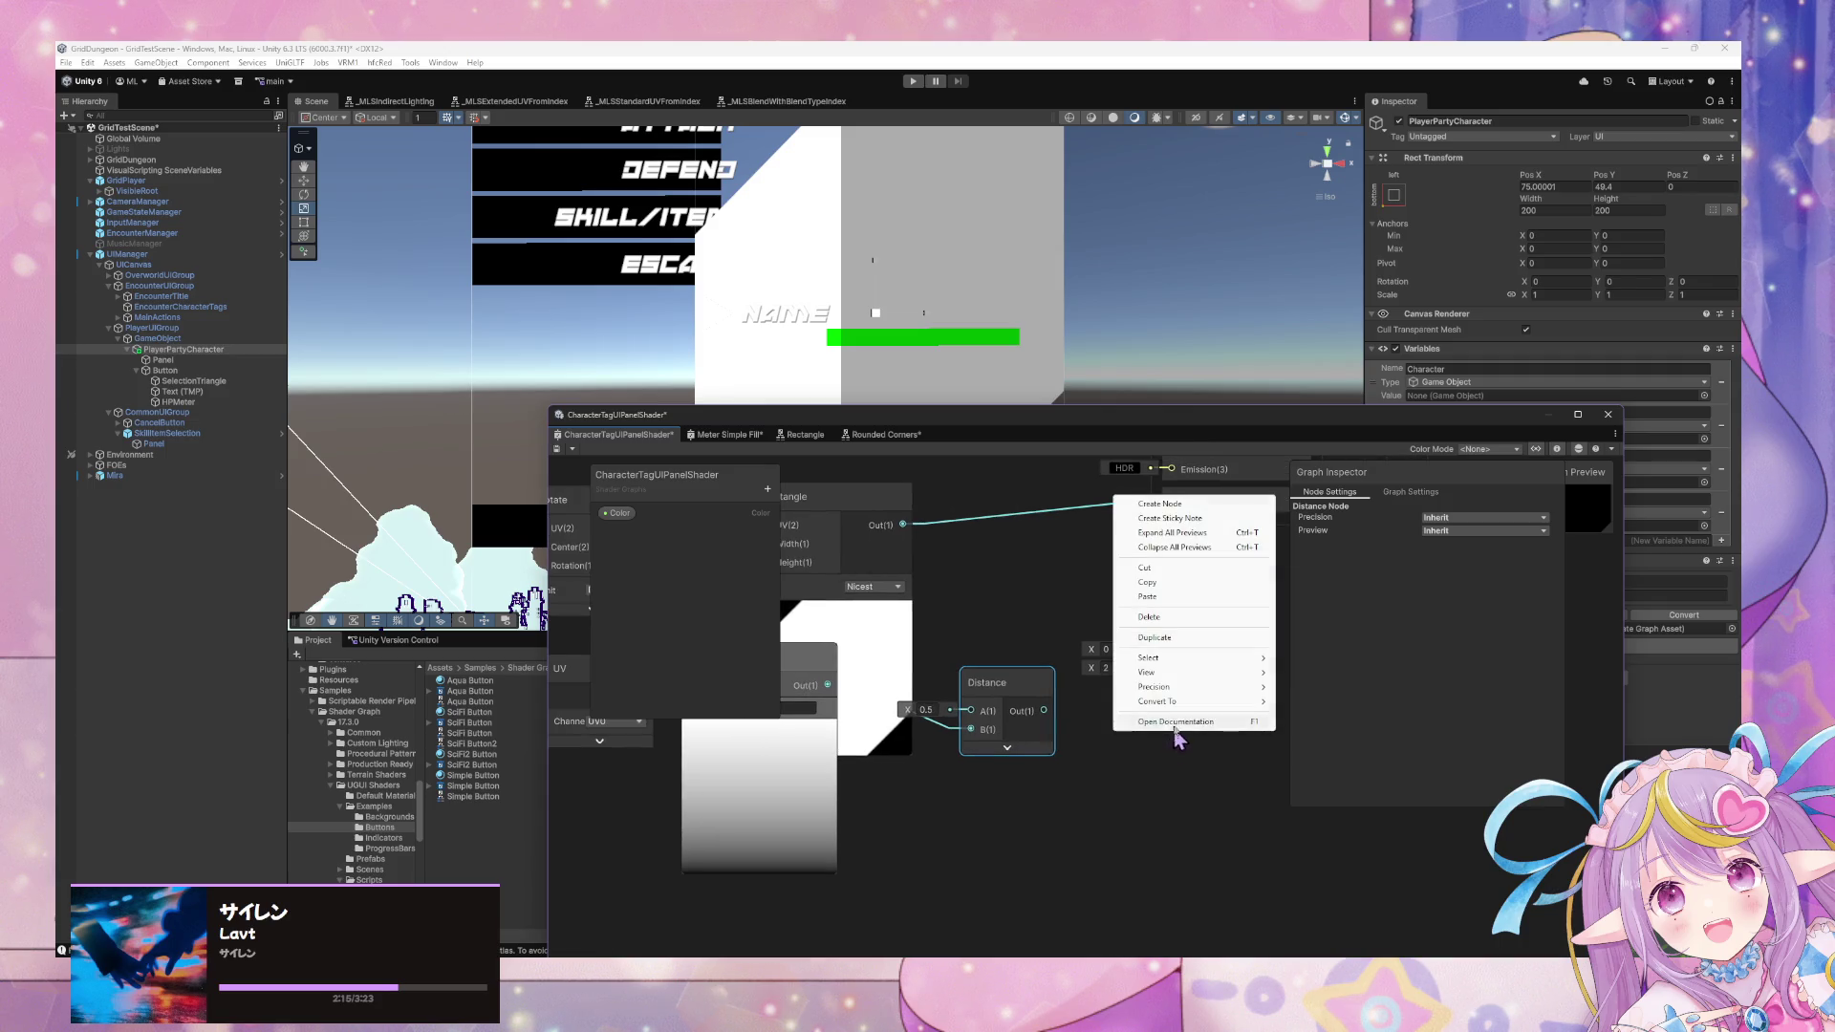
{"action": "left_click", "coordinate": [1162, 509]}
{"action": "type", "text": "ste"}
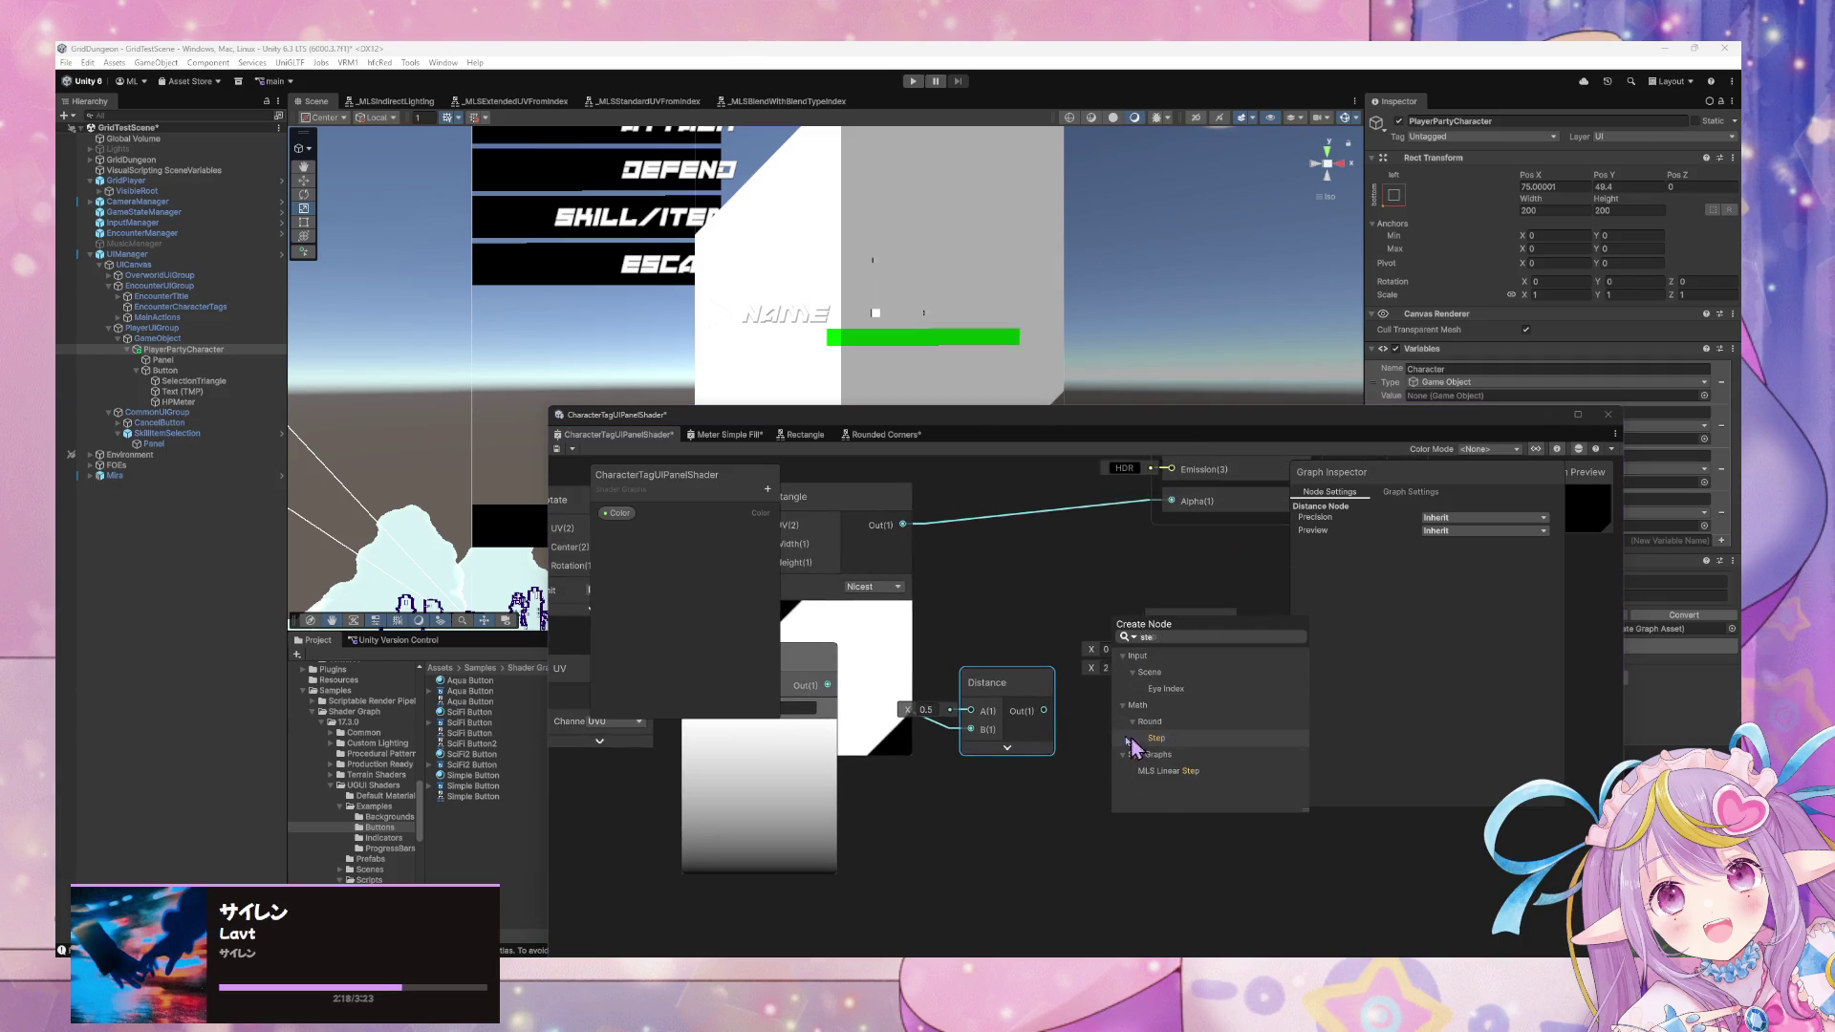
{"action": "left_click", "coordinate": [1147, 737]}
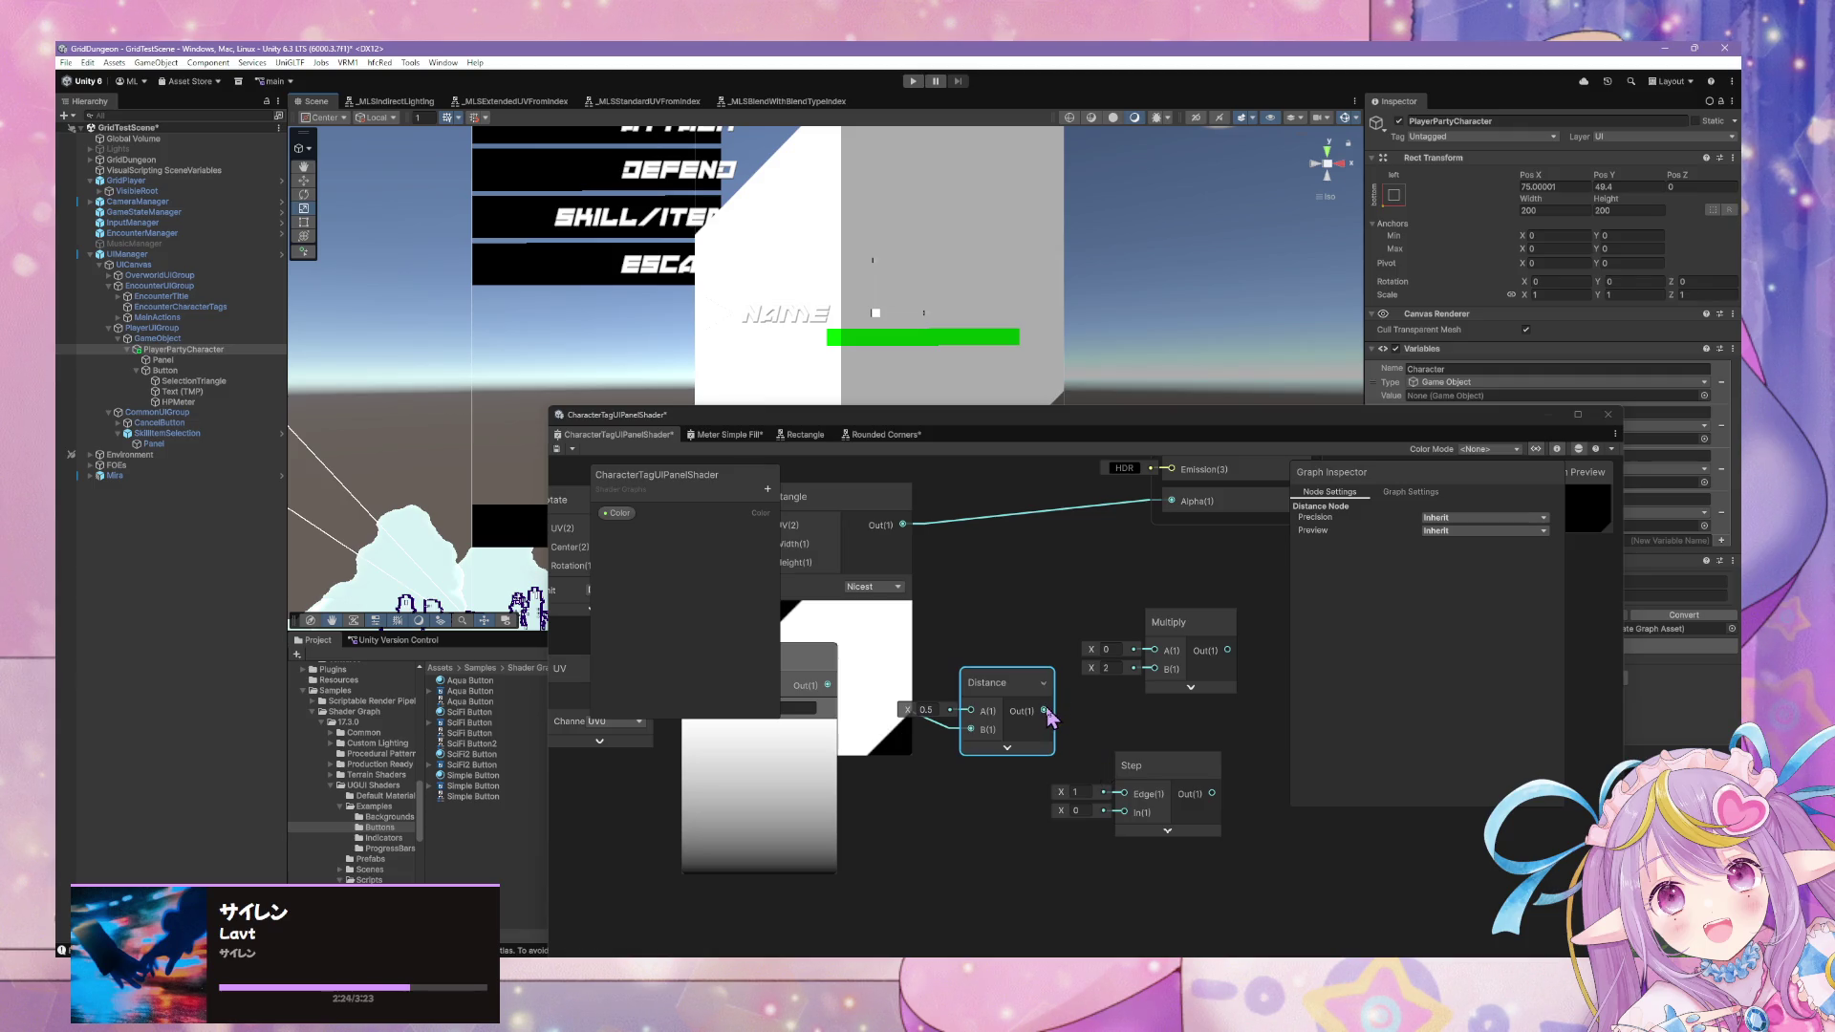
{"action": "left_click_drag", "start_coordinate": [1015, 698], "coordinate": [1025, 737]}
{"action": "left_click_drag", "start_coordinate": [754, 659], "coordinate": [744, 748]}
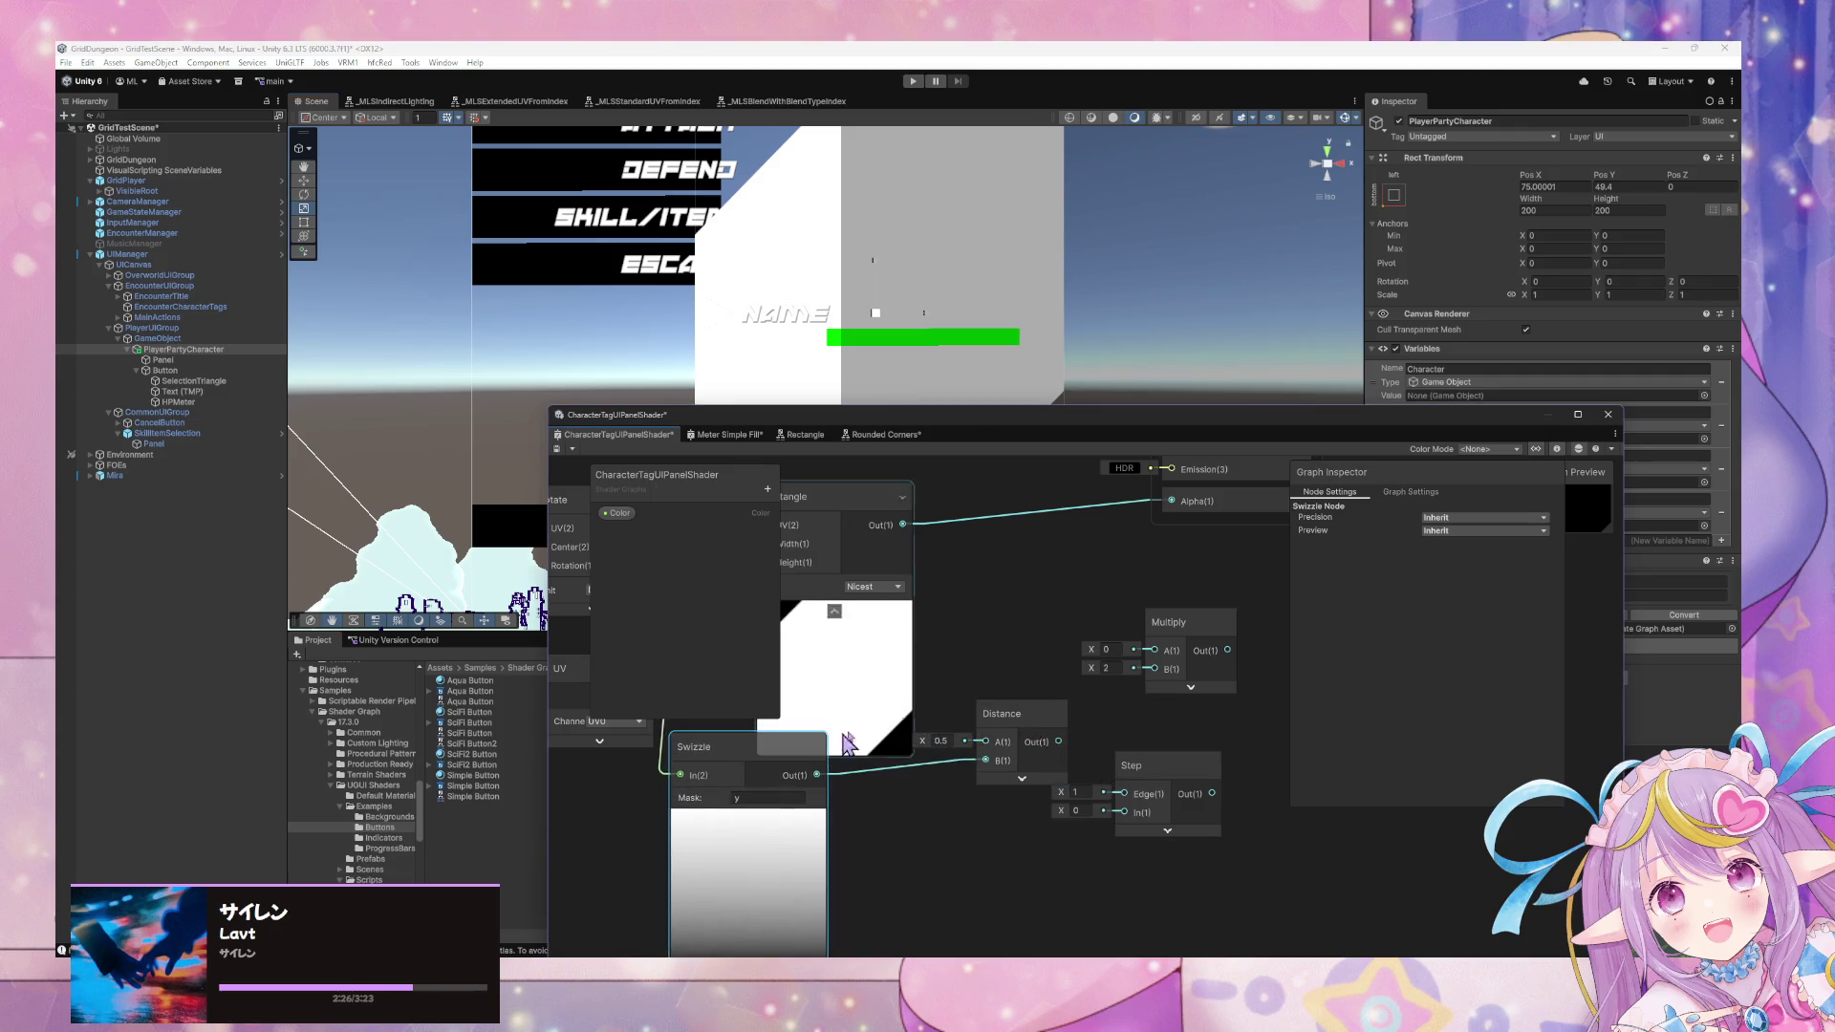
{"action": "left_click_drag", "start_coordinate": [1016, 731], "coordinate": [981, 739]}
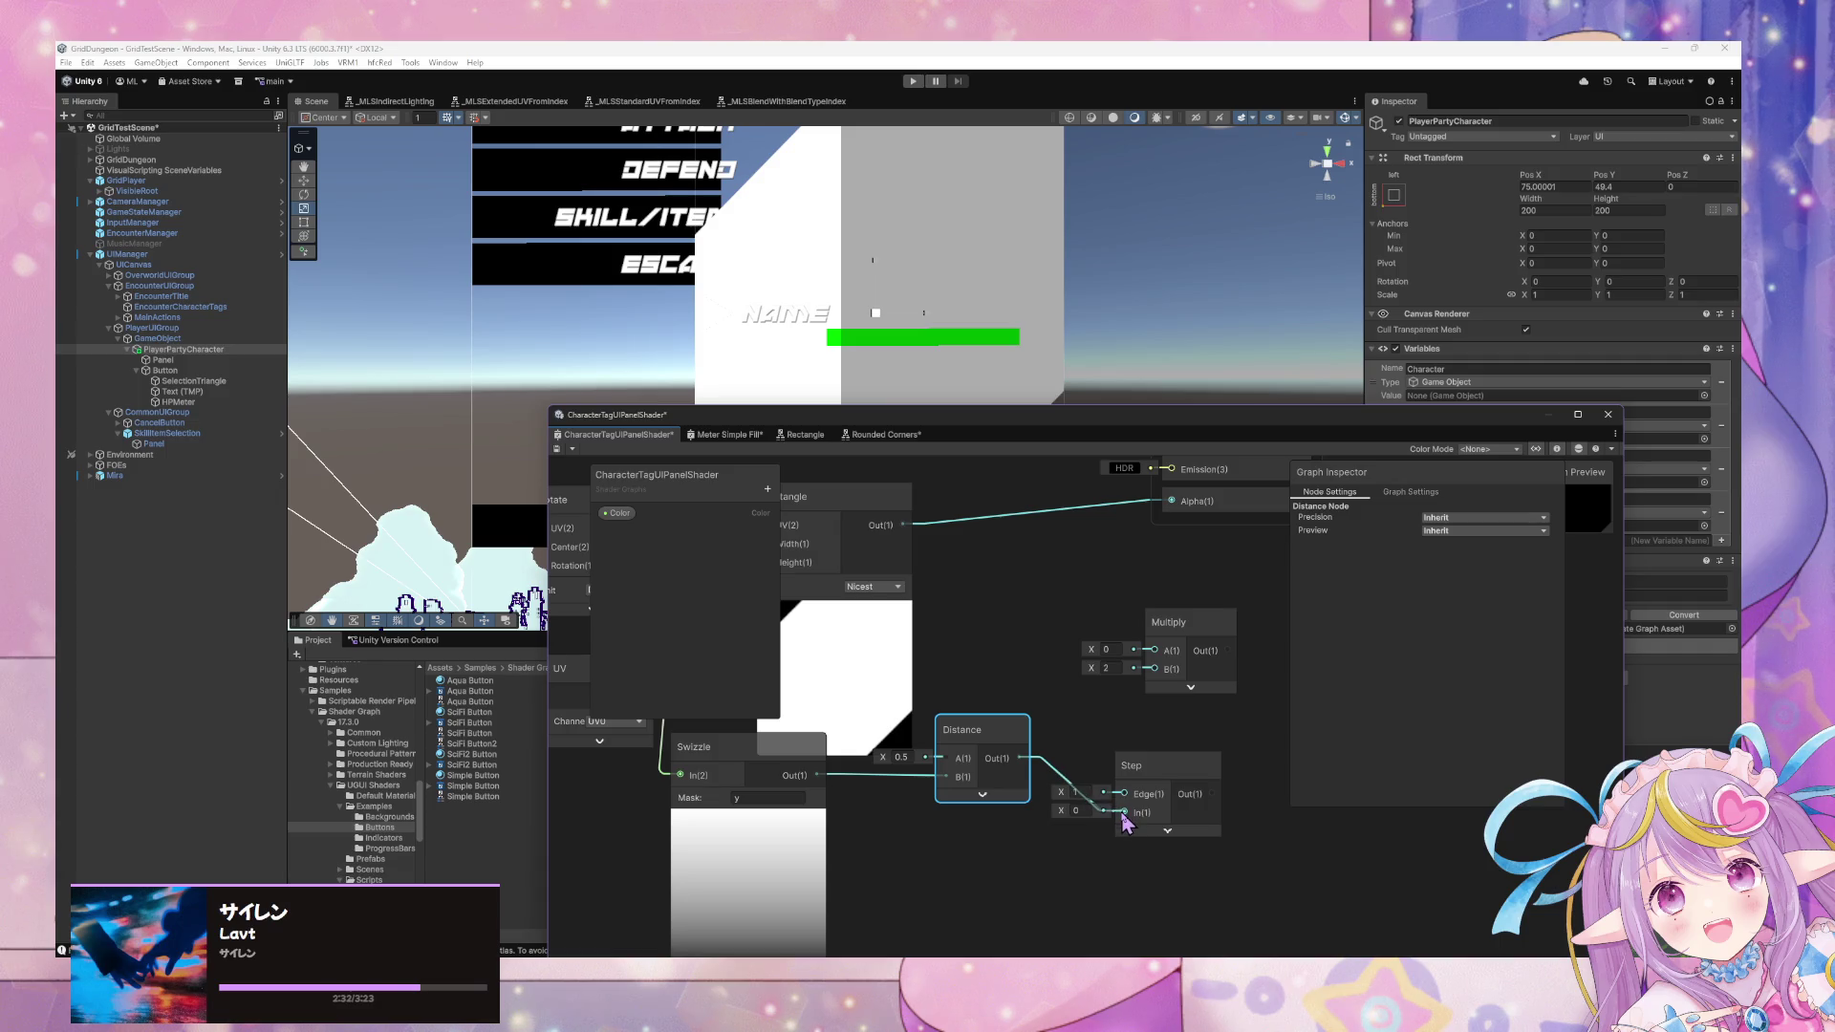
{"action": "left_click", "coordinate": [1166, 831]}
{"action": "left_click_drag", "start_coordinate": [1082, 792], "coordinate": [1047, 726]}
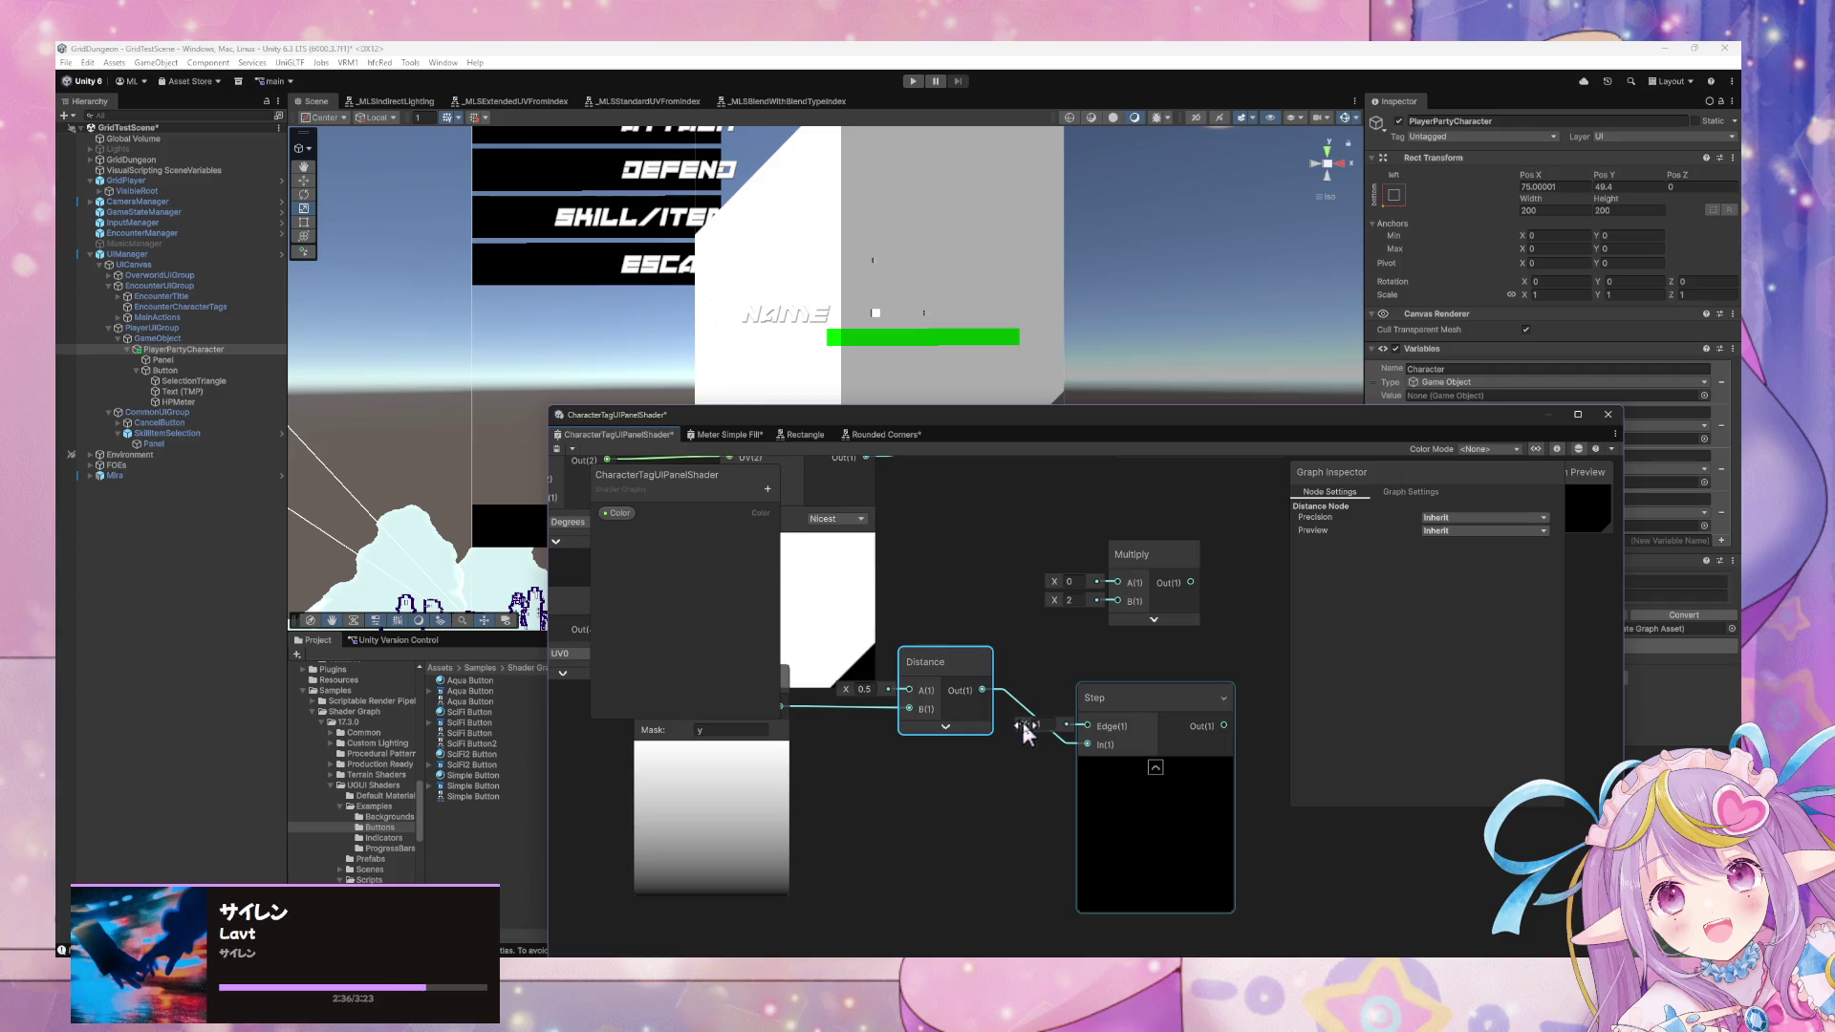
{"action": "type", "text": "0.1"}
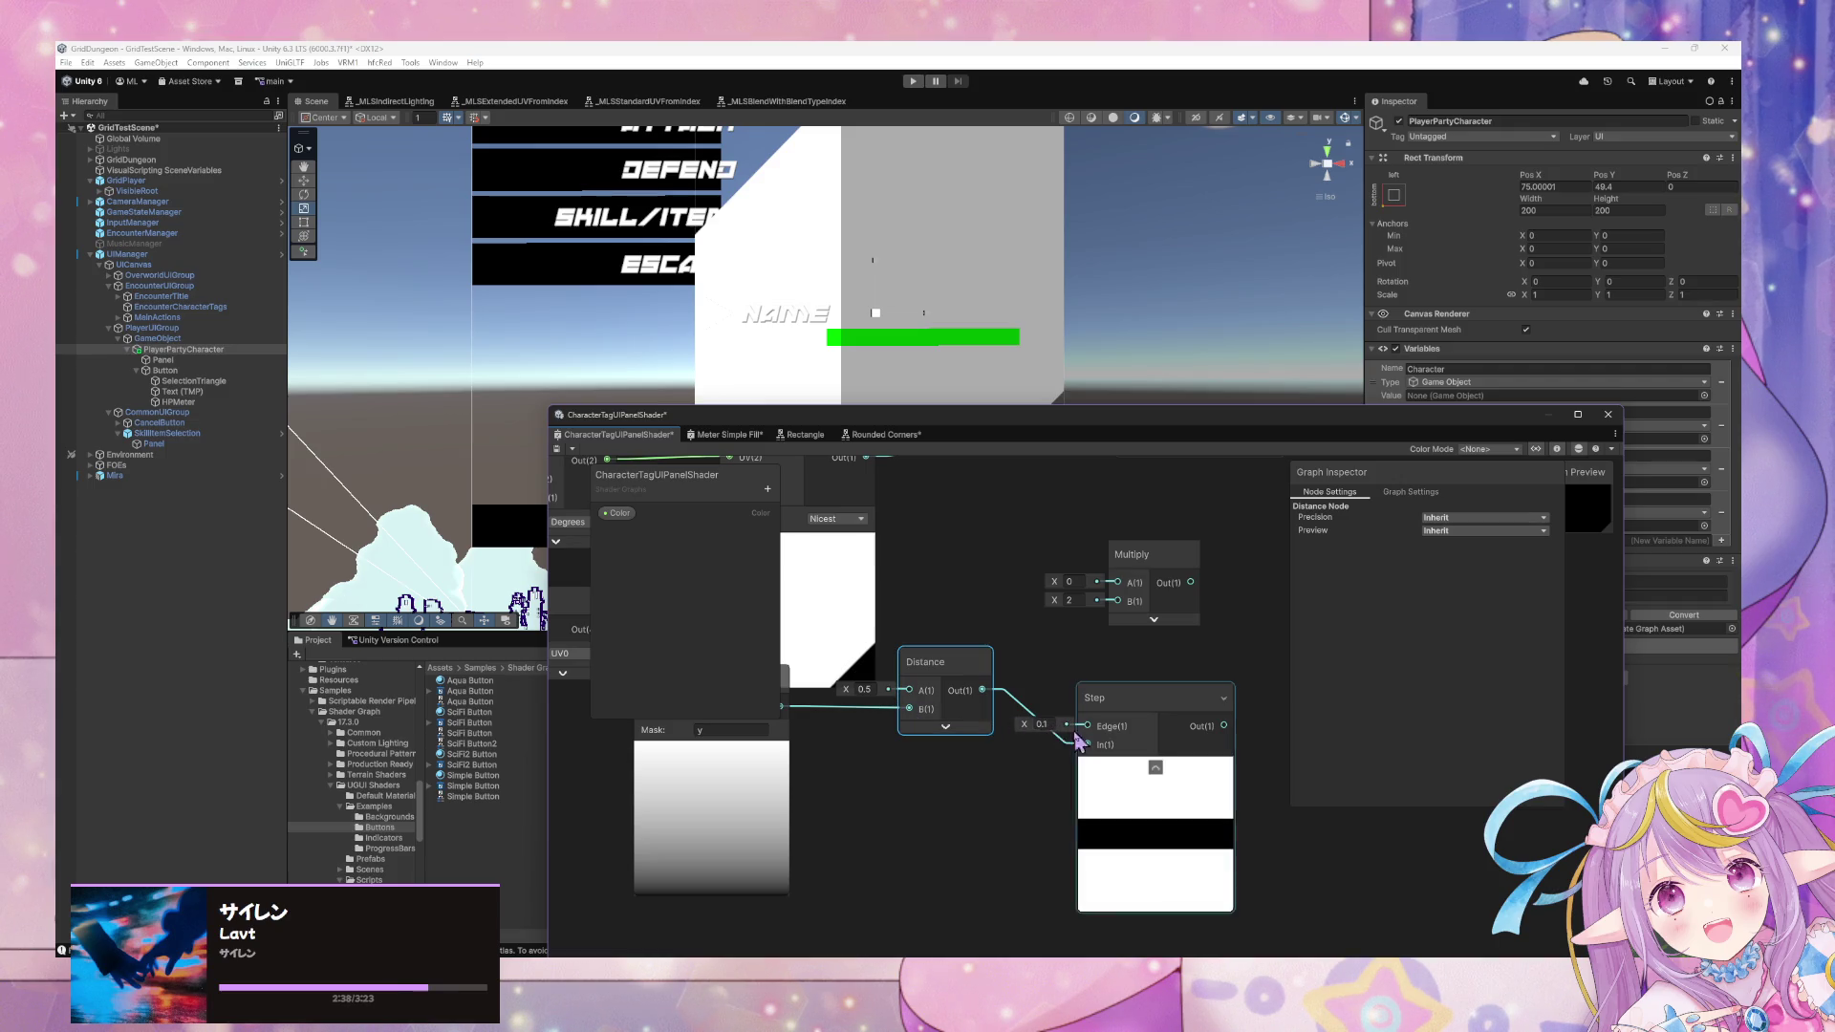
{"action": "left_click_drag", "start_coordinate": [1026, 727], "coordinate": [1024, 729]}
{"action": "mouse_move", "coordinate": [943, 664]}
{"action": "left_mouse_down"}
{"action": "mouse_move", "coordinate": [1081, 674]}
{"action": "mouse_move", "coordinate": [1064, 677]}
{"action": "mouse_move", "coordinate": [1048, 784]}
{"action": "left_mouse_up"}
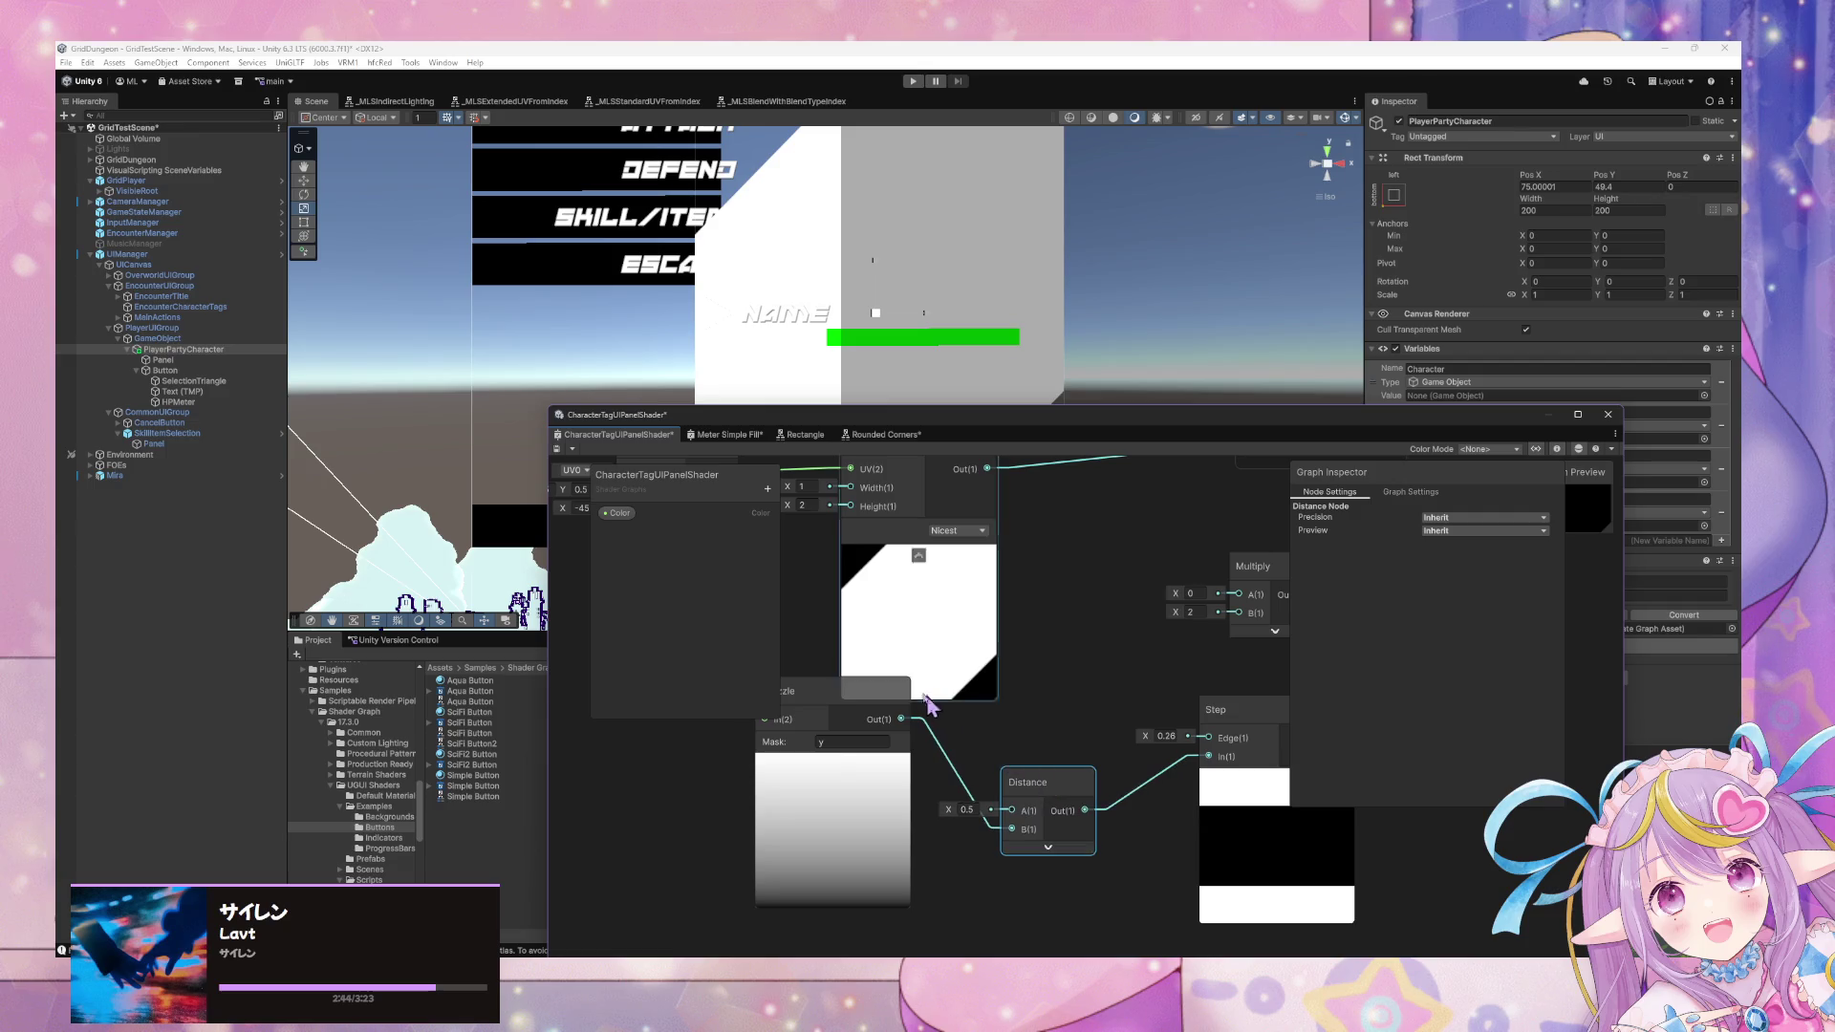
Rearrange the Distance, Swizzle, Step and Multiply nodes and pull a wire from Step's output.
{"action": "left_click_drag", "start_coordinate": [812, 690], "coordinate": [759, 762]}
{"action": "left_click_drag", "start_coordinate": [1229, 726], "coordinate": [1156, 682]}
{"action": "left_click_drag", "start_coordinate": [1090, 543], "coordinate": [994, 653]}
{"action": "left_click_drag", "start_coordinate": [1180, 669], "coordinate": [1342, 667]}
{"action": "mouse_move", "coordinate": [1034, 662]}
{"action": "left_mouse_down"}
{"action": "mouse_move", "coordinate": [1317, 637]}
{"action": "mouse_move", "coordinate": [1080, 610]}
{"action": "left_mouse_up"}
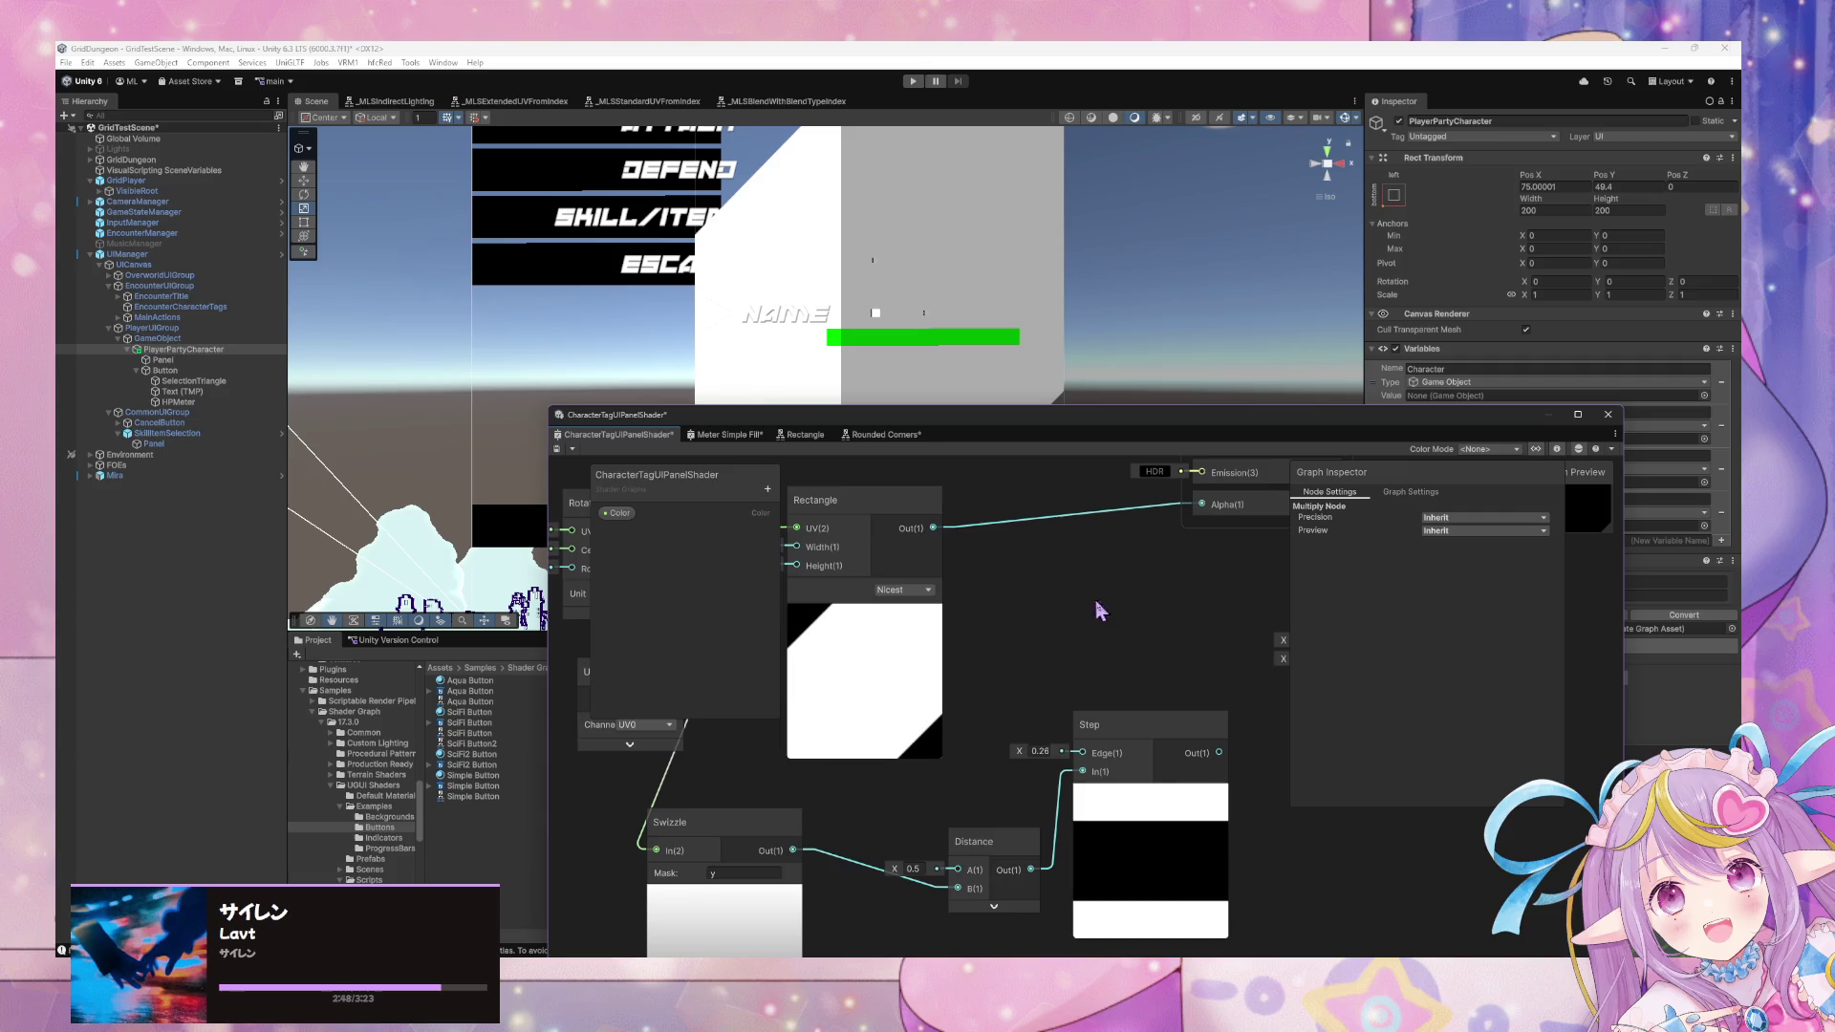
{"action": "left_click", "coordinate": [1226, 755]}
{"action": "mouse_move", "coordinate": [1220, 753]}
{"action": "left_mouse_down"}
{"action": "mouse_move", "coordinate": [1242, 760]}
{"action": "mouse_move", "coordinate": [1206, 600]}
{"action": "mouse_move", "coordinate": [1115, 586]}
{"action": "left_mouse_up"}
Create a One Minus node fed by Step and shift the Distance and Step nodes.
{"action": "type", "text": "one minus"}
{"action": "key", "text": "Return"}
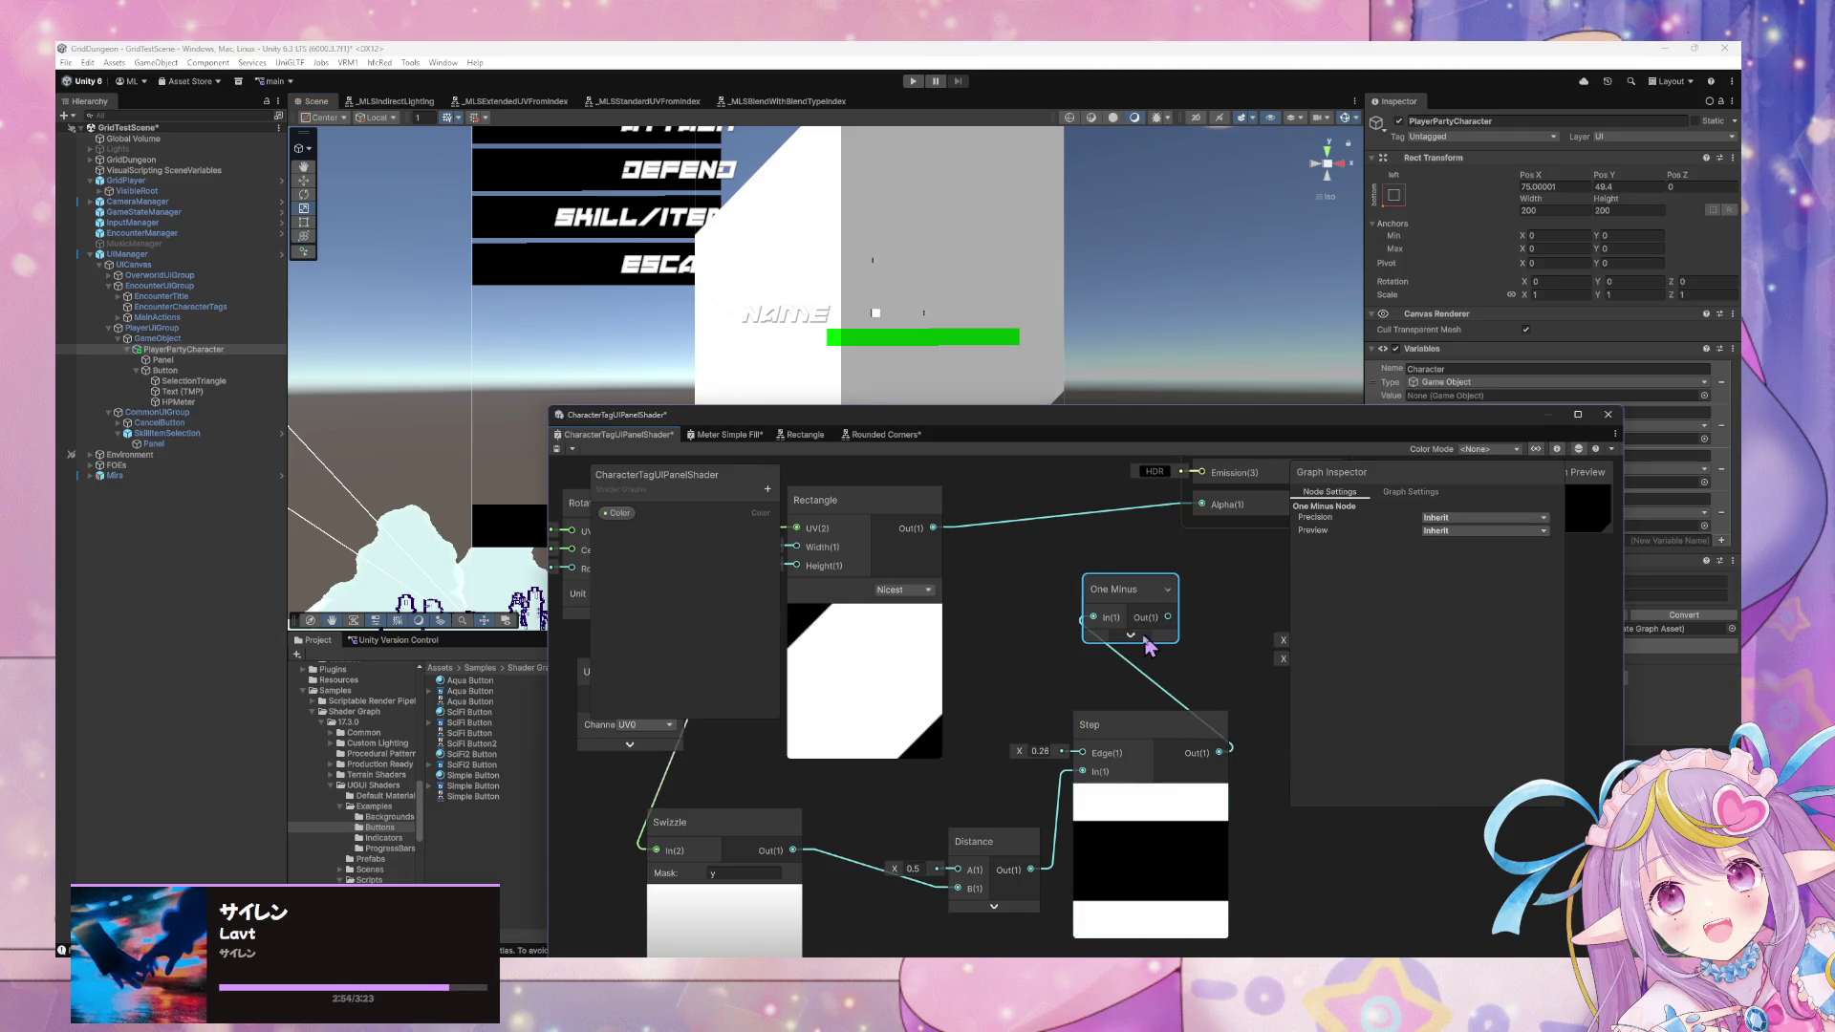
{"action": "left_click", "coordinate": [1130, 636]}
{"action": "left_click", "coordinate": [1161, 640]}
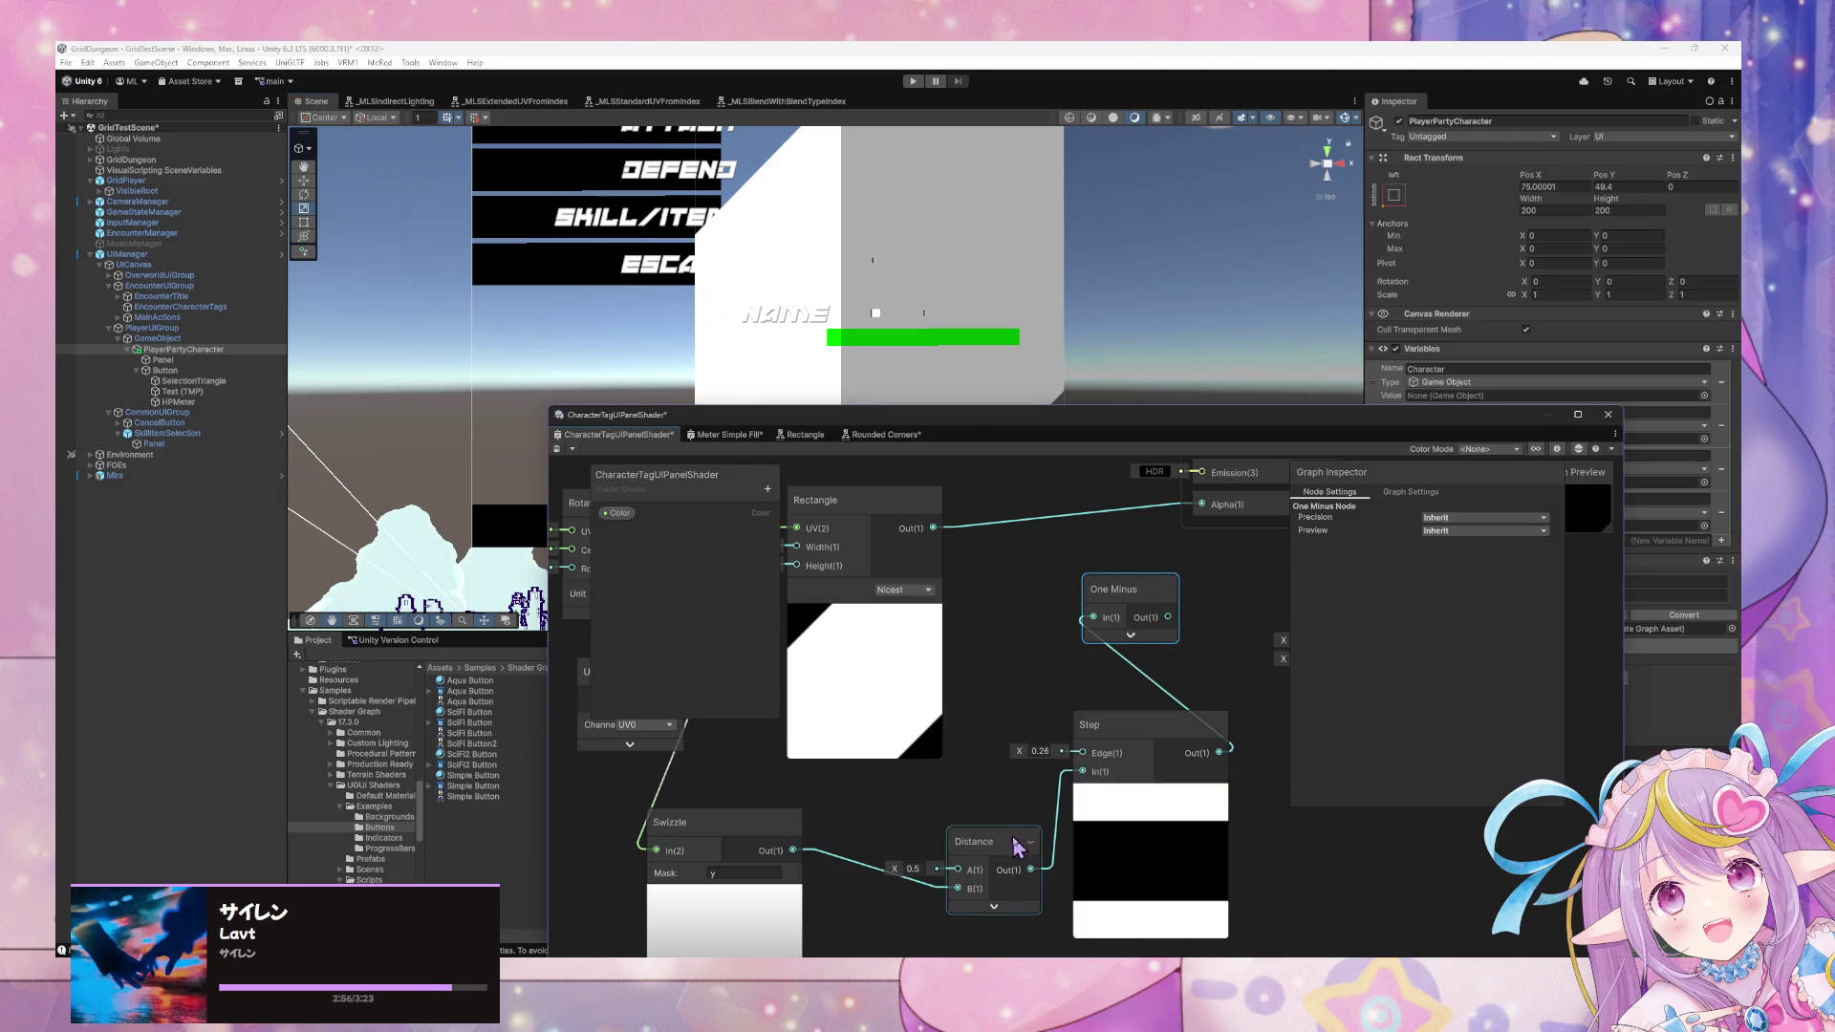
{"action": "left_click_drag", "start_coordinate": [984, 842], "coordinate": [907, 862]}
{"action": "left_click_drag", "start_coordinate": [1135, 760], "coordinate": [1100, 785]}
Set the Step edge value to 0.25.
{"action": "left_click", "coordinate": [1006, 774]}
{"action": "type", "text": "2"}
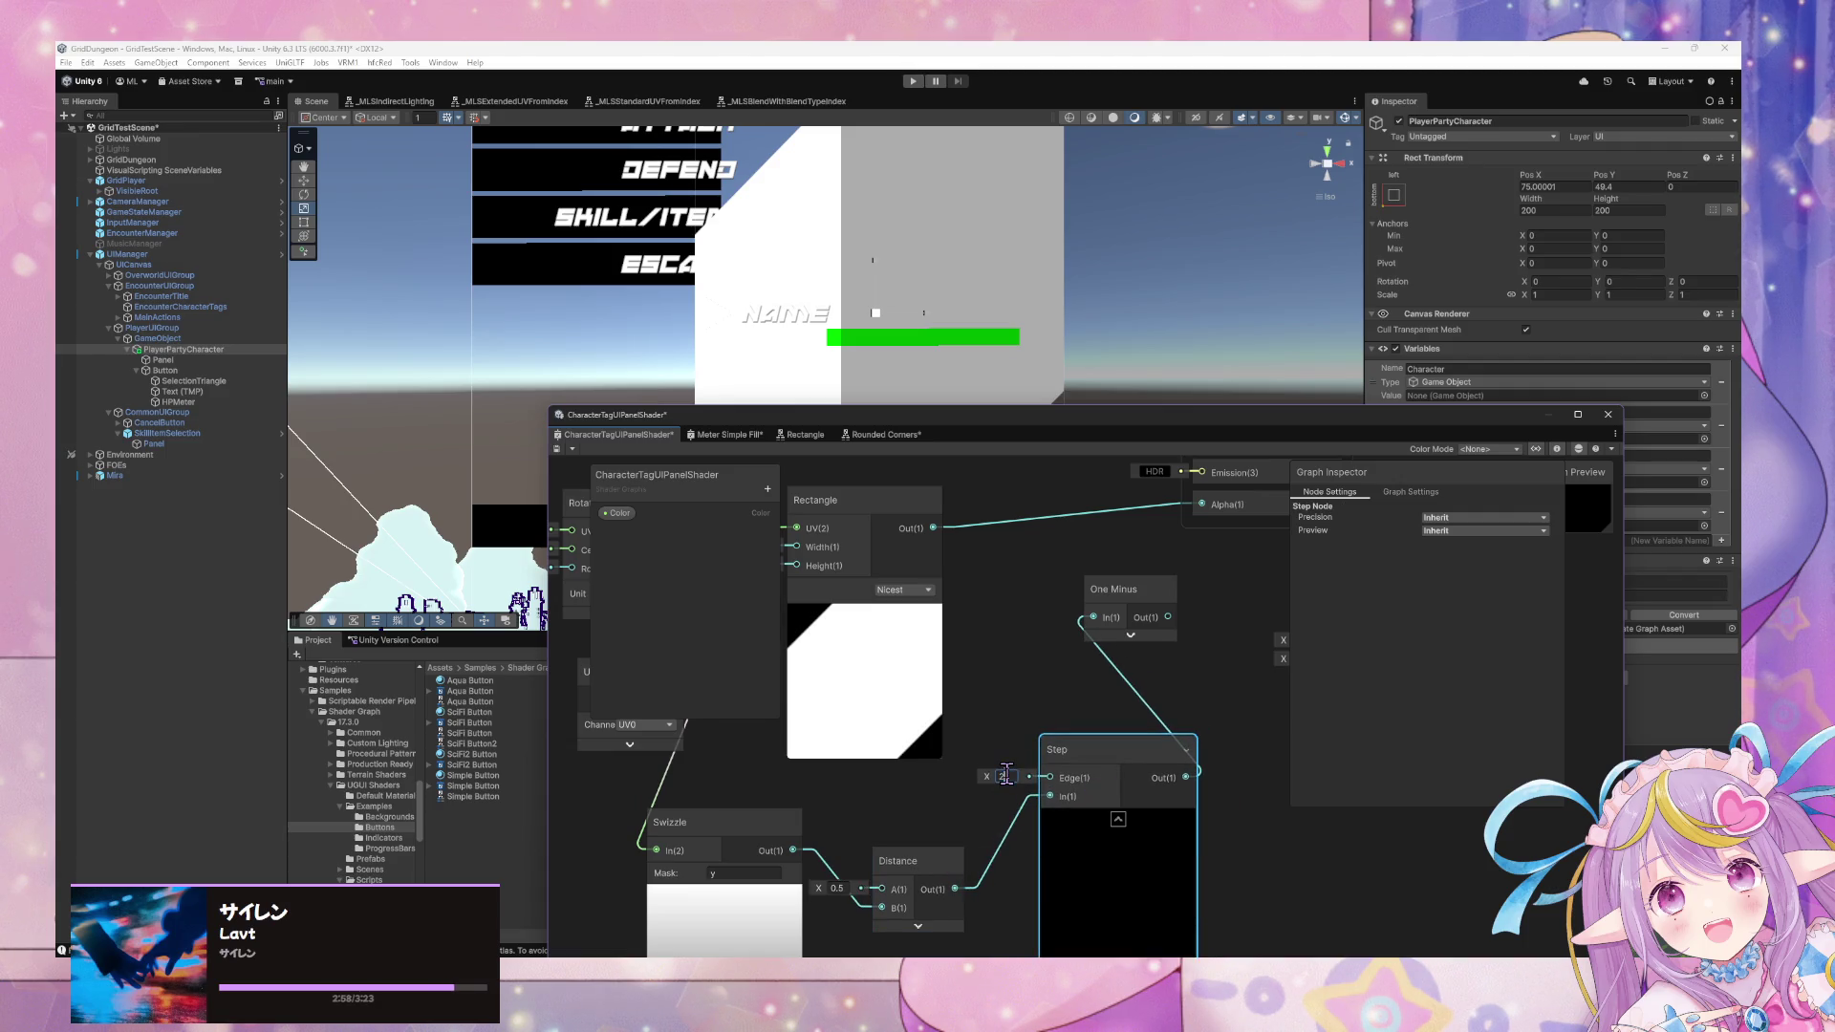
{"action": "key", "text": "BackSpace"}
{"action": "type", "text": "0.25"}
{"action": "left_click", "coordinate": [1035, 681]}
Add a Multiply node taking the Rectangle output in A, with One Minus placed below it.
{"action": "right_click", "coordinate": [1035, 675]}
{"action": "left_click", "coordinate": [1082, 682]}
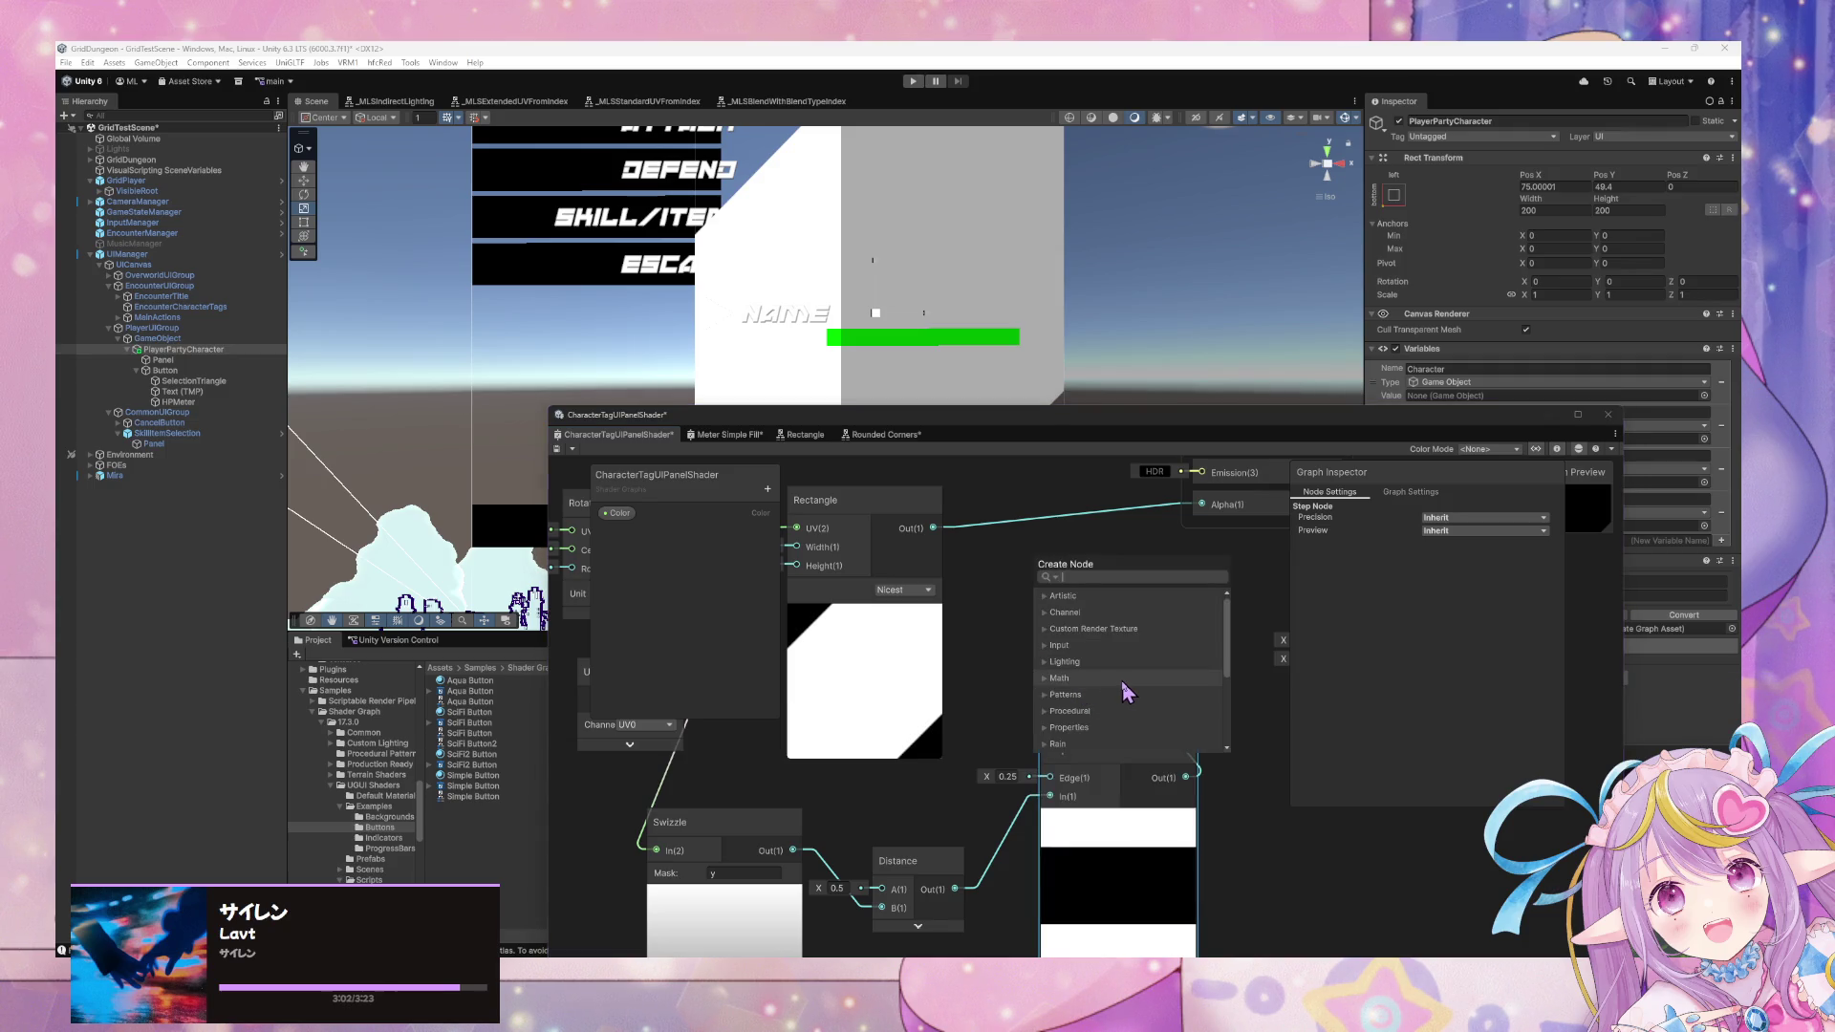
{"action": "left_click", "coordinate": [1090, 705]}
{"action": "mouse_move", "coordinate": [1090, 704]}
{"action": "left_mouse_down"}
{"action": "mouse_move", "coordinate": [1077, 583]}
{"action": "mouse_move", "coordinate": [1195, 525]}
{"action": "mouse_move", "coordinate": [1190, 630]}
{"action": "mouse_move", "coordinate": [1170, 640]}
{"action": "left_mouse_up"}
{"action": "key", "text": "Escape"}
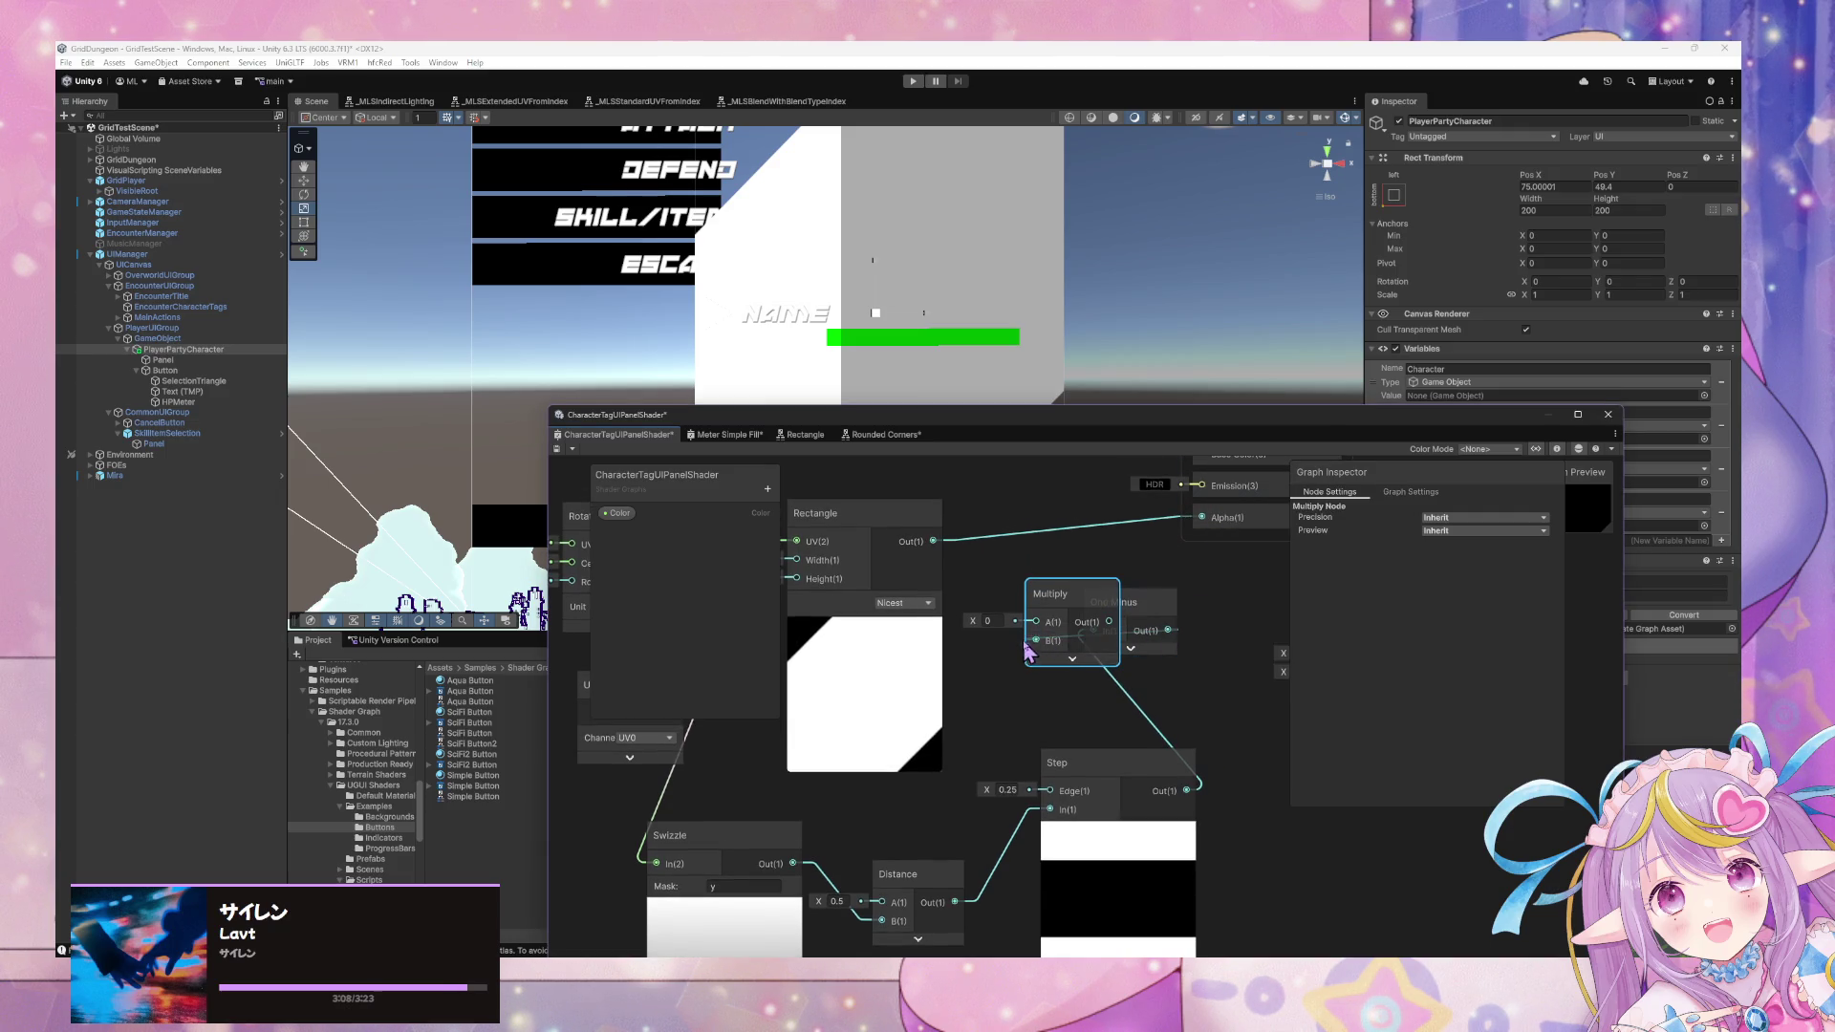
{"action": "mouse_move", "coordinate": [933, 541]}
{"action": "left_mouse_down"}
{"action": "mouse_move", "coordinate": [1029, 626]}
{"action": "mouse_move", "coordinate": [1180, 598]}
{"action": "mouse_move", "coordinate": [1179, 525]}
{"action": "mouse_move", "coordinate": [1201, 519]}
{"action": "left_mouse_up"}
{"action": "left_click_drag", "start_coordinate": [1151, 619], "coordinate": [1193, 735]}
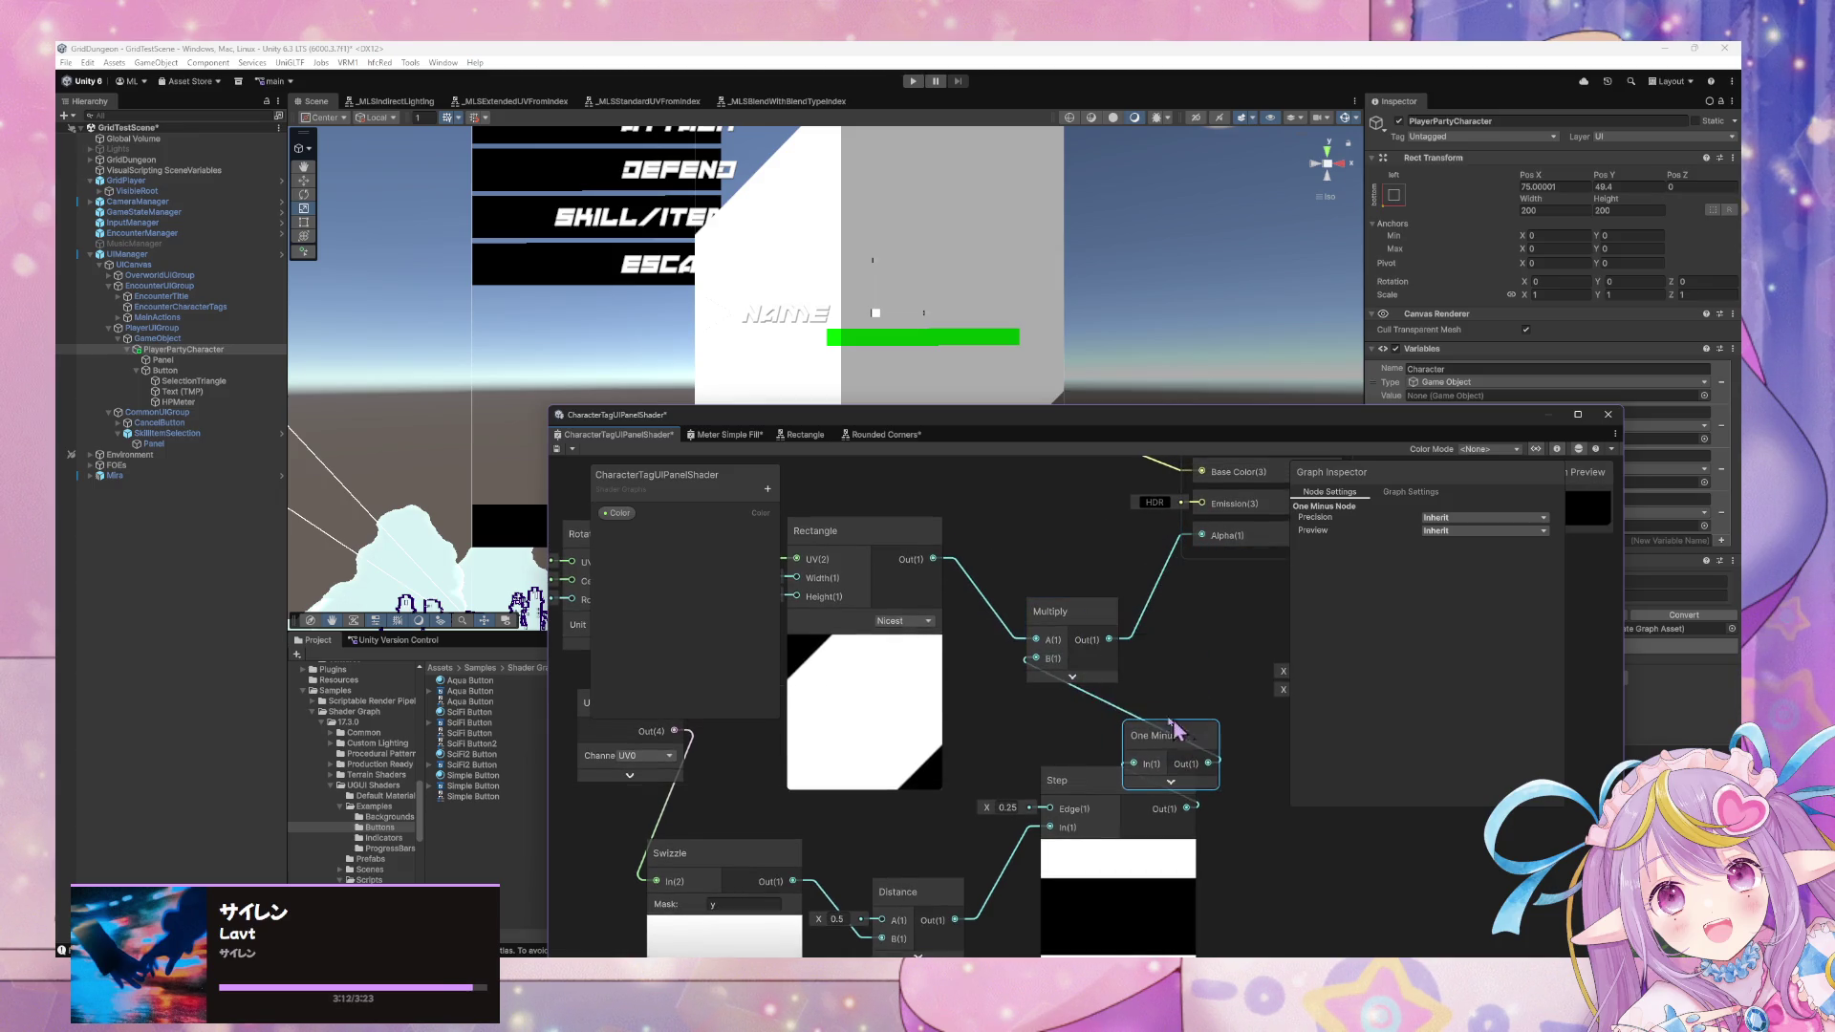
{"action": "left_click", "coordinate": [1071, 676]}
{"action": "left_click_drag", "start_coordinate": [1071, 613], "coordinate": [1147, 587]}
{"action": "left_click_drag", "start_coordinate": [1058, 781], "coordinate": [967, 820]}
Move the Fragment and Vertex stacks right and connect the Multiply output to Fragment Alpha.
{"action": "left_click_drag", "start_coordinate": [1201, 680], "coordinate": [991, 680]}
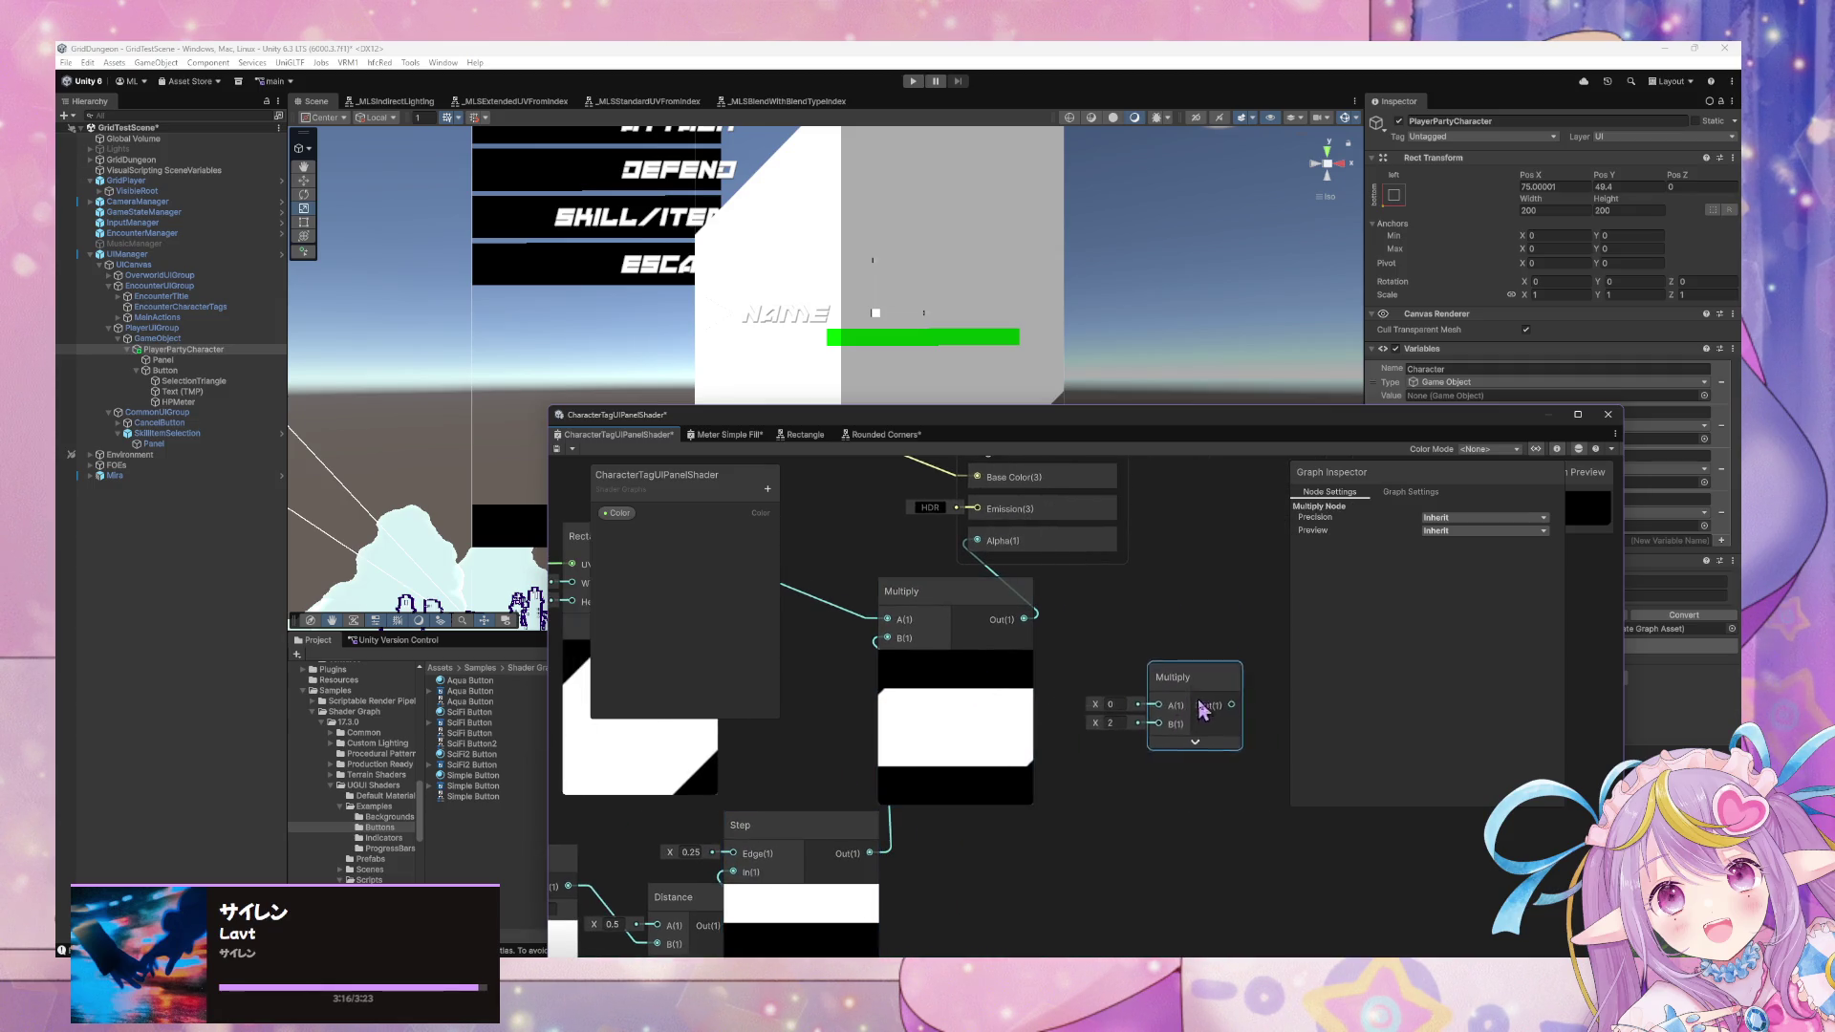
{"action": "left_click_drag", "start_coordinate": [1142, 574], "coordinate": [1166, 725]}
{"action": "left_click", "coordinate": [1113, 608]}
{"action": "left_click_drag", "start_coordinate": [1113, 607], "coordinate": [1233, 593]}
{"action": "mouse_move", "coordinate": [1090, 430]}
{"action": "left_mouse_down"}
{"action": "mouse_move", "coordinate": [1049, 550]}
{"action": "mouse_move", "coordinate": [1258, 549]}
{"action": "left_mouse_up"}
{"action": "mouse_move", "coordinate": [994, 860]}
{"action": "left_mouse_down"}
{"action": "mouse_move", "coordinate": [994, 793]}
{"action": "mouse_move", "coordinate": [1073, 586]}
{"action": "mouse_move", "coordinate": [1079, 631]}
{"action": "left_mouse_up"}
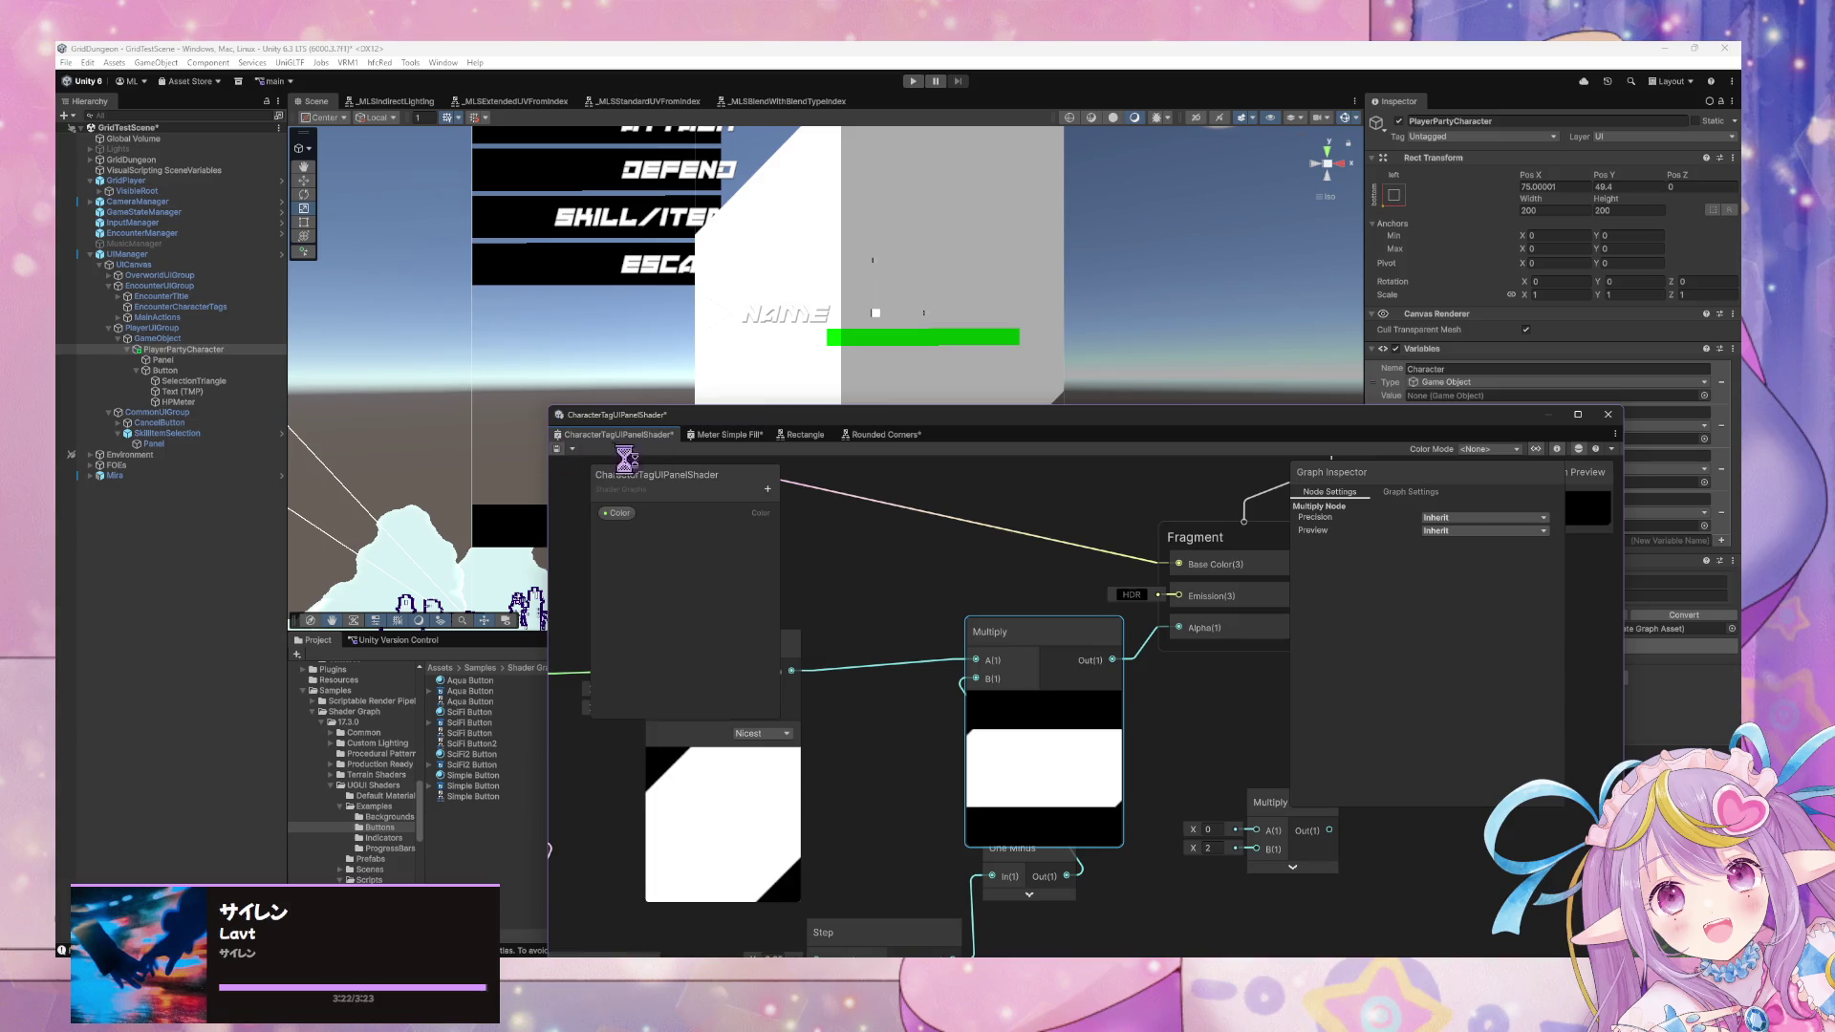
{"action": "mouse_move", "coordinate": [1046, 423]}
{"action": "left_mouse_down"}
{"action": "mouse_move", "coordinate": [1060, 626]}
{"action": "mouse_move", "coordinate": [1059, 598]}
{"action": "mouse_move", "coordinate": [1098, 581]}
{"action": "mouse_move", "coordinate": [1060, 507]}
{"action": "mouse_move", "coordinate": [1137, 354]}
{"action": "left_mouse_up"}
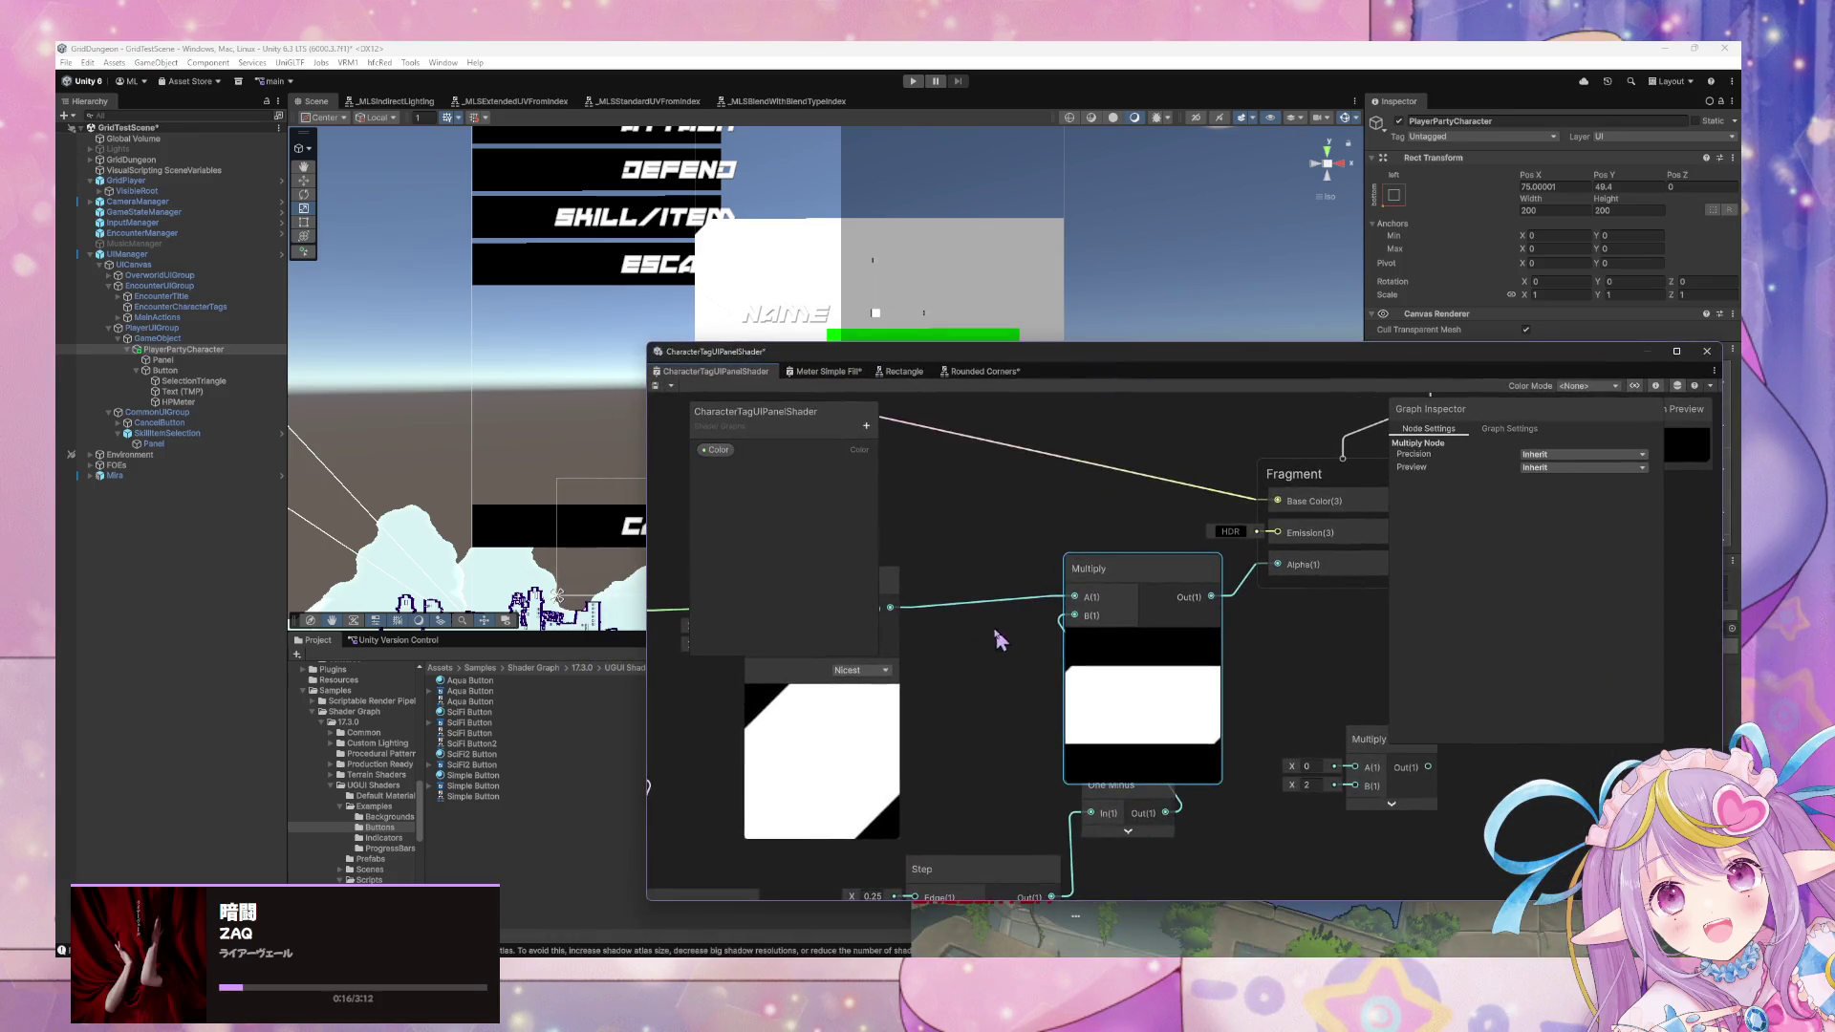
{"action": "mouse_move", "coordinate": [1123, 502]}
{"action": "left_mouse_down"}
{"action": "mouse_move", "coordinate": [1199, 459]}
{"action": "mouse_move", "coordinate": [1386, 459]}
{"action": "left_mouse_up"}
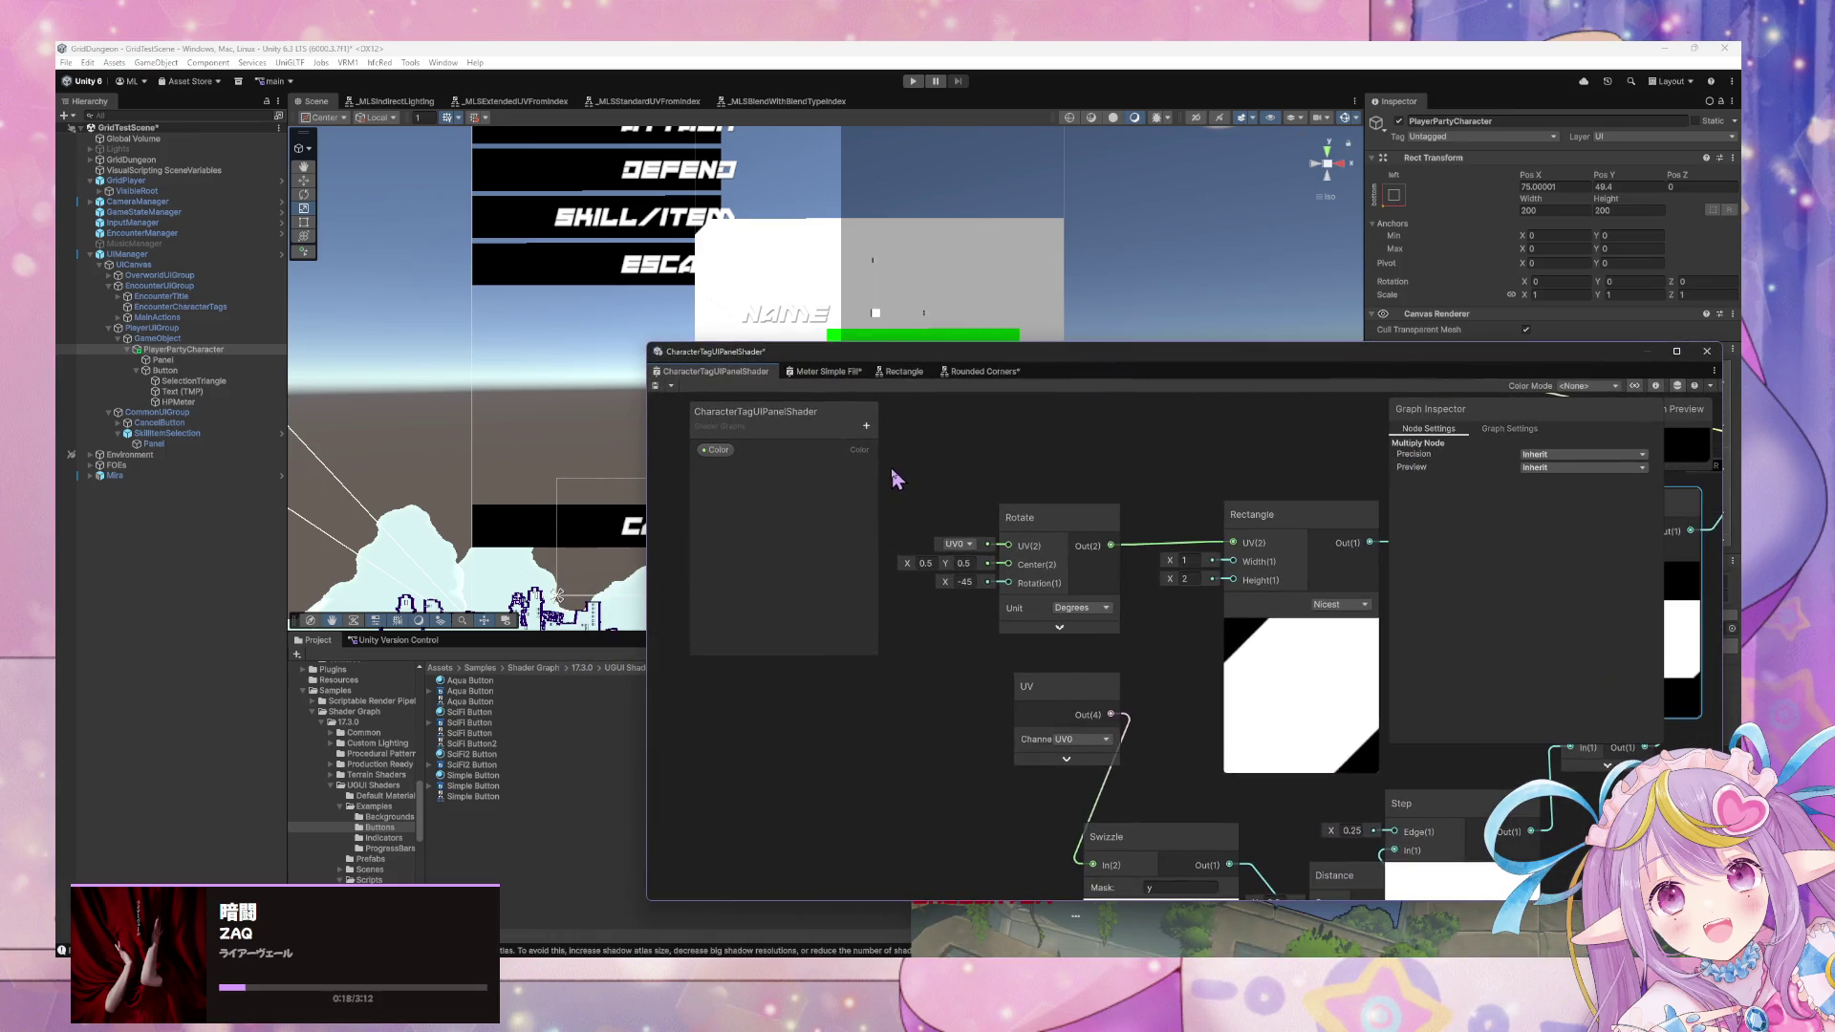
Delete the Rotate node and briefly search for 'uv tiling' without adding anything.
{"action": "left_click", "coordinate": [1003, 541]}
{"action": "key", "text": "space"}
{"action": "key", "text": "Escape"}
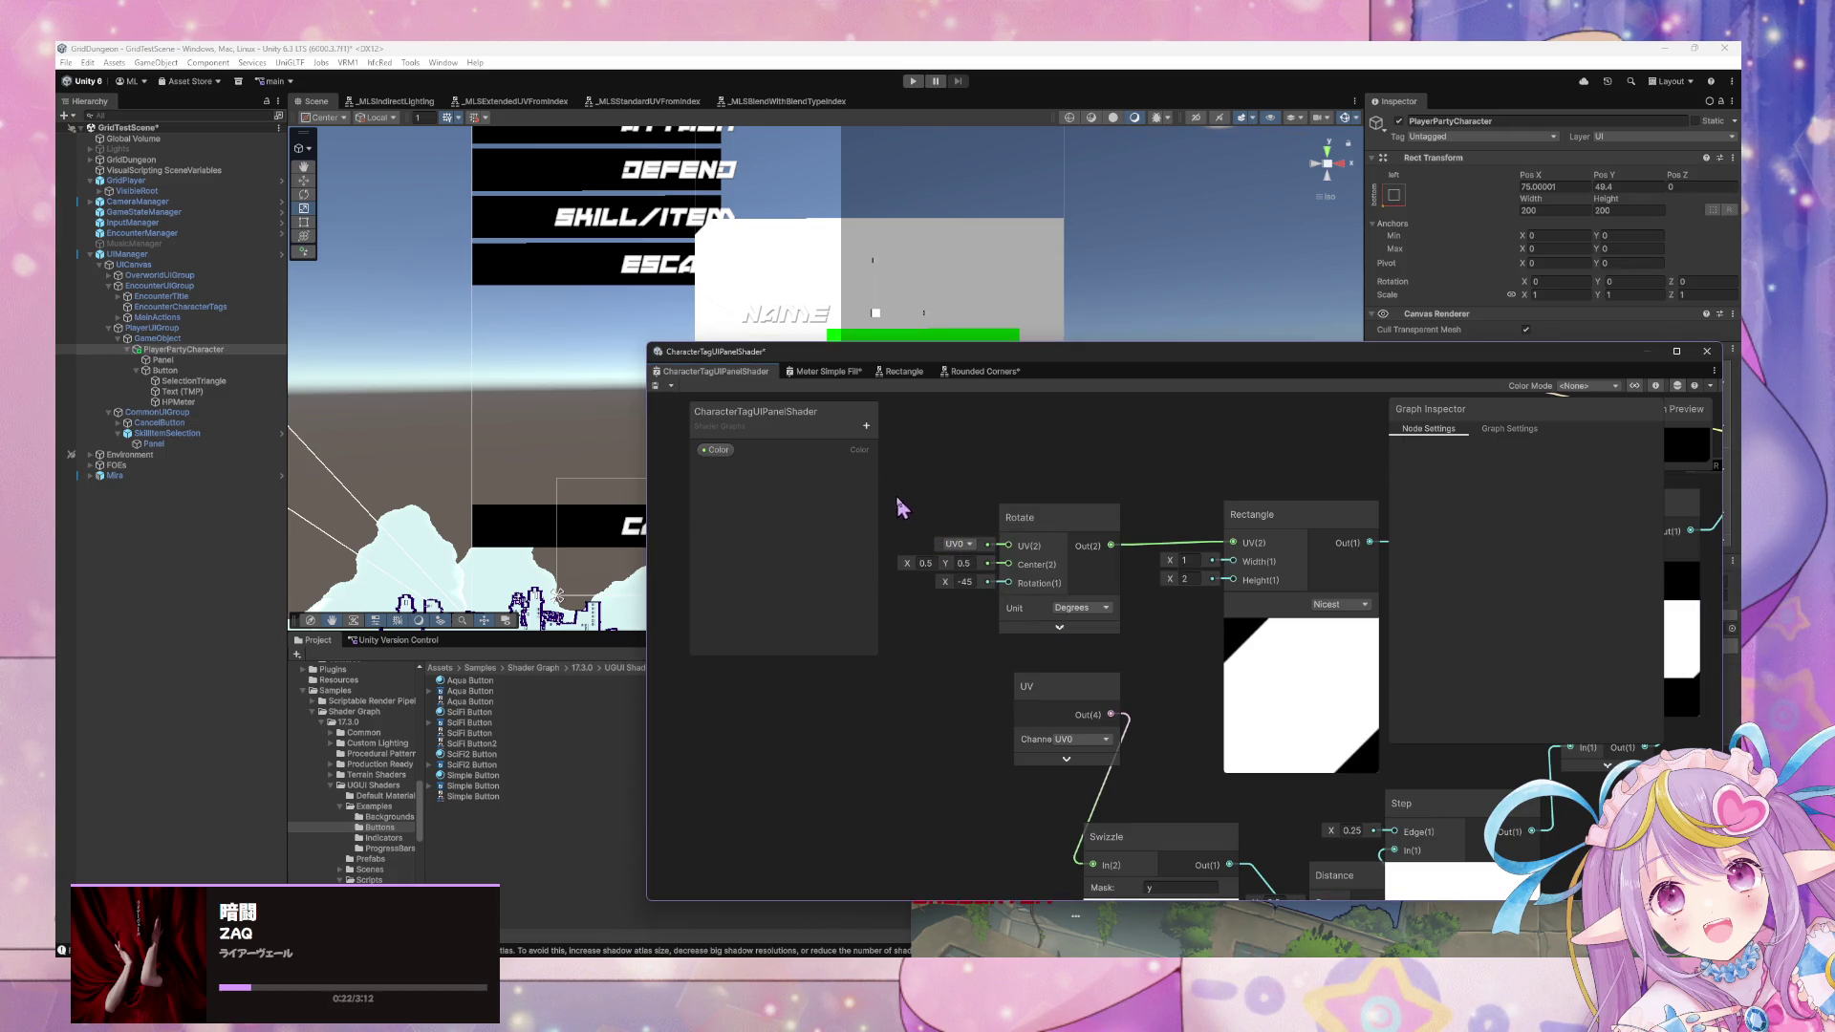
{"action": "key", "text": "Delete"}
{"action": "key", "text": "space"}
{"action": "type", "text": "uv tiling"}
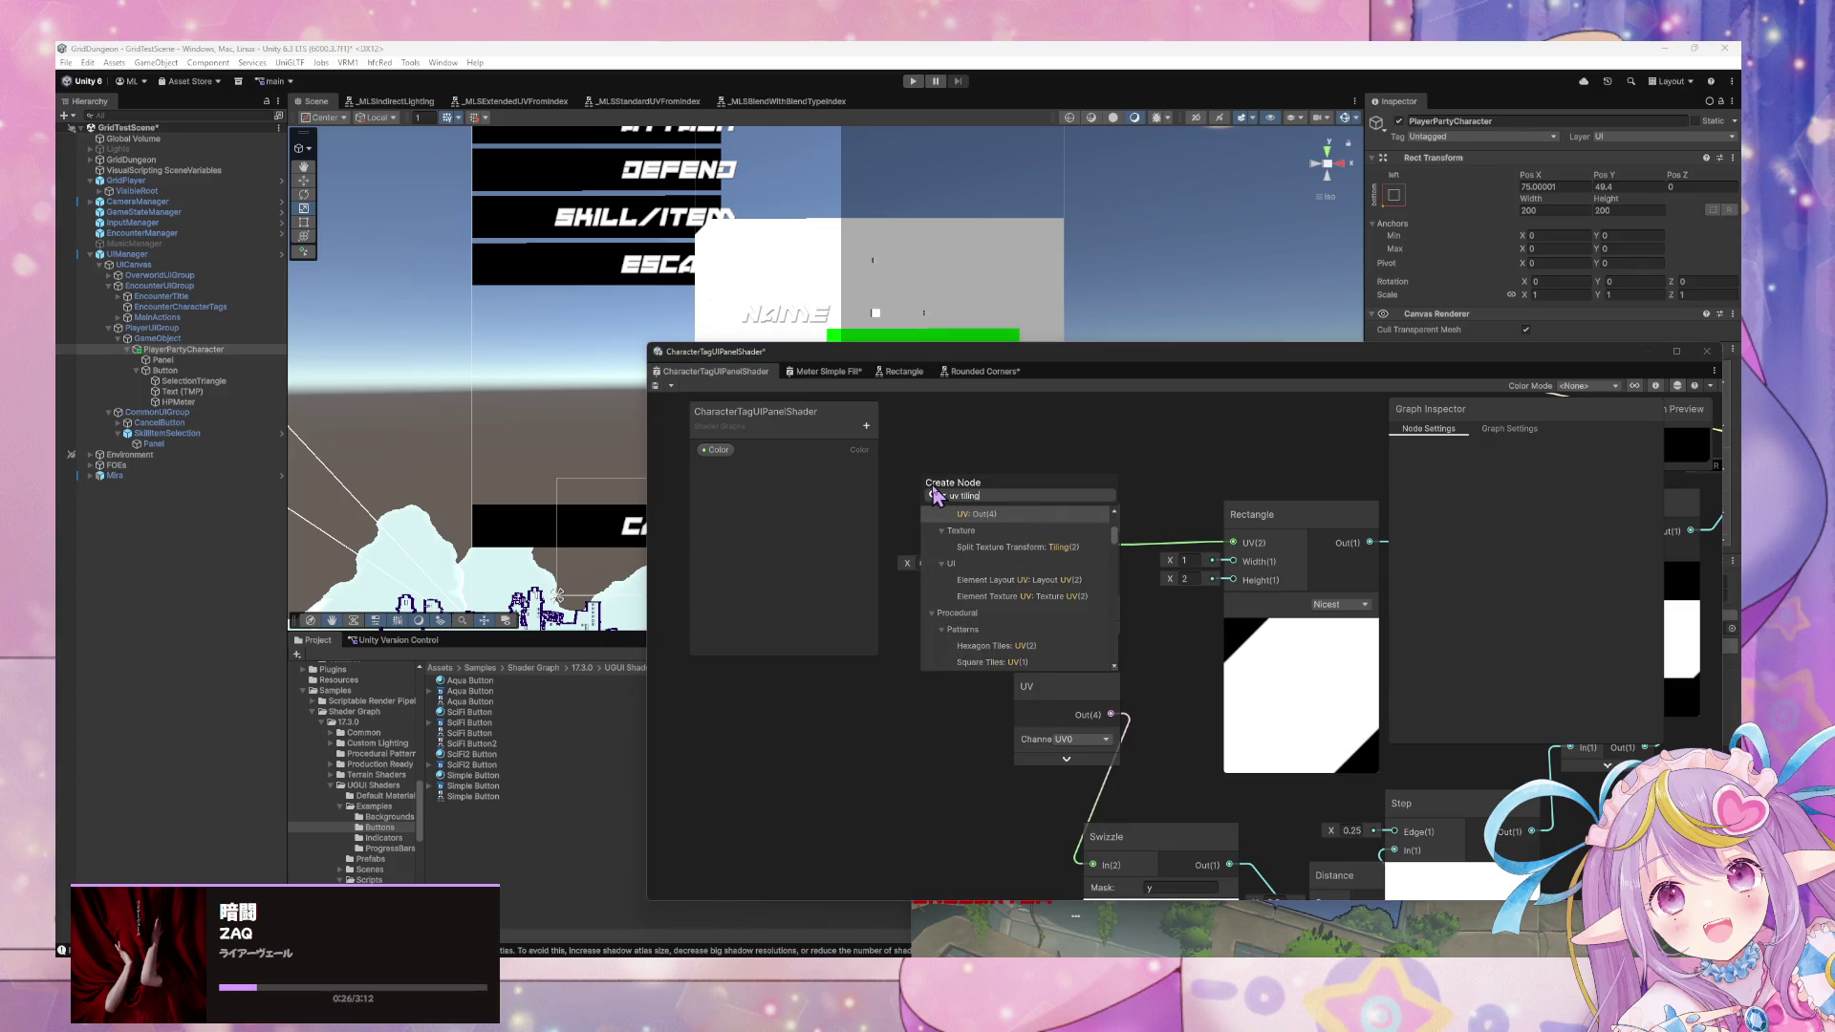
{"action": "key", "text": "BackSpace"}
{"action": "key", "text": "BackSpace"}
{"action": "key", "text": "BackSpace"}
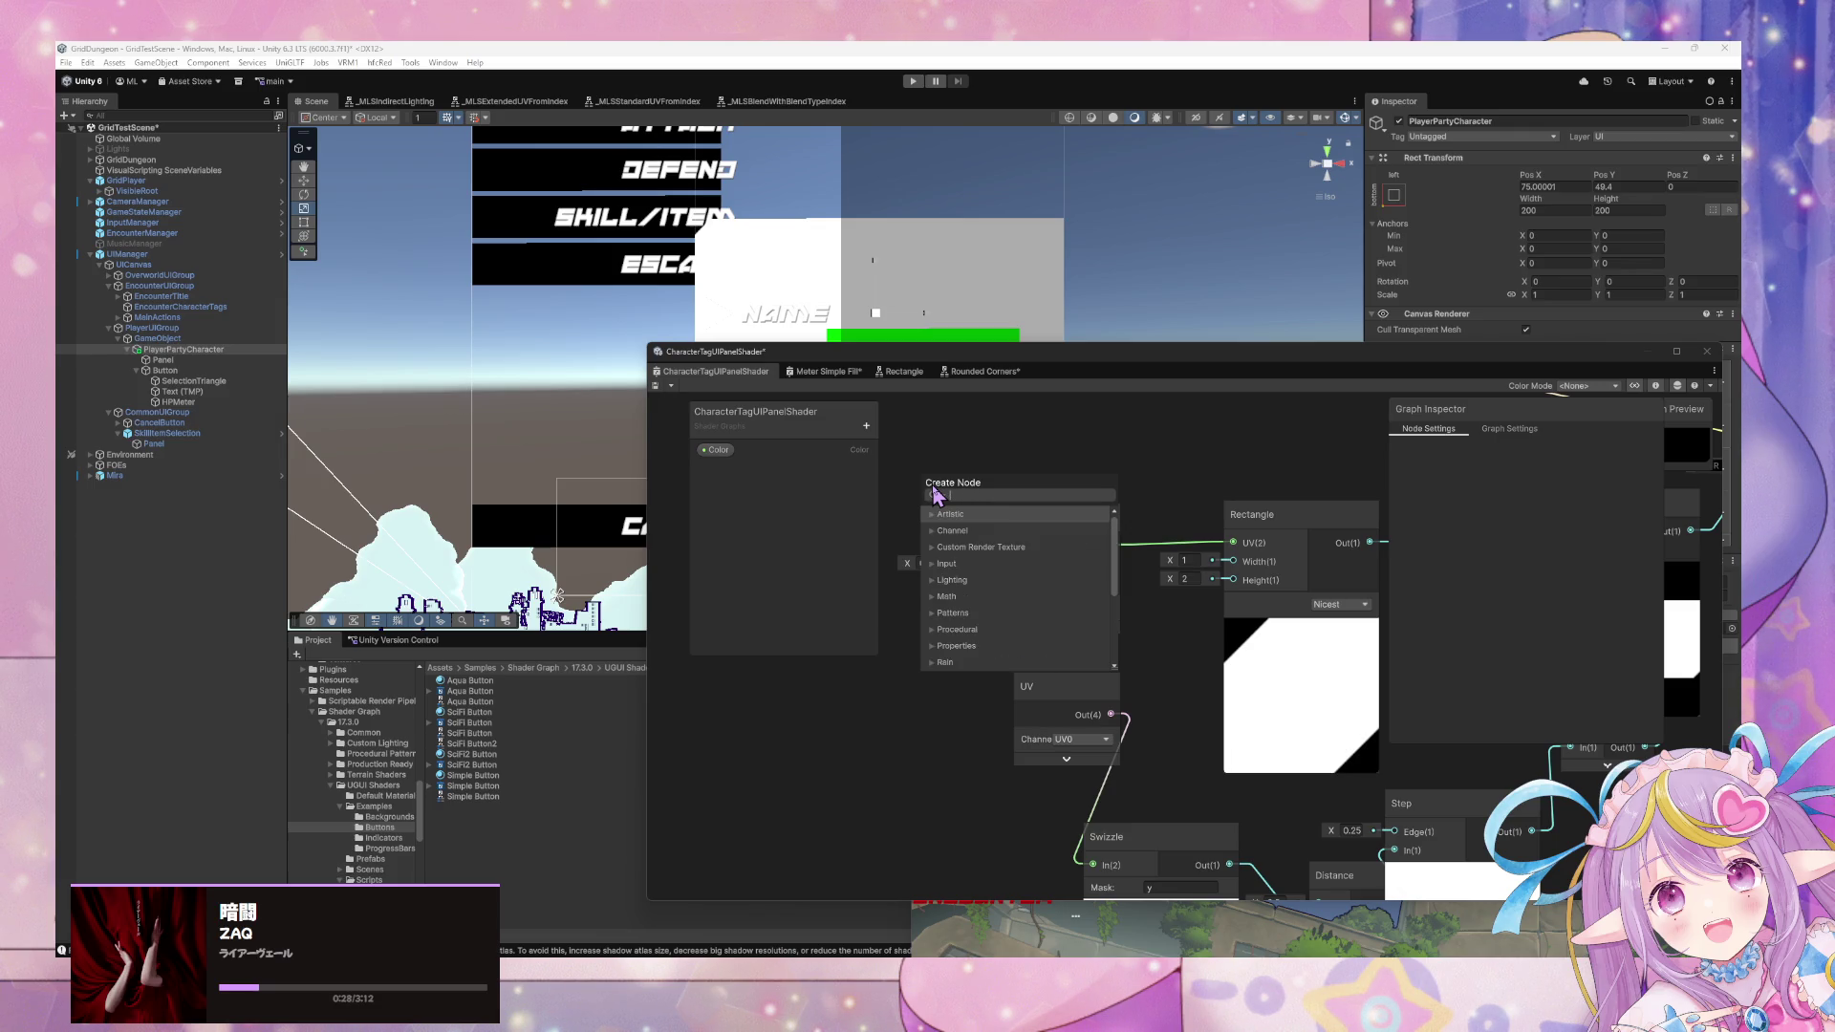
Add a Texture2D property to the Blackboard and name it MainTex.
{"action": "left_click", "coordinate": [866, 425]}
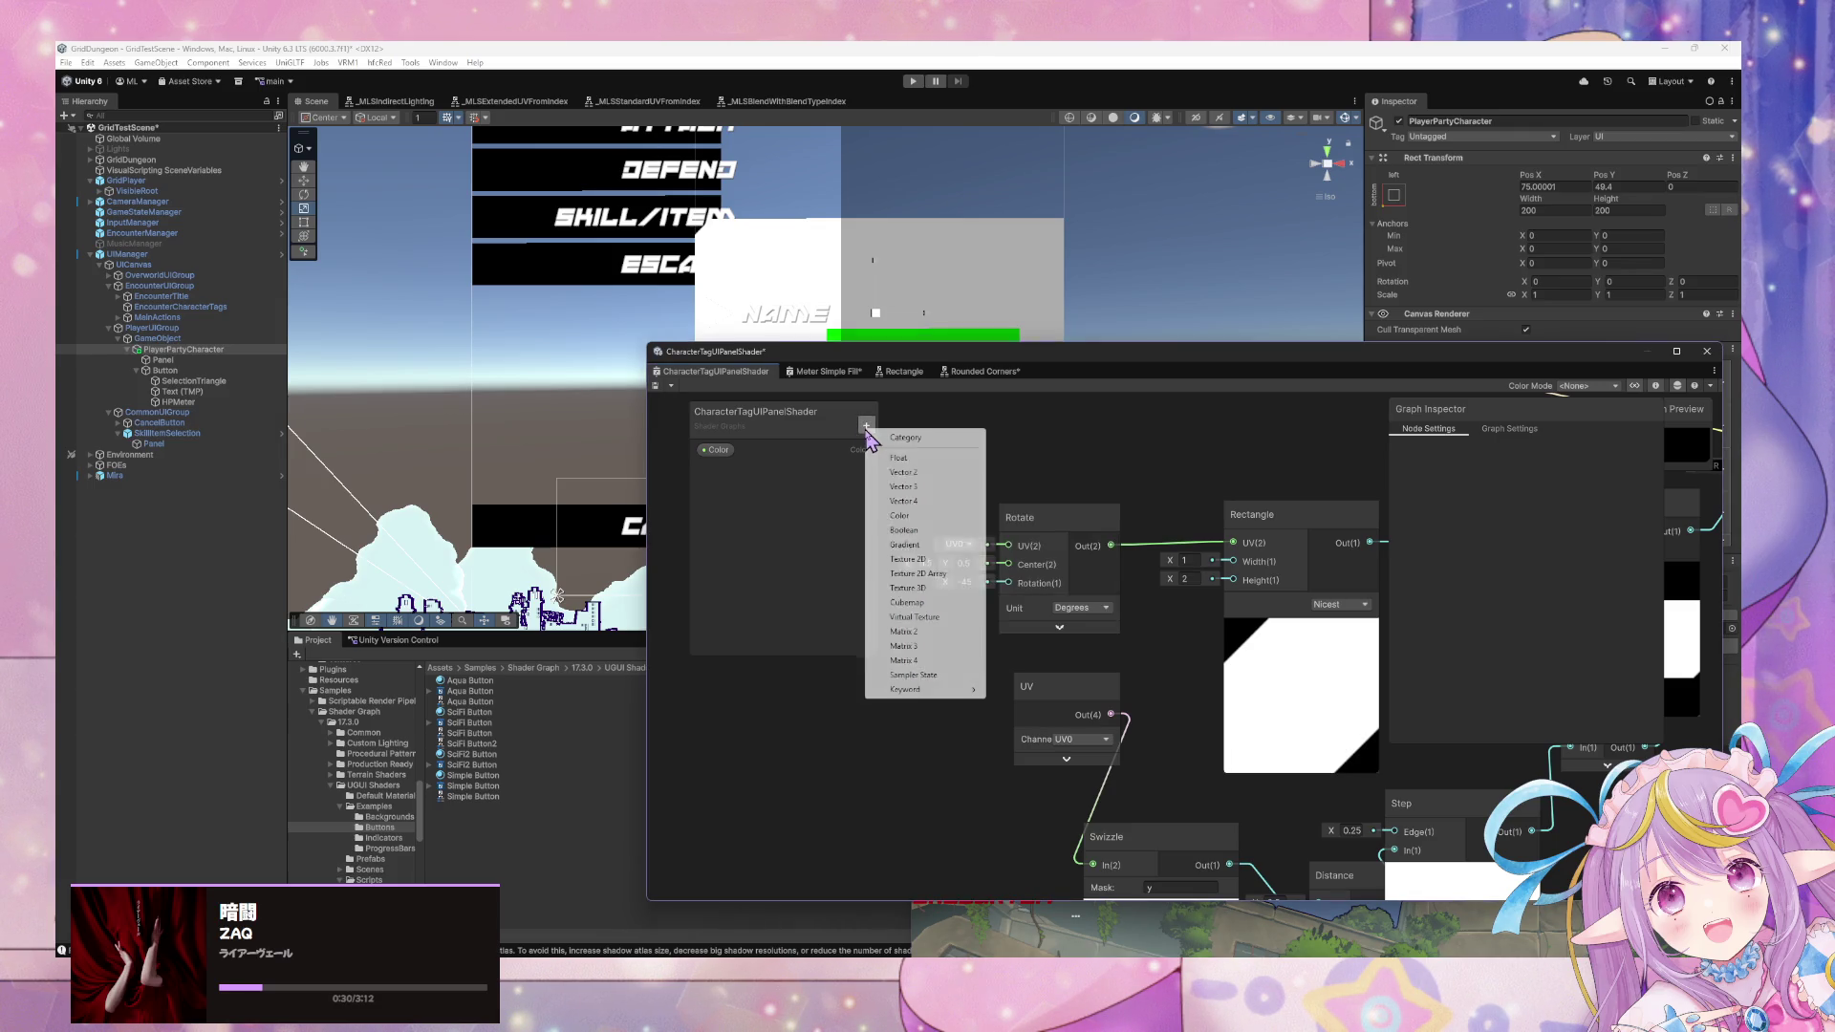
{"action": "left_click", "coordinate": [931, 559]}
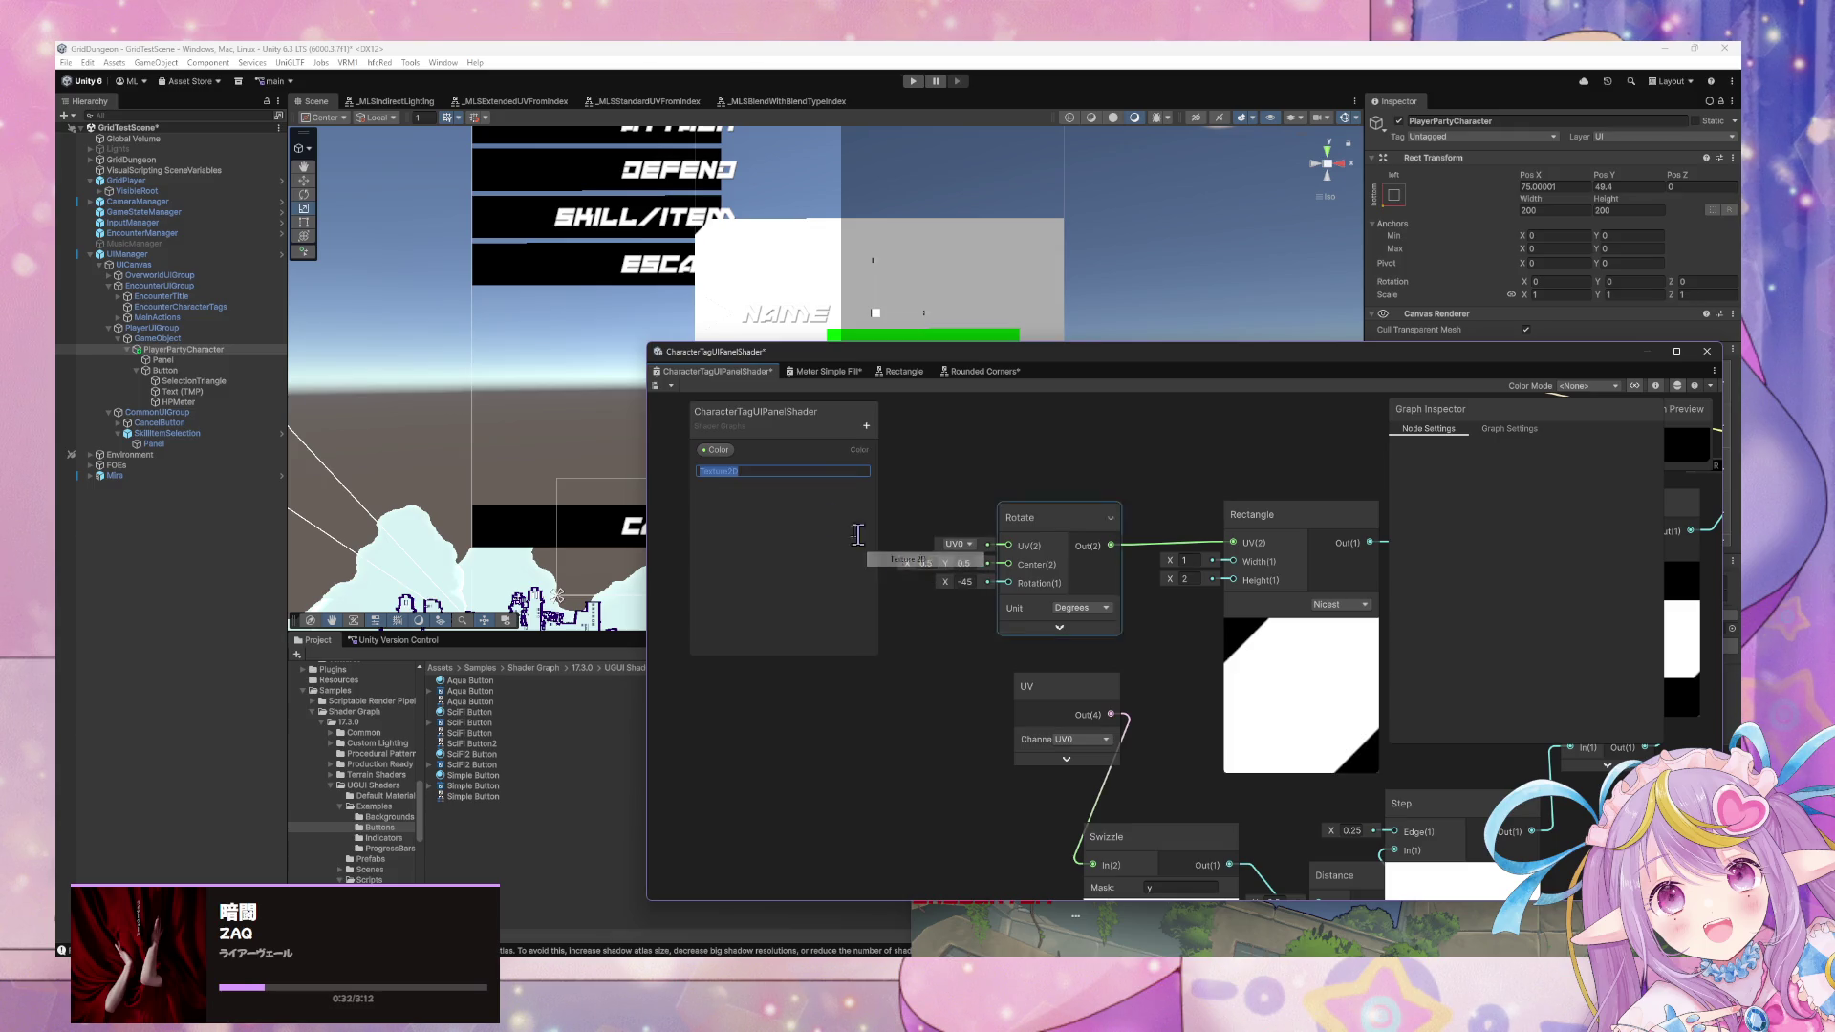
{"action": "left_click", "coordinate": [728, 472]}
{"action": "double_click", "coordinate": [732, 470]}
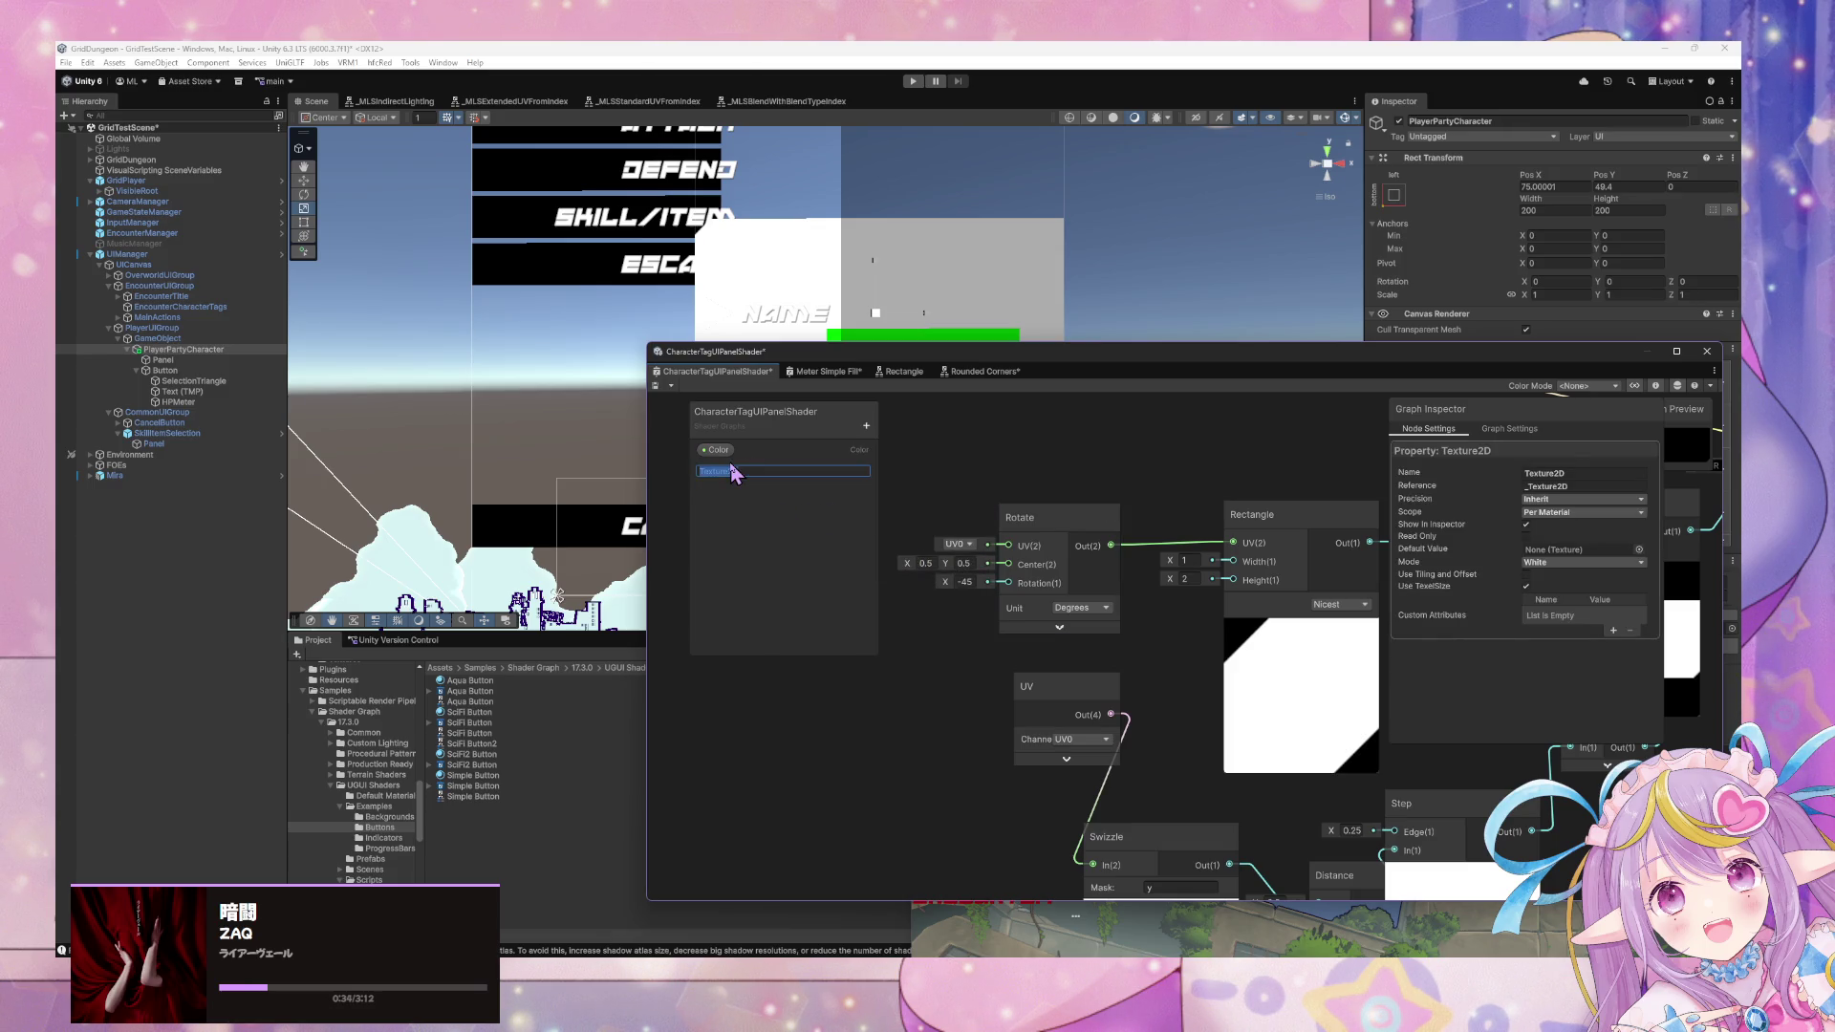
{"action": "type", "text": "MainTex"}
{"action": "key", "text": "Return"}
Set MainTex as the main texture, enable Use Tiling and Offset, and place its node.
{"action": "right_click", "coordinate": [716, 475]}
{"action": "left_click", "coordinate": [819, 483]}
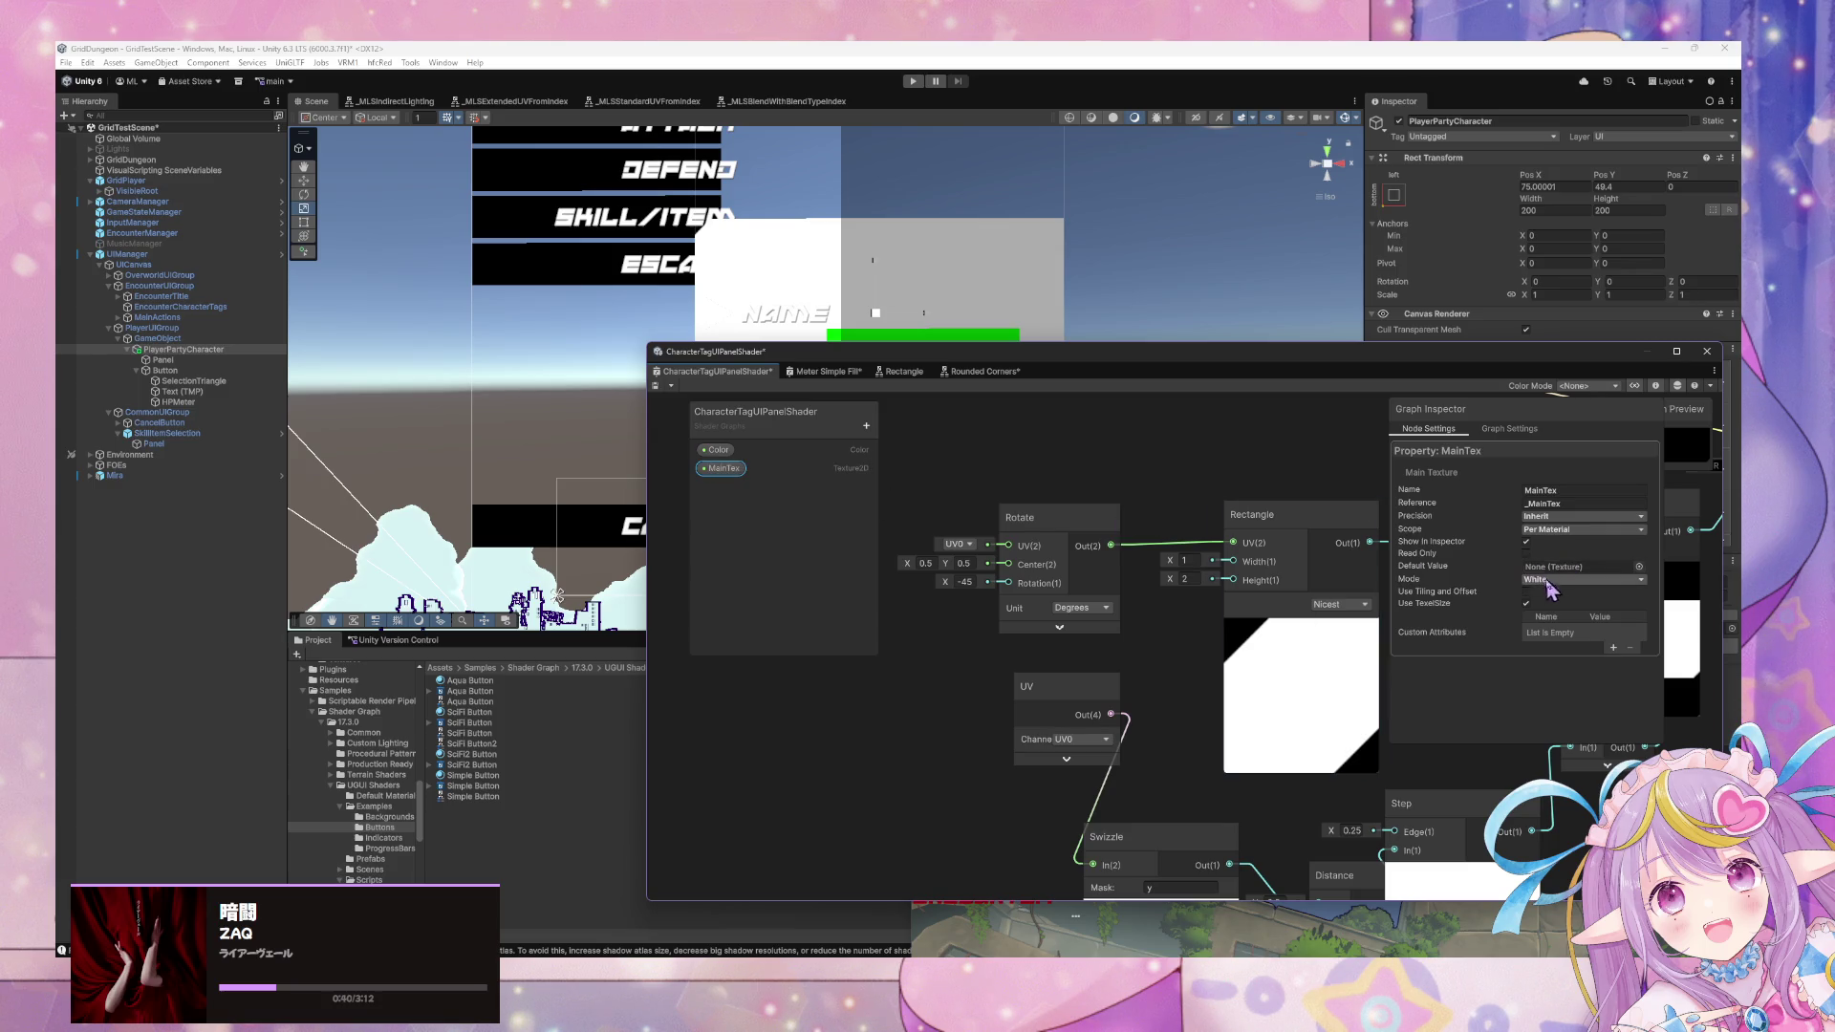
{"action": "left_click", "coordinate": [1526, 592]}
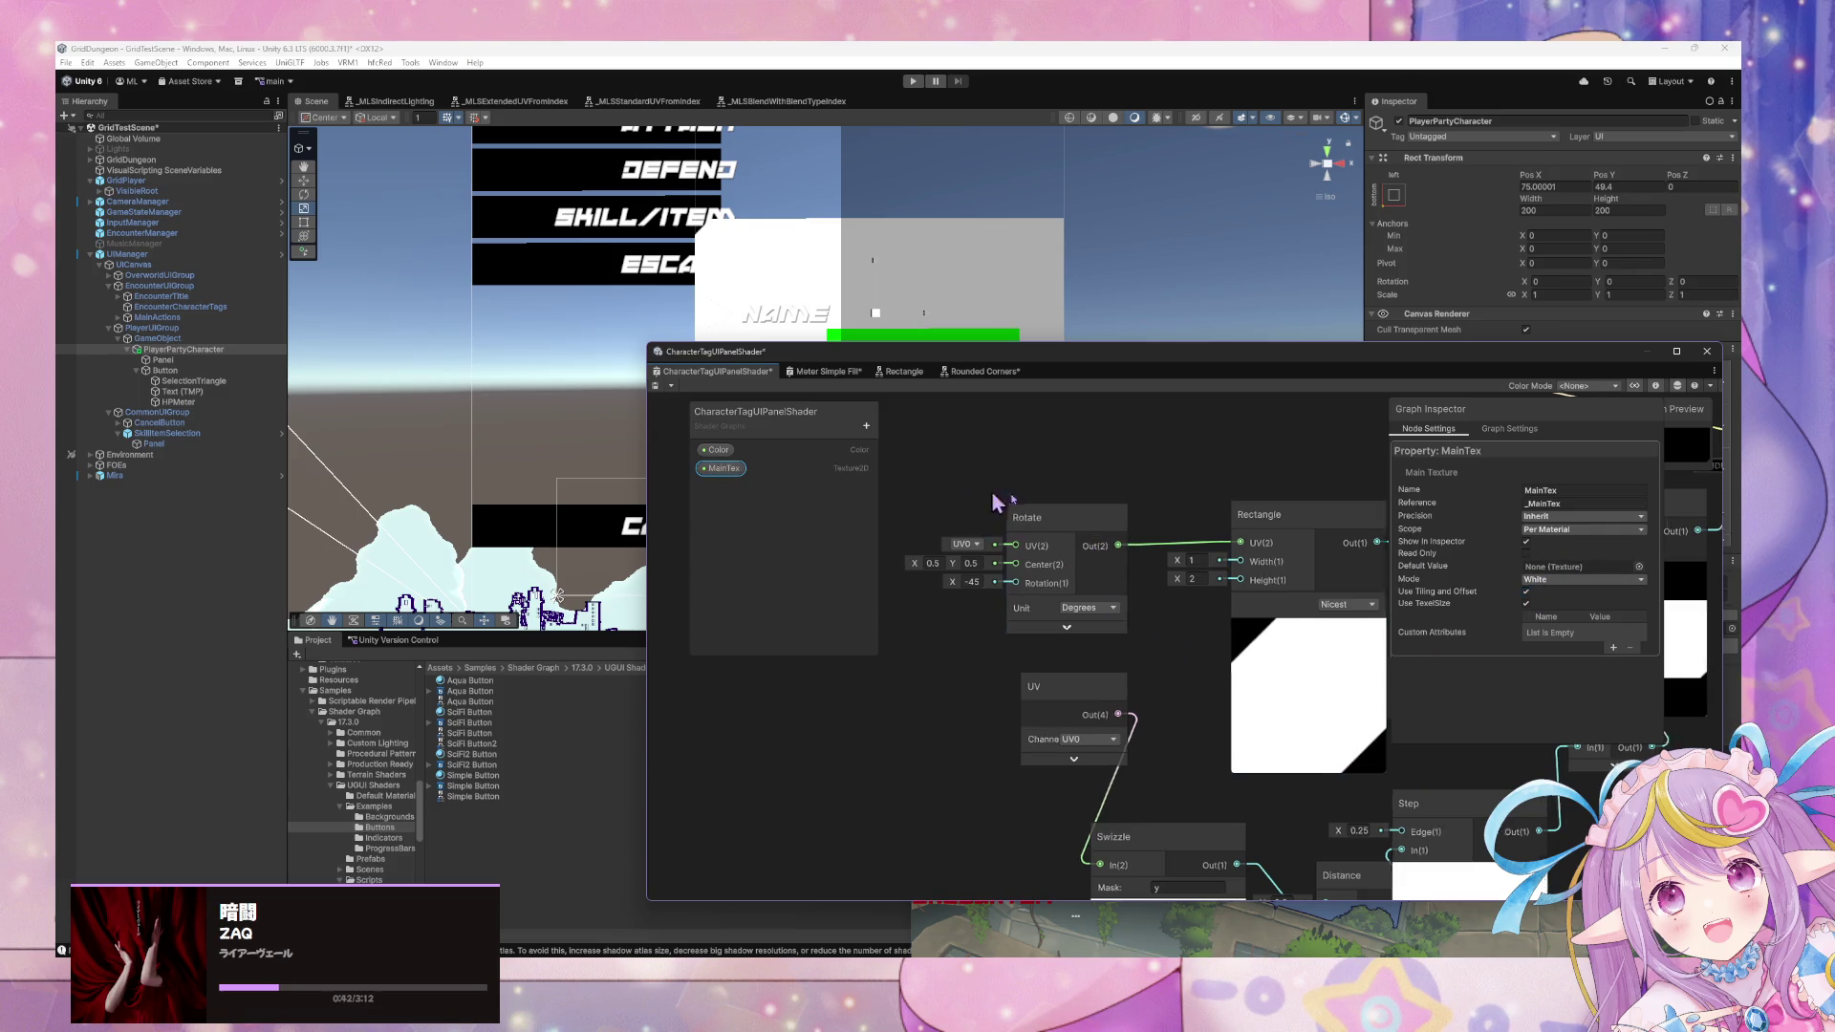
{"action": "mouse_move", "coordinate": [720, 478]}
{"action": "left_mouse_down"}
{"action": "mouse_move", "coordinate": [965, 541]}
{"action": "mouse_move", "coordinate": [917, 551]}
{"action": "left_mouse_up"}
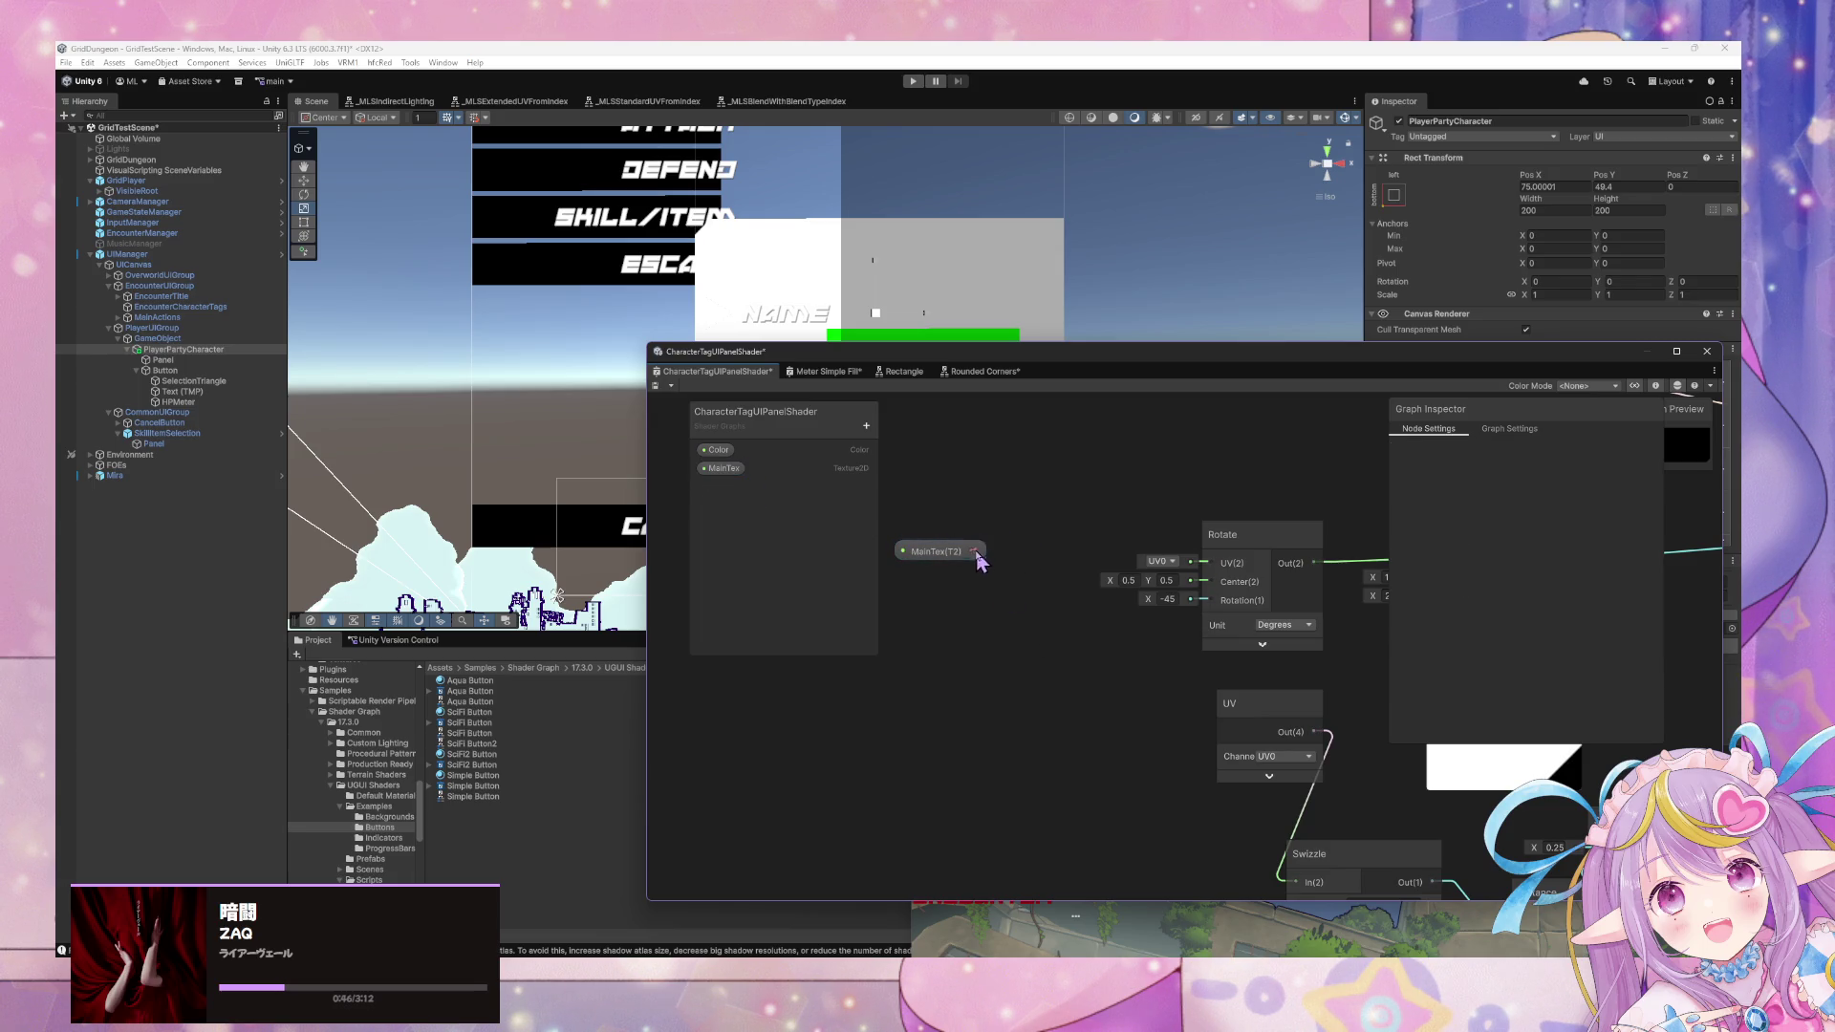
Add a Split Texture Transform node for MainTex and arrange it beside the MainTex node.
{"action": "key", "text": "space"}
{"action": "type", "text": "spl"}
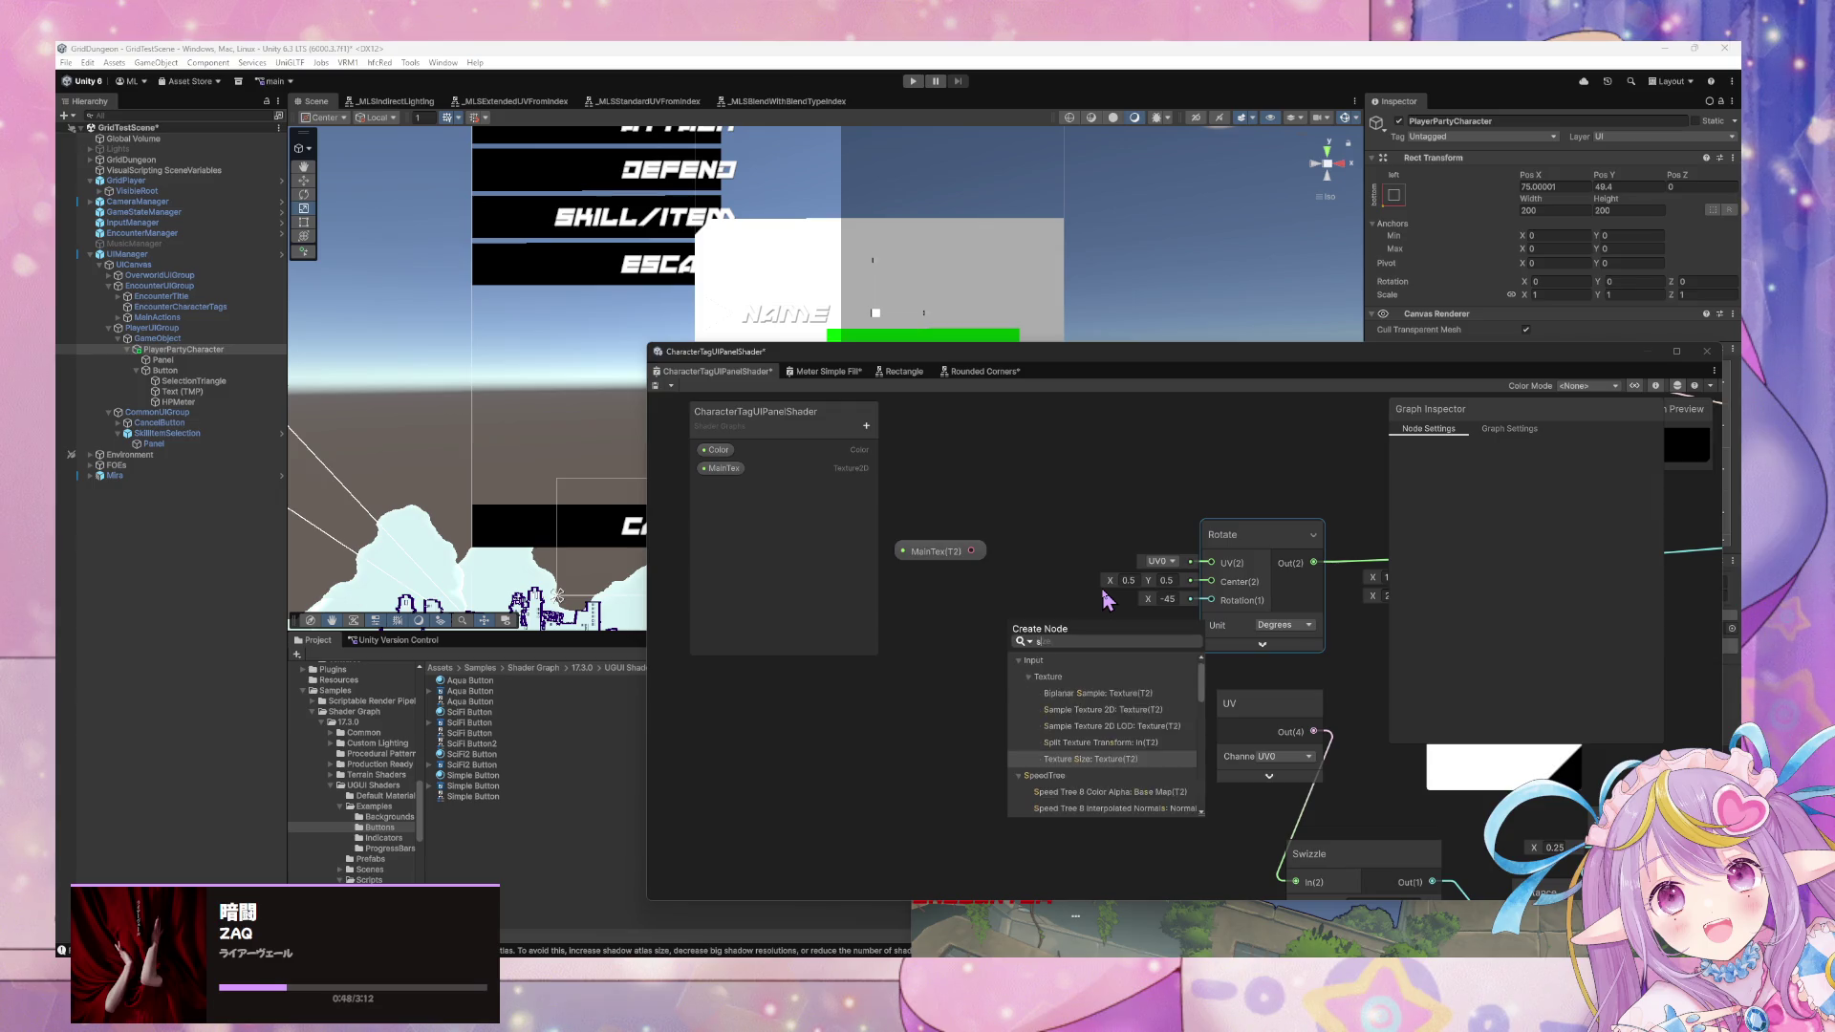
{"action": "key", "text": "Return"}
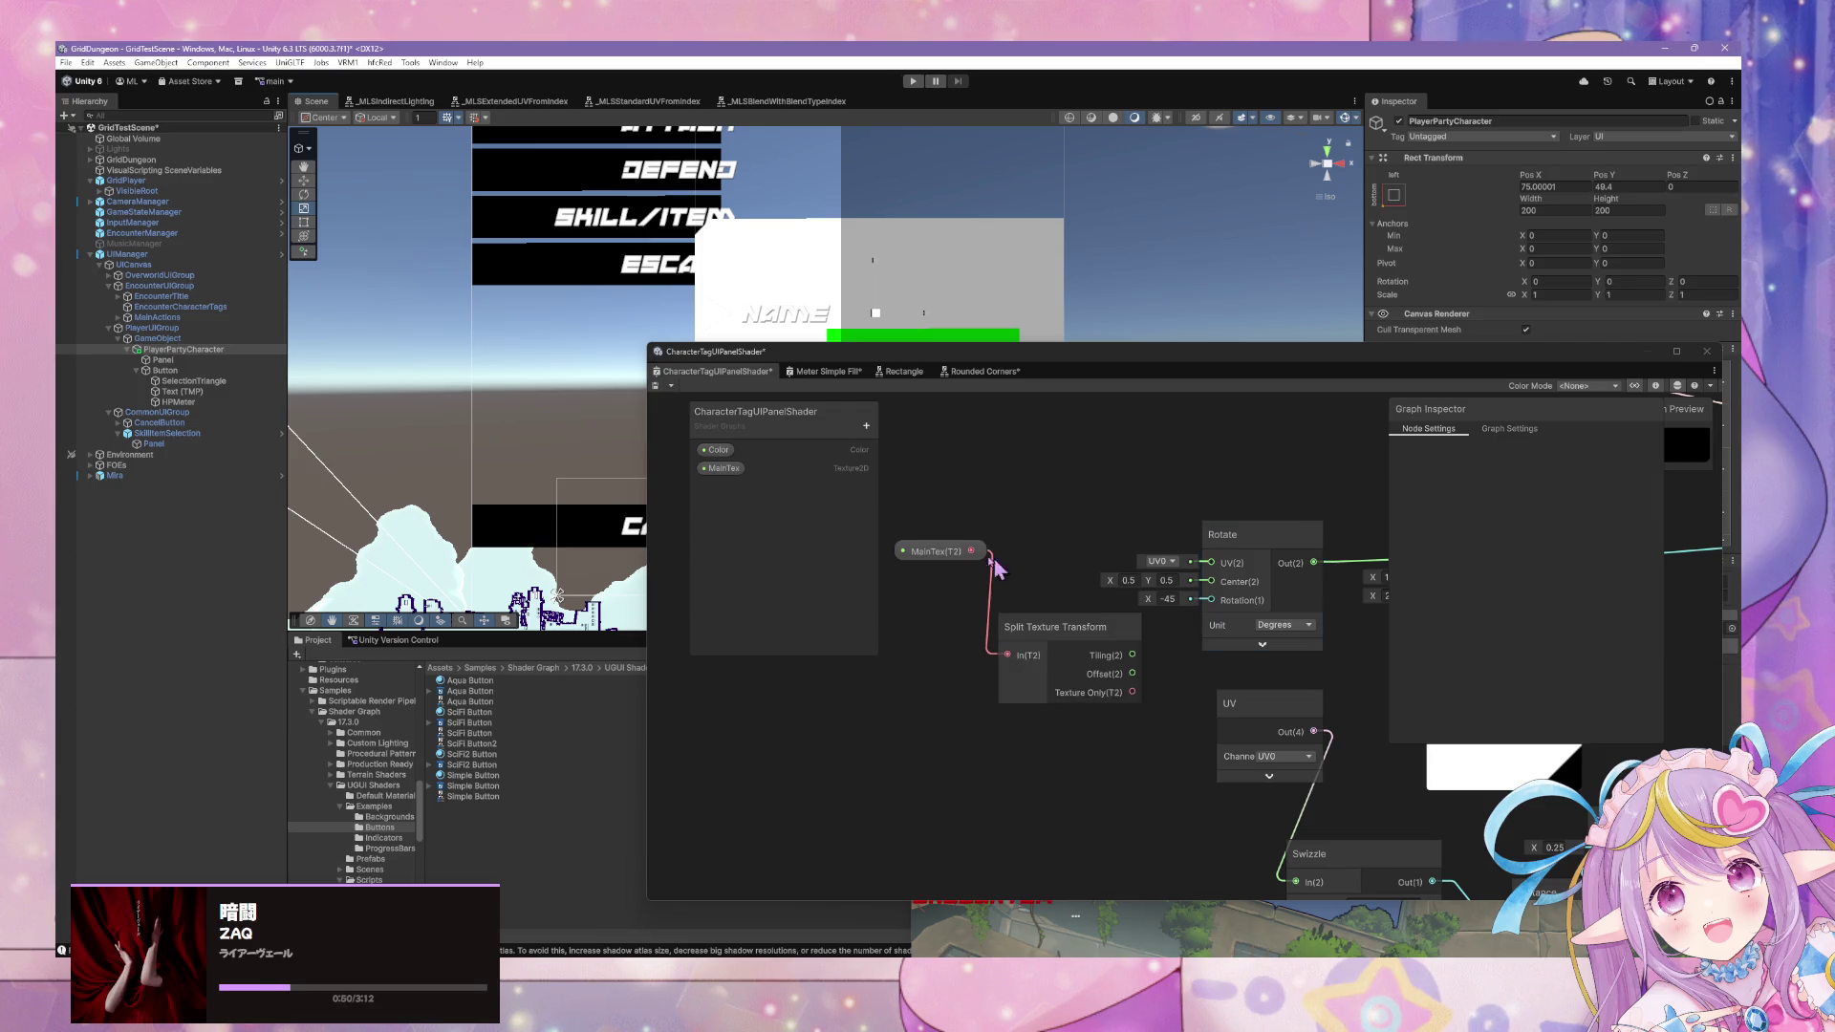
{"action": "left_click_drag", "start_coordinate": [941, 551], "coordinate": [875, 581]}
{"action": "left_click", "coordinate": [1034, 622]}
{"action": "left_click_drag", "start_coordinate": [1032, 622], "coordinate": [1005, 584]}
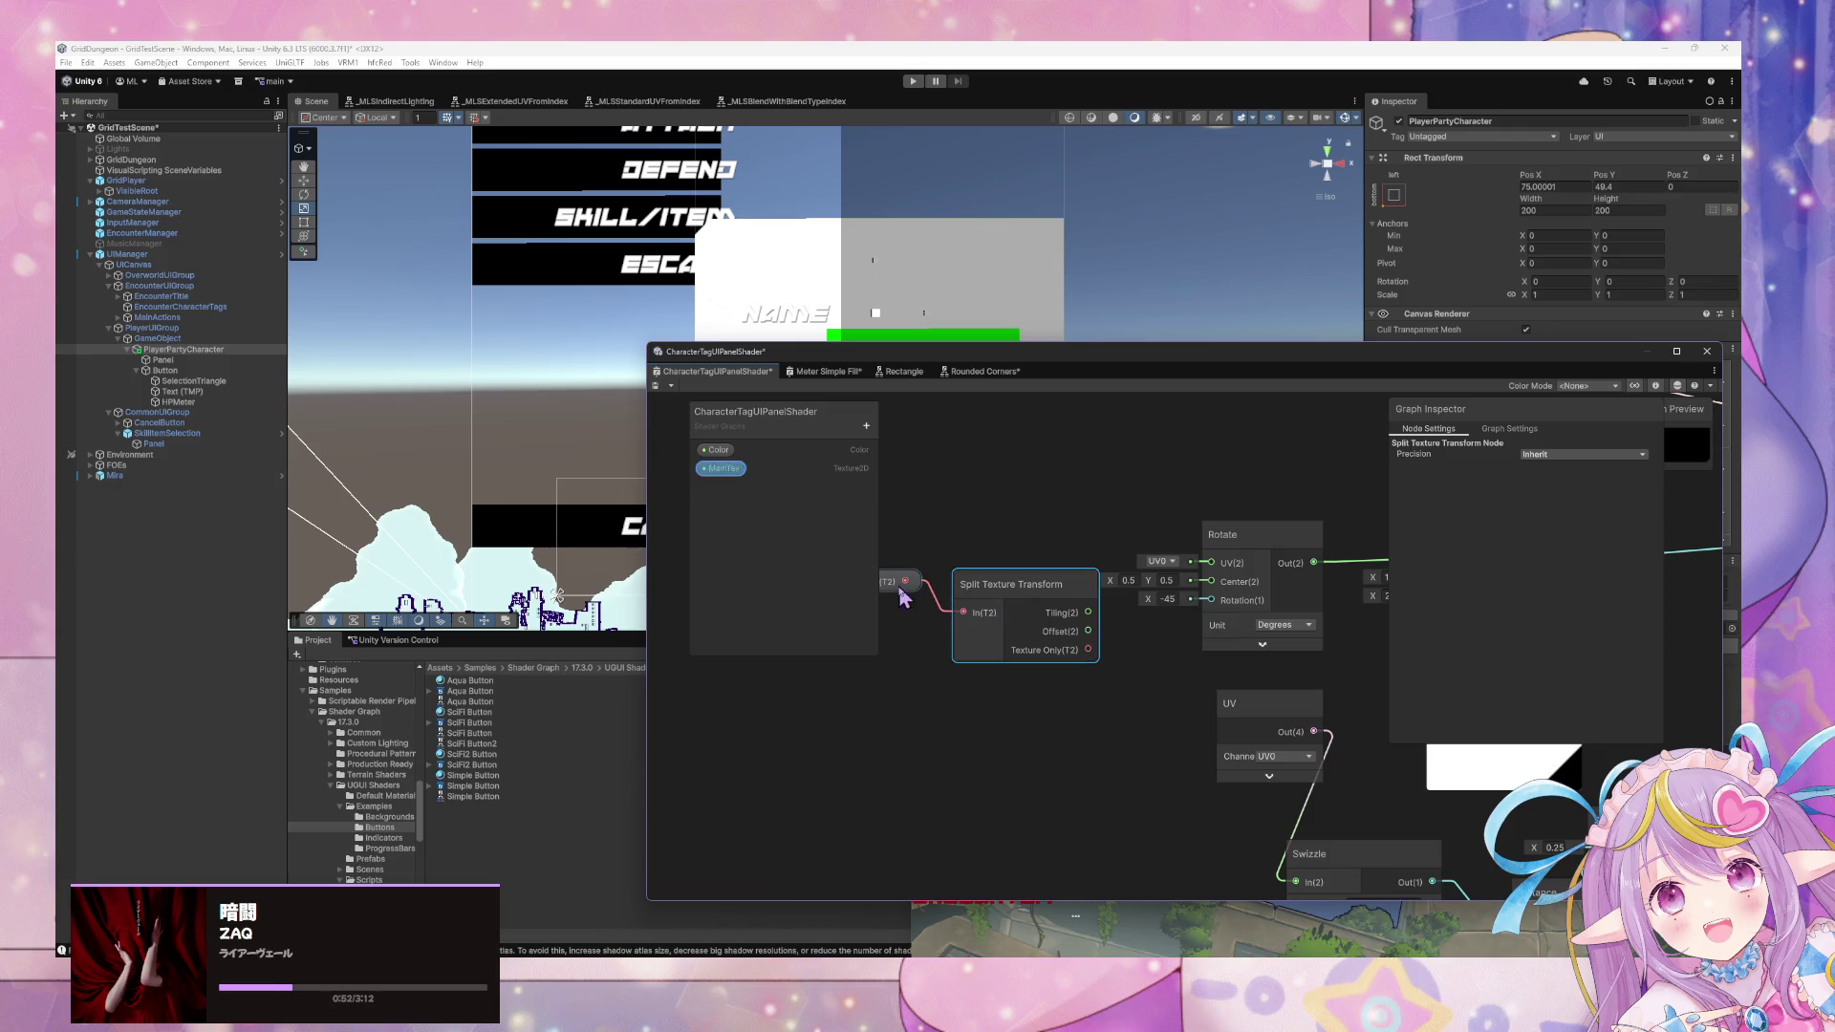
{"action": "key", "text": "space"}
{"action": "right_click", "coordinate": [1066, 705]}
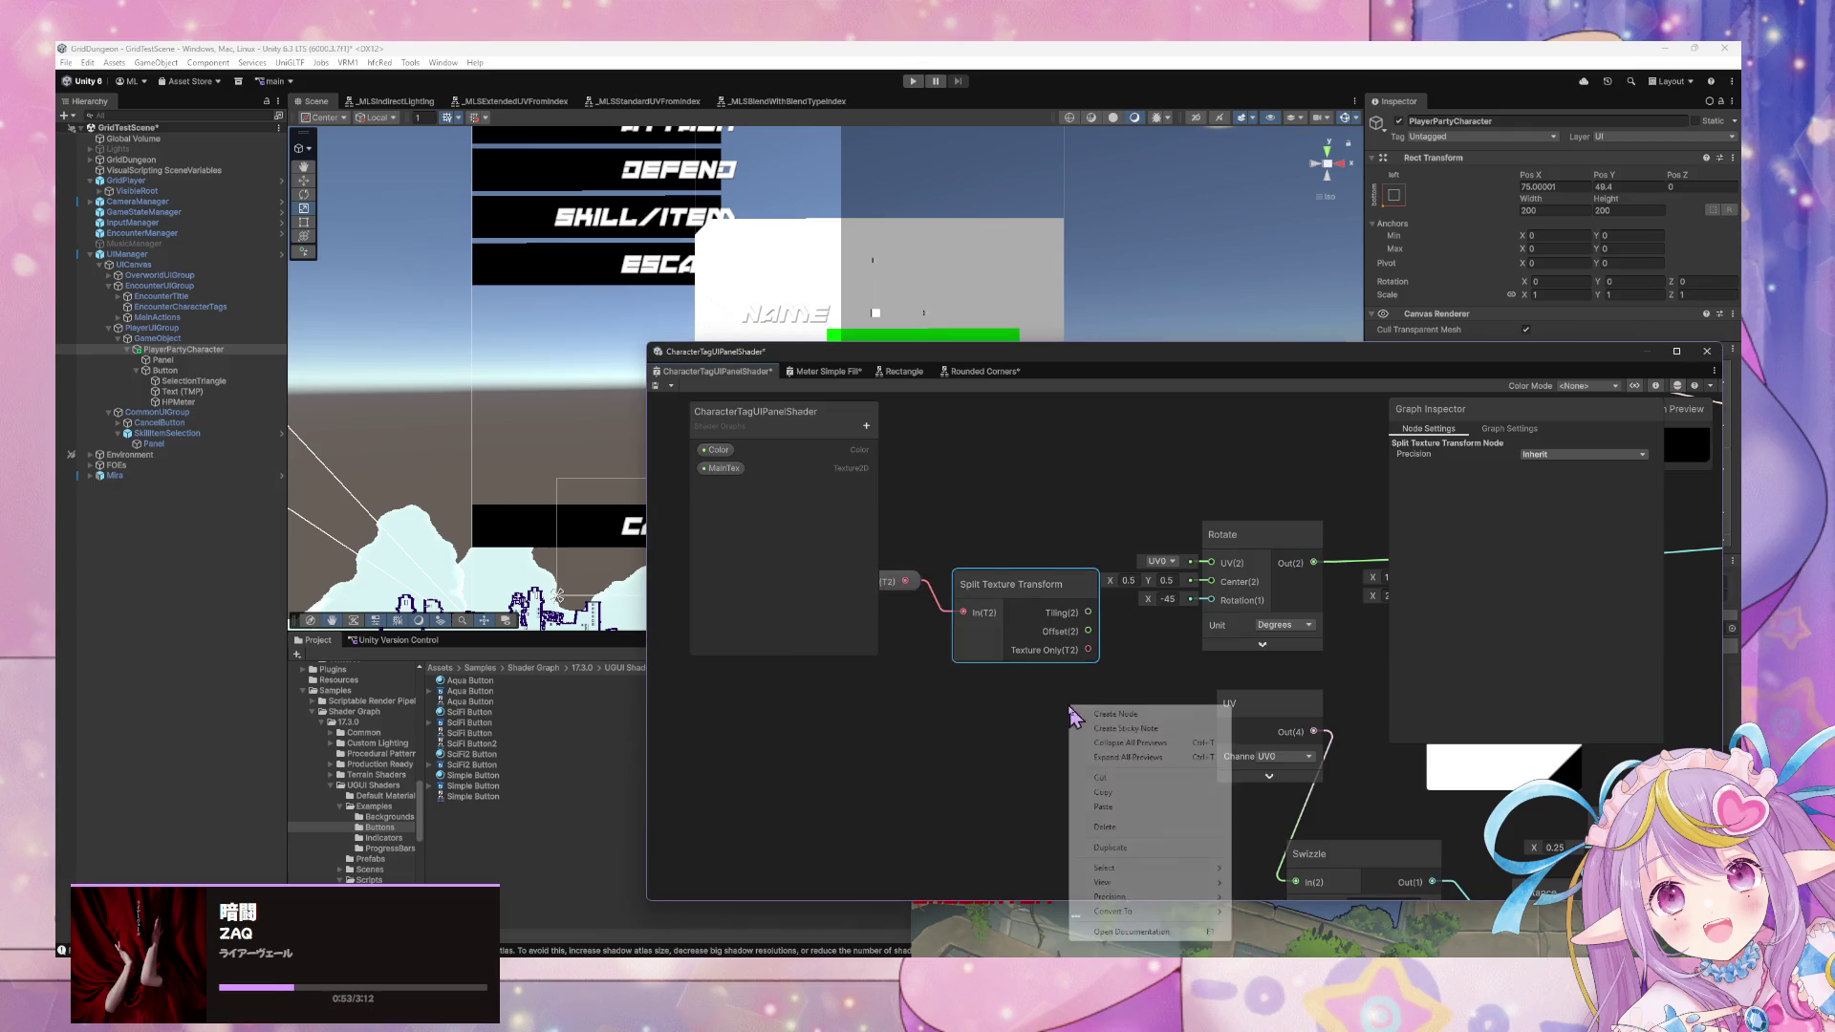
{"action": "left_click", "coordinate": [894, 581]}
{"action": "left_click_drag", "start_coordinate": [1008, 597], "coordinate": [931, 594]}
Add a Tiling And Offset node fed by Split Texture Transform, and connect its Out to Rotate's UV.
{"action": "right_click", "coordinate": [1076, 642]}
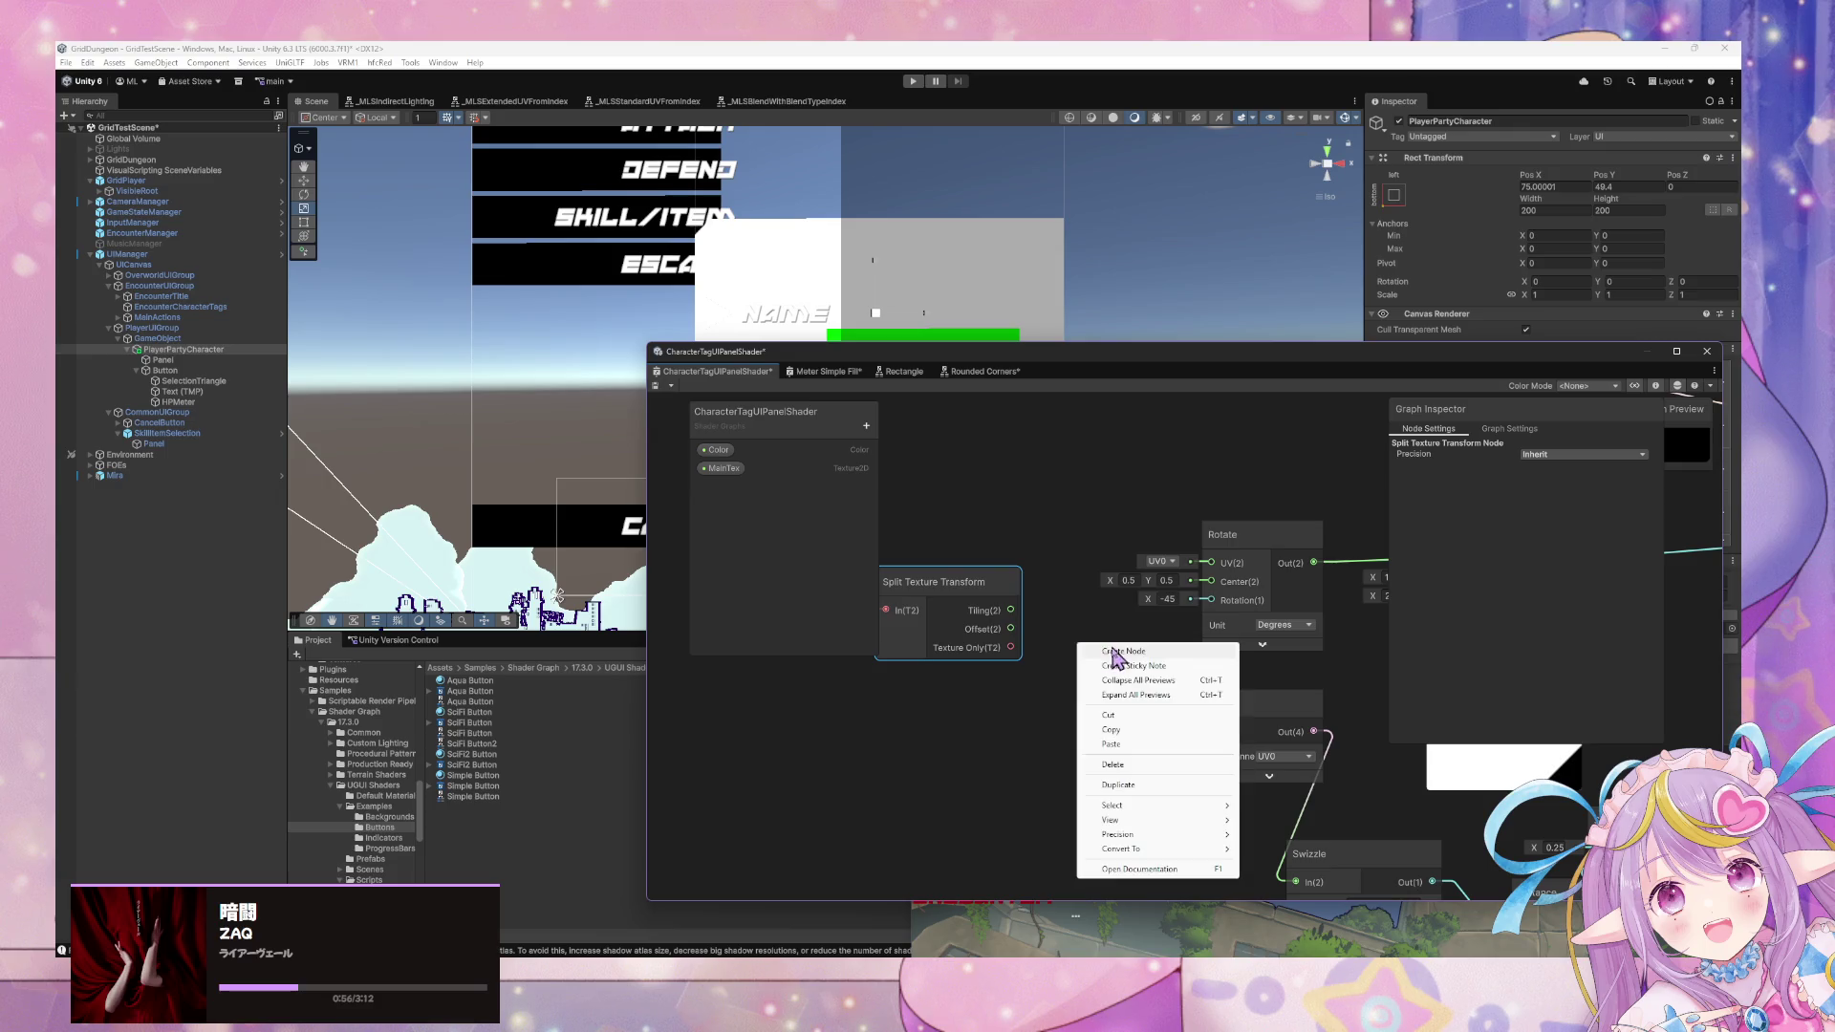
{"action": "left_click", "coordinate": [1108, 652]}
{"action": "type", "text": "tiling"}
{"action": "key", "text": "Return"}
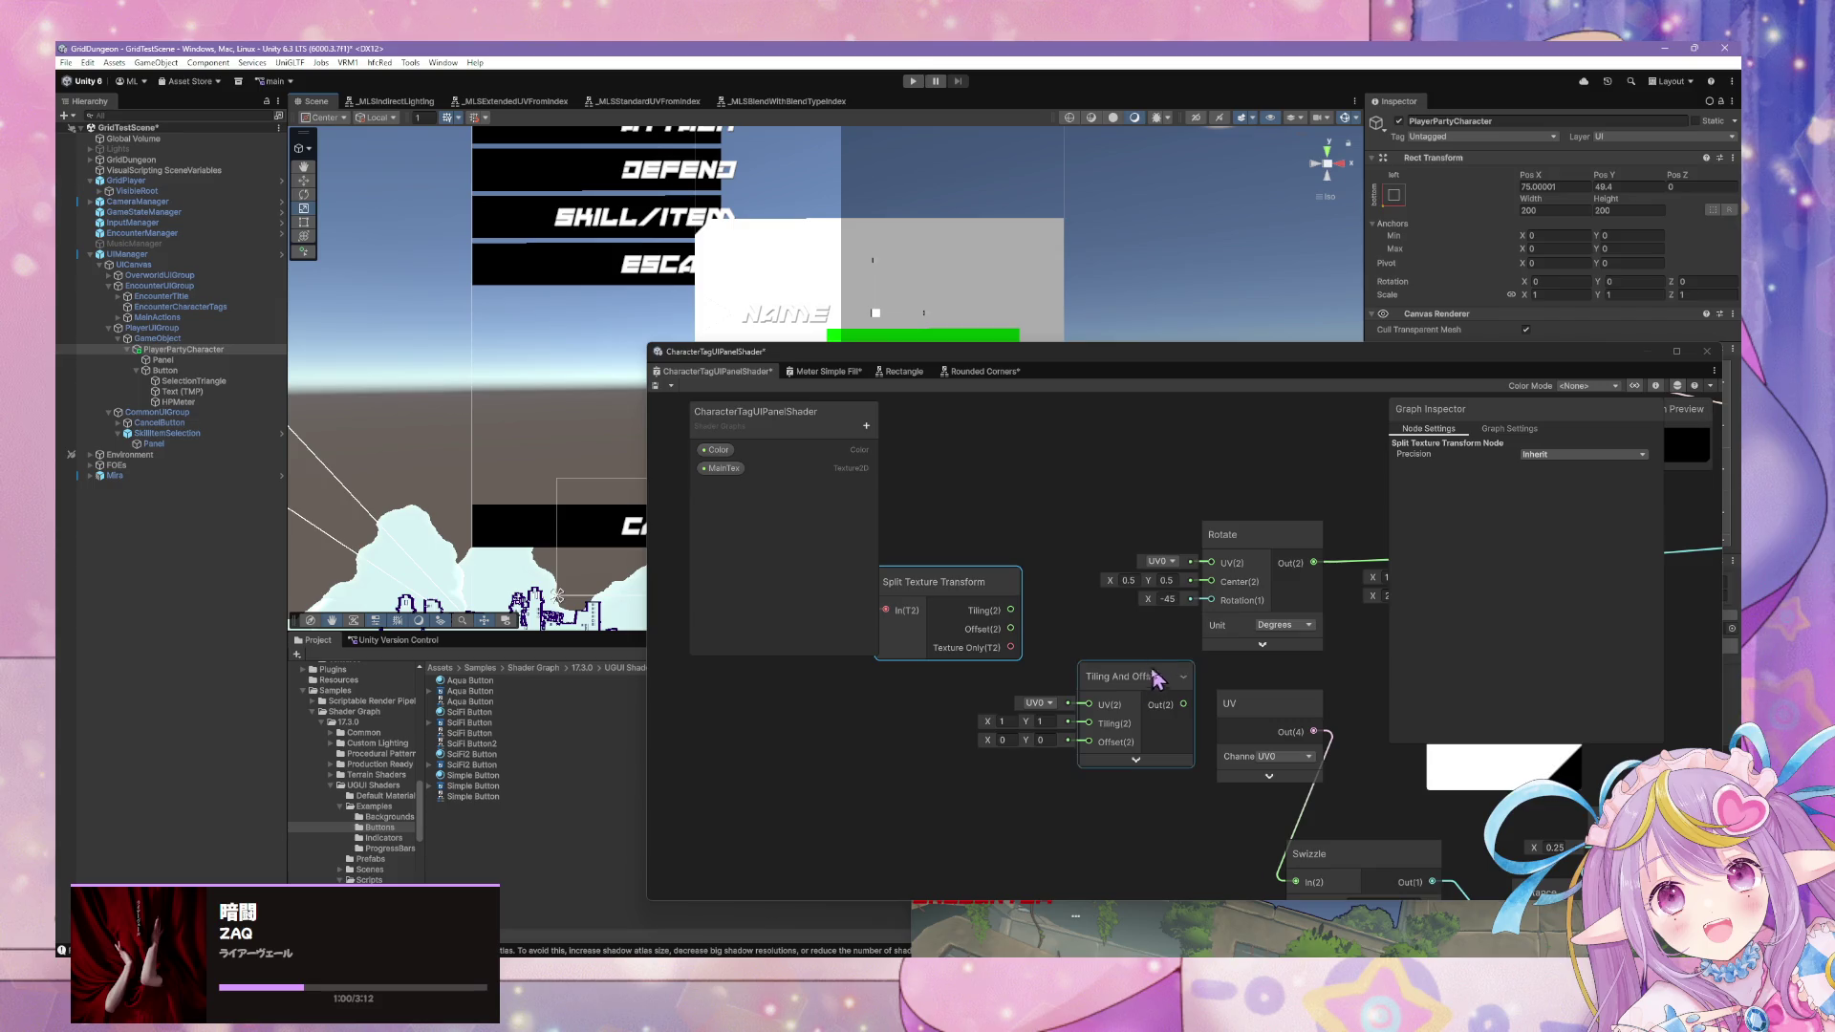
{"action": "left_click_drag", "start_coordinate": [1158, 676], "coordinate": [1148, 602]}
{"action": "mouse_move", "coordinate": [963, 621]}
{"action": "left_mouse_down"}
{"action": "mouse_move", "coordinate": [941, 688]}
{"action": "mouse_move", "coordinate": [974, 755]}
{"action": "left_mouse_up"}
{"action": "left_click_drag", "start_coordinate": [1070, 677], "coordinate": [1077, 655]}
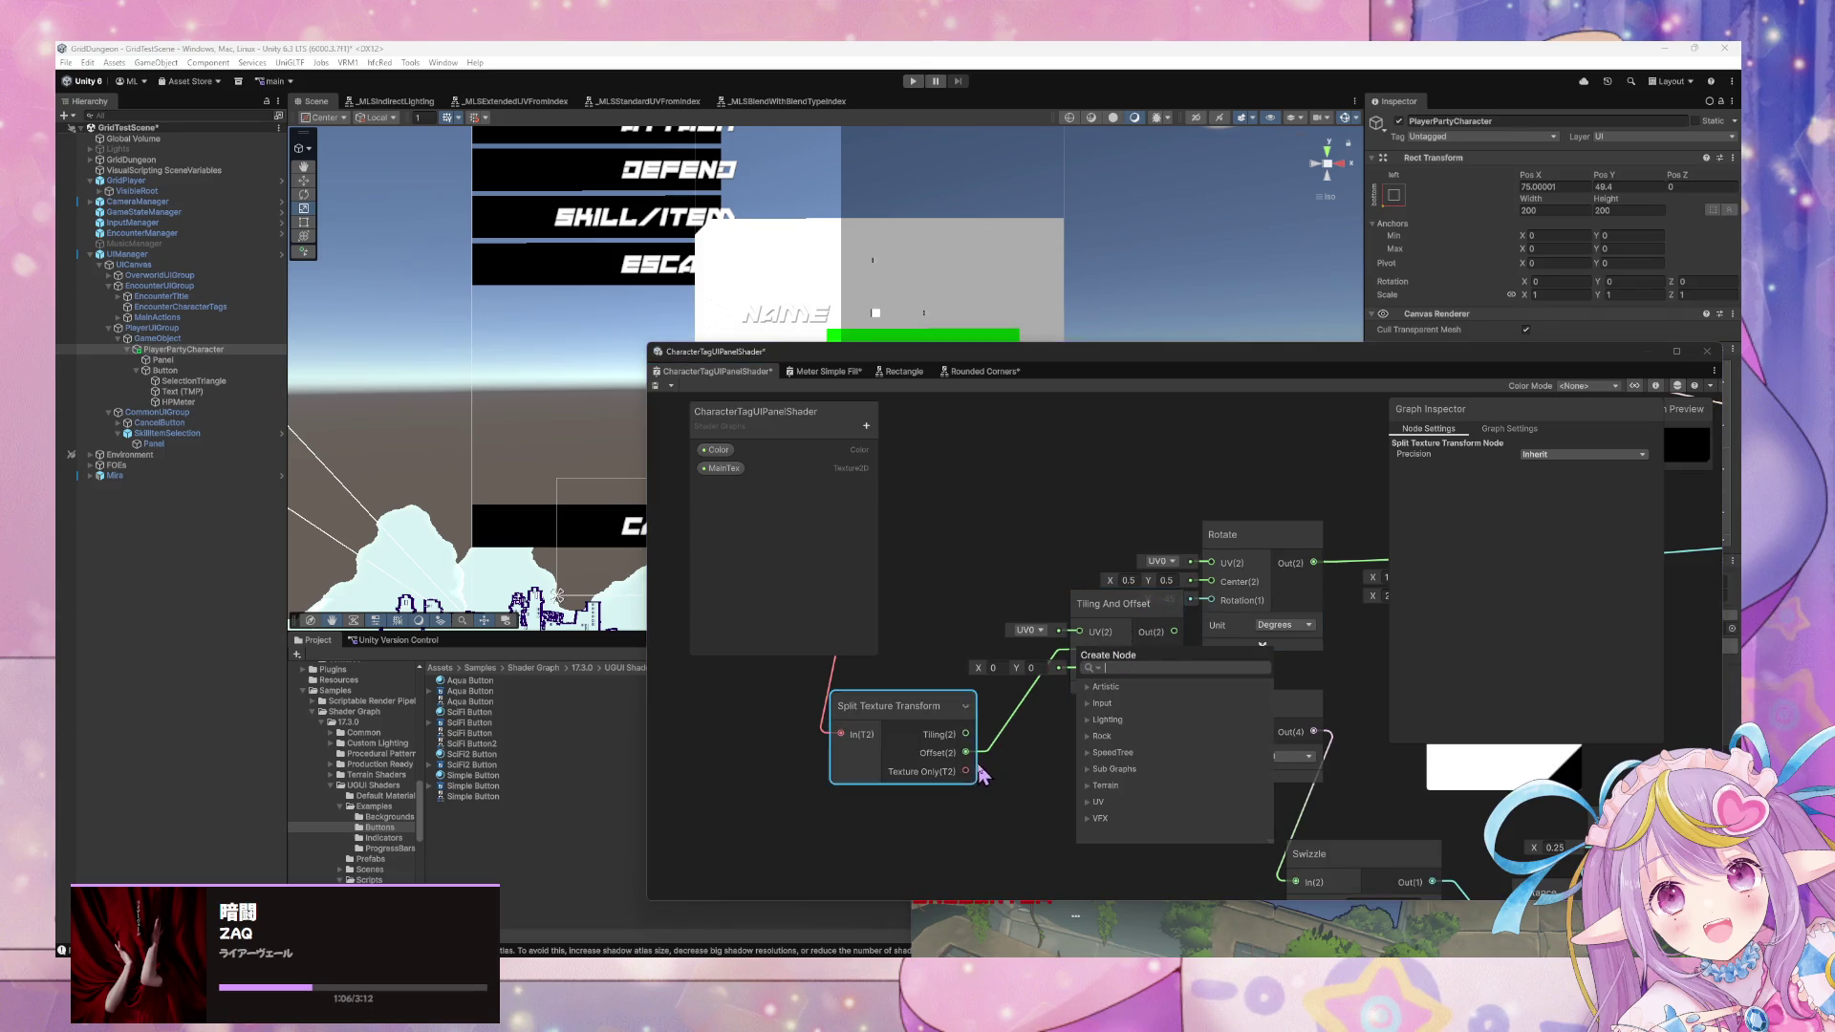
{"action": "key", "text": "Escape"}
{"action": "left_click_drag", "start_coordinate": [1066, 676], "coordinate": [1008, 728]}
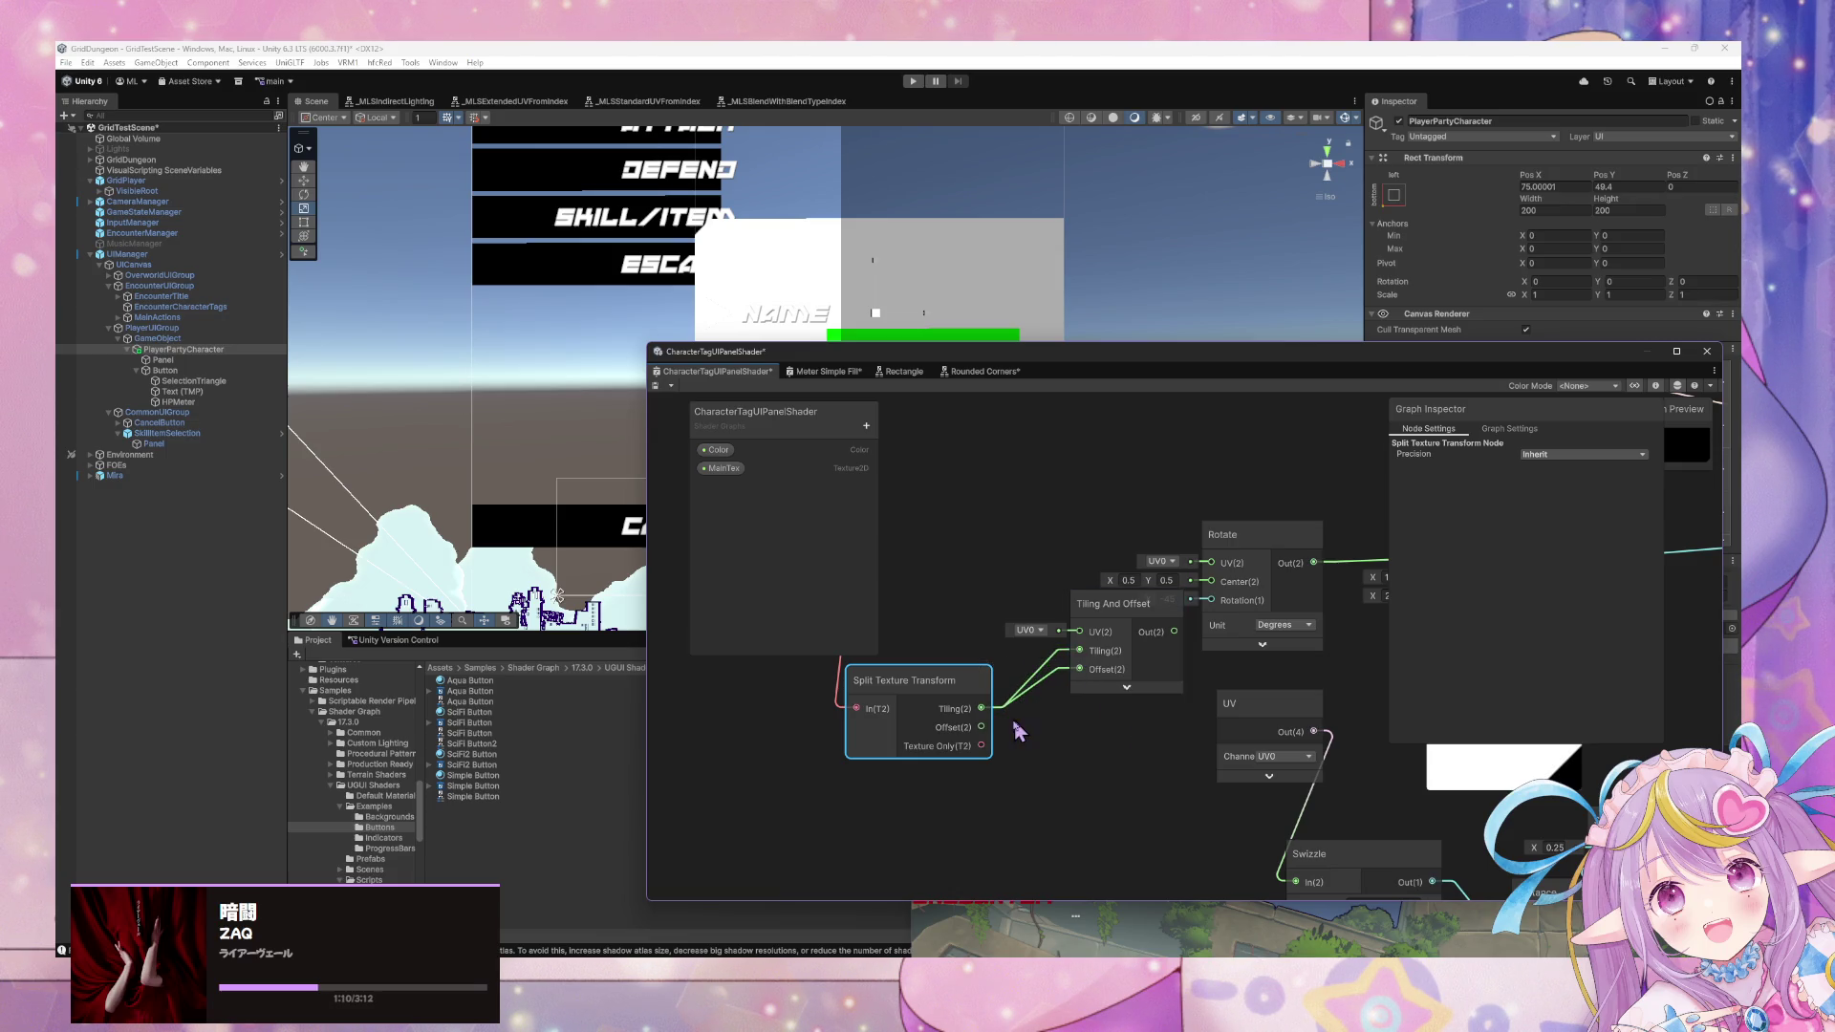
{"action": "left_click_drag", "start_coordinate": [1147, 606], "coordinate": [1138, 672]}
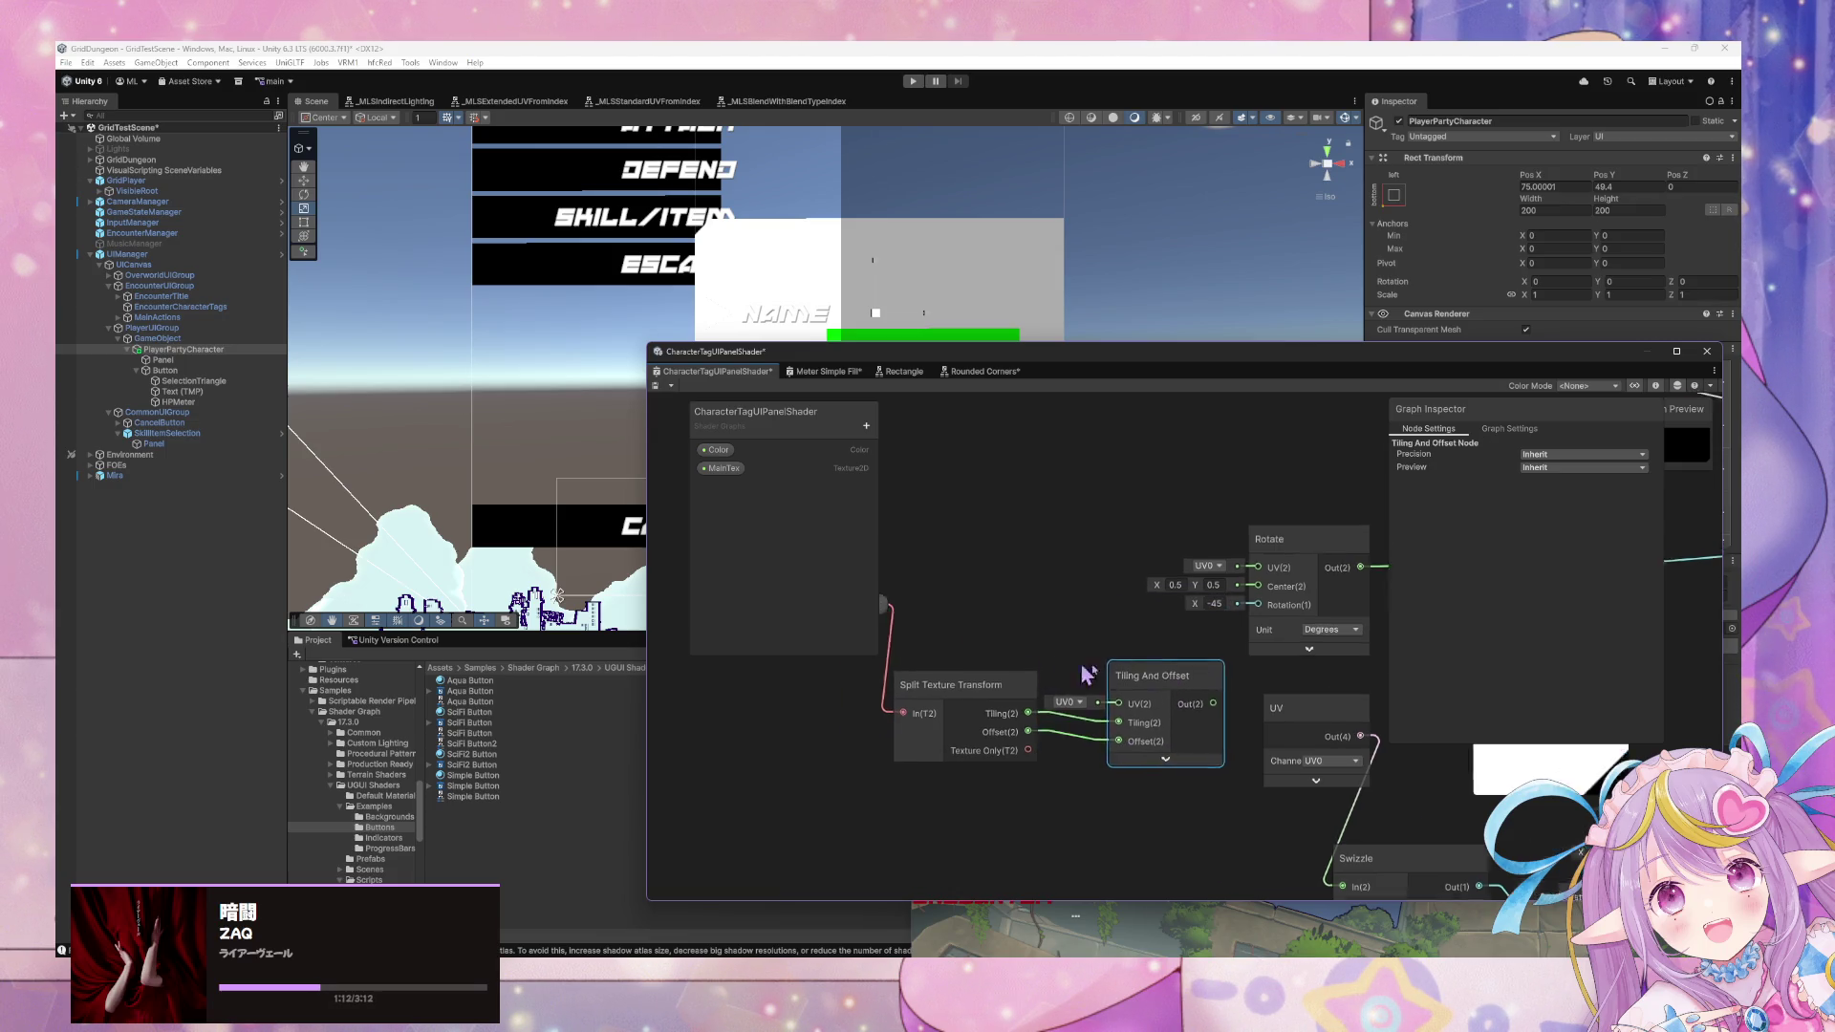
{"action": "mouse_move", "coordinate": [956, 680]}
{"action": "left_mouse_down"}
{"action": "mouse_move", "coordinate": [940, 671]}
{"action": "mouse_move", "coordinate": [1062, 566]}
{"action": "left_mouse_up"}
{"action": "left_click_drag", "start_coordinate": [1258, 663], "coordinate": [1114, 619]}
Inspect the MainTex property settings, then bring the Rectangle node into view.
{"action": "left_click_drag", "start_coordinate": [951, 617], "coordinate": [1186, 616]}
{"action": "left_click", "coordinate": [865, 712]}
{"action": "left_click", "coordinate": [723, 469]}
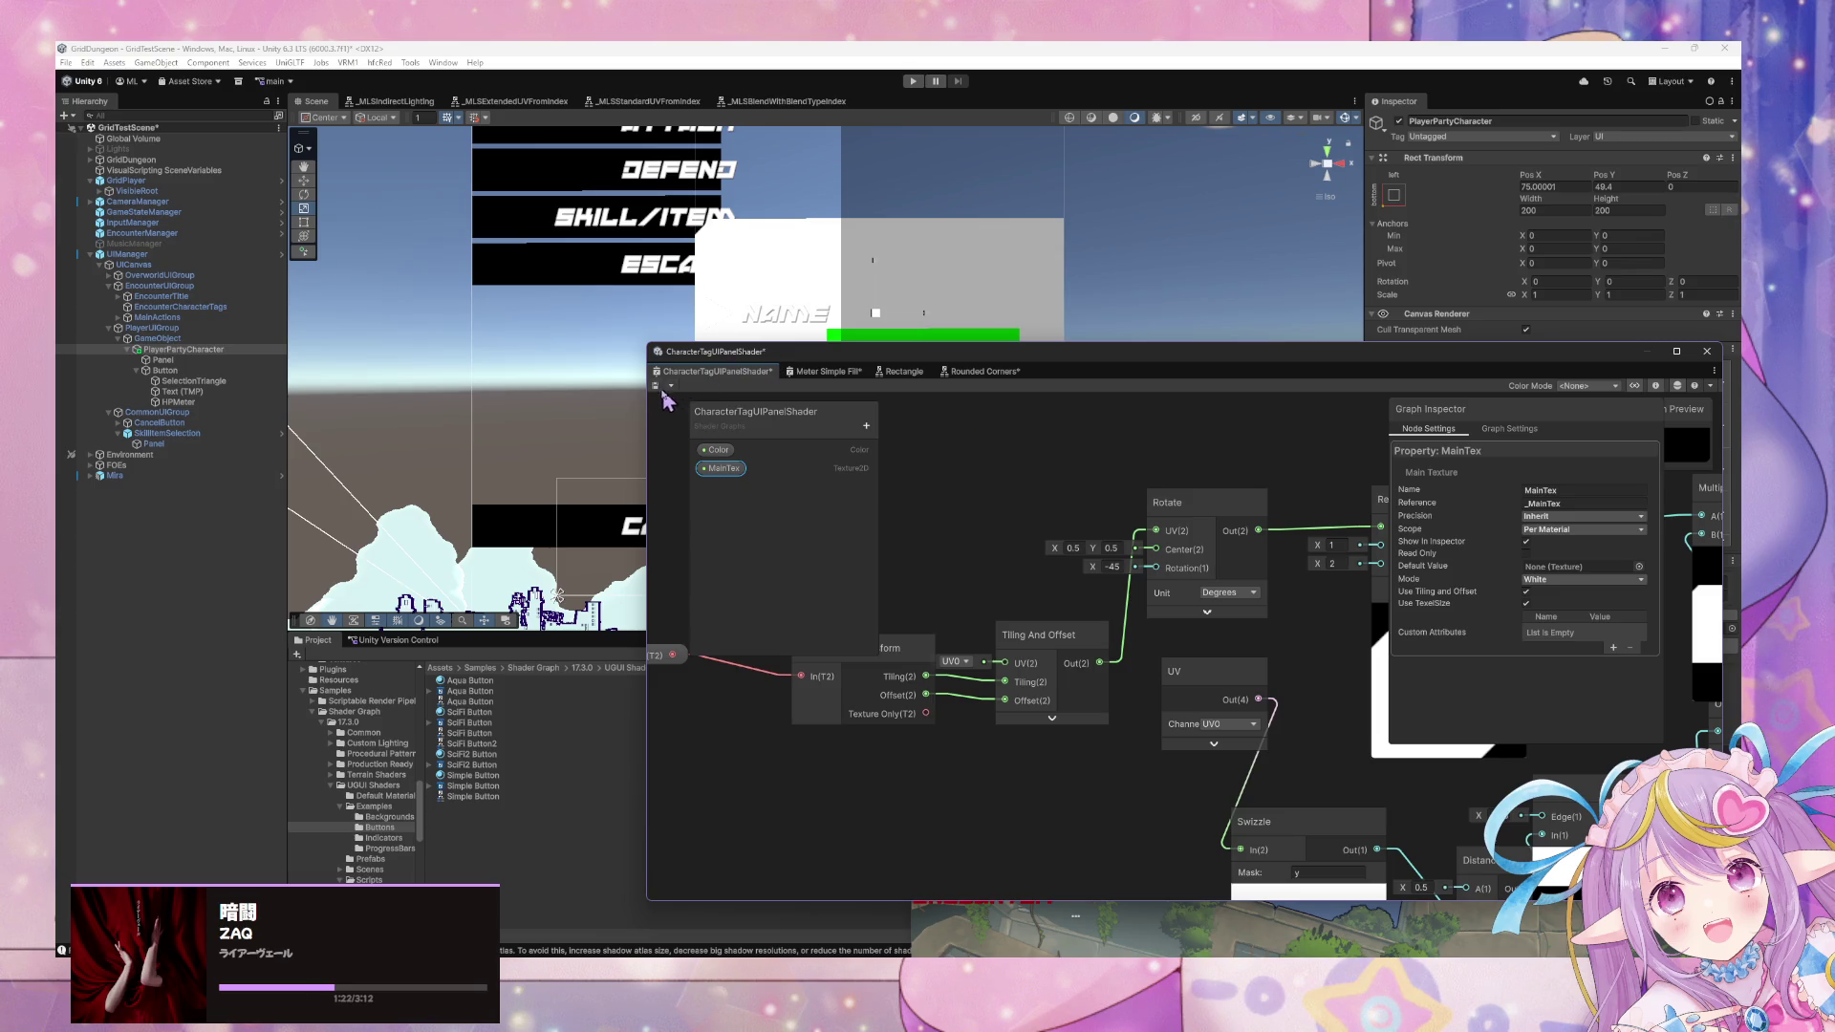
{"action": "mouse_move", "coordinate": [1259, 583]}
{"action": "left_mouse_down"}
{"action": "mouse_move", "coordinate": [879, 473]}
{"action": "mouse_move", "coordinate": [1052, 614]}
{"action": "mouse_move", "coordinate": [1043, 508]}
{"action": "mouse_move", "coordinate": [1123, 533]}
{"action": "left_mouse_up"}
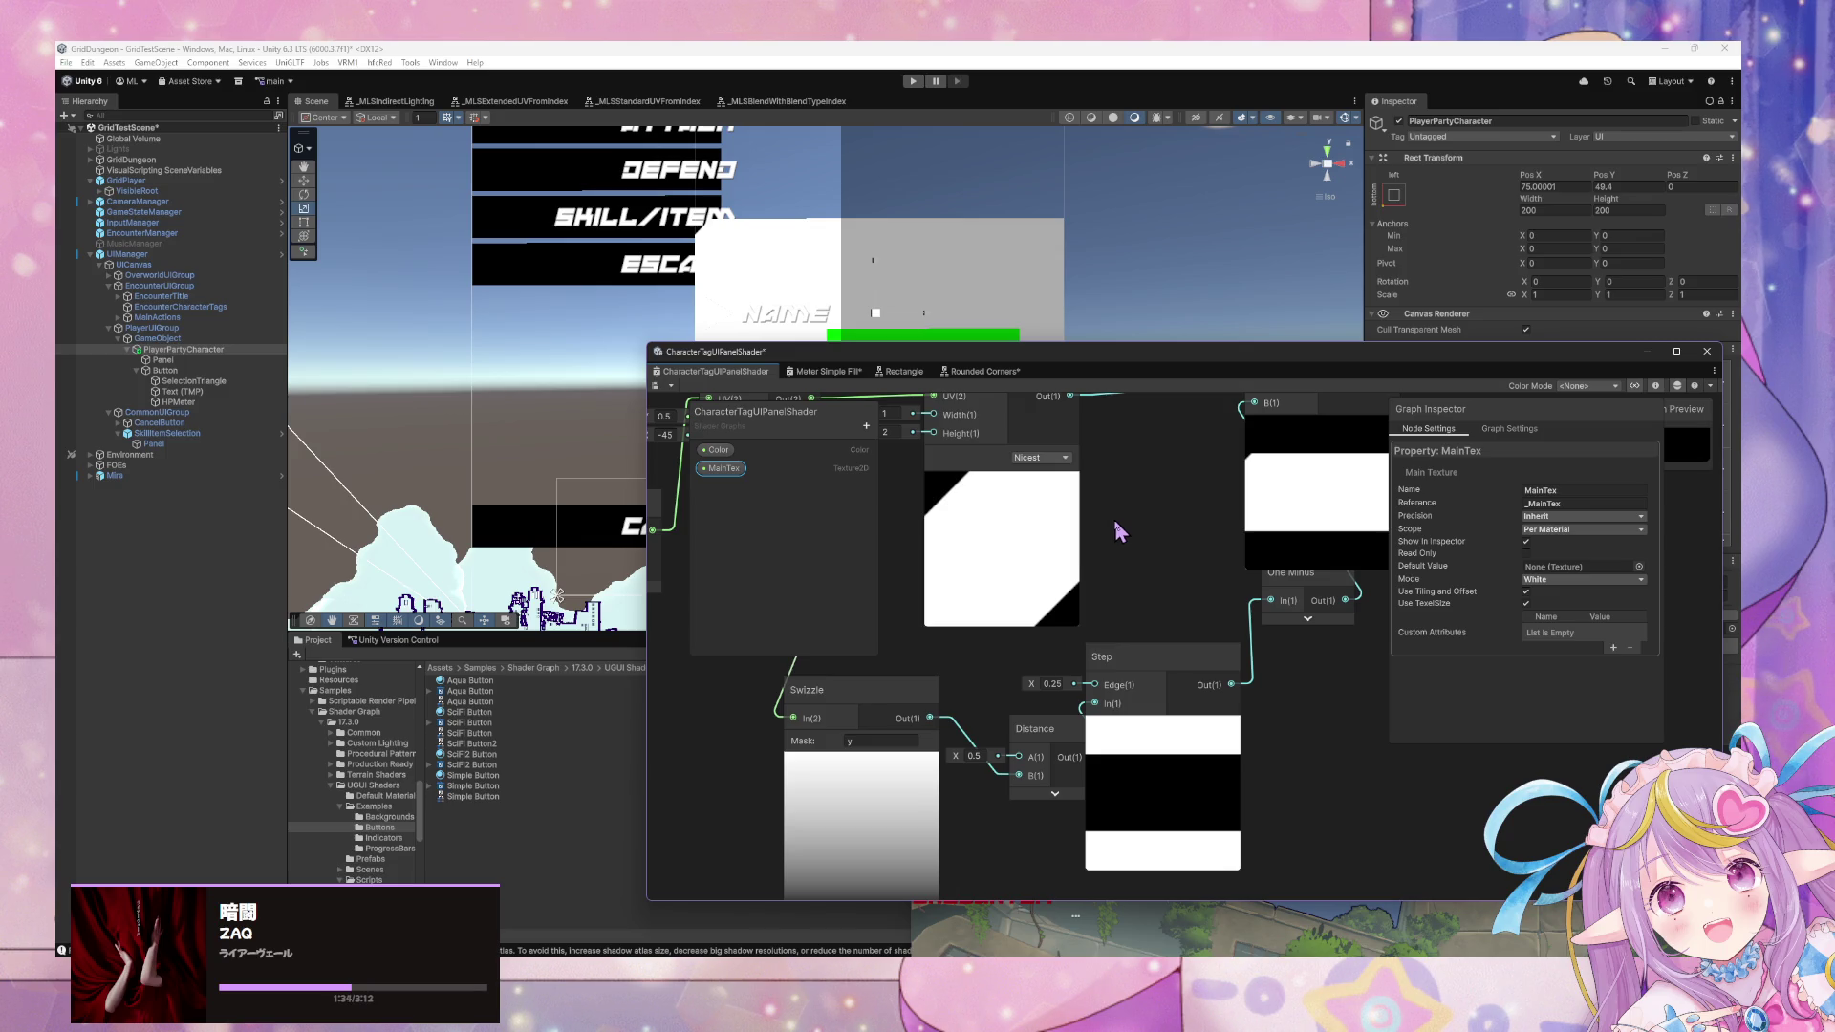
Retune the Step edge value, trying 1, so Step outputs solid white.
{"action": "left_click_drag", "start_coordinate": [1028, 678], "coordinate": [1022, 679]}
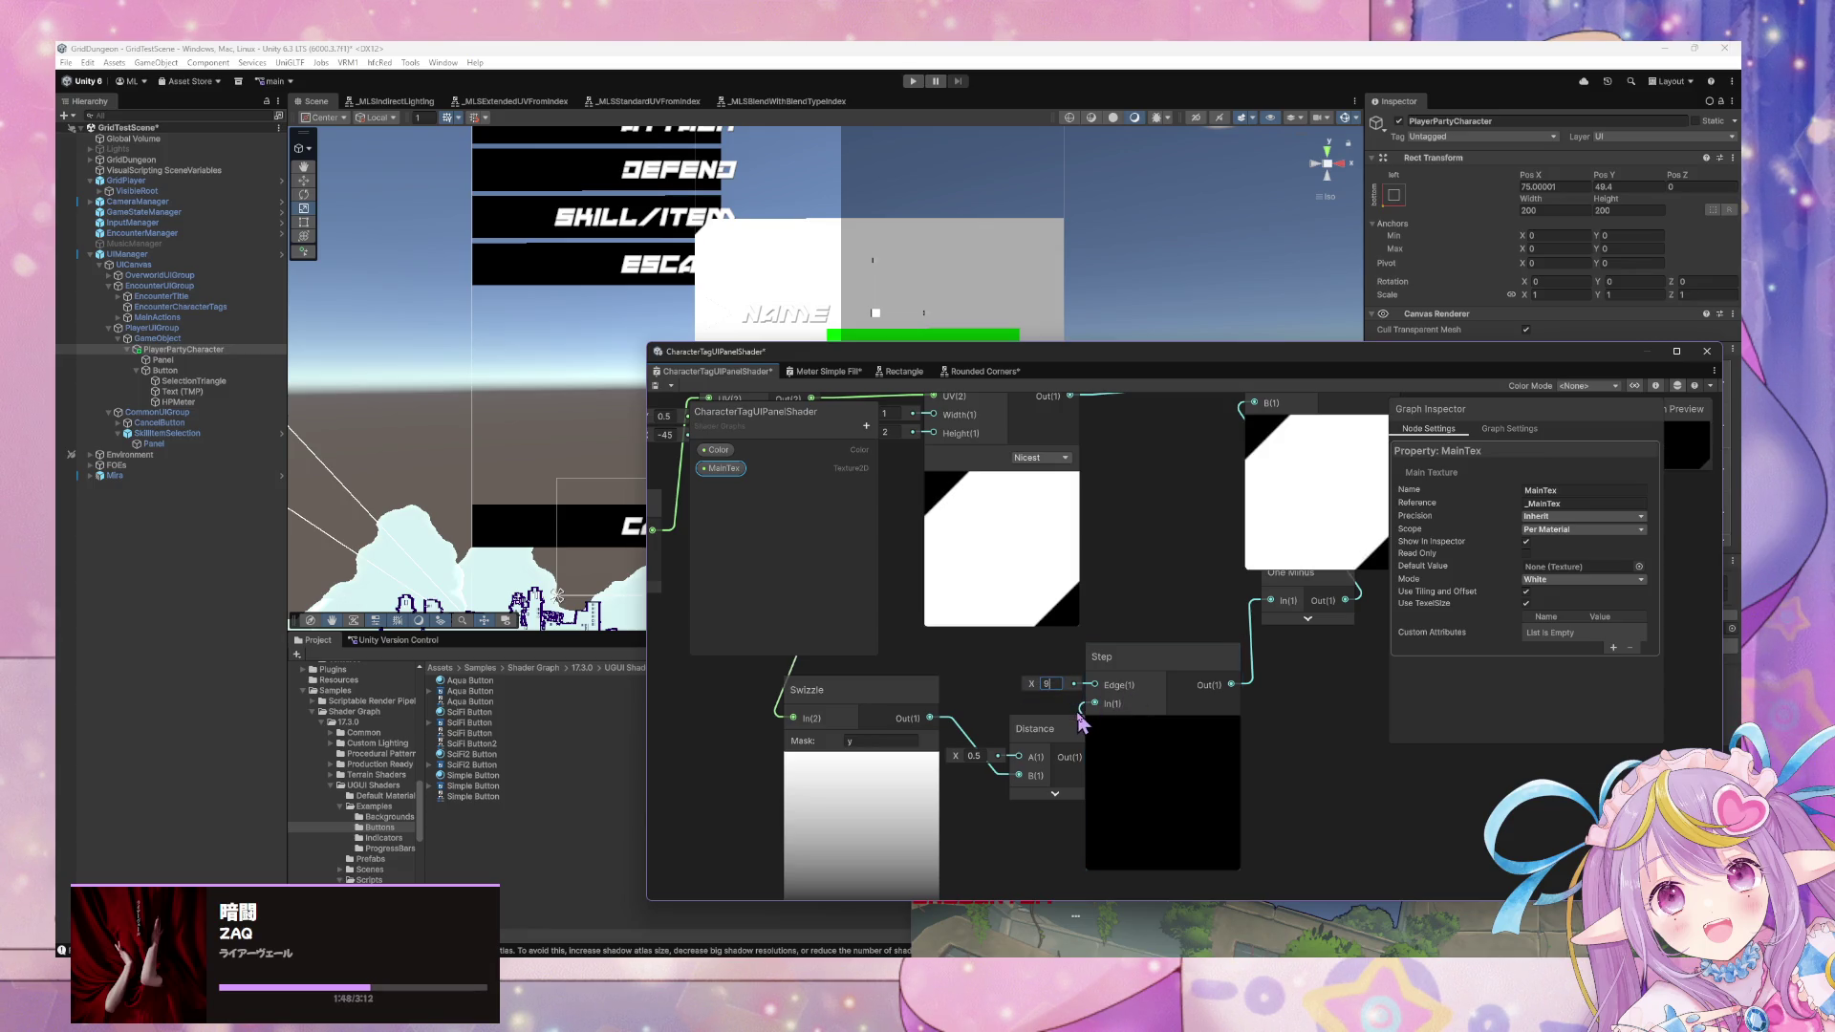
{"action": "key", "text": "BackSpace"}
{"action": "key", "text": "BackSpace"}
{"action": "type", "text": "1"}
{"action": "key", "text": "BackSpace"}
{"action": "type", "text": "1"}
{"action": "key", "text": "BackSpace"}
{"action": "right_click", "coordinate": [994, 653]}
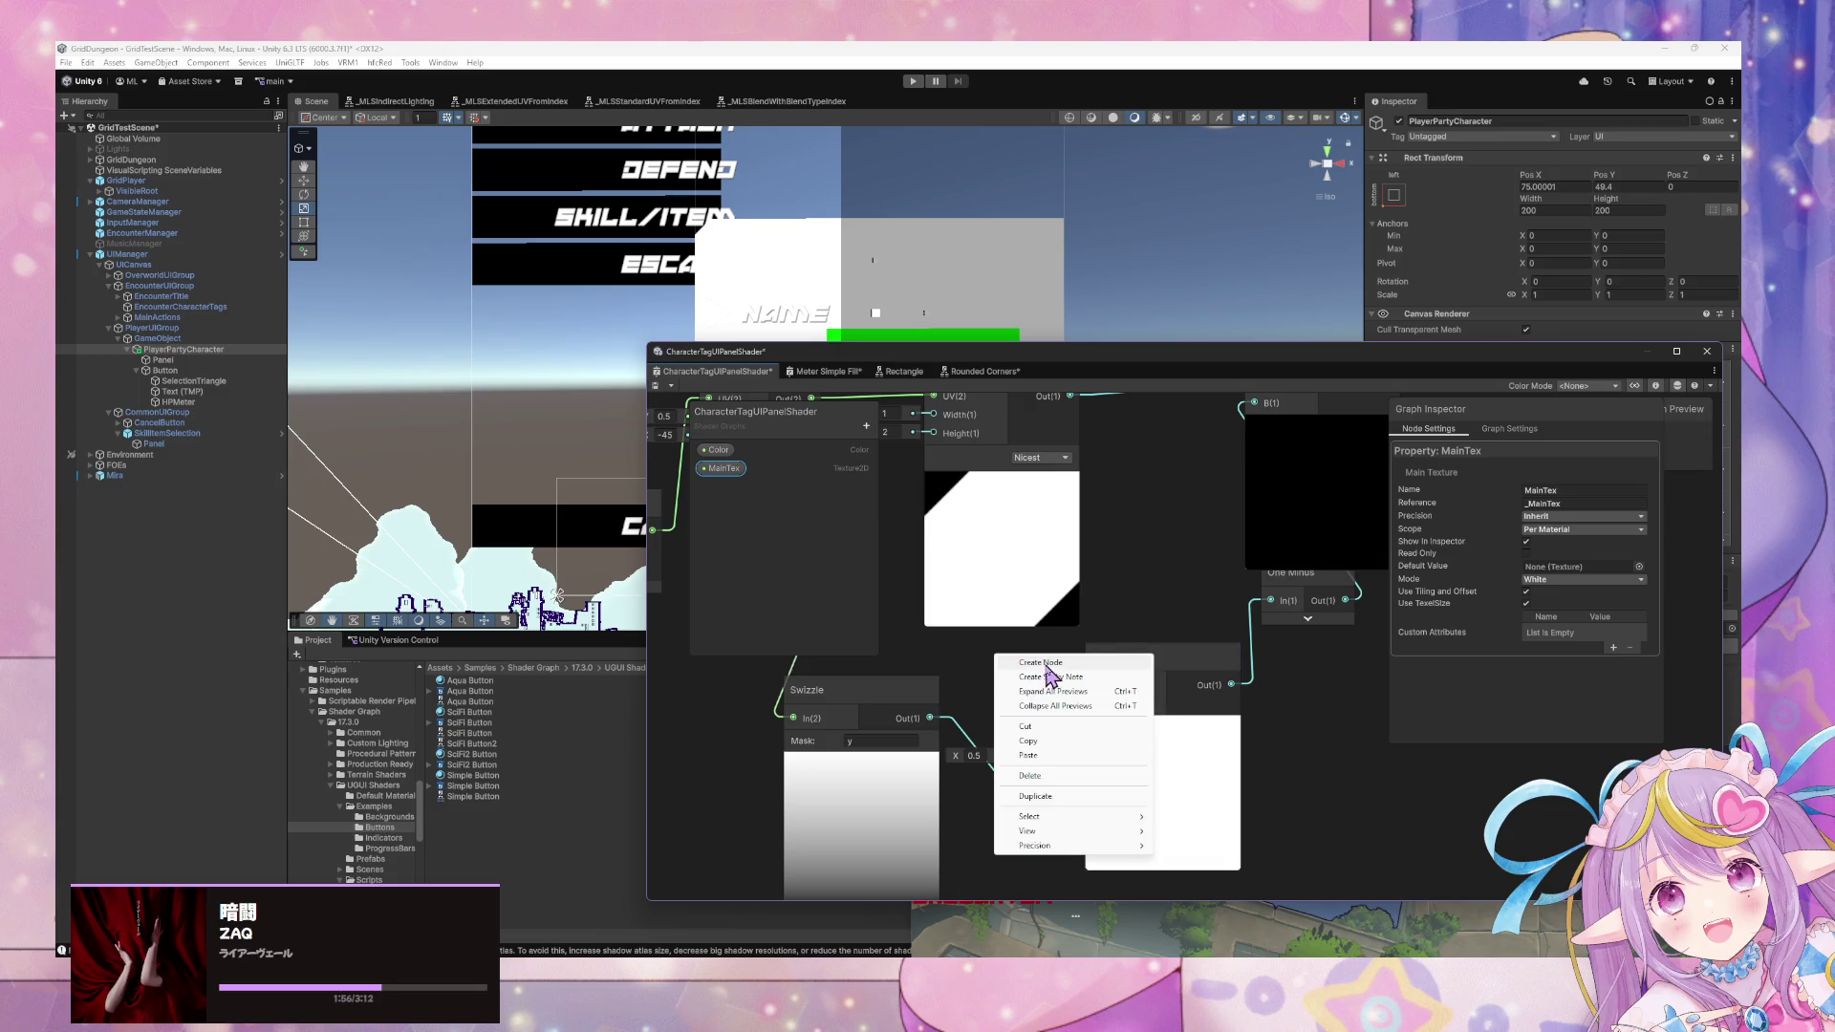
Create a Float property named Value with a default of 1.
{"action": "left_click", "coordinate": [1021, 666]}
{"action": "type", "text": "s"}
{"action": "key", "text": "Escape"}
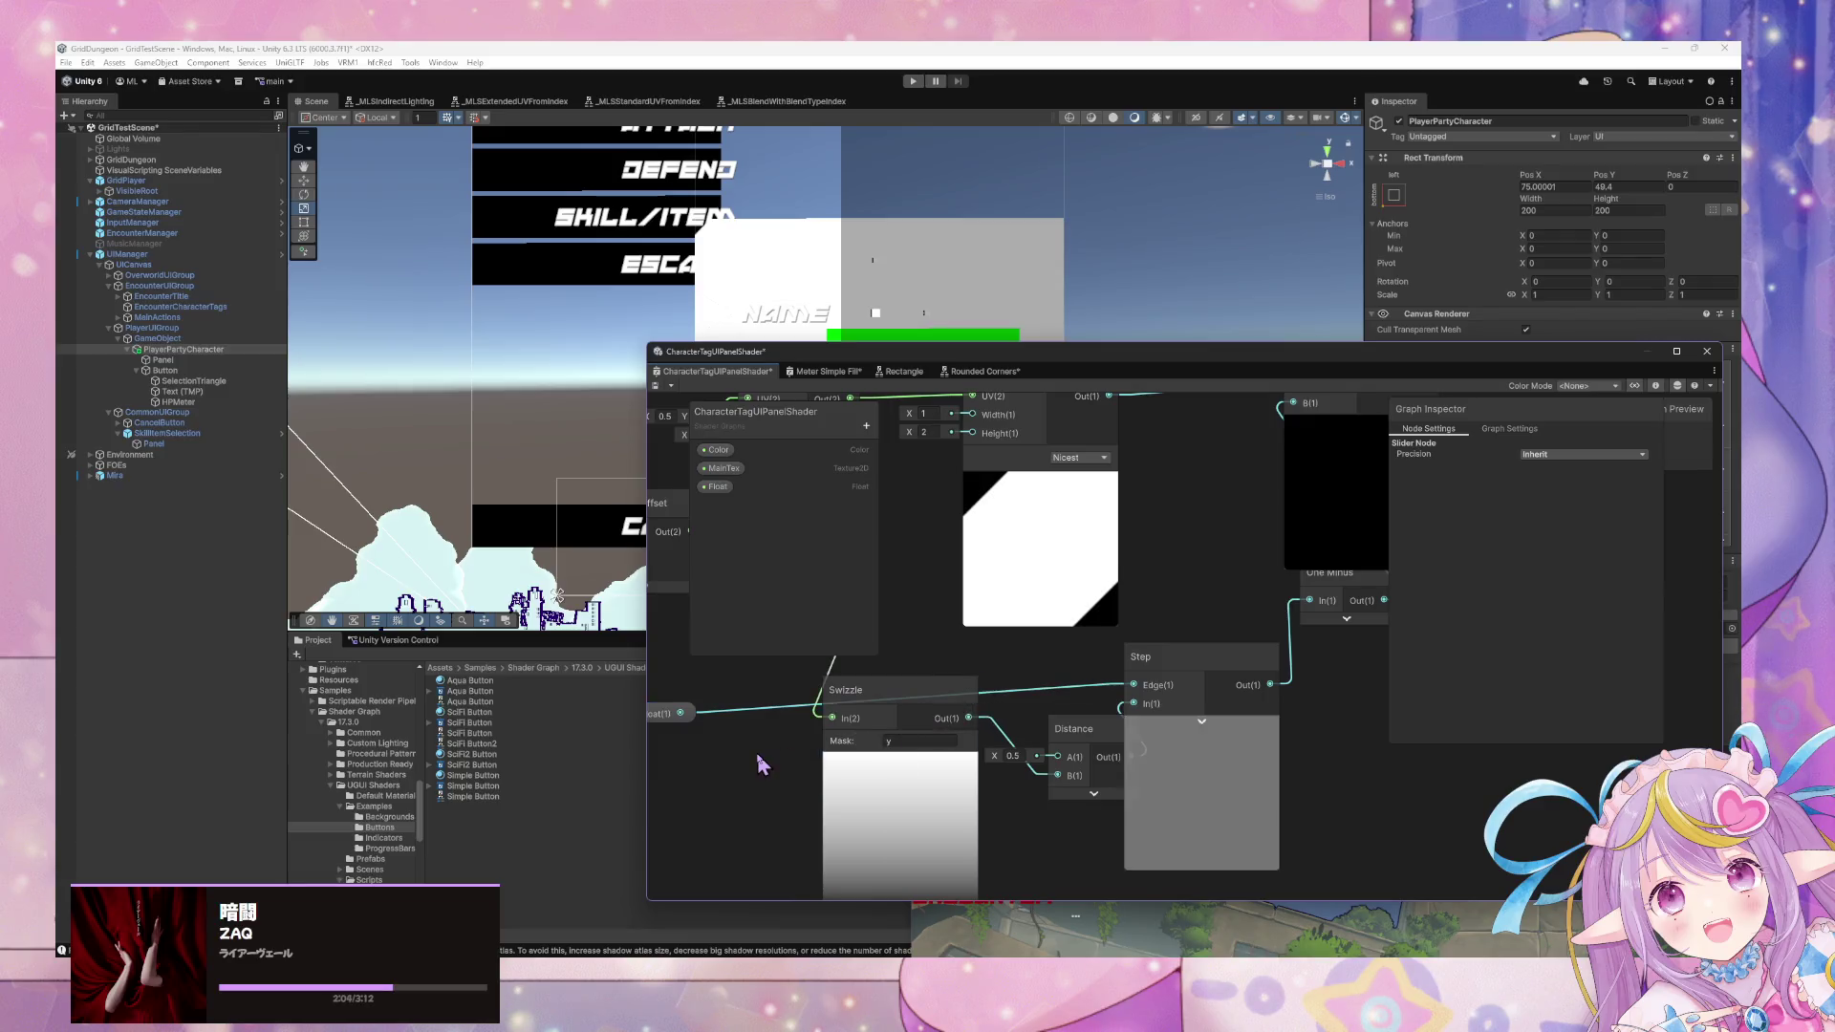
{"action": "left_click", "coordinate": [718, 487]}
{"action": "left_click", "coordinate": [1559, 576]}
{"action": "type", "text": "1"}
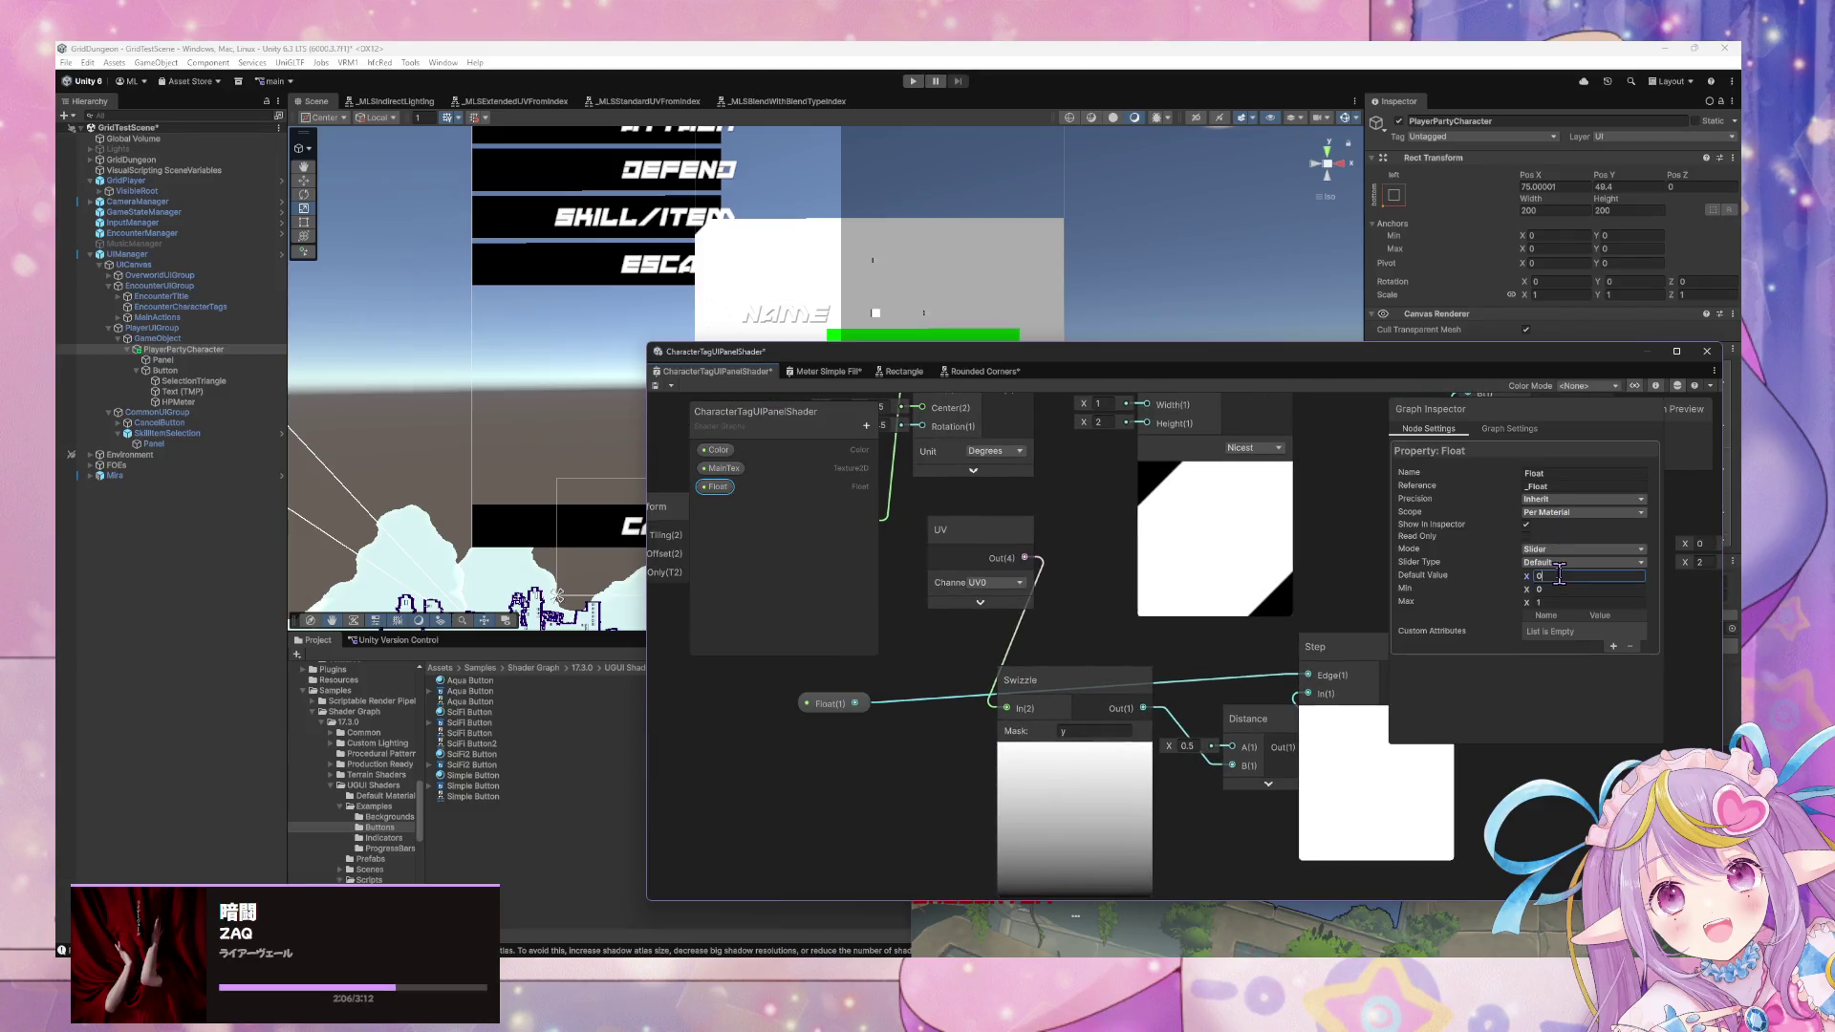
{"action": "double_click", "coordinate": [719, 487]}
{"action": "type", "text": "Value"}
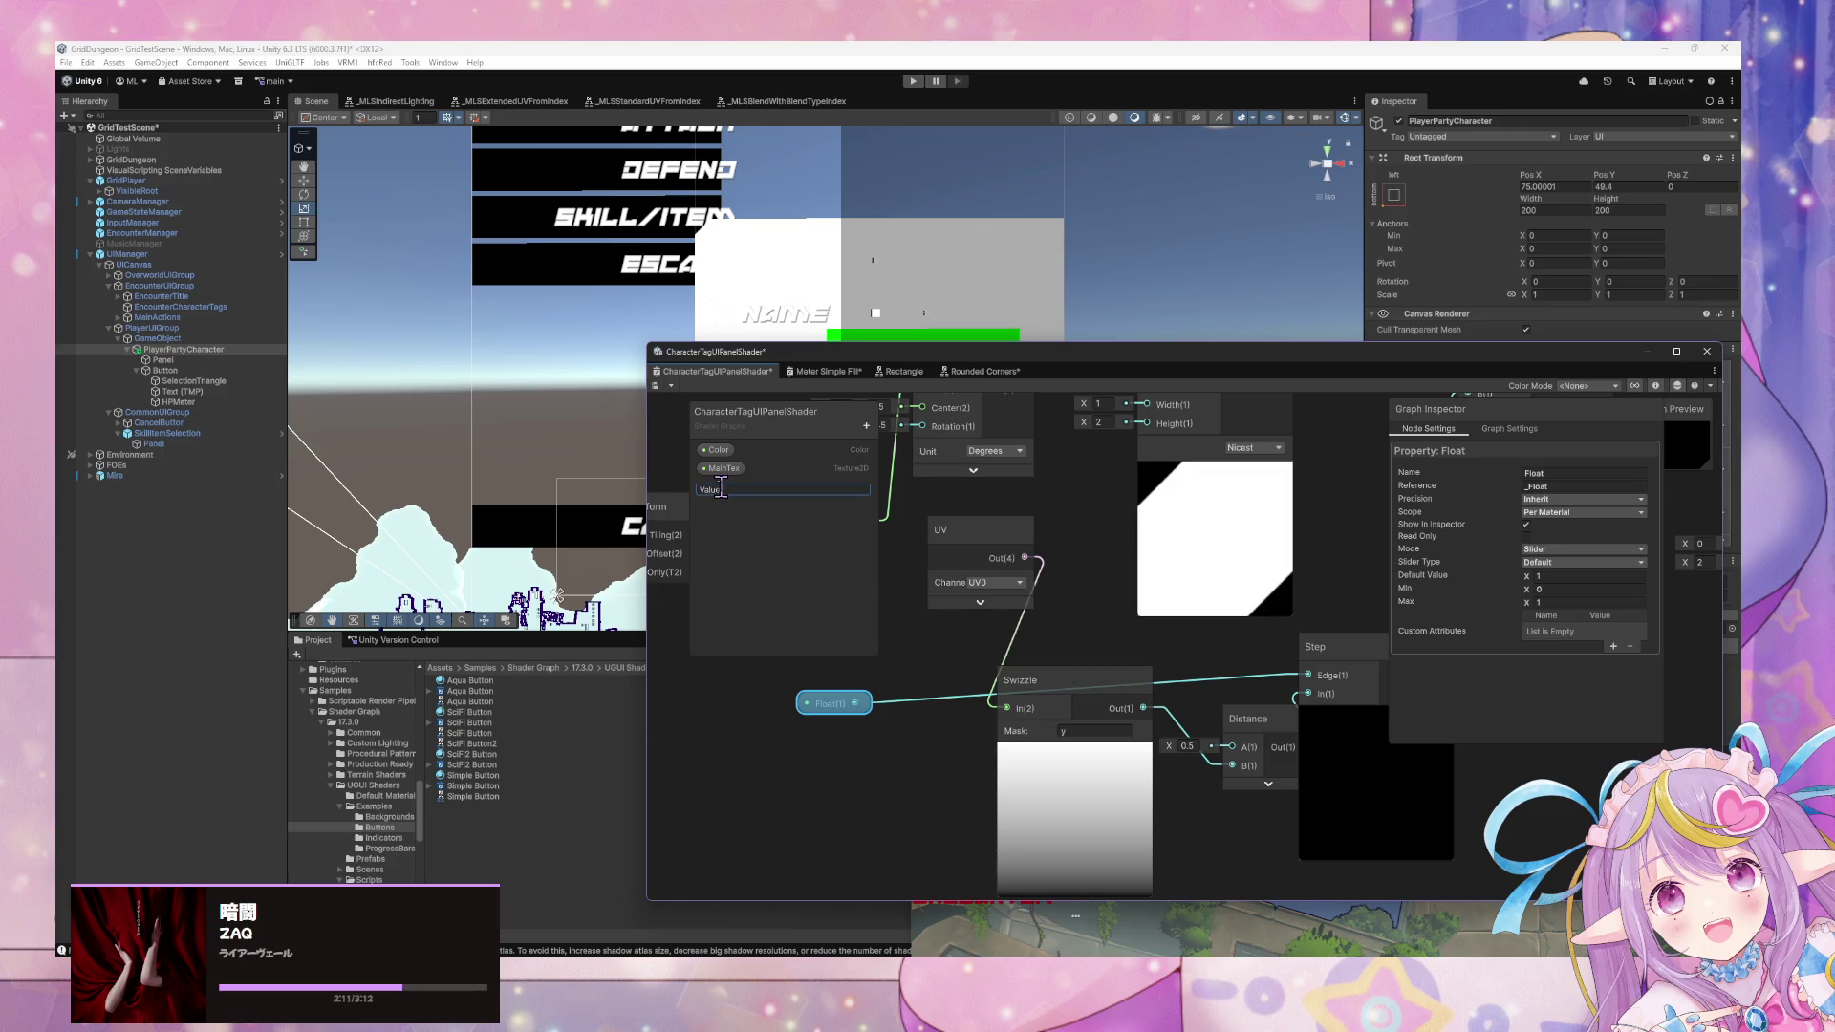
{"action": "key", "text": "Return"}
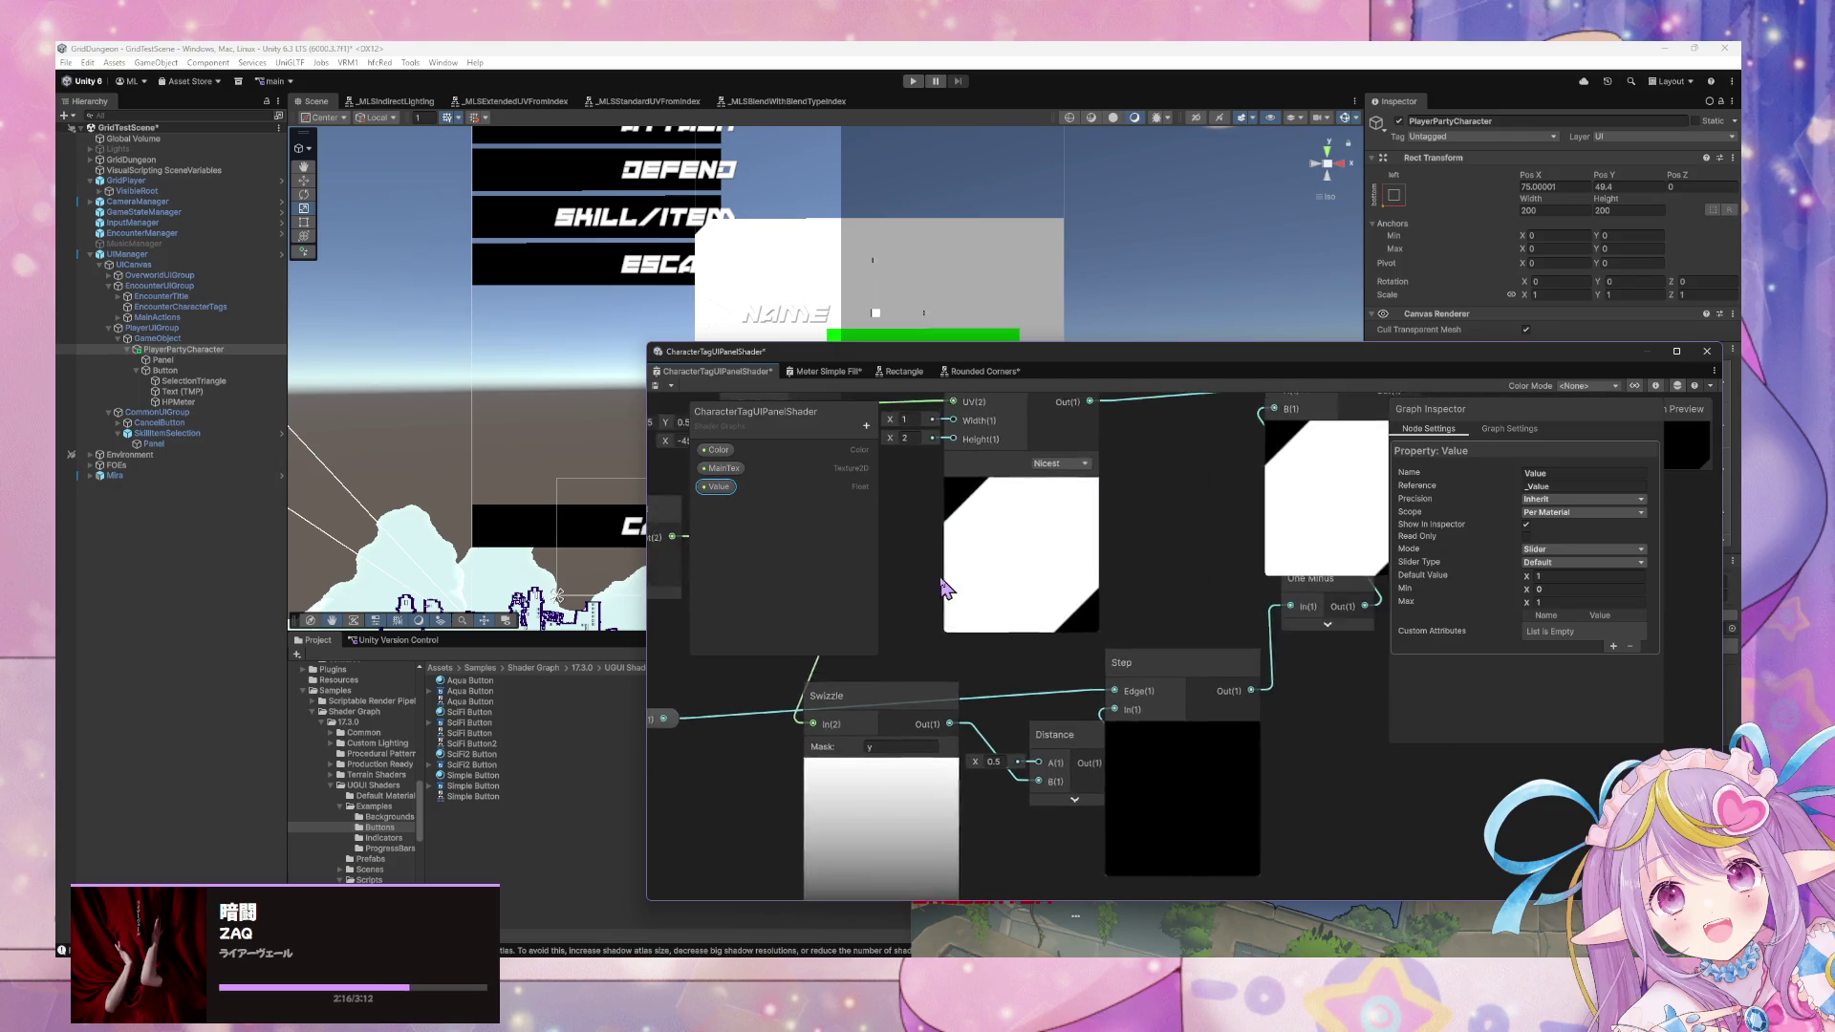
Save the shader graph and move its window down to uncover the scene.
{"action": "left_click_drag", "start_coordinate": [1318, 550], "coordinate": [840, 573]}
{"action": "left_click_drag", "start_coordinate": [1128, 597], "coordinate": [1118, 743]}
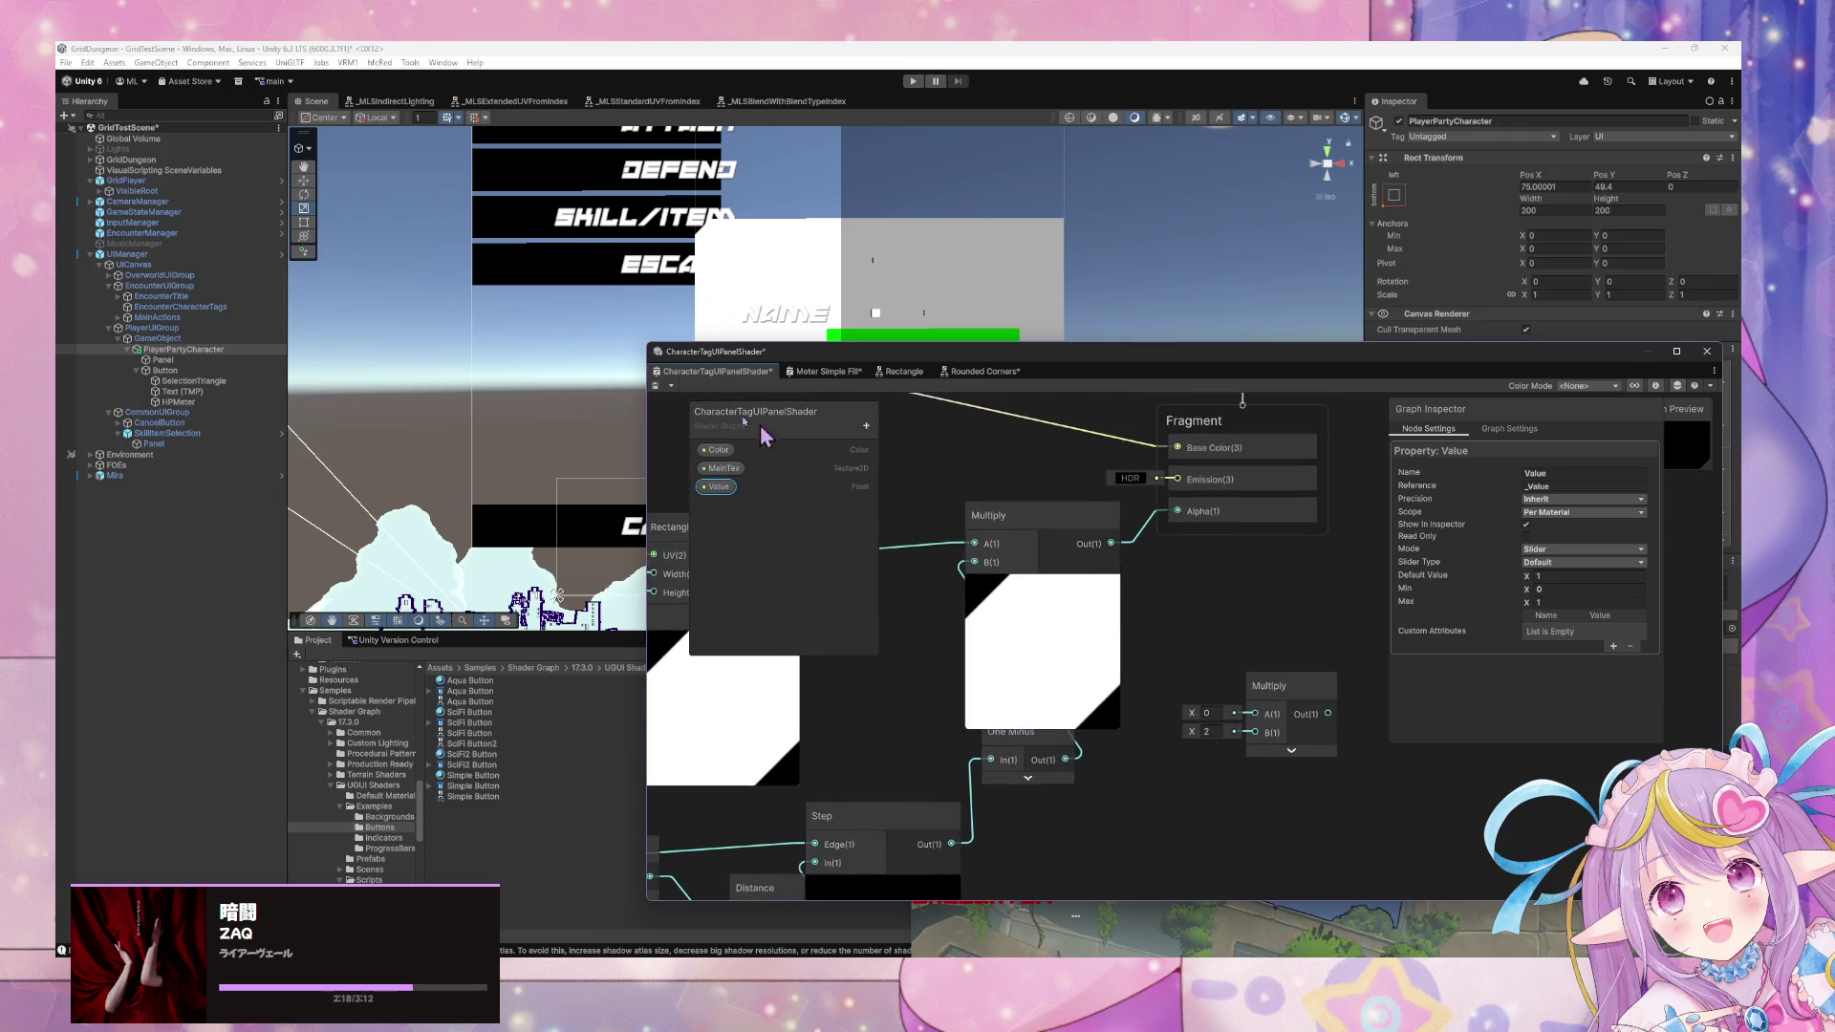
{"action": "left_click", "coordinate": [655, 386]}
{"action": "mouse_move", "coordinate": [940, 356]}
{"action": "left_mouse_down"}
{"action": "mouse_move", "coordinate": [801, 581]}
{"action": "mouse_move", "coordinate": [895, 667]}
{"action": "mouse_move", "coordinate": [928, 664]}
{"action": "mouse_move", "coordinate": [745, 669]}
{"action": "mouse_move", "coordinate": [1189, 461]}
{"action": "left_mouse_up"}
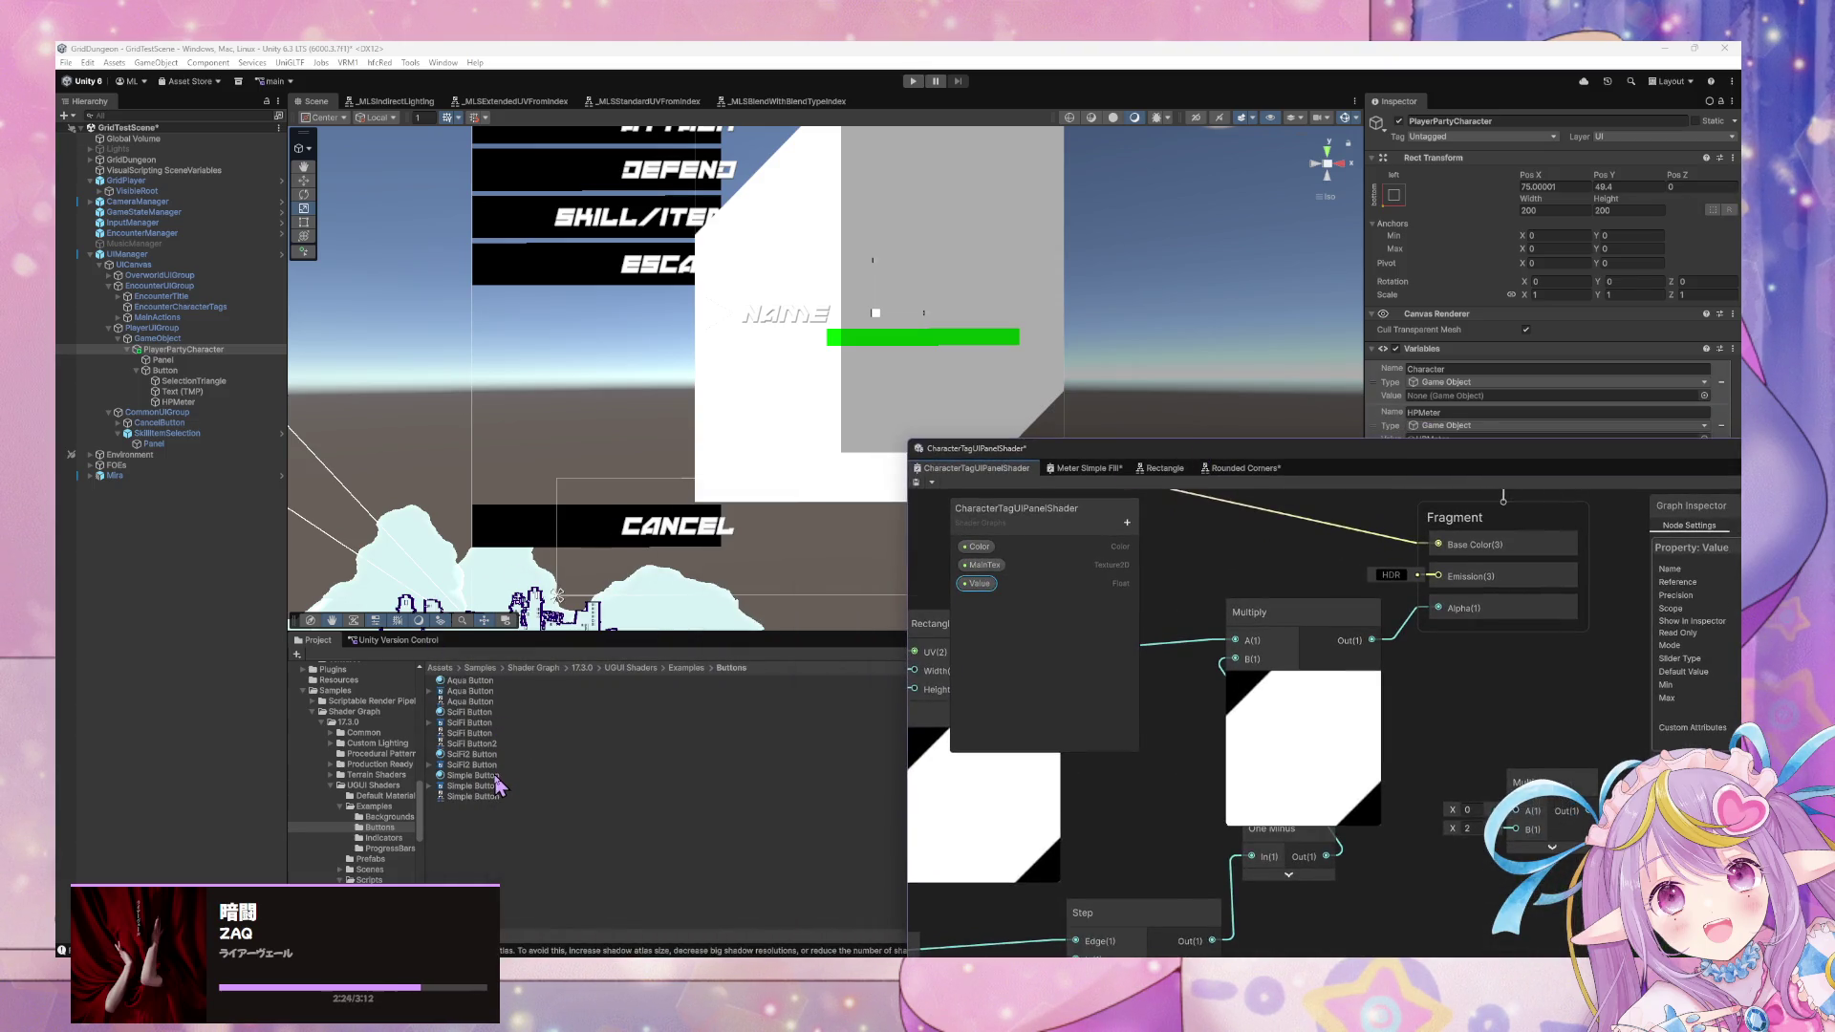
Set PlayerPartyCharacter's Rect Transform height to 50 and frame it in the Scene view.
{"action": "left_click", "coordinate": [941, 261]}
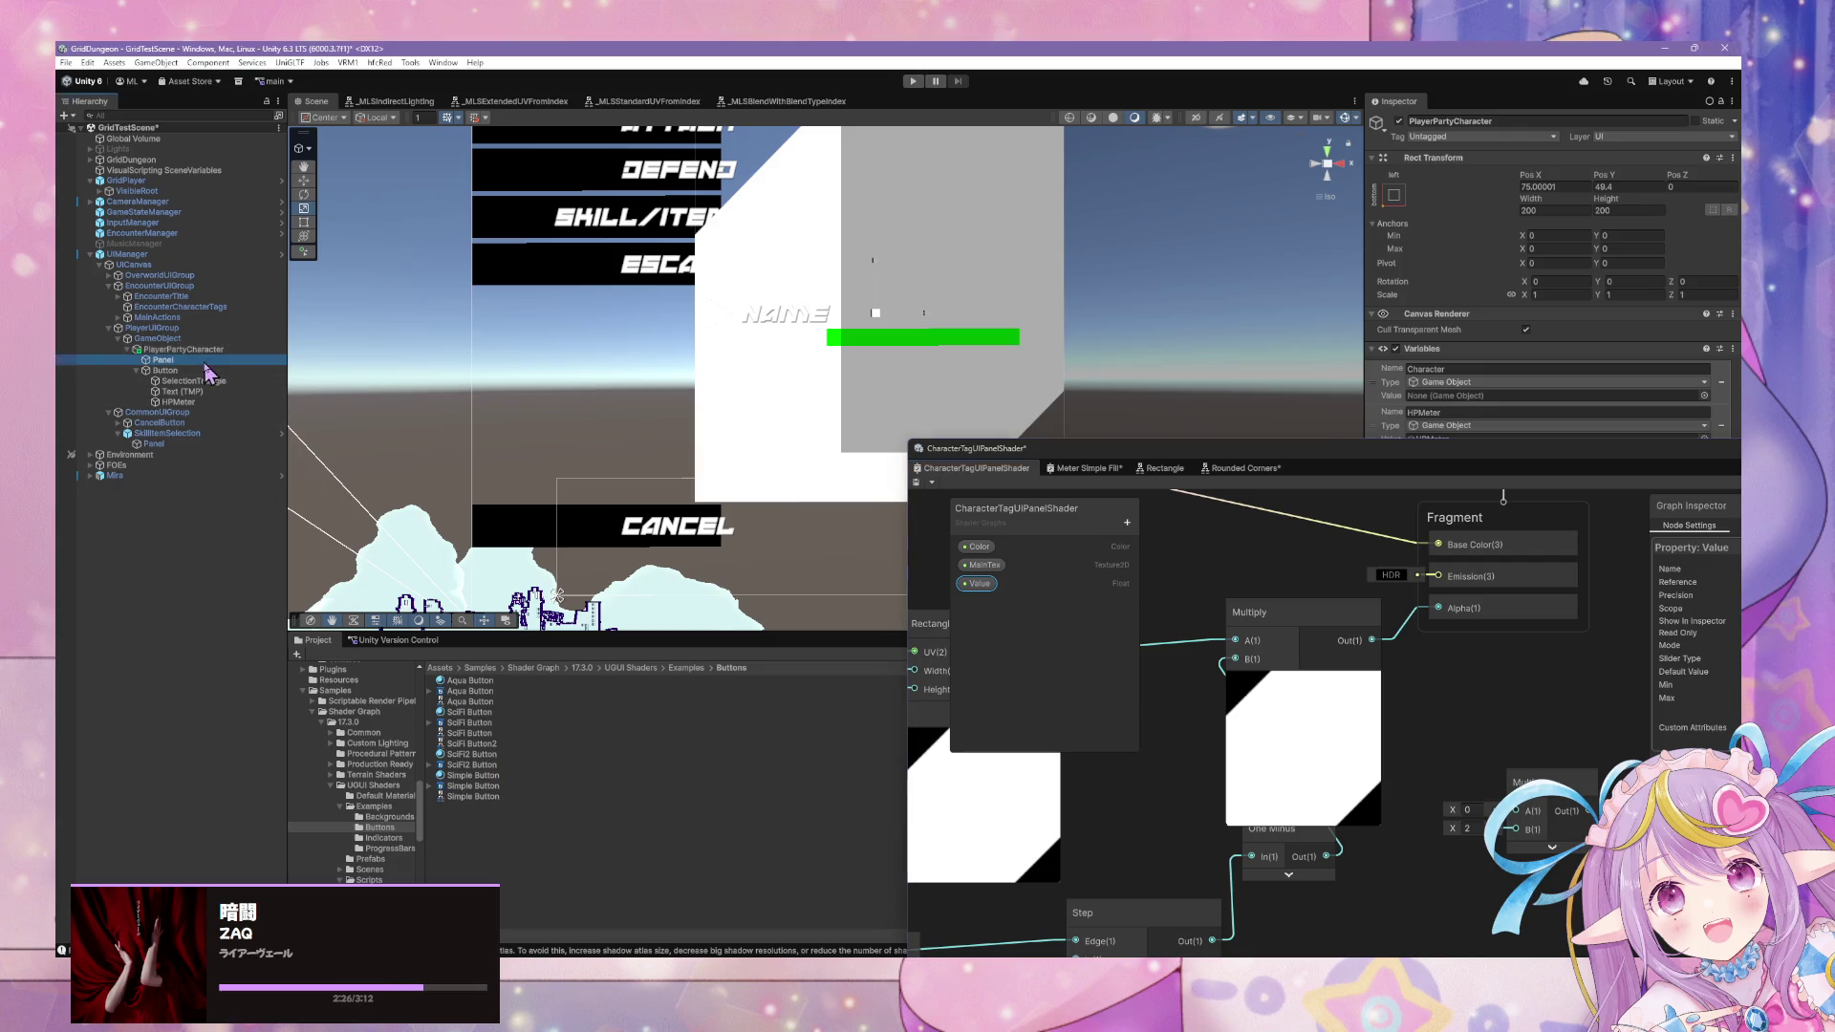
{"action": "left_click", "coordinate": [239, 349]}
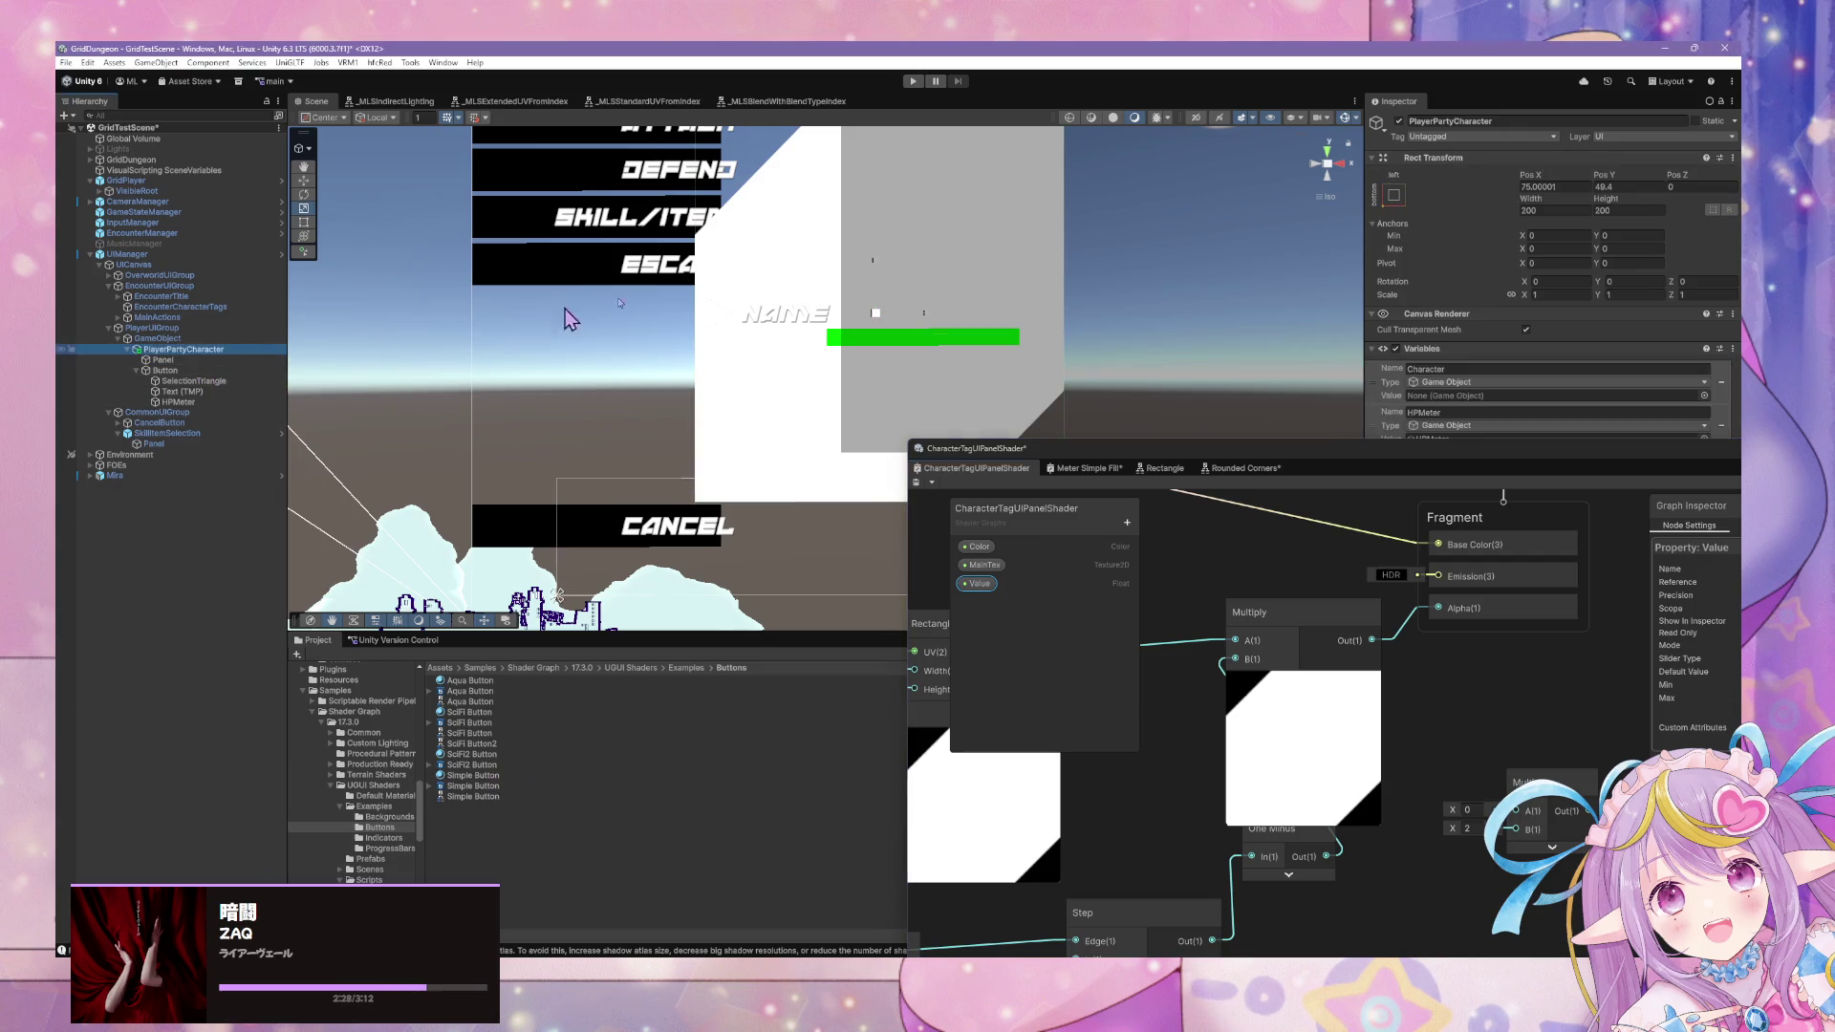
{"action": "left_click", "coordinate": [1623, 212]}
{"action": "type", "text": "100"}
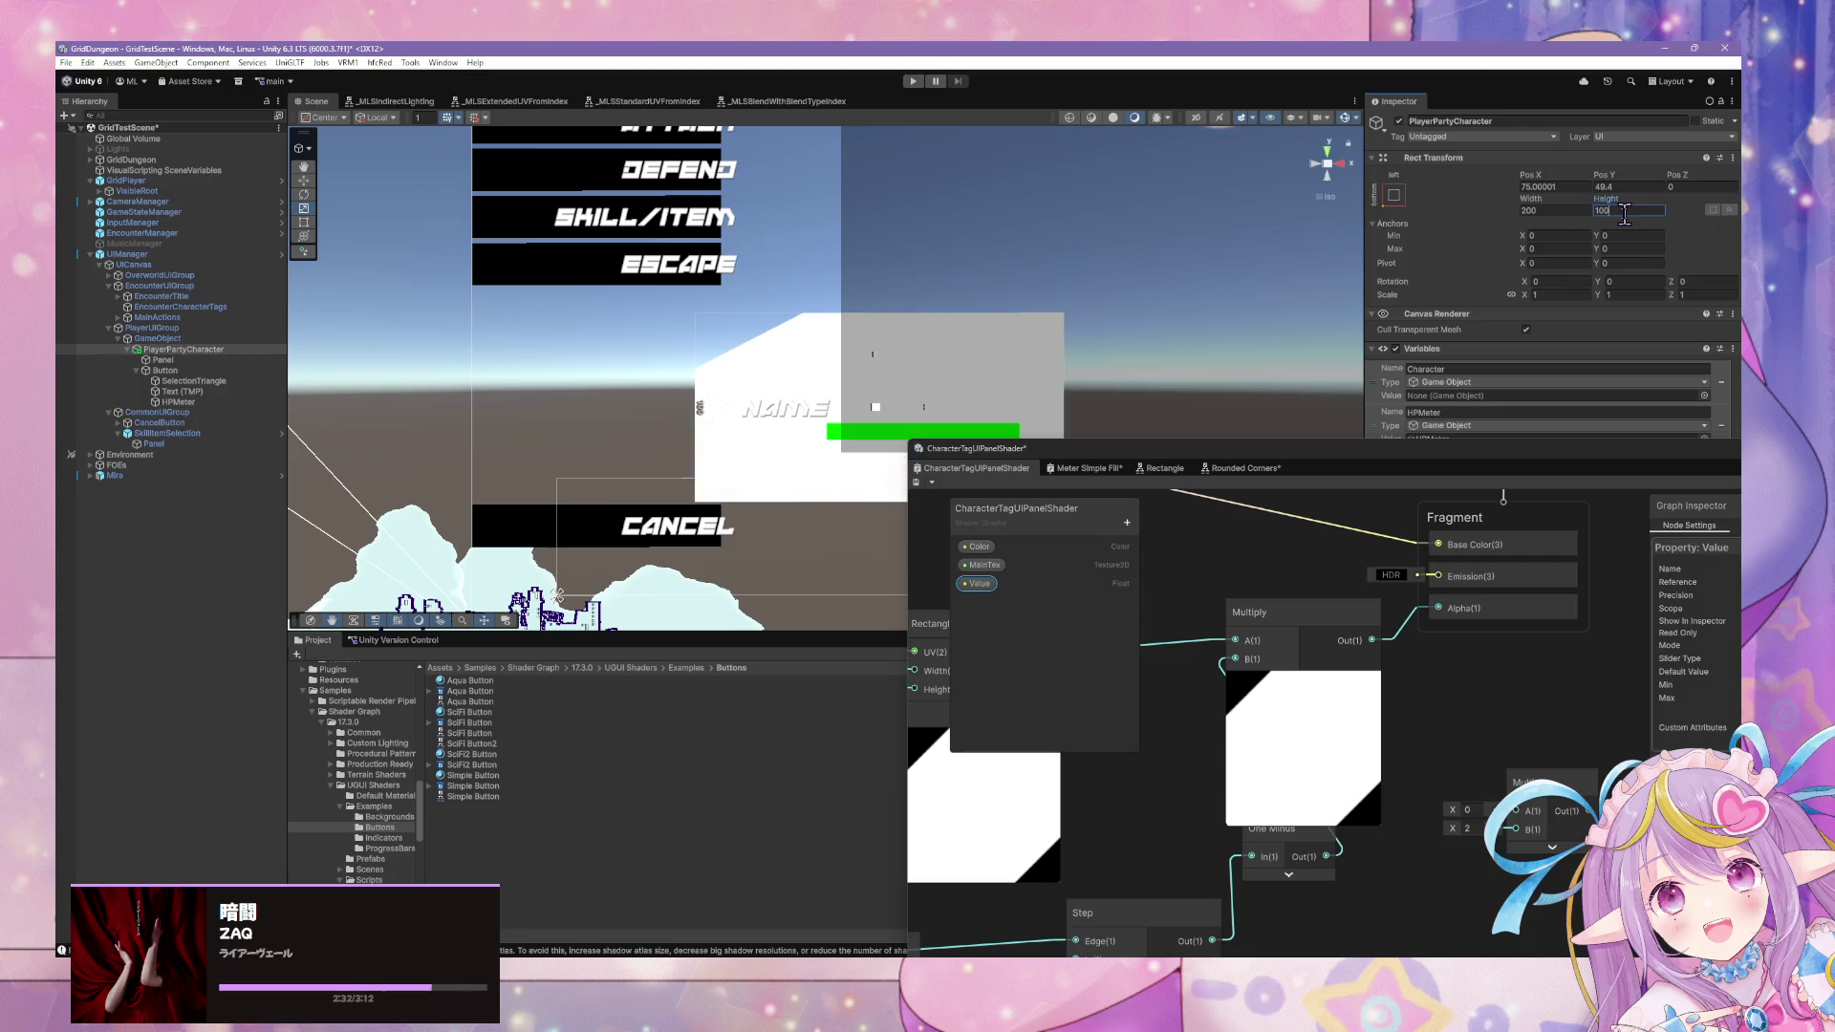
{"action": "key", "text": "BackSpace"}
{"action": "key", "text": "BackSpace"}
{"action": "key", "text": "BackSpace"}
{"action": "type", "text": "50"}
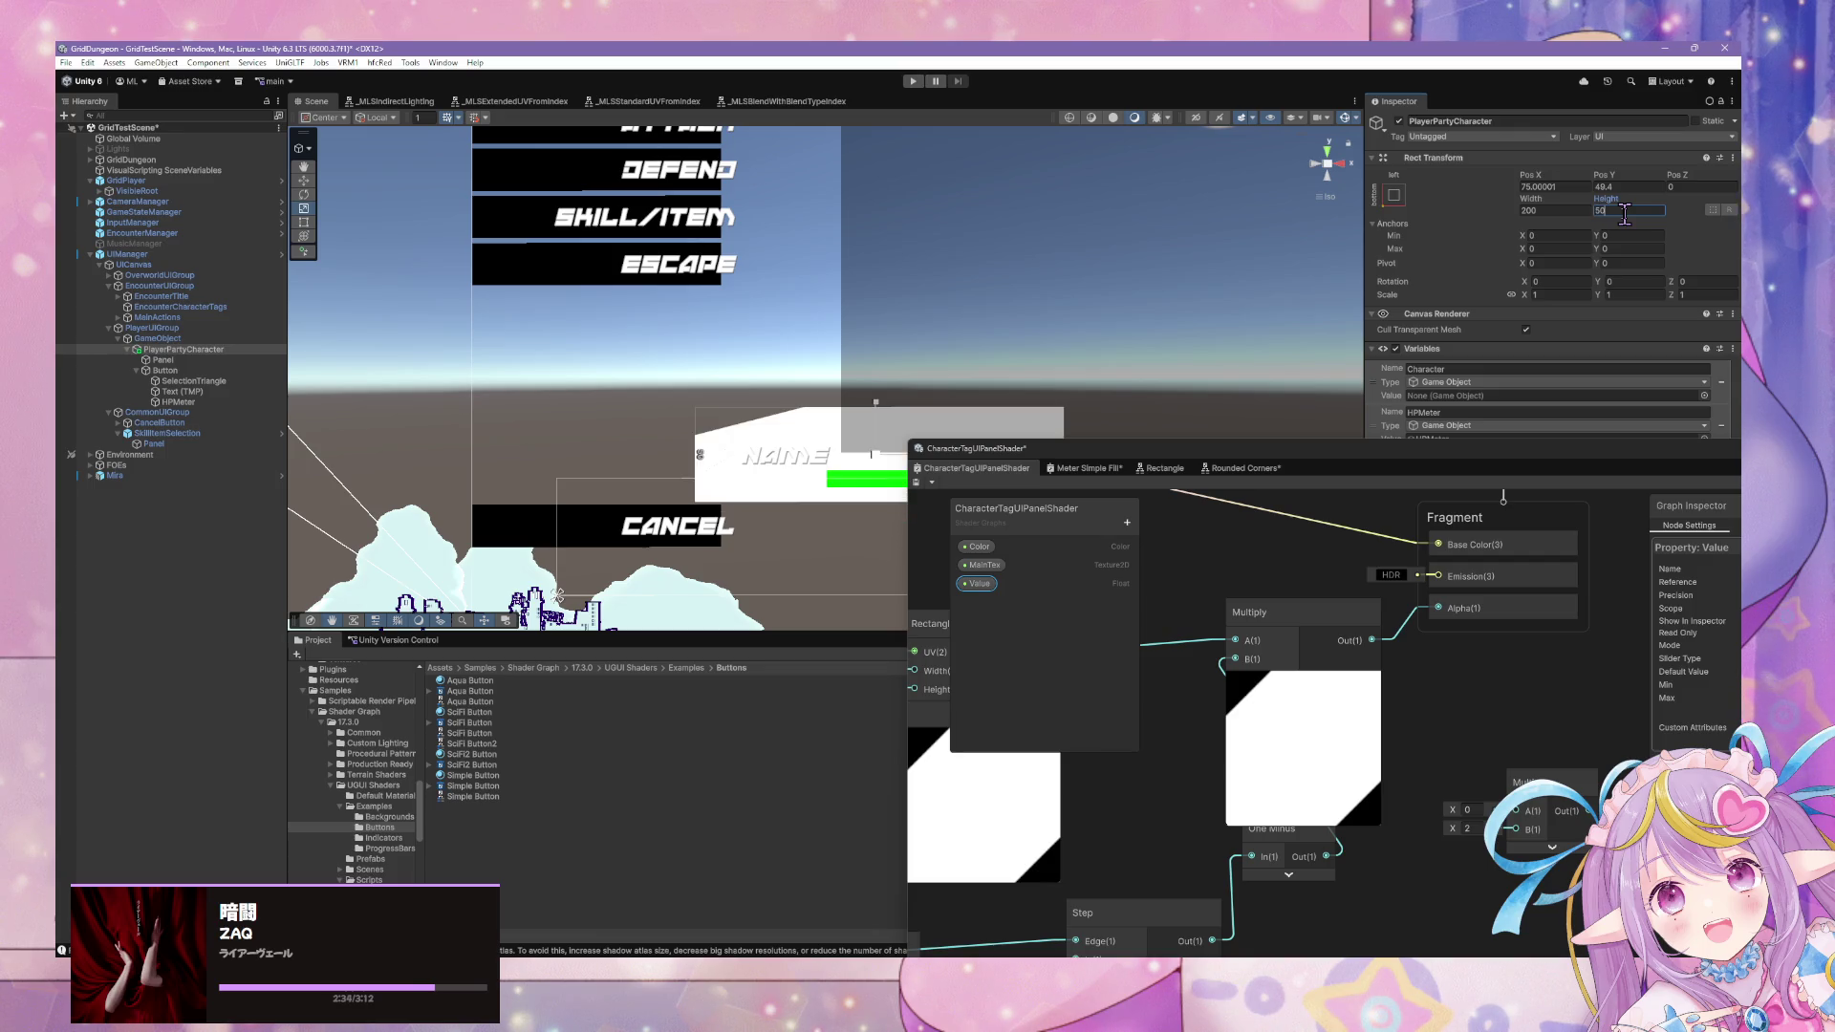
{"action": "key", "text": "Return"}
{"action": "key", "text": "f"}
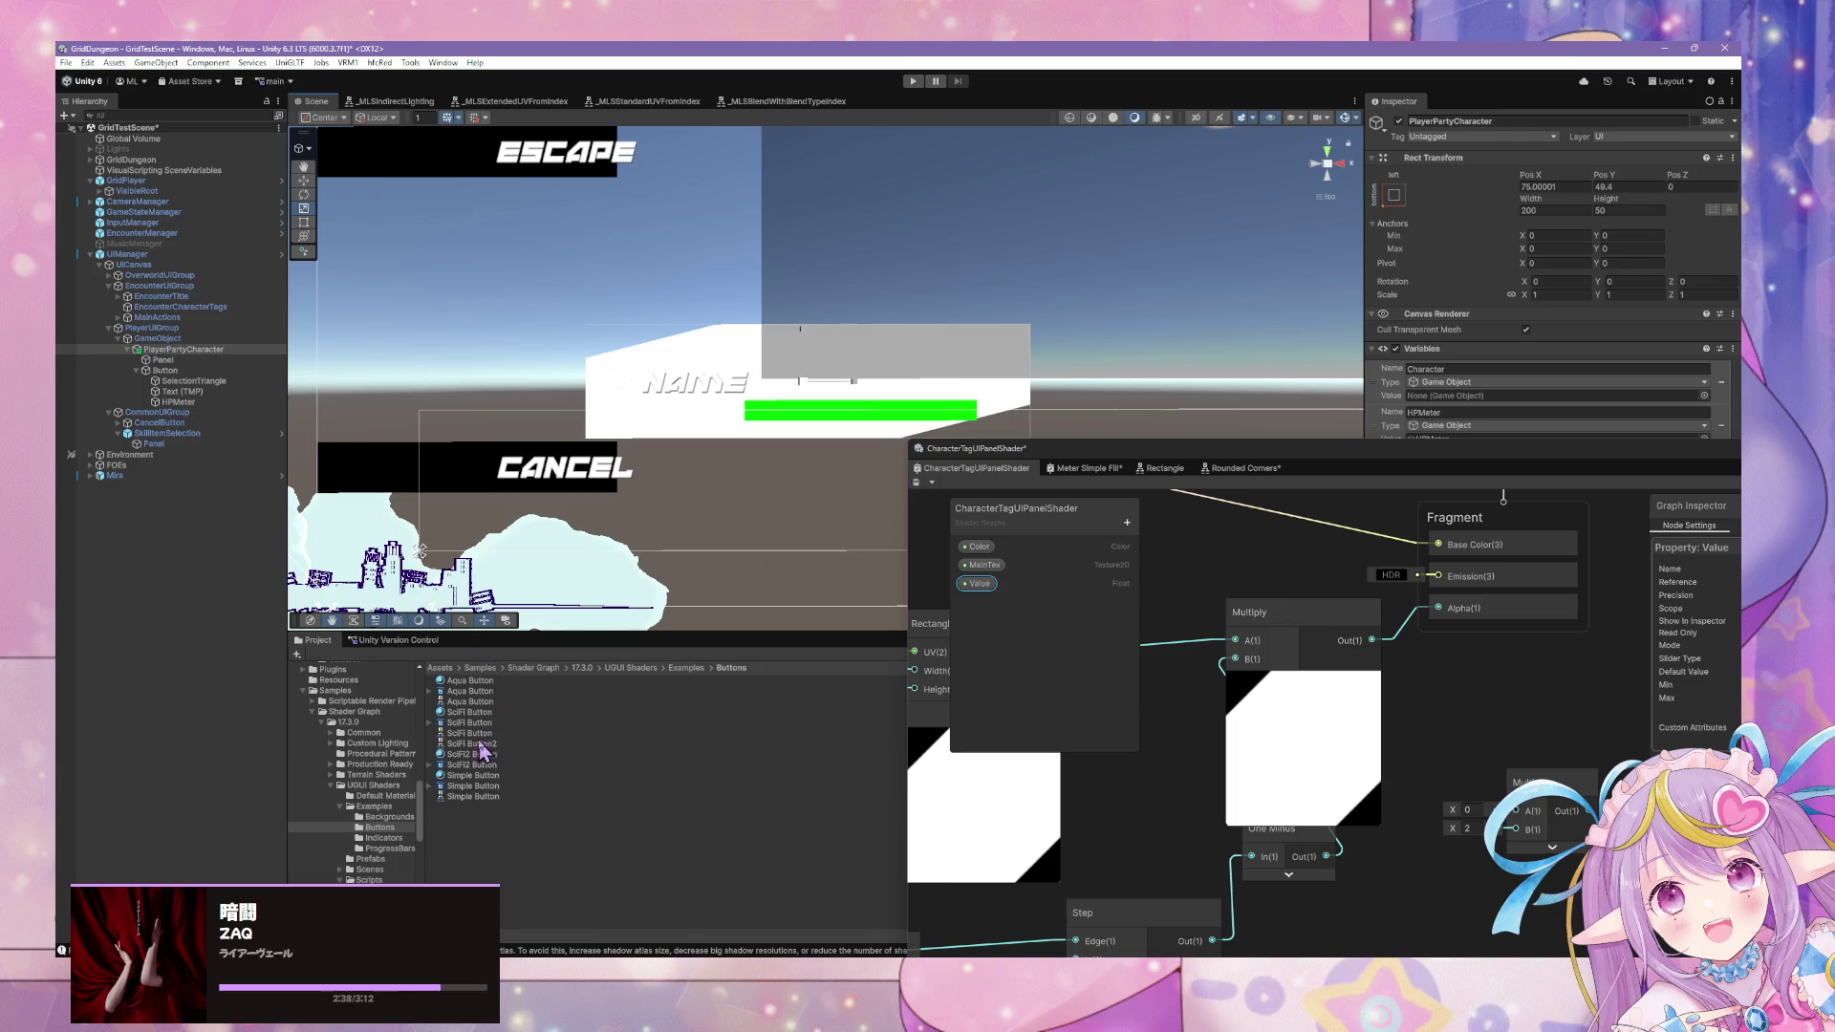
Locate the Panel's CharacterTagUIPanel material and scrub its Tiling X value.
{"action": "scroll", "coordinate": [395, 757], "scroll_direction": "up", "scroll_amount": 10}
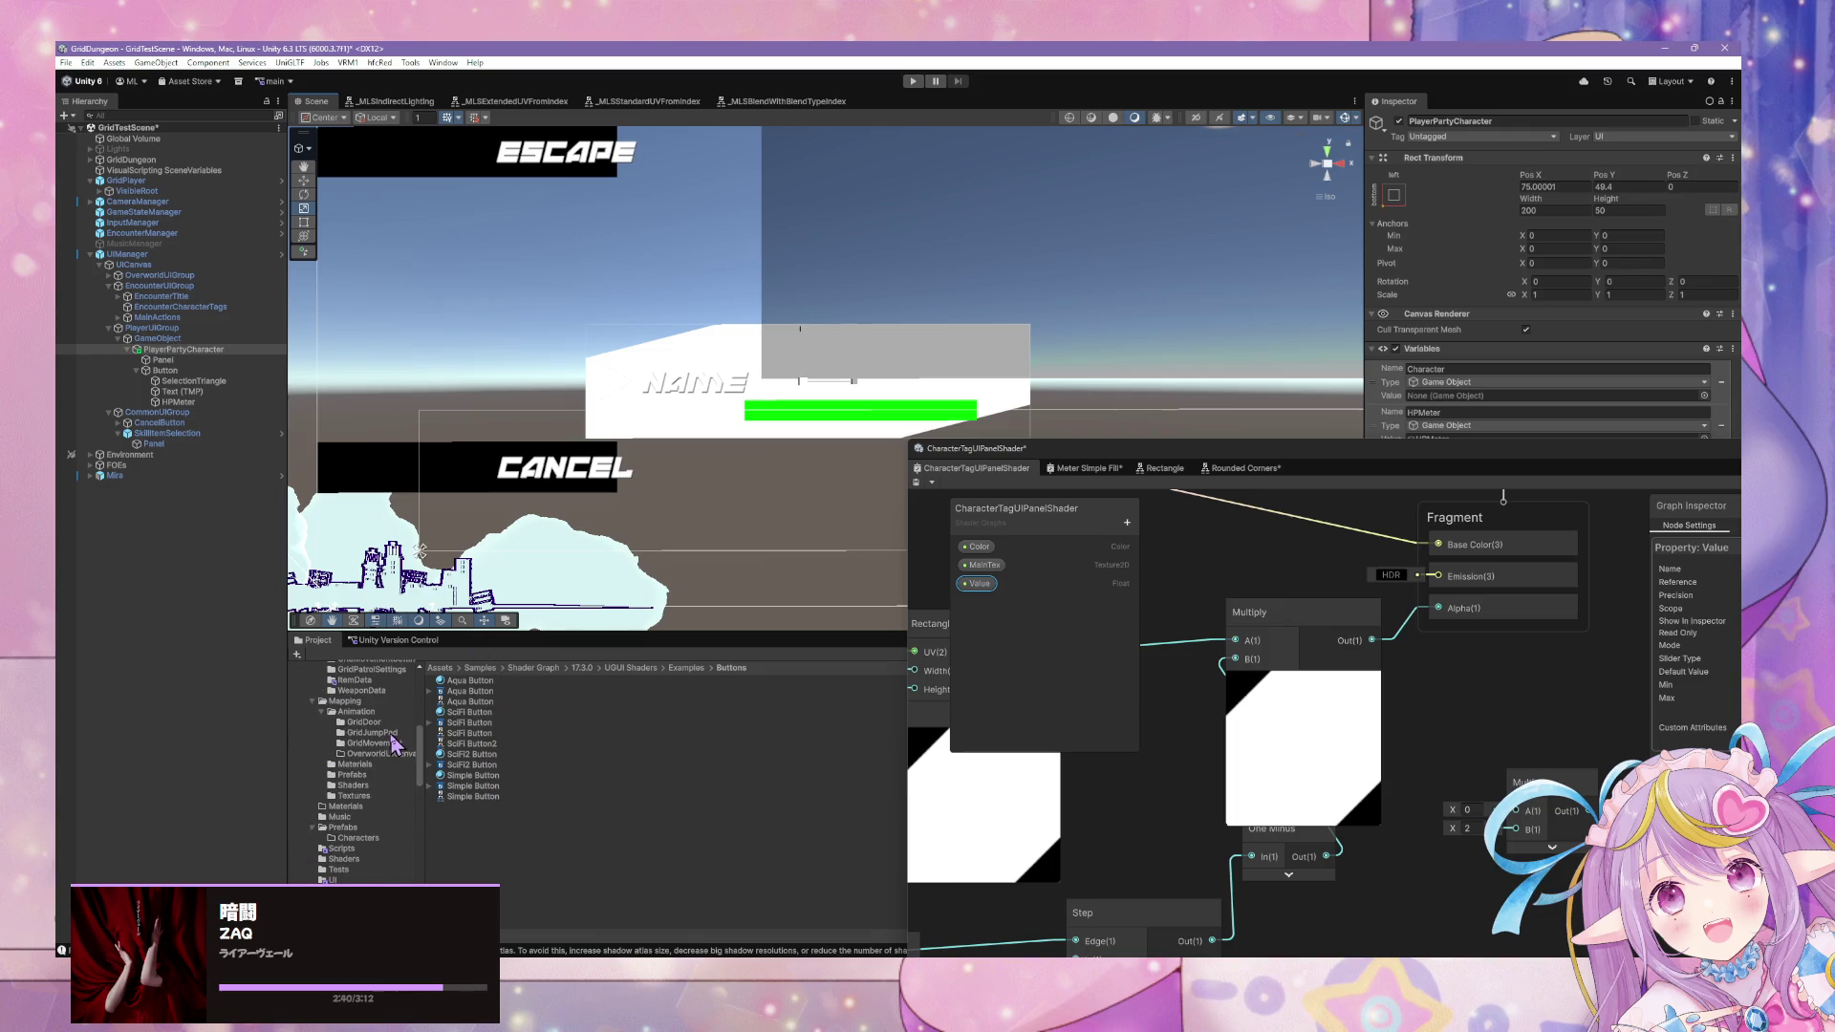
{"action": "left_click", "coordinate": [163, 359]}
{"action": "left_click", "coordinate": [1586, 391]}
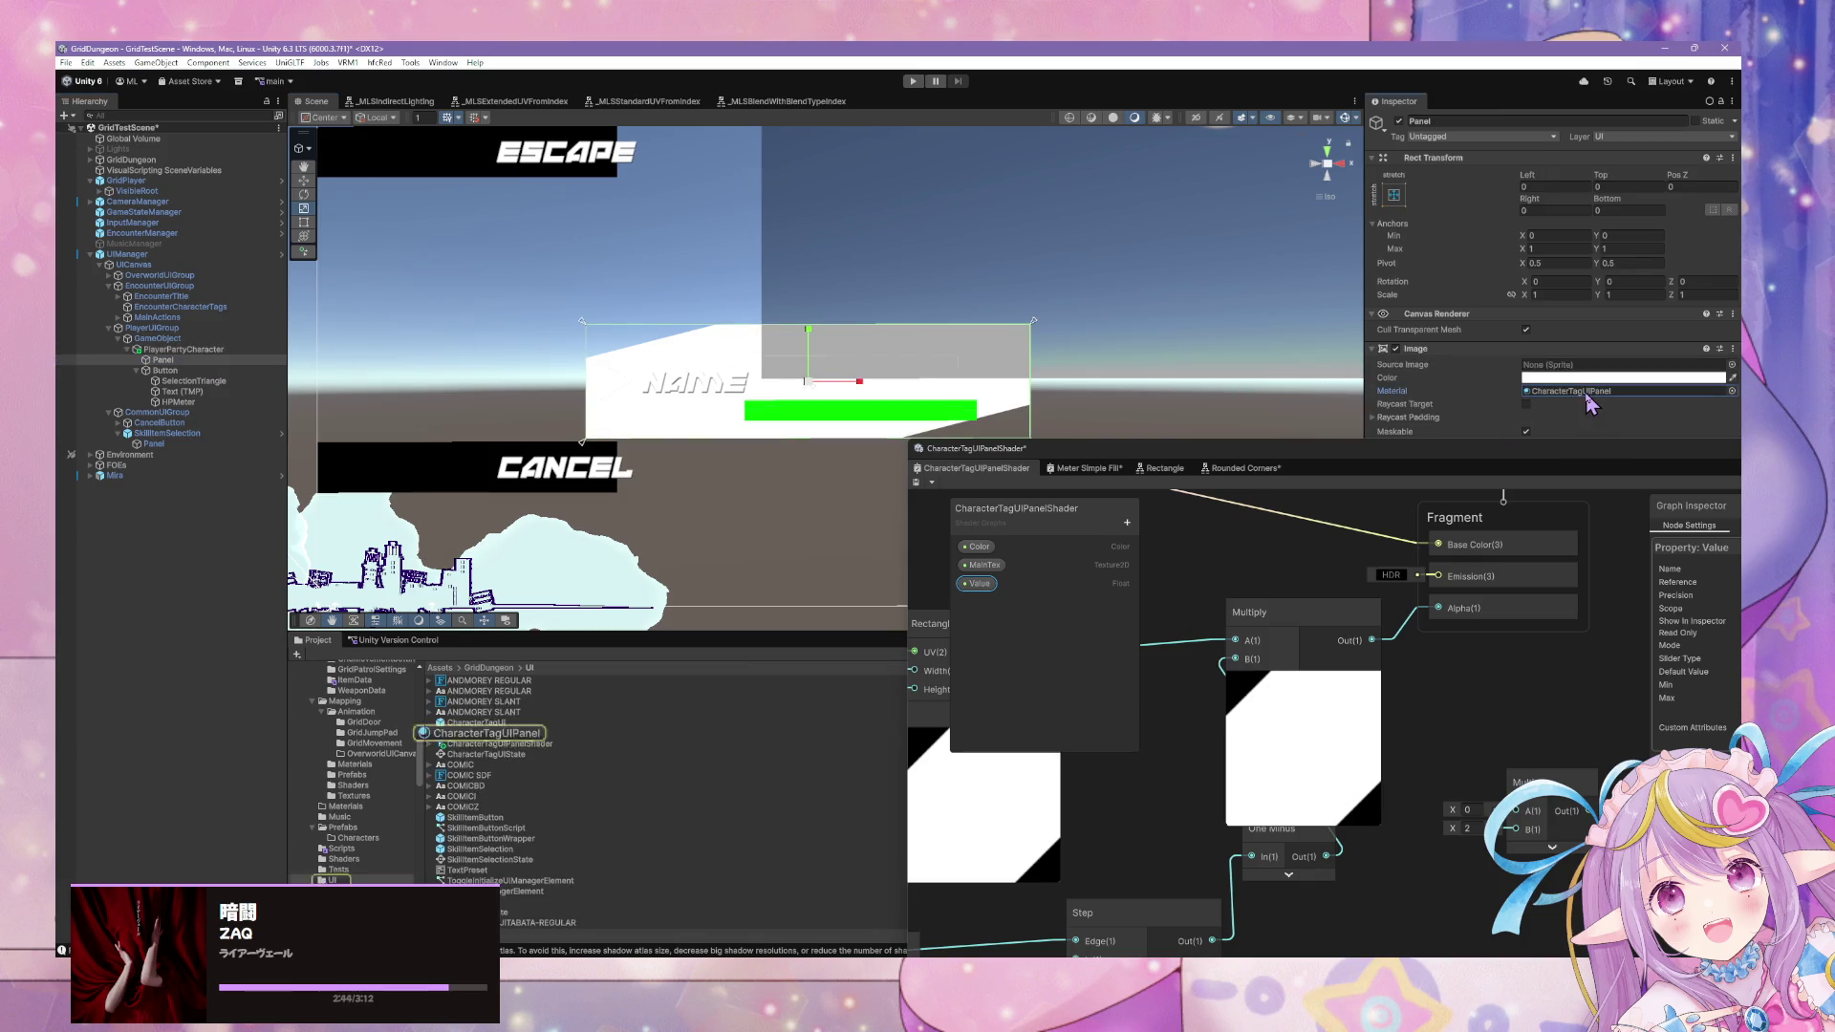
{"action": "left_click", "coordinate": [543, 732]}
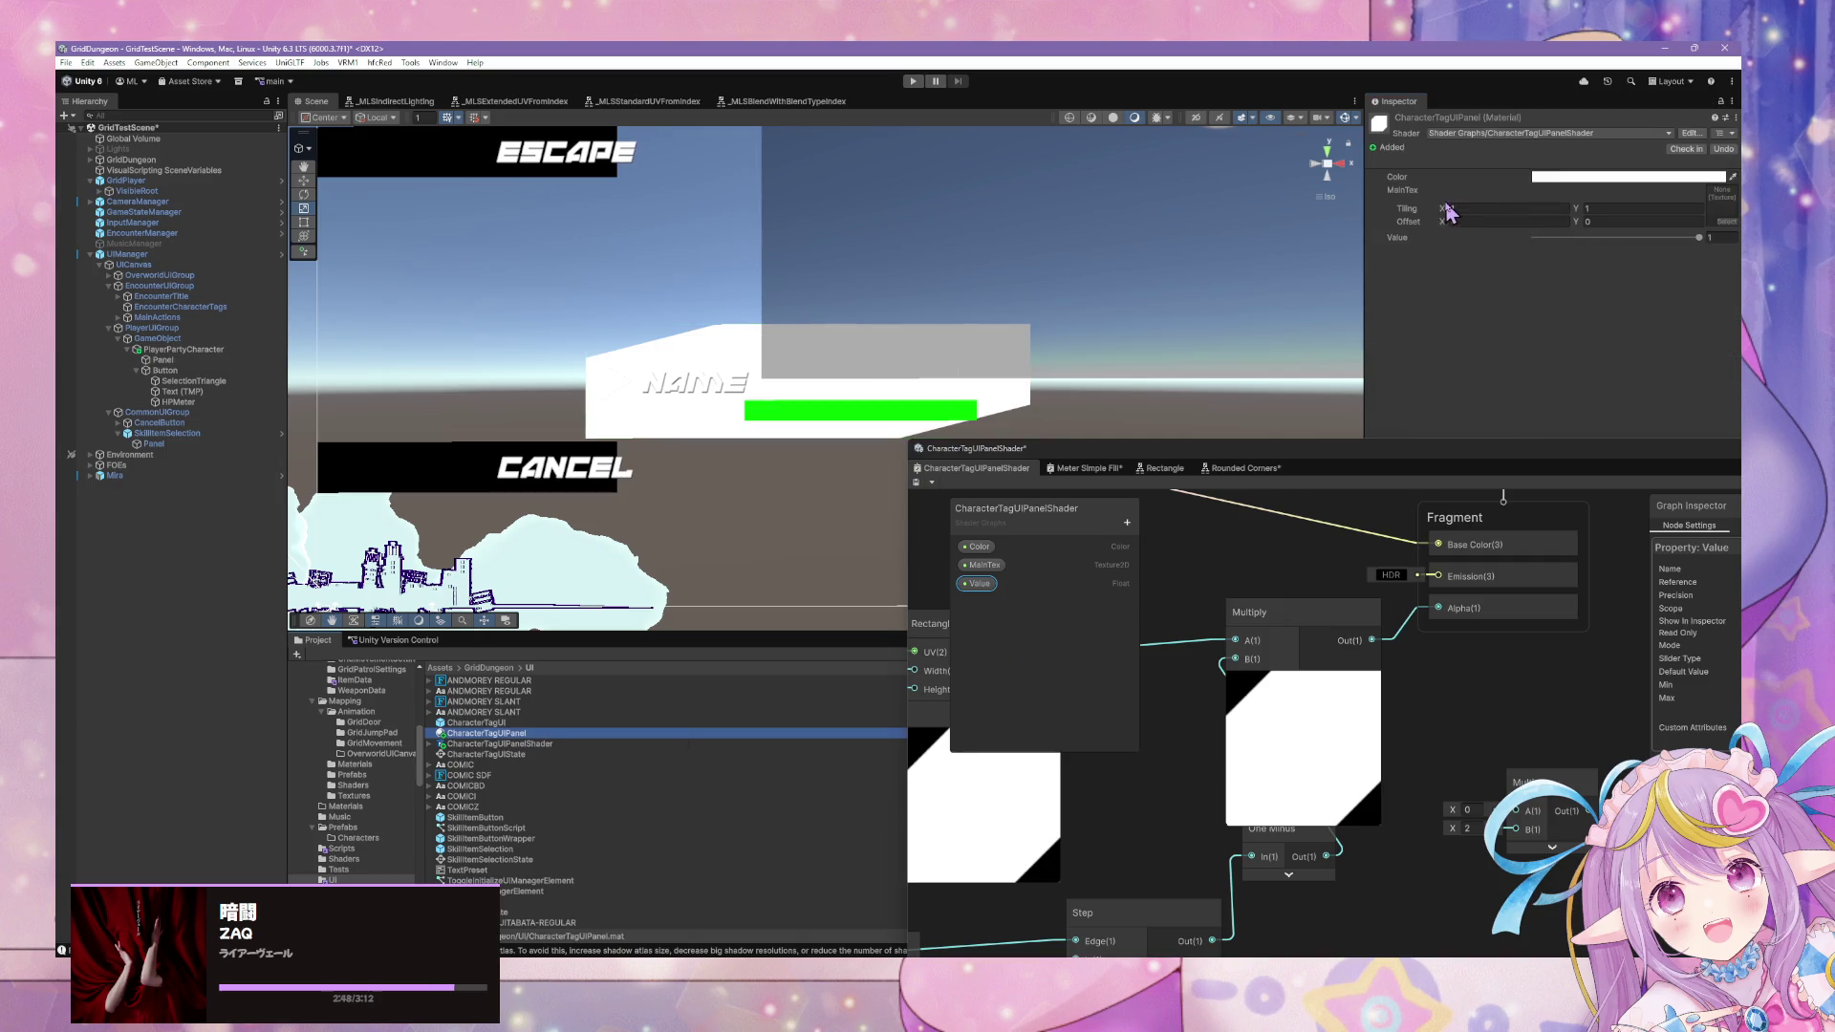
{"action": "left_click_drag", "start_coordinate": [1450, 214], "coordinate": [1414, 217]}
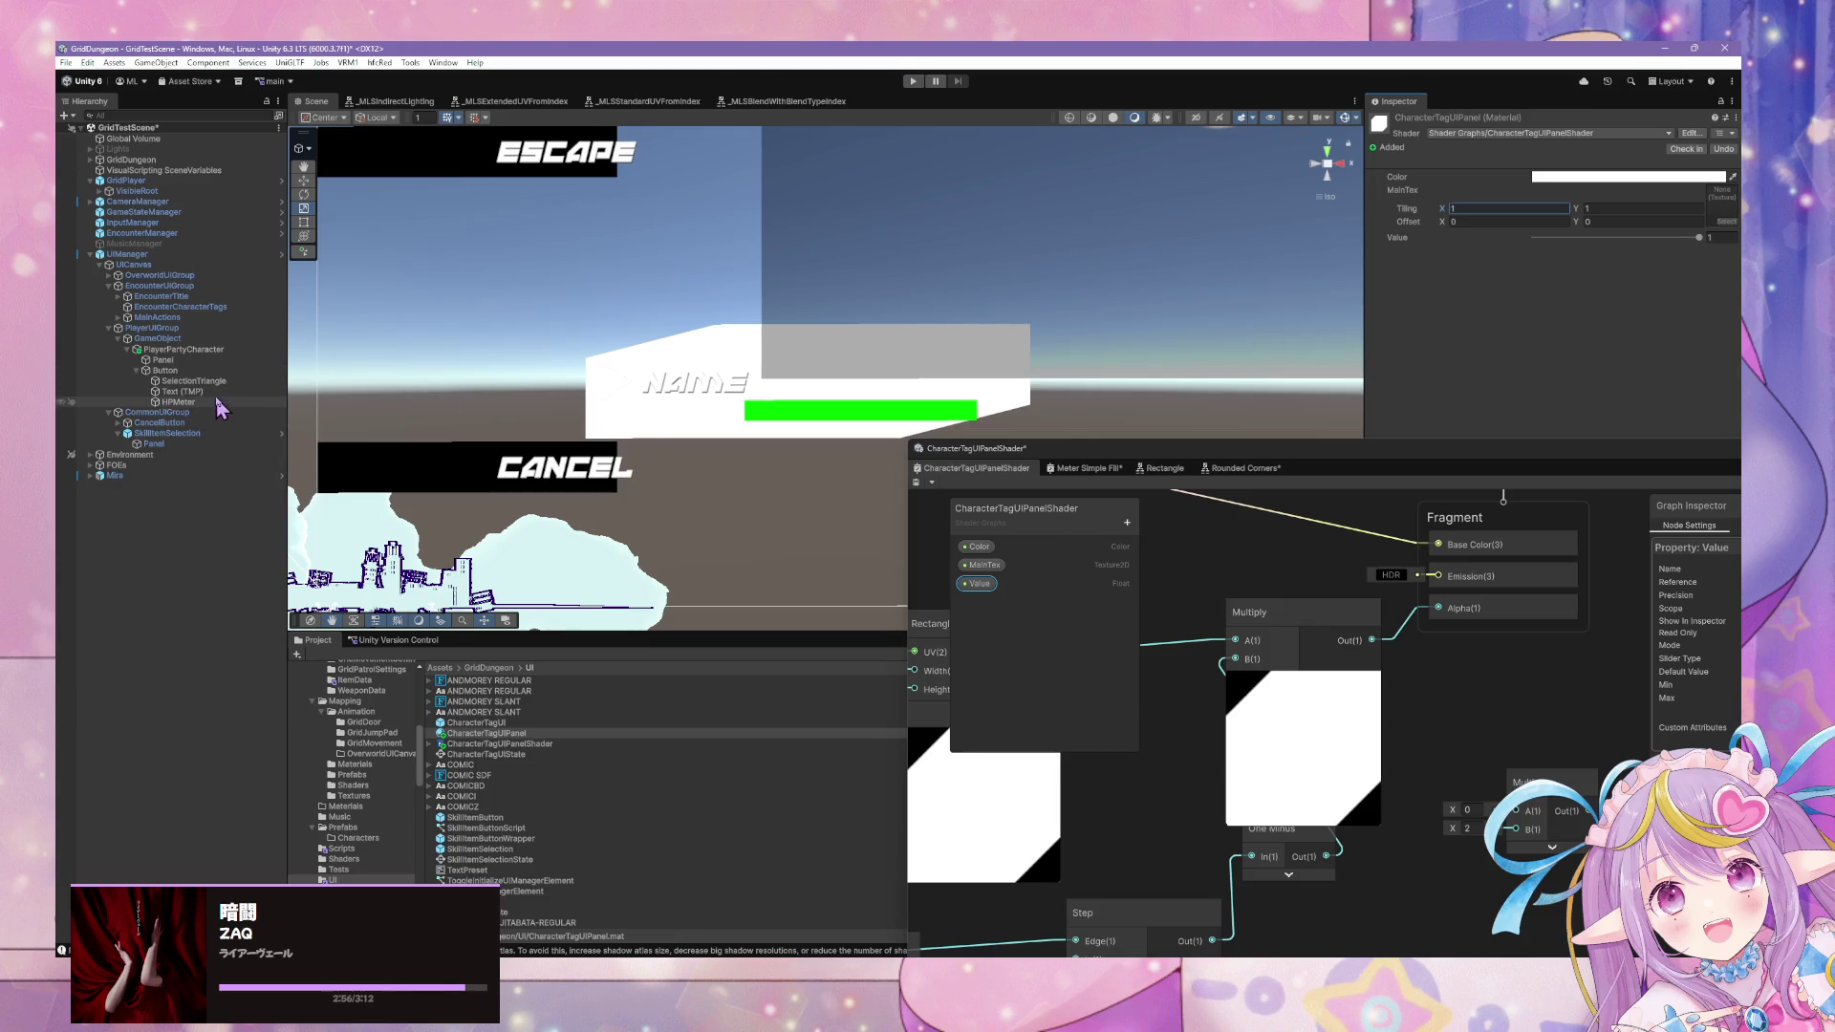
{"action": "mouse_move", "coordinate": [1217, 720]}
{"action": "left_mouse_down"}
{"action": "mouse_move", "coordinate": [1390, 688]}
{"action": "mouse_move", "coordinate": [1436, 700]}
{"action": "mouse_move", "coordinate": [1343, 680]}
{"action": "mouse_move", "coordinate": [1402, 671]}
{"action": "mouse_move", "coordinate": [1315, 667]}
{"action": "mouse_move", "coordinate": [1582, 589]}
{"action": "left_mouse_up"}
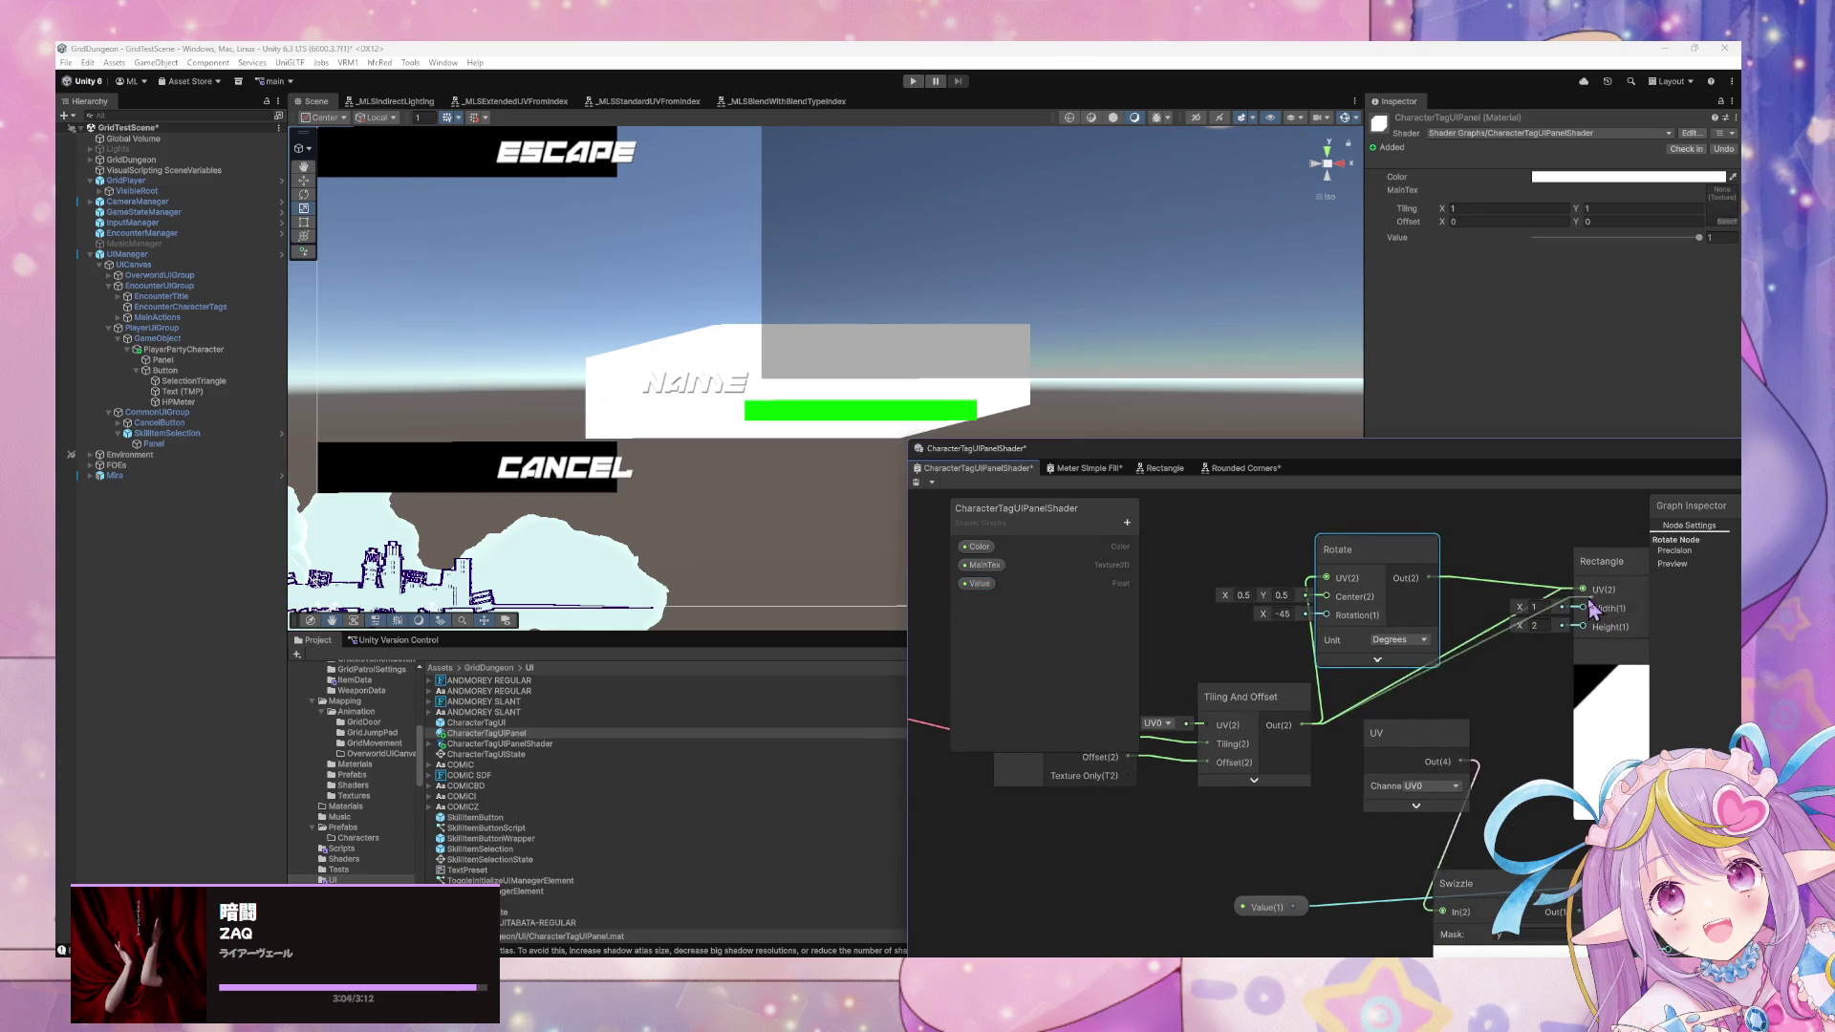
Delete the Tiling And Offset→Rotate link and wire Rotate's output into Tiling And Offset's UV.
{"action": "left_click_drag", "start_coordinate": [1395, 573], "coordinate": [1198, 585]}
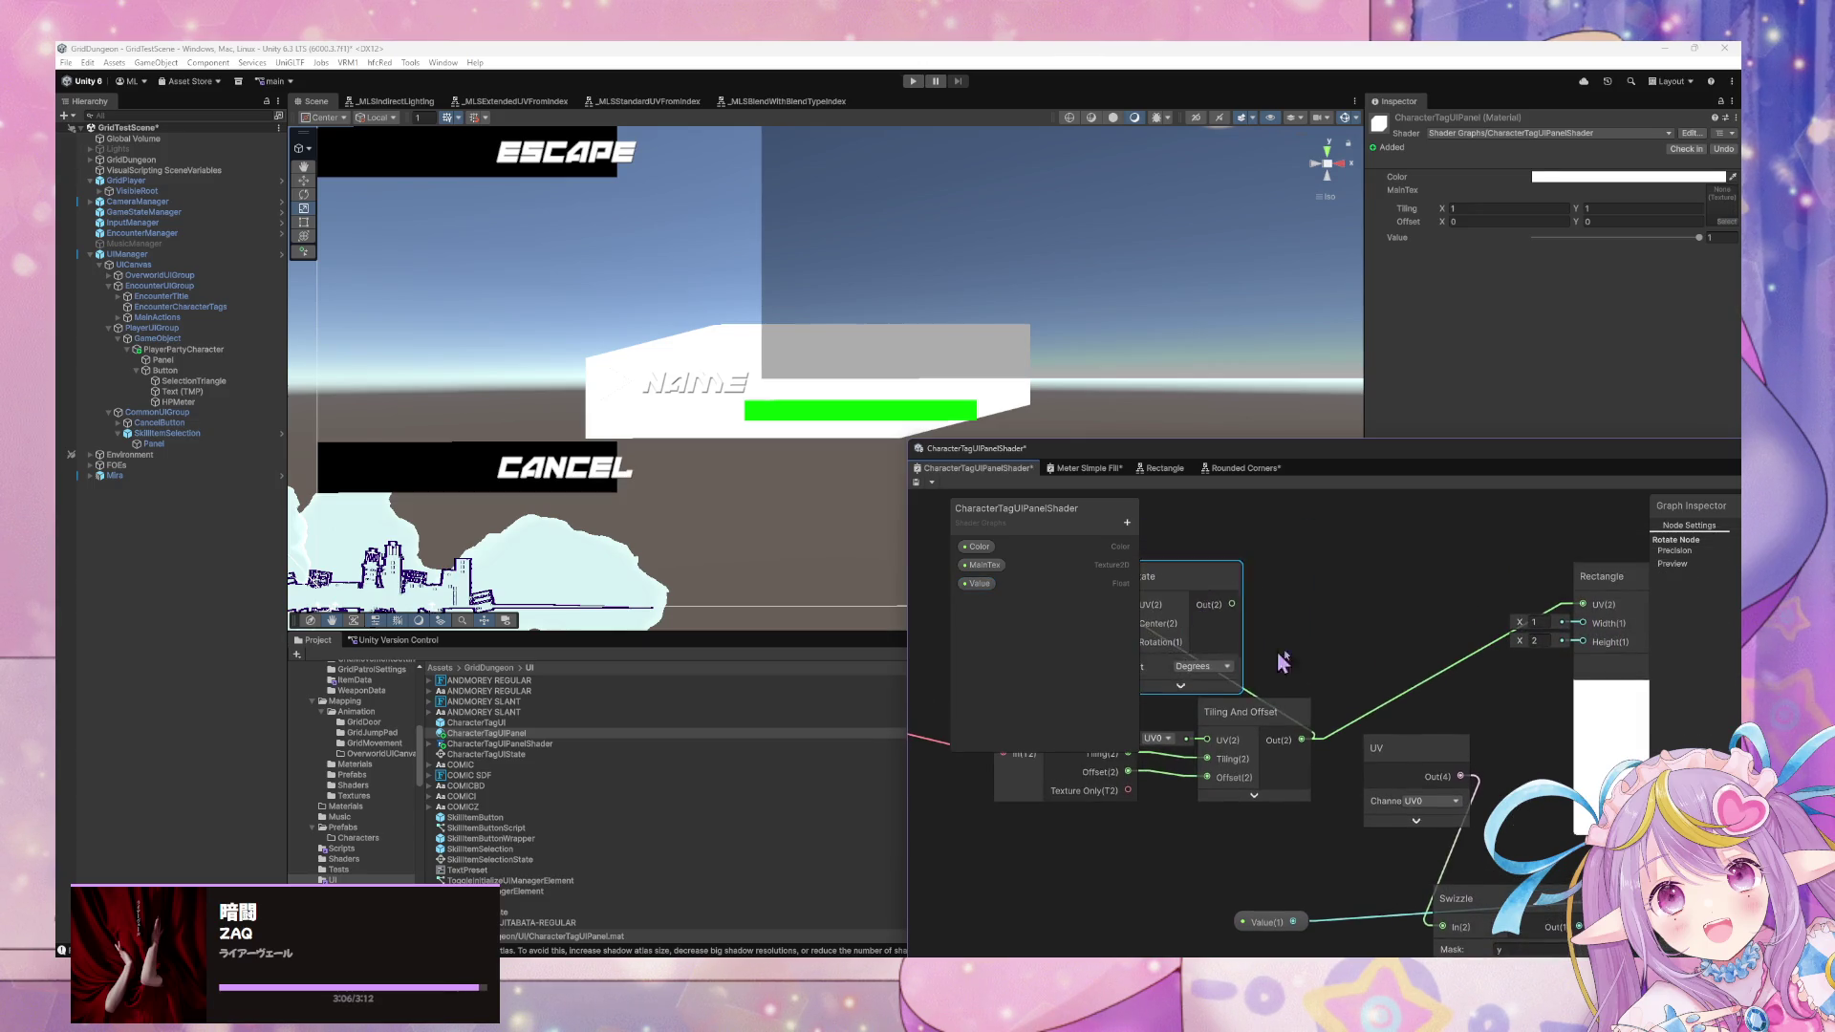
{"action": "left_click_drag", "start_coordinate": [1271, 665], "coordinate": [1487, 637]}
{"action": "left_click_drag", "start_coordinate": [1308, 694], "coordinate": [1235, 711]}
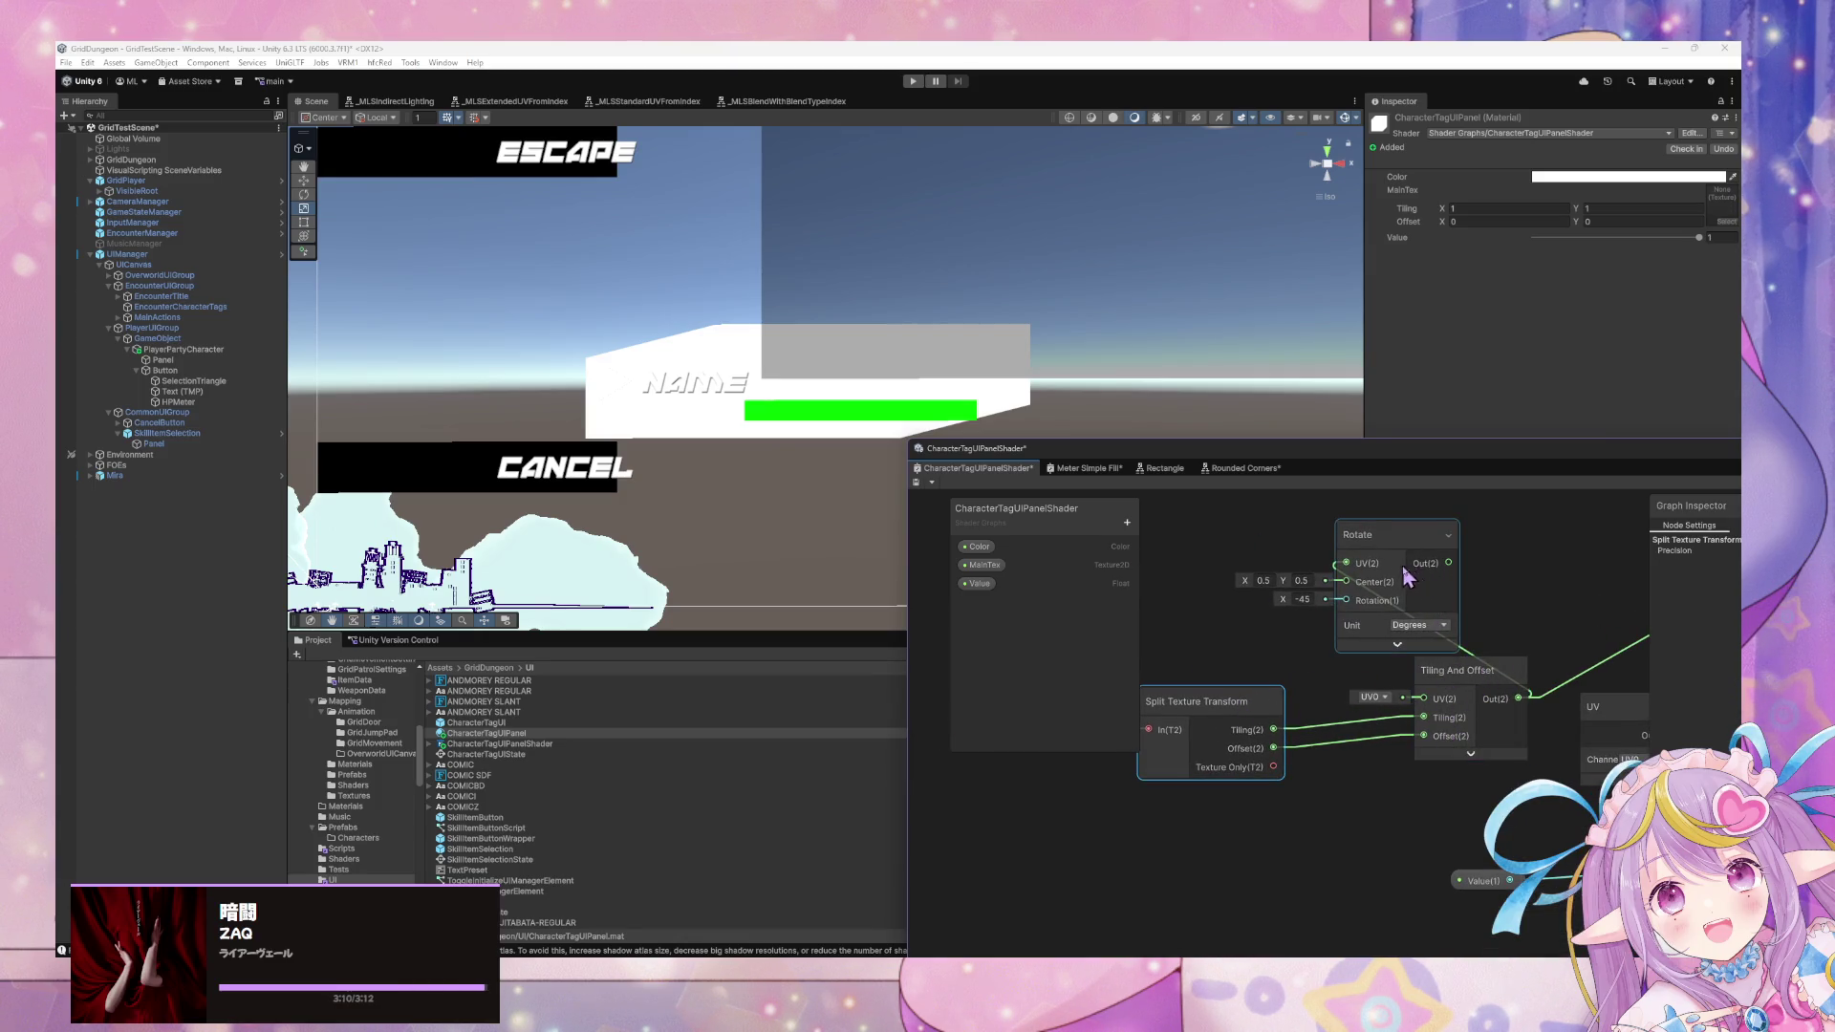
{"action": "left_click_drag", "start_coordinate": [1359, 638], "coordinate": [1289, 649]}
{"action": "left_click", "coordinate": [1412, 672]}
{"action": "key", "text": "Delete"}
{"action": "mouse_move", "coordinate": [1353, 576]}
{"action": "left_mouse_down"}
{"action": "mouse_move", "coordinate": [1270, 597]}
{"action": "mouse_move", "coordinate": [1350, 715]}
{"action": "mouse_move", "coordinate": [1450, 716]}
{"action": "mouse_move", "coordinate": [1276, 566]}
{"action": "mouse_move", "coordinate": [928, 587]}
{"action": "left_mouse_up"}
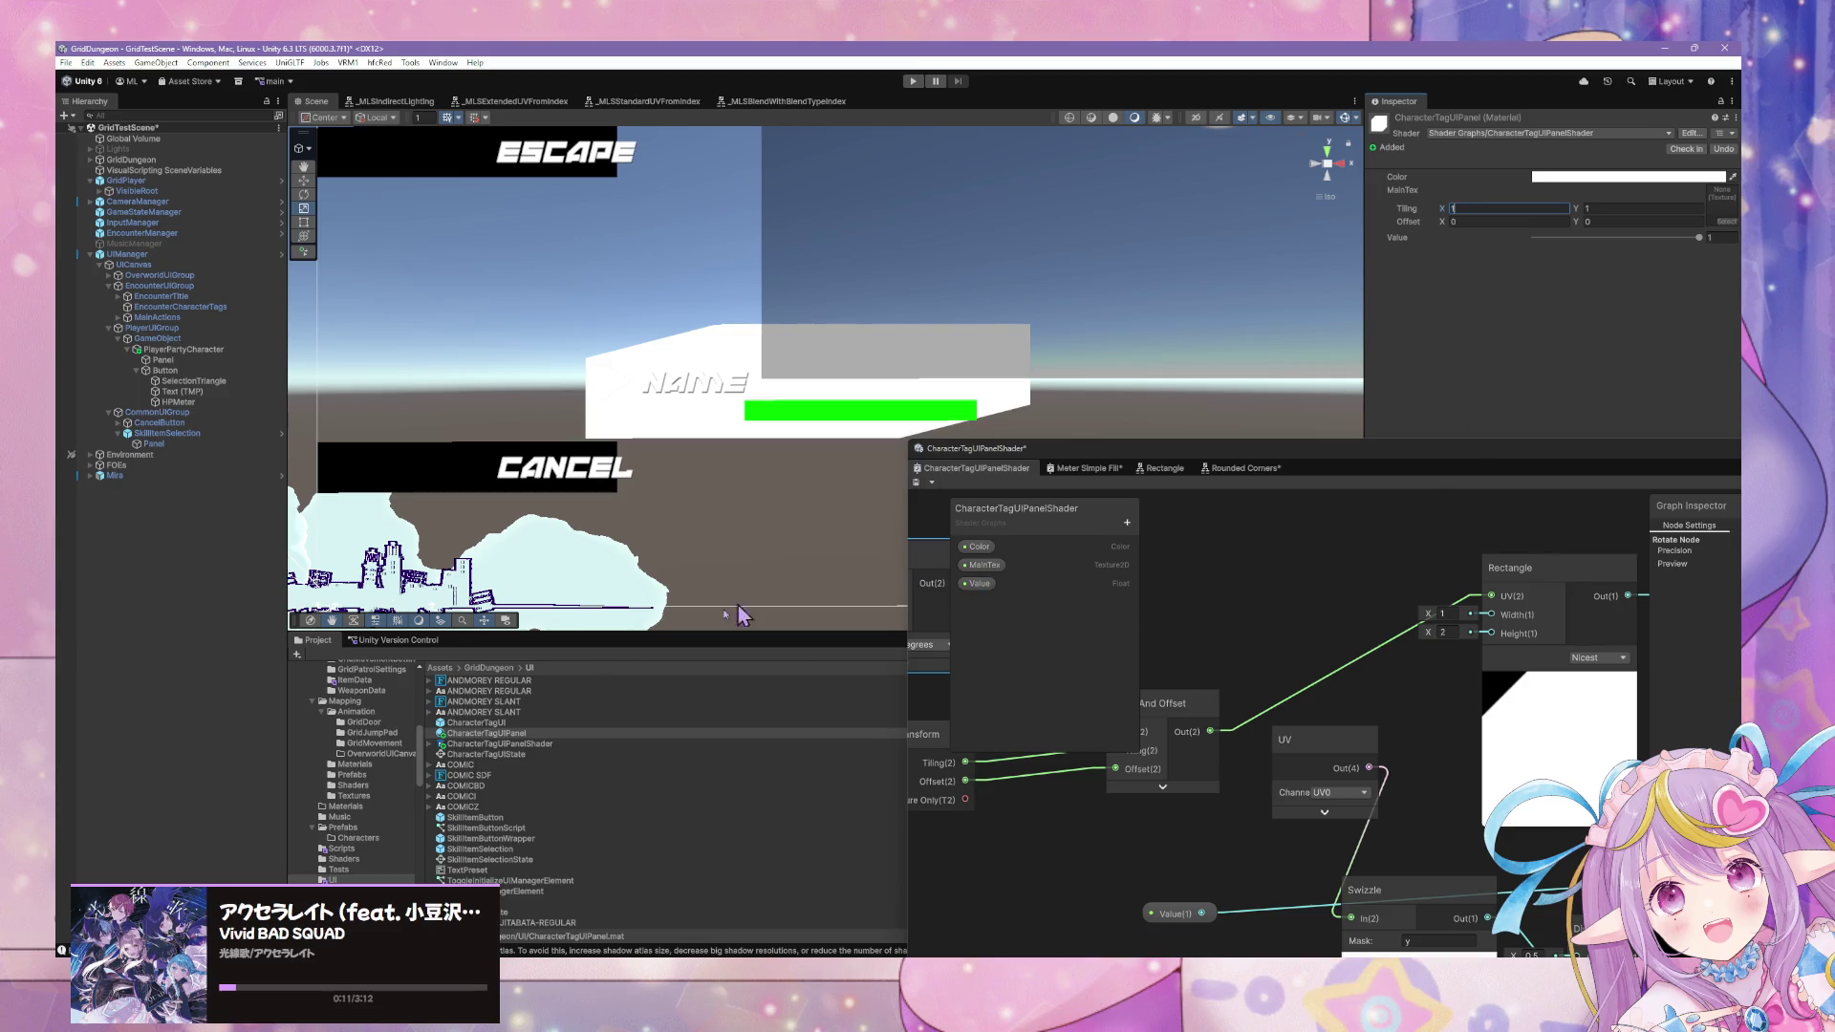
Compare alternative materials on the Panel, keeping CharacterTagUIPanel.
{"action": "left_click", "coordinate": [159, 360]}
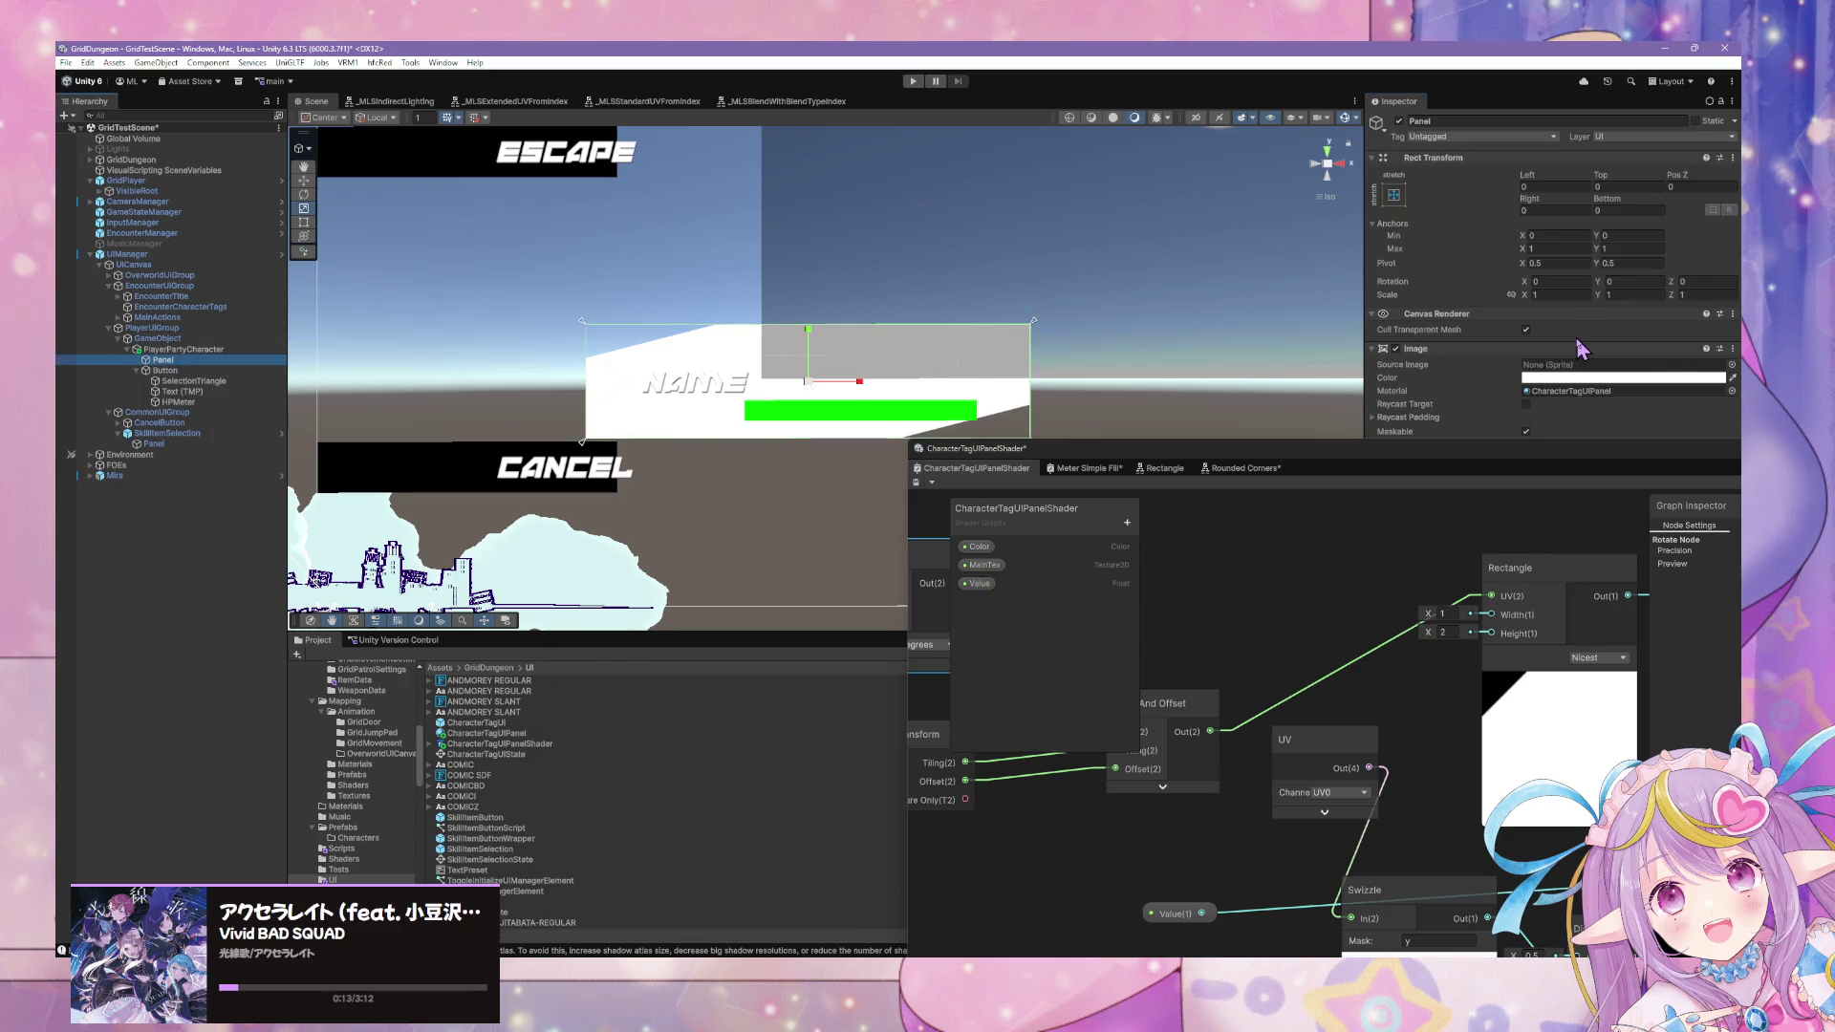
{"action": "left_click", "coordinate": [1731, 391]}
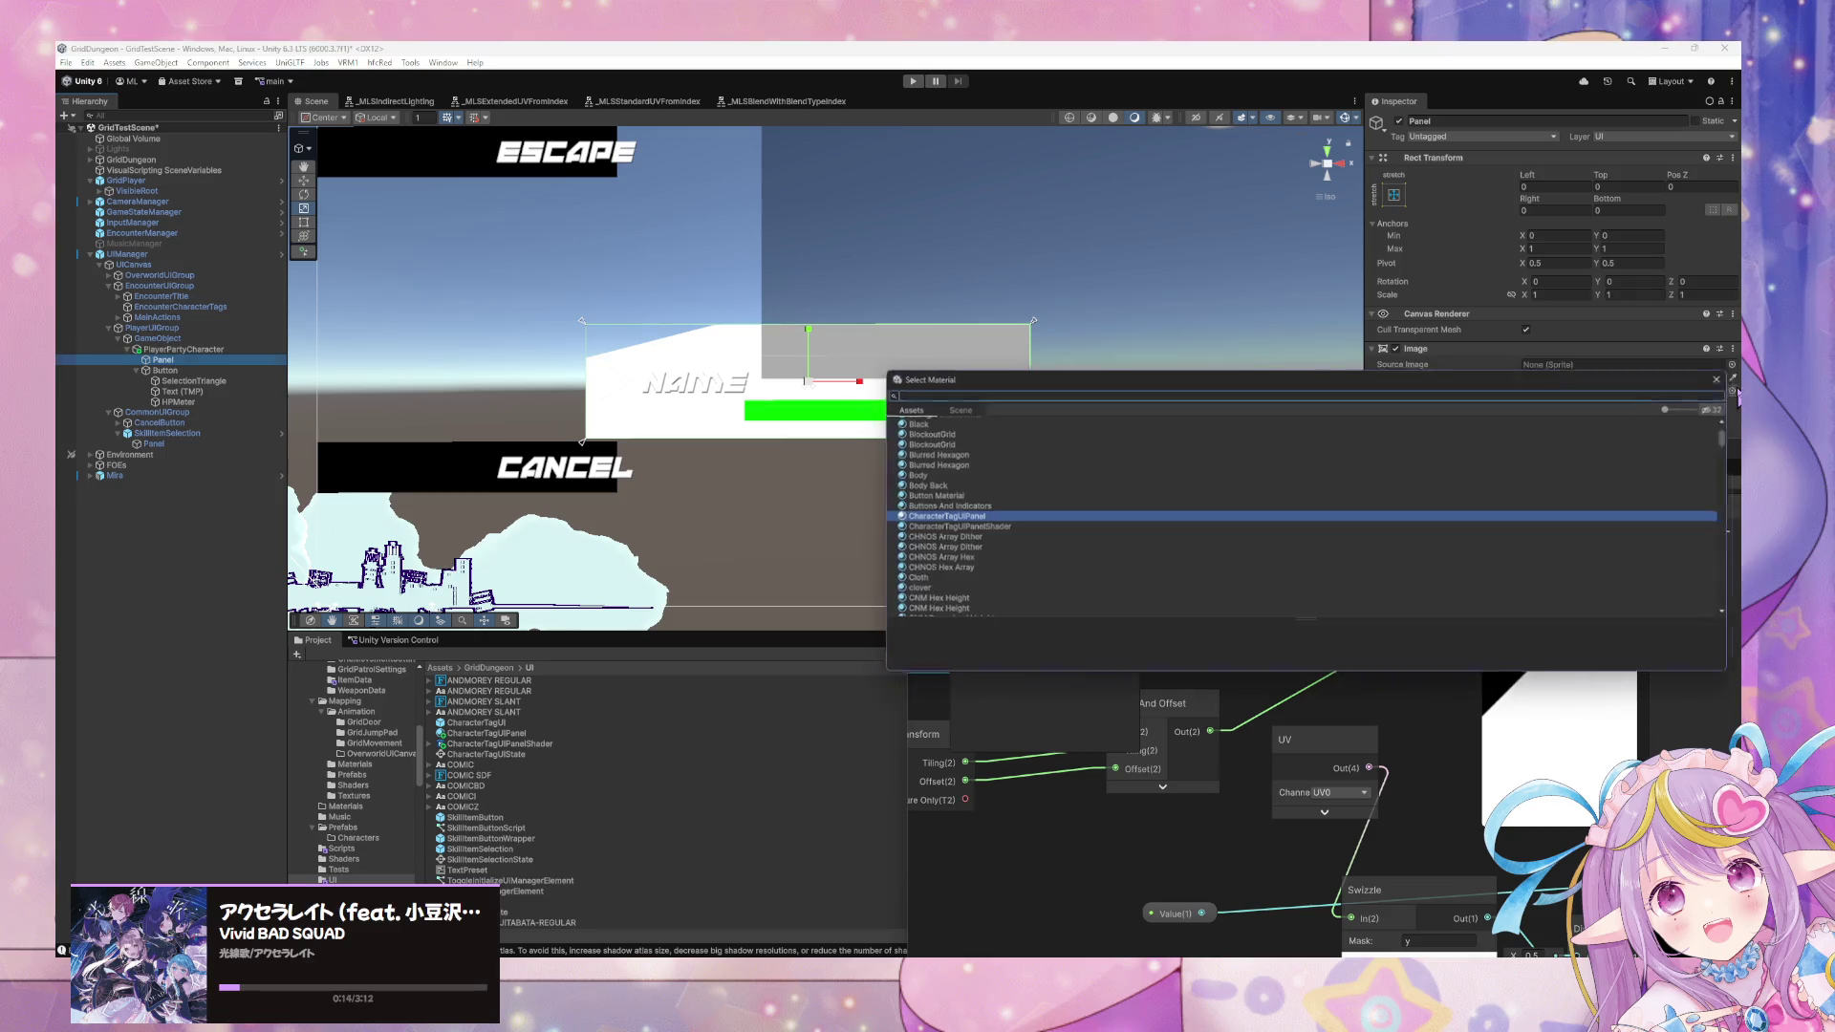
{"action": "left_click", "coordinate": [994, 529]}
{"action": "left_click", "coordinate": [990, 517]}
{"action": "left_click", "coordinate": [984, 528]}
{"action": "key", "text": "Escape"}
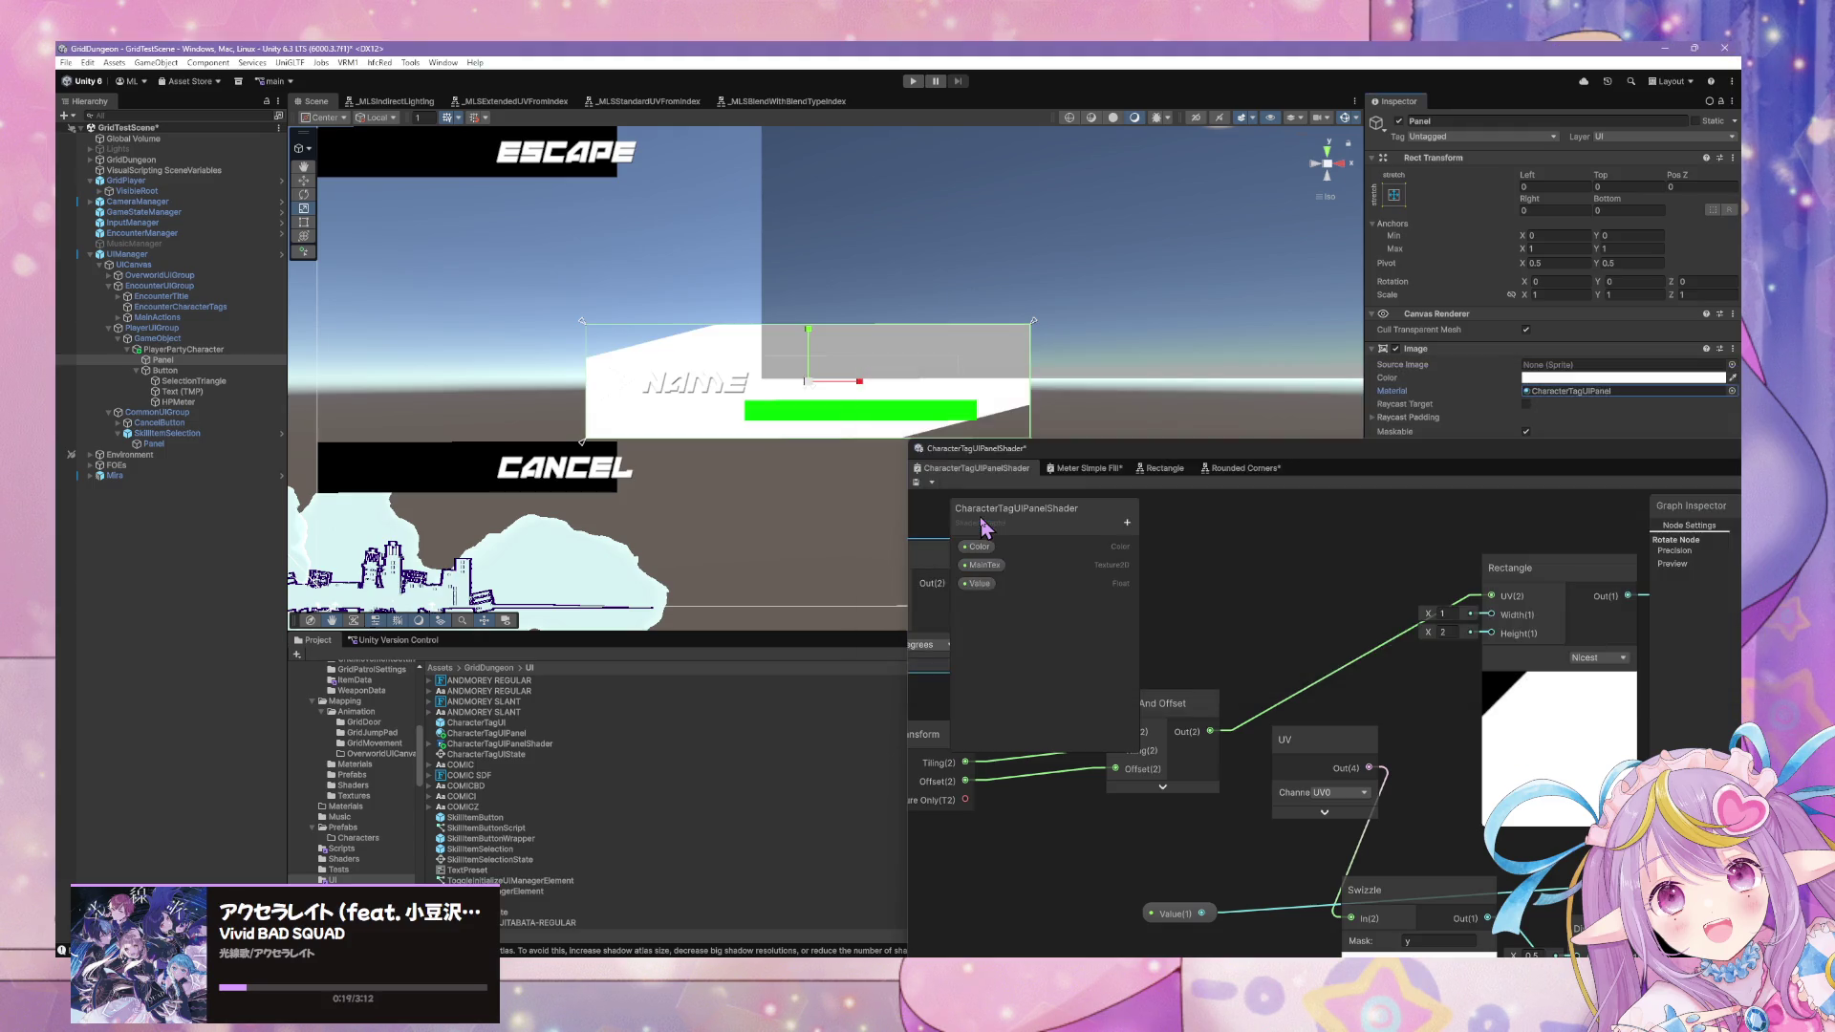
{"action": "left_click_drag", "start_coordinate": [1434, 461], "coordinate": [1412, 678]}
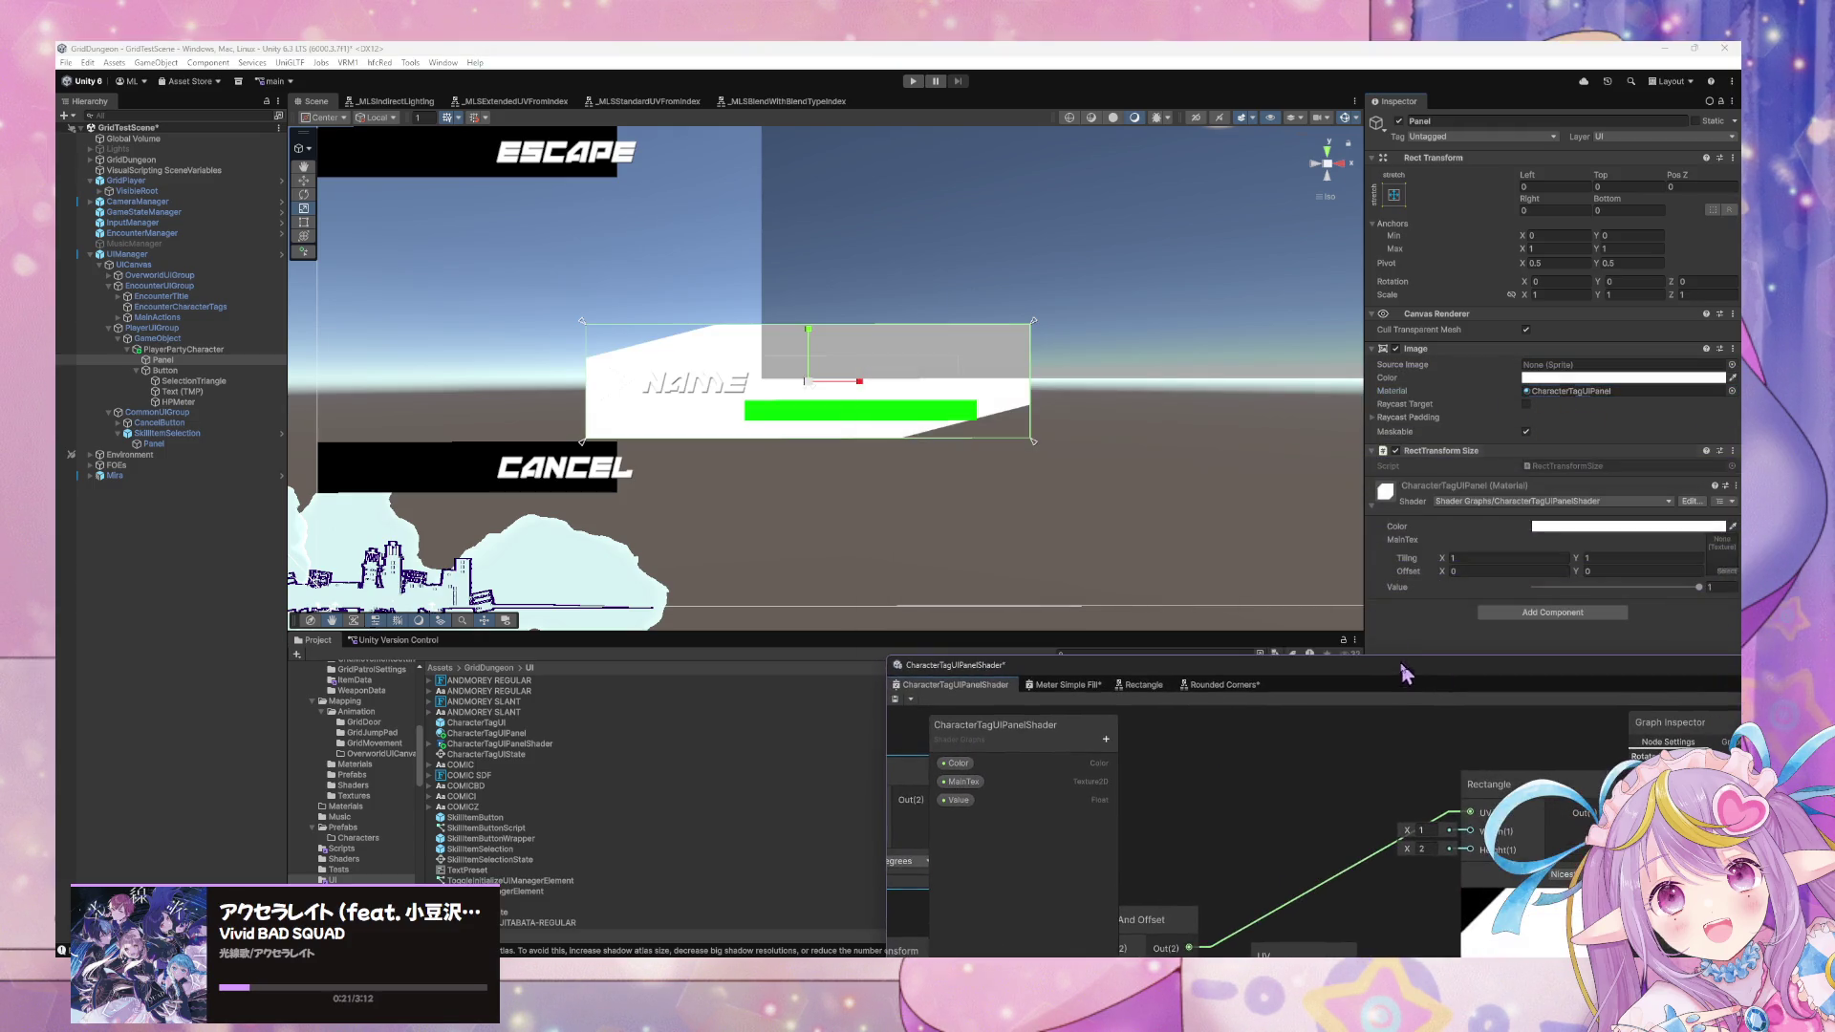
Assign the blackSquare texture to the material's MainTex, set Value to 0, and reselect Panel.
{"action": "left_click", "coordinate": [483, 734]}
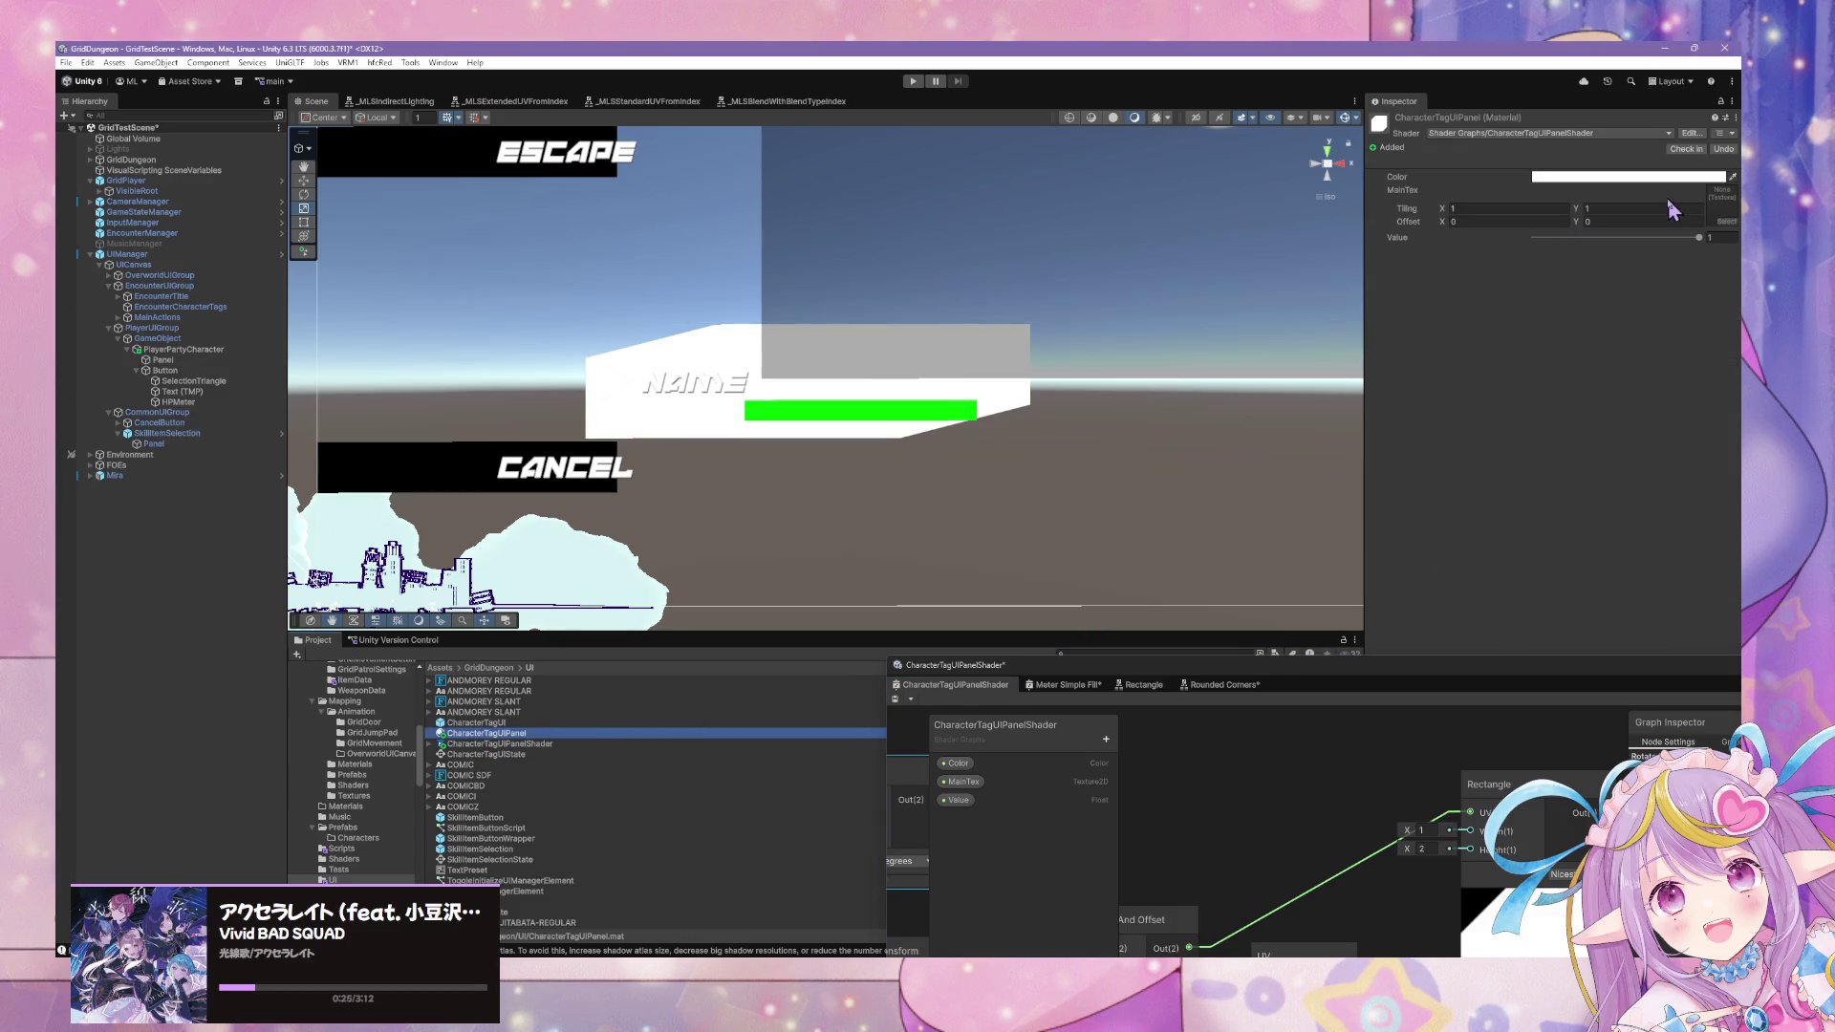
{"action": "left_click", "coordinate": [1580, 210]}
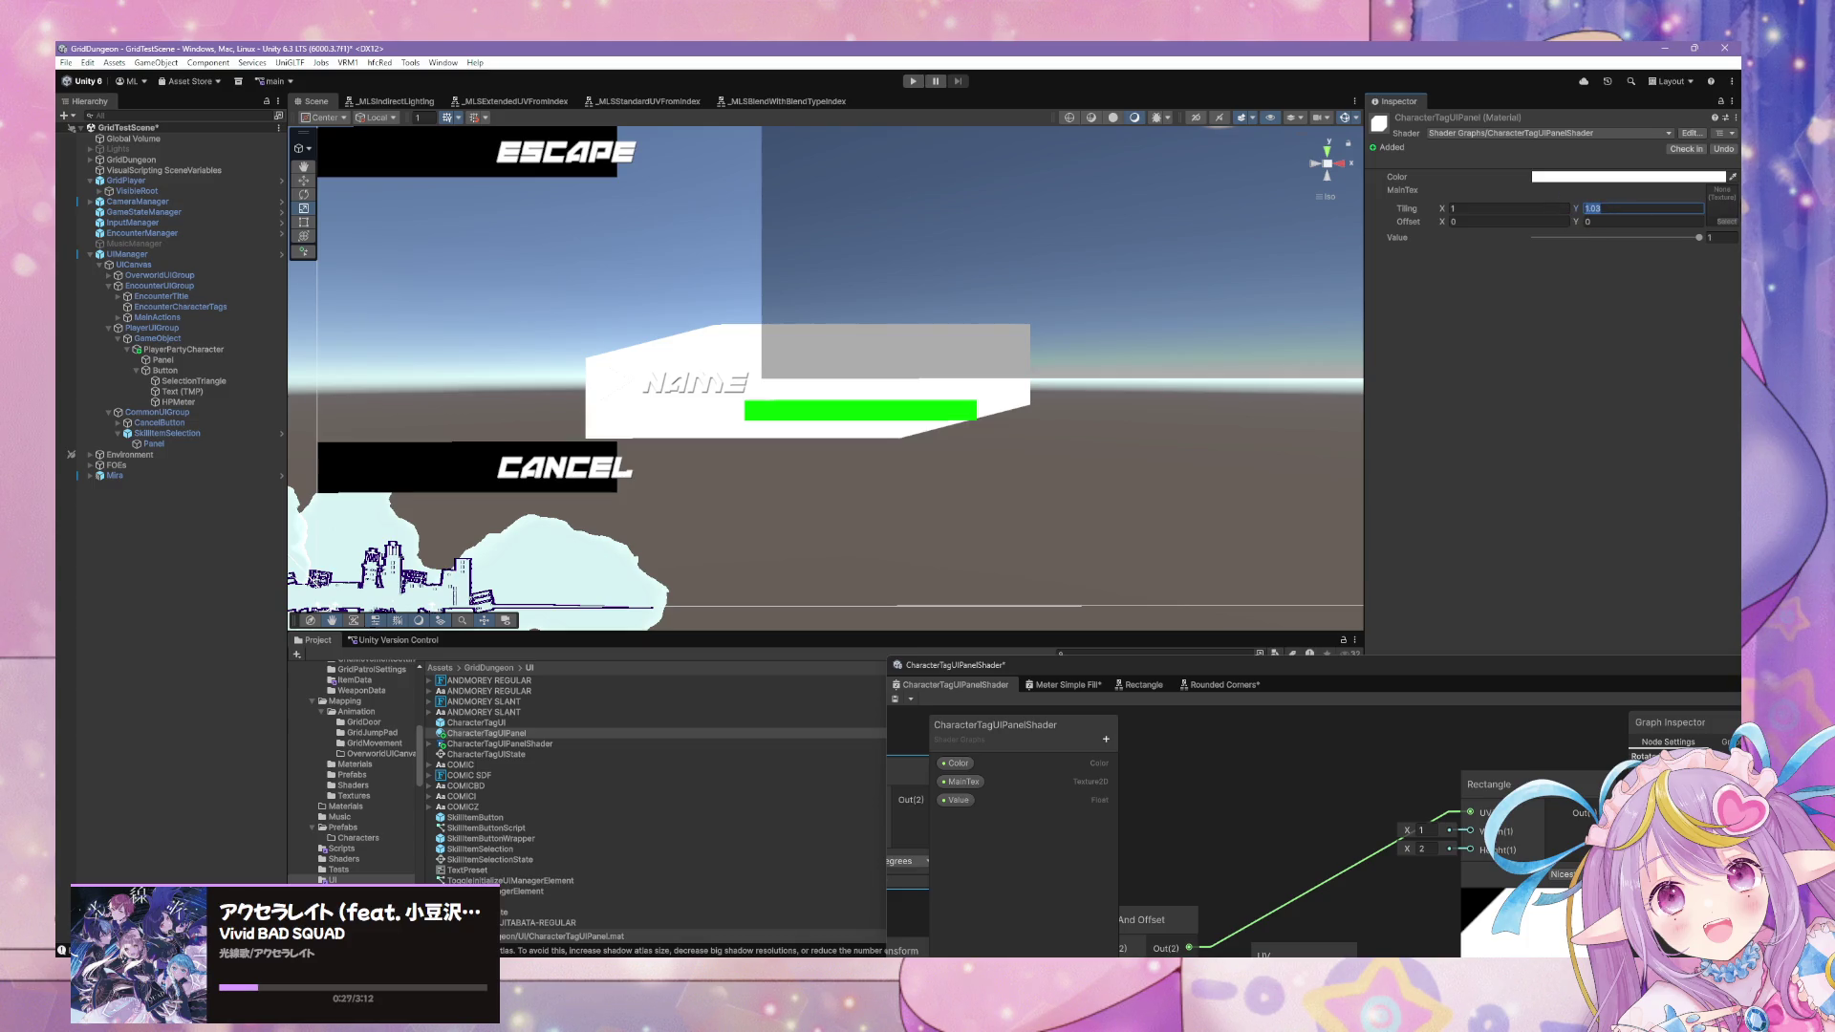
{"action": "left_click", "coordinate": [1726, 223]}
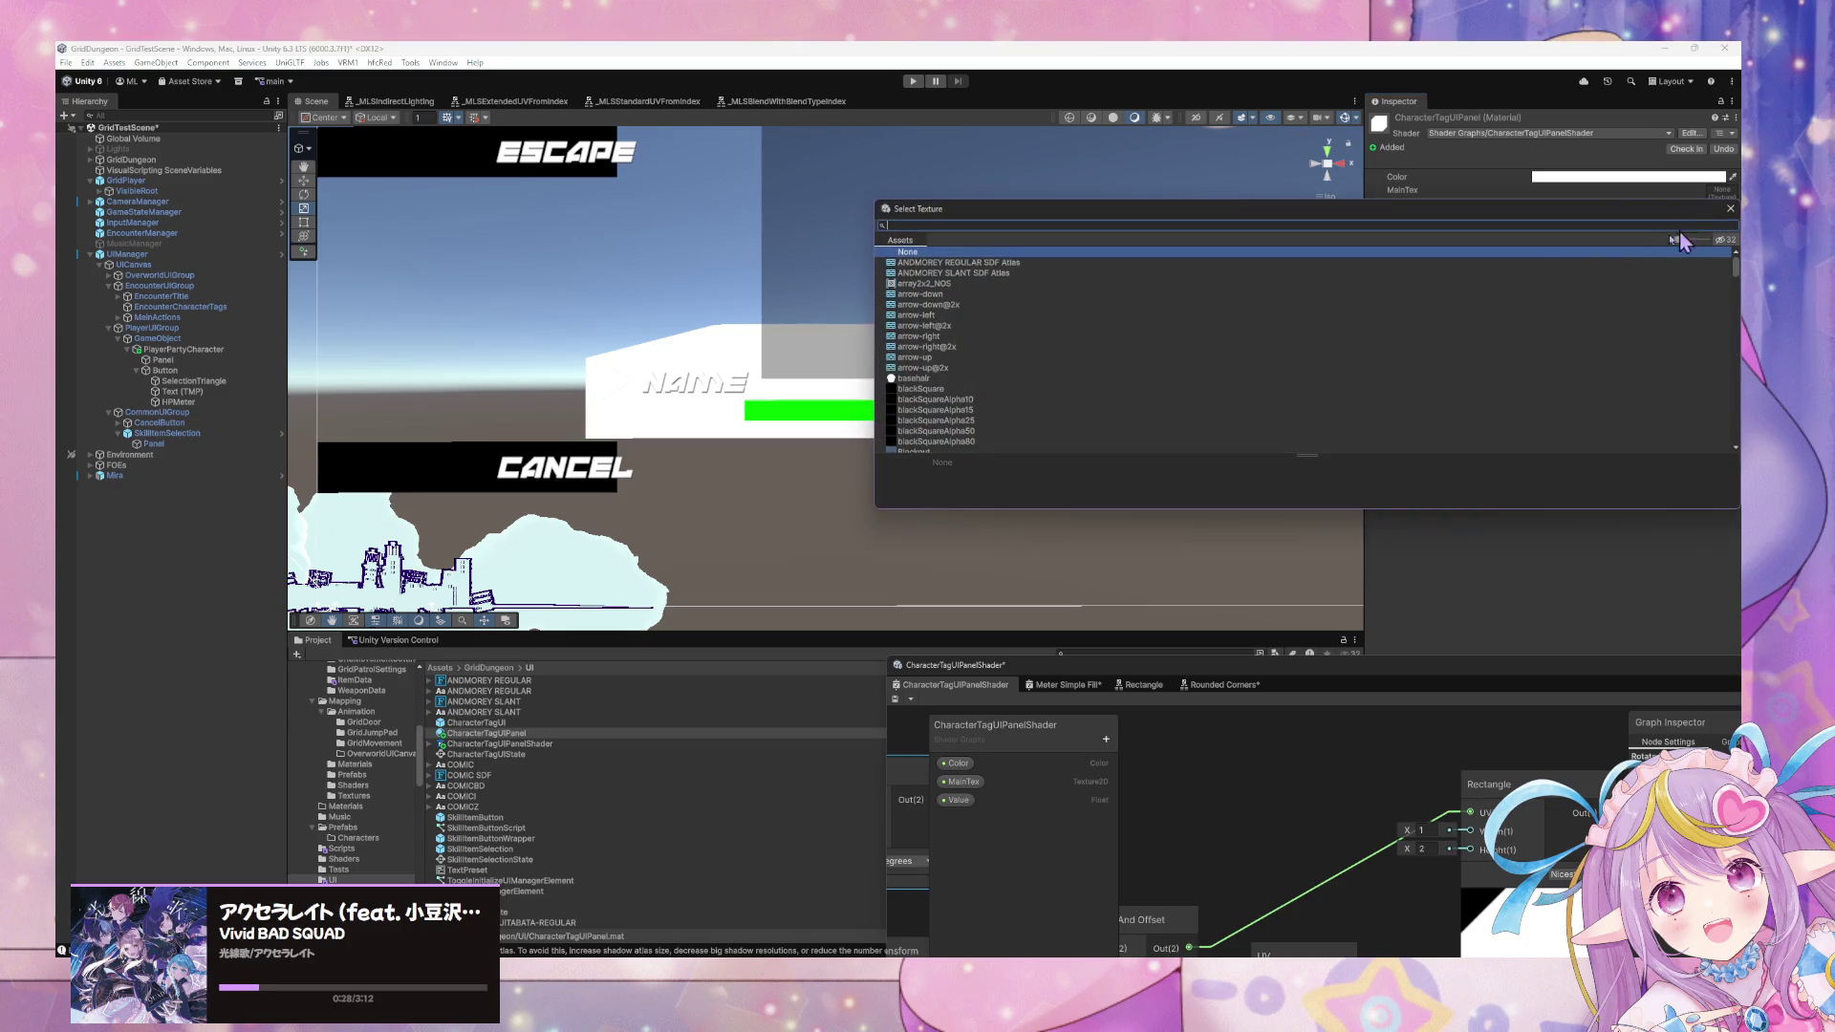
{"action": "scroll", "coordinate": [994, 278], "scroll_direction": "down", "scroll_amount": 4}
{"action": "double_click", "coordinate": [972, 271]}
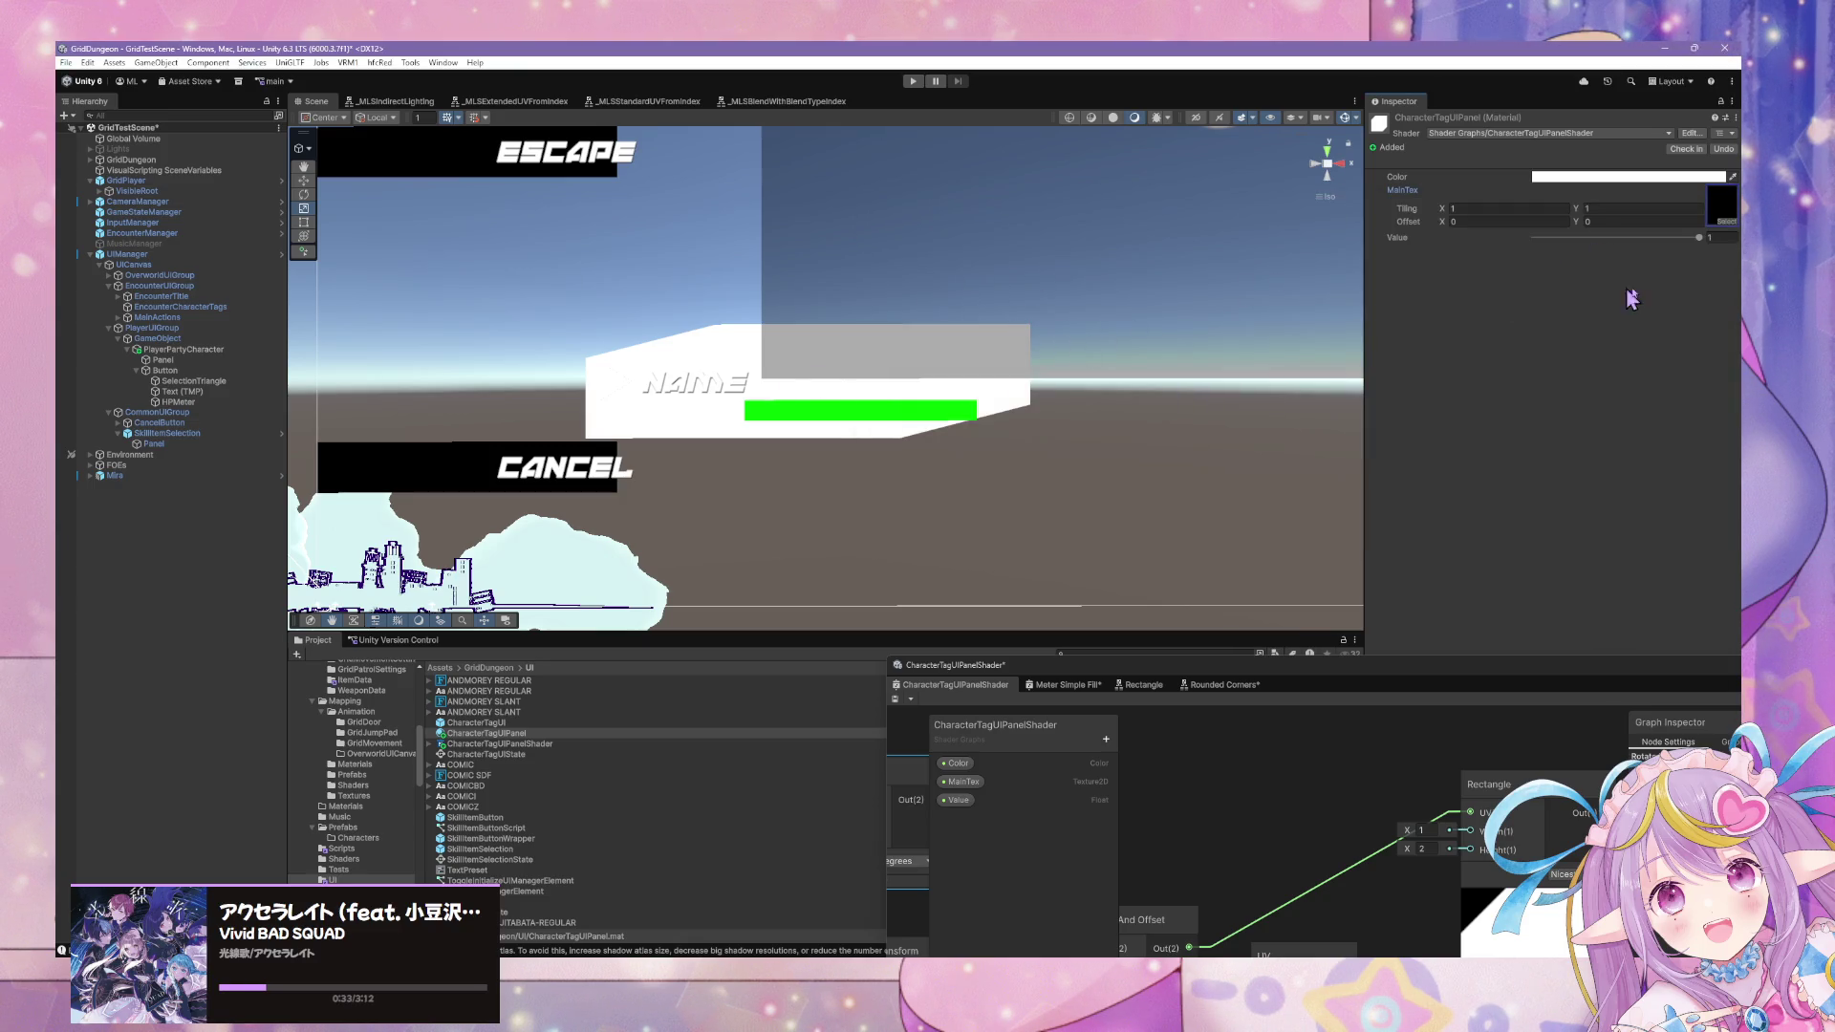
{"action": "left_click_drag", "start_coordinate": [1685, 243], "coordinate": [1479, 243]}
{"action": "left_click", "coordinate": [241, 361]}
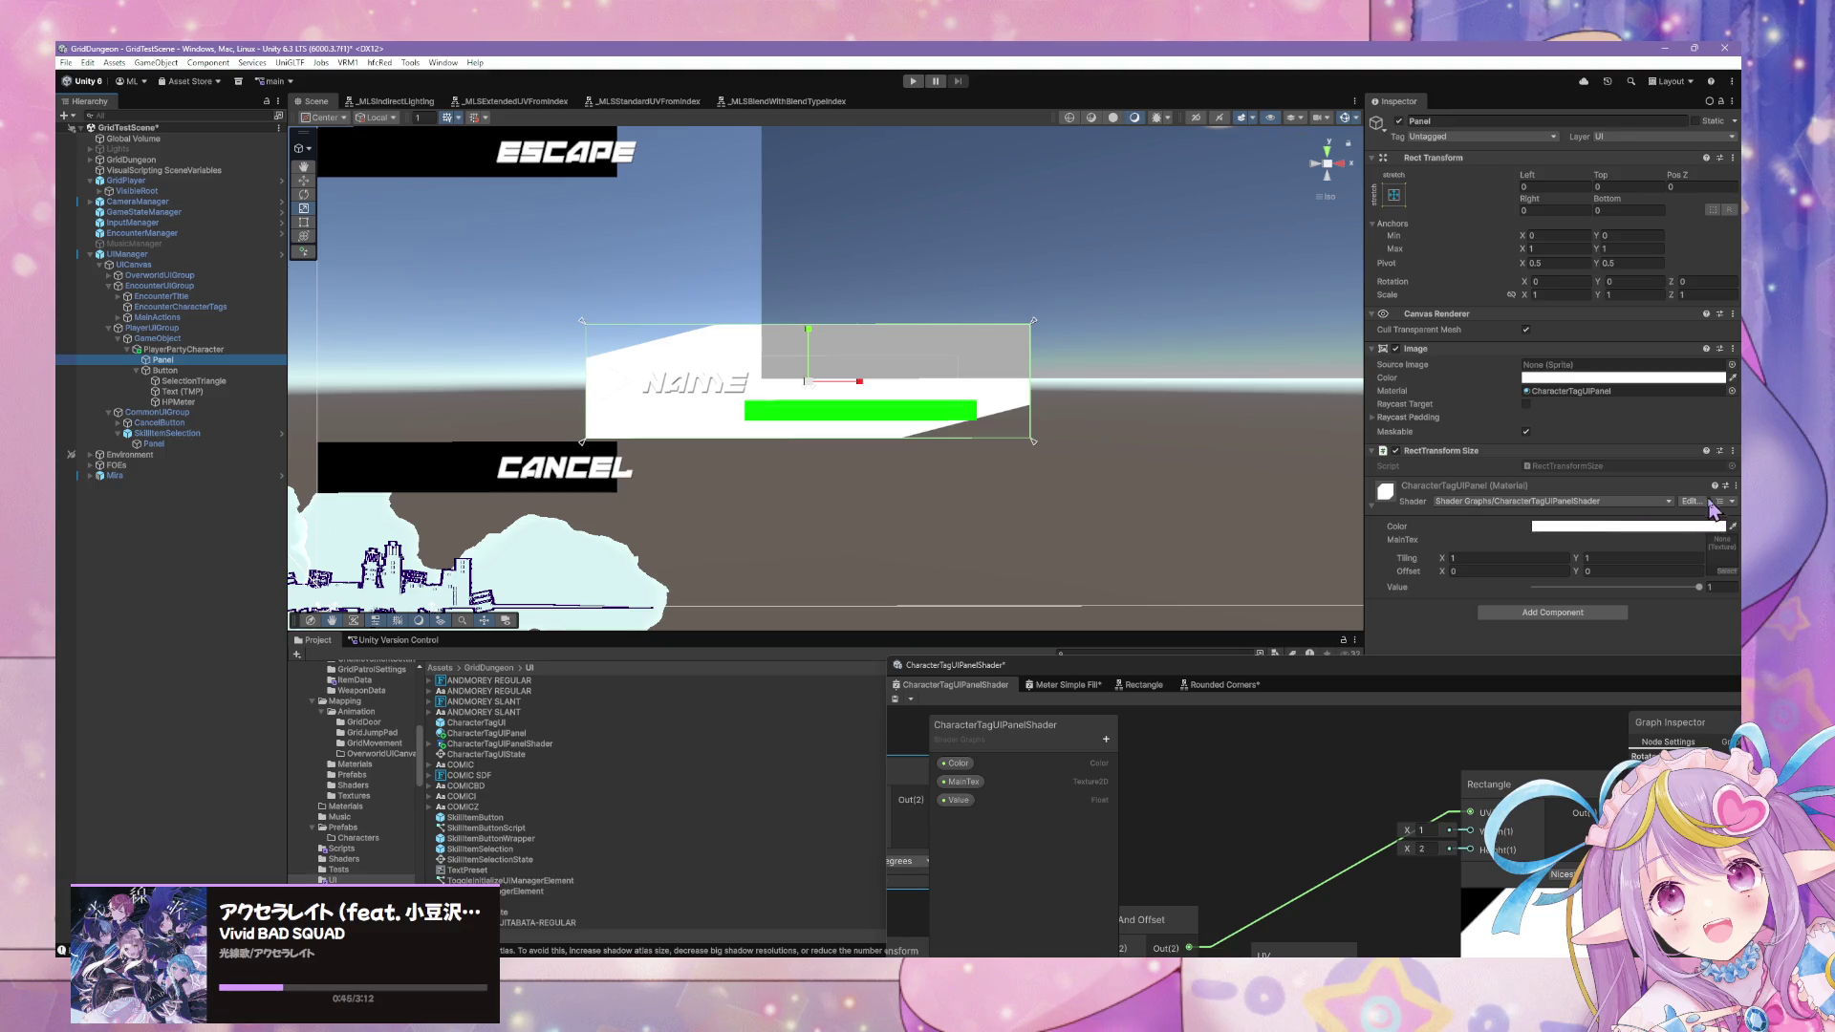
Enter Tiling X values 0.30 and 1, lower Value to about 0.2, and sweep Tiling X to about -0.83.
{"action": "left_click", "coordinate": [1450, 558]}
{"action": "type", "text": "0.30"}
{"action": "key", "text": "BackSpace"}
{"action": "key", "text": "BackSpace"}
{"action": "key", "text": "BackSpace"}
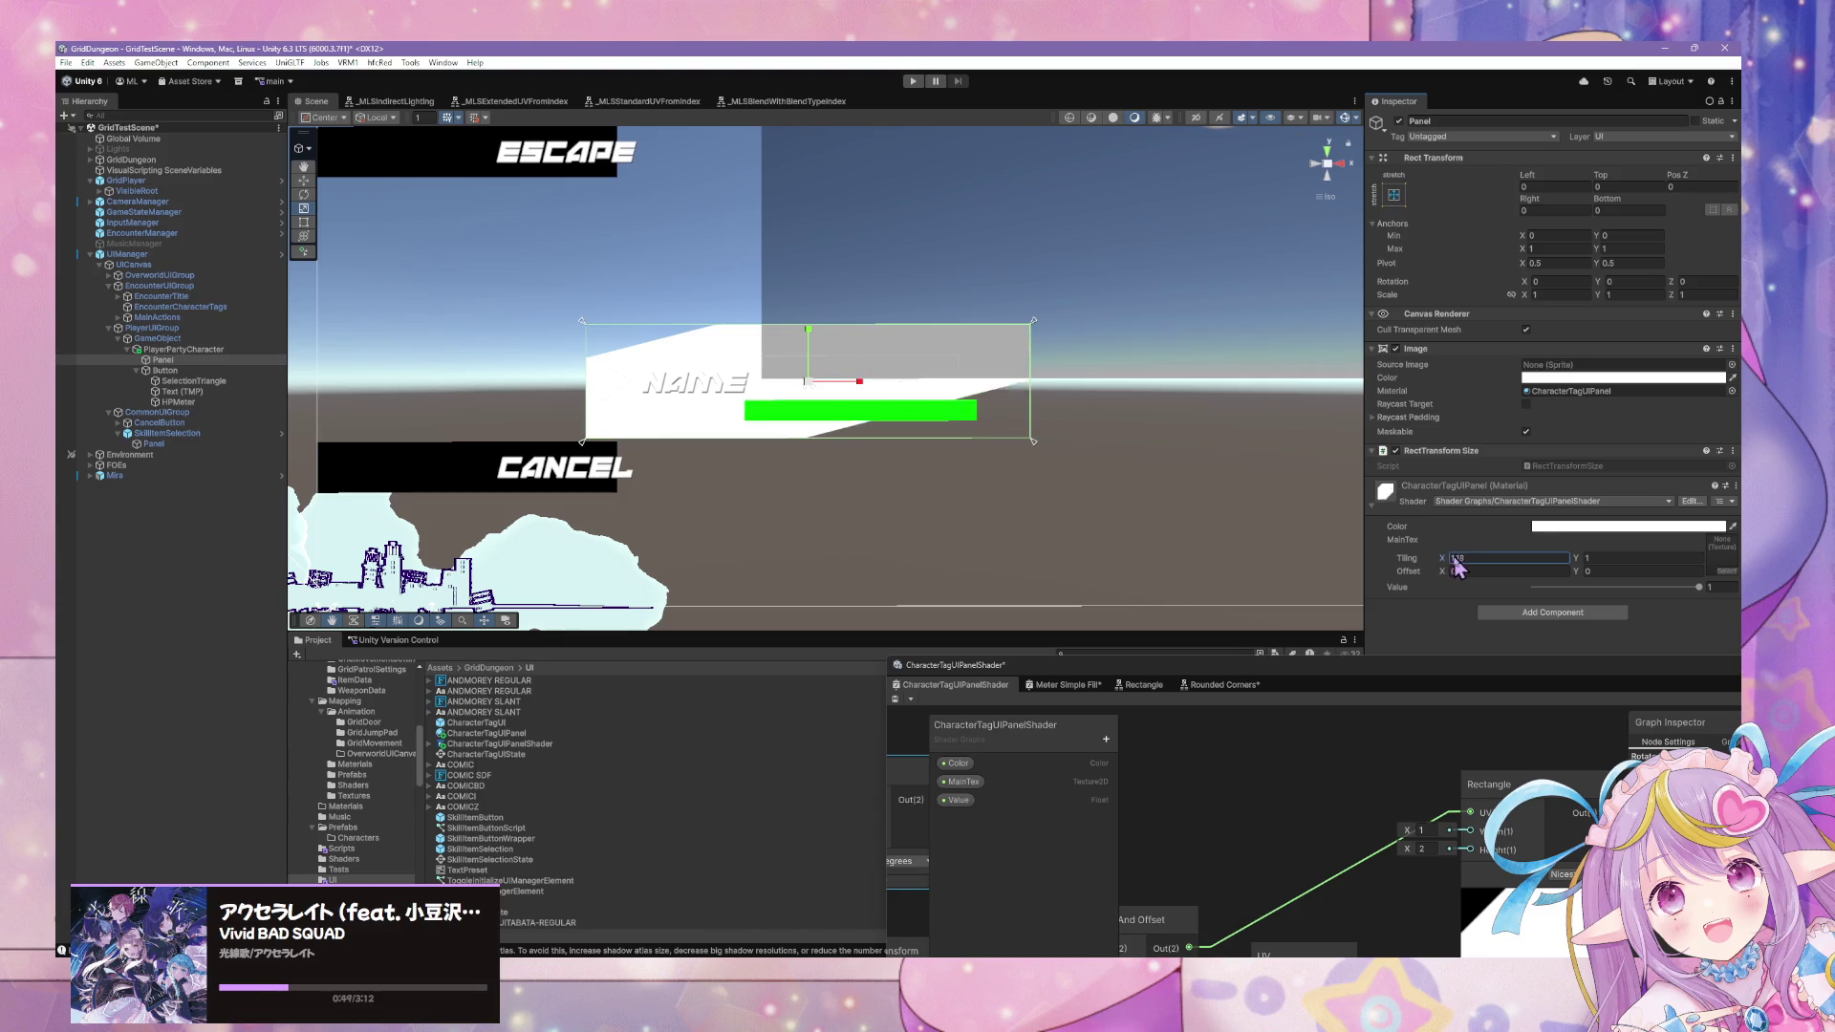
{"action": "type", "text": "1"}
{"action": "mouse_move", "coordinate": [1698, 587]}
{"action": "left_mouse_down"}
{"action": "mouse_move", "coordinate": [1527, 587]}
{"action": "mouse_move", "coordinate": [1701, 586]}
{"action": "left_mouse_up"}
{"action": "left_click_drag", "start_coordinate": [1441, 558], "coordinate": [1397, 564]}
{"action": "type", "text": "1"}
Reposition the Tiling And Offset node and enter a Tiling Y of 1.9-0.04.
{"action": "left_click_drag", "start_coordinate": [1259, 690], "coordinate": [988, 442]}
{"action": "left_click_drag", "start_coordinate": [1019, 663], "coordinate": [1028, 605]}
{"action": "mouse_move", "coordinate": [1250, 429]}
{"action": "left_mouse_down"}
{"action": "mouse_move", "coordinate": [1216, 535]}
{"action": "mouse_move", "coordinate": [1216, 692]}
{"action": "left_mouse_up"}
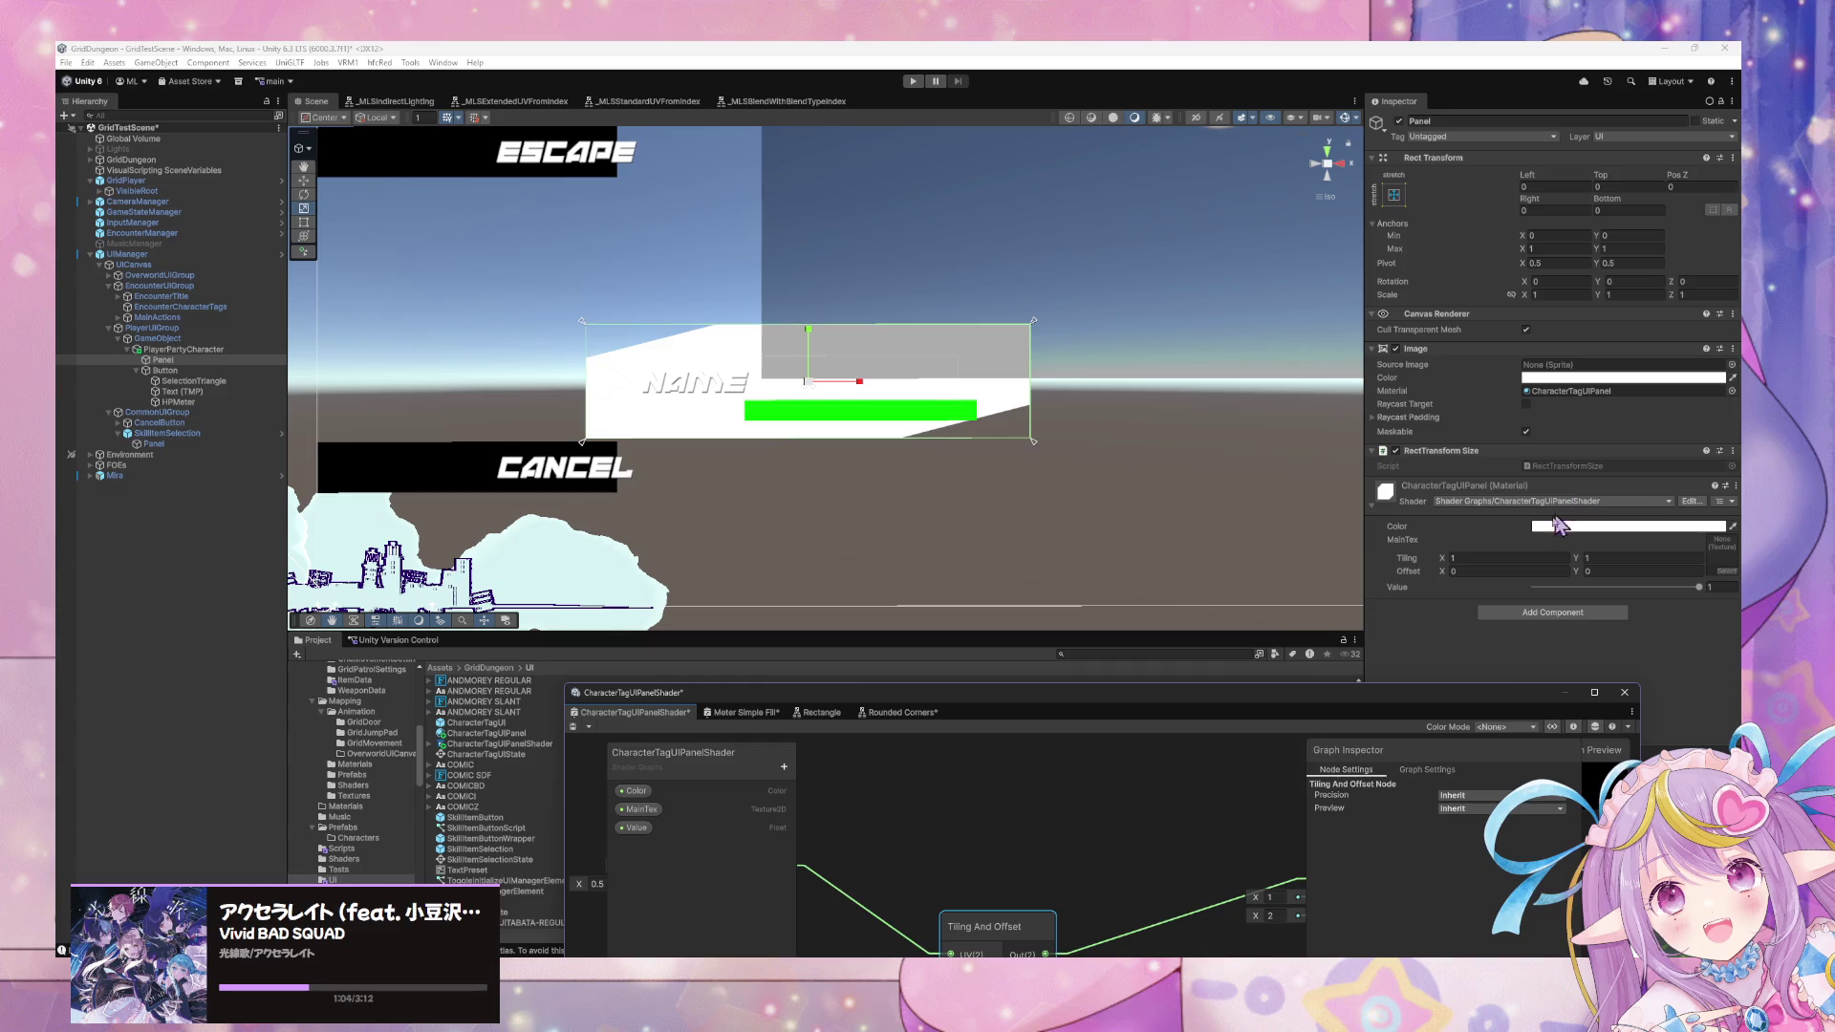
{"action": "left_click", "coordinate": [1594, 561]}
{"action": "type", "text": "1.9"}
{"action": "type", "text": "-0.04"}
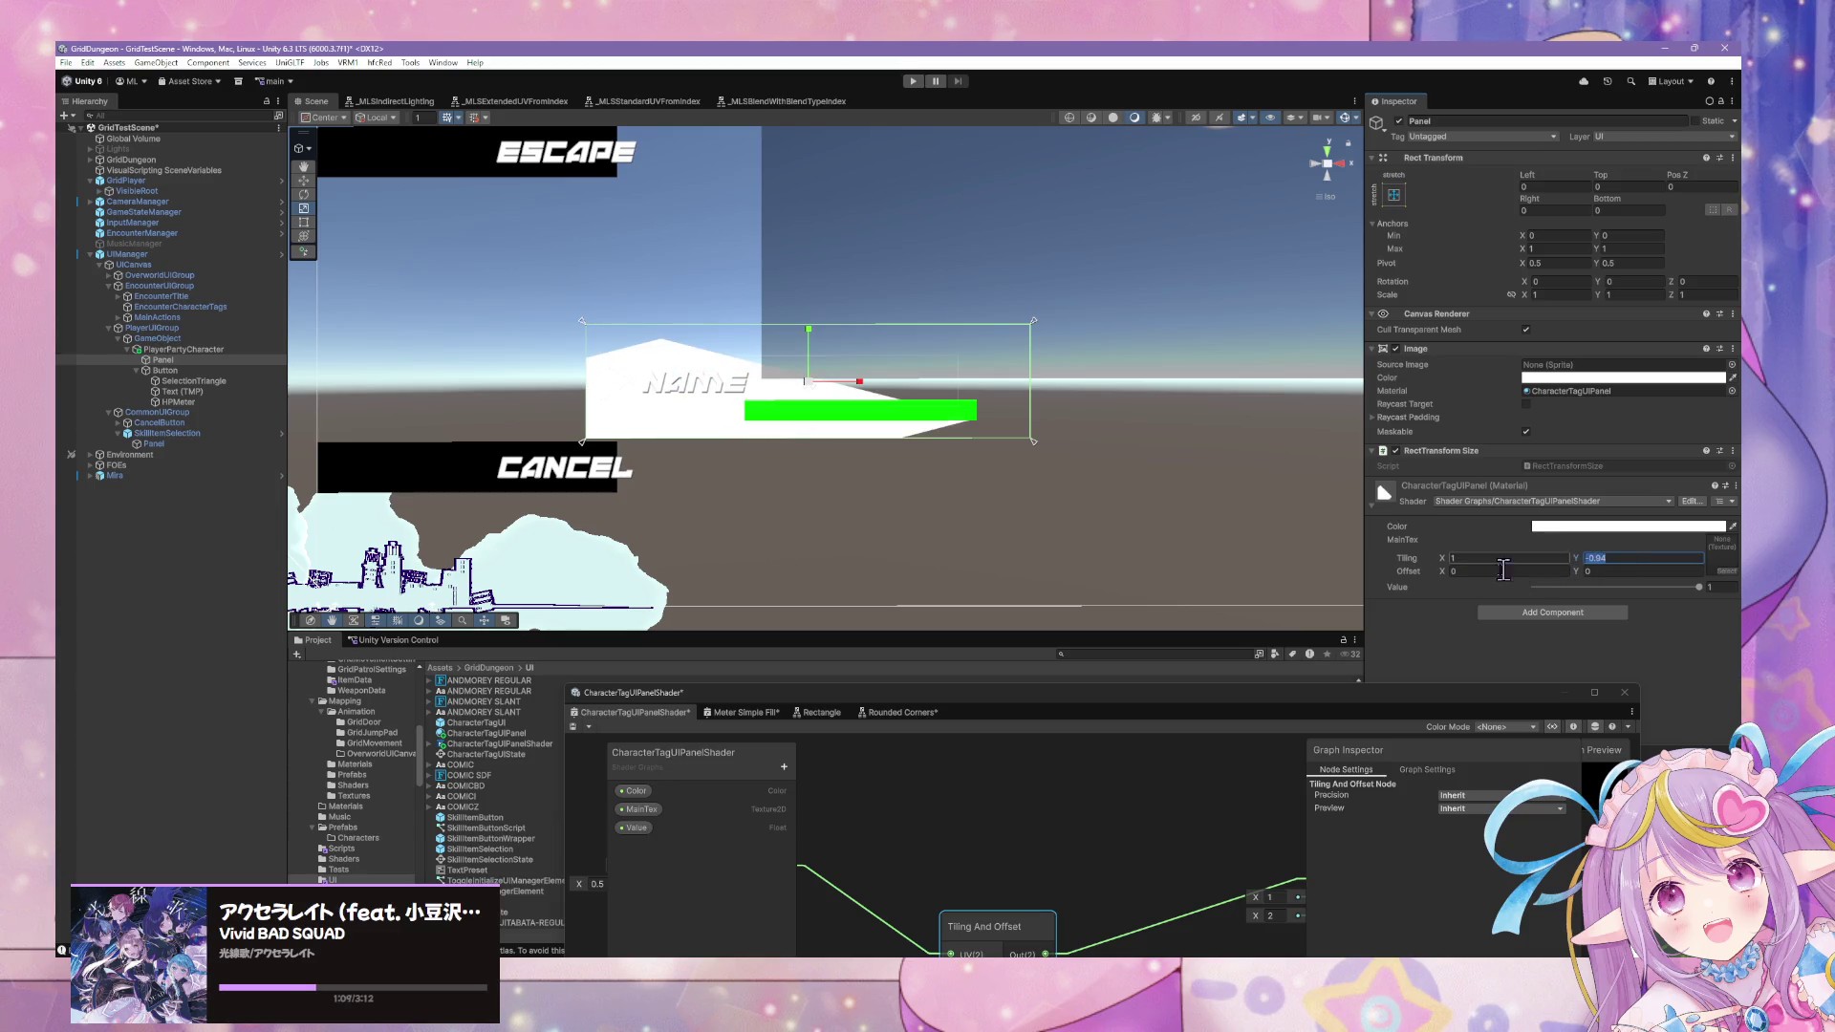
{"action": "mouse_move", "coordinate": [1286, 707]}
{"action": "left_mouse_down"}
{"action": "mouse_move", "coordinate": [1247, 403]}
{"action": "mouse_move", "coordinate": [1224, 392]}
{"action": "left_mouse_up"}
{"action": "scroll", "coordinate": [1173, 607], "scroll_direction": "down", "scroll_amount": 5}
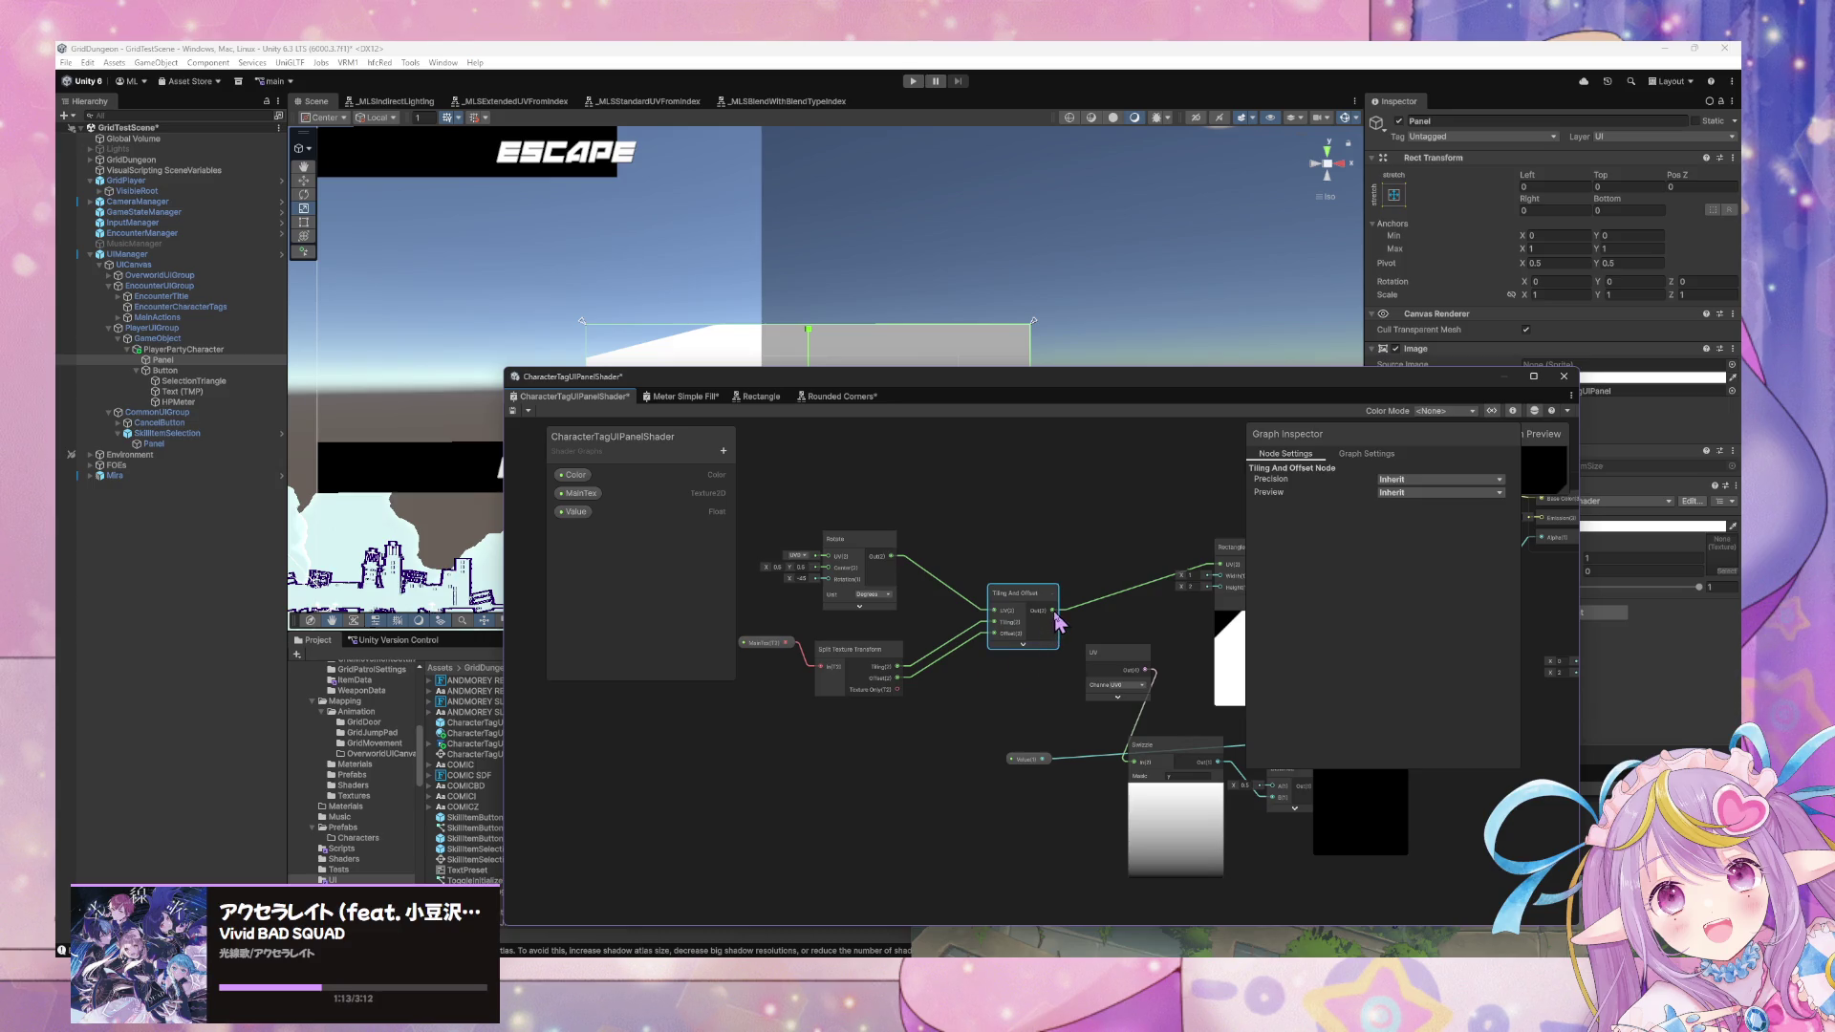
Connect Tiling And Offset's output to the Swizzle input and save the graph.
{"action": "left_click_drag", "start_coordinate": [1052, 610], "coordinate": [1134, 761]}
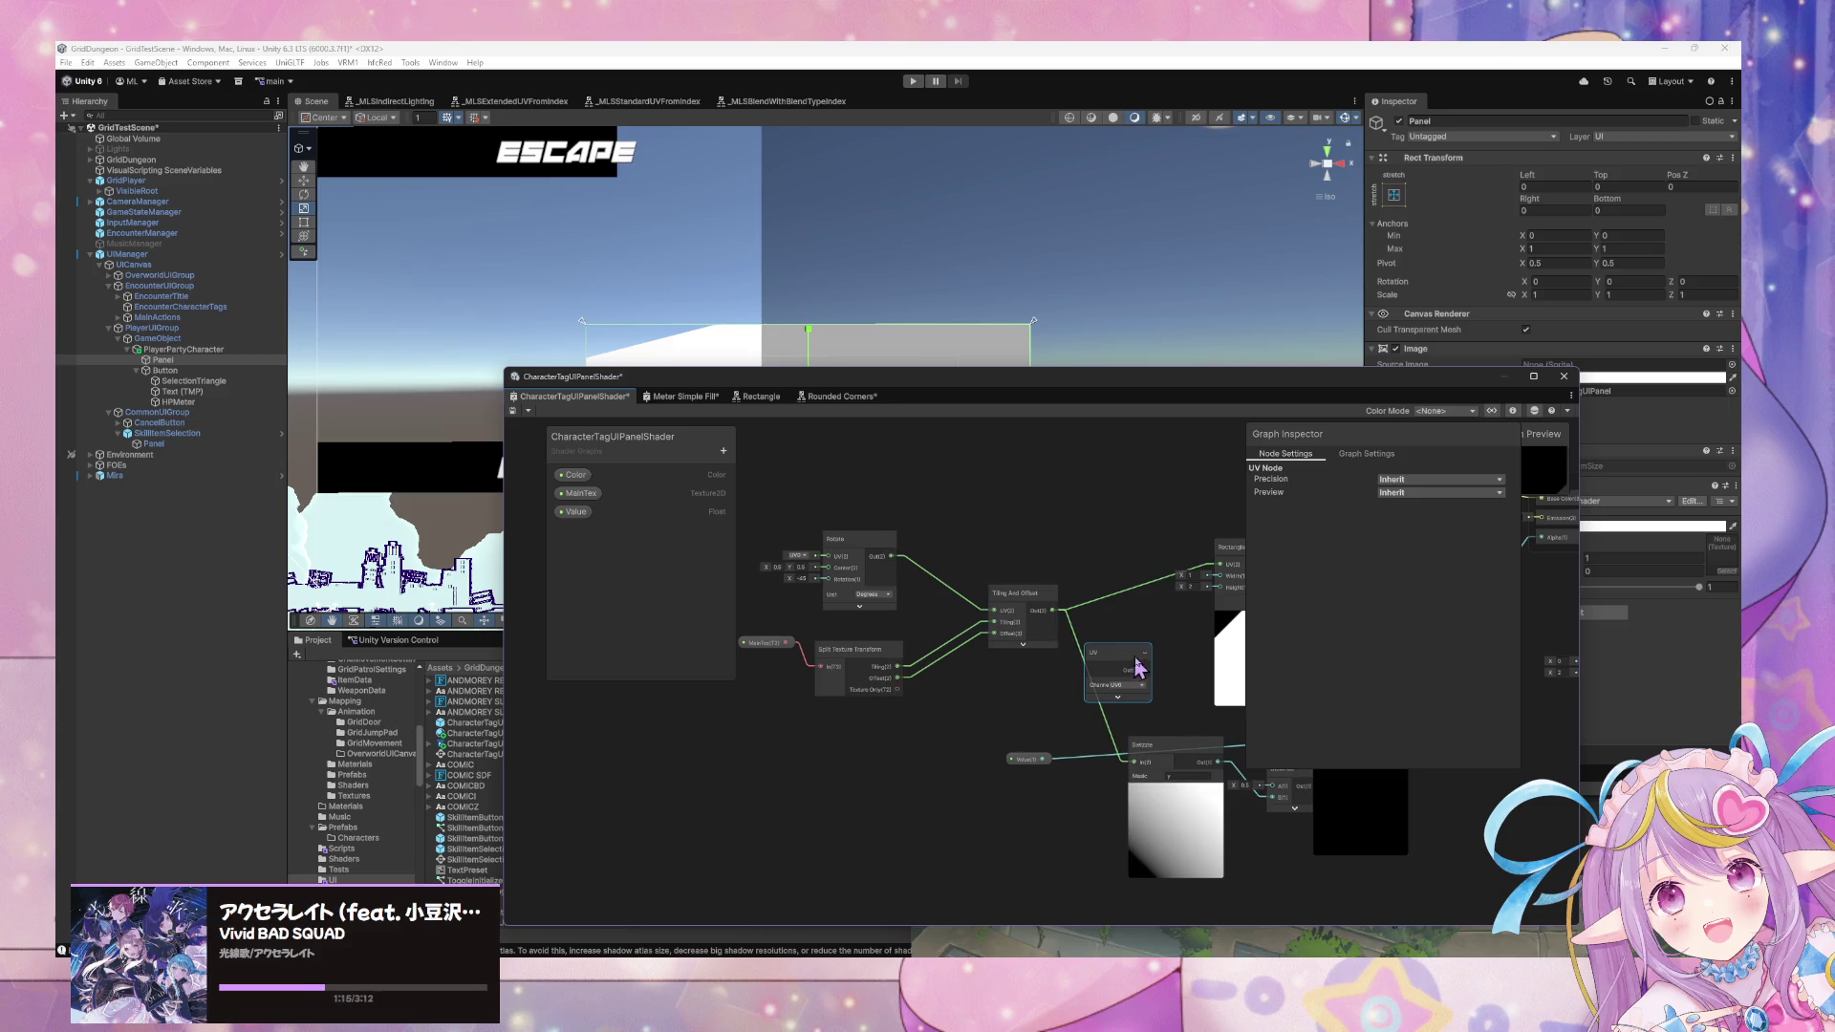
{"action": "mouse_move", "coordinate": [1166, 622]}
{"action": "left_mouse_down"}
{"action": "mouse_move", "coordinate": [898, 622]}
{"action": "mouse_move", "coordinate": [866, 562]}
{"action": "left_mouse_up"}
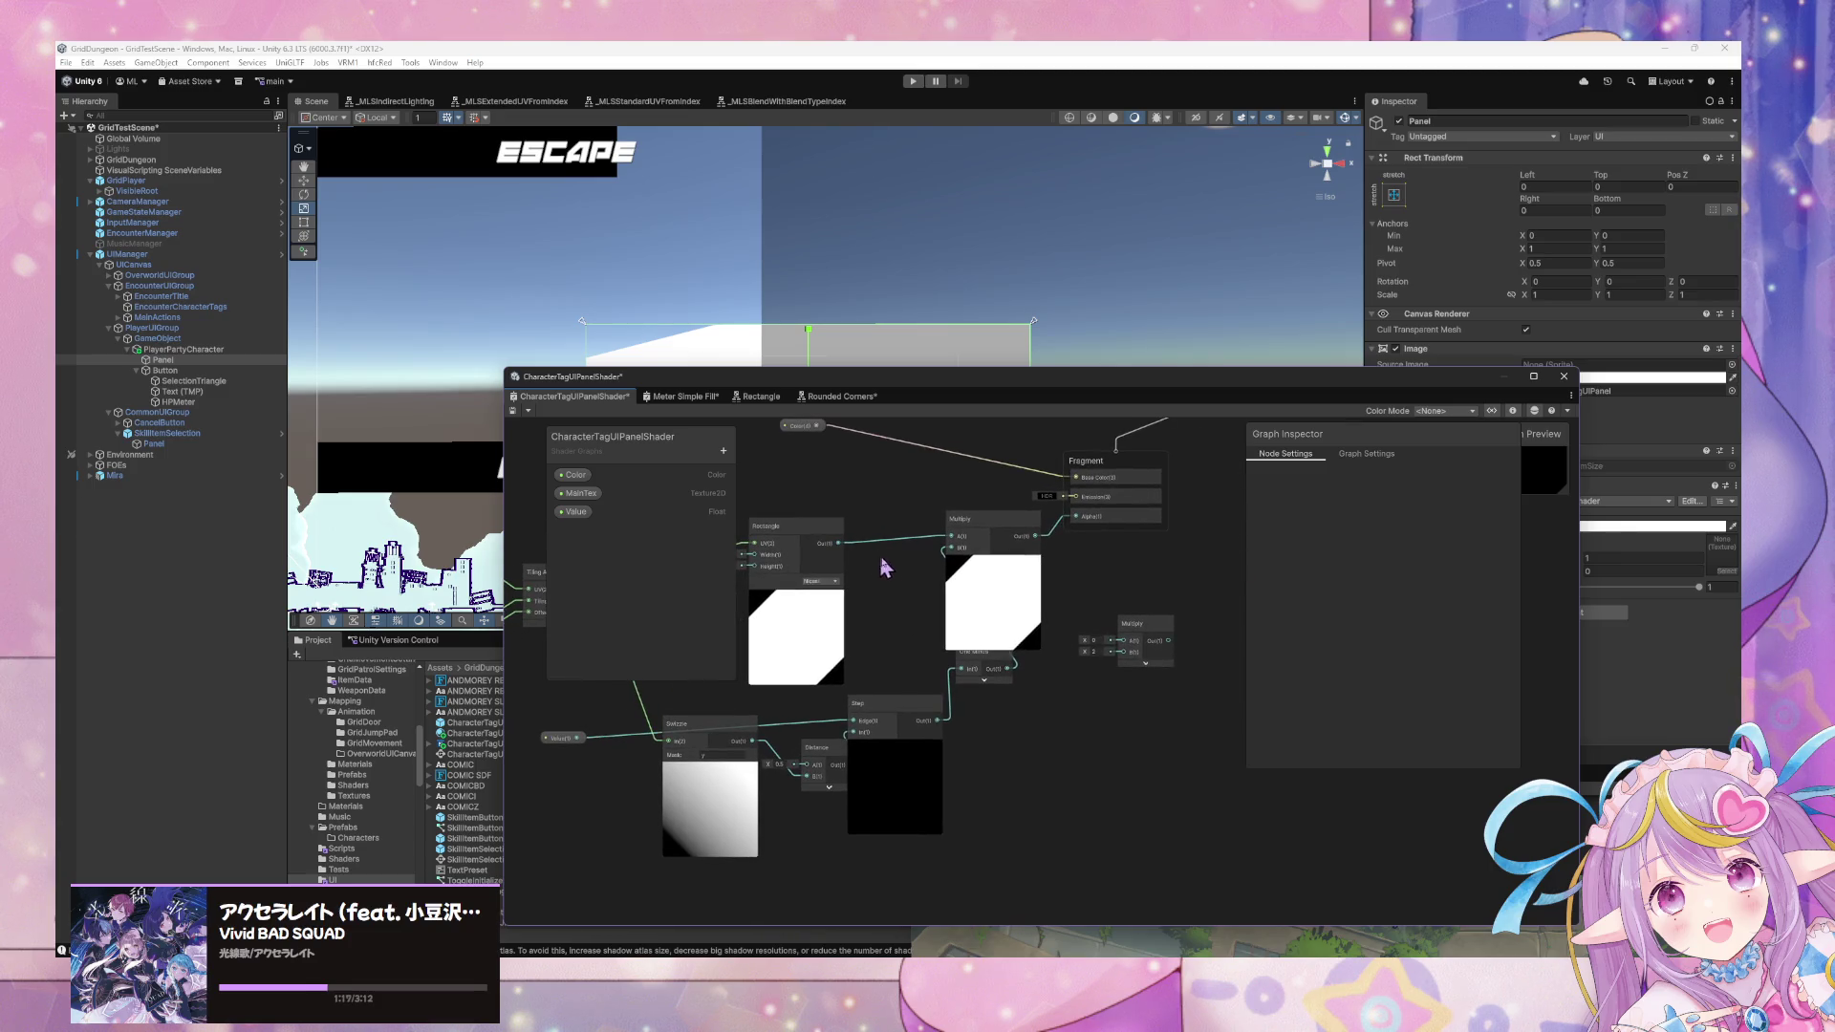
{"action": "mouse_move", "coordinate": [569, 740]}
{"action": "left_mouse_down"}
{"action": "mouse_move", "coordinate": [699, 715]}
{"action": "mouse_move", "coordinate": [741, 726]}
{"action": "left_mouse_up"}
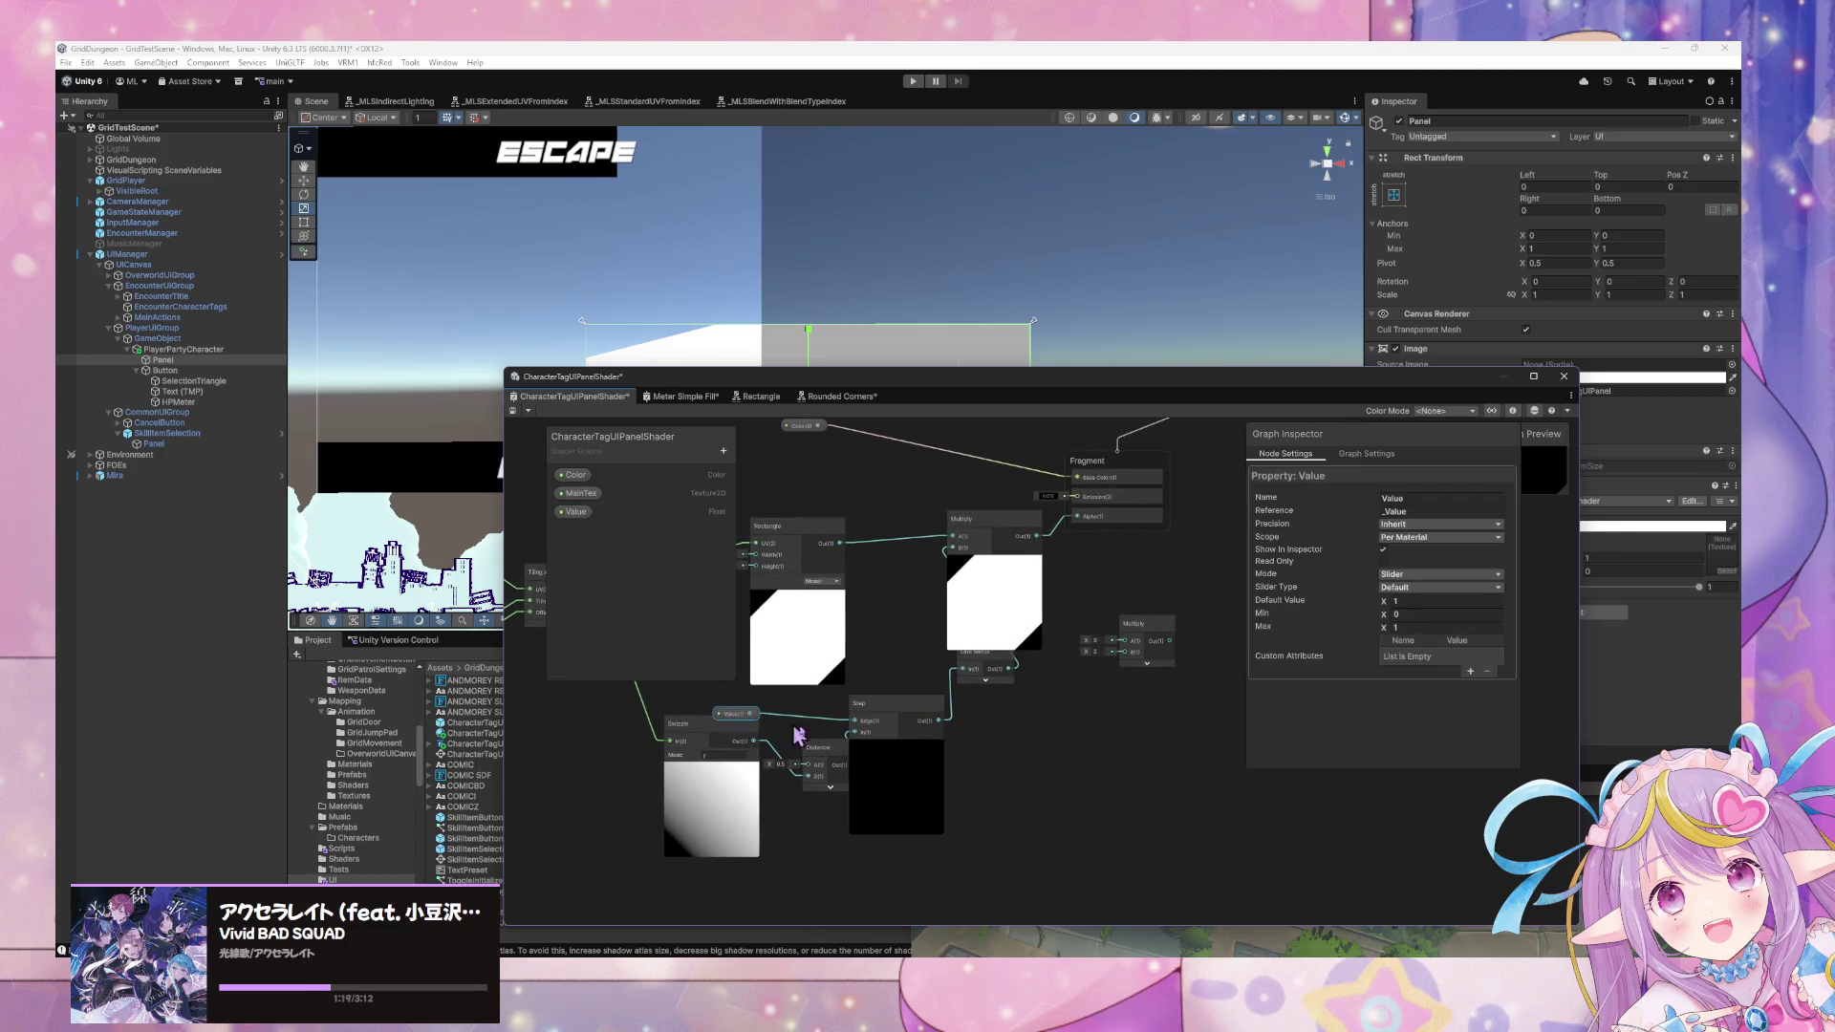
{"action": "left_click", "coordinate": [516, 413]}
{"action": "left_click_drag", "start_coordinate": [669, 377], "coordinate": [520, 586]}
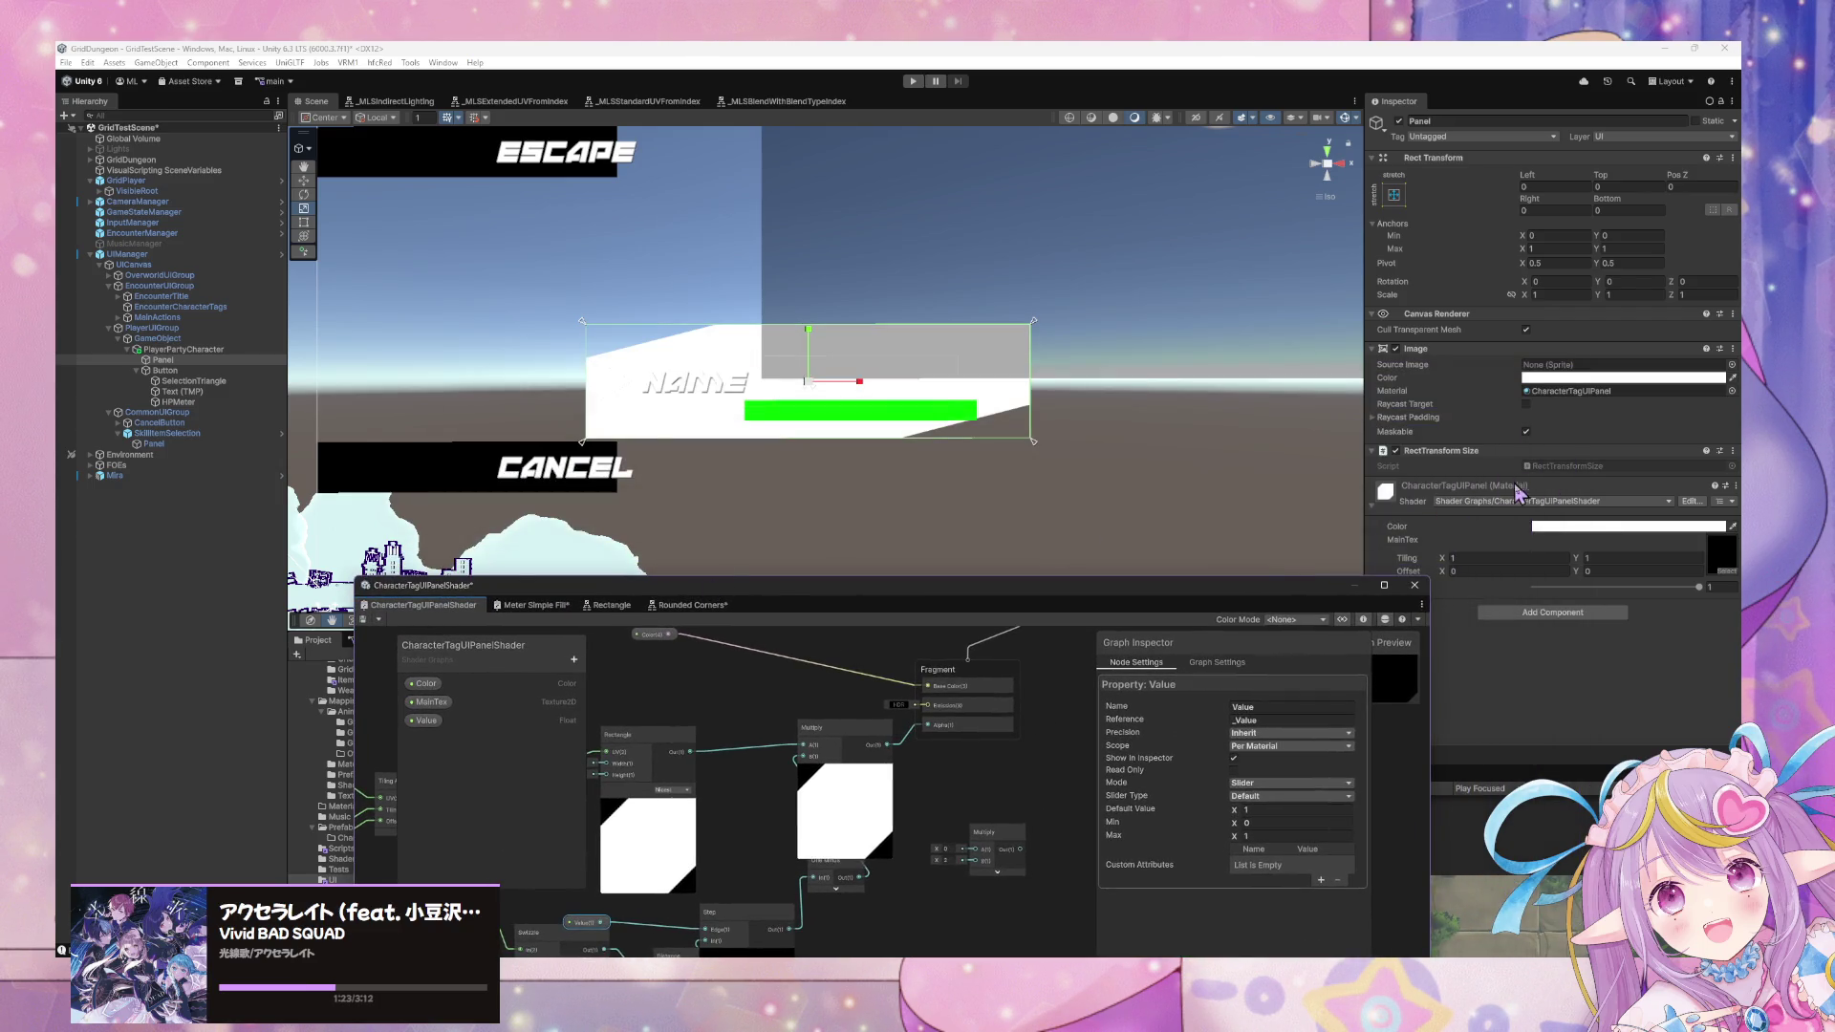
Set Tiling to 1.221 by 2.001, clear MainTex to None, and set Value to about 0.78.
{"action": "left_click_drag", "start_coordinate": [1445, 568], "coordinate": [1472, 564]}
{"action": "type", "text": "1.22"}
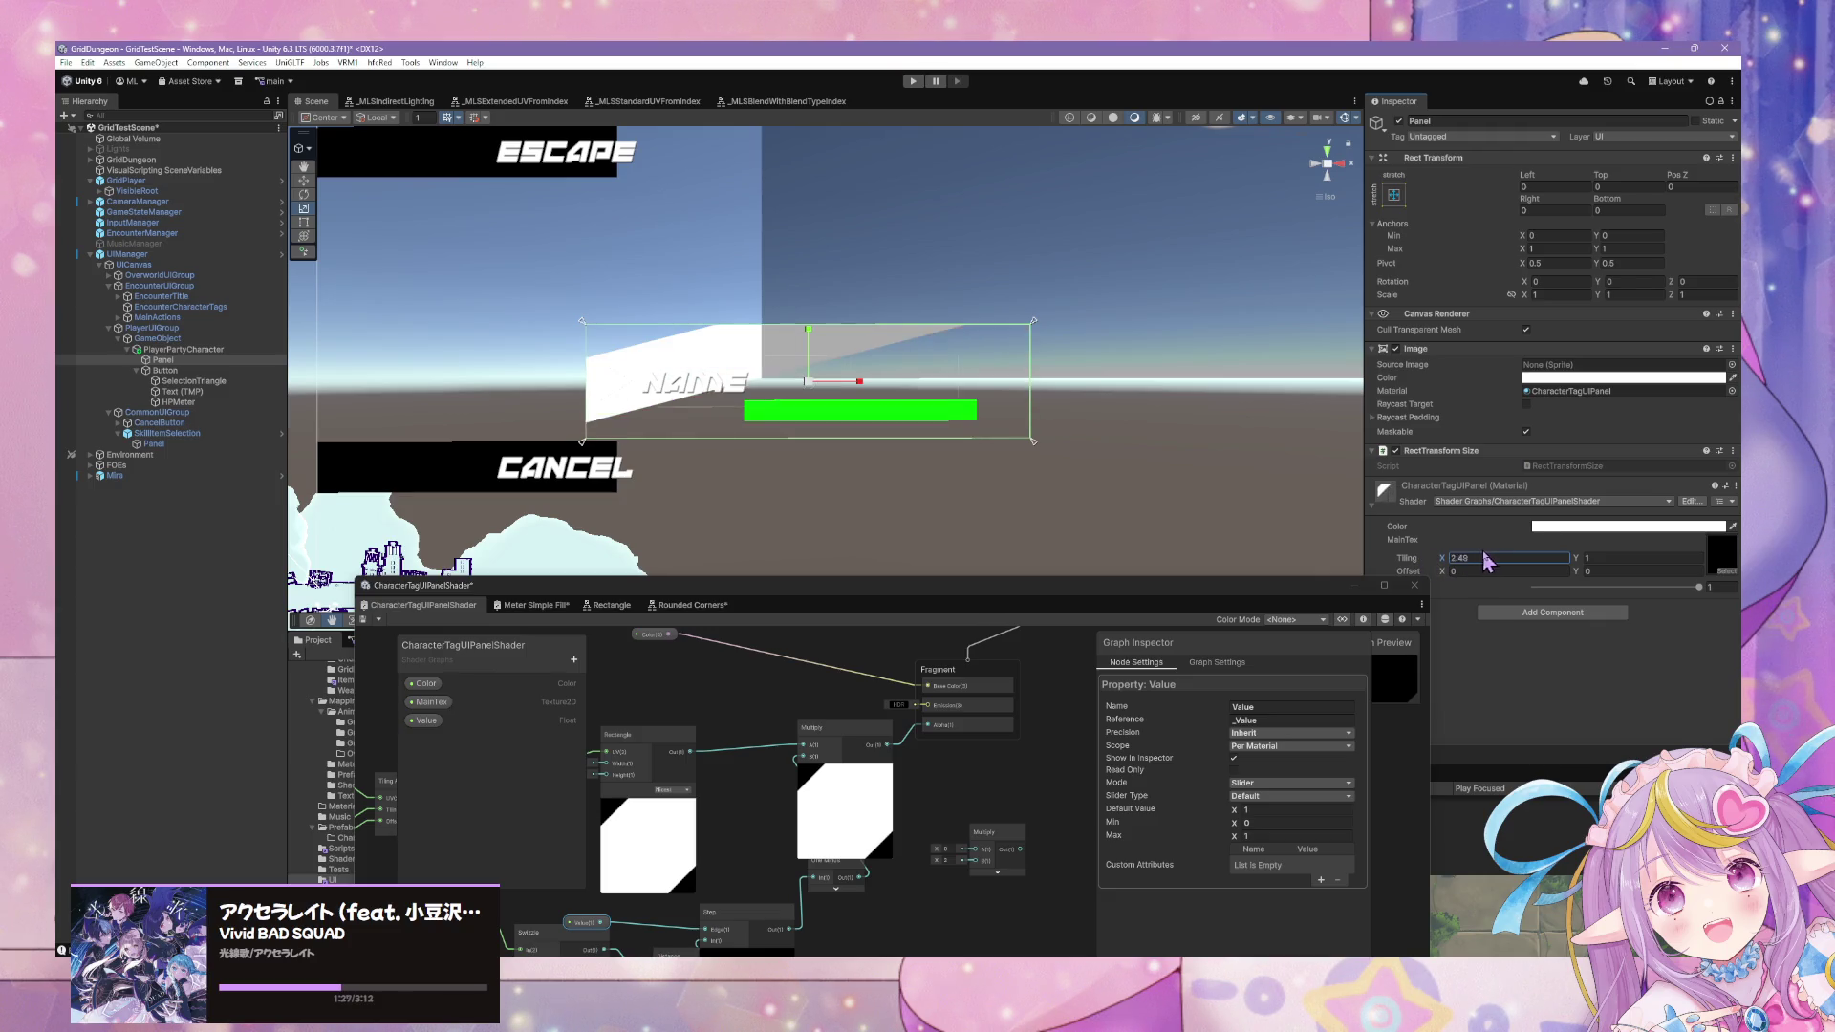
{"action": "type", "text": "1"}
{"action": "left_click", "coordinate": [1591, 558]}
{"action": "type", "text": "2.001"}
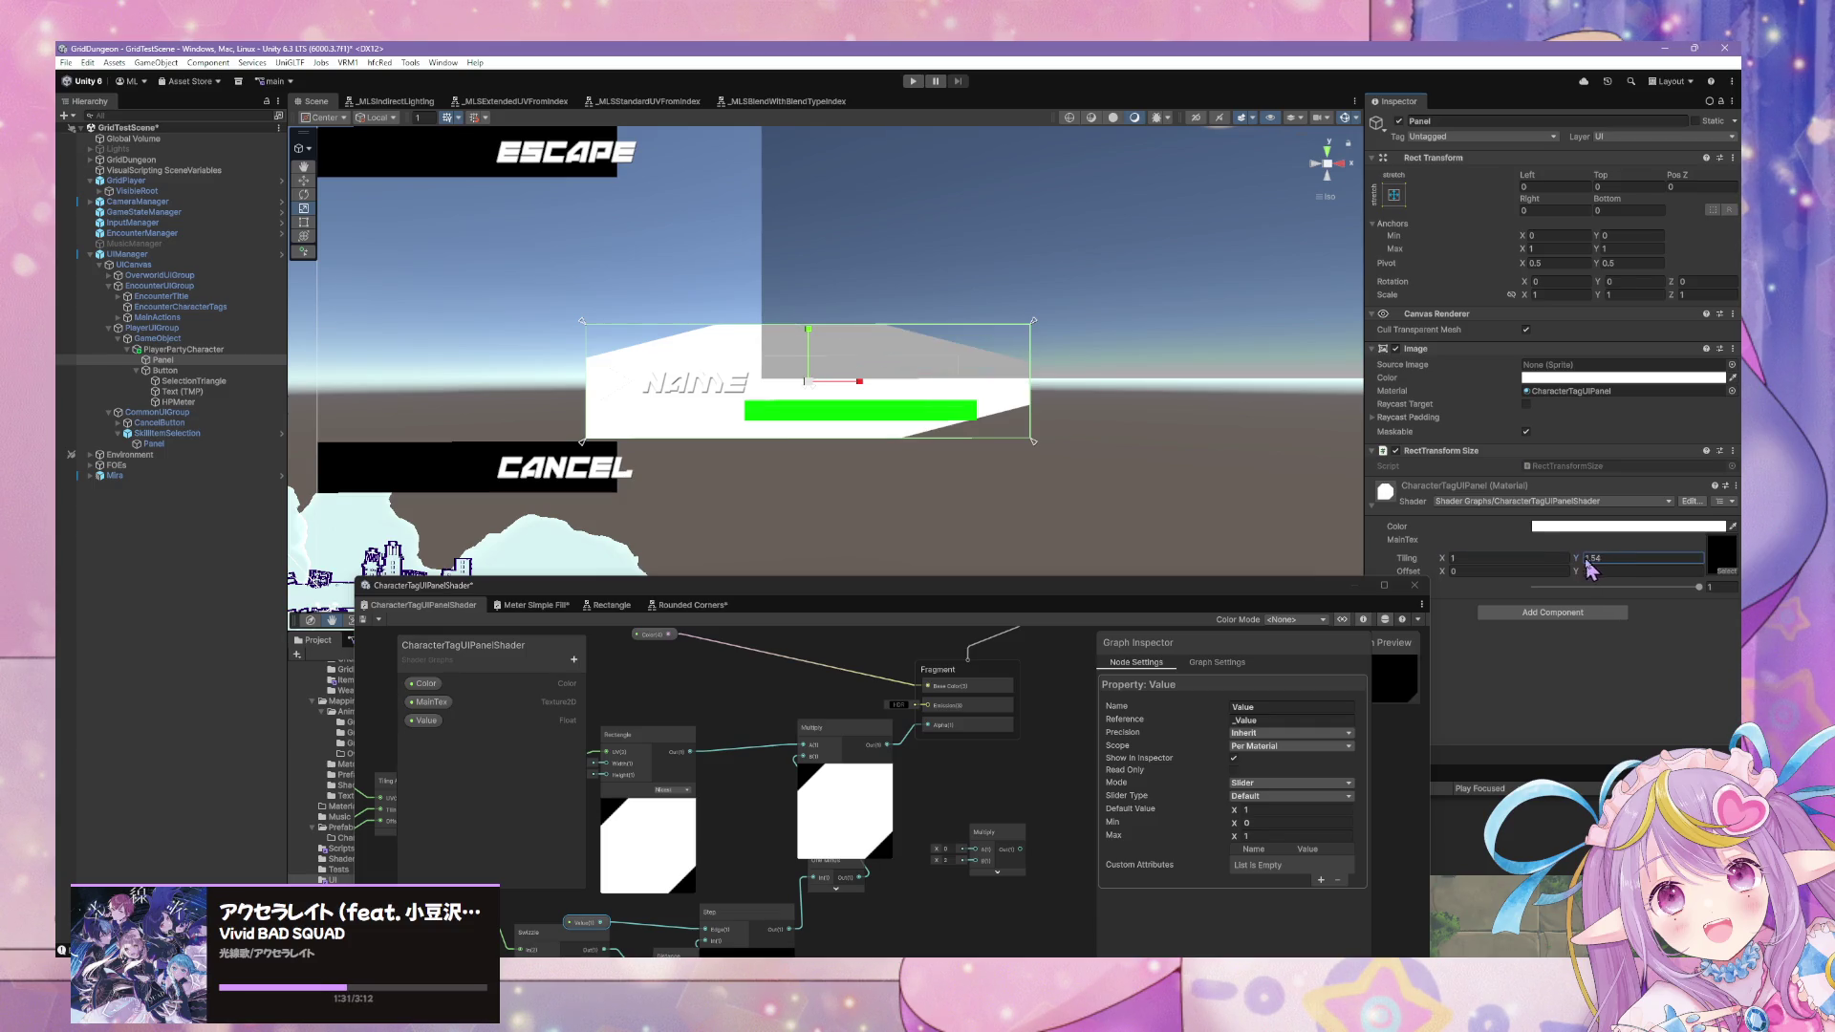
{"action": "left_click", "coordinate": [1726, 570]}
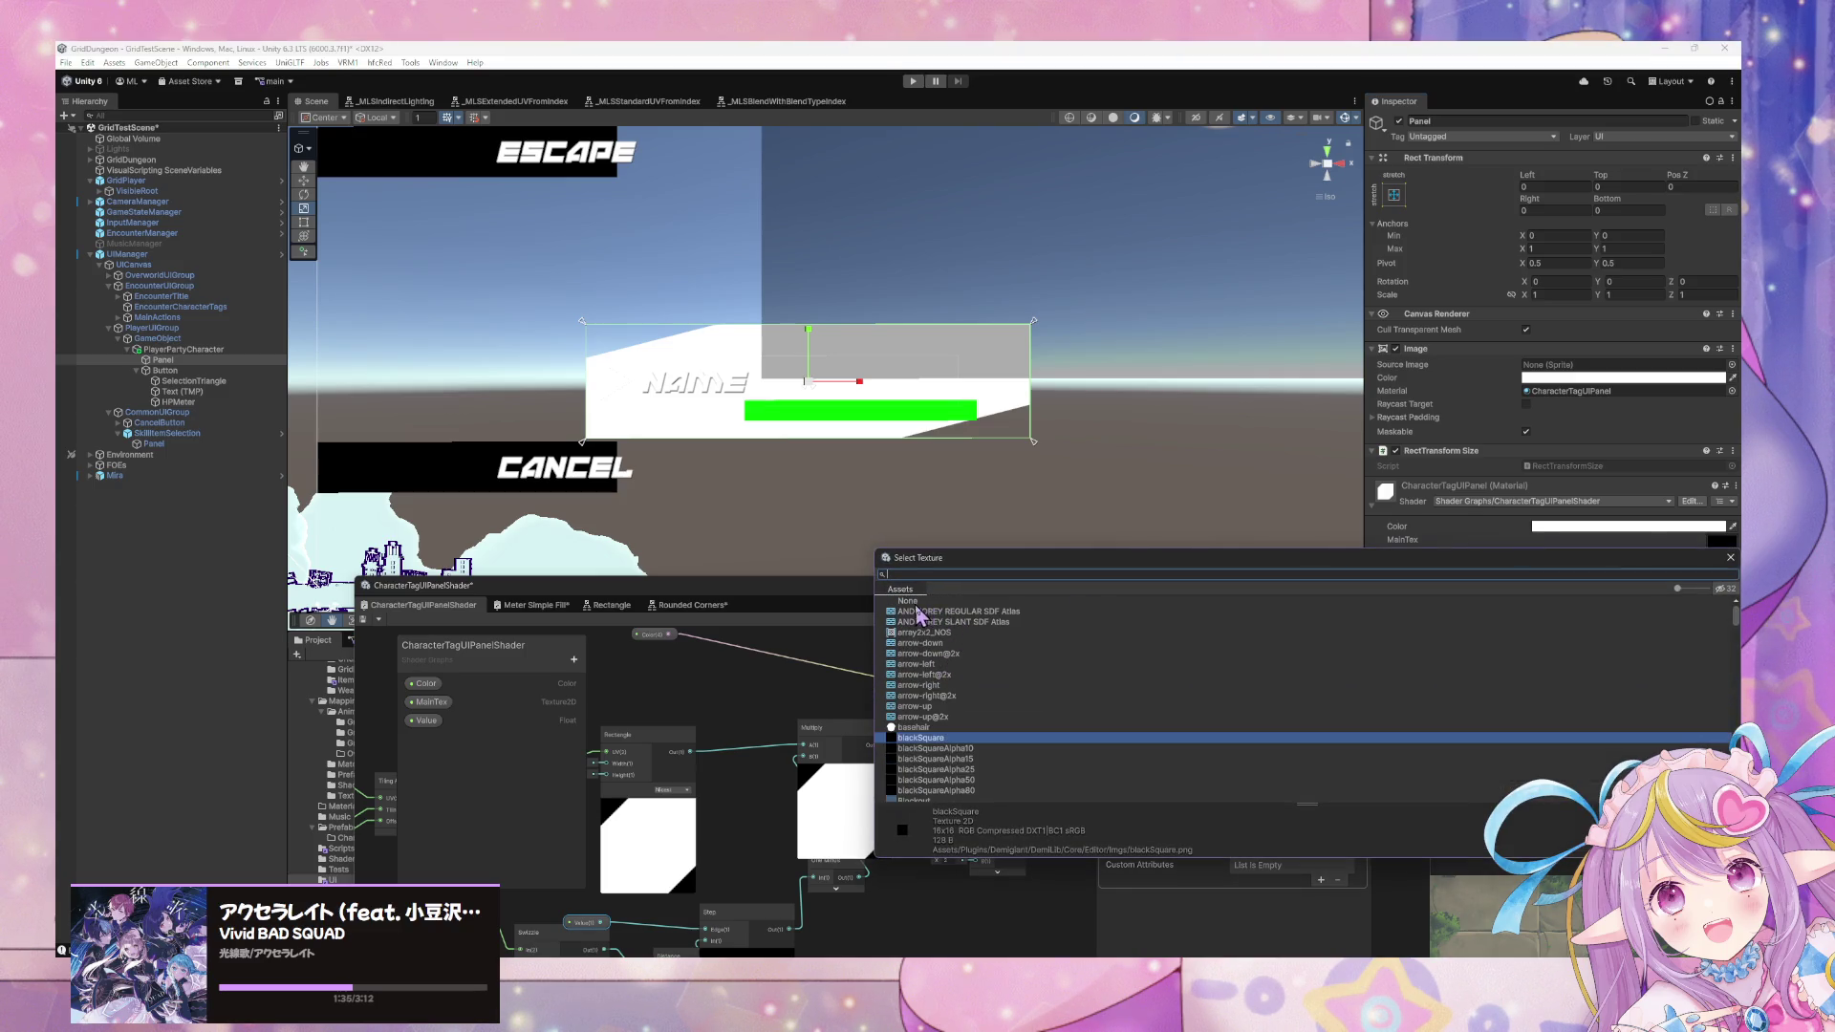
{"action": "double_click", "coordinate": [916, 603]}
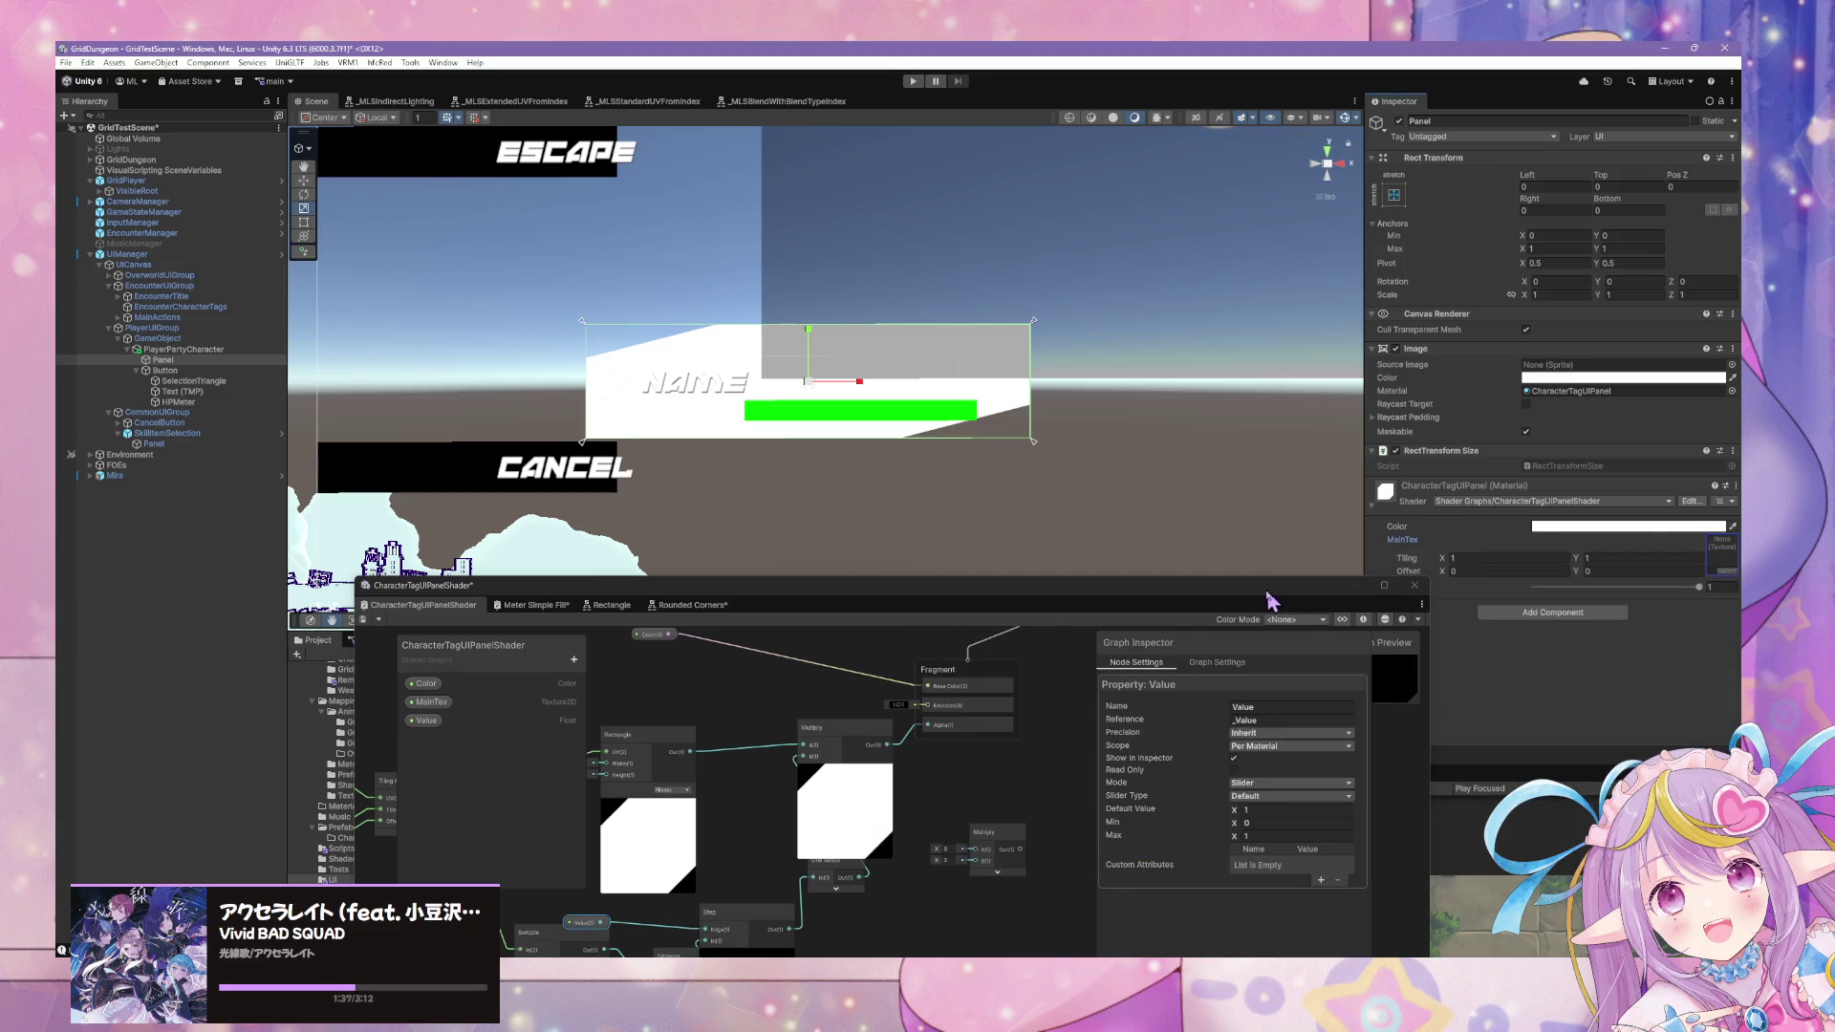
{"action": "mouse_move", "coordinate": [1255, 595]}
{"action": "left_mouse_down"}
{"action": "mouse_move", "coordinate": [1257, 622]}
{"action": "mouse_move", "coordinate": [1265, 479]}
{"action": "mouse_move", "coordinate": [1404, 634]}
{"action": "mouse_move", "coordinate": [1057, 441]}
{"action": "mouse_move", "coordinate": [1438, 654]}
{"action": "left_mouse_up"}
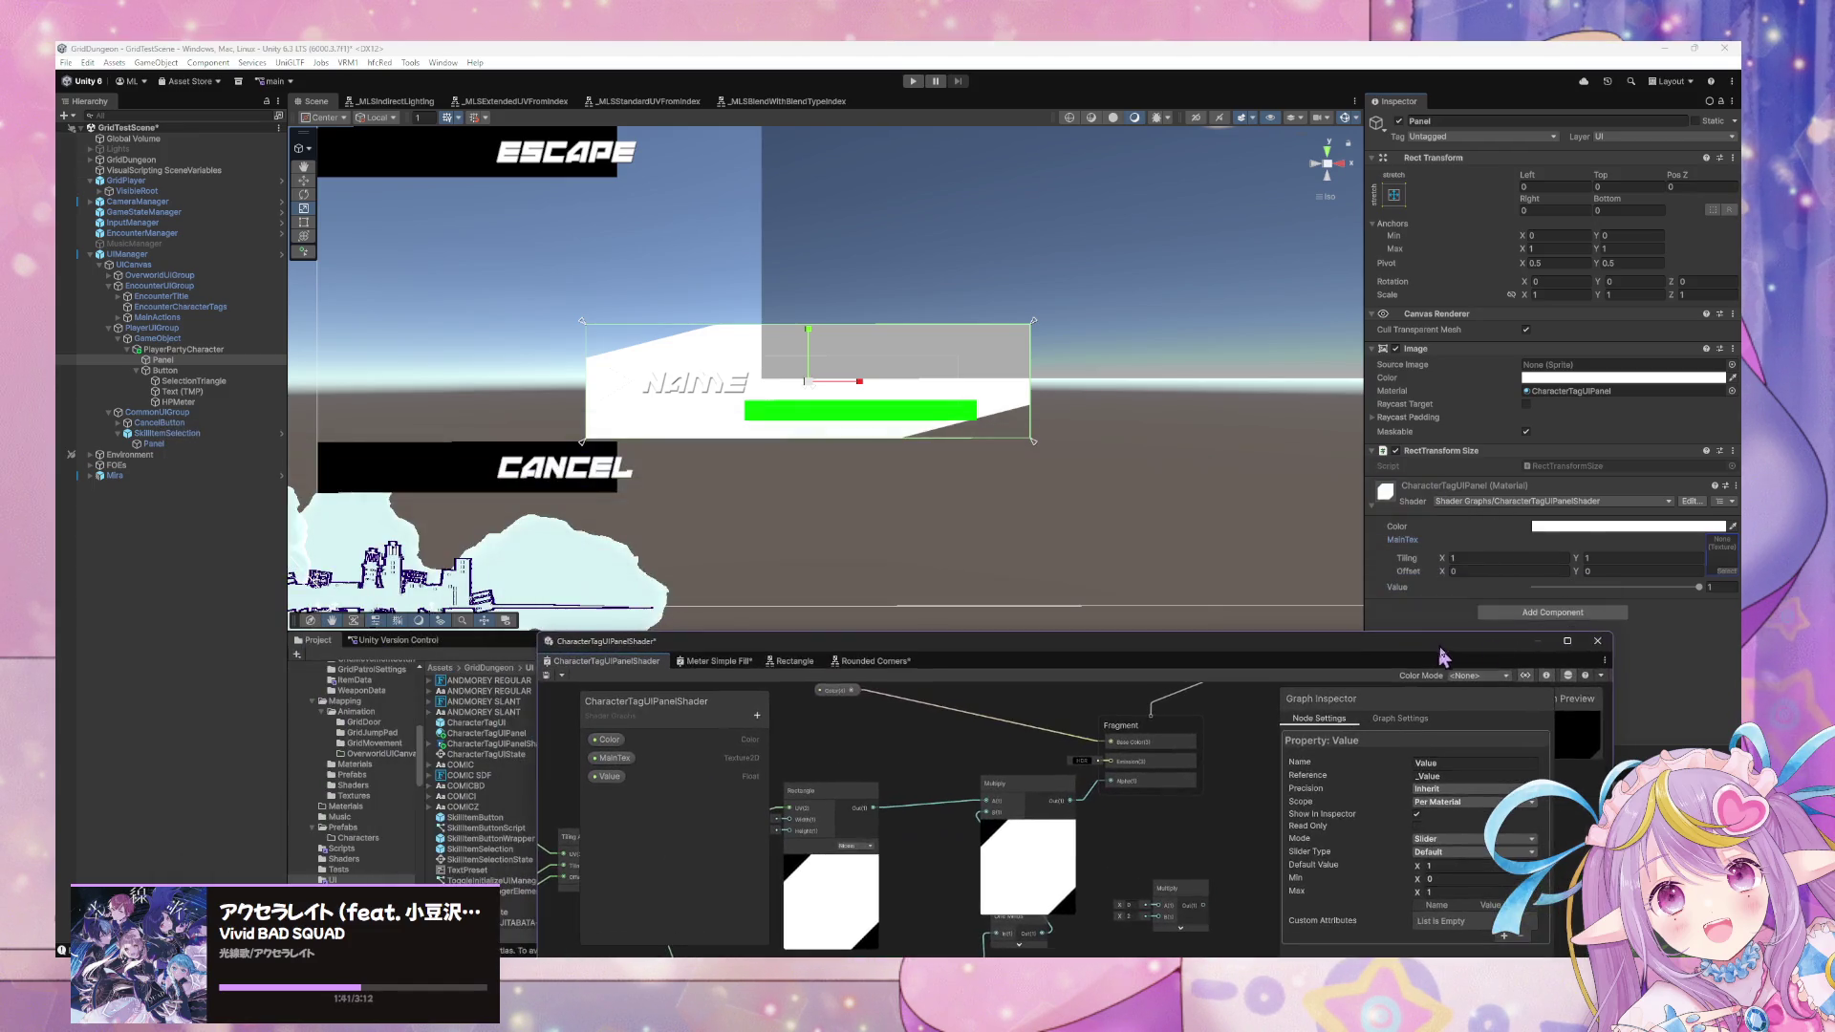
{"action": "mouse_move", "coordinate": [1699, 594]}
{"action": "left_mouse_down"}
{"action": "mouse_move", "coordinate": [1577, 593]}
{"action": "mouse_move", "coordinate": [1711, 593]}
{"action": "left_mouse_up"}
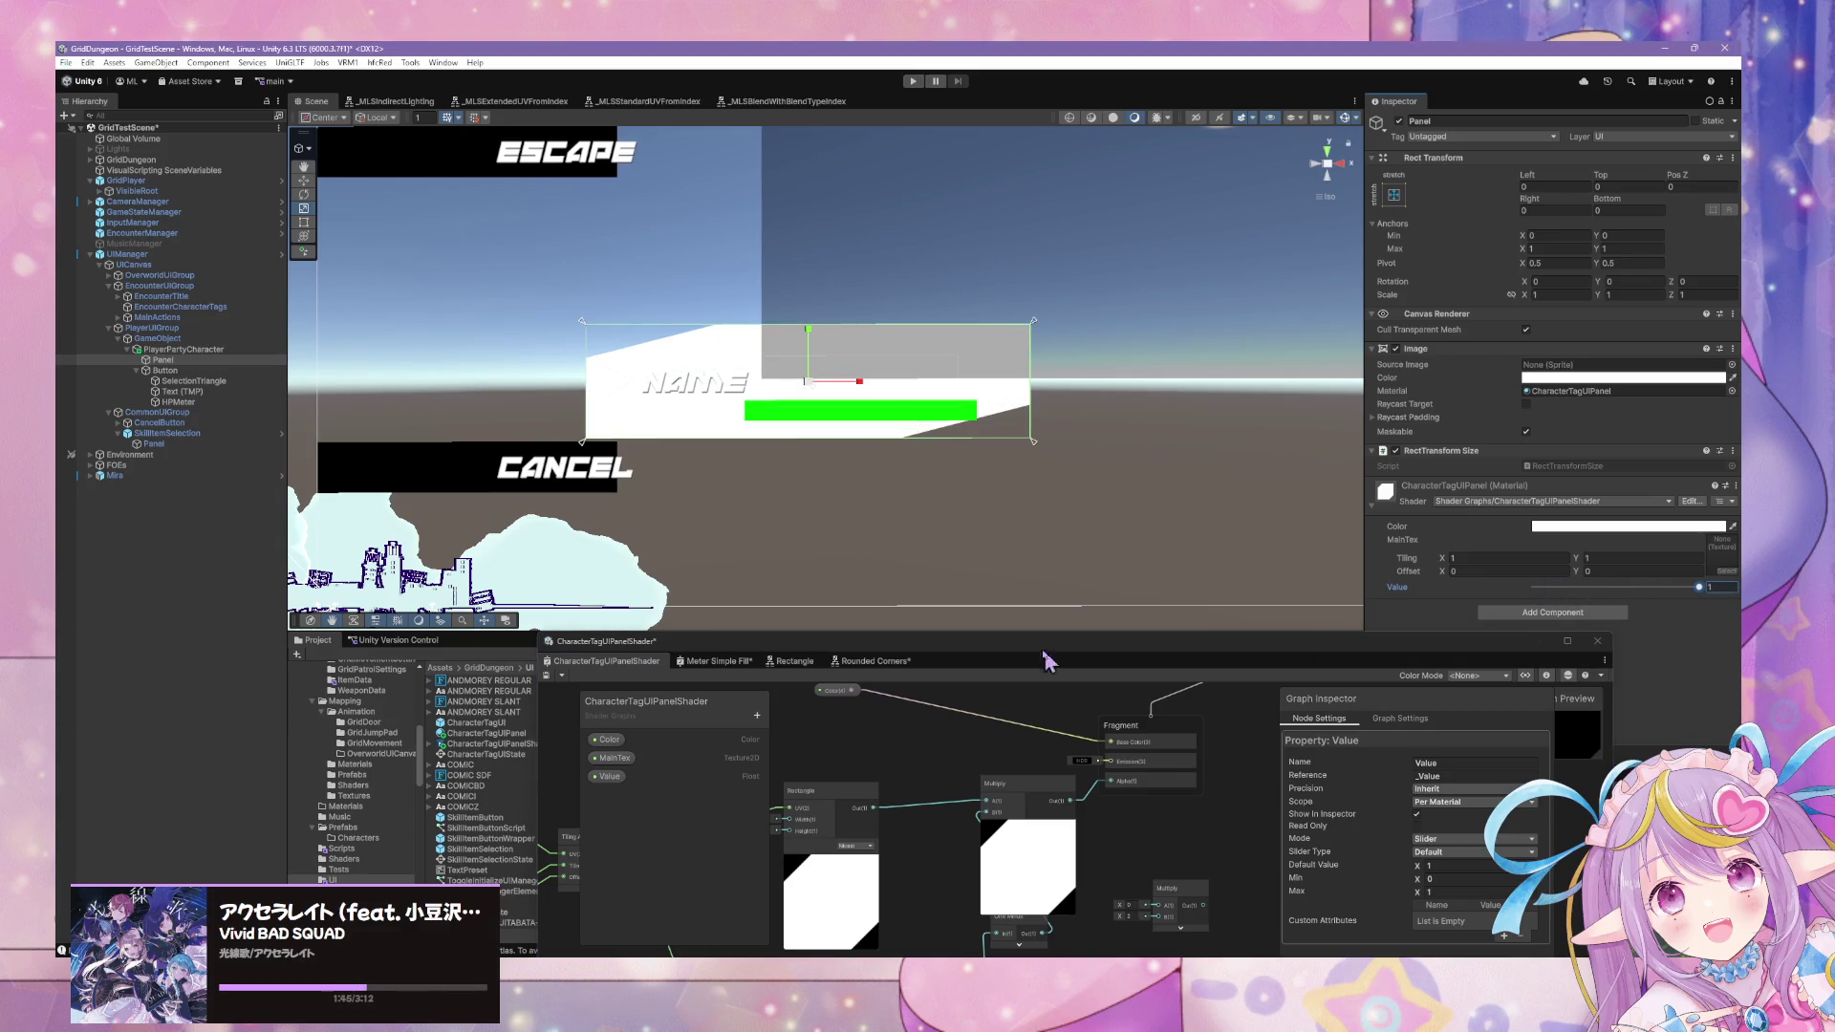
{"action": "left_click_drag", "start_coordinate": [1047, 653], "coordinate": [1077, 382]}
{"action": "left_click_drag", "start_coordinate": [835, 666], "coordinate": [1036, 640]}
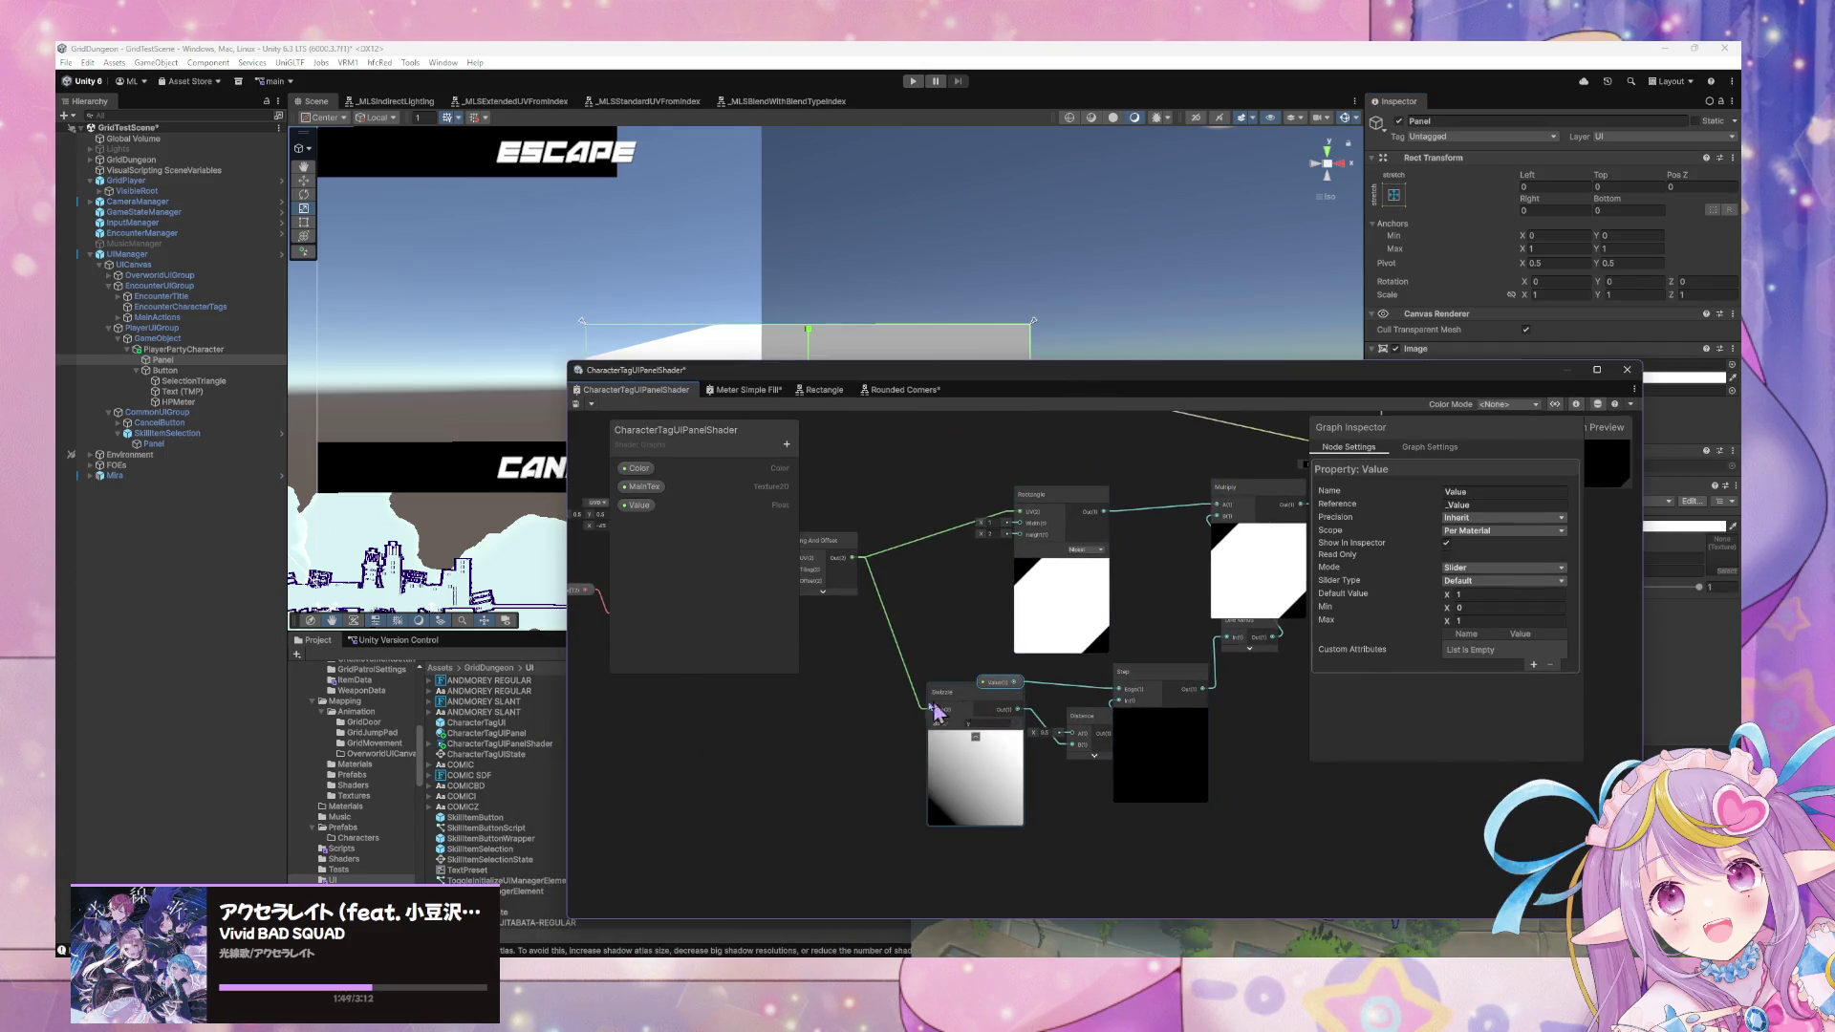
Delete the Tiling-to-Swizzle link and shift the Rectangle node left.
{"action": "left_click_drag", "start_coordinate": [951, 708], "coordinate": [994, 712]}
{"action": "left_click", "coordinate": [956, 696]}
{"action": "key", "text": "Delete"}
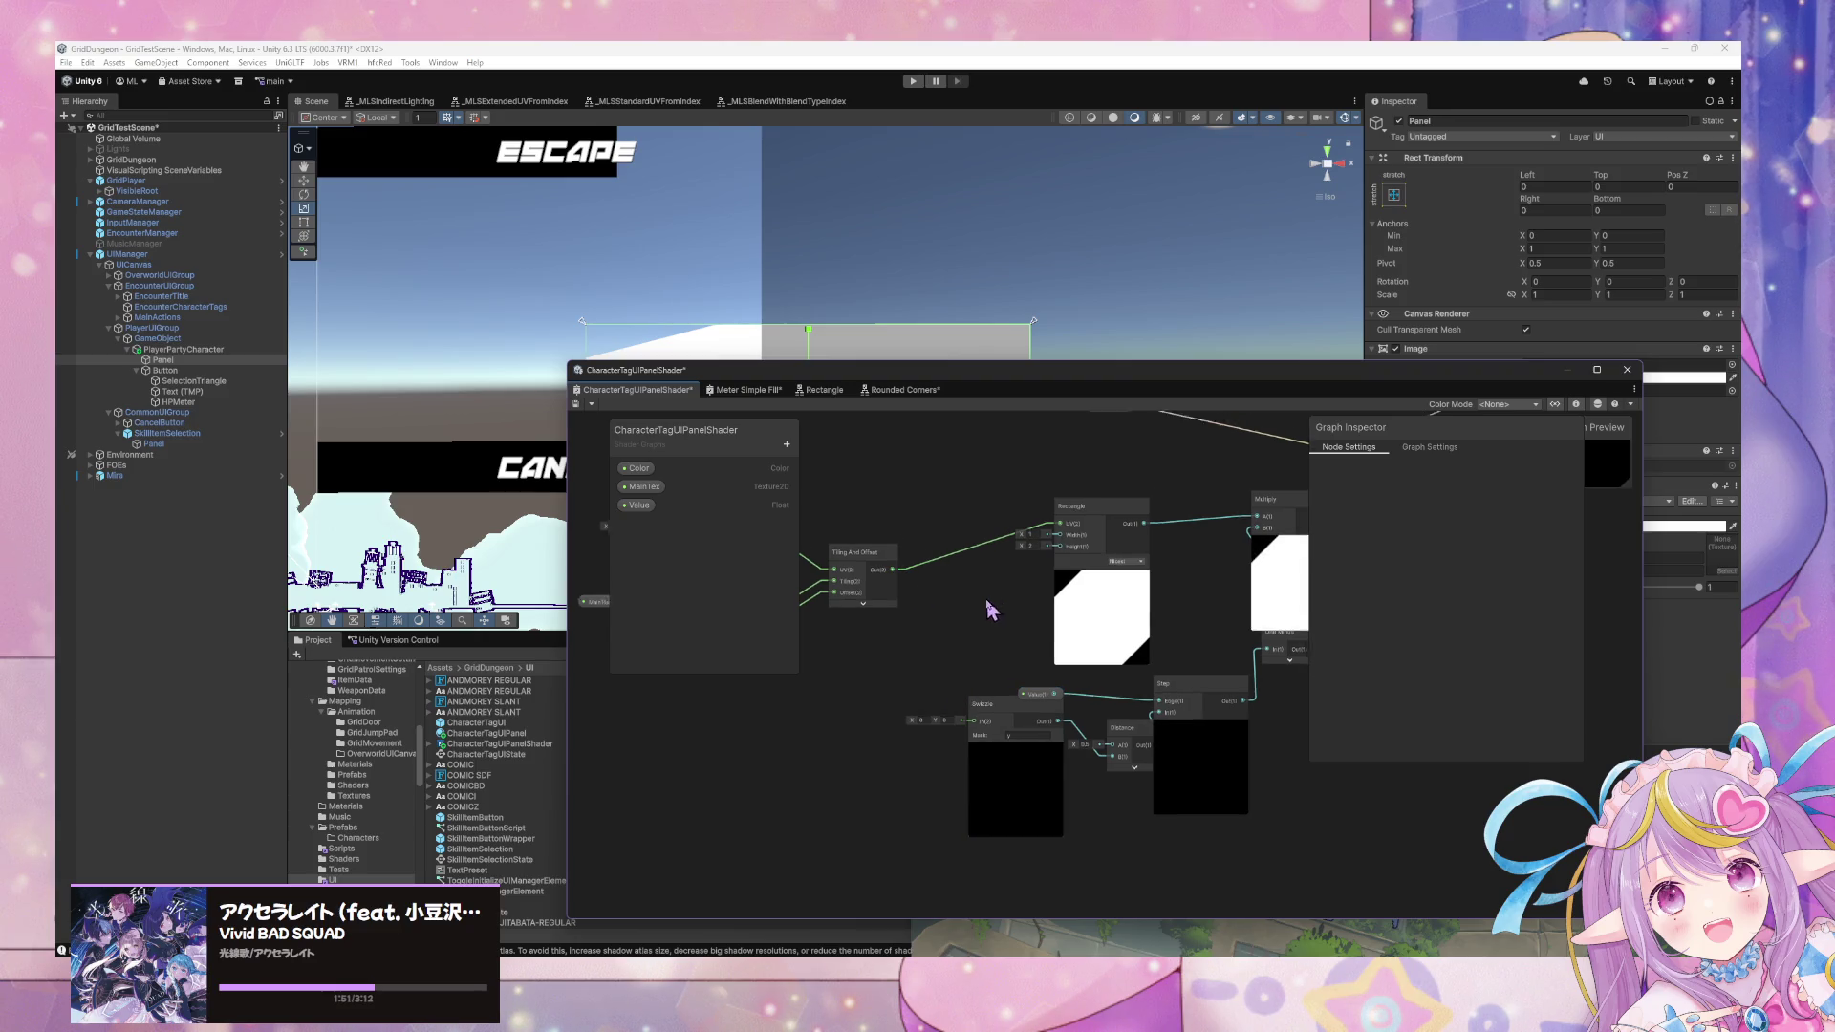
{"action": "left_click_drag", "start_coordinate": [991, 598], "coordinate": [974, 636]}
{"action": "mouse_move", "coordinate": [1067, 556]}
{"action": "left_mouse_down"}
{"action": "mouse_move", "coordinate": [1054, 579]}
{"action": "mouse_move", "coordinate": [1029, 545]}
{"action": "mouse_move", "coordinate": [1114, 606]}
{"action": "mouse_move", "coordinate": [1027, 576]}
{"action": "left_mouse_up"}
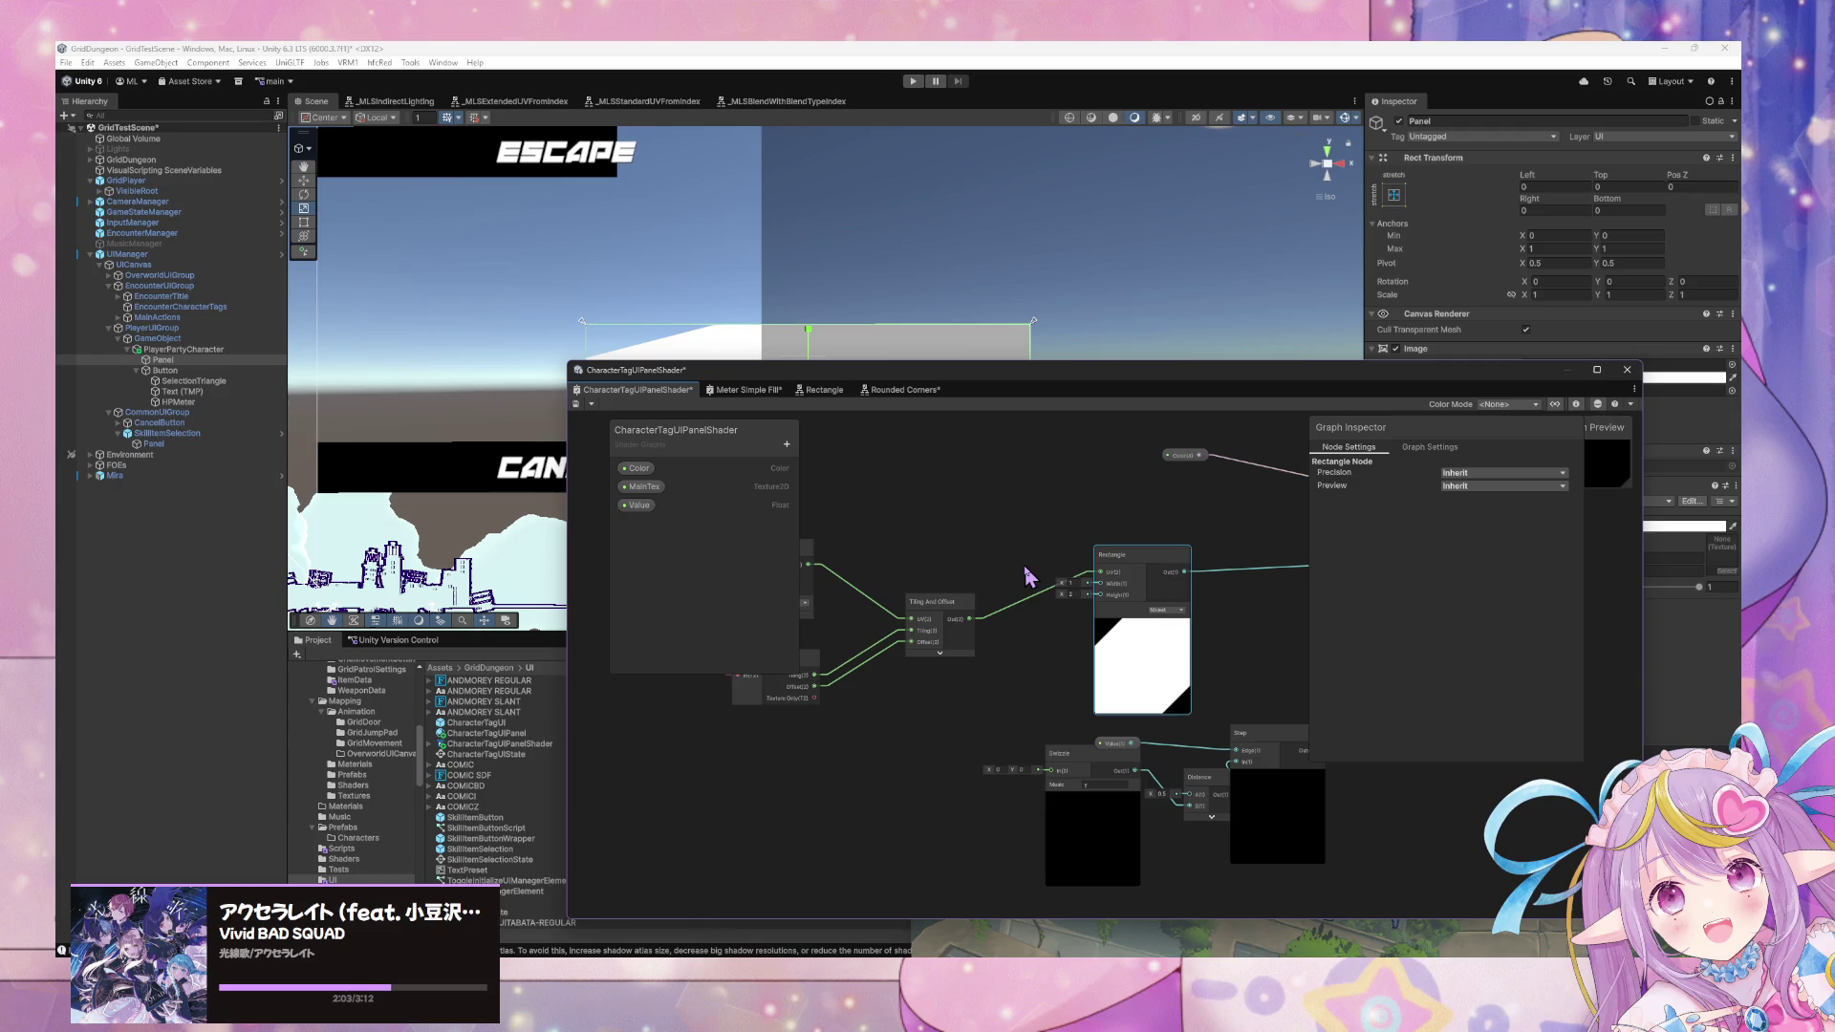
{"action": "left_click_drag", "start_coordinate": [1113, 556], "coordinate": [1091, 574]}
{"action": "left_click_drag", "start_coordinate": [810, 565], "coordinate": [1229, 622]}
{"action": "mouse_move", "coordinate": [1087, 634]}
{"action": "left_mouse_down"}
{"action": "mouse_move", "coordinate": [1052, 622]}
{"action": "mouse_move", "coordinate": [1175, 631]}
{"action": "mouse_move", "coordinate": [937, 614]}
{"action": "left_mouse_up"}
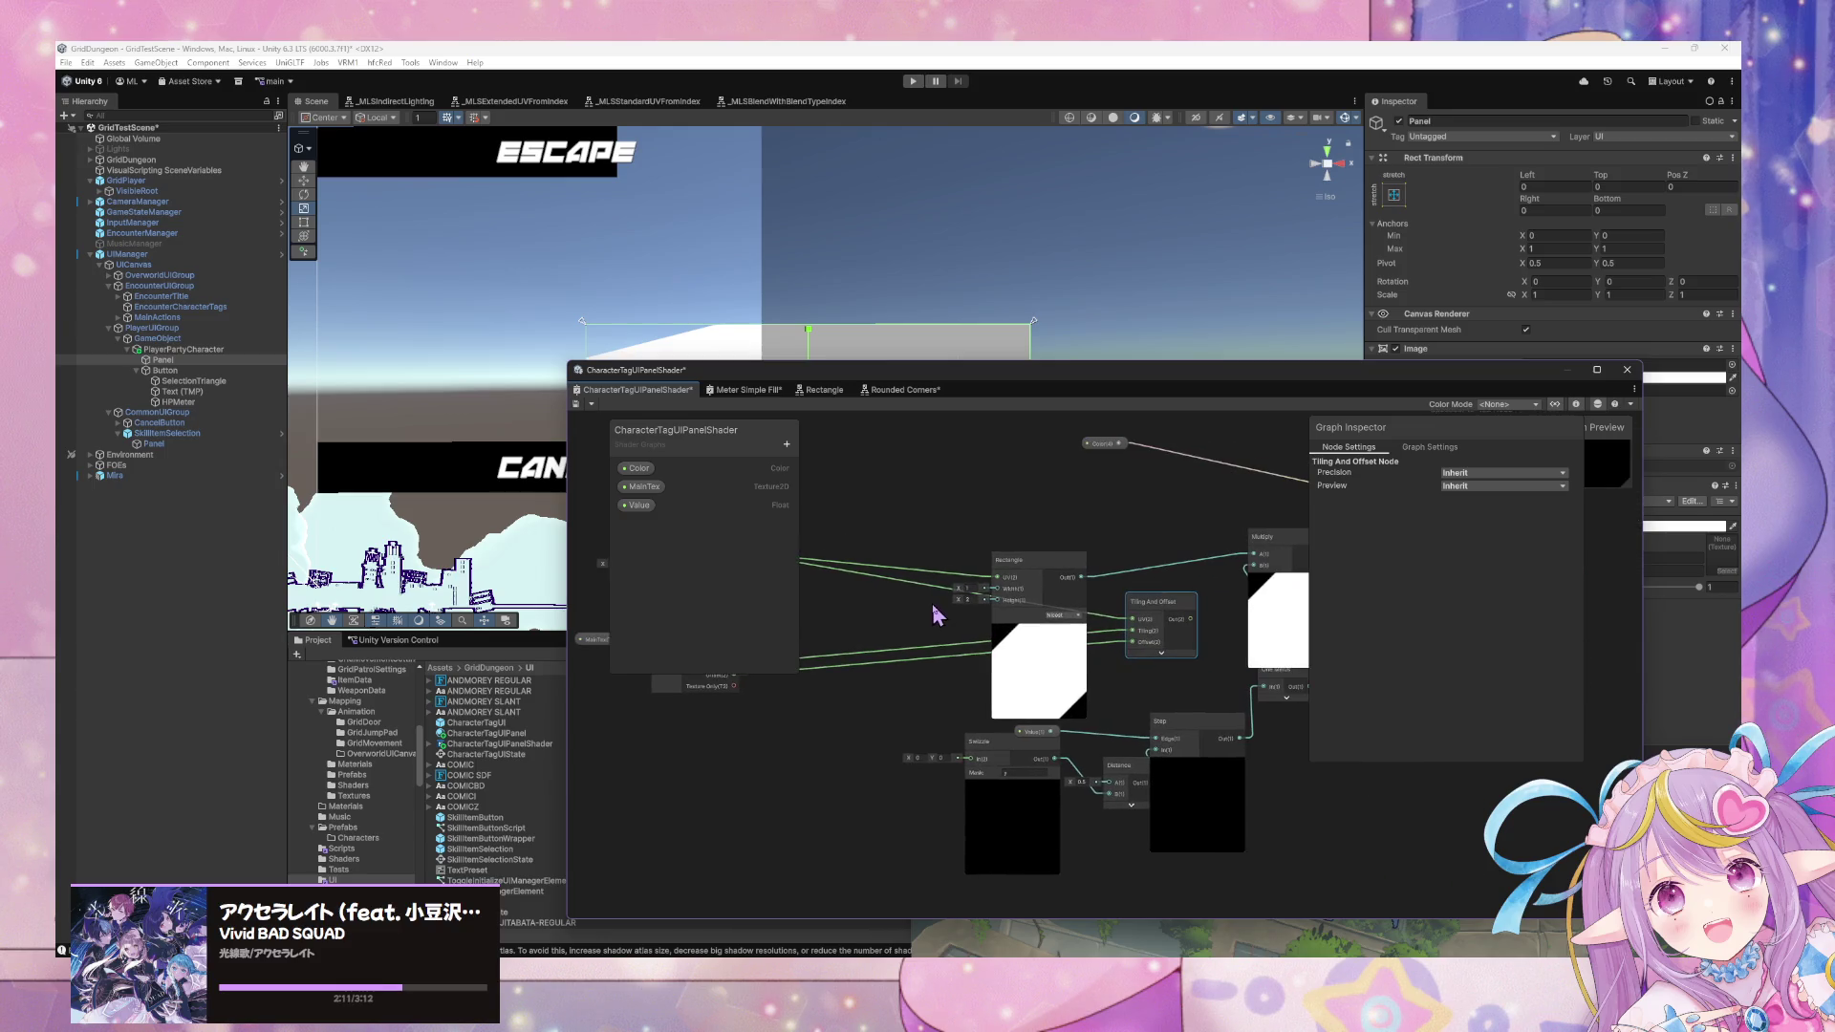
{"action": "left_click", "coordinate": [1062, 578]}
{"action": "left_click_drag", "start_coordinate": [1063, 578], "coordinate": [1013, 574]}
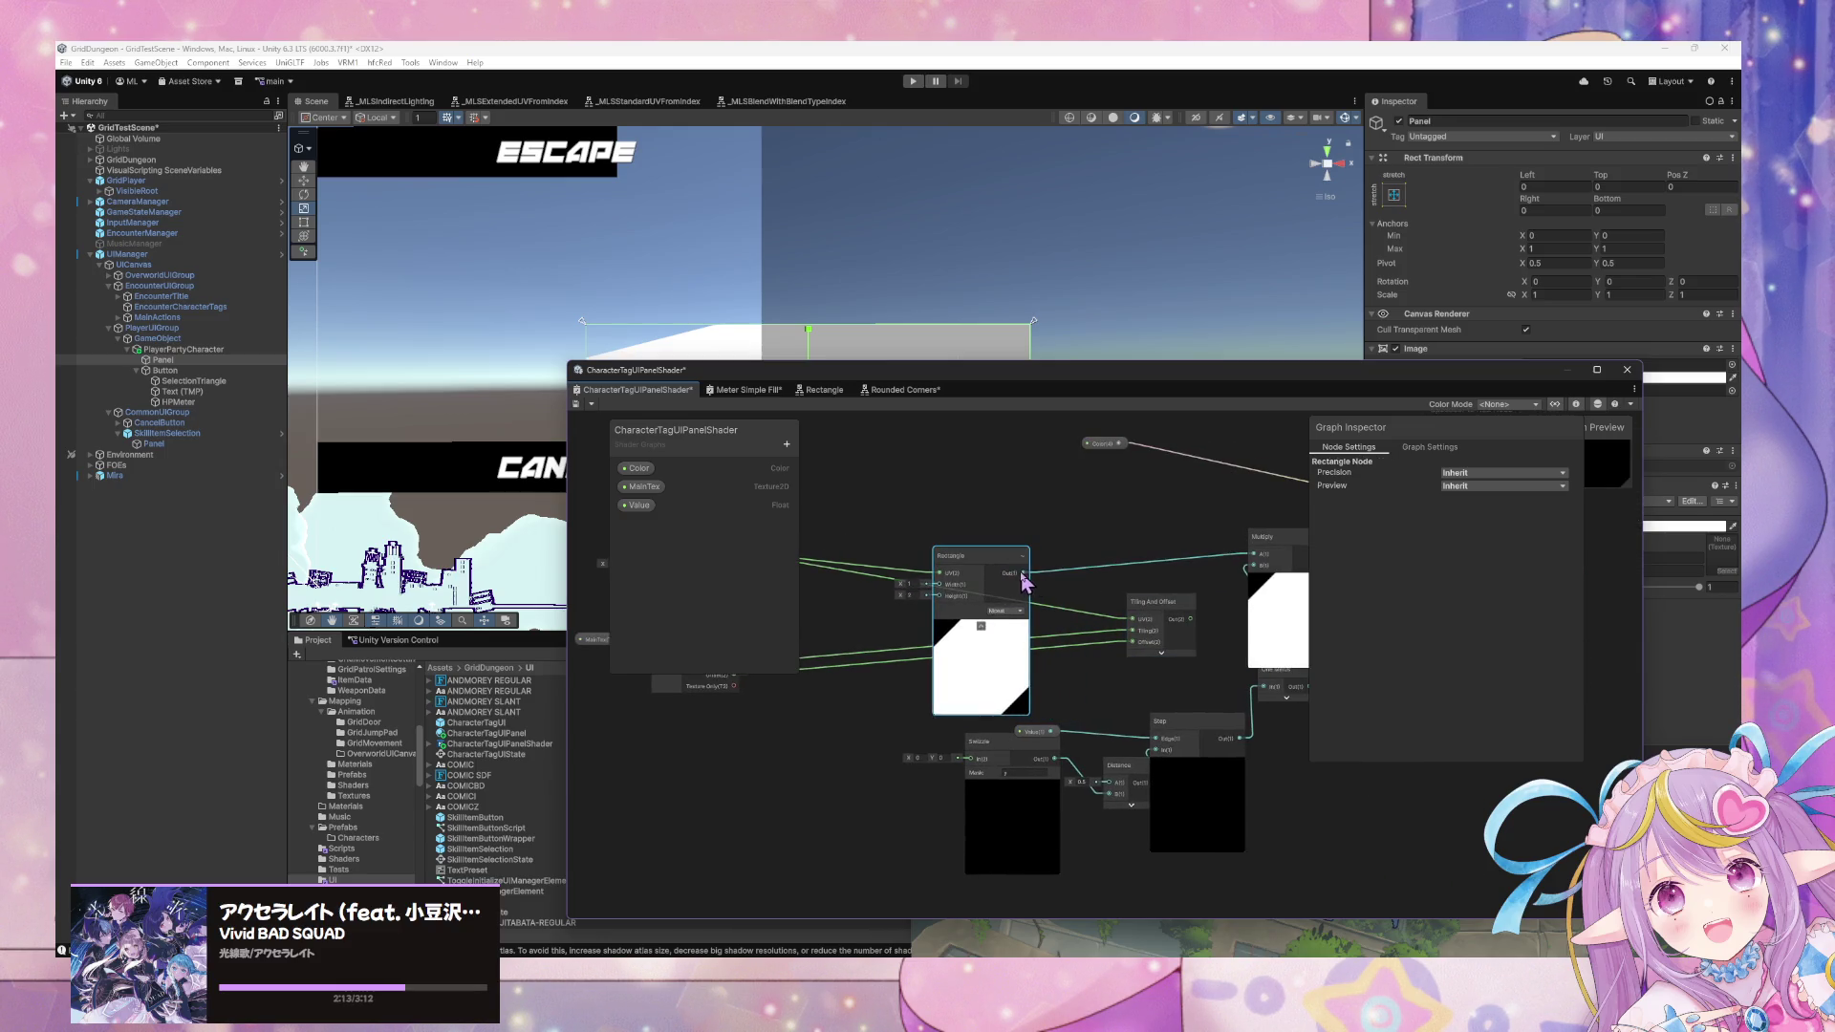
Delete the Tiling And Offset and Rectangle nodes.
{"action": "left_click", "coordinate": [1162, 651]}
{"action": "mouse_move", "coordinate": [1041, 603]}
{"action": "left_mouse_down"}
{"action": "mouse_move", "coordinate": [1280, 607]}
{"action": "mouse_move", "coordinate": [1051, 597]}
{"action": "left_mouse_up"}
{"action": "left_click", "coordinate": [1099, 610]}
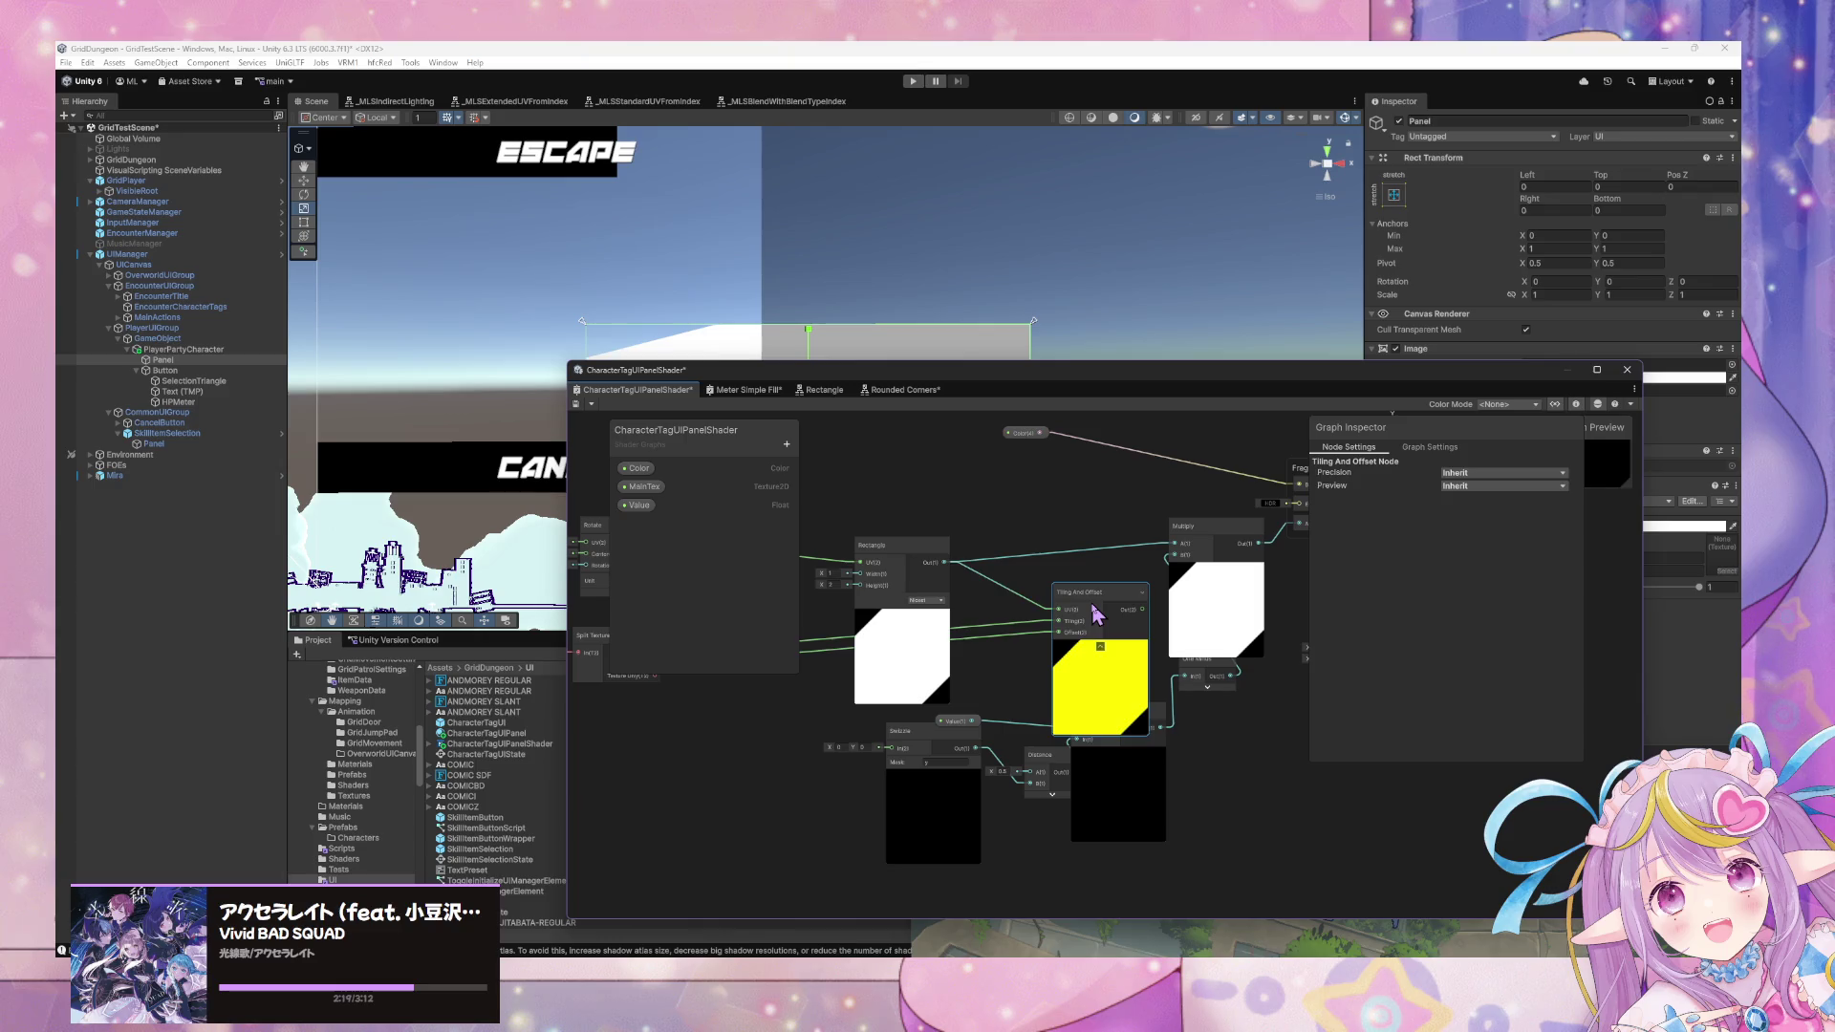
{"action": "key", "text": "Delete"}
{"action": "left_click", "coordinate": [910, 552]}
{"action": "left_click_drag", "start_coordinate": [953, 568], "coordinate": [1200, 602]}
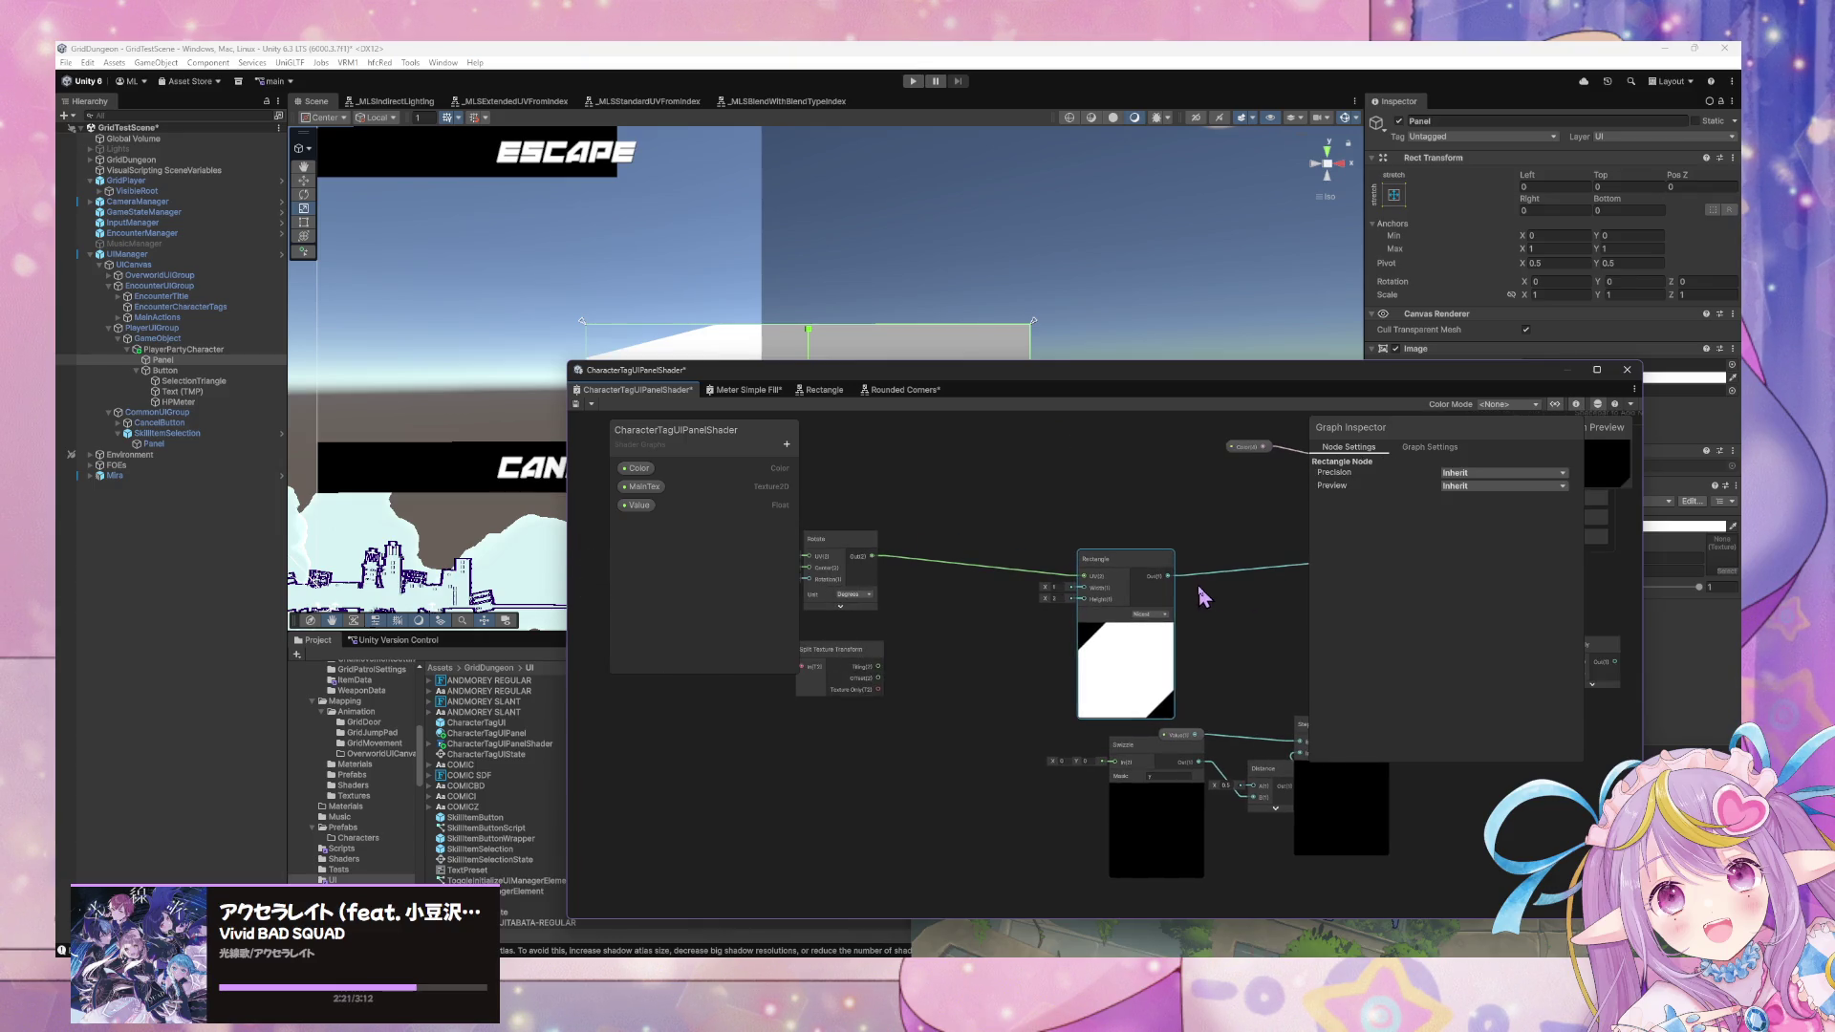
{"action": "key", "text": "Delete"}
Rearrange the Split Texture Transform, MainTex and Rotate nodes, then open the Create Node list.
{"action": "left_click_drag", "start_coordinate": [1039, 573], "coordinate": [1202, 563]}
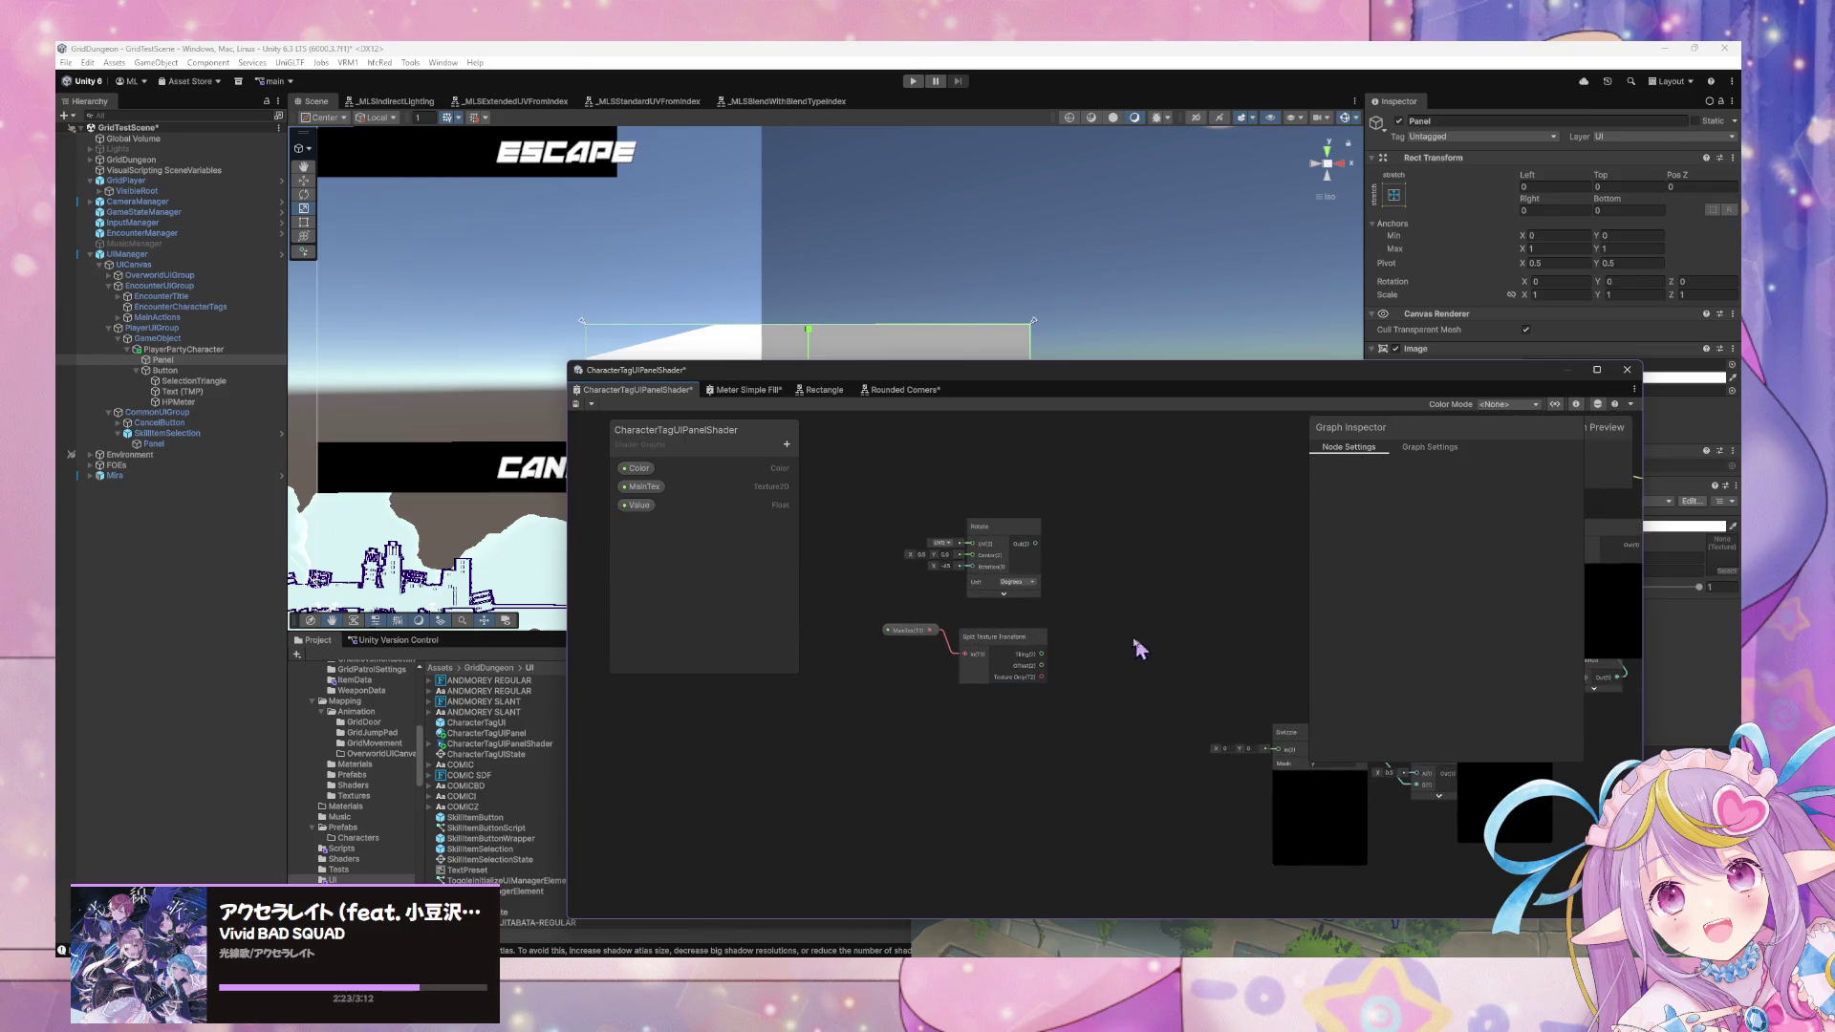
{"action": "left_click_drag", "start_coordinate": [1003, 643], "coordinate": [1033, 646]}
{"action": "left_click_drag", "start_coordinate": [917, 634], "coordinate": [919, 664]}
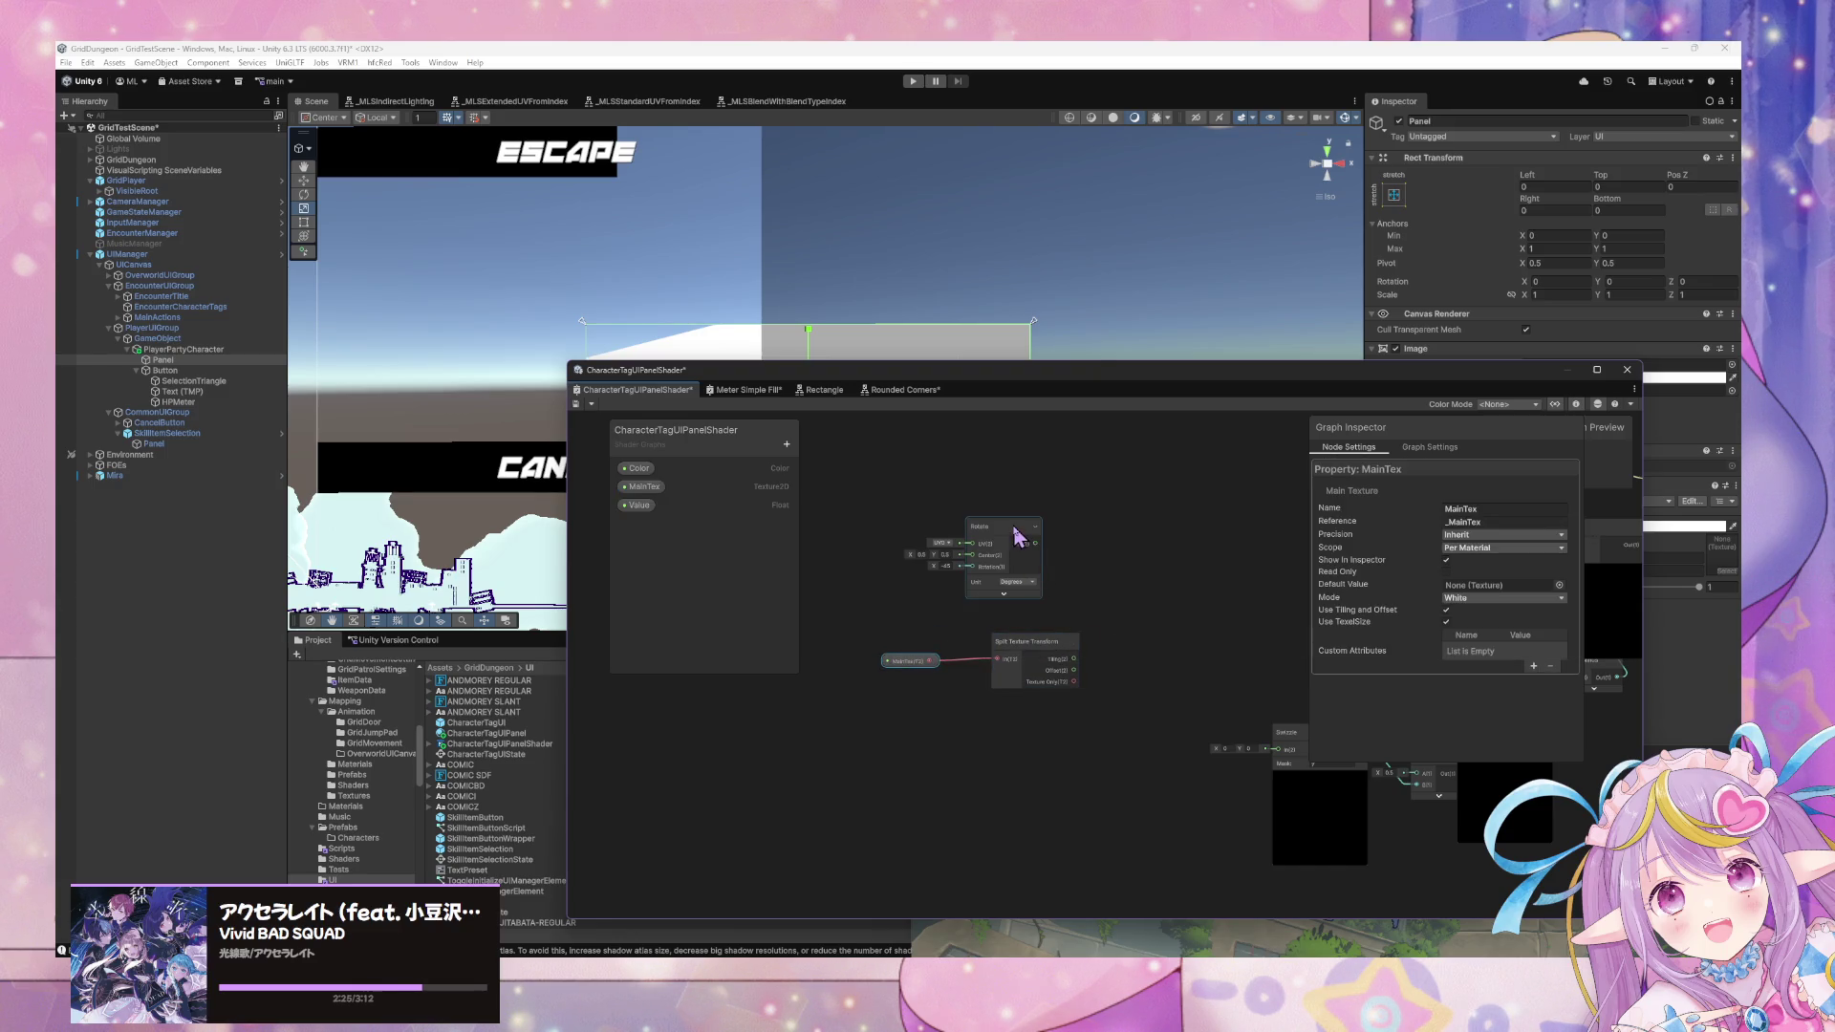
{"action": "left_click_drag", "start_coordinate": [1018, 536], "coordinate": [1044, 537]}
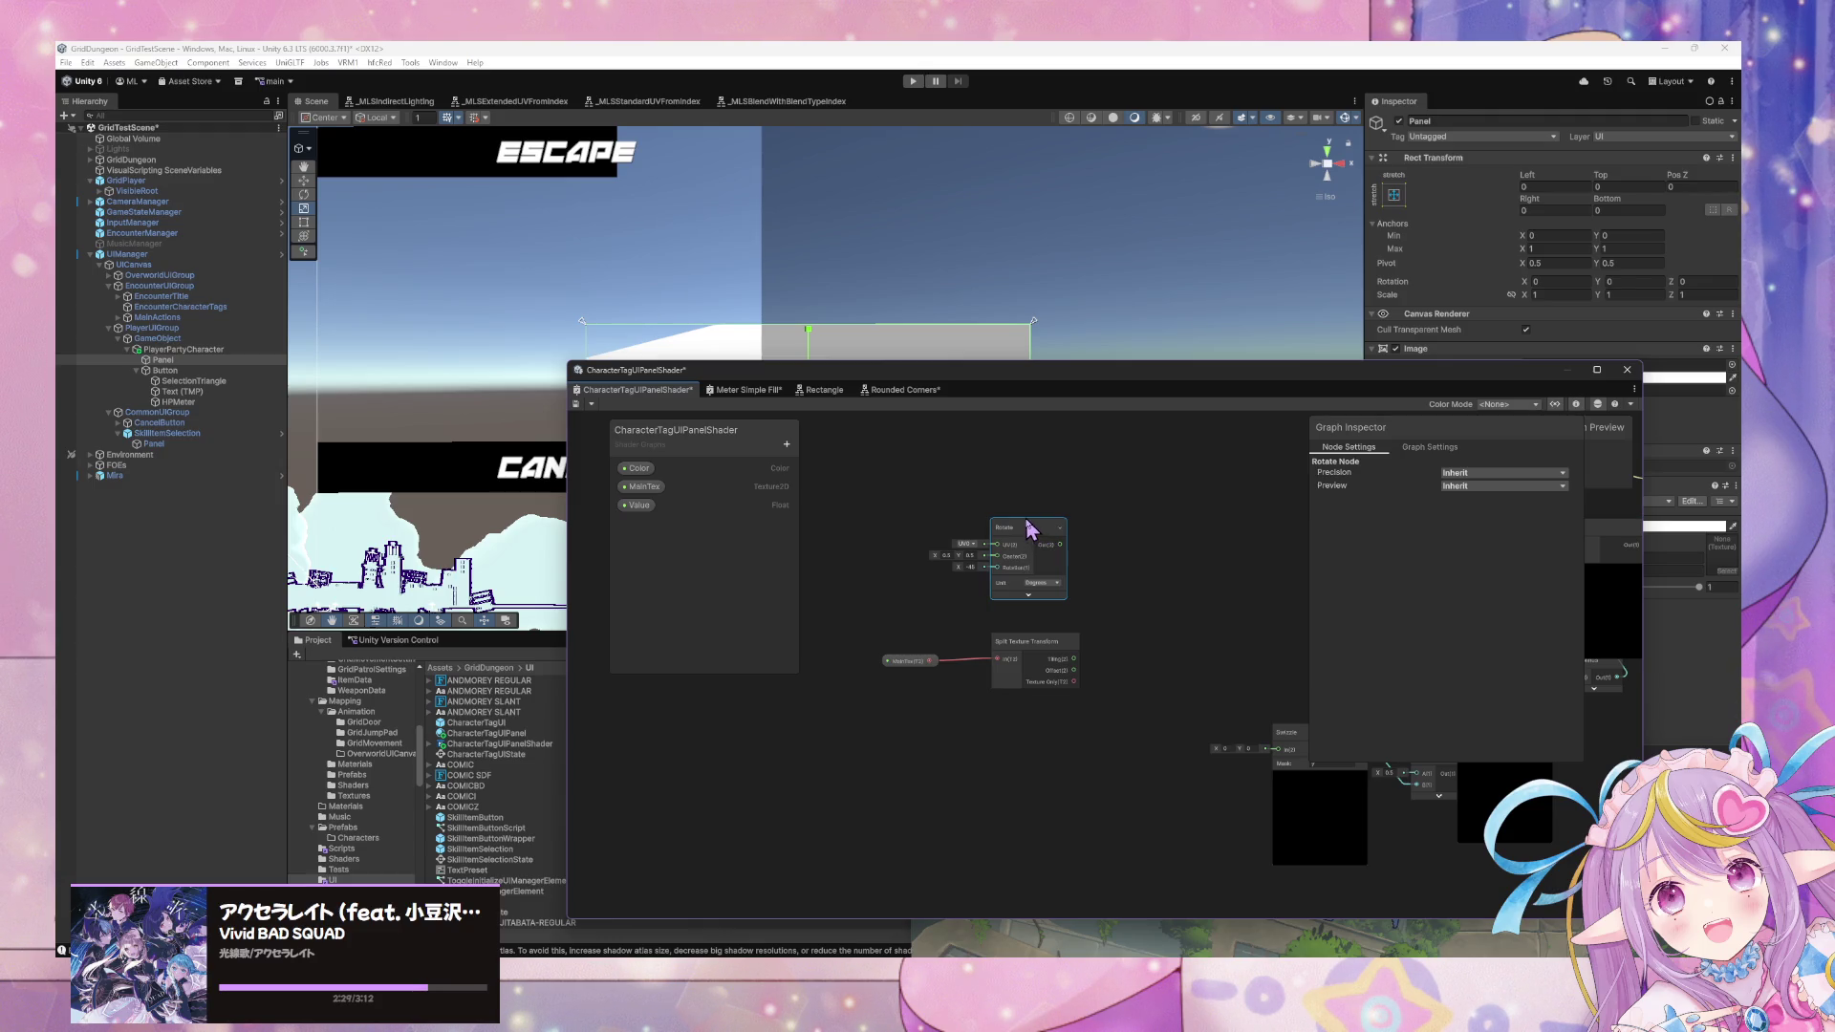
{"action": "right_click", "coordinate": [1171, 558]}
{"action": "left_click", "coordinate": [1204, 567]}
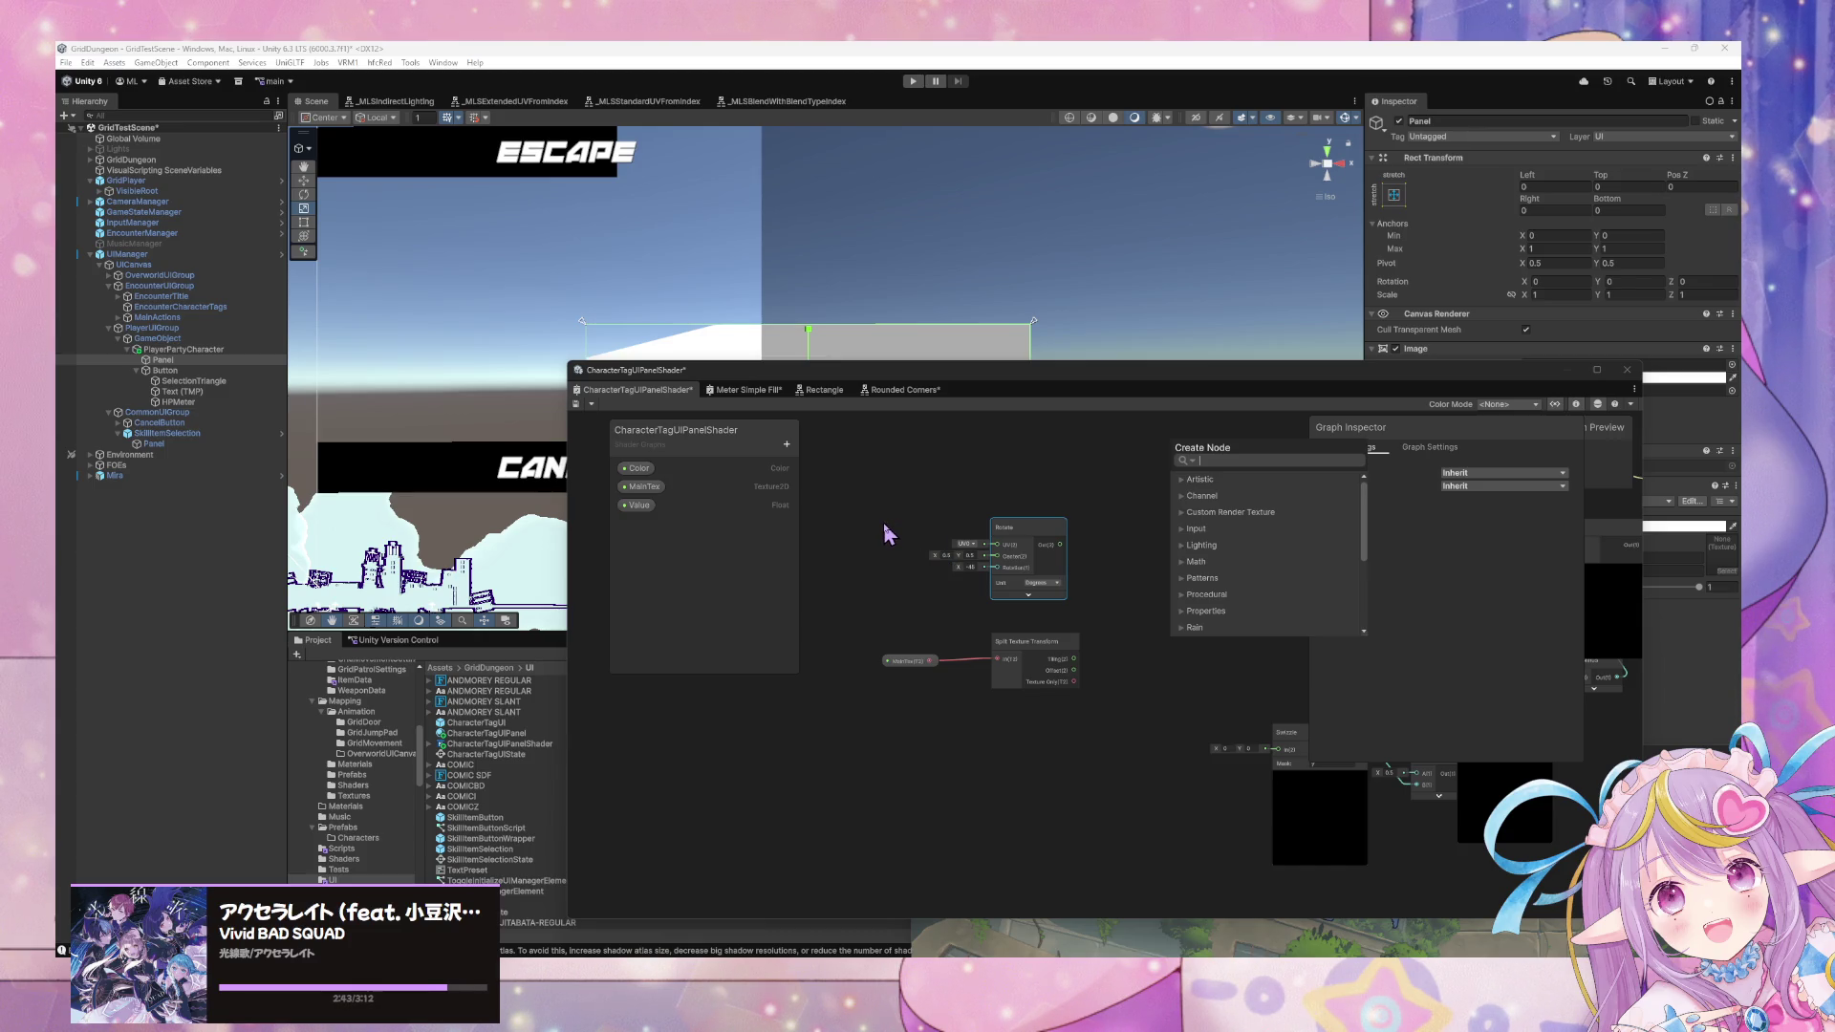
Move the Swizzle node left and set its mask to x.
{"action": "key", "text": "Escape"}
{"action": "left_click_drag", "start_coordinate": [1111, 562], "coordinate": [973, 577]}
{"action": "mouse_move", "coordinate": [1167, 738]}
{"action": "left_mouse_down"}
{"action": "mouse_move", "coordinate": [1098, 754]}
{"action": "mouse_move", "coordinate": [1114, 755]}
{"action": "mouse_move", "coordinate": [1040, 543]}
{"action": "left_mouse_up"}
{"action": "left_click", "coordinate": [1067, 571]}
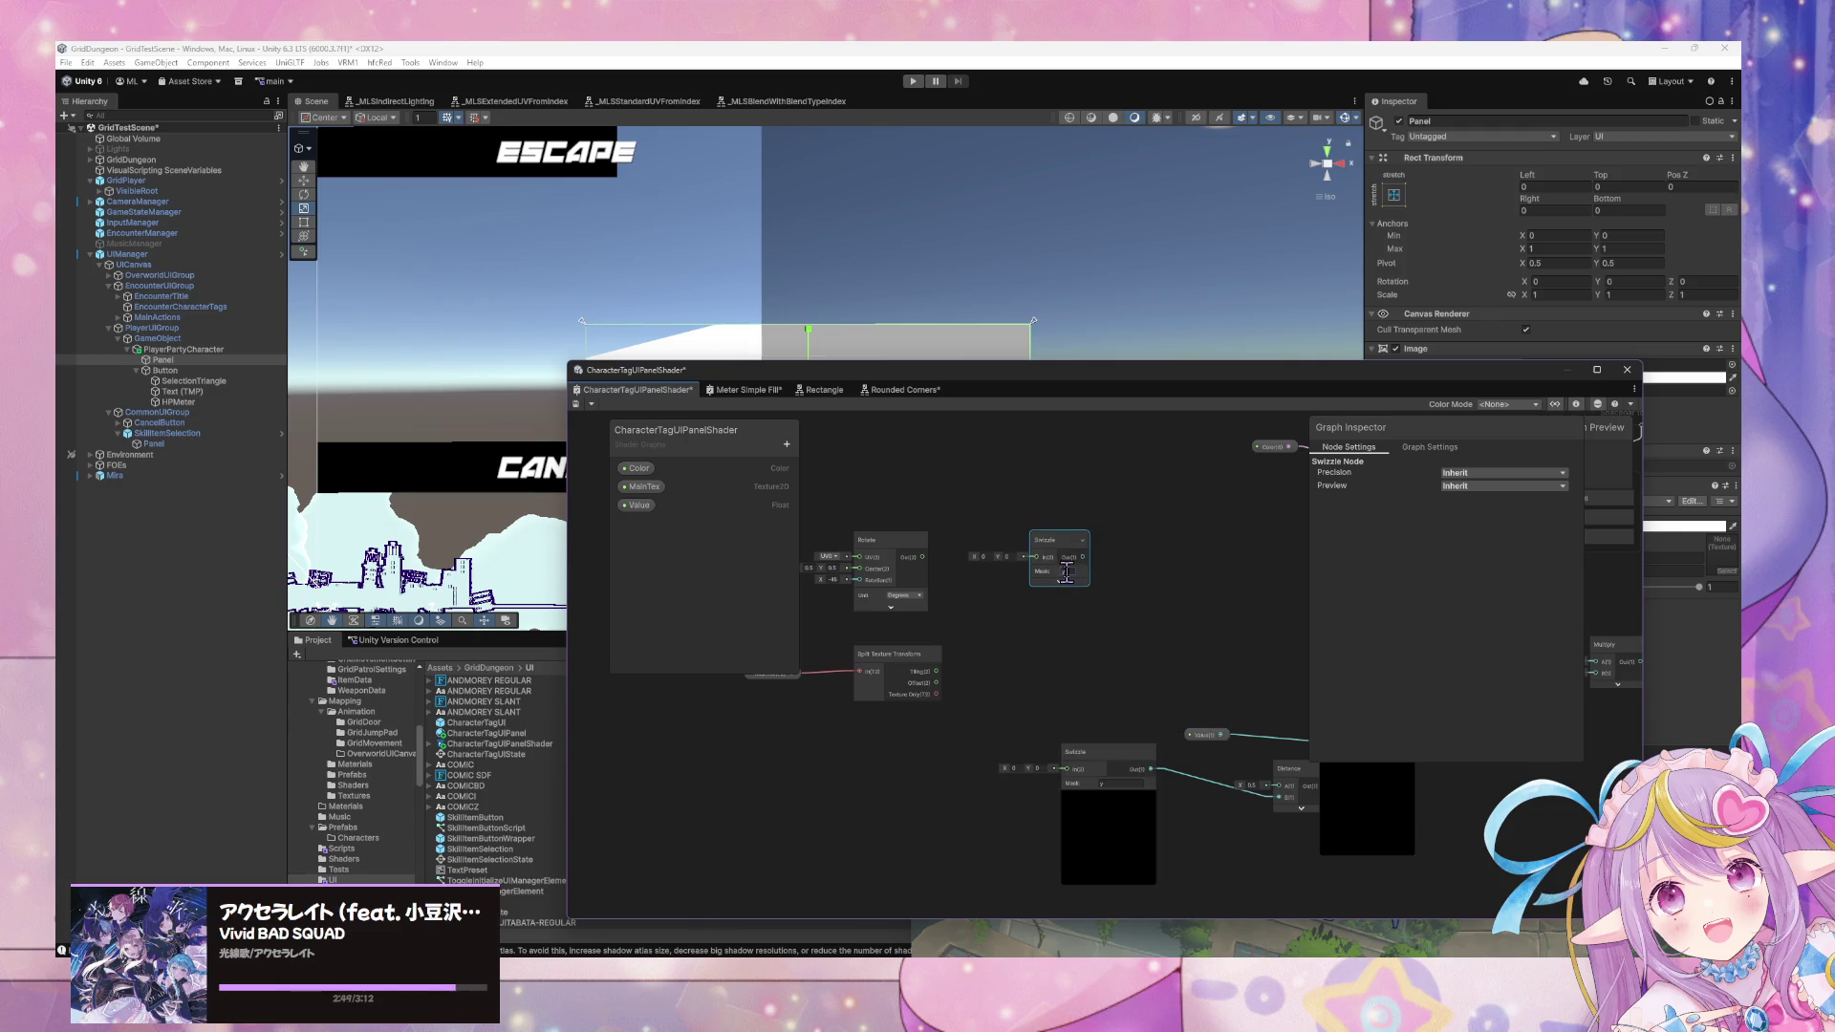
{"action": "left_click", "coordinate": [898, 522]}
Undo the stray Rotate move and extra Swizzle, then place Tiling And Offset beside Rectangle.
{"action": "mouse_move", "coordinate": [881, 543]}
{"action": "left_mouse_down"}
{"action": "mouse_move", "coordinate": [859, 542]}
{"action": "mouse_move", "coordinate": [918, 573]}
{"action": "mouse_move", "coordinate": [1040, 558]}
{"action": "mouse_move", "coordinate": [982, 576]}
{"action": "left_mouse_up"}
{"action": "left_click", "coordinate": [1000, 513]}
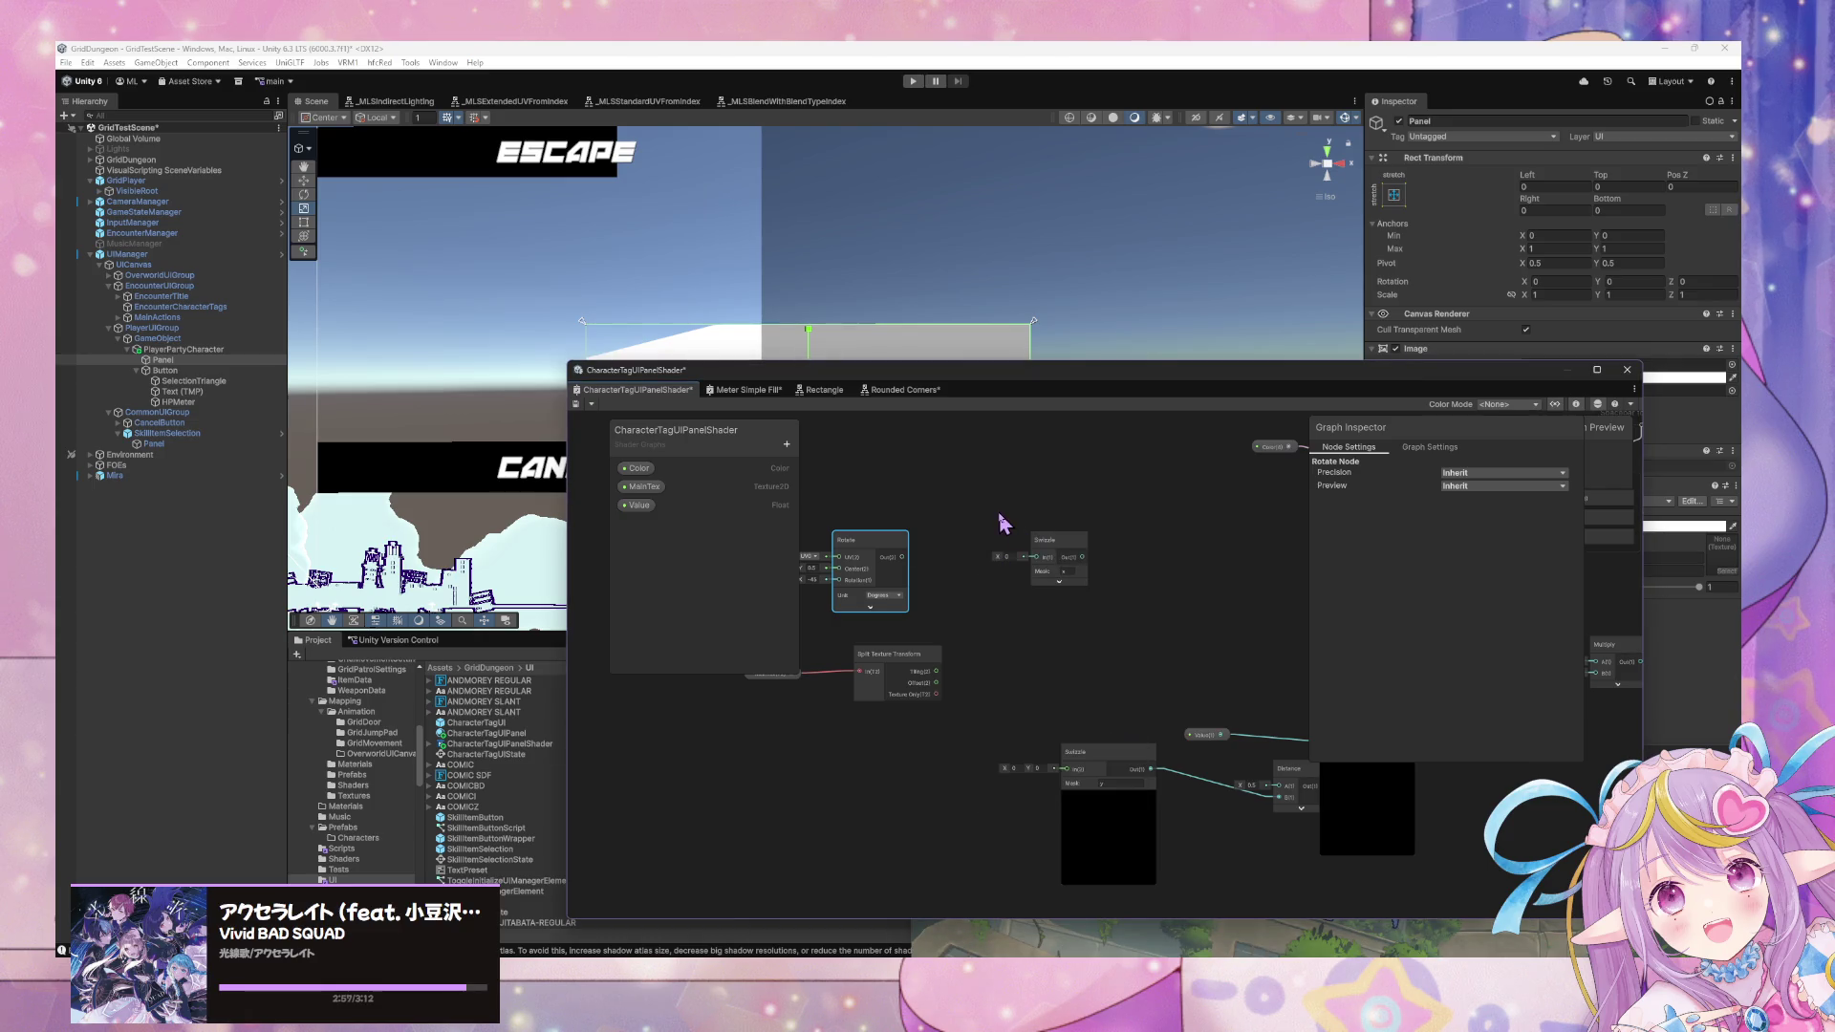
{"action": "key", "text": "ctrl+z"}
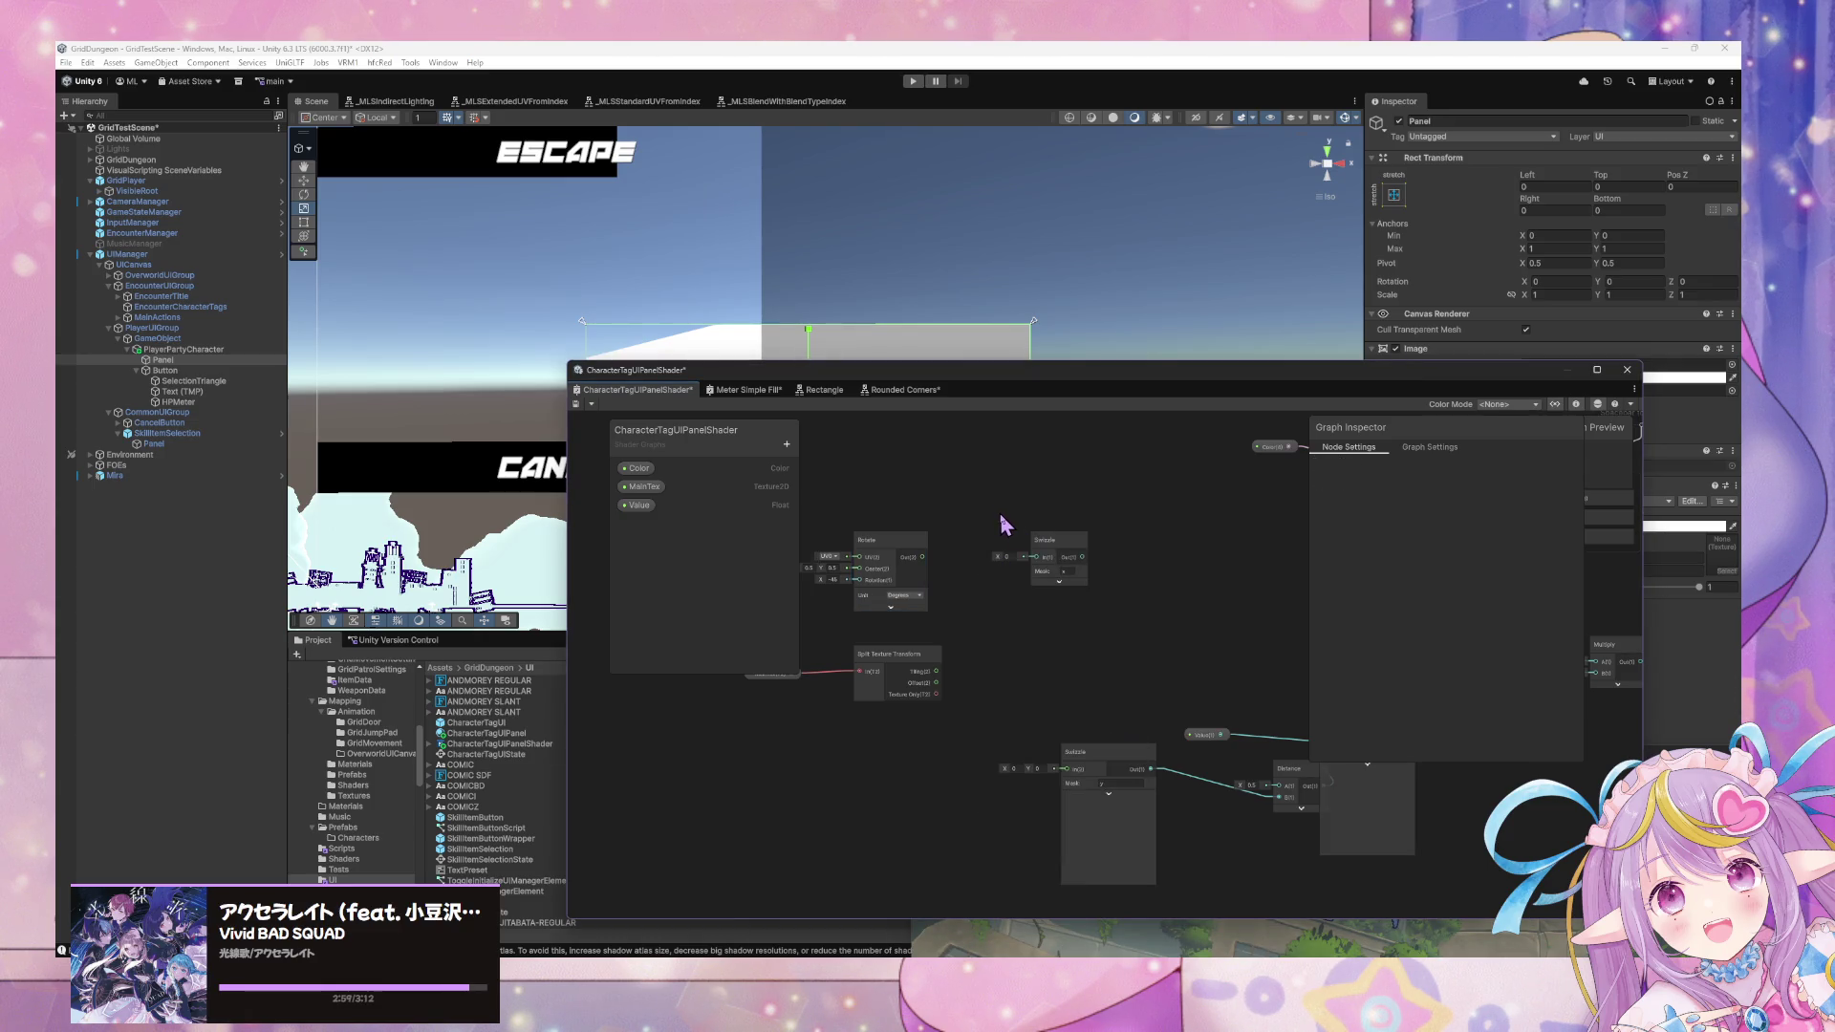
{"action": "key", "text": "ctrl+z"}
{"action": "key", "text": "ctrl+z"}
{"action": "key", "text": "ctrl+z"}
{"action": "key", "text": "ctrl+z"}
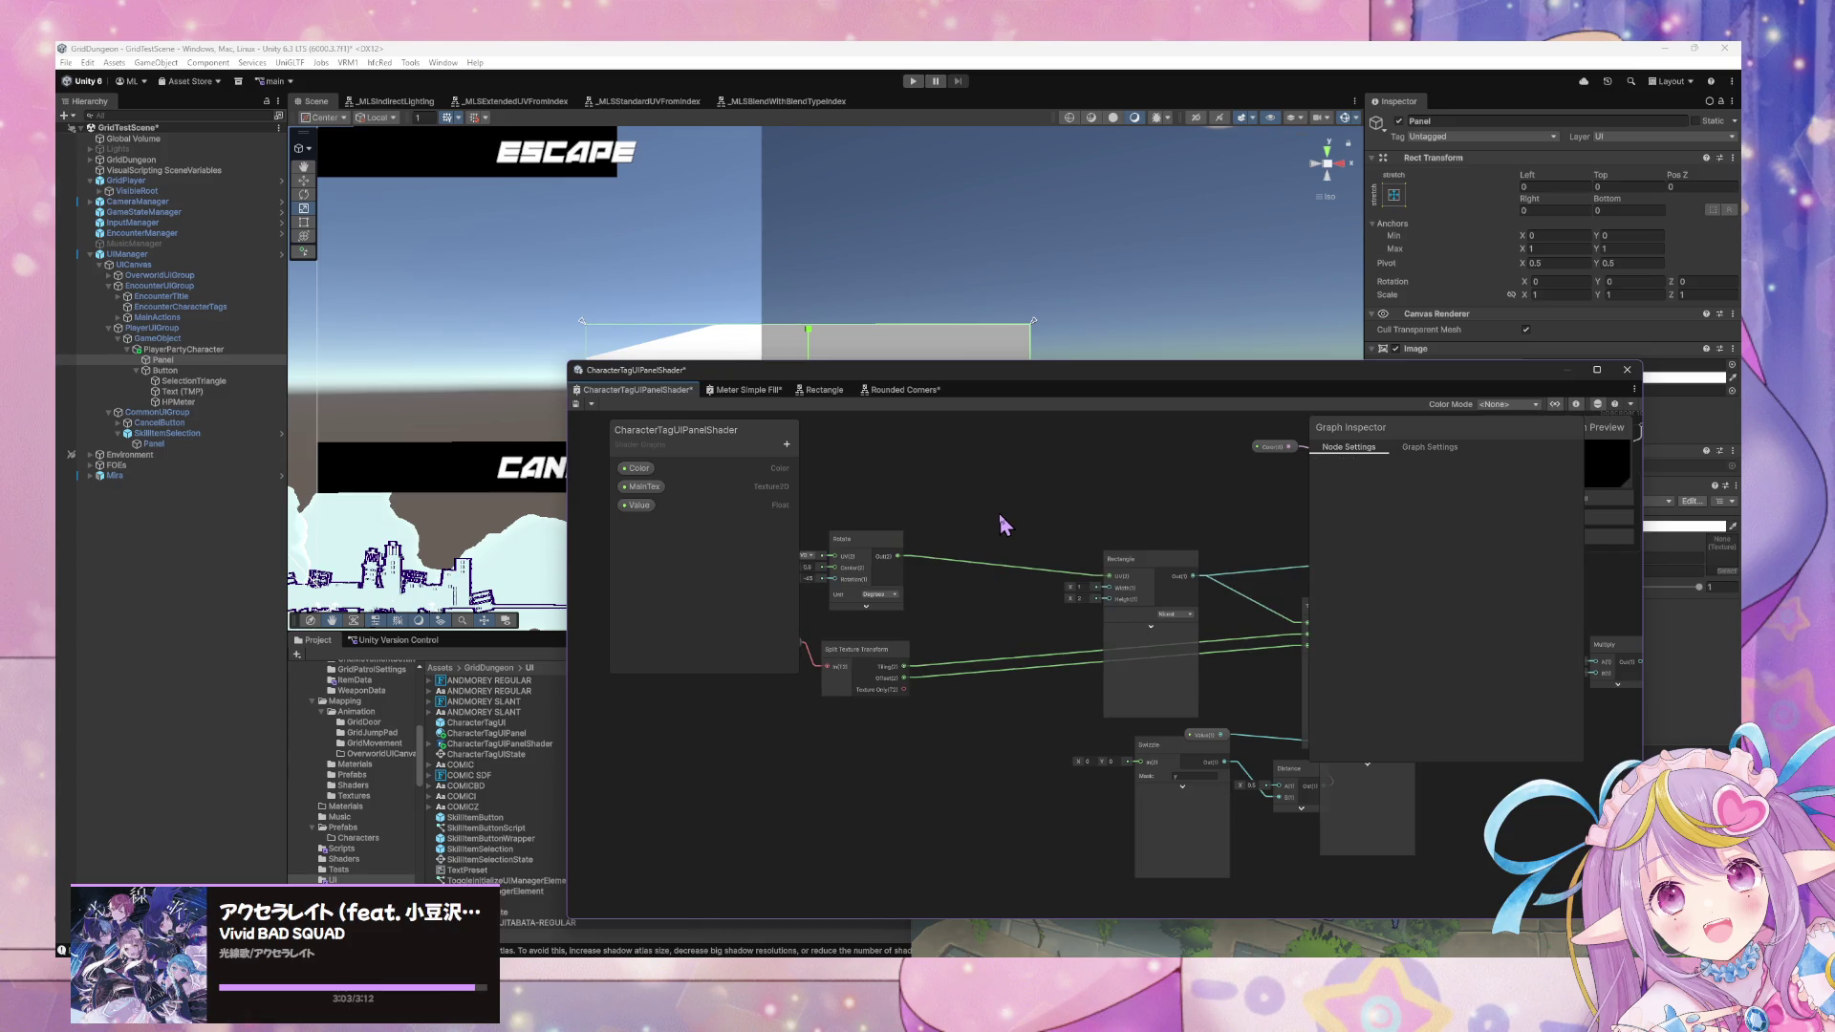
{"action": "left_click_drag", "start_coordinate": [1078, 533], "coordinate": [887, 512]}
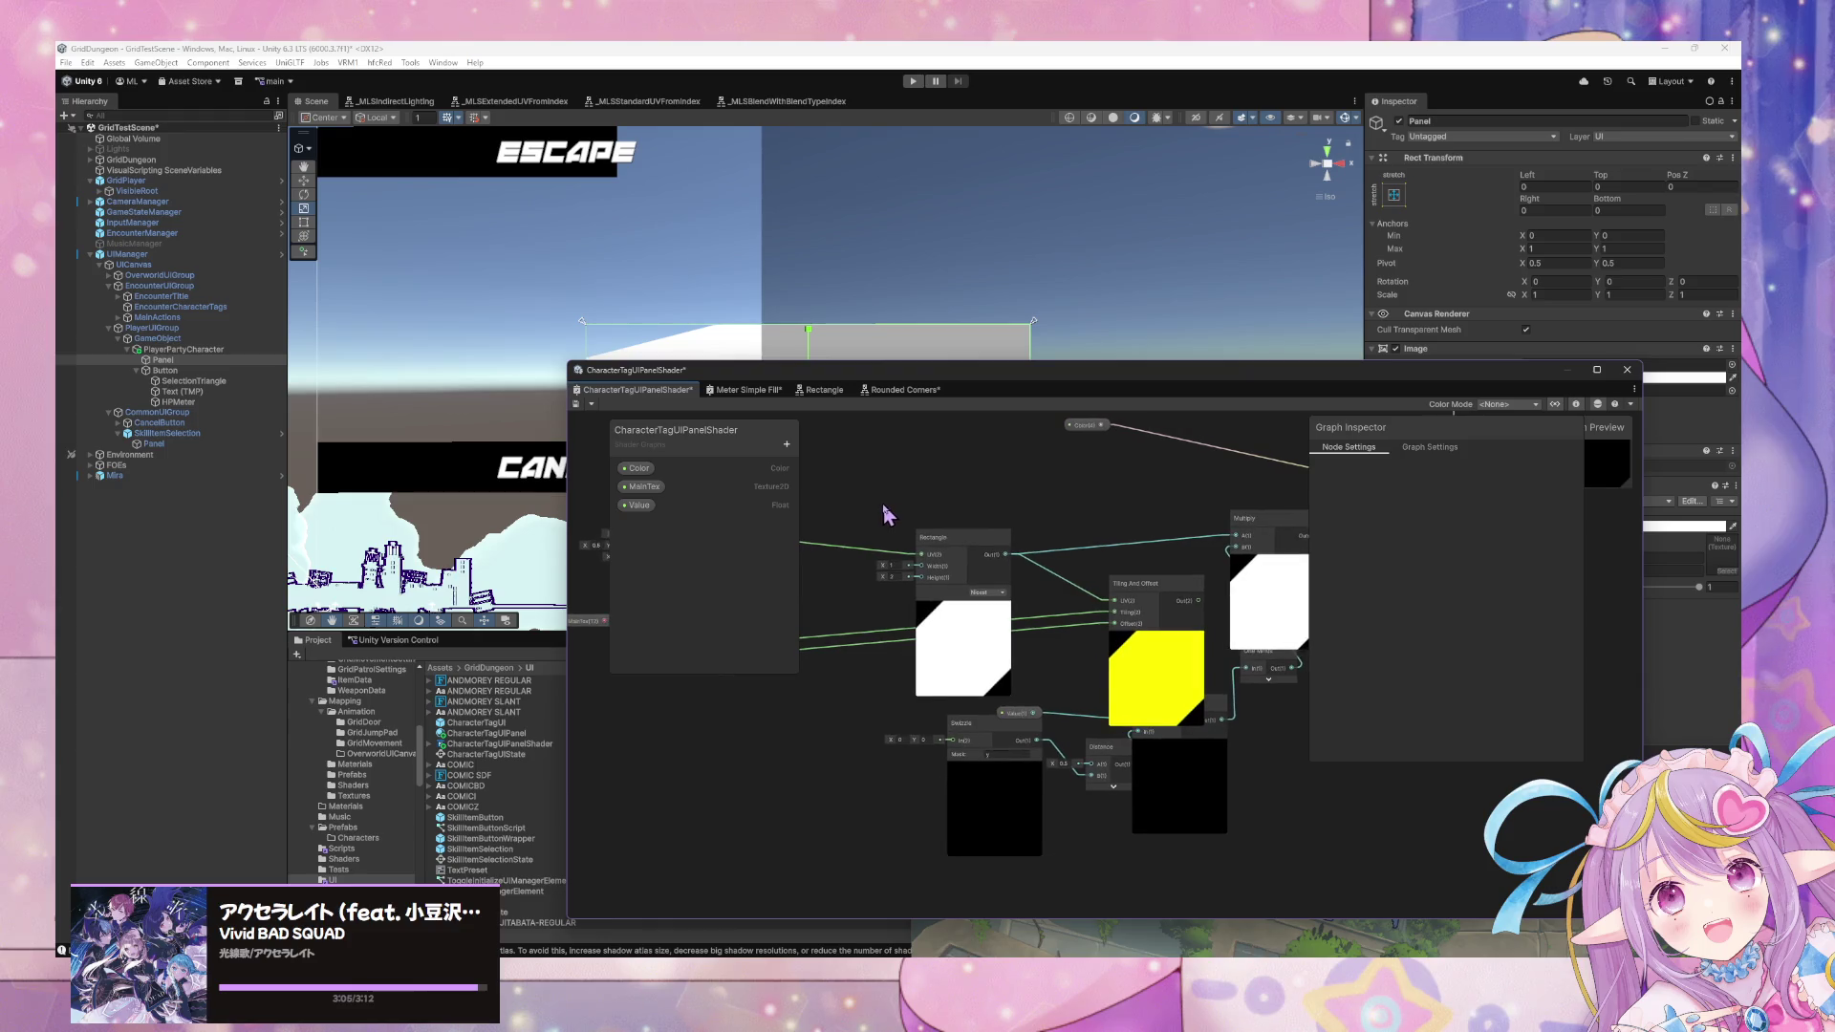
{"action": "mouse_move", "coordinate": [1168, 601]}
{"action": "left_mouse_down"}
{"action": "mouse_move", "coordinate": [1075, 559]}
{"action": "mouse_move", "coordinate": [1111, 574]}
{"action": "mouse_move", "coordinate": [843, 559]}
{"action": "mouse_move", "coordinate": [1037, 573]}
{"action": "left_mouse_up"}
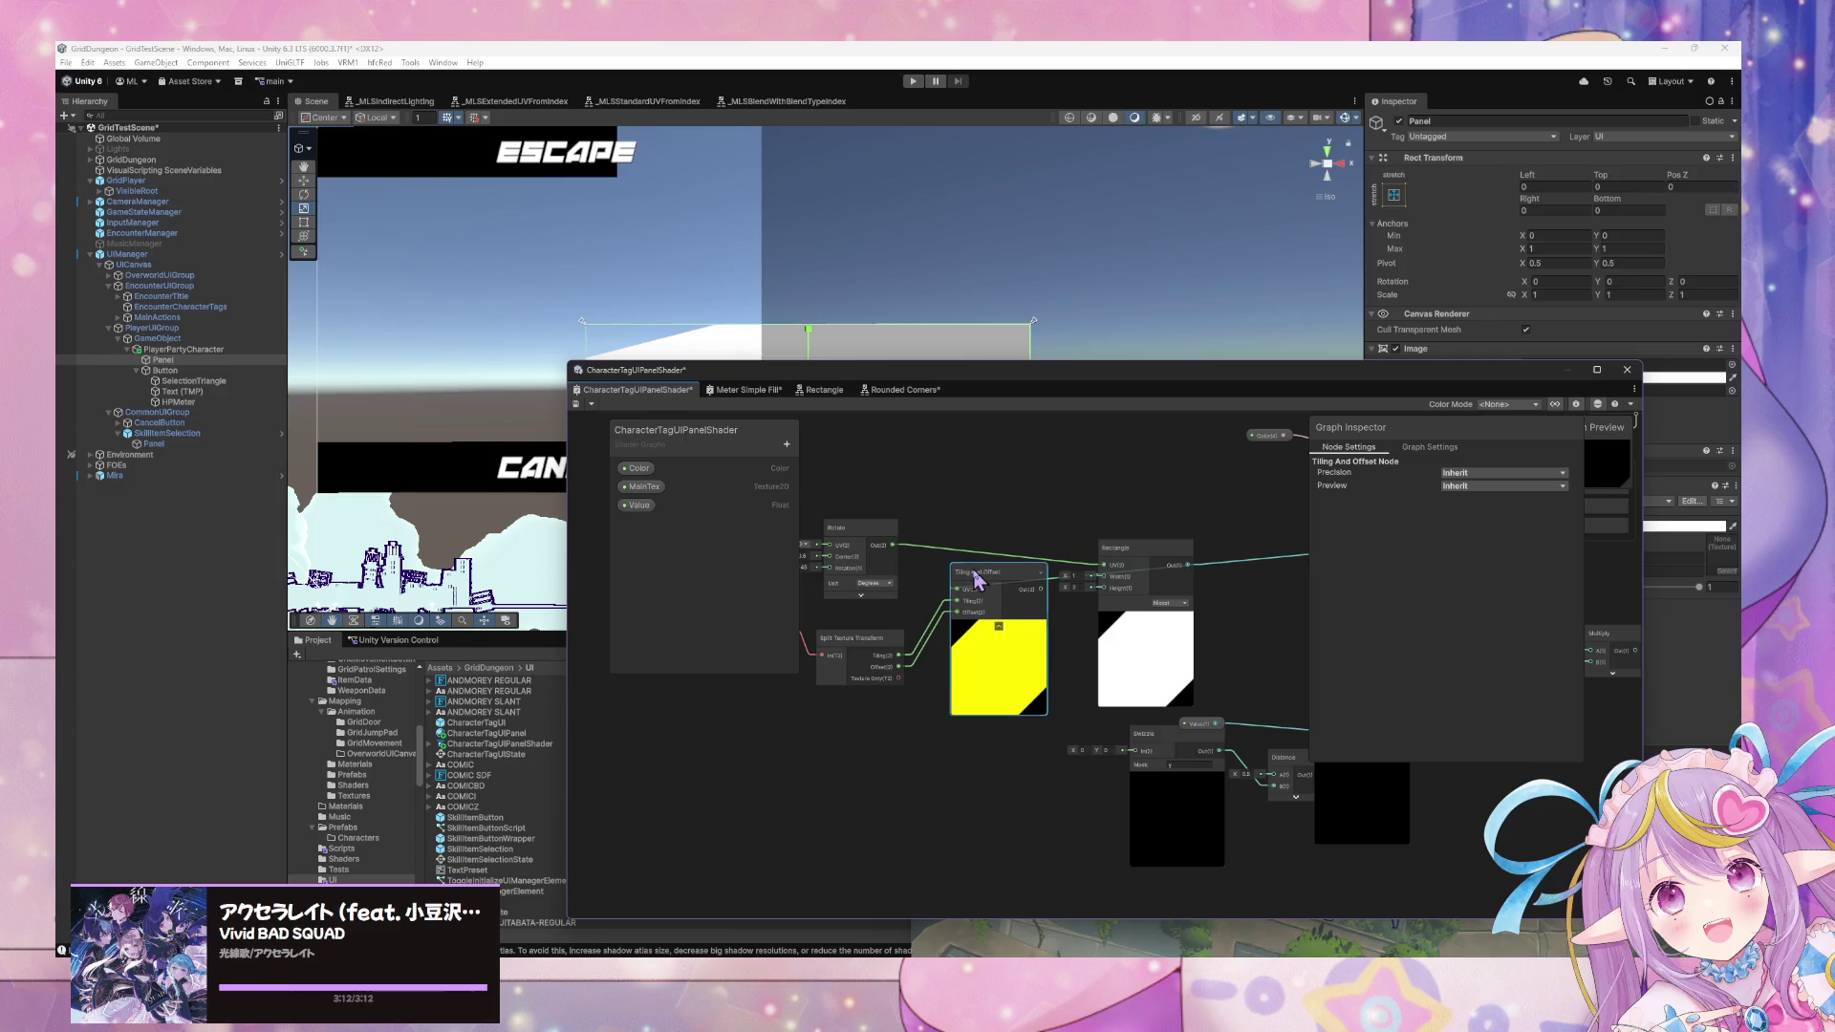
Wire the Tiling And Offset output into the Rectangle node's UV input.
{"action": "left_click", "coordinate": [1220, 571]}
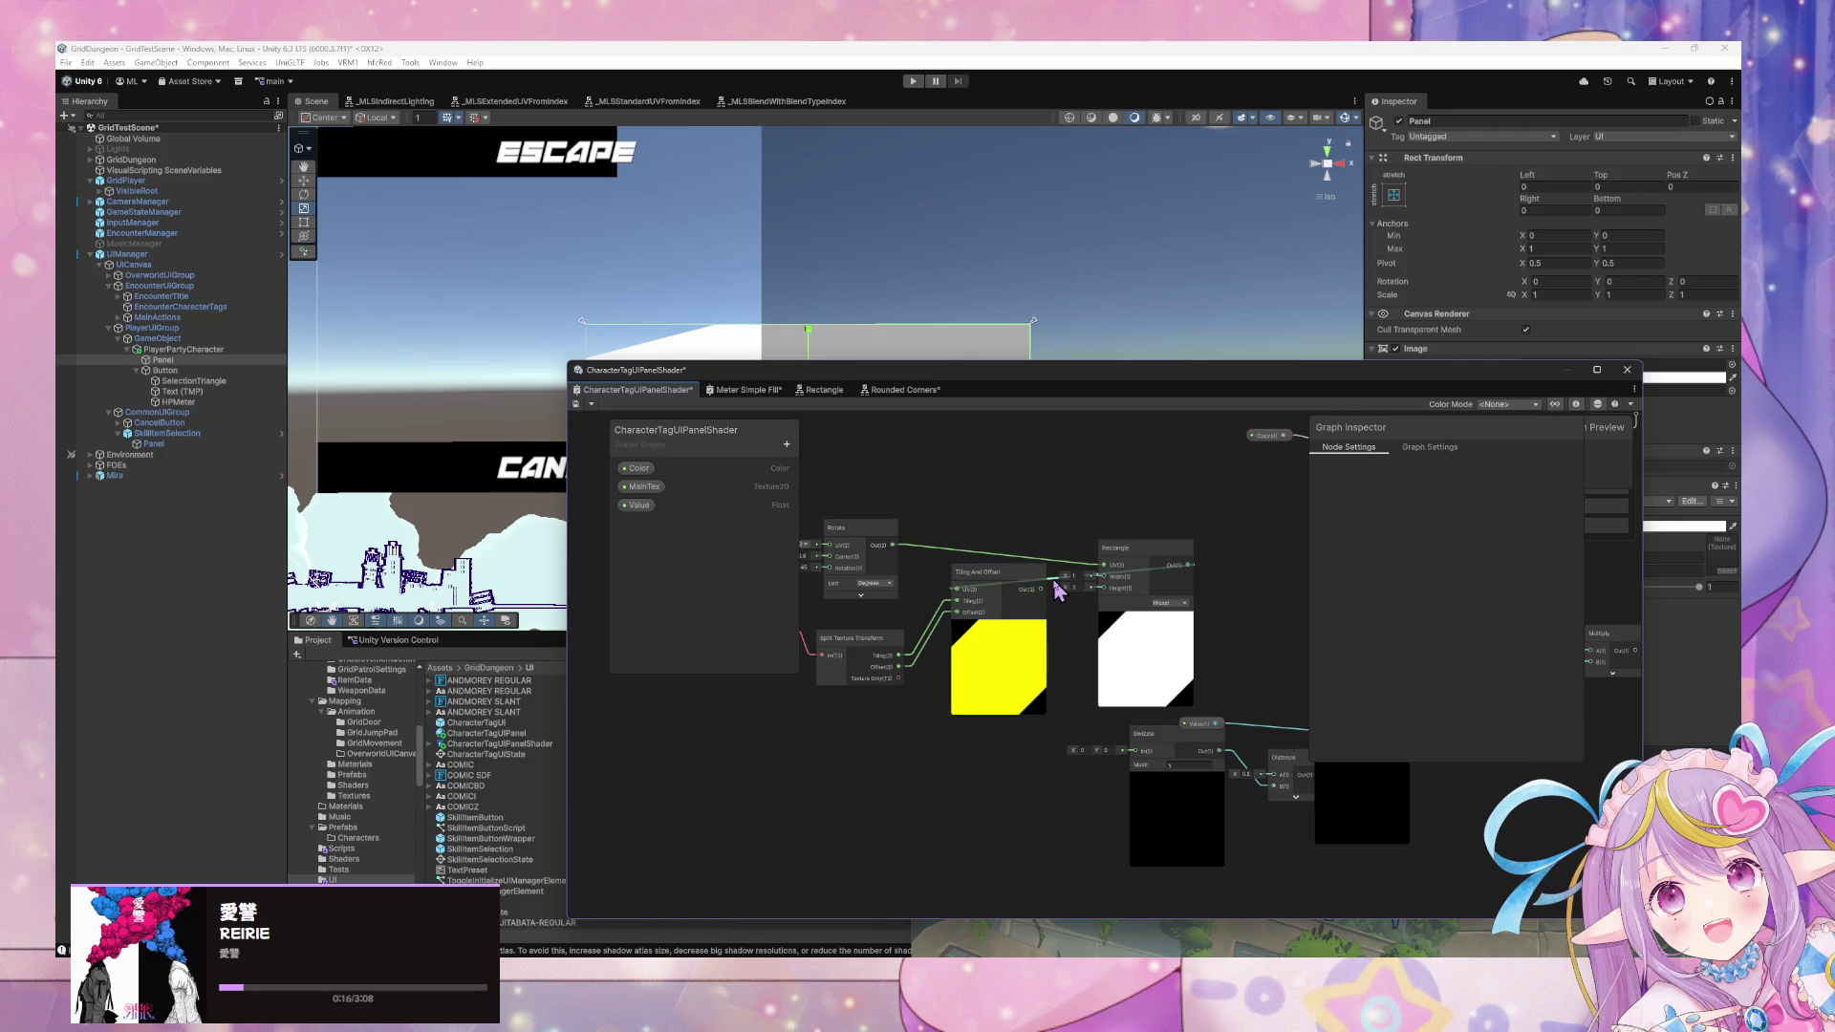
{"action": "left_click_drag", "start_coordinate": [1057, 586], "coordinate": [1106, 565]}
{"action": "scroll", "coordinate": [1109, 579], "scroll_direction": "up", "scroll_amount": 1}
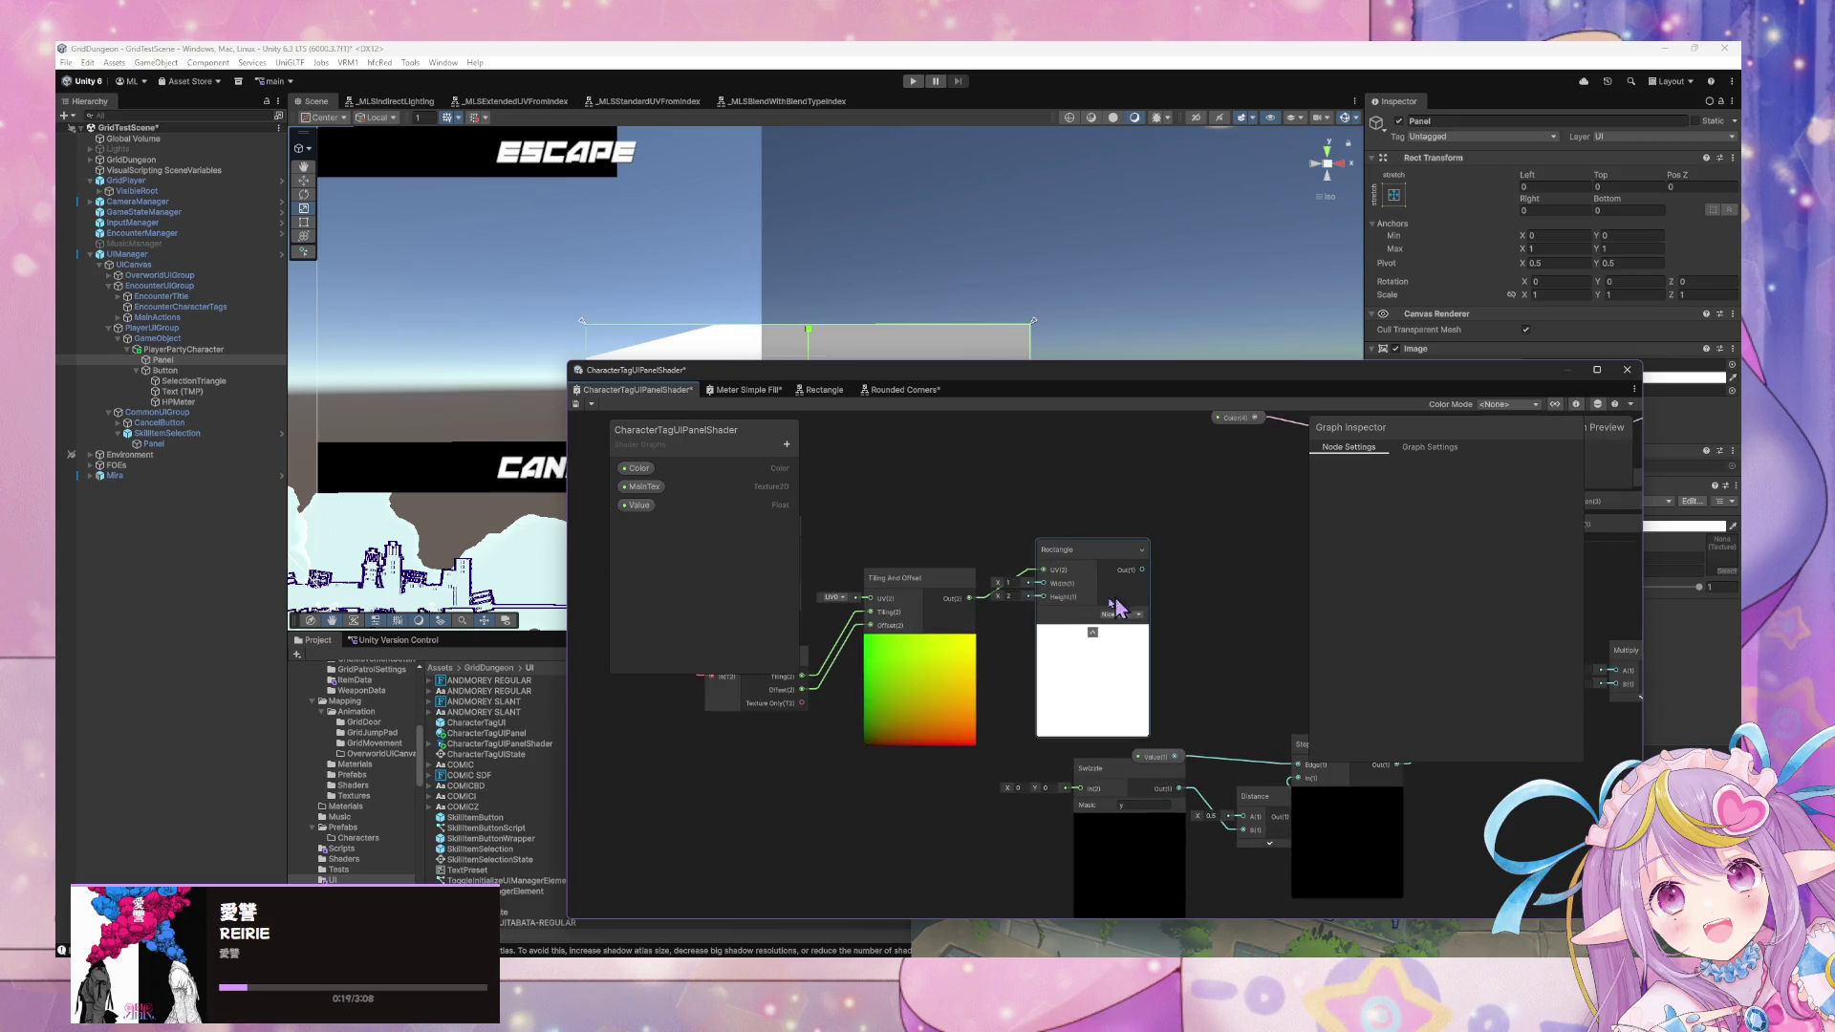
{"action": "left_click", "coordinate": [910, 583]}
{"action": "mouse_move", "coordinate": [910, 587]}
{"action": "left_mouse_down"}
{"action": "mouse_move", "coordinate": [892, 568]}
{"action": "mouse_move", "coordinate": [1059, 583]}
{"action": "left_mouse_up"}
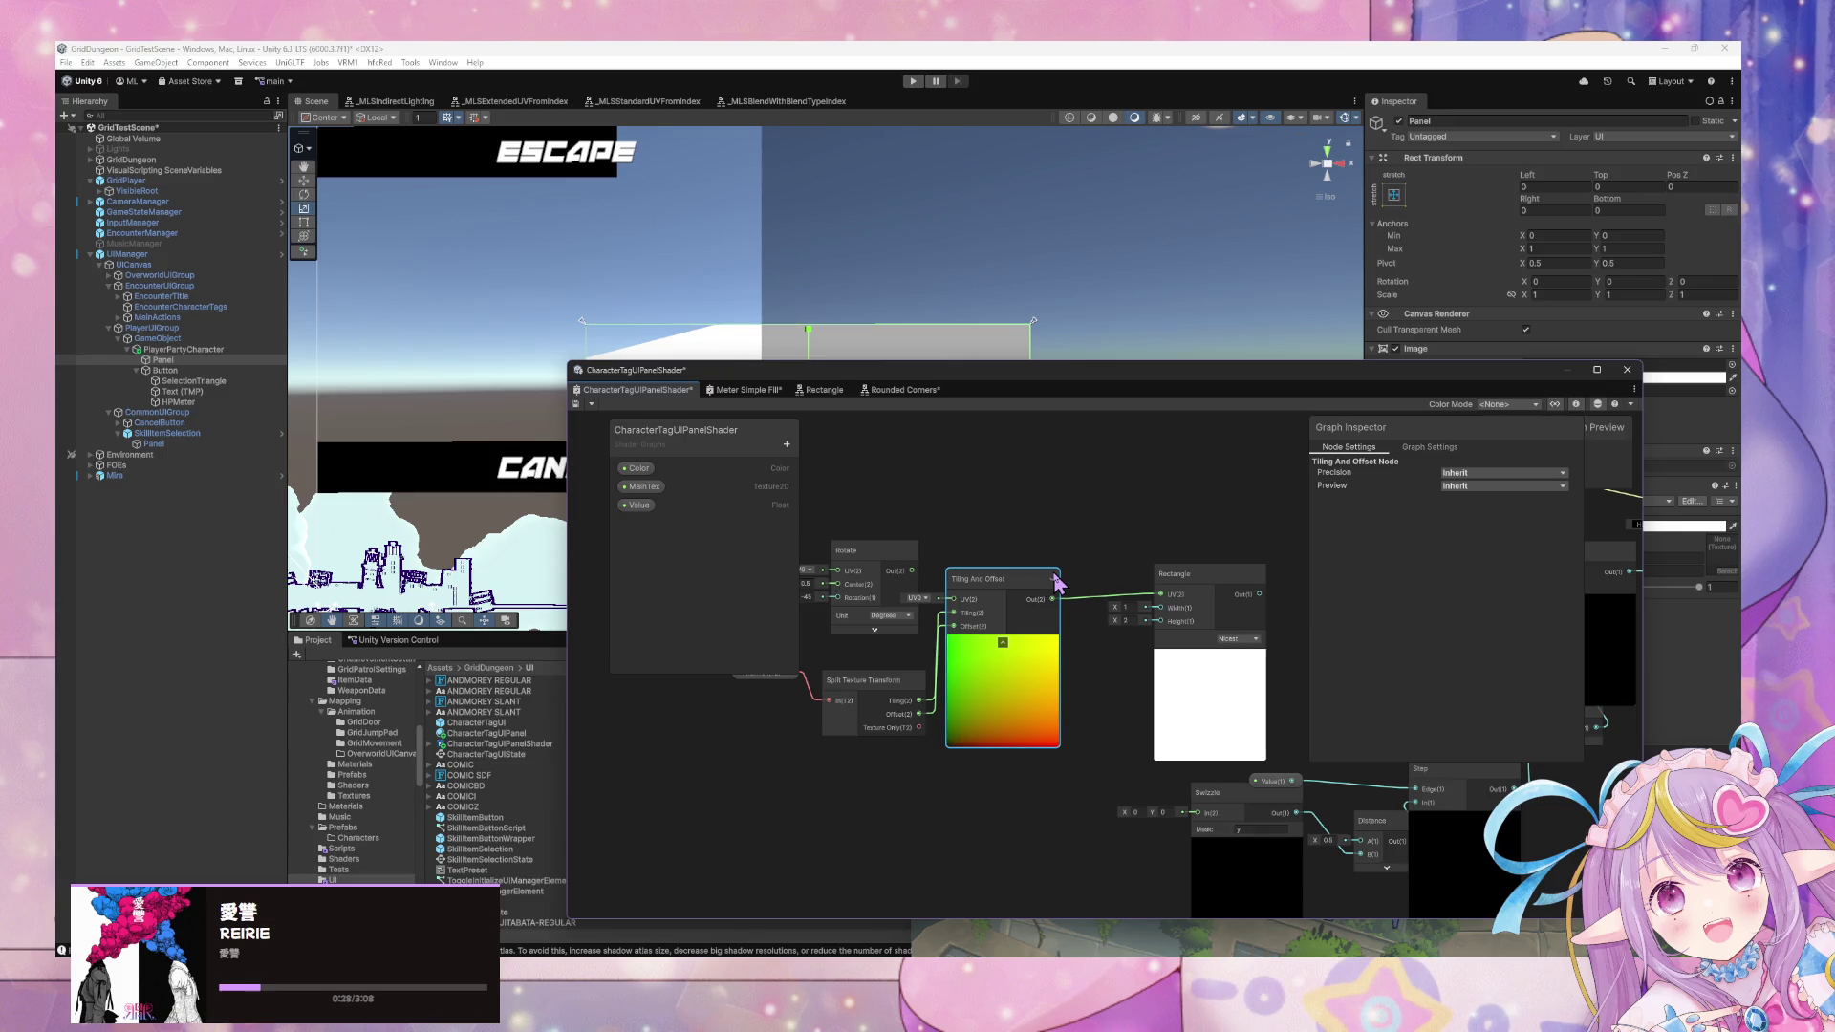
Position Rotate above Rectangle, connect Rectangle Out to Multiply A, and tidy the layout.
{"action": "mouse_move", "coordinate": [885, 574]}
{"action": "left_mouse_down"}
{"action": "mouse_move", "coordinate": [1057, 516]}
{"action": "mouse_move", "coordinate": [1338, 587]}
{"action": "left_mouse_up"}
{"action": "left_click", "coordinate": [1254, 579]}
{"action": "mouse_move", "coordinate": [1180, 532]}
{"action": "left_mouse_down"}
{"action": "mouse_move", "coordinate": [1186, 553]}
{"action": "mouse_move", "coordinate": [1134, 571]}
{"action": "mouse_move", "coordinate": [1243, 602]}
{"action": "mouse_move", "coordinate": [929, 545]}
{"action": "left_mouse_up"}
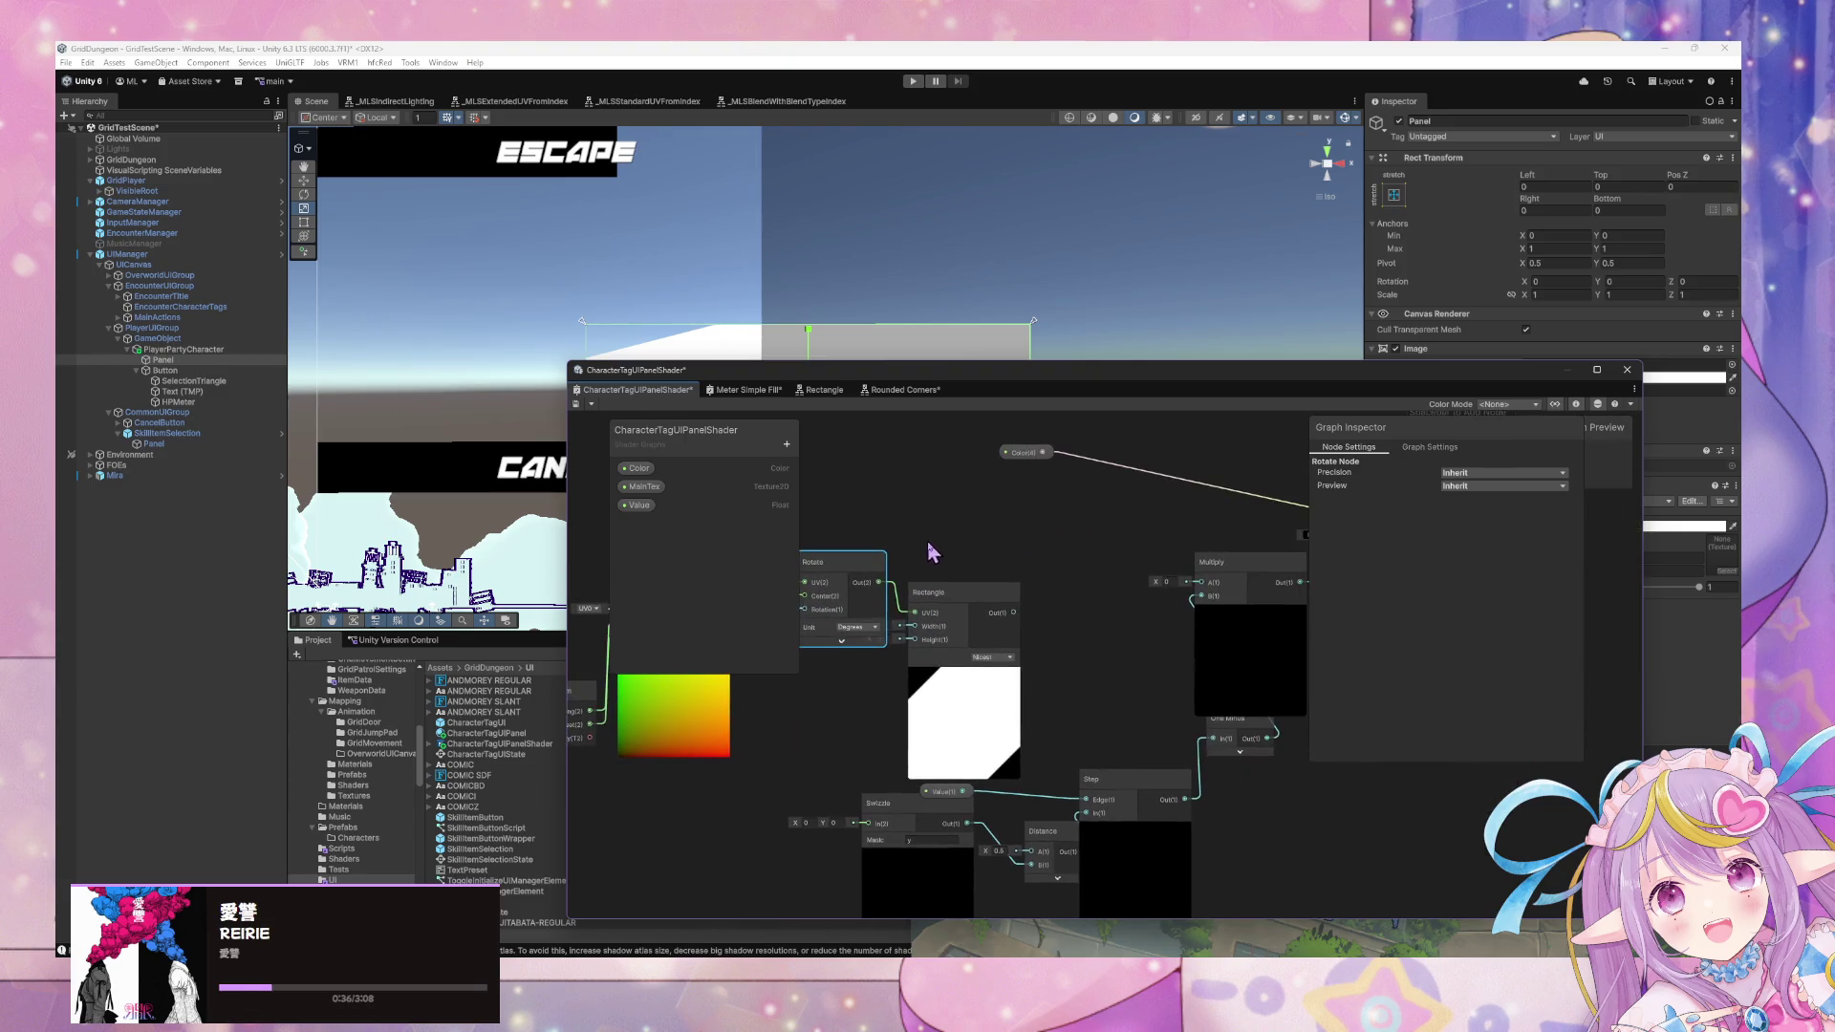
{"action": "mouse_move", "coordinate": [1013, 612]}
{"action": "left_mouse_down"}
{"action": "mouse_move", "coordinate": [1167, 606]}
{"action": "mouse_move", "coordinate": [1202, 583]}
{"action": "left_mouse_up"}
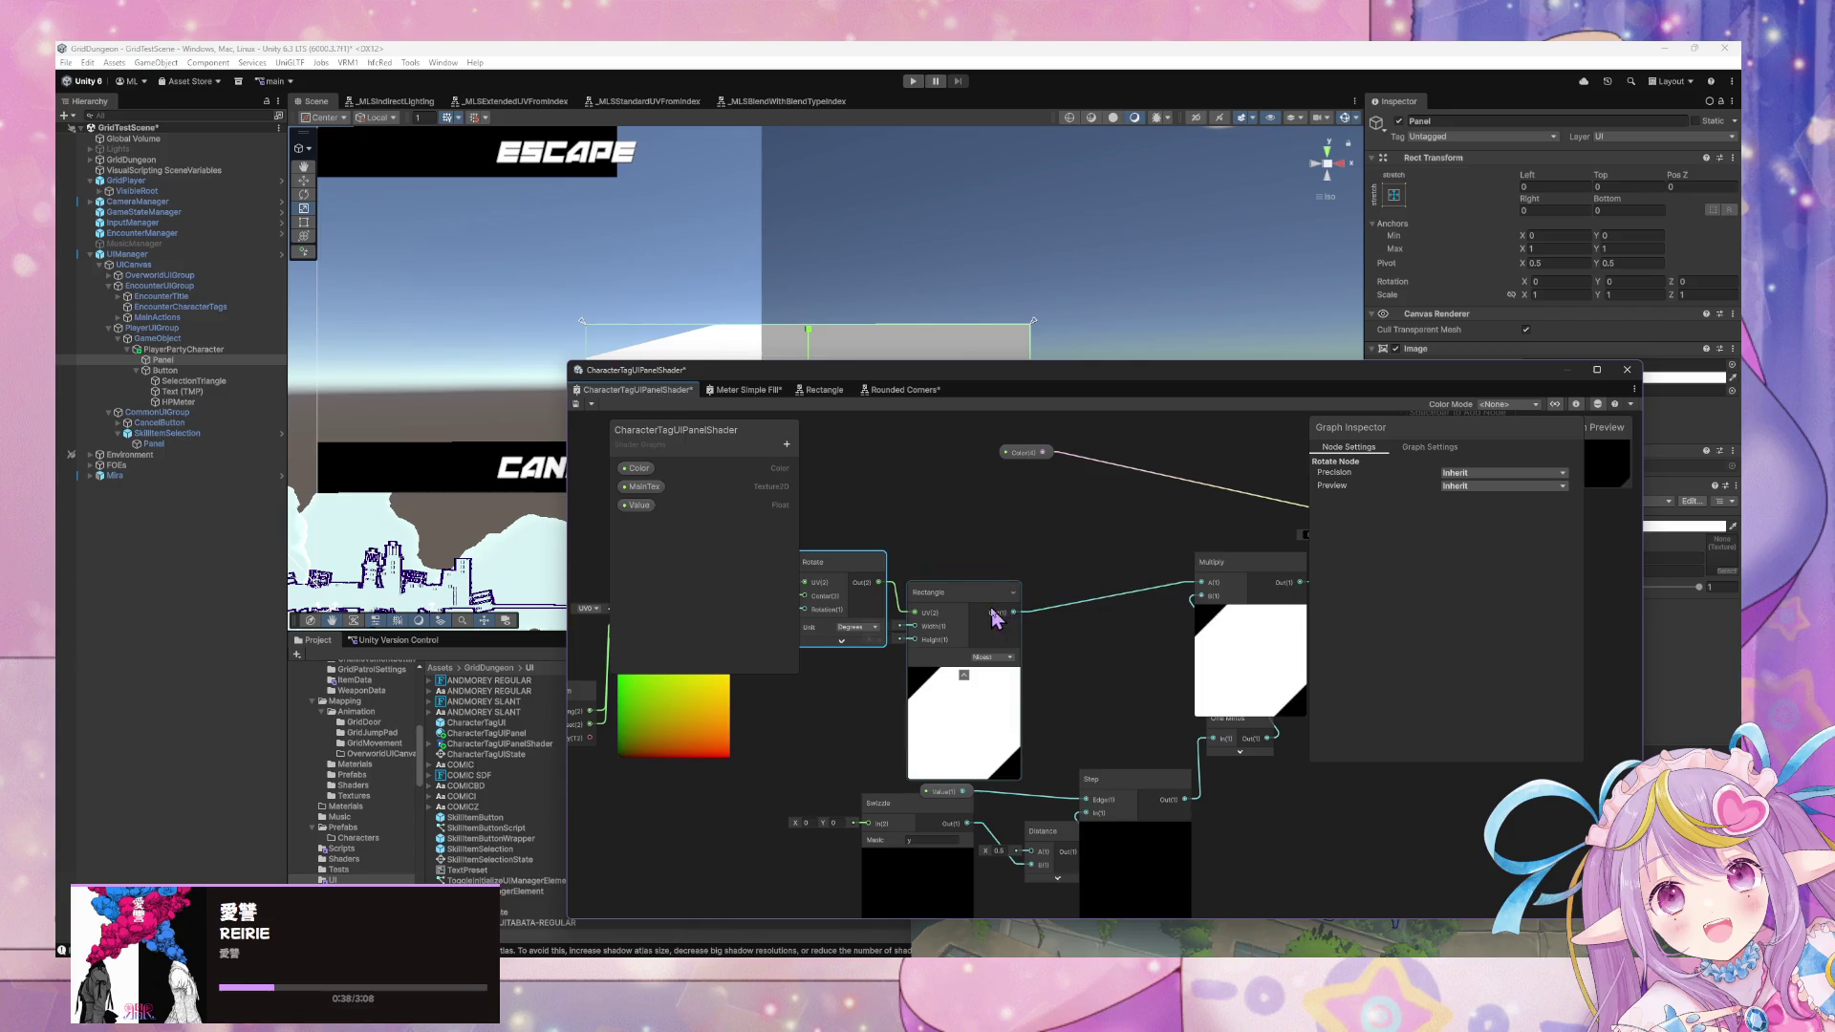
{"action": "left_click_drag", "start_coordinate": [995, 614], "coordinate": [1033, 608]}
{"action": "left_click_drag", "start_coordinate": [860, 573], "coordinate": [848, 593]}
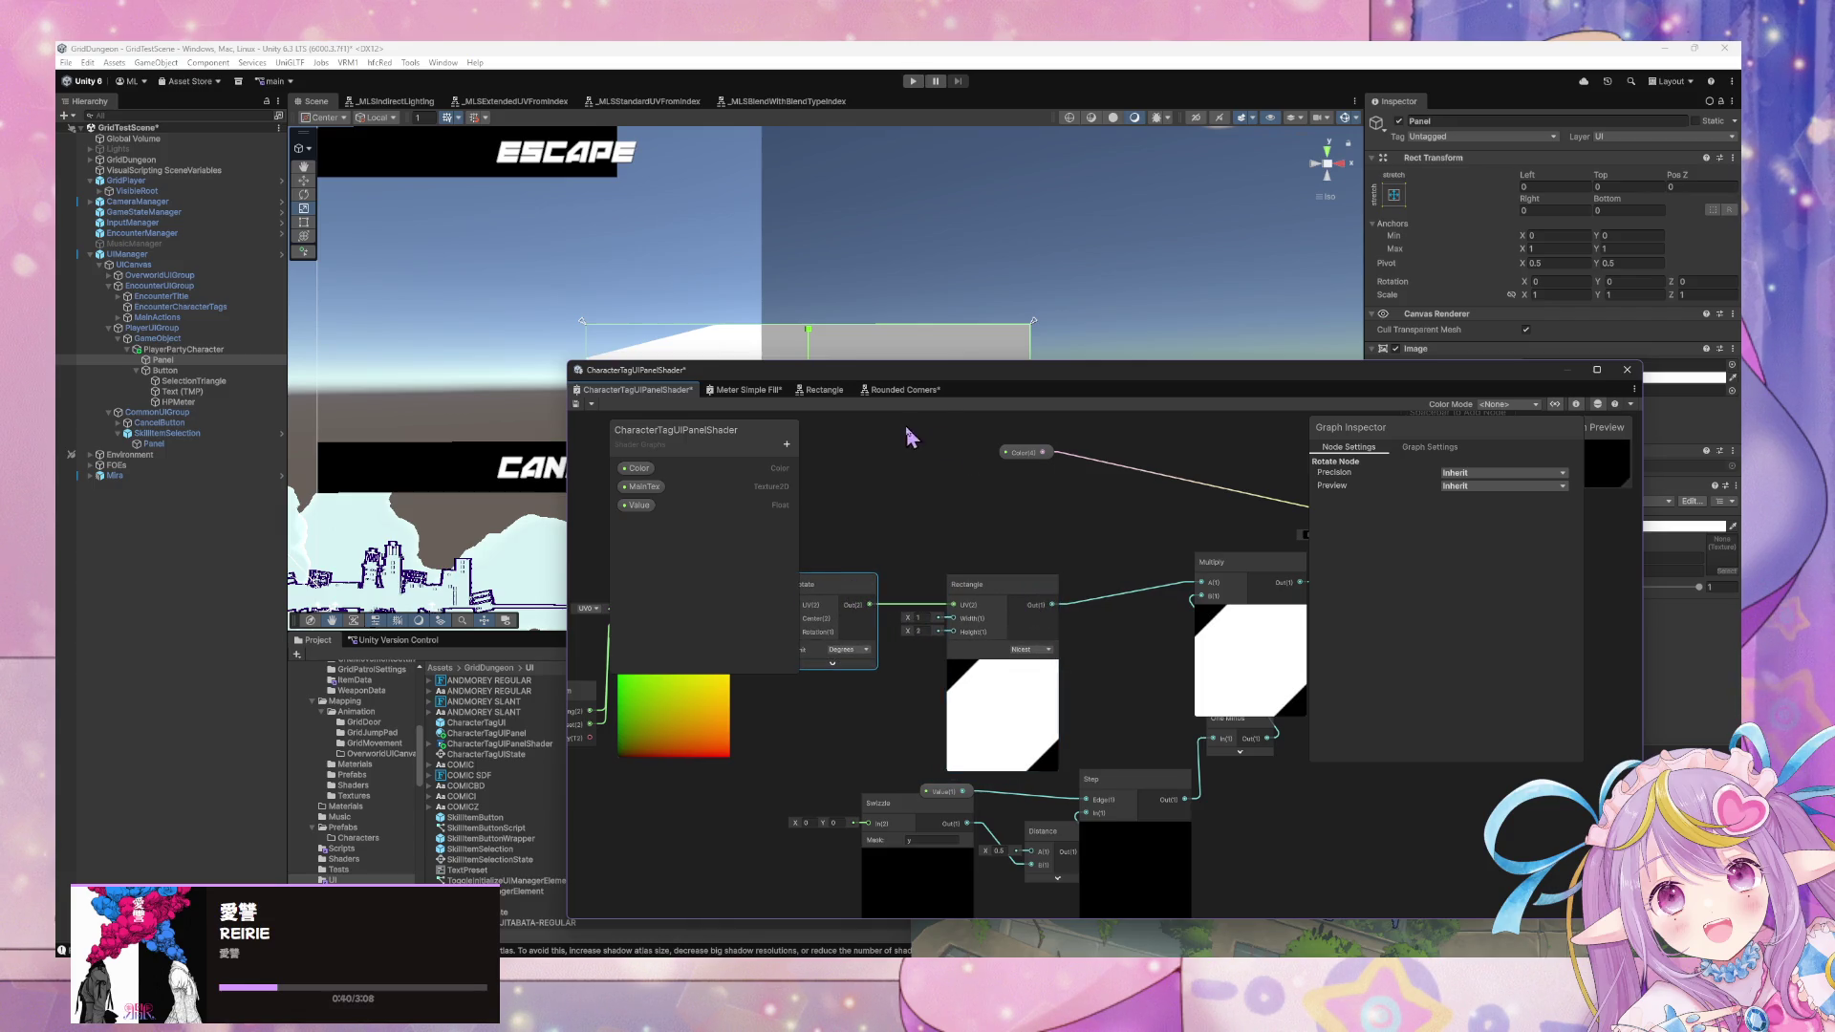
{"action": "left_click_drag", "start_coordinate": [937, 389], "coordinate": [669, 613]}
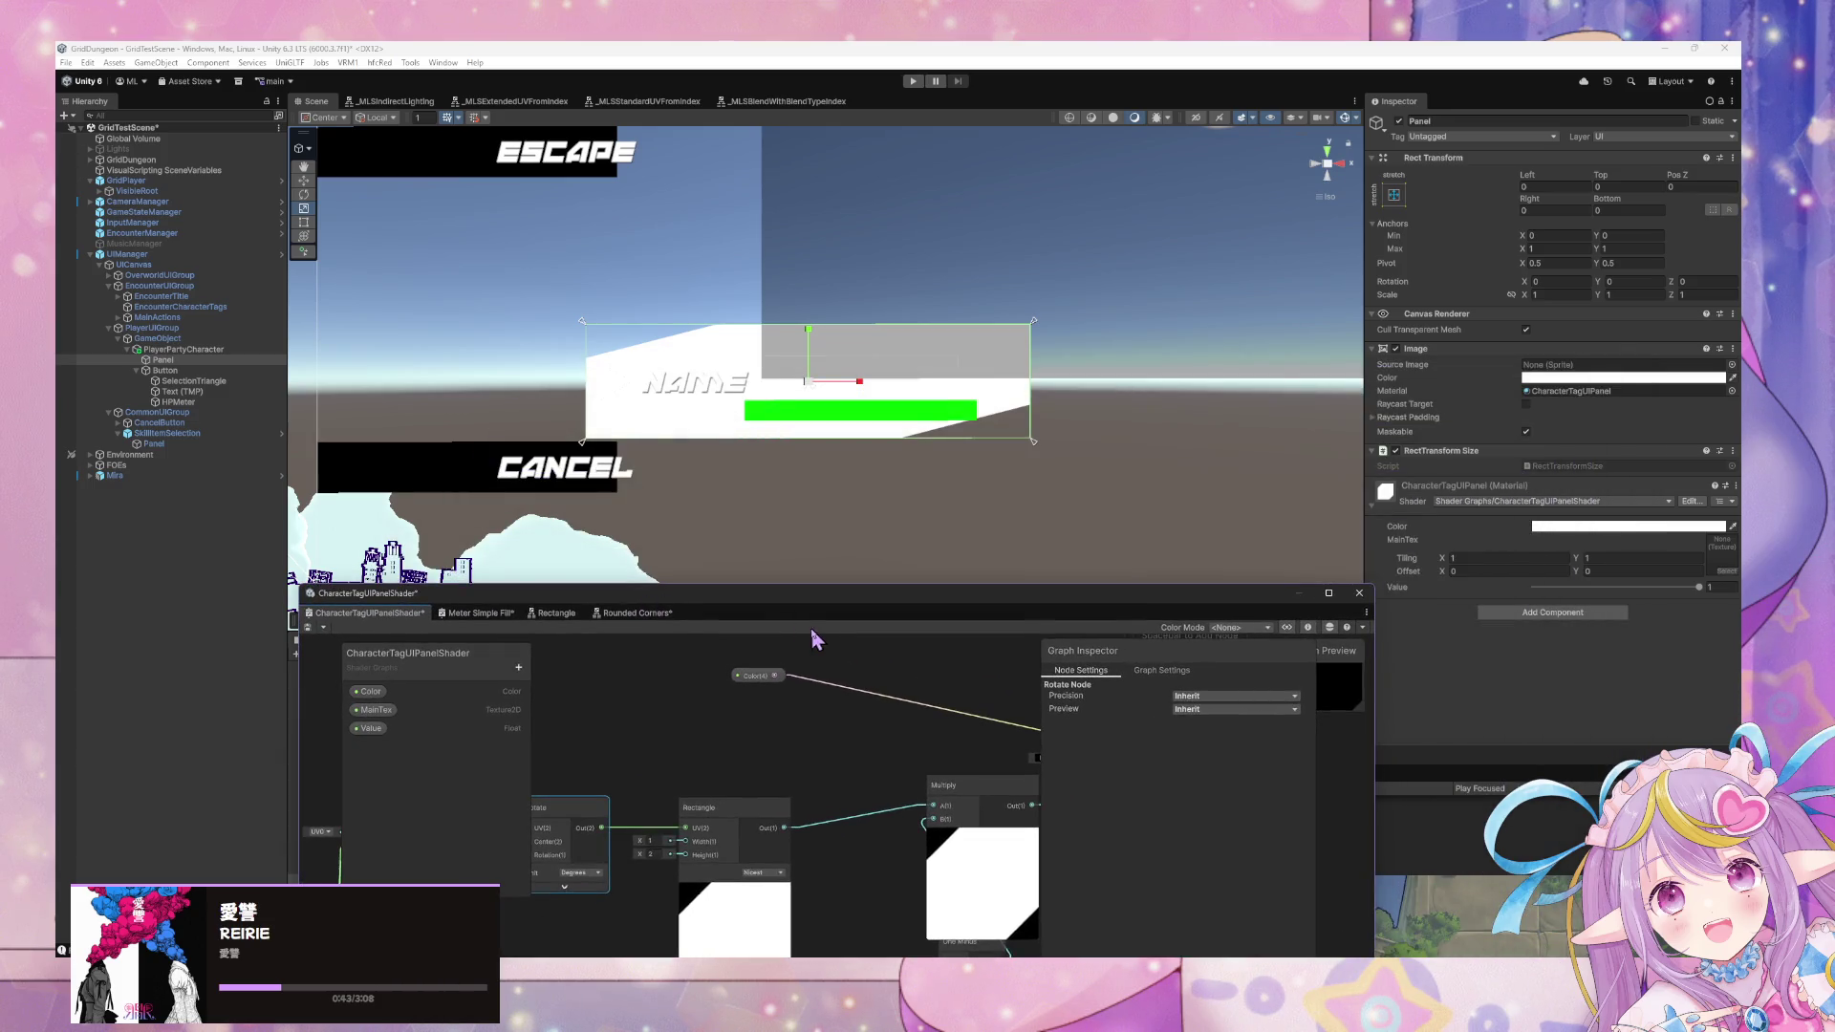
Save the shader graph, then test the material, leaving Tiling X at 1 and Offset X at 0.
{"action": "left_click", "coordinate": [307, 627]}
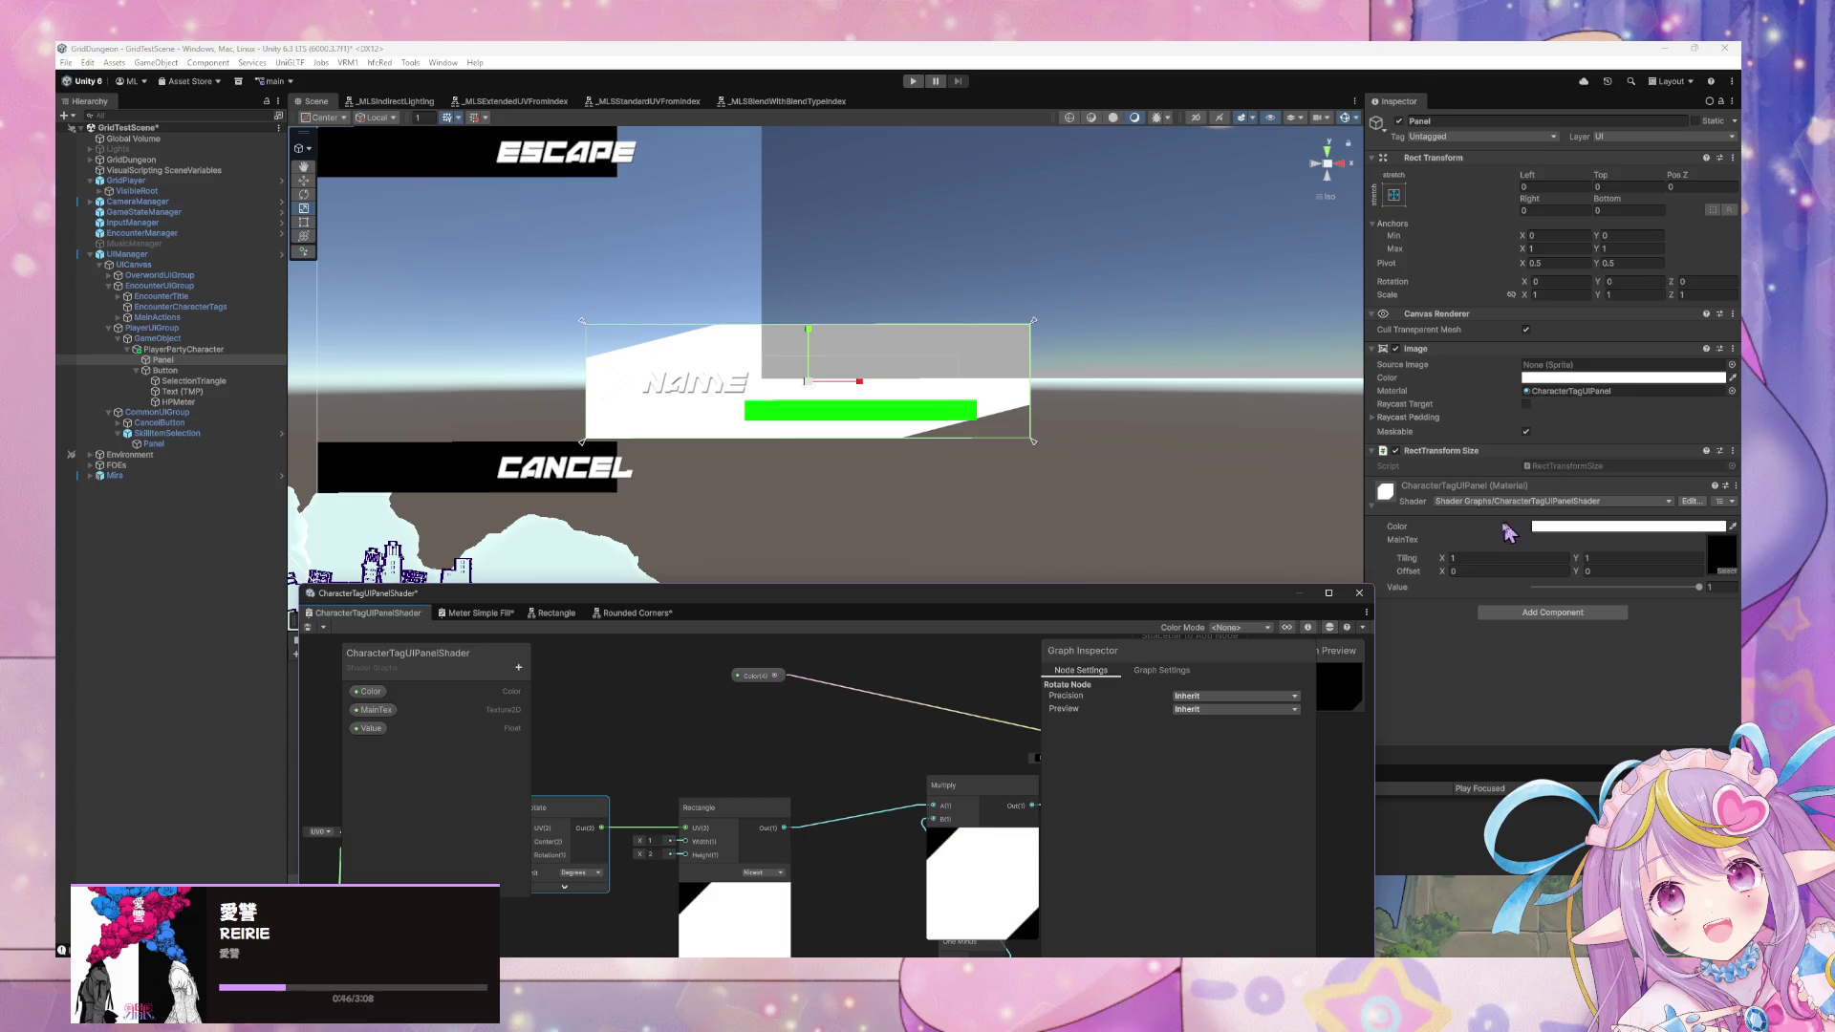
{"action": "left_click", "coordinate": [1456, 559]}
{"action": "mouse_move", "coordinate": [1442, 561]}
{"action": "left_mouse_down"}
{"action": "mouse_move", "coordinate": [1529, 563]}
{"action": "mouse_move", "coordinate": [1438, 559]}
{"action": "mouse_move", "coordinate": [1454, 559]}
{"action": "left_mouse_up"}
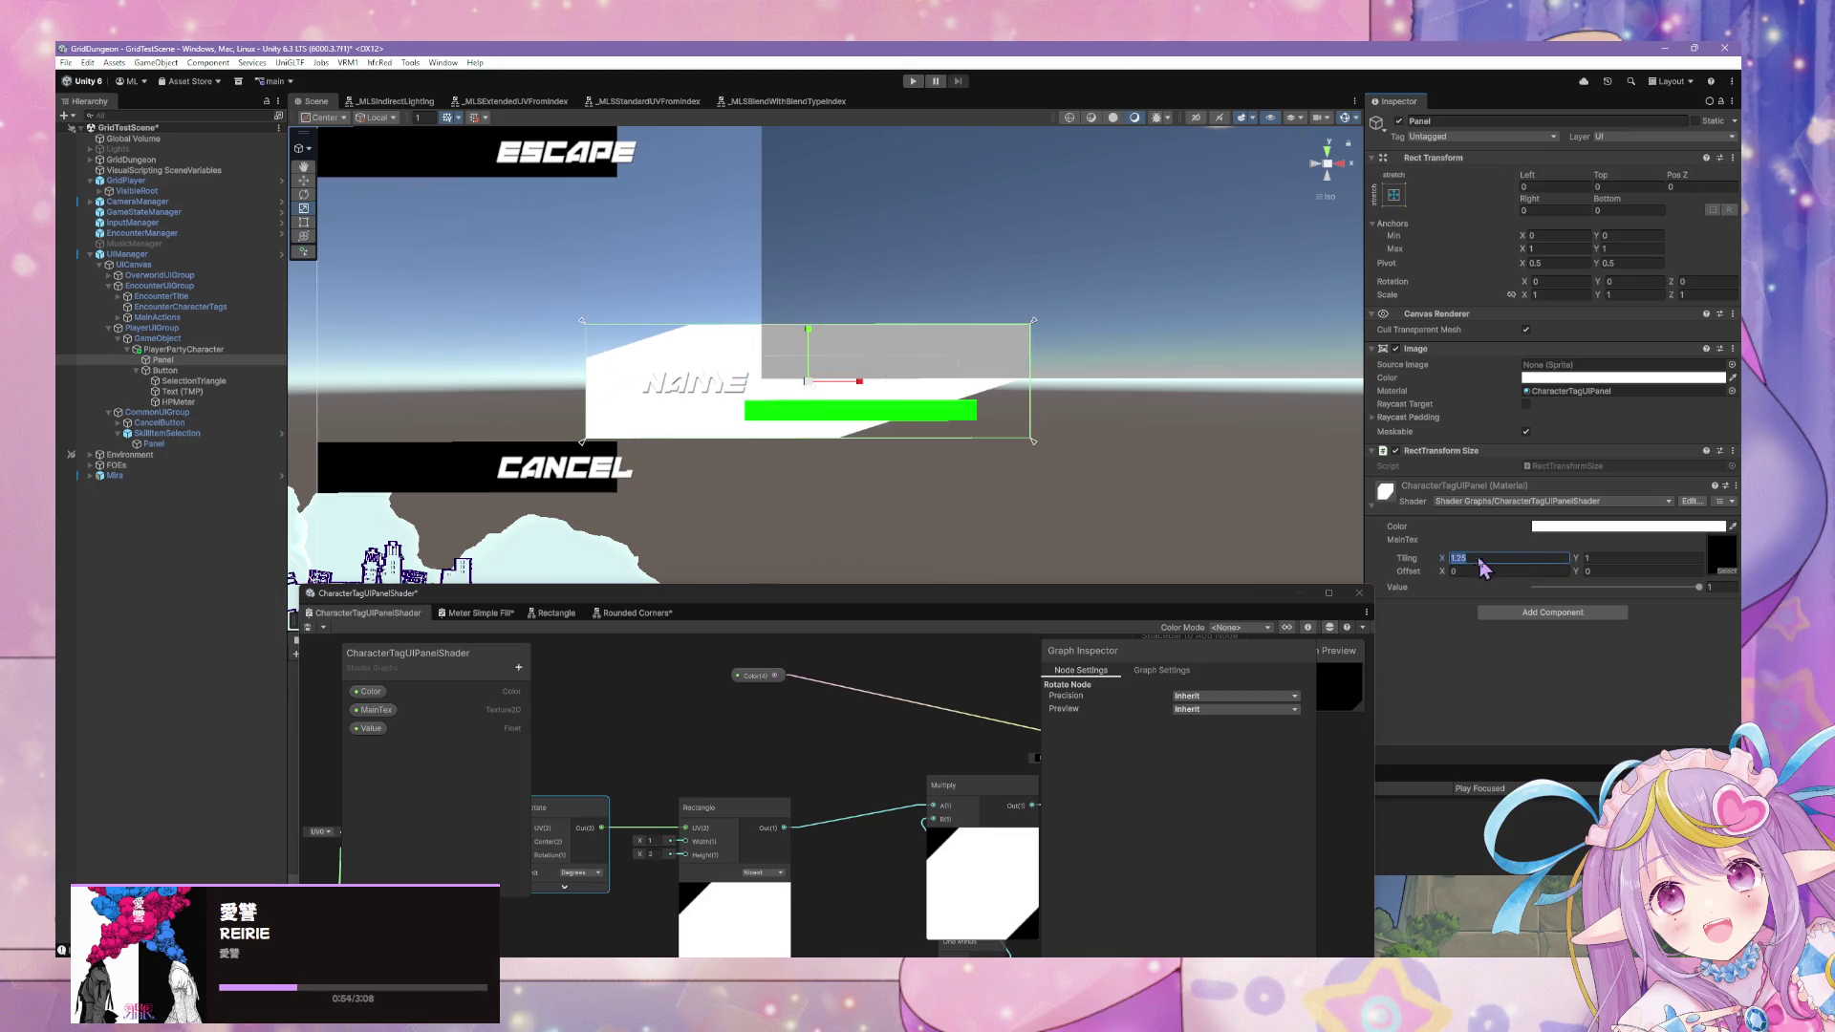
{"action": "left_click", "coordinate": [1519, 559]}
{"action": "type", "text": "1"}
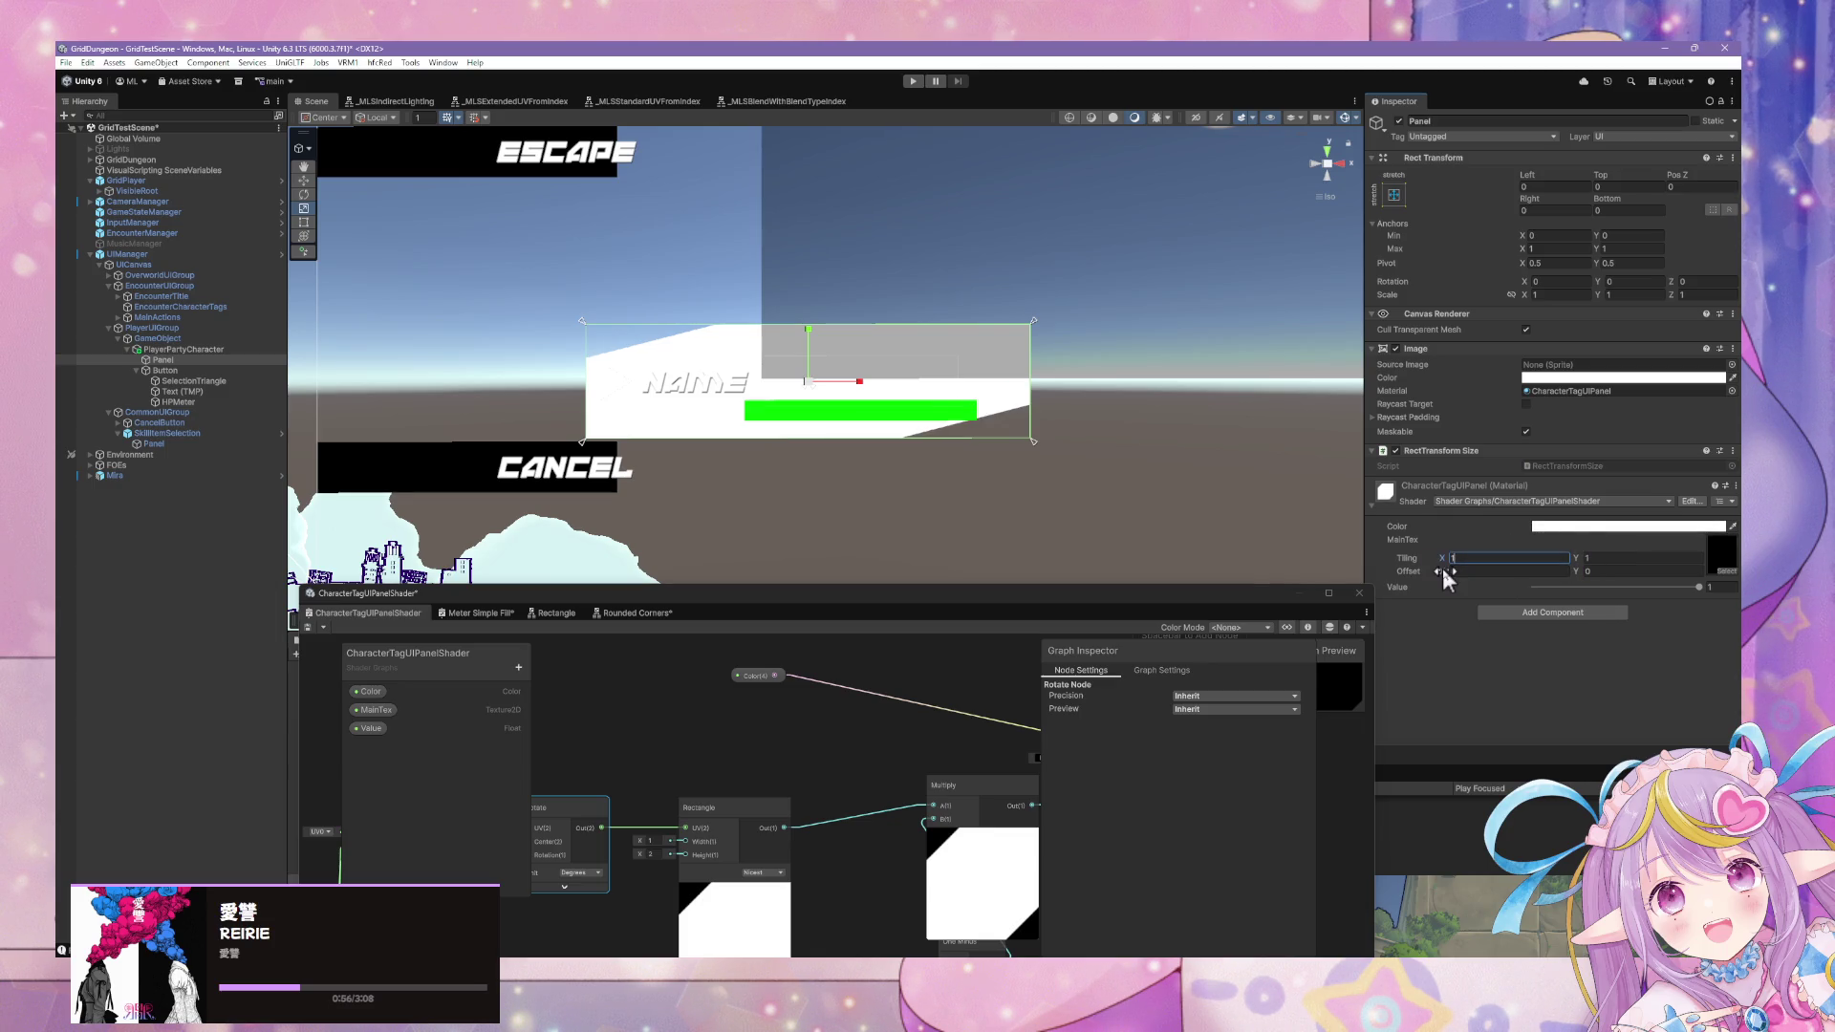
{"action": "left_click_drag", "start_coordinate": [1442, 573], "coordinate": [1462, 580]}
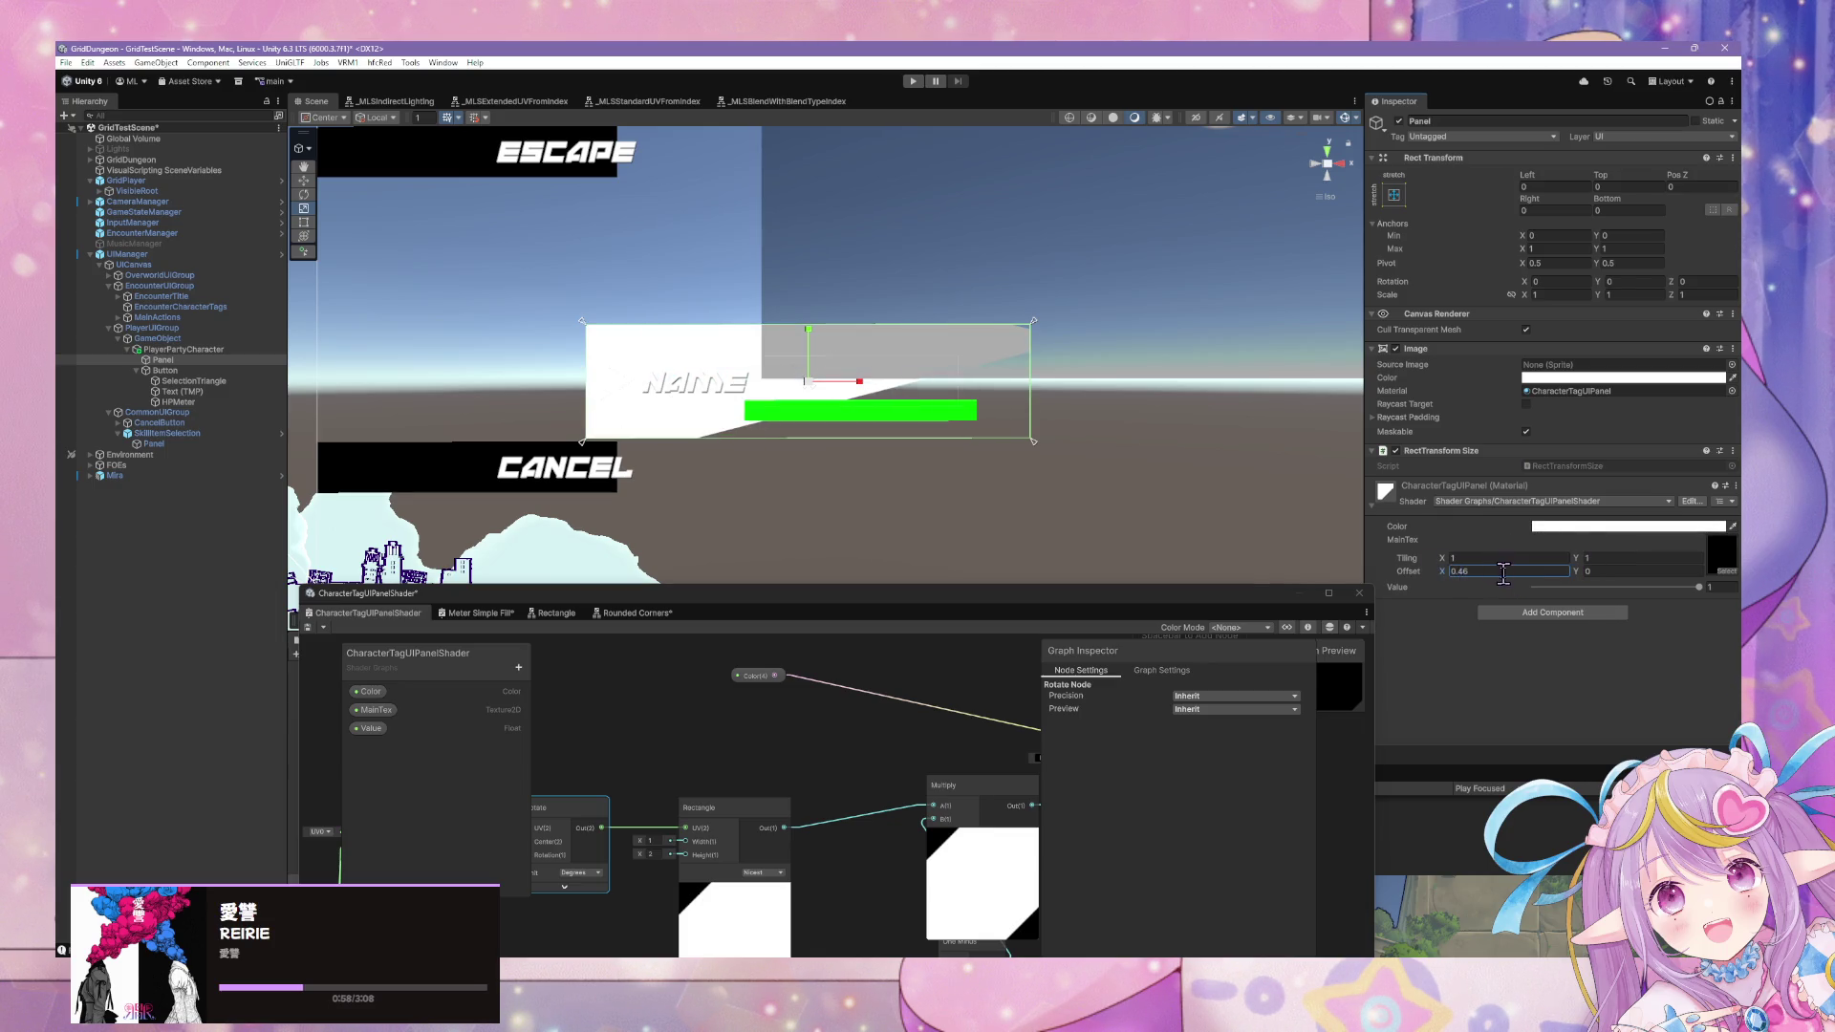
{"action": "type", "text": "0"}
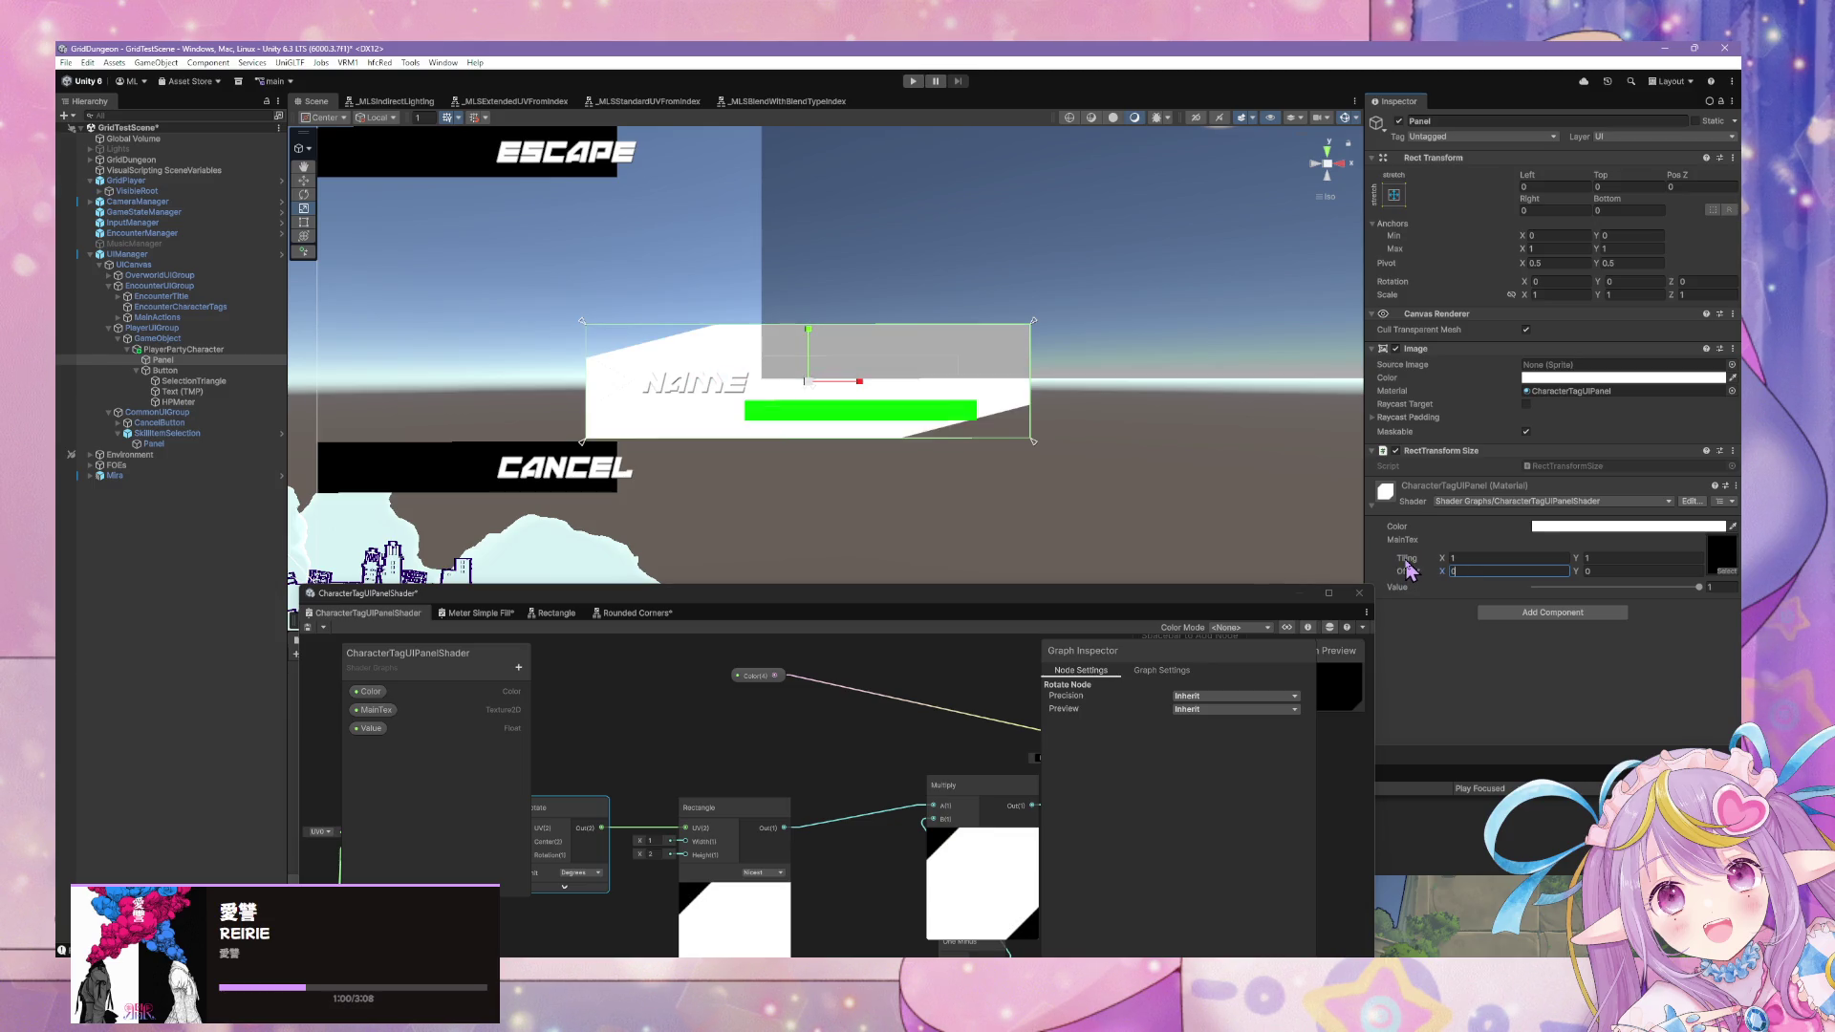
{"action": "left_click_drag", "start_coordinate": [531, 781], "coordinate": [974, 705]}
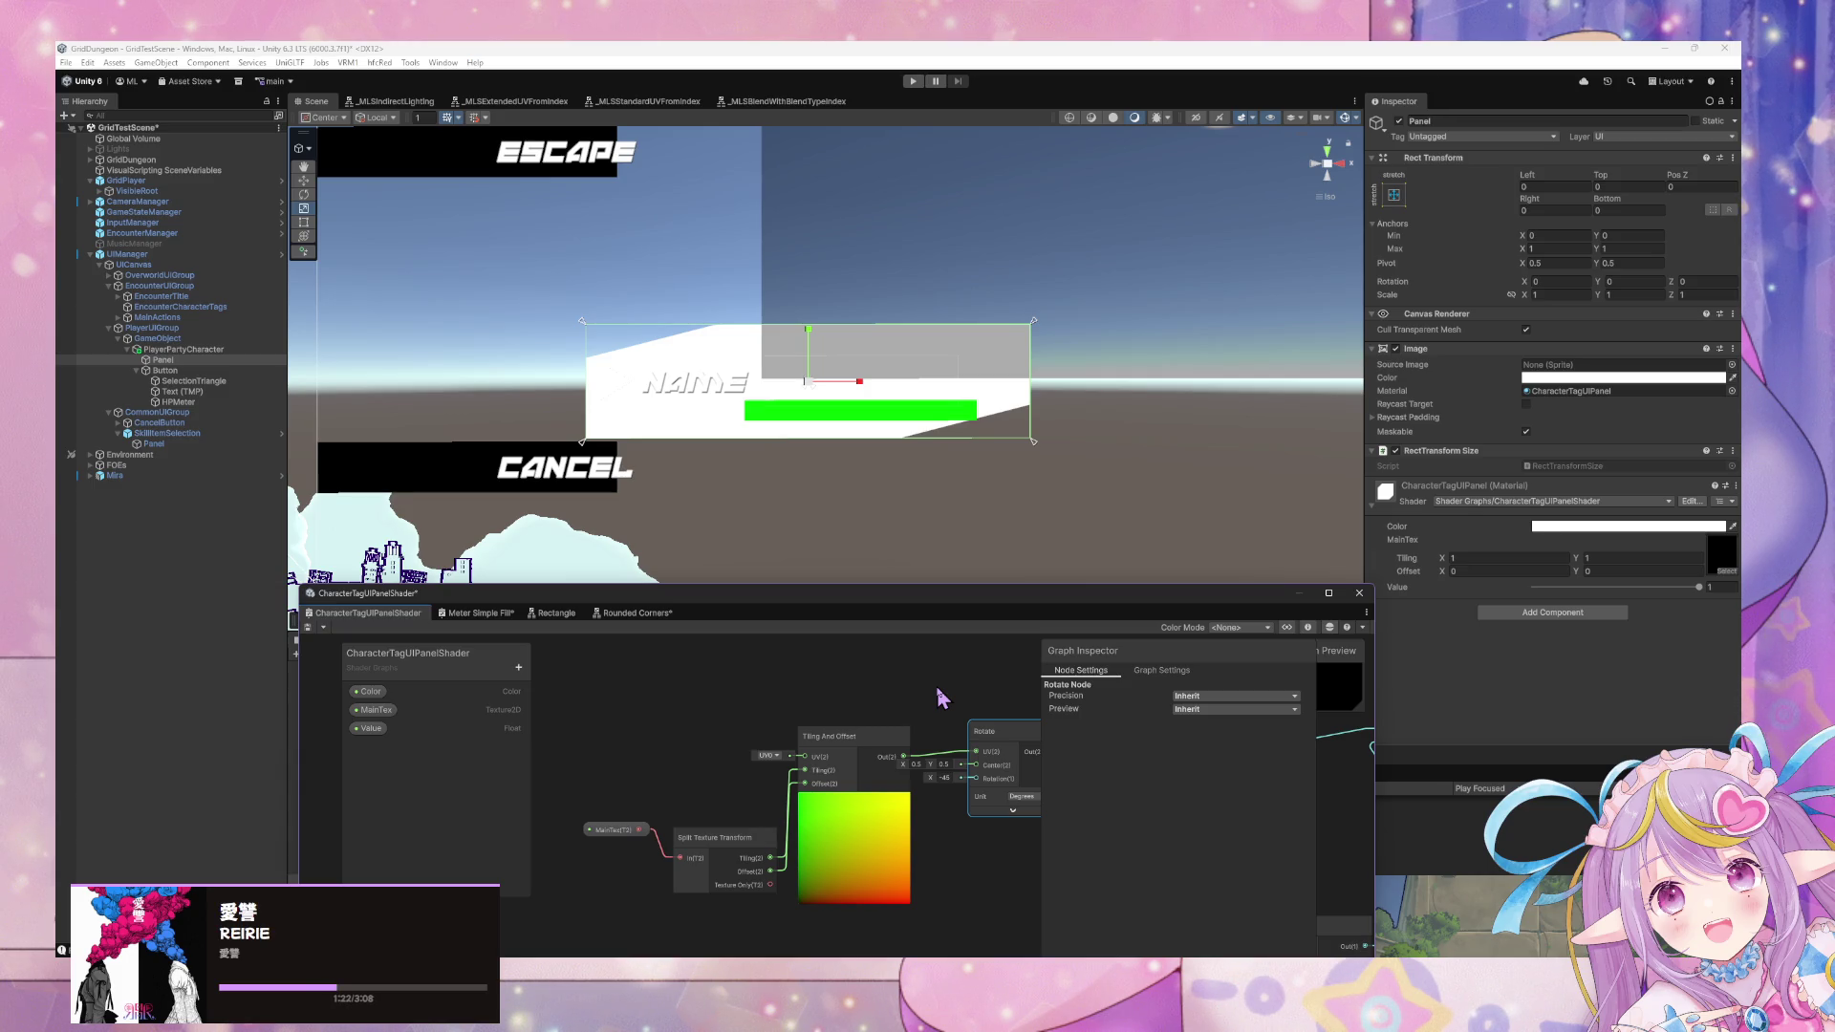
Create a RectTransform Size node through node search and place it below Rotate.
{"action": "left_click_drag", "start_coordinate": [984, 765], "coordinate": [832, 674]}
{"action": "mouse_move", "coordinate": [1137, 903]}
{"action": "left_mouse_down"}
{"action": "mouse_move", "coordinate": [997, 793]}
{"action": "mouse_move", "coordinate": [782, 811]}
{"action": "mouse_move", "coordinate": [919, 834]}
{"action": "mouse_move", "coordinate": [871, 806]}
{"action": "left_mouse_up"}
{"action": "left_click", "coordinate": [718, 778]}
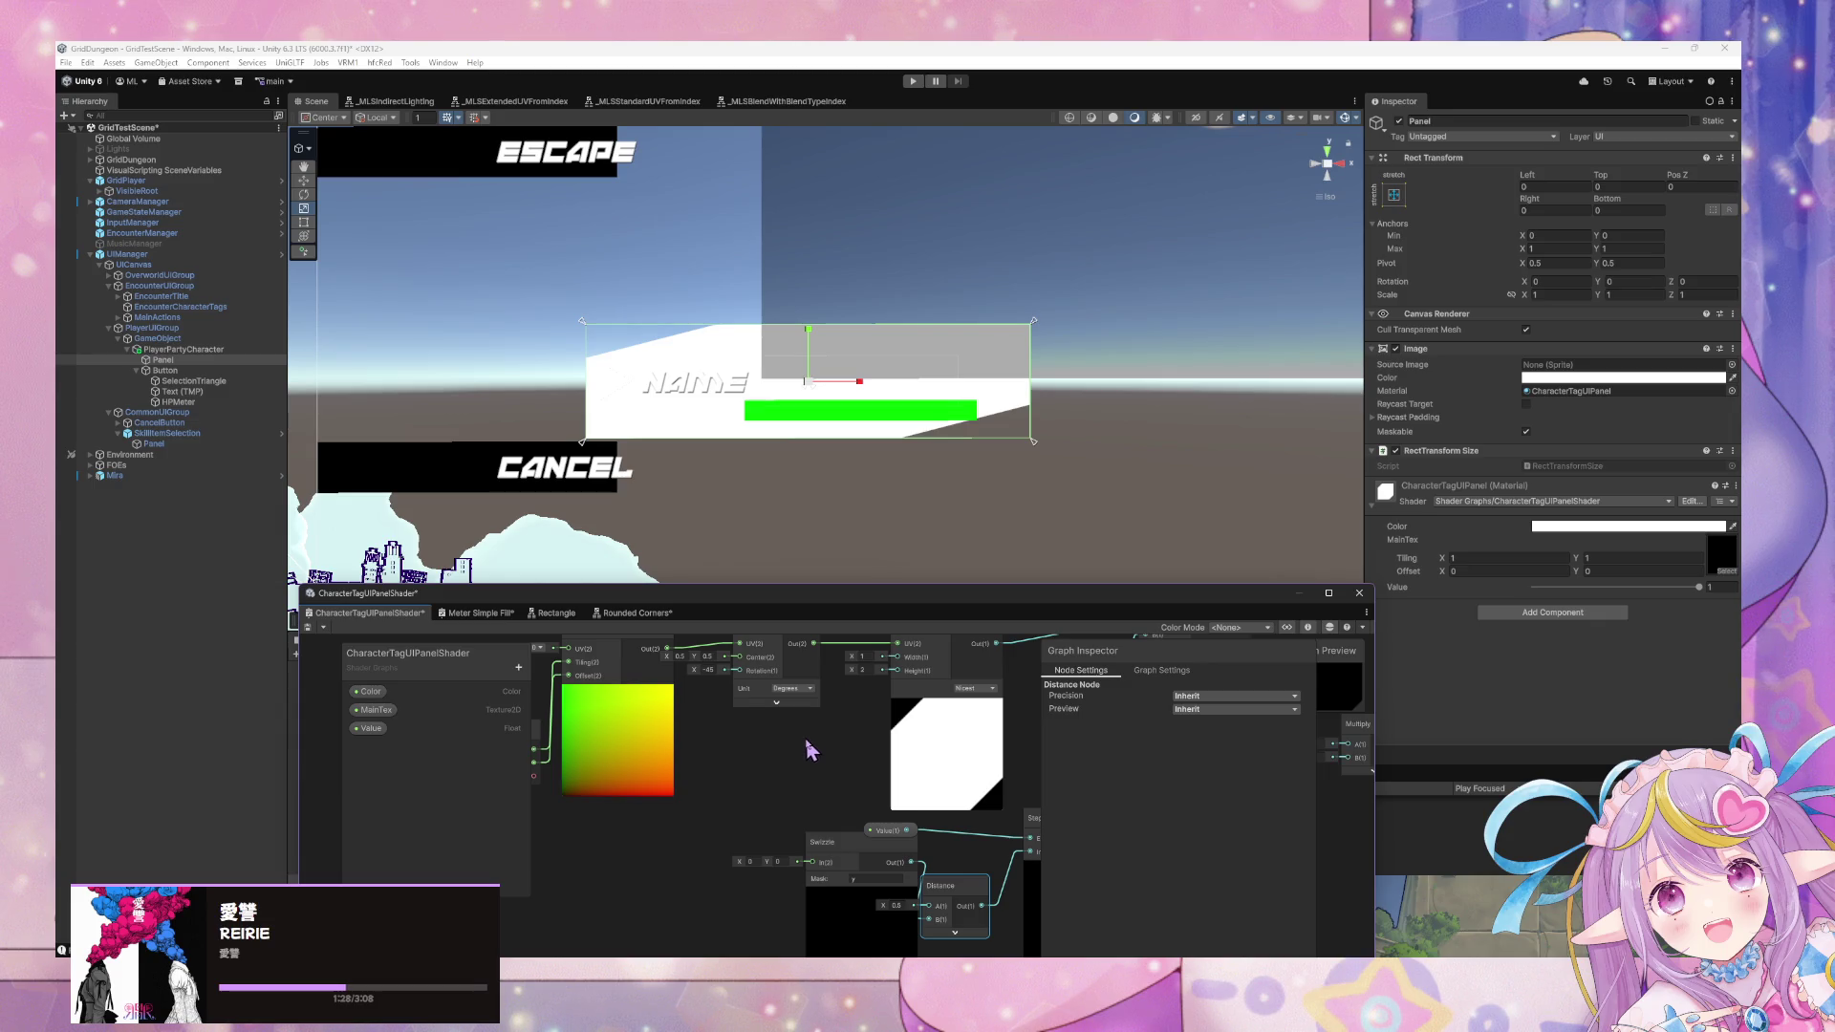
{"action": "right_click", "coordinate": [829, 759]}
{"action": "left_click", "coordinate": [879, 509]}
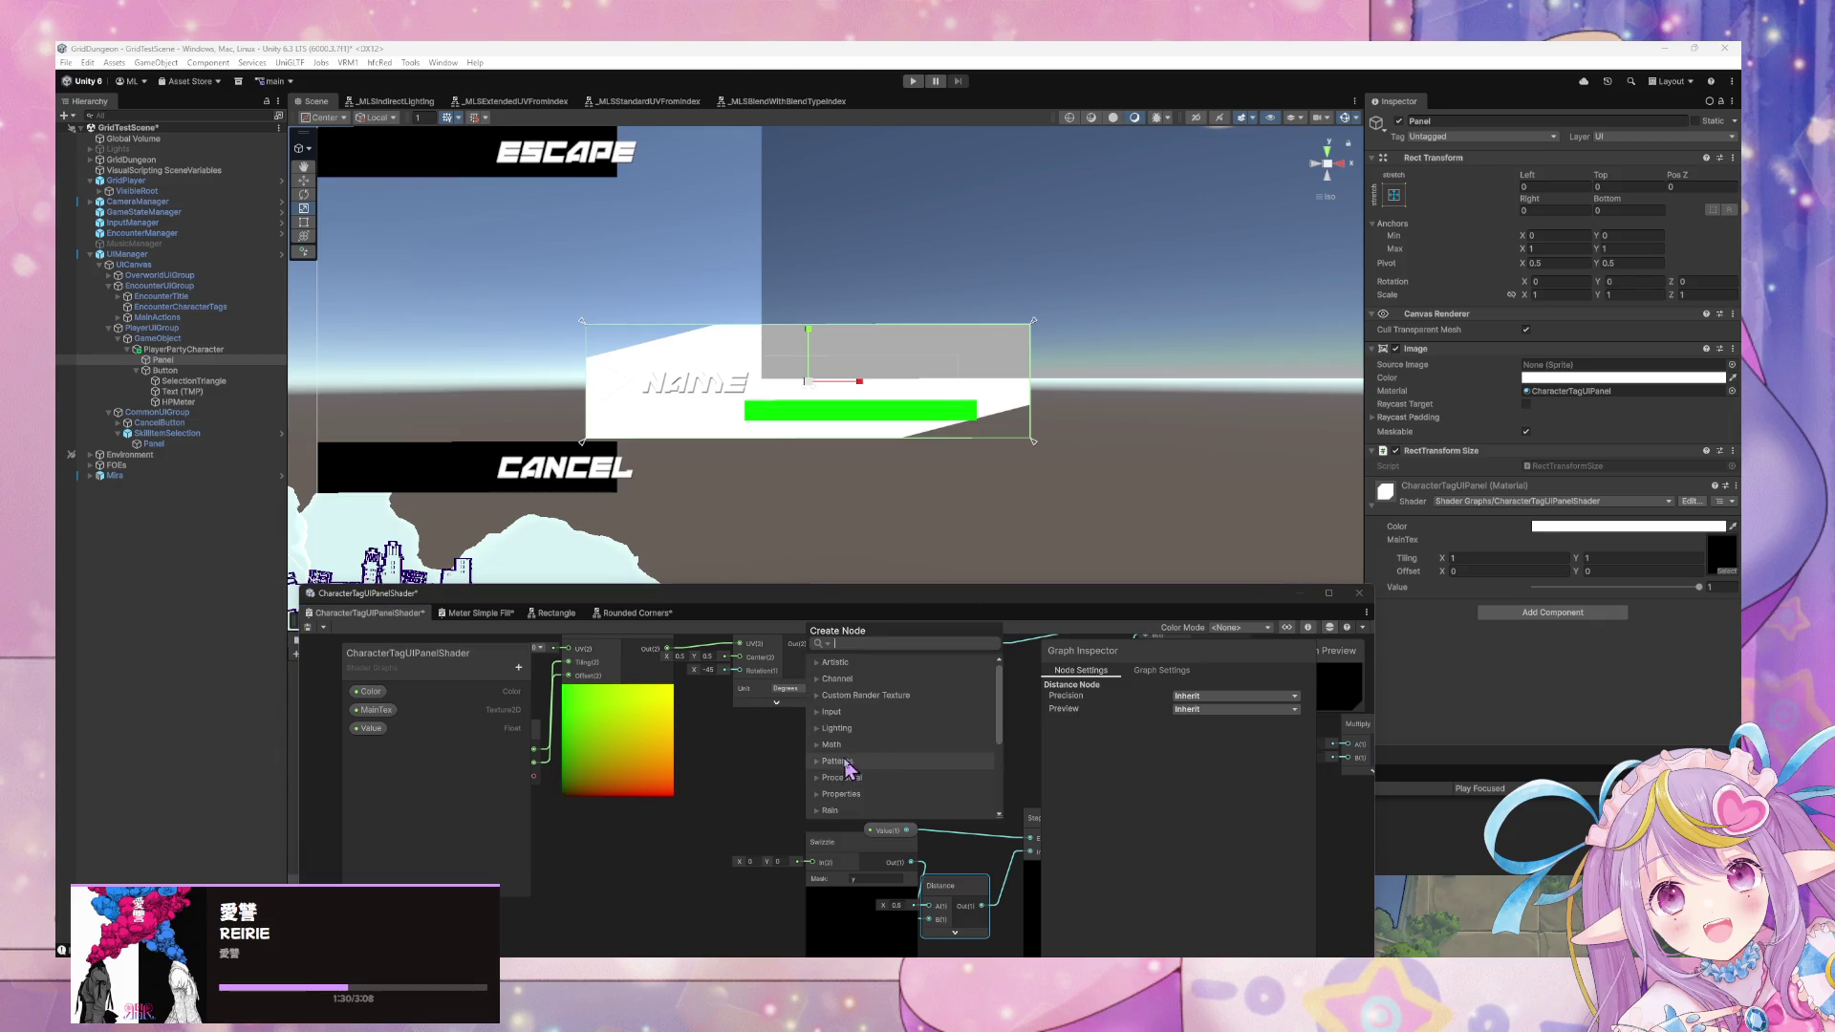
{"action": "left_click", "coordinate": [743, 791]}
{"action": "mouse_move", "coordinate": [626, 697]}
{"action": "left_mouse_down"}
{"action": "mouse_move", "coordinate": [831, 779]}
{"action": "mouse_move", "coordinate": [834, 750]}
{"action": "left_mouse_up"}
{"action": "right_click", "coordinate": [941, 769]}
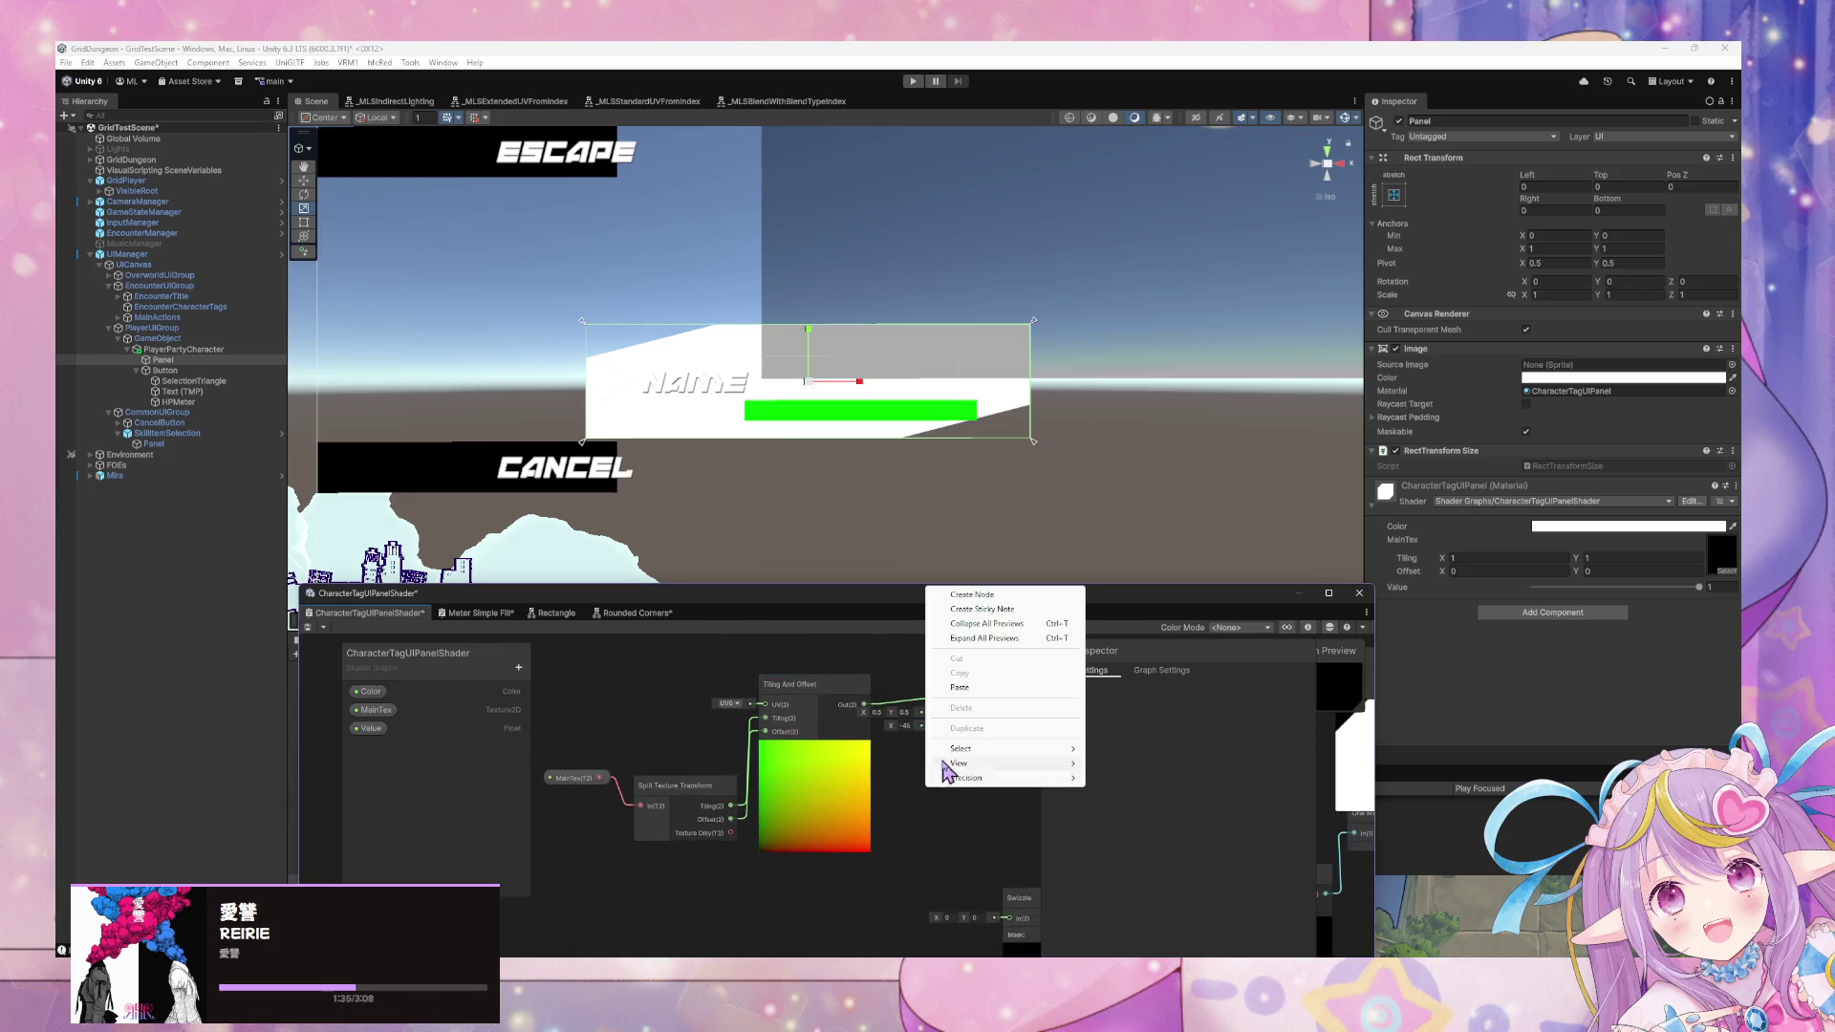
{"action": "left_click", "coordinate": [961, 596]}
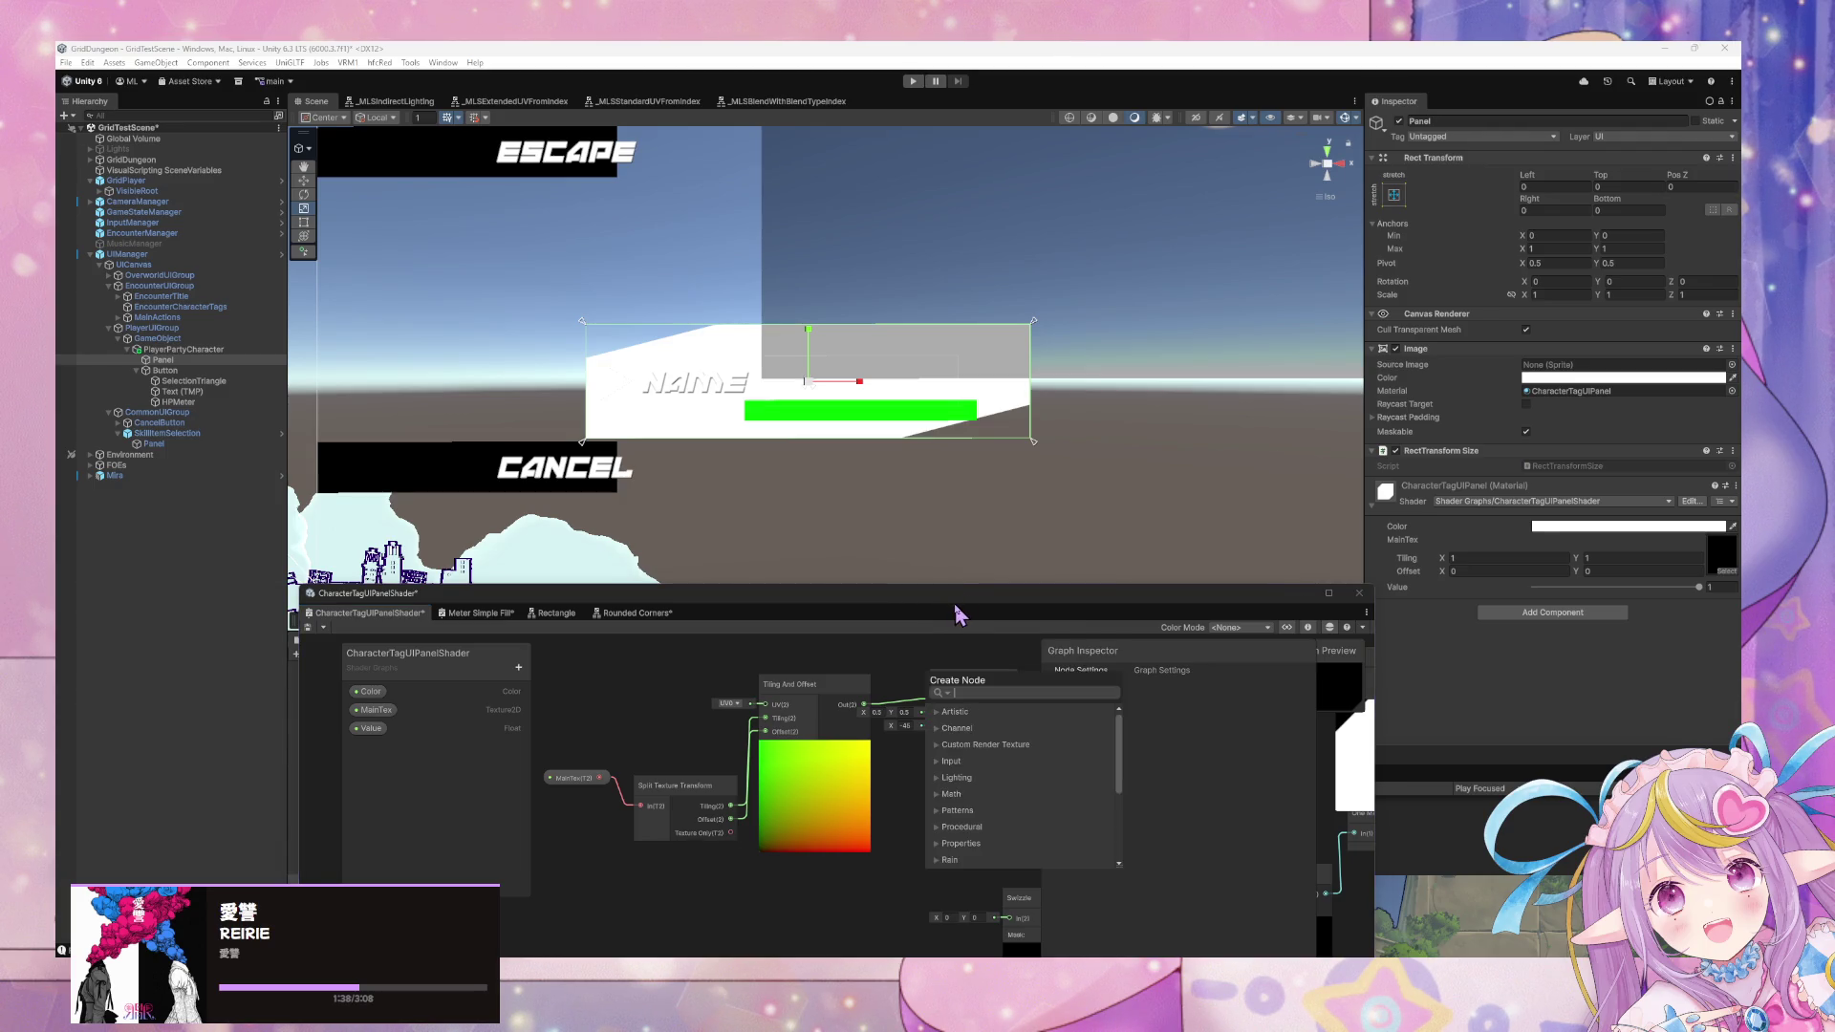
{"action": "type", "text": "rotate"}
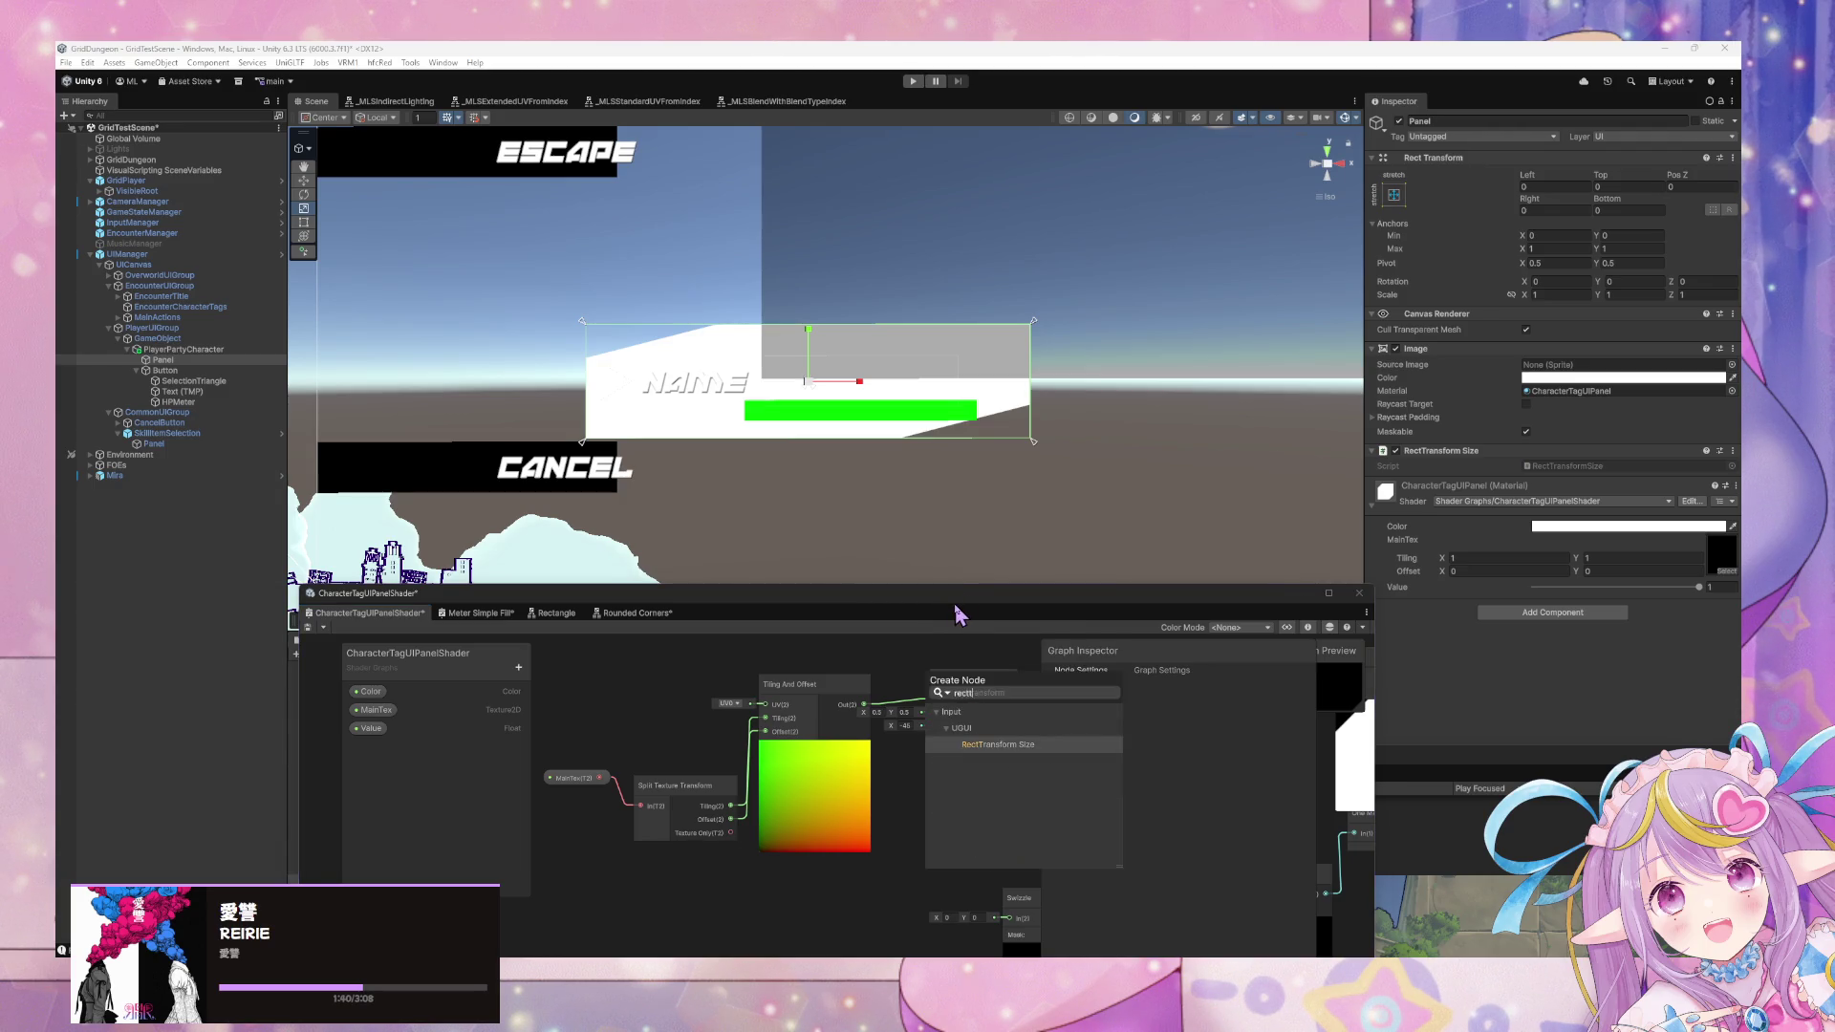
{"action": "key", "text": "Return"}
{"action": "left_click_drag", "start_coordinate": [984, 841], "coordinate": [942, 819]}
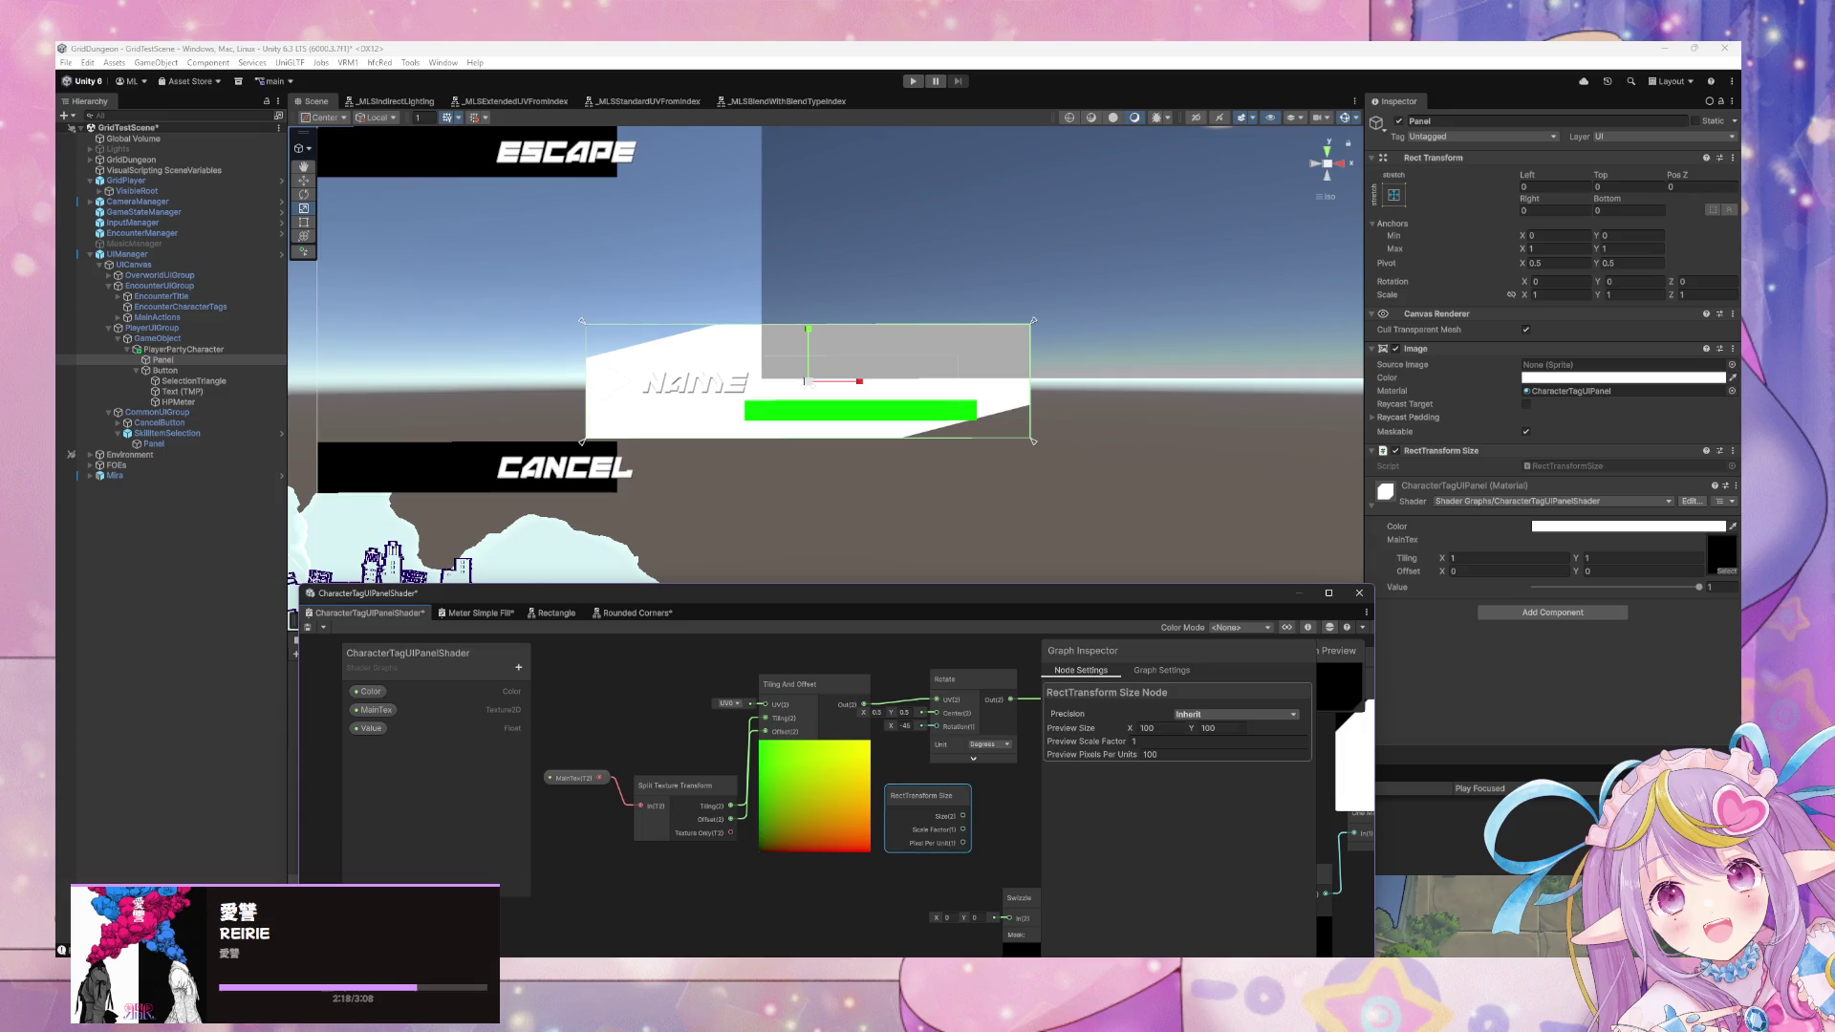
Launch Paint and choose the basic brush.
{"action": "key", "text": "super"}
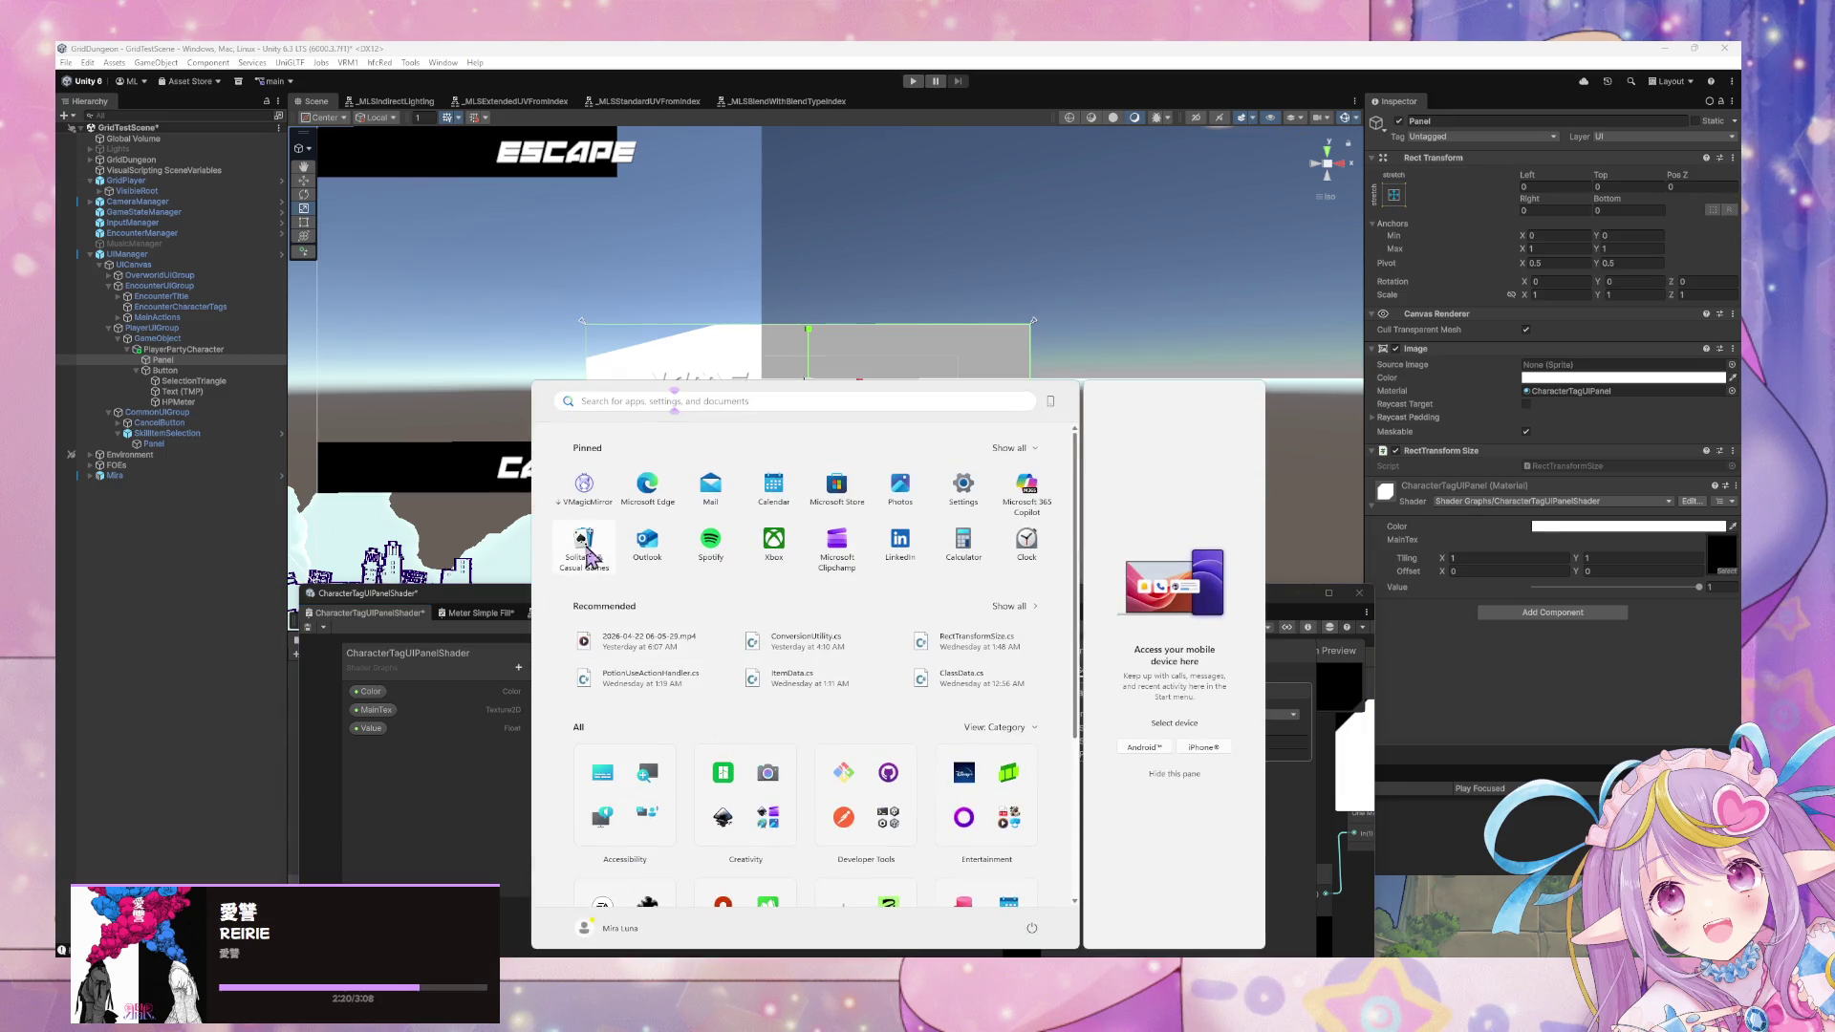
{"action": "type", "text": "paint"}
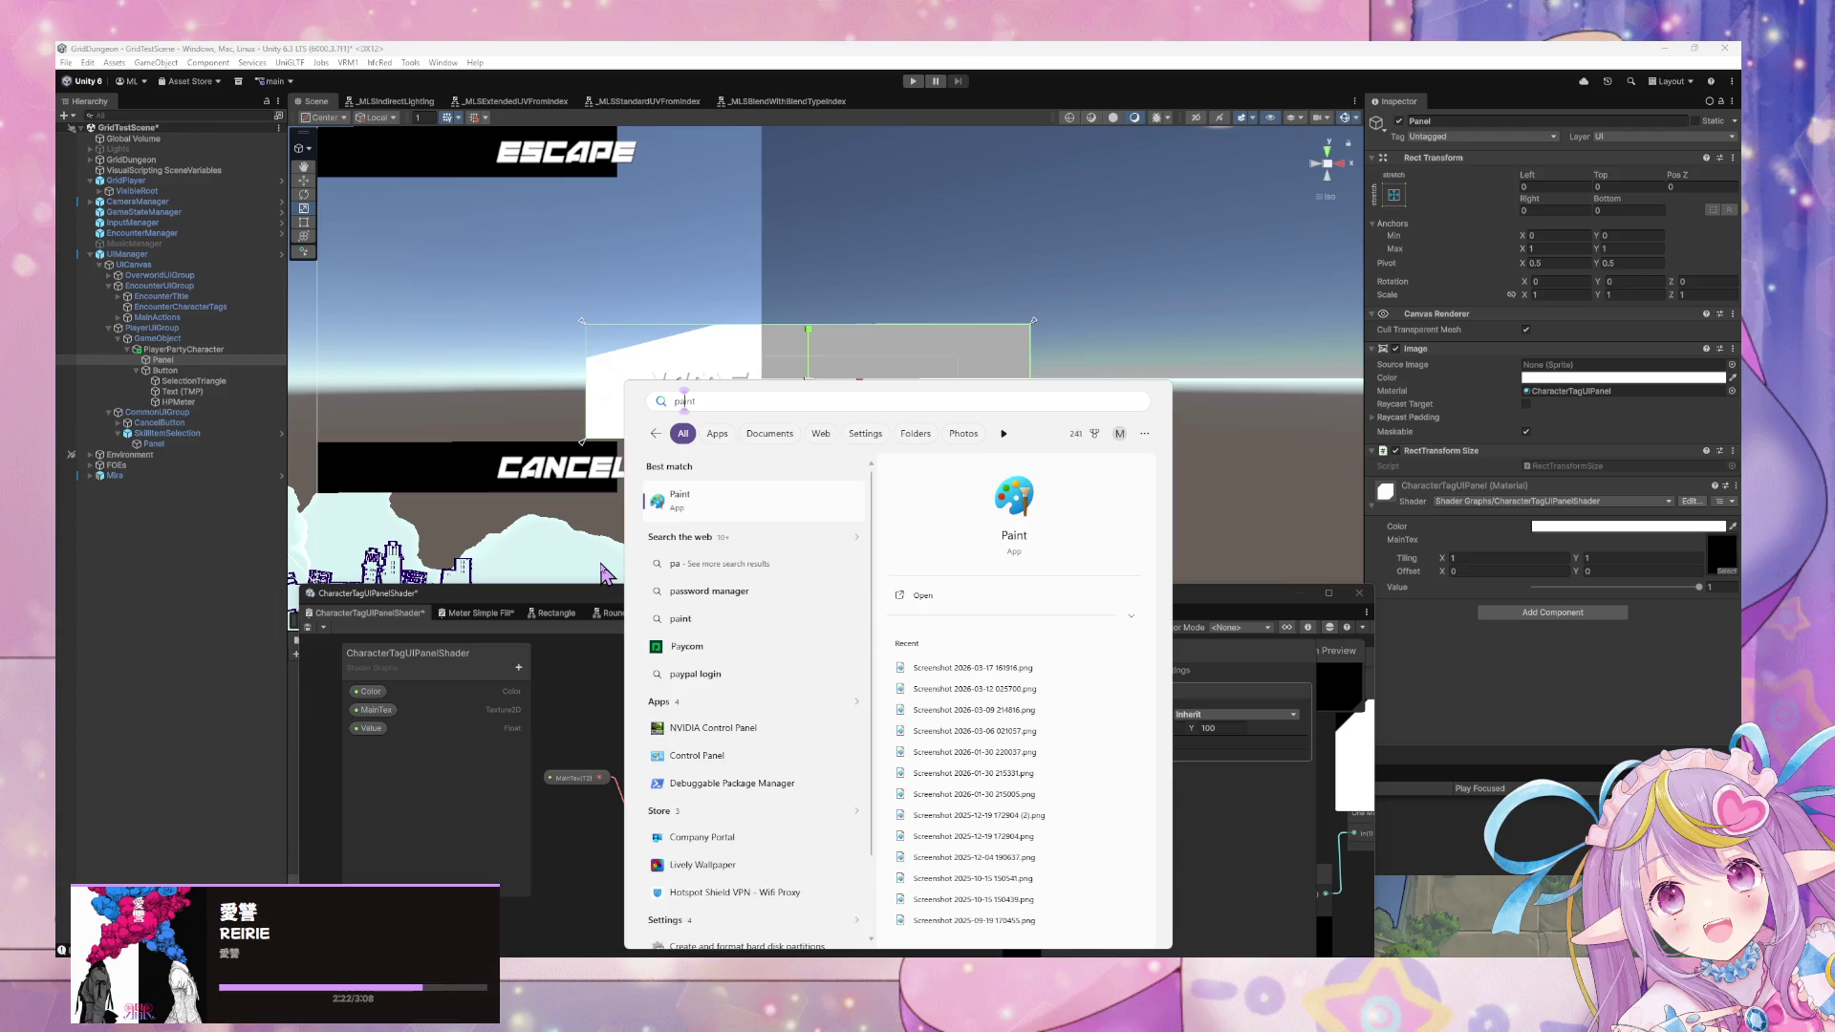
{"action": "left_click", "coordinate": [694, 497]}
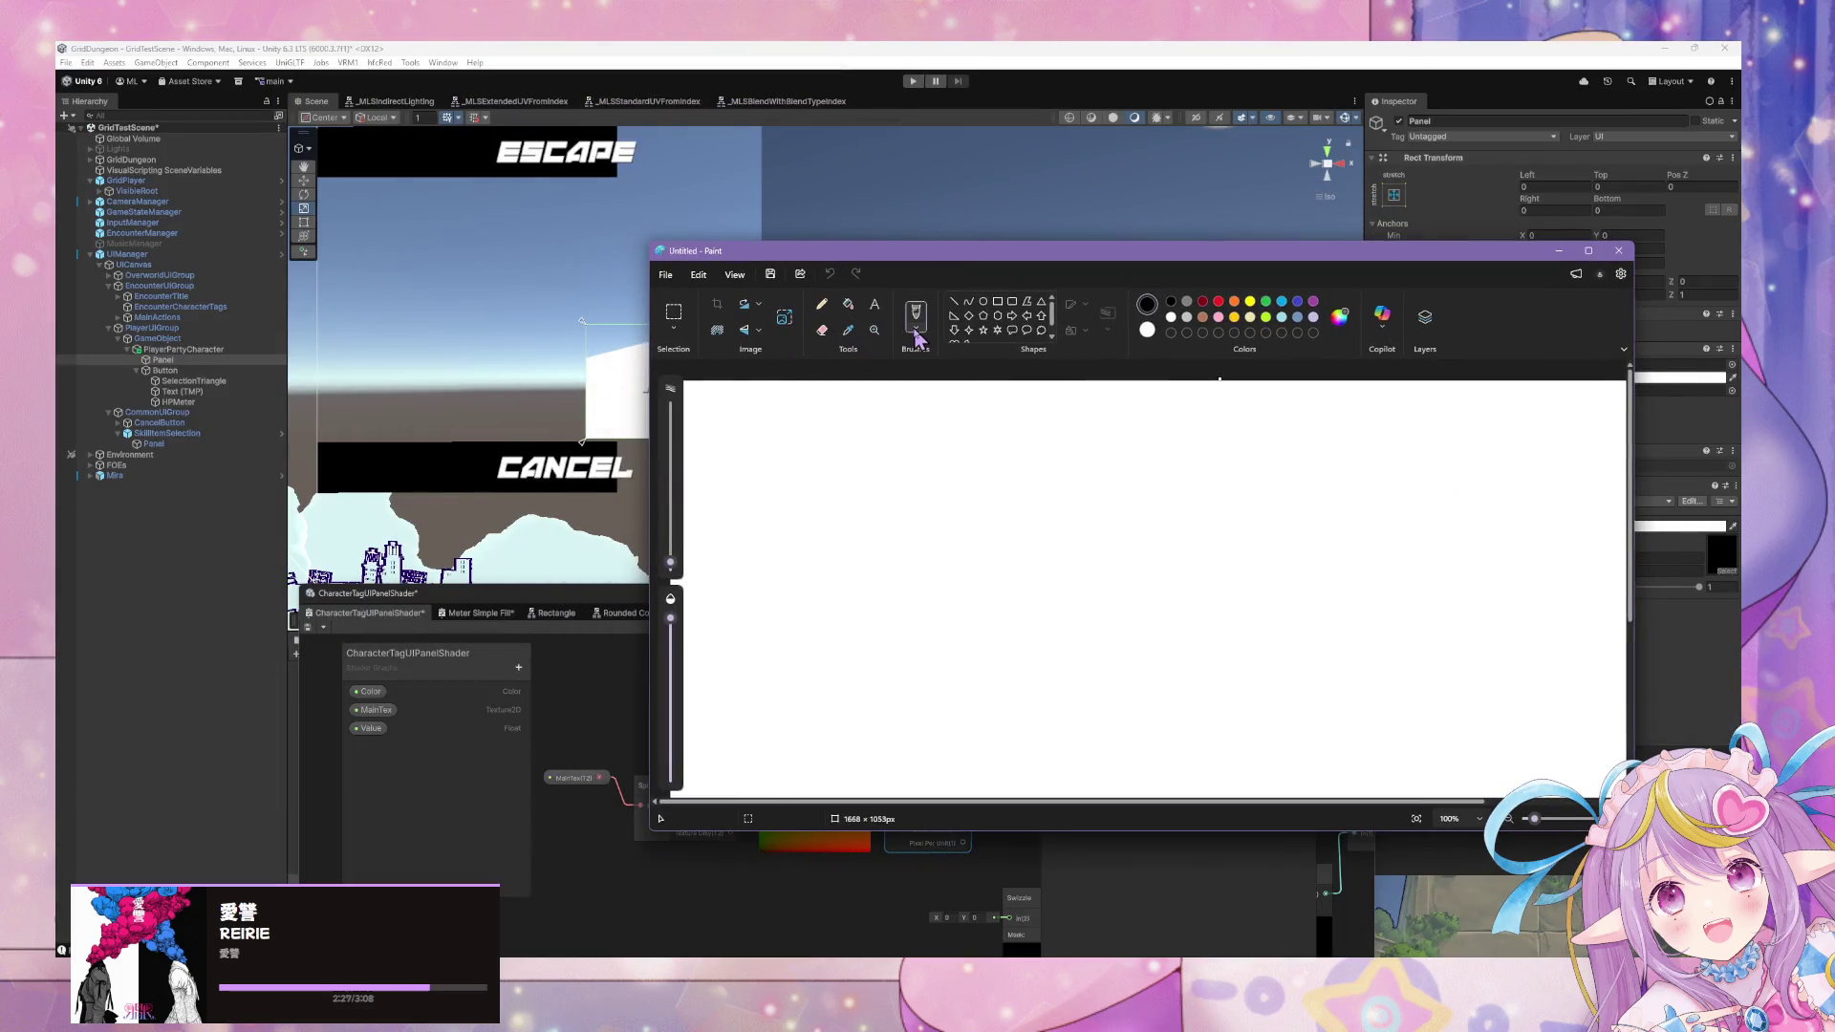
{"action": "left_click", "coordinate": [911, 330]}
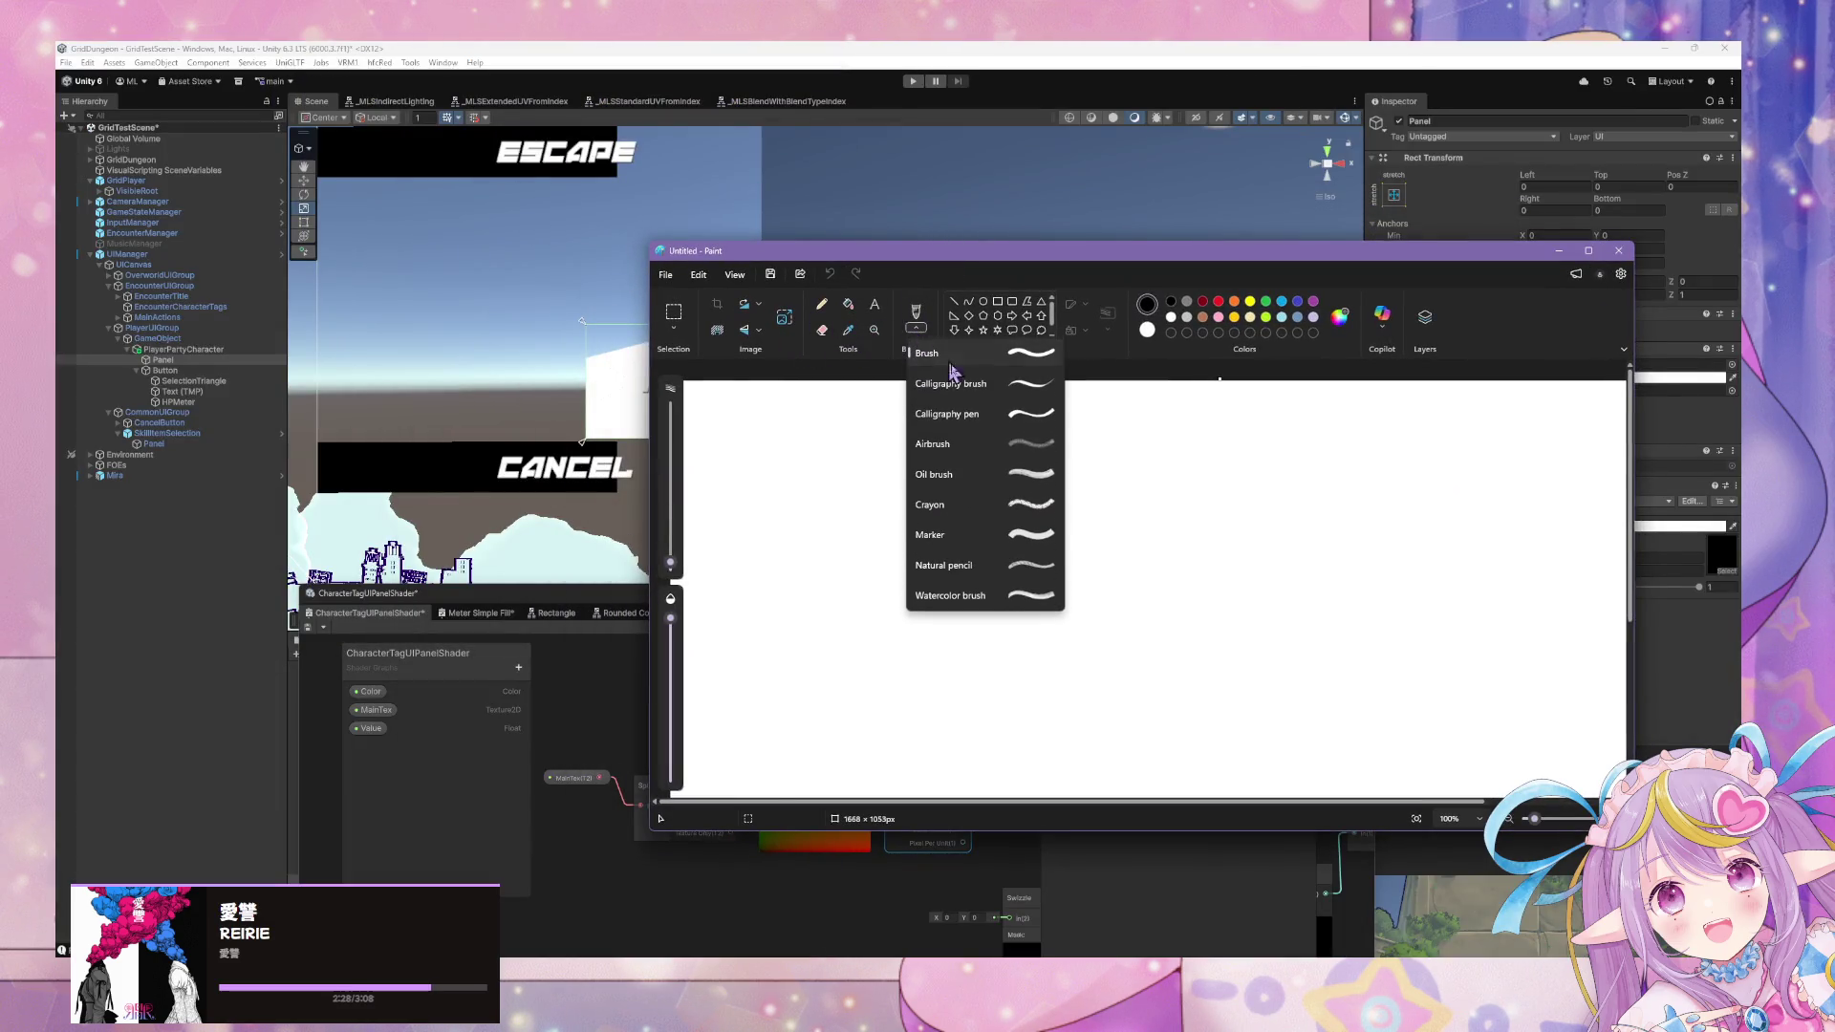
{"action": "left_click", "coordinate": [997, 357]}
Sketch 100 : 200 with a roughly 5px brush and draw a downward arrow beneath it.
{"action": "left_click_drag", "start_coordinate": [867, 478], "coordinate": [936, 481]}
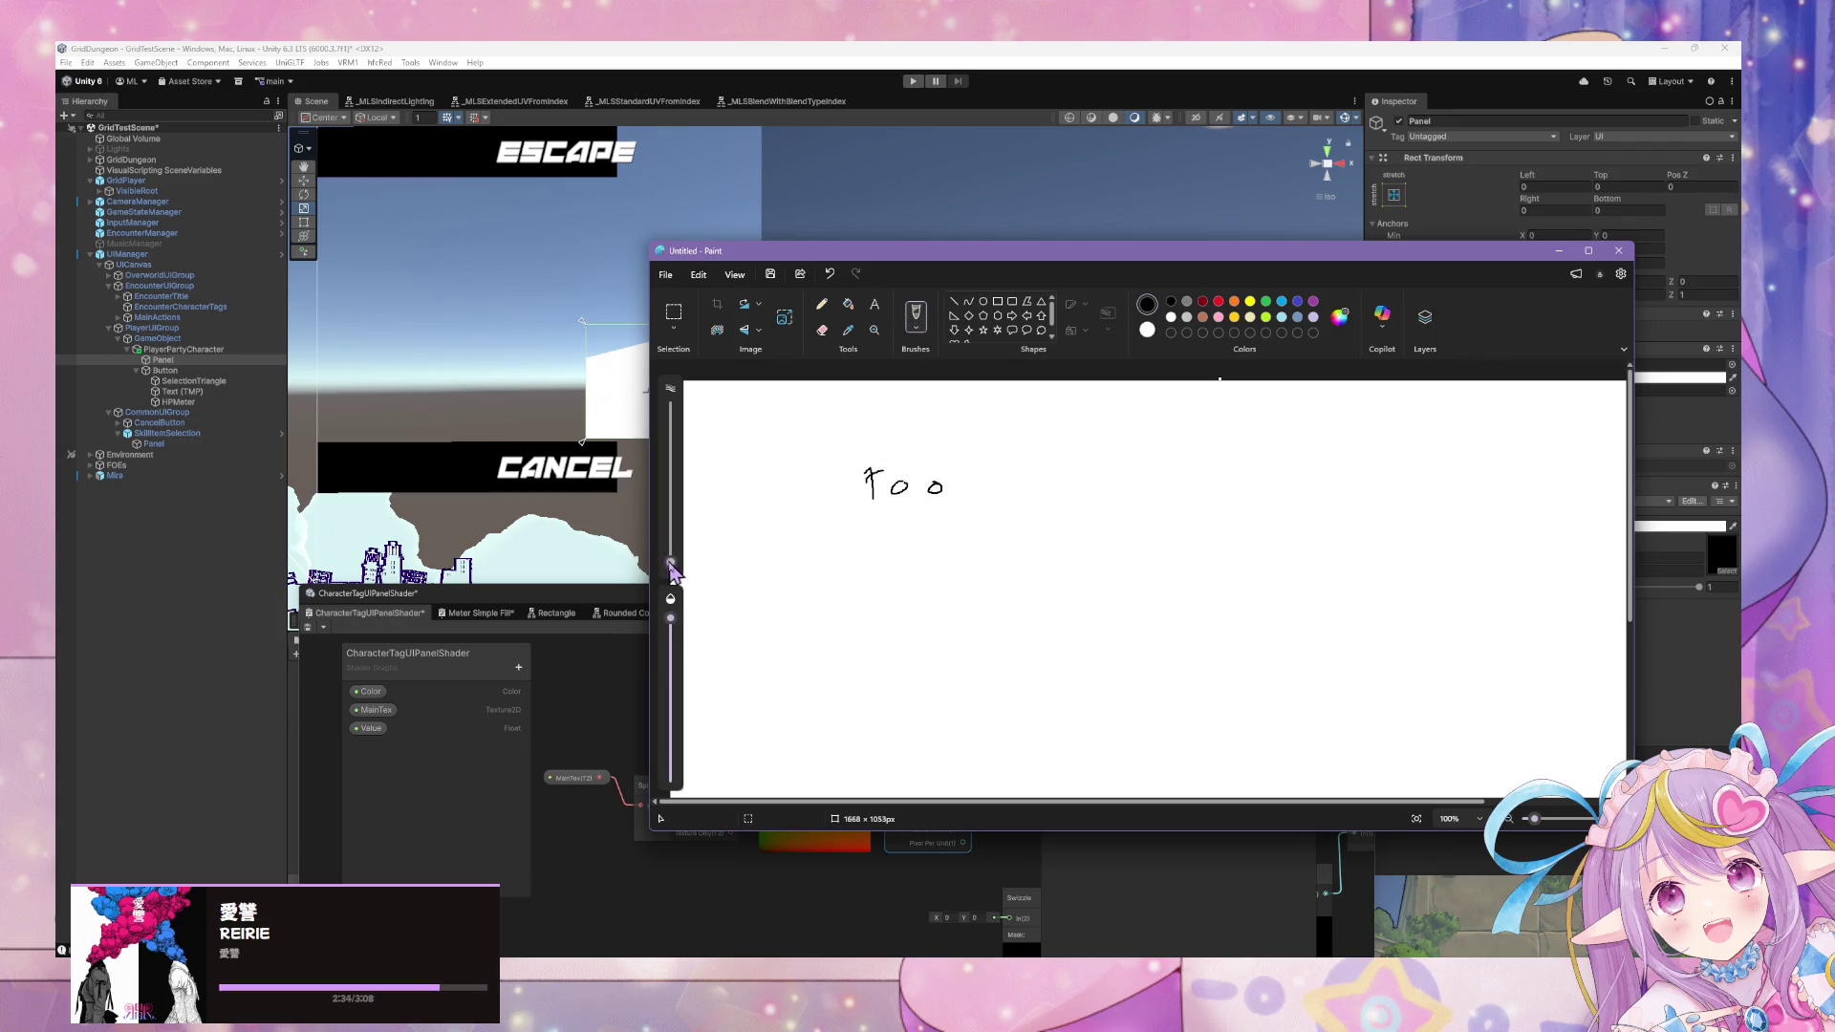
{"action": "left_click_drag", "start_coordinate": [671, 562], "coordinate": [679, 556]}
{"action": "mouse_move", "coordinate": [863, 473]}
{"action": "left_mouse_down"}
{"action": "mouse_move", "coordinate": [871, 495]}
{"action": "mouse_move", "coordinate": [1092, 482]}
{"action": "mouse_move", "coordinate": [1142, 497]}
{"action": "left_mouse_up"}
{"action": "left_click_drag", "start_coordinate": [978, 514], "coordinate": [980, 564]}
{"action": "mouse_move", "coordinate": [971, 545]}
{"action": "left_mouse_down"}
{"action": "mouse_move", "coordinate": [985, 565]}
{"action": "mouse_move", "coordinate": [1001, 546]}
{"action": "left_mouse_up"}
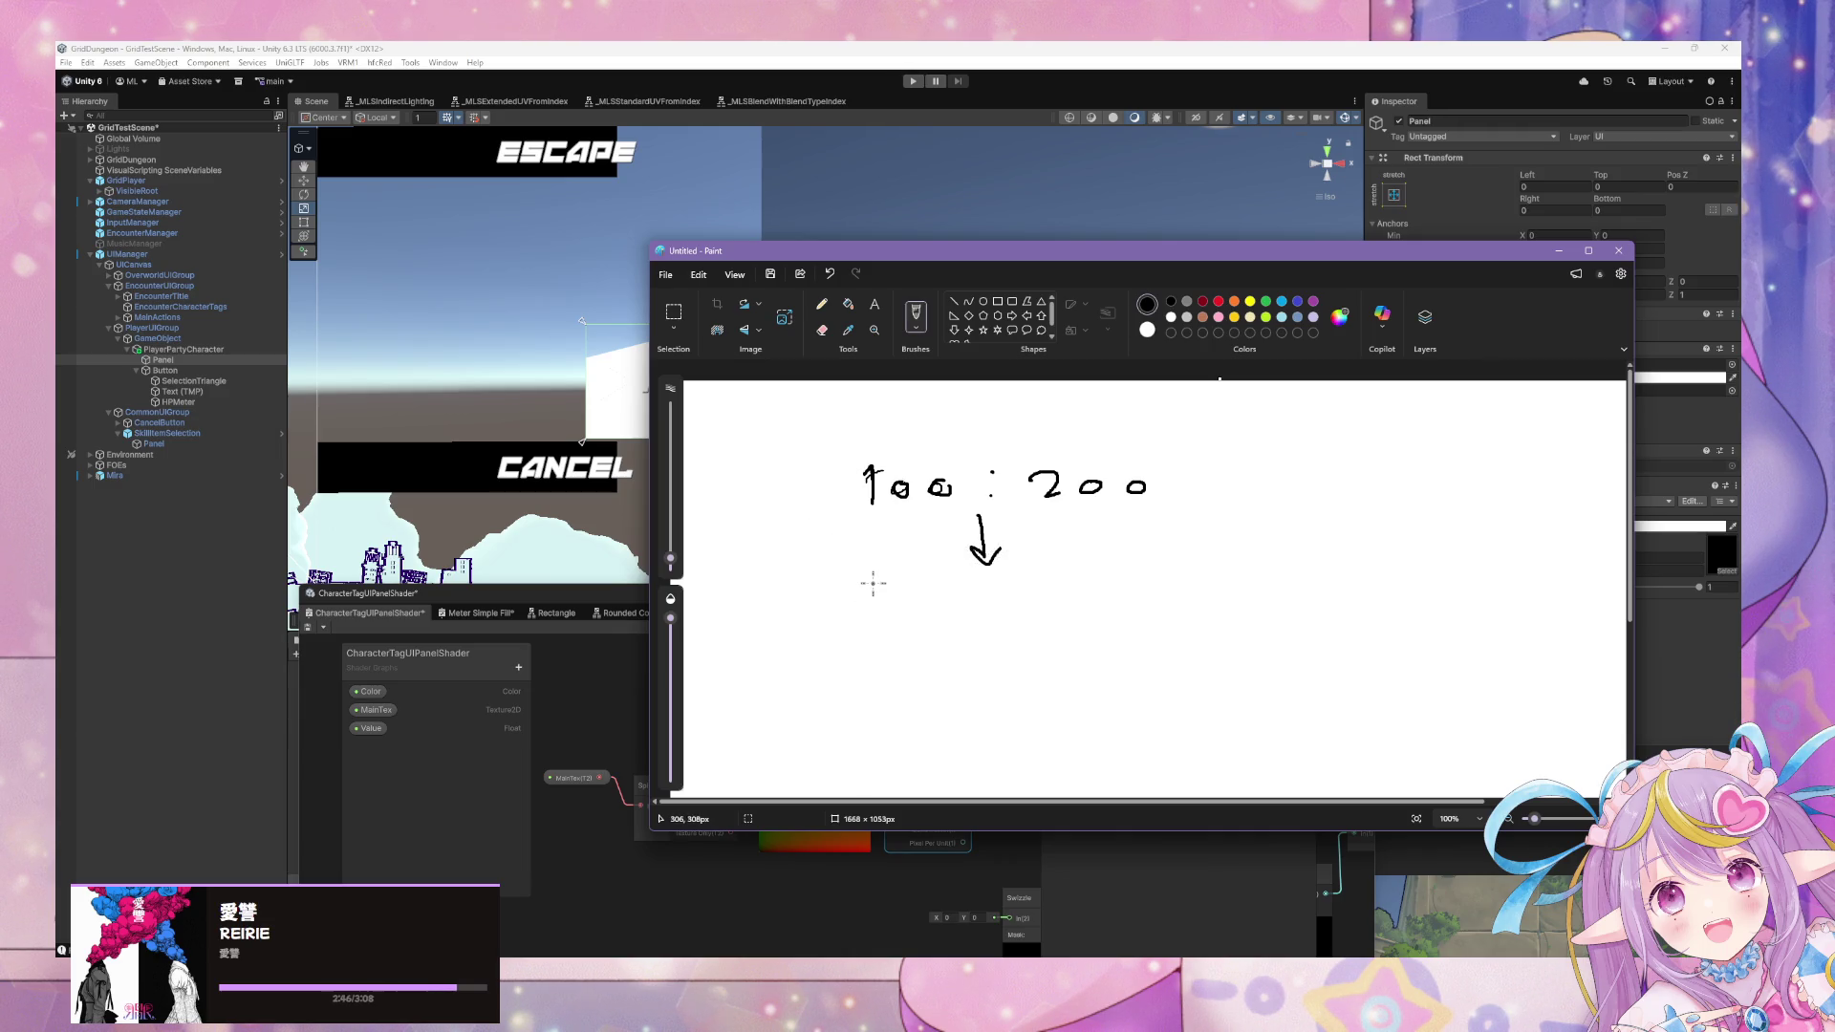
{"action": "left_click_drag", "start_coordinate": [848, 581], "coordinate": [885, 586]}
Write 1 : 2 below the arrow, crossing out the leading zero and annotating the numbers.
{"action": "left_click_drag", "start_coordinate": [906, 414], "coordinate": [929, 423]}
{"action": "left_click_drag", "start_coordinate": [1067, 449], "coordinate": [1079, 453]}
{"action": "left_click_drag", "start_coordinate": [1274, 468], "coordinate": [1287, 474]}
{"action": "left_click_drag", "start_coordinate": [927, 596], "coordinate": [936, 628]}
{"action": "mouse_move", "coordinate": [1081, 594]}
{"action": "left_mouse_down"}
{"action": "mouse_move", "coordinate": [1087, 621]}
{"action": "mouse_move", "coordinate": [1110, 623]}
{"action": "left_mouse_up"}
{"action": "left_click_drag", "start_coordinate": [843, 593], "coordinate": [906, 615]}
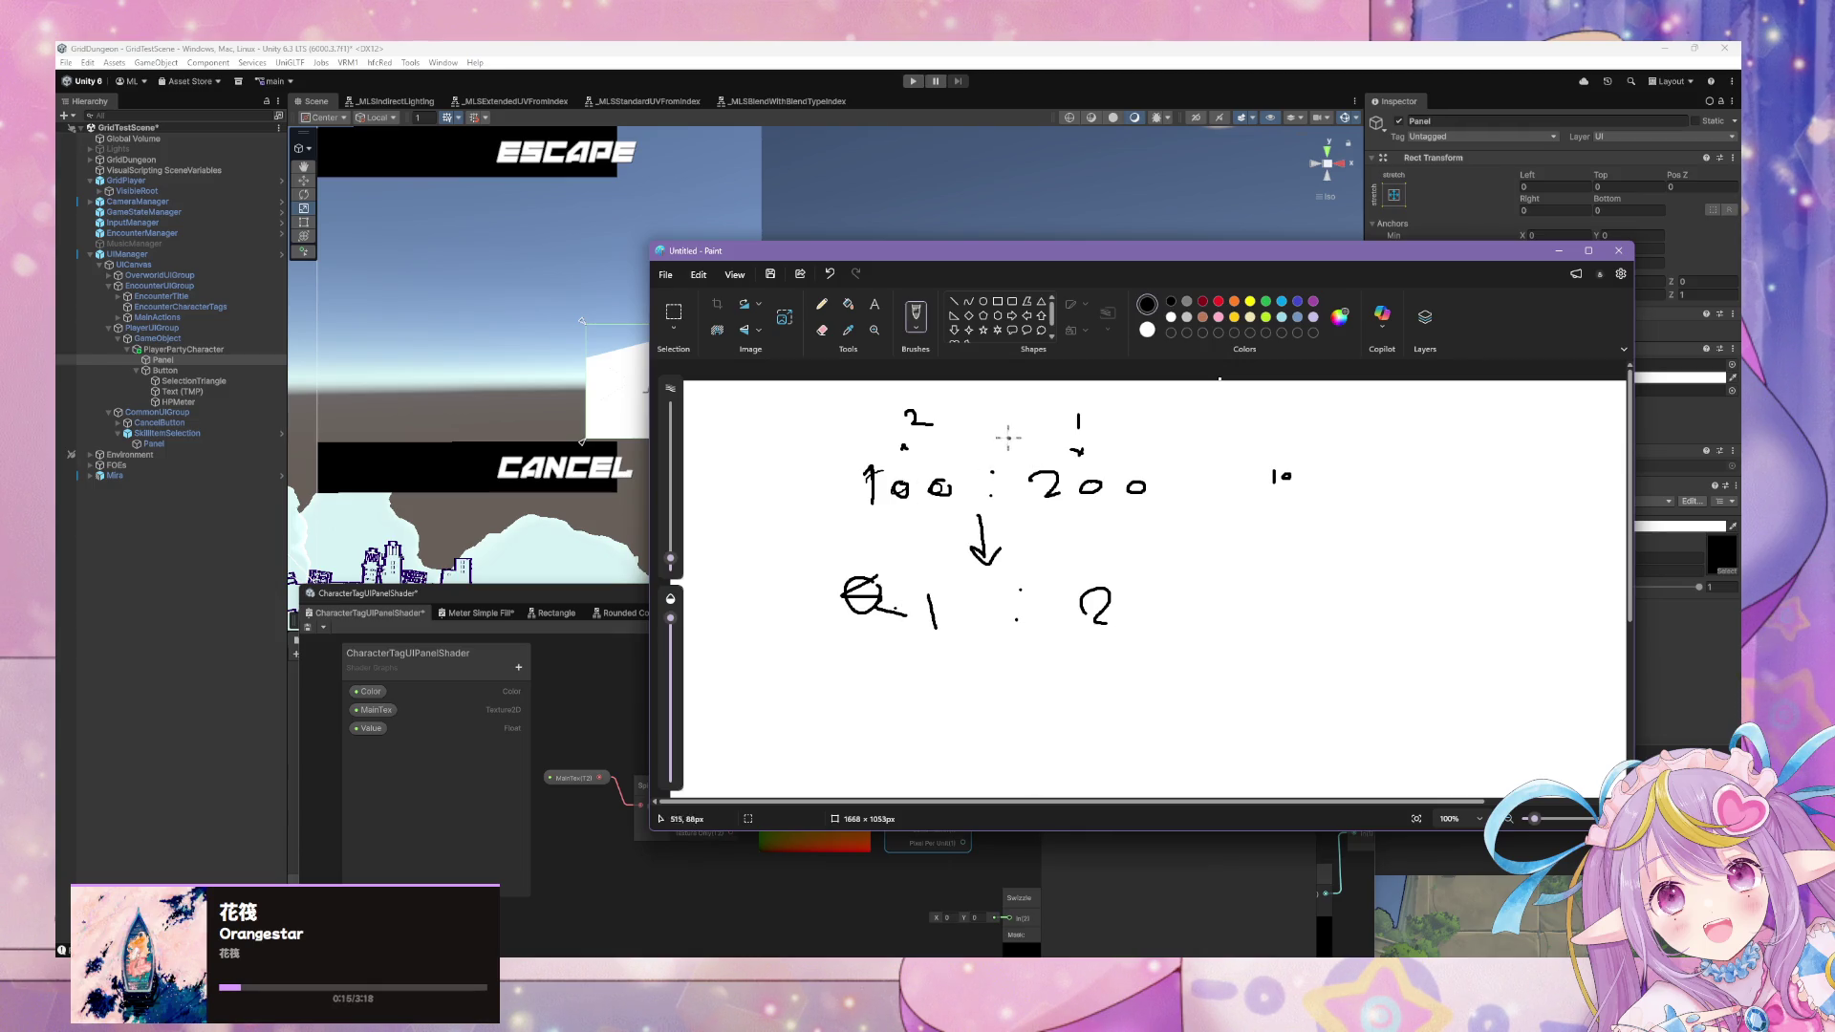
{"action": "mouse_move", "coordinate": [1029, 393]}
{"action": "left_mouse_down"}
{"action": "mouse_move", "coordinate": [961, 395]}
{"action": "mouse_move", "coordinate": [1032, 441]}
{"action": "left_mouse_up"}
Bring Unity's Shader Graph back and move the RectTransform Size node left.
{"action": "left_click_drag", "start_coordinate": [980, 250], "coordinate": [1262, 284]}
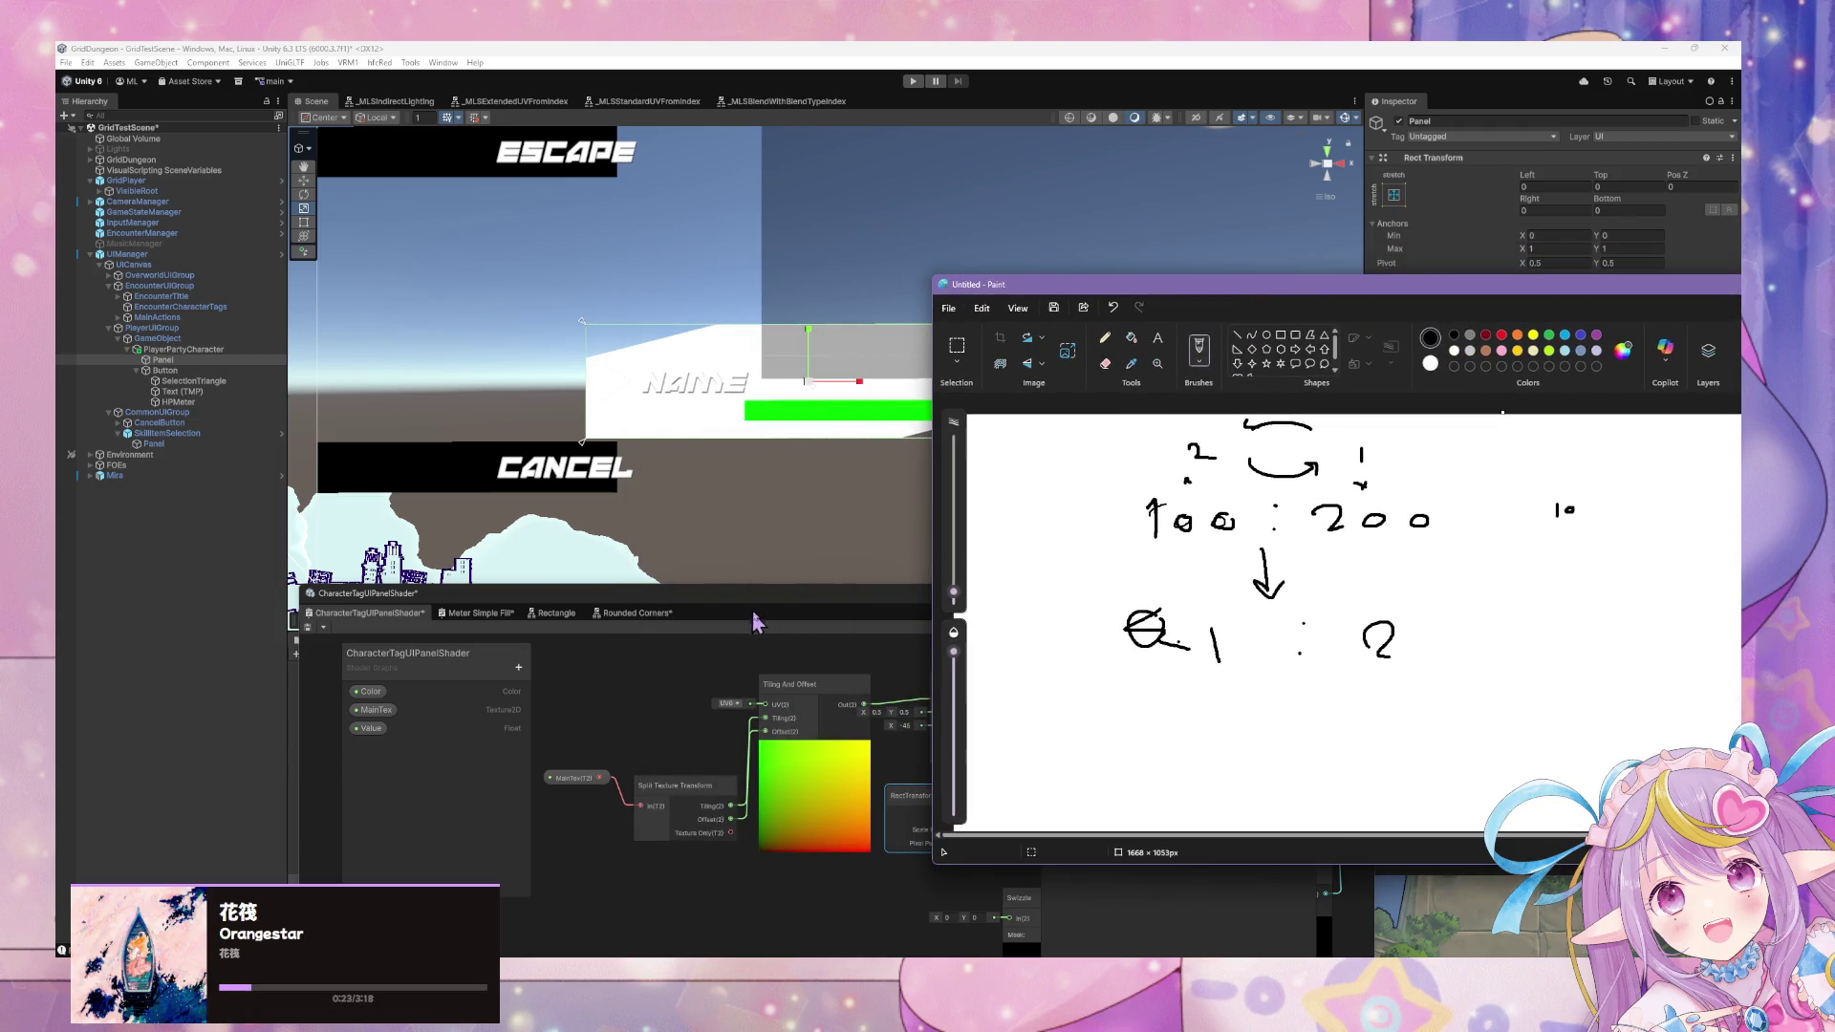
{"action": "left_click", "coordinate": [745, 626]}
{"action": "mouse_move", "coordinate": [861, 647]}
{"action": "left_mouse_down"}
{"action": "mouse_move", "coordinate": [672, 715]}
{"action": "mouse_move", "coordinate": [864, 708]}
{"action": "mouse_move", "coordinate": [760, 712]}
{"action": "left_mouse_up"}
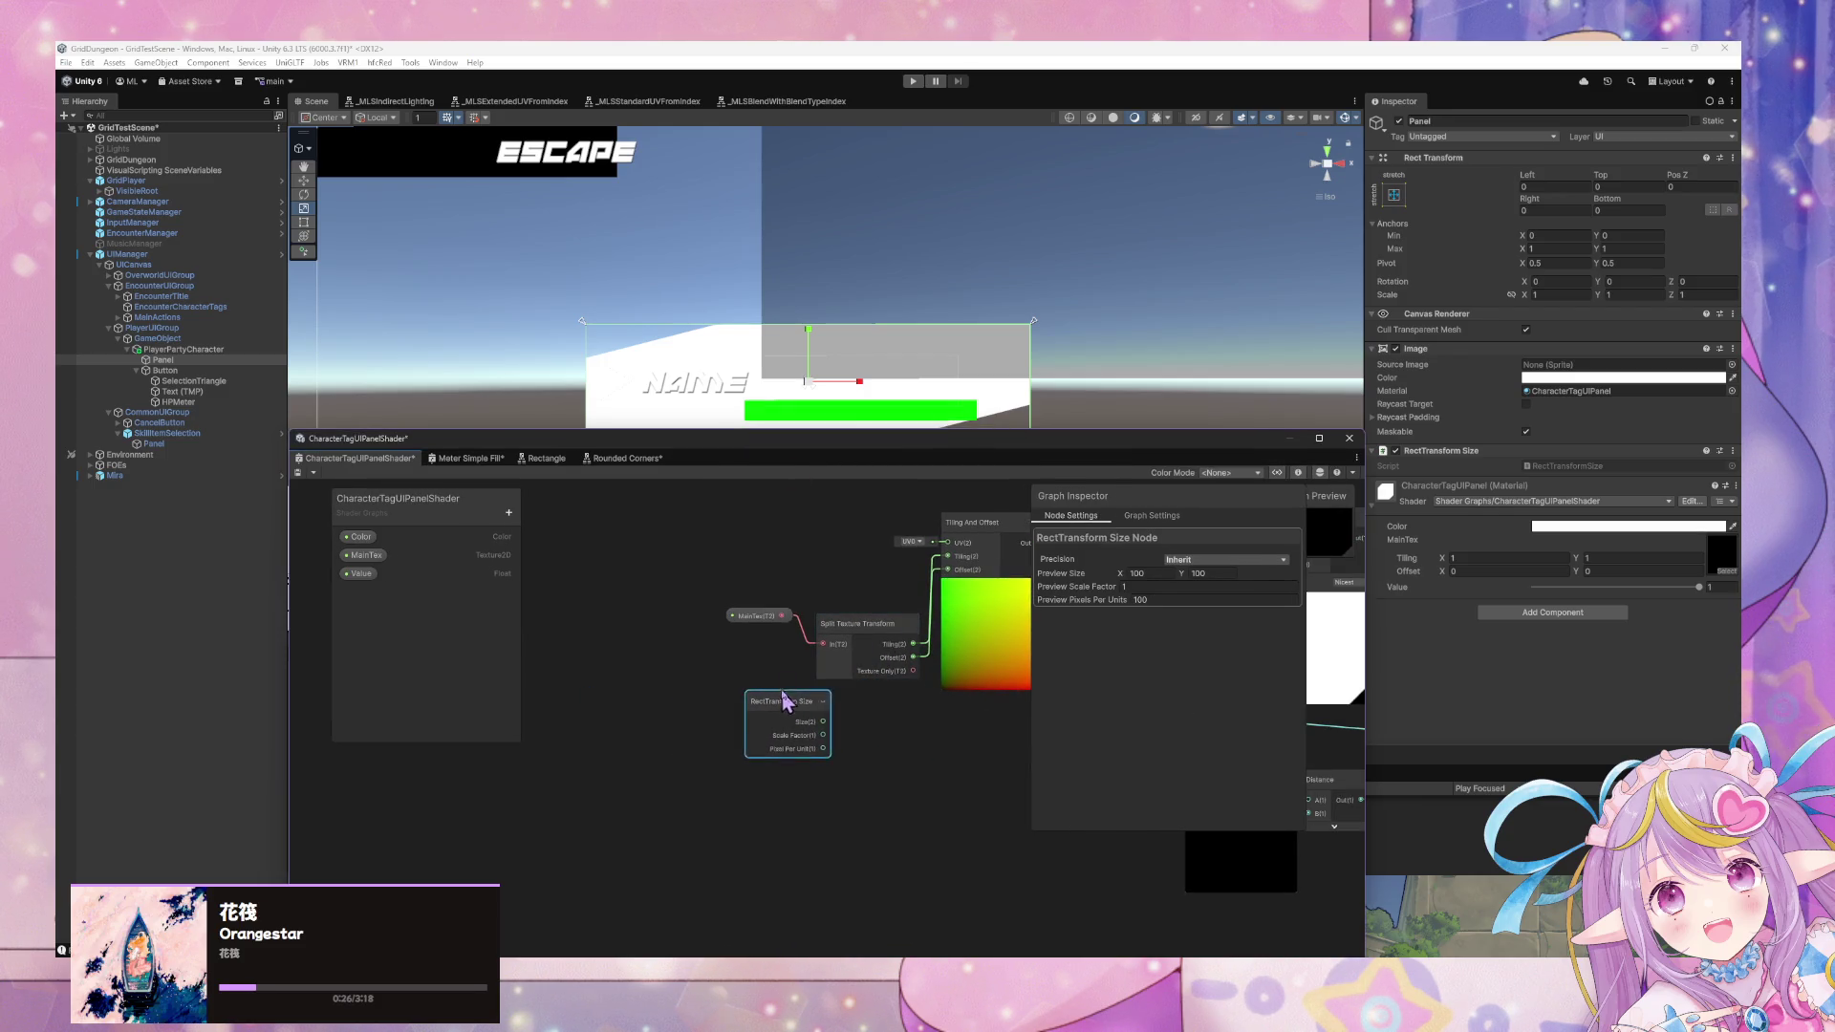
Delete the Split Texture Transform node.
{"action": "right_click", "coordinate": [877, 738]}
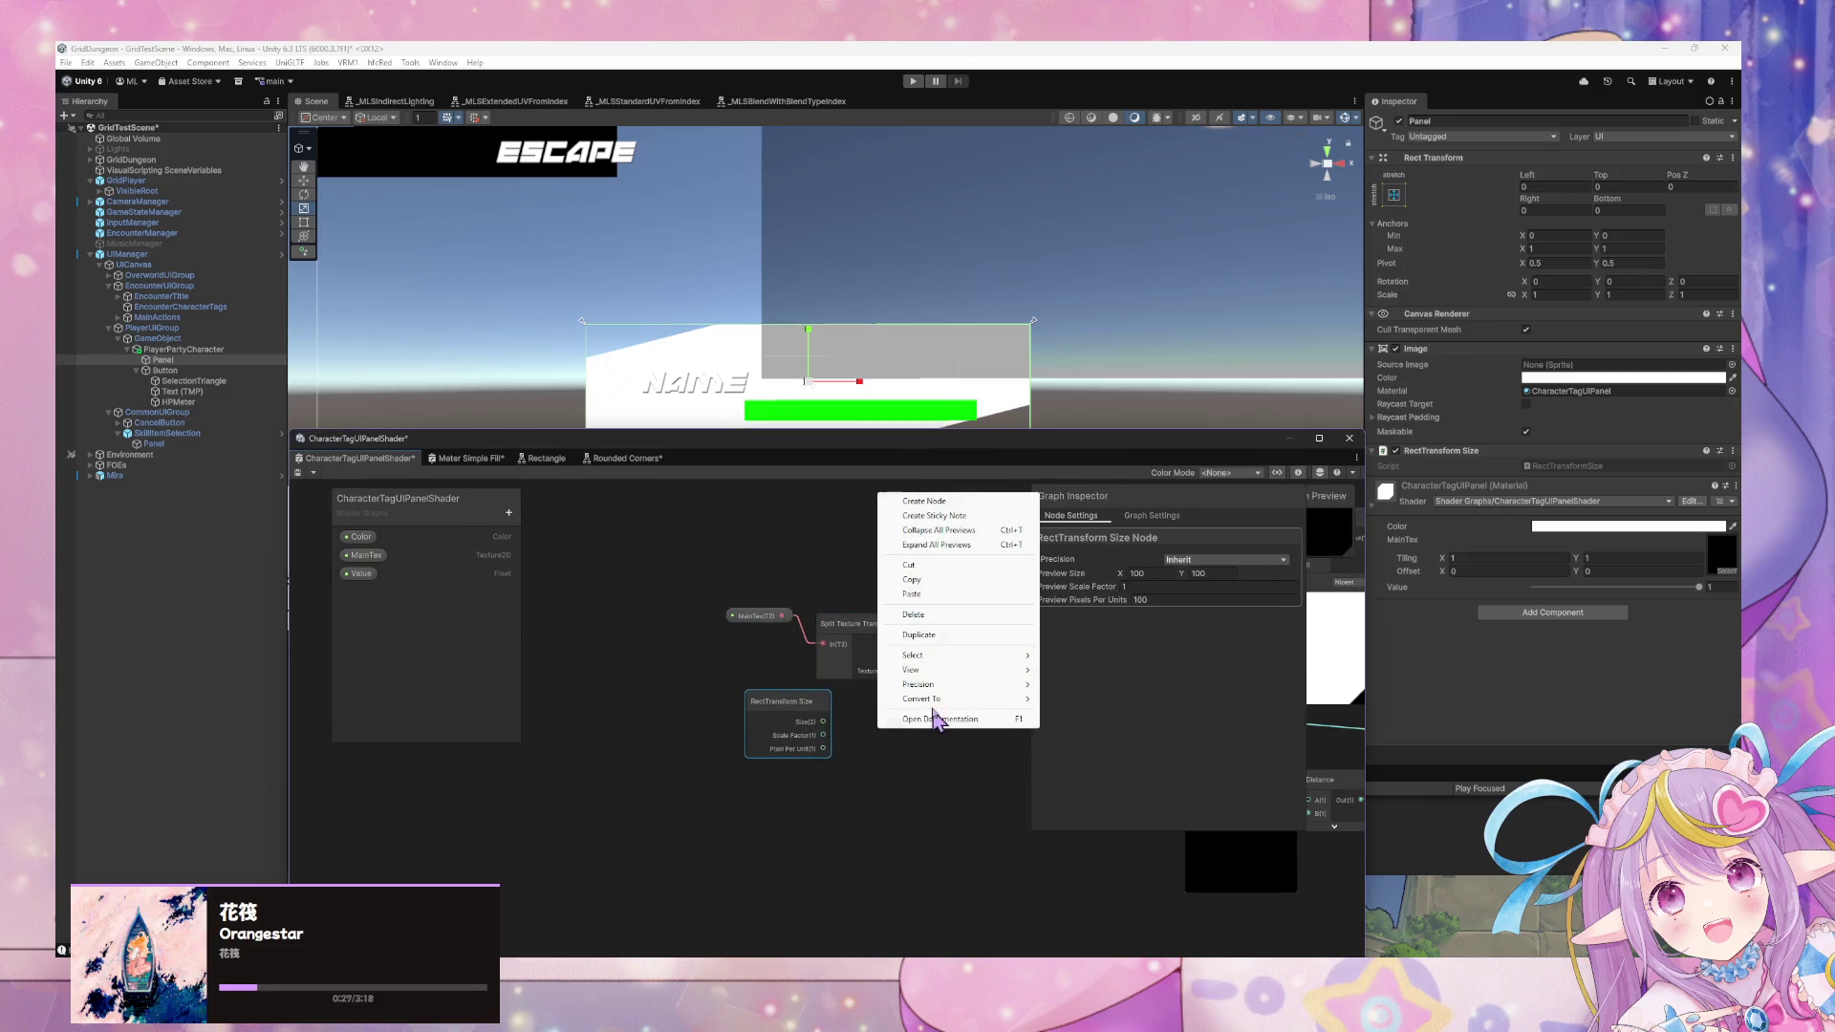
{"action": "left_click", "coordinate": [825, 738]}
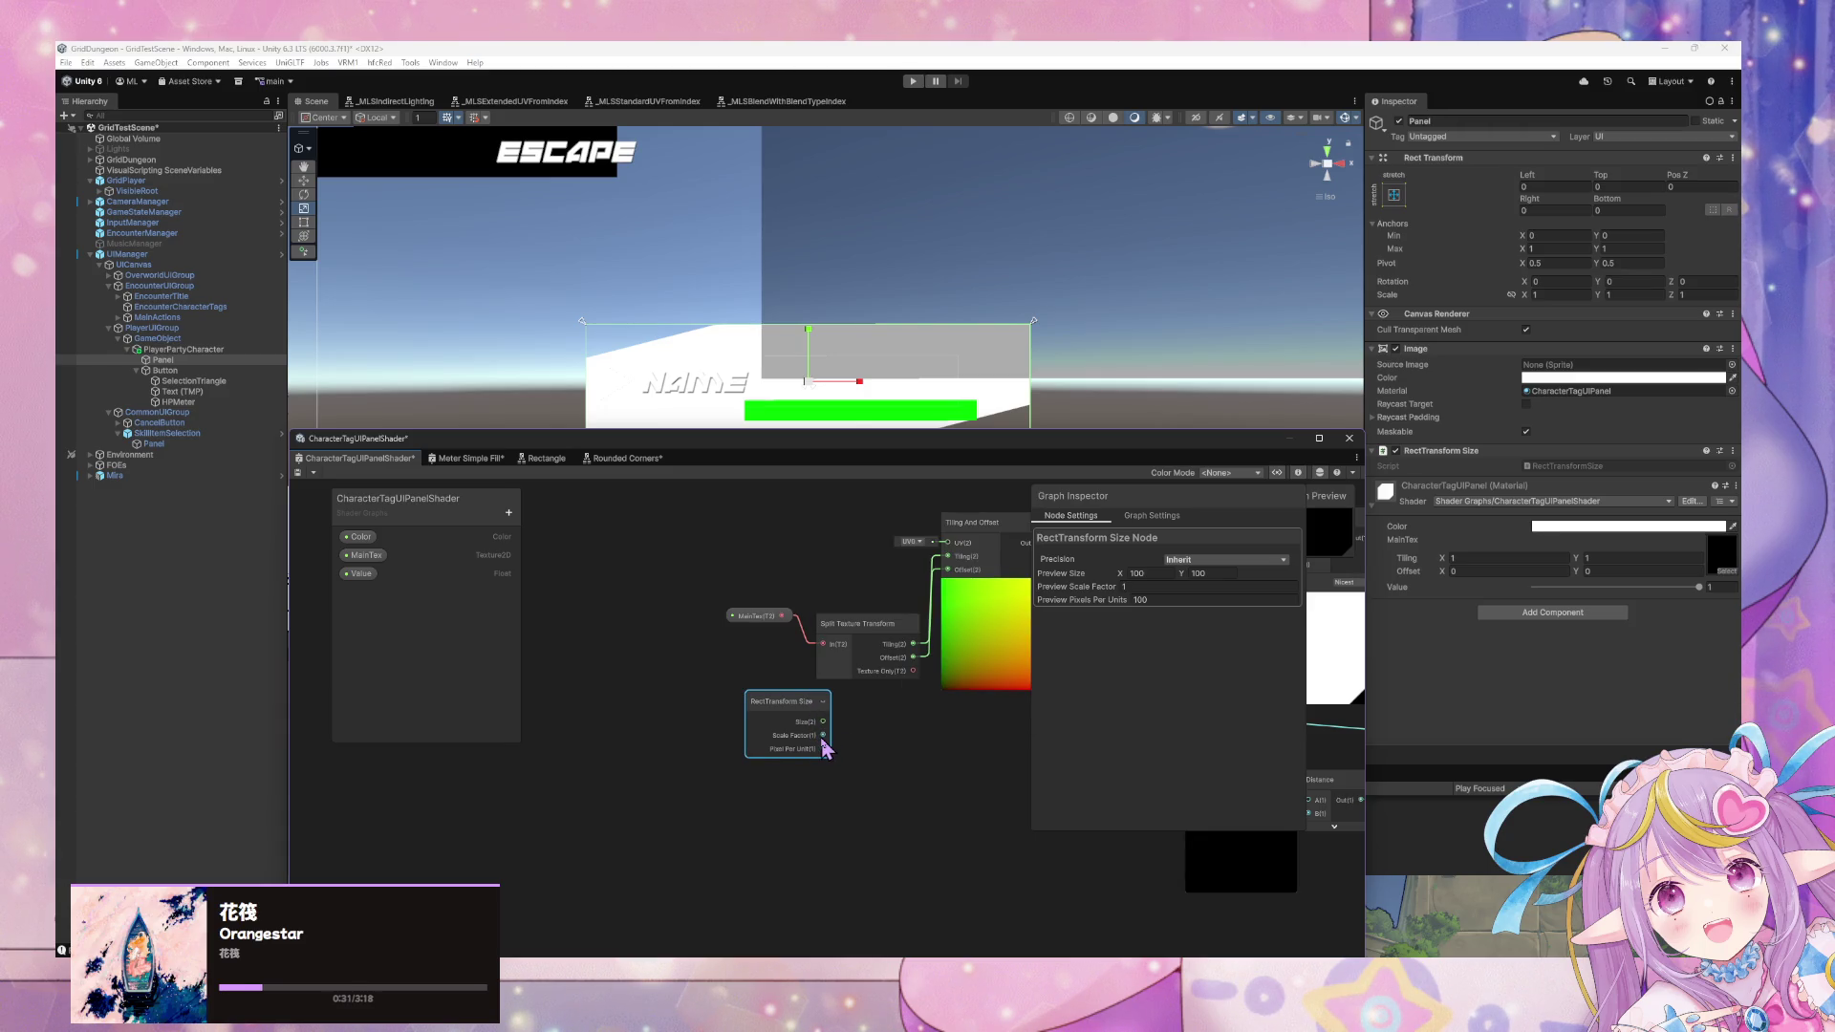
{"action": "left_click_drag", "start_coordinate": [865, 626], "coordinate": [845, 666]}
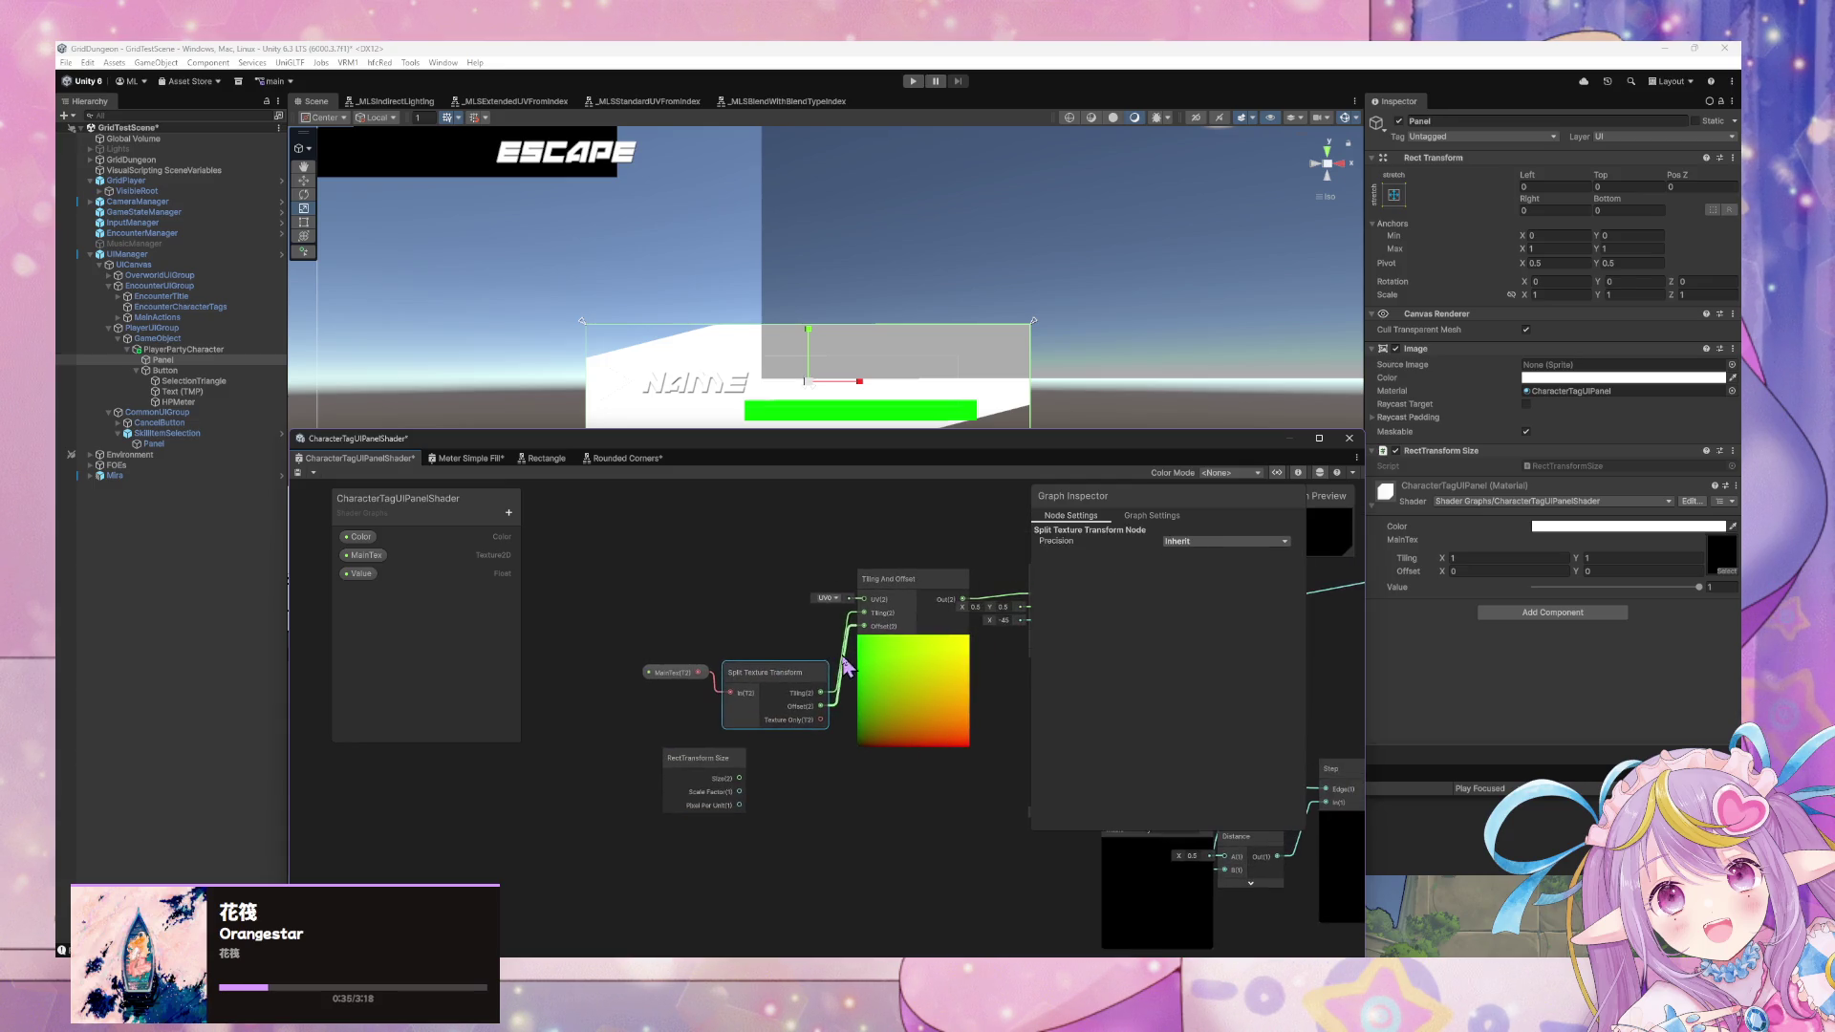
{"action": "key", "text": "Delete"}
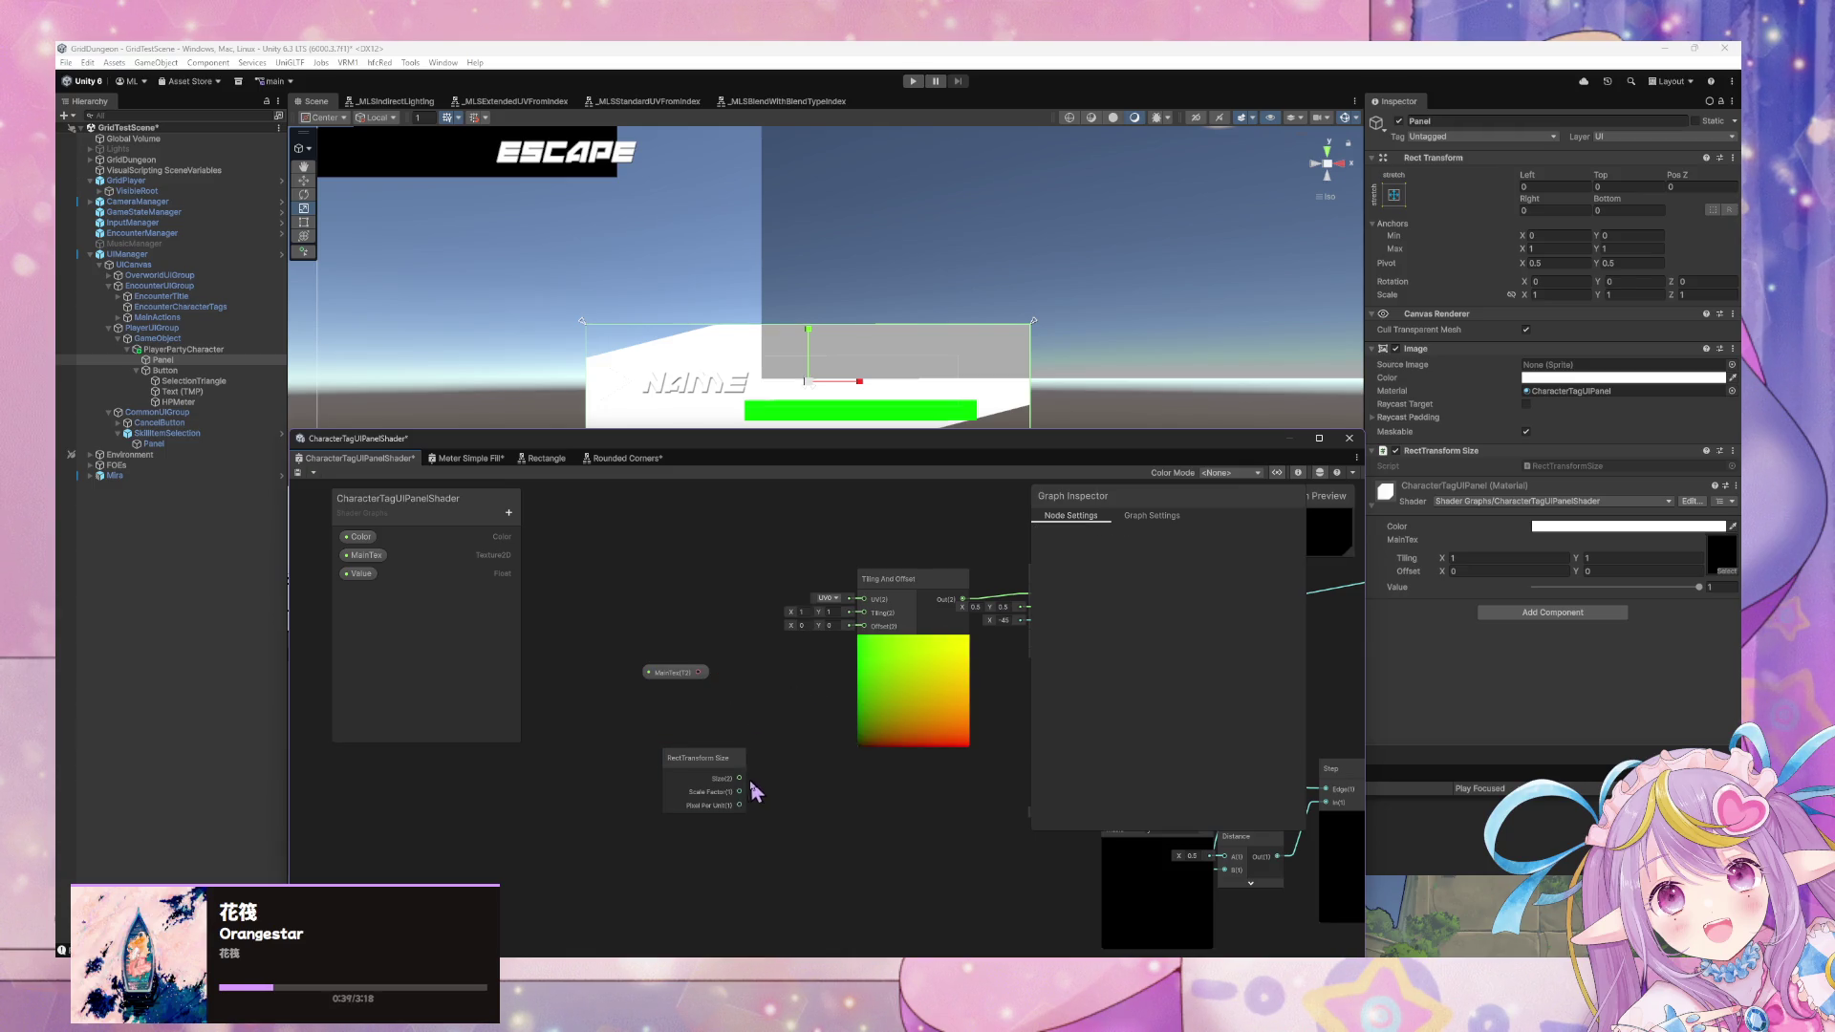
Add a Swizzle node wired from RectTransform Size and duplicate it.
{"action": "key", "text": "space"}
{"action": "type", "text": "swizz"}
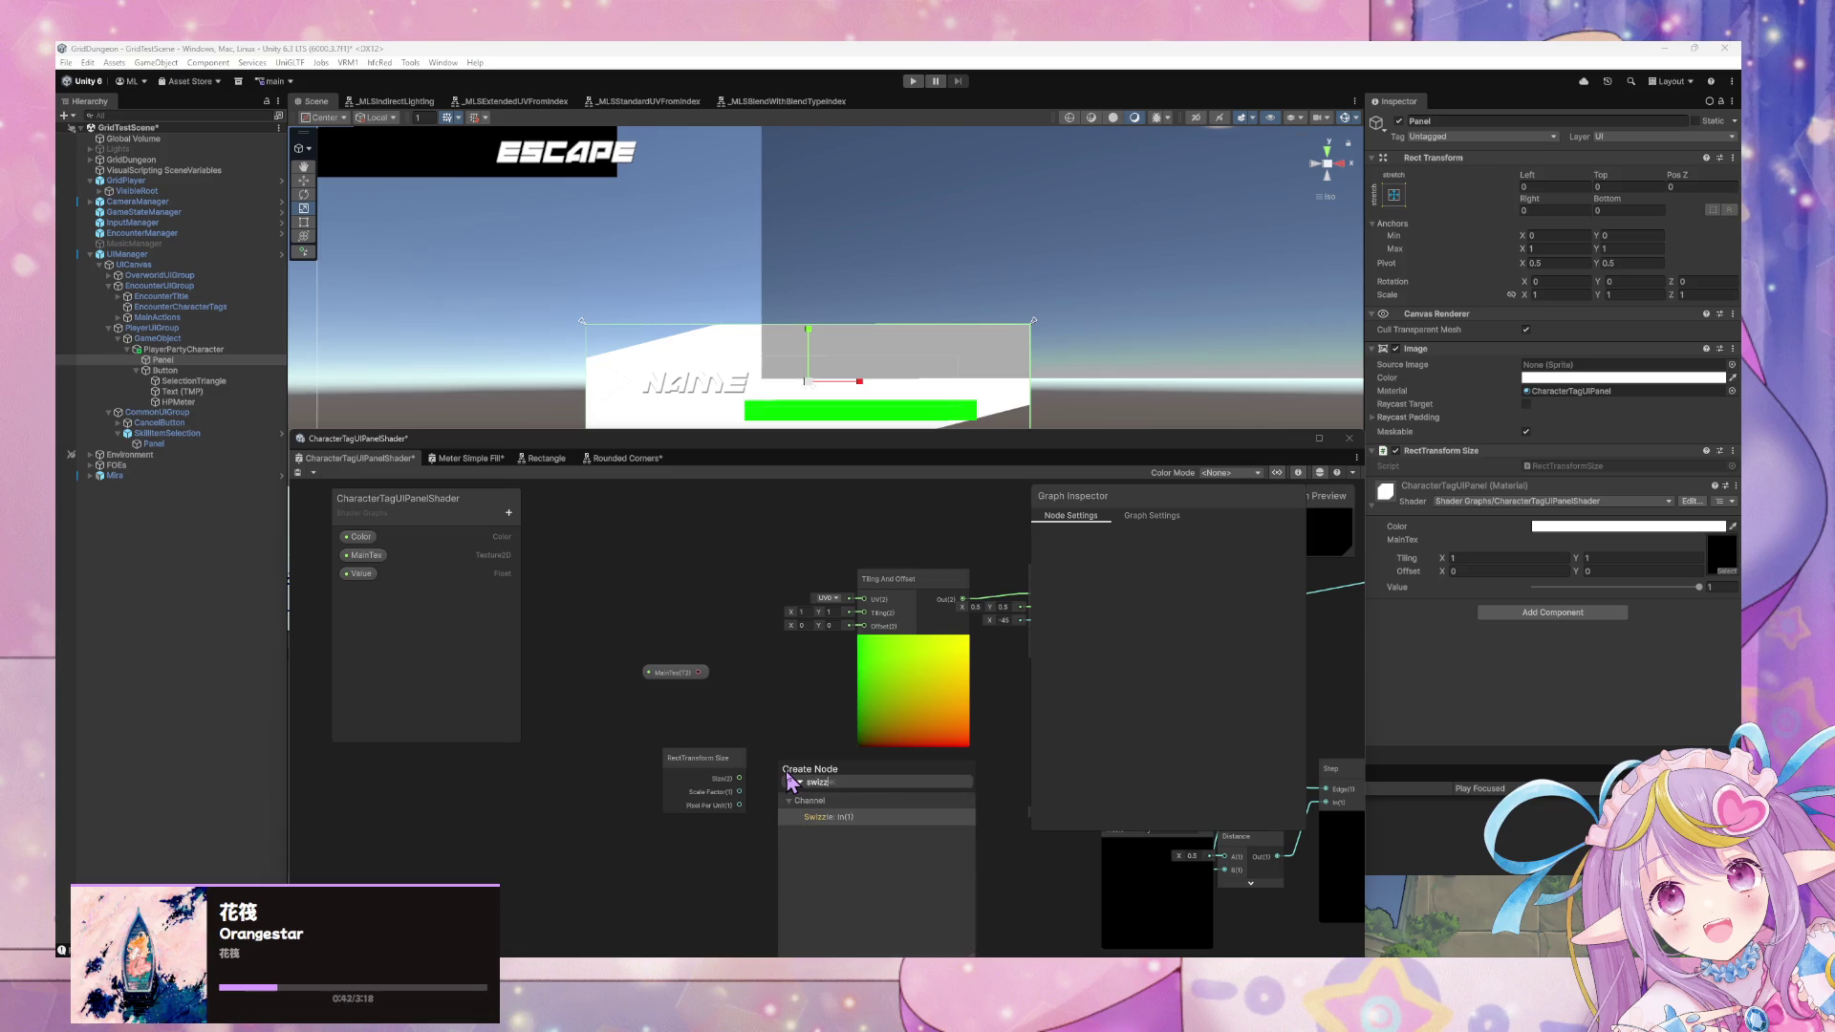
{"action": "key", "text": "Escape"}
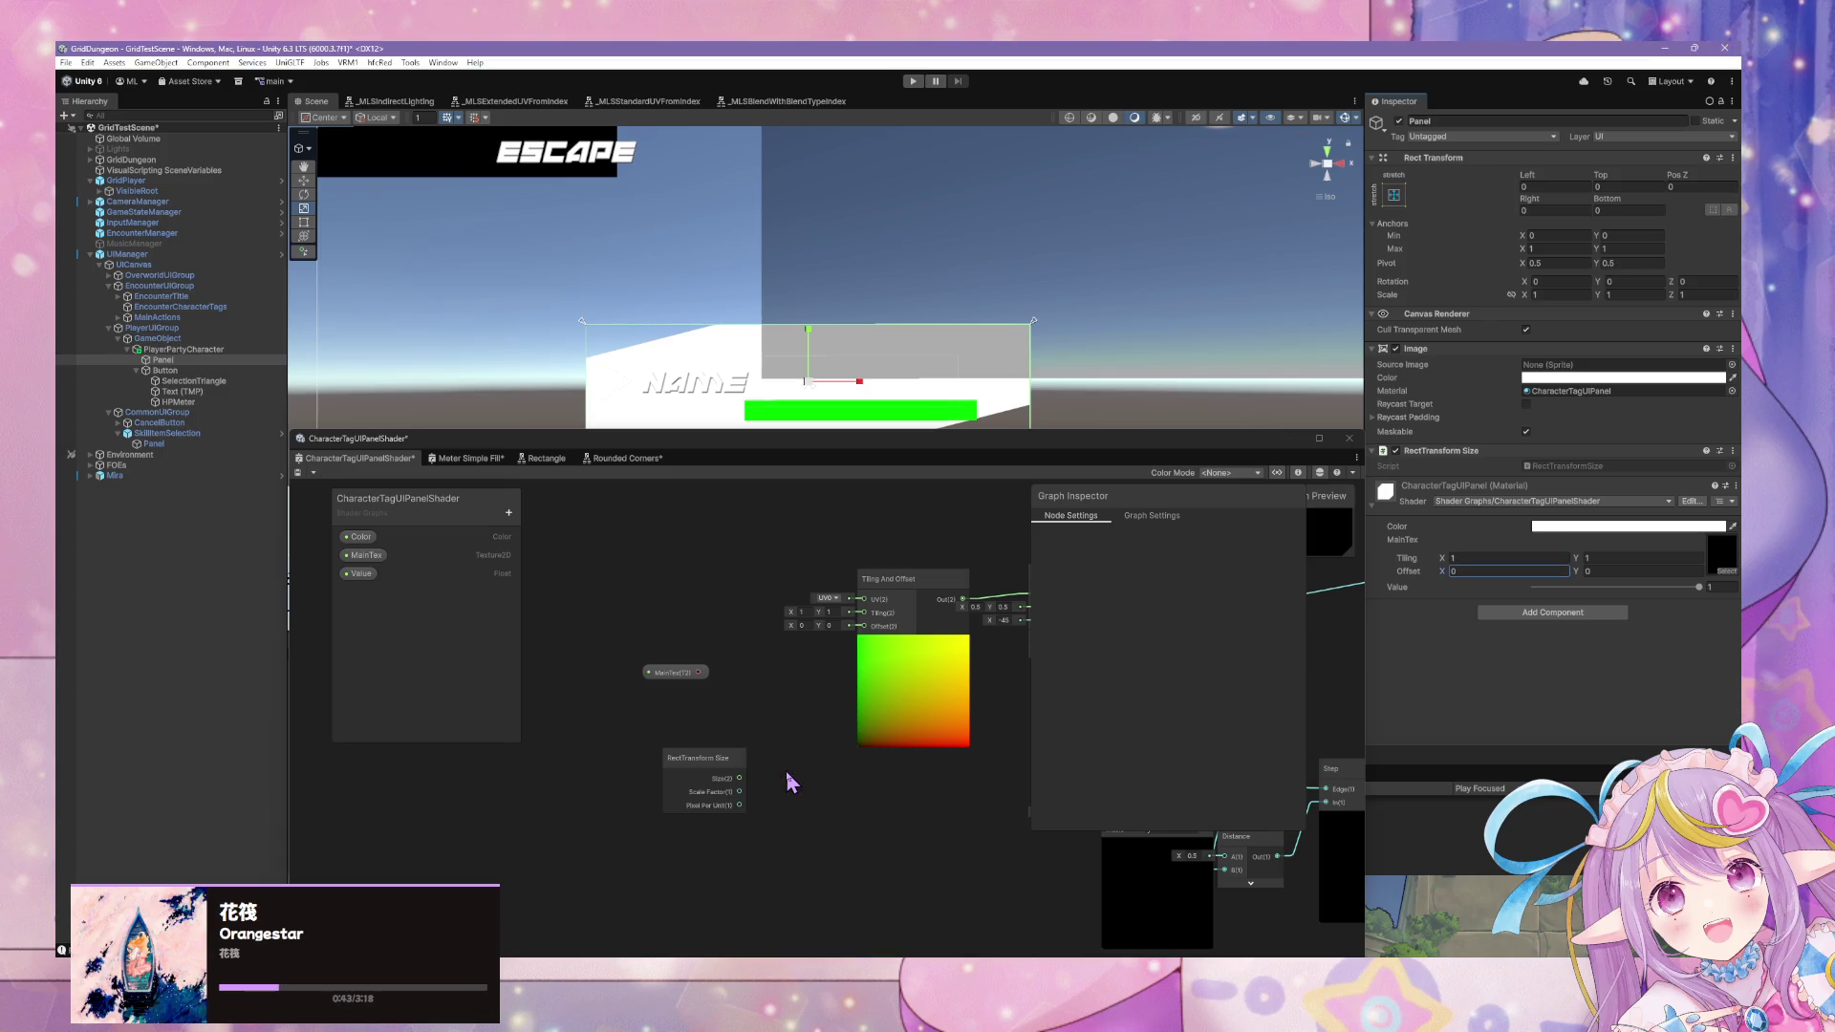
{"action": "left_click", "coordinate": [818, 795]}
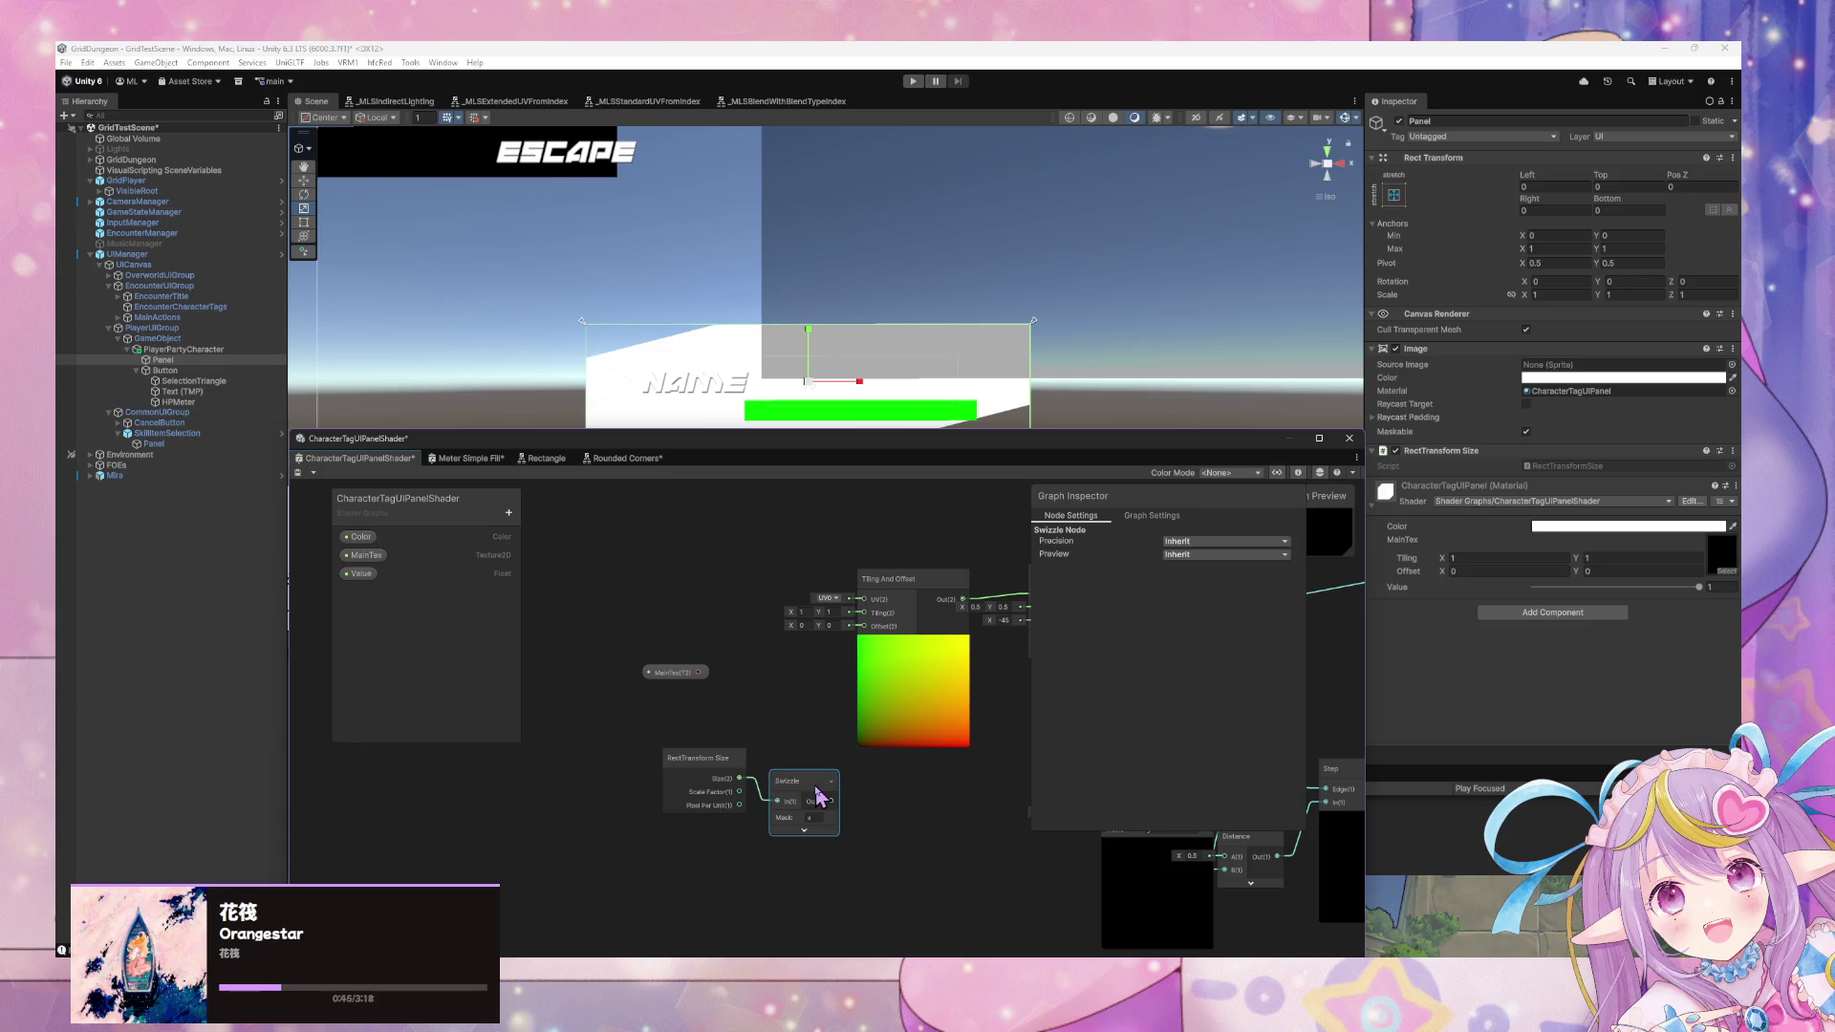
{"action": "key", "text": "ctrl+d"}
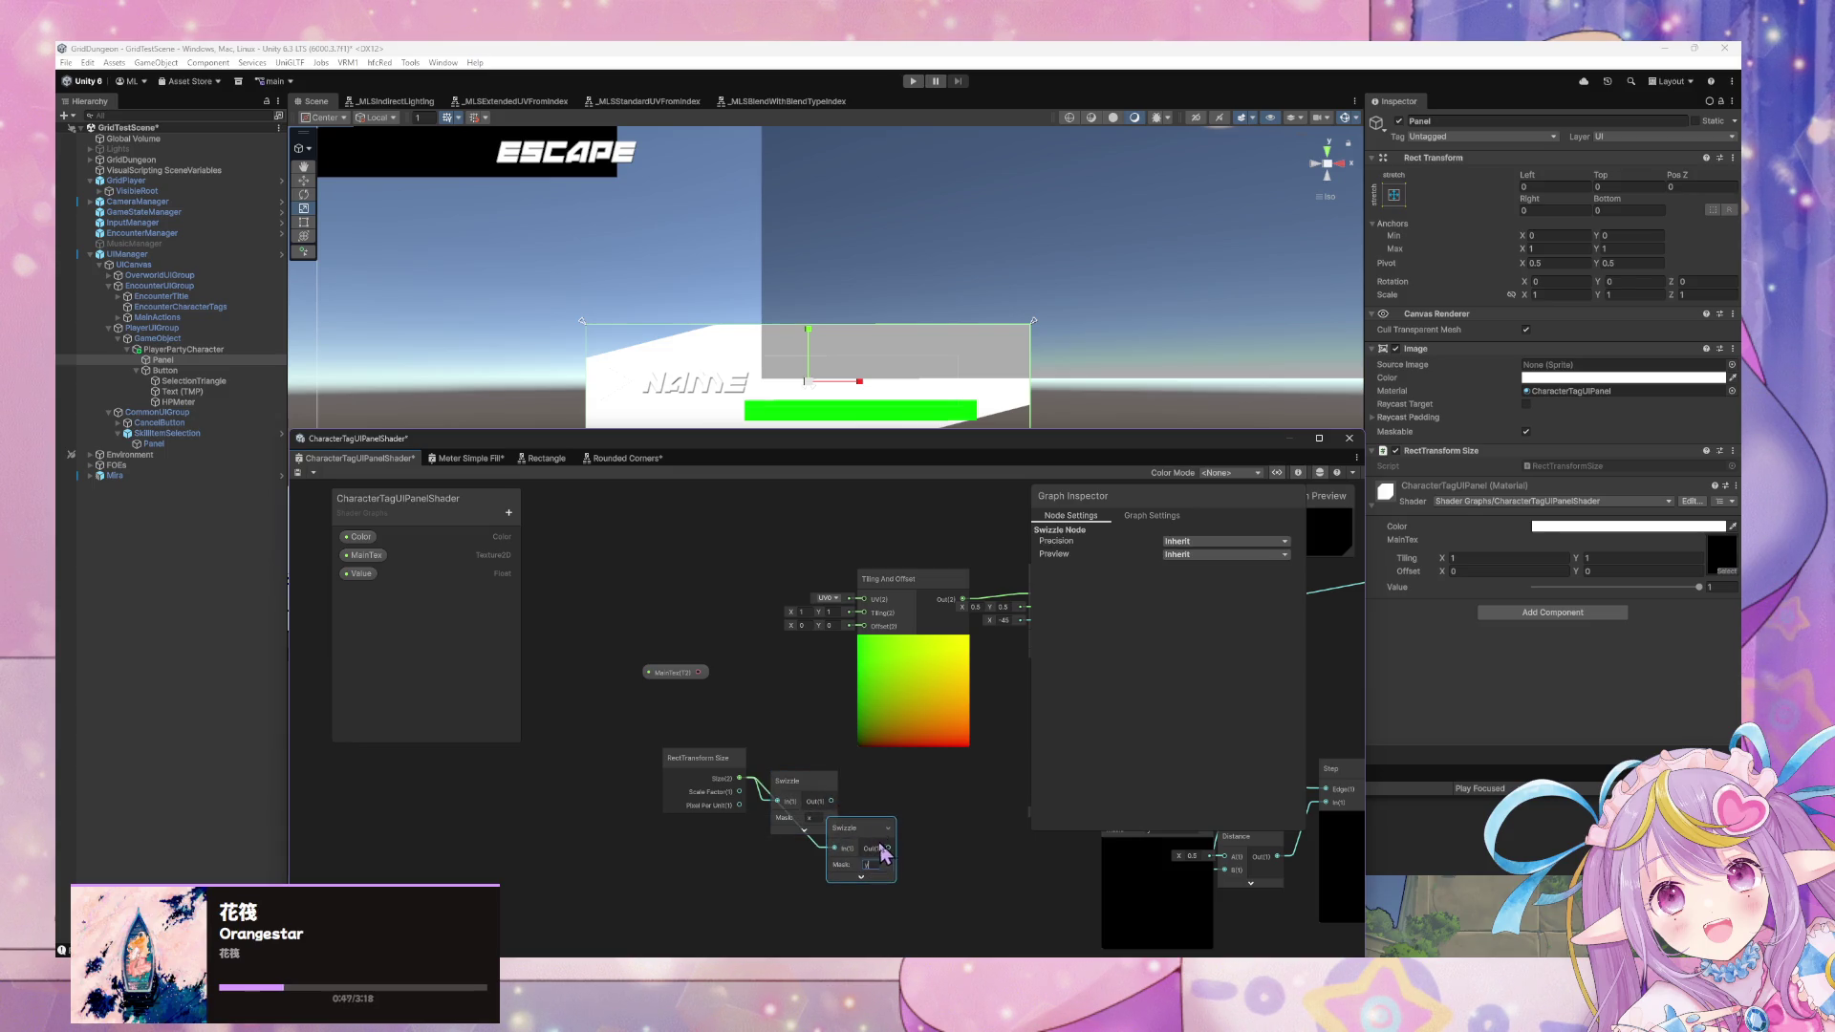
Create a Vector 2 node and move it above RectTransform Size.
{"action": "left_click_drag", "start_coordinate": [692, 757], "coordinate": [647, 783]}
{"action": "right_click", "coordinate": [776, 707]}
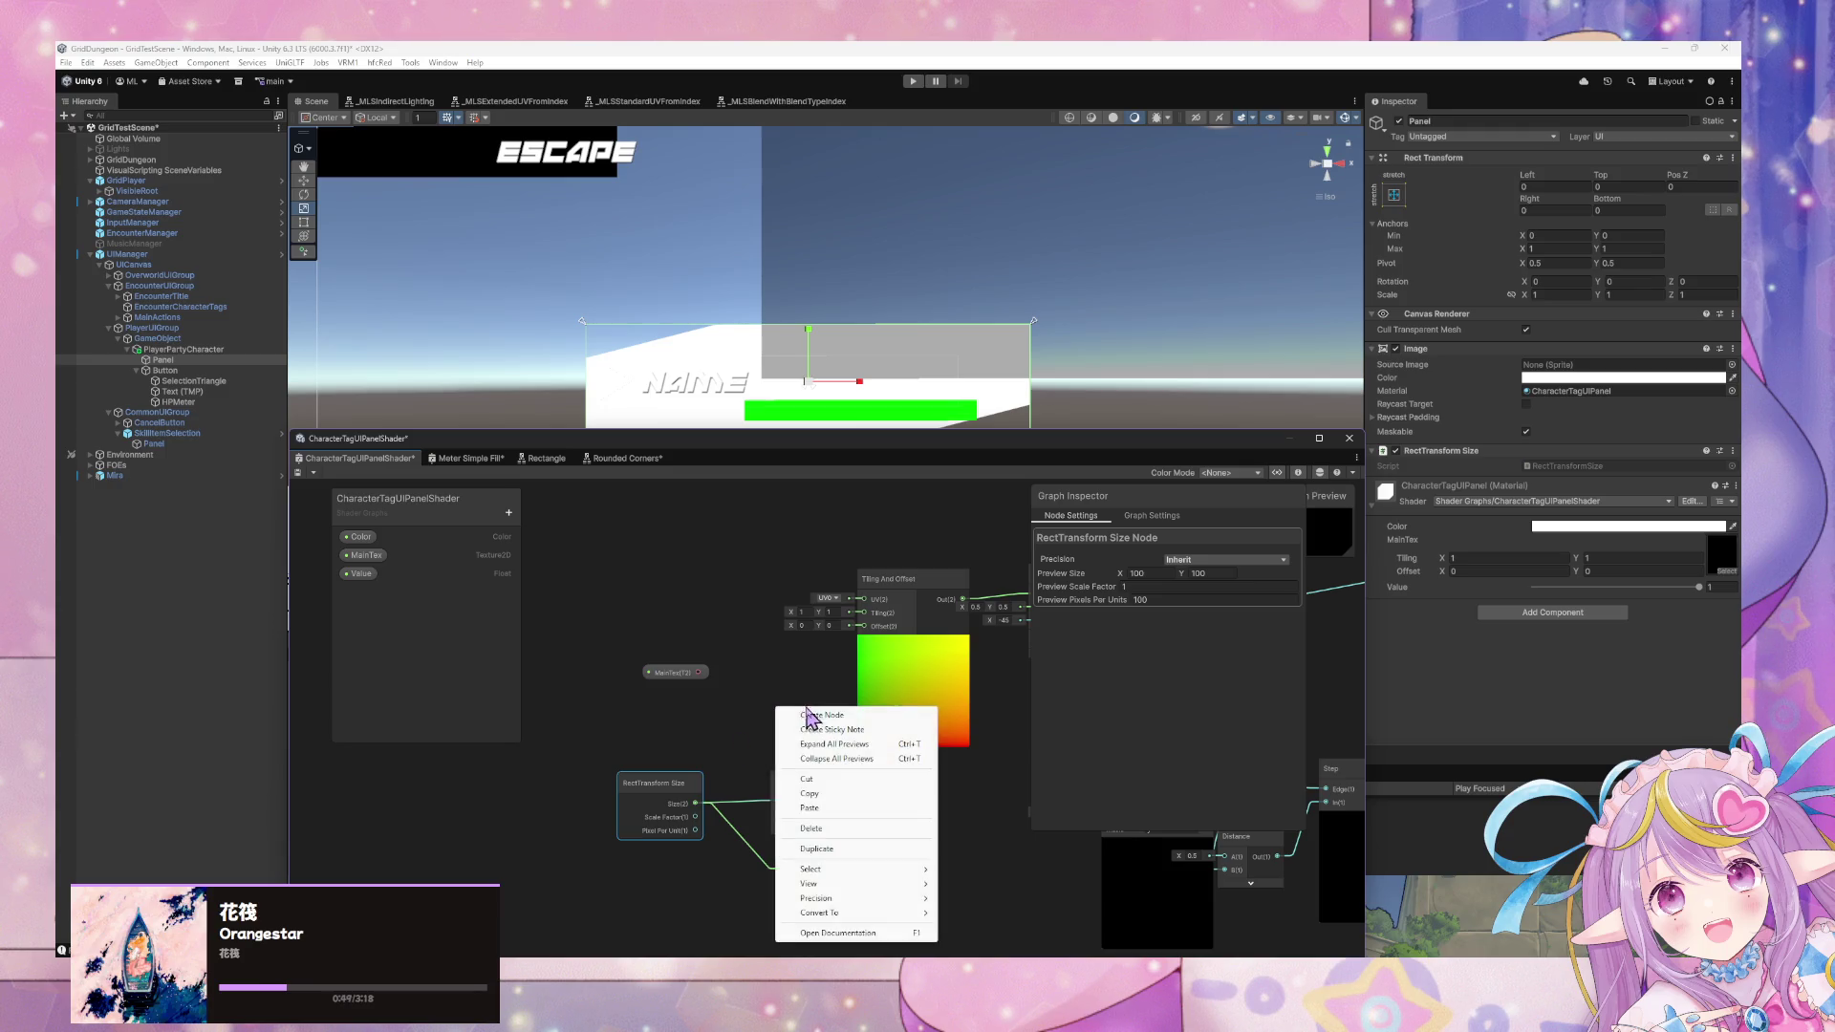
{"action": "left_click", "coordinate": [807, 716]}
{"action": "type", "text": "vecto"}
{"action": "key", "text": "Up"}
{"action": "key", "text": "Up"}
{"action": "key", "text": "Up"}
{"action": "key", "text": "Down"}
{"action": "key", "text": "Return"}
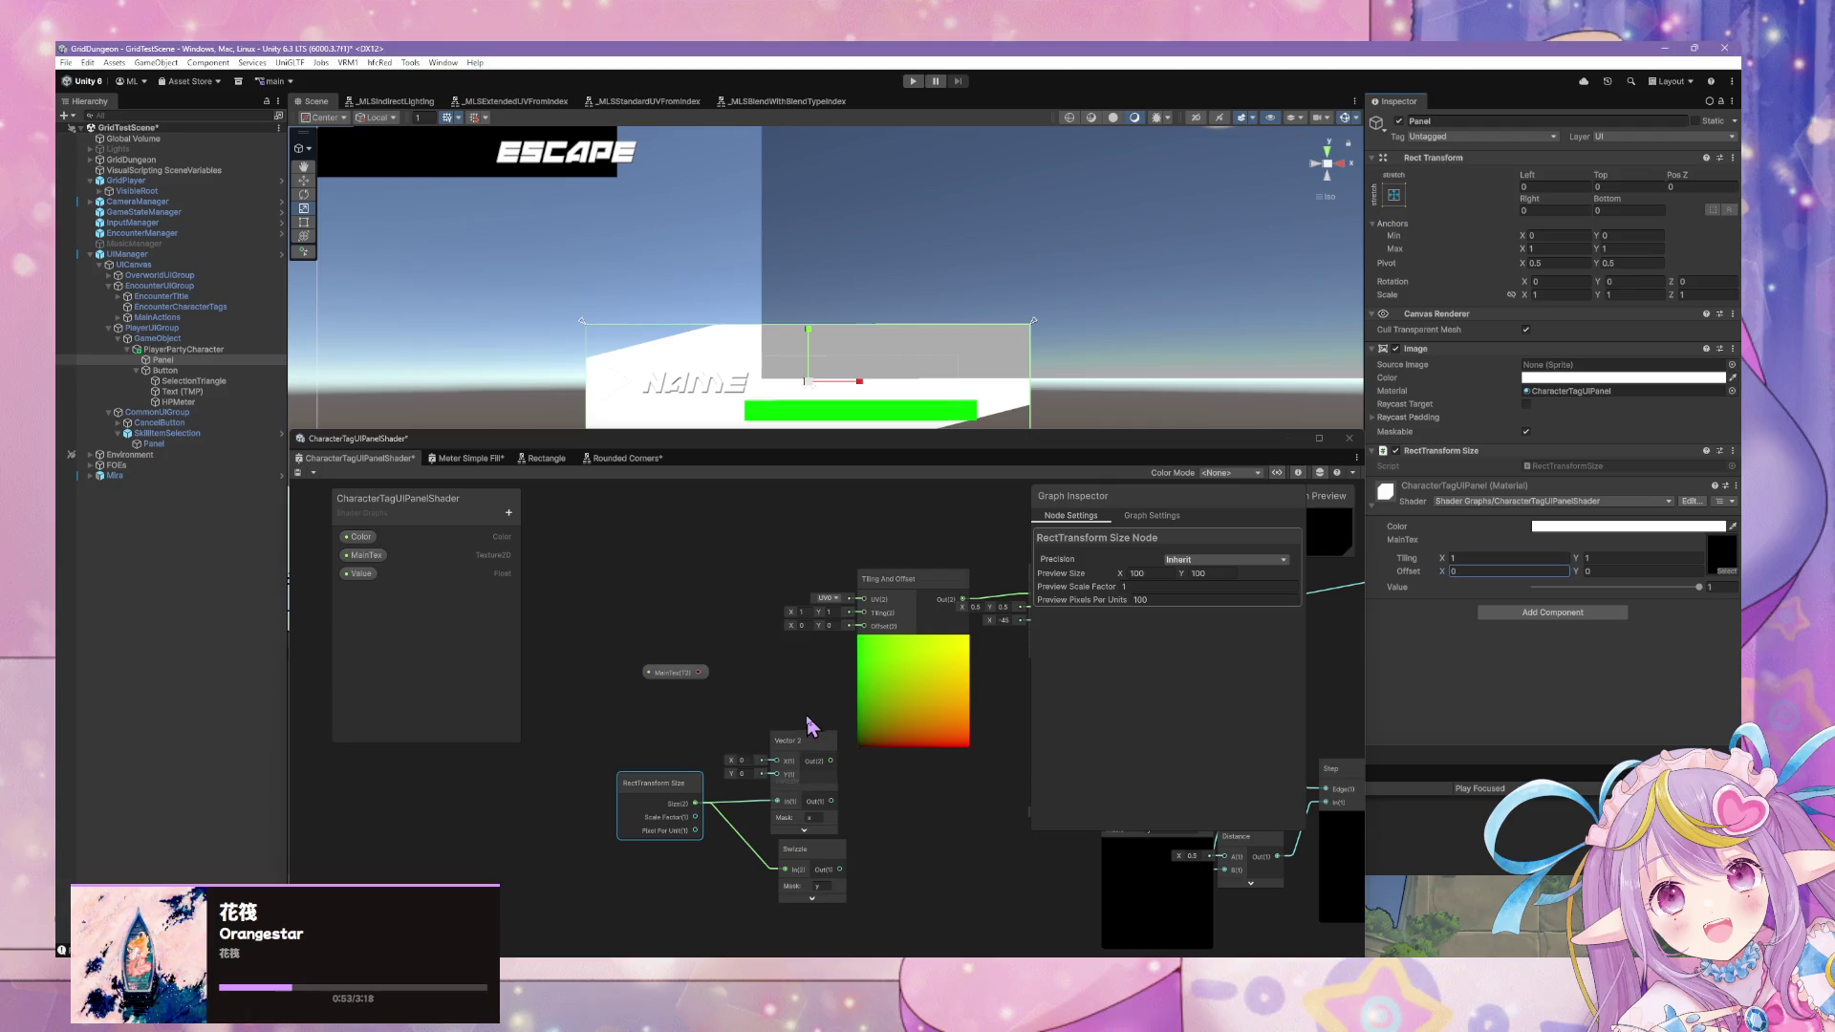
{"action": "left_click_drag", "start_coordinate": [802, 741], "coordinate": [803, 666]}
Line up RectTransform Size and both Swizzles, then bring up the Game view and Paint sketch.
{"action": "left_click", "coordinate": [675, 672]}
{"action": "left_click_drag", "start_coordinate": [660, 781], "coordinate": [569, 801]}
{"action": "left_click_drag", "start_coordinate": [788, 782], "coordinate": [750, 769]}
{"action": "left_click_drag", "start_coordinate": [814, 860], "coordinate": [769, 861]}
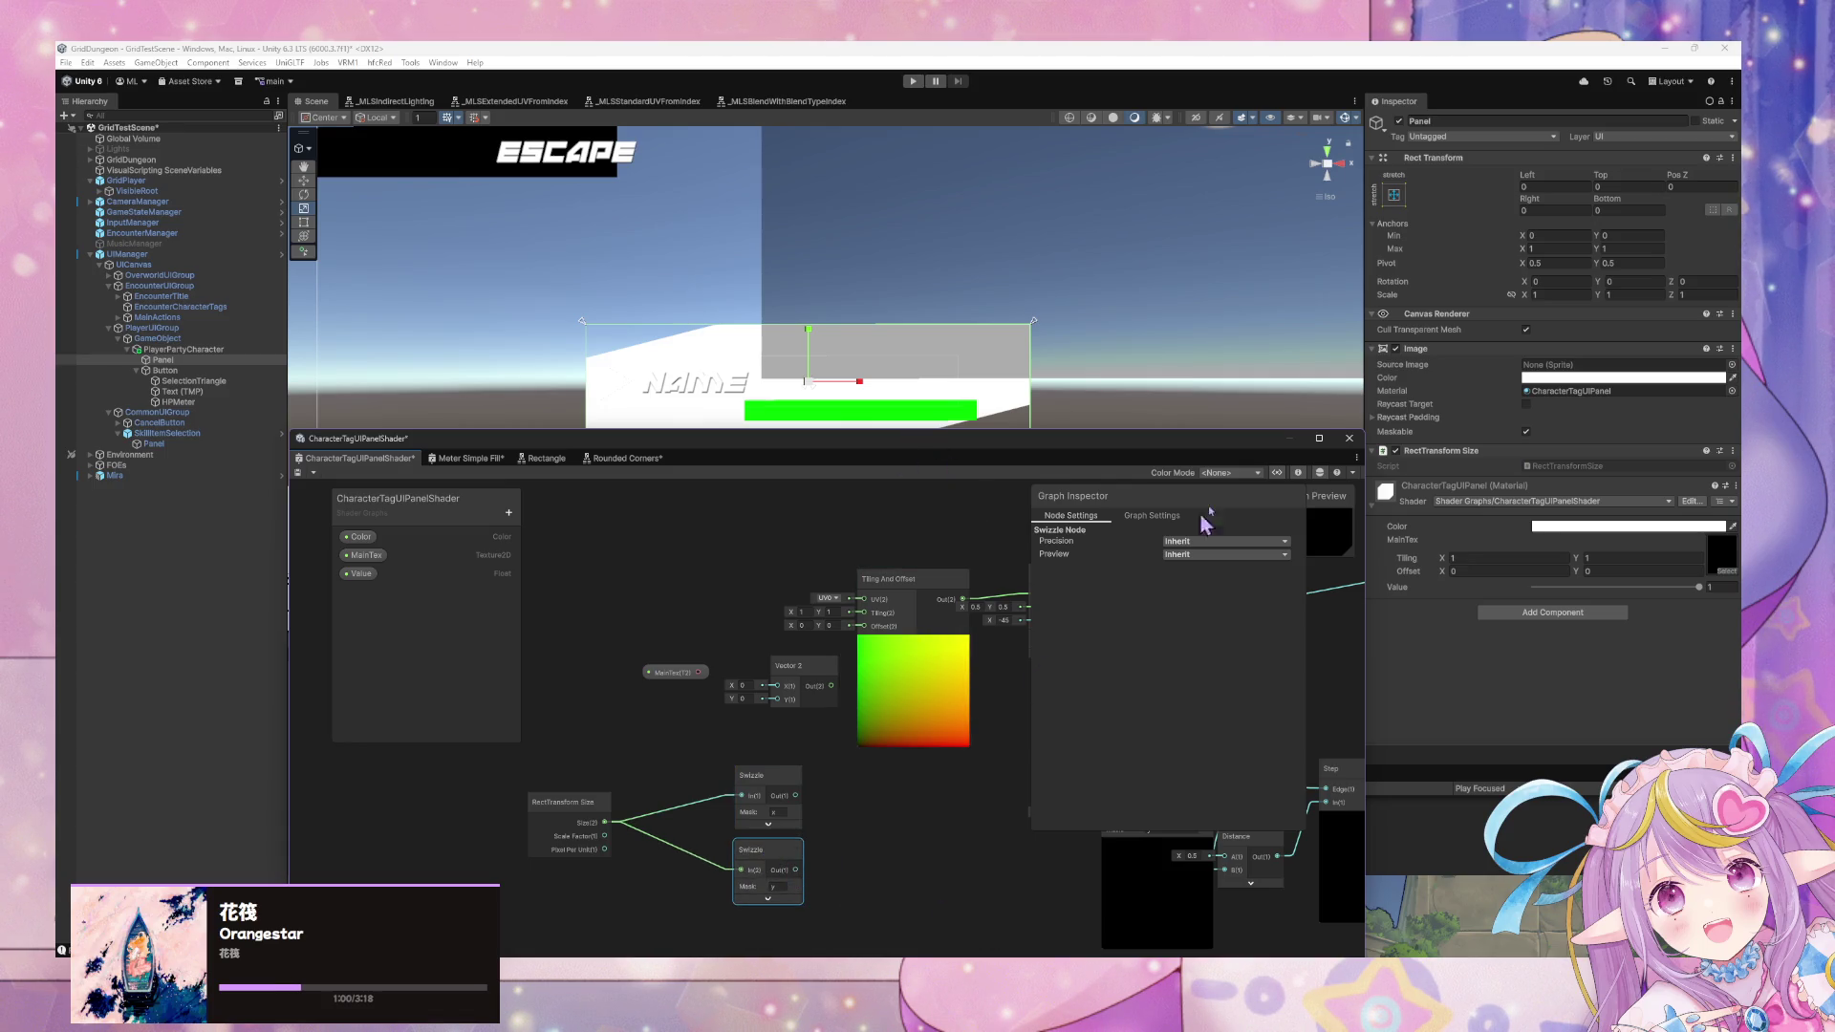
{"action": "mouse_move", "coordinate": [1180, 441]}
{"action": "left_mouse_down"}
{"action": "mouse_move", "coordinate": [1214, 497]}
{"action": "mouse_move", "coordinate": [1257, 412]}
{"action": "left_mouse_up"}
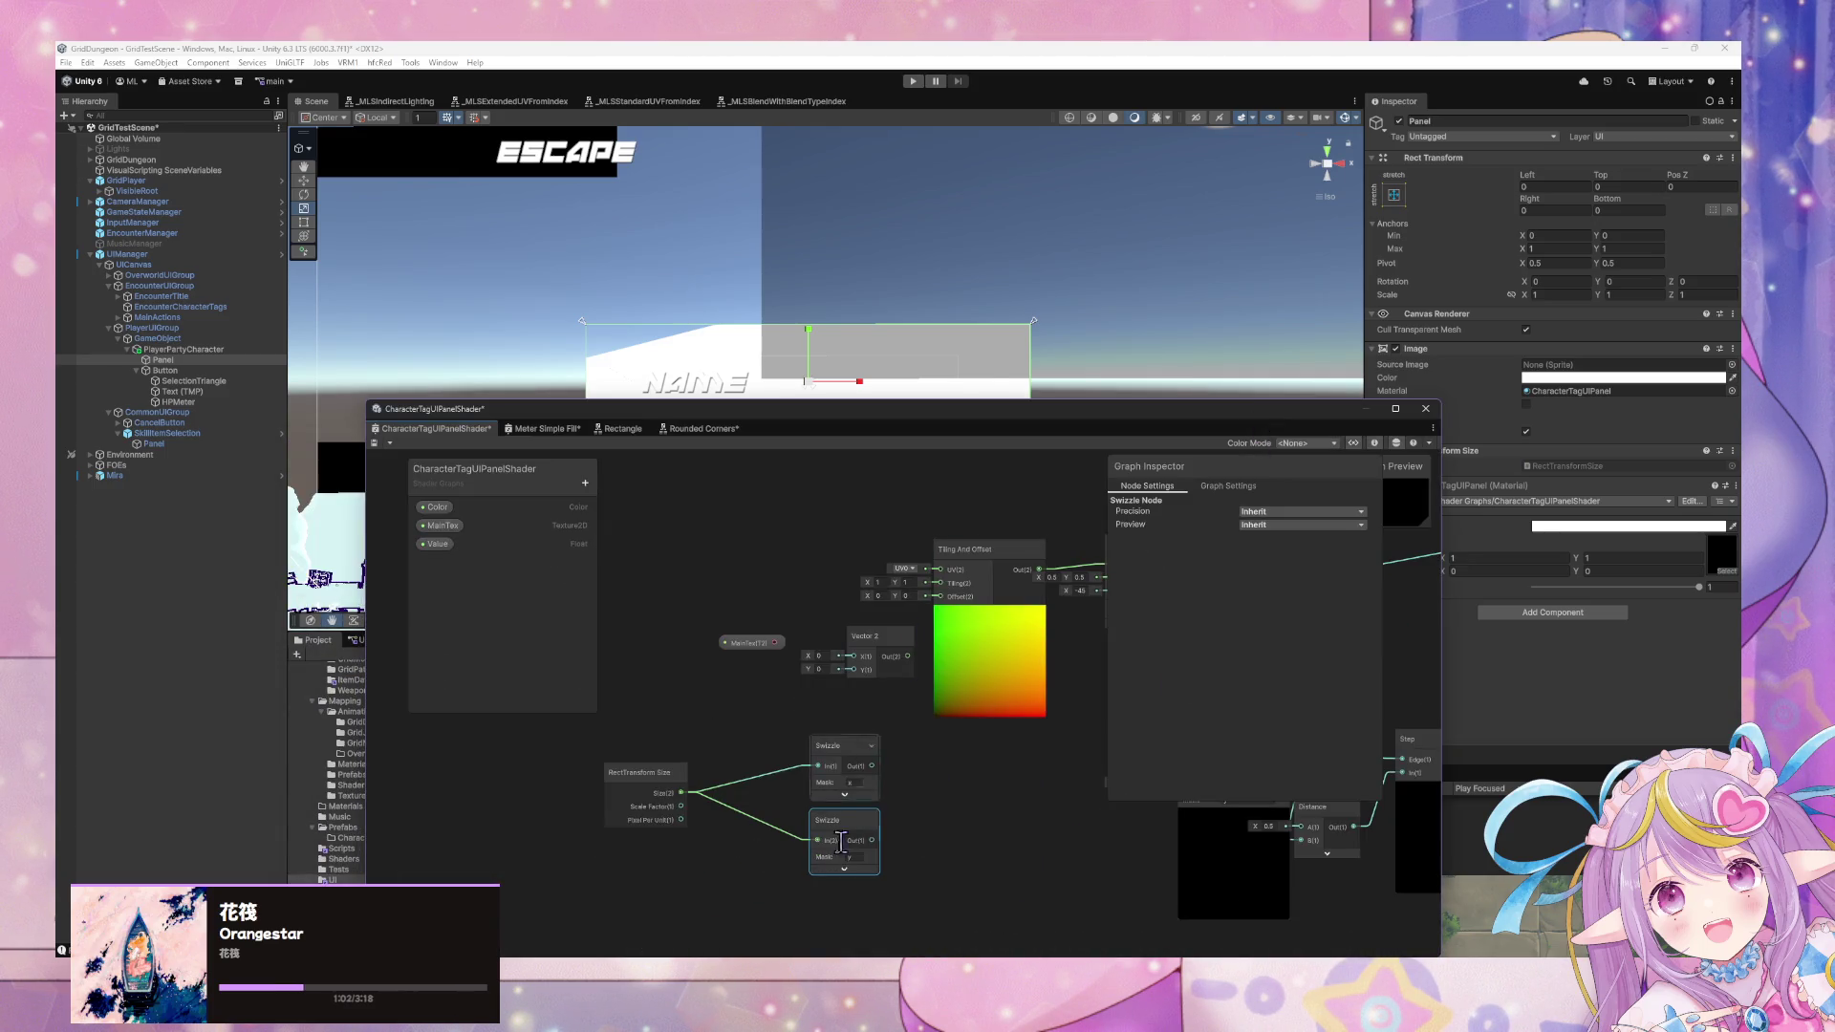
{"action": "mouse_move", "coordinate": [1514, 761]}
{"action": "left_mouse_down"}
{"action": "mouse_move", "coordinate": [1101, 122]}
{"action": "mouse_move", "coordinate": [1206, 194]}
{"action": "left_mouse_up"}
{"action": "key", "text": "alt+Tab"}
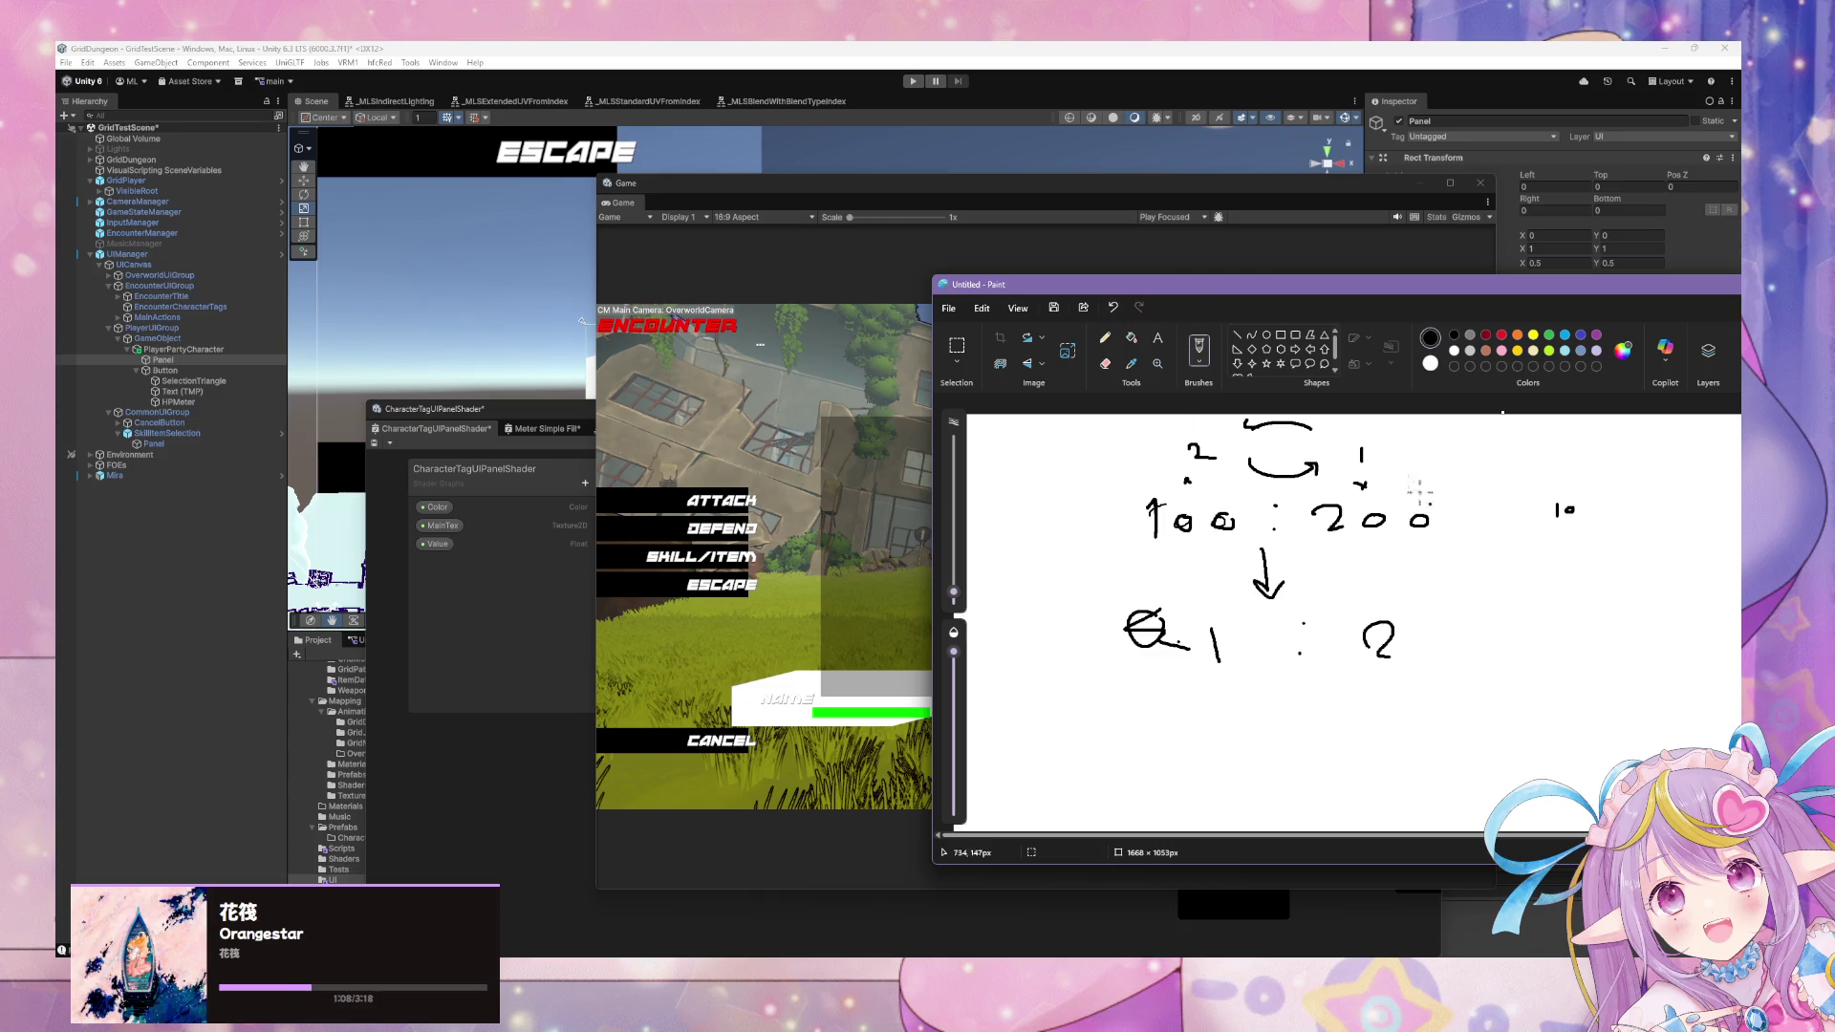
Scribble out the circled zero and write ×1 next to the 2 in the old sketch.
{"action": "left_click_drag", "start_coordinate": [1290, 286], "coordinate": [1085, 218]}
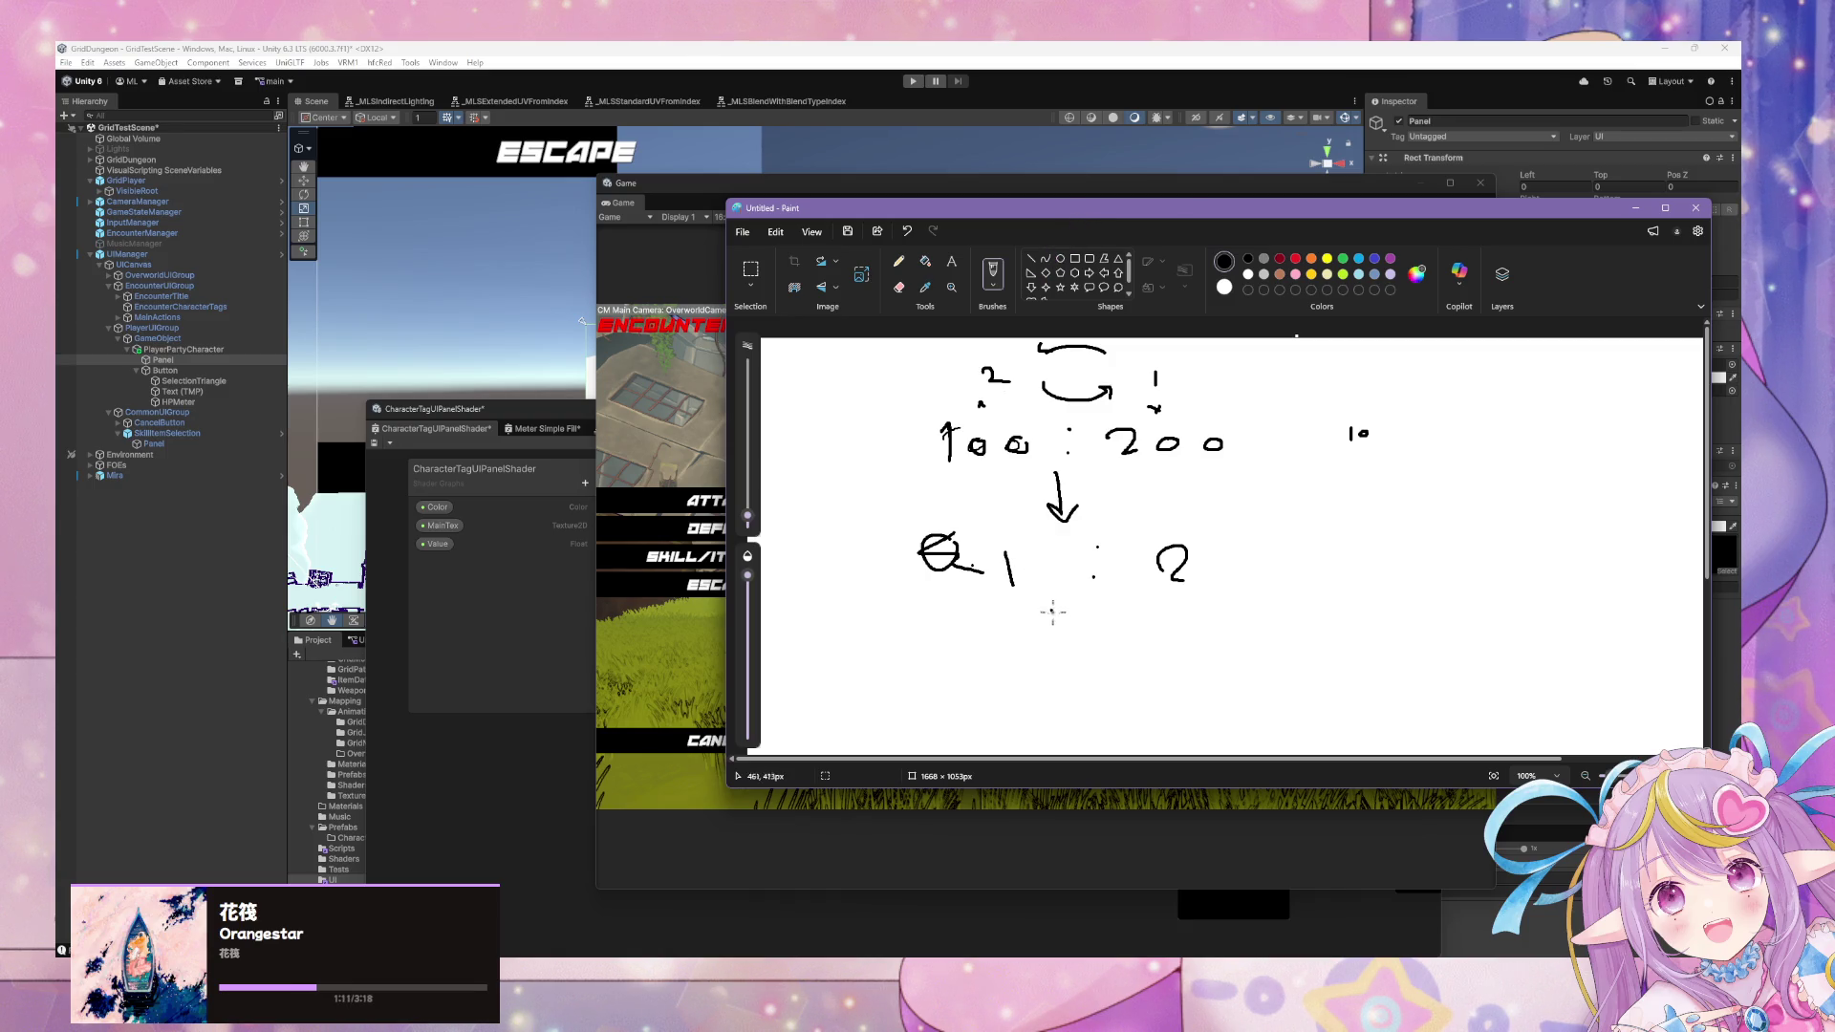
{"action": "mouse_move", "coordinate": [935, 533]}
{"action": "left_mouse_down"}
{"action": "mouse_move", "coordinate": [958, 566]}
{"action": "mouse_move", "coordinate": [1090, 571]}
{"action": "left_mouse_up"}
{"action": "left_click_drag", "start_coordinate": [1204, 564], "coordinate": [1237, 575]}
Start a new canvas without saving and write 100x : 200y.
{"action": "left_click", "coordinate": [753, 235]}
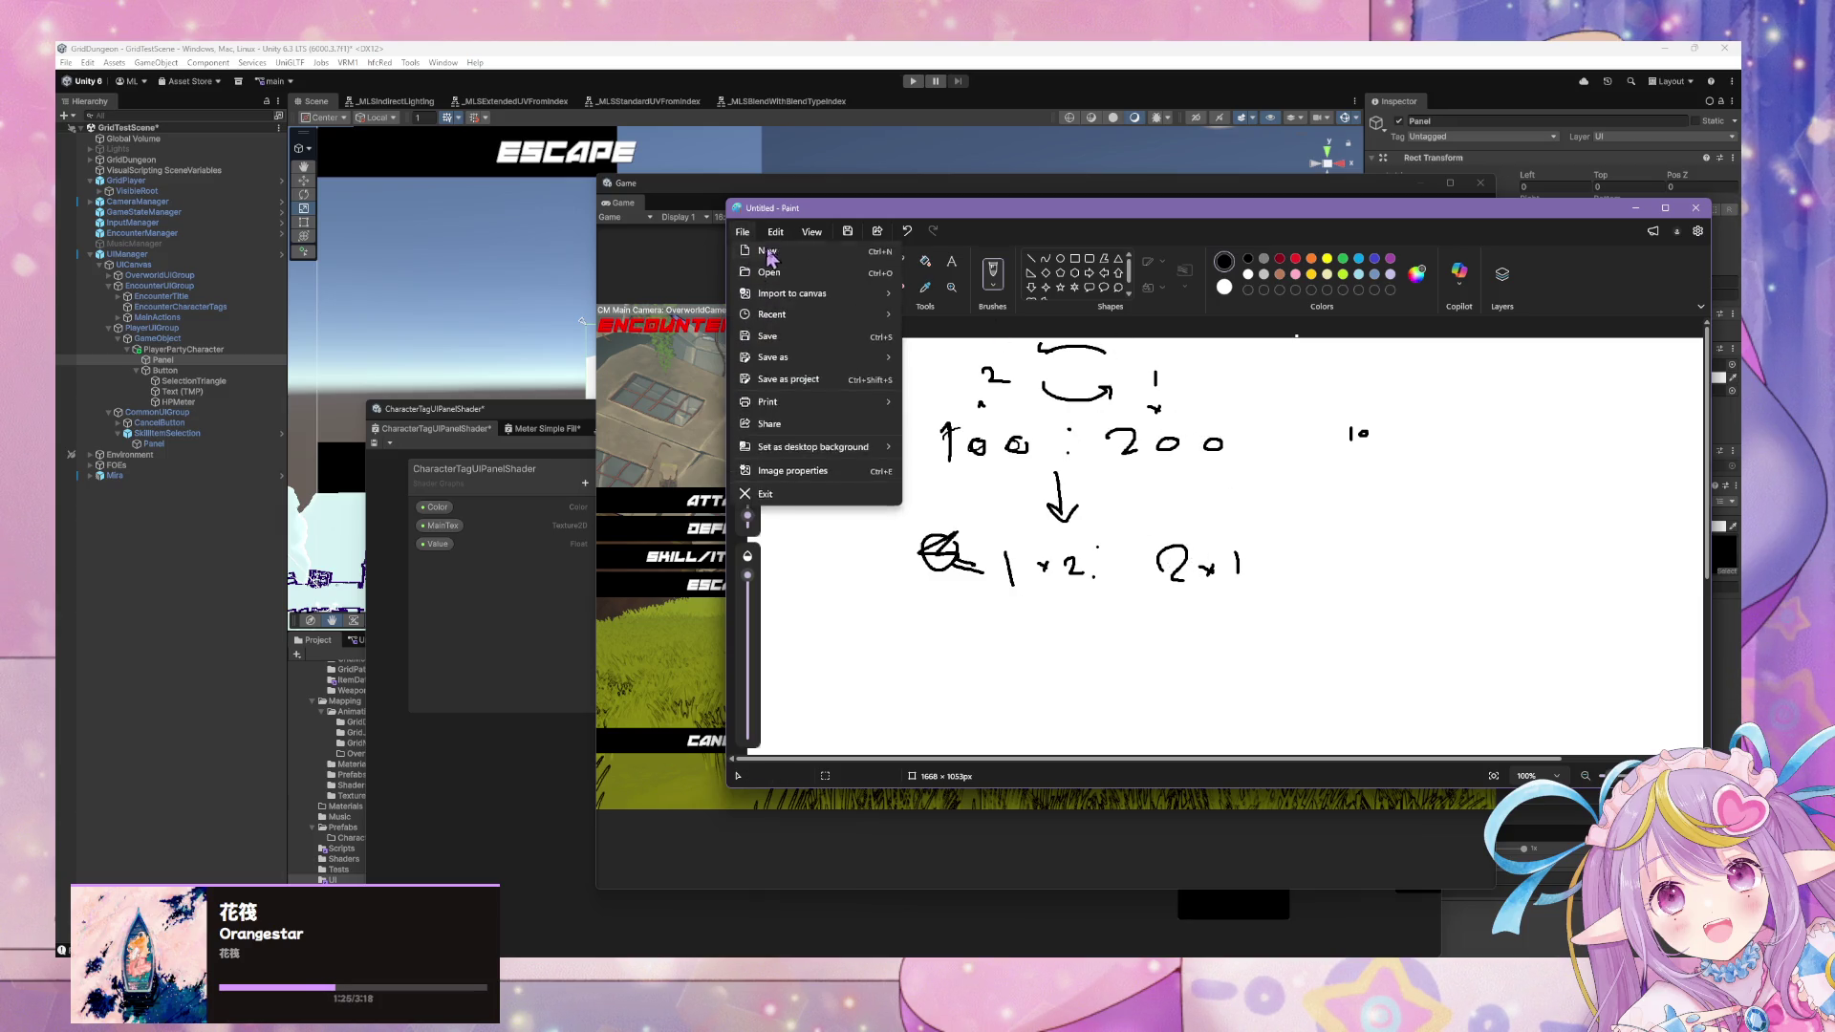
{"action": "left_click", "coordinate": [789, 267]}
{"action": "left_click", "coordinate": [1233, 525]}
{"action": "mouse_move", "coordinate": [923, 388]}
{"action": "left_mouse_down"}
{"action": "mouse_move", "coordinate": [924, 412]}
{"action": "mouse_move", "coordinate": [962, 409]}
{"action": "left_mouse_up"}
{"action": "left_click_drag", "start_coordinate": [1002, 397], "coordinate": [1196, 399]}
{"action": "left_click", "coordinate": [1081, 394]}
{"action": "left_click", "coordinate": [1081, 409]}
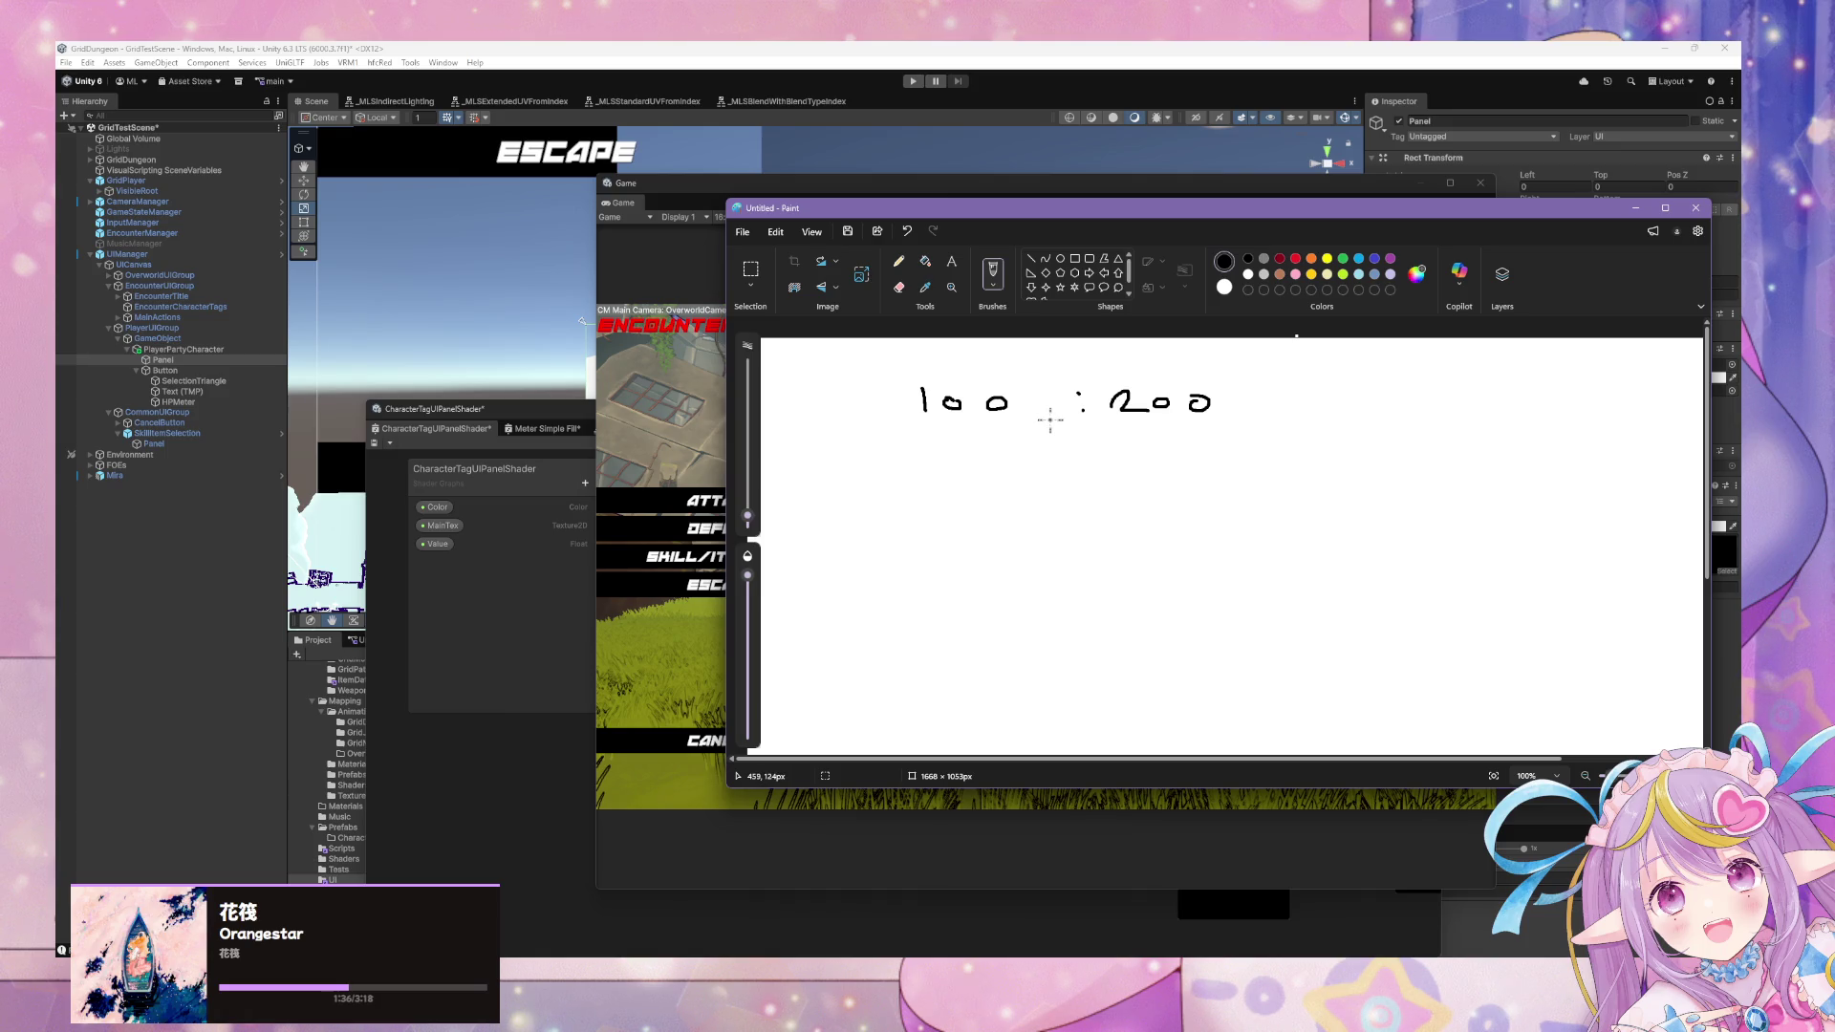
{"action": "left_click_drag", "start_coordinate": [1030, 392], "coordinate": [1051, 405]}
{"action": "left_click_drag", "start_coordinate": [1216, 390], "coordinate": [1216, 421]}
Write 1 : 2 beneath it, then bring Unity's Shader Graph back to the front.
{"action": "mouse_move", "coordinate": [981, 500]}
{"action": "left_mouse_down"}
{"action": "mouse_move", "coordinate": [996, 487]}
{"action": "mouse_move", "coordinate": [1010, 514]}
{"action": "left_mouse_up"}
{"action": "left_click", "coordinate": [1083, 484]}
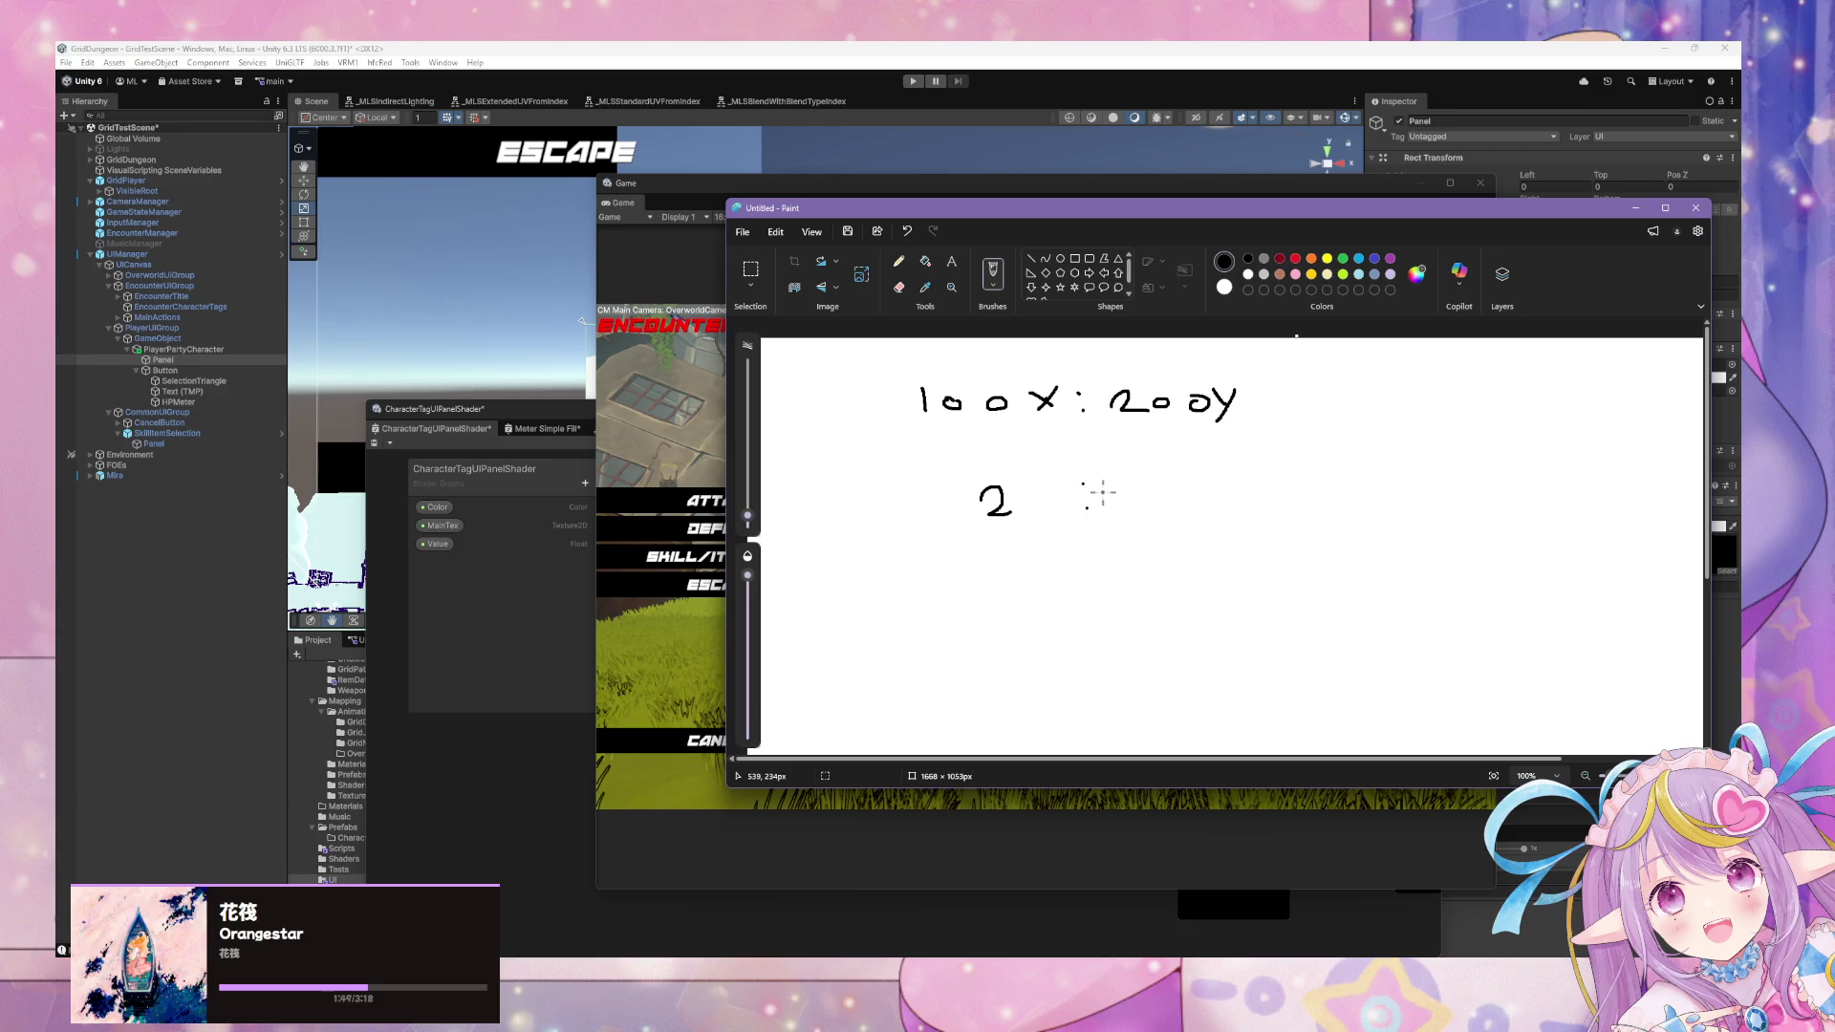
{"action": "key", "text": "ctrl+z"}
{"action": "key", "text": "ctrl+z"}
{"action": "left_click_drag", "start_coordinate": [999, 478], "coordinate": [998, 506]}
{"action": "left_click", "coordinate": [1089, 490]}
{"action": "left_click", "coordinate": [1092, 506]}
{"action": "left_click_drag", "start_coordinate": [1143, 495], "coordinate": [1167, 517]}
{"action": "left_click", "coordinate": [524, 557]}
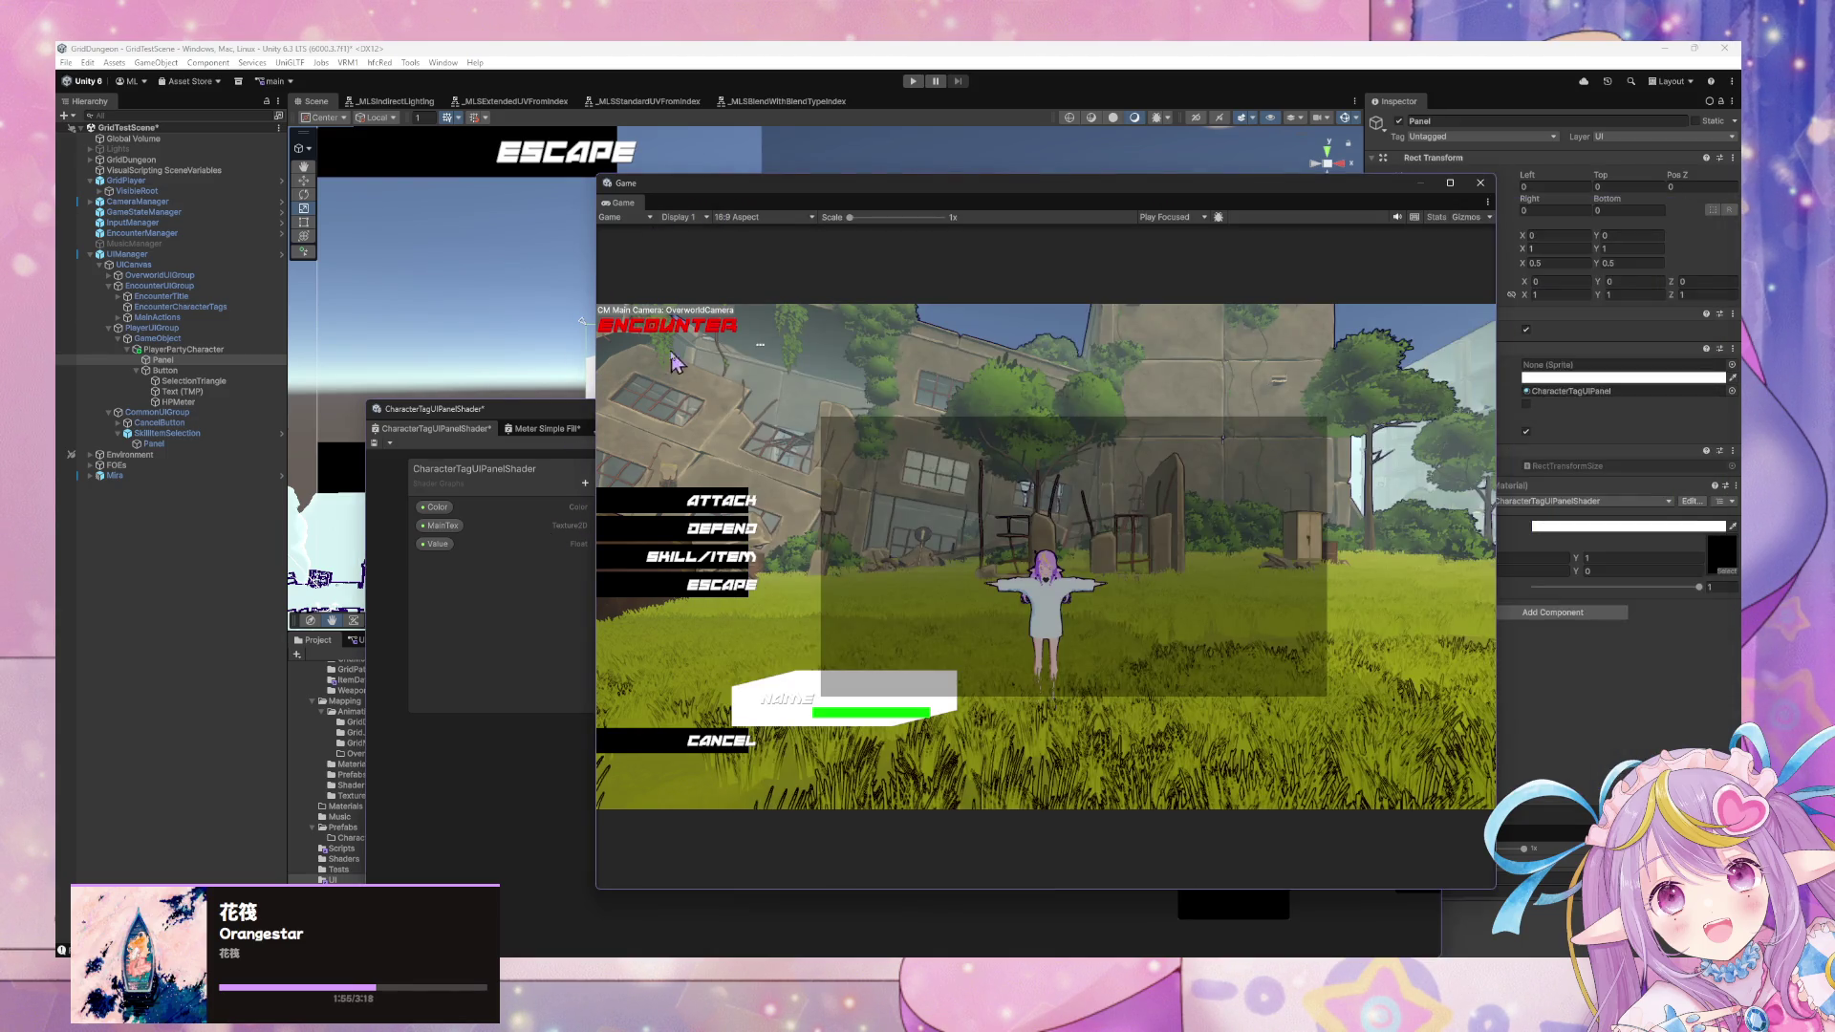
{"action": "left_click_drag", "start_coordinate": [521, 415], "coordinate": [416, 284]}
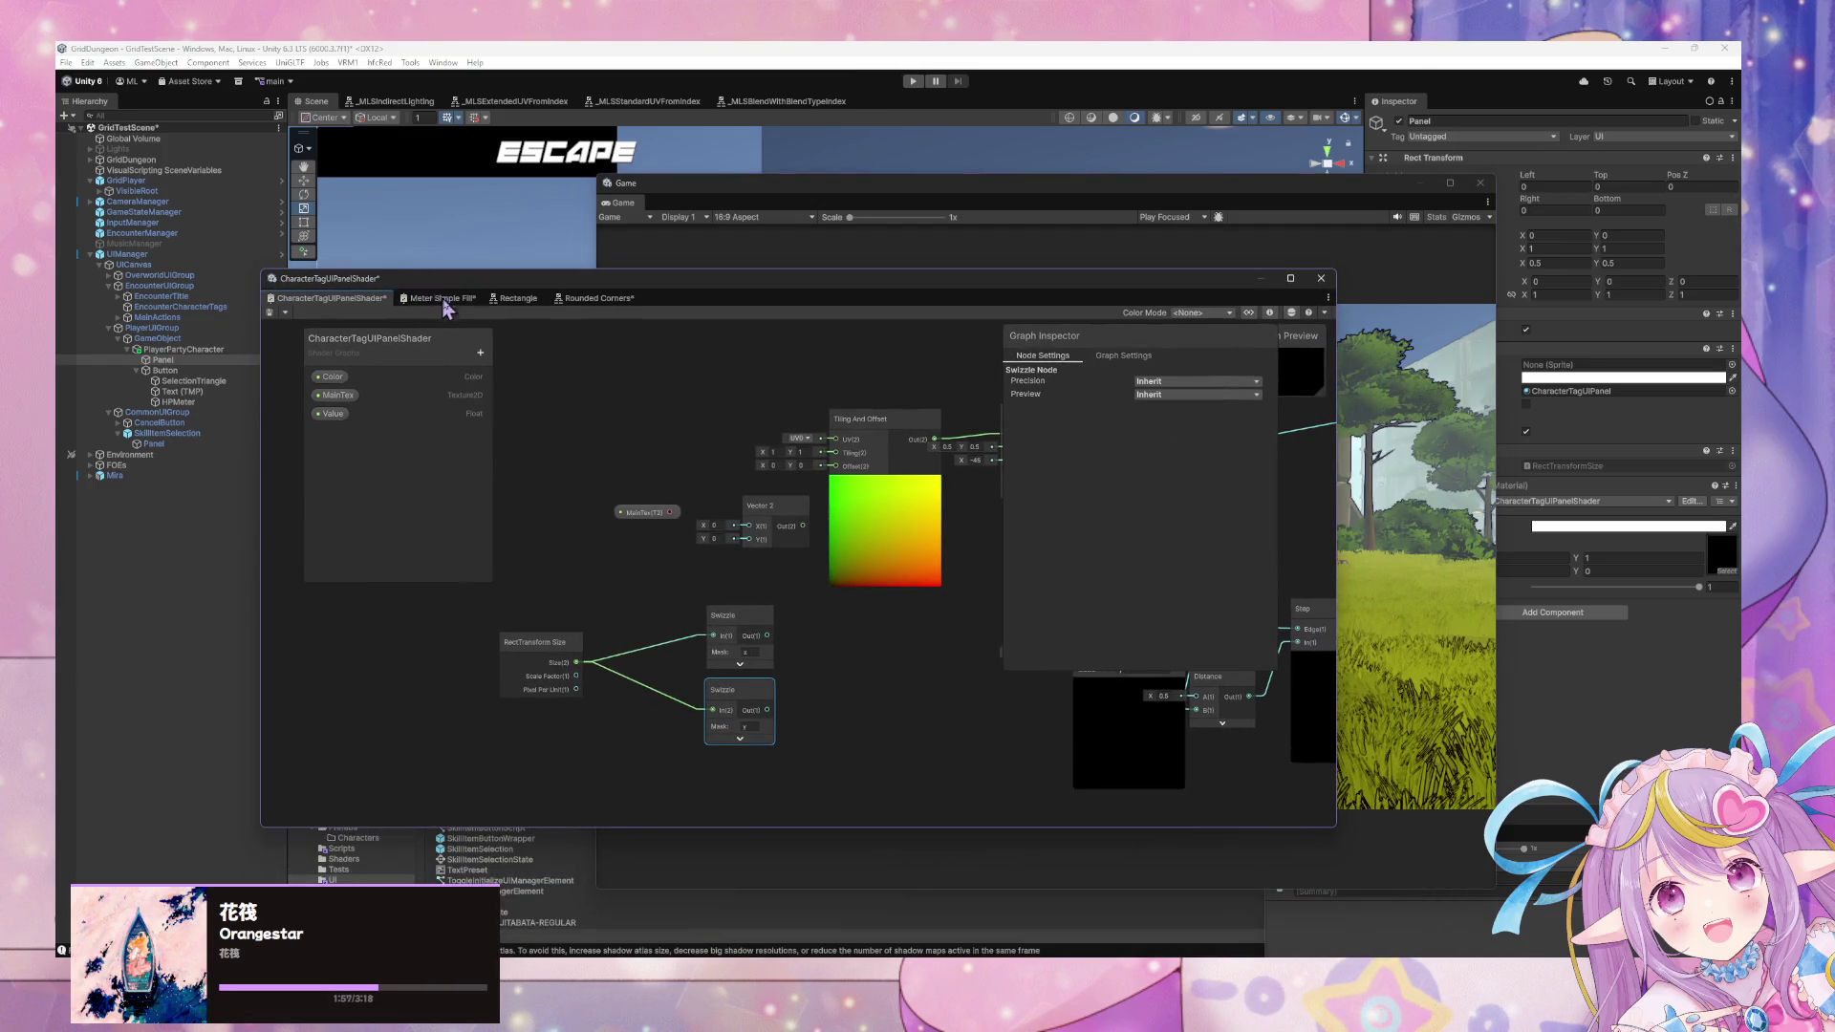
Add a Divide node and move it up and left.
{"action": "right_click", "coordinate": [879, 626]}
{"action": "left_click", "coordinate": [923, 631]}
{"action": "type", "text": "divi"}
{"action": "key", "text": "Return"}
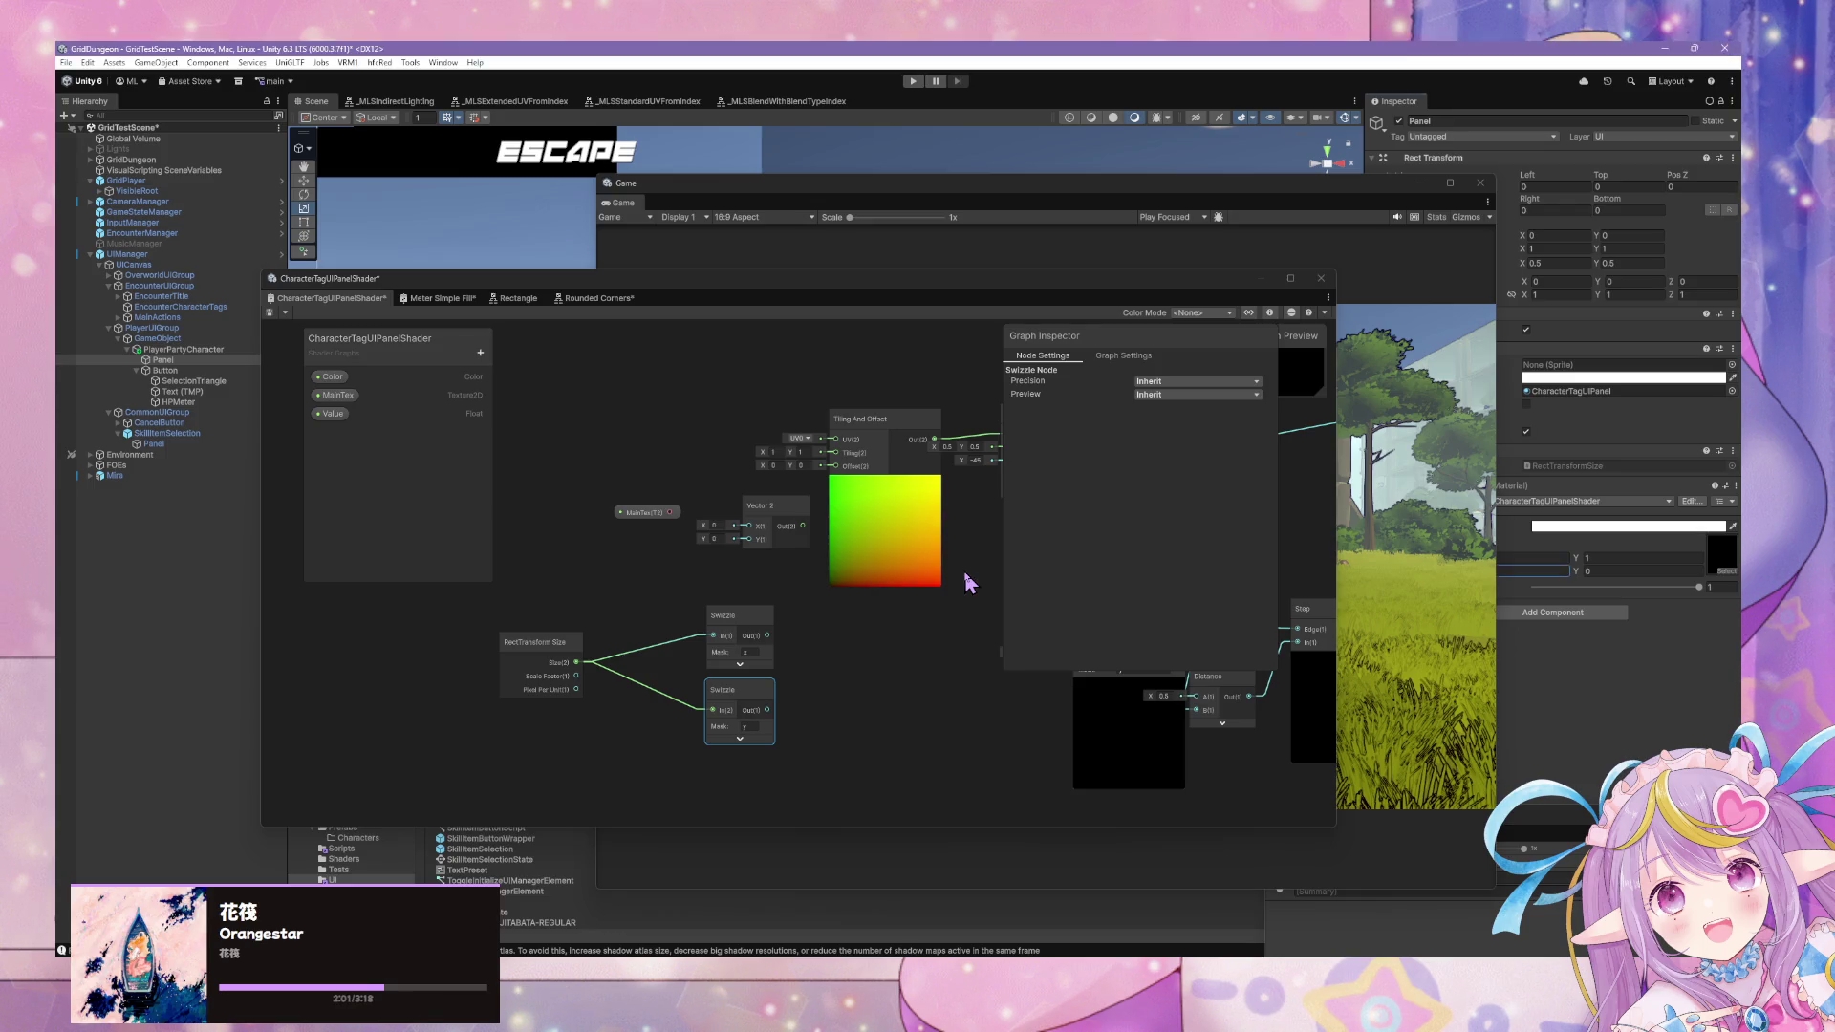
{"action": "left_click_drag", "start_coordinate": [887, 659], "coordinate": [860, 642]}
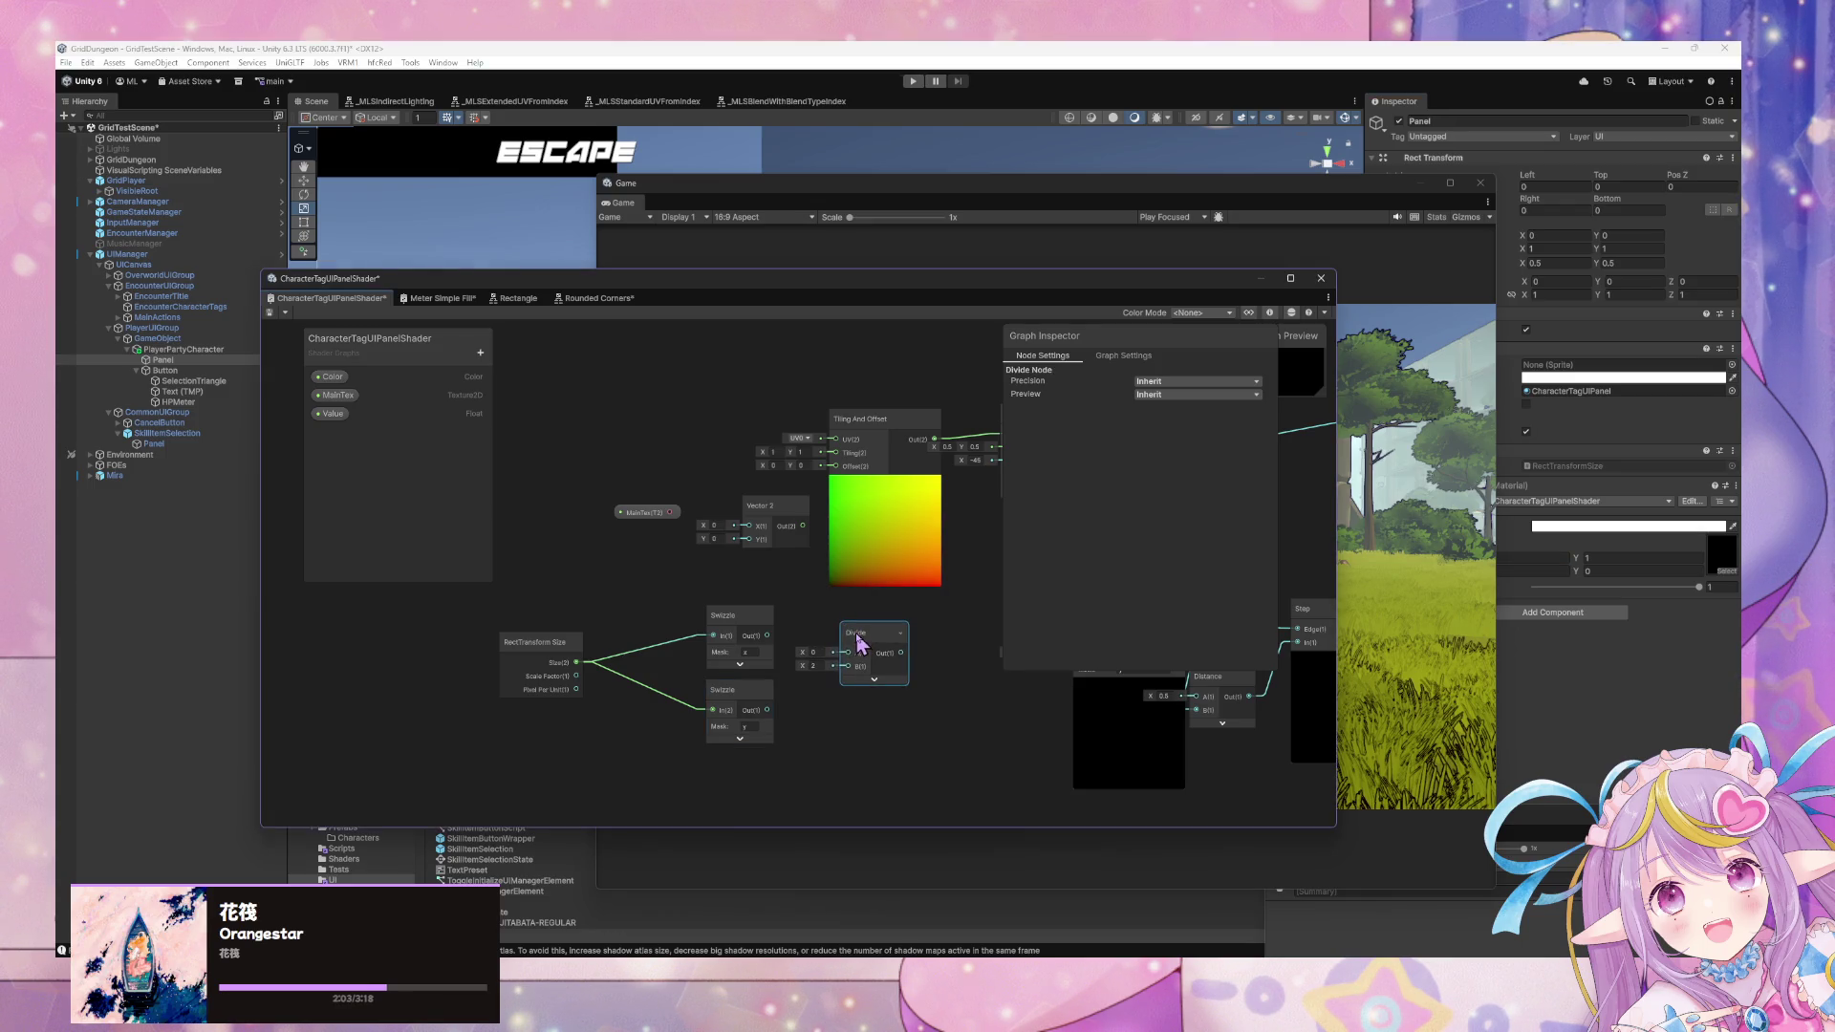
Add an MLS Constants node, then delete it as unneeded.
{"action": "right_click", "coordinate": [925, 785]}
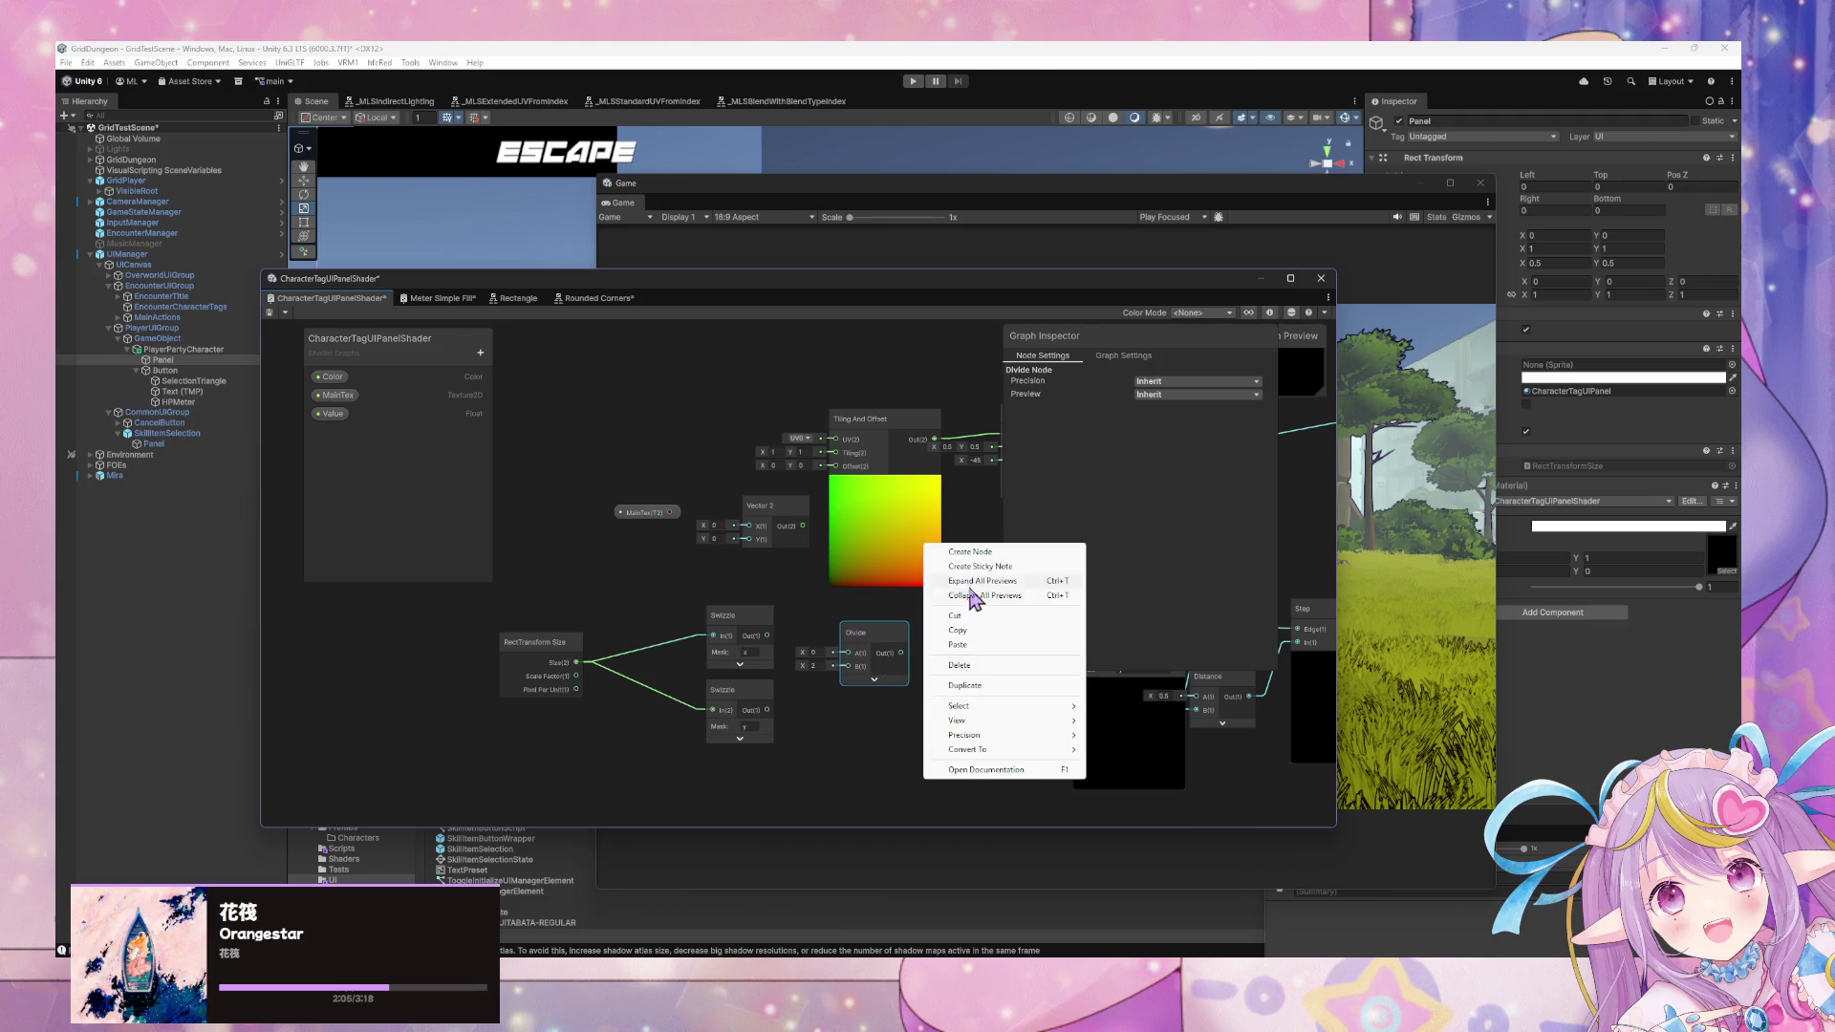
{"action": "left_click", "coordinate": [972, 556]}
{"action": "type", "text": "_MLScon"}
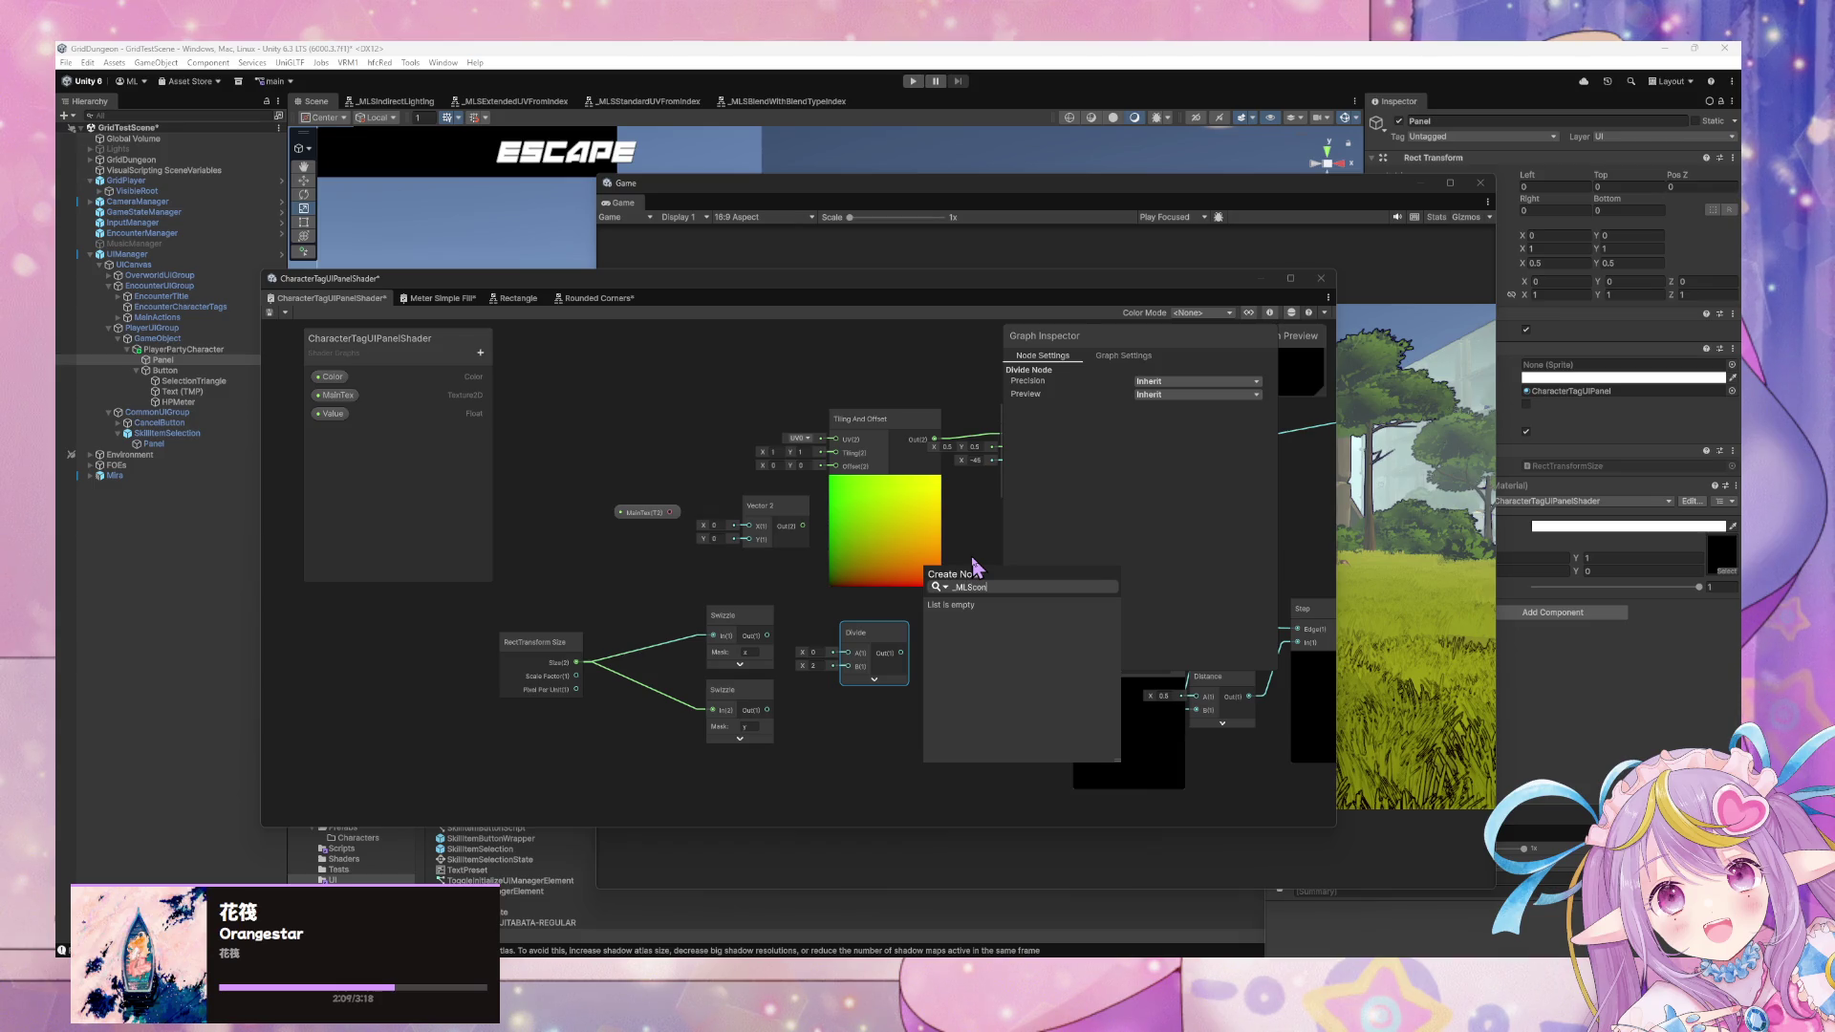
{"action": "key", "text": "BackSpace"}
{"action": "key", "text": "BackSpace"}
{"action": "key", "text": "BackSpace"}
{"action": "type", "text": "const"}
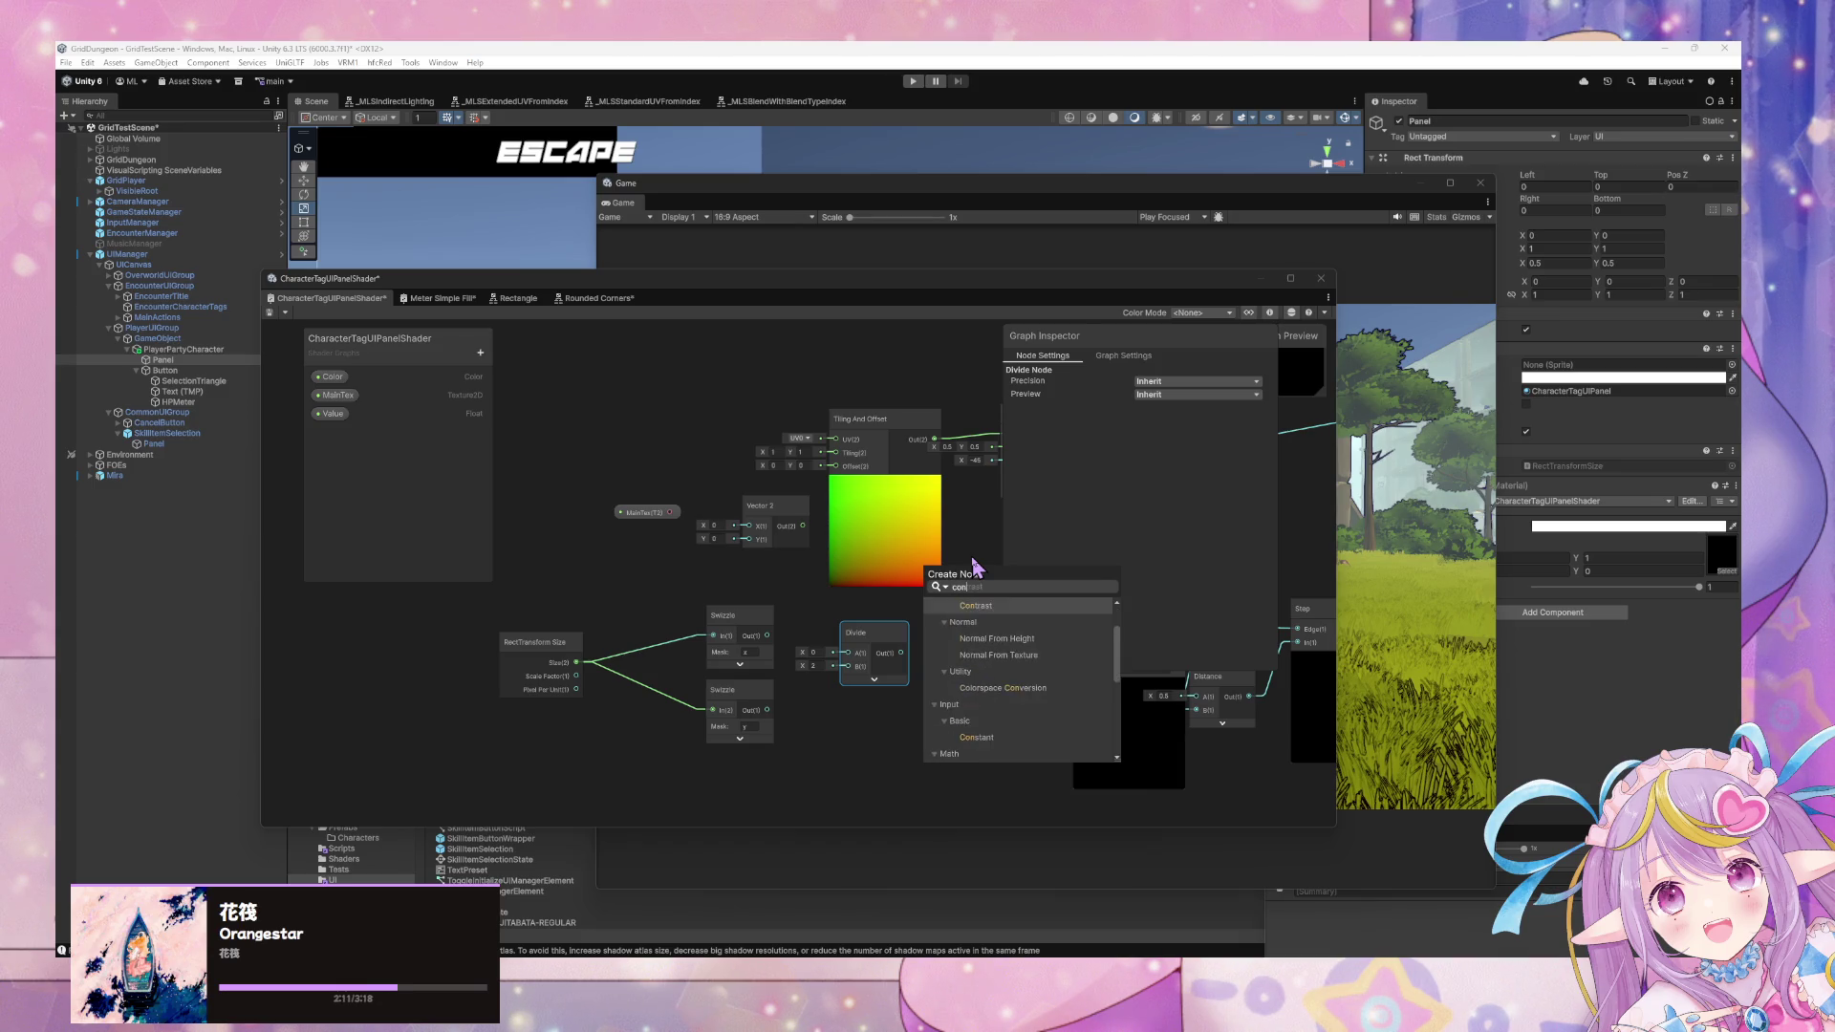
{"action": "key", "text": "Down"}
{"action": "key", "text": "Down"}
{"action": "key", "text": "Down"}
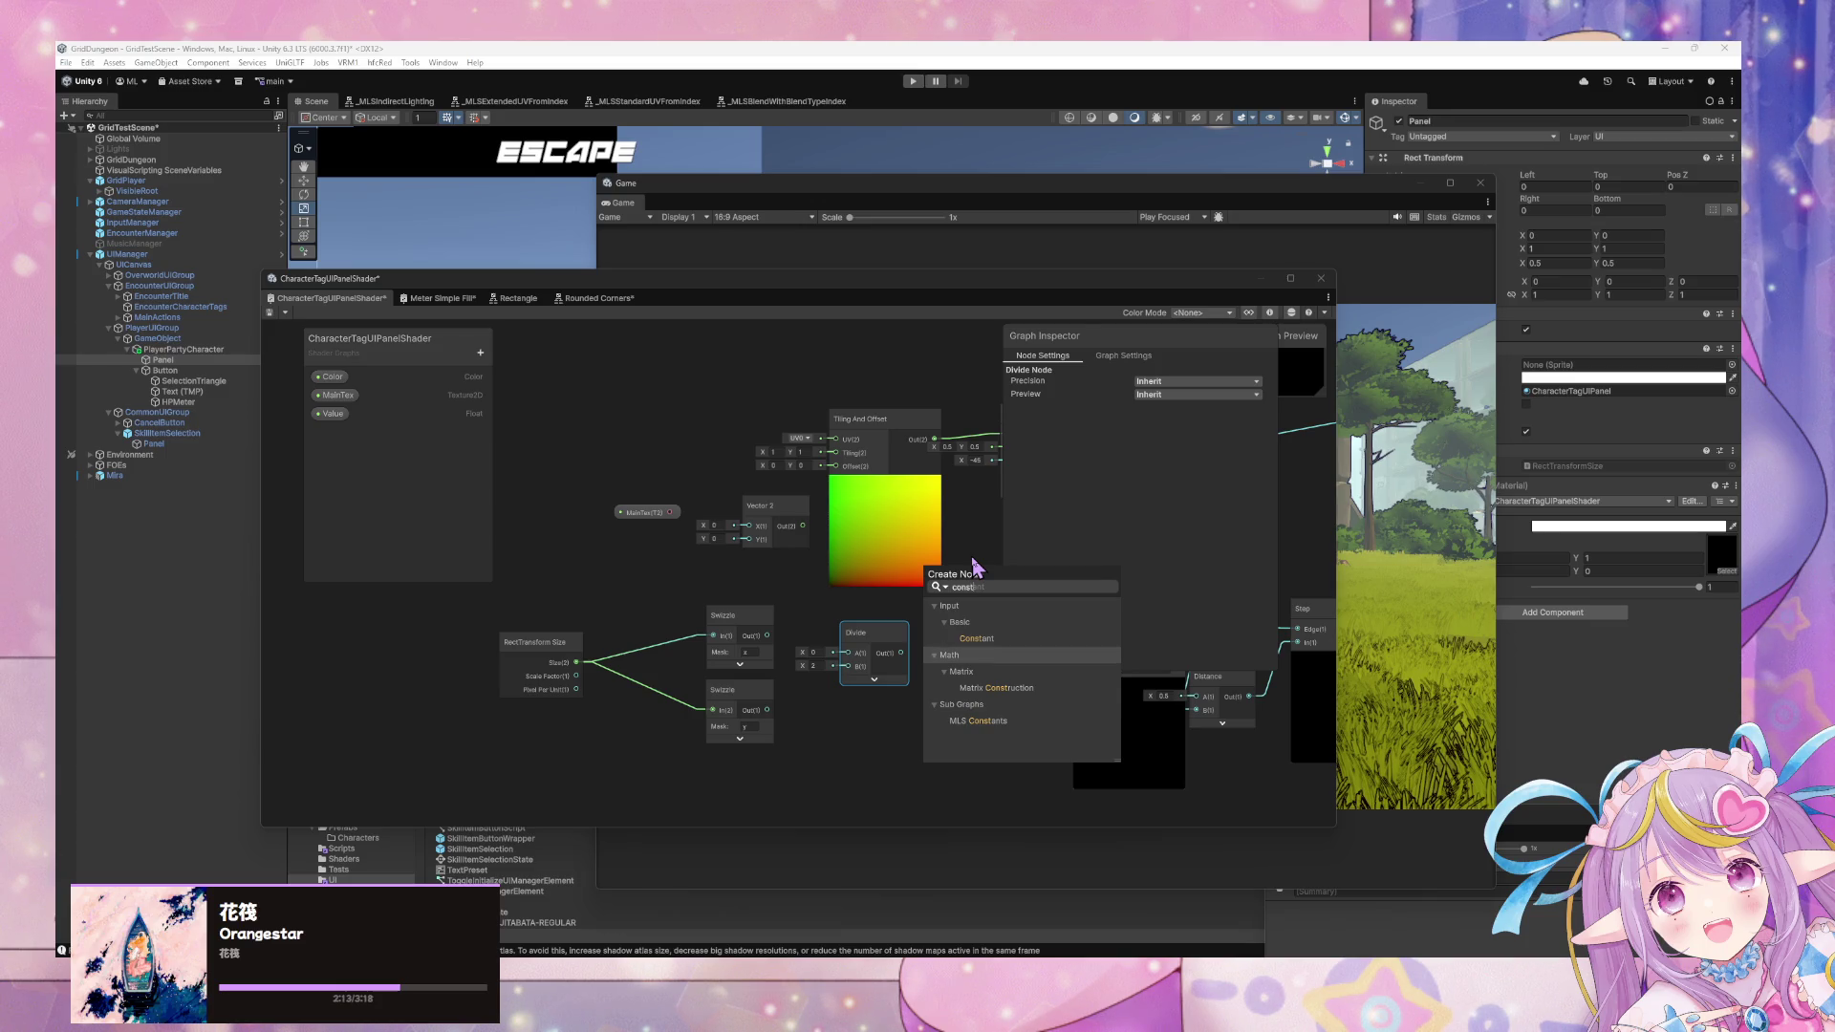
{"action": "key", "text": "Return"}
{"action": "left_click_drag", "start_coordinate": [973, 813], "coordinate": [896, 727]}
{"action": "key", "text": "Delete"}
Search for a 'zero' node, then cancel without adding anything.
{"action": "right_click", "coordinate": [891, 715]}
{"action": "left_click", "coordinate": [953, 723]}
{"action": "type", "text": "non"}
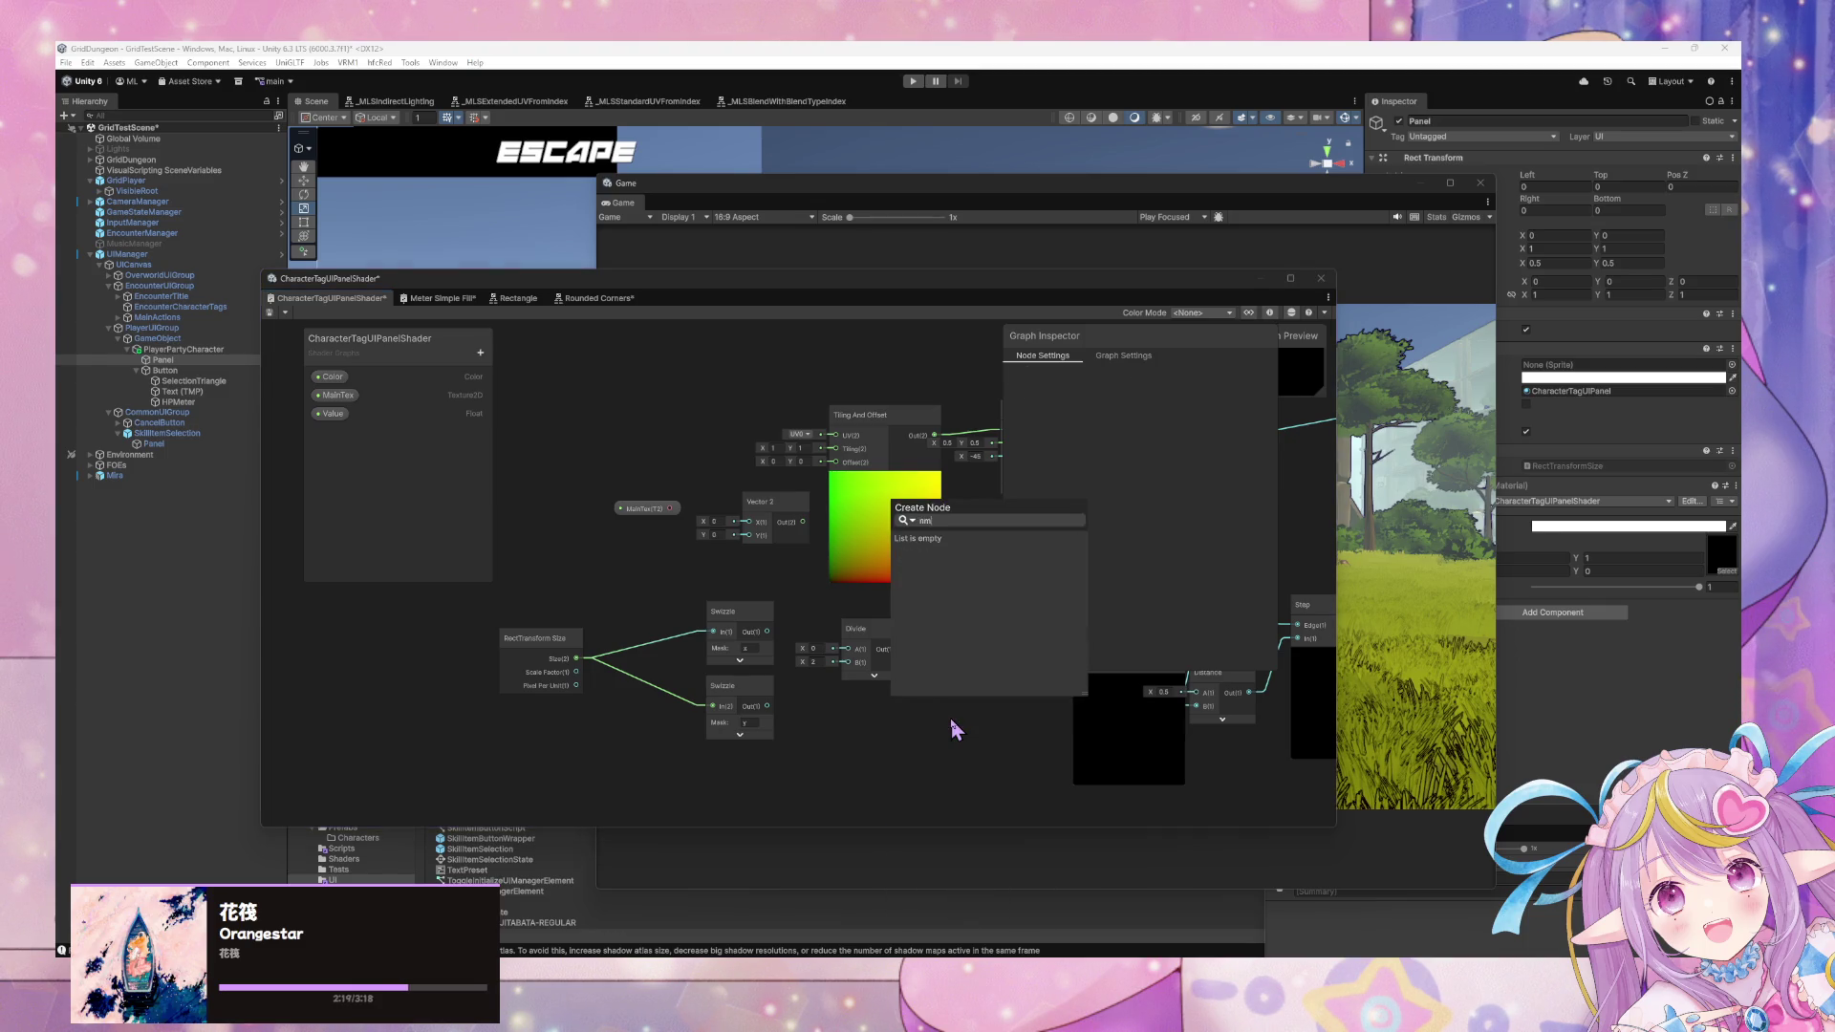
{"action": "key", "text": "BackSpace"}
{"action": "key", "text": "BackSpace"}
{"action": "key", "text": "BackSpace"}
{"action": "type", "text": "zerop"}
{"action": "key", "text": "Escape"}
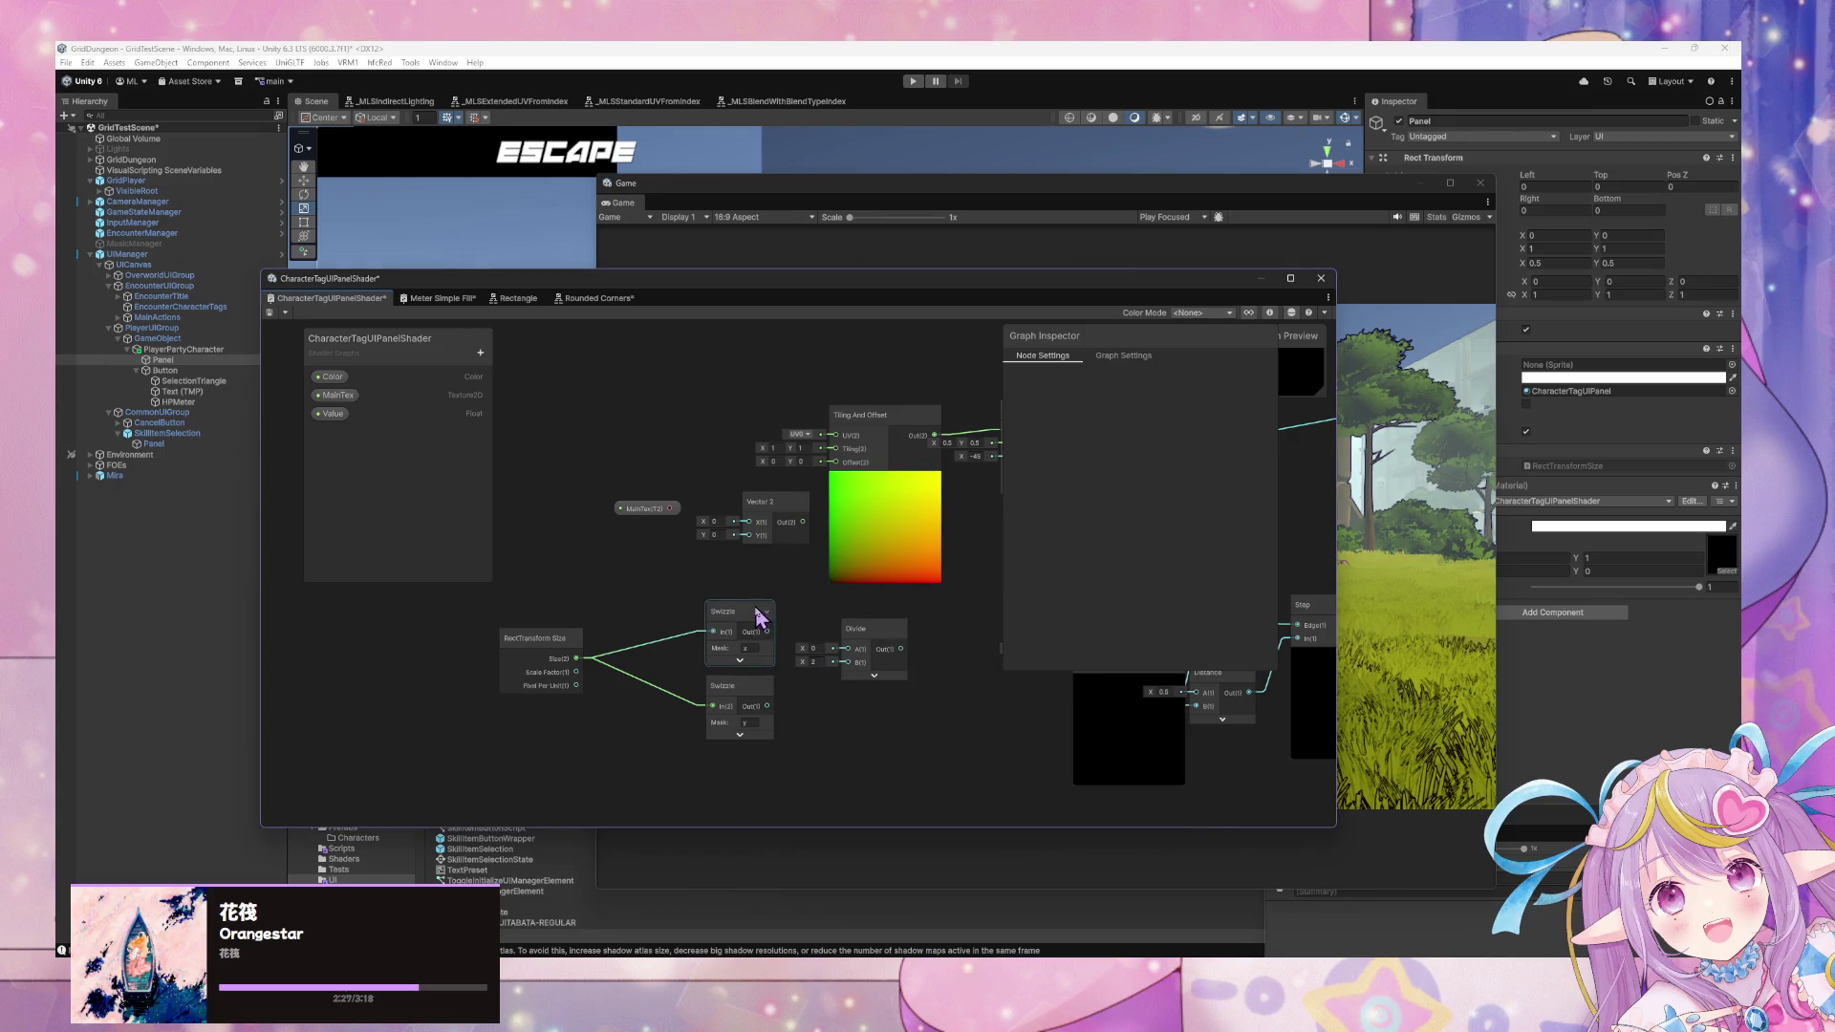
Tidy the Swizzle nodes and delete the old Vector 2 and MainTex property nodes.
{"action": "left_click_drag", "start_coordinate": [759, 617], "coordinate": [734, 591]}
{"action": "left_click_drag", "start_coordinate": [729, 705], "coordinate": [687, 699]}
{"action": "left_click_drag", "start_coordinate": [658, 517], "coordinate": [630, 520]}
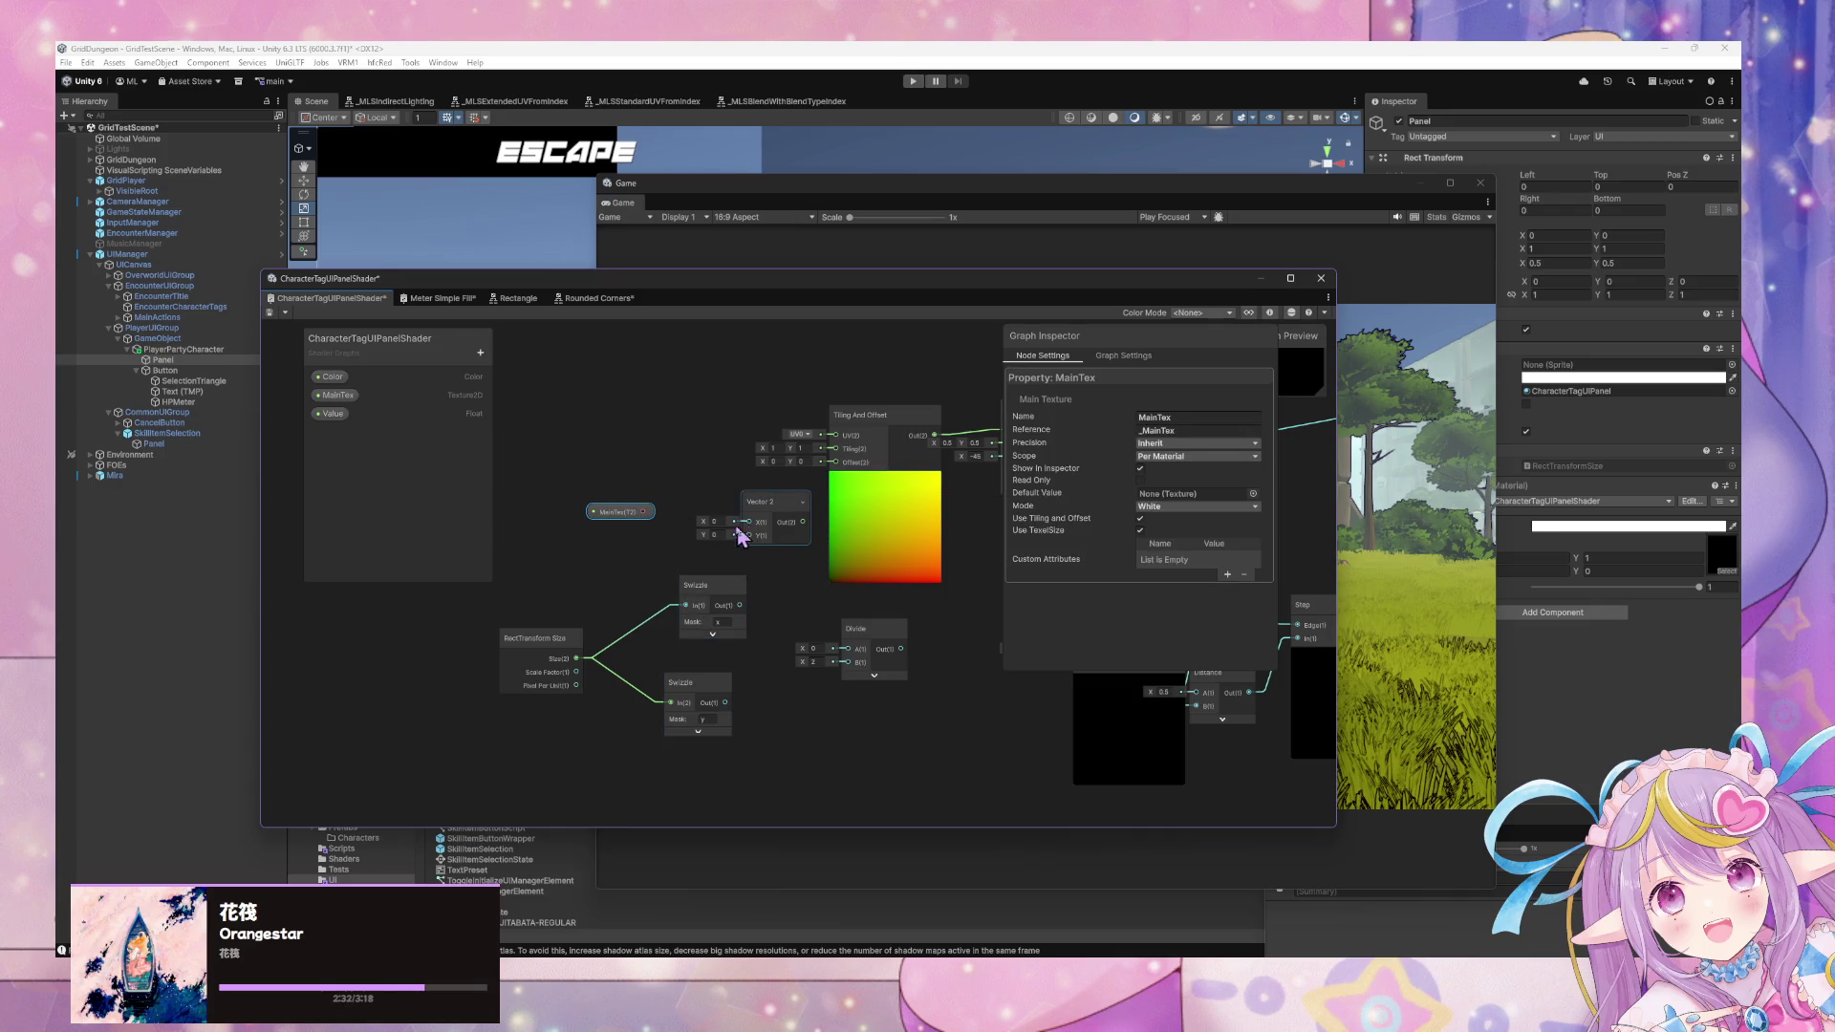
{"action": "left_click", "coordinate": [695, 518]}
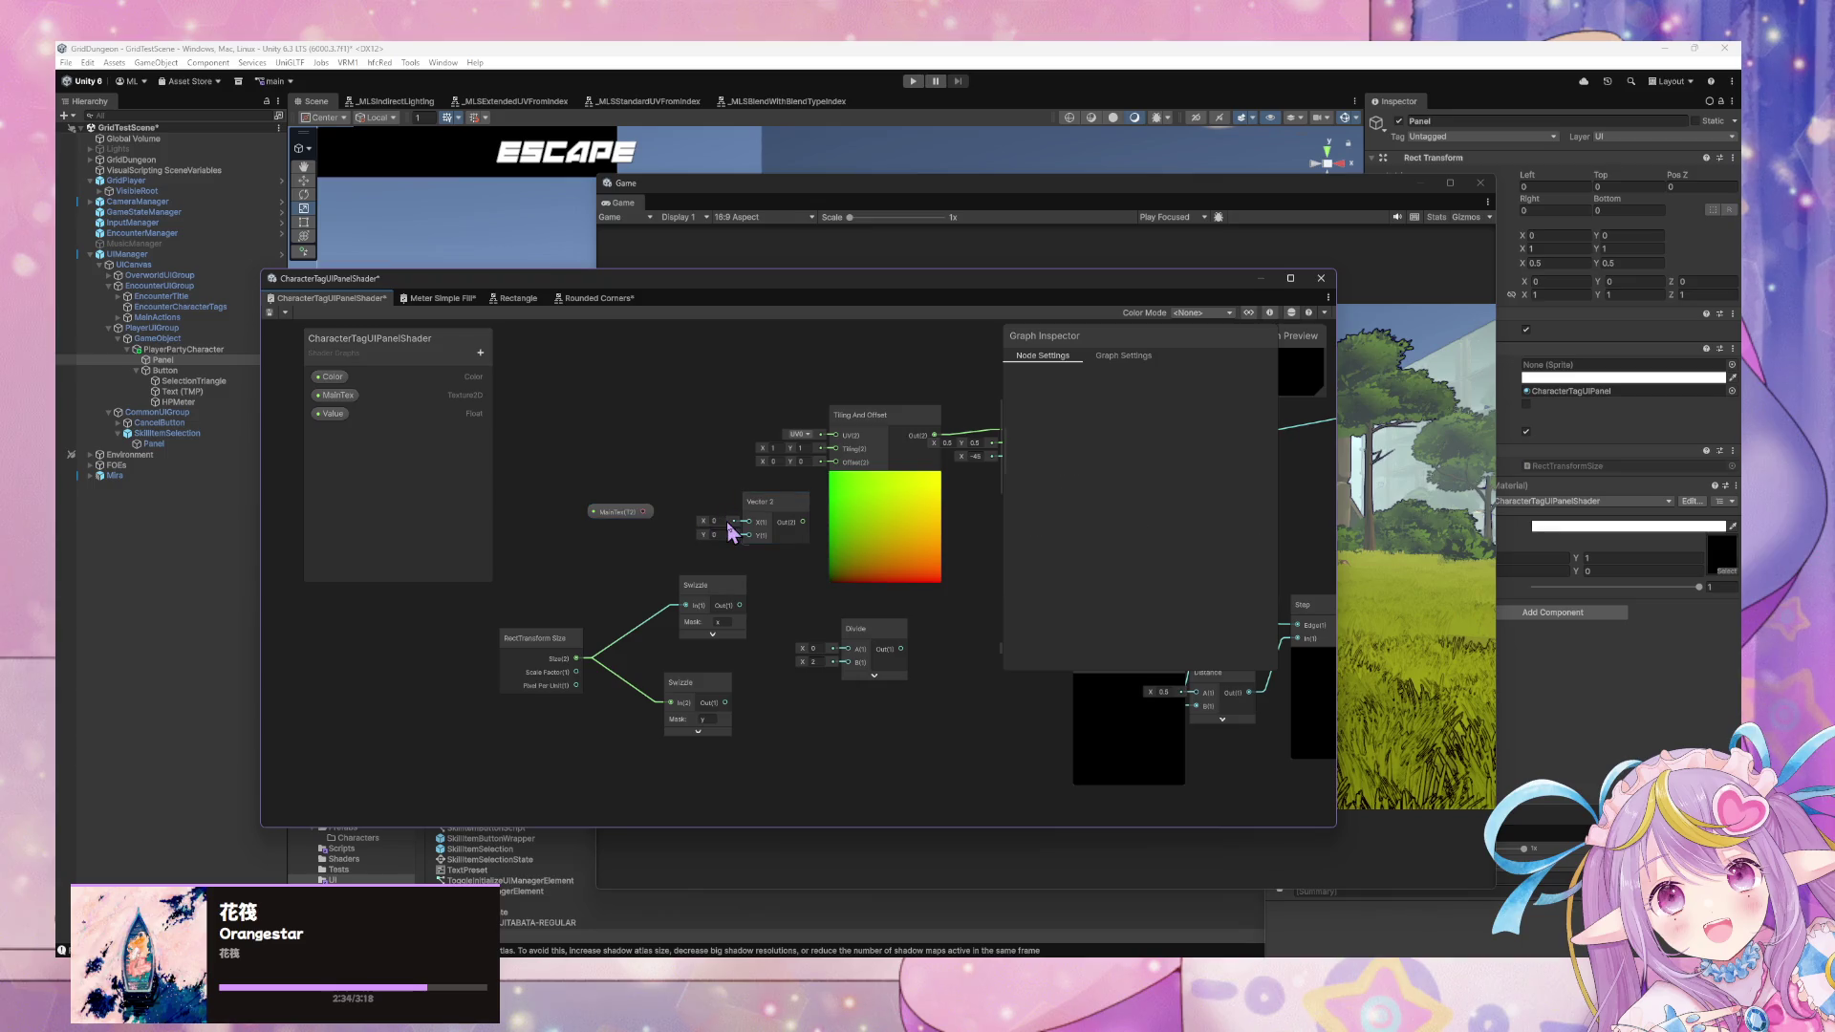
{"action": "left_click", "coordinate": [770, 502]}
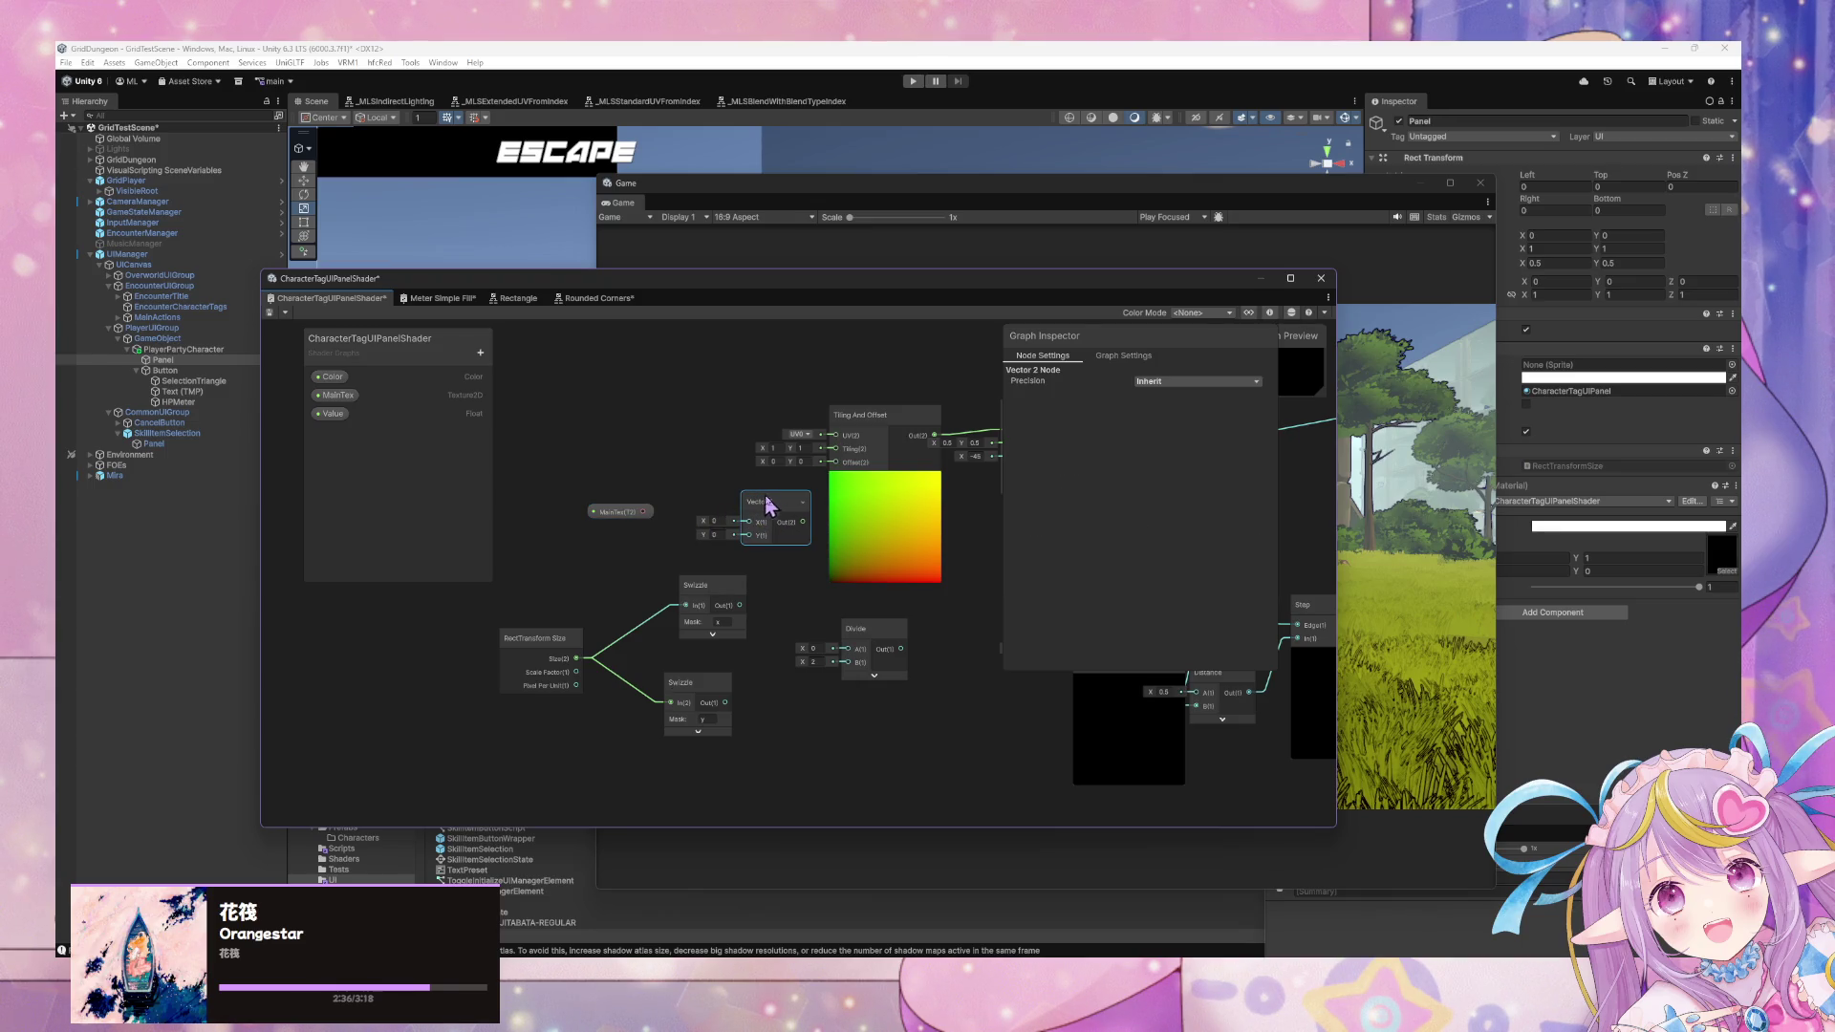
{"action": "key", "text": "Delete"}
{"action": "left_click", "coordinate": [628, 513]}
{"action": "key", "text": "Delete"}
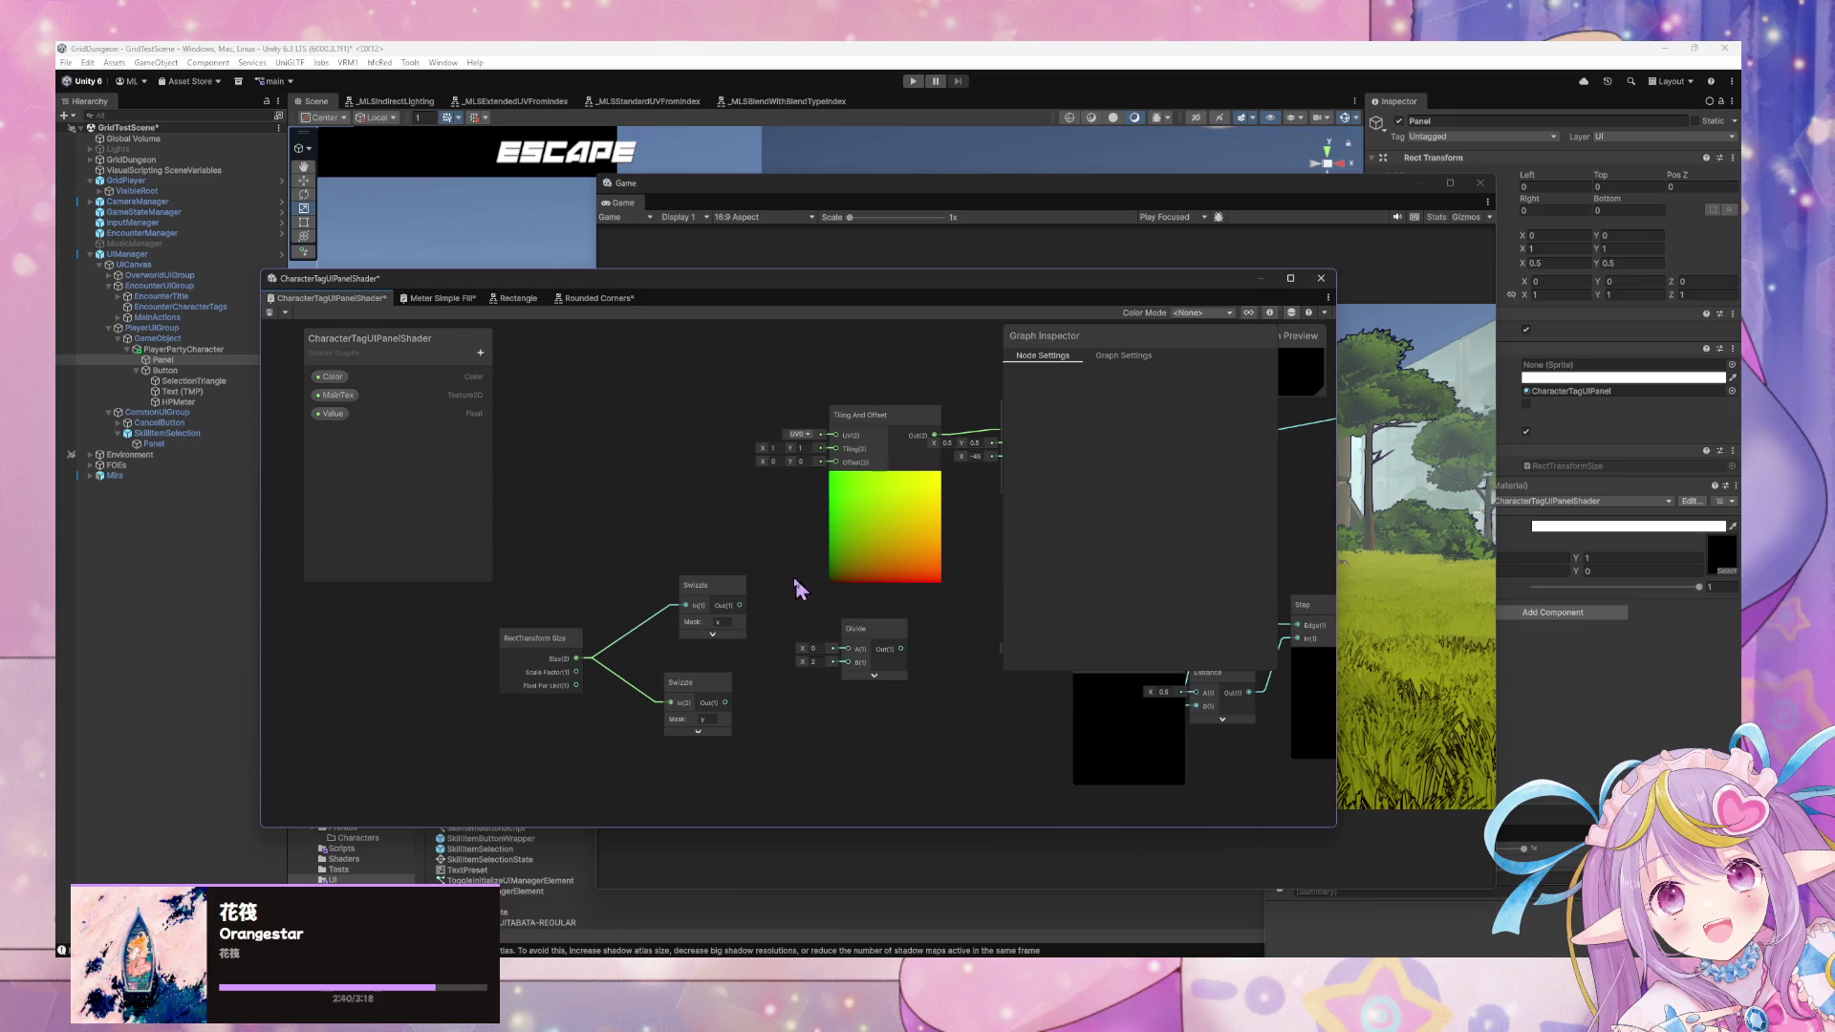
Add a Vector 2 node wired into Tiling And Offset's Tiling input.
{"action": "right_click", "coordinate": [722, 504]}
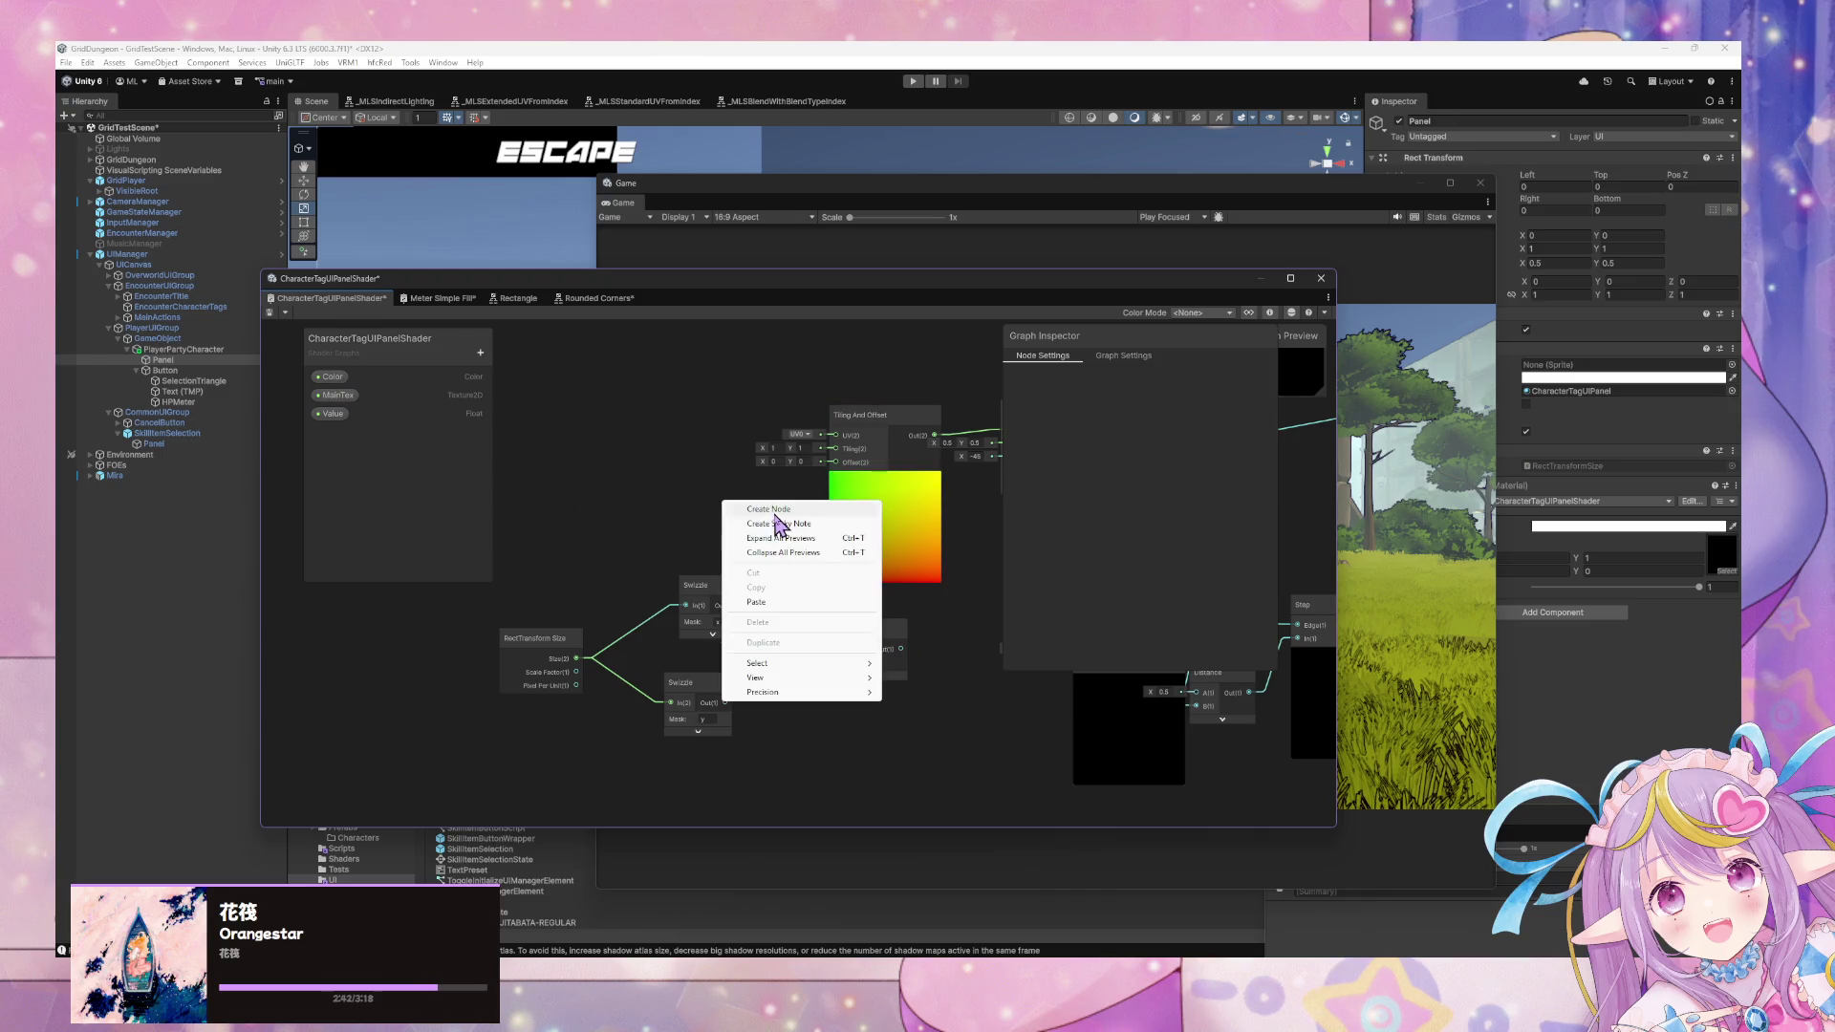
{"action": "left_click", "coordinate": [779, 520]}
{"action": "type", "text": "vecto"}
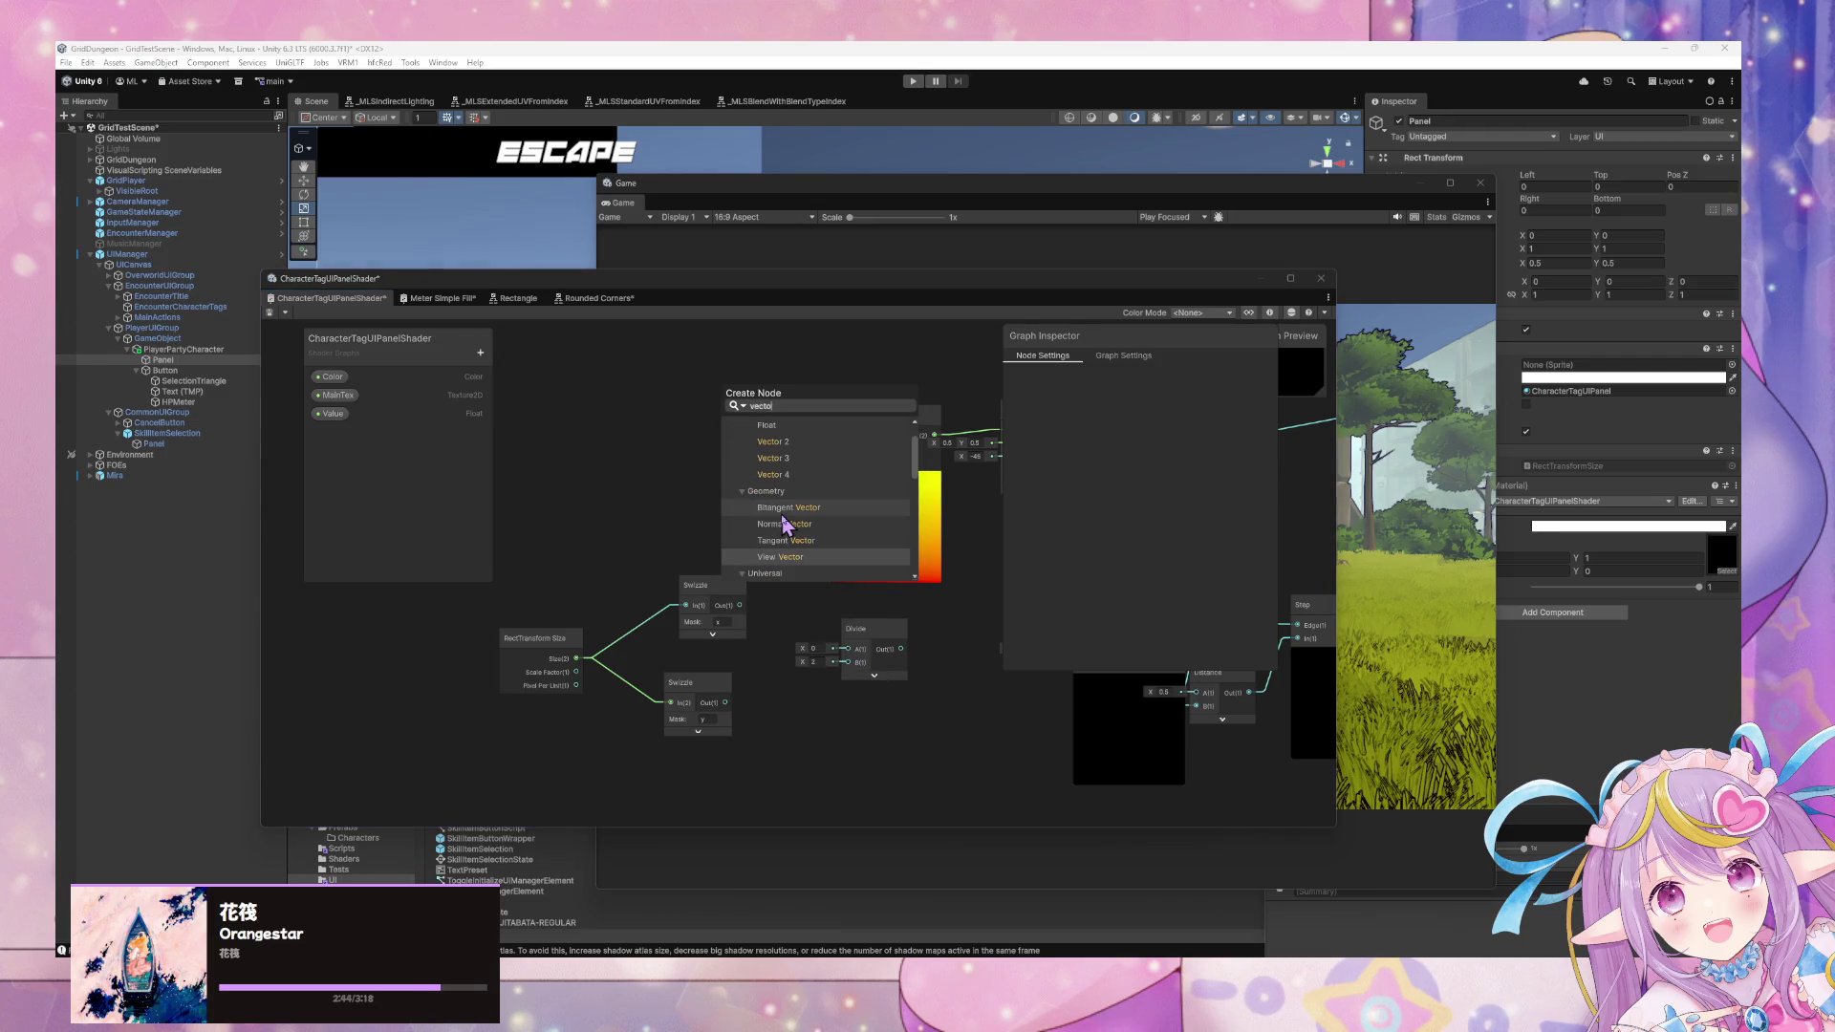
{"action": "key", "text": "Up"}
{"action": "key", "text": "Up"}
{"action": "key", "text": "Up"}
{"action": "key", "text": "Return"}
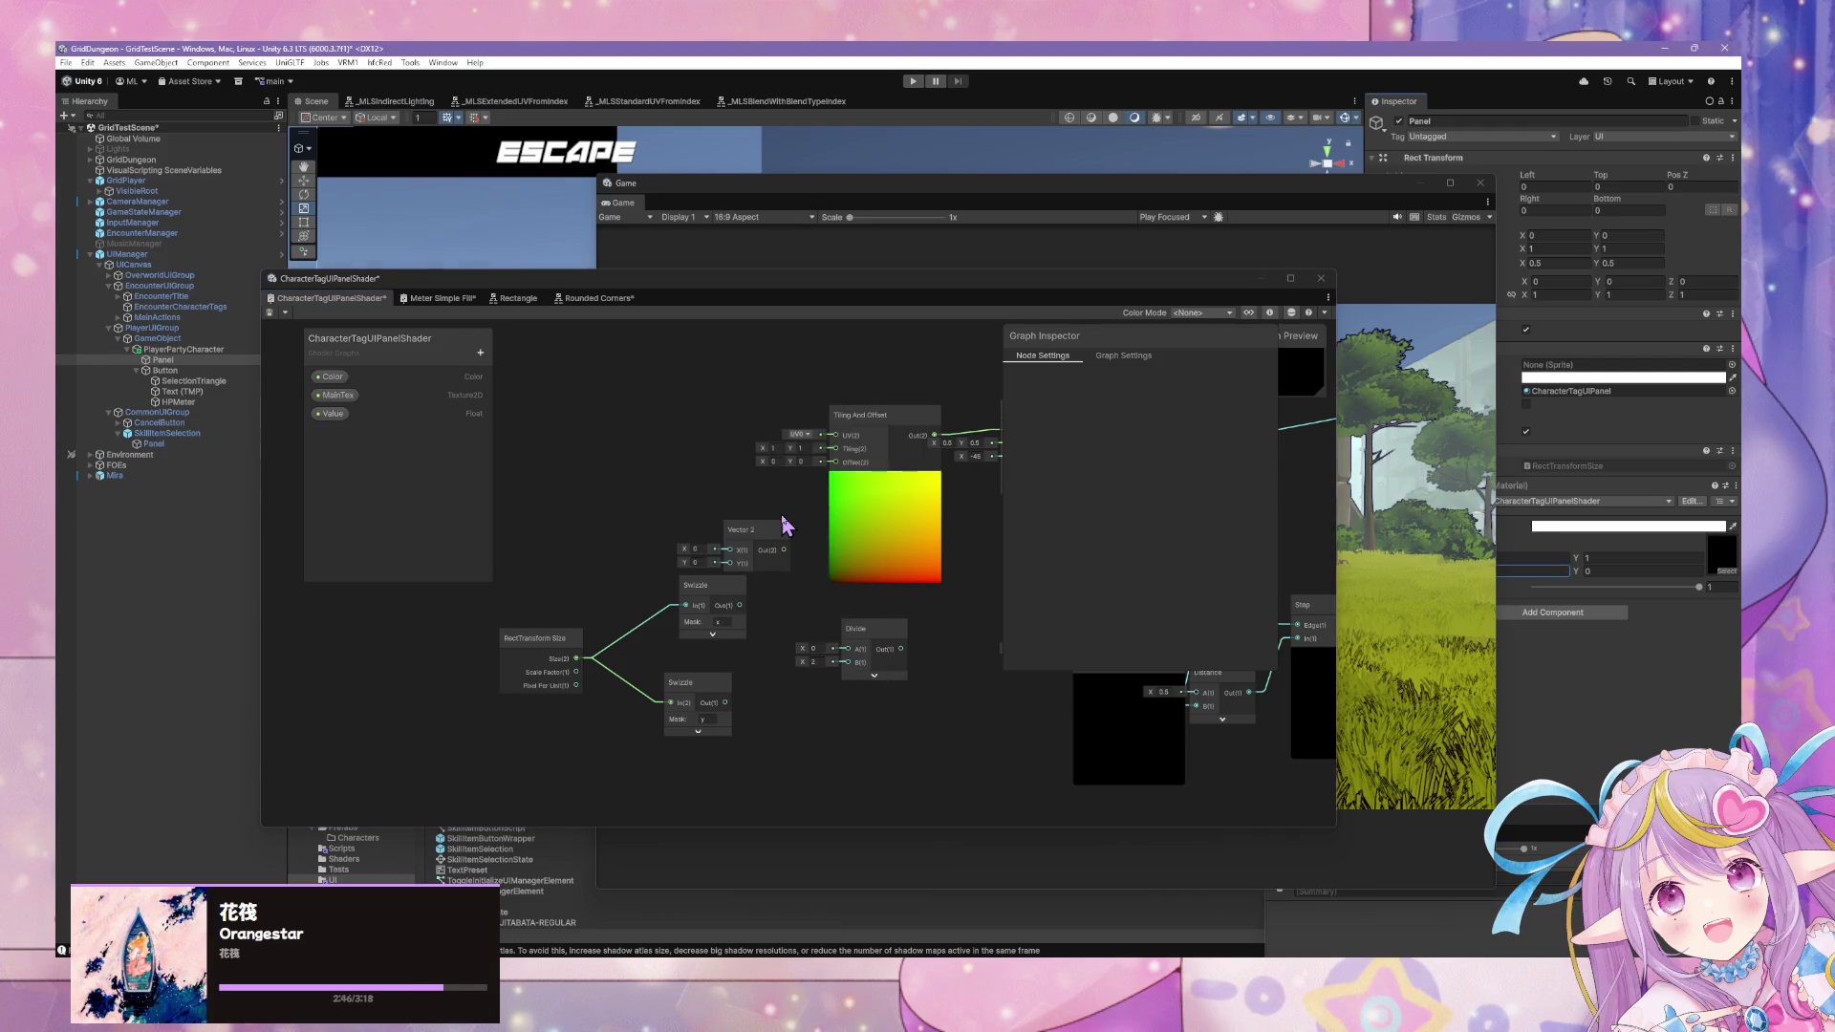
{"action": "mouse_move", "coordinate": [769, 531]}
{"action": "left_mouse_down"}
{"action": "mouse_move", "coordinate": [710, 480]}
{"action": "mouse_move", "coordinate": [834, 448]}
{"action": "left_mouse_up"}
{"action": "left_click_drag", "start_coordinate": [693, 565], "coordinate": [860, 544]}
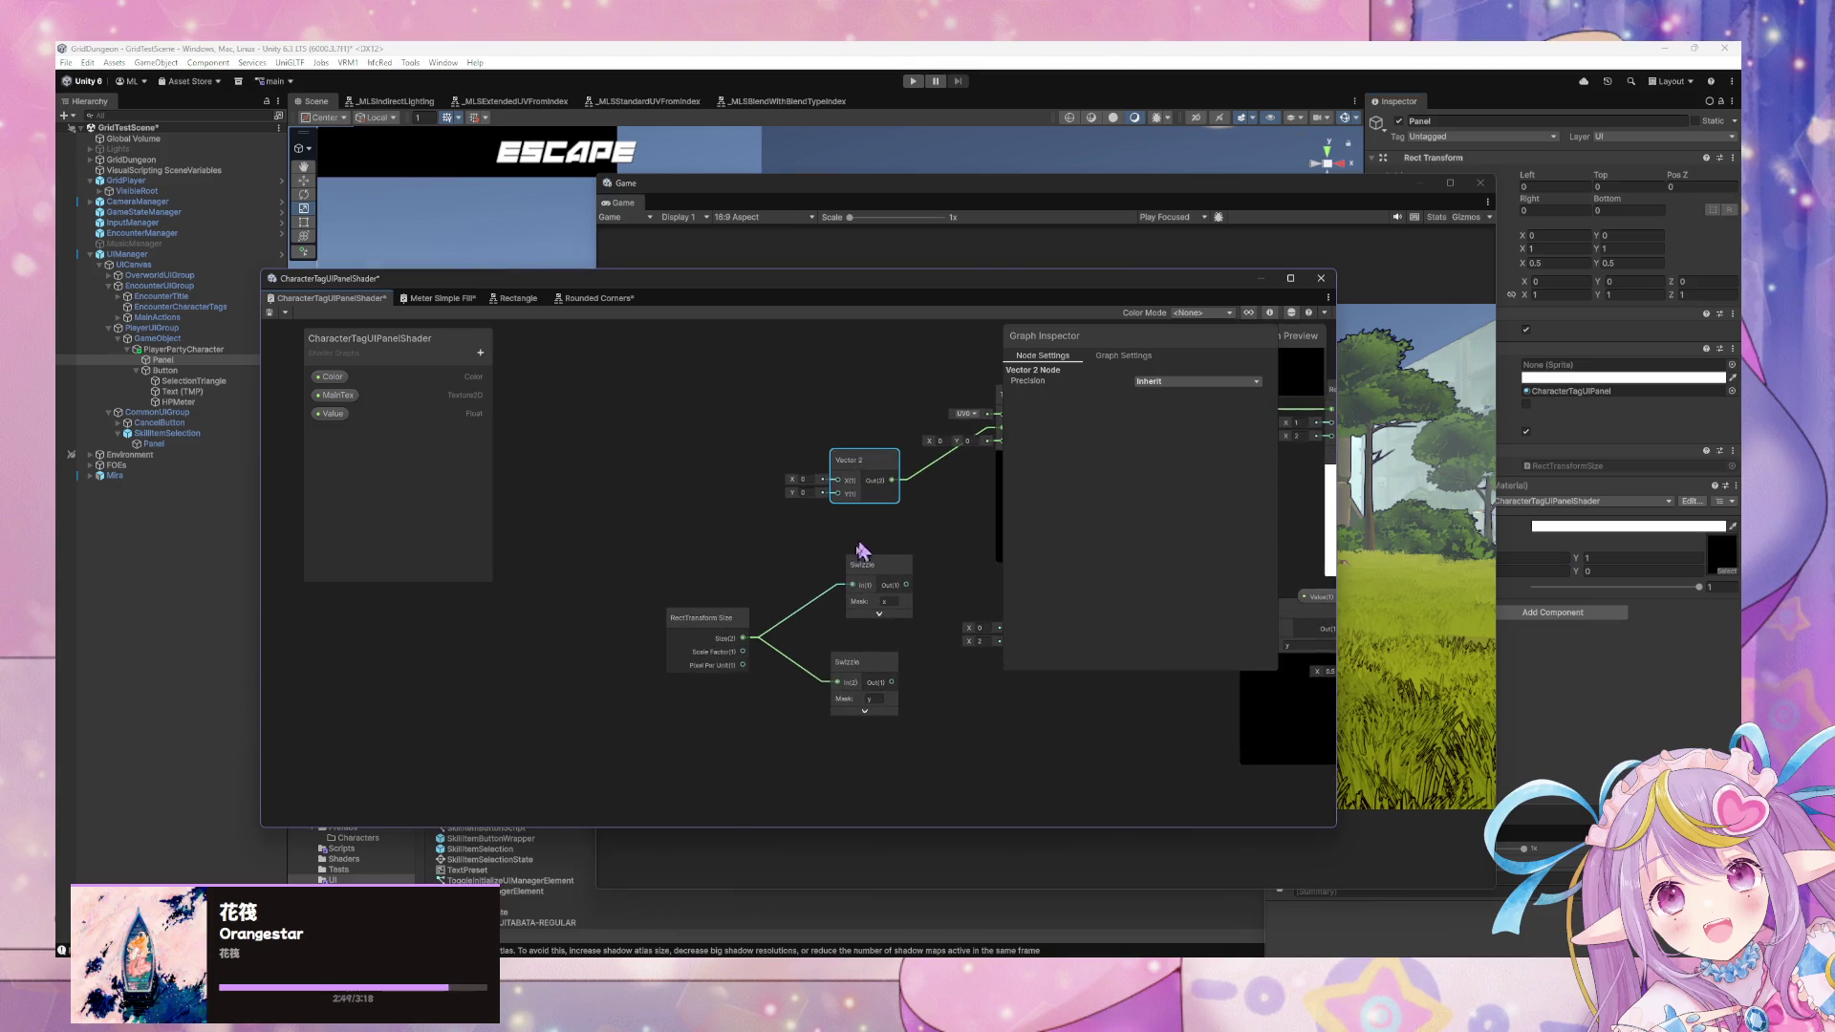
{"action": "mouse_move", "coordinate": [868, 705]}
{"action": "left_mouse_down"}
{"action": "mouse_move", "coordinate": [731, 588]}
{"action": "mouse_move", "coordinate": [607, 634]}
{"action": "left_mouse_up"}
{"action": "left_click_drag", "start_coordinate": [858, 617], "coordinate": [778, 627]}
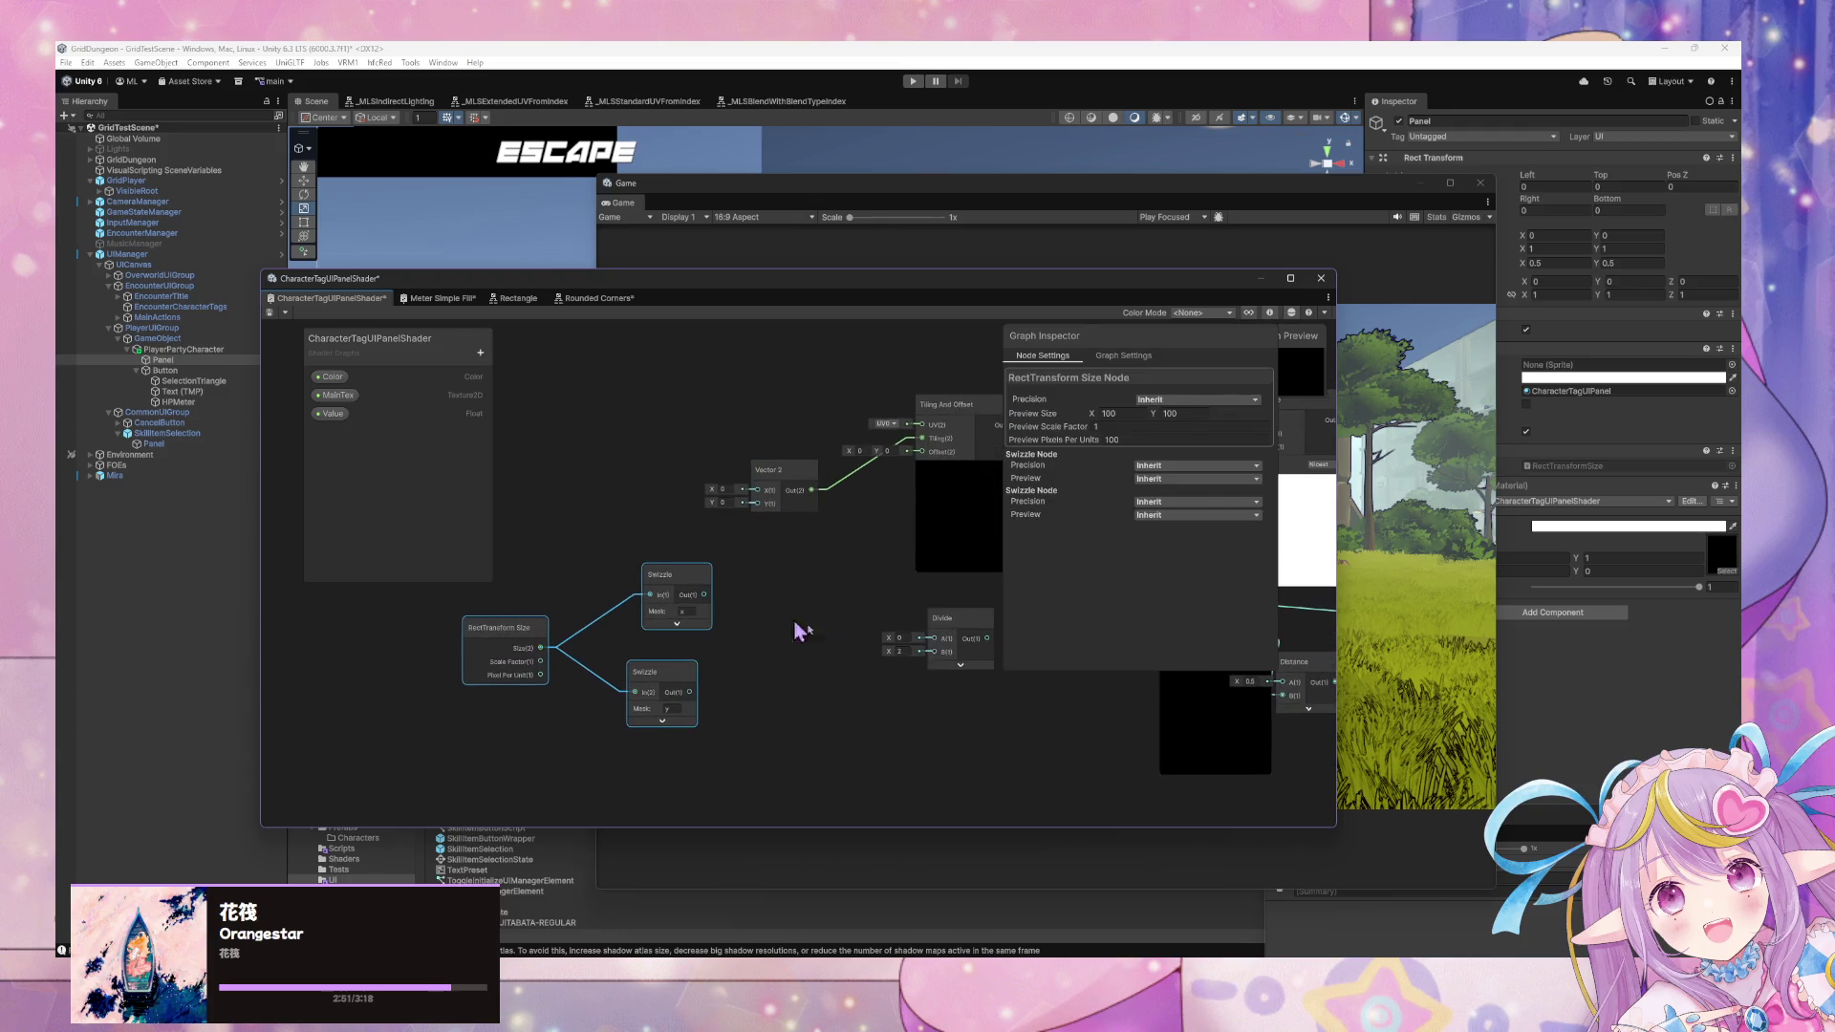
{"action": "left_click_drag", "start_coordinate": [956, 628], "coordinate": [879, 688]}
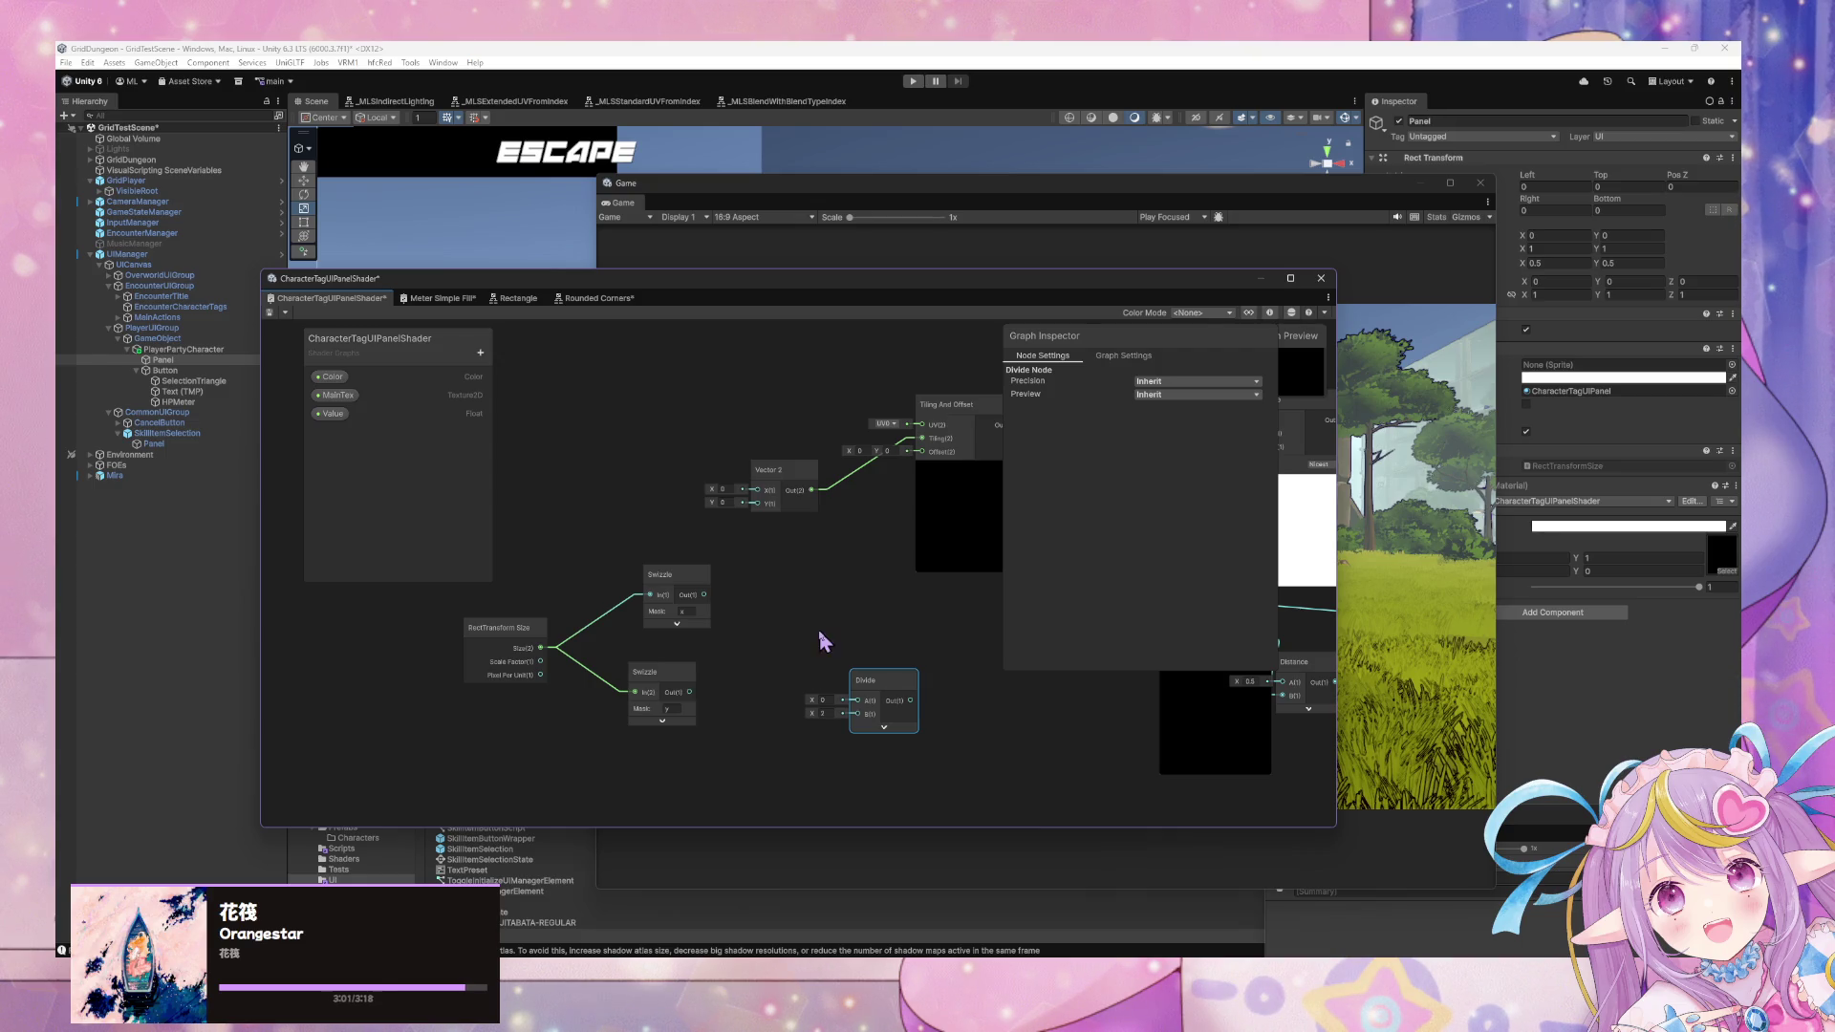
Add a second Divide node and shift the RectTransform Size and Swizzle nodes left.
{"action": "right_click", "coordinate": [822, 602]}
{"action": "left_click", "coordinate": [892, 609]}
{"action": "type", "text": "divide"}
{"action": "left_click", "coordinate": [932, 611]}
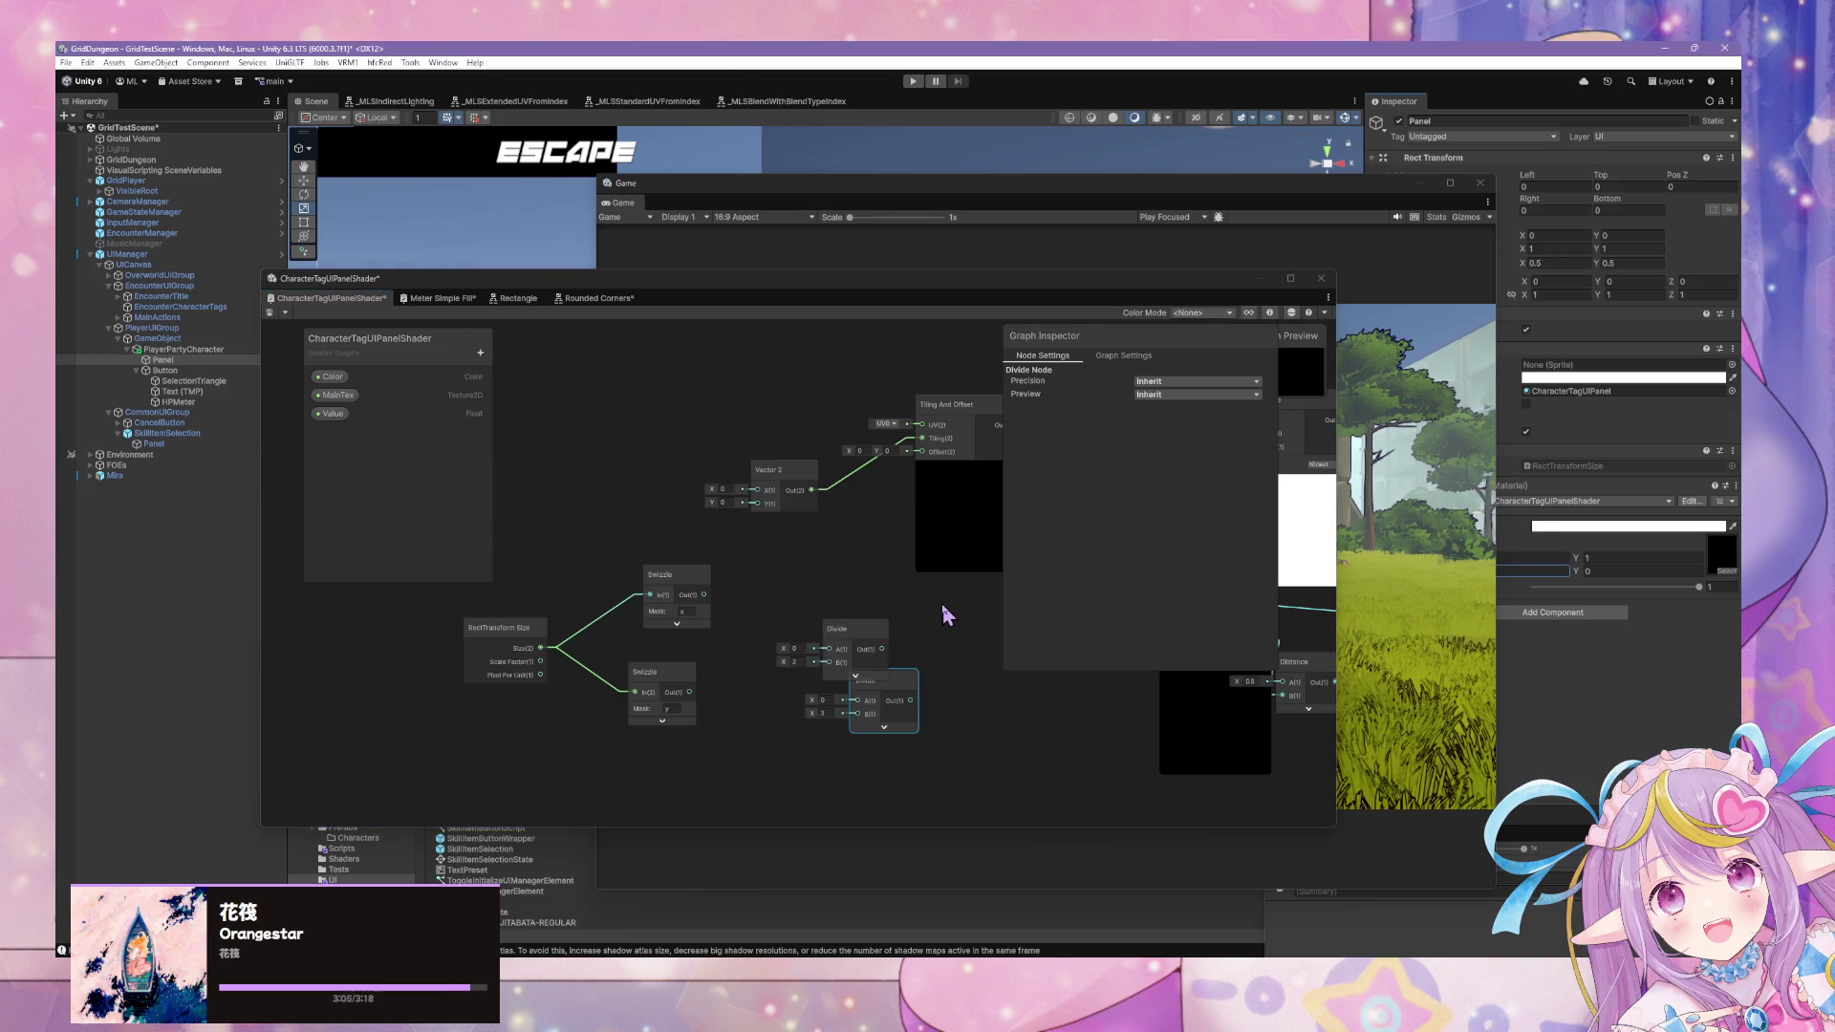
{"action": "left_click", "coordinate": [827, 579]}
{"action": "left_click_drag", "start_coordinate": [827, 579], "coordinate": [822, 582]}
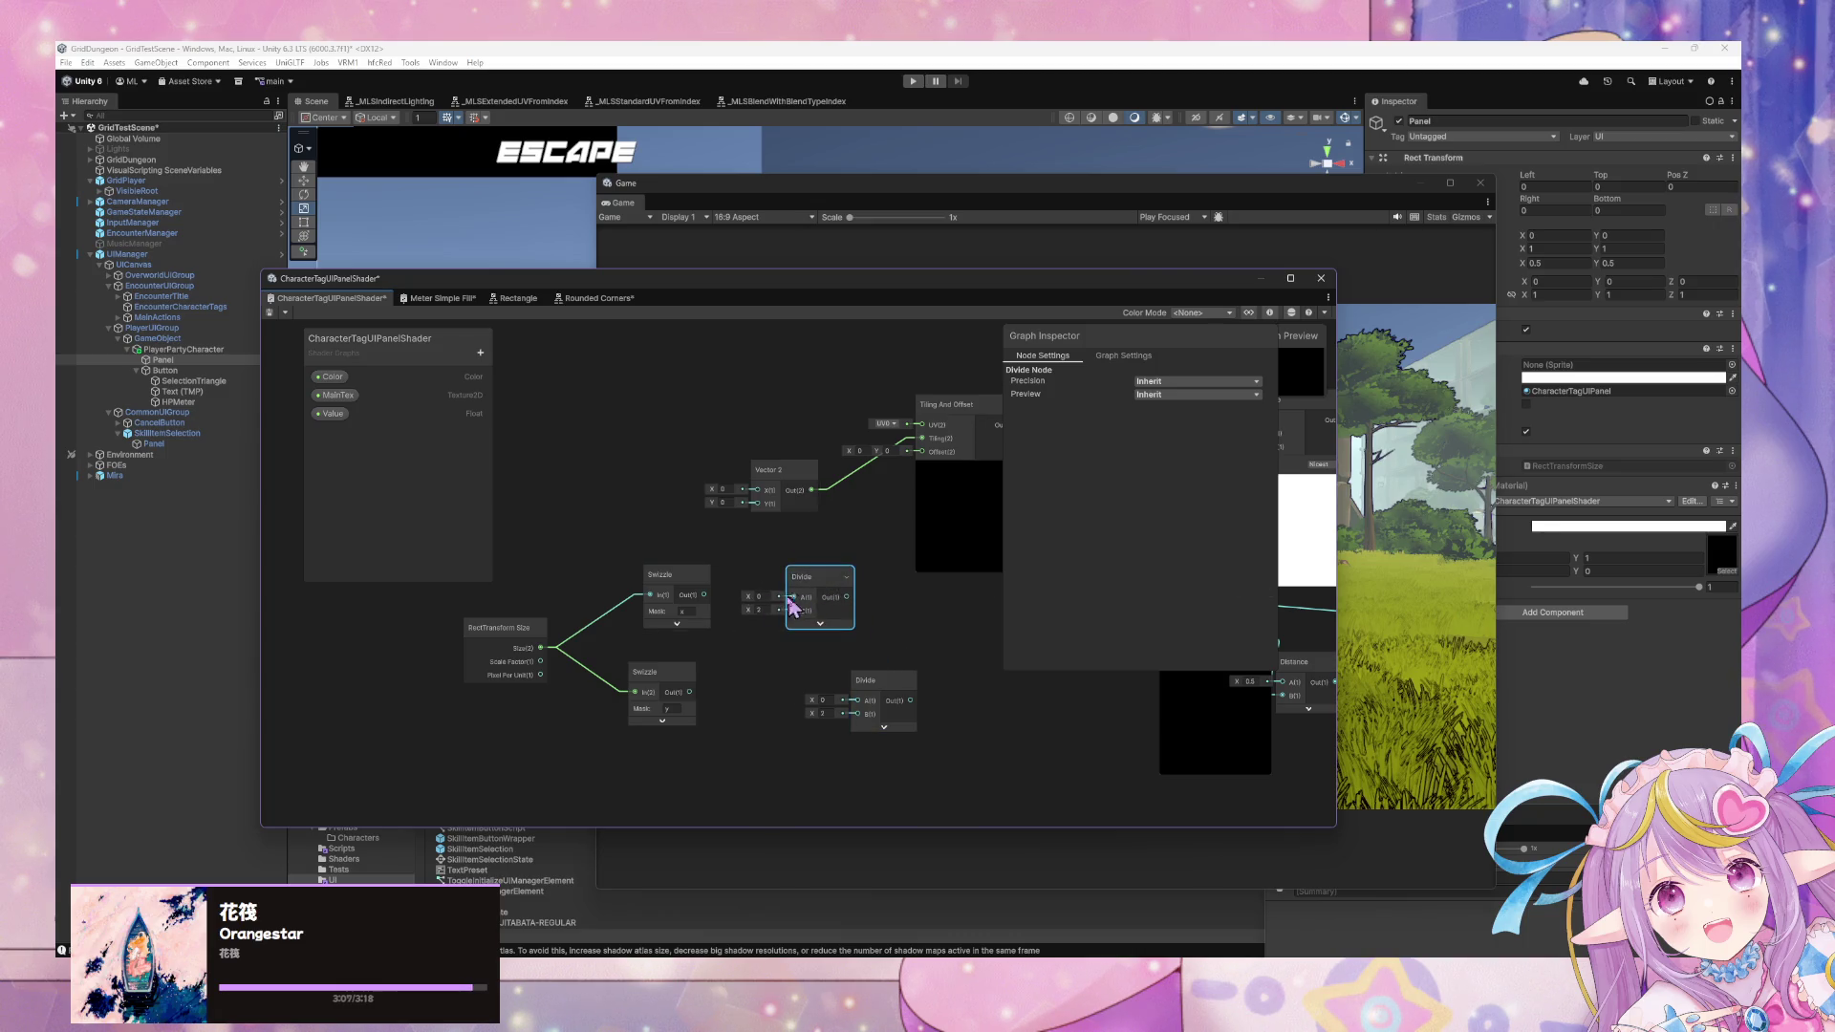
{"action": "left_click_drag", "start_coordinate": [510, 582], "coordinate": [639, 700]}
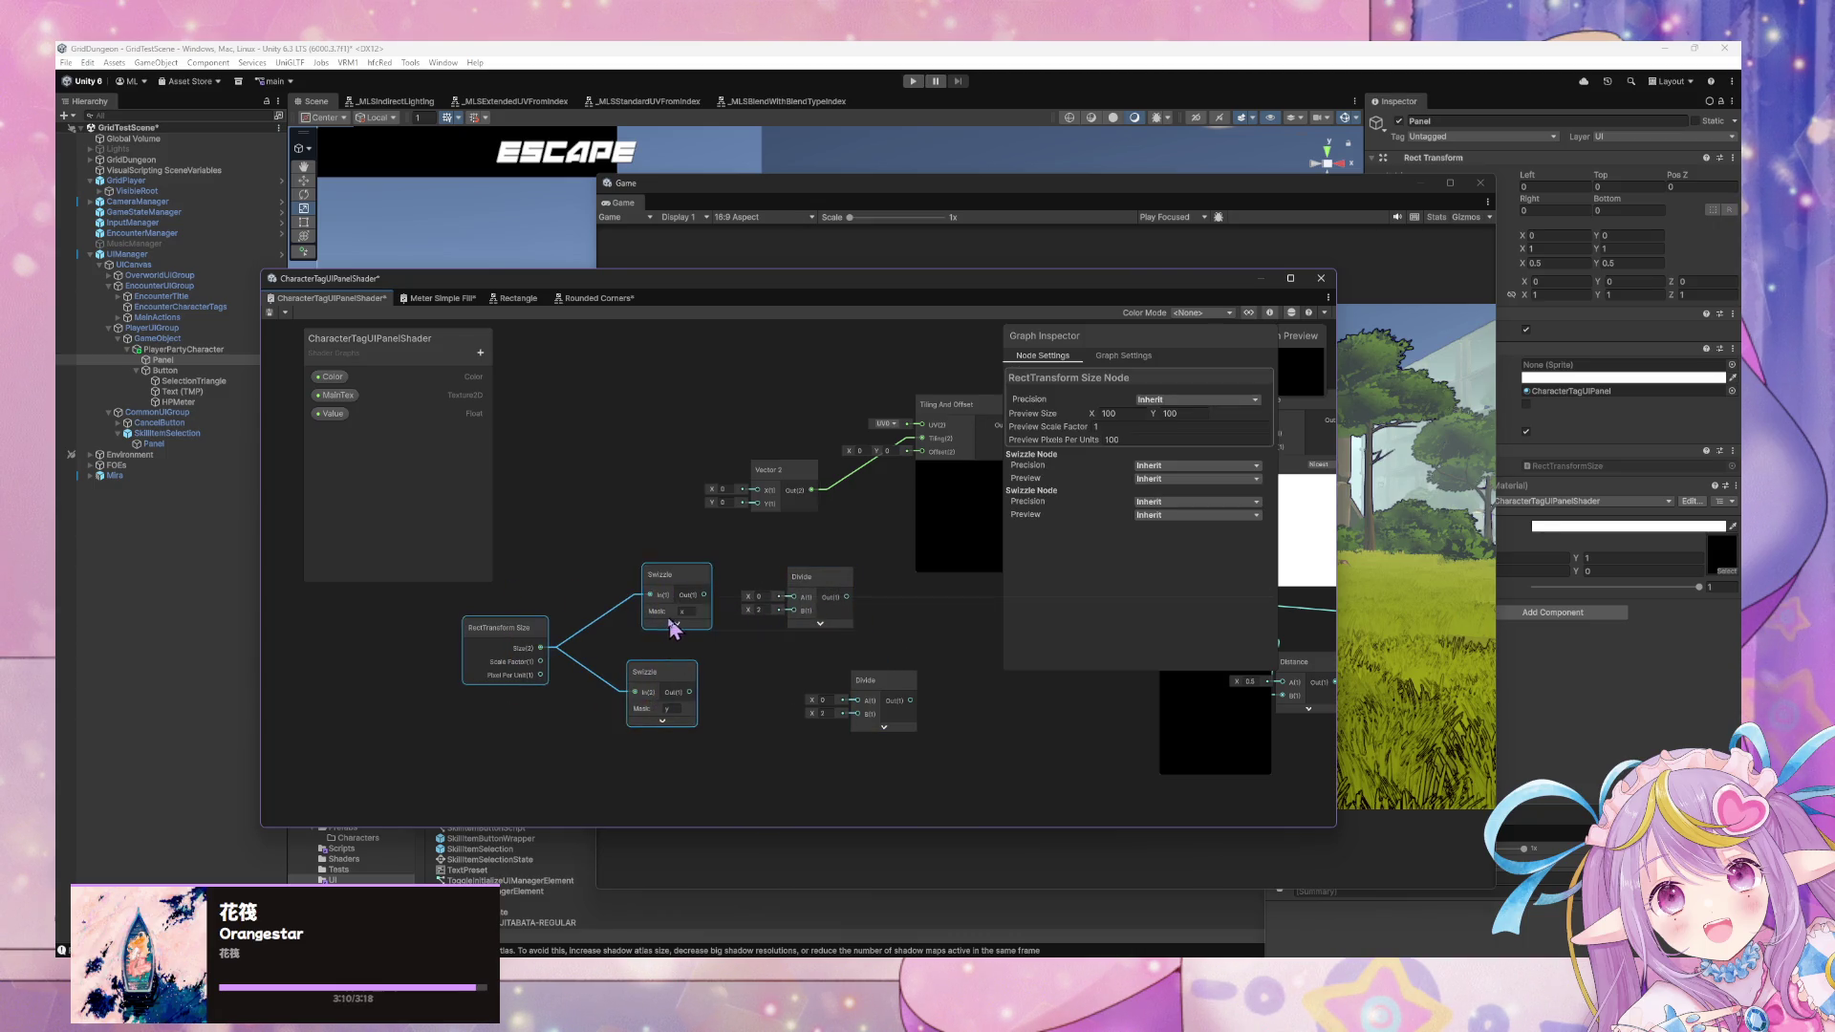
{"action": "left_click_drag", "start_coordinate": [674, 621], "coordinate": [600, 623]}
{"action": "mouse_move", "coordinate": [851, 300]}
{"action": "left_mouse_down"}
{"action": "mouse_move", "coordinate": [1326, 650]}
{"action": "mouse_move", "coordinate": [1161, 798]}
{"action": "left_mouse_up"}
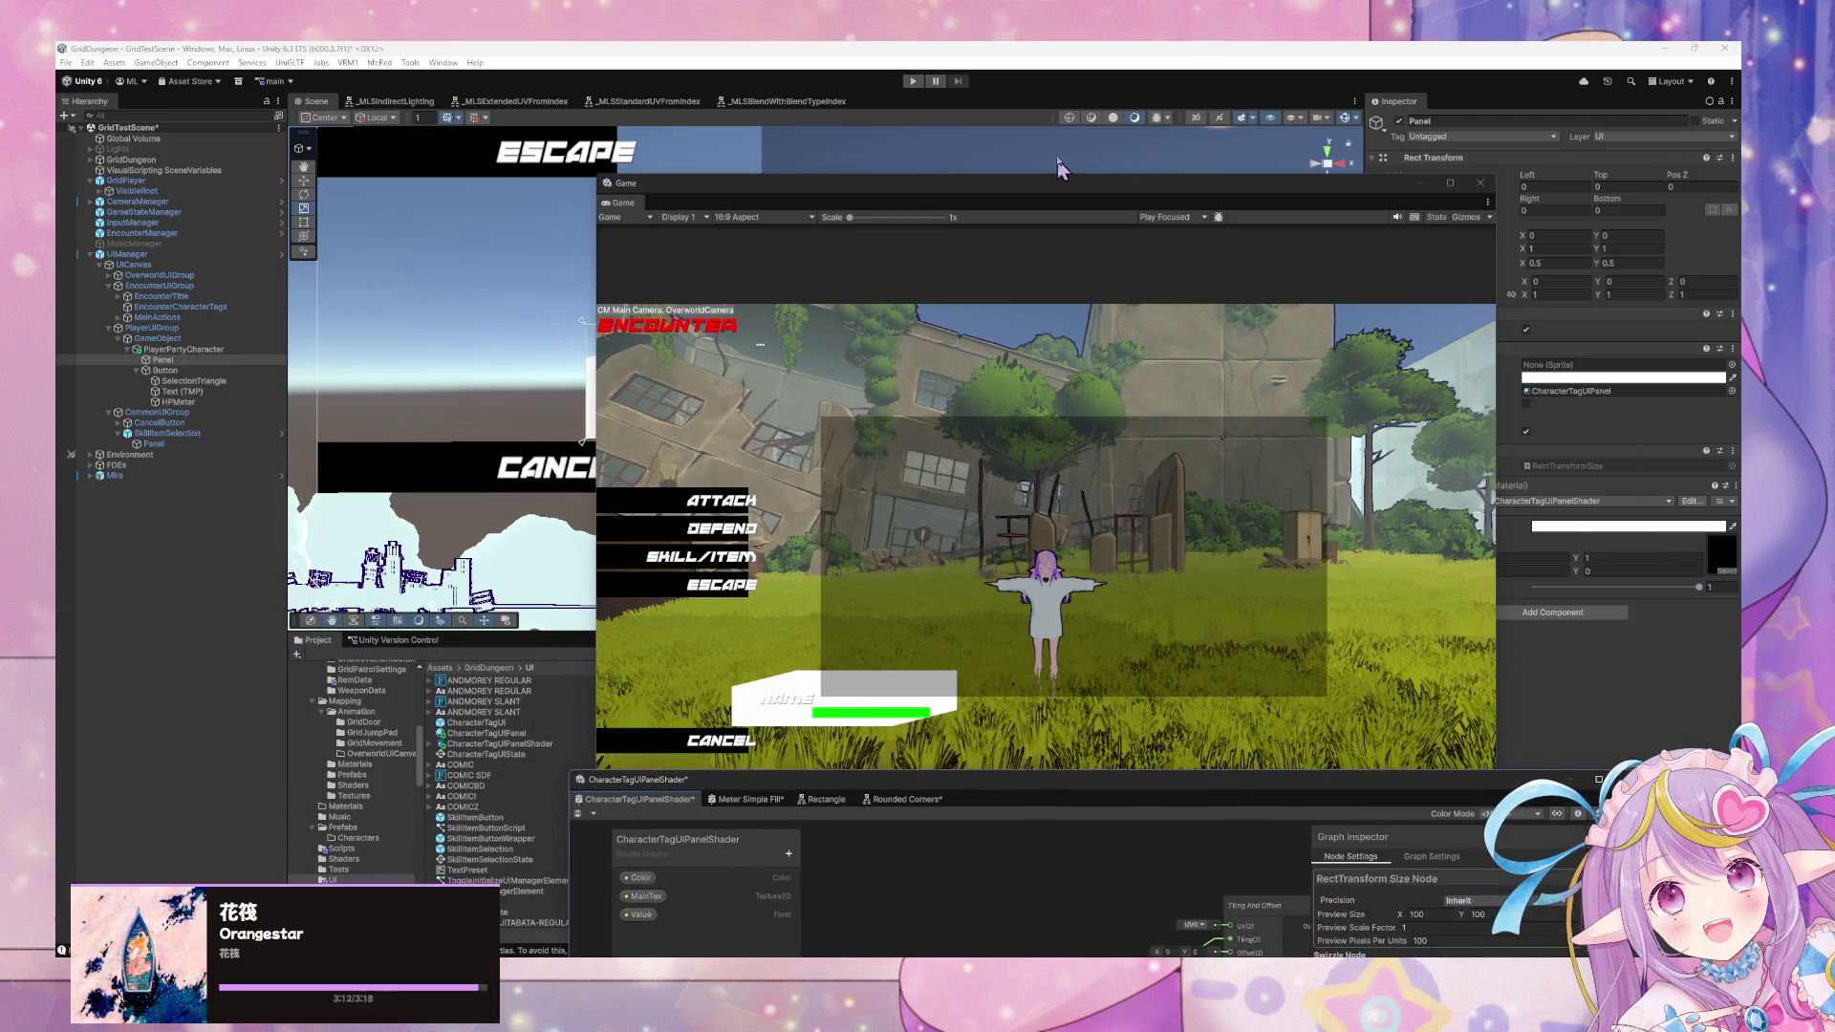
Move the Game view aside and place the Shader Graph window over the Scene view.
{"action": "mouse_move", "coordinate": [939, 186]}
{"action": "left_mouse_down"}
{"action": "mouse_move", "coordinate": [1520, 502]}
{"action": "mouse_move", "coordinate": [1515, 630]}
{"action": "left_mouse_up"}
{"action": "left_click", "coordinate": [1104, 656]}
{"action": "type", "text": "zero"}
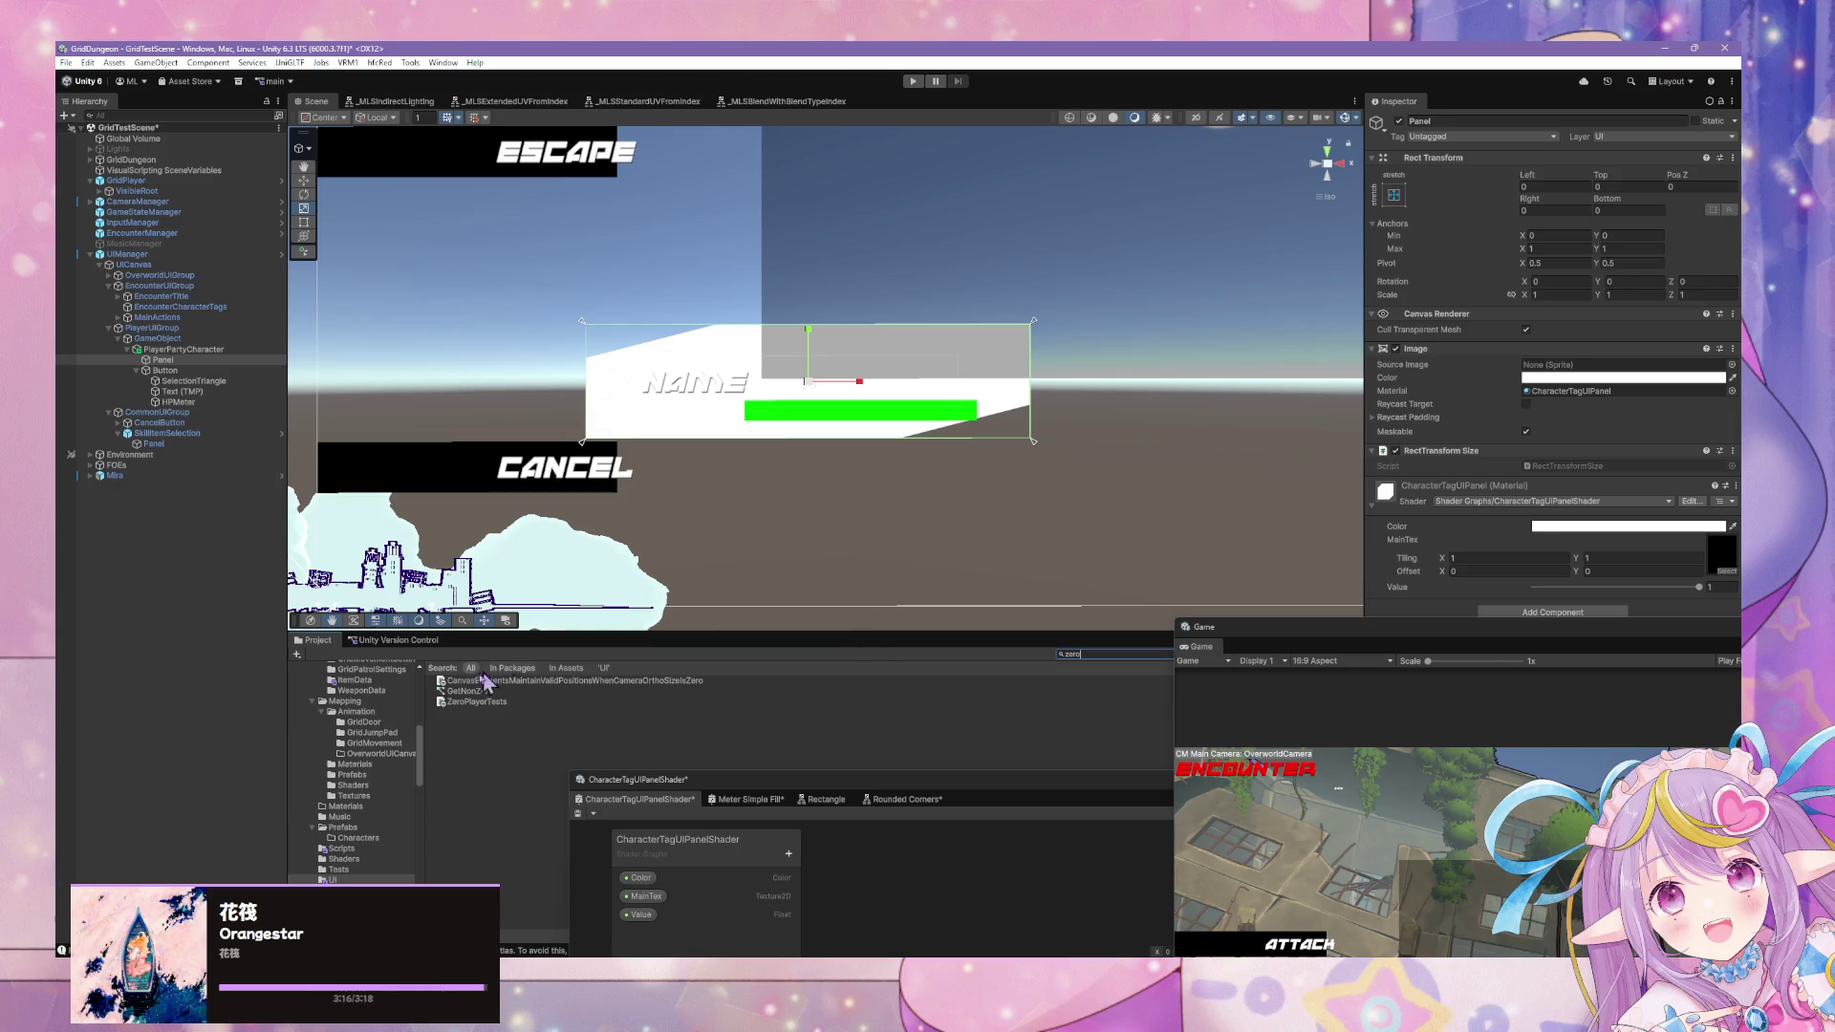
{"action": "left_click", "coordinate": [955, 889]}
{"action": "mouse_move", "coordinate": [1020, 799]}
{"action": "left_mouse_down"}
{"action": "mouse_move", "coordinate": [862, 457]}
{"action": "mouse_move", "coordinate": [1146, 495]}
{"action": "left_mouse_up"}
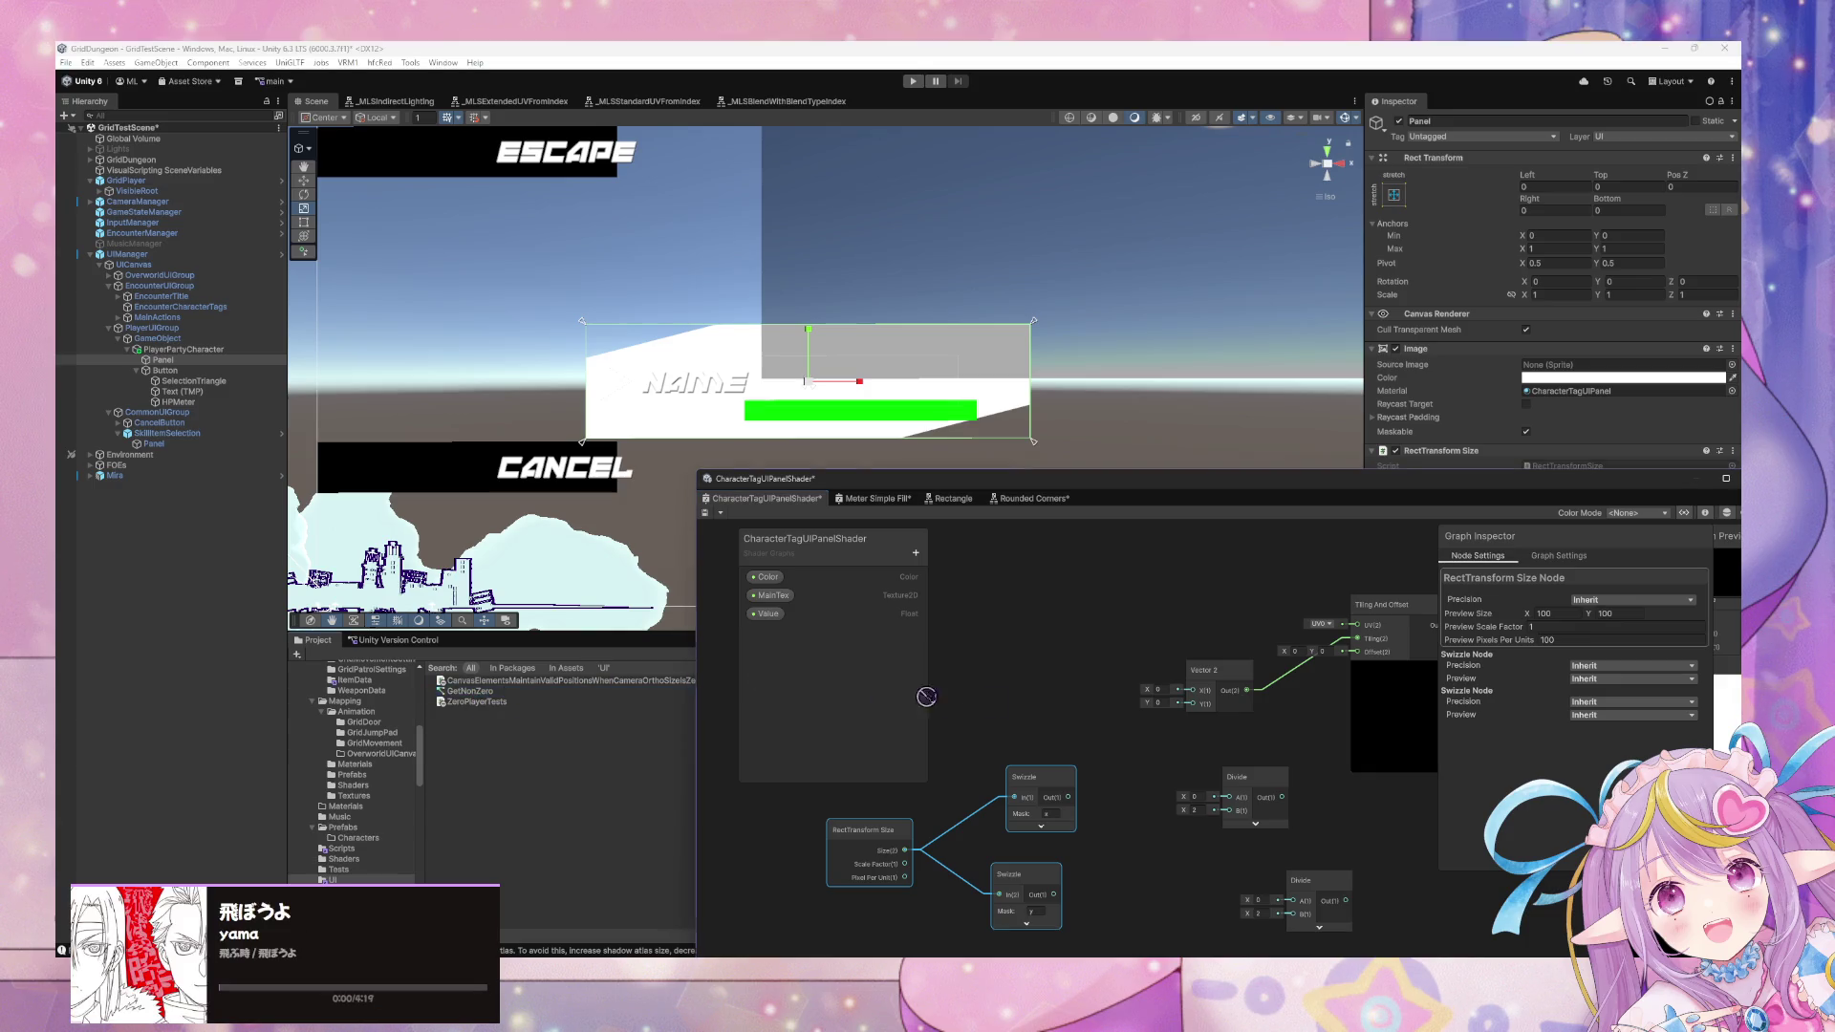
{"action": "right_click", "coordinate": [1115, 792]}
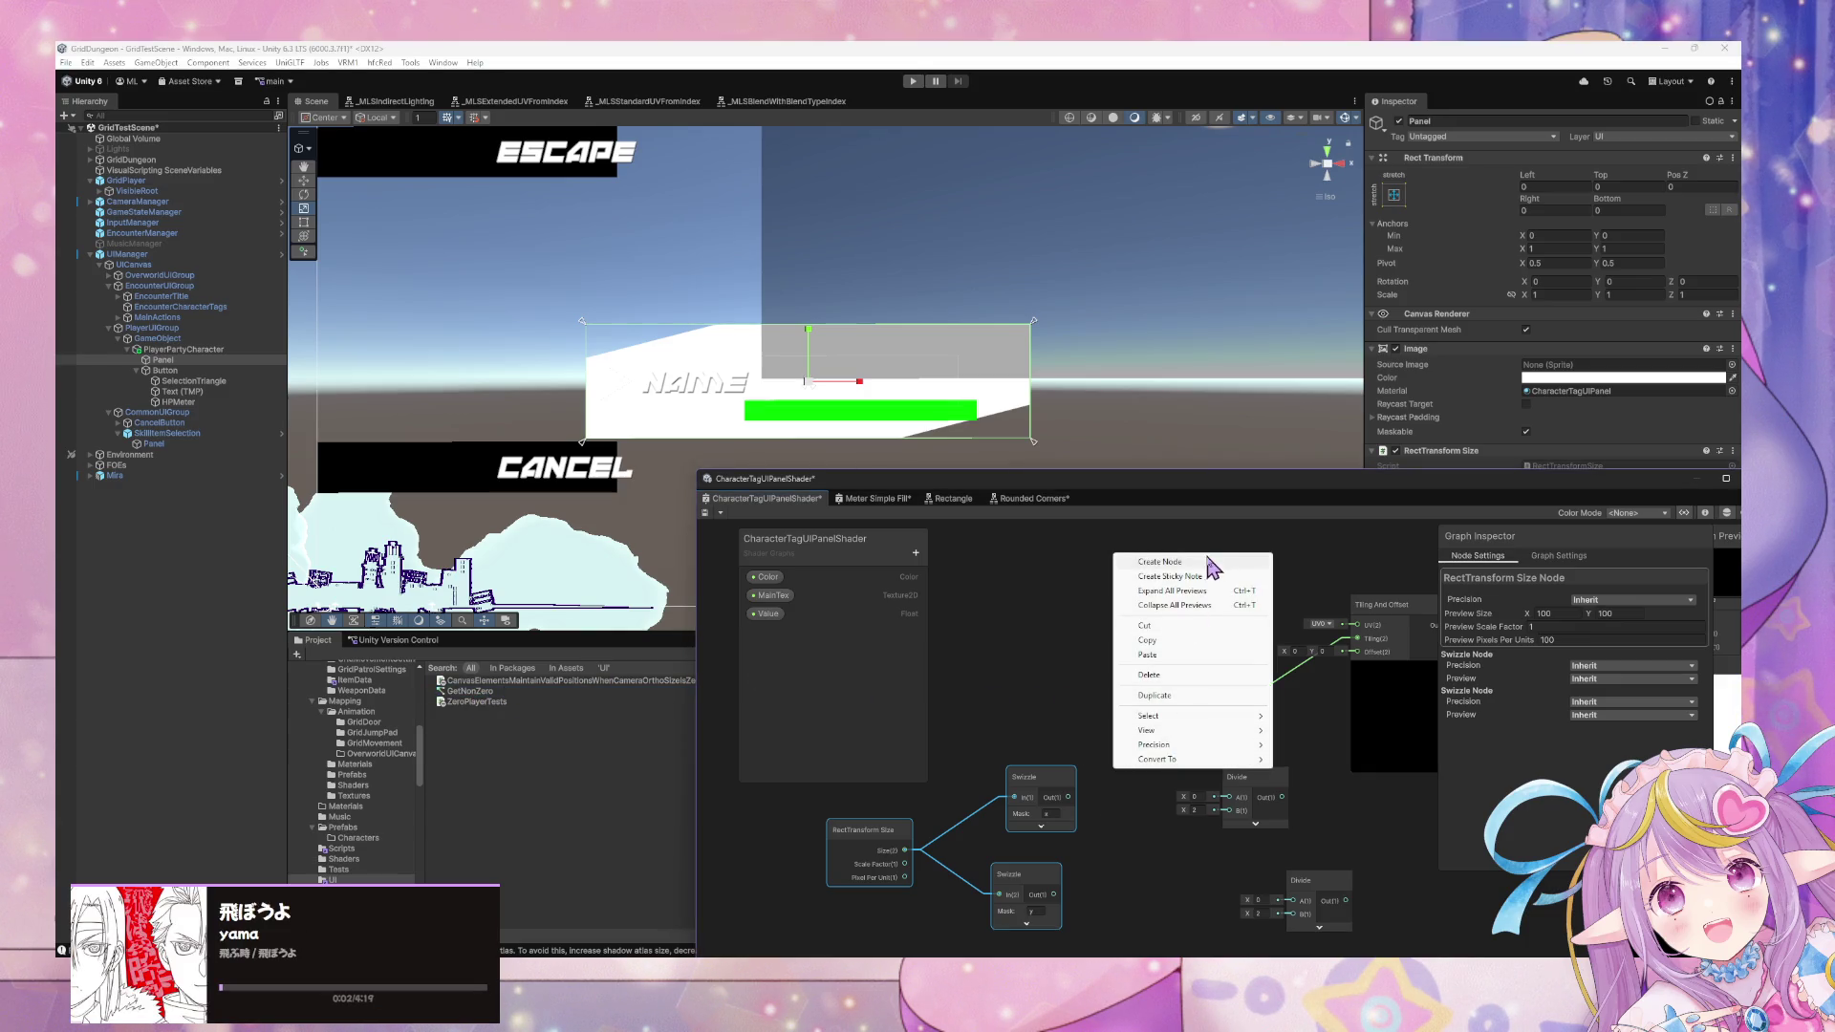
Open the GetNonZero script graph from the Project panel and arrange its window.
{"action": "left_click", "coordinate": [469, 693]}
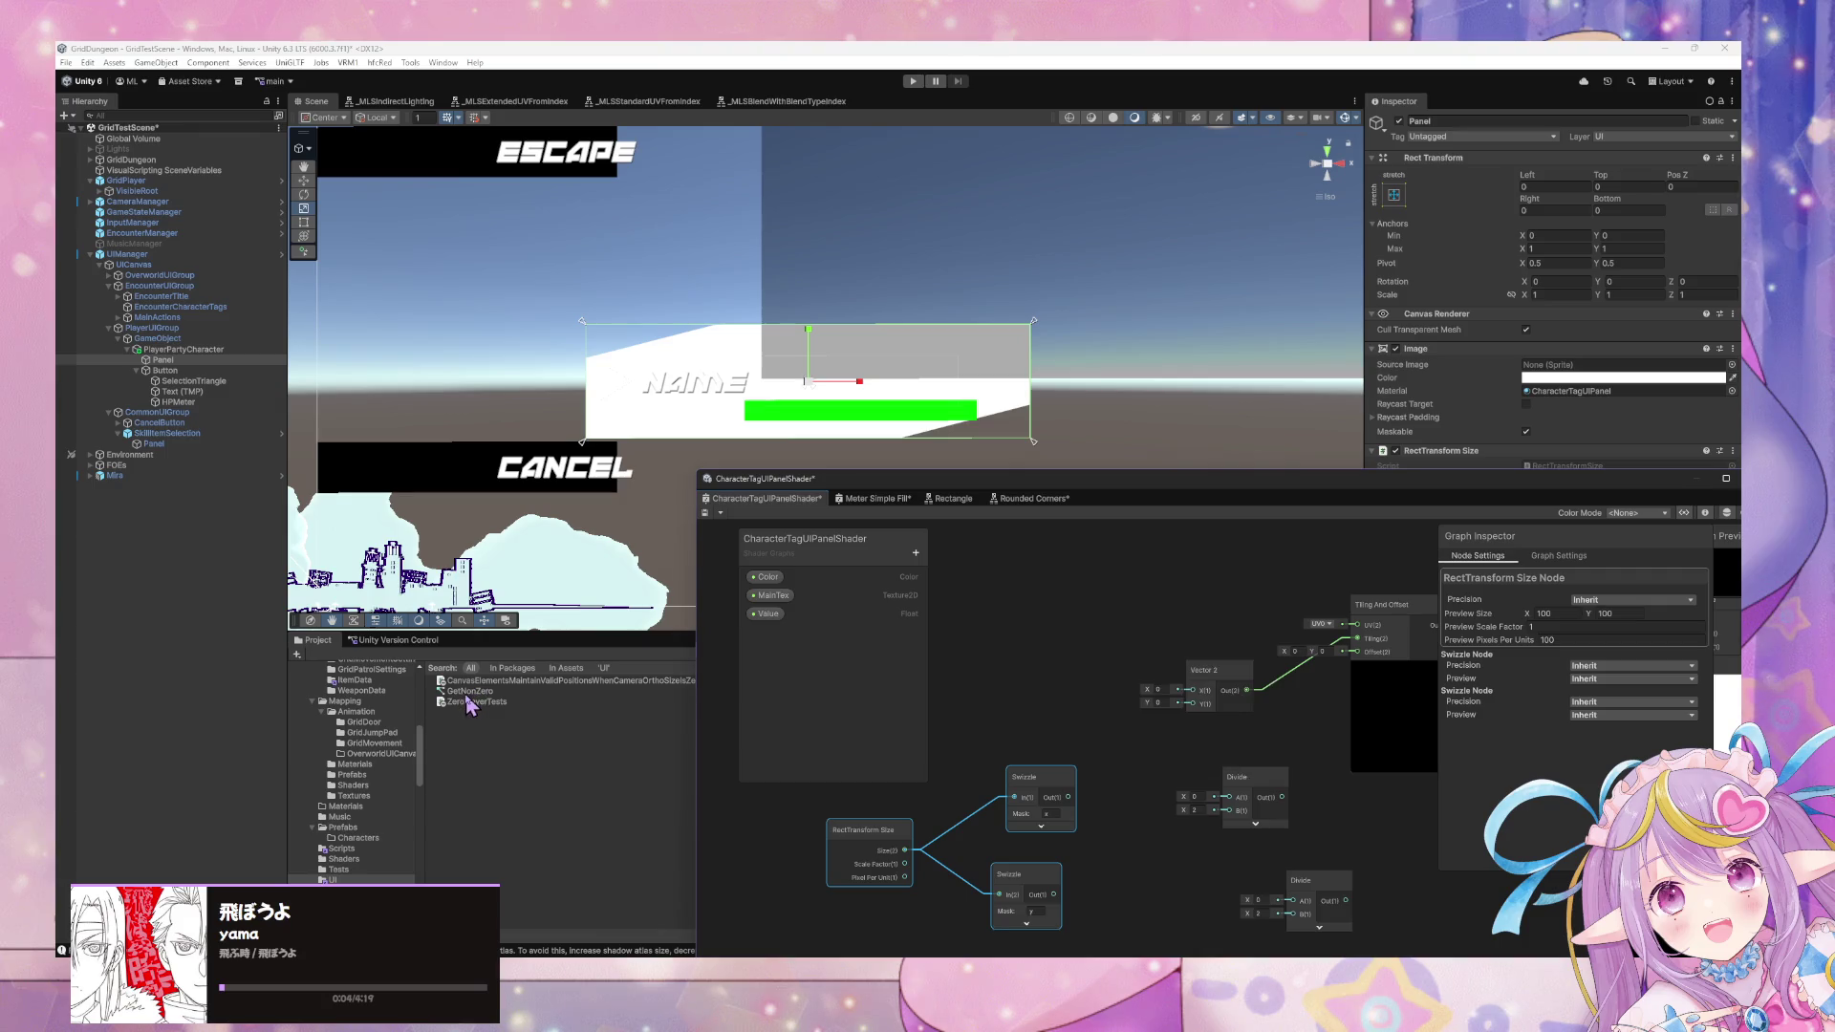
{"action": "double_click", "coordinate": [470, 692]}
{"action": "mouse_move", "coordinate": [1162, 497]}
{"action": "left_mouse_down"}
{"action": "mouse_move", "coordinate": [781, 332]}
{"action": "mouse_move", "coordinate": [656, 252]}
{"action": "left_mouse_up"}
{"action": "mouse_move", "coordinate": [1355, 822]}
{"action": "left_mouse_down"}
{"action": "mouse_move", "coordinate": [716, 308]}
{"action": "mouse_move", "coordinate": [1166, 583]}
{"action": "left_mouse_up"}
{"action": "left_click_drag", "start_coordinate": [643, 251], "coordinate": [1055, 332]}
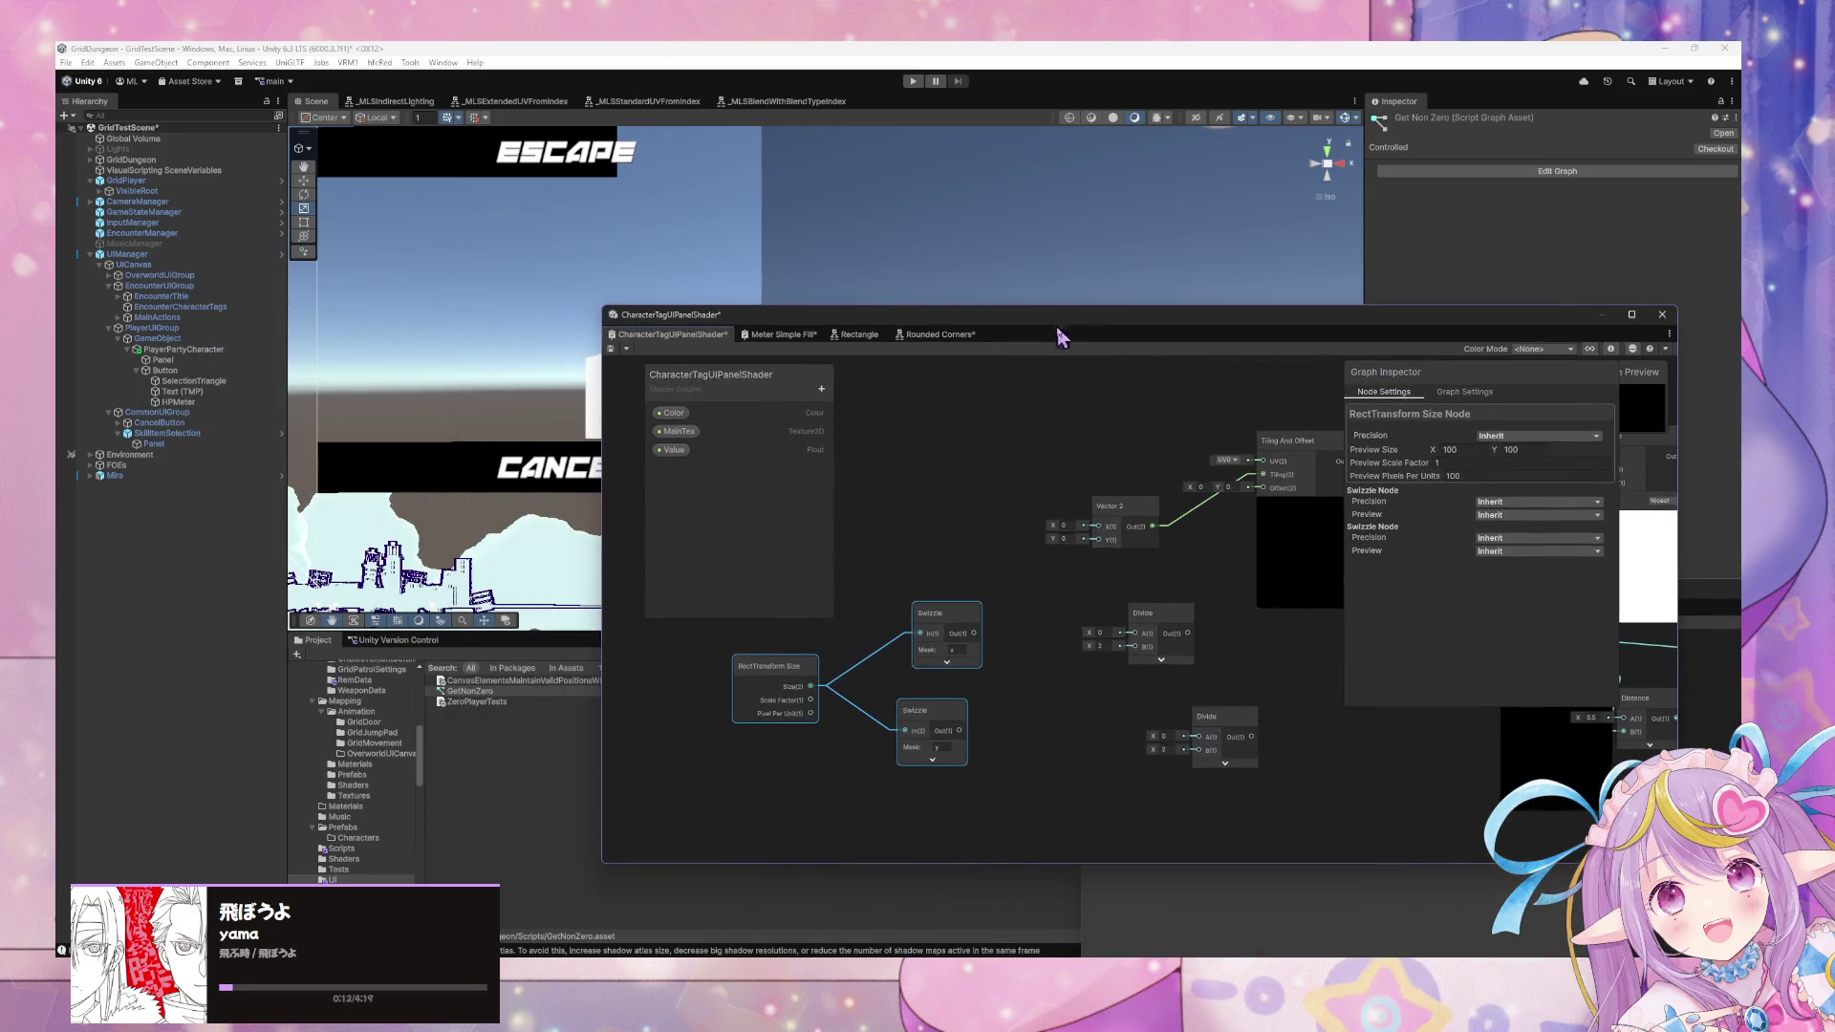
Add a Branch node and position it beside the two Swizzle nodes.
{"action": "right_click", "coordinate": [1029, 556]}
{"action": "left_click", "coordinate": [1075, 569]}
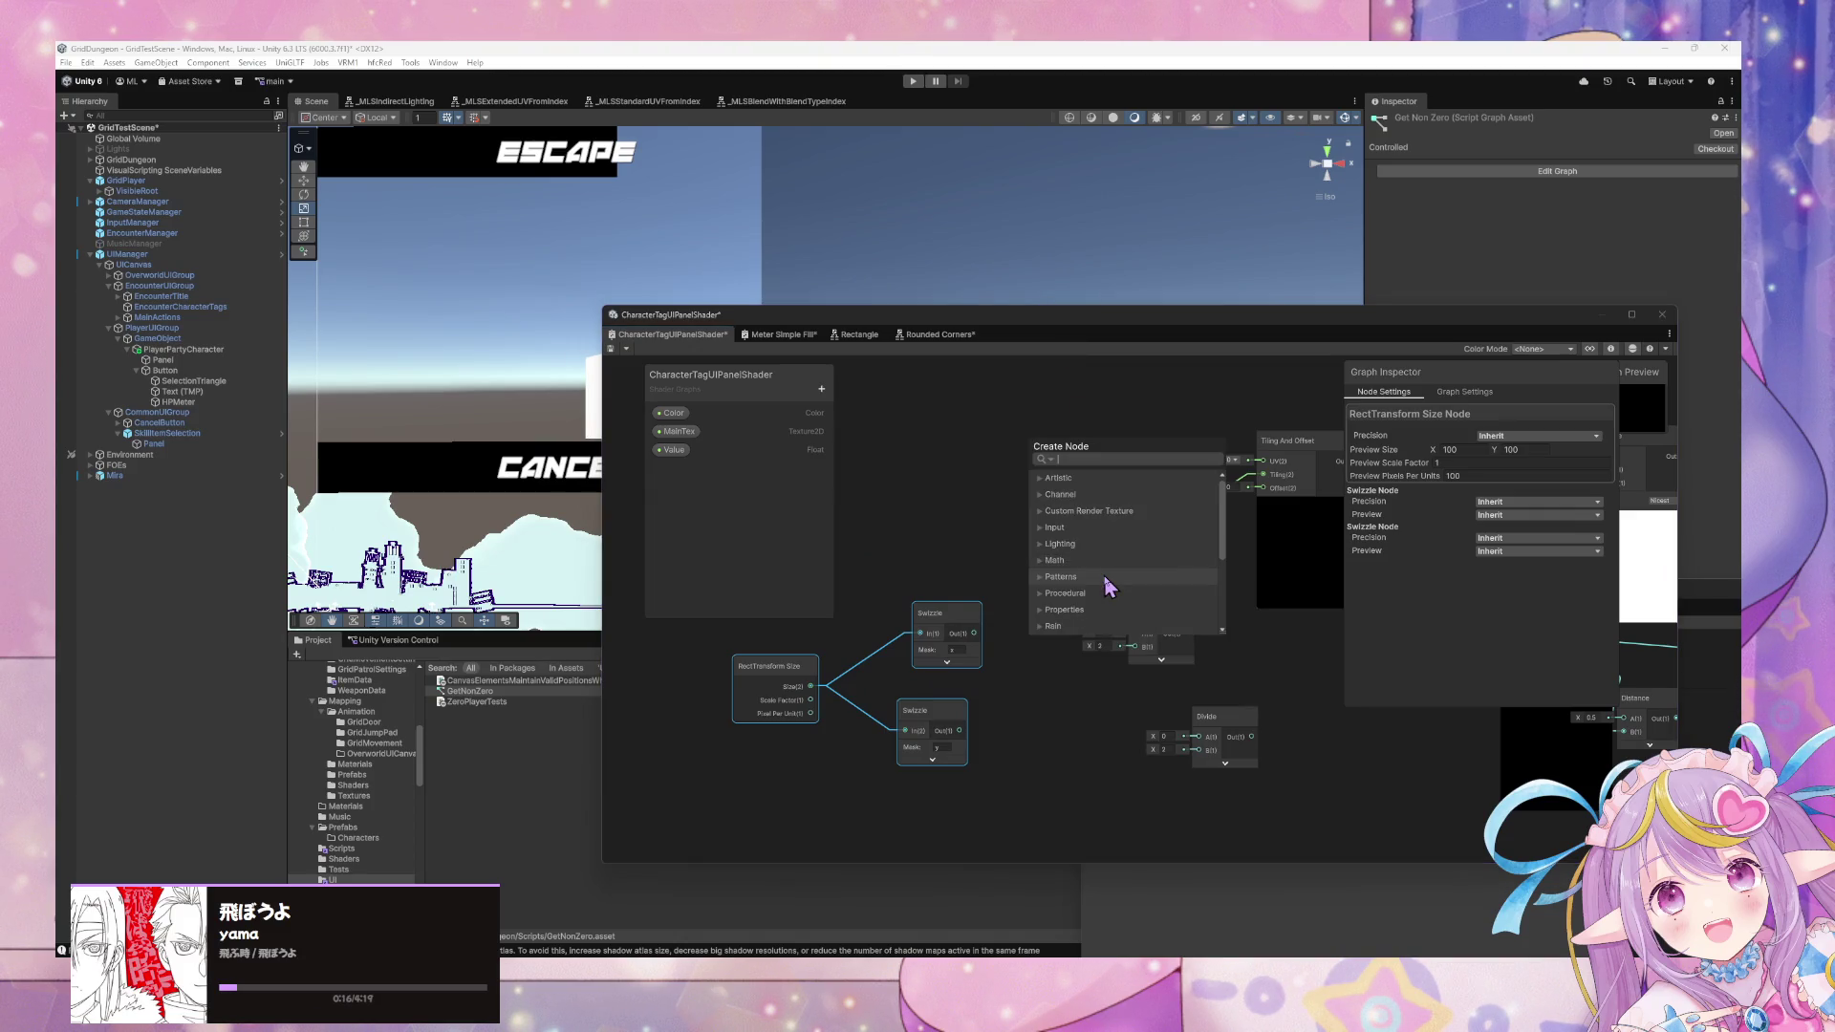
{"action": "type", "text": "if"}
{"action": "left_click", "coordinate": [1104, 575]}
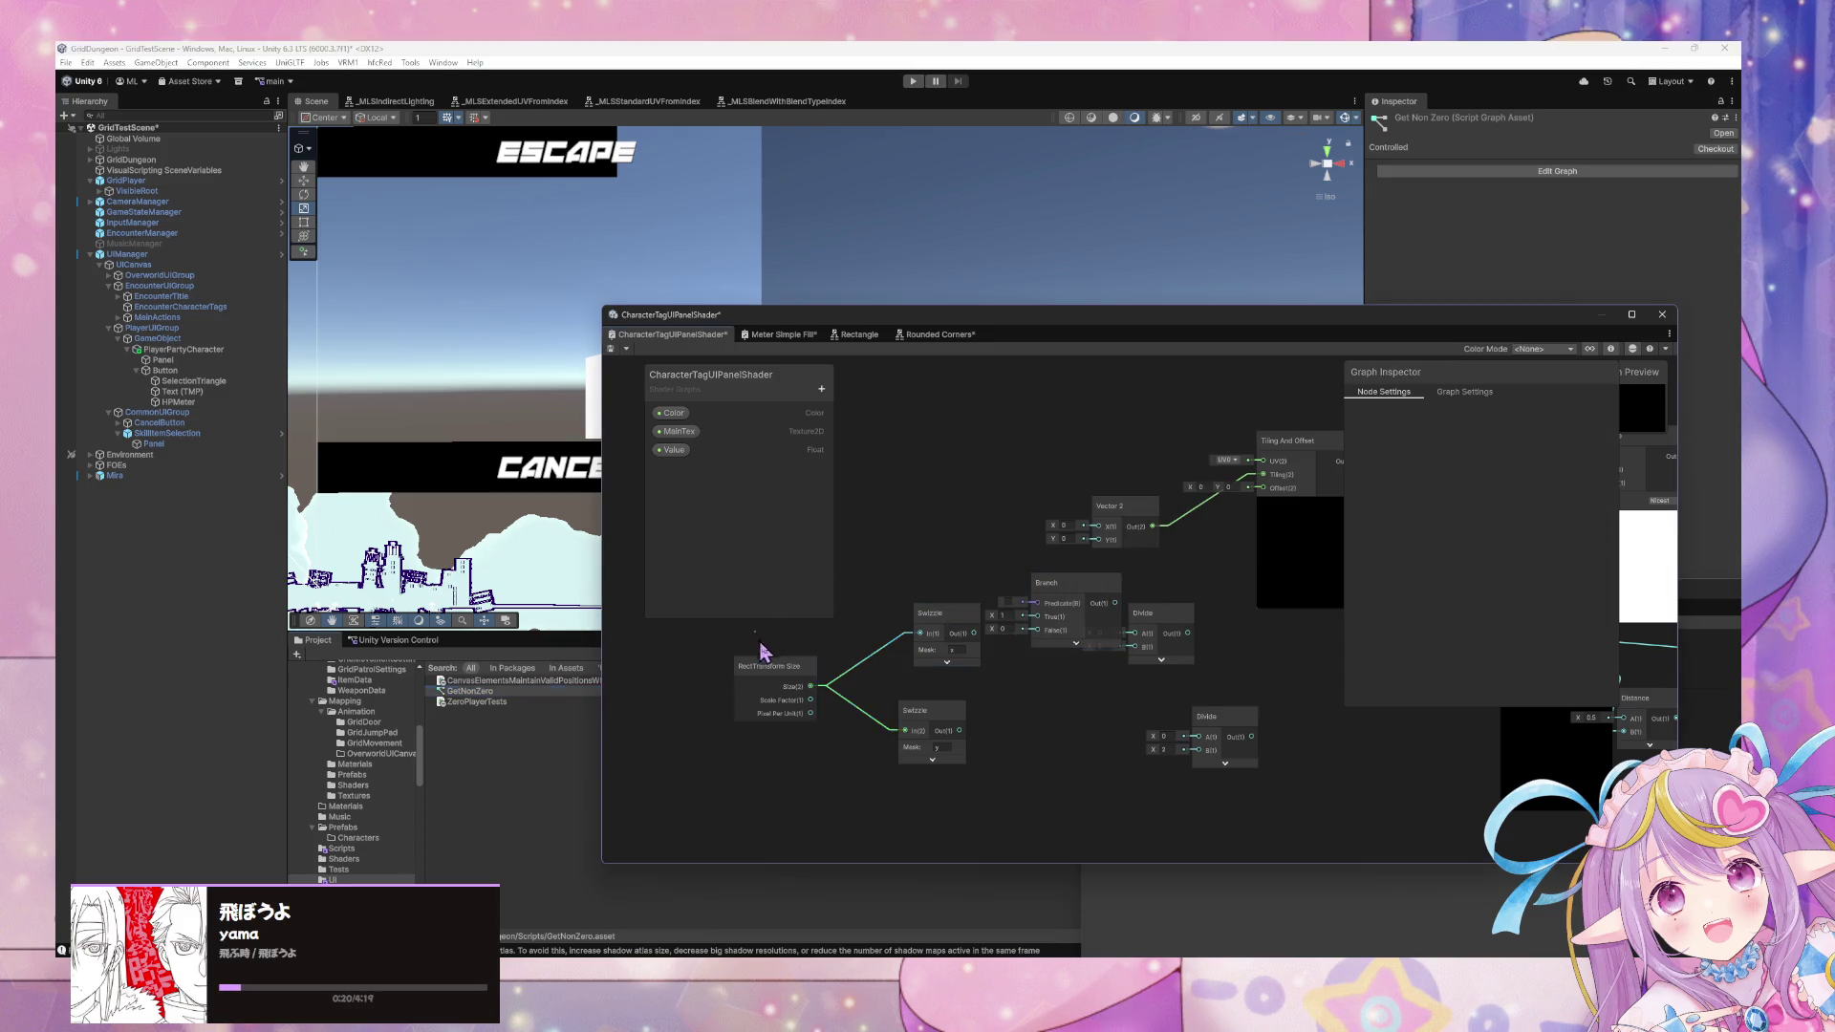
{"action": "left_click_drag", "start_coordinate": [934, 644], "coordinate": [795, 626]}
{"action": "left_click", "coordinate": [1046, 608]}
{"action": "mouse_move", "coordinate": [1046, 608]}
{"action": "left_mouse_down"}
{"action": "mouse_move", "coordinate": [933, 600]}
{"action": "mouse_move", "coordinate": [993, 658]}
{"action": "left_mouse_up"}
{"action": "mouse_move", "coordinate": [958, 729]}
{"action": "left_mouse_down"}
{"action": "mouse_move", "coordinate": [983, 731]}
{"action": "mouse_move", "coordinate": [946, 716]}
{"action": "left_mouse_up"}
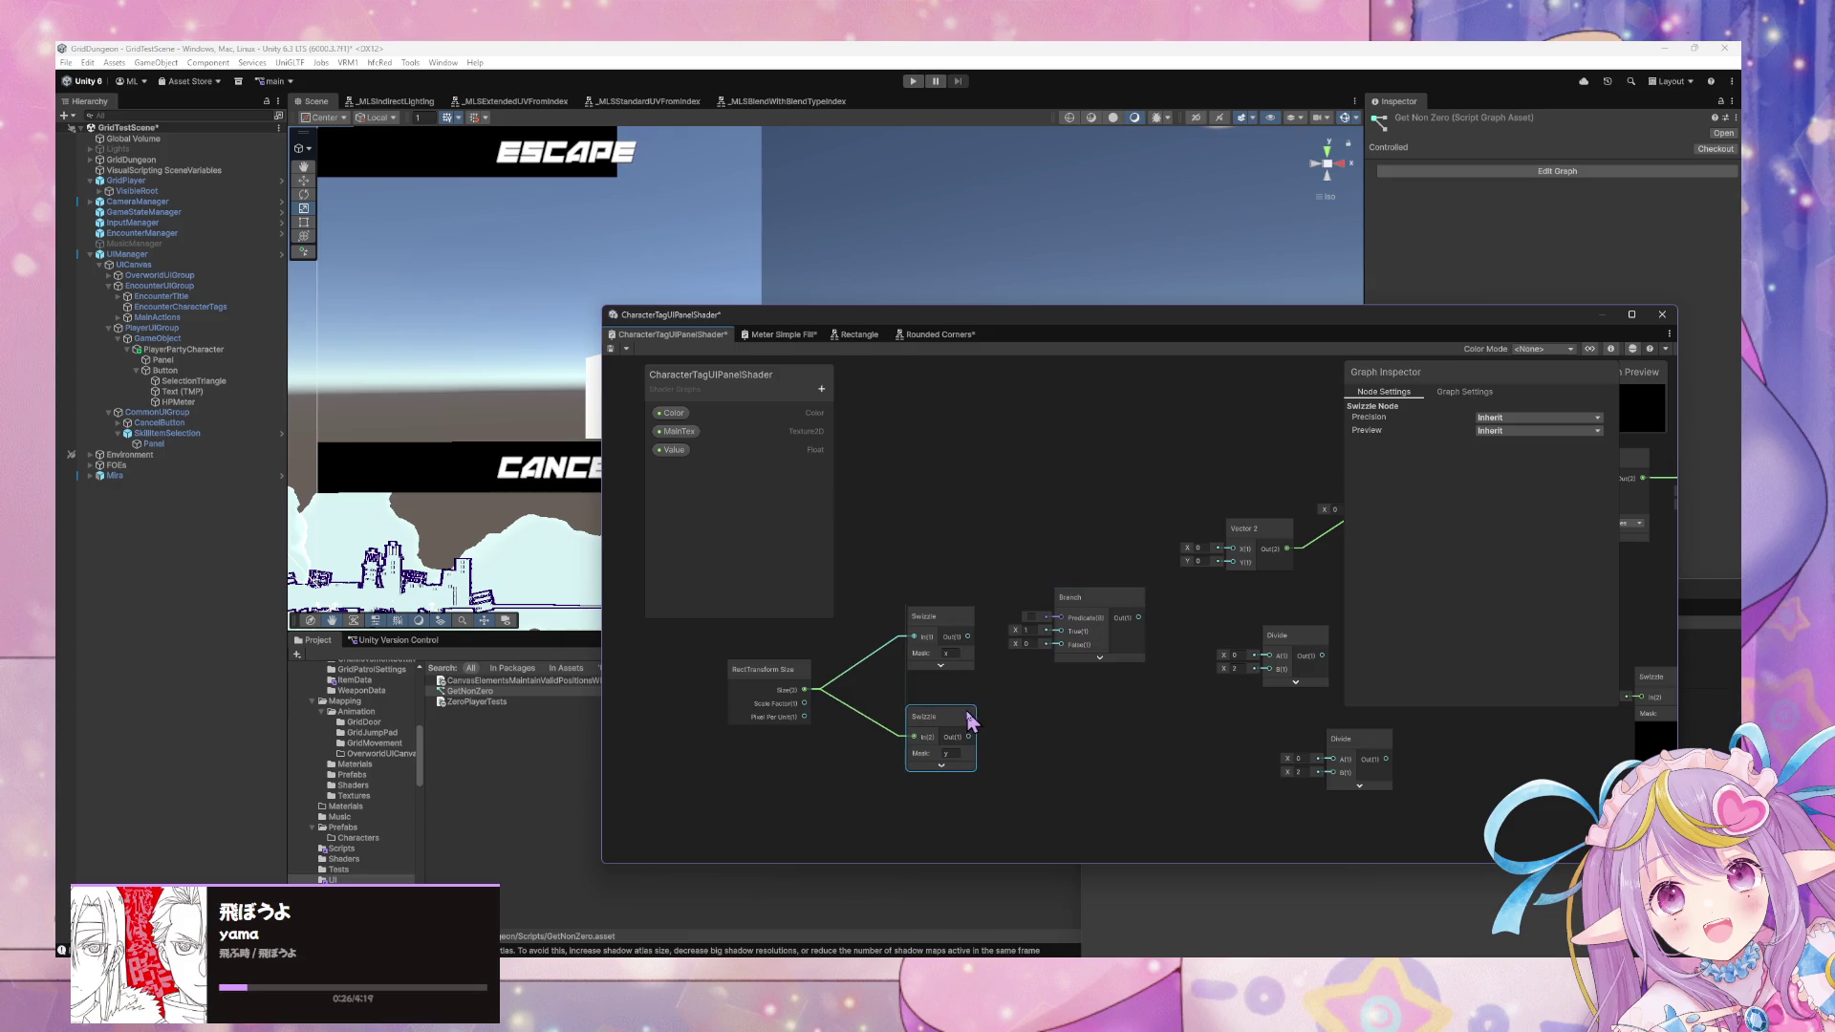
{"action": "right_click", "coordinate": [1046, 702]}
{"action": "left_click", "coordinate": [1092, 704]}
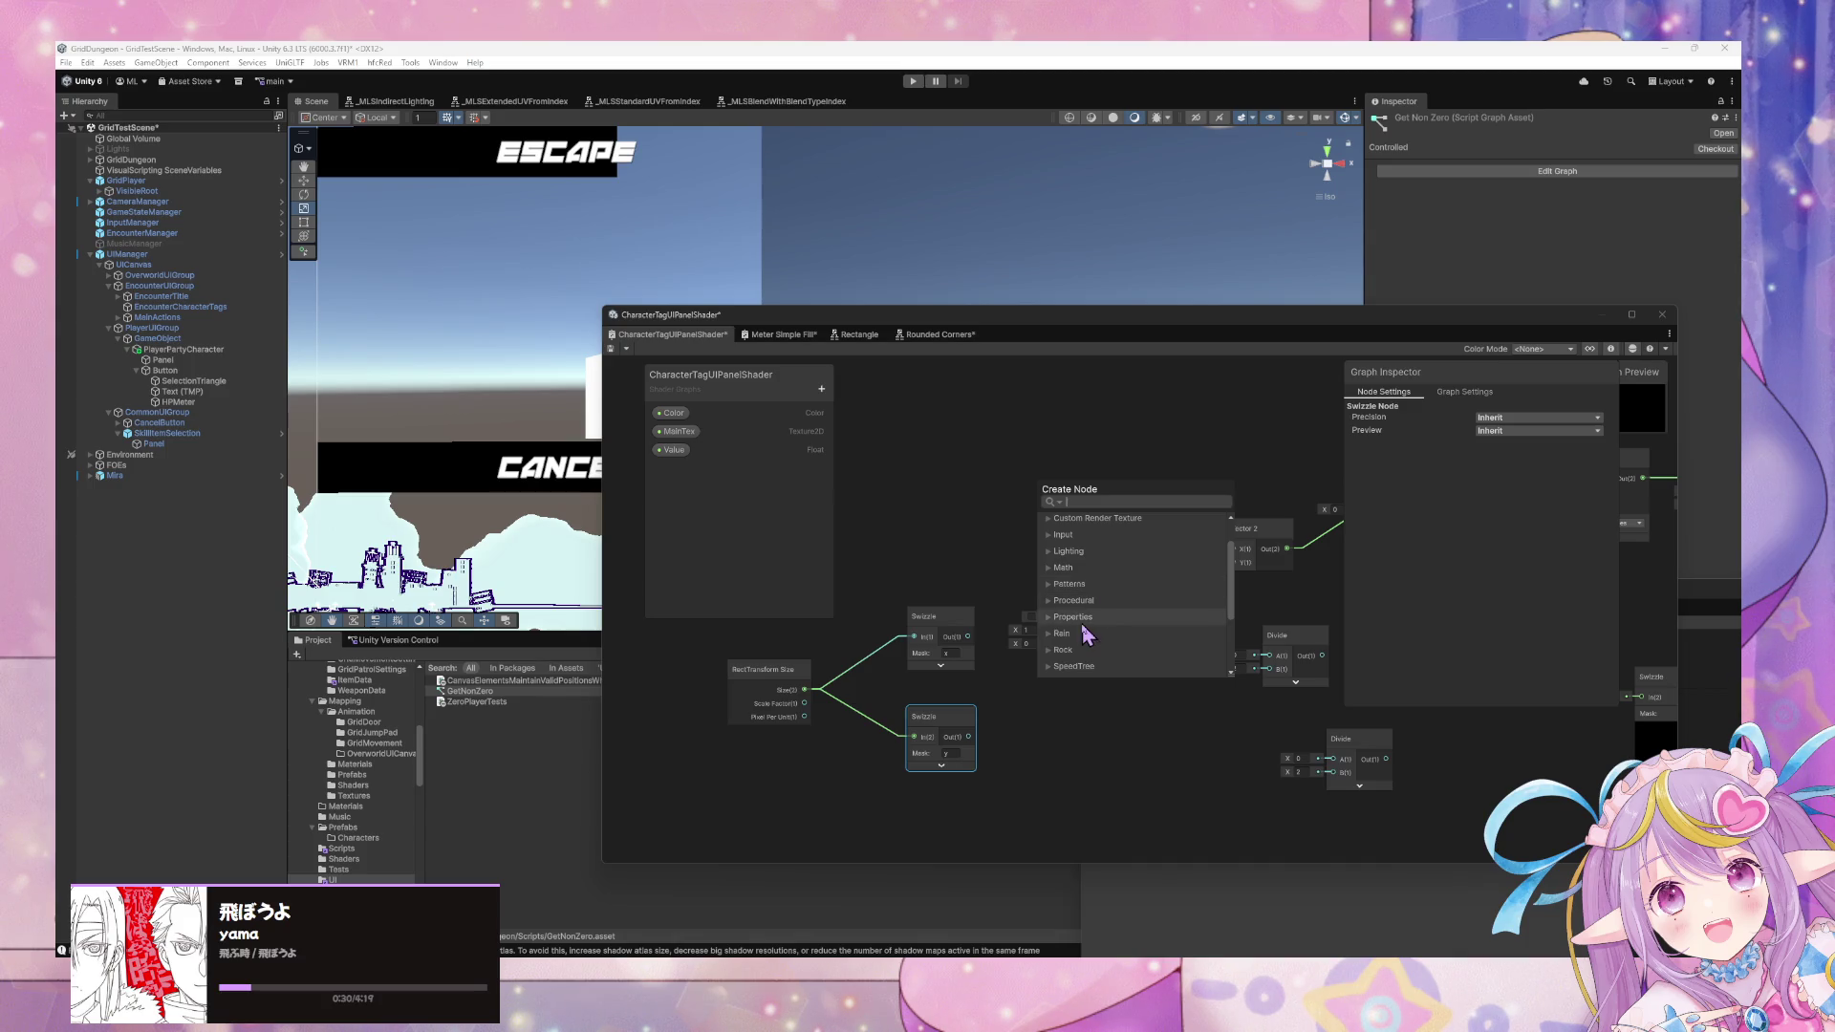
{"action": "key", "text": "Escape"}
{"action": "mouse_move", "coordinate": [997, 911]}
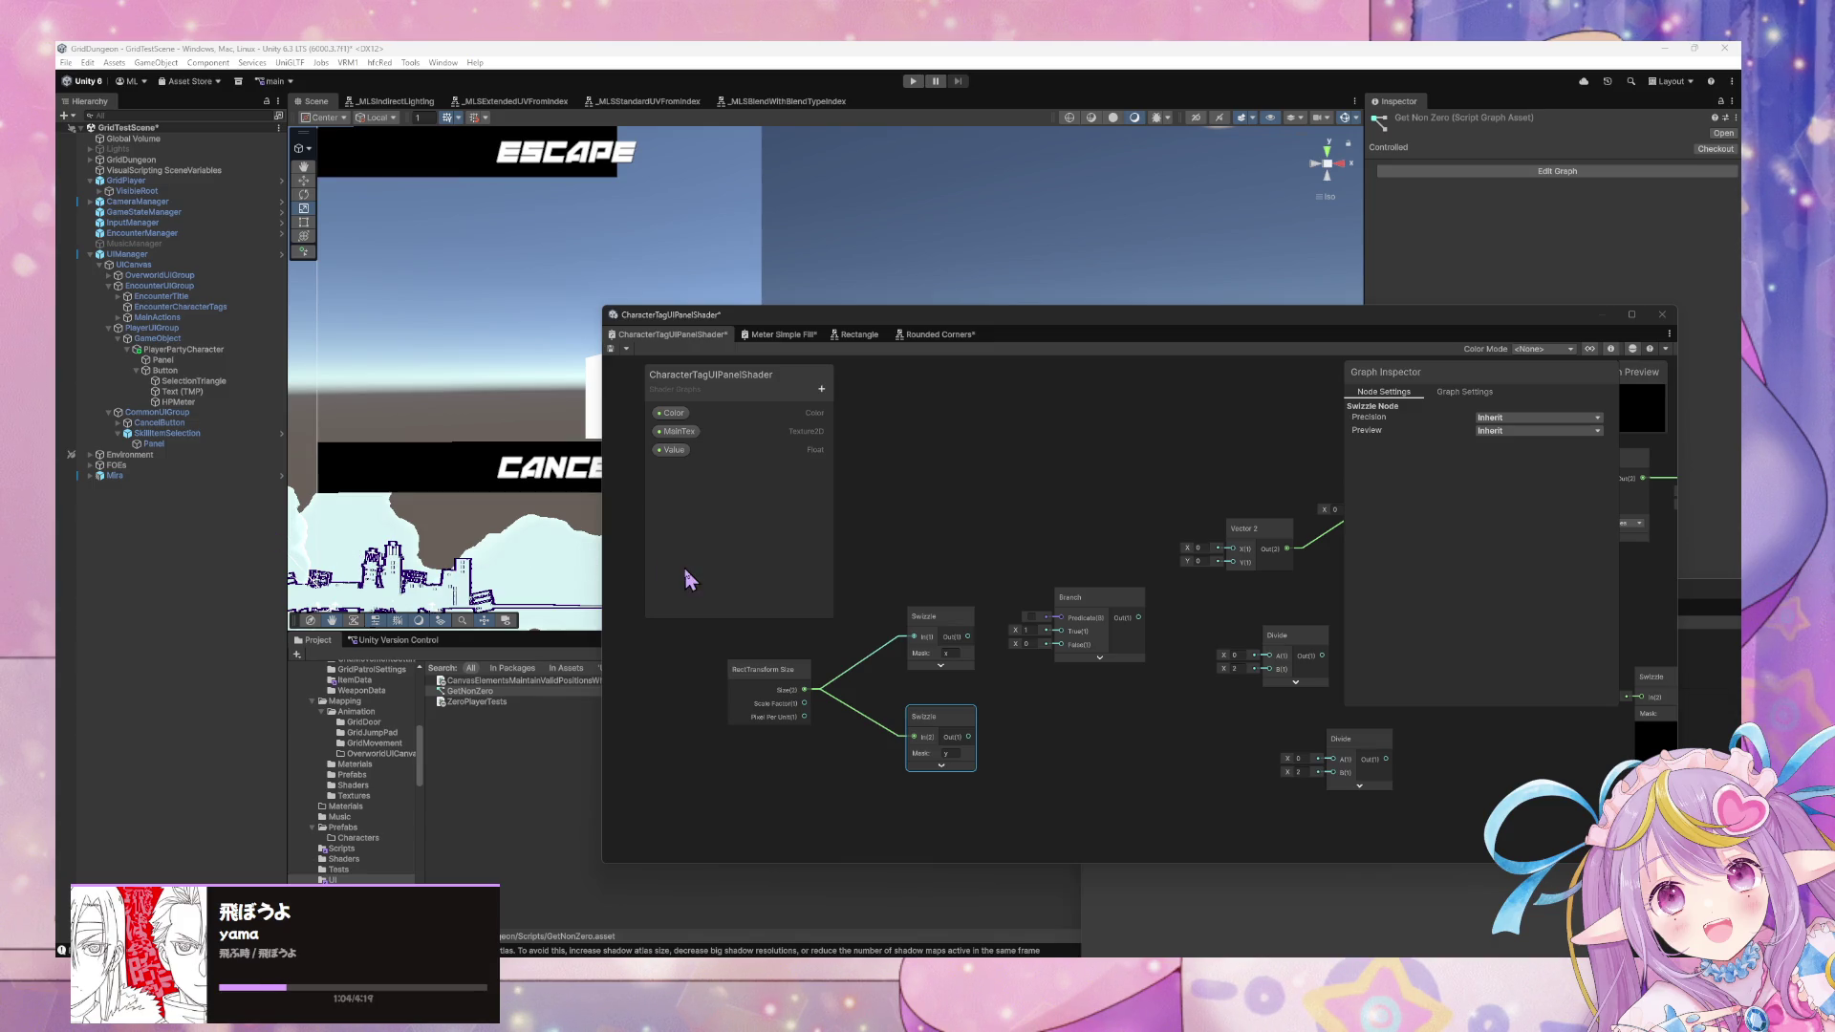
Insert an Absolute node between RectTransform Size and the Swizzles.
{"action": "right_click", "coordinate": [978, 540]}
{"action": "left_click", "coordinate": [1028, 549]}
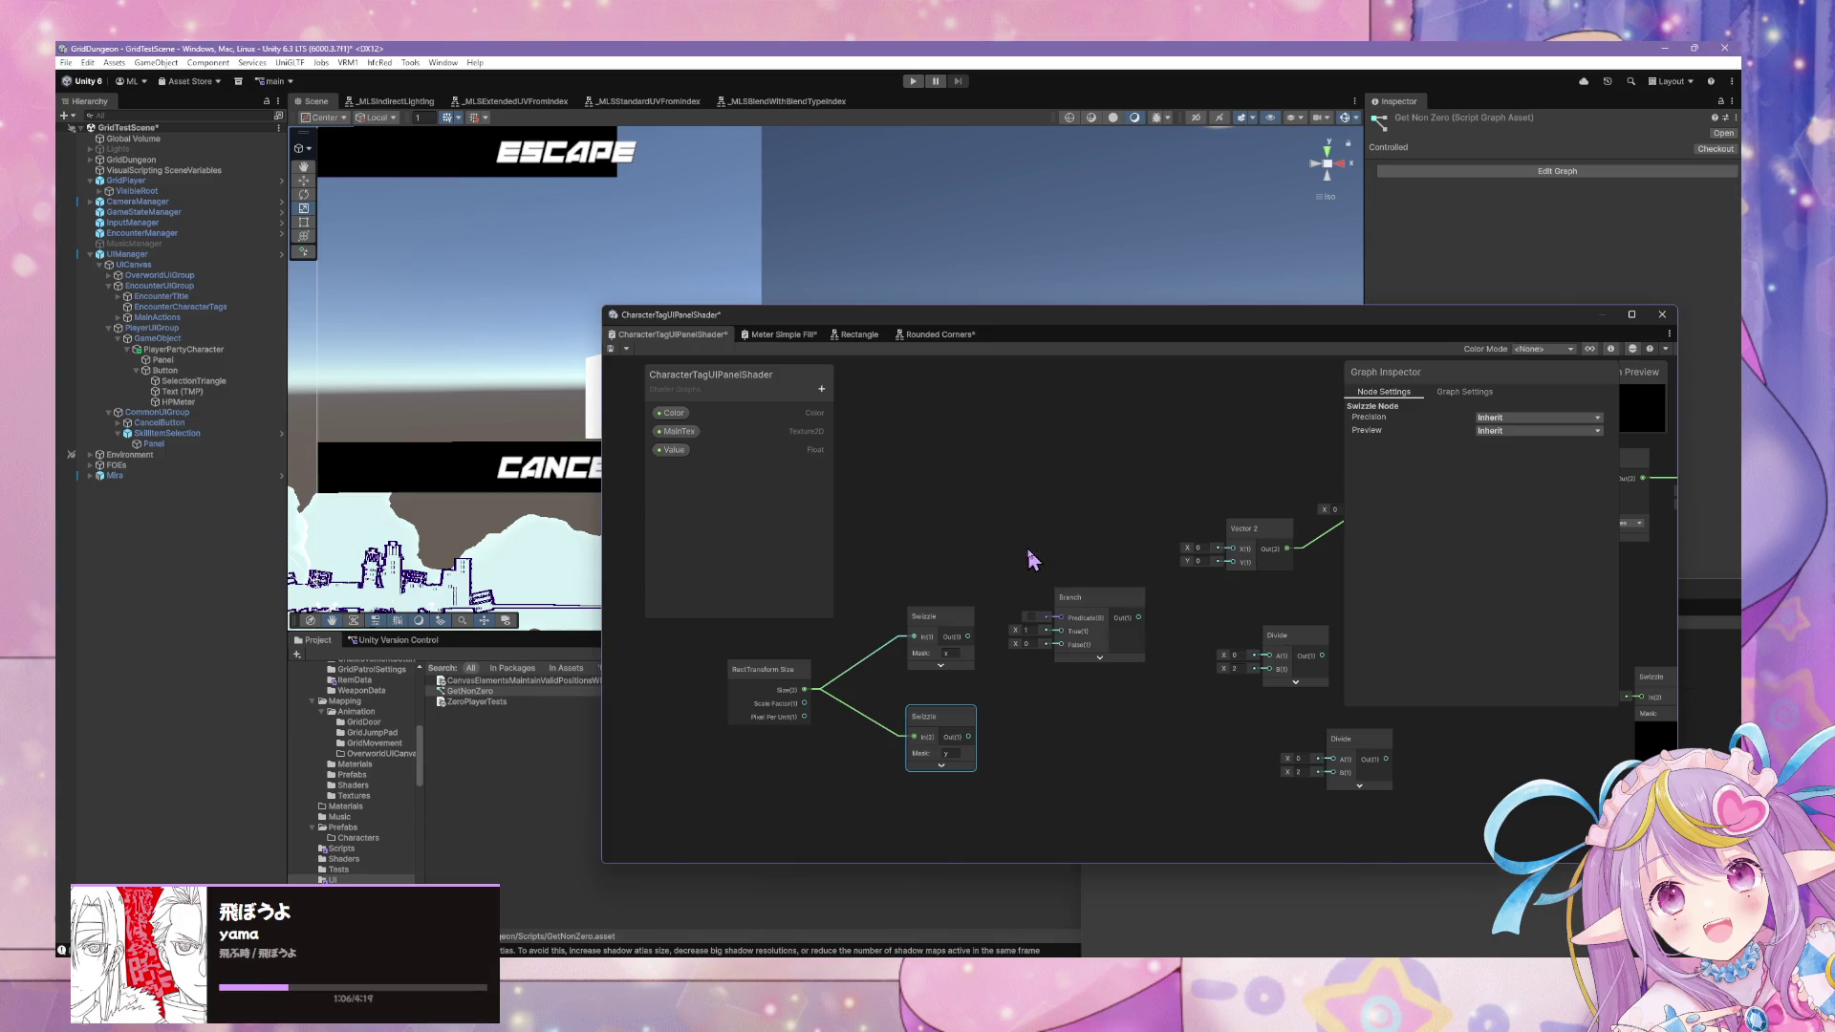
{"action": "right_click", "coordinate": [982, 556]}
{"action": "left_click", "coordinate": [1007, 563]}
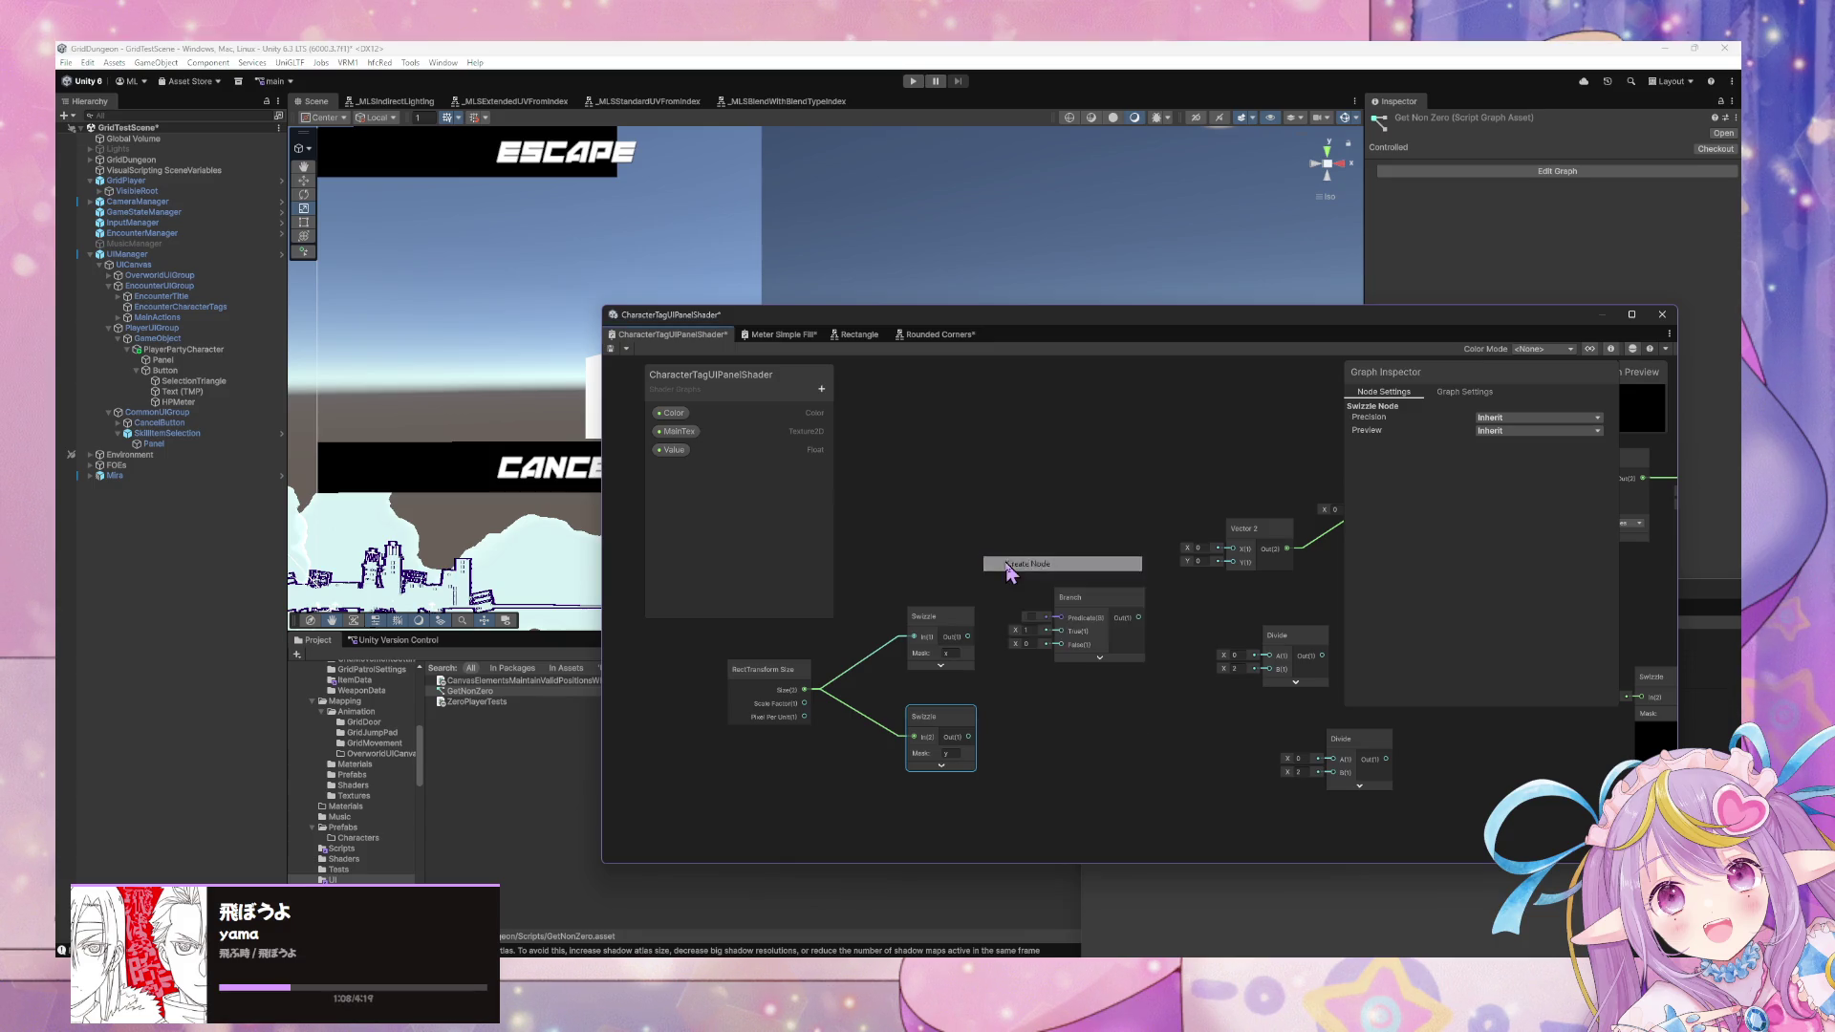
{"action": "type", "text": "abs"}
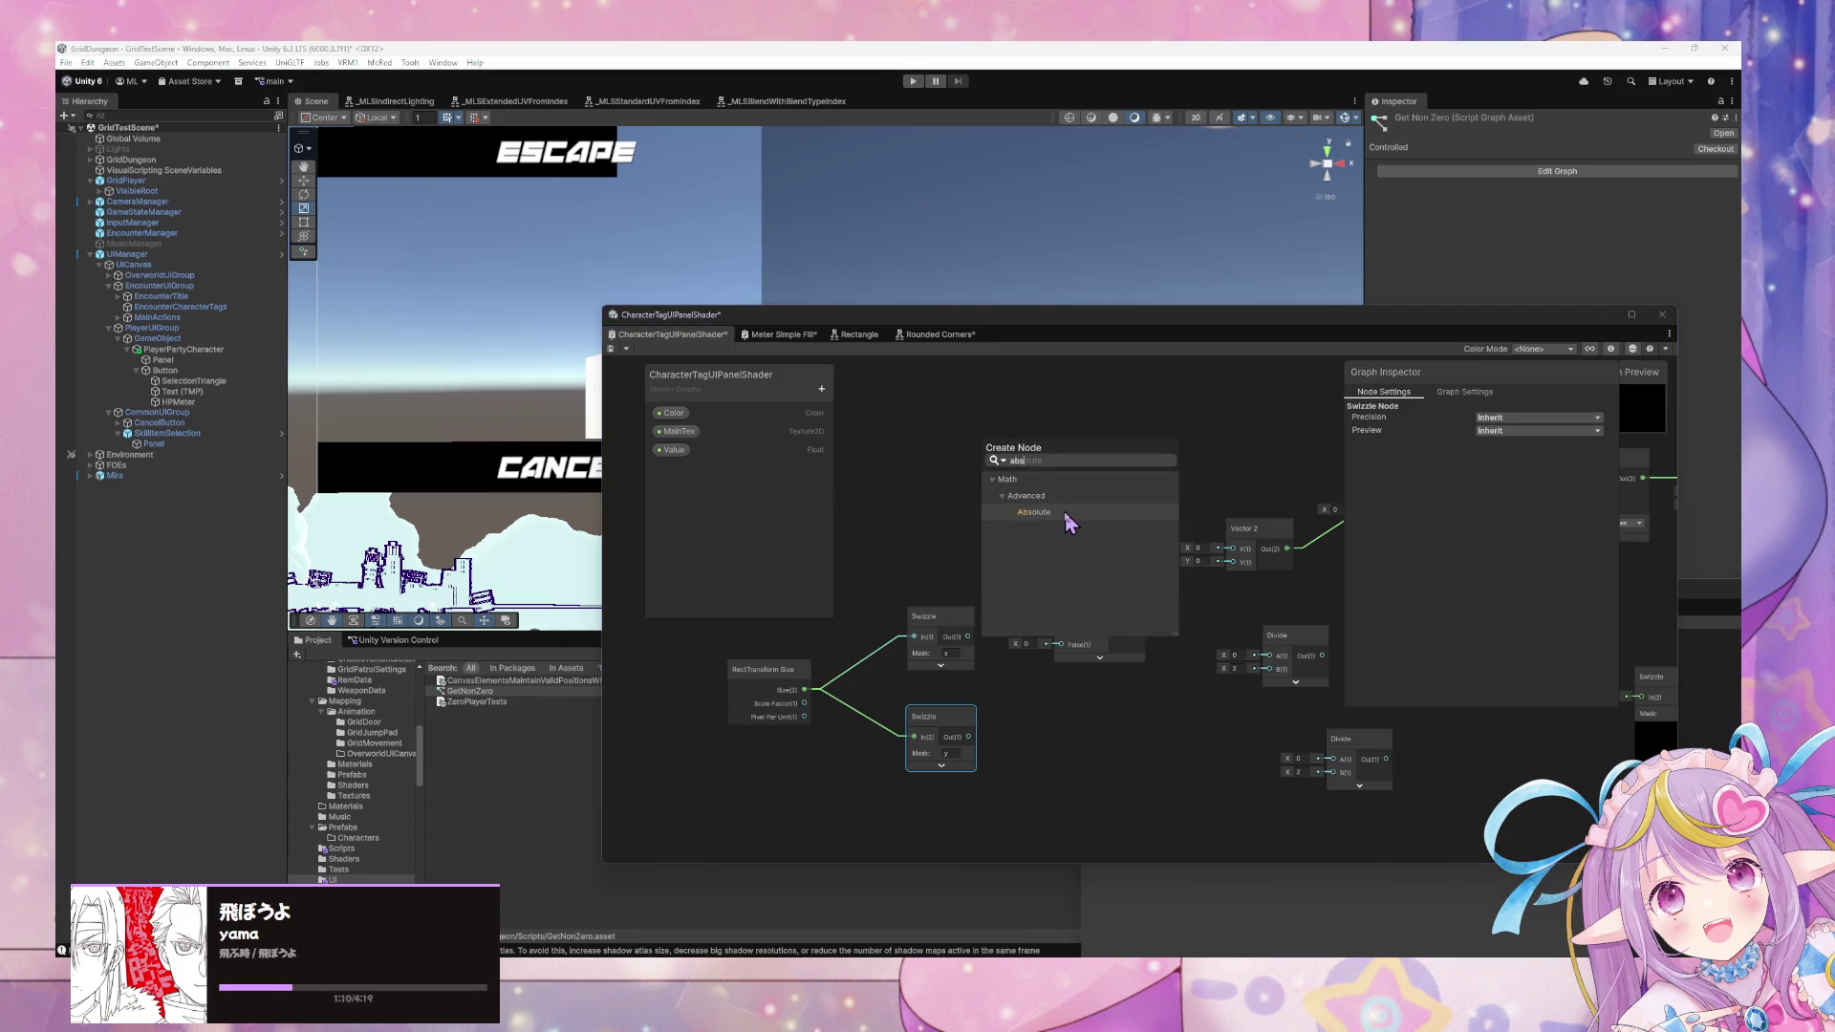
{"action": "left_click", "coordinate": [1067, 514]}
{"action": "mouse_move", "coordinate": [1015, 575]}
{"action": "left_mouse_down"}
{"action": "mouse_move", "coordinate": [877, 659]}
{"action": "mouse_move", "coordinate": [731, 681]}
{"action": "left_mouse_up"}
{"action": "mouse_move", "coordinate": [900, 673]}
{"action": "left_mouse_down"}
{"action": "mouse_move", "coordinate": [860, 679]}
{"action": "mouse_move", "coordinate": [898, 704]}
{"action": "mouse_move", "coordinate": [863, 699]}
{"action": "mouse_move", "coordinate": [914, 737]}
{"action": "left_mouse_up"}
Add a Maximum node, set its B value, and delete the Branch node.
{"action": "right_click", "coordinate": [1089, 696]}
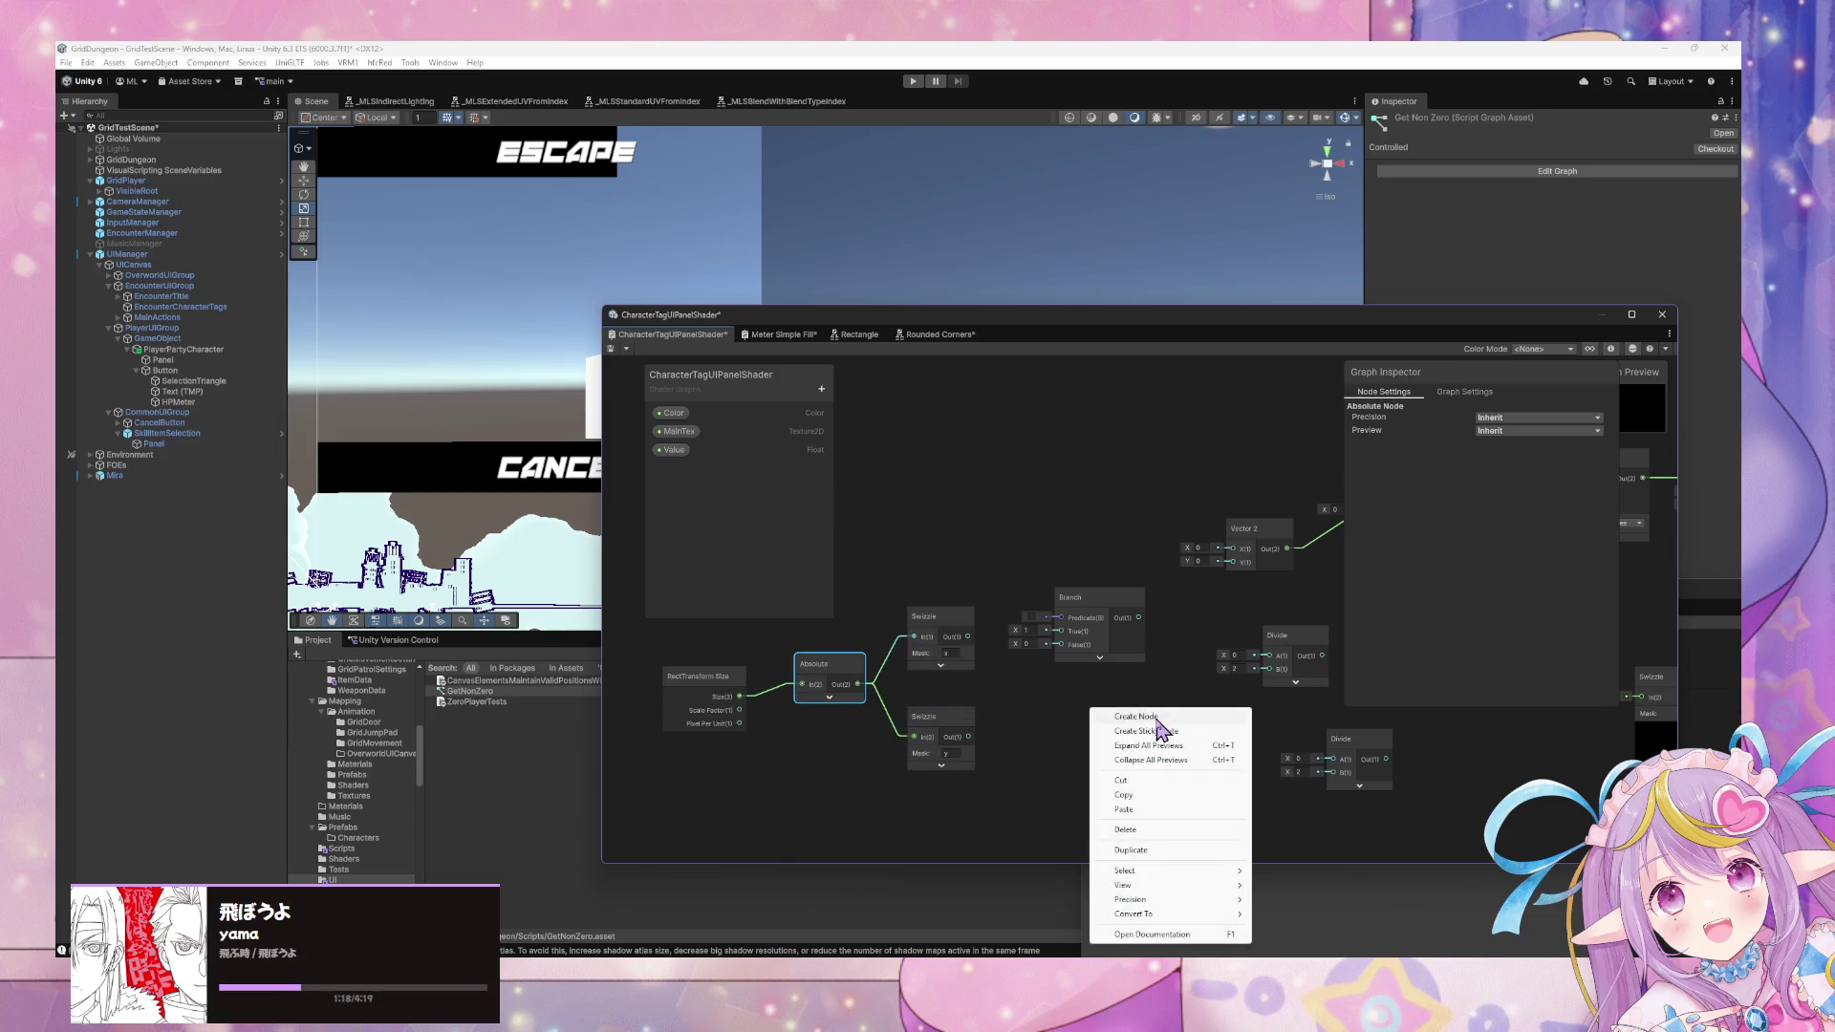
{"action": "left_click", "coordinate": [1113, 708]}
{"action": "type", "text": "max"}
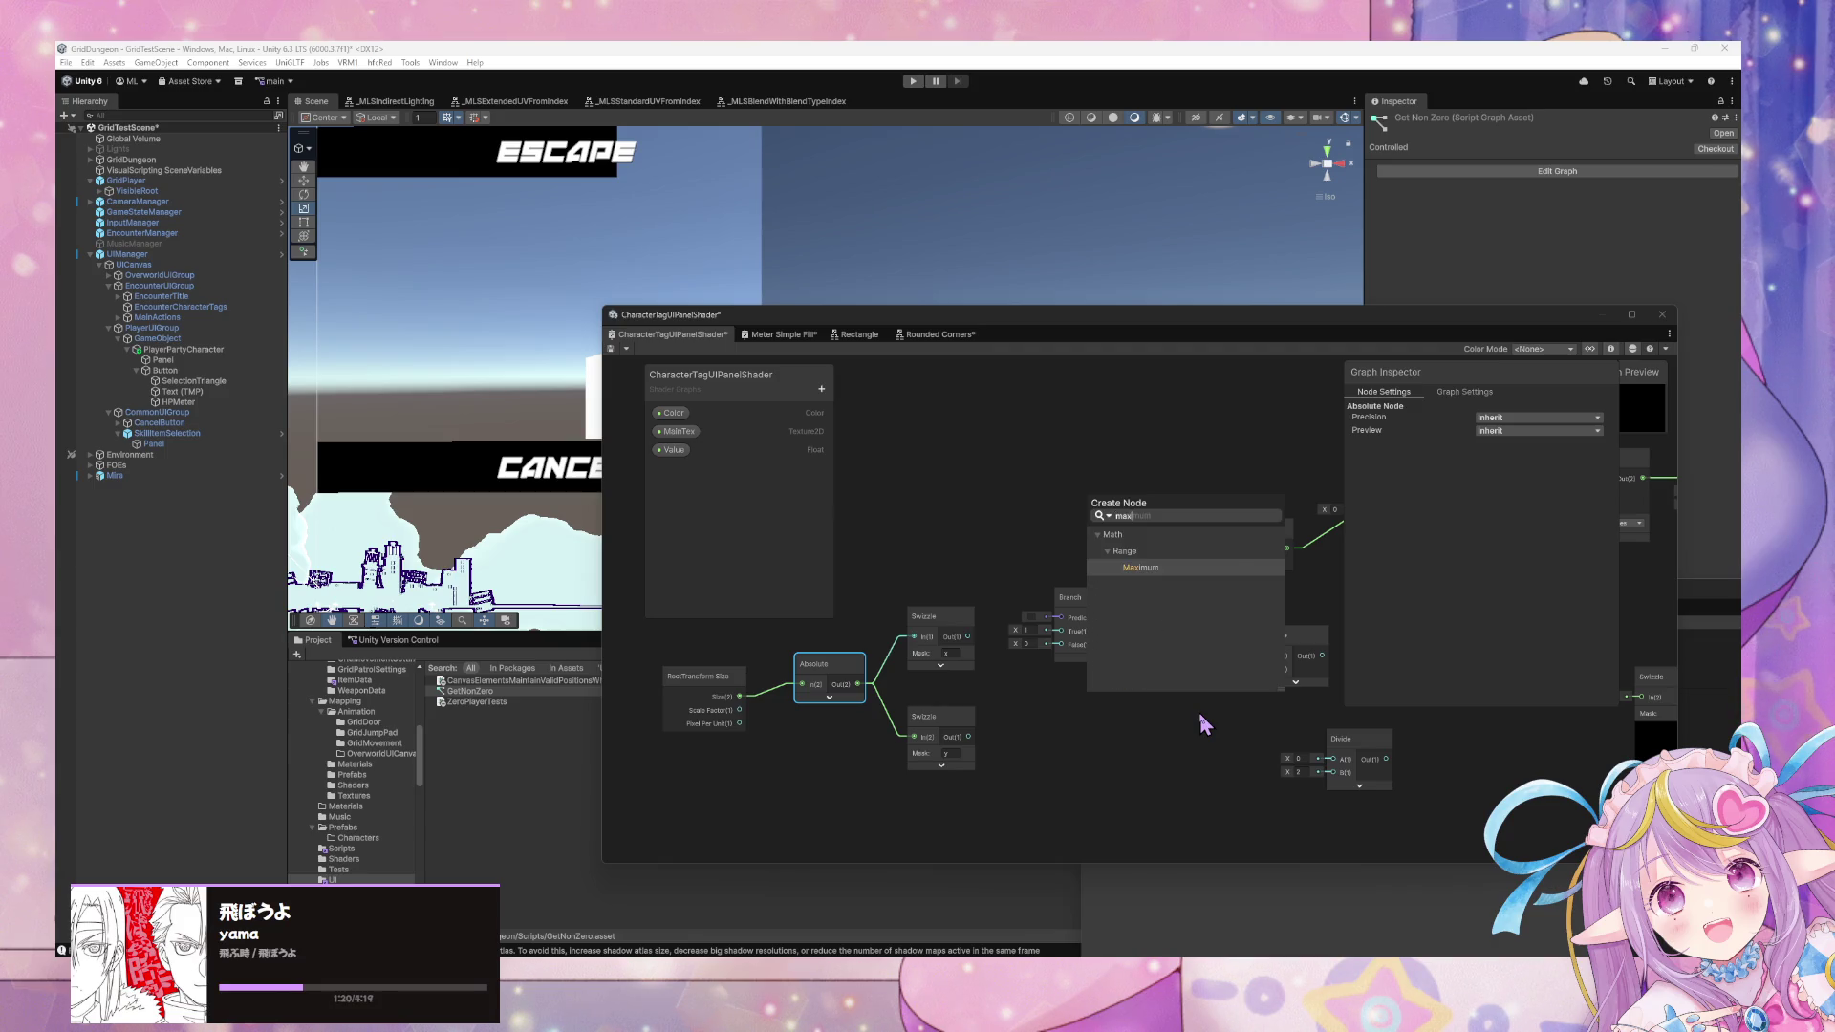
{"action": "key", "text": "Return"}
{"action": "mouse_move", "coordinate": [1134, 738]}
{"action": "left_mouse_down"}
{"action": "mouse_move", "coordinate": [1097, 683]}
{"action": "mouse_move", "coordinate": [1092, 698]}
{"action": "left_mouse_up"}
{"action": "left_click", "coordinate": [1099, 615]}
{"action": "key", "text": "Delete"}
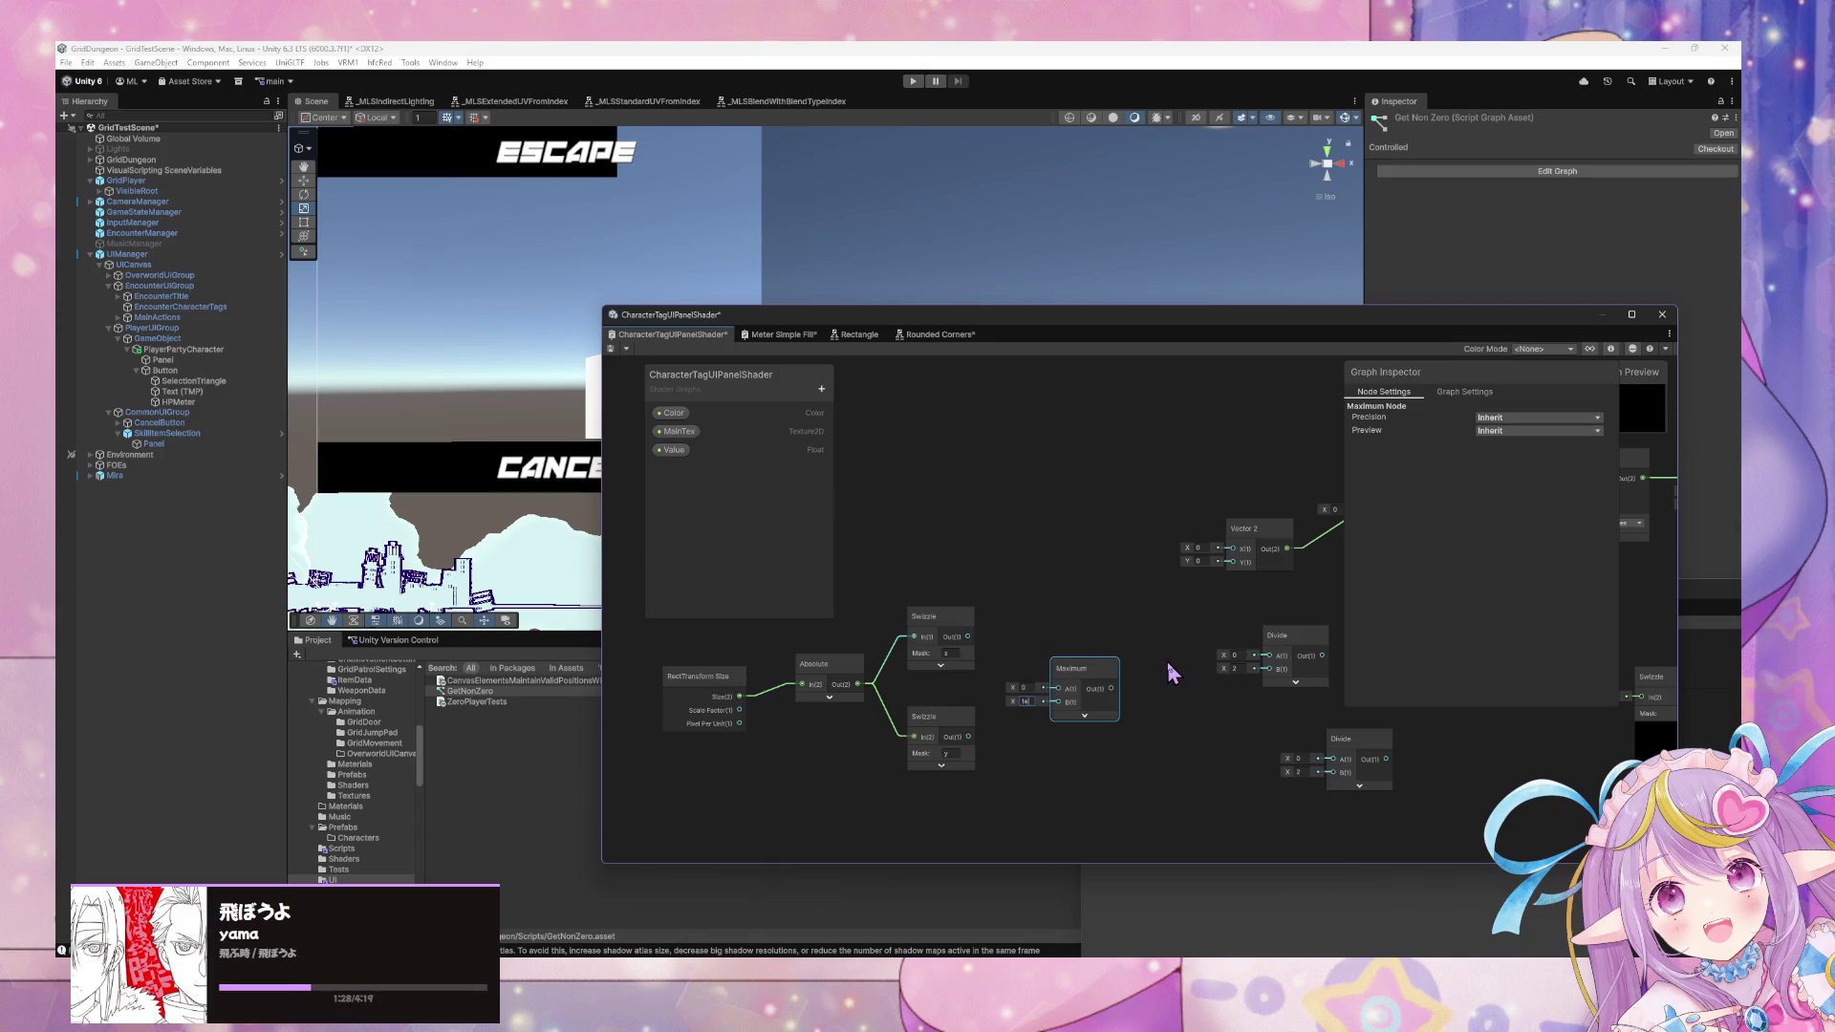
{"action": "left_click", "coordinate": [1030, 701]}
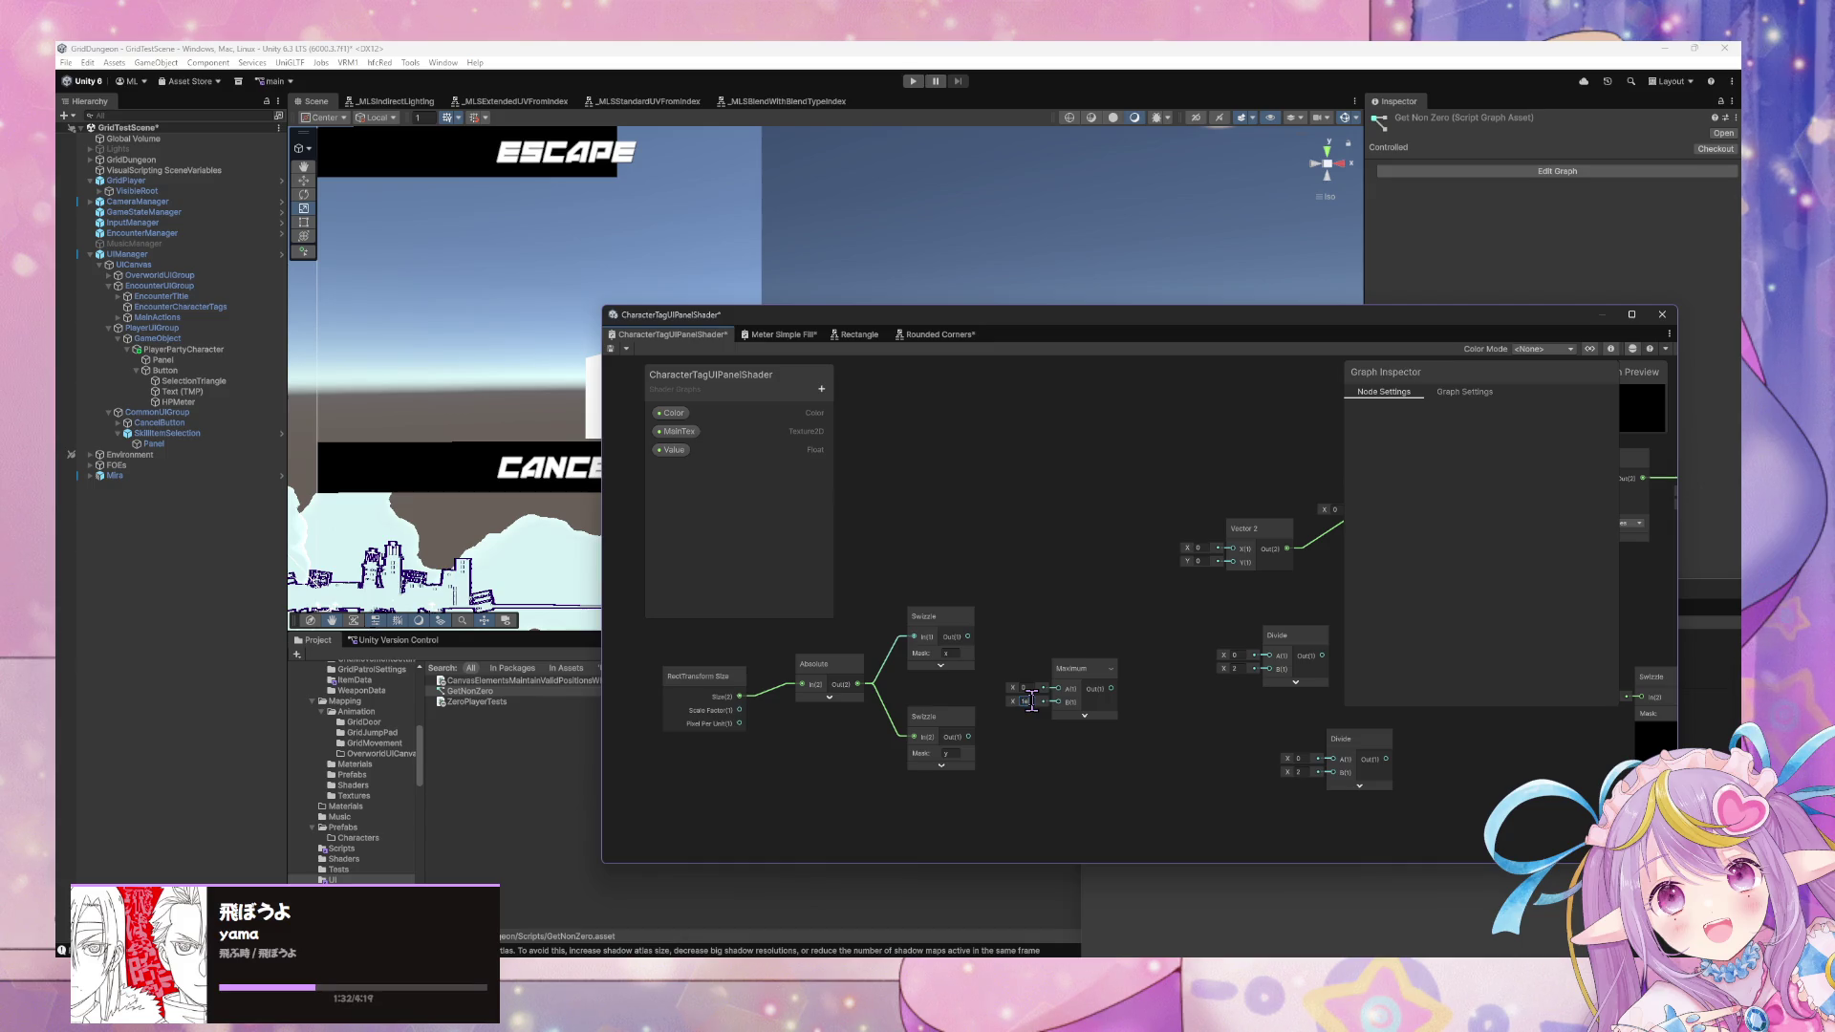
{"action": "left_click", "coordinate": [1104, 696]}
Delete both Swizzle nodes and wire Absolute's output into Maximum's A input.
{"action": "left_click", "coordinate": [968, 639]}
{"action": "left_click", "coordinate": [941, 725]}
{"action": "key", "text": "Delete"}
{"action": "left_click", "coordinate": [943, 636]}
{"action": "key", "text": "Delete"}
{"action": "mouse_move", "coordinate": [858, 684]}
{"action": "left_mouse_down"}
{"action": "mouse_move", "coordinate": [1057, 688]}
{"action": "mouse_move", "coordinate": [988, 679]}
{"action": "left_mouse_up"}
{"action": "mouse_move", "coordinate": [1098, 647]}
{"action": "left_mouse_down"}
{"action": "mouse_move", "coordinate": [975, 677]}
{"action": "mouse_move", "coordinate": [1023, 686]}
{"action": "left_mouse_up"}
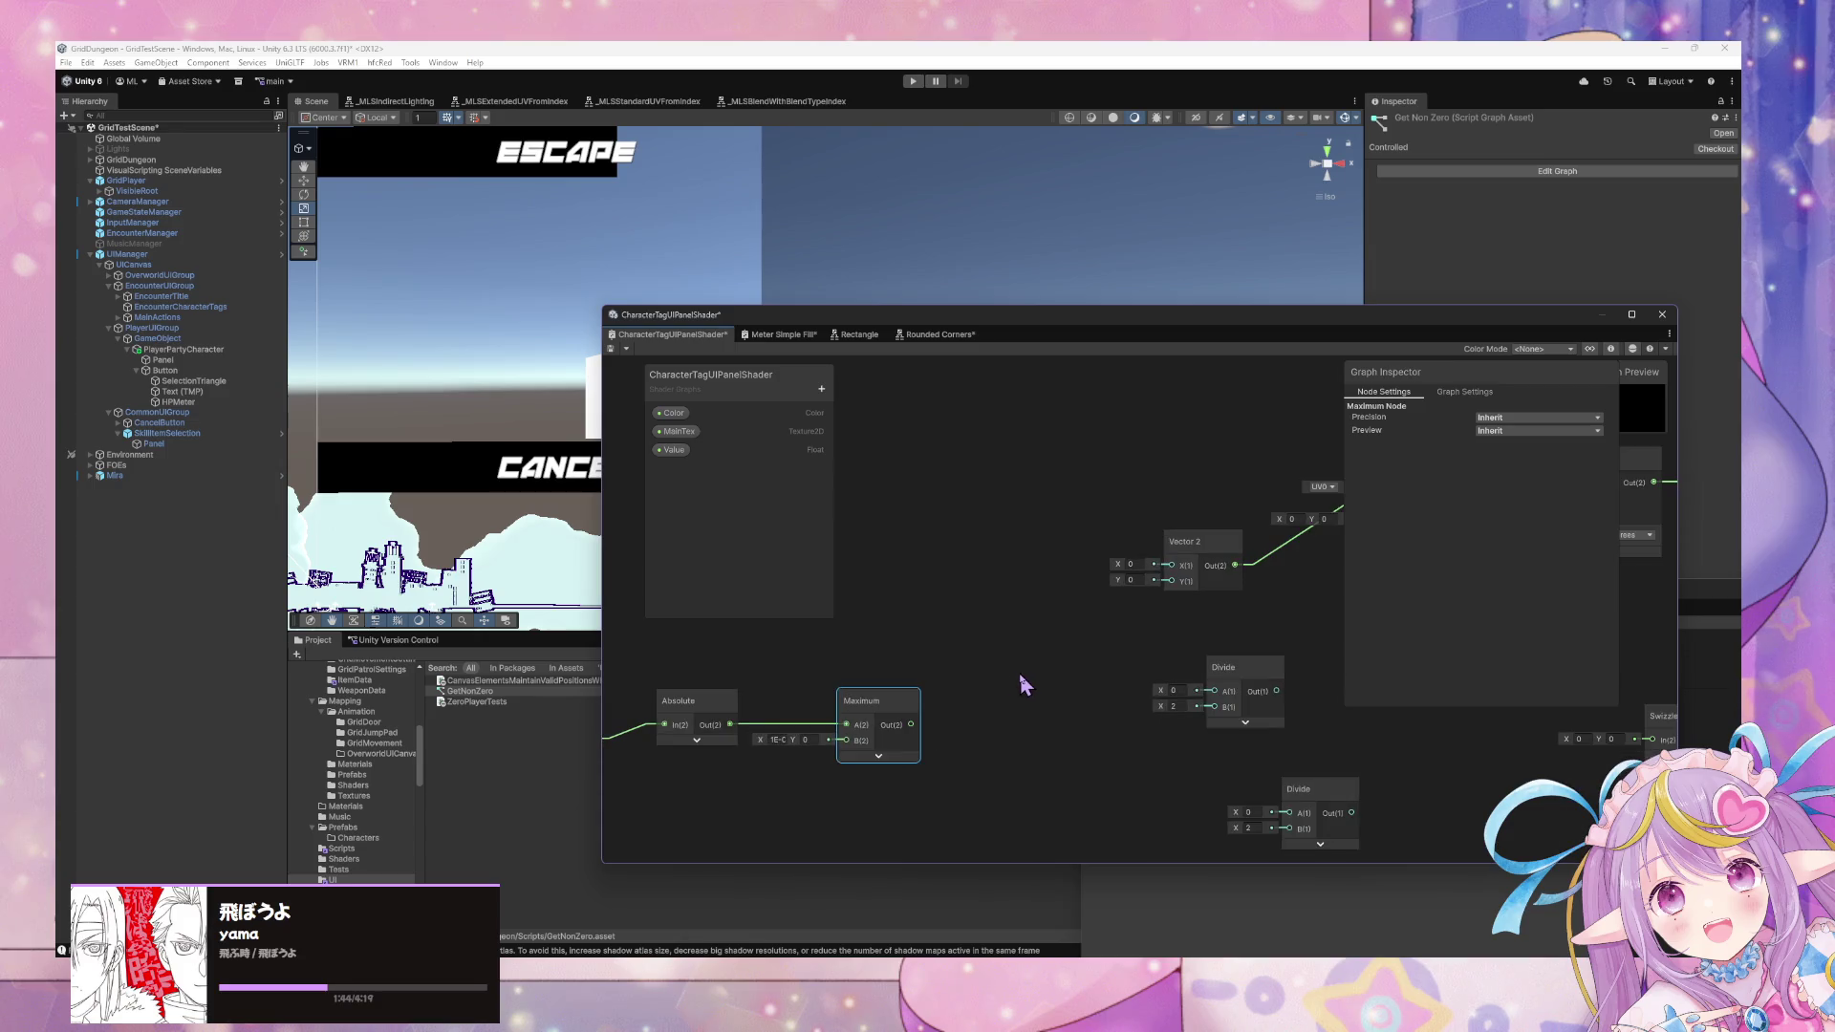
{"action": "scroll", "coordinate": [770, 741], "scroll_direction": "up", "scroll_amount": 1}
{"action": "left_click", "coordinate": [649, 700]}
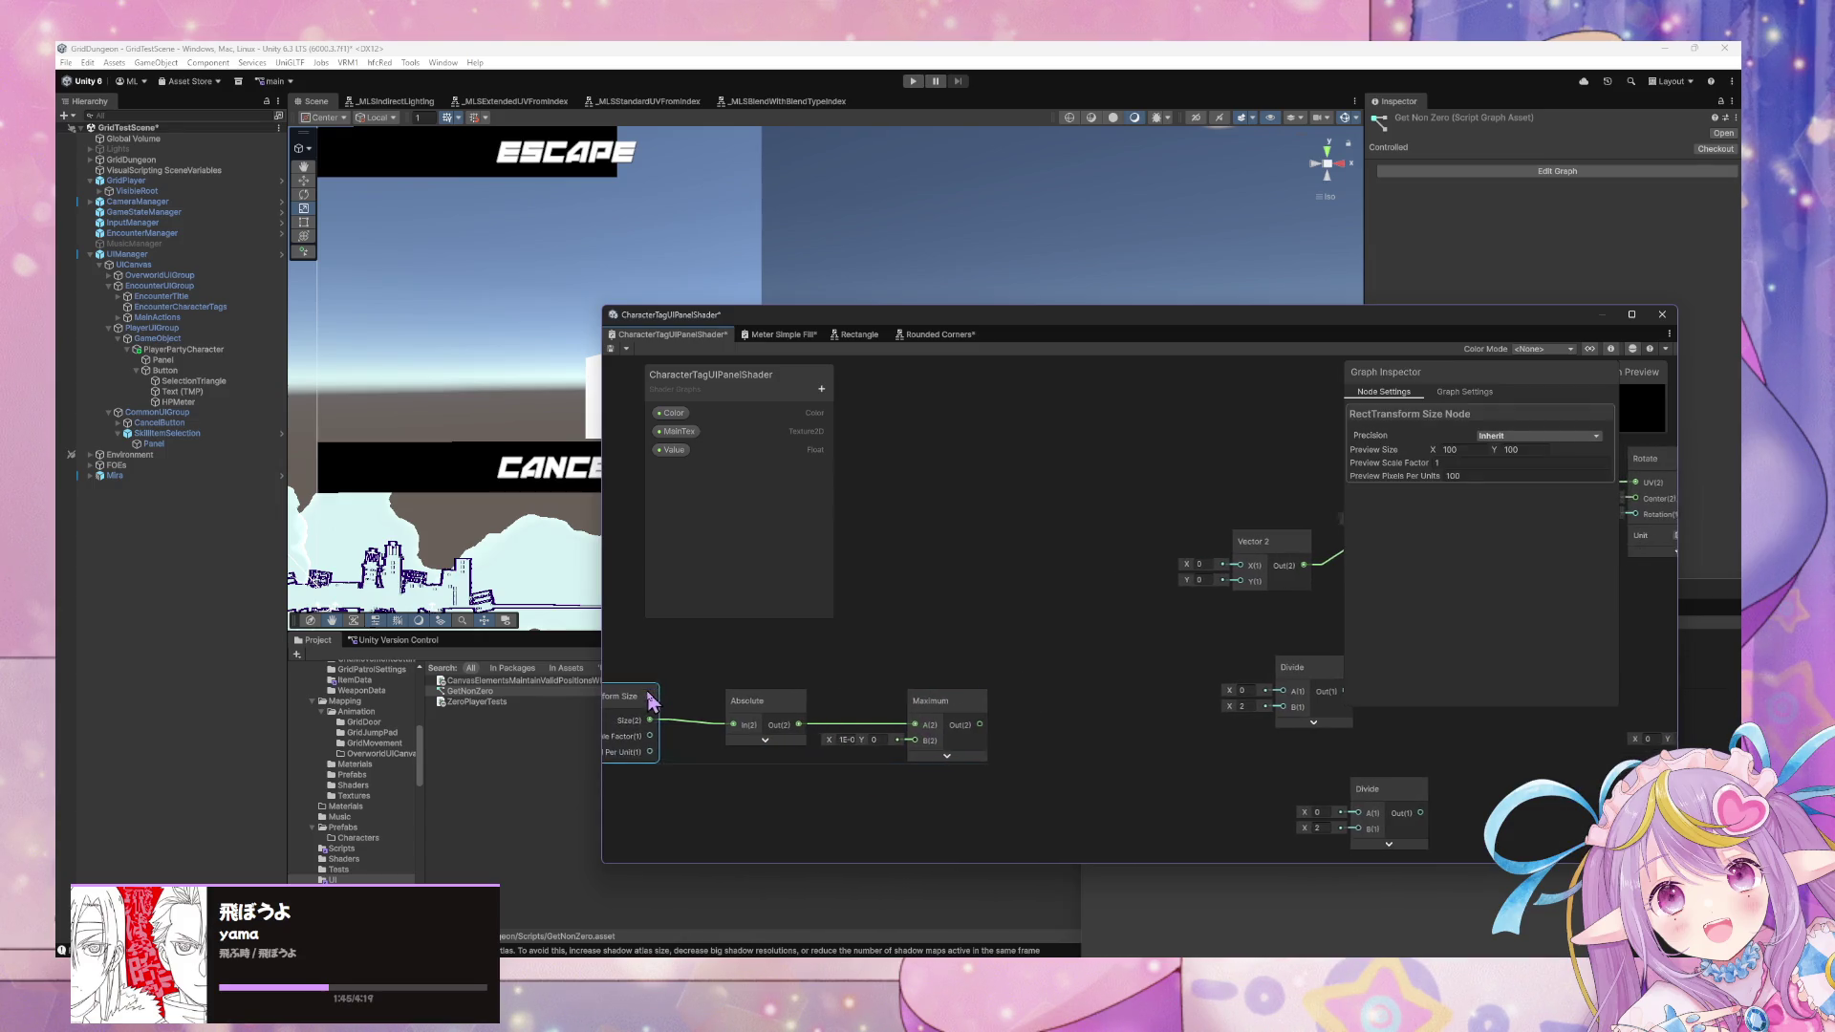
Add another Divide node and move it up and right.
{"action": "right_click", "coordinate": [973, 618]}
{"action": "left_click", "coordinate": [993, 626]}
{"action": "left_click", "coordinate": [1011, 633]}
{"action": "left_click", "coordinate": [1011, 632]}
{"action": "left_click_drag", "start_coordinate": [1015, 640], "coordinate": [1056, 568]}
Add an Invert node by mistake, then delete it.
{"action": "right_click", "coordinate": [1034, 741]}
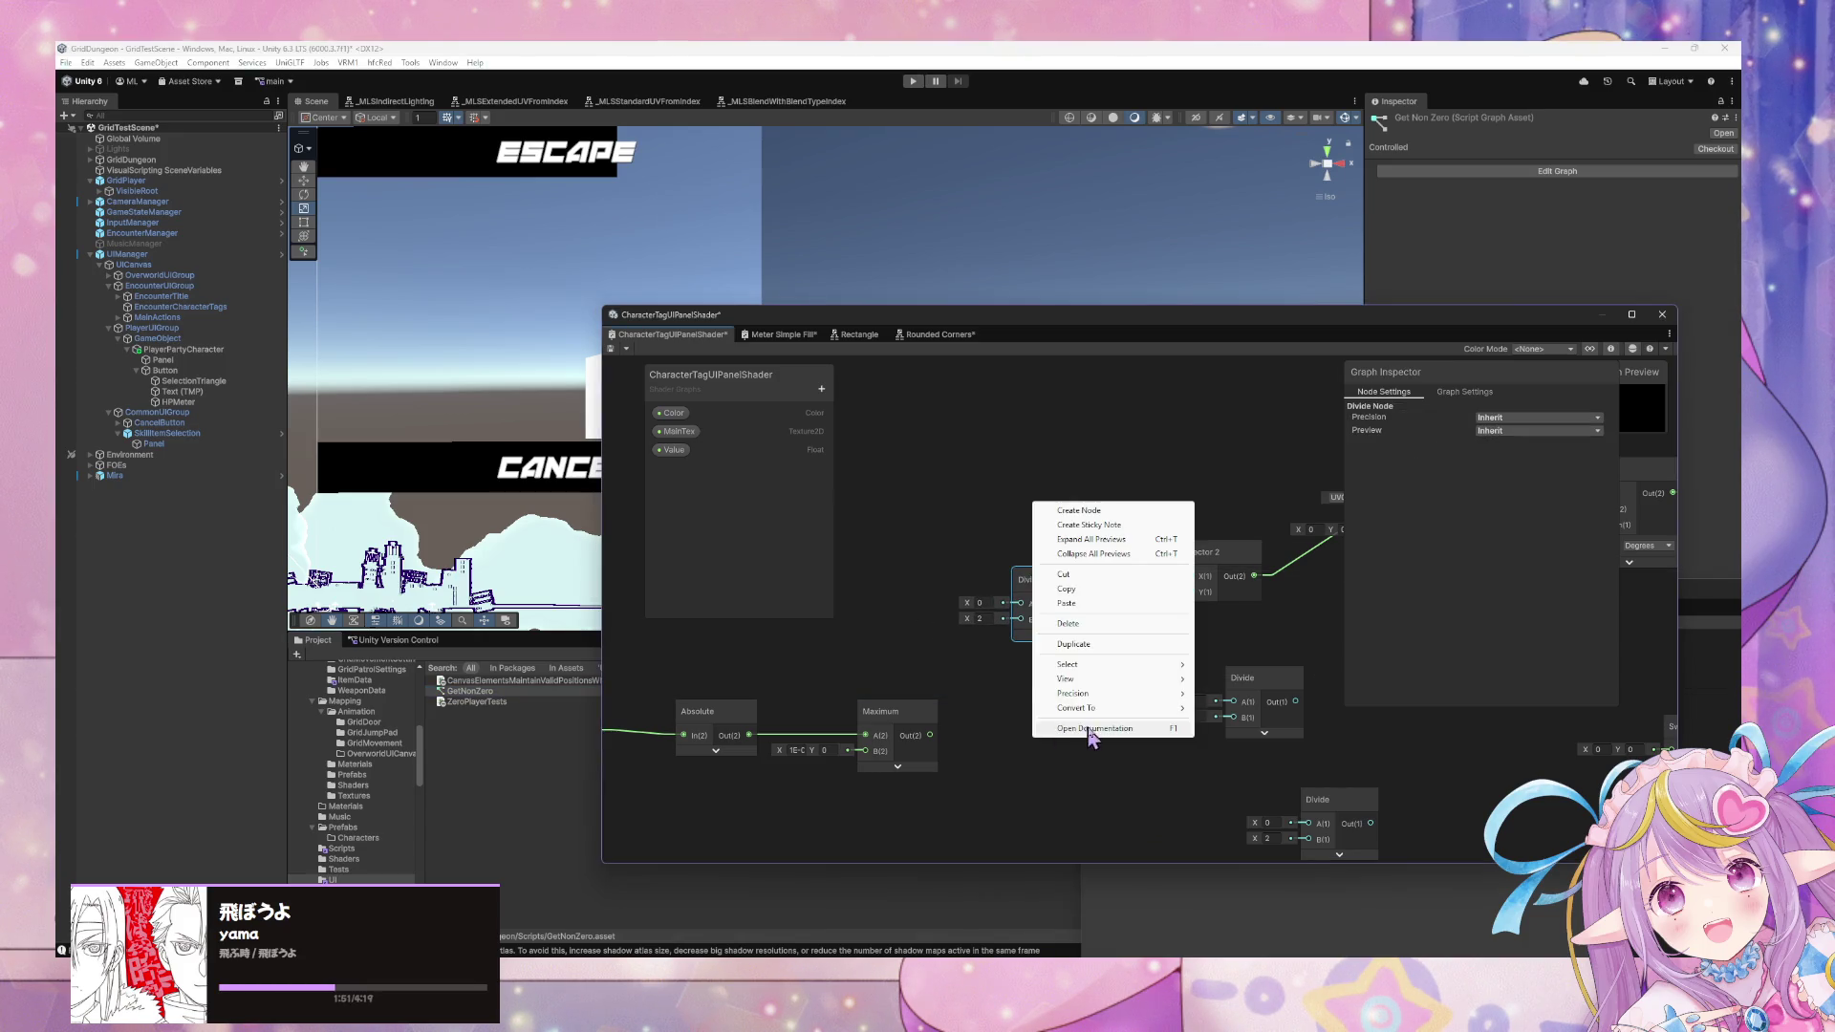
{"action": "left_click", "coordinate": [1080, 511]}
{"action": "type", "text": "swi"}
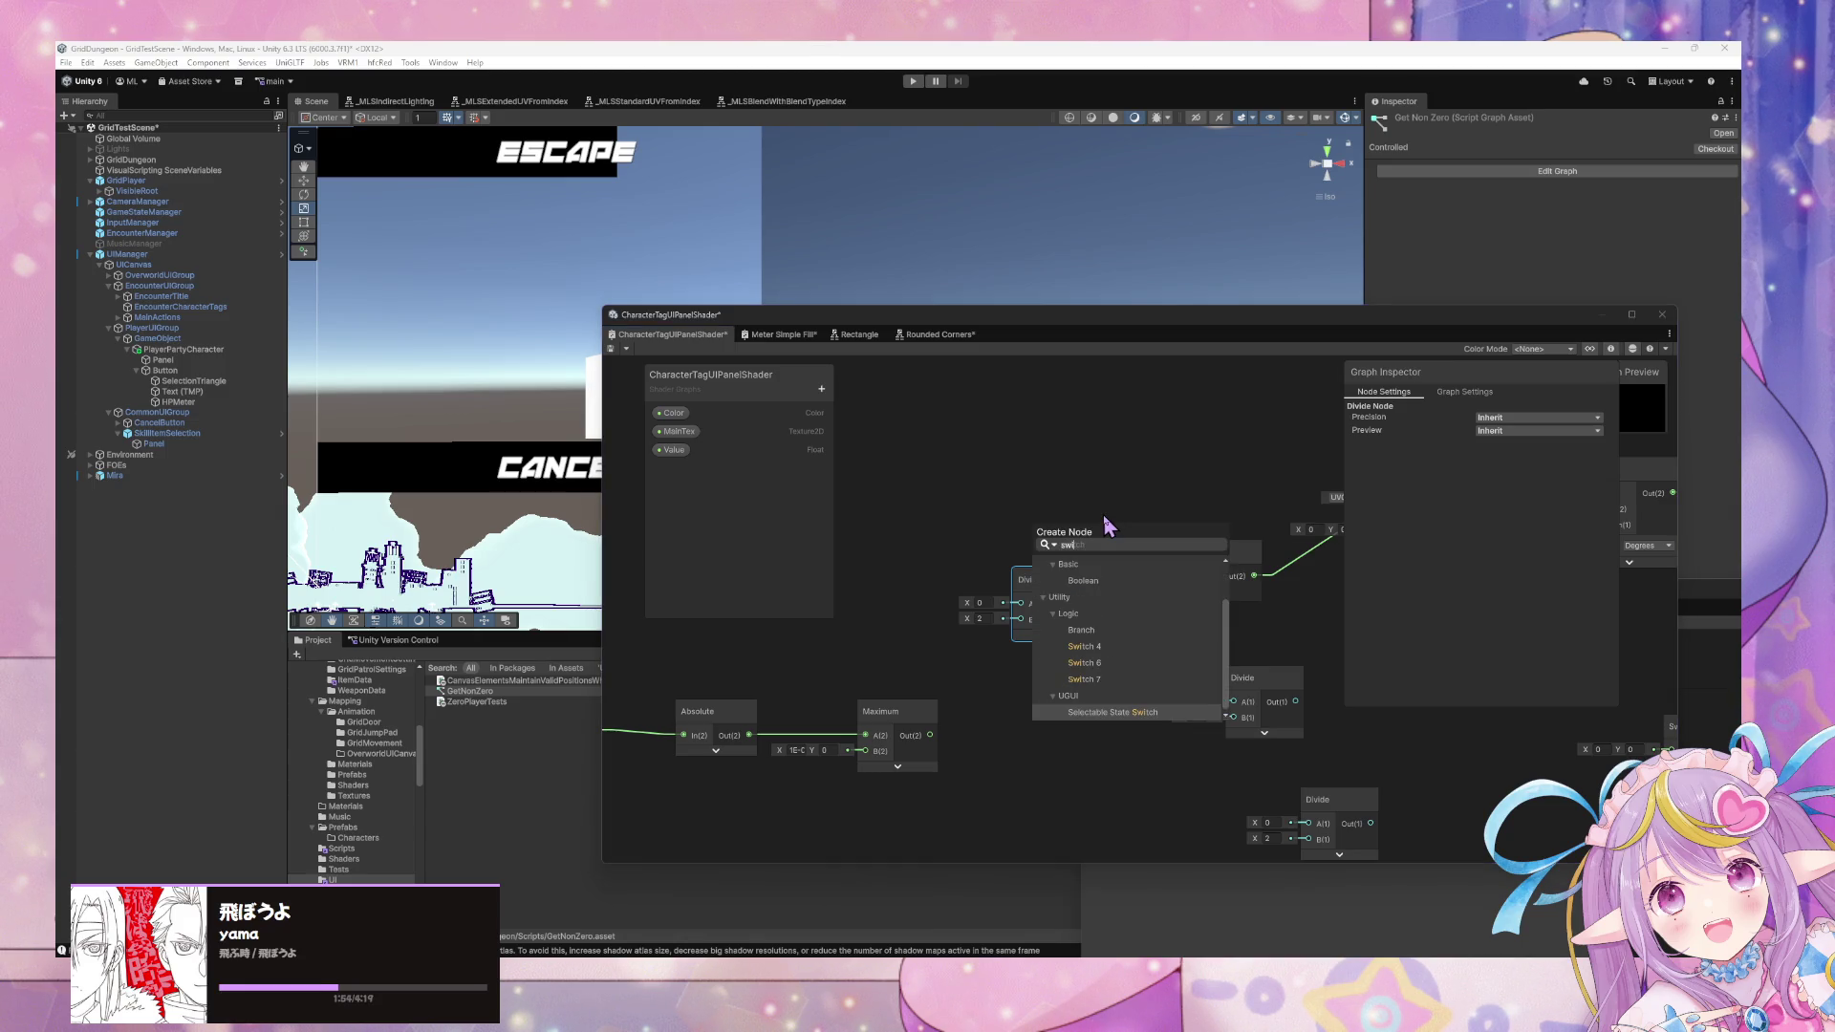
{"action": "key", "text": "BackSpace"}
{"action": "key", "text": "BackSpace"}
{"action": "key", "text": "BackSpace"}
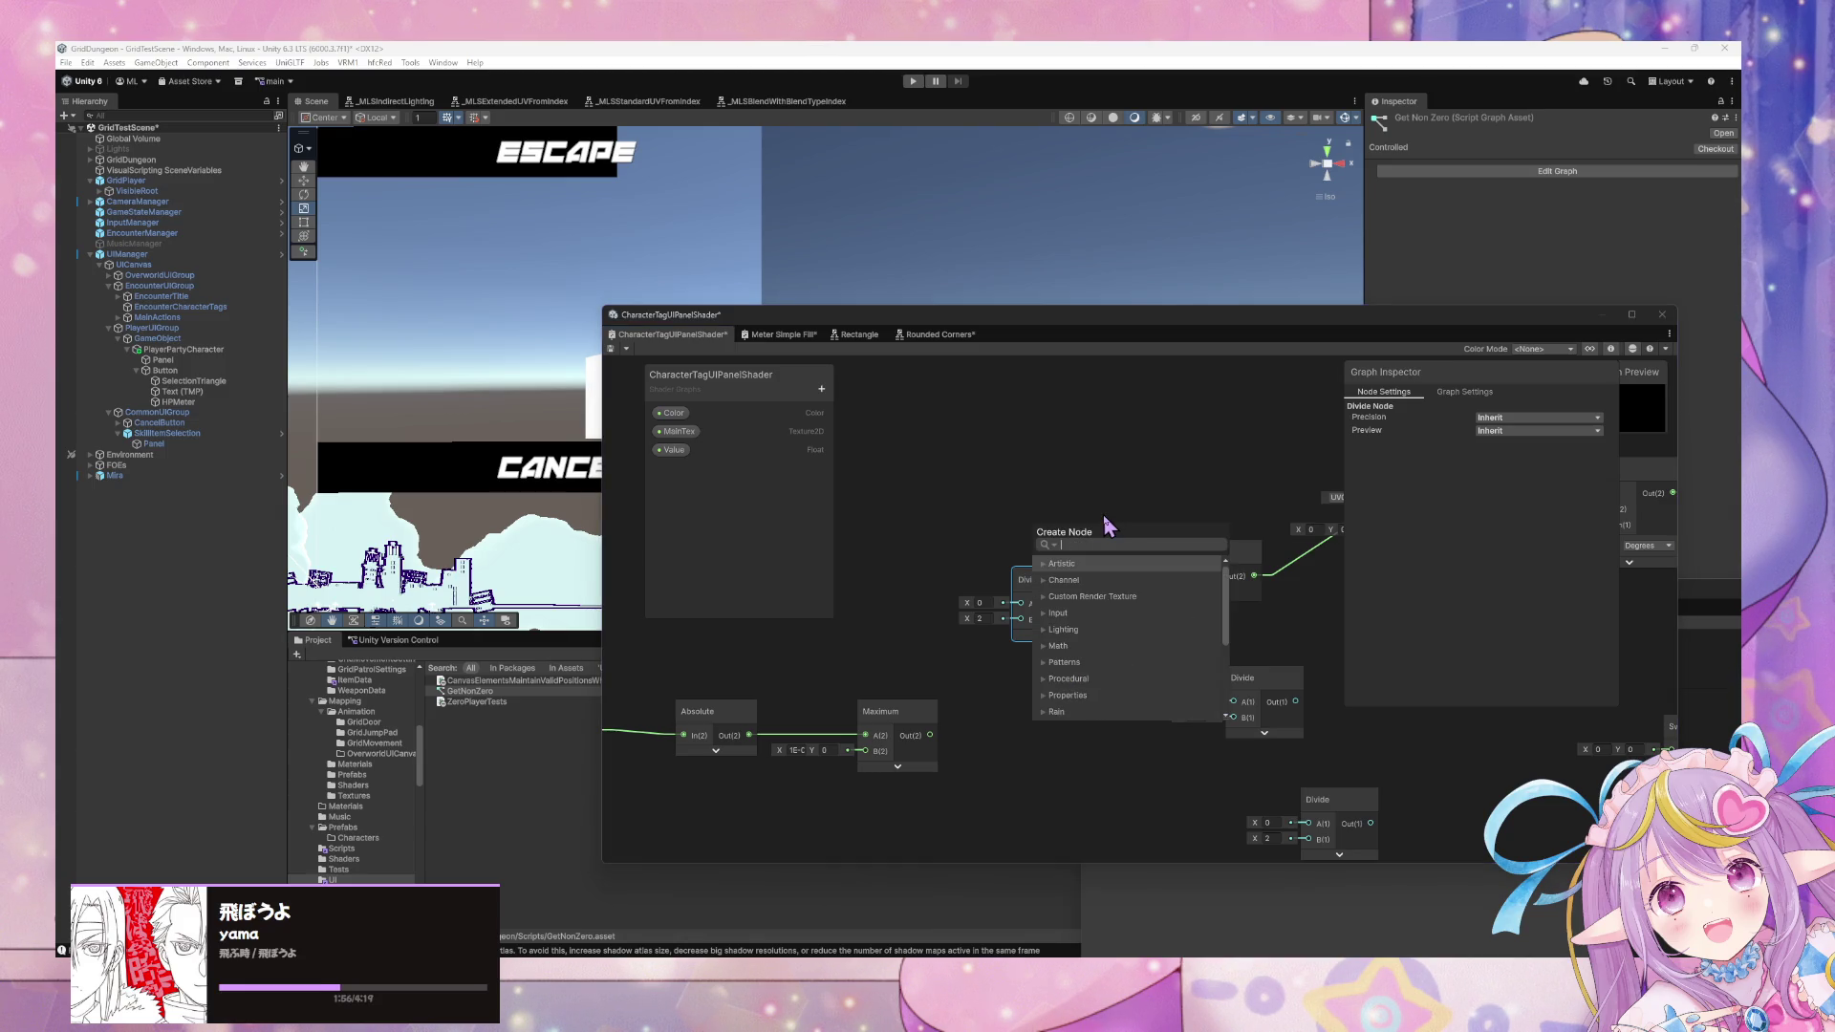
{"action": "type", "text": "invert"}
{"action": "key", "text": "Return"}
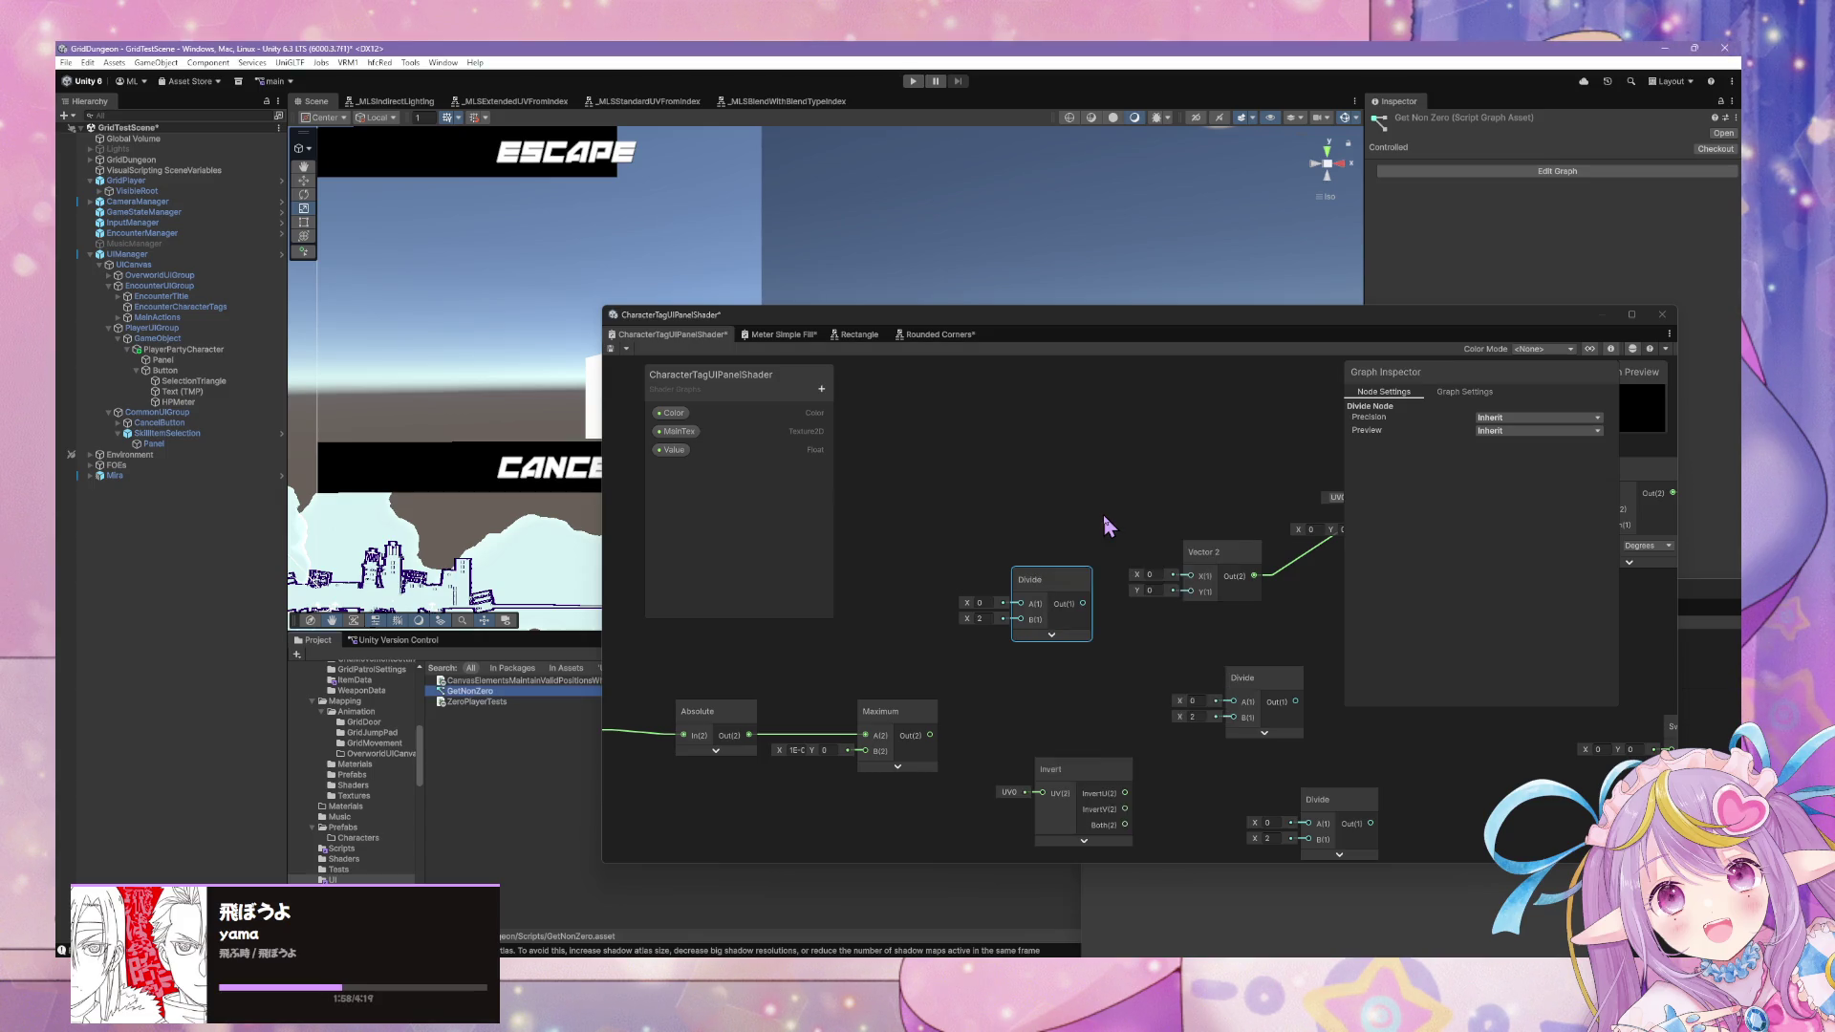
{"action": "left_click", "coordinate": [1108, 770]}
{"action": "key", "text": "Delete"}
Add a Negate node from the 'inverse' search results.
{"action": "right_click", "coordinate": [1061, 724]}
{"action": "left_click", "coordinate": [1120, 733]}
{"action": "type", "text": "inverse"}
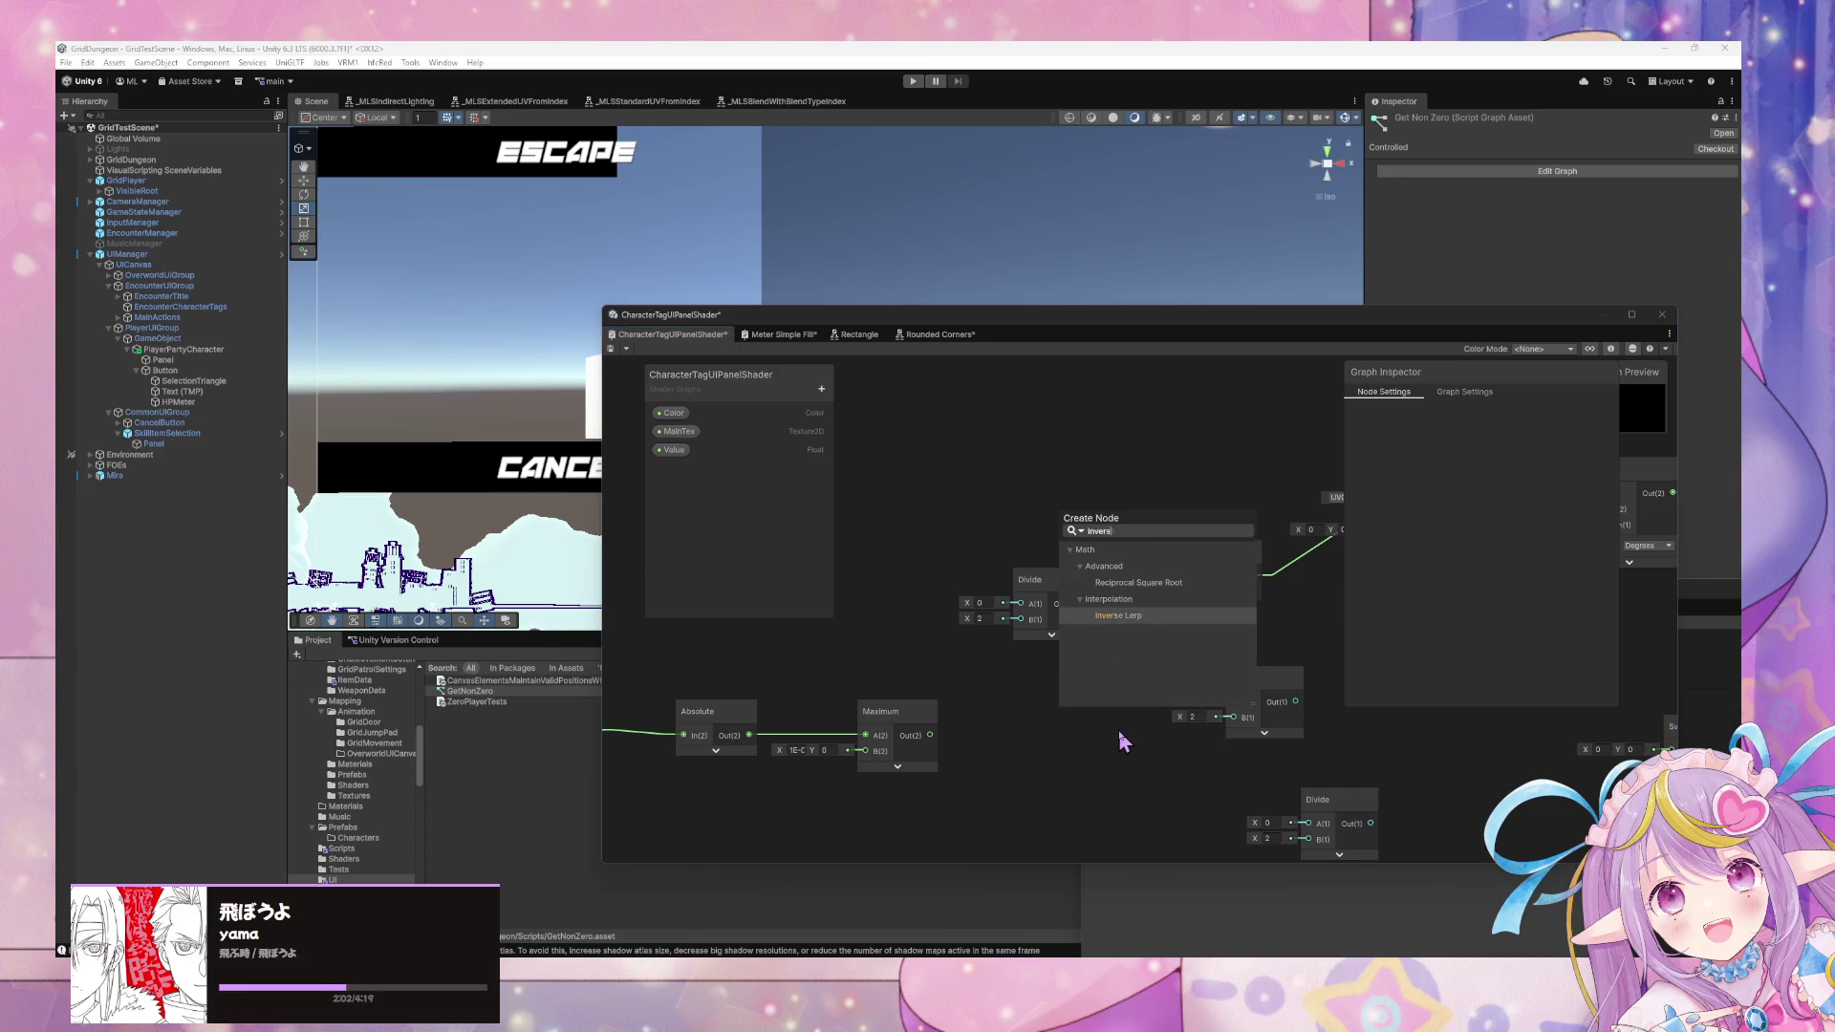
{"action": "key", "text": "BackSpace"}
{"action": "key", "text": "BackSpace"}
{"action": "key", "text": "BackSpace"}
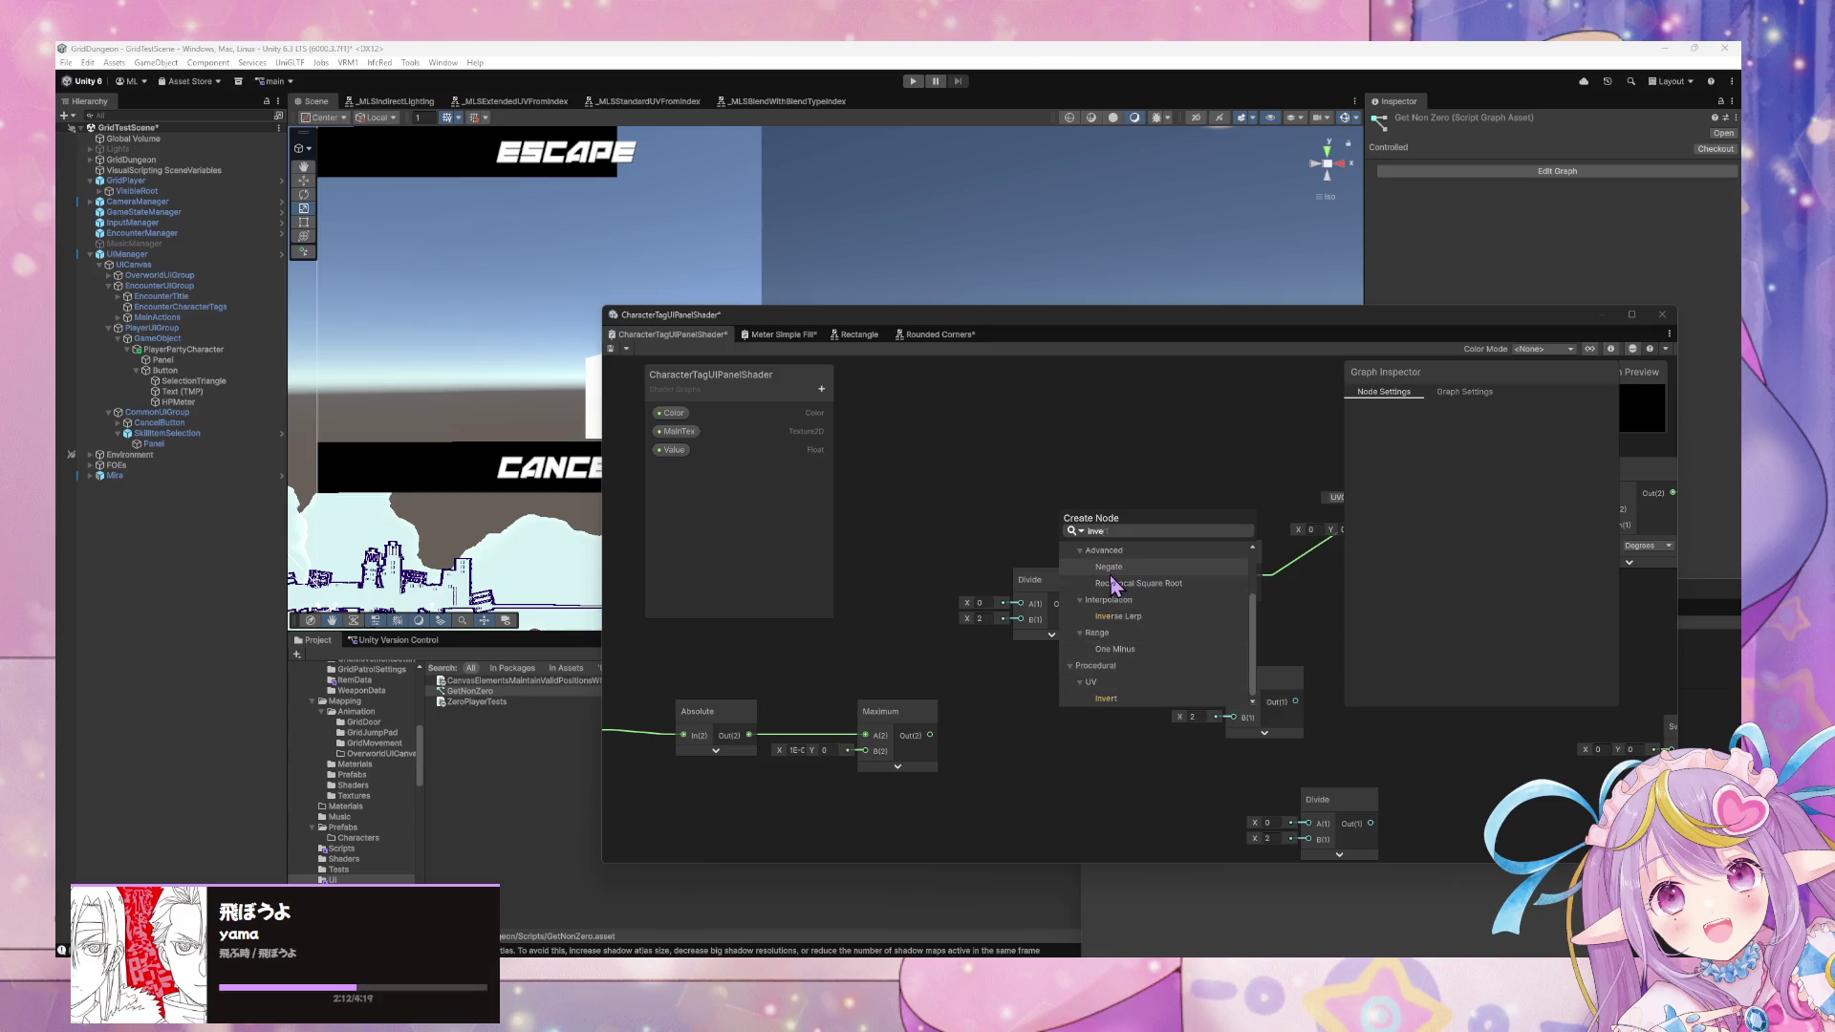
{"action": "left_click", "coordinate": [1110, 570]}
{"action": "left_click", "coordinate": [1135, 757]}
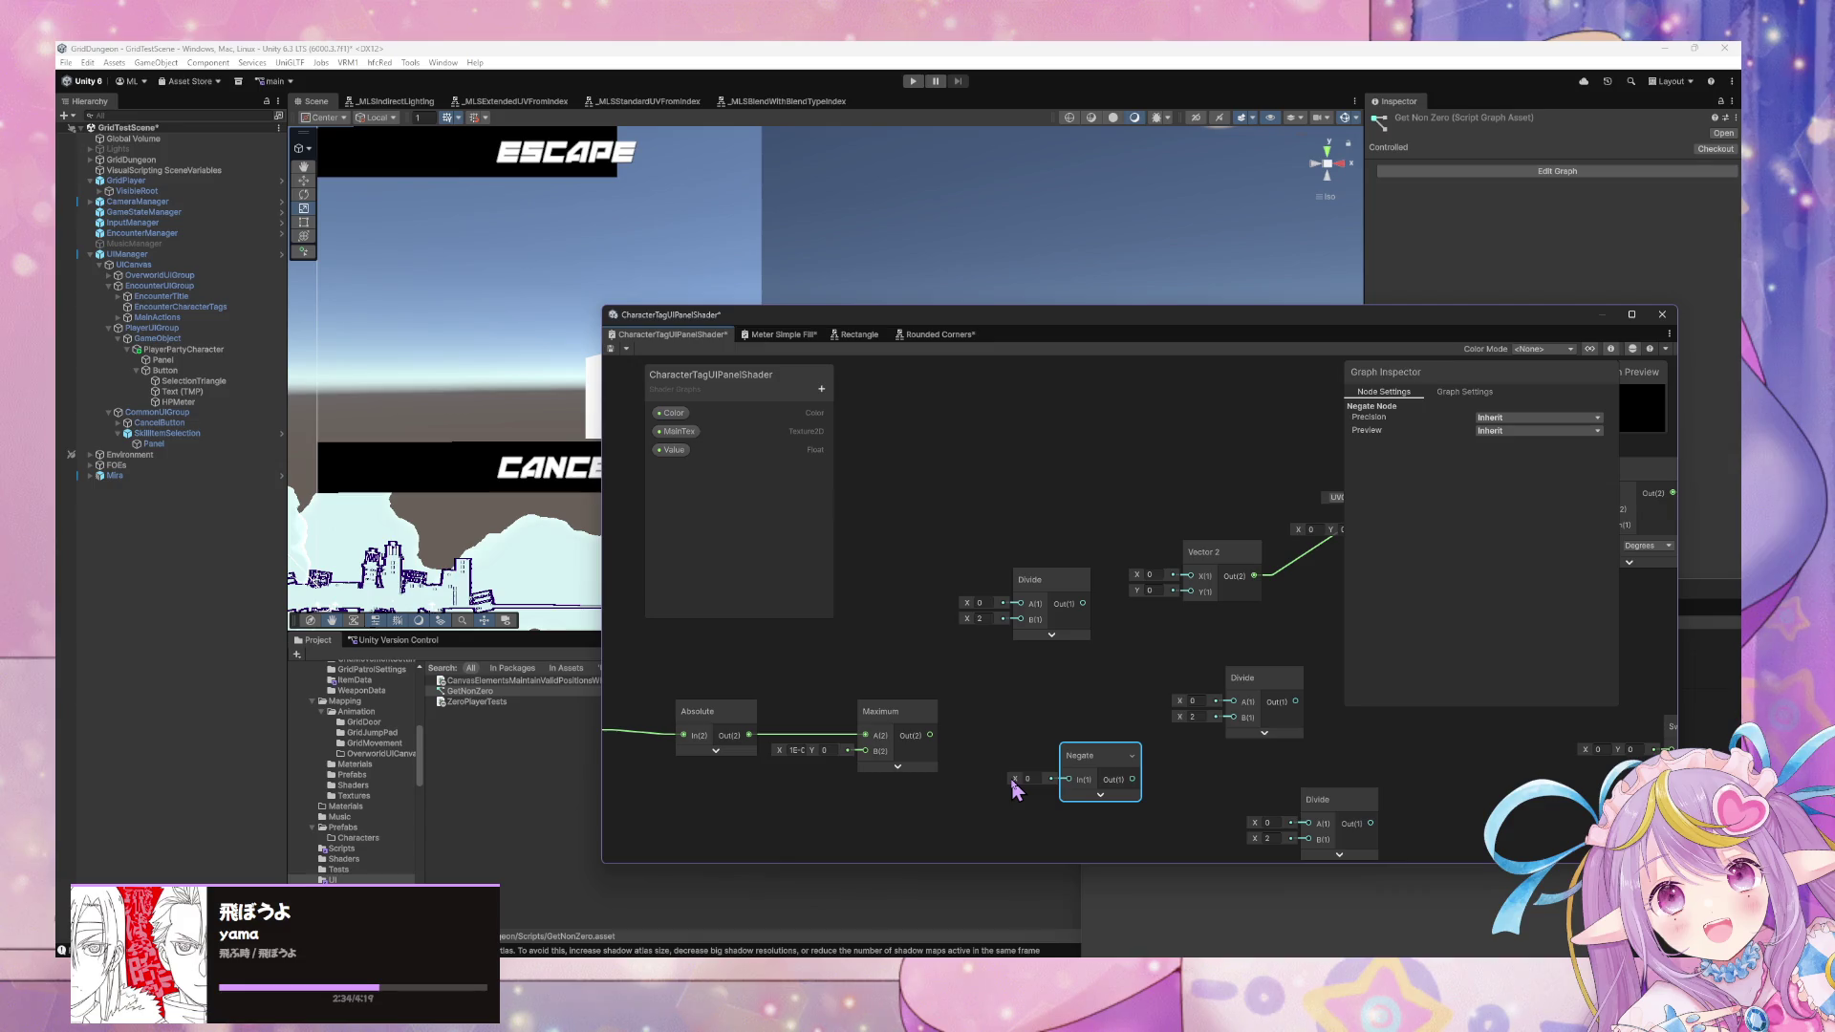
{"action": "right_click", "coordinate": [1047, 741]}
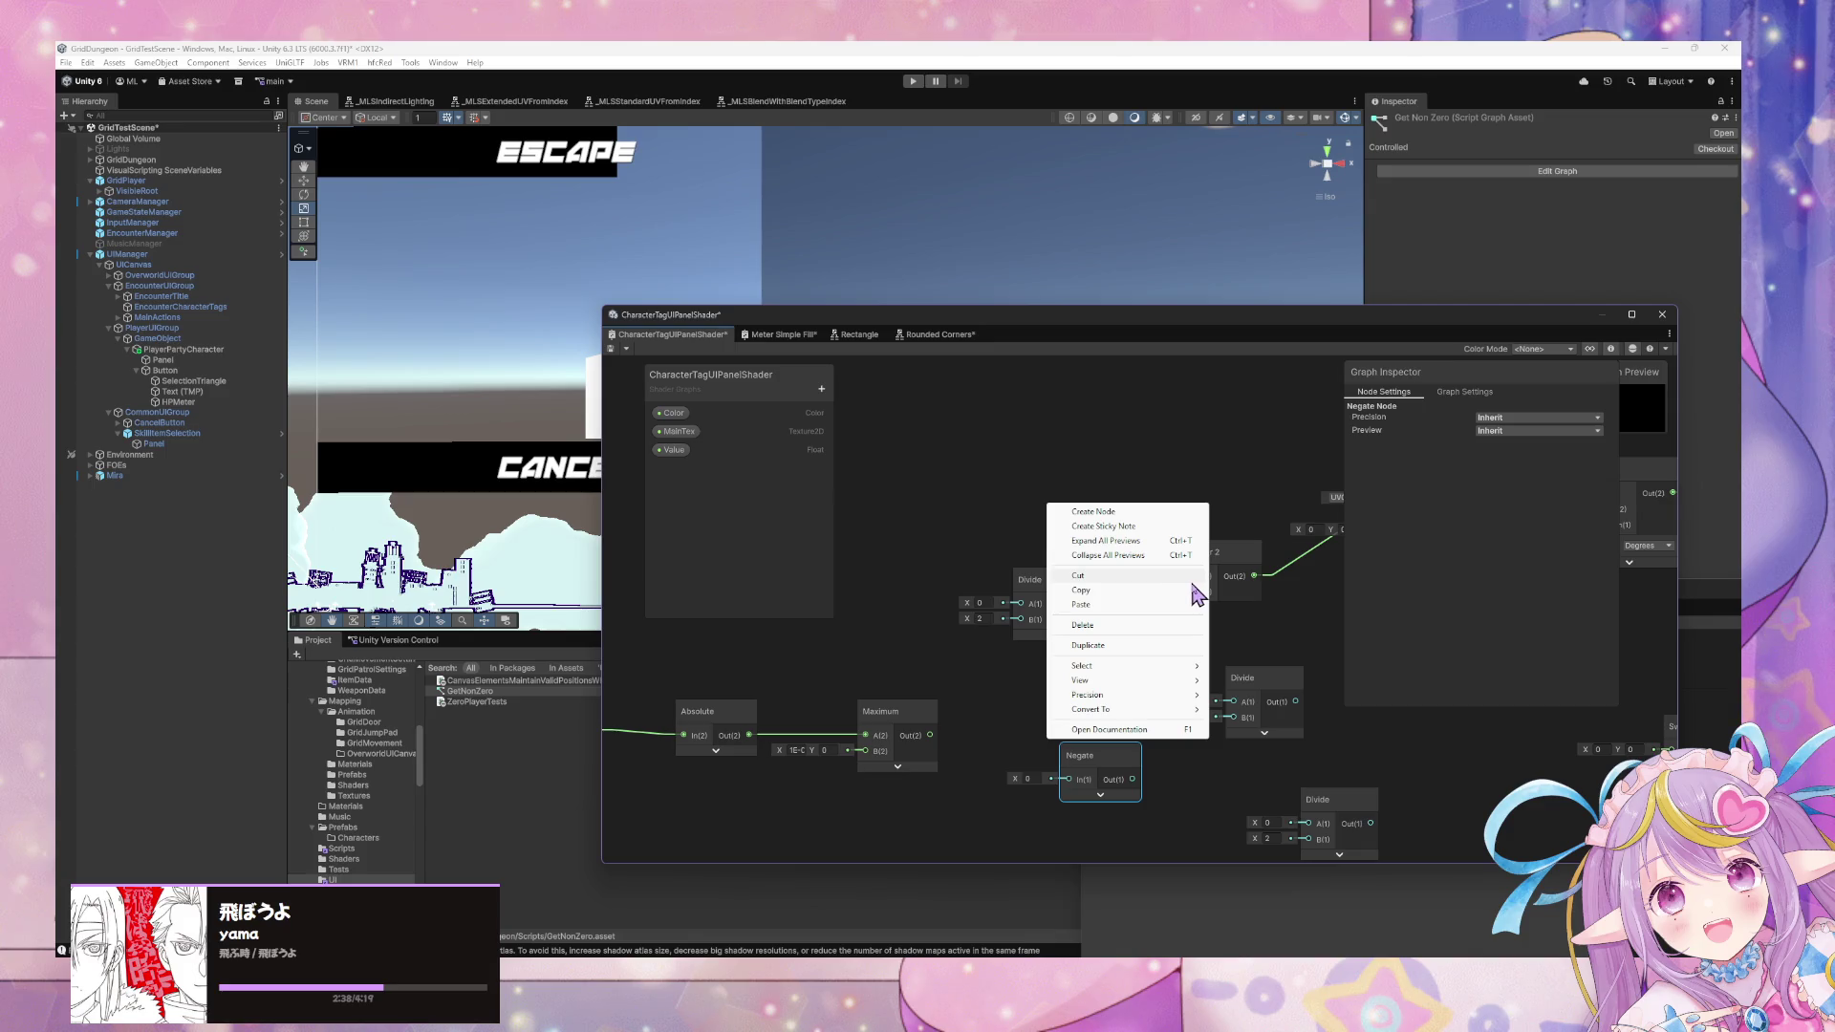
Delete the Negate node and nudge the Divide node down.
{"action": "left_click", "coordinate": [973, 679]}
{"action": "right_click", "coordinate": [1025, 707]}
{"action": "left_click", "coordinate": [1000, 702]}
{"action": "left_click", "coordinate": [1087, 755]}
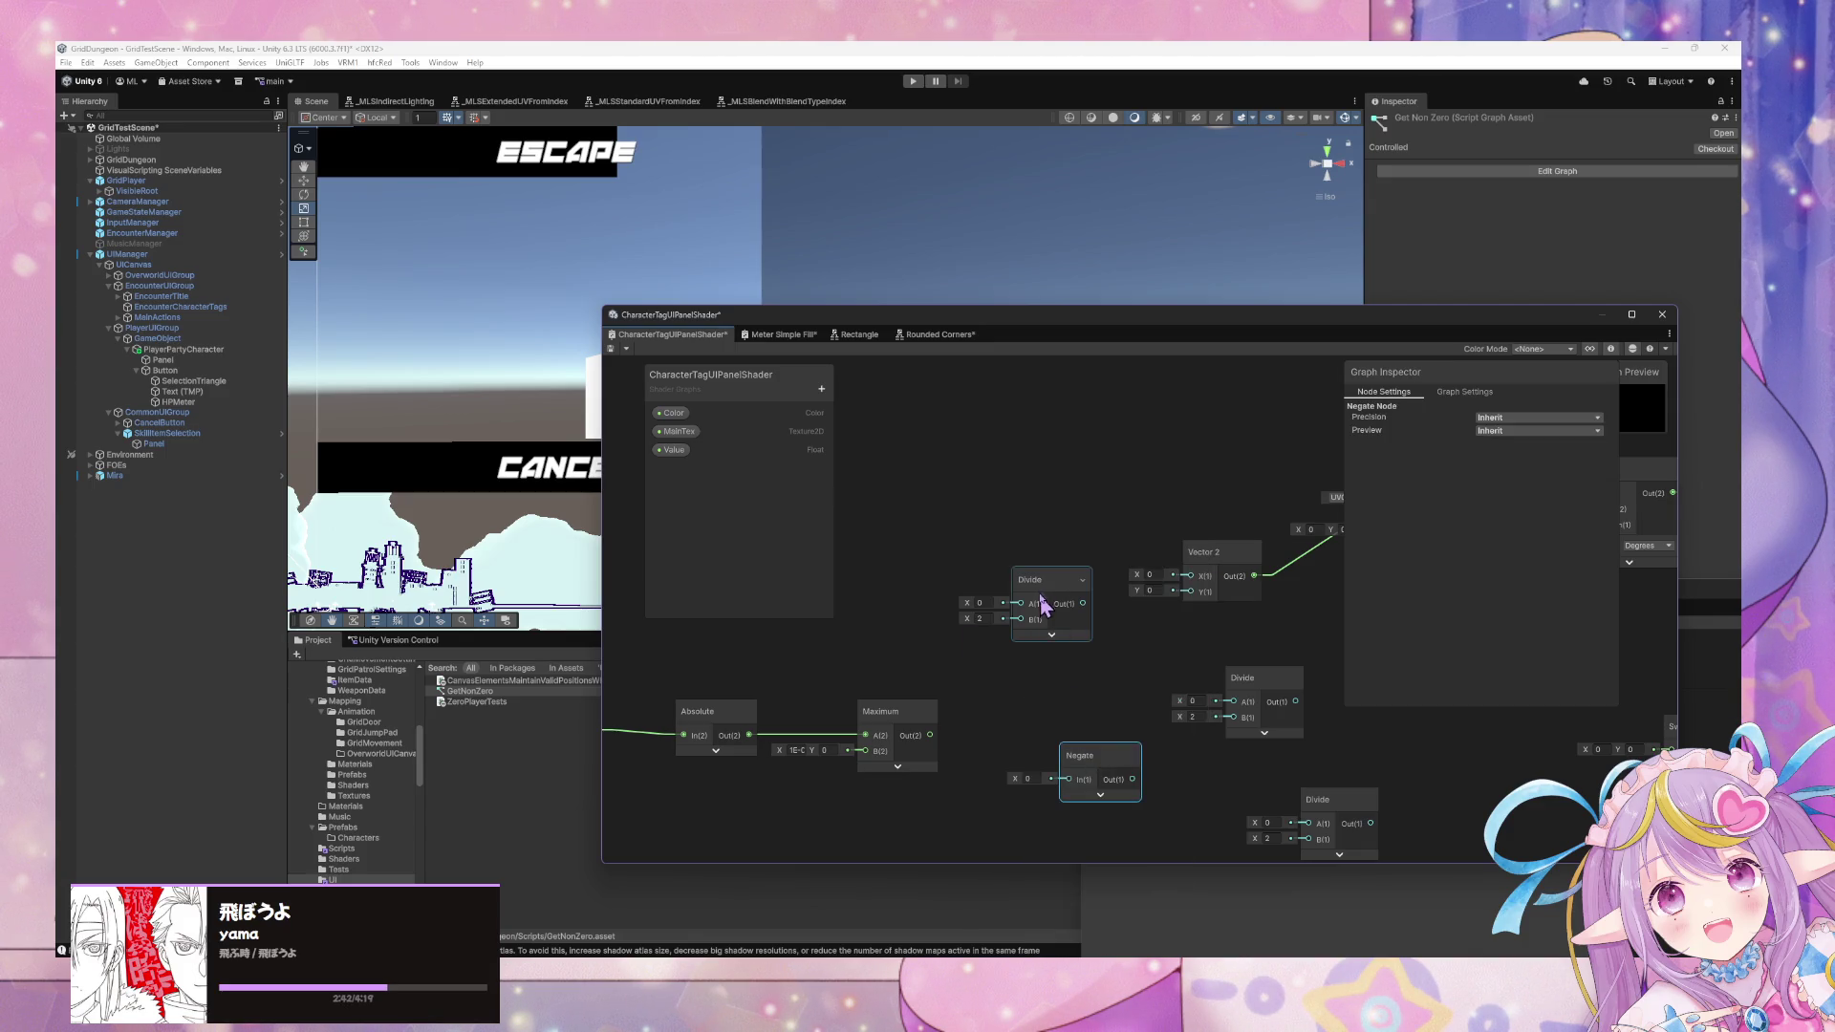
{"action": "key", "text": "Delete"}
{"action": "left_click_drag", "start_coordinate": [1044, 593], "coordinate": [1046, 613]}
Add Swizzle nodes with x and y masks fed by Maximum's output.
{"action": "right_click", "coordinate": [995, 726]}
{"action": "left_click", "coordinate": [1010, 726]}
{"action": "type", "text": "swi"}
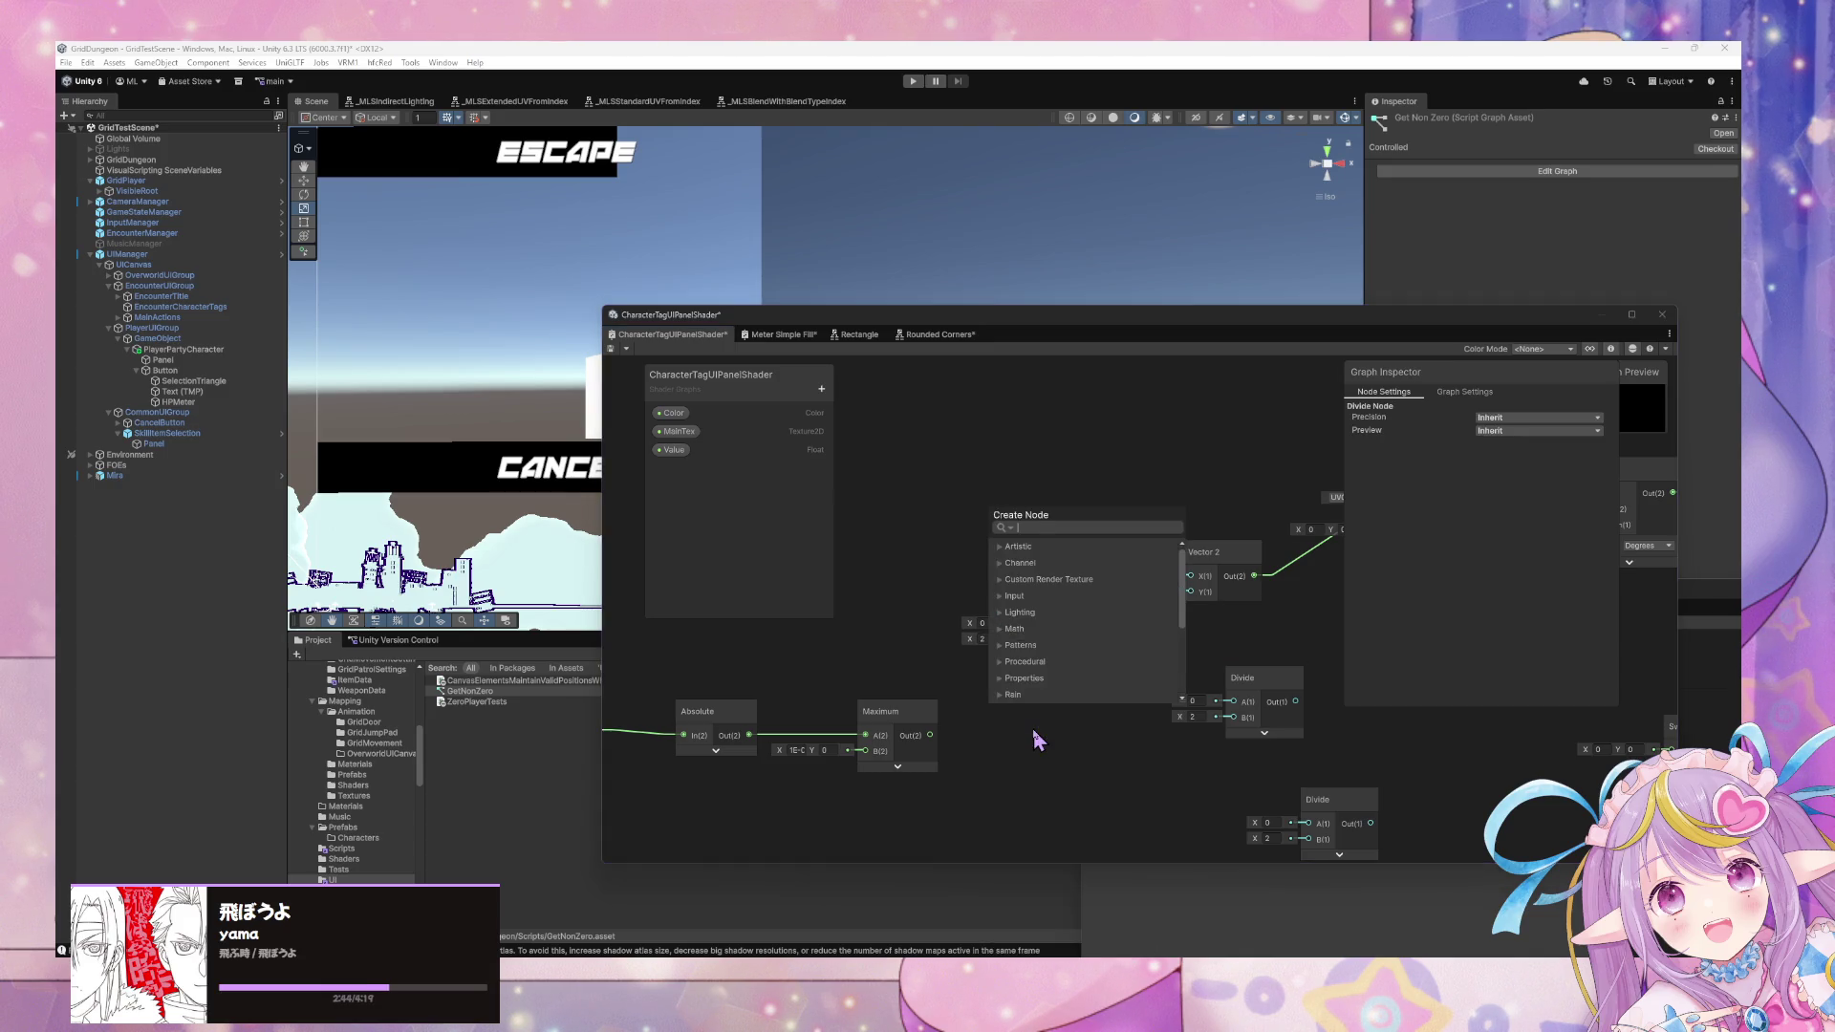
{"action": "type", "text": "zz"}
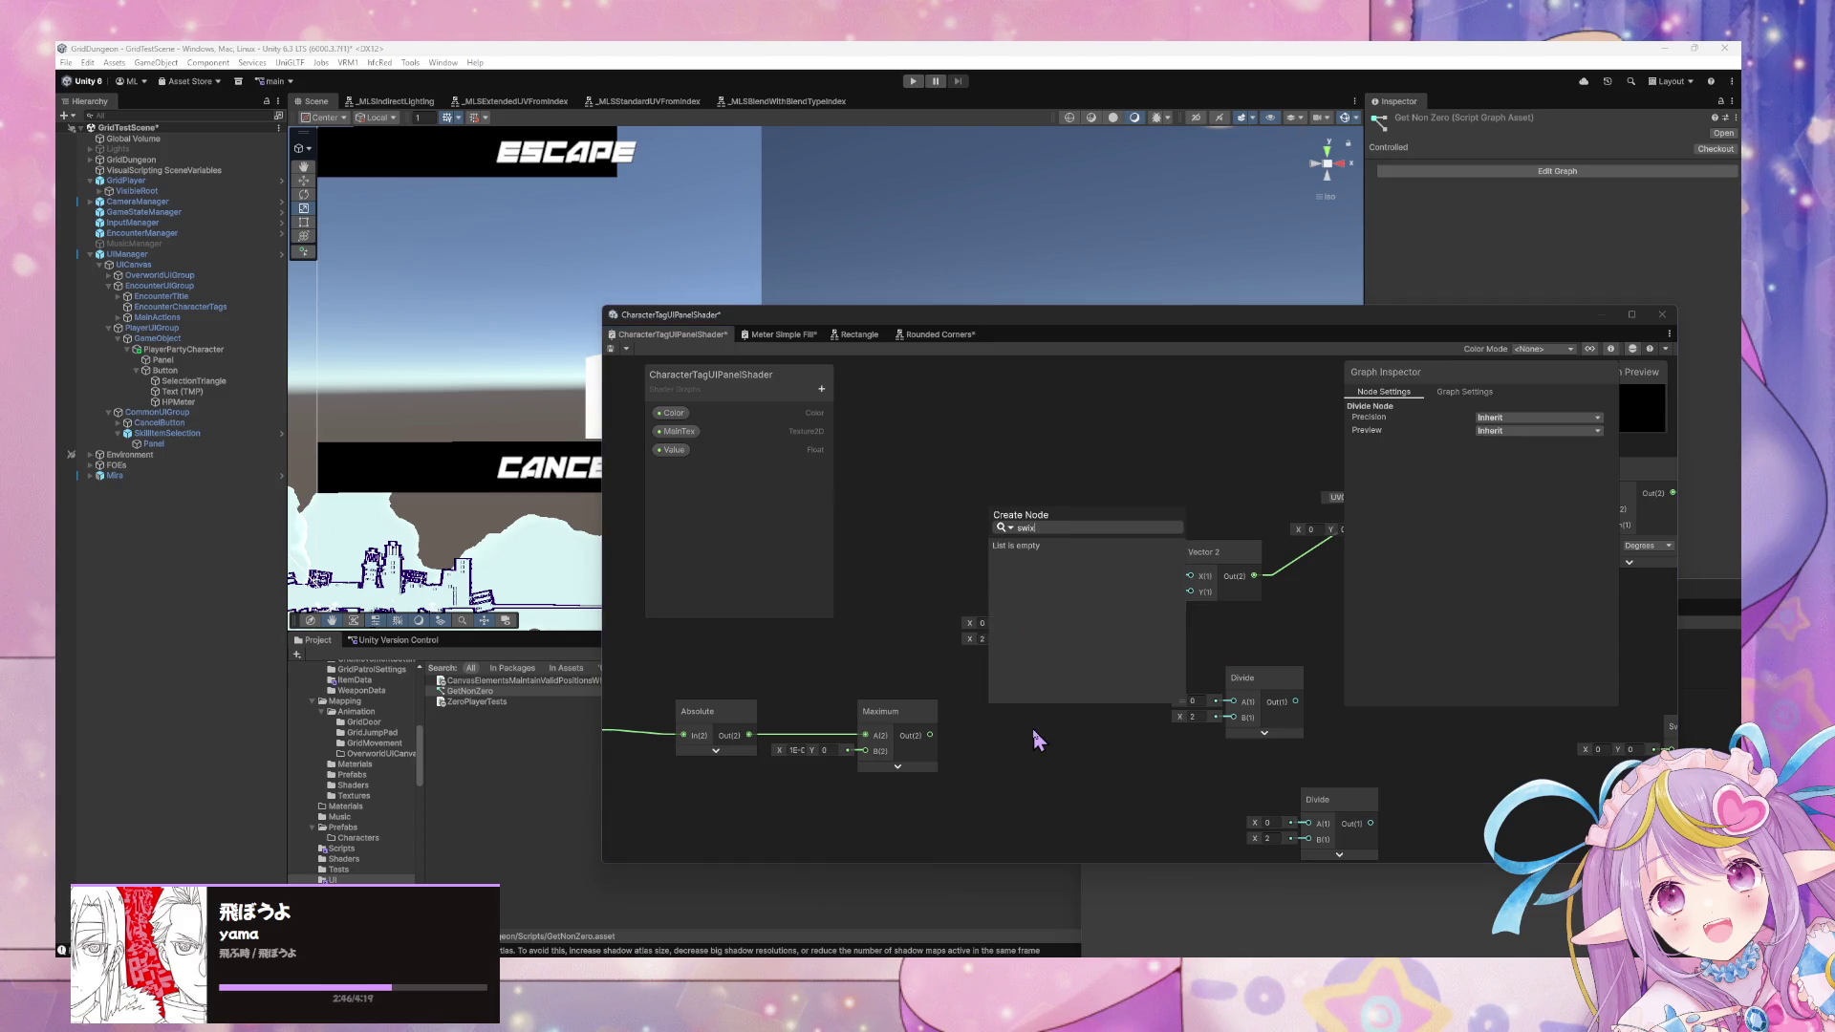
{"action": "key", "text": "Return"}
{"action": "mouse_move", "coordinate": [1039, 754]}
{"action": "left_mouse_down"}
{"action": "mouse_move", "coordinate": [1015, 710]}
{"action": "mouse_move", "coordinate": [1044, 745]}
{"action": "mouse_move", "coordinate": [1032, 773]}
{"action": "left_mouse_up"}
{"action": "key", "text": "Return"}
{"action": "key", "text": "ctrl+d"}
{"action": "type", "text": "y"}
{"action": "left_click_drag", "start_coordinate": [930, 735], "coordinate": [994, 782]}
Wire the Swizzles through Divide into Vector 2's Y input, then duplicate the Divide node.
{"action": "left_click_drag", "start_coordinate": [893, 712], "coordinate": [853, 712]}
{"action": "left_click_drag", "start_coordinate": [985, 677], "coordinate": [963, 675]}
{"action": "left_click_drag", "start_coordinate": [1005, 757], "coordinate": [966, 755]}
{"action": "left_click_drag", "start_coordinate": [1065, 621], "coordinate": [1084, 632]}
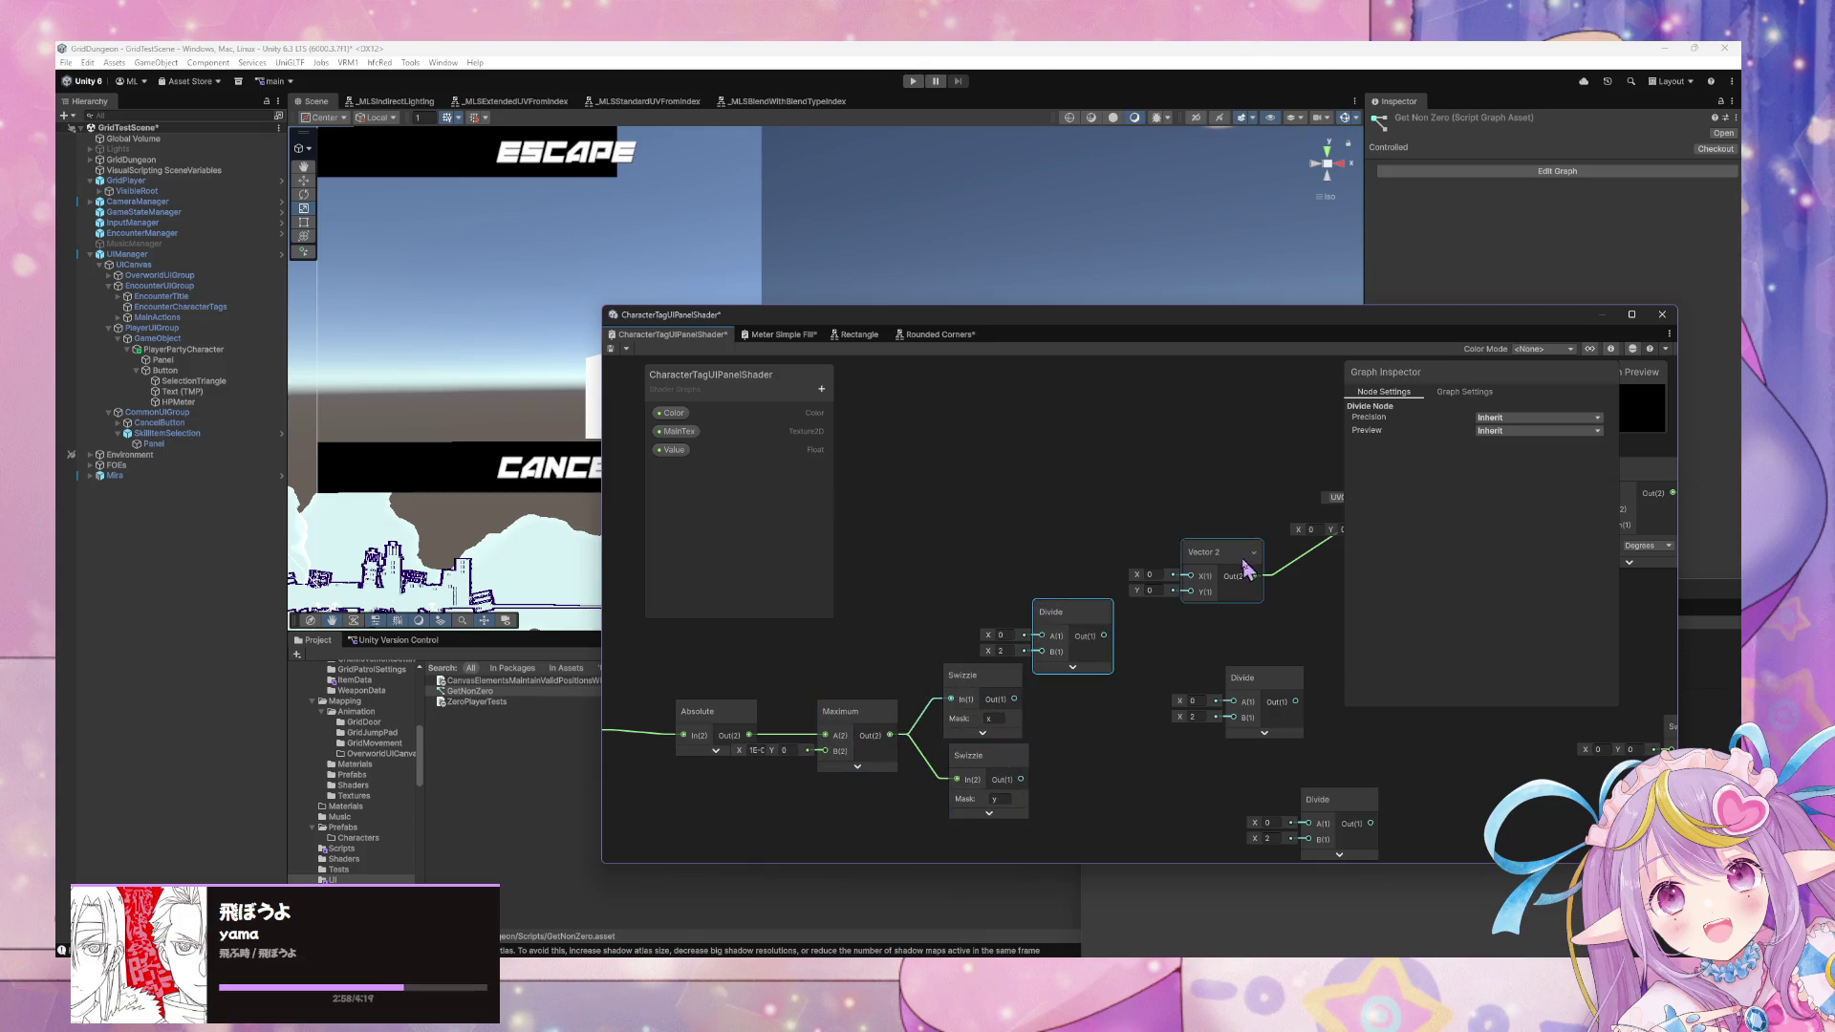
{"action": "left_click_drag", "start_coordinate": [1233, 566], "coordinate": [1252, 566]}
{"action": "mouse_move", "coordinate": [1092, 615]}
{"action": "left_mouse_down"}
{"action": "mouse_move", "coordinate": [1097, 579]}
{"action": "mouse_move", "coordinate": [1209, 591]}
{"action": "left_mouse_up"}
{"action": "left_click_drag", "start_coordinate": [1089, 566], "coordinate": [1121, 640]}
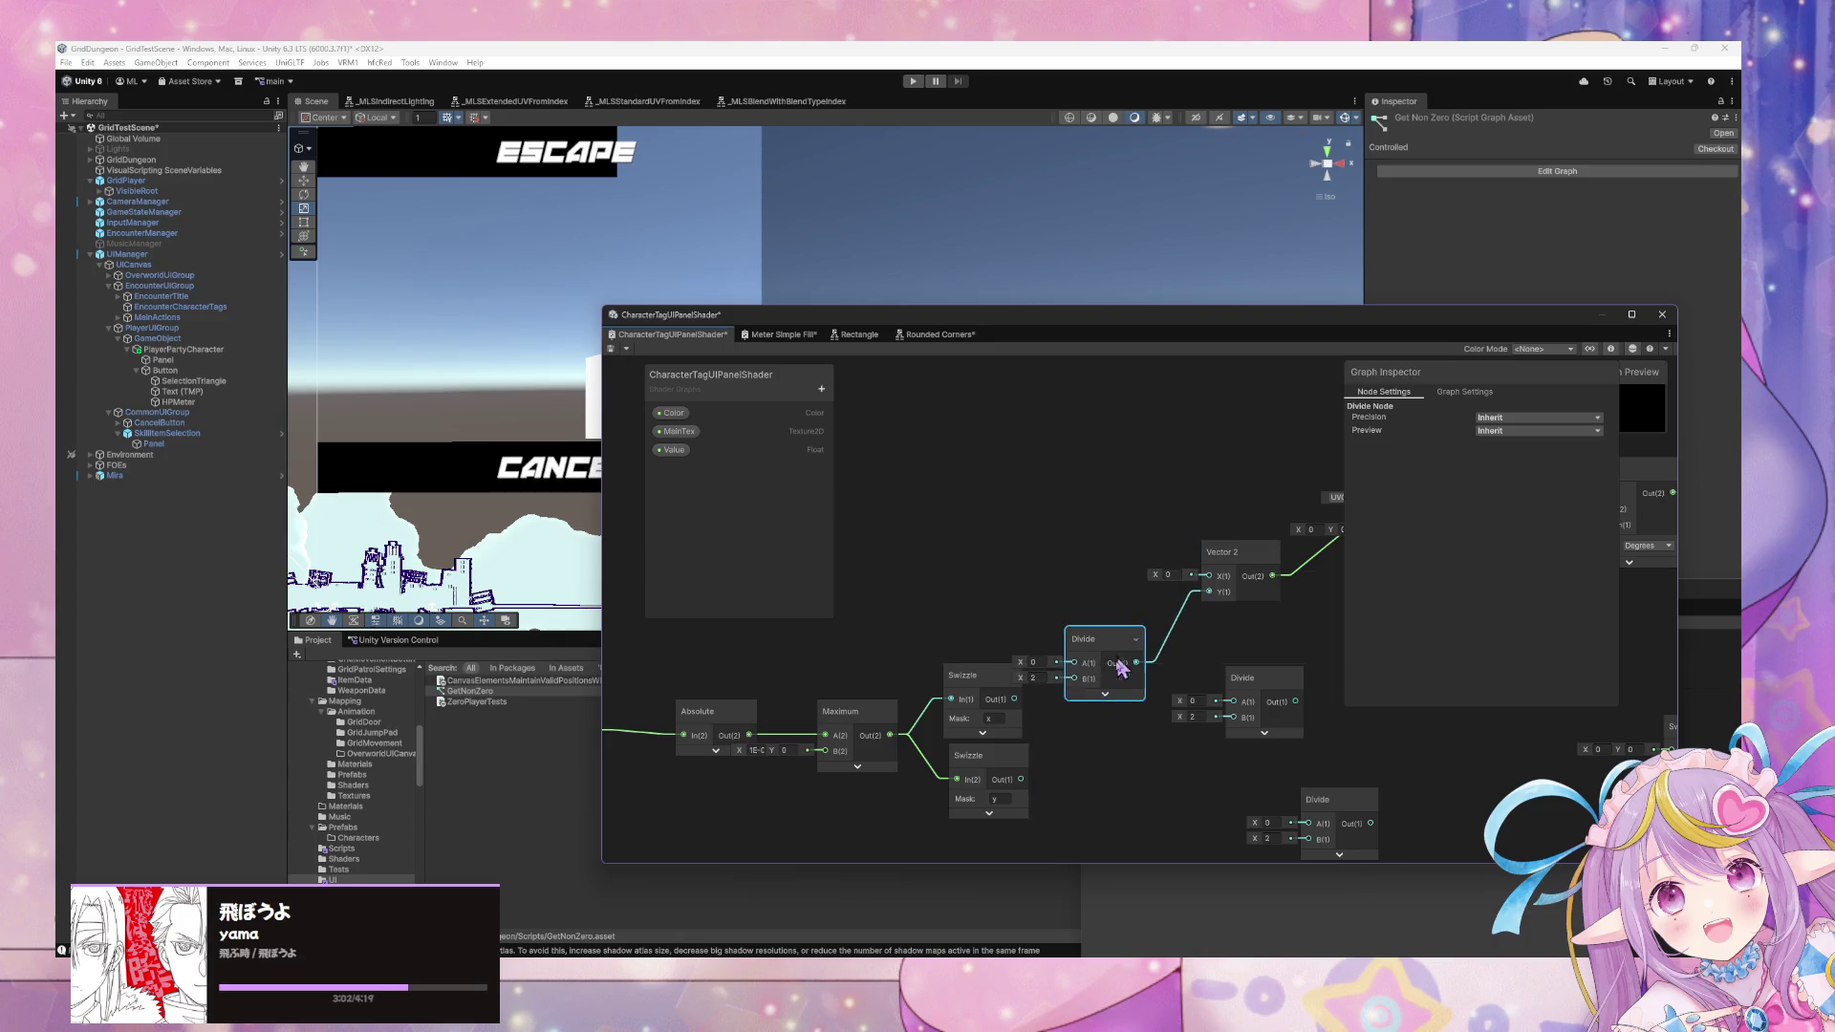
{"action": "mouse_move", "coordinate": [1018, 780]}
{"action": "left_mouse_down"}
{"action": "mouse_move", "coordinate": [1120, 569]}
{"action": "mouse_move", "coordinate": [1124, 592]}
{"action": "left_mouse_up"}
{"action": "key", "text": "ctrl+d"}
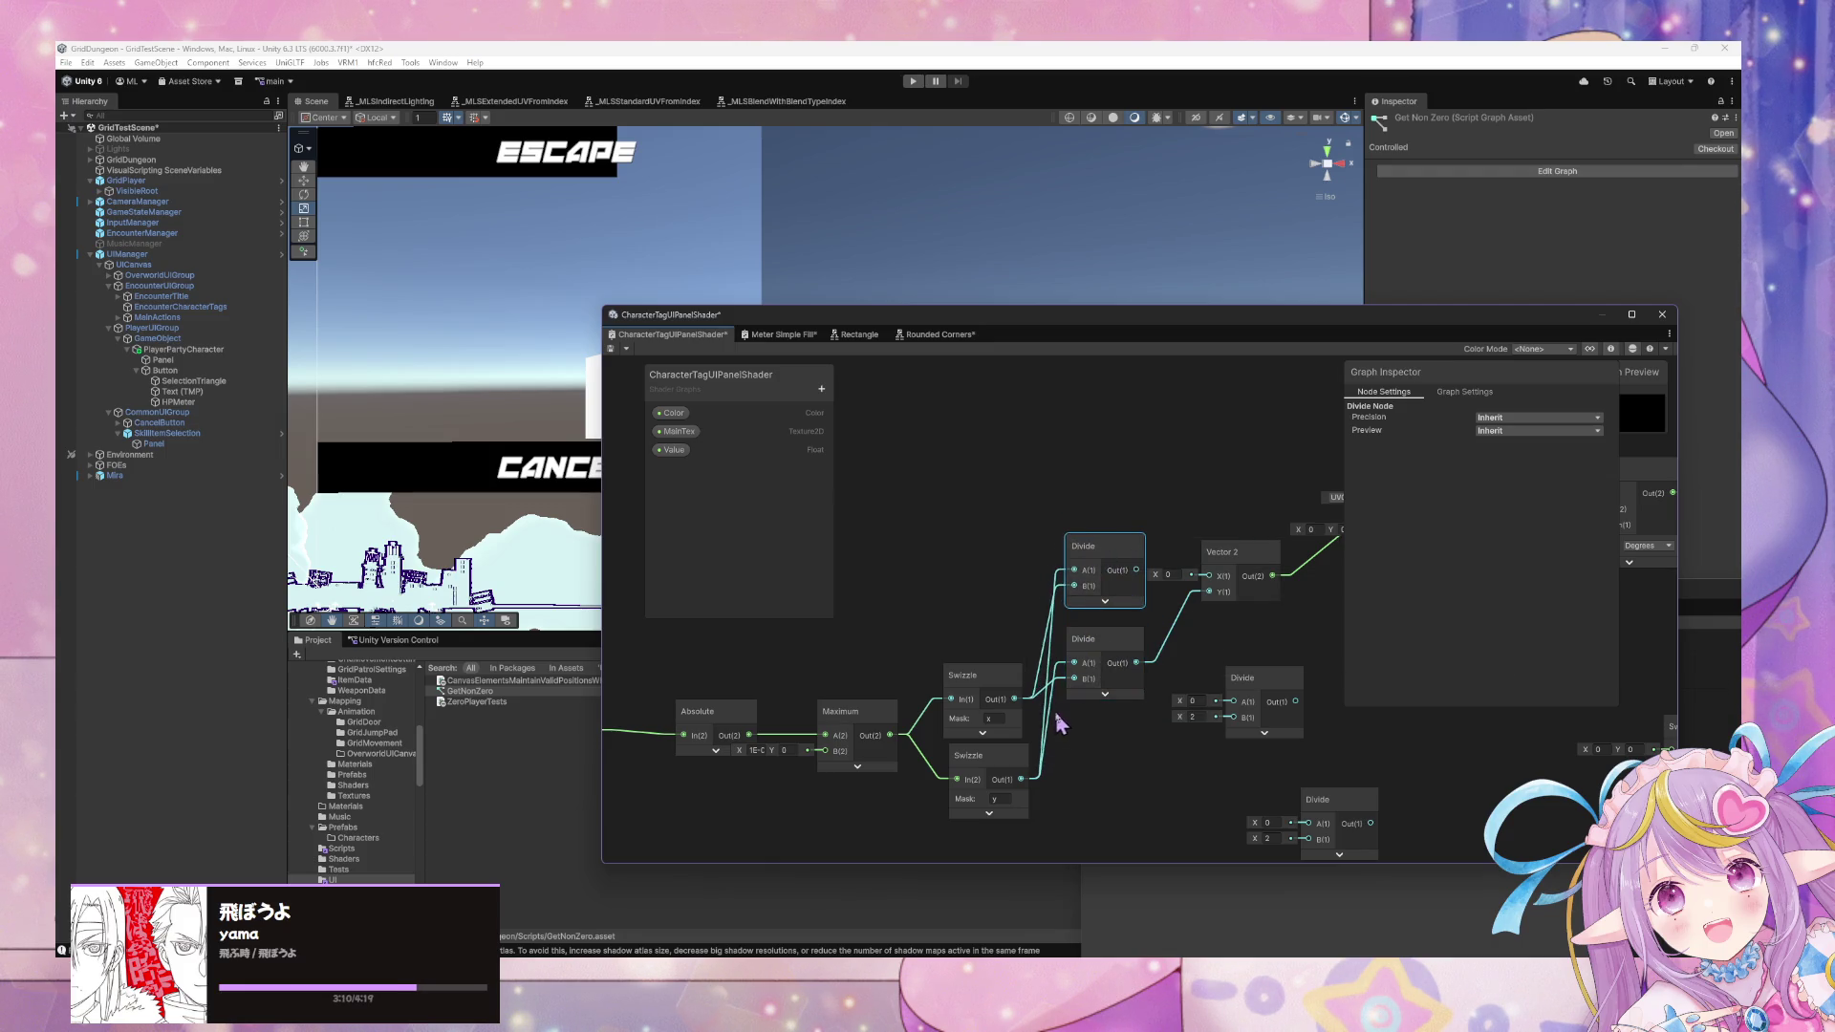
Clear the upper Divide's wires, then arrange both Divide nodes, the reroute points and Vector 2.
{"action": "left_click", "coordinate": [1042, 675]}
{"action": "key", "text": "Delete"}
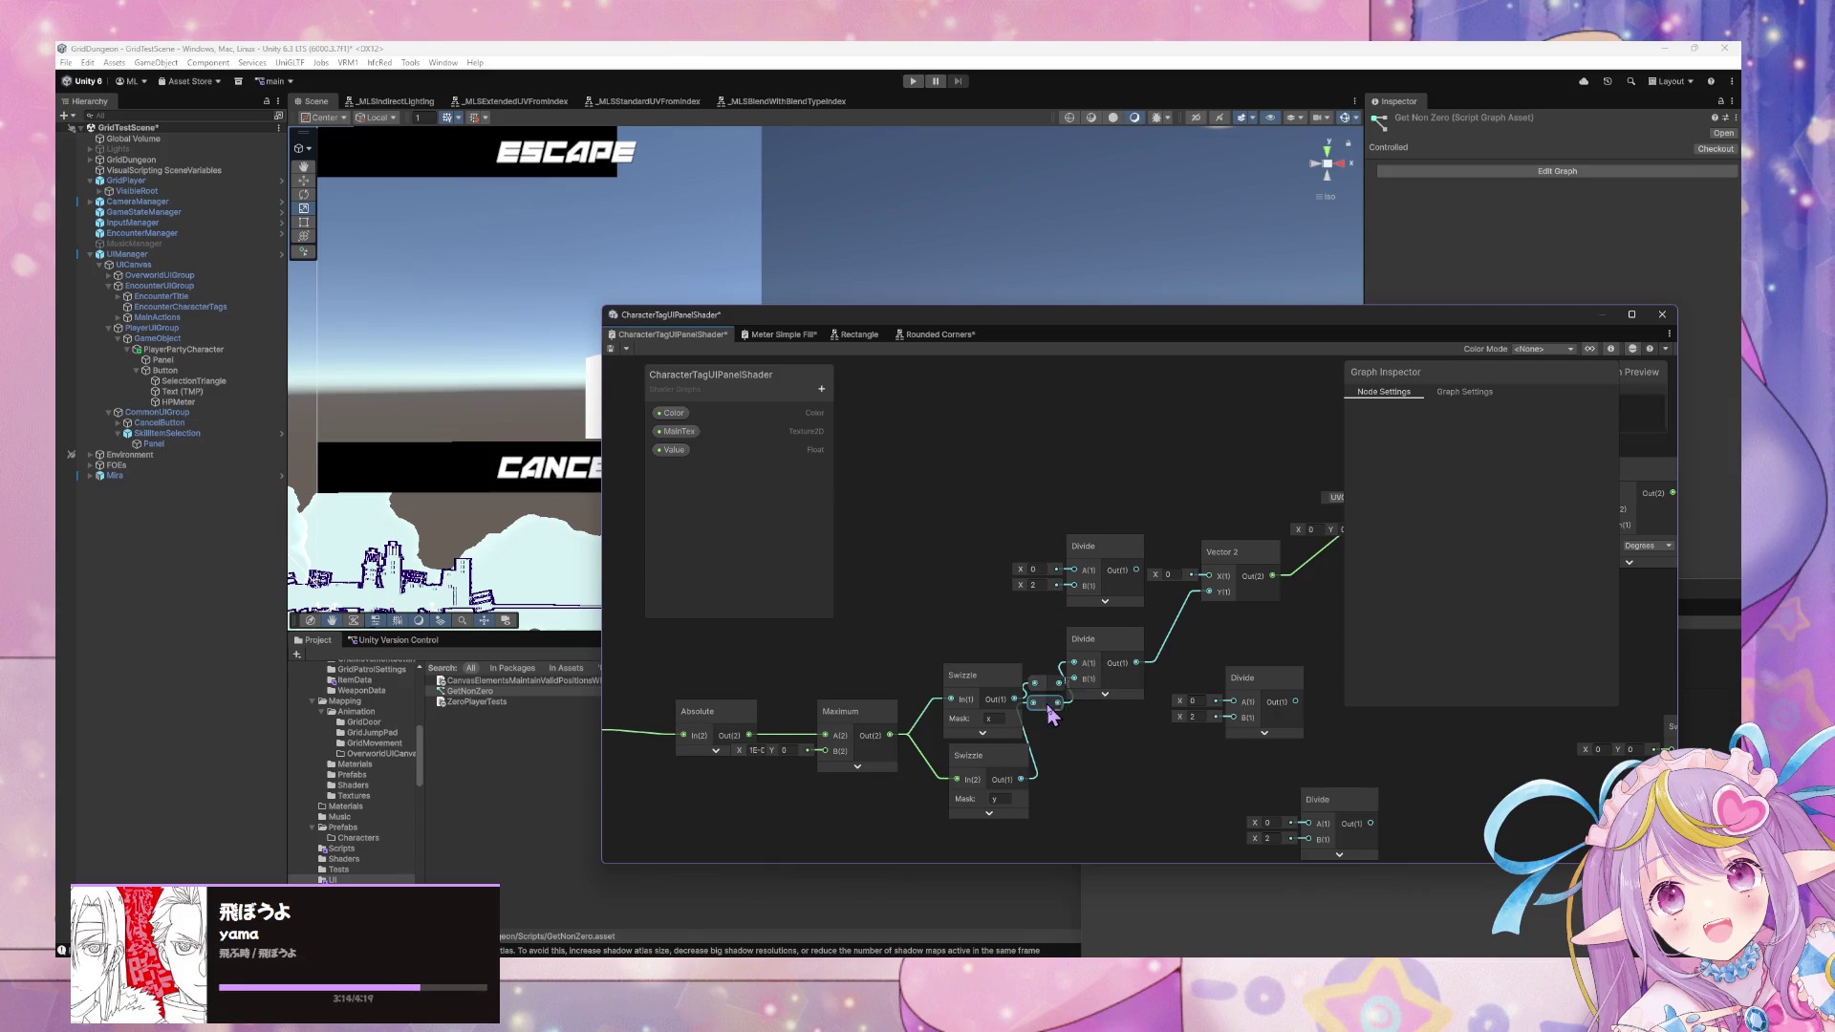
{"action": "left_click", "coordinate": [1099, 640]}
{"action": "left_click_drag", "start_coordinate": [1099, 640], "coordinate": [1099, 679]}
{"action": "mouse_move", "coordinate": [1281, 685]}
{"action": "left_mouse_down"}
{"action": "mouse_move", "coordinate": [994, 707]}
{"action": "mouse_move", "coordinate": [836, 576]}
{"action": "left_mouse_up"}
{"action": "left_click_drag", "start_coordinate": [1037, 659], "coordinate": [1170, 647]}
{"action": "left_click_drag", "start_coordinate": [999, 705], "coordinate": [1124, 689]}
{"action": "mouse_move", "coordinate": [922, 697]}
{"action": "left_mouse_down"}
{"action": "mouse_move", "coordinate": [902, 700]}
{"action": "mouse_move", "coordinate": [970, 708]}
{"action": "left_mouse_up"}
{"action": "mouse_move", "coordinate": [977, 575]}
{"action": "left_mouse_down"}
{"action": "mouse_move", "coordinate": [950, 598]}
{"action": "mouse_move", "coordinate": [927, 573]}
{"action": "mouse_move", "coordinate": [954, 569]}
{"action": "left_mouse_up"}
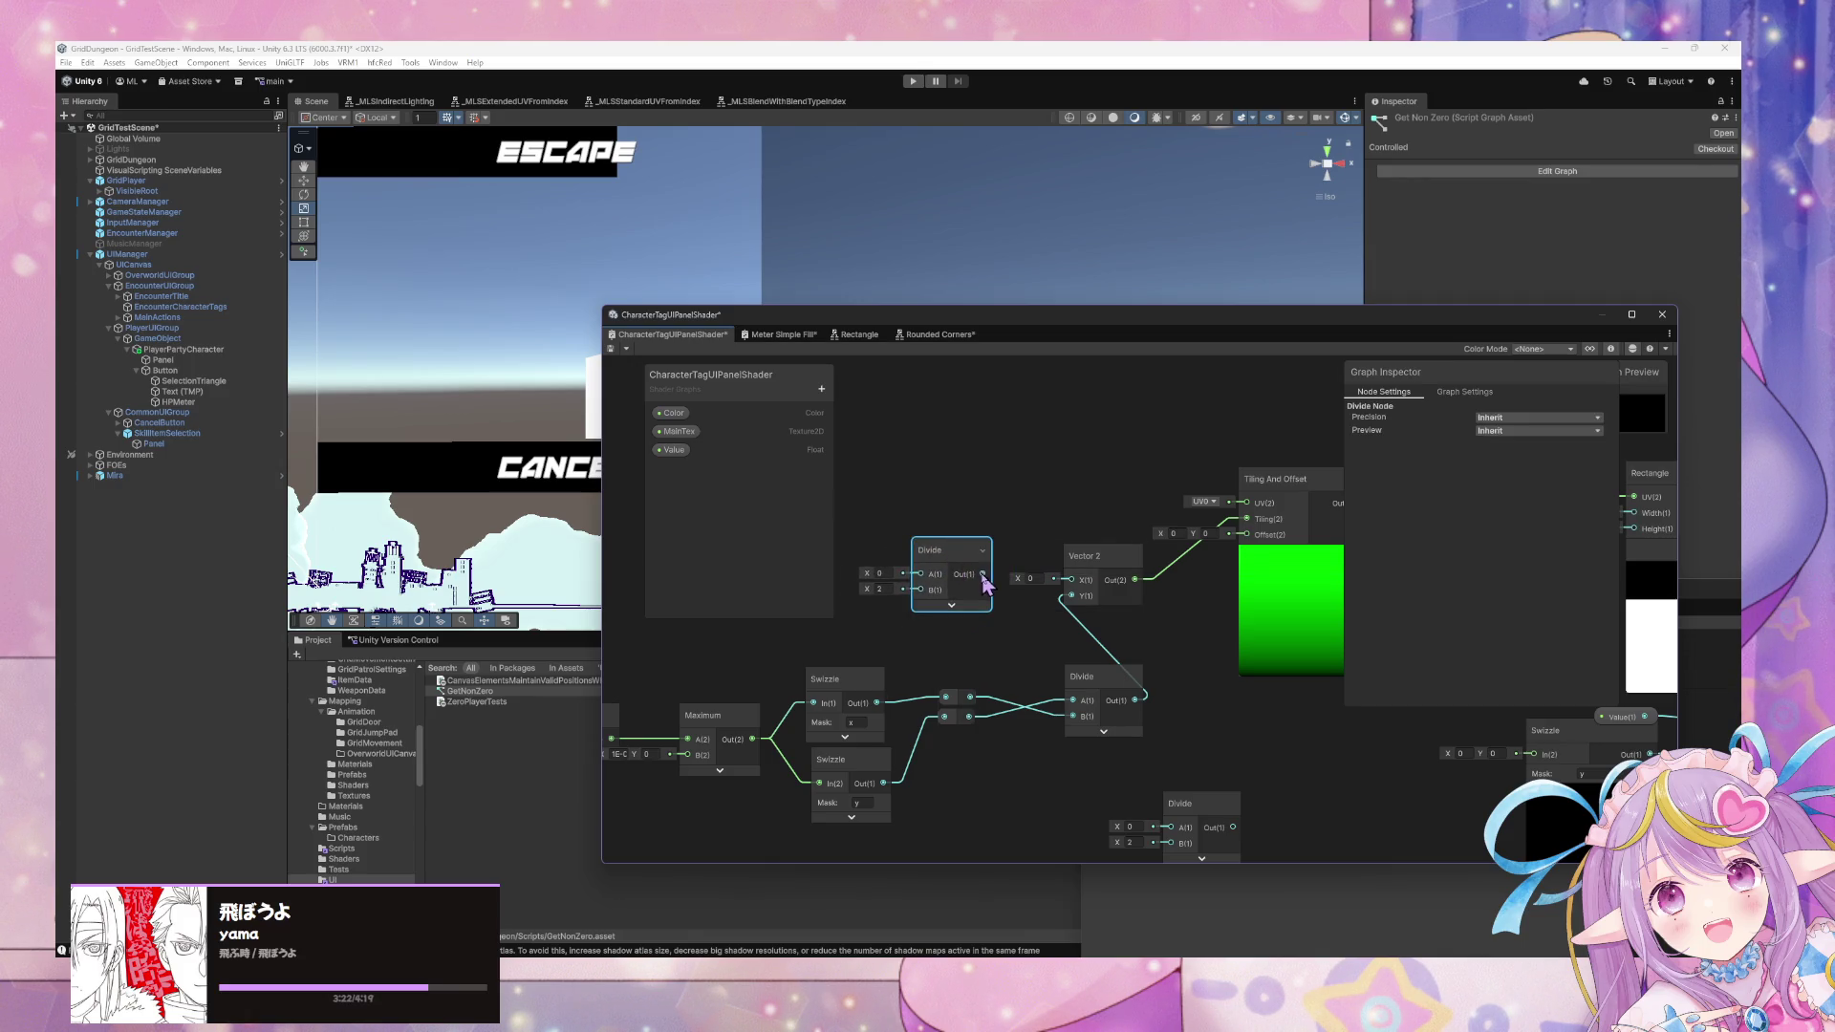
{"action": "left_click_drag", "start_coordinate": [1086, 566], "coordinate": [1175, 588]}
{"action": "left_click_drag", "start_coordinate": [974, 570], "coordinate": [1082, 585]}
Wire the swapped x/y swizzles through the reroute points into the upper Divide's A and B.
{"action": "mouse_move", "coordinate": [998, 635]}
{"action": "left_mouse_down"}
{"action": "mouse_move", "coordinate": [973, 717]}
{"action": "mouse_move", "coordinate": [1031, 589]}
{"action": "left_mouse_up"}
{"action": "left_click_drag", "start_coordinate": [956, 697], "coordinate": [953, 623]}
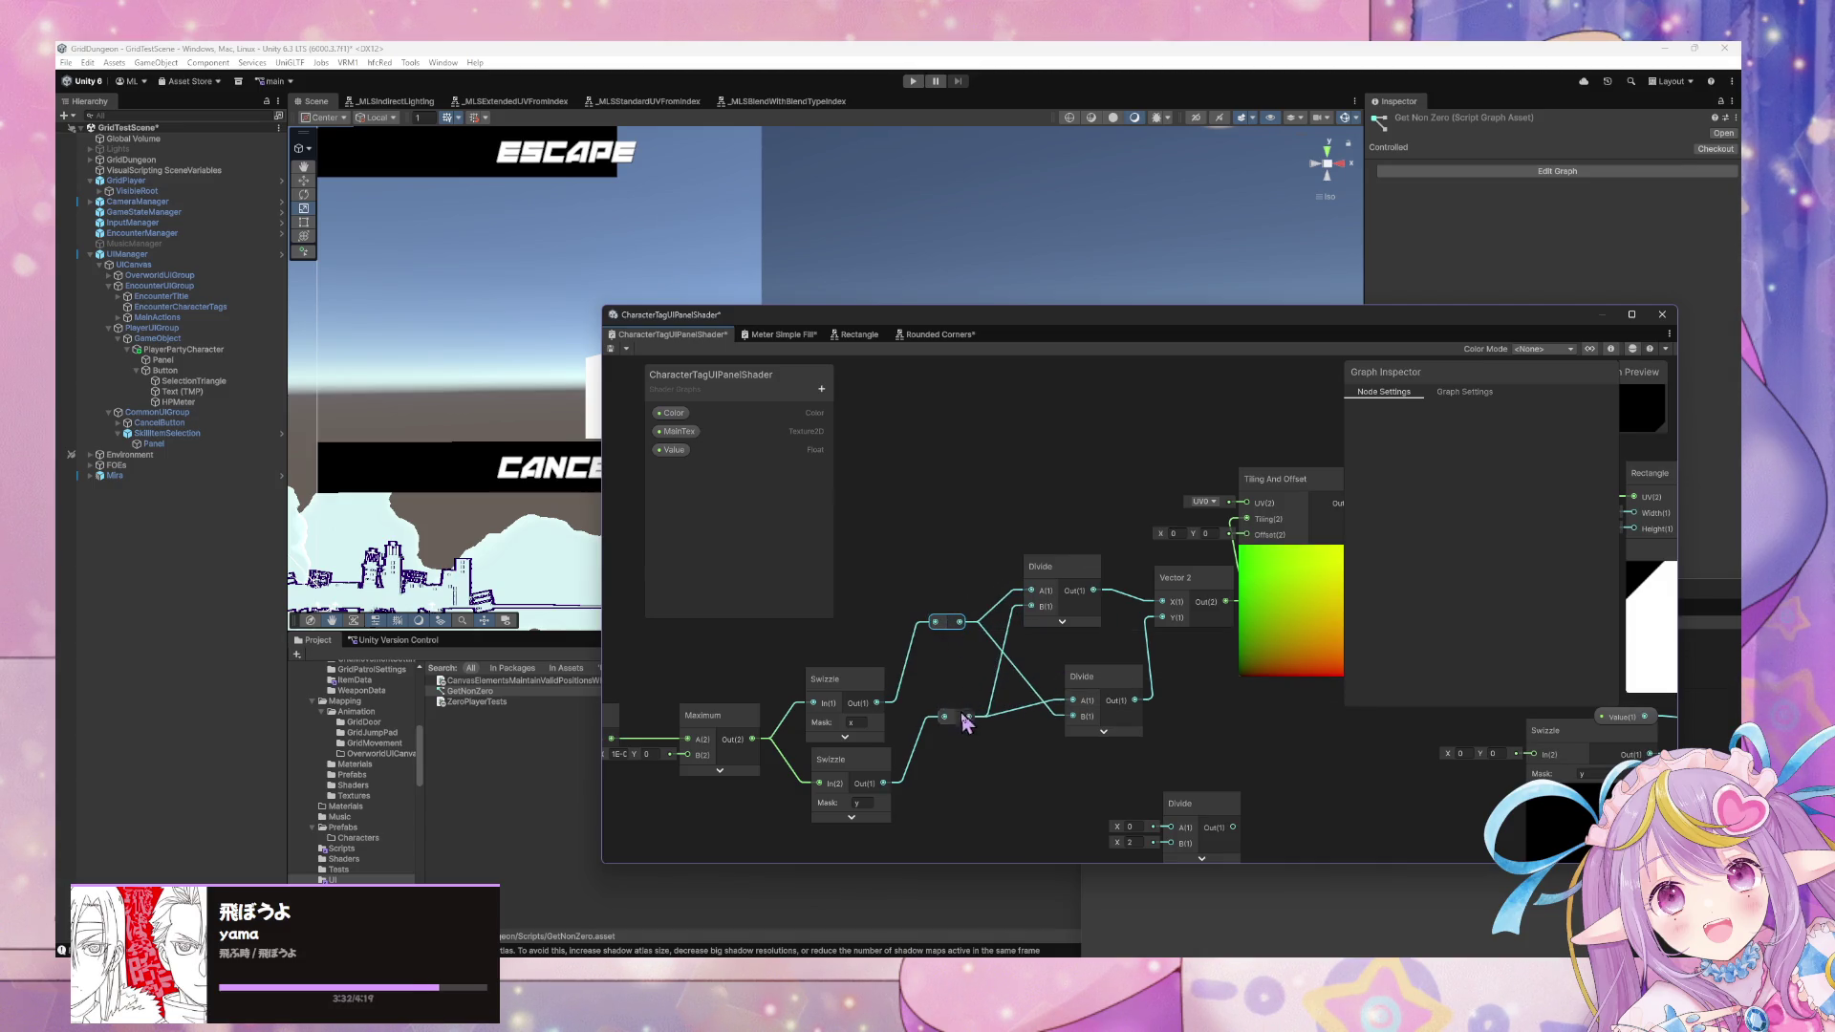
{"action": "left_click_drag", "start_coordinate": [960, 728], "coordinate": [944, 676]}
{"action": "left_click_drag", "start_coordinate": [1095, 698], "coordinate": [1052, 691]}
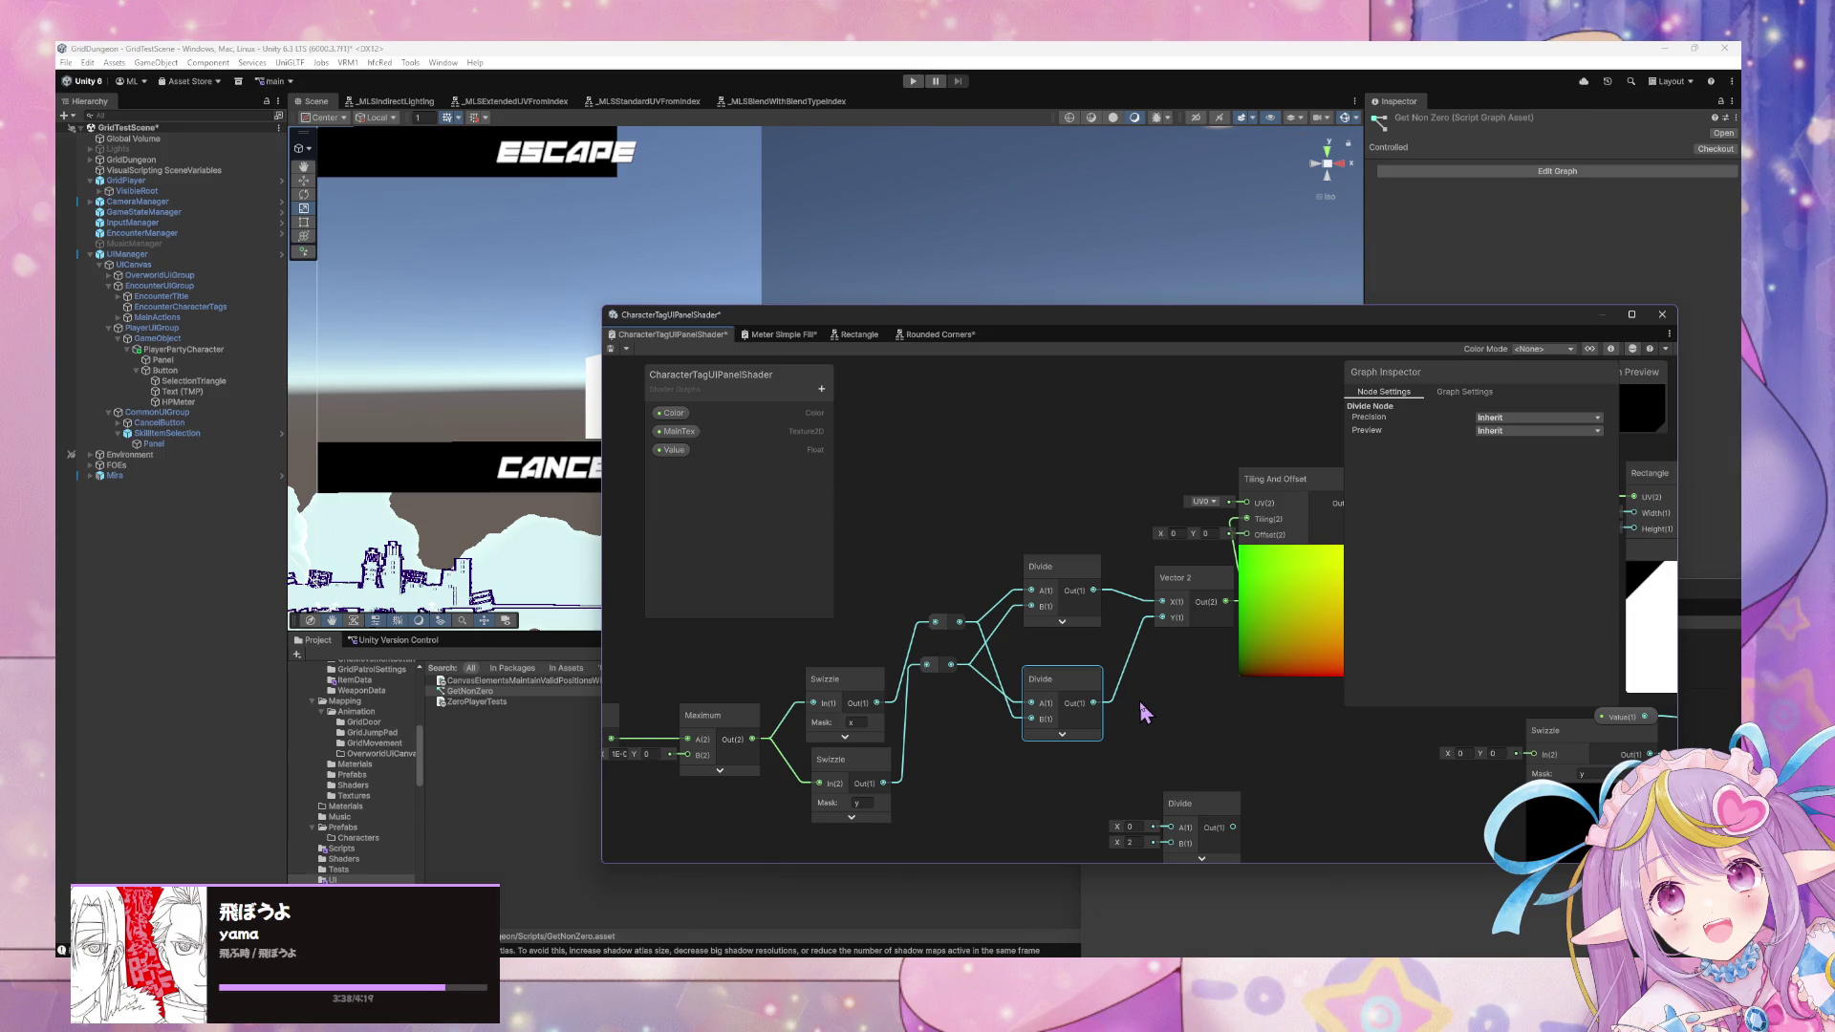
{"action": "left_click_drag", "start_coordinate": [1208, 585], "coordinate": [1132, 634]}
{"action": "left_click", "coordinate": [1133, 633]}
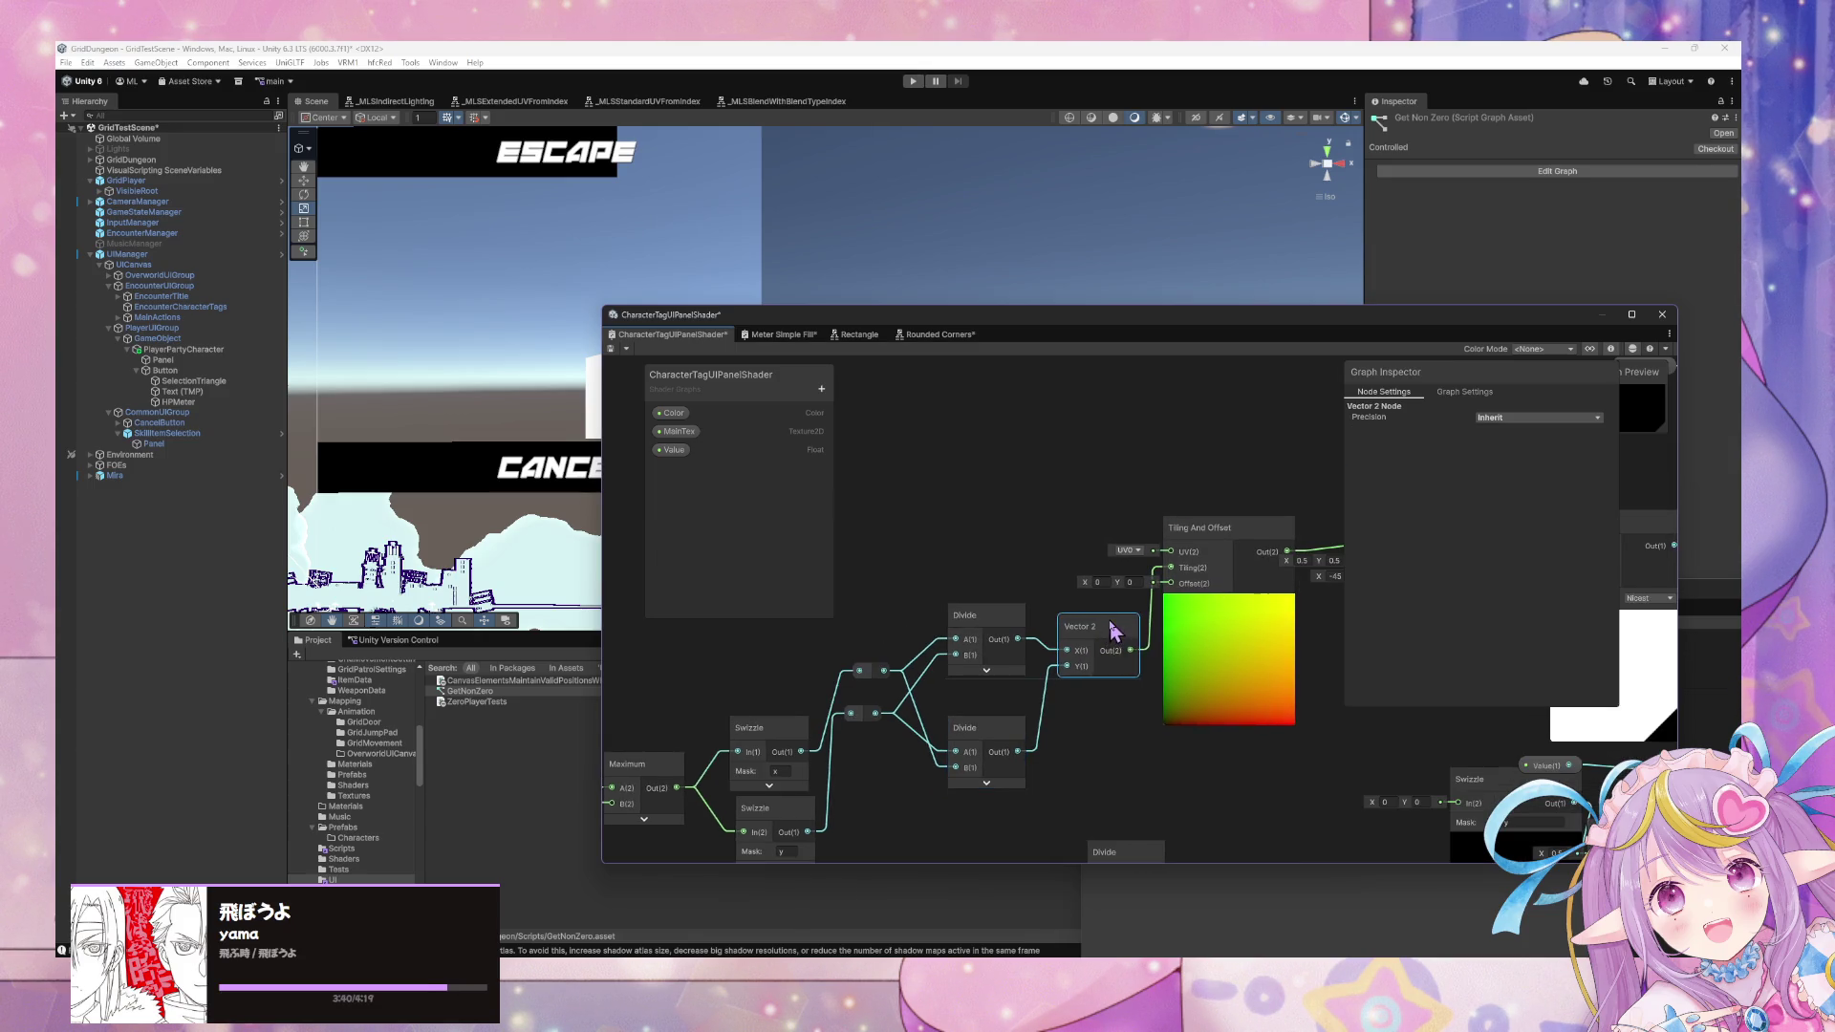
Move the One Minus node left, beside the Rotate and Rectangle nodes.
{"action": "scroll", "coordinate": [1132, 633], "scroll_direction": "up", "scroll_amount": 1}
{"action": "mouse_move", "coordinate": [1481, 650]}
{"action": "left_mouse_down"}
{"action": "mouse_move", "coordinate": [1061, 646]}
{"action": "mouse_move", "coordinate": [965, 604]}
{"action": "left_mouse_up"}
{"action": "scroll", "coordinate": [1061, 646], "scroll_direction": "down", "scroll_amount": 3}
{"action": "scroll", "coordinate": [1118, 622], "scroll_direction": "up", "scroll_amount": 3}
{"action": "scroll", "coordinate": [1106, 503], "scroll_direction": "down", "scroll_amount": 3}
{"action": "scroll", "coordinate": [1204, 598], "scroll_direction": "up", "scroll_amount": 3}
{"action": "left_click_drag", "start_coordinate": [987, 805], "coordinate": [852, 789]}
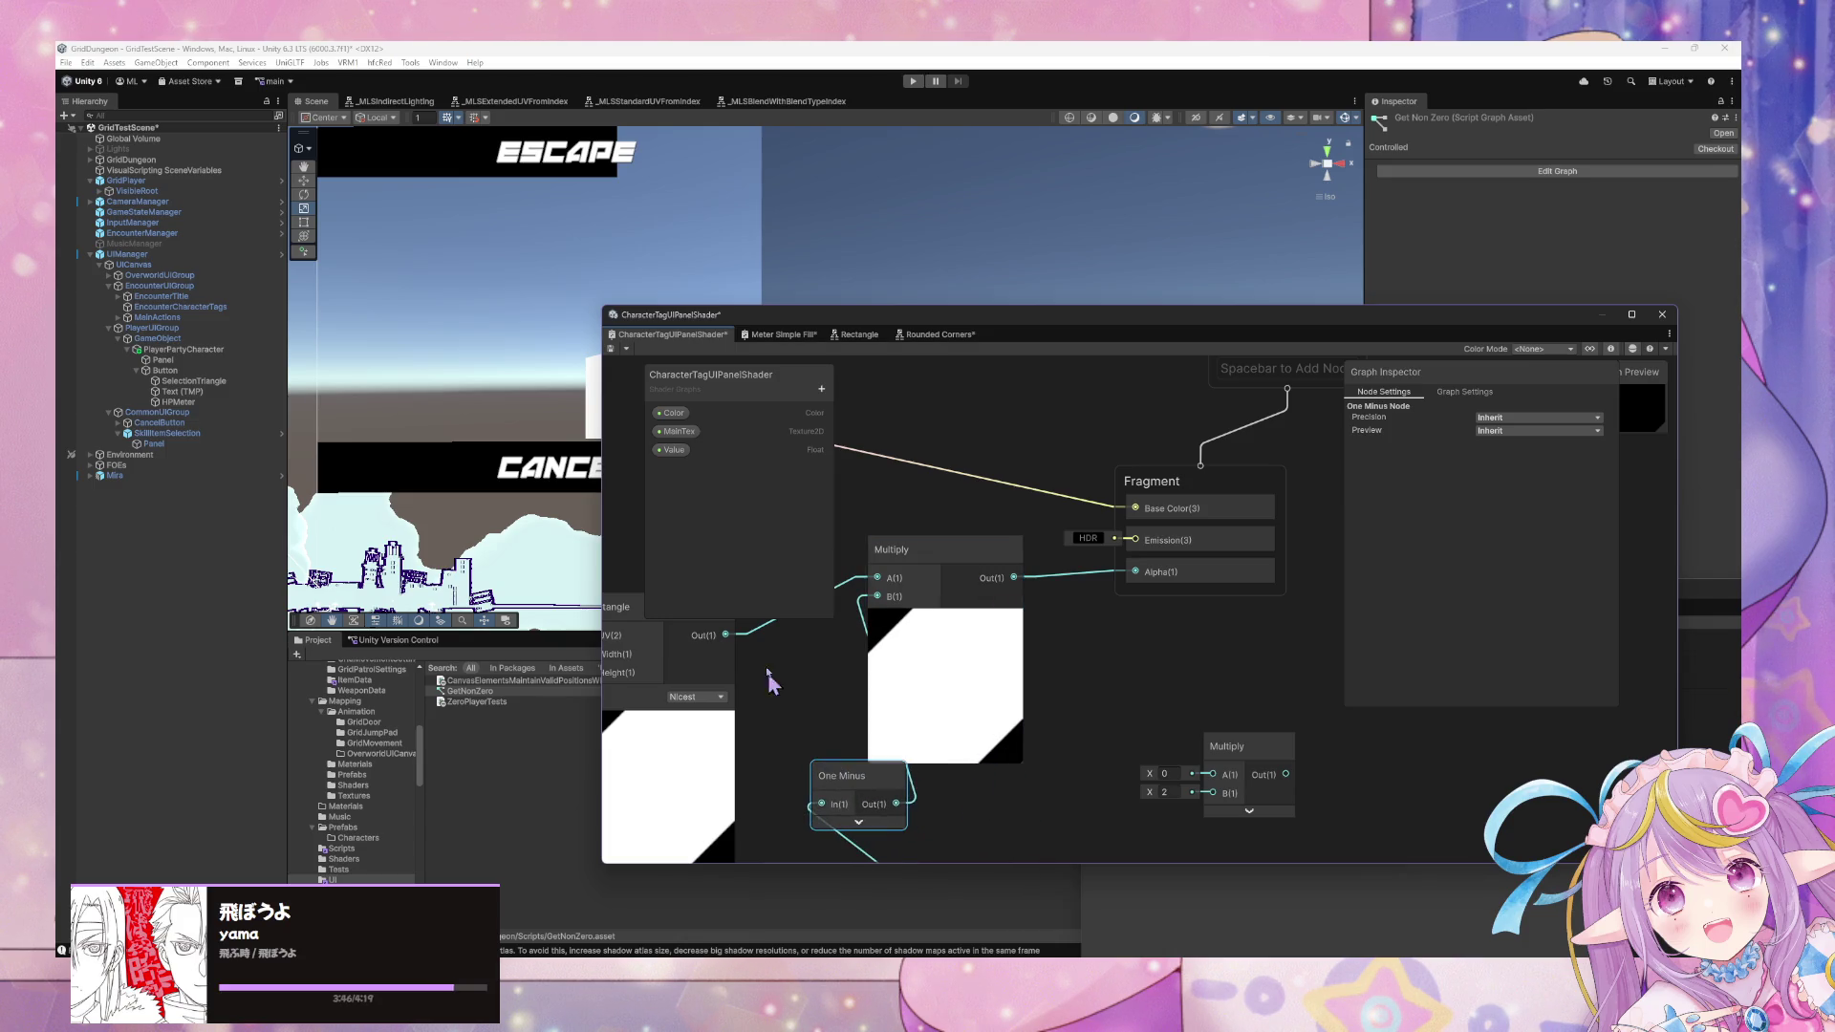
Drag the Shader Graph window lower so the NAME panel shows in the Scene view.
{"action": "mouse_move", "coordinate": [637, 344]}
{"action": "left_mouse_down"}
{"action": "mouse_move", "coordinate": [1029, 427]}
{"action": "mouse_move", "coordinate": [748, 370]}
{"action": "mouse_move", "coordinate": [717, 330]}
{"action": "mouse_move", "coordinate": [956, 291]}
{"action": "mouse_move", "coordinate": [912, 266]}
{"action": "left_mouse_up"}
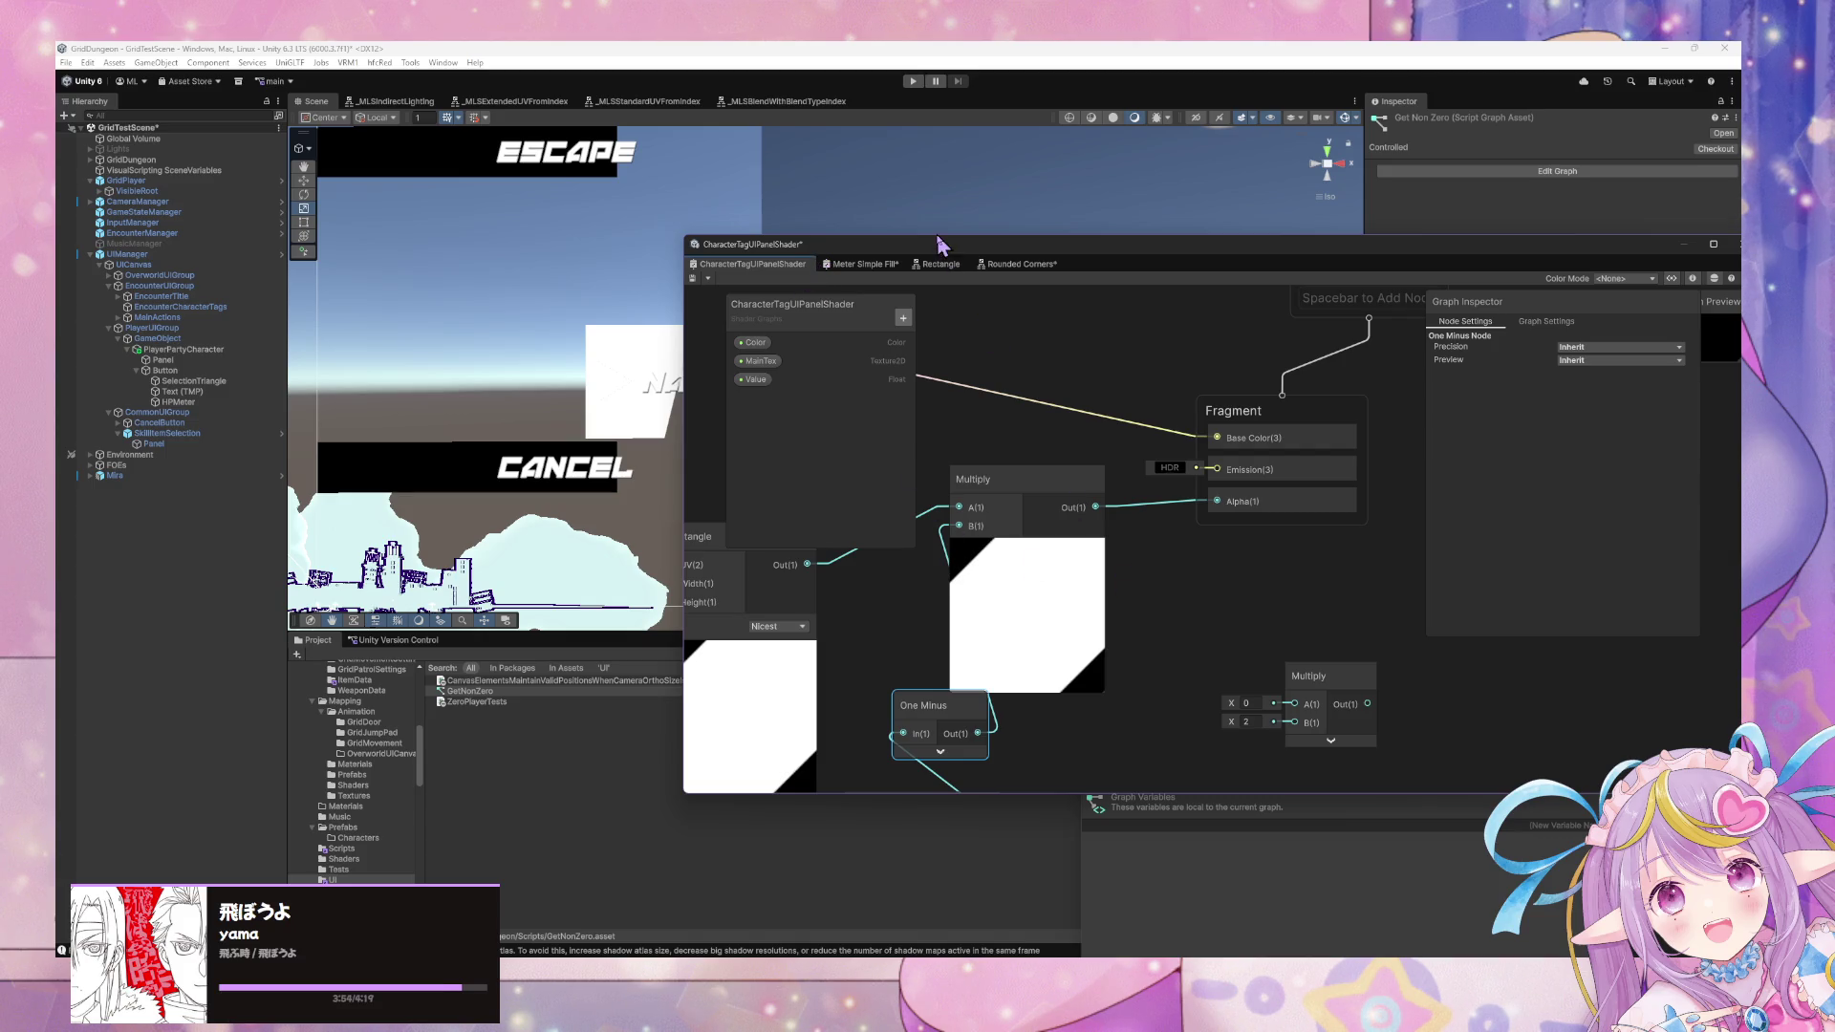
{"action": "left_click", "coordinate": [932, 266]}
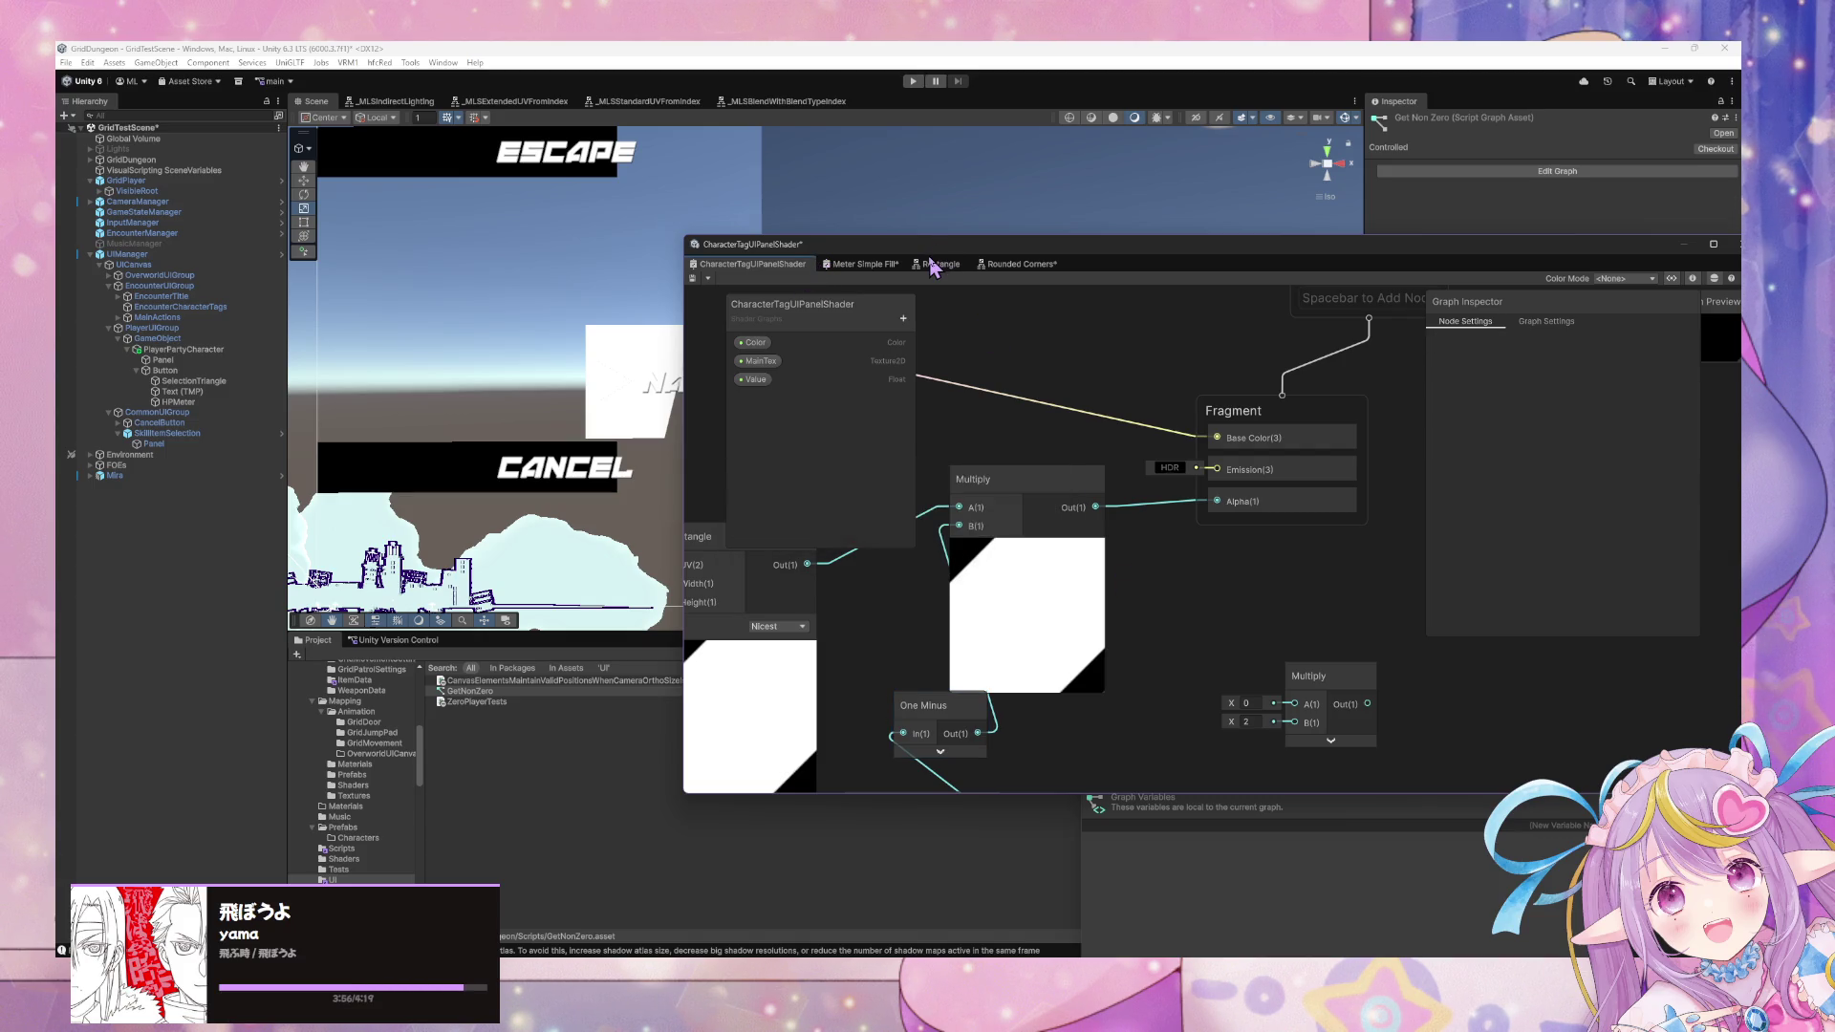
{"action": "left_click_drag", "start_coordinate": [901, 254], "coordinate": [937, 567]}
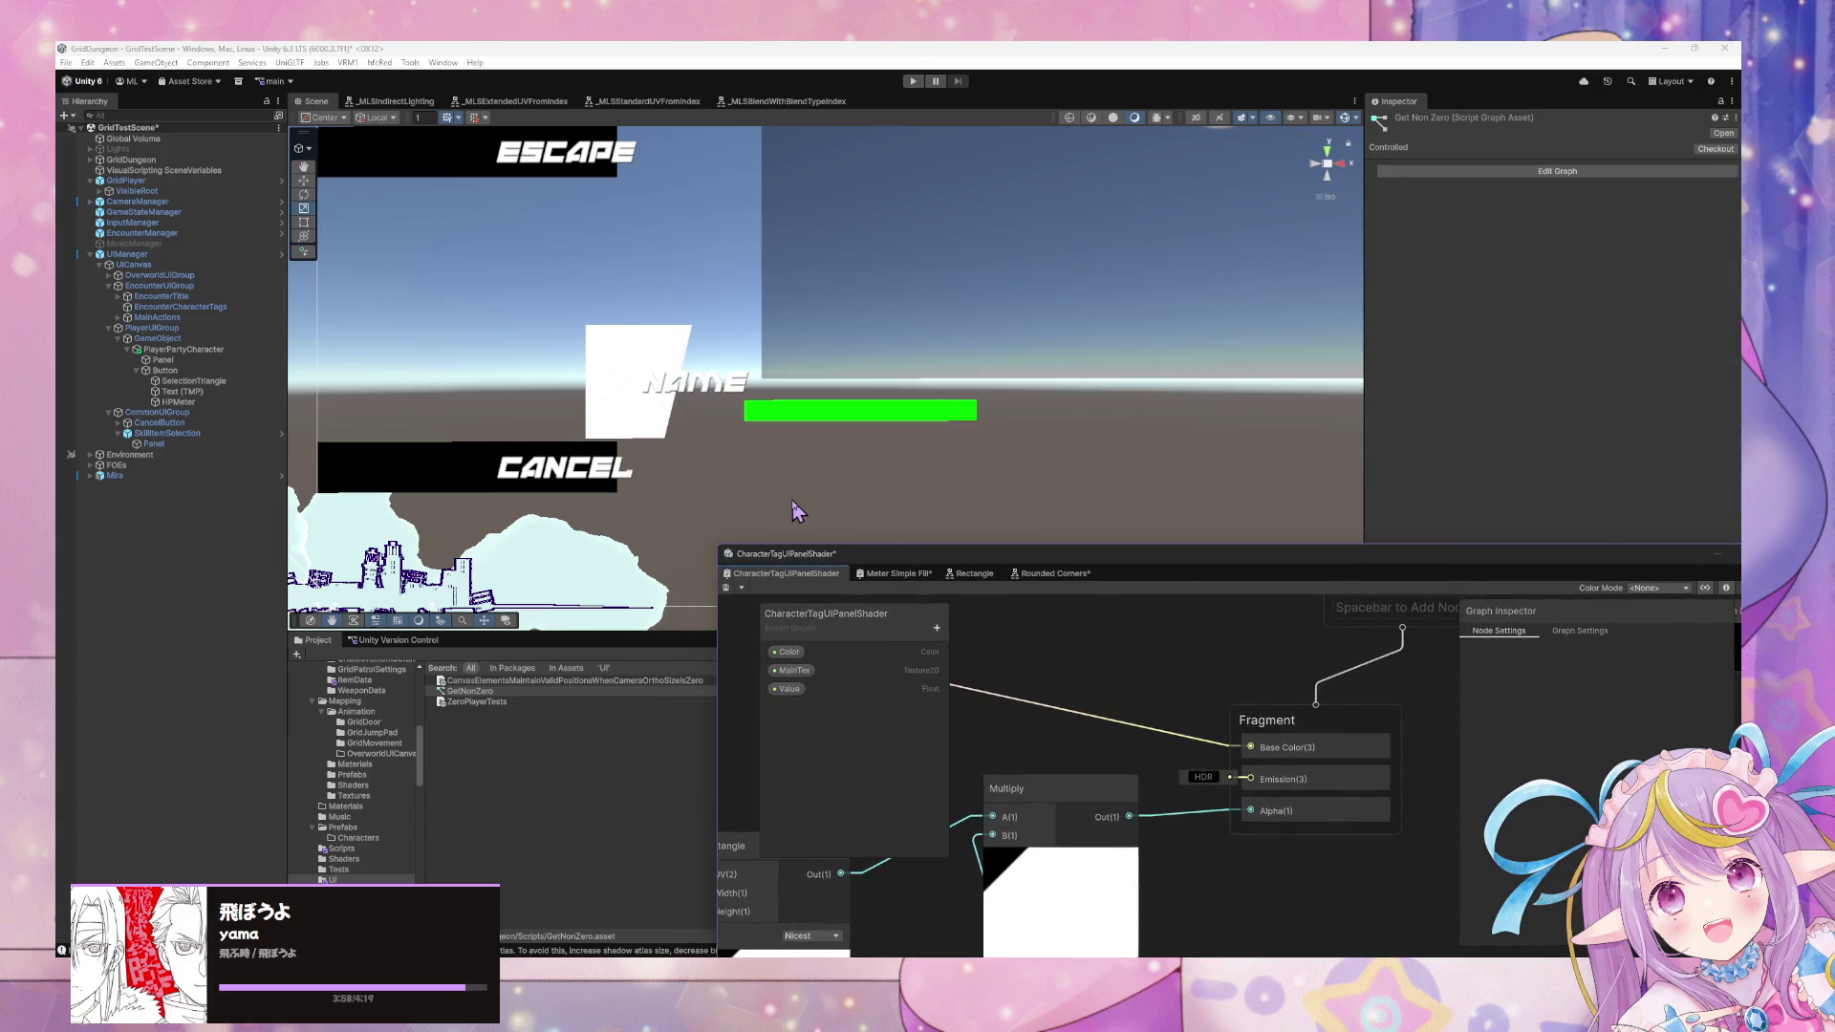
Select the Panel object, try -0.16 for the material's Tiling X, then revert it to 1.
{"action": "left_click", "coordinate": [218, 362]}
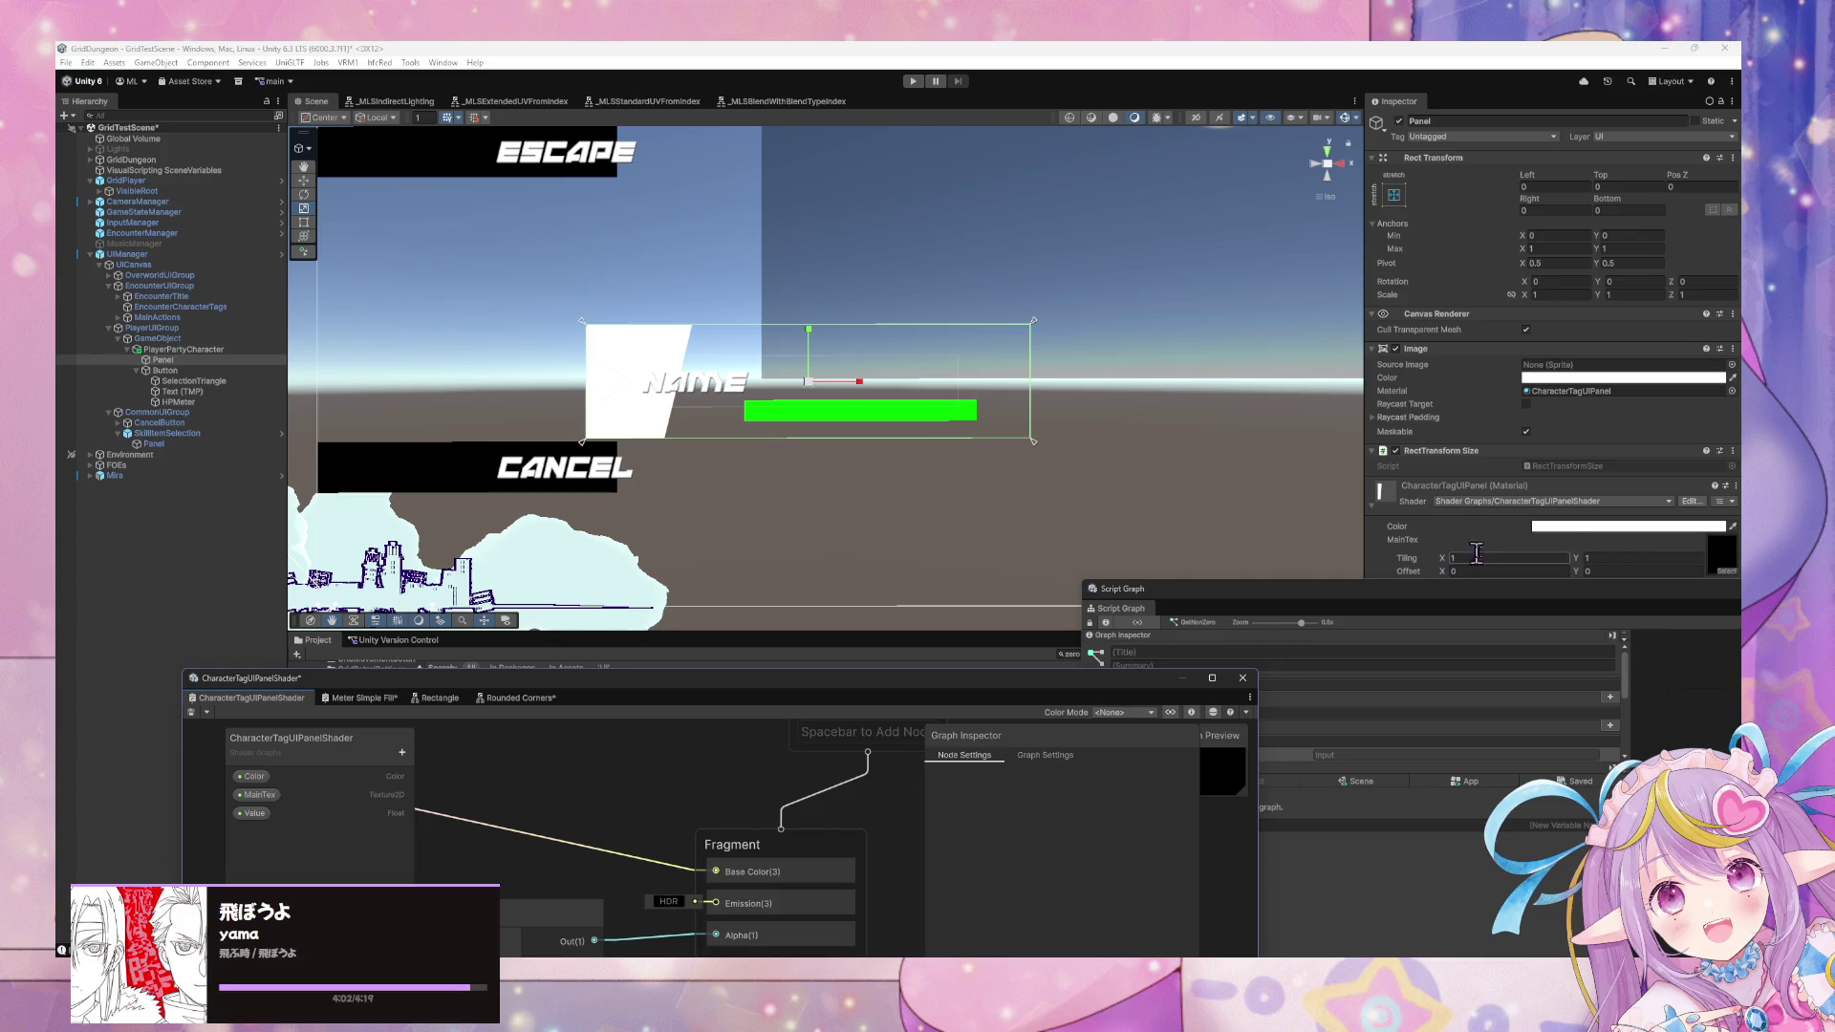
{"action": "left_click_drag", "start_coordinate": [1486, 589], "coordinate": [1042, 775]}
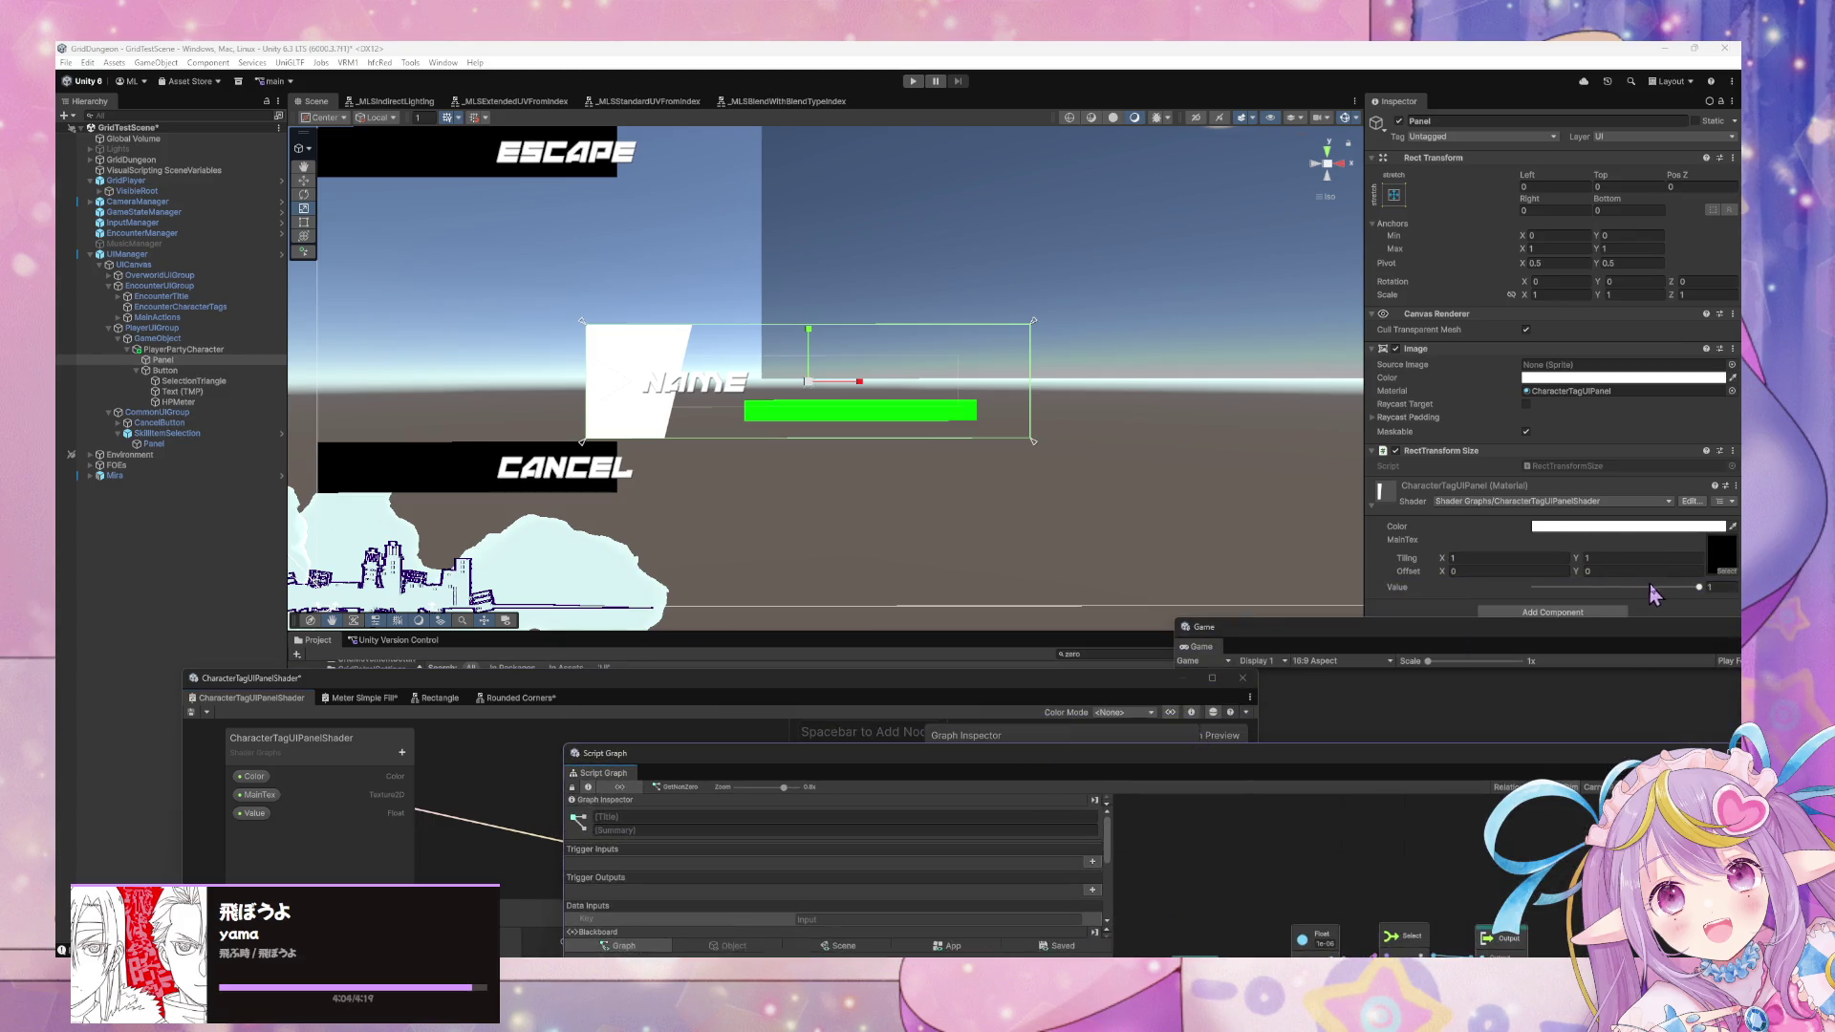
{"action": "left_click", "coordinate": [1720, 587]}
{"action": "left_click", "coordinate": [1519, 558]}
{"action": "type", "text": "-0.16"}
{"action": "key", "text": "Escape"}
{"action": "left_click", "coordinate": [1586, 560]}
{"action": "mouse_move", "coordinate": [1289, 615]}
{"action": "left_mouse_down"}
{"action": "mouse_move", "coordinate": [1548, 532]}
{"action": "mouse_move", "coordinate": [1454, 606]}
{"action": "mouse_move", "coordinate": [1472, 591]}
{"action": "left_mouse_up"}
{"action": "scroll", "coordinate": [1462, 588], "scroll_direction": "down", "scroll_amount": 2}
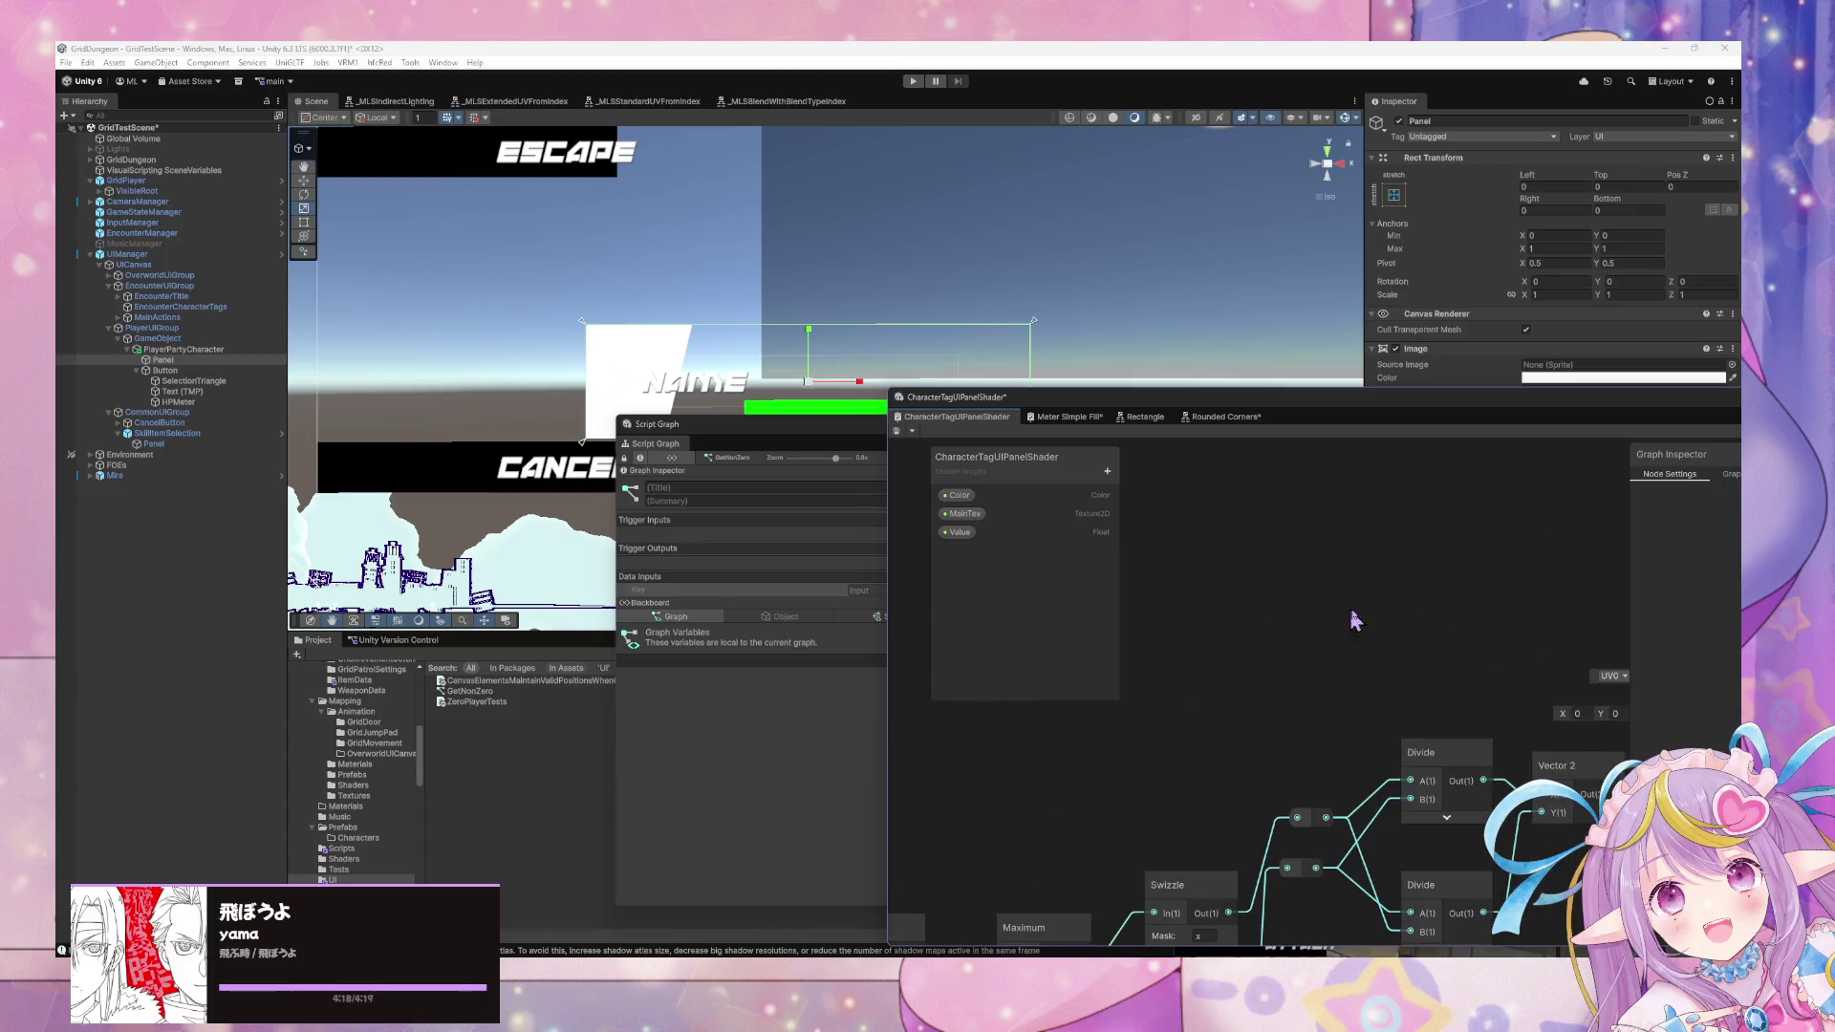
Rework the wire feeding Vector 2's input near the Maximum, Swizzle and Divide nodes.
{"action": "scroll", "coordinate": [1404, 604], "scroll_direction": "down", "scroll_amount": 2}
{"action": "scroll", "coordinate": [1558, 664], "scroll_direction": "up", "scroll_amount": 4}
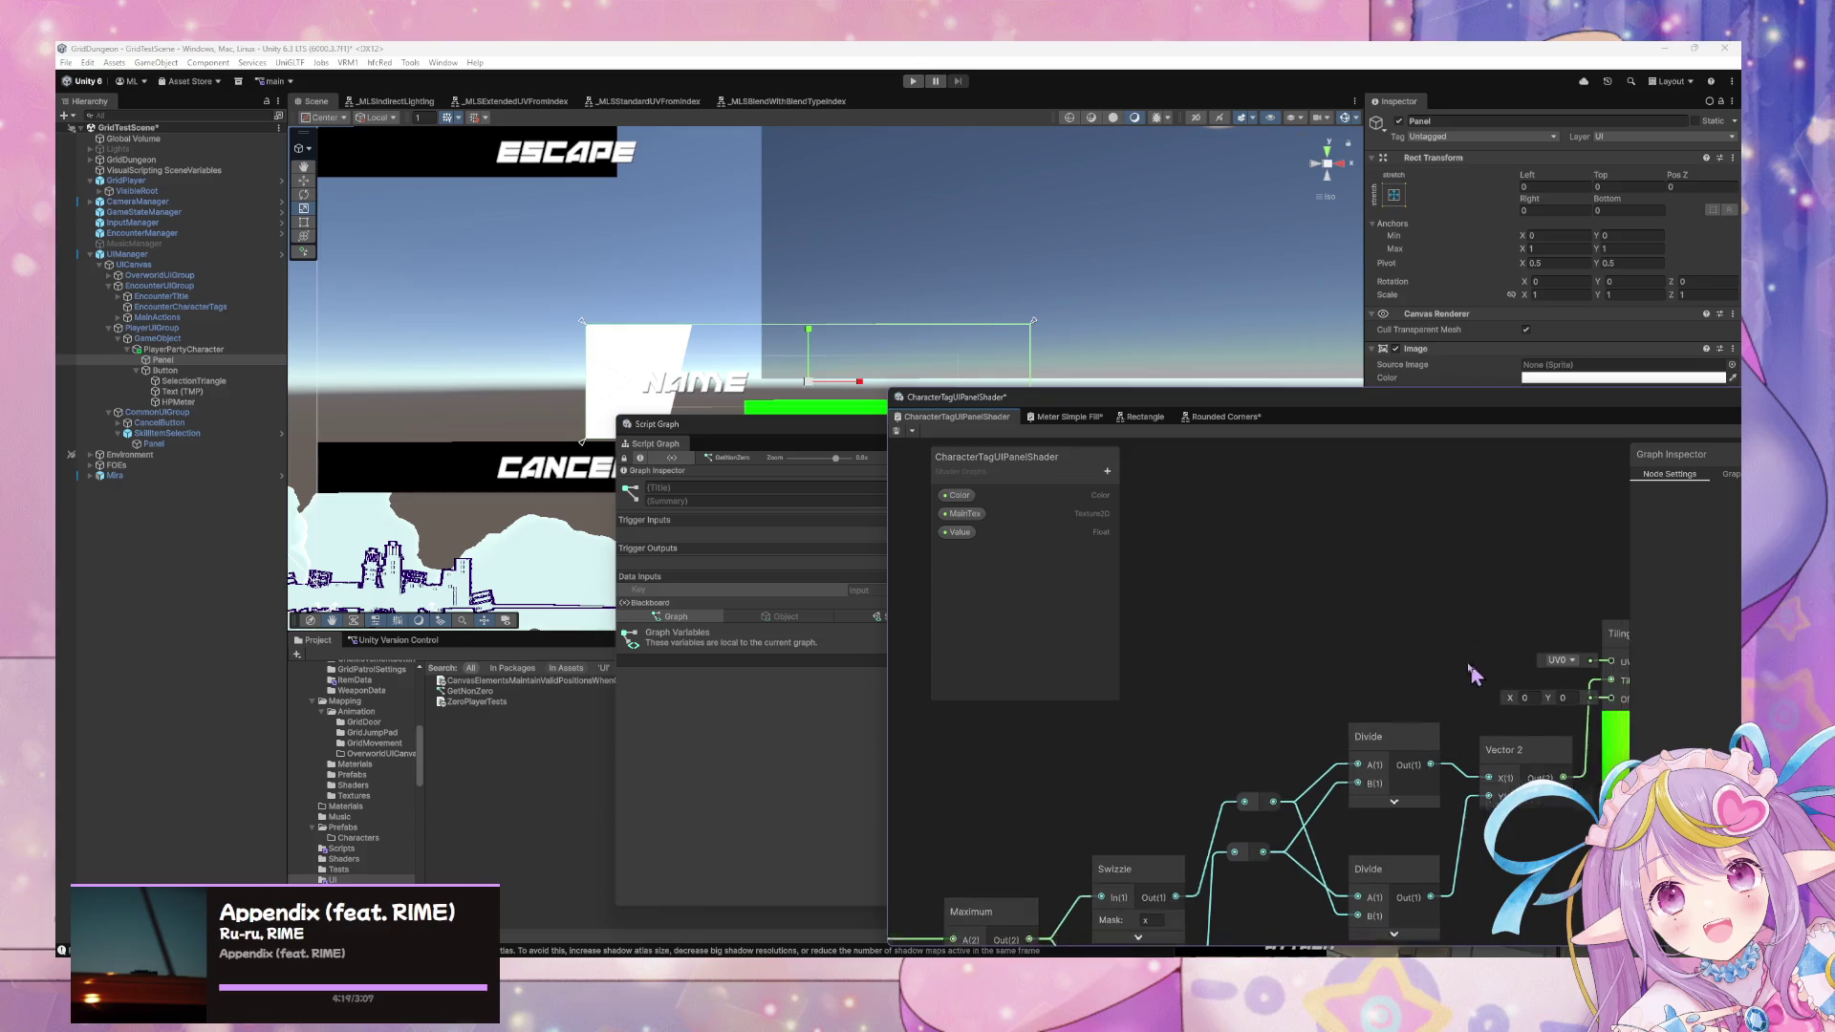
{"action": "mouse_move", "coordinate": [1369, 716]}
{"action": "left_mouse_down"}
{"action": "mouse_move", "coordinate": [1356, 602]}
{"action": "mouse_move", "coordinate": [1188, 684]}
{"action": "mouse_move", "coordinate": [1232, 659]}
{"action": "mouse_move", "coordinate": [1213, 593]}
{"action": "left_mouse_up"}
{"action": "mouse_move", "coordinate": [1331, 565]}
{"action": "left_mouse_down"}
{"action": "mouse_move", "coordinate": [1560, 504]}
{"action": "mouse_move", "coordinate": [1693, 518]}
{"action": "mouse_move", "coordinate": [1104, 707]}
{"action": "mouse_move", "coordinate": [1080, 621]}
{"action": "left_mouse_up"}
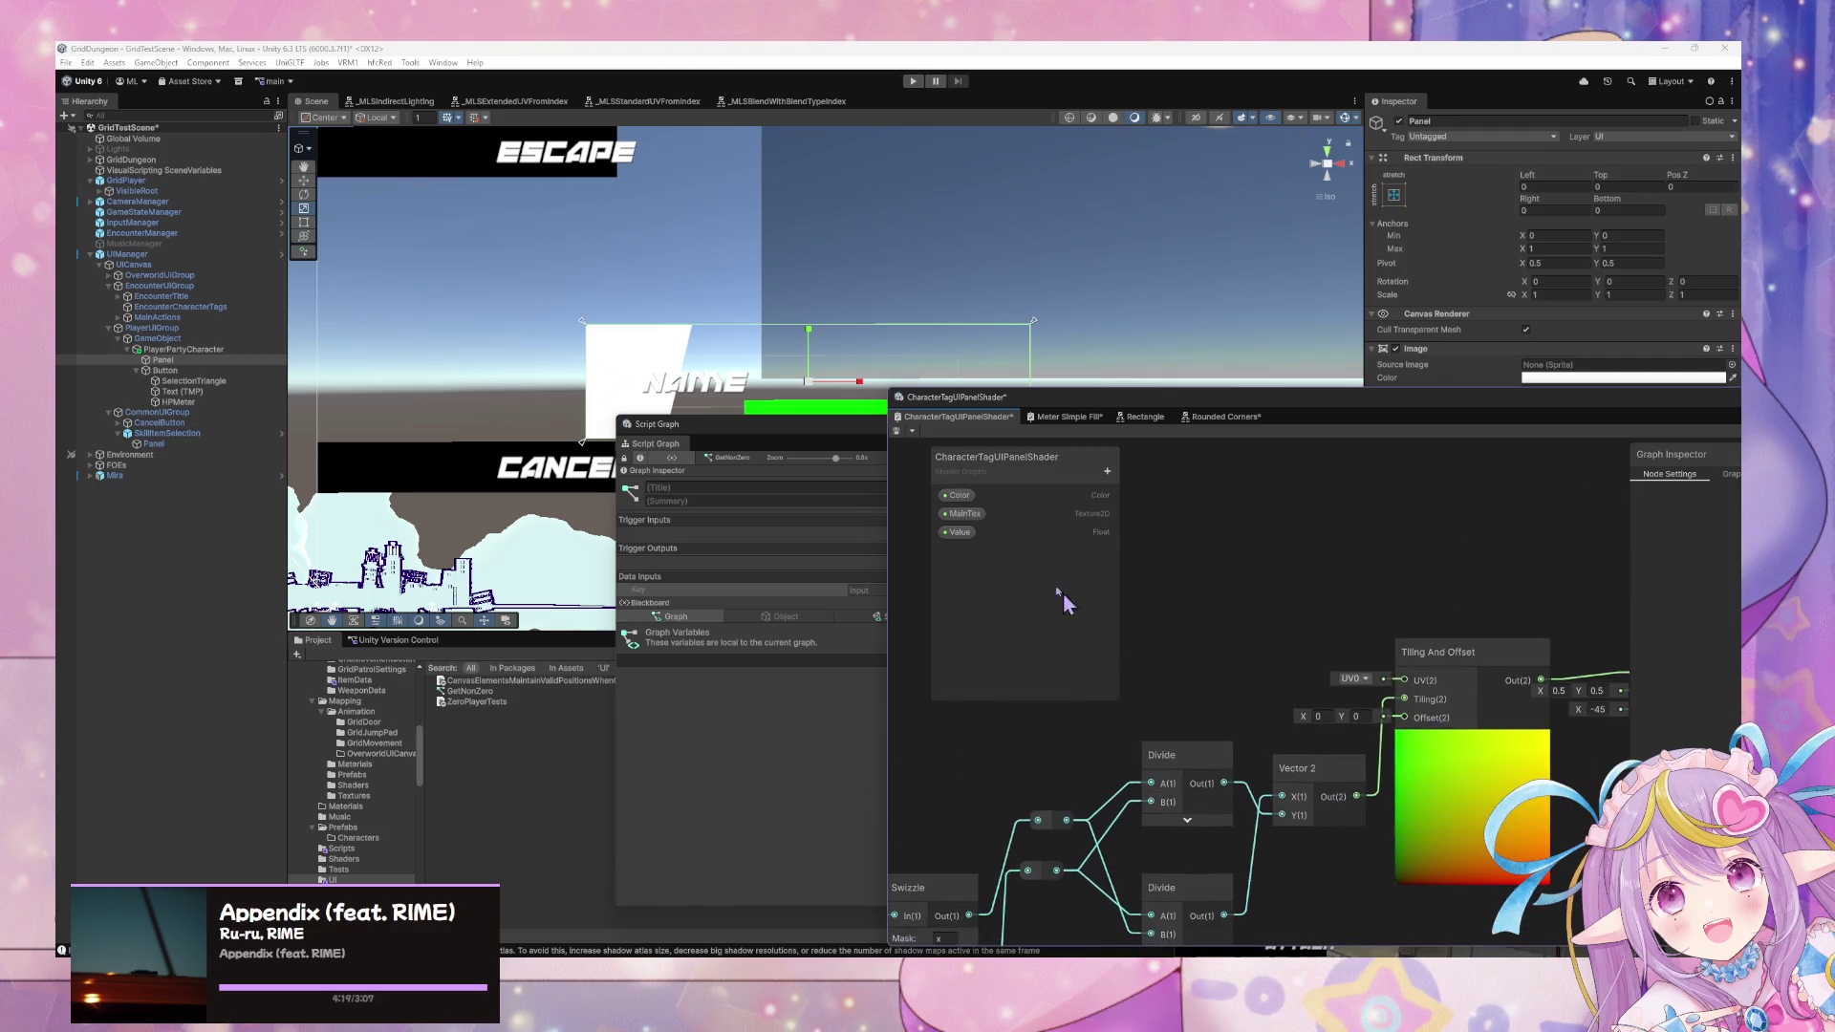
Add a MainTex node with a Split Texture Transform whose Offset feeds Tiling And Offset.
{"action": "left_click", "coordinate": [965, 514]}
{"action": "left_click_drag", "start_coordinate": [1154, 562], "coordinate": [1230, 601]}
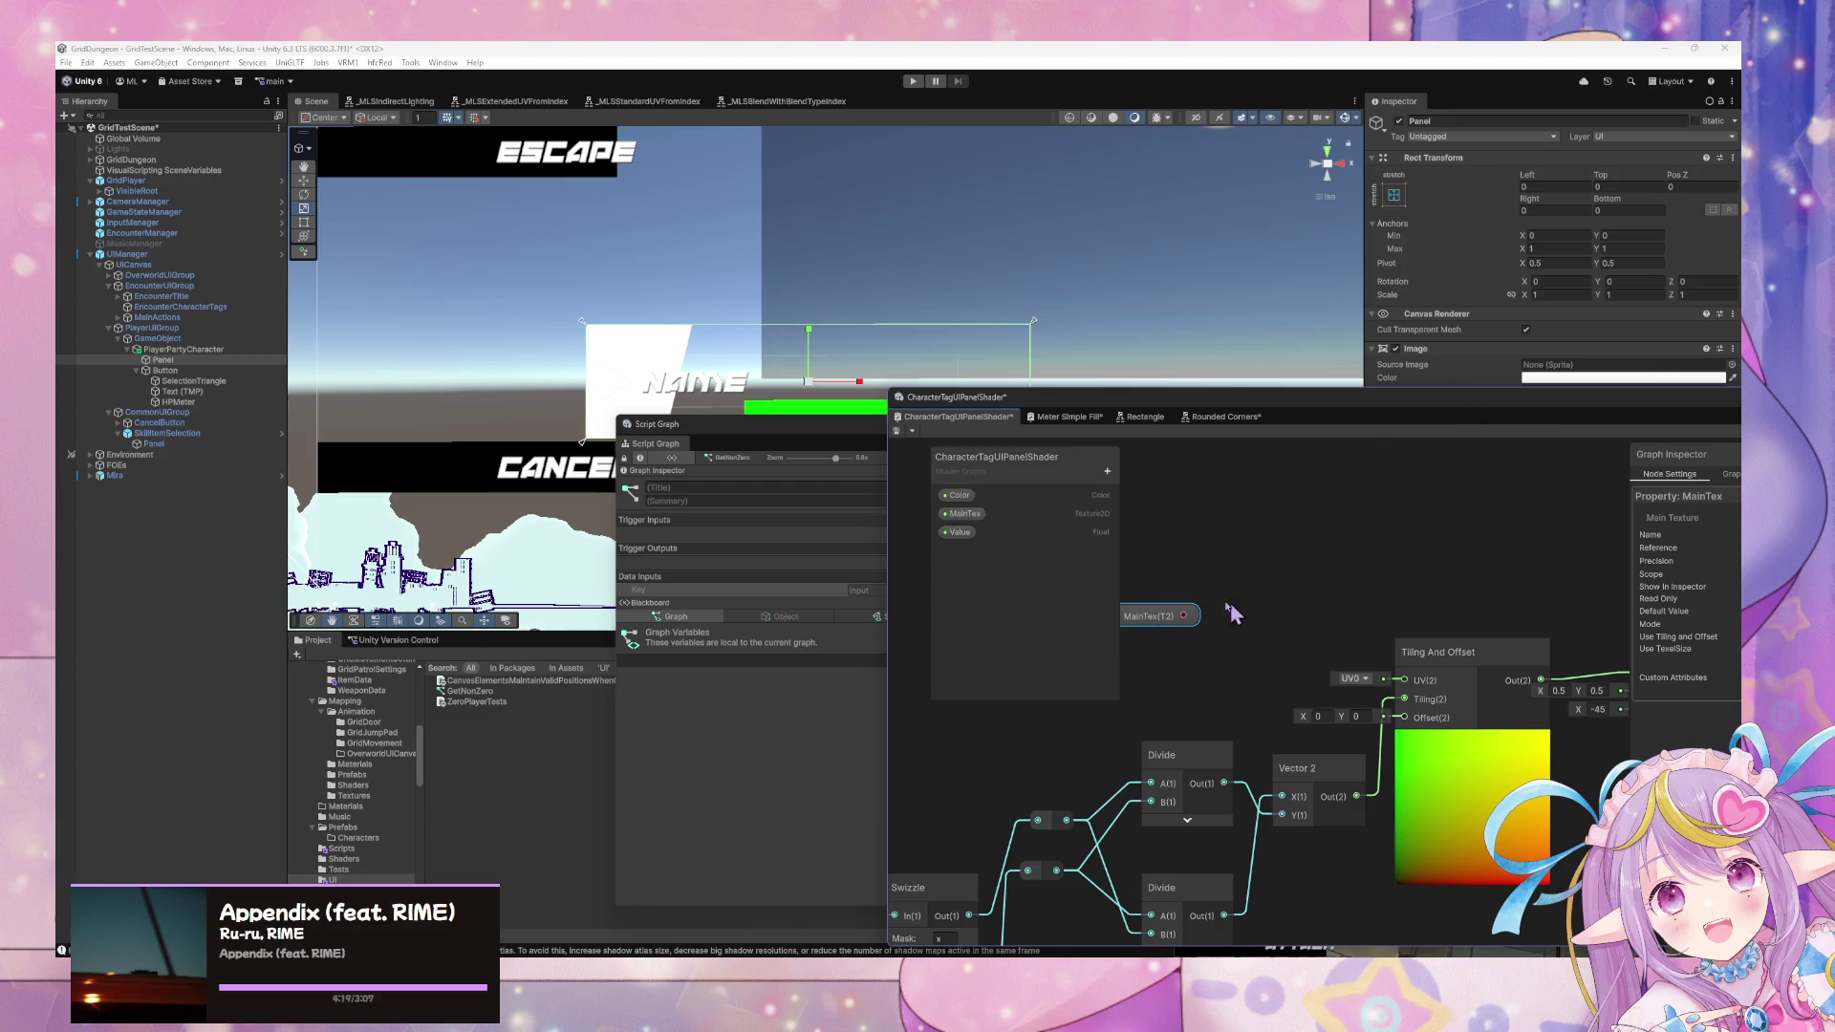
{"action": "mouse_move", "coordinate": [1184, 615]}
{"action": "left_mouse_down"}
{"action": "mouse_move", "coordinate": [1246, 617]}
{"action": "mouse_move", "coordinate": [1253, 593]}
{"action": "left_mouse_up"}
{"action": "type", "text": "texture"}
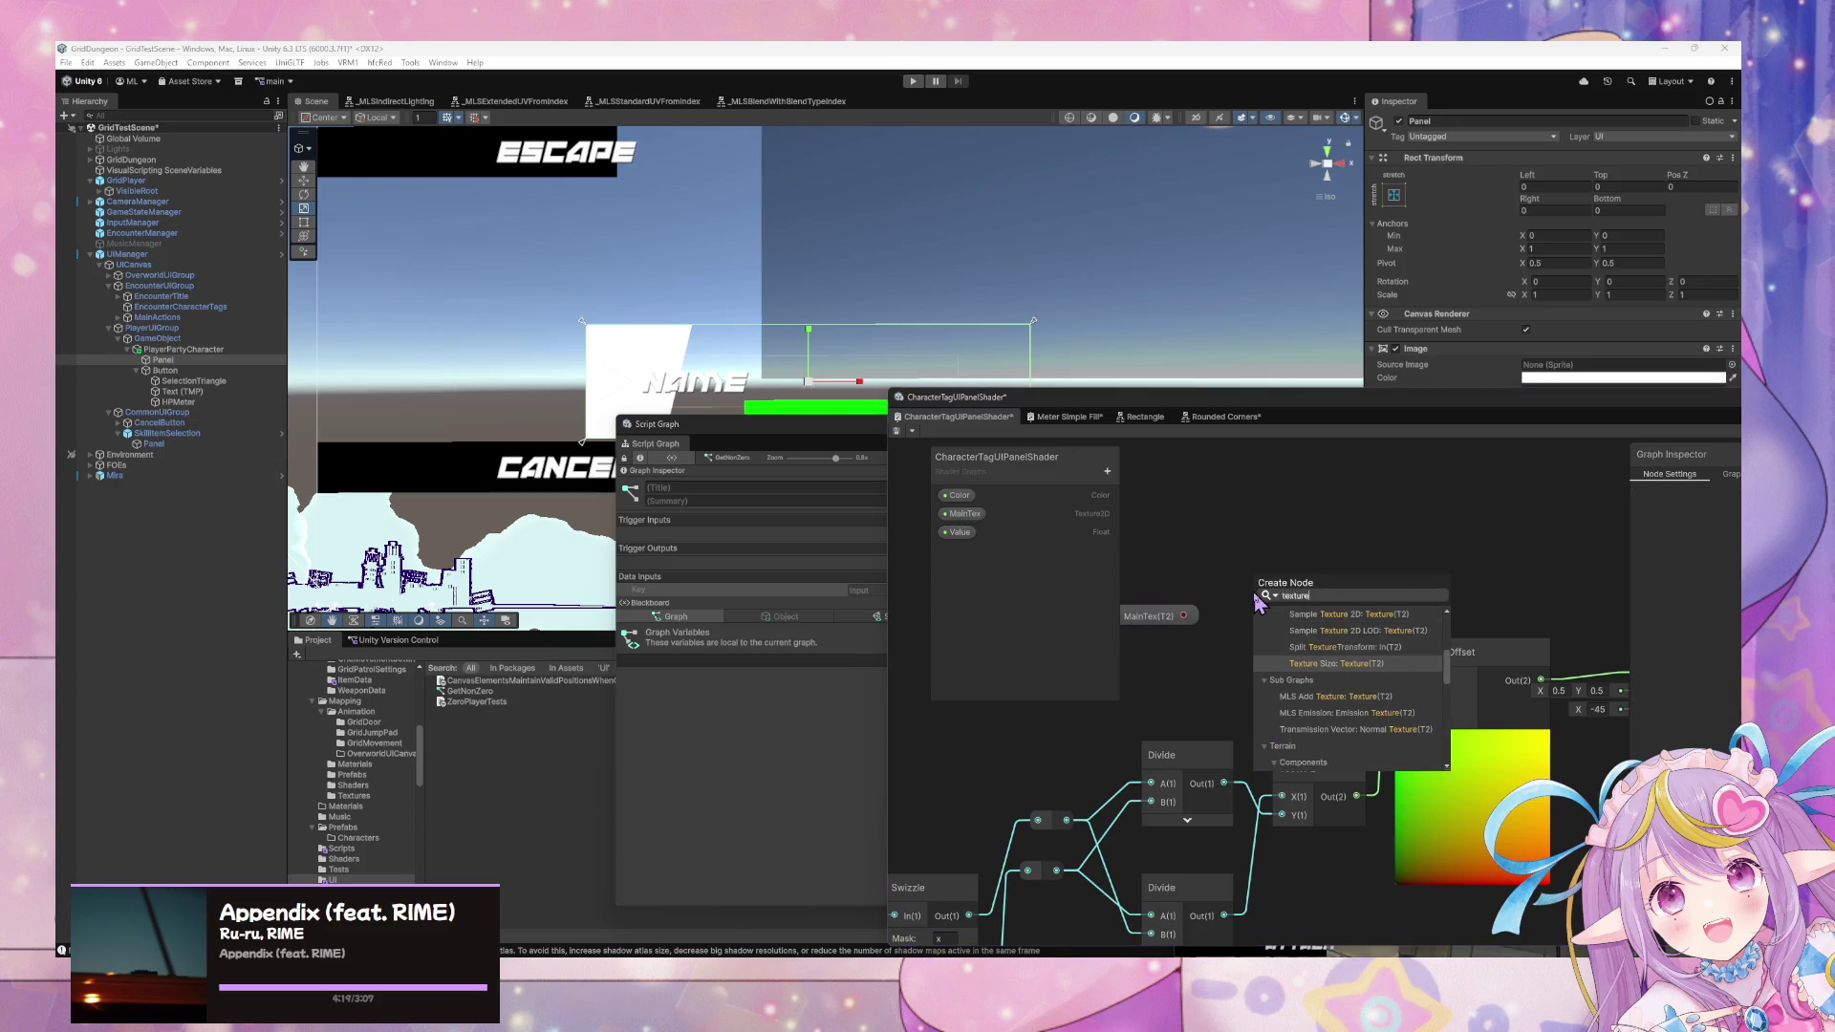
{"action": "key", "text": "Up"}
{"action": "key", "text": "Return"}
{"action": "left_click_drag", "start_coordinate": [1379, 628], "coordinate": [1405, 717]}
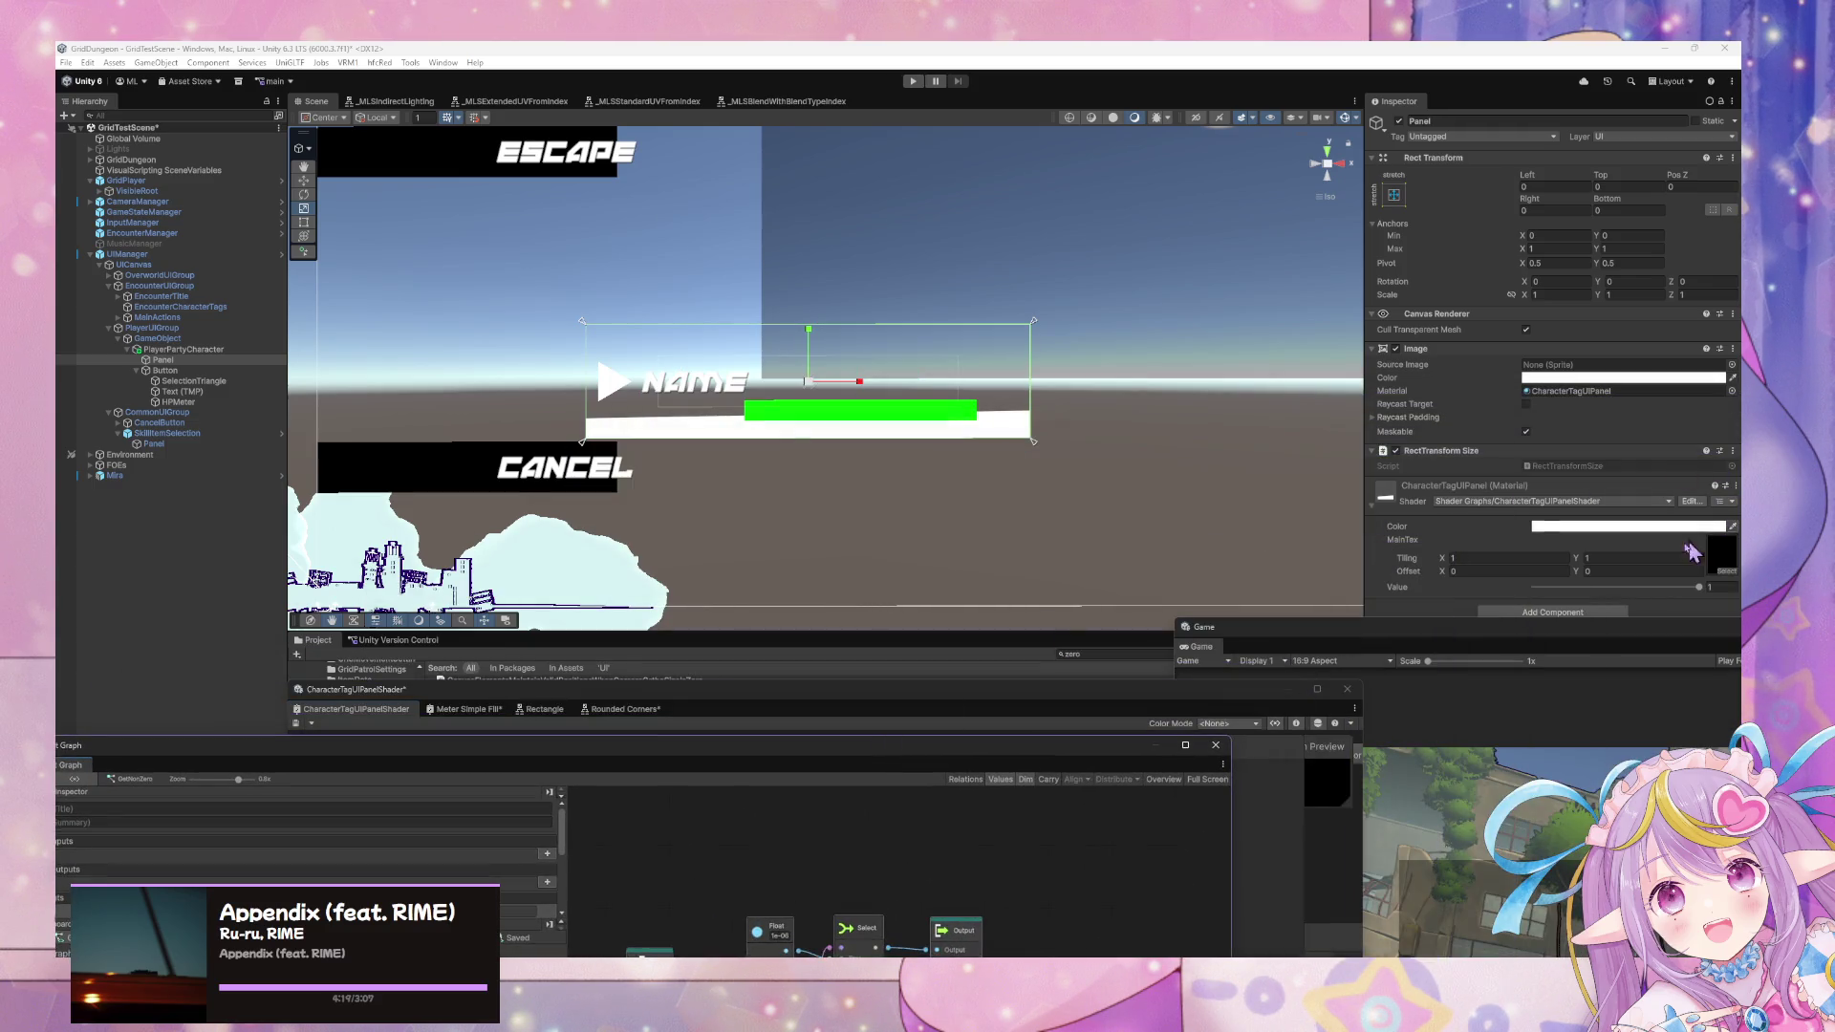
Drag the panel material's Offset X up to 0.83.
{"action": "left_click", "coordinate": [1697, 588]}
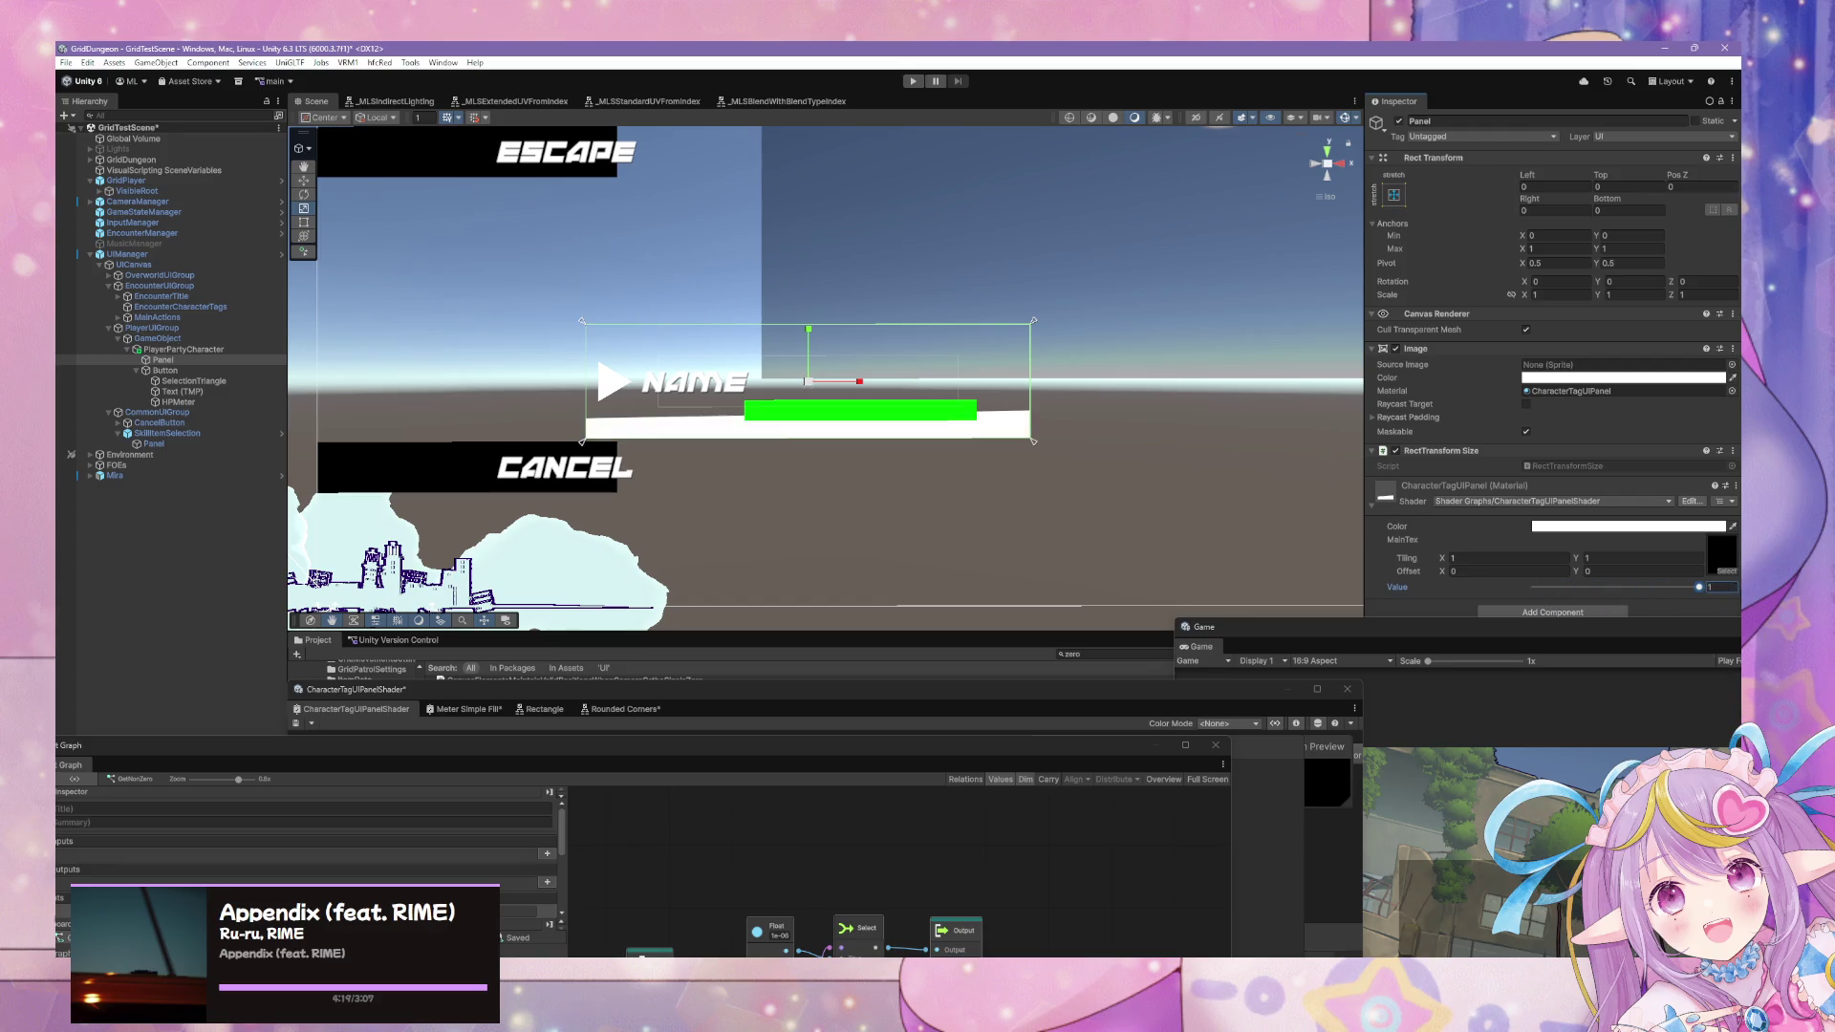
{"action": "left_click_drag", "start_coordinate": [1442, 569], "coordinate": [1463, 579]}
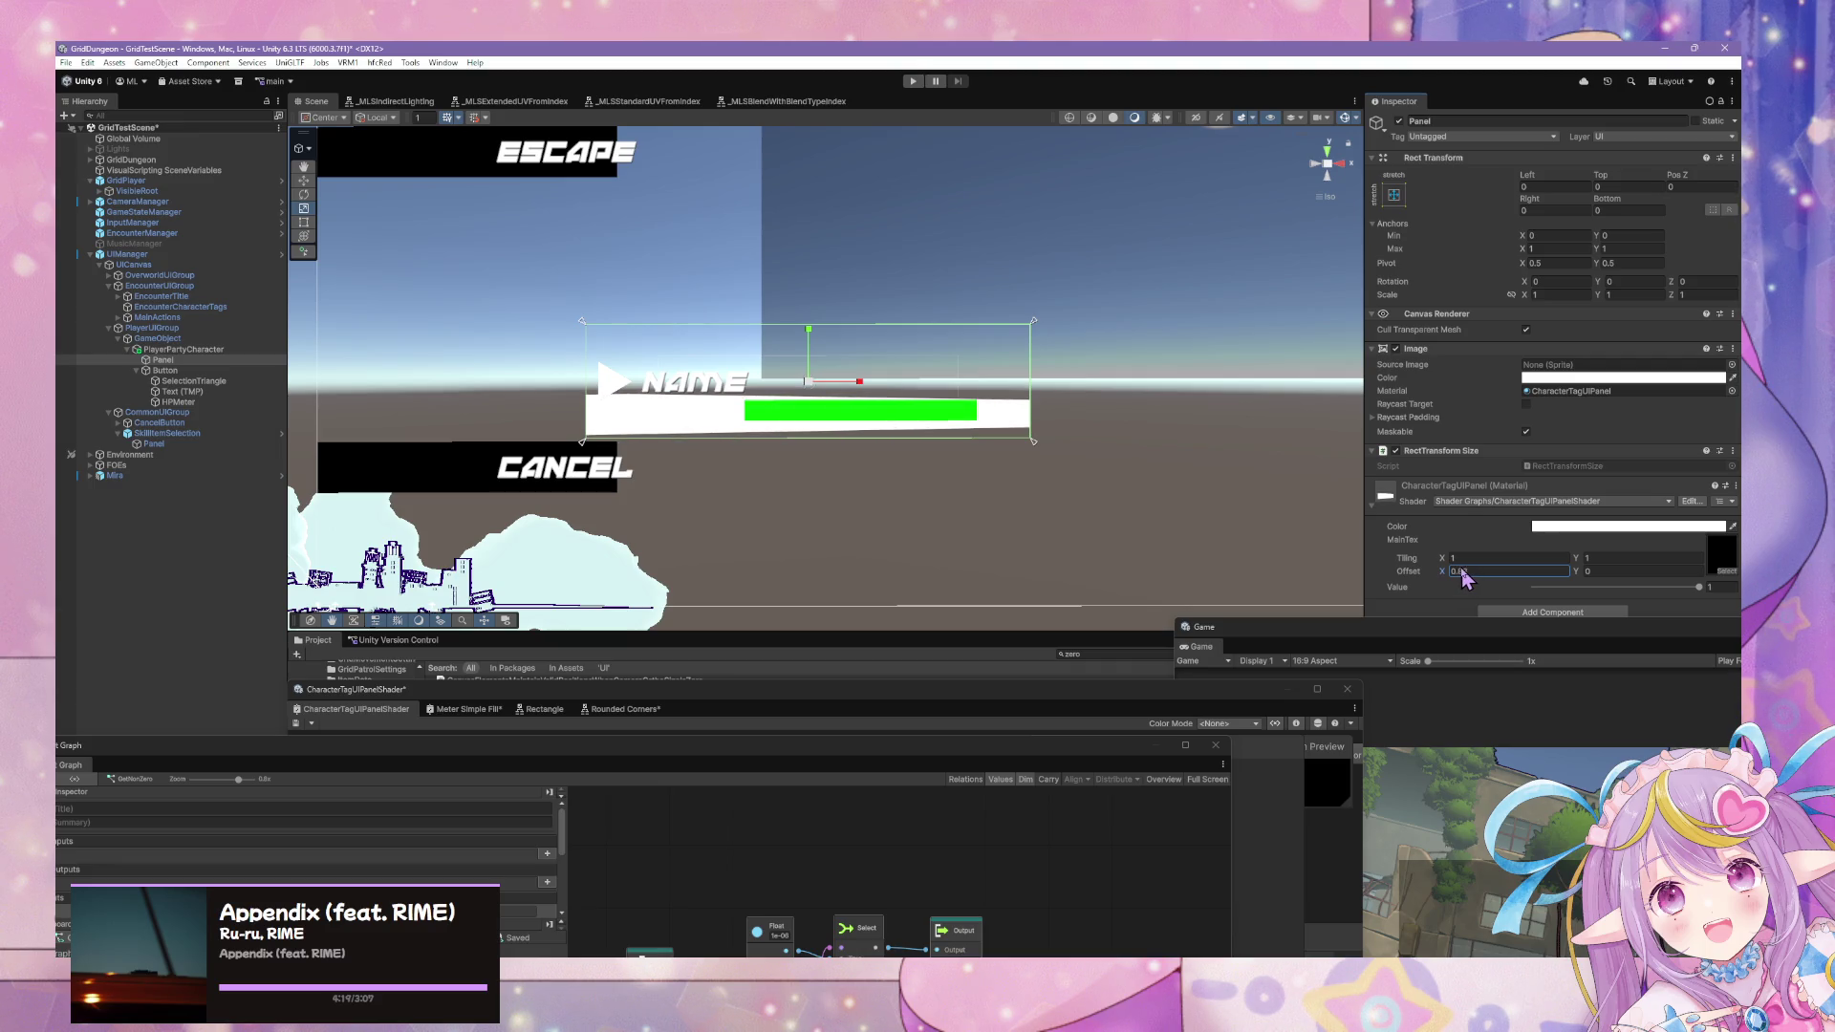
{"action": "left_click", "coordinate": [1444, 559]}
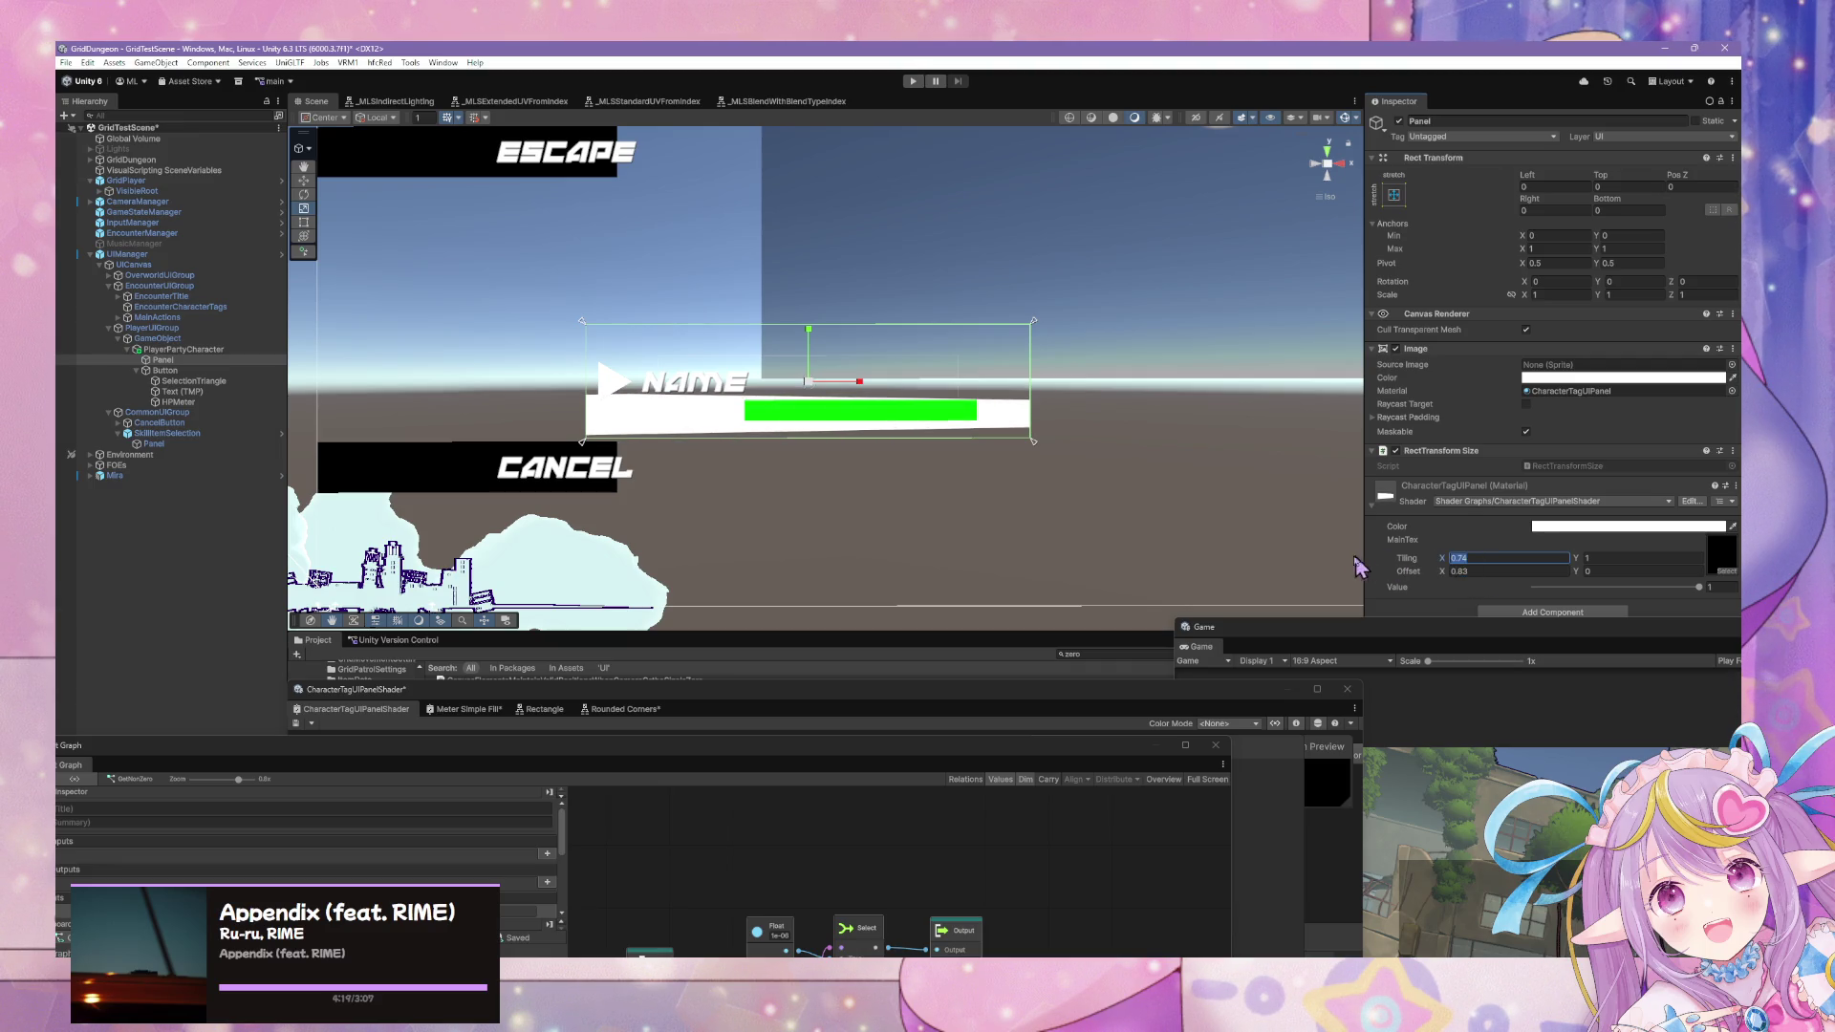
Shift the Scene view and bring the Script Graph window to the front.
{"action": "mouse_move", "coordinate": [1150, 438]}
{"action": "left_mouse_down"}
{"action": "mouse_move", "coordinate": [1044, 418]}
{"action": "mouse_move", "coordinate": [1290, 427]}
{"action": "mouse_move", "coordinate": [1308, 263]}
{"action": "left_mouse_up"}
{"action": "left_click", "coordinate": [1331, 176]}
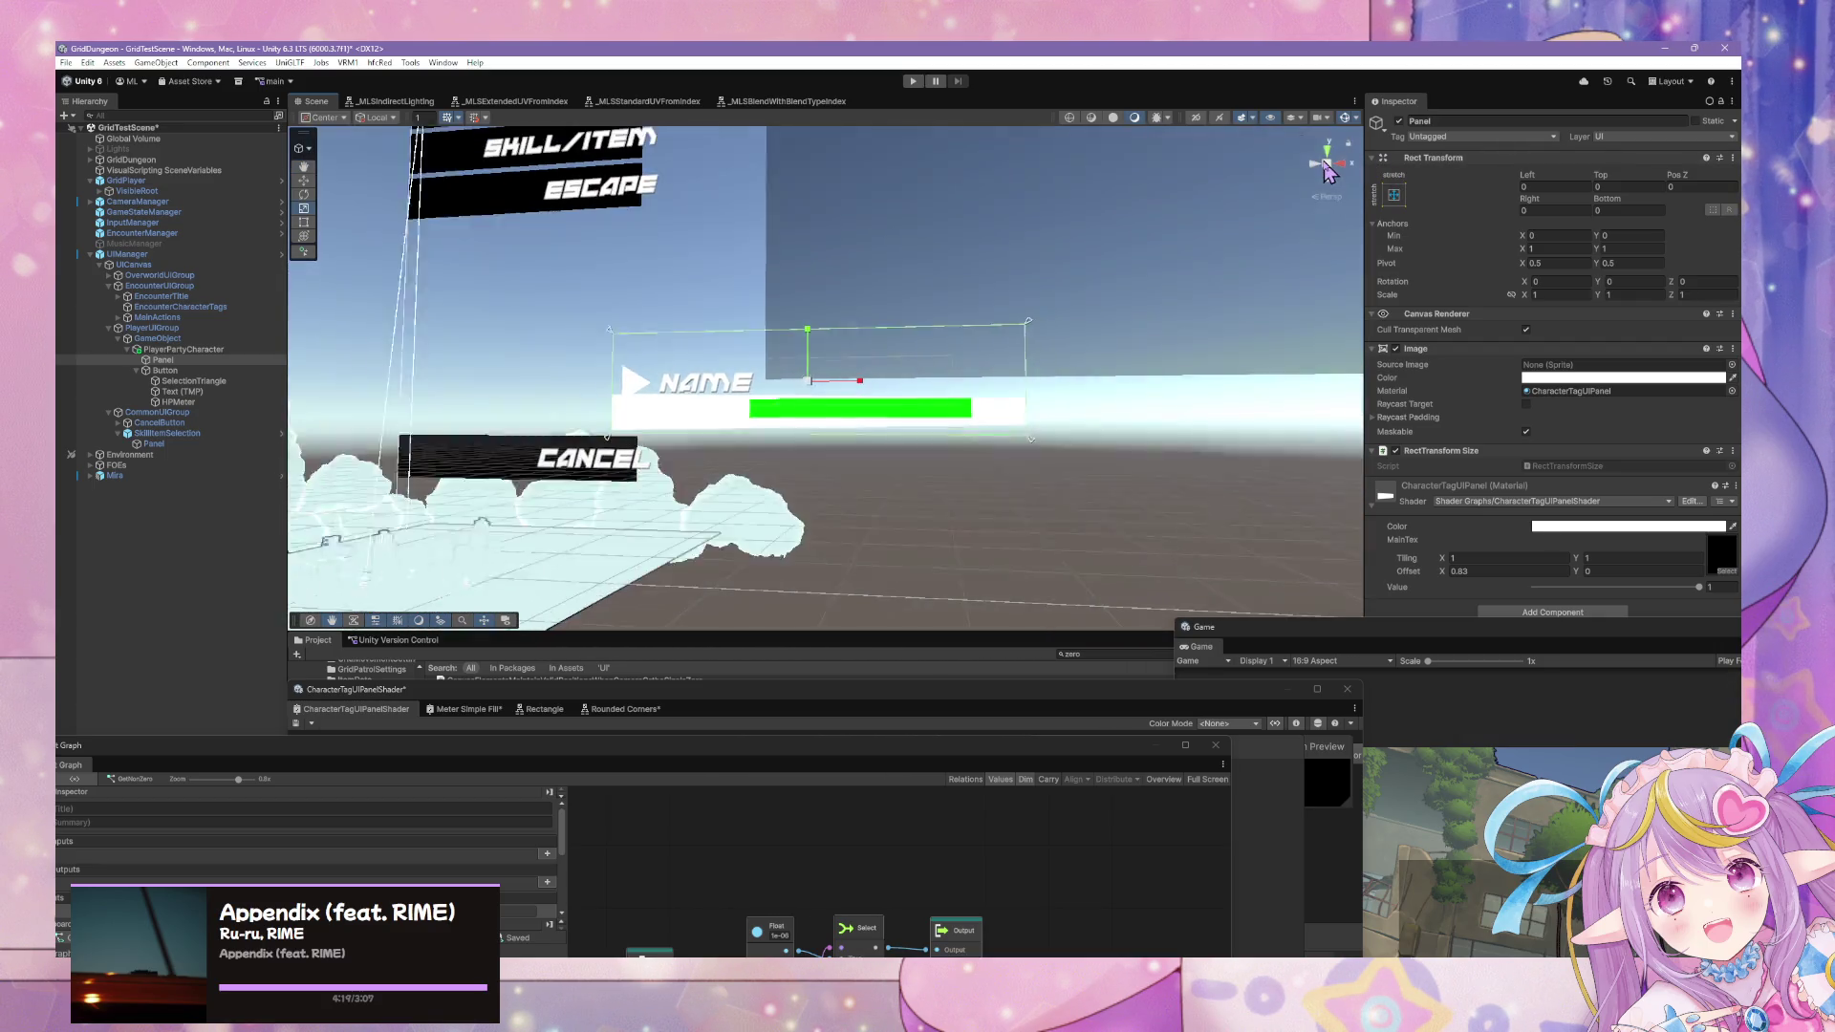
{"action": "mouse_move", "coordinate": [881, 767]}
{"action": "left_mouse_down"}
{"action": "mouse_move", "coordinate": [1036, 540]}
{"action": "mouse_move", "coordinate": [1247, 383]}
{"action": "left_mouse_up"}
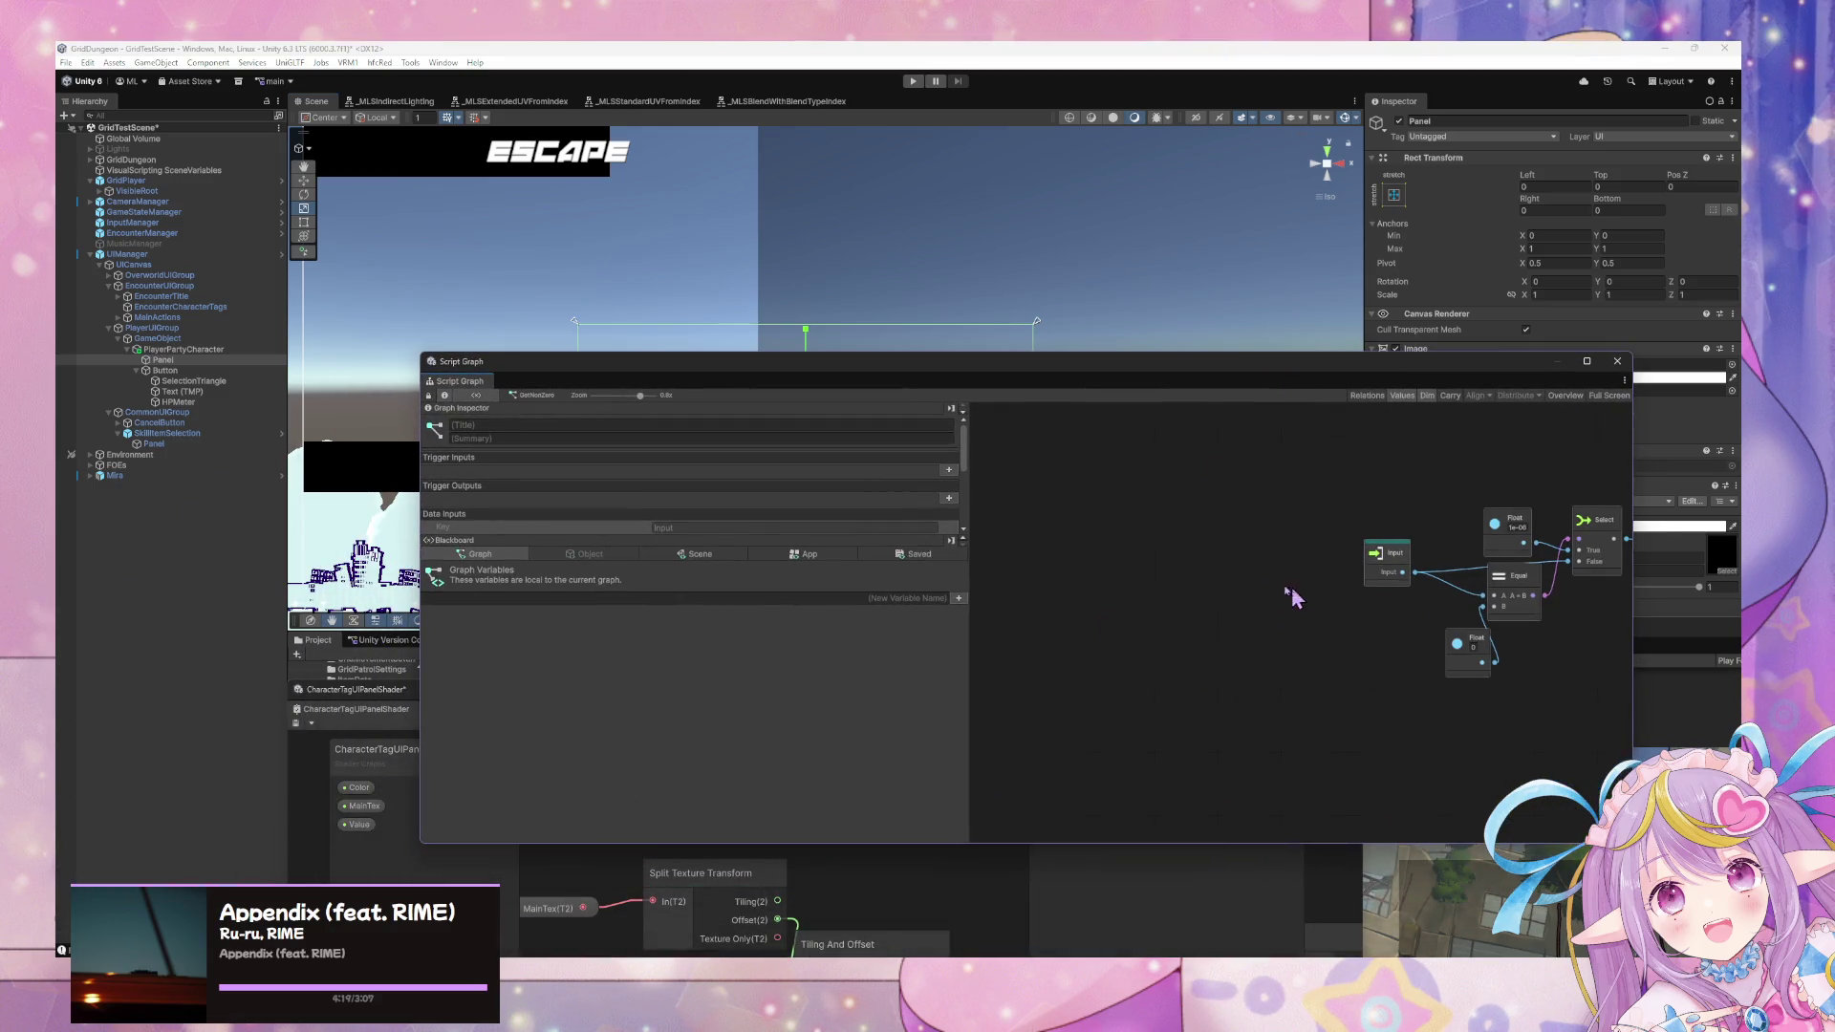
Move Script Graph aside and bring the CharacterTagUIPanelShader graph forward, up and right.
{"action": "mouse_move", "coordinate": [653, 373]}
{"action": "left_mouse_down"}
{"action": "mouse_move", "coordinate": [1159, 729]}
{"action": "mouse_move", "coordinate": [740, 774]}
{"action": "left_mouse_up"}
{"action": "left_click", "coordinate": [799, 701]}
{"action": "left_click_drag", "start_coordinate": [795, 692], "coordinate": [1075, 400]}
{"action": "scroll", "coordinate": [901, 626], "scroll_direction": "down", "scroll_amount": 2}
{"action": "scroll", "coordinate": [991, 643], "scroll_direction": "up", "scroll_amount": 3}
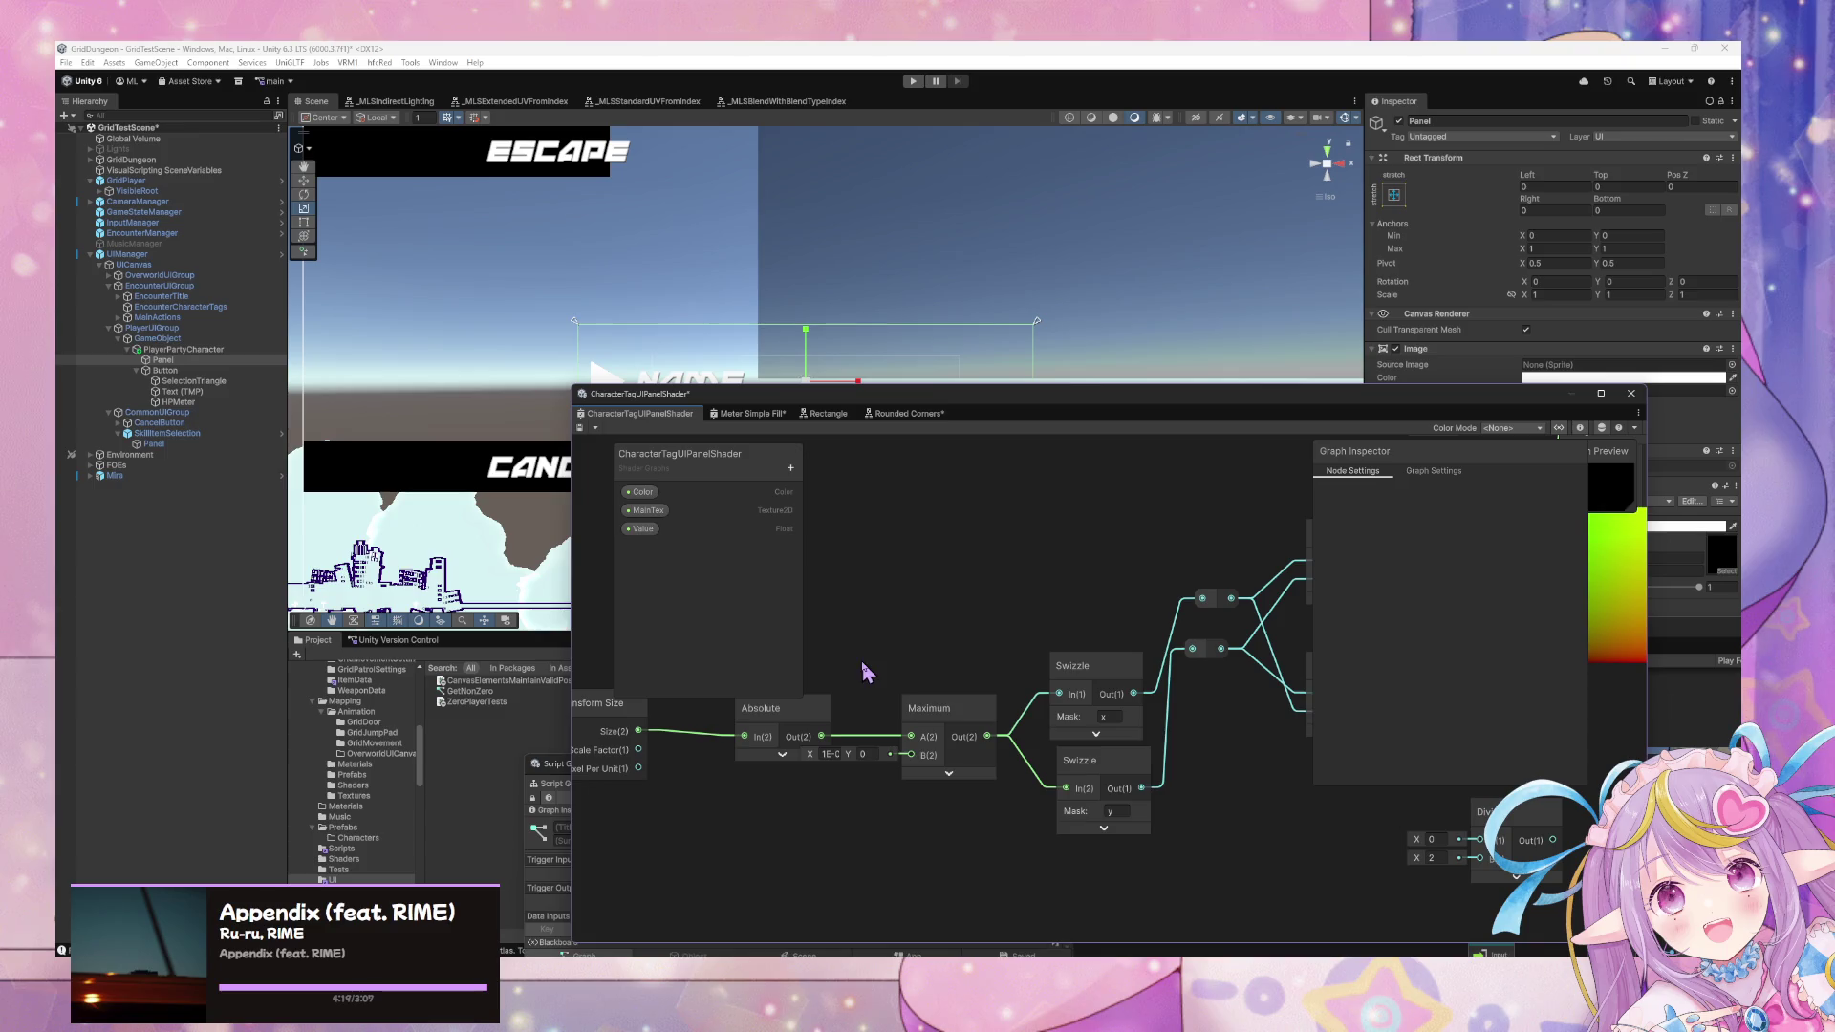
Alt+Tab past the Paint ratio sketch to Spotify's home page.
{"action": "key", "text": "alt+Tab"}
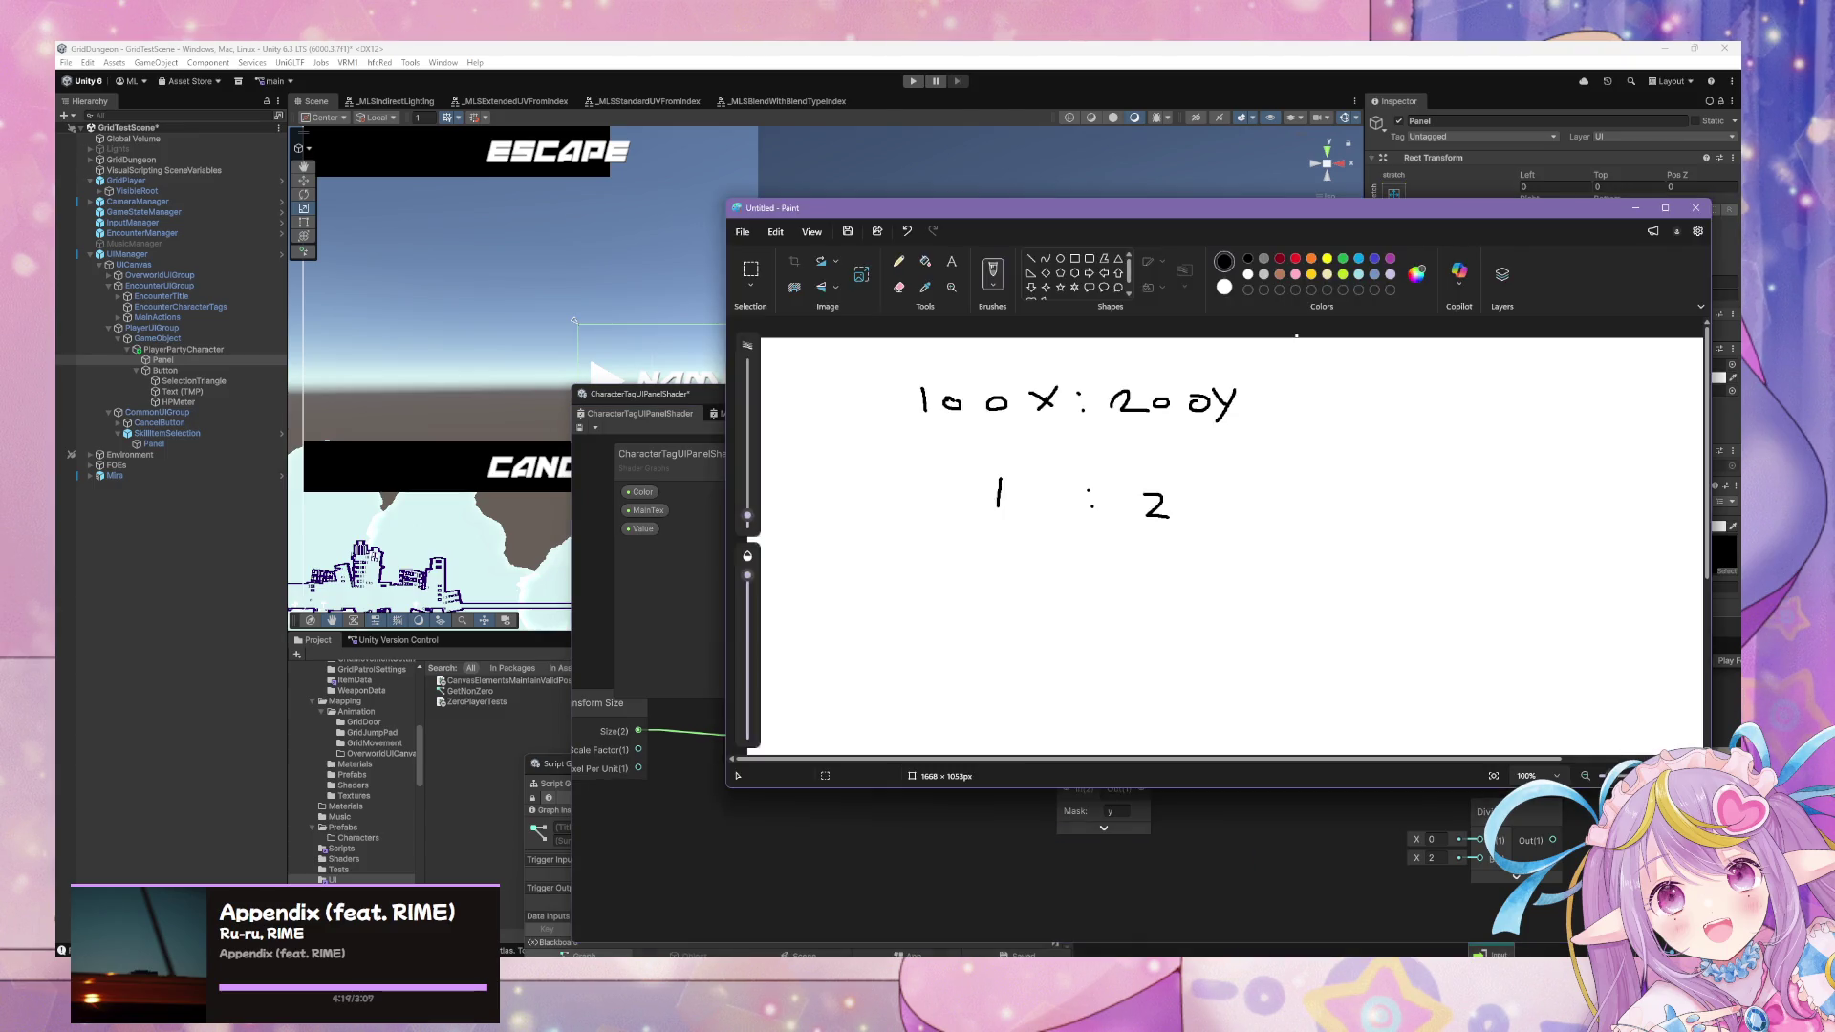
{"action": "key", "text": "alt+Tab"}
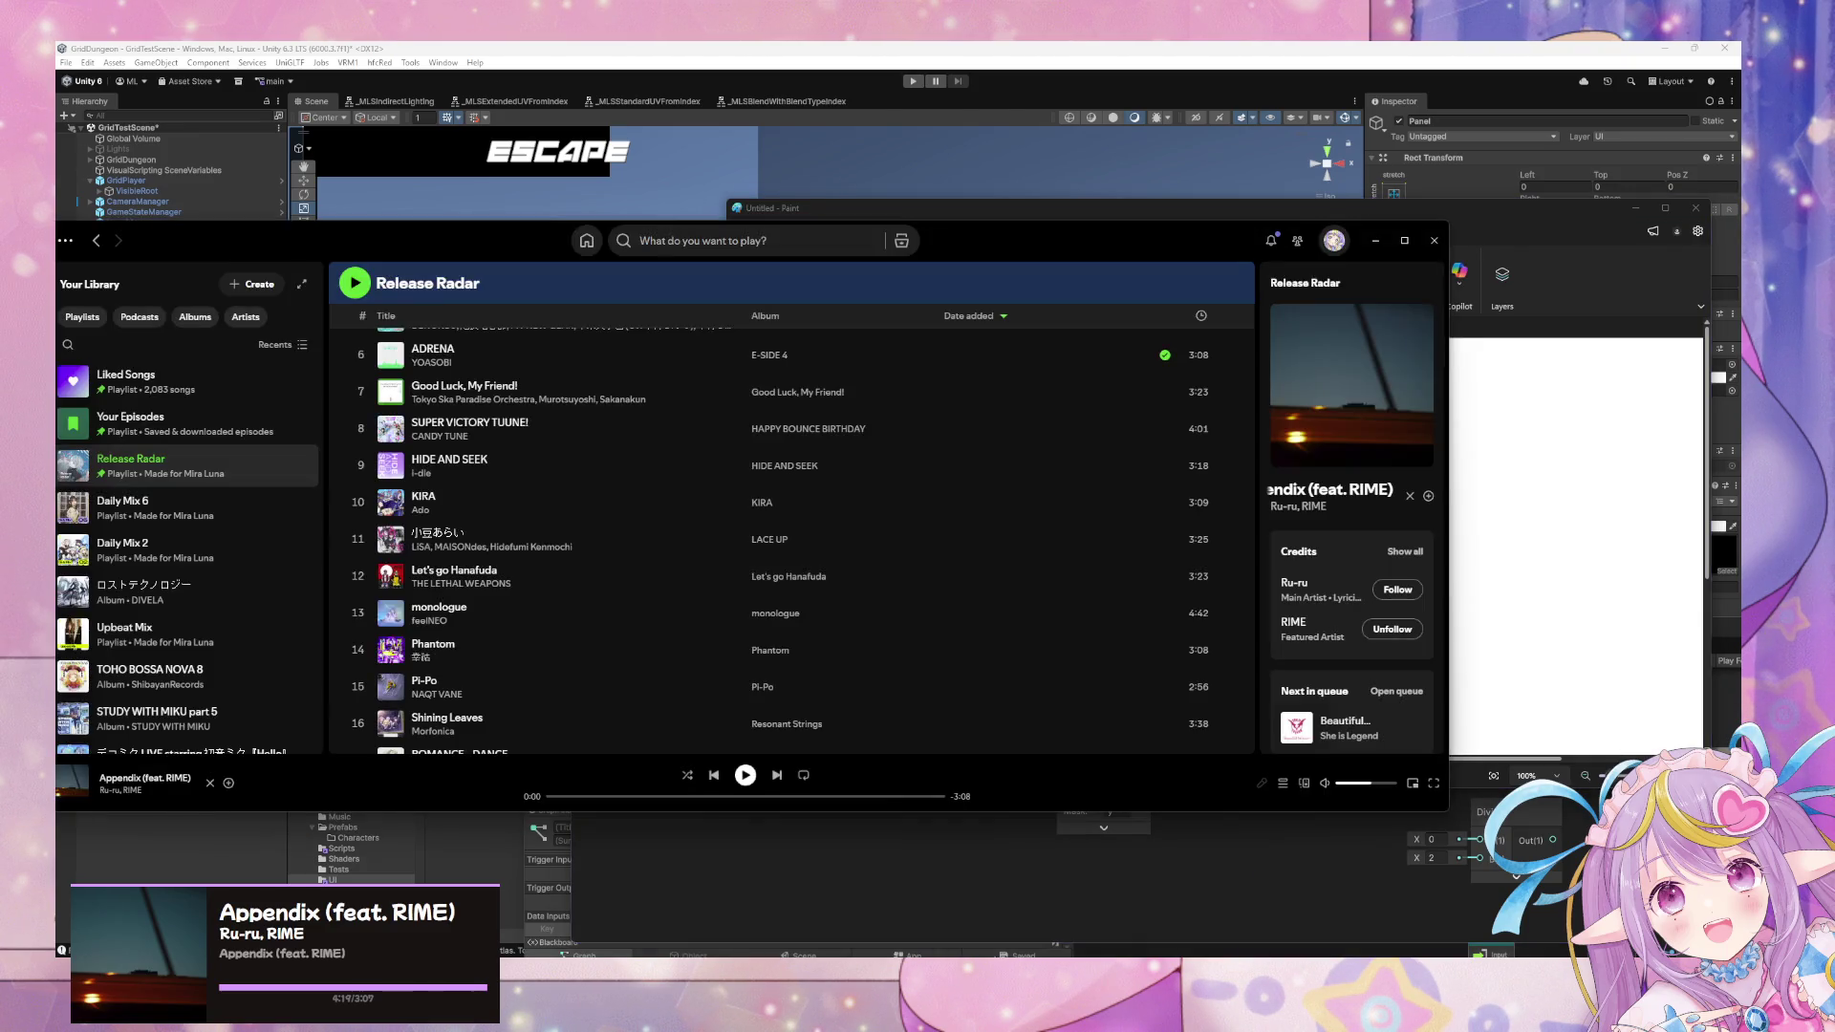
{"action": "left_click", "coordinate": [585, 246]}
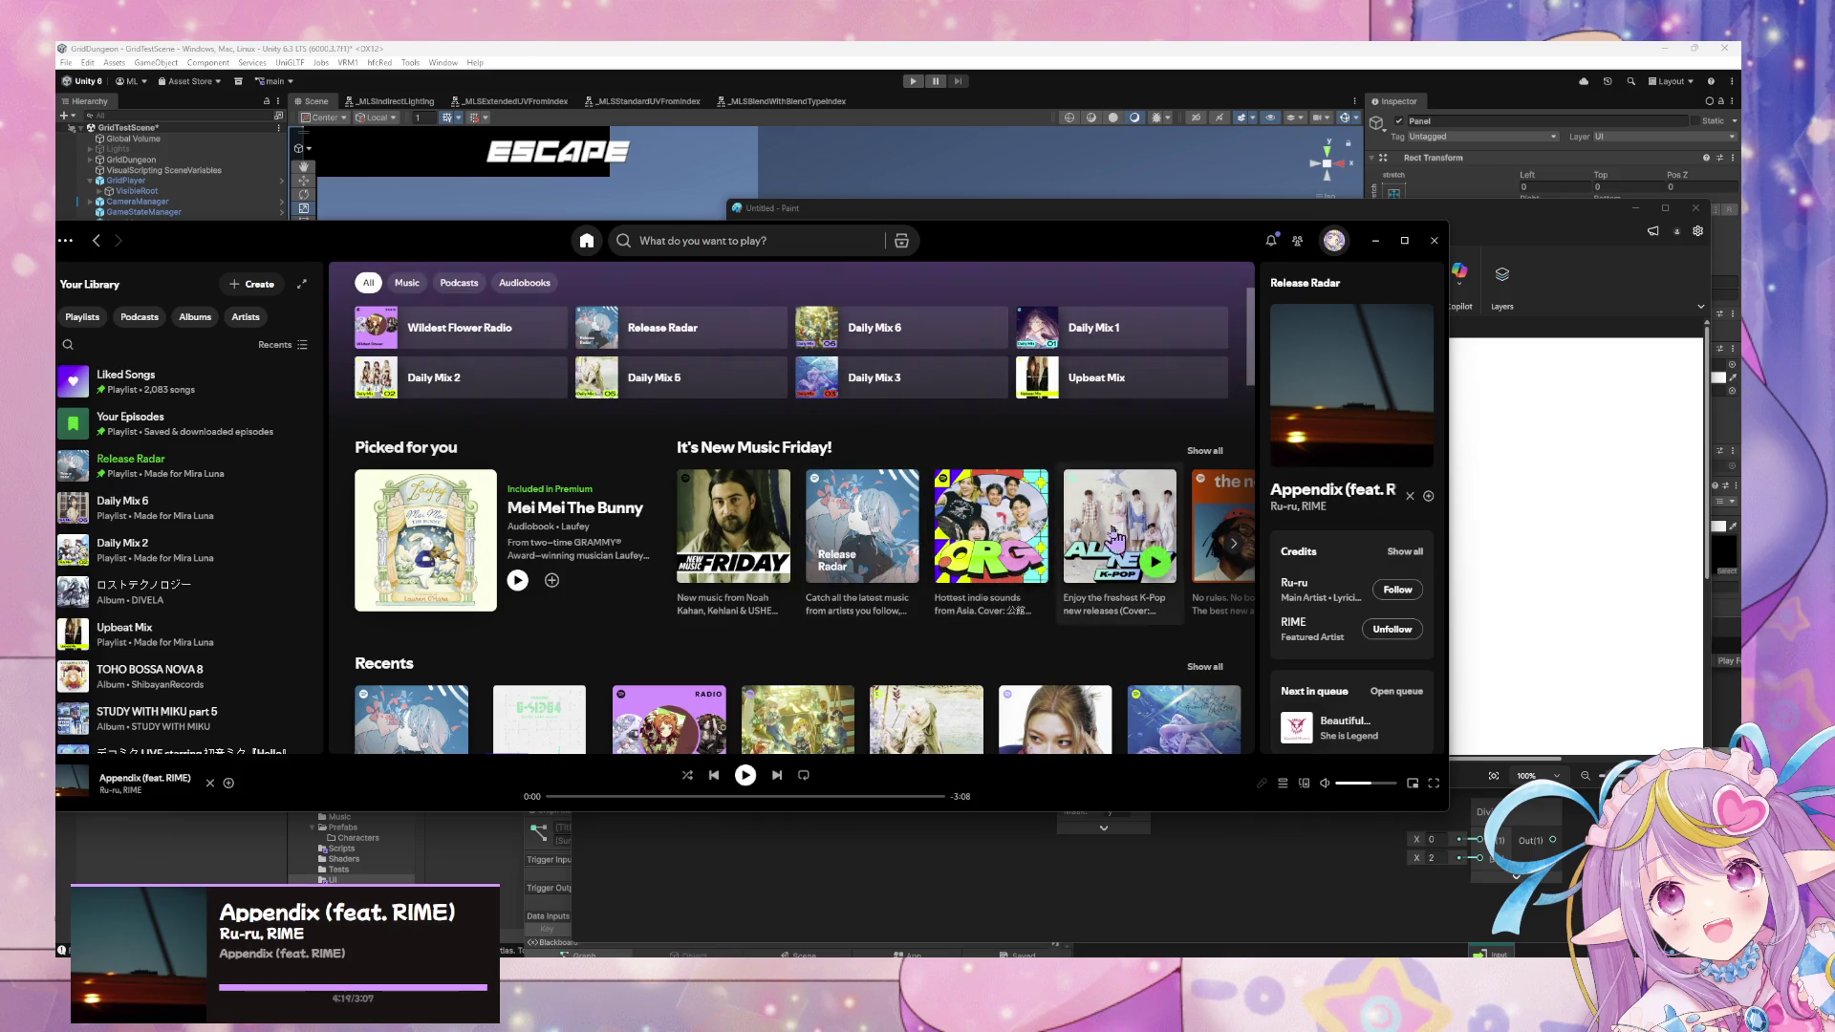
Start the Daily Mix 6 playlist, then switch back to the Paint ratio sketch.
{"action": "left_click", "coordinate": [988, 330]}
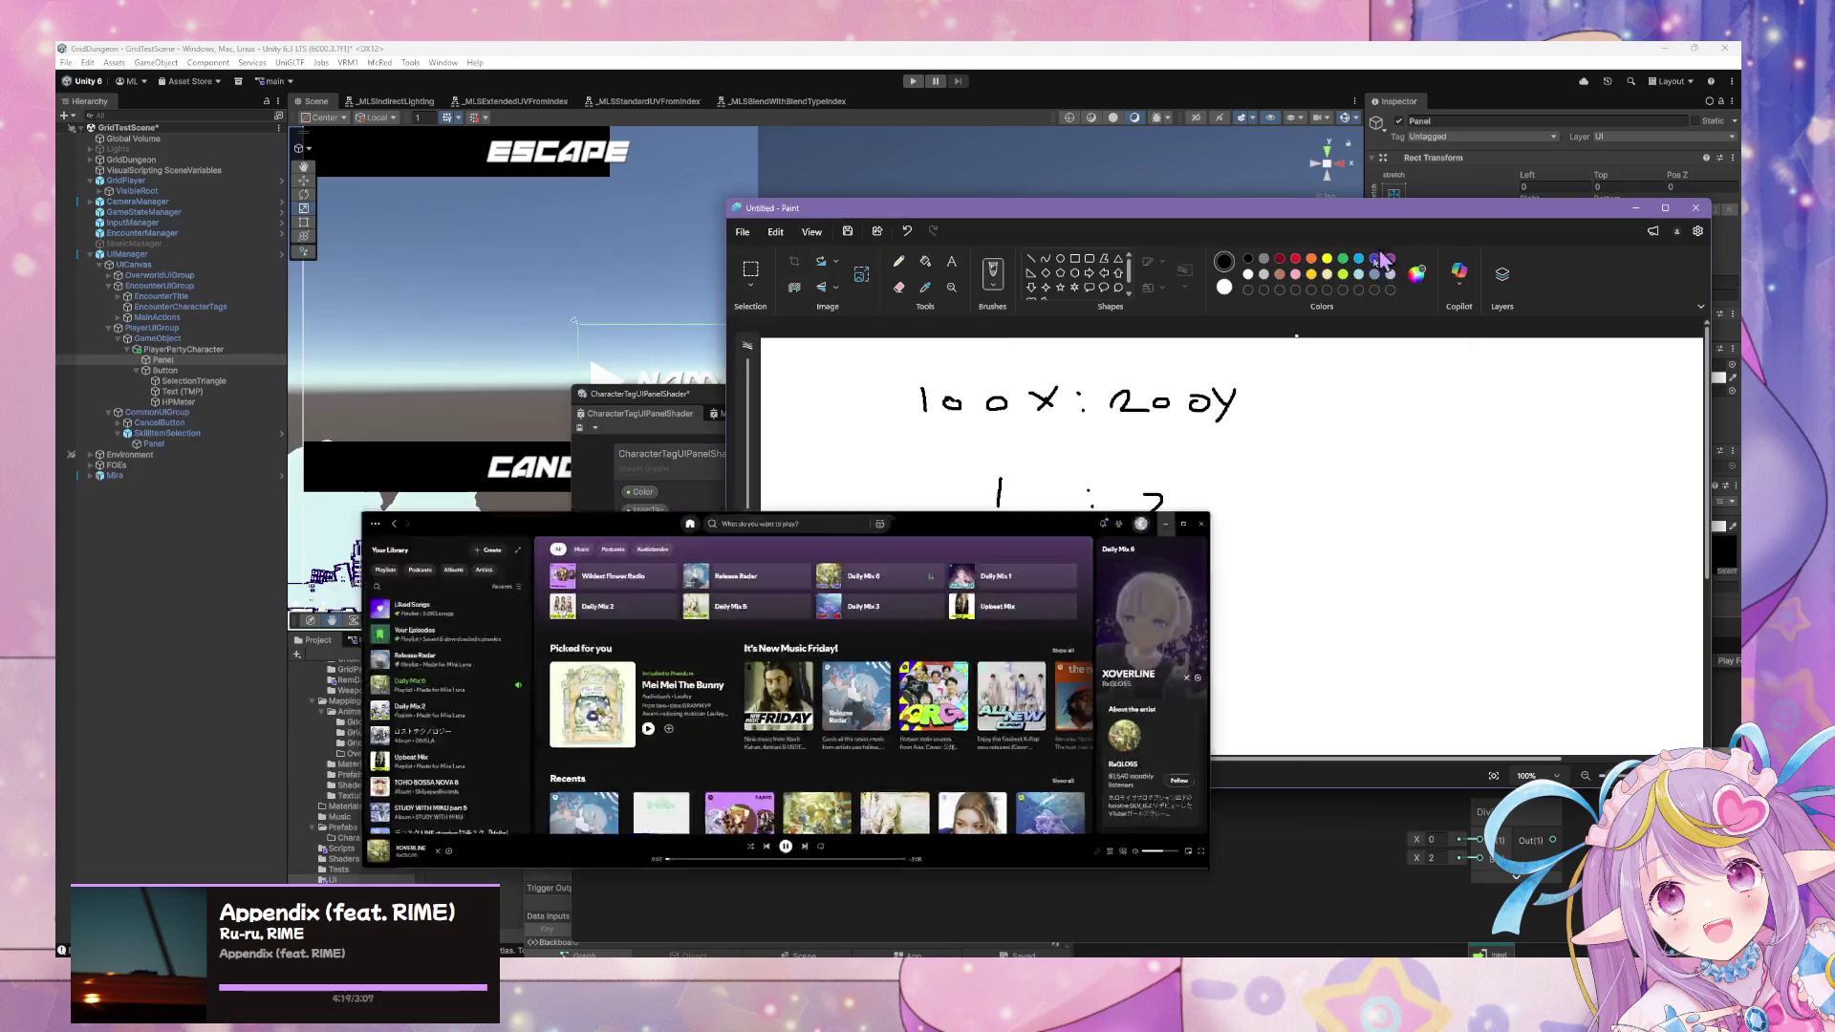
{"action": "key", "text": "alt+Tab"}
Put Paint at the lower right, pan the shader graph to its Divide and Vector 2 nodes, then raise Paint.
{"action": "mouse_move", "coordinate": [1051, 208]}
{"action": "left_mouse_down"}
{"action": "mouse_move", "coordinate": [1492, 463]}
{"action": "mouse_move", "coordinate": [1459, 622]}
{"action": "mouse_move", "coordinate": [1514, 573]}
{"action": "left_mouse_up"}
{"action": "left_click_drag", "start_coordinate": [1307, 413], "coordinate": [876, 331]}
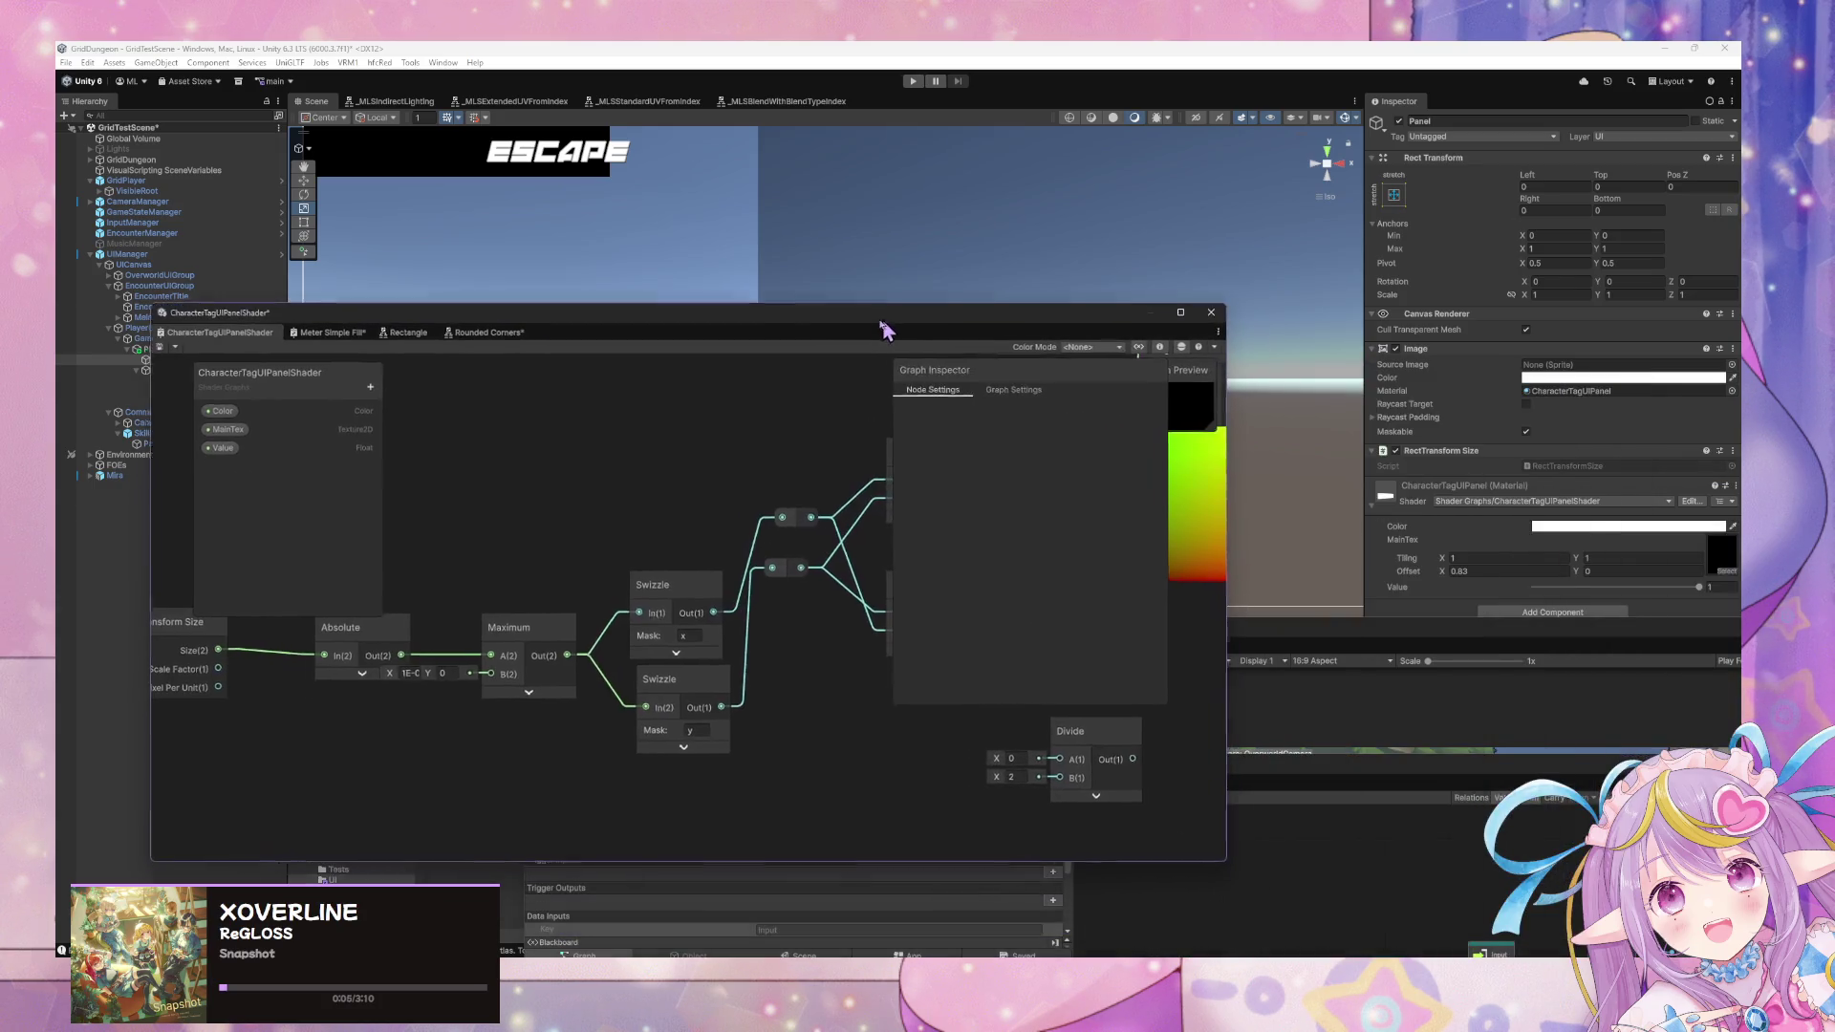
{"action": "left_click_drag", "start_coordinate": [870, 473], "coordinate": [753, 444]}
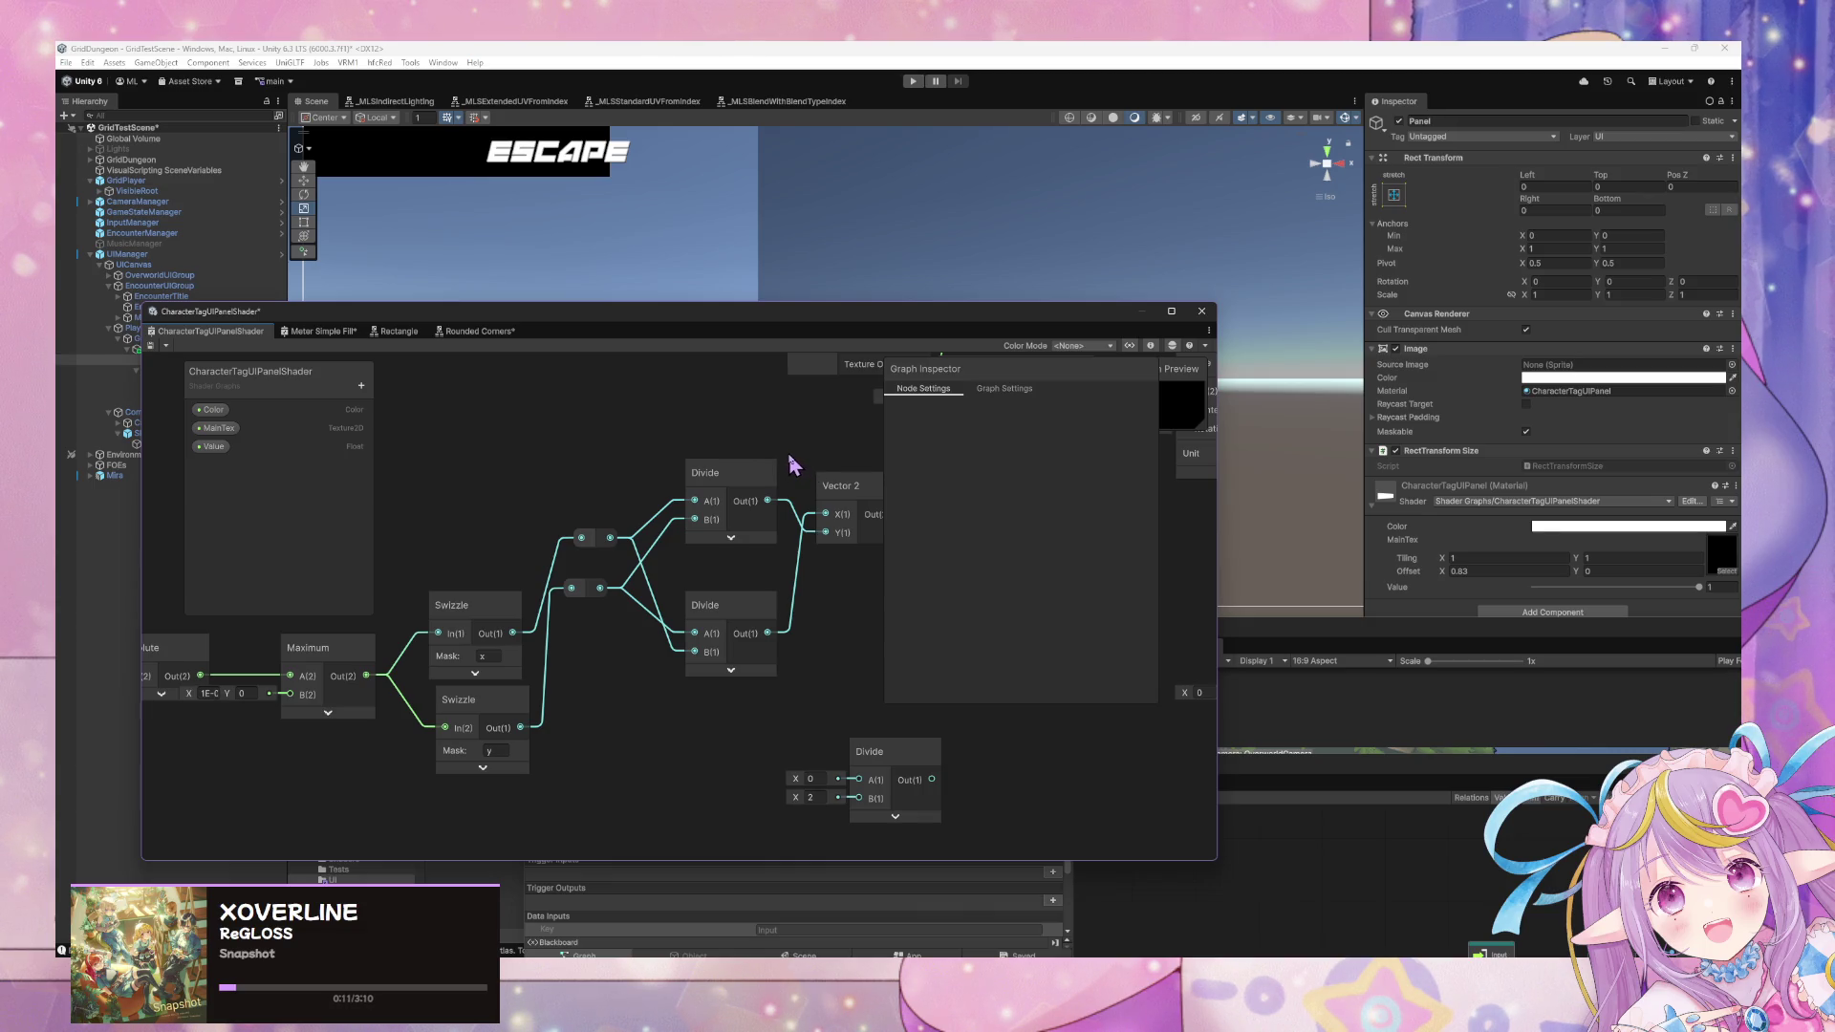
{"action": "left_click_drag", "start_coordinate": [528, 491], "coordinate": [580, 482]}
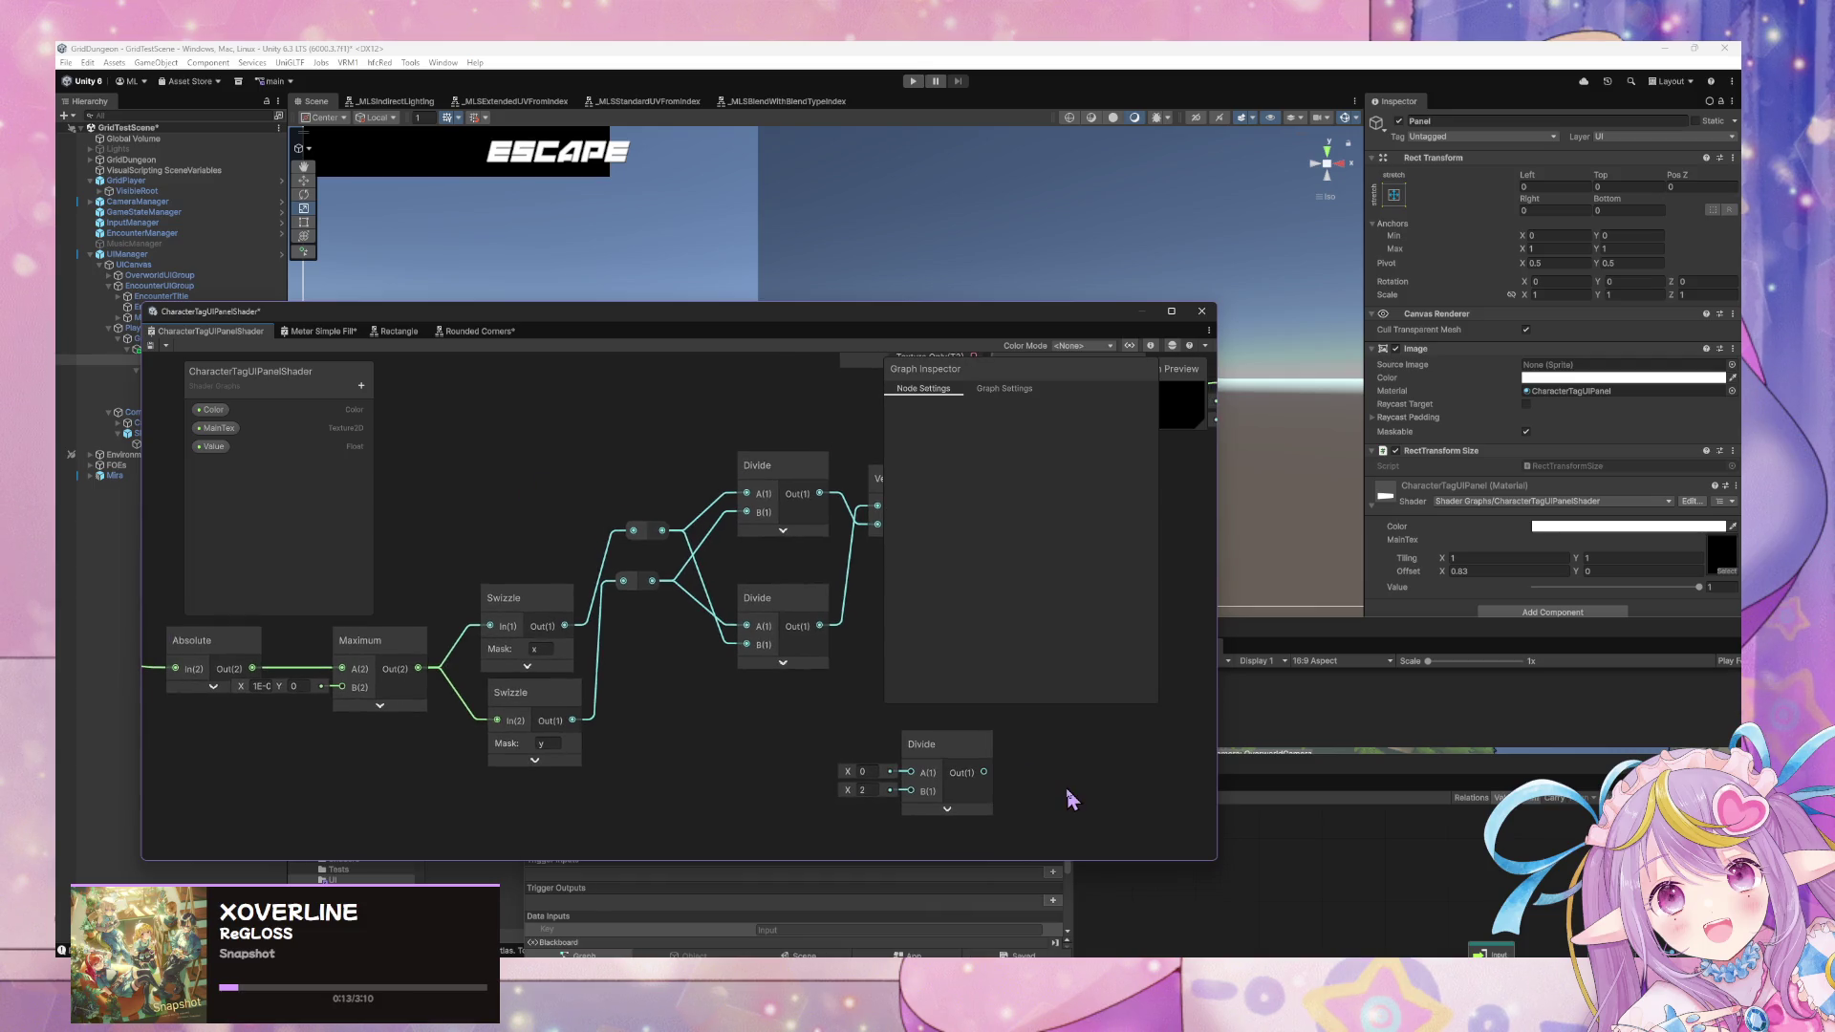
{"action": "left_click", "coordinate": [1058, 899]}
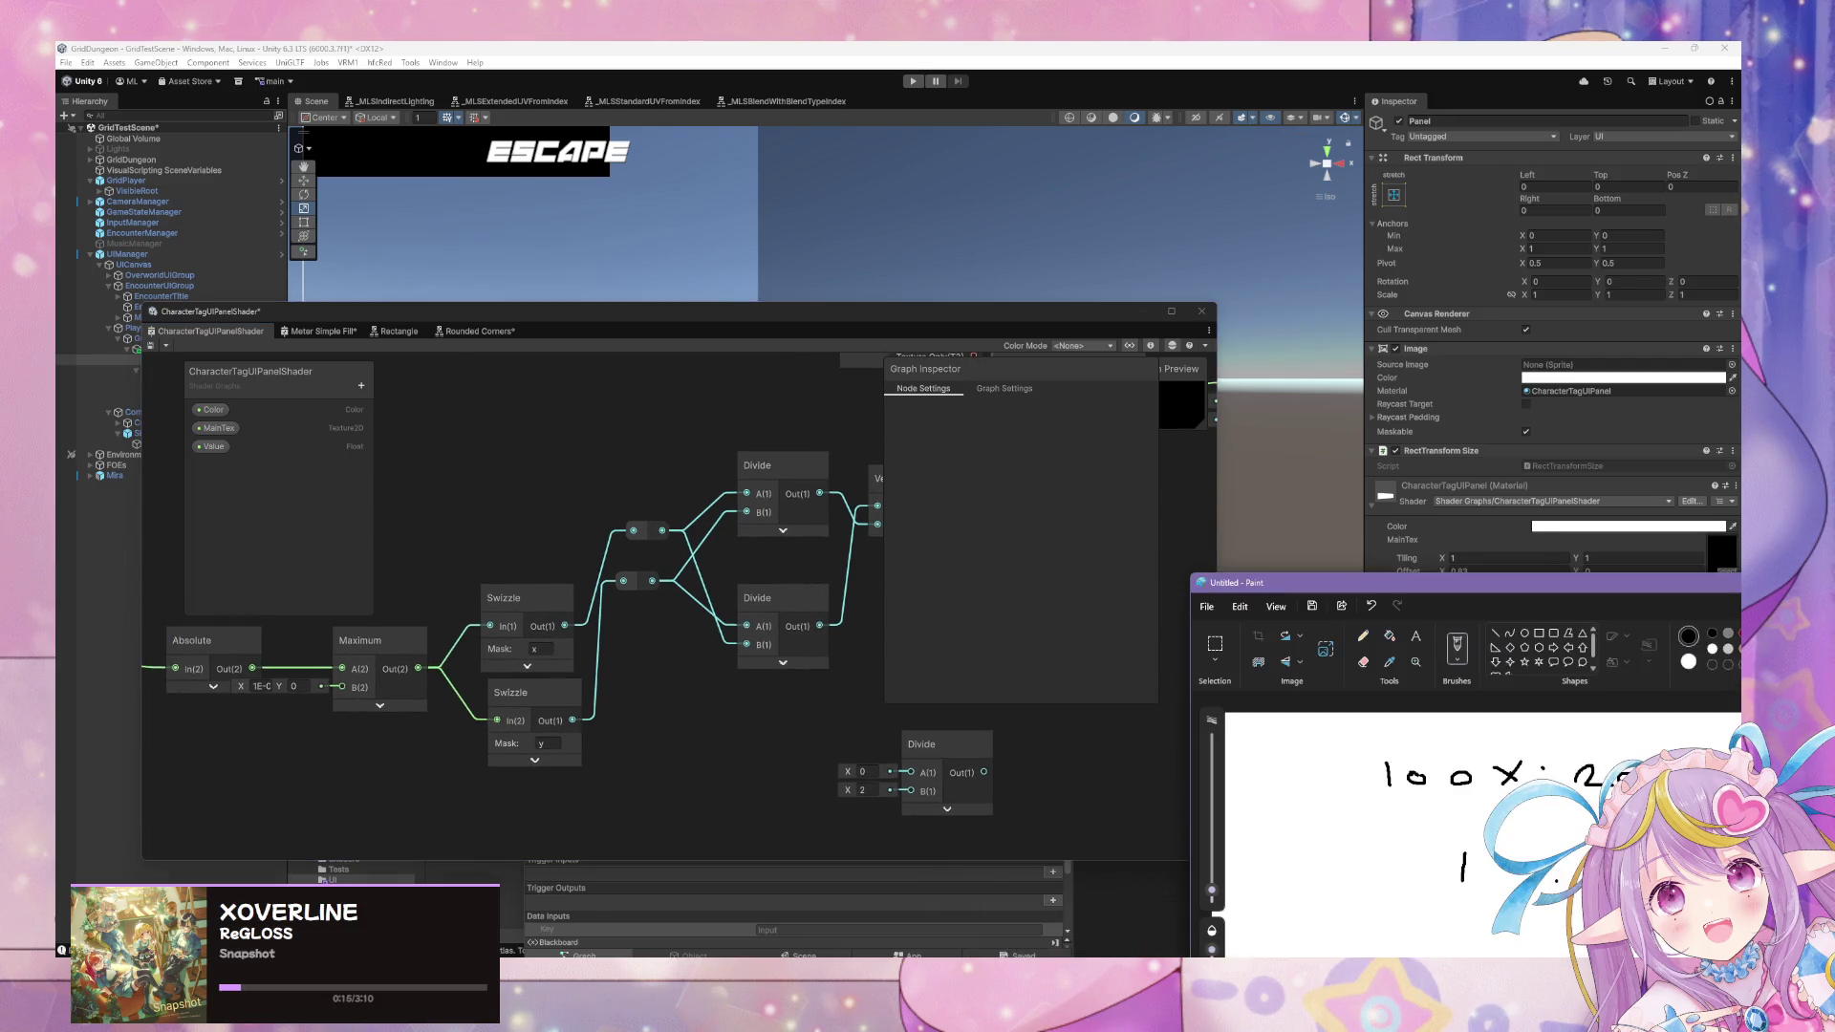
Review the 100x : 200y = 1 : 2 note, then place MainTex left of Split Texture Transform.
{"action": "left_click_drag", "start_coordinate": [1309, 602], "coordinate": [1210, 589]}
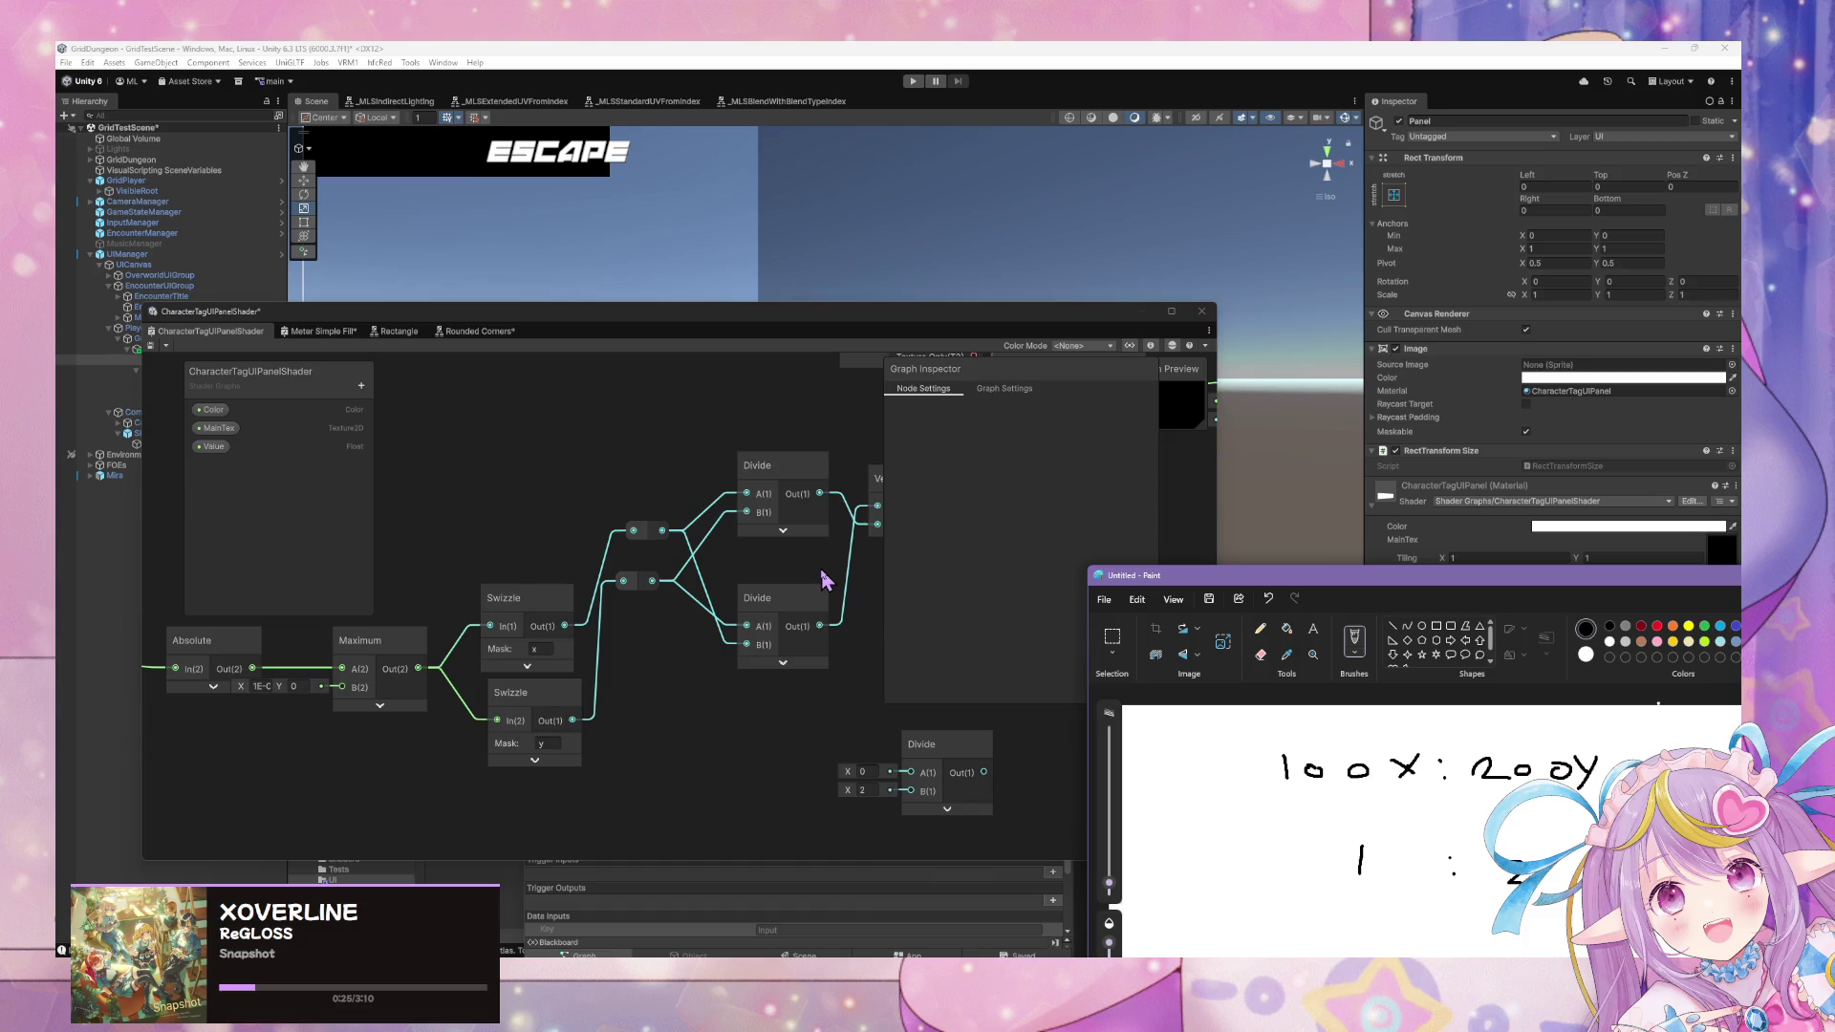
{"action": "left_click", "coordinate": [970, 746]}
{"action": "mouse_move", "coordinate": [901, 704]}
{"action": "left_mouse_down"}
{"action": "mouse_move", "coordinate": [586, 647]}
{"action": "mouse_move", "coordinate": [672, 671]}
{"action": "mouse_move", "coordinate": [729, 643]}
{"action": "mouse_move", "coordinate": [729, 684]}
{"action": "mouse_move", "coordinate": [729, 642]}
{"action": "mouse_move", "coordinate": [701, 680]}
{"action": "left_mouse_up"}
{"action": "left_click_drag", "start_coordinate": [673, 455], "coordinate": [651, 467]}
{"action": "left_click_drag", "start_coordinate": [531, 488], "coordinate": [437, 489]}
{"action": "left_click", "coordinate": [607, 528]}
{"action": "mouse_move", "coordinate": [607, 528]}
{"action": "left_mouse_down"}
{"action": "mouse_move", "coordinate": [344, 540]}
{"action": "mouse_move", "coordinate": [539, 545]}
{"action": "left_mouse_up"}
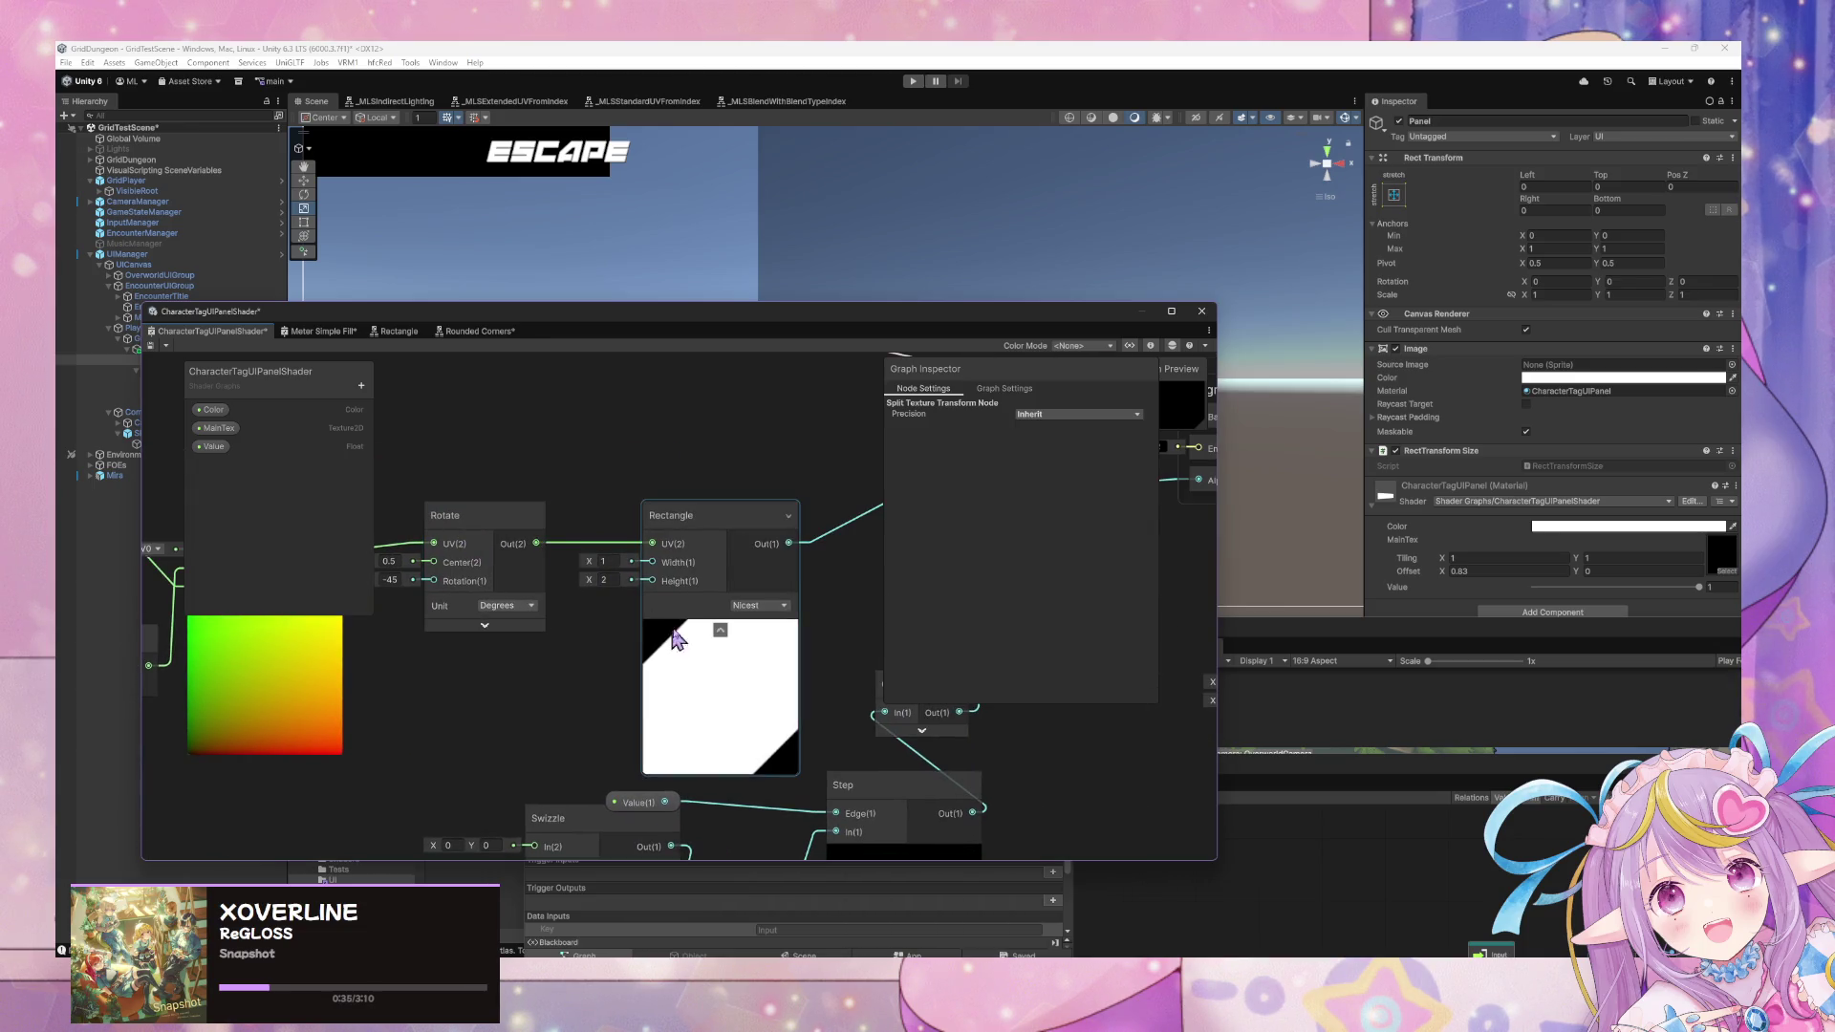
Spread out the two Divide nodes and bring Vector 2 down beside them.
{"action": "scroll", "coordinate": [628, 642], "scroll_direction": "down", "scroll_amount": 3}
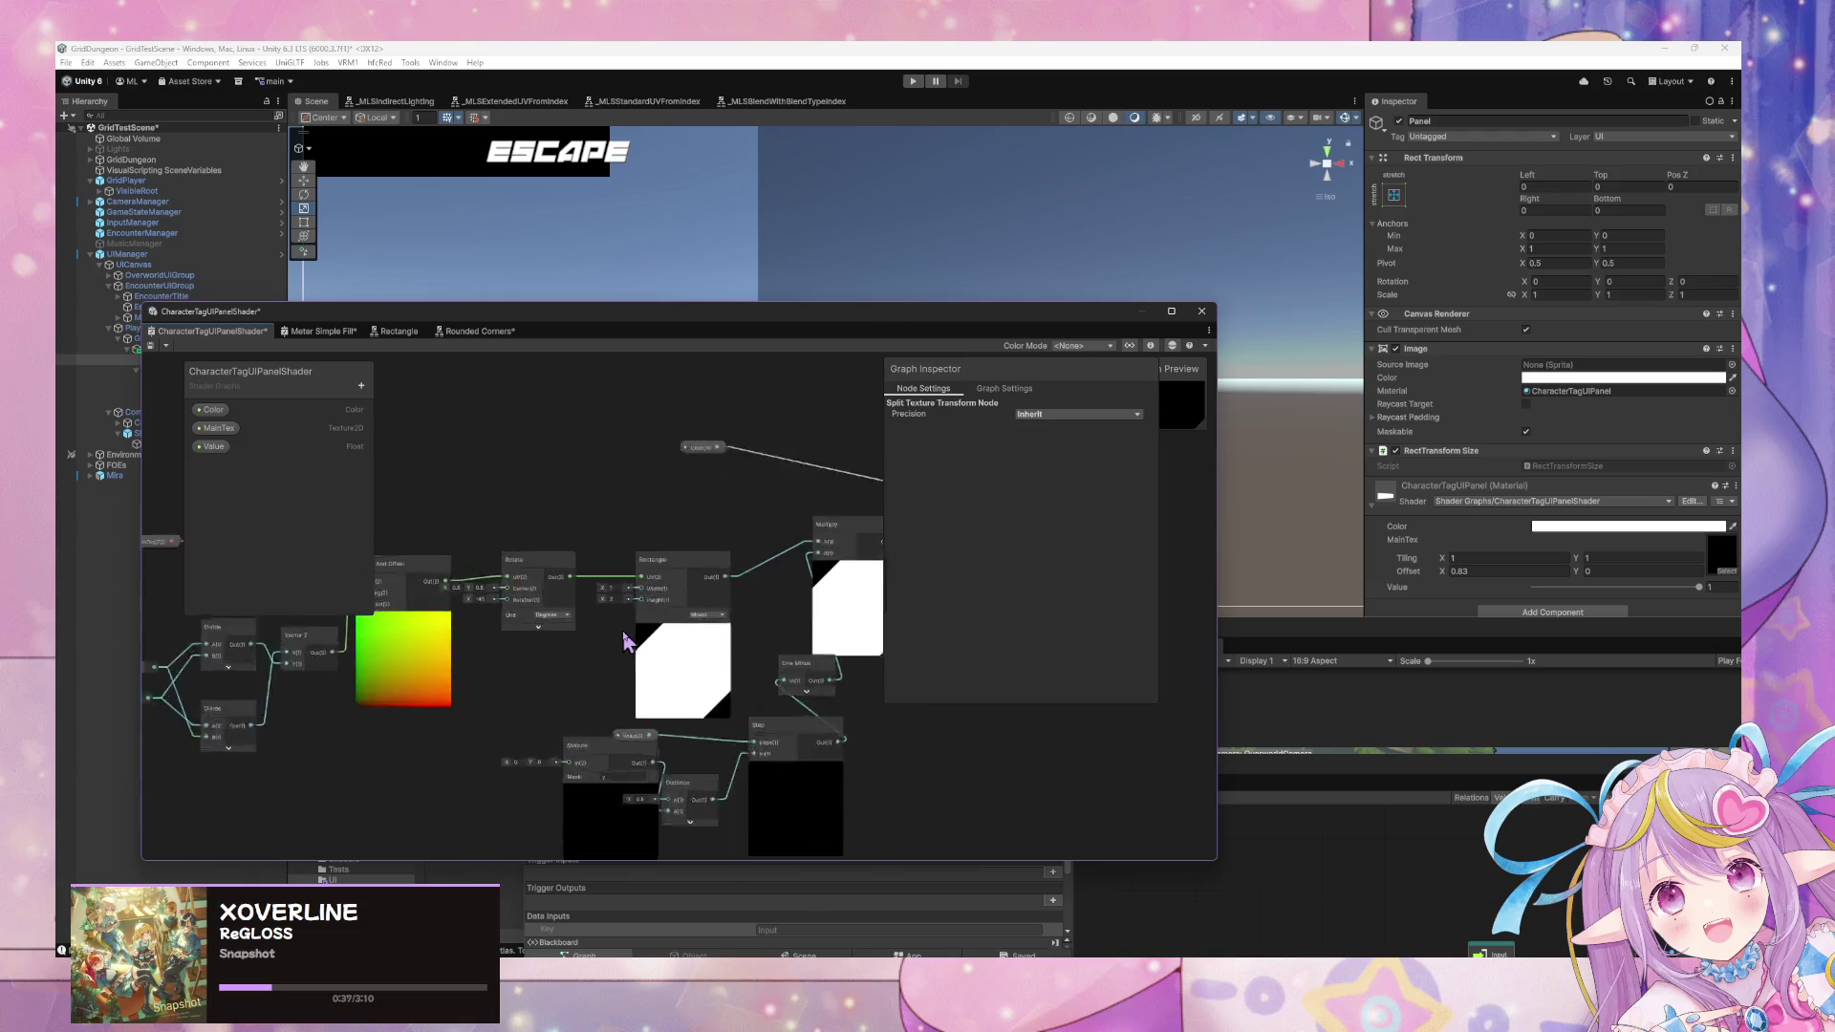
{"action": "scroll", "coordinate": [631, 635], "scroll_direction": "up", "scroll_amount": 2}
{"action": "left_click_drag", "start_coordinate": [573, 630], "coordinate": [974, 582]}
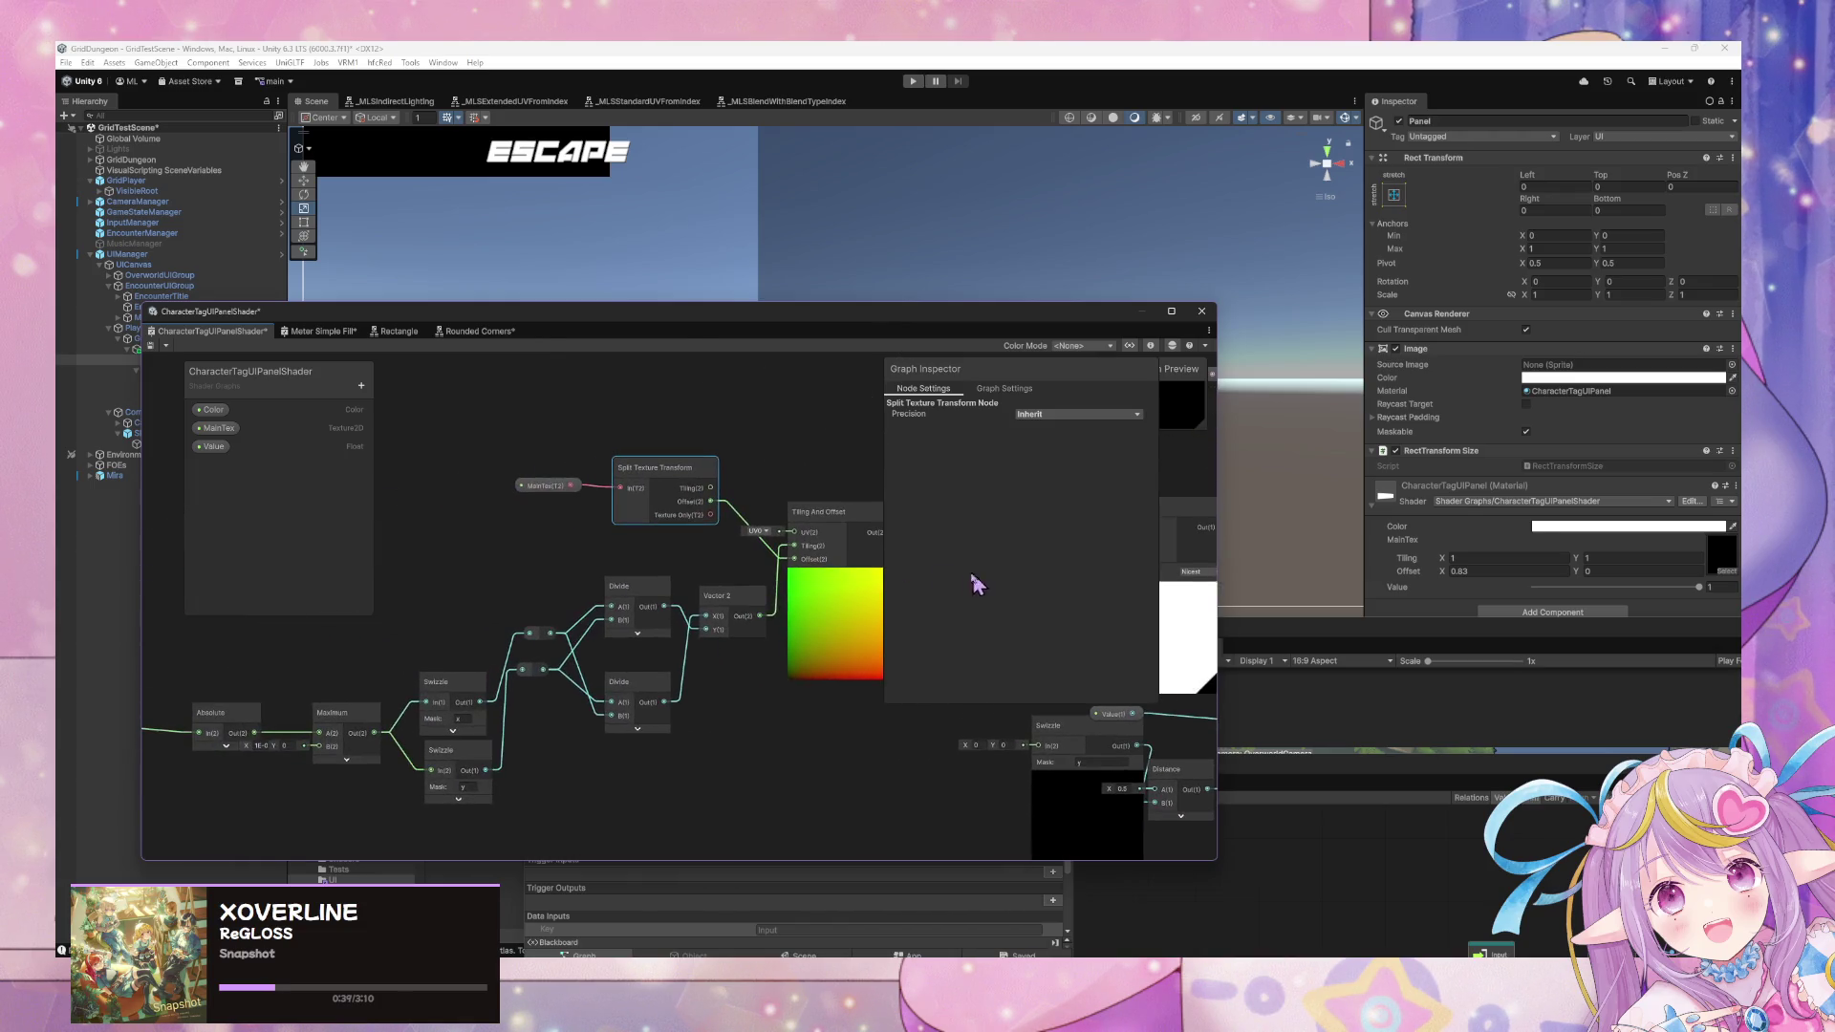
{"action": "left_click_drag", "start_coordinate": [531, 599], "coordinate": [660, 582]}
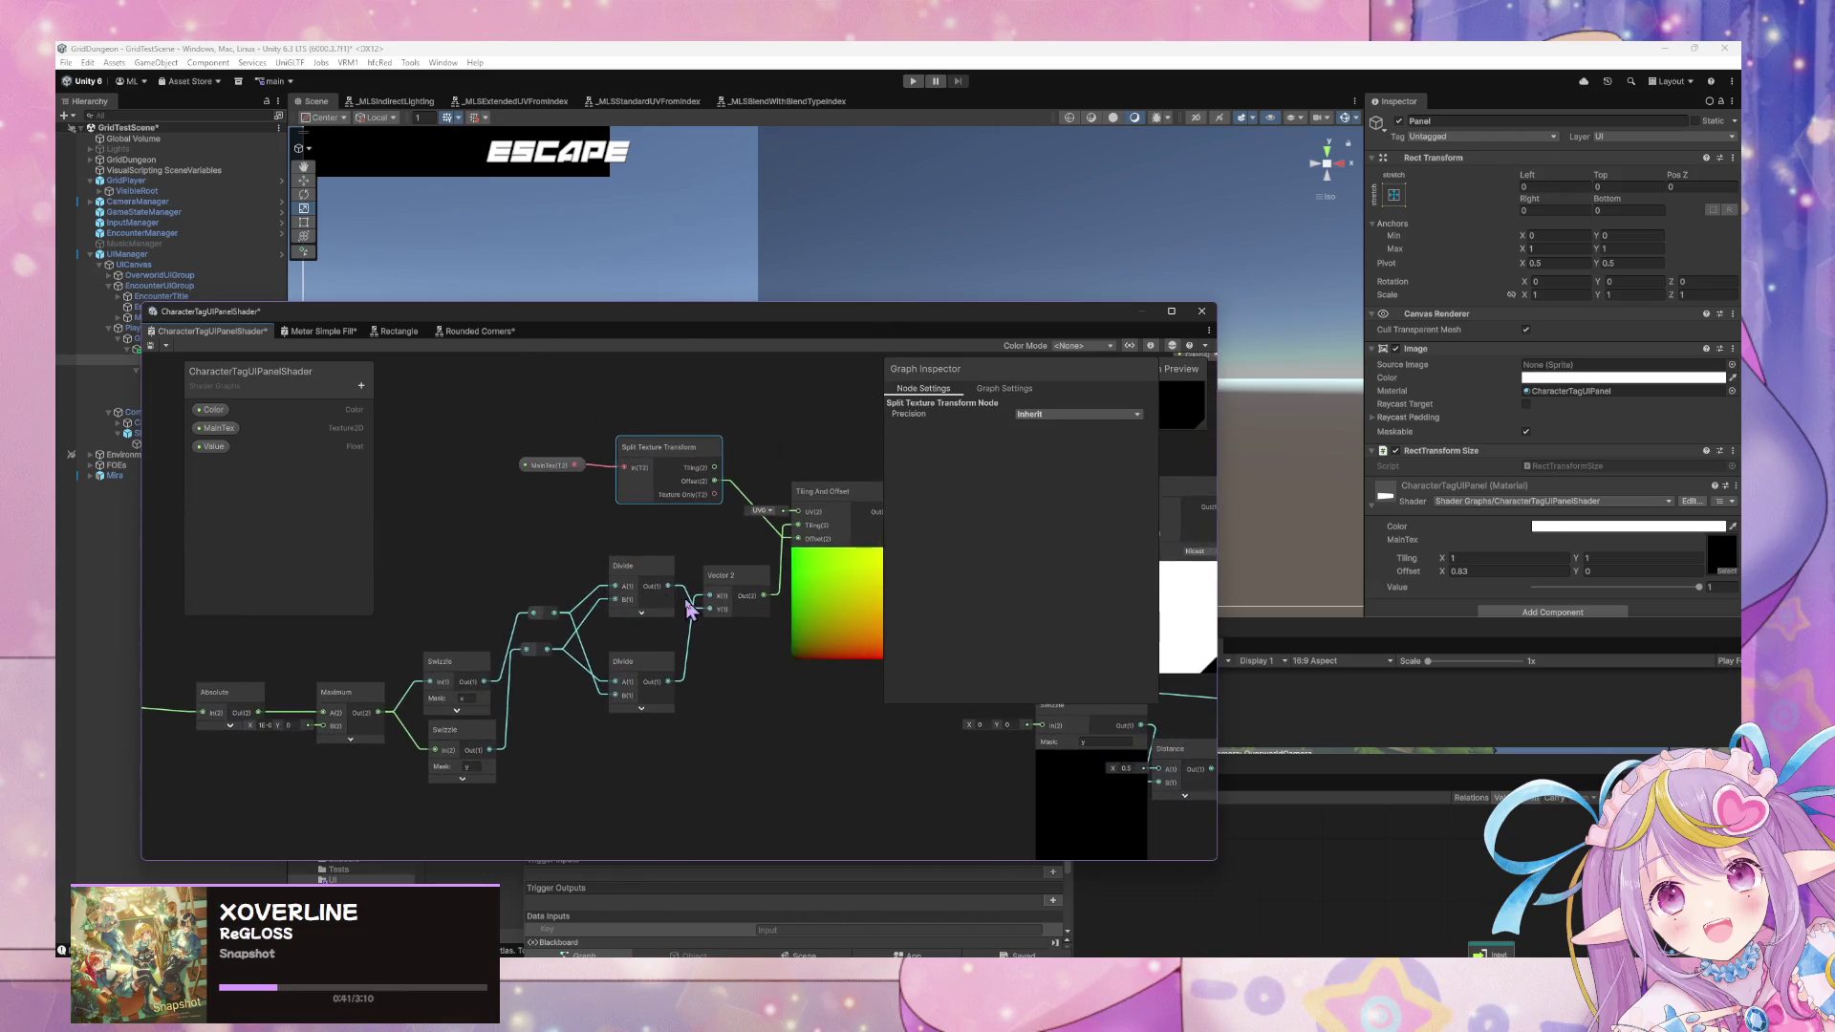
{"action": "scroll", "coordinate": [658, 583], "scroll_direction": "up", "scroll_amount": 3}
{"action": "left_click_drag", "start_coordinate": [631, 755], "coordinate": [608, 845]}
{"action": "left_click_drag", "start_coordinate": [618, 574], "coordinate": [583, 537]}
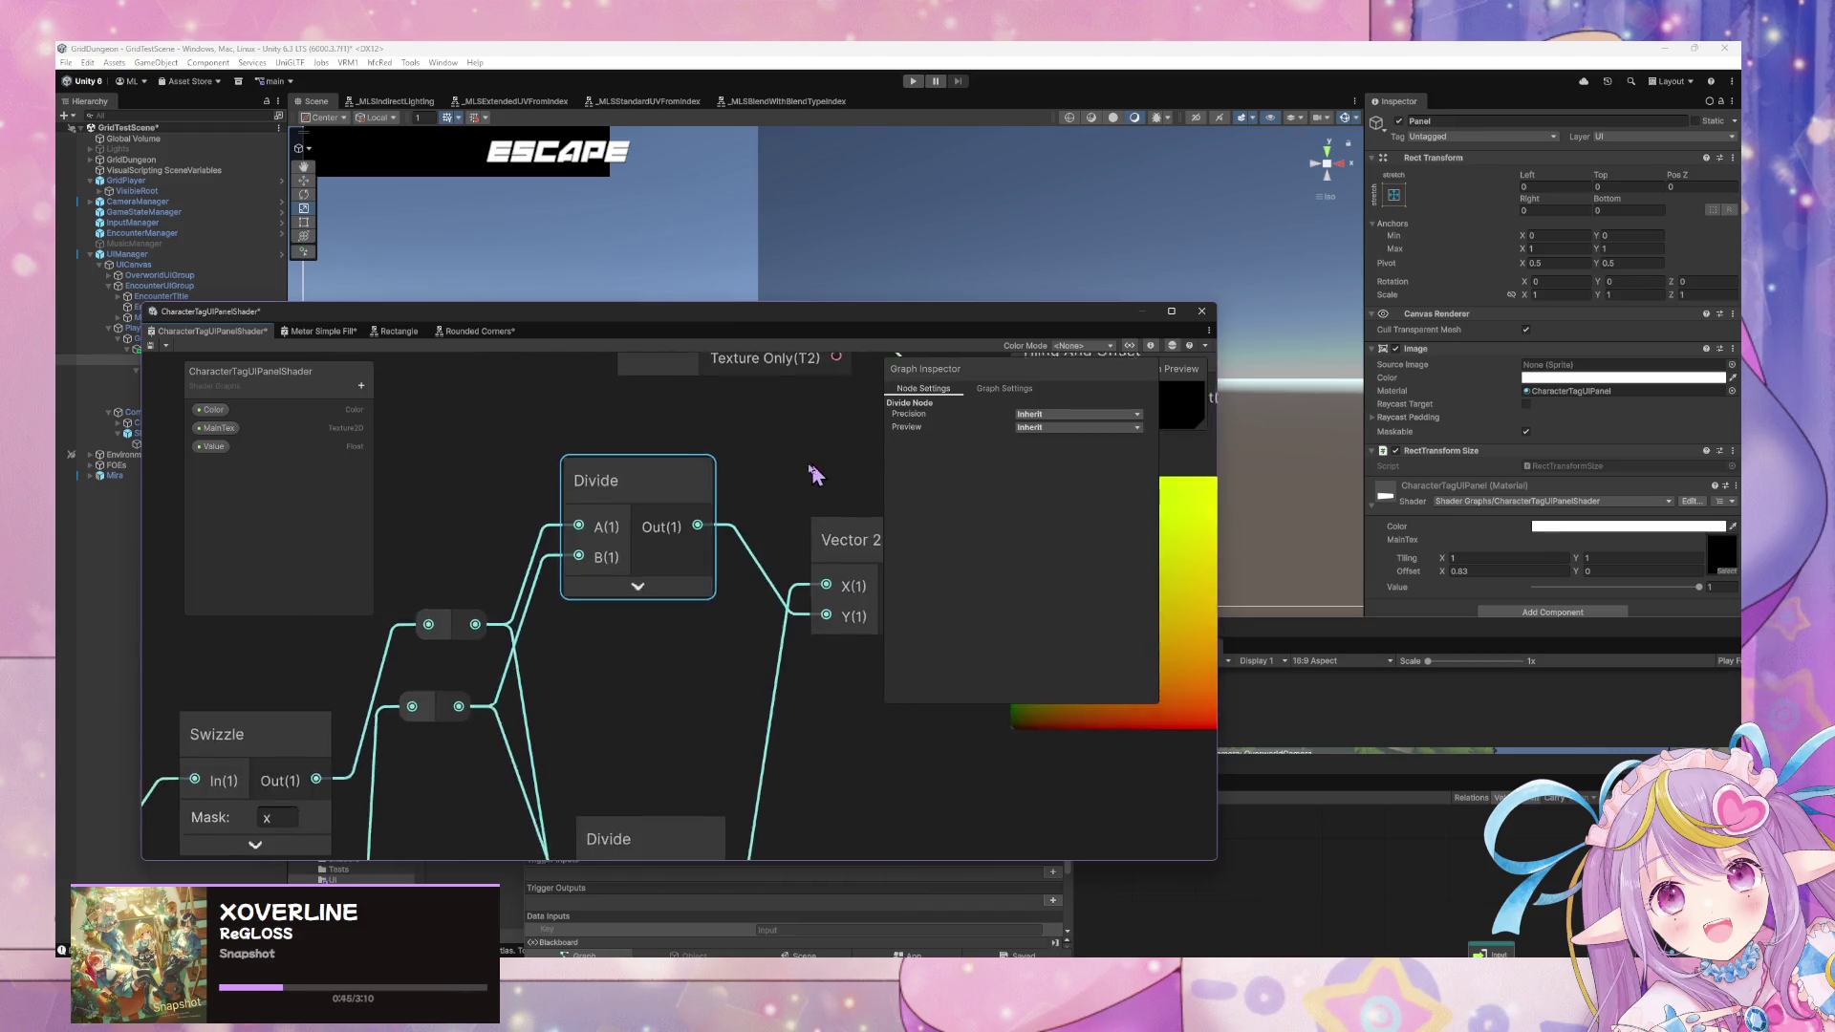
{"action": "left_click_drag", "start_coordinate": [841, 495], "coordinate": [752, 564]}
Add a Multiply of Split Texture Transform Tiling (A) by Vector 2 (B) into Tiling And Offset's Tiling.
{"action": "right_click", "coordinate": [702, 593]}
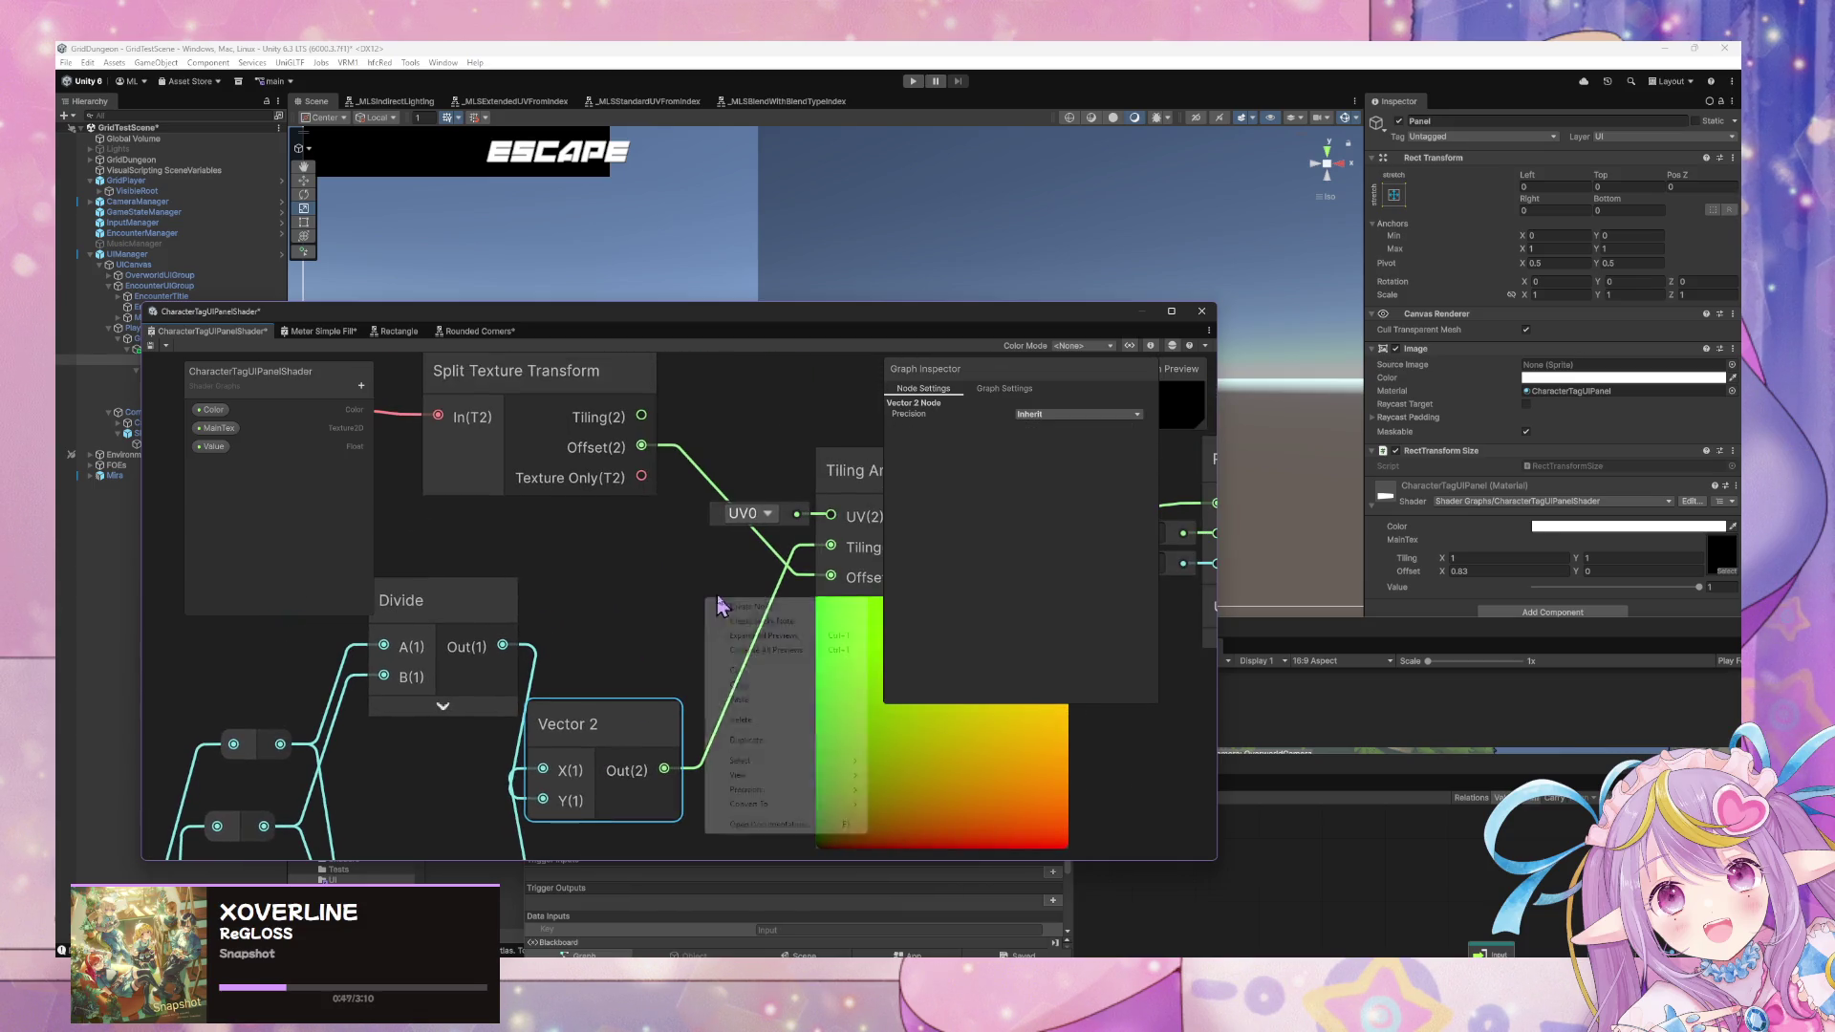
{"action": "left_click", "coordinate": [759, 614]}
{"action": "type", "text": "mult"}
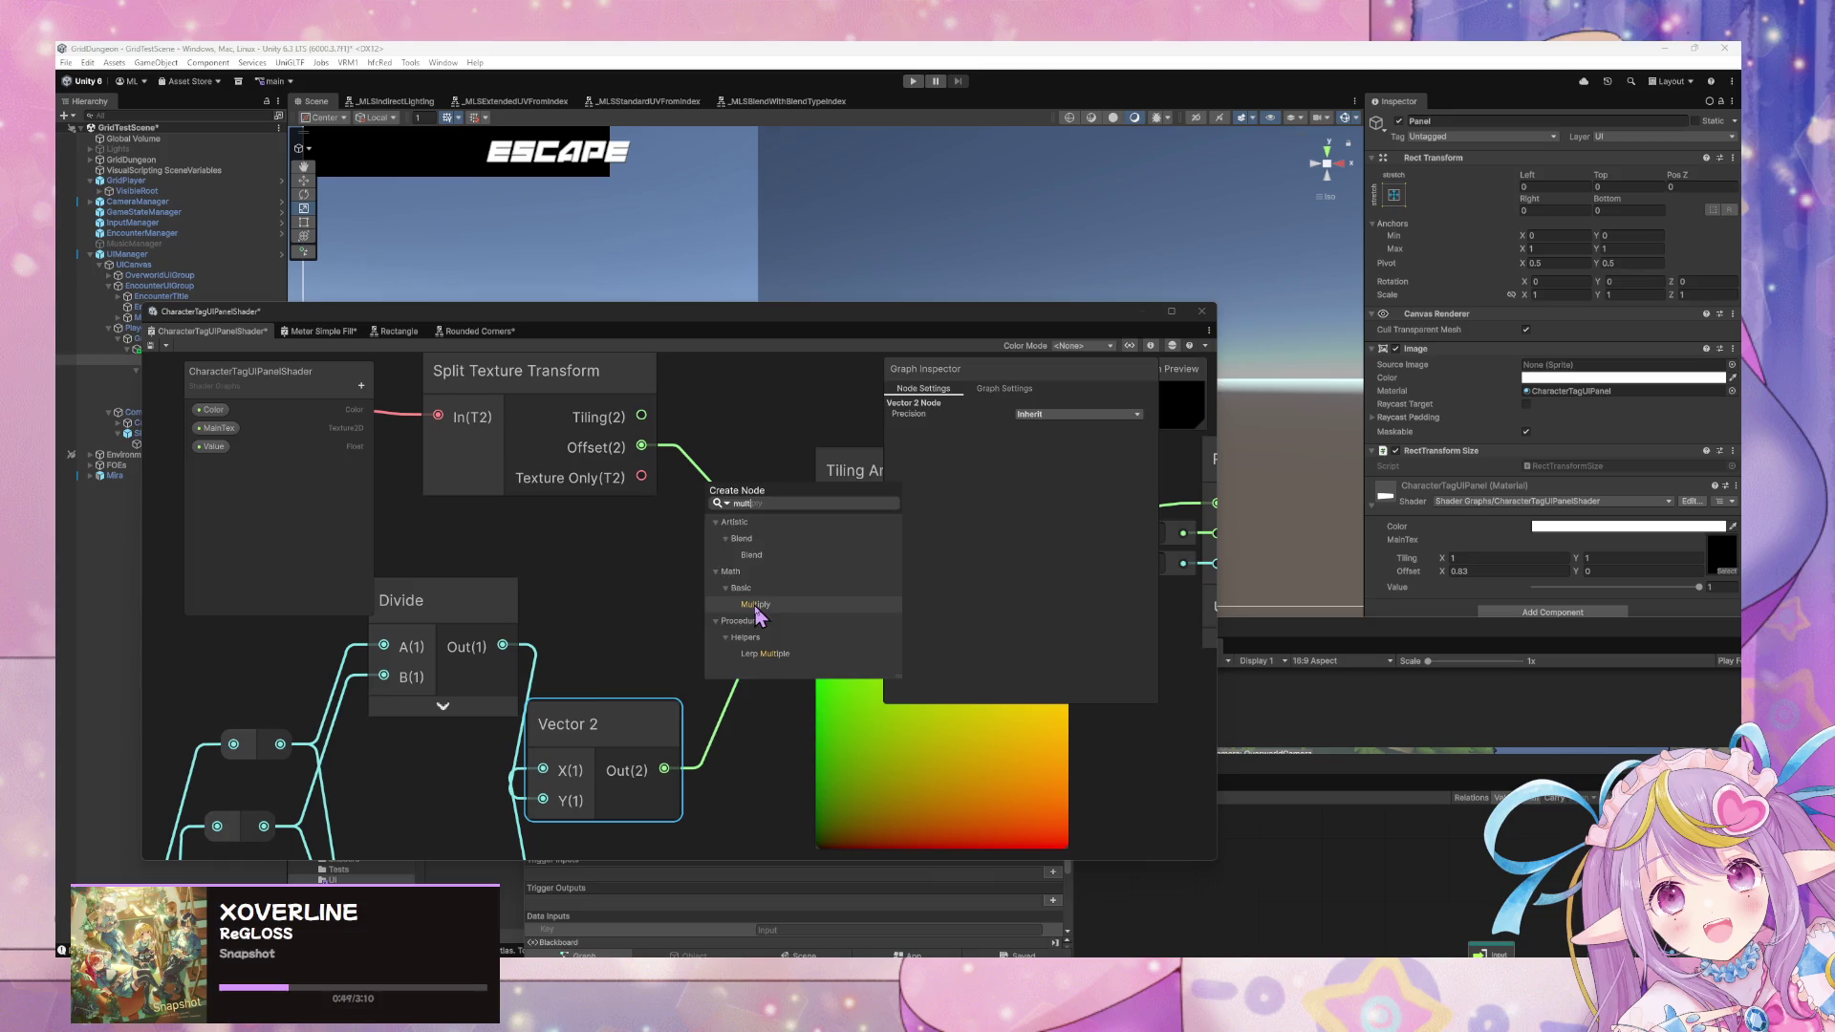
{"action": "left_click", "coordinate": [755, 605]}
{"action": "left_click_drag", "start_coordinate": [664, 769], "coordinate": [725, 718]}
{"action": "left_click_drag", "start_coordinate": [641, 415], "coordinate": [725, 687]}
{"action": "left_click_drag", "start_coordinate": [849, 686], "coordinate": [833, 548]}
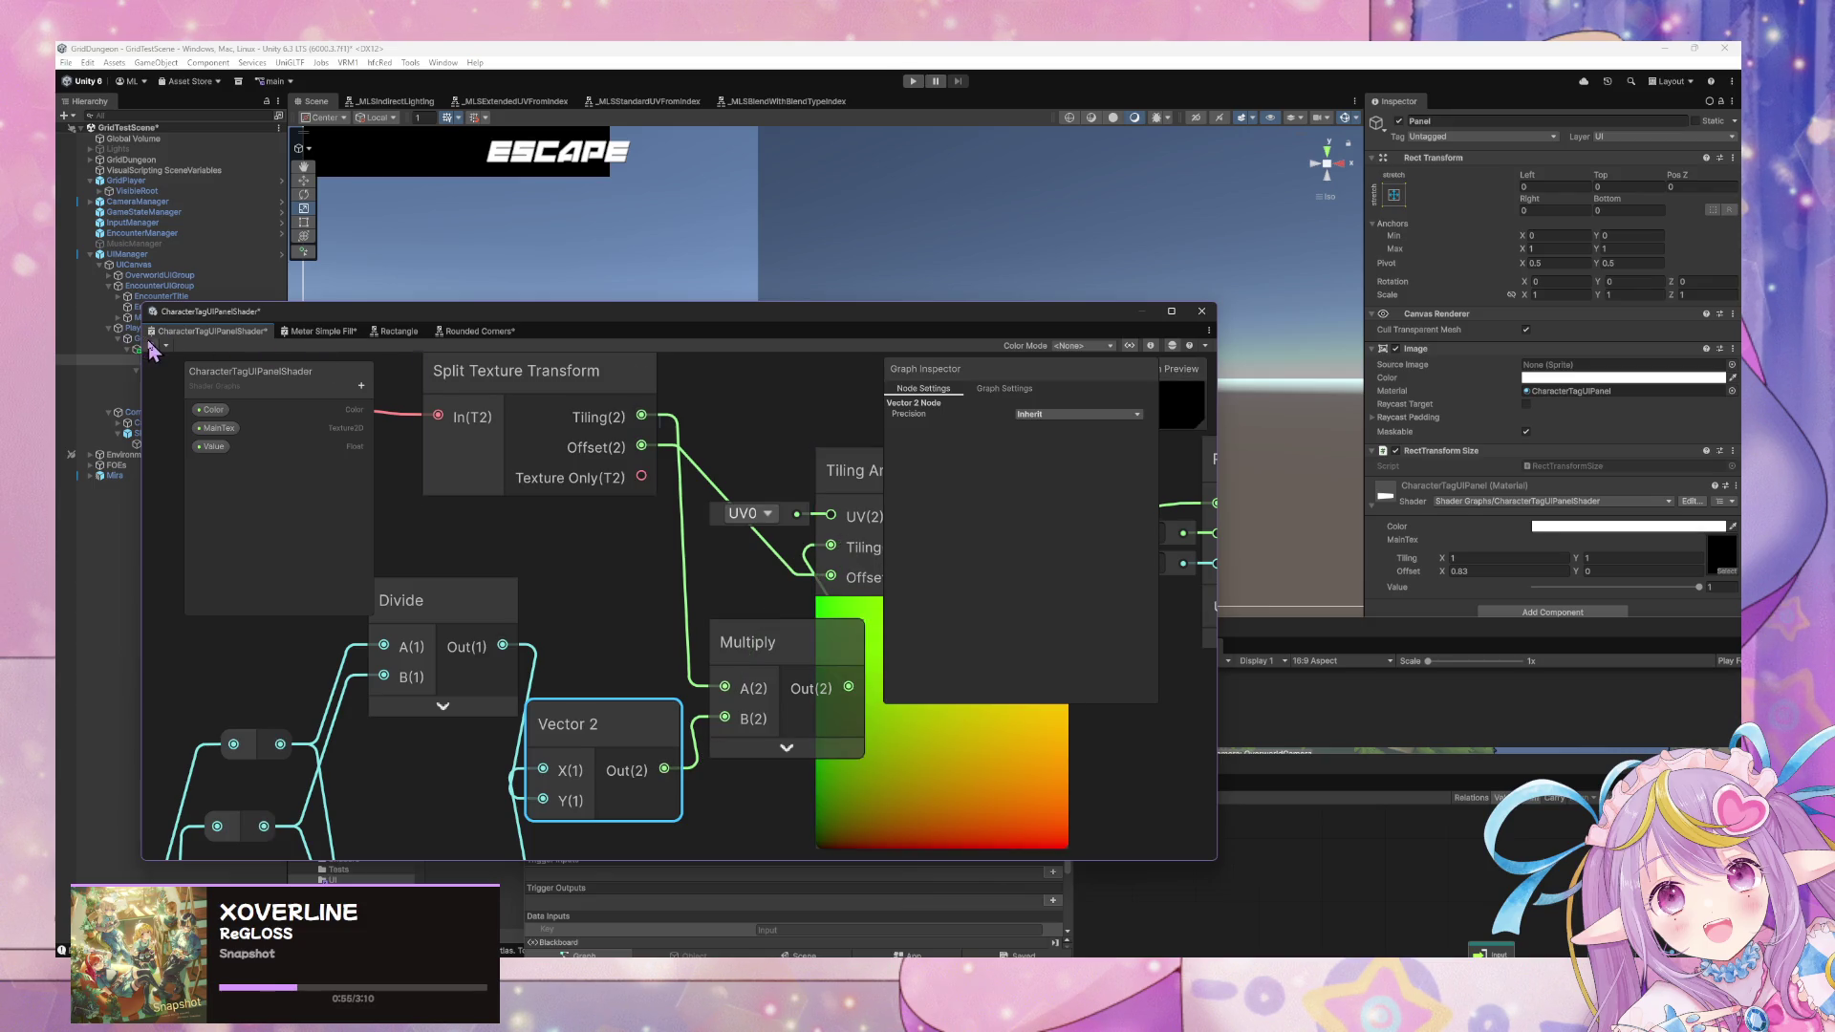
{"action": "left_click_drag", "start_coordinate": [1015, 322], "coordinate": [1250, 681]}
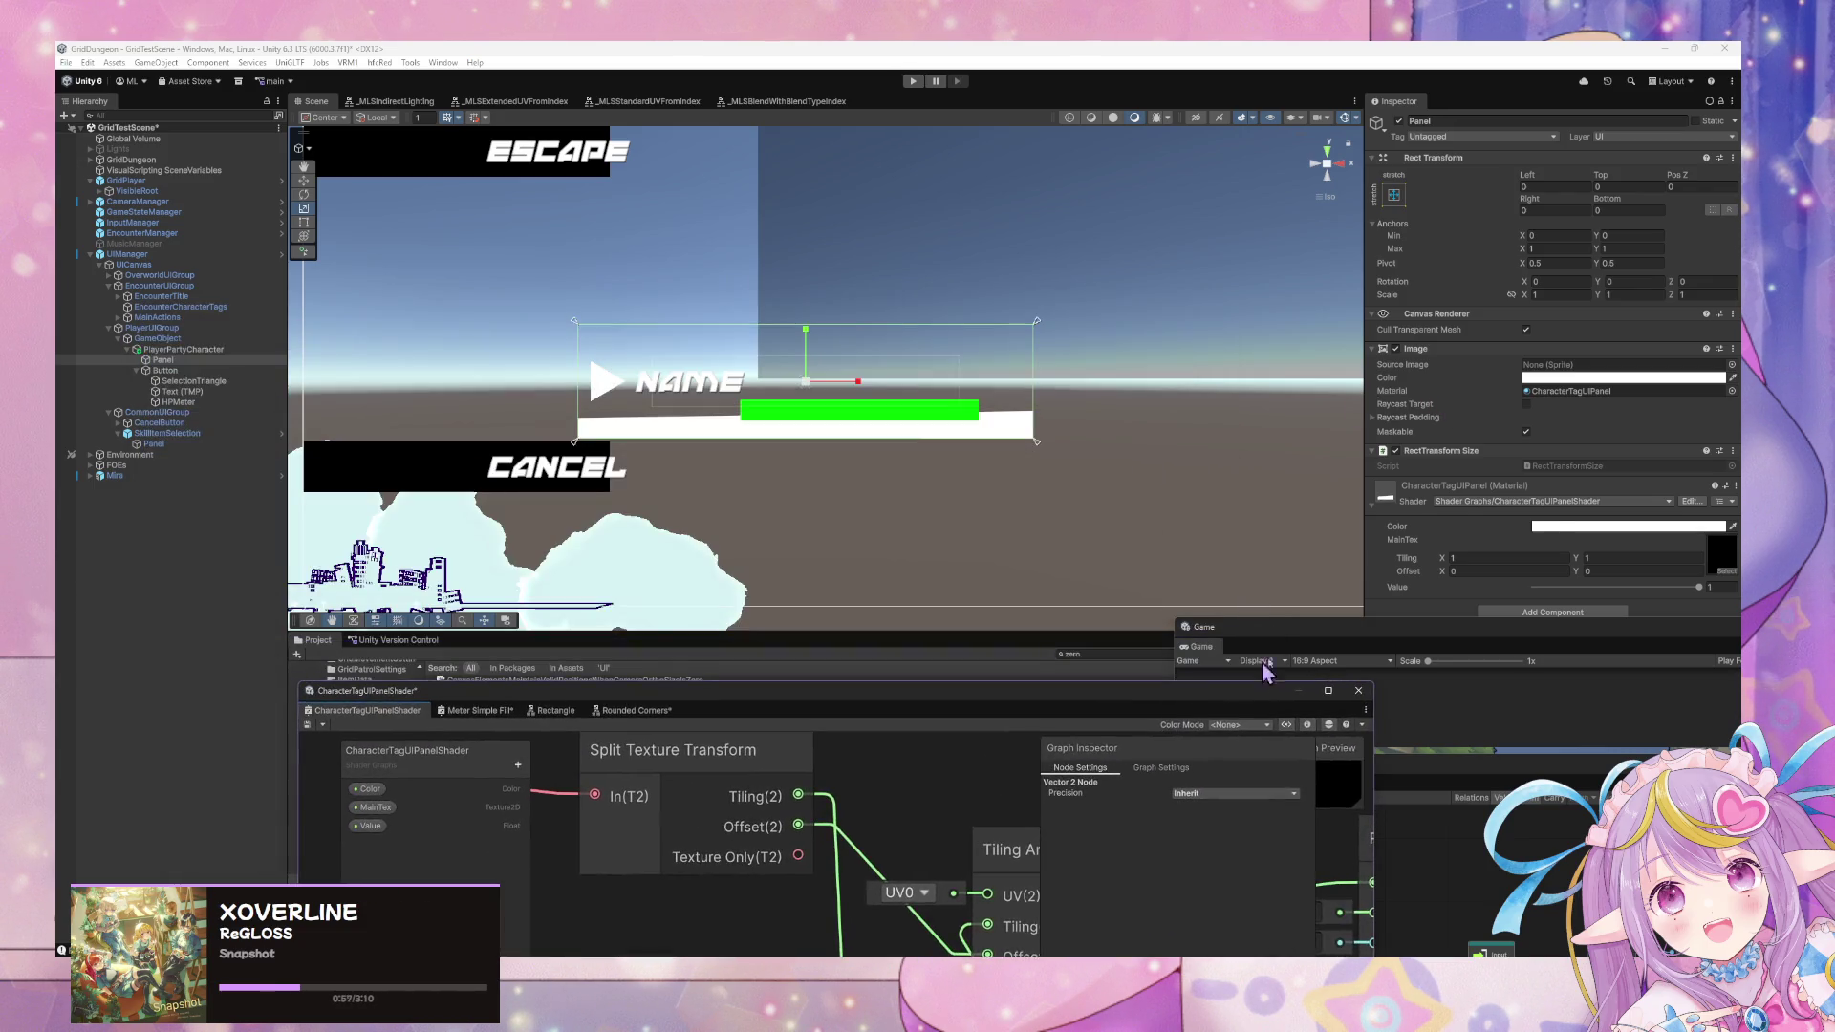
{"action": "left_click", "coordinate": [1447, 560]}
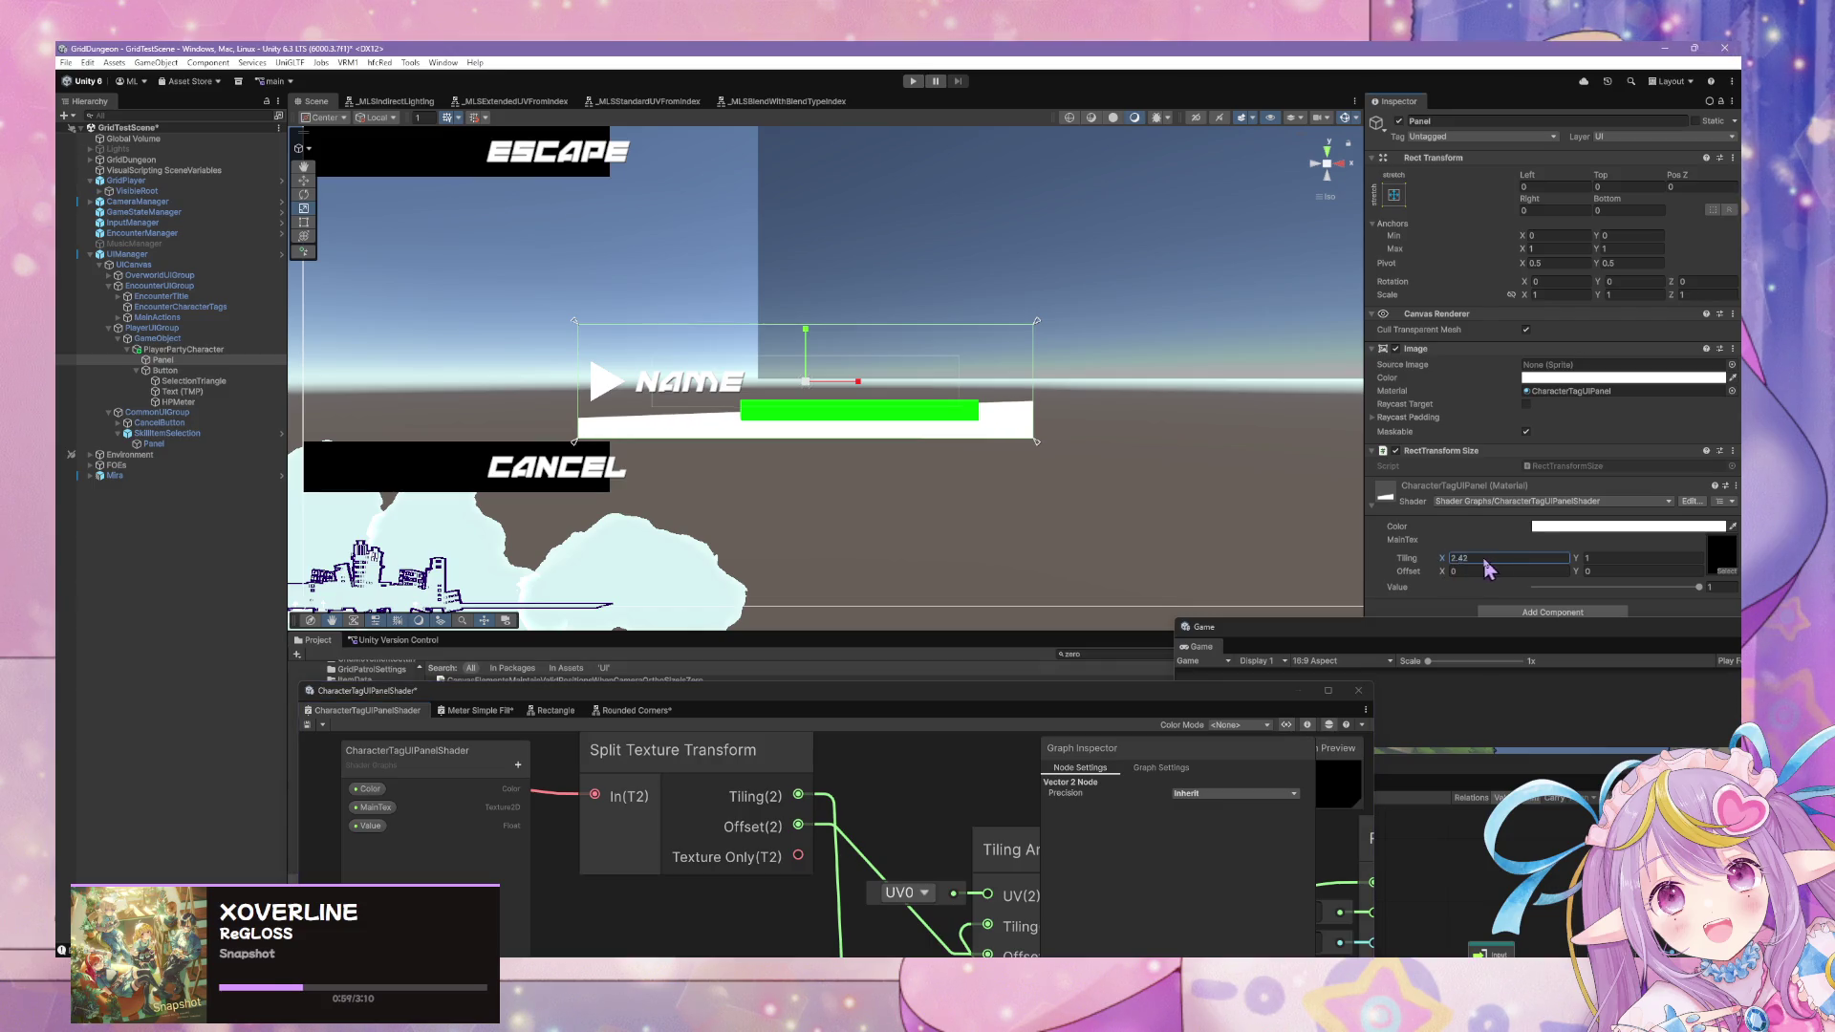
{"action": "key", "text": "BackSpace"}
{"action": "type", "text": "6"}
{"action": "key", "text": "BackSpace"}
{"action": "key", "text": "BackSpace"}
{"action": "key", "text": "BackSpace"}
{"action": "type", "text": "4.43"}
{"action": "key", "text": "BackSpace"}
{"action": "key", "text": "BackSpace"}
{"action": "key", "text": "BackSpace"}
{"action": "type", "text": "3.37"}
{"action": "key", "text": "BackSpace"}
{"action": "key", "text": "BackSpace"}
{"action": "key", "text": "BackSpace"}
{"action": "type", "text": "7.8"}
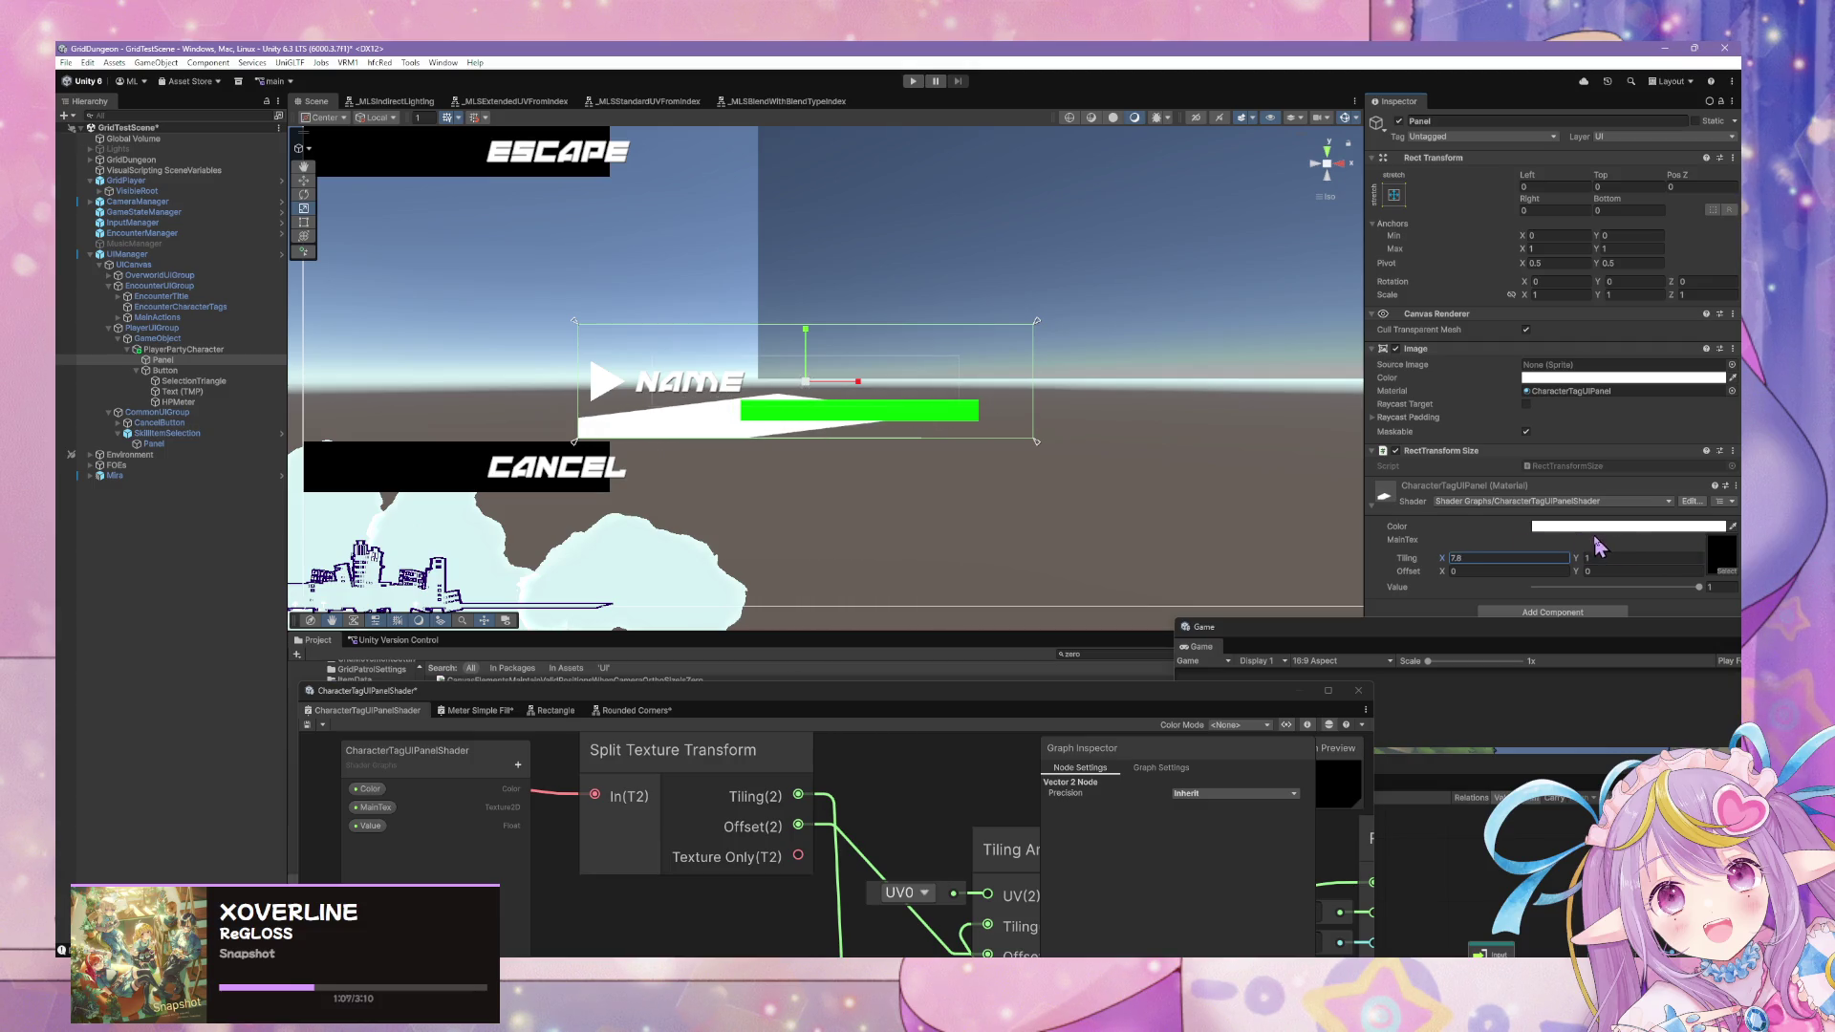
{"action": "key", "text": "BackSpace"}
{"action": "key", "text": "BackSpace"}
{"action": "key", "text": "BackSpace"}
{"action": "type", "text": "14.34"}
{"action": "left_click_drag", "start_coordinate": [69, 551], "coordinate": [1628, 543]}
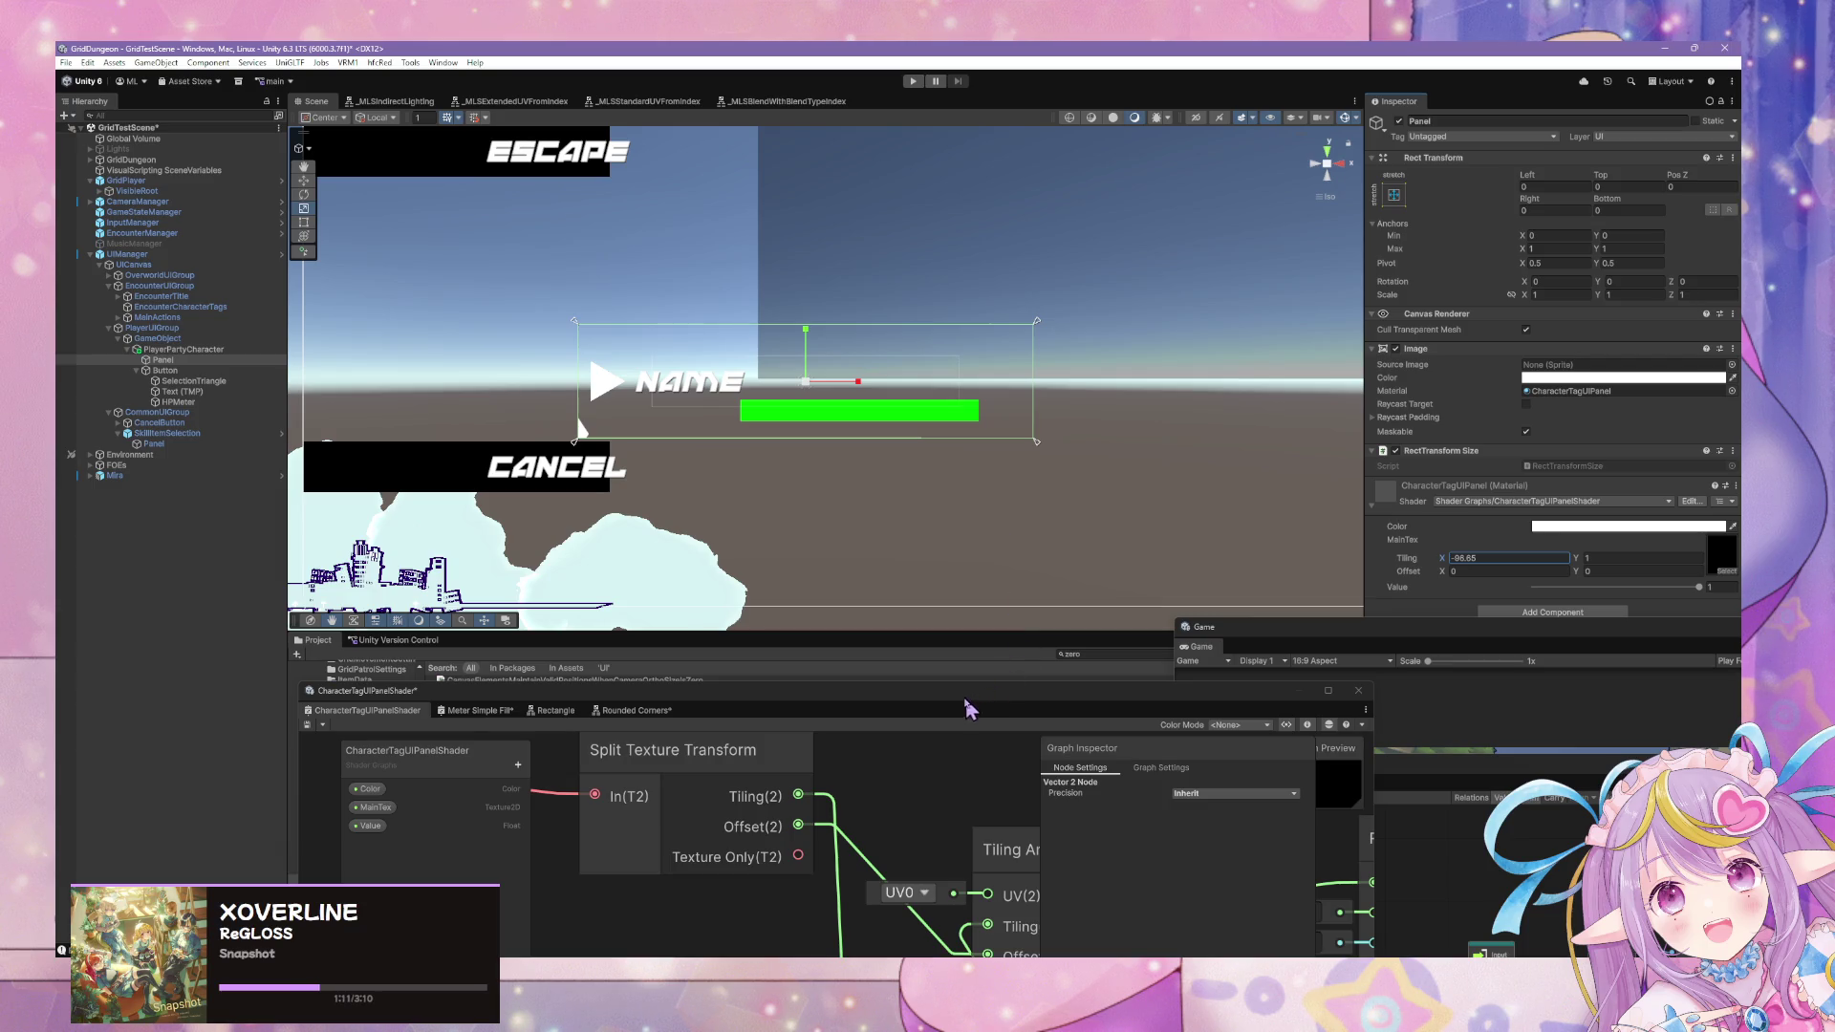
{"action": "type", "text": "1"}
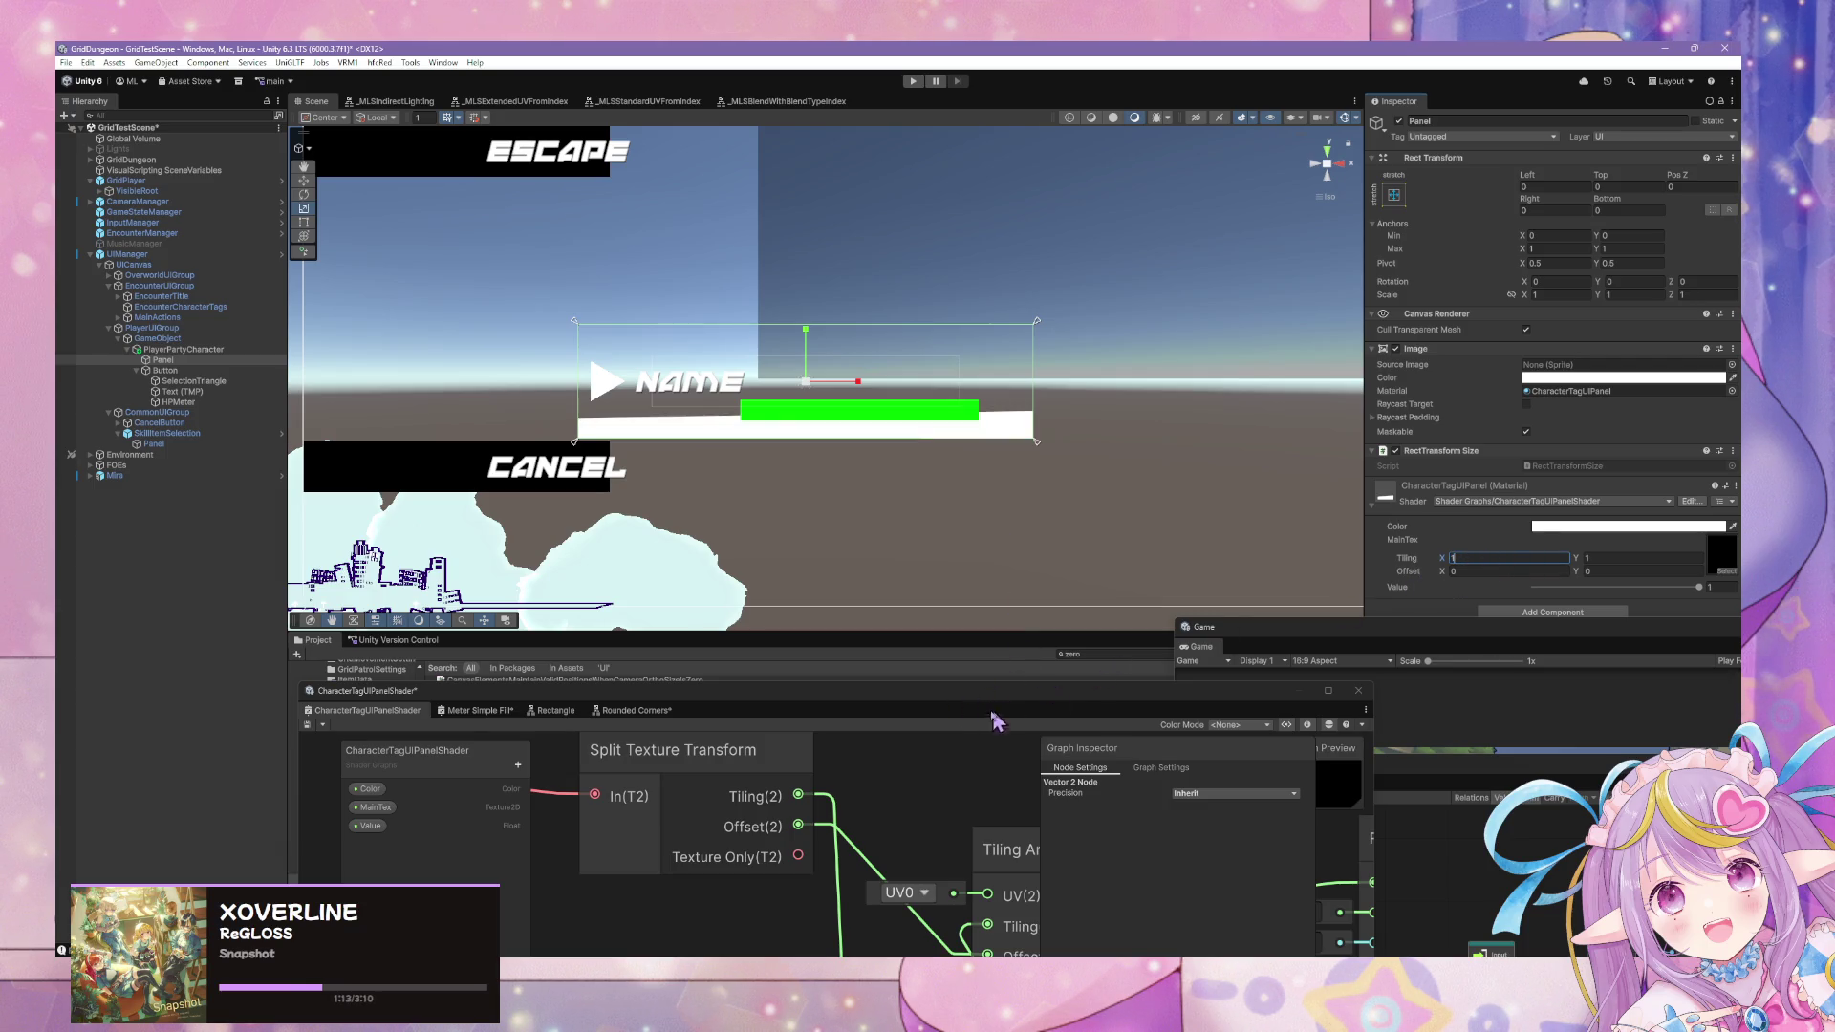
{"action": "left_click_drag", "start_coordinate": [960, 702], "coordinate": [979, 375]}
{"action": "mouse_move", "coordinate": [886, 484]}
{"action": "left_mouse_down"}
{"action": "mouse_move", "coordinate": [768, 494]}
{"action": "mouse_move", "coordinate": [873, 619]}
{"action": "left_mouse_up"}
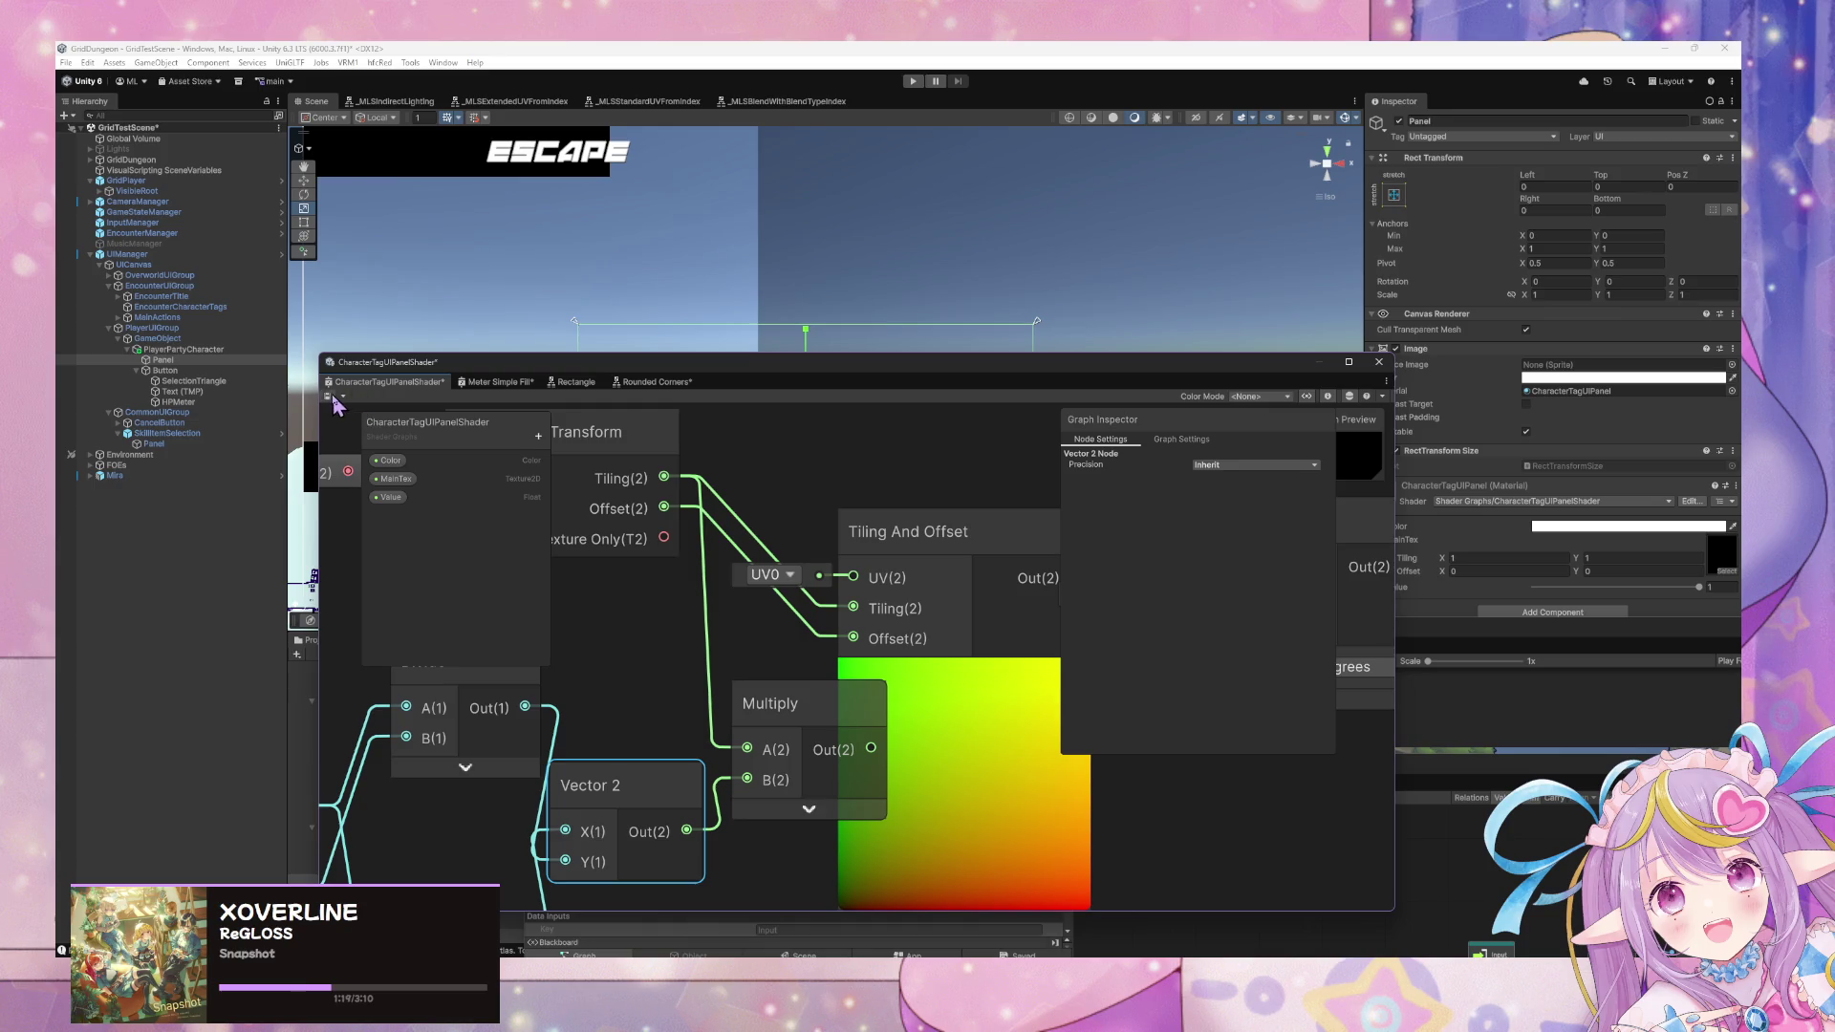
Rearrange the Shader Graph window and scrub the material's Tiling X up to 2.92.
{"action": "left_click_drag", "start_coordinate": [785, 361], "coordinate": [643, 636]}
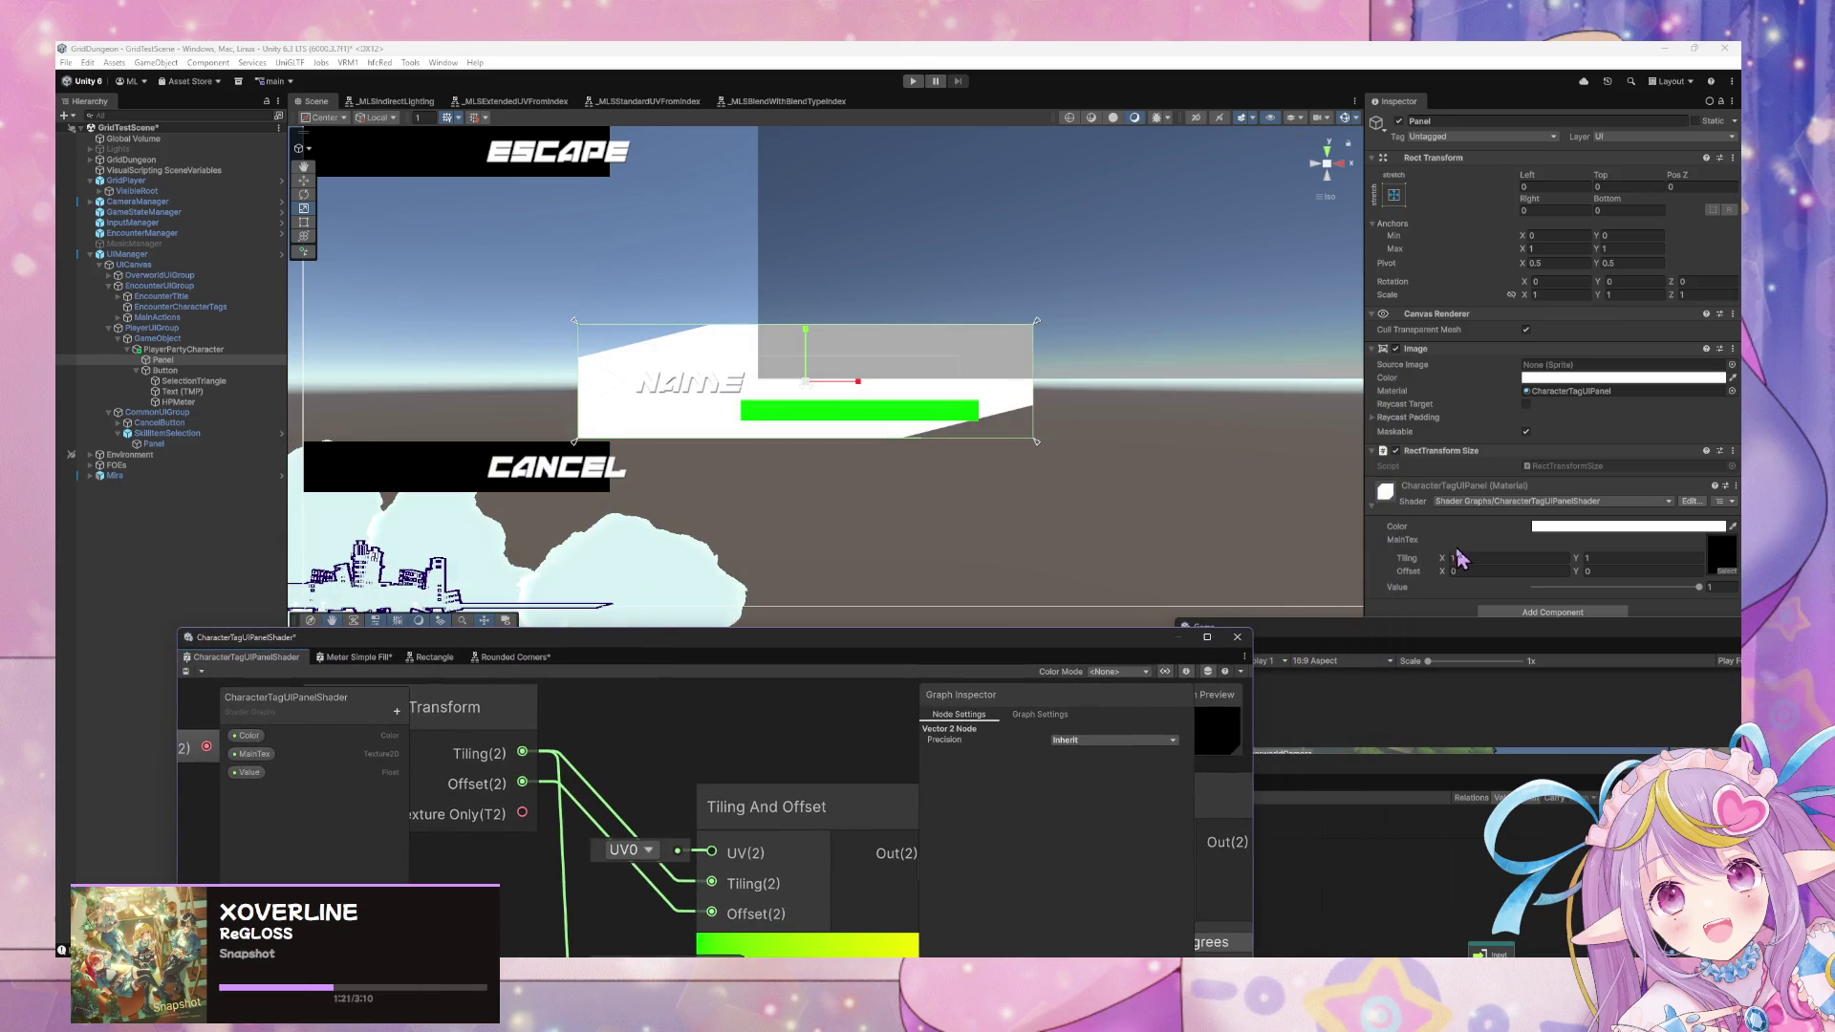
{"action": "left_click_drag", "start_coordinate": [1445, 561], "coordinate": [1519, 565]}
{"action": "mouse_move", "coordinate": [930, 640]}
{"action": "left_mouse_down"}
{"action": "mouse_move", "coordinate": [1105, 421]}
{"action": "mouse_move", "coordinate": [1049, 382]}
{"action": "left_mouse_up"}
{"action": "left_click_drag", "start_coordinate": [1373, 595], "coordinate": [1658, 595]}
{"action": "mouse_move", "coordinate": [894, 577]}
{"action": "left_mouse_down"}
{"action": "mouse_move", "coordinate": [989, 628]}
{"action": "mouse_move", "coordinate": [772, 632]}
{"action": "mouse_move", "coordinate": [915, 631]}
{"action": "mouse_move", "coordinate": [874, 574]}
{"action": "left_mouse_up"}
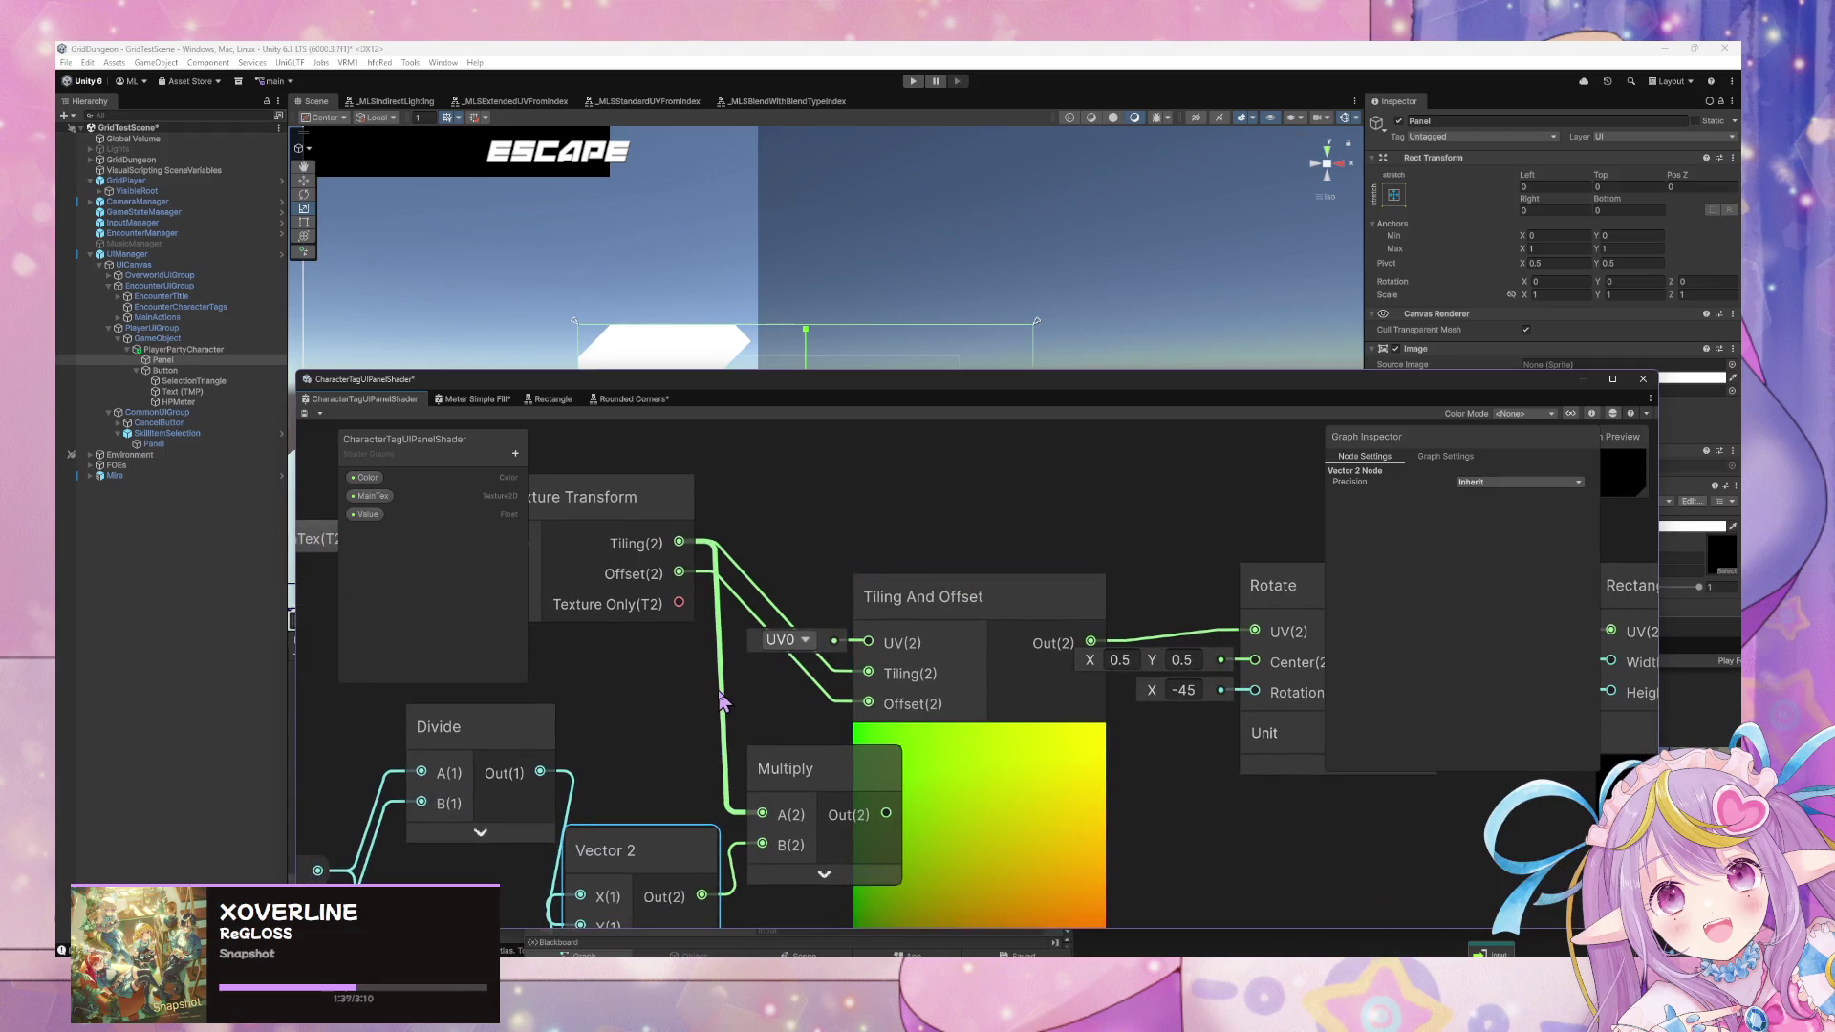
Move the UV ratio nodes down-left and bring Rotate, Rectangle, Multiply and Step into view.
{"action": "scroll", "coordinate": [1011, 623], "scroll_direction": "down", "scroll_amount": 6}
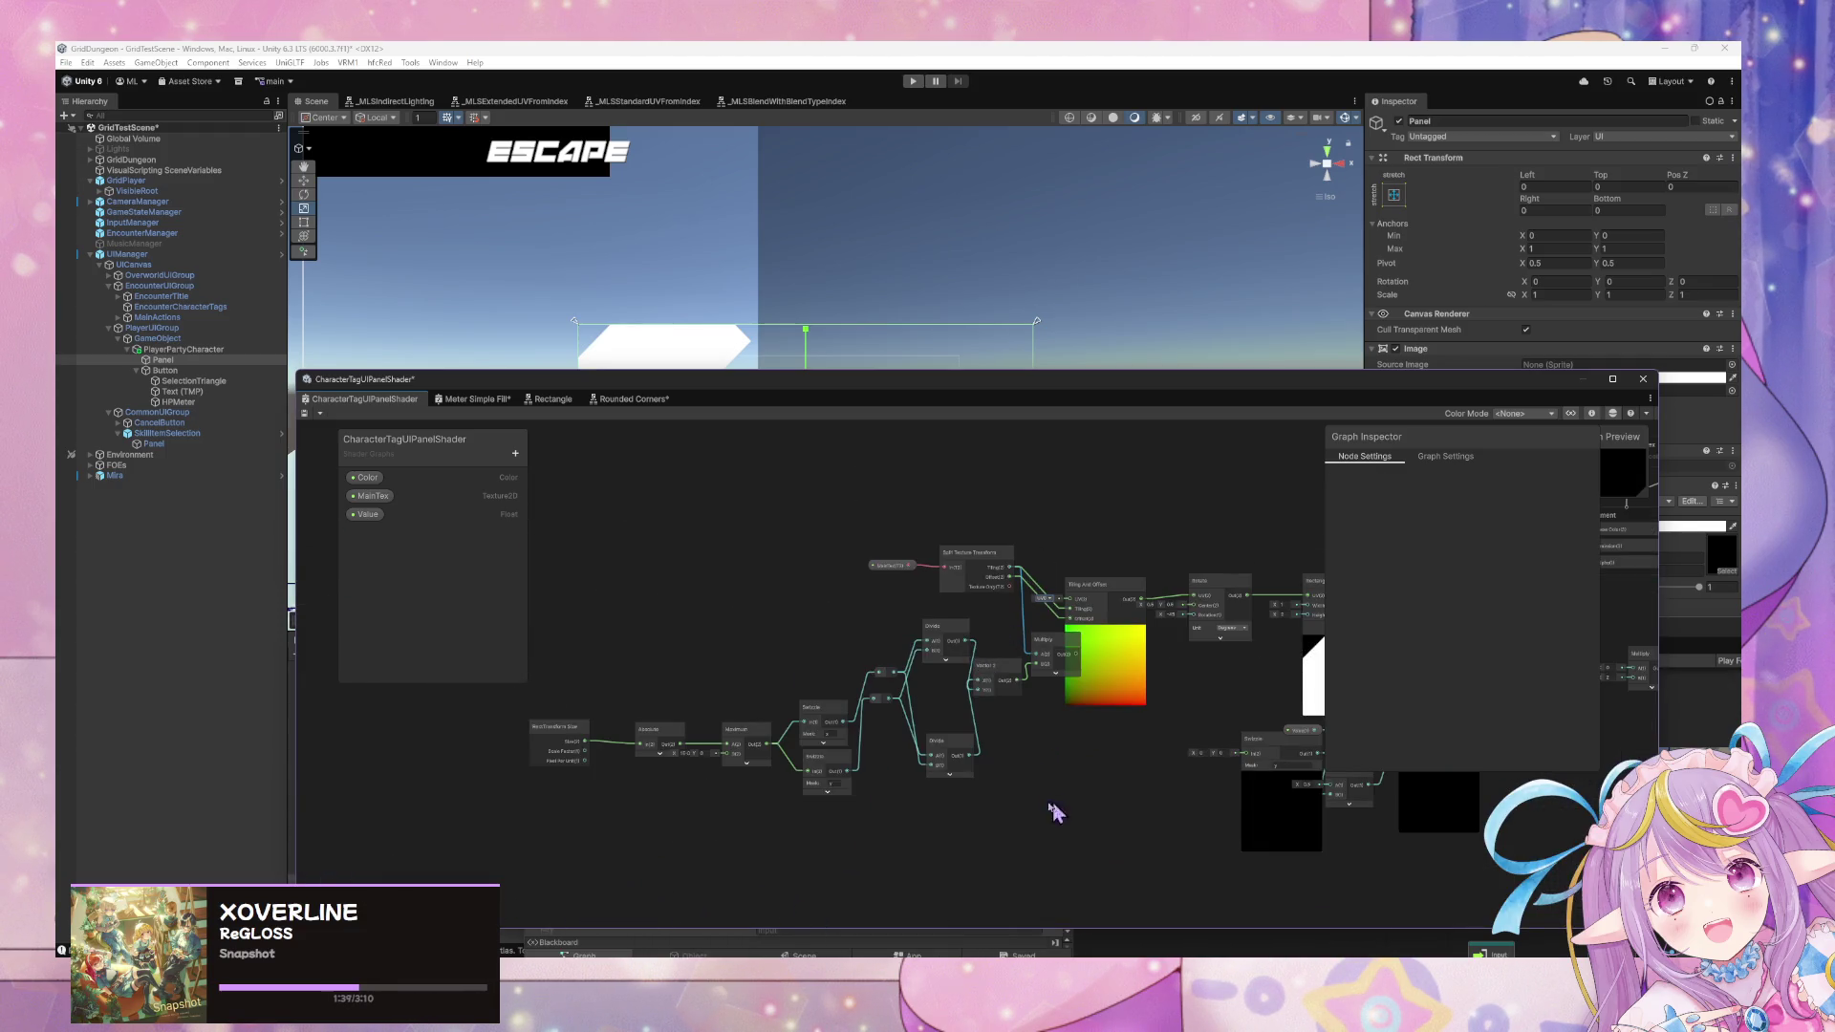
{"action": "left_click_drag", "start_coordinate": [538, 657], "coordinate": [536, 649]}
{"action": "left_click_drag", "start_coordinate": [1067, 642], "coordinate": [844, 709]}
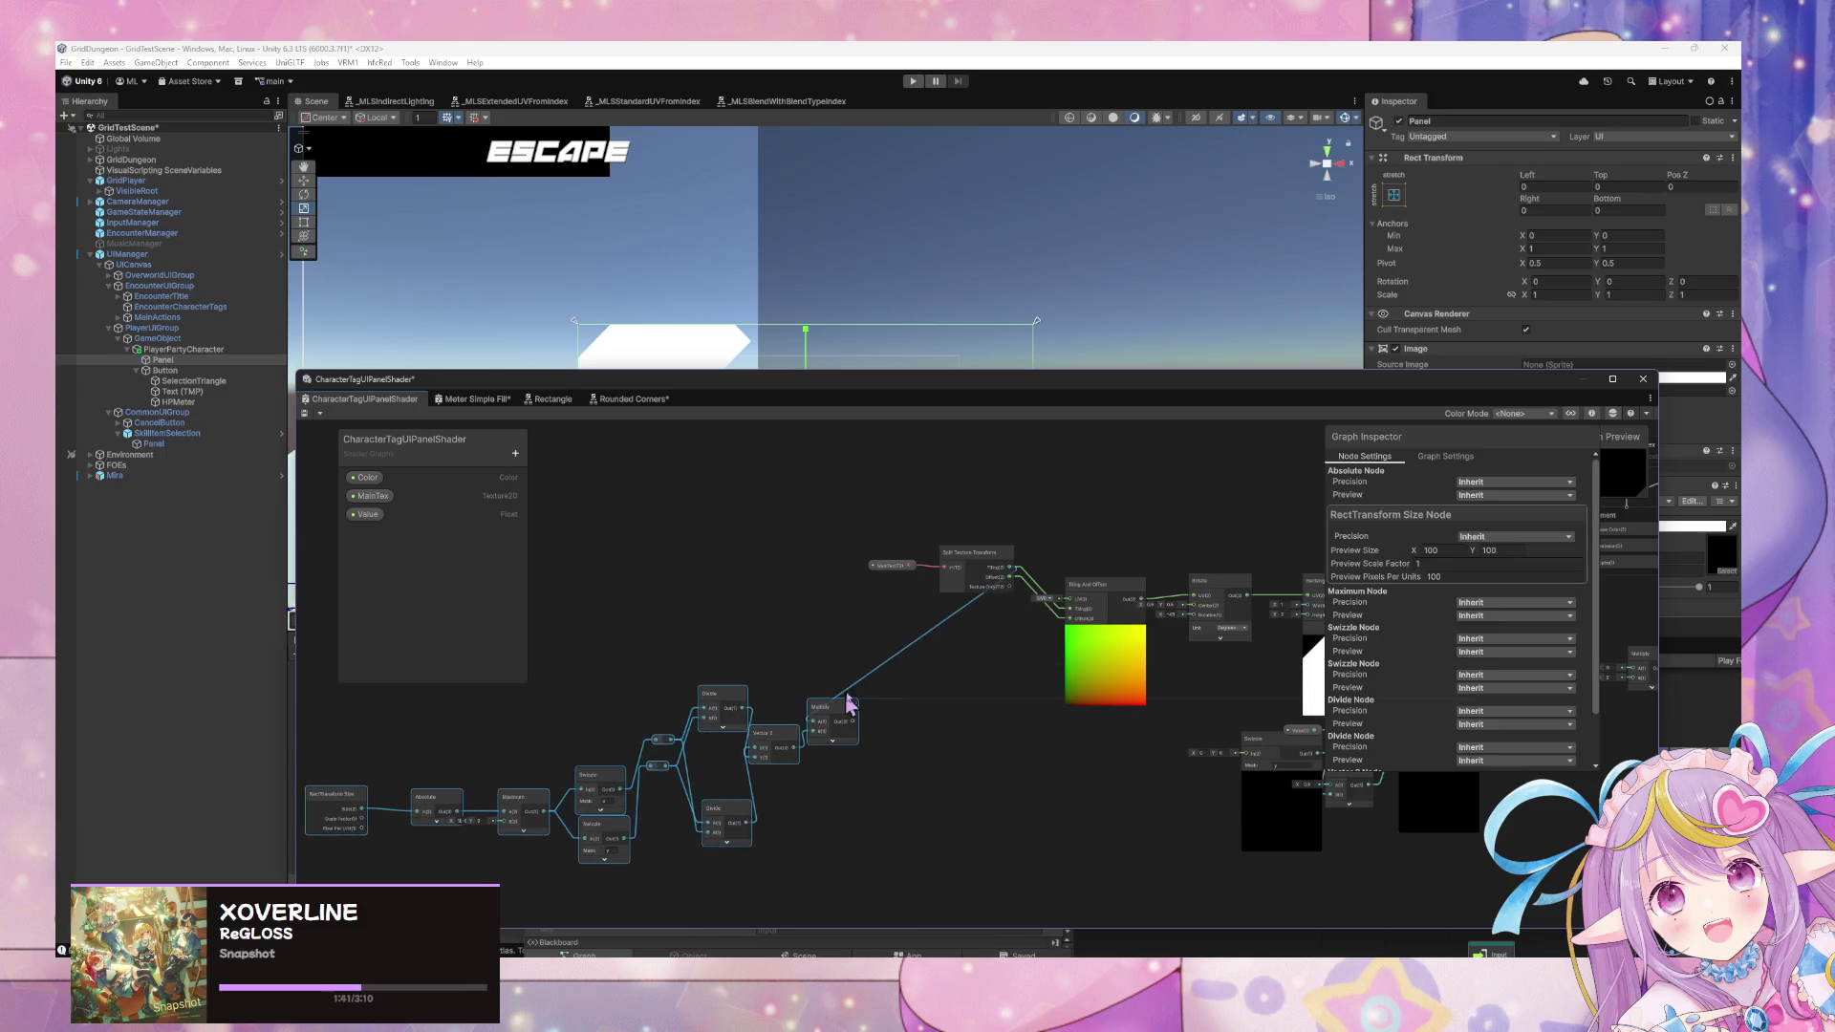
{"action": "left_click", "coordinate": [915, 654]}
{"action": "scroll", "coordinate": [1042, 612], "scroll_direction": "up", "scroll_amount": 5}
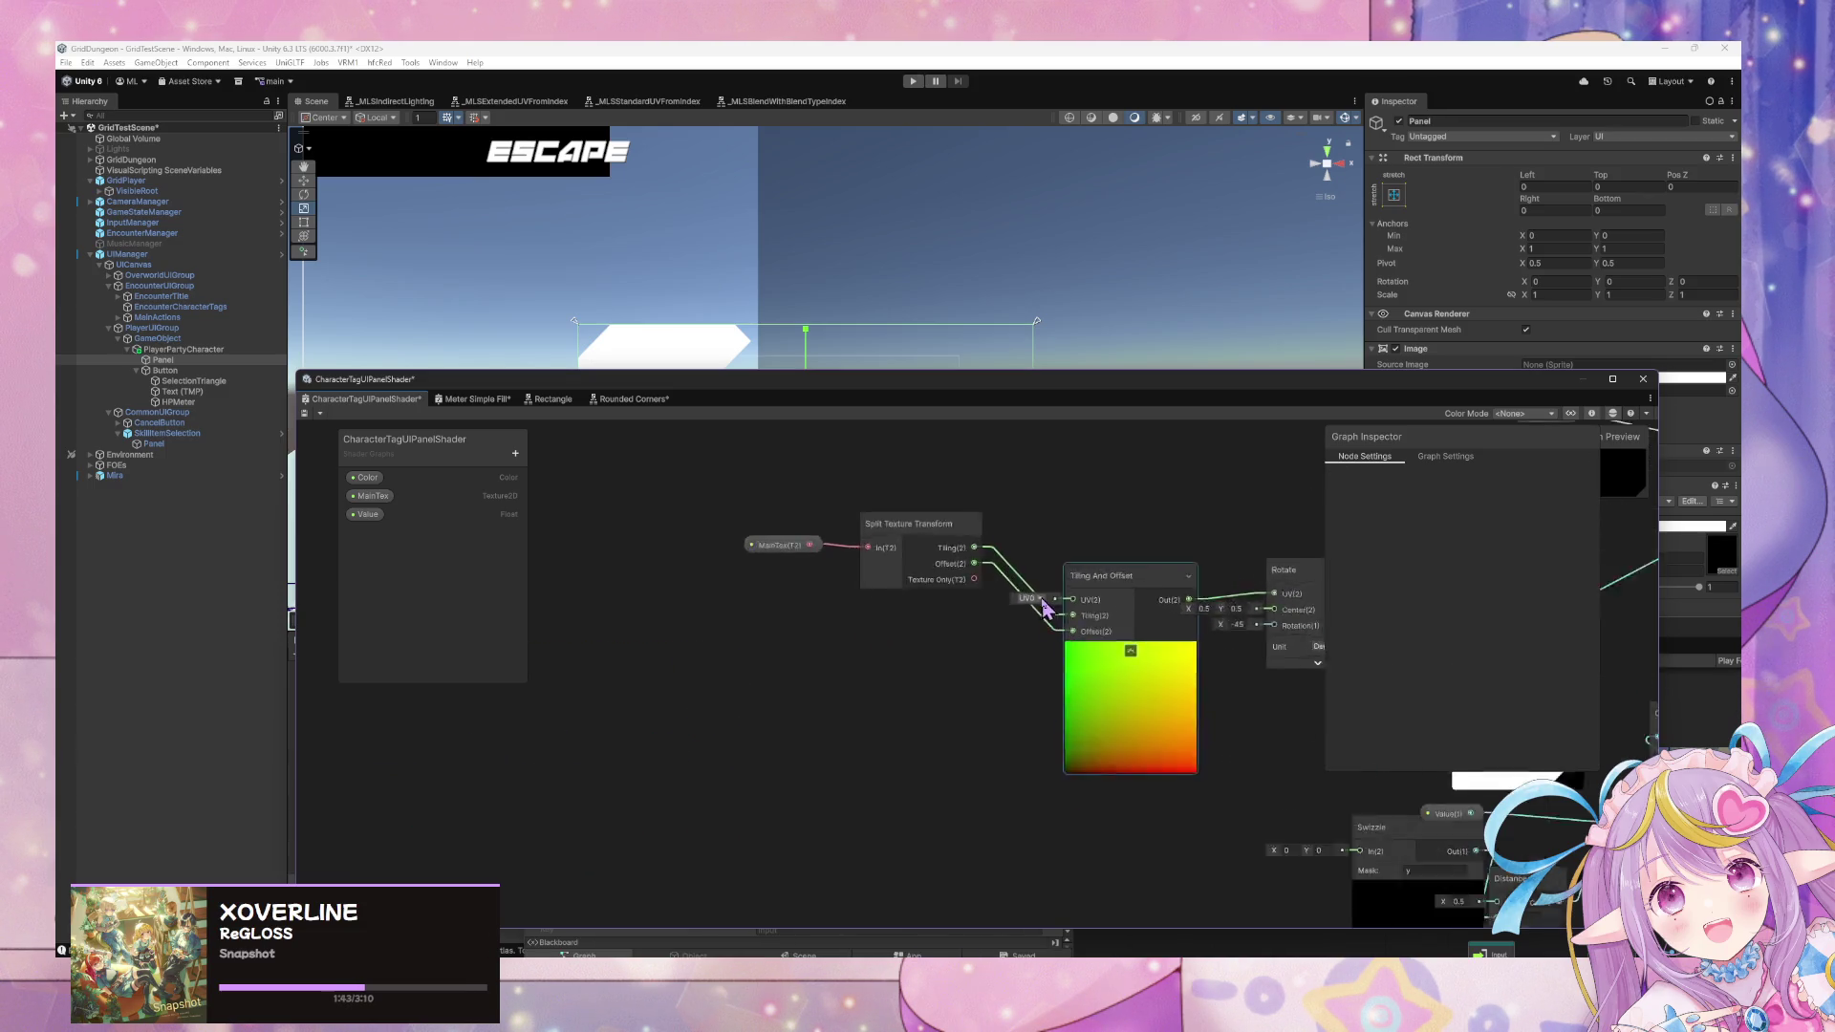
{"action": "scroll", "coordinate": [846, 611], "scroll_direction": "down", "scroll_amount": 4}
{"action": "scroll", "coordinate": [860, 630], "scroll_direction": "up", "scroll_amount": 2}
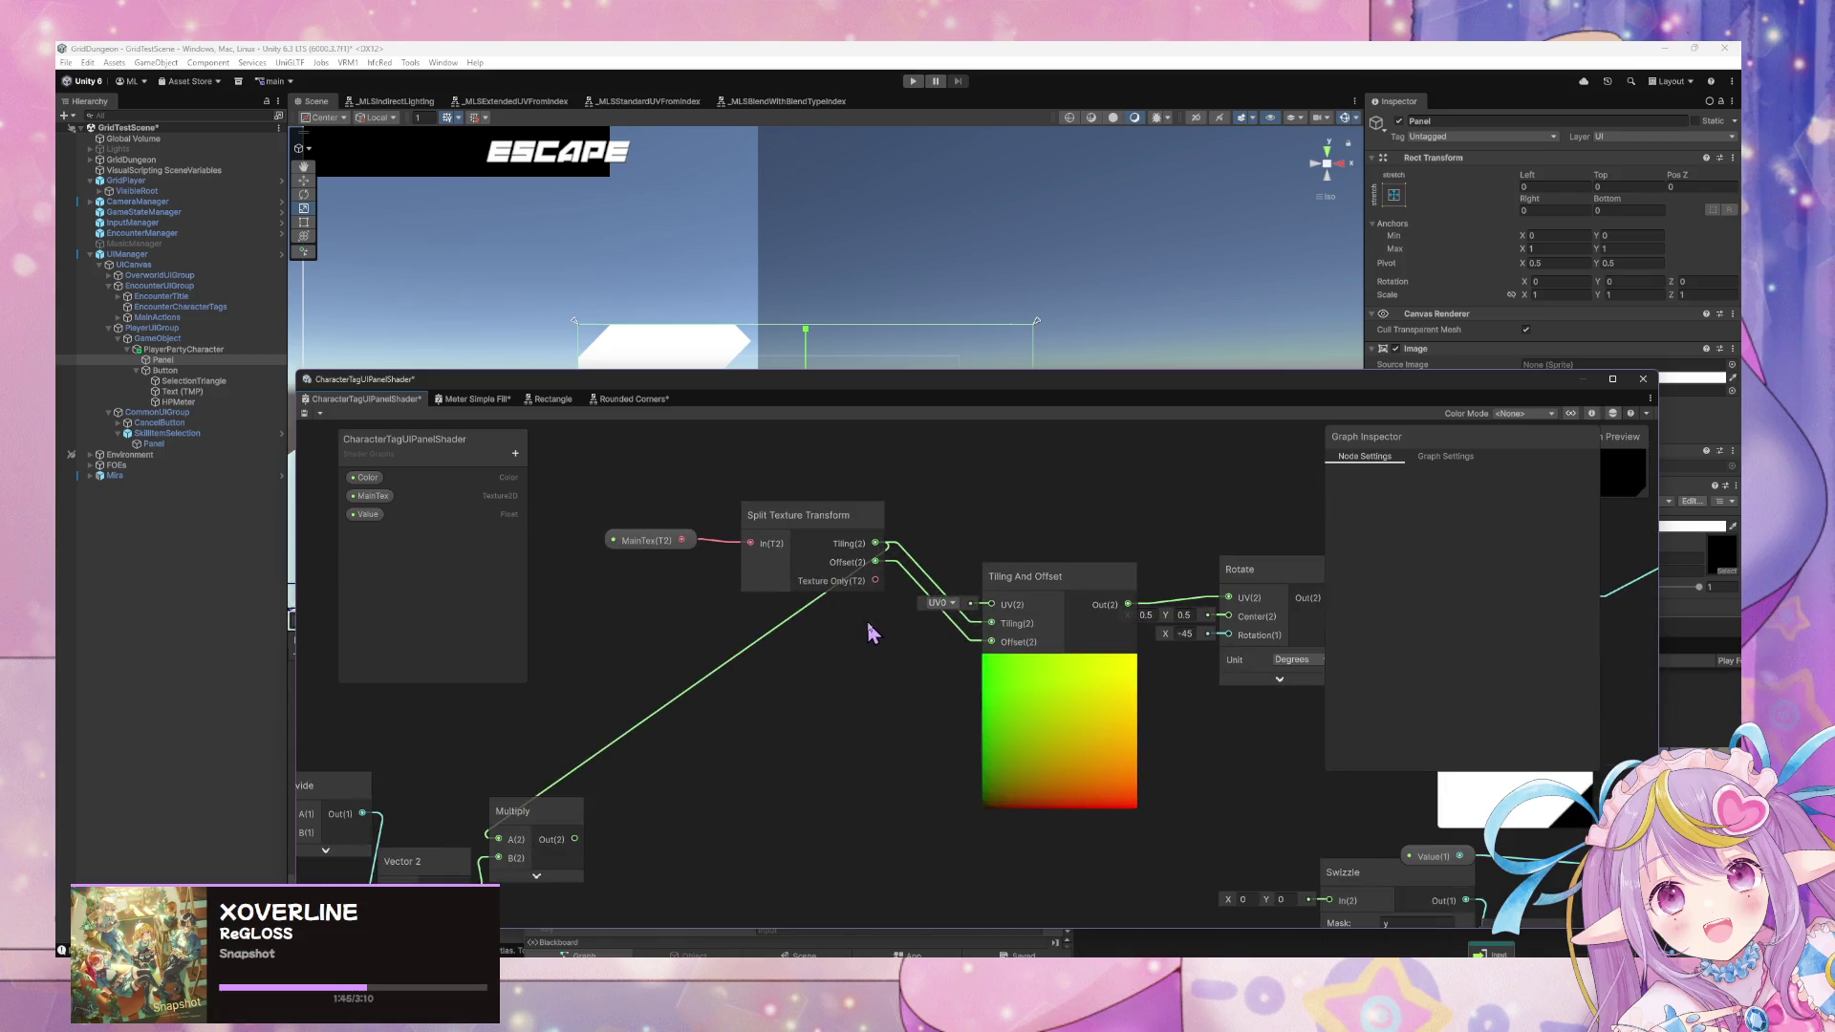
{"action": "left_click_drag", "start_coordinate": [864, 635], "coordinate": [469, 628]}
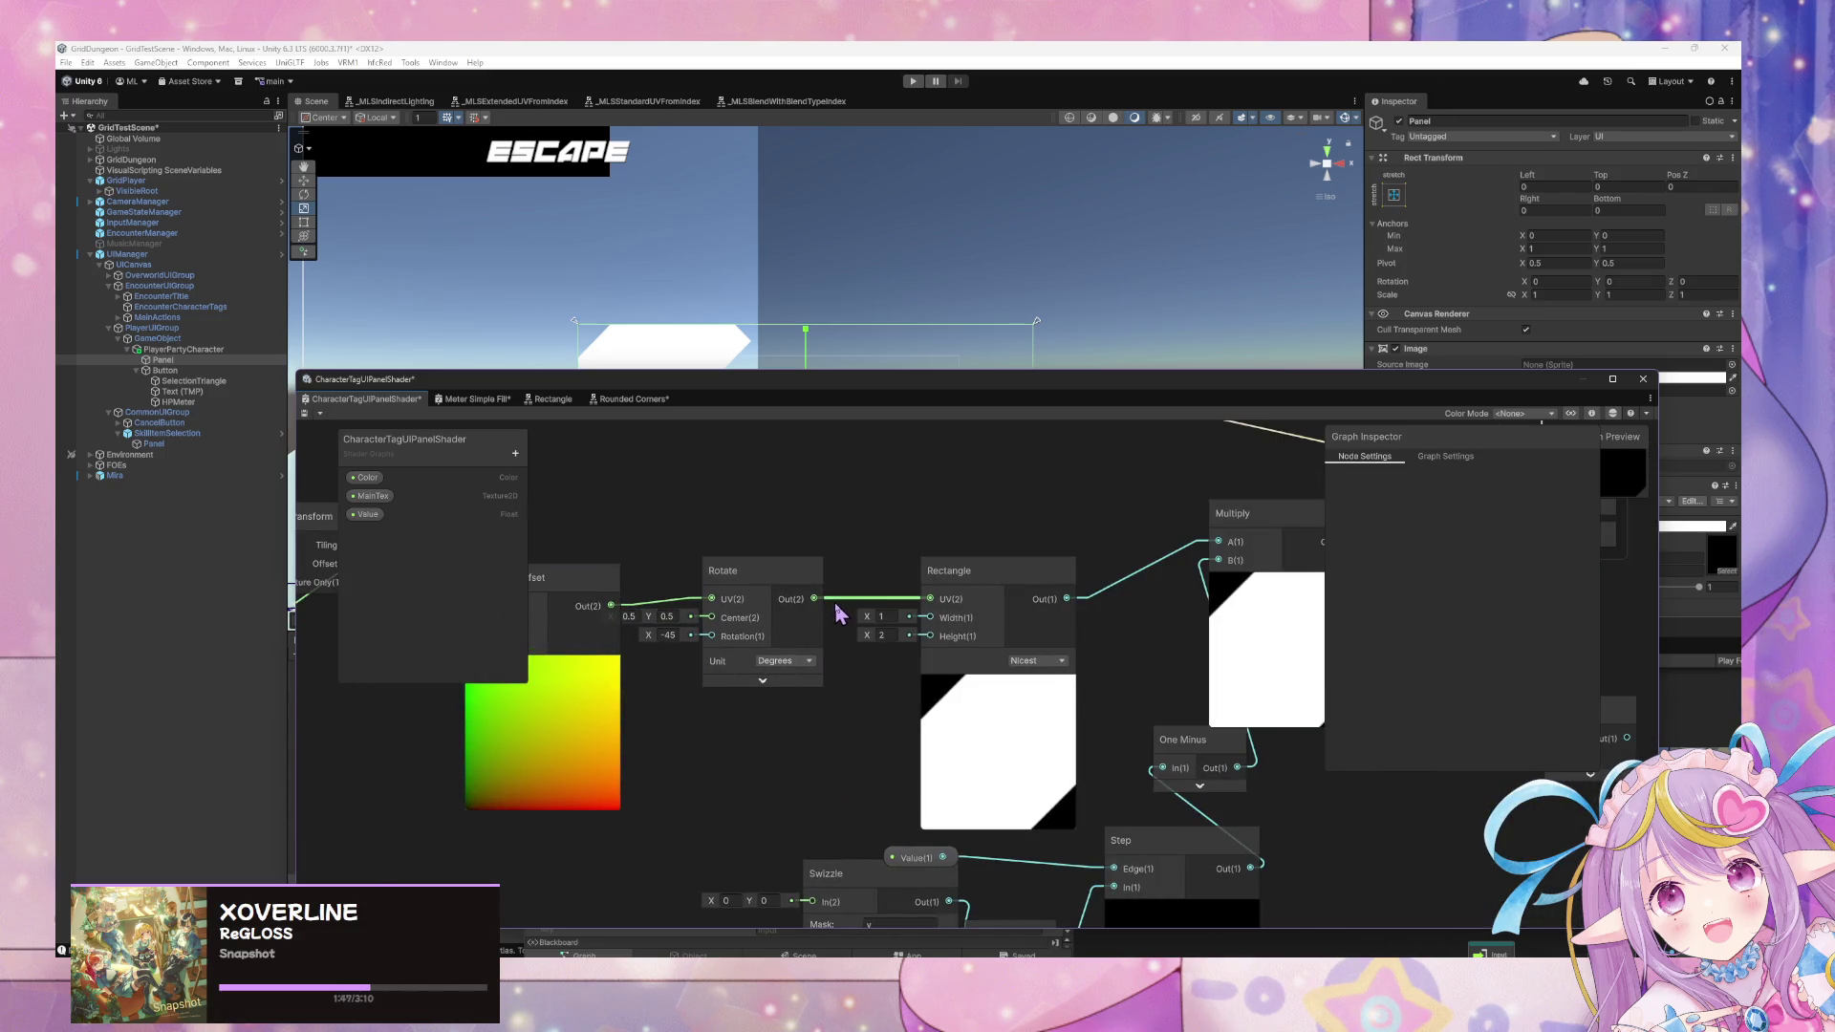
{"action": "left_click_drag", "start_coordinate": [782, 657], "coordinate": [873, 686]}
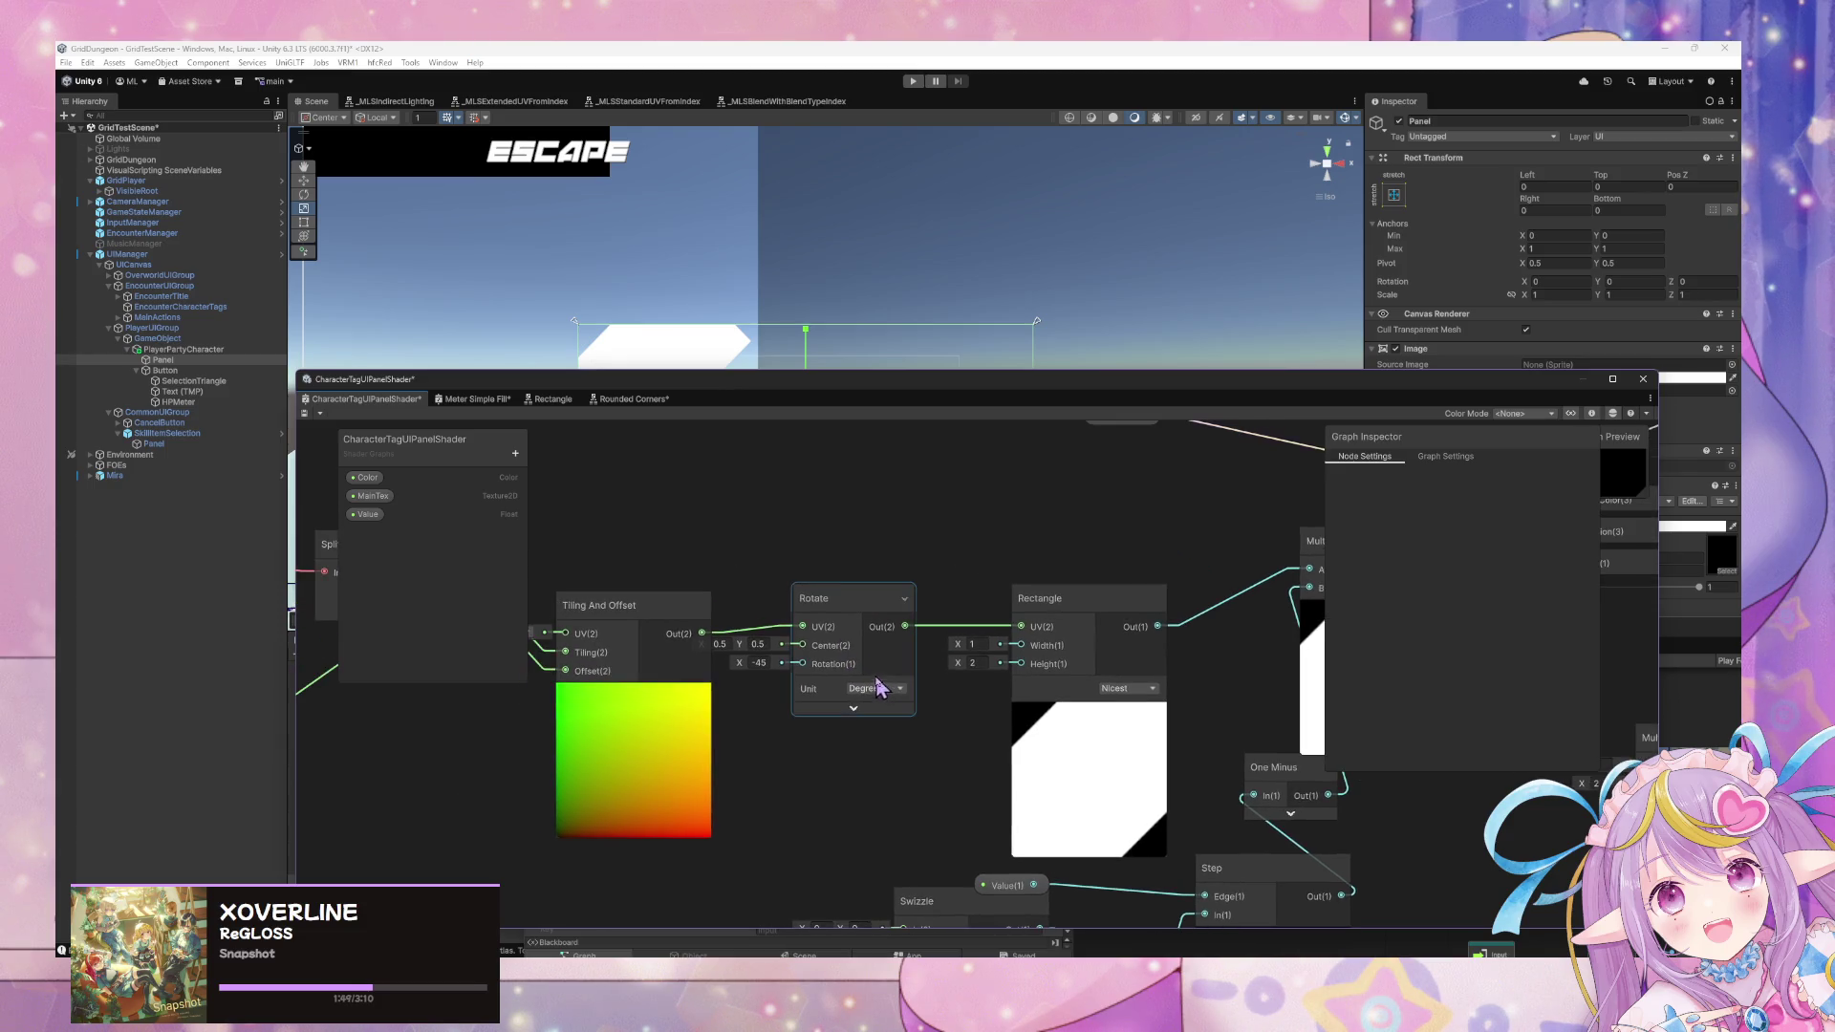
Delete the Rectangle node that follows Rotate.
{"action": "left_click", "coordinate": [874, 683]}
{"action": "left_click", "coordinate": [1012, 597]}
{"action": "key", "text": "Delete"}
{"action": "mouse_move", "coordinate": [1026, 613]}
{"action": "left_mouse_down"}
{"action": "mouse_move", "coordinate": [967, 628]}
{"action": "mouse_move", "coordinate": [1290, 643]}
{"action": "mouse_move", "coordinate": [1021, 673]}
{"action": "mouse_move", "coordinate": [1197, 669]}
{"action": "left_mouse_up"}
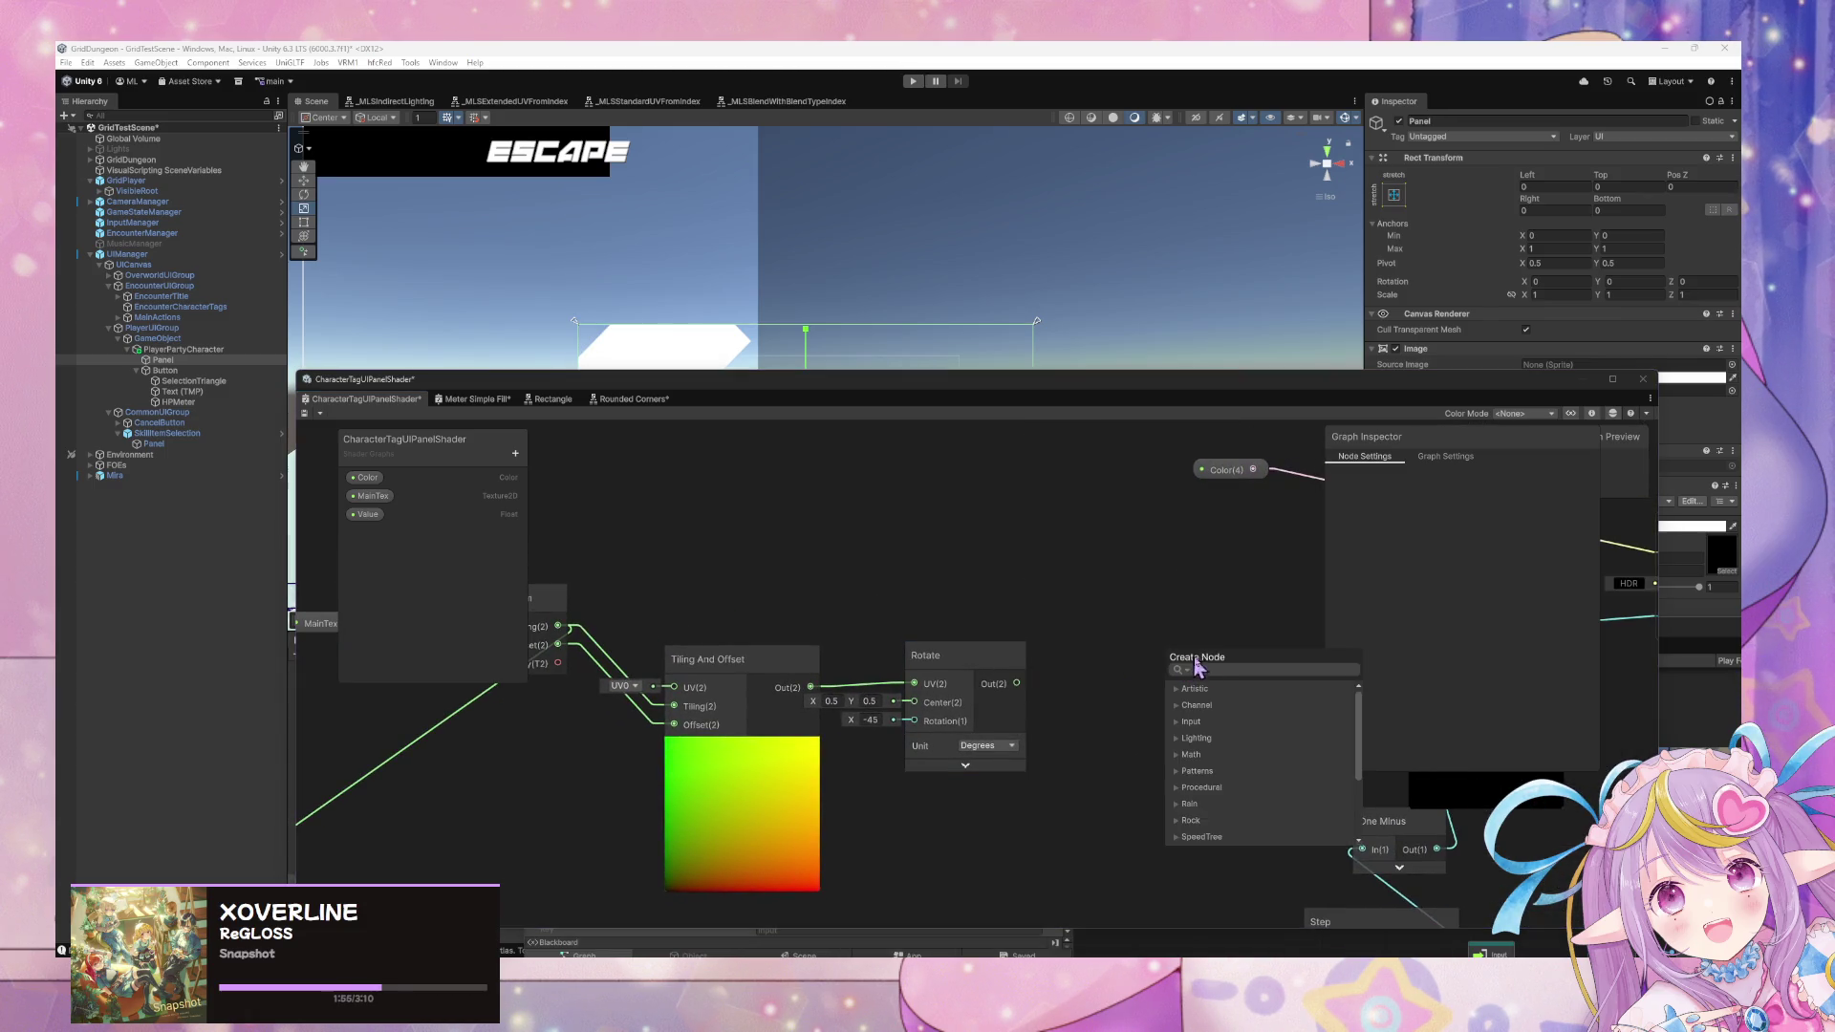
Add a Swizzle node with mask x fed from Rotate's output.
{"action": "left_click", "coordinate": [1100, 633]}
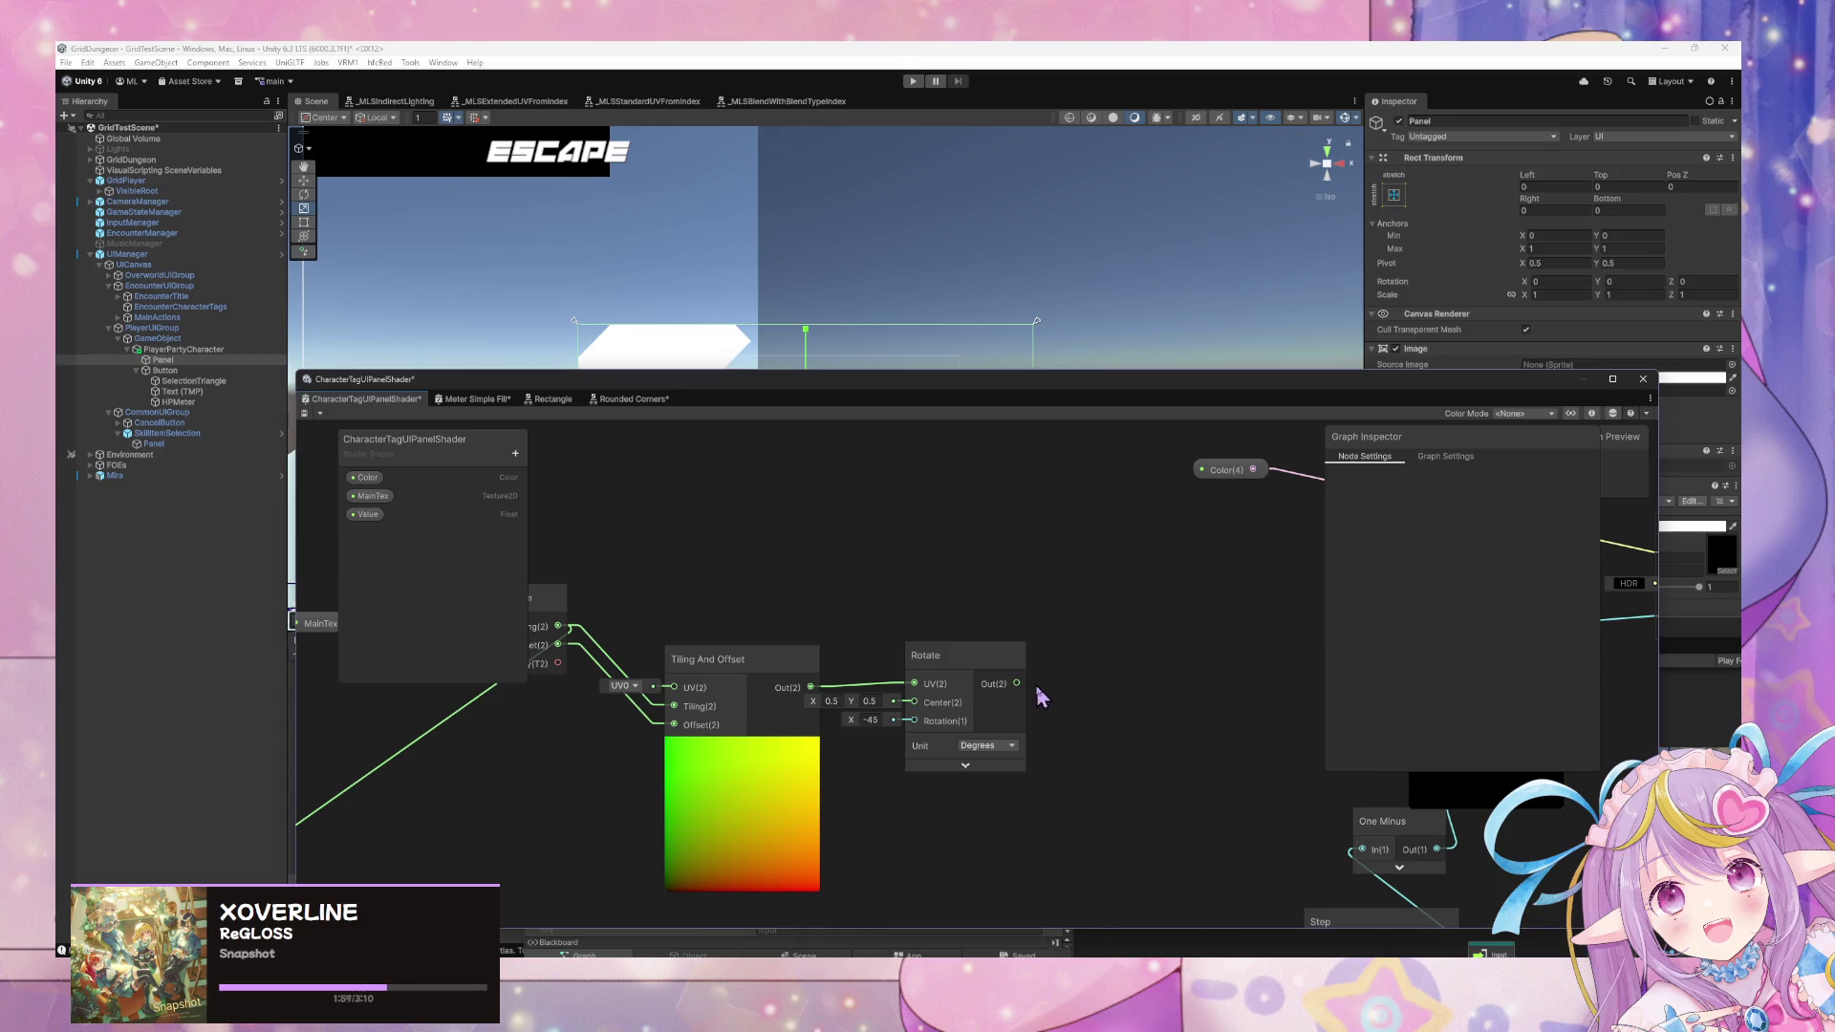
{"action": "left_click_drag", "start_coordinate": [1021, 686], "coordinate": [1135, 677]}
{"action": "type", "text": "sw"}
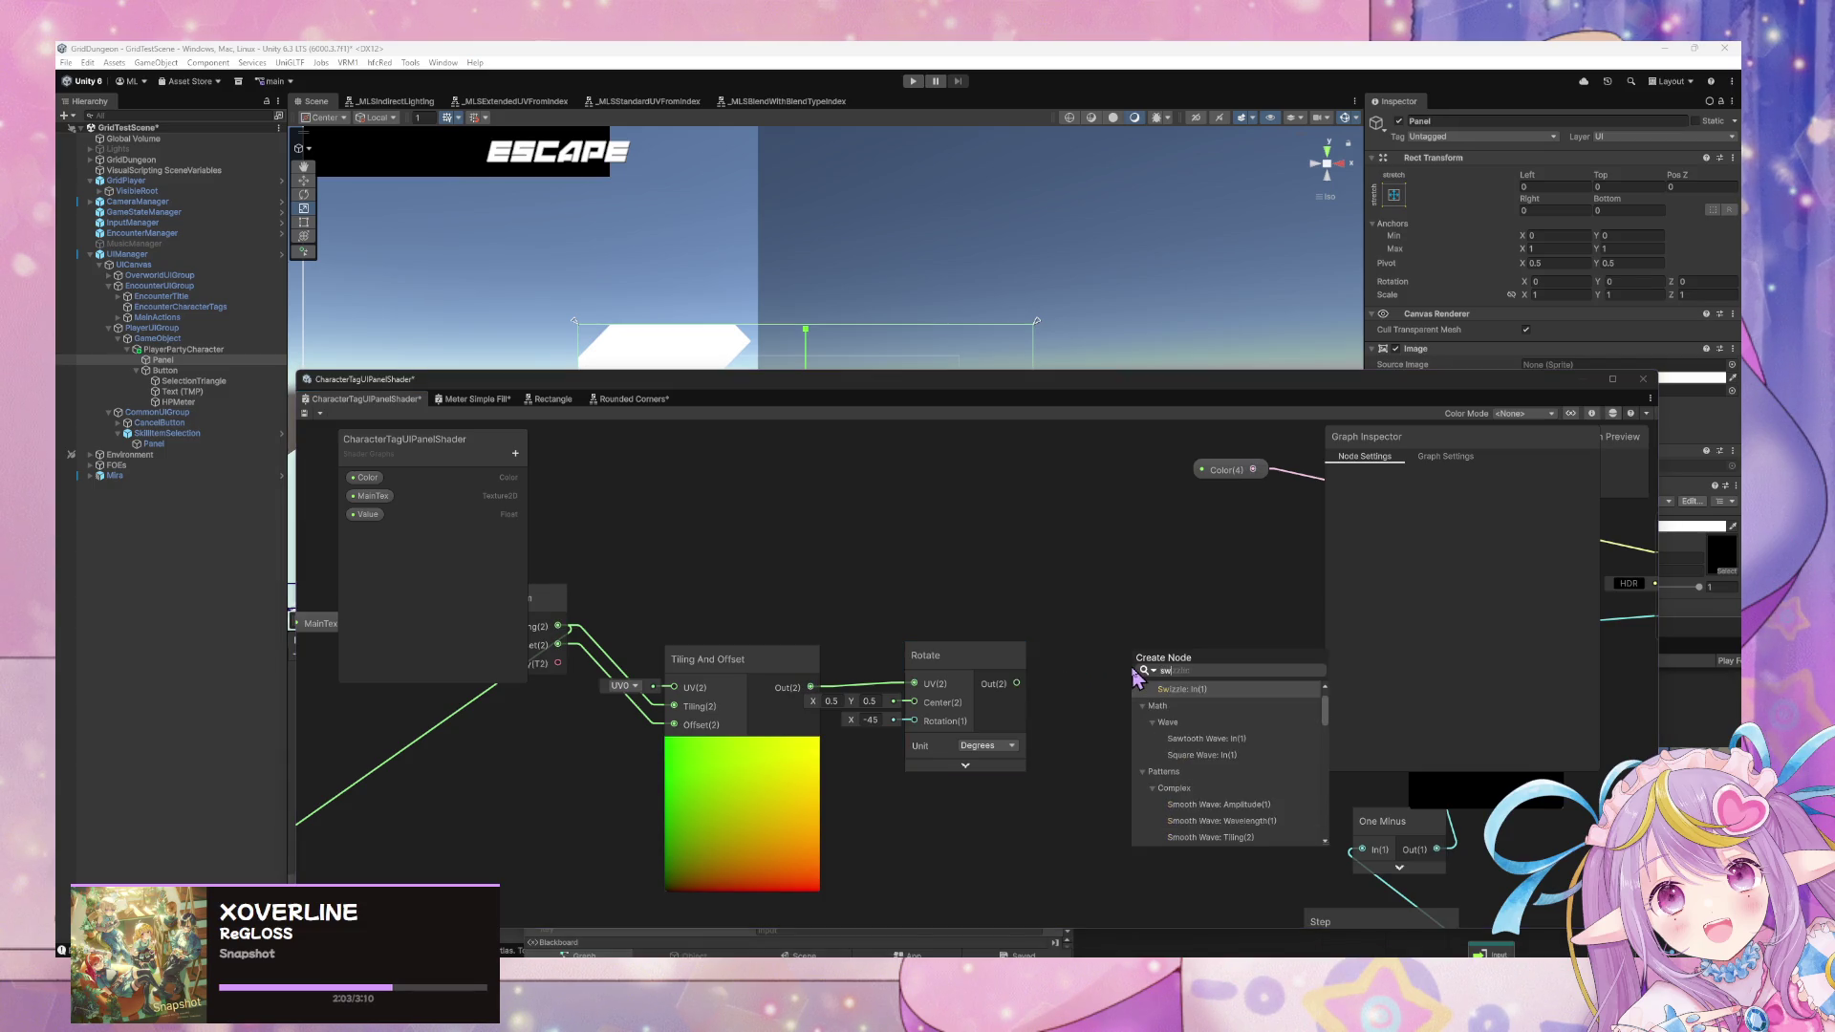
{"action": "key", "text": "Return"}
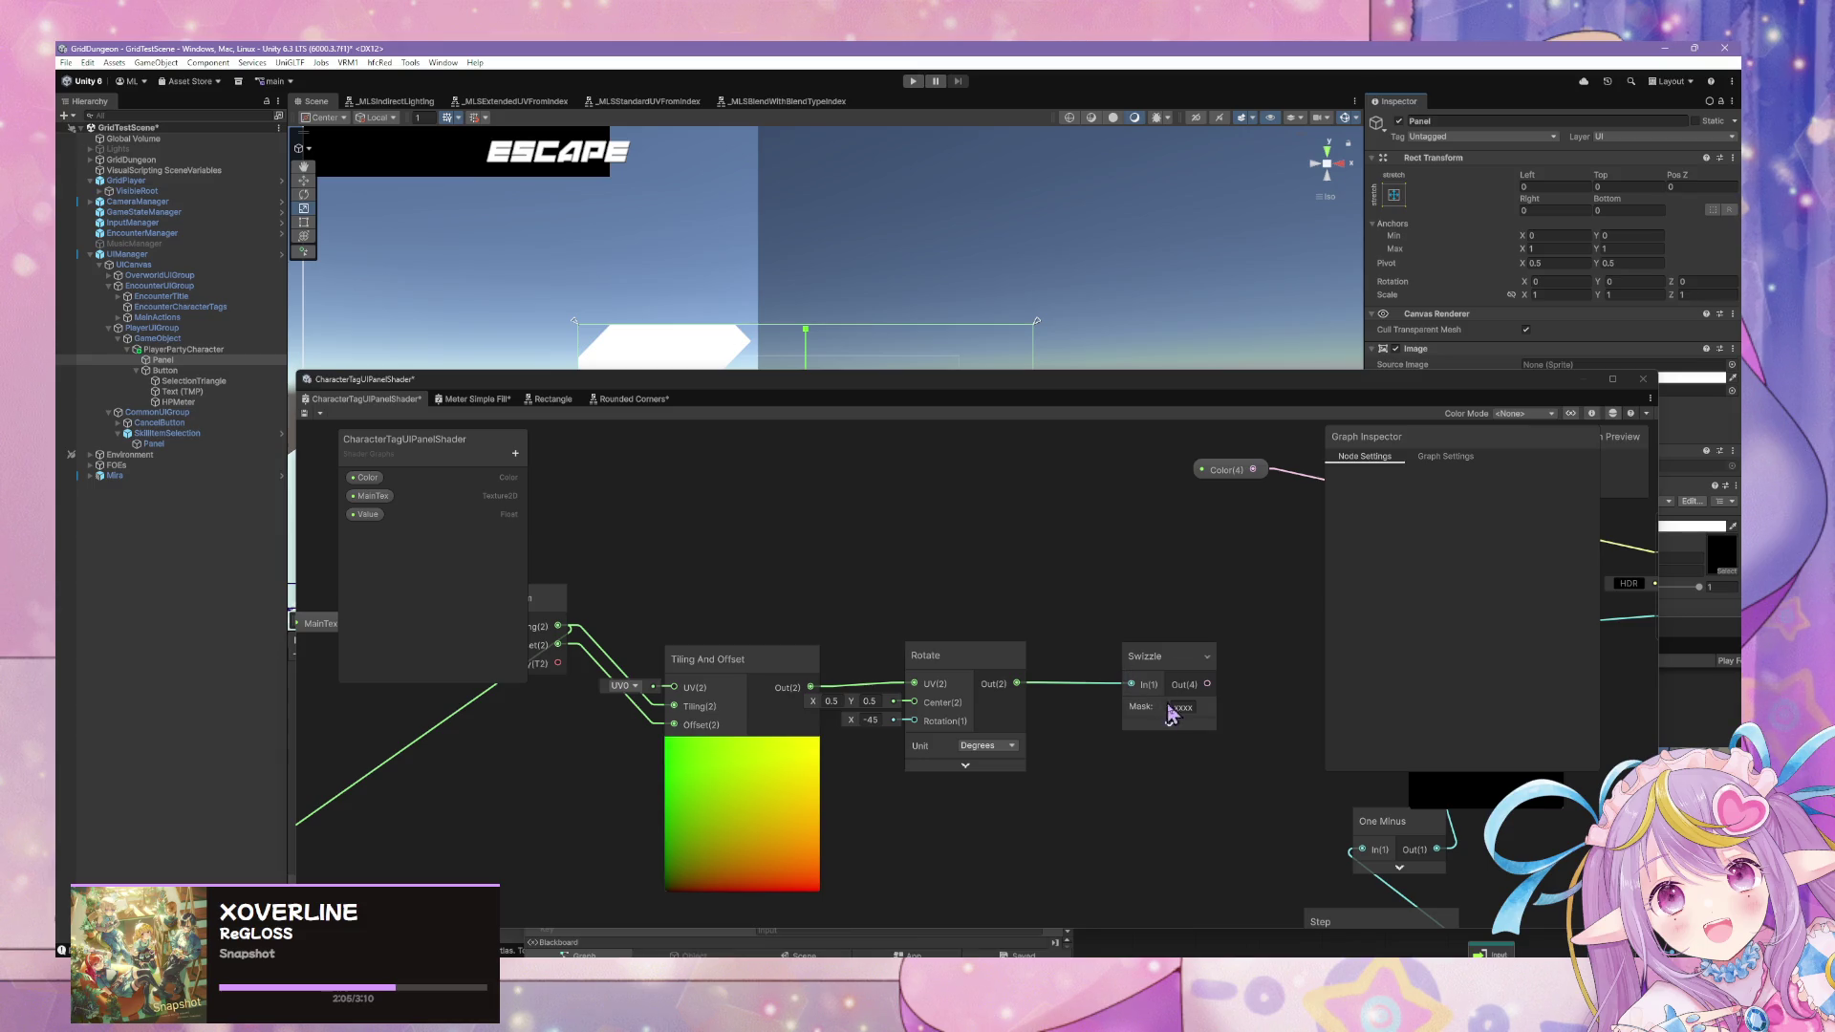
{"action": "left_click_drag", "start_coordinate": [1228, 629], "coordinate": [973, 619]}
{"action": "type", "text": "x"}
{"action": "key", "text": "Return"}
{"action": "left_click", "coordinate": [1013, 716]}
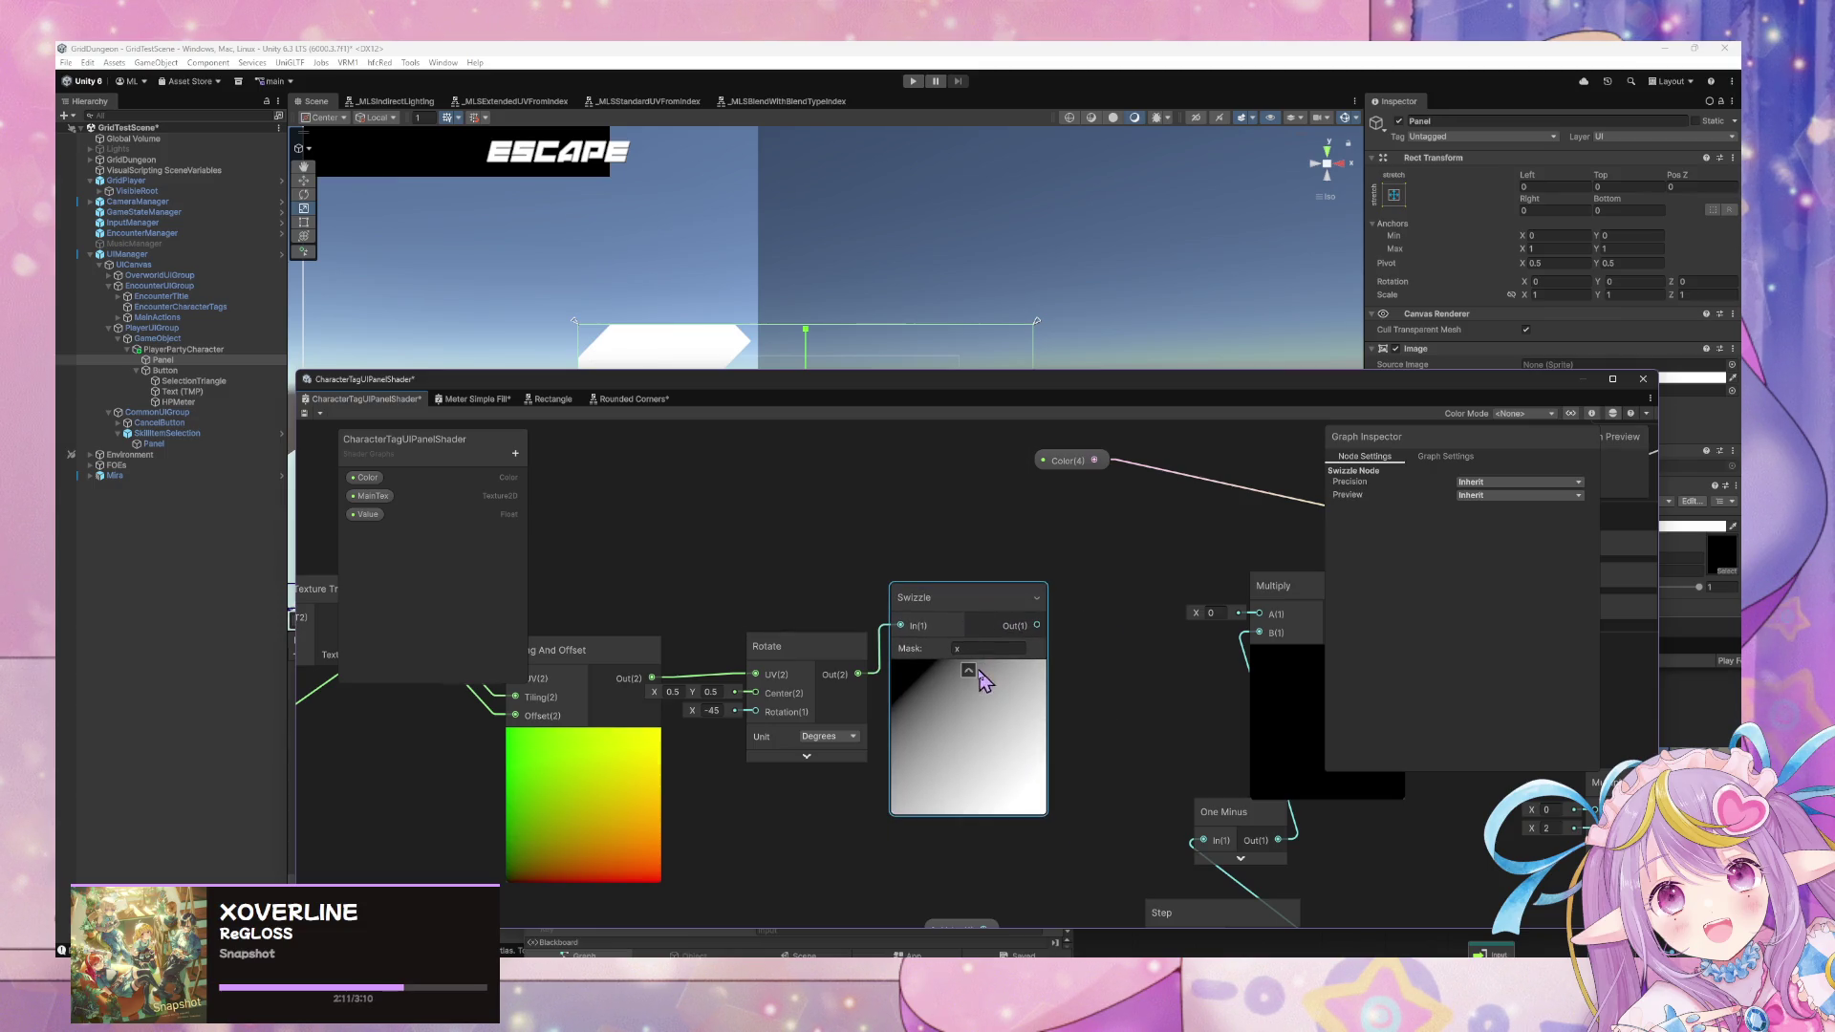
Try a Step node after the Swizzle, then delete it again.
{"action": "right_click", "coordinate": [1092, 598]}
{"action": "left_click", "coordinate": [1123, 606]}
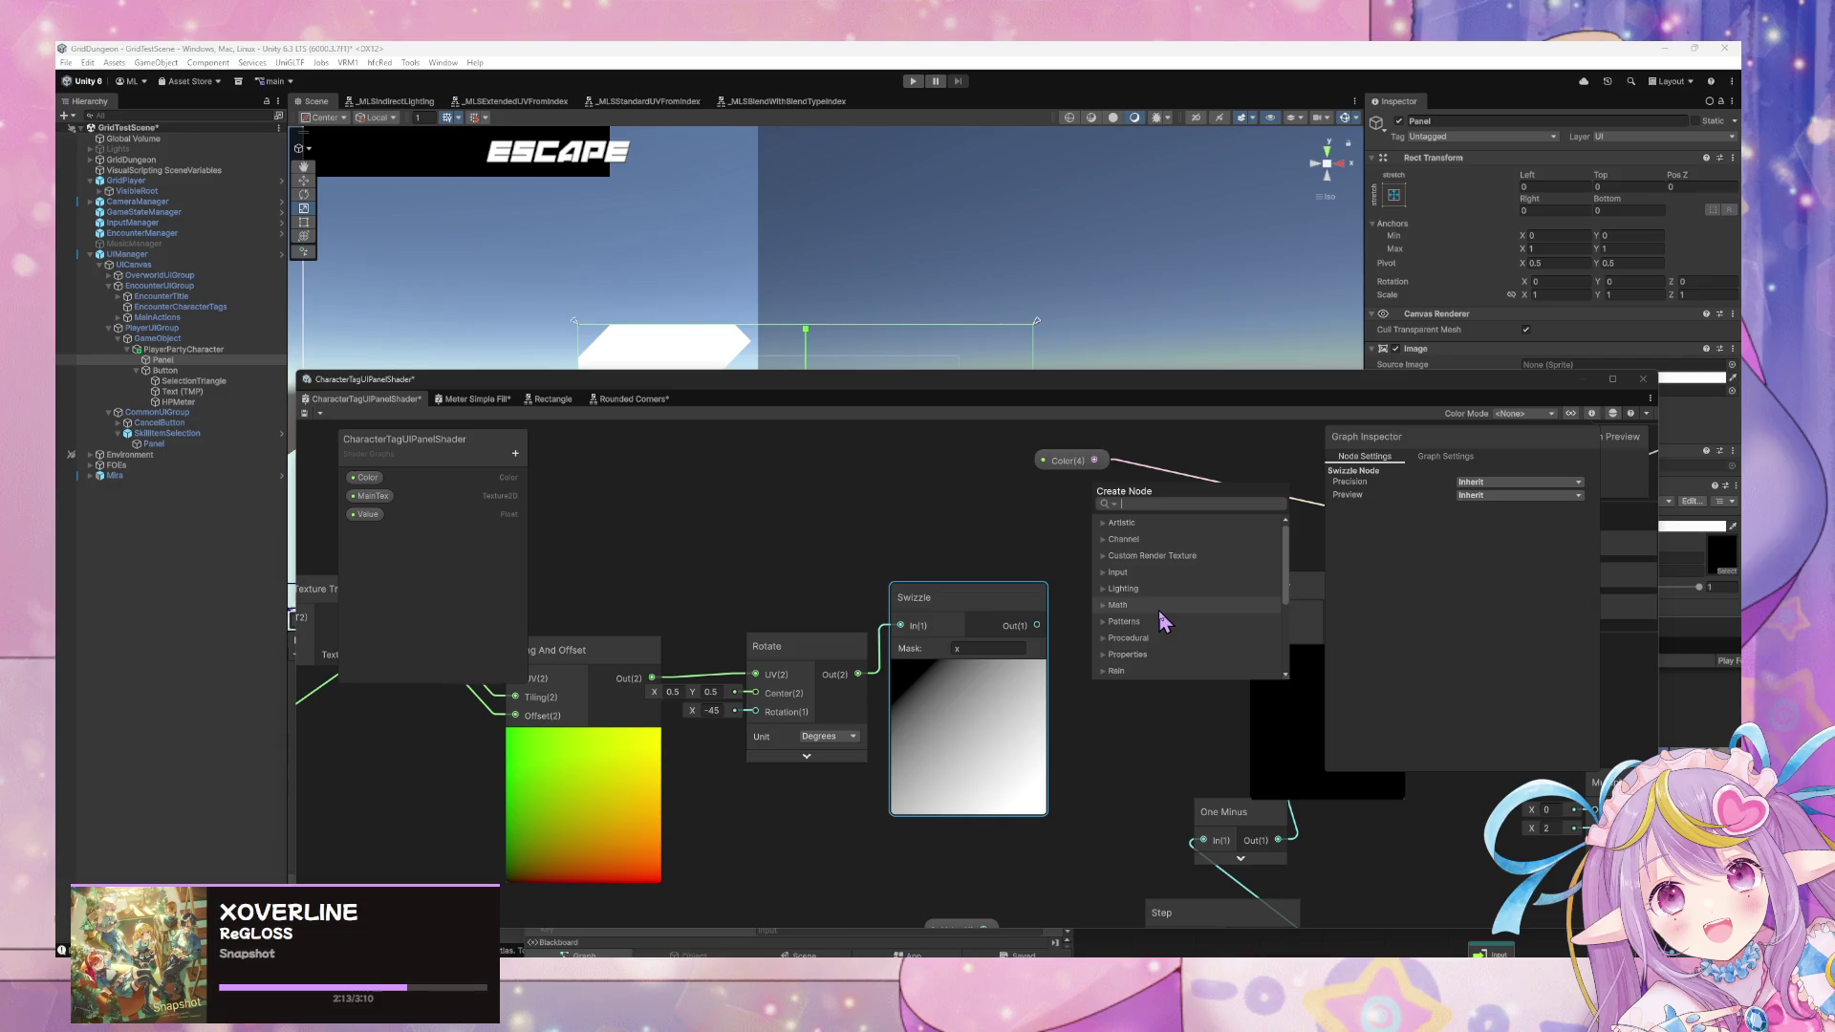
{"action": "type", "text": "step"}
{"action": "key", "text": "Return"}
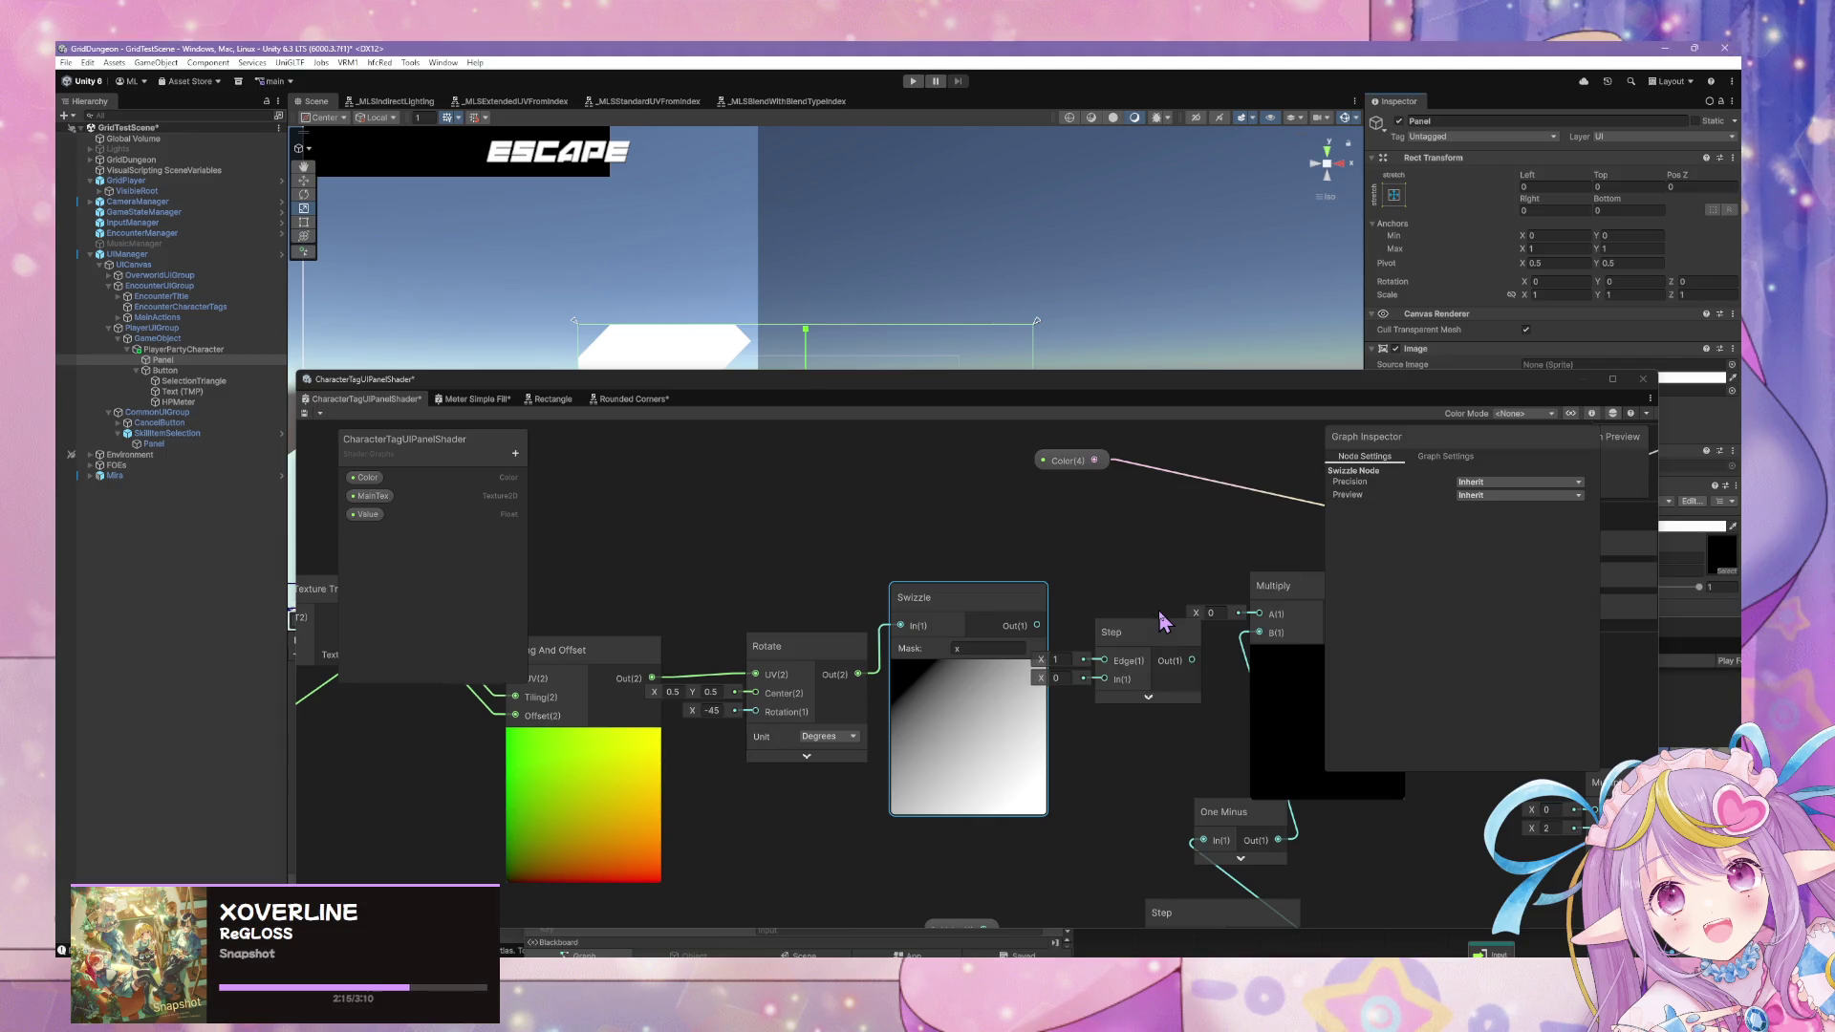
{"action": "mouse_move", "coordinate": [1041, 635]}
{"action": "left_mouse_down"}
{"action": "mouse_move", "coordinate": [1105, 678]}
{"action": "mouse_move", "coordinate": [1037, 669]}
{"action": "mouse_move", "coordinate": [1079, 652]}
{"action": "left_mouse_up"}
{"action": "left_click", "coordinate": [1148, 696]}
{"action": "left_click", "coordinate": [1079, 651]}
{"action": "key", "text": "Delete"}
Add a Distance node and move the Color property and Multiply nodes aside.
{"action": "right_click", "coordinate": [1115, 614]}
{"action": "left_click", "coordinate": [1164, 623]}
{"action": "type", "text": "distance"}
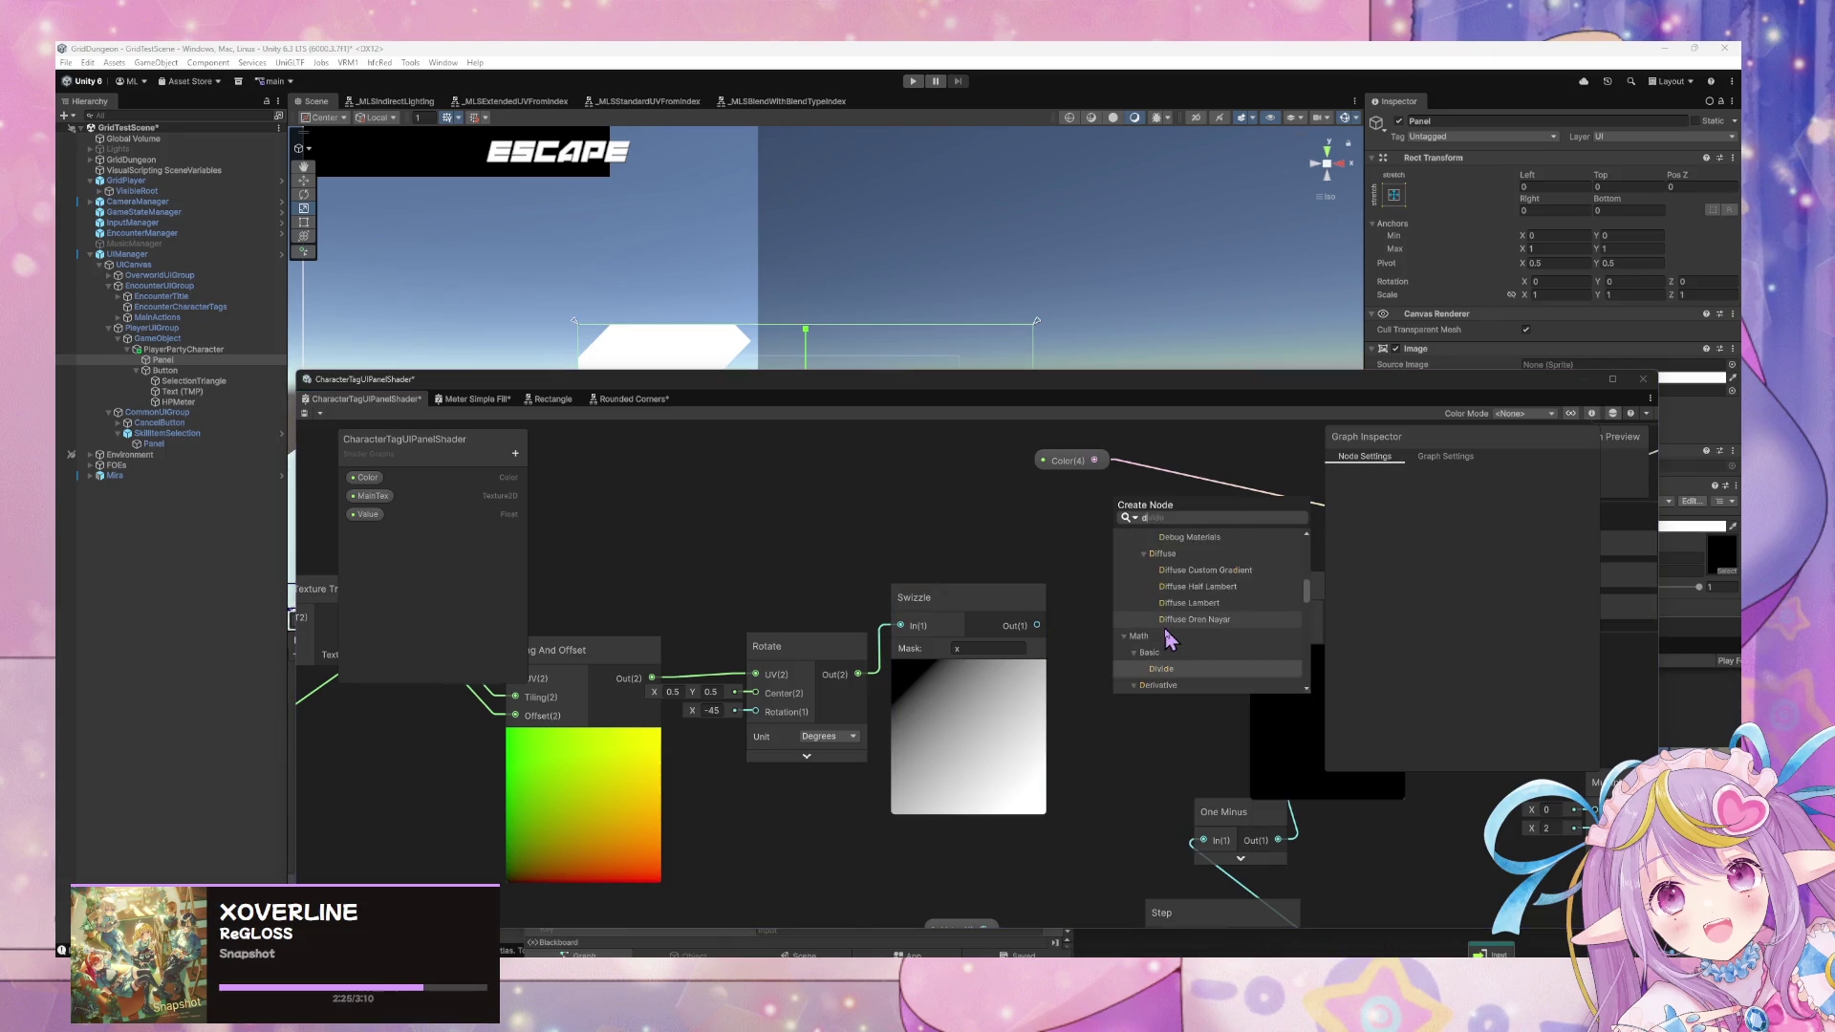
{"action": "key", "text": "Return"}
{"action": "mouse_move", "coordinate": [1168, 637]}
{"action": "left_mouse_down"}
{"action": "mouse_move", "coordinate": [1135, 508]}
{"action": "mouse_move", "coordinate": [1156, 432]}
{"action": "left_mouse_up"}
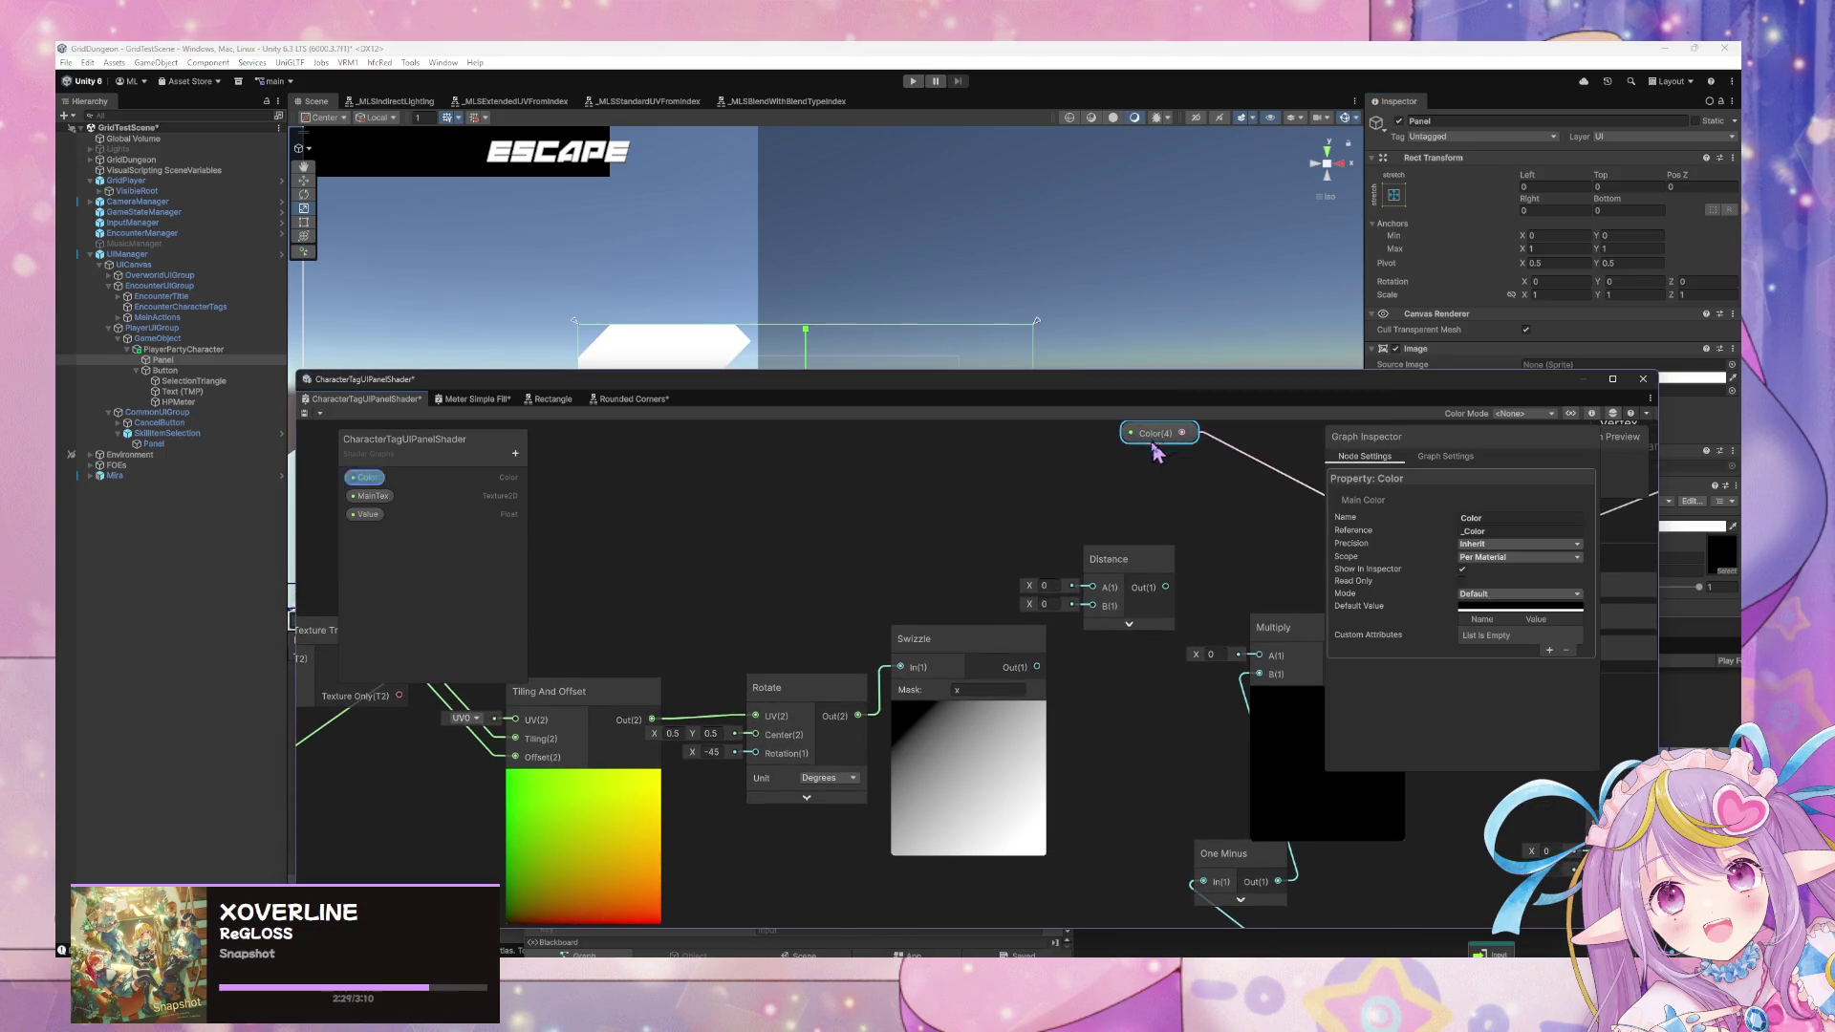
{"action": "left_click_drag", "start_coordinate": [1039, 649], "coordinate": [1092, 588]}
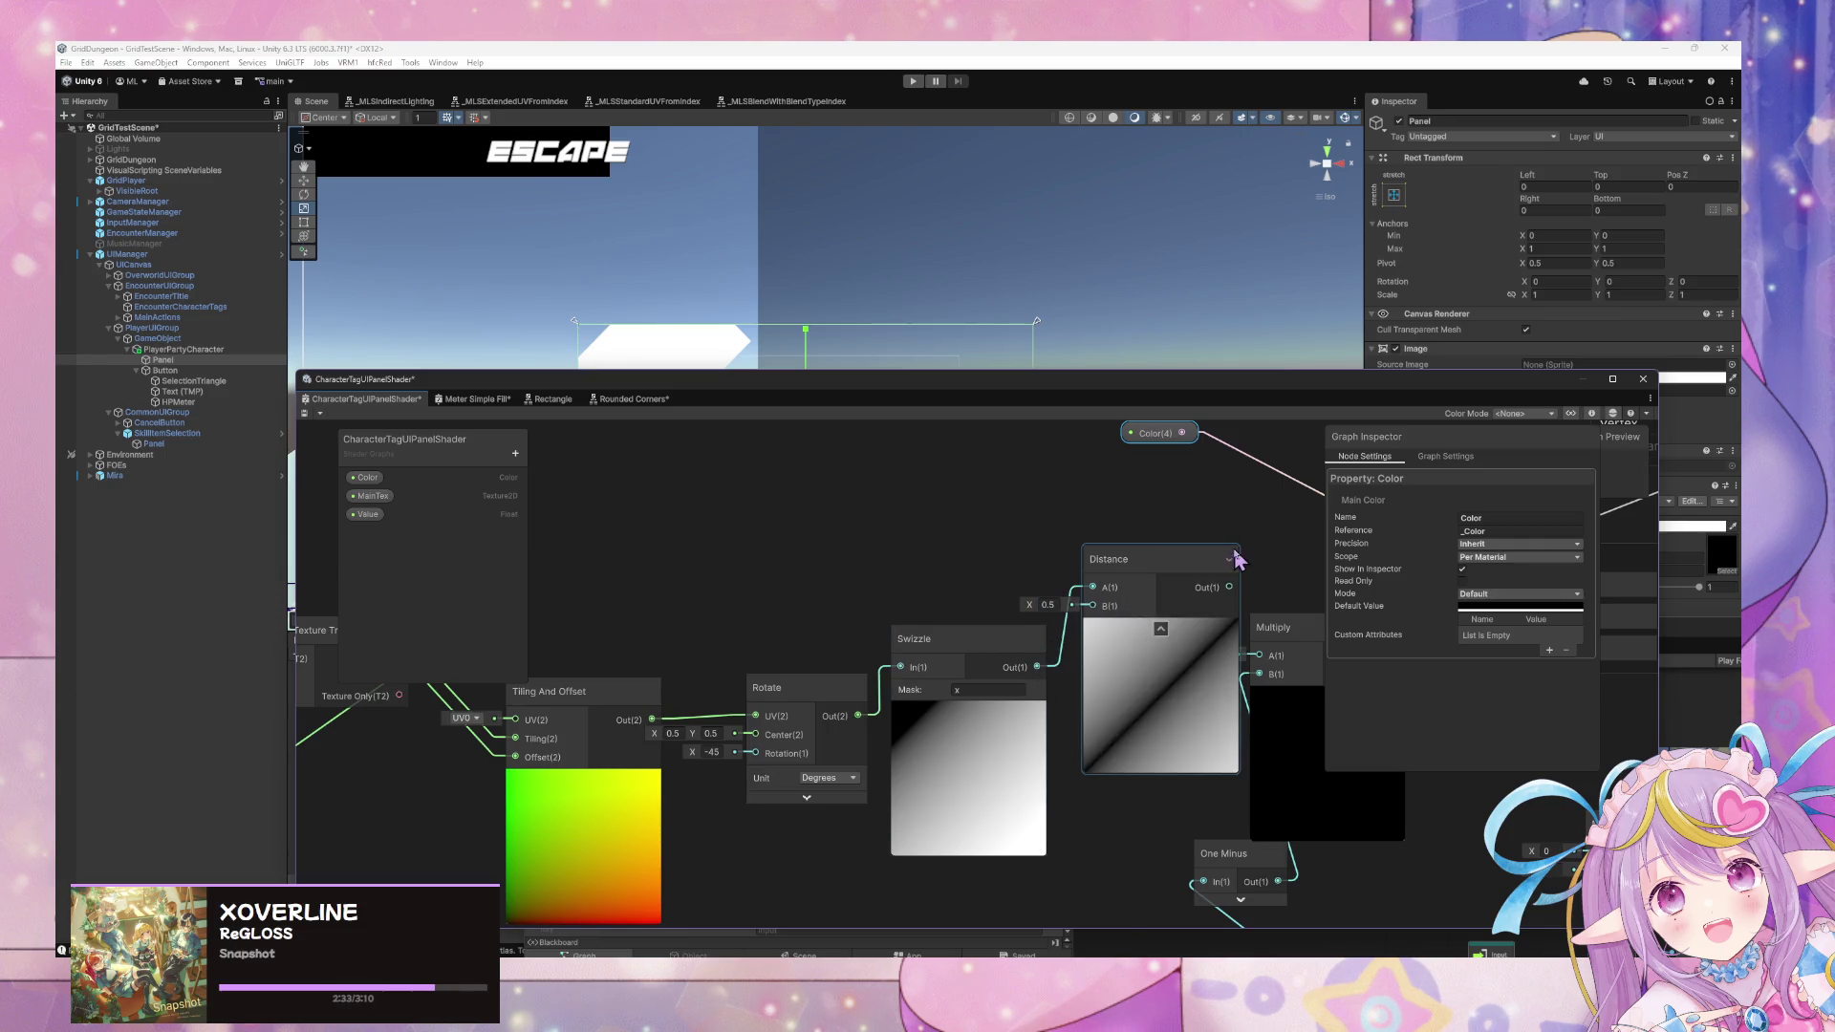
{"action": "left_click_drag", "start_coordinate": [1151, 677], "coordinate": [1280, 717]}
{"action": "right_click", "coordinate": [1173, 621]}
{"action": "left_click", "coordinate": [1173, 618]}
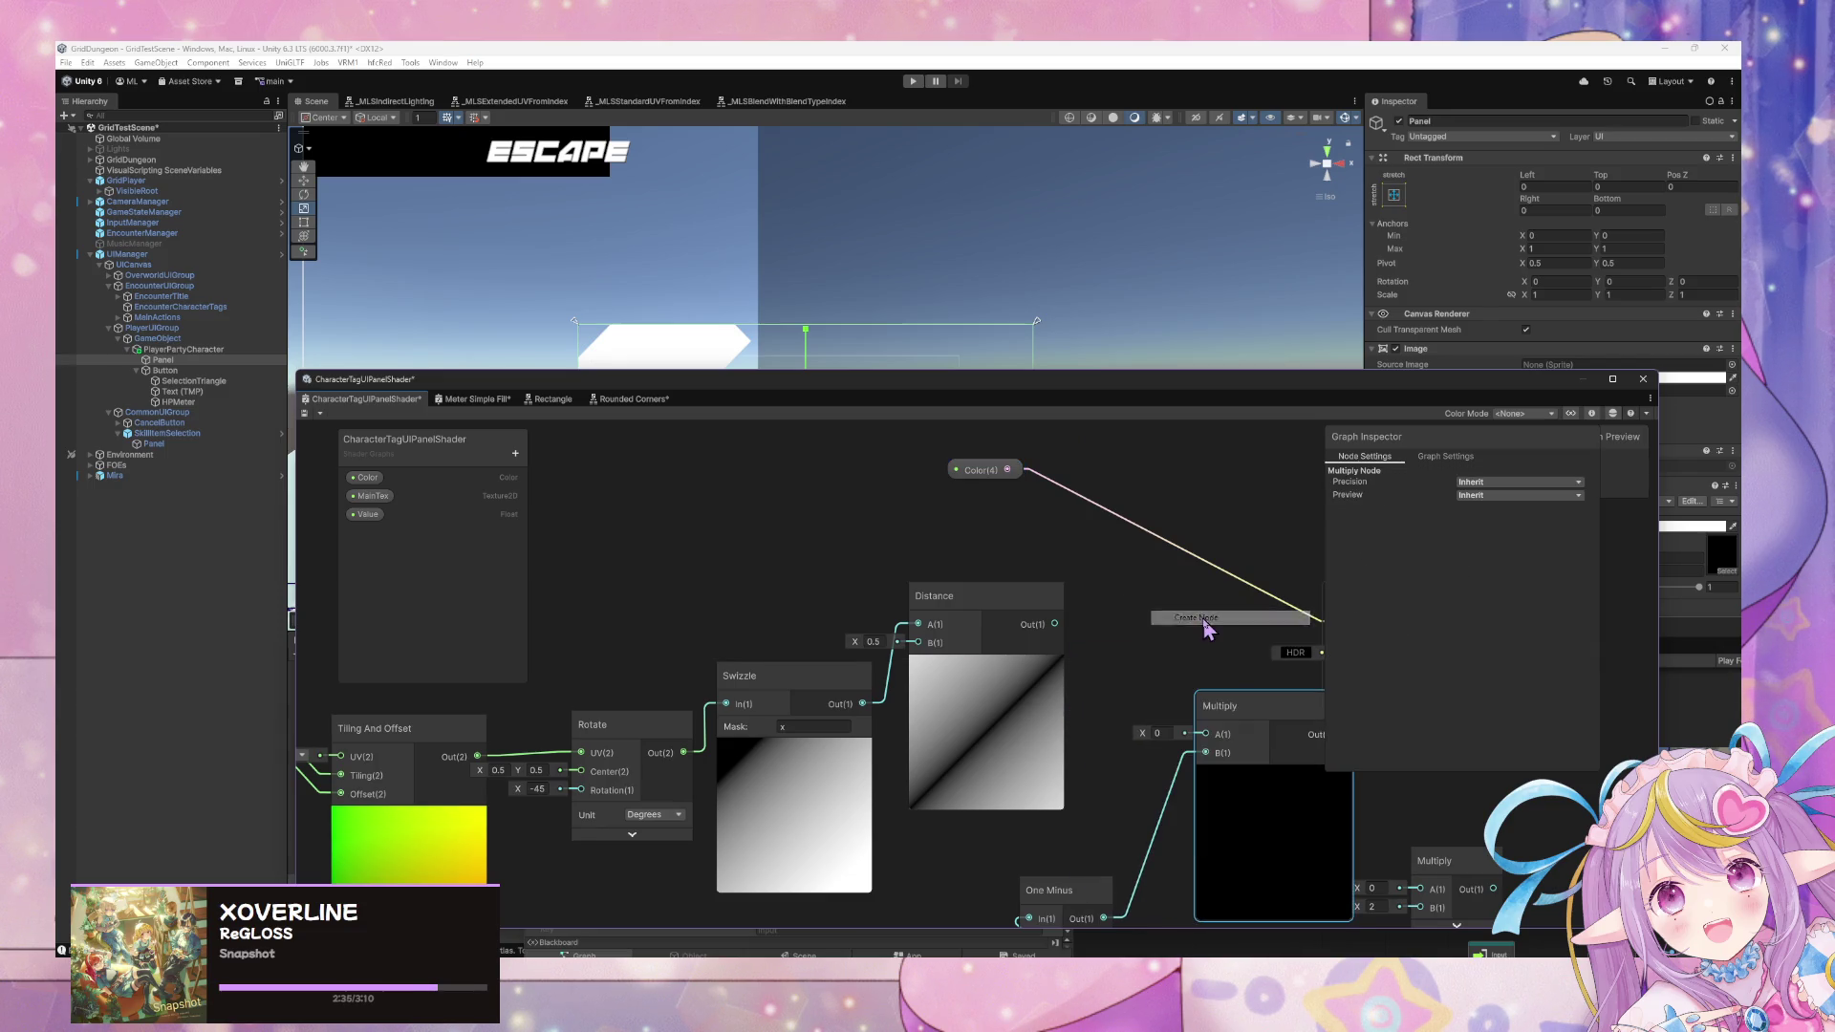
Add a Step node with Edge 0.58 fed by Distance and wire it into Multiply A.
{"action": "type", "text": "swi"}
{"action": "key", "text": "BackSpace"}
{"action": "key", "text": "BackSpace"}
{"action": "key", "text": "BackSpace"}
{"action": "type", "text": "step"}
{"action": "key", "text": "Return"}
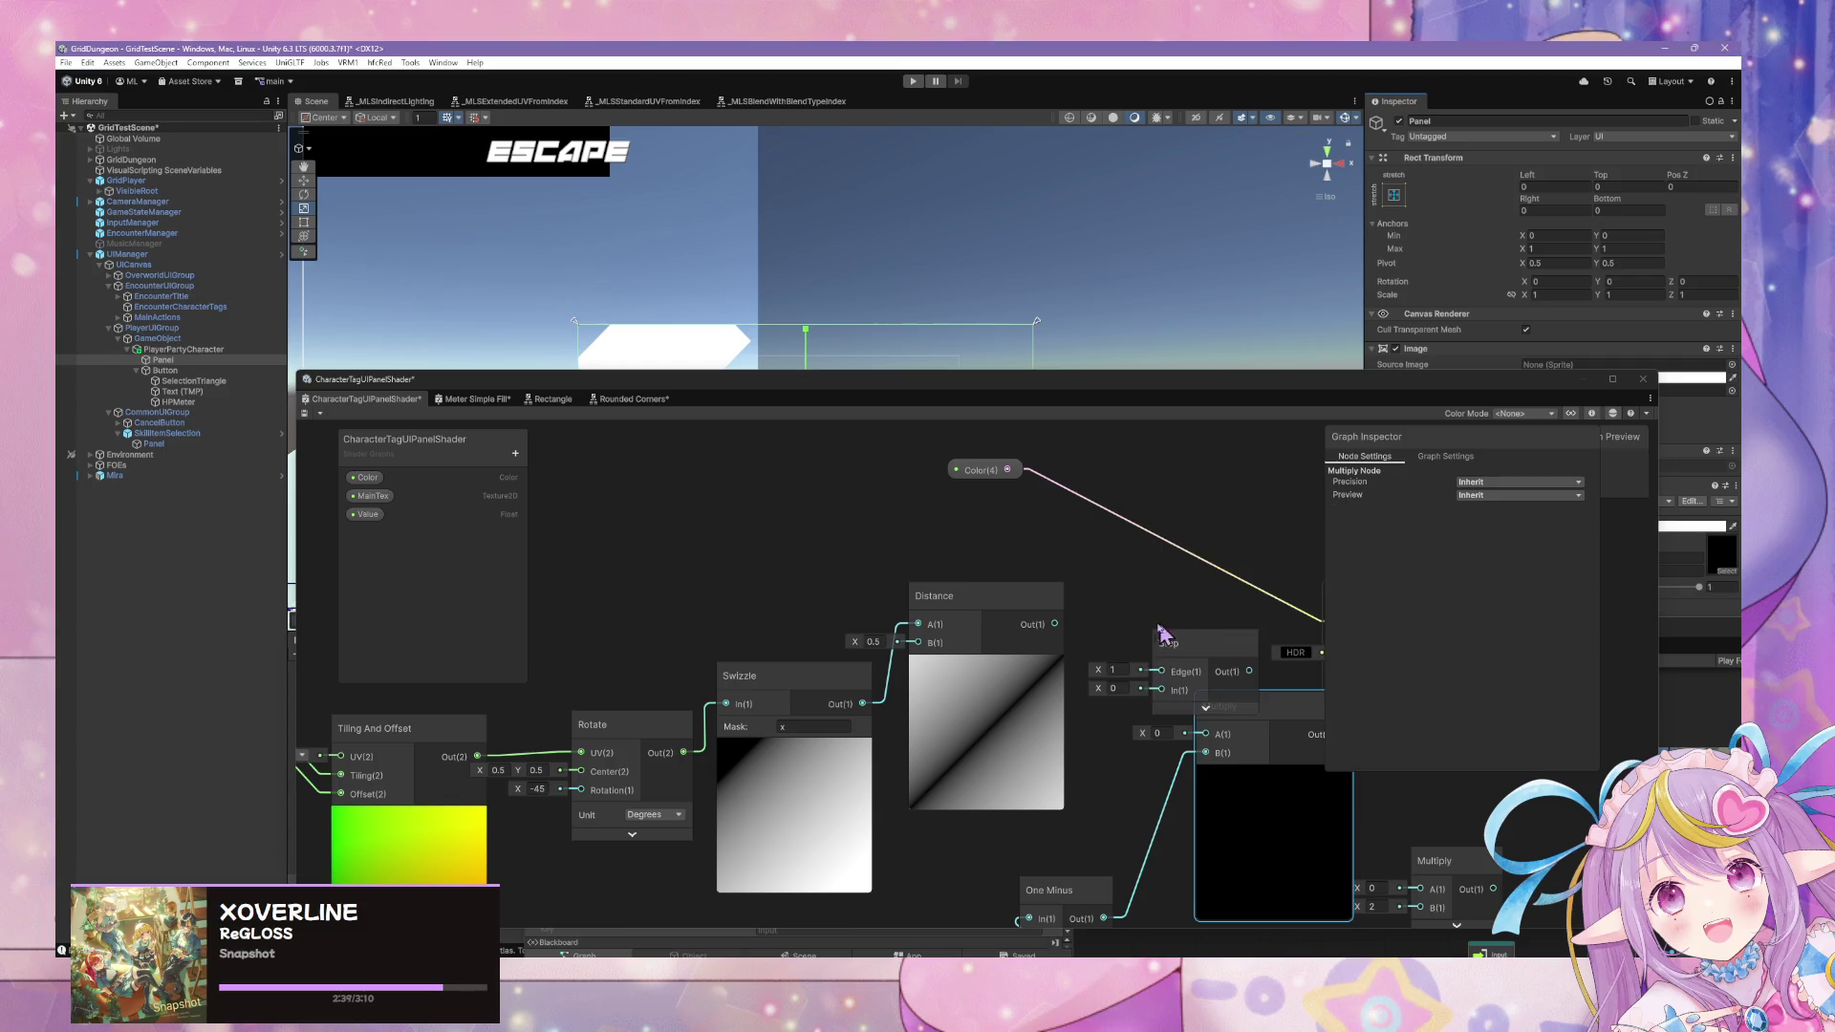
{"action": "mouse_move", "coordinate": [1054, 623]}
{"action": "left_mouse_down"}
{"action": "mouse_move", "coordinate": [1161, 689]}
{"action": "mouse_move", "coordinate": [1159, 583]}
{"action": "mouse_move", "coordinate": [1071, 606]}
{"action": "left_mouse_up"}
{"action": "left_click", "coordinate": [1185, 649]}
{"action": "key", "text": "f"}
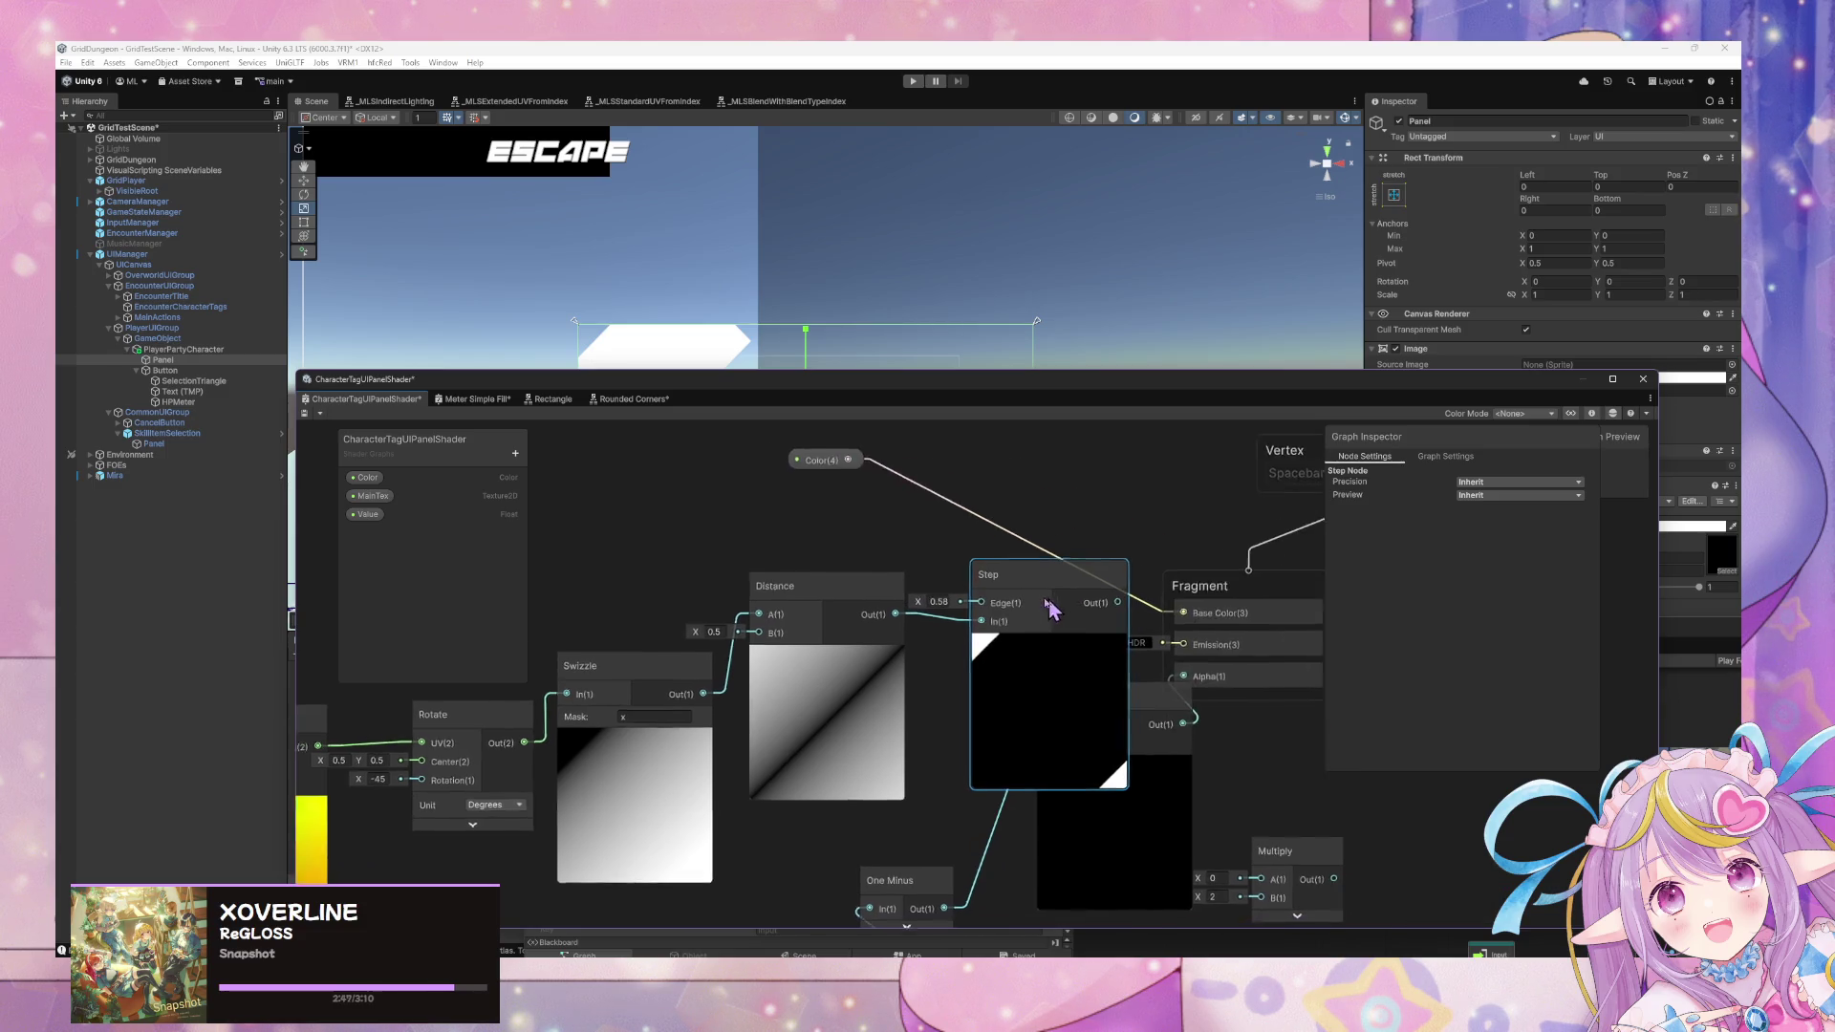
{"action": "left_click", "coordinate": [1016, 640]}
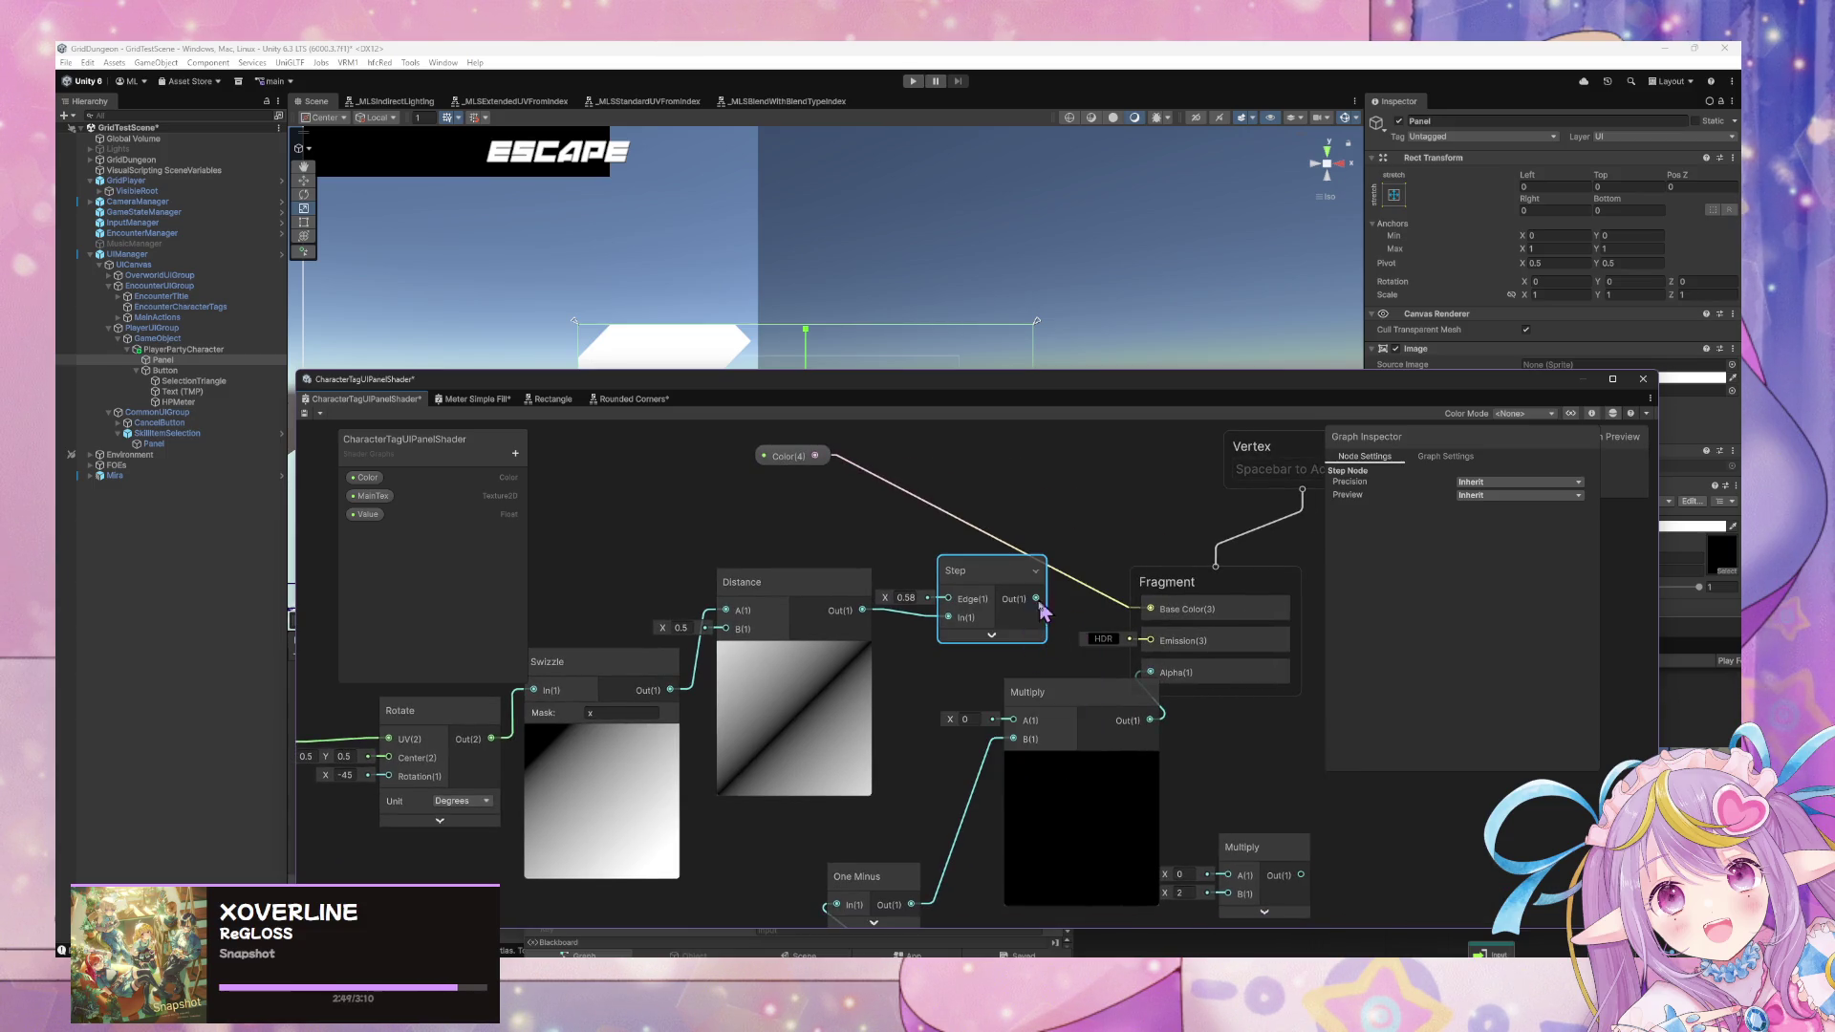
{"action": "left_click_drag", "start_coordinate": [1042, 707], "coordinate": [1027, 719]}
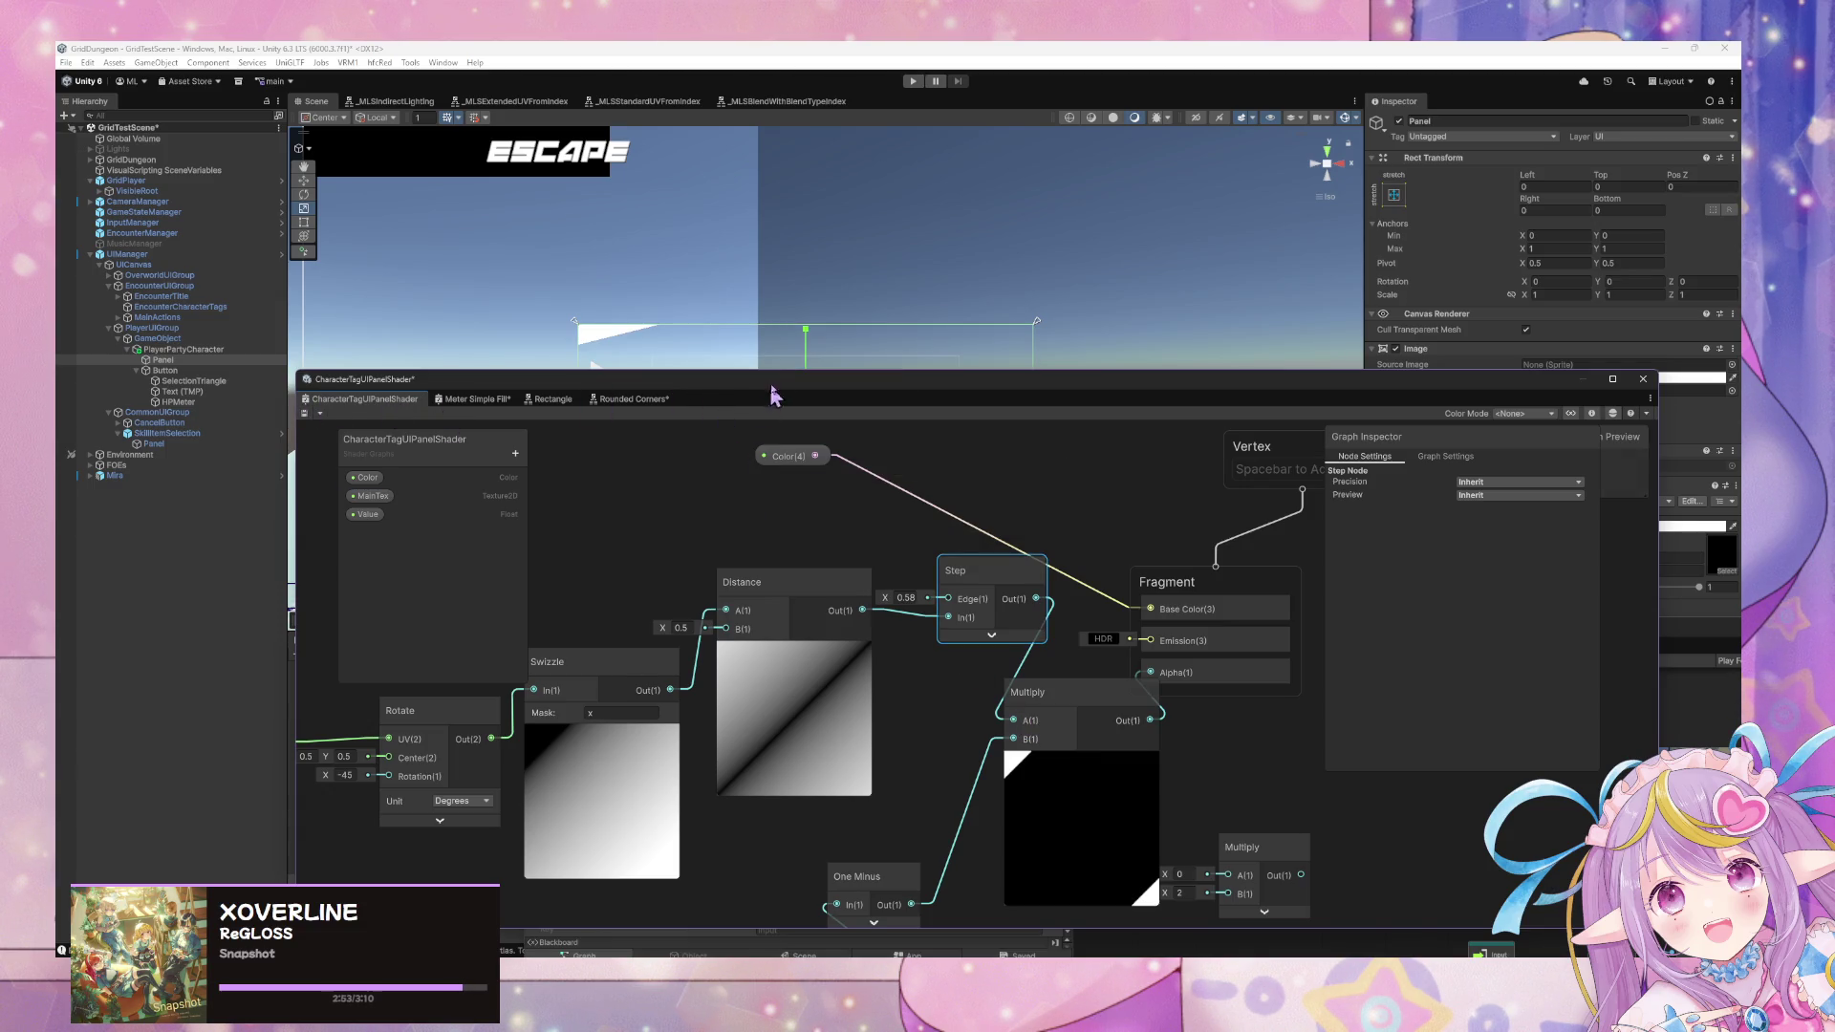
Tidy the graph layout by moving Swizzle, the output blocks and Multiply.
{"action": "left_click_drag", "start_coordinate": [776, 395], "coordinate": [760, 425]}
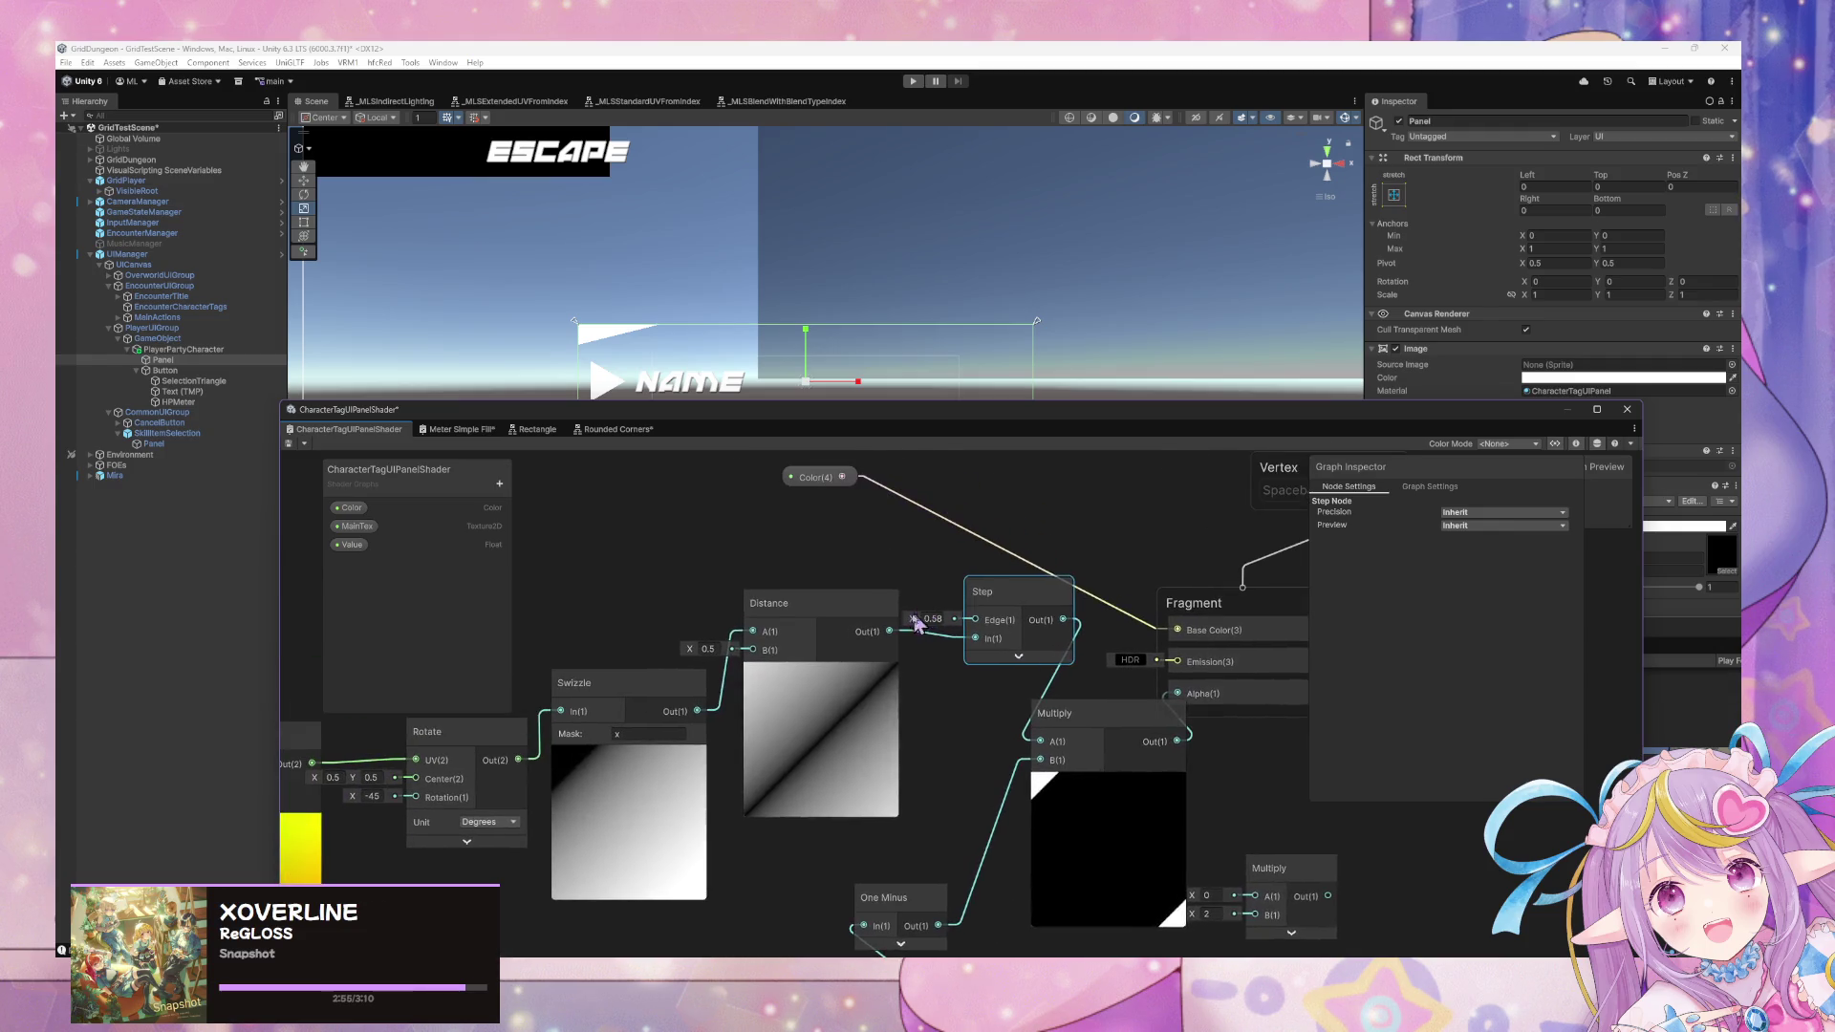
{"action": "mouse_move", "coordinate": [616, 676]}
{"action": "left_mouse_down"}
{"action": "mouse_move", "coordinate": [561, 512]}
{"action": "mouse_move", "coordinate": [586, 482]}
{"action": "left_mouse_up"}
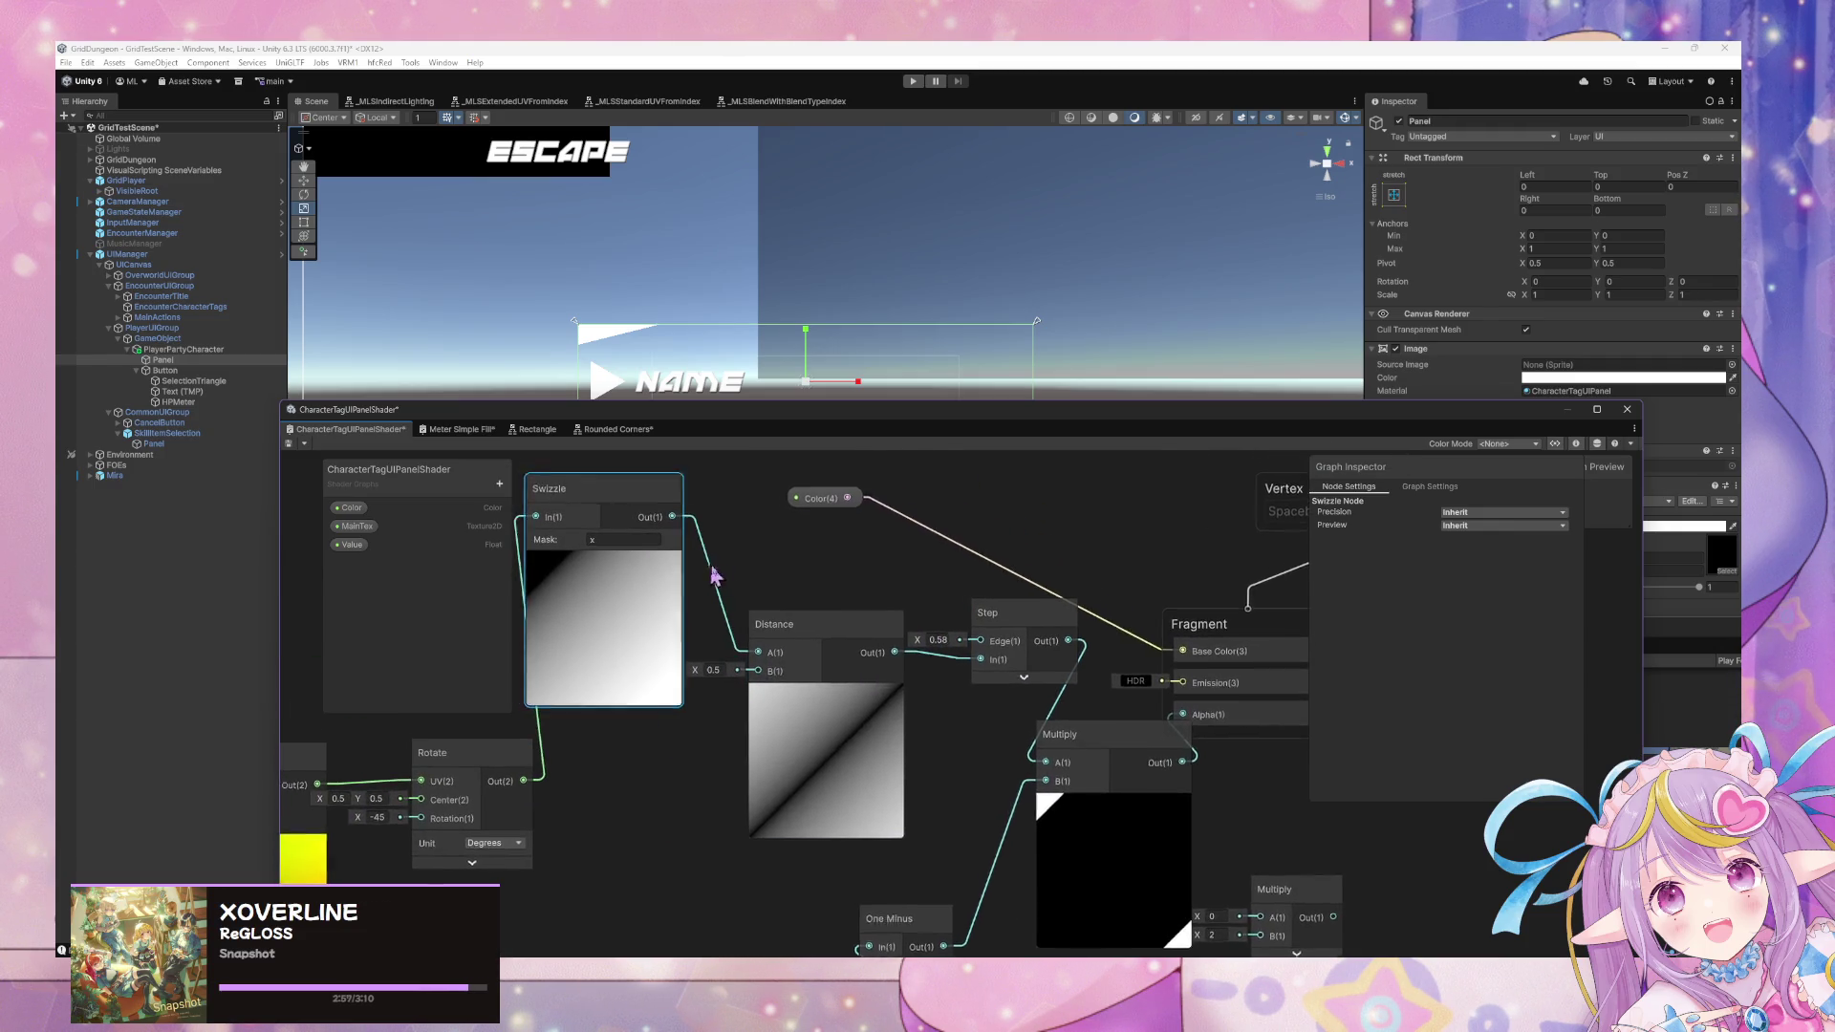
{"action": "left_click", "coordinate": [663, 574]}
{"action": "left_click", "coordinate": [800, 659]}
{"action": "left_click_drag", "start_coordinate": [800, 660], "coordinate": [1175, 640]}
{"action": "left_click_drag", "start_coordinate": [593, 793], "coordinate": [1108, 715]}
Insert a One Minus node after the Step output to invert the cut.
{"action": "right_click", "coordinate": [952, 665]}
{"action": "left_click", "coordinate": [984, 672]}
{"action": "type", "text": "one"}
{"action": "left_click", "coordinate": [1007, 673]}
{"action": "mouse_move", "coordinate": [818, 652]}
{"action": "left_mouse_down"}
{"action": "mouse_move", "coordinate": [946, 726]}
{"action": "mouse_move", "coordinate": [1066, 733]}
{"action": "left_mouse_up"}
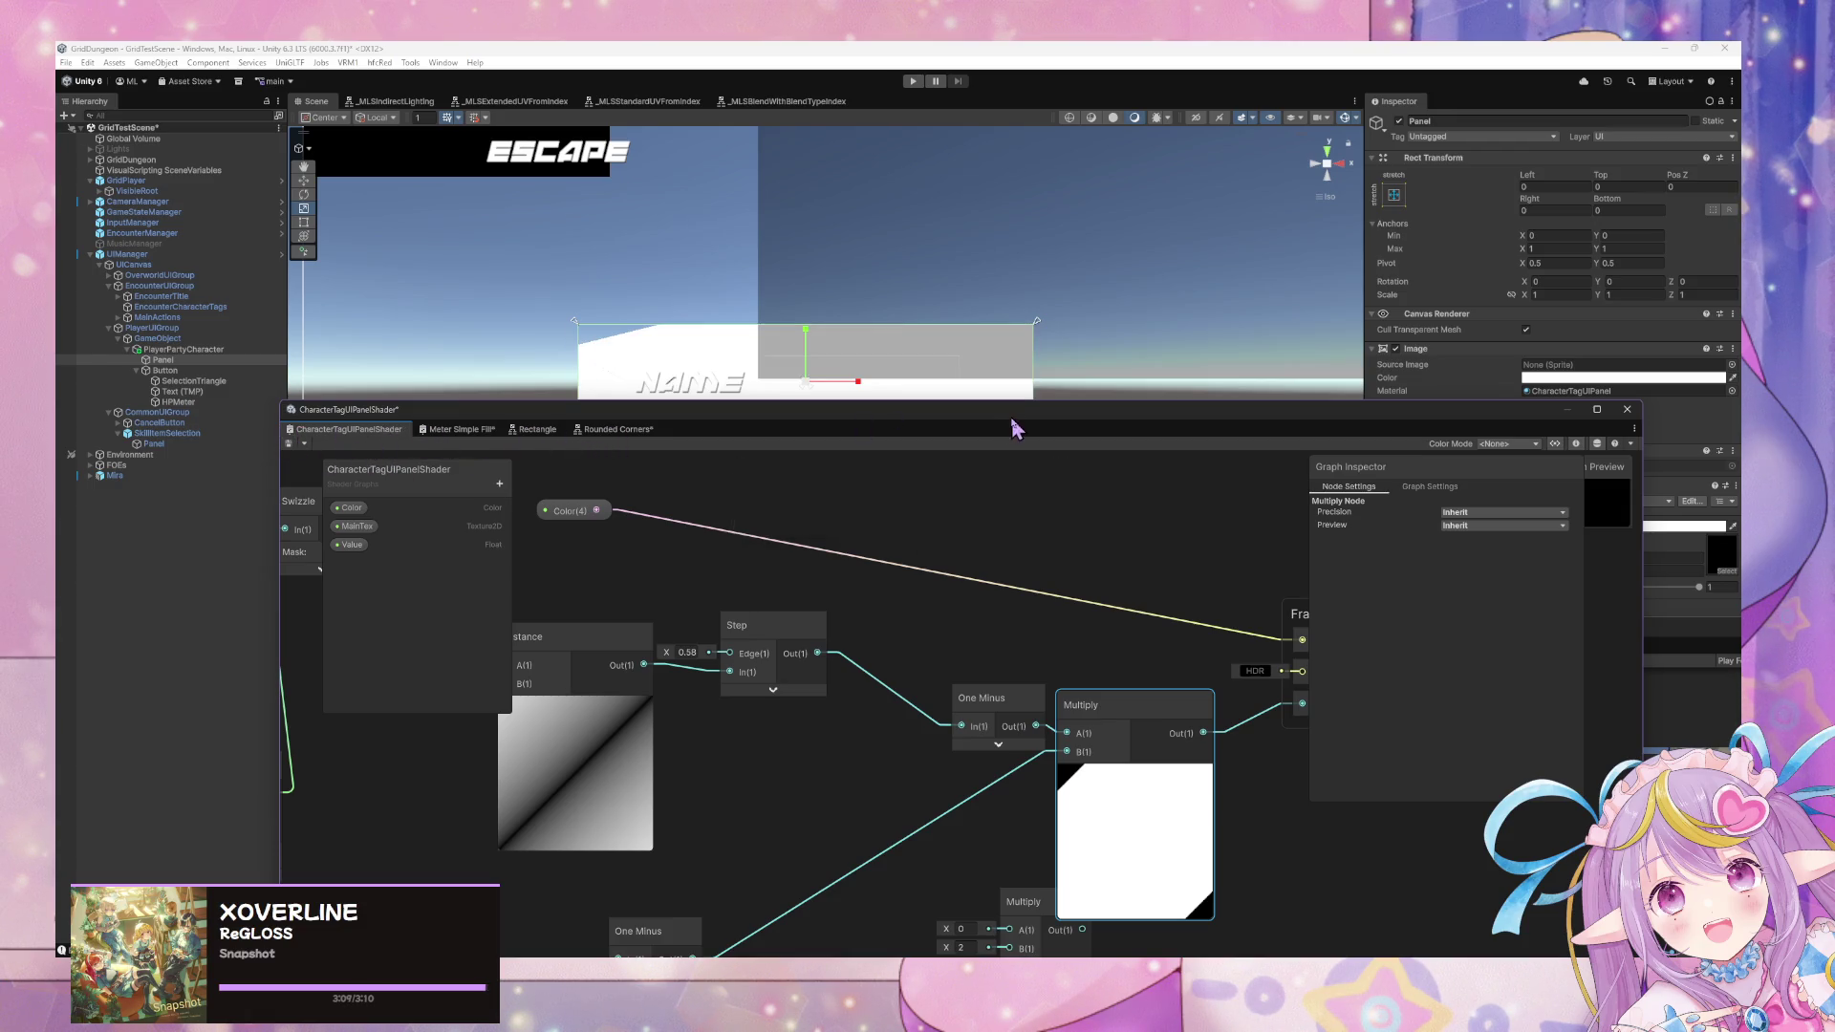
{"action": "mouse_move", "coordinate": [1026, 417]}
{"action": "left_mouse_down"}
{"action": "mouse_move", "coordinate": [971, 611]}
{"action": "mouse_move", "coordinate": [805, 608]}
{"action": "left_mouse_up"}
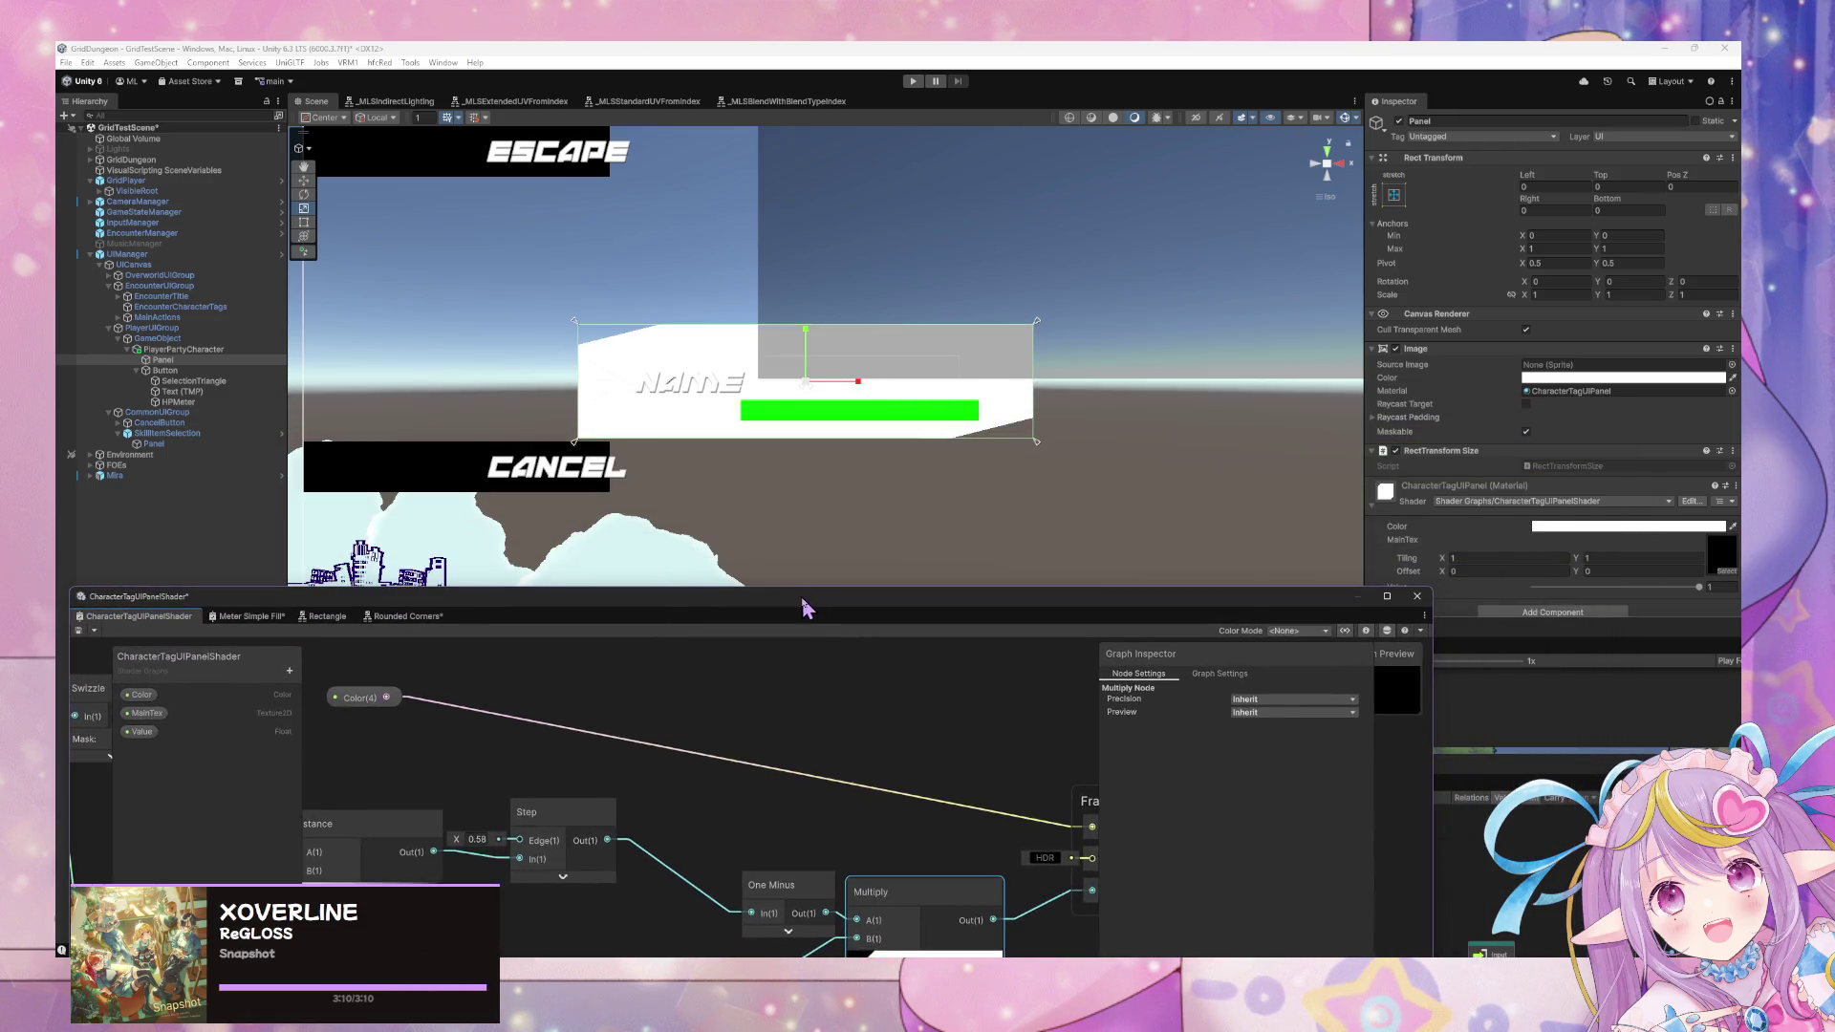
Try material Tiling X values of 1.97 and 2.04, scrubbing upward to watch the pattern.
{"action": "left_click", "coordinate": [1472, 558]}
{"action": "type", "text": "1.97"}
{"action": "key", "text": "BackSpace"}
{"action": "key", "text": "BackSpace"}
{"action": "key", "text": "BackSpace"}
{"action": "type", "text": "2.04"}
{"action": "mouse_move", "coordinate": [1480, 564]}
{"action": "left_mouse_down"}
{"action": "mouse_move", "coordinate": [1540, 564]}
{"action": "mouse_move", "coordinate": [1515, 563]}
{"action": "left_mouse_up"}
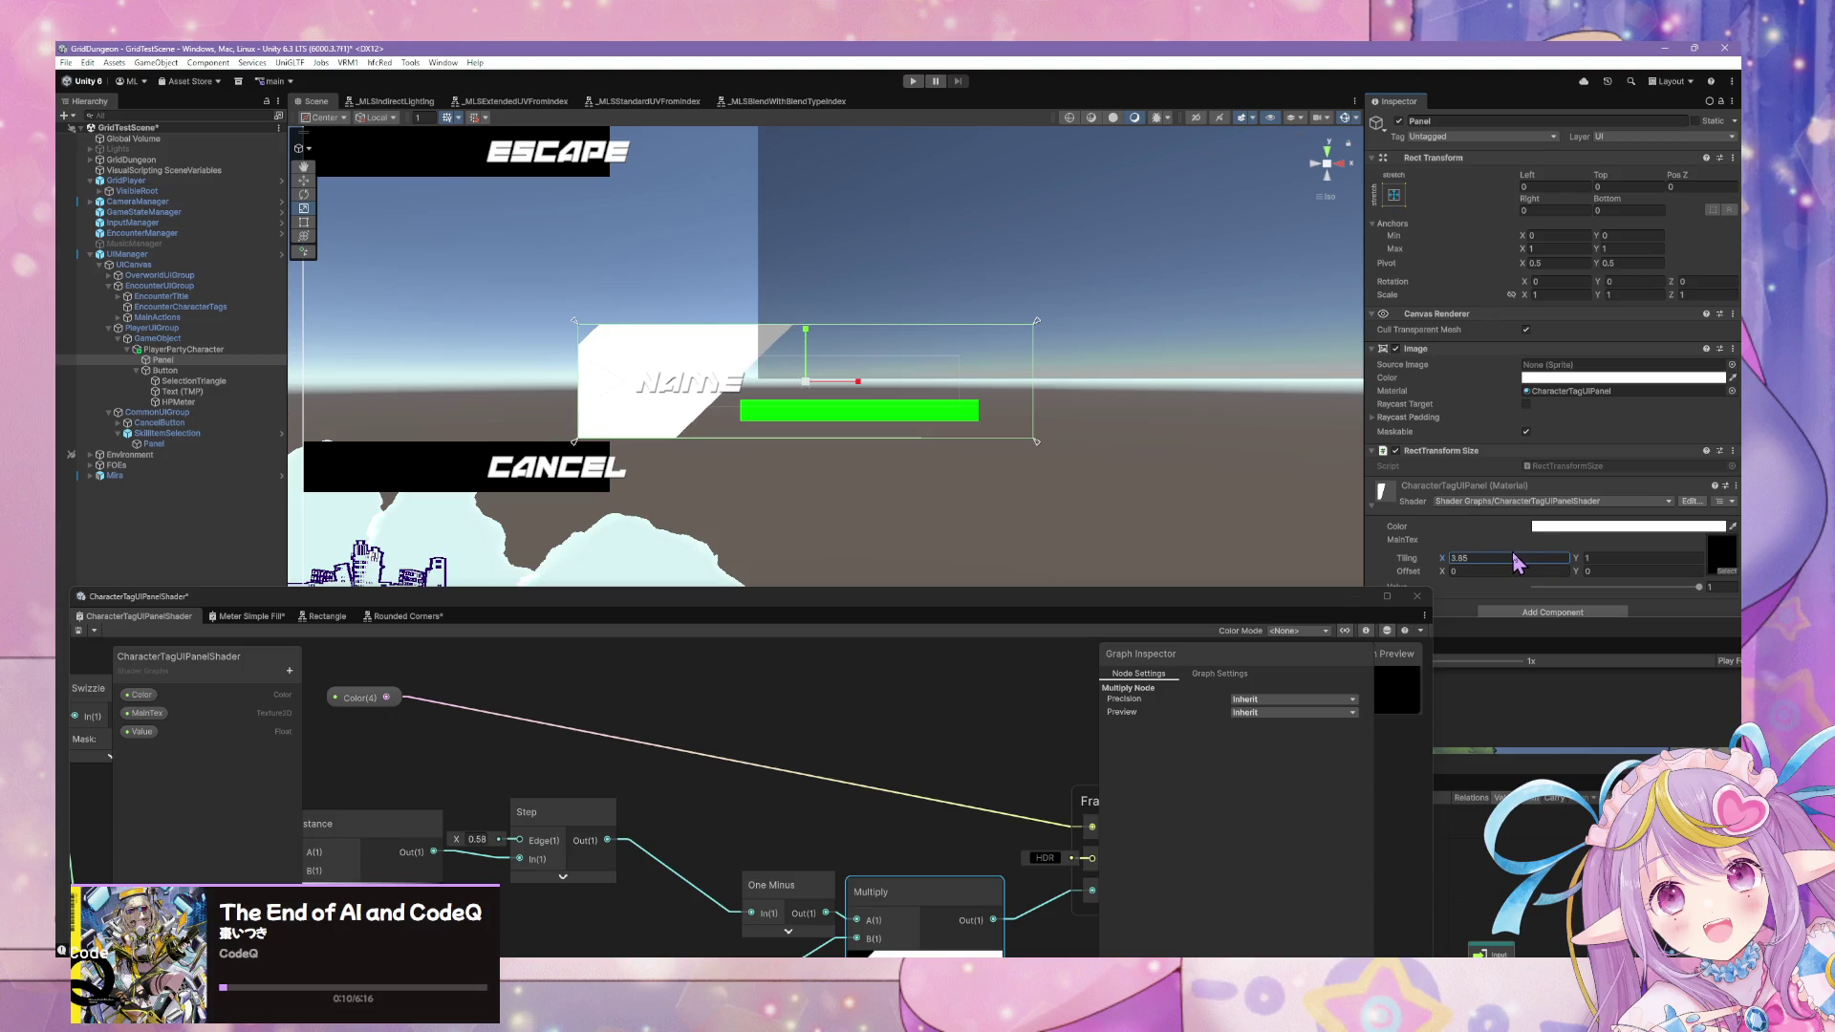
Settle the material's Tiling X on 4 after previewing higher values.
{"action": "type", "text": "2"}
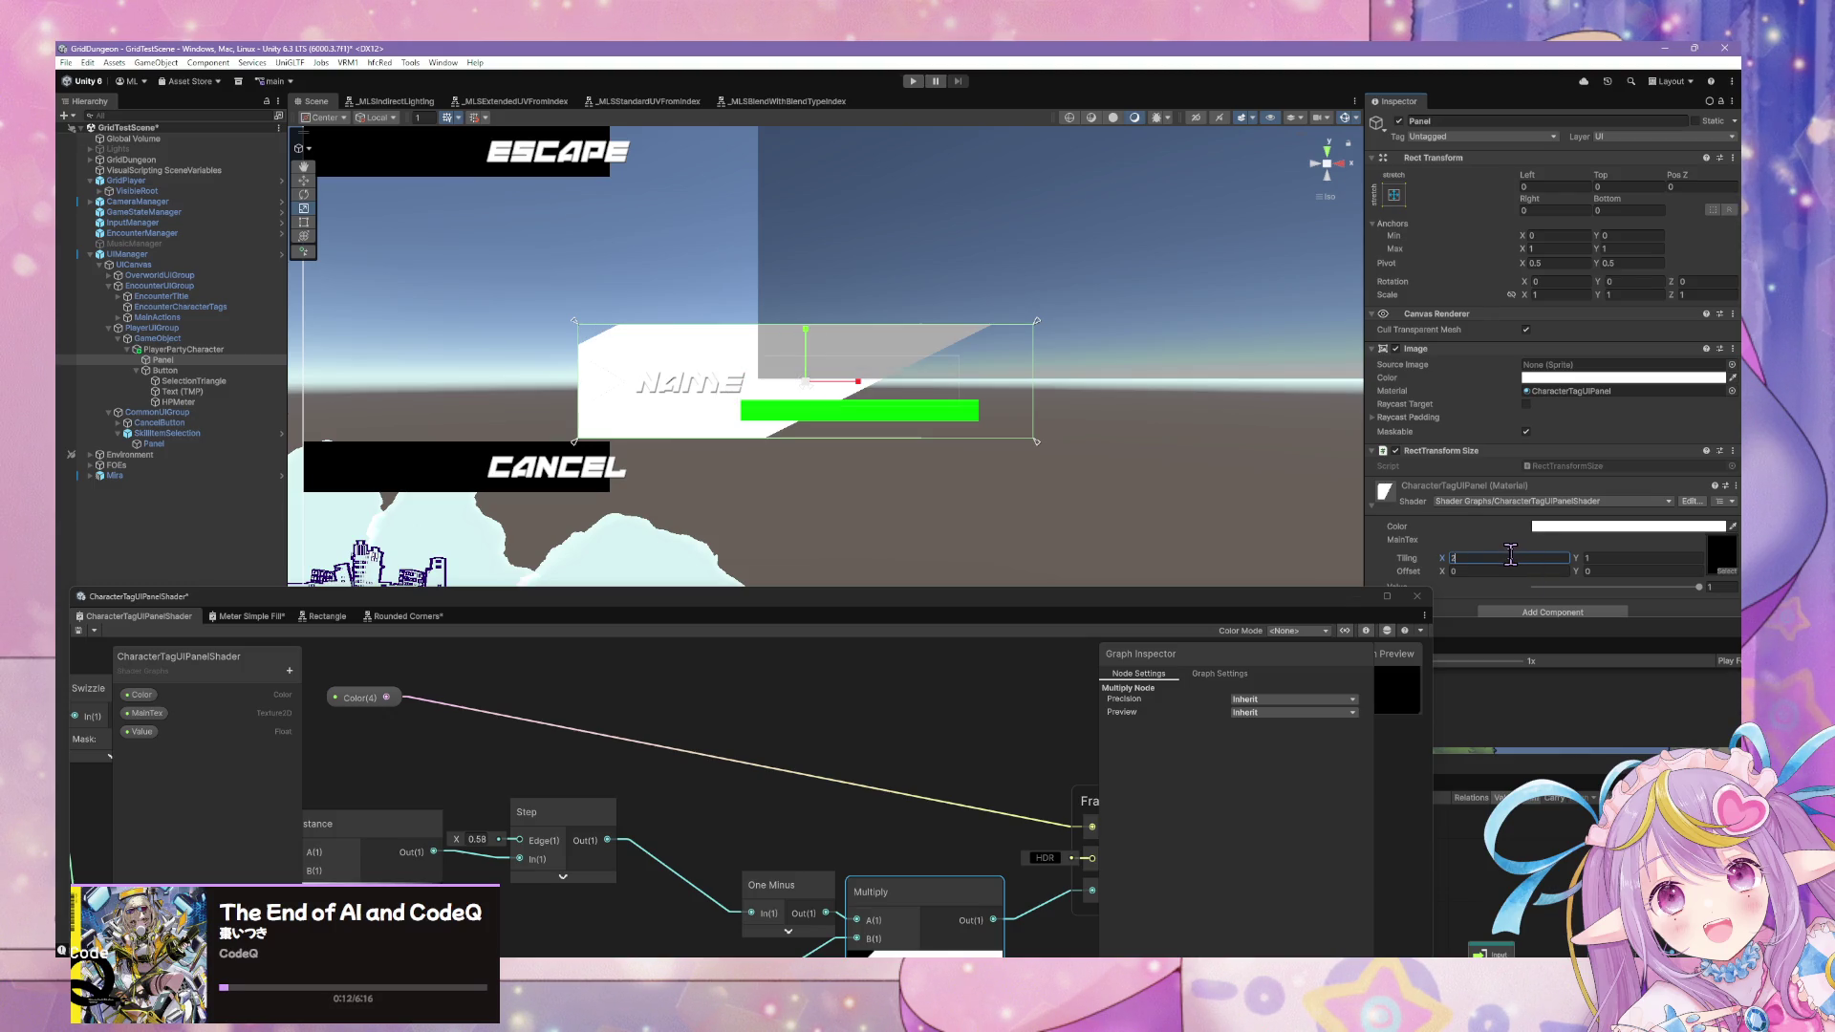
{"action": "key", "text": "BackSpace"}
{"action": "type", "text": "1"}
{"action": "key", "text": "BackSpace"}
{"action": "type", "text": "4"}
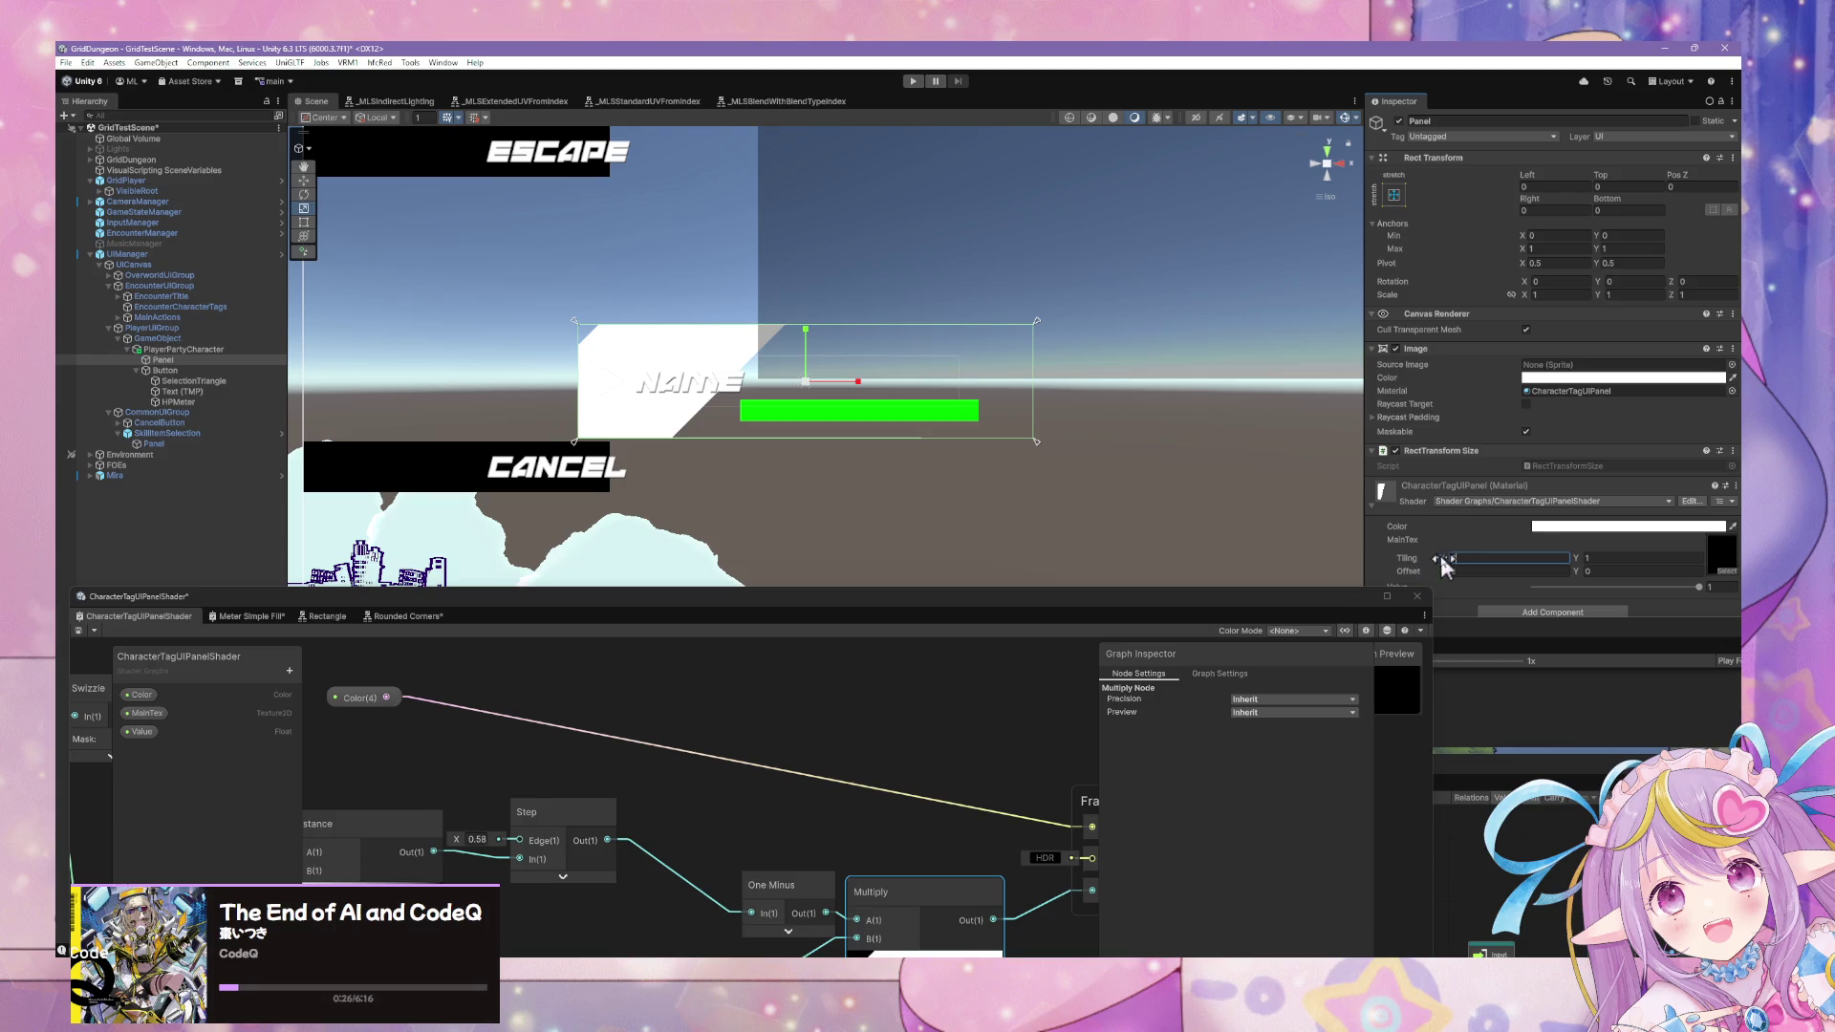
{"action": "left_click_drag", "start_coordinate": [1467, 566], "coordinate": [1570, 569]}
{"action": "key", "text": "BackSpace"}
{"action": "key", "text": "BackSpace"}
{"action": "key", "text": "BackSpace"}
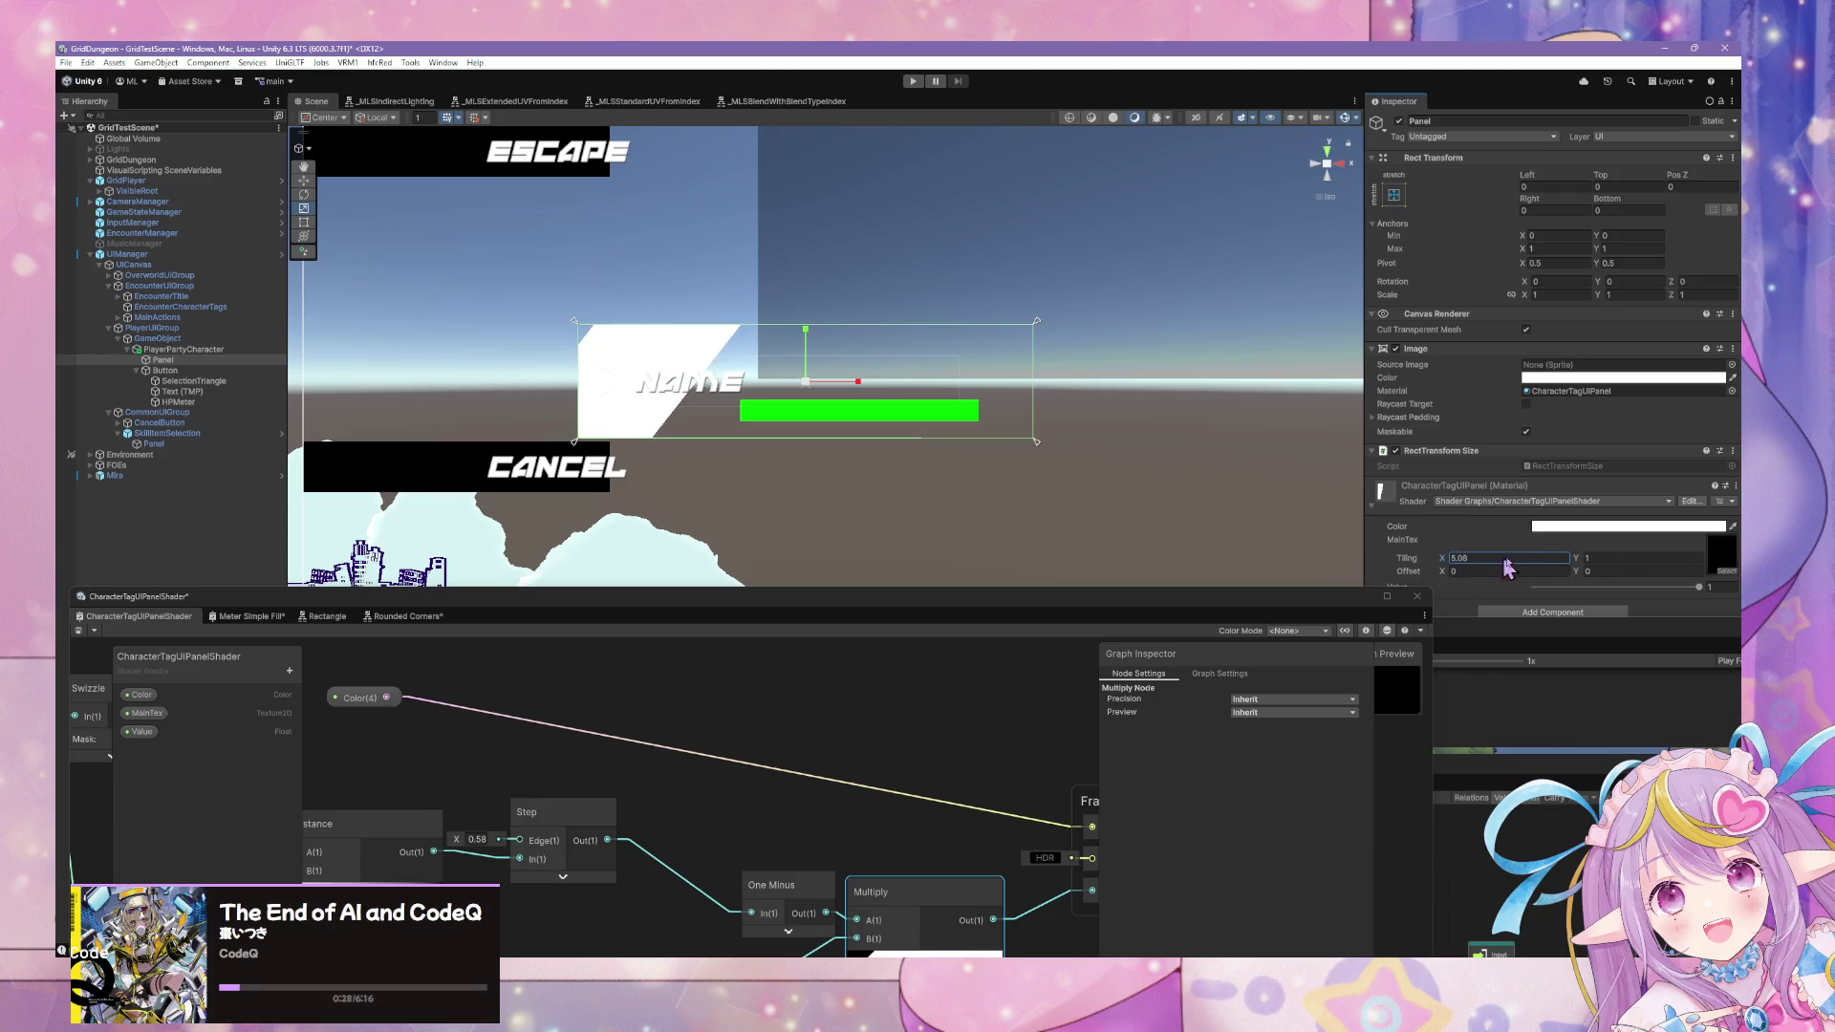
{"action": "type", "text": "4"}
Recentre the panel in the Scene view and place the Shader Graph window above it.
{"action": "scroll", "coordinate": [1182, 514], "scroll_direction": "down", "scroll_amount": 2}
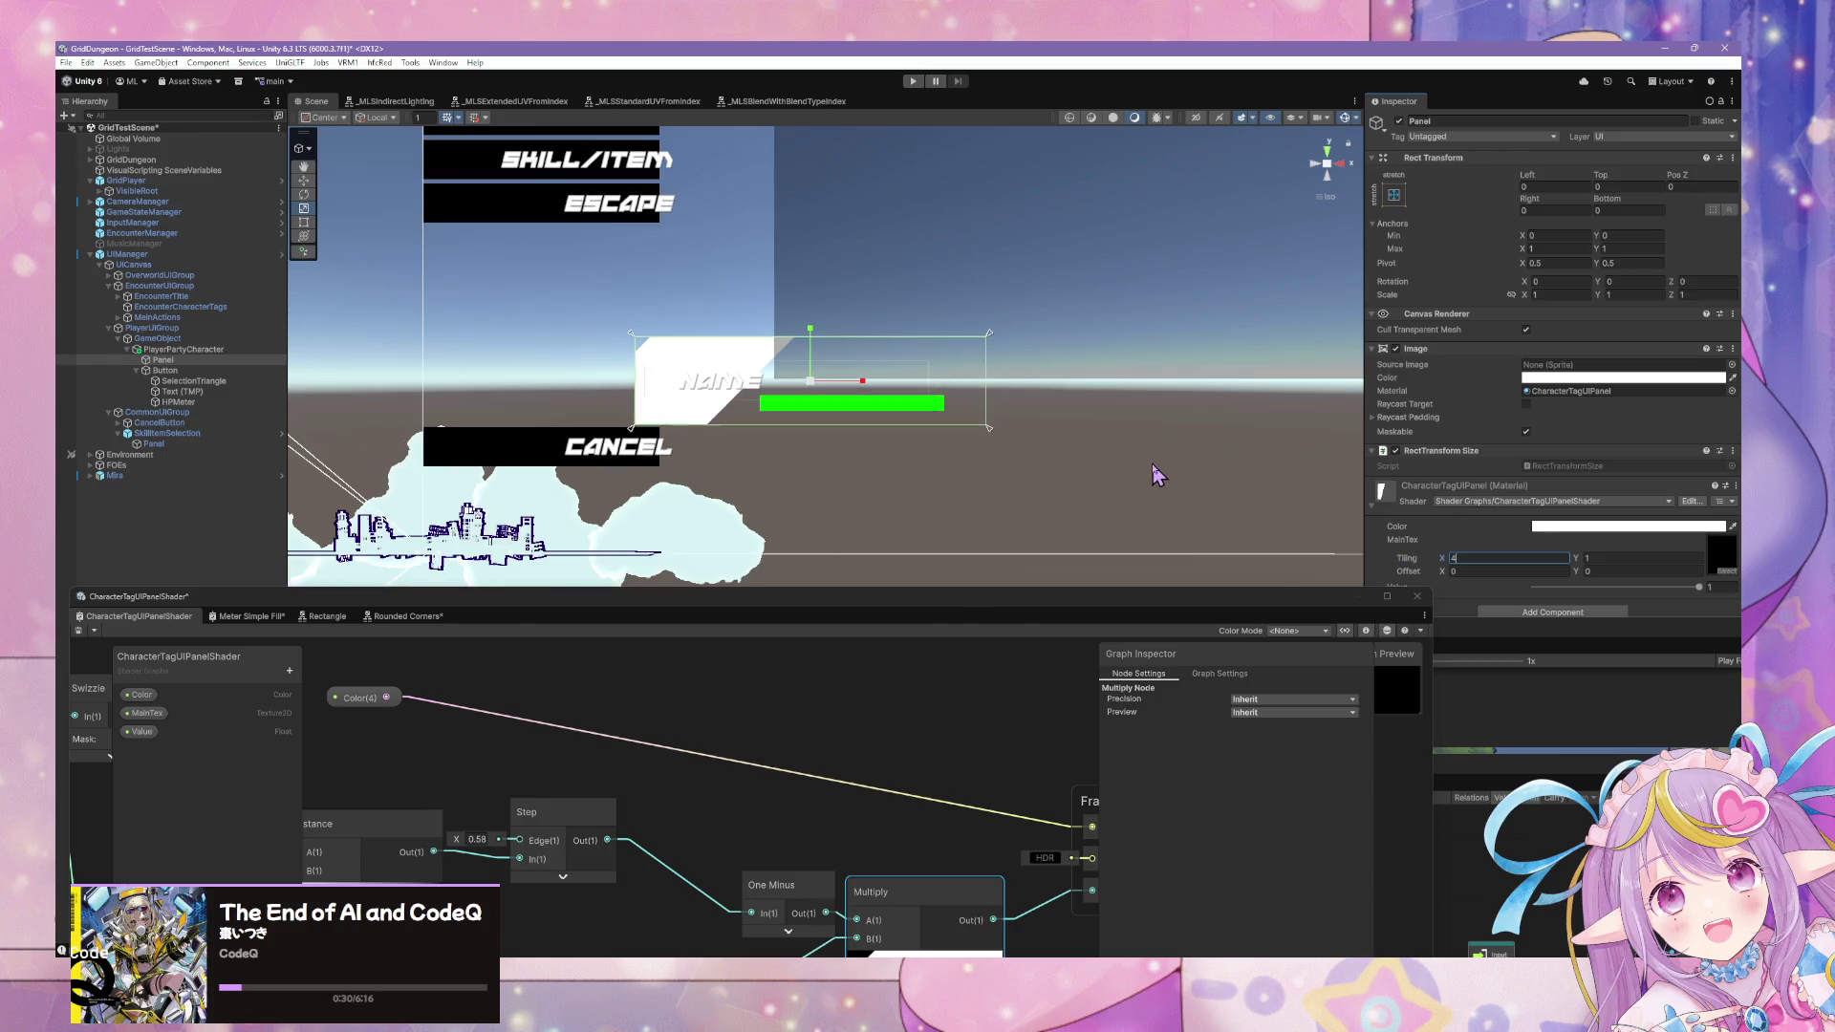
{"action": "left_click_drag", "start_coordinate": [895, 523], "coordinate": [1021, 478]}
{"action": "mouse_move", "coordinate": [830, 613]}
{"action": "left_mouse_down"}
{"action": "mouse_move", "coordinate": [1019, 512]}
{"action": "mouse_move", "coordinate": [1057, 602]}
{"action": "mouse_move", "coordinate": [937, 675]}
{"action": "mouse_move", "coordinate": [1073, 770]}
{"action": "mouse_move", "coordinate": [1030, 614]}
{"action": "mouse_move", "coordinate": [822, 659]}
{"action": "mouse_move", "coordinate": [853, 686]}
{"action": "mouse_move", "coordinate": [781, 688]}
{"action": "mouse_move", "coordinate": [1032, 703]}
{"action": "mouse_move", "coordinate": [1172, 685]}
{"action": "mouse_move", "coordinate": [818, 704]}
{"action": "mouse_move", "coordinate": [861, 715]}
{"action": "mouse_move", "coordinate": [913, 627]}
{"action": "mouse_move", "coordinate": [1099, 599]}
{"action": "left_mouse_up"}
{"action": "left_click", "coordinate": [780, 688]}
{"action": "right_click", "coordinate": [897, 646]}
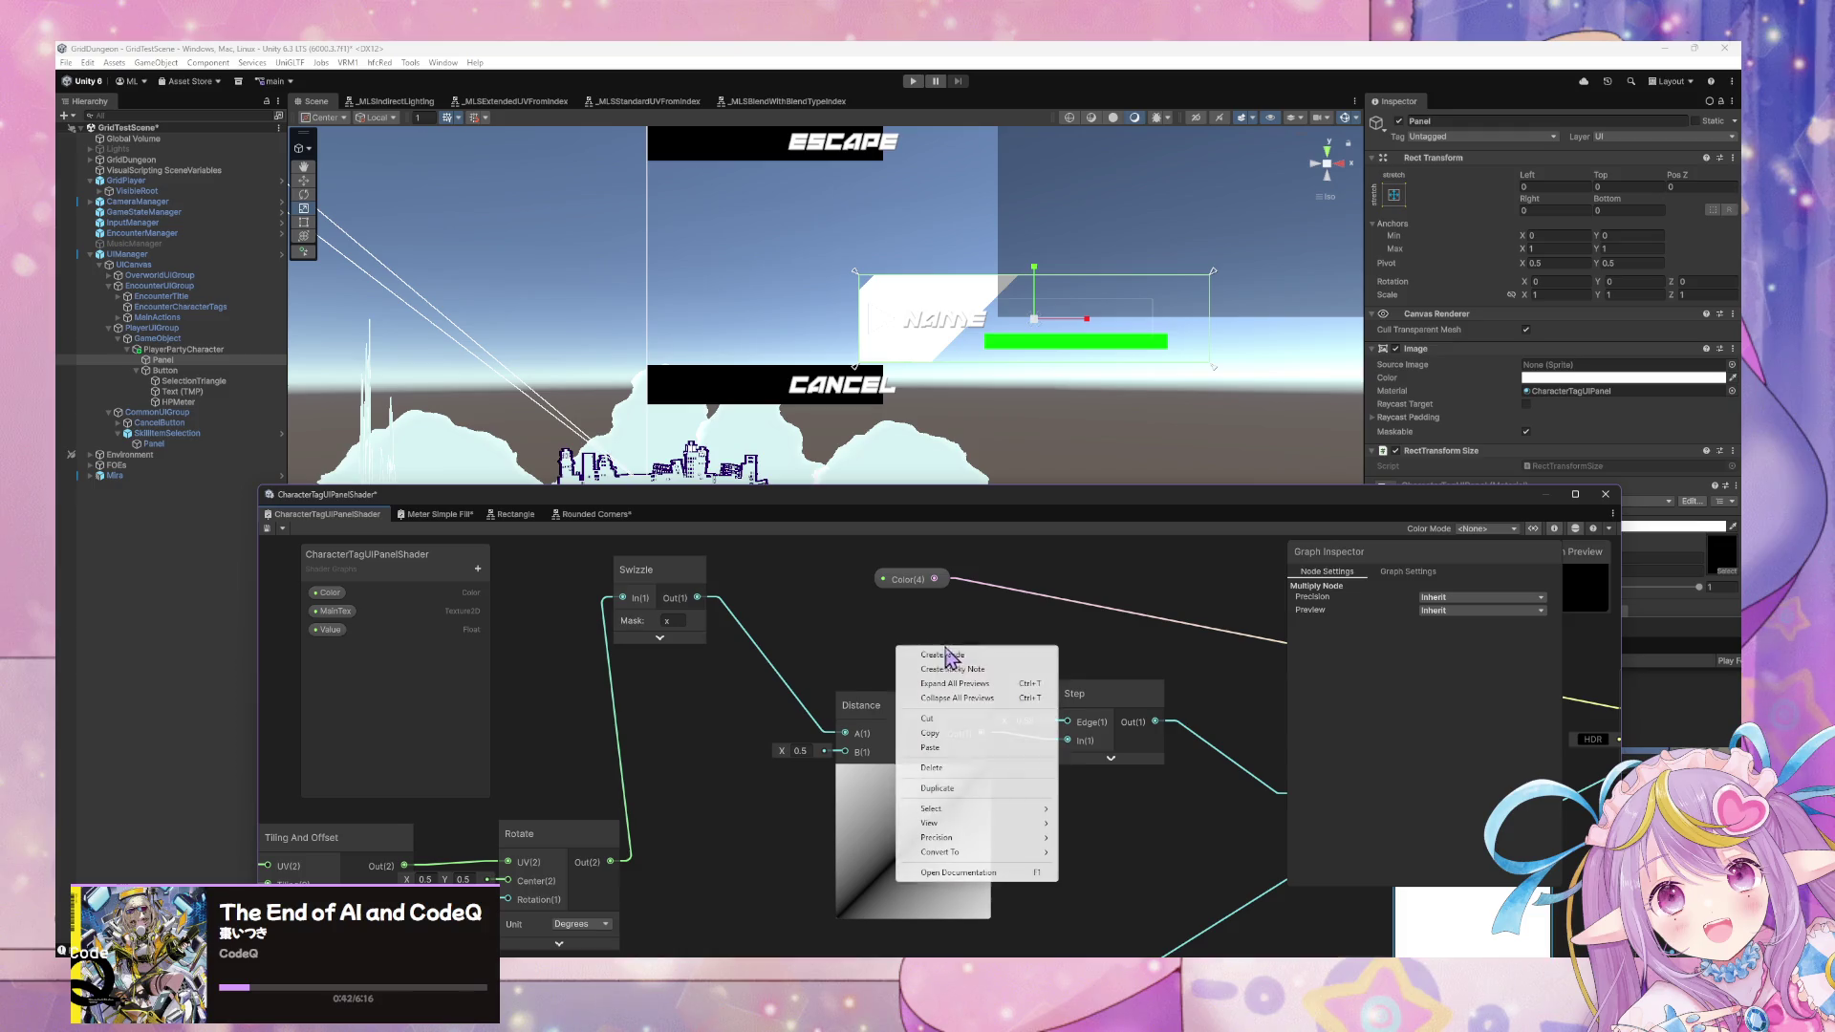
{"action": "left_click", "coordinate": [1139, 627]}
{"action": "mouse_move", "coordinate": [1211, 627]}
{"action": "left_mouse_down"}
{"action": "mouse_move", "coordinate": [987, 628]}
{"action": "mouse_move", "coordinate": [910, 561]}
{"action": "left_mouse_up"}
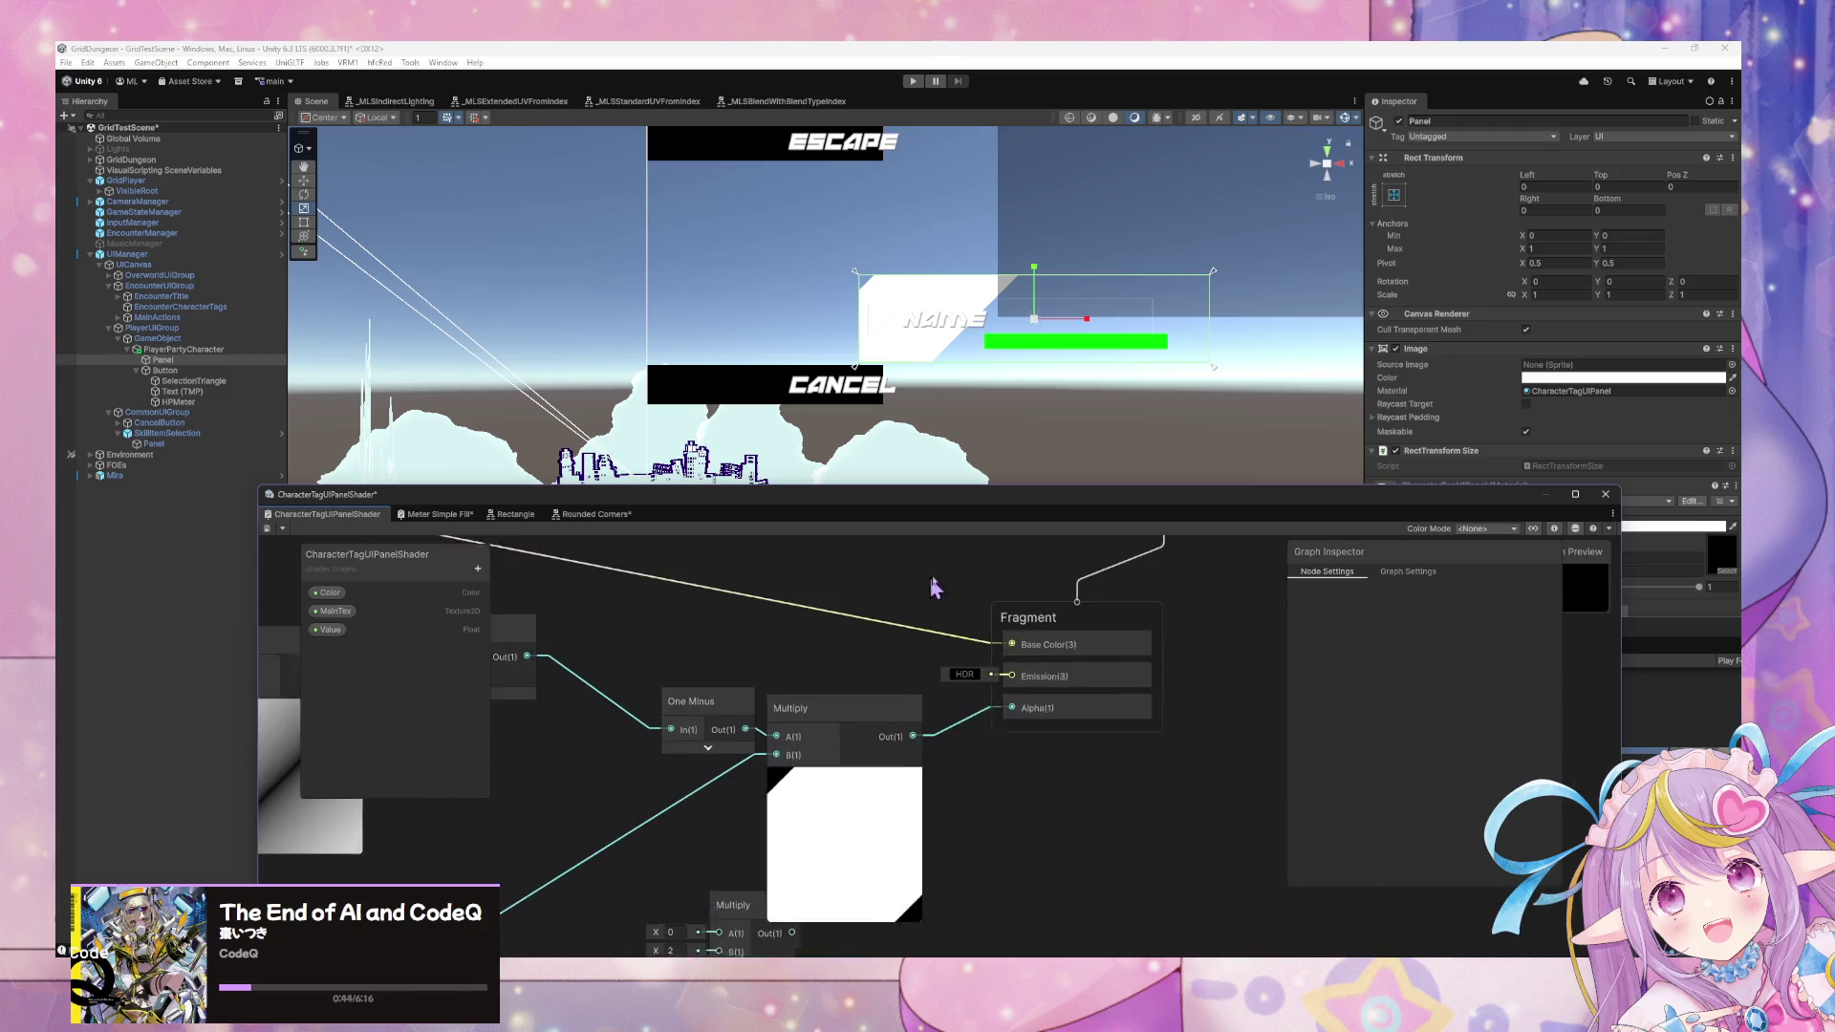
{"action": "right_click", "coordinate": [1004, 719]}
{"action": "left_click", "coordinate": [1030, 726]}
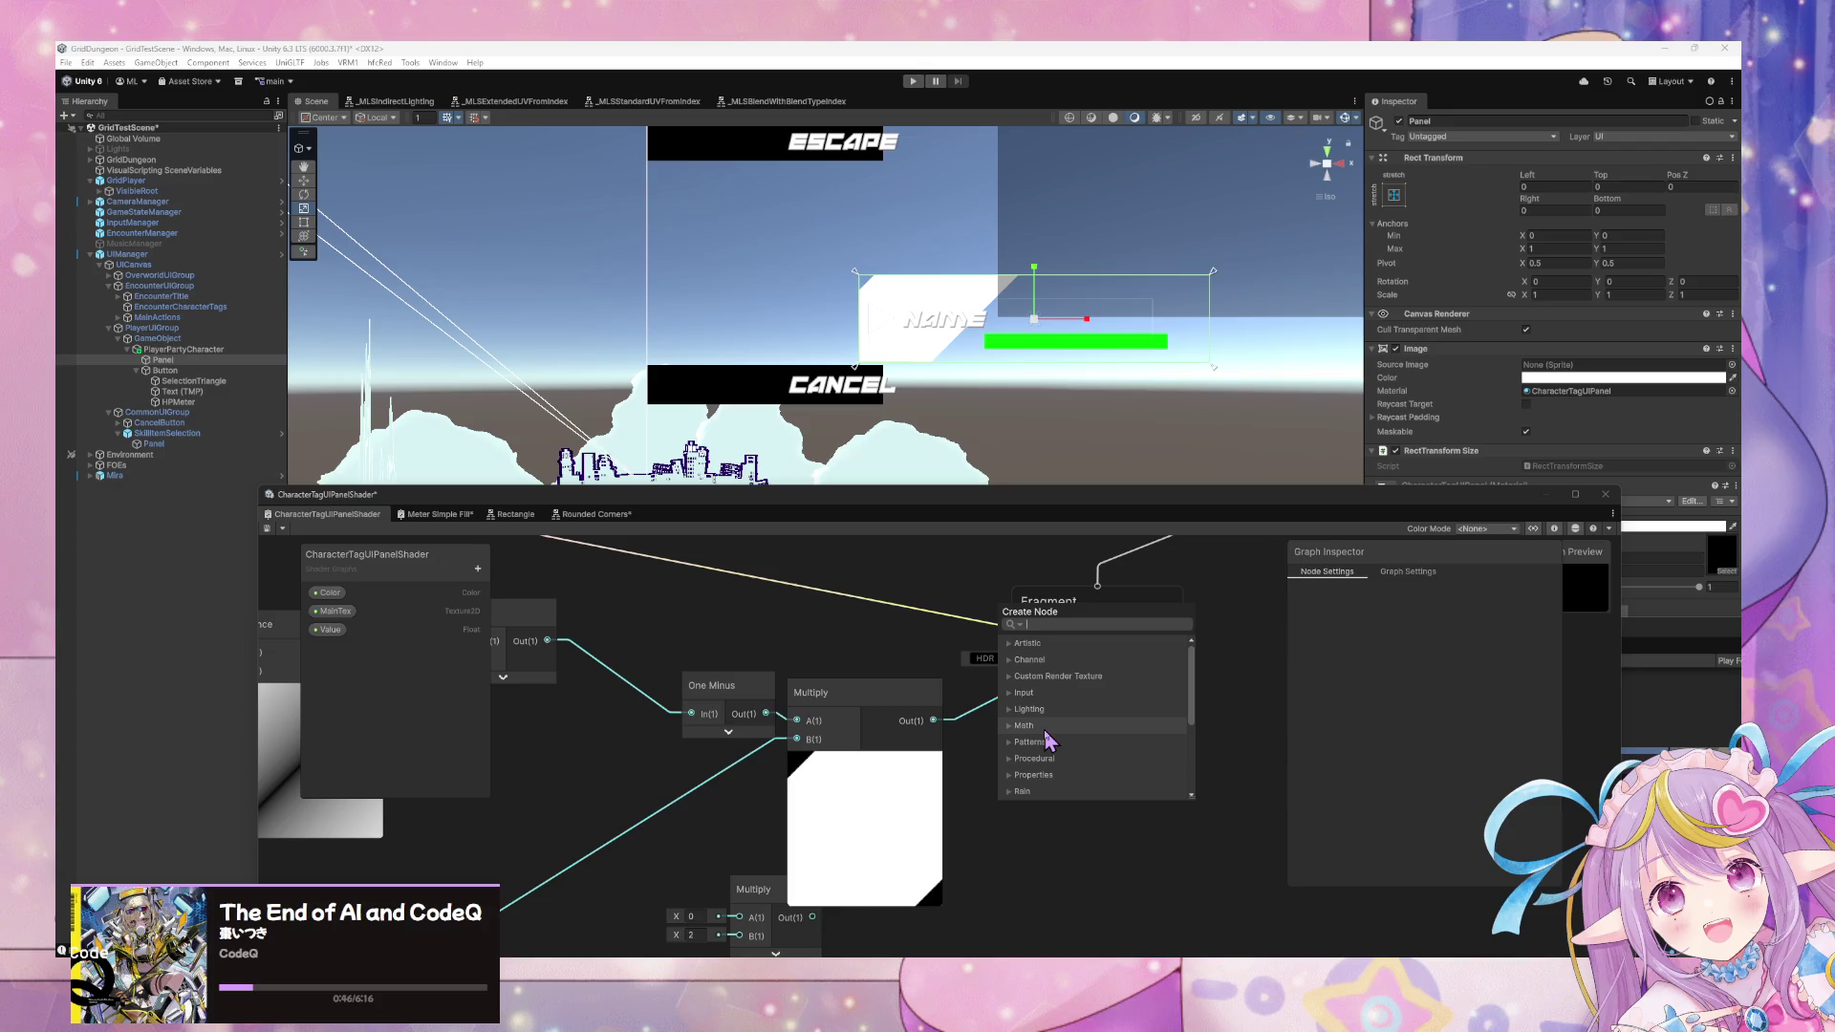
{"action": "type", "text": "abs"}
{"action": "key", "text": "Return"}
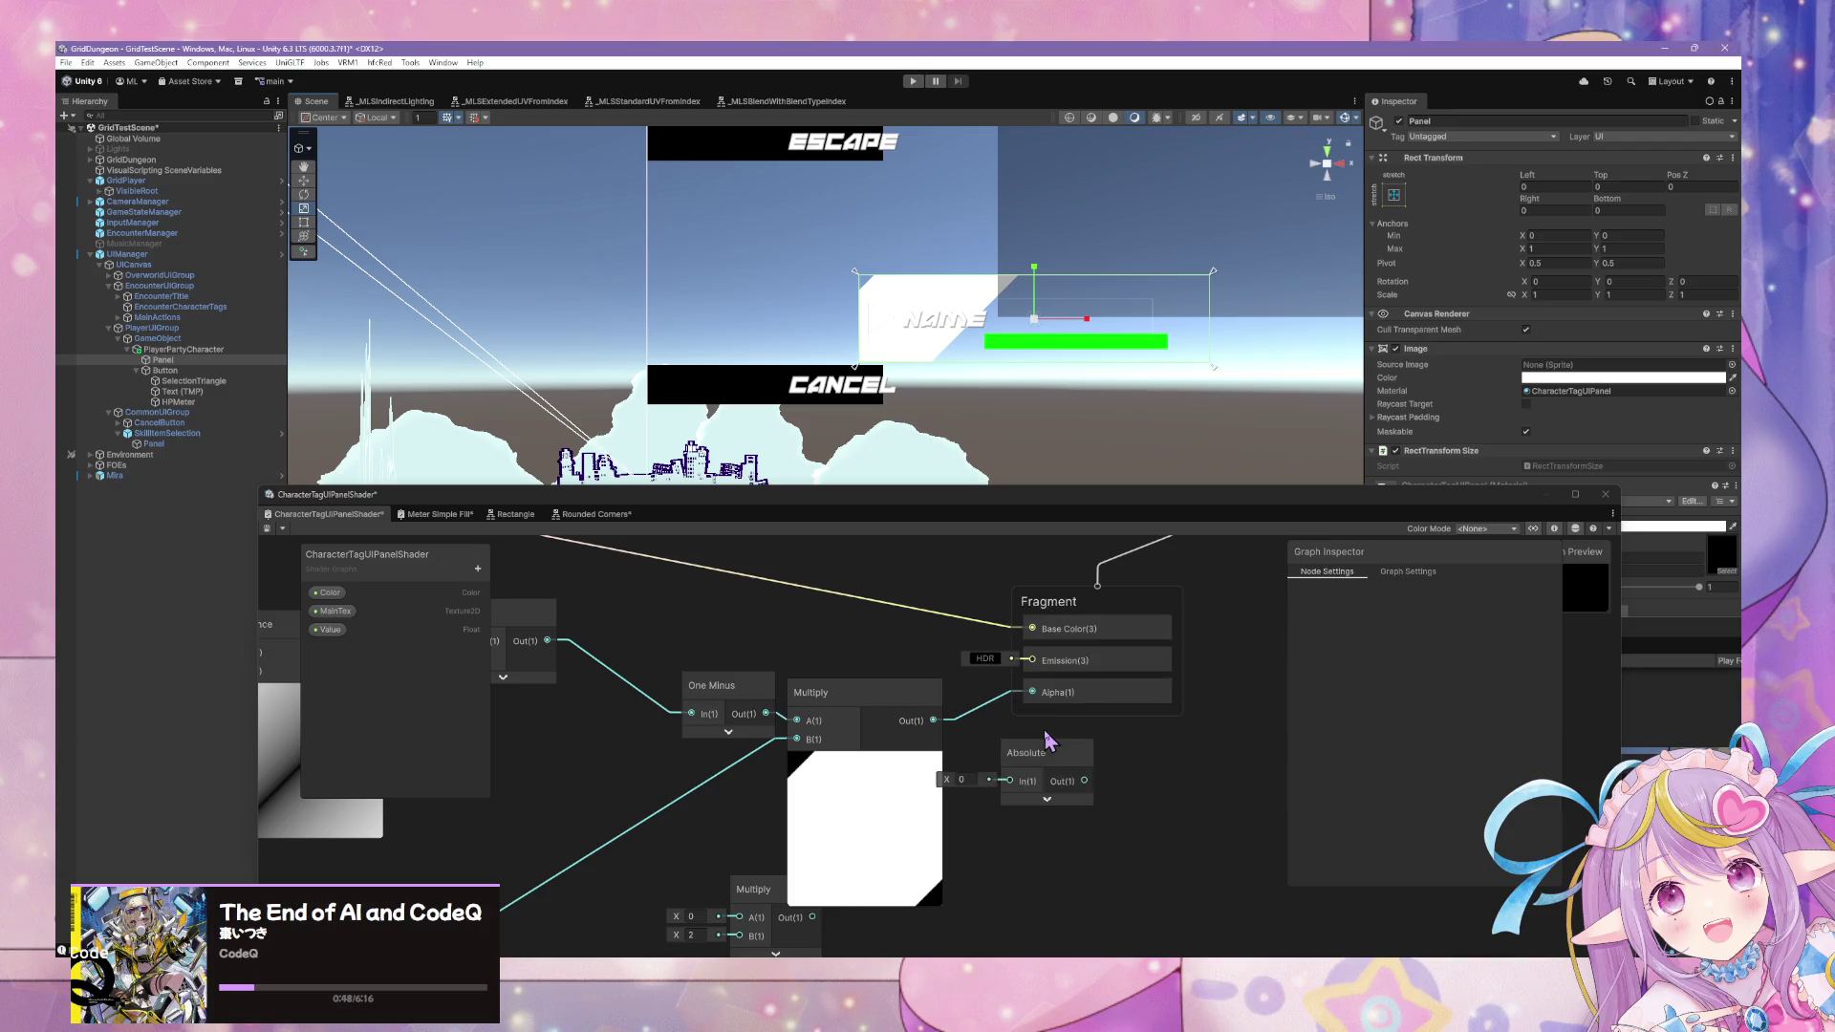
{"action": "mouse_move", "coordinate": [933, 720]}
{"action": "left_mouse_down"}
{"action": "mouse_move", "coordinate": [1028, 778]}
{"action": "mouse_move", "coordinate": [1009, 780]}
{"action": "left_mouse_up"}
{"action": "left_click", "coordinate": [1046, 798]}
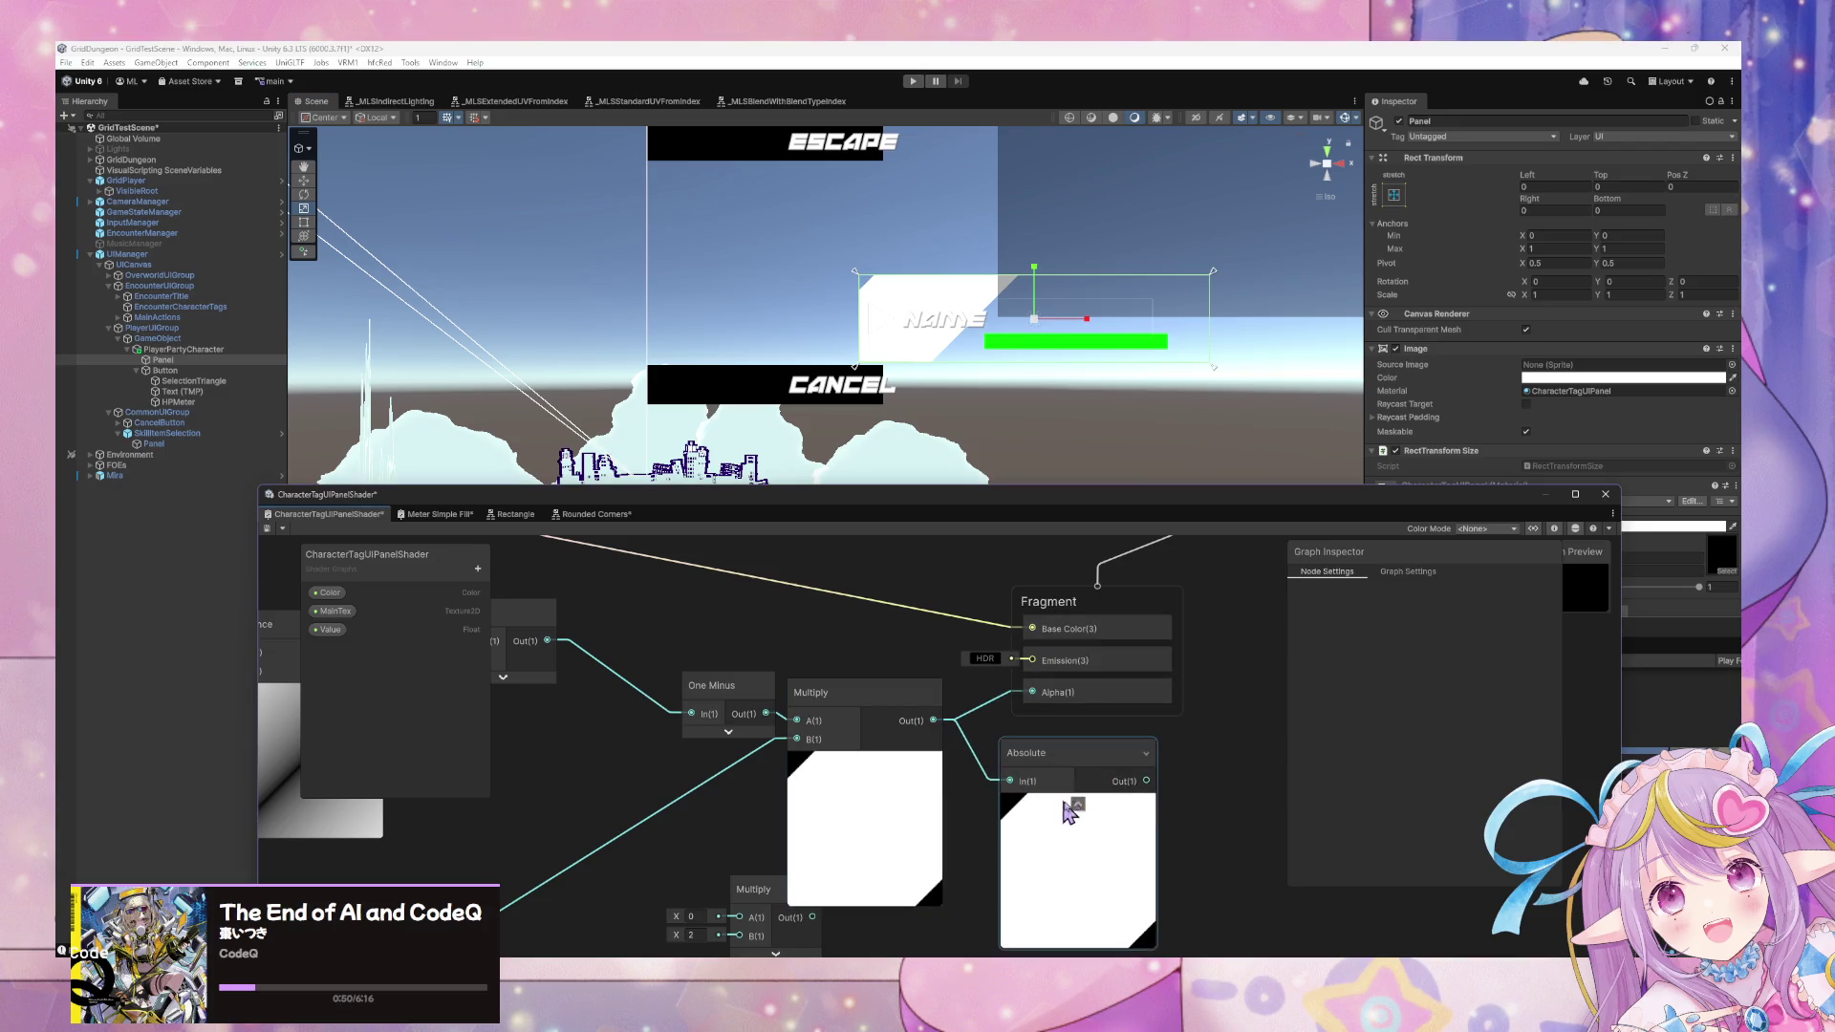
{"action": "left_click_drag", "start_coordinate": [1138, 769], "coordinate": [1018, 672]}
{"action": "left_click", "coordinate": [1072, 764]}
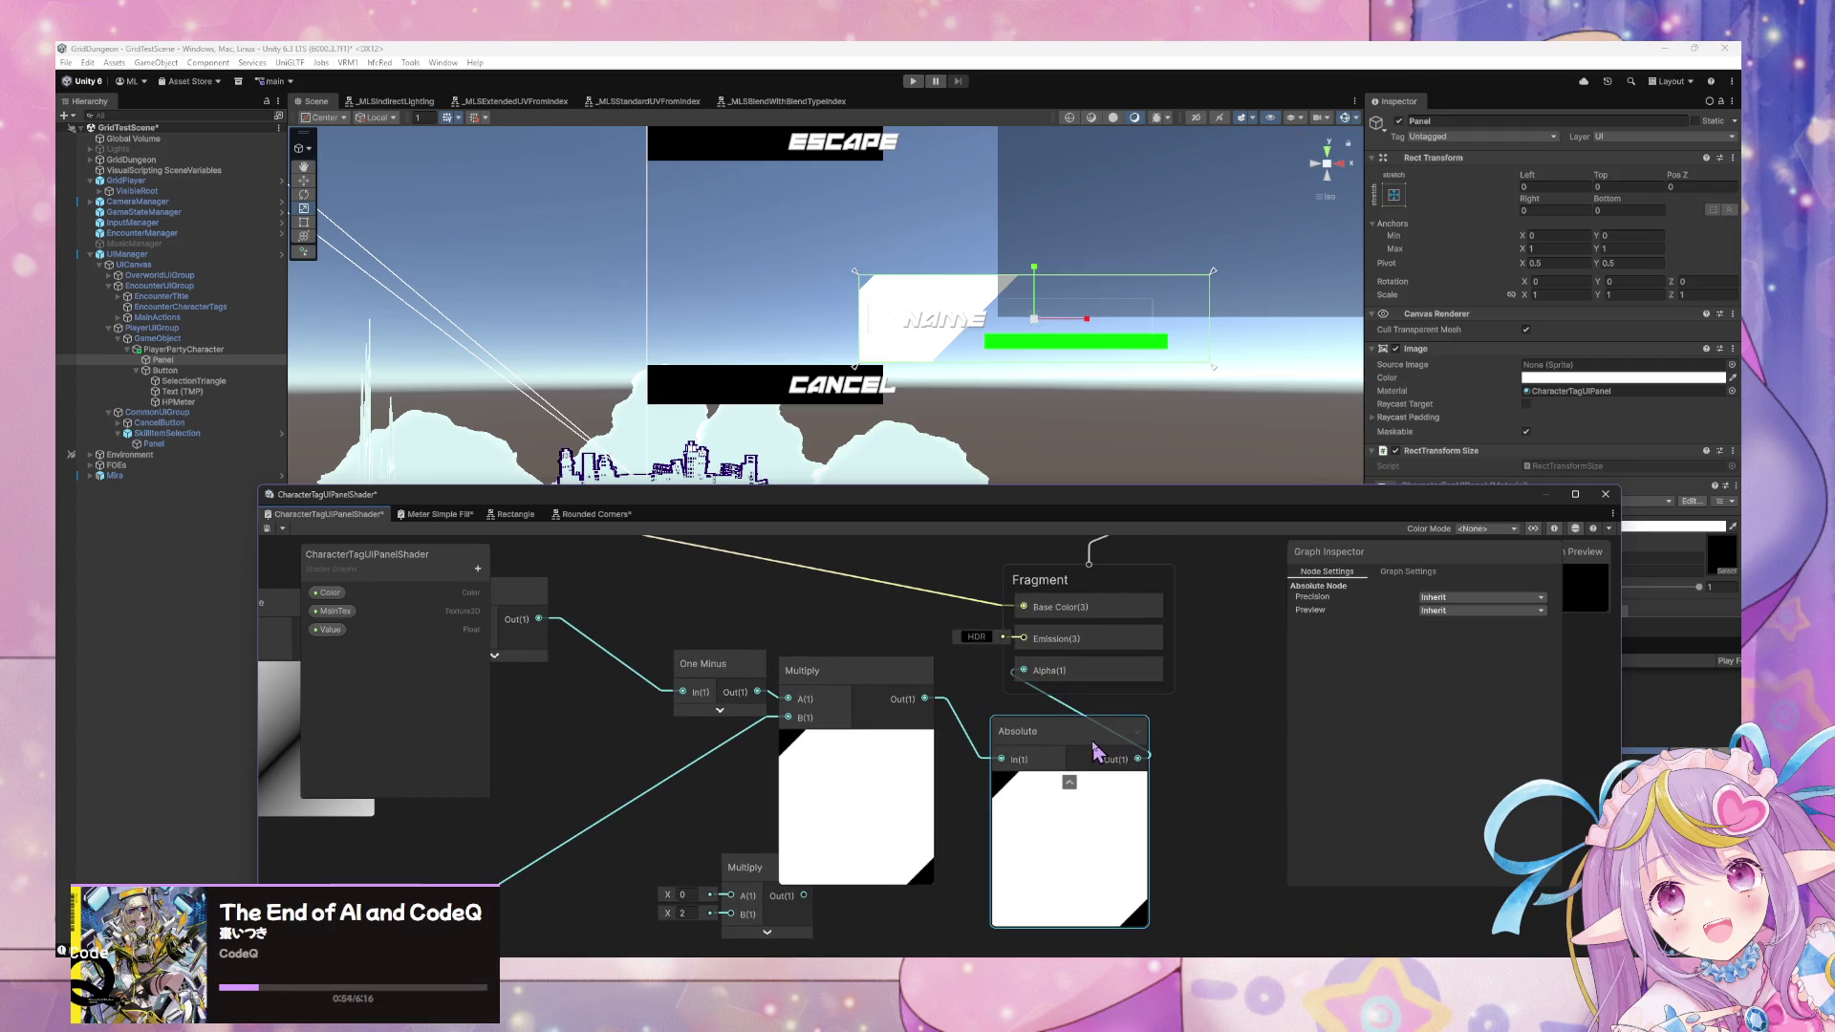
{"action": "key", "text": "Delete"}
{"action": "right_click", "coordinate": [1072, 754]}
{"action": "left_click", "coordinate": [1099, 751]}
{"action": "type", "text": "mi"}
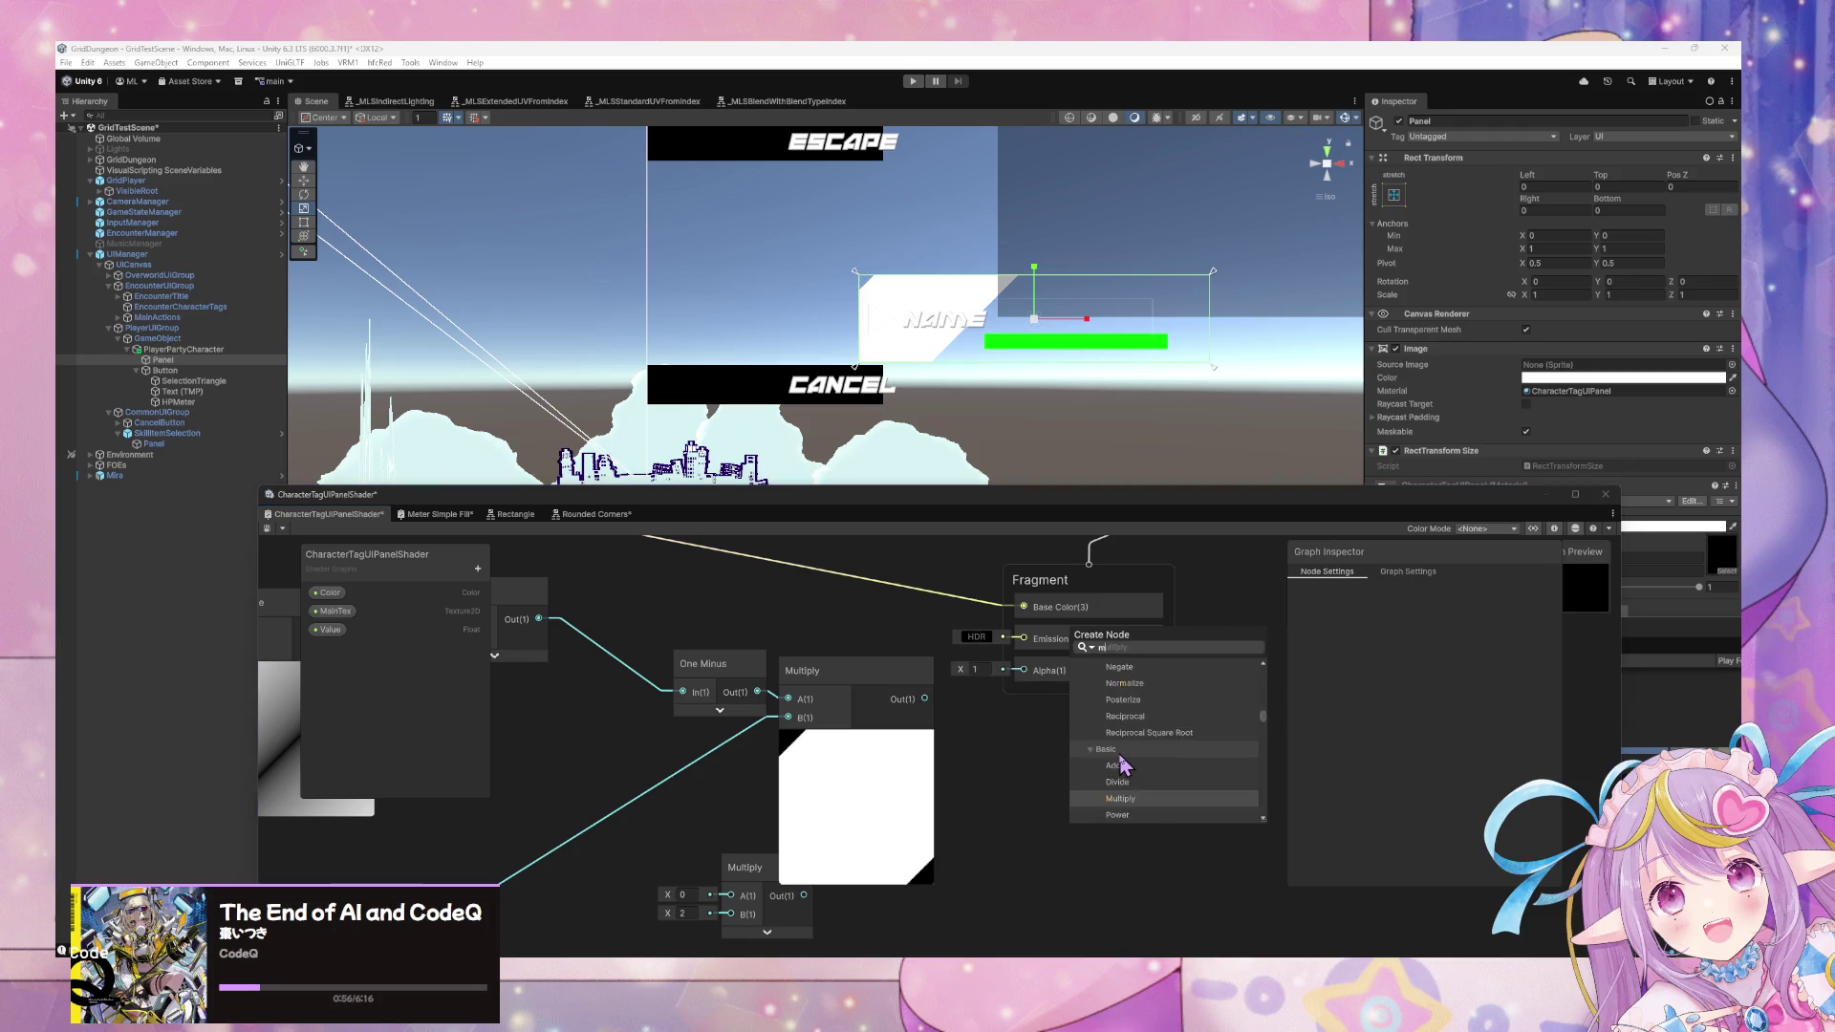
{"action": "left_click", "coordinate": [1118, 751]}
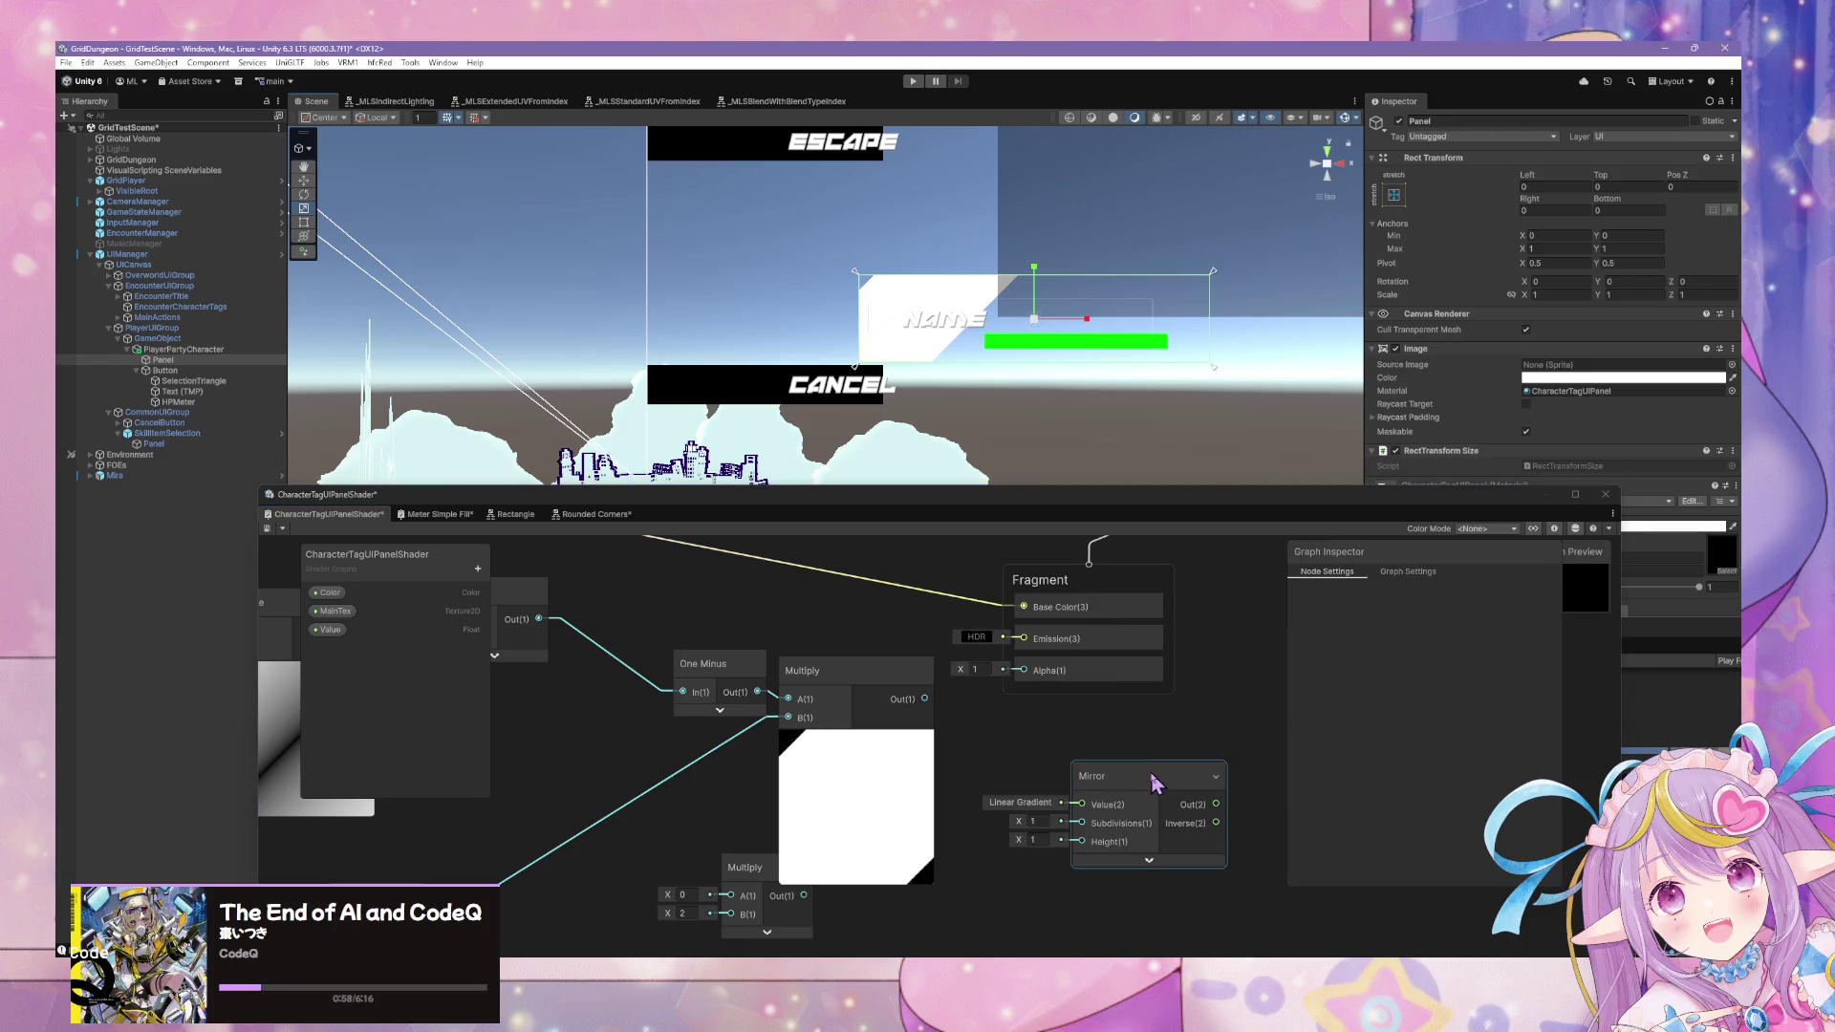
{"action": "left_click_drag", "start_coordinate": [1151, 776], "coordinate": [1118, 766]}
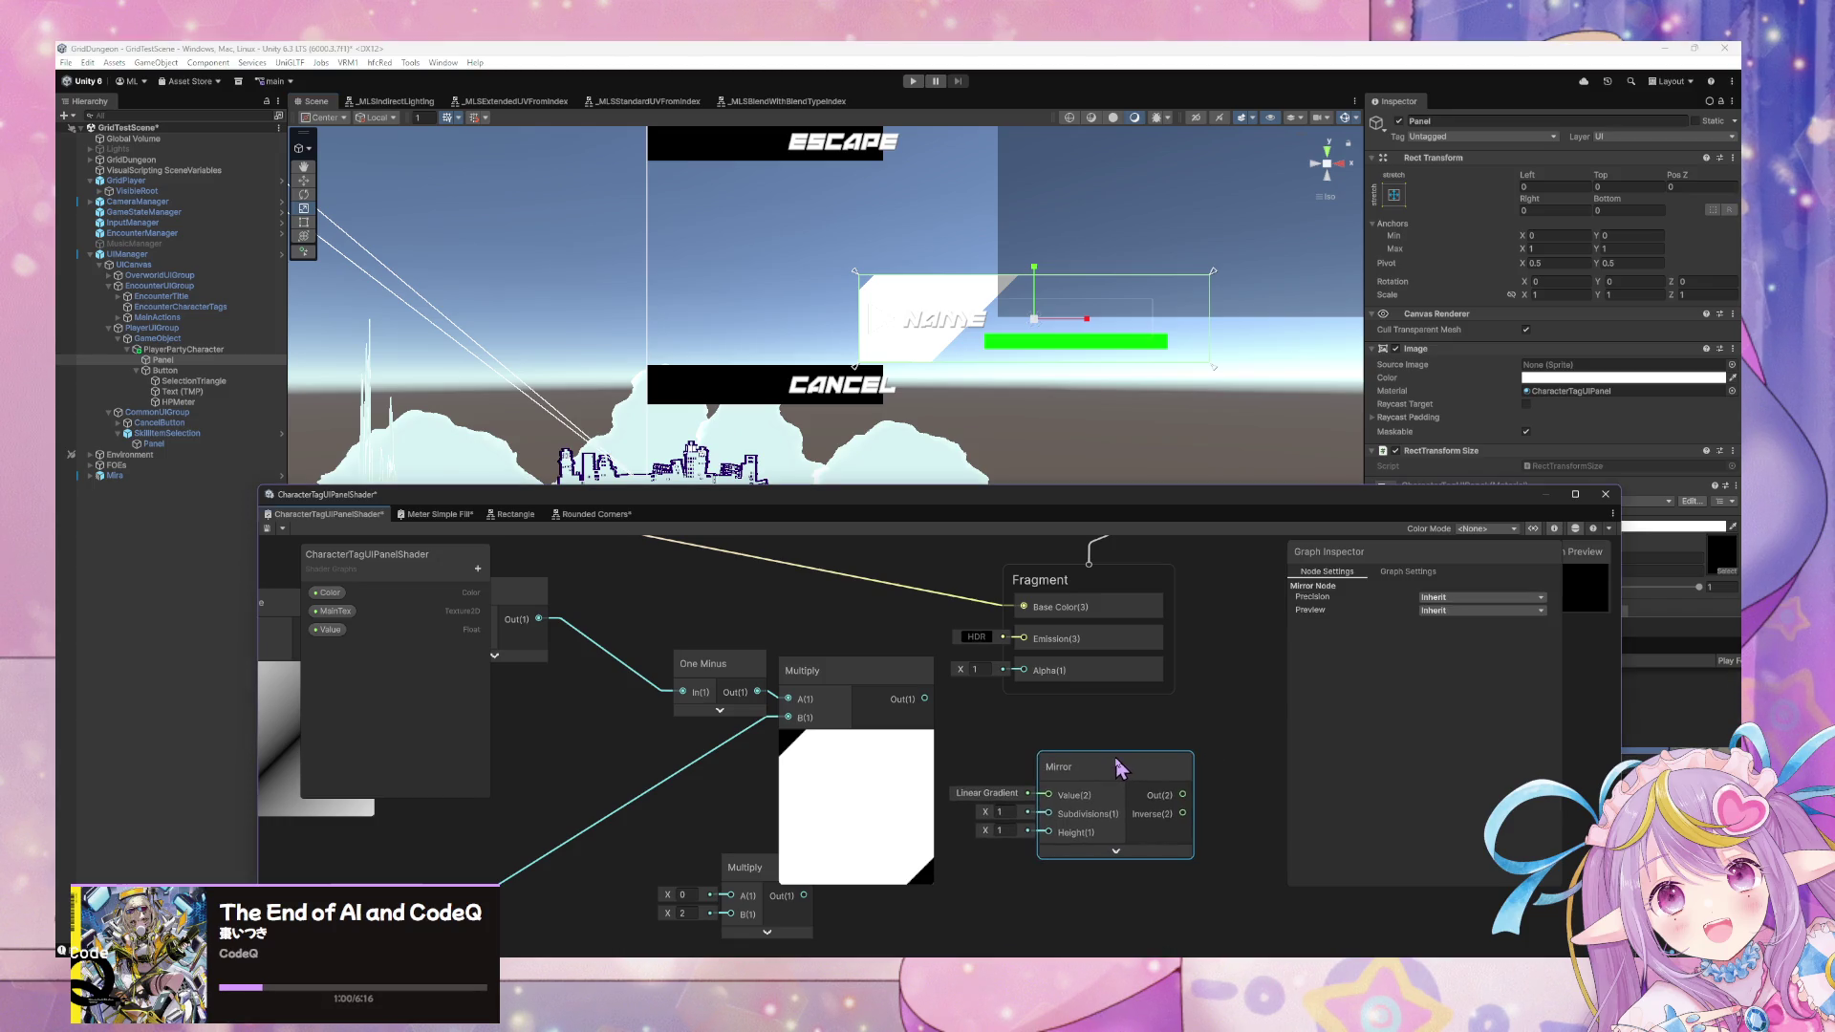
{"action": "key", "text": "Delete"}
{"action": "right_click", "coordinate": [1053, 731]}
{"action": "left_click", "coordinate": [1079, 740]}
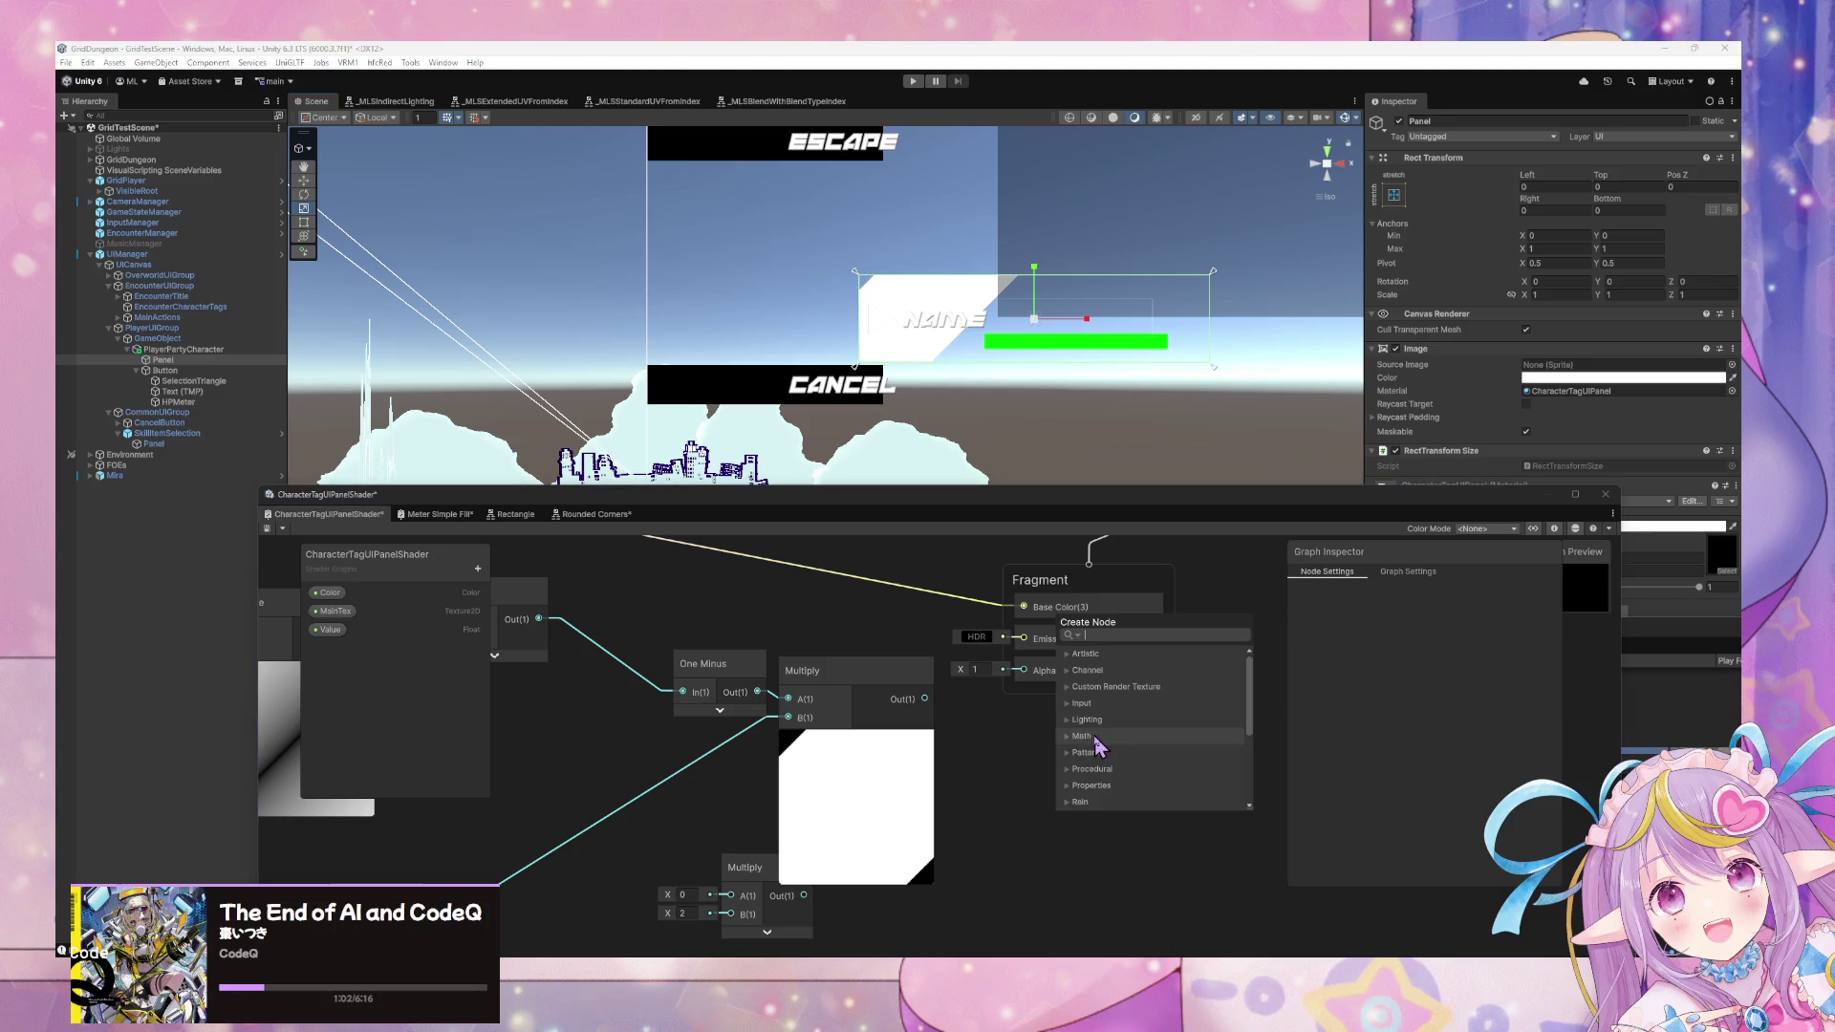
{"action": "scroll", "coordinate": [1158, 716], "scroll_direction": "down", "scroll_amount": 3}
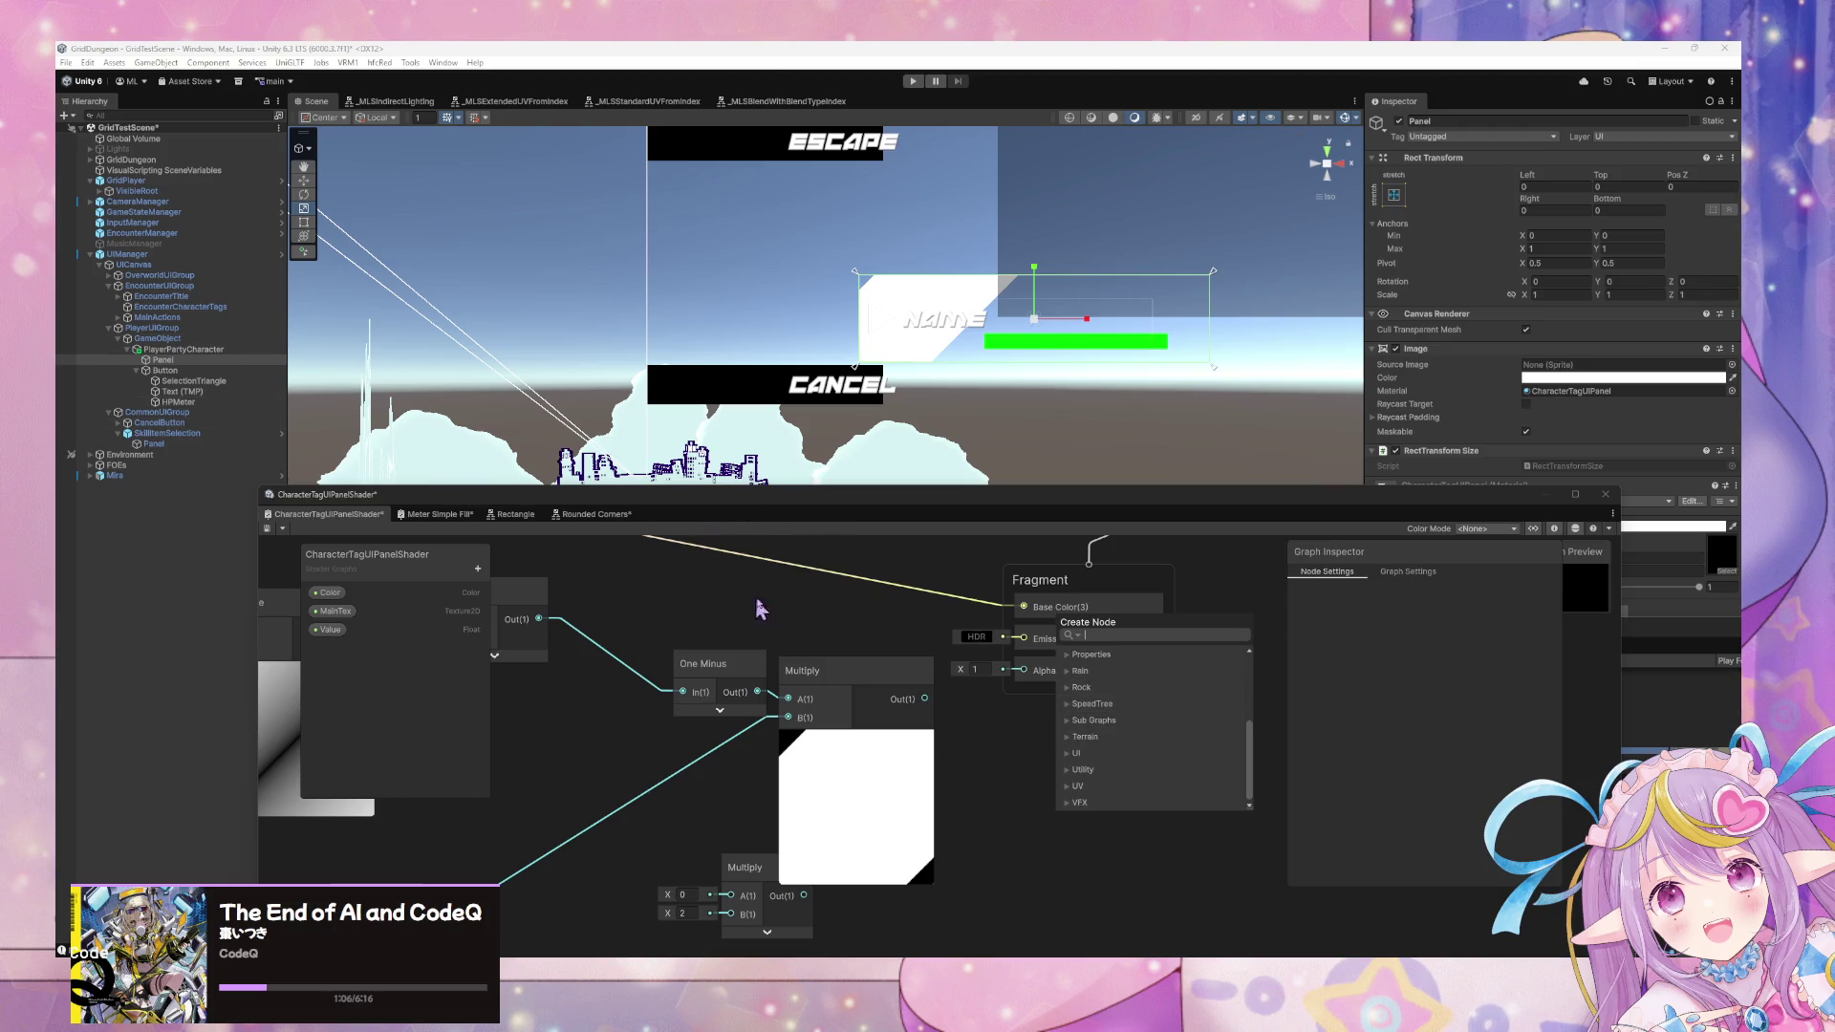
{"action": "left_click", "coordinate": [1067, 787]}
{"action": "left_click", "coordinate": [1089, 769]}
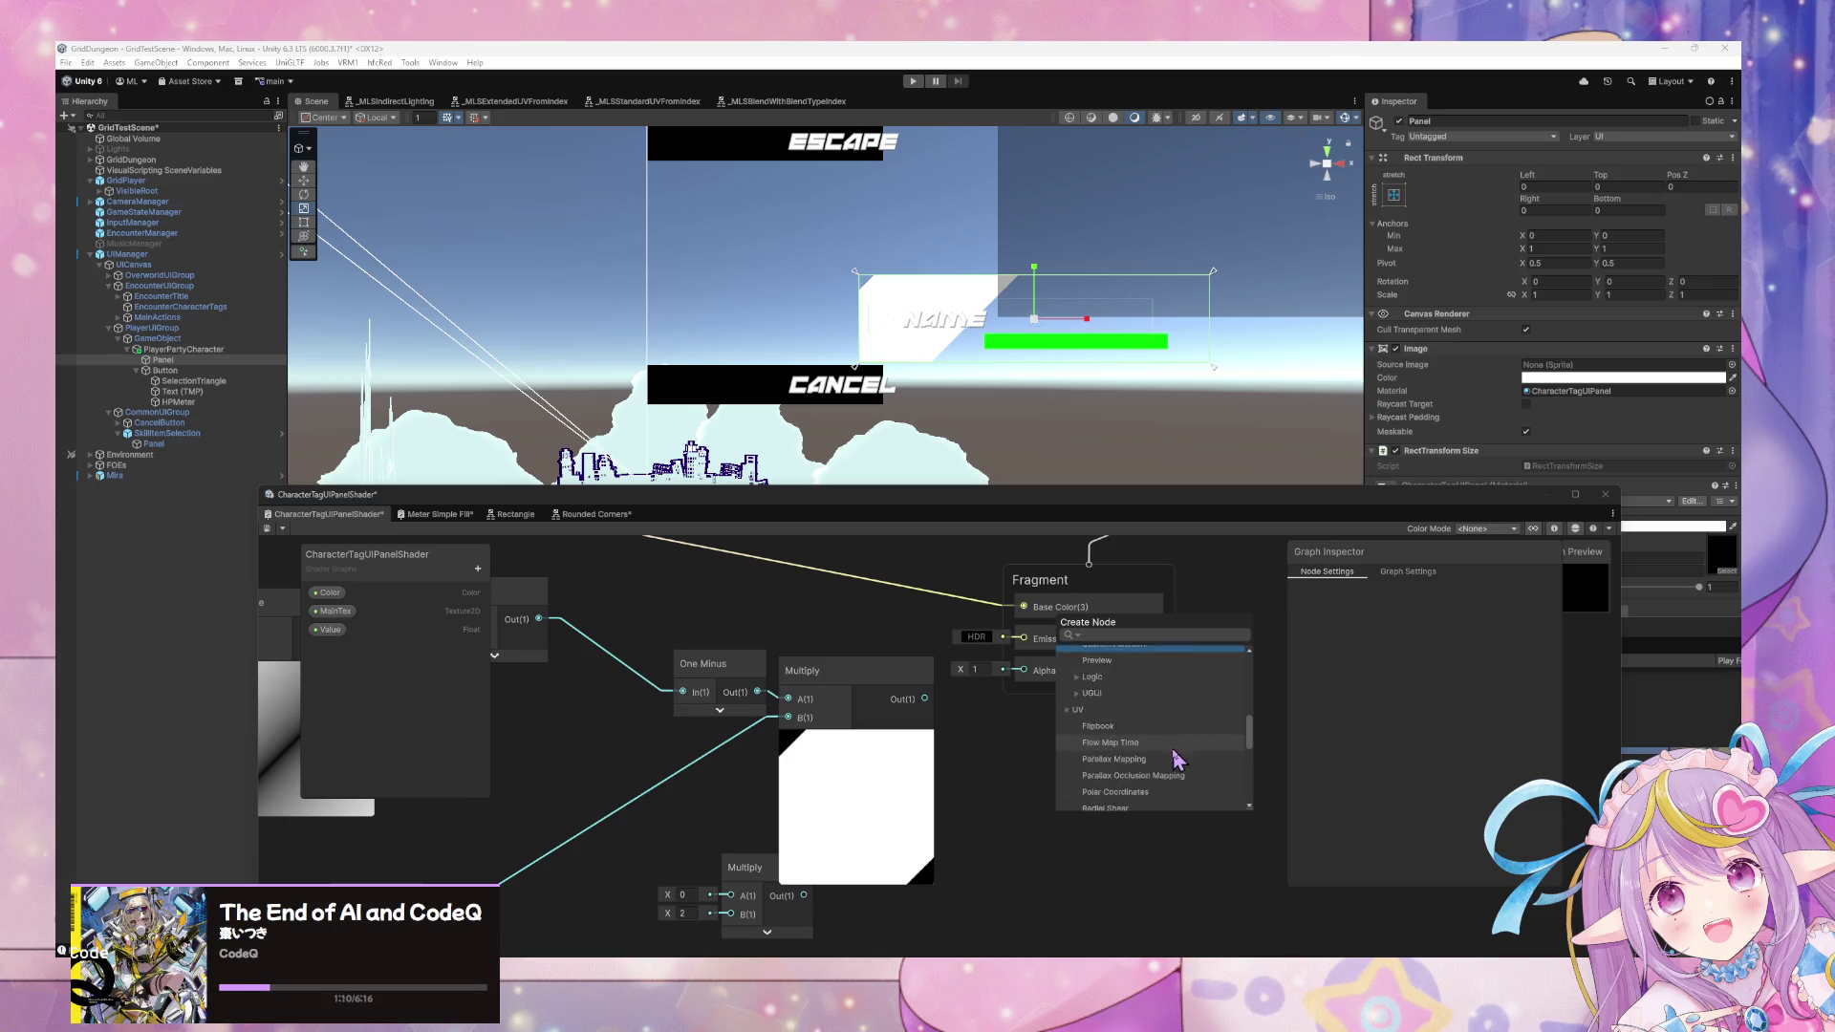
{"action": "scroll", "coordinate": [1177, 760], "scroll_direction": "up", "scroll_amount": 1}
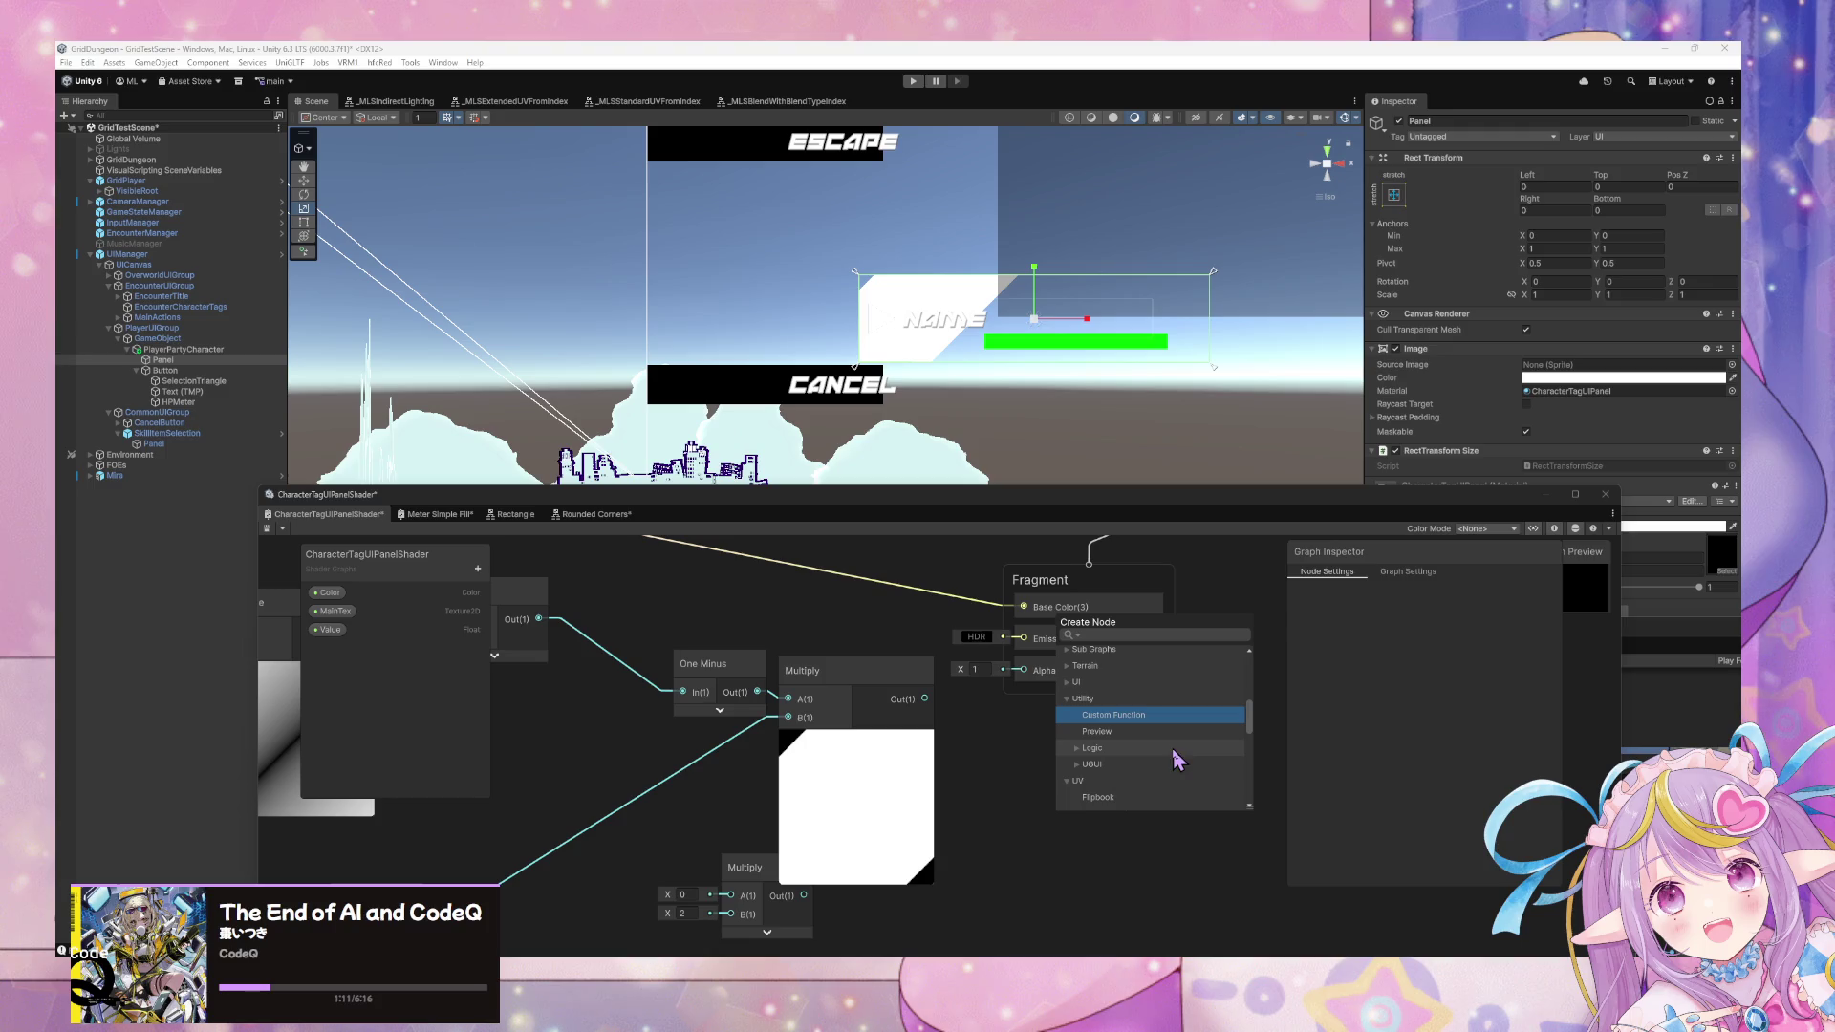
{"action": "left_click", "coordinate": [1089, 757]}
{"action": "scroll", "coordinate": [1124, 759], "scroll_direction": "down", "scroll_amount": 3}
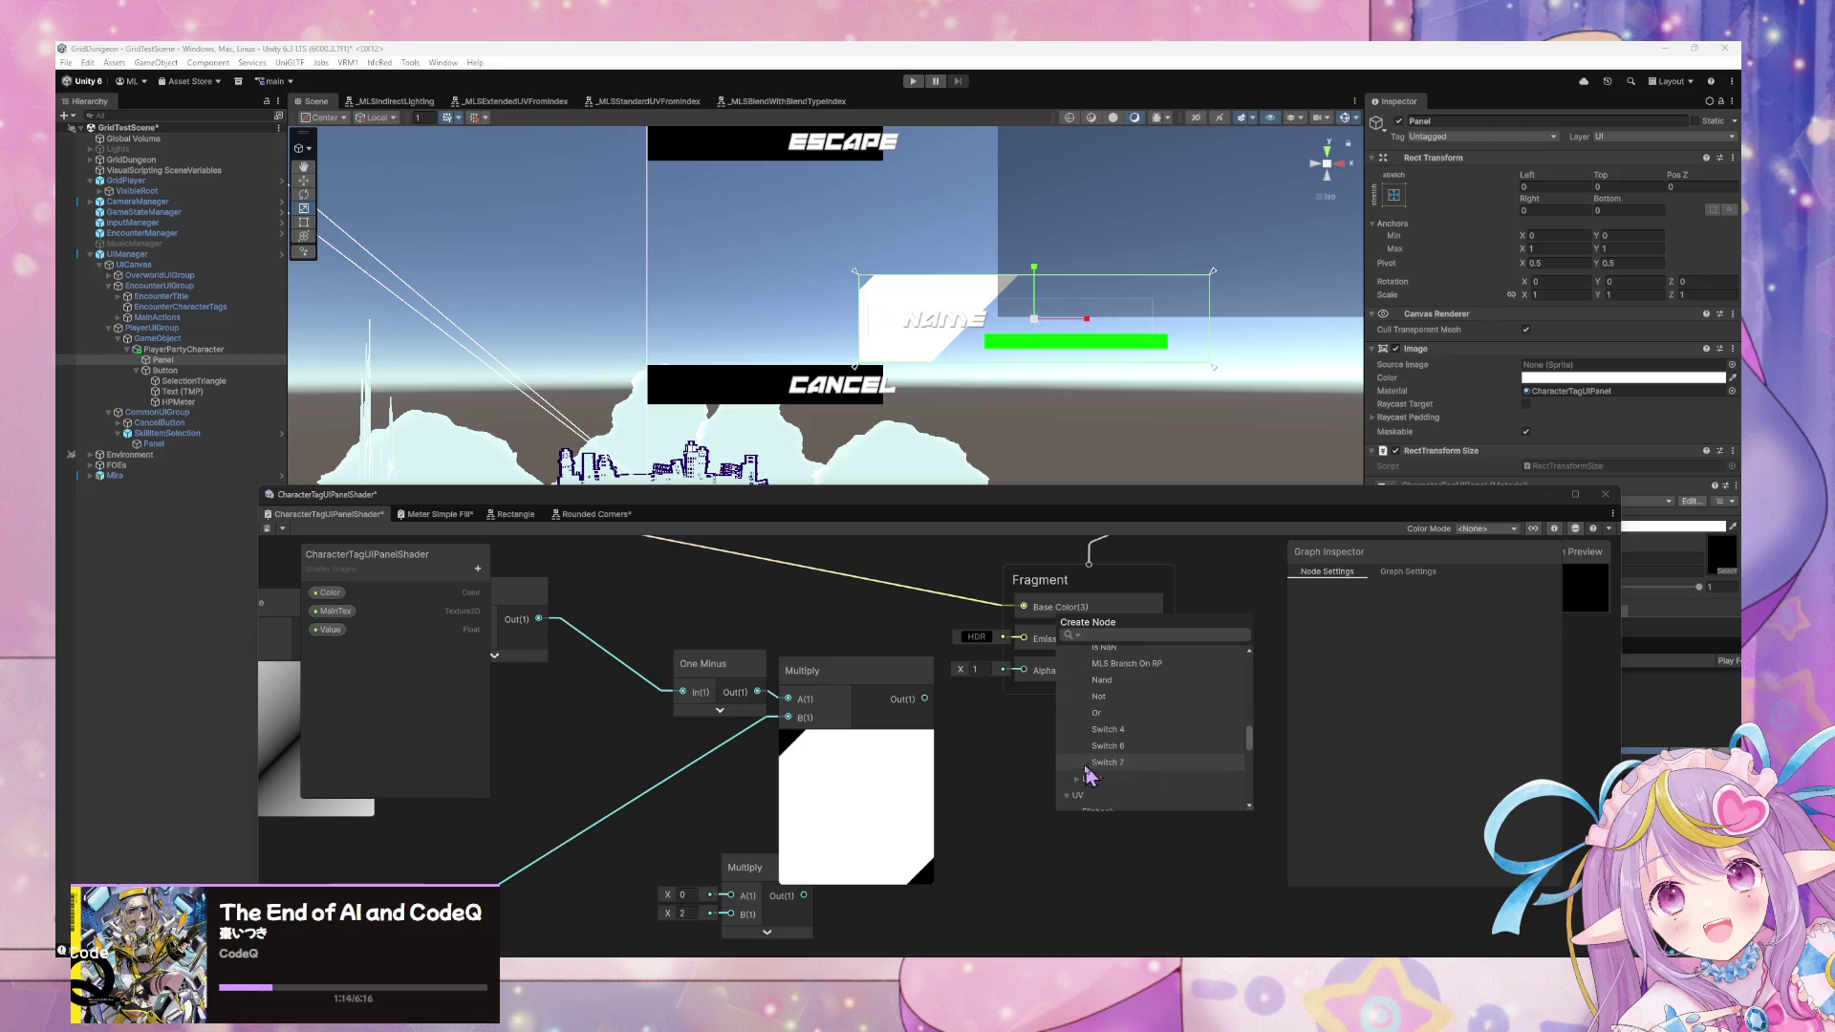
{"action": "left_click", "coordinate": [1079, 779]}
{"action": "scroll", "coordinate": [1185, 769], "scroll_direction": "down", "scroll_amount": 5}
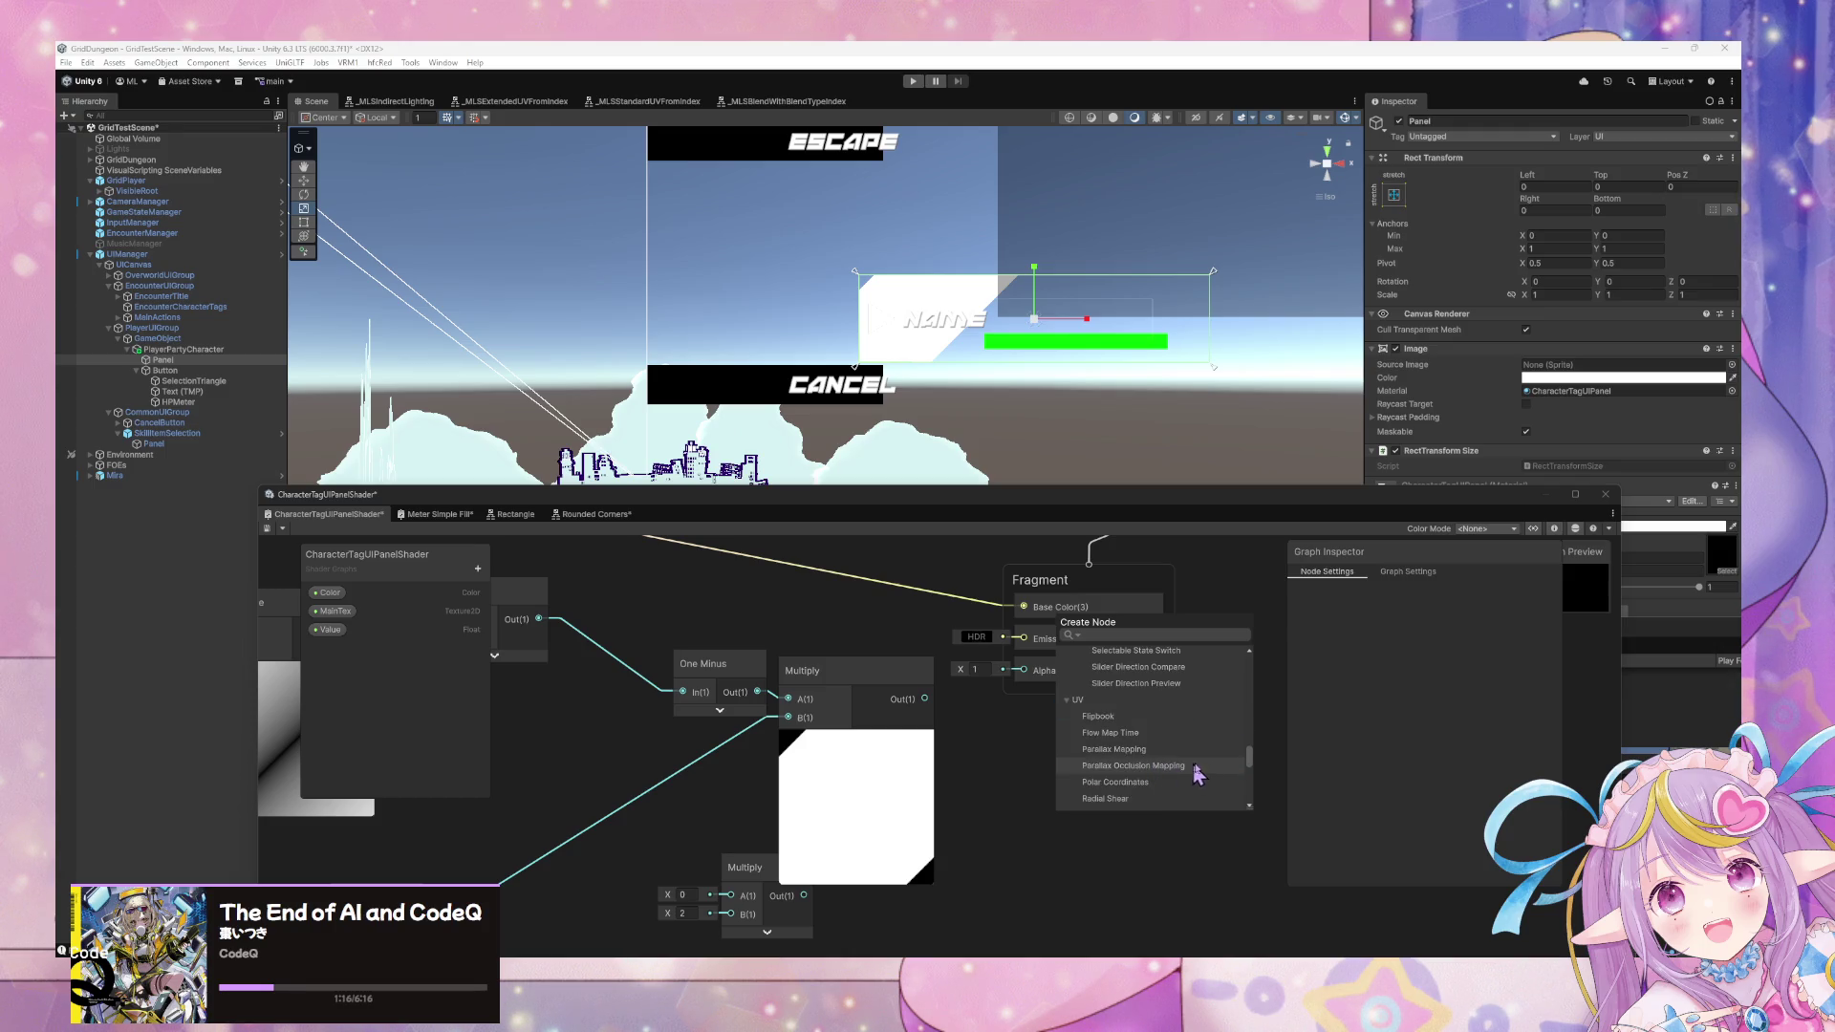
{"action": "scroll", "coordinate": [1213, 774], "scroll_direction": "up", "scroll_amount": 2}
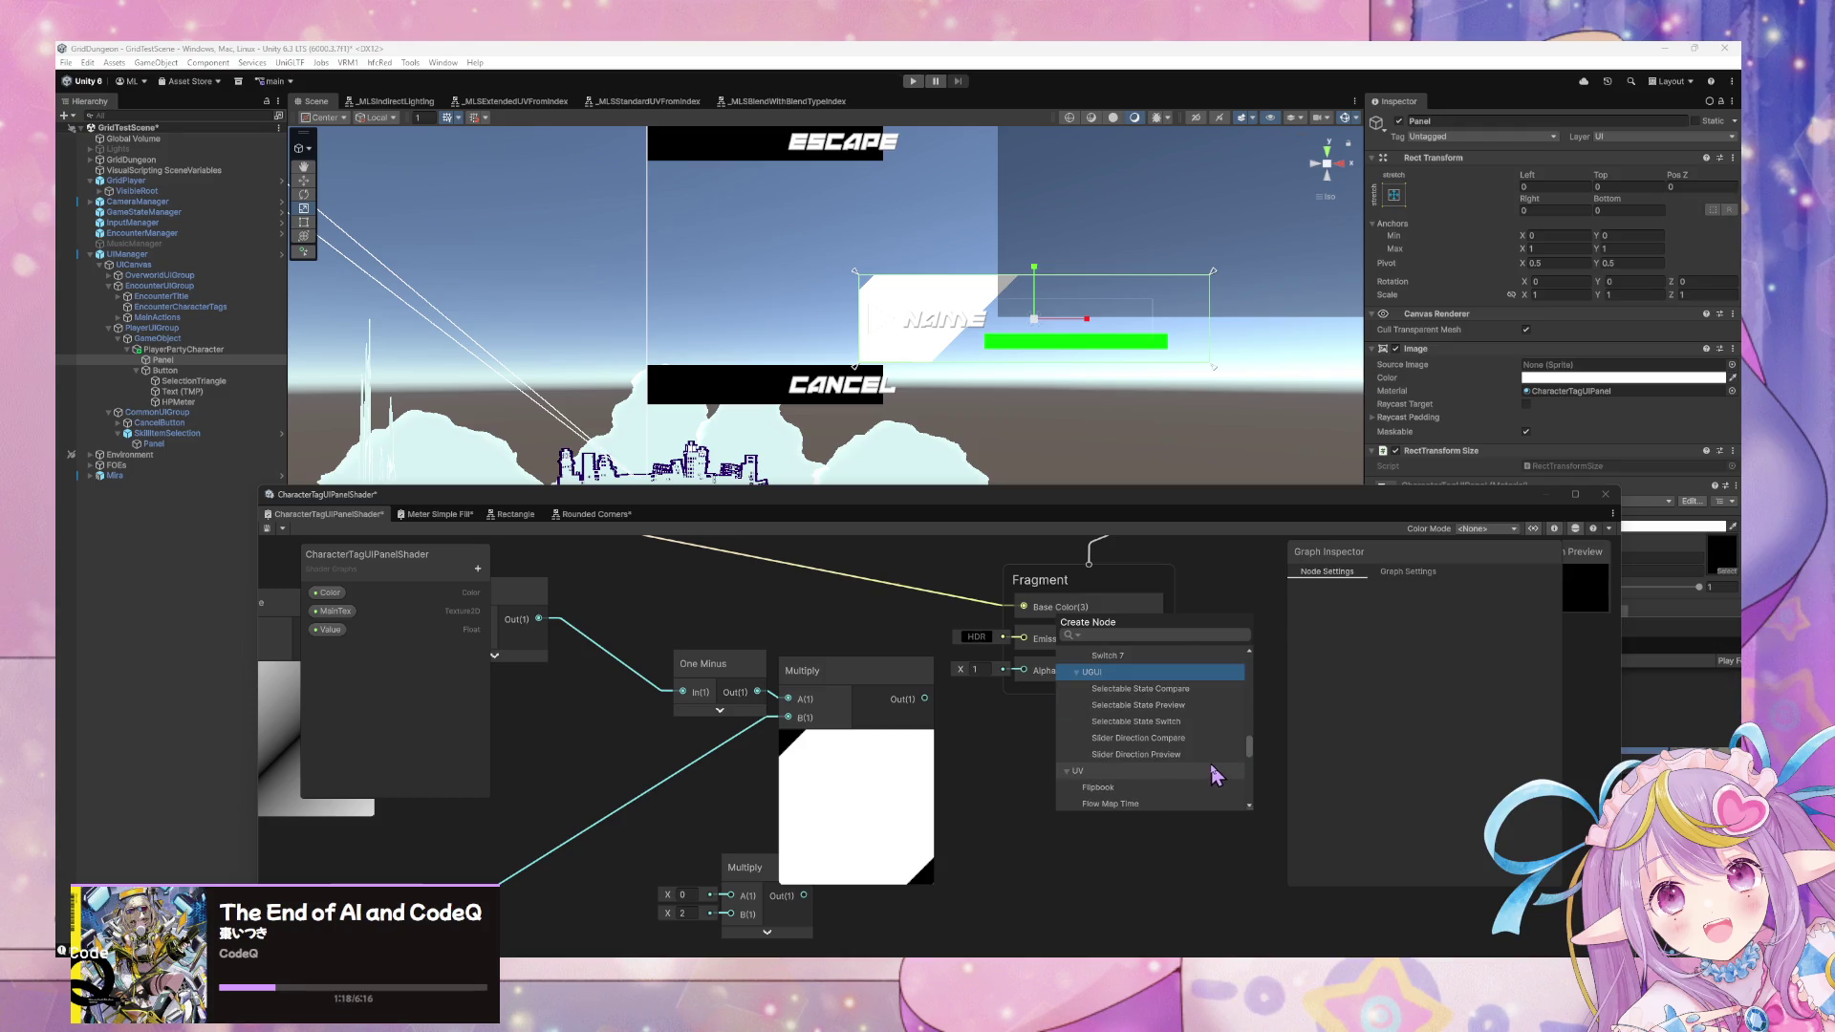
{"action": "left_click", "coordinate": [1209, 760]}
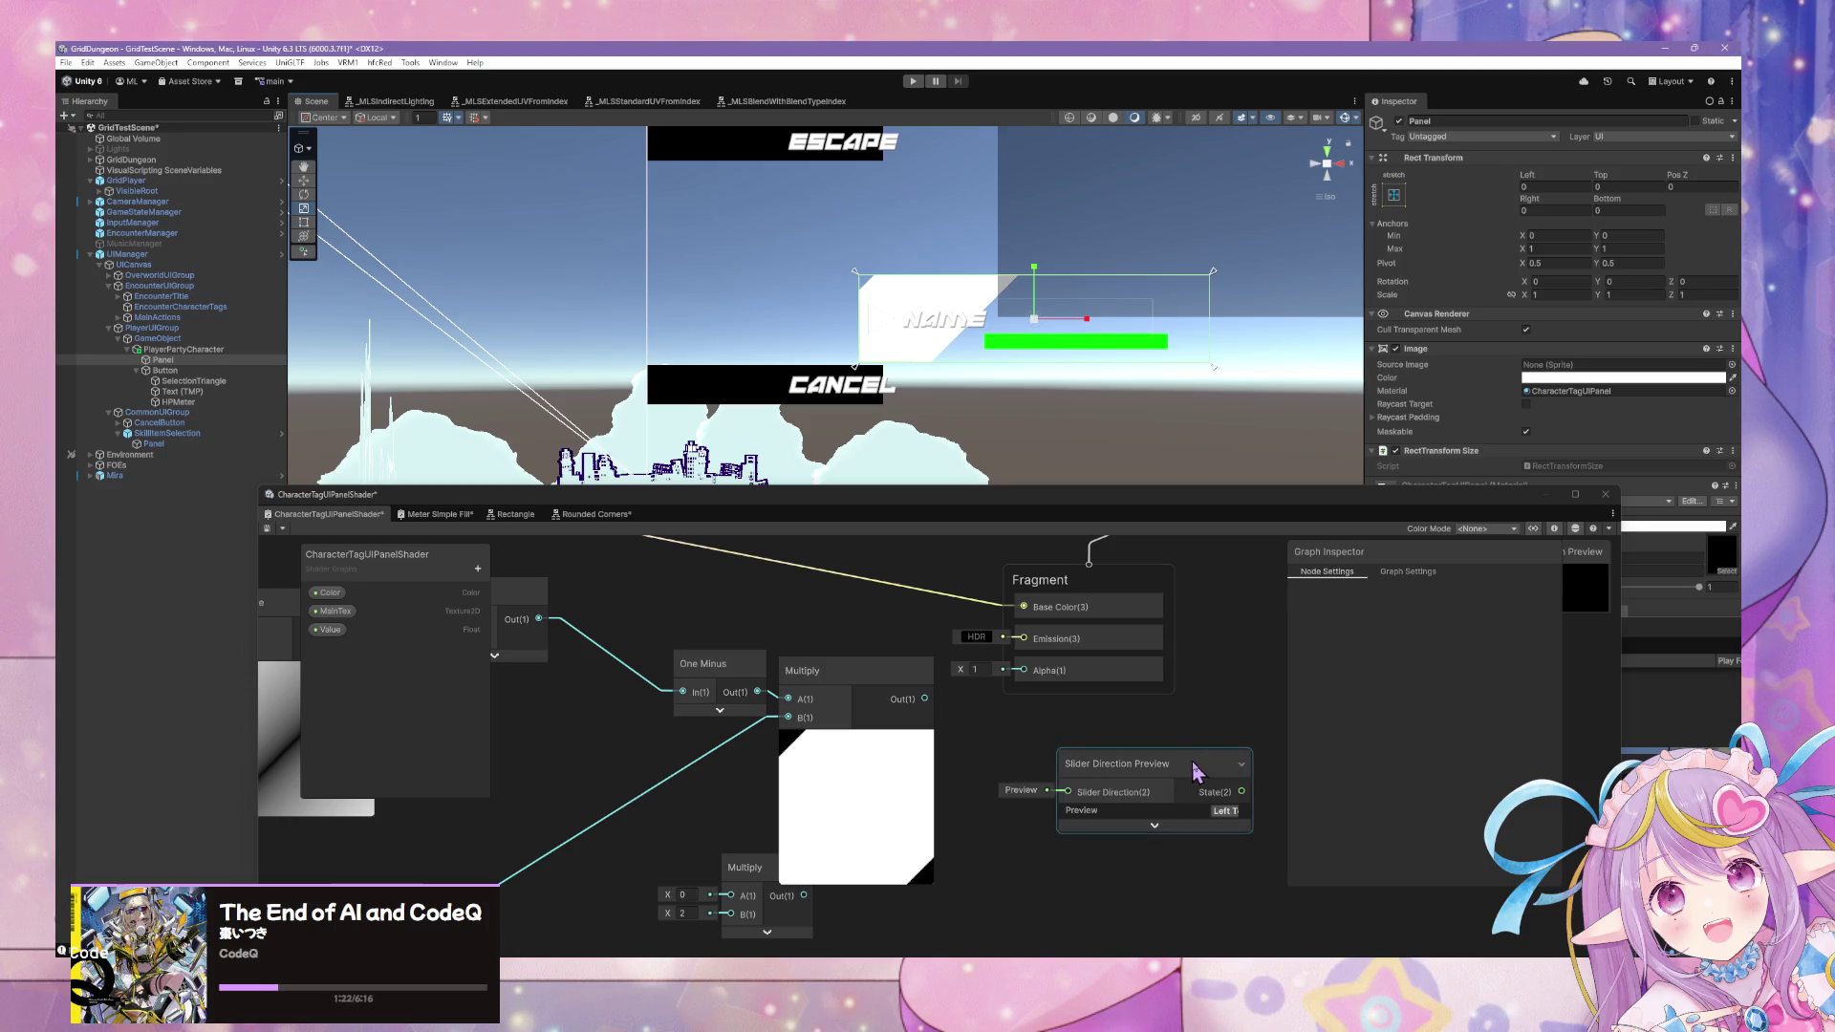
{"action": "left_click", "coordinate": [1226, 811]}
{"action": "left_click", "coordinate": [1209, 758]}
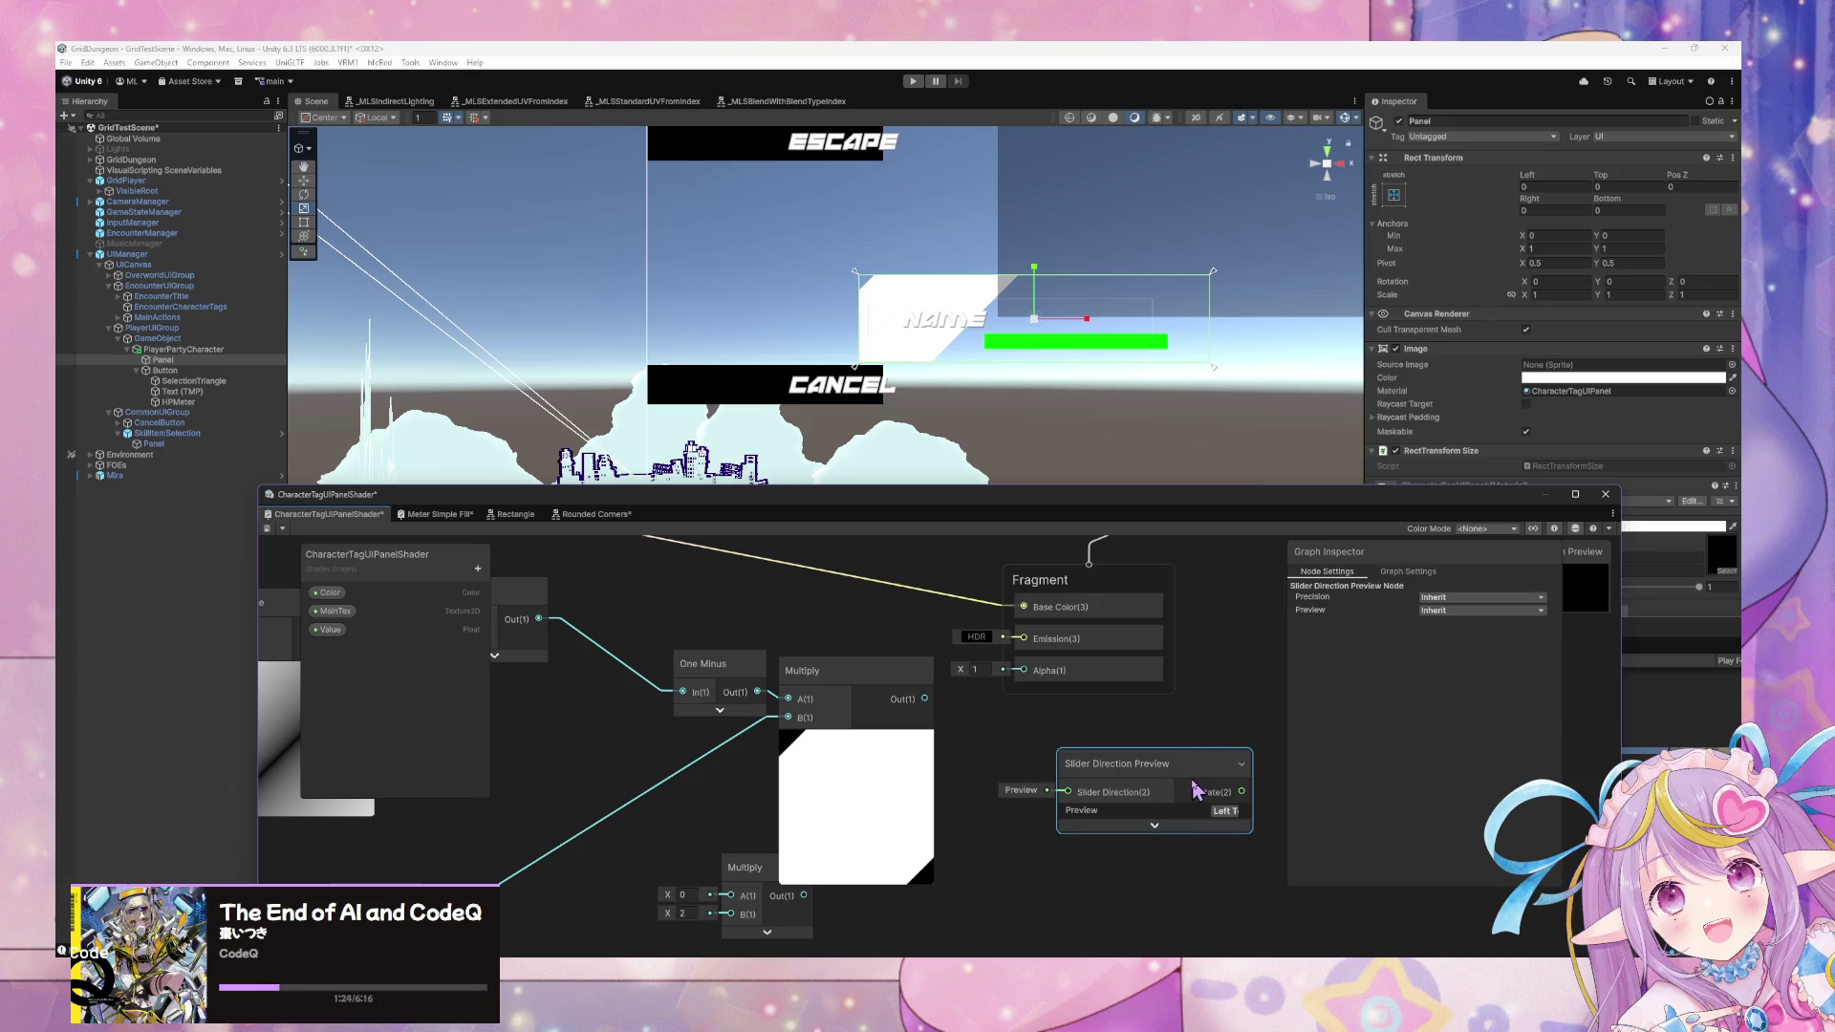
{"action": "key", "text": "Delete"}
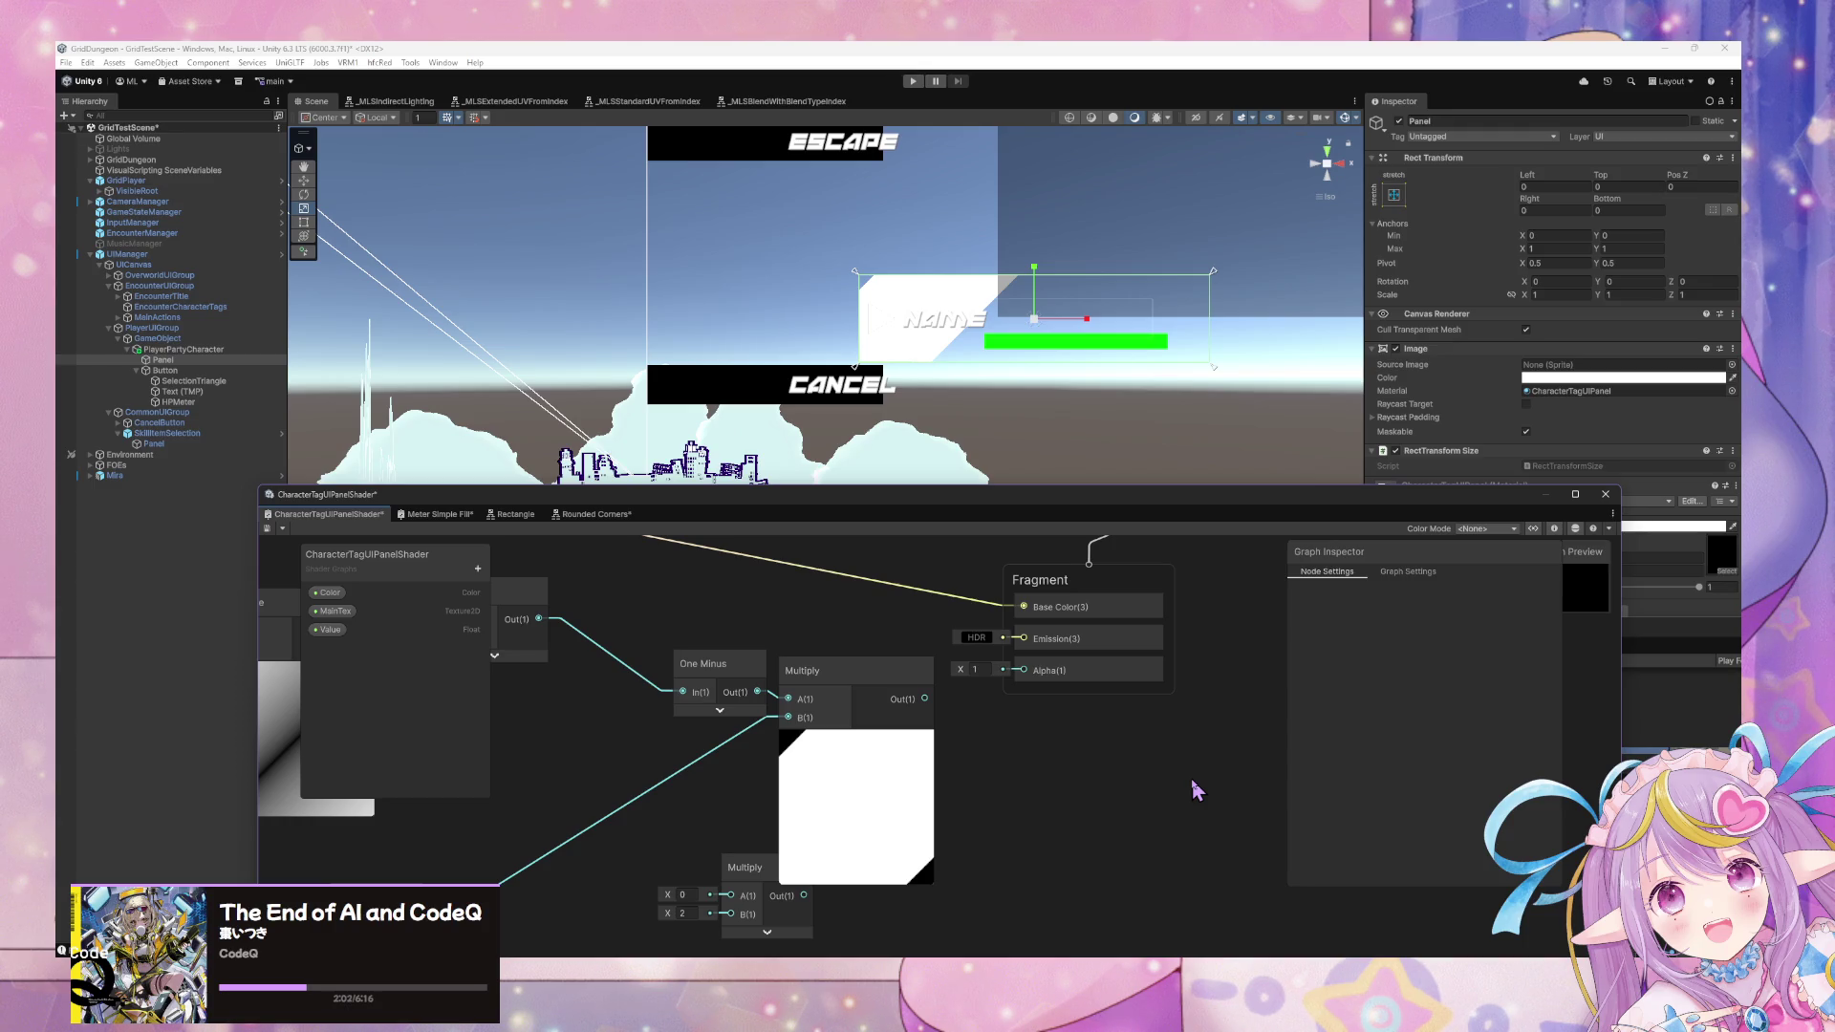
Bring the UV tiling and Rotate nodes into view and shift Rotate to make room.
{"action": "mouse_move", "coordinate": [971, 721]}
{"action": "left_mouse_down"}
{"action": "mouse_move", "coordinate": [1314, 708]}
{"action": "mouse_move", "coordinate": [1336, 805]}
{"action": "left_mouse_up"}
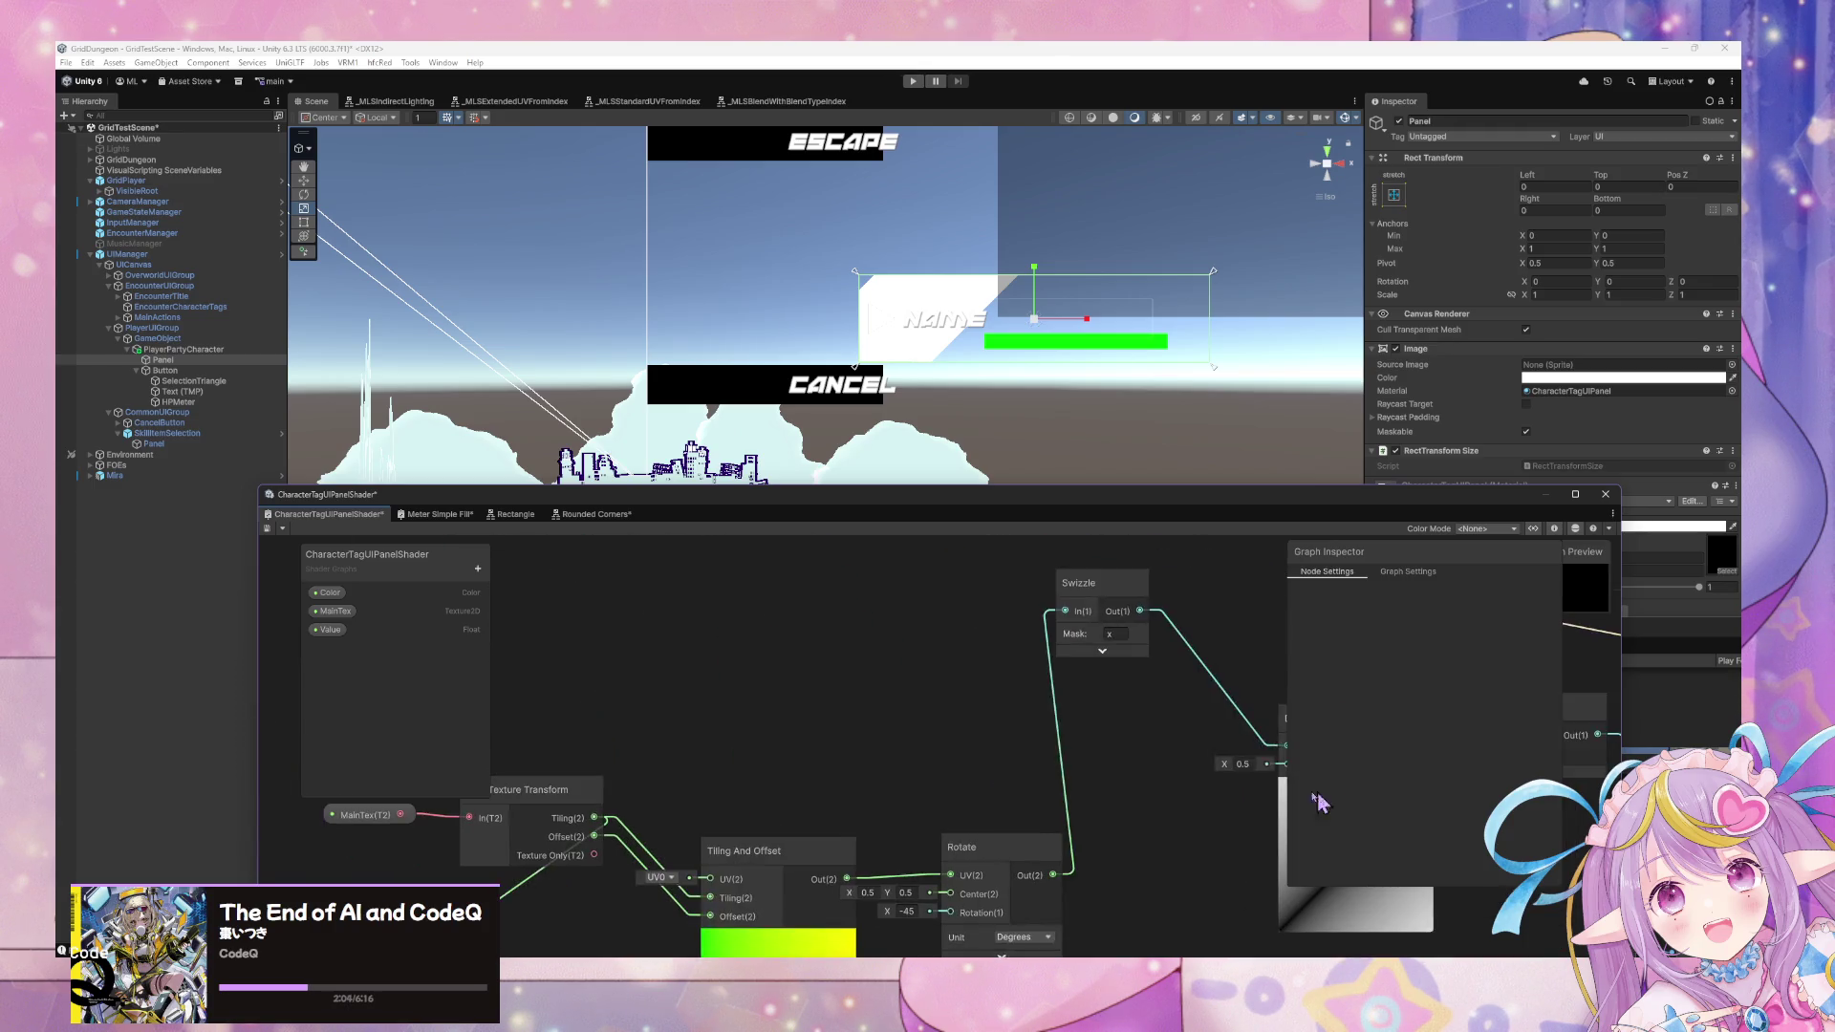
{"action": "left_click_drag", "start_coordinate": [828, 726], "coordinate": [994, 647]}
{"action": "left_click_drag", "start_coordinate": [917, 704], "coordinate": [1075, 669]}
{"action": "left_click", "coordinate": [856, 708]}
{"action": "left_click_drag", "start_coordinate": [855, 709], "coordinate": [592, 680]}
{"action": "left_click_drag", "start_coordinate": [1070, 712], "coordinate": [1093, 729]}
{"action": "mouse_move", "coordinate": [1168, 680]}
{"action": "left_mouse_down"}
{"action": "mouse_move", "coordinate": [1016, 697]}
{"action": "mouse_move", "coordinate": [1097, 686]}
{"action": "left_mouse_up"}
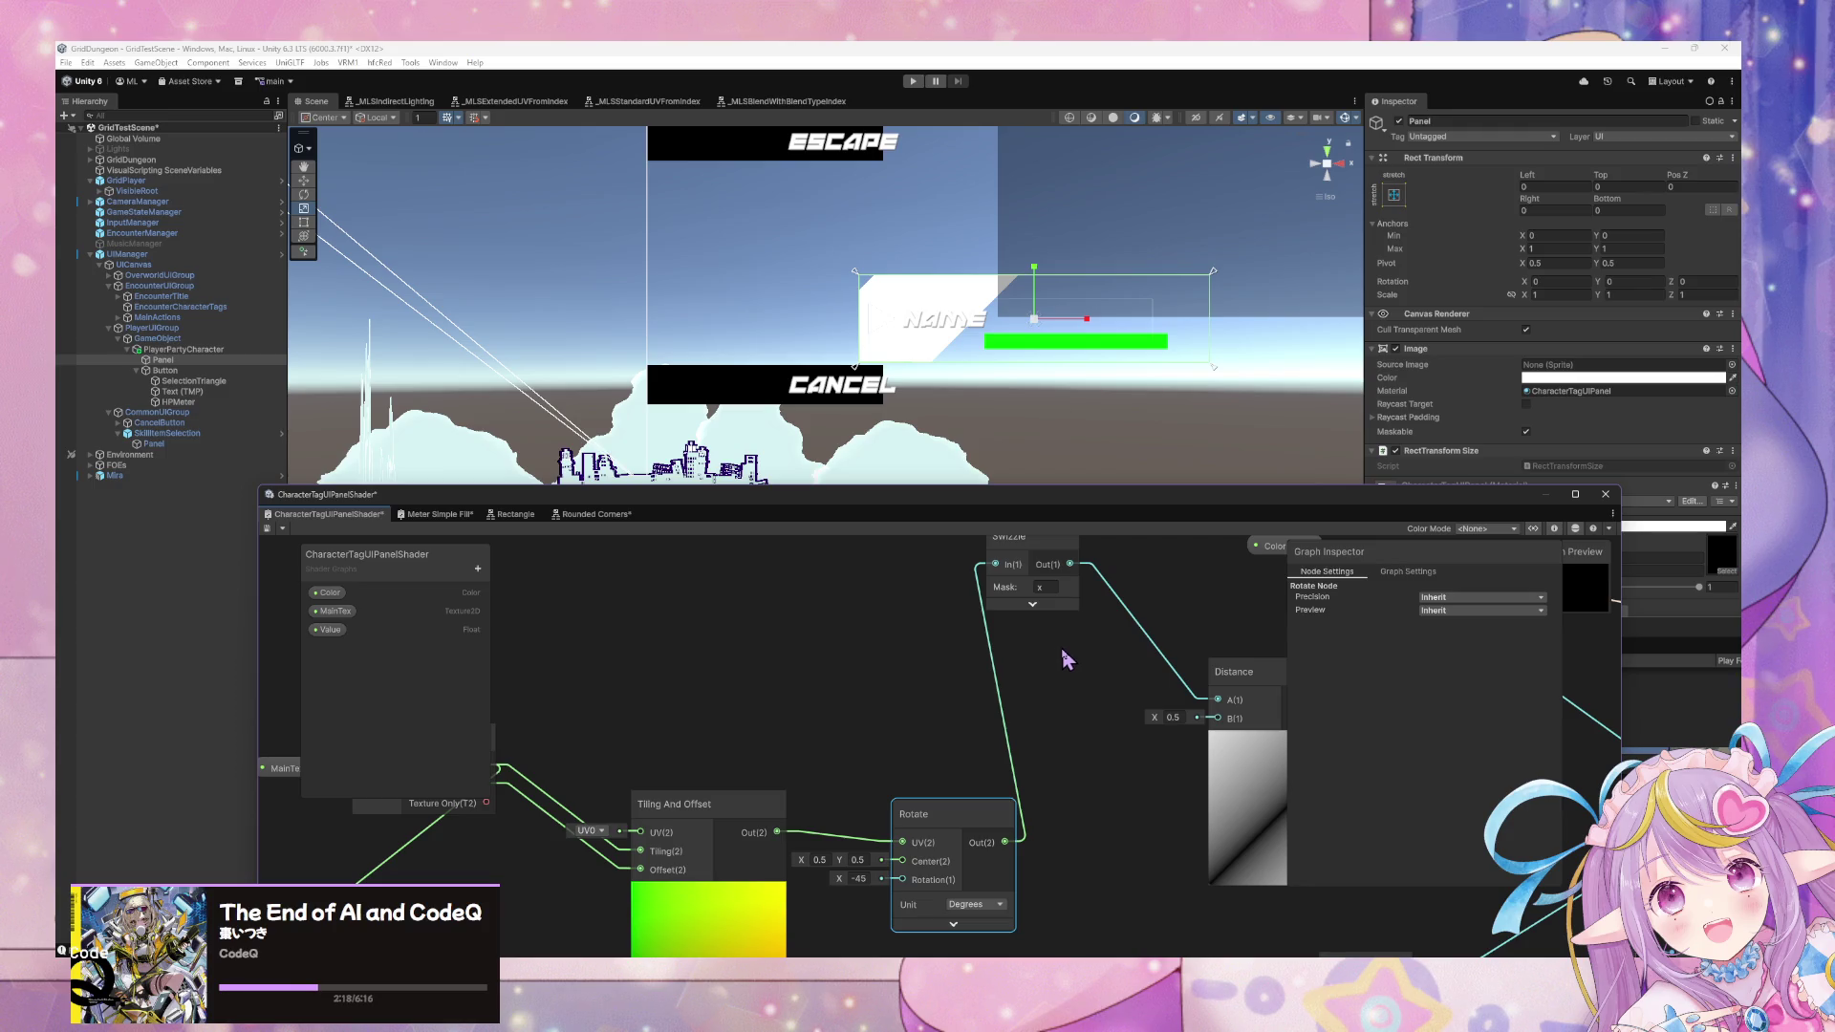
{"action": "left_click_drag", "start_coordinate": [938, 815], "coordinate": [968, 815]}
Insert an Absolute node between Tiling And Offset's output and Rotate's UV input.
{"action": "right_click", "coordinate": [956, 724]}
{"action": "left_click", "coordinate": [960, 727]}
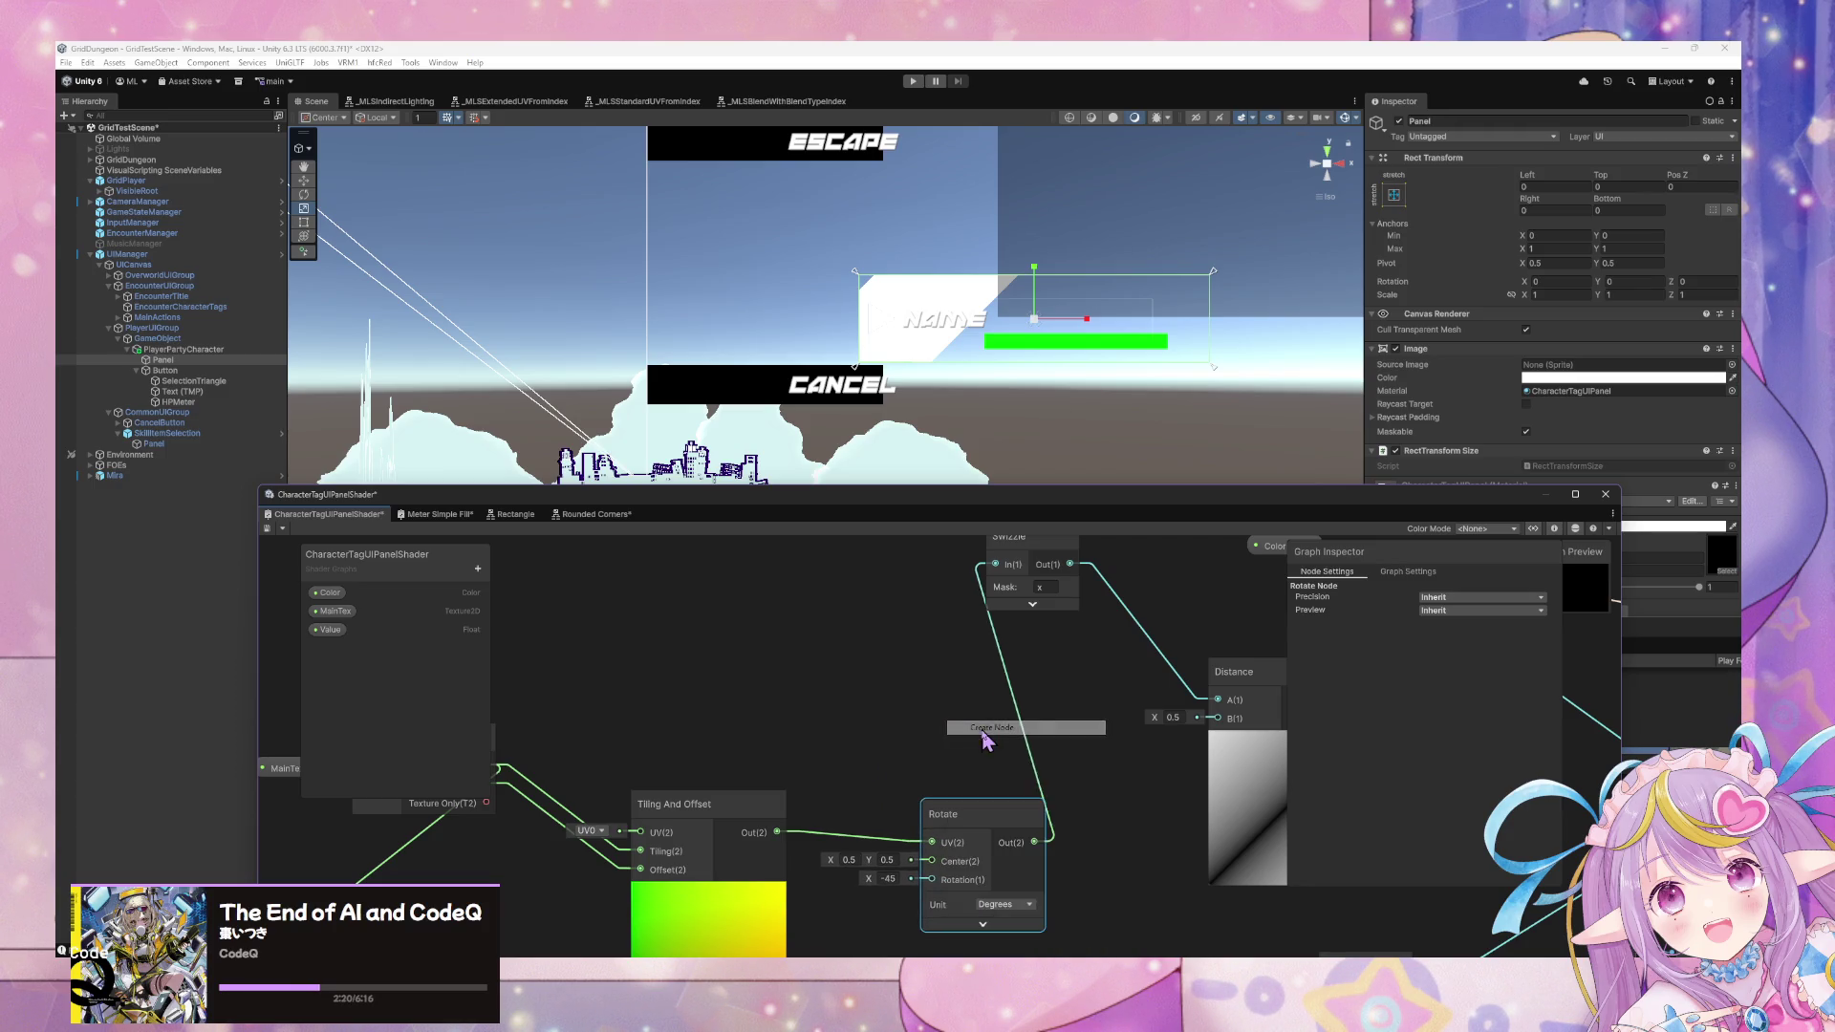
{"action": "type", "text": "ab"}
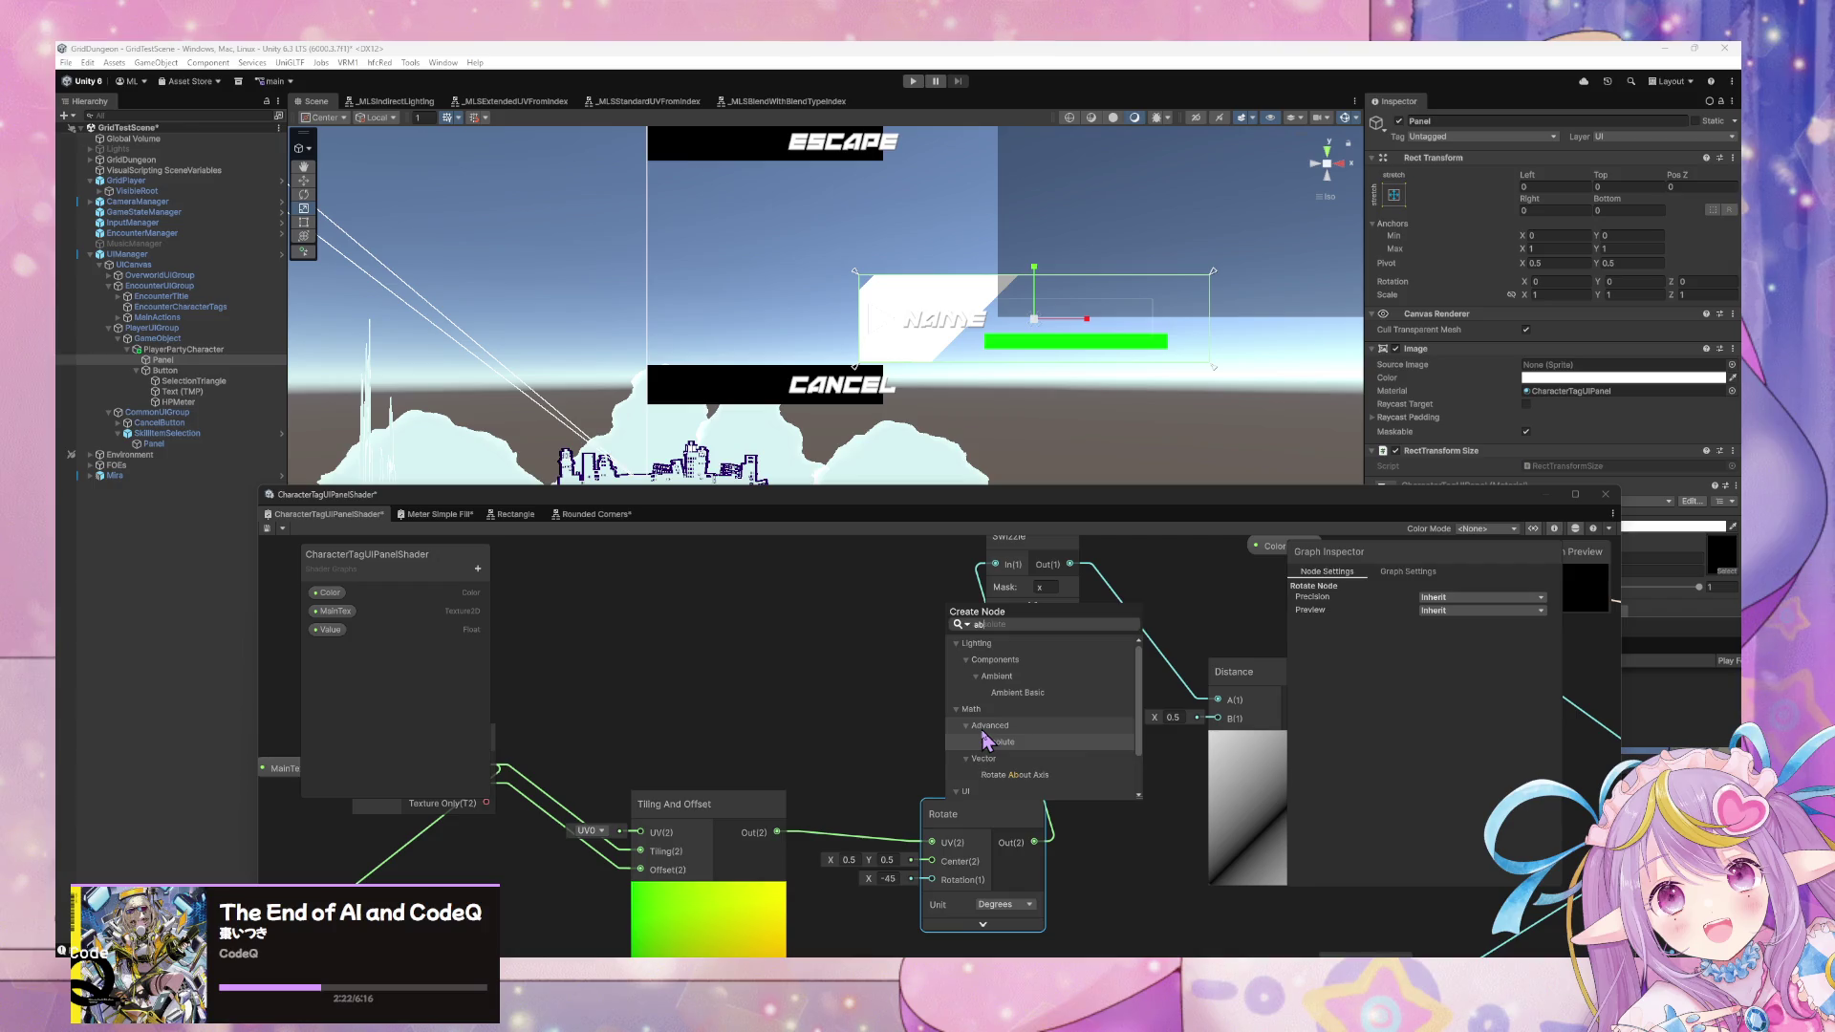
{"action": "left_click", "coordinate": [984, 740]}
{"action": "mouse_move", "coordinate": [777, 831]}
{"action": "left_mouse_down"}
{"action": "mouse_move", "coordinate": [956, 787]}
{"action": "mouse_move", "coordinate": [932, 843]}
{"action": "left_mouse_up"}
{"action": "left_click_drag", "start_coordinate": [1127, 716], "coordinate": [927, 702]}
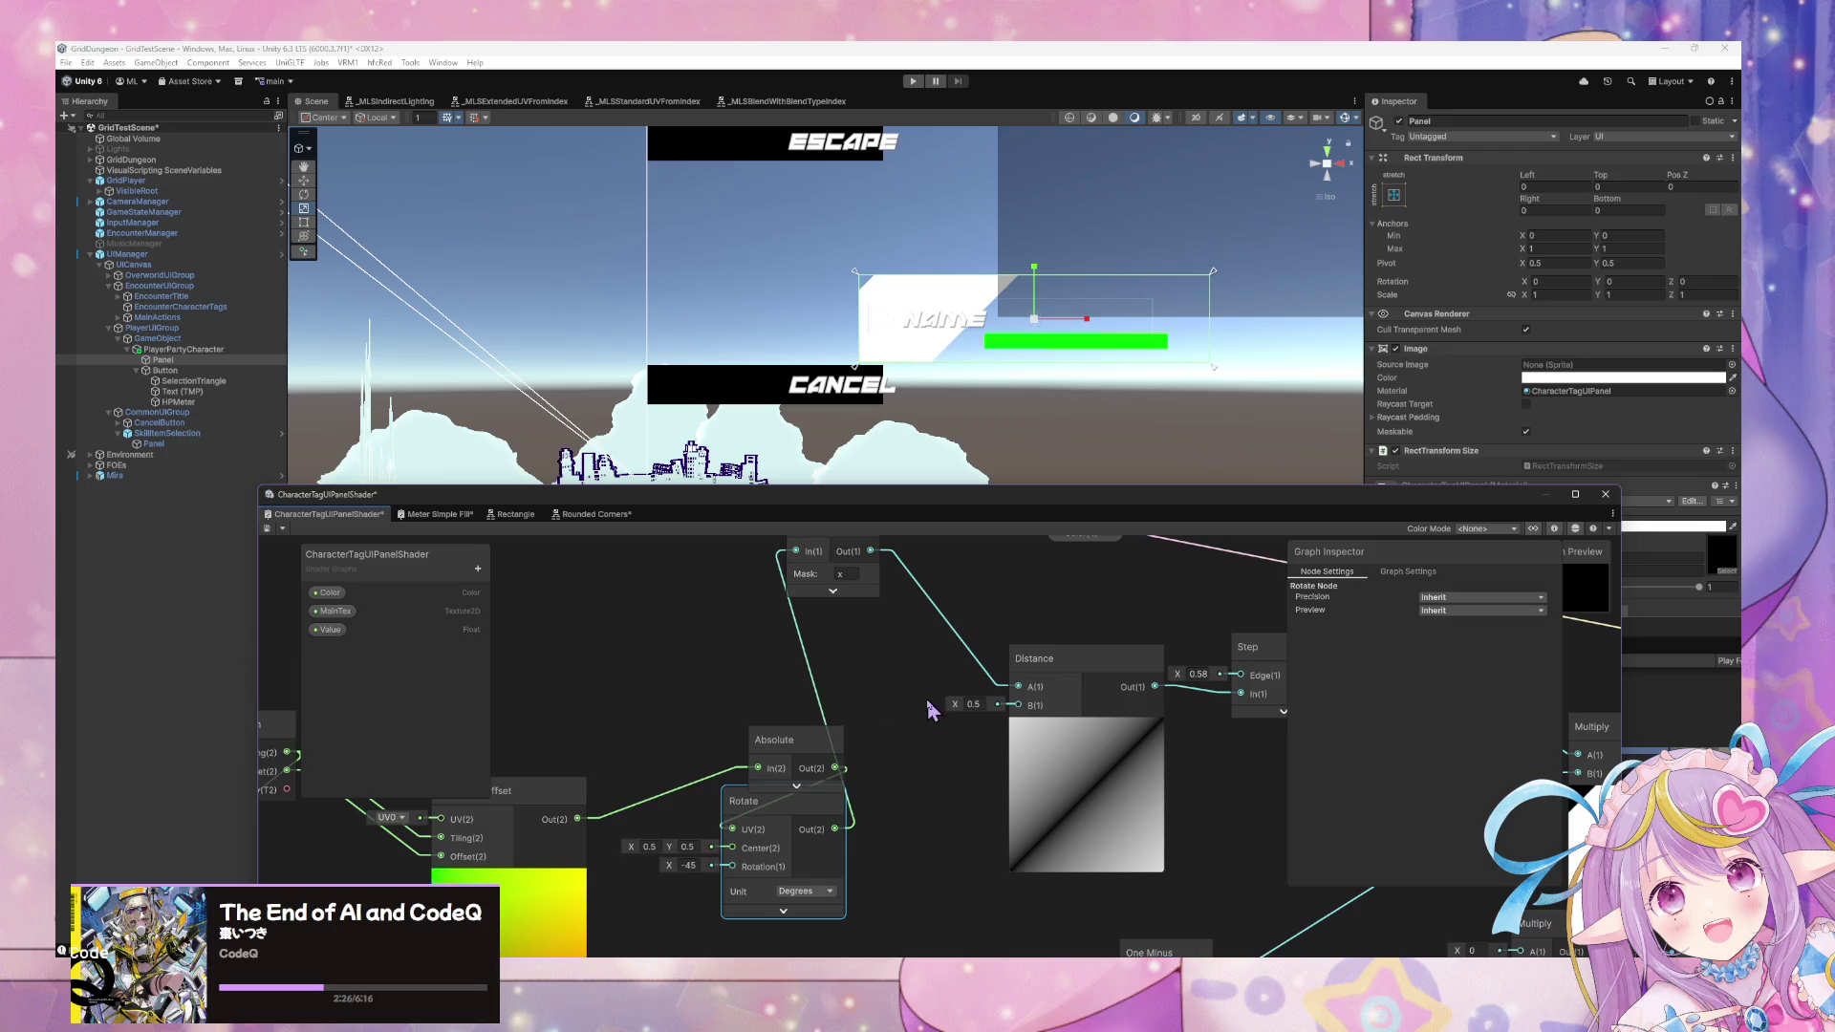
{"action": "left_click_drag", "start_coordinate": [796, 743], "coordinate": [709, 732]}
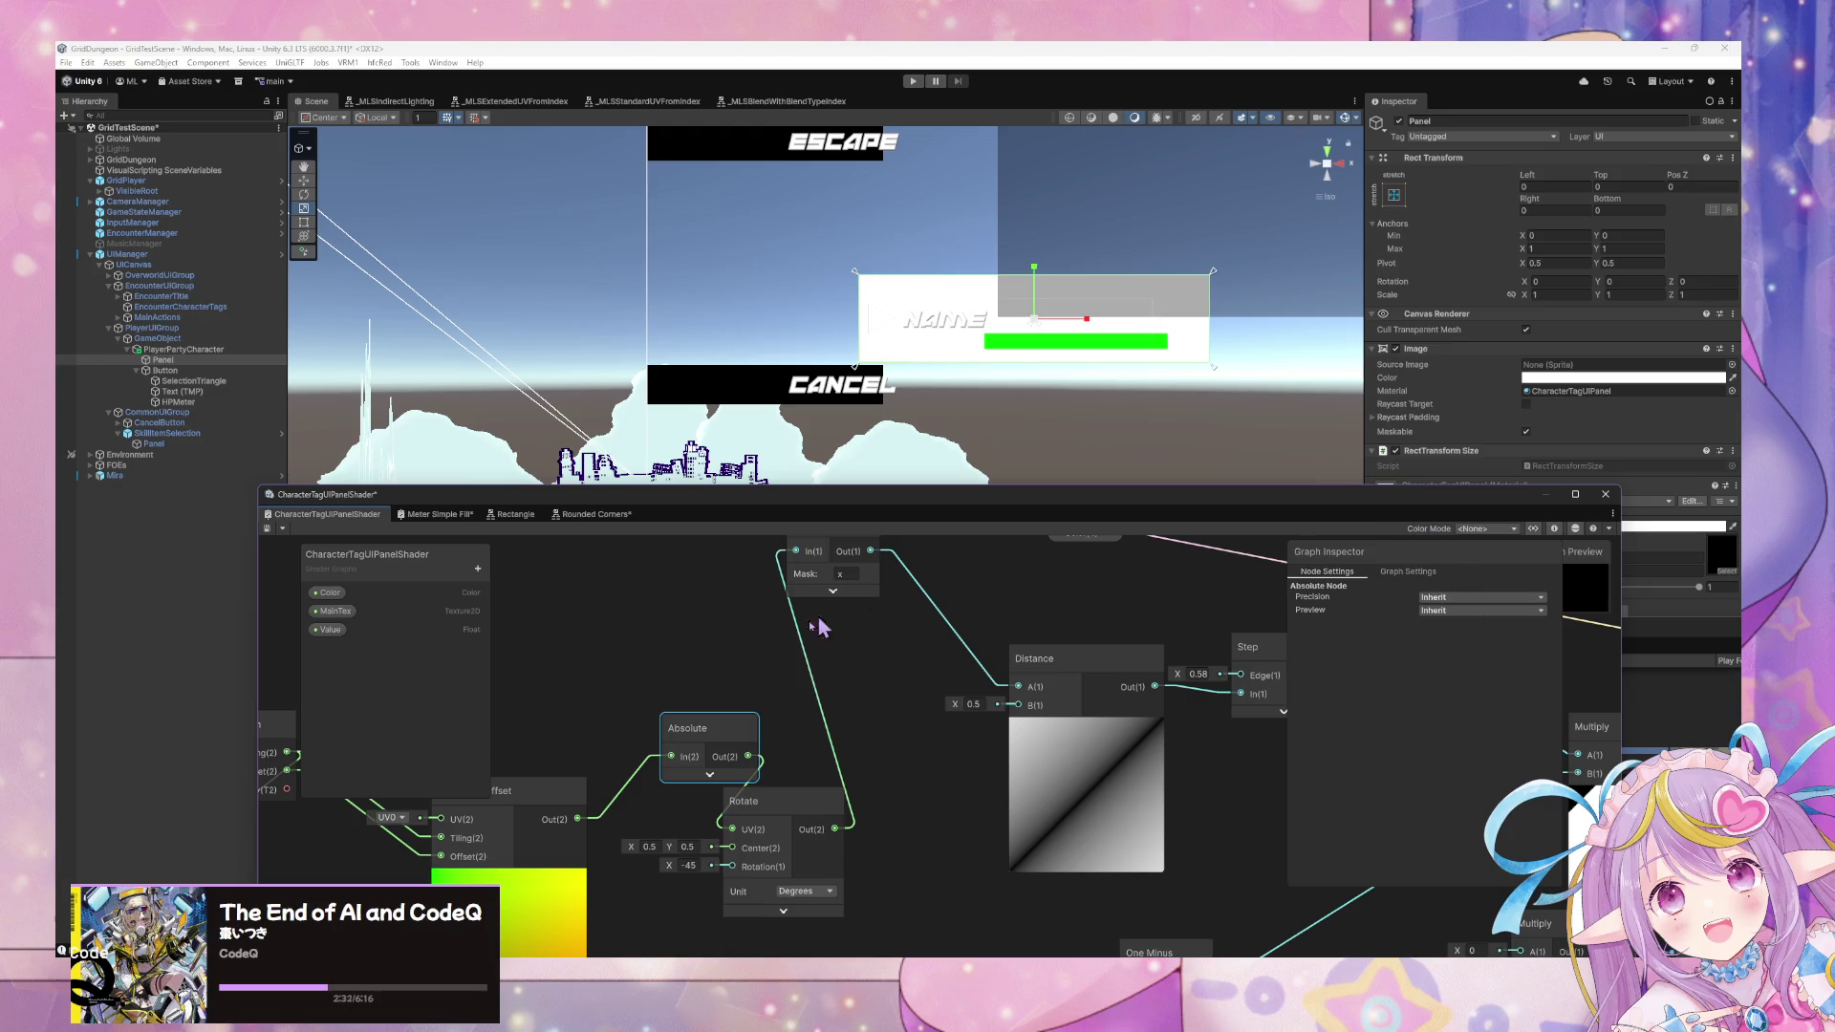
Inspect the Distance, Step and One Minus chain and the material's Tiling X setting.
{"action": "left_click_drag", "start_coordinate": [988, 776], "coordinate": [628, 791]}
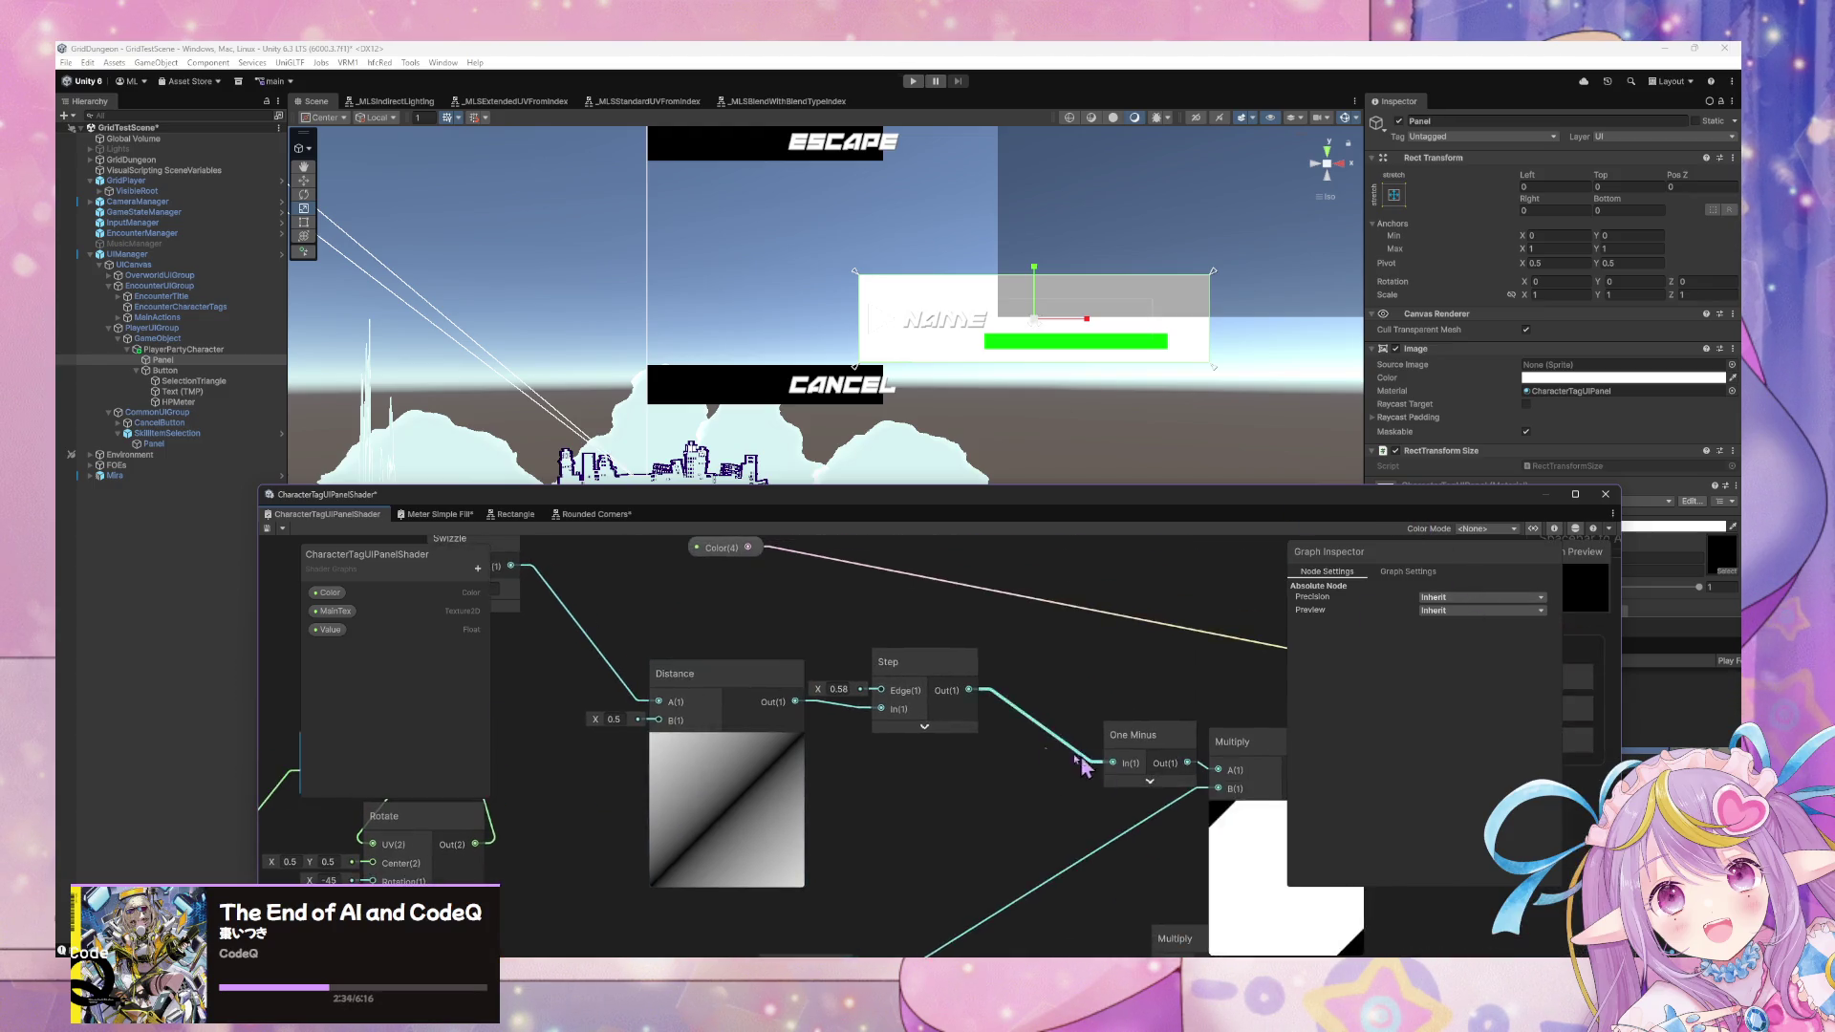
{"action": "left_click_drag", "start_coordinate": [1096, 772], "coordinate": [622, 697]}
{"action": "mouse_move", "coordinate": [913, 729]}
{"action": "left_mouse_down"}
{"action": "mouse_move", "coordinate": [1193, 781]}
{"action": "mouse_move", "coordinate": [1051, 780]}
{"action": "mouse_move", "coordinate": [1102, 730]}
{"action": "left_mouse_up"}
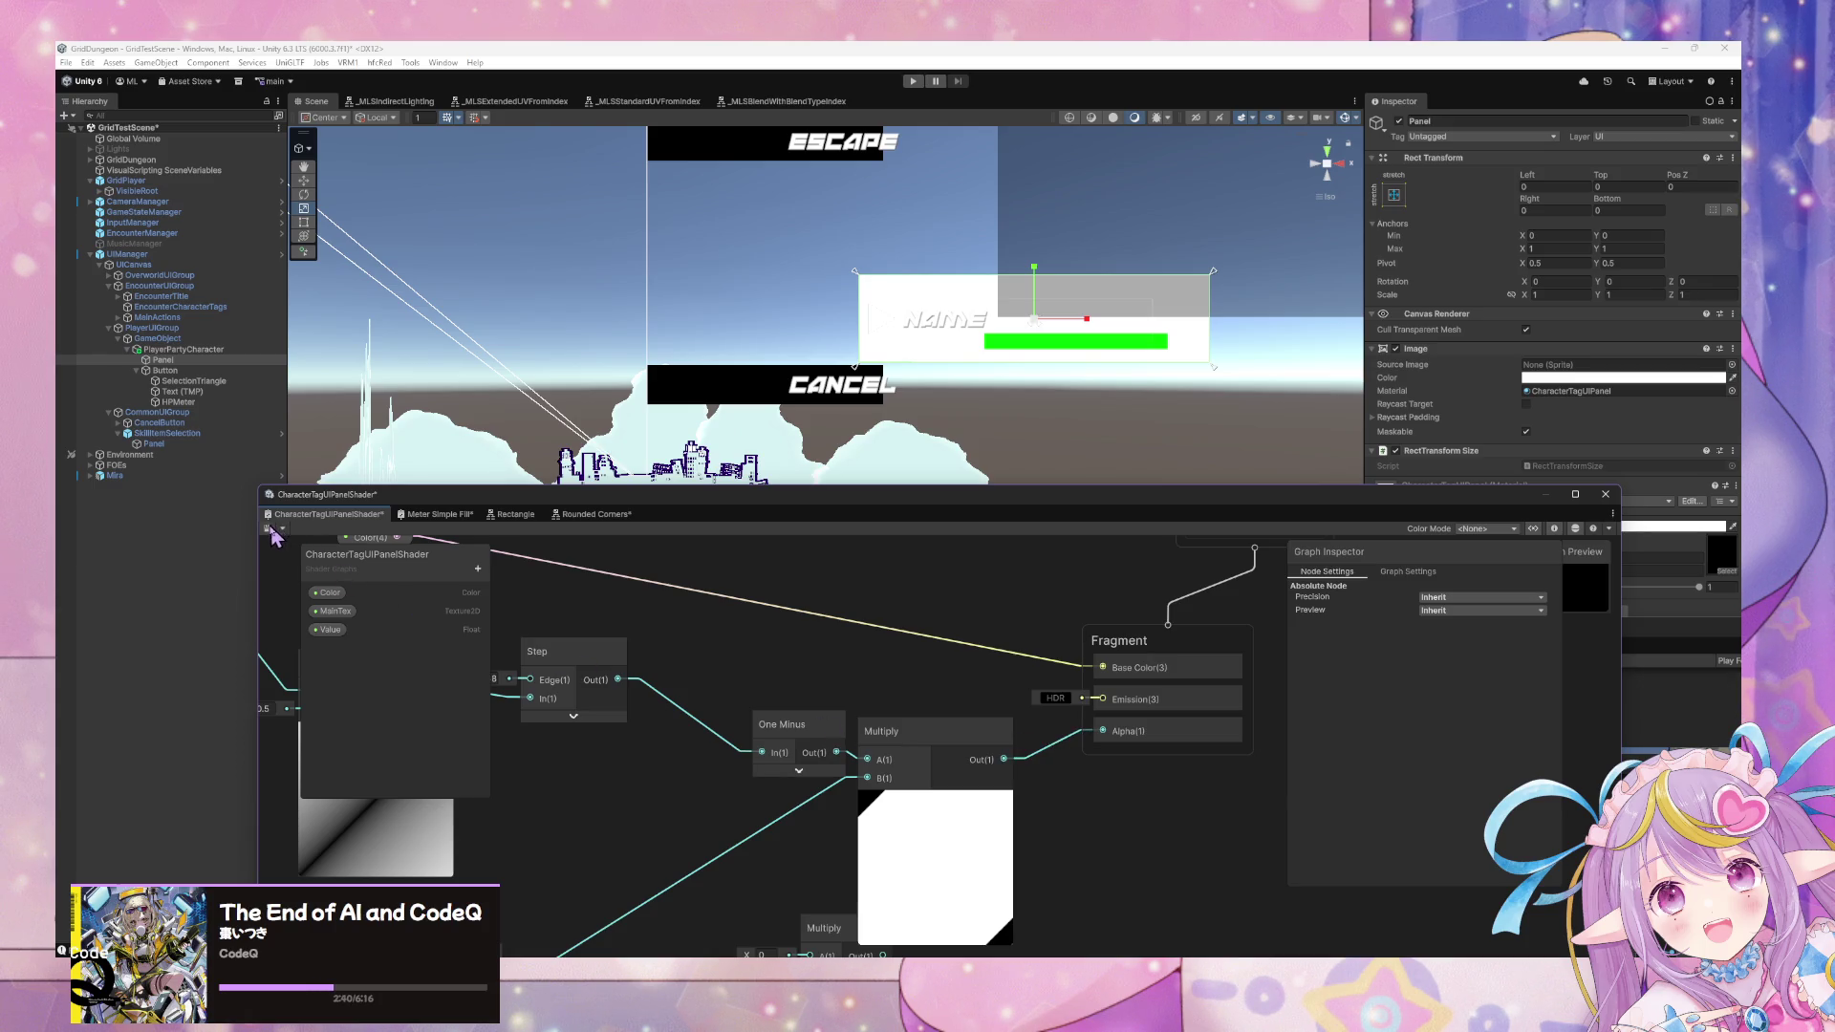
{"action": "left_click_drag", "start_coordinate": [837, 656], "coordinate": [1158, 622]}
{"action": "mouse_move", "coordinate": [711, 635]}
{"action": "left_mouse_down"}
{"action": "mouse_move", "coordinate": [1041, 626]}
{"action": "mouse_move", "coordinate": [951, 621]}
{"action": "left_mouse_up"}
{"action": "left_click_drag", "start_coordinate": [1133, 518], "coordinate": [931, 684]}
{"action": "left_click", "coordinate": [1499, 557]}
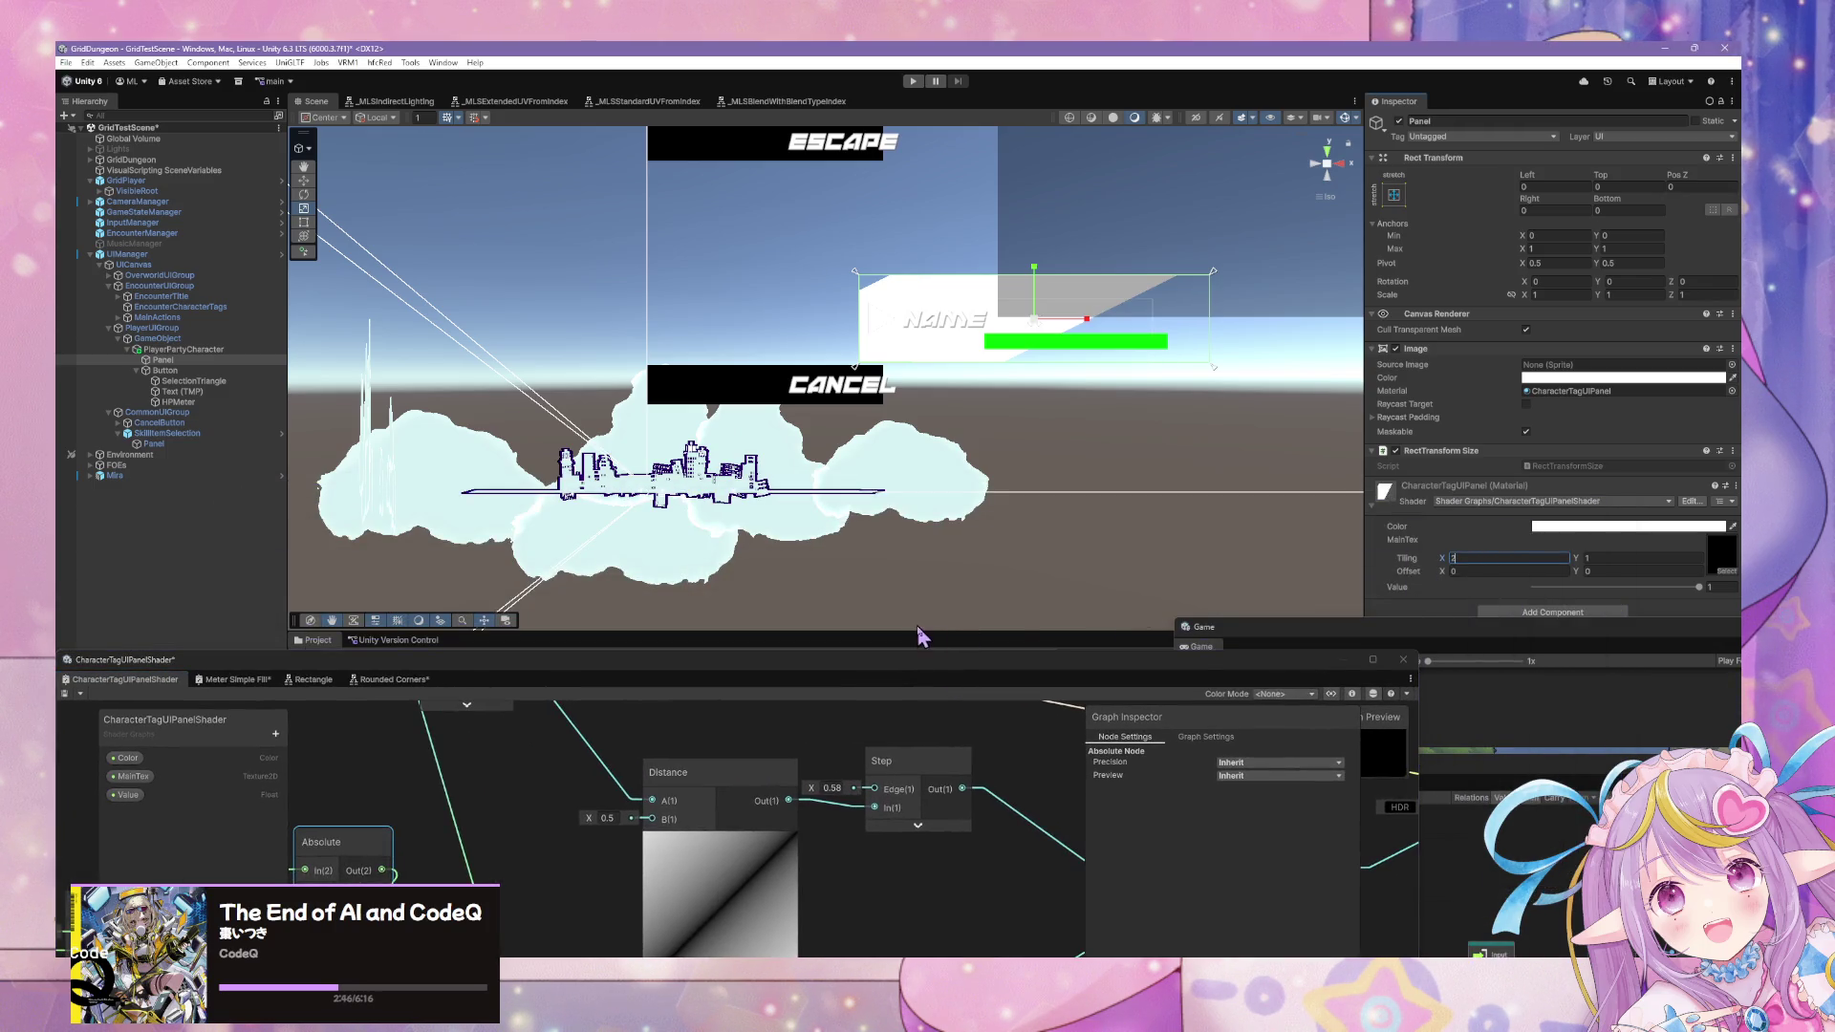
{"action": "left_click_drag", "start_coordinate": [937, 668], "coordinate": [1290, 425]}
{"action": "left_click_drag", "start_coordinate": [835, 585], "coordinate": [1095, 720]}
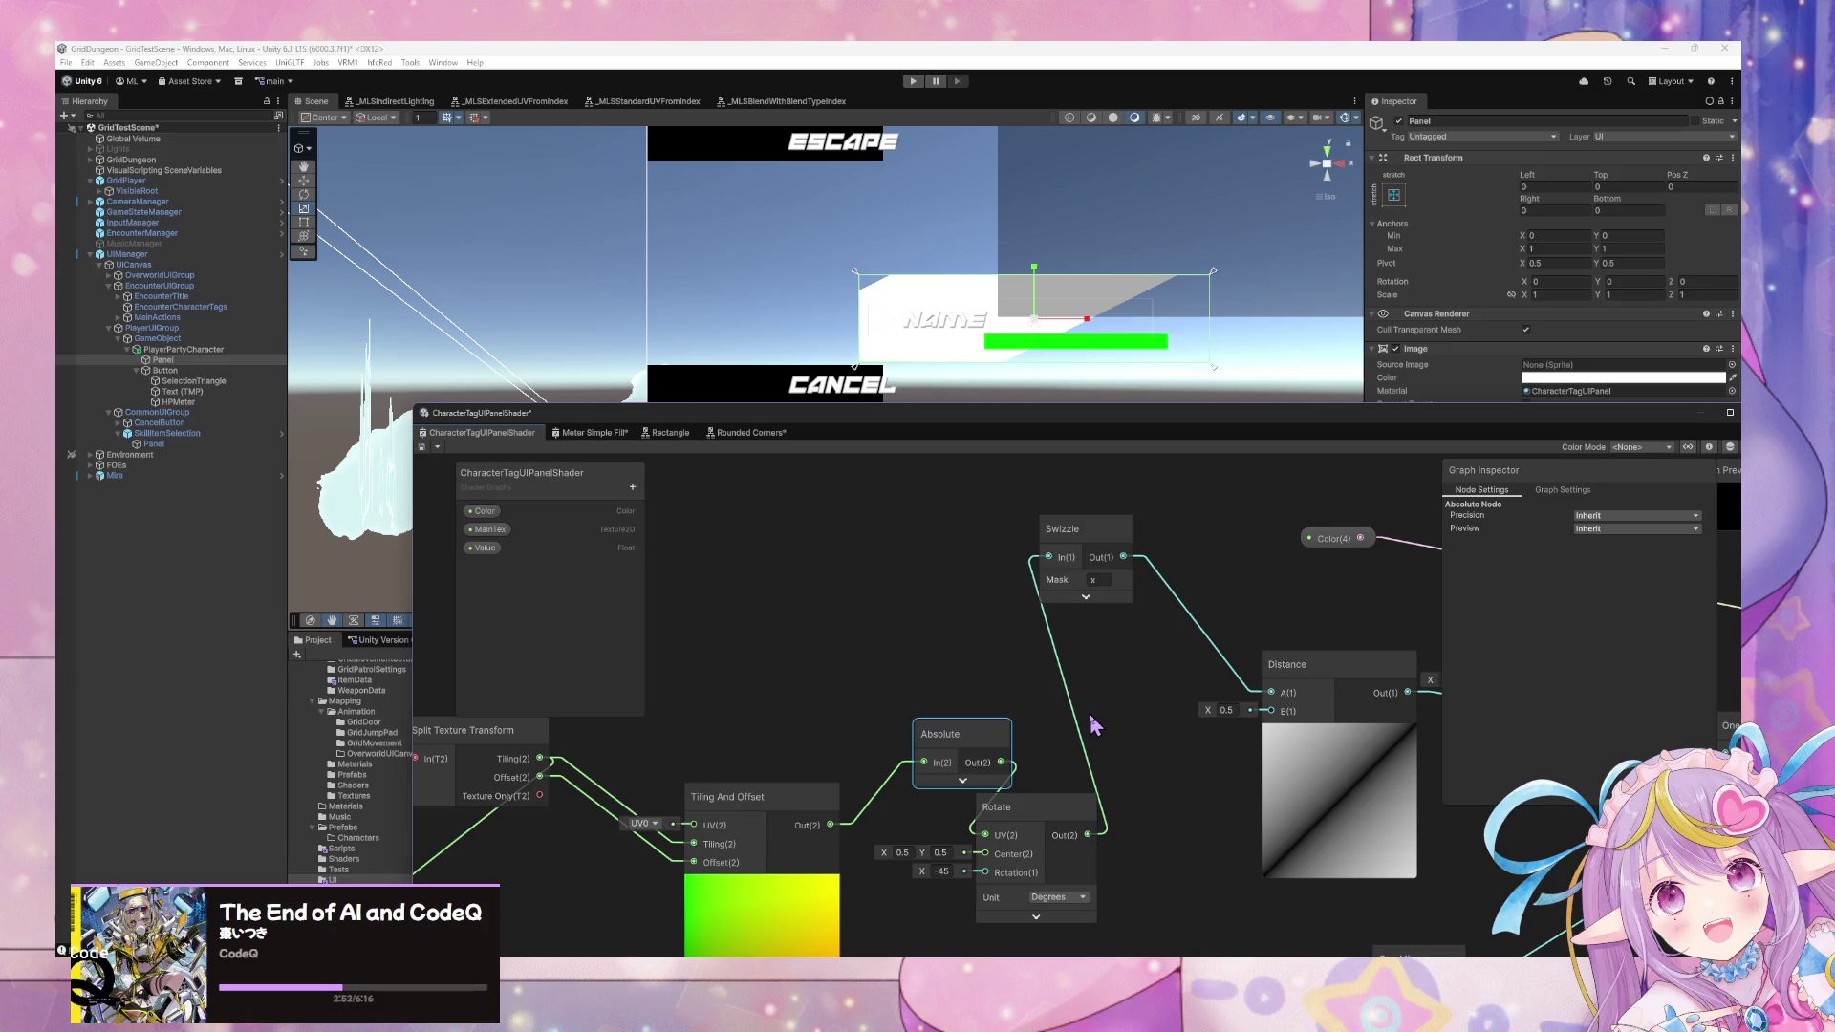
Move the Tiling And Offset node up-left and delete the Absolute node.
{"action": "left_click_drag", "start_coordinate": [978, 736], "coordinate": [953, 732]}
{"action": "left_click", "coordinate": [802, 803]}
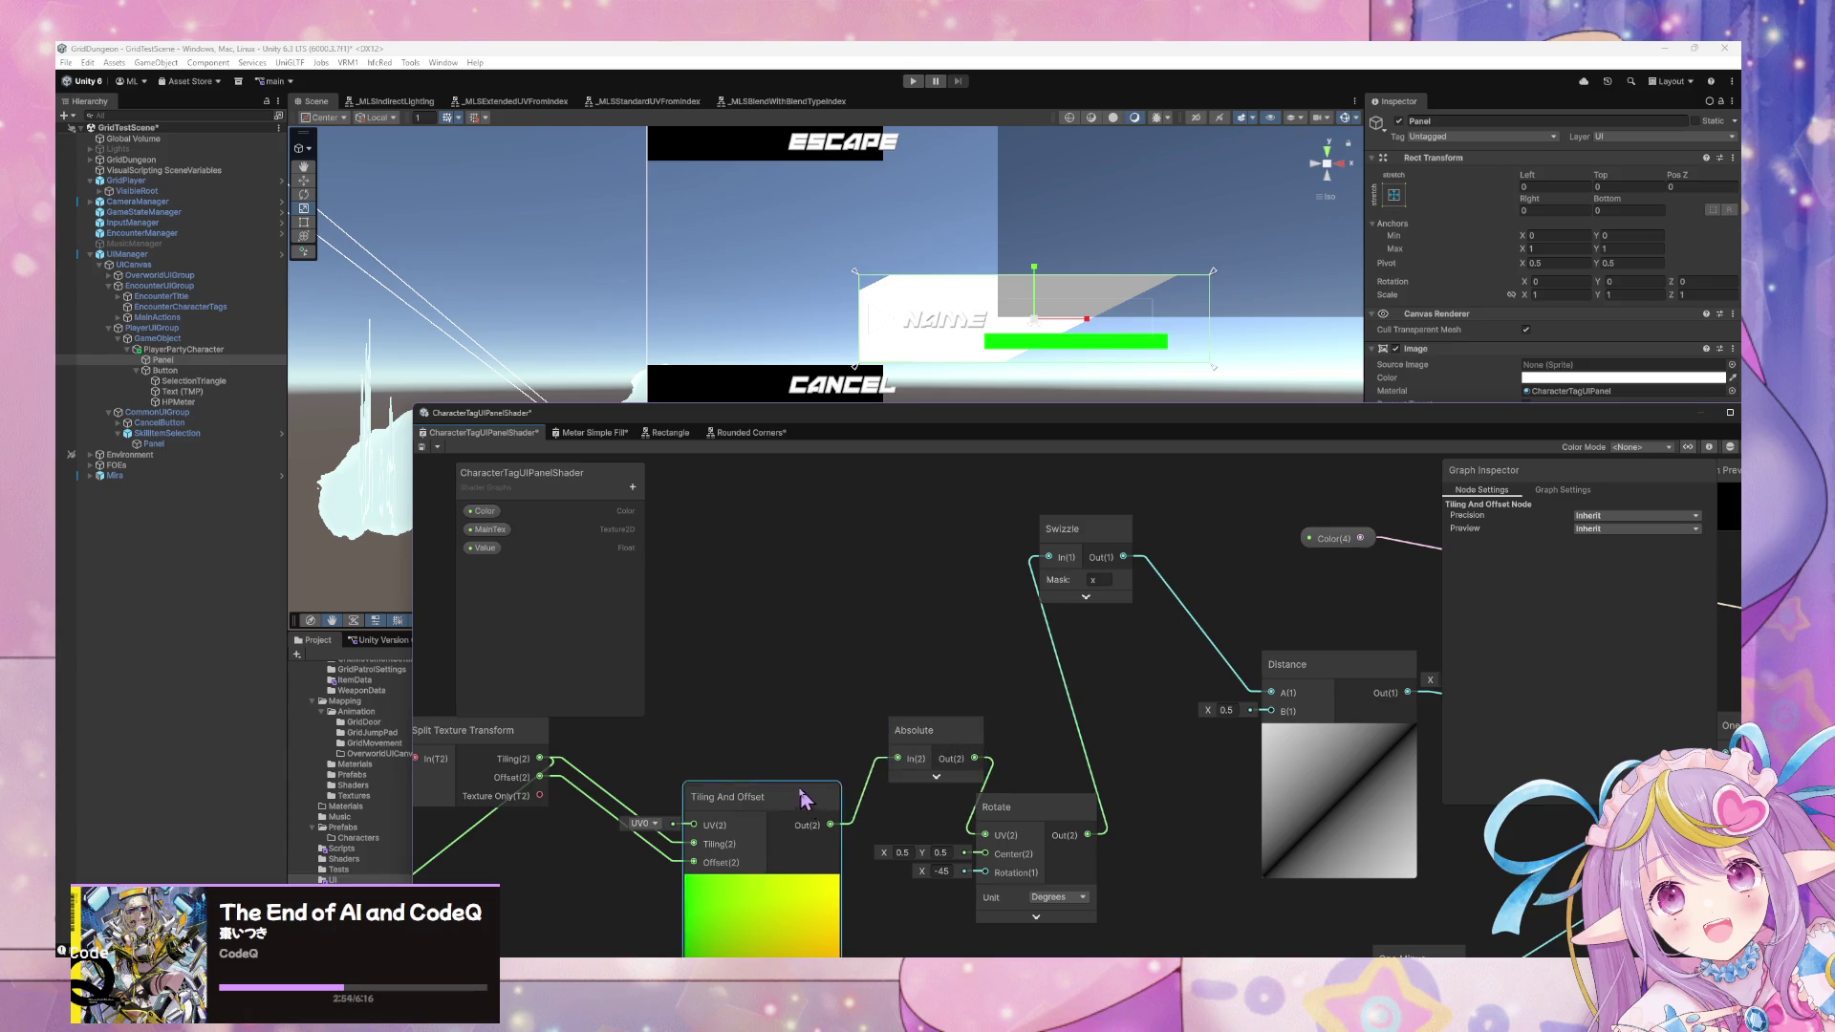
{"action": "left_click_drag", "start_coordinate": [803, 803], "coordinate": [763, 697]}
{"action": "left_click_drag", "start_coordinate": [962, 741], "coordinate": [921, 730]}
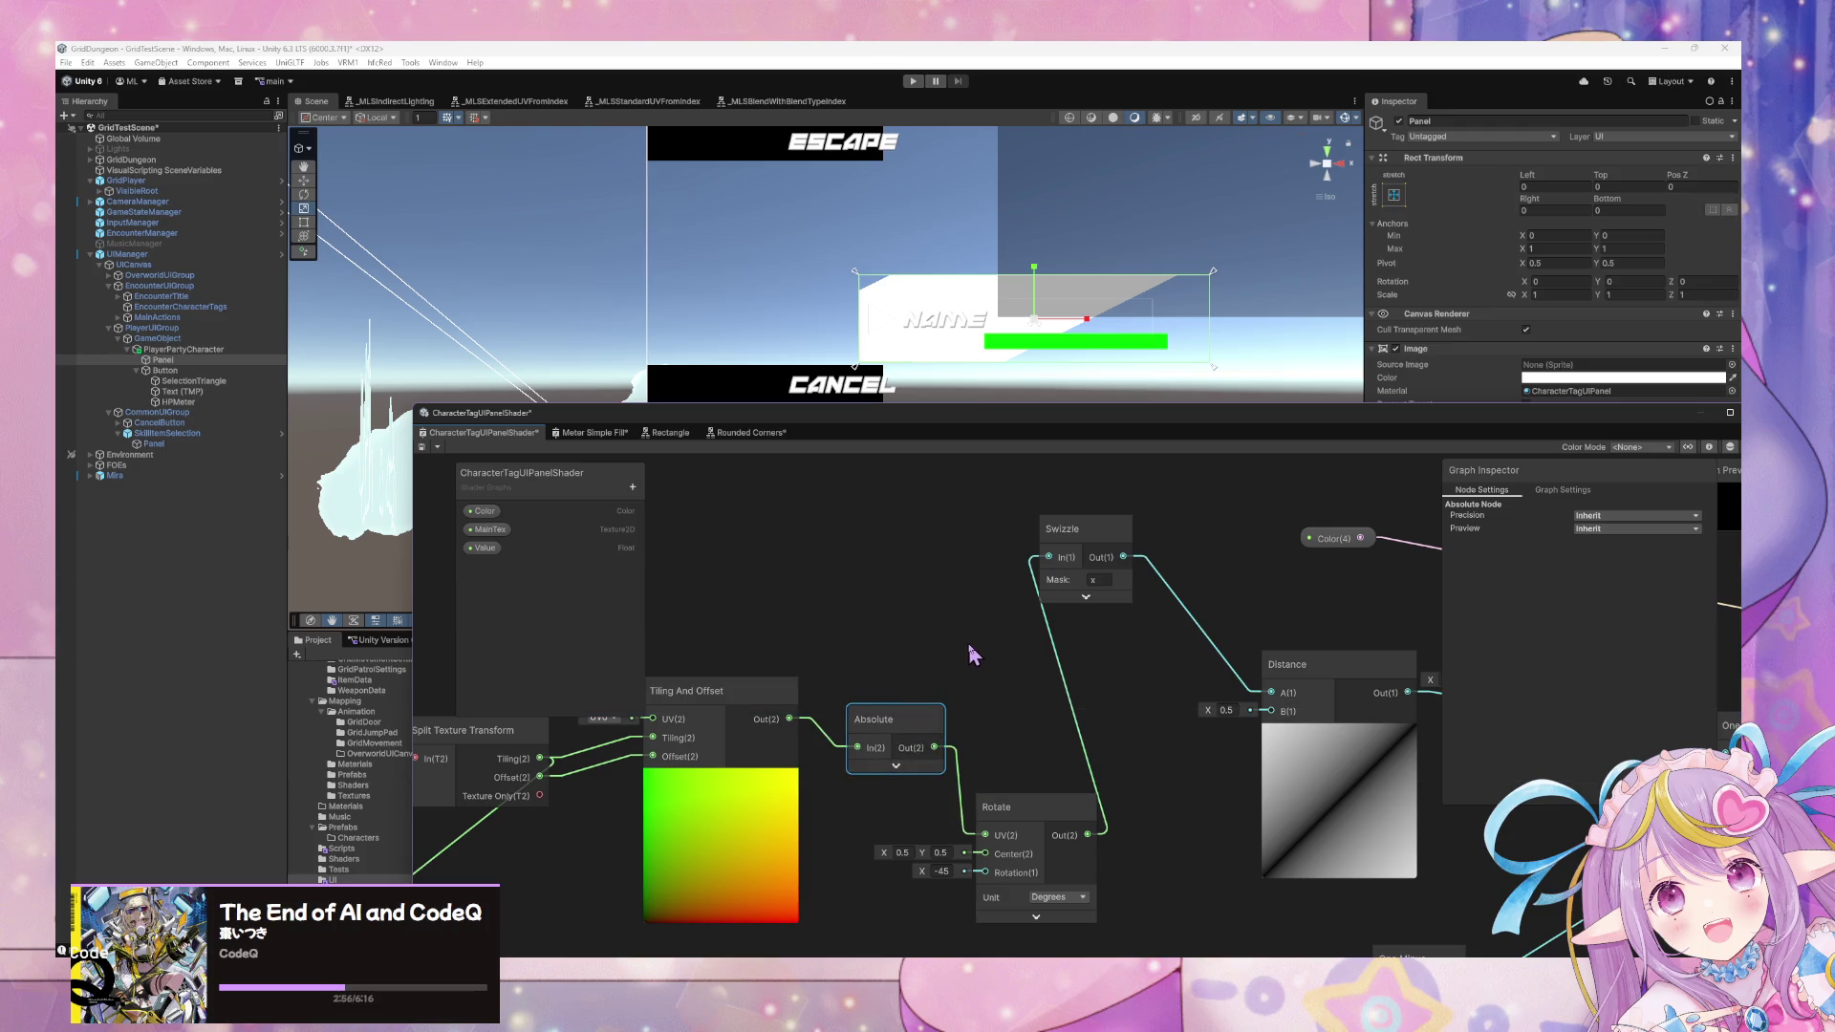
{"action": "key", "text": "Delete"}
Try a Divide node between Tiling And Offset and Rotate, then delete it.
{"action": "right_click", "coordinate": [940, 684]}
{"action": "left_click", "coordinate": [970, 693]}
{"action": "type", "text": "div"}
{"action": "left_click", "coordinate": [981, 695]}
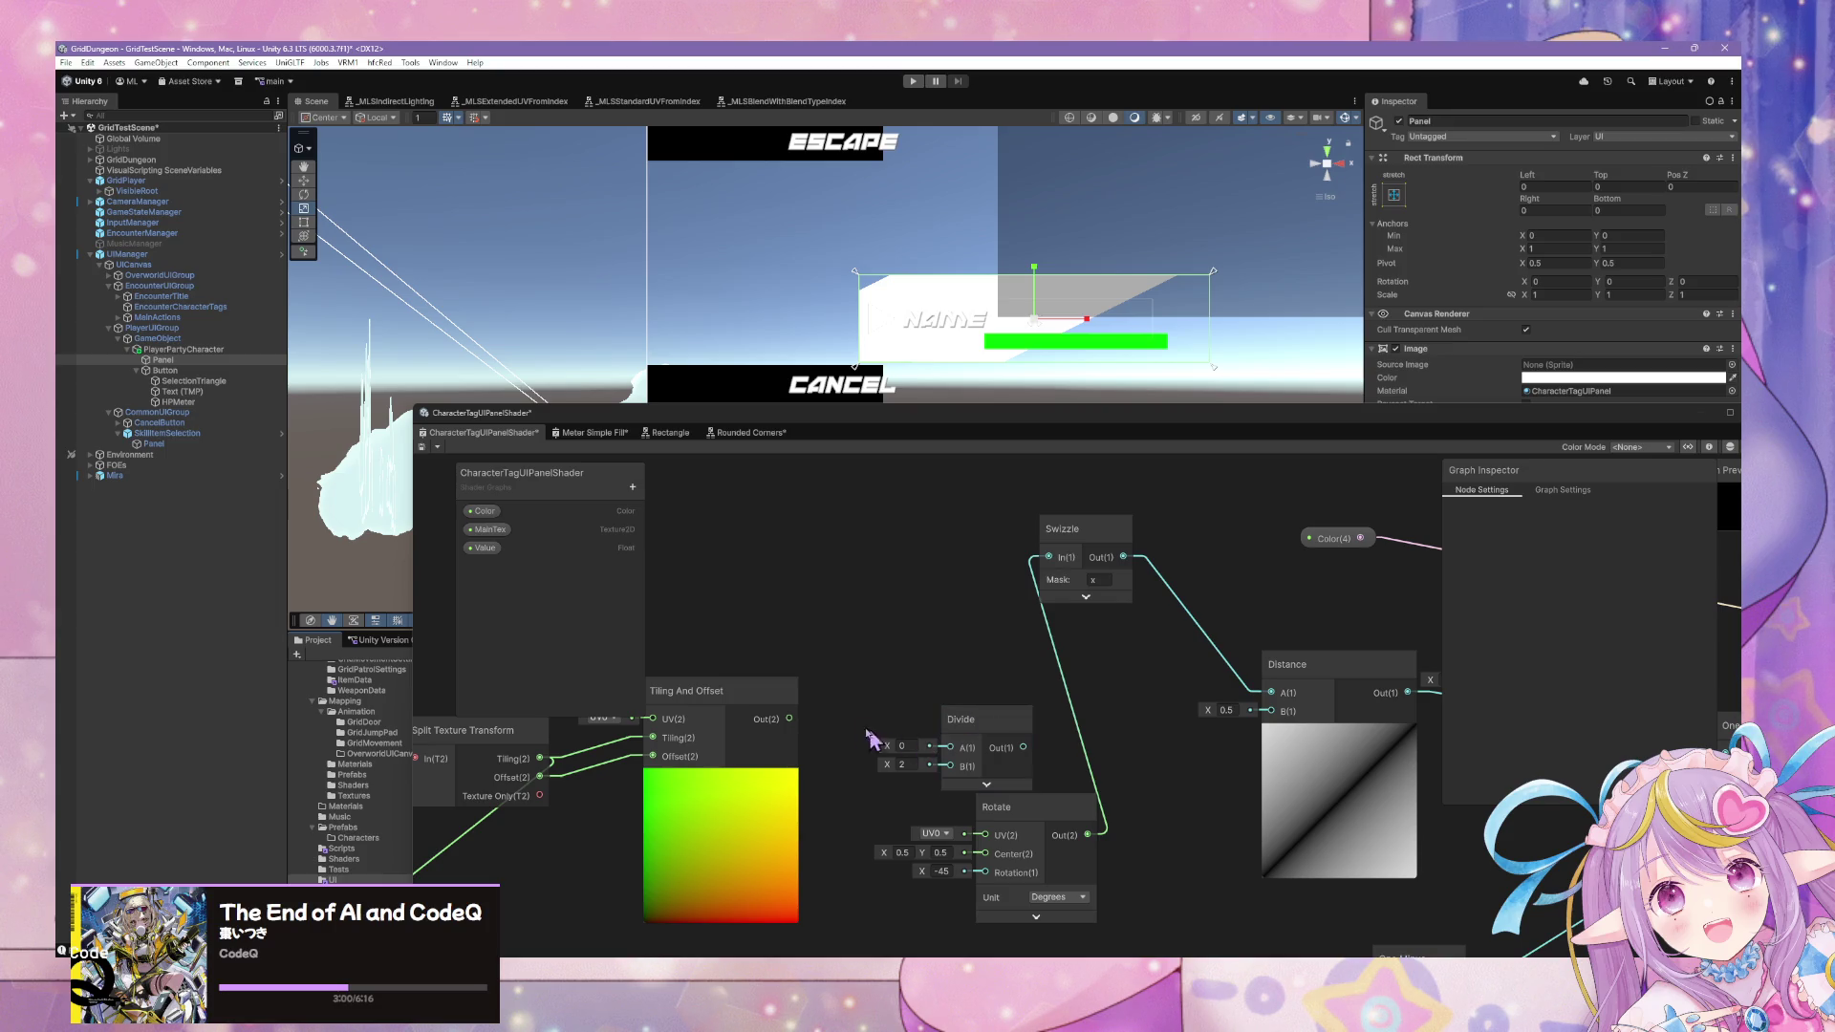
{"action": "mouse_move", "coordinate": [789, 717]}
{"action": "left_mouse_down"}
{"action": "mouse_move", "coordinate": [938, 749]}
{"action": "mouse_move", "coordinate": [983, 839]}
{"action": "mouse_move", "coordinate": [1057, 828]}
{"action": "mouse_move", "coordinate": [987, 831]}
{"action": "left_mouse_up"}
{"action": "left_click", "coordinate": [951, 738]}
{"action": "key", "text": "Delete"}
Put a Fraction node between Tiling And Offset and Rotate and save the graph.
{"action": "right_click", "coordinate": [959, 713]}
{"action": "left_click", "coordinate": [994, 723]}
{"action": "type", "text": "fraction"}
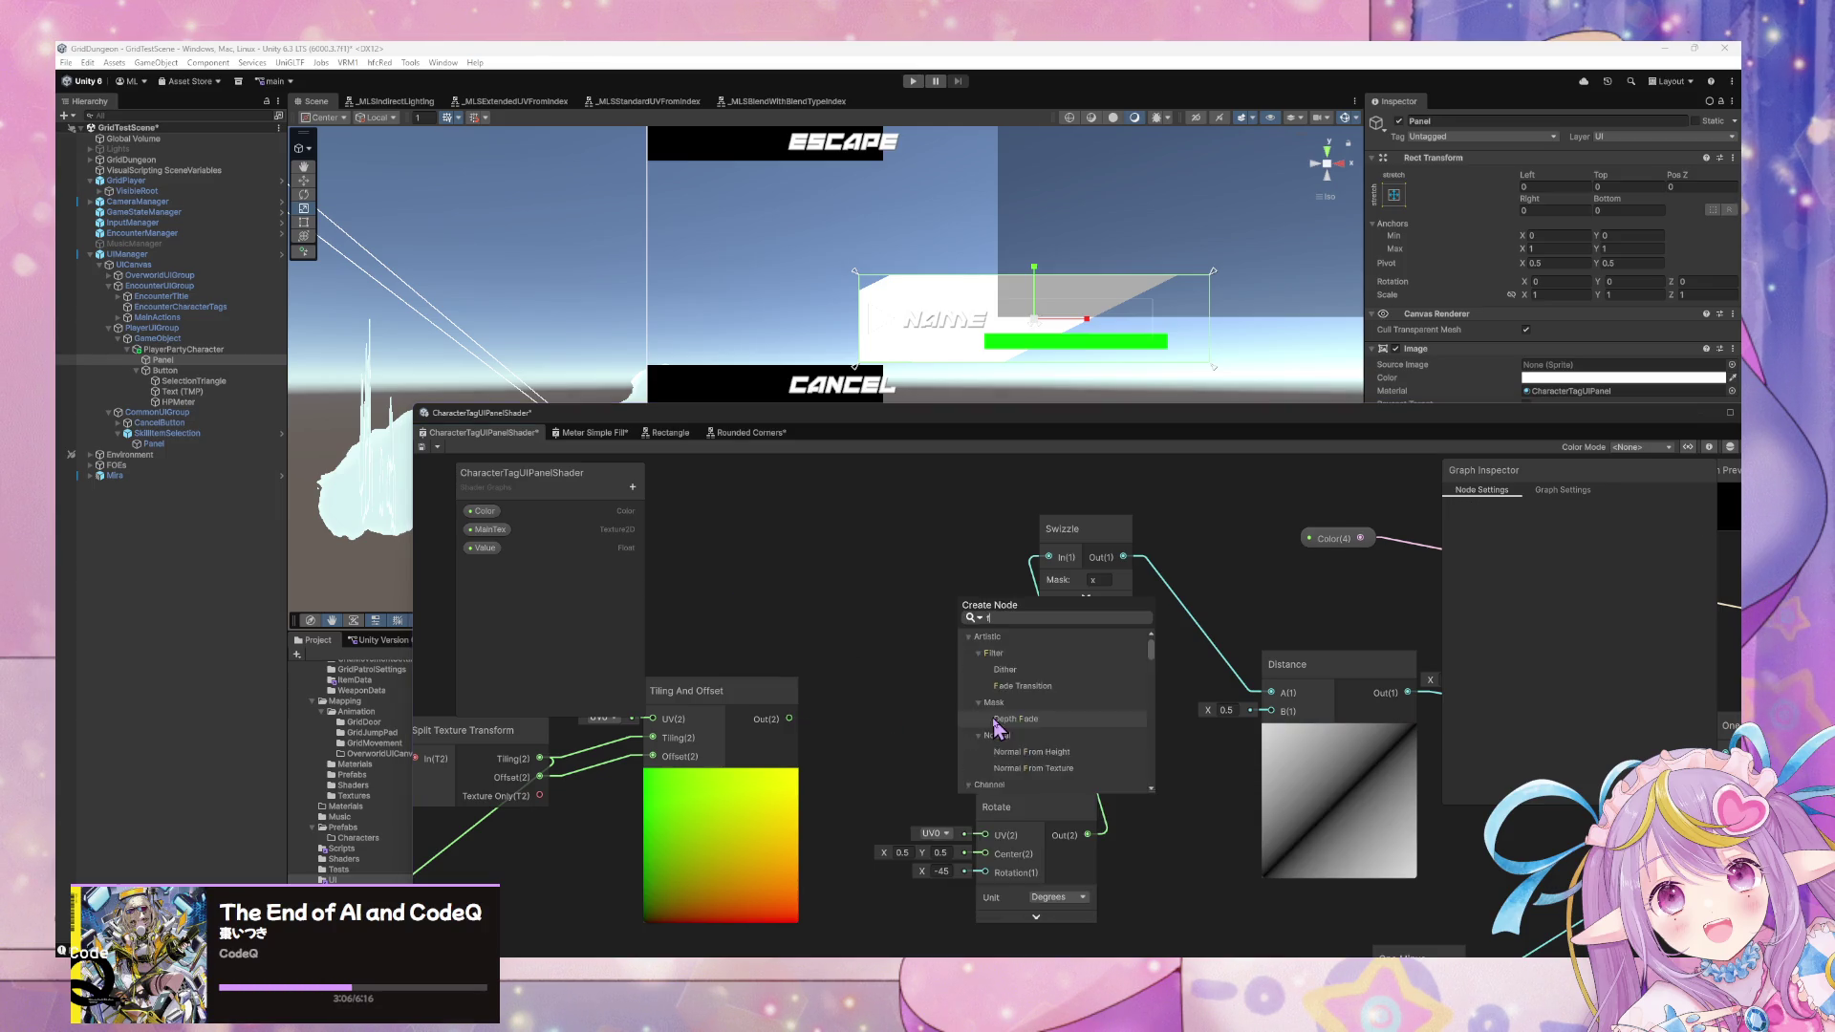
{"action": "key", "text": "Return"}
{"action": "left_click_drag", "start_coordinate": [993, 746], "coordinate": [918, 715]}
{"action": "mouse_move", "coordinate": [789, 718]}
{"action": "left_mouse_down"}
{"action": "mouse_move", "coordinate": [898, 744]}
{"action": "mouse_move", "coordinate": [985, 835]}
{"action": "left_mouse_up"}
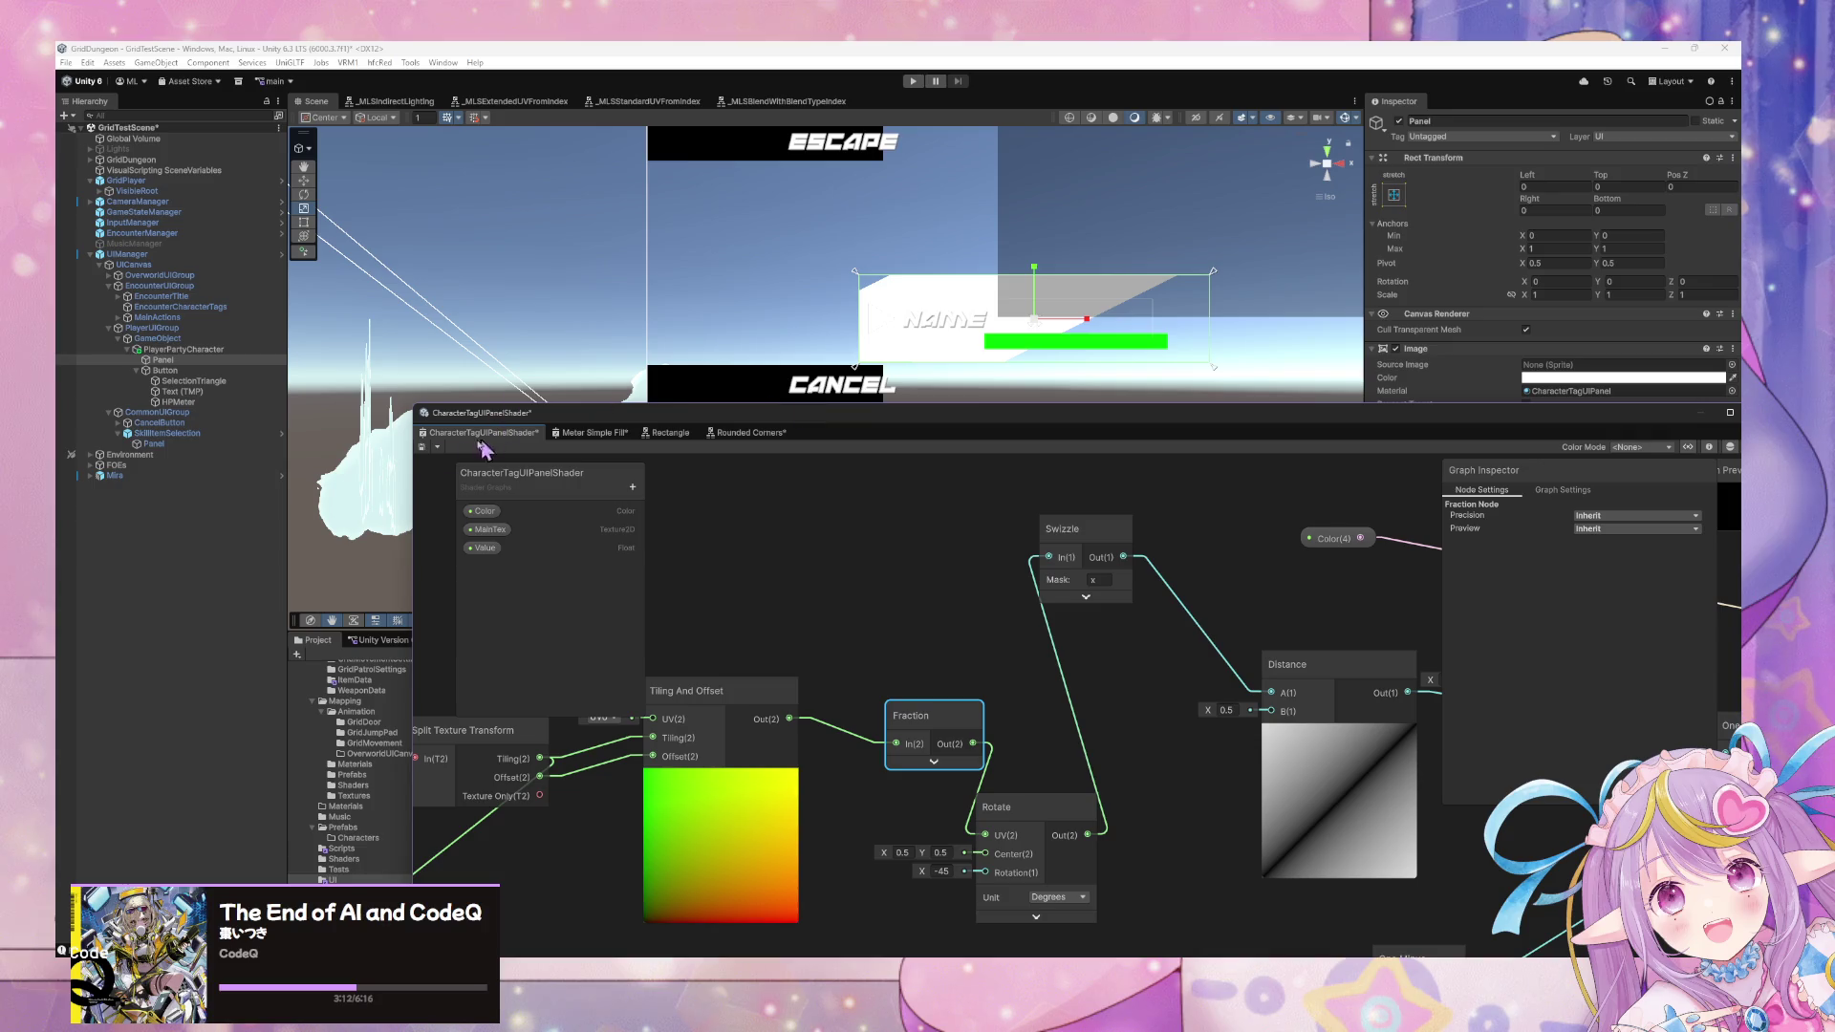
{"action": "left_click", "coordinate": [423, 446]}
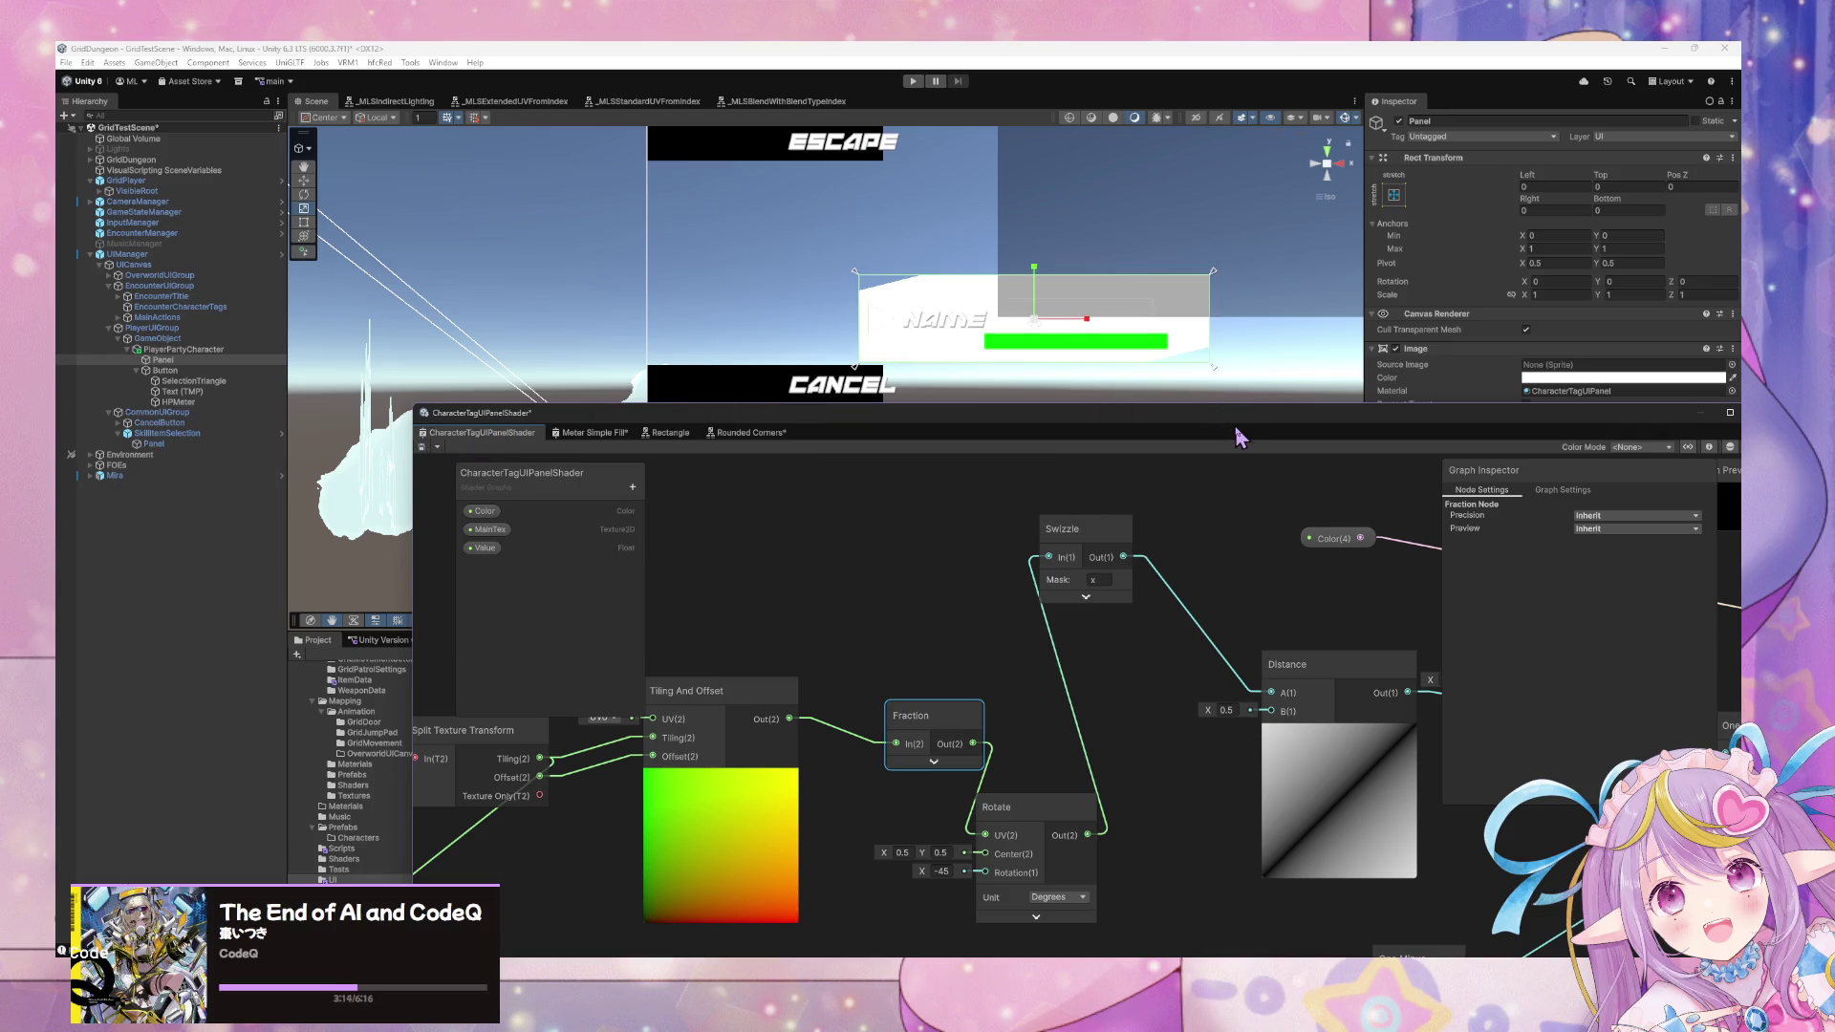
Set the panel material's Tiling X to 4 to repeat the notches.
{"action": "left_click_drag", "start_coordinate": [1235, 424], "coordinate": [998, 653]}
{"action": "left_click", "coordinate": [1452, 558]}
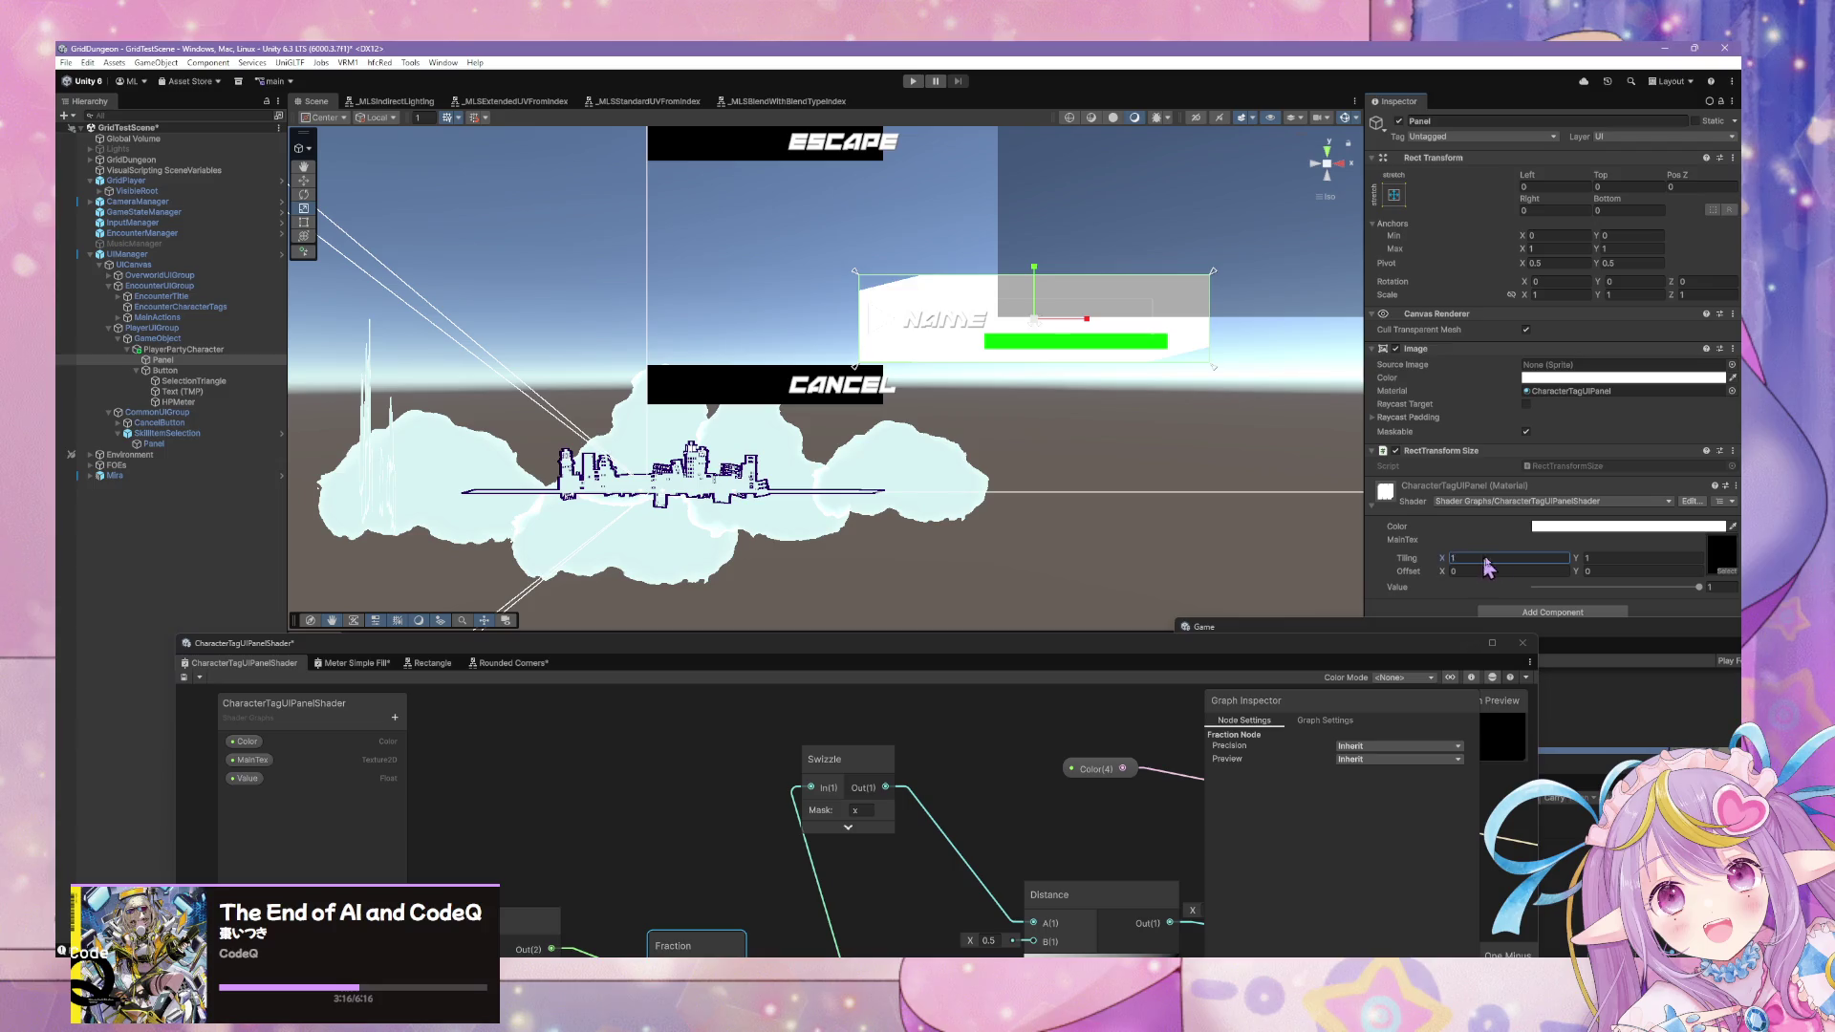
{"action": "mouse_move", "coordinate": [1528, 565]}
{"action": "left_mouse_down"}
{"action": "mouse_move", "coordinate": [1454, 565]}
{"action": "mouse_move", "coordinate": [1498, 565]}
{"action": "left_mouse_up"}
{"action": "type", "text": "5.01"}
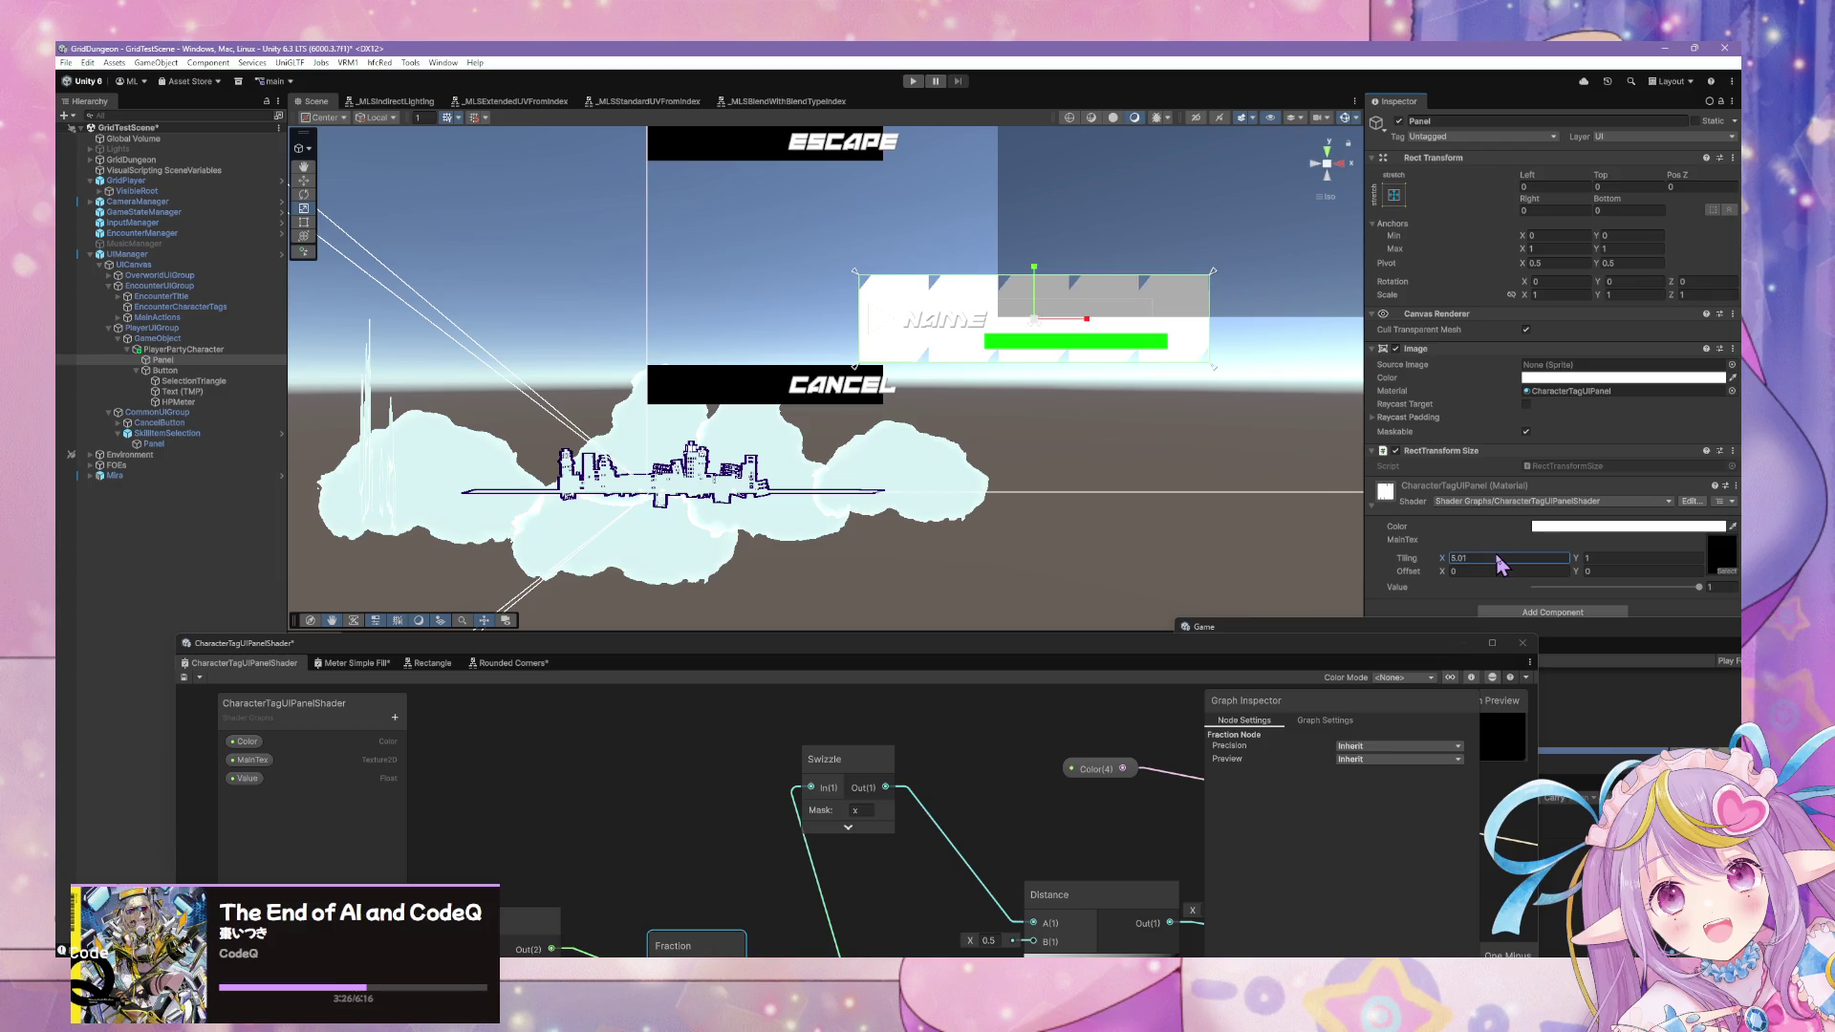
{"action": "type", "text": "4"}
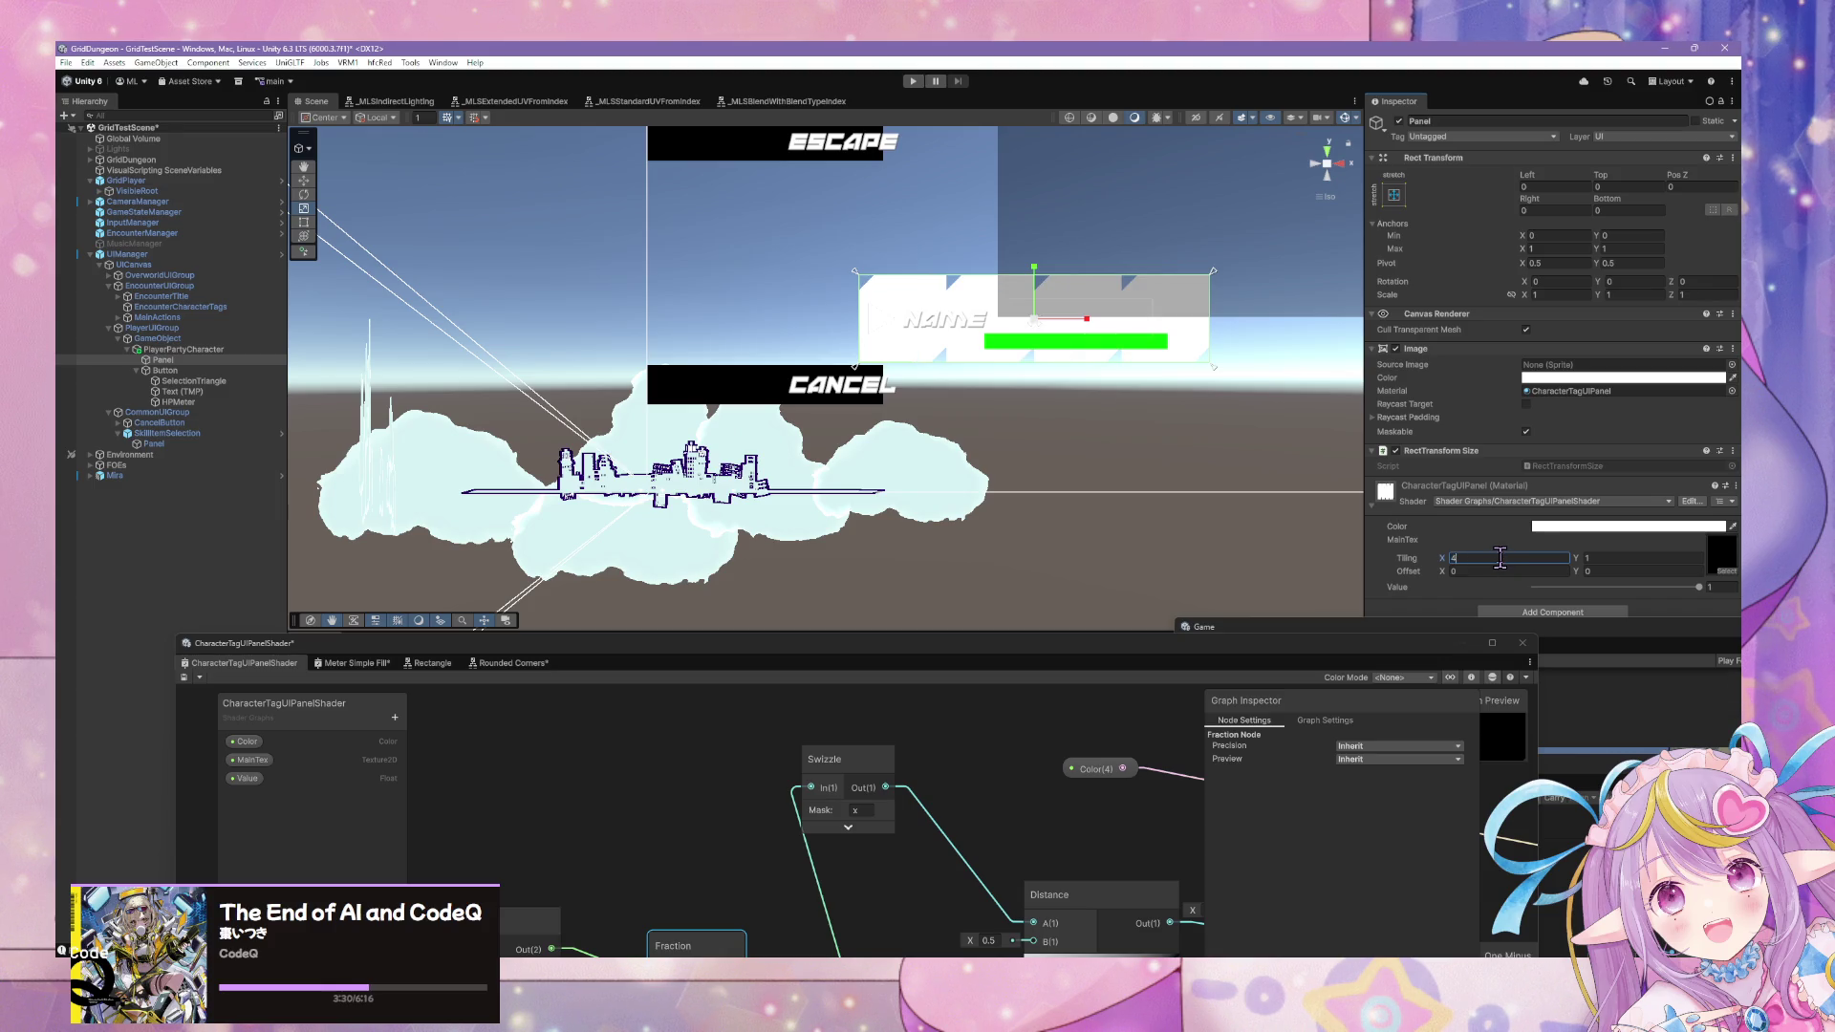
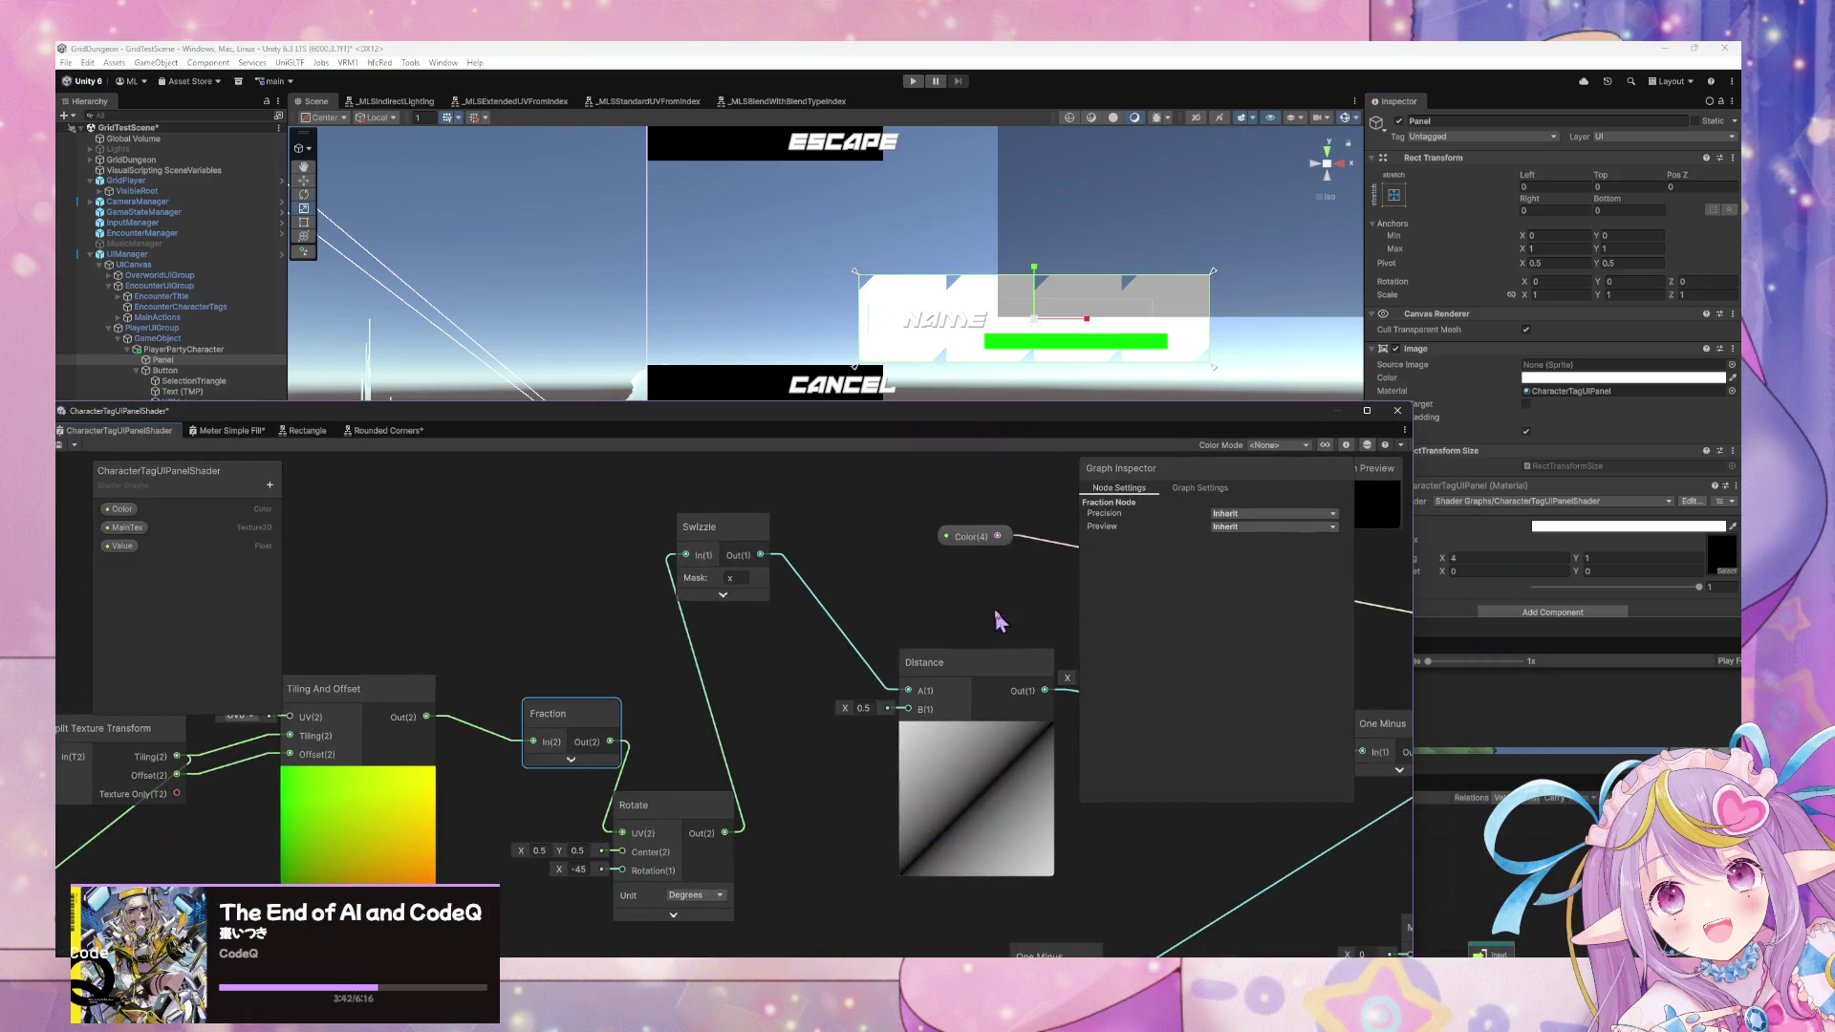
Set the material's Value to 0 and move the lower Swizzle node down-left.
{"action": "left_click_drag", "start_coordinate": [995, 621], "coordinate": [688, 463]}
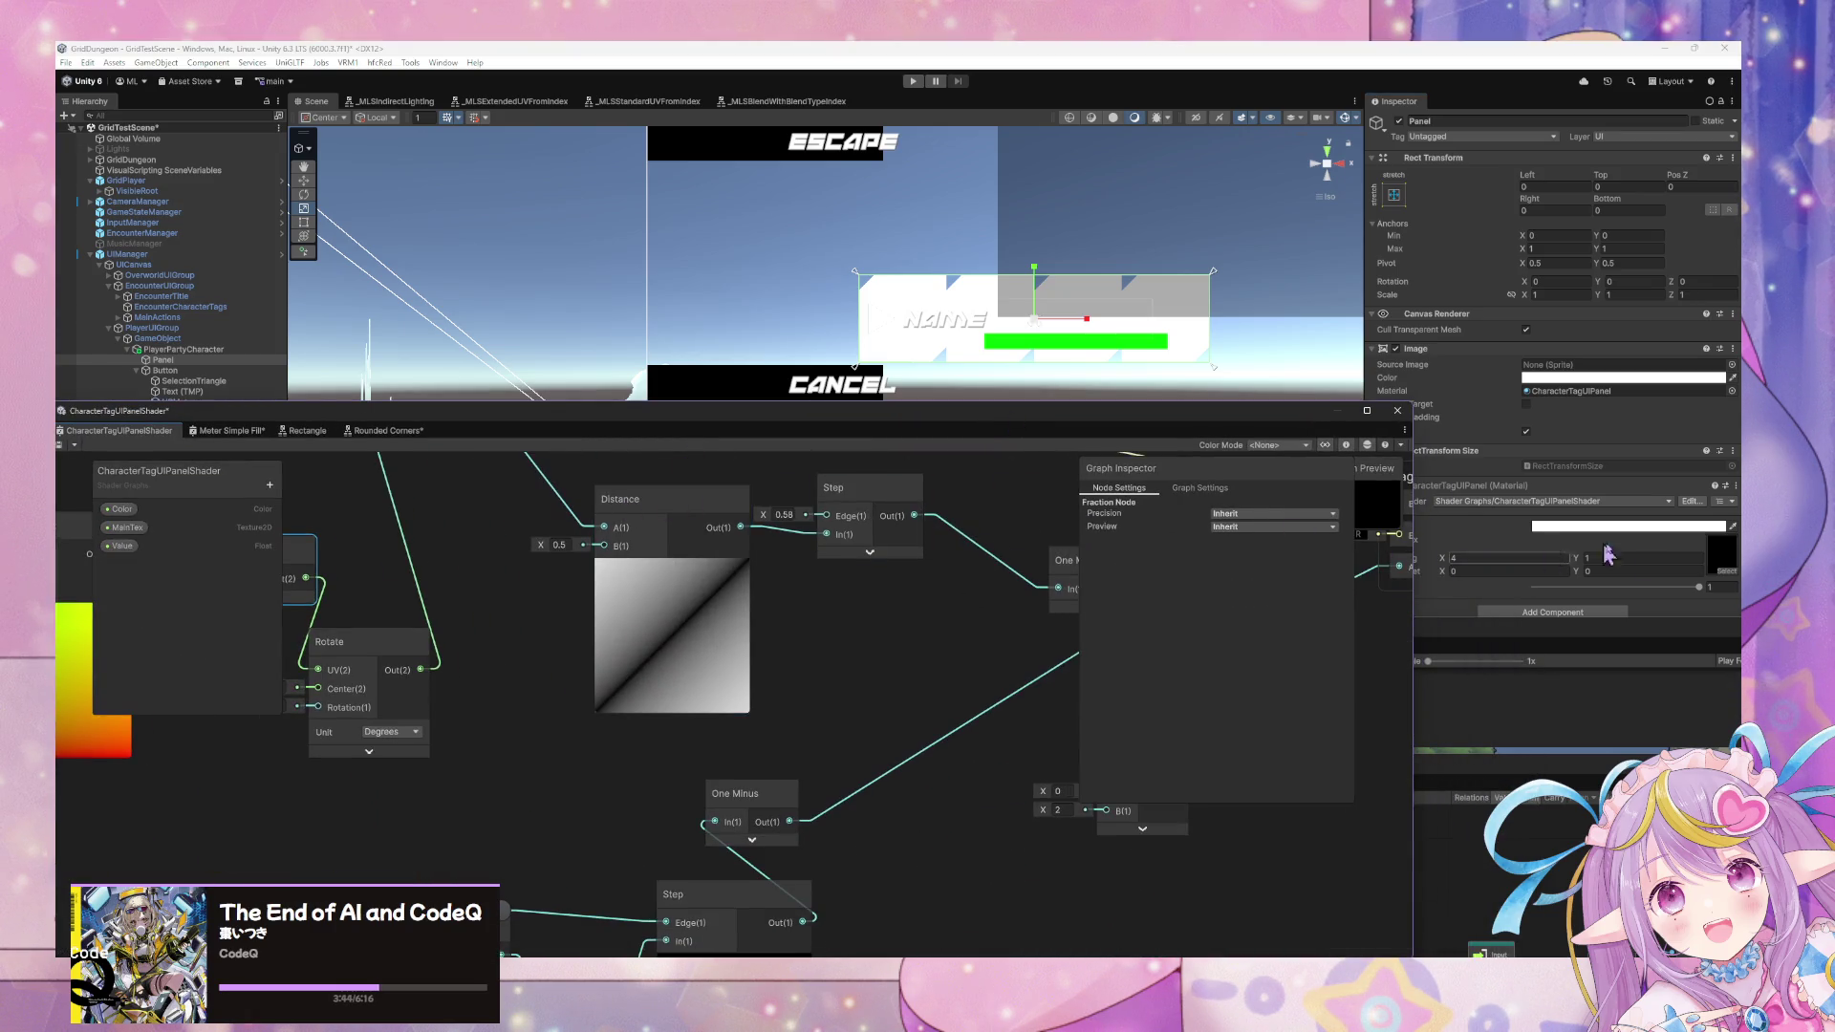
{"action": "mouse_move", "coordinate": [1648, 588]}
{"action": "left_mouse_down"}
{"action": "mouse_move", "coordinate": [1534, 588]}
{"action": "mouse_move", "coordinate": [1621, 589]}
{"action": "left_mouse_up"}
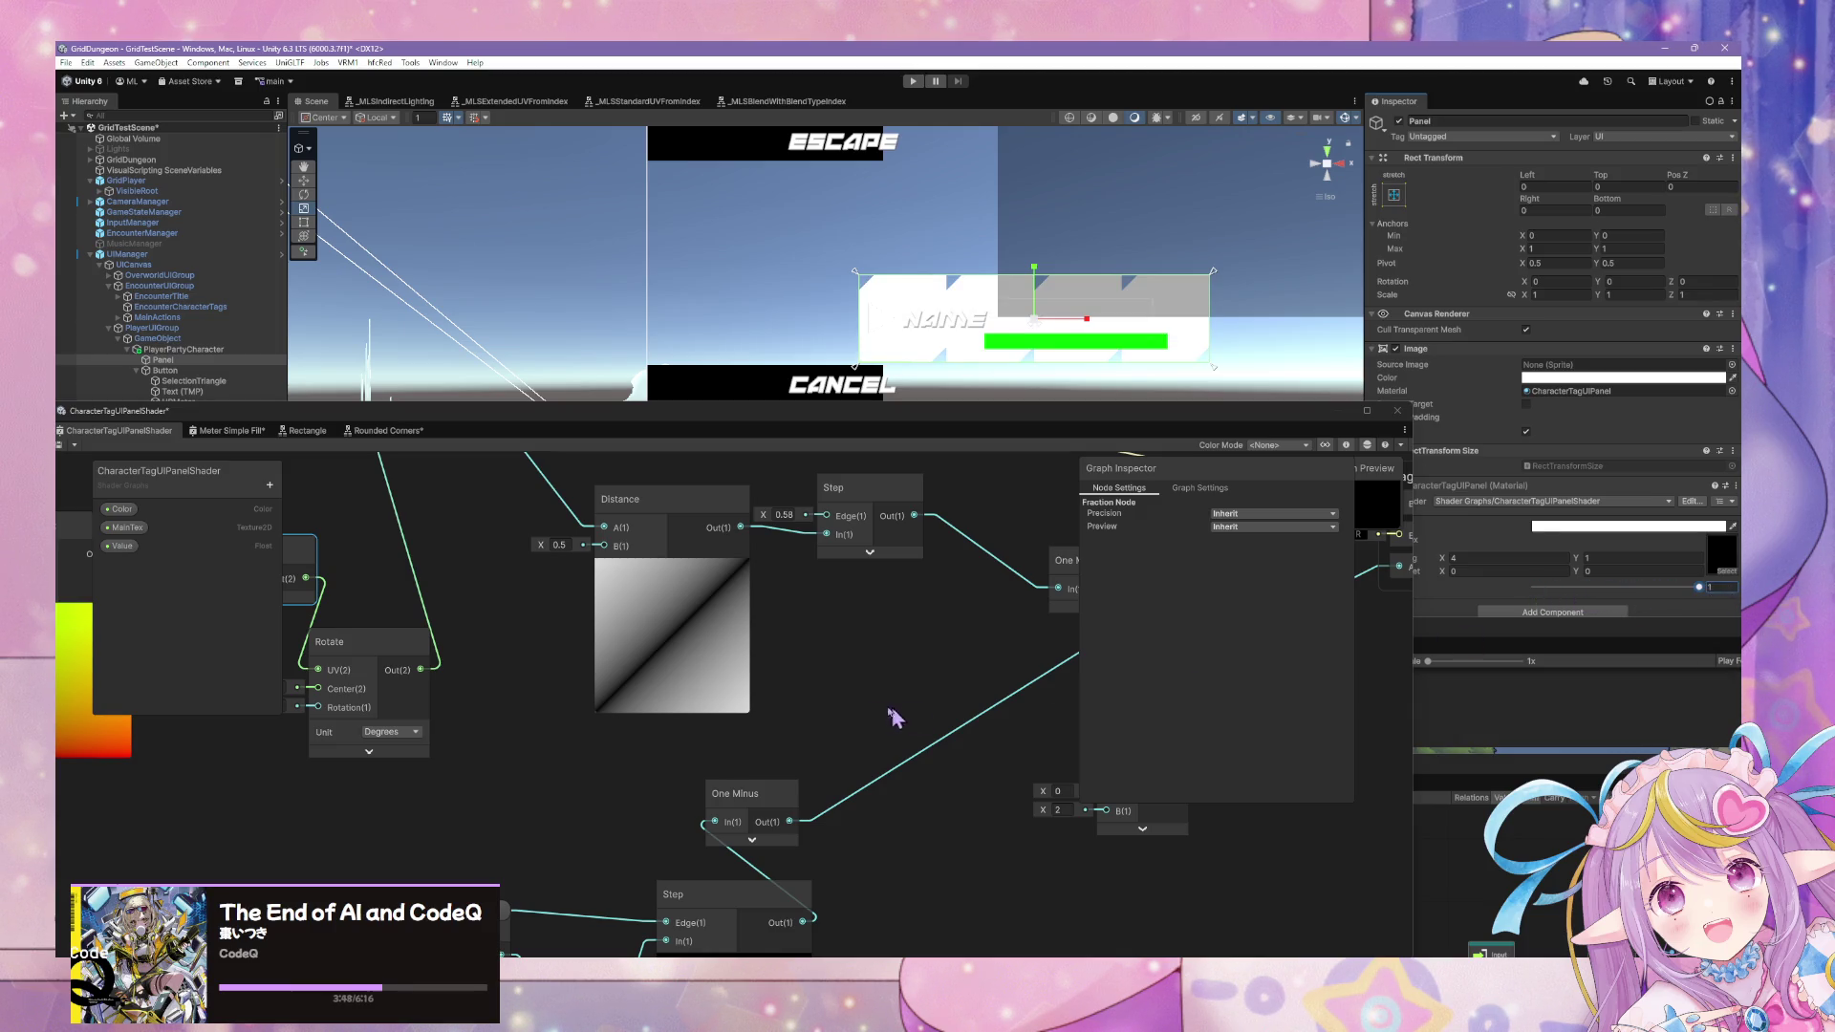
{"action": "scroll", "coordinate": [908, 715], "scroll_direction": "down", "scroll_amount": 5}
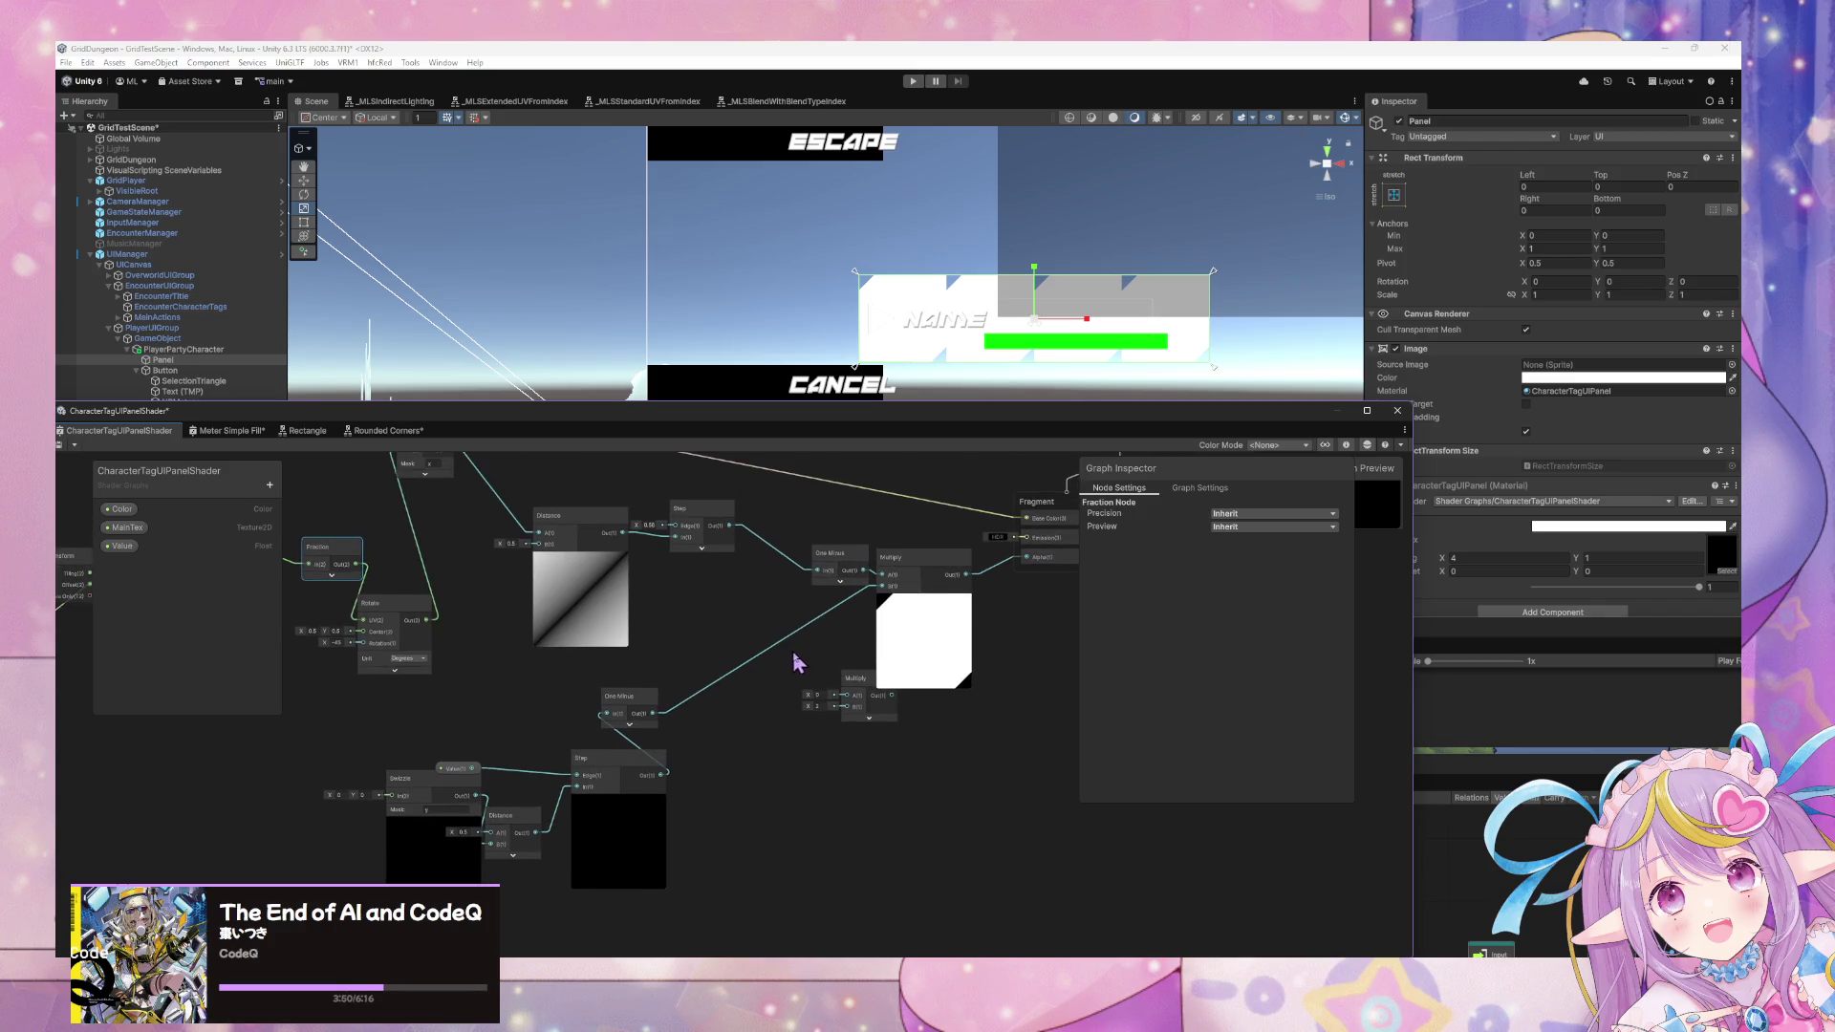
{"action": "left_click_drag", "start_coordinate": [794, 660], "coordinate": [943, 662]}
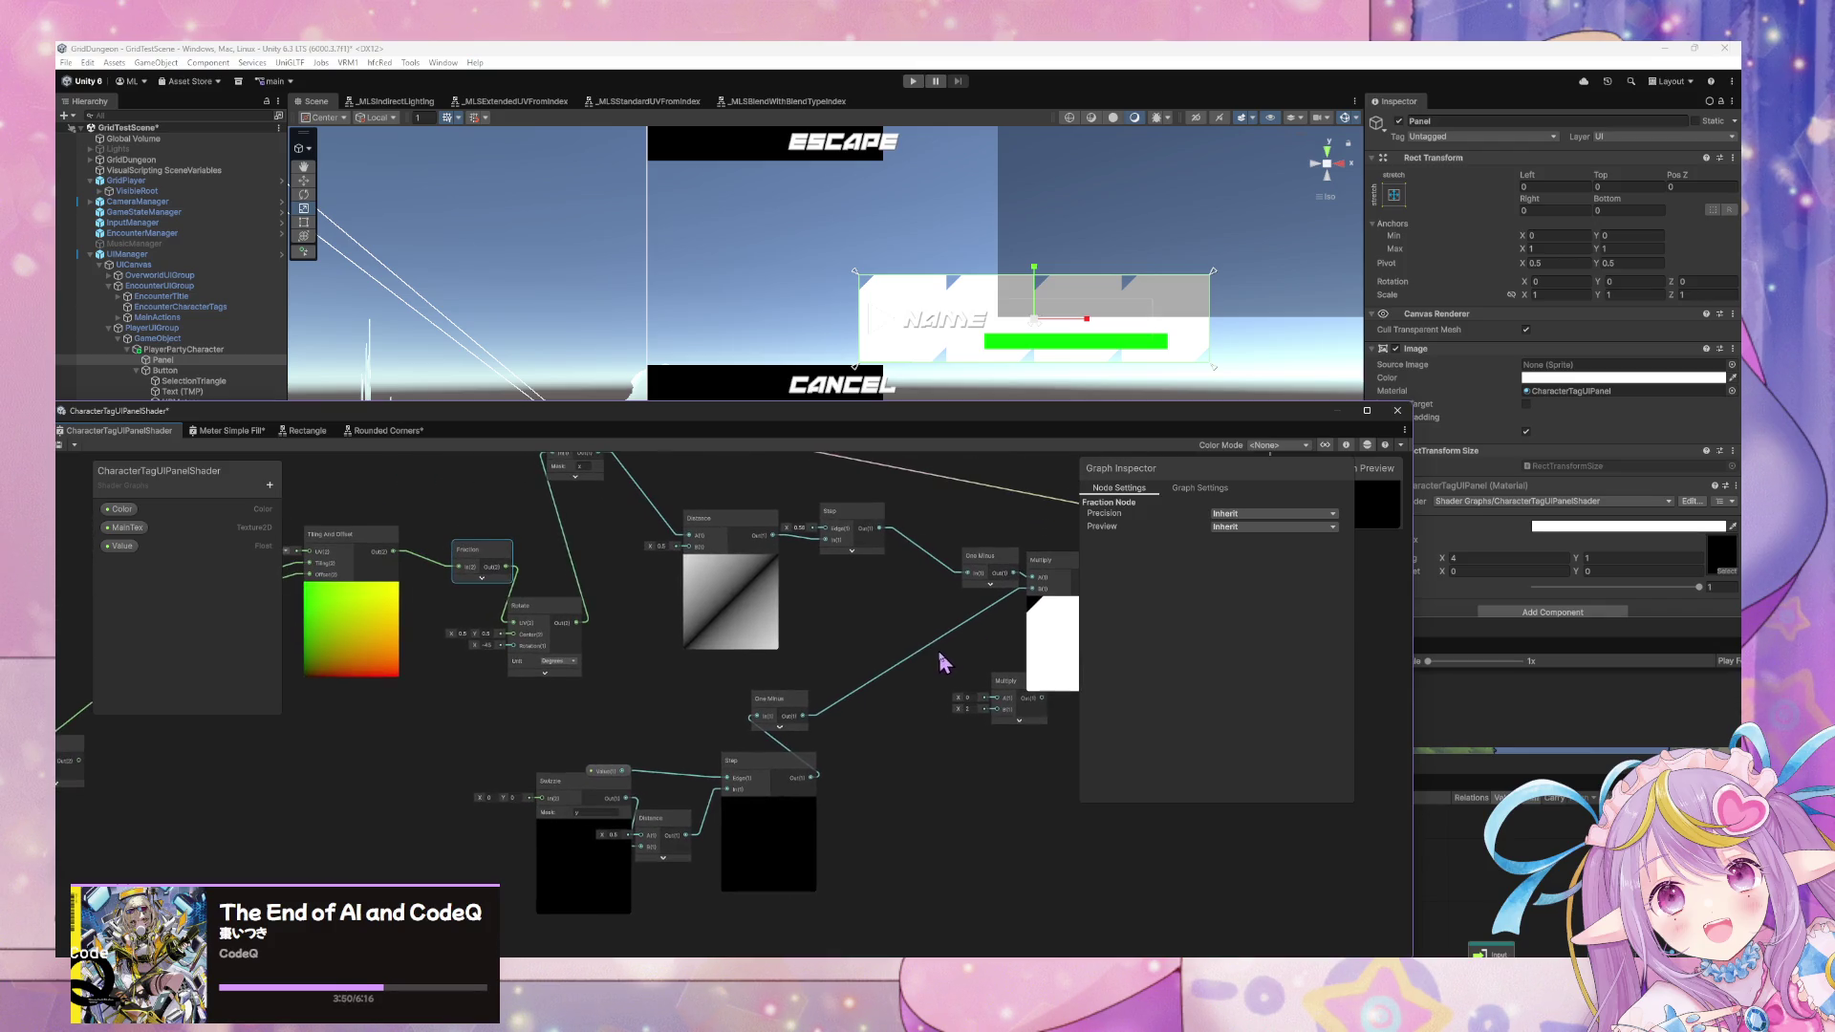
{"action": "left_click", "coordinate": [604, 770]}
{"action": "right_click", "coordinate": [604, 764]}
{"action": "left_click", "coordinate": [574, 788]}
{"action": "left_click_drag", "start_coordinate": [573, 788], "coordinate": [492, 807]}
Add a UV node and place it left of the lower Swizzle node.
{"action": "right_click", "coordinate": [485, 733]}
{"action": "left_click", "coordinate": [532, 502]}
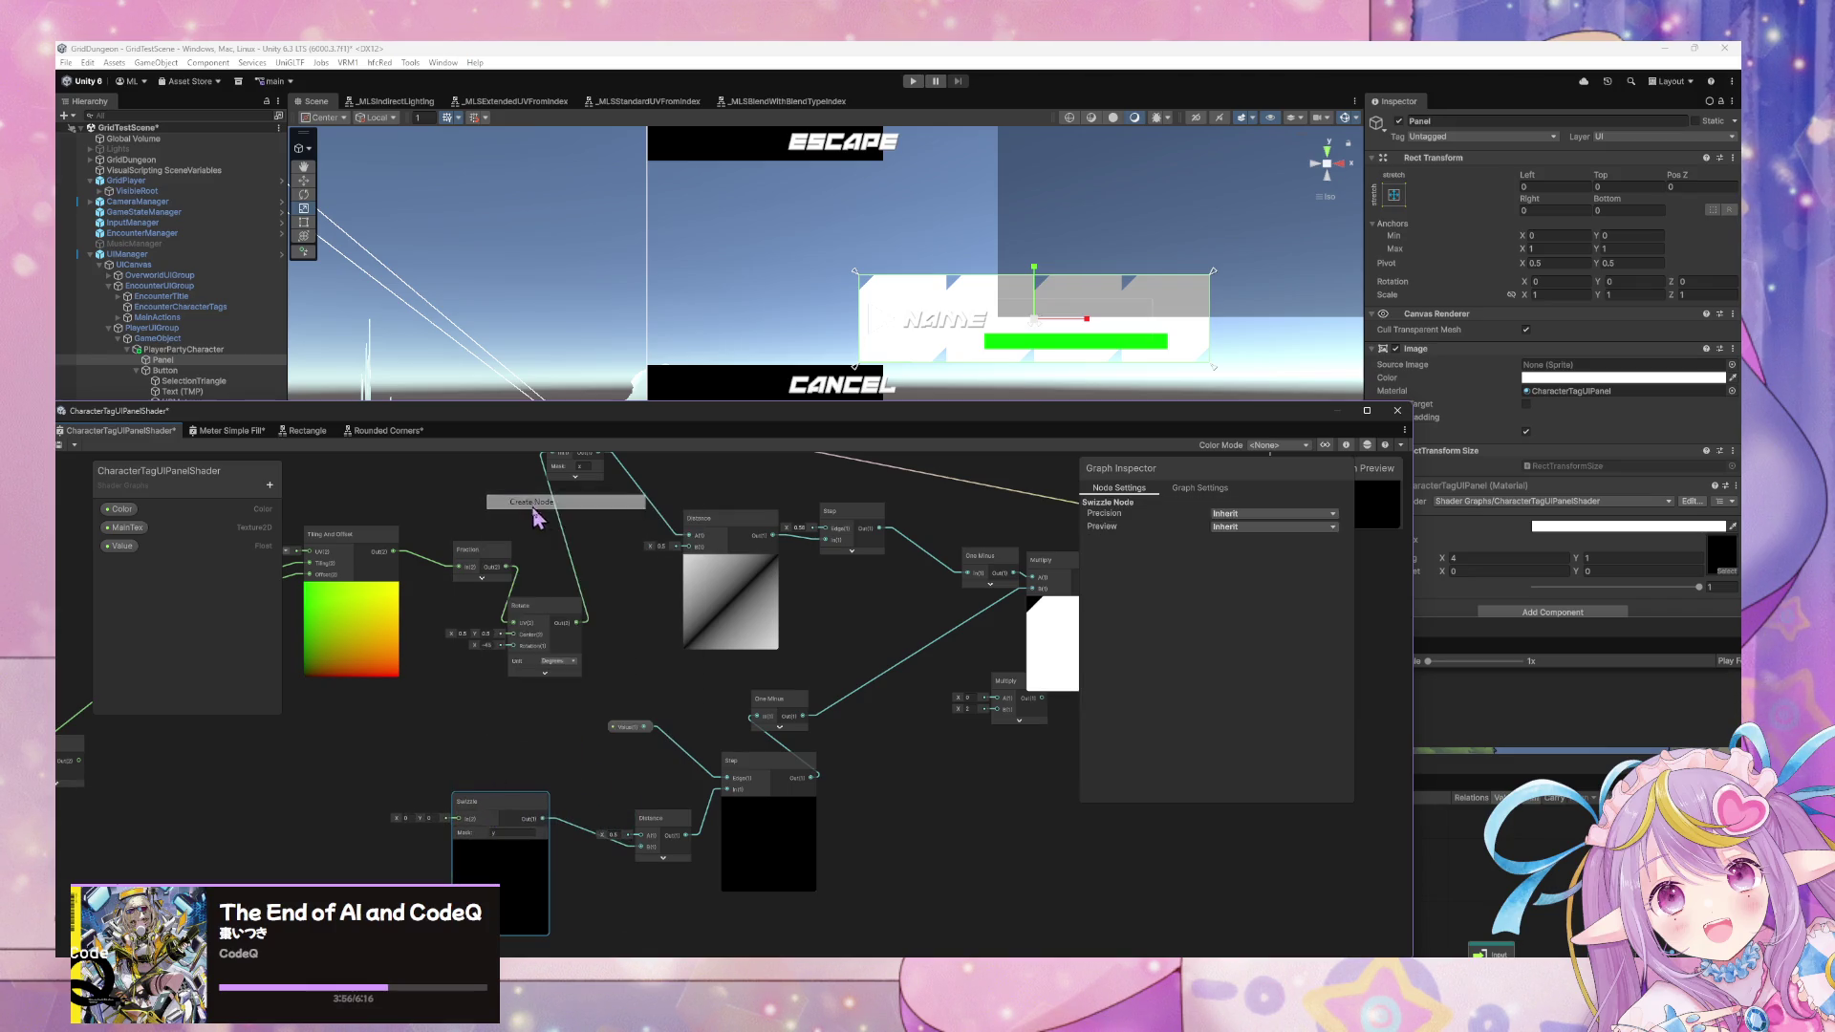
{"action": "type", "text": "uv"}
{"action": "key", "text": "Return"}
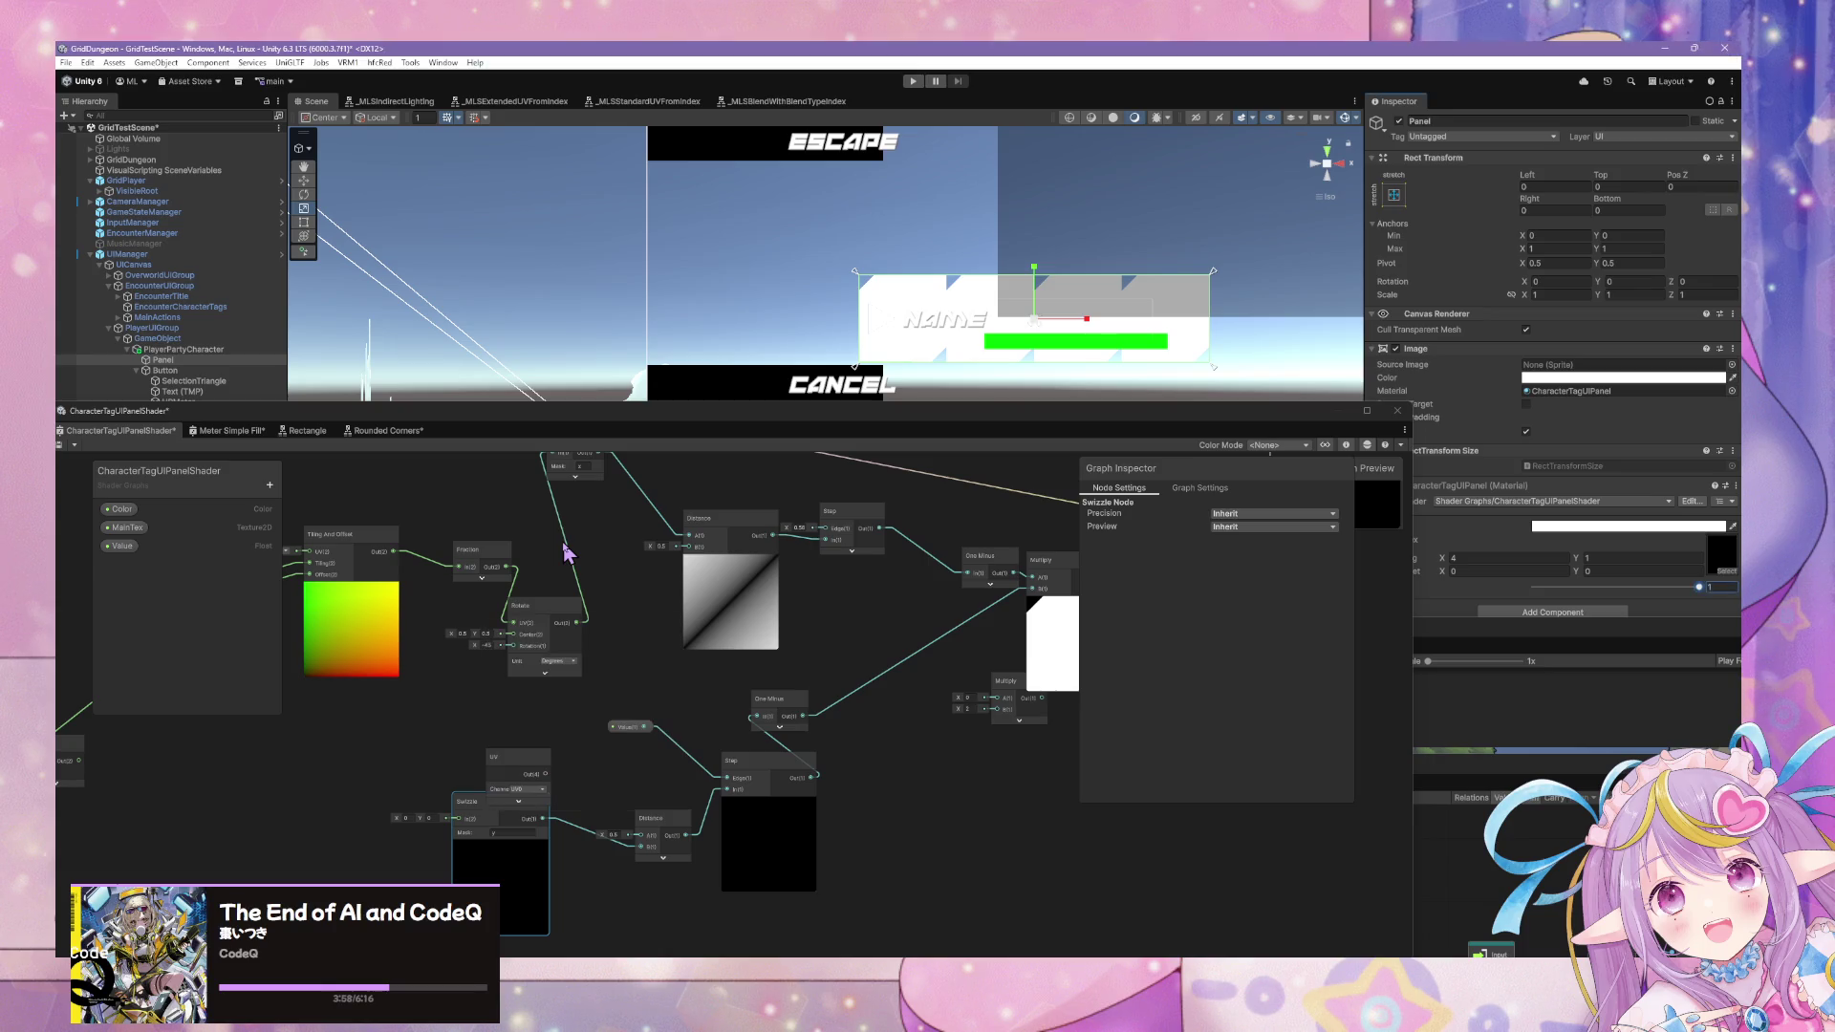
{"action": "left_click_drag", "start_coordinate": [521, 758], "coordinate": [362, 800]}
Delete the small unused Multiply node and shift the graph window right.
{"action": "scroll", "coordinate": [586, 721], "scroll_direction": "right", "scroll_amount": 5}
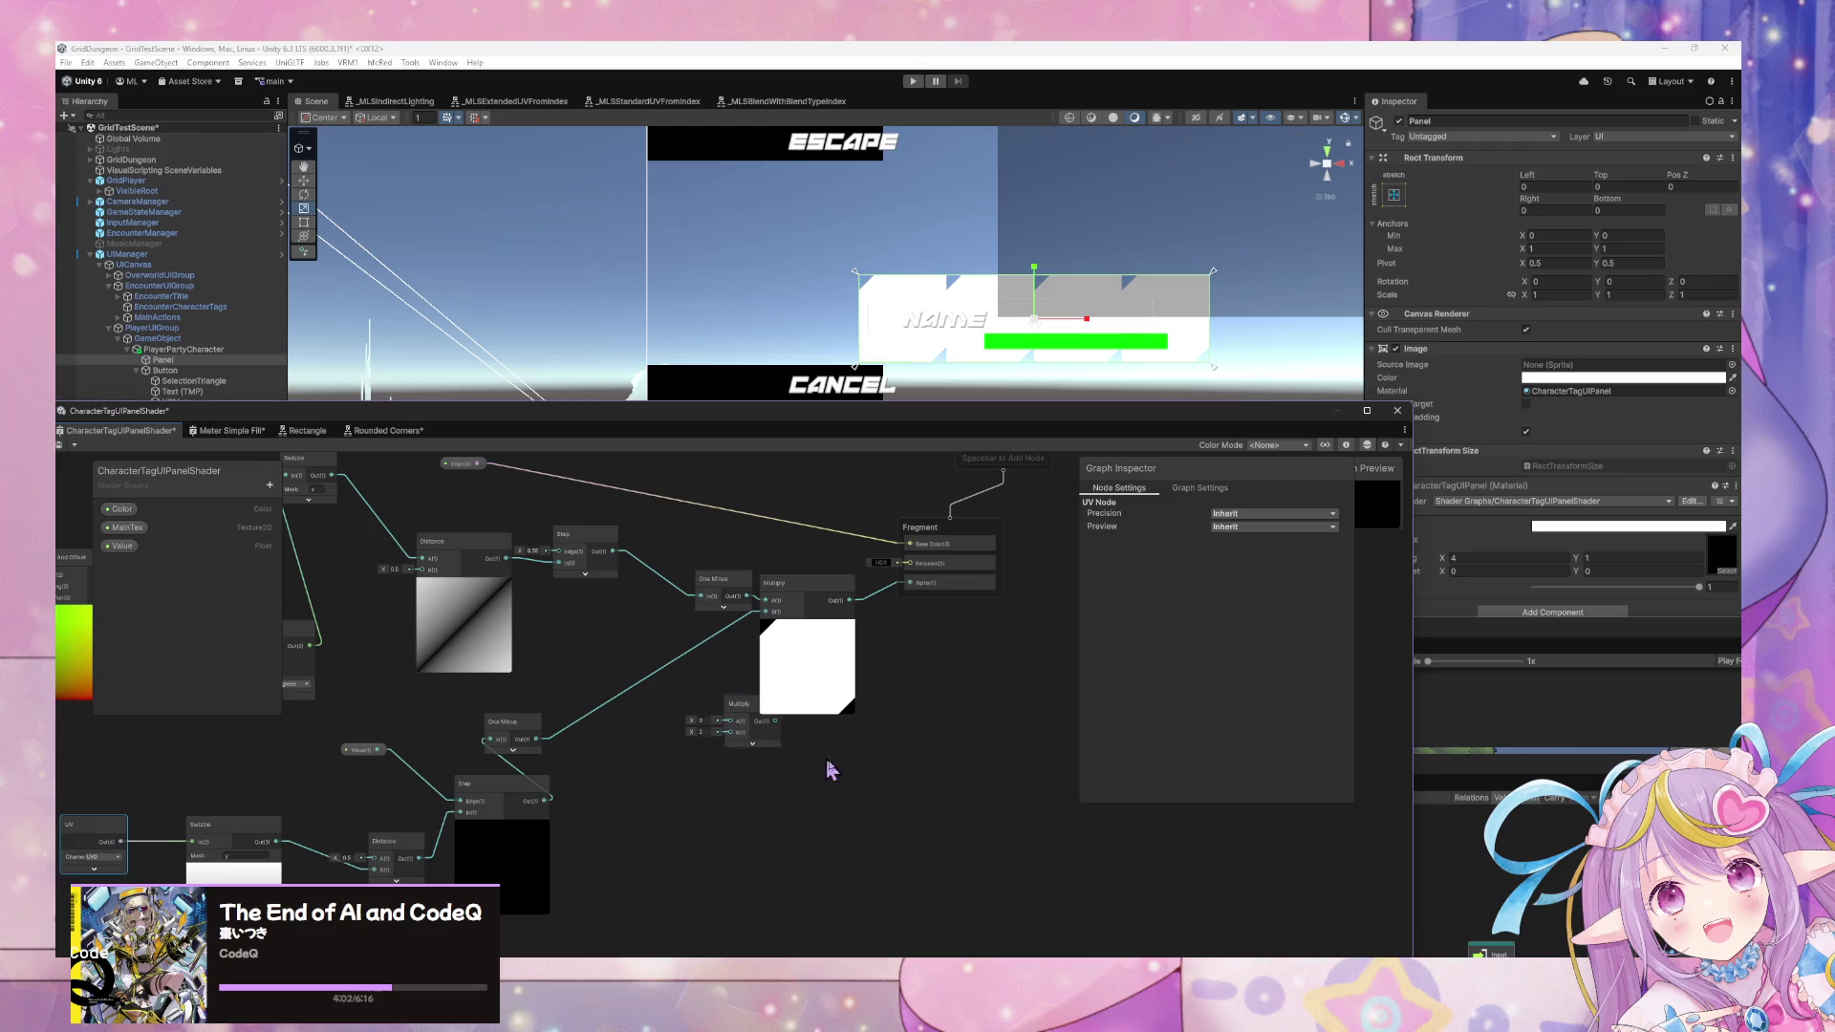
{"action": "left_click", "coordinate": [770, 745]}
{"action": "key", "text": "Delete"}
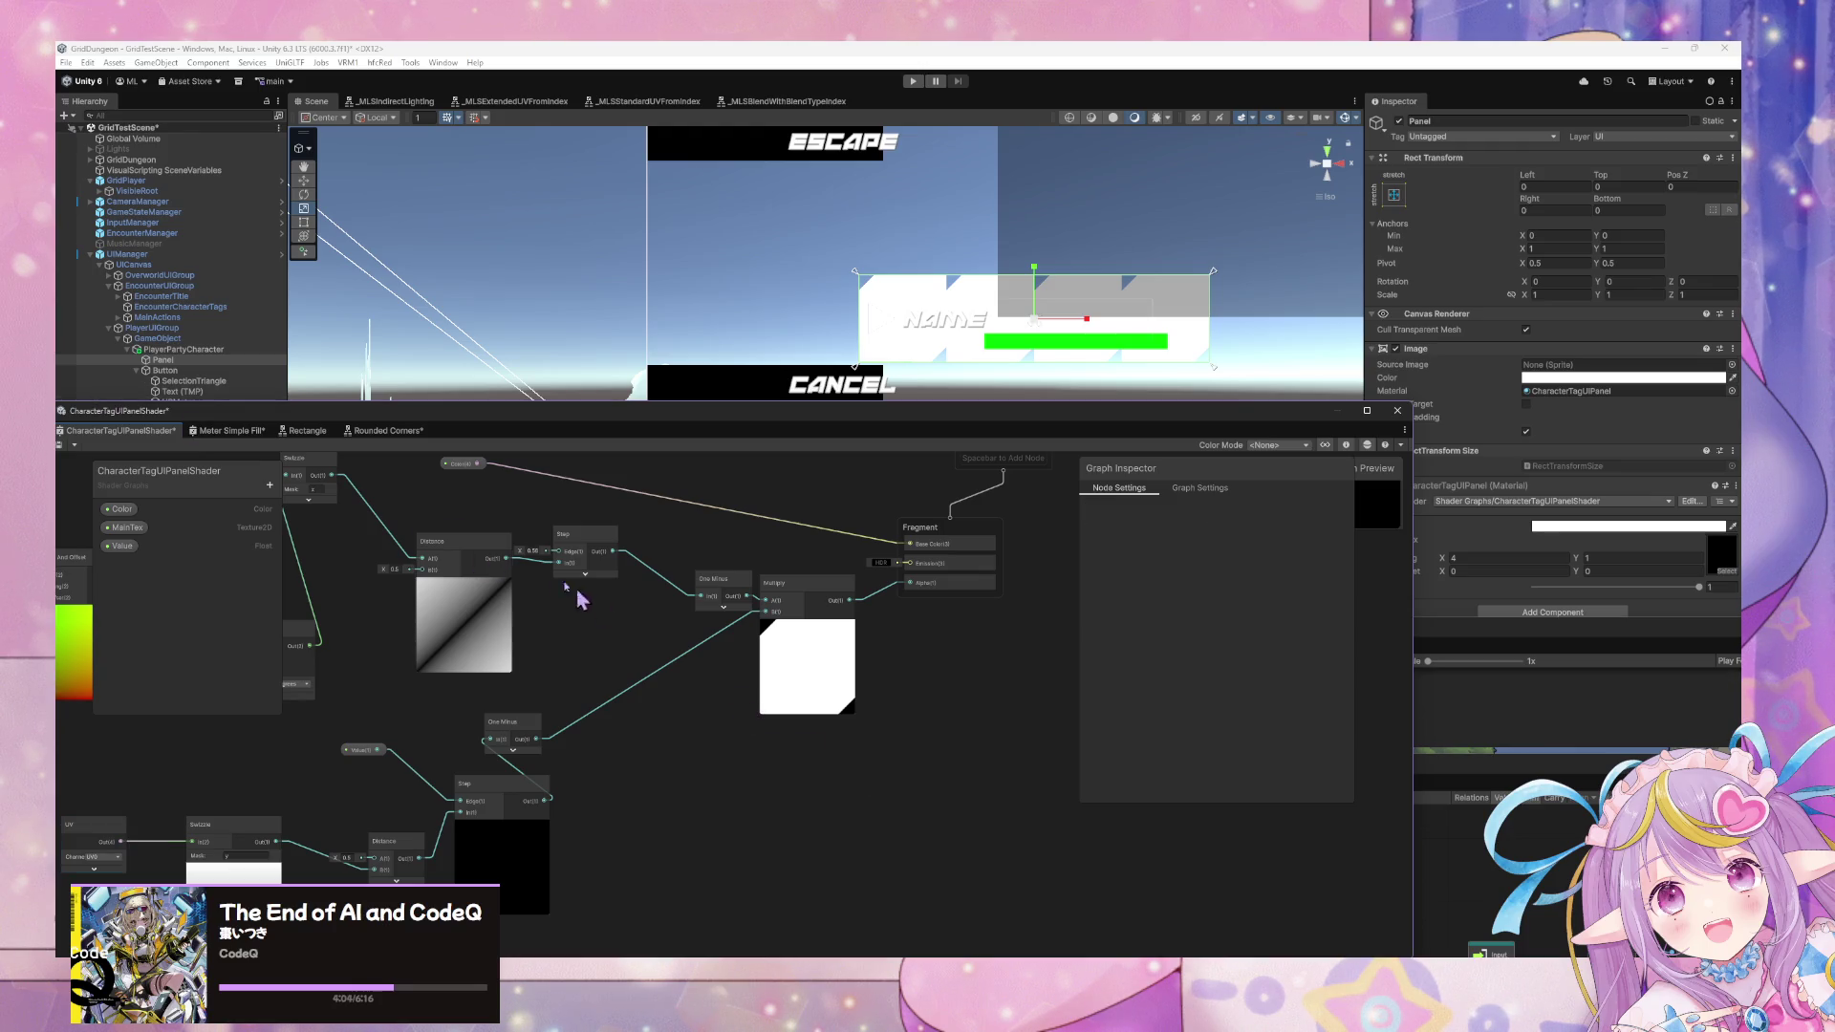
{"action": "scroll", "coordinate": [544, 533], "scroll_direction": "left", "scroll_amount": 3}
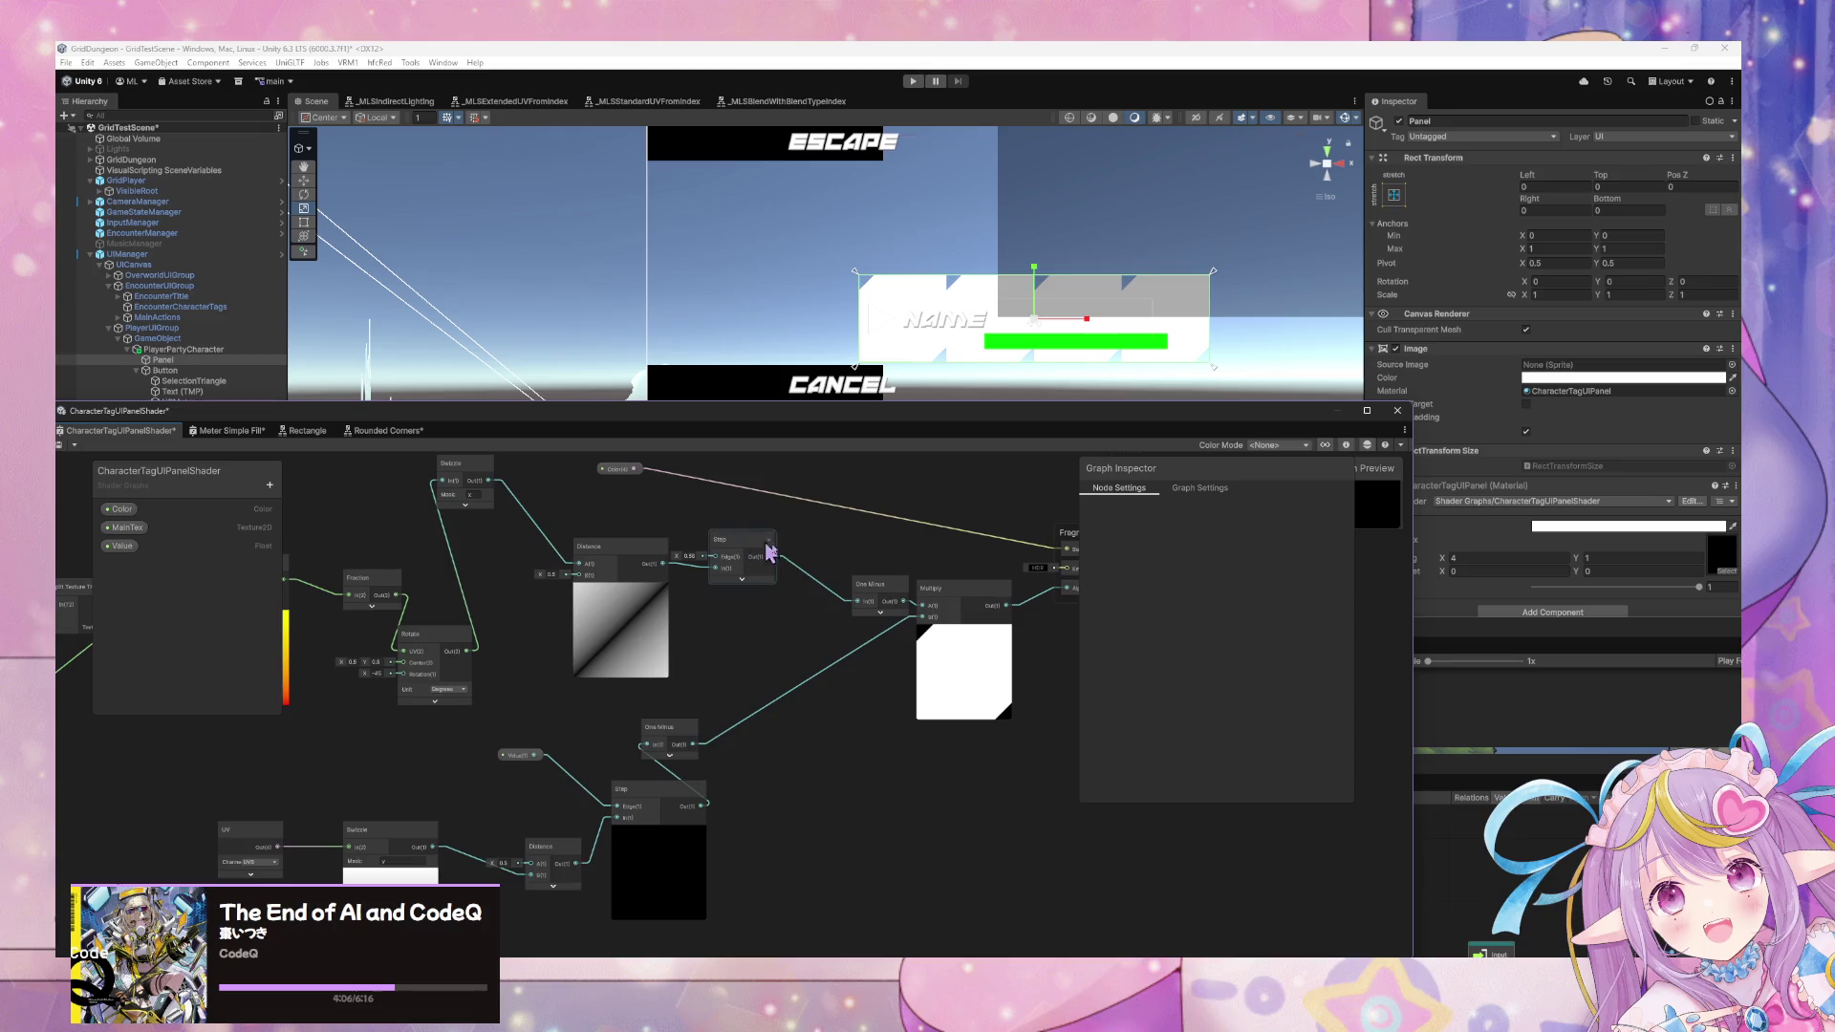
{"action": "scroll", "coordinate": [702, 563], "scroll_direction": "left", "scroll_amount": 2}
{"action": "left_click_drag", "start_coordinate": [240, 422], "coordinate": [386, 433]}
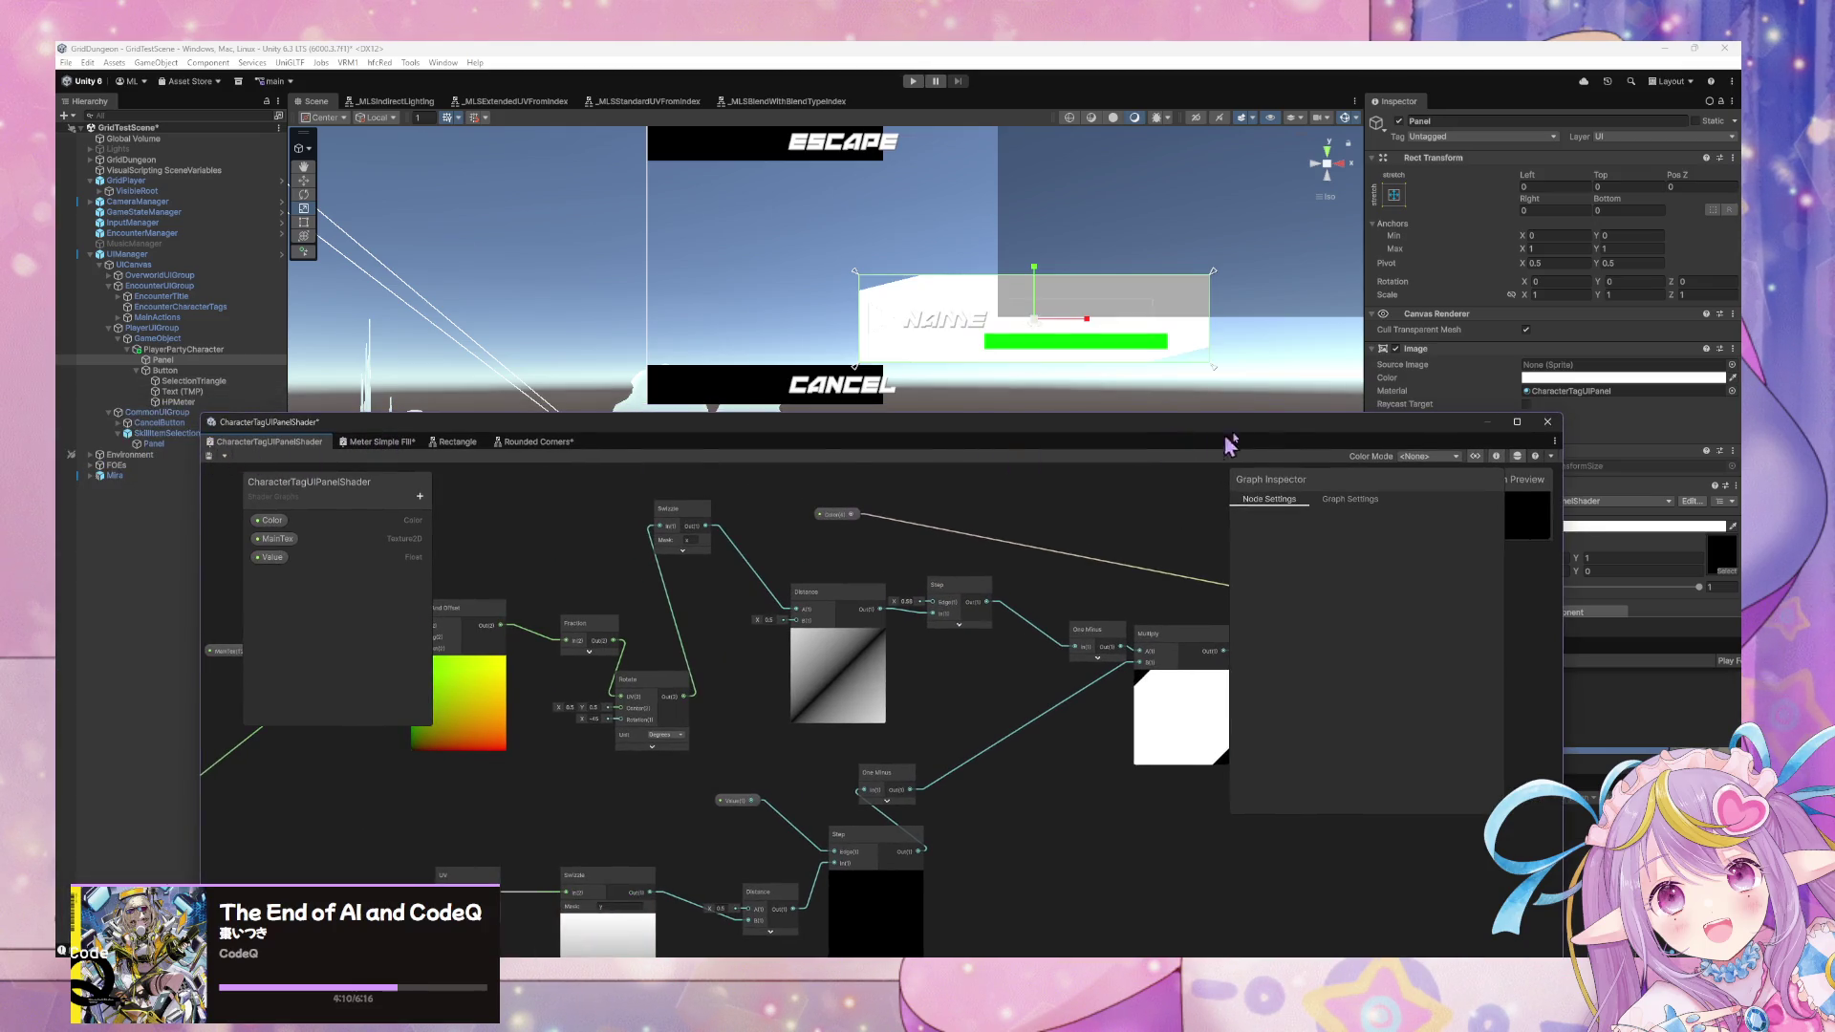
Raise the material's Value to 0.738 and frame the notched Name panel in perspective.
{"action": "left_click_drag", "start_coordinate": [1283, 431], "coordinate": [1016, 523]}
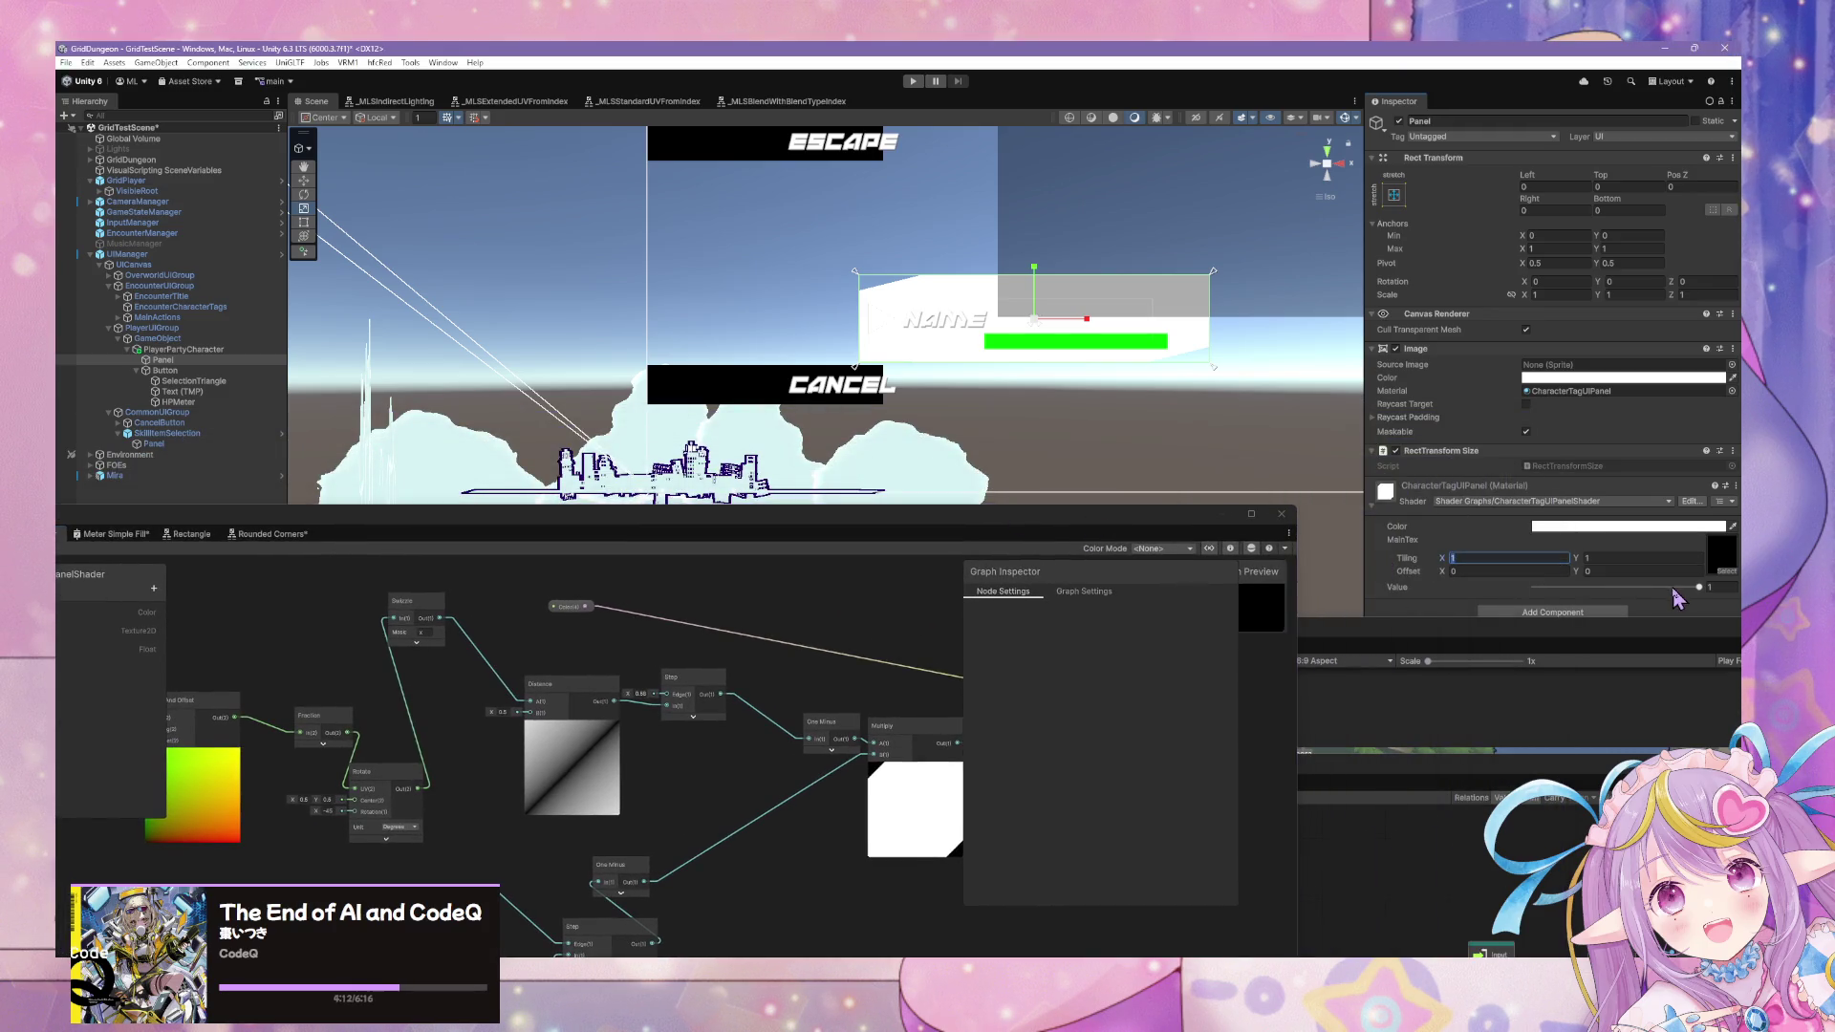
{"action": "mouse_move", "coordinate": [1700, 588]}
{"action": "left_mouse_down"}
{"action": "mouse_move", "coordinate": [1540, 591]}
{"action": "mouse_move", "coordinate": [1657, 595]}
{"action": "left_mouse_up"}
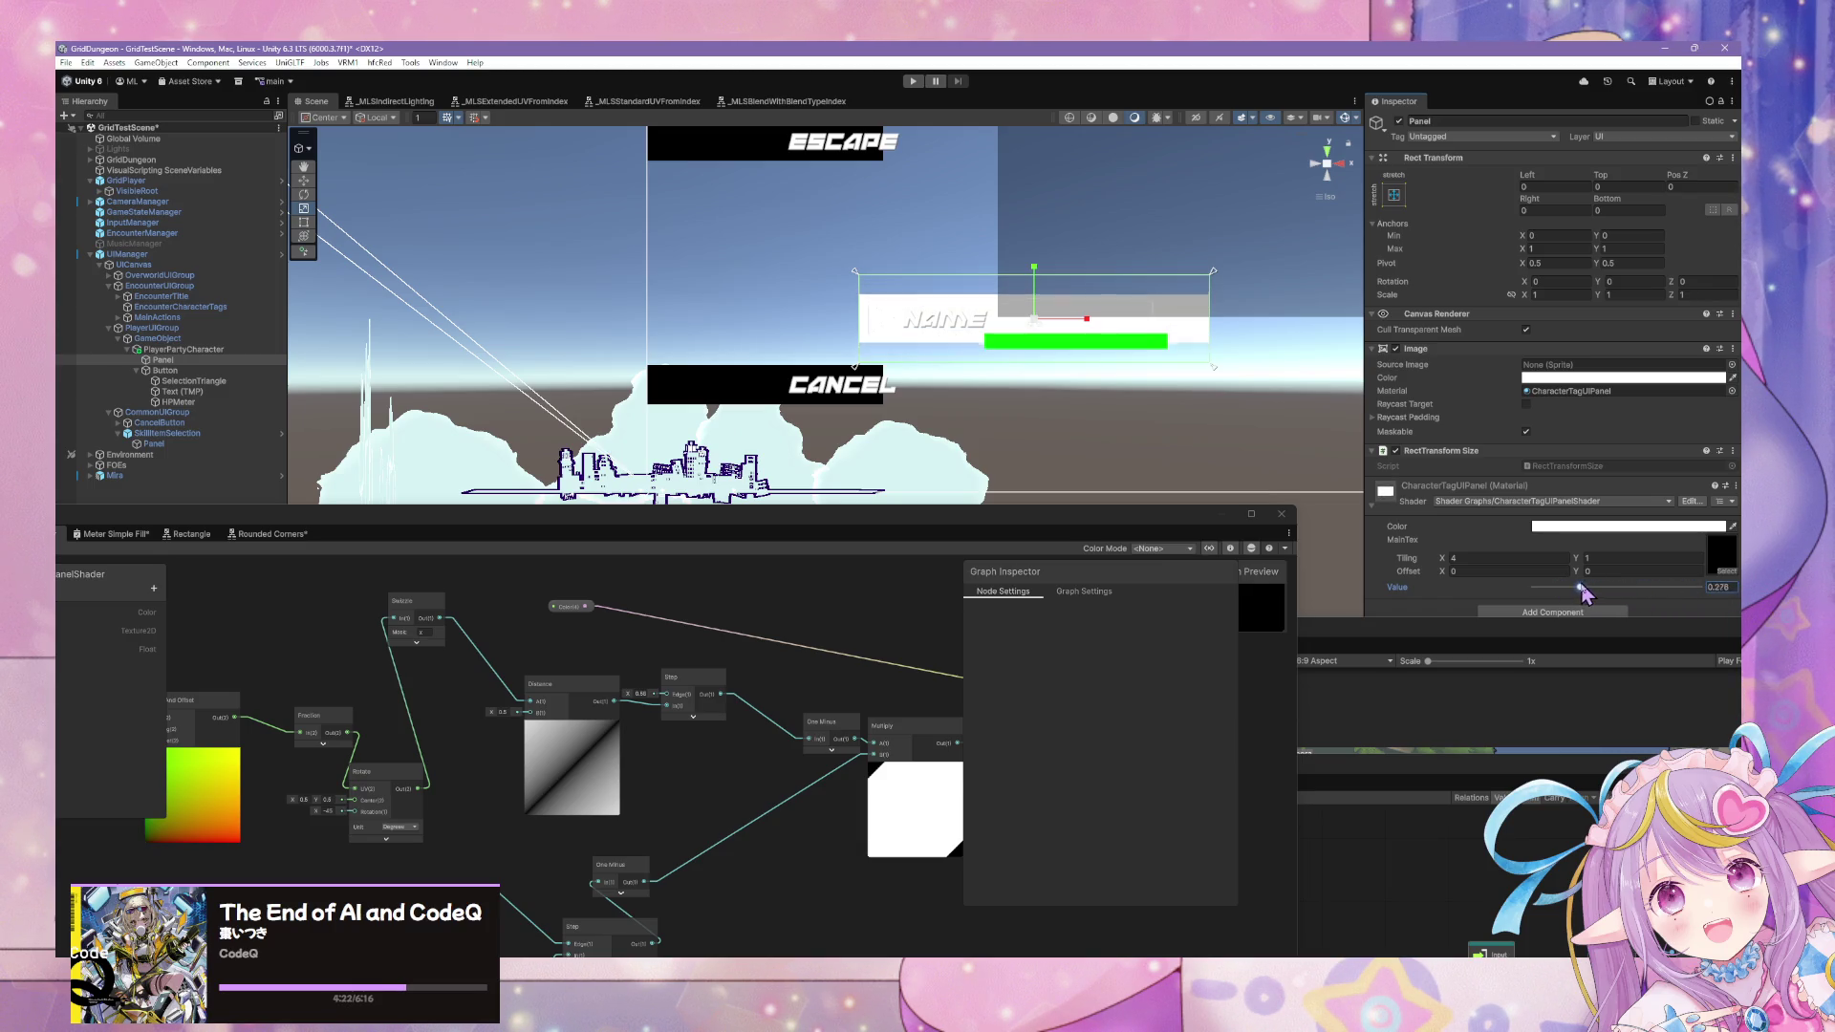
{"action": "mouse_move", "coordinate": [1554, 589]}
{"action": "left_mouse_down"}
{"action": "mouse_move", "coordinate": [1639, 599]}
{"action": "mouse_move", "coordinate": [1546, 594]}
{"action": "left_mouse_up"}
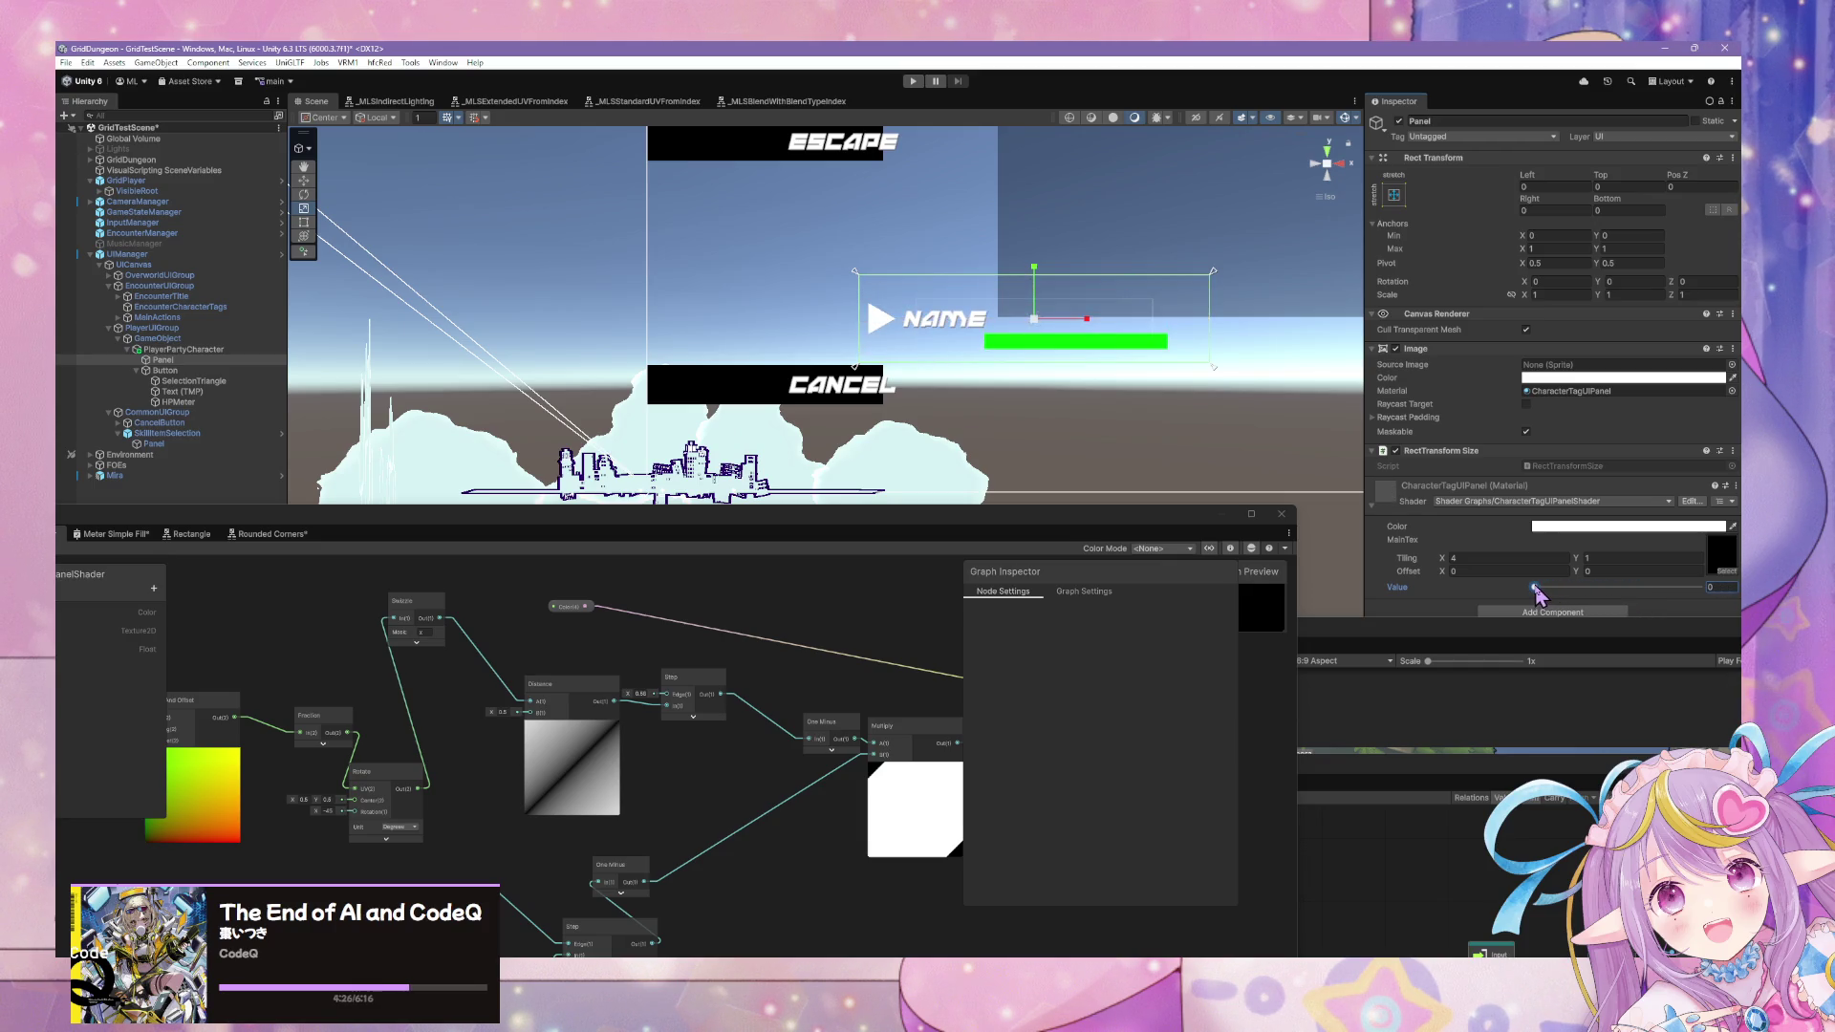
{"action": "mouse_move", "coordinate": [1236, 420]}
{"action": "left_mouse_down", "text": "alt"}
{"action": "mouse_move", "coordinate": [1236, 397]}
{"action": "mouse_move", "coordinate": [1237, 459]}
{"action": "mouse_move", "coordinate": [1184, 413]}
{"action": "left_mouse_up", "text": "alt"}
{"action": "key", "text": "f"}
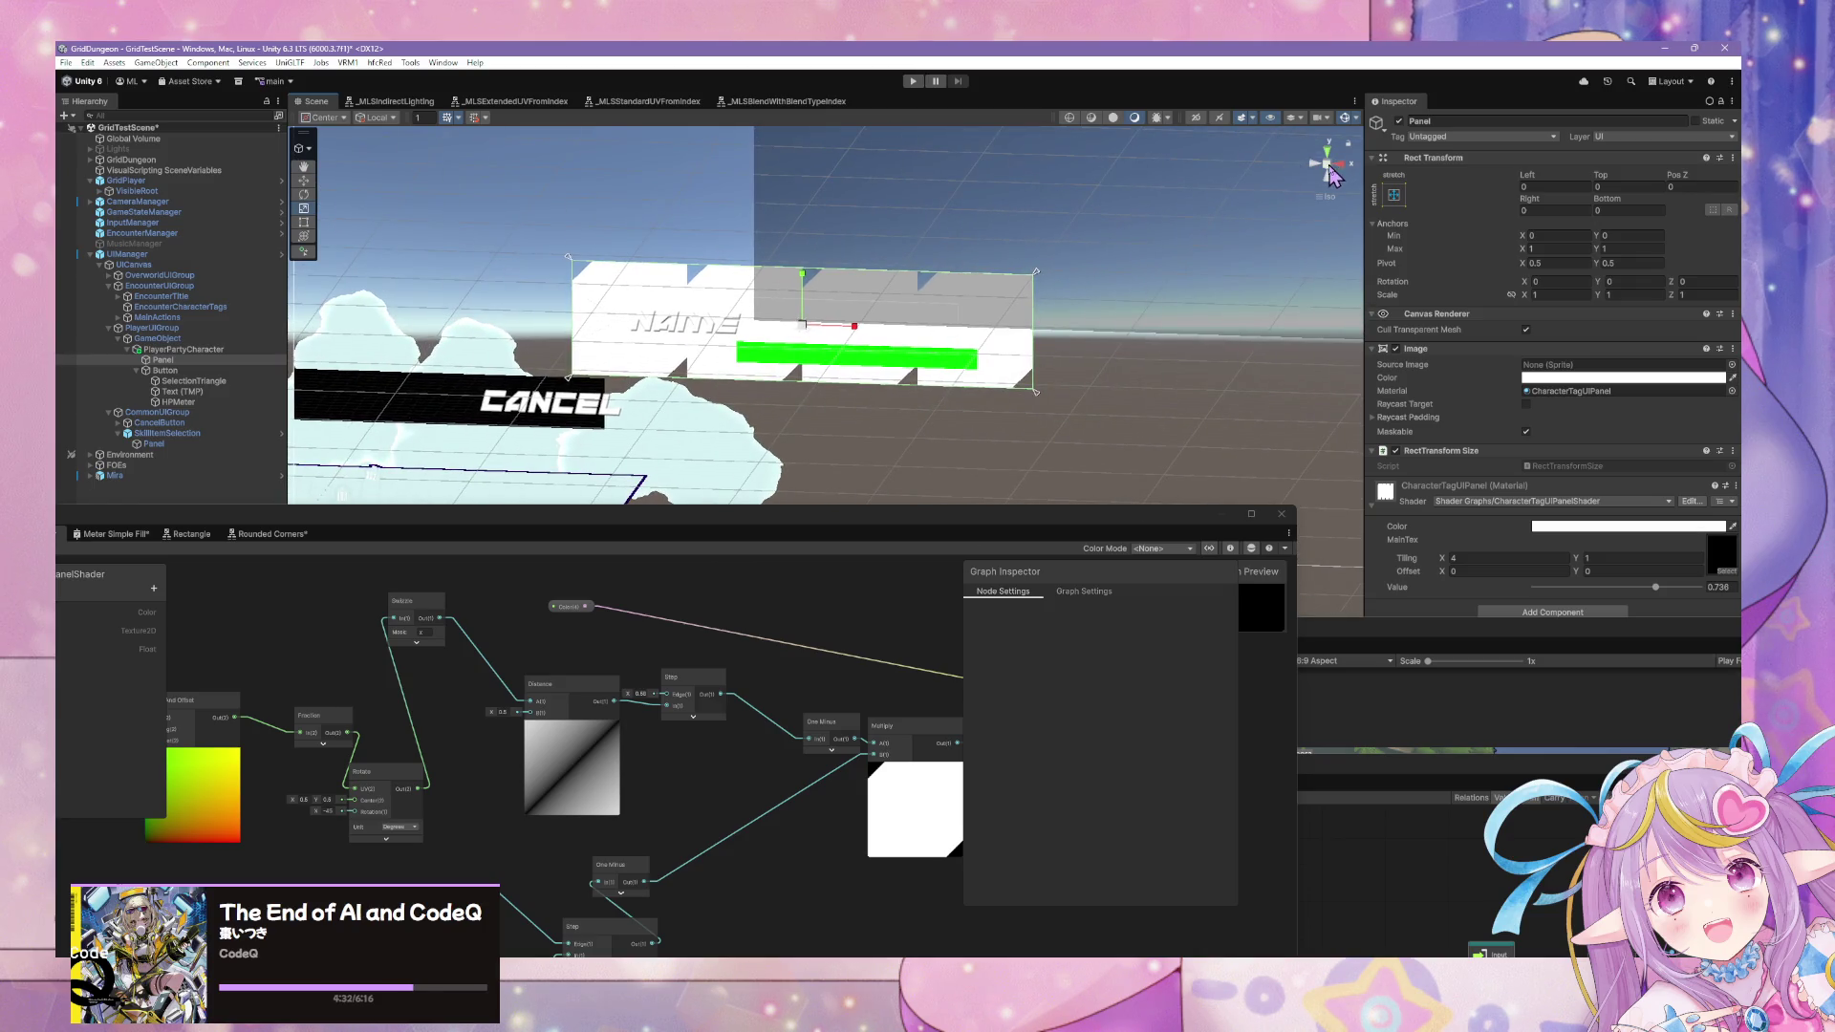
{"action": "left_click", "coordinate": [1326, 163]}
{"action": "mouse_move", "coordinate": [946, 344]}
{"action": "left_mouse_down", "text": "alt"}
{"action": "mouse_move", "coordinate": [934, 369]}
{"action": "mouse_move", "coordinate": [957, 307]}
{"action": "left_mouse_up", "text": "alt"}
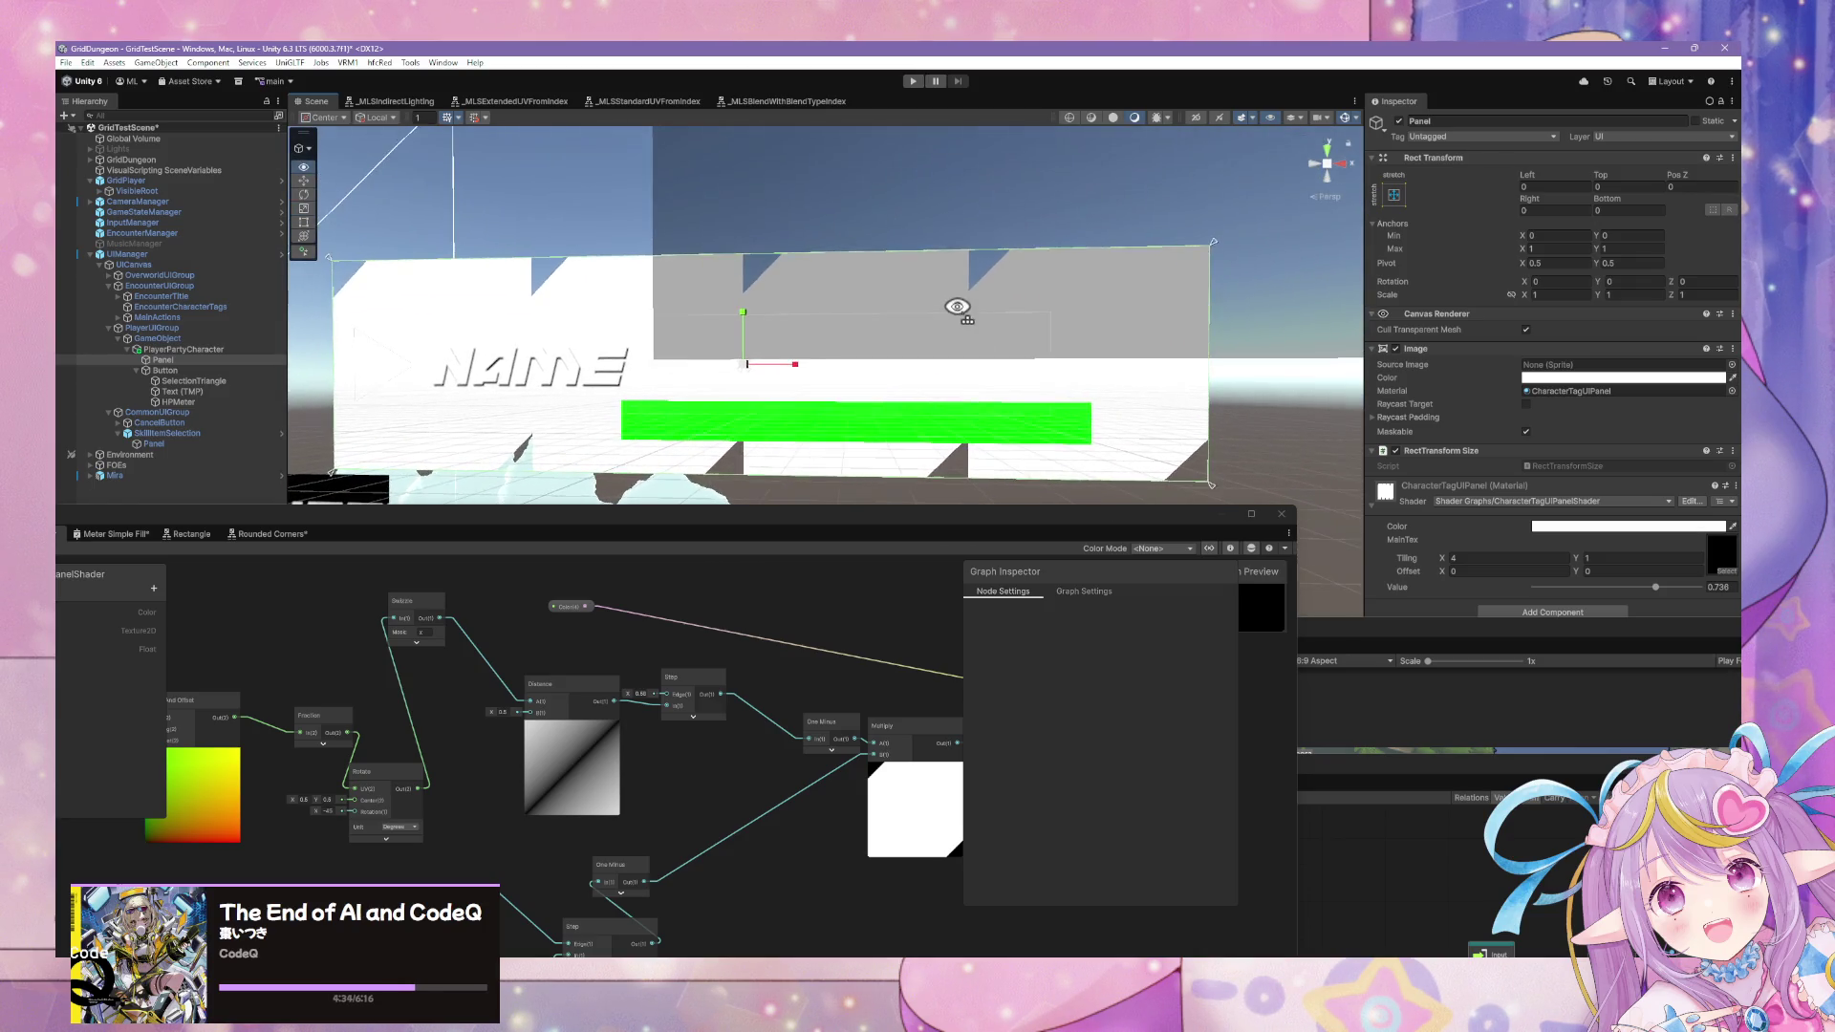
{"action": "scroll", "coordinate": [958, 307], "scroll_direction": "down", "scroll_amount": 3}
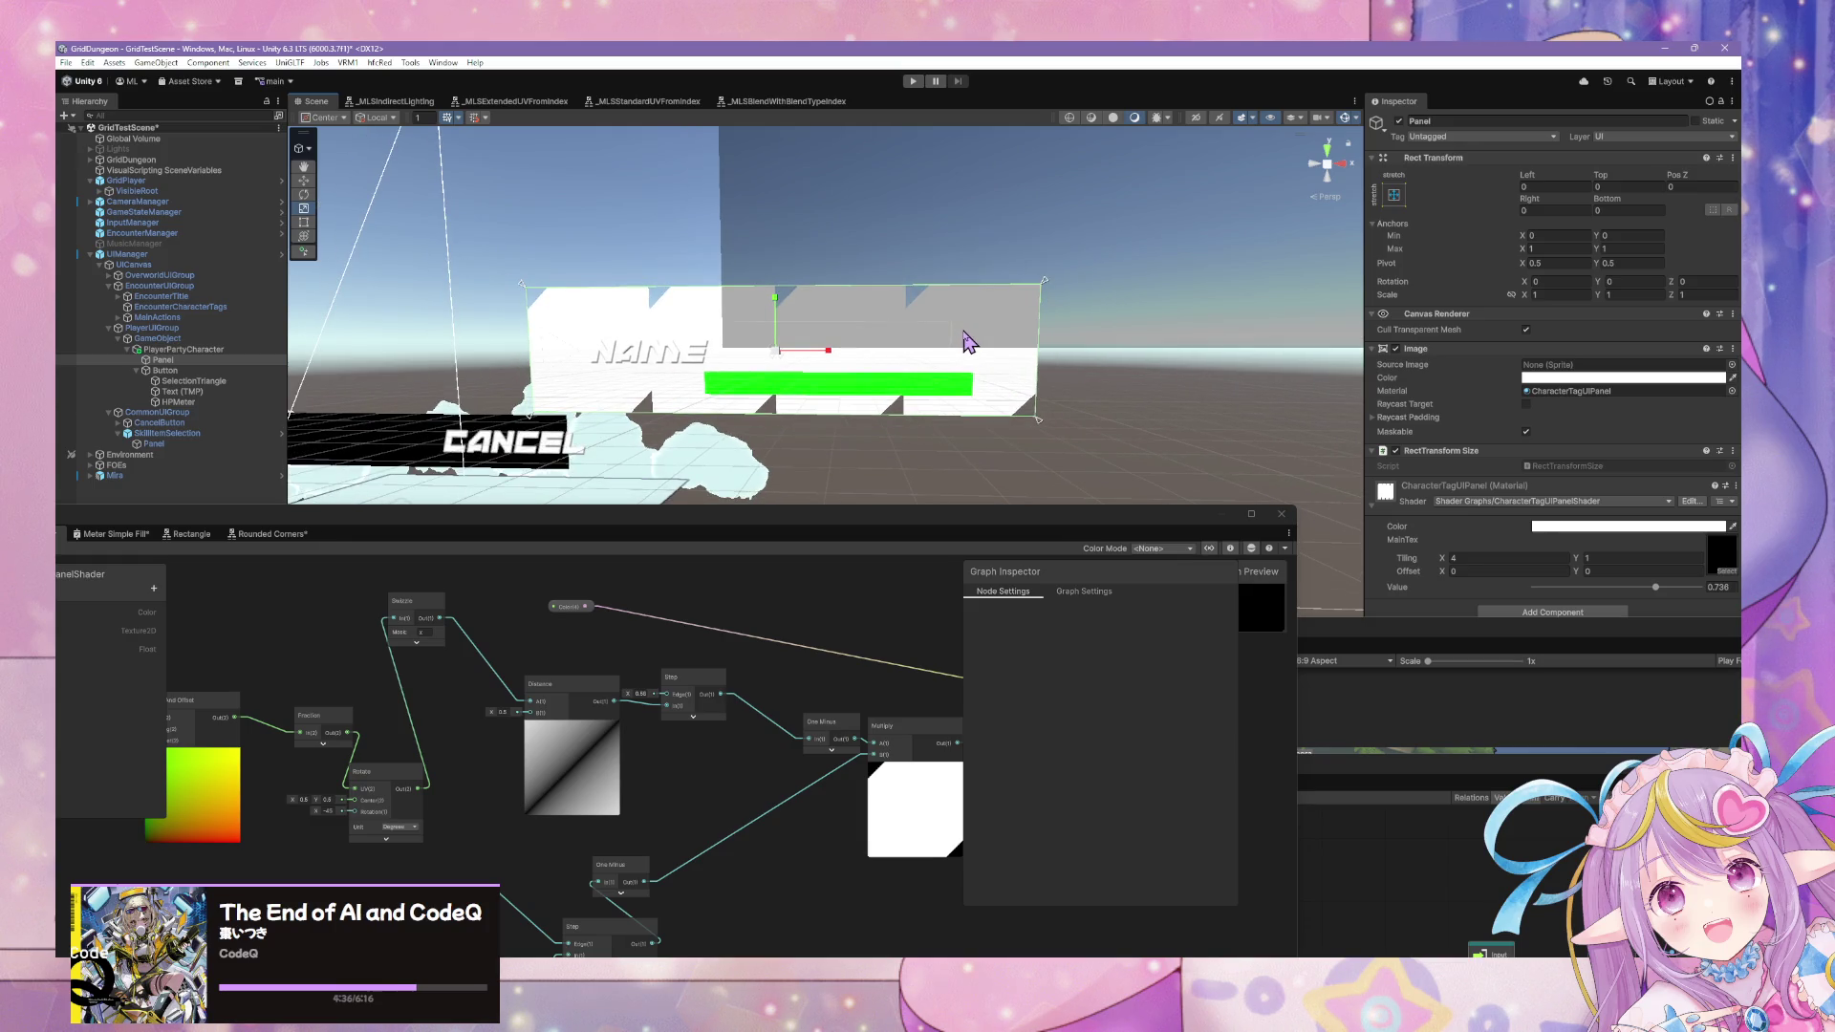
Collapse all node previews in the shader graph.
{"action": "mouse_move", "coordinate": [645, 602]}
{"action": "left_mouse_down", "text": "alt"}
{"action": "mouse_move", "coordinate": [676, 581]}
{"action": "mouse_move", "coordinate": [848, 594]}
{"action": "mouse_move", "coordinate": [586, 573]}
{"action": "left_mouse_up", "text": "alt"}
{"action": "mouse_move", "coordinate": [751, 602]}
{"action": "left_mouse_down", "text": "alt"}
{"action": "mouse_move", "coordinate": [684, 559]}
{"action": "mouse_move", "coordinate": [750, 643]}
{"action": "mouse_move", "coordinate": [667, 643]}
{"action": "mouse_move", "coordinate": [863, 676]}
{"action": "mouse_move", "coordinate": [667, 752]}
{"action": "mouse_move", "coordinate": [872, 643]}
{"action": "mouse_move", "coordinate": [778, 700]}
{"action": "mouse_move", "coordinate": [803, 734]}
{"action": "mouse_move", "coordinate": [786, 697]}
{"action": "left_mouse_up", "text": "alt"}
{"action": "right_click", "coordinate": [687, 724]}
{"action": "left_click", "coordinate": [801, 771]}
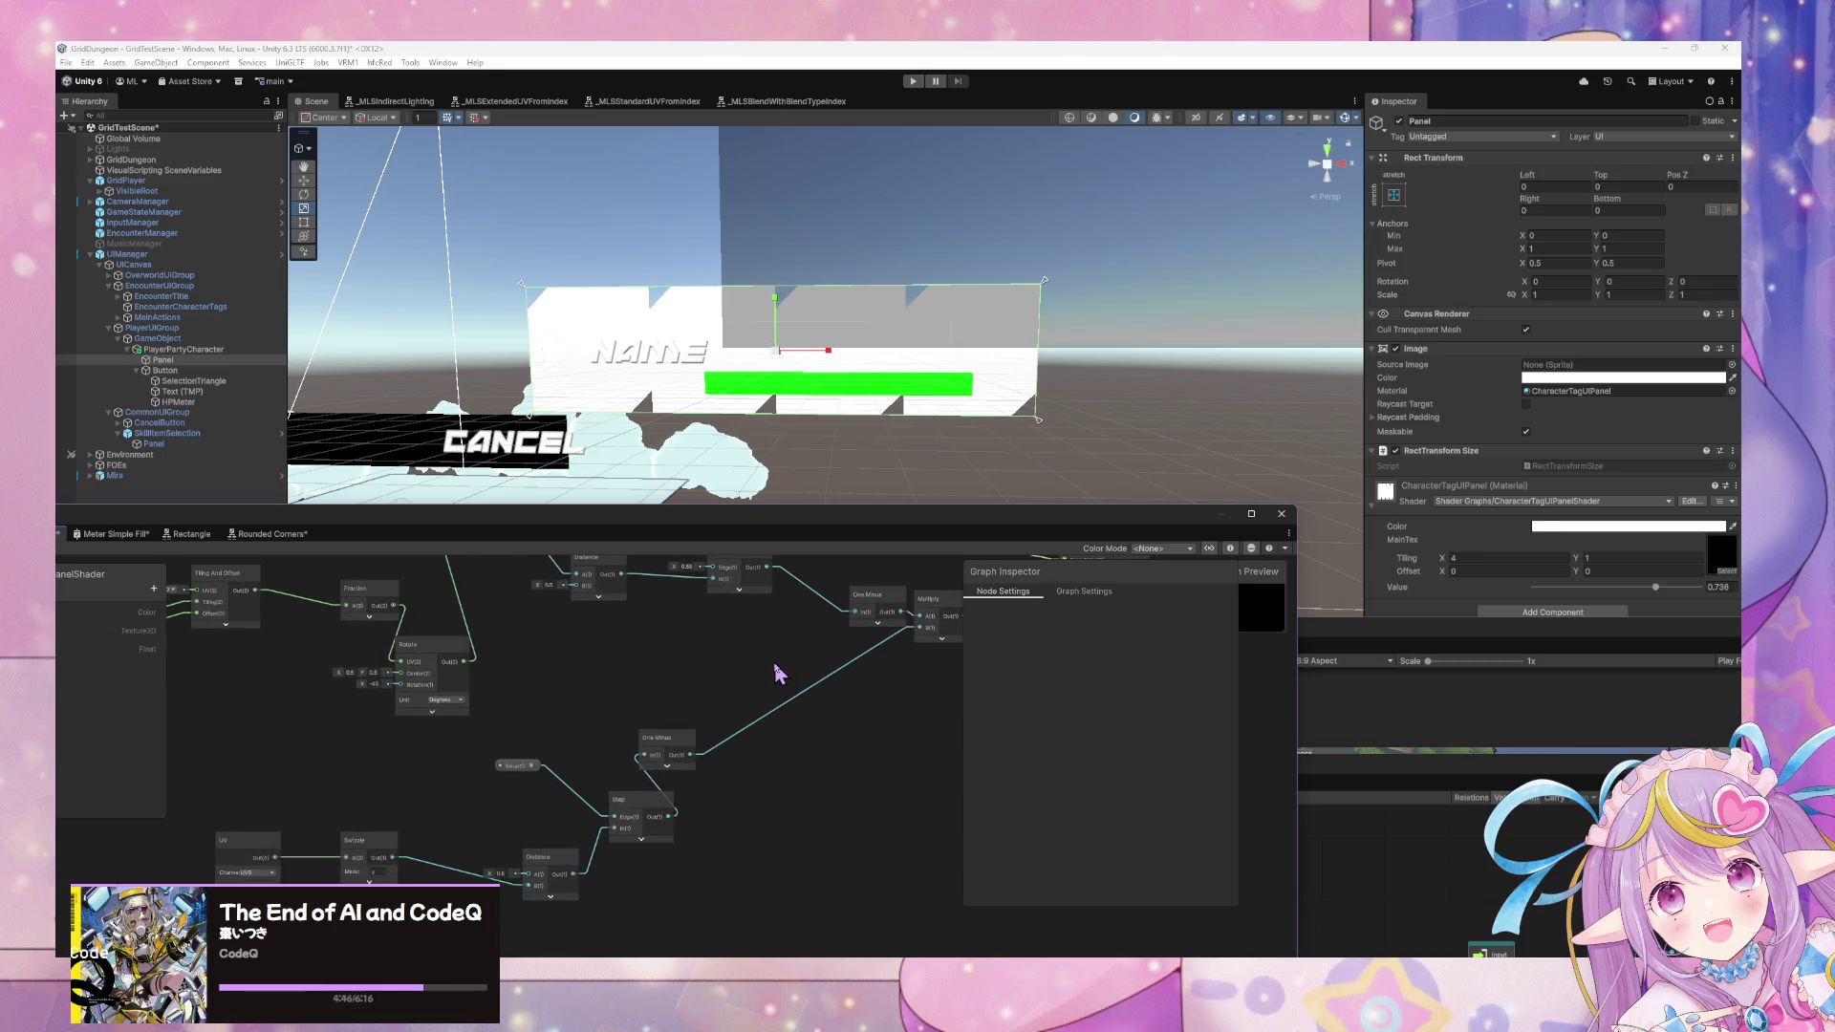
Duplicate the UV and Swizzle nodes below the originals and connect UV to the new Swizzle.
{"action": "mouse_move", "coordinate": [766, 659]}
{"action": "left_mouse_down", "text": "alt"}
{"action": "mouse_move", "coordinate": [815, 668]}
{"action": "mouse_move", "coordinate": [709, 634]}
{"action": "left_mouse_up", "text": "alt"}
{"action": "scroll", "coordinate": [706, 628], "scroll_direction": "down", "scroll_amount": 4}
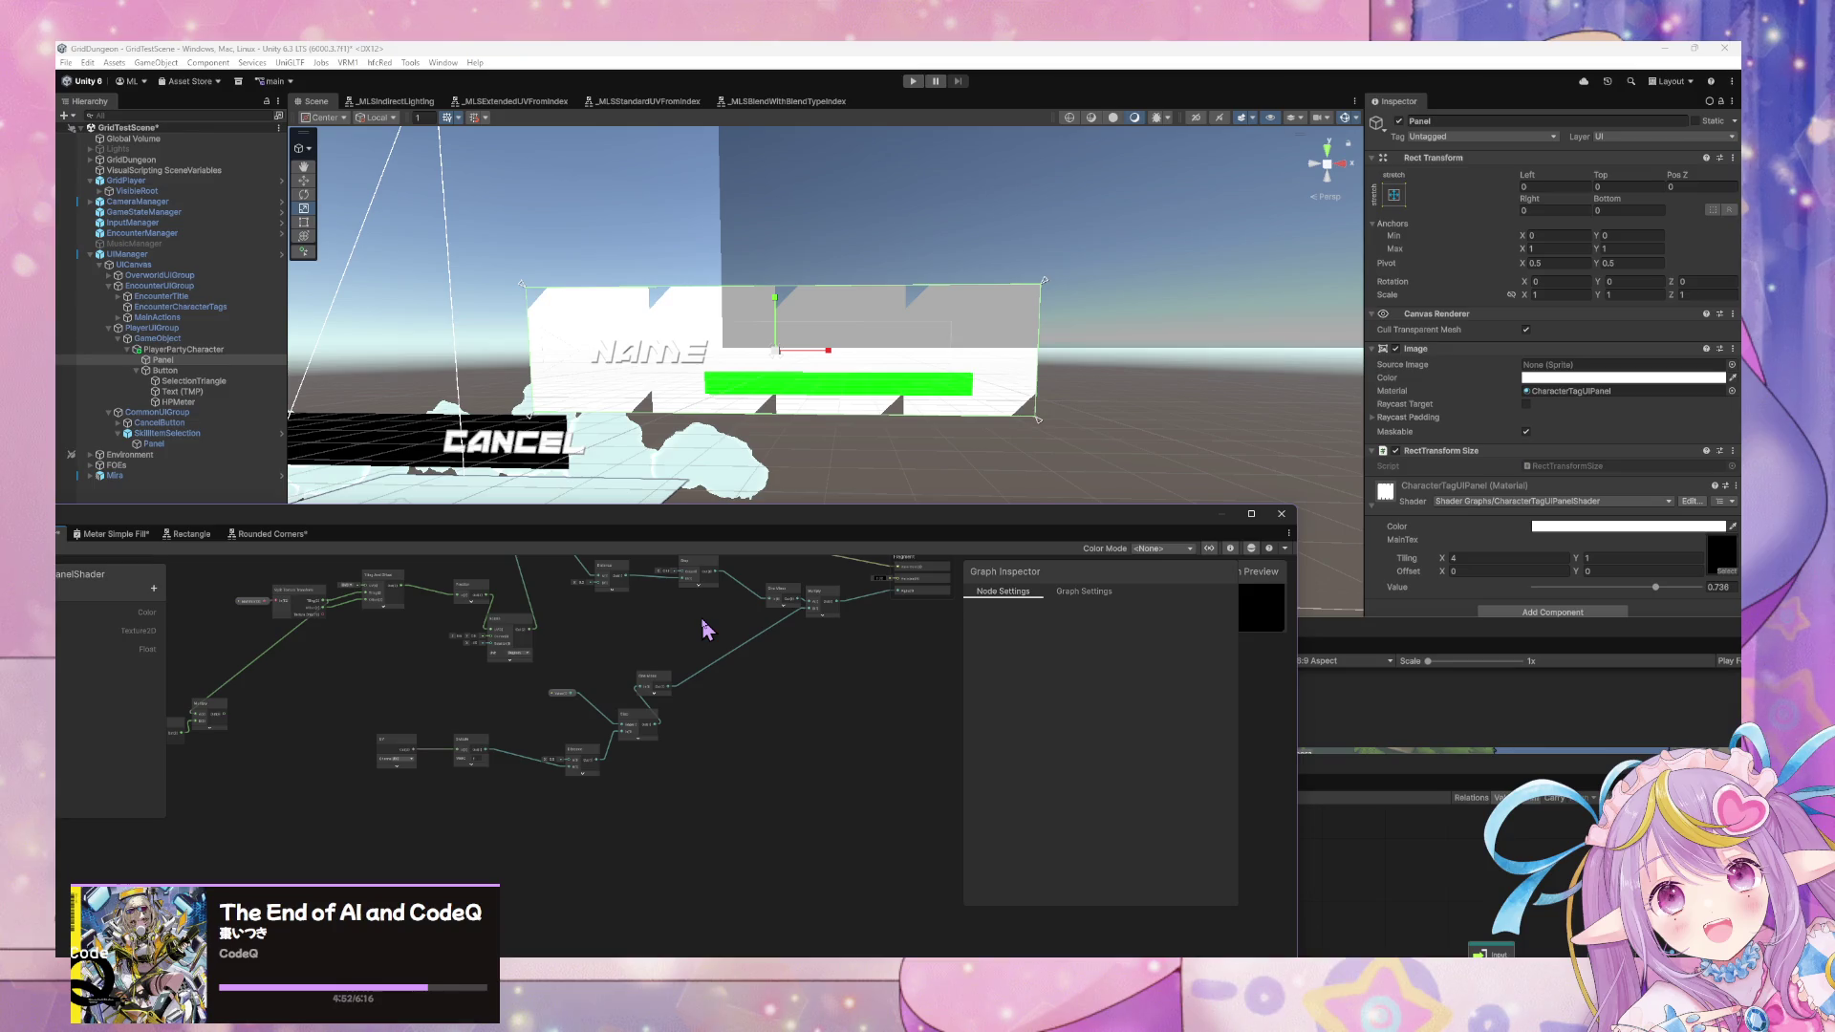
{"action": "scroll", "coordinate": [707, 635], "scroll_direction": "up", "scroll_amount": 5}
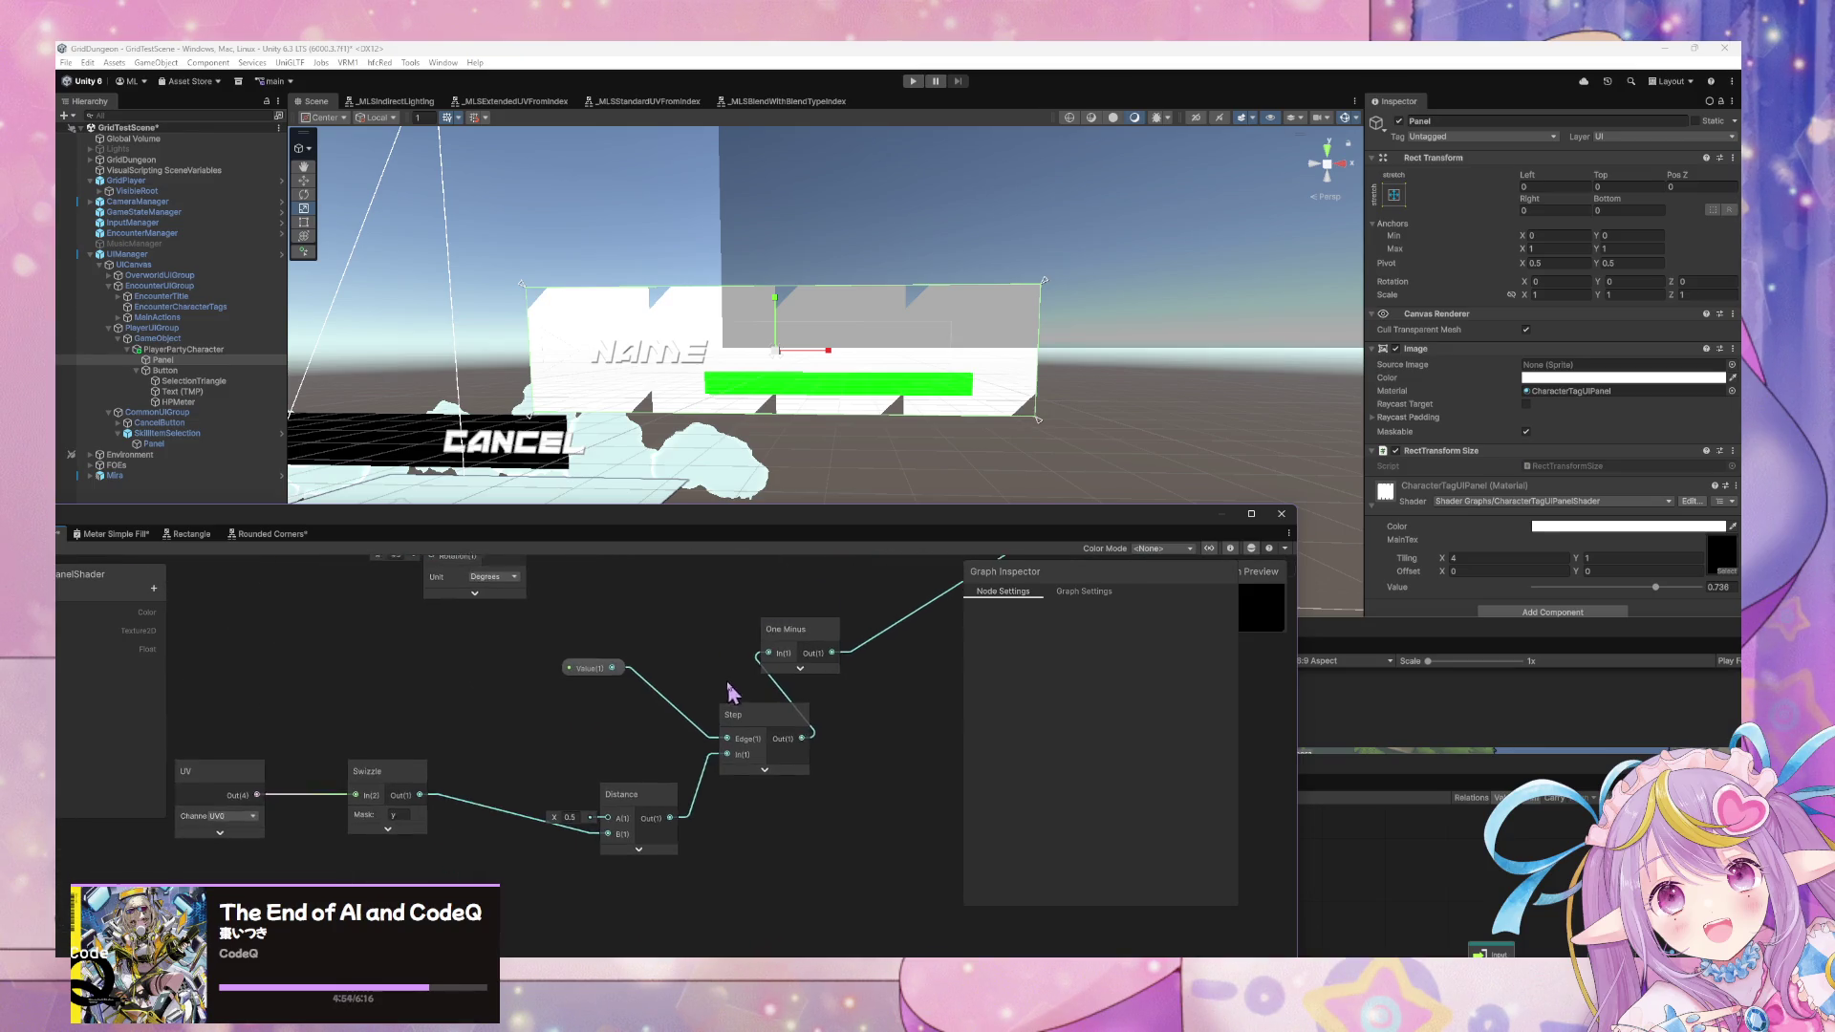
{"action": "left_click_drag", "start_coordinate": [813, 628], "coordinate": [932, 597], "text": "alt"}
{"action": "left_click", "coordinate": [344, 741]}
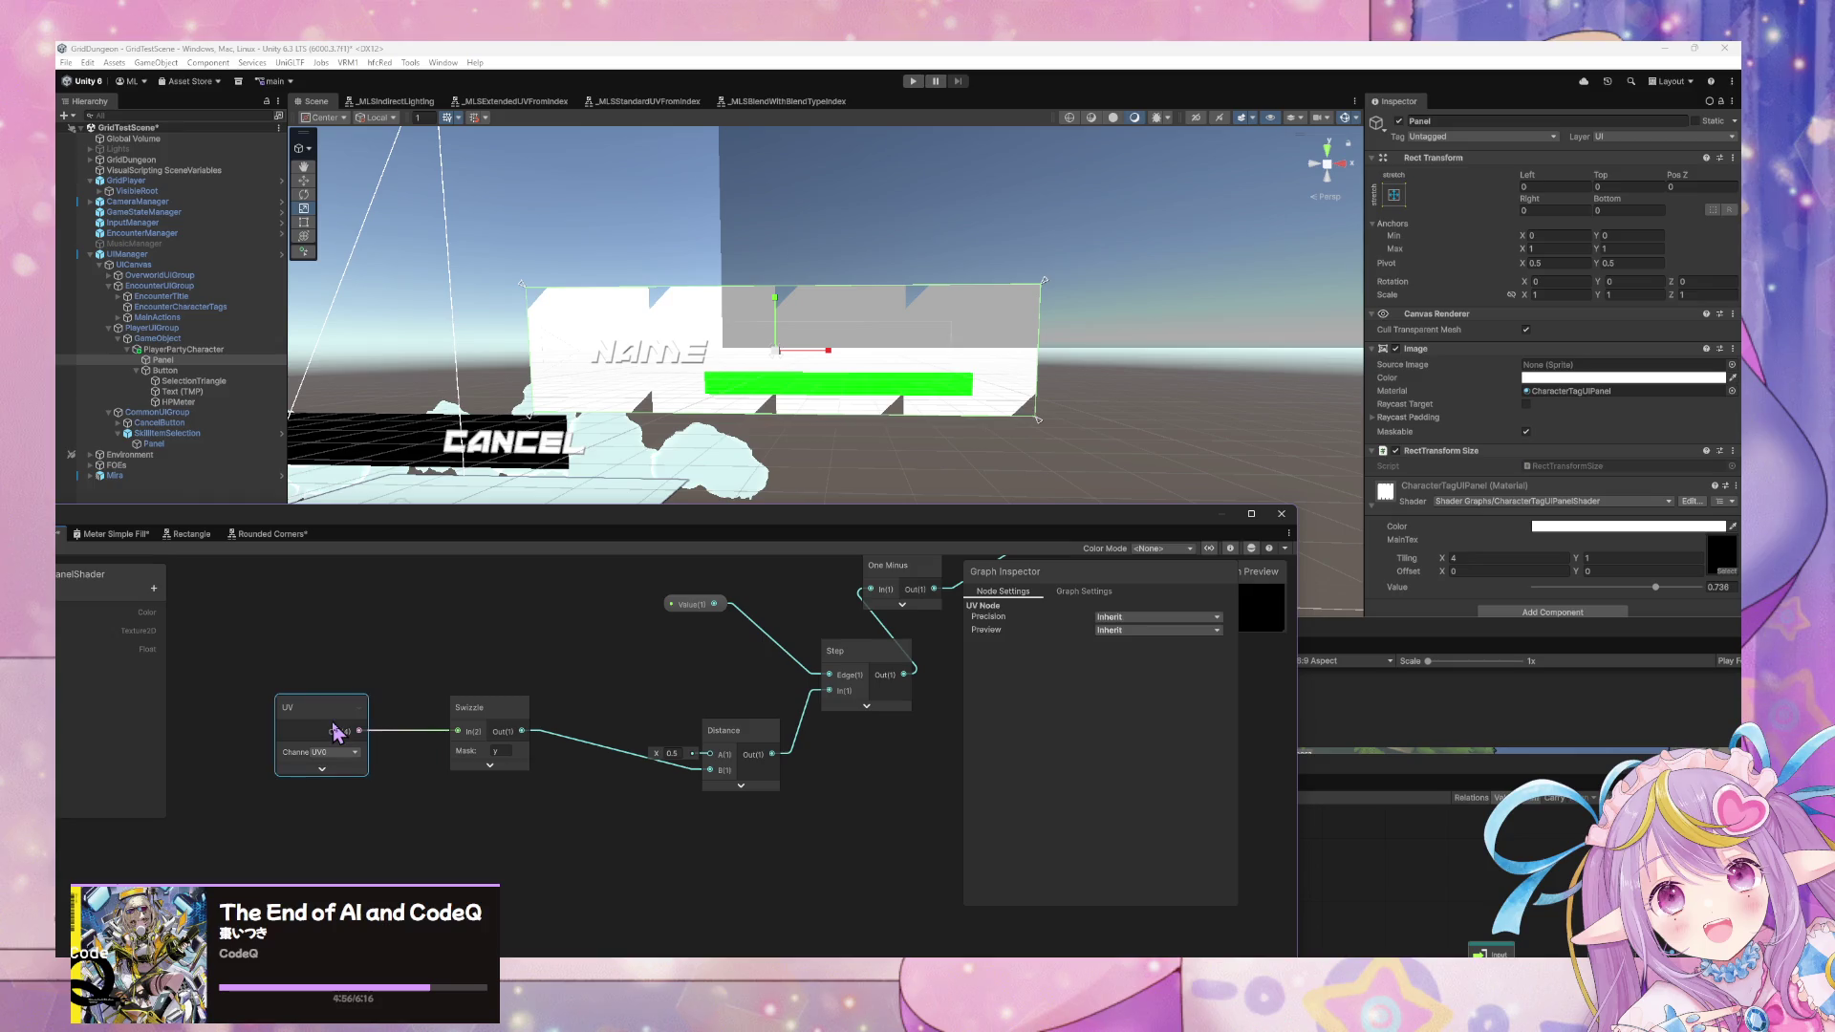
{"action": "key", "text": "ctrl+d"}
{"action": "left_click_drag", "start_coordinate": [545, 765], "coordinate": [310, 831]}
{"action": "left_click", "coordinate": [504, 749]}
{"action": "key", "text": "ctrl+d"}
{"action": "left_click_drag", "start_coordinate": [504, 760], "coordinate": [504, 855]}
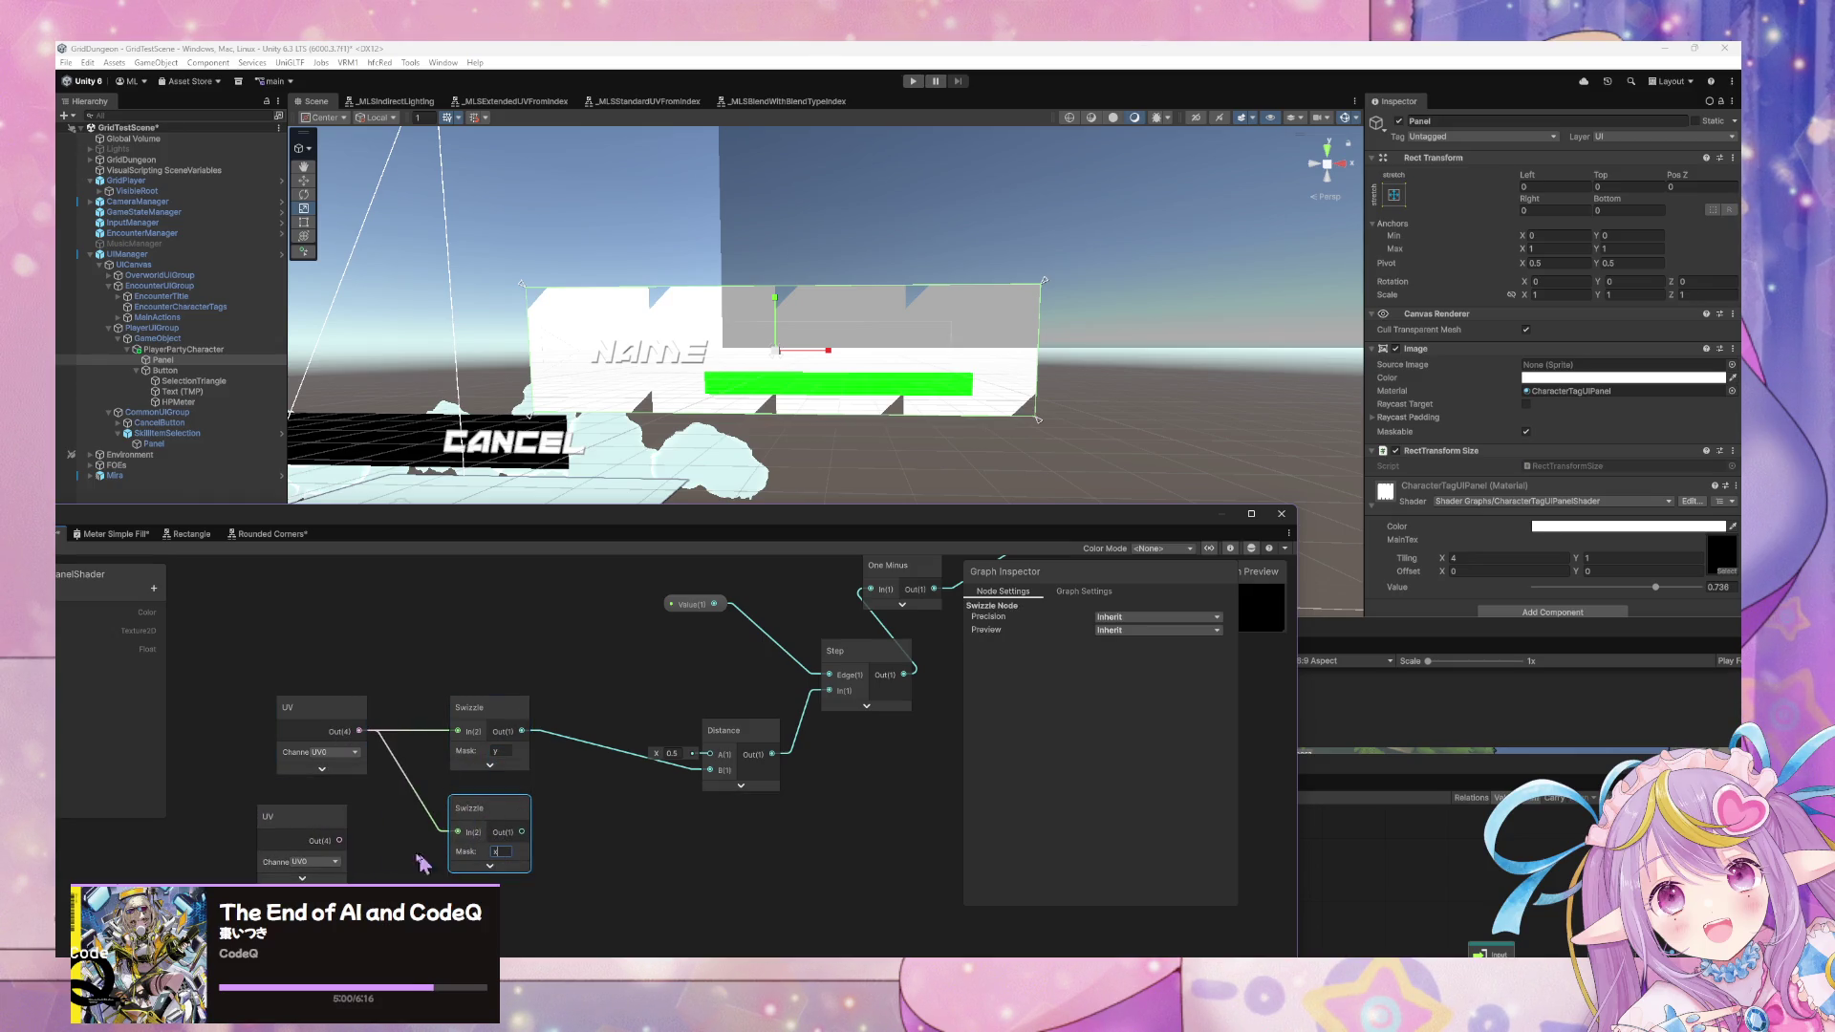
{"action": "left_click_drag", "start_coordinate": [339, 840], "coordinate": [483, 826]}
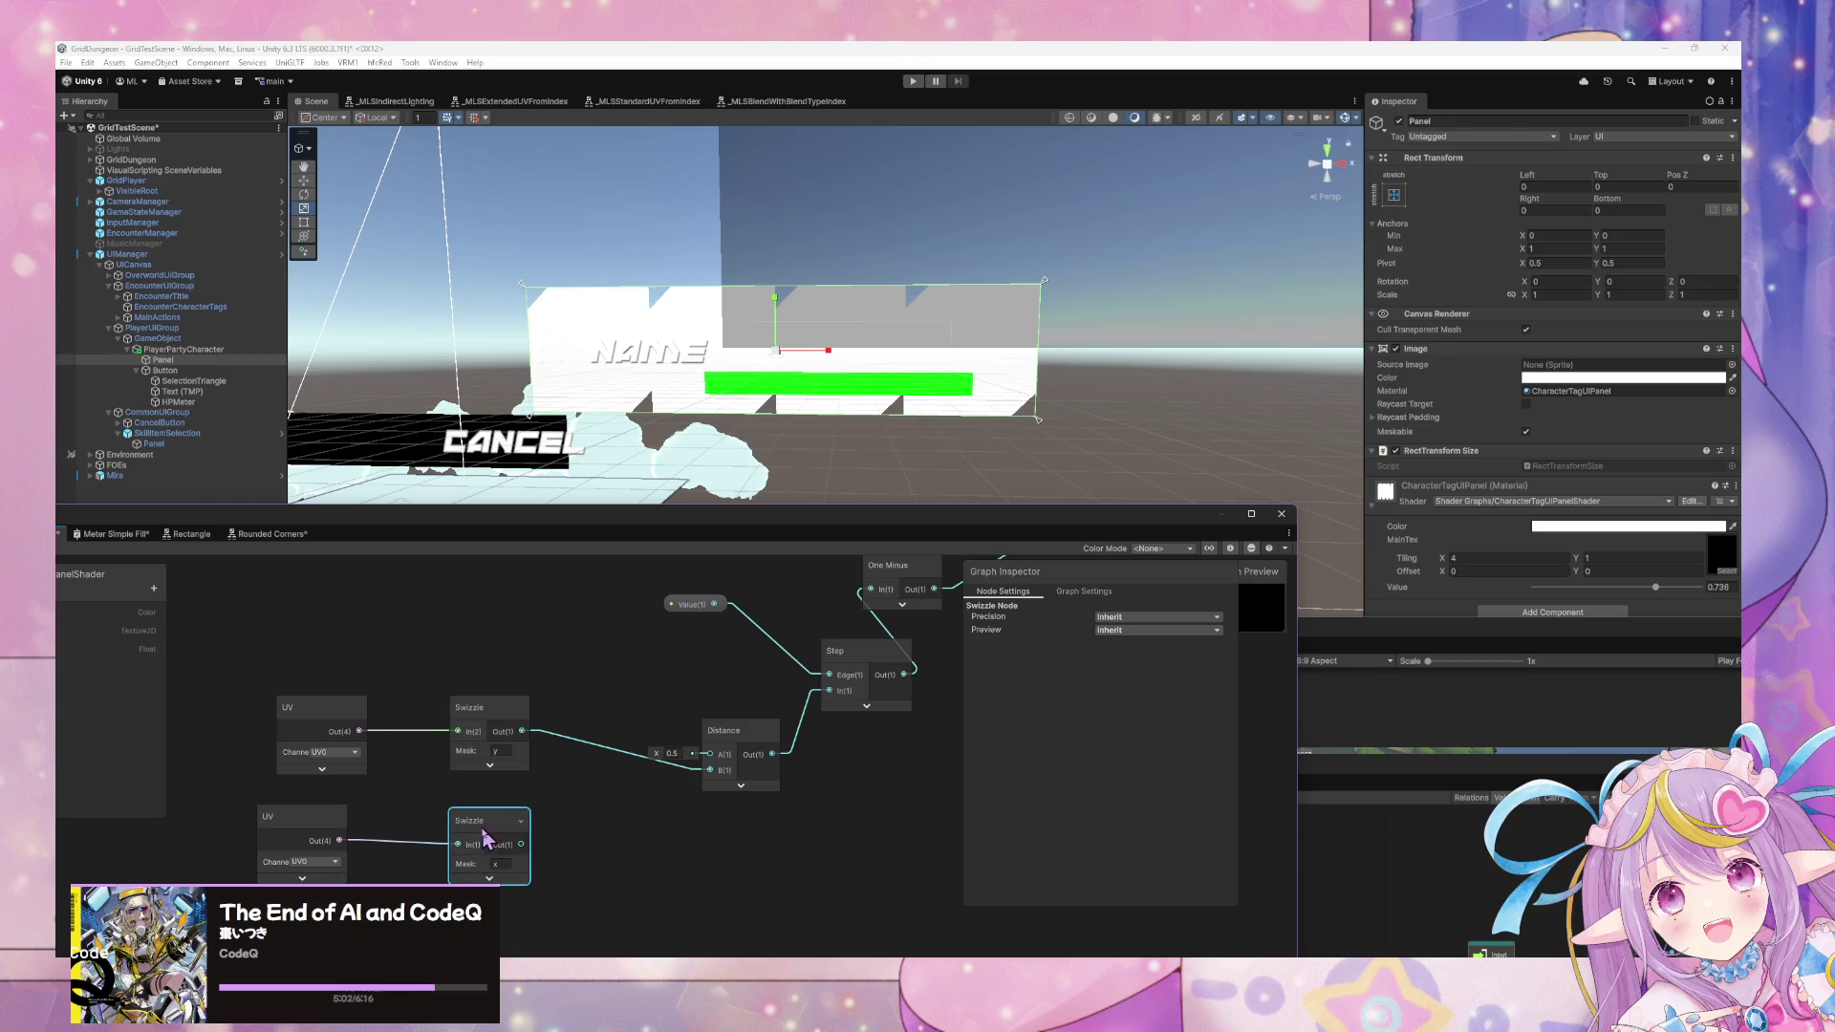
Duplicate the Distance node and feed the lower Swizzle into its B input.
{"action": "left_click", "coordinate": [745, 785]}
{"action": "key", "text": "ctrl+d"}
{"action": "mouse_move", "coordinate": [765, 769]}
{"action": "left_mouse_down"}
{"action": "mouse_move", "coordinate": [755, 829]}
{"action": "mouse_move", "coordinate": [731, 844]}
{"action": "left_mouse_up"}
{"action": "mouse_move", "coordinate": [482, 821]}
{"action": "left_mouse_down"}
{"action": "mouse_move", "coordinate": [719, 857]}
{"action": "mouse_move", "coordinate": [594, 865]}
{"action": "mouse_move", "coordinate": [627, 836]}
{"action": "left_mouse_up"}
{"action": "left_click", "coordinate": [631, 848]}
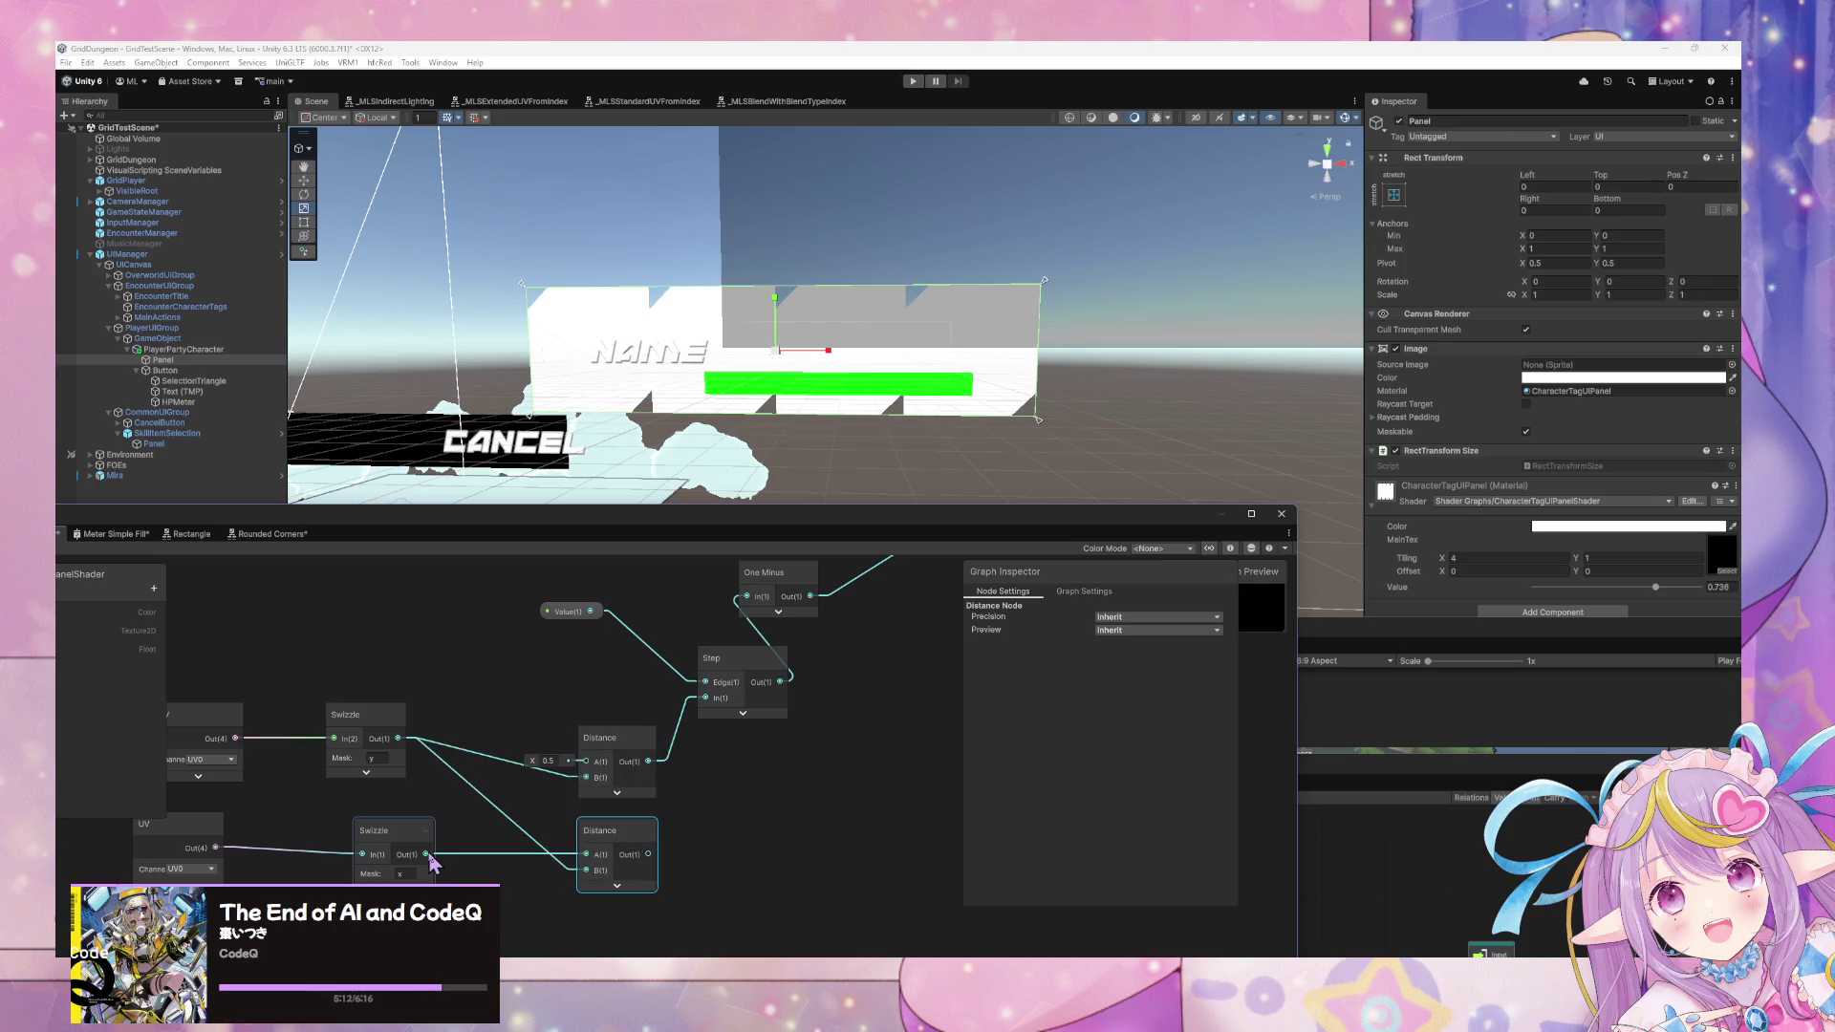
{"action": "left_click_drag", "start_coordinate": [505, 860], "coordinate": [613, 864]}
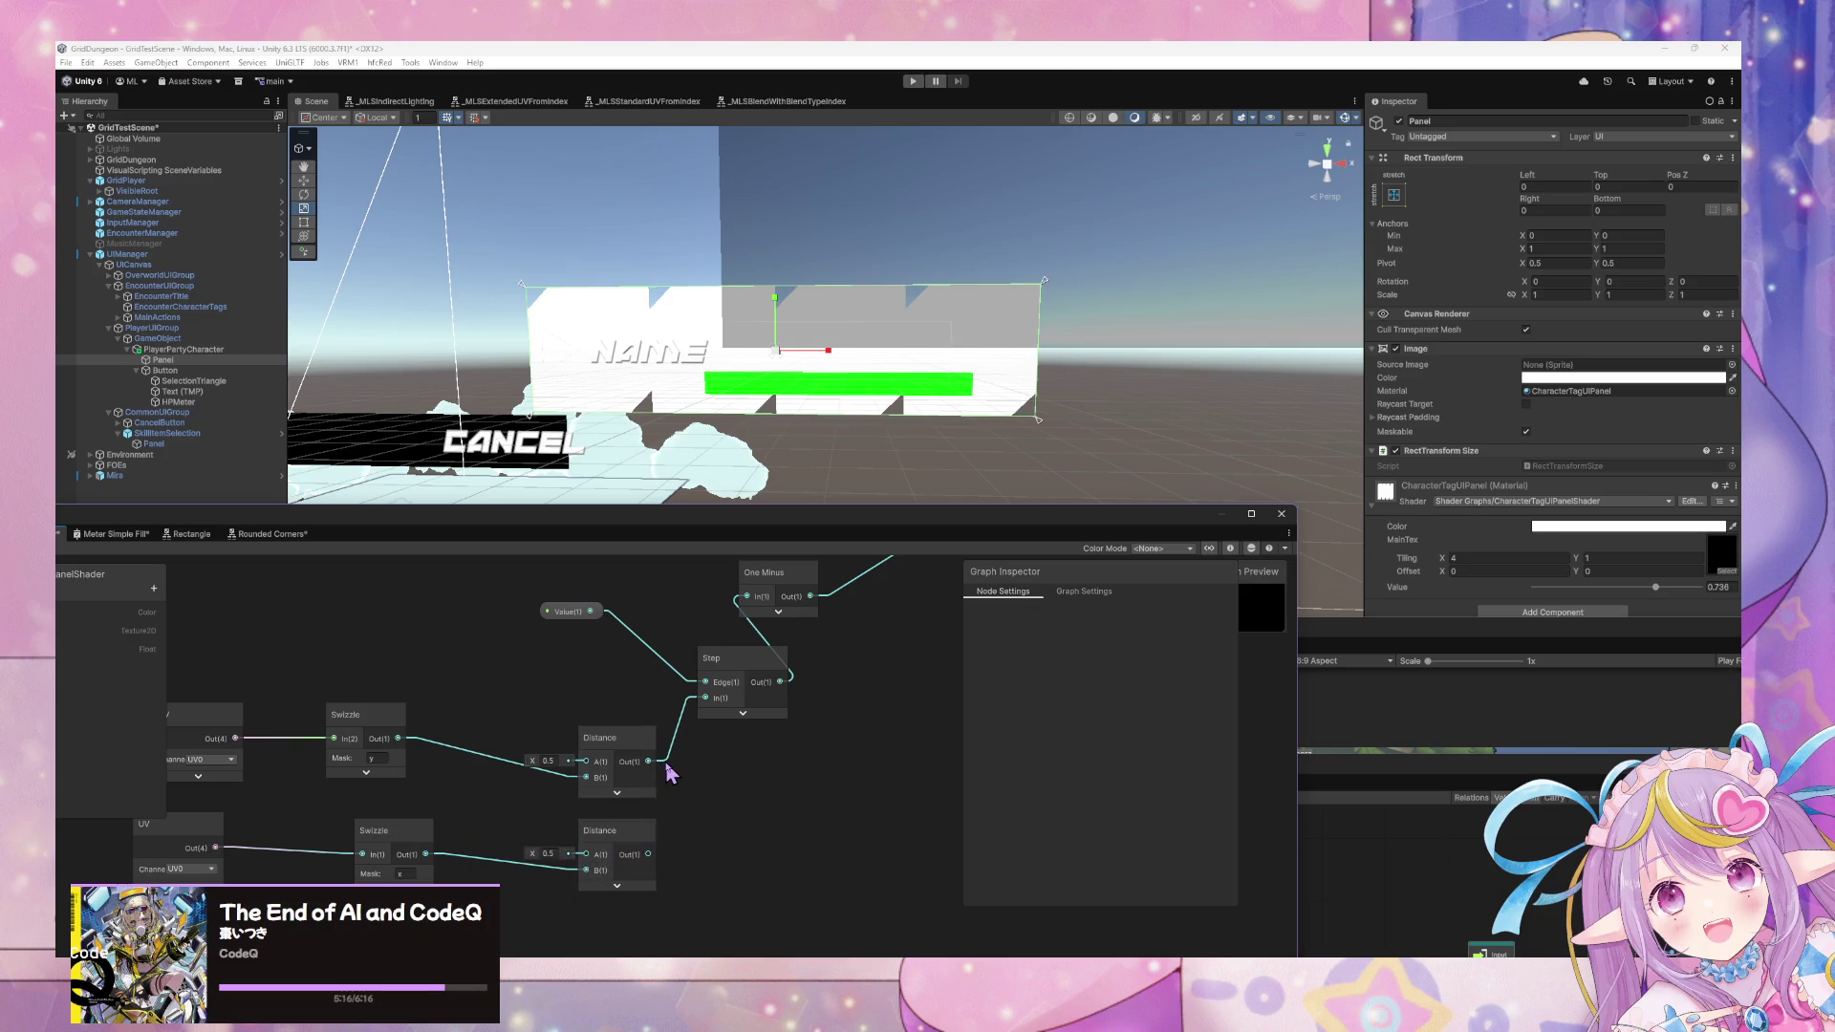
Duplicate the Step node, wire the lower Distance into its In, and remove its Edge link.
{"action": "left_click", "coordinate": [738, 686]}
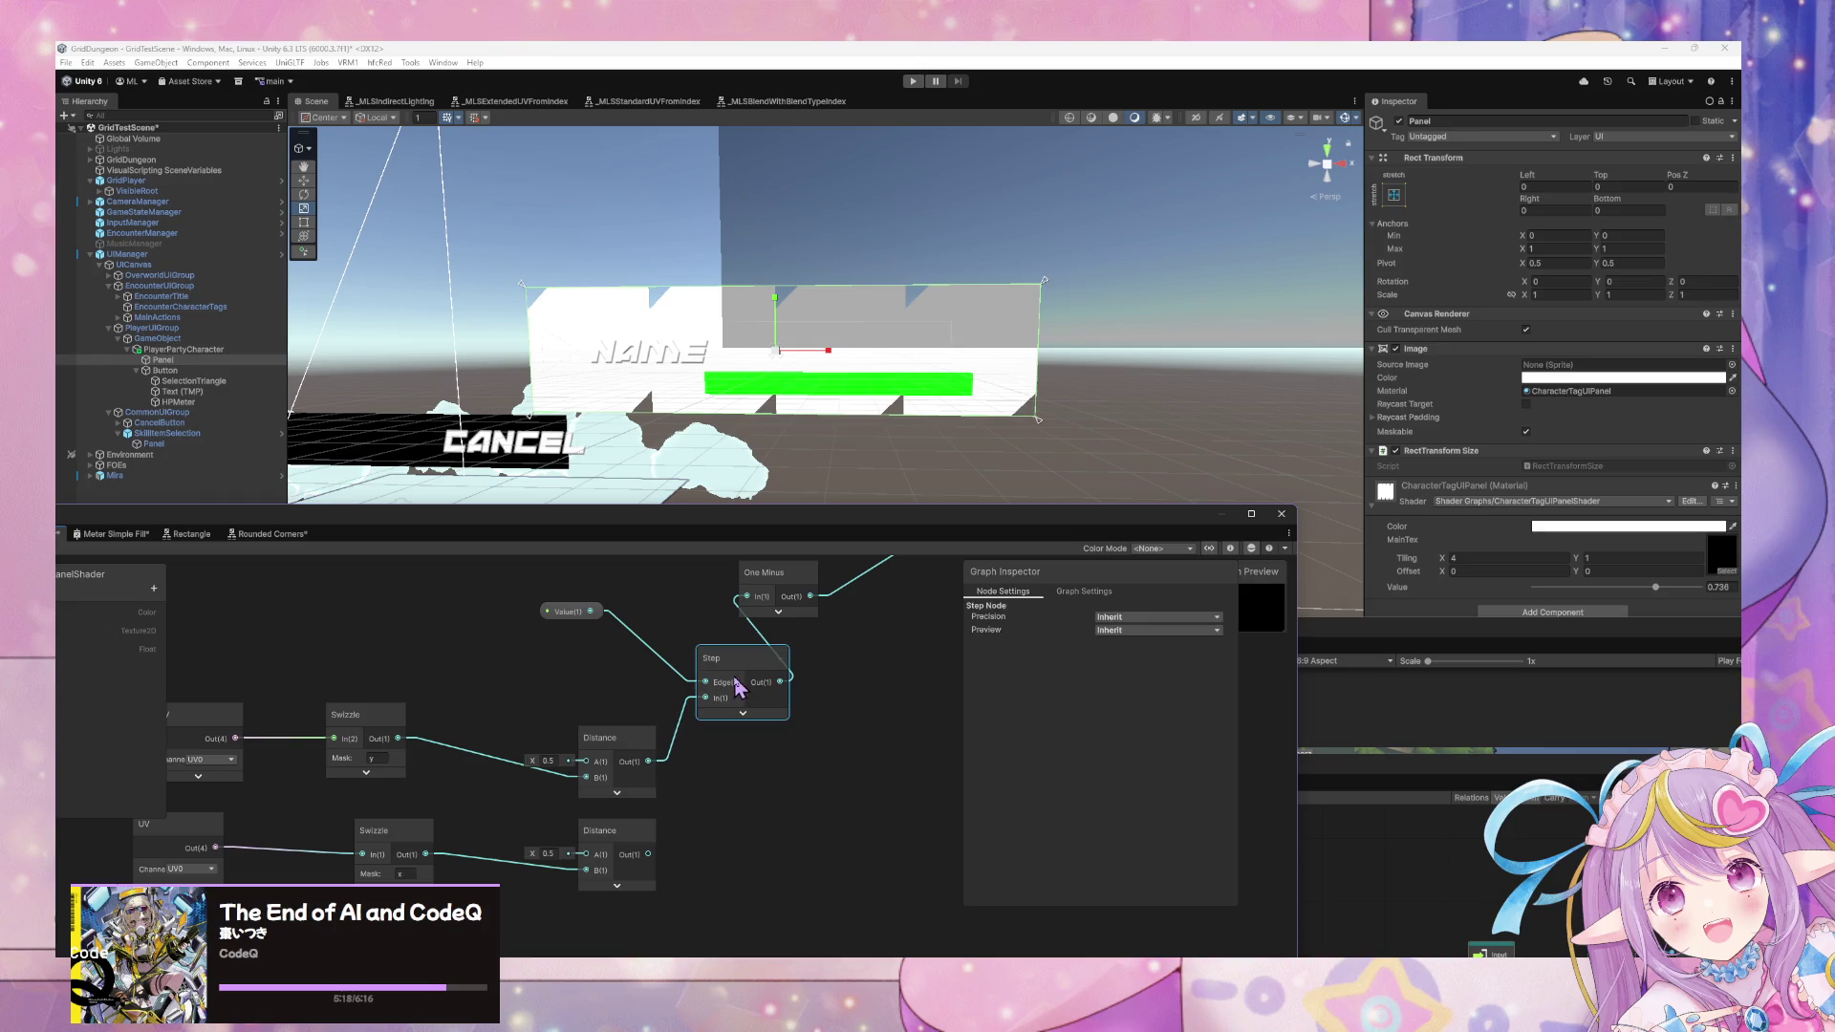
{"action": "key", "text": "ctrl+d"}
{"action": "left_click_drag", "start_coordinate": [778, 704], "coordinate": [768, 818]}
{"action": "mouse_move", "coordinate": [648, 853]}
{"action": "left_mouse_down"}
{"action": "mouse_move", "coordinate": [704, 852]}
{"action": "mouse_move", "coordinate": [750, 803]}
{"action": "mouse_move", "coordinate": [769, 833]}
{"action": "mouse_move", "coordinate": [739, 860]}
{"action": "left_mouse_up"}
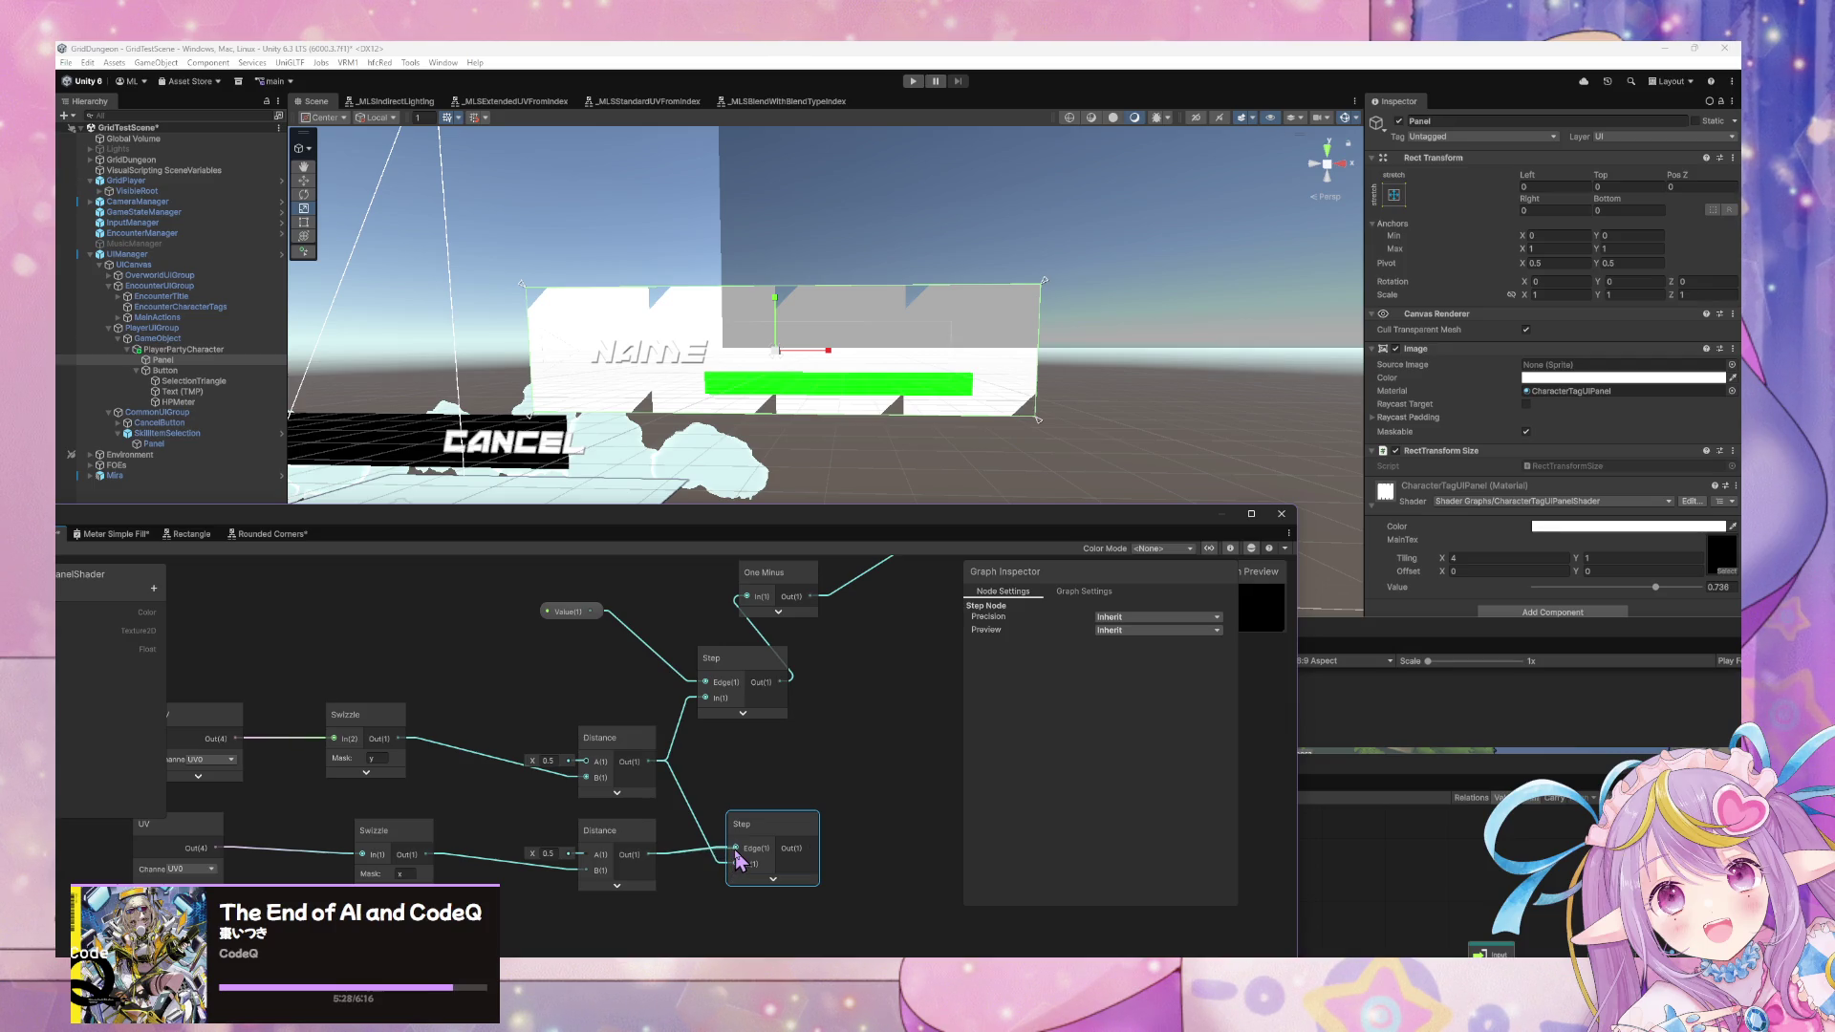
{"action": "left_click_drag", "start_coordinate": [737, 860], "coordinate": [740, 865]}
{"action": "left_click", "coordinate": [721, 857]}
{"action": "key", "text": "Delete"}
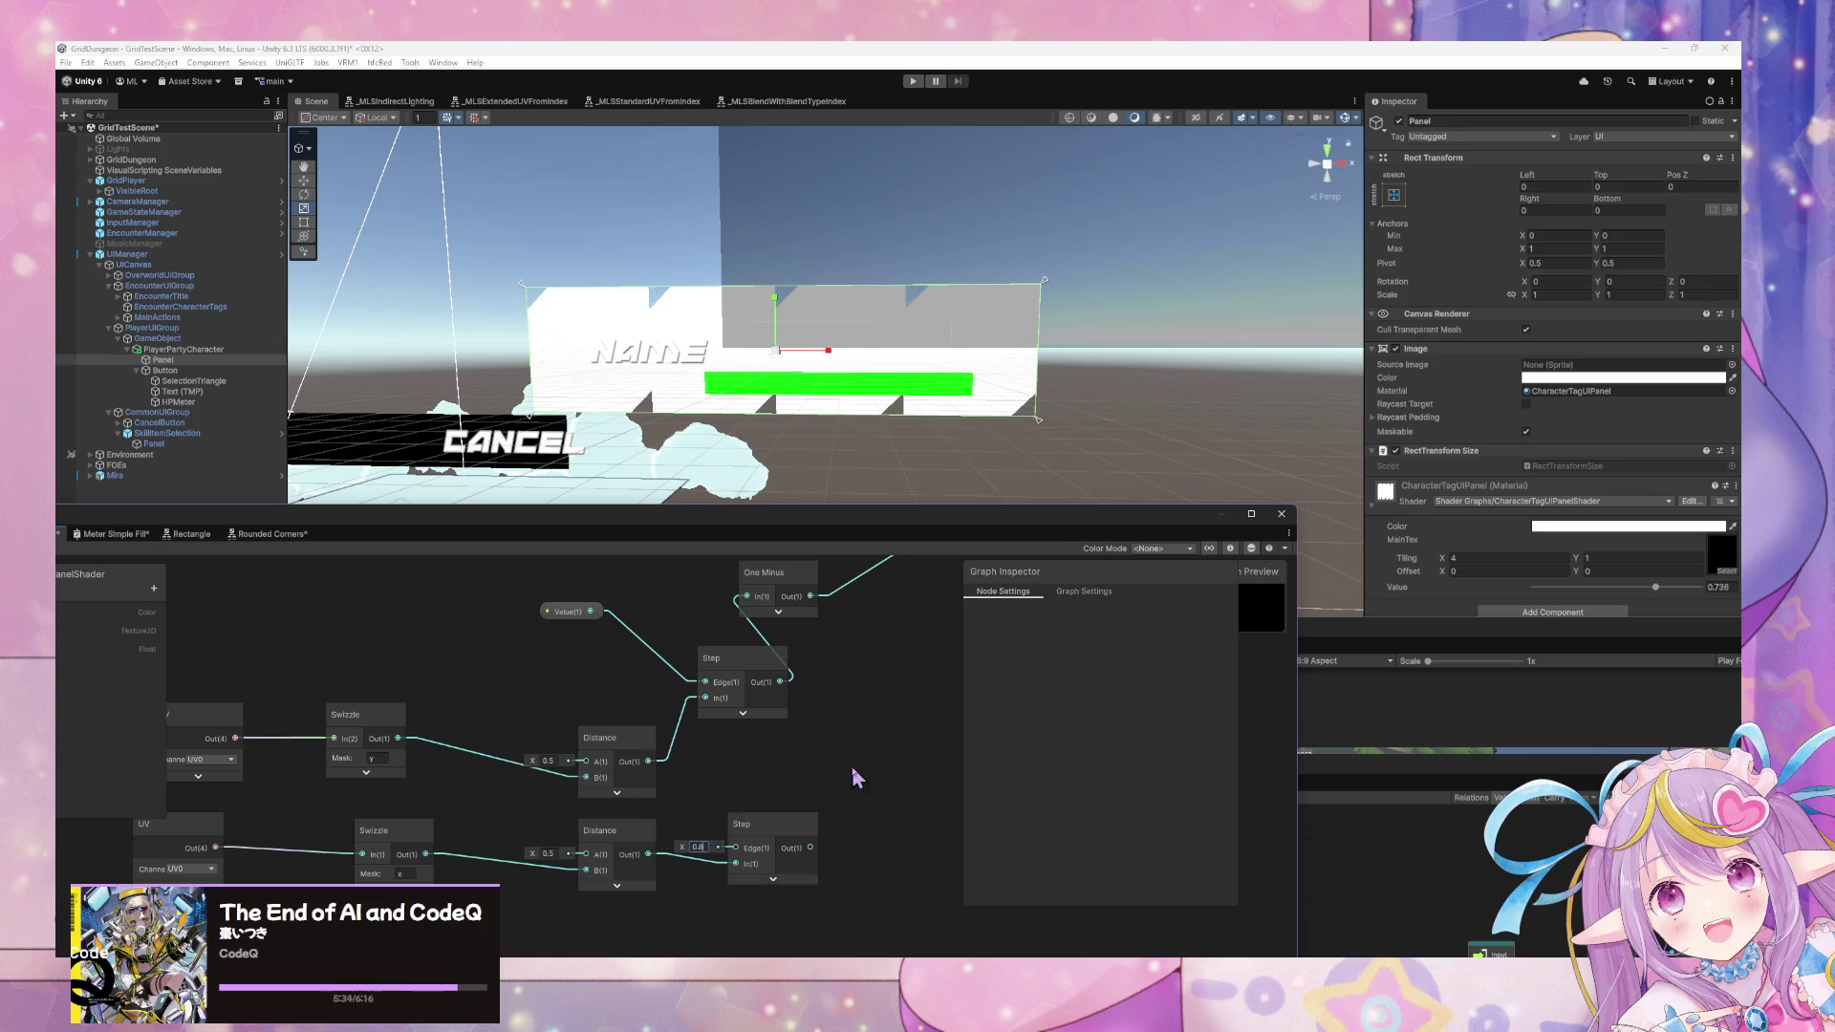
{"action": "scroll", "coordinate": [821, 776], "scroll_direction": "down", "scroll_amount": 5}
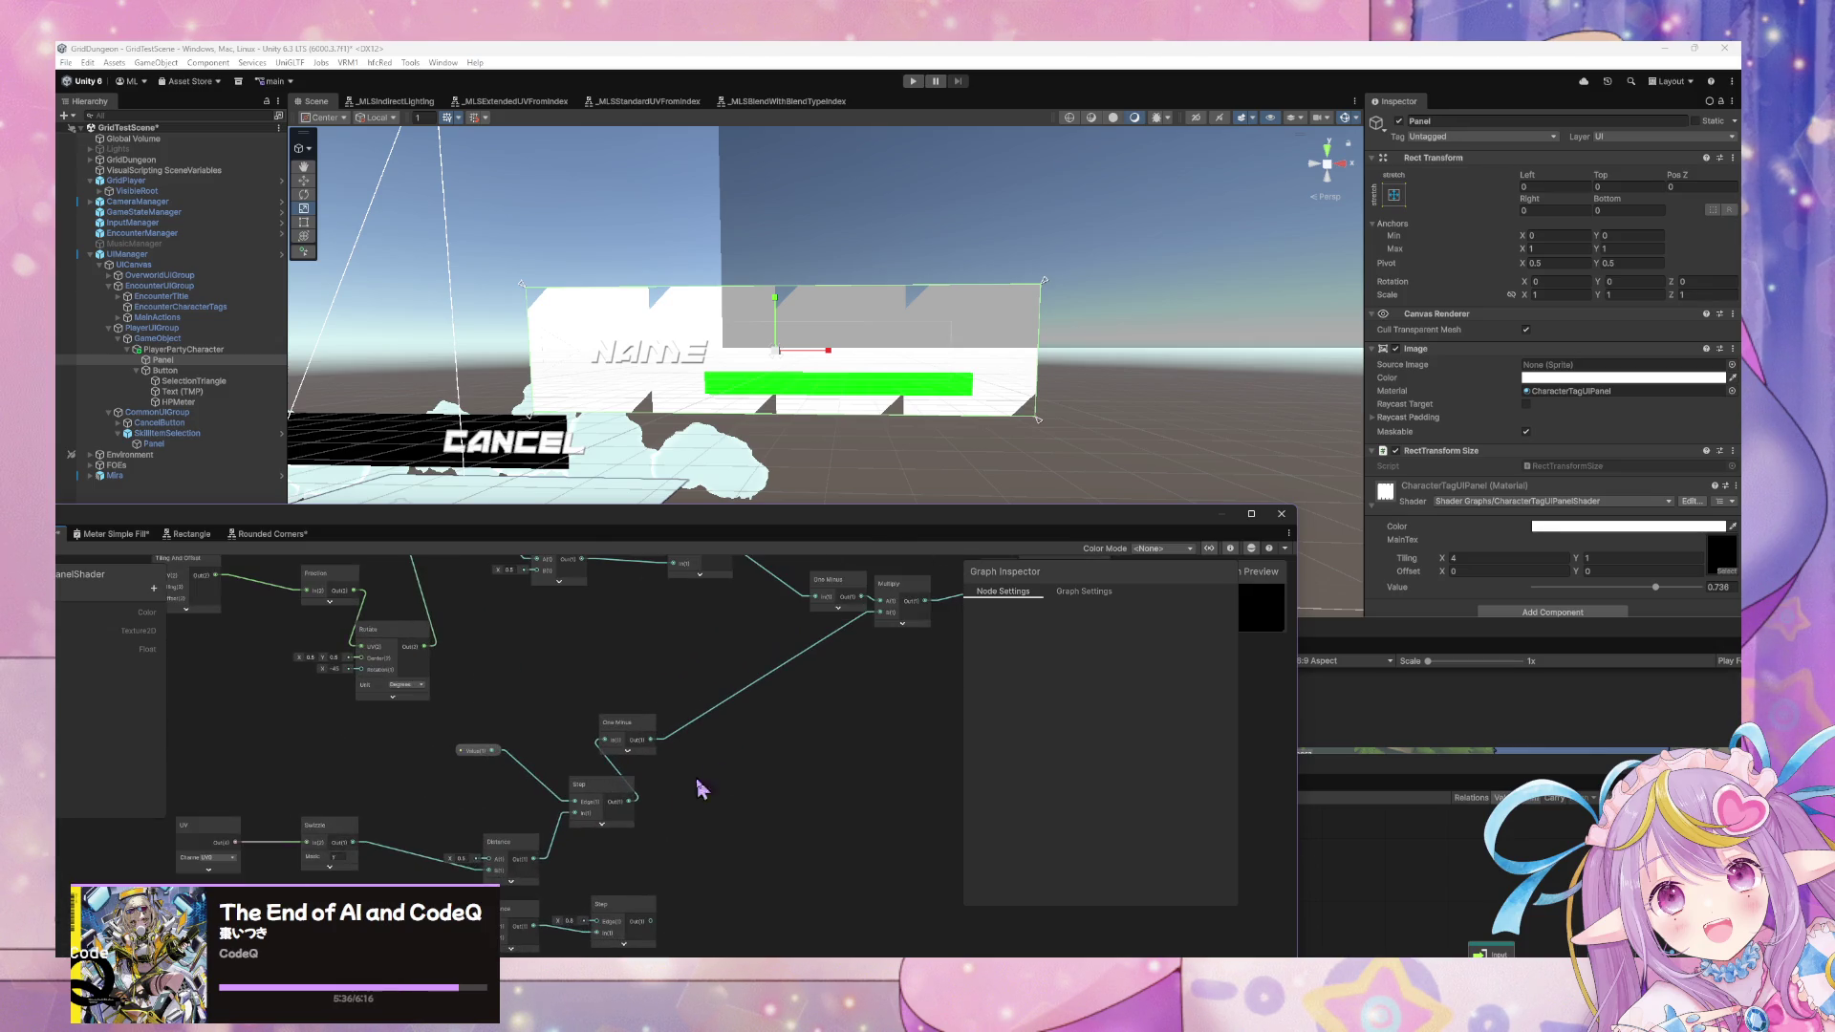
Duplicate the One Minus node and position both copies beside the Step nodes.
{"action": "left_click", "coordinate": [623, 729]}
{"action": "key", "text": "ctrl+d"}
{"action": "mouse_move", "coordinate": [767, 823]}
{"action": "left_mouse_down"}
{"action": "mouse_move", "coordinate": [753, 868]}
{"action": "mouse_move", "coordinate": [721, 879]}
{"action": "mouse_move", "coordinate": [756, 880]}
{"action": "left_mouse_up"}
{"action": "left_click", "coordinate": [685, 919]}
{"action": "left_click_drag", "start_coordinate": [628, 753], "coordinate": [736, 810]}
{"action": "left_click", "coordinate": [735, 808]}
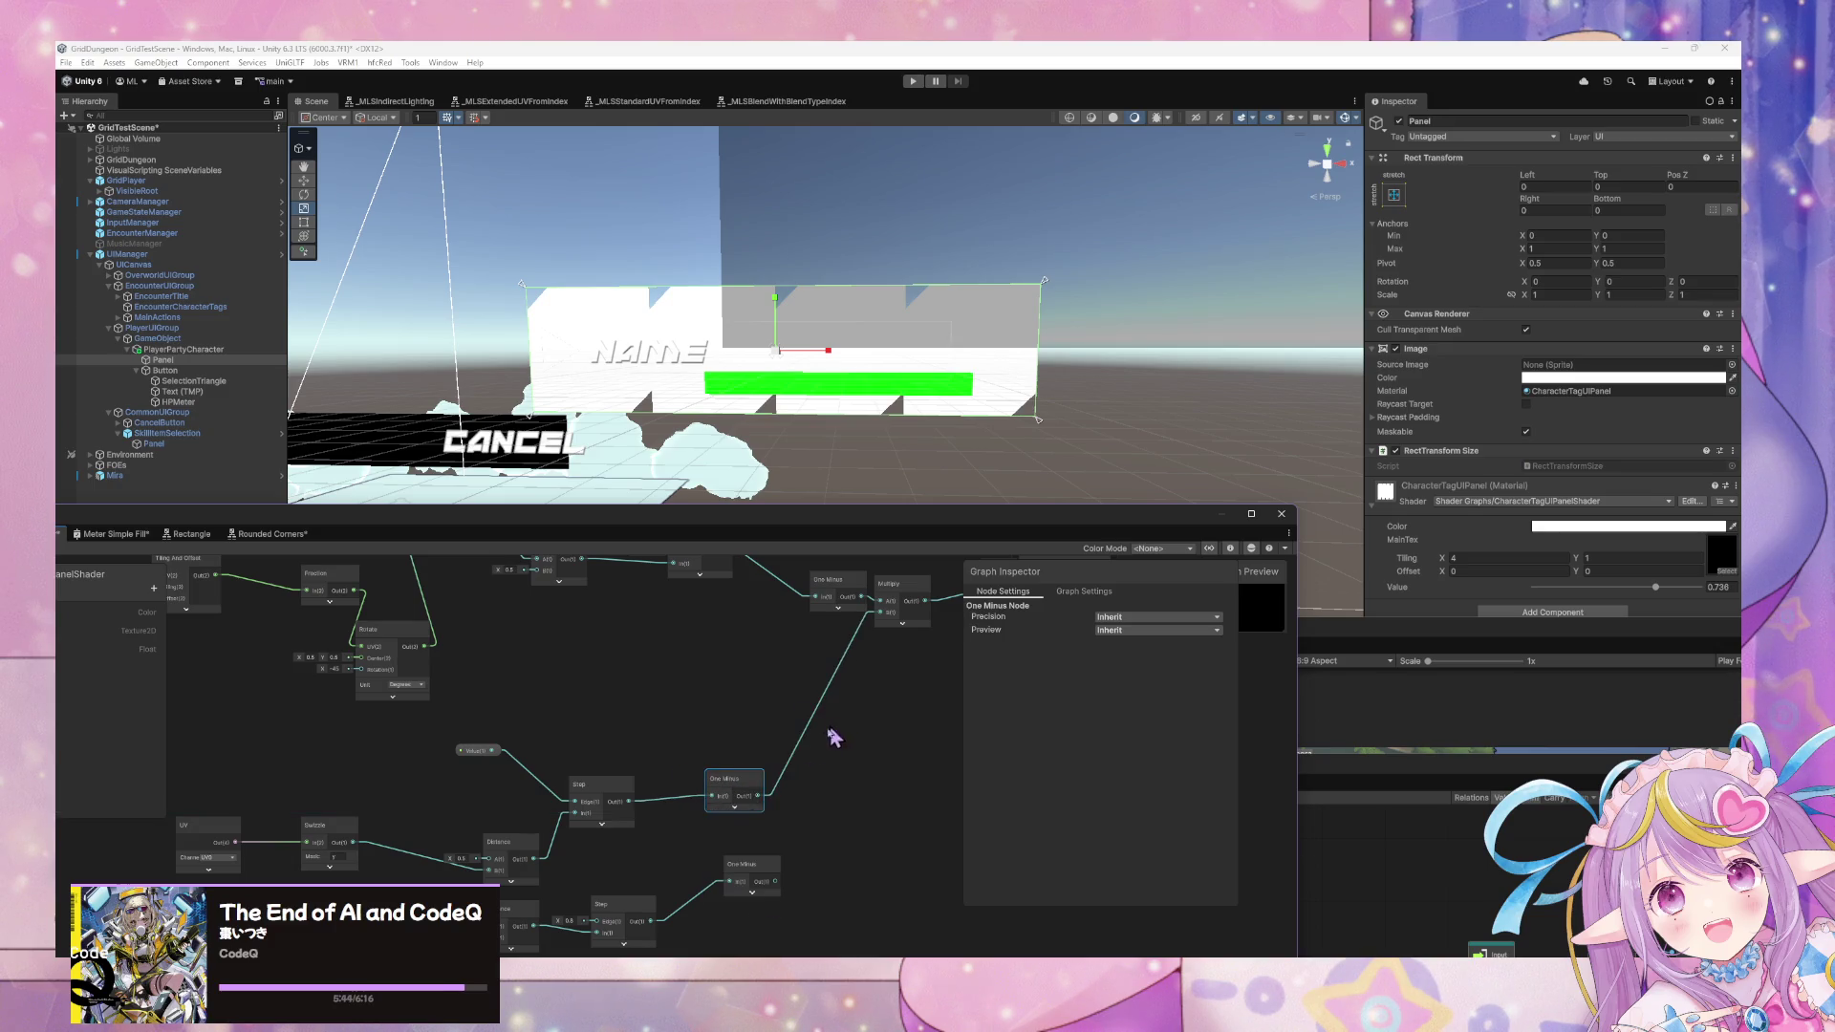
{"action": "left_click_drag", "start_coordinate": [745, 676], "coordinate": [704, 653]}
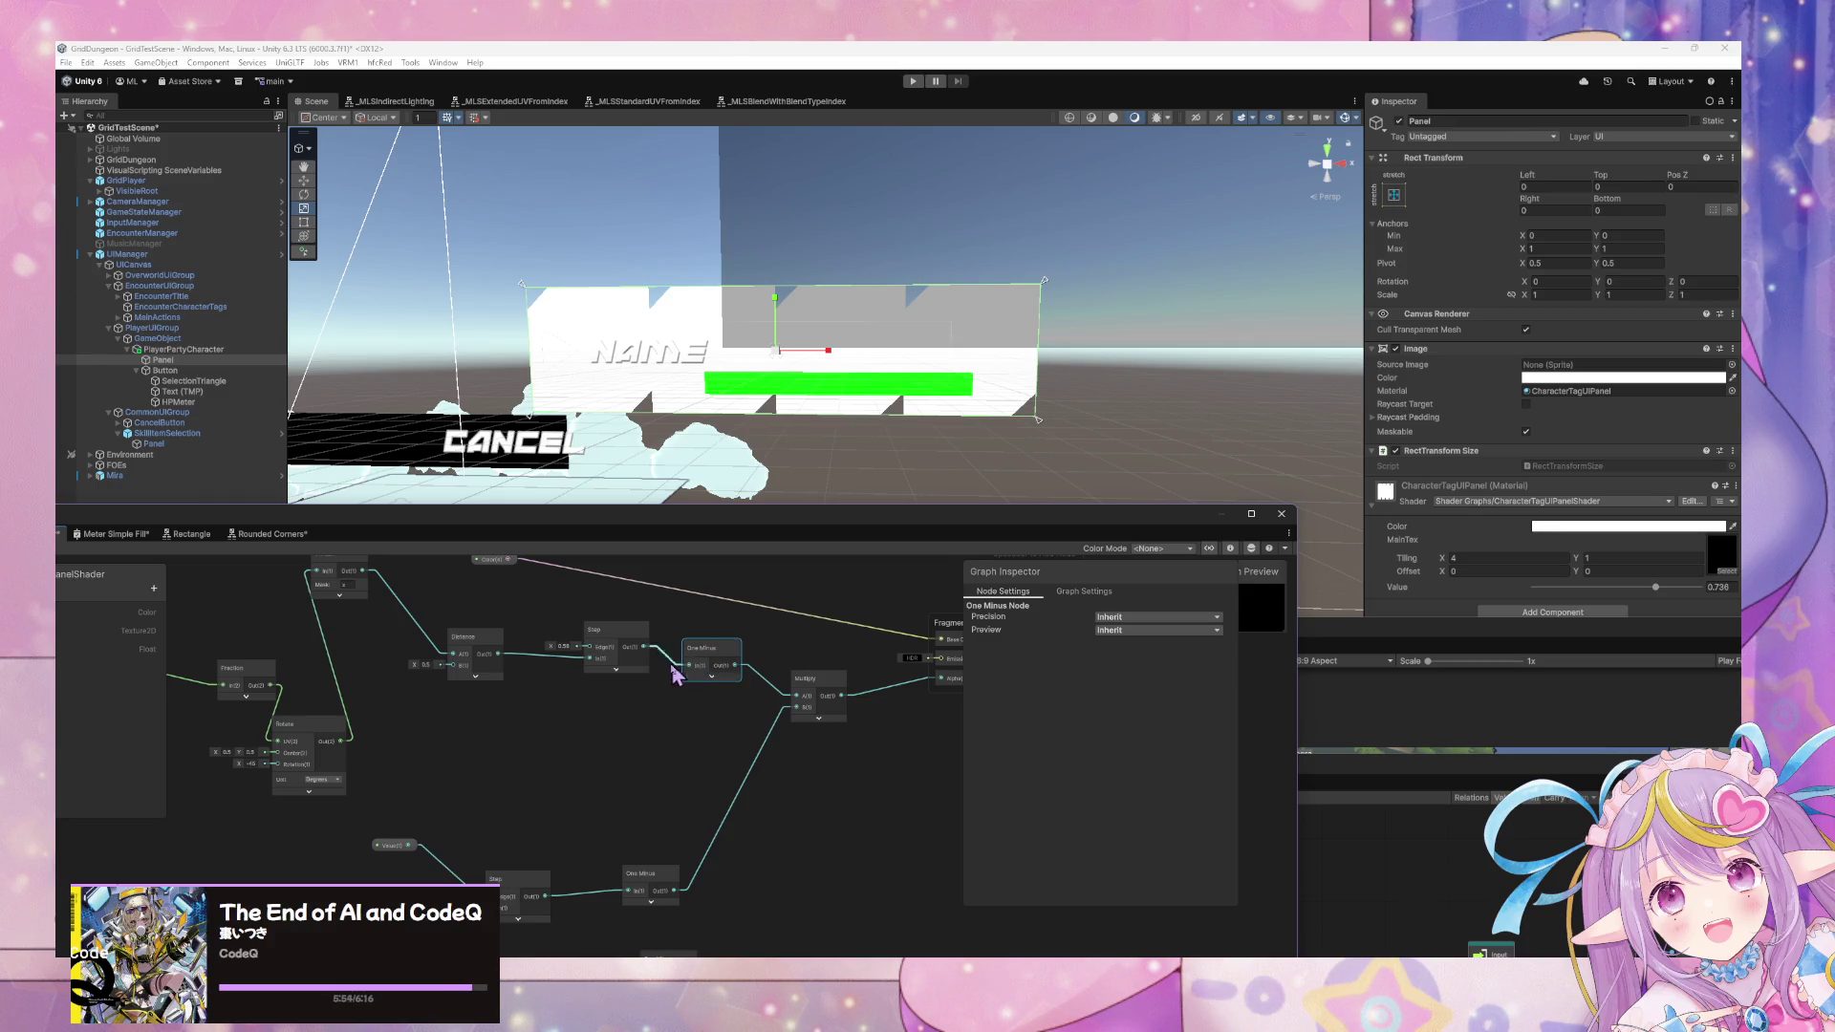
{"action": "left_click", "coordinate": [616, 669]}
{"action": "left_click_drag", "start_coordinate": [684, 766], "coordinate": [718, 687]}
{"action": "key", "text": "ctrl+v"}
{"action": "left_click_drag", "start_coordinate": [692, 875], "coordinate": [646, 717]}
{"action": "left_click", "coordinate": [654, 747]}
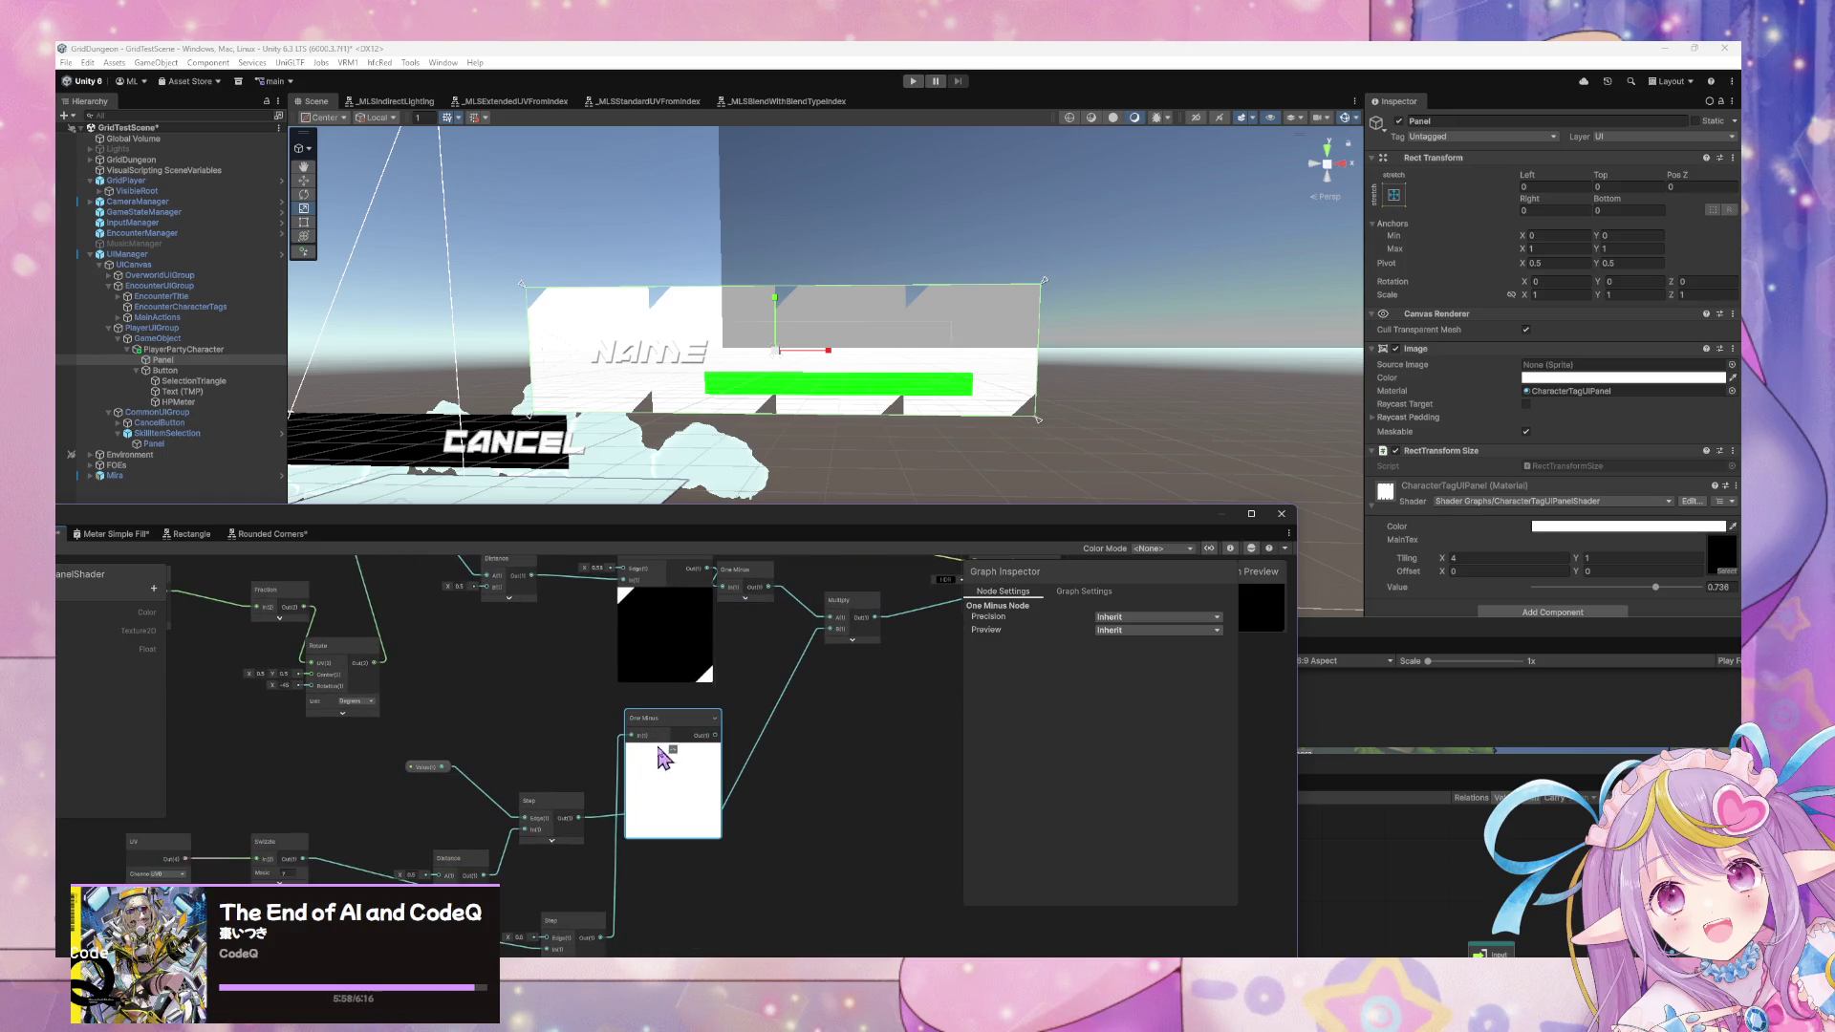
Set the lower Step node's Edge to 0.43 and tidy the One Minus and Step layout.
{"action": "left_click_drag", "start_coordinate": [603, 819], "coordinate": [695, 661]}
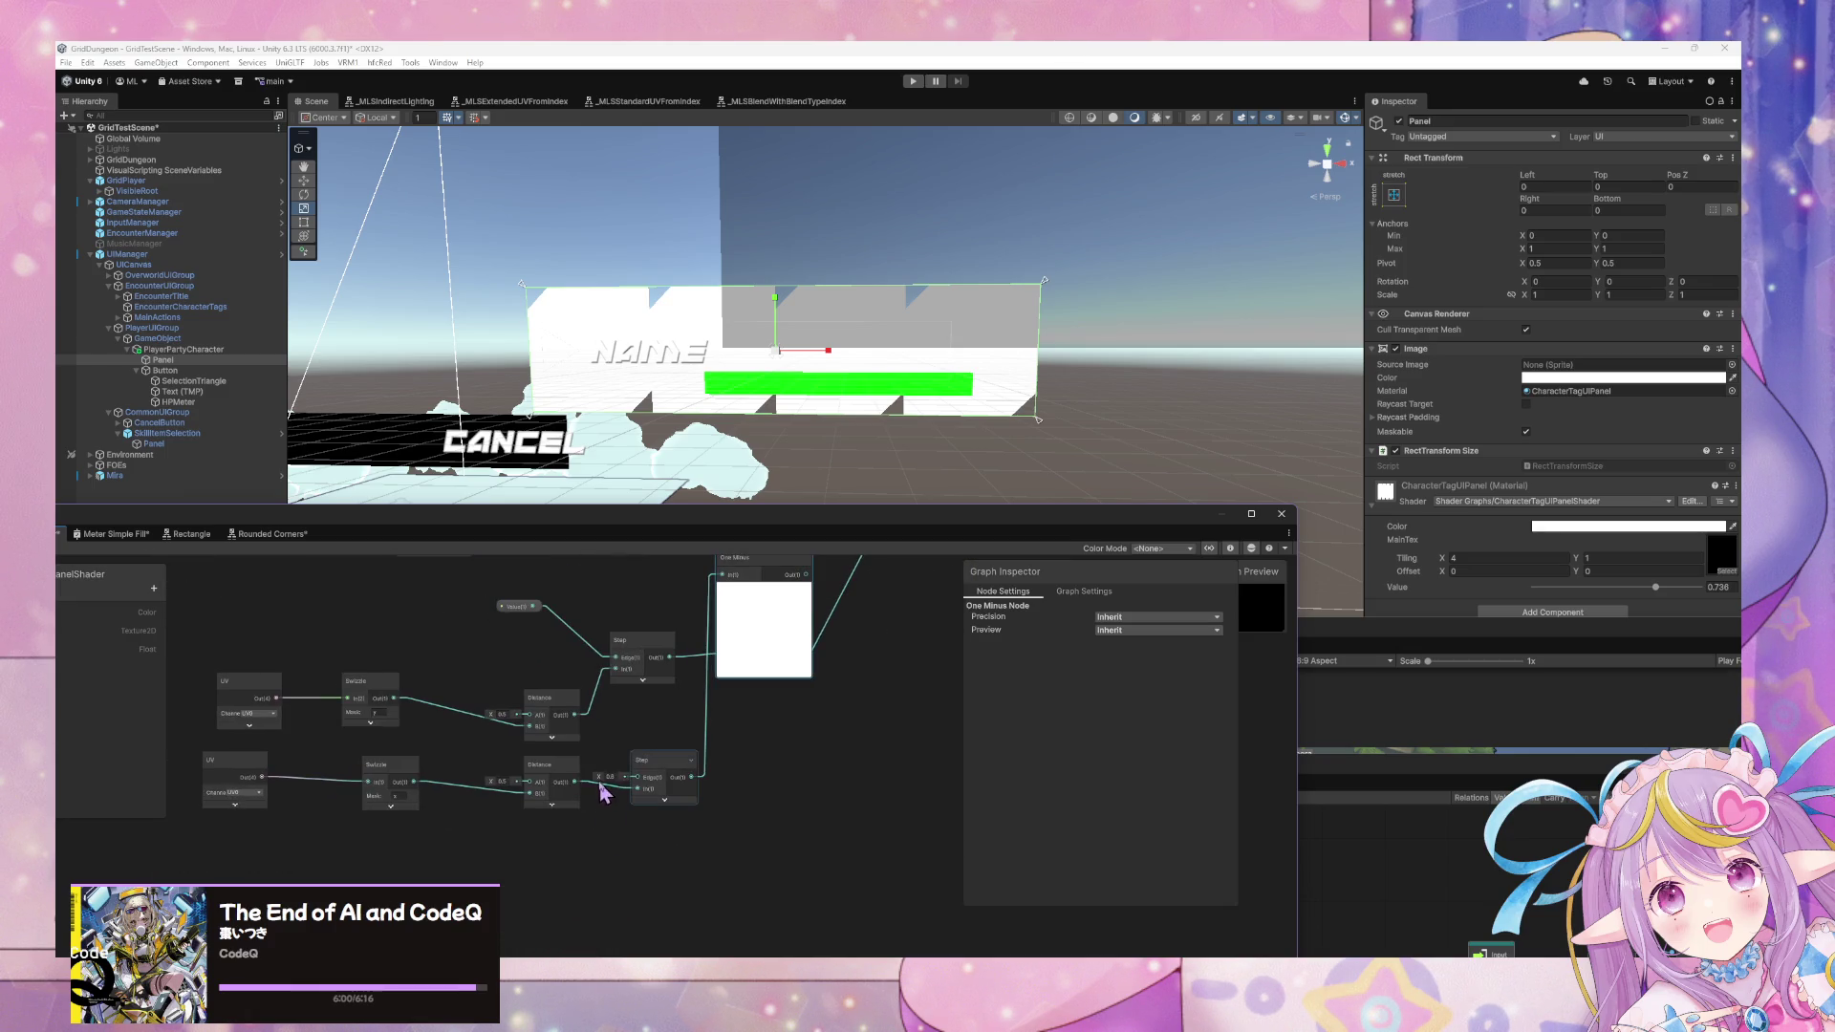
{"action": "left_click_drag", "start_coordinate": [602, 782], "coordinate": [593, 779]}
{"action": "left_click_drag", "start_coordinate": [798, 717], "coordinate": [818, 831]}
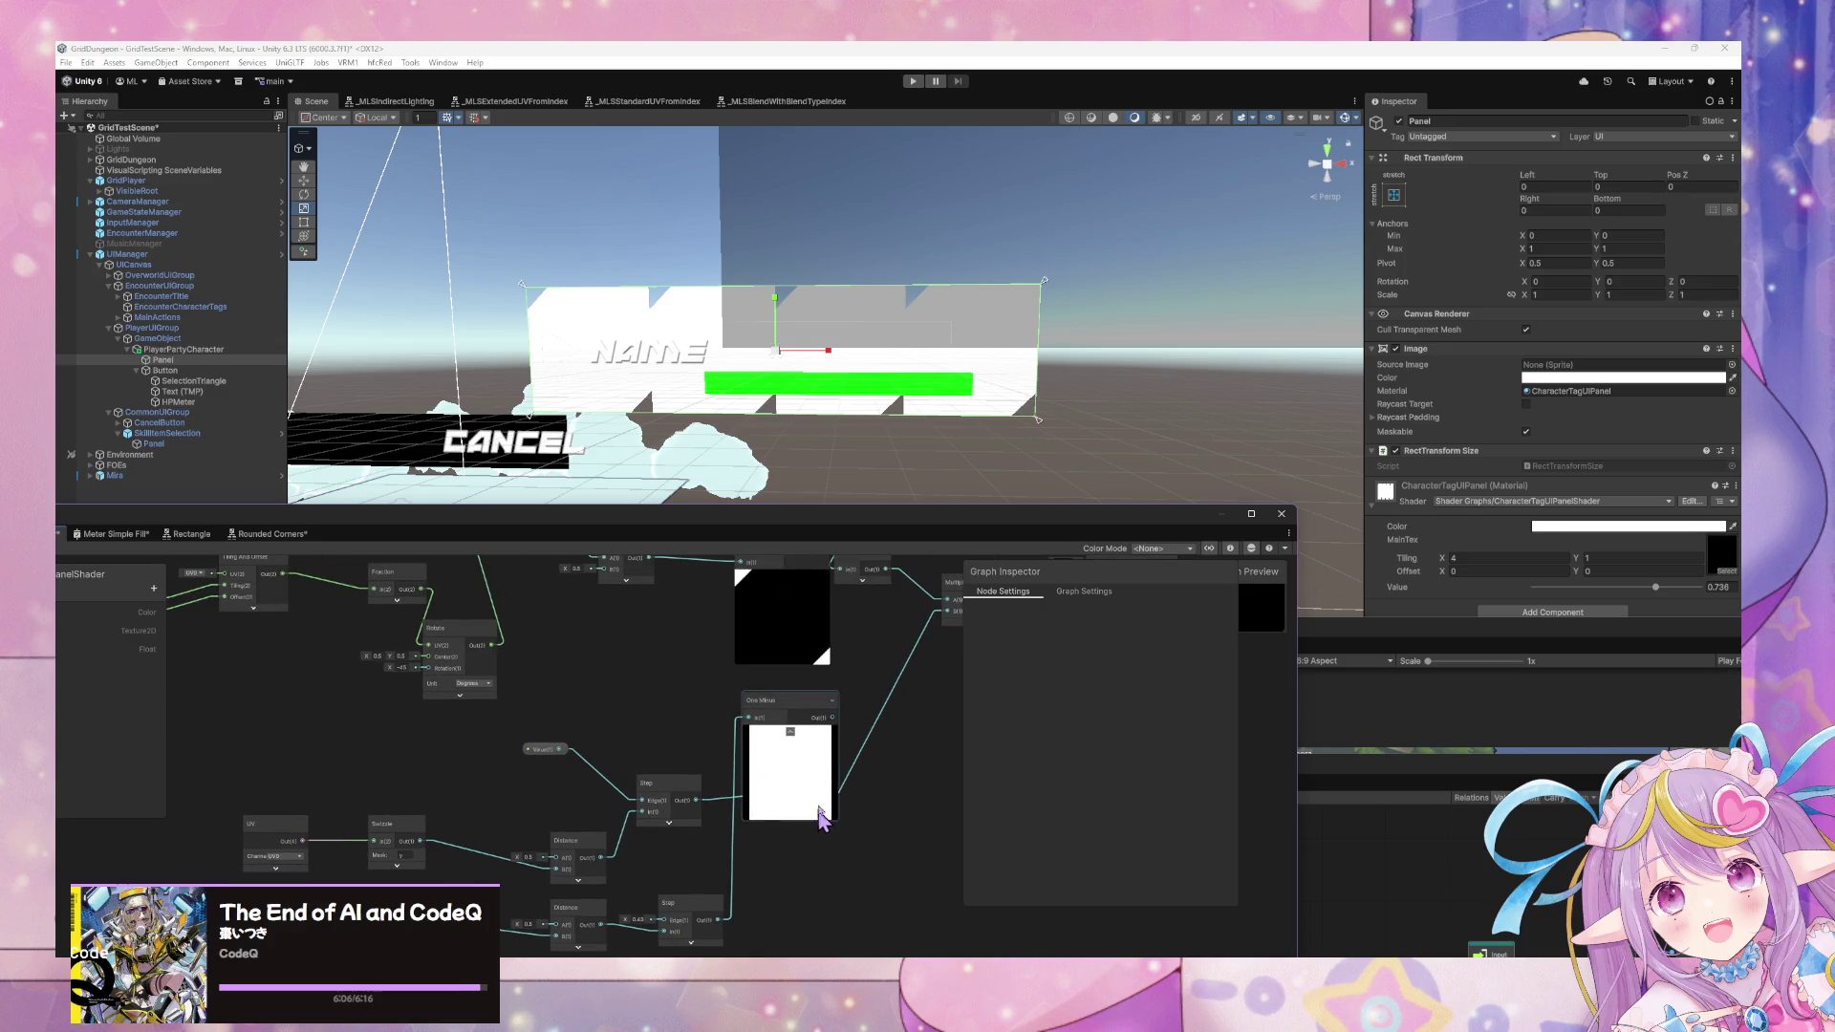
{"action": "left_click_drag", "start_coordinate": [696, 951], "coordinate": [704, 906]}
{"action": "mouse_move", "coordinate": [792, 673]}
{"action": "left_mouse_down"}
{"action": "mouse_move", "coordinate": [749, 766]}
{"action": "mouse_move", "coordinate": [872, 876]}
{"action": "mouse_move", "coordinate": [902, 774]}
{"action": "left_mouse_up"}
{"action": "mouse_move", "coordinate": [719, 839]}
{"action": "left_mouse_down"}
{"action": "mouse_move", "coordinate": [693, 621]}
{"action": "mouse_move", "coordinate": [755, 736]}
{"action": "left_mouse_up"}
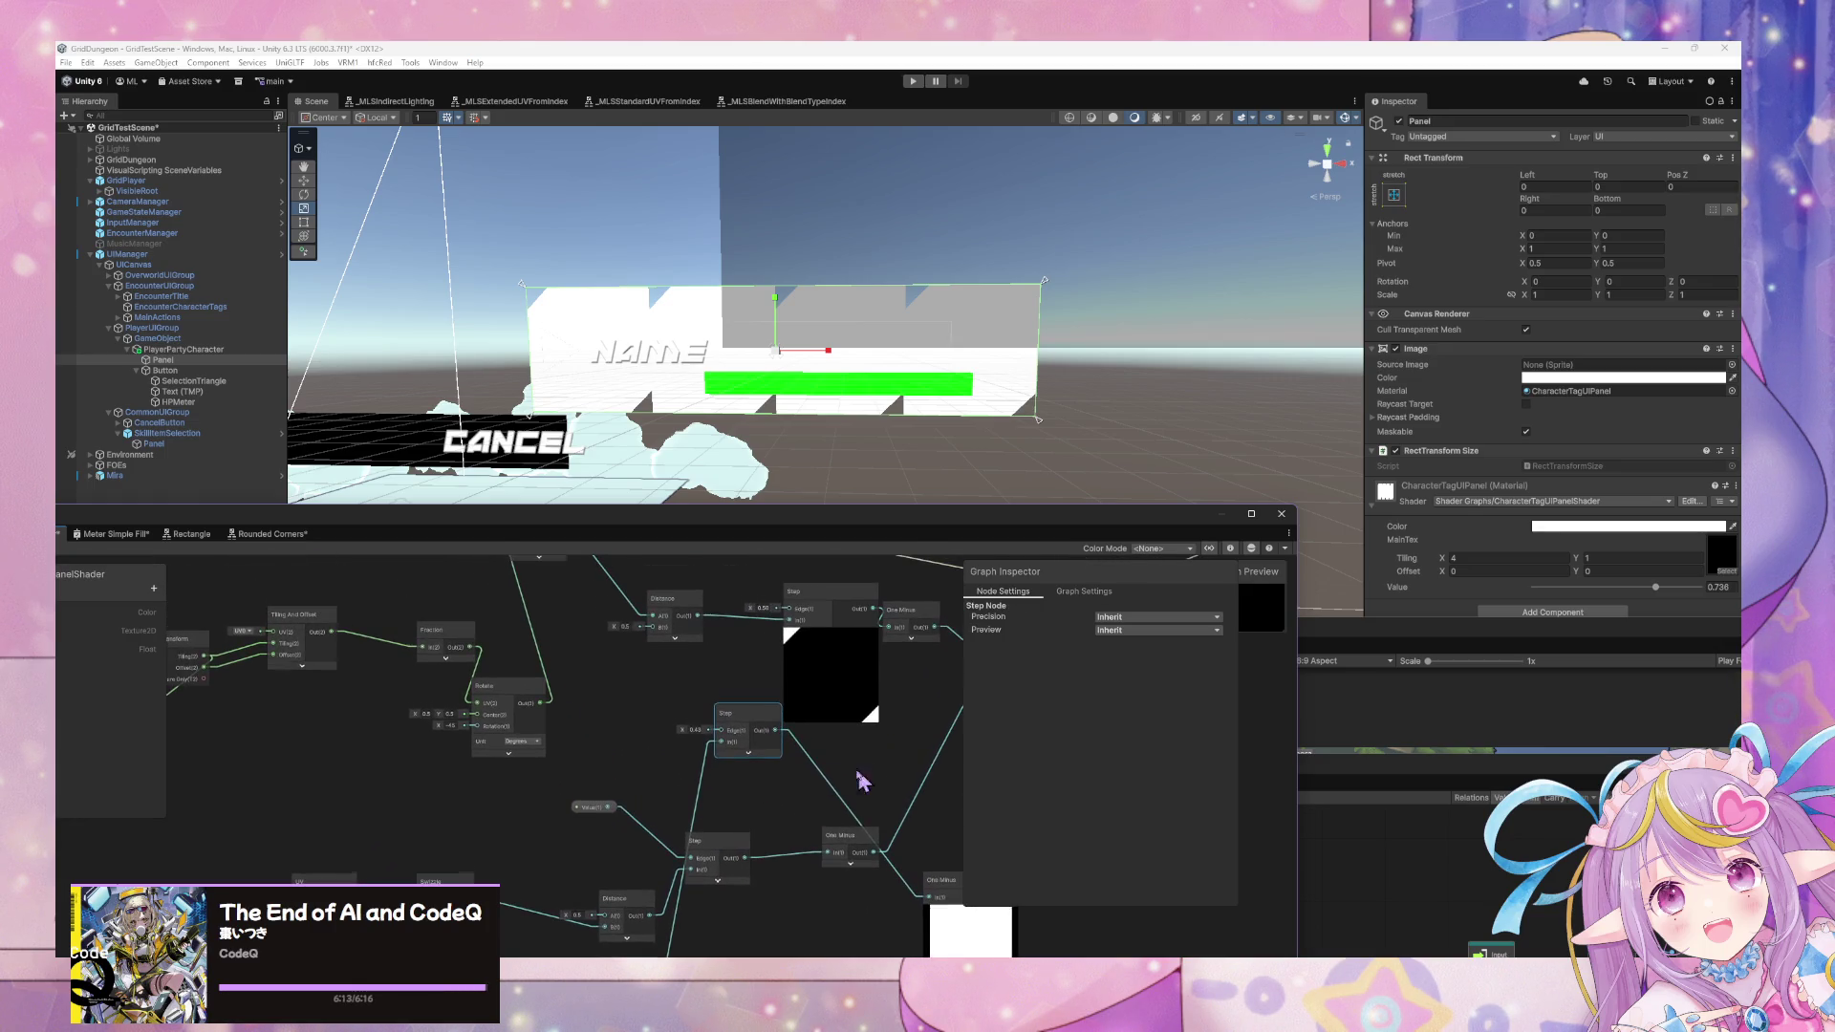
Add an Add node with the upper Step into A and the lower Step into B.
{"action": "left_click", "coordinate": [747, 753]}
{"action": "right_click", "coordinate": [938, 746]}
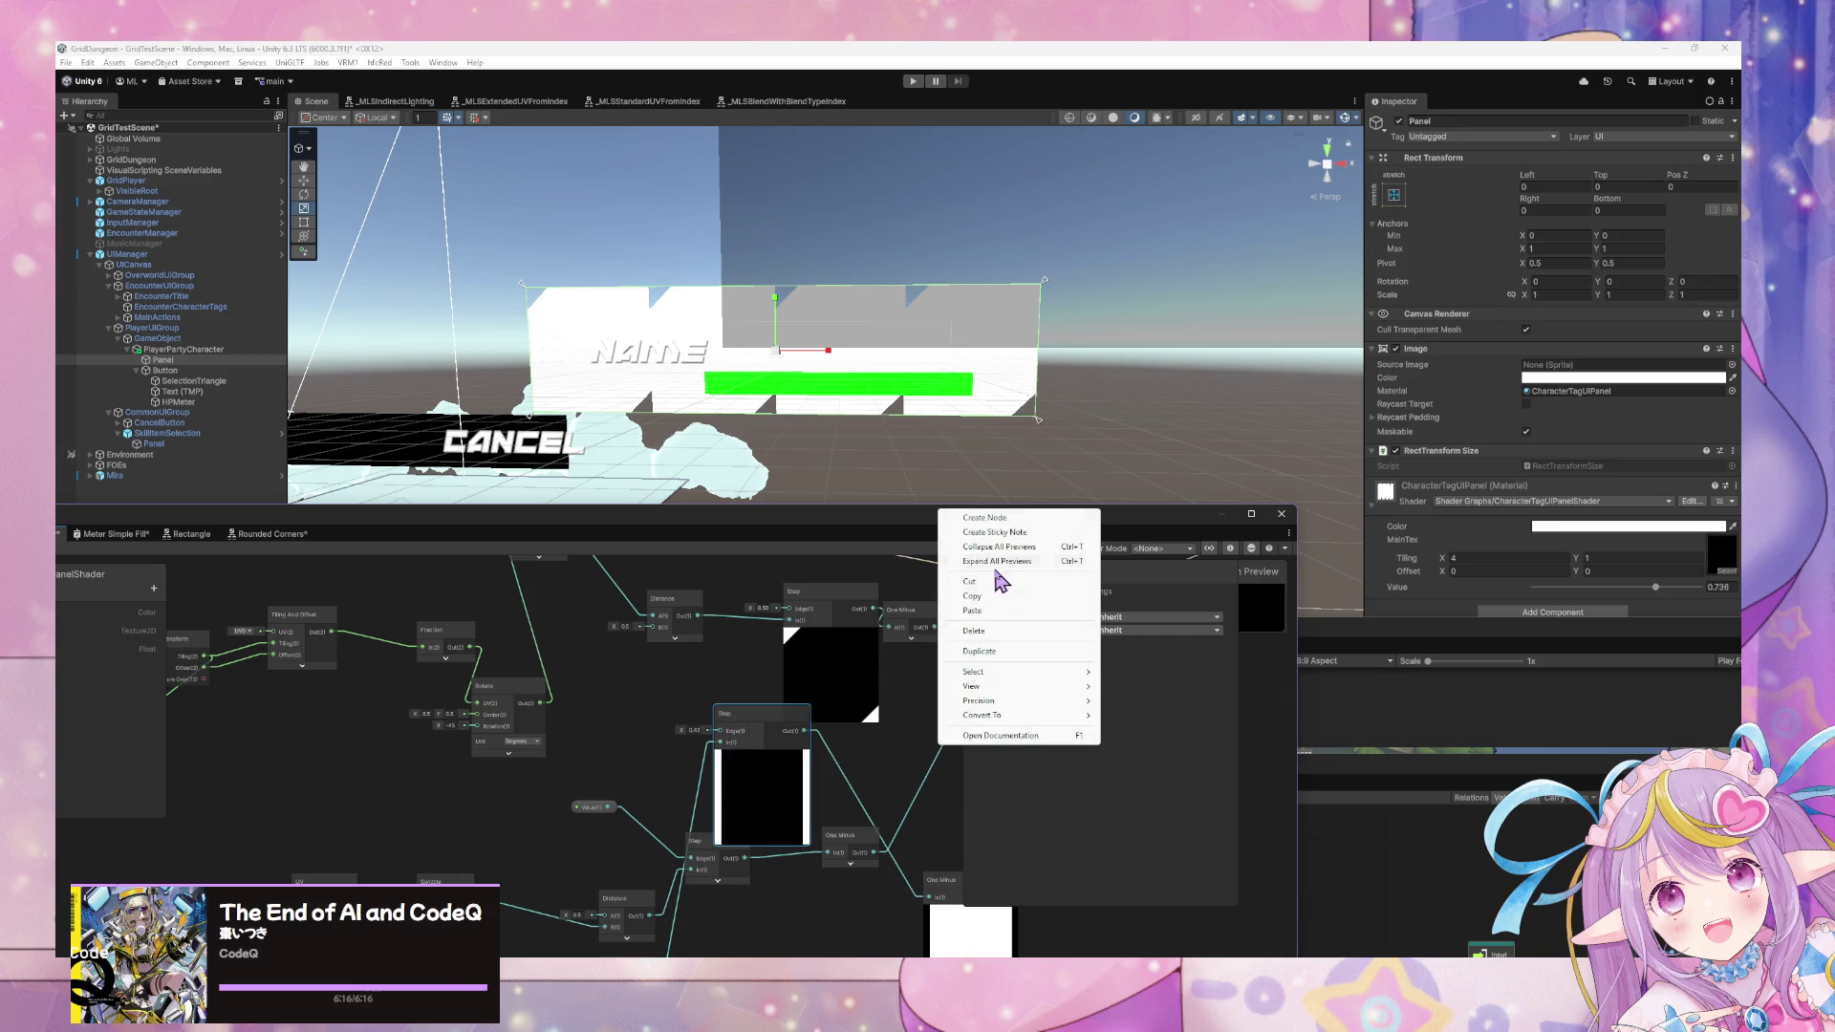
{"action": "left_click", "coordinate": [985, 518]}
{"action": "type", "text": "add"}
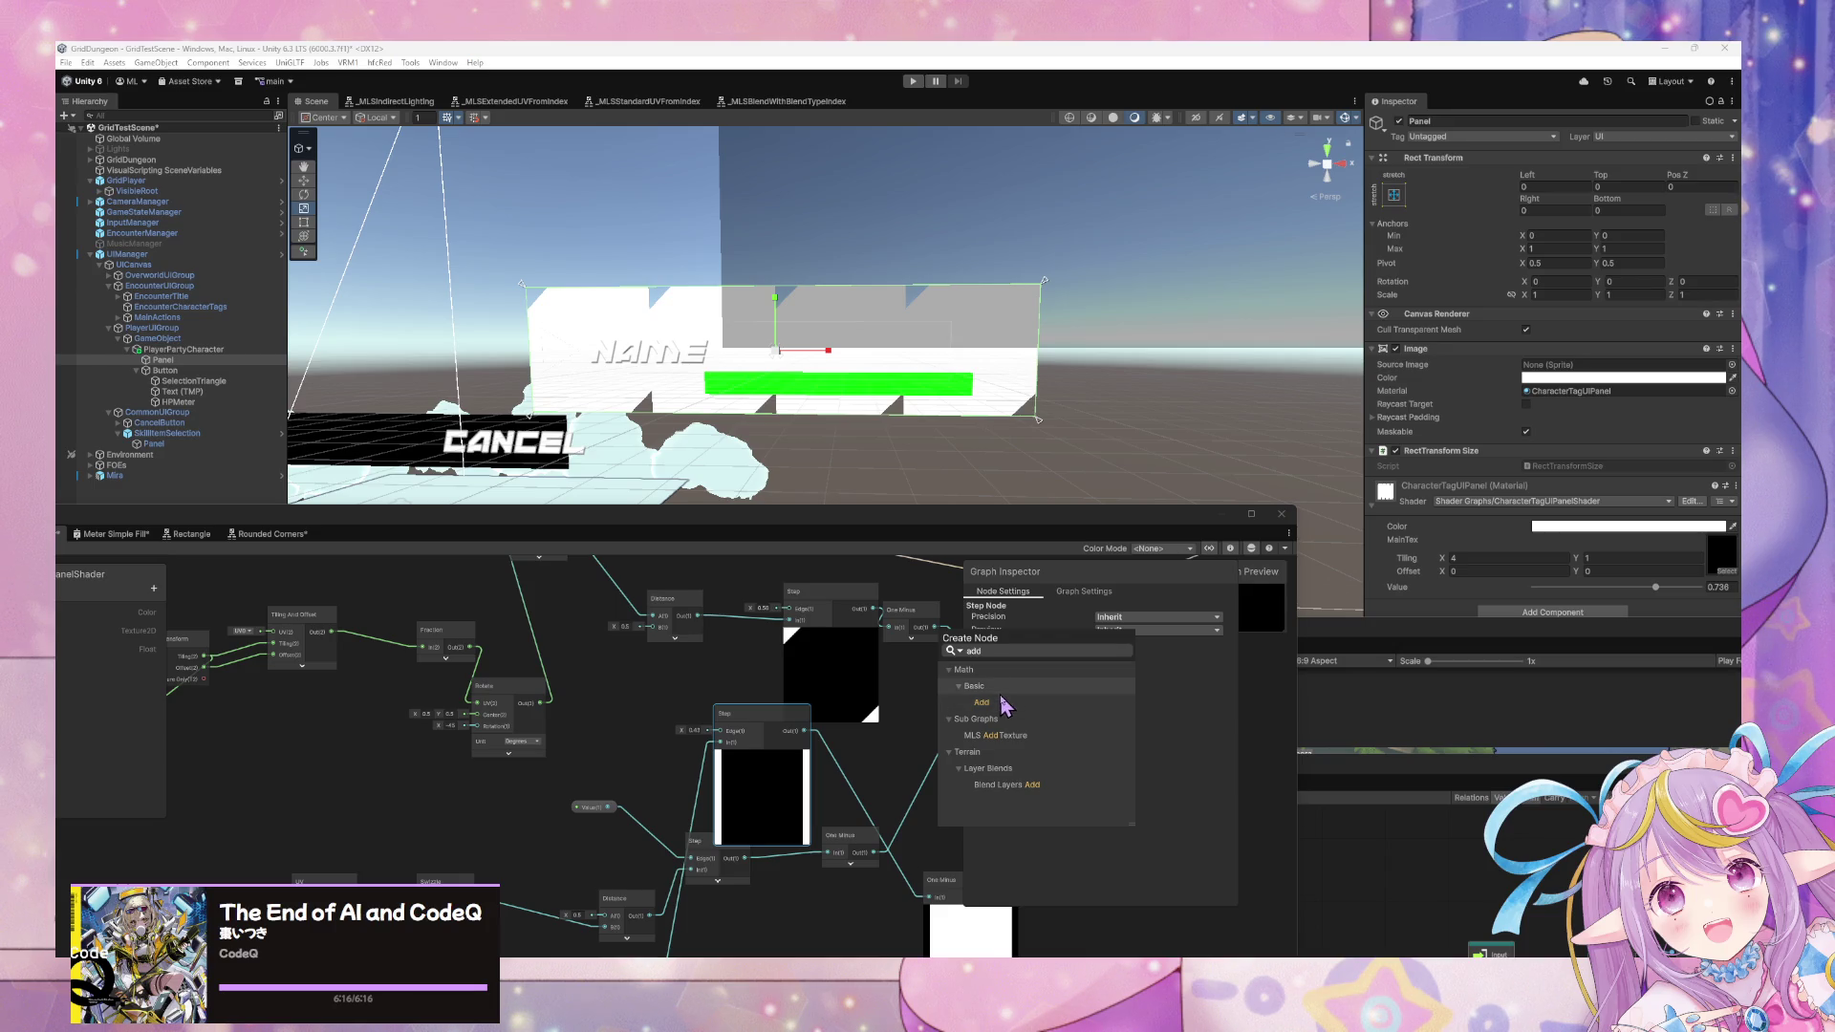
{"action": "double_click", "coordinate": [1004, 705]}
{"action": "left_click_drag", "start_coordinate": [806, 738], "coordinate": [888, 769]}
{"action": "left_click_drag", "start_coordinate": [872, 608], "coordinate": [905, 765]}
{"action": "mouse_move", "coordinate": [873, 608]}
{"action": "left_mouse_down"}
{"action": "mouse_move", "coordinate": [905, 767]}
{"action": "mouse_move", "coordinate": [863, 708]}
{"action": "left_mouse_up"}
{"action": "left_click", "coordinate": [876, 726]}
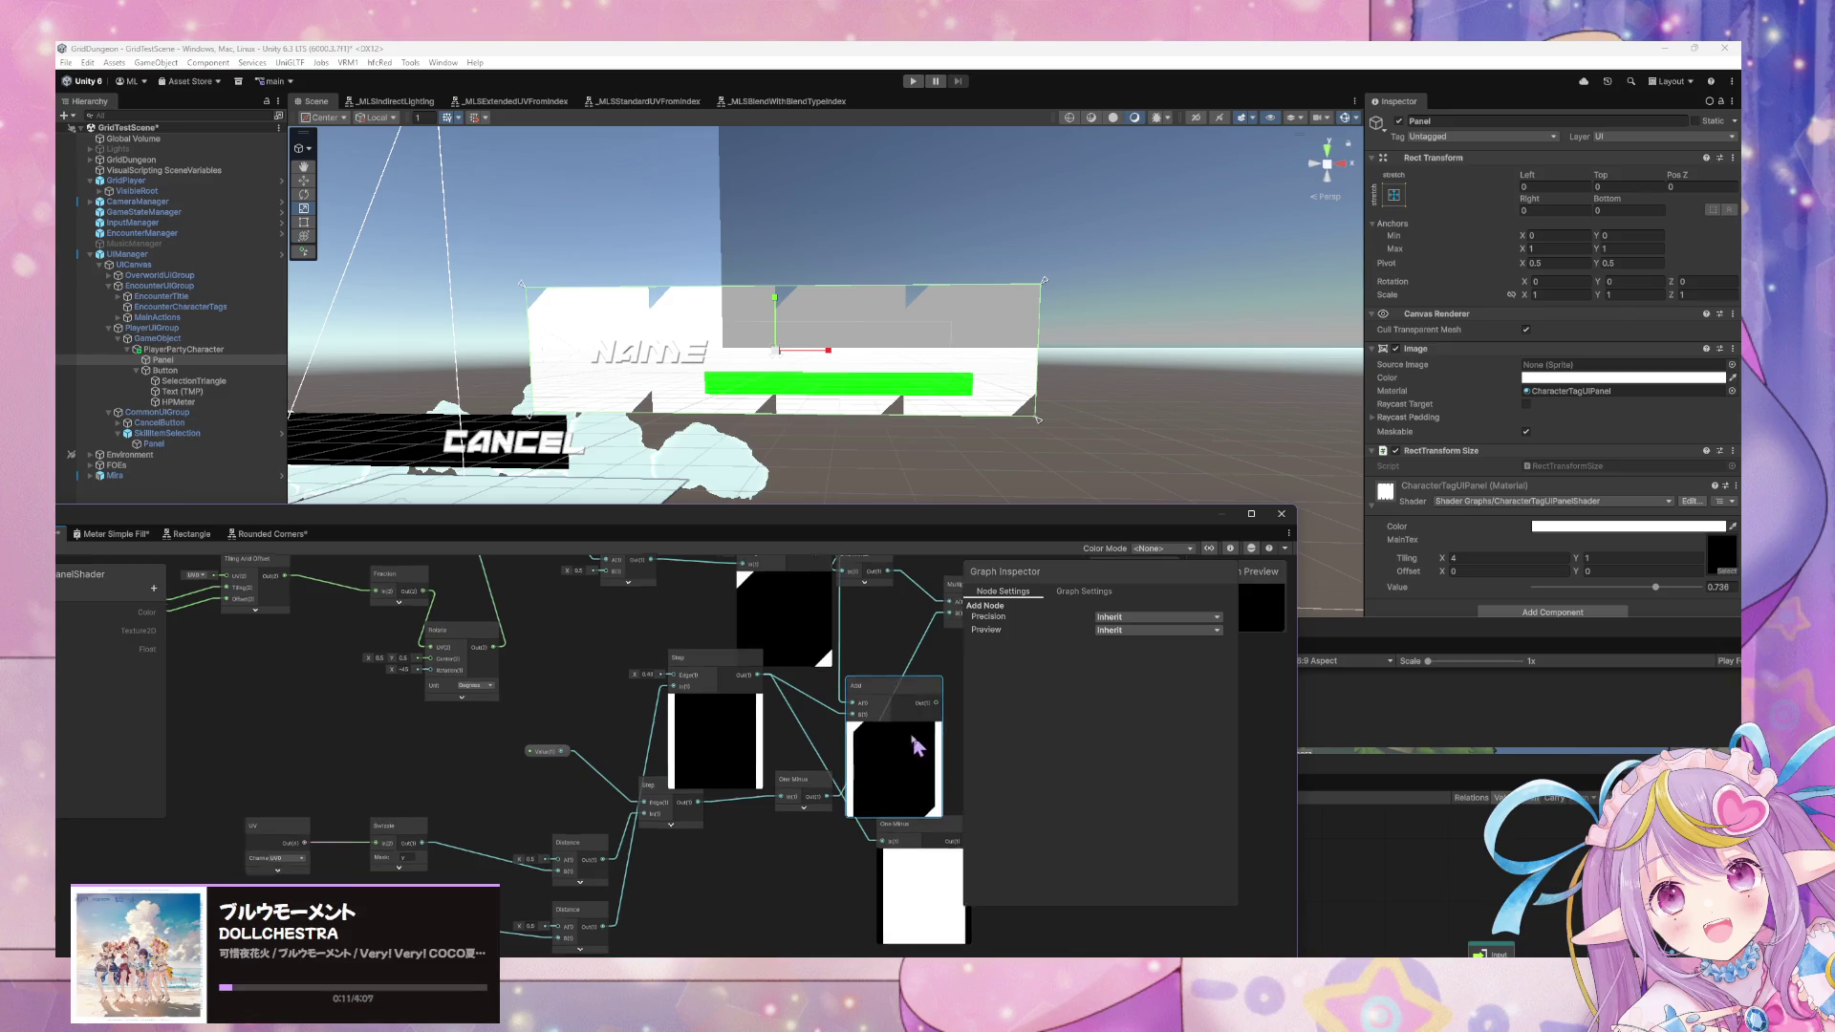
Rearrange the lower Step and Add nodes for a cleaner layout.
{"action": "scroll", "coordinate": [819, 731], "scroll_direction": "up", "scroll_amount": 5}
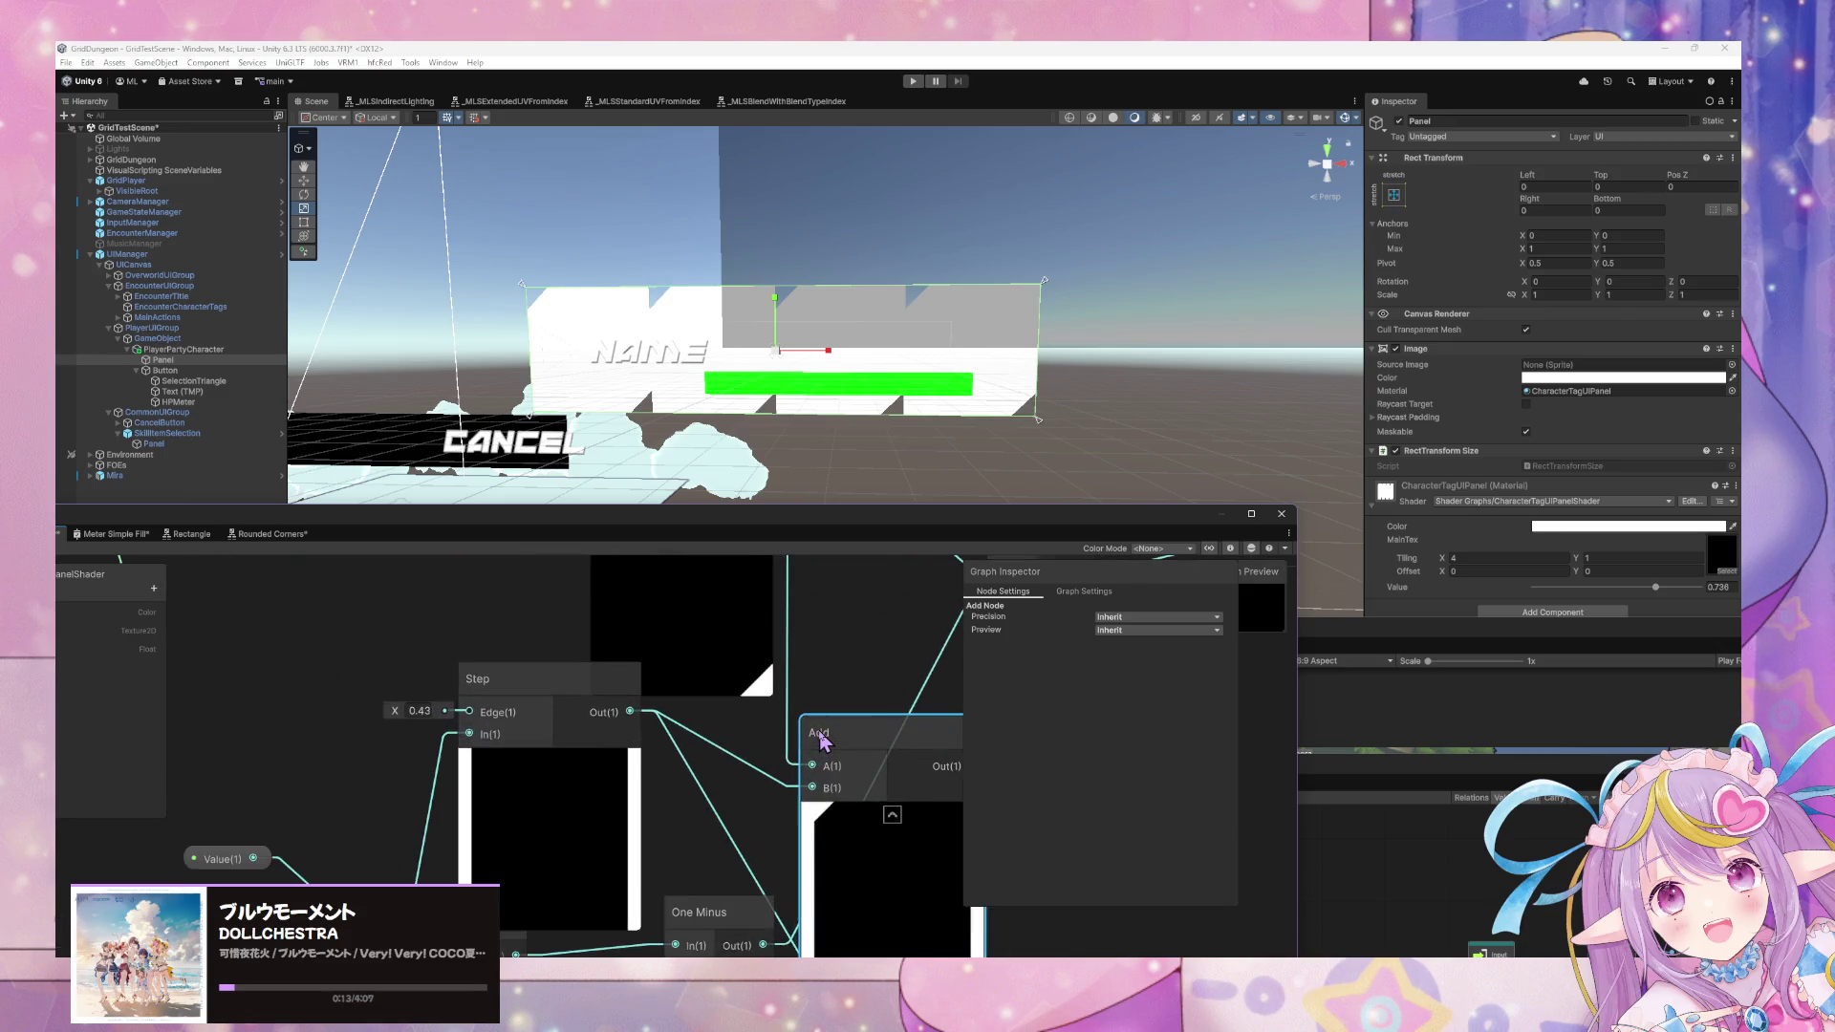
{"action": "scroll", "coordinate": [807, 728], "scroll_direction": "down", "scroll_amount": 3}
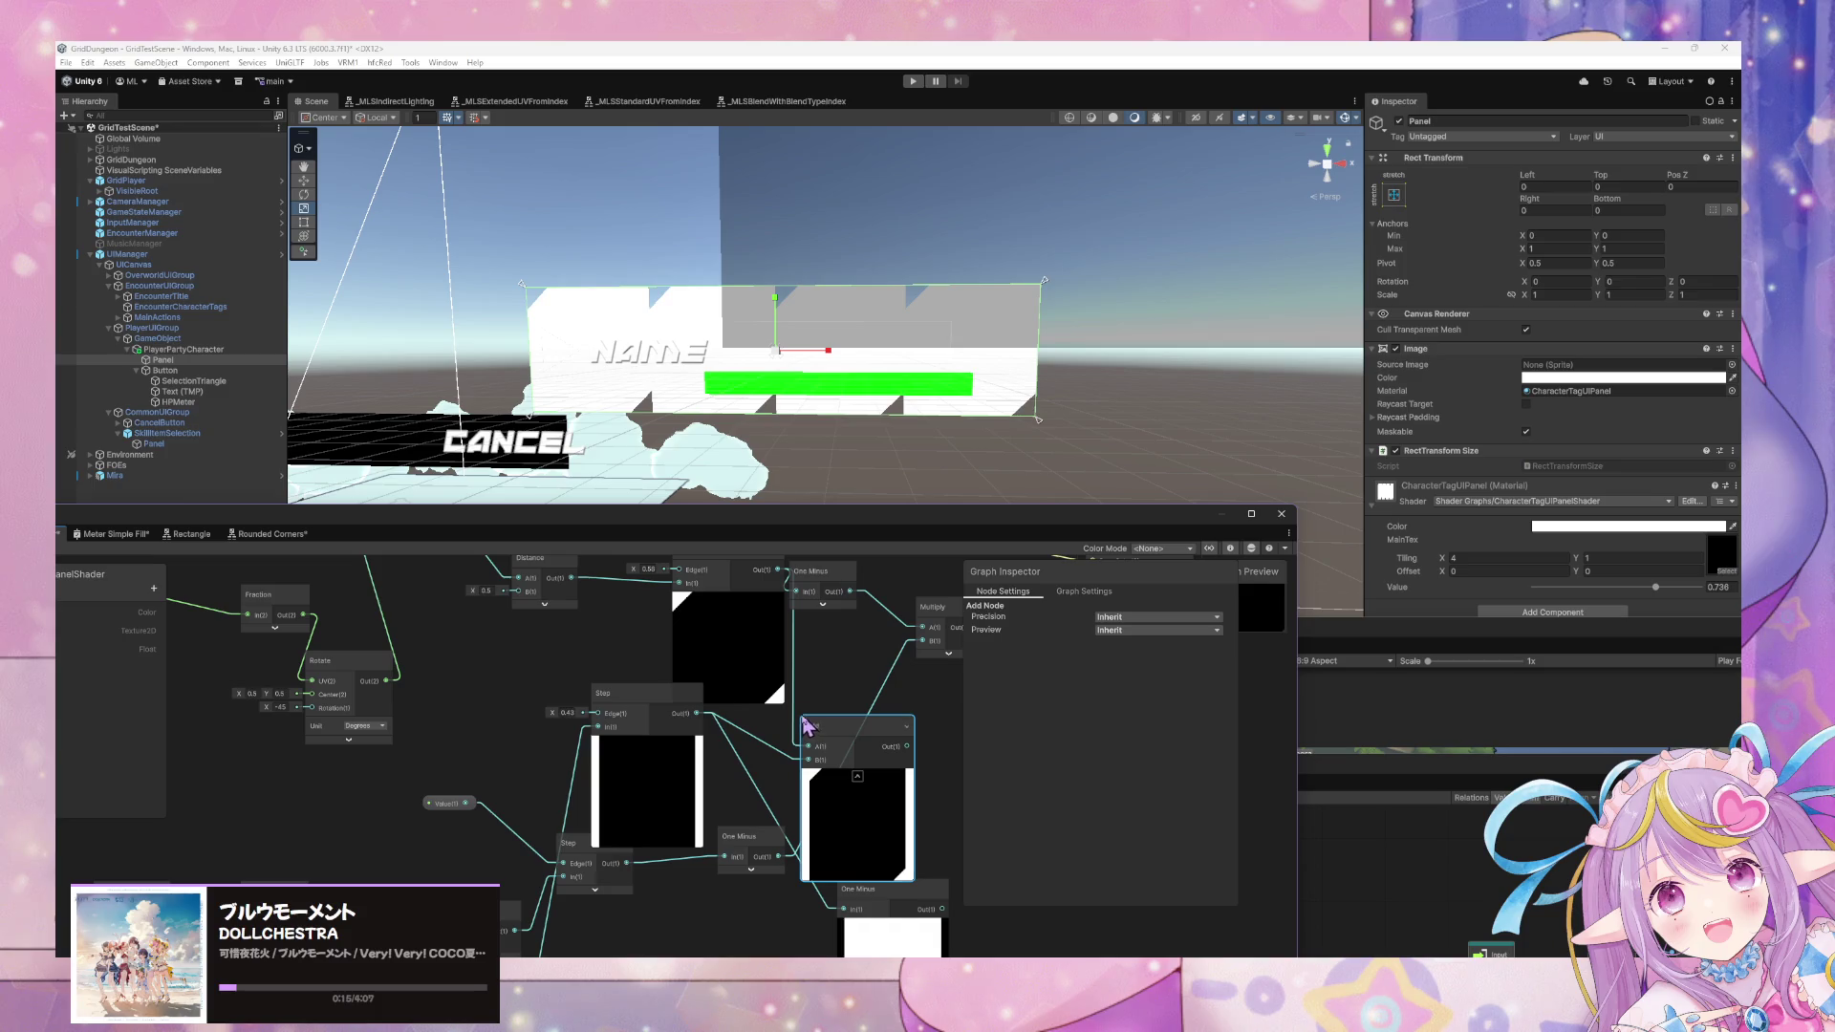
{"action": "scroll", "coordinate": [805, 726], "scroll_direction": "down", "scroll_amount": 3}
{"action": "left_click_drag", "start_coordinate": [726, 712], "coordinate": [744, 867]}
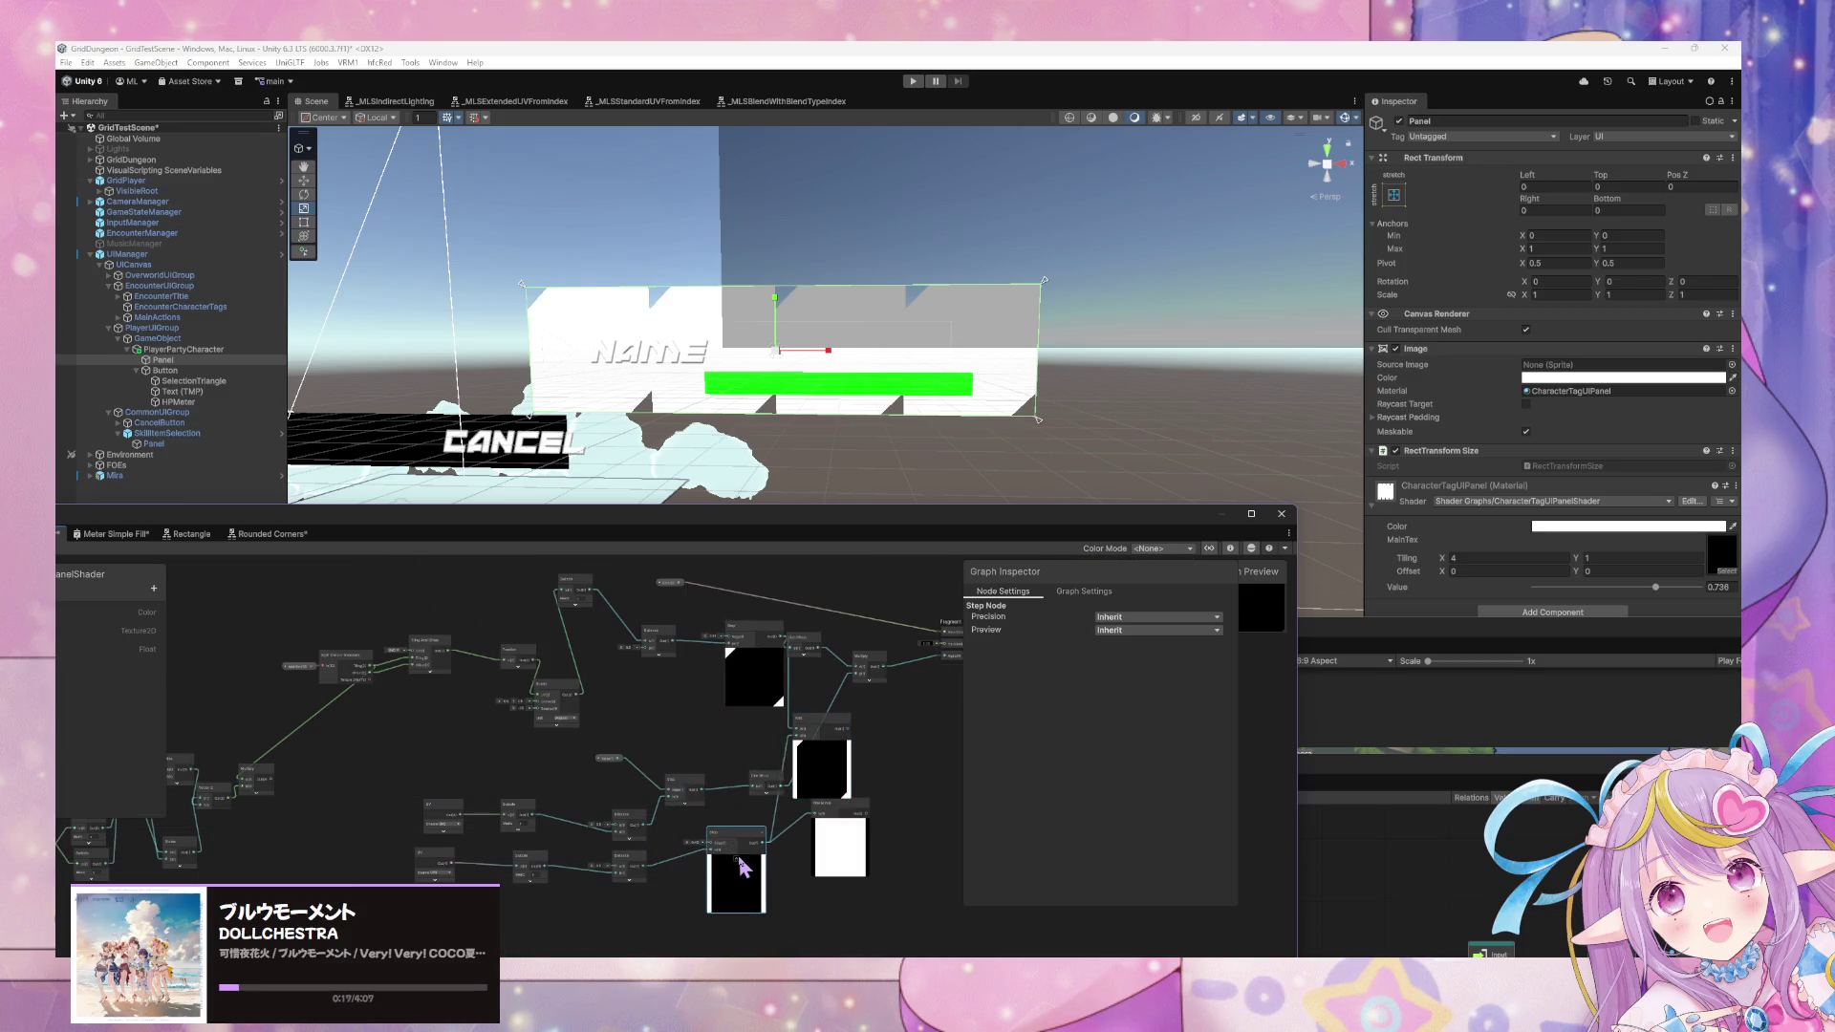
{"action": "scroll", "coordinate": [669, 822], "scroll_direction": "up", "scroll_amount": 3}
{"action": "scroll", "coordinate": [772, 726], "scroll_direction": "down", "scroll_amount": 2}
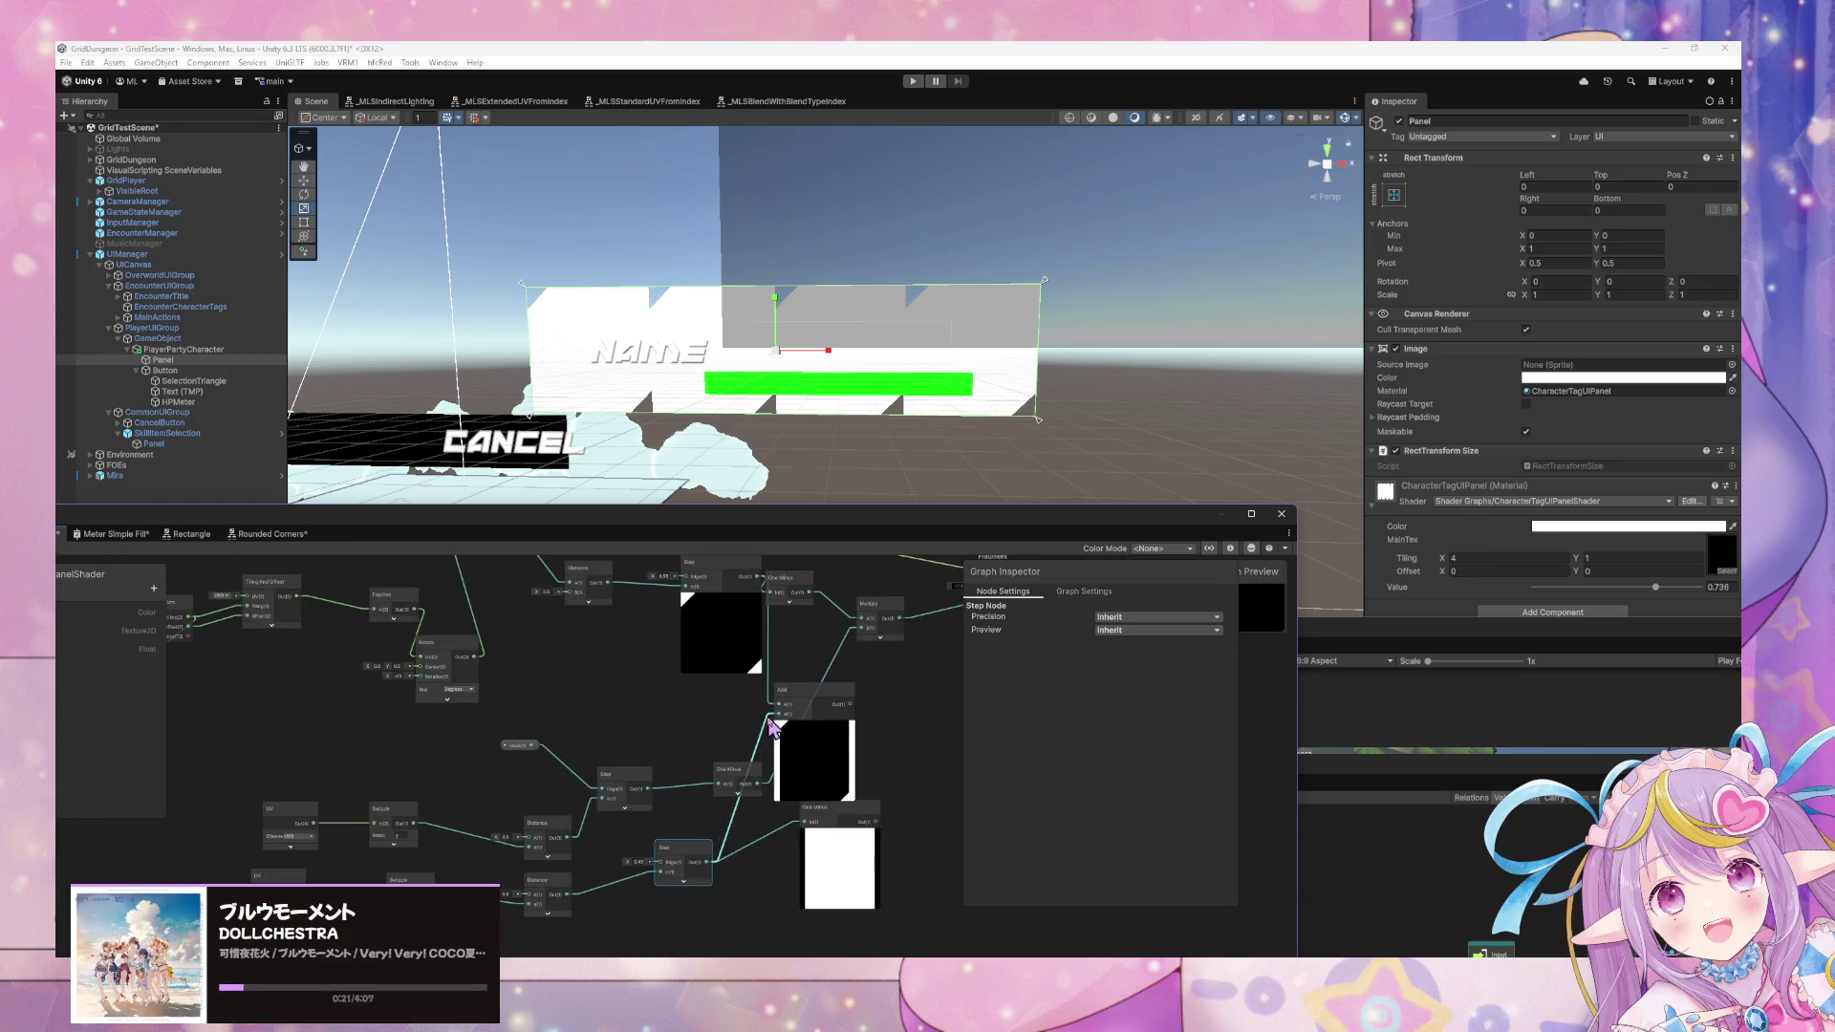
{"action": "left_click_drag", "start_coordinate": [835, 708], "coordinate": [817, 705]}
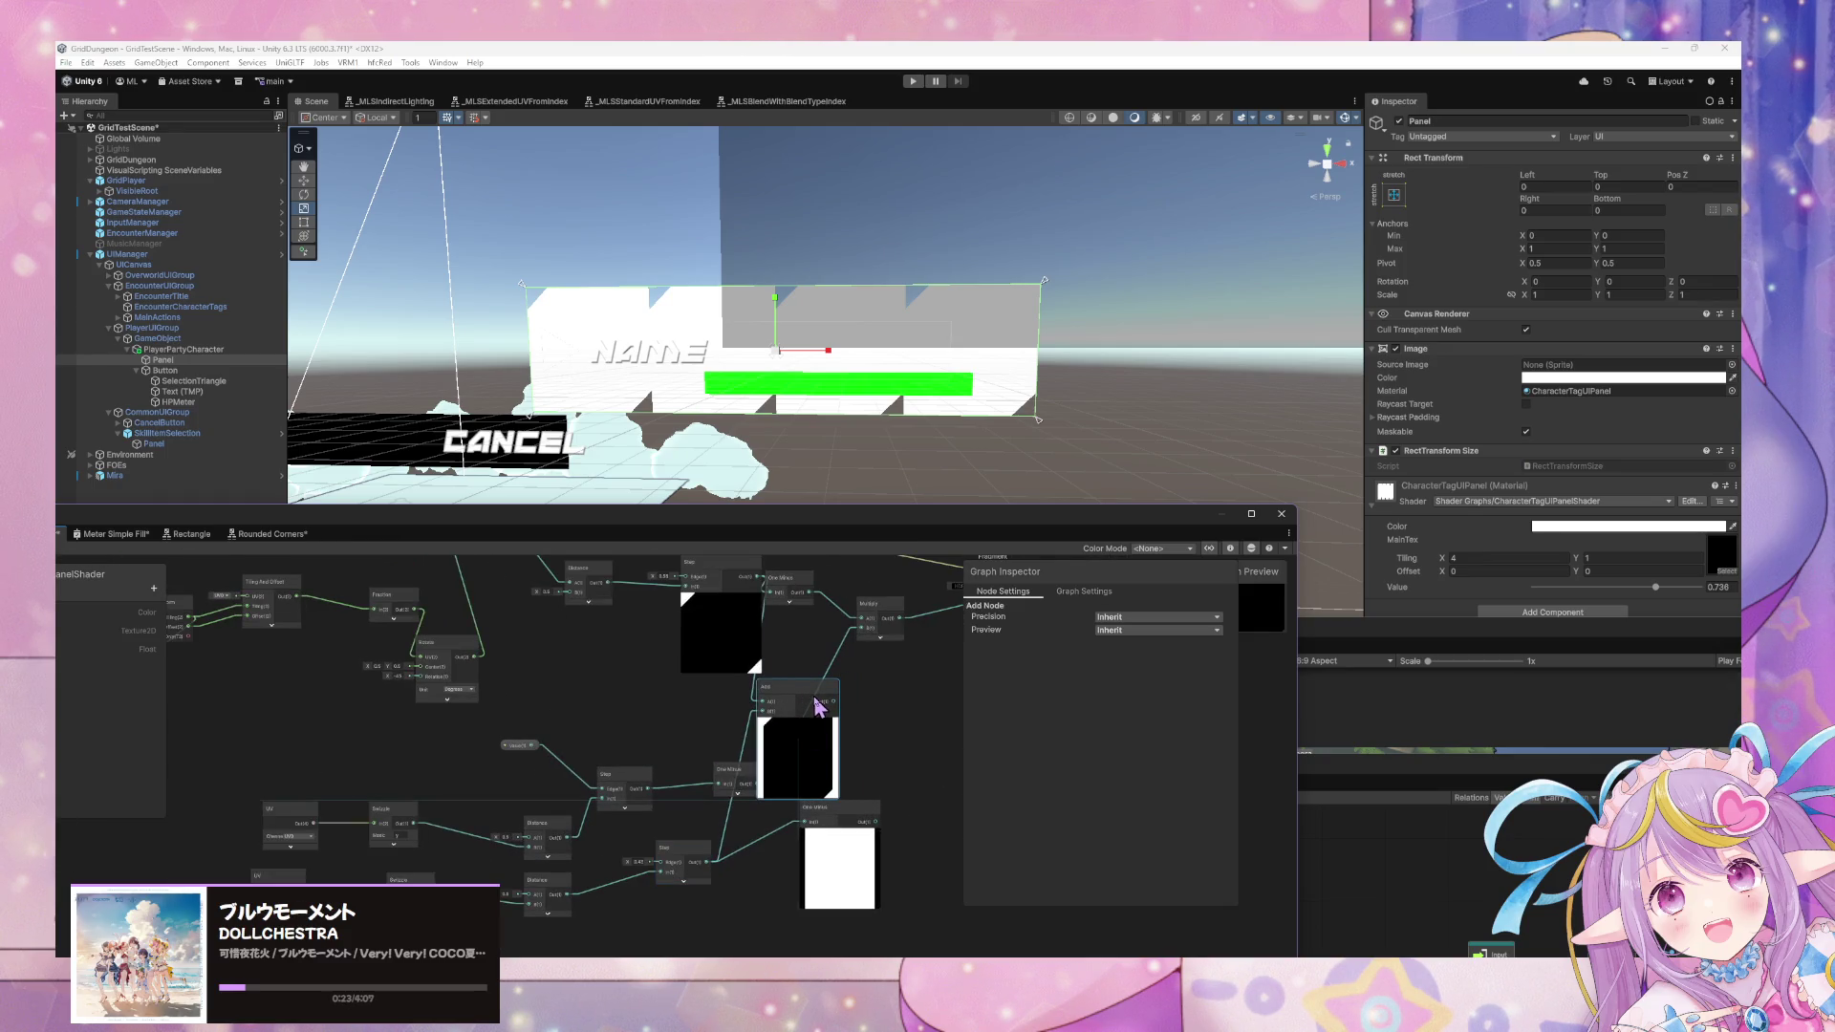
{"action": "left_click_drag", "start_coordinate": [816, 705], "coordinate": [883, 715]}
Clamp the Add output with a Saturate node feeding One Minus, then save the graph.
{"action": "left_click", "coordinate": [828, 740]}
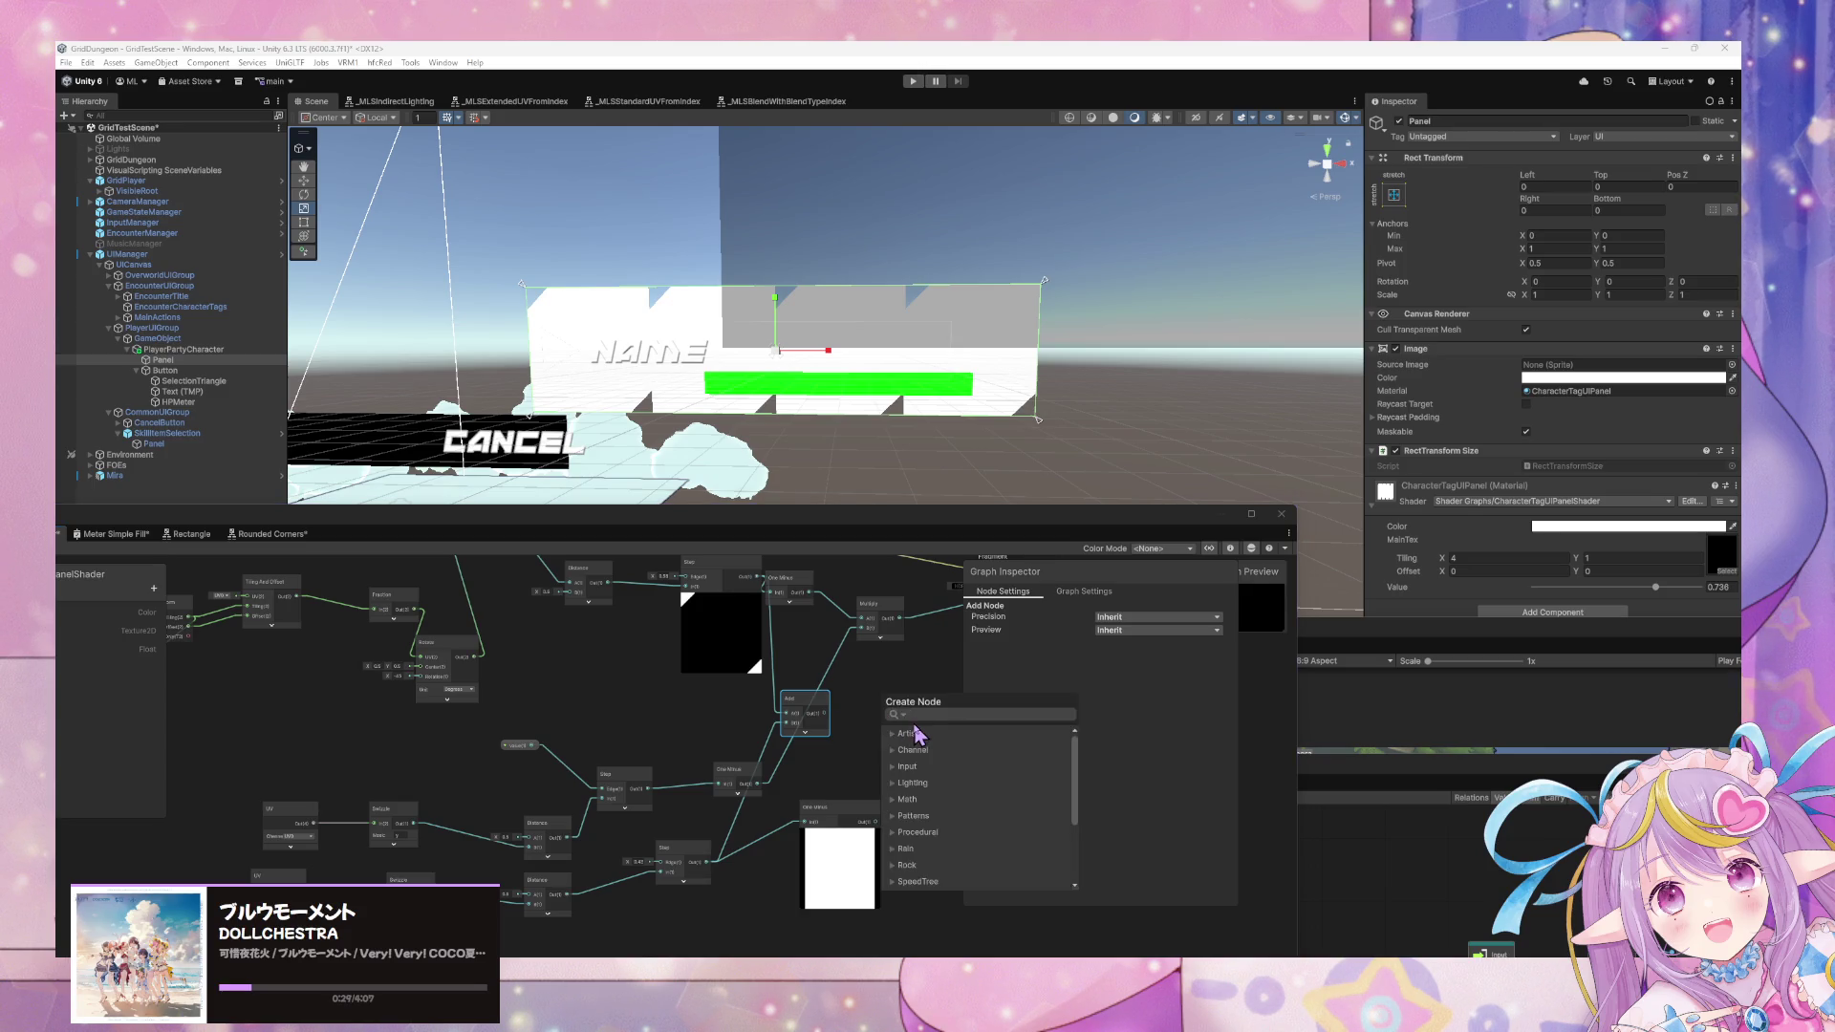
{"action": "type", "text": "sat"}
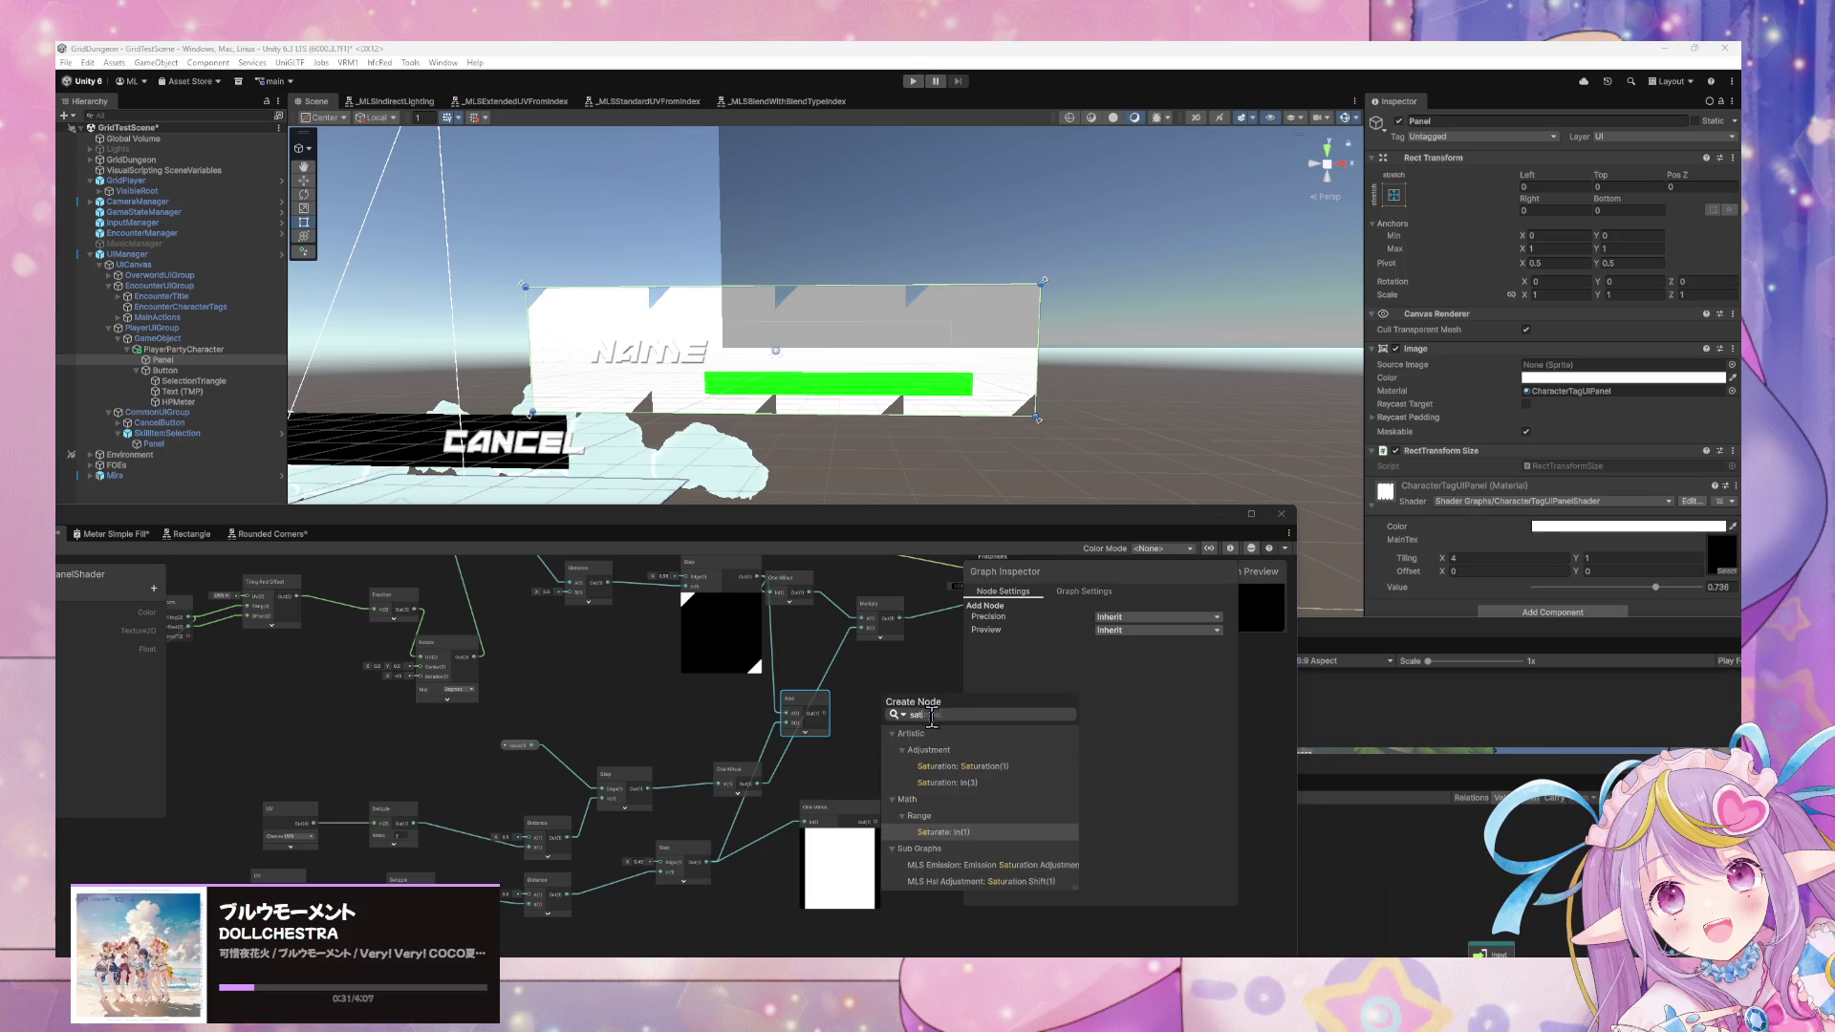
{"action": "left_click", "coordinate": [960, 832]}
{"action": "mouse_move", "coordinate": [921, 728]}
{"action": "left_mouse_down"}
{"action": "mouse_move", "coordinate": [802, 602]}
{"action": "mouse_move", "coordinate": [798, 630]}
{"action": "mouse_move", "coordinate": [819, 642]}
{"action": "mouse_move", "coordinate": [888, 647]}
{"action": "mouse_move", "coordinate": [831, 636]}
{"action": "mouse_move", "coordinate": [875, 687]}
{"action": "left_mouse_up"}
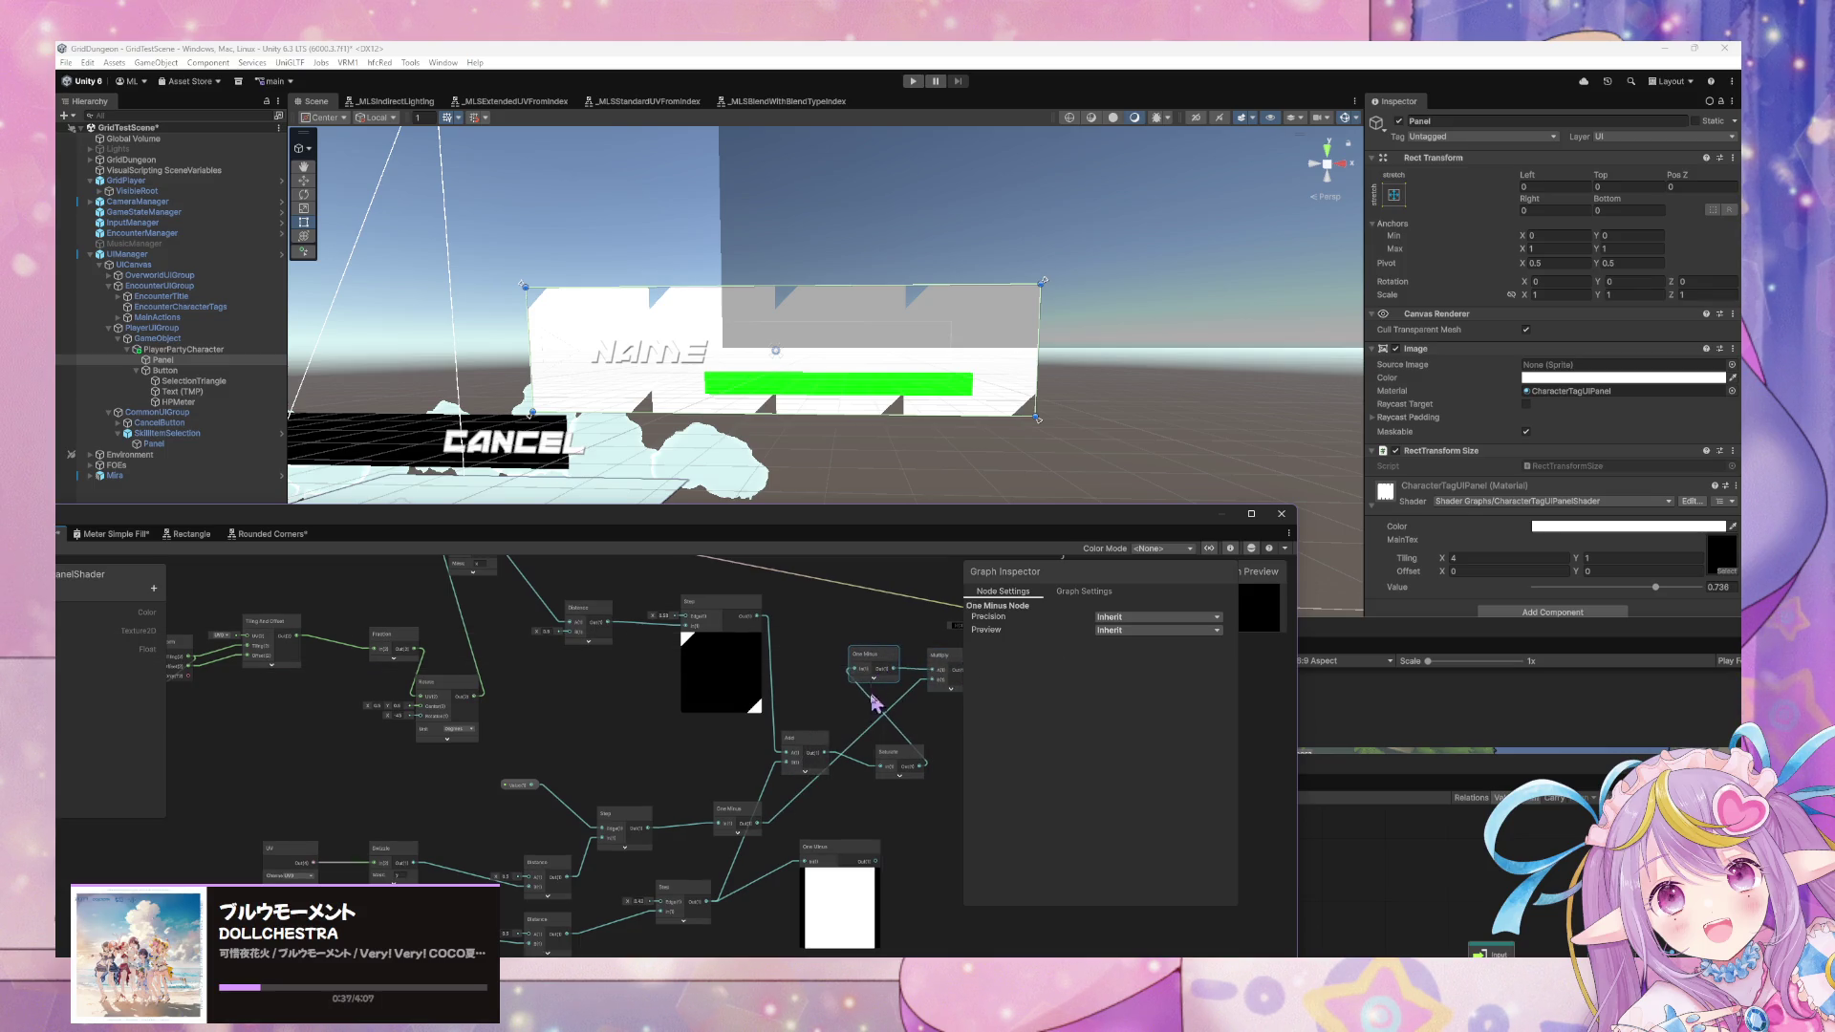
{"action": "left_click", "coordinate": [849, 843]}
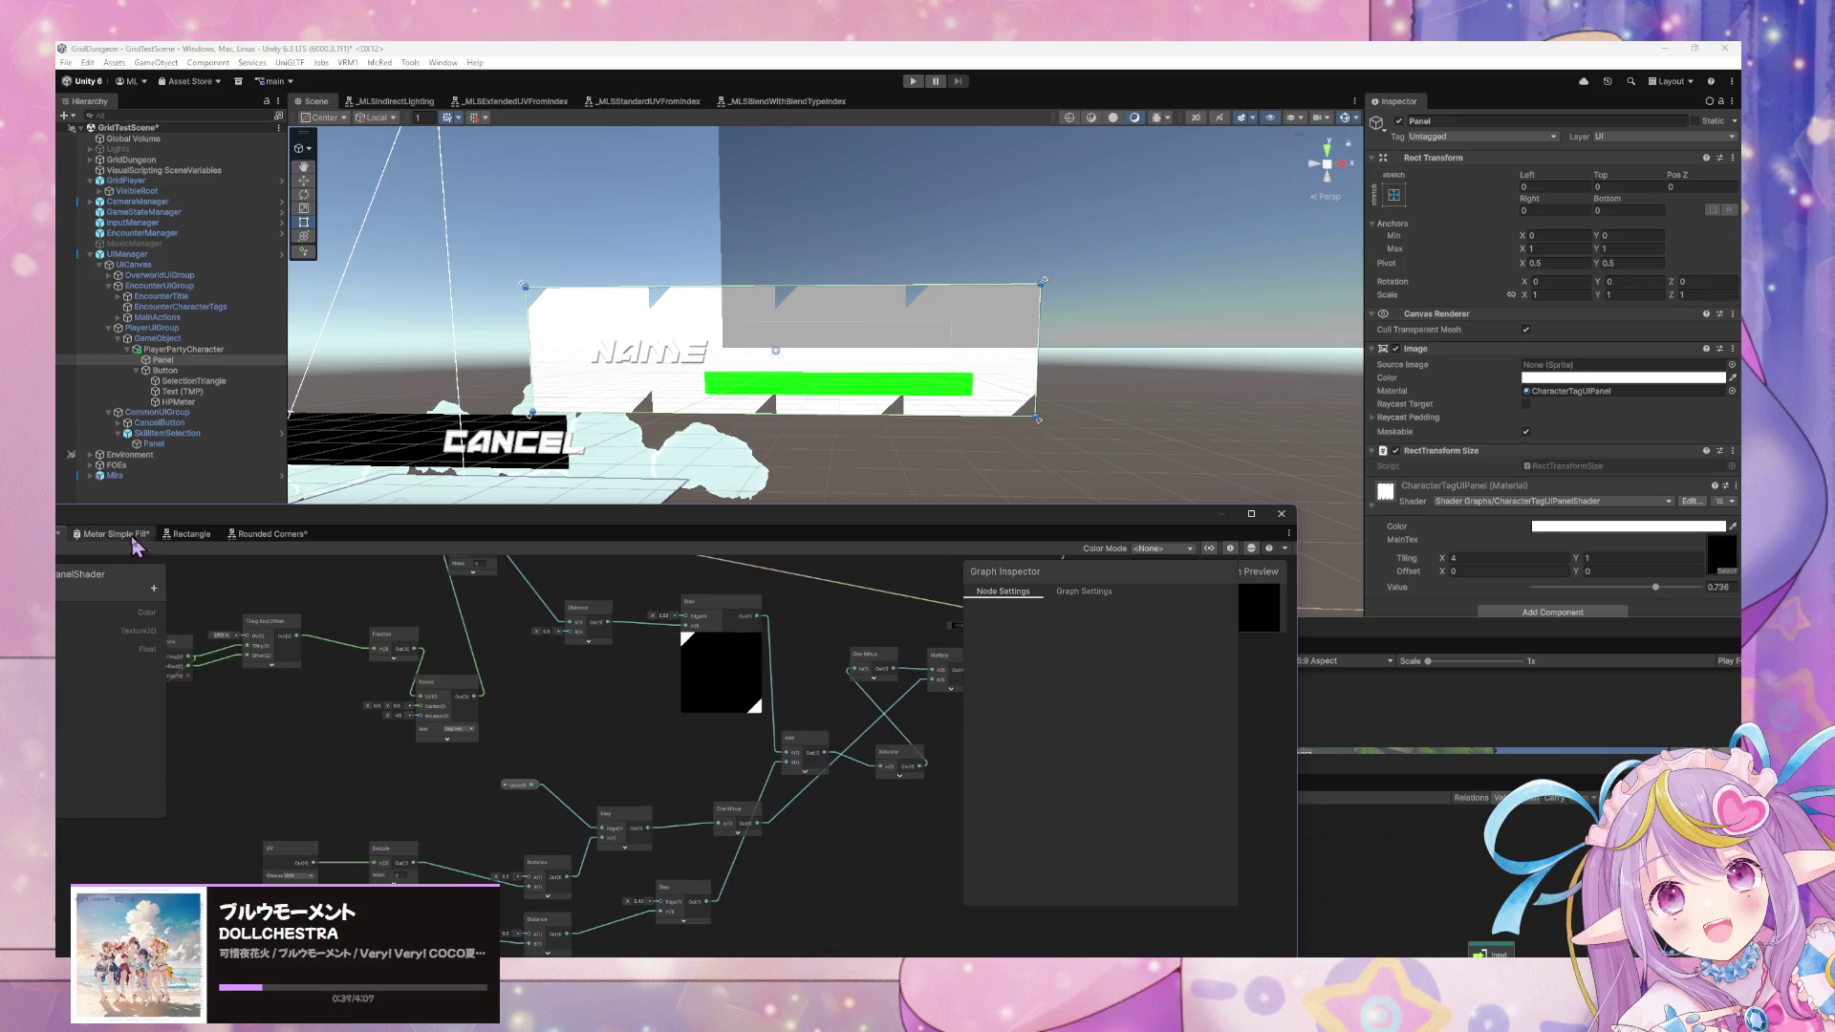
{"action": "left_click_drag", "start_coordinate": [185, 521], "coordinate": [407, 532]}
{"action": "left_click", "coordinate": [167, 558]}
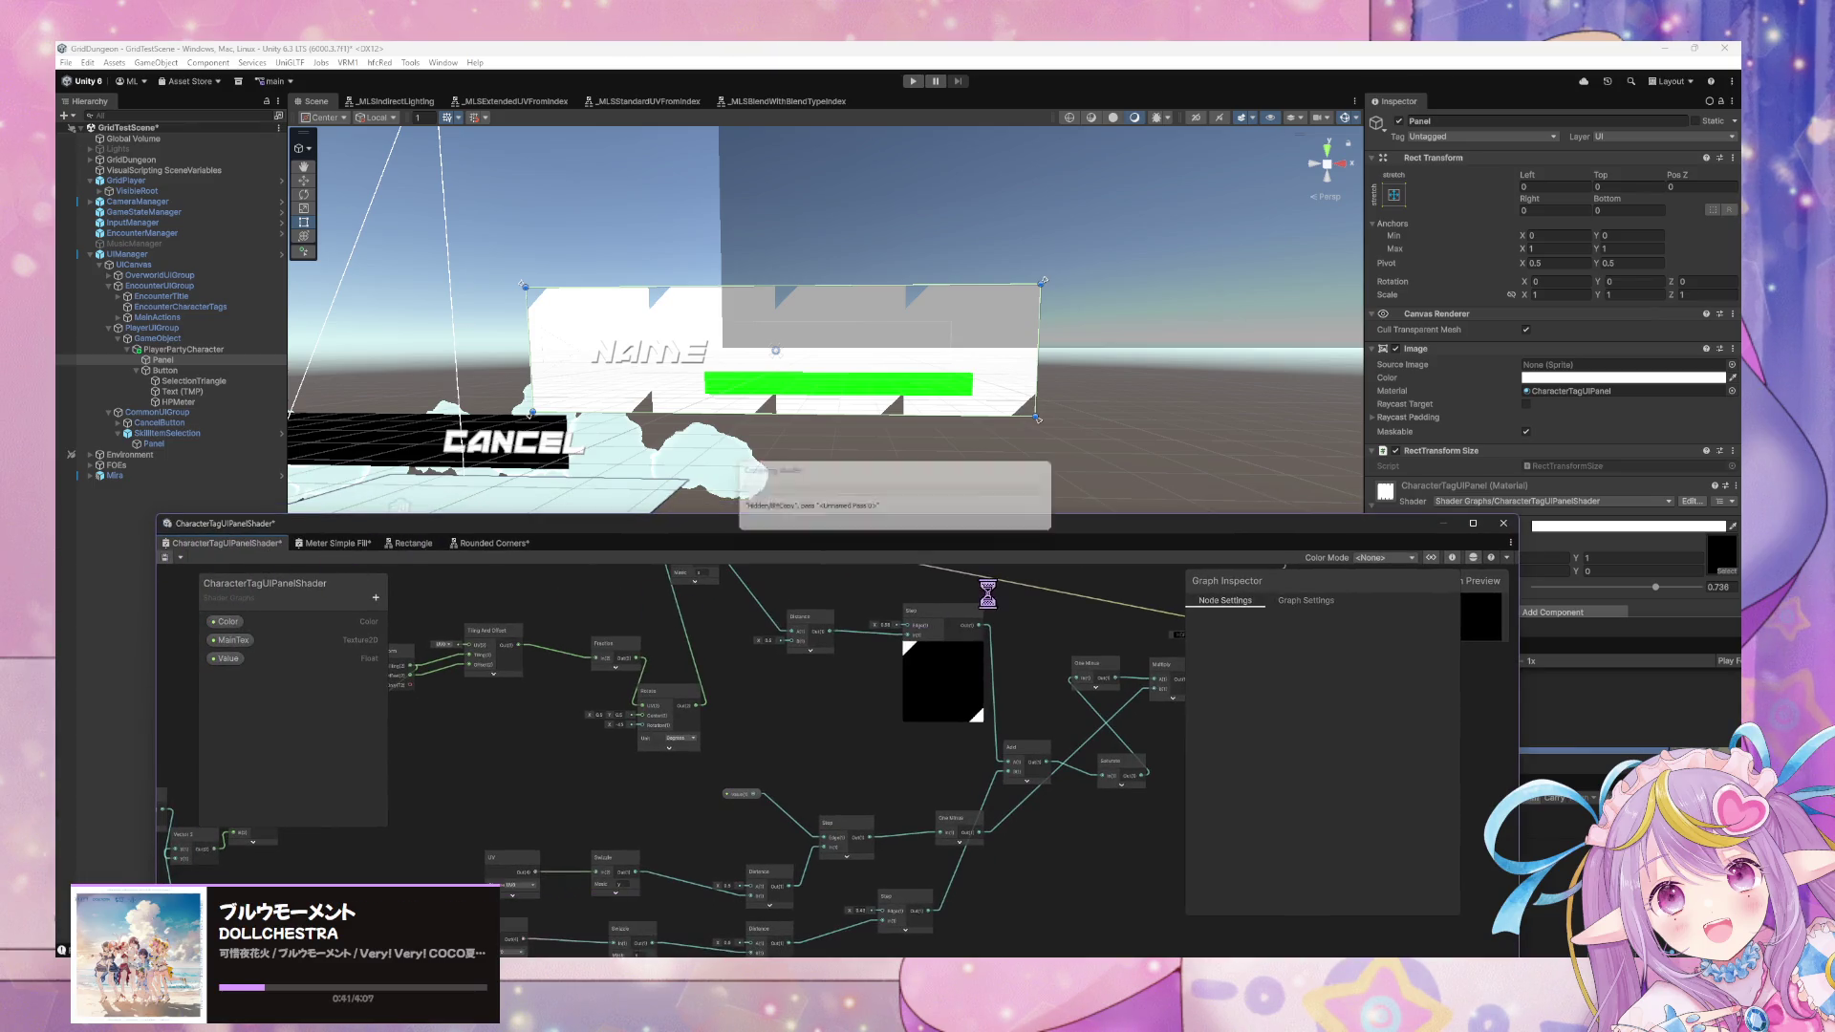
Enter 2 in the panel material's Tiling X field and return the graph window over the scene.
{"action": "left_click_drag", "start_coordinate": [1377, 541], "coordinate": [1223, 596]}
{"action": "left_click", "coordinate": [1473, 557]}
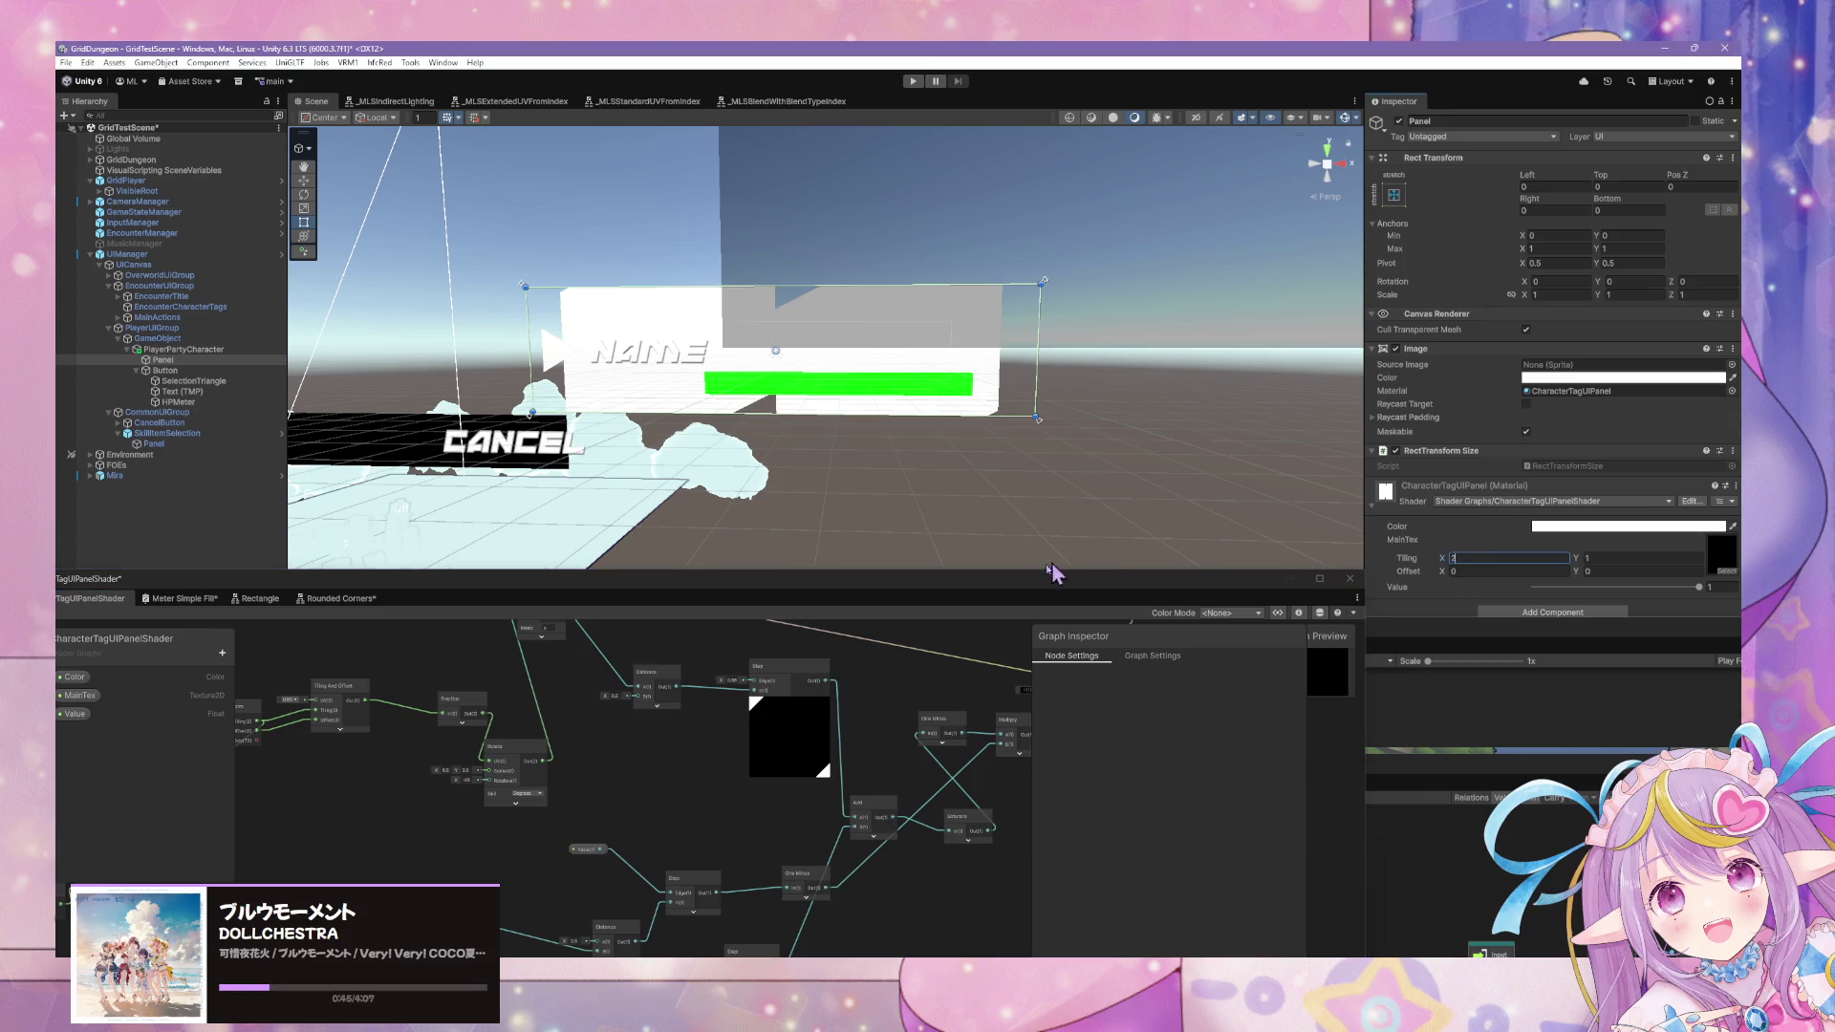
{"action": "type", "text": ".21"}
{"action": "key", "text": "BackSpace"}
{"action": "key", "text": "BackSpace"}
{"action": "type", "text": "00"}
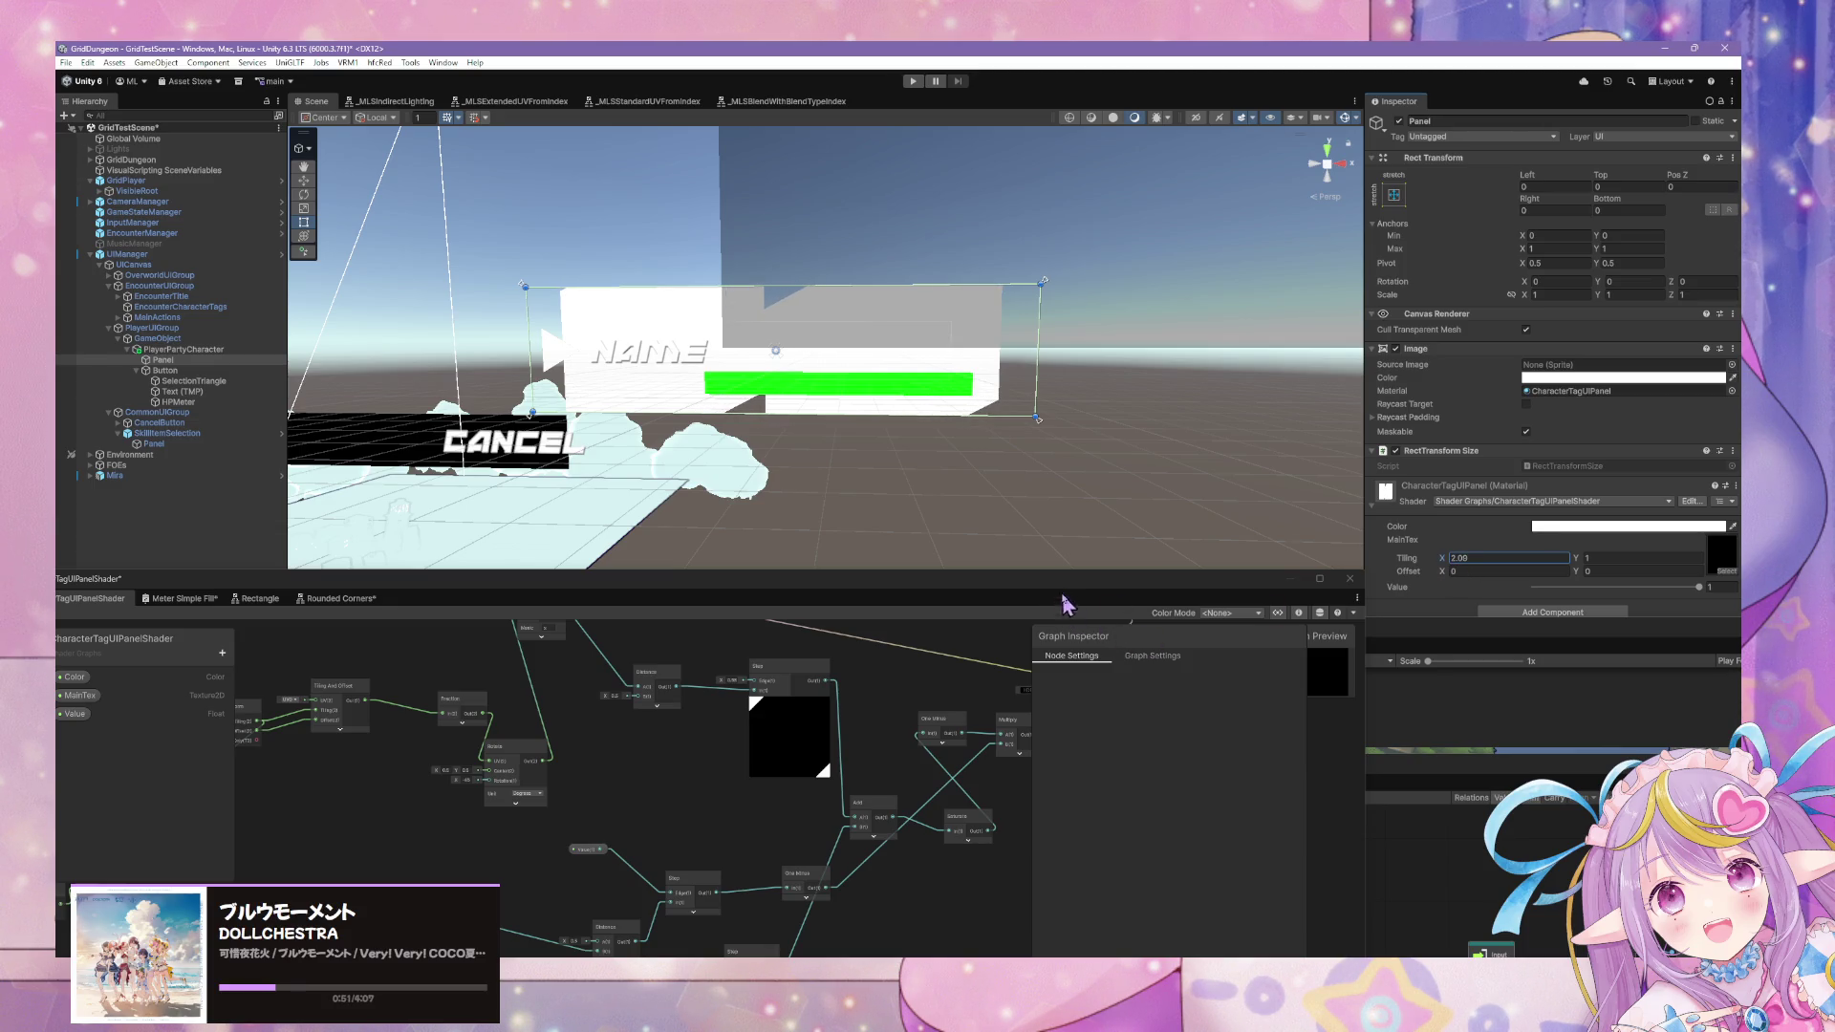
{"action": "left_click_drag", "start_coordinate": [1067, 578], "coordinate": [1262, 410]}
{"action": "left_click", "coordinate": [953, 798]}
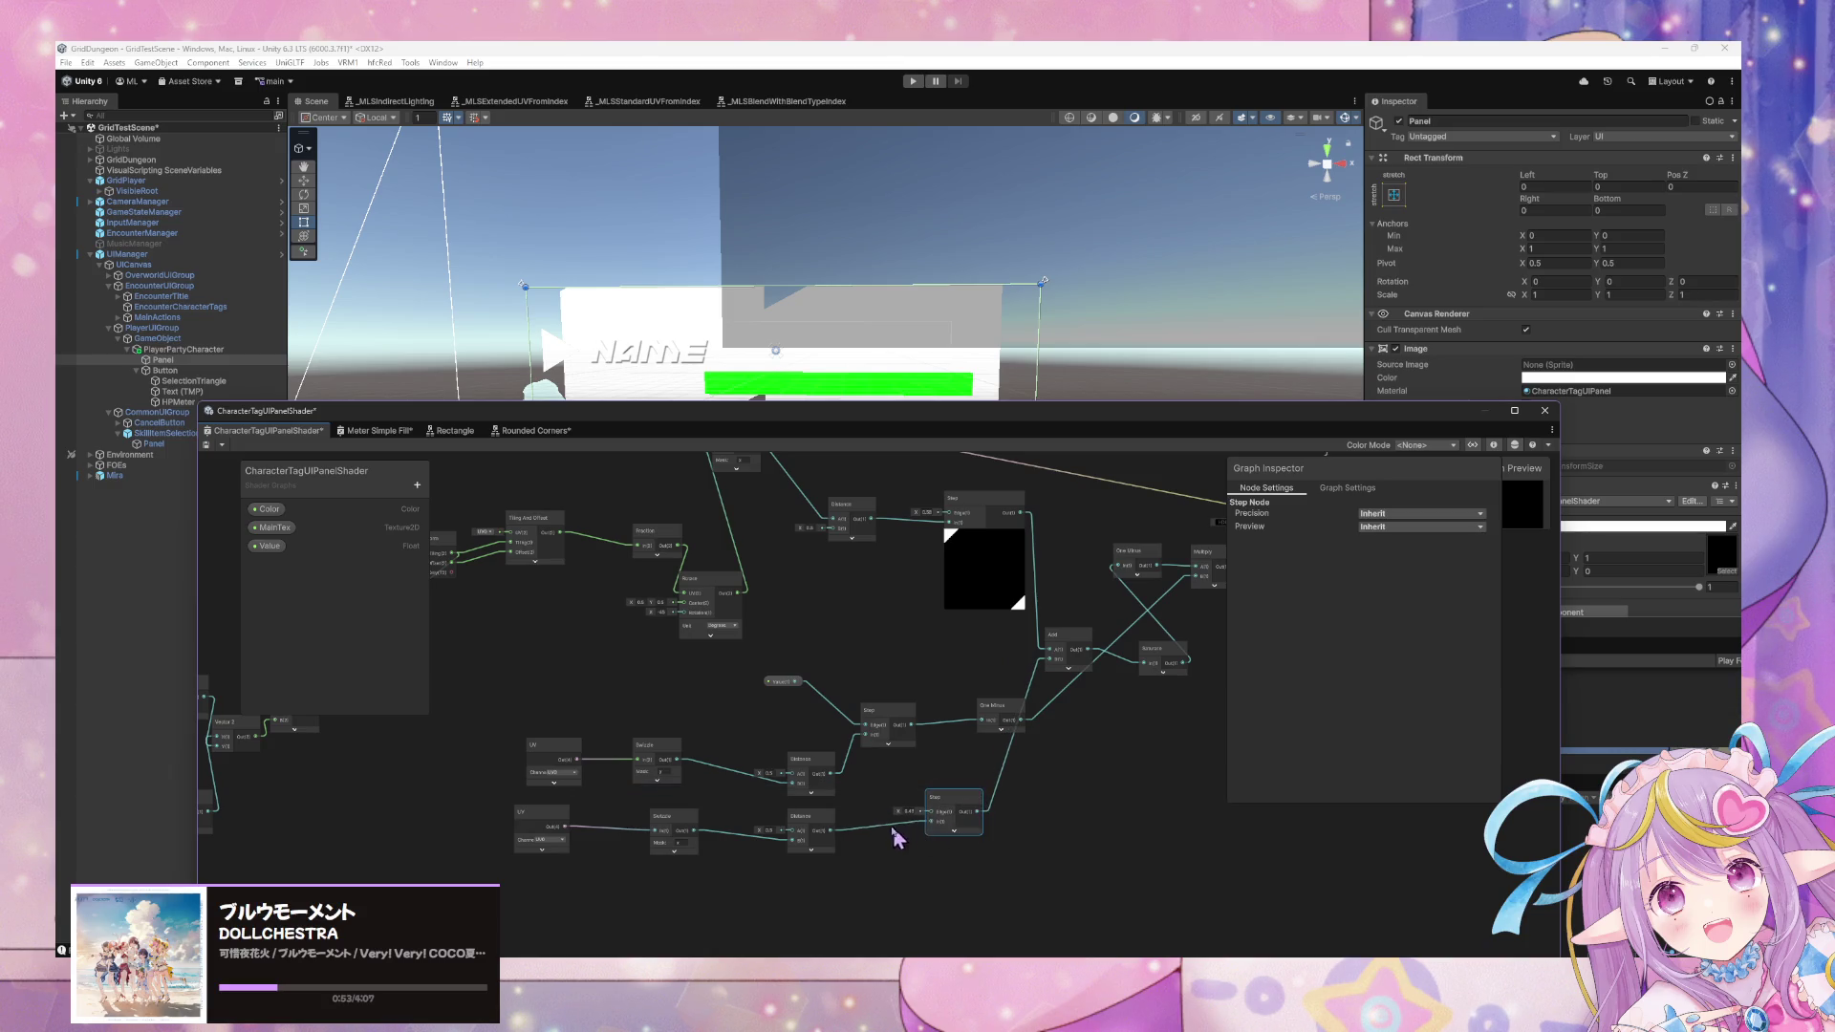
{"action": "scroll", "coordinate": [931, 769], "scroll_direction": "up", "scroll_amount": 3}
Duplicate the Value property as Value (1), wire it into the lower Step's Edge, and save.
{"action": "left_click", "coordinate": [715, 632]}
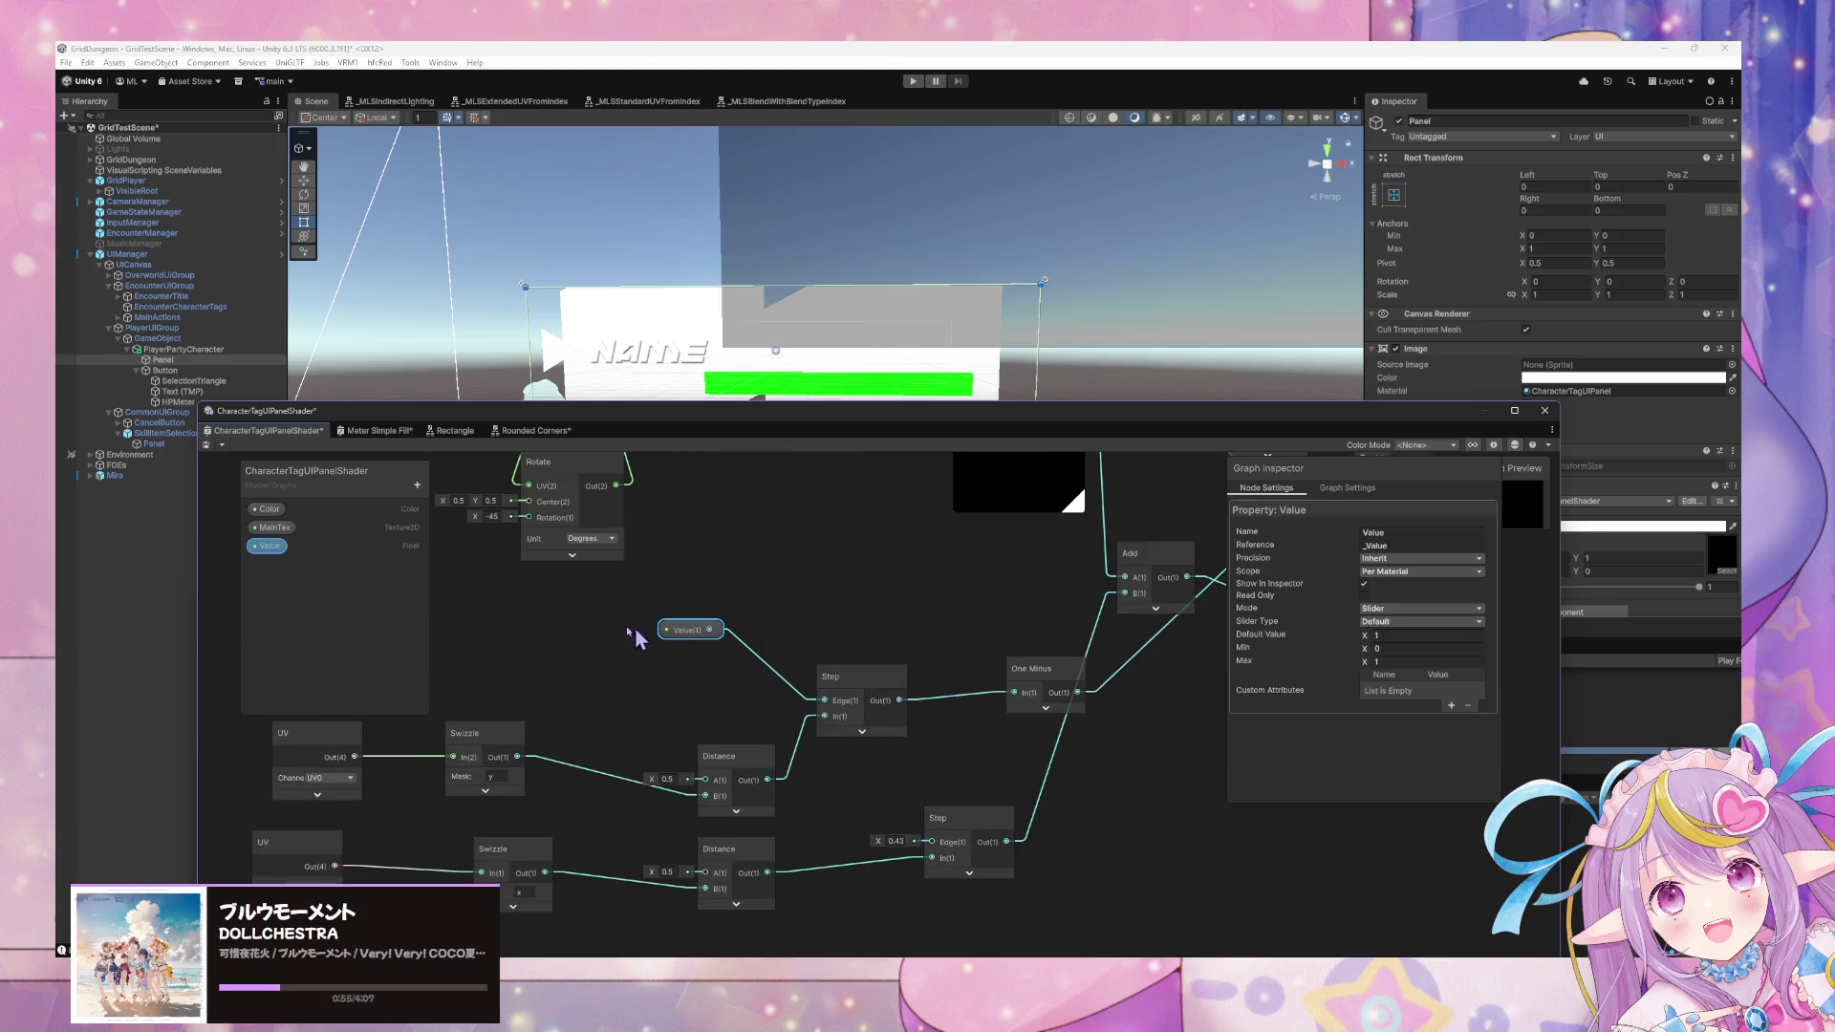
{"action": "right_click", "coordinate": [271, 547]}
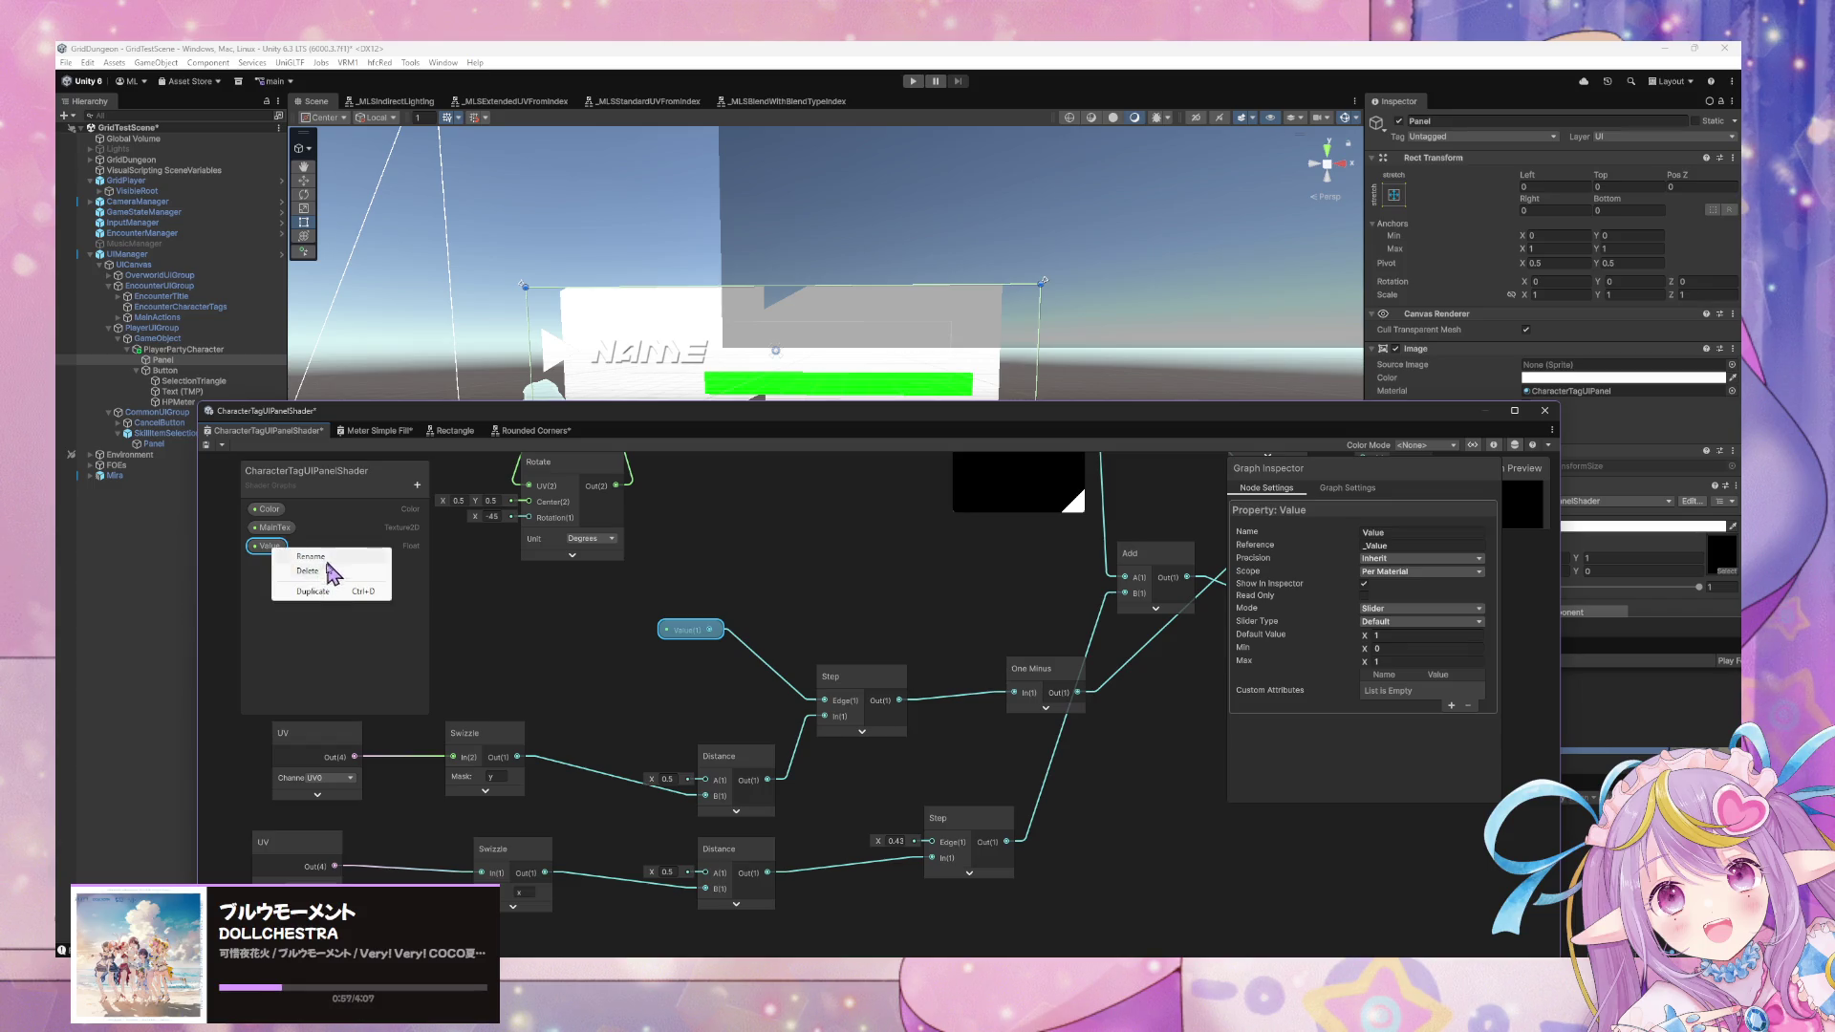
{"action": "left_click", "coordinate": [313, 592]}
{"action": "left_click_drag", "start_coordinate": [277, 564], "coordinate": [932, 841]}
{"action": "mouse_move", "coordinate": [1005, 718]}
{"action": "left_mouse_down"}
{"action": "mouse_move", "coordinate": [762, 826]}
{"action": "mouse_move", "coordinate": [951, 801]}
{"action": "left_mouse_up"}
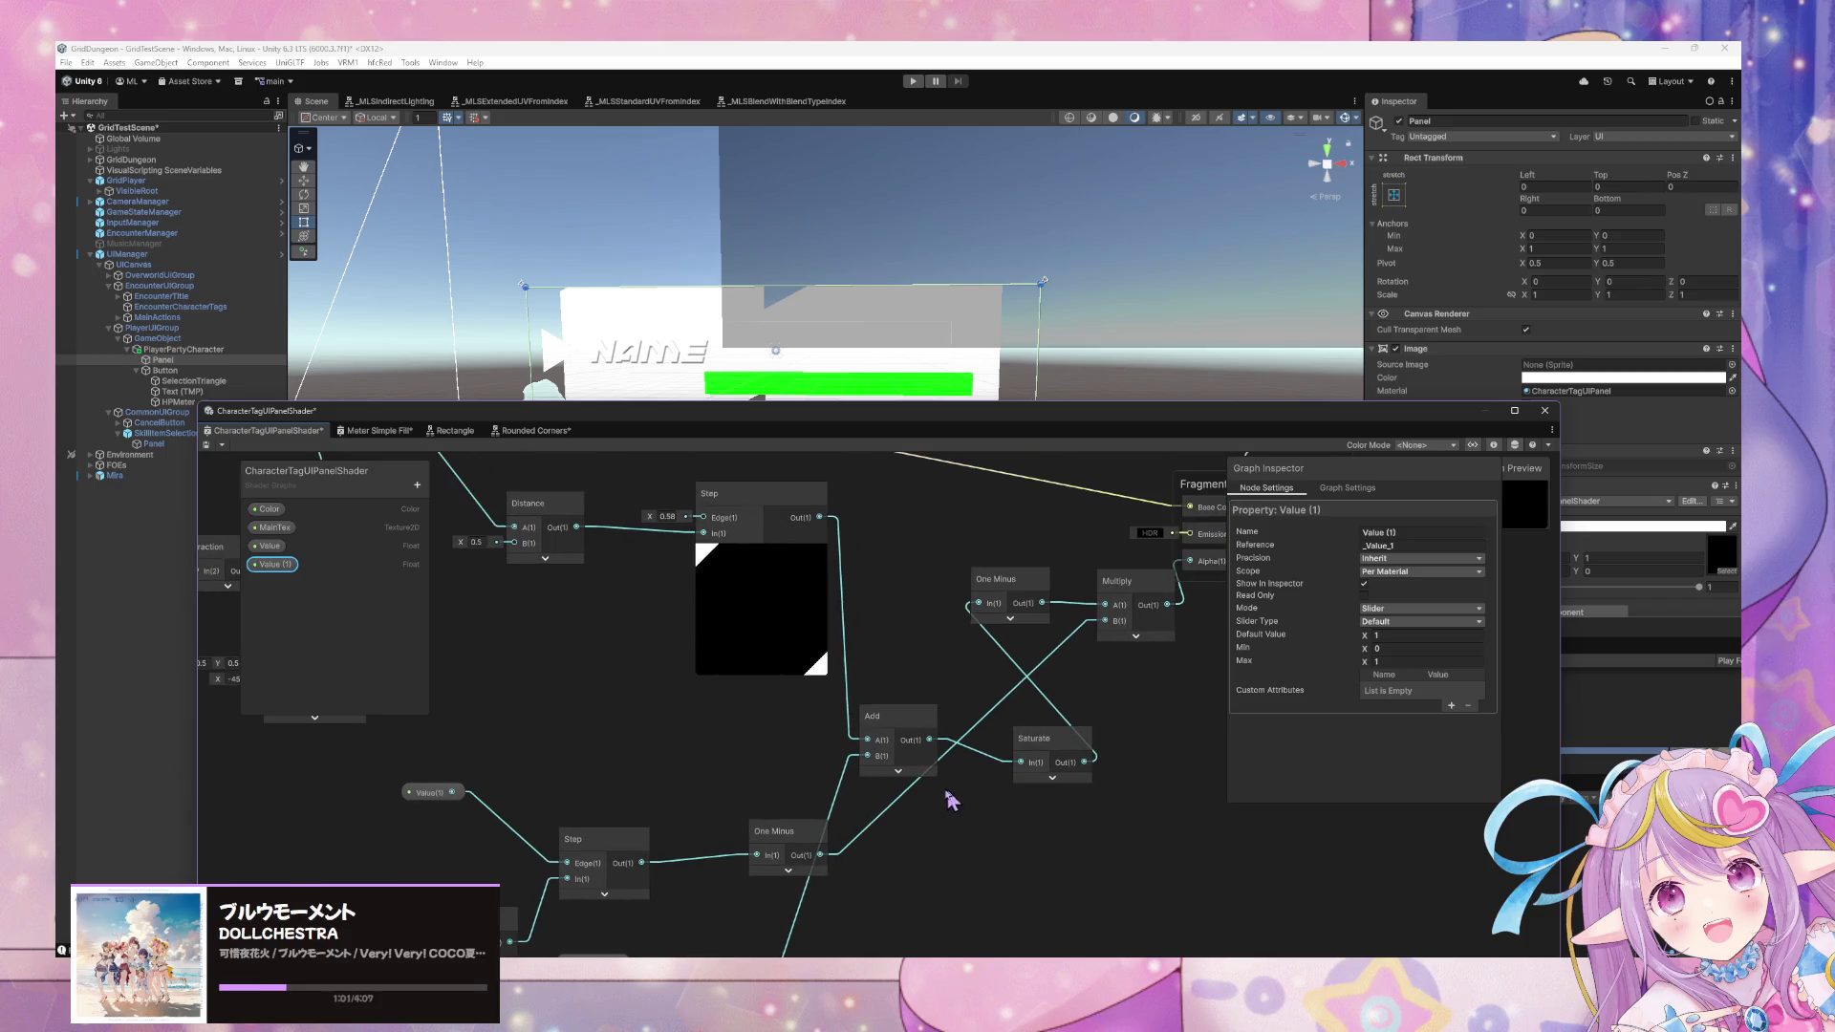
{"action": "left_click", "coordinate": [205, 444]}
Set the material's Value (1) to 0.42 and Tiling X to 4.
{"action": "left_click_drag", "start_coordinate": [939, 435], "coordinate": [691, 622]}
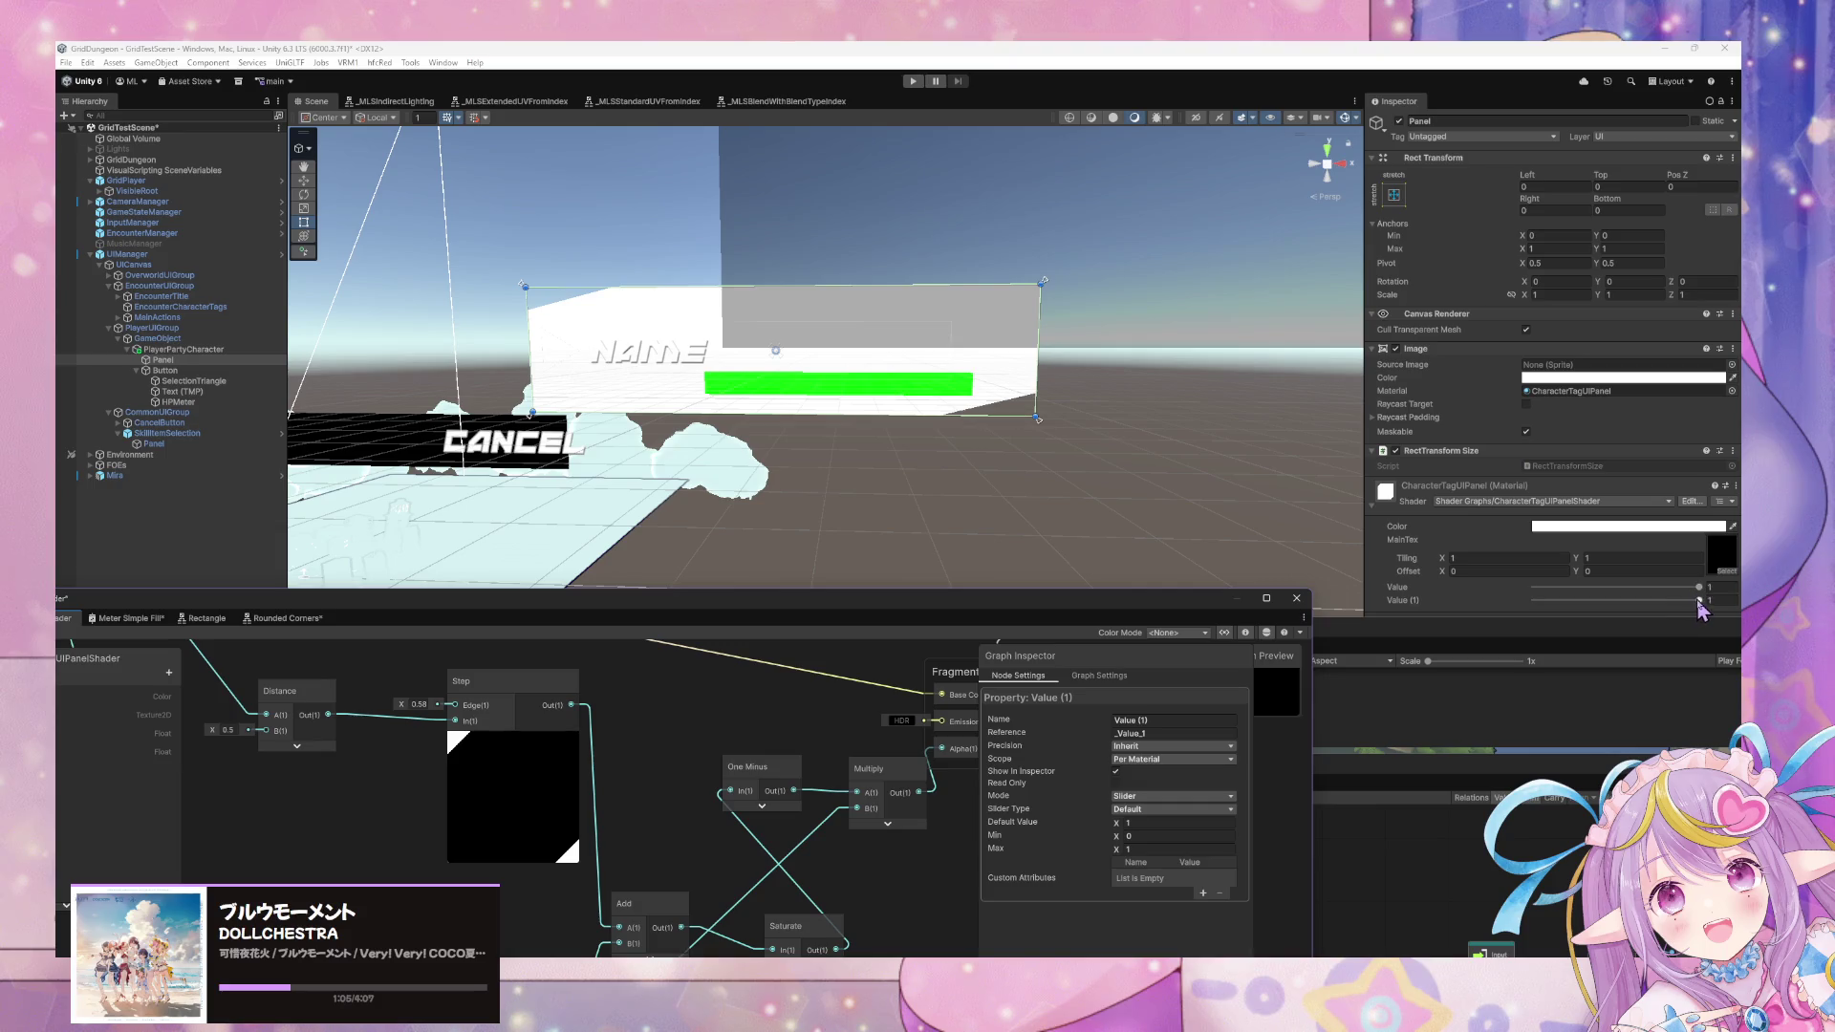
{"action": "mouse_move", "coordinate": [1698, 602]}
{"action": "left_mouse_down"}
{"action": "mouse_move", "coordinate": [1529, 602]}
{"action": "mouse_move", "coordinate": [1698, 602]}
{"action": "mouse_move", "coordinate": [1545, 604]}
{"action": "mouse_move", "coordinate": [1603, 604]}
{"action": "left_mouse_up"}
{"action": "left_click", "coordinate": [1505, 559]}
{"action": "type", "text": "4"}
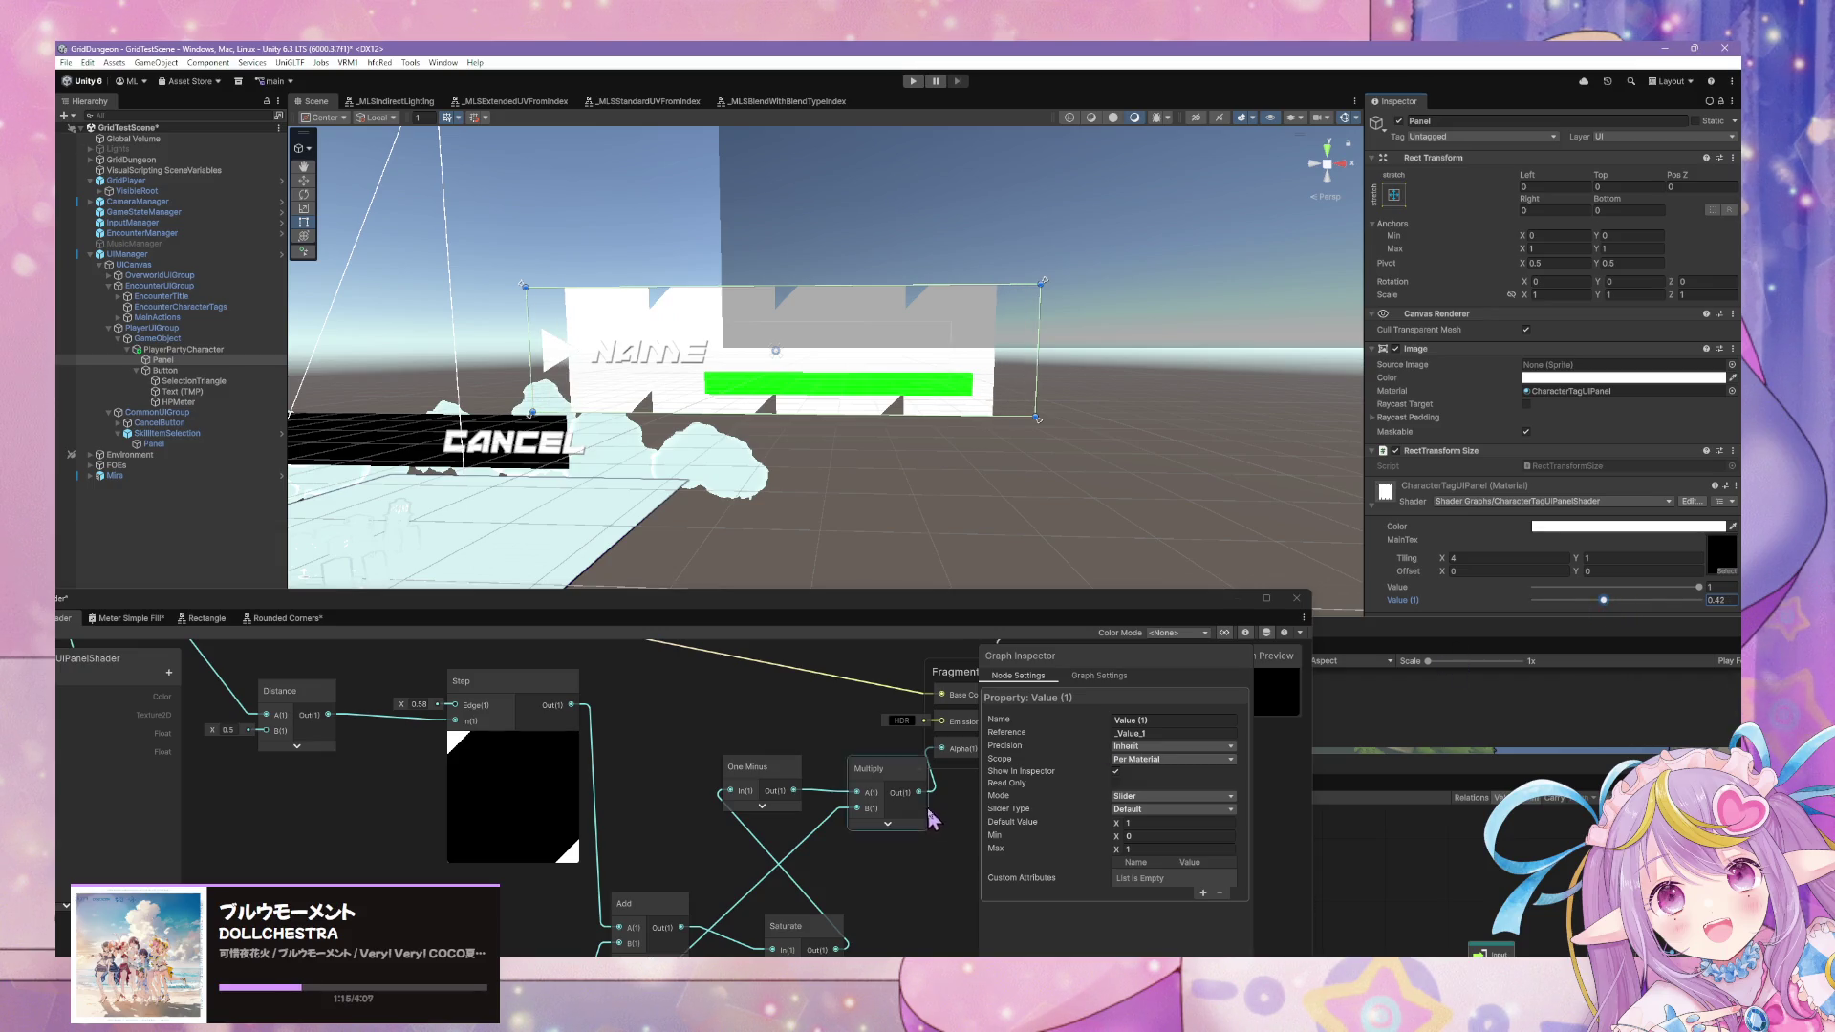
{"action": "left_click_drag", "start_coordinate": [931, 815], "coordinate": [884, 814]}
{"action": "left_click", "coordinate": [783, 845]}
{"action": "left_click_drag", "start_coordinate": [707, 726], "coordinate": [877, 782]}
{"action": "scroll", "coordinate": [853, 736], "scroll_direction": "down", "scroll_amount": 3}
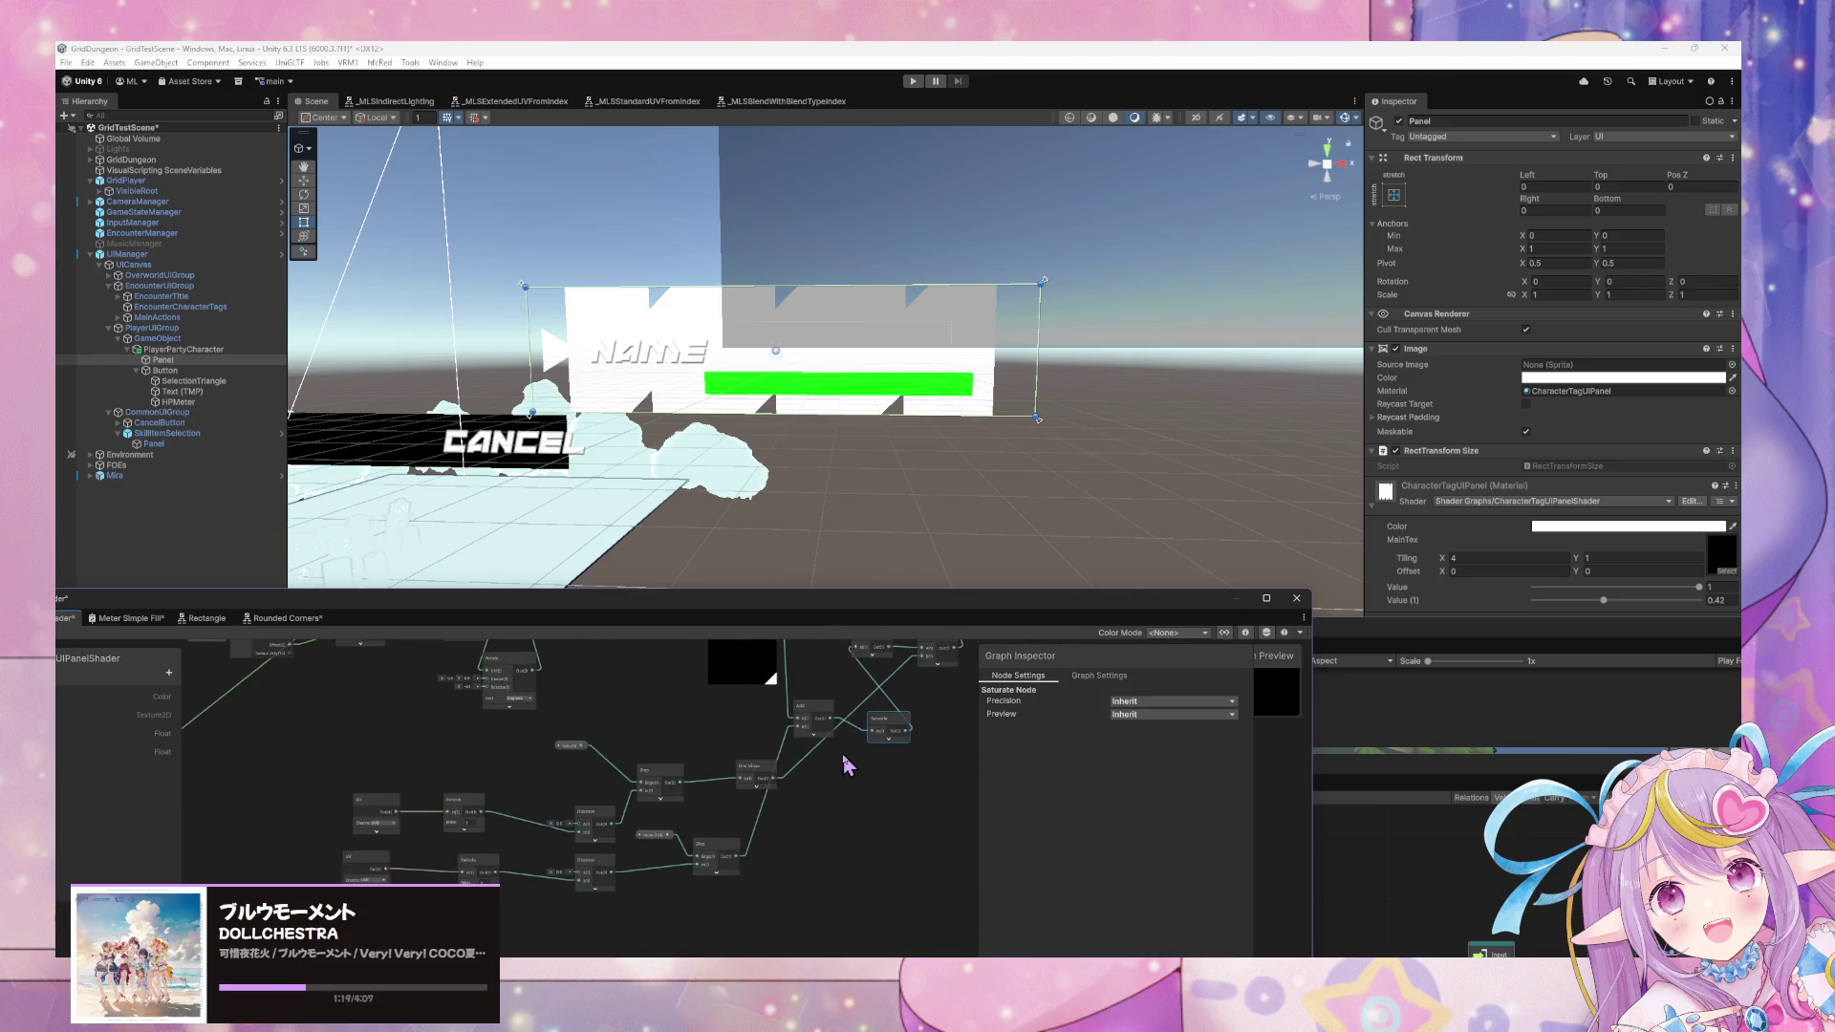
Delete the old Add node and the lower Step node, disconnecting Saturate from One Minus.
{"action": "left_click_drag", "start_coordinate": [654, 903], "coordinate": [802, 898]}
{"action": "mouse_move", "coordinate": [869, 790]}
{"action": "left_mouse_down"}
{"action": "mouse_move", "coordinate": [770, 917]}
{"action": "mouse_move", "coordinate": [777, 990]}
{"action": "left_mouse_up"}
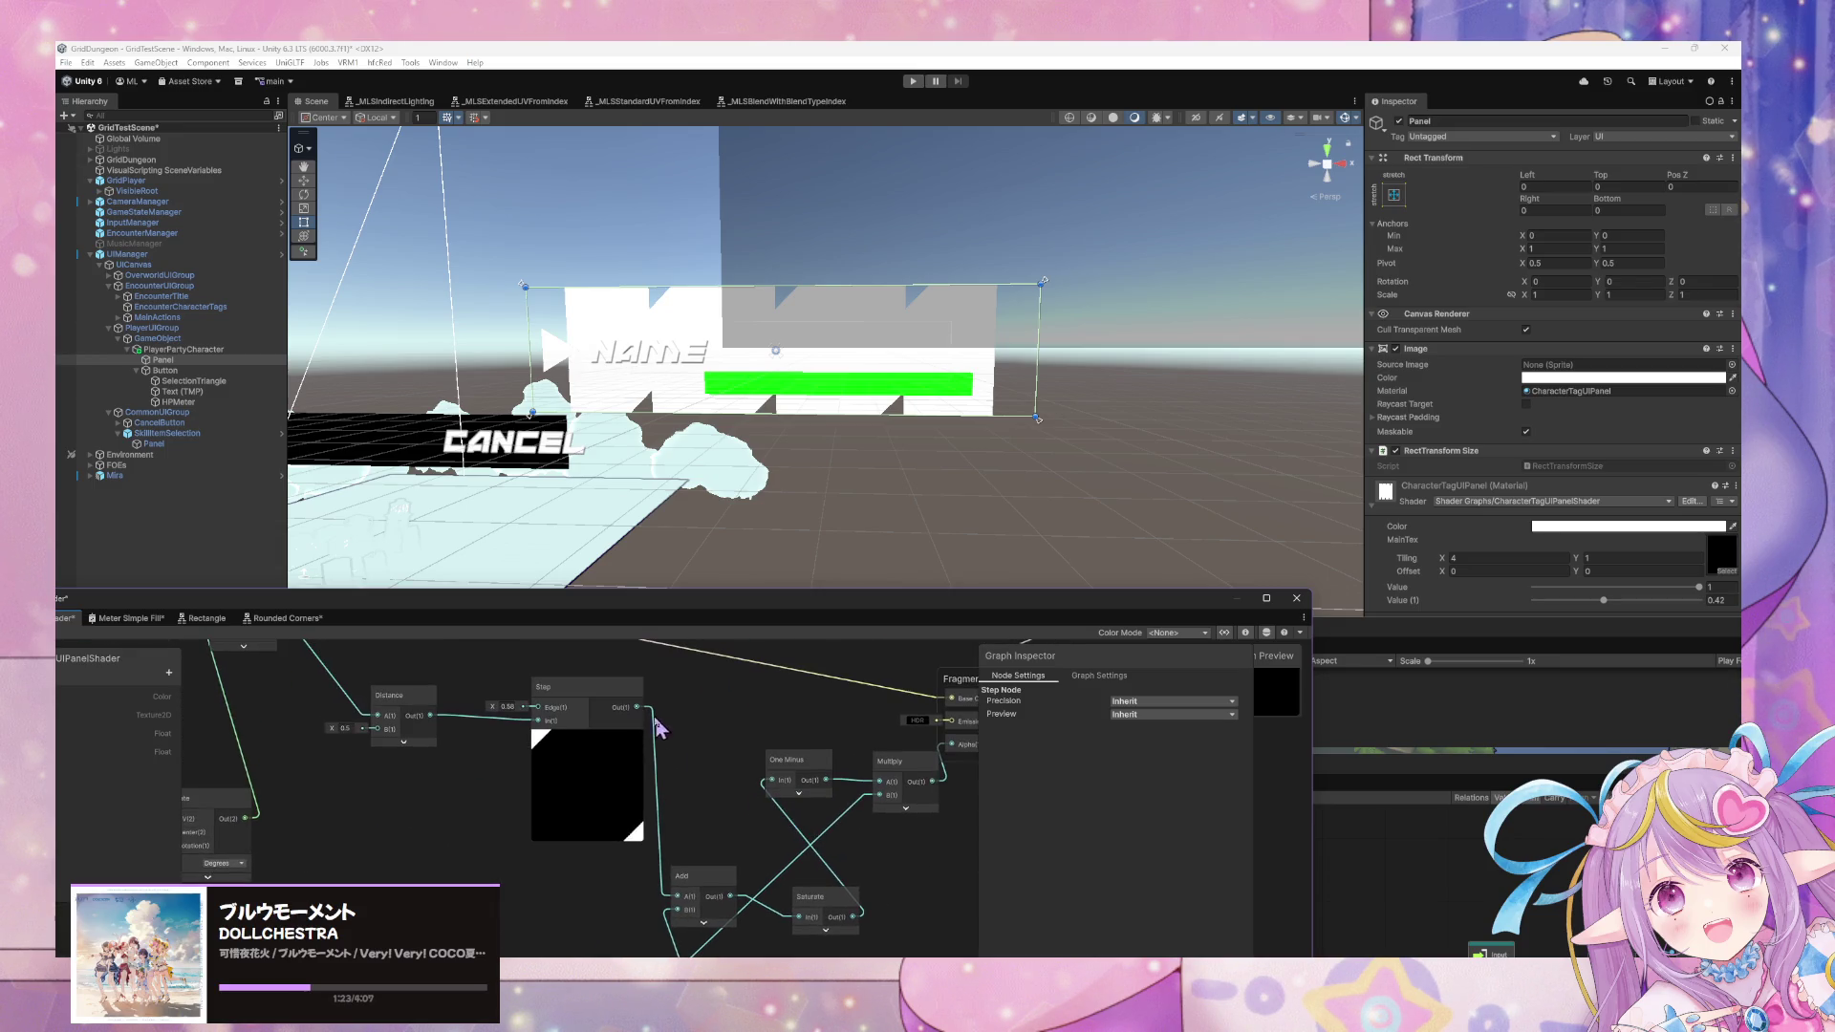
{"action": "mouse_move", "coordinate": [774, 788]}
{"action": "left_mouse_down"}
{"action": "mouse_move", "coordinate": [819, 894]}
{"action": "mouse_move", "coordinate": [736, 914]}
{"action": "mouse_move", "coordinate": [843, 730]}
{"action": "mouse_move", "coordinate": [857, 783]}
{"action": "mouse_move", "coordinate": [836, 811]}
{"action": "left_mouse_up"}
{"action": "left_click", "coordinate": [712, 884]}
{"action": "key", "text": "Delete"}
{"action": "left_click", "coordinate": [813, 903]}
{"action": "left_click", "coordinate": [715, 848]}
{"action": "key", "text": "Delete"}
Reposition the One Minus and Multiply nodes and remove an accidental sticky note.
{"action": "mouse_move", "coordinate": [865, 731]}
{"action": "left_mouse_down"}
{"action": "mouse_move", "coordinate": [819, 778]}
{"action": "mouse_move", "coordinate": [749, 754]}
{"action": "mouse_move", "coordinate": [851, 853]}
{"action": "left_mouse_up"}
{"action": "left_click", "coordinate": [741, 762]}
{"action": "left_click_drag", "start_coordinate": [726, 721], "coordinate": [660, 712]}
{"action": "mouse_move", "coordinate": [846, 758]}
{"action": "left_mouse_down"}
{"action": "mouse_move", "coordinate": [764, 793]}
{"action": "mouse_move", "coordinate": [749, 777]}
{"action": "left_mouse_up"}
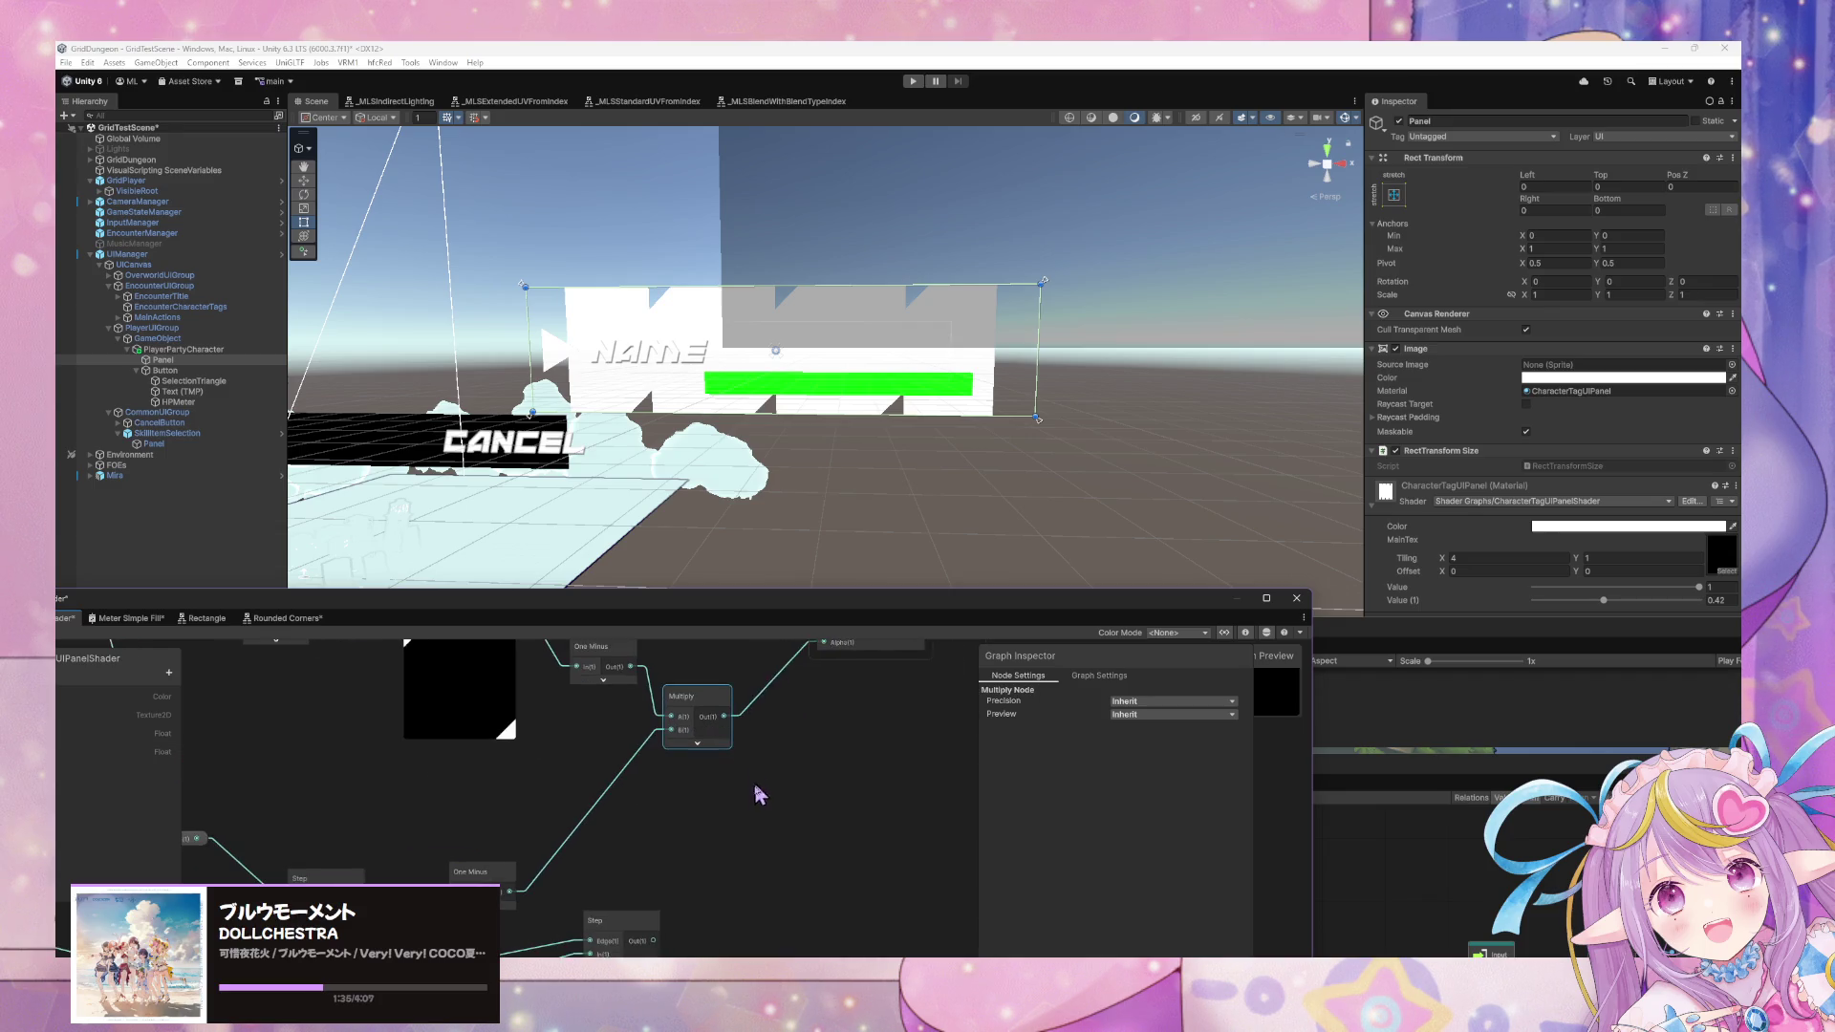
{"action": "right_click", "coordinate": [761, 795]}
{"action": "left_click", "coordinate": [844, 584]}
{"action": "left_click", "coordinate": [822, 807]}
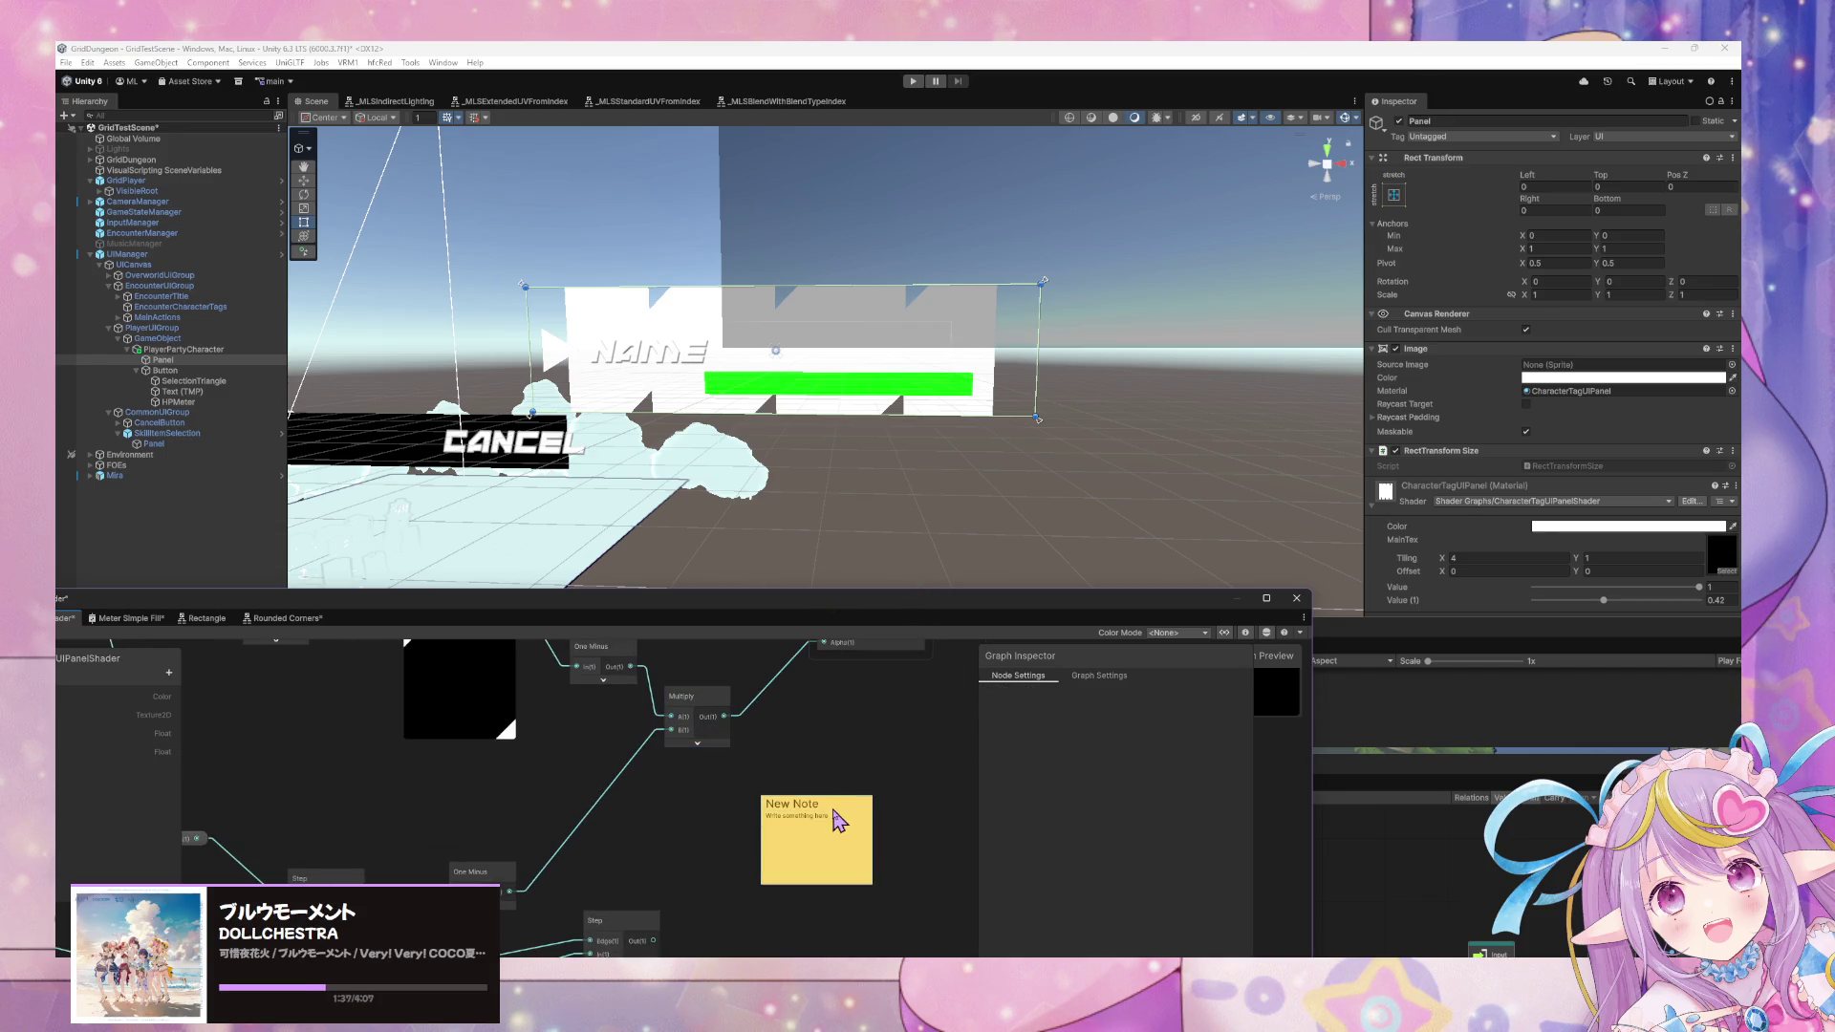
{"action": "key", "text": "Delete"}
Add a new Add node with the Step output wired into its B input.
{"action": "right_click", "coordinate": [827, 780]}
{"action": "left_click", "coordinate": [889, 587]}
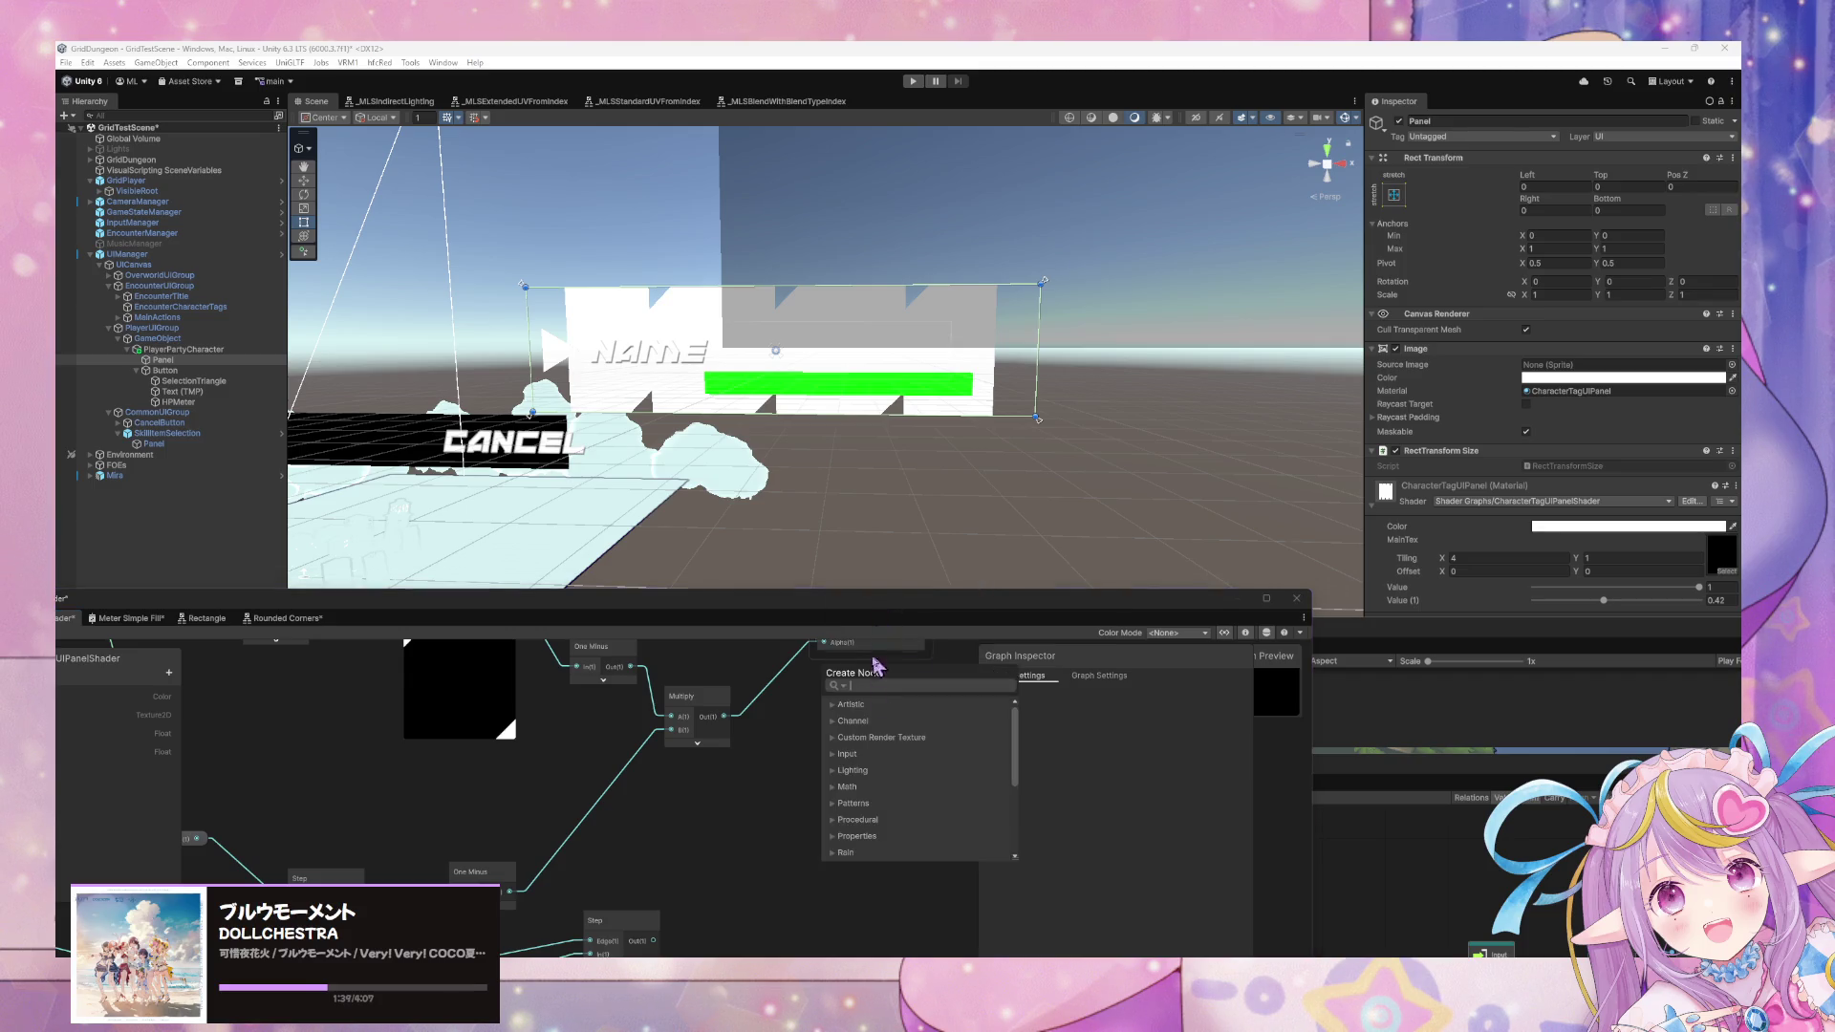
{"action": "type", "text": "add"}
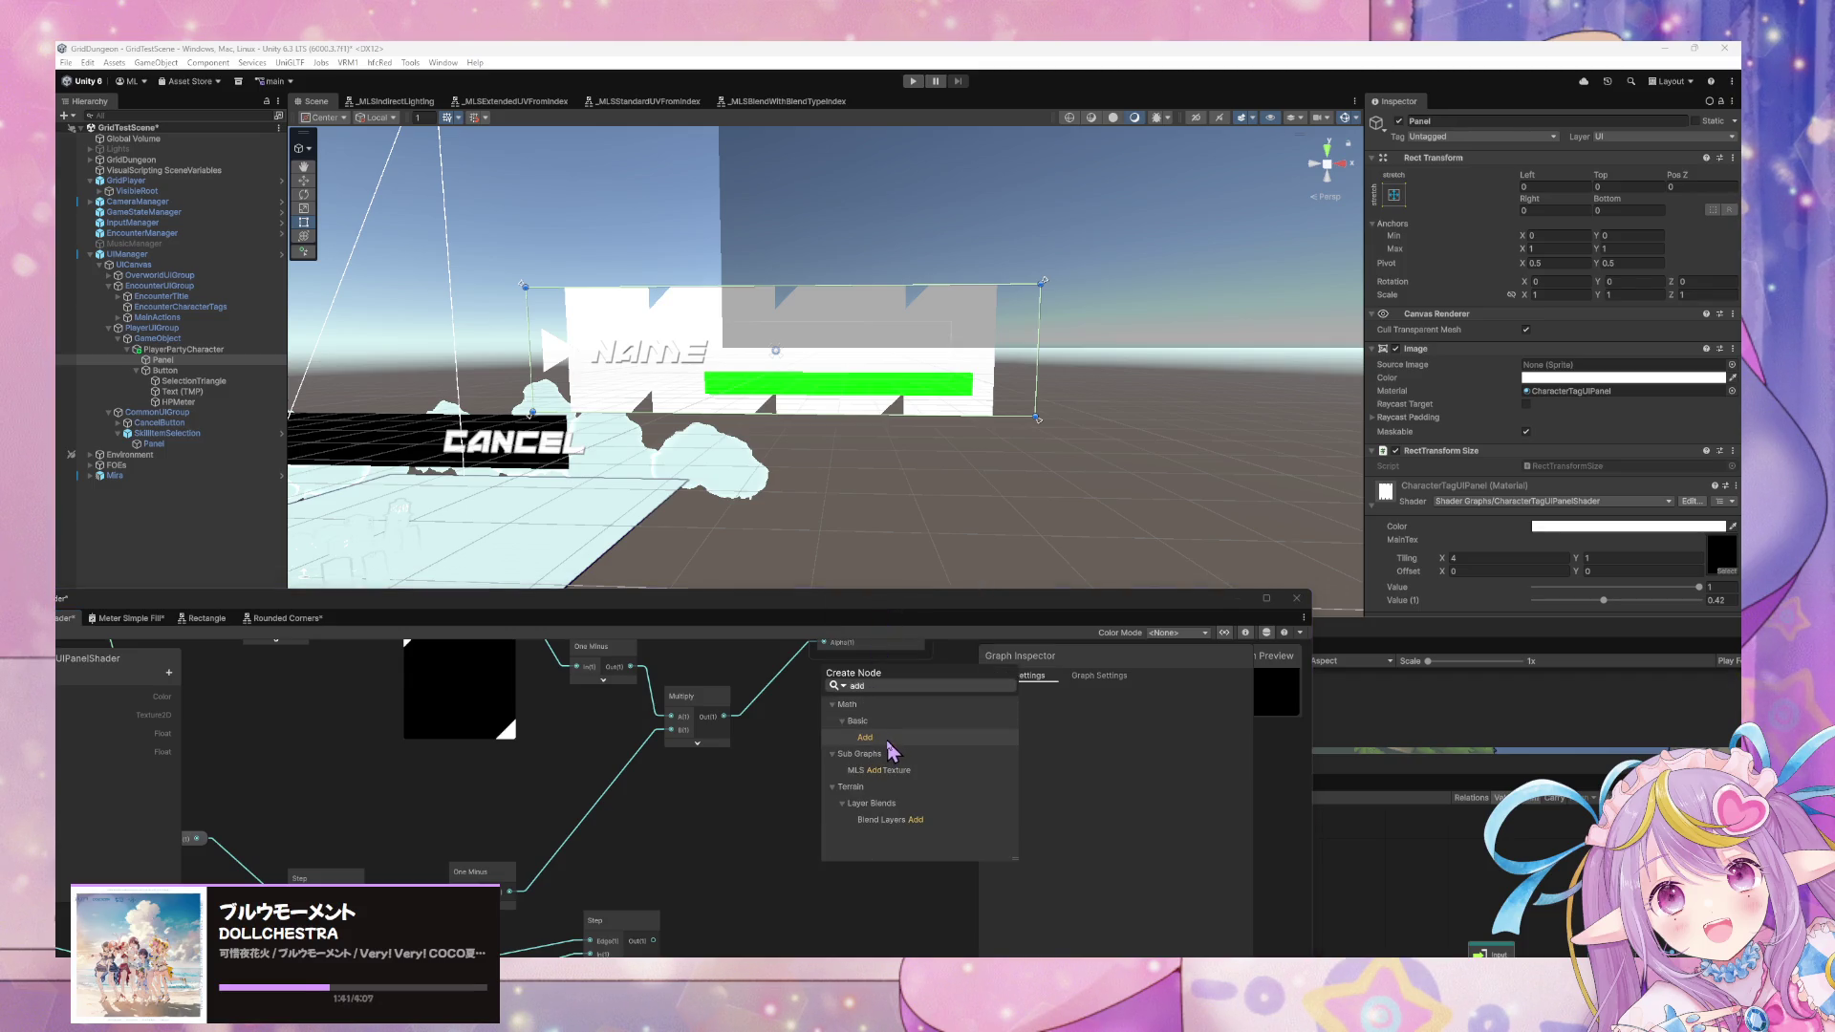
{"action": "left_click", "coordinate": [891, 751]}
{"action": "mouse_move", "coordinate": [653, 941]}
{"action": "left_mouse_down"}
{"action": "mouse_move", "coordinate": [830, 843]}
{"action": "mouse_move", "coordinate": [747, 794]}
{"action": "left_mouse_up"}
Feed the Add output through a new Saturate node and save the shader.
{"action": "right_click", "coordinate": [854, 543]}
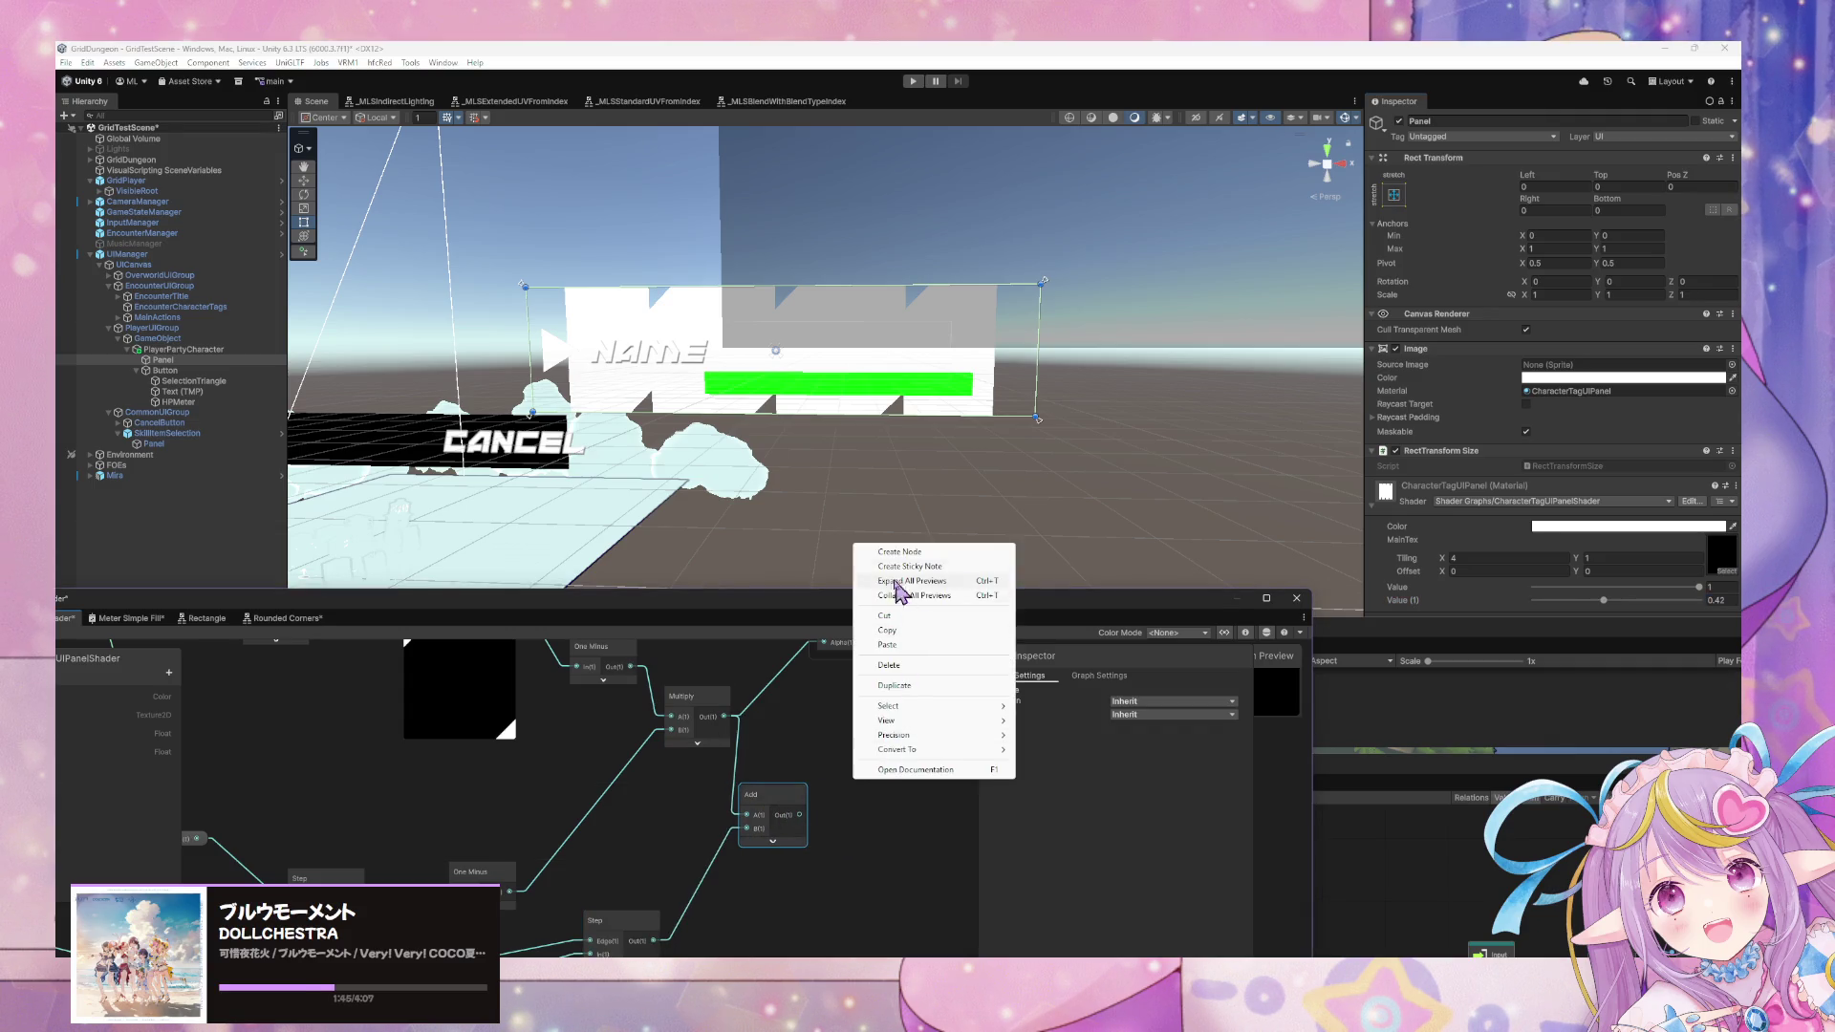
{"action": "left_click", "coordinate": [898, 552]}
{"action": "type", "text": "saturate"}
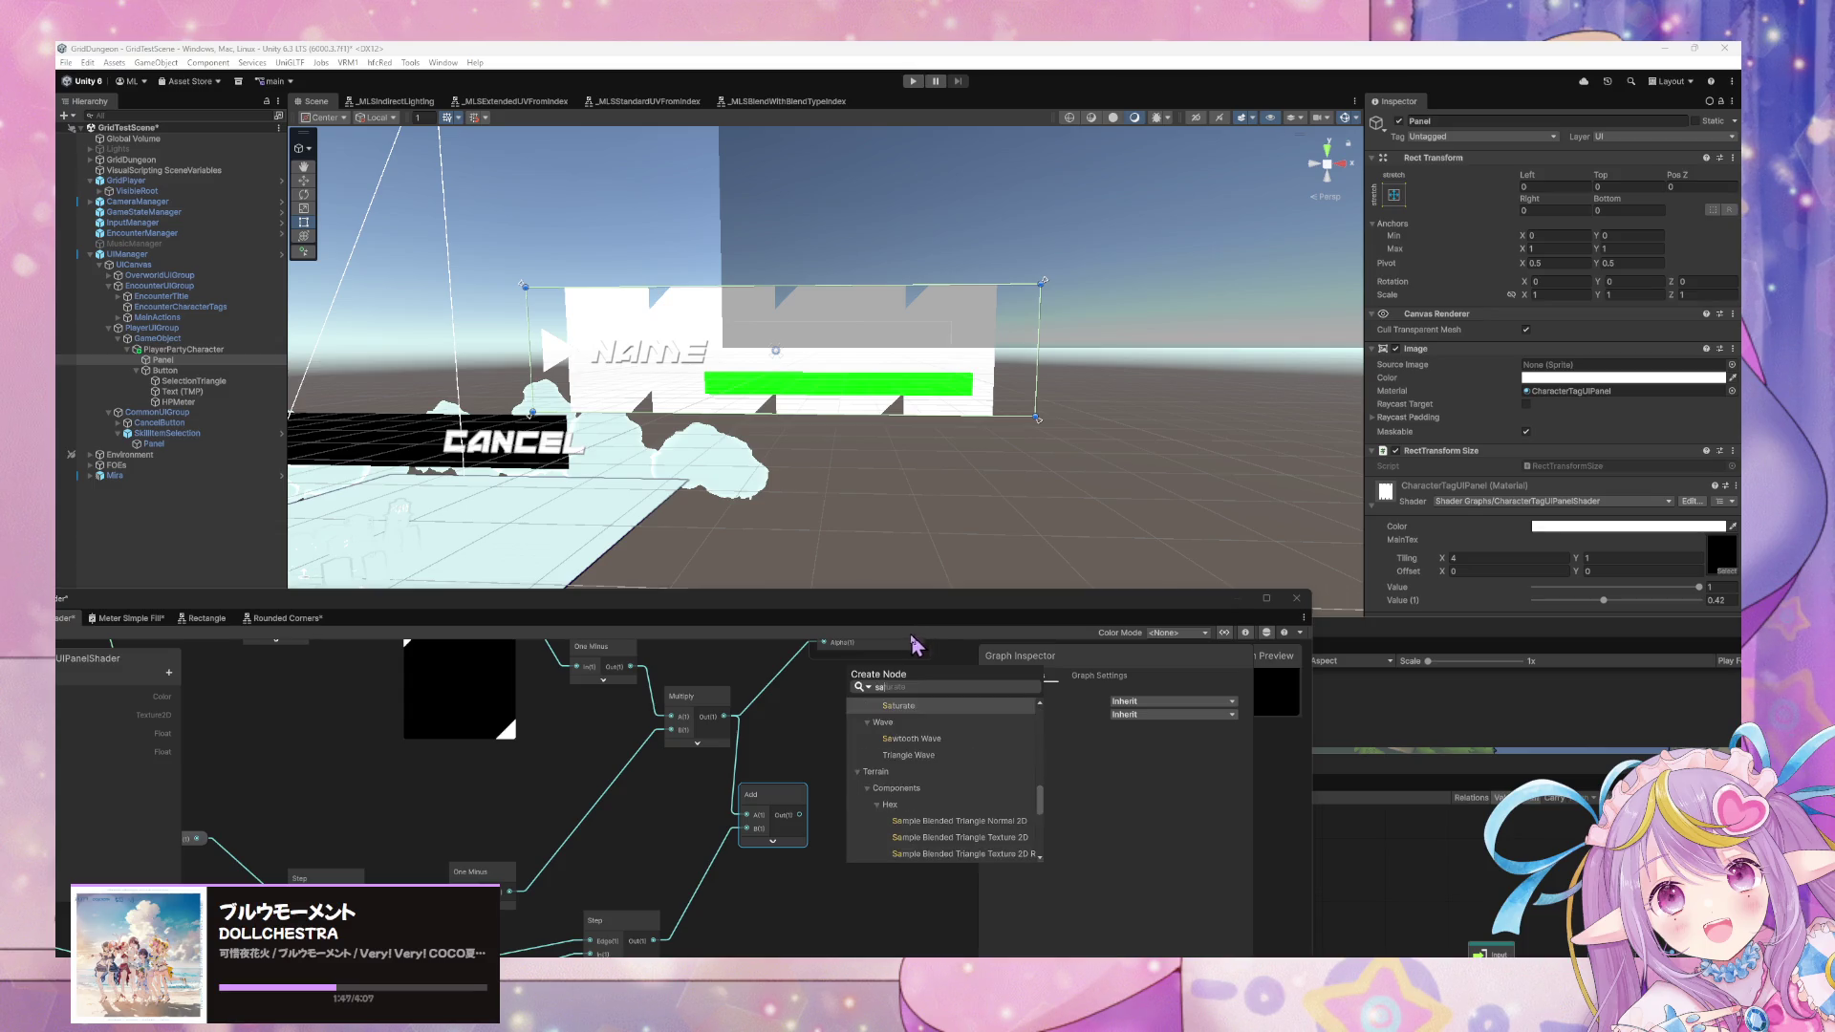
{"action": "left_click", "coordinate": [923, 793]}
{"action": "mouse_move", "coordinate": [813, 812]}
{"action": "left_mouse_down"}
{"action": "mouse_move", "coordinate": [807, 864]}
{"action": "mouse_move", "coordinate": [847, 864]}
{"action": "mouse_move", "coordinate": [849, 881]}
{"action": "mouse_move", "coordinate": [843, 779]}
{"action": "mouse_move", "coordinate": [860, 778]}
{"action": "mouse_move", "coordinate": [829, 669]}
{"action": "mouse_move", "coordinate": [813, 741]}
{"action": "mouse_move", "coordinate": [817, 720]}
{"action": "left_mouse_up"}
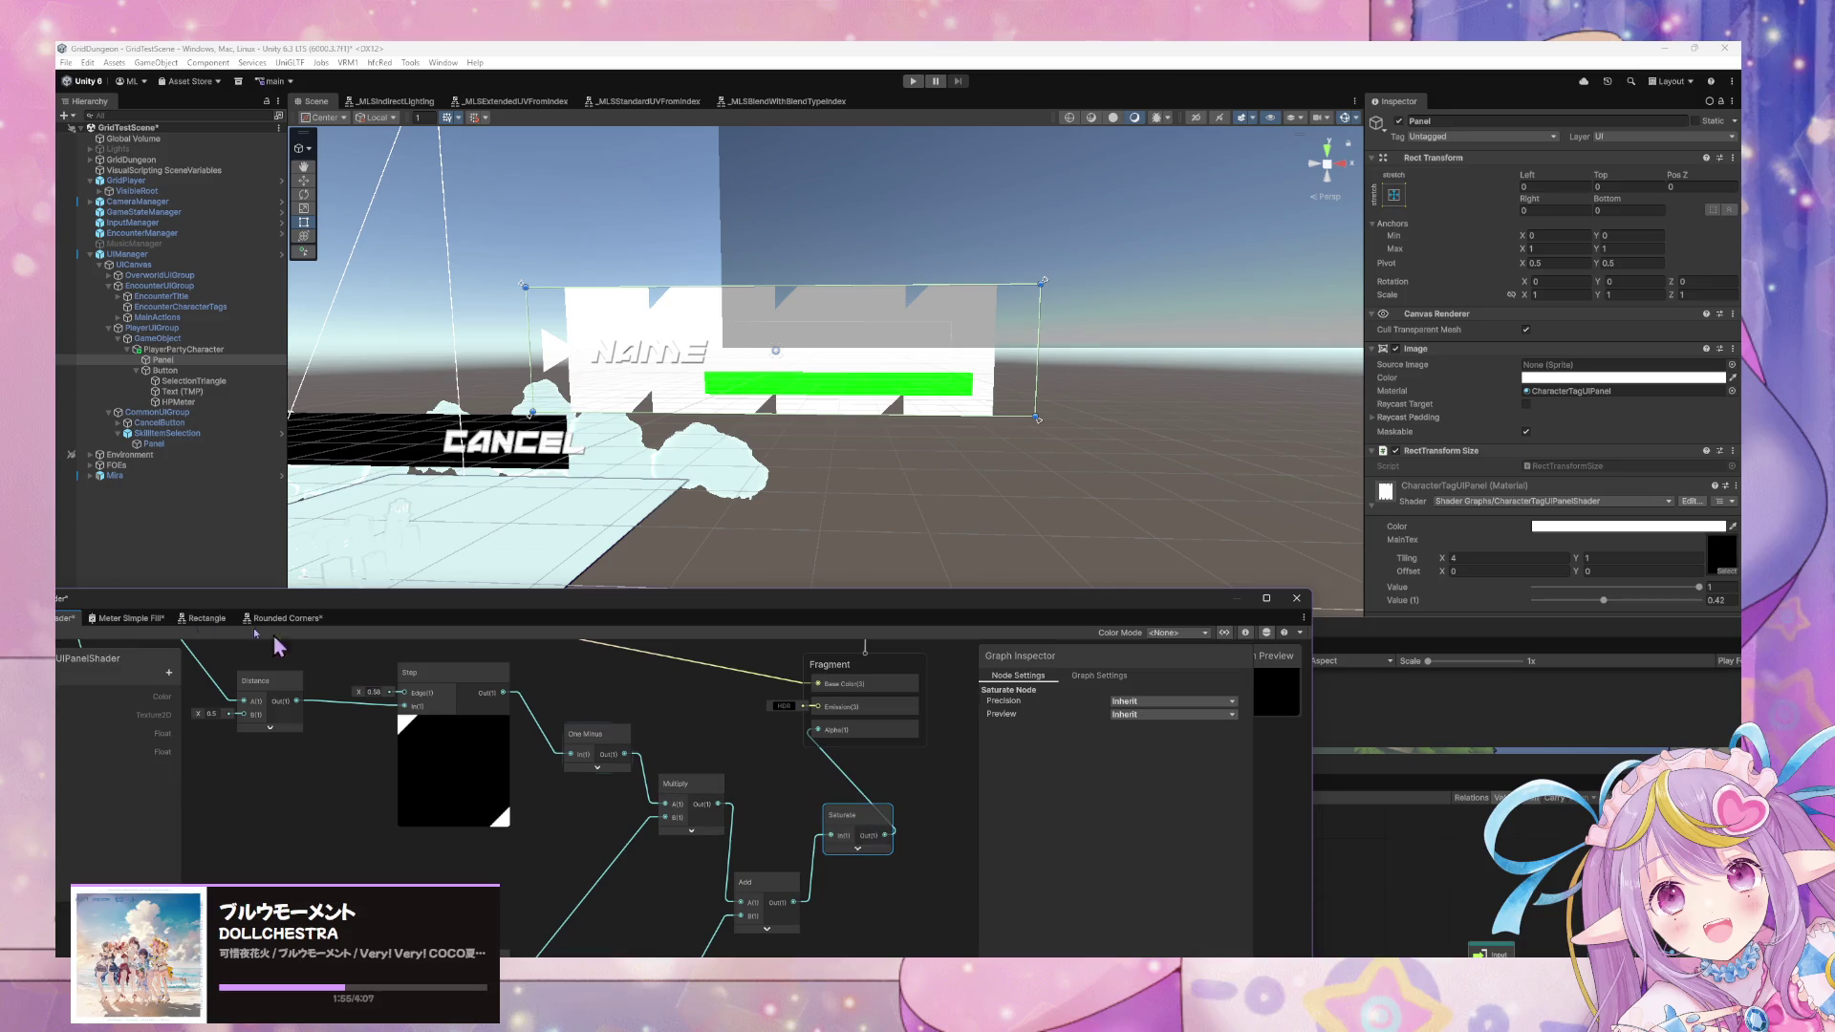
{"action": "left_click_drag", "start_coordinate": [106, 598], "coordinate": [489, 541]}
{"action": "left_click", "coordinate": [344, 576]}
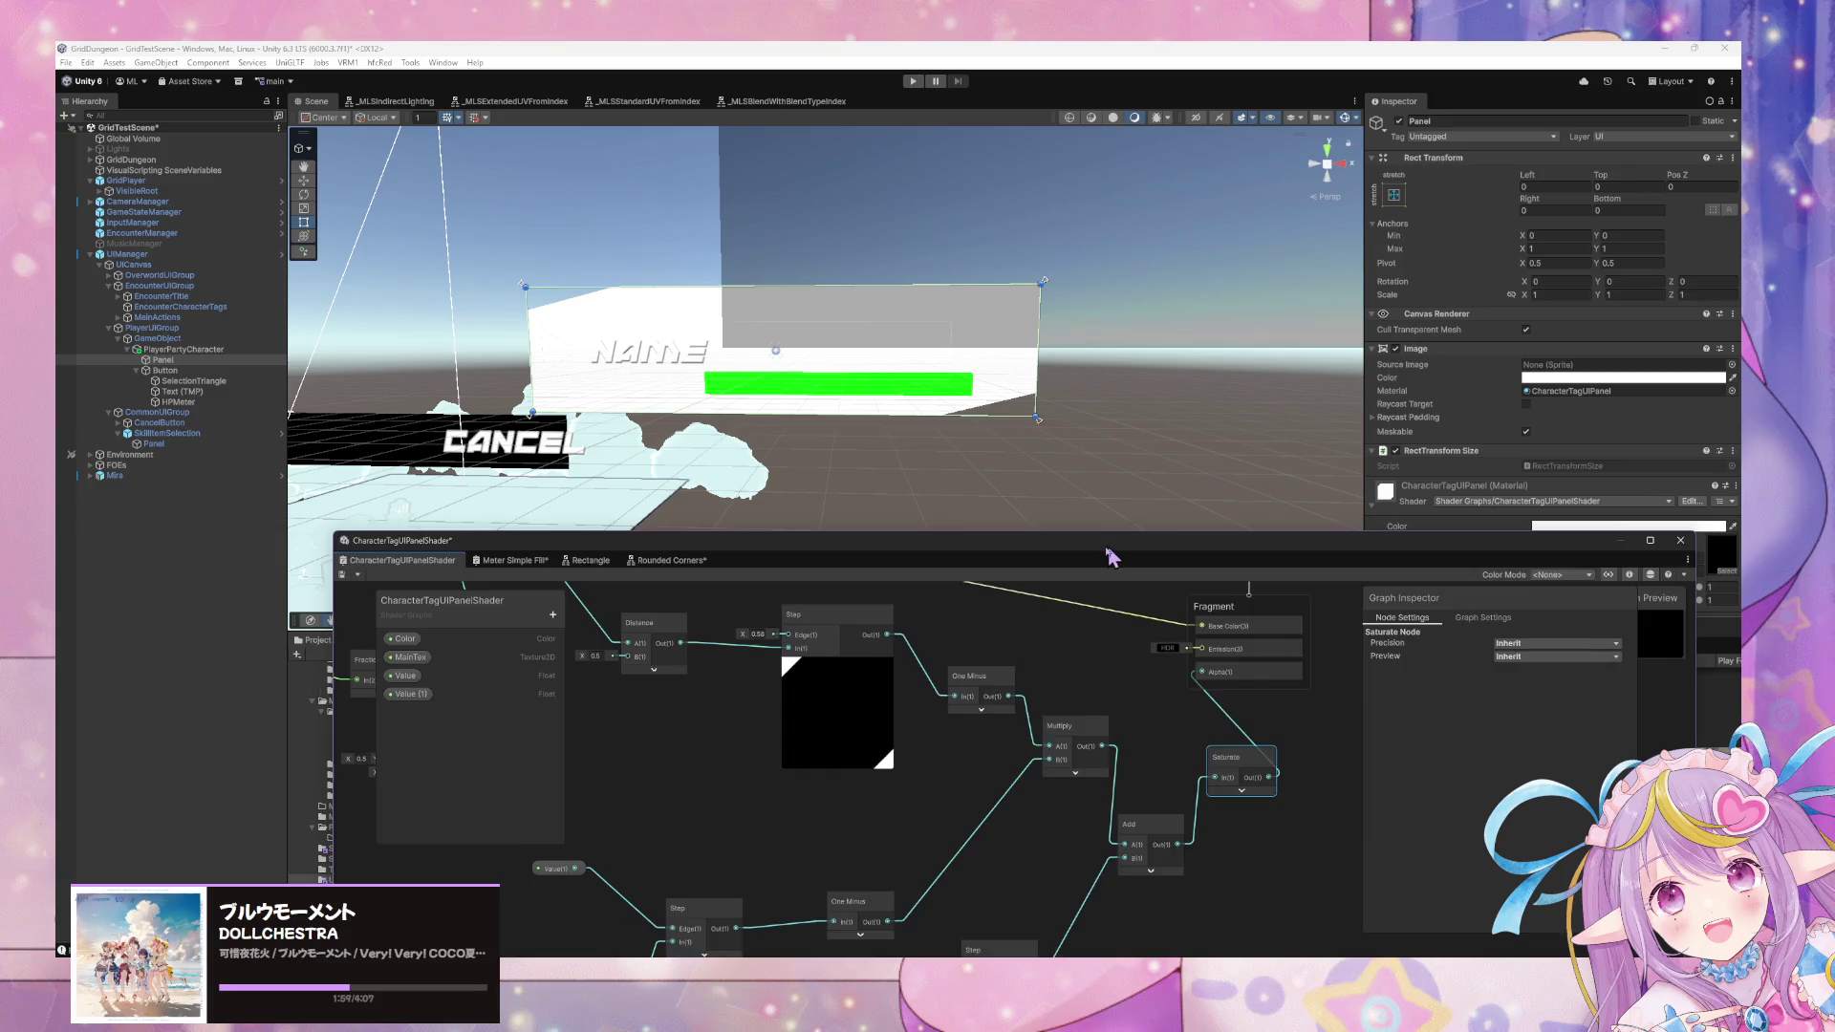
Set the material's Tiling X to 4 and lower Value (1) to about 0.47.
{"action": "left_click_drag", "start_coordinate": [1114, 557], "coordinate": [1135, 621]}
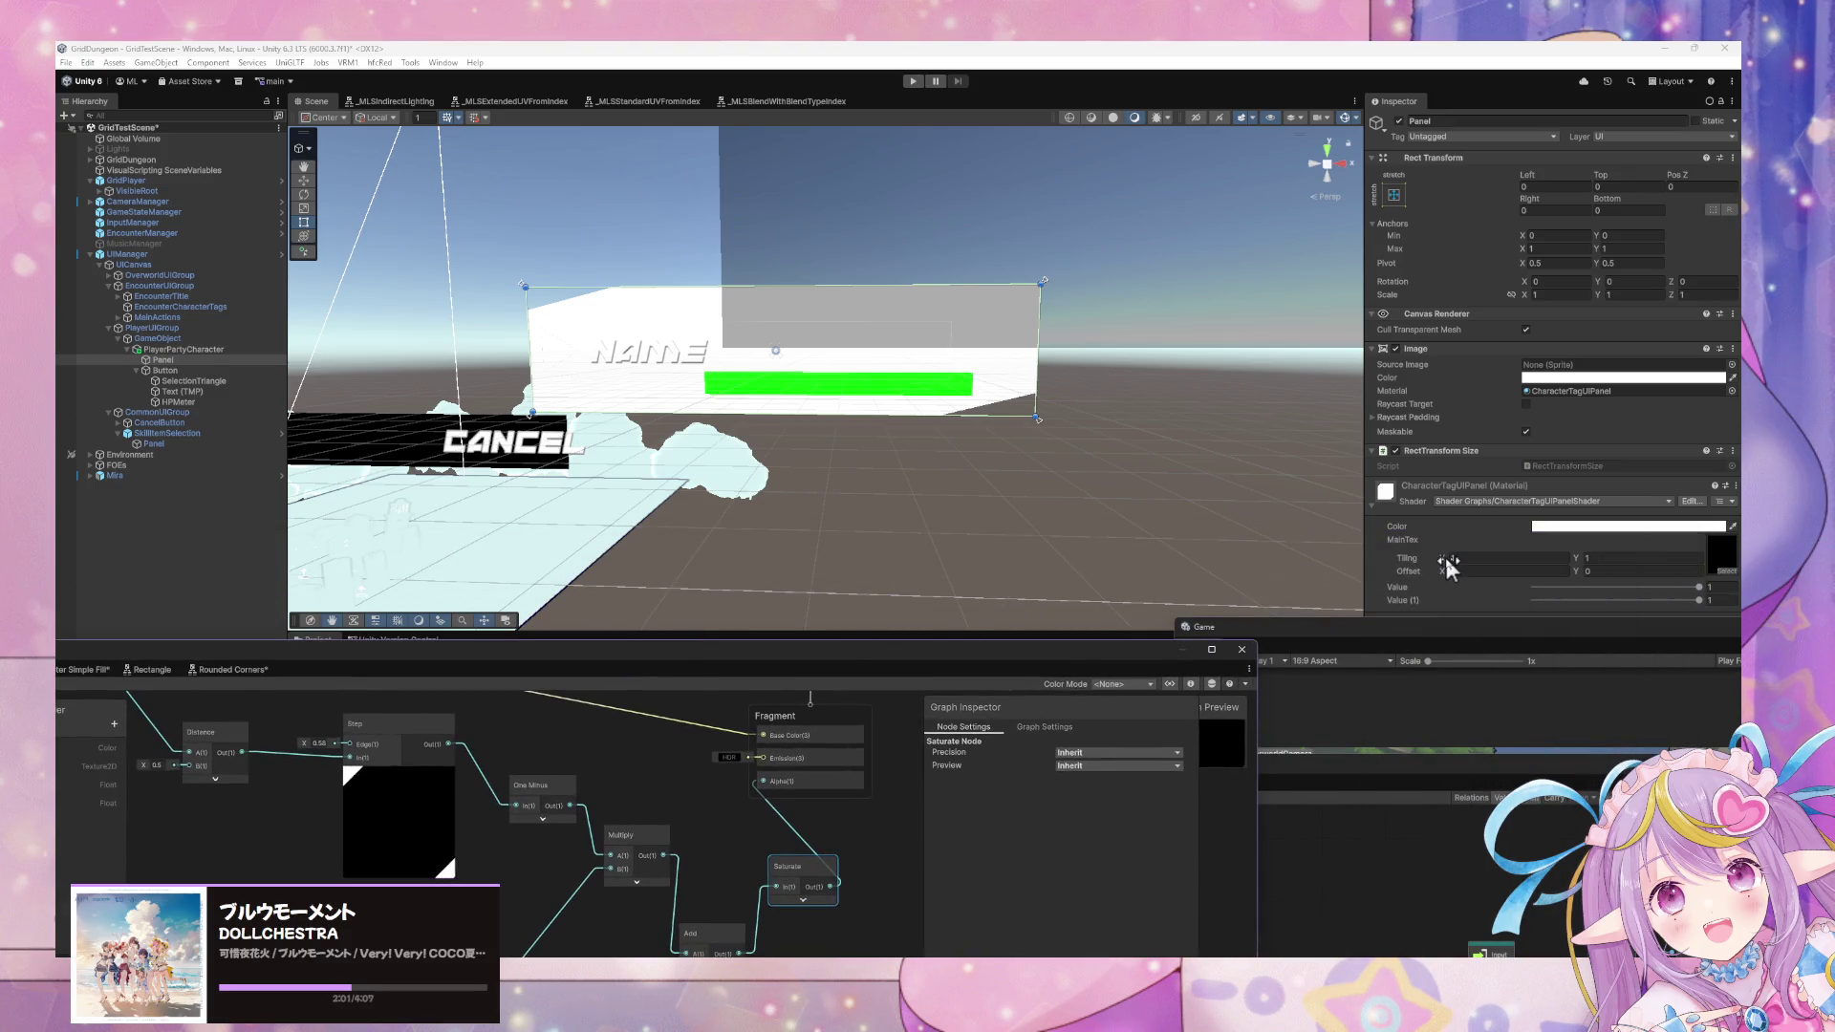
{"action": "left_click_drag", "start_coordinate": [1448, 566], "coordinate": [1456, 566]}
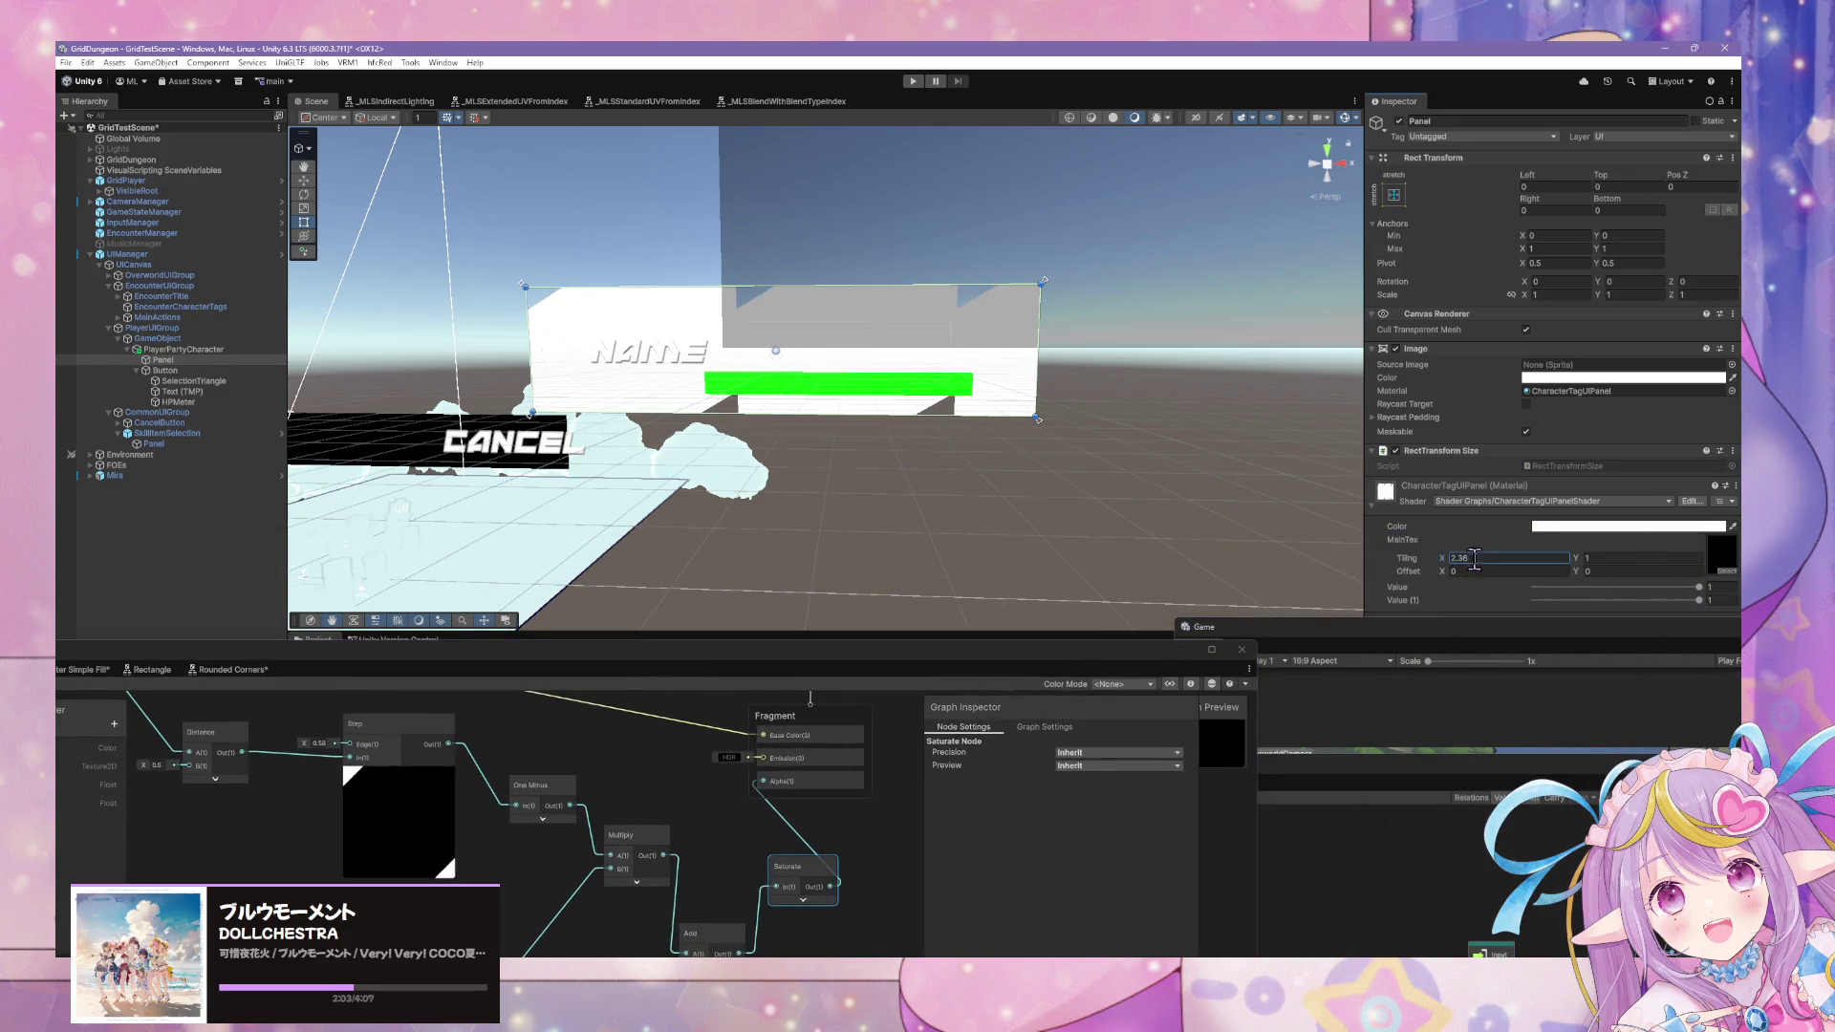
{"action": "type", "text": "4"}
{"action": "mouse_move", "coordinate": [1701, 604]}
{"action": "left_mouse_down"}
{"action": "mouse_move", "coordinate": [1501, 606]}
{"action": "mouse_move", "coordinate": [1705, 604]}
{"action": "left_mouse_up"}
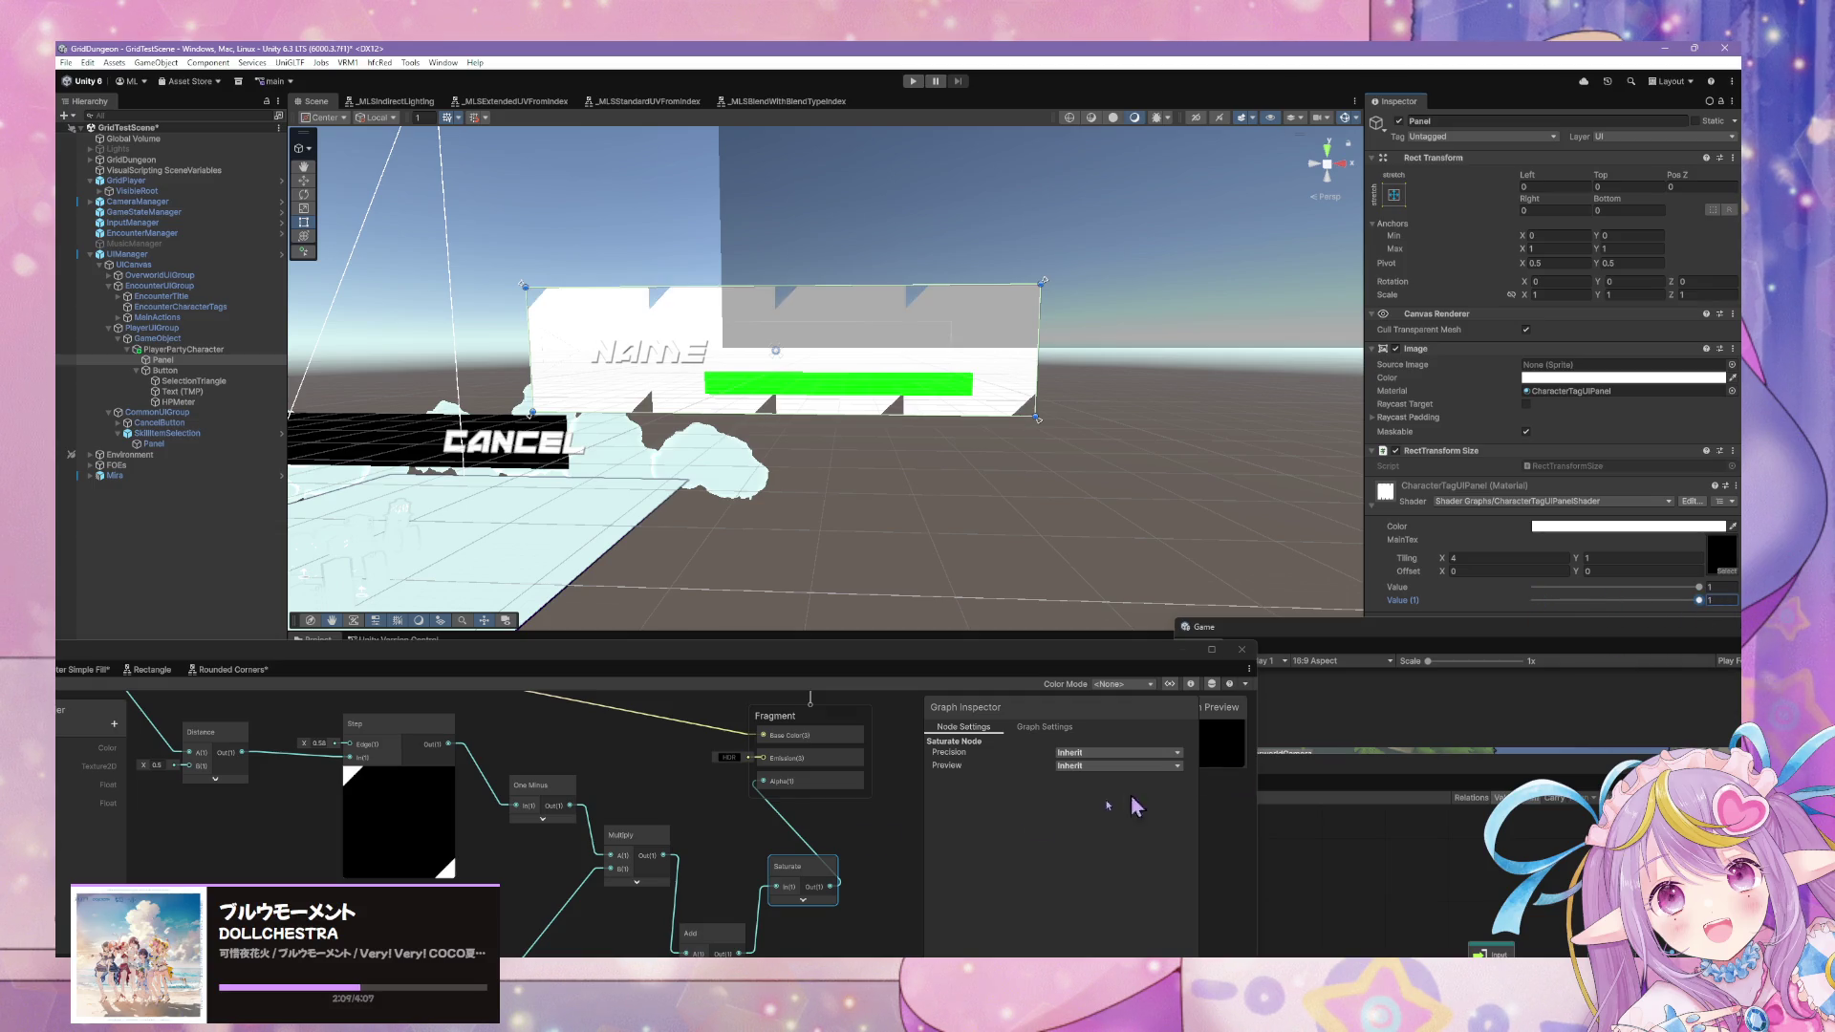
Insert a One Minus node inverting the Step output before the Add node's B input.
{"action": "left_click", "coordinate": [764, 672]}
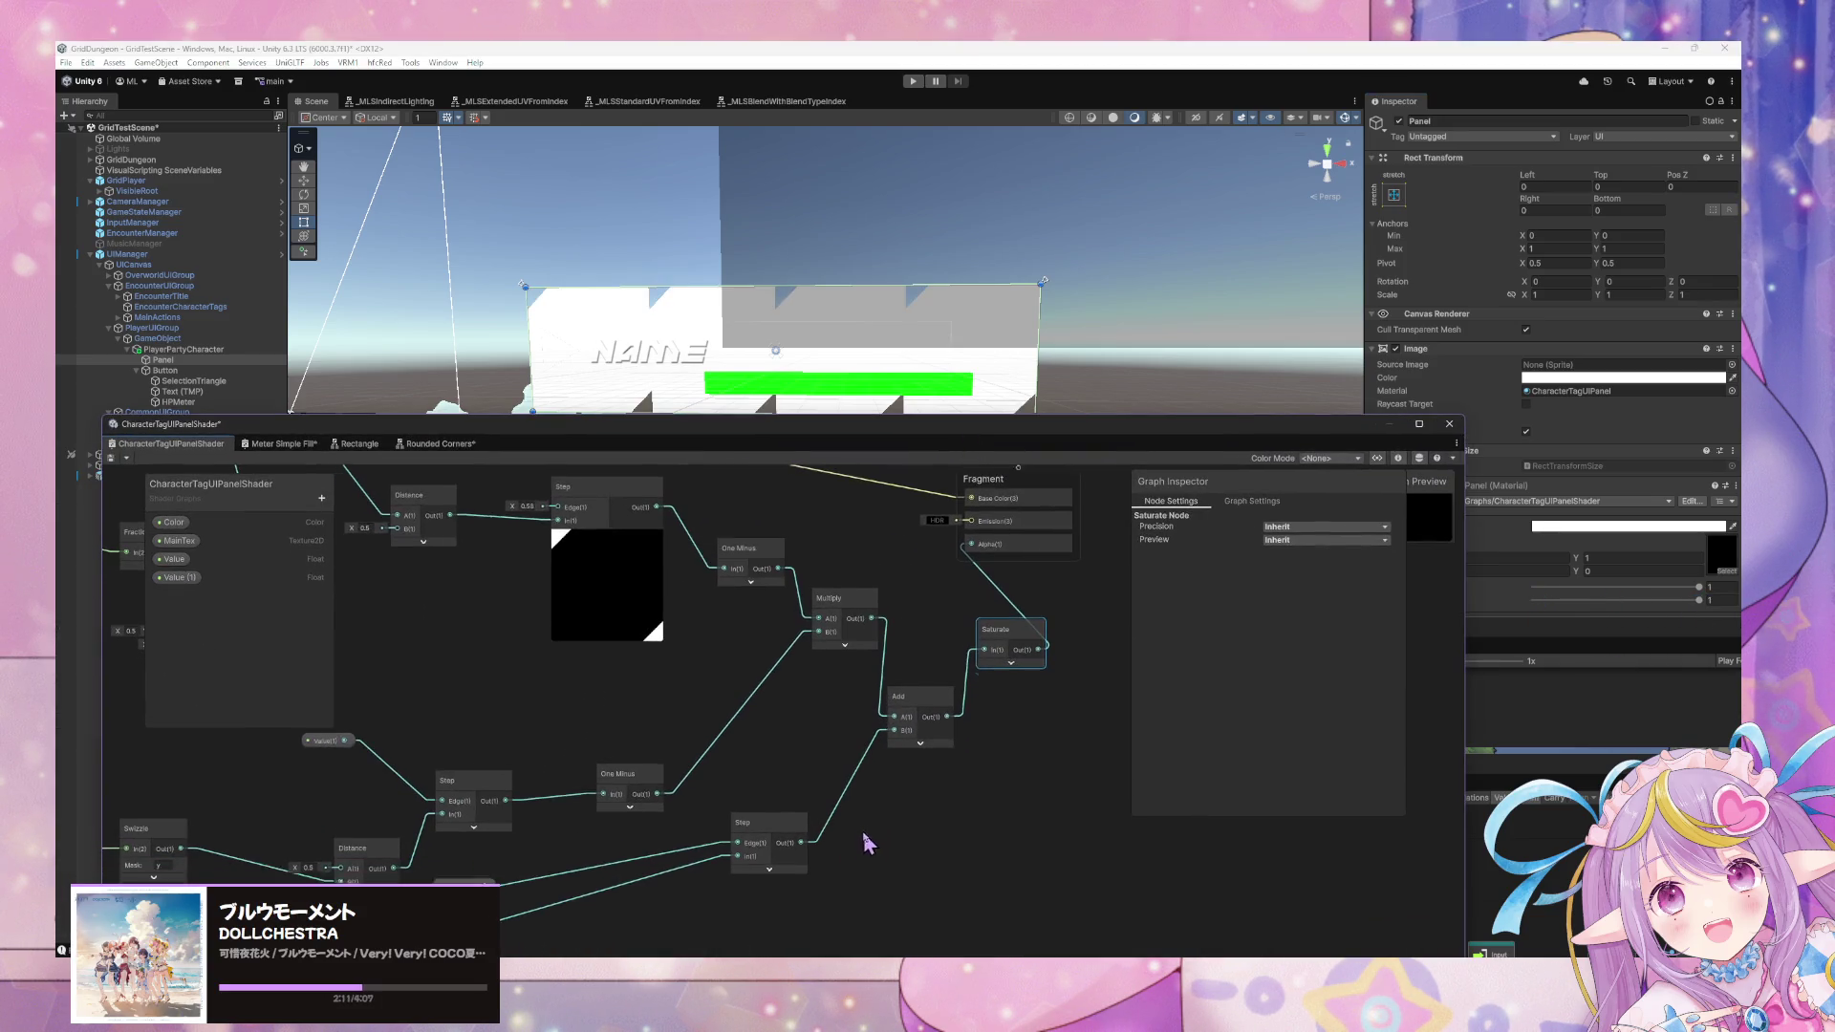
{"action": "right_click", "coordinate": [874, 792]}
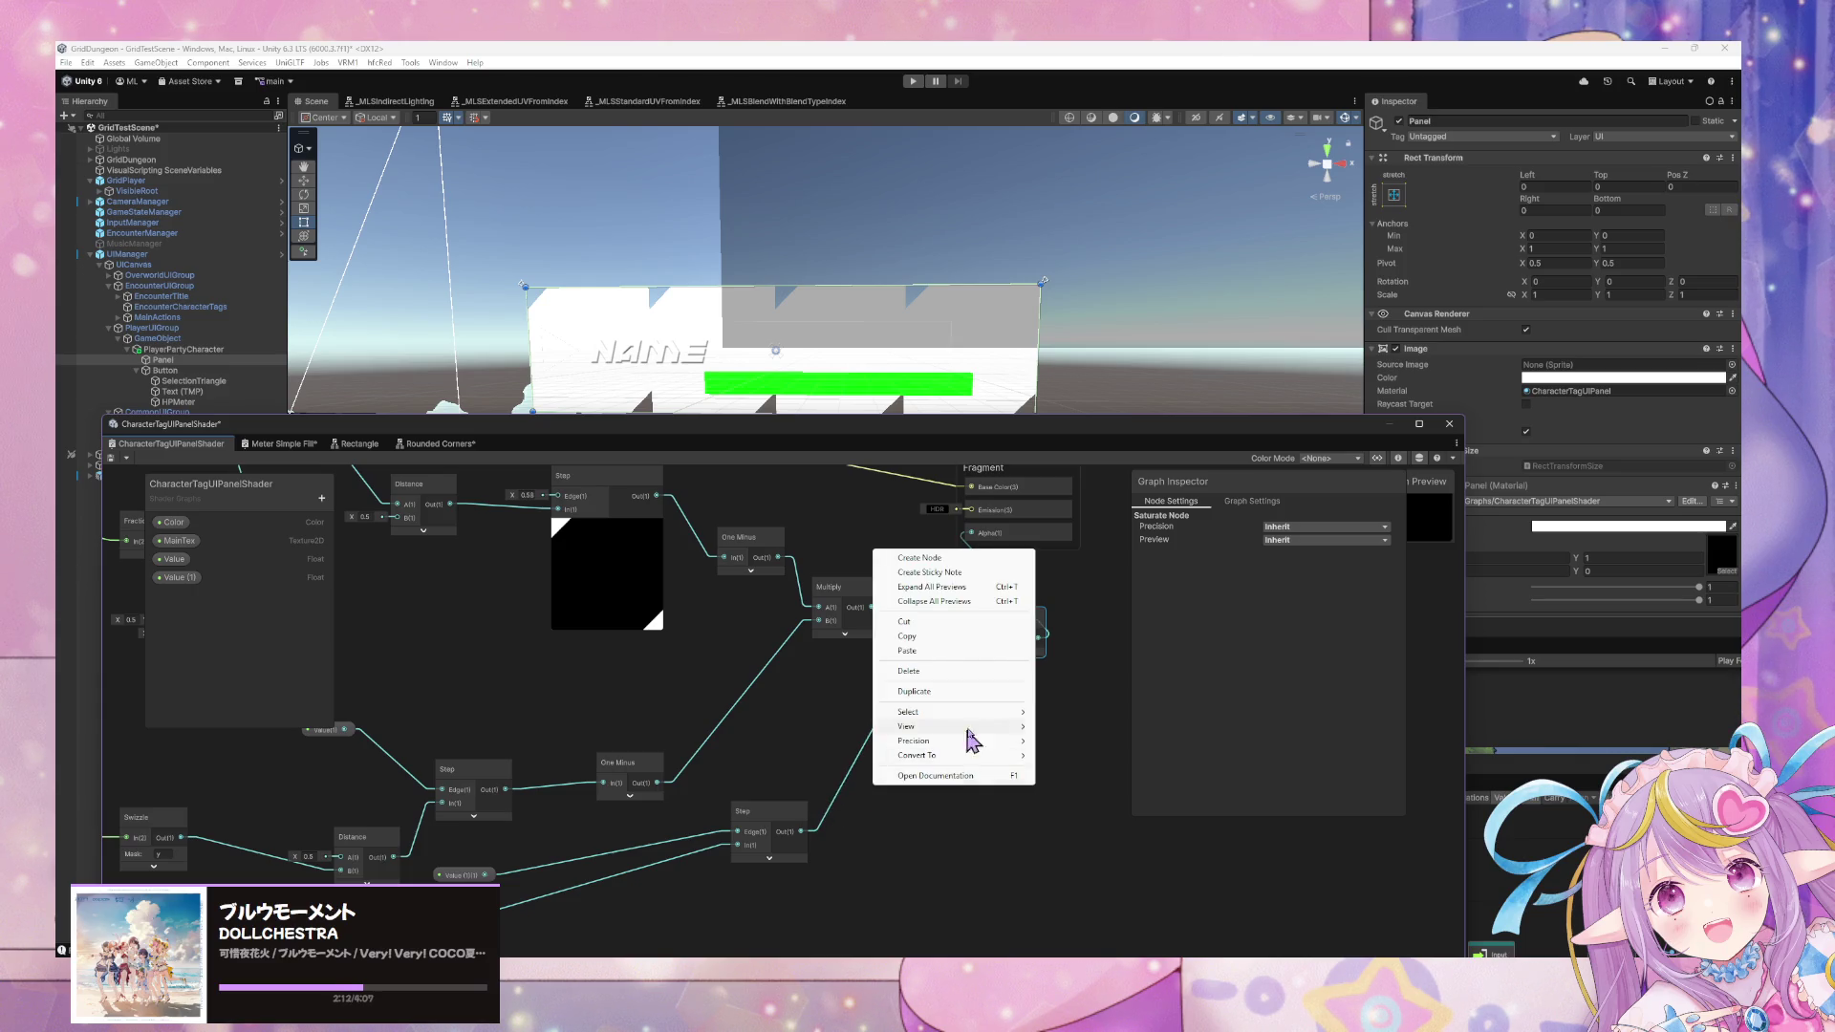
{"action": "left_click", "coordinate": [946, 556]}
{"action": "type", "text": "one minus"}
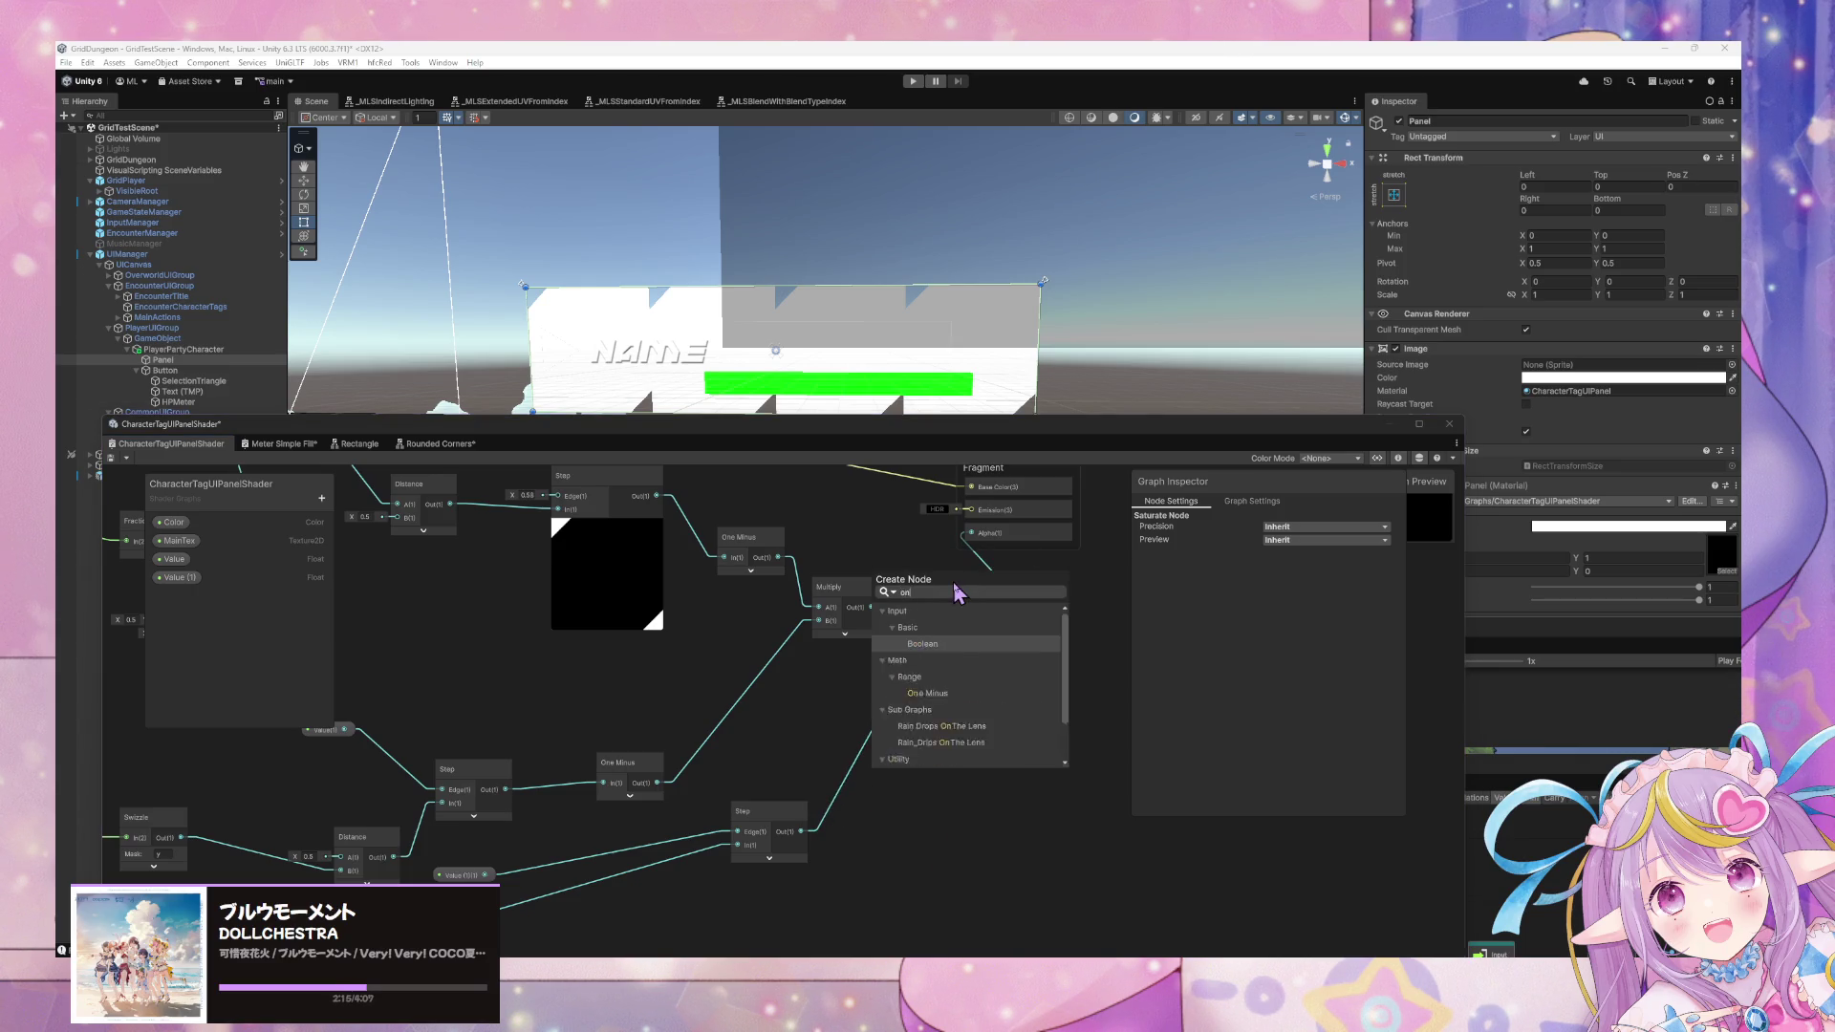
{"action": "key", "text": "Return"}
{"action": "mouse_move", "coordinate": [802, 831]}
{"action": "left_mouse_down"}
{"action": "mouse_move", "coordinate": [879, 834]}
{"action": "mouse_move", "coordinate": [893, 718]}
{"action": "left_mouse_up"}
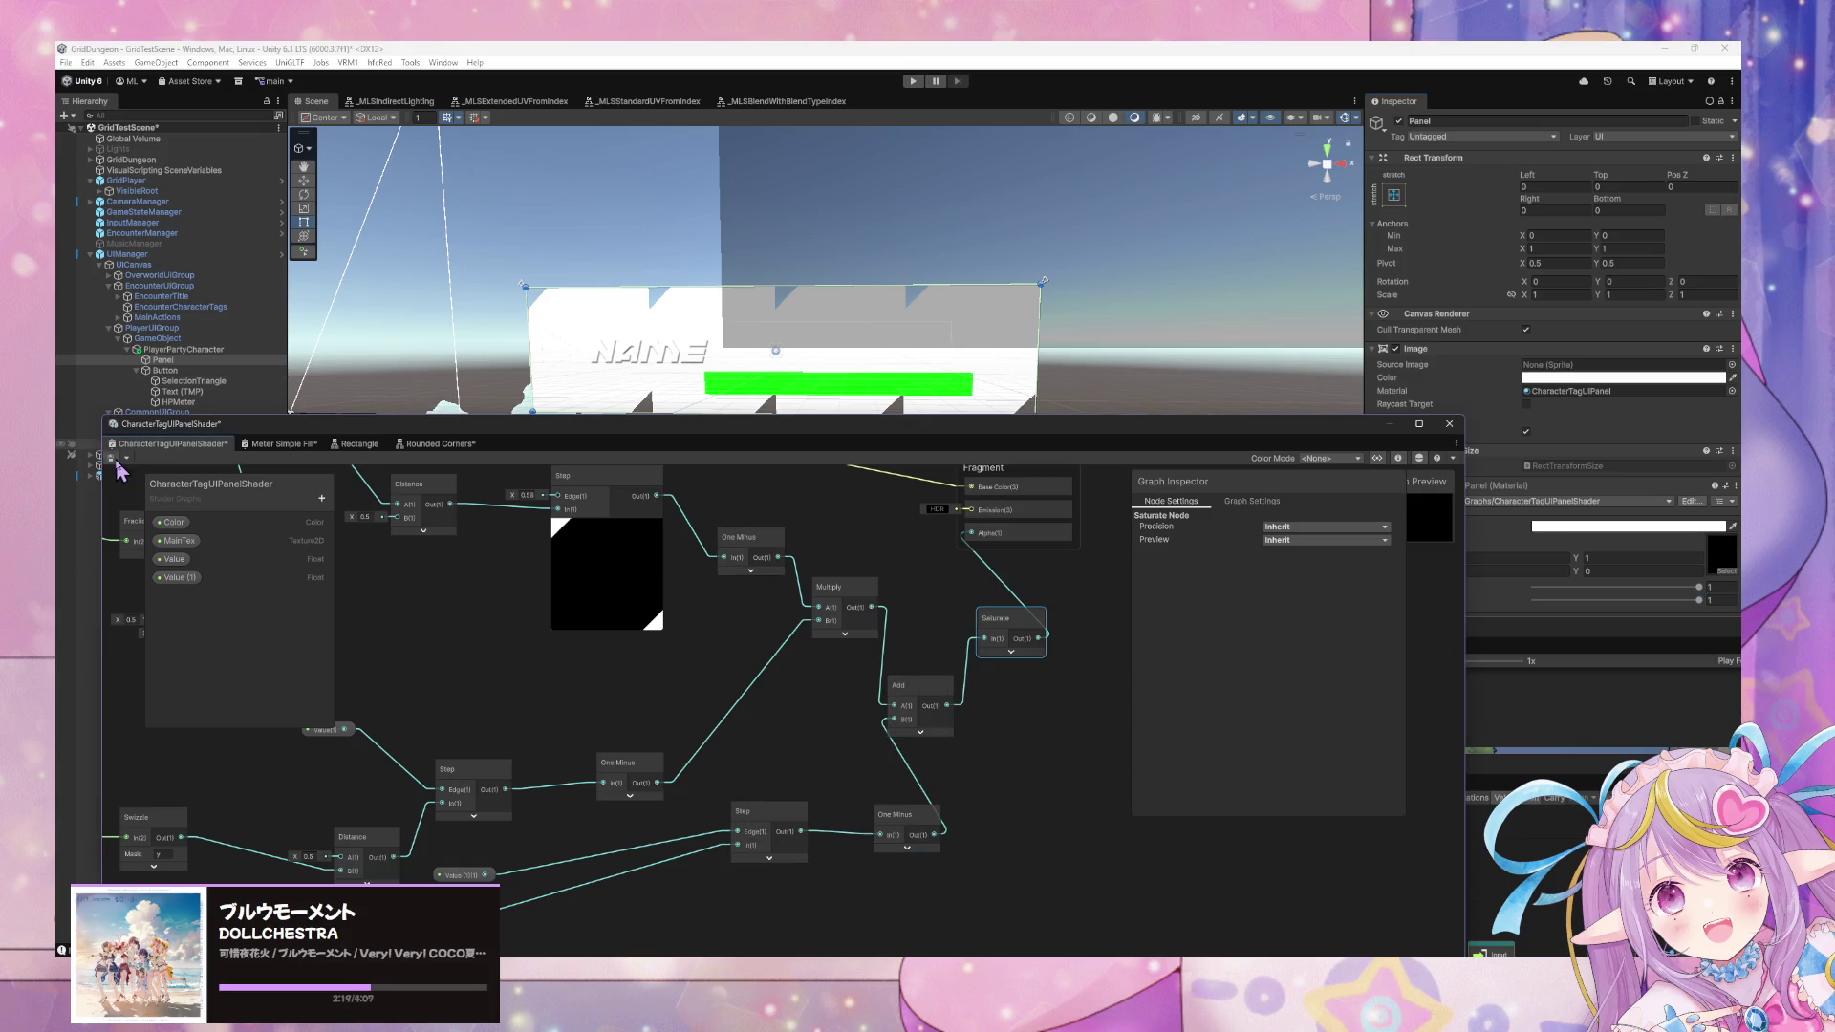
{"action": "mouse_move", "coordinate": [1133, 439]}
{"action": "left_mouse_down"}
{"action": "mouse_move", "coordinate": [837, 539]}
{"action": "mouse_move", "coordinate": [806, 570]}
{"action": "left_mouse_up"}
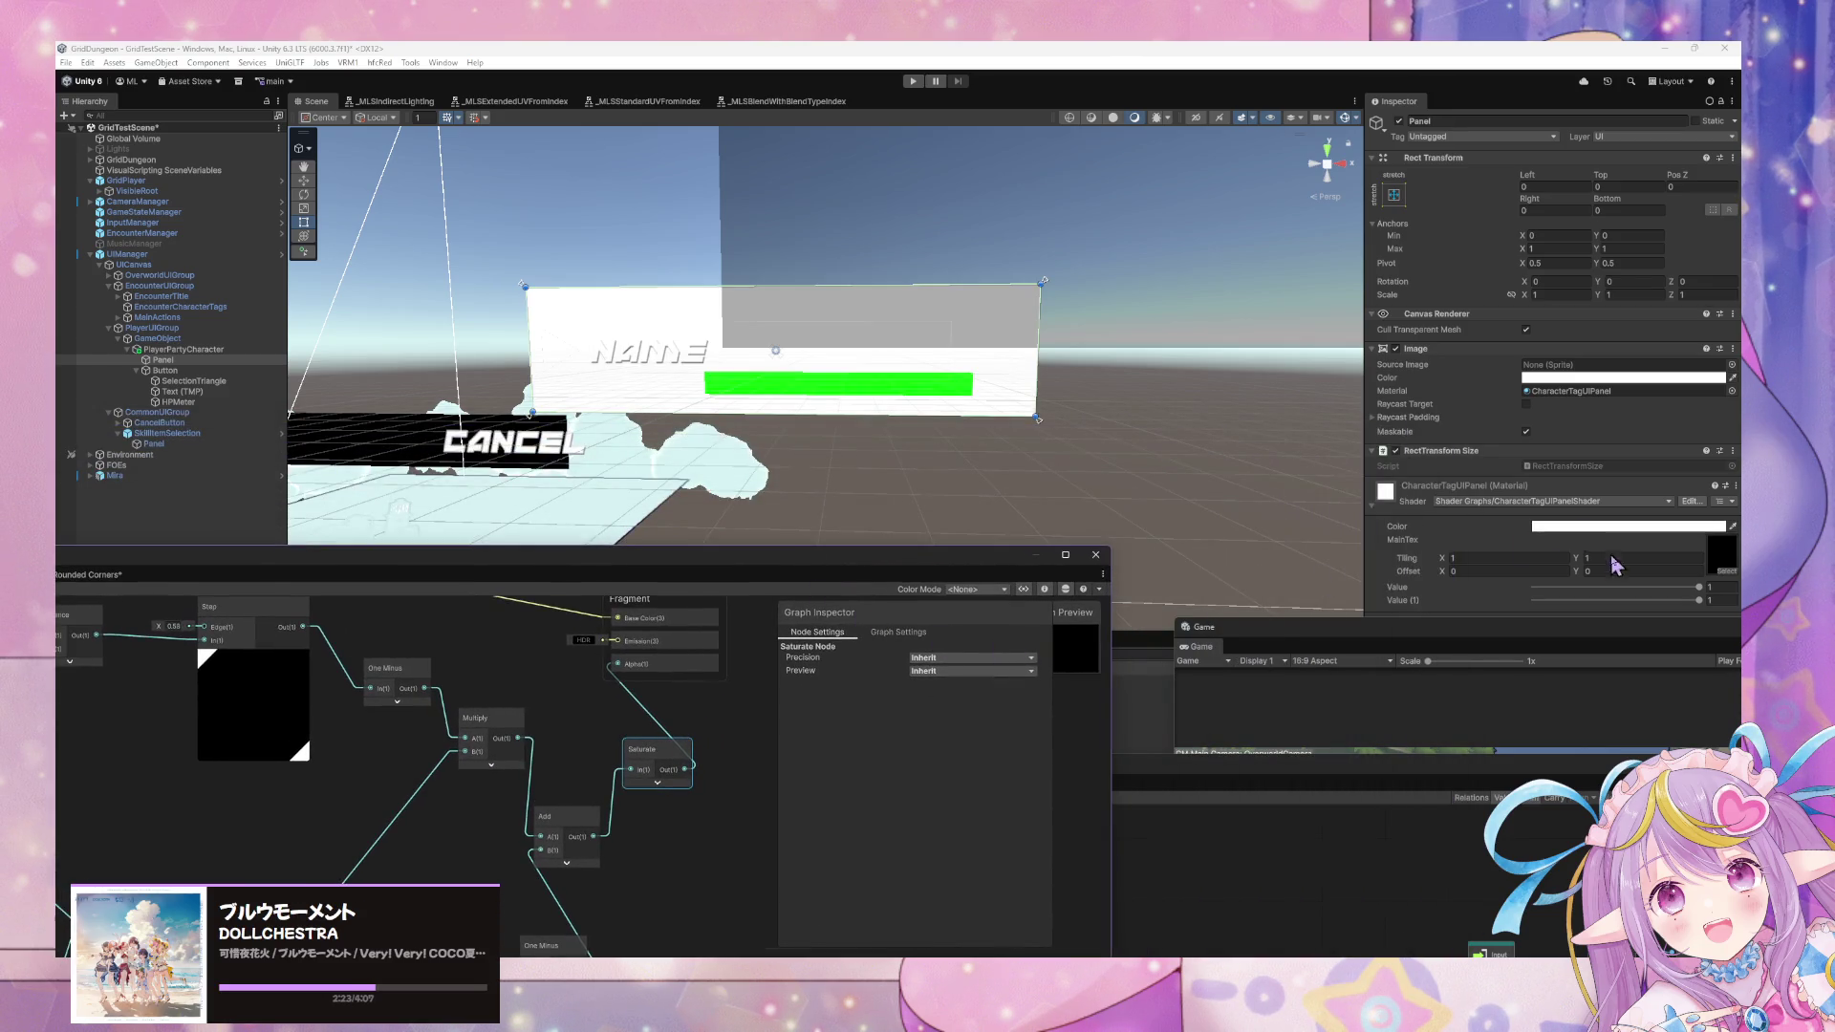
Drop Value (1) to 0 and restore Tiling X to 4, orbiting around the name panel.
{"action": "left_click", "coordinate": [1528, 558]}
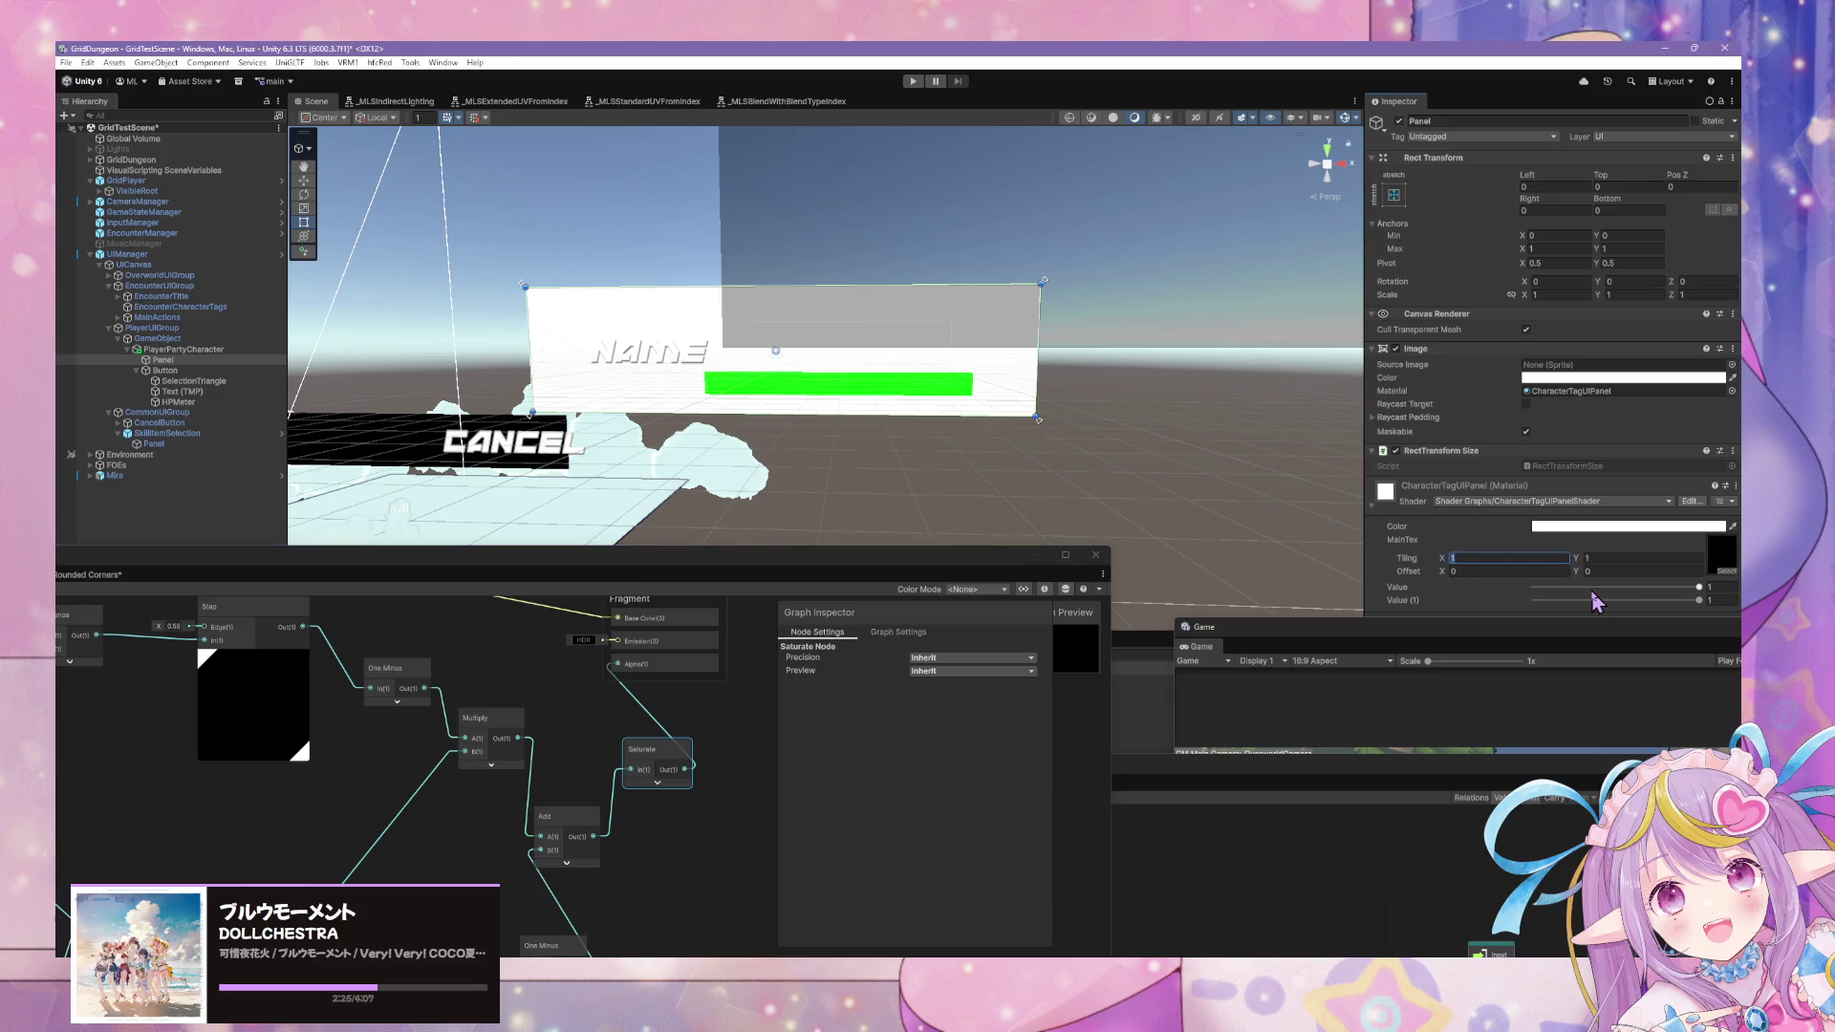
{"action": "type", "text": "2"}
{"action": "mouse_move", "coordinate": [1702, 602]}
{"action": "left_mouse_down"}
{"action": "mouse_move", "coordinate": [1521, 602]}
{"action": "mouse_move", "coordinate": [1590, 599]}
{"action": "left_mouse_up"}
{"action": "left_click", "coordinate": [1493, 560]}
{"action": "type", "text": "4"}
{"action": "mouse_move", "coordinate": [1061, 467]}
{"action": "left_mouse_down"}
{"action": "mouse_move", "coordinate": [1075, 436]}
{"action": "mouse_move", "coordinate": [1109, 442]}
{"action": "left_mouse_up"}
{"action": "left_click_drag", "start_coordinate": [801, 487], "coordinate": [913, 506]}
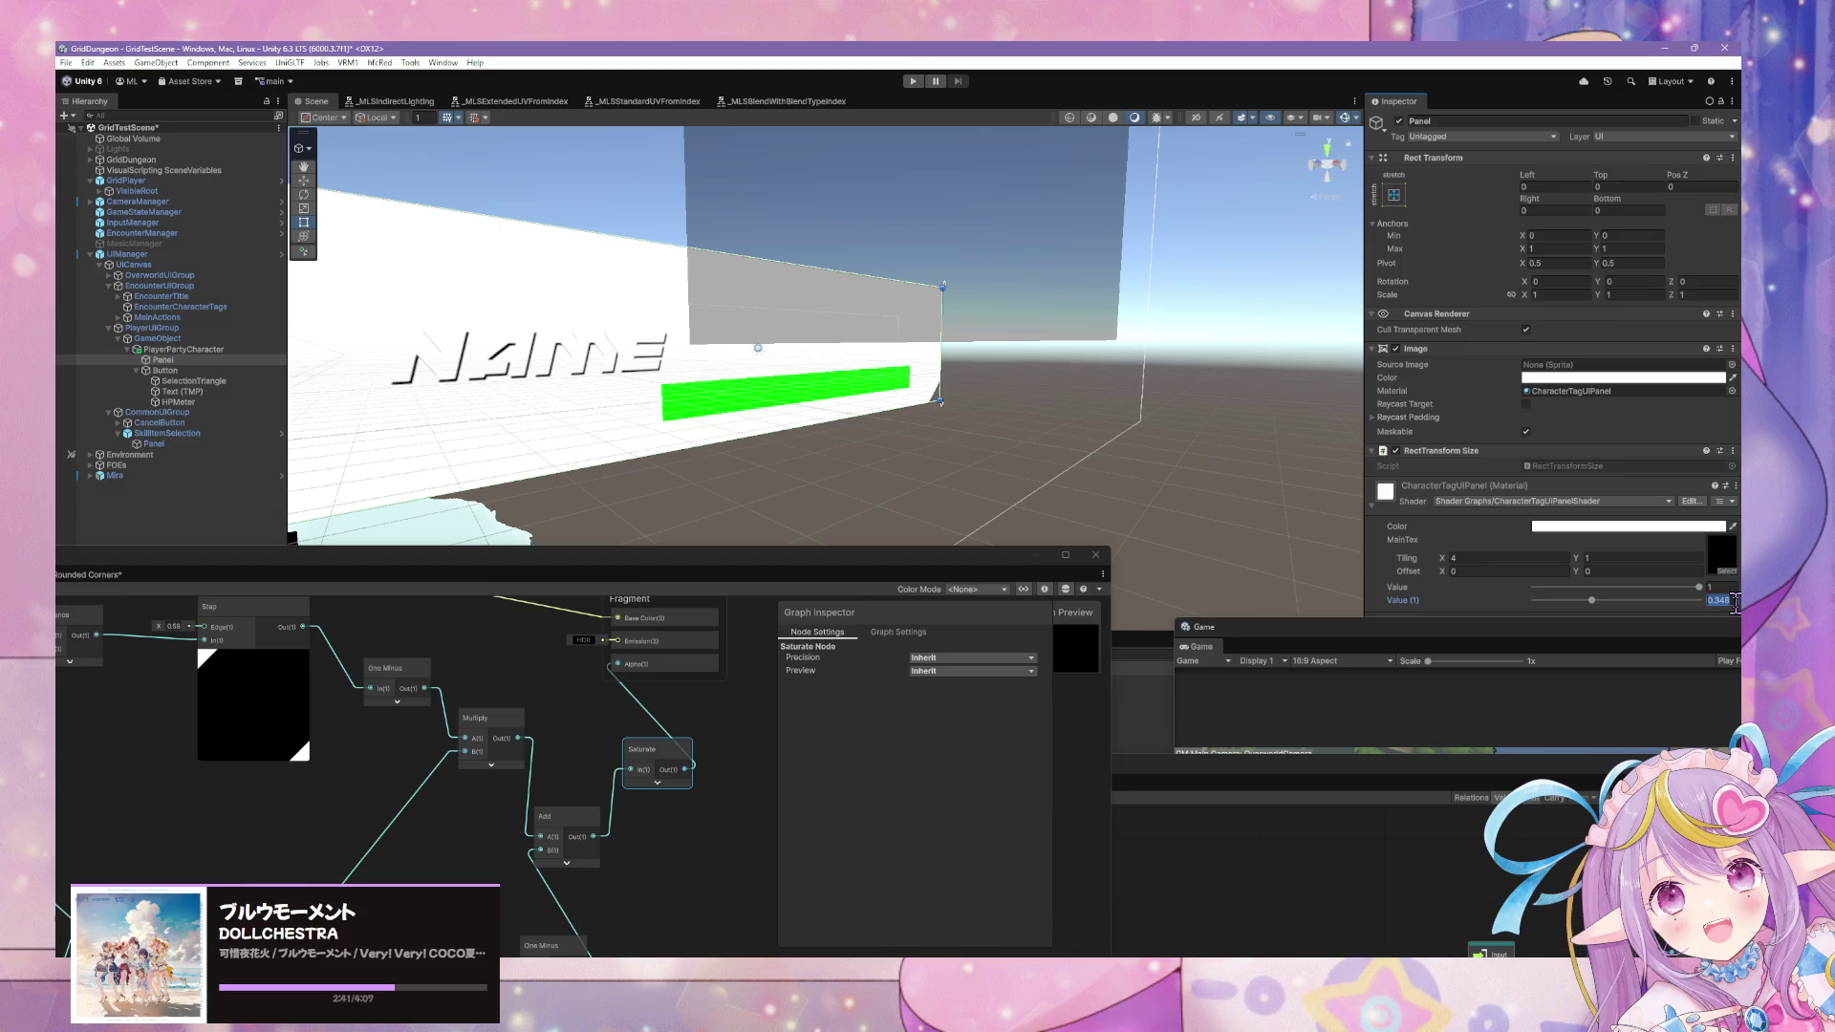
Try Value (1) at 0.5 and then 0.4 while viewing the panel head-on.
{"action": "type", "text": "0.5"}
{"action": "key", "text": "Return"}
{"action": "left_click_drag", "start_coordinate": [1200, 438], "coordinate": [1141, 409]}
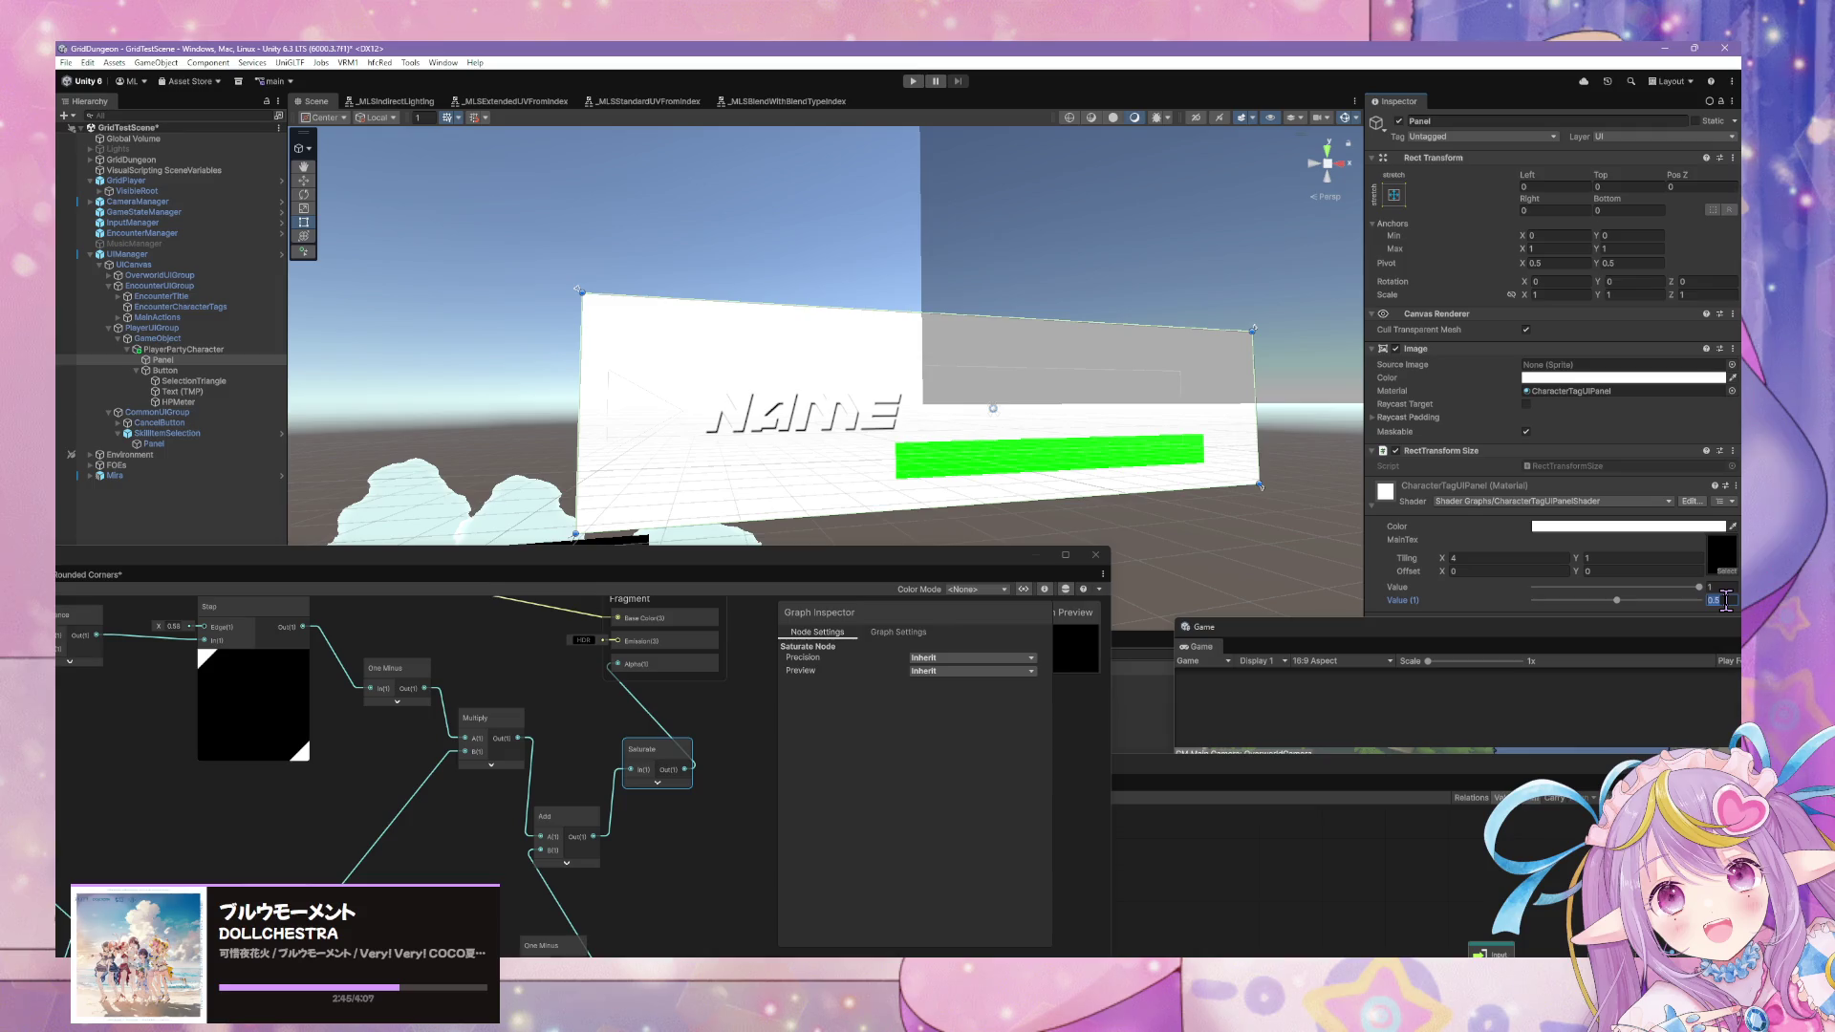
{"action": "type", "text": "0.4"}
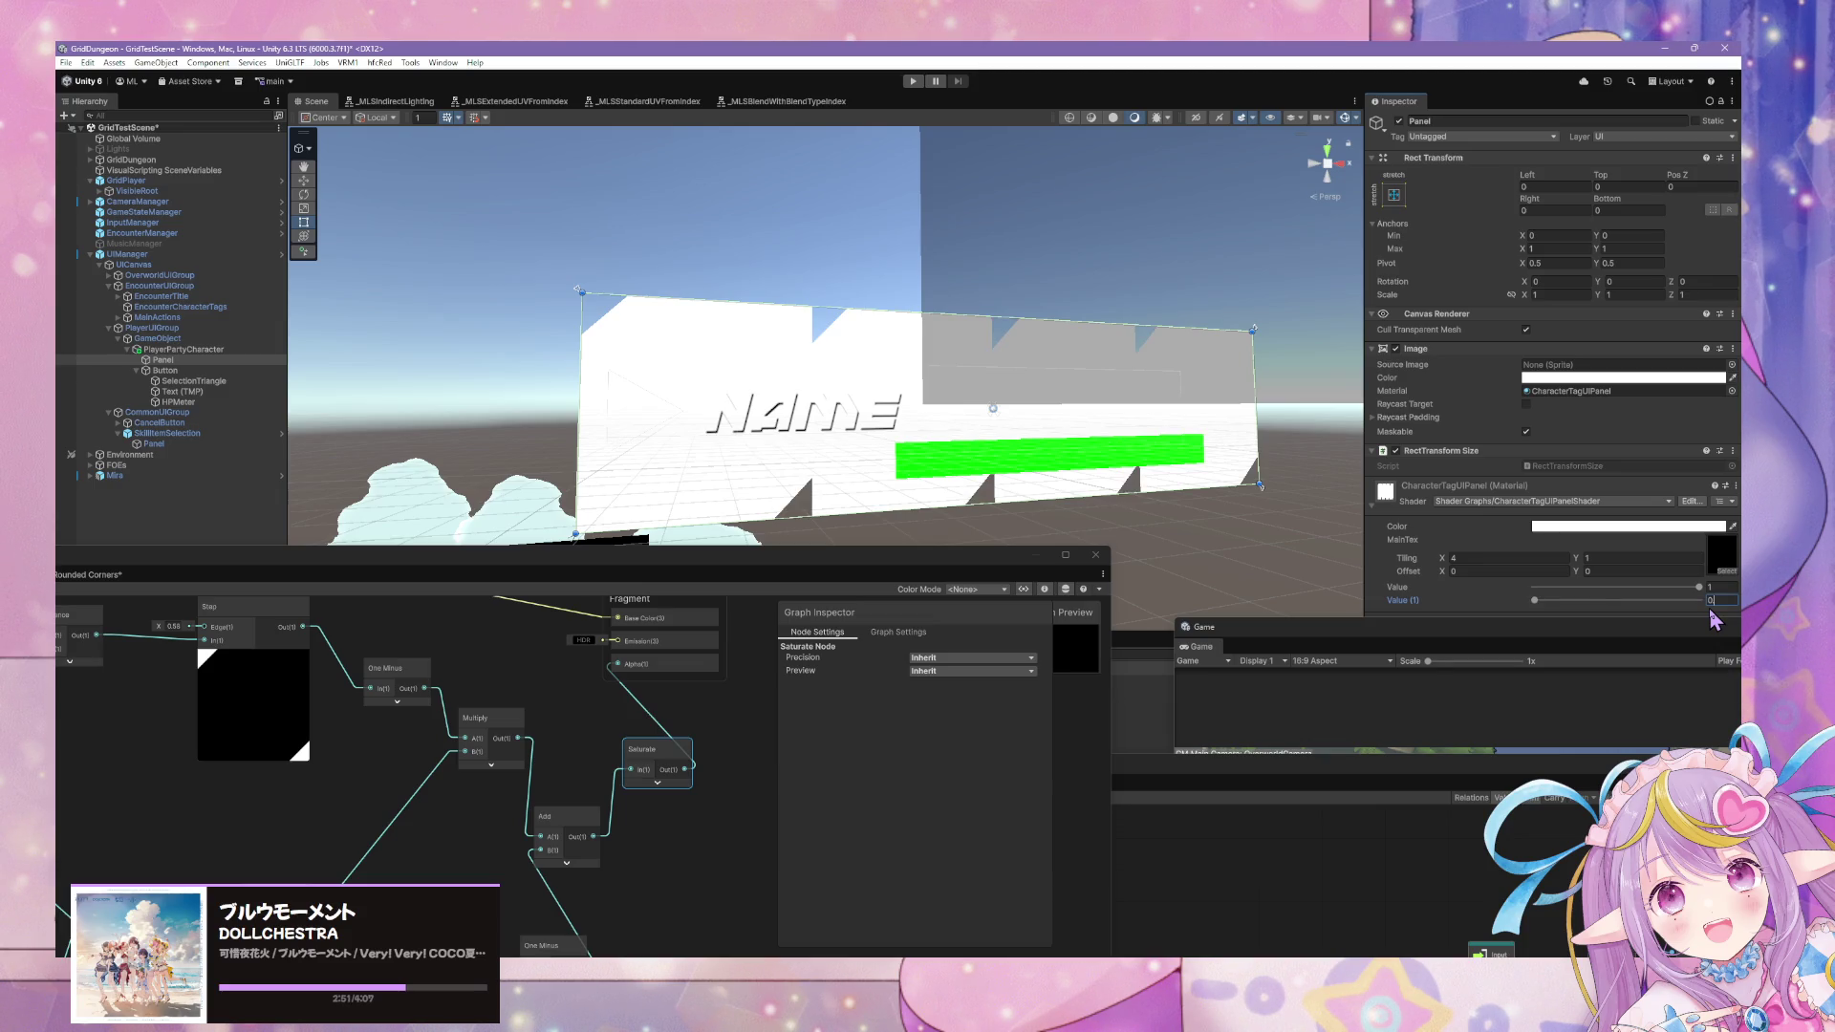
{"action": "type", "text": ".25"}
Refine Value (1) through several entries, settling near 0.43 and zooming closer to the panel.
{"action": "key", "text": "BackSpace"}
{"action": "key", "text": "BackSpace"}
{"action": "type", "text": "6"}
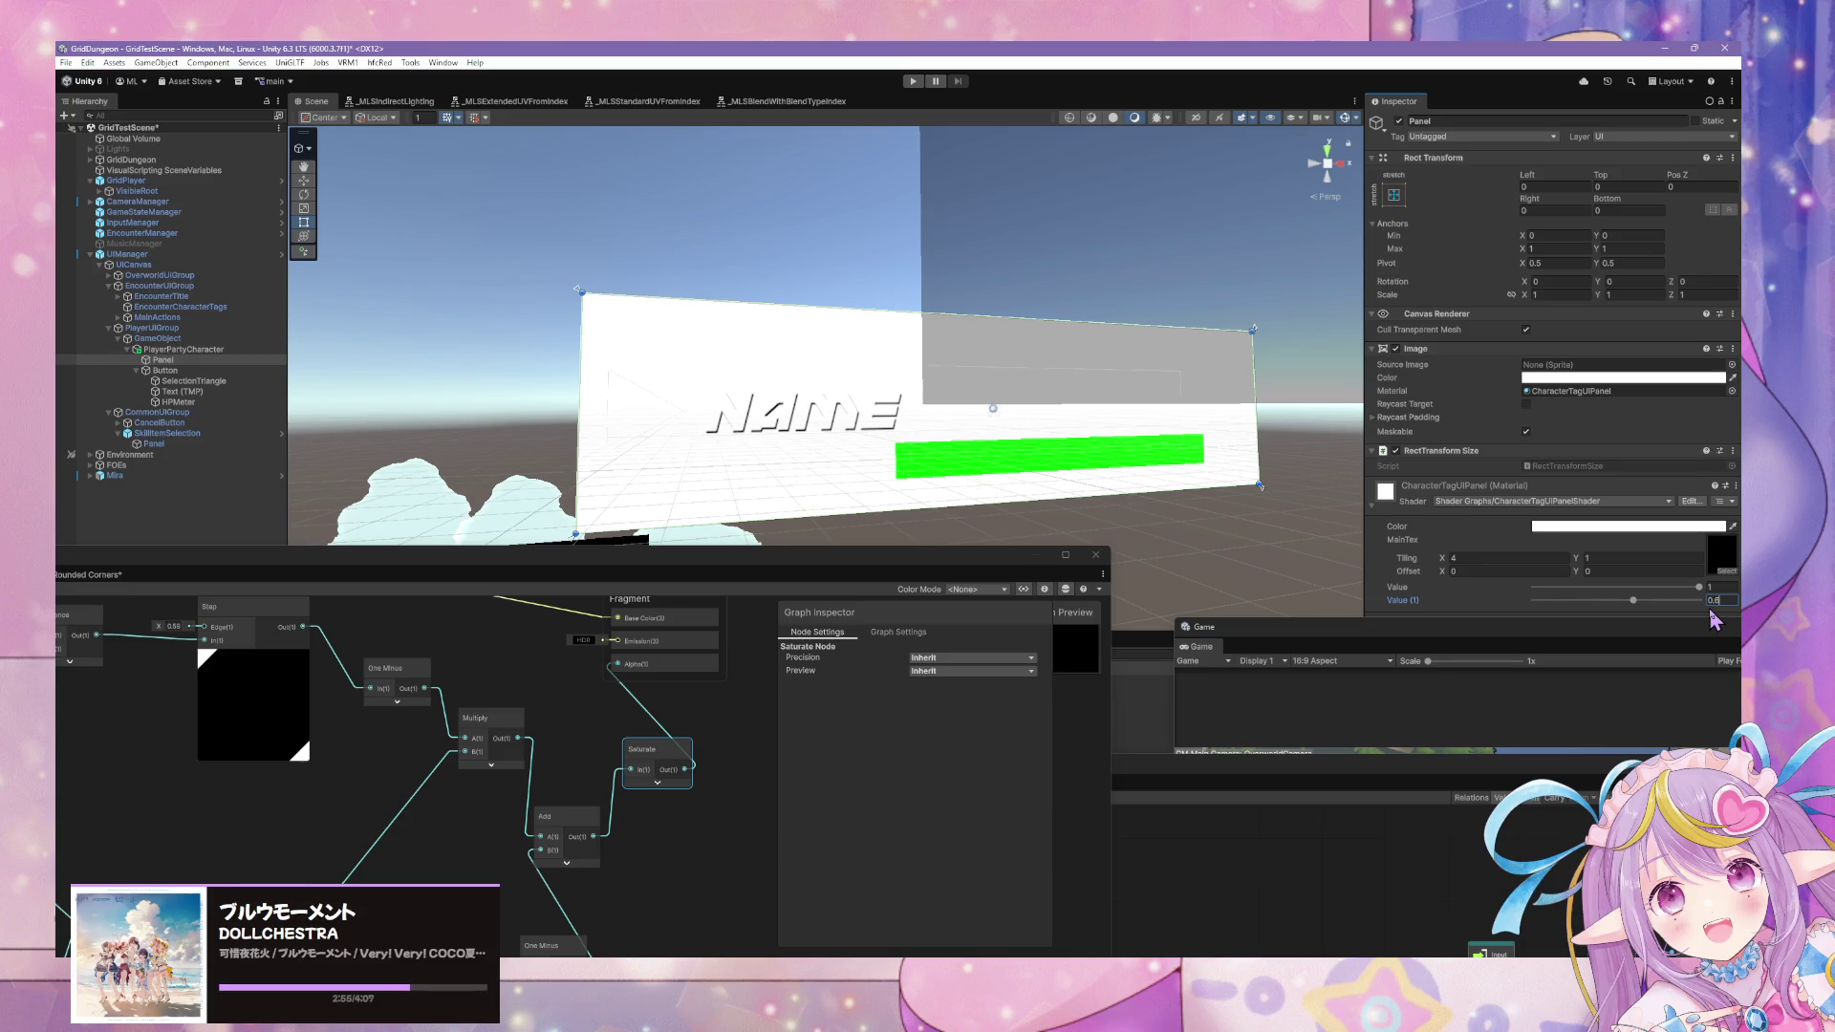
{"action": "key", "text": "BackSpace"}
{"action": "type", "text": "4"}
{"action": "key", "text": "BackSpace"}
{"action": "key", "text": "BackSpace"}
{"action": "type", "text": ".4"}
{"action": "mouse_move", "coordinate": [1611, 609]}
{"action": "left_mouse_down"}
{"action": "mouse_move", "coordinate": [1640, 607]}
{"action": "mouse_move", "coordinate": [1609, 605]}
{"action": "left_mouse_up"}
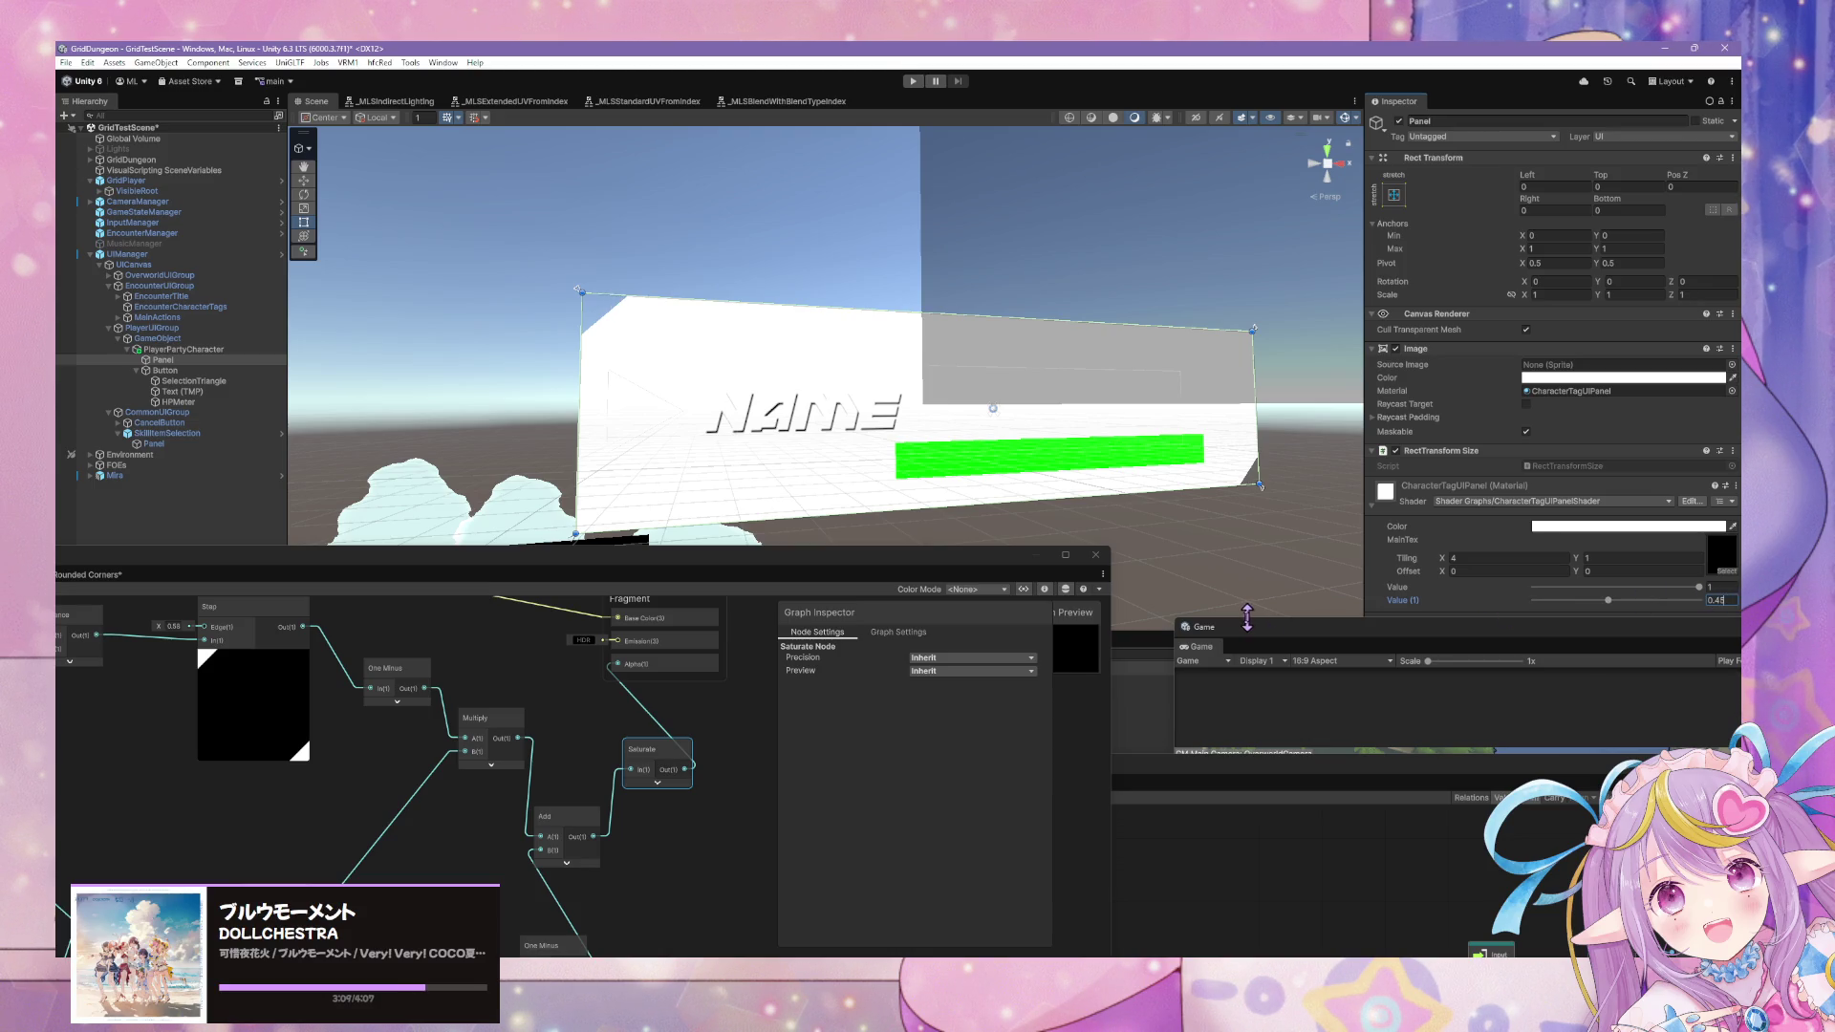
{"action": "scroll", "coordinate": [1010, 516], "scroll_direction": "down", "scroll_amount": 10}
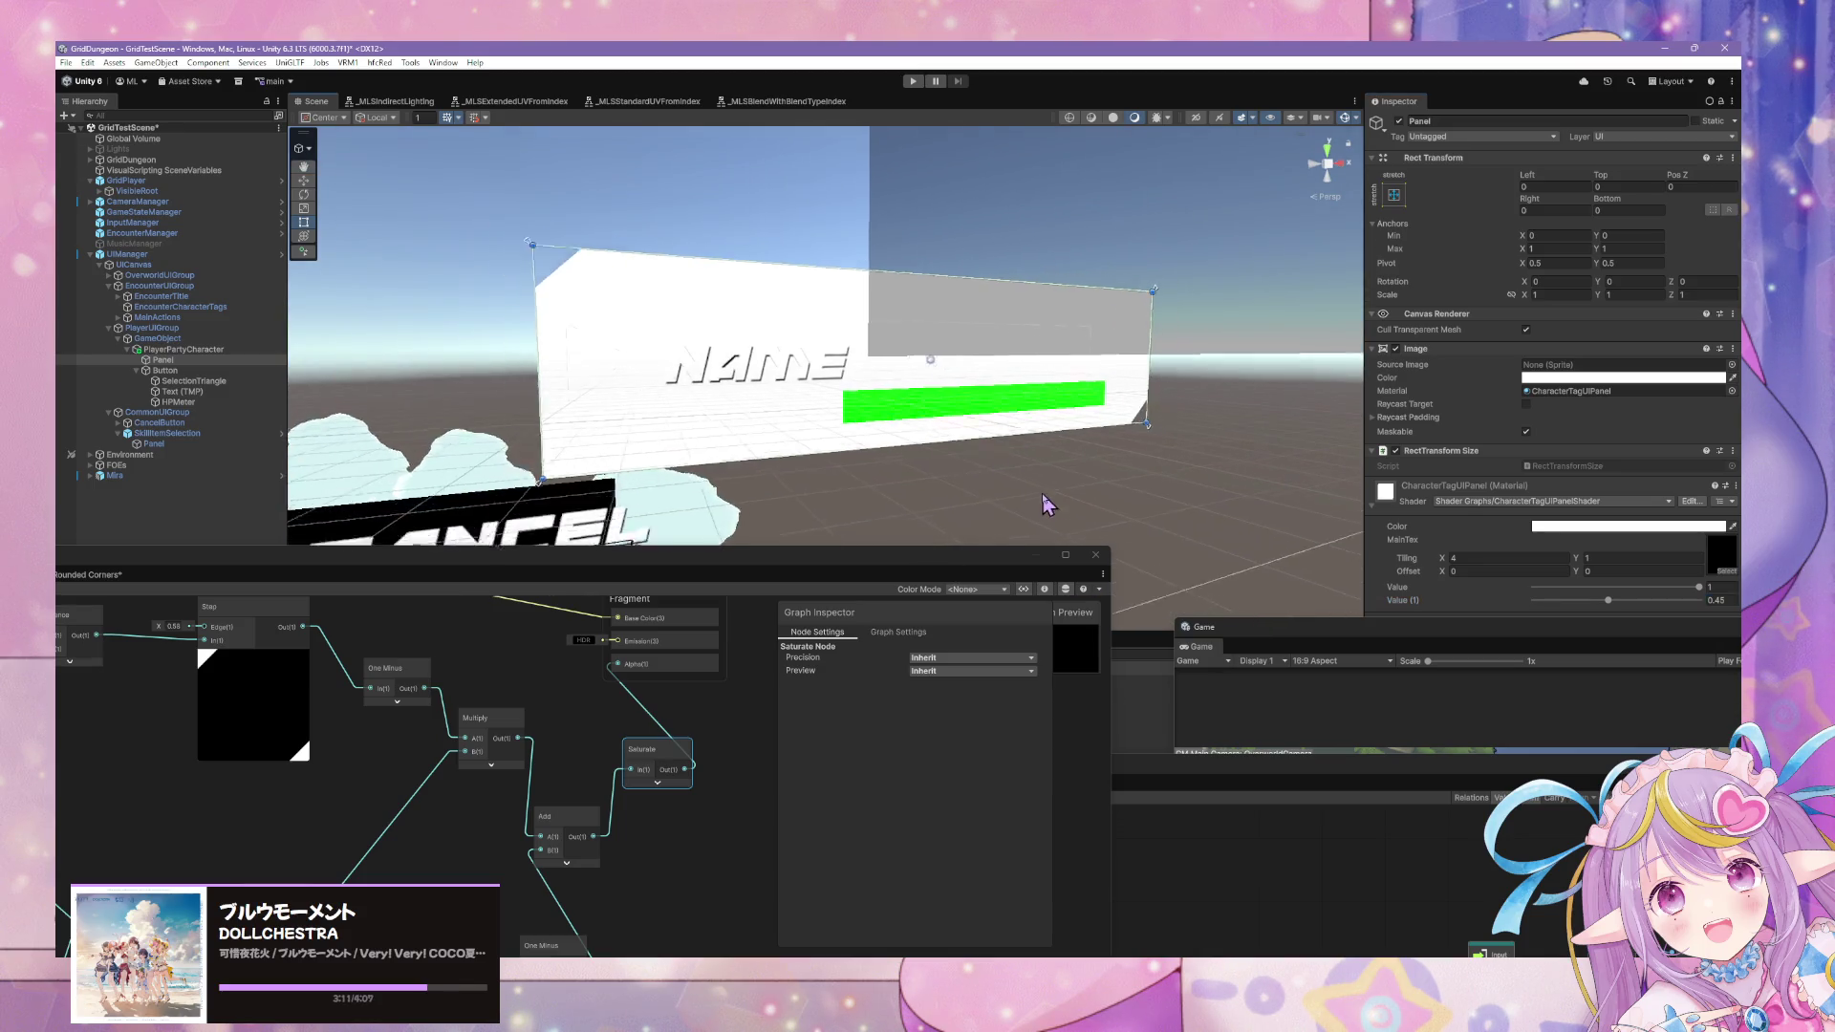
{"action": "mouse_move", "coordinate": [960, 487]}
{"action": "left_mouse_down"}
{"action": "mouse_move", "coordinate": [791, 442]}
{"action": "mouse_move", "coordinate": [1023, 389]}
{"action": "mouse_move", "coordinate": [819, 439]}
{"action": "mouse_move", "coordinate": [730, 436]}
{"action": "mouse_move", "coordinate": [974, 475]}
{"action": "mouse_move", "coordinate": [970, 492]}
{"action": "mouse_move", "coordinate": [860, 473]}
{"action": "mouse_move", "coordinate": [936, 438]}
{"action": "mouse_move", "coordinate": [941, 464]}
{"action": "left_mouse_up"}
Frame the name panel and set the material's Tiling X to 4.
{"action": "key", "text": "f"}
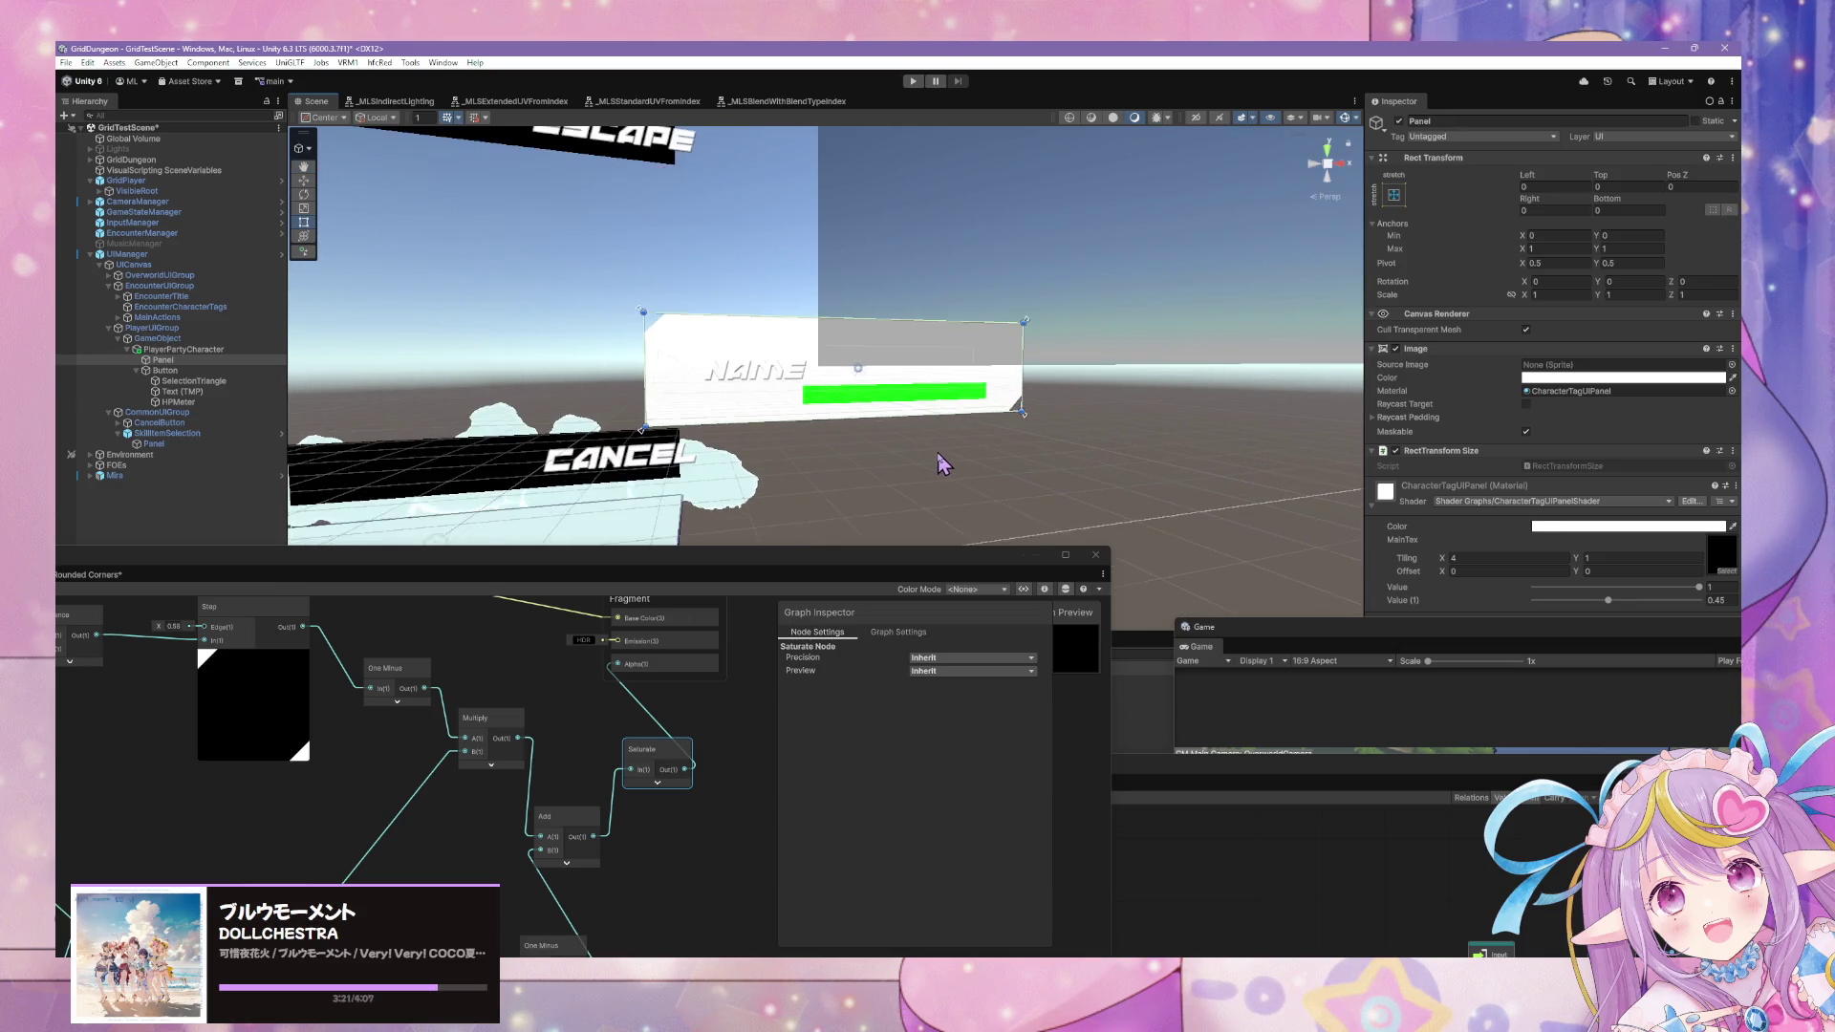
{"action": "mouse_move", "coordinate": [718, 566]}
{"action": "left_mouse_down"}
{"action": "mouse_move", "coordinate": [903, 485]}
{"action": "mouse_move", "coordinate": [987, 479]}
{"action": "left_mouse_up"}
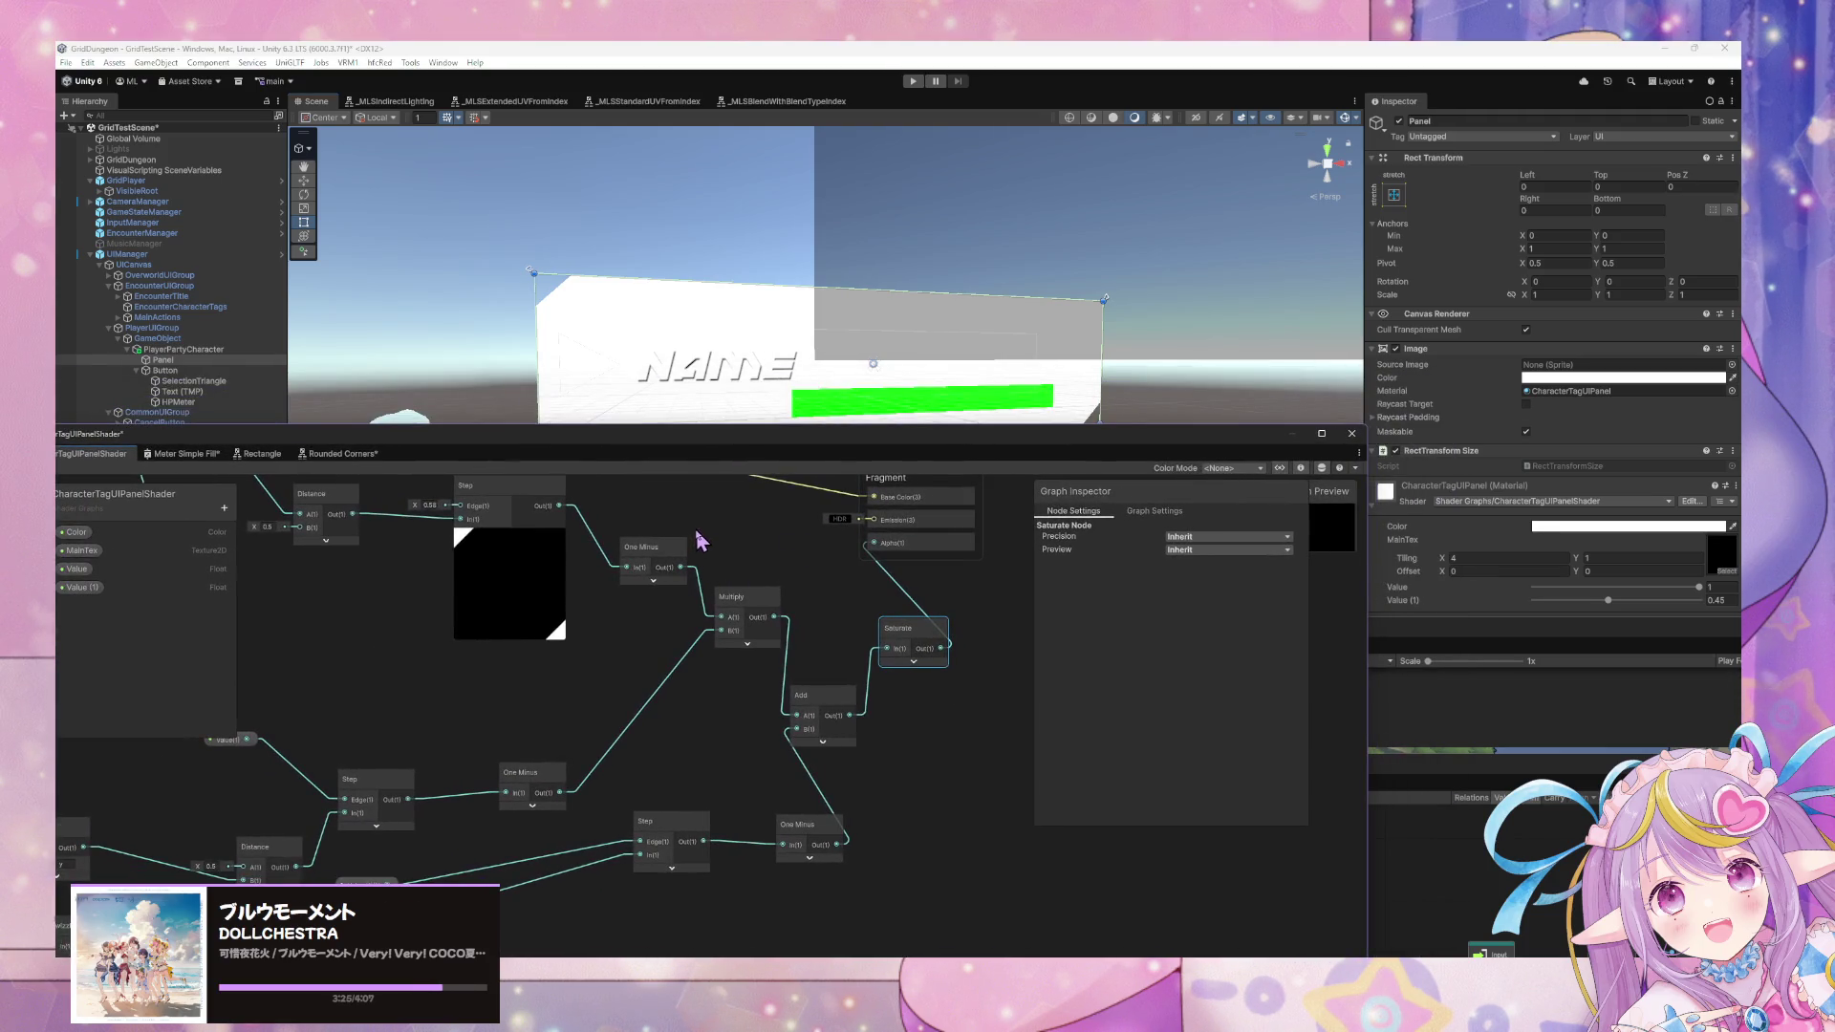
{"action": "left_click_drag", "start_coordinate": [1446, 562], "coordinate": [1474, 562]}
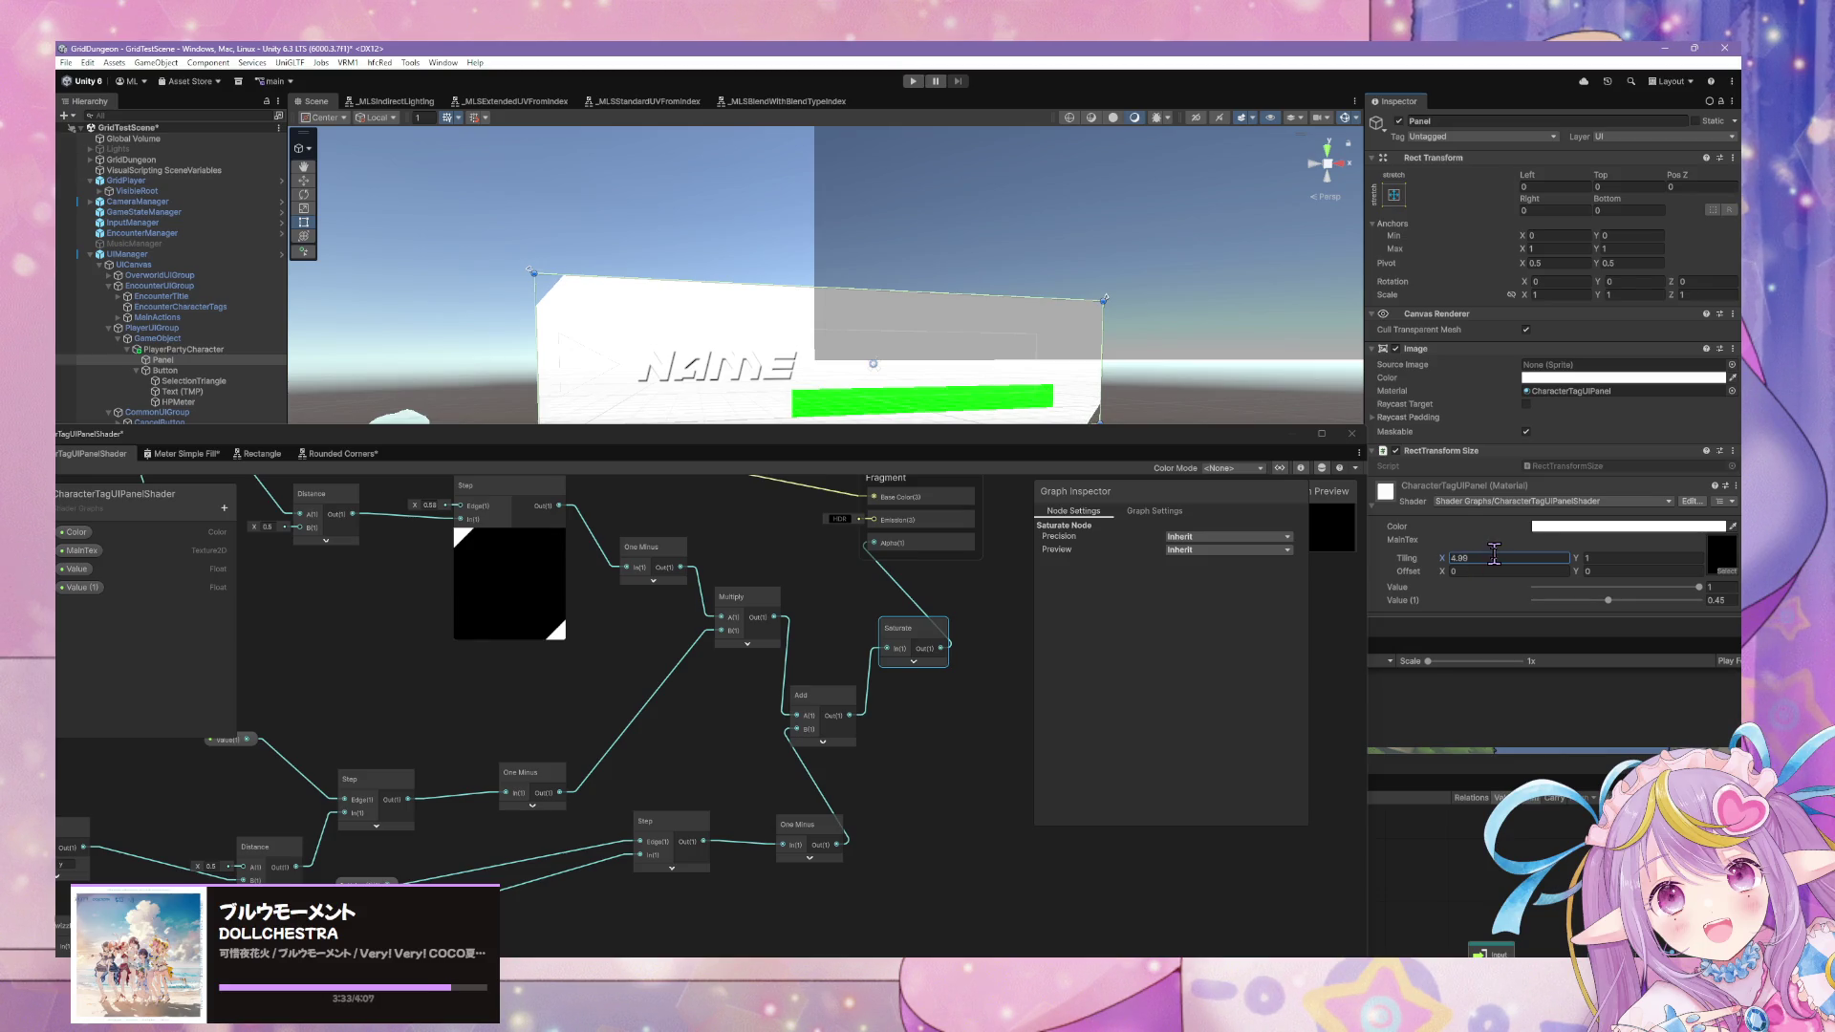
{"action": "type", "text": "4"}
{"action": "scroll", "coordinate": [1096, 409], "scroll_direction": "down", "scroll_amount": 2}
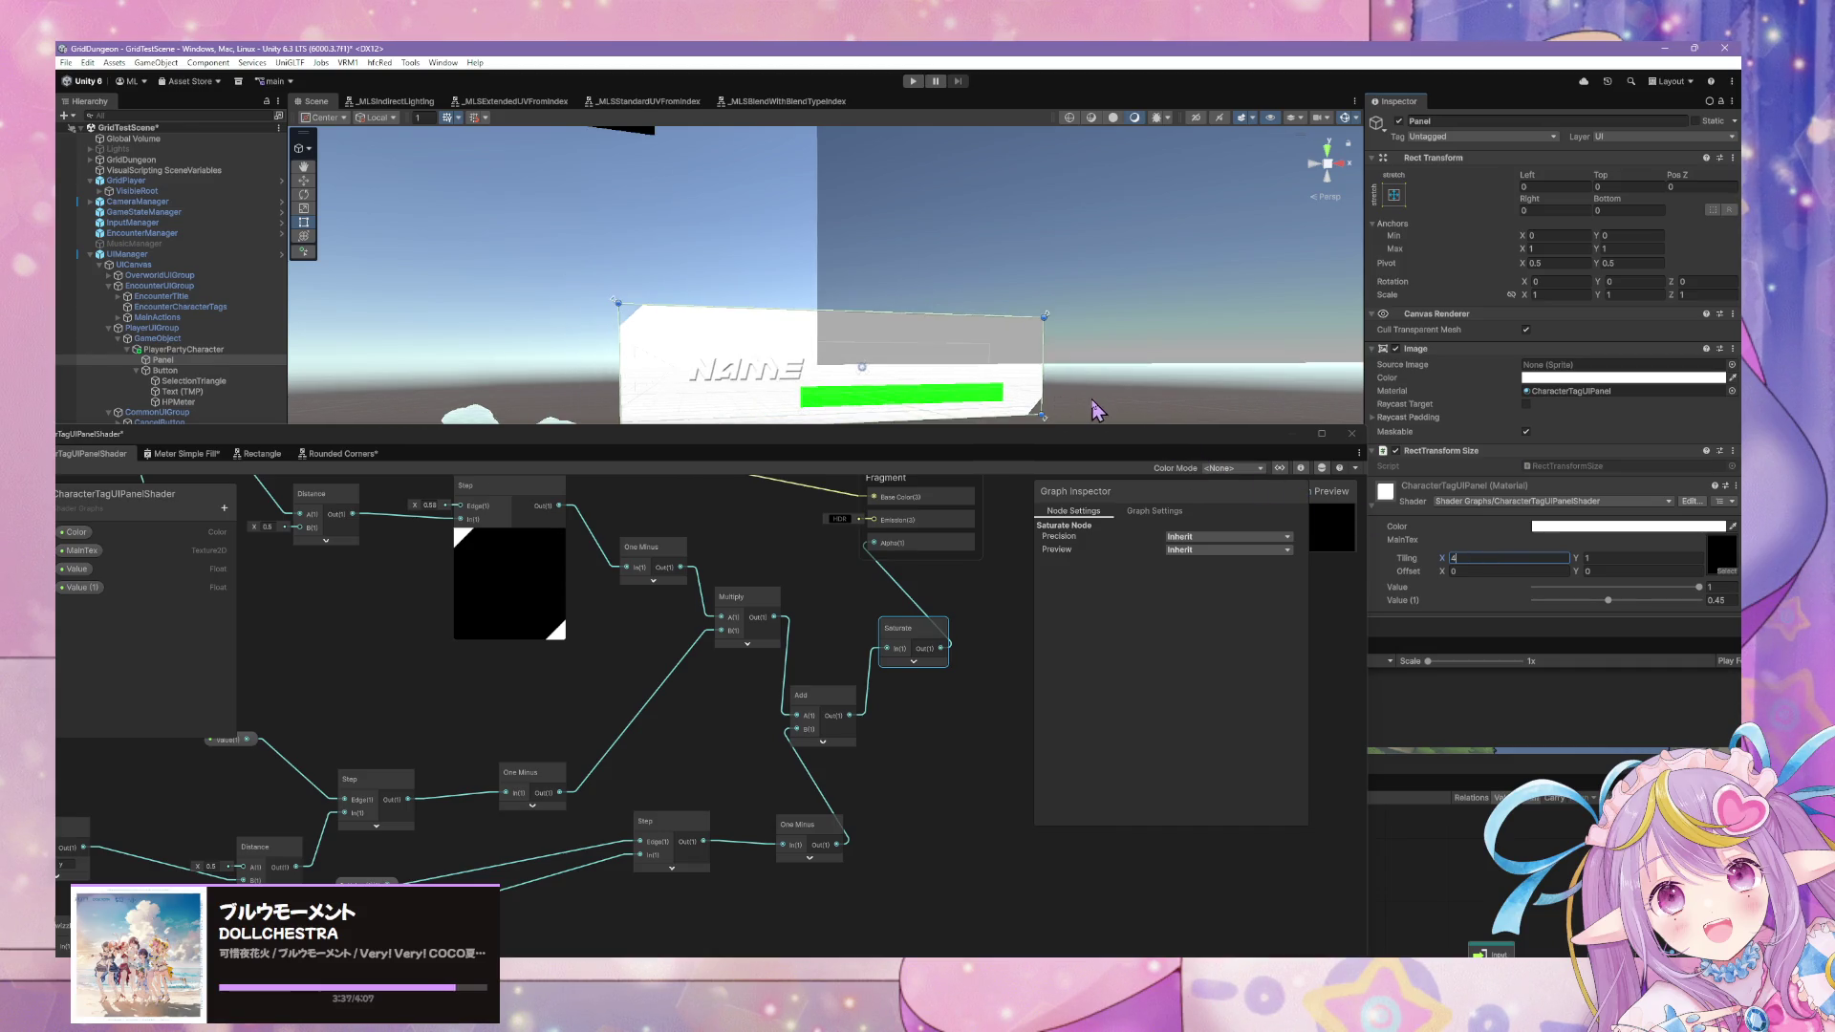
Wire the upper UV into the lower Swizzle, delete the duplicate UV, and check Value (1) at 0.45.
{"action": "left_click_drag", "start_coordinate": [1051, 442], "coordinate": [1052, 617]}
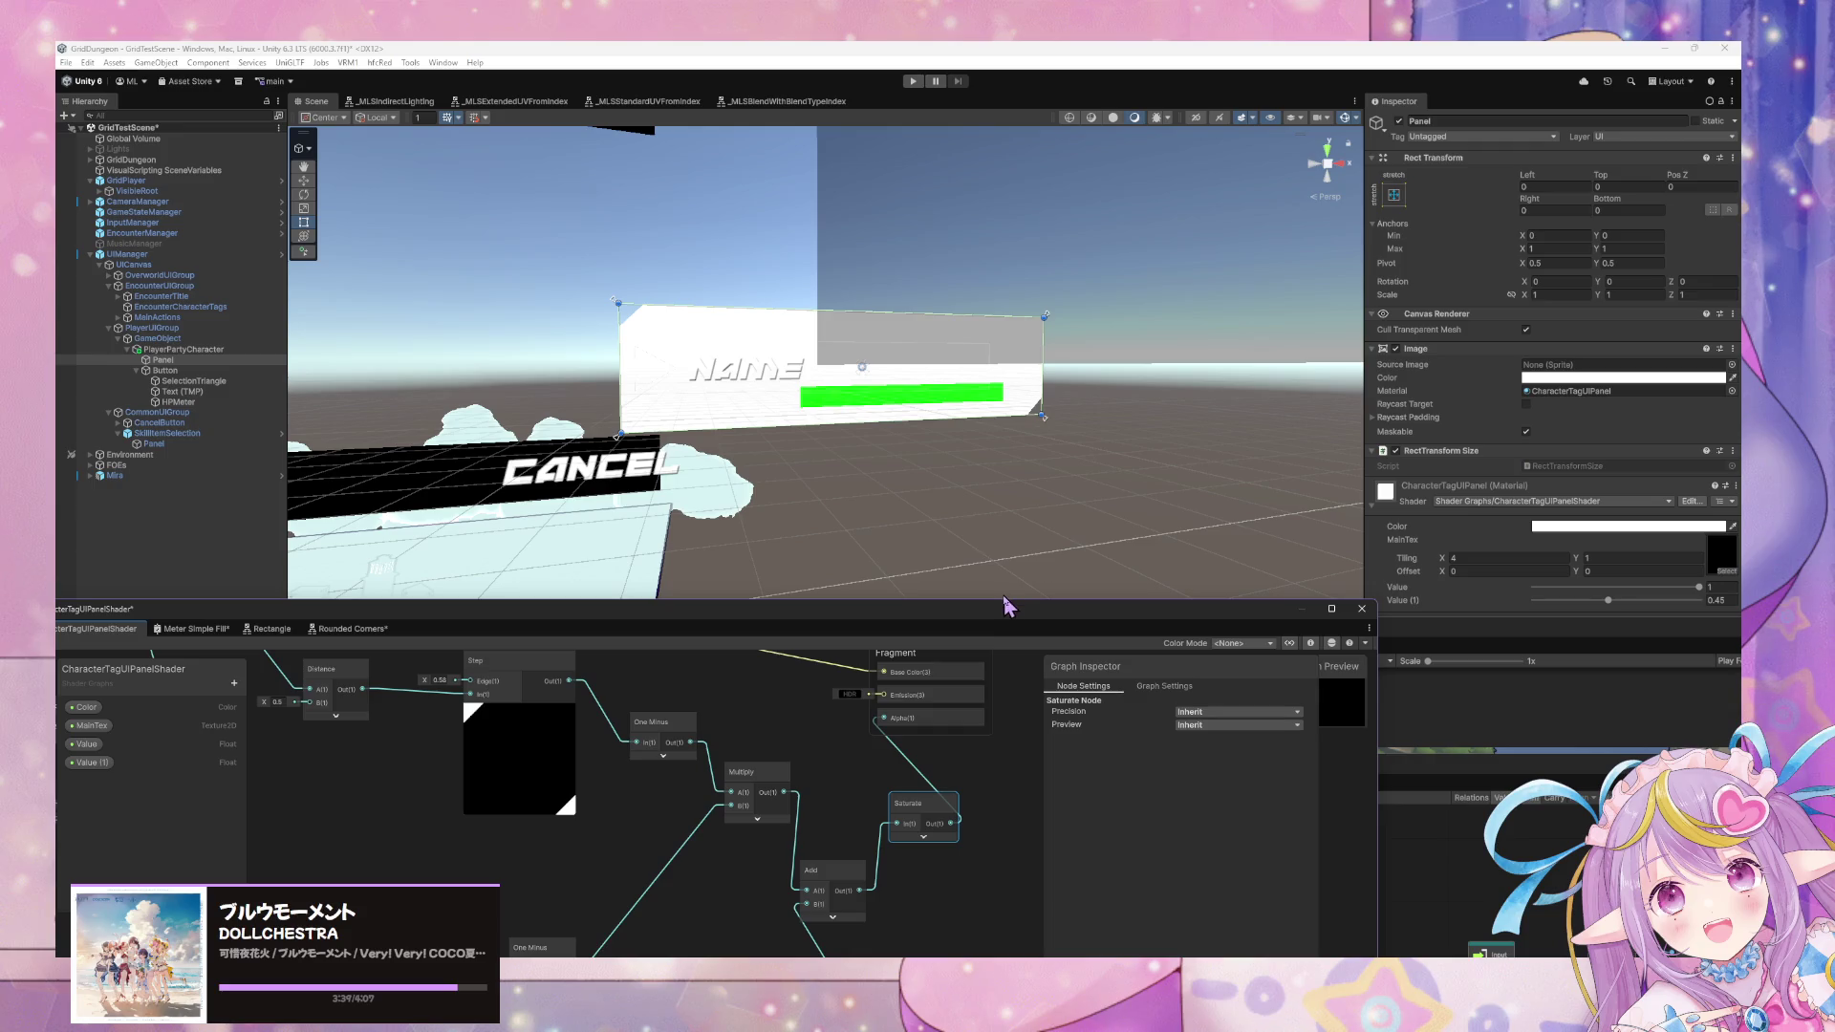
{"action": "mouse_move", "coordinate": [923, 629]}
{"action": "left_mouse_down"}
{"action": "mouse_move", "coordinate": [982, 495]}
{"action": "mouse_move", "coordinate": [1126, 491]}
{"action": "left_mouse_up"}
{"action": "left_click", "coordinate": [706, 782]}
{"action": "left_click_drag", "start_coordinate": [705, 781], "coordinate": [722, 782]}
{"action": "left_click_drag", "start_coordinate": [743, 682], "coordinate": [847, 781]}
{"action": "key", "text": "Delete"}
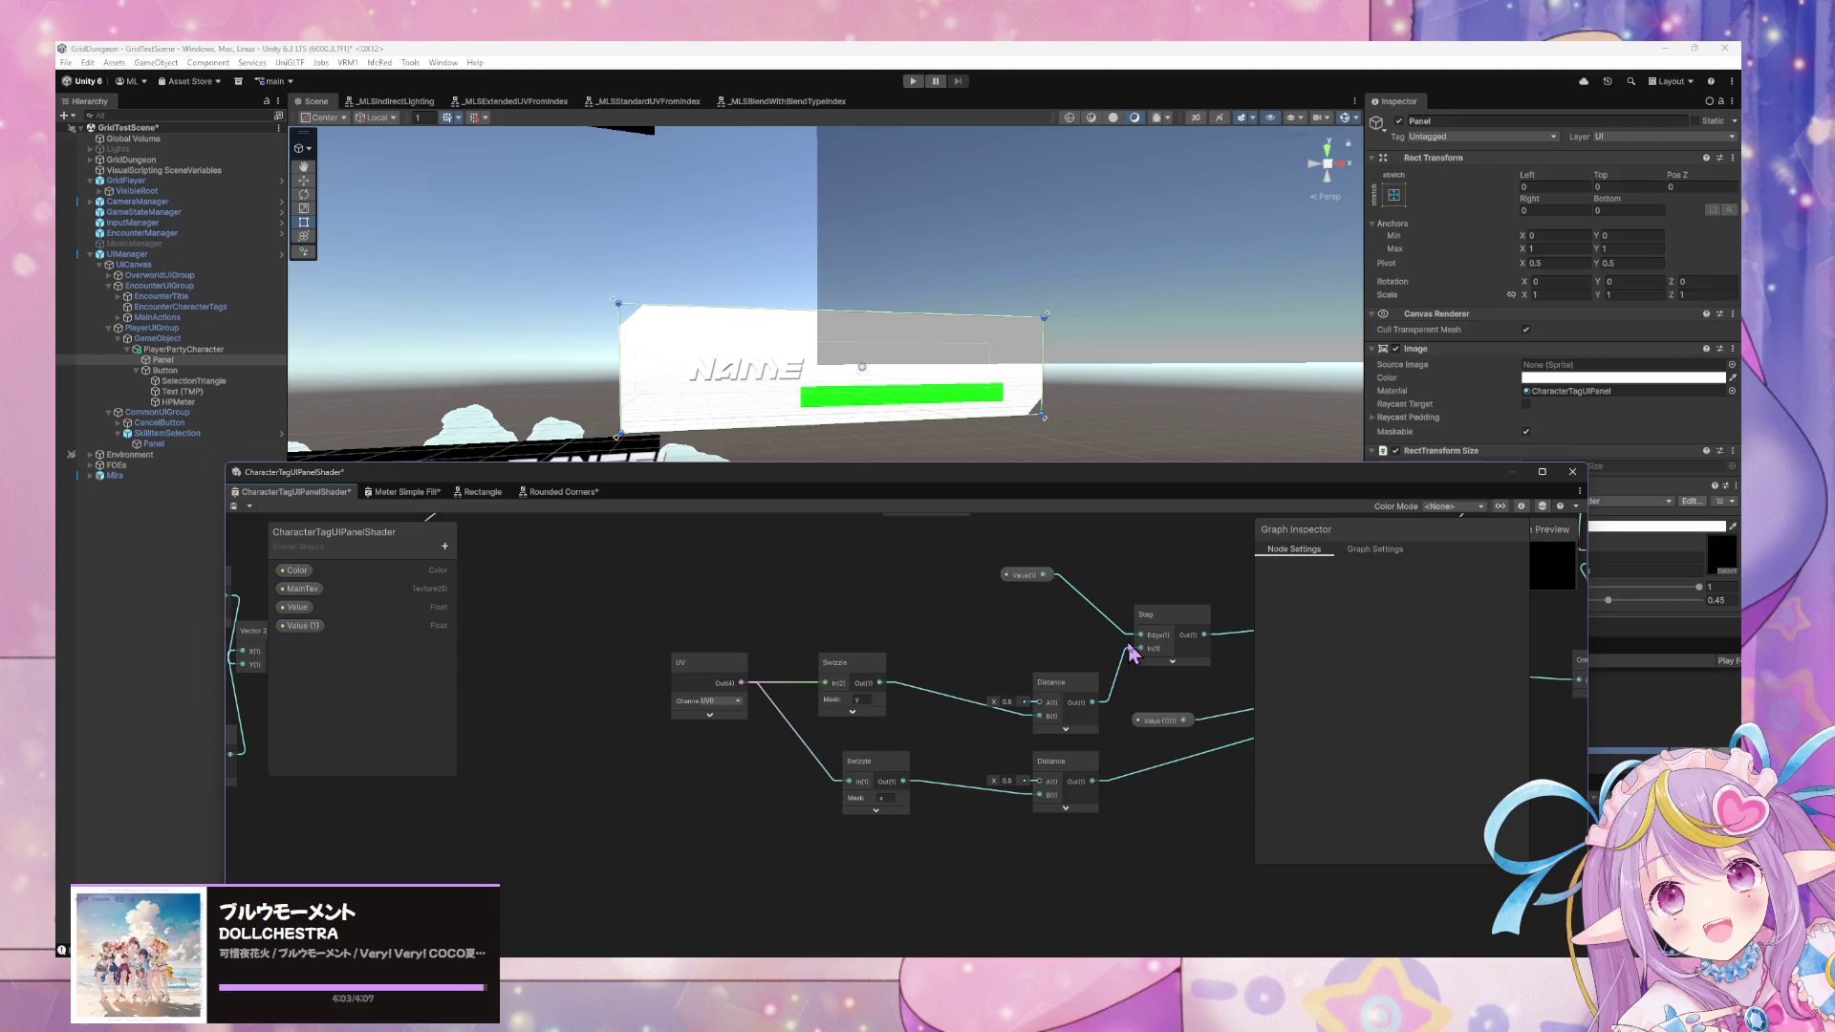
{"action": "left_click", "coordinate": [1734, 599]}
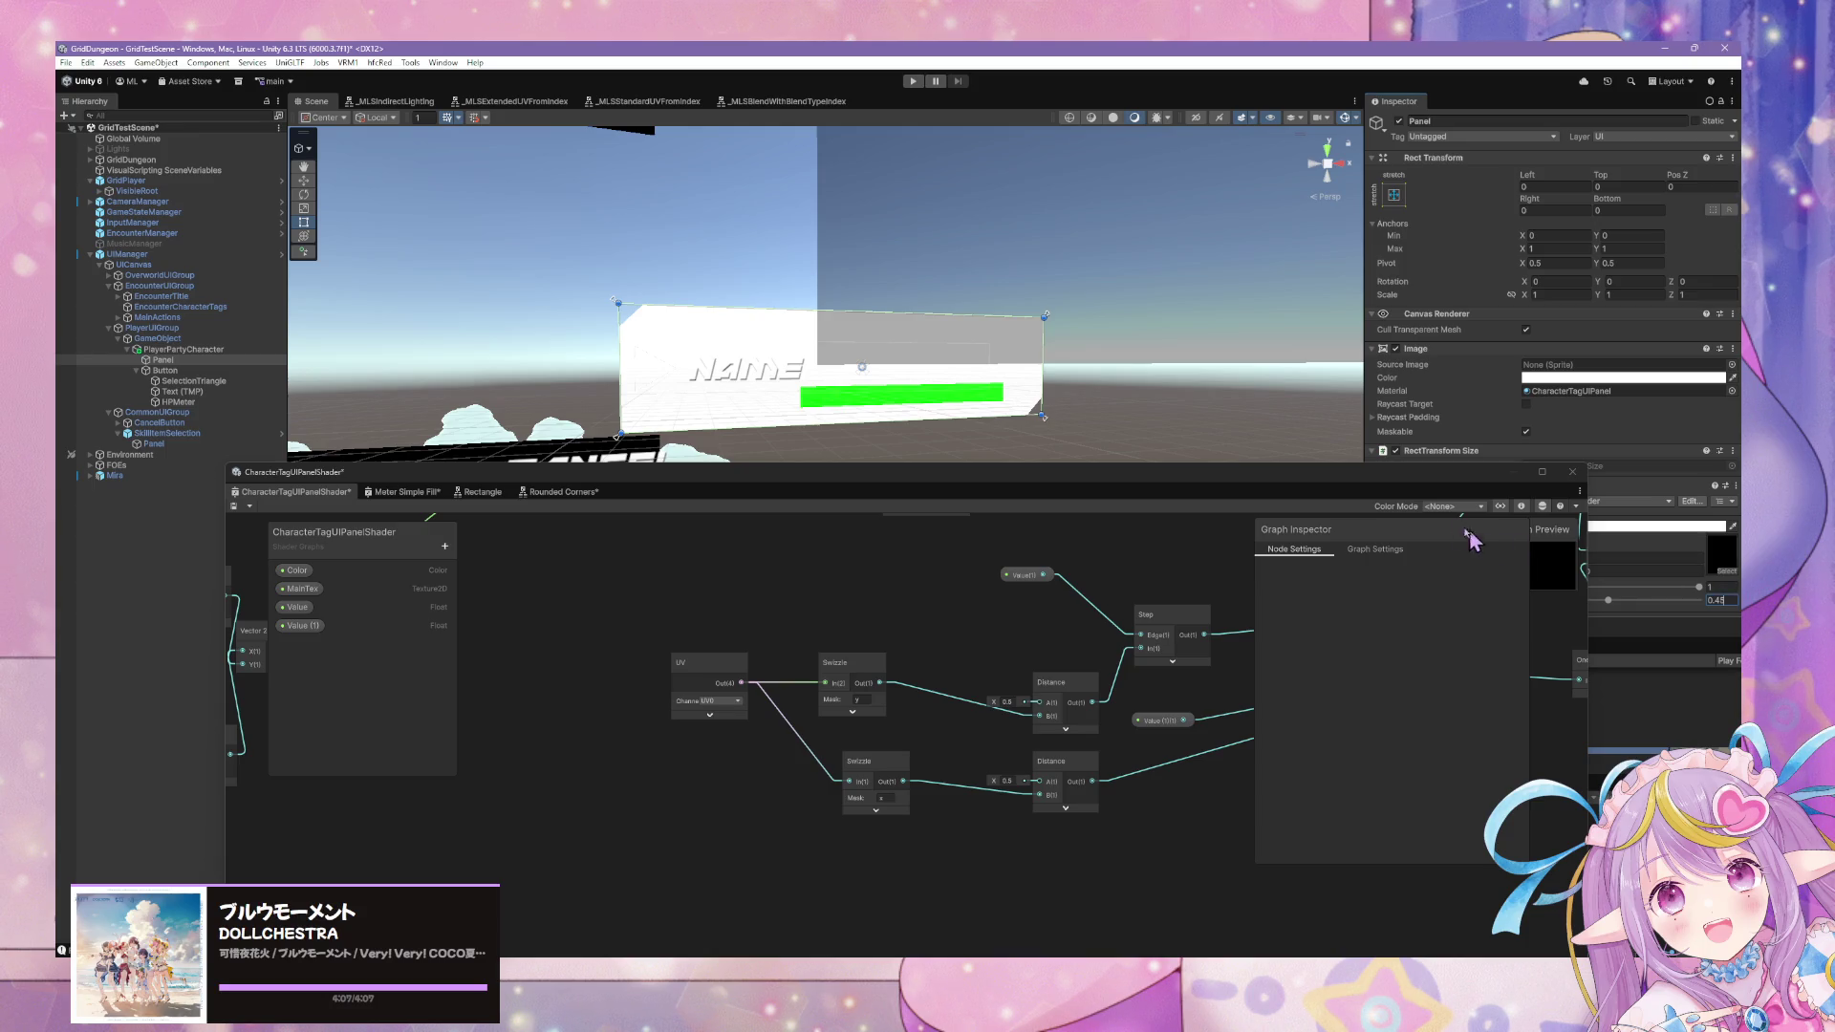
{"action": "mouse_move", "coordinate": [1404, 493]}
{"action": "left_mouse_down"}
{"action": "mouse_move", "coordinate": [1260, 685]}
{"action": "mouse_move", "coordinate": [1266, 554]}
{"action": "mouse_move", "coordinate": [1061, 587]}
{"action": "mouse_move", "coordinate": [1029, 562]}
{"action": "left_mouse_up"}
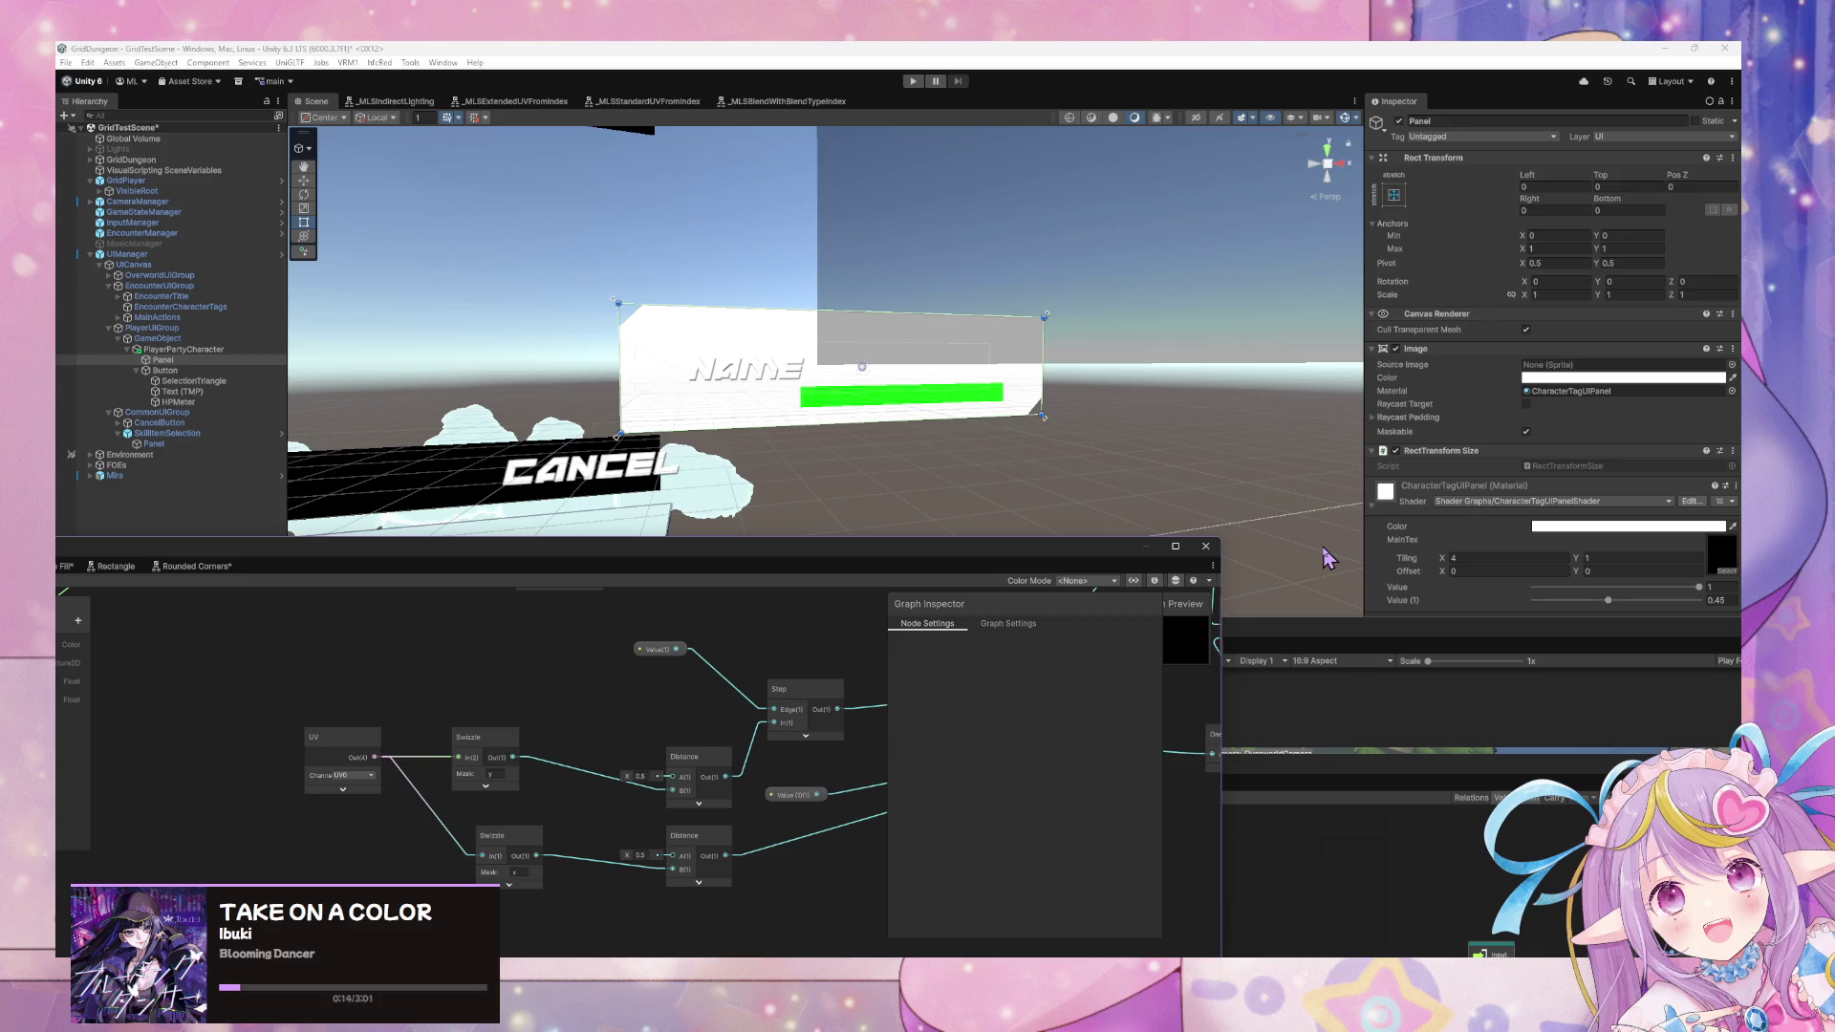
Start a new blank Paint canvas, discarding the old sketch without saving.
{"action": "left_click", "coordinate": [1233, 942]}
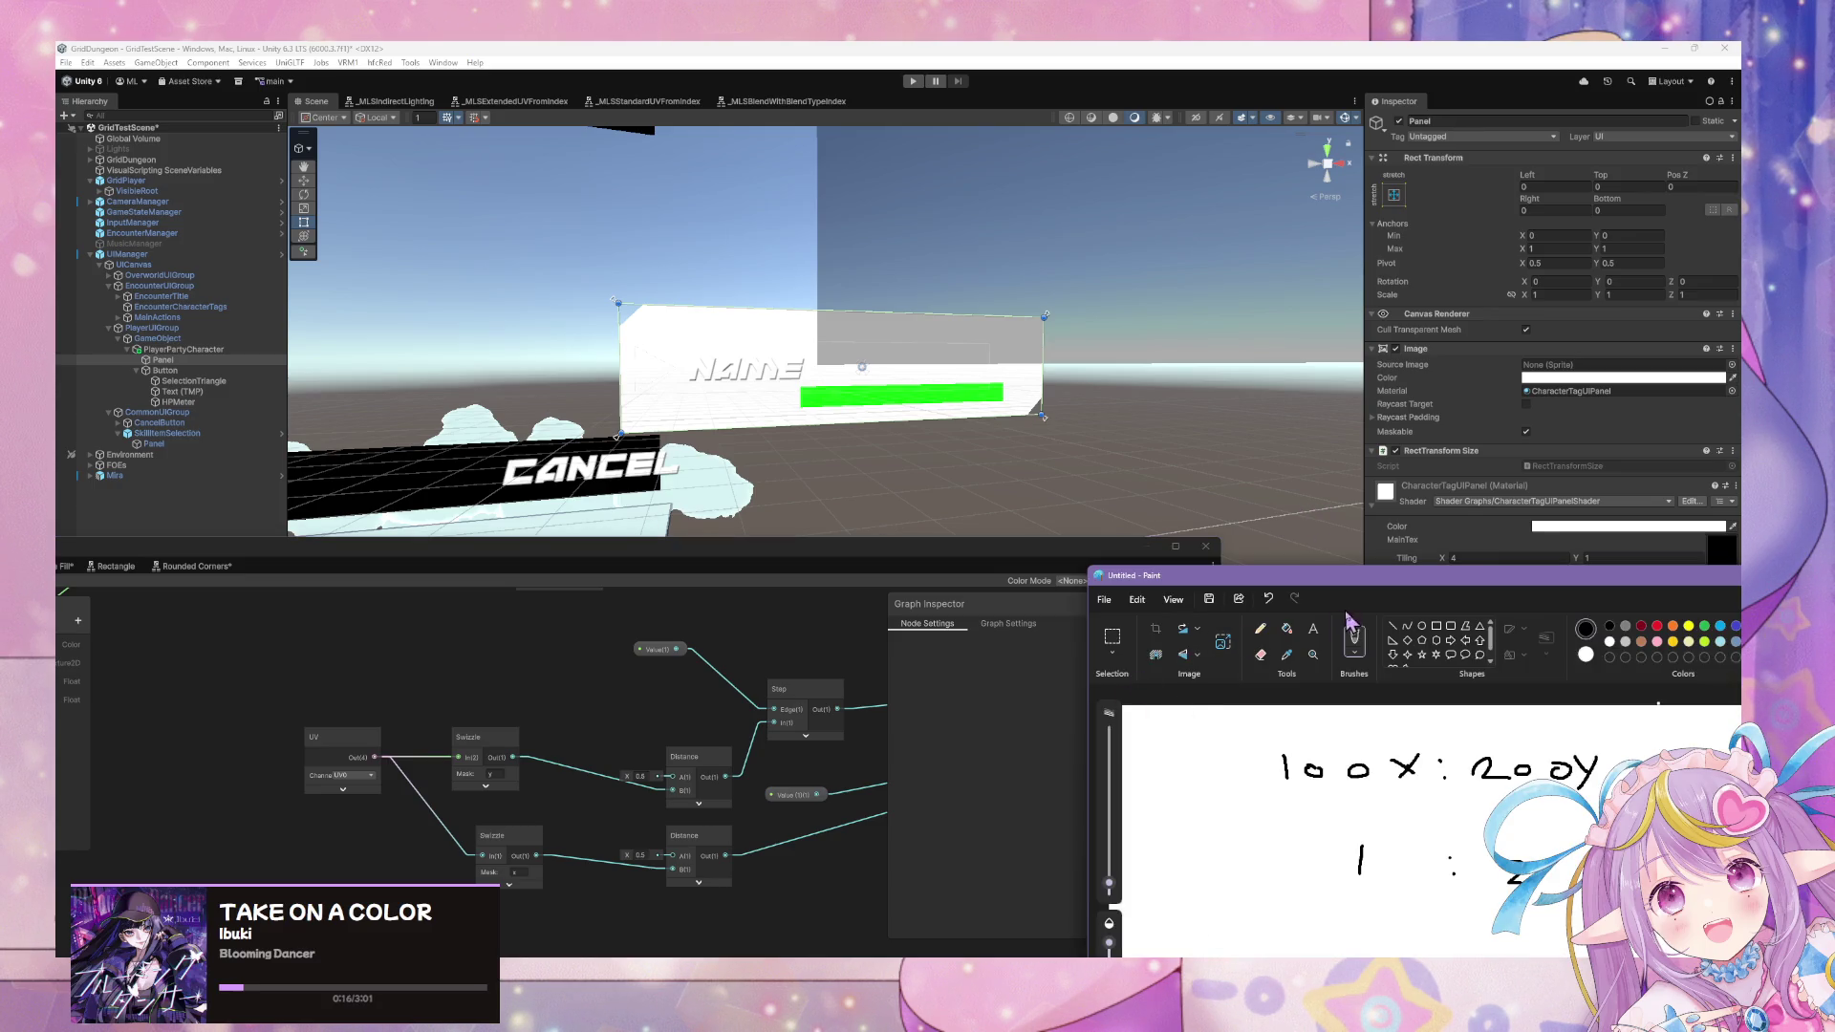
{"action": "left_click", "coordinate": [1104, 599]}
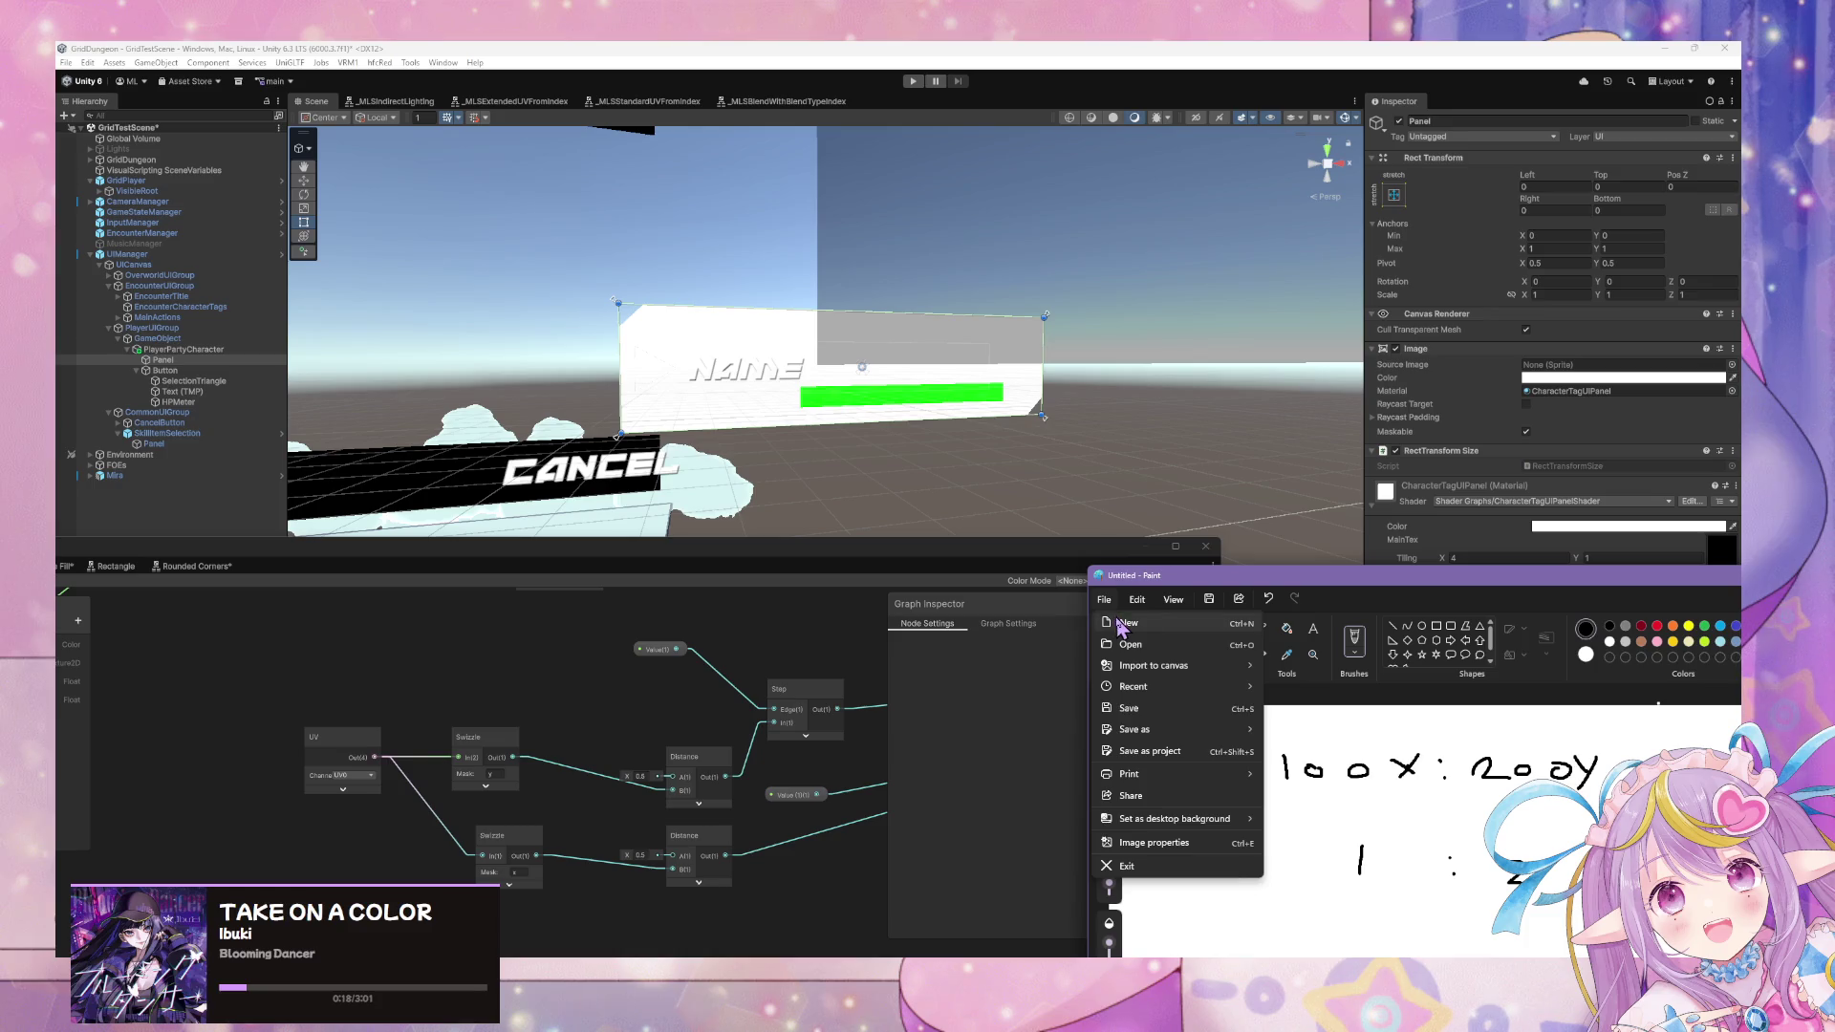
{"action": "left_click", "coordinate": [1121, 623]}
{"action": "left_click", "coordinate": [1364, 723]}
{"action": "mouse_move", "coordinate": [1397, 590]}
{"action": "left_mouse_down"}
{"action": "mouse_move", "coordinate": [515, 490]}
{"action": "mouse_move", "coordinate": [721, 607]}
{"action": "mouse_move", "coordinate": [765, 517]}
{"action": "mouse_move", "coordinate": [748, 554]}
{"action": "mouse_move", "coordinate": [691, 475]}
{"action": "mouse_move", "coordinate": [761, 509]}
{"action": "left_mouse_up"}
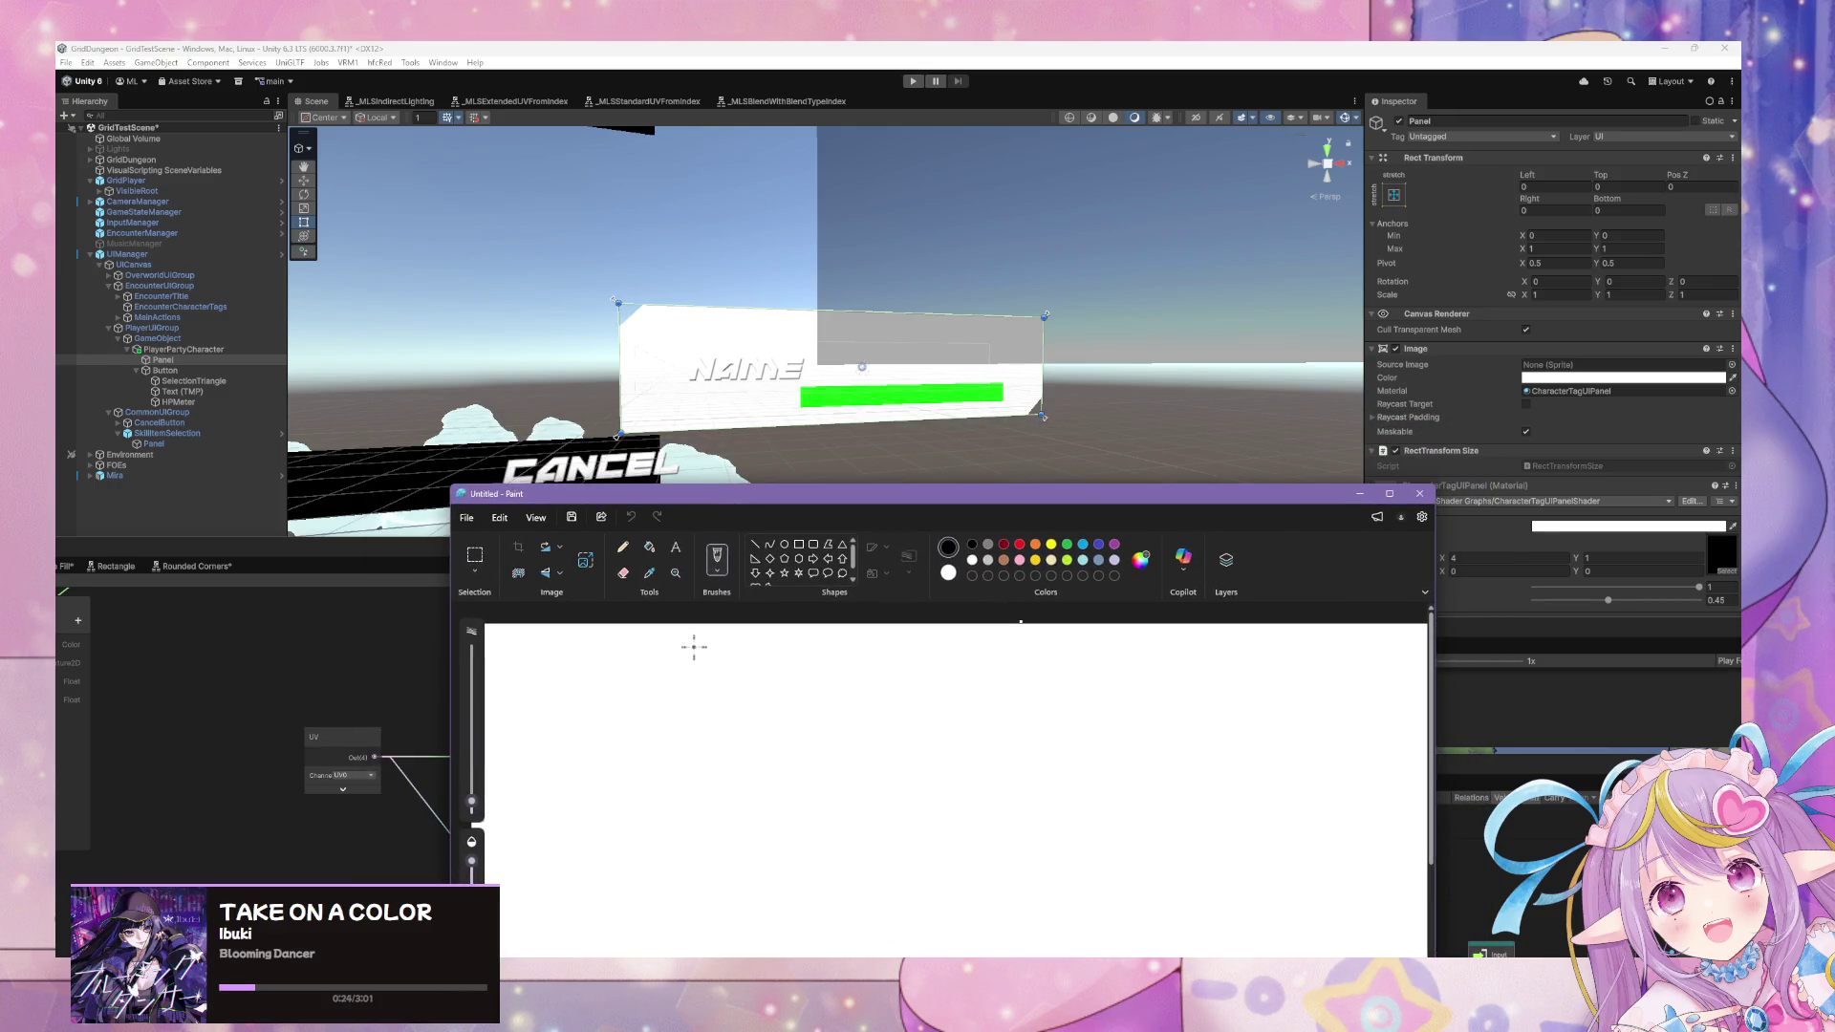
Handwrite "θ = 45°" on the canvas with the pencil.
{"action": "left_click_drag", "start_coordinate": [692, 648], "coordinate": [714, 659]}
{"action": "left_click_drag", "start_coordinate": [705, 651], "coordinate": [717, 669]}
{"action": "mouse_move", "coordinate": [612, 643]}
{"action": "left_mouse_down"}
{"action": "mouse_move", "coordinate": [611, 674]}
{"action": "mouse_move", "coordinate": [623, 657]}
{"action": "left_mouse_up"}
{"action": "left_click_drag", "start_coordinate": [644, 655], "coordinate": [660, 664]}
{"action": "left_click_drag", "start_coordinate": [987, 498], "coordinate": [867, 508]}
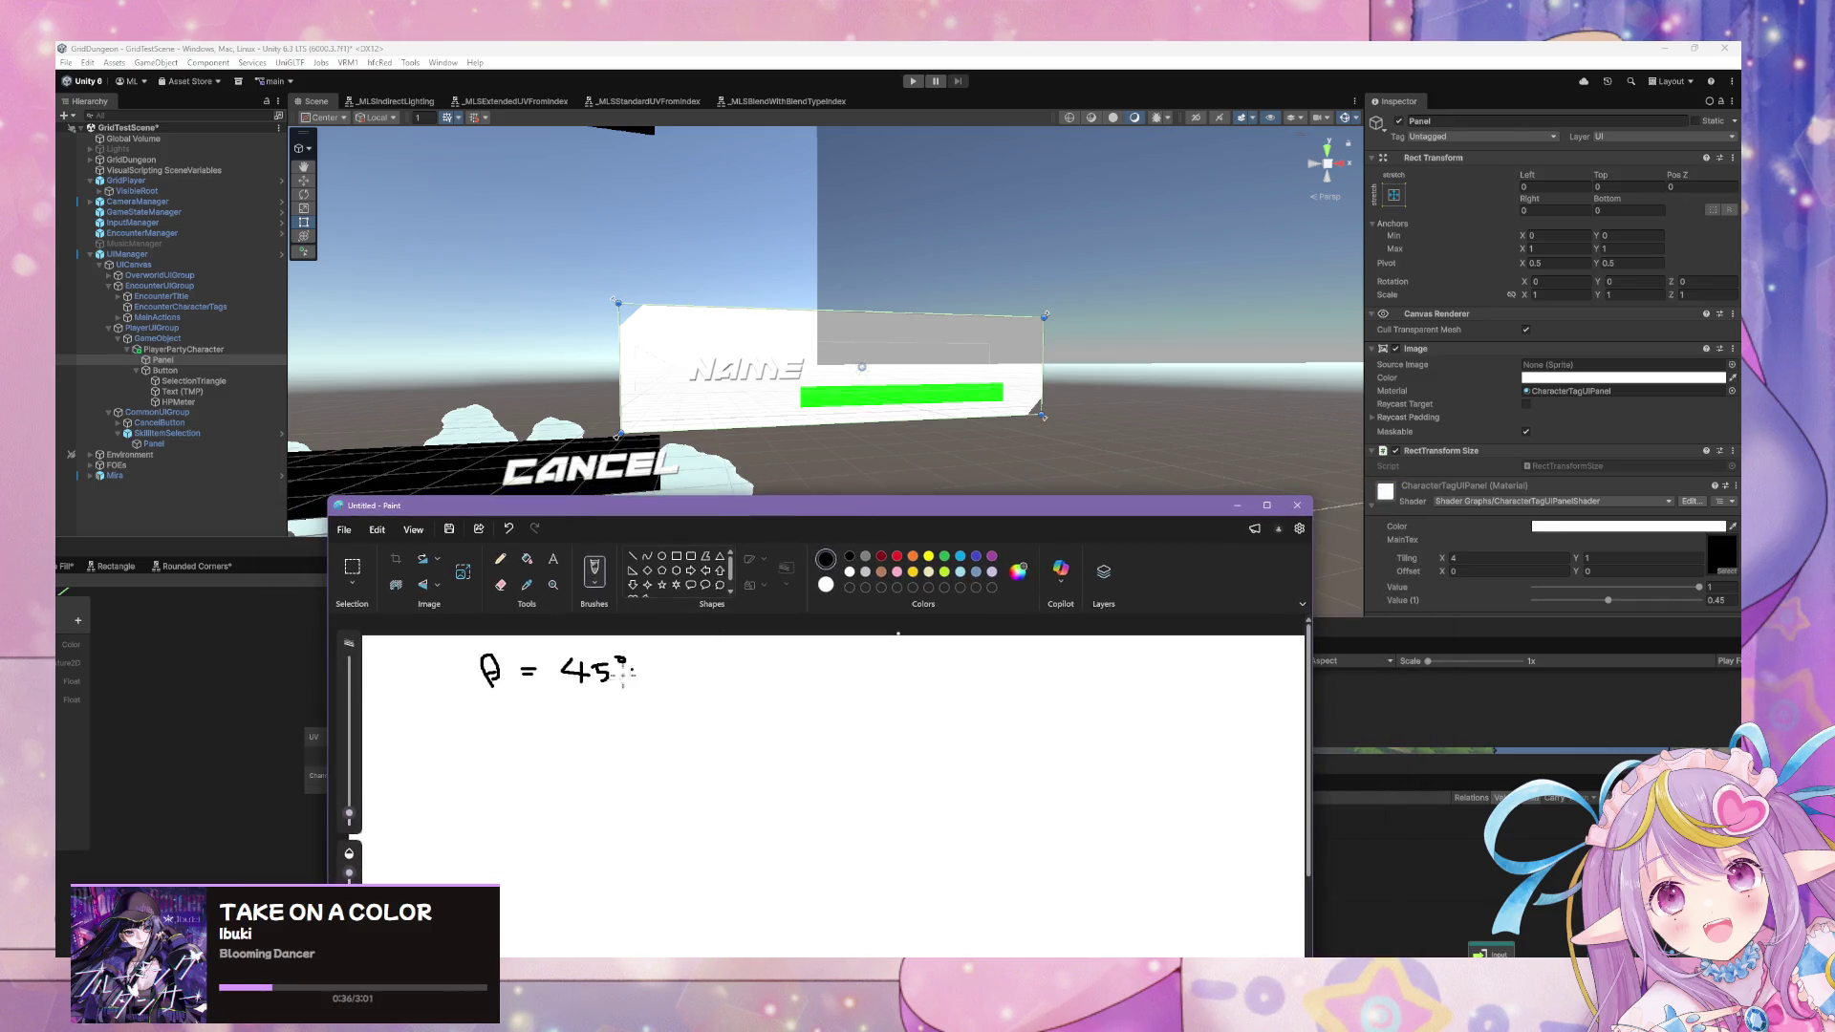